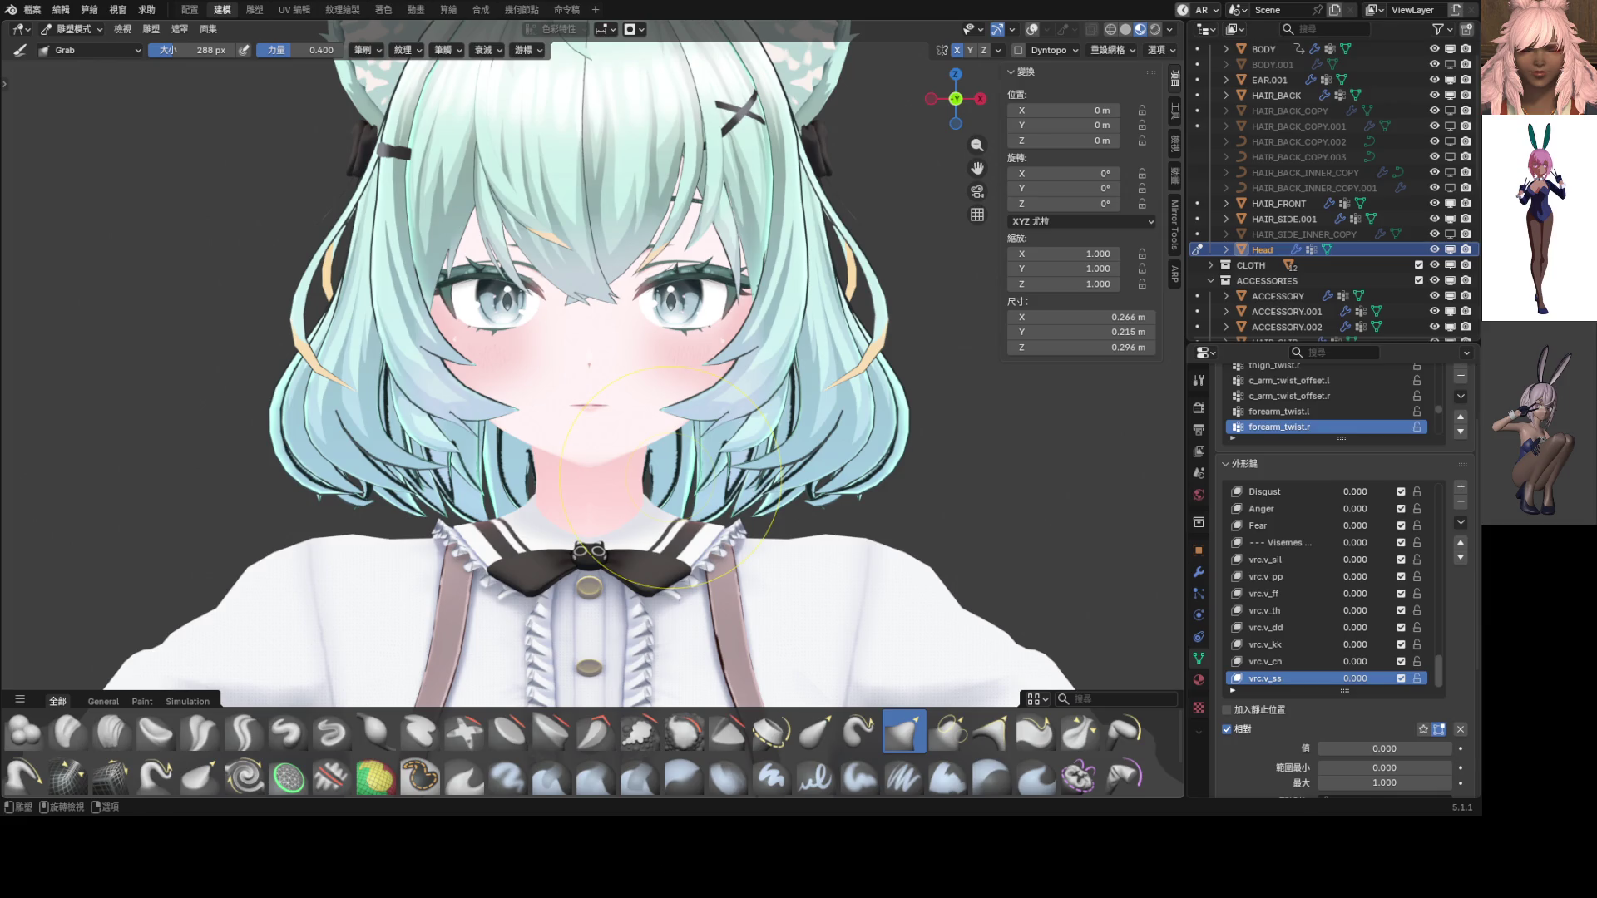
# Select the vrc.v_th shape key, switch the Head to Object Mode, and set vrc.v_th to 0.112
pyautogui.scroll(2, 690, 466)
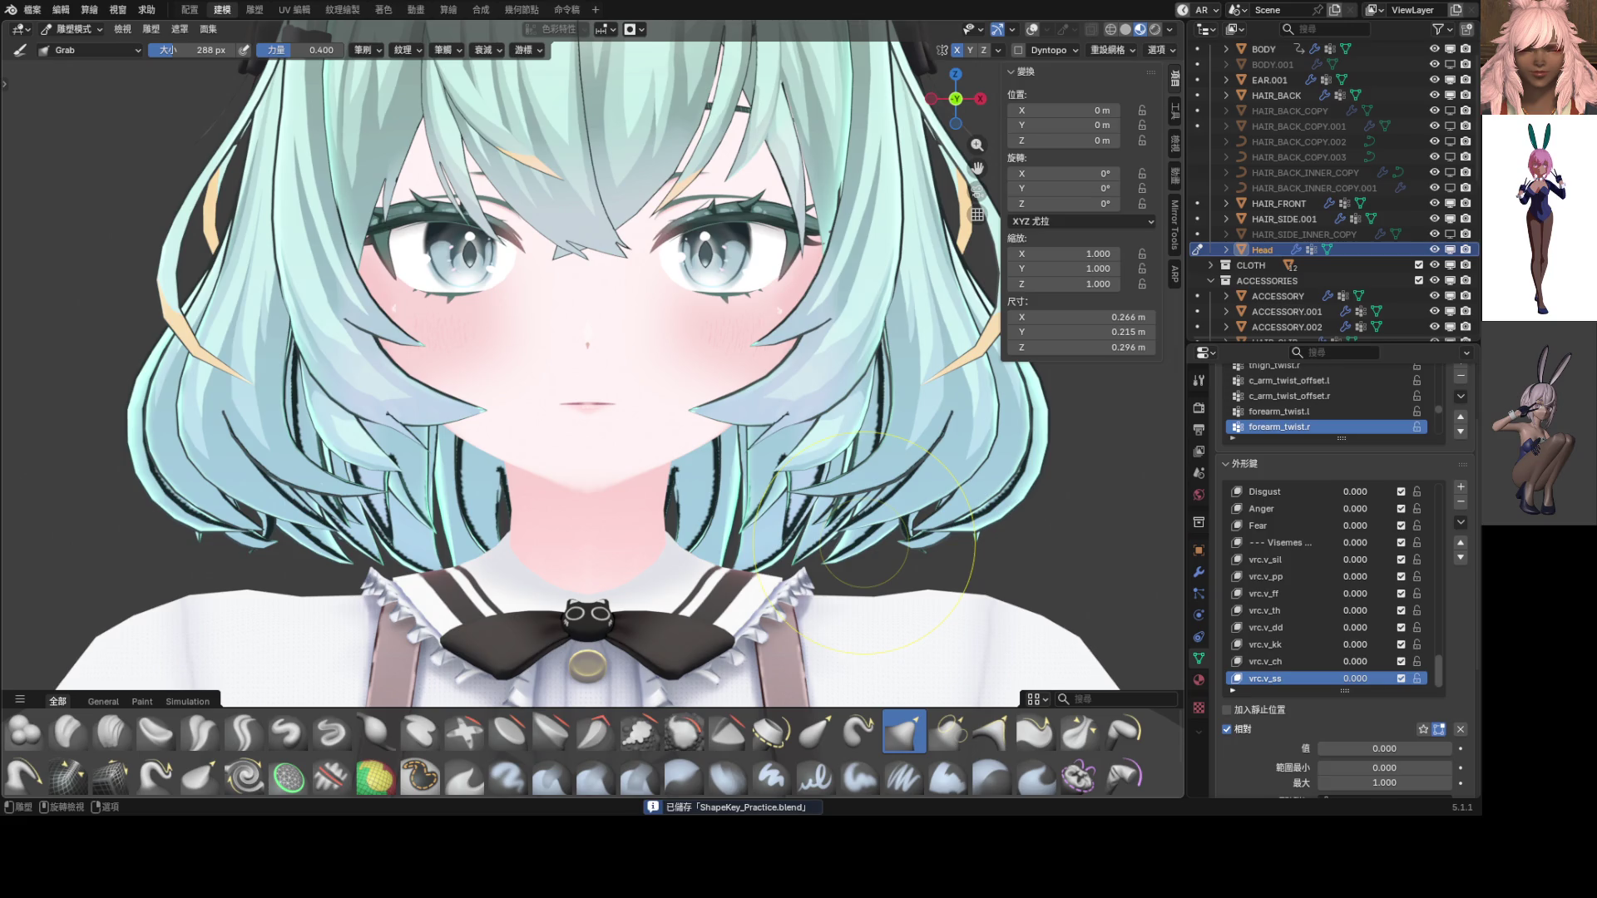
pyautogui.click(1297, 609)
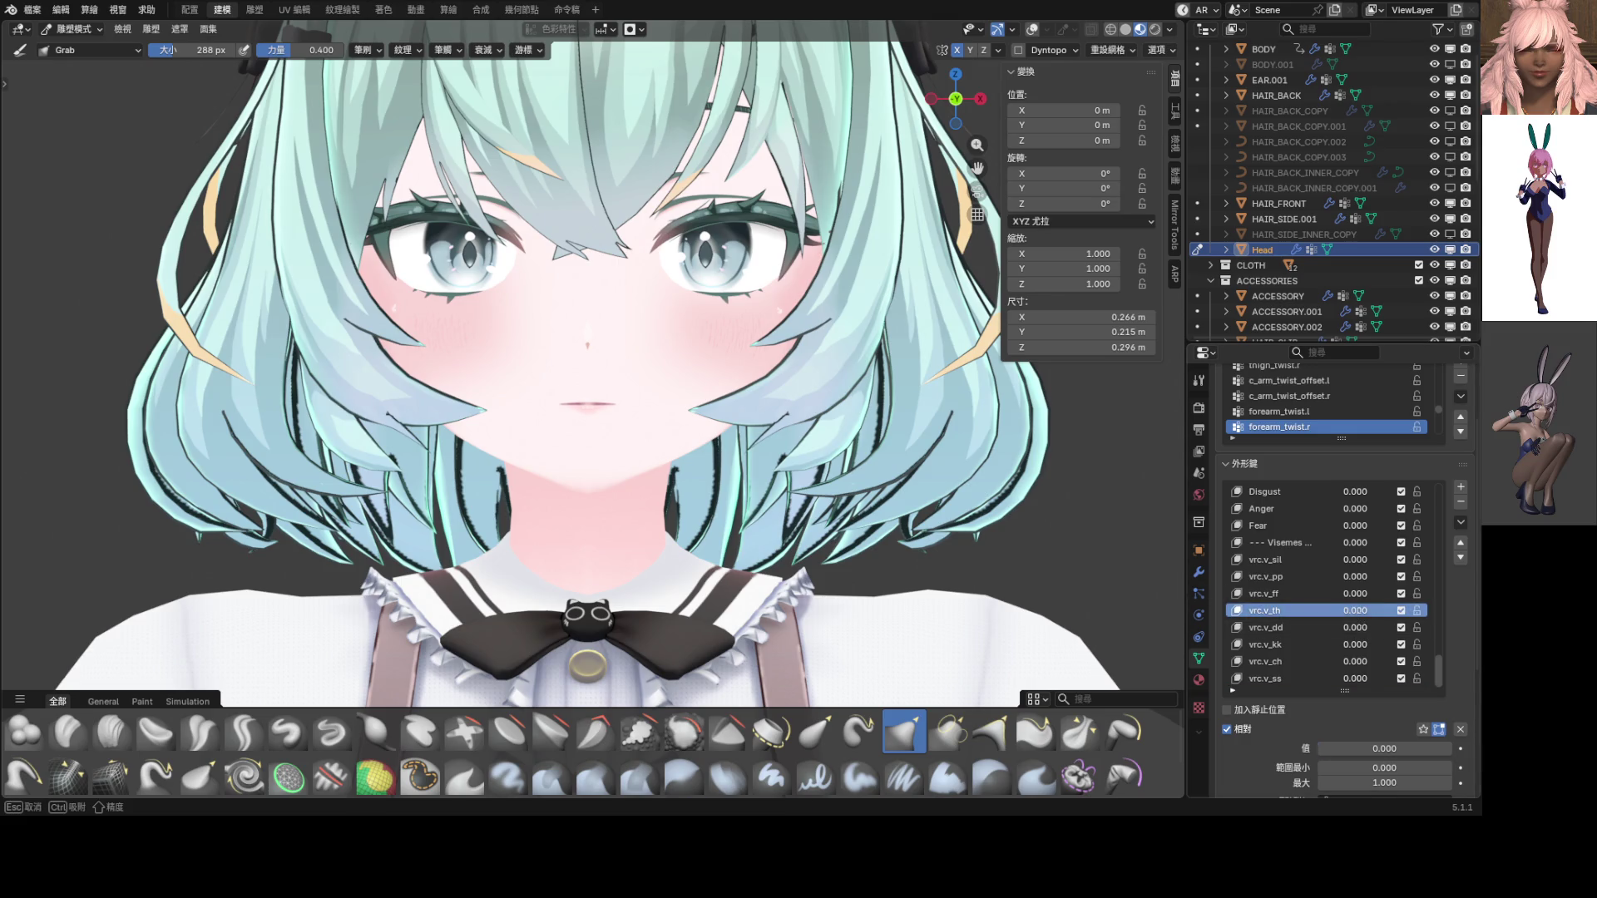
pyautogui.moveTo(1355, 609)
pyautogui.mouseDown()
pyautogui.moveTo(1414, 610)
pyautogui.moveTo(1362, 610)
pyautogui.mouseUp()
pyautogui.hotkey('ctrl', 'Tab')
pyautogui.click(526, 502)
pyautogui.scroll(8, 539, 491)
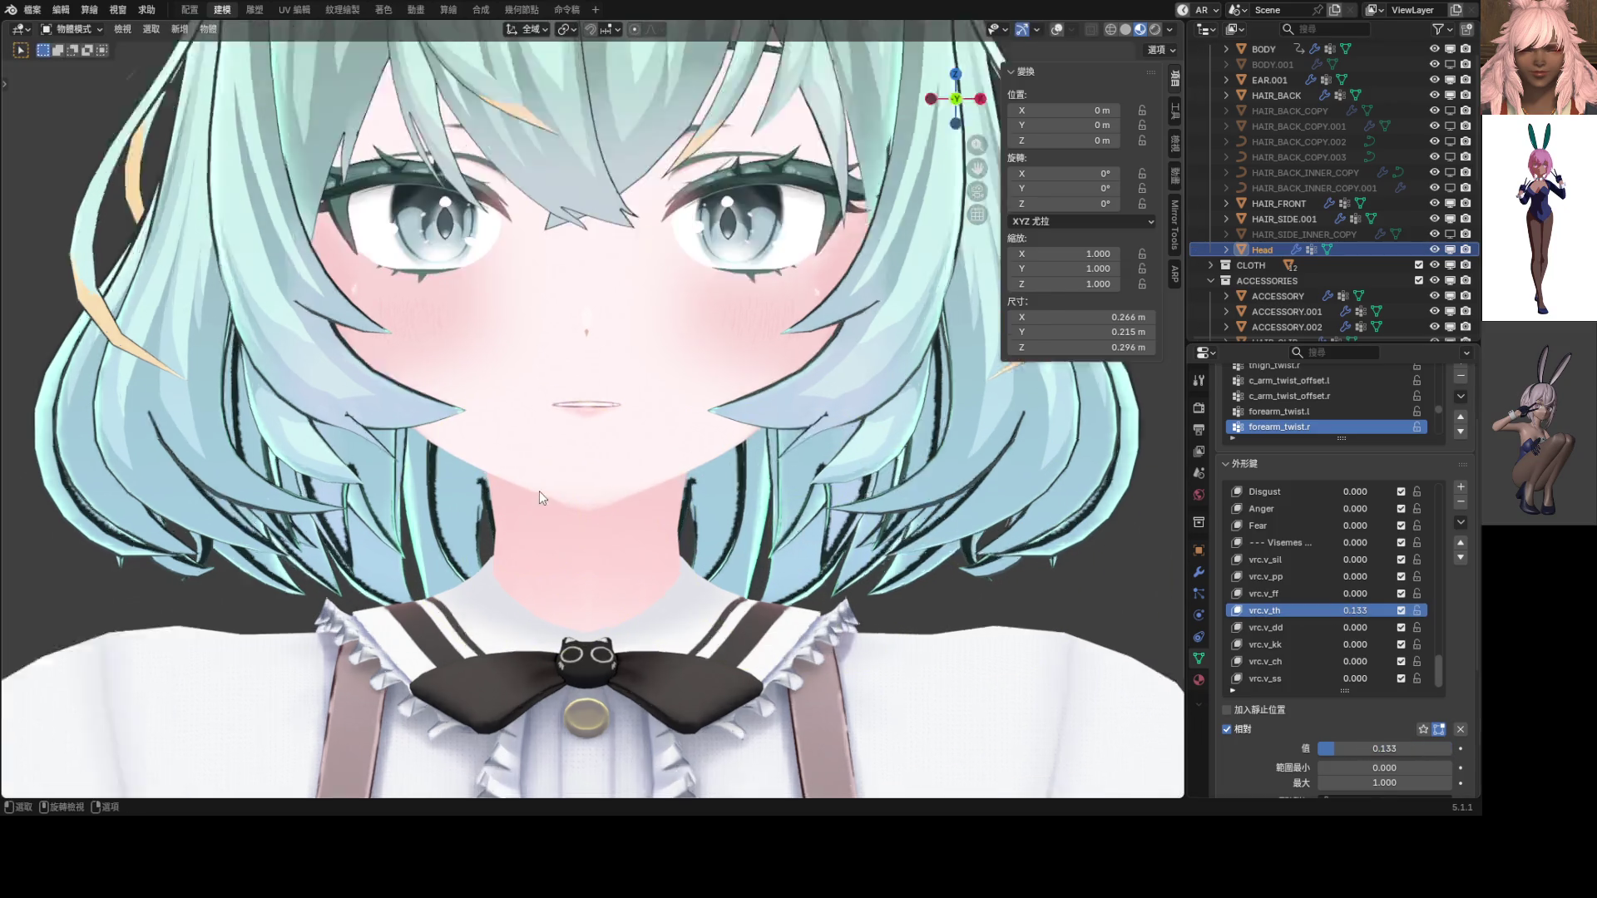
pyautogui.scroll(-2, 773, 512)
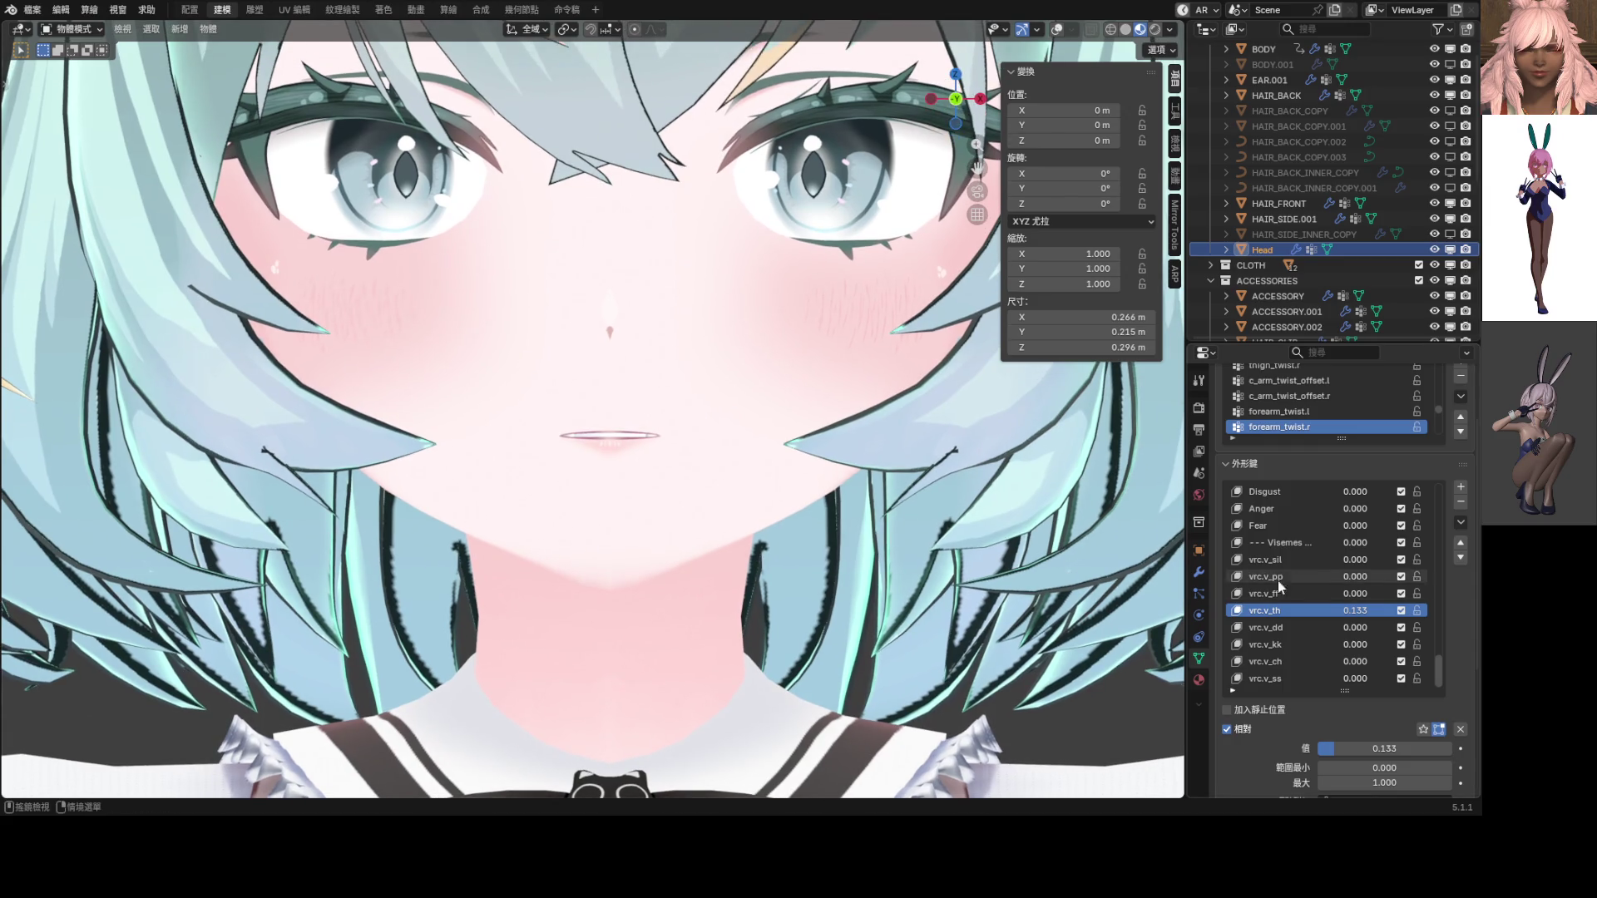
pyautogui.moveTo(1355, 610); pyautogui.dragTo(1347, 610)
pyautogui.scroll(-3, 632, 416)
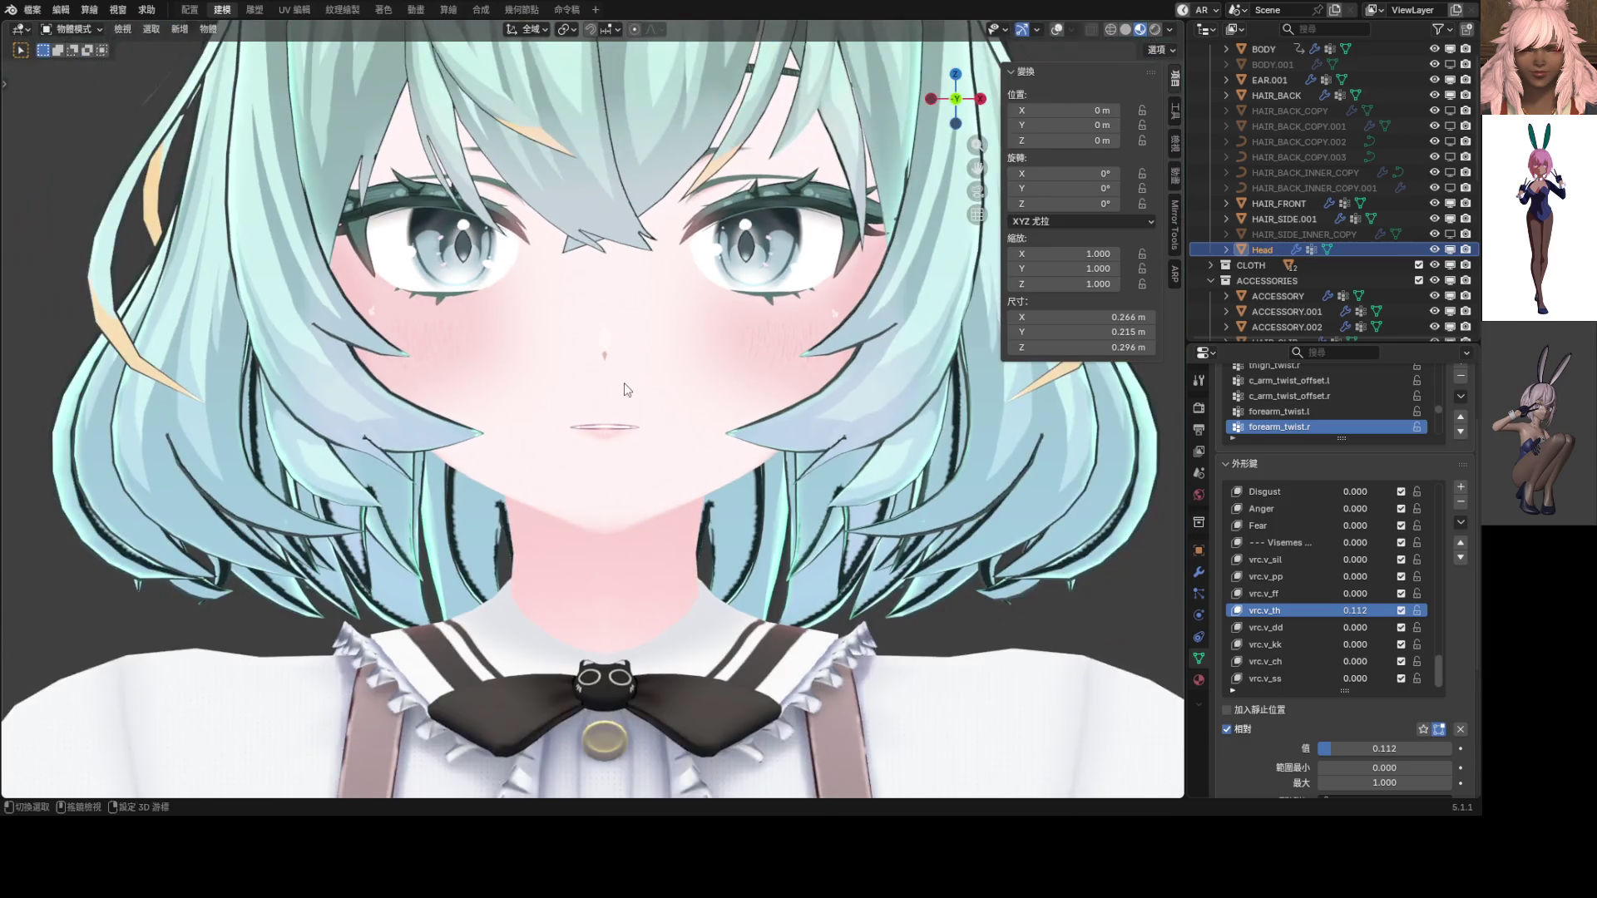
# Create shape key 鍵 74 from the current mix and toggle it off and on to compare
pyautogui.click(1459, 521)
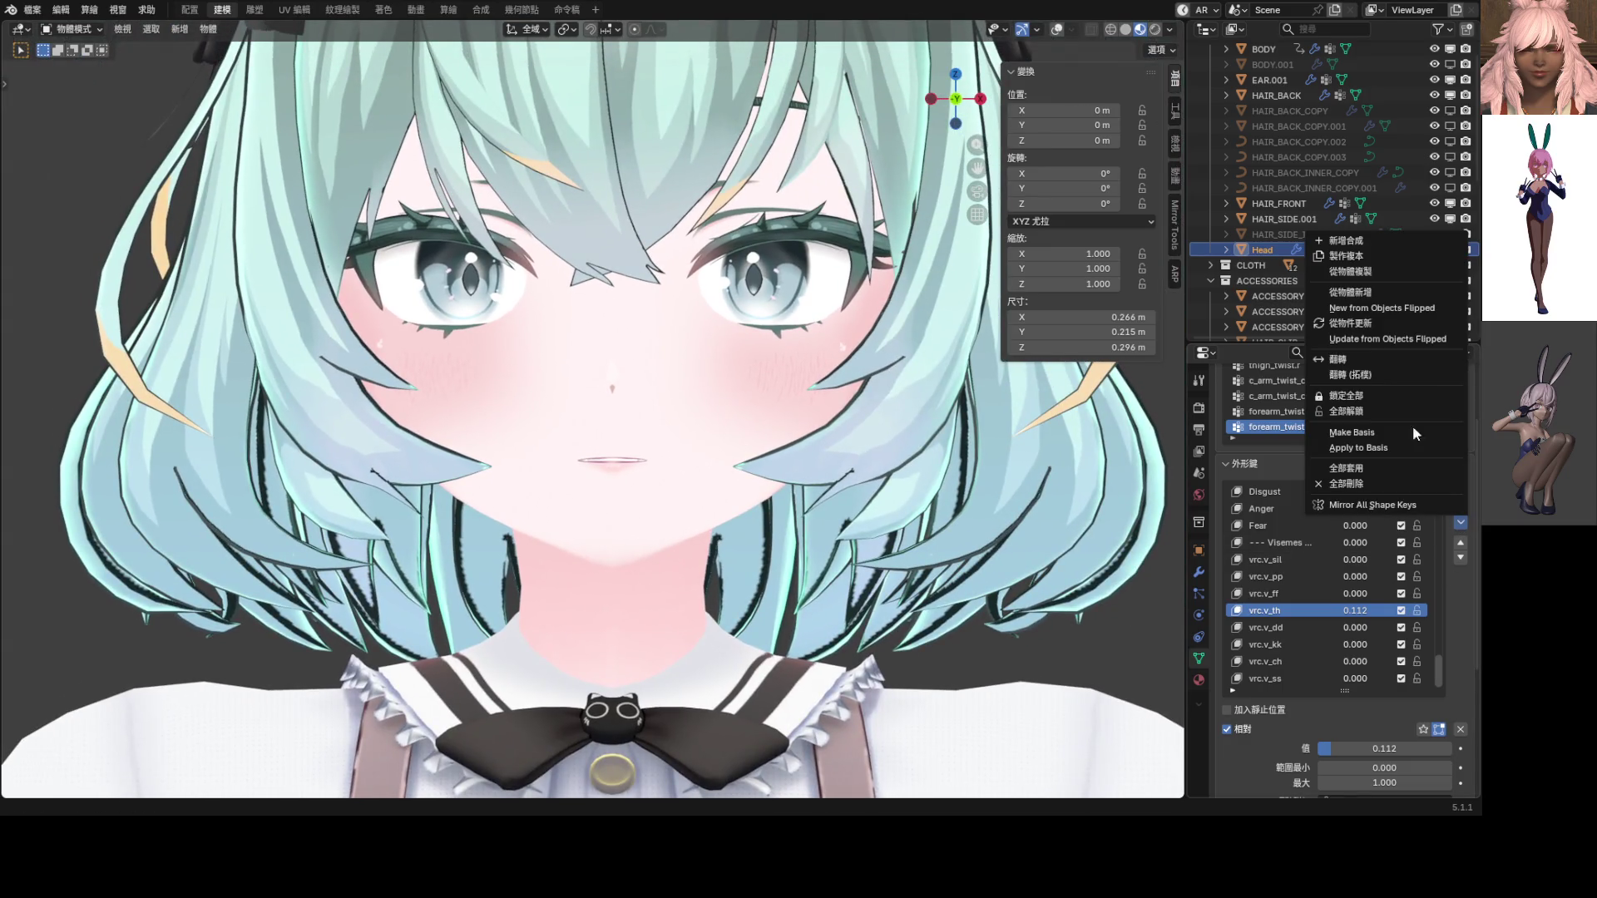
pyautogui.click(1372, 242)
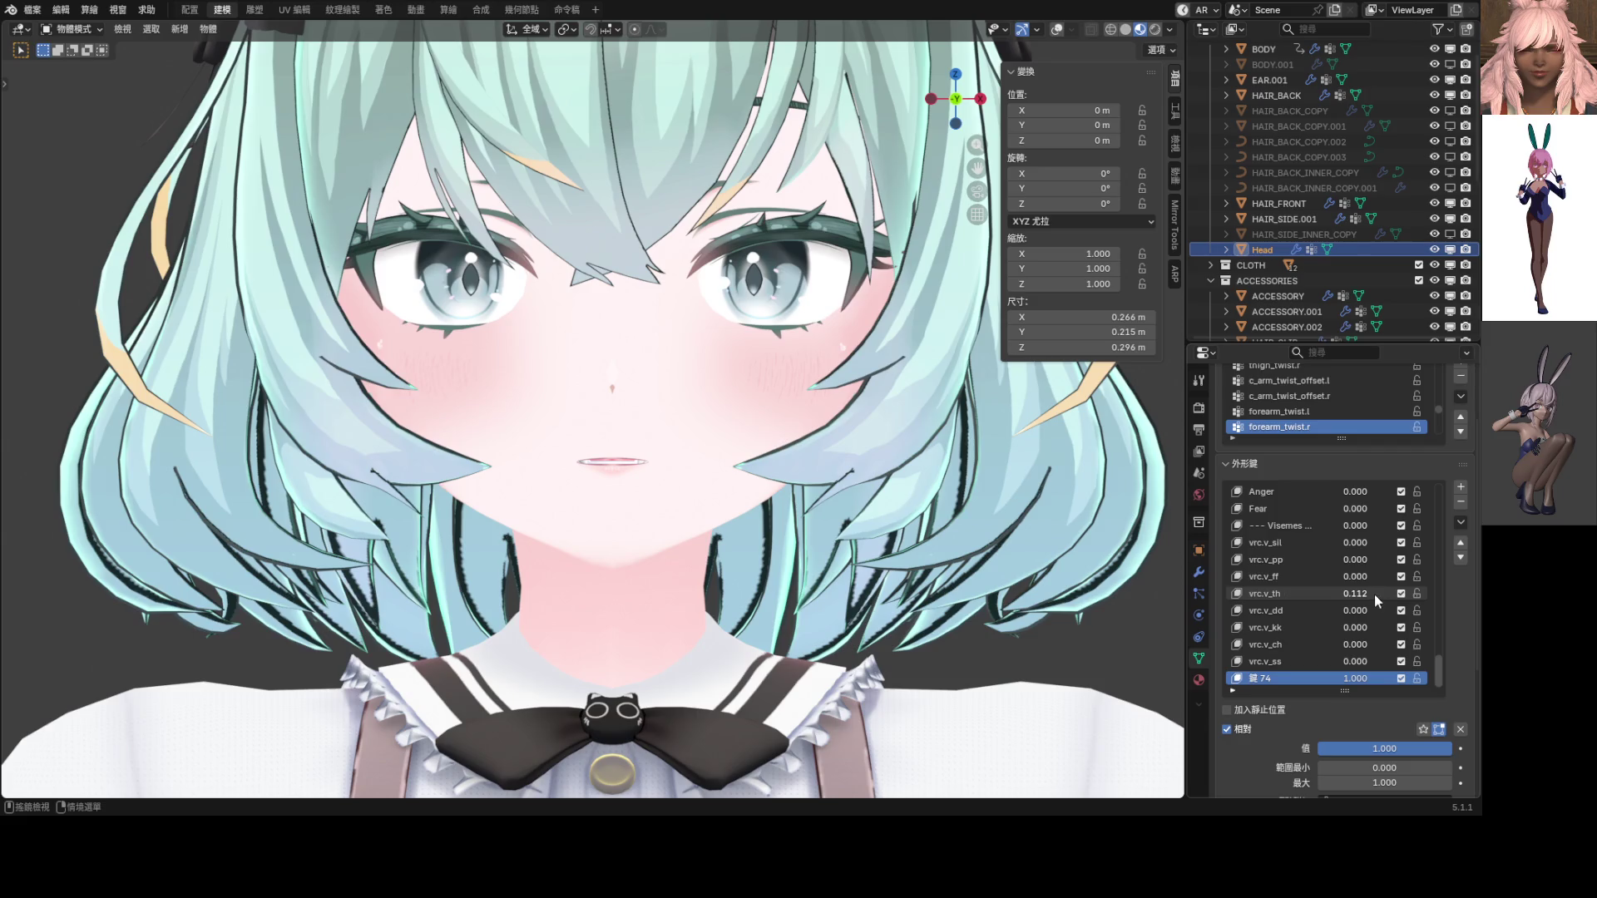
pyautogui.moveTo(1374, 593)
pyautogui.mouseDown()
pyautogui.moveTo(1372, 677)
pyautogui.moveTo(1331, 677)
pyautogui.moveTo(1414, 678)
pyautogui.mouseUp()
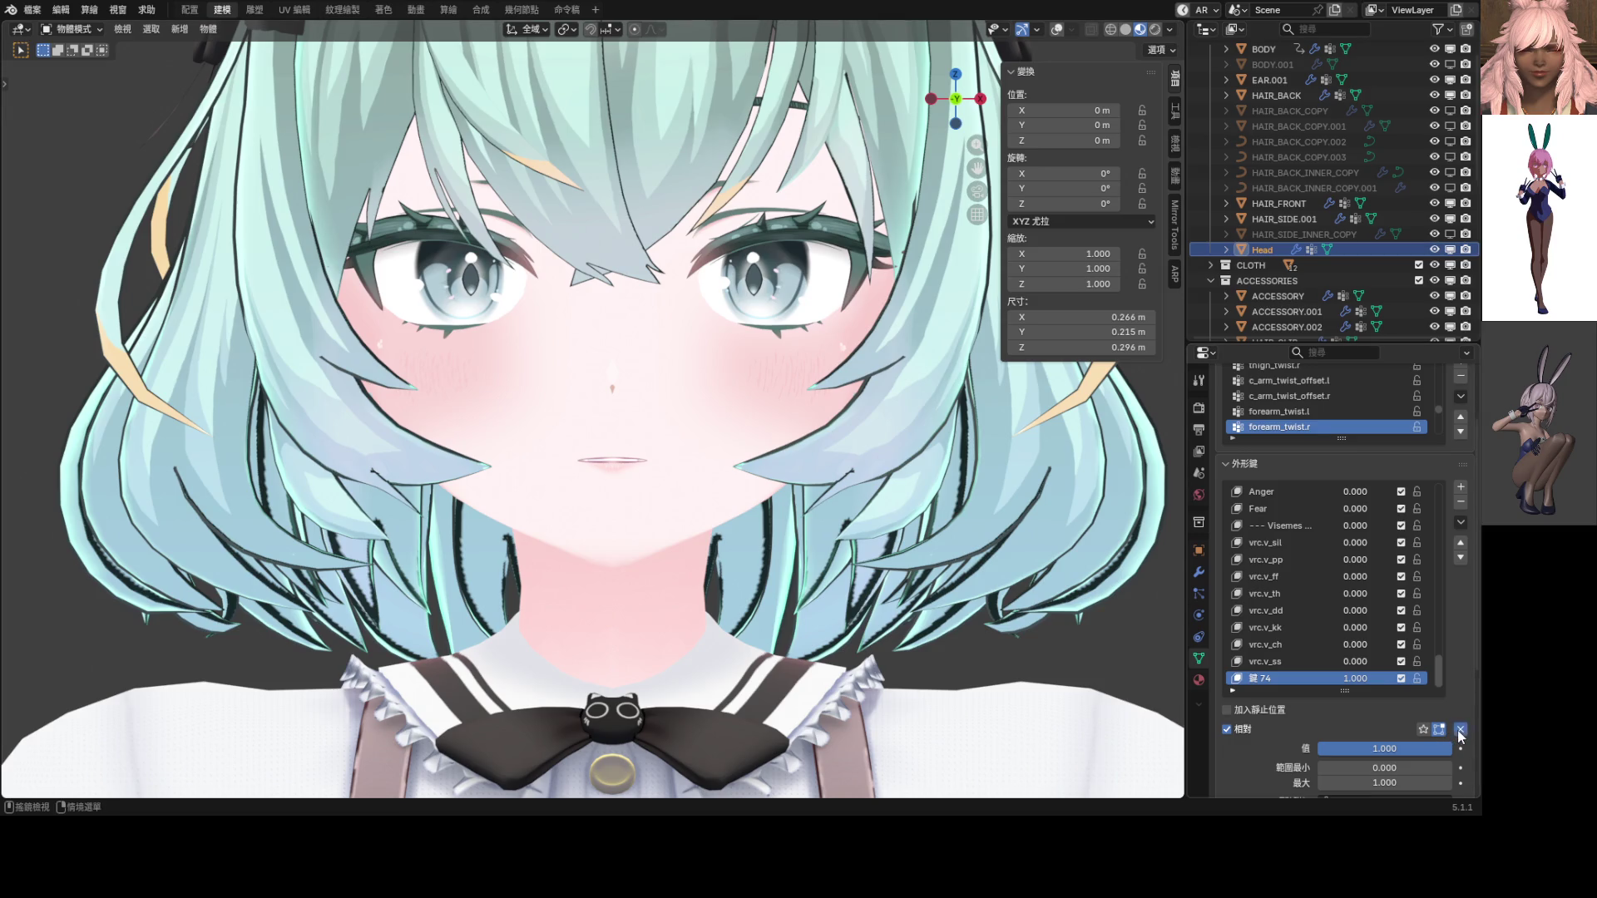
pyautogui.moveTo(1430, 748); pyautogui.dragTo(1147, 645)
pyautogui.moveTo(1356, 678); pyautogui.dragTo(1387, 676)
pyautogui.moveTo(1360, 678)
pyautogui.mouseDown()
pyautogui.moveTo(1281, 678)
pyautogui.moveTo(1389, 678)
pyautogui.mouseUp()
# Return to Sculpt Mode, grab the lip on 鍵 74, then set the key to zero
pyautogui.scroll(3, 649, 462)
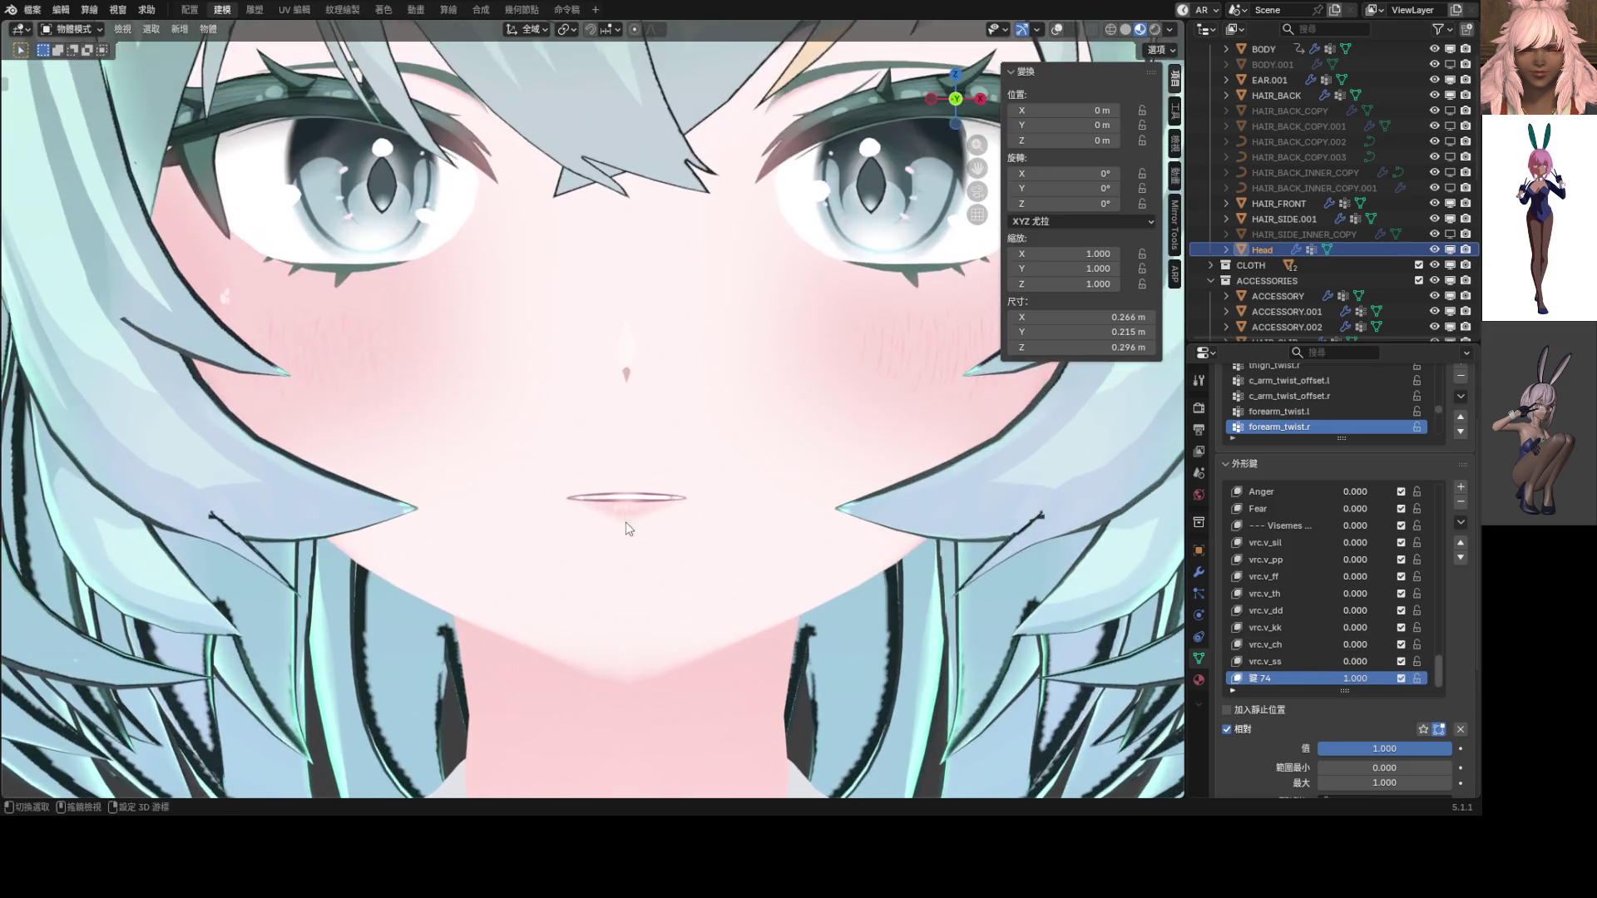
pyautogui.click(648, 508)
pyautogui.scroll(2, 632, 449)
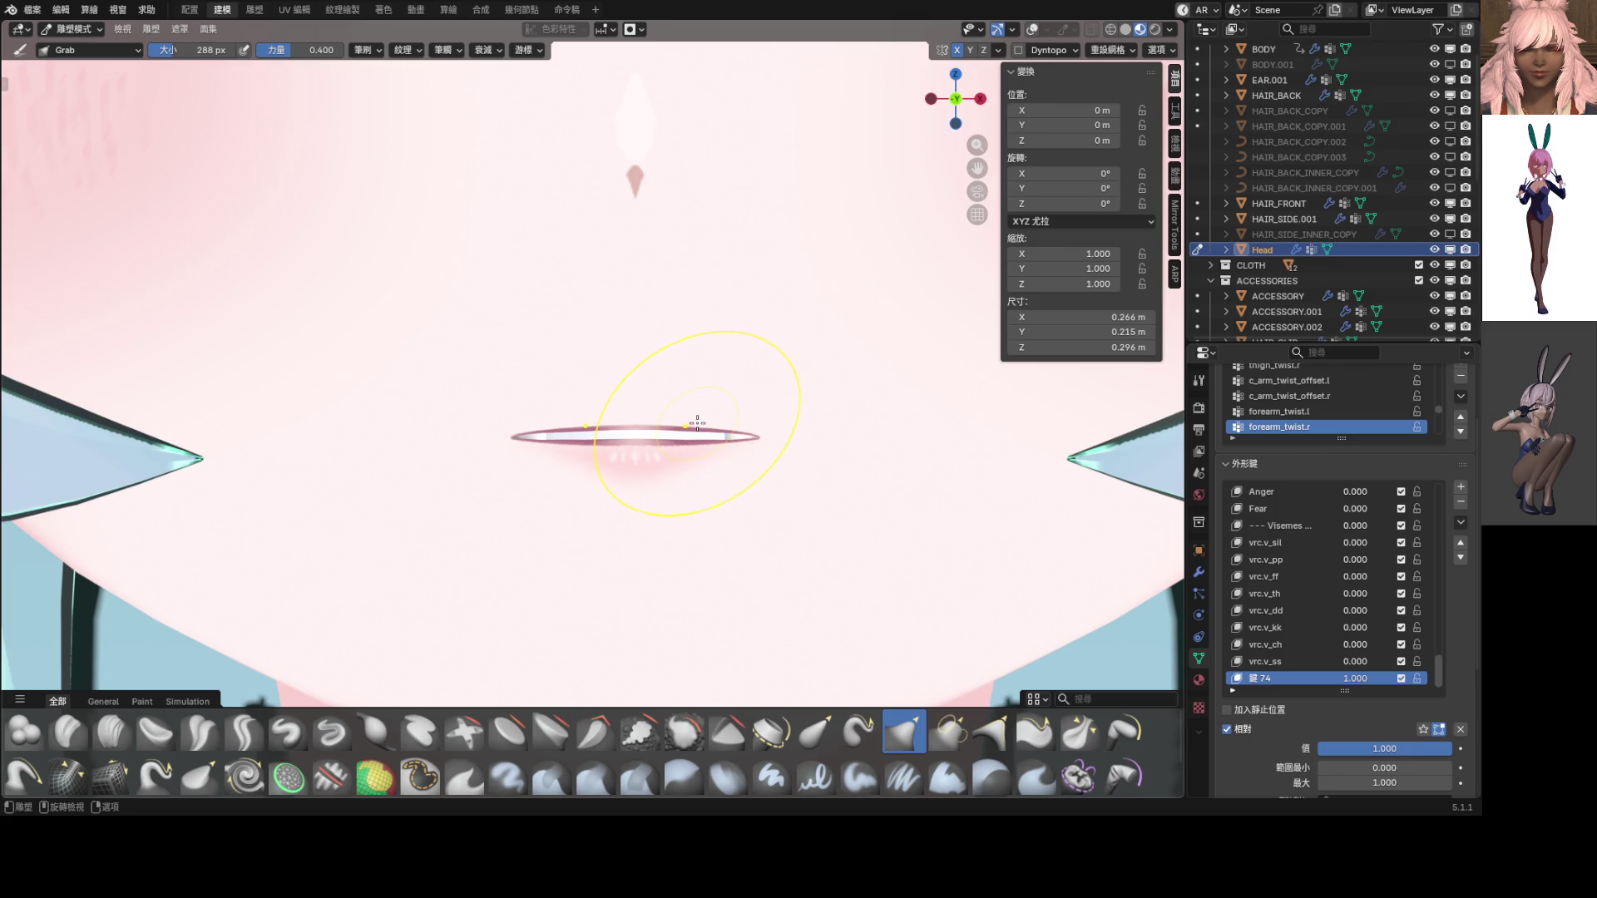
pyautogui.moveTo(697, 412); pyautogui.dragTo(700, 409)
pyautogui.scroll(-5, 741, 474)
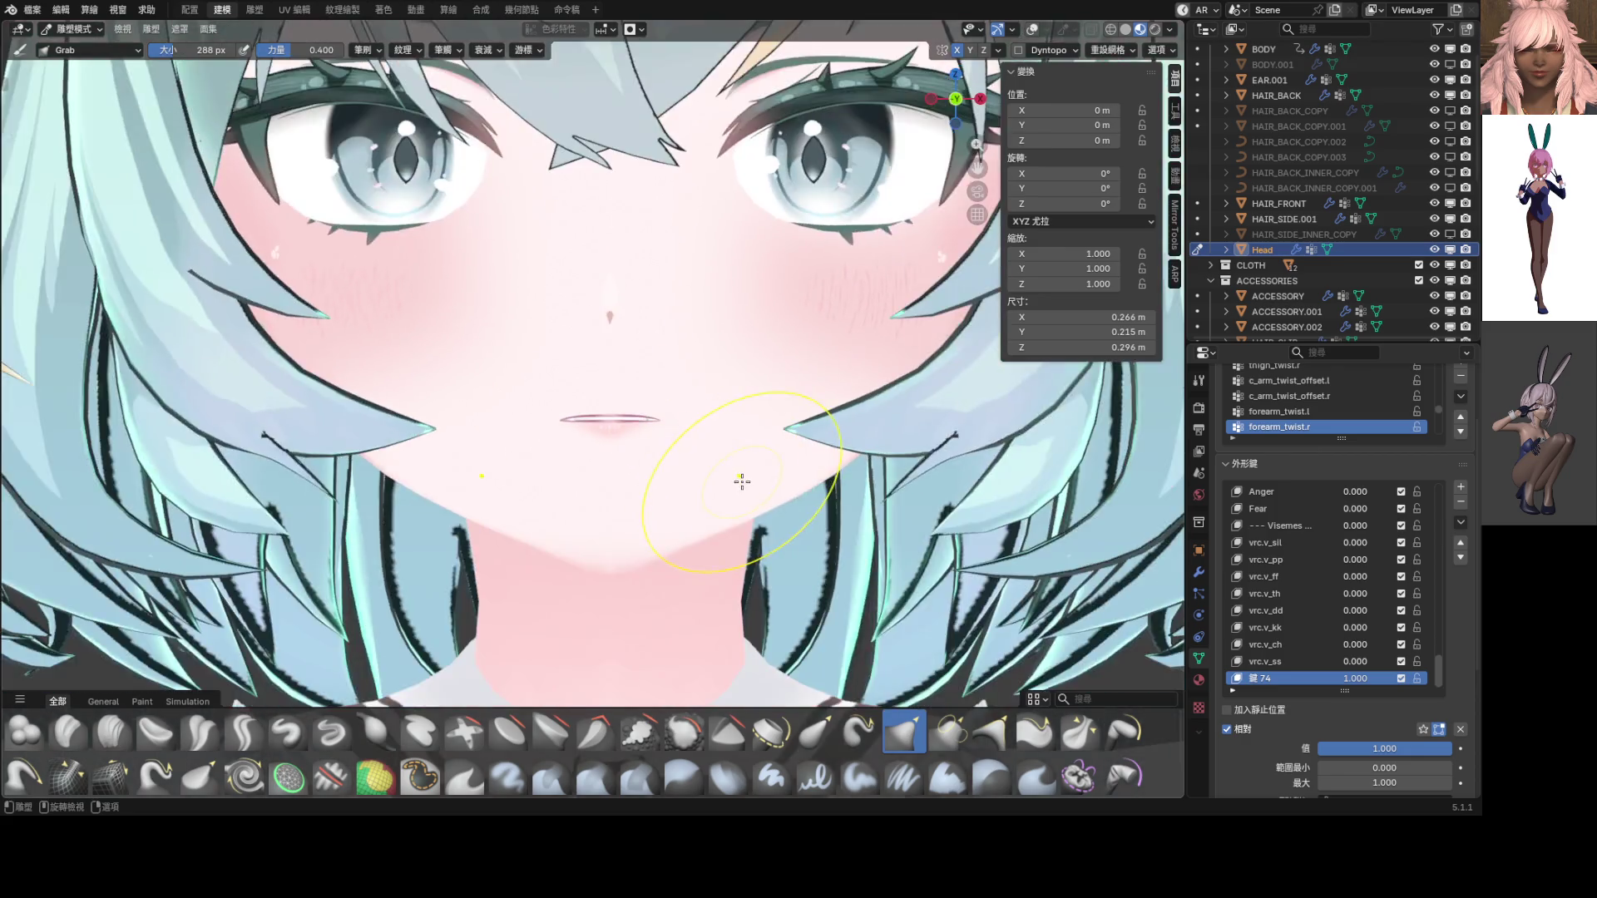
pyautogui.scroll(3, 759, 431)
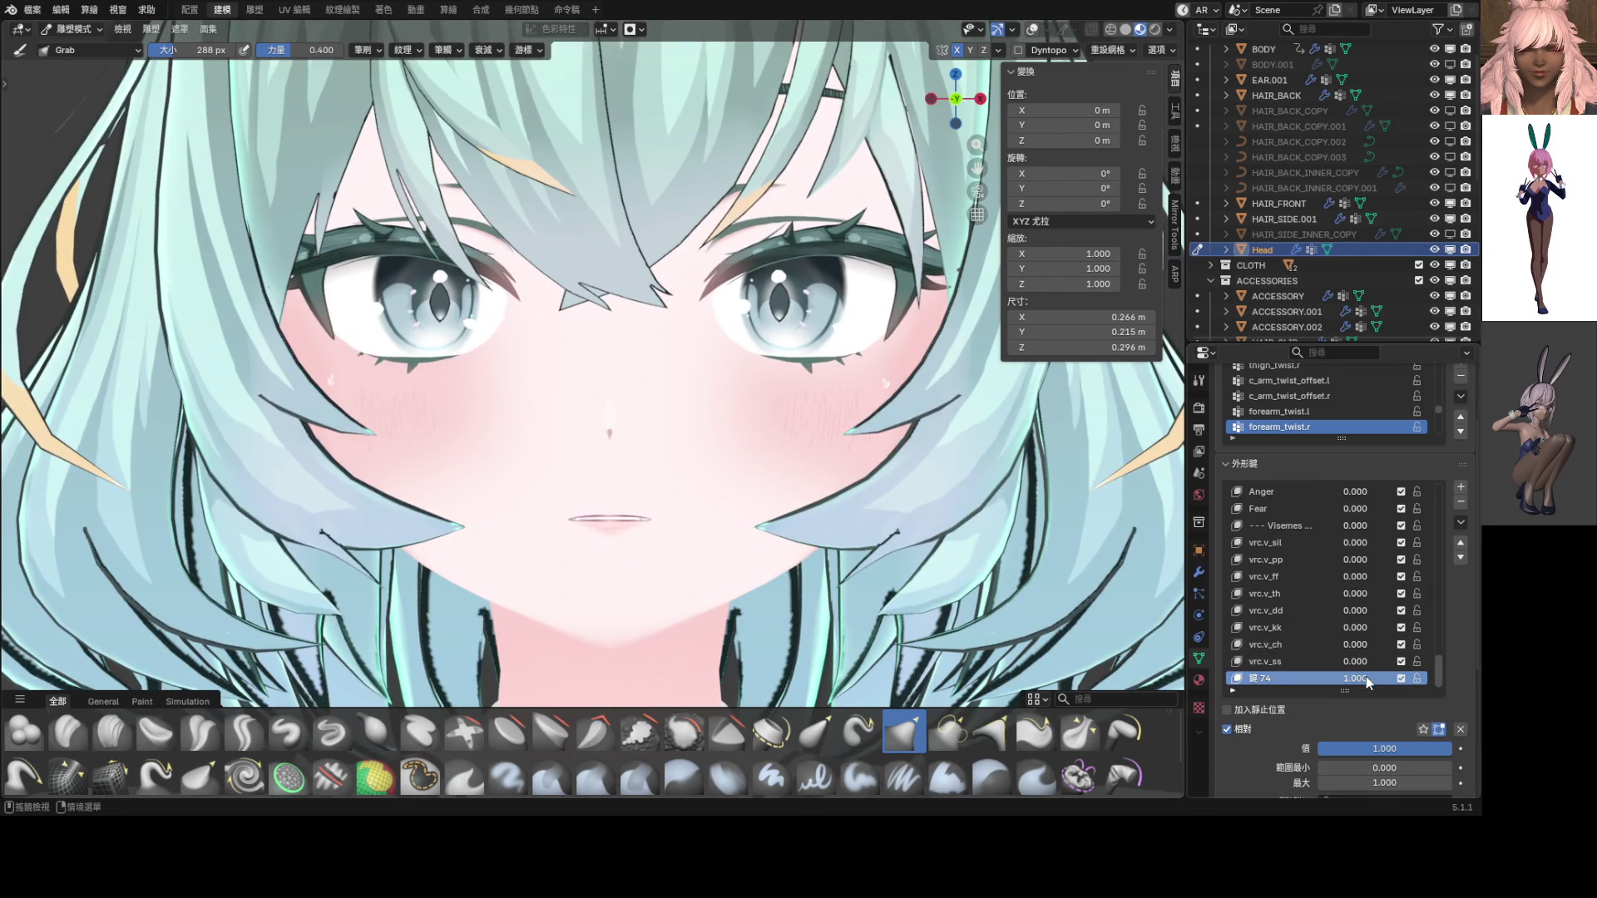
pyautogui.moveTo(1364, 678); pyautogui.dragTo(1317, 678)
# Rename the new shape key to vrc.v_nn and preview it at full strength
pyautogui.doubleClick(1265, 676)
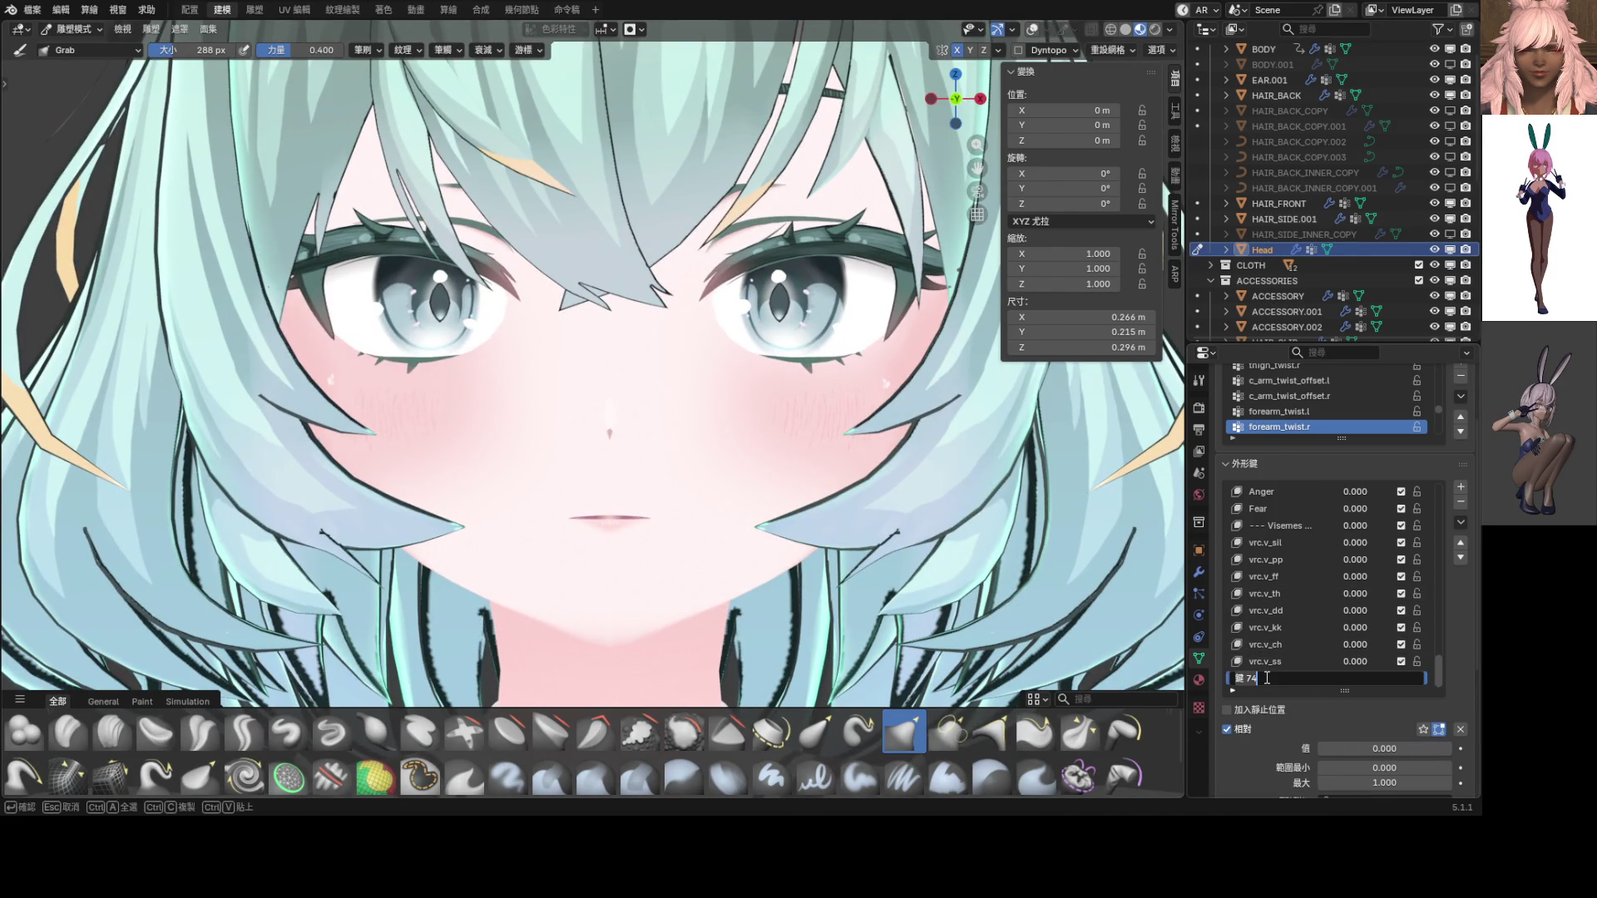
pyautogui.write('vrc')
pyautogui.write('.v_')
pyautogui.write('nn')
pyautogui.press('Return')
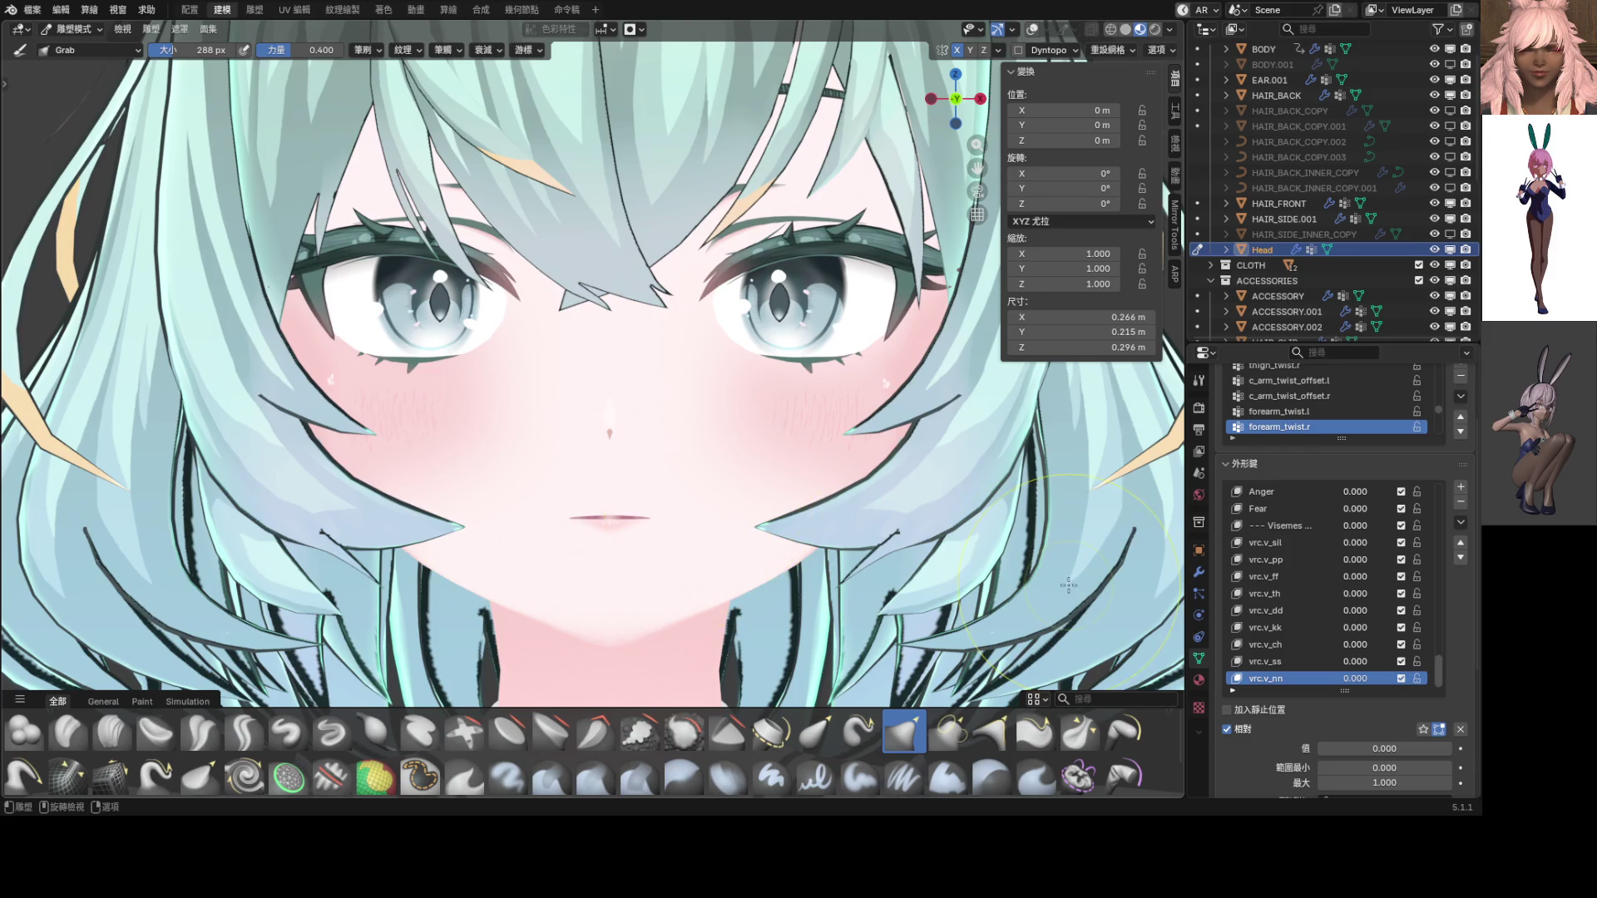
pyautogui.moveTo(1355, 679)
pyautogui.mouseDown()
pyautogui.moveTo(1430, 679)
pyautogui.moveTo(1364, 680)
pyautogui.moveTo(1383, 680)
pyautogui.mouseUp()
# In Sculpt Mode, pull the lip corners with mirrored Grab strokes, resizing the brush to 238 px
pyautogui.scroll(8, 570, 571)
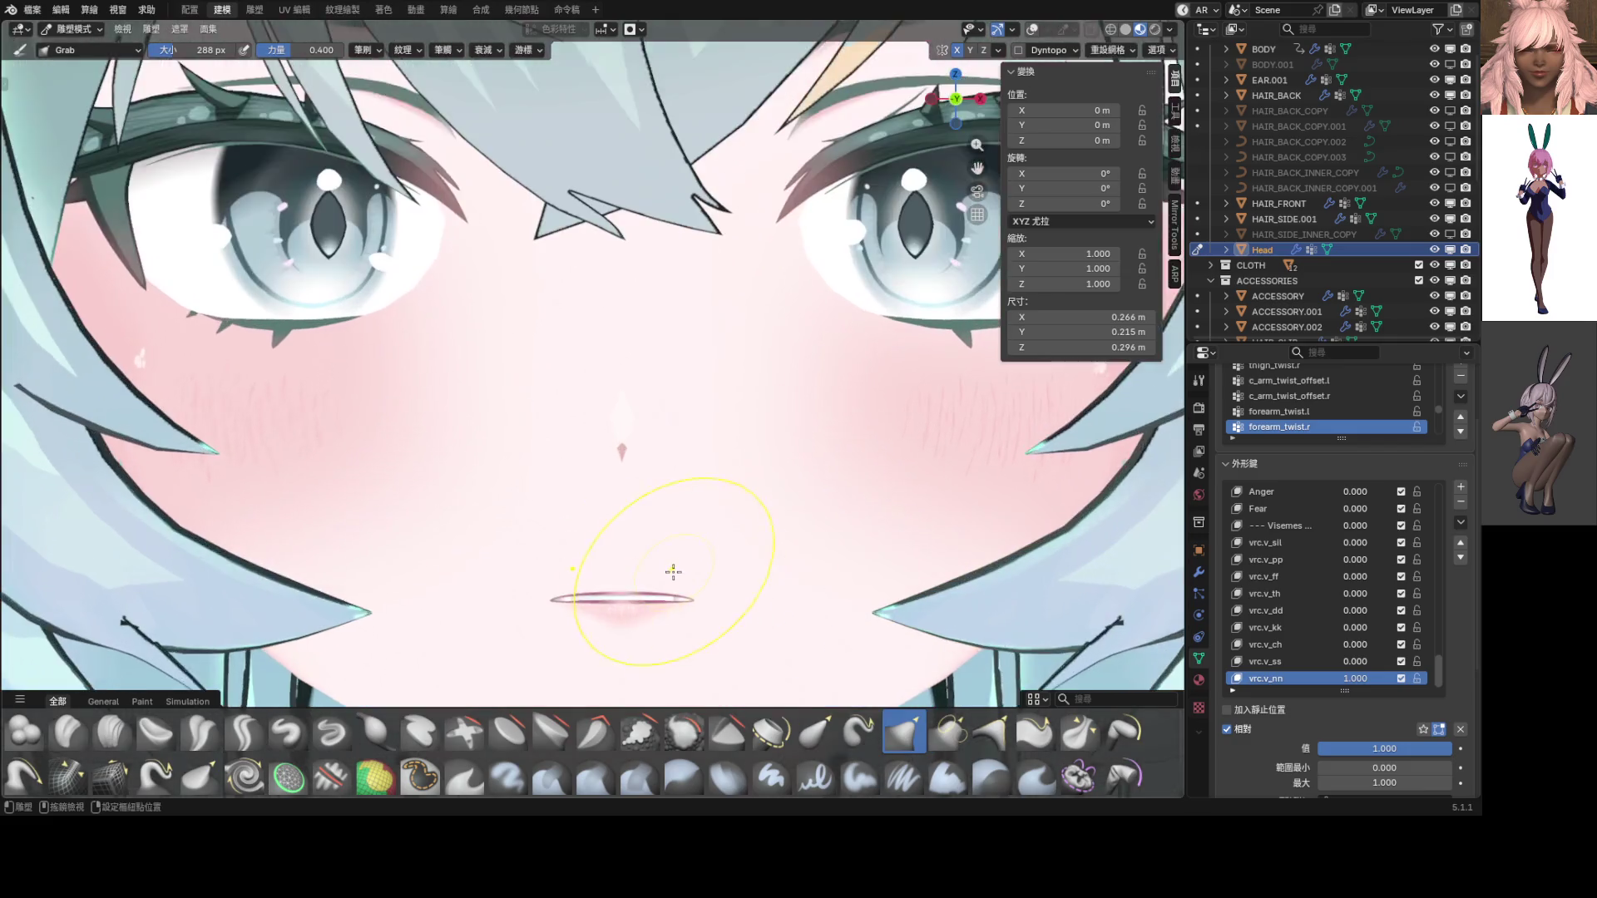
pyautogui.hotkey('ctrl', 'Tab')
pyautogui.scroll(5, 705, 532)
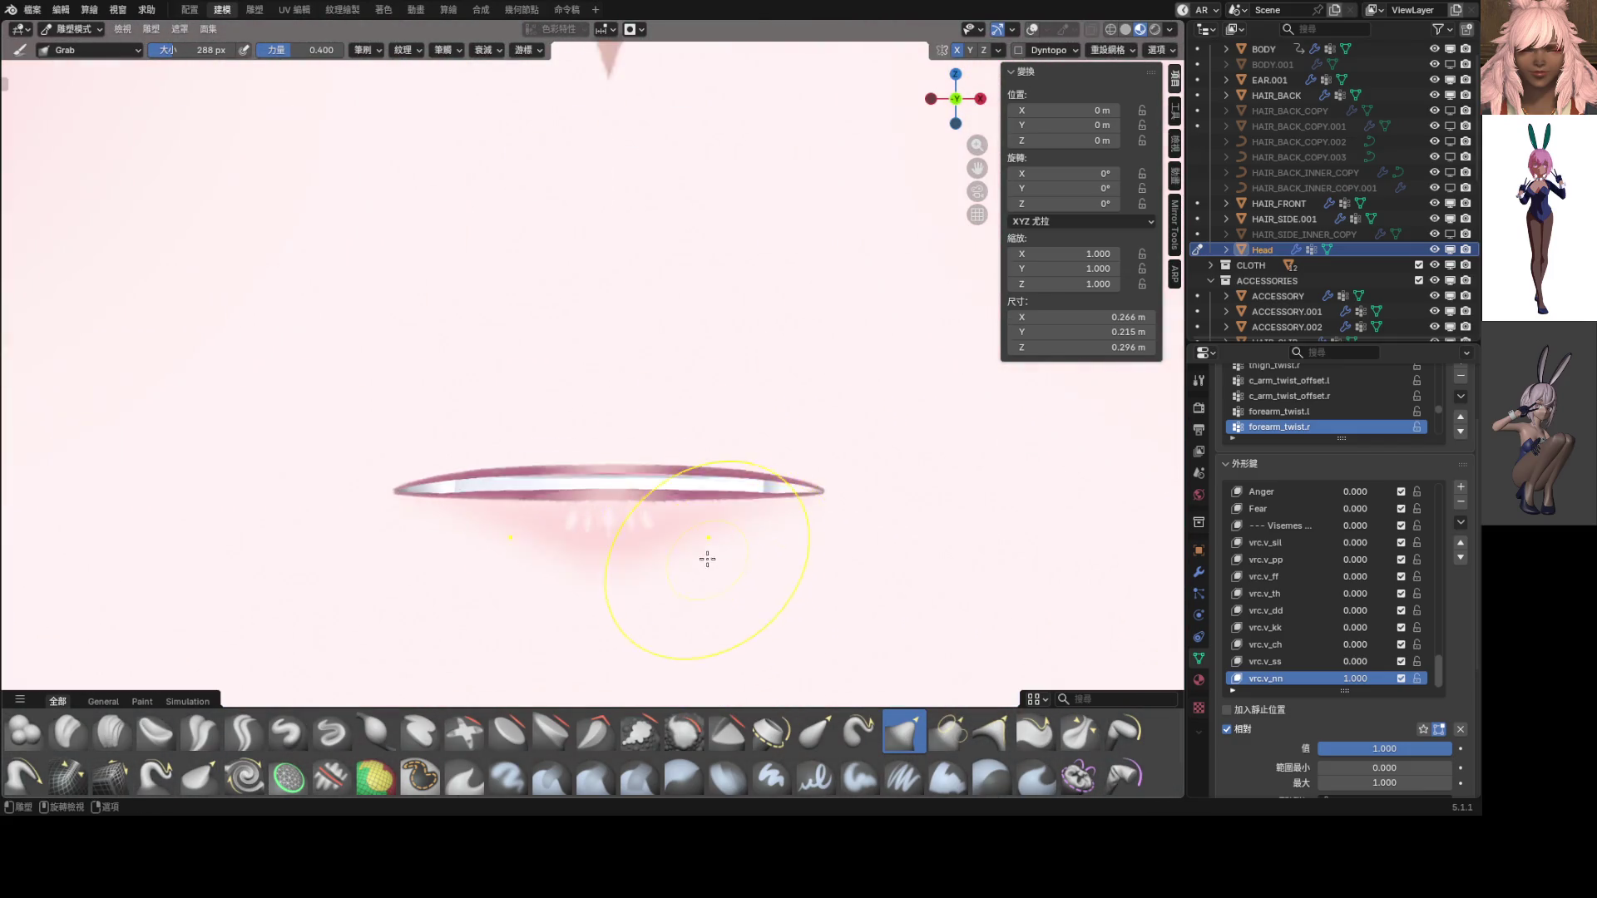
pyautogui.moveTo(738, 467)
pyautogui.mouseDown()
pyautogui.moveTo(740, 450)
pyautogui.moveTo(716, 485)
pyautogui.mouseUp()
pyautogui.press('f')
pyautogui.click(715, 494)
pyautogui.hotkey('ctrl', 'z')
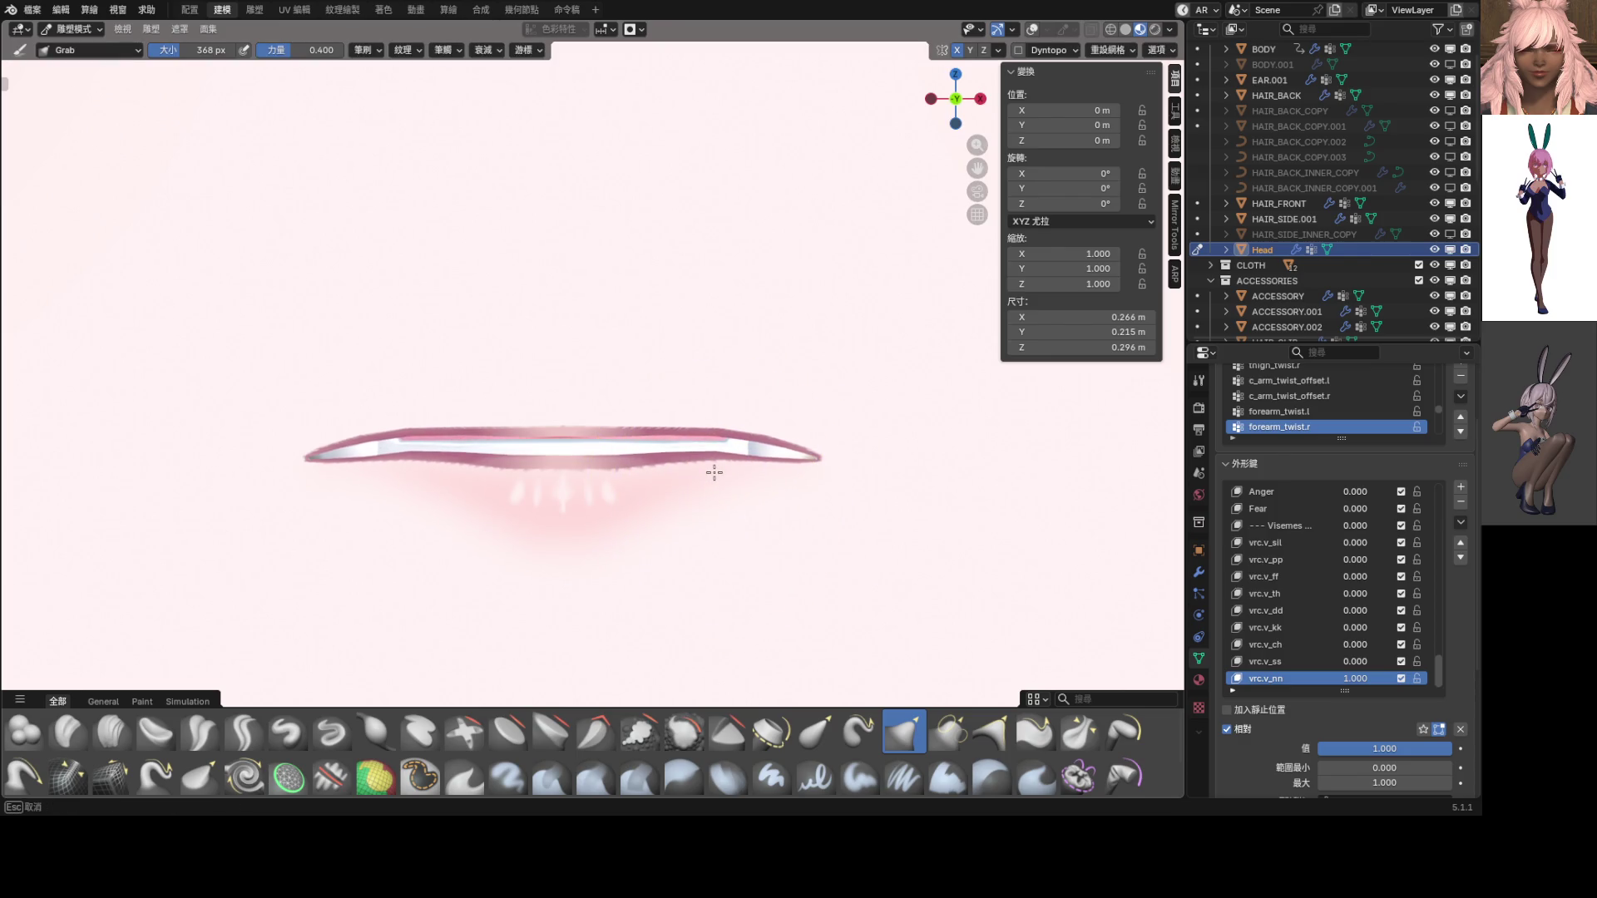
pyautogui.hotkey('ctrl', 'shift', 'z')
pyautogui.press('f')
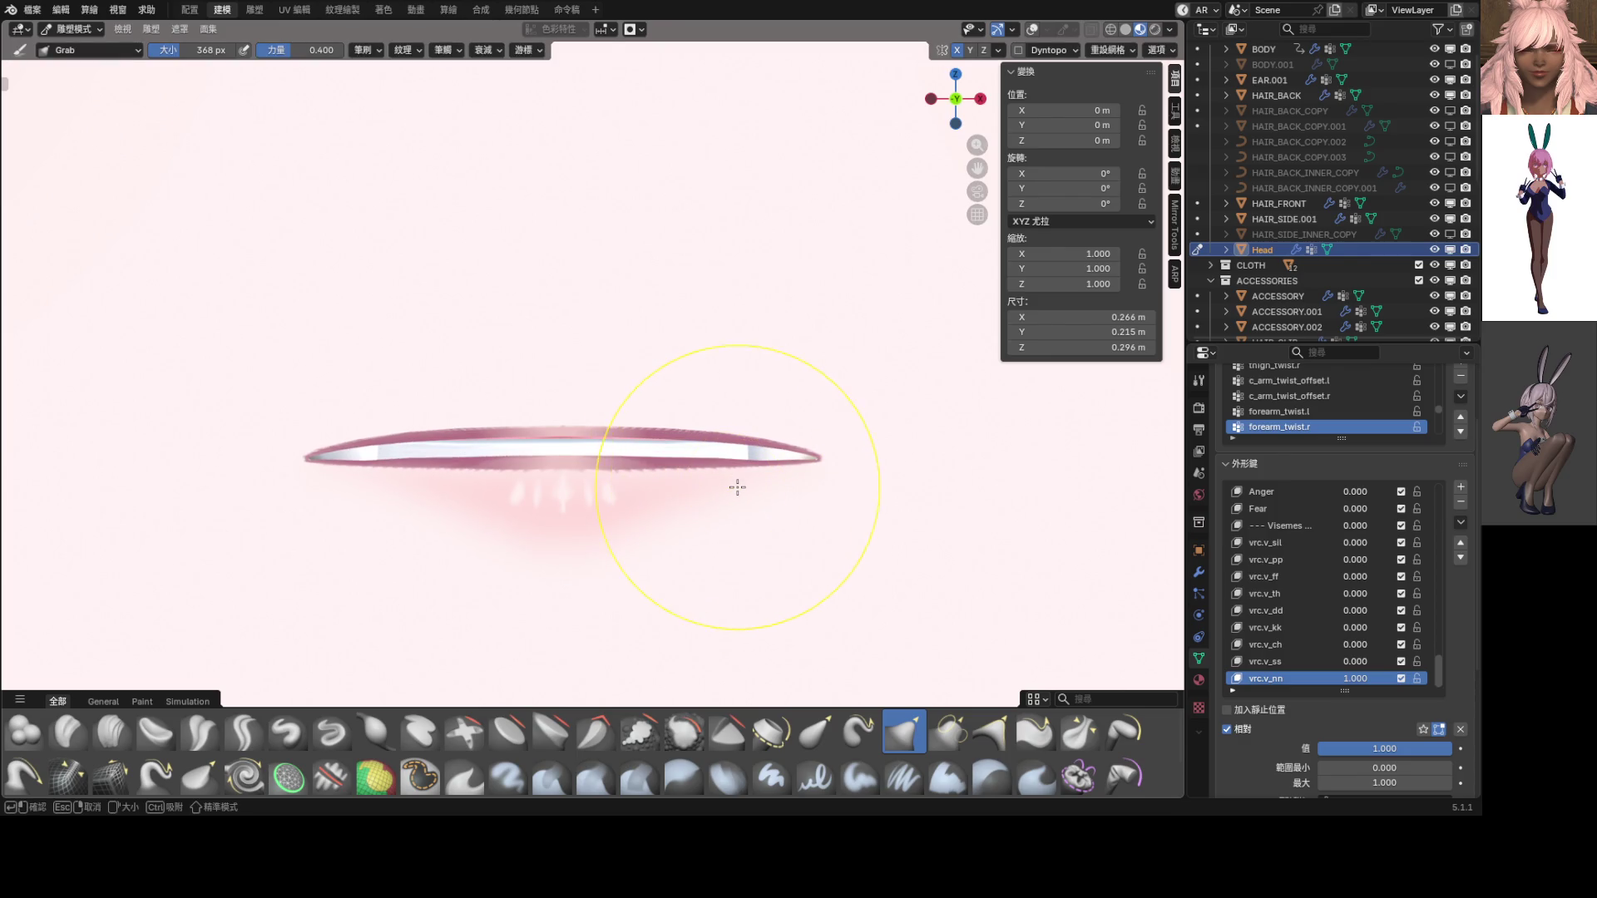
pyautogui.click(691, 499)
pyautogui.moveTo(691, 499)
pyautogui.mouseDown()
pyautogui.moveTo(709, 470)
pyautogui.moveTo(638, 491)
pyautogui.moveTo(641, 446)
pyautogui.moveTo(571, 457)
pyautogui.mouseUp()
pyautogui.moveTo(776, 488)
pyautogui.mouseDown()
pyautogui.moveTo(759, 474)
pyautogui.moveTo(766, 492)
pyautogui.moveTo(577, 485)
pyautogui.mouseUp()
# In Object Mode, toggle the new shape key off to compare the lips
pyautogui.scroll(-10, 706, 488)
pyautogui.scroll(8, 656, 491)
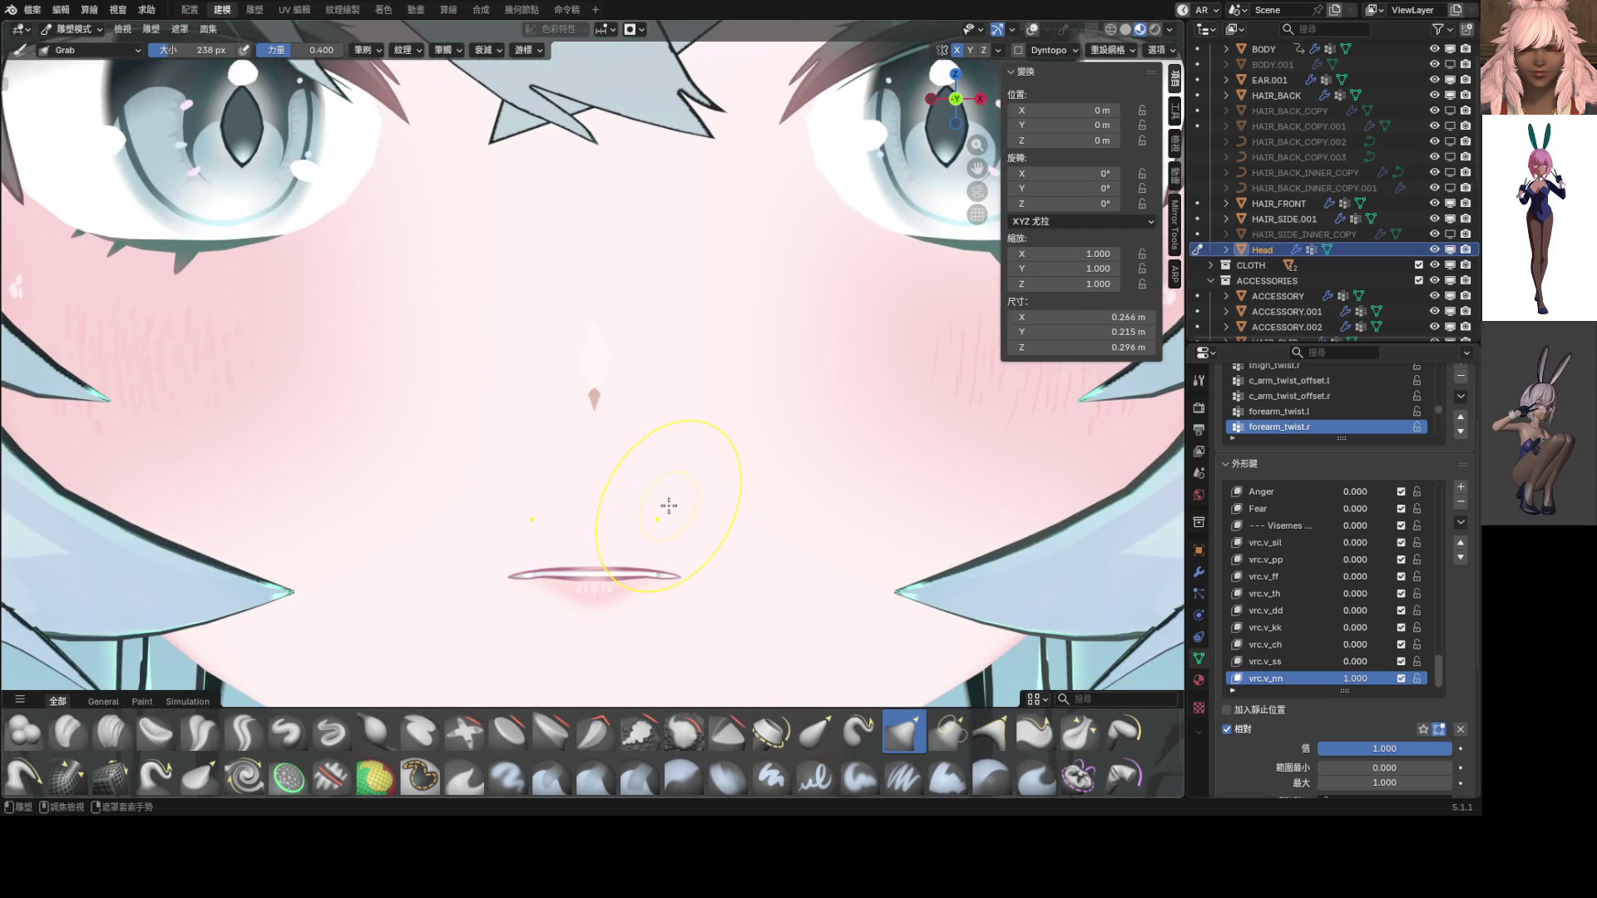
pyautogui.hotkey('ctrl', 'Tab')
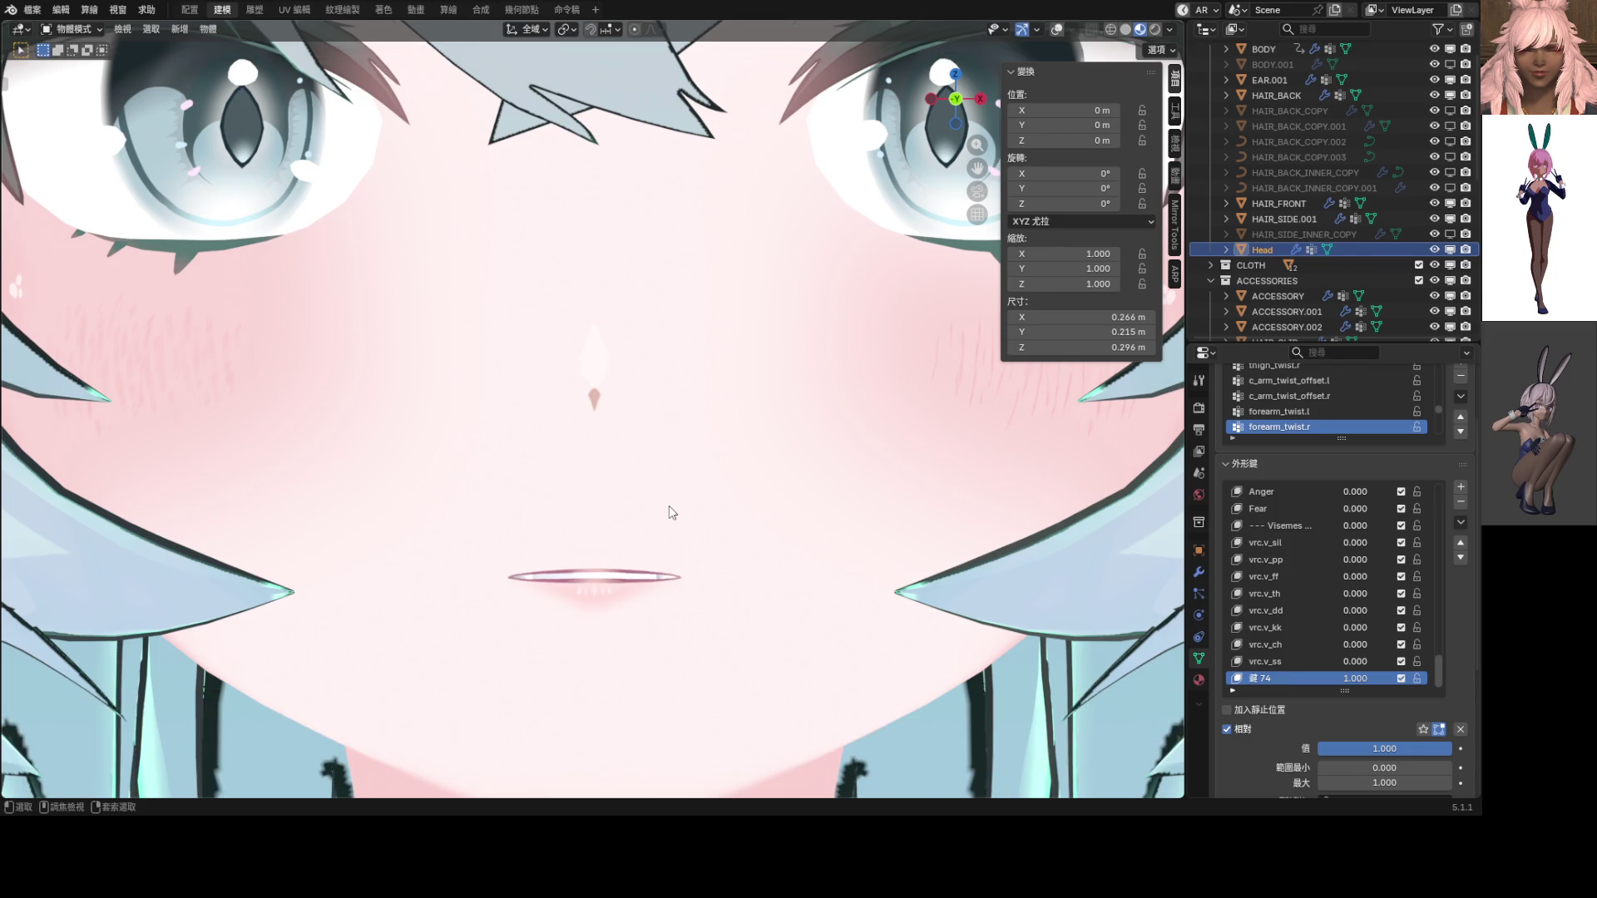
pyautogui.click(1361, 681)
pyautogui.moveTo(1361, 681)
pyautogui.mouseDown()
pyautogui.moveTo(1297, 681)
pyautogui.moveTo(1364, 680)
pyautogui.mouseUp()
pyautogui.scroll(-4, 665, 528)
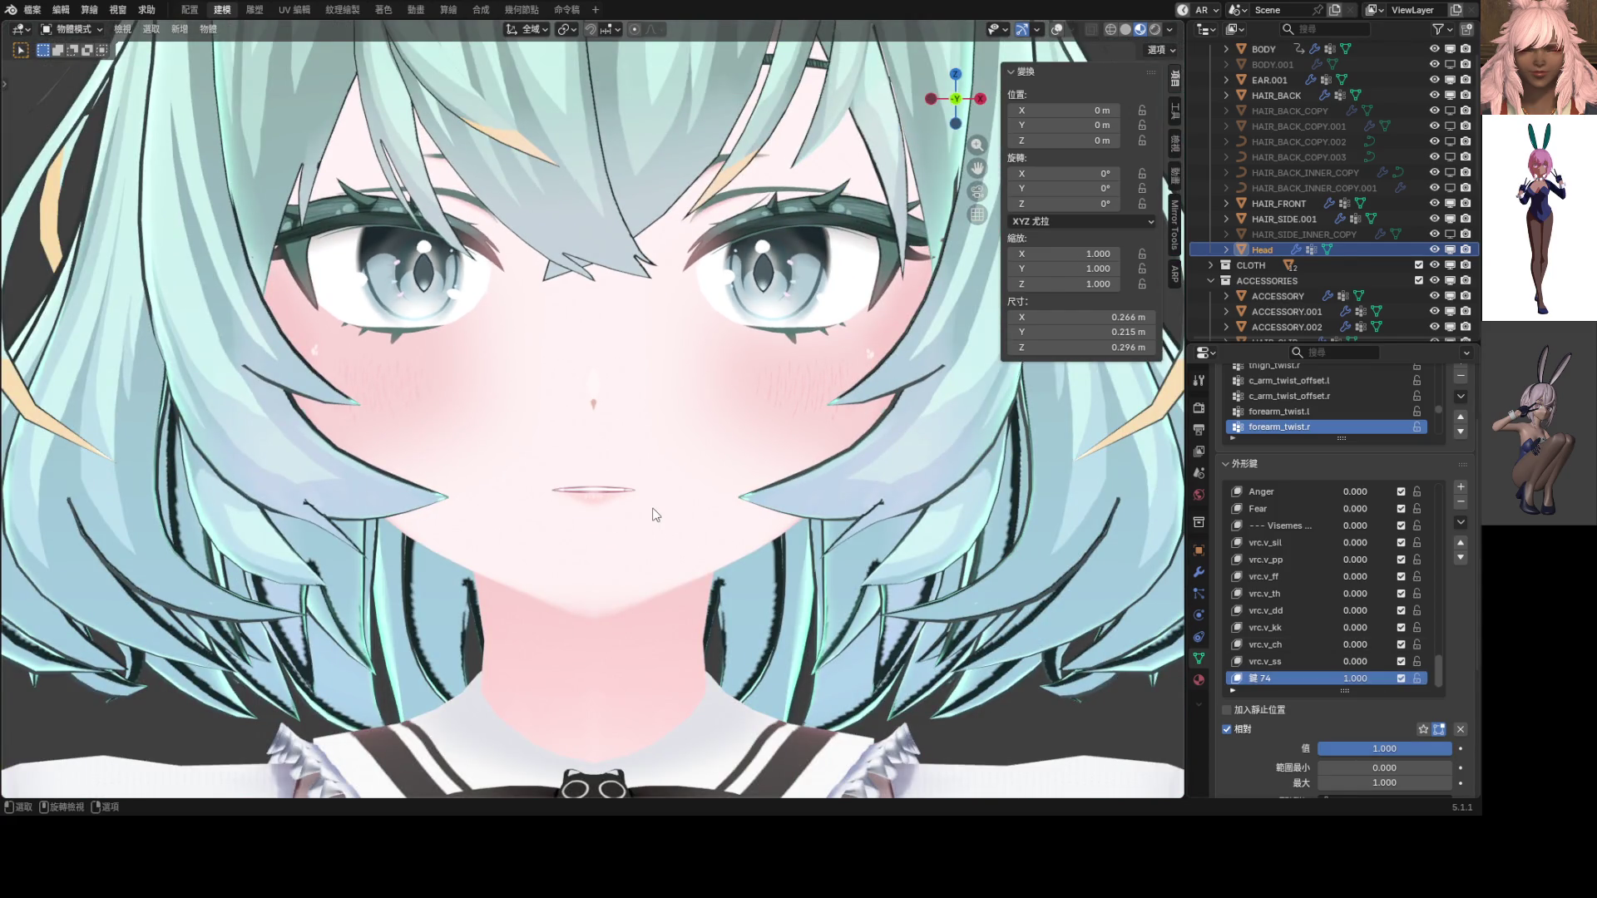
pyautogui.scroll(3, 572, 475)
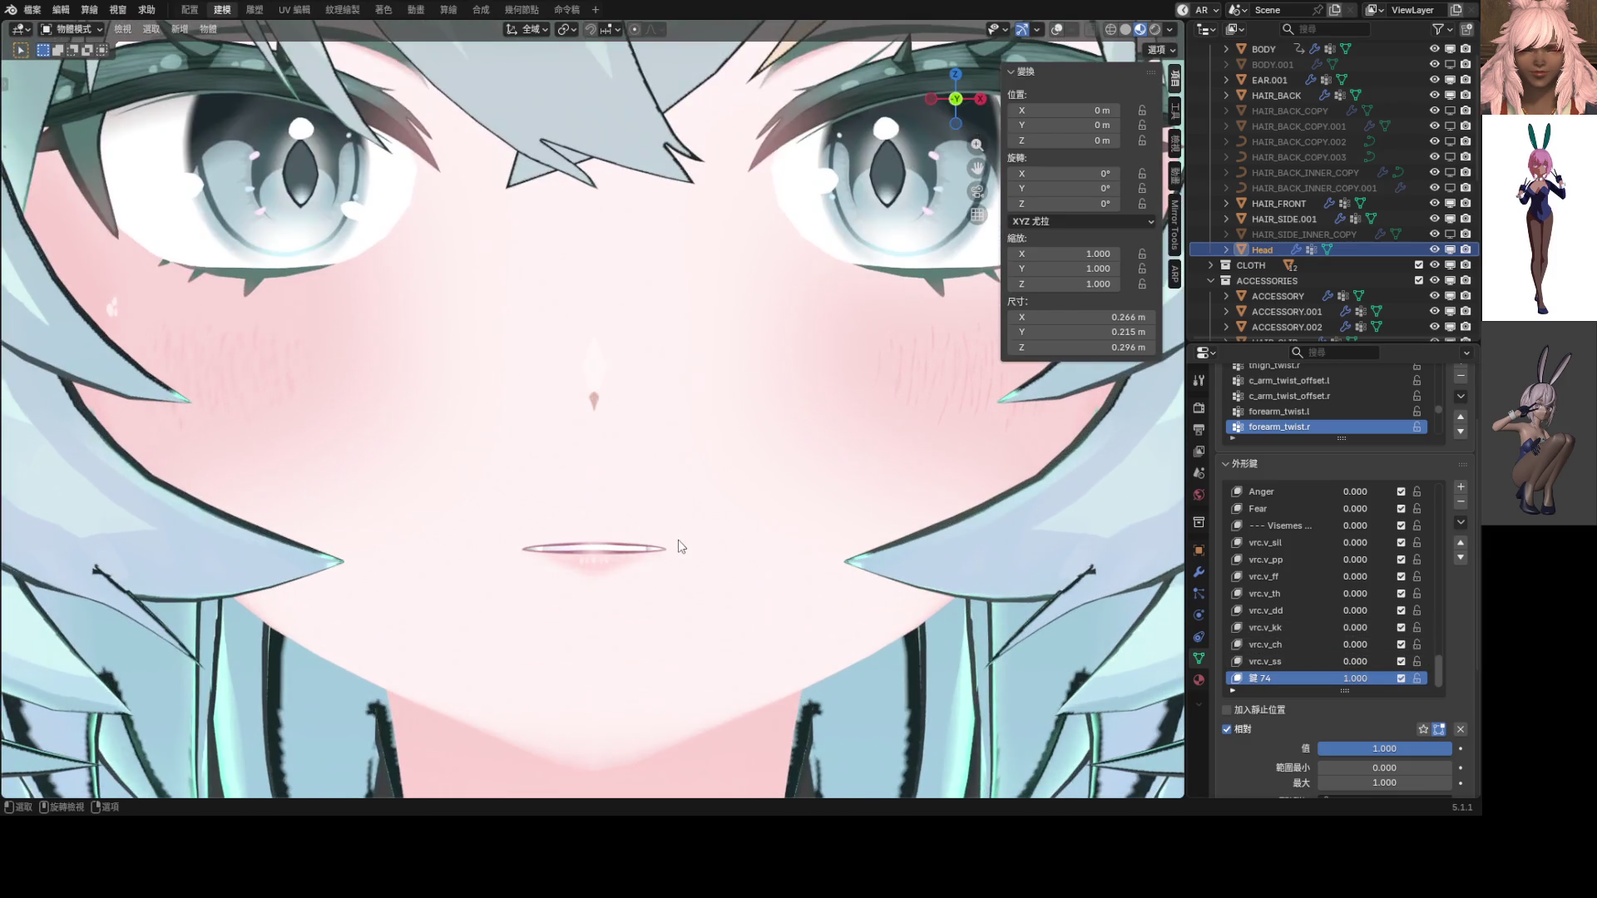
# Back in Sculpt Mode, pull the right mouth corner inward with the Grab brush
pyautogui.hotkey('ctrl', 'Tab')
pyautogui.moveTo(672, 551); pyautogui.dragTo(649, 552)
pyautogui.scroll(-4, 706, 565)
pyautogui.scroll(-2, 706, 566)
pyautogui.scroll(8, 705, 549)
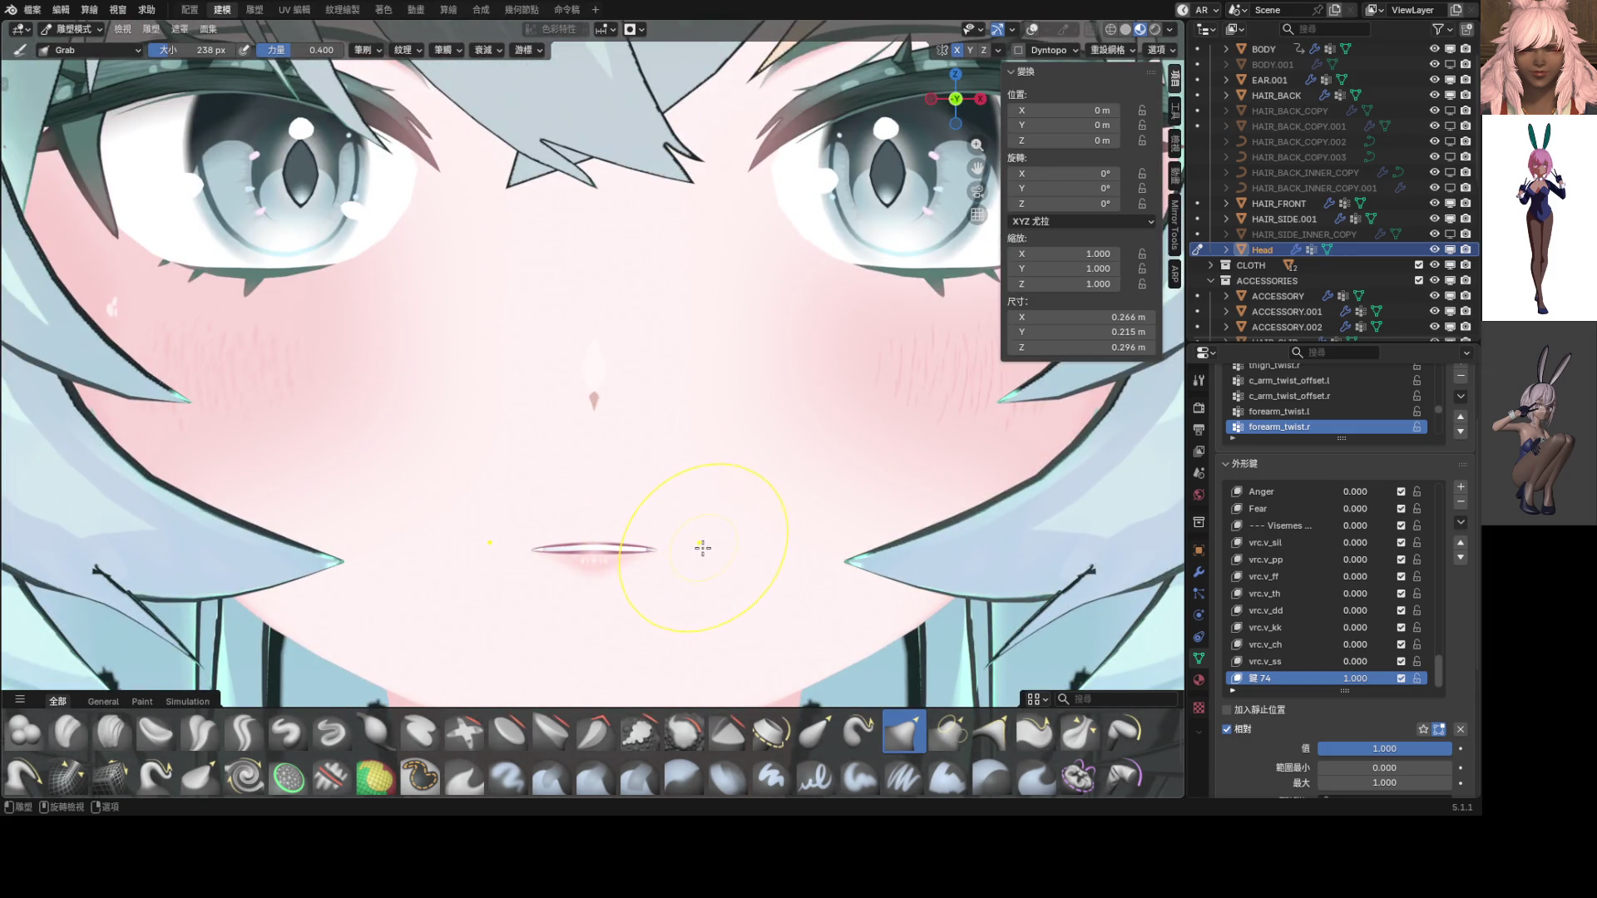
pyautogui.moveTo(666, 549); pyautogui.dragTo(649, 549)
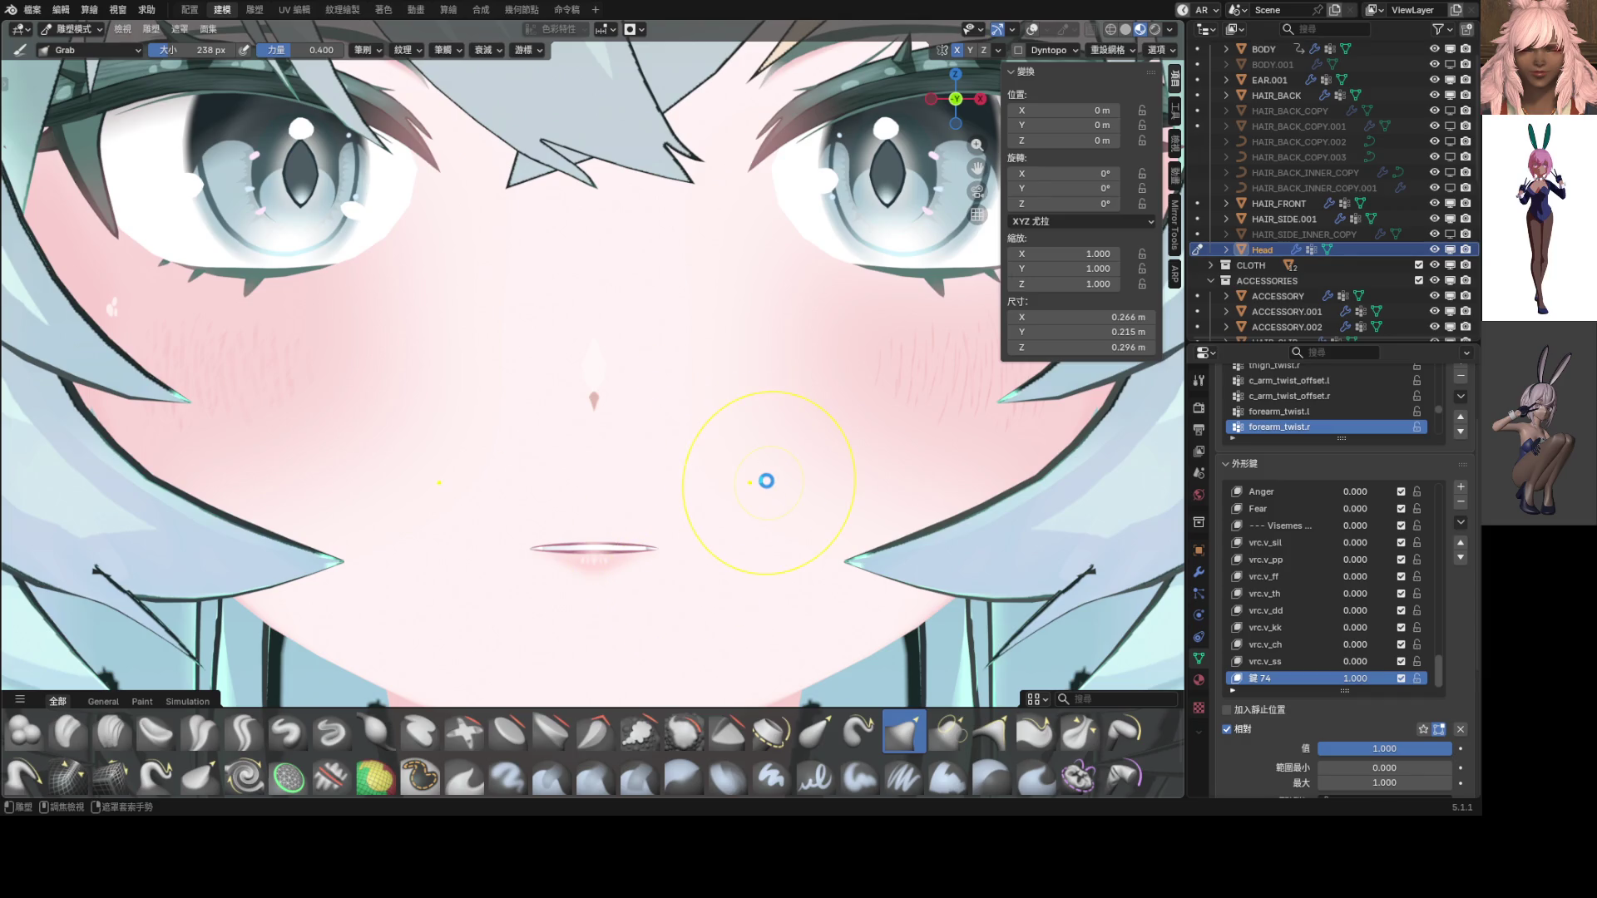
# Save the file and confirm the 鍵 74 shape key's name as vrc.v_nn
pyautogui.hotkey('ctrl', 's')
pyautogui.doubleClick(1258, 678)
pyautogui.write('vrc')
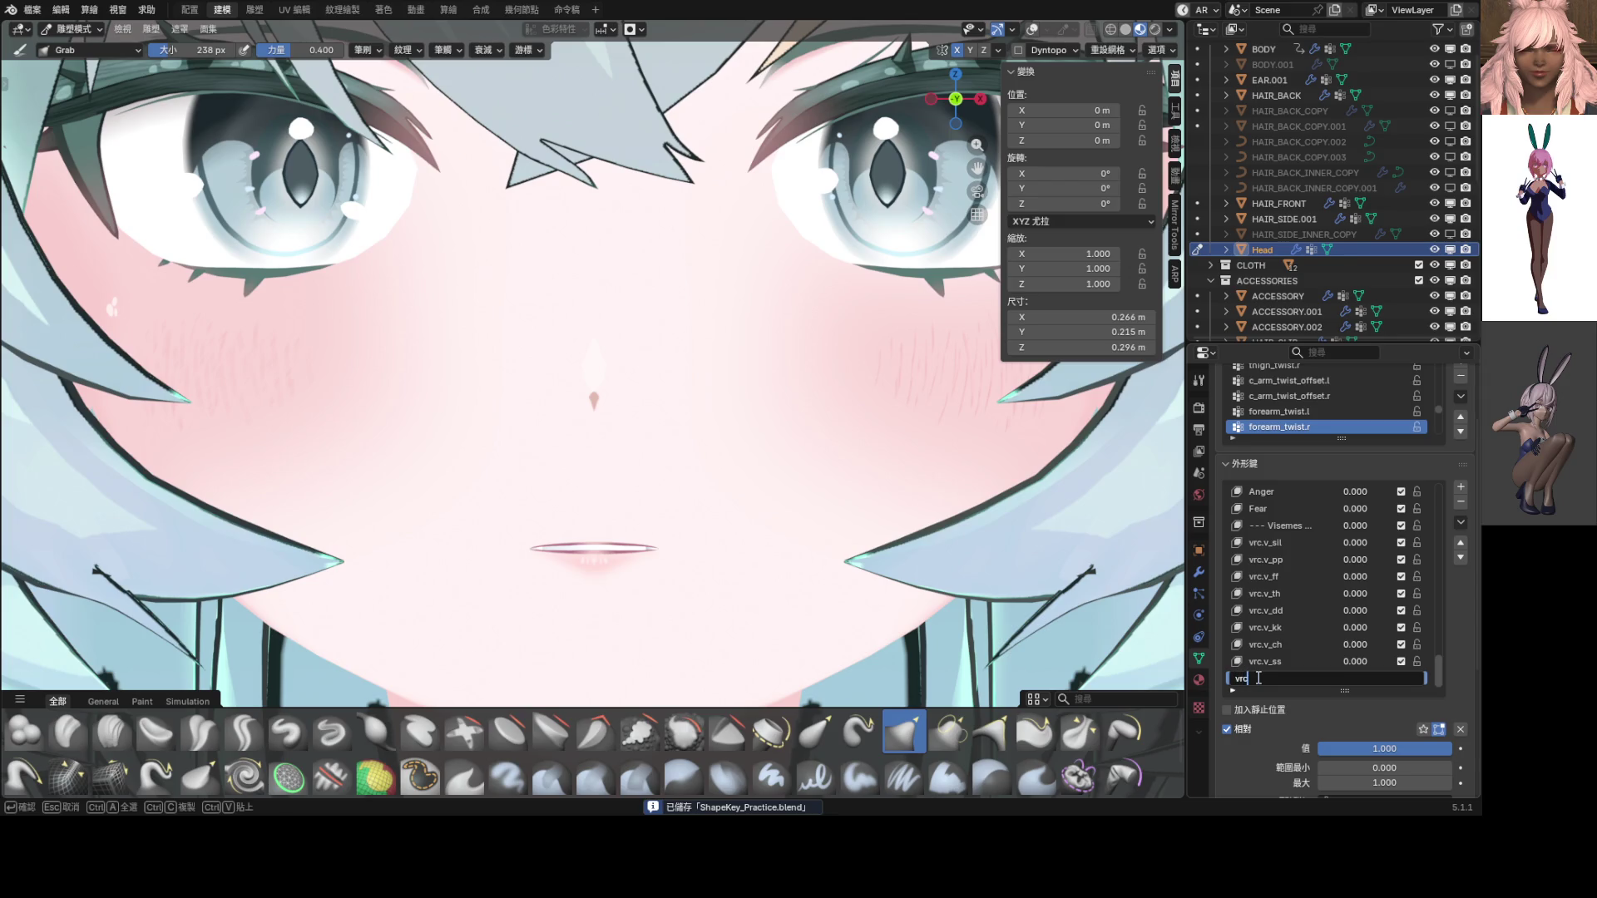
pyautogui.write('.v_nn')
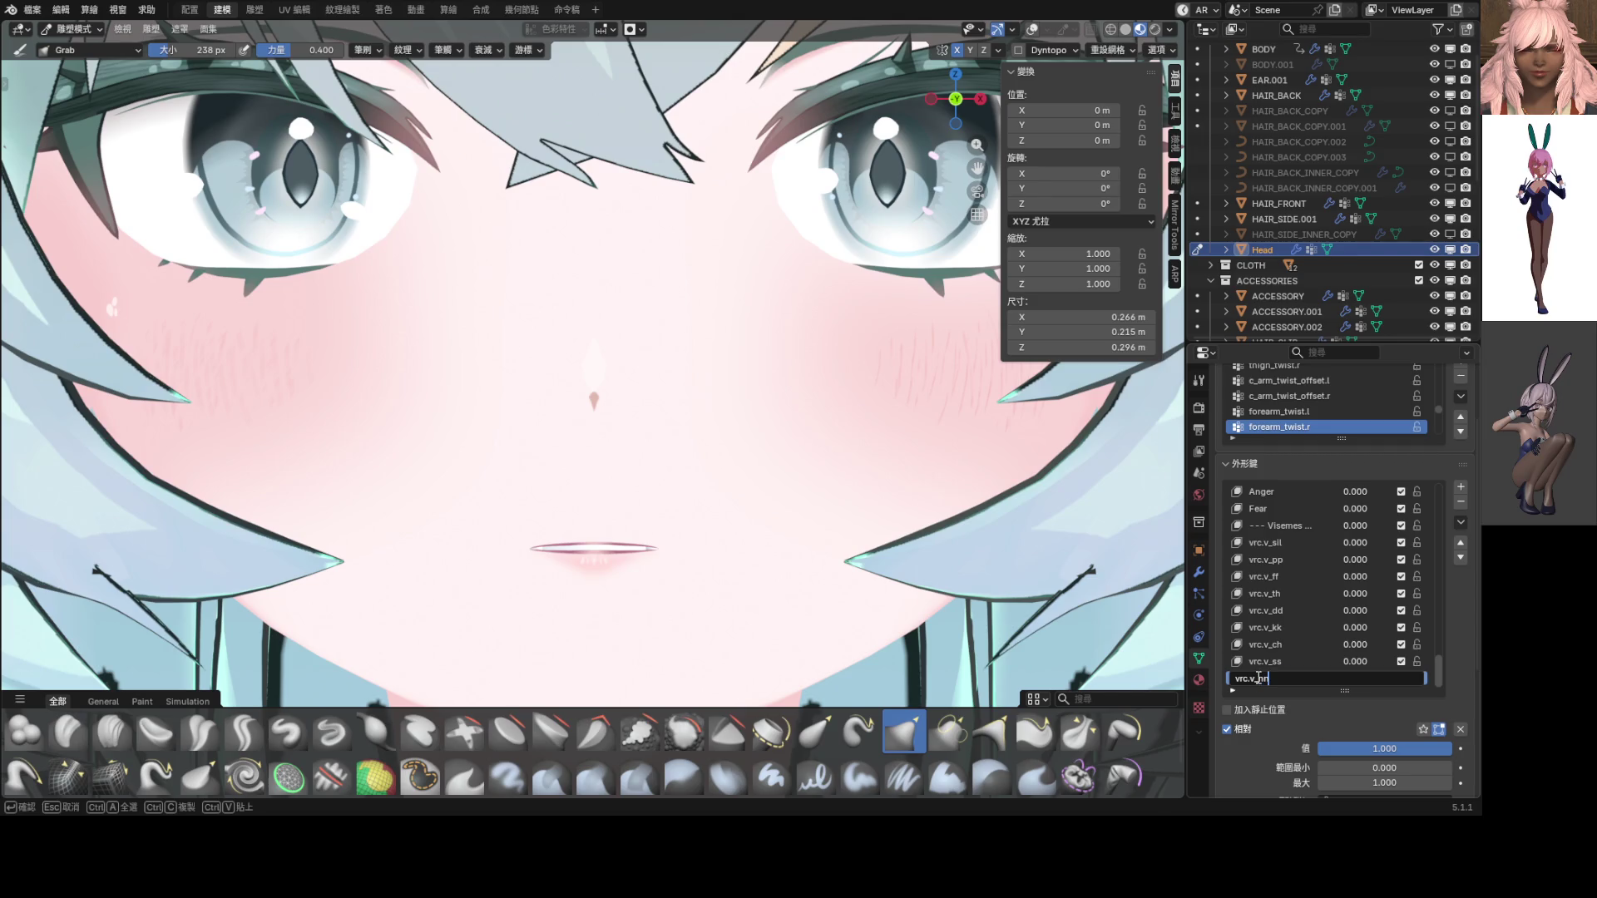
pyautogui.press('Return')
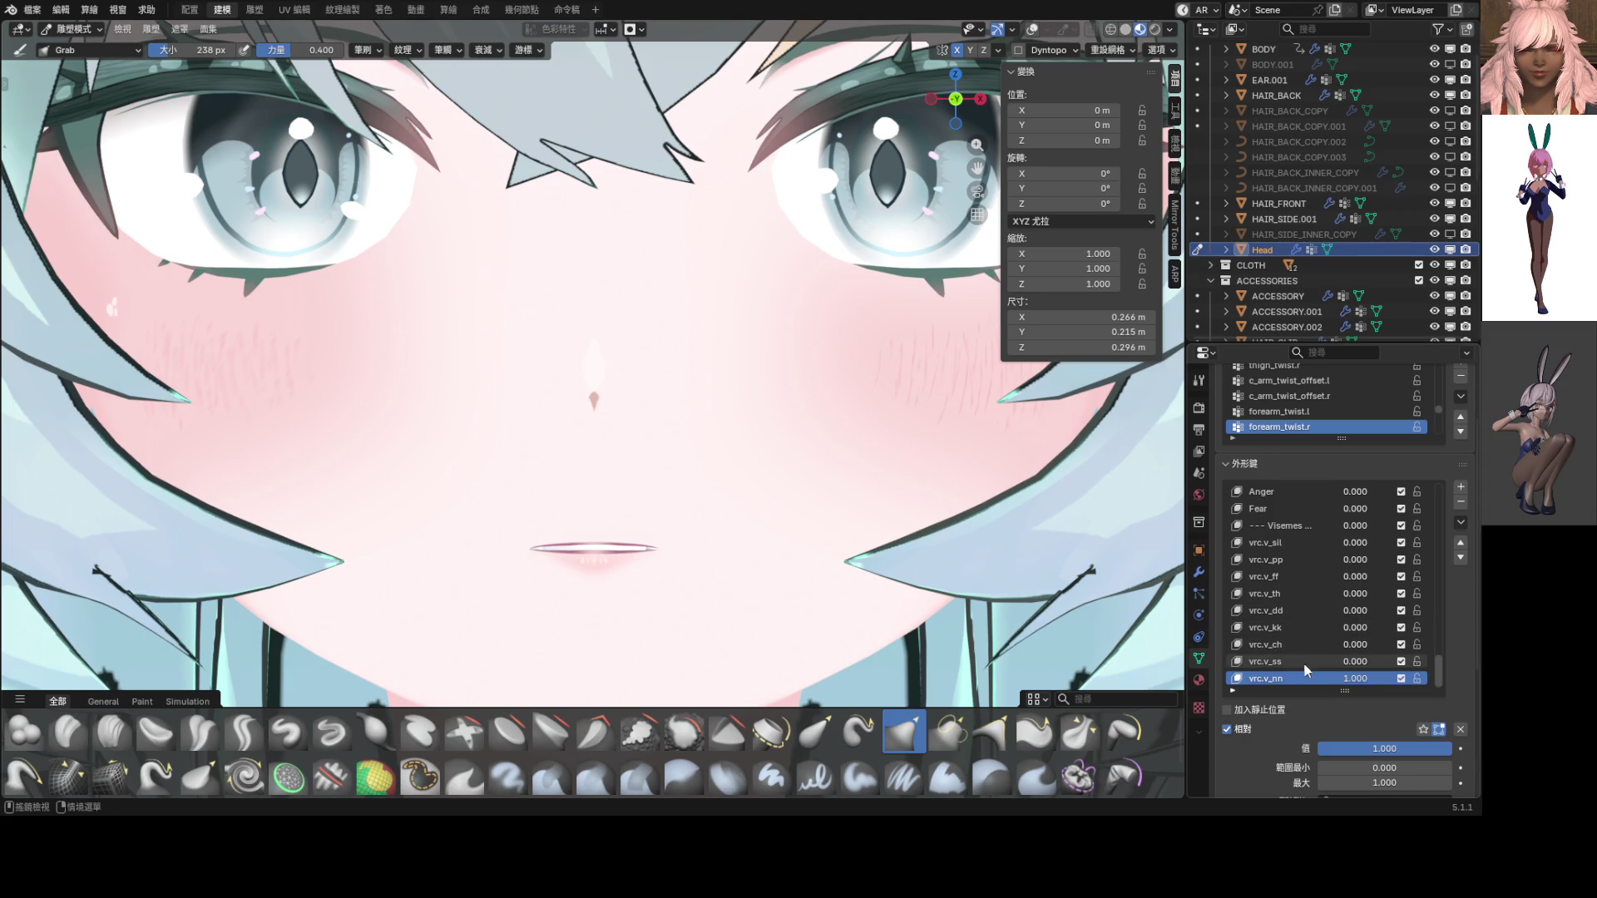
# Set vrc.v_nn back to 0 and raise vrc.v_kk to 1.000
pyautogui.moveTo(1350, 683); pyautogui.dragTo(1281, 684)
pyautogui.moveTo(1350, 629); pyautogui.dragTo(1414, 629)
pyautogui.scroll(-4, 597, 515)
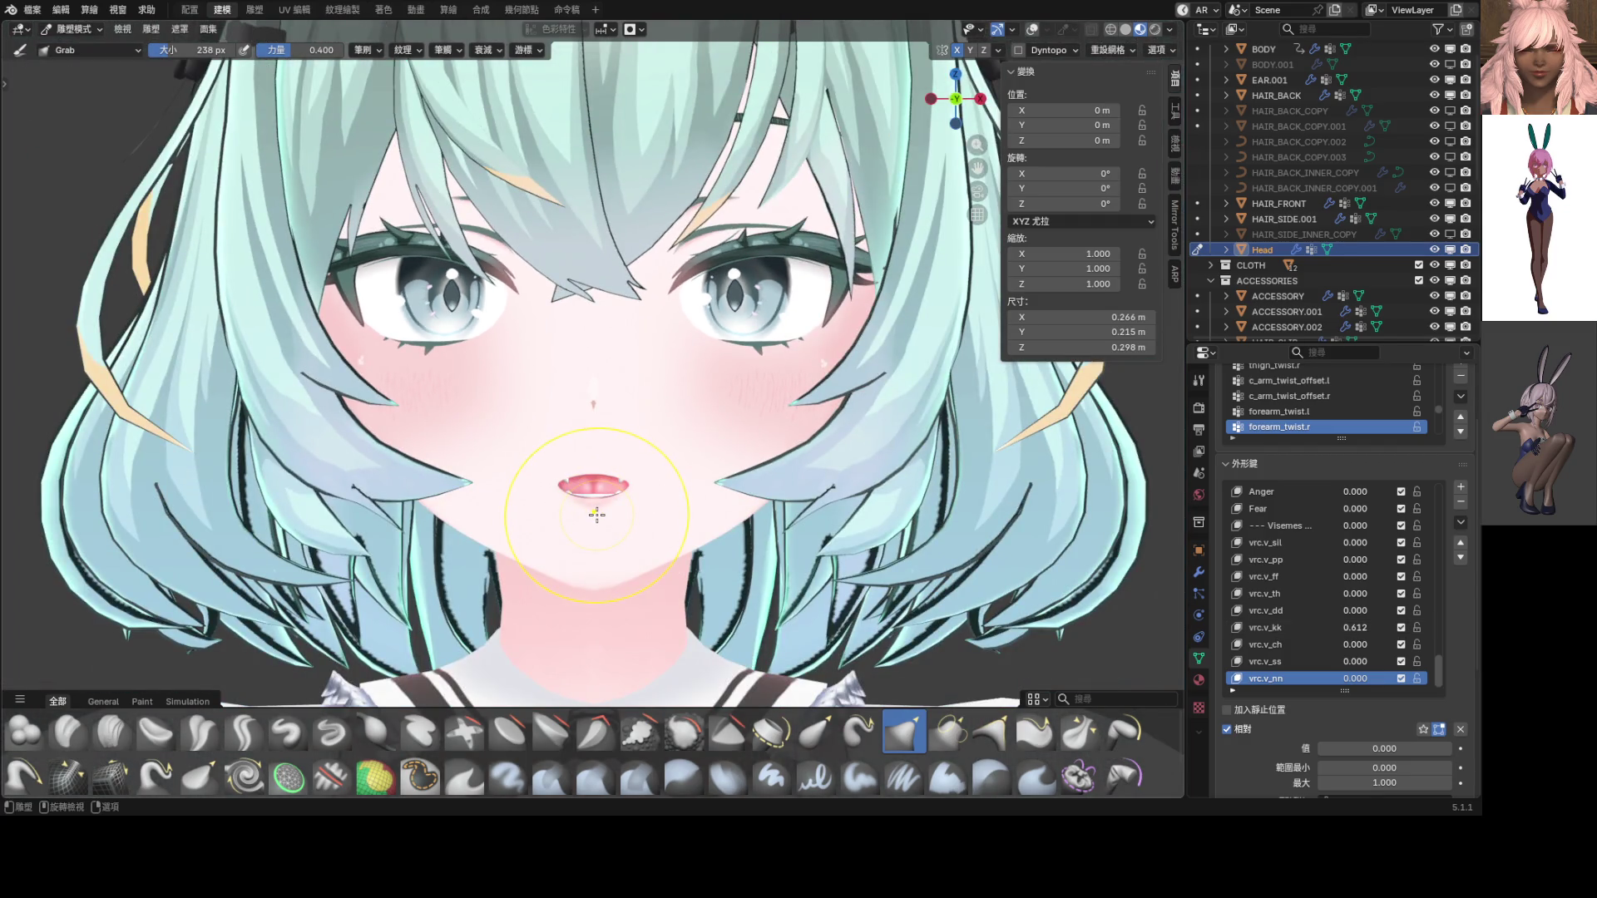
pyautogui.scroll(3, 604, 509)
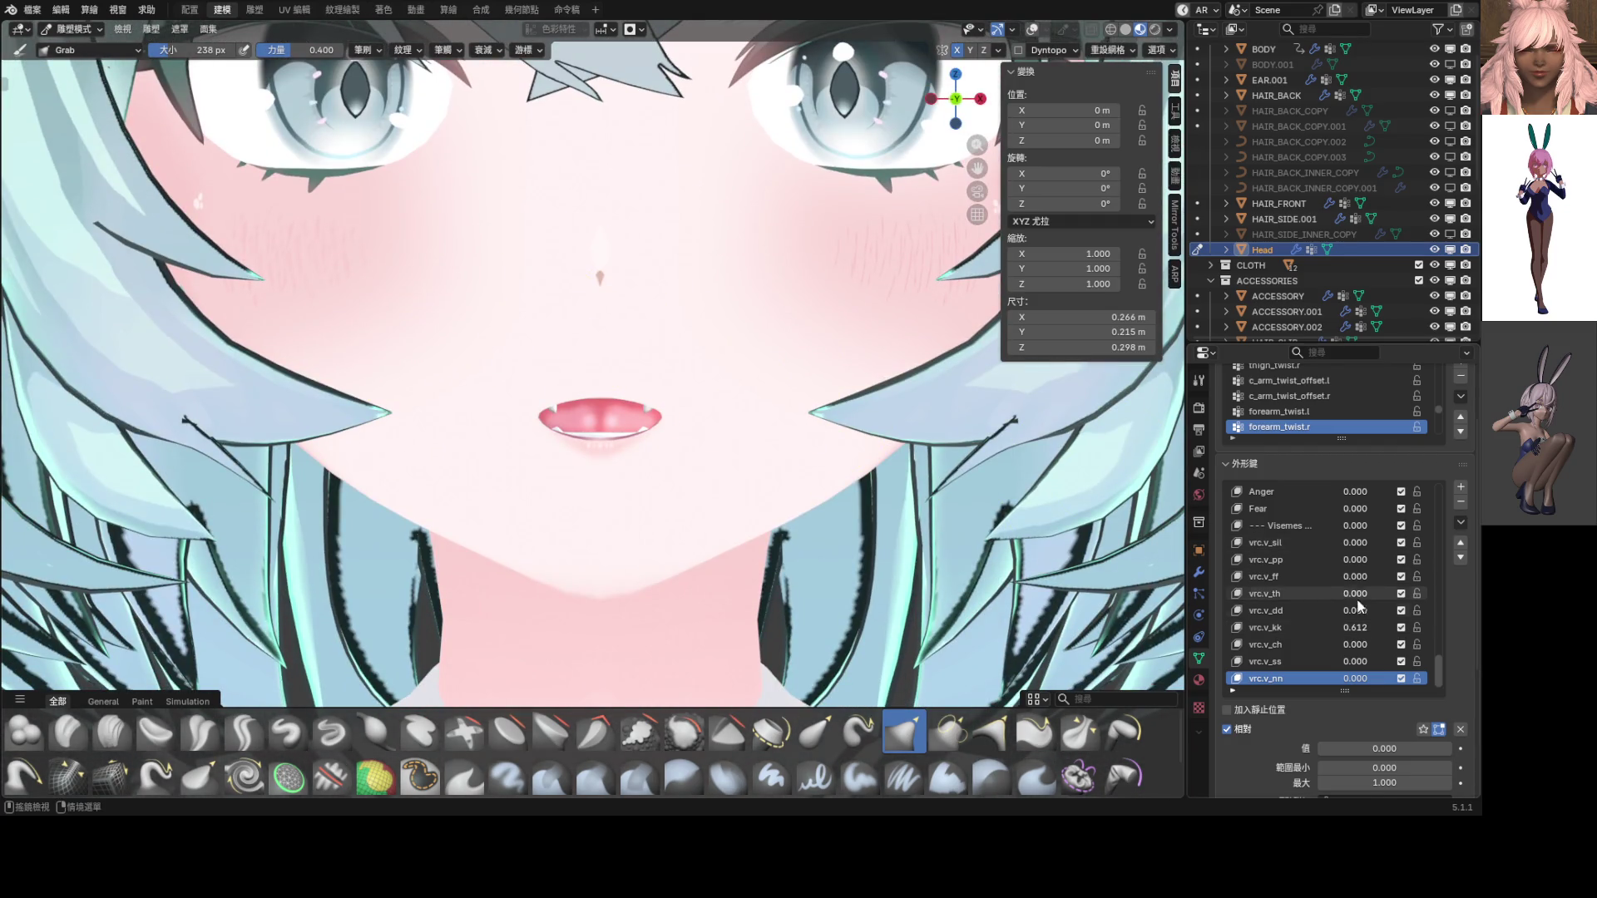
pyautogui.moveTo(1357, 634); pyautogui.dragTo(1367, 634)
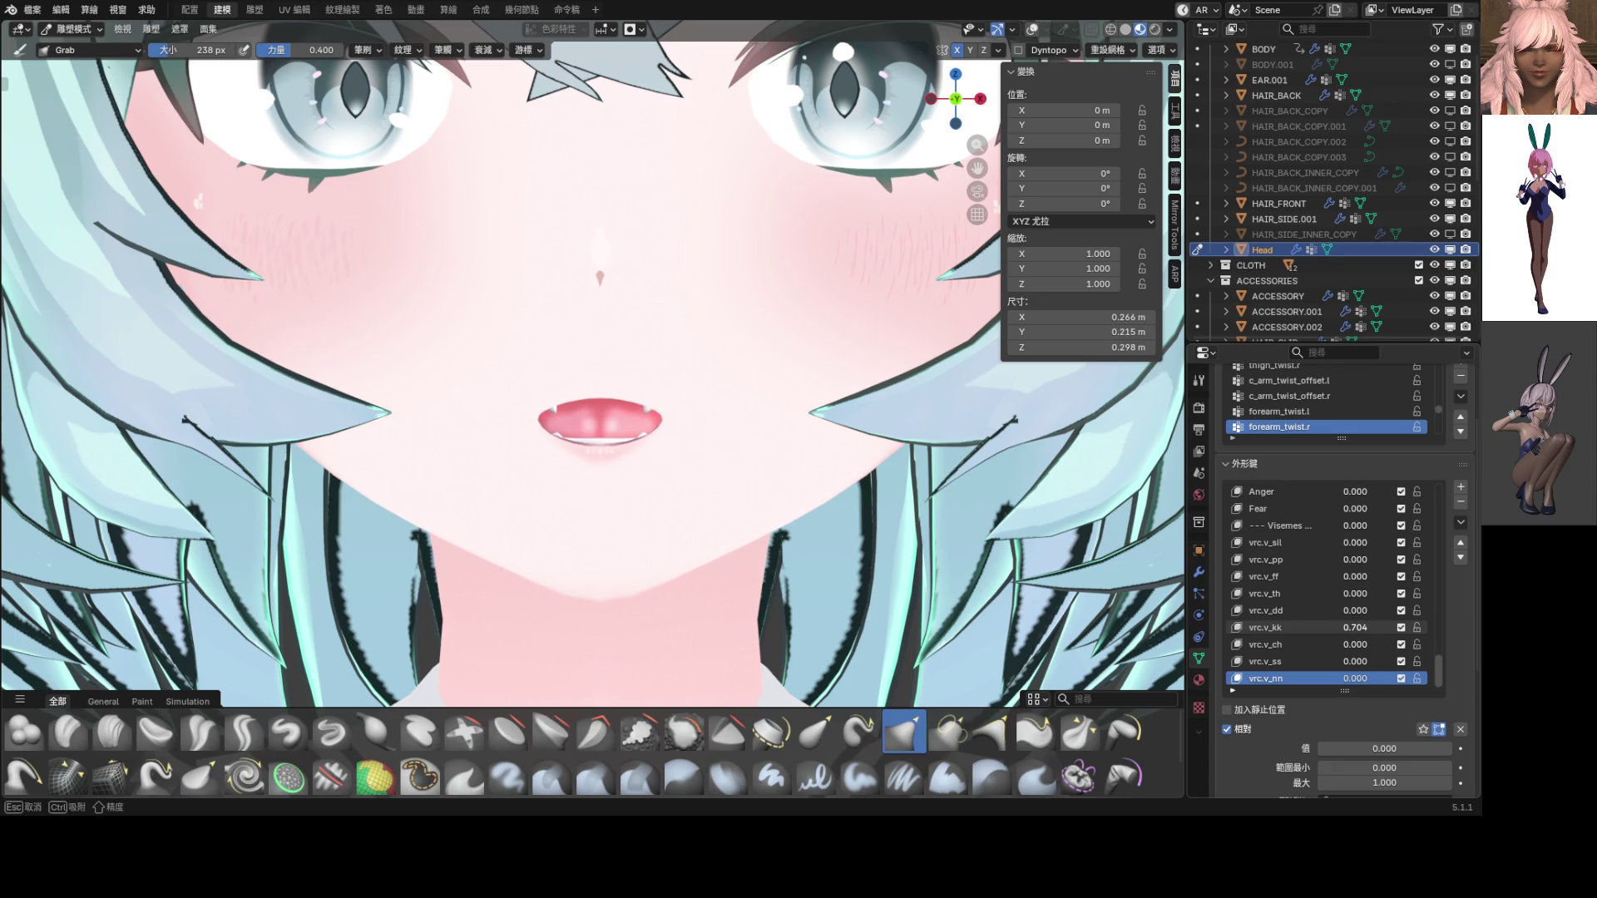
pyautogui.scroll(-5, 832, 516)
pyautogui.scroll(3, 715, 455)
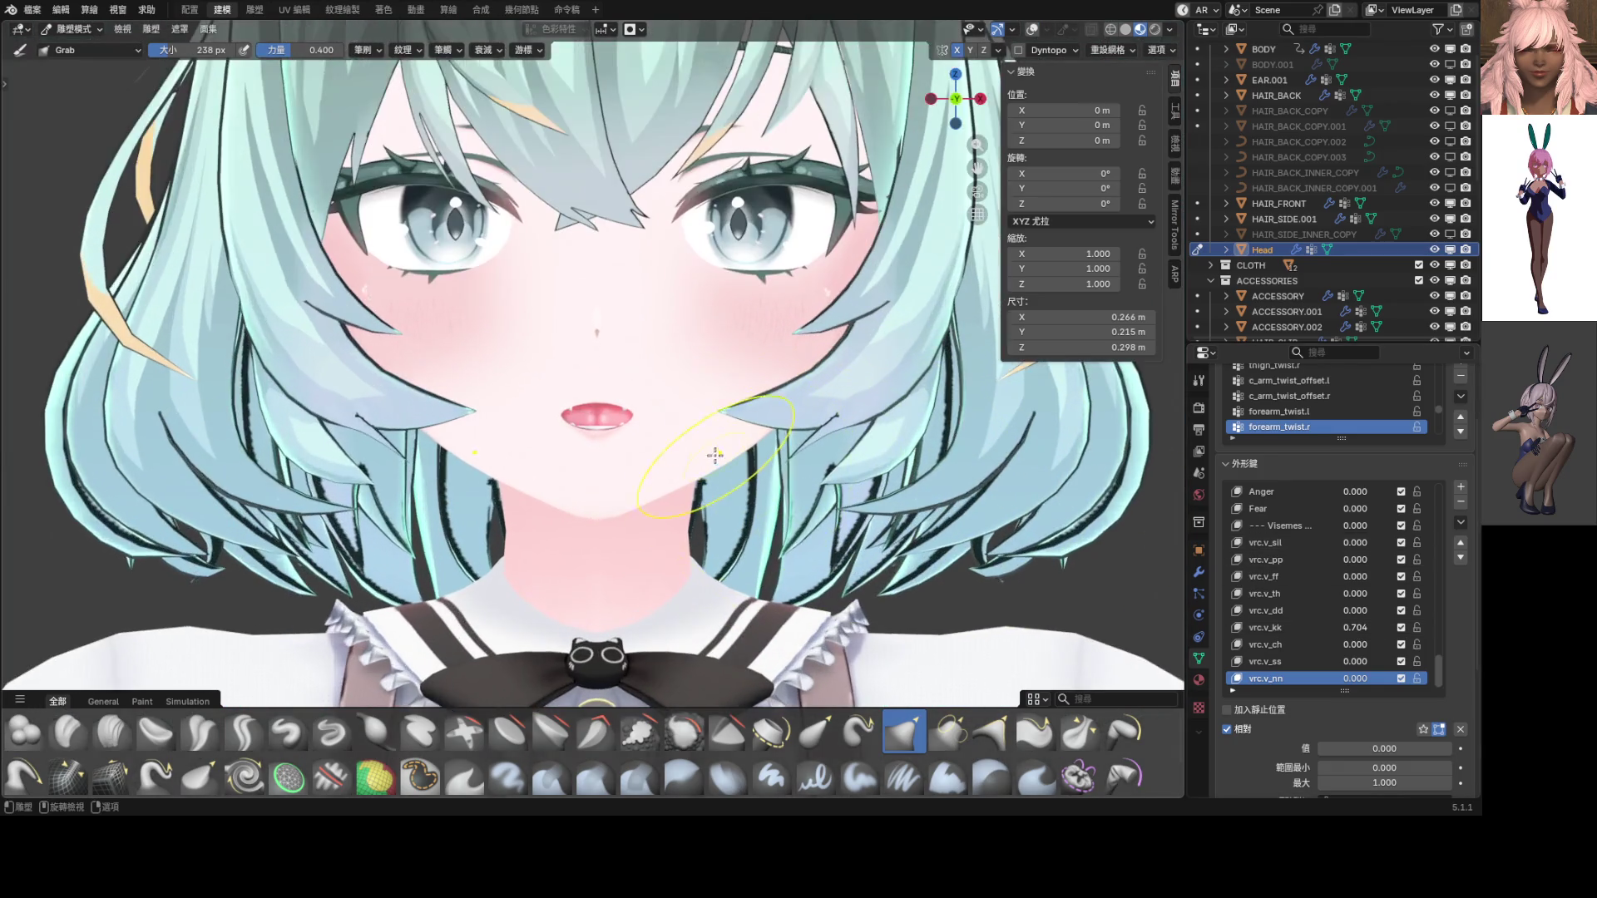
pyautogui.scroll(-1, 715, 455)
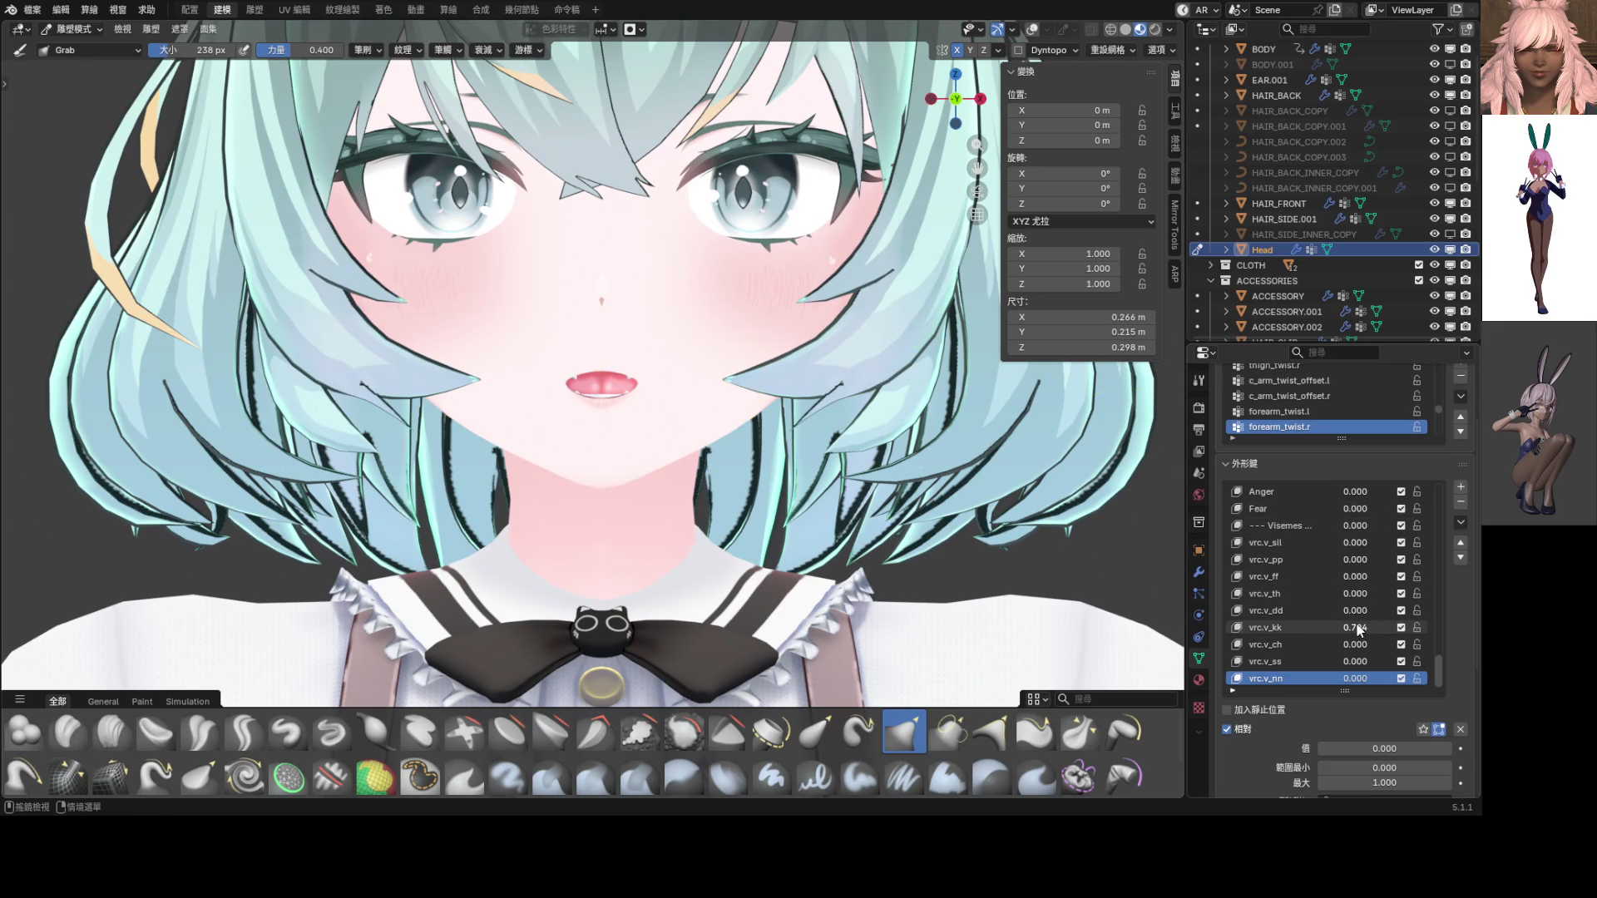
pyautogui.moveTo(1358, 630); pyautogui.dragTo(1397, 630)
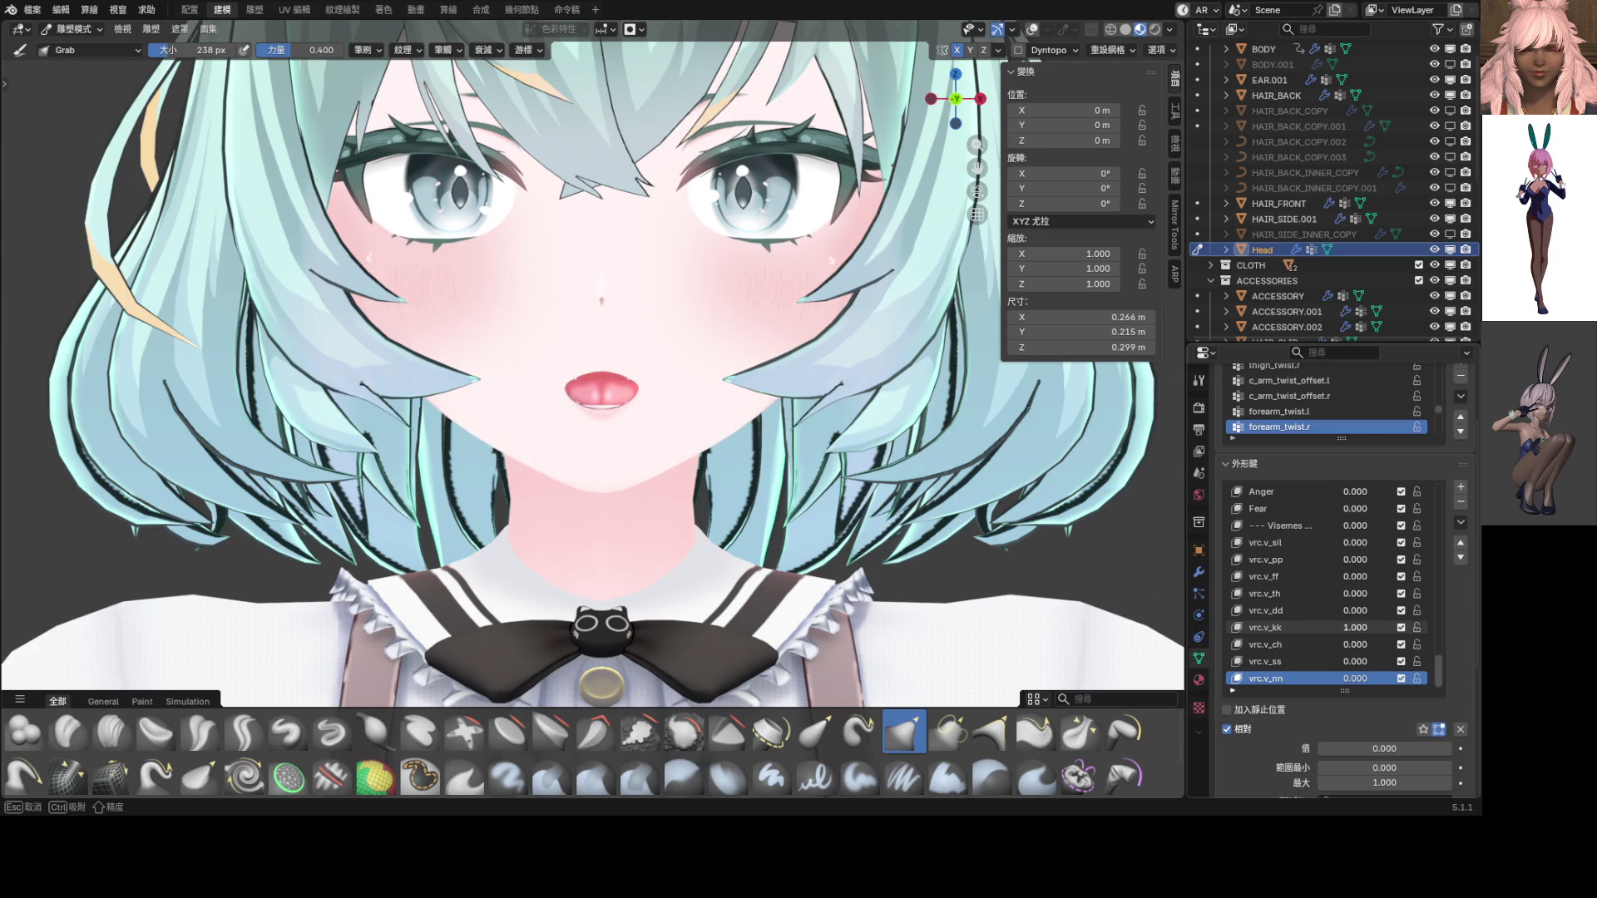
pyautogui.moveTo(1397, 630); pyautogui.dragTo(1397, 632)
# Confirm vrc.v_kk at 1.000, make it active, and grab-sculpt the upper and lower lips
pyautogui.click(1323, 630)
pyautogui.press('Return')
pyautogui.click(1273, 627)
pyautogui.scroll(3, 679, 412)
pyautogui.moveTo(679, 412)
pyautogui.mouseDown()
pyautogui.moveTo(687, 444)
pyautogui.moveTo(677, 391)
pyautogui.moveTo(666, 408)
pyautogui.mouseUp()
pyautogui.scroll(-5, 665, 409)
pyautogui.scroll(3, 667, 410)
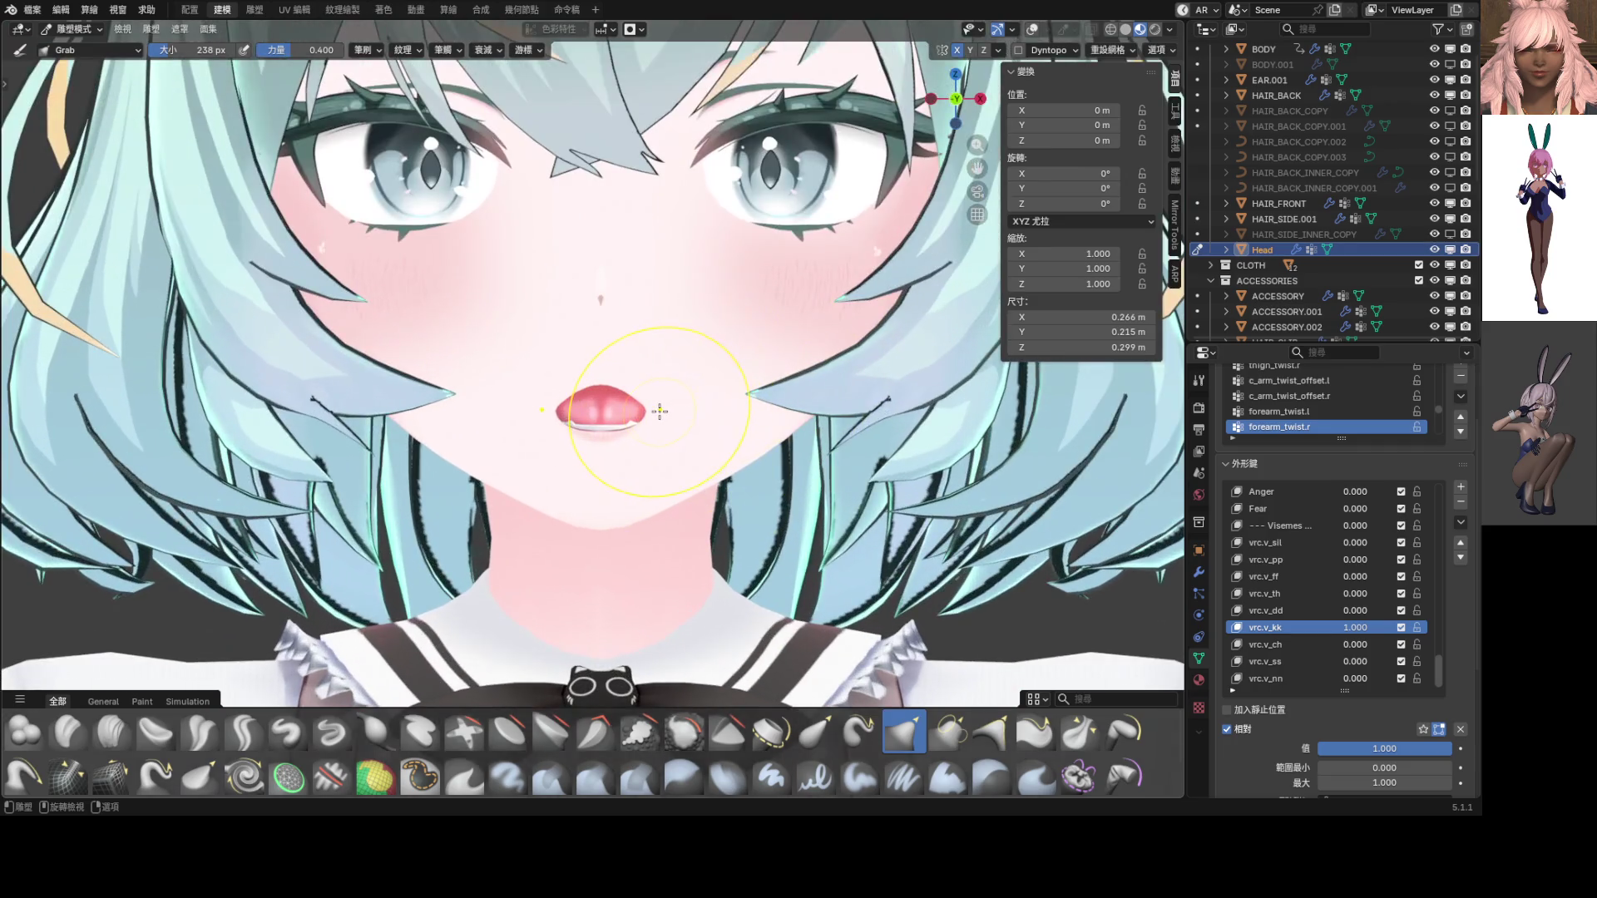
pyautogui.scroll(-1, 657, 405)
pyautogui.moveTo(660, 450)
pyautogui.mouseDown()
pyautogui.moveTo(661, 473)
pyautogui.moveTo(669, 463)
pyautogui.moveTo(612, 462)
pyautogui.moveTo(649, 462)
pyautogui.moveTo(657, 431)
pyautogui.mouseUp()
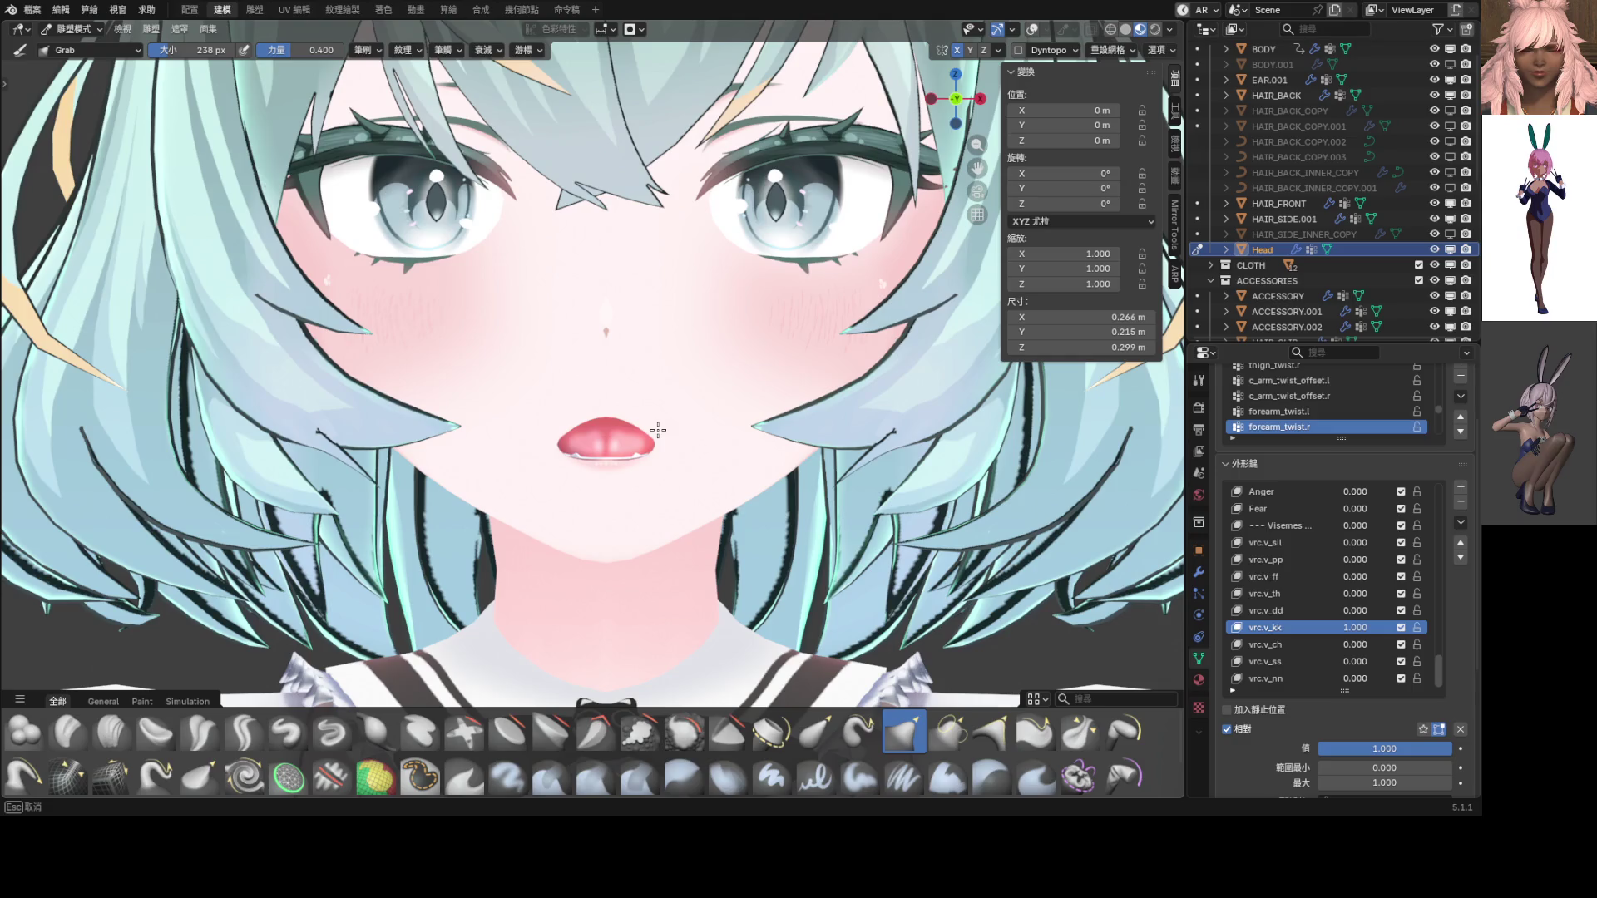
# Zero vrc.v_nn, keep vrc.v_kk at full, and refine the upper lip's outline on vrc.v_kk
pyautogui.moveTo(657, 430); pyautogui.dragTo(657, 430)
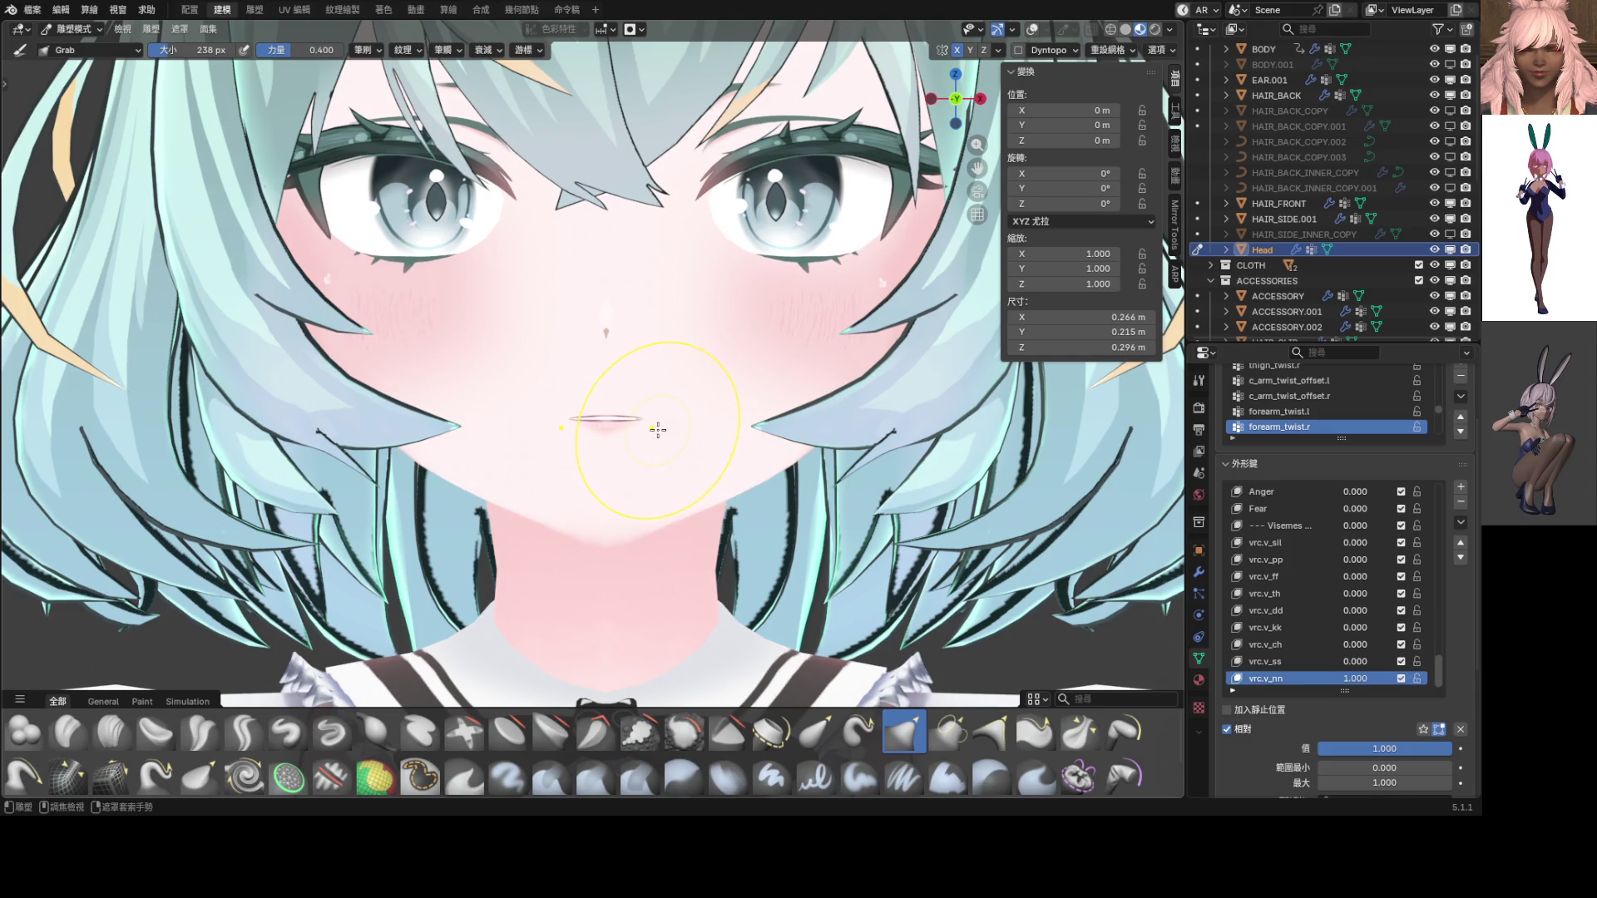
pyautogui.moveTo(1355, 679); pyautogui.dragTo(1281, 678)
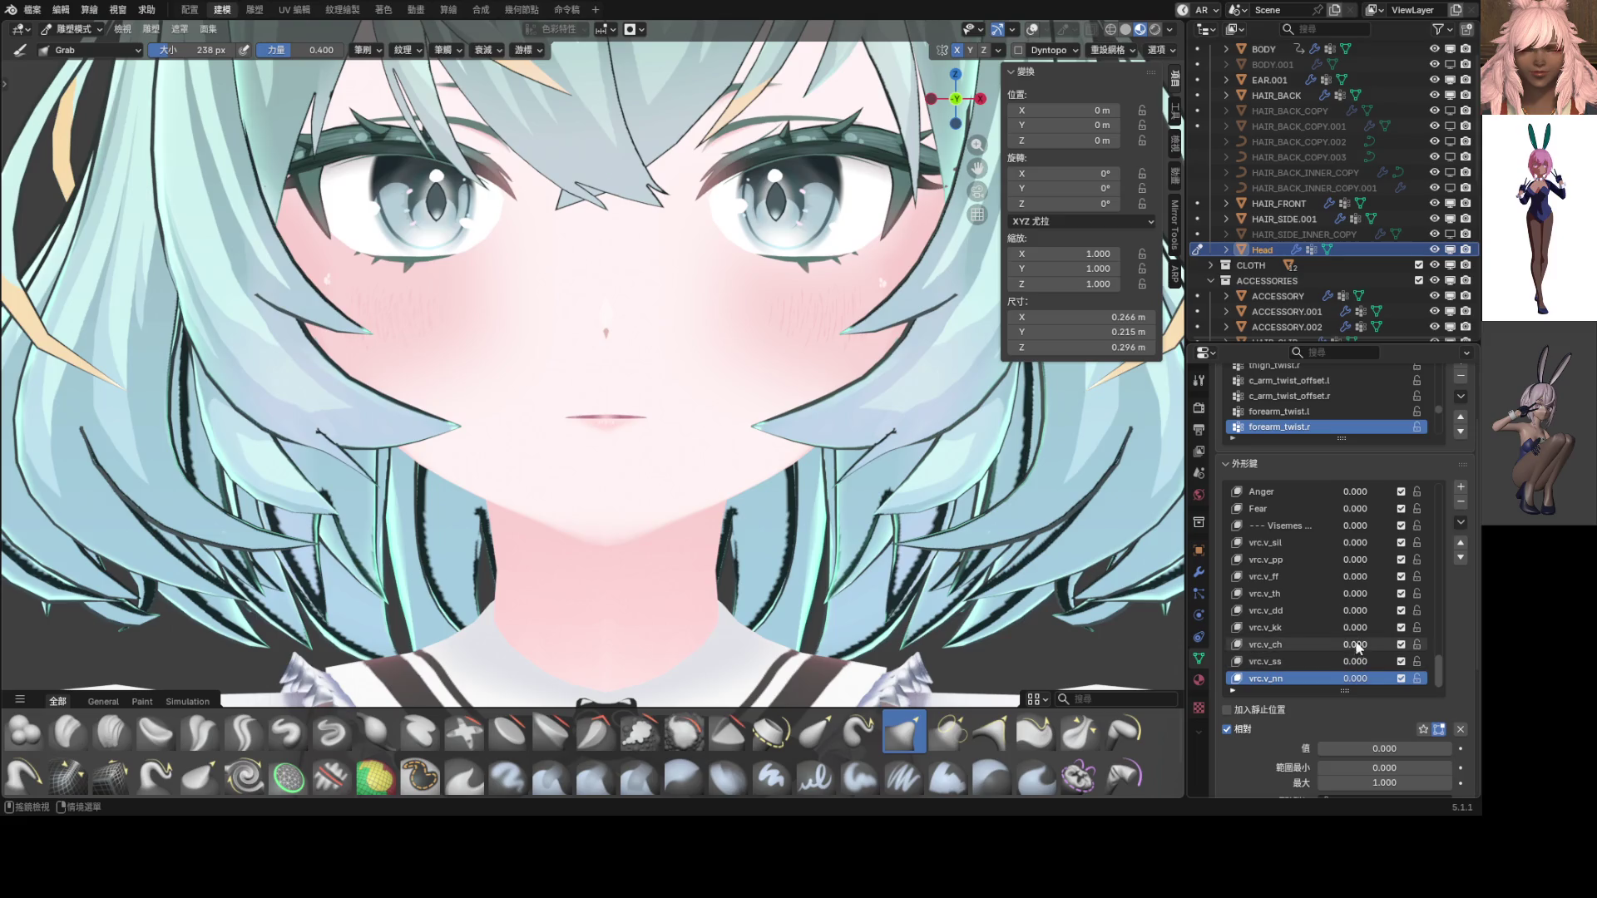
pyautogui.moveTo(1355, 627); pyautogui.dragTo(1414, 627)
pyautogui.scroll(3, 682, 450)
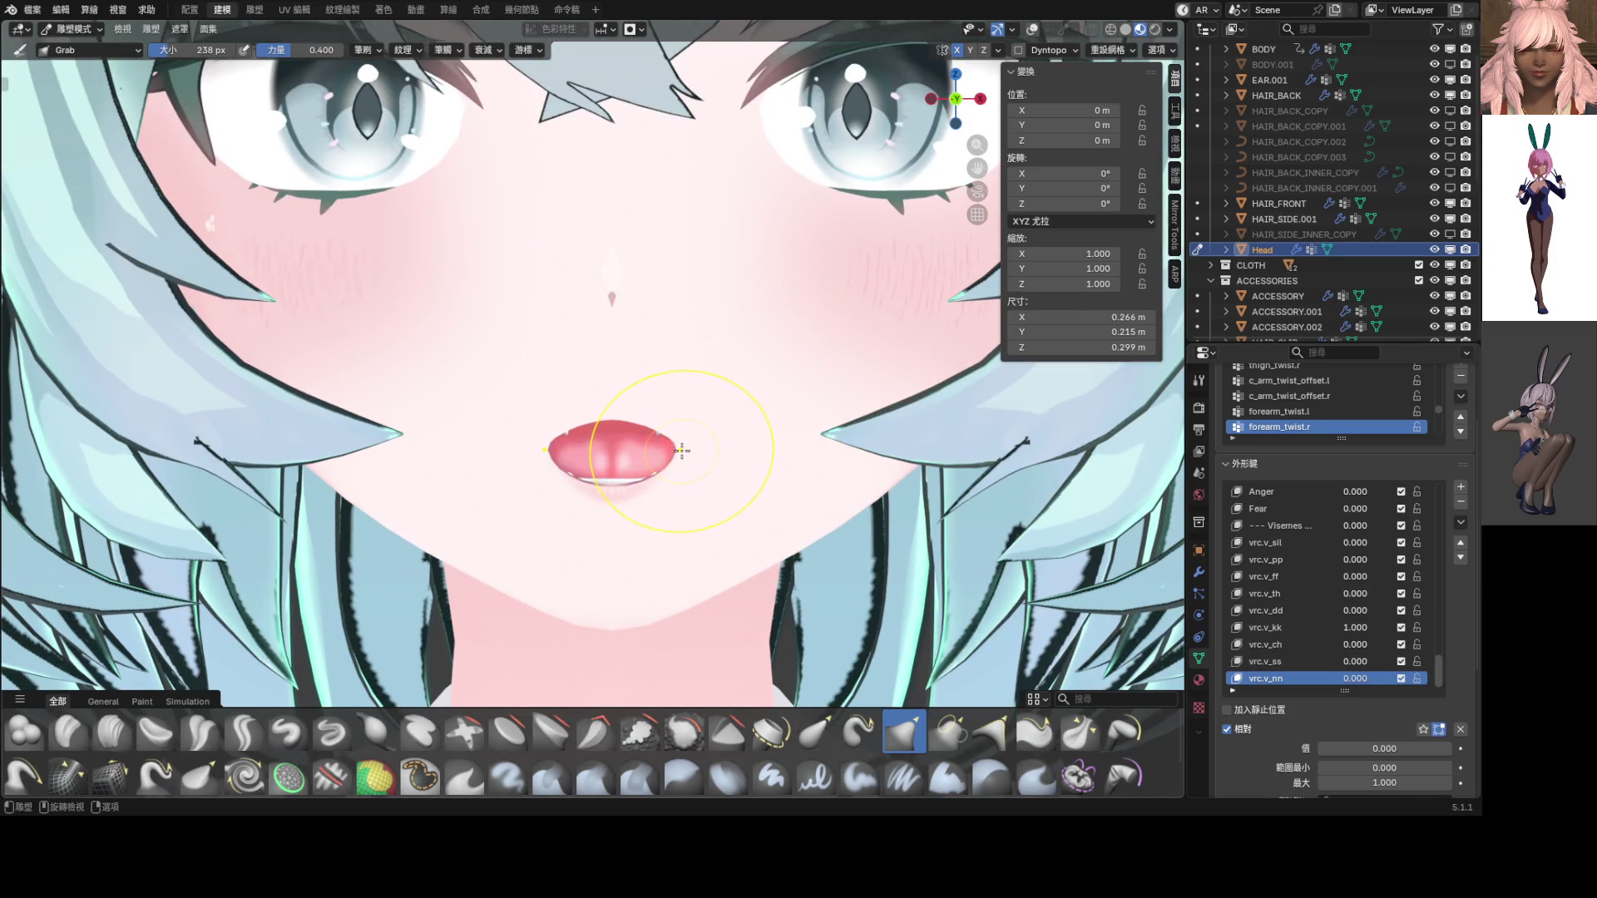
pyautogui.hotkey('ctrl', 'z')
pyautogui.hotkey('ctrl', 'z')
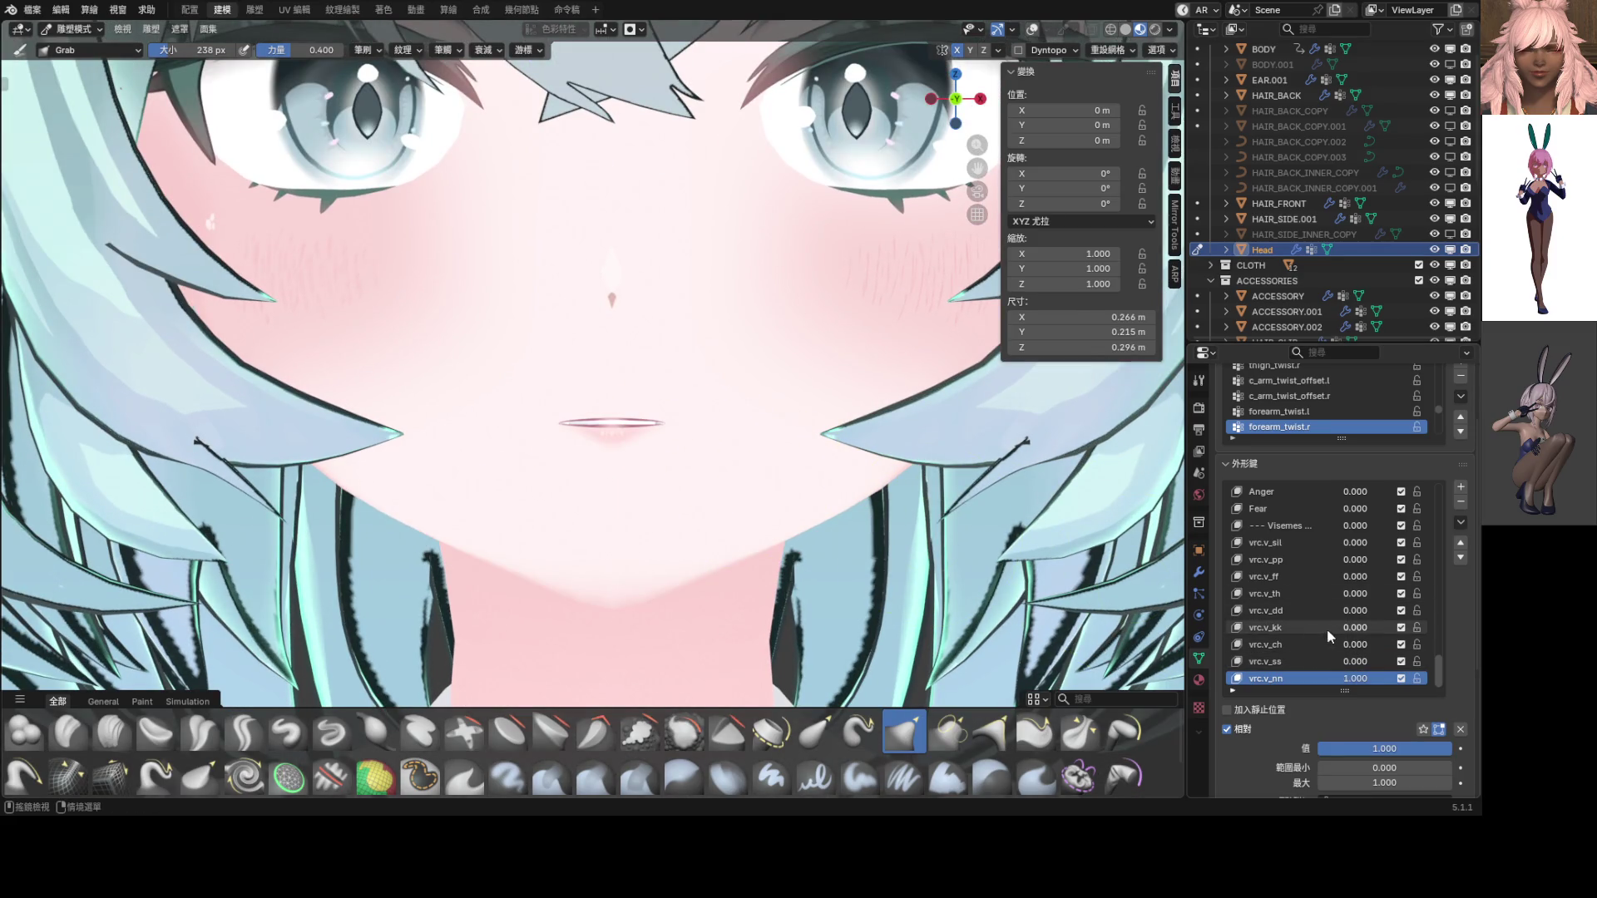
pyautogui.moveTo(1339, 627); pyautogui.dragTo(1397, 627)
pyautogui.moveTo(1355, 679); pyautogui.dragTo(1323, 665)
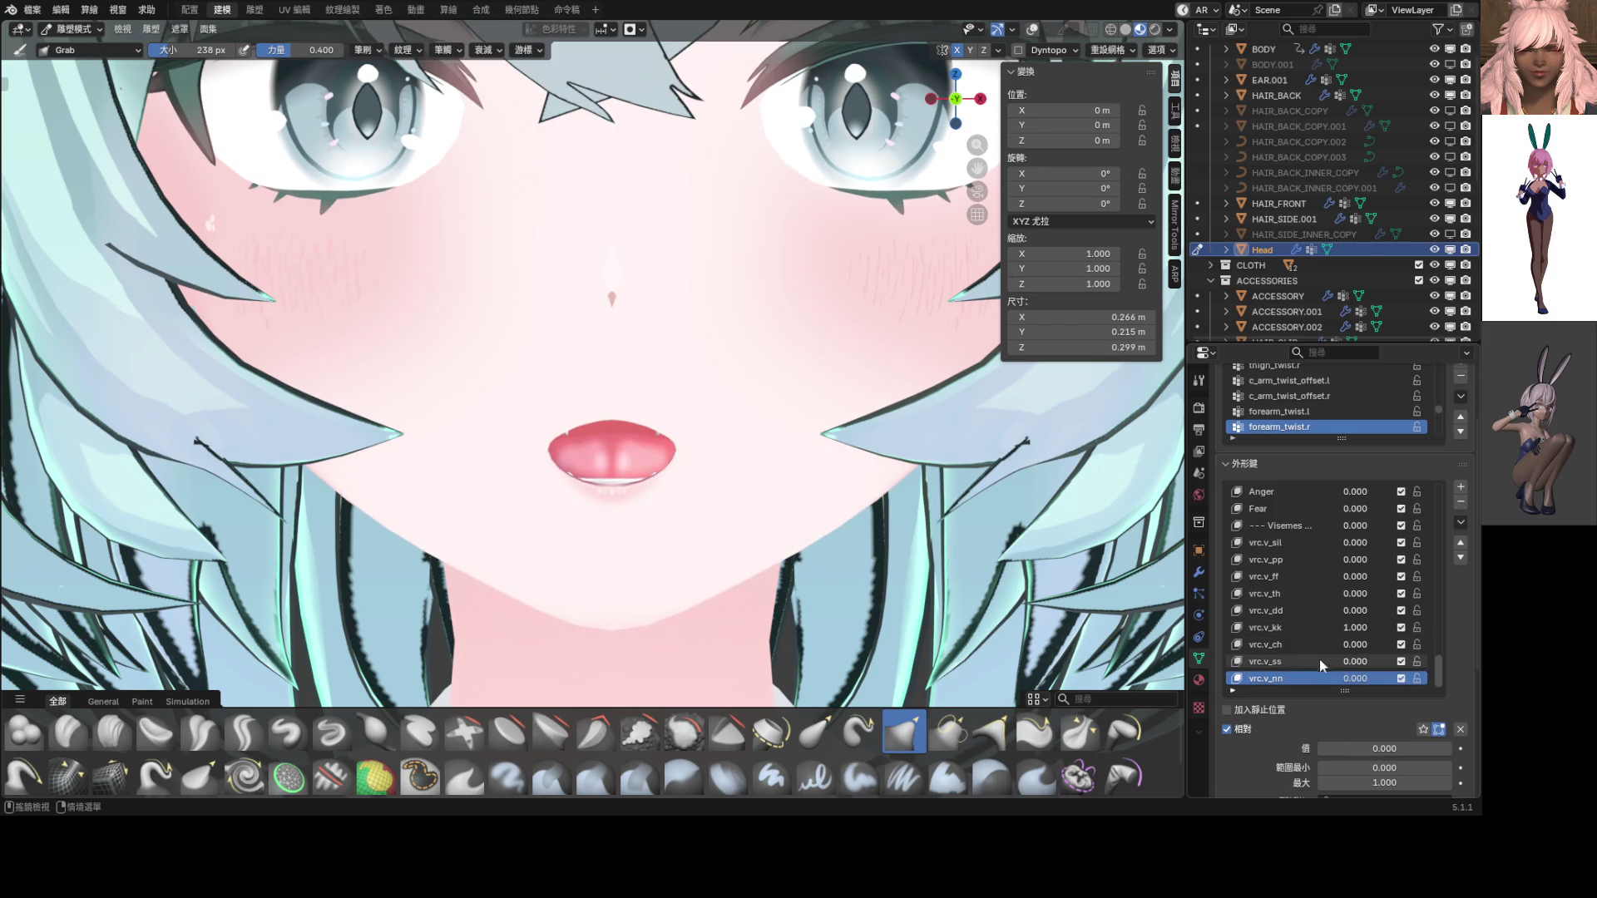
pyautogui.click(1310, 628)
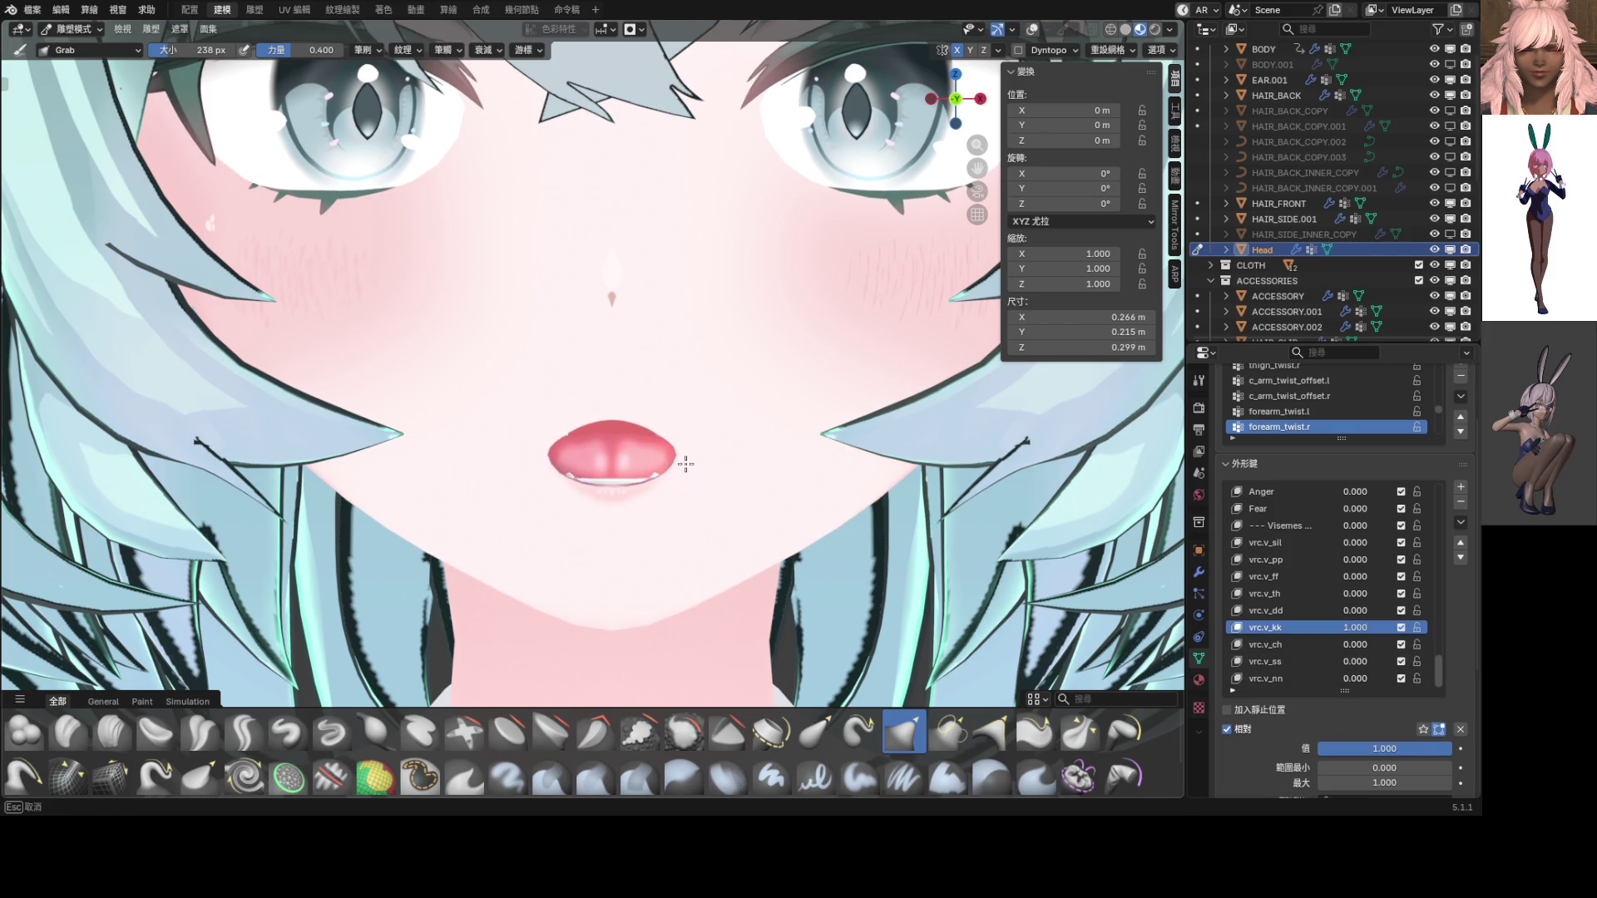
pyautogui.moveTo(689, 466)
pyautogui.mouseDown()
pyautogui.moveTo(664, 429)
pyautogui.moveTo(689, 463)
pyautogui.mouseUp()
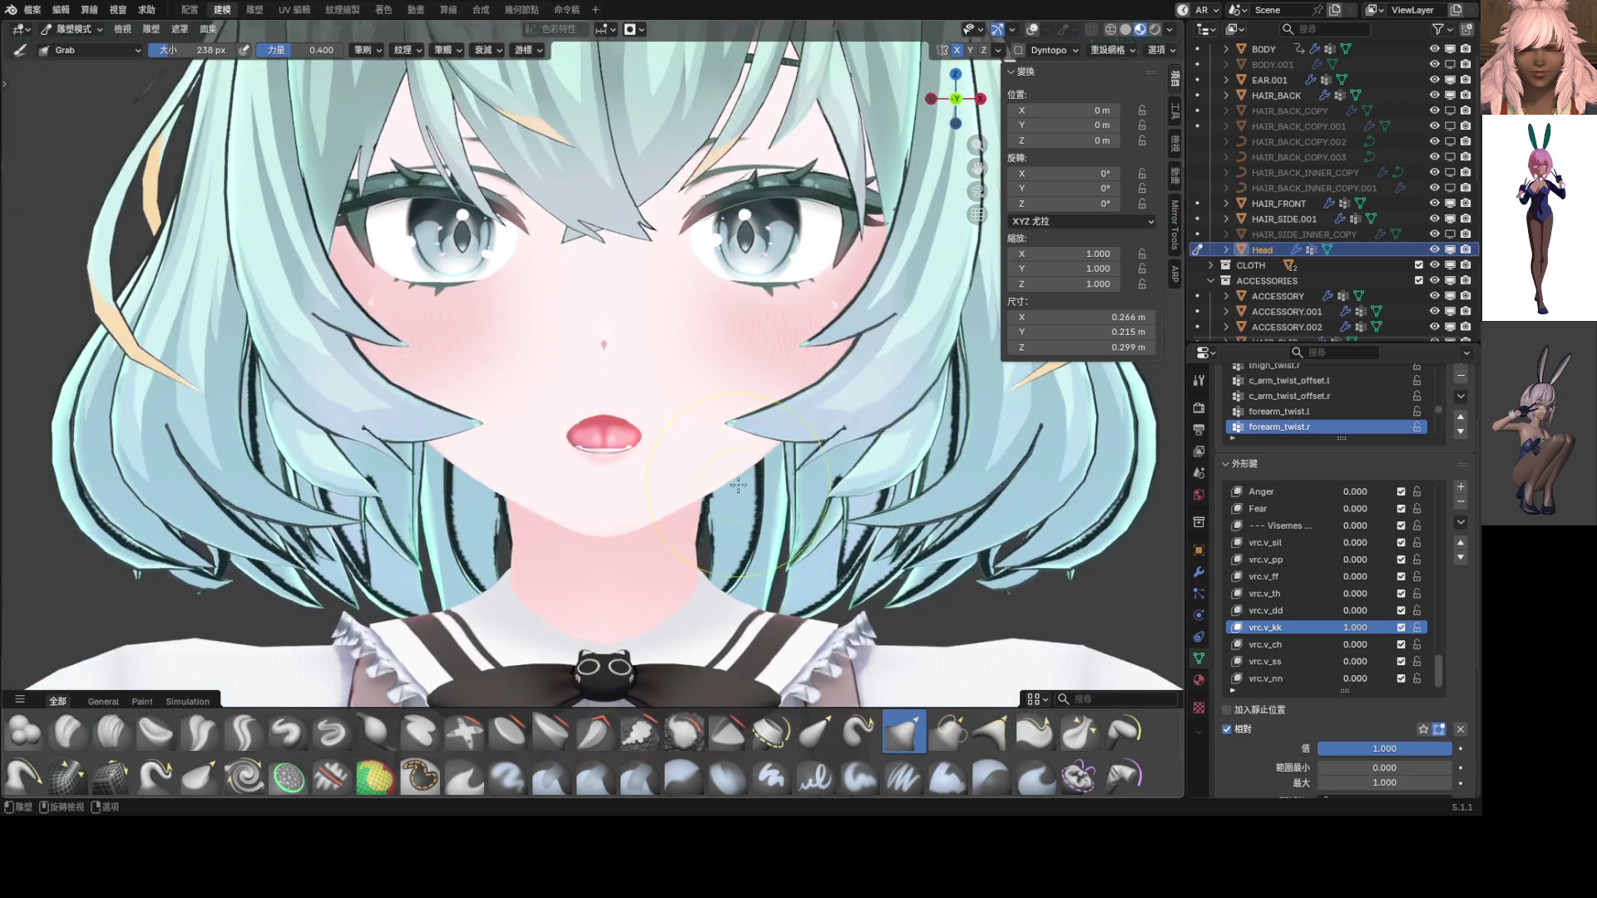
# Set the vrc.v_kk shape key value to 0.800
pyautogui.scroll(-3, 689, 463)
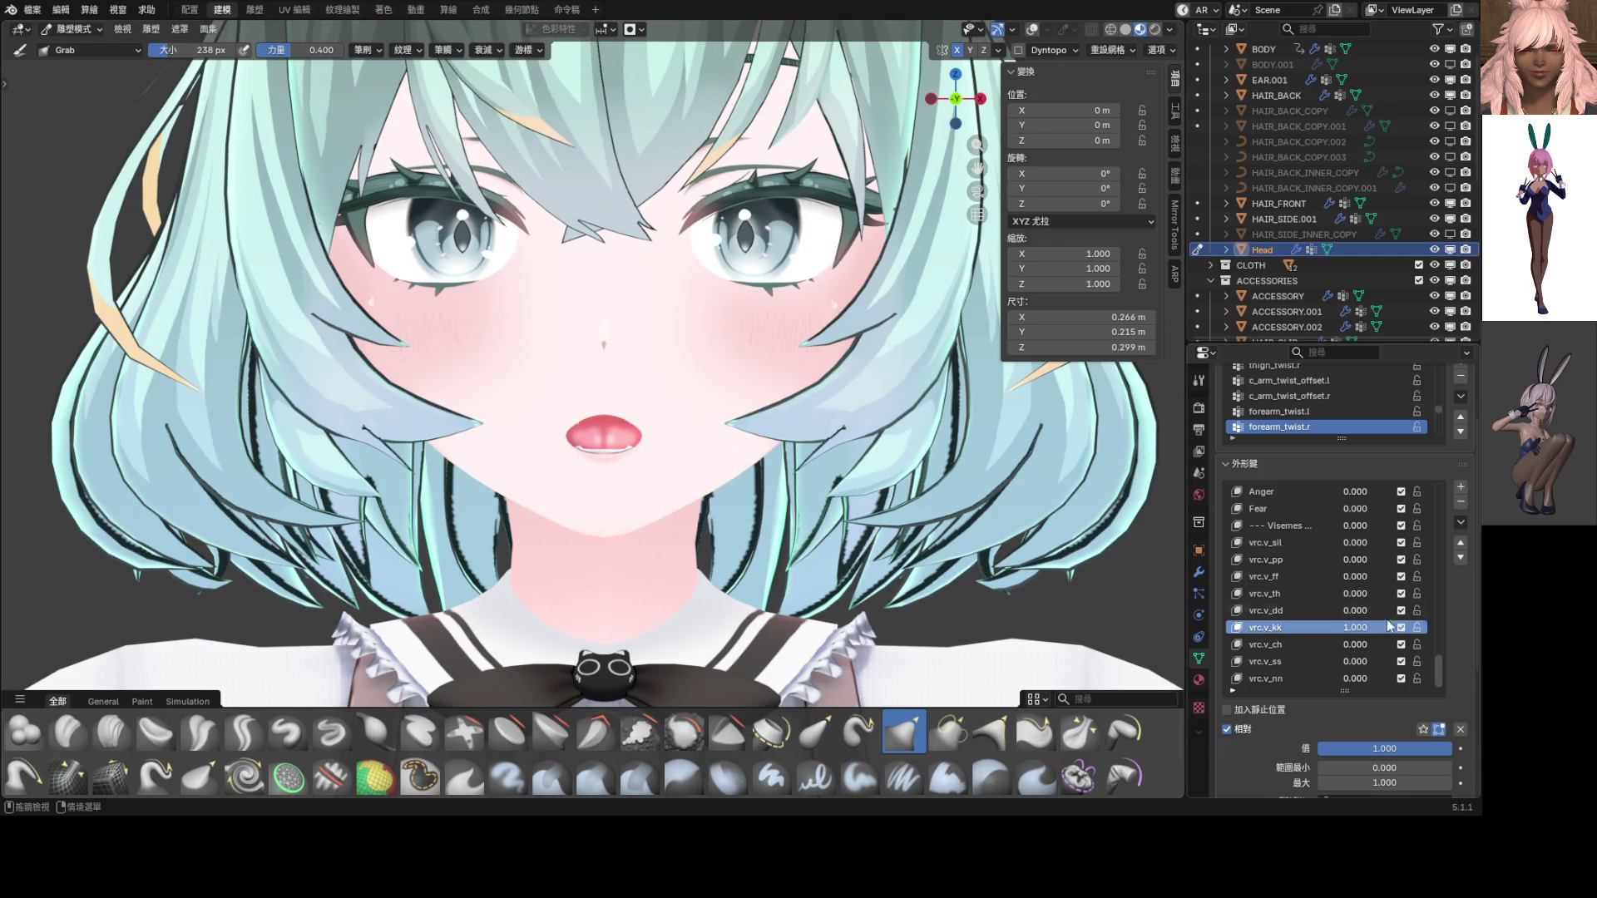
pyautogui.moveTo(1364, 631); pyautogui.dragTo(1331, 628)
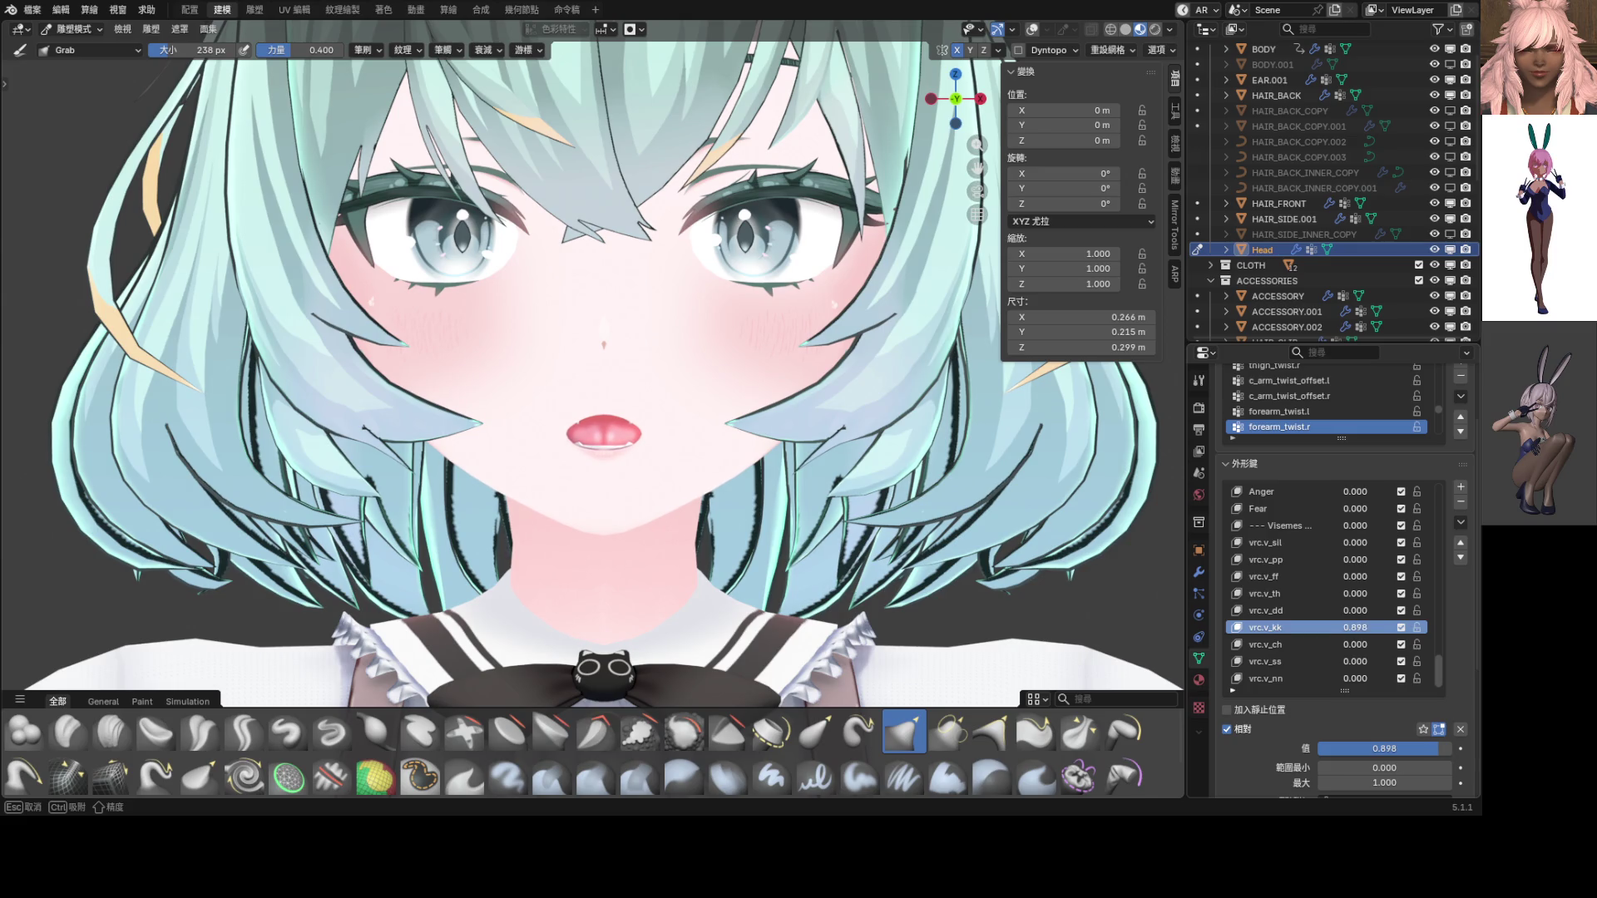
pyautogui.moveTo(1364, 628)
pyautogui.mouseDown()
pyautogui.moveTo(1347, 628)
pyautogui.moveTo(1385, 632)
pyautogui.mouseUp()
pyautogui.click(1362, 632)
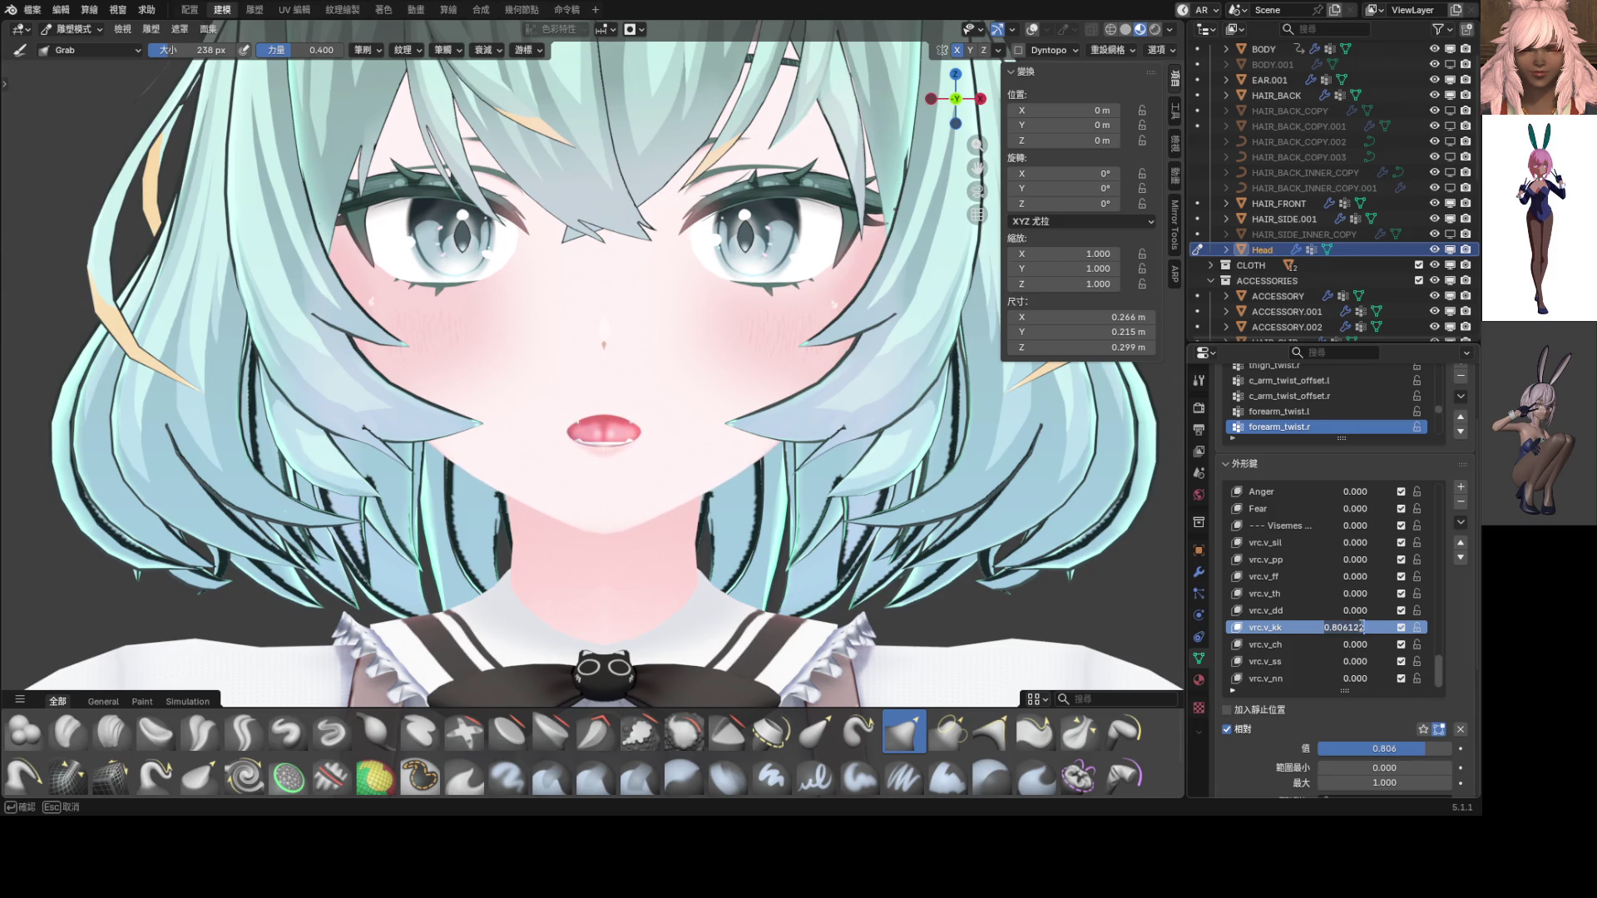
pyautogui.write('0.8')
pyautogui.press('Return')
# Add a new shape key from the current mix and set it to 1.000
pyautogui.click(1461, 522)
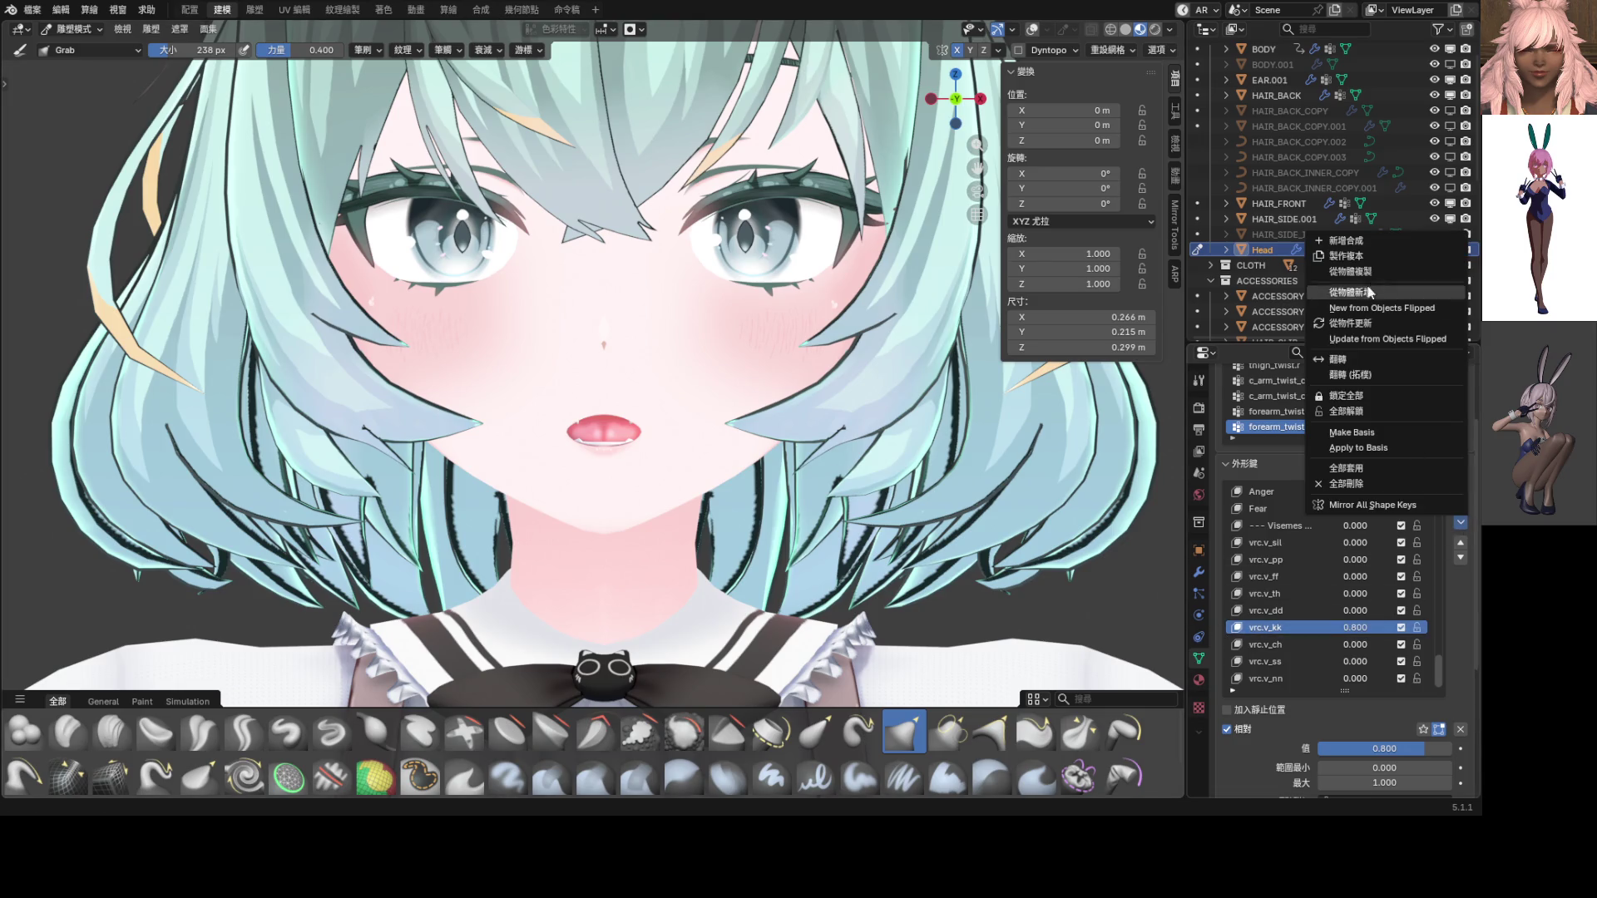
pyautogui.click(1378, 239)
pyautogui.click(1460, 728)
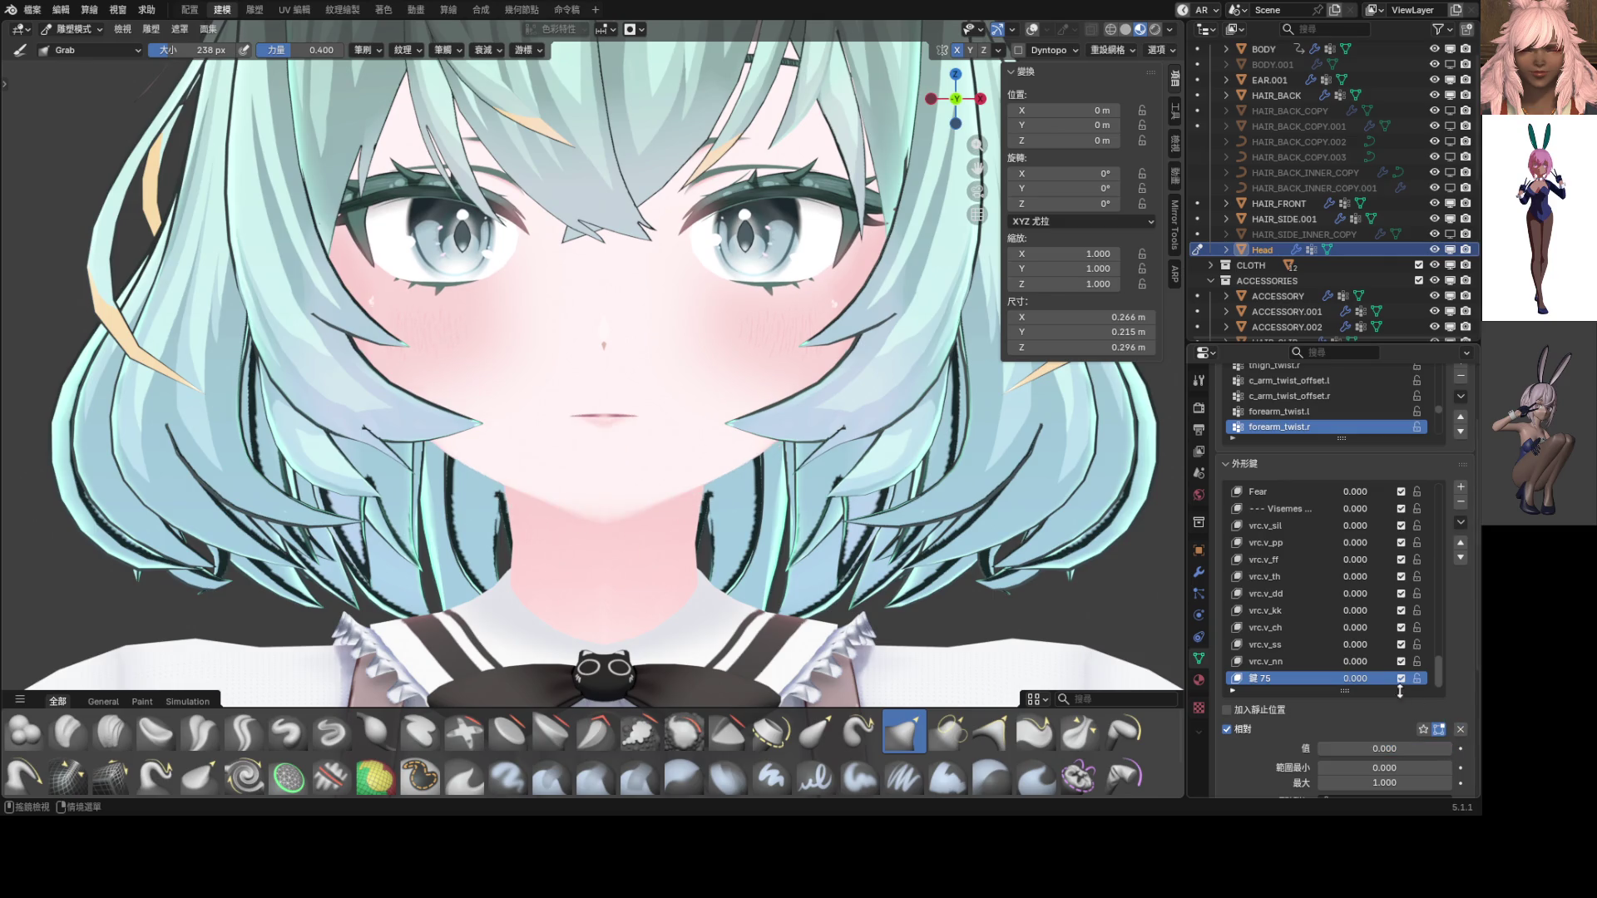
pyautogui.click(1356, 679)
pyautogui.write('1')
pyautogui.press('Return')
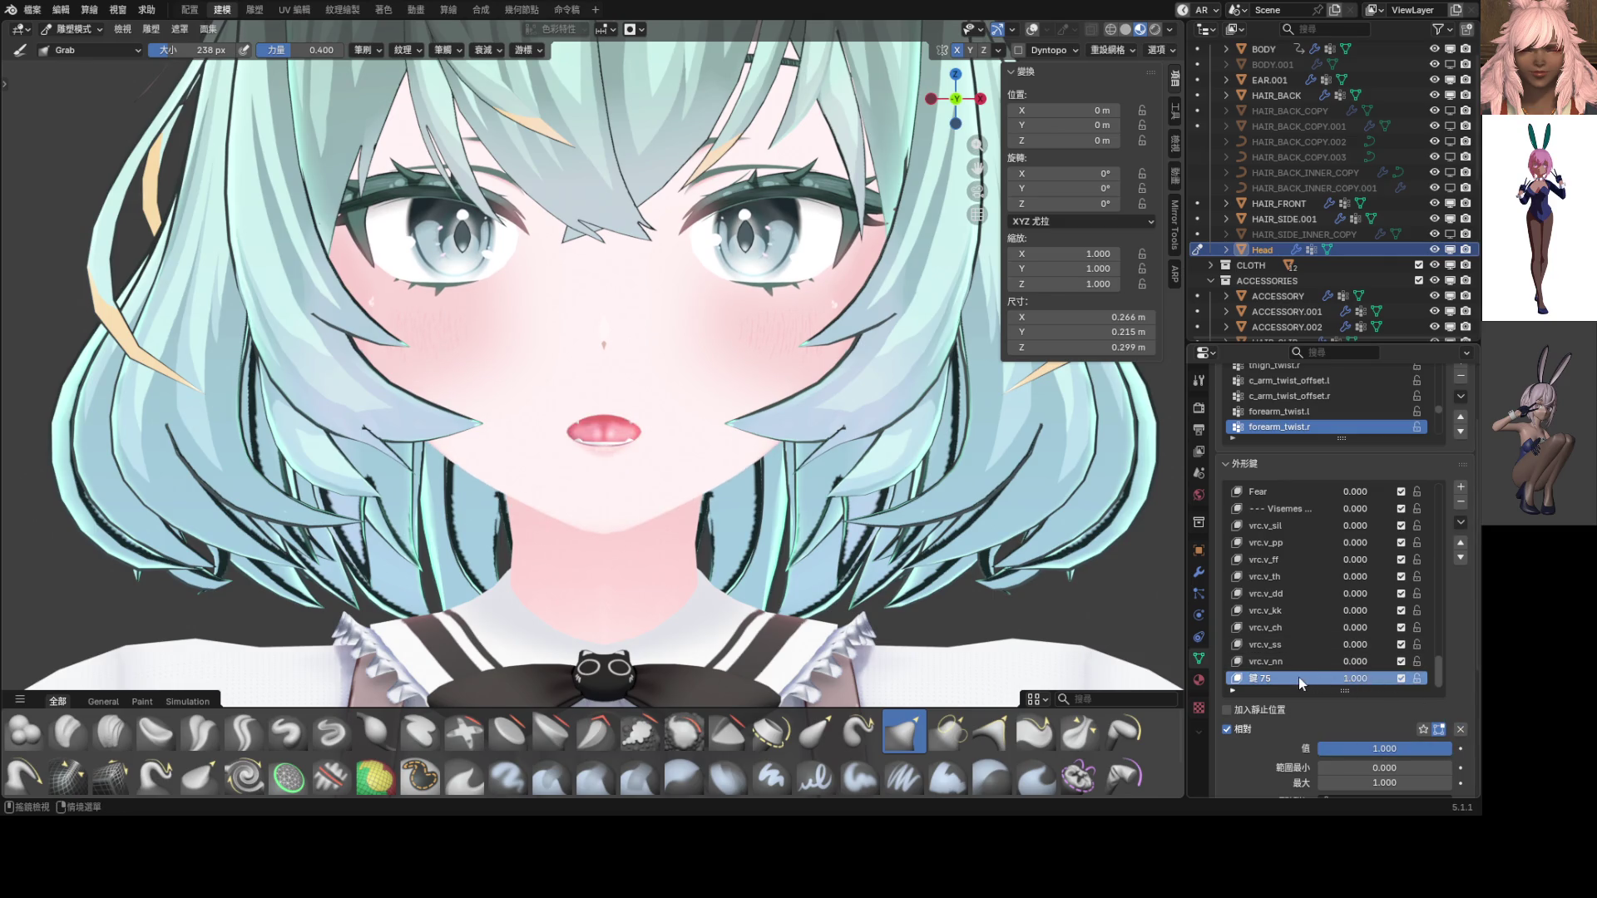
# Sculpt the lips narrower and rounder using the Elastic Grab brush
pyautogui.scroll(2, 641, 401)
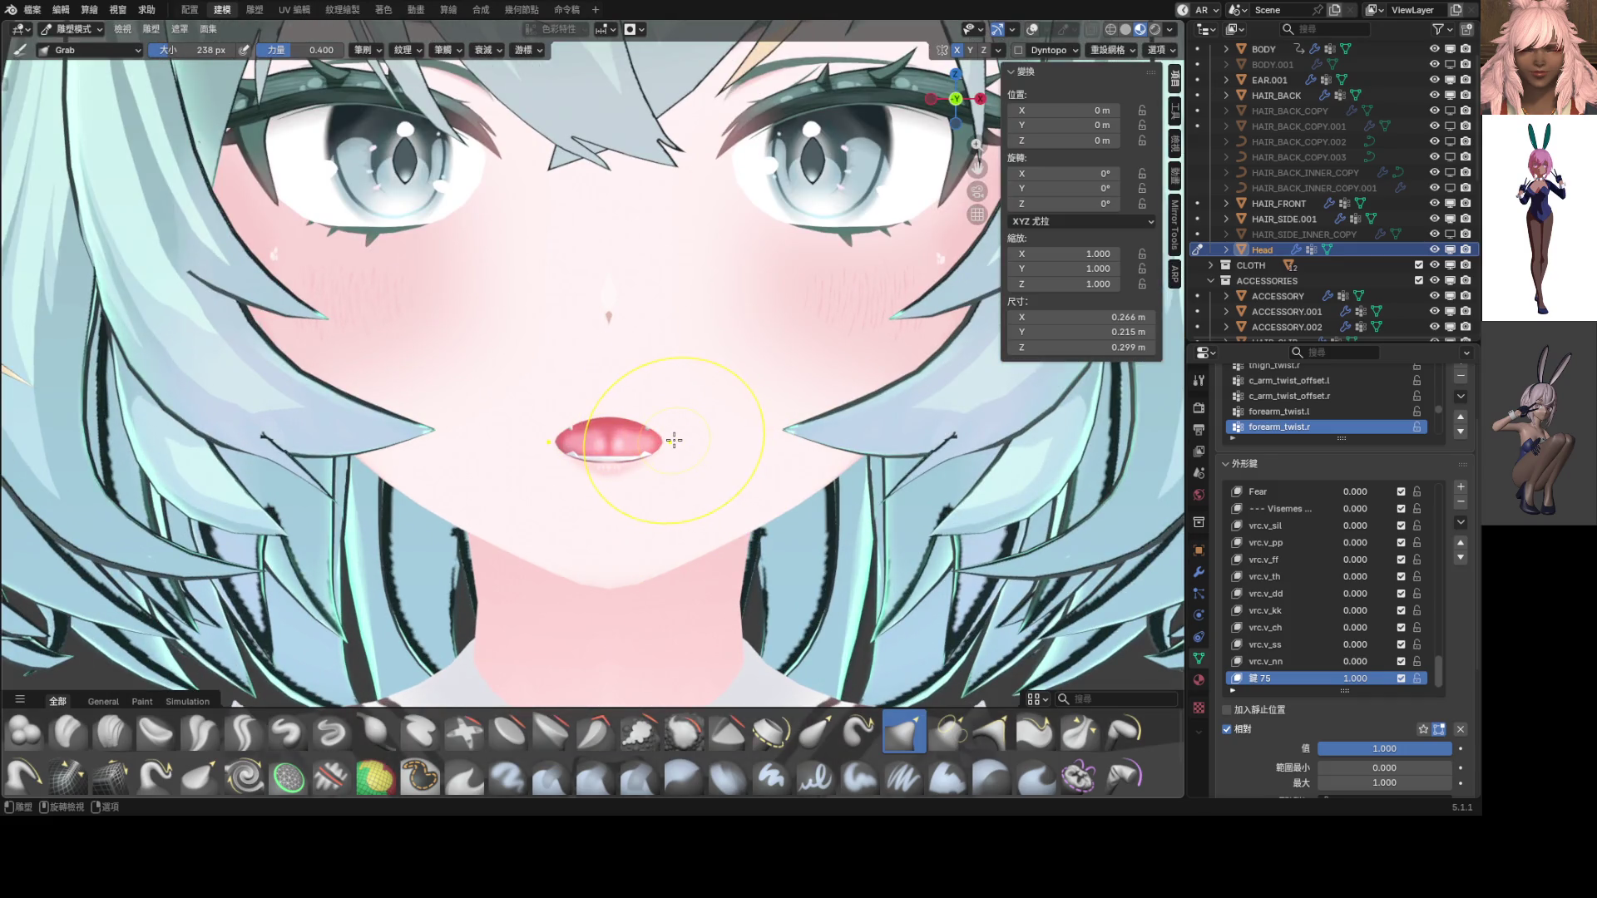
pyautogui.moveTo(676, 441)
pyautogui.mouseDown()
pyautogui.moveTo(642, 439)
pyautogui.moveTo(644, 399)
pyautogui.moveTo(637, 447)
pyautogui.moveTo(665, 397)
pyautogui.mouseUp()
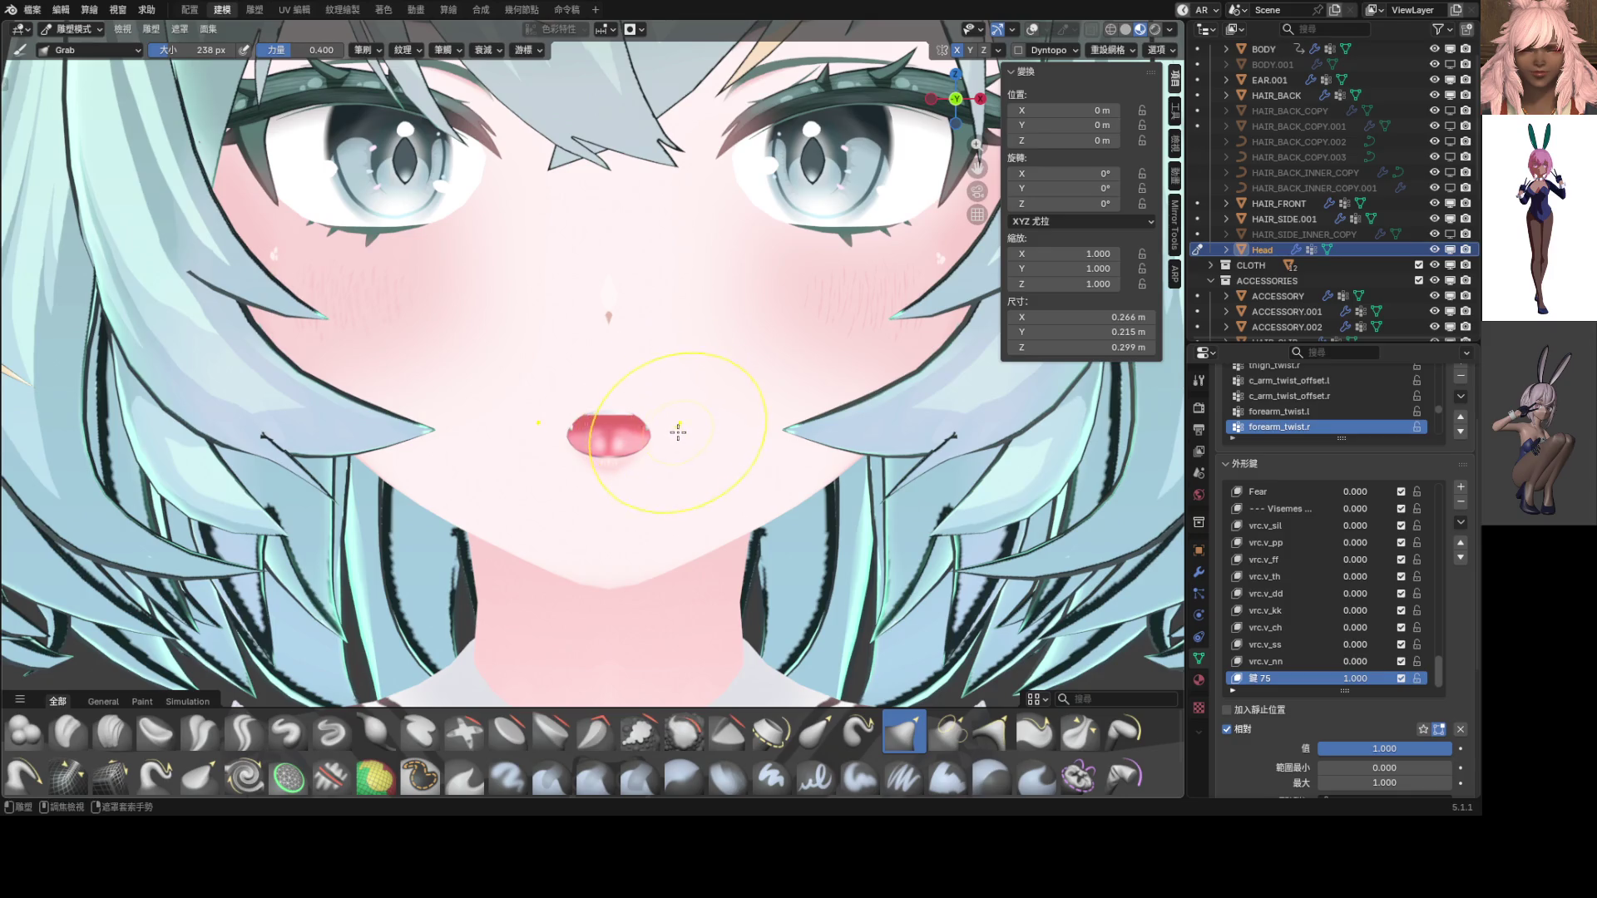
pyautogui.hotkey('ctrl', 'z')
pyautogui.hotkey('ctrl', 'z')
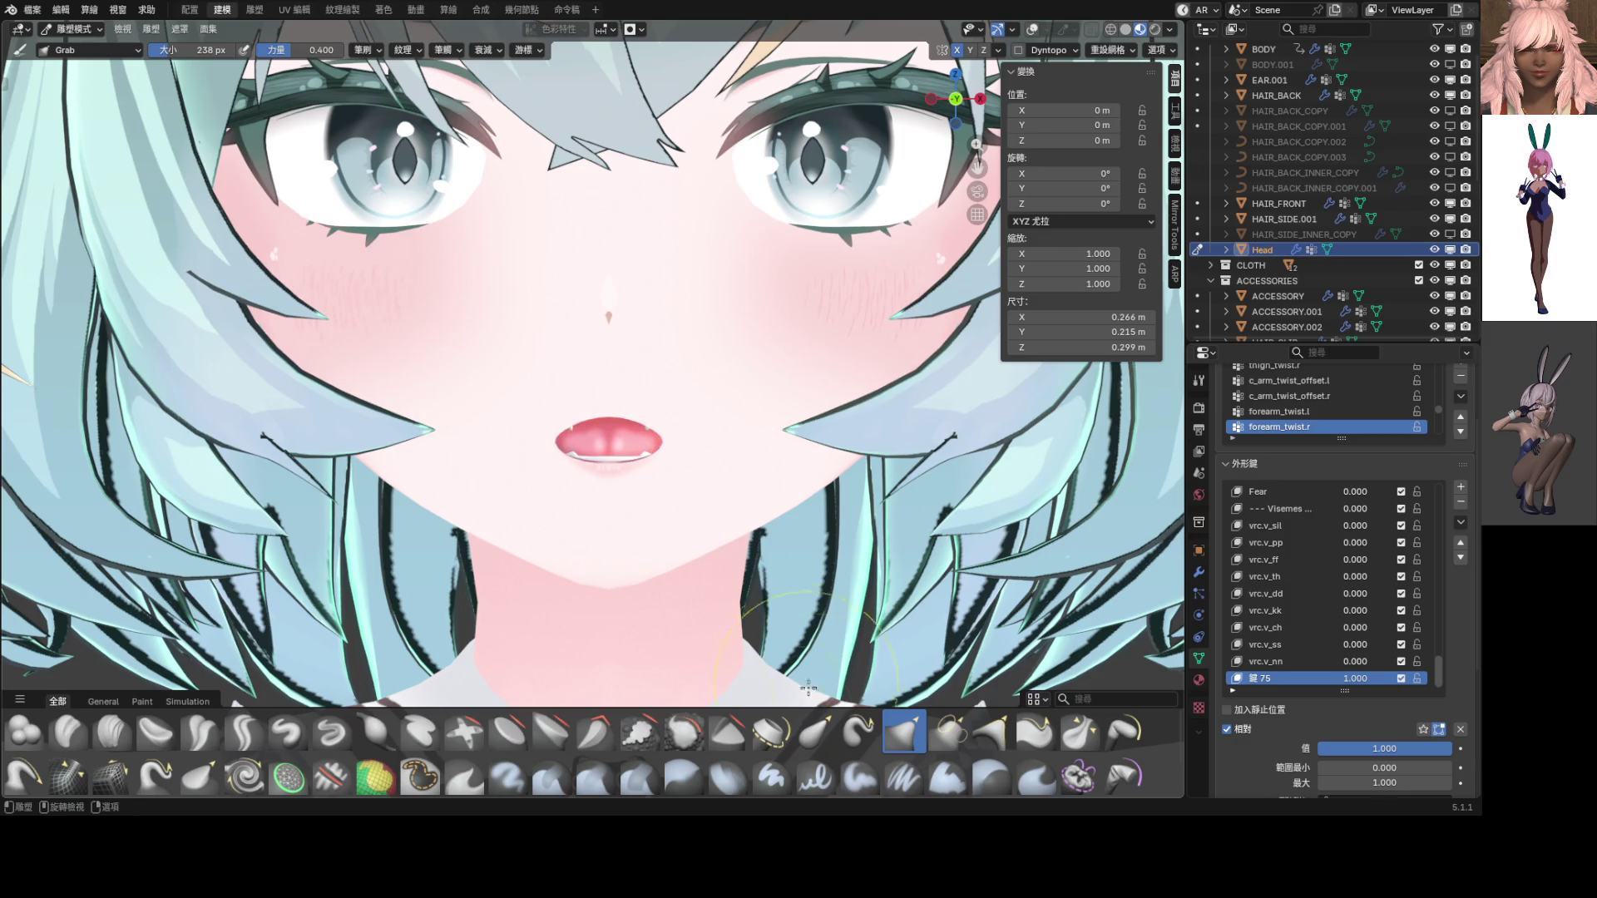
pyautogui.click(815, 732)
pyautogui.moveTo(674, 439)
pyautogui.mouseDown()
pyautogui.moveTo(629, 450)
pyautogui.moveTo(647, 457)
pyautogui.moveTo(660, 410)
pyautogui.mouseUp()
pyautogui.hotkey('ctrl', 'z')
pyautogui.scroll(-4, 636, 437)
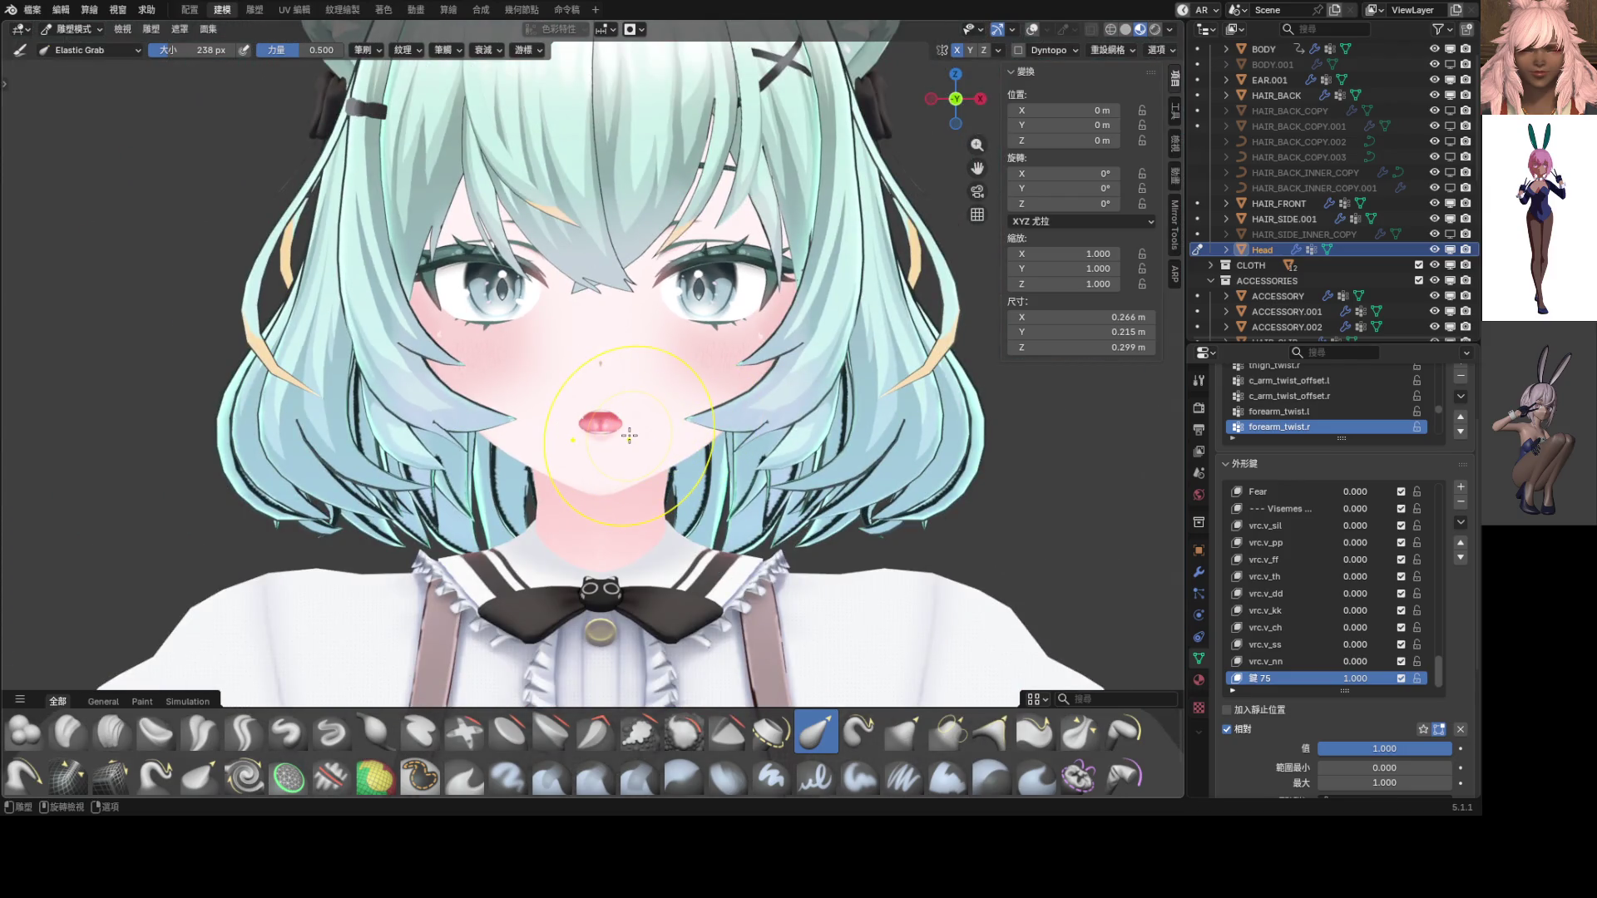
# Rename the new shape key to vrc.v_rr
pyautogui.doubleClick(1261, 678)
pyautogui.write('vrc.v_')
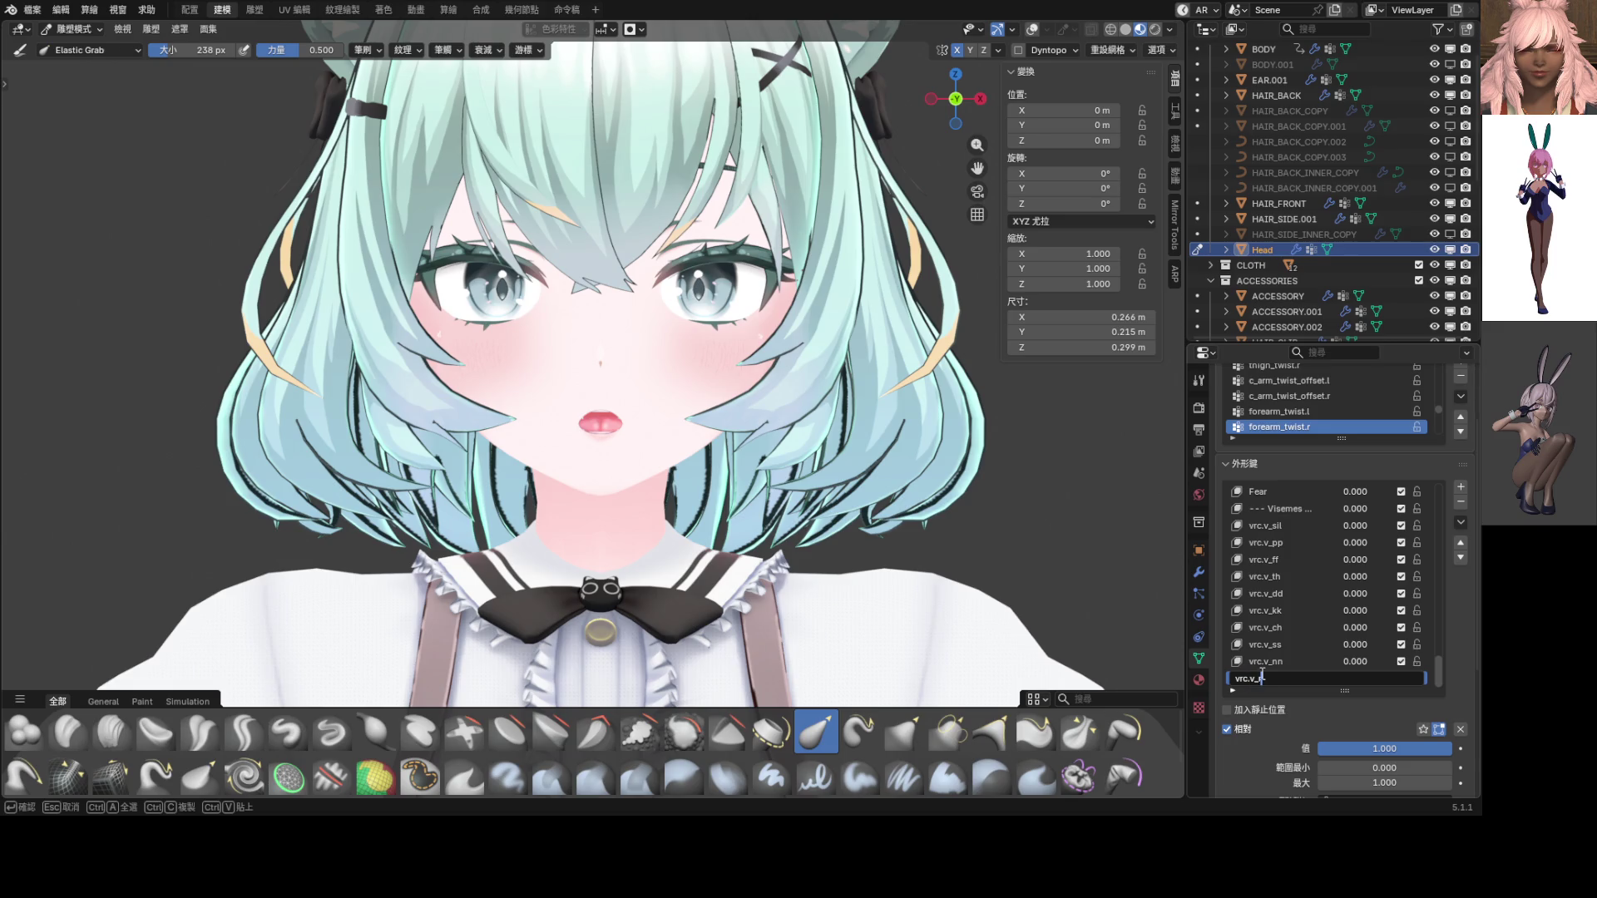
pyautogui.write('r')
pyautogui.press('Return')
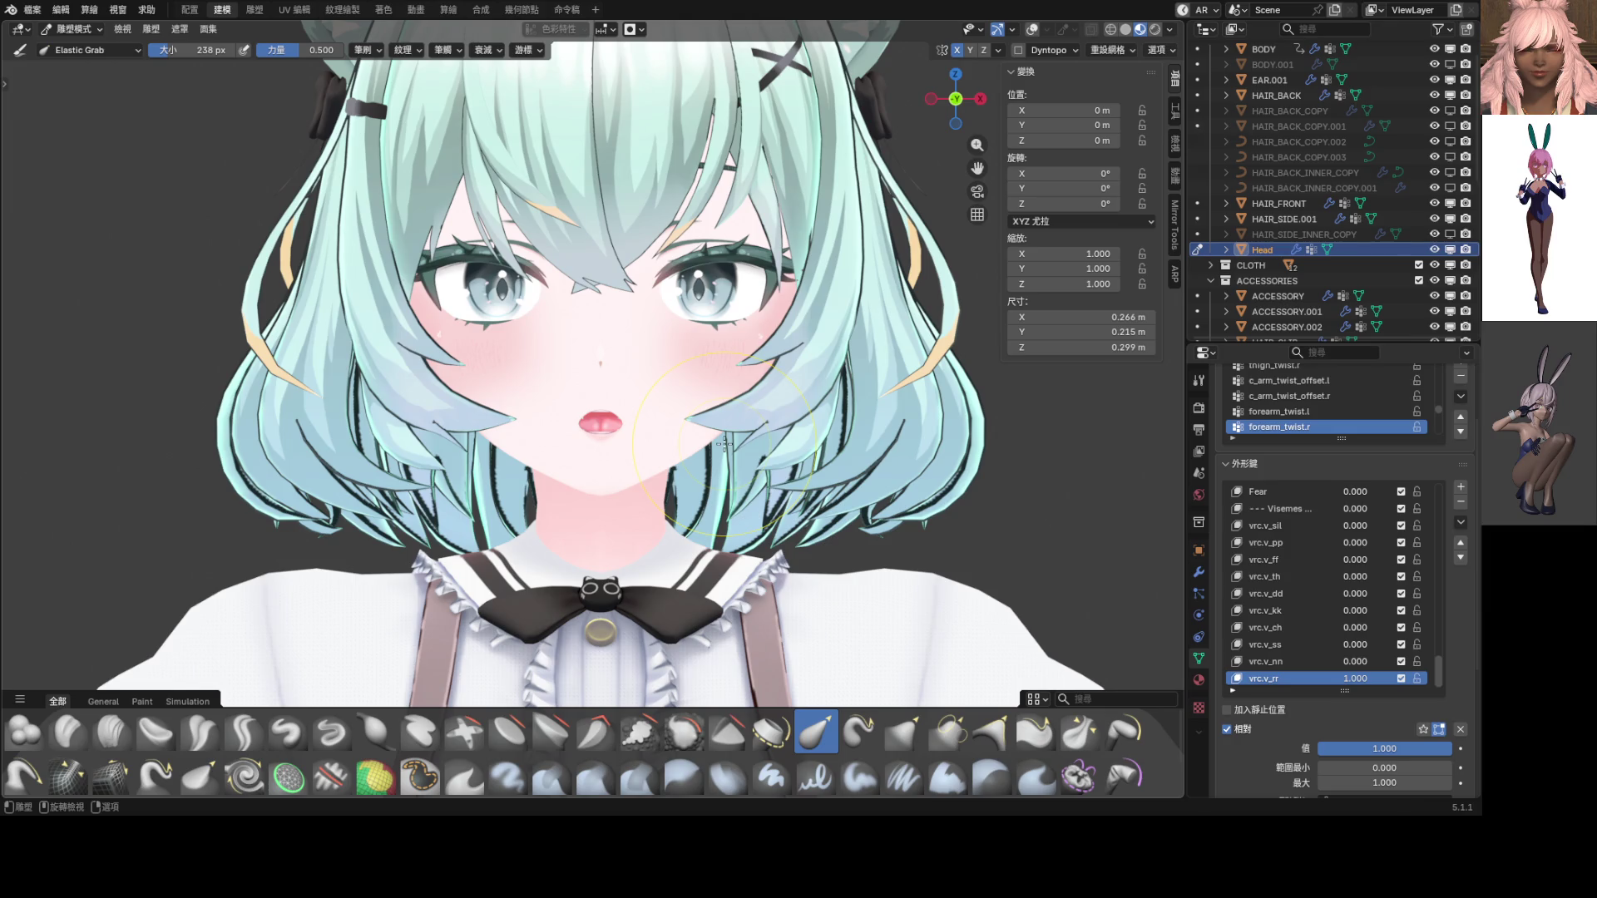
# Turn on the wireframe overlay and pull the mouth's right edge inward with Elastic Grab
pyautogui.scroll(9, 715, 425)
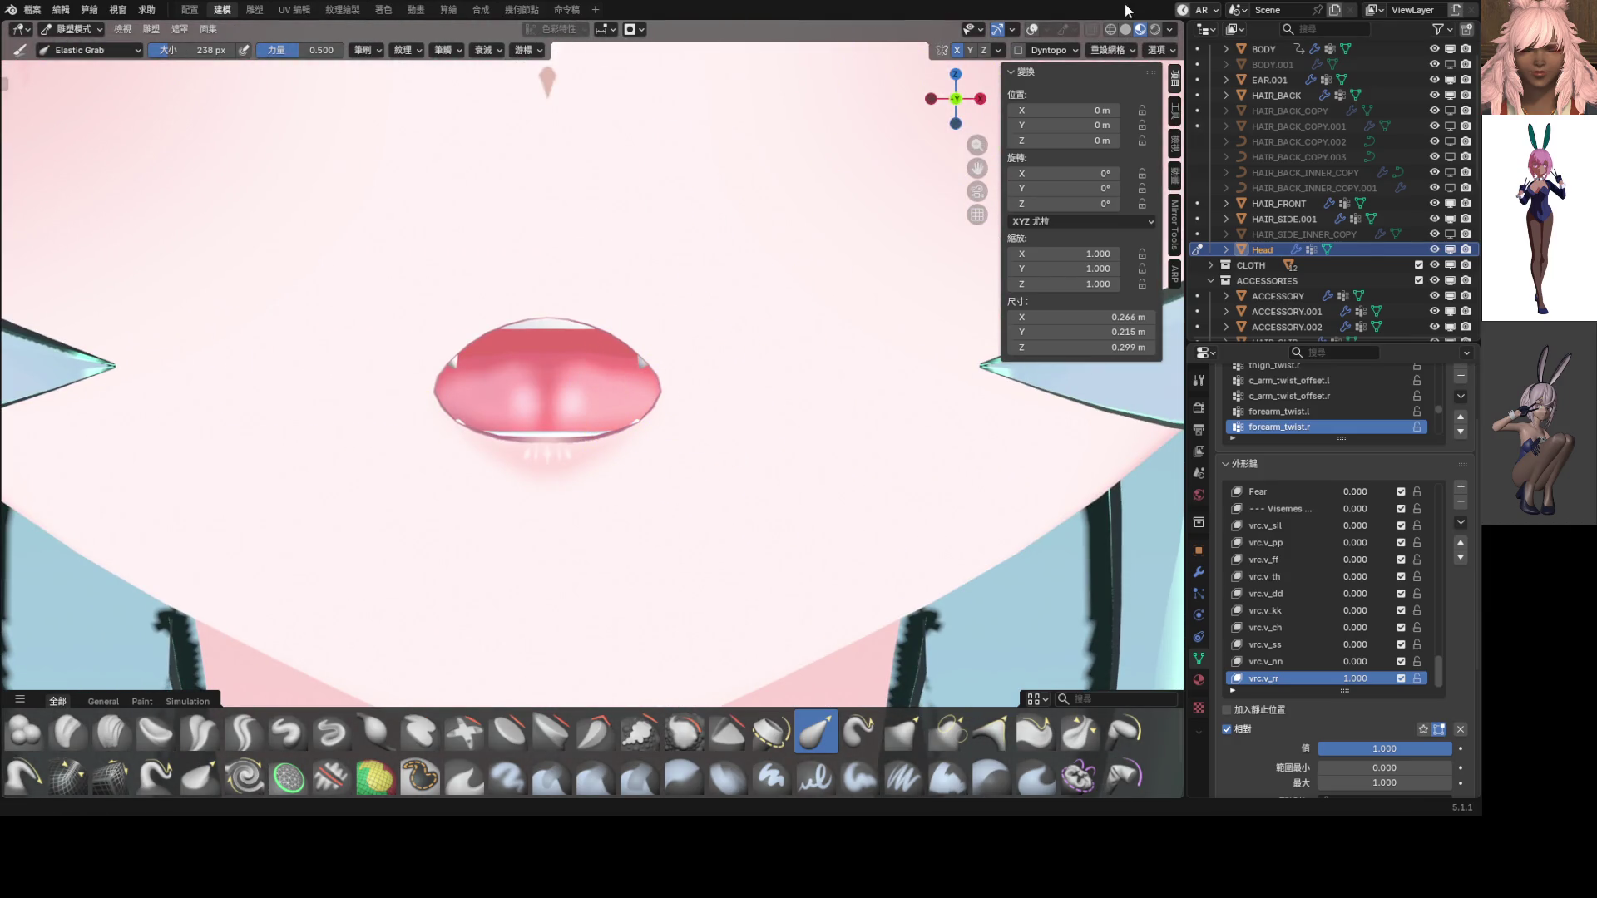
pyautogui.click(1031, 29)
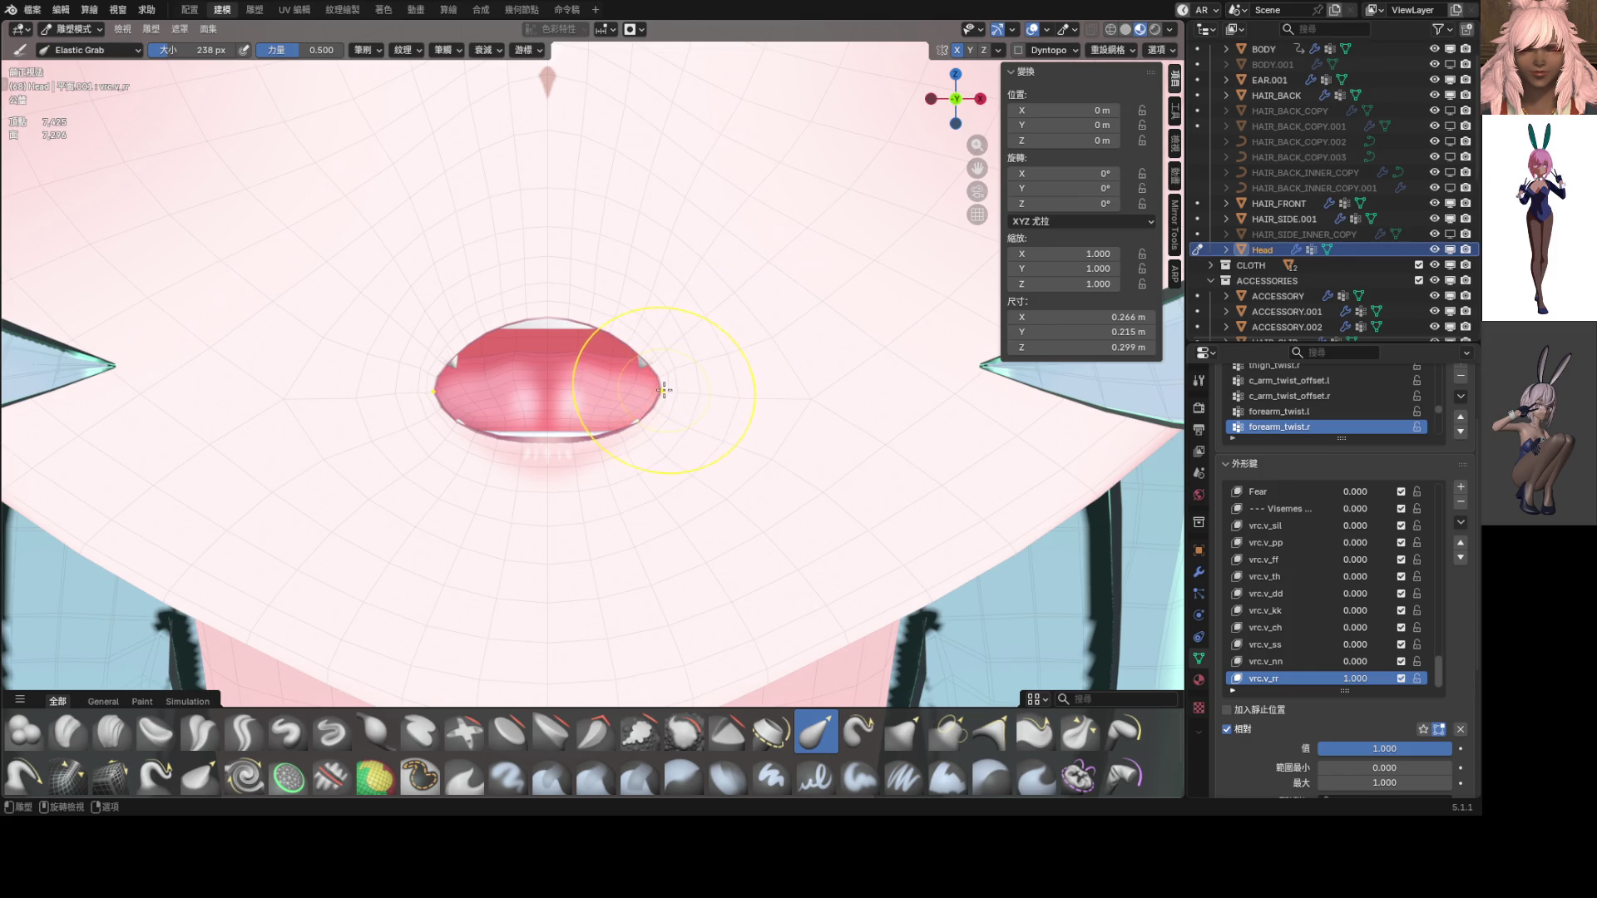
pyautogui.moveTo(662, 390); pyautogui.dragTo(619, 376)
pyautogui.scroll(-3, 640, 368)
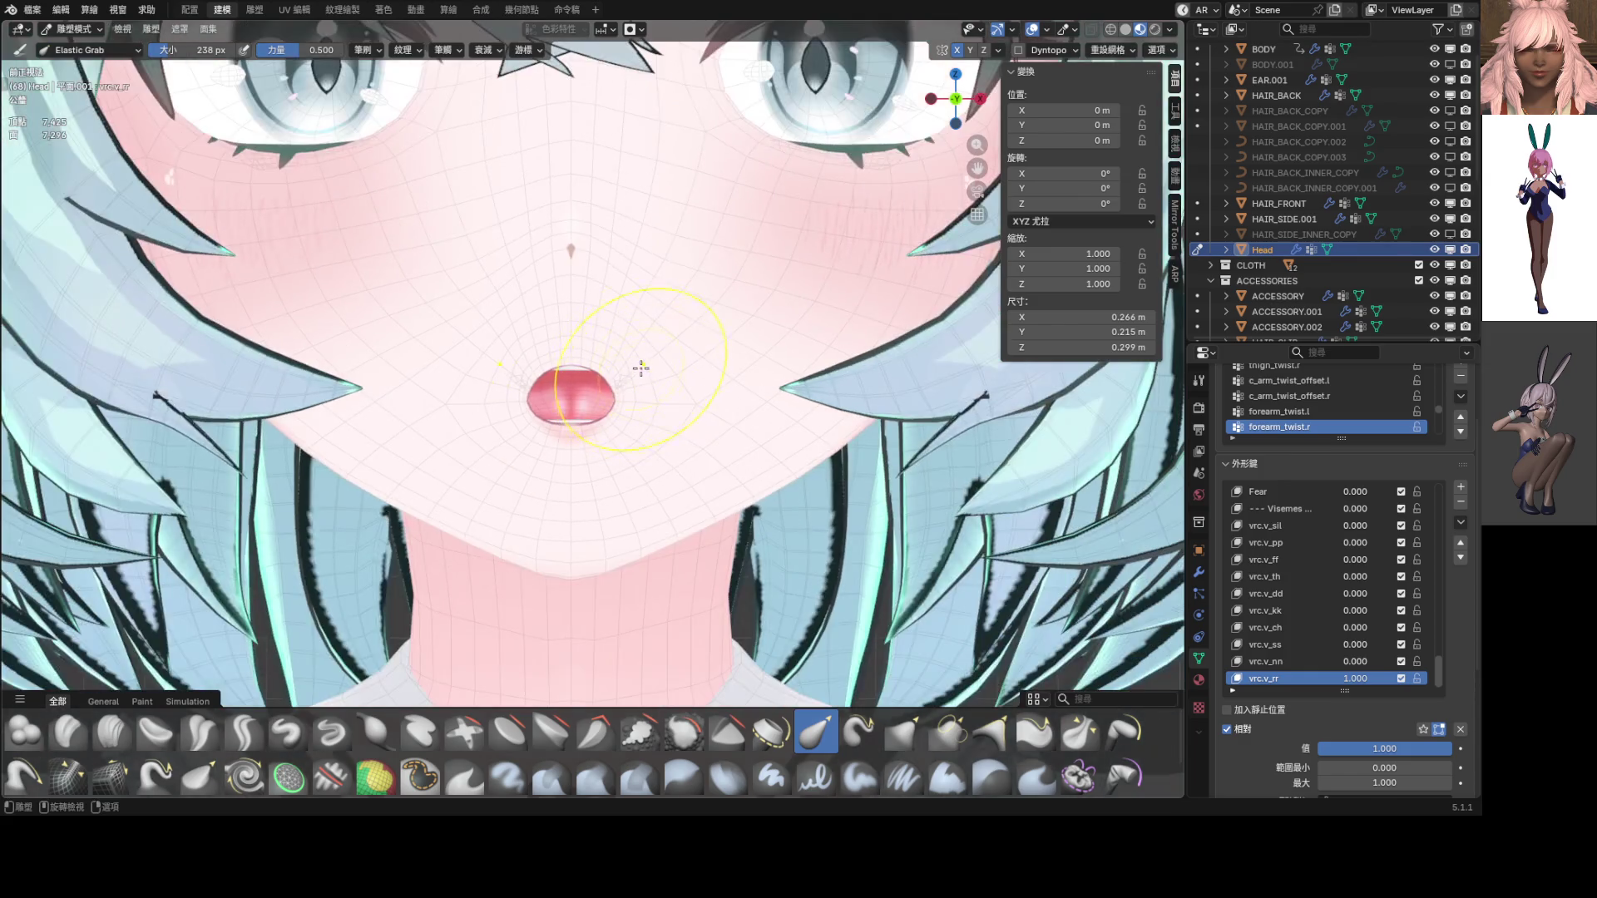
pyautogui.keyDown('shift'); pyautogui.moveTo(640, 368); pyautogui.dragTo(670, 377, button='middle'); pyautogui.keyUp('shift')
pyautogui.moveTo(670, 377)
pyautogui.mouseDown()
pyautogui.moveTo(687, 376)
pyautogui.moveTo(684, 420)
pyautogui.moveTo(663, 428)
pyautogui.mouseUp()
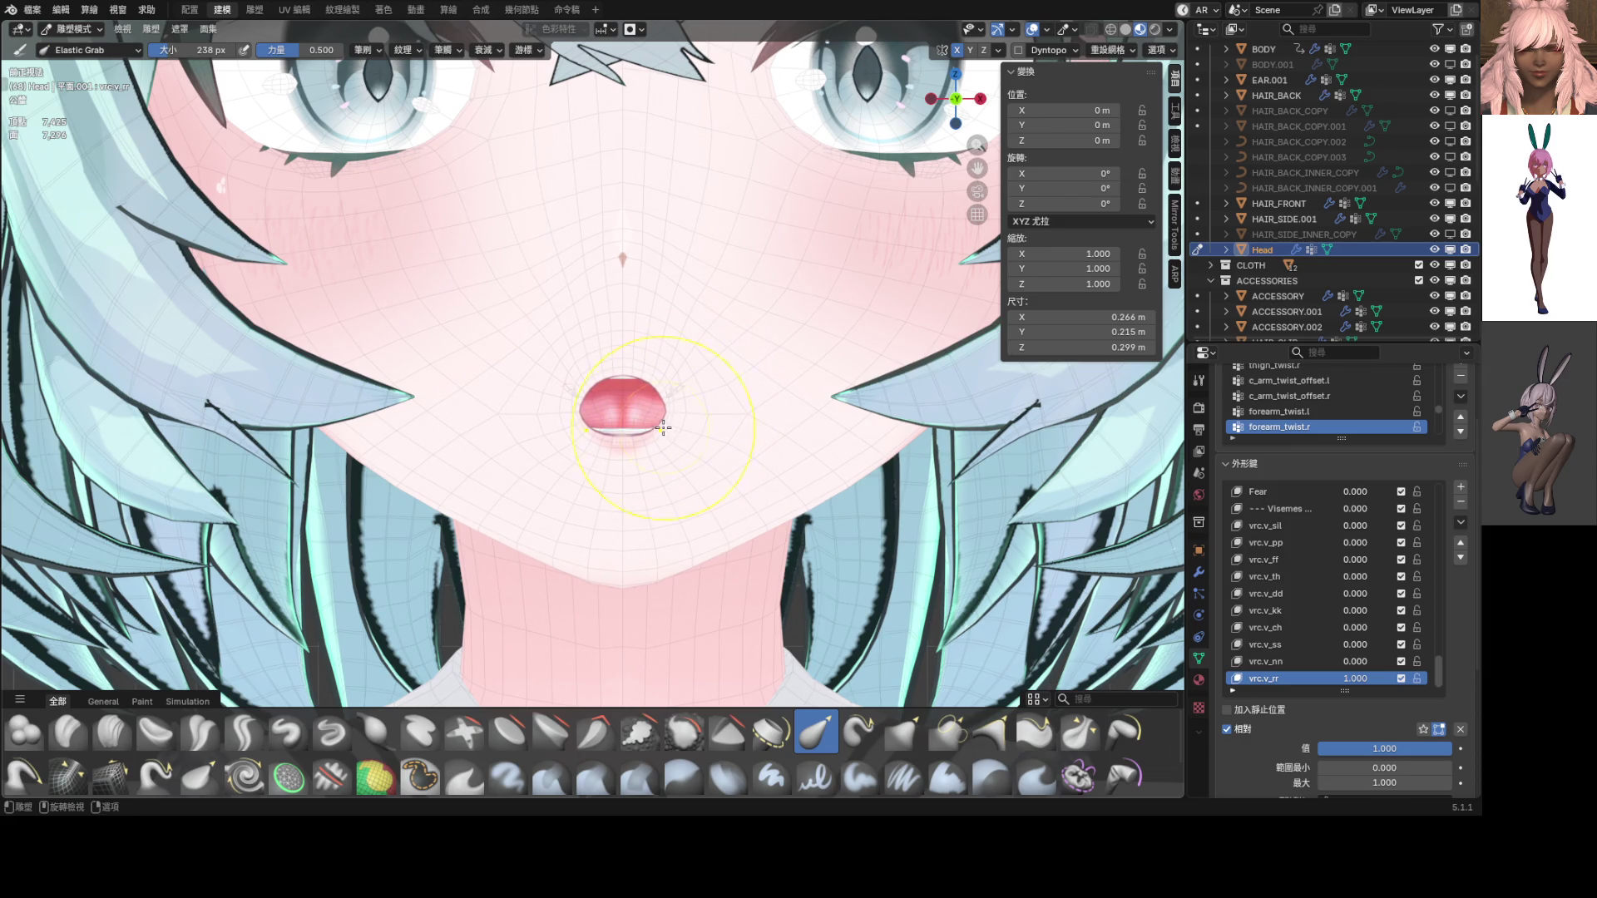
pyautogui.scroll(4, 663, 428)
# Pull the mouth's sides inward symmetrically with the Grab brush, then switch to Edit Mode
pyautogui.click(902, 724)
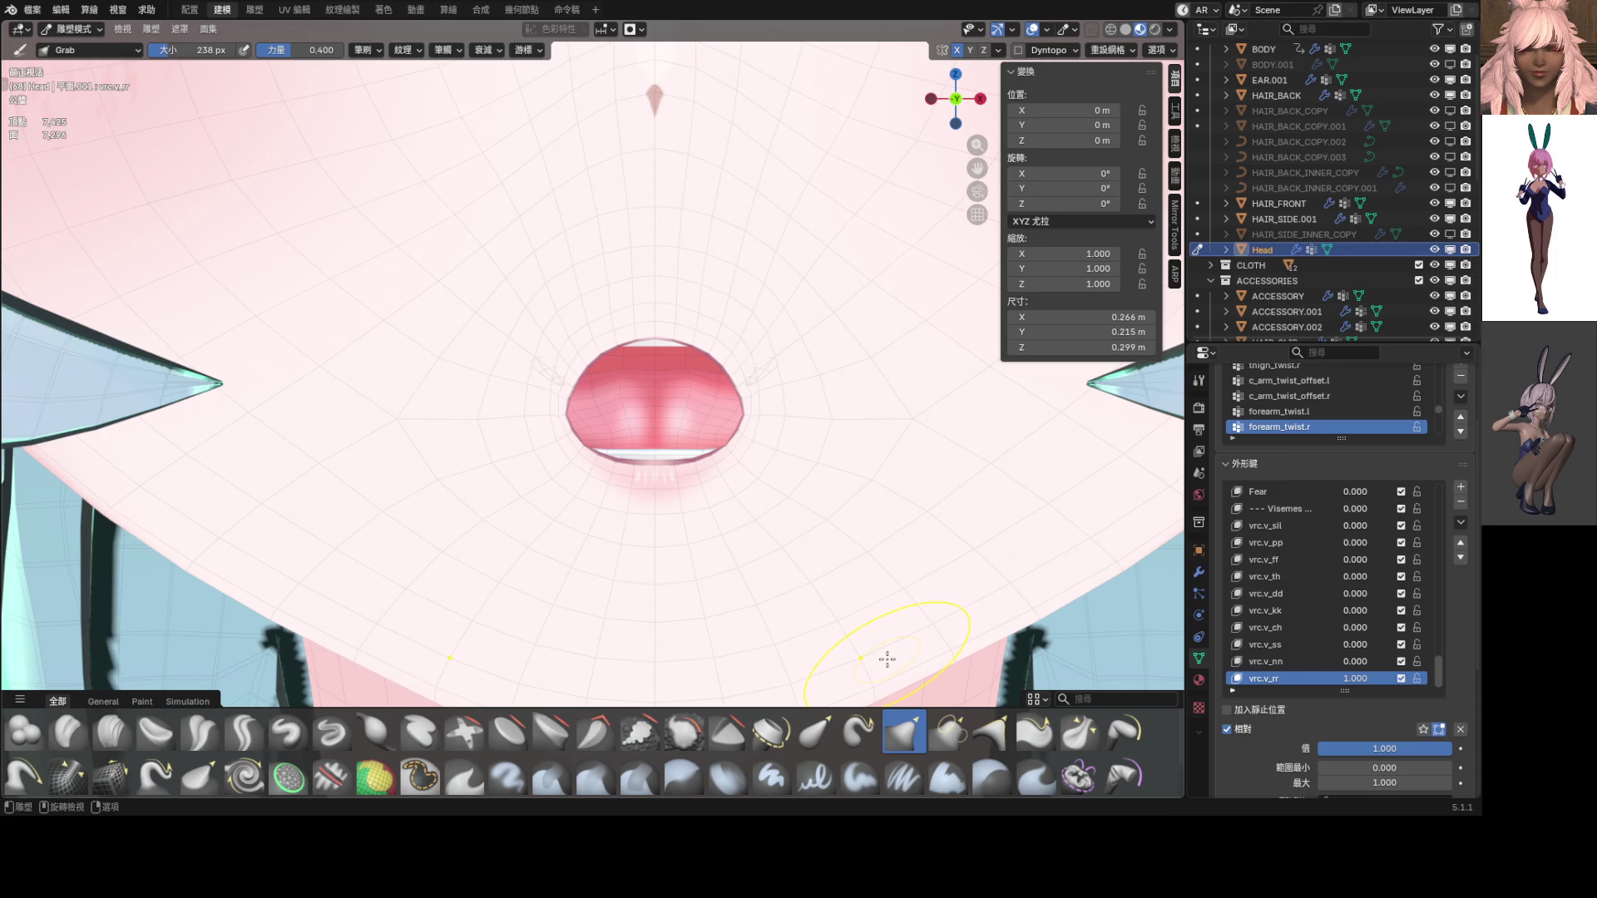
pyautogui.scroll(5, 827, 535)
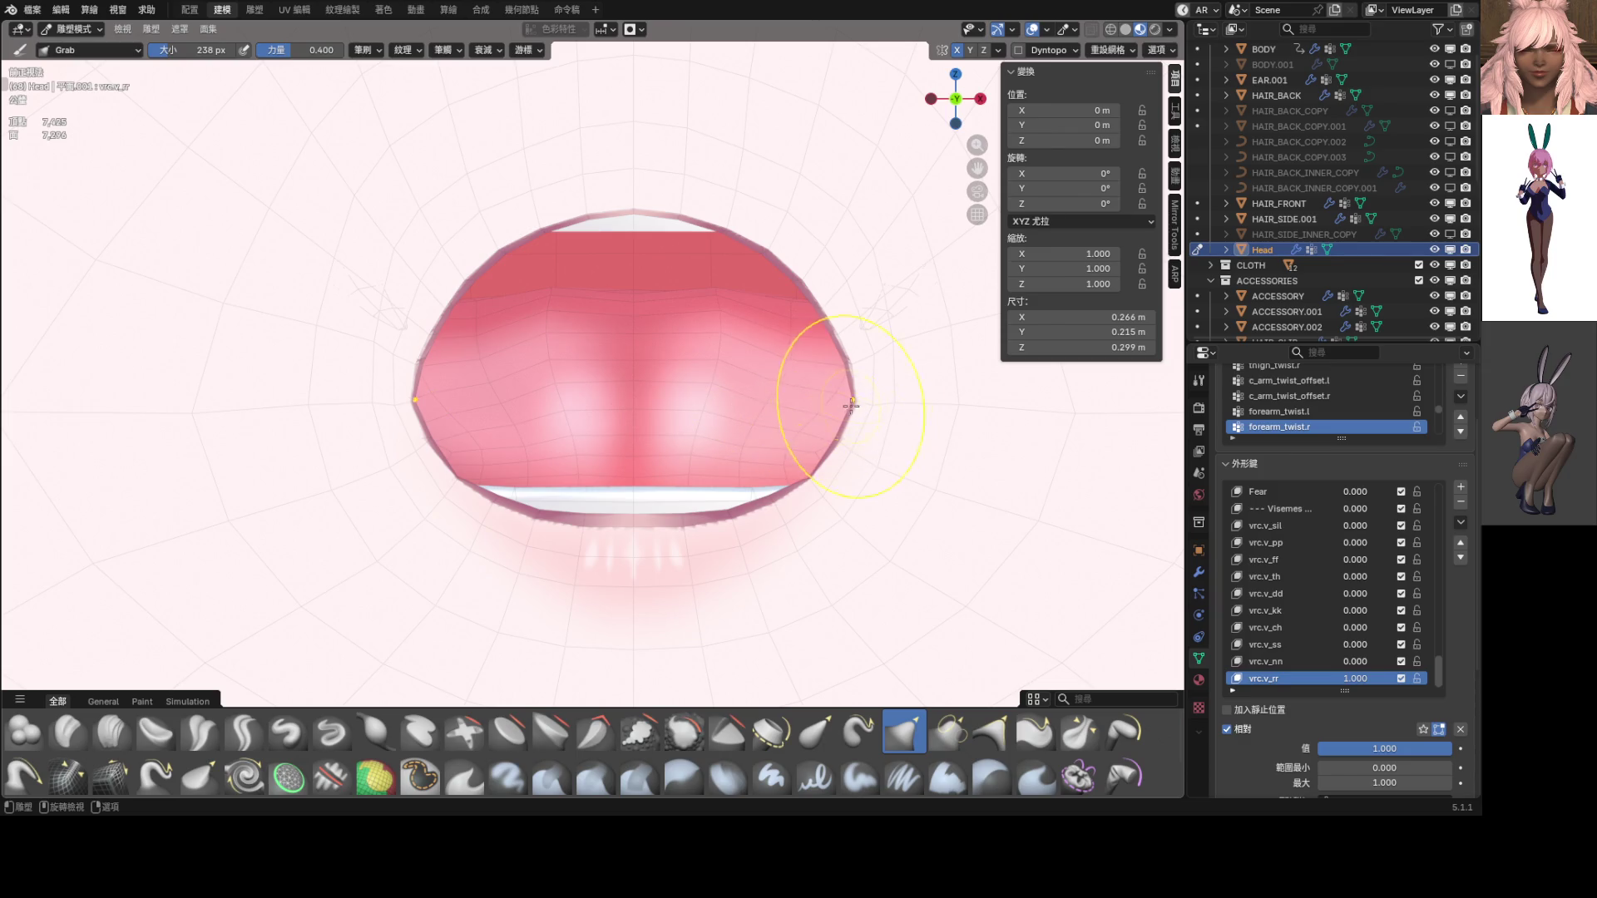
pyautogui.moveTo(834, 389); pyautogui.dragTo(813, 406)
pyautogui.moveTo(813, 405)
pyautogui.mouseDown(button='middle')
pyautogui.moveTo(905, 417)
pyautogui.moveTo(773, 429)
pyautogui.mouseUp(button='middle')
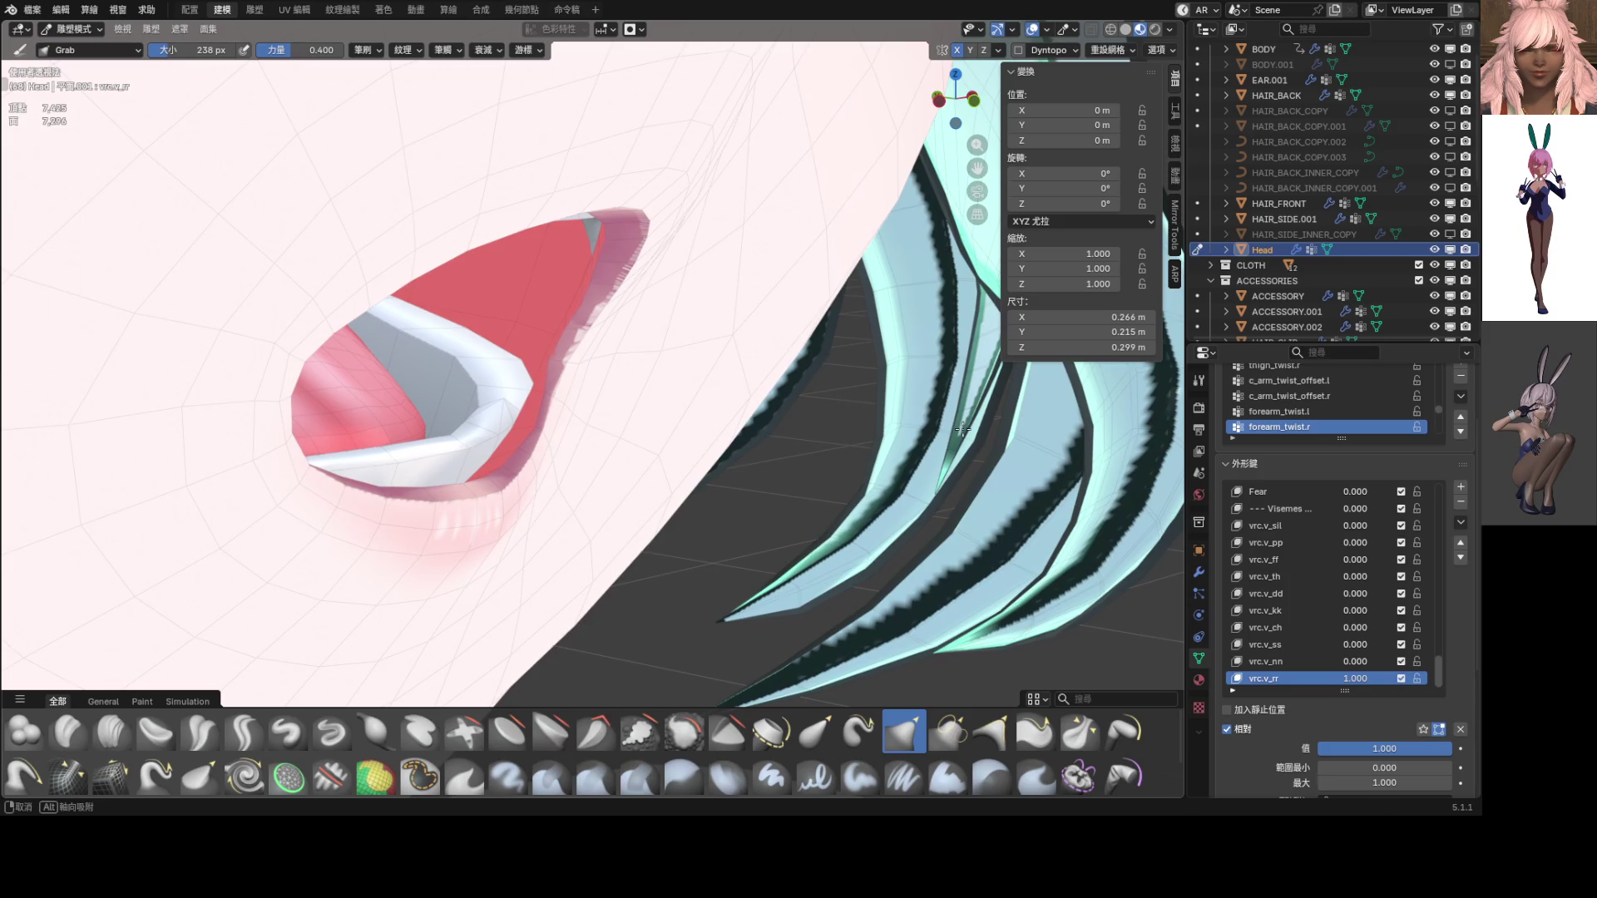
pyautogui.moveTo(557, 397); pyautogui.dragTo(727, 417, button='middle')
# In vertex edit mode, nudge a vrc.v_rr mouth-corner vertex slightly with proportional falloff
pyautogui.scroll(3, 727, 417)
pyautogui.hotkey('ctrl', 'Tab')
pyautogui.click(841, 413)
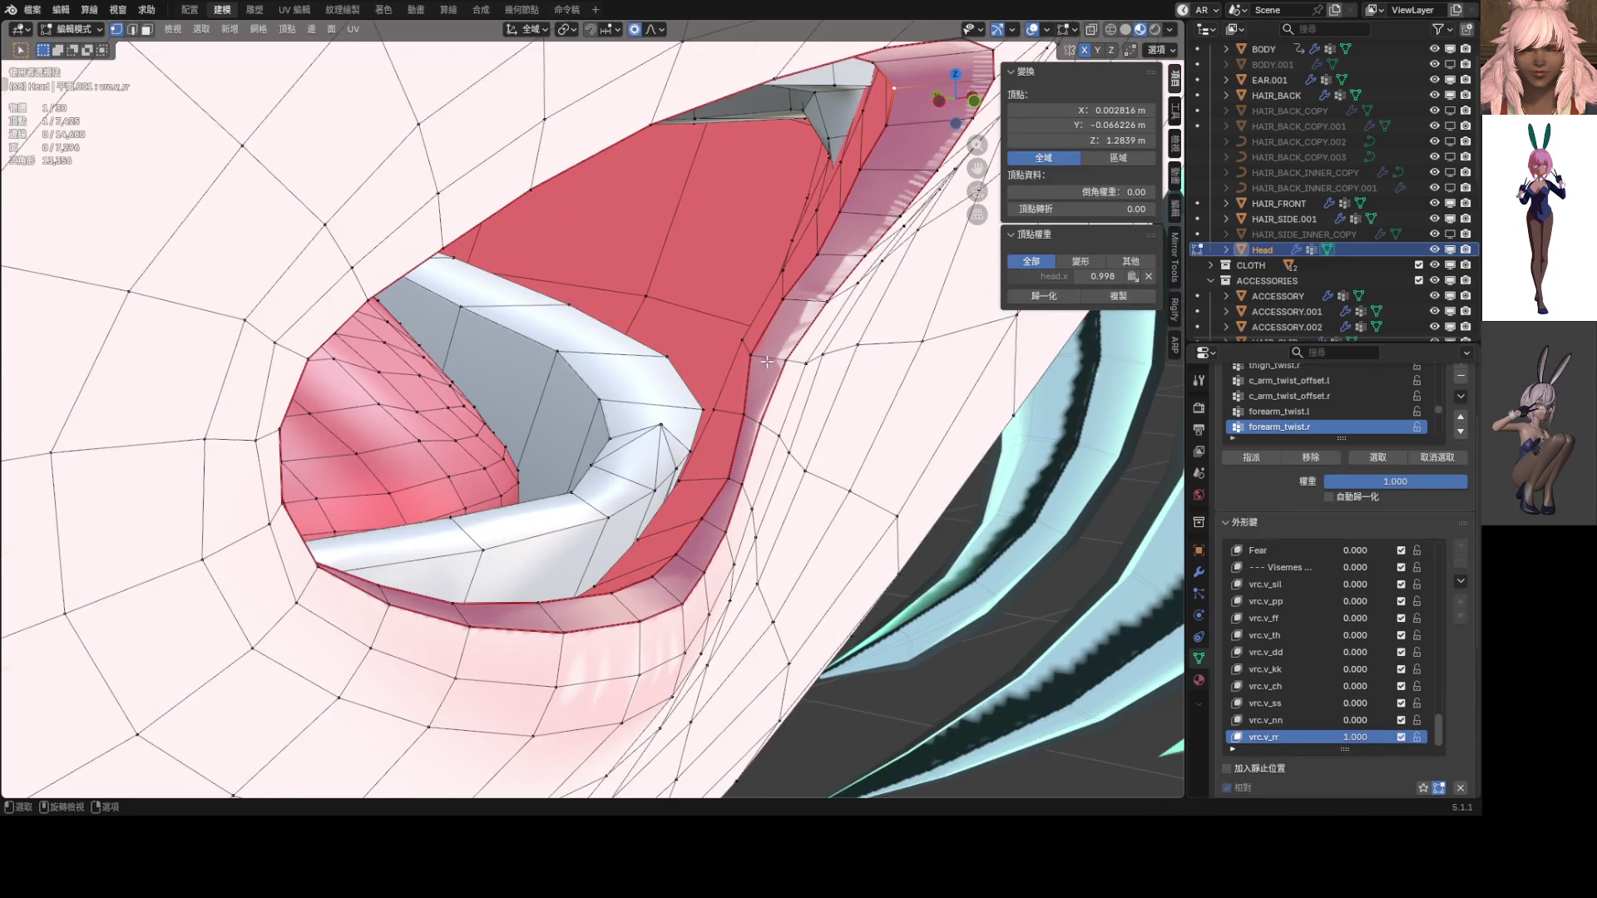
pyautogui.click(752, 355)
pyautogui.press('g')
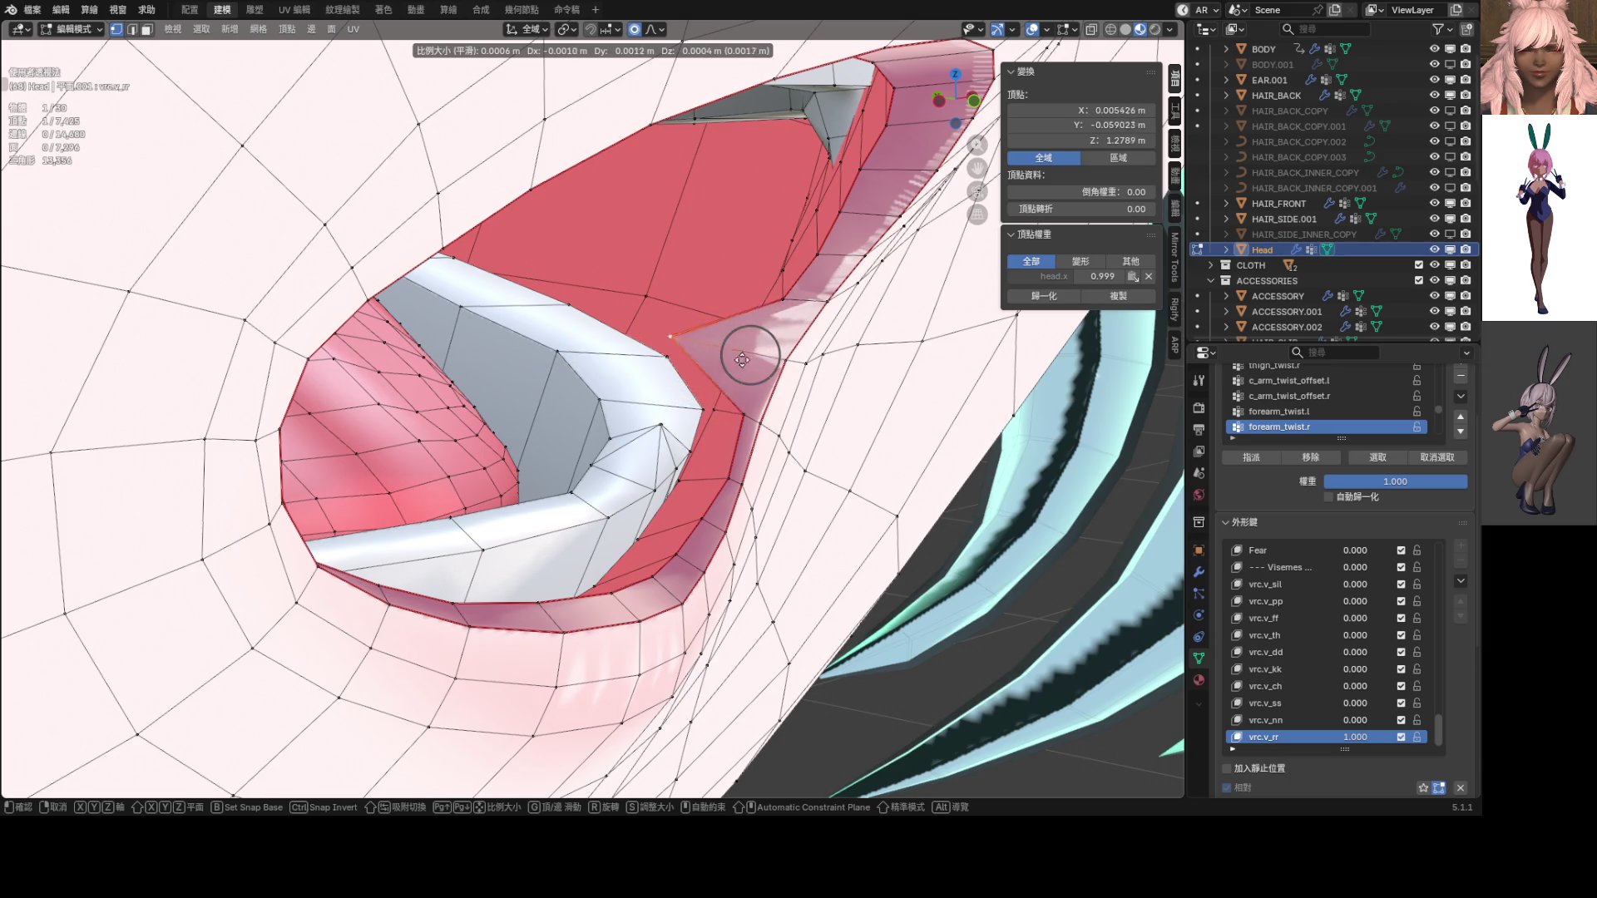
pyautogui.scroll(3, 657, 365)
pyautogui.moveTo(657, 366)
pyautogui.mouseDown(button='middle')
pyautogui.moveTo(635, 344)
pyautogui.moveTo(920, 404)
pyautogui.mouseUp(button='middle')
pyautogui.click(636, 343)
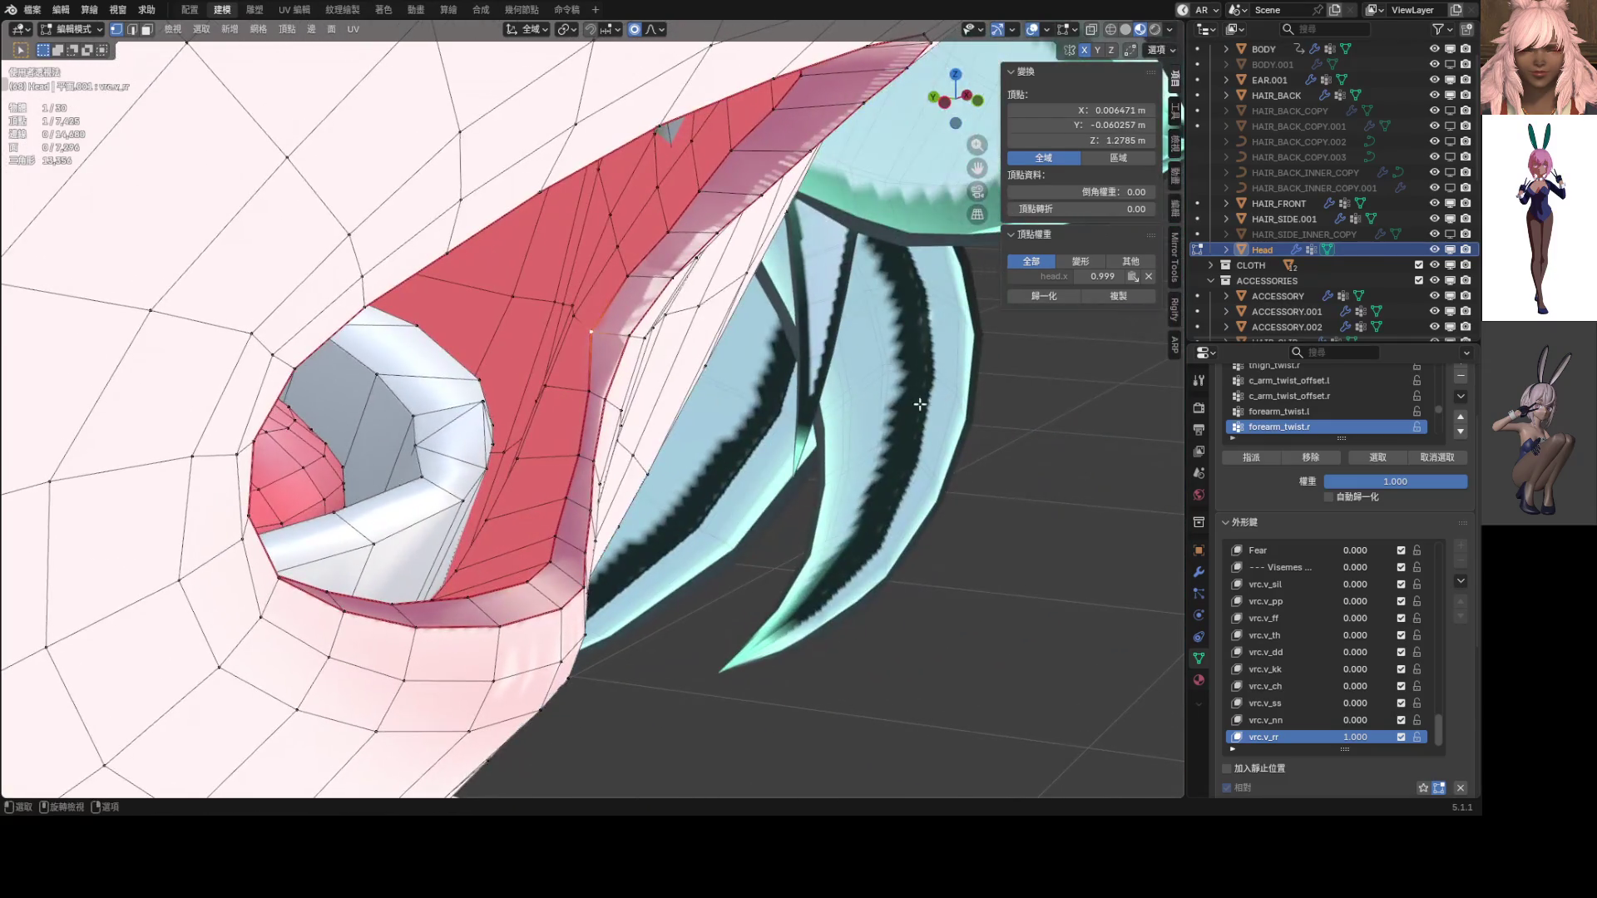
pyautogui.press('g')
pyautogui.click(645, 337)
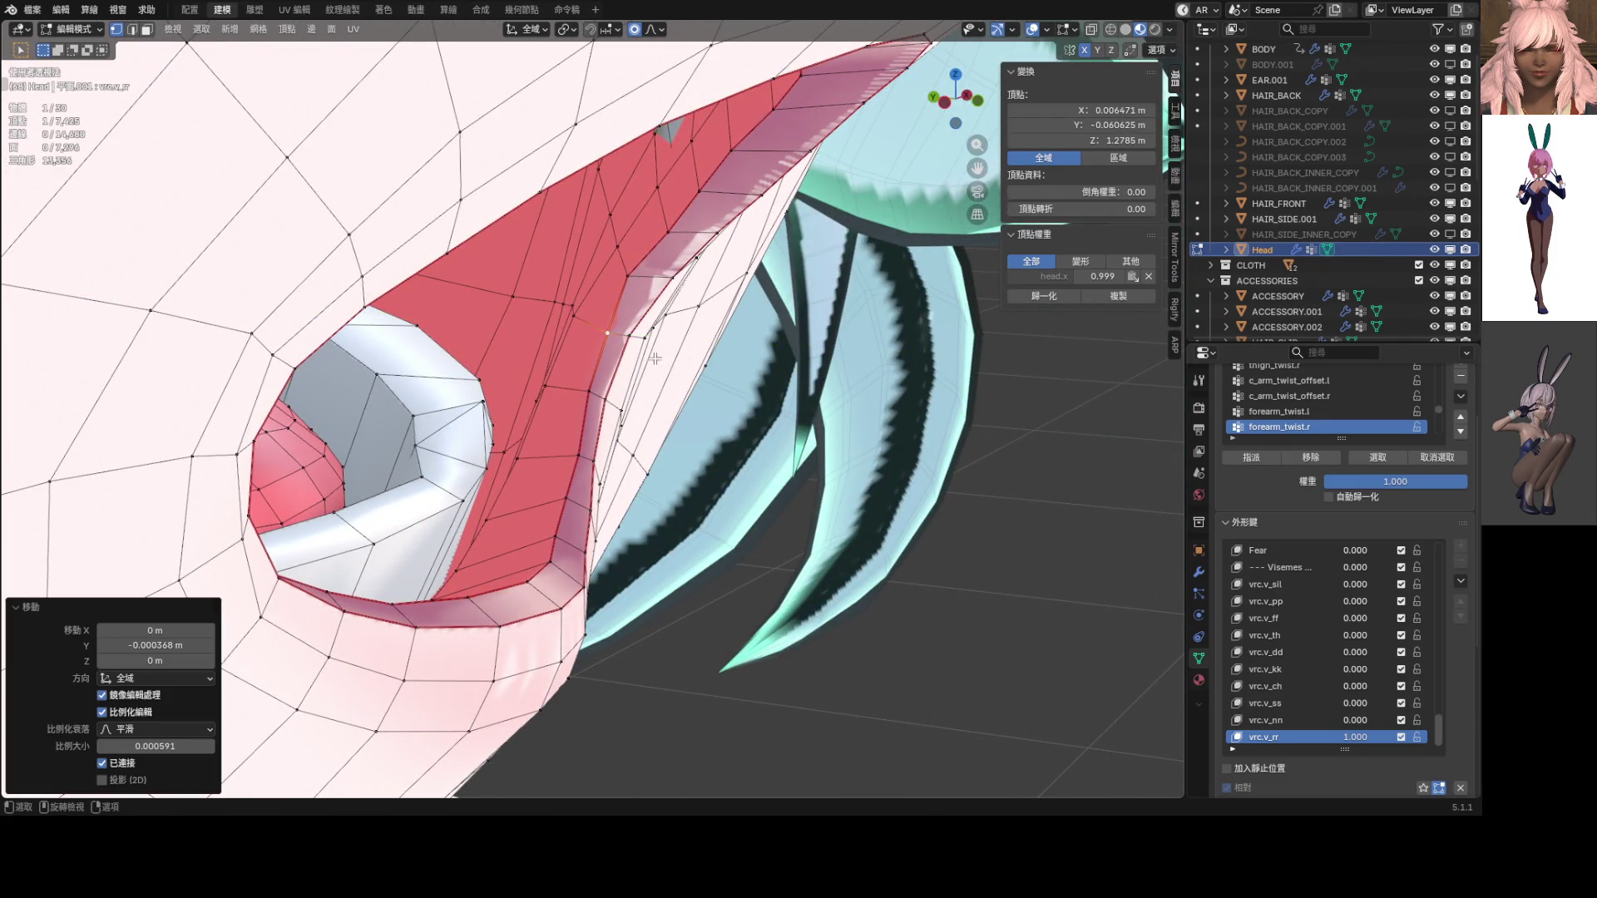
# Move two lip-edge vertices of the mouth opening along the Y axis
pyautogui.press('g')
pyautogui.press('y')
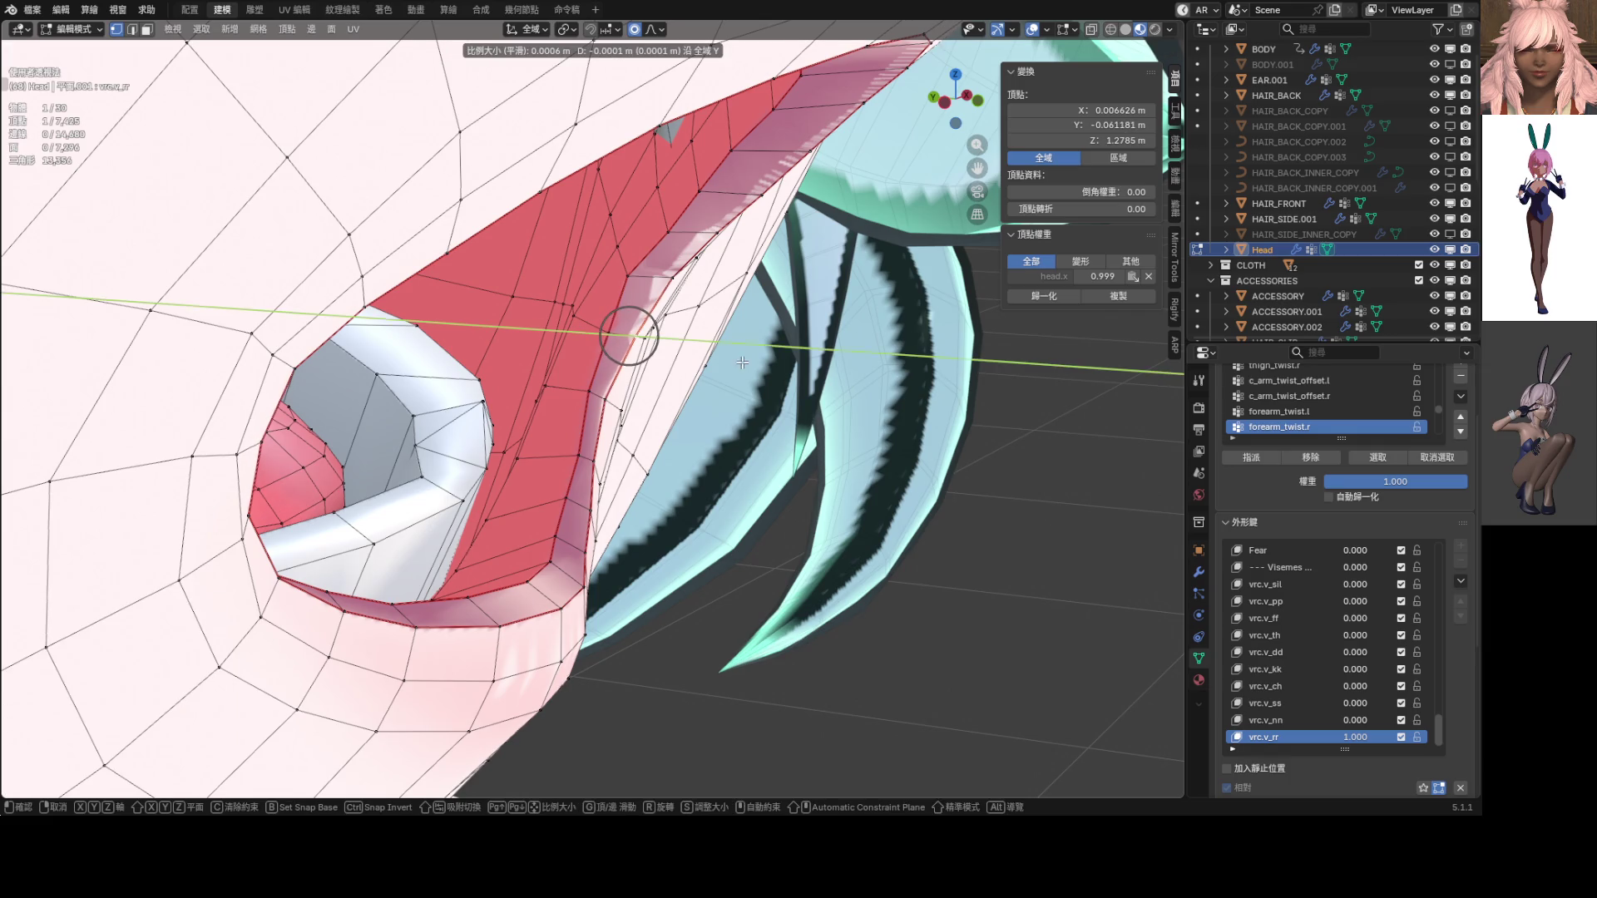
pyautogui.click(639, 293)
pyautogui.click(629, 276)
pyautogui.press('g')
pyautogui.press('y')
pyautogui.click(661, 287)
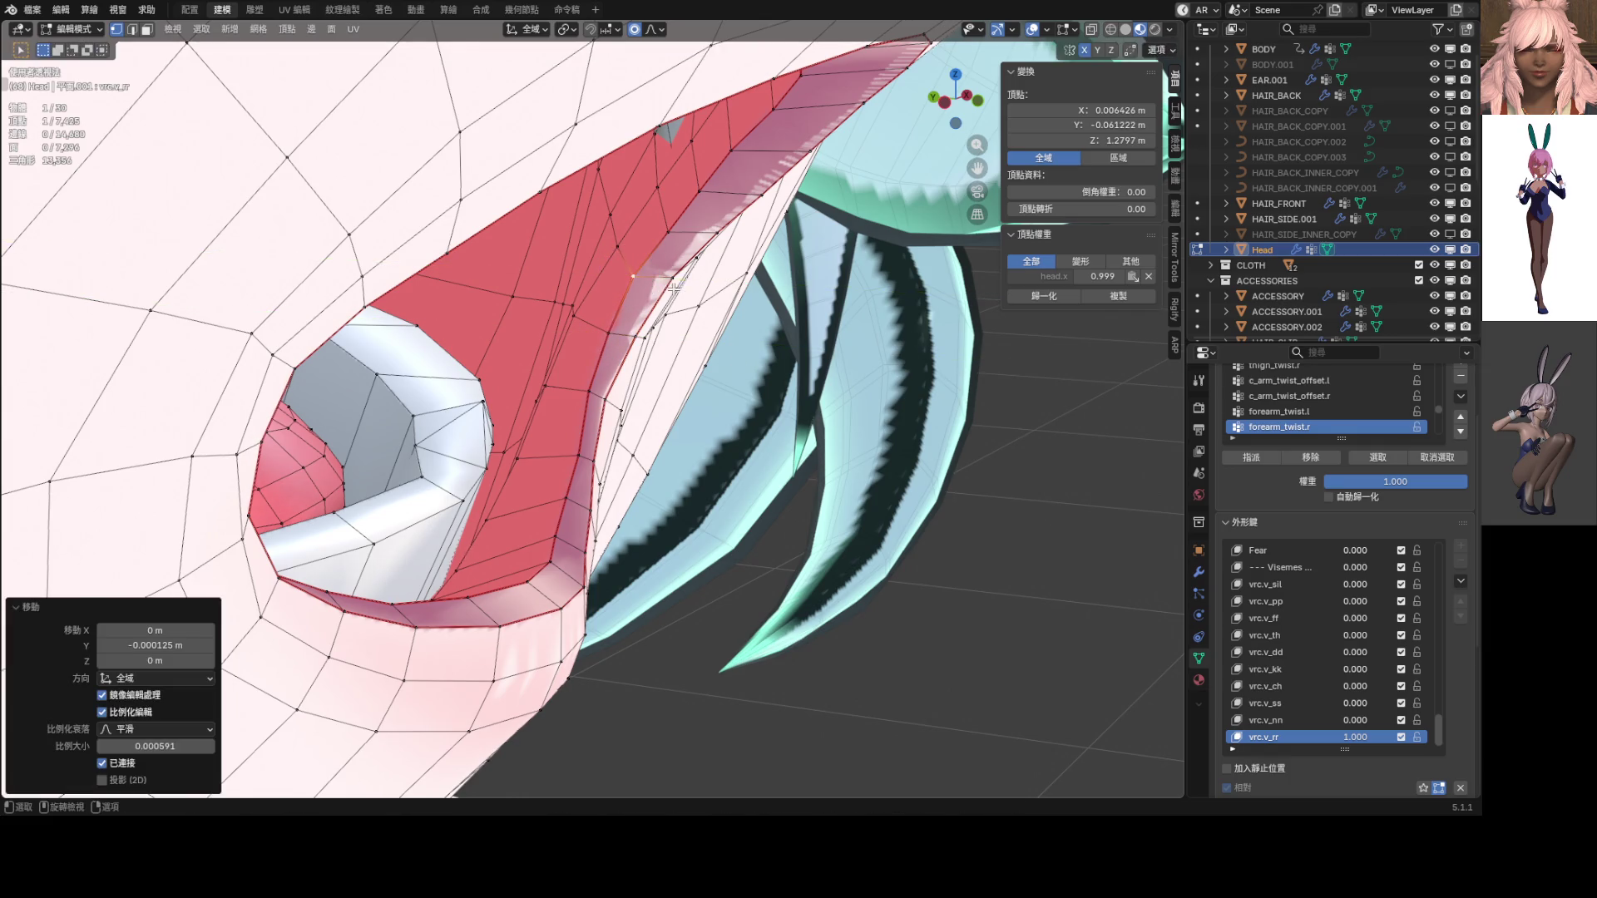
# Nudge a few more lip and mouth-opening vertices, then return to Object Mode
pyautogui.moveTo(662, 287)
pyautogui.mouseDown(button='middle')
pyautogui.moveTo(691, 389)
pyautogui.moveTo(672, 404)
pyautogui.moveTo(587, 398)
pyautogui.moveTo(646, 465)
pyautogui.mouseUp(button='middle')
pyautogui.scroll(4, 646, 466)
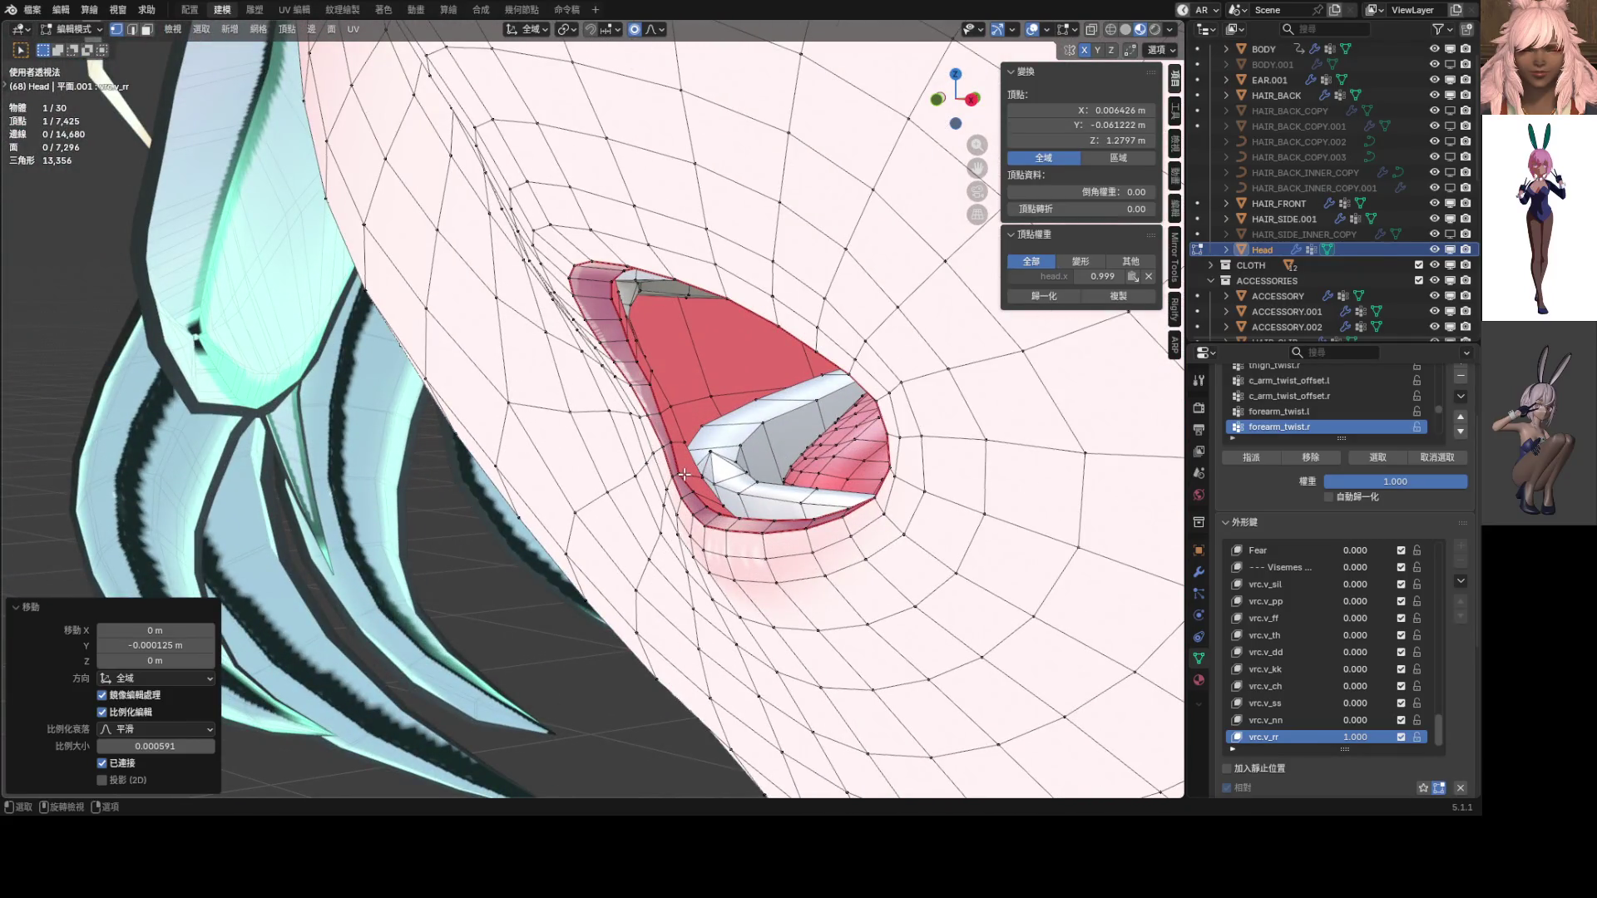
pyautogui.moveTo(684, 474); pyautogui.dragTo(714, 459)
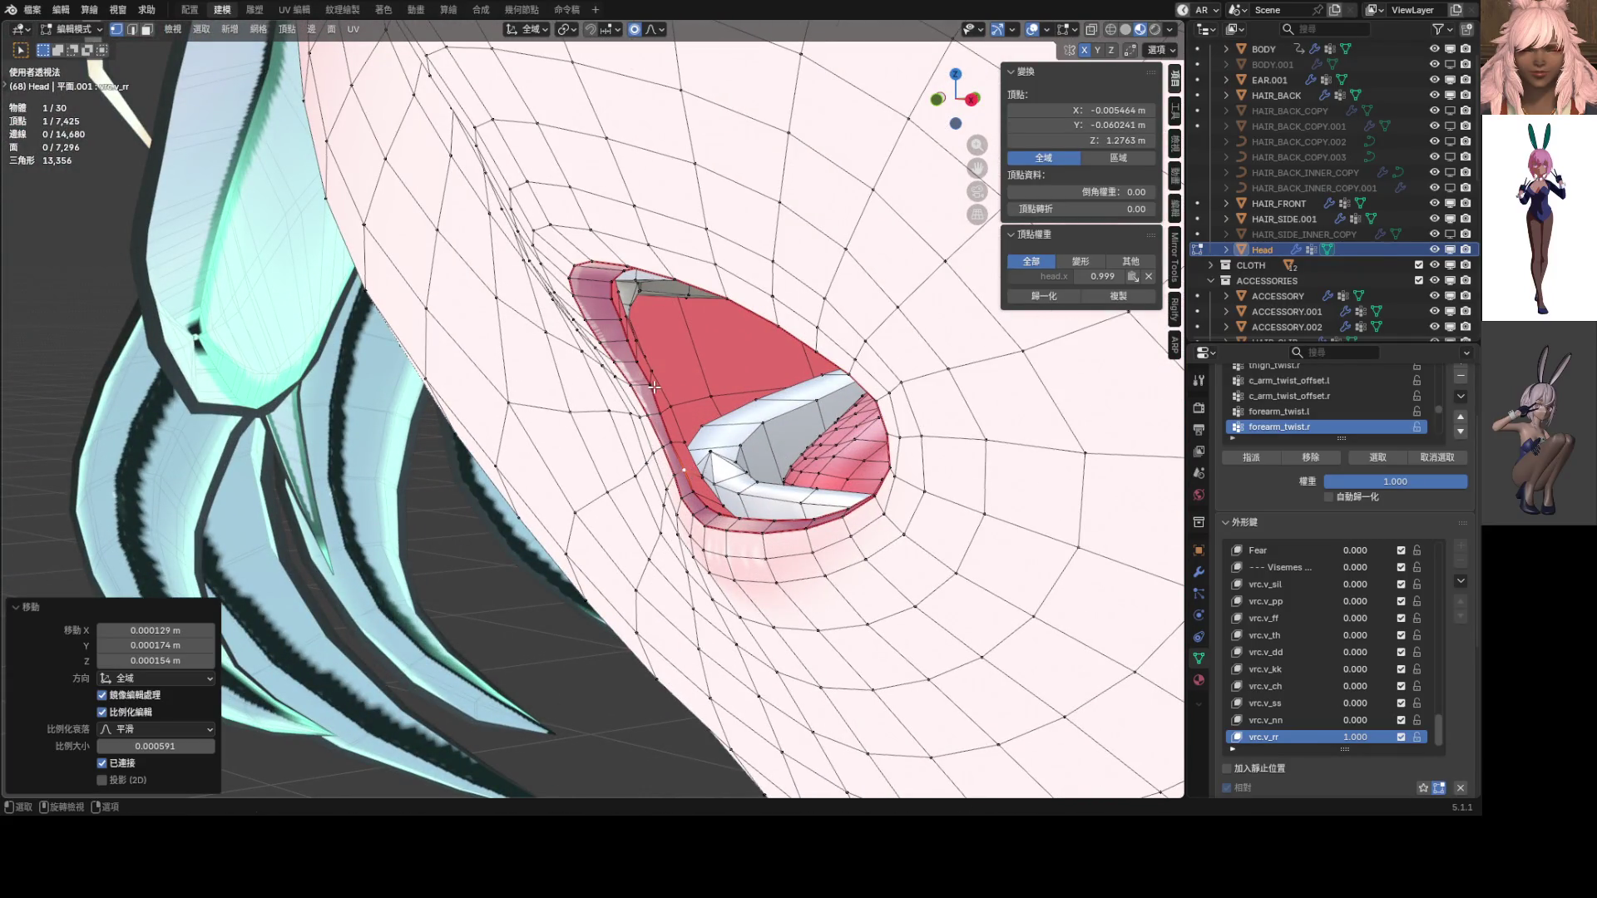
pyautogui.moveTo(654, 387); pyautogui.dragTo(674, 376)
pyautogui.moveTo(674, 376)
pyautogui.mouseDown(button='middle')
pyautogui.moveTo(714, 392)
pyautogui.moveTo(886, 385)
pyautogui.moveTo(703, 409)
pyautogui.mouseUp(button='middle')
pyautogui.scroll(2, 662, 421)
pyautogui.moveTo(681, 415); pyautogui.dragTo(746, 423)
pyautogui.scroll(-5, 667, 446)
pyautogui.press('Tab')
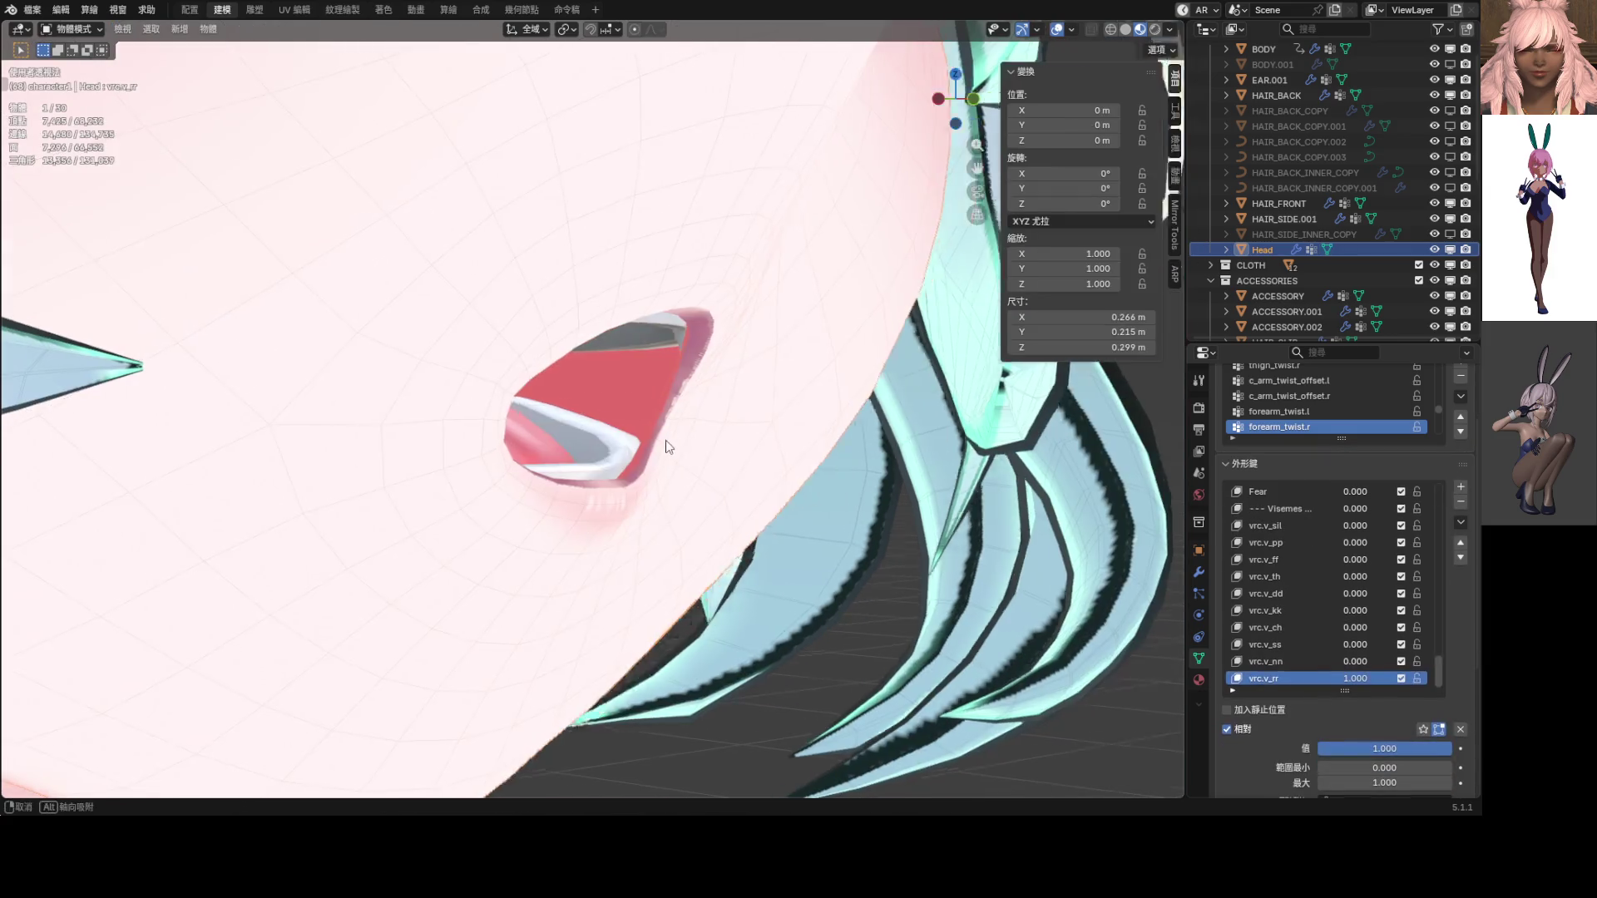
# Snap to Front Orthographic view and switch the head to Sculpt Mode
pyautogui.moveTo(667, 446)
pyautogui.mouseDown(button='middle')
pyautogui.moveTo(719, 451)
pyautogui.moveTo(681, 449)
pyautogui.mouseUp(button='middle')
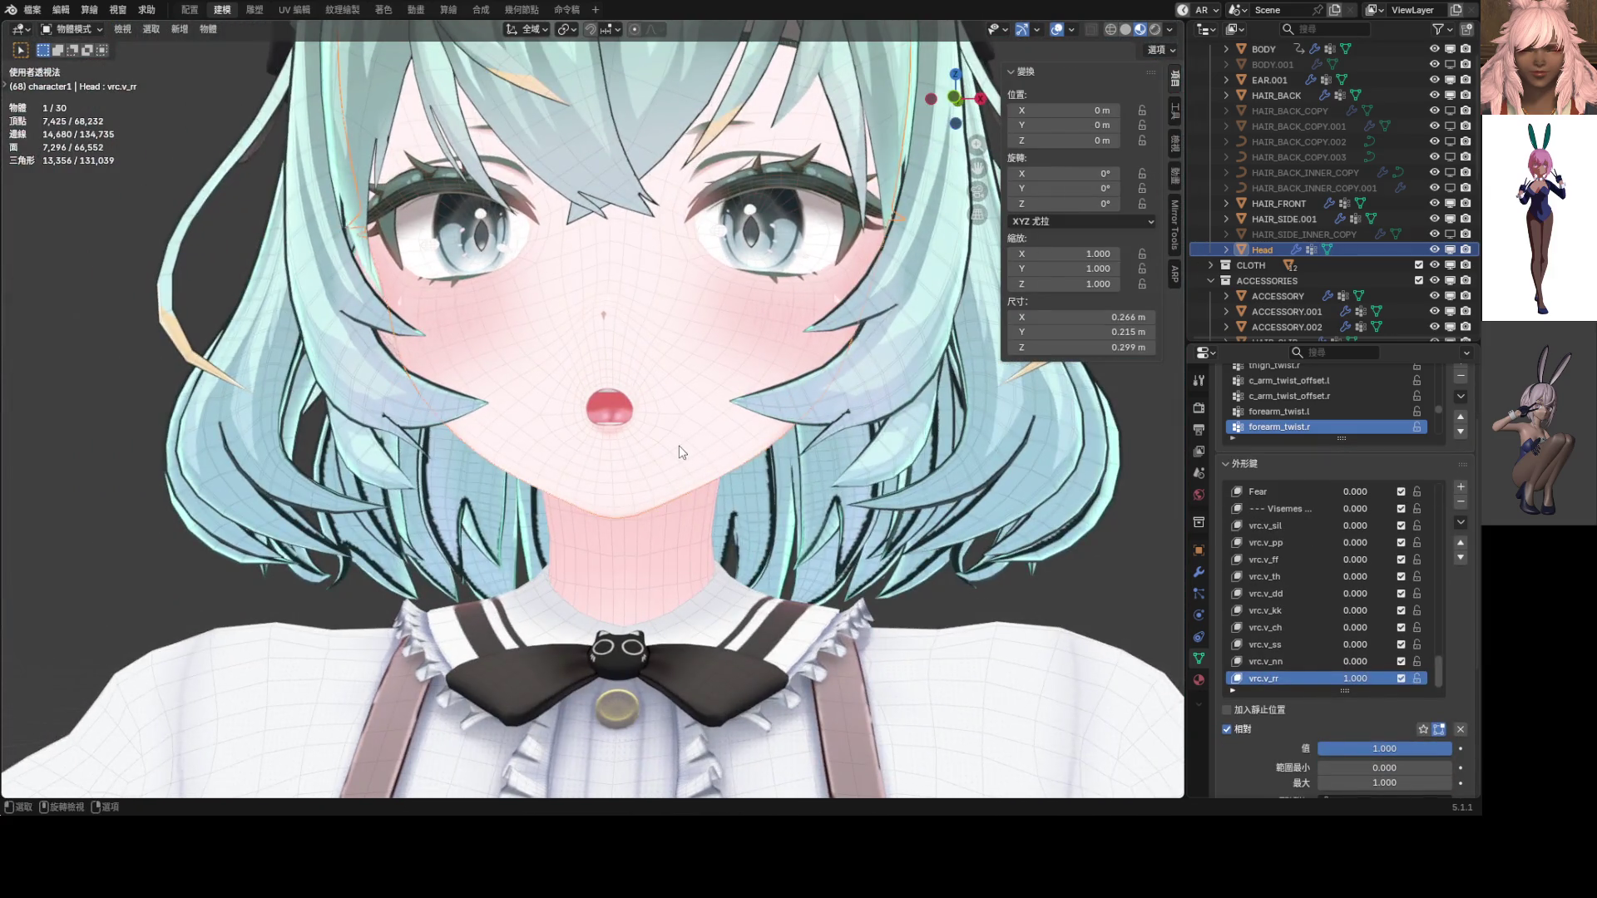
pyautogui.press('KP_1')
pyautogui.scroll(6, 676, 450)
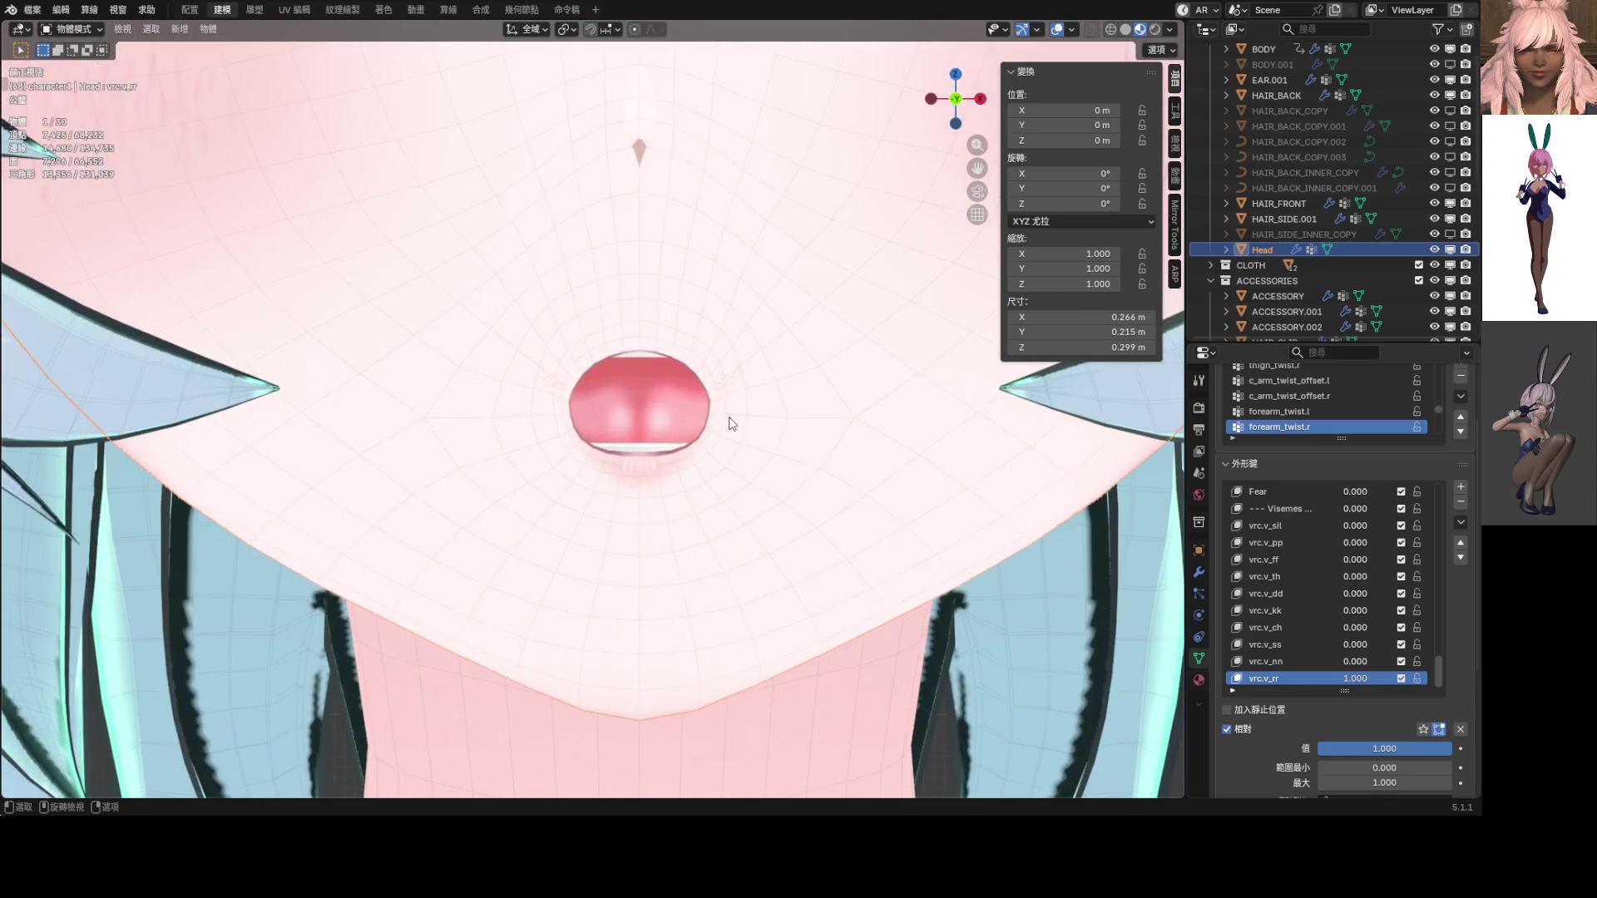
pyautogui.hotkey('ctrl', 'Tab')
pyautogui.click(718, 426)
# Grab-sculpt the upper lip and widen the vrc.v_rr lips into a small rounded opening, then return to Object Mode
pyautogui.moveTo(713, 398); pyautogui.dragTo(727, 406)
pyautogui.scroll(-5, 727, 408)
pyautogui.scroll(5, 703, 418)
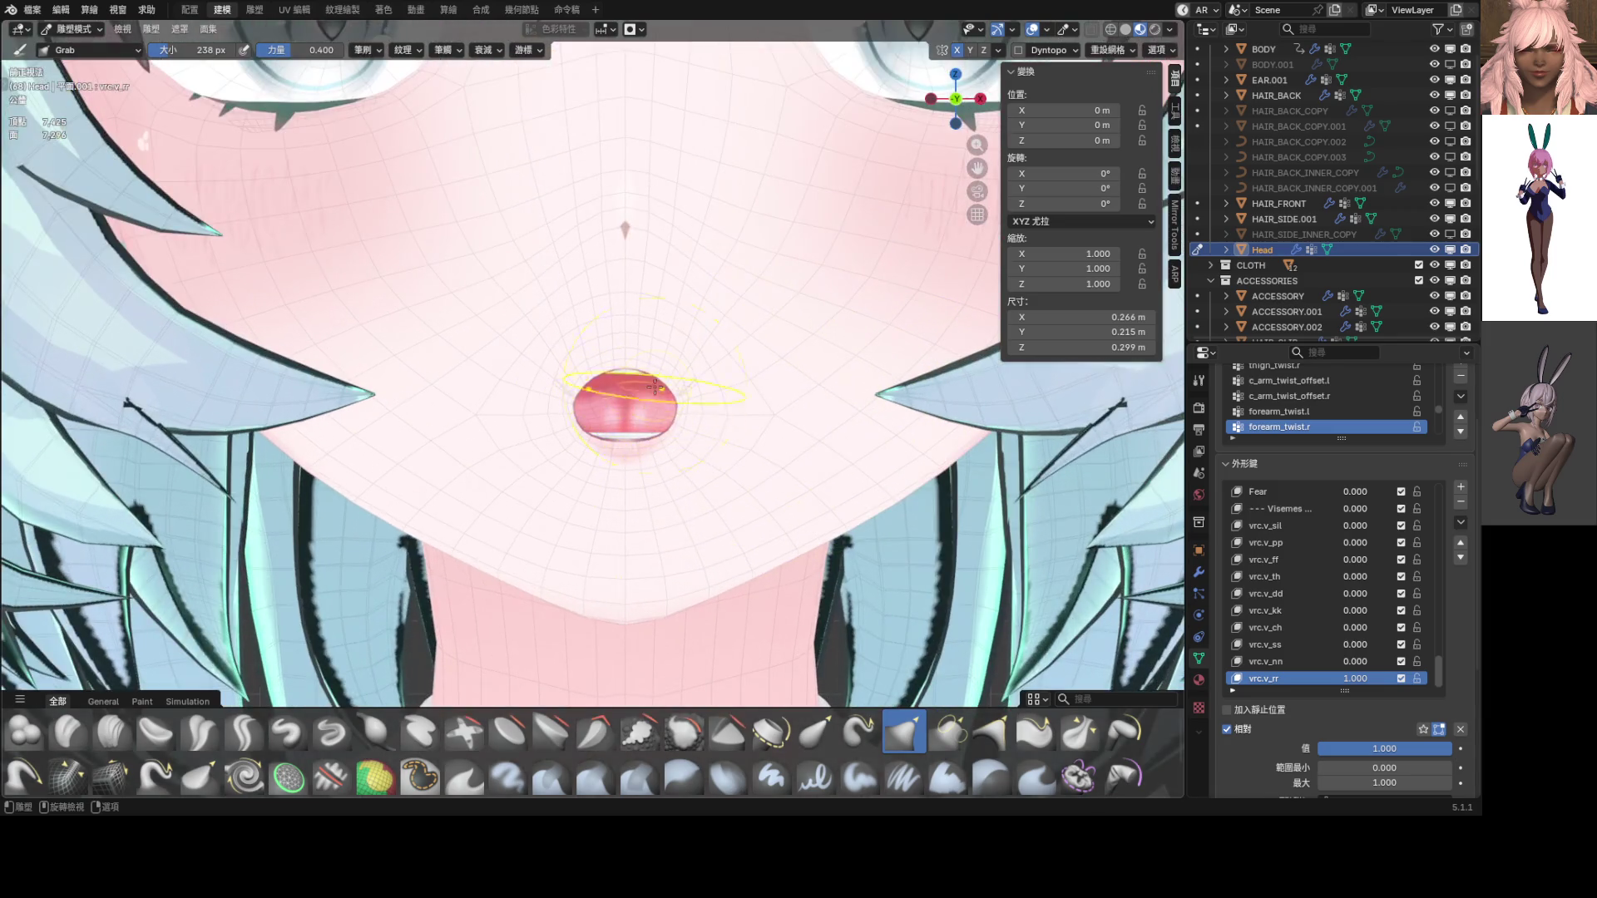
pyautogui.moveTo(647, 376); pyautogui.dragTo(689, 387)
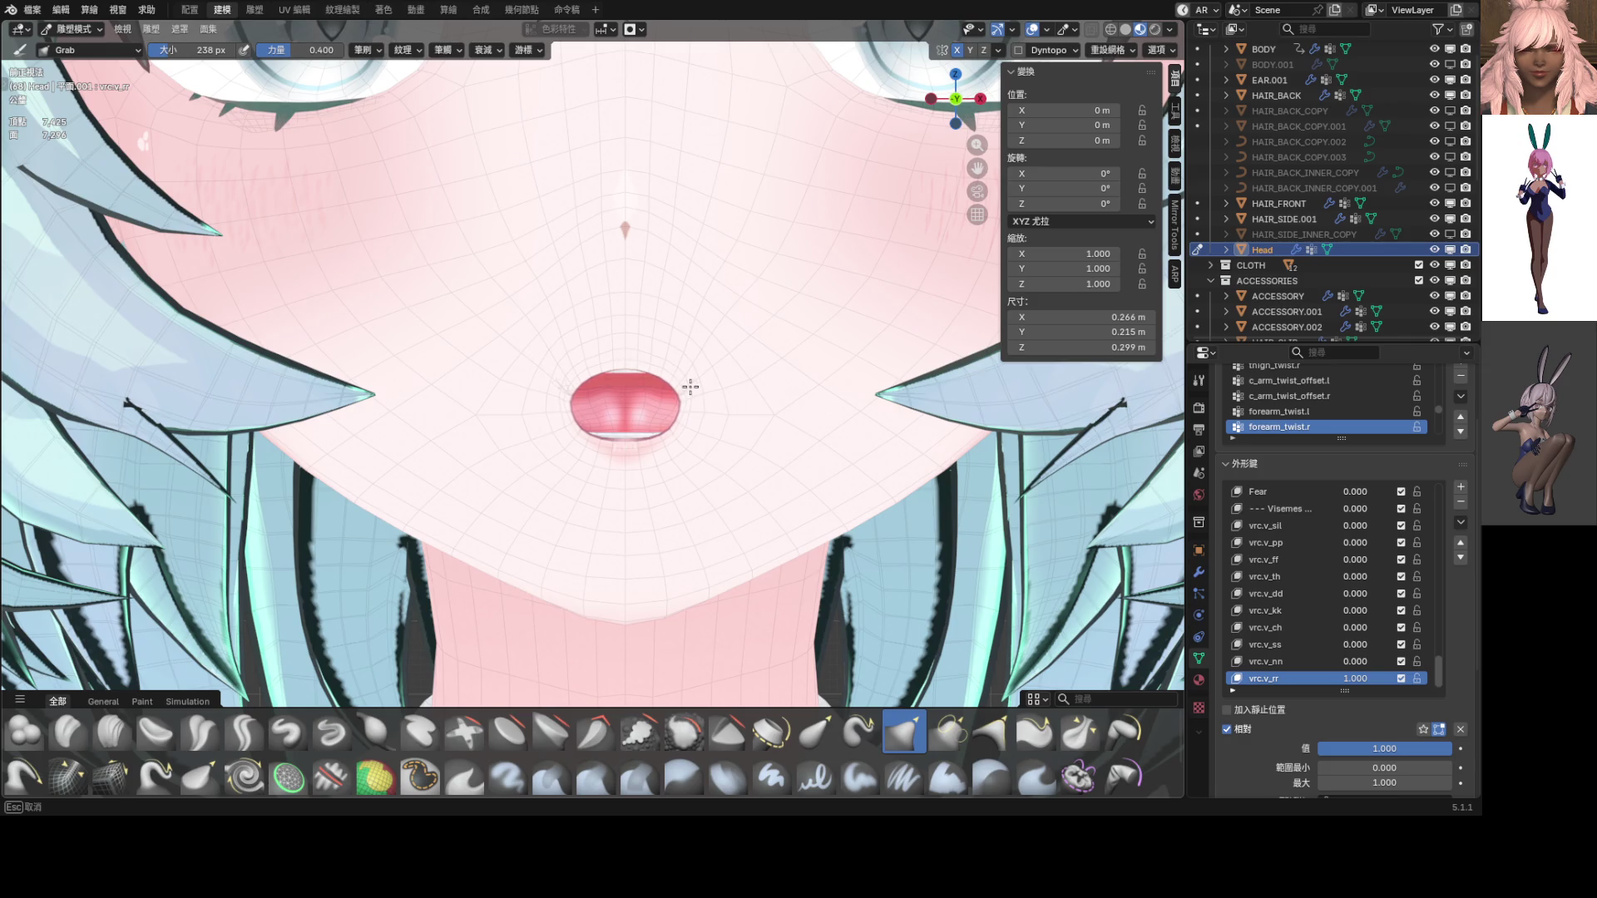
pyautogui.scroll(-5, 695, 382)
pyautogui.scroll(3, 665, 407)
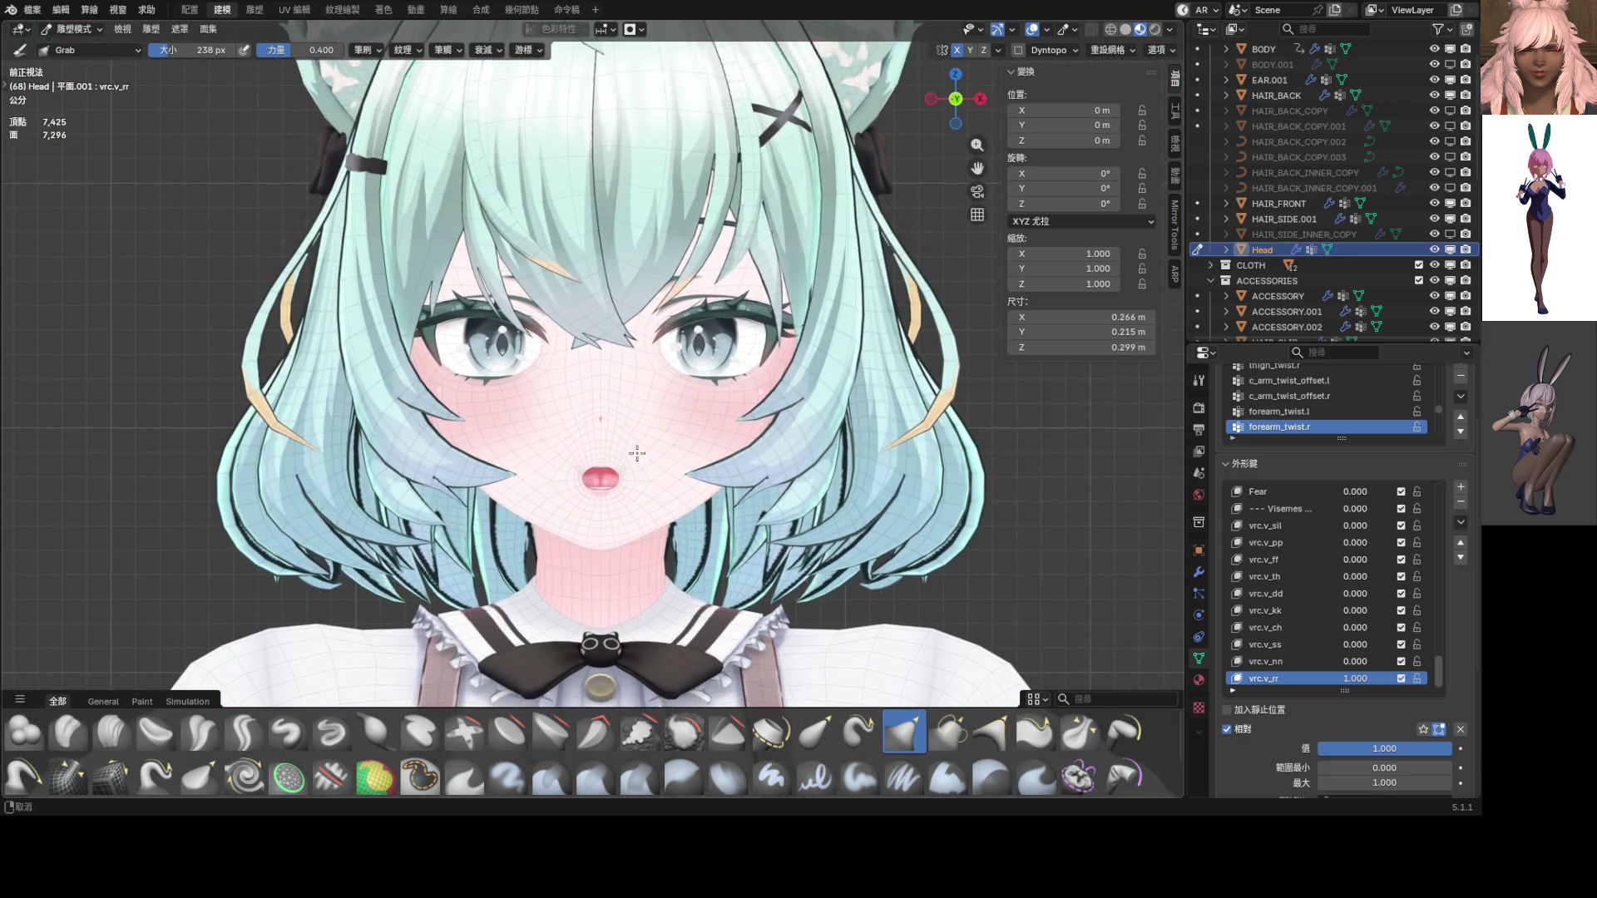
pyautogui.scroll(5, 637, 453)
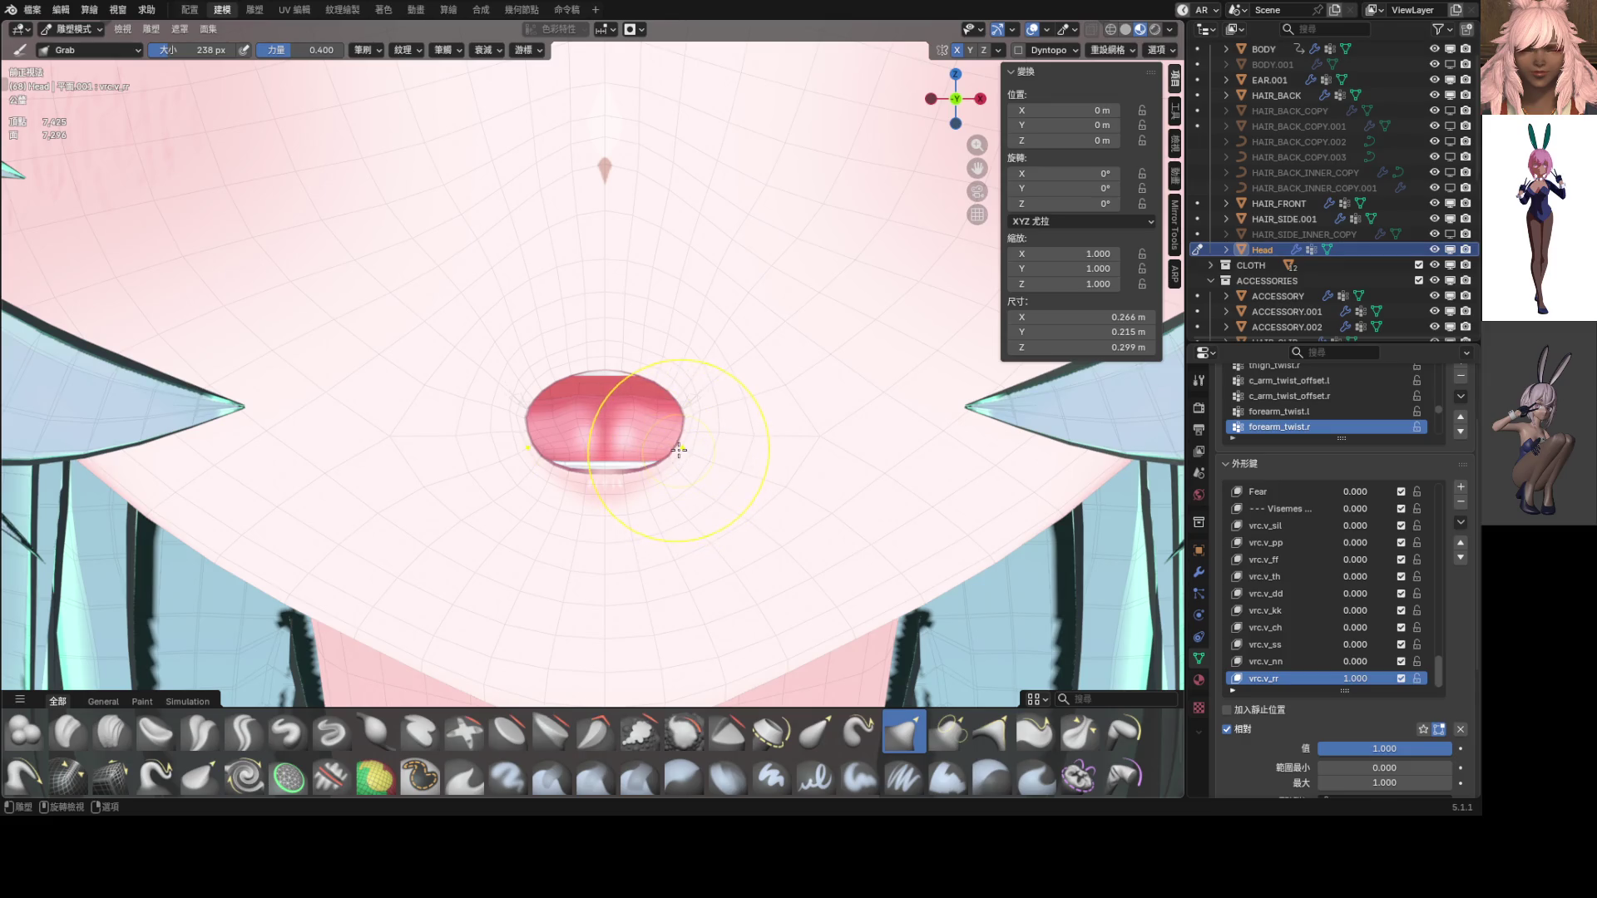
pyautogui.moveTo(676, 424); pyautogui.dragTo(704, 458)
pyautogui.scroll(-3, 703, 458)
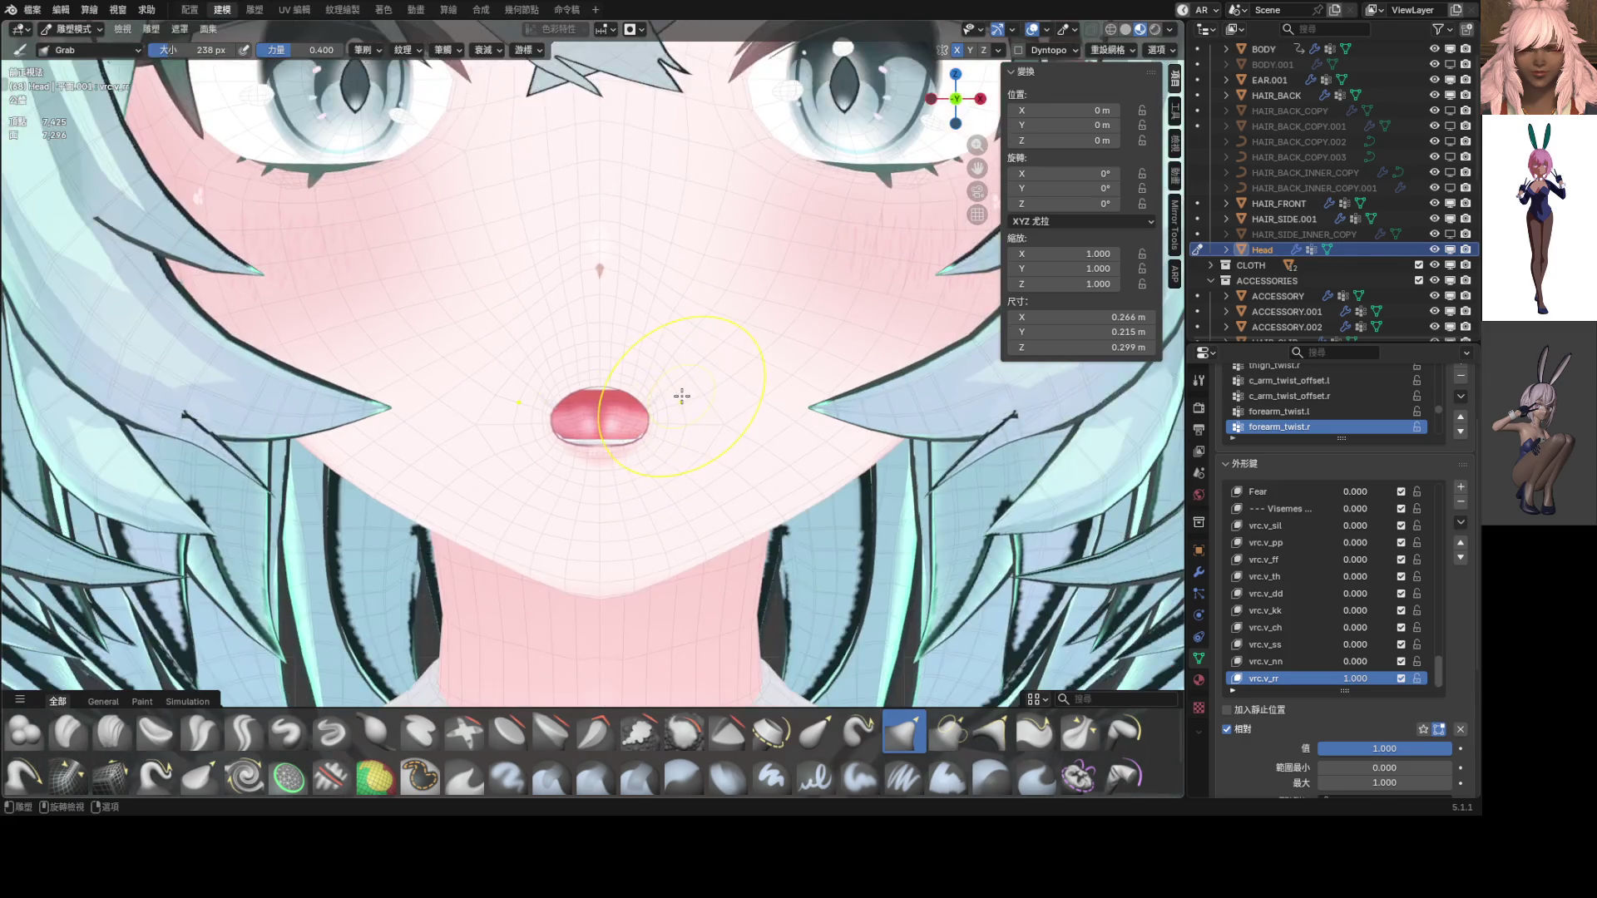
pyautogui.scroll(1, 641, 392)
pyautogui.scroll(-5, 663, 387)
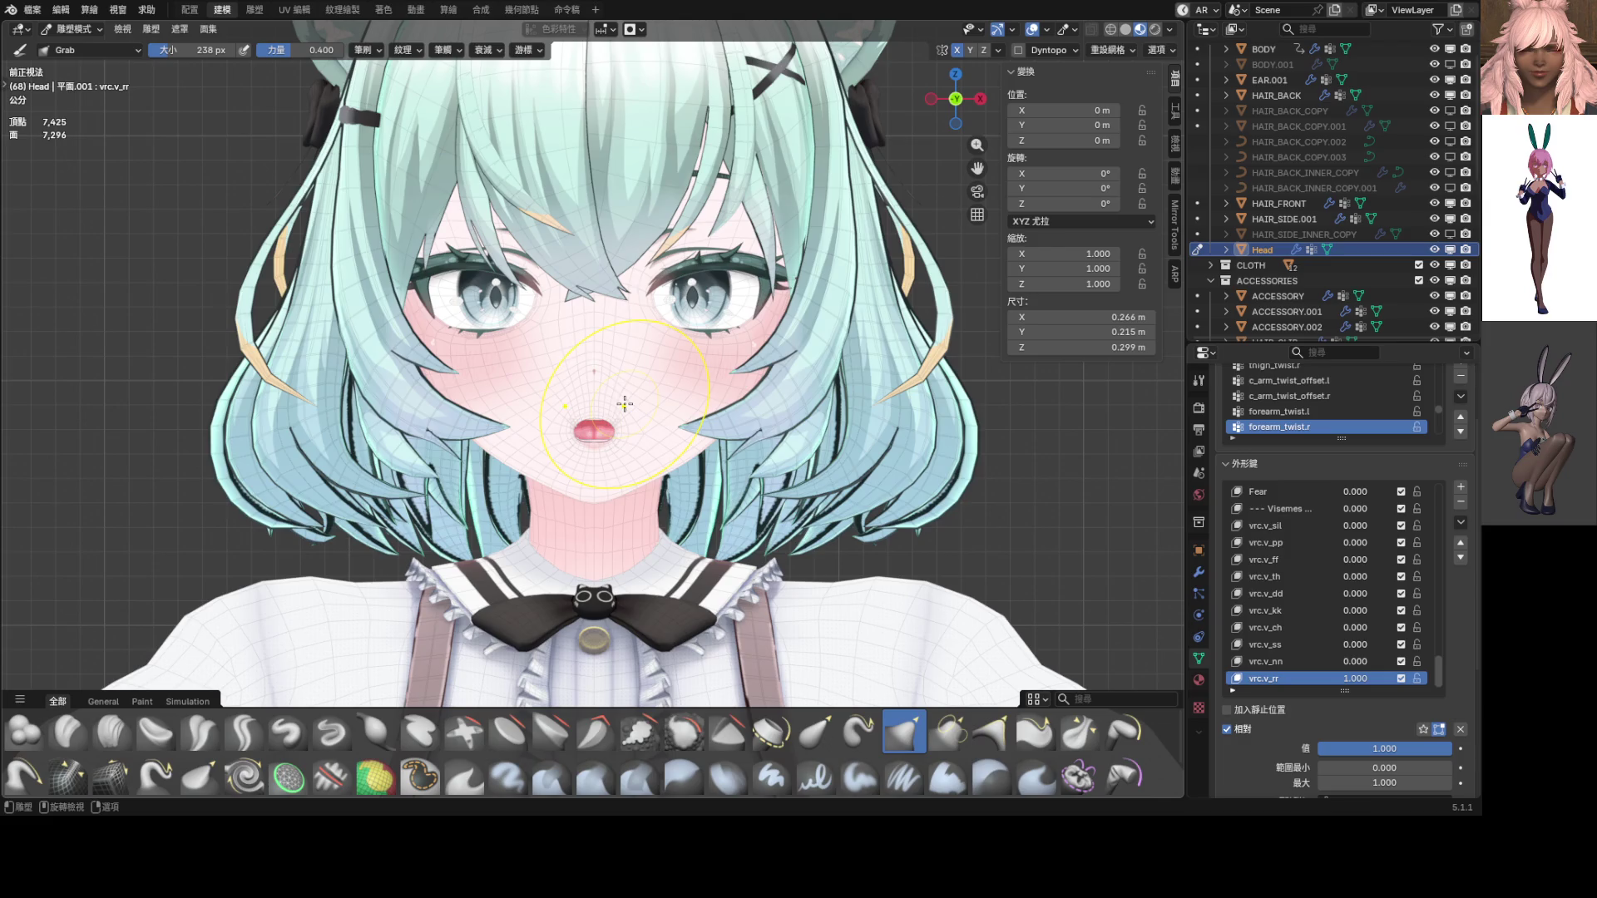
pyautogui.hotkey('ctrl', 'Tab')
pyautogui.scroll(-2, 718, 470)
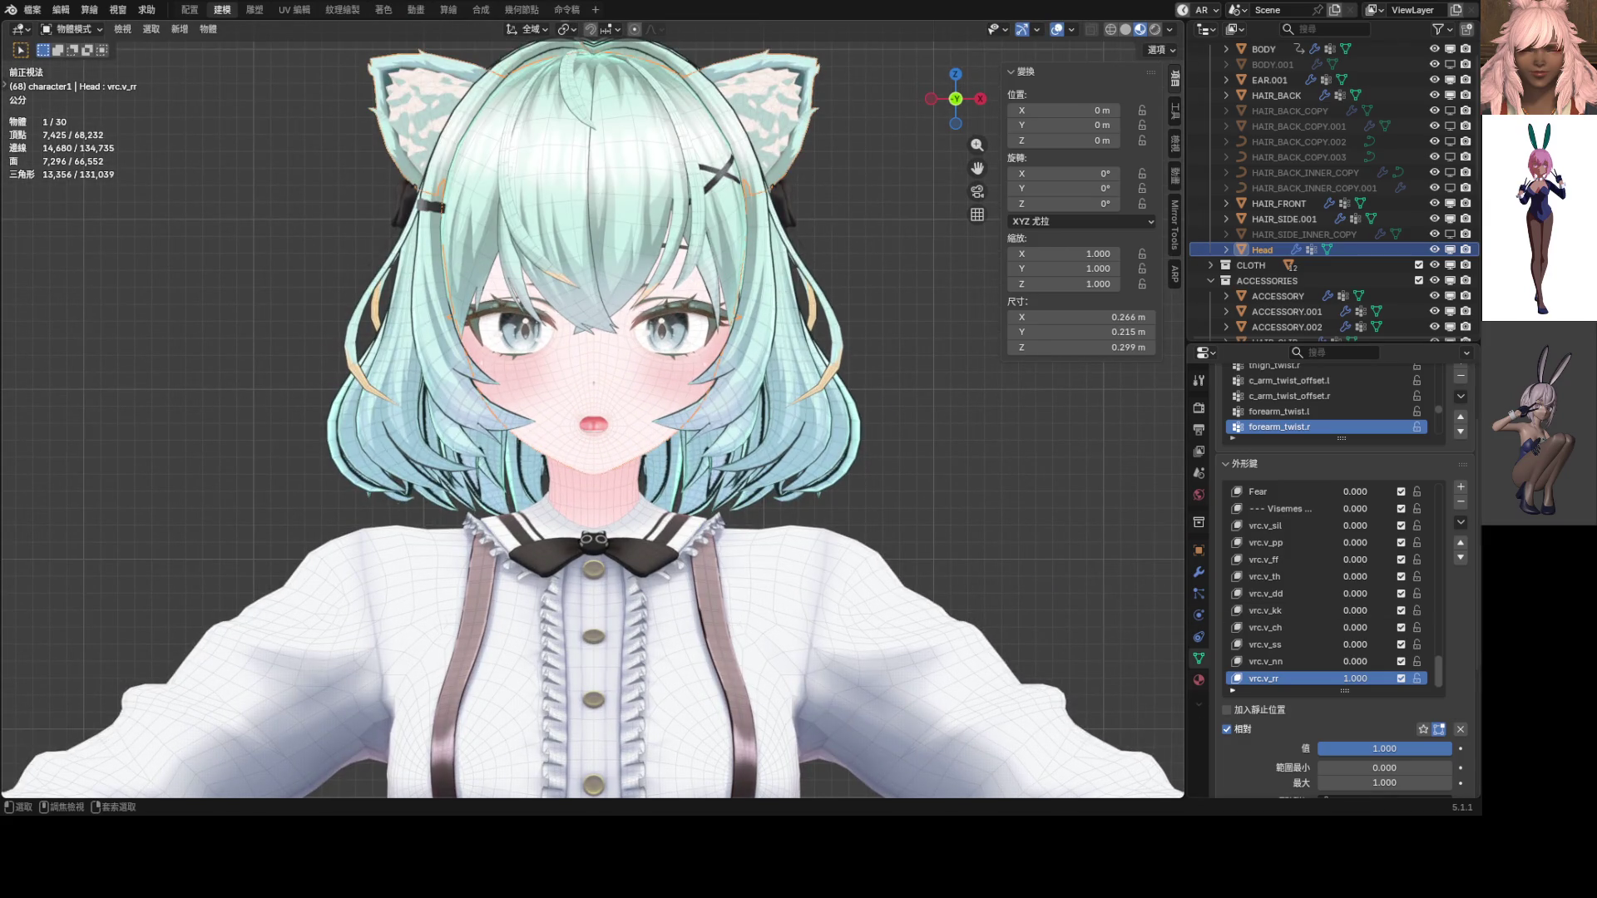
# Save ShapeKey_Practice.blend, set vrc.v_rr to 0 and vrc.v_kk to 1.0, and enter Sculpt Mode
pyautogui.hotkey('ctrl', 's')
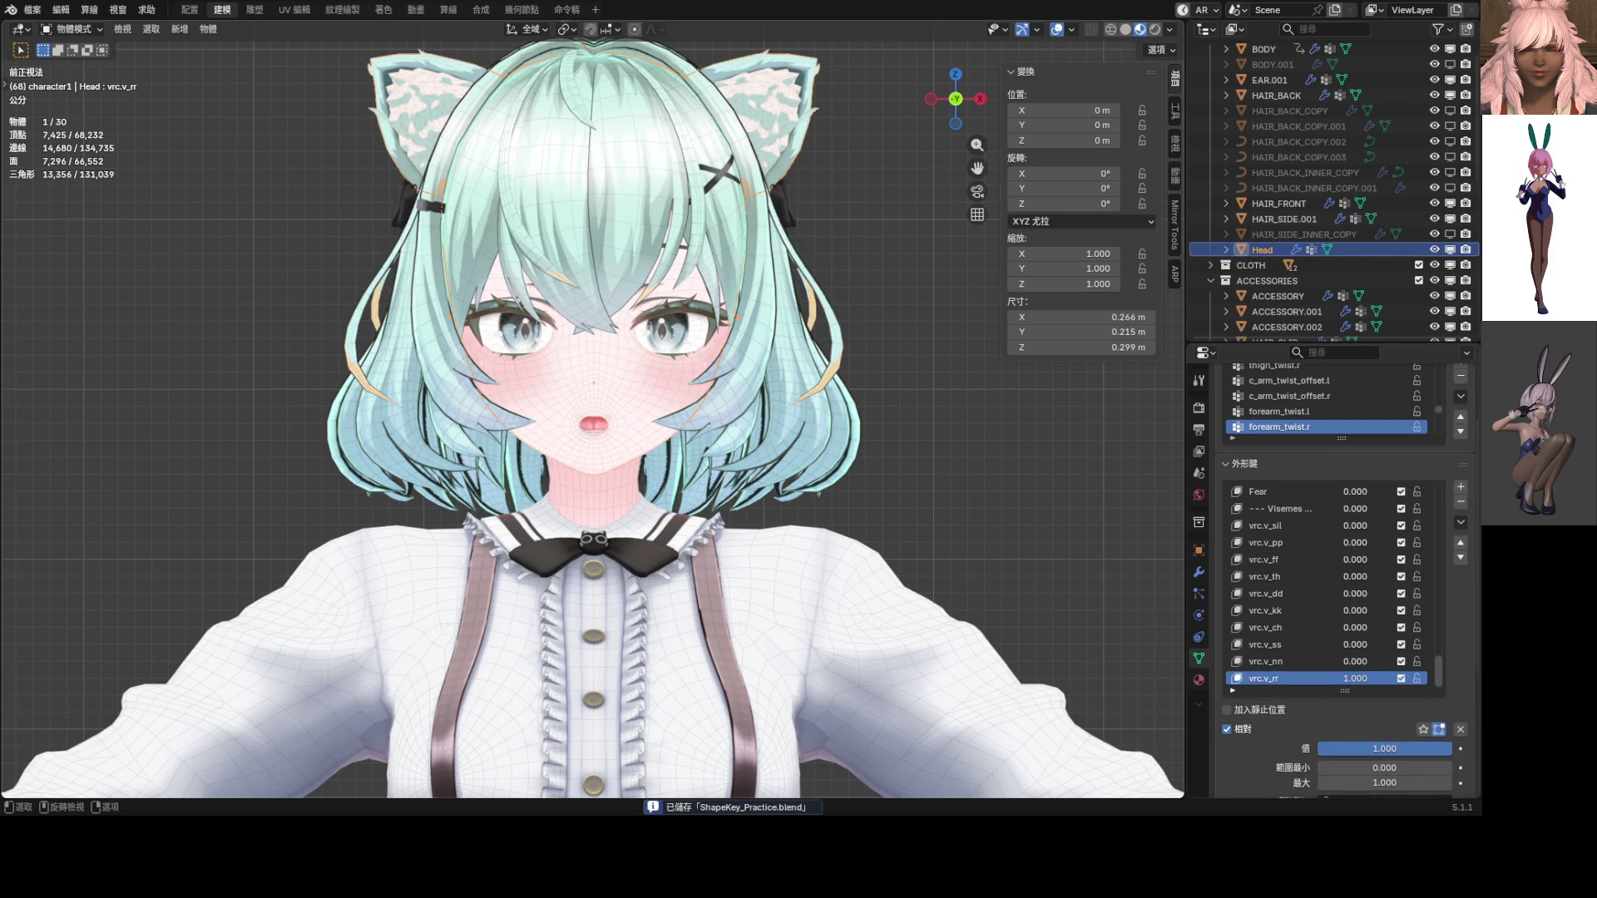
pyautogui.press('BackSpace')
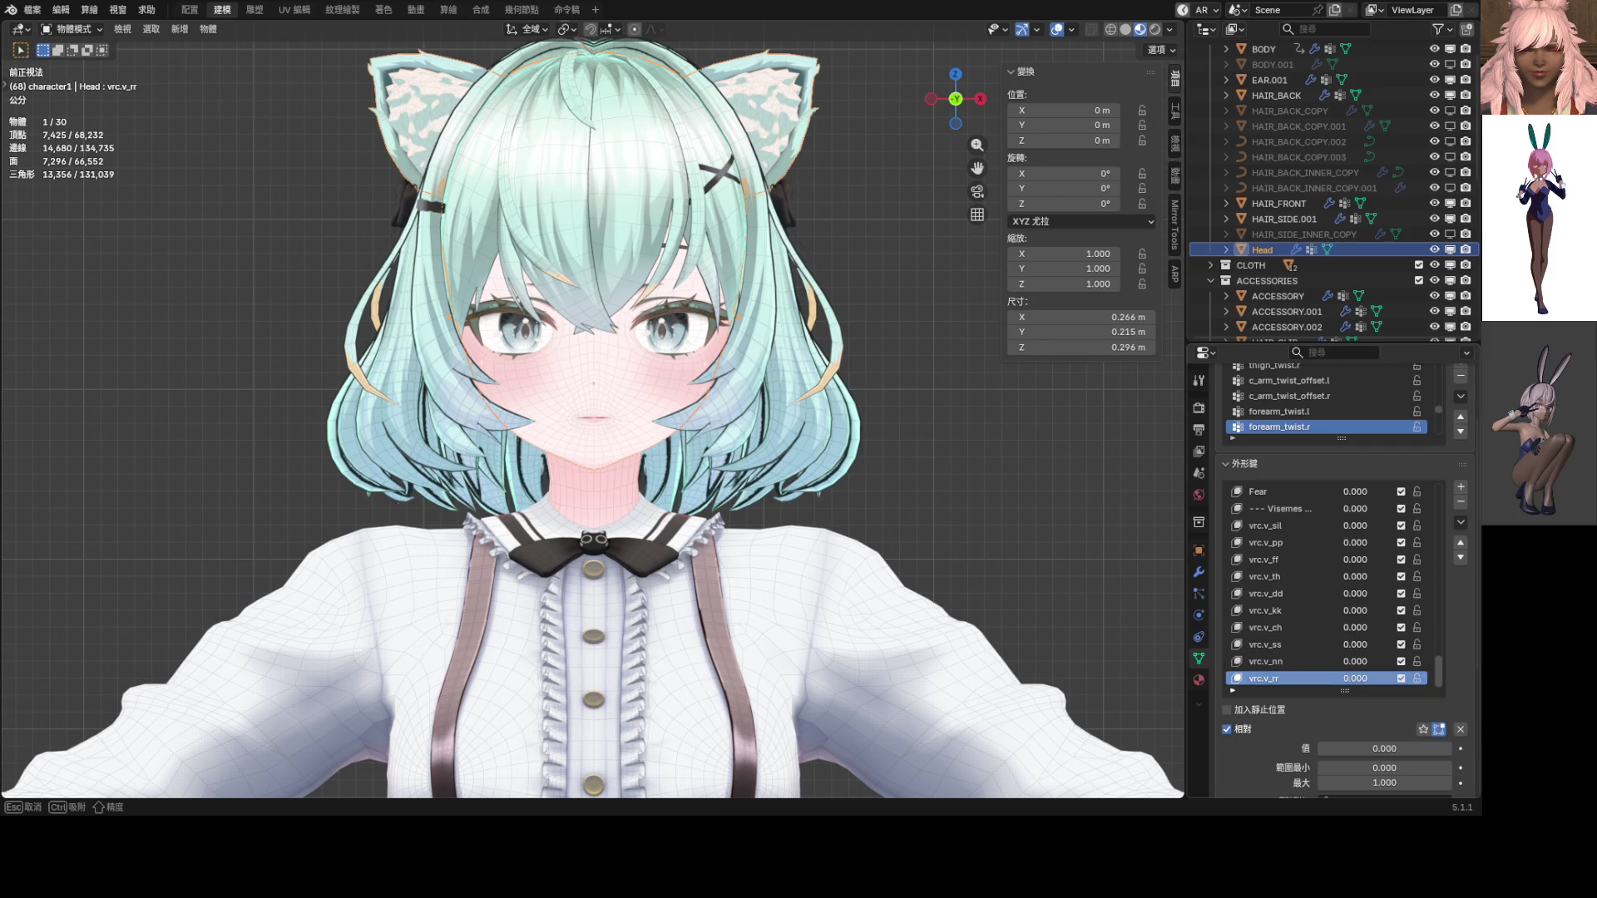
pyautogui.moveTo(1353, 613); pyautogui.dragTo(1405, 613)
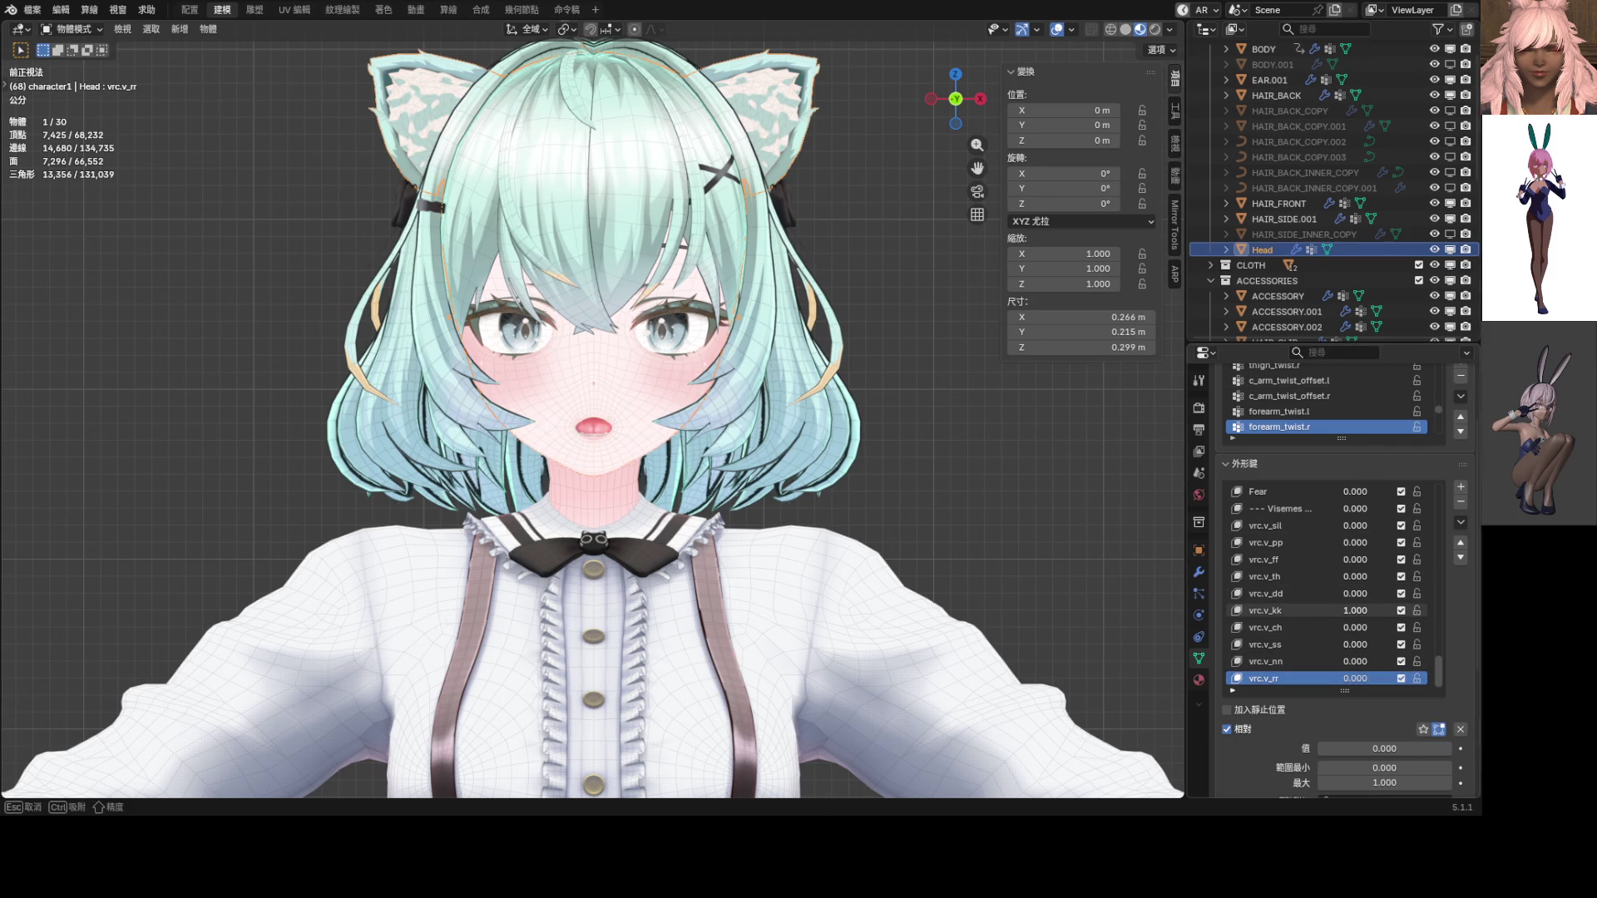
pyautogui.scroll(4, 567, 443)
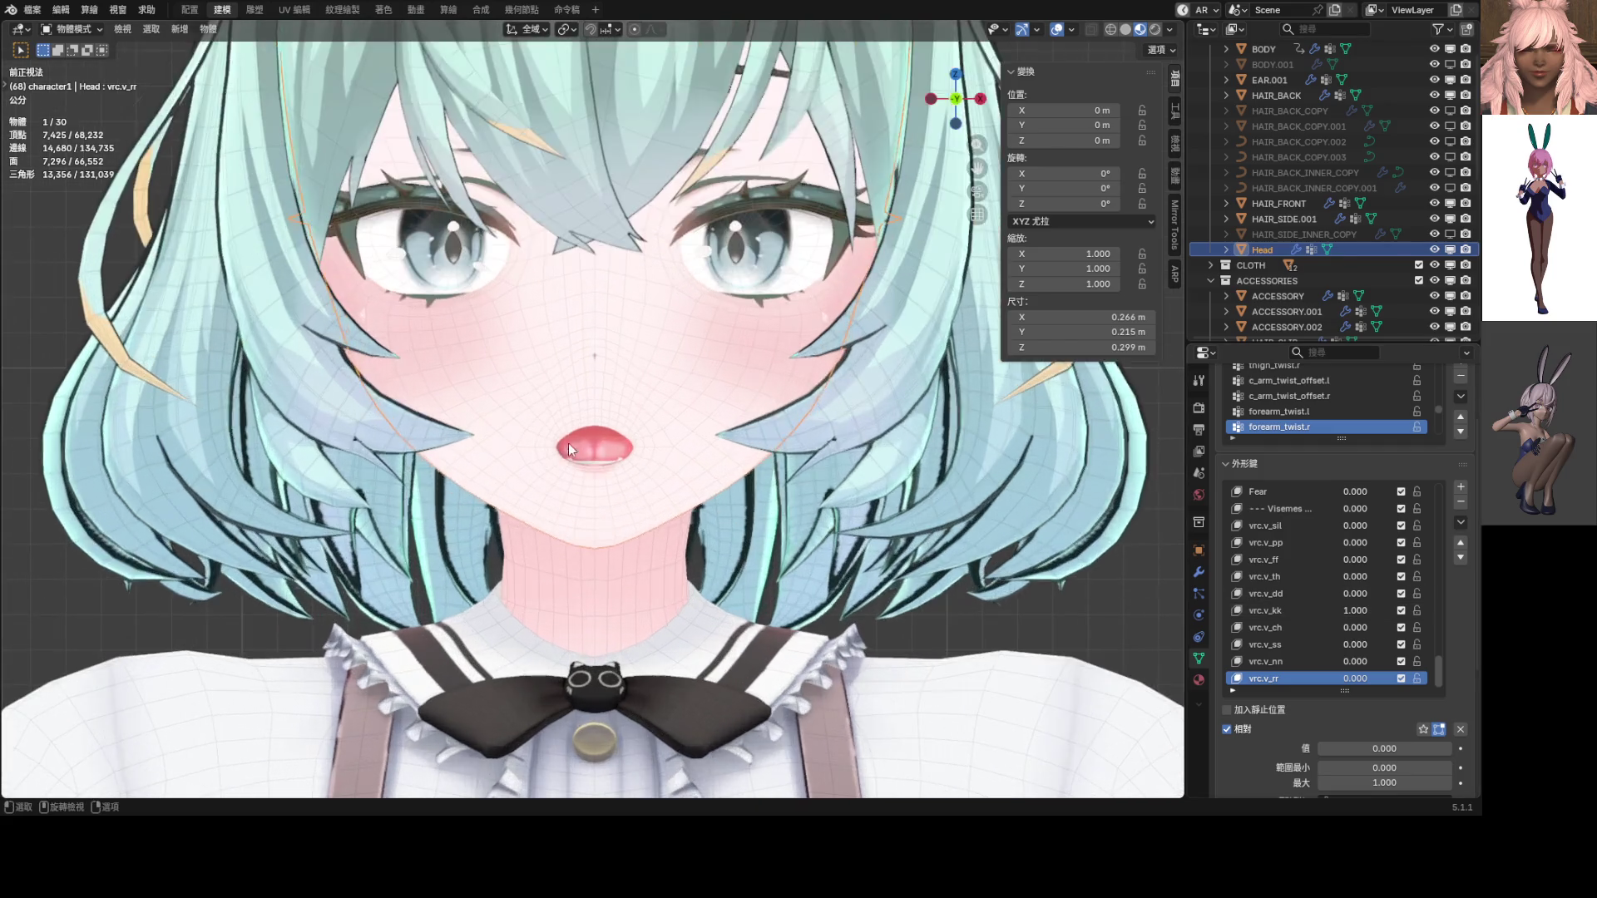
pyautogui.hotkey('ctrl', 'Tab')
pyautogui.click(635, 545)
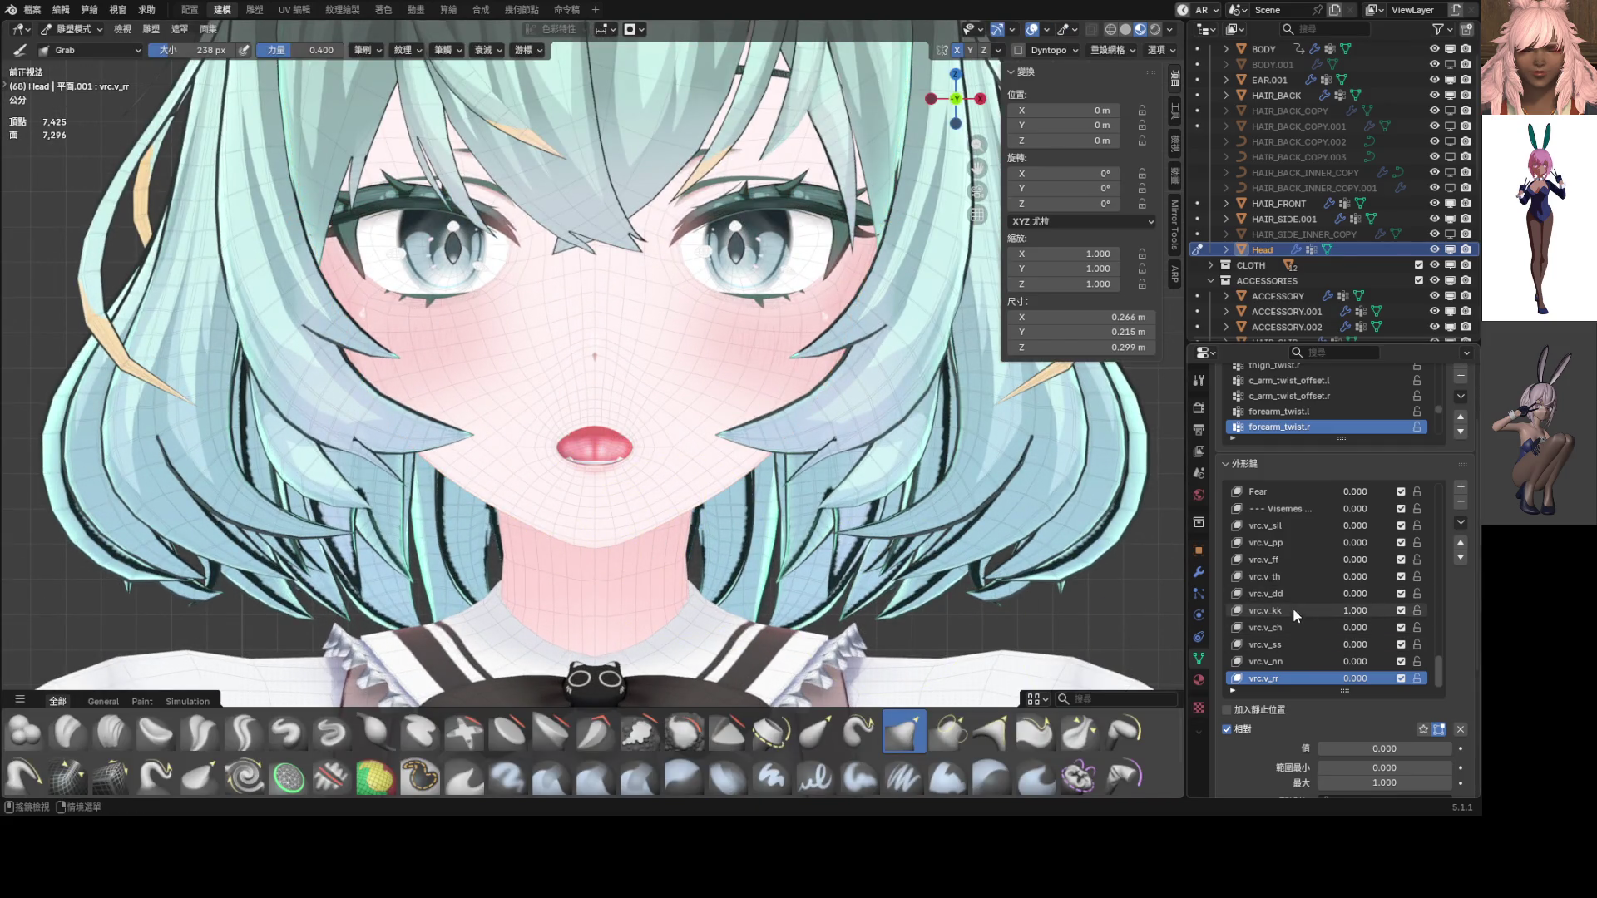
# Make vrc.v_kk the active shape key, Grab-sculpt its upper lip, and return to Object Mode
pyautogui.click(1293, 611)
pyautogui.scroll(4, 673, 441)
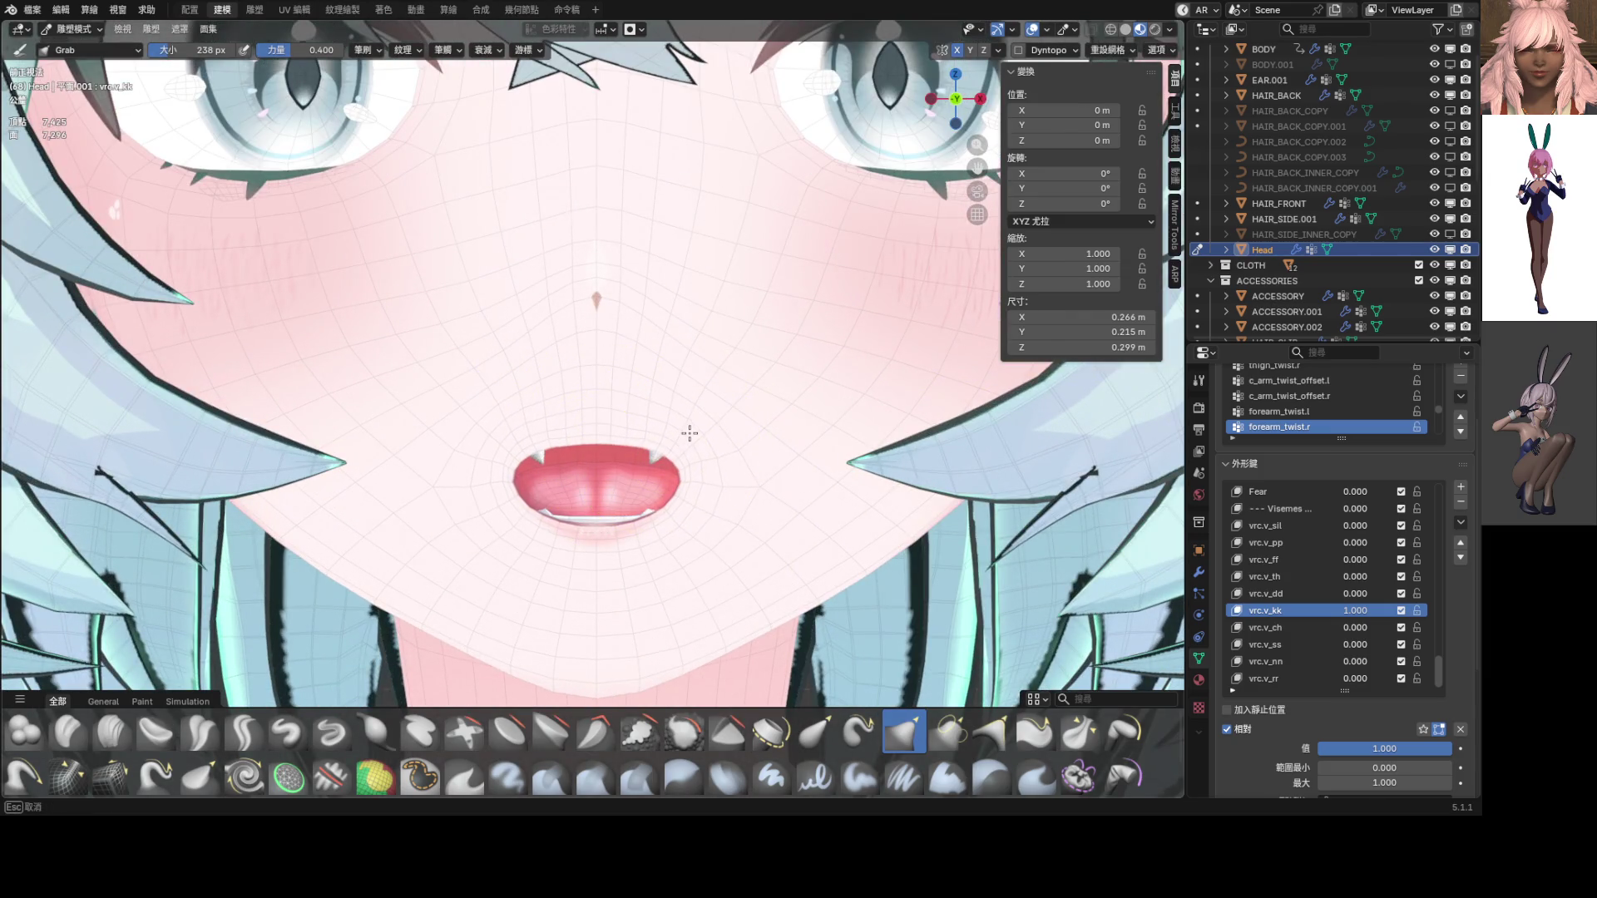
pyautogui.scroll(-4, 671, 426)
pyautogui.scroll(3, 670, 426)
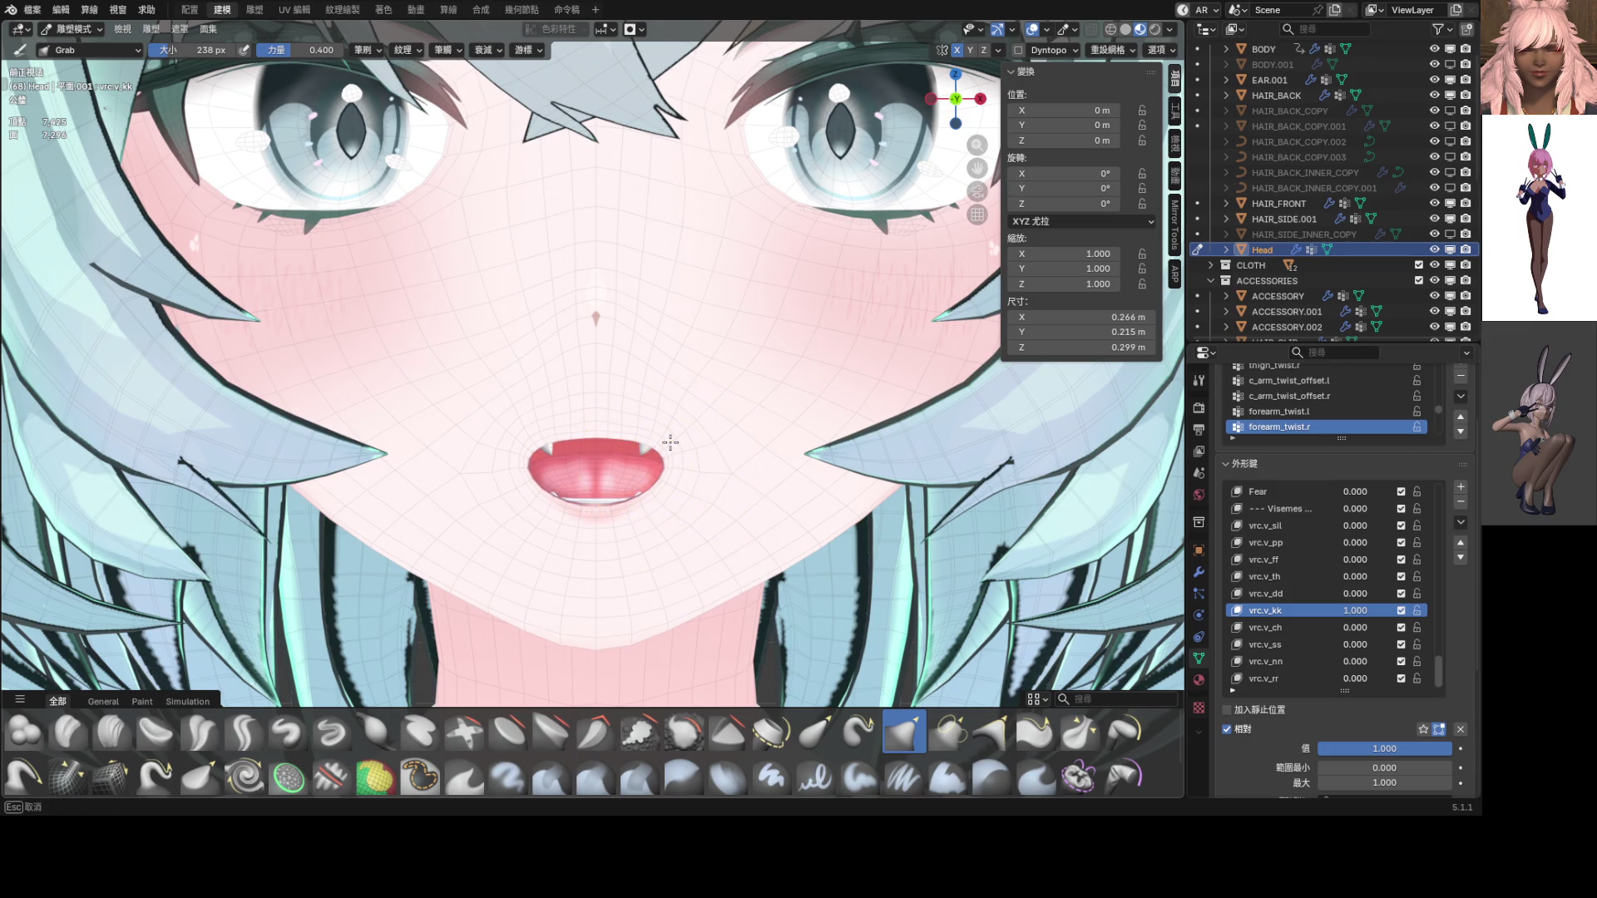
pyautogui.scroll(-3, 657, 449)
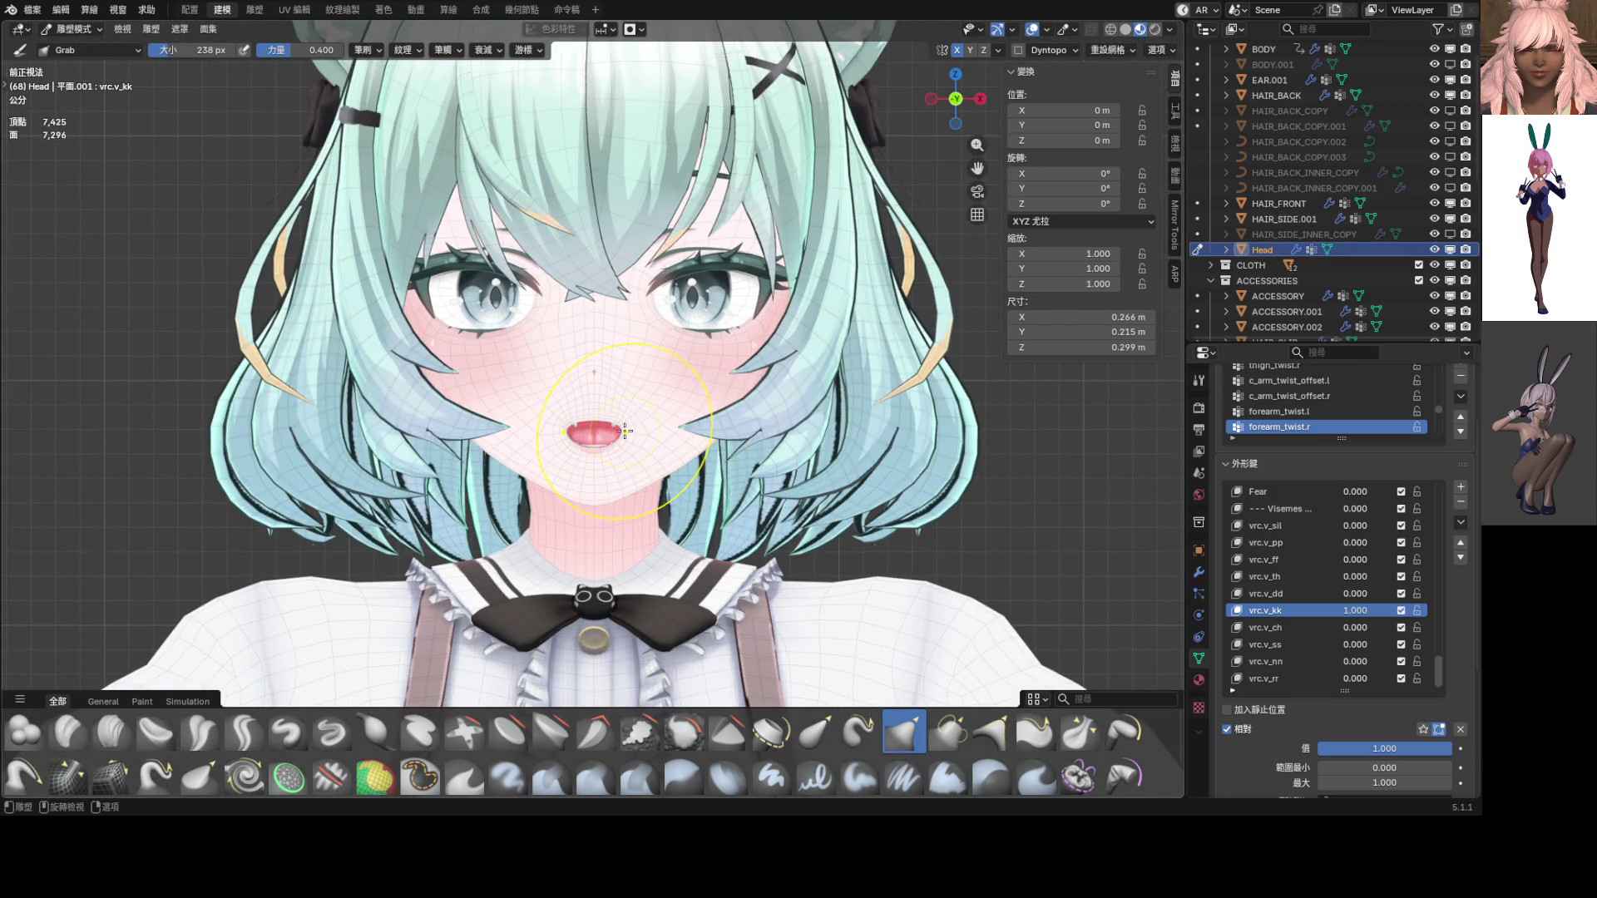
pyautogui.scroll(4, 625, 430)
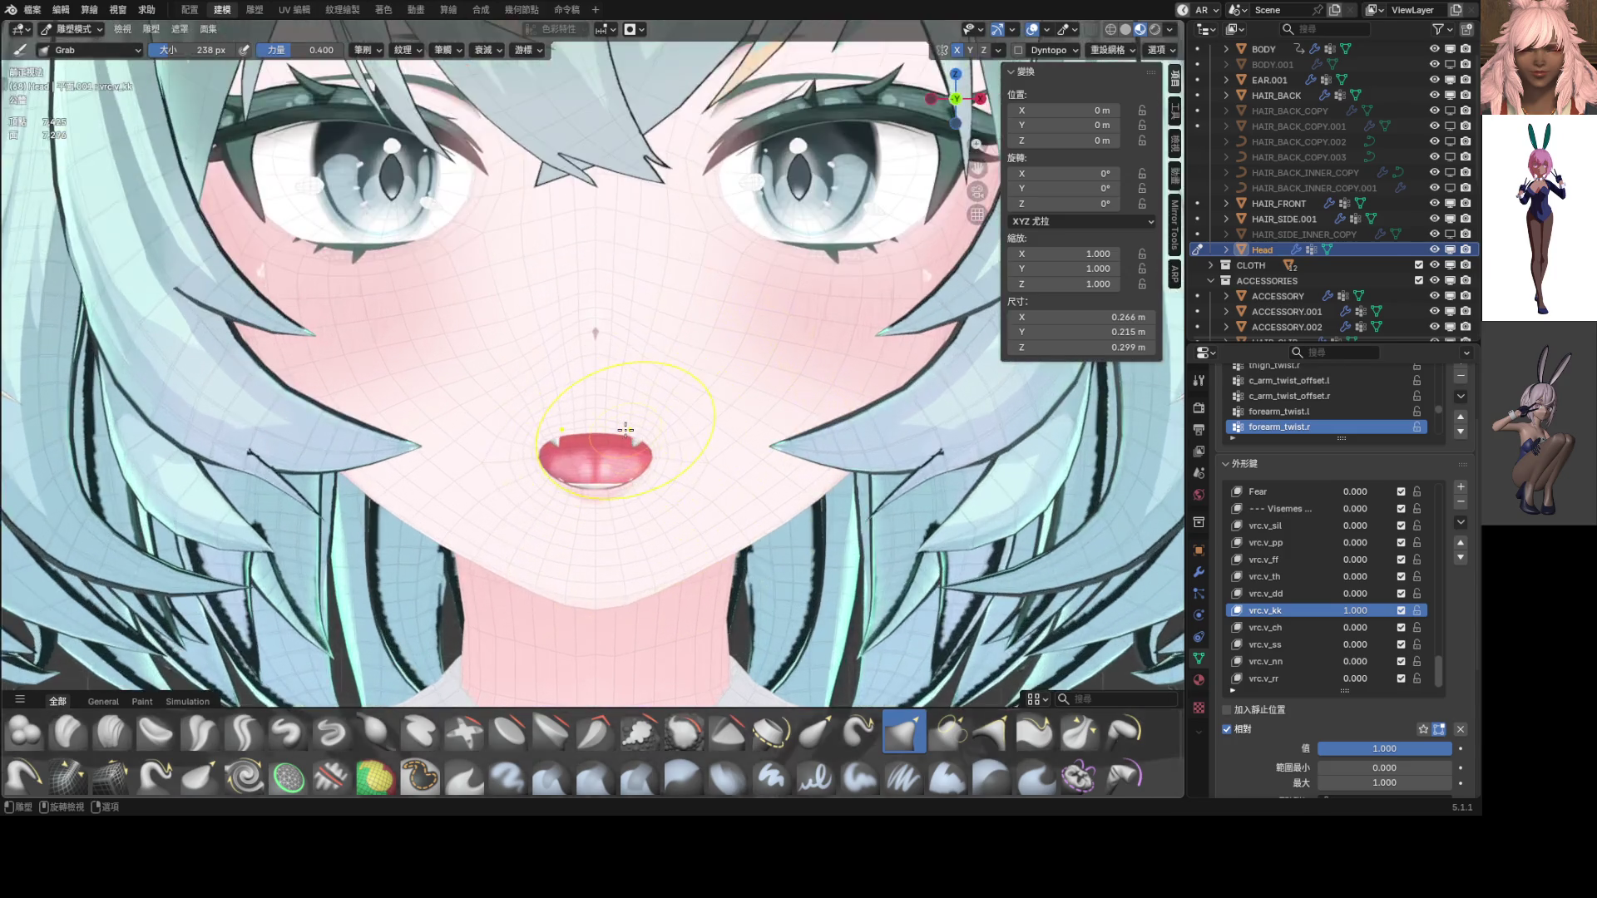
pyautogui.moveTo(646, 432)
pyautogui.mouseDown()
pyautogui.moveTo(614, 423)
pyautogui.moveTo(632, 424)
pyautogui.mouseUp()
pyautogui.scroll(-8, 631, 424)
pyautogui.hotkey('ctrl', 'Tab')
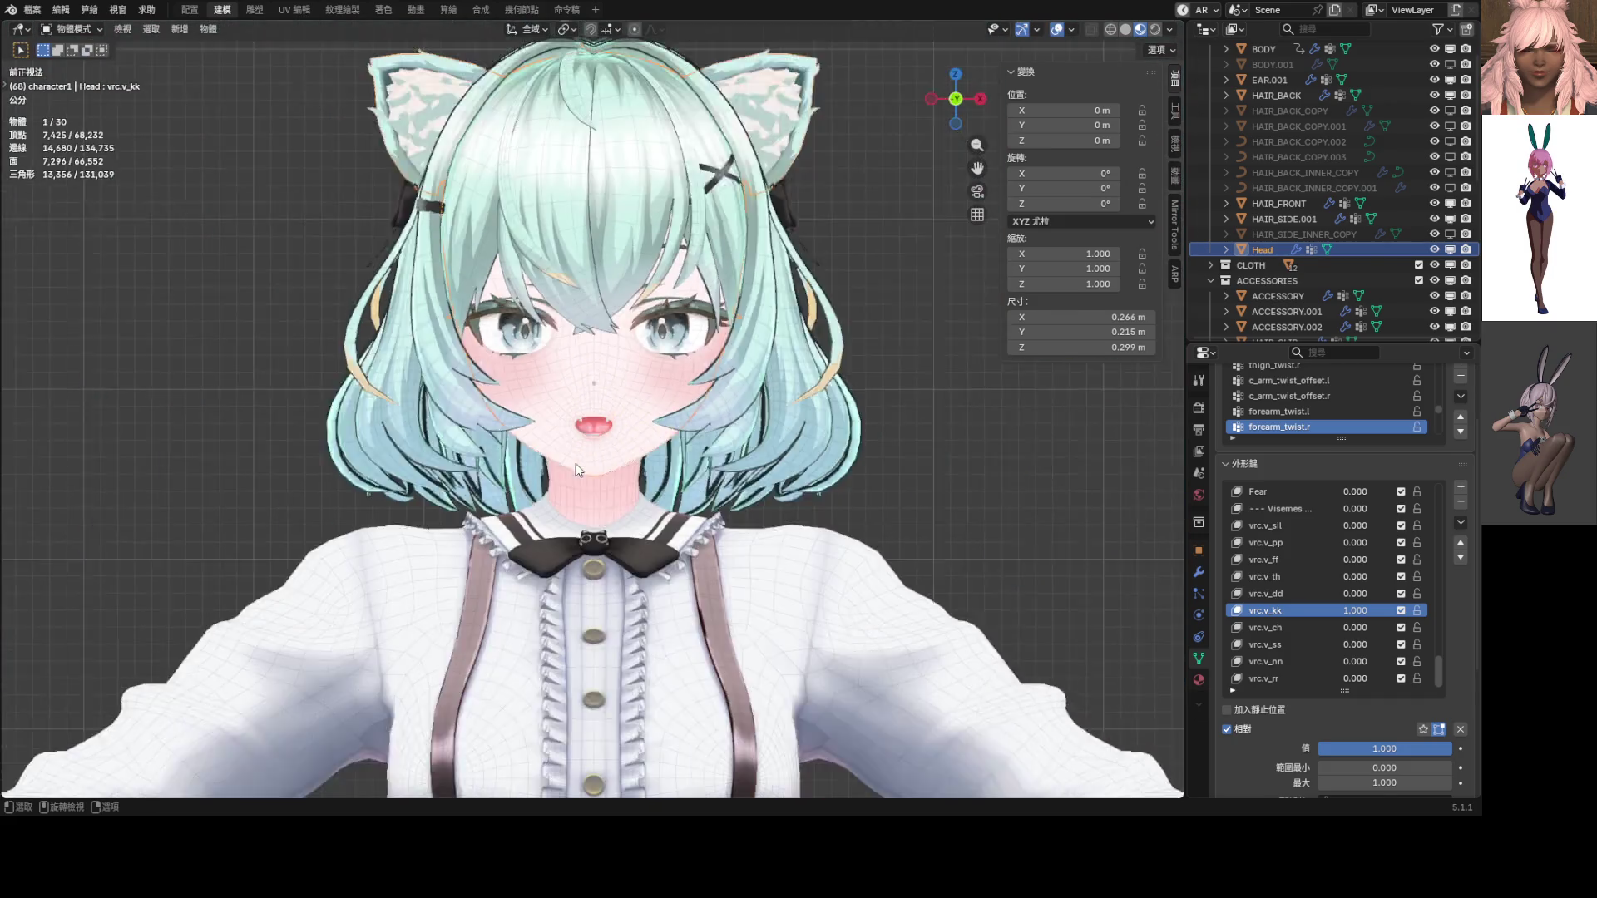
# Turn off viewport overlays, set vrc.v_kk to 0 and vrc.v_rr to 1.0
pyautogui.scroll(-3, 701, 450)
pyautogui.click(1056, 30)
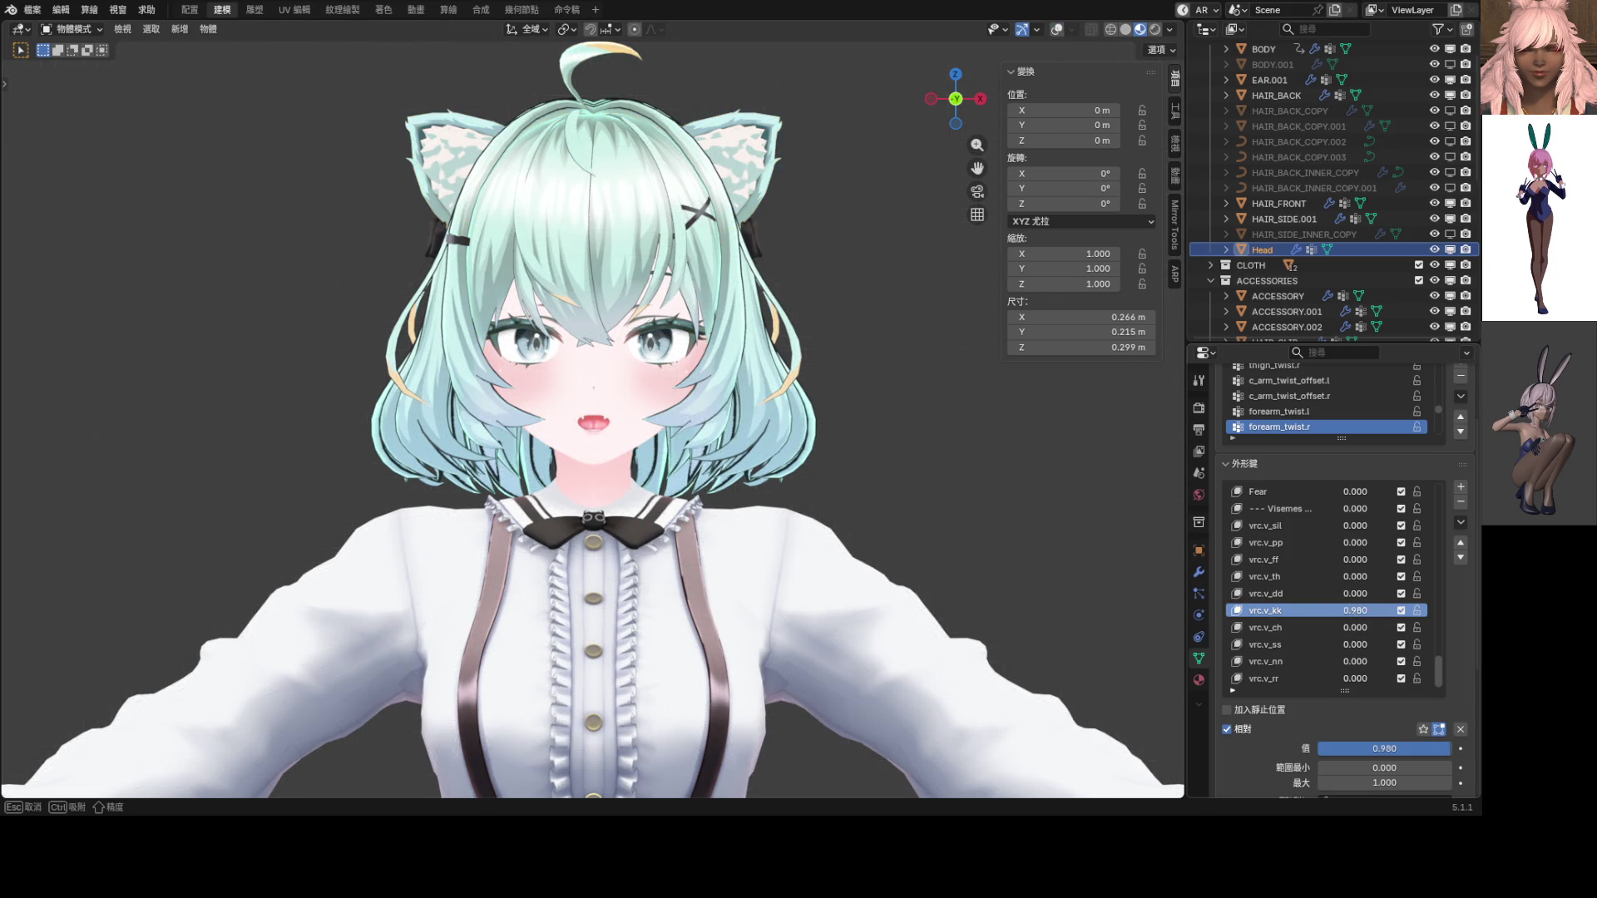
pyautogui.press('BackSpace')
pyautogui.moveTo(1350, 672); pyautogui.dragTo(1422, 672)
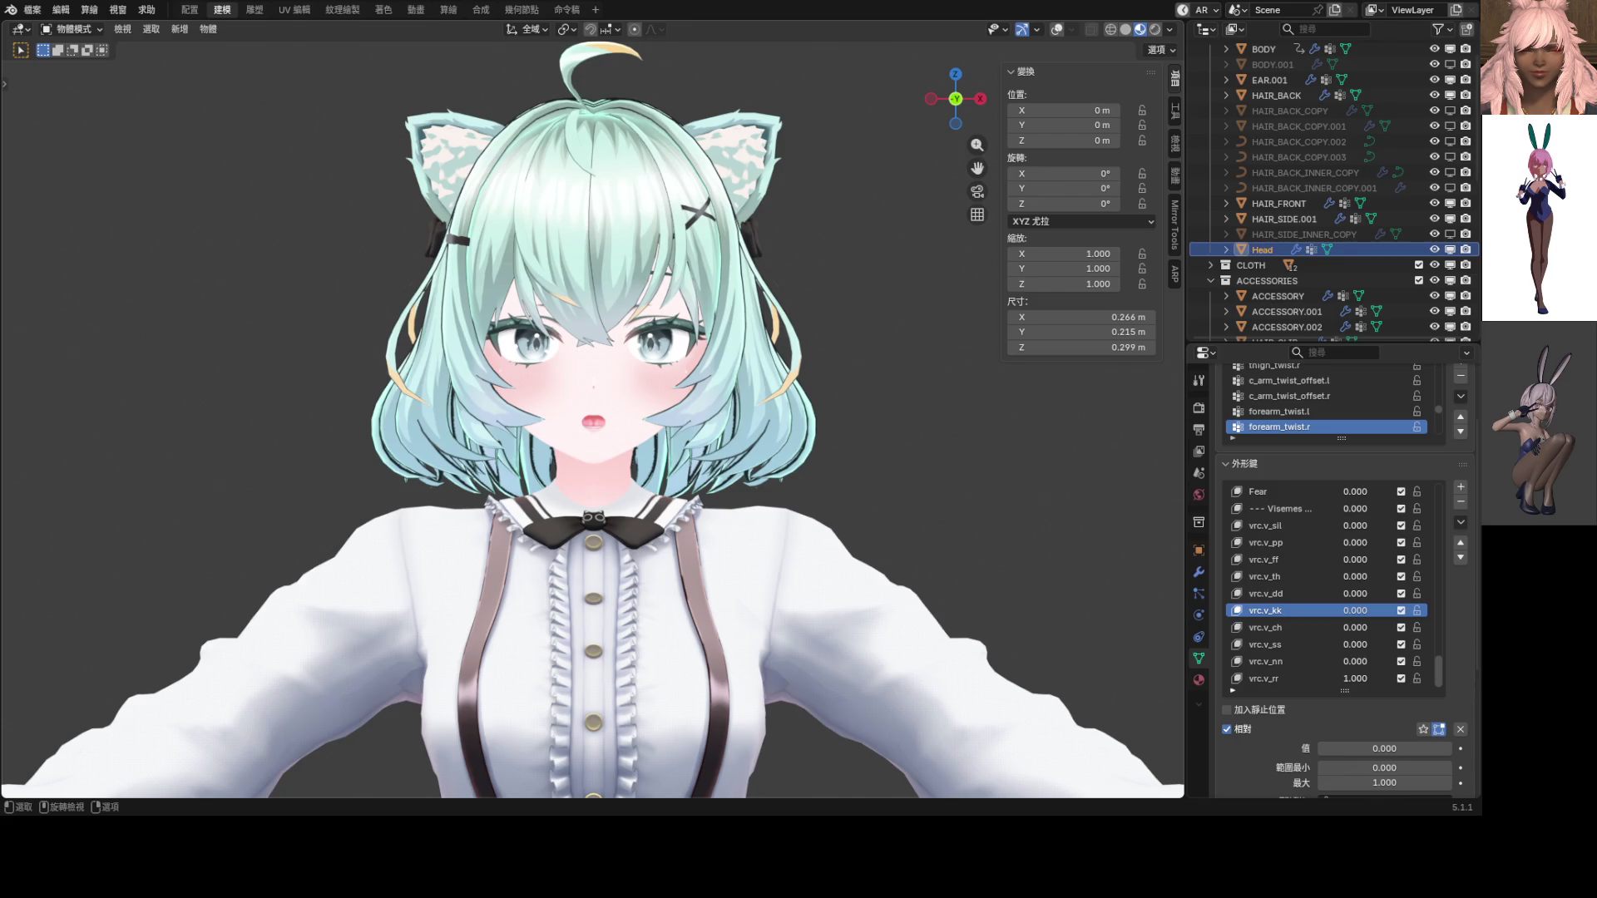
pyautogui.scroll(5, 623, 538)
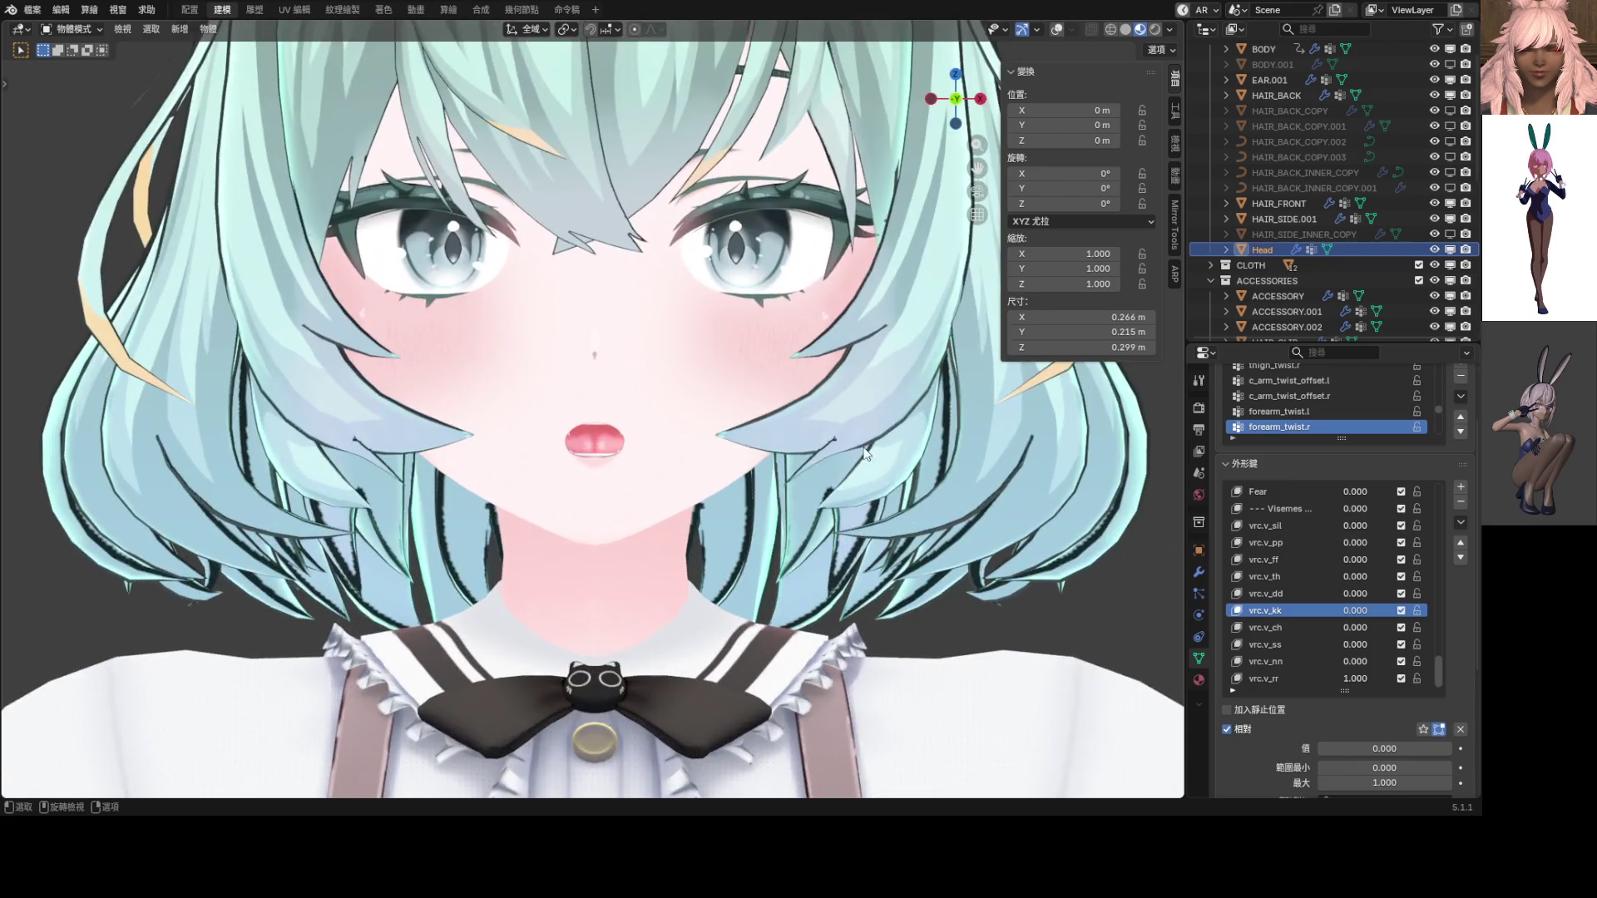
# Test vrc.v_kk with vrc.v_dd blends, settling vrc.v_kk at 0.296
pyautogui.moveTo(1355, 611); pyautogui.dragTo(1414, 611)
pyautogui.moveTo(1355, 593)
pyautogui.mouseDown()
pyautogui.moveTo(1413, 593)
pyautogui.moveTo(1321, 611)
pyautogui.mouseUp()
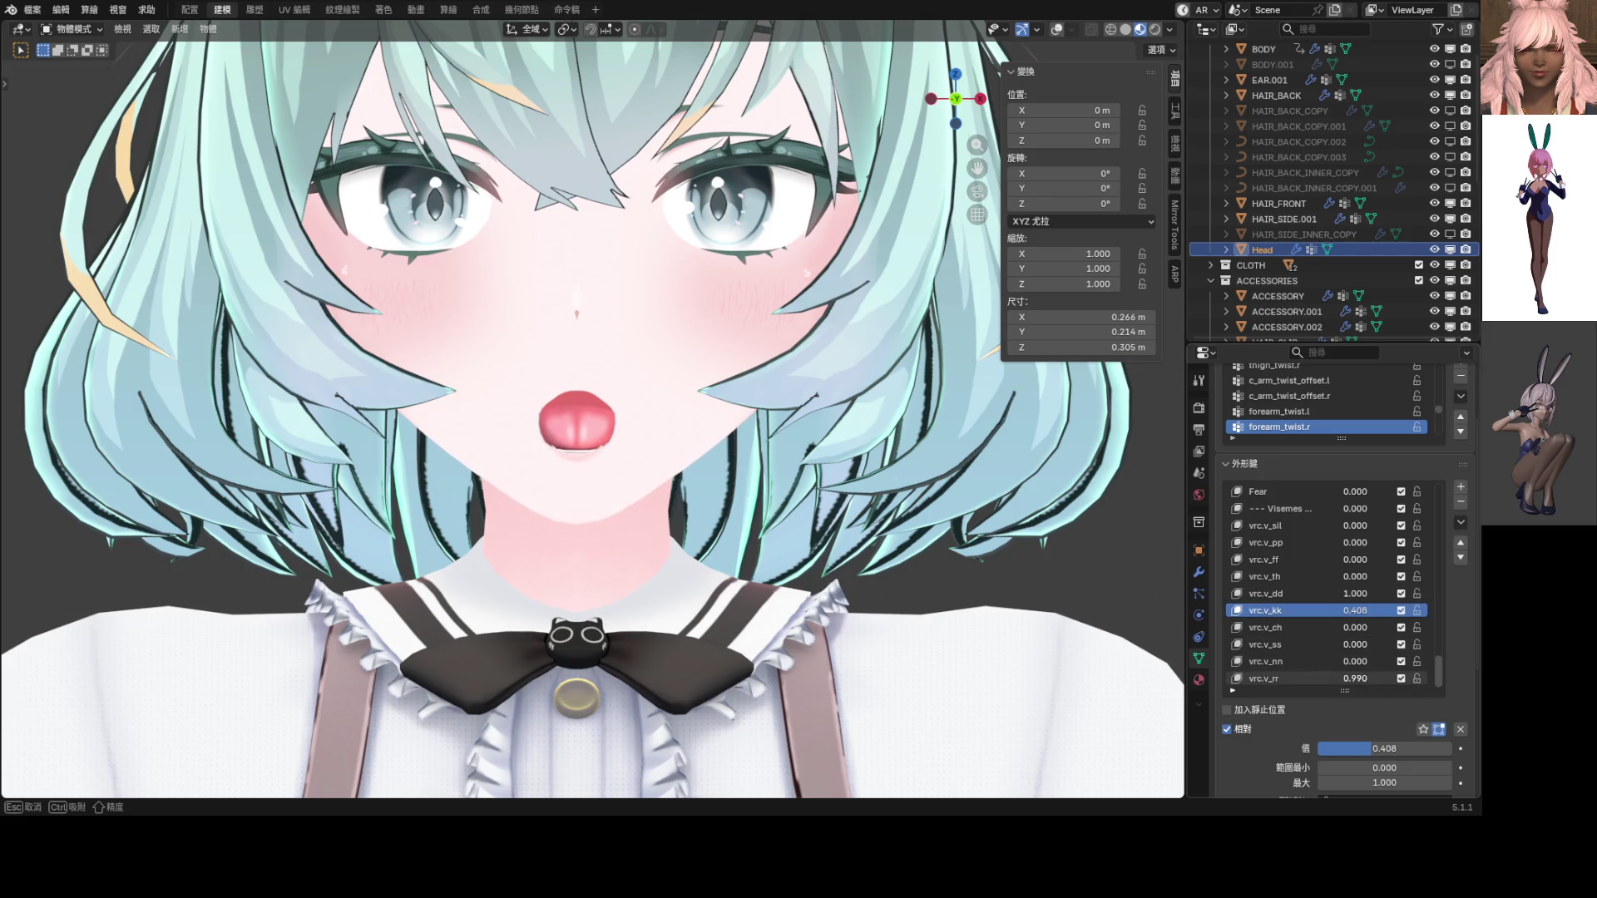
pyautogui.moveTo(1355, 679)
pyautogui.mouseDown()
pyautogui.moveTo(1330, 679)
pyautogui.moveTo(1356, 678)
pyautogui.mouseUp()
pyautogui.scroll(-1, 611, 416)
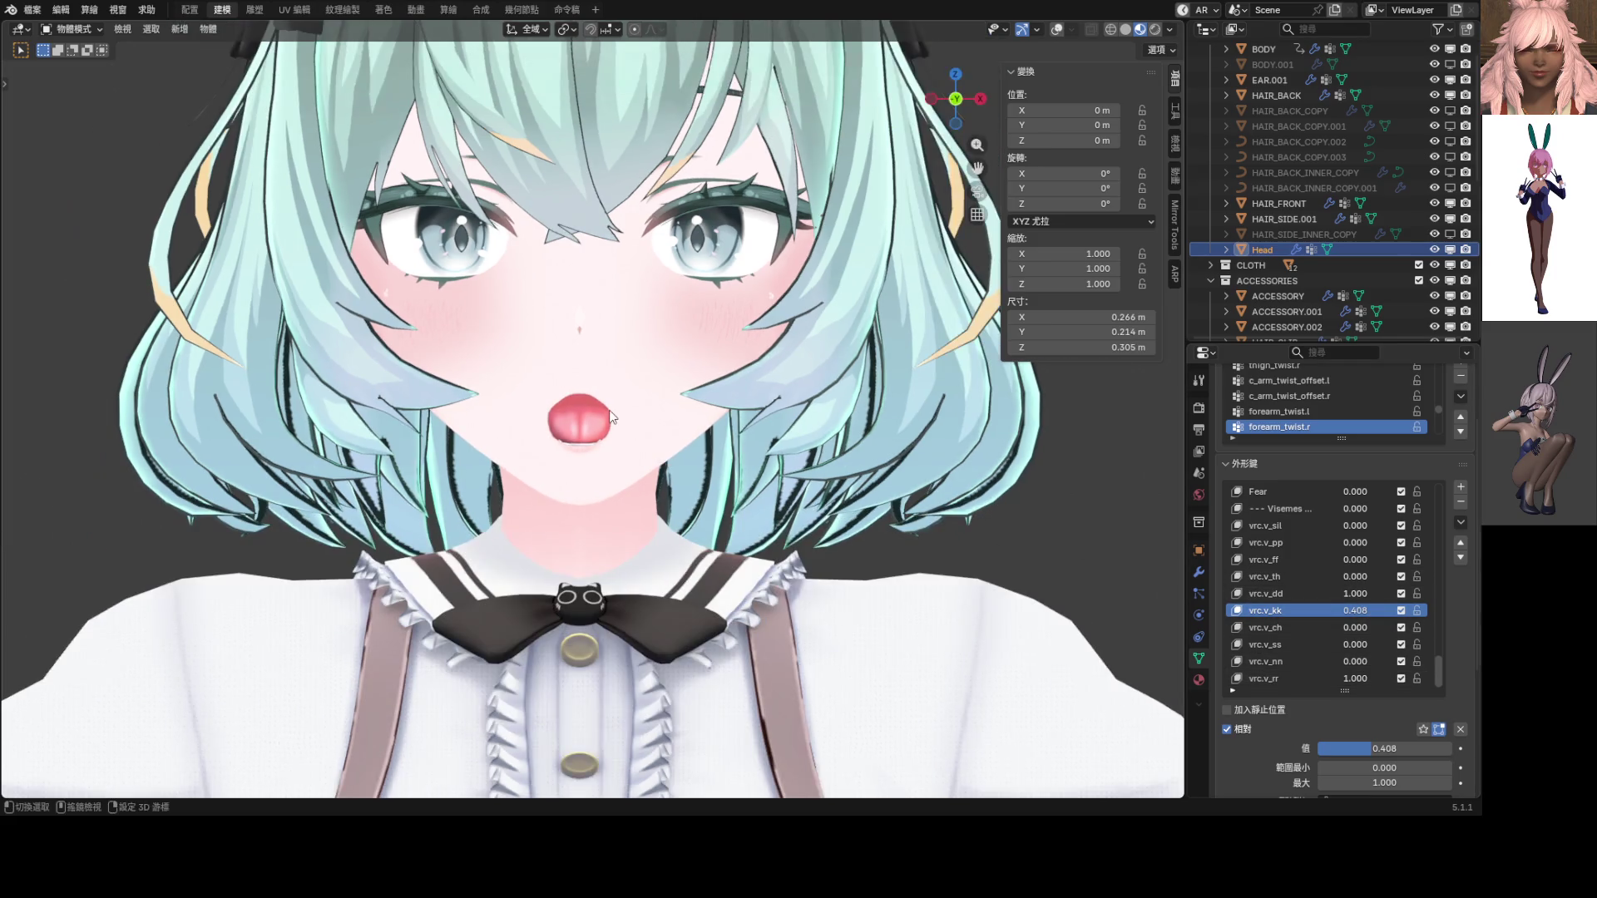
pyautogui.scroll(3, 611, 415)
pyautogui.moveTo(1354, 610)
pyautogui.mouseDown()
pyautogui.moveTo(1323, 611)
pyautogui.moveTo(1346, 594)
pyautogui.moveTo(1322, 594)
pyautogui.moveTo(1364, 611)
pyautogui.mouseUp()
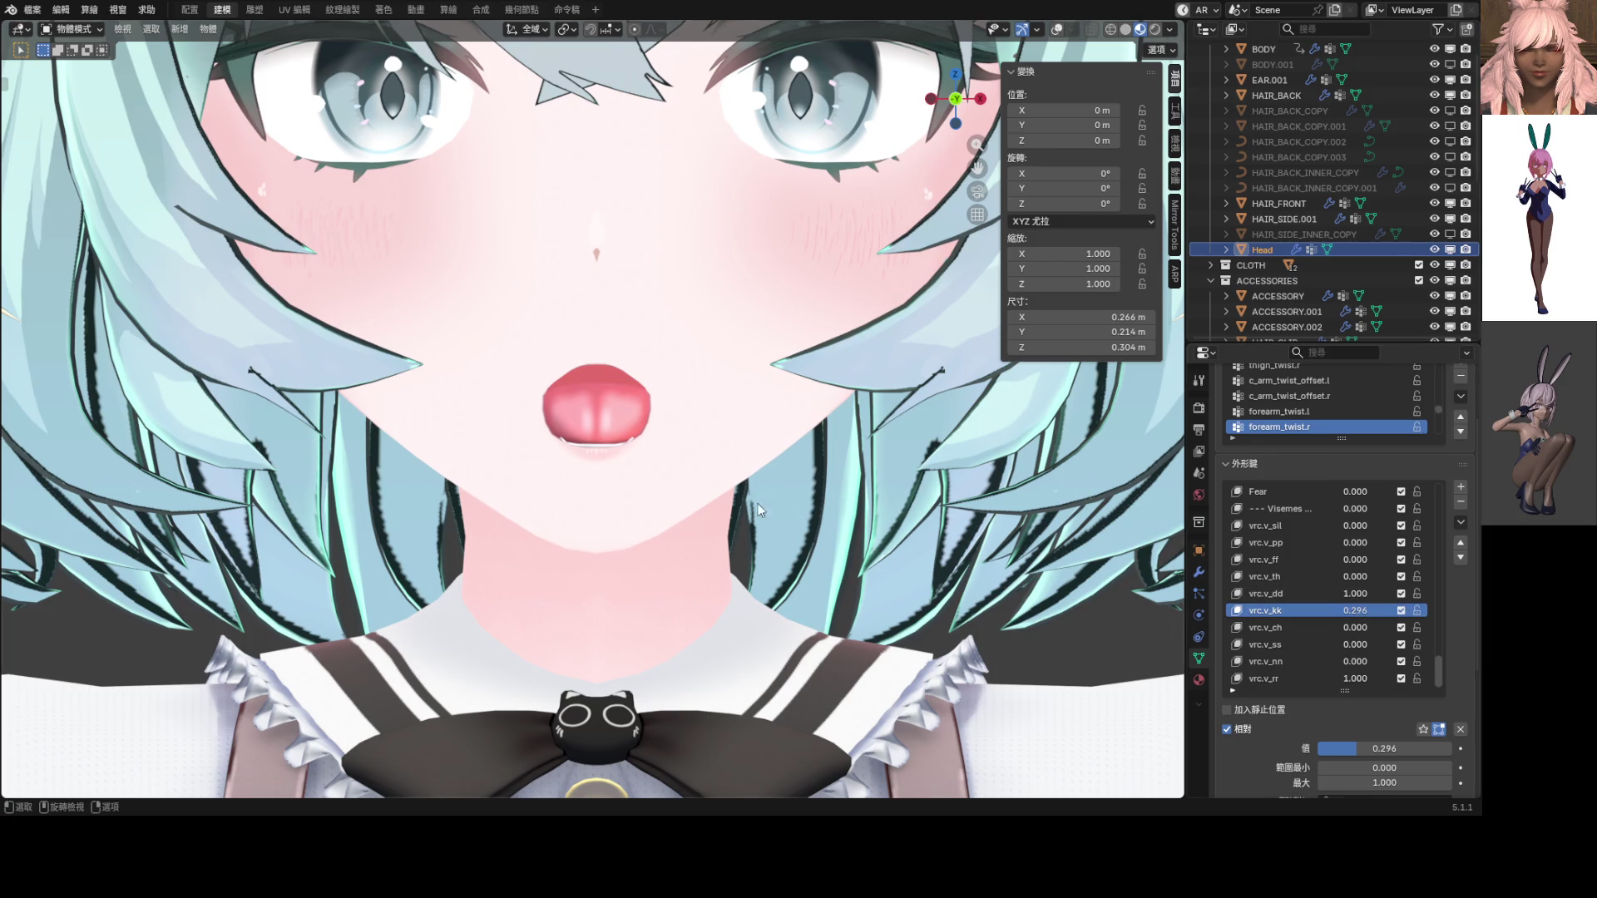
pyautogui.scroll(-5, 758, 510)
pyautogui.scroll(5, 626, 452)
pyautogui.moveTo(625, 451)
pyautogui.mouseDown(button='middle')
pyautogui.moveTo(562, 453)
pyautogui.moveTo(599, 451)
pyautogui.mouseUp(button='middle')
# Tune vrc.v_rr to 0.918 in front view and open the Shape Key Specials menu
pyautogui.moveTo(1375, 678); pyautogui.dragTo(1343, 677)
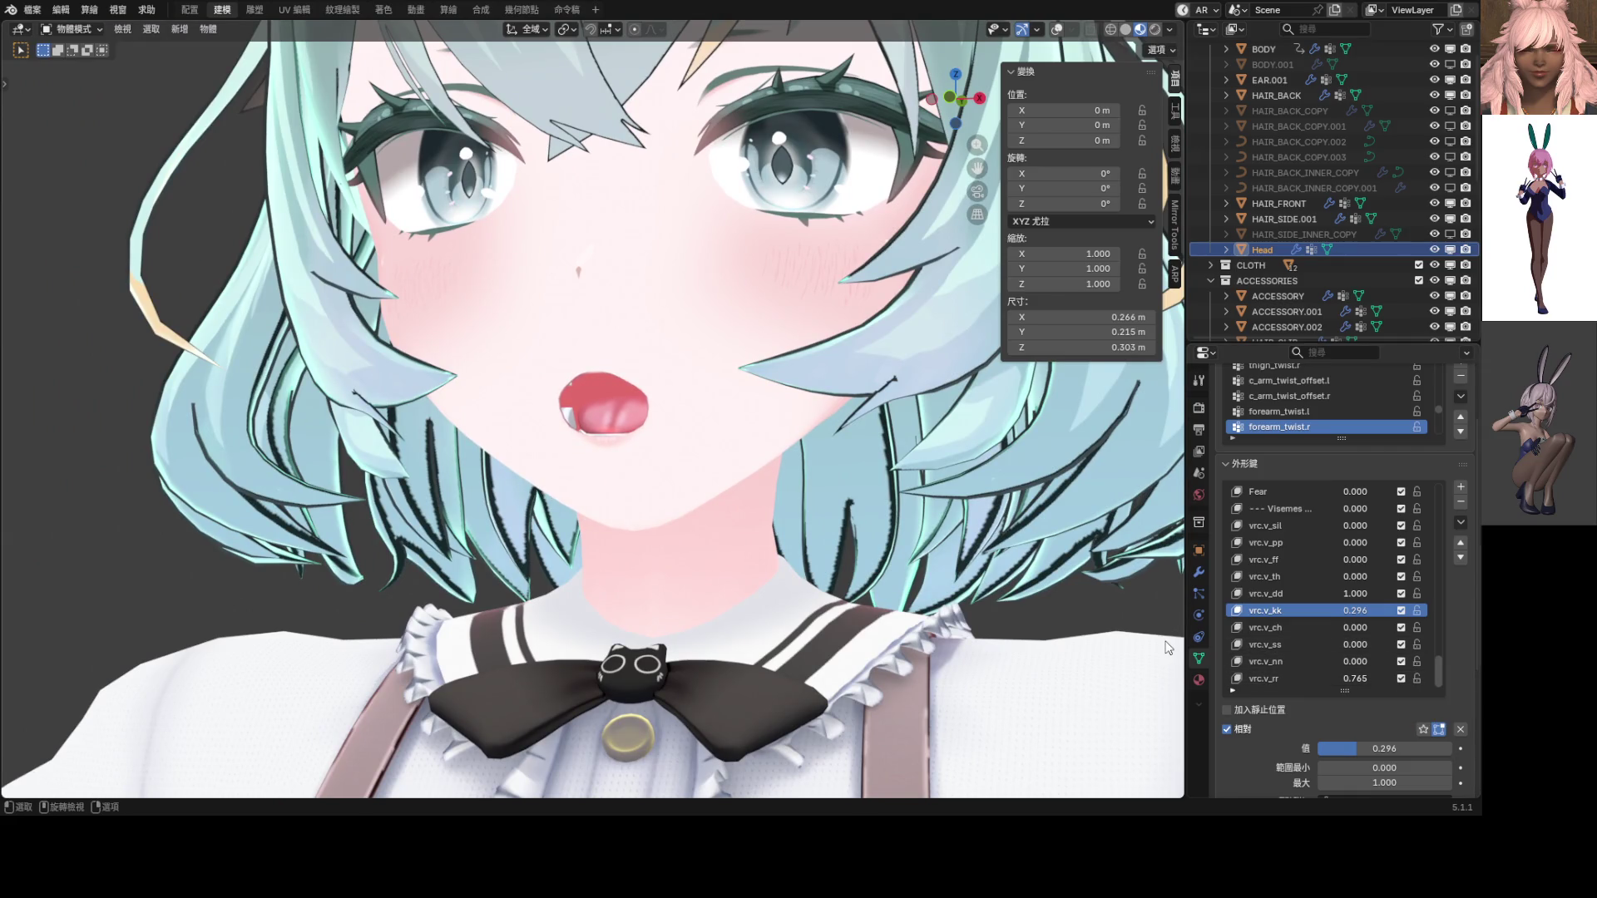
pyautogui.press('KP_1')
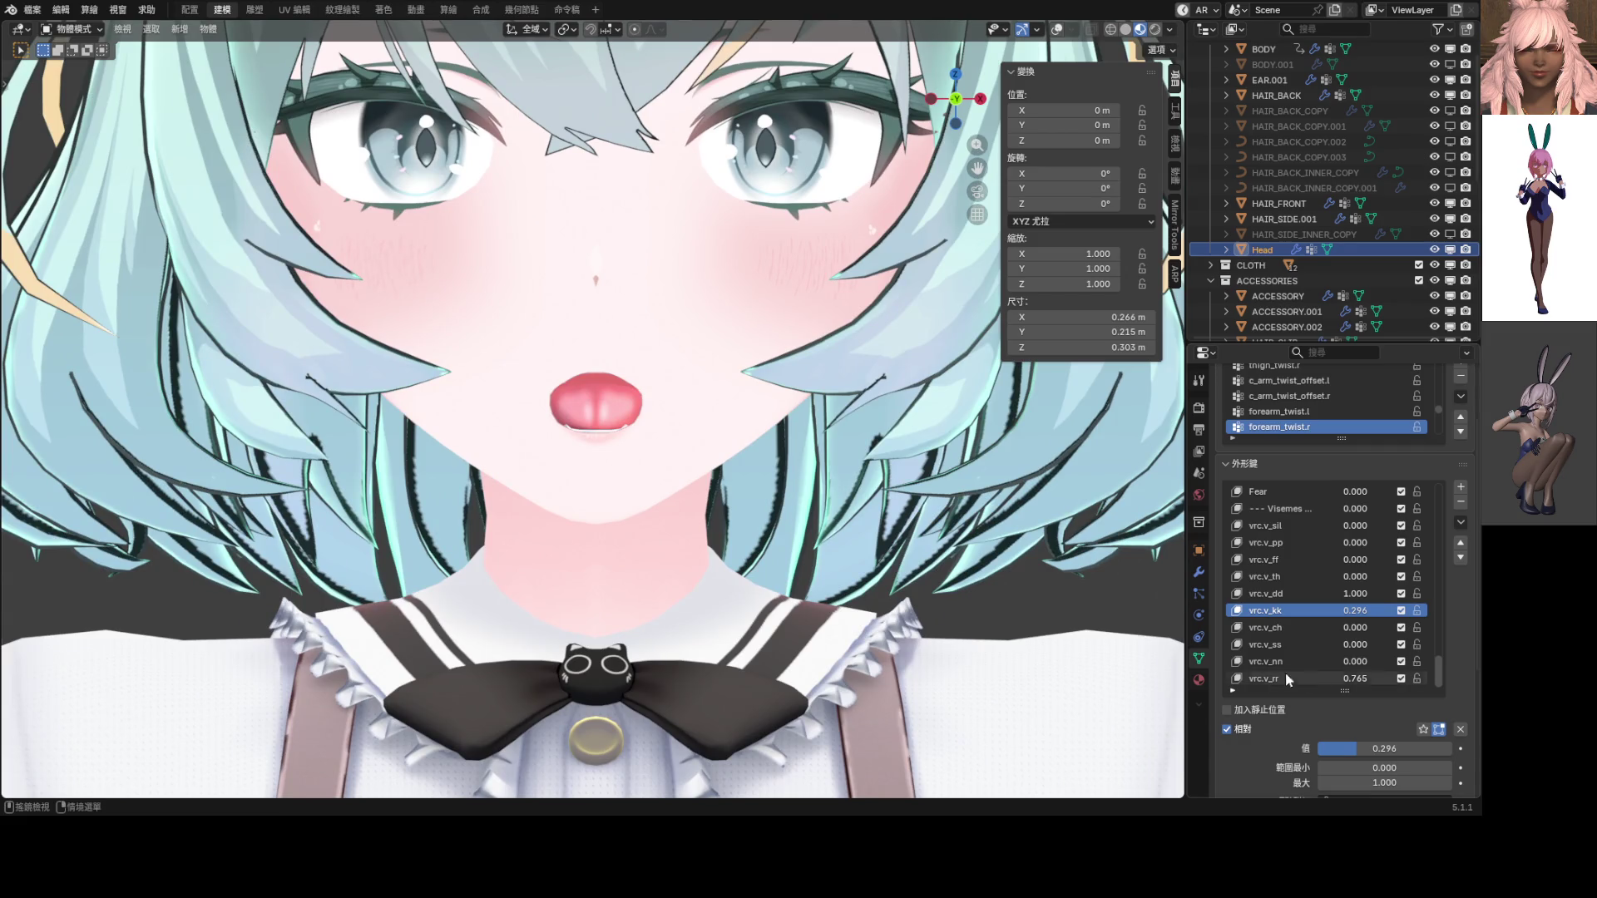
pyautogui.moveTo(1357, 681); pyautogui.dragTo(1374, 680)
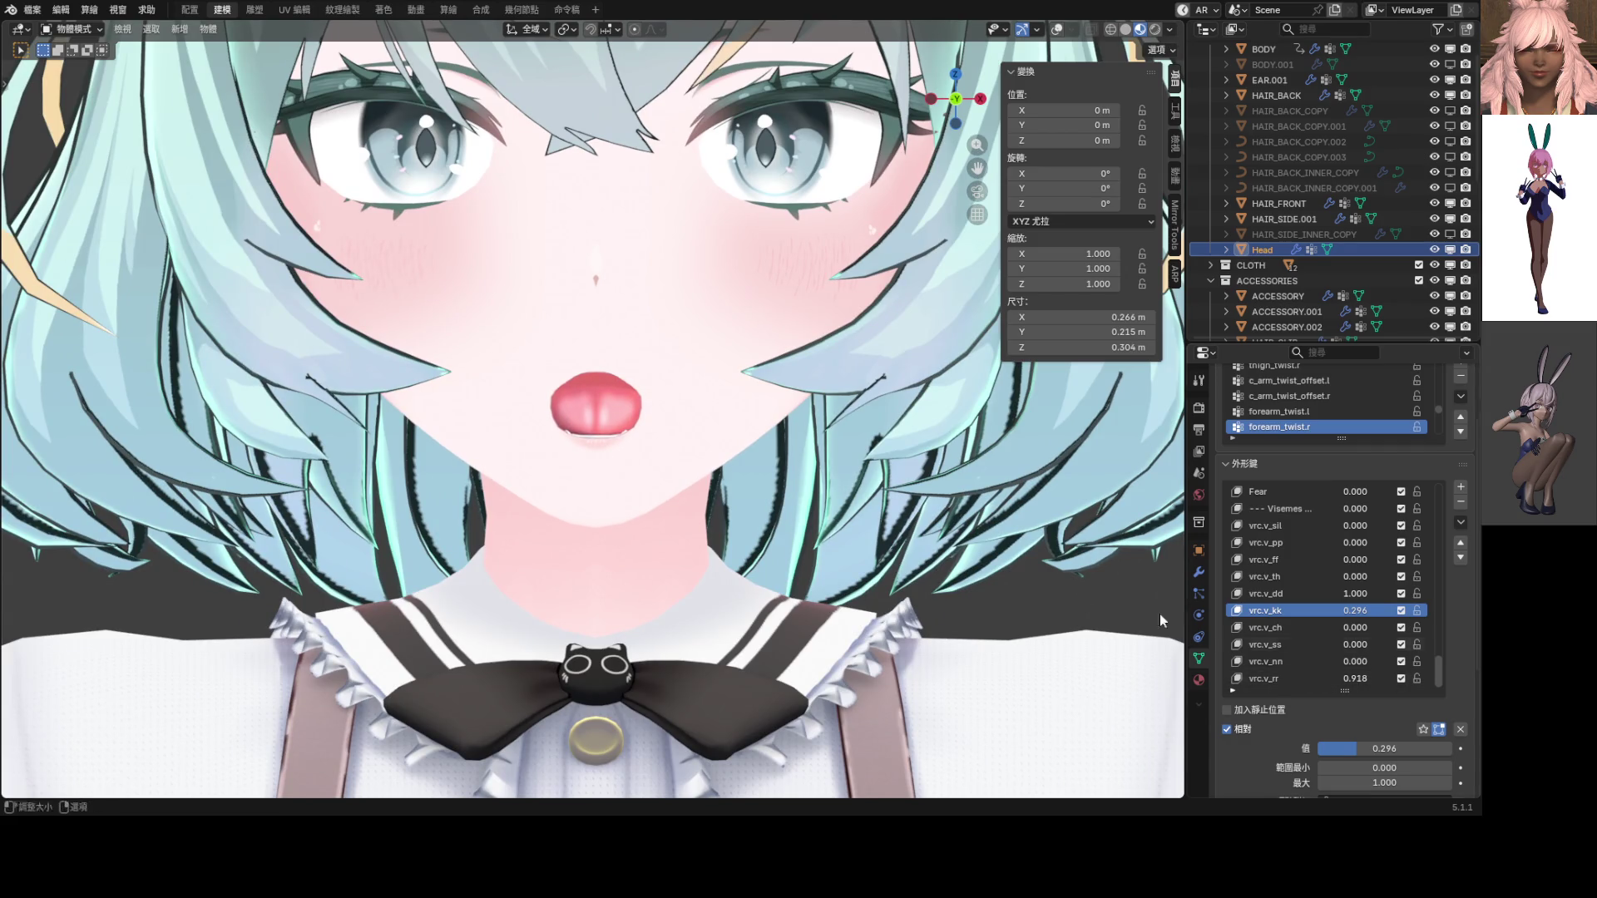
pyautogui.keyDown('shift'); pyautogui.moveTo(792, 530); pyautogui.dragTo(819, 558, button='middle'); pyautogui.keyUp('shift')
pyautogui.click(1461, 523)
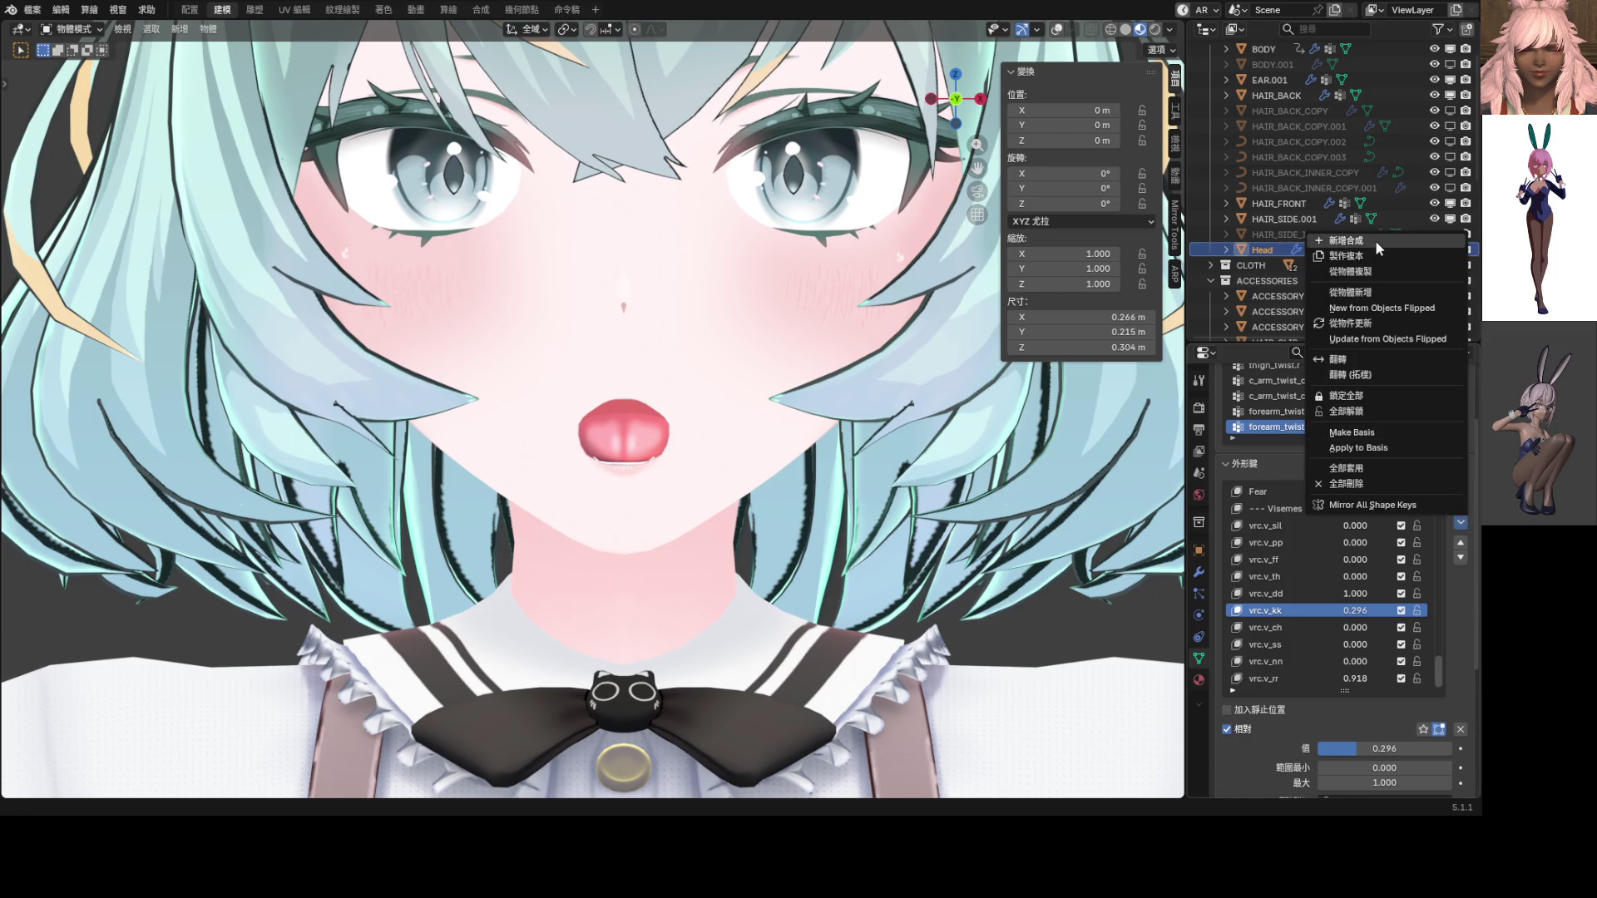
# Make a New Shape from Mix, clear other keys, set it to 1.000 and name it vrc.v_aa
pyautogui.click(1364, 245)
pyautogui.click(1460, 729)
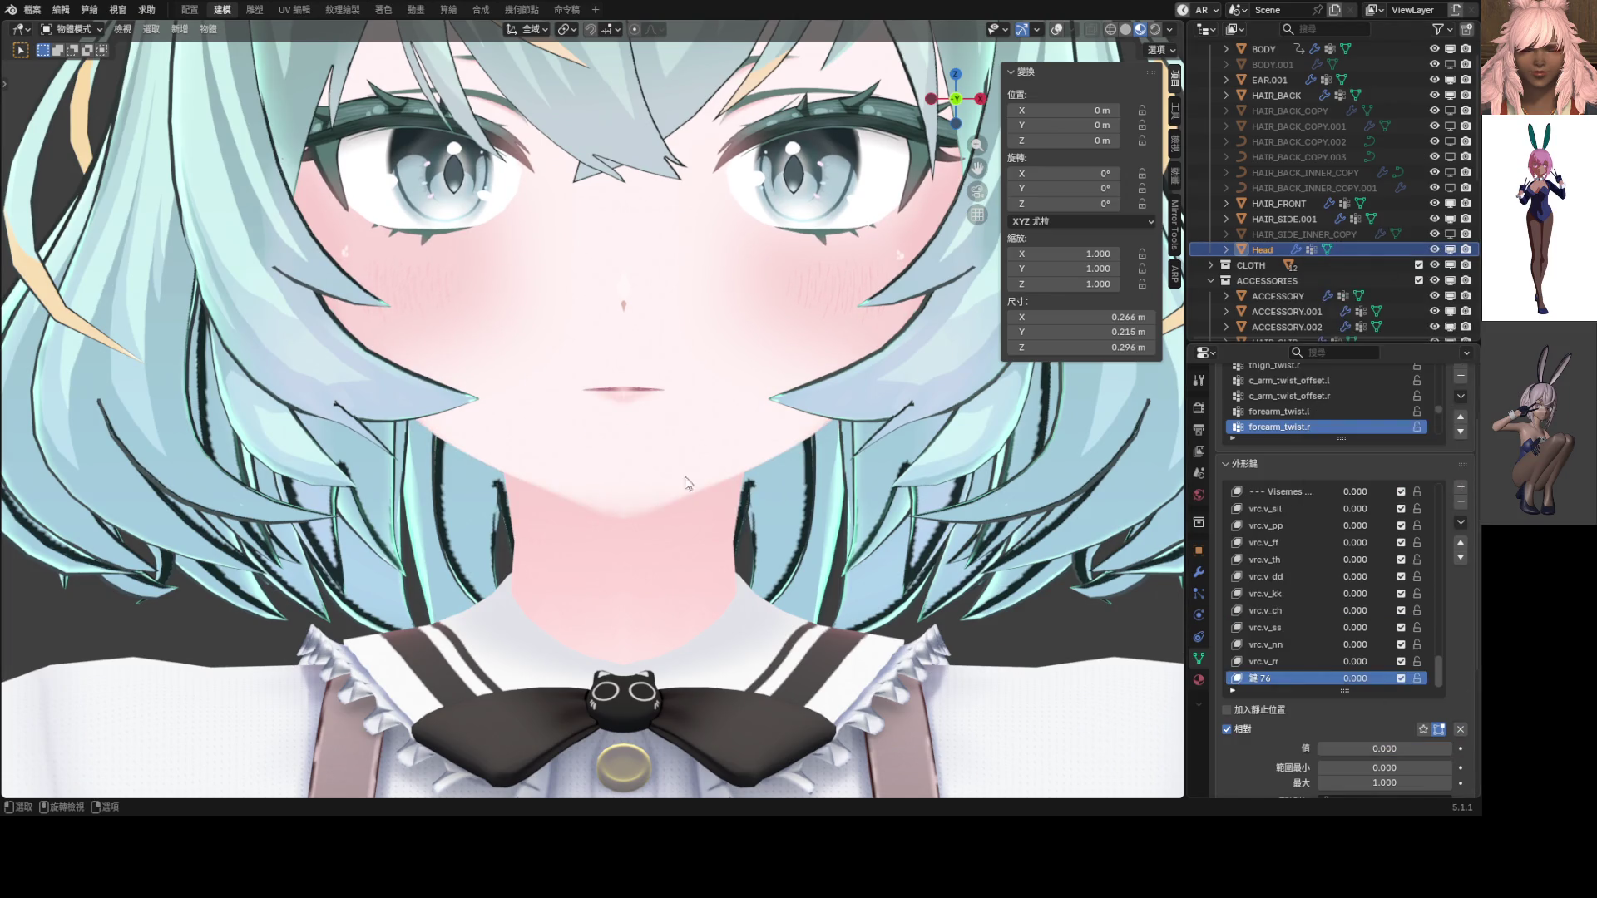
pyautogui.moveTo(1344, 676); pyautogui.dragTo(1414, 675)
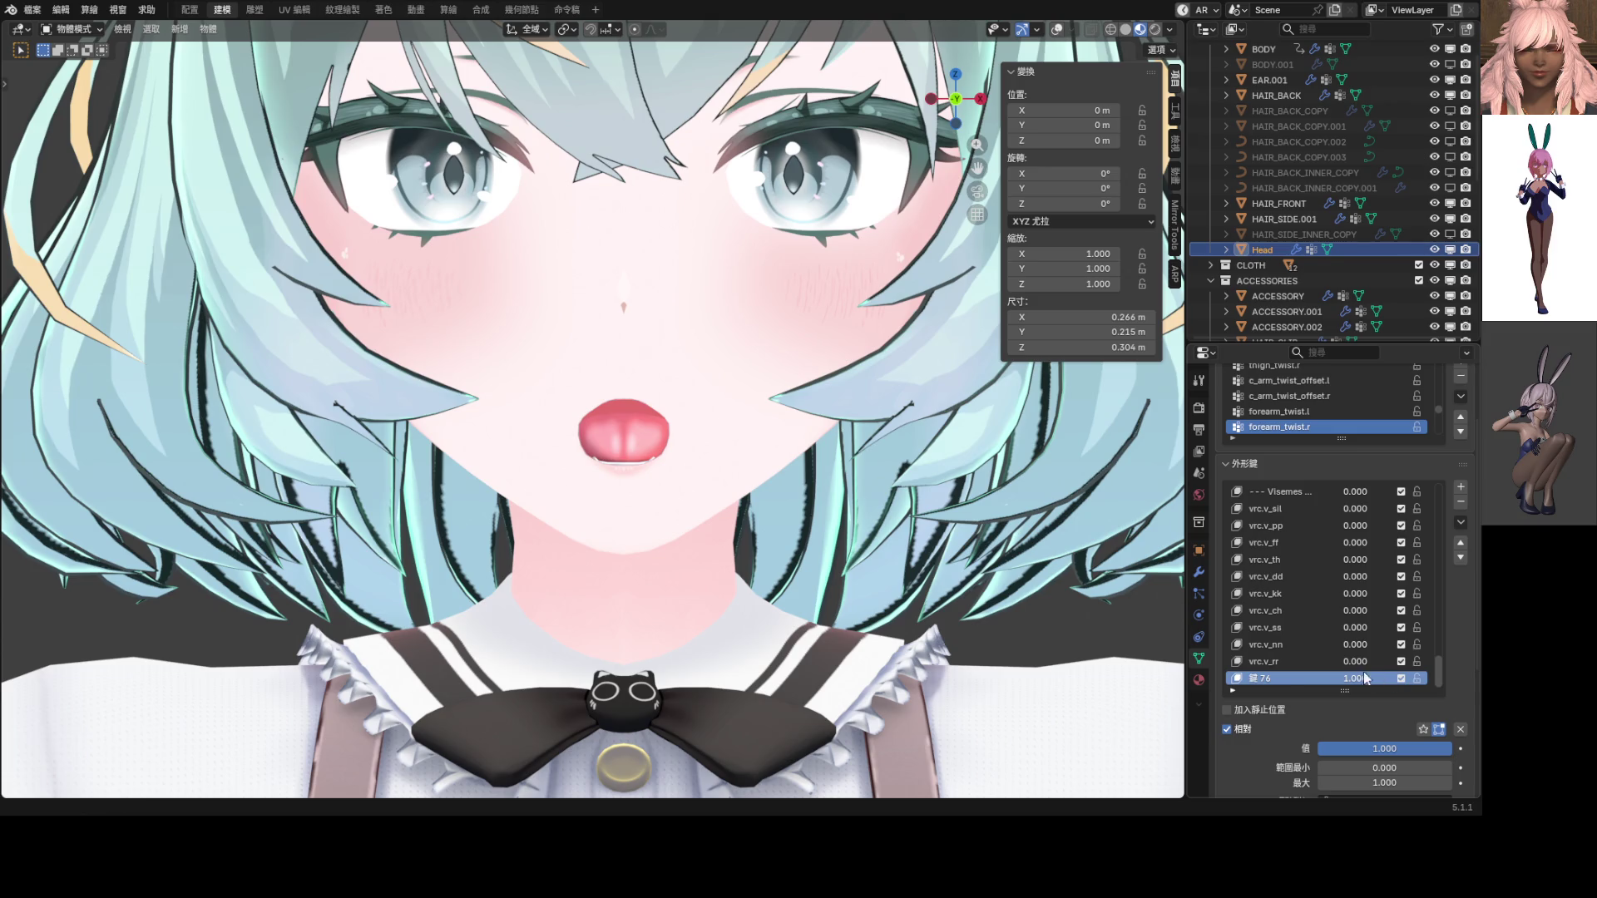
pyautogui.doubleClick(1267, 679)
pyautogui.write('ㄐ')
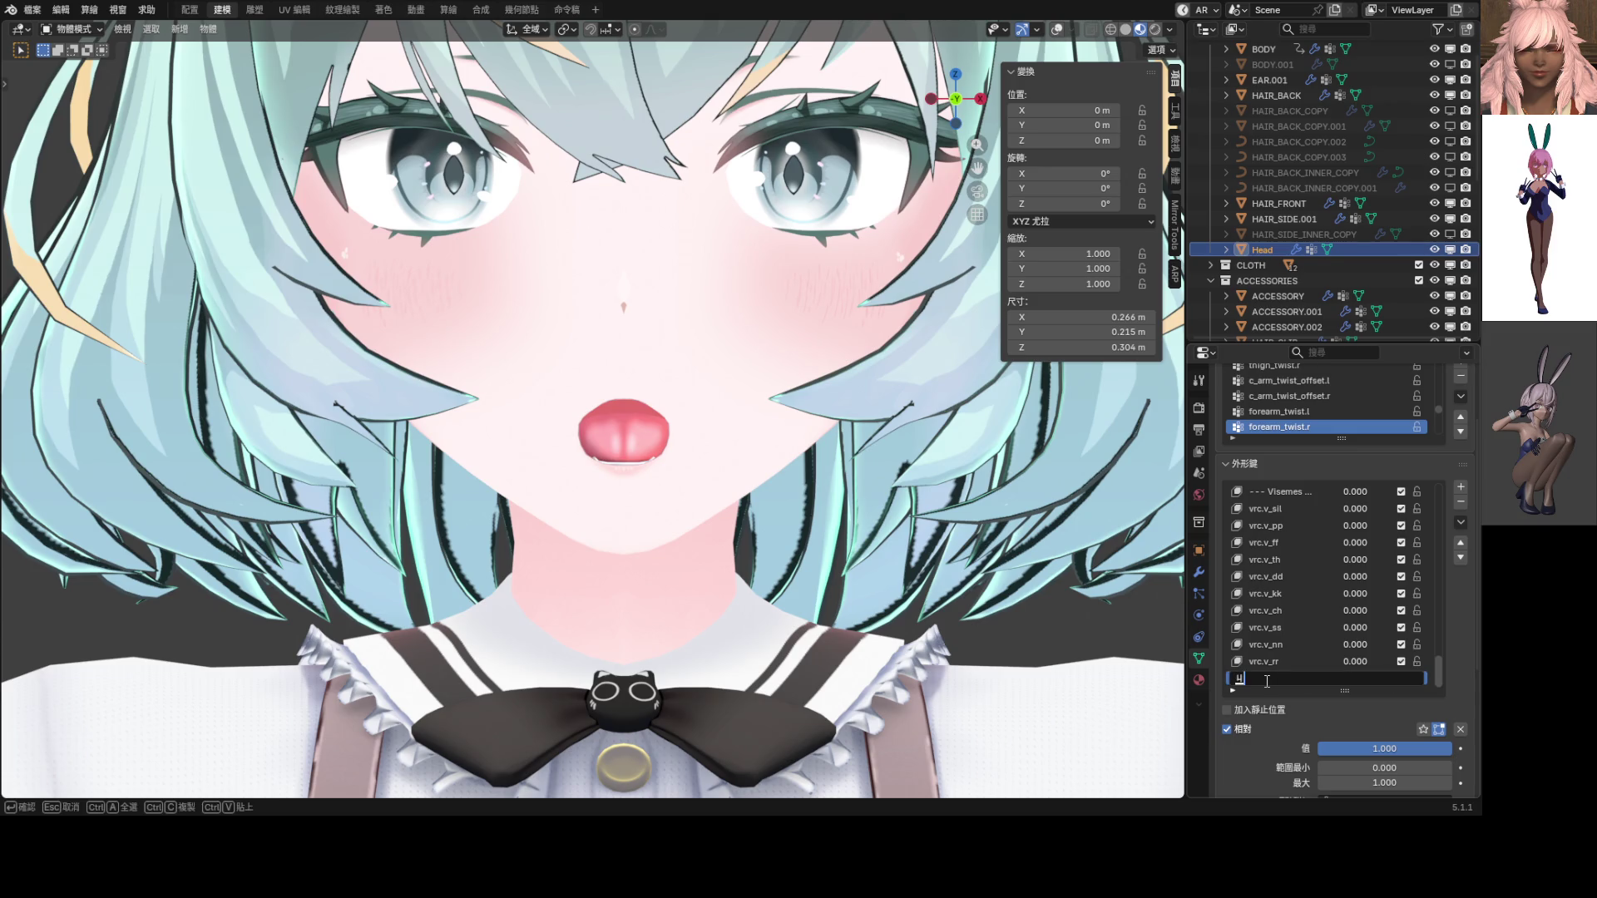
pyautogui.press('BackSpace')
pyautogui.write('vrc')
pyautogui.write('.v_a')
pyautogui.write('a')
pyautogui.press('Return')
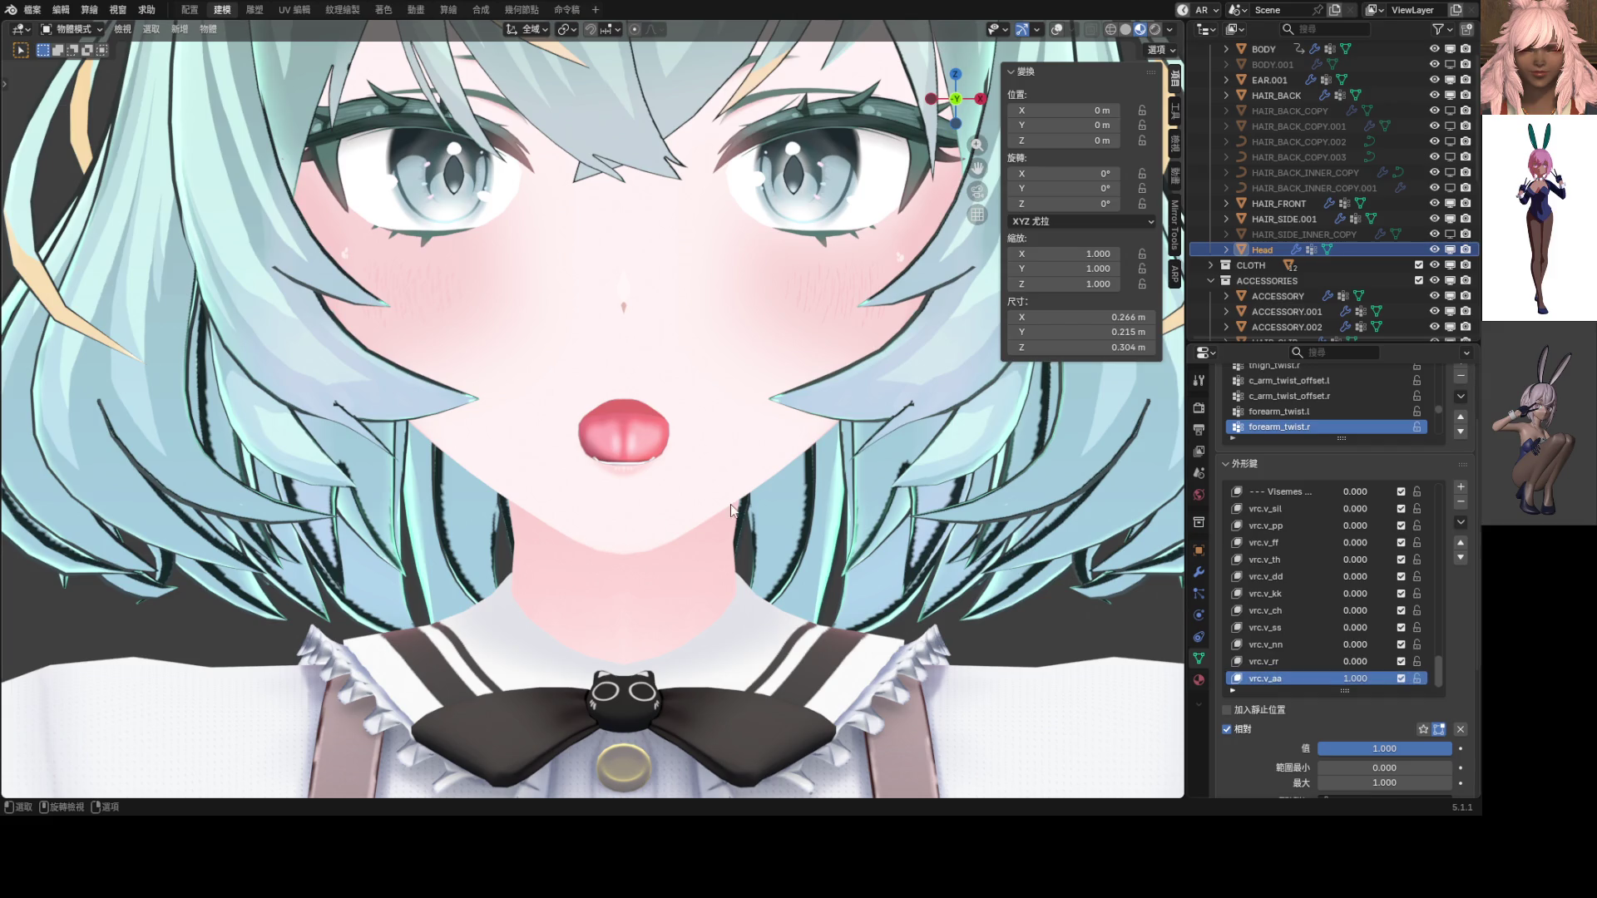
pyautogui.keyDown('shift'); pyautogui.scroll(-1, 734, 512); pyautogui.keyUp('shift')
# Switch the head to Sculpt Mode and Grab-pull the vrc.v_aa mouth outline wider
pyautogui.hotkey('ctrl', 'Tab')
pyautogui.click(771, 382)
pyautogui.scroll(4, 623, 310)
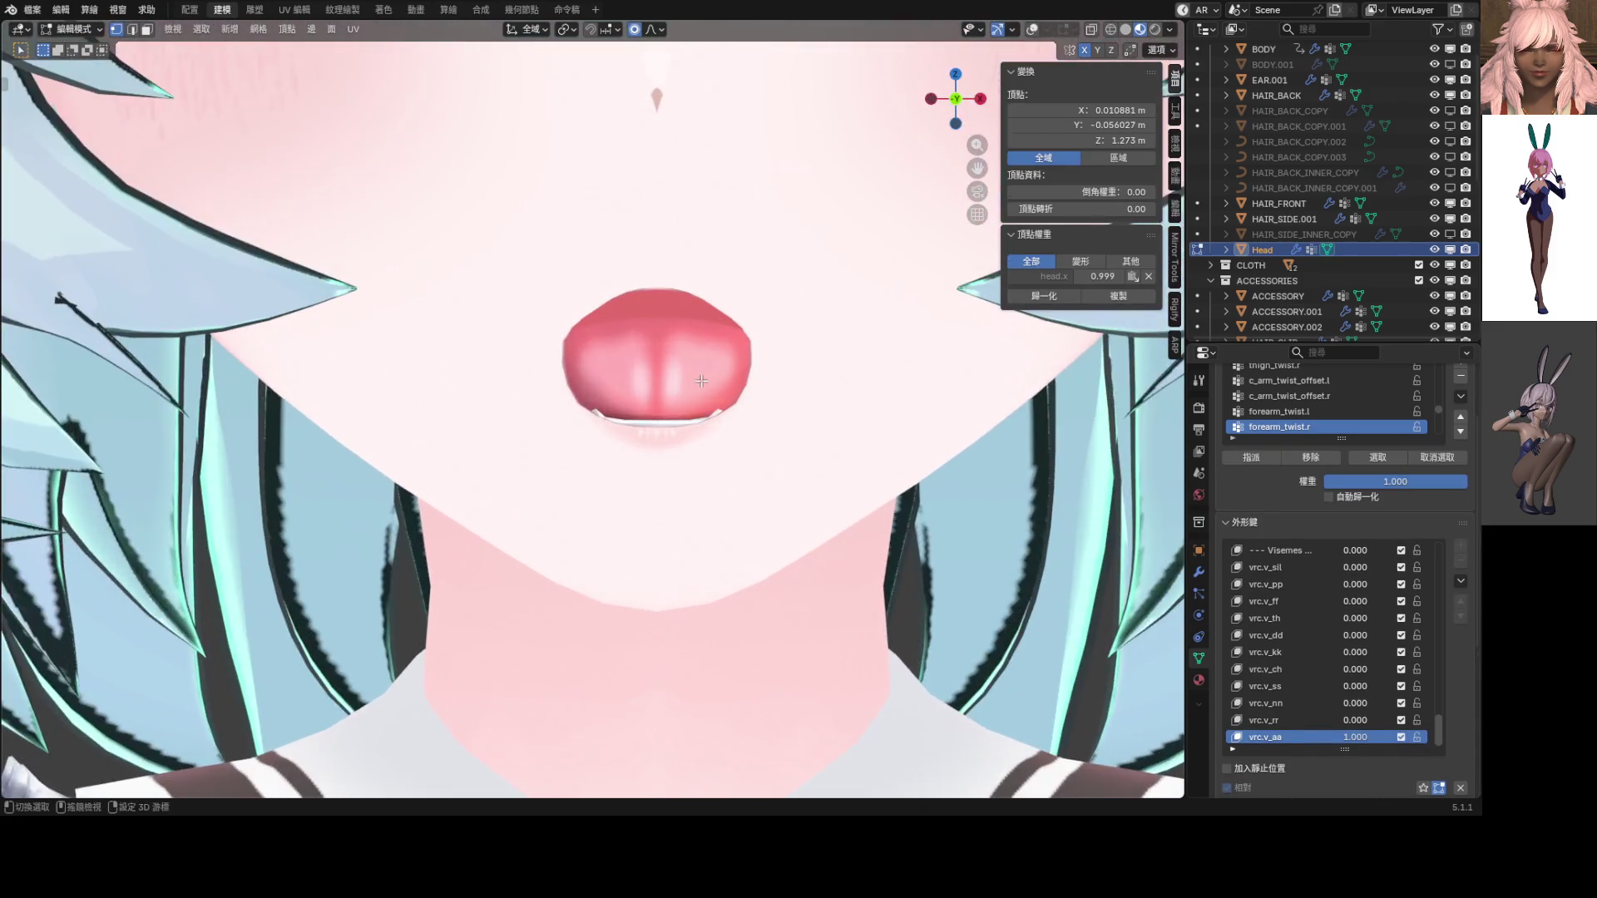
pyautogui.hotkey('ctrl', 'Tab')
pyautogui.click(697, 568)
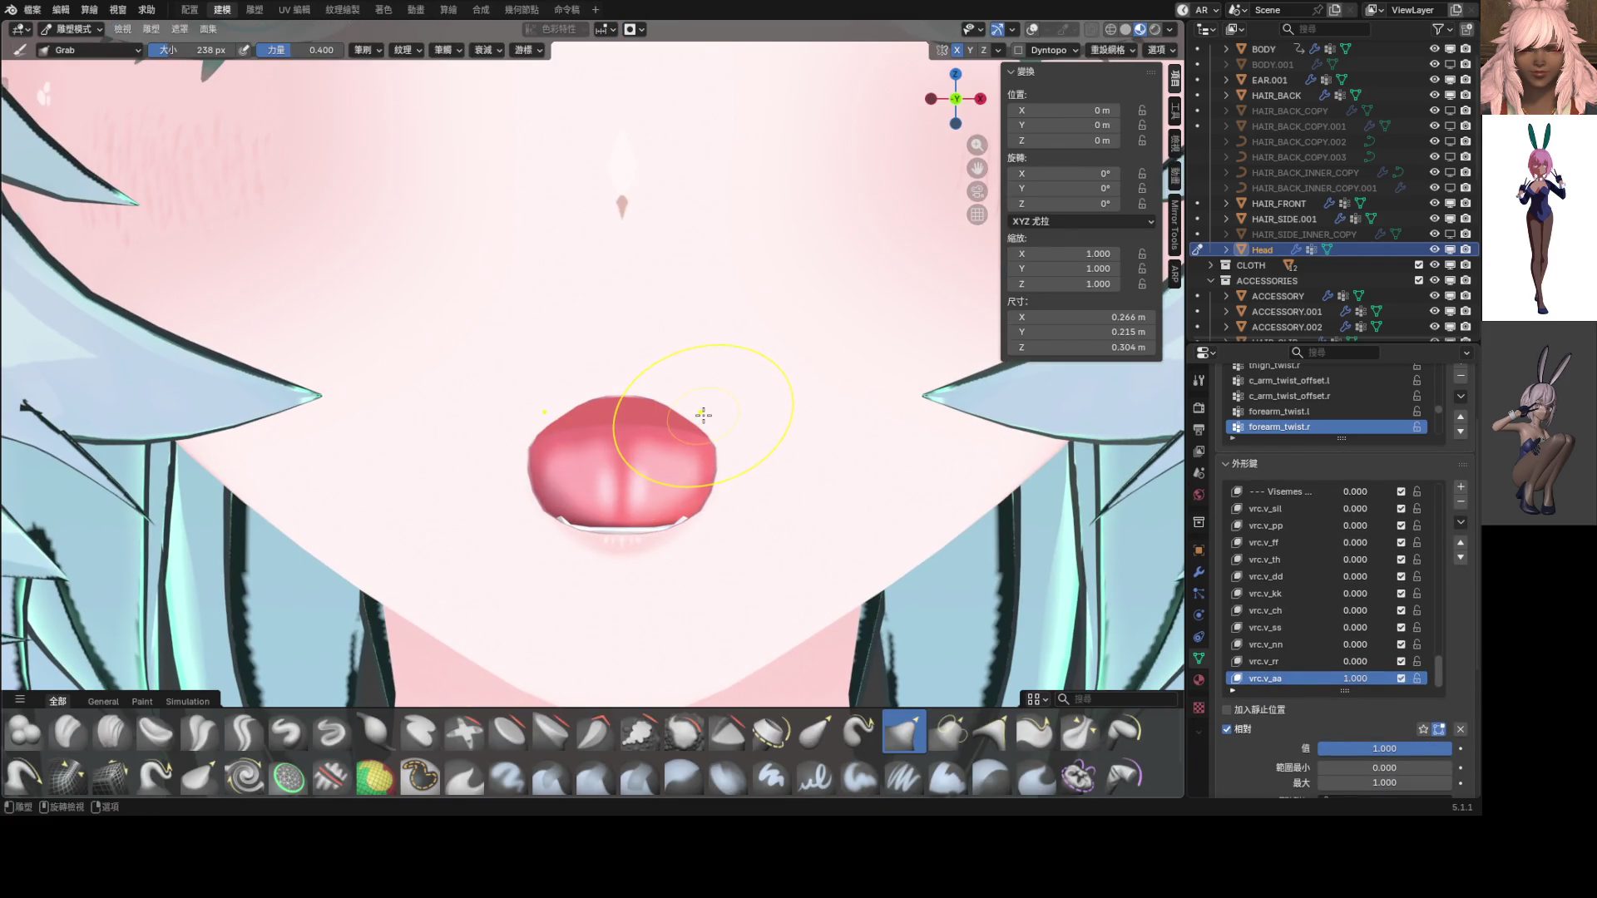
pyautogui.scroll(-8, 732, 406)
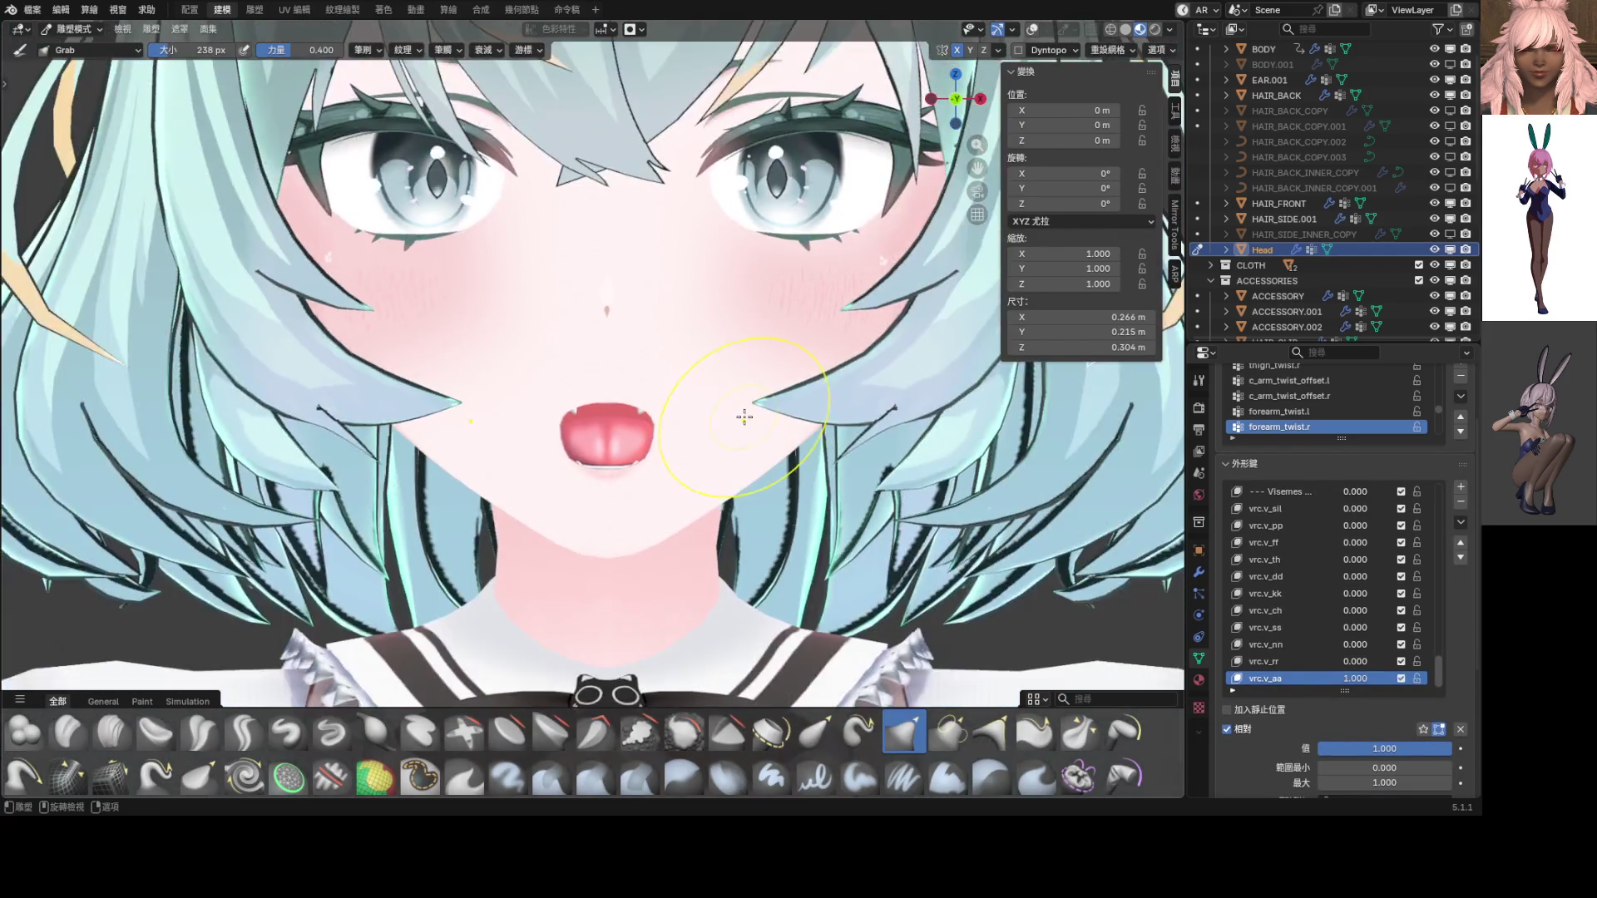
pyautogui.scroll(5, 670, 422)
pyautogui.scroll(2, 674, 422)
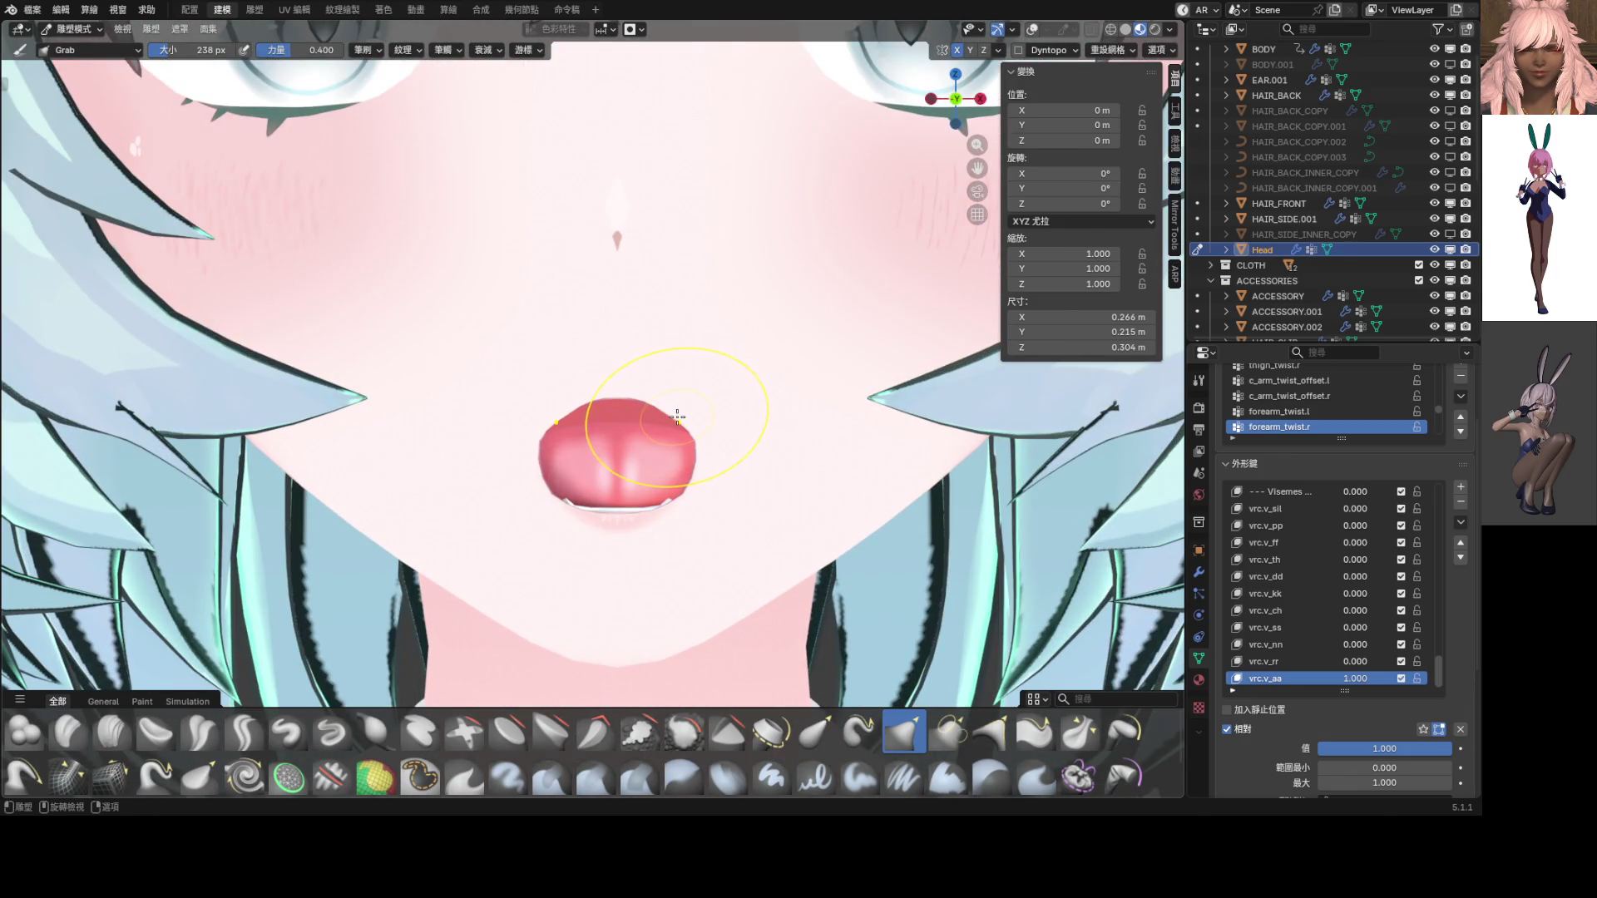
pyautogui.moveTo(692, 401)
pyautogui.mouseDown()
pyautogui.moveTo(702, 499)
pyautogui.moveTo(647, 502)
pyautogui.moveTo(642, 521)
pyautogui.moveTo(677, 481)
pyautogui.moveTo(703, 493)
pyautogui.mouseUp()
# Grab the upper lip edge of vrc.v_aa upward
pyautogui.scroll(-6, 699, 399)
pyautogui.scroll(5, 675, 493)
pyautogui.scroll(2, 675, 493)
pyautogui.scroll(-6, 692, 453)
pyautogui.scroll(6, 659, 468)
pyautogui.scroll(2, 660, 468)
pyautogui.moveTo(671, 337)
pyautogui.mouseDown()
pyautogui.moveTo(687, 298)
pyautogui.moveTo(577, 310)
pyautogui.moveTo(574, 297)
pyautogui.moveTo(510, 331)
pyautogui.moveTo(605, 315)
pyautogui.mouseUp()
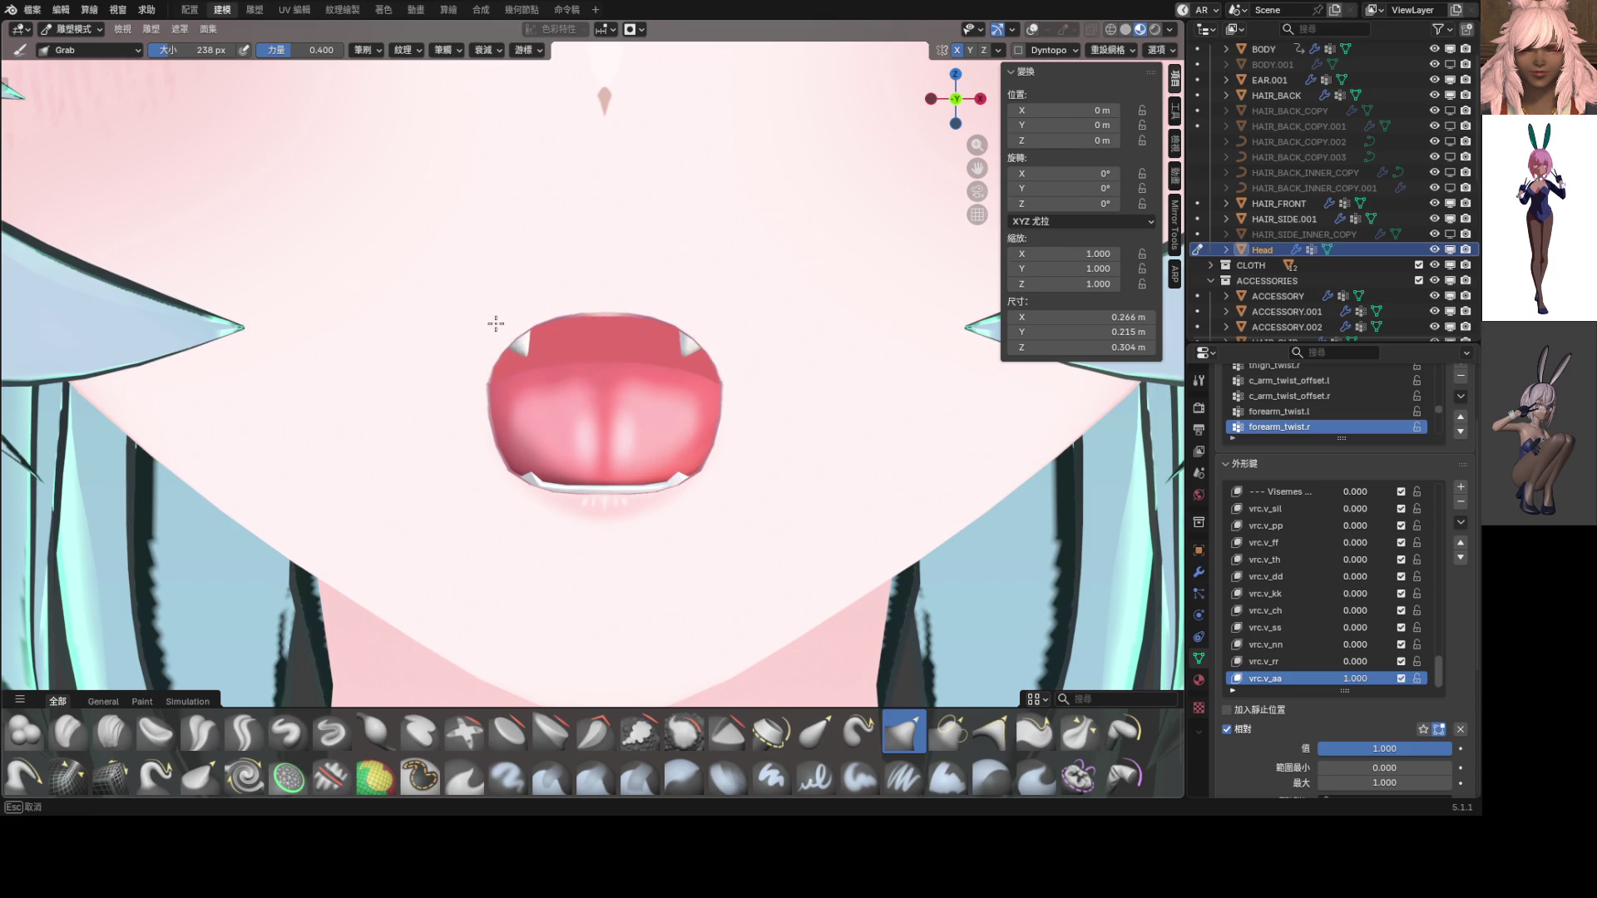
# Reshape the right mouth edge and the opening, then check it from an angle
pyautogui.scroll(-6, 722, 406)
pyautogui.scroll(6, 718, 413)
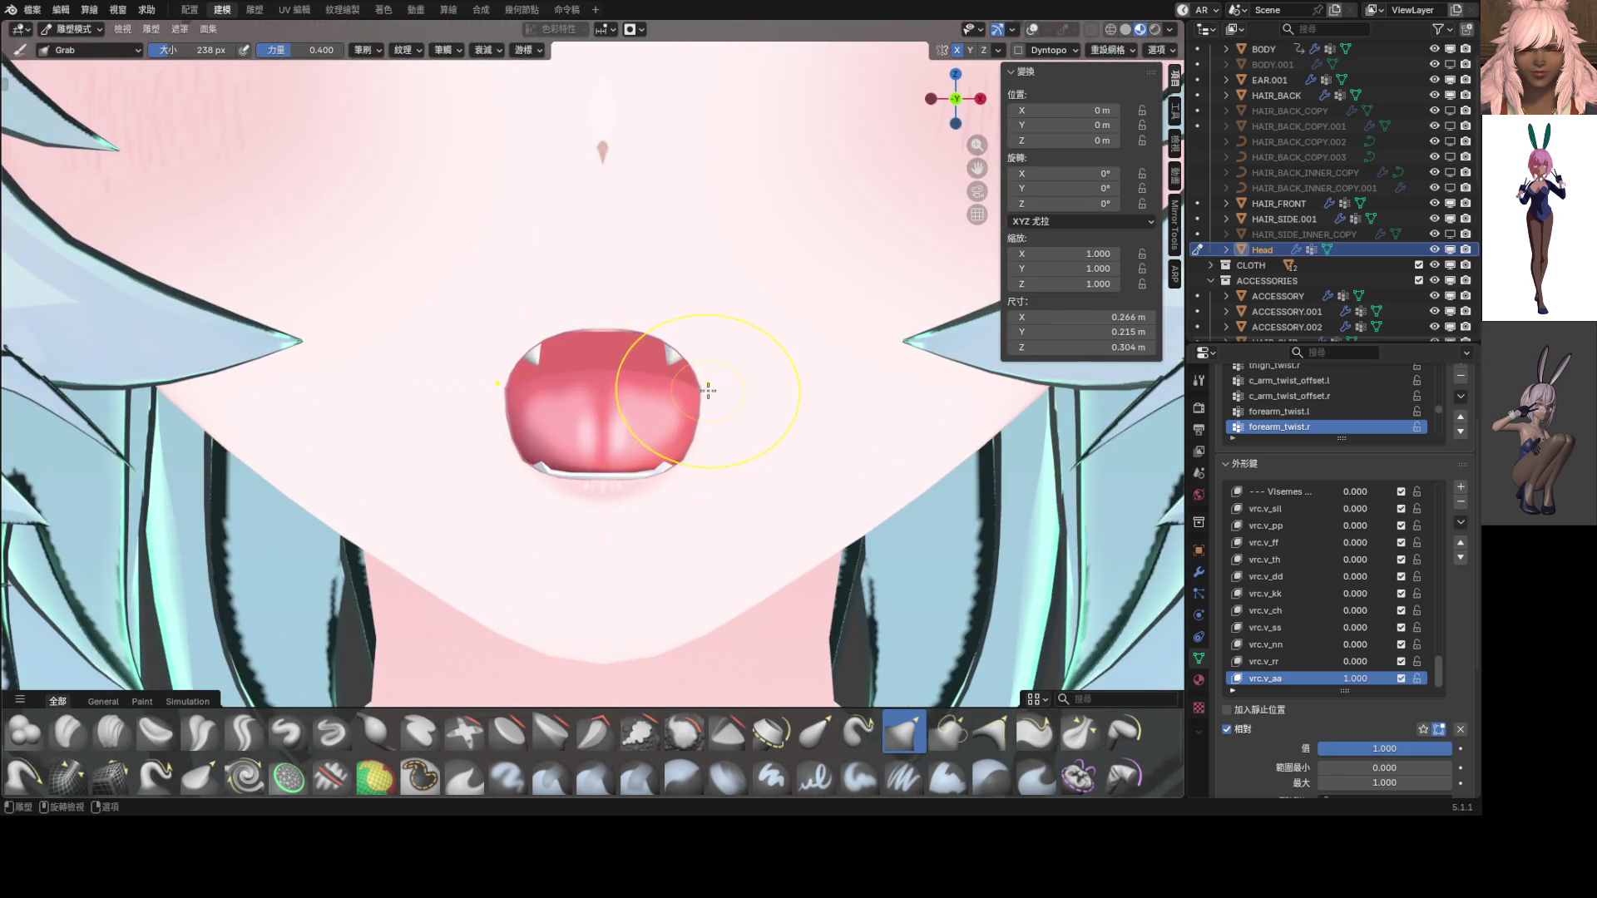
pyautogui.moveTo(702, 385); pyautogui.dragTo(709, 445)
pyautogui.scroll(-5, 709, 445)
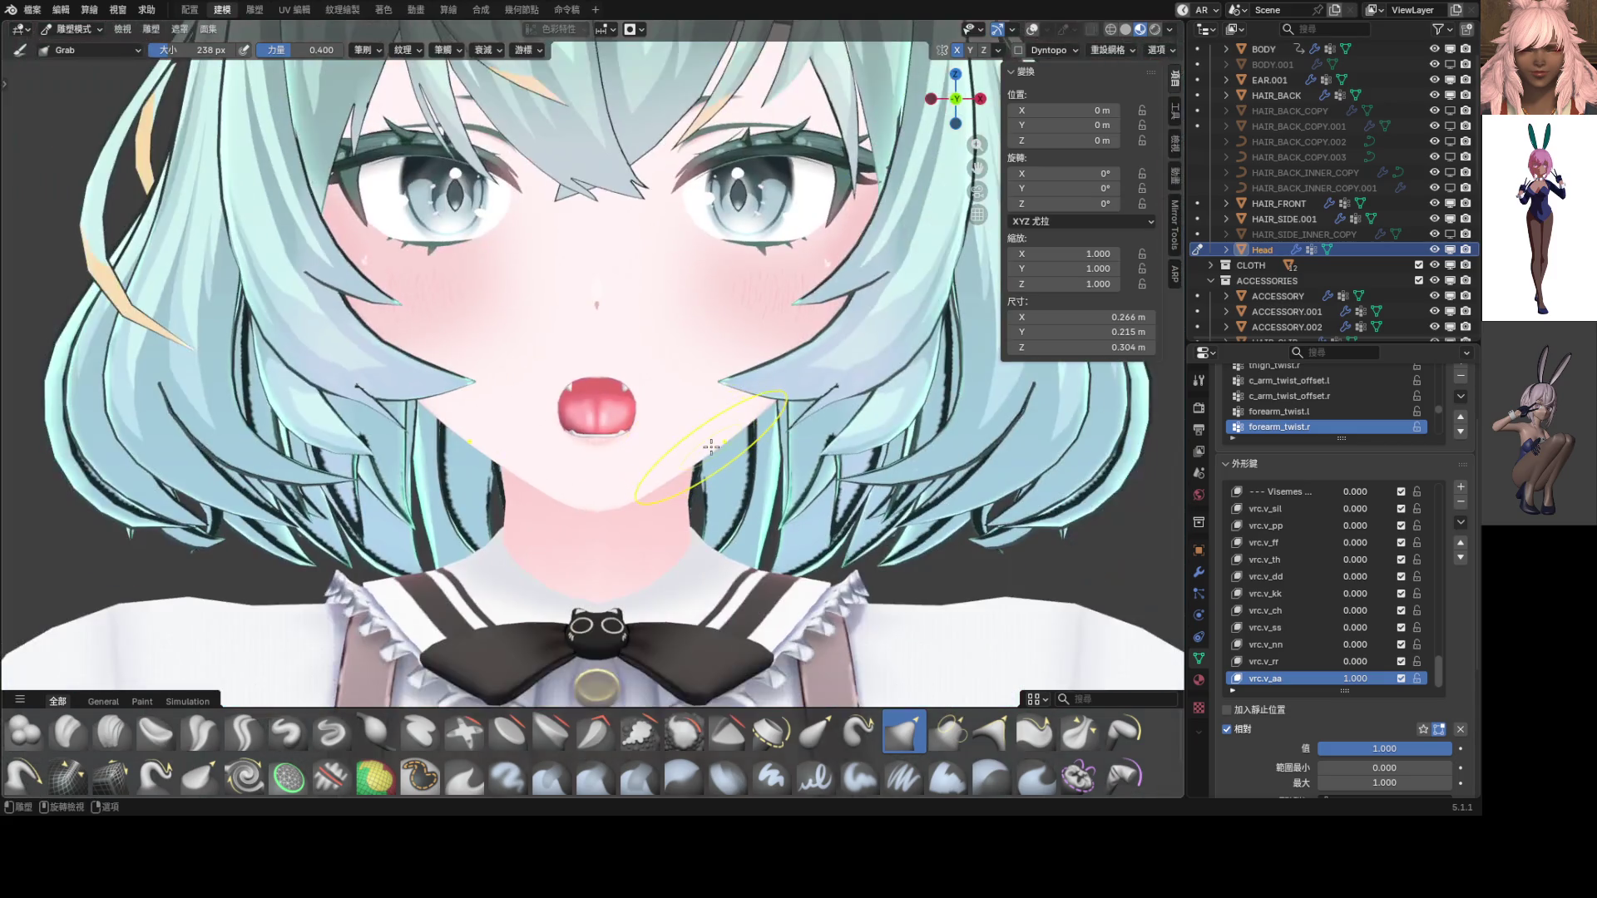
pyautogui.scroll(-3, 720, 441)
pyautogui.scroll(8, 653, 457)
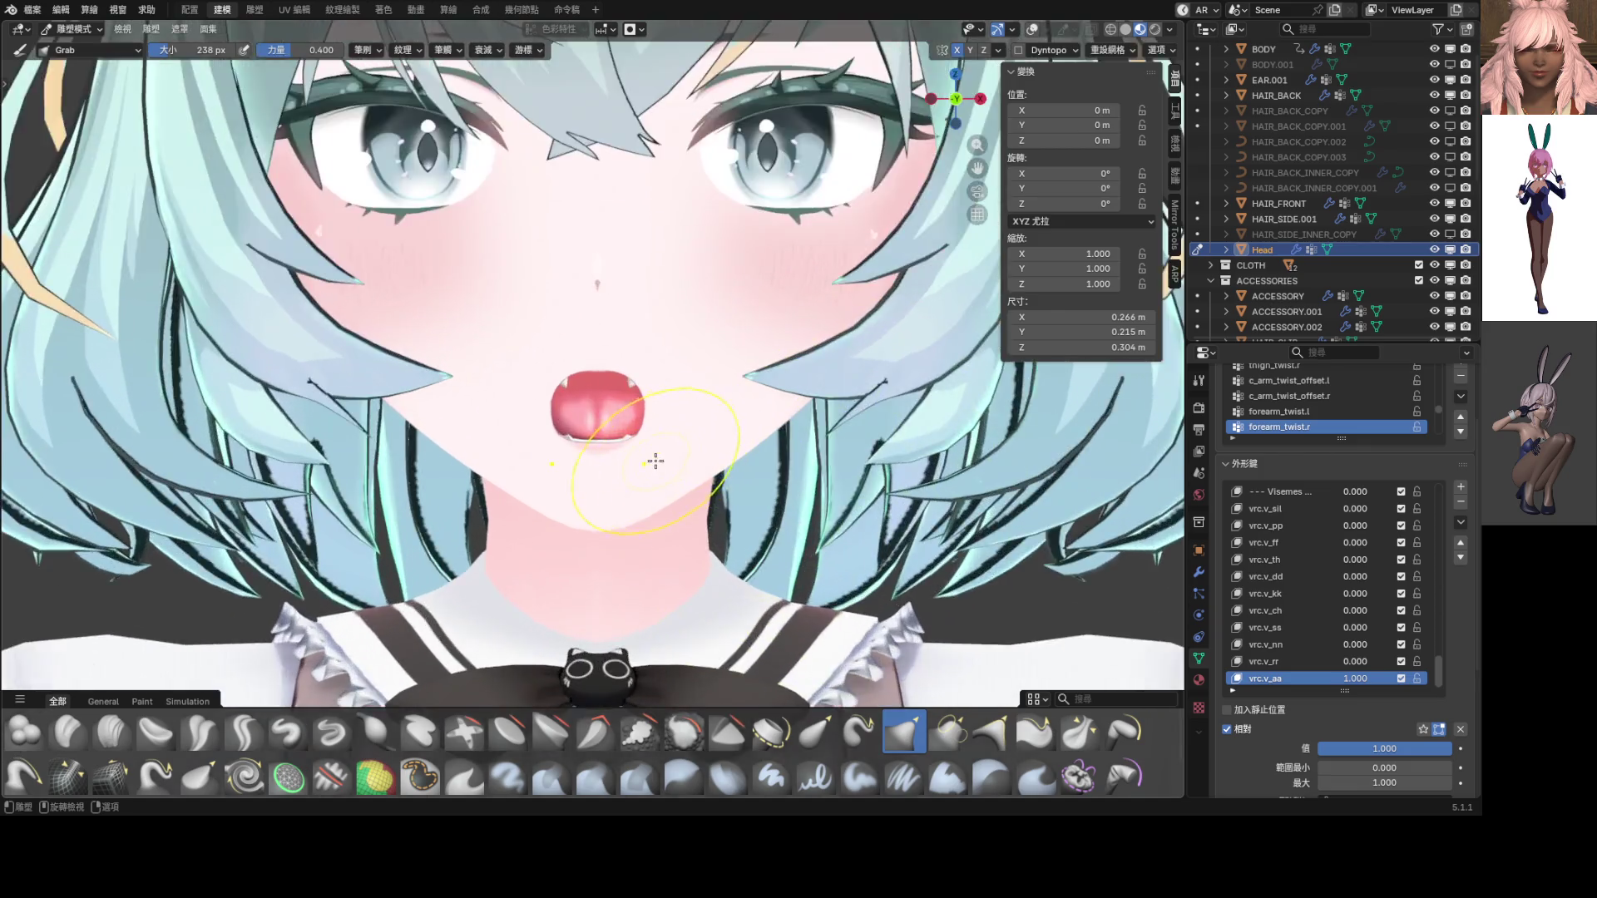
pyautogui.moveTo(676, 457); pyautogui.dragTo(664, 455)
pyautogui.scroll(-8, 665, 457)
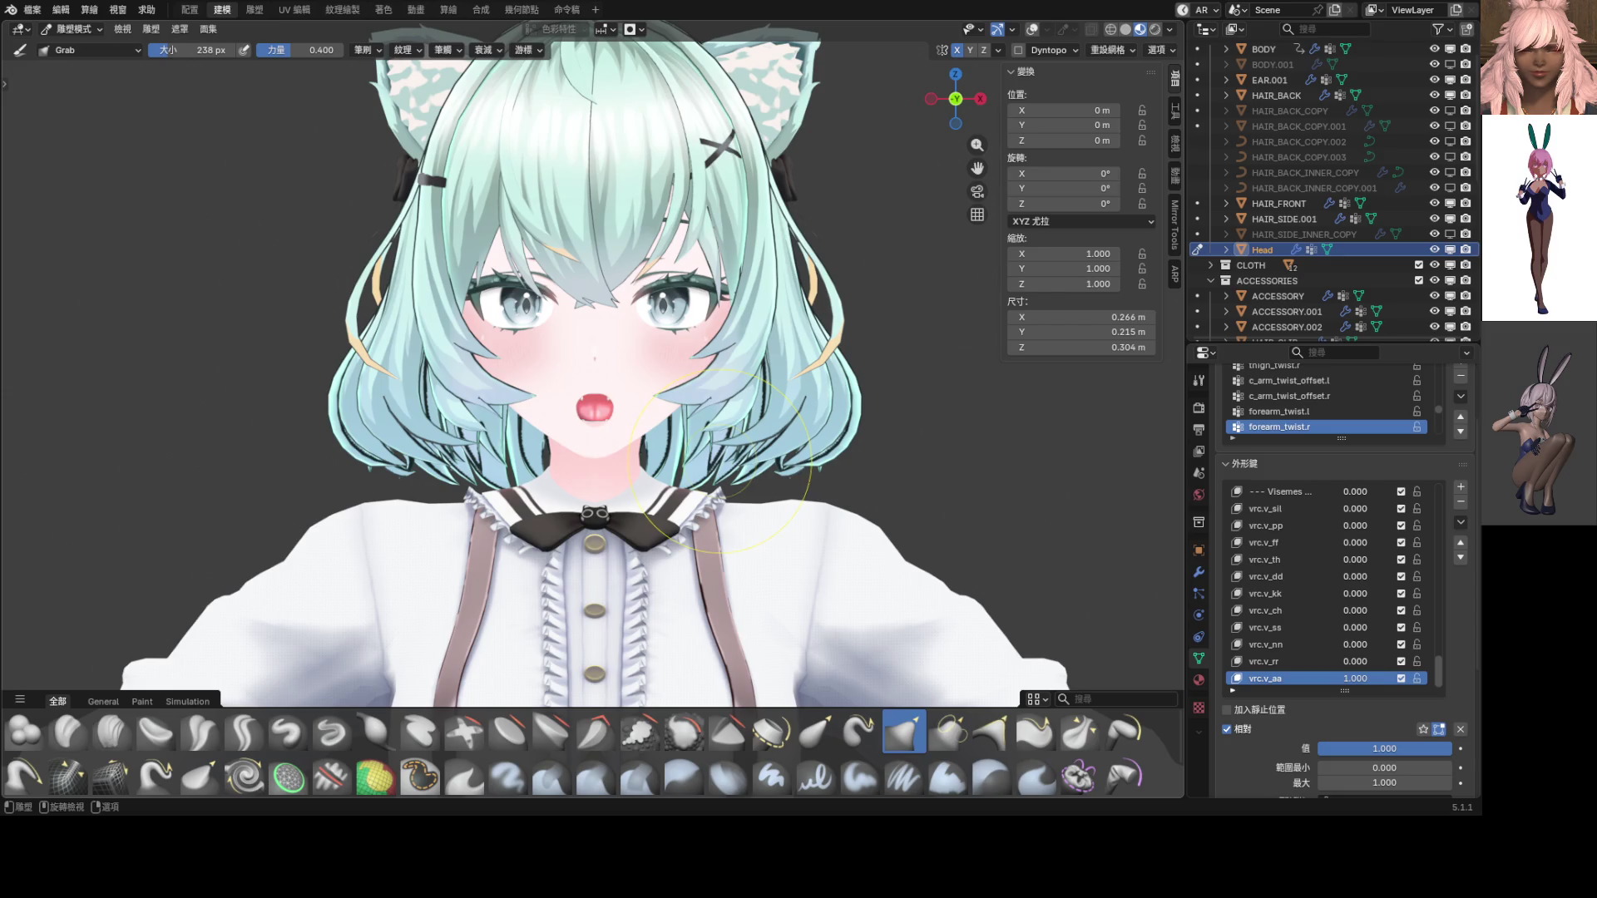
pyautogui.moveTo(721, 462)
pyautogui.mouseDown(button='middle')
pyautogui.moveTo(582, 432)
pyautogui.moveTo(570, 407)
pyautogui.moveTo(743, 430)
pyautogui.mouseUp(button='middle')
pyautogui.scroll(5, 499, 421)
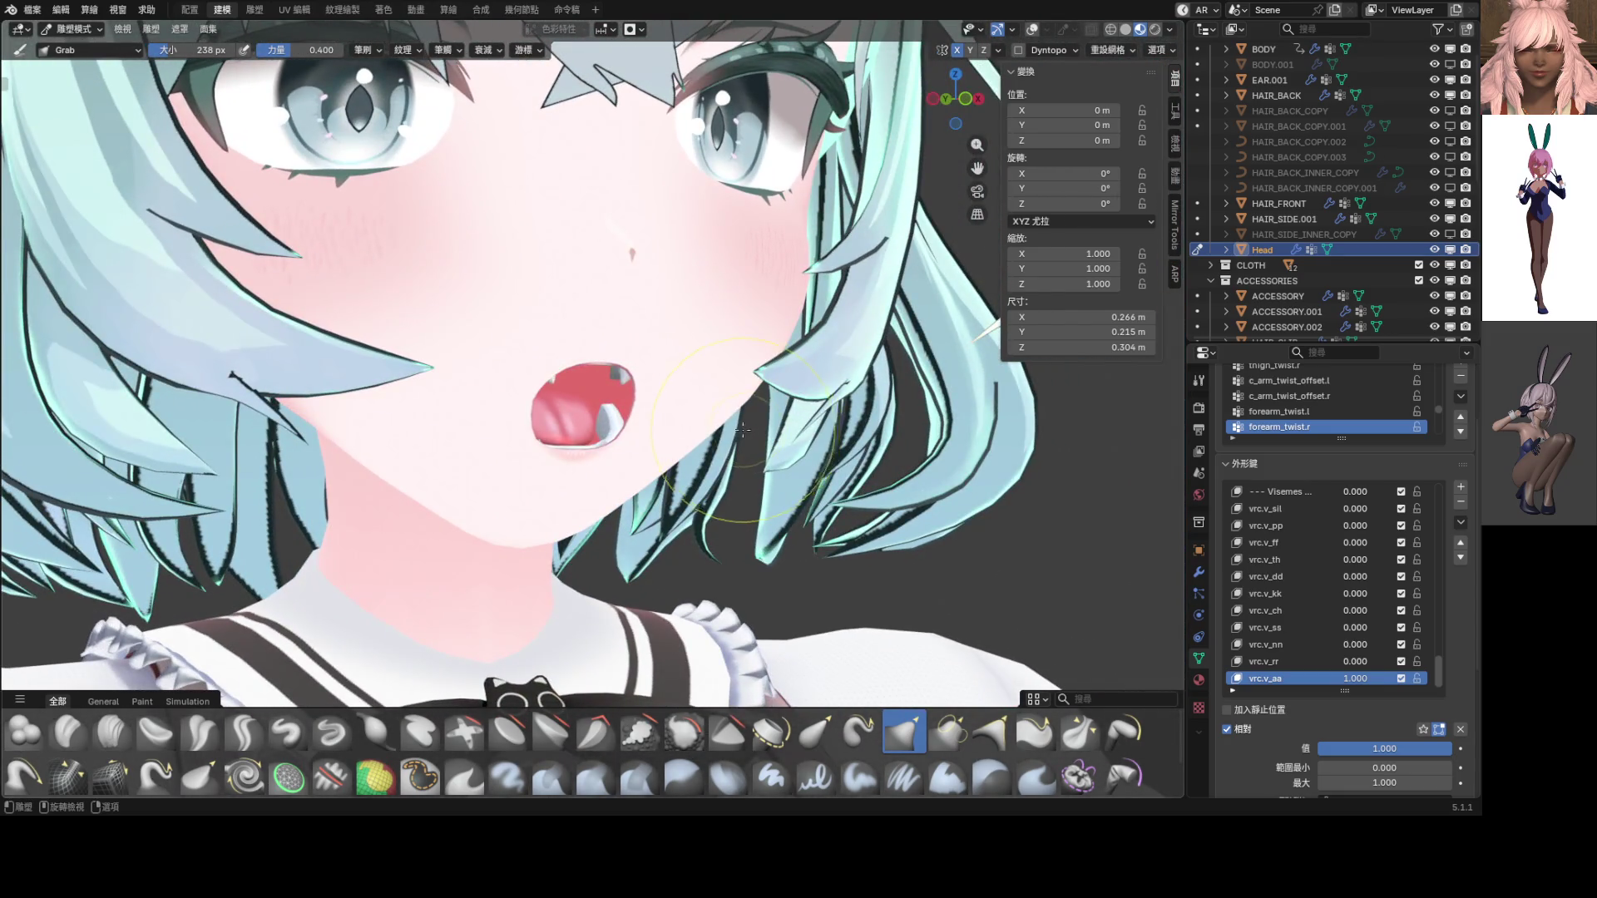
pyautogui.scroll(-3, 732, 432)
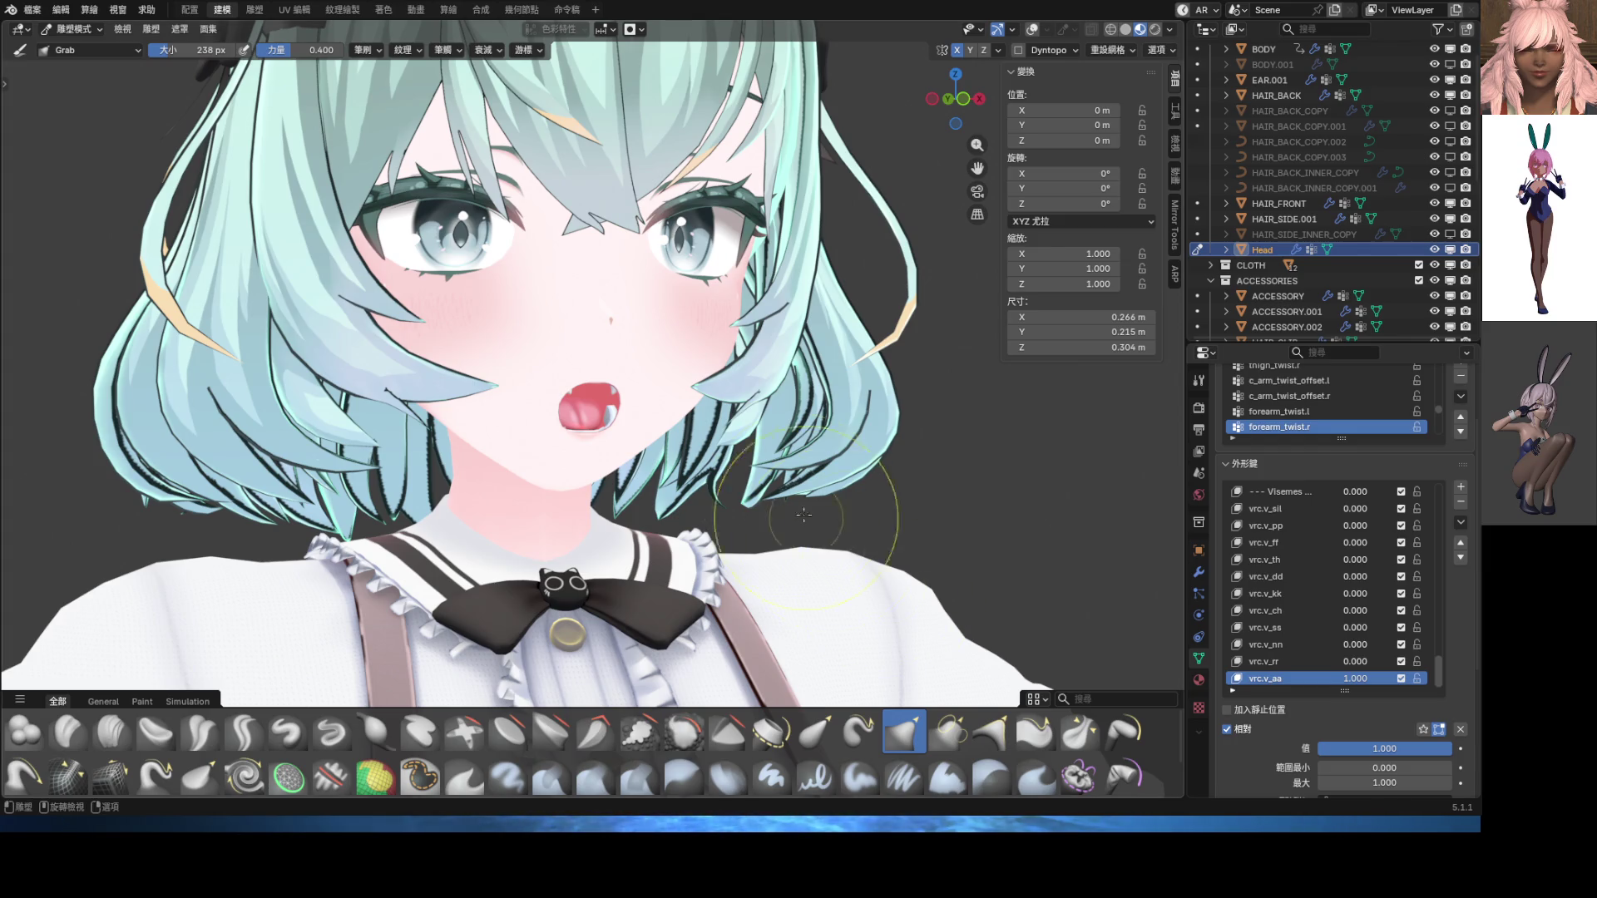
pyautogui.moveTo(765, 494)
pyautogui.mouseDown(button='middle')
pyautogui.moveTo(668, 412)
pyautogui.moveTo(757, 428)
pyautogui.mouseUp(button='middle')
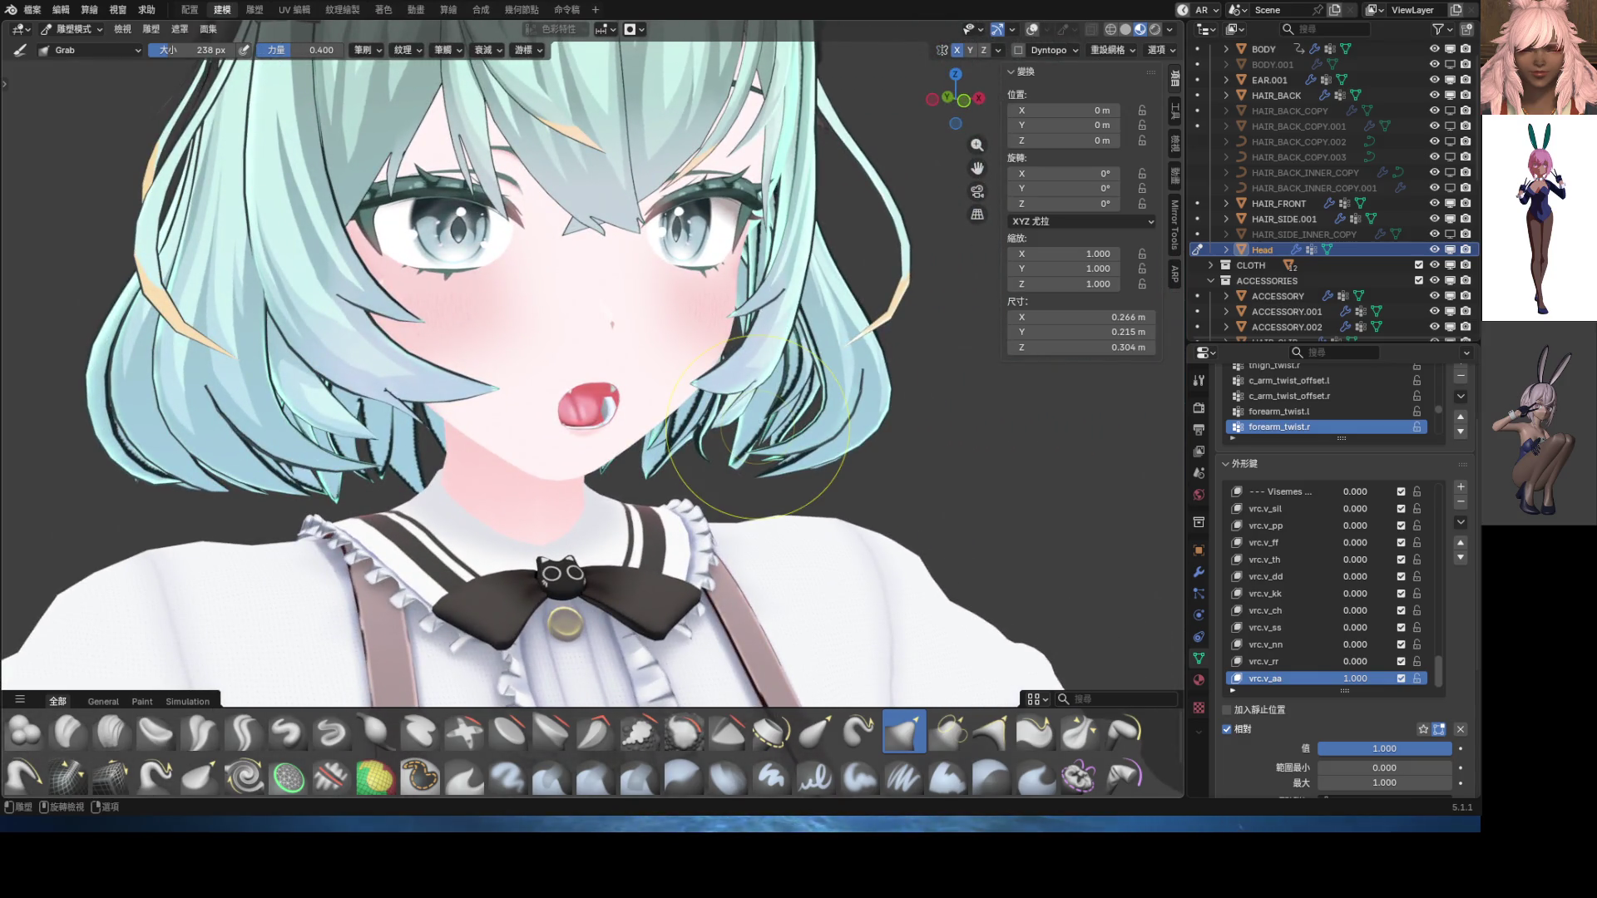
pyautogui.moveTo(753, 430); pyautogui.dragTo(659, 427, button='middle')
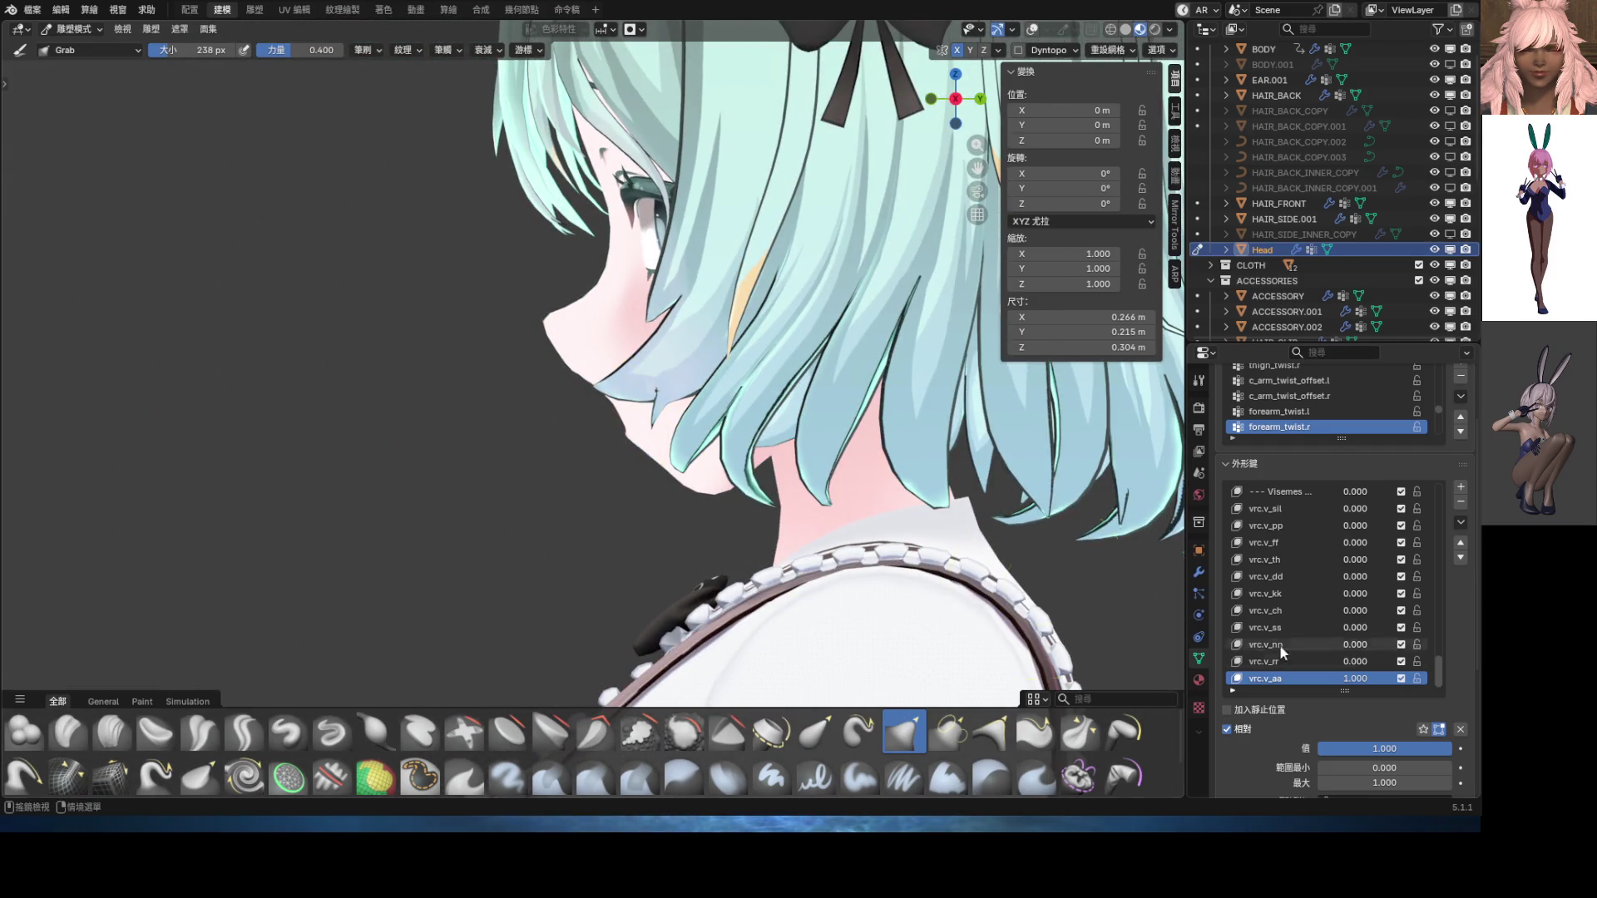
pyautogui.moveTo(1359, 679)
pyautogui.mouseDown()
pyautogui.moveTo(1314, 679)
pyautogui.moveTo(1368, 679)
pyautogui.mouseUp()
pyautogui.moveTo(682, 504); pyautogui.dragTo(760, 504, button='middle')
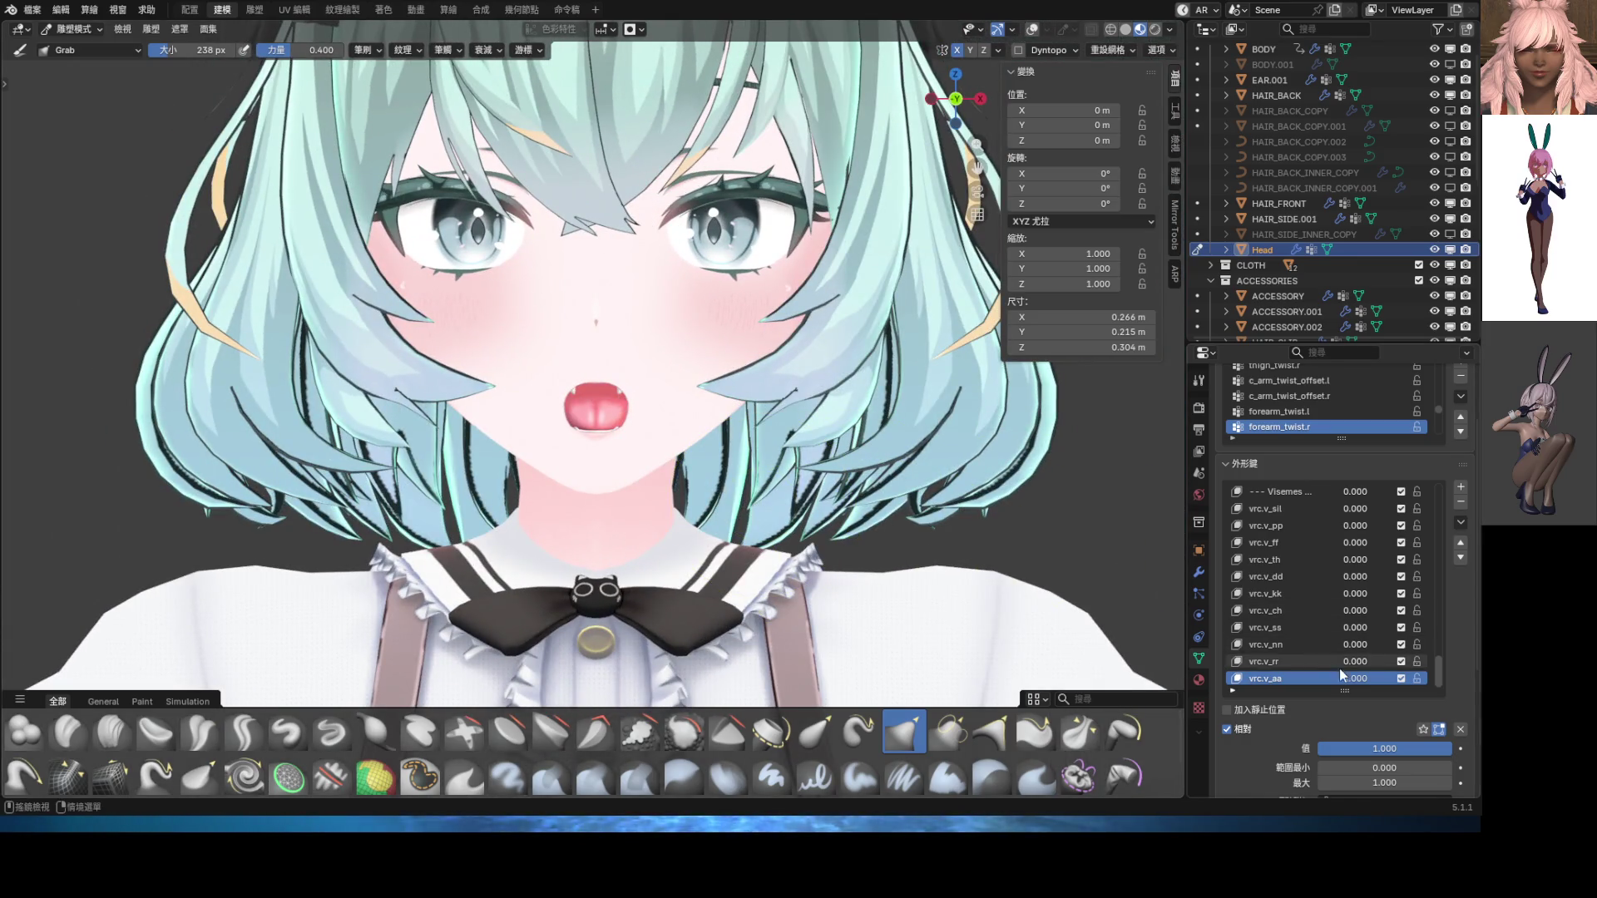
pyautogui.moveTo(1343, 678)
pyautogui.mouseDown()
pyautogui.moveTo(1313, 679)
pyautogui.moveTo(1369, 679)
pyautogui.mouseUp()
pyautogui.scroll(-4, 705, 420)
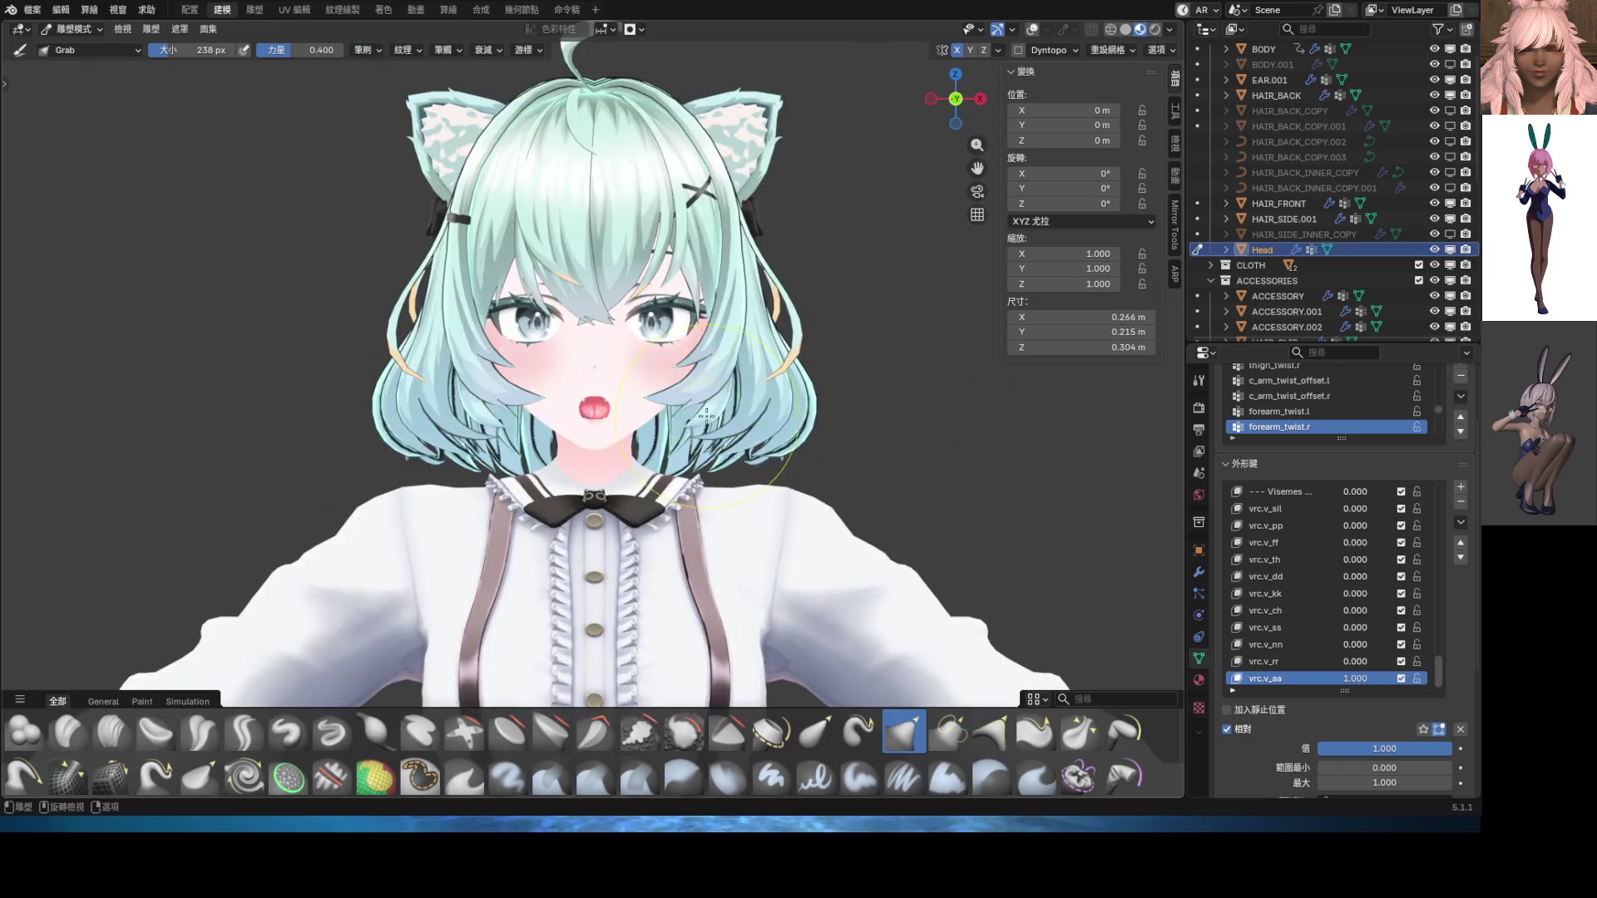
pyautogui.scroll(4, 705, 421)
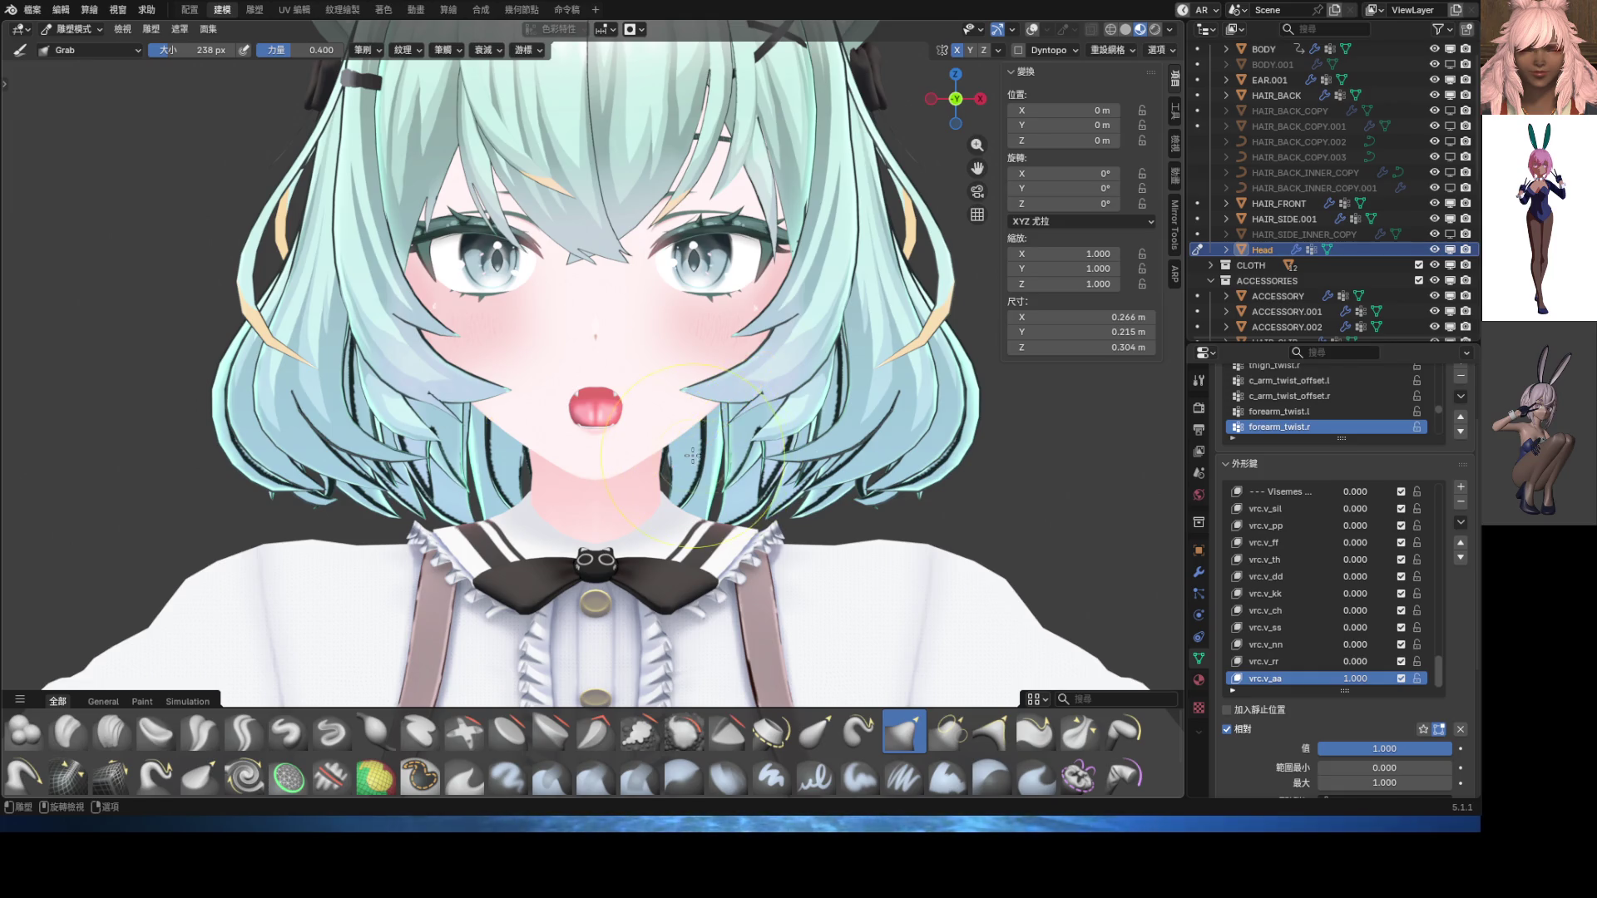
# Mix vrc.v_aa at 0.357 with vrc.v_ch at 0.633, then open the shape-key specials menu
pyautogui.scroll(3, 705, 414)
pyautogui.moveTo(1355, 679); pyautogui.dragTo(1331, 679)
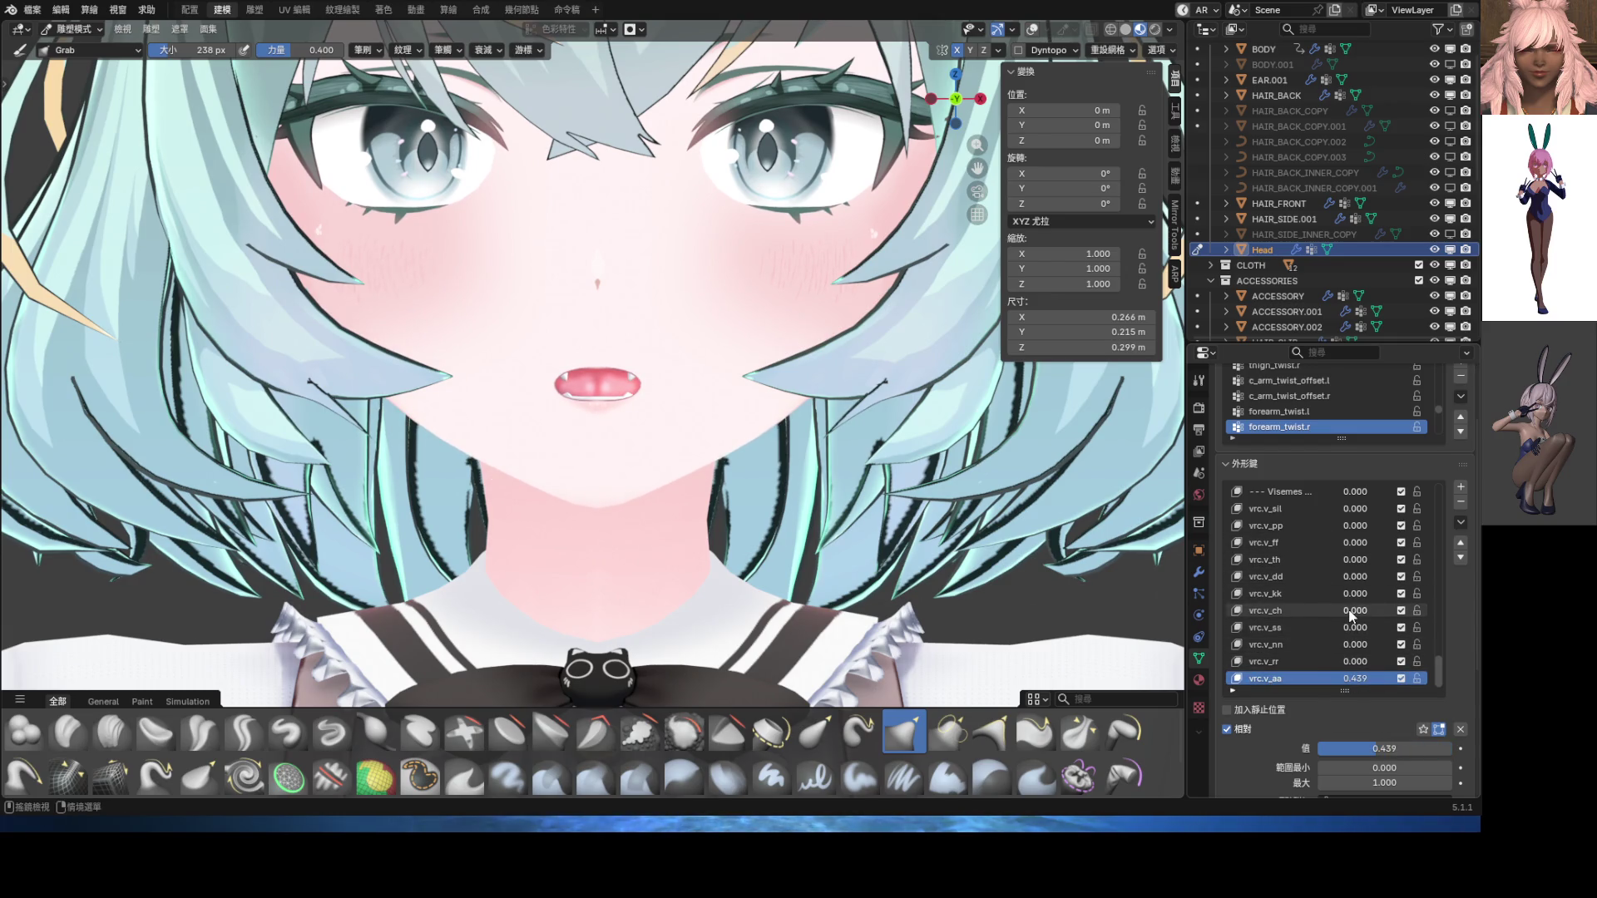
pyautogui.moveTo(1354, 610); pyautogui.dragTo(1405, 610)
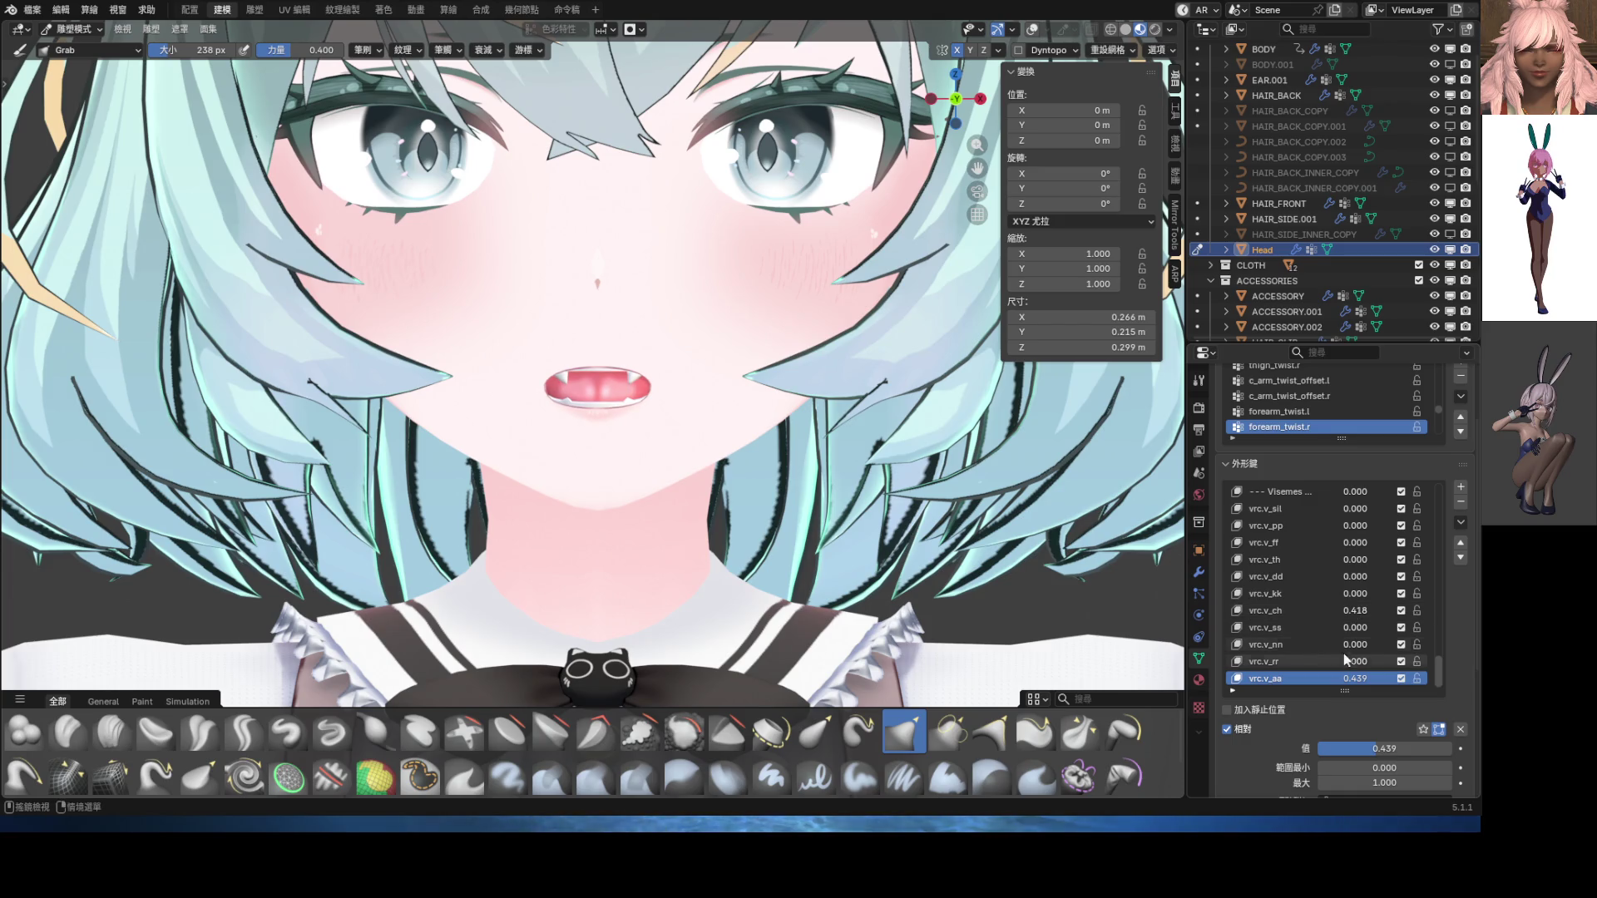
pyautogui.moveTo(1355, 679); pyautogui.dragTo(1360, 679)
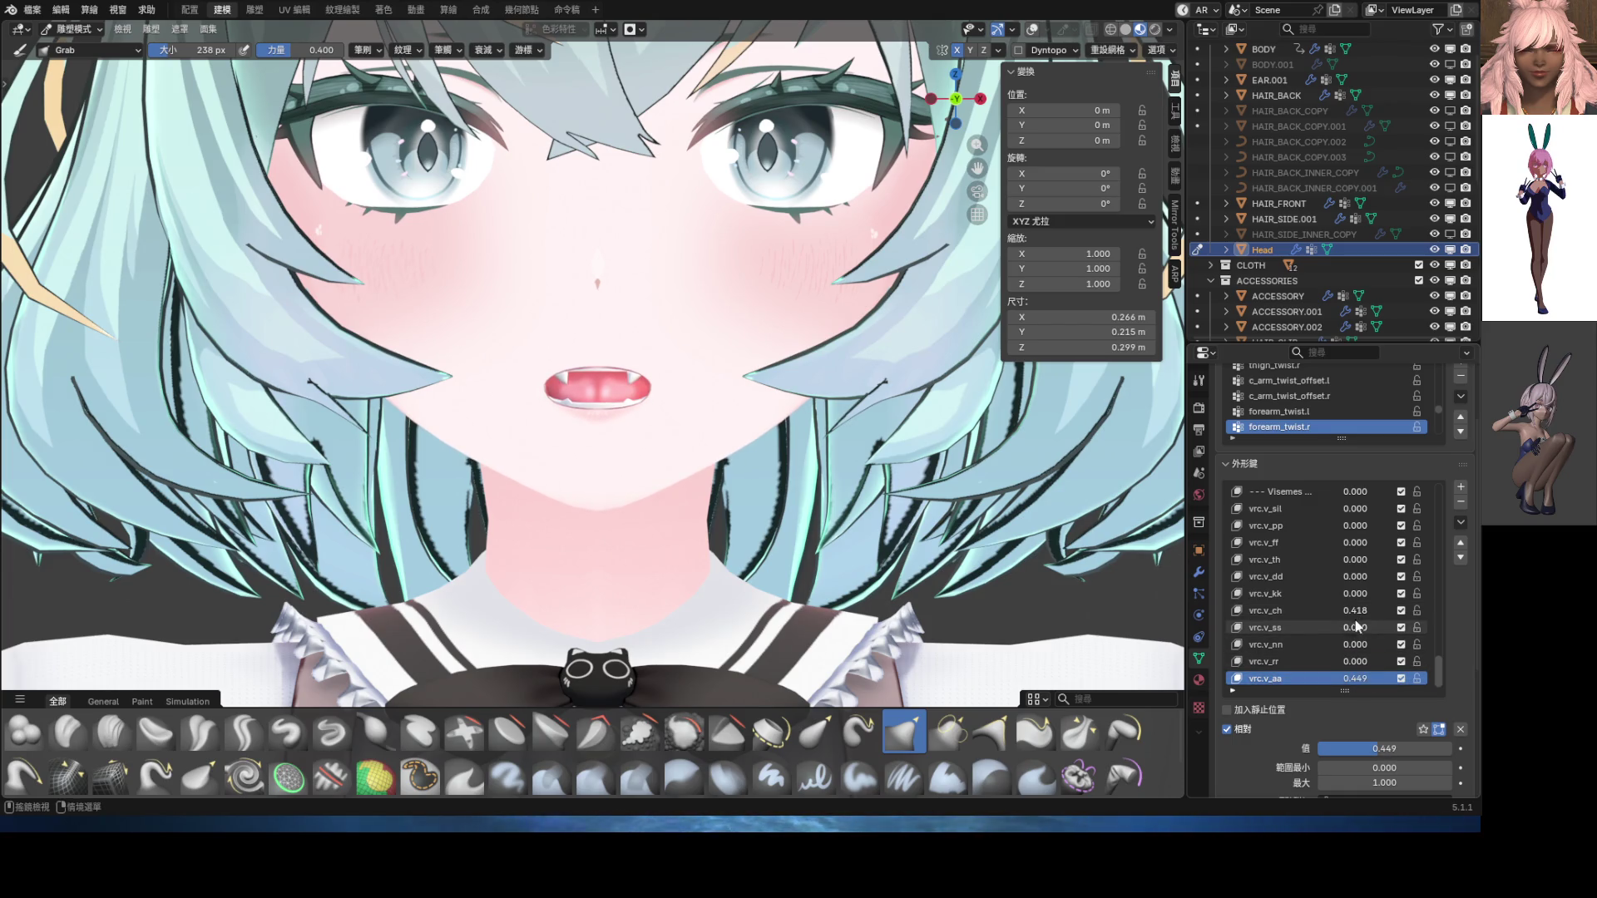
pyautogui.moveTo(1354, 611)
pyautogui.mouseDown()
pyautogui.moveTo(1331, 610)
pyautogui.moveTo(1381, 610)
pyautogui.mouseUp()
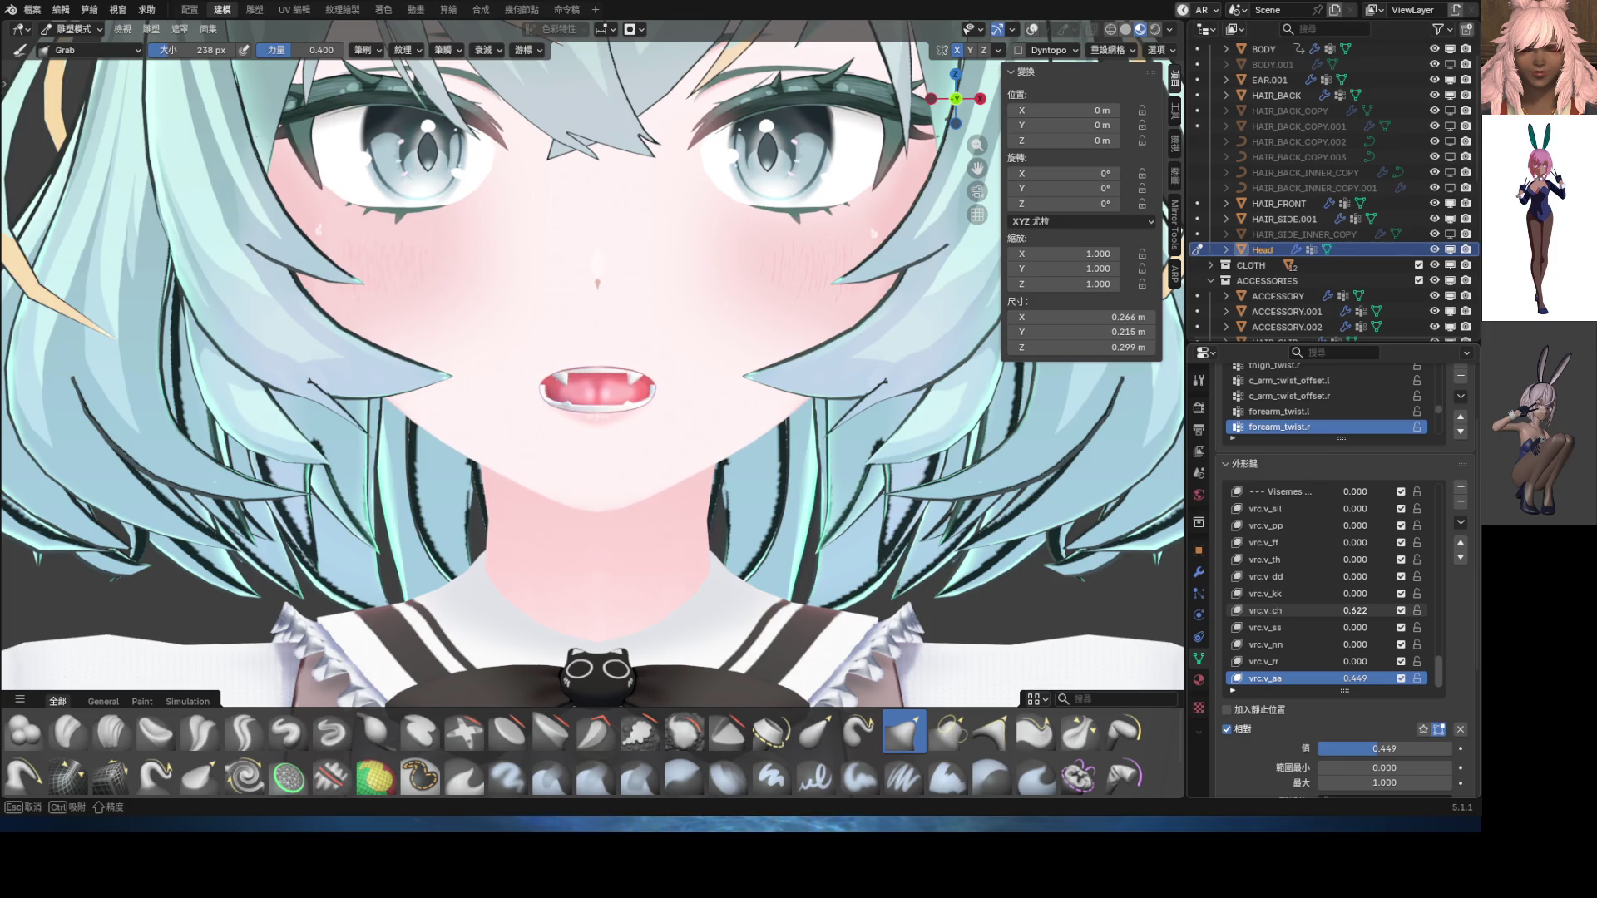
pyautogui.moveTo(1355, 678)
pyautogui.mouseDown()
pyautogui.moveTo(1319, 679)
pyautogui.moveTo(1333, 679)
pyautogui.mouseUp()
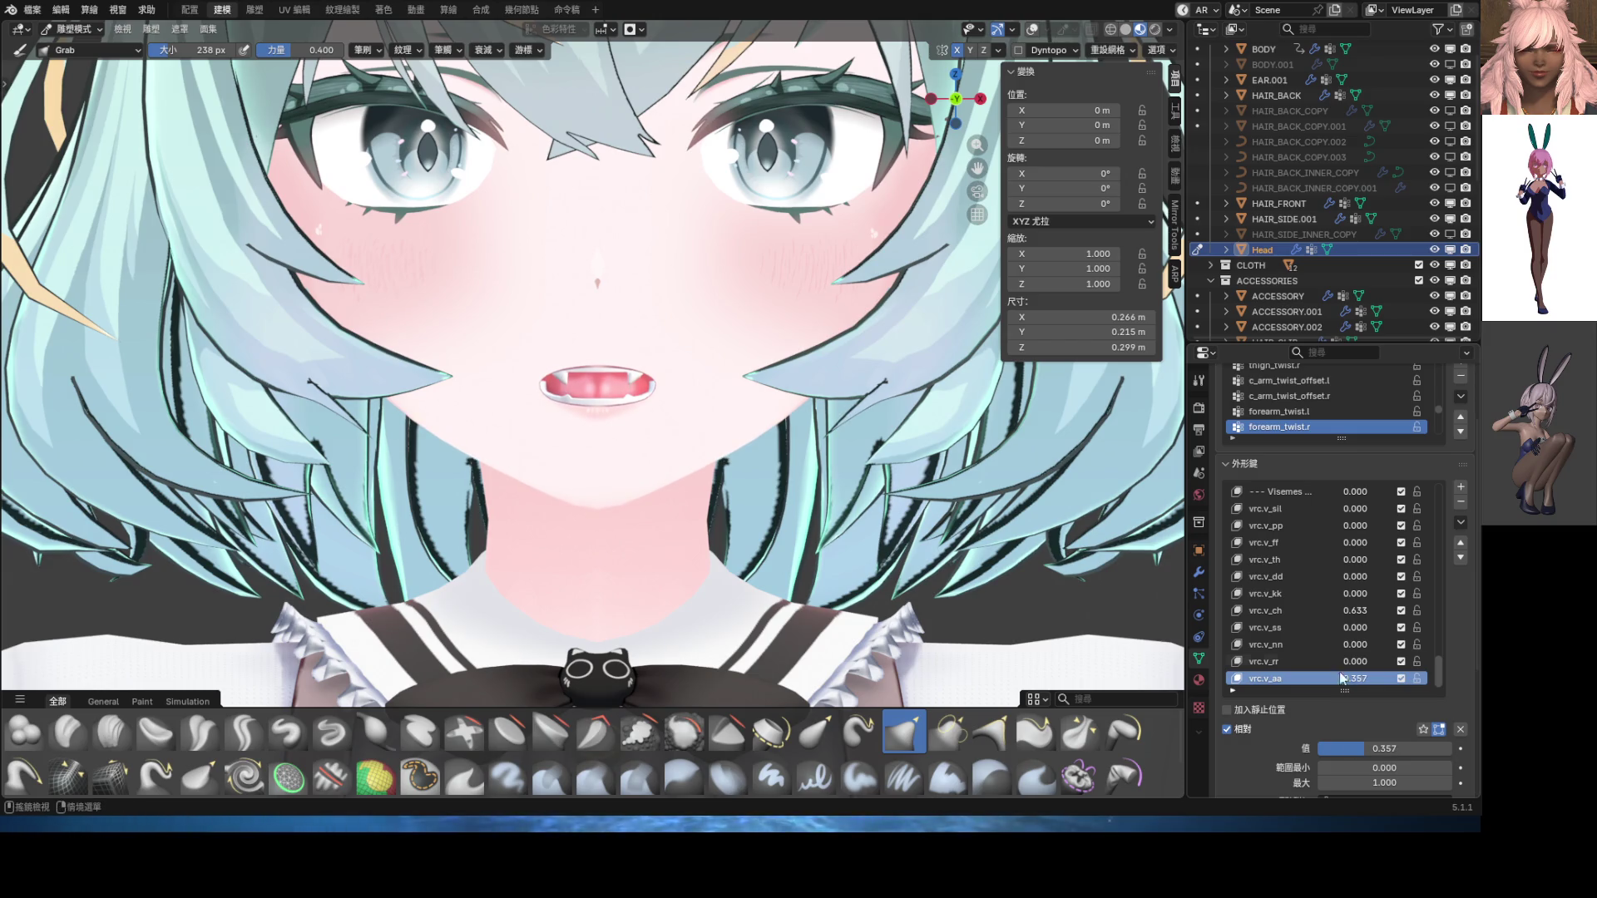
pyautogui.scroll(-3, 820, 541)
pyautogui.scroll(2, 819, 540)
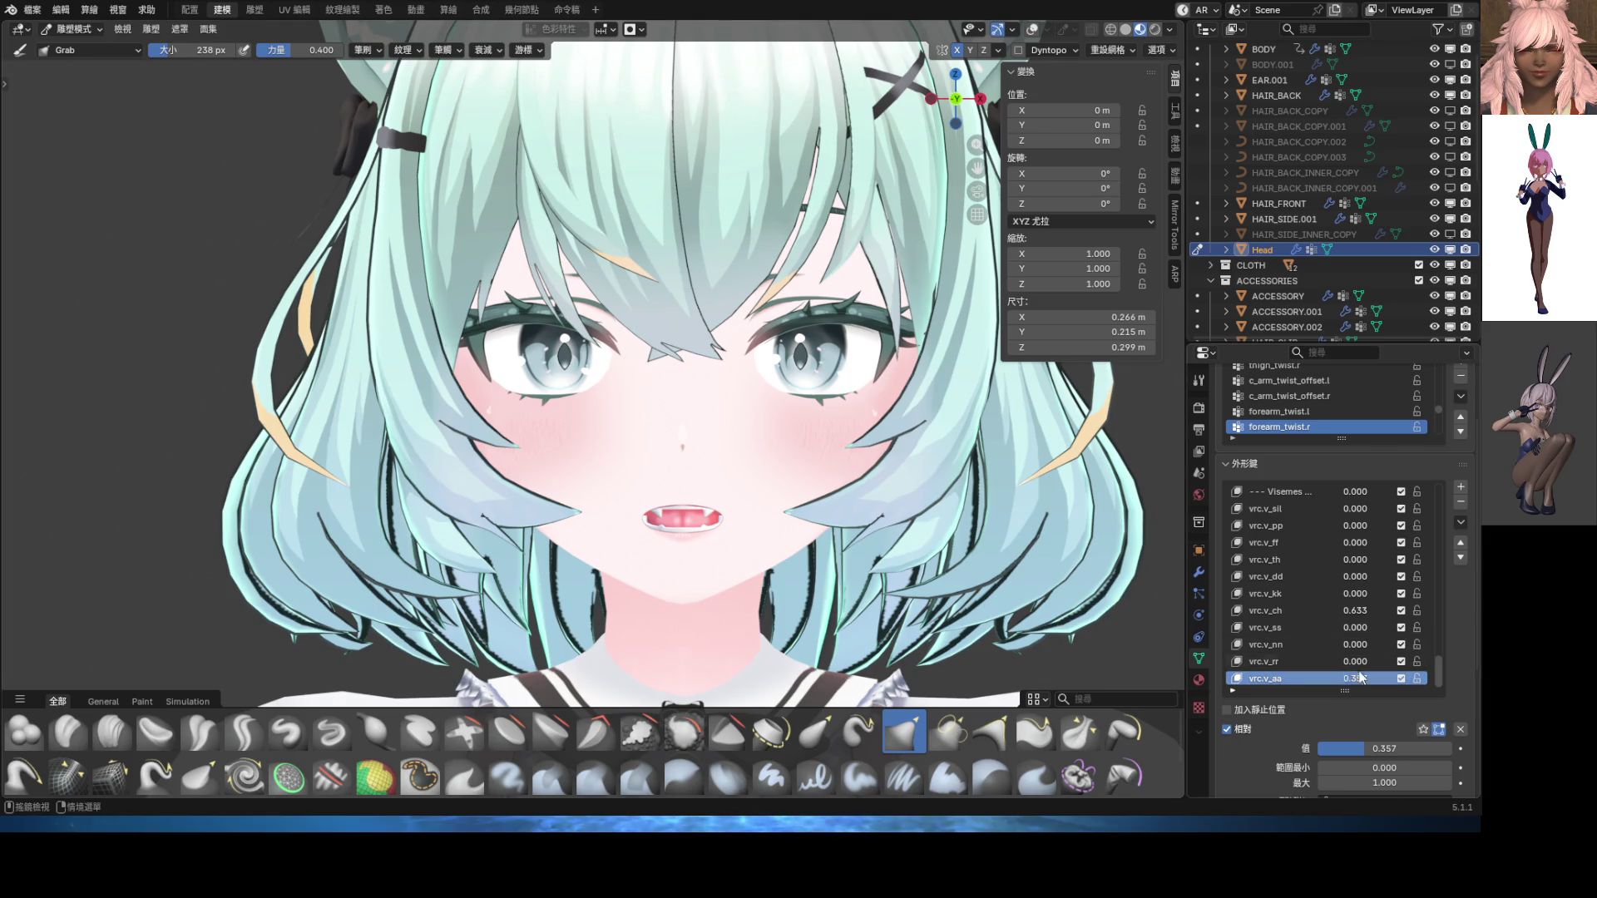
pyautogui.click(1461, 522)
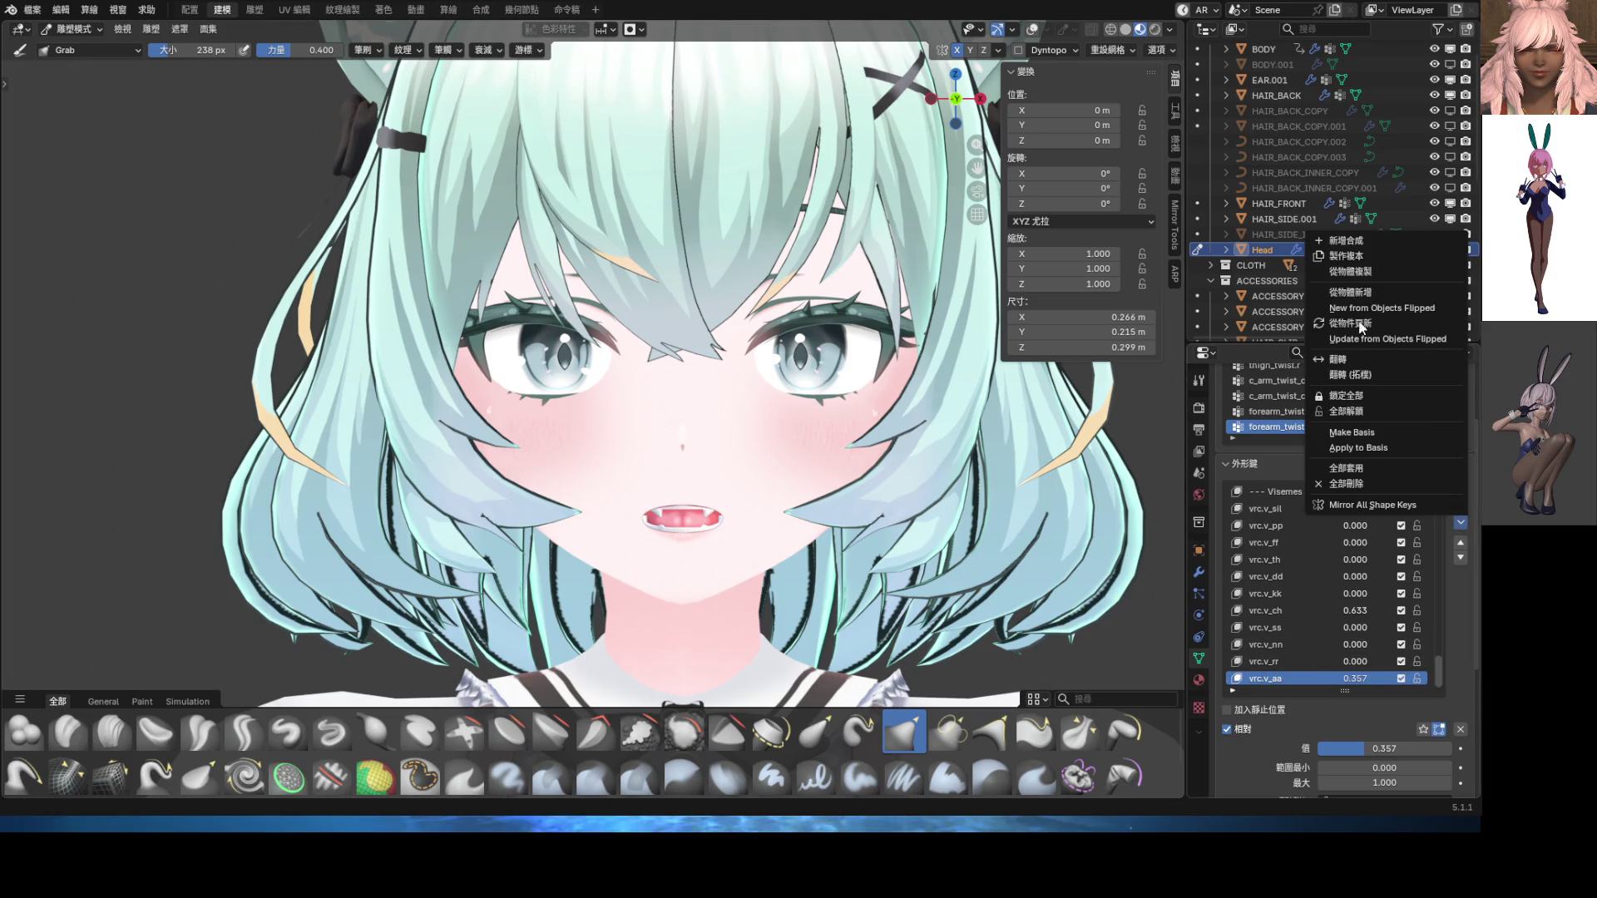
# Make a New Shape from Mix named vrc.v_ee, then clear all shape key values
pyautogui.click(1347, 241)
pyautogui.doubleClick(1270, 677)
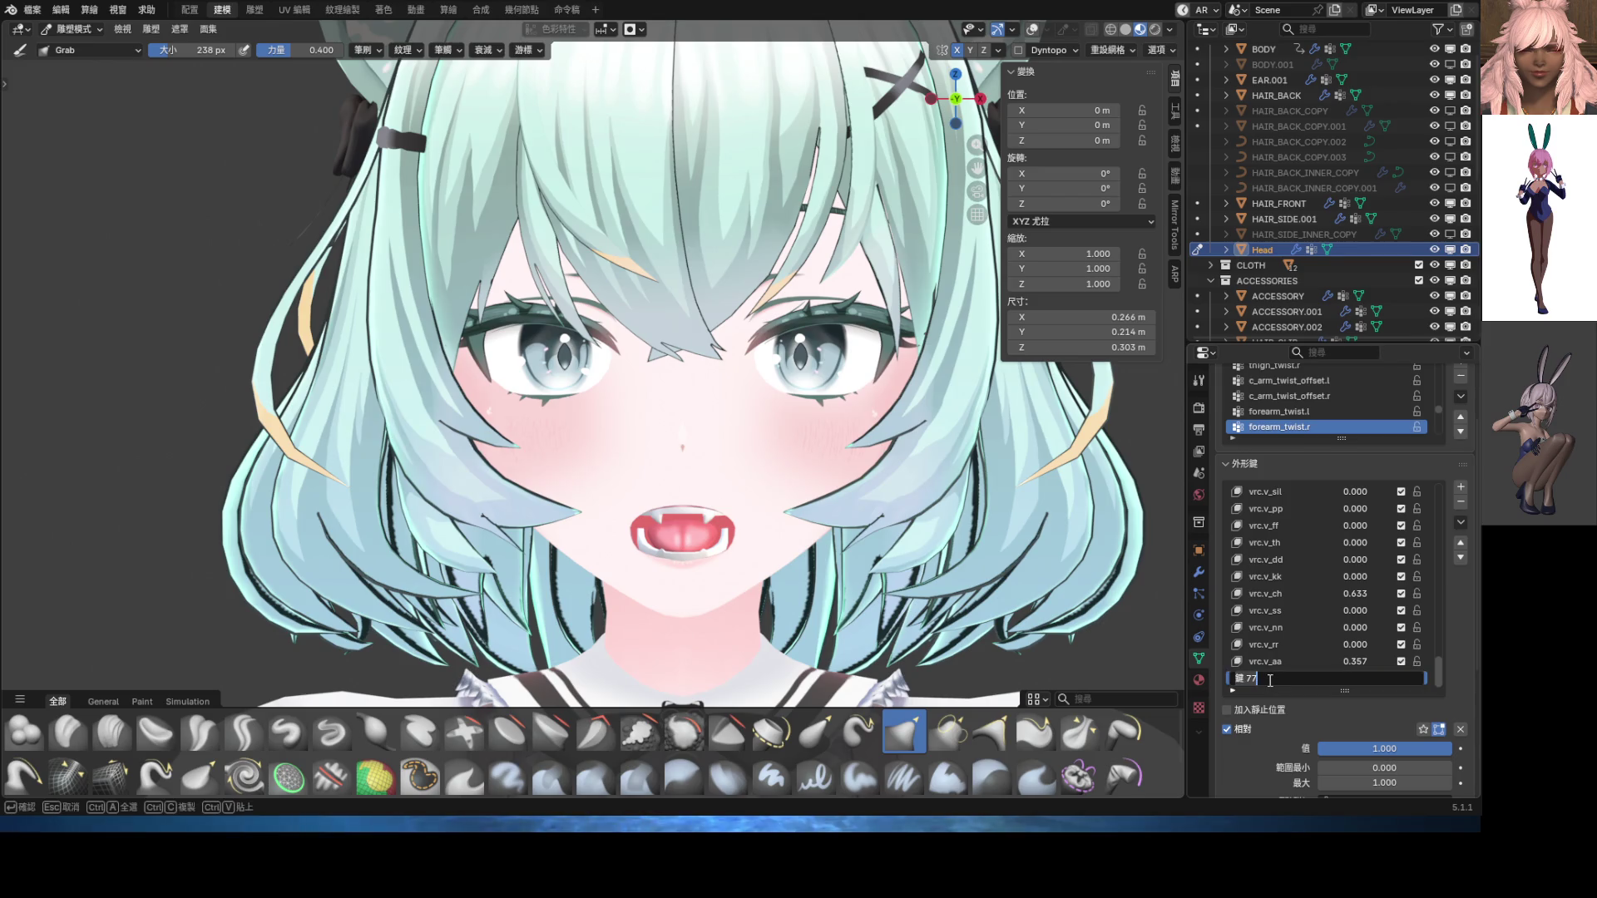
pyautogui.write('vr')
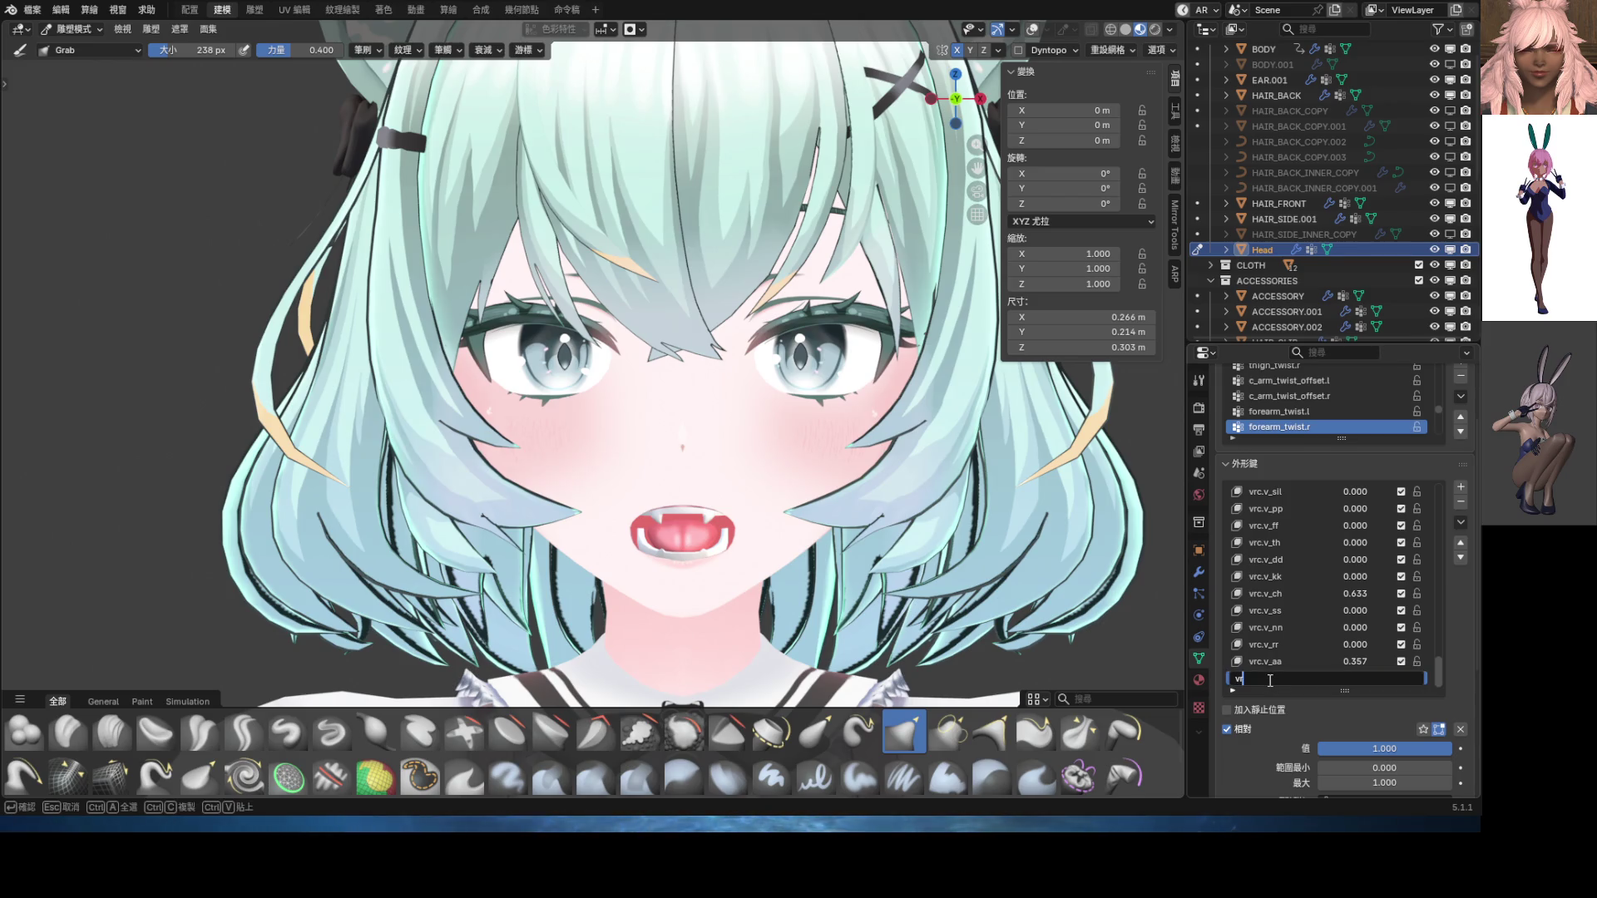
pyautogui.write('c')
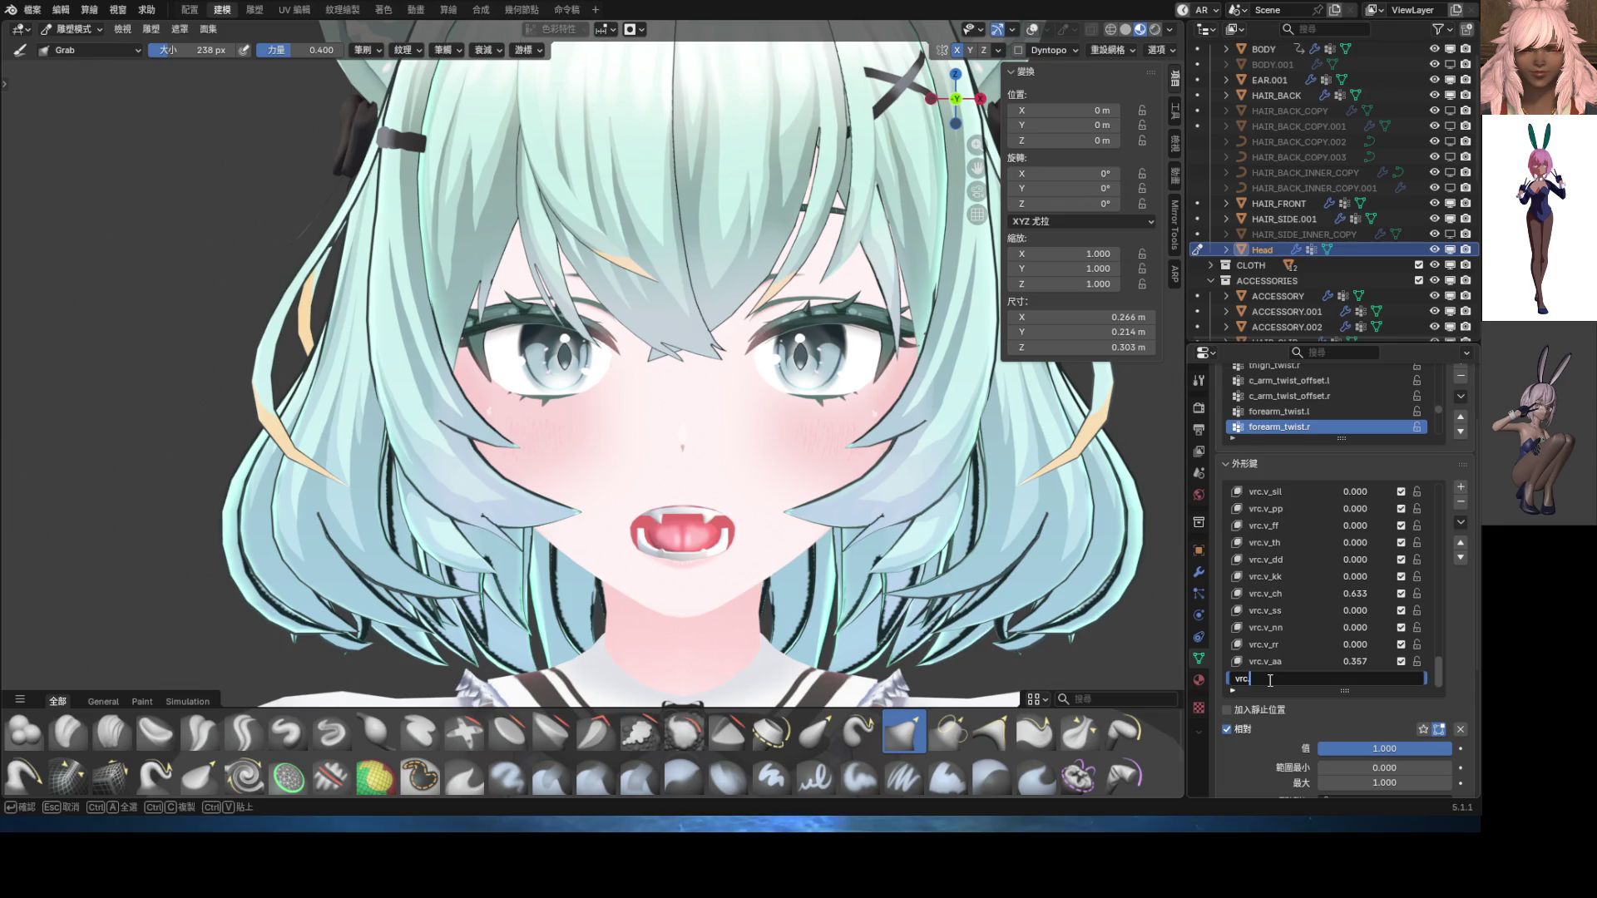
pyautogui.write('.v_ee')
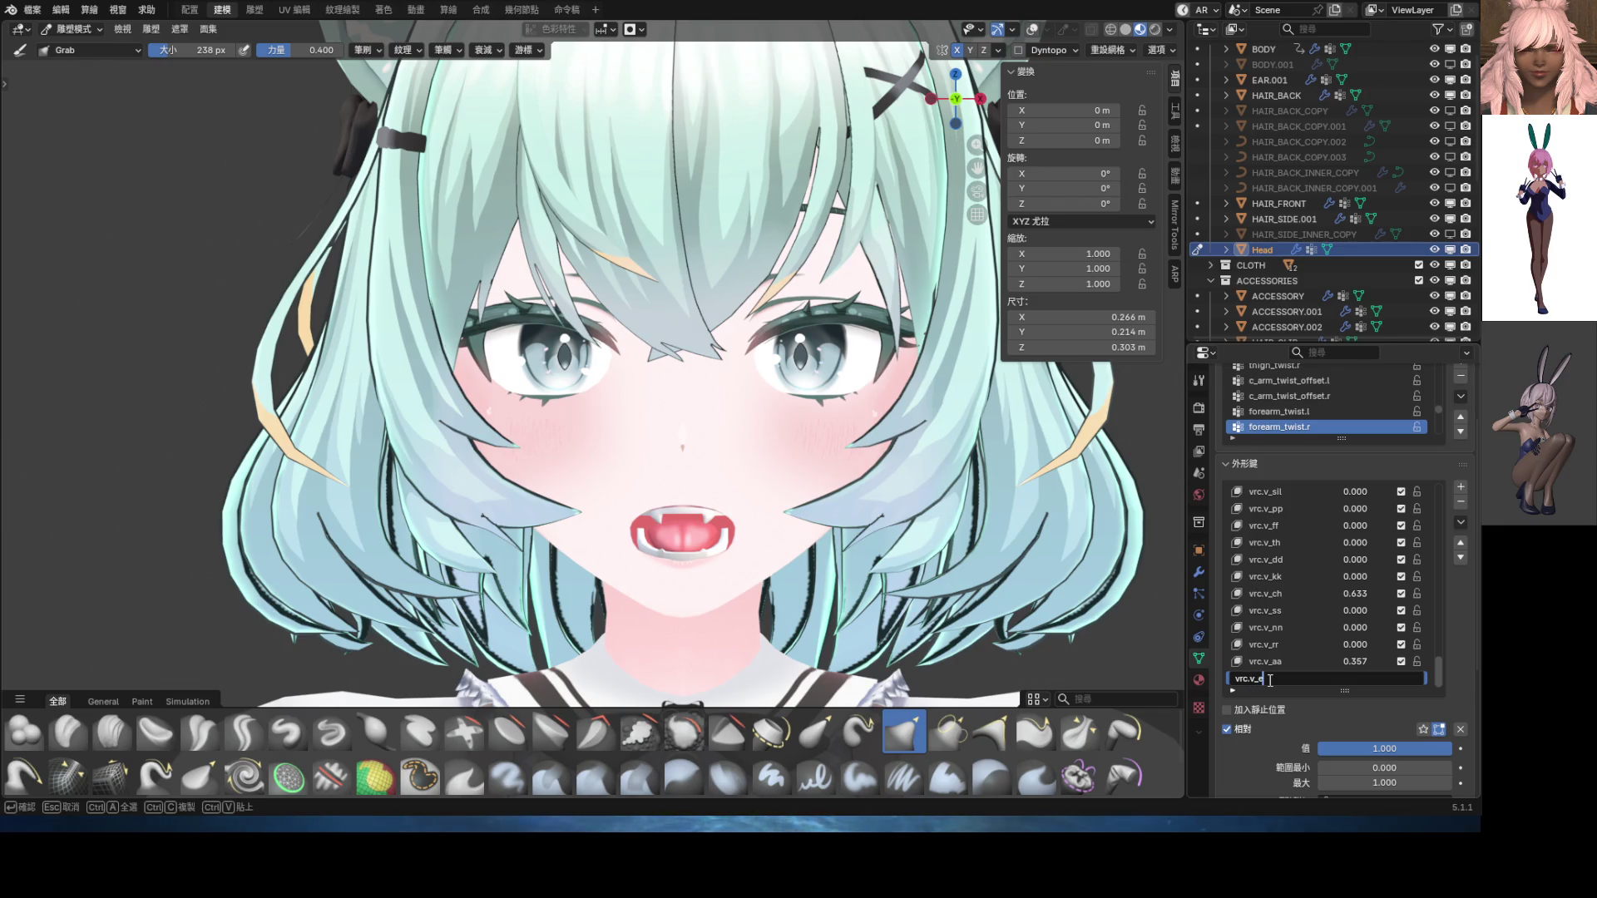
pyautogui.press('Return')
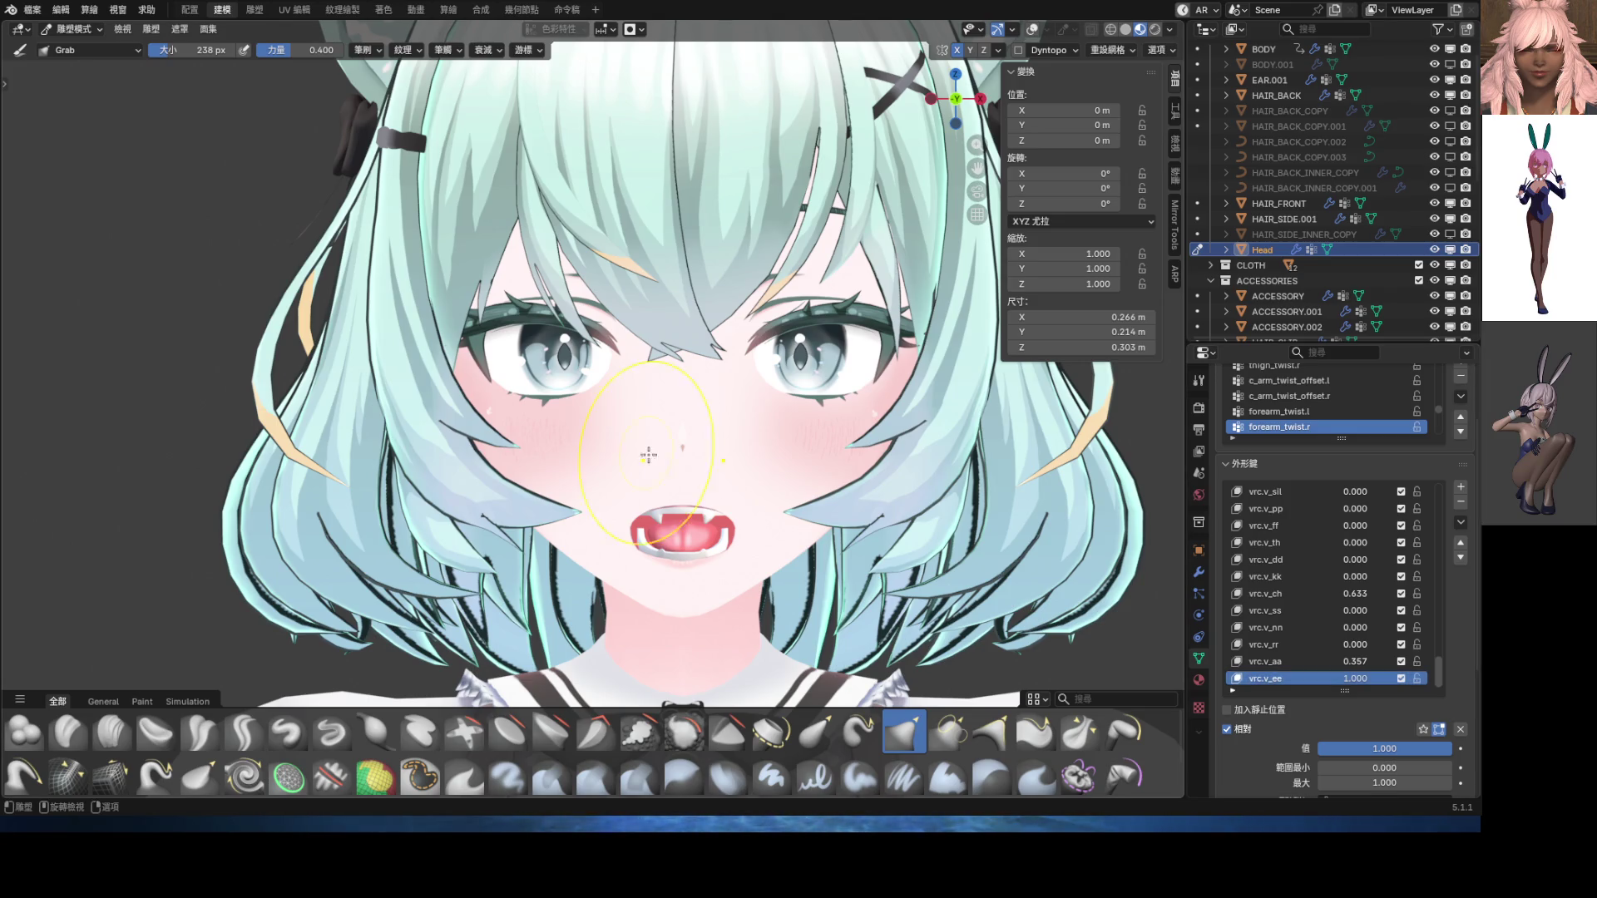
pyautogui.click(1459, 728)
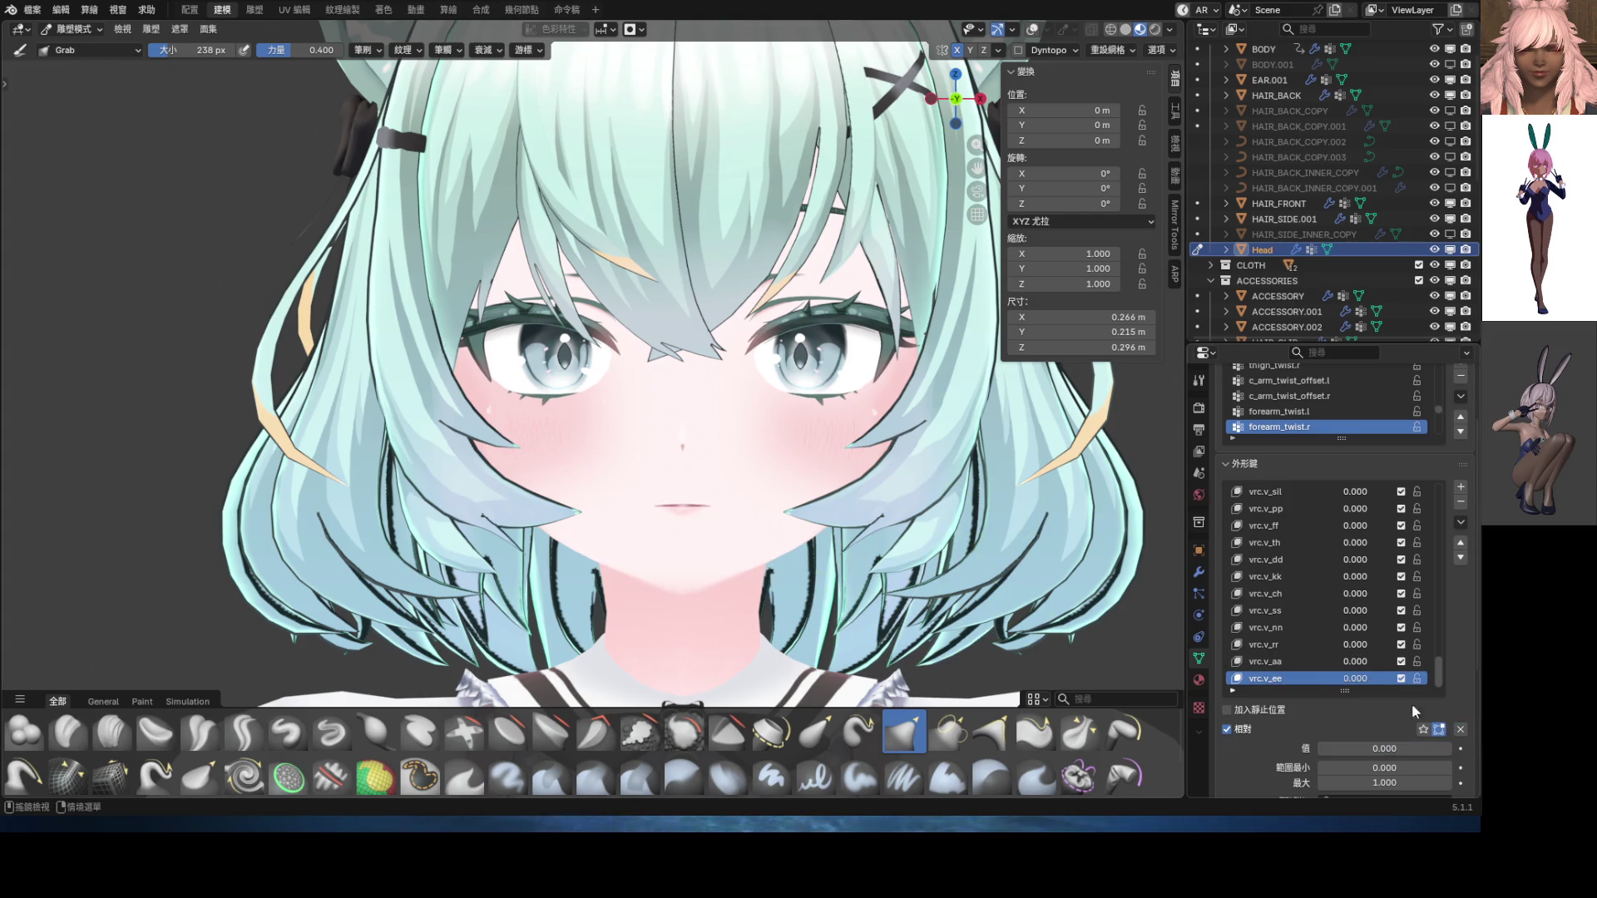
# Try the vrc.v_ee slider, leave it at 1.000 to open the mouth, and start renaming it
pyautogui.moveTo(1397, 748); pyautogui.dragTo(1464, 748)
pyautogui.moveTo(1385, 748)
pyautogui.mouseDown()
pyautogui.moveTo(1082, 665)
pyautogui.moveTo(869, 583)
pyautogui.mouseUp()
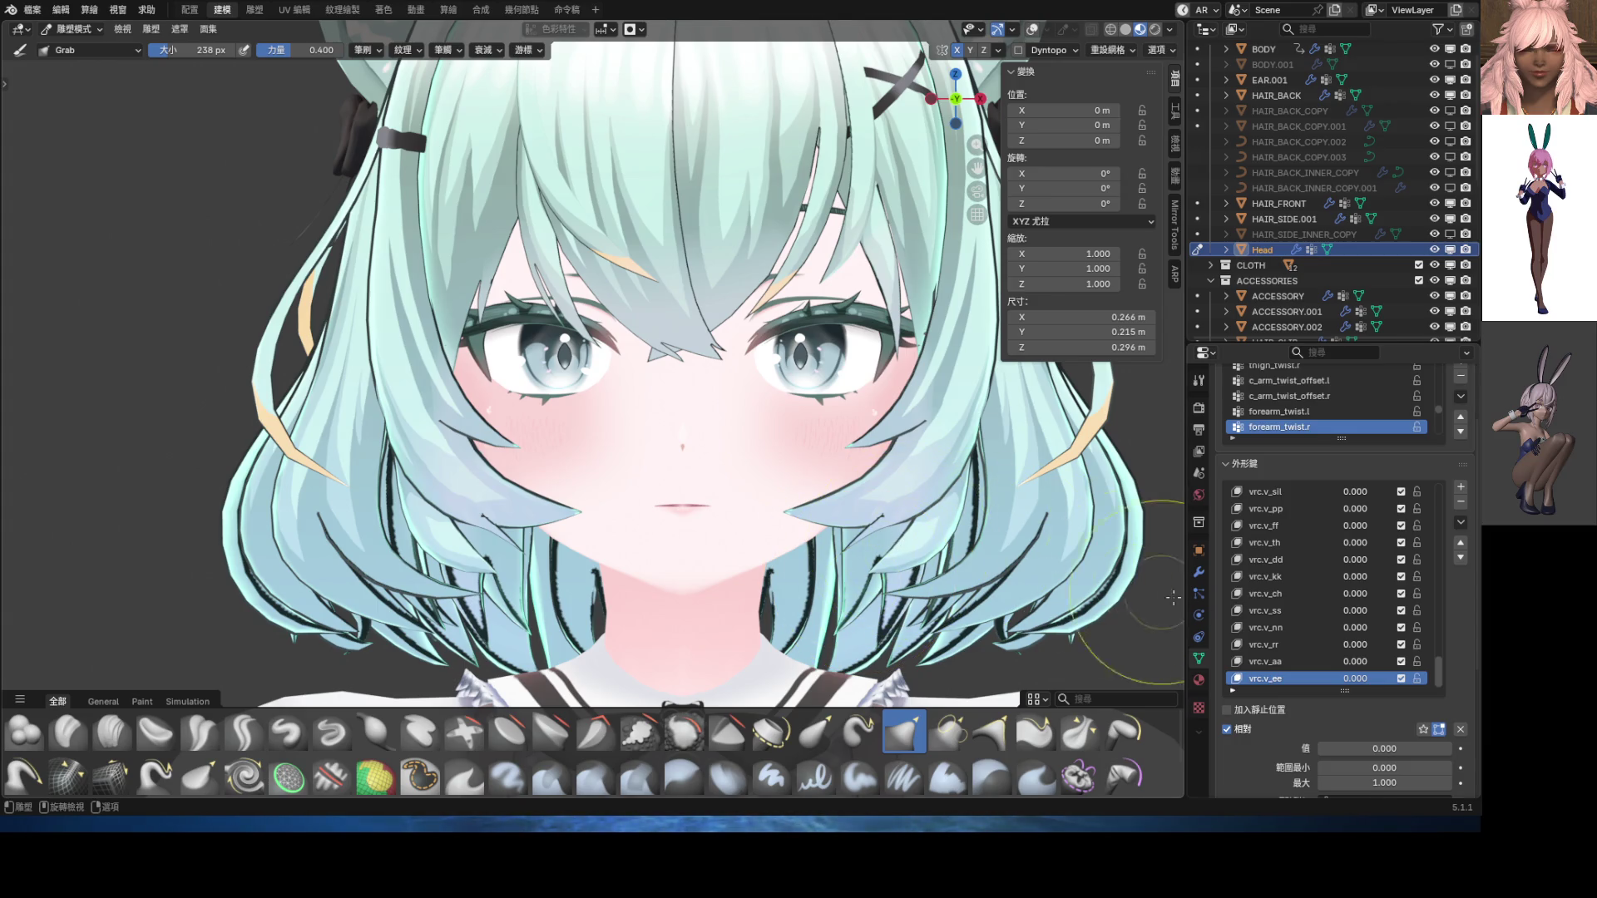
pyautogui.moveTo(1356, 749); pyautogui.dragTo(1451, 748)
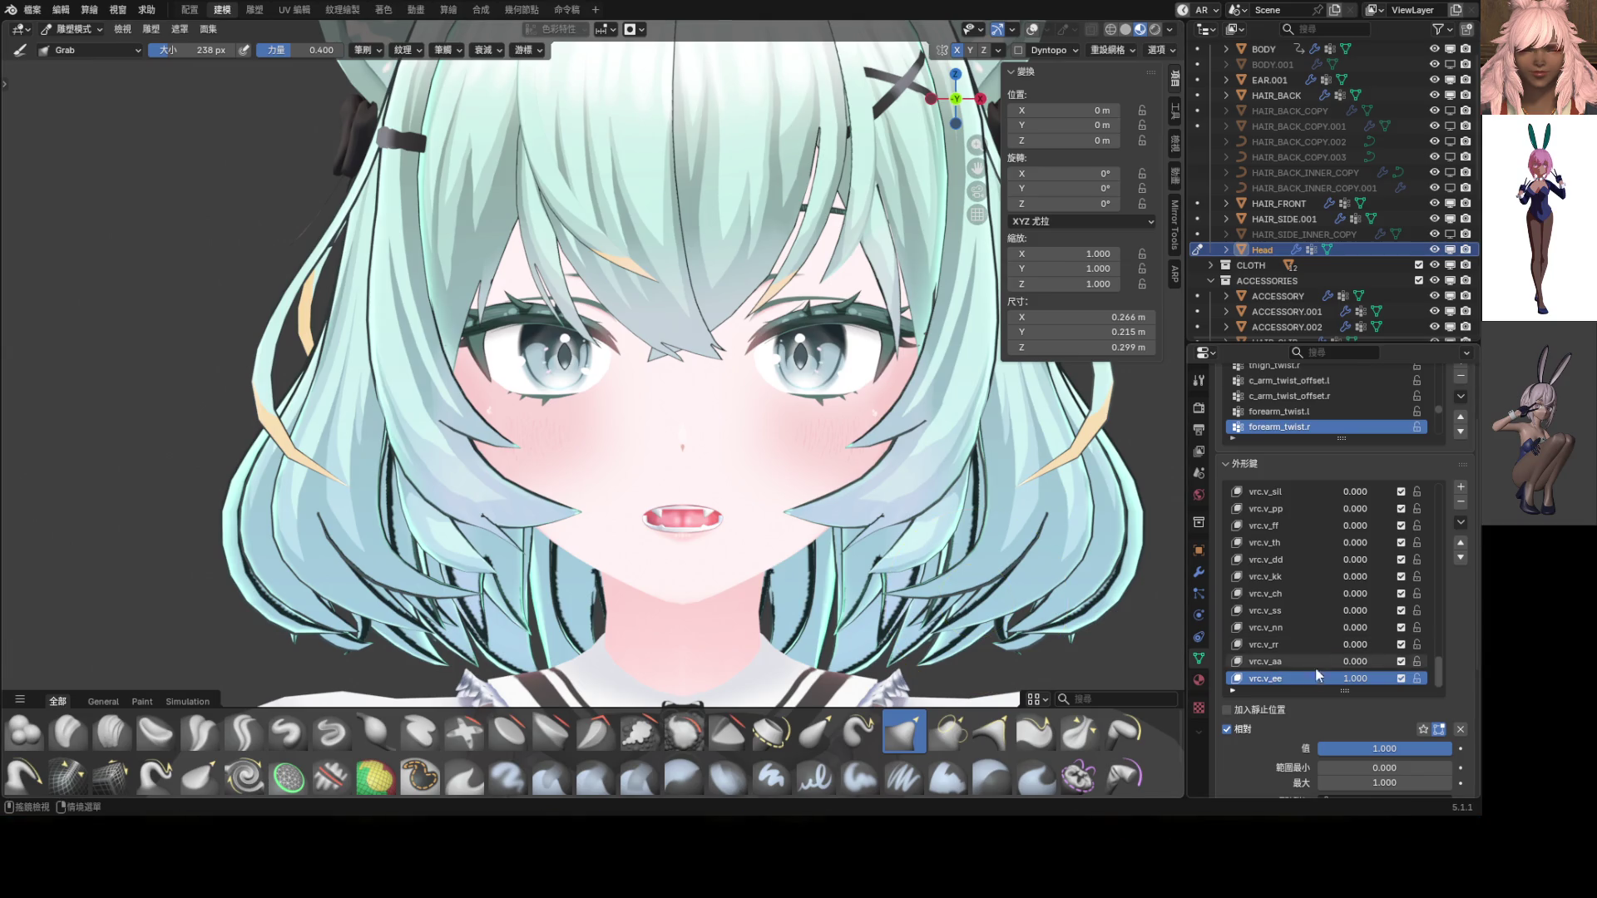
pyautogui.doubleClick(1280, 678)
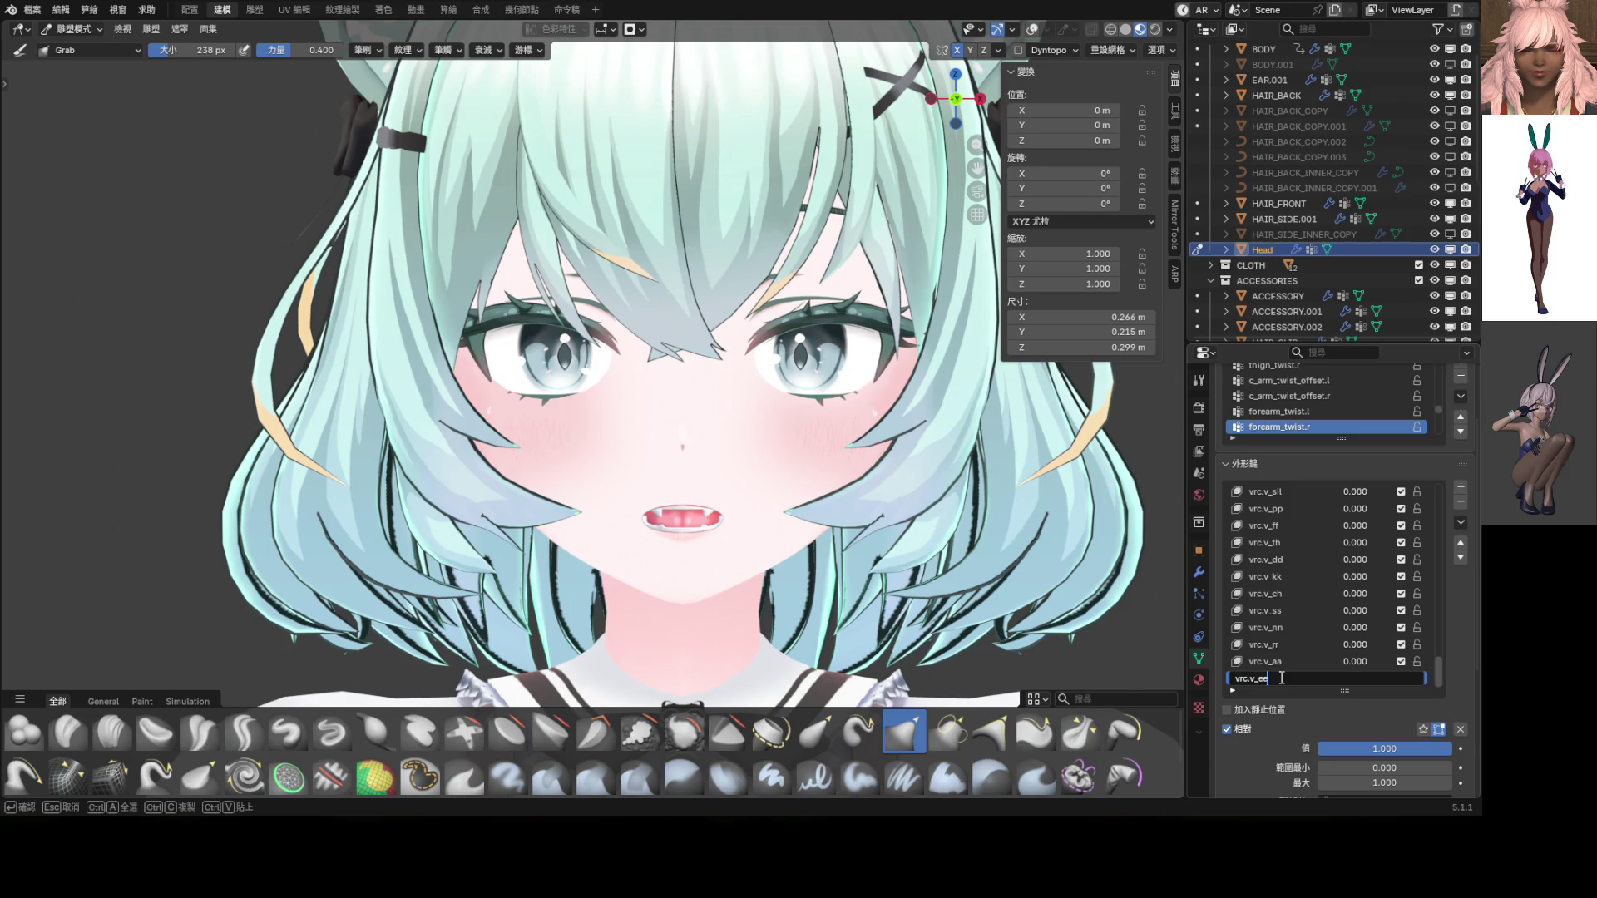
# Confirm the name vrc.v_e and test the key at a lower strength
pyautogui.press('Return')
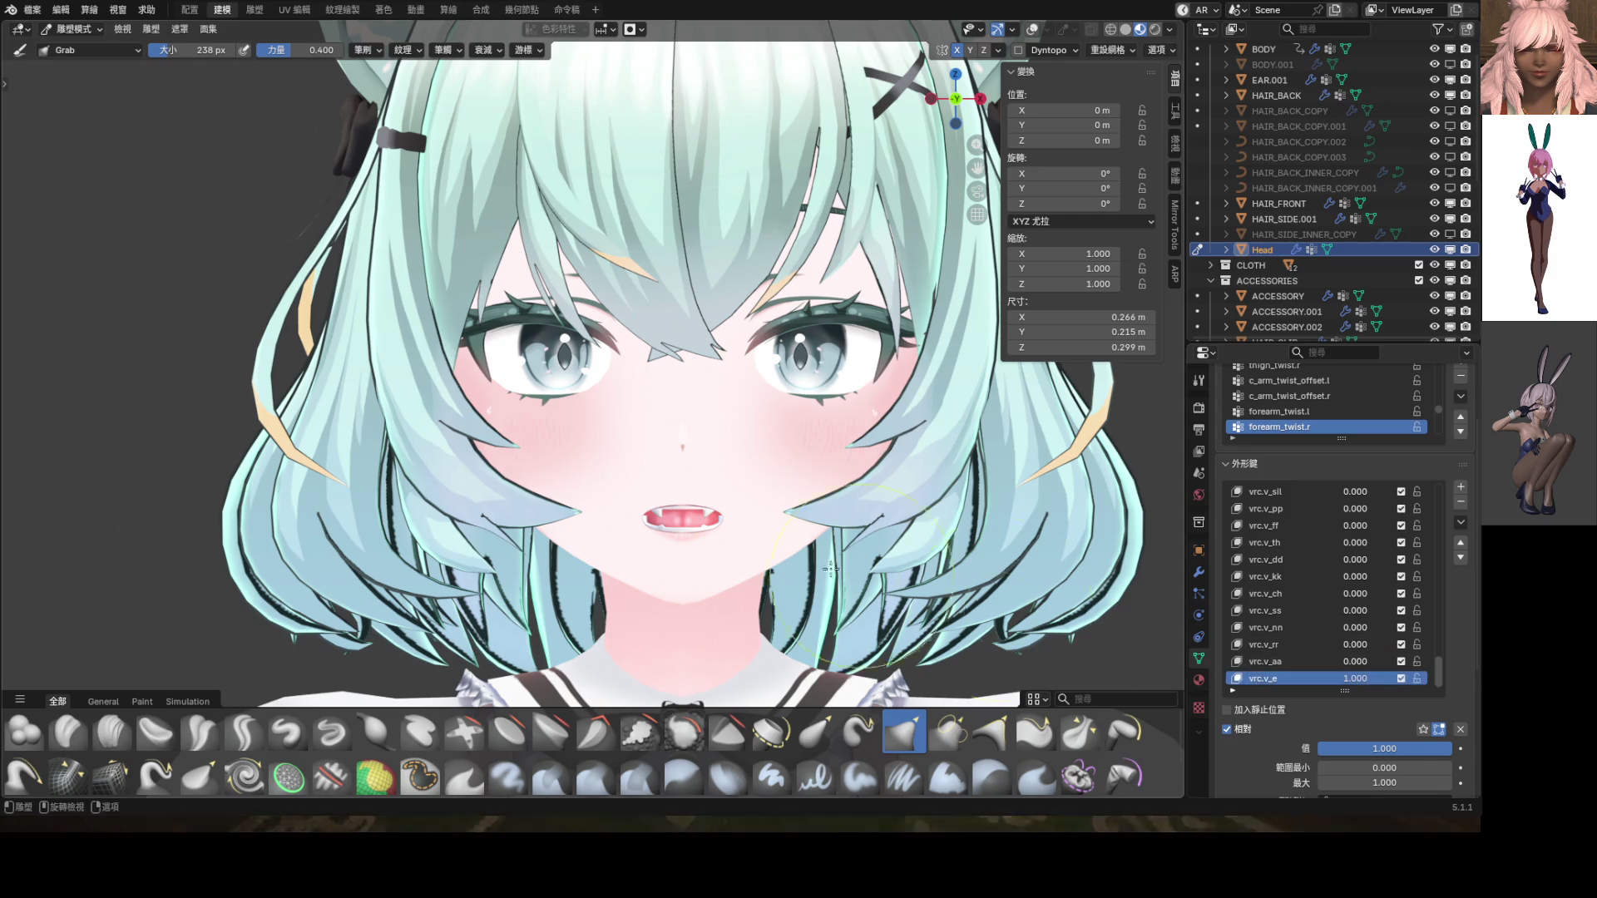
pyautogui.scroll(4, 720, 426)
pyautogui.scroll(1, 720, 427)
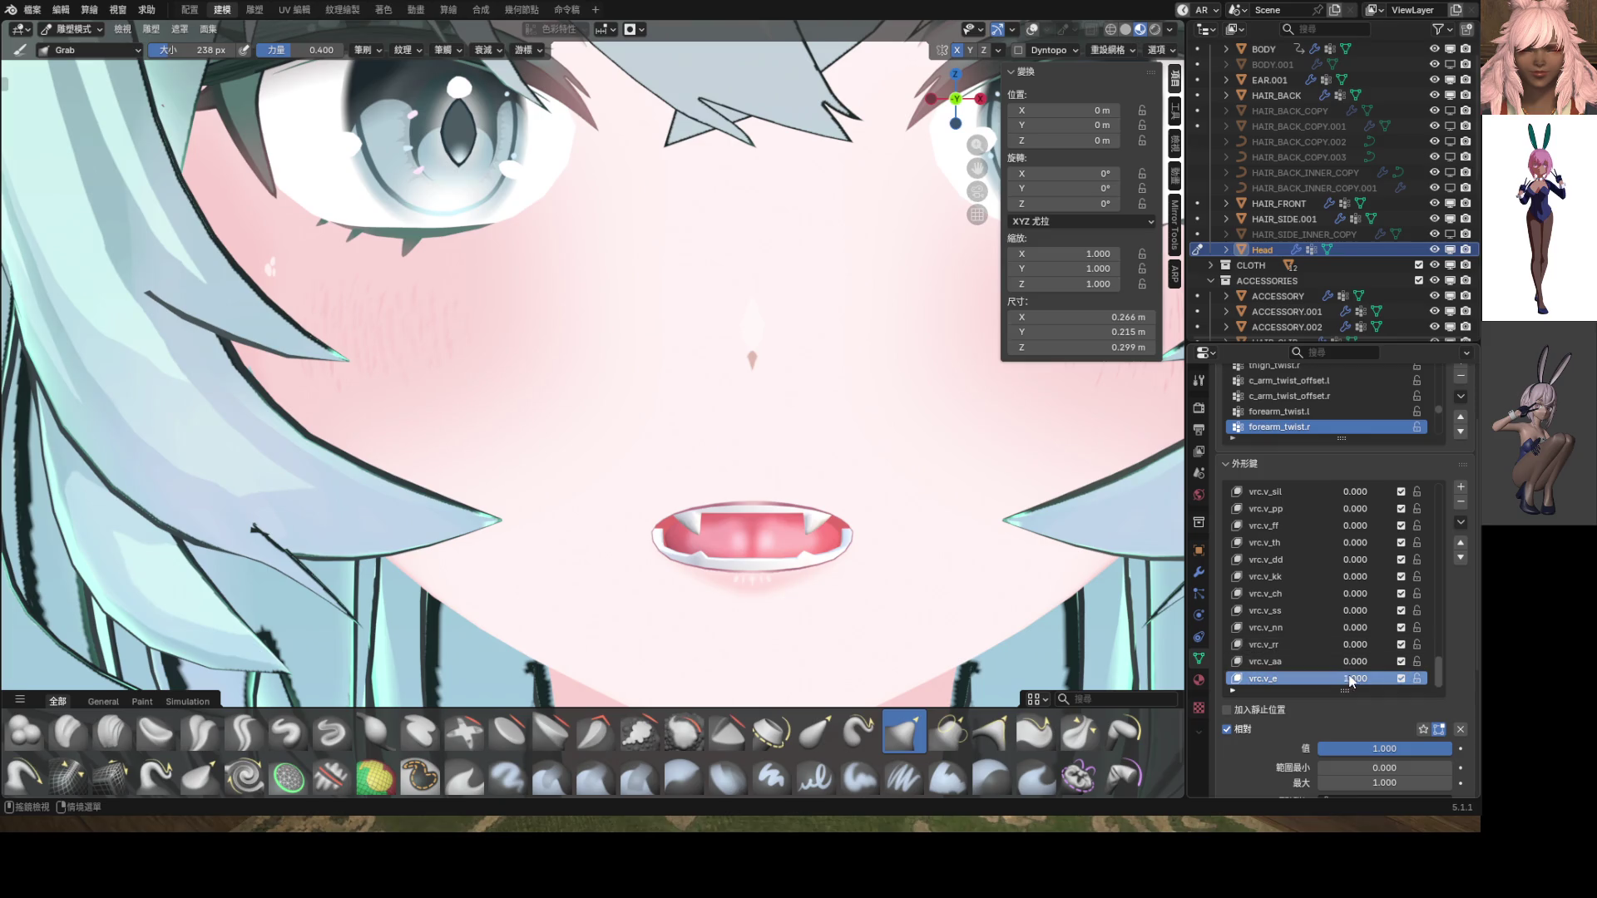
pyautogui.moveTo(1355, 678)
pyautogui.mouseDown()
pyautogui.moveTo(1274, 678)
pyautogui.moveTo(1414, 678)
pyautogui.mouseUp()
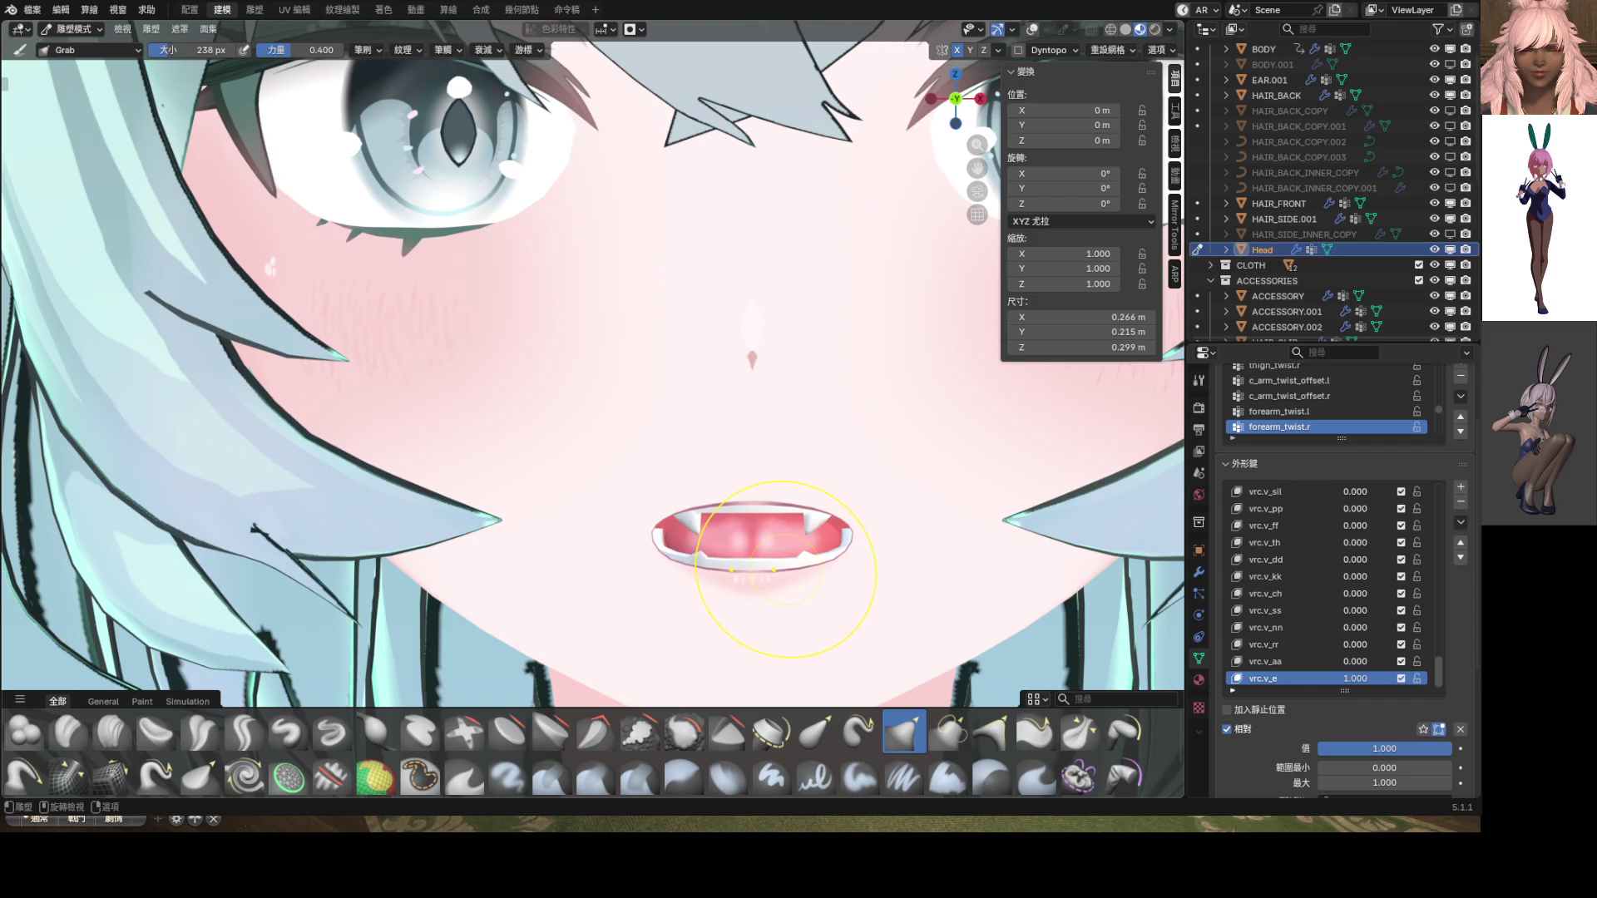
# Return vrc.v_e to 0 and raise vrc.v_dd to 1.000 to compare mouth shapes
pyautogui.scroll(4, 1330, 632)
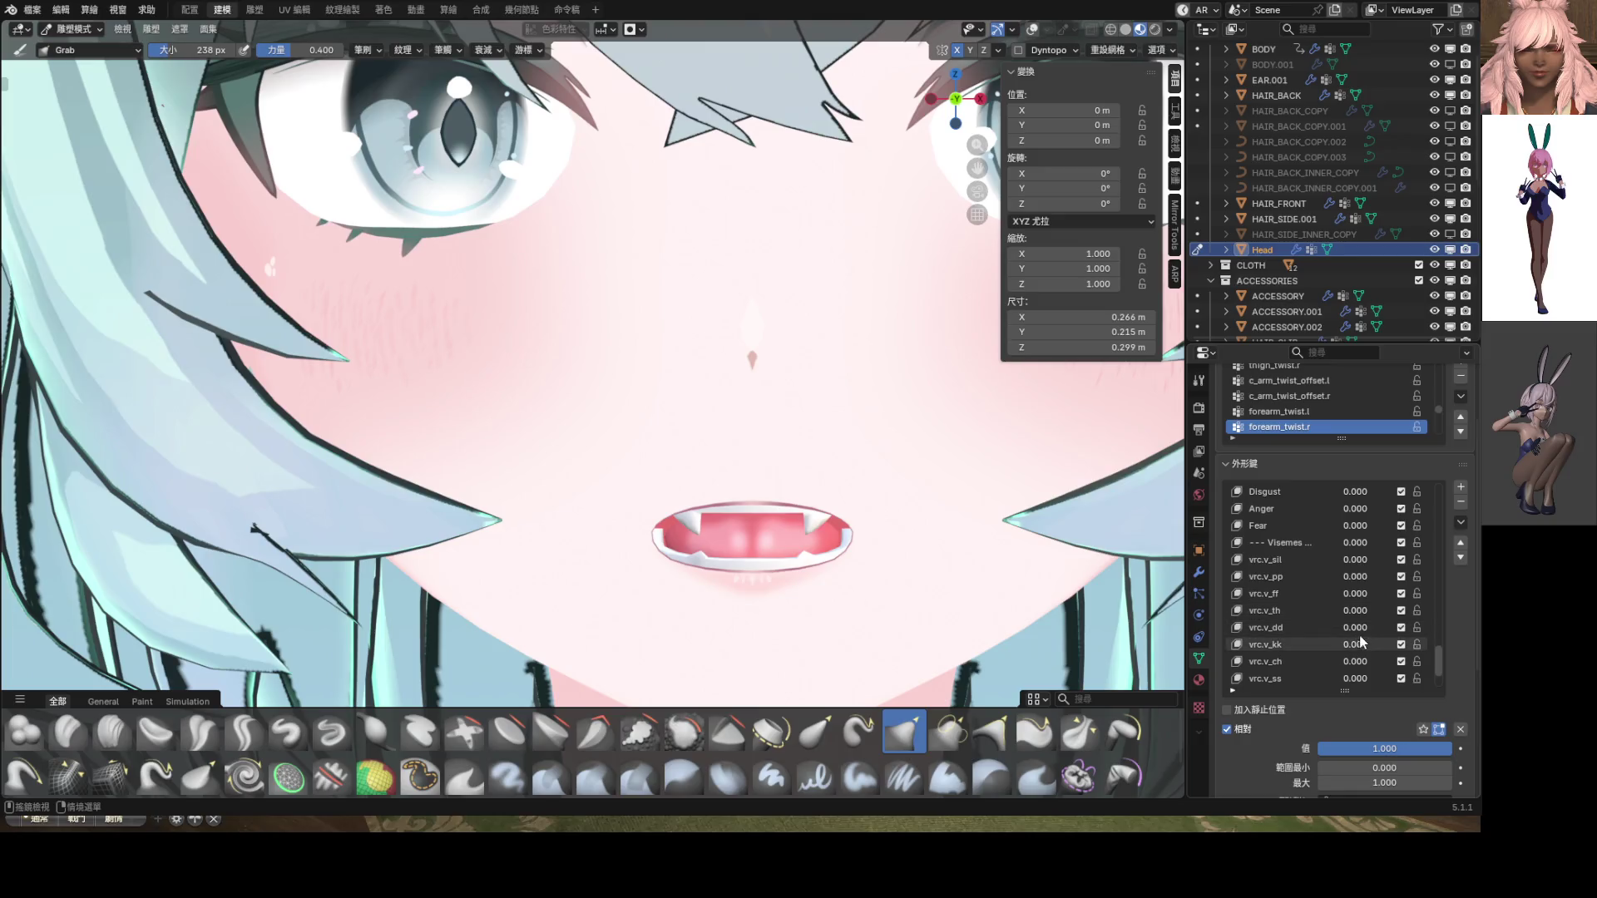
pyautogui.moveTo(1354, 627); pyautogui.dragTo(1430, 627)
pyautogui.scroll(-4, 1331, 633)
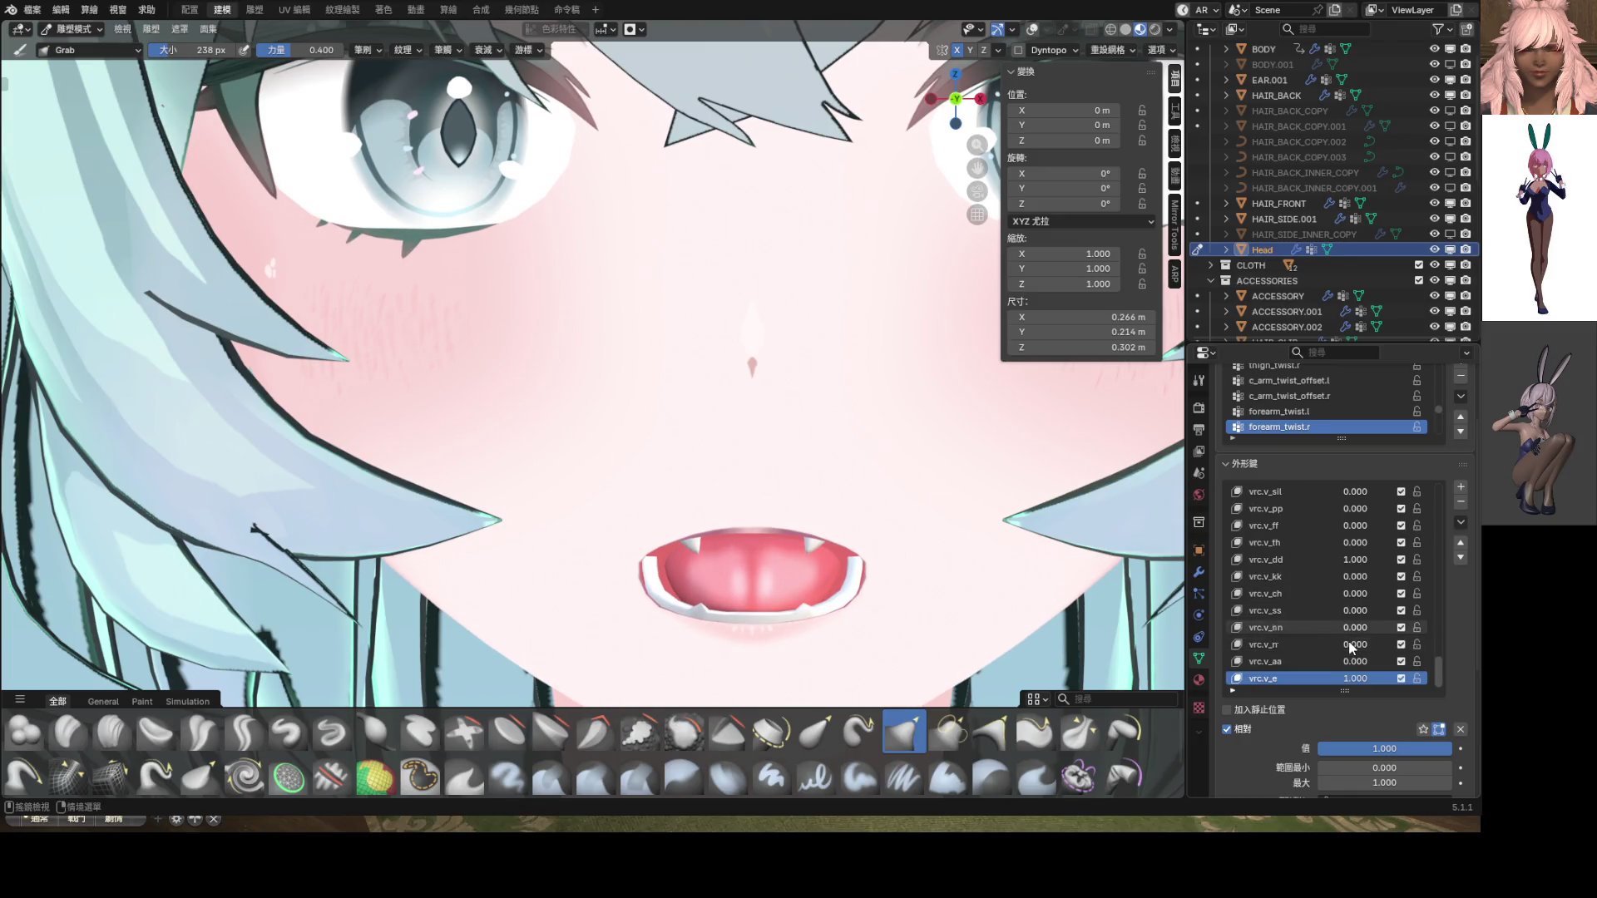
pyautogui.click(1297, 678)
pyautogui.scroll(-3, 930, 564)
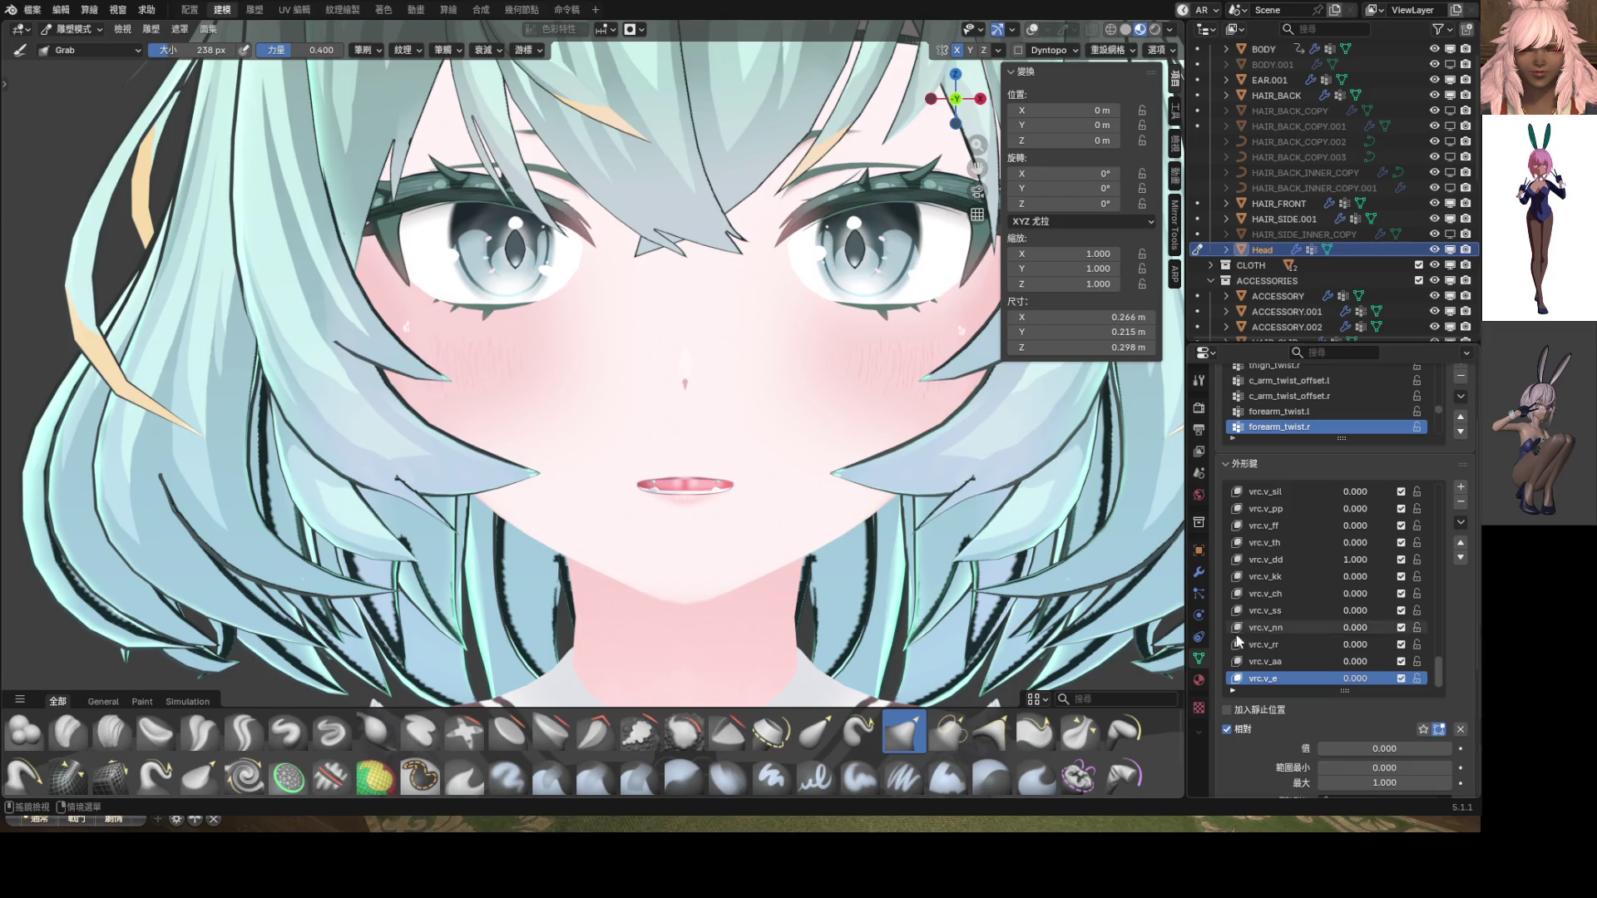
pyautogui.moveTo(1353, 679)
pyautogui.mouseDown()
pyautogui.moveTo(1414, 678)
pyautogui.moveTo(1353, 679)
pyautogui.mouseUp()
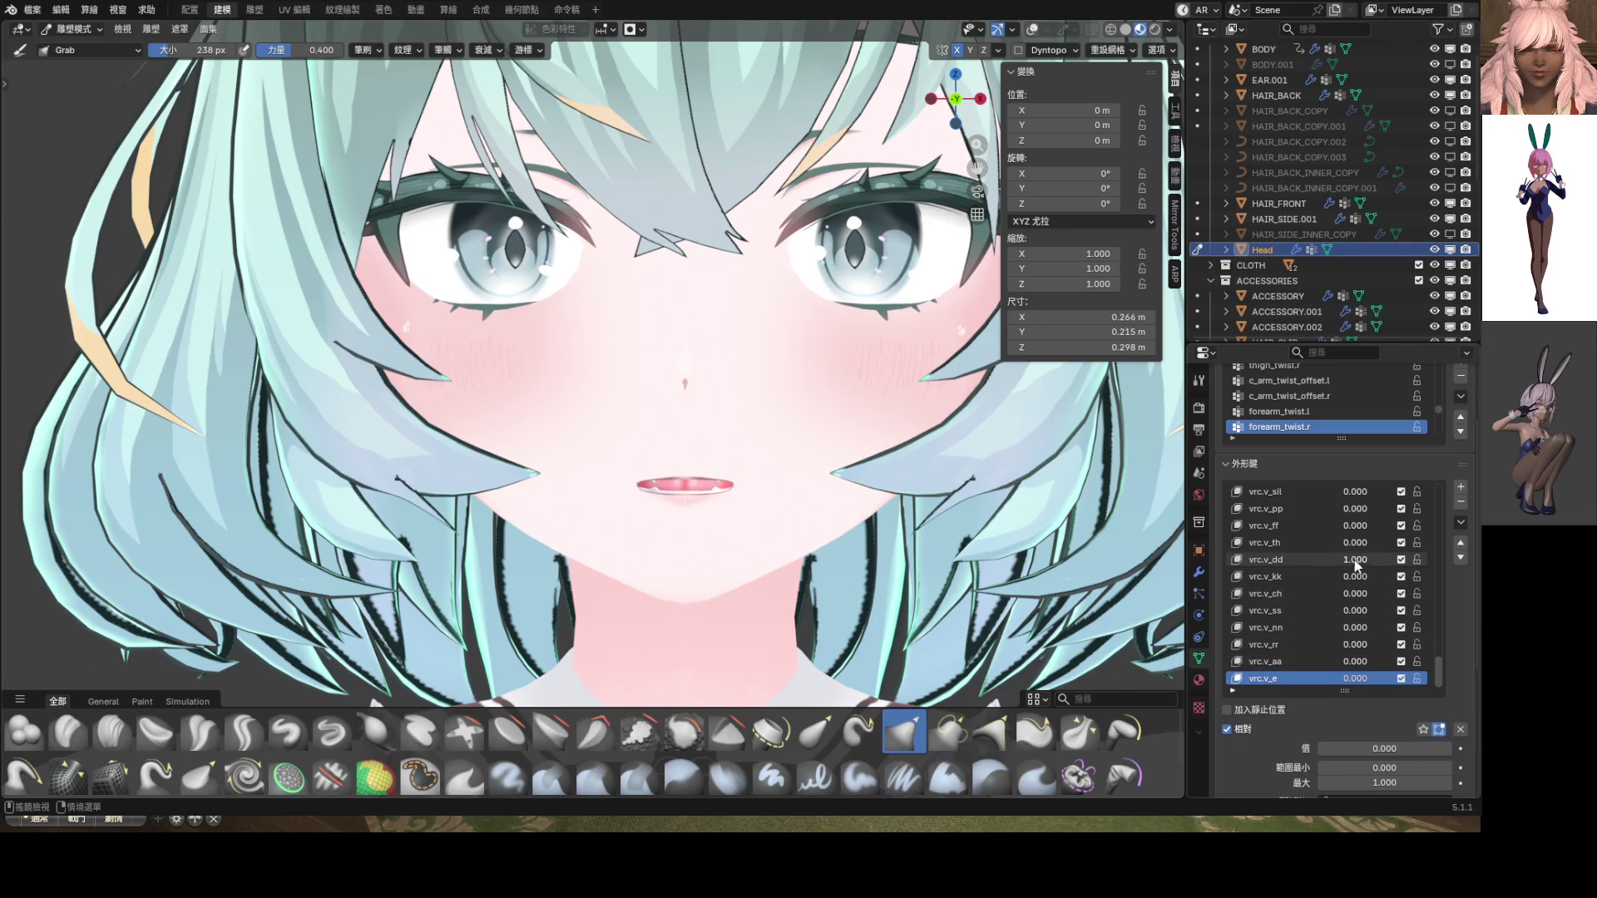
pyautogui.moveTo(1354, 560)
pyautogui.mouseDown()
pyautogui.moveTo(1297, 560)
pyautogui.moveTo(1422, 560)
pyautogui.mouseUp()
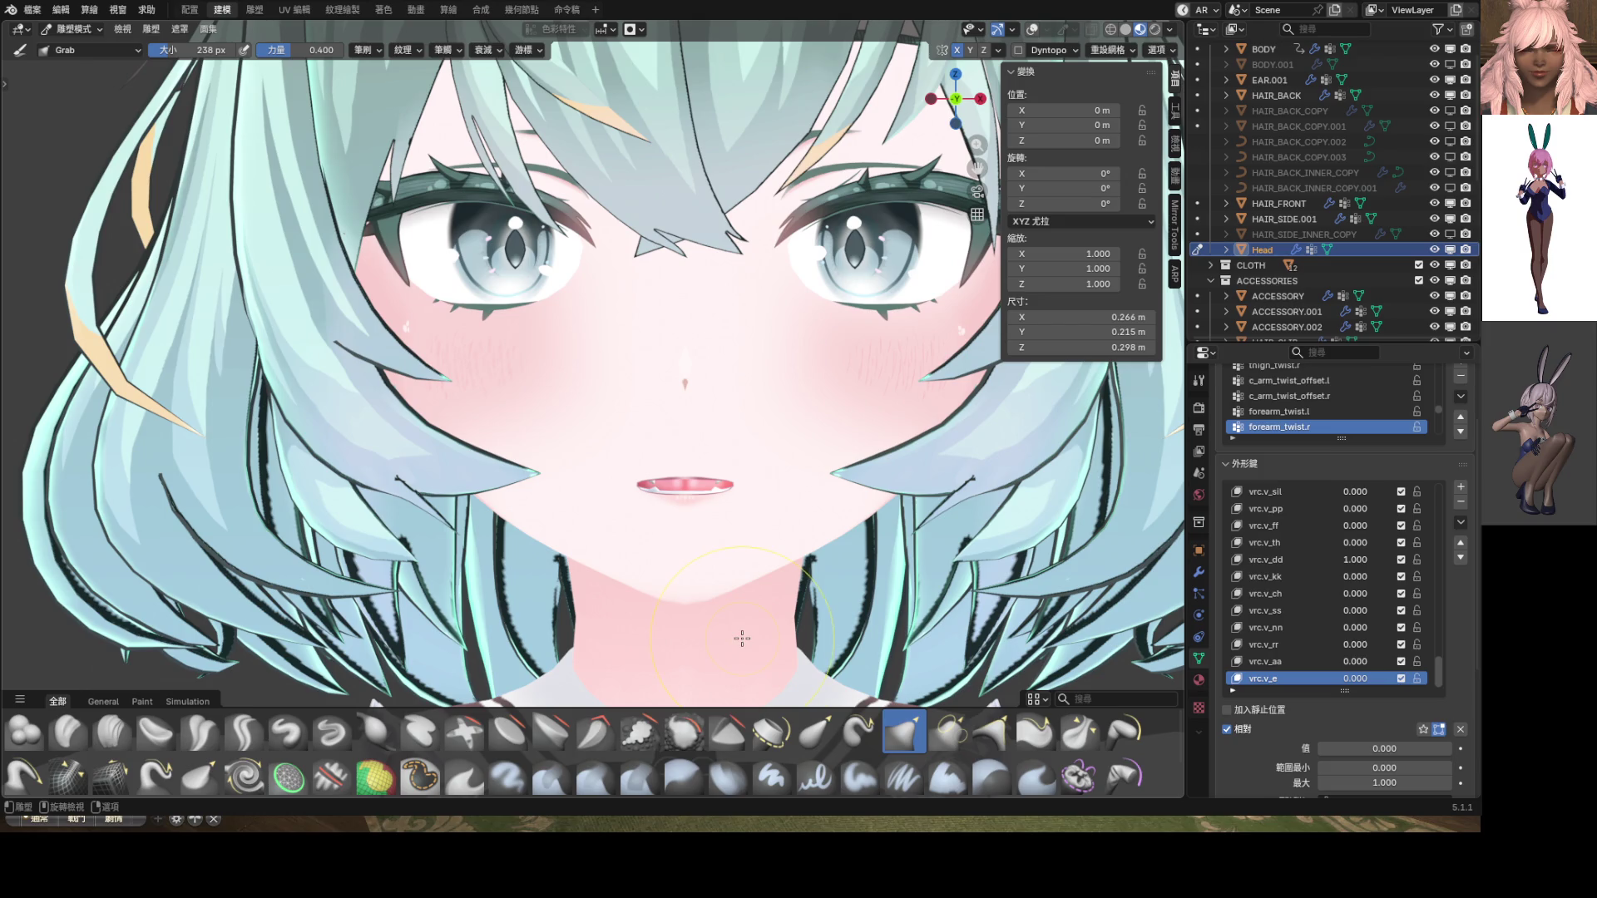
# Sculpt the vrc.v_dd lips with Elastic Grab, then show vrc.v_e at 1.000 instead
pyautogui.click(1285, 560)
pyautogui.click(816, 732)
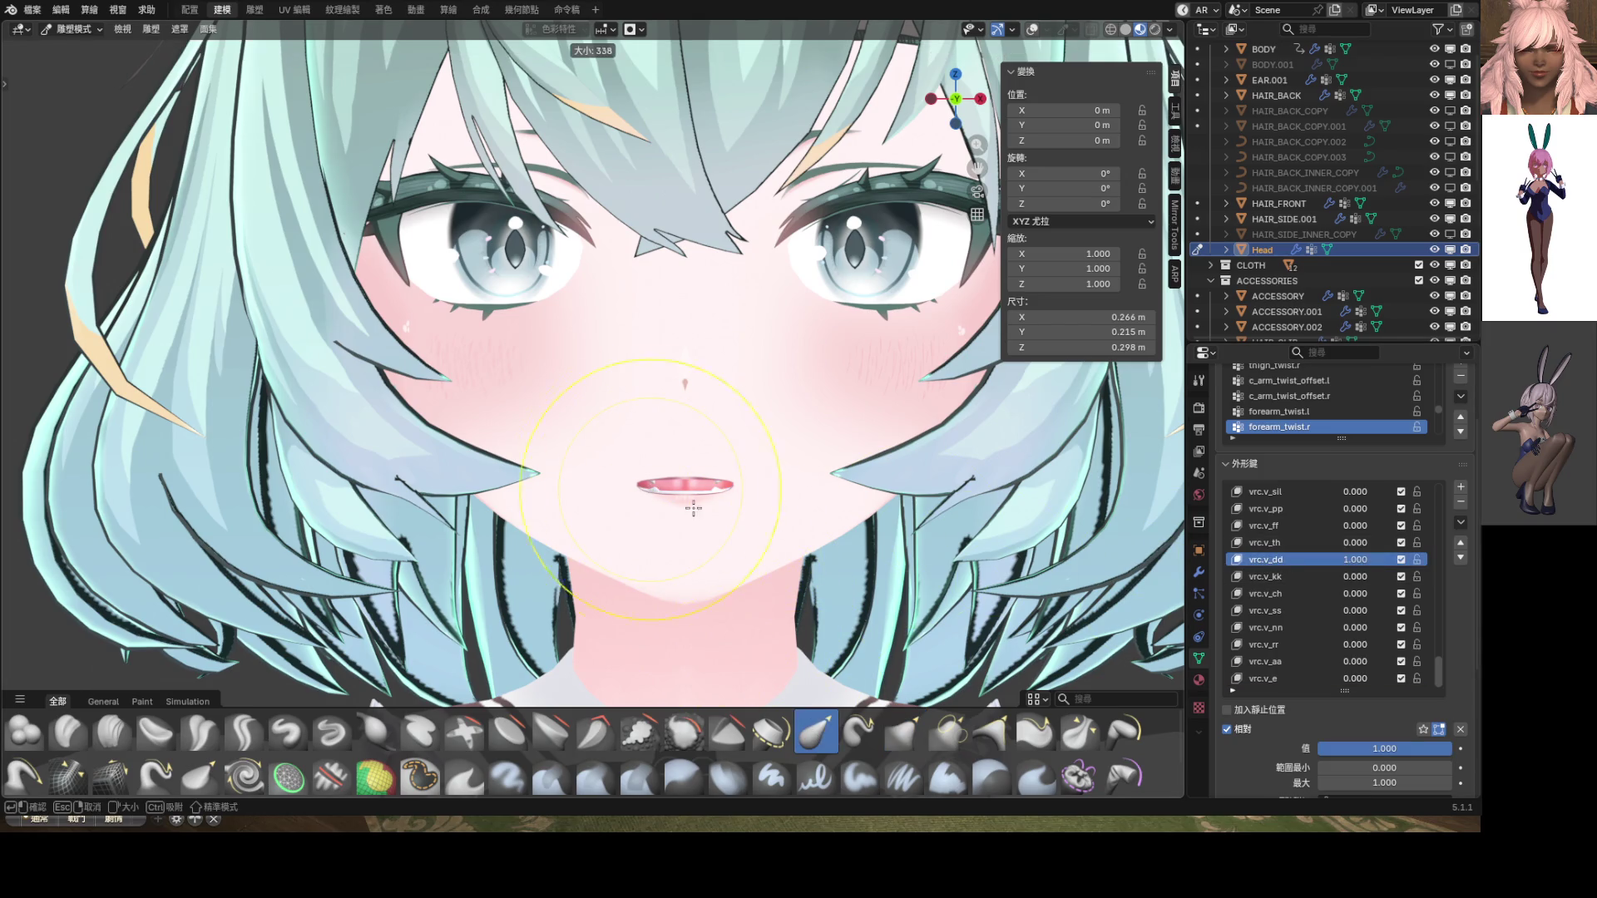
pyautogui.moveTo(689, 465)
pyautogui.mouseDown()
pyautogui.moveTo(692, 439)
pyautogui.moveTo(691, 507)
pyautogui.moveTo(682, 416)
pyautogui.mouseUp()
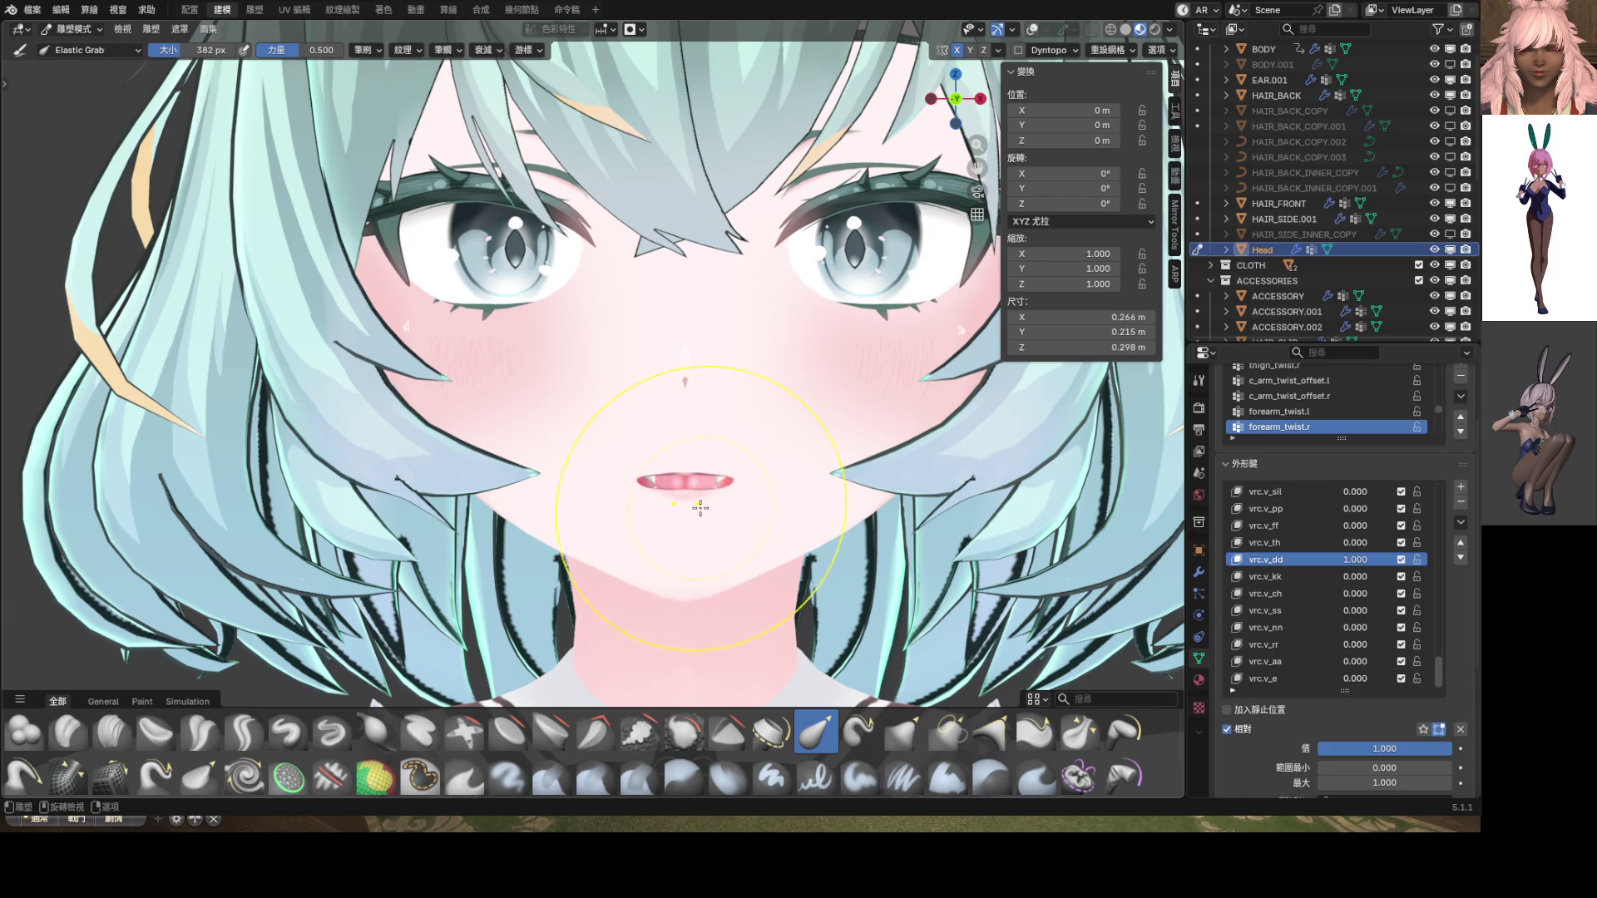
pyautogui.moveTo(690, 504); pyautogui.dragTo(688, 516)
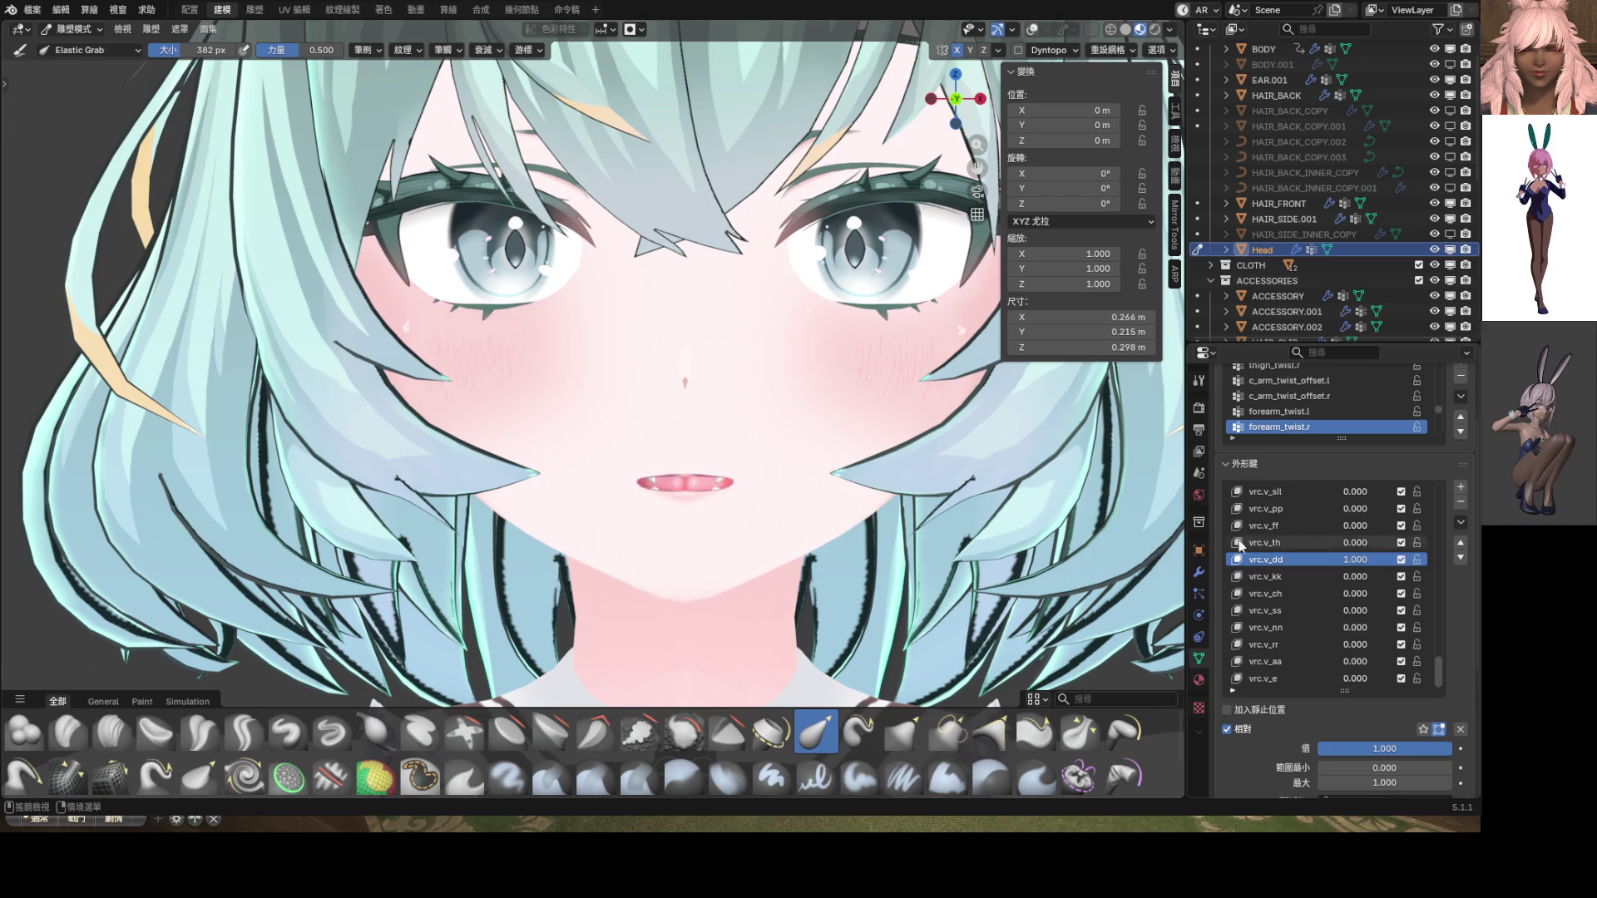
pyautogui.moveTo(1355, 559); pyautogui.dragTo(1314, 559)
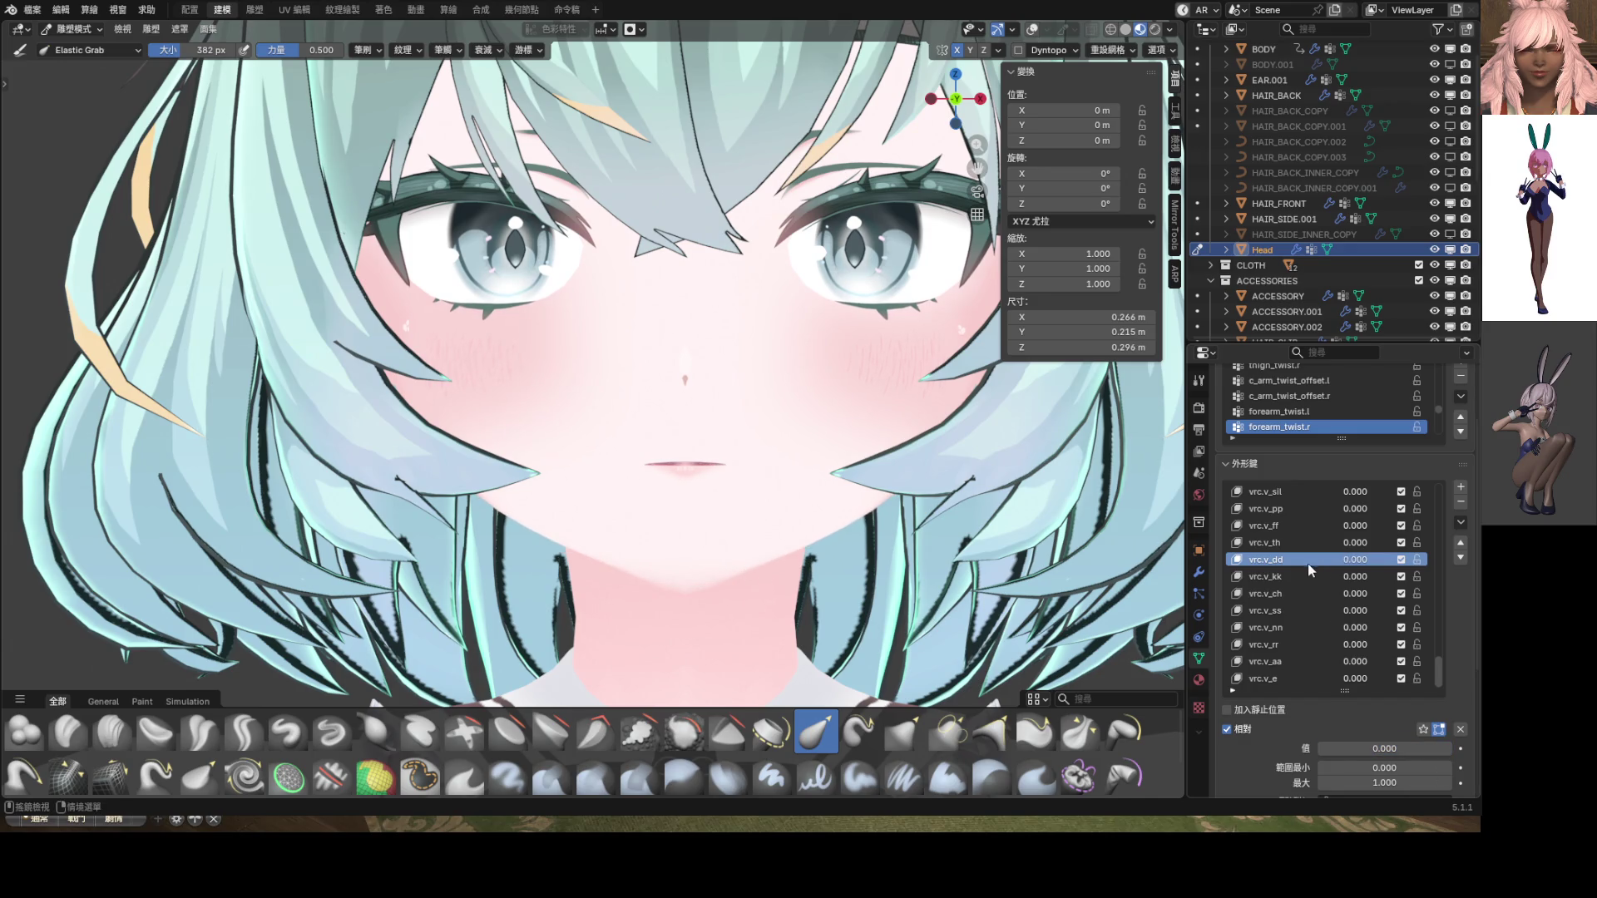
pyautogui.moveTo(1356, 679); pyautogui.dragTo(1406, 679)
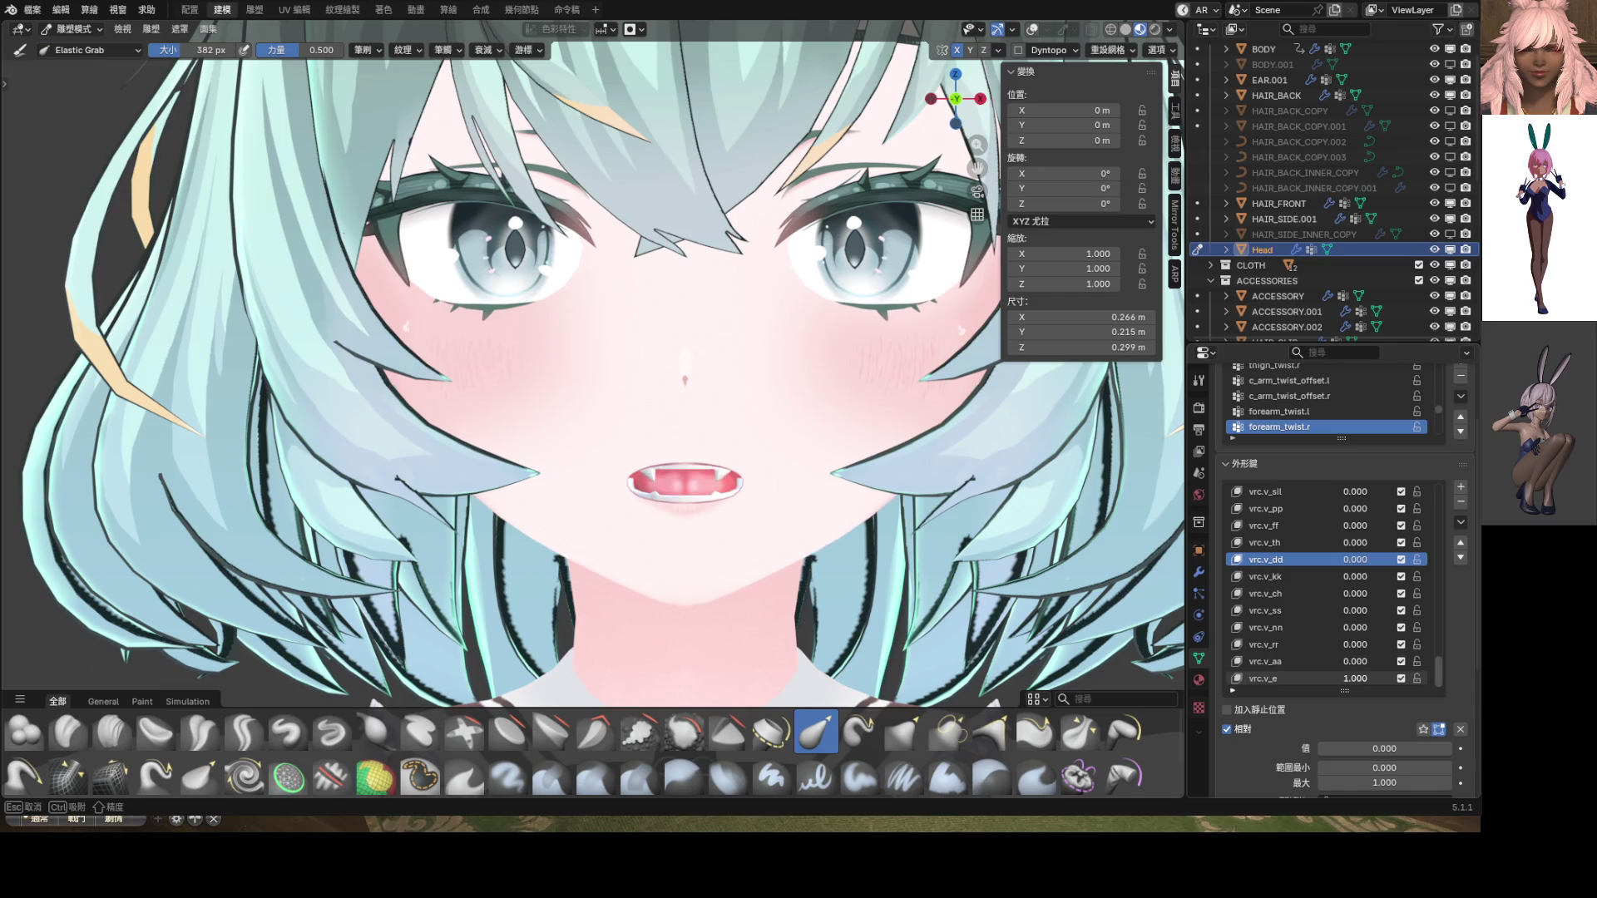
# Make vrc.v_e the edited shape key and undo an unwanted mouth stroke
pyautogui.scroll(3, 765, 511)
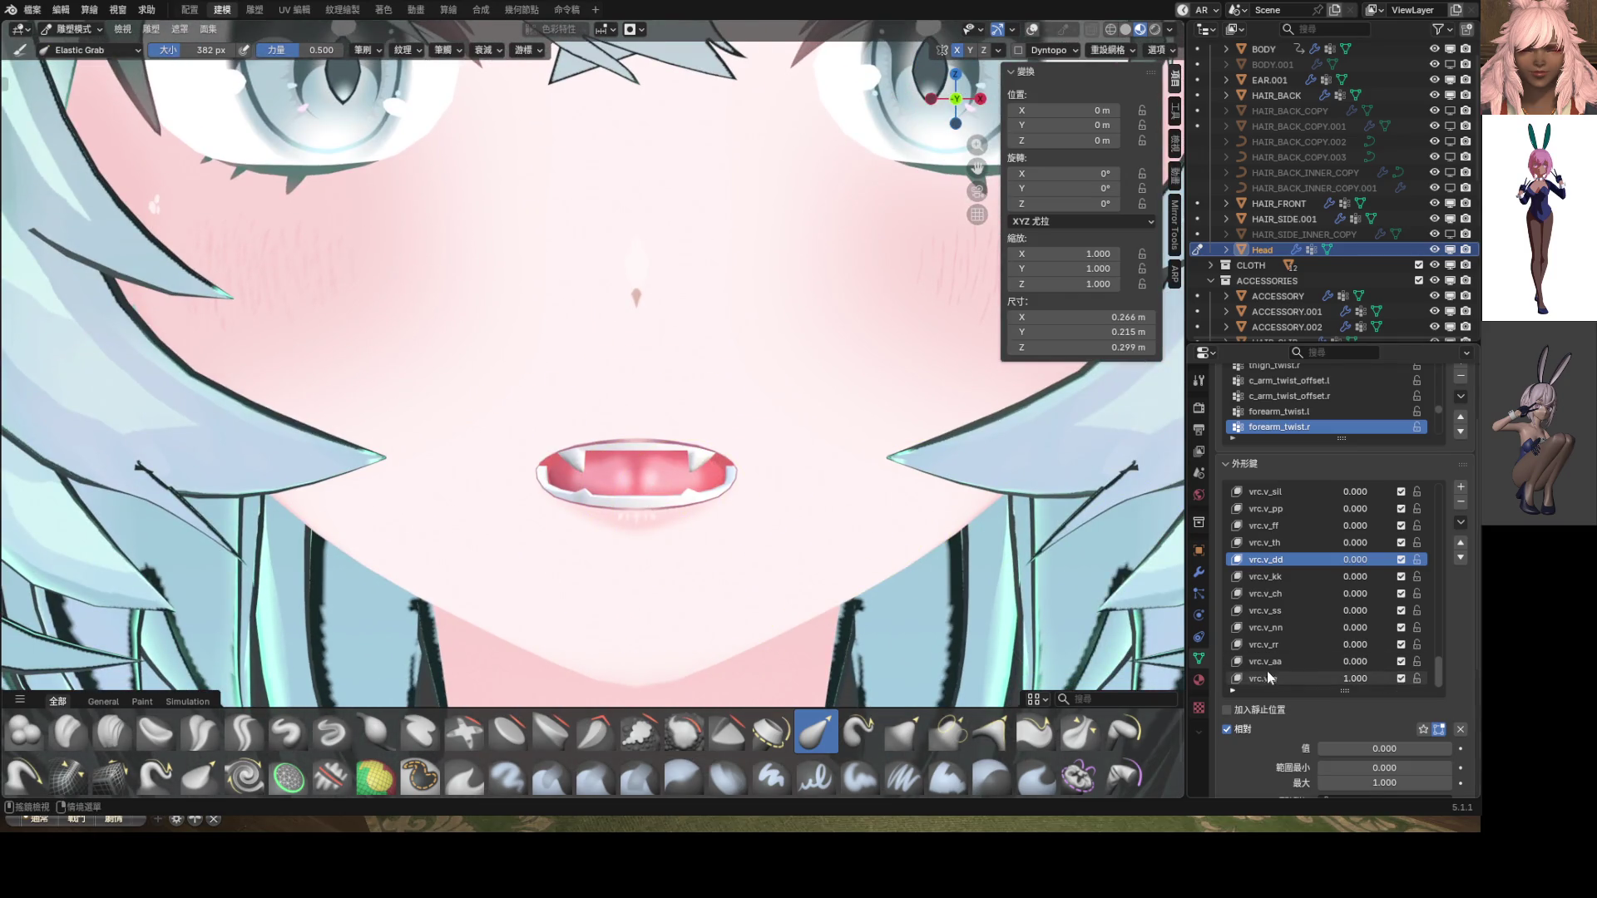
pyautogui.click(1268, 678)
pyautogui.moveTo(632, 529); pyautogui.dragTo(632, 507)
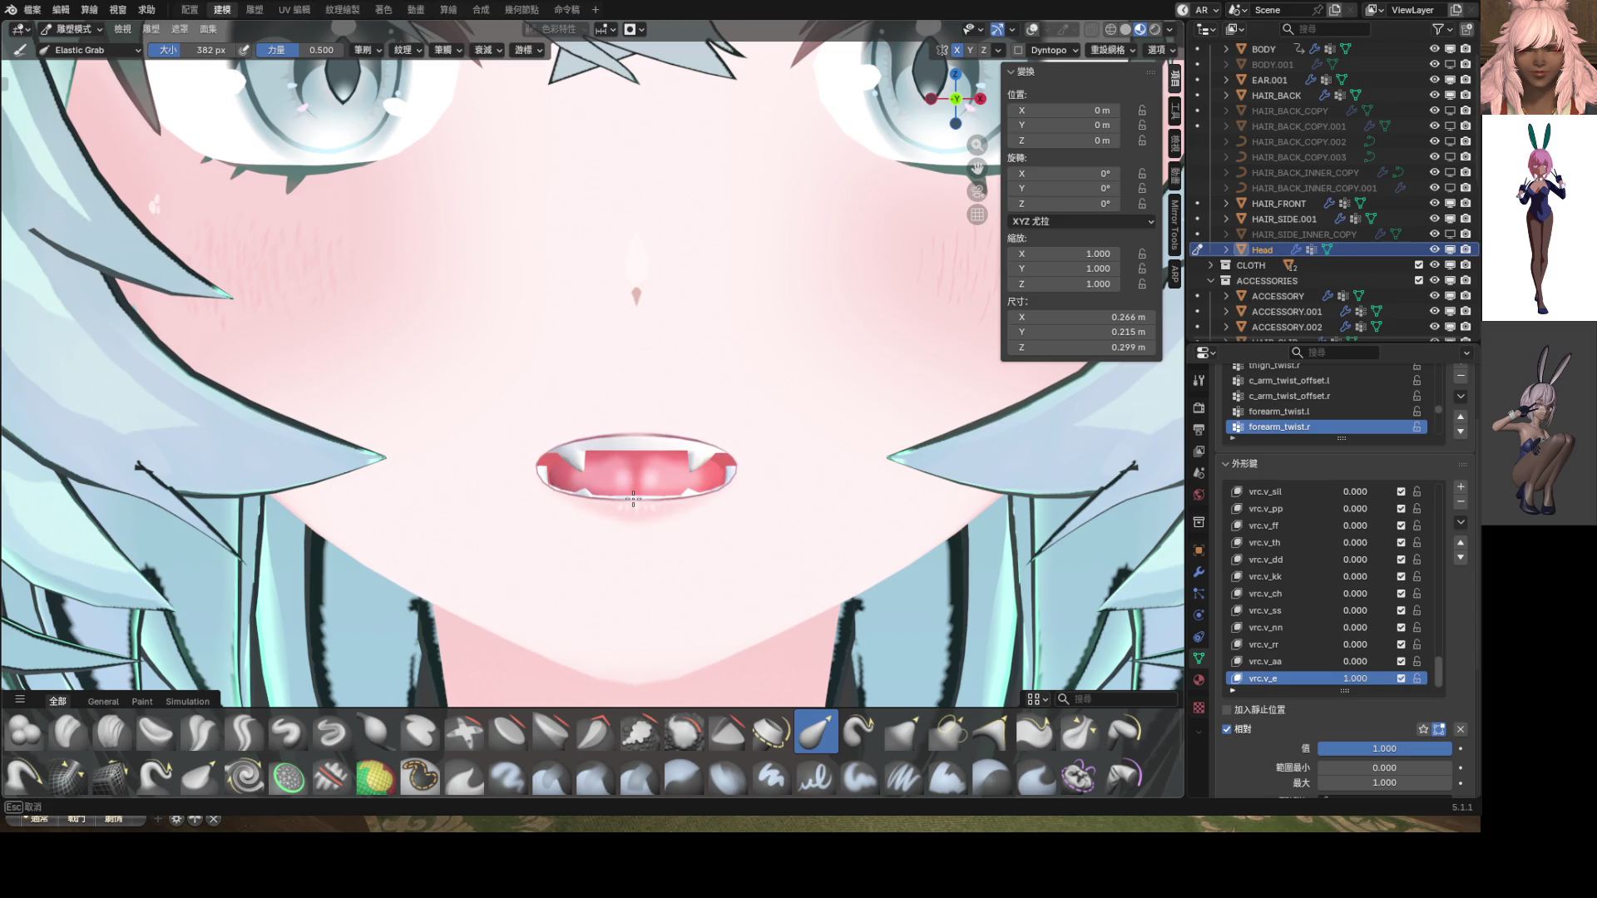
pyautogui.hotkey('ctrl', 'z')
# Compare vrc.v_e with vrc.v_nn and vrc.v_th, settling vrc.v_e at 0.153
pyautogui.moveTo(1355, 678); pyautogui.dragTo(1272, 678)
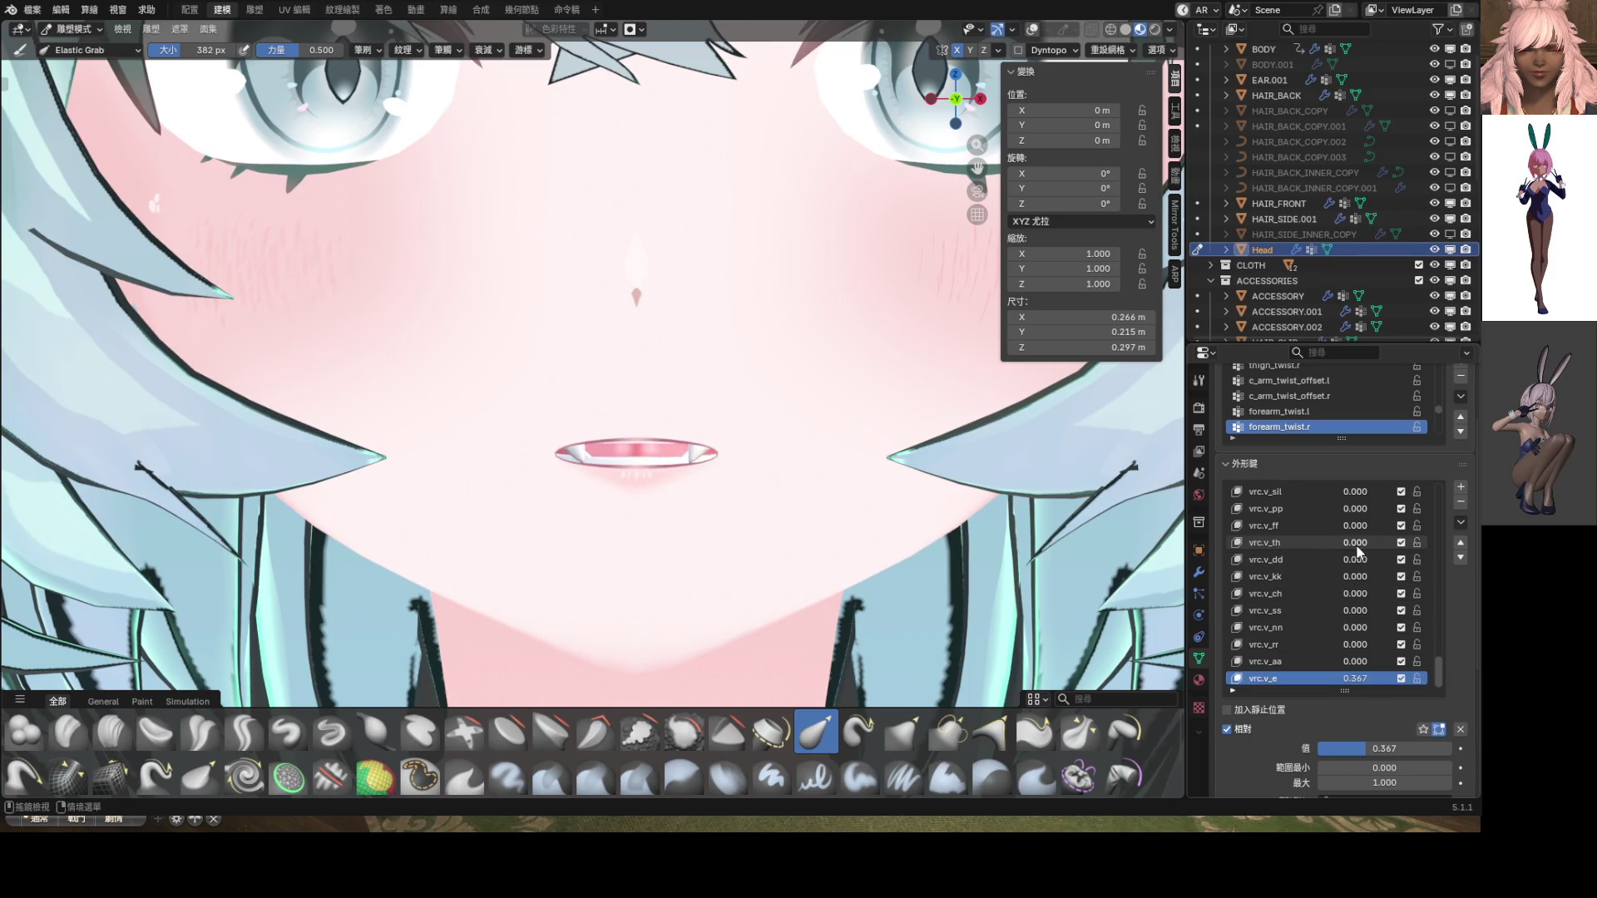
pyautogui.moveTo(1357, 627)
pyautogui.mouseDown()
pyautogui.moveTo(1406, 627)
pyautogui.moveTo(1357, 627)
pyautogui.mouseUp()
pyautogui.moveTo(1360, 542)
pyautogui.mouseDown()
pyautogui.moveTo(1406, 542)
pyautogui.moveTo(1360, 542)
pyautogui.moveTo(1380, 508)
pyautogui.moveTo(1360, 508)
pyautogui.moveTo(1364, 542)
pyautogui.moveTo(1405, 543)
pyautogui.moveTo(1359, 542)
pyautogui.mouseUp()
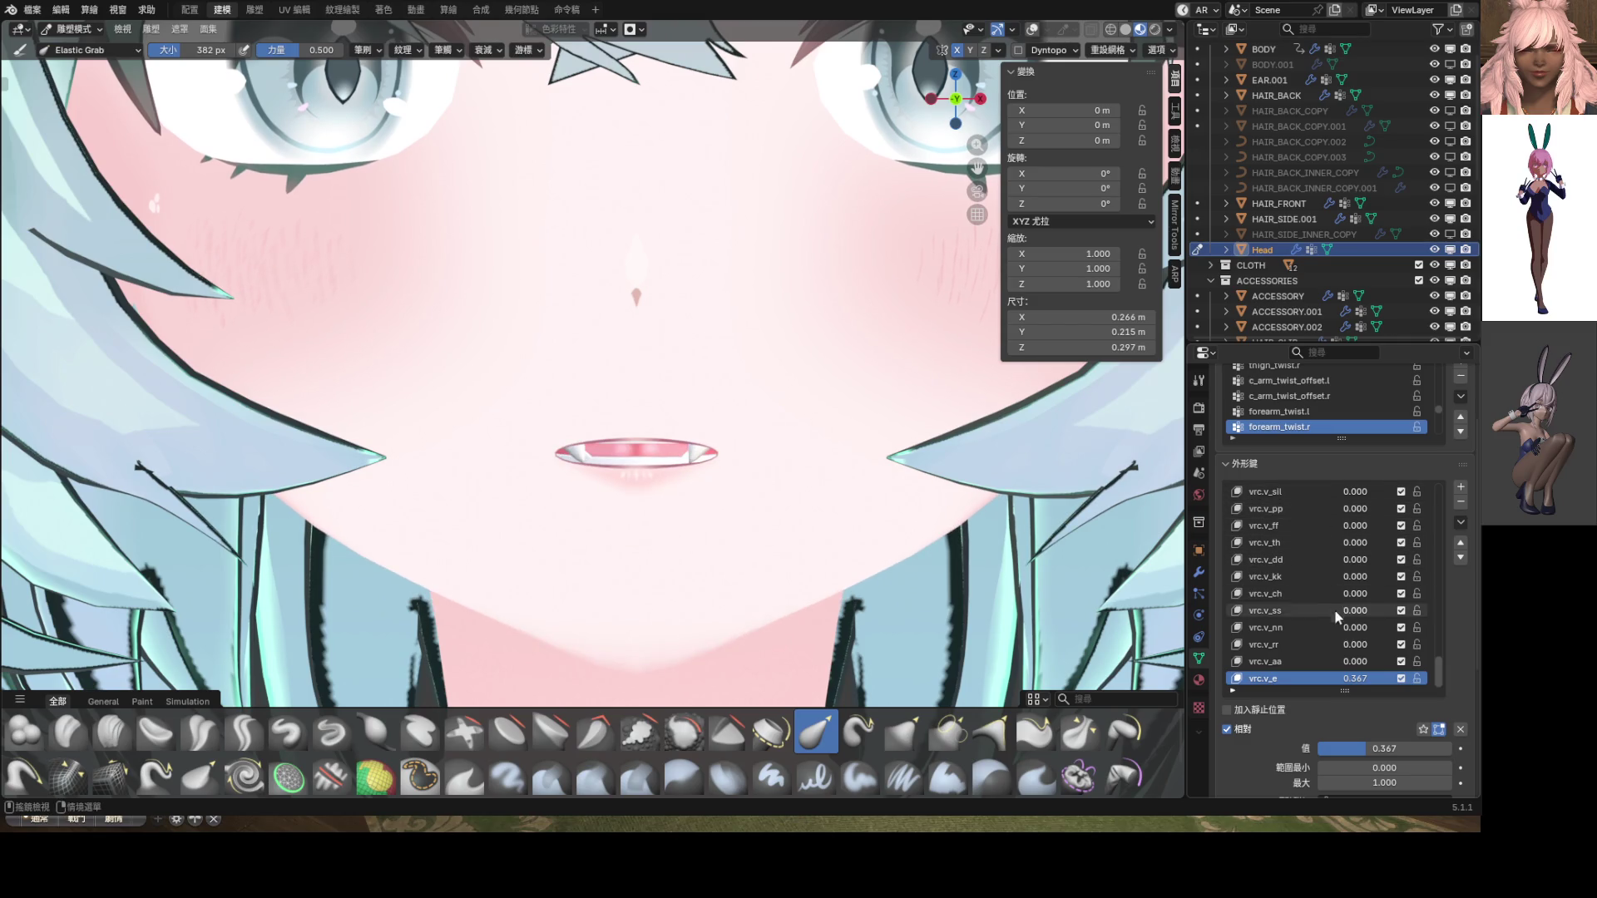
pyautogui.moveTo(1356, 678)
pyautogui.mouseDown()
pyautogui.moveTo(1414, 679)
pyautogui.moveTo(1364, 679)
pyautogui.mouseUp()
pyautogui.scroll(-5, 660, 435)
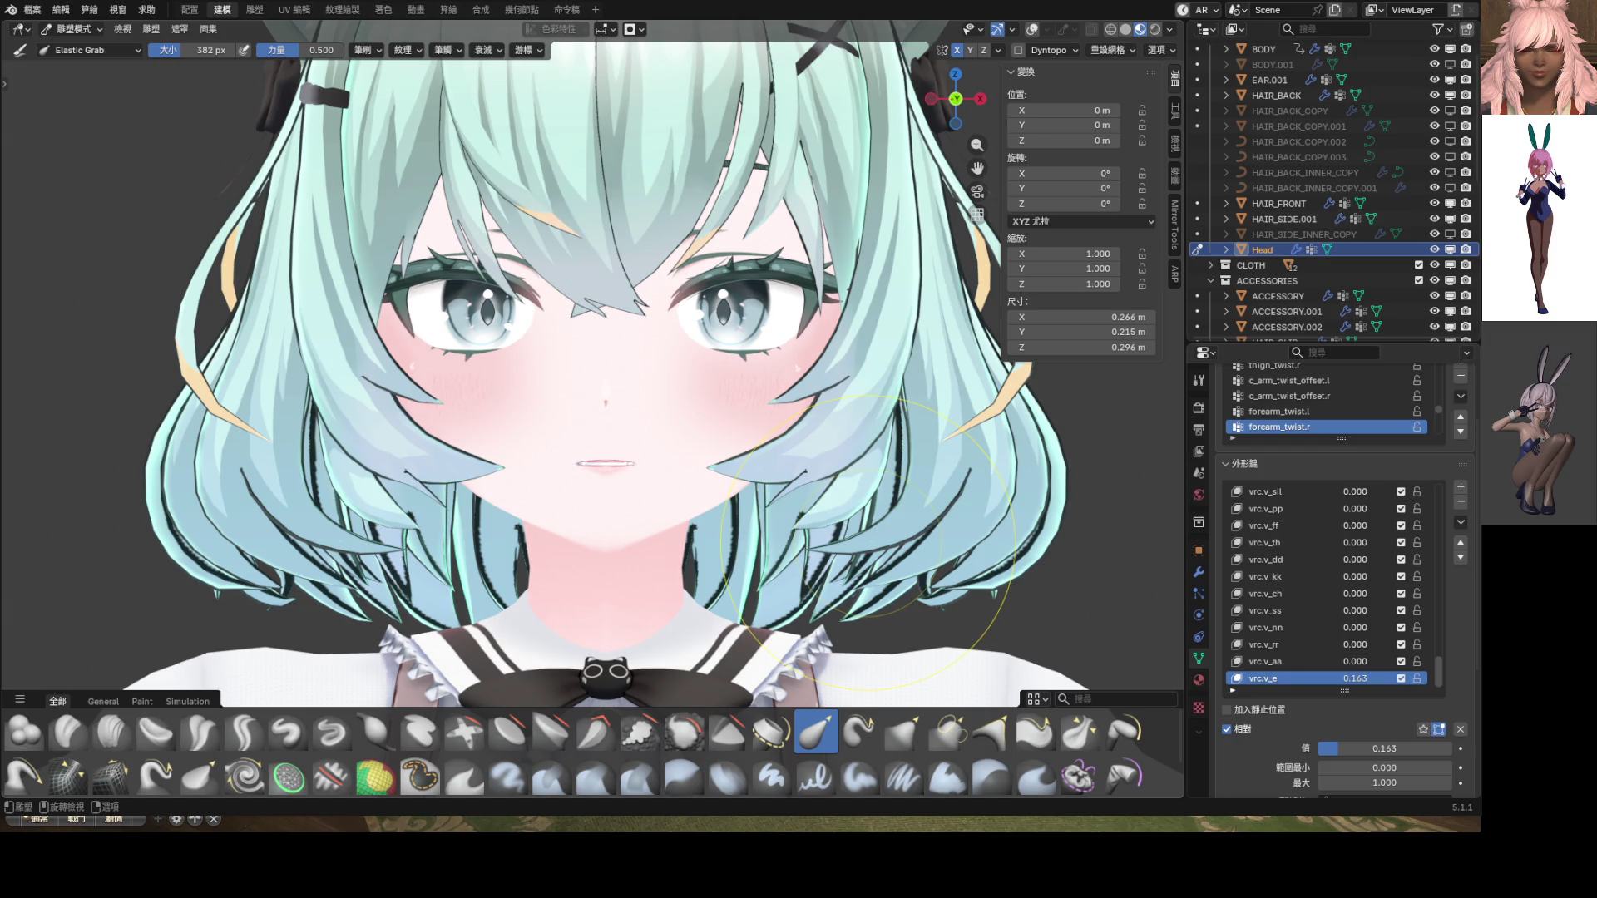
pyautogui.moveTo(1355, 678); pyautogui.dragTo(1356, 679)
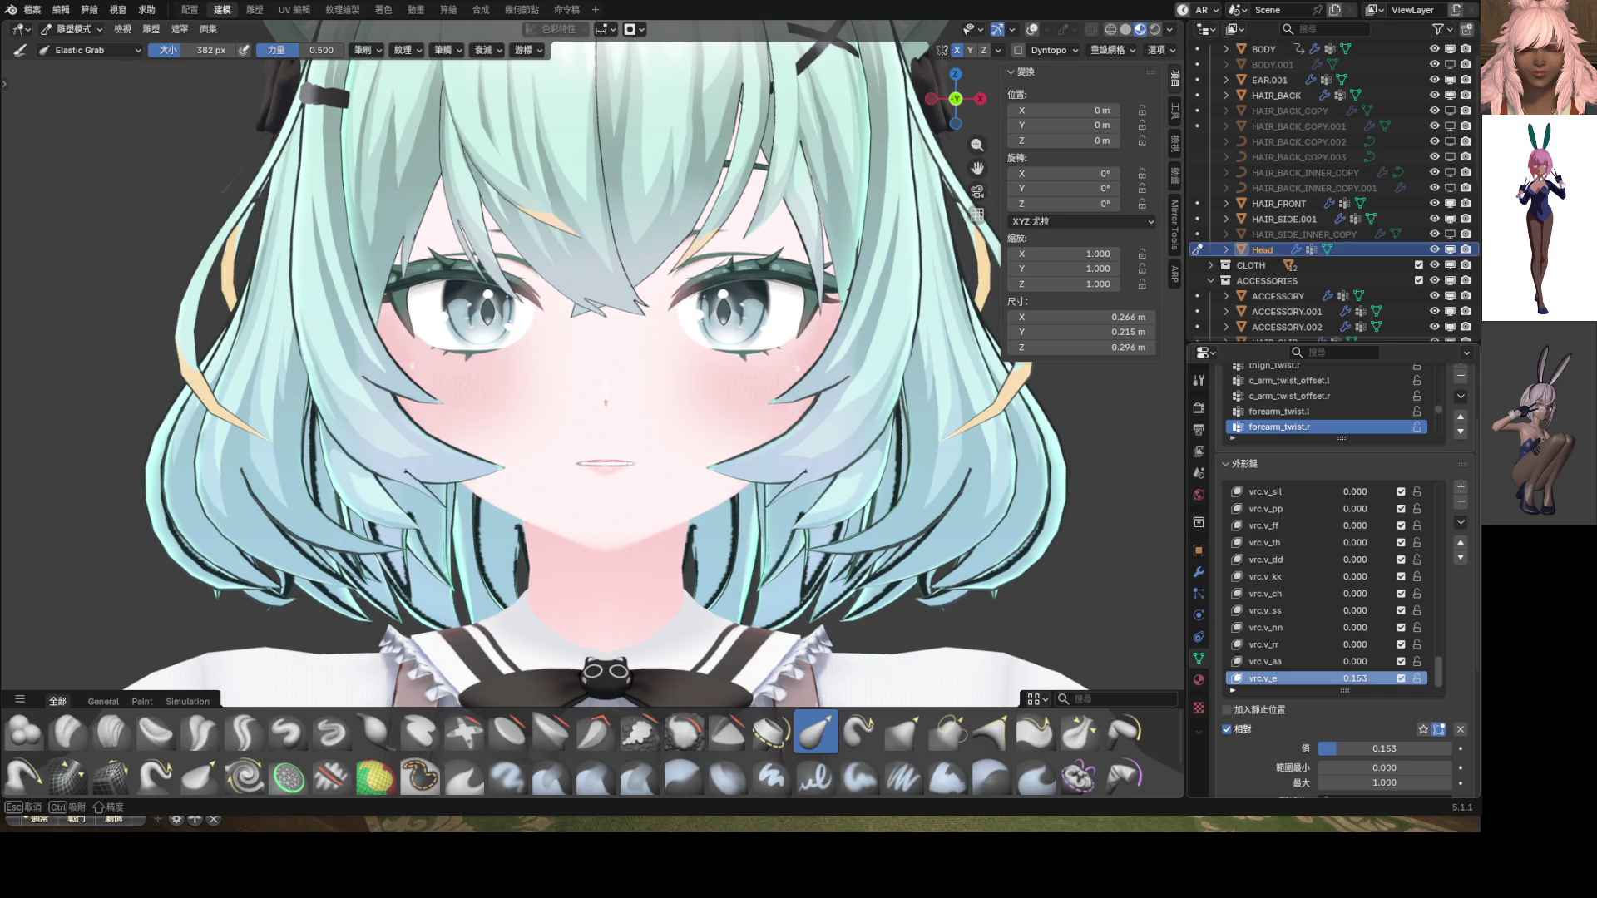
pyautogui.click(1460, 521)
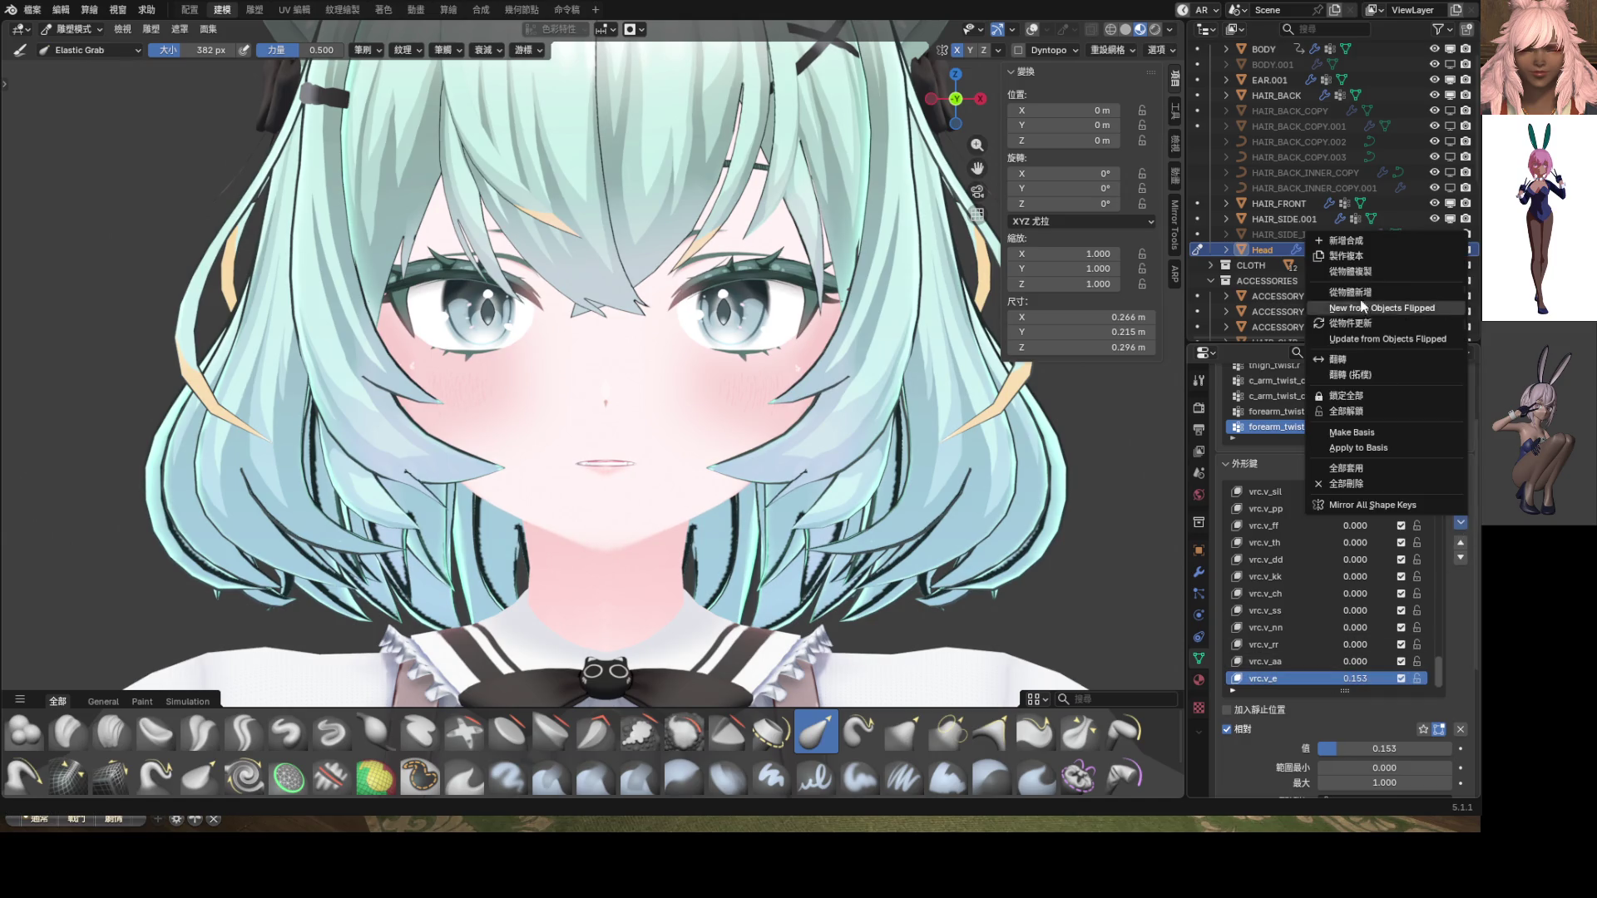
# Create a new shape key from the current mix and name it vrc.v_i
pyautogui.click(1358, 241)
pyautogui.doubleClick(1270, 676)
pyautogui.write('vrc.v_')
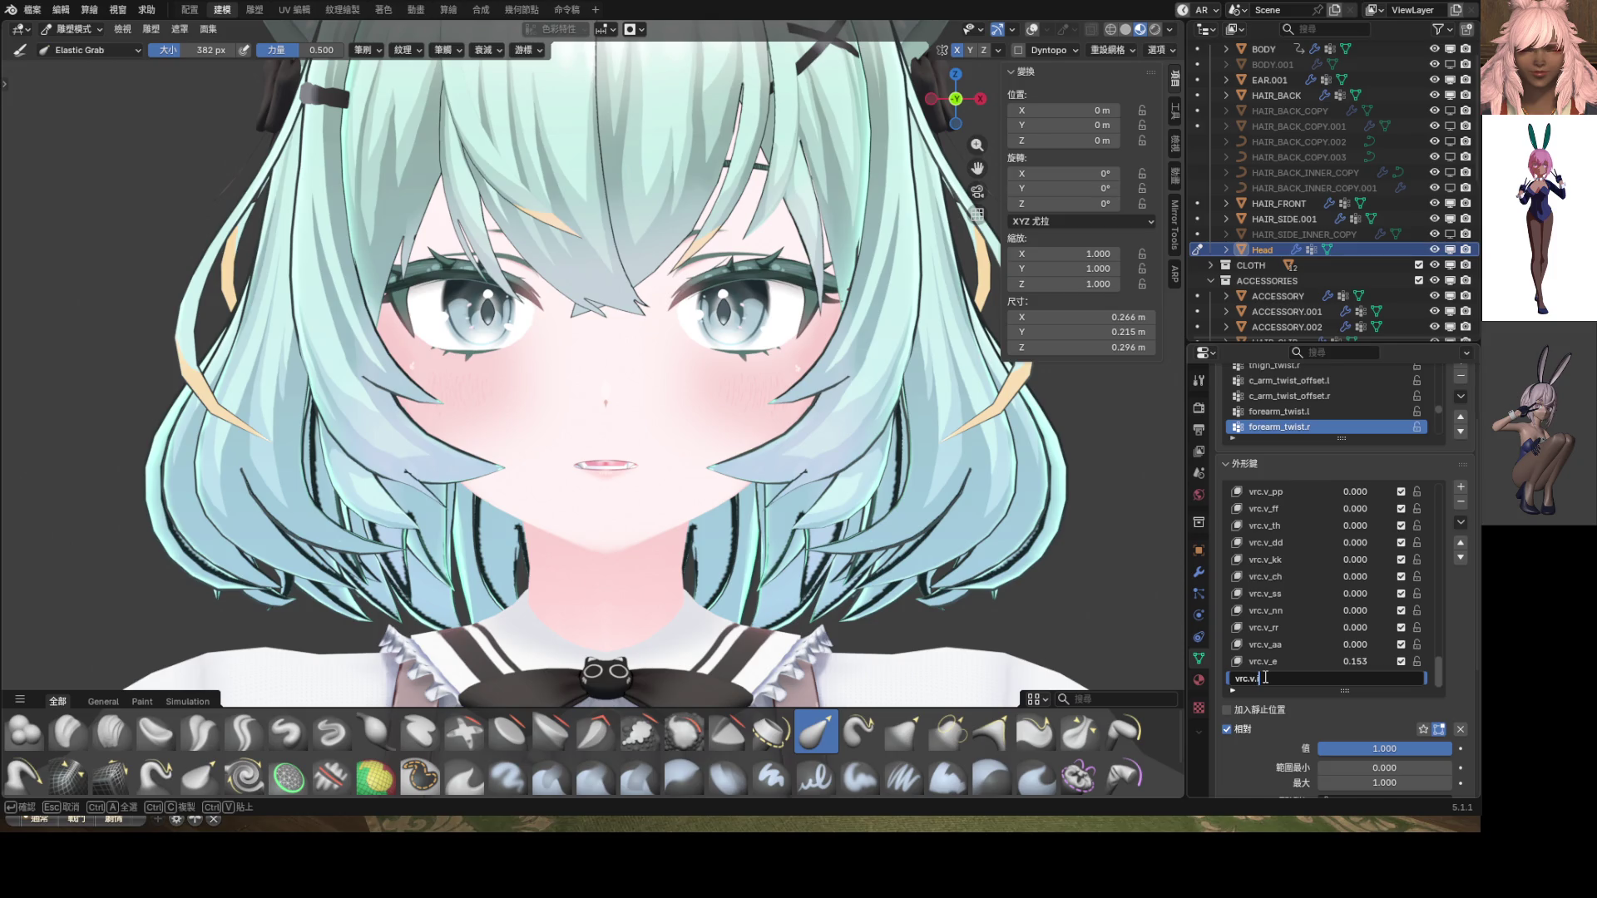
pyautogui.press('Return')
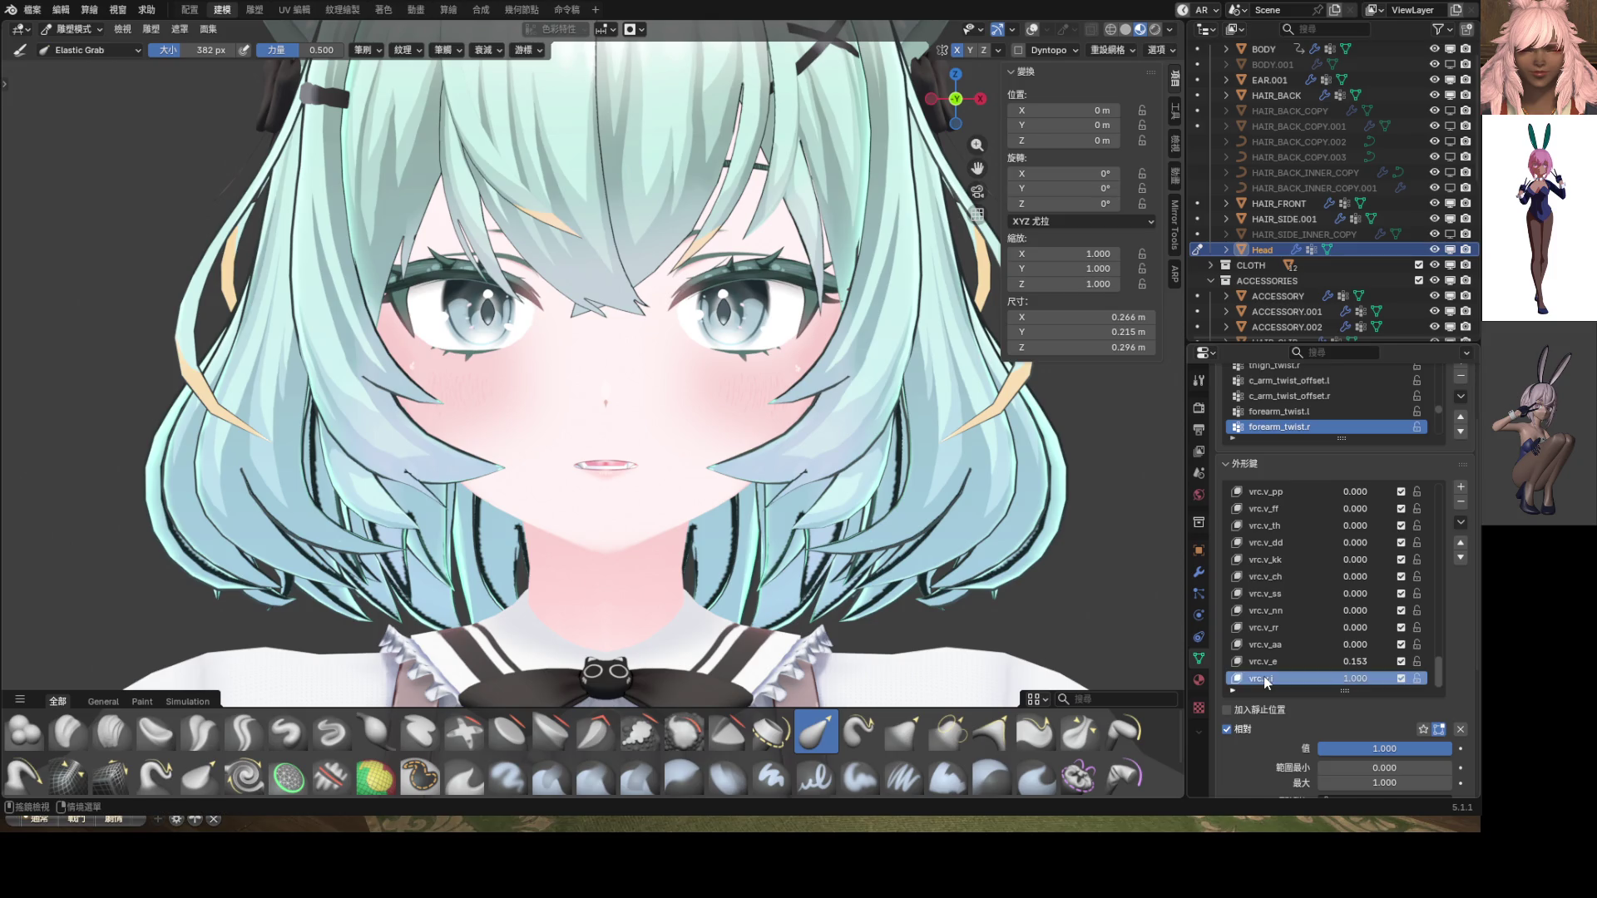
pyautogui.doubleClick(1265, 681)
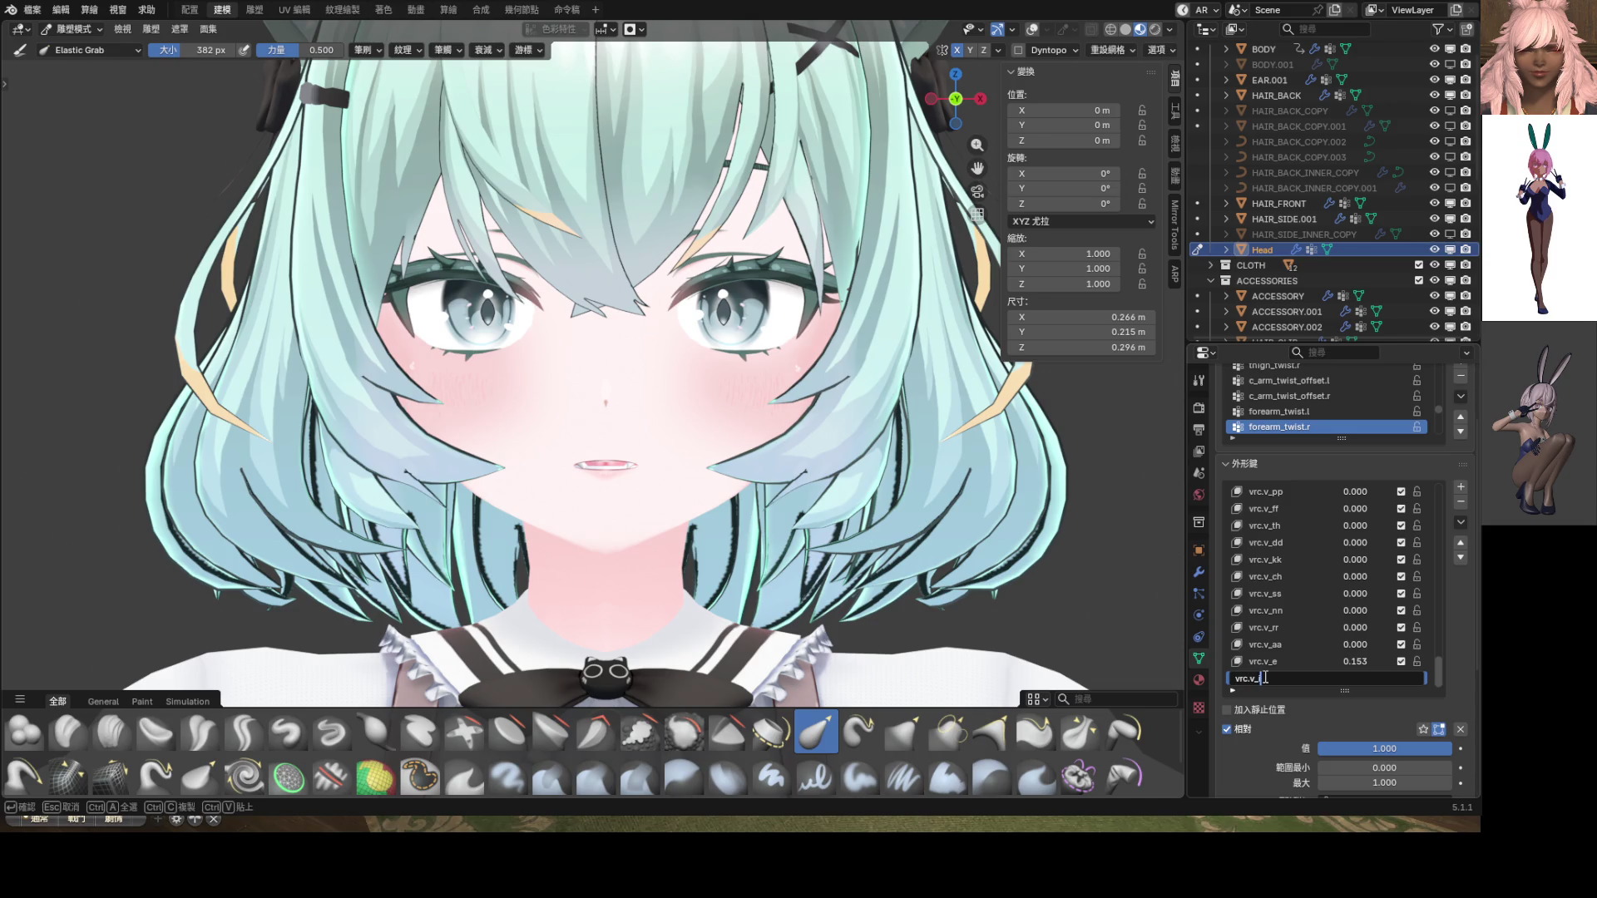
pyautogui.press('Return')
pyautogui.hotkey('ctrl', 'Tab')
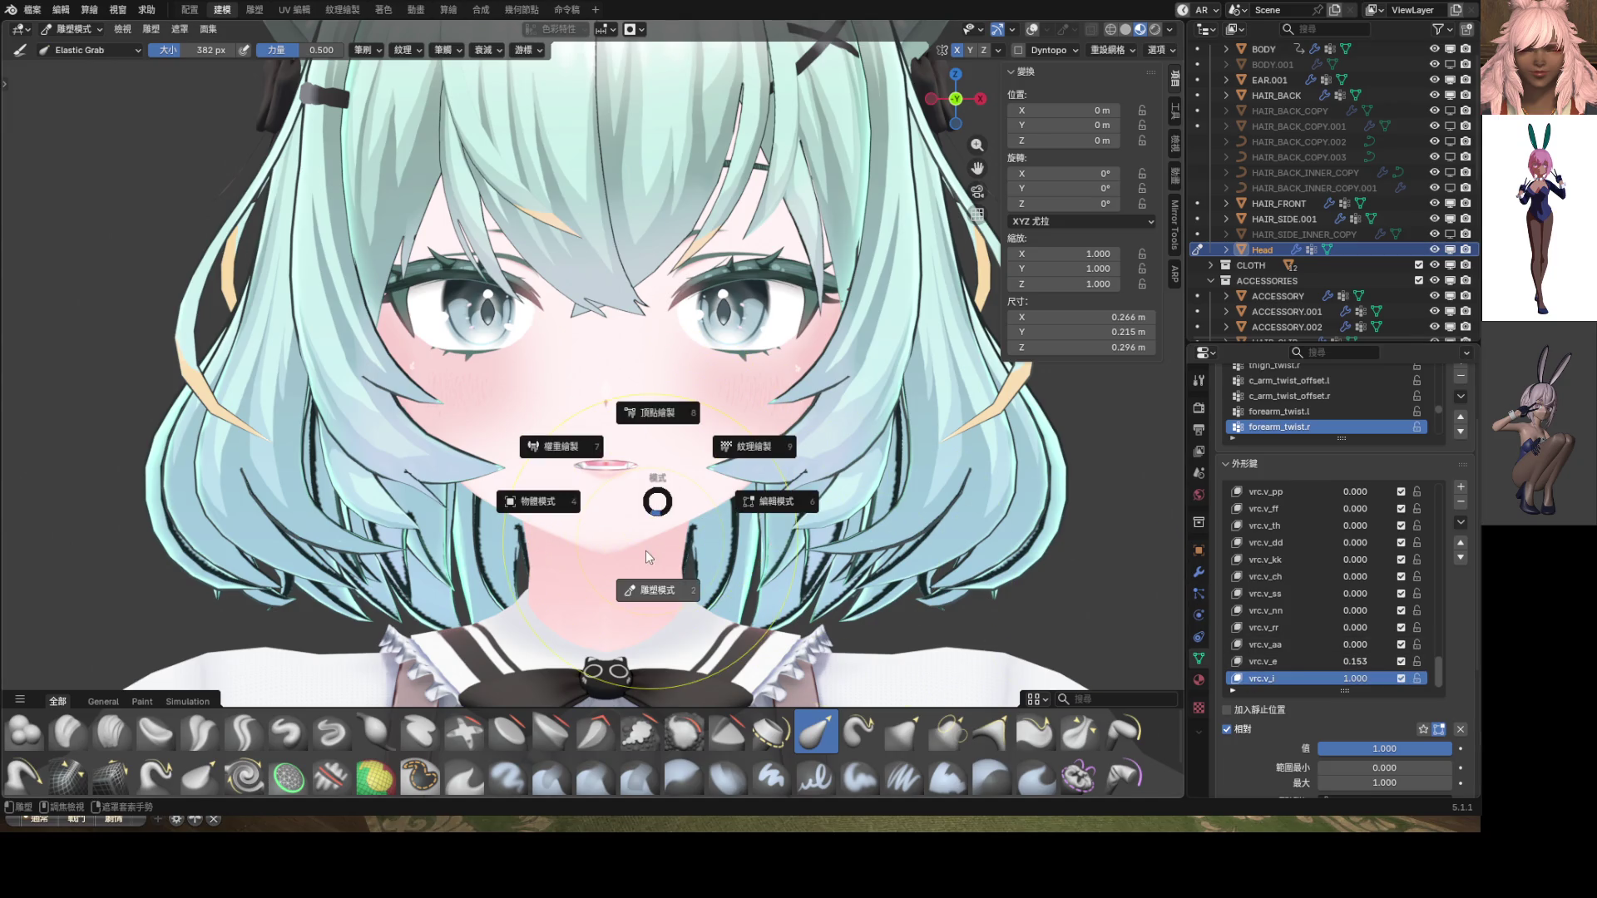
# Clear all shape key values to zero and set vrc.v_i to 1.000
pyautogui.scroll(5, 634, 526)
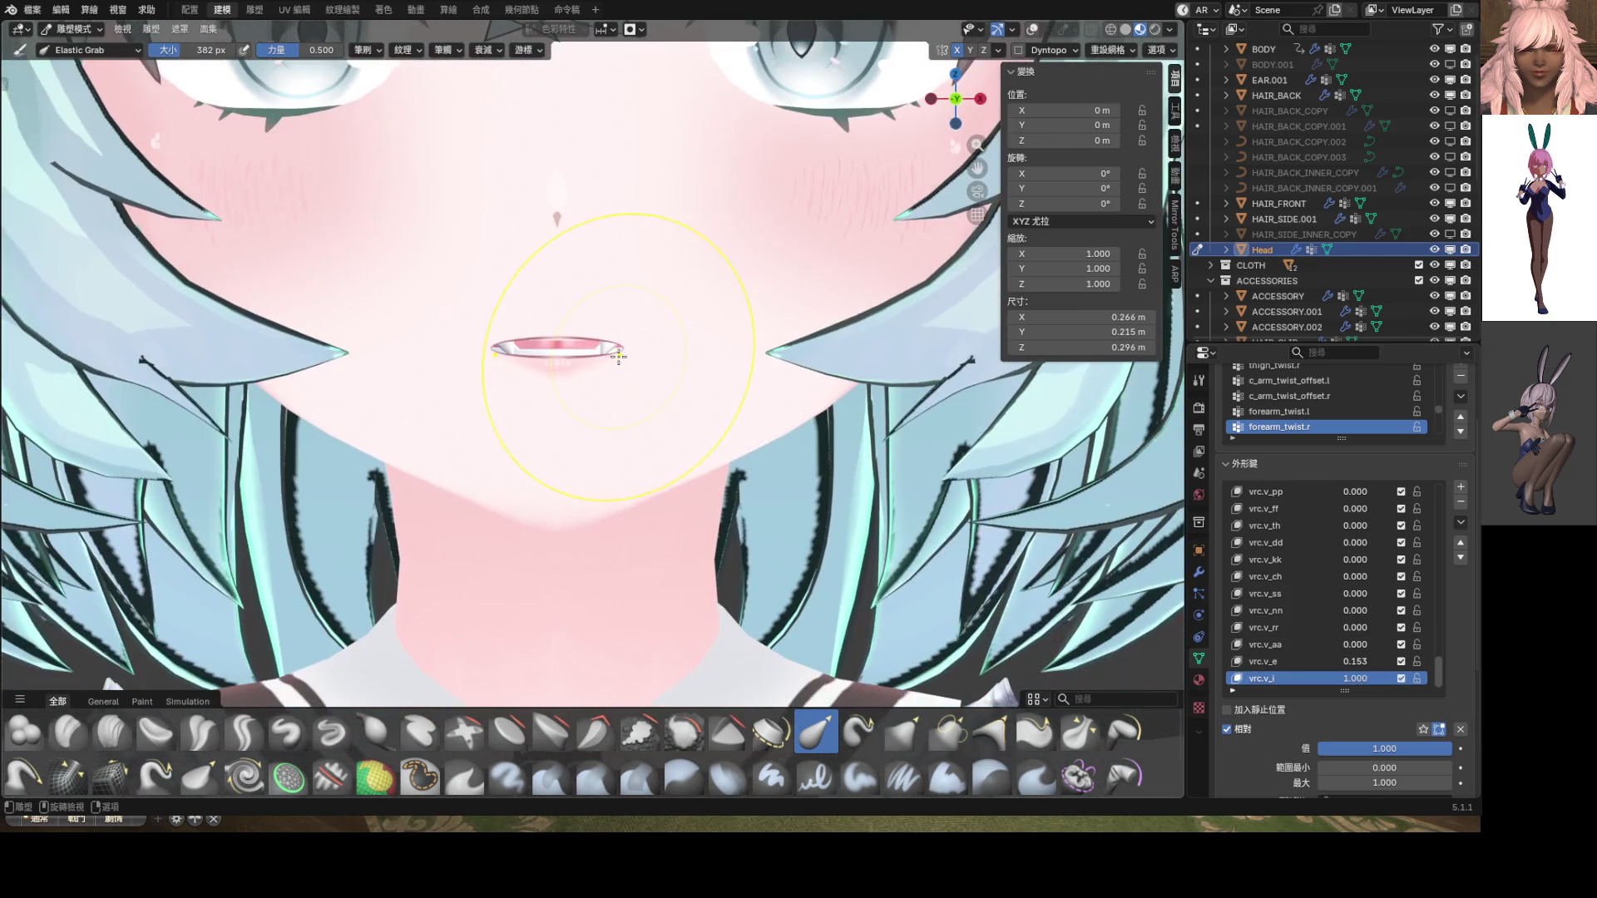
pyautogui.click(1460, 728)
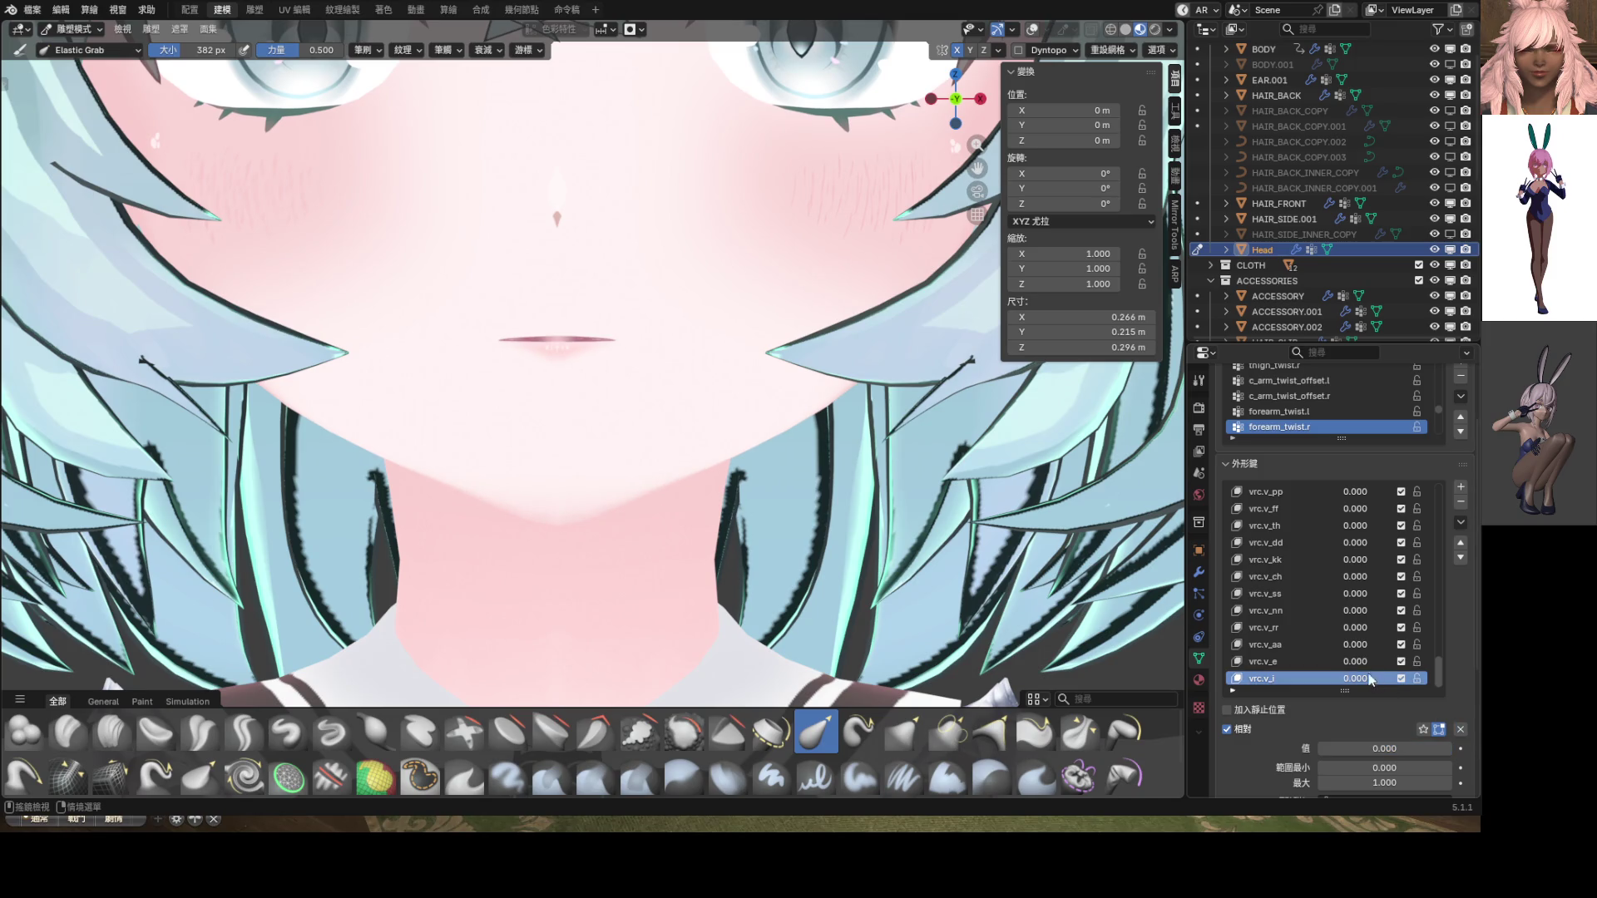
pyautogui.moveTo(1385, 748); pyautogui.dragTo(1414, 748)
# Stretch the vrc.v_i mouth wider on both sides and switch the head to Edit Mode
pyautogui.moveTo(656, 346); pyautogui.dragTo(649, 449, button='middle')
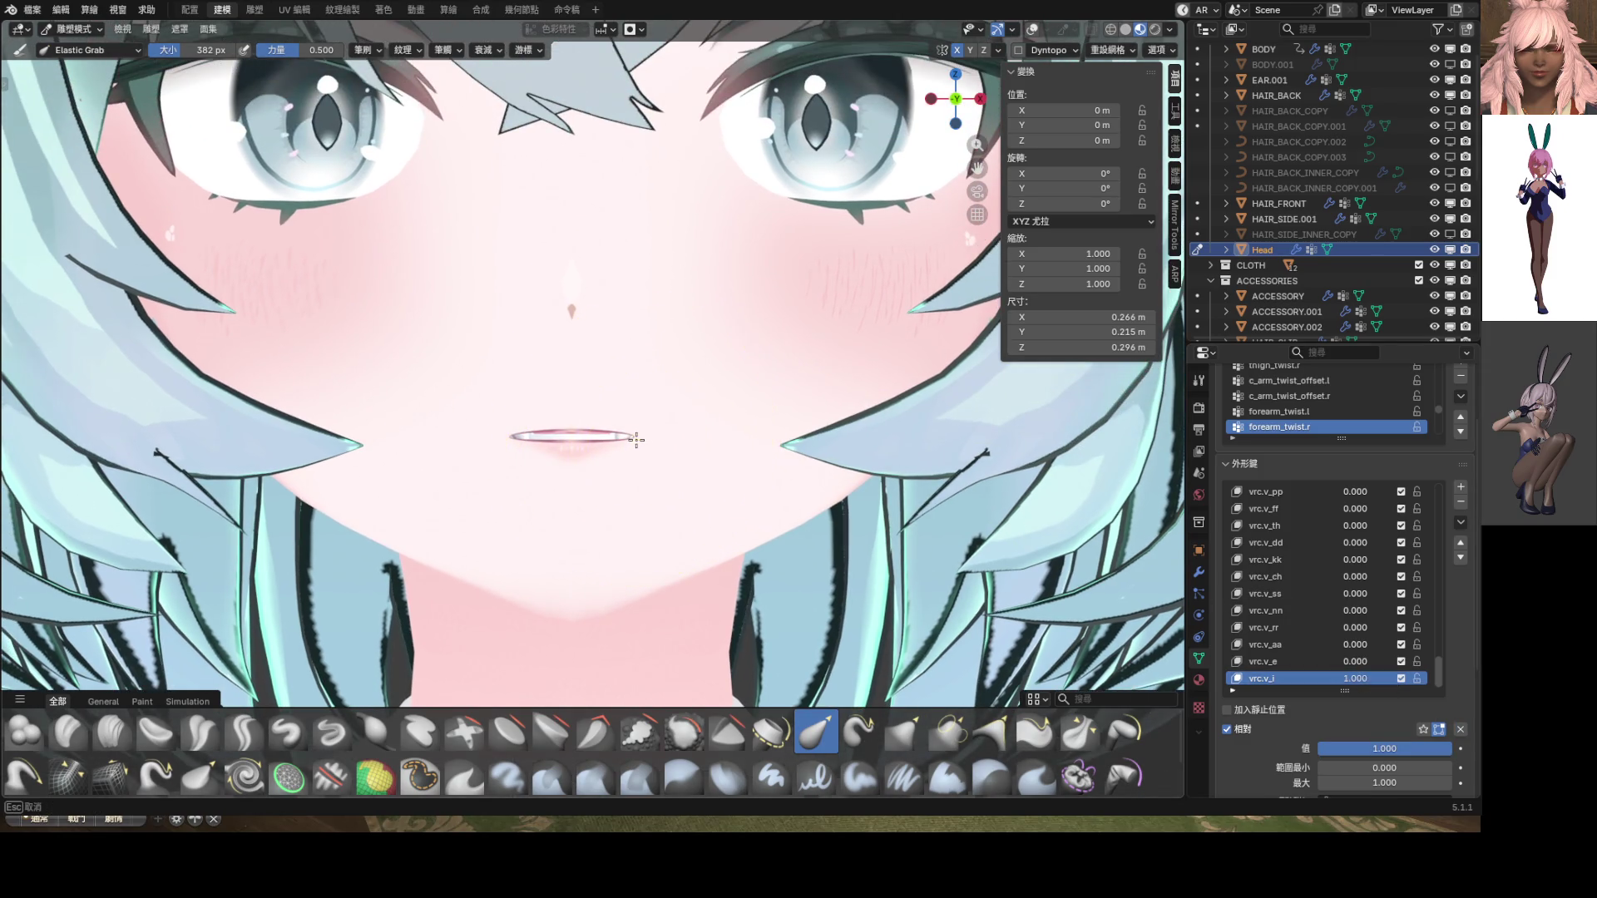
pyautogui.moveTo(740, 437); pyautogui.dragTo(832, 430)
pyautogui.scroll(7, 675, 390)
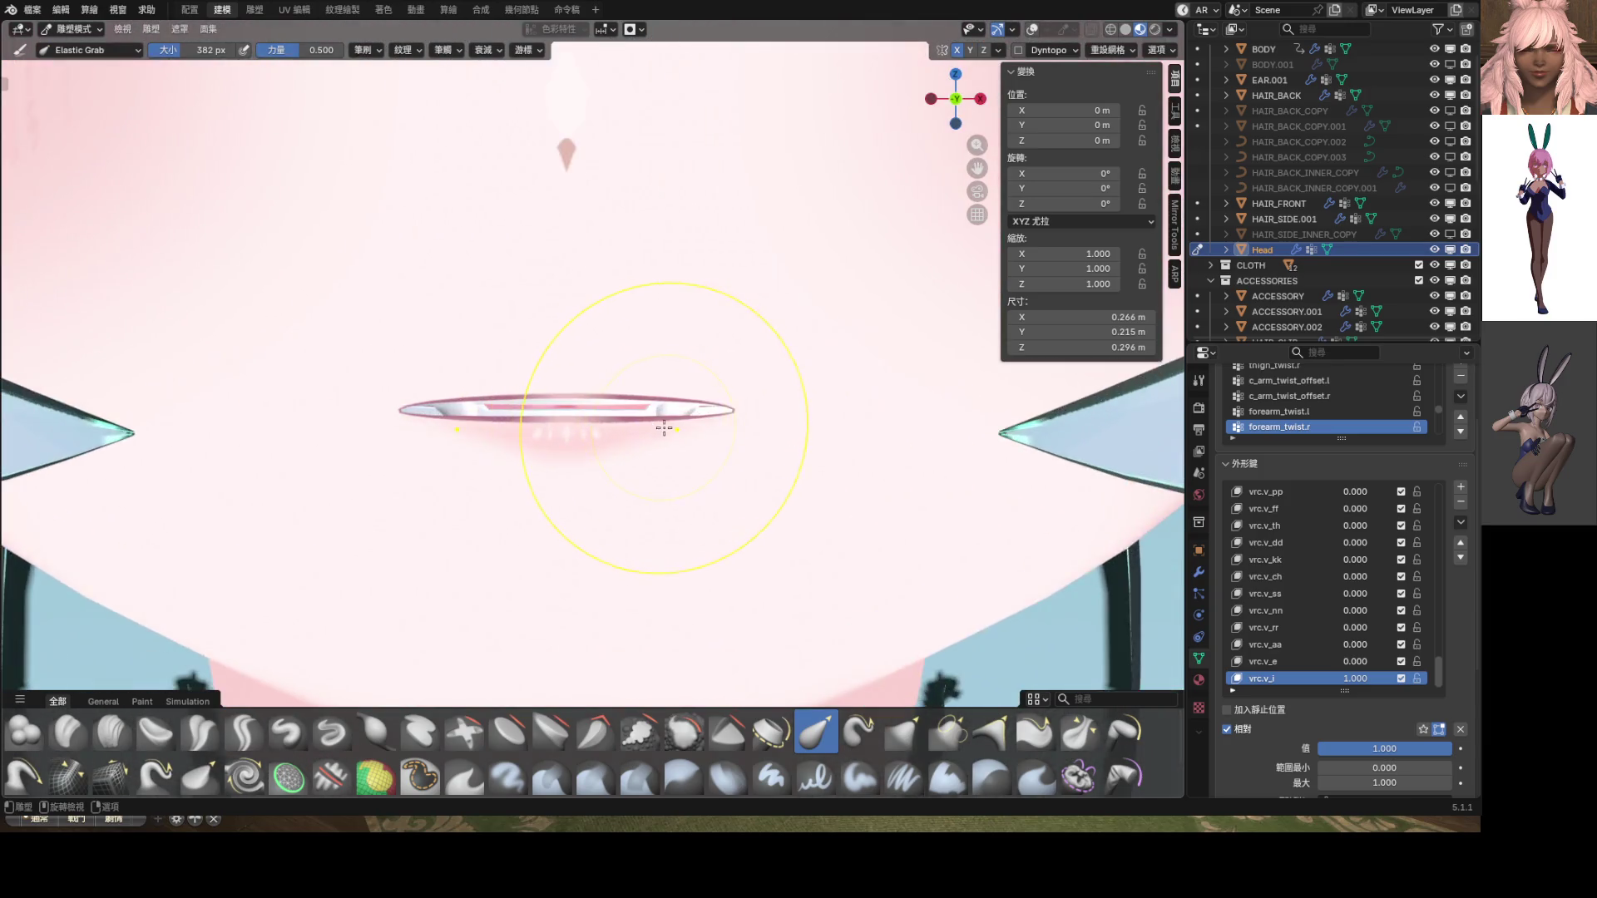
pyautogui.hotkey('ctrl', 'Tab')
pyautogui.click(791, 429)
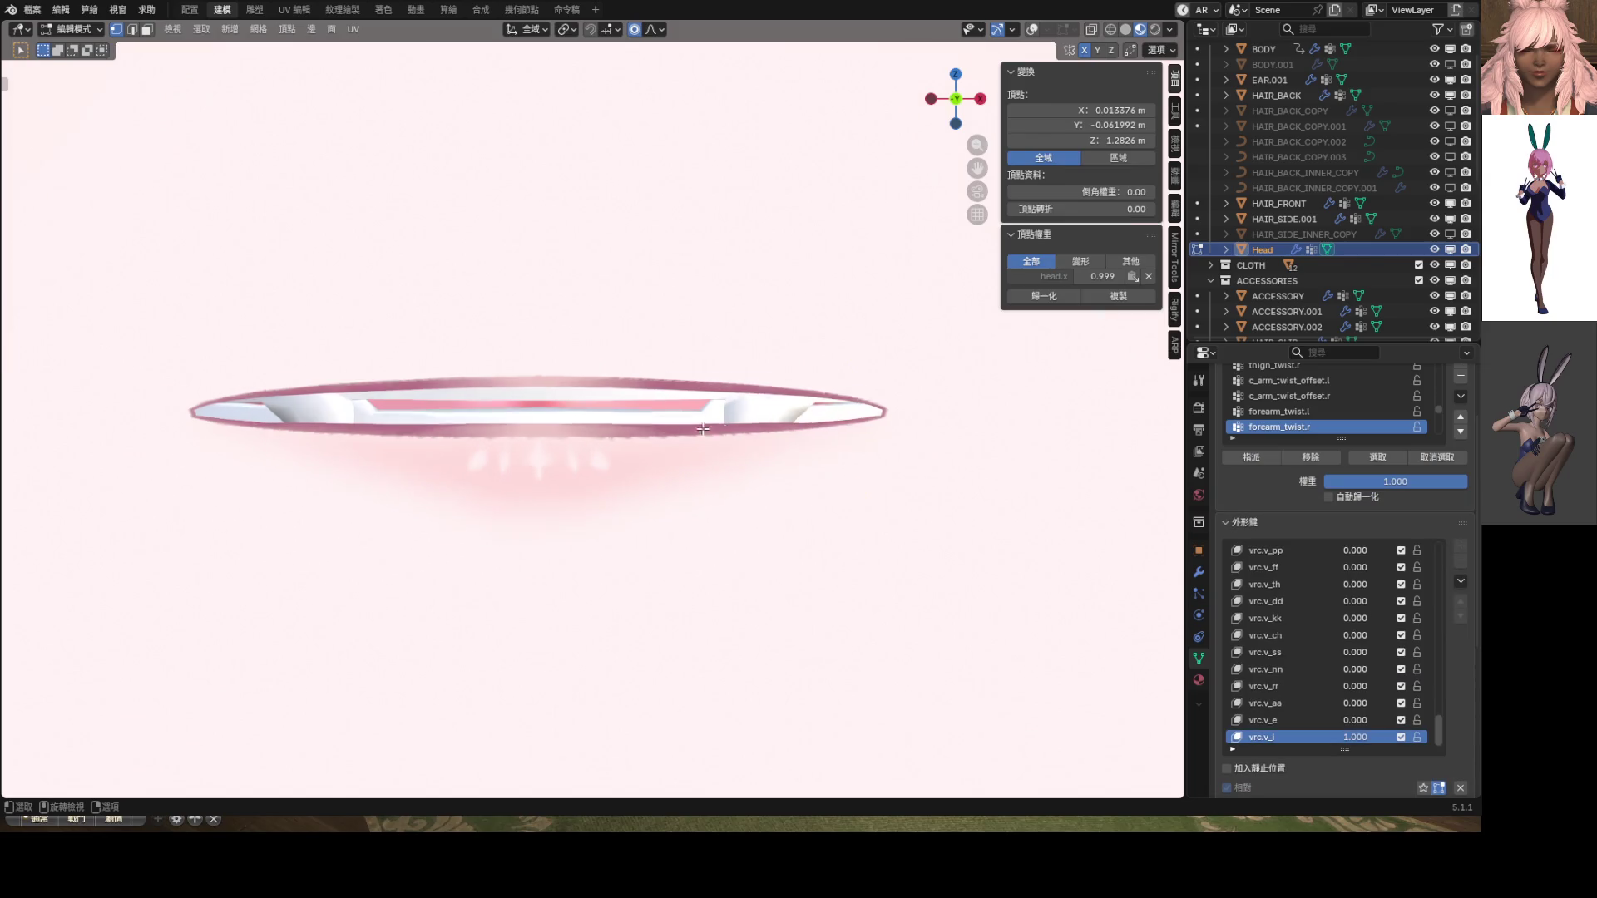
# Select the linked lip vertices and lower them 0.000409 m along Z with proportional falloff
pyautogui.scroll(2, 701, 396)
pyautogui.press('l')
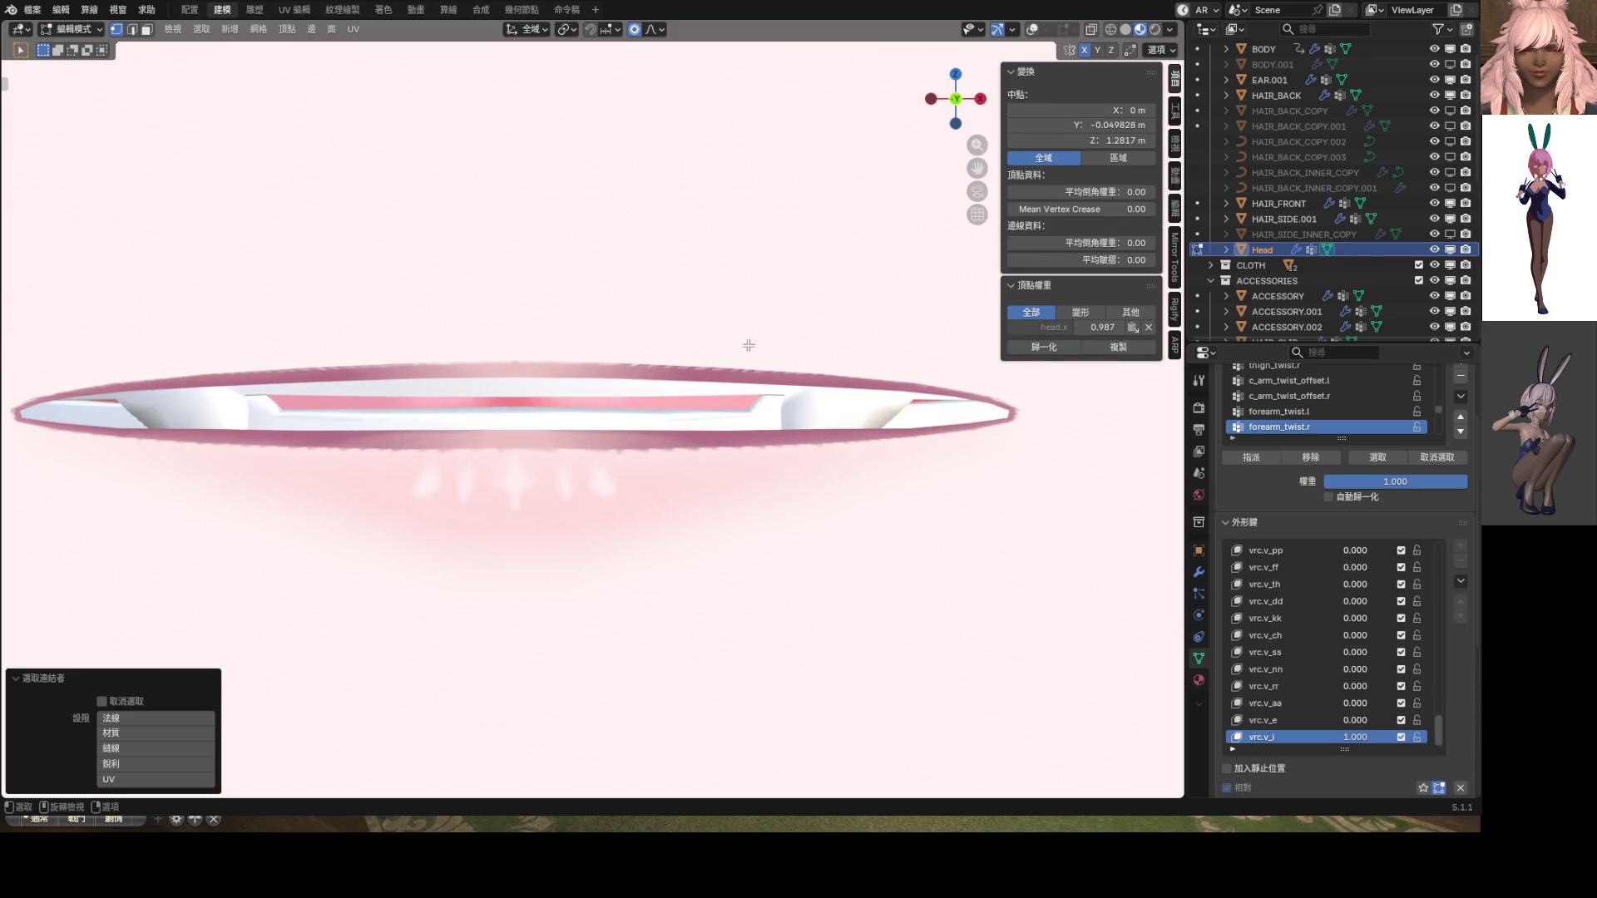
pyautogui.click(1034, 33)
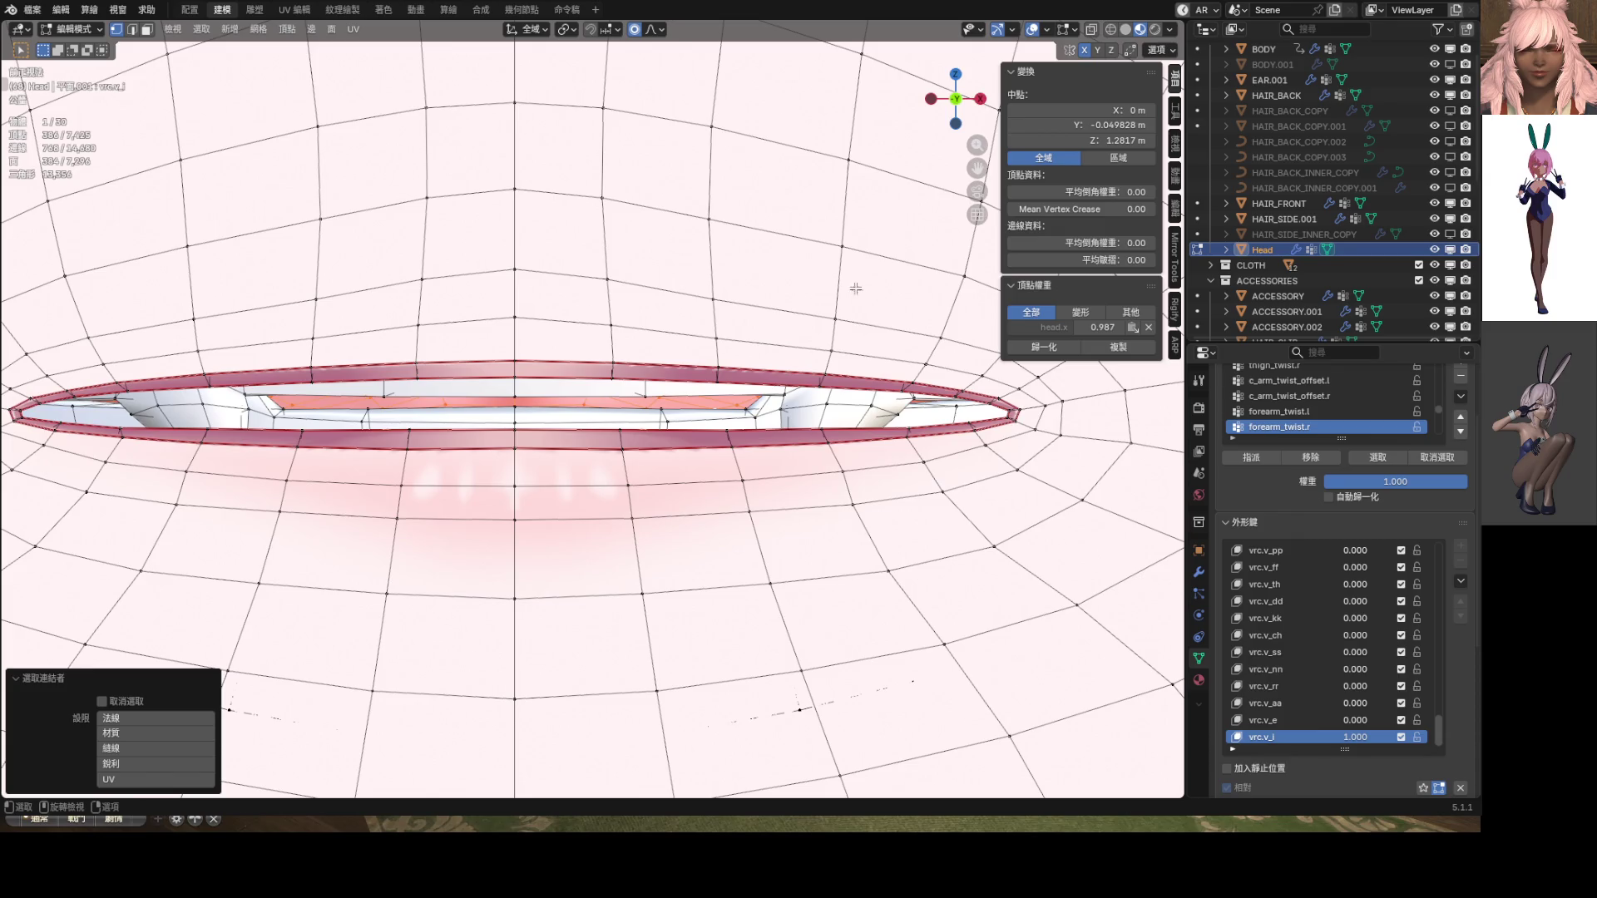
pyautogui.click(651, 390)
pyautogui.press('l')
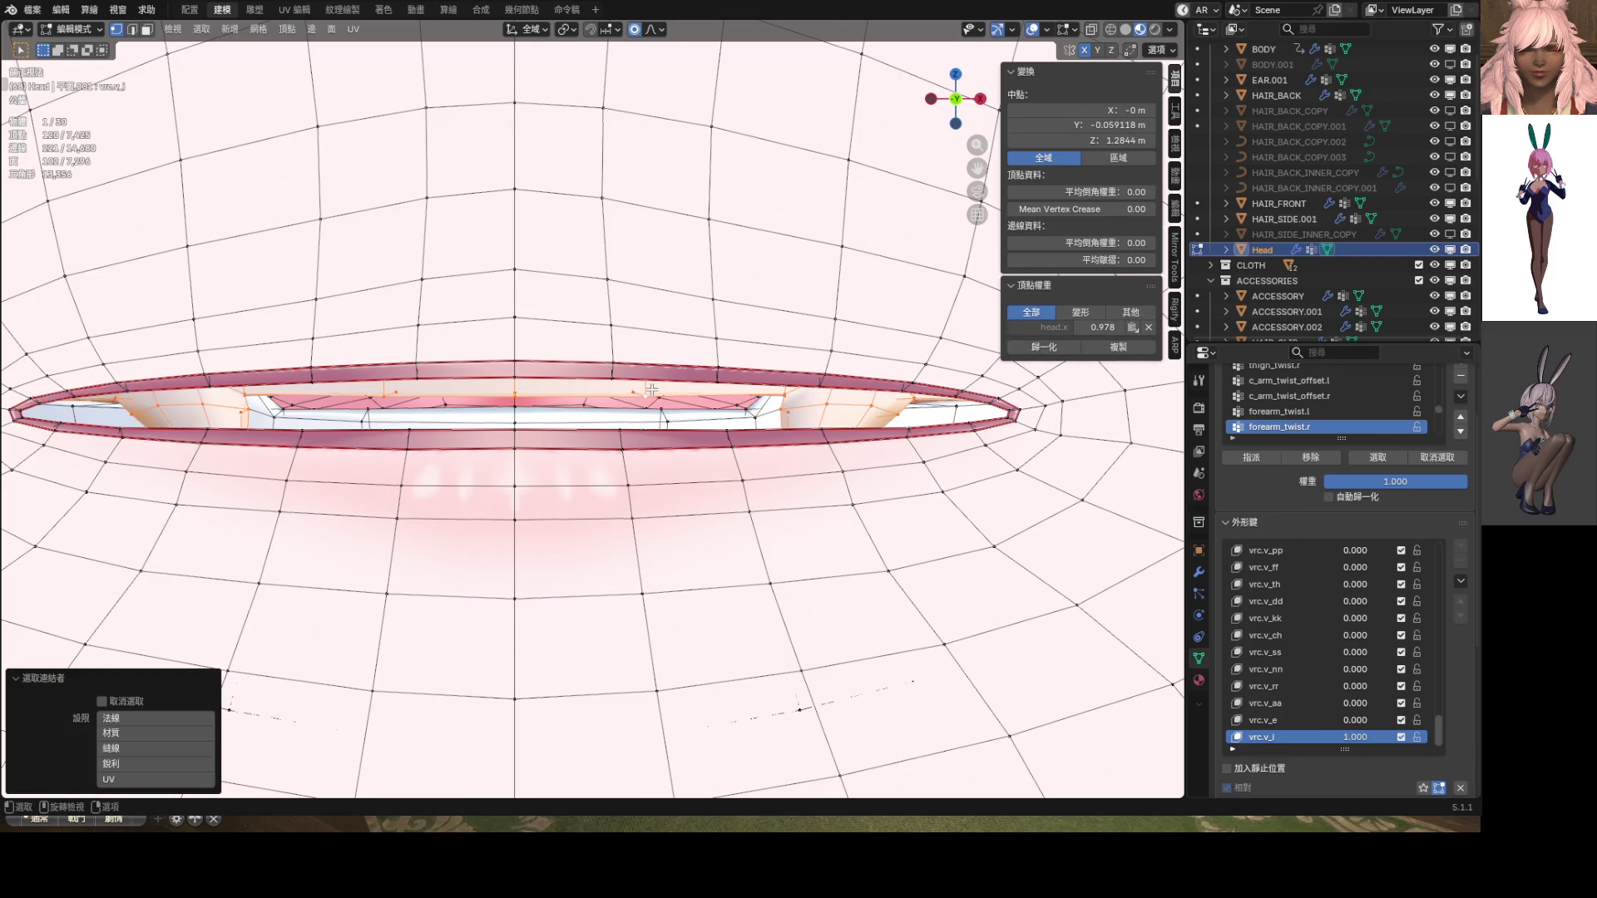
pyautogui.press('g')
pyautogui.press('z')
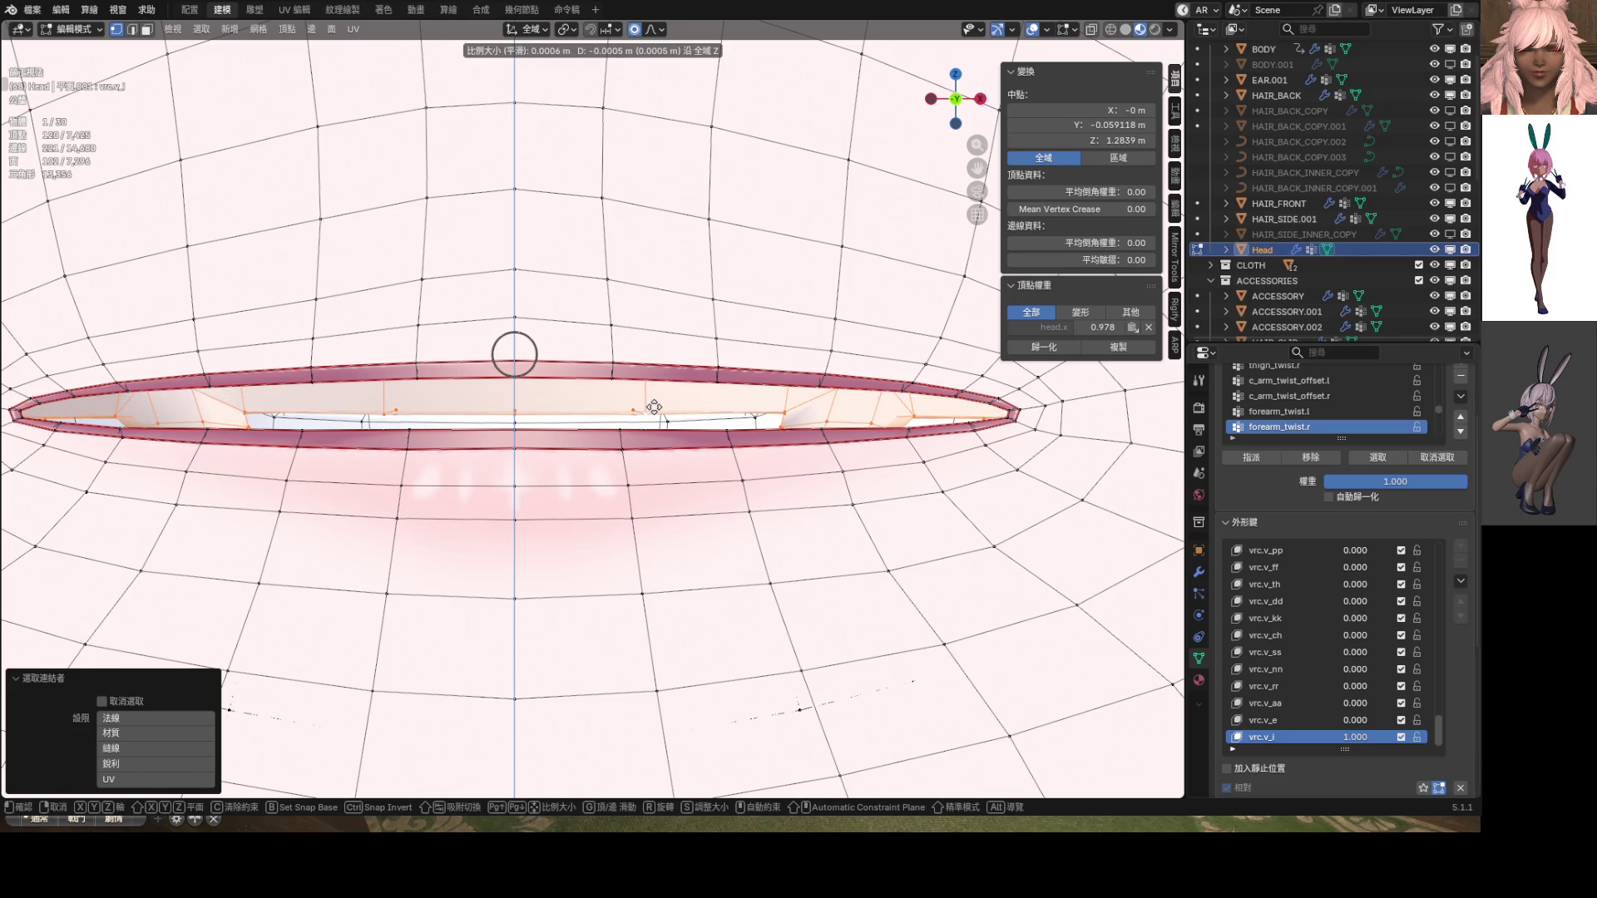
pyautogui.click(654, 407)
pyautogui.scroll(-8, 653, 407)
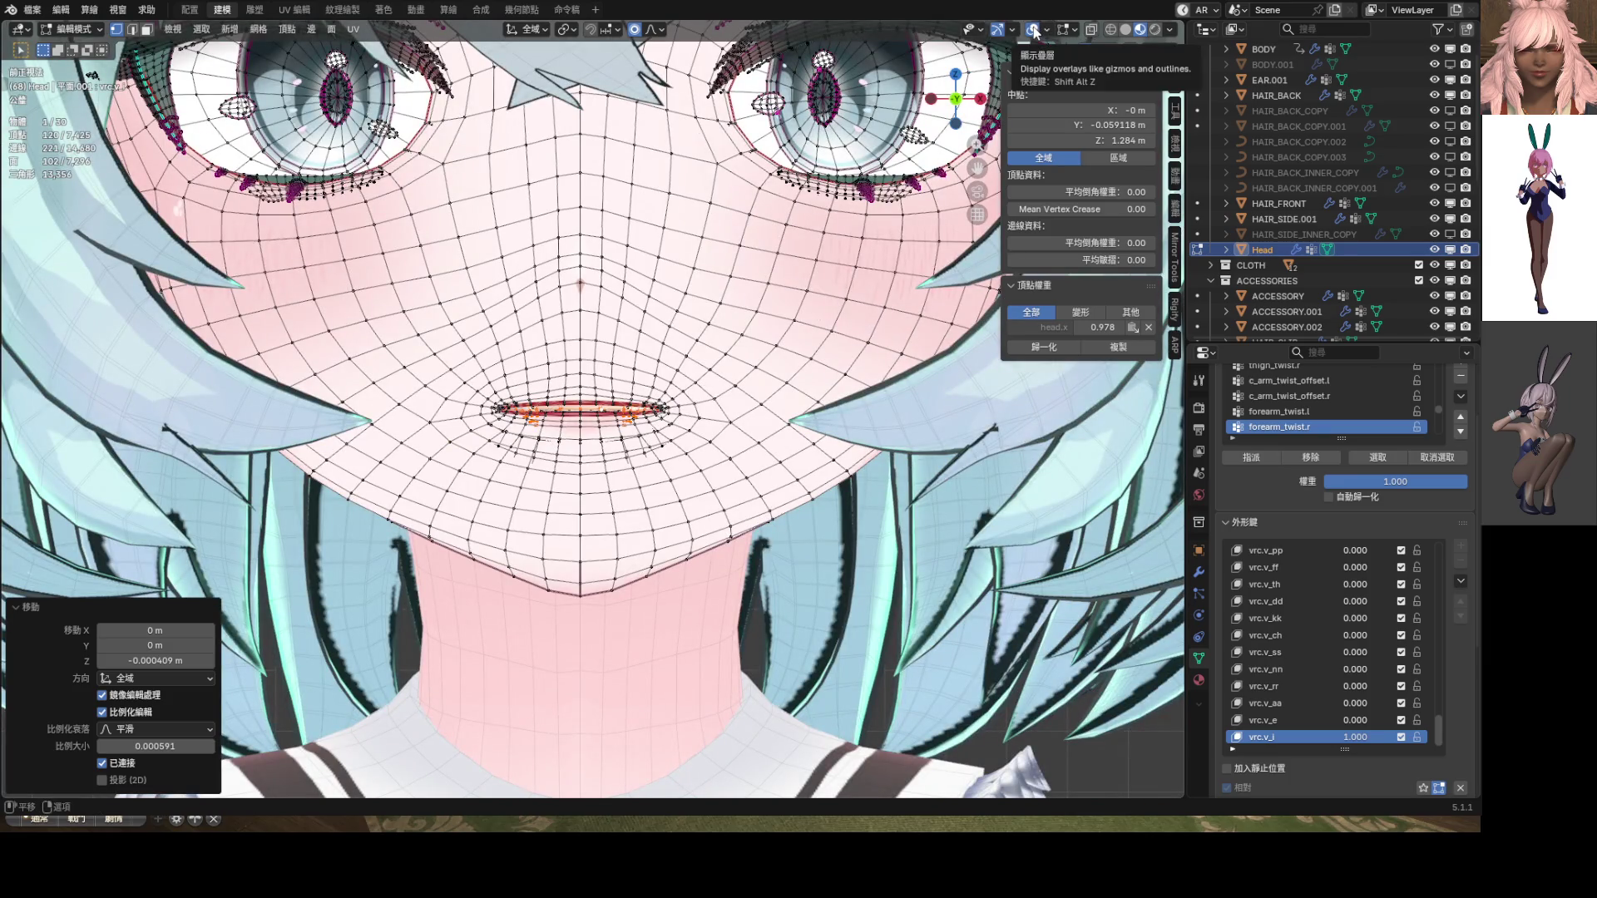
pyautogui.scroll(-5, 782, 375)
pyautogui.hotkey('ctrl', 'Tab')
# Back in Sculpt Mode, widen the mouth and pull the upper lip near the corner
pyautogui.click(706, 477)
pyautogui.scroll(6, 706, 476)
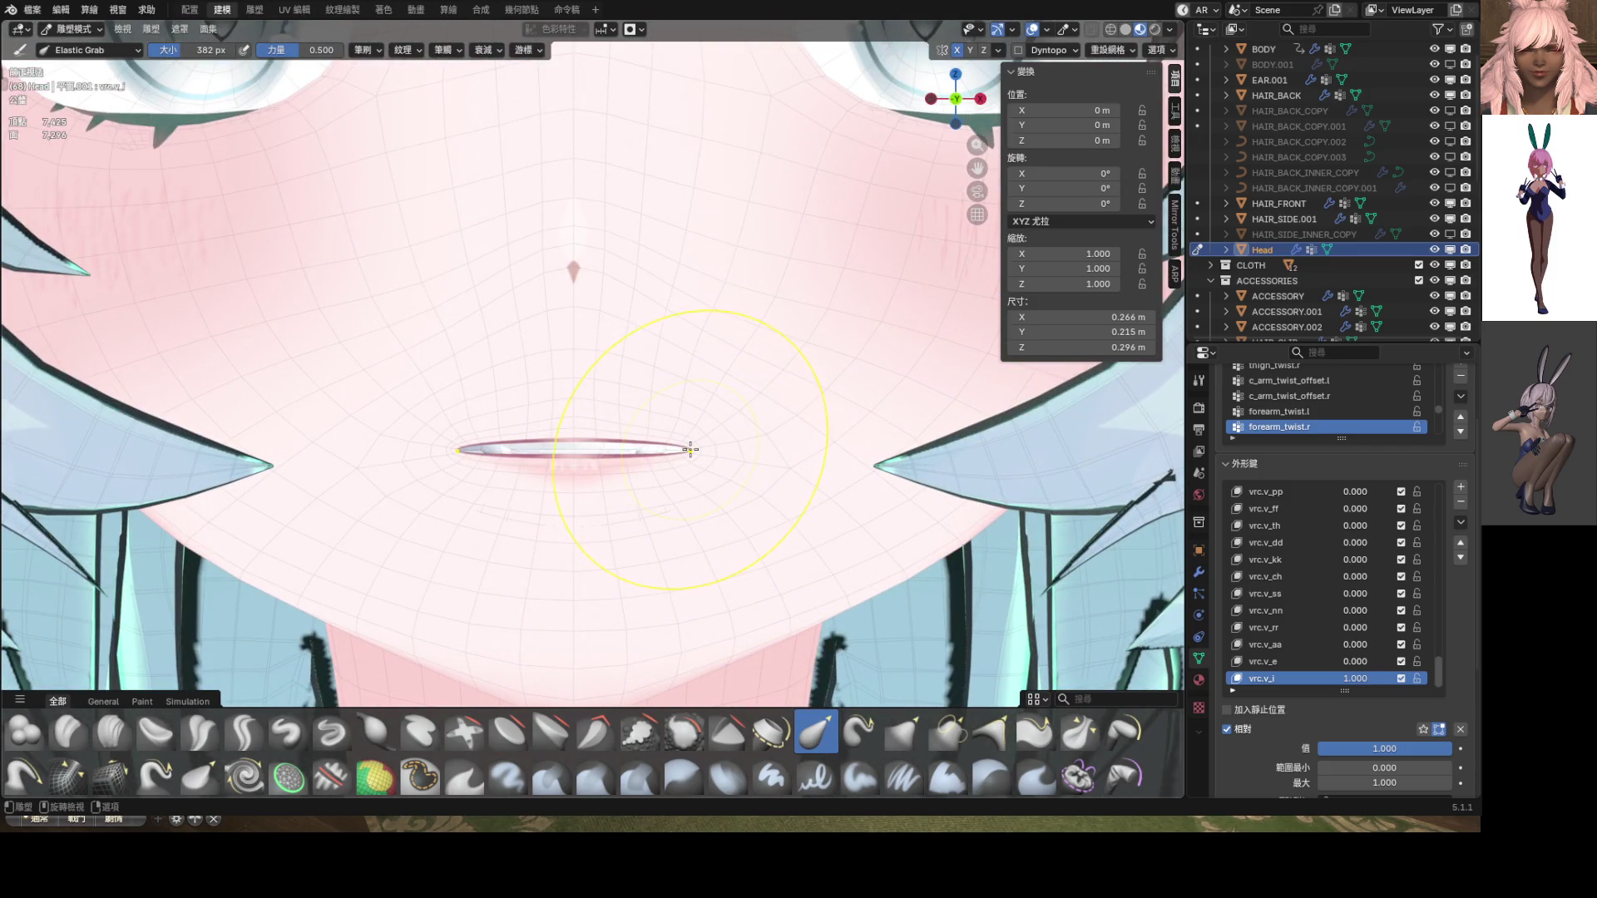
pyautogui.moveTo(692, 450)
pyautogui.mouseDown()
pyautogui.moveTo(782, 461)
pyautogui.moveTo(702, 449)
pyautogui.moveTo(736, 452)
pyautogui.mouseUp()
pyautogui.scroll(-5, 766, 456)
pyautogui.scroll(5, 726, 453)
pyautogui.scroll(3, 607, 438)
pyautogui.moveTo(560, 410)
pyautogui.mouseDown()
pyautogui.moveTo(552, 431)
pyautogui.moveTo(700, 418)
pyautogui.mouseUp()
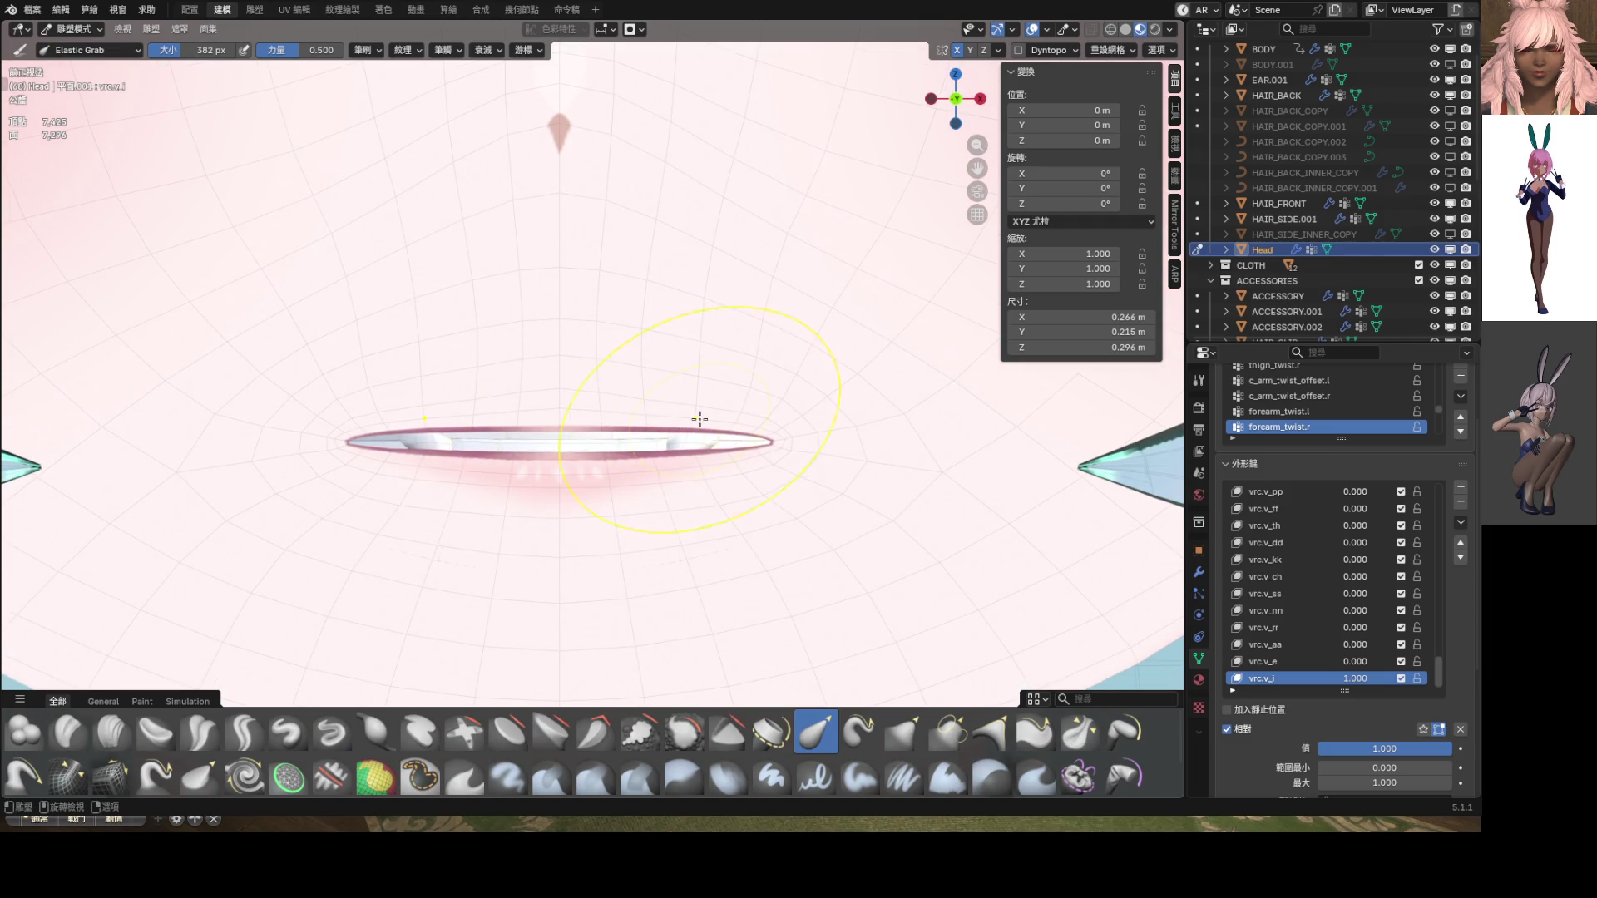
pyautogui.scroll(5, 677, 374)
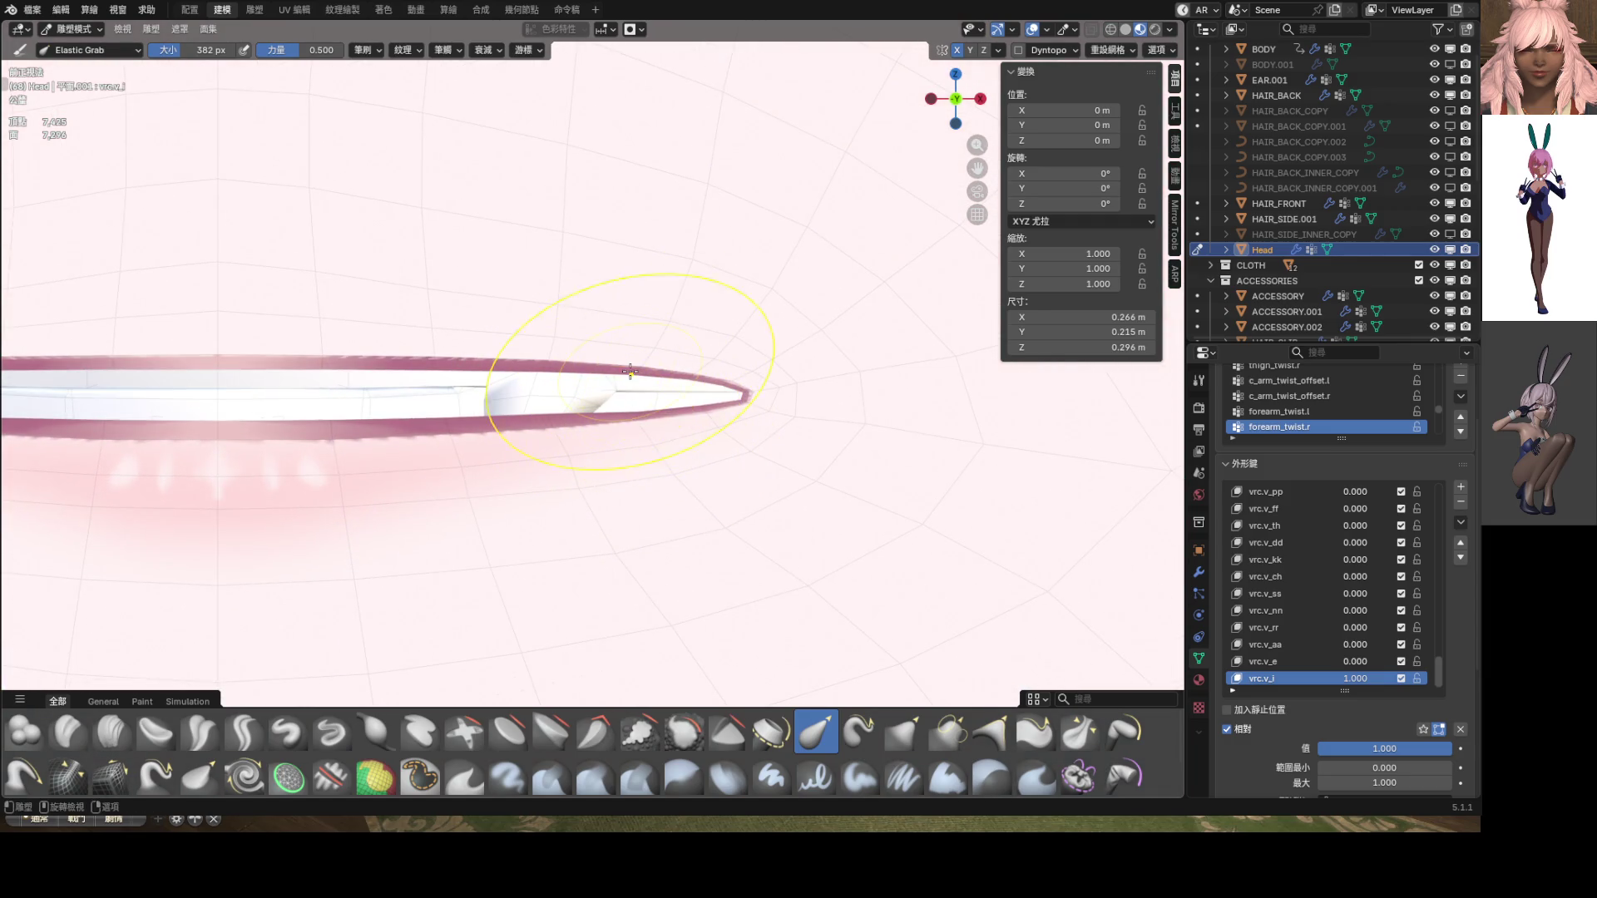
pyautogui.moveTo(630, 372)
pyautogui.mouseDown()
pyautogui.moveTo(599, 332)
pyautogui.moveTo(666, 430)
pyautogui.mouseUp()
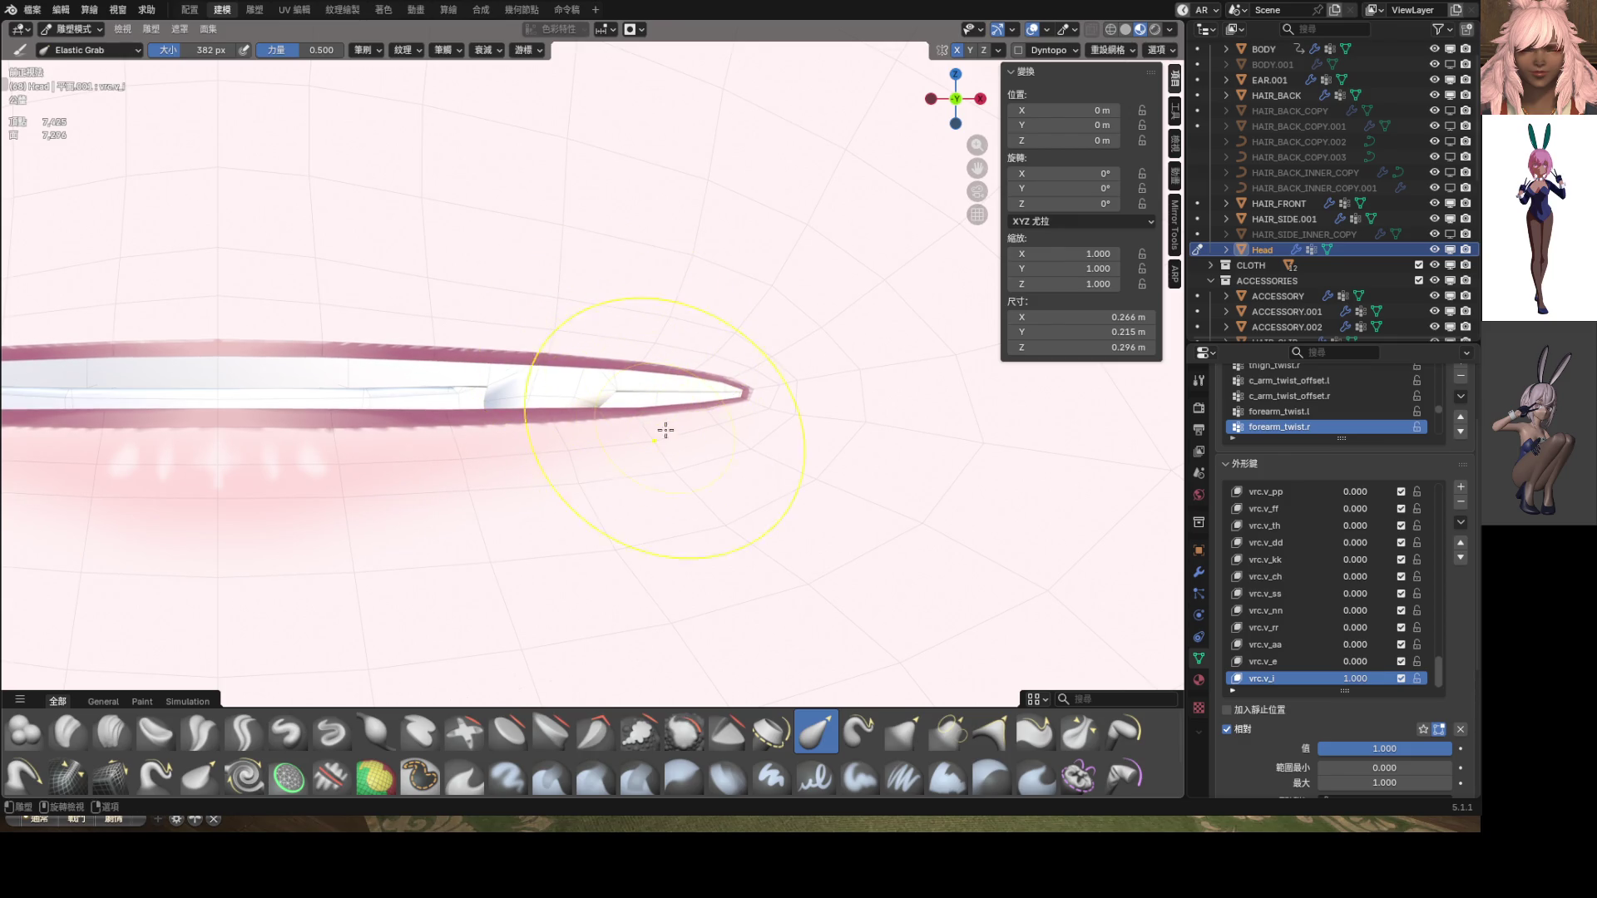
# Resize the brush to 134 then 316 px, refine the lip corner, and return to Object Mode
pyautogui.press('f')
pyautogui.click(575, 459)
pyautogui.scroll(-4, 614, 456)
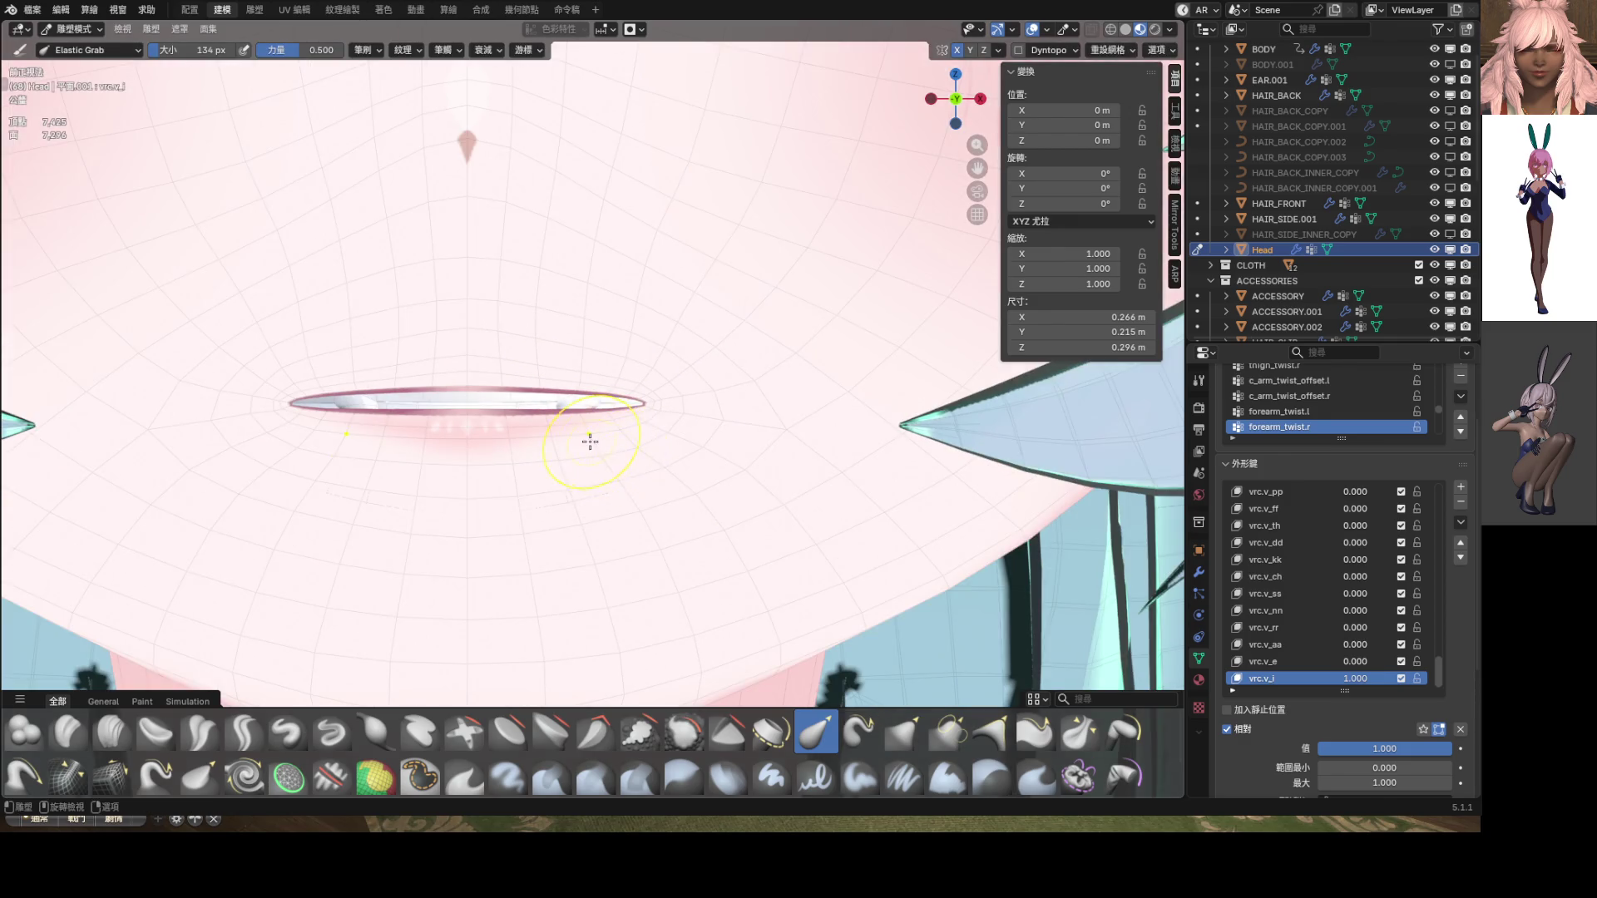
pyautogui.scroll(4, 589, 441)
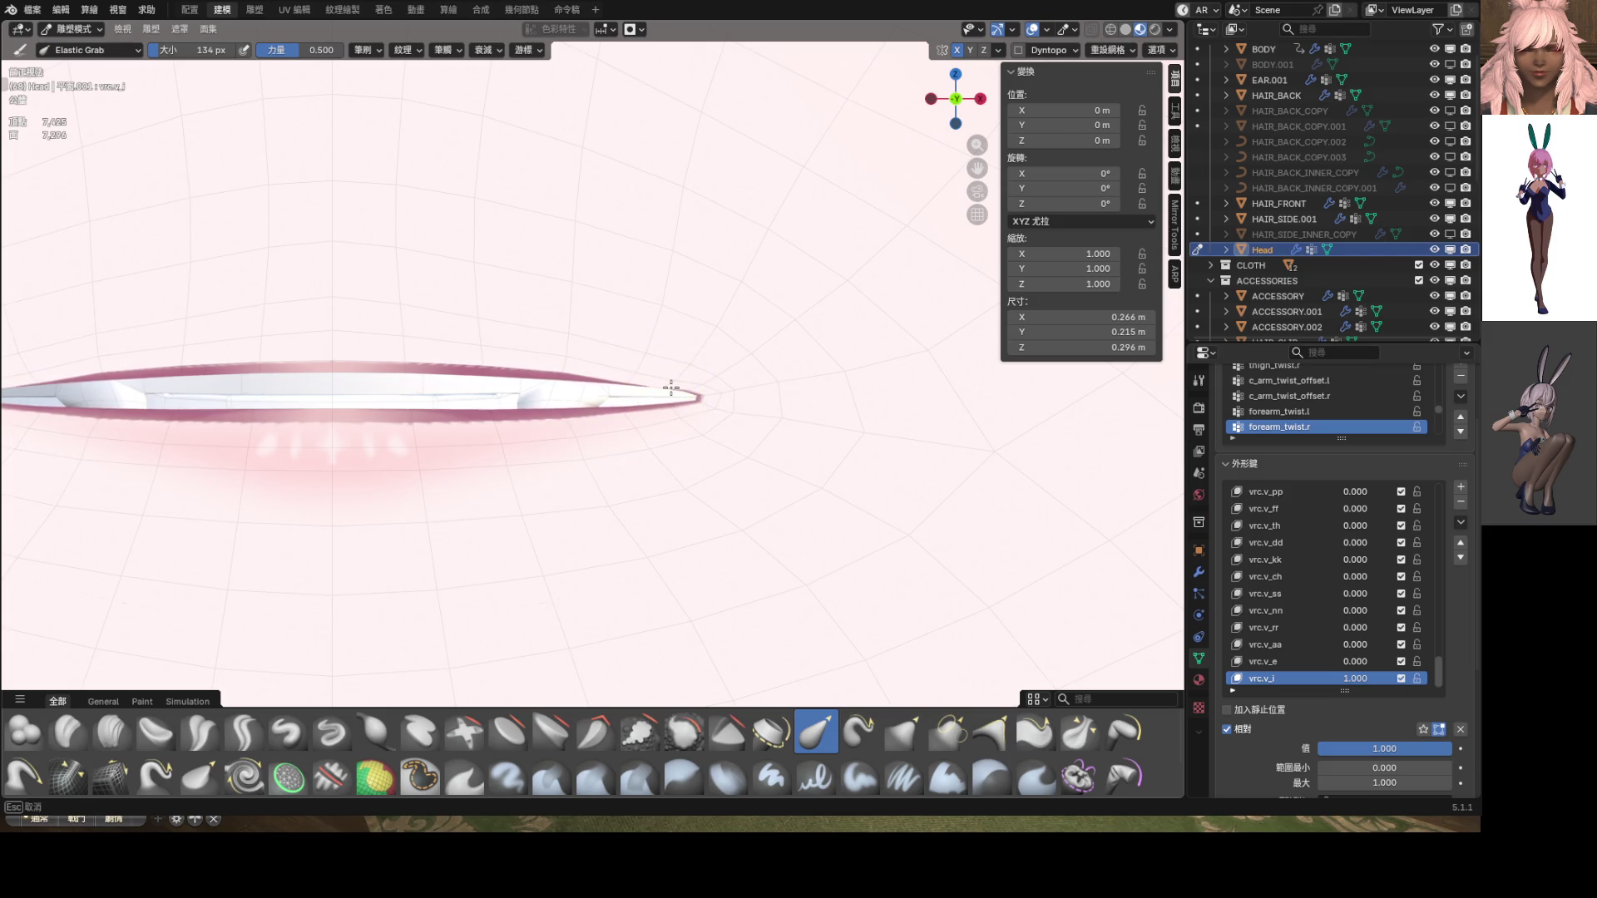
pyautogui.scroll(3, 689, 397)
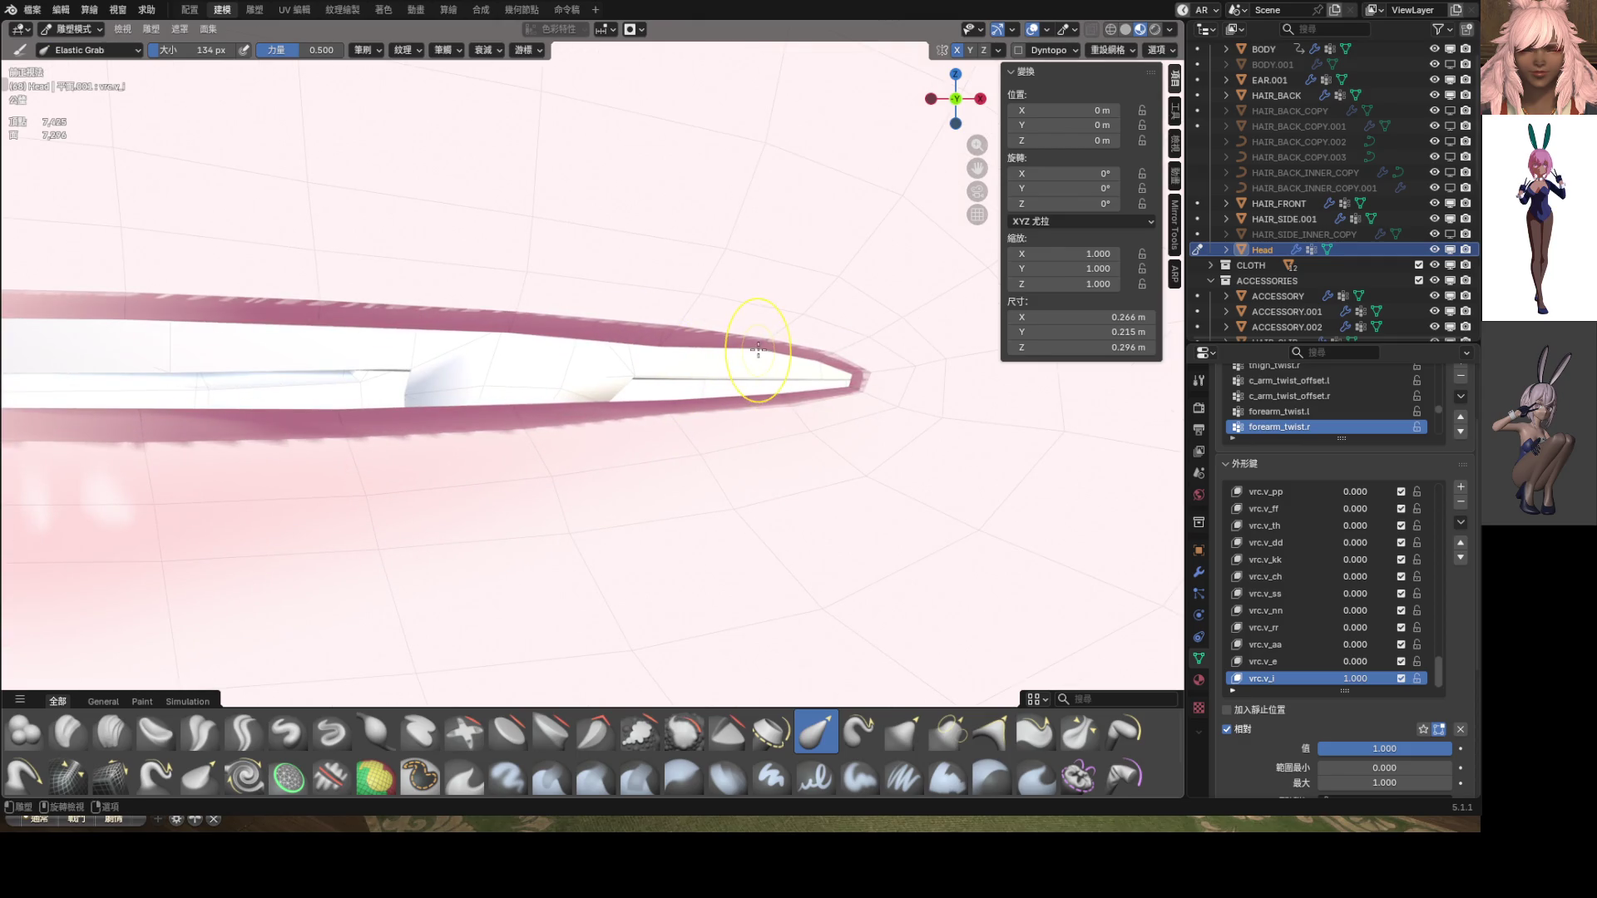
pyautogui.press('f')
pyautogui.click(766, 389)
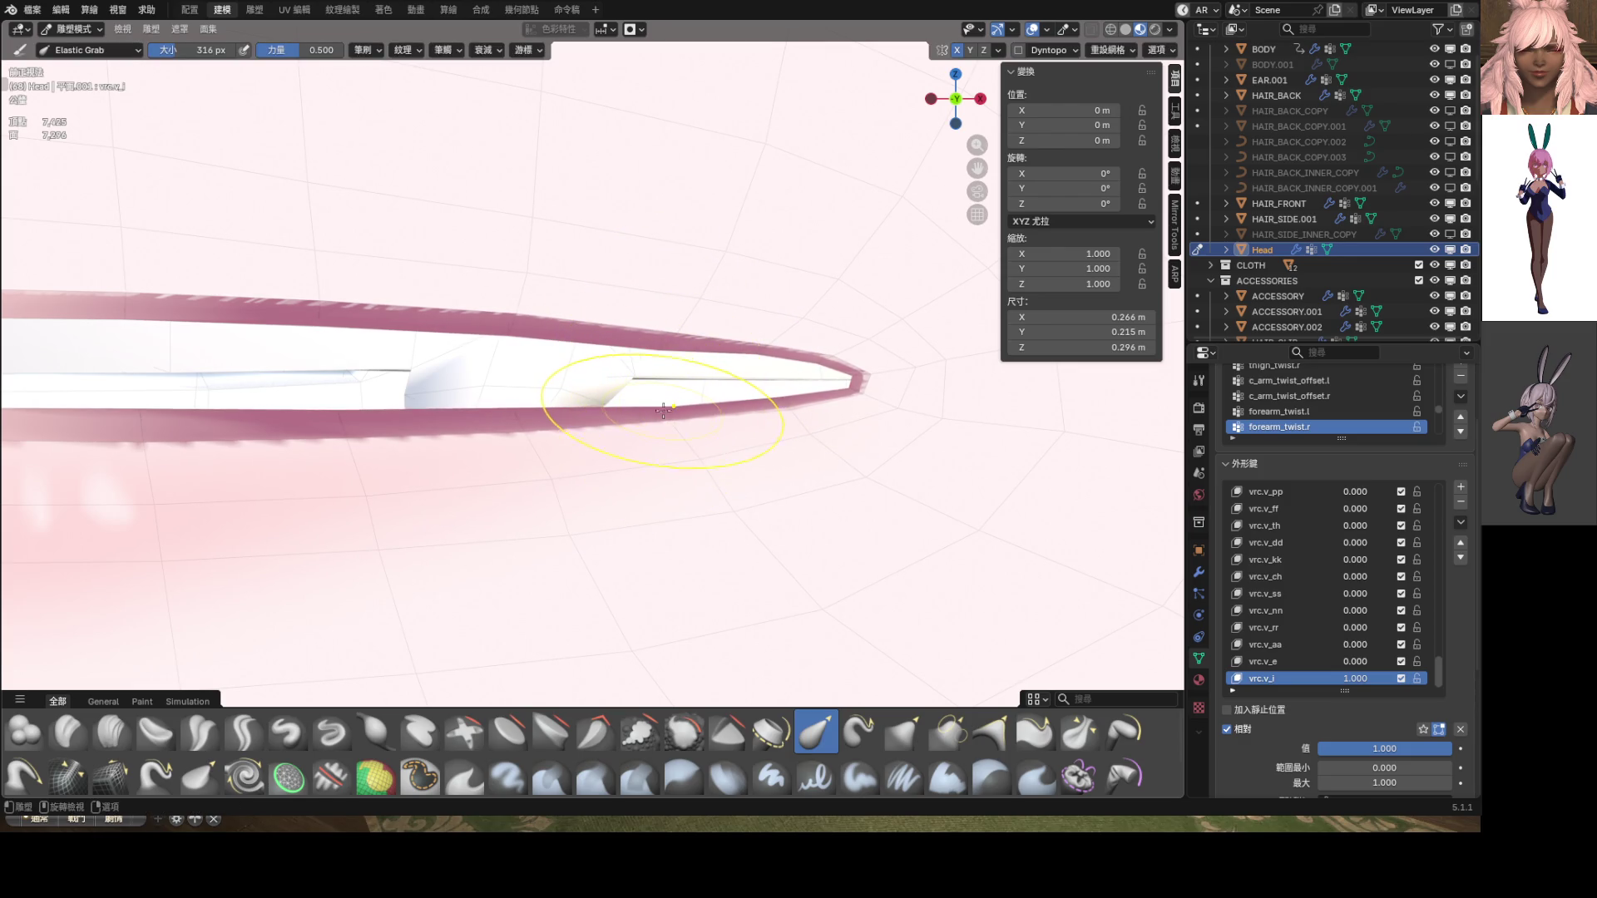
pyautogui.moveTo(662, 382); pyautogui.dragTo(671, 371)
pyautogui.scroll(-6, 692, 387)
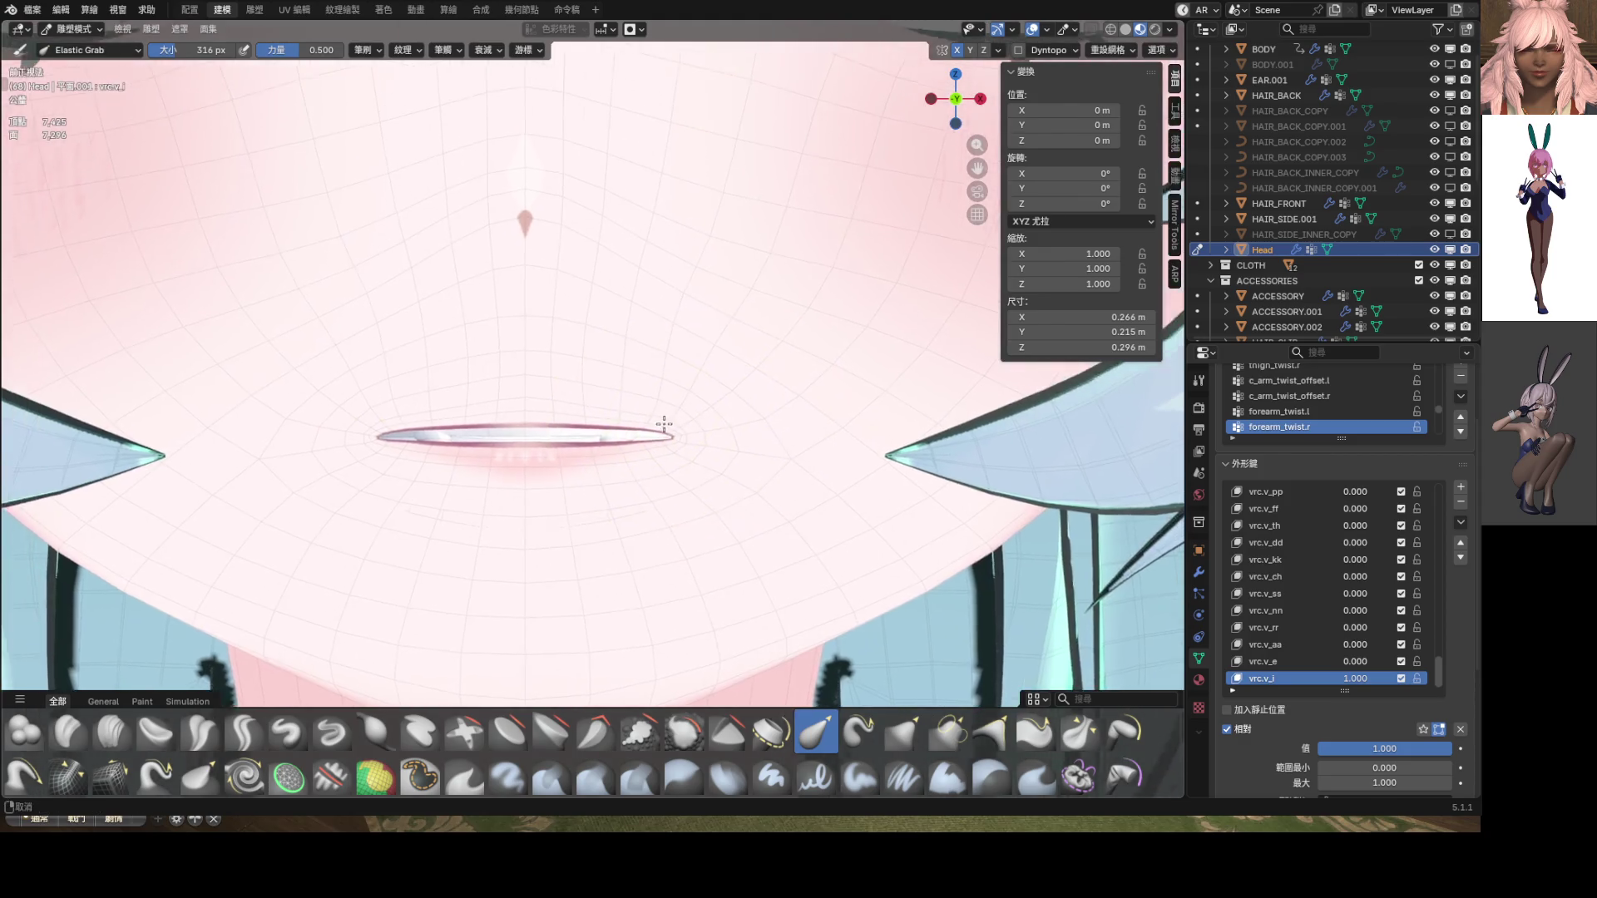
pyautogui.scroll(3, 677, 416)
pyautogui.hotkey('ctrl', 'Tab')
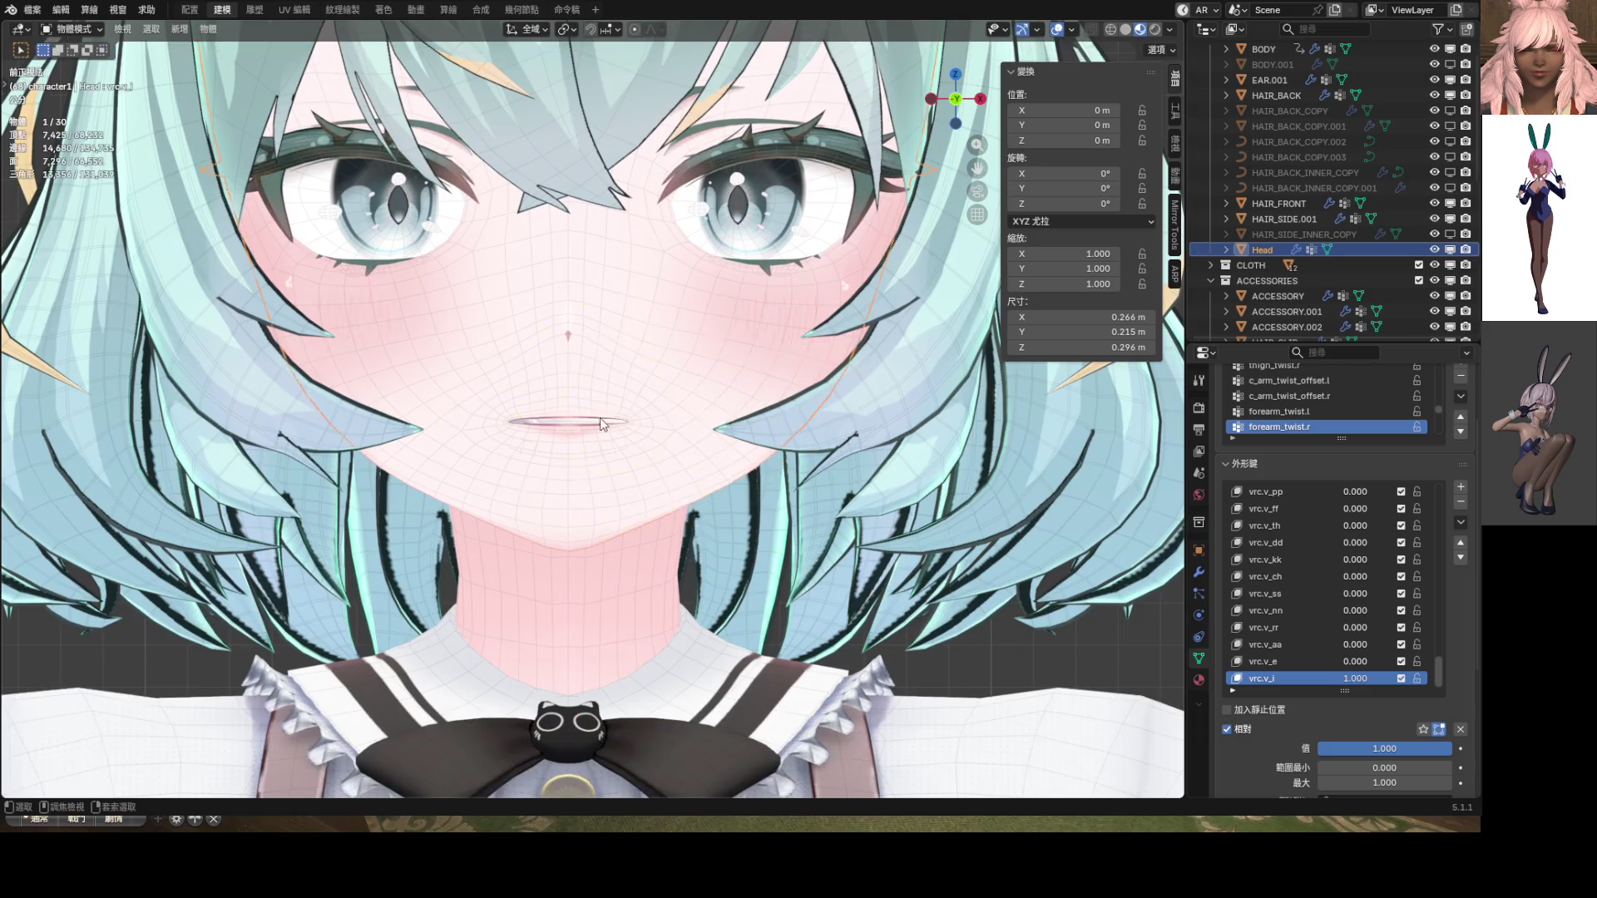
# Hide the wireframe overlay and put the head in Edit Mode, tilted toward the mouth corner
pyautogui.click(1056, 30)
pyautogui.hotkey('ctrl', 'Tab')
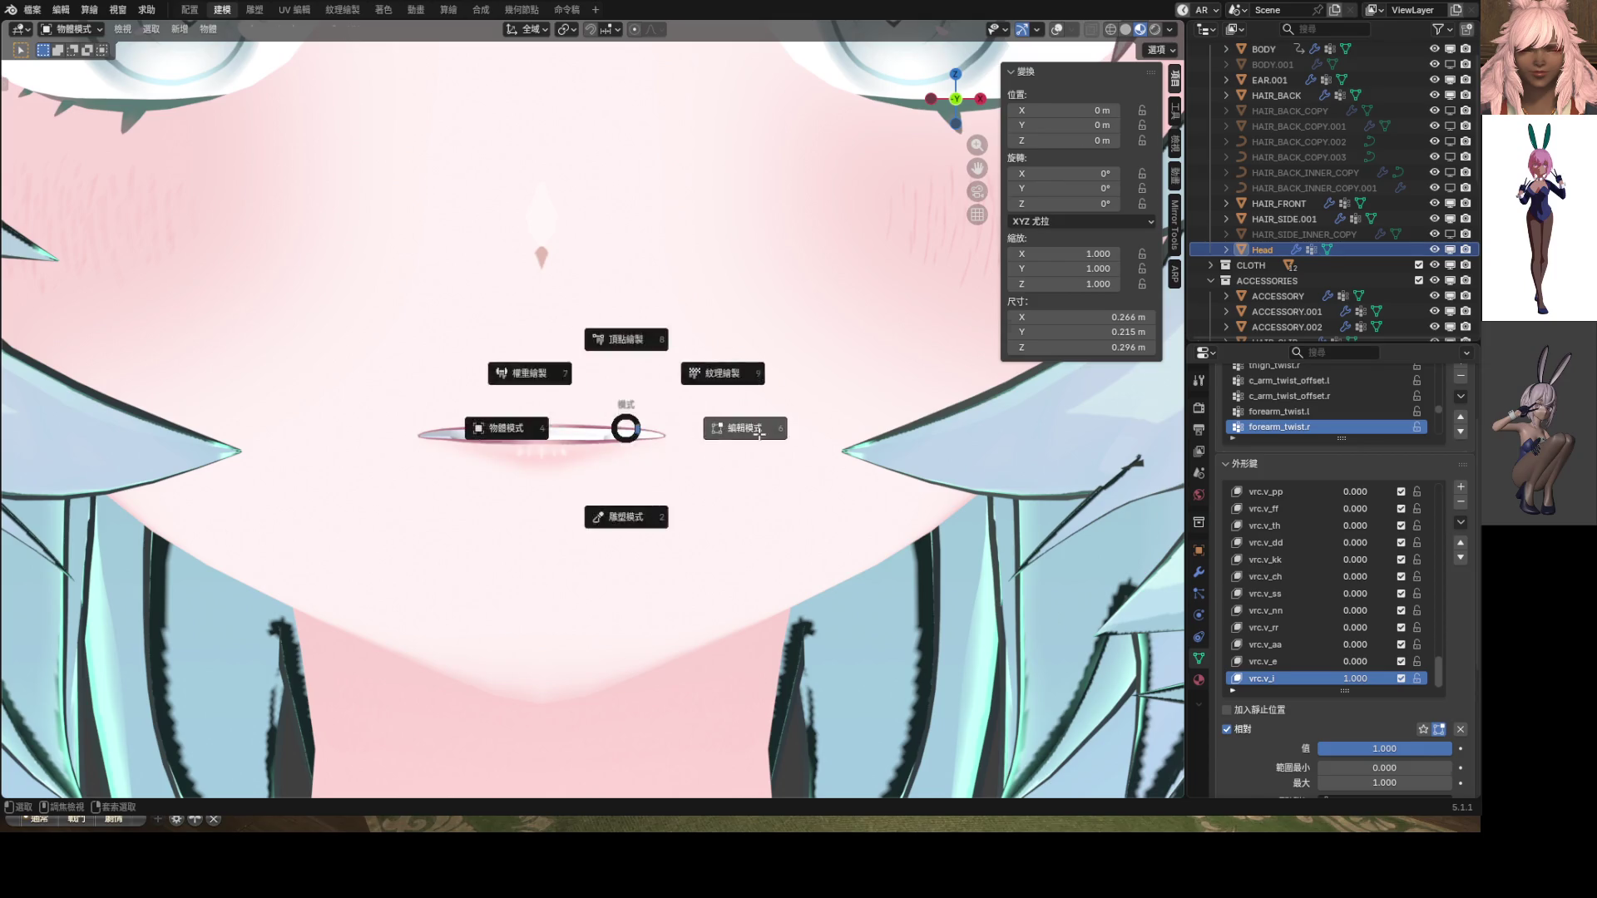
pyautogui.click(737, 424)
pyautogui.scroll(4, 749, 415)
pyautogui.scroll(5, 823, 409)
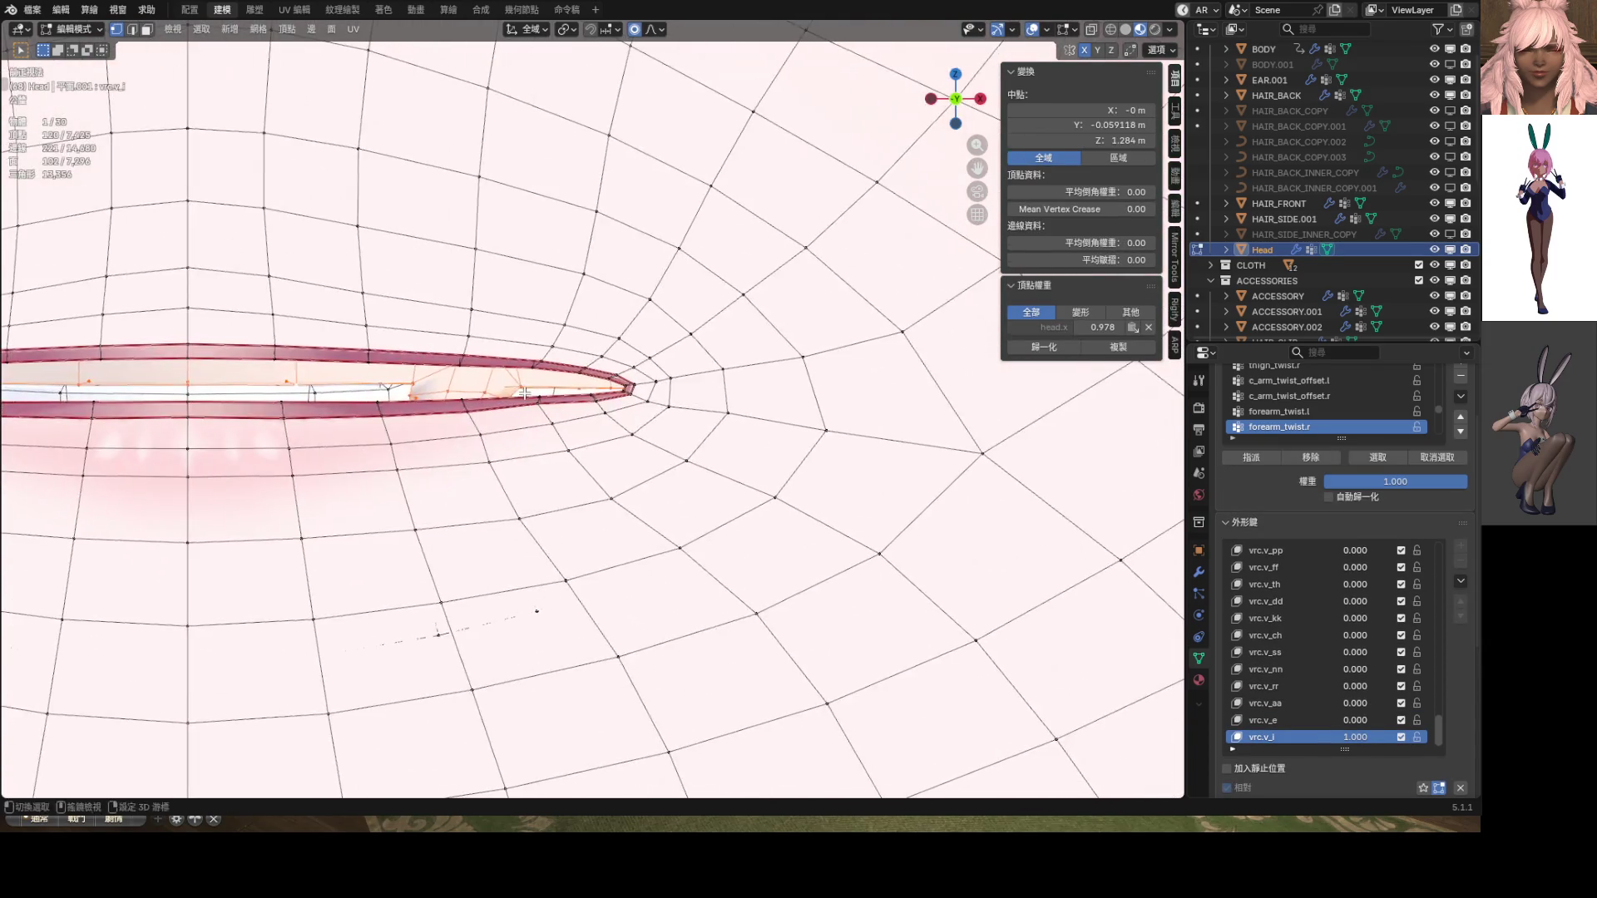
pyautogui.moveTo(798, 410); pyautogui.dragTo(611, 418, button='middle')
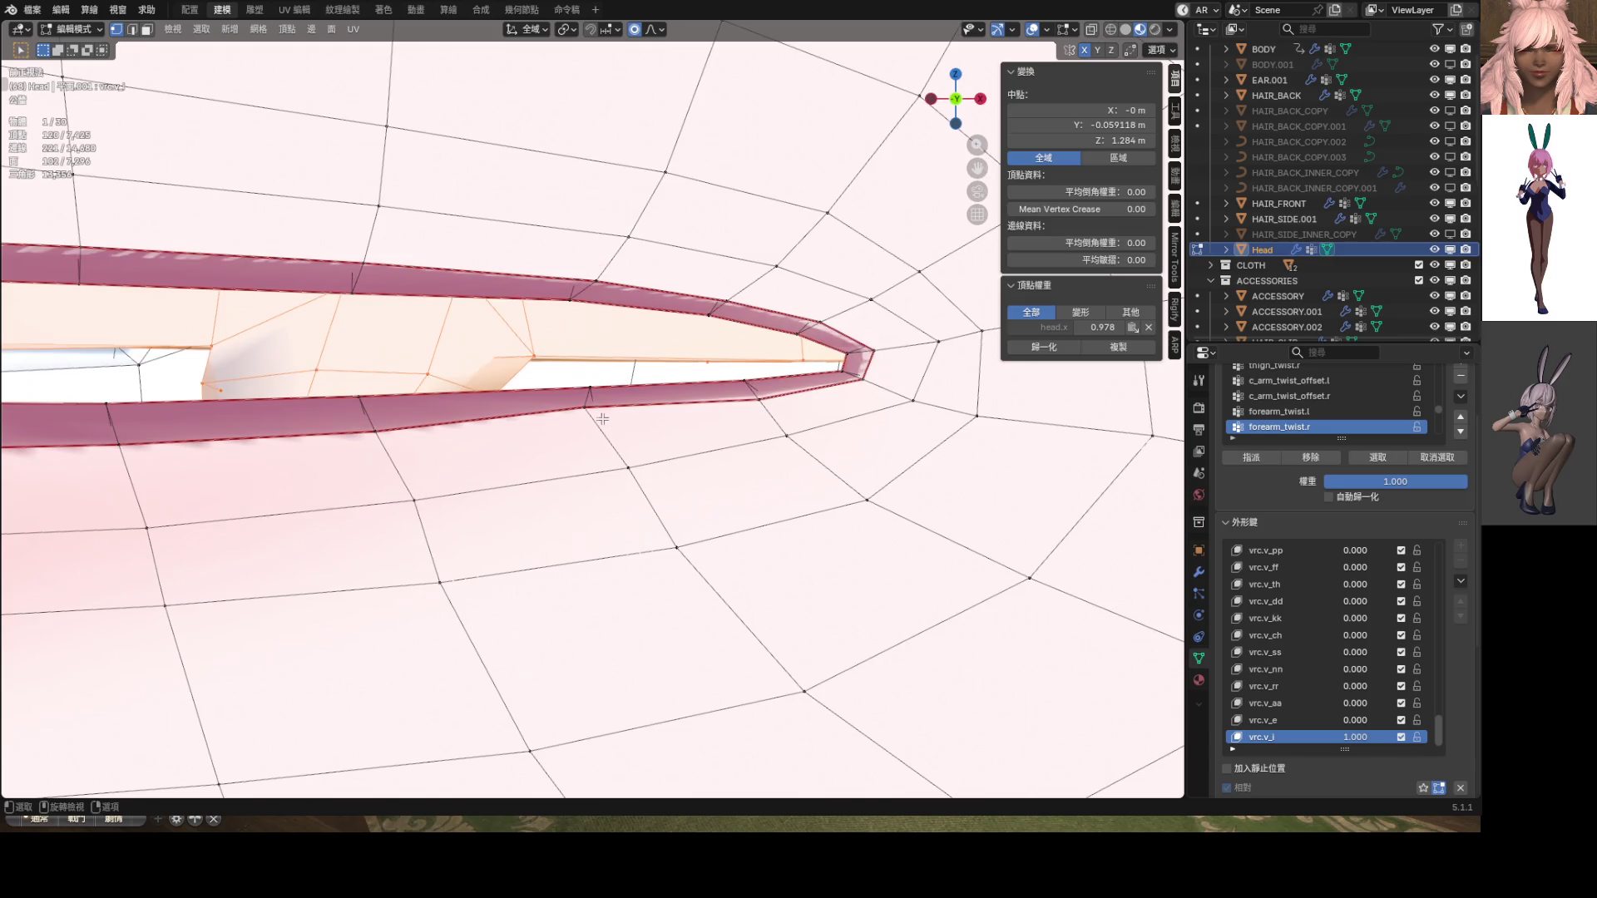
# Nudge a lip vertex and two vertices near the mouth corner slightly along Z
pyautogui.click(601, 415)
pyautogui.press('g')
pyautogui.press('z')
pyautogui.click(601, 412)
pyautogui.click(748, 376)
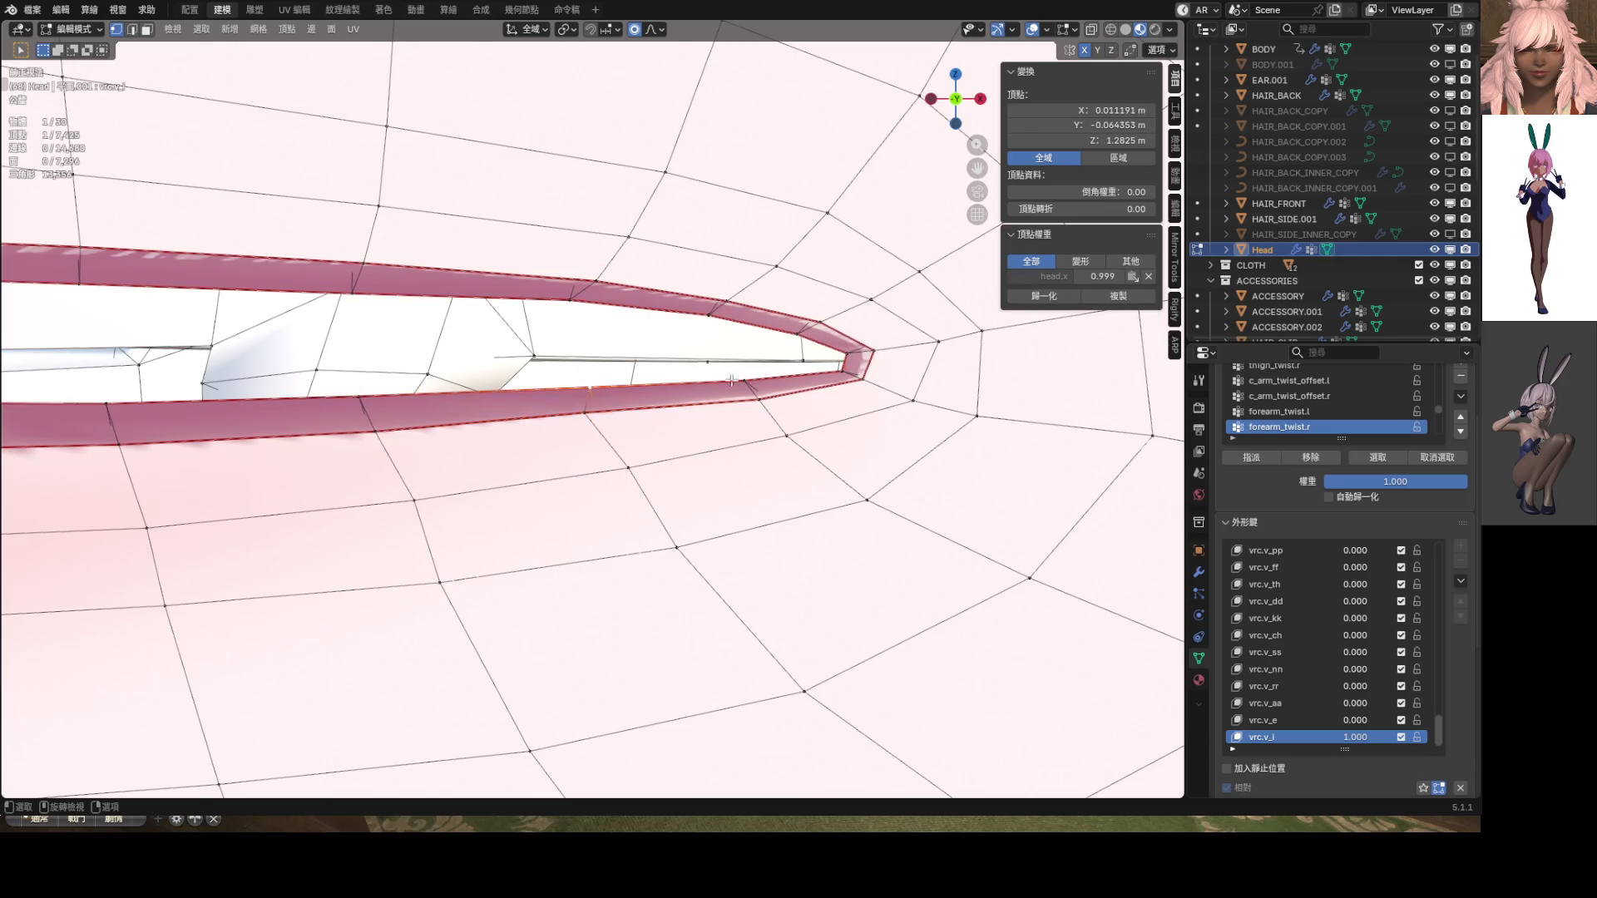
pyautogui.keyDown('shift'); pyautogui.click(591, 389); pyautogui.keyUp('shift')
pyautogui.press('g')
pyautogui.press('z')
pyautogui.click(758, 359)
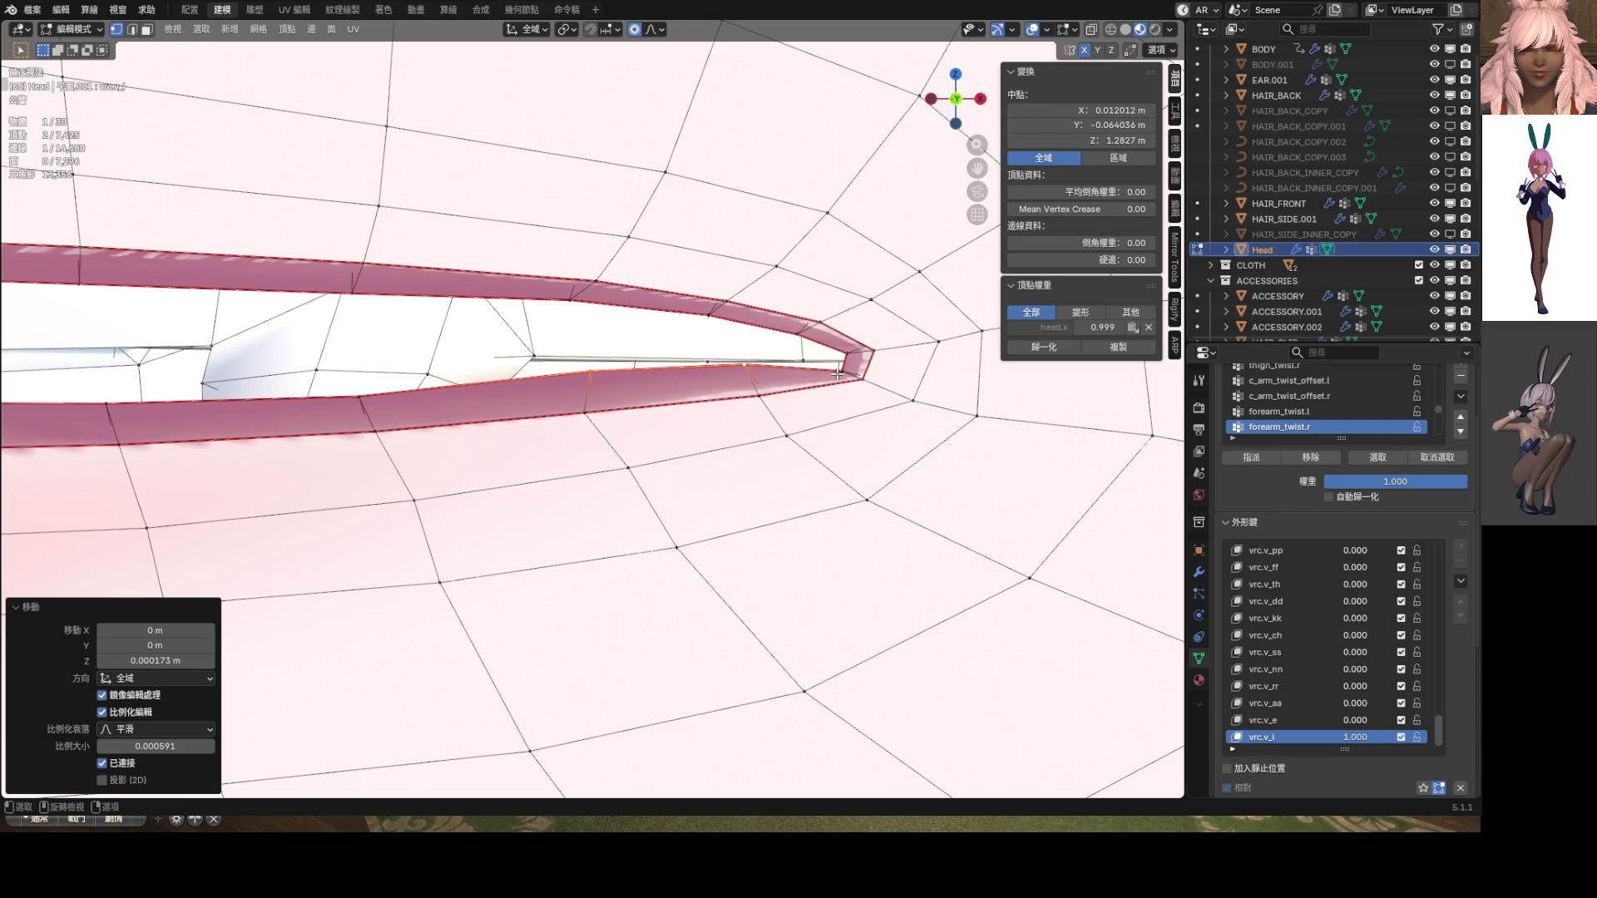
# Raise the lip-tip vertex, then shift two upper-lip vertices with the tip along Z
pyautogui.click(843, 363)
pyautogui.press('g')
pyautogui.press('z')
pyautogui.click(844, 364)
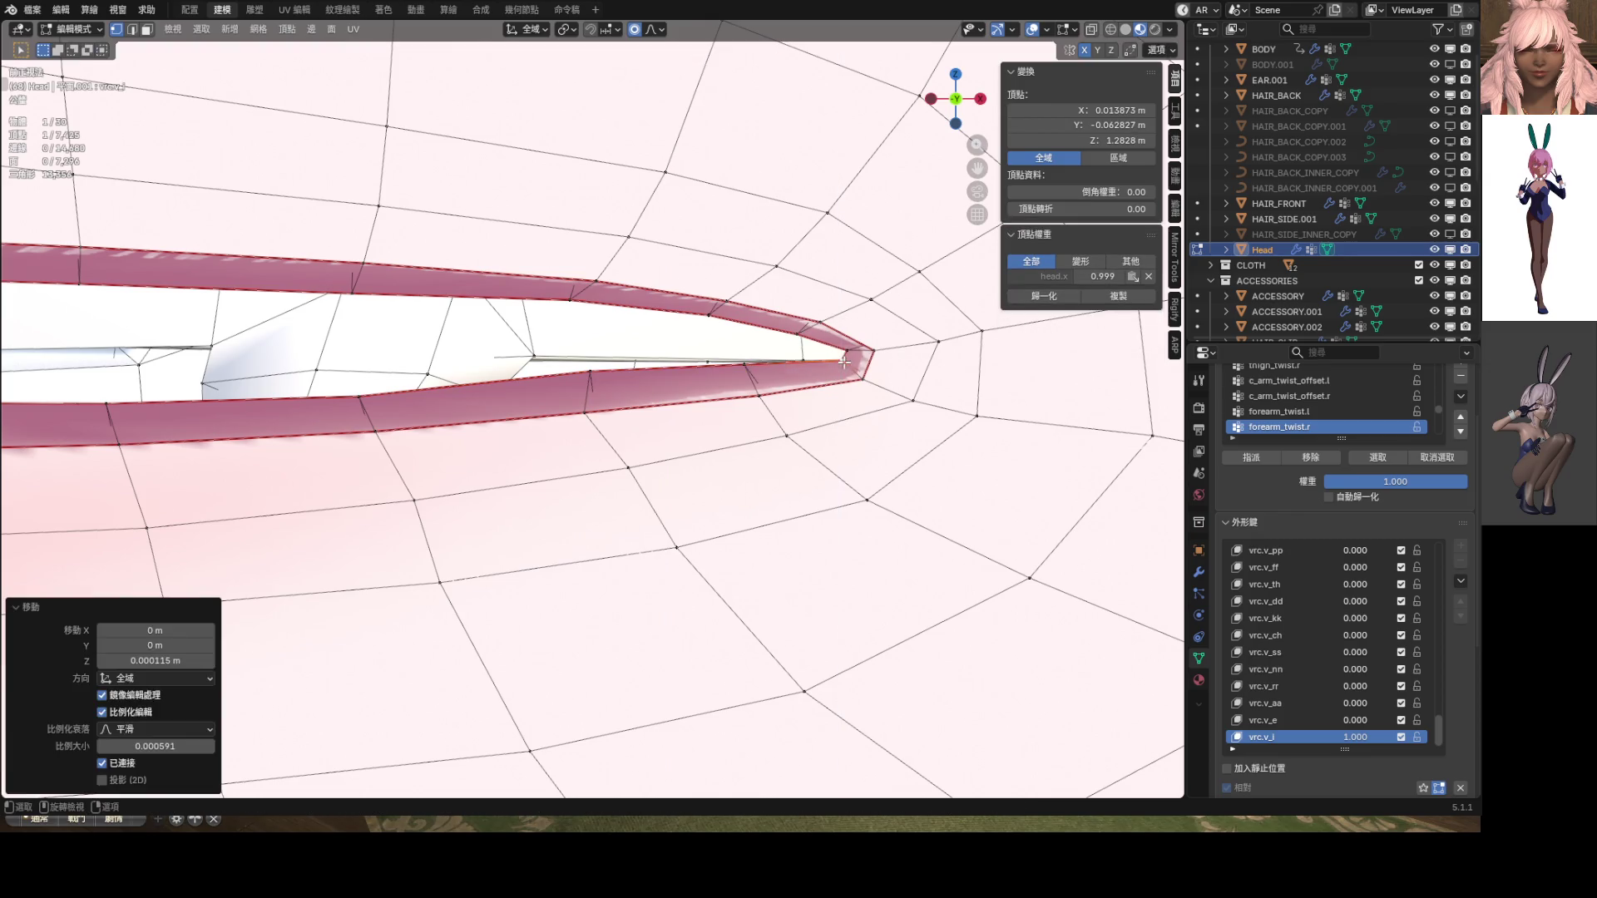
pyautogui.click(587, 300)
pyautogui.keyDown('shift'); pyautogui.click(707, 315); pyautogui.keyUp('shift')
pyautogui.keyDown('shift'); pyautogui.click(843, 362); pyautogui.keyUp('shift')
pyautogui.press('g')
pyautogui.press('z')
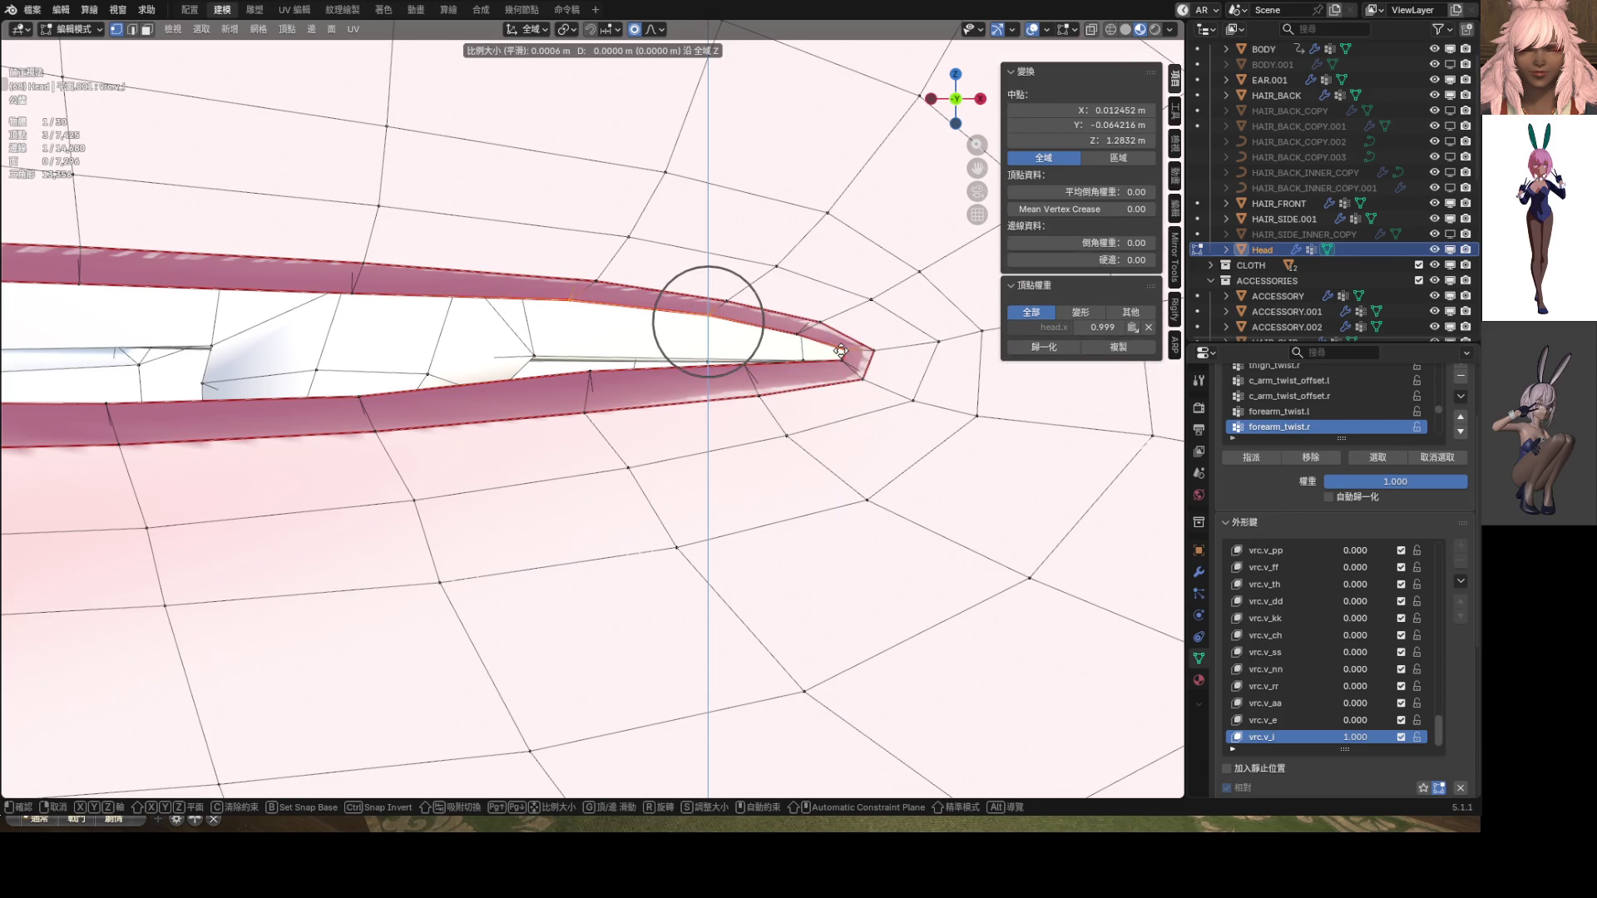
pyautogui.click(862, 366)
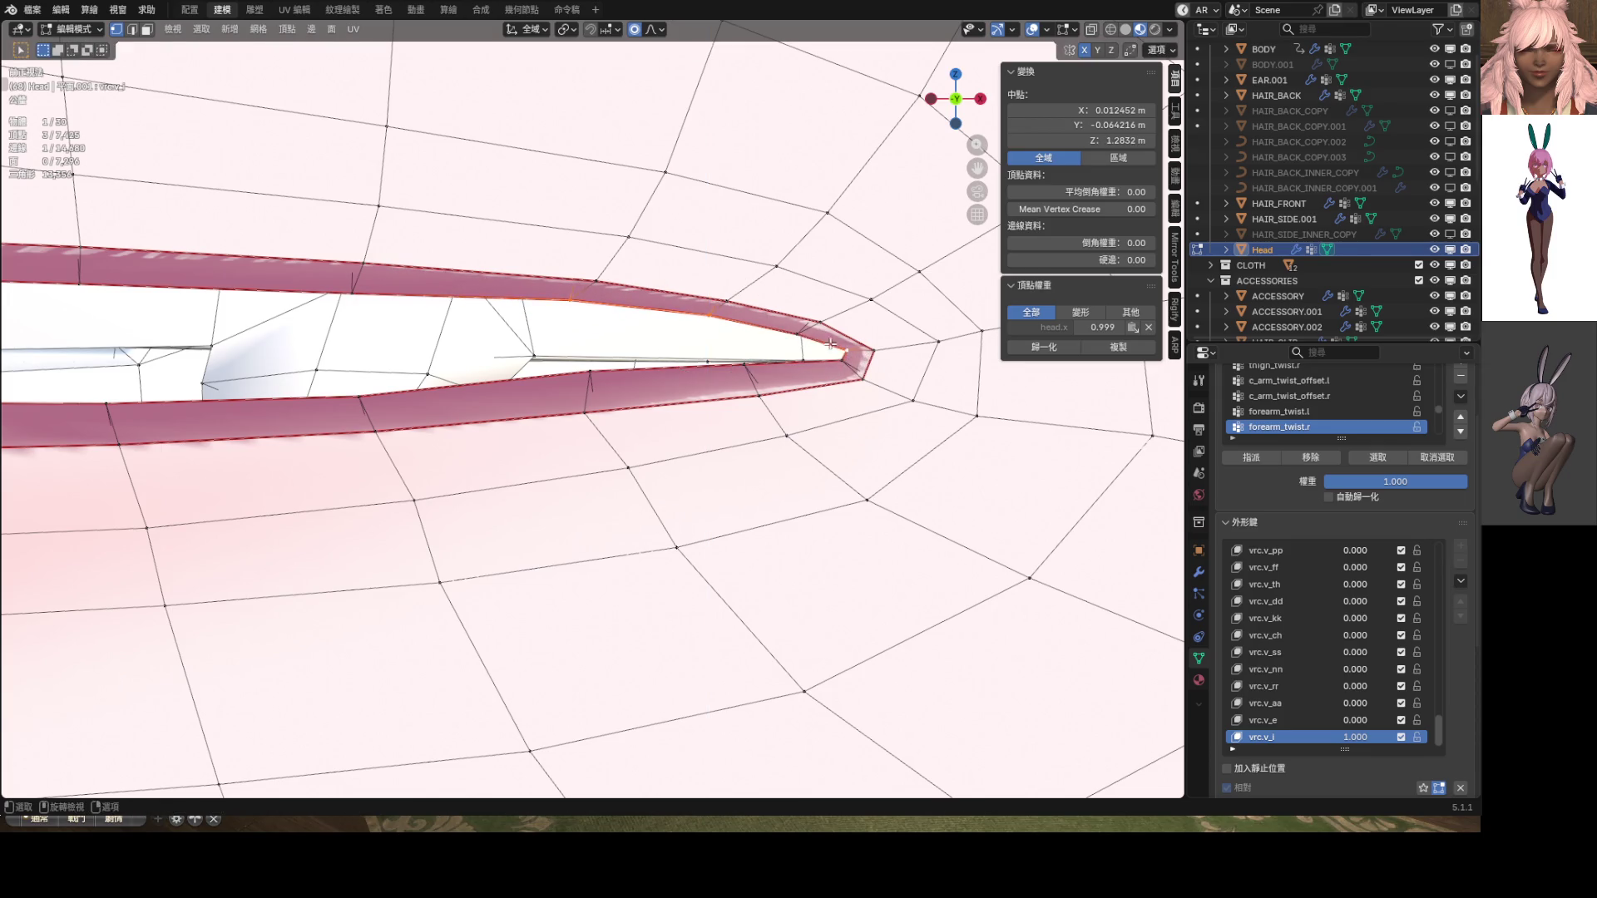
# Proportionally adjust a selected group of upper-lip vertices along Z
pyautogui.keyDown('shift'); pyautogui.click(800, 334); pyautogui.keyUp('shift')
pyautogui.keyDown('shift'); pyautogui.click(848, 350); pyautogui.keyUp('shift')
pyautogui.keyDown('shift'); pyautogui.click(848, 350); pyautogui.keyUp('shift')
pyautogui.press('g')
pyautogui.press('z')
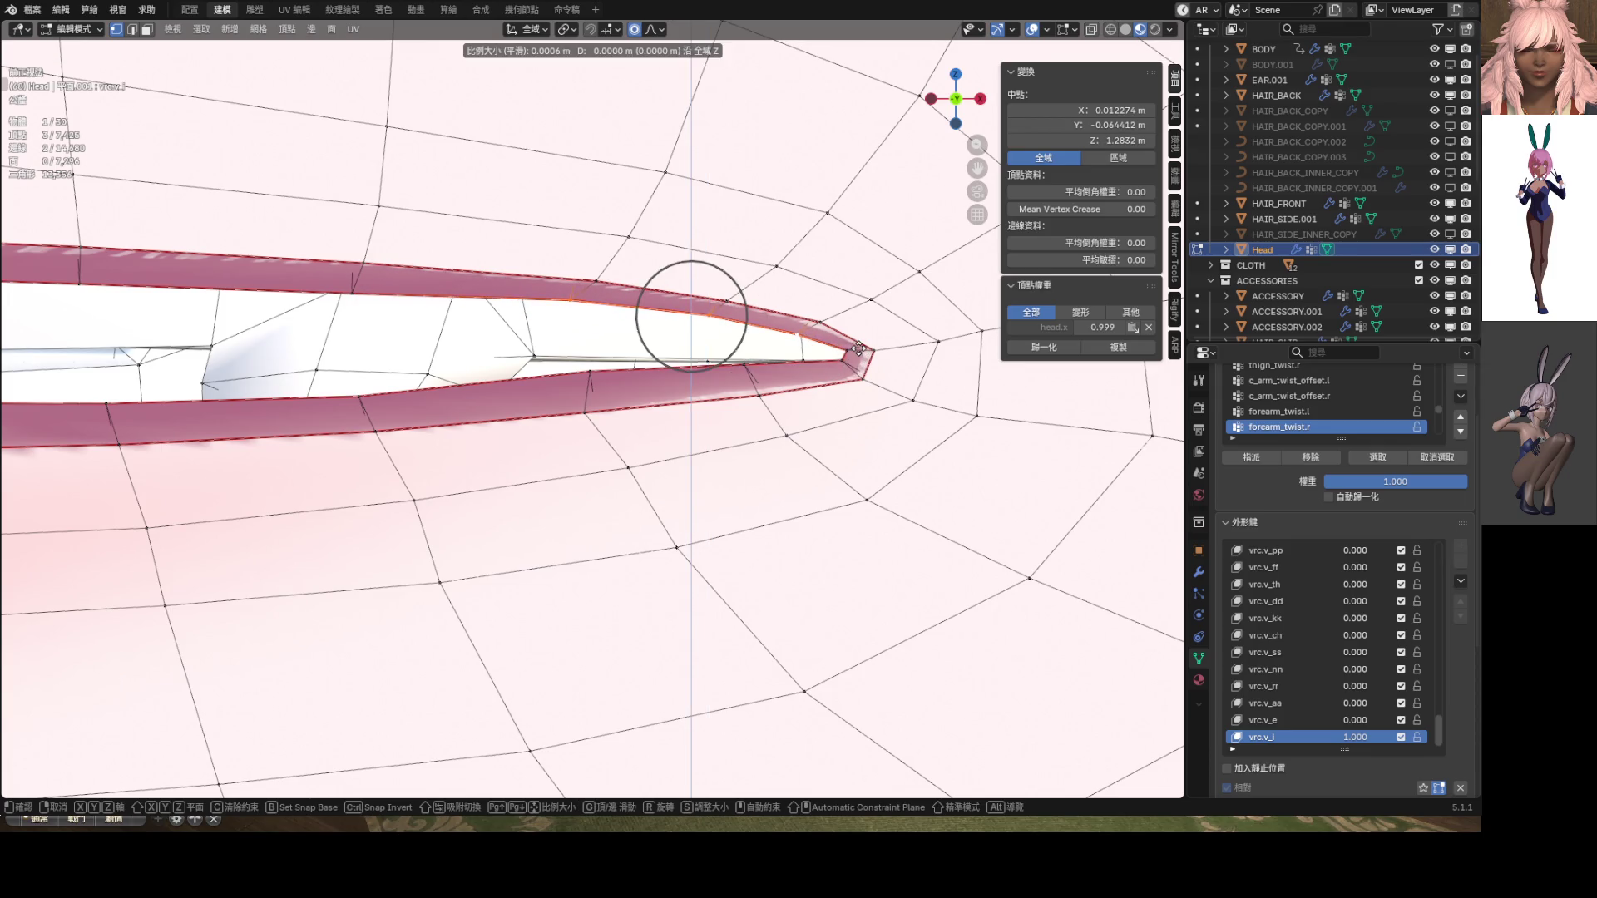
pyautogui.click(868, 369)
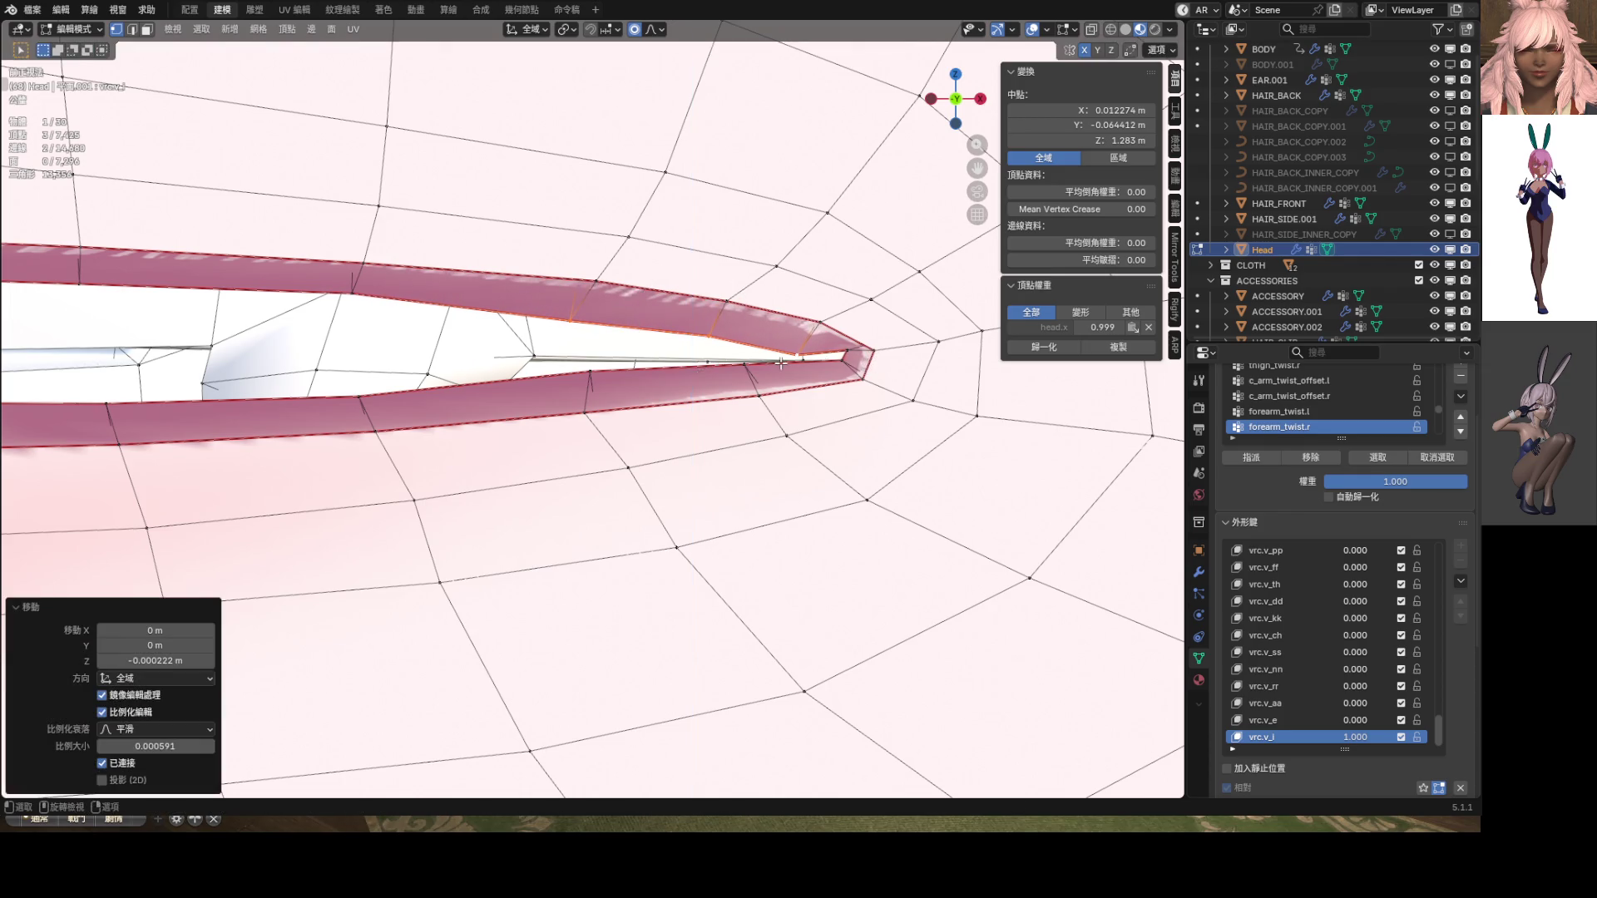
# Zoom in and make two small Z moves on the single lip-tip vertex
pyautogui.scroll(2, 868, 370)
pyautogui.click(888, 409)
pyautogui.press('g')
pyautogui.press('z')
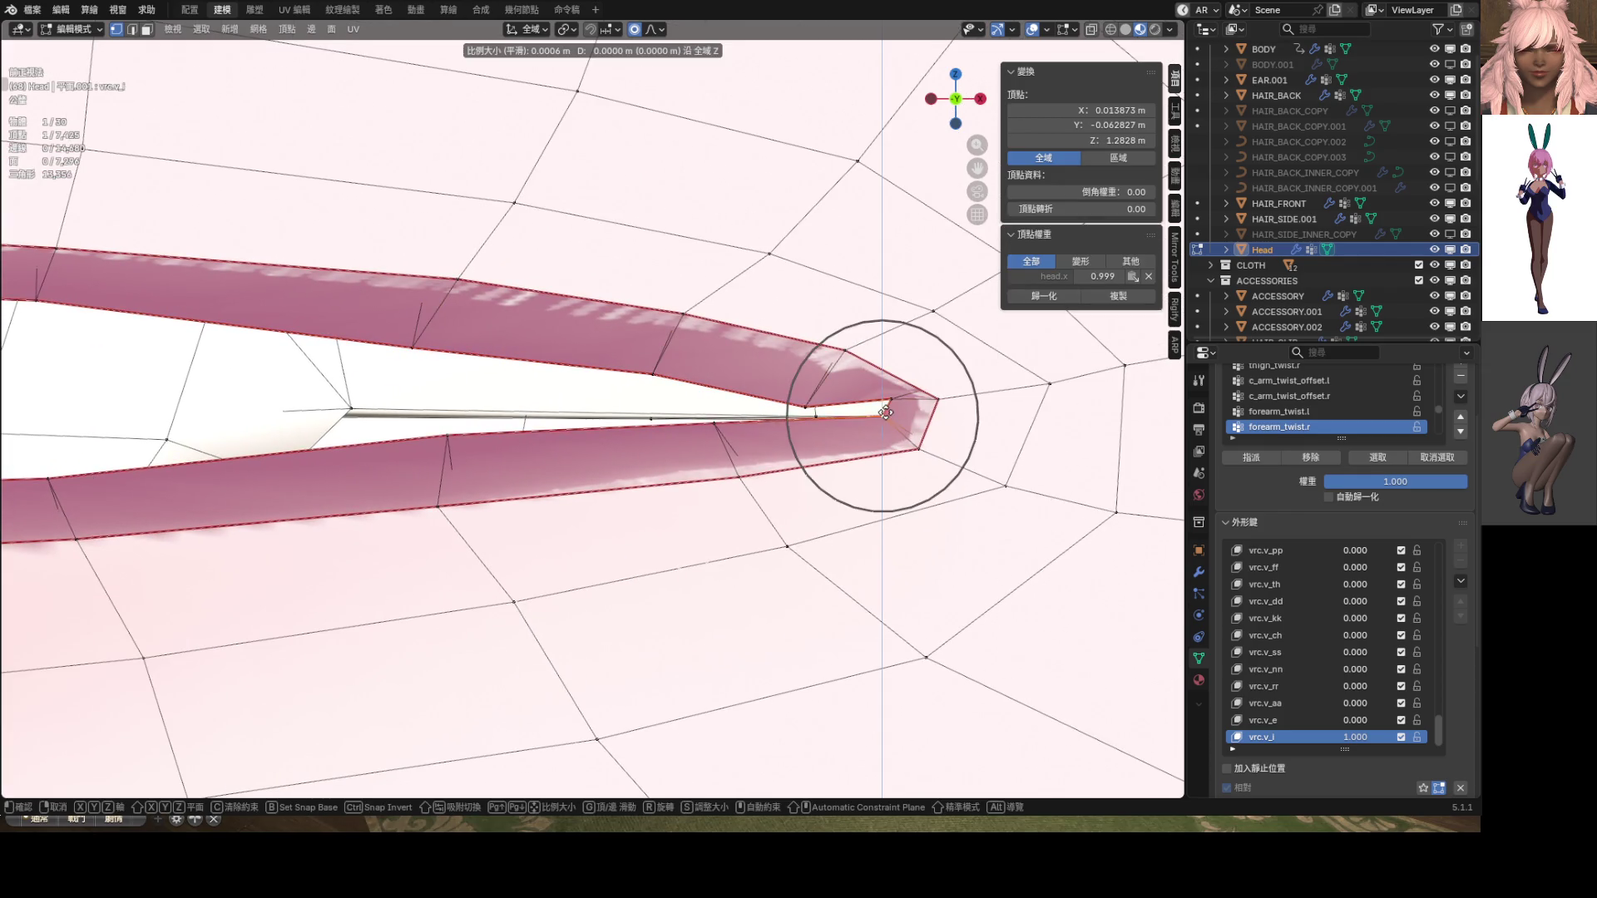
pyautogui.click(890, 409)
pyautogui.press('g')
pyautogui.press('z')
pyautogui.click(895, 410)
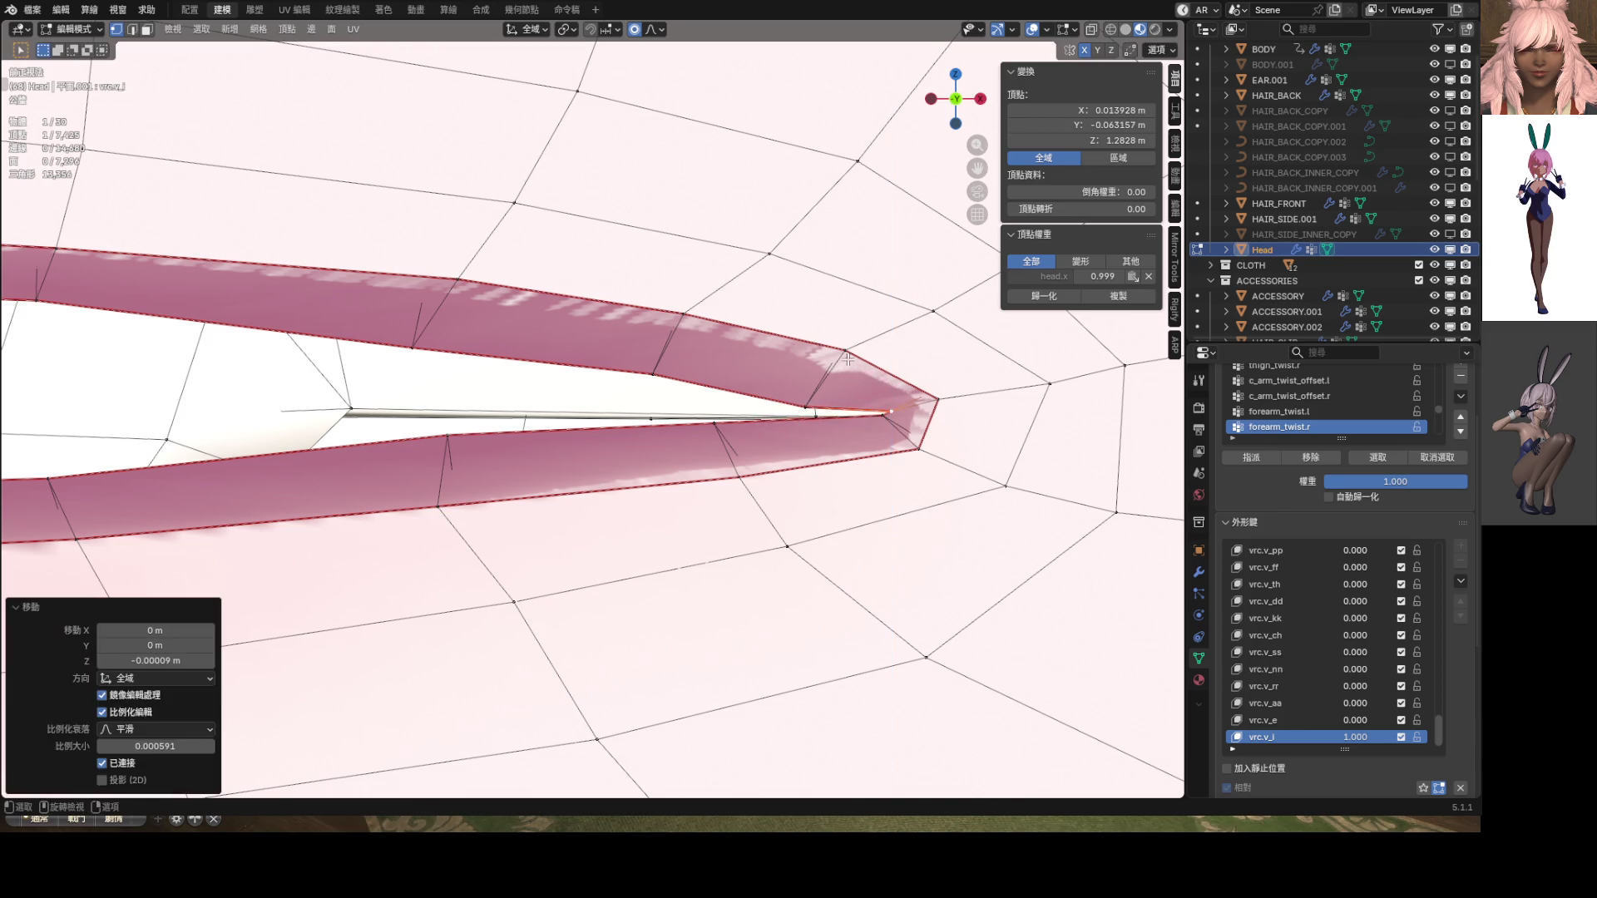
# Nudge two more lip vertices along Z to even out the lip edge
pyautogui.click(844, 363)
pyautogui.press('g')
pyautogui.press('z')
pyautogui.click(686, 327)
pyautogui.click(682, 320)
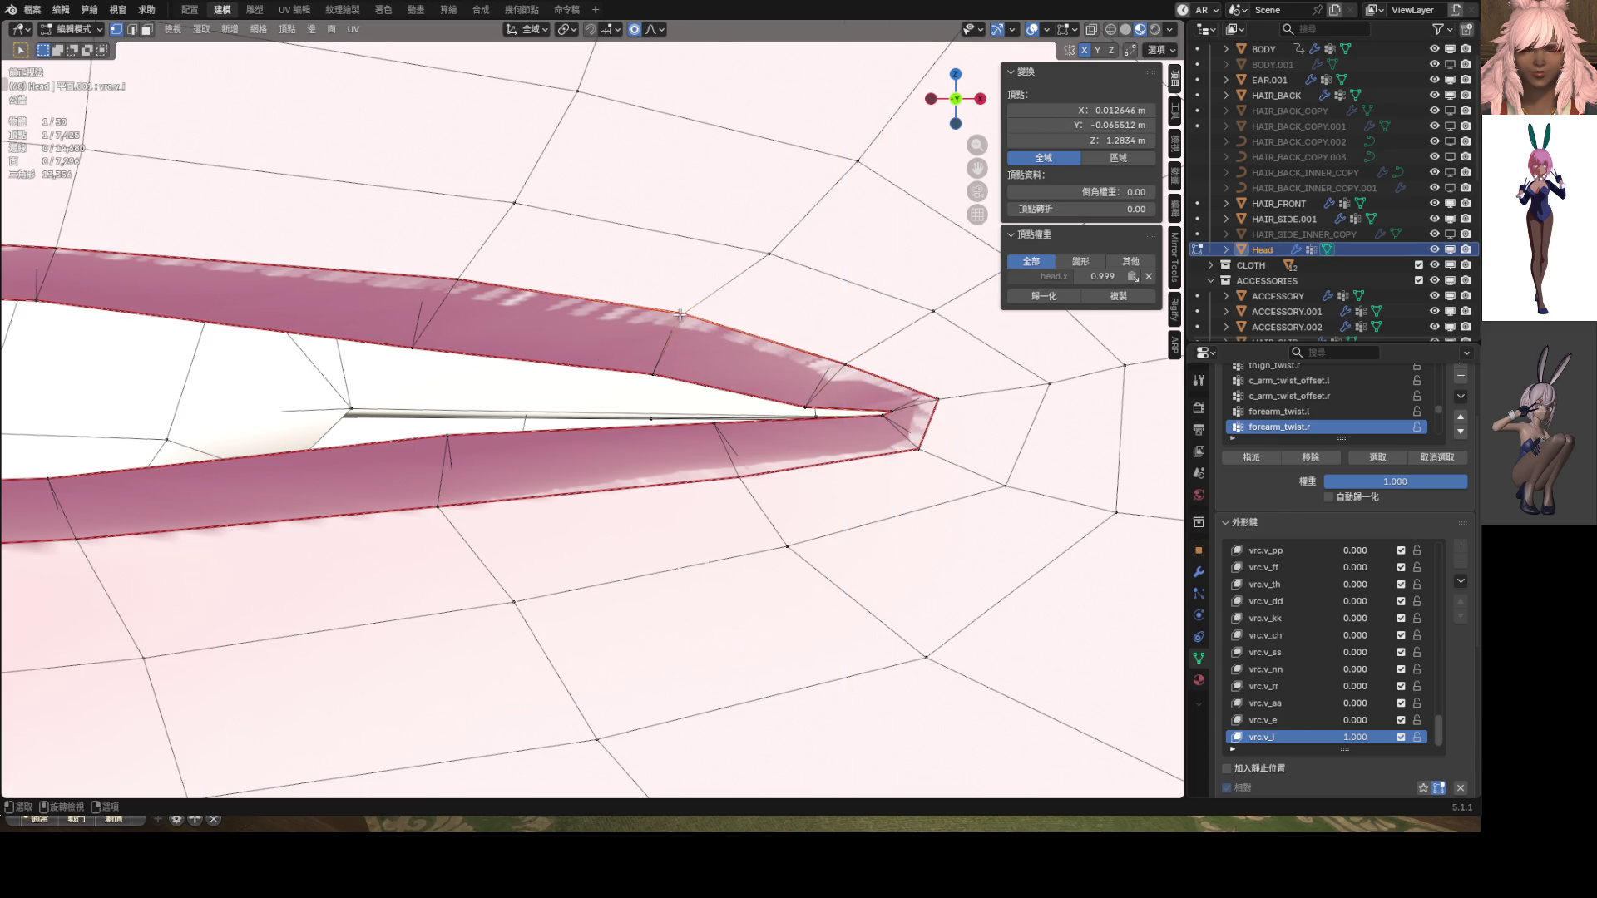
pyautogui.press('g')
pyautogui.press('z')
pyautogui.click(666, 335)
pyautogui.scroll(3, 769, 335)
pyautogui.scroll(-3, 768, 335)
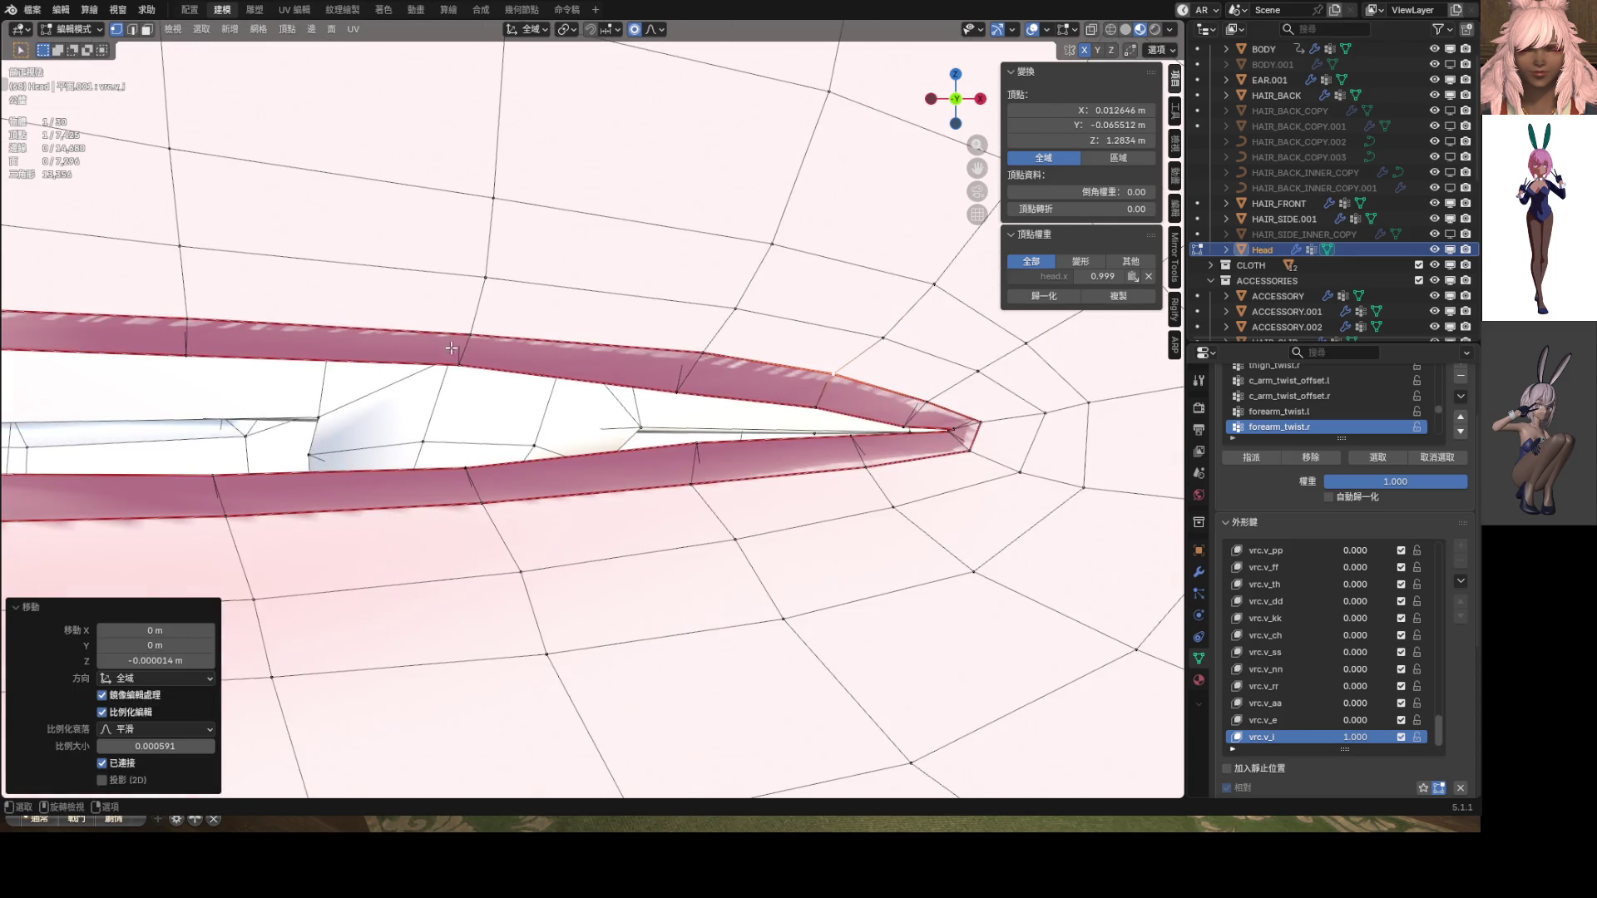
# Make tiny Z adjustments to two lip vertices on the far side of the mouth
pyautogui.click(464, 362)
pyautogui.press('g')
pyautogui.press('z')
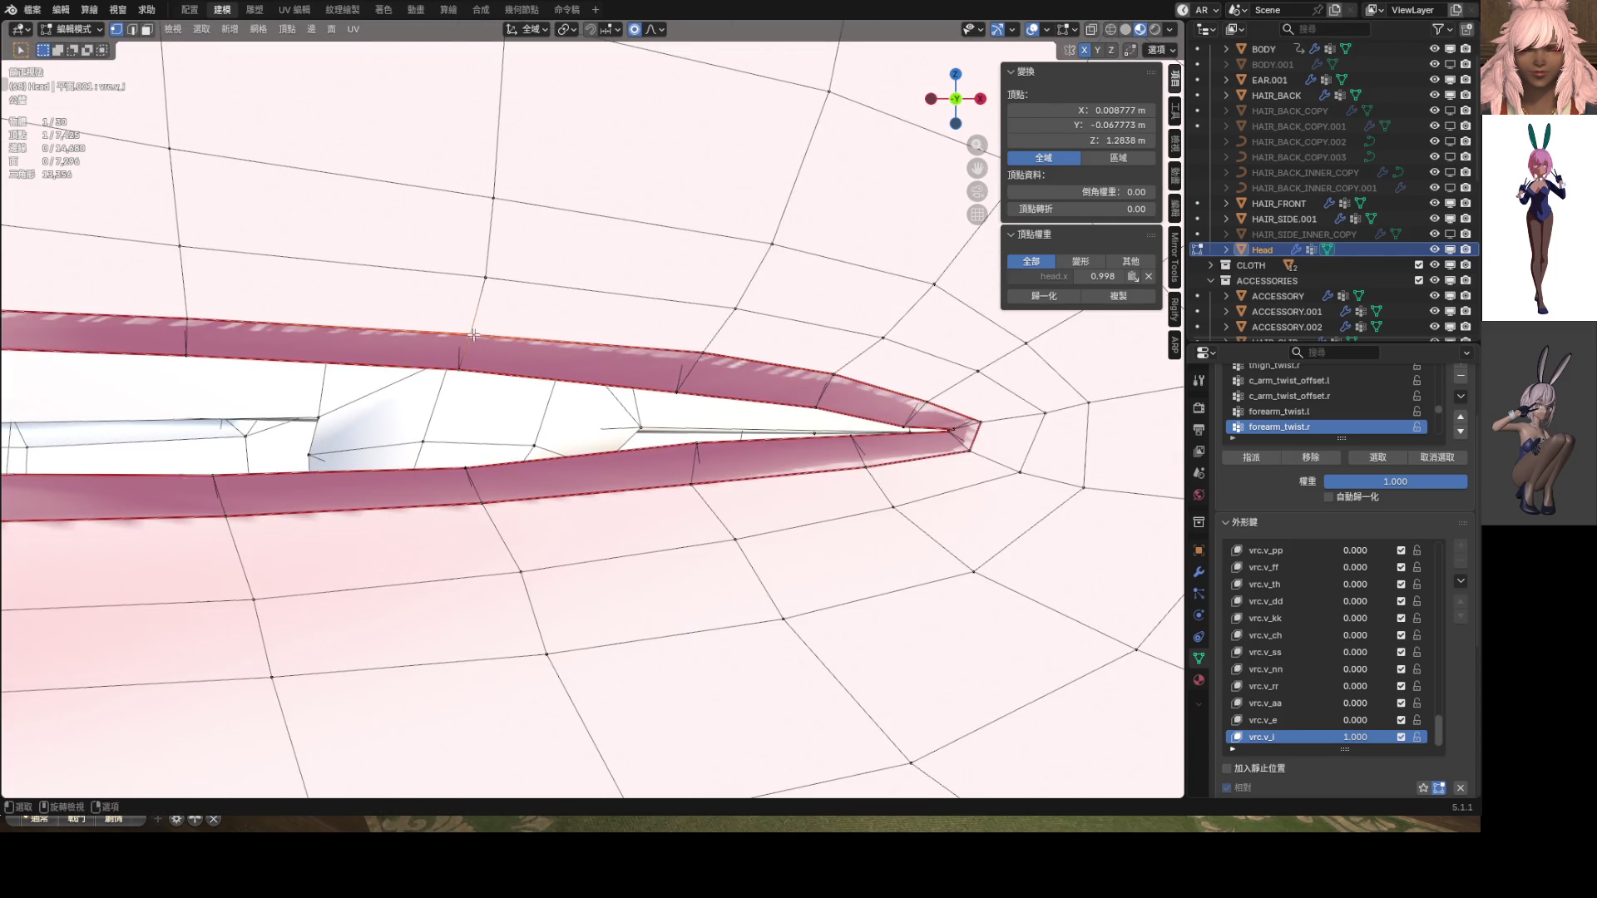
pyautogui.click(477, 326)
pyautogui.scroll(3, 477, 326)
pyautogui.click(499, 342)
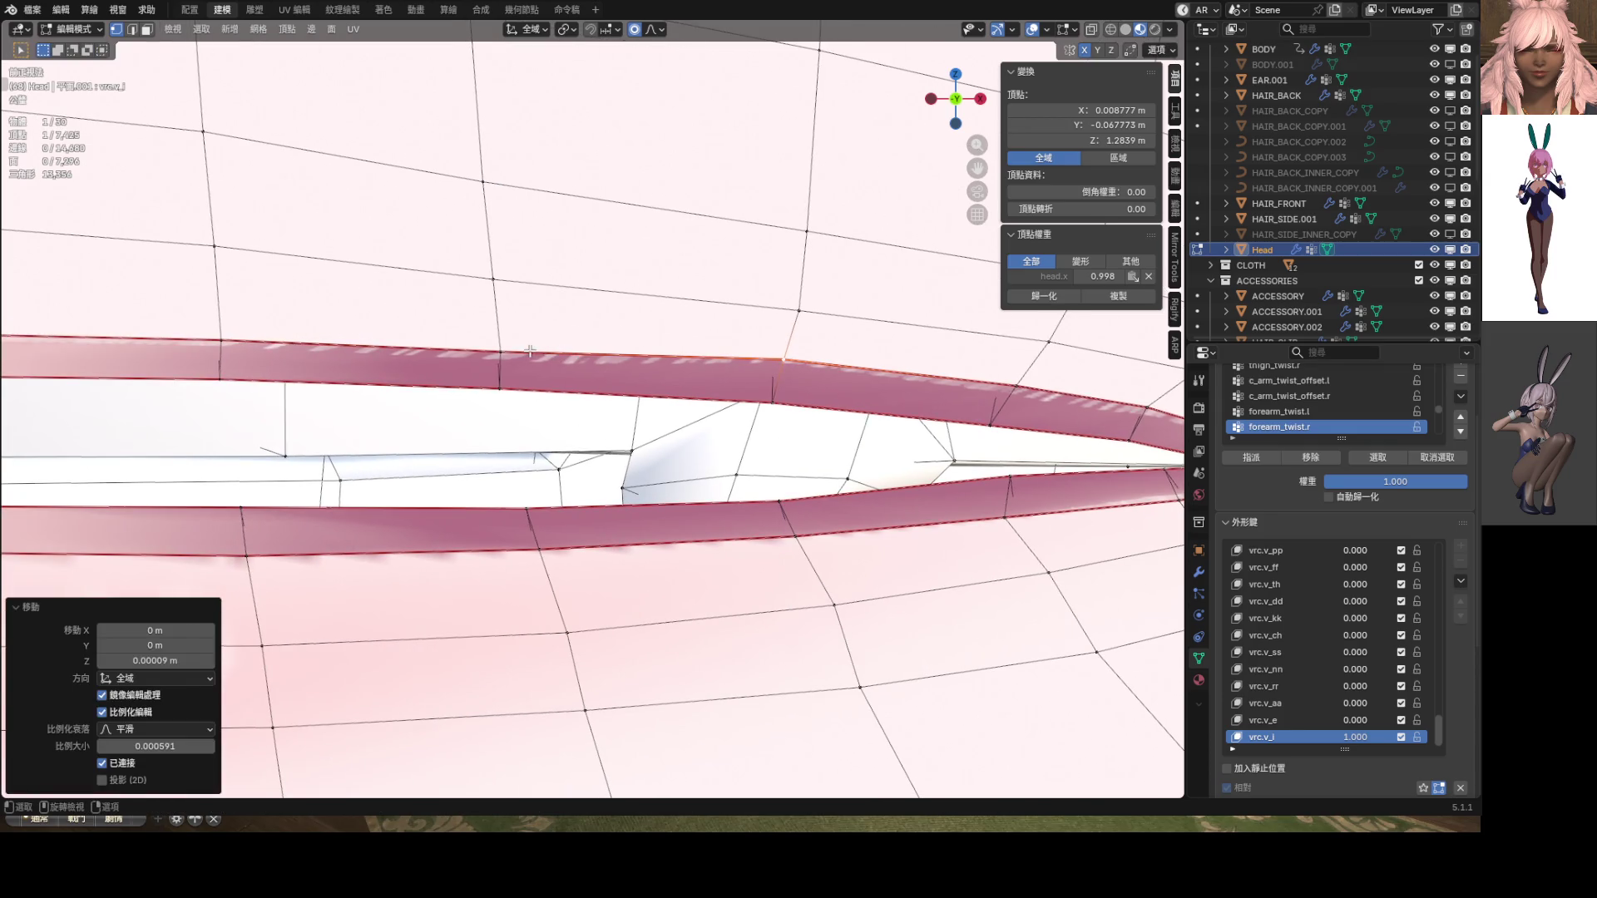
pyautogui.press('g')
pyautogui.press('z')
pyautogui.click(347, 320)
# Select the upper-lip edge and shift it slightly along Z
pyautogui.keyDown('shift'); pyautogui.moveTo(348, 320); pyautogui.dragTo(550, 337, button='middle'); pyautogui.keyUp('shift')
pyautogui.click(424, 358)
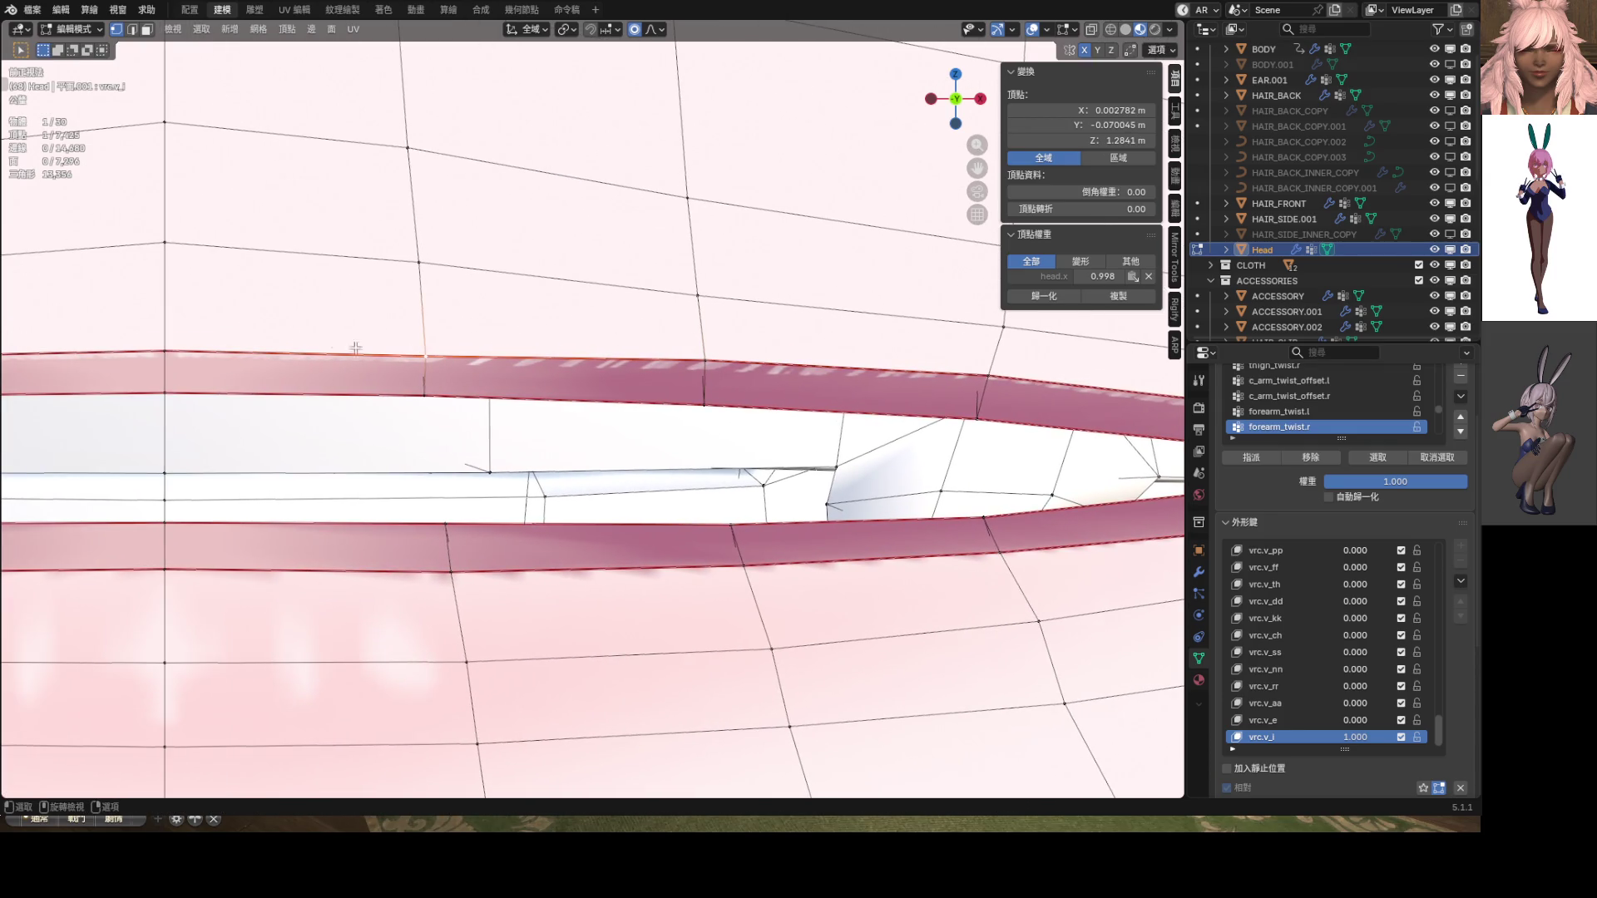
pyautogui.keyDown('shift'); pyautogui.click(165, 351); pyautogui.keyUp('shift')
pyautogui.press('g')
pyautogui.press('z')
pyautogui.click(228, 310)
# Orbit to the mouth corner and nudge the lip-corner vertex along Z
pyautogui.moveTo(228, 311); pyautogui.dragTo(632, 438, button='middle')
pyautogui.click(653, 379)
pyautogui.press('g')
pyautogui.press('z')
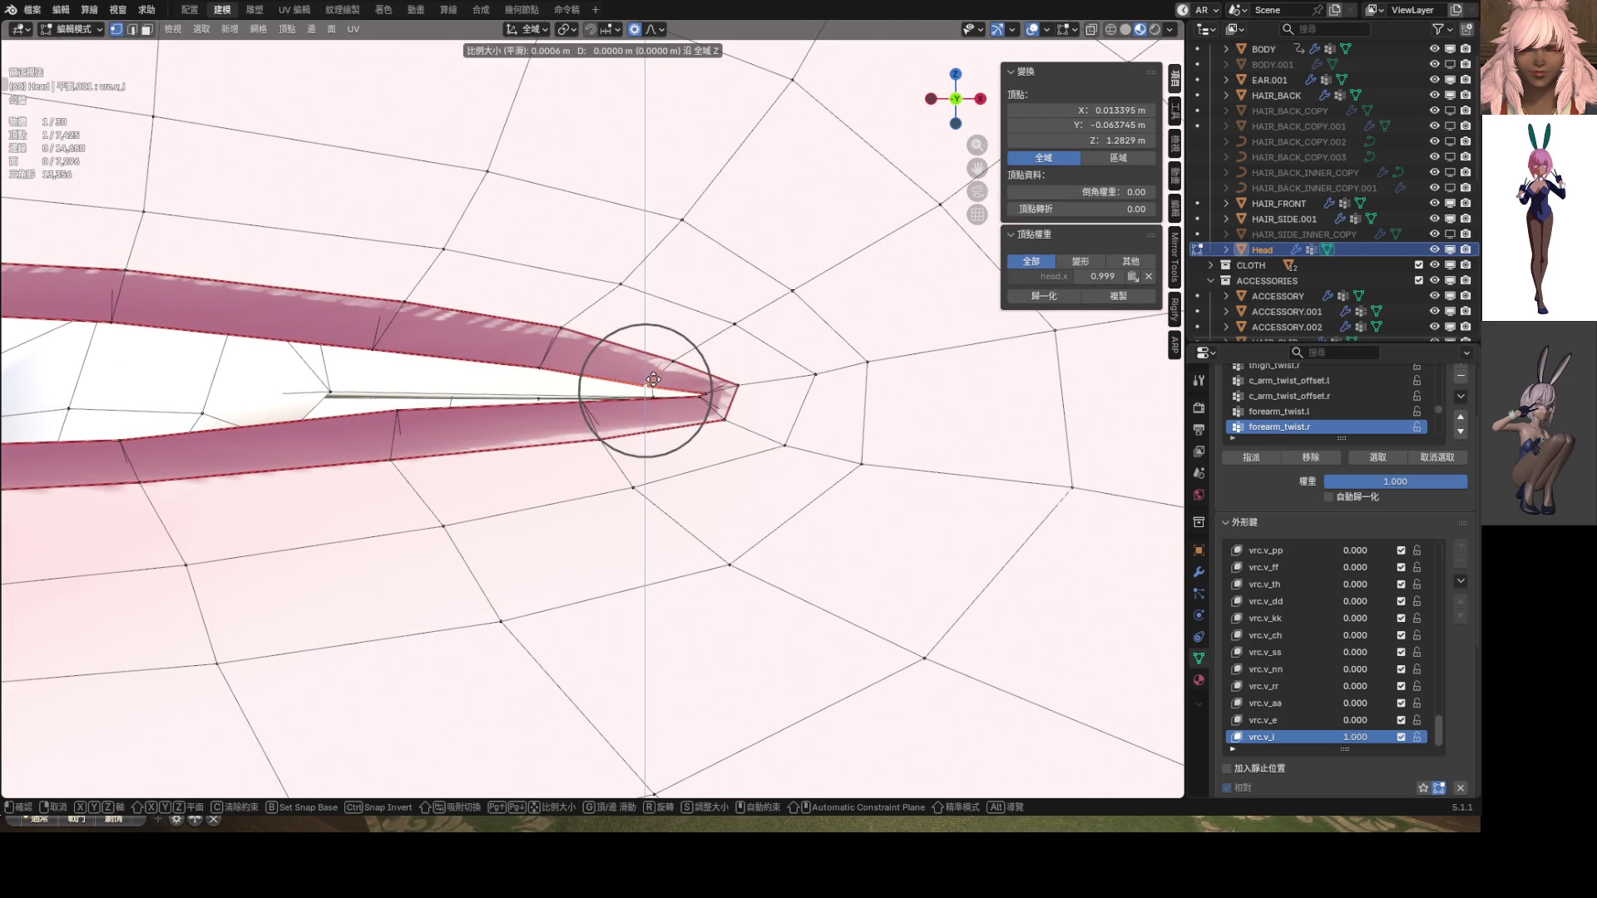
pyautogui.click(652, 380)
pyautogui.scroll(-5, 671, 401)
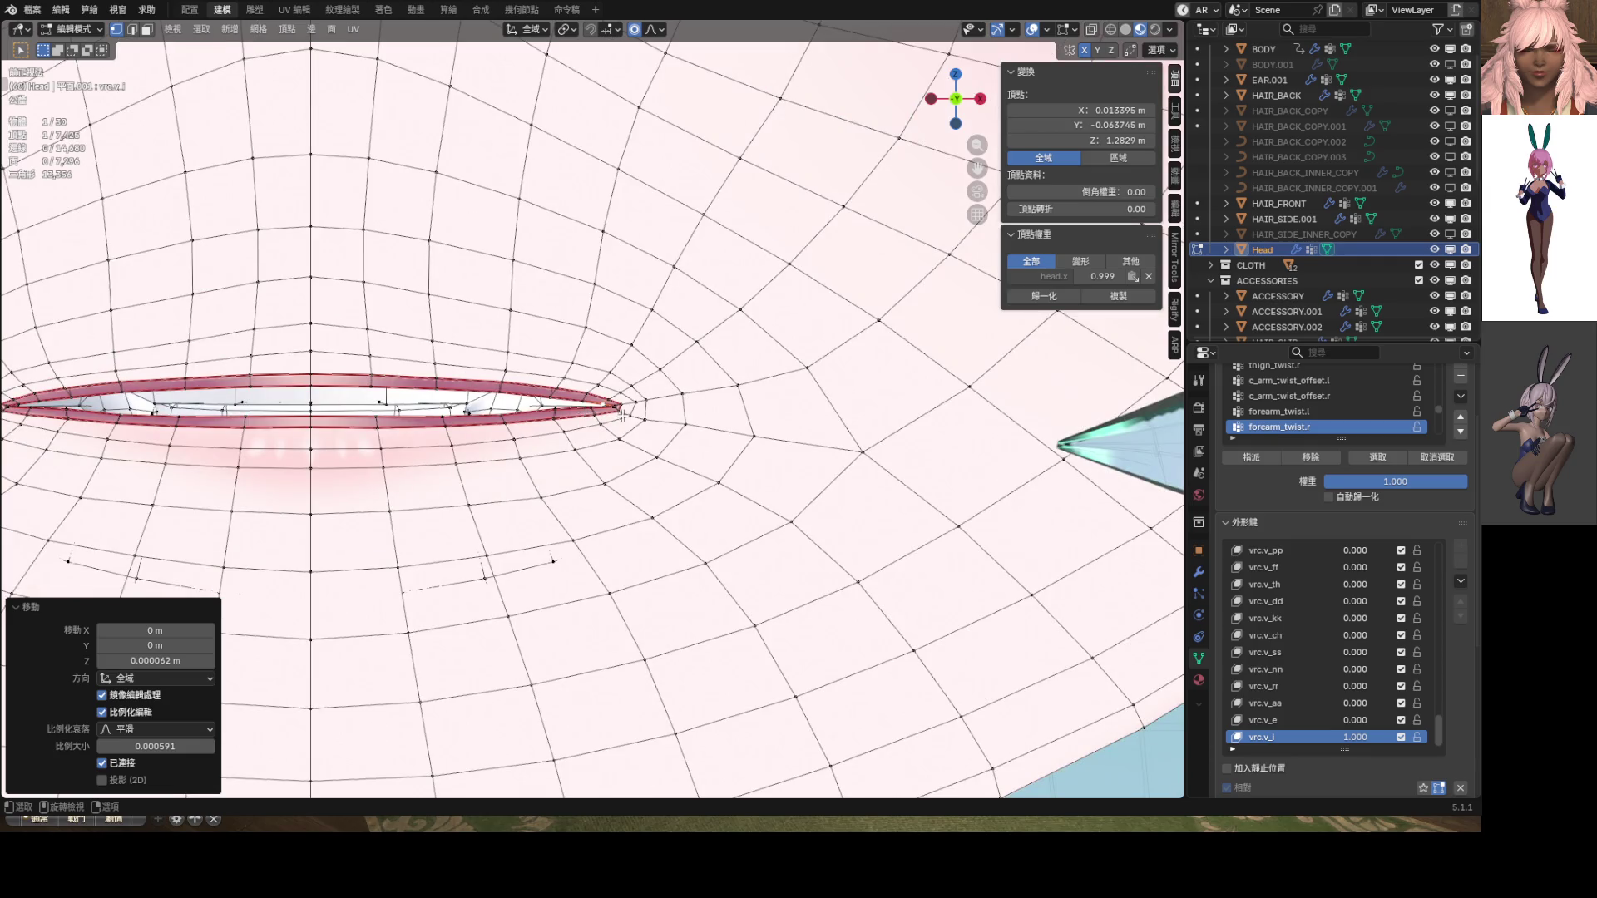
pyautogui.scroll(4, 623, 414)
# Nudge a lower-lip vertex along Z and return the head to Object Mode
pyautogui.click(459, 417)
pyautogui.press('g')
pyautogui.press('z')
pyautogui.click(469, 419)
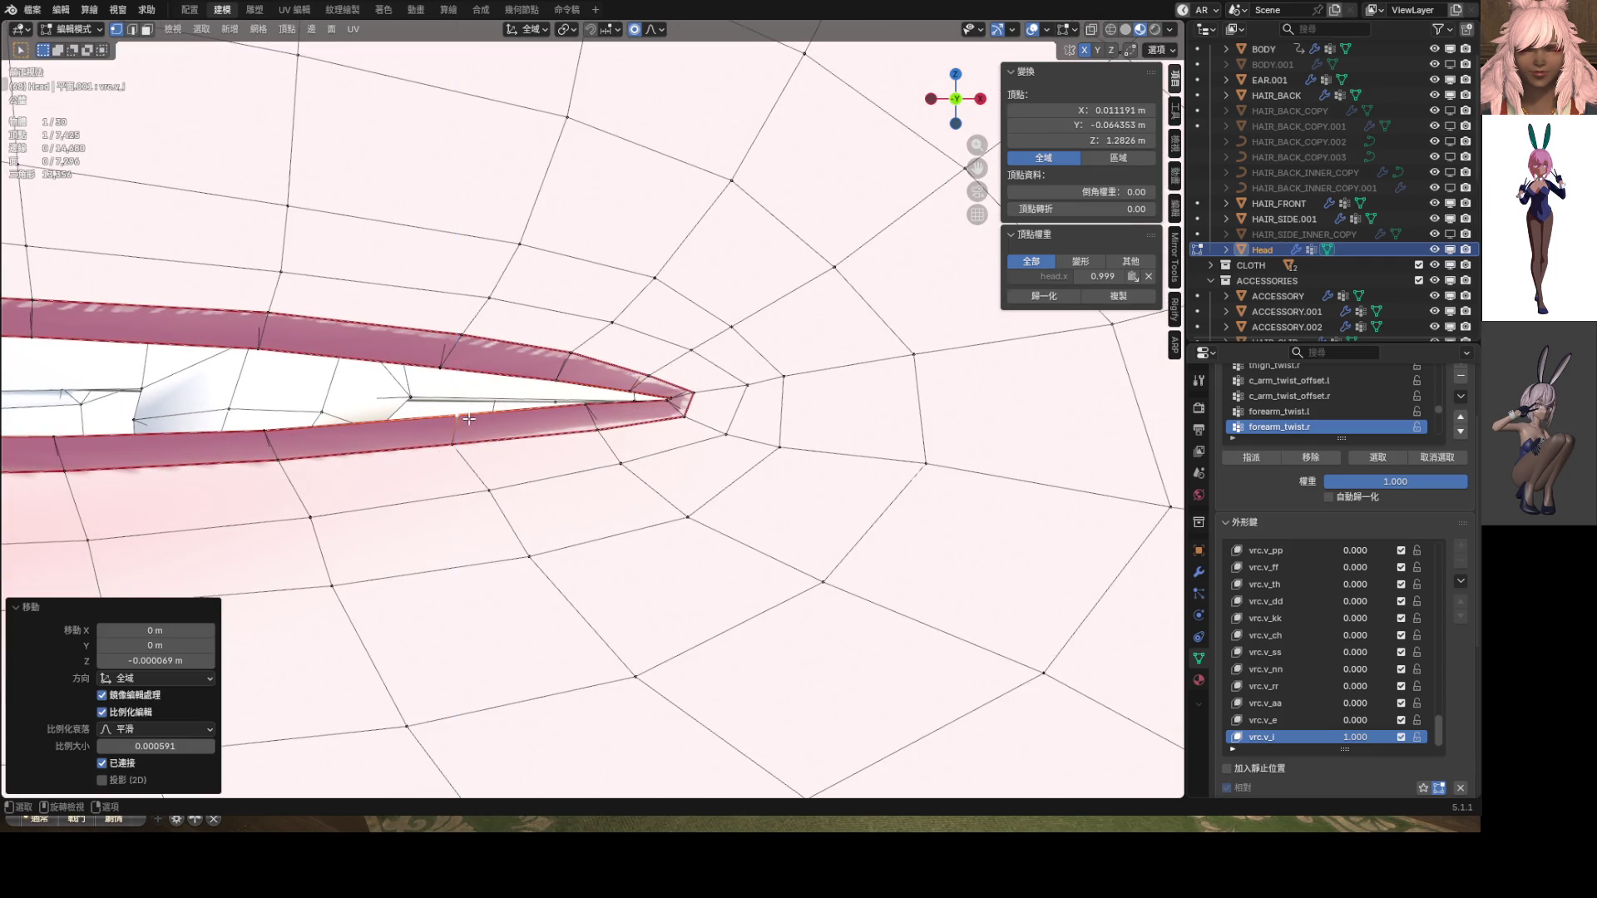
pyautogui.scroll(-8, 469, 419)
pyautogui.press('Tab')
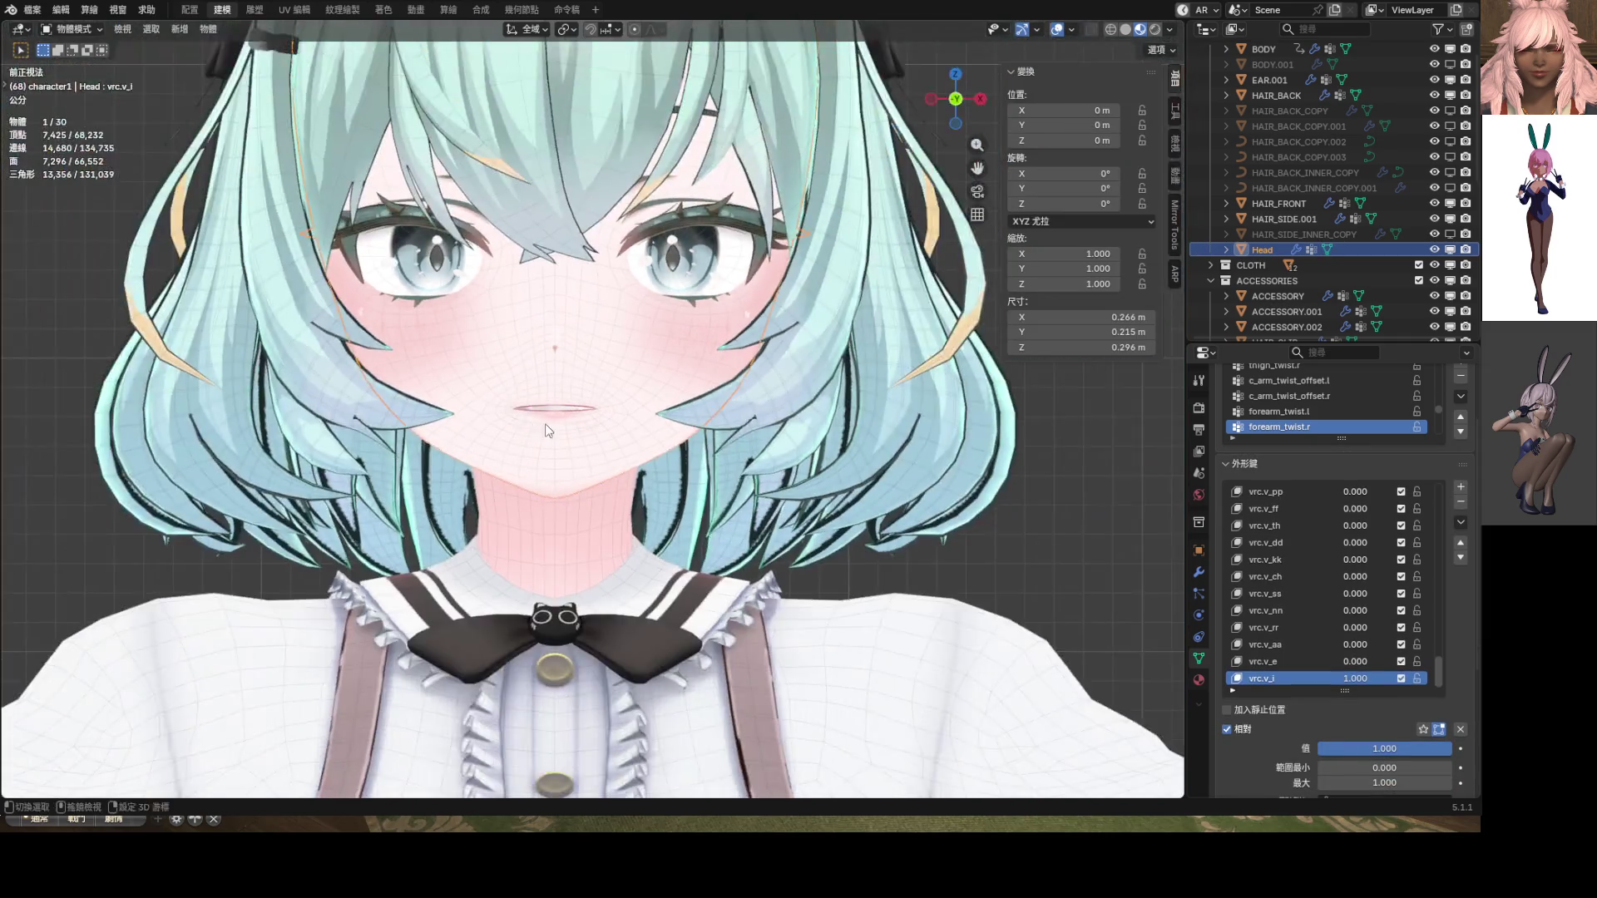
# Zoom in, re-enter Edit Mode, and move the selected corner lip vertex along Z
pyautogui.scroll(6, 548, 430)
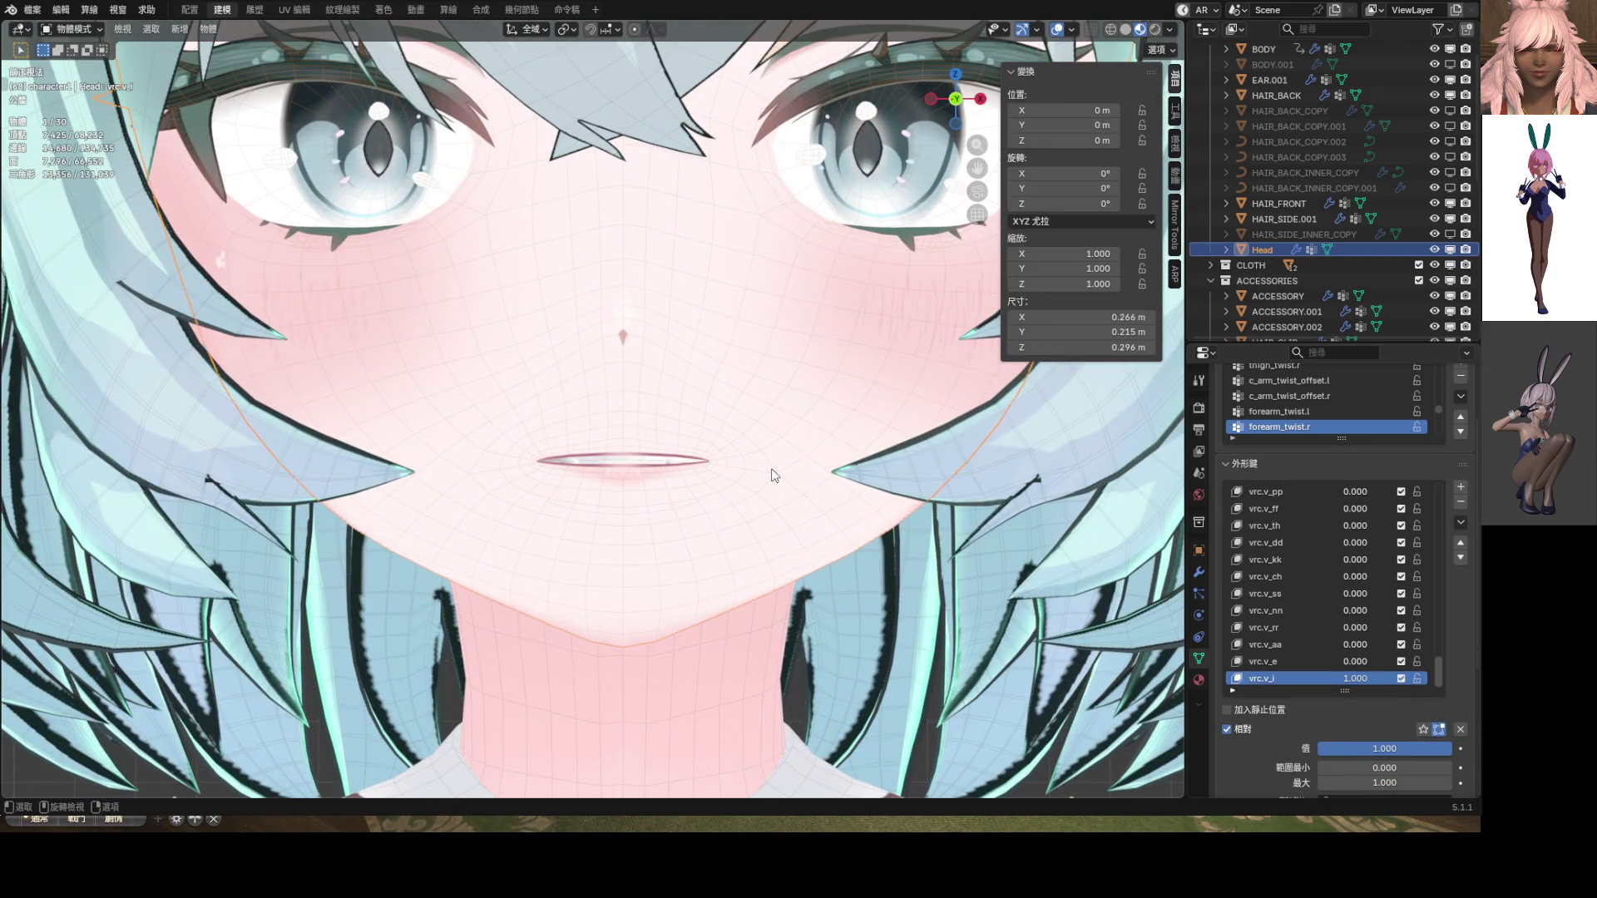
pyautogui.scroll(6, 774, 476)
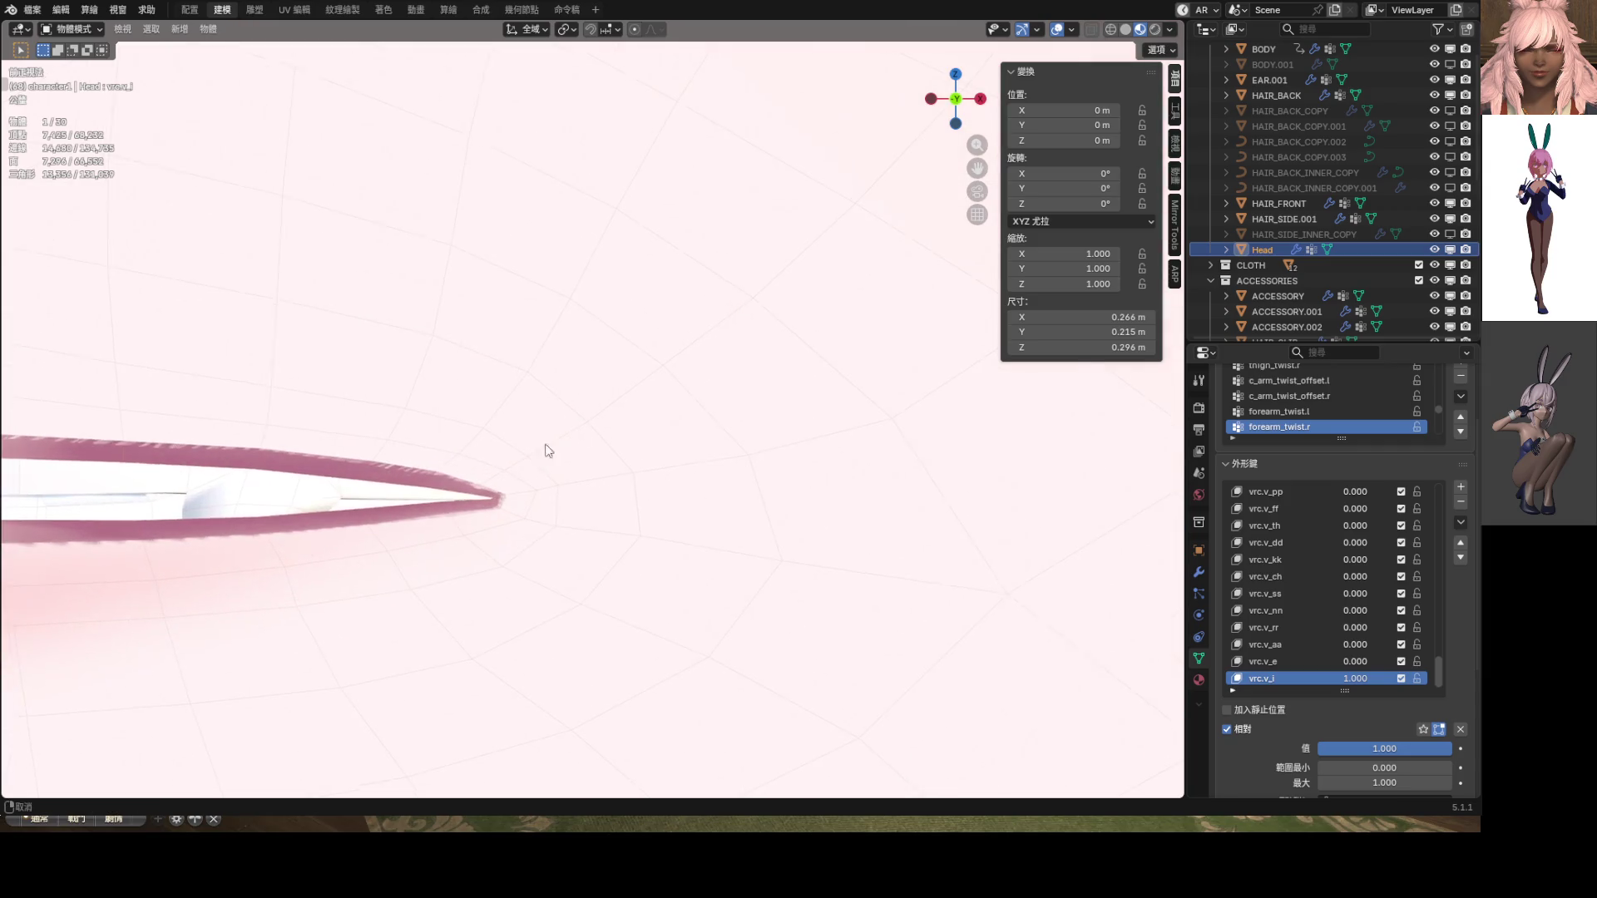
pyautogui.scroll(2, 548, 450)
pyautogui.press('Tab')
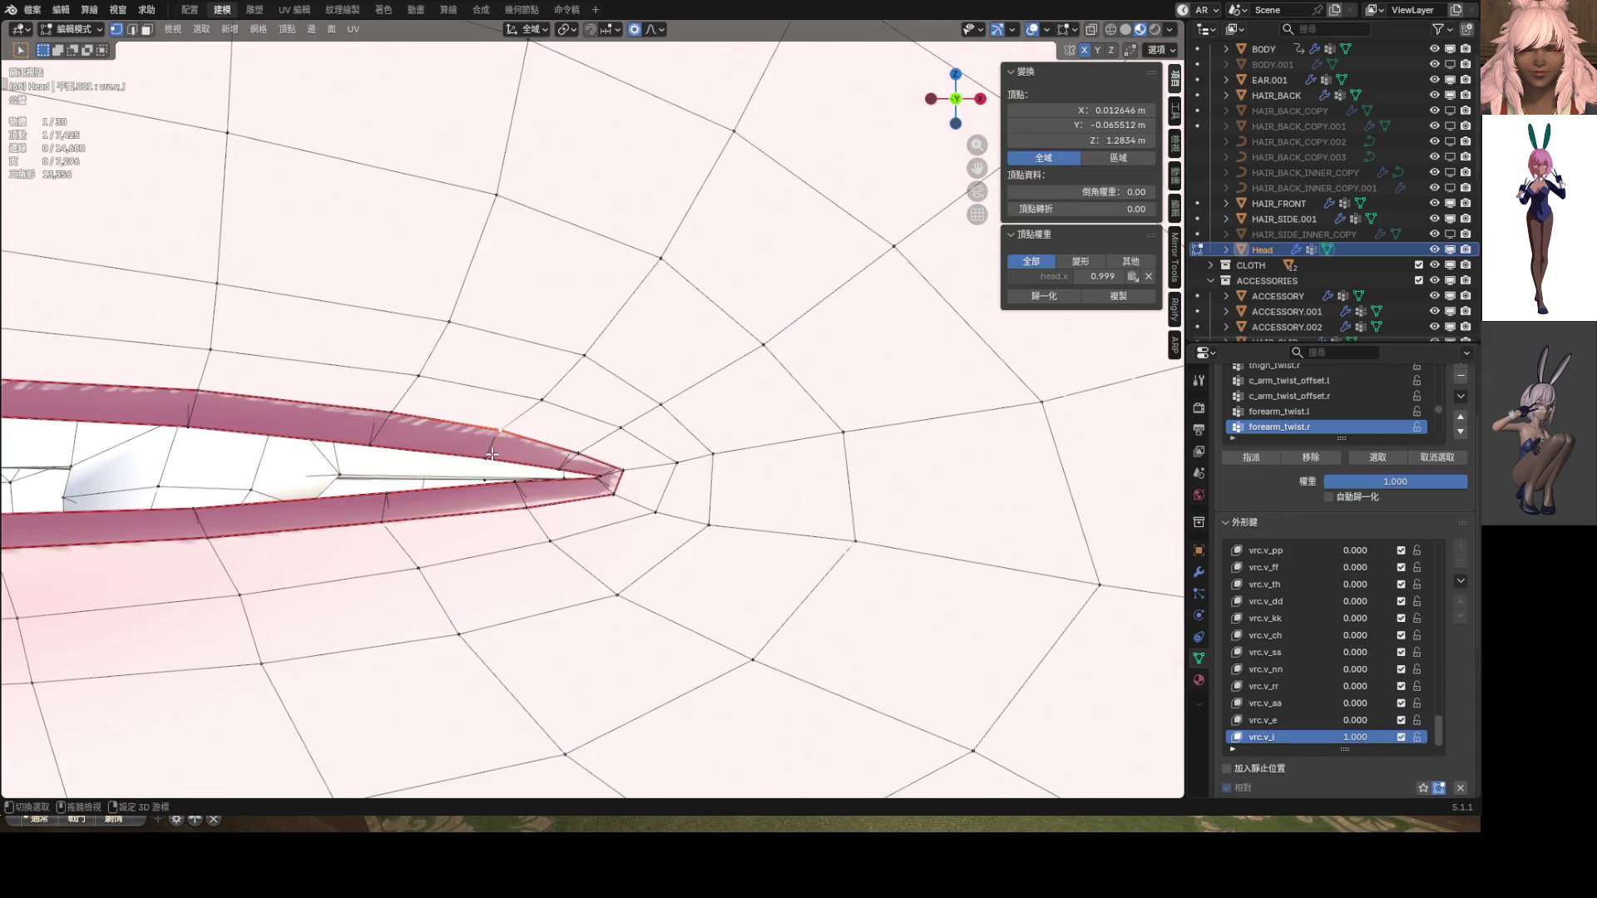
pyautogui.press('g')
pyautogui.press('z')
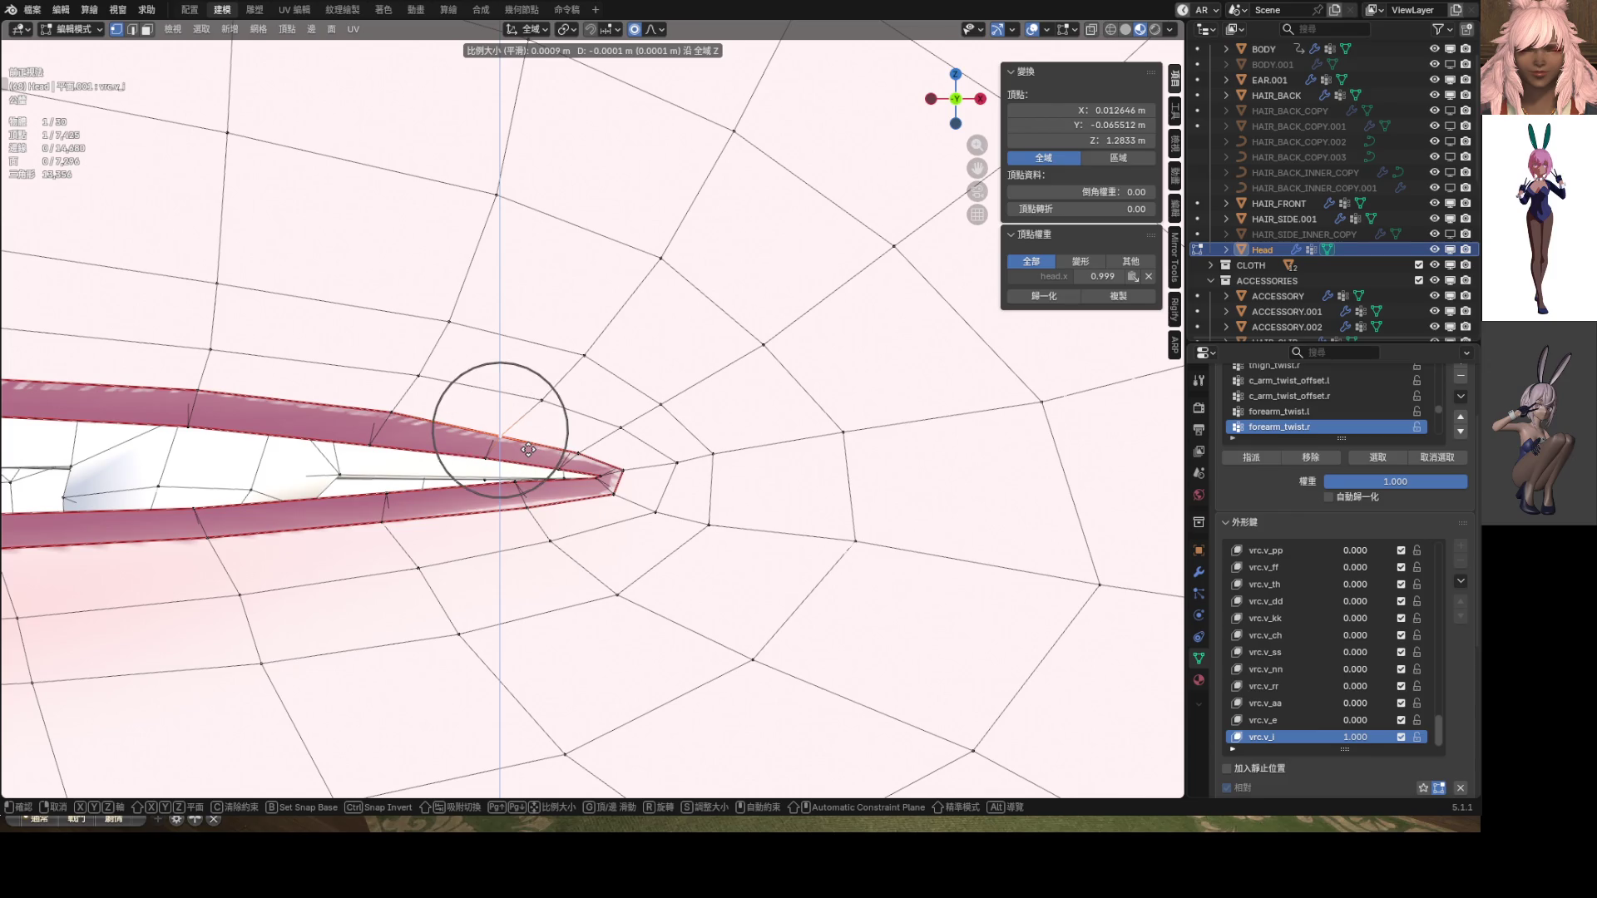
pyautogui.click(528, 450)
# Nudge one more corner lip vertex along Z, then view the face in Object Mode
pyautogui.click(397, 418)
pyautogui.press('g')
pyautogui.press('z')
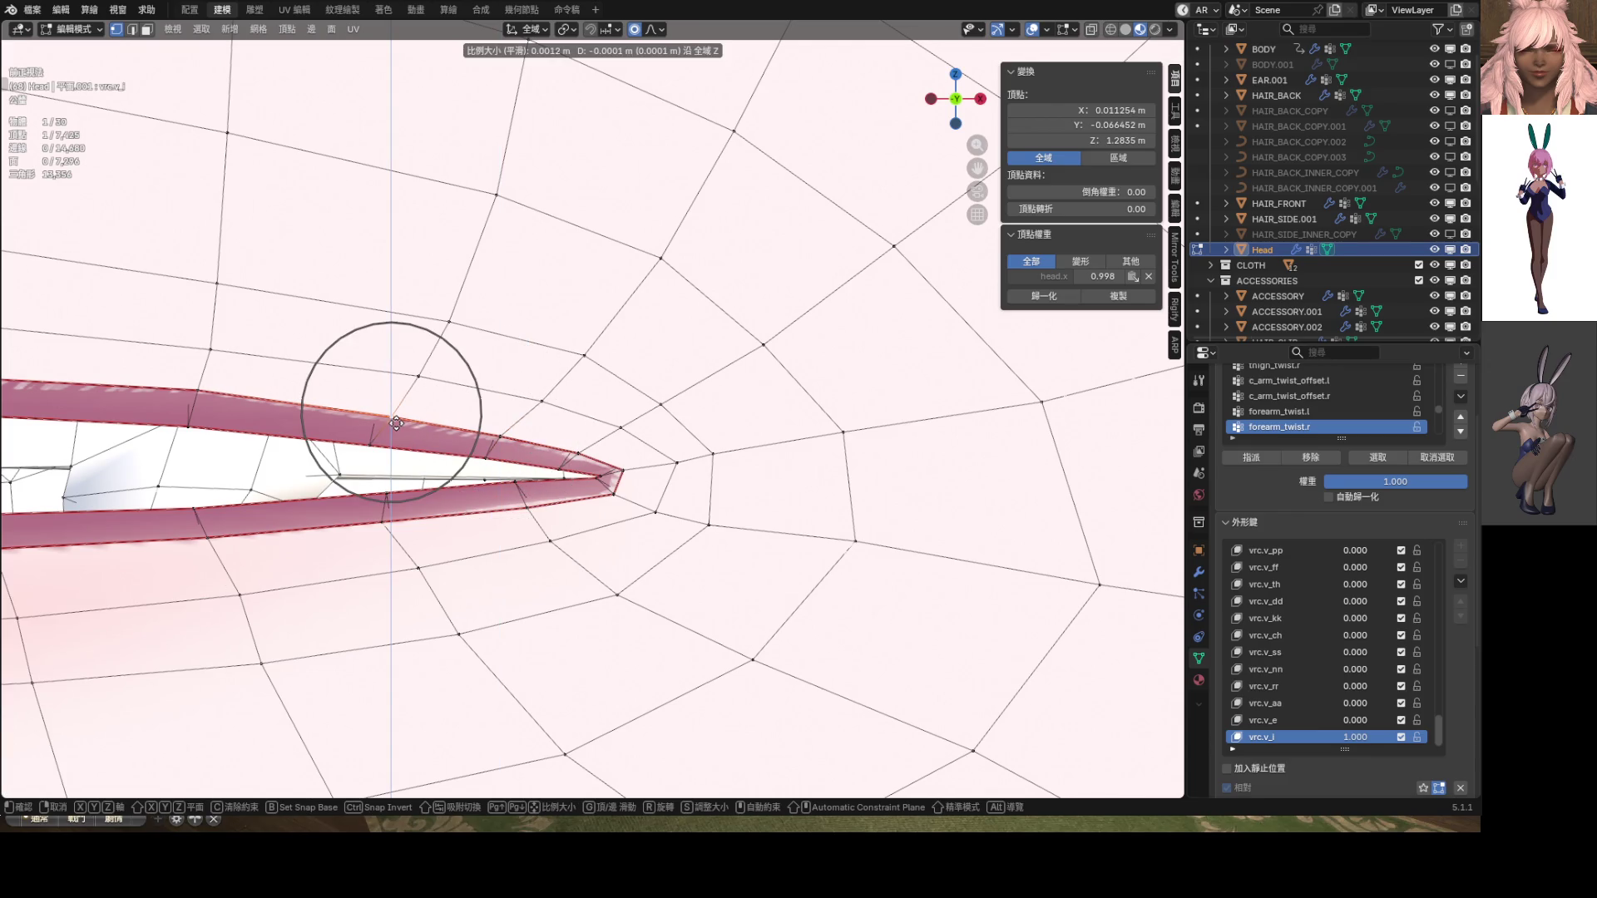
pyautogui.click(484, 459)
pyautogui.moveTo(485, 459); pyautogui.dragTo(516, 460, button='middle')
pyautogui.scroll(-3, 517, 460)
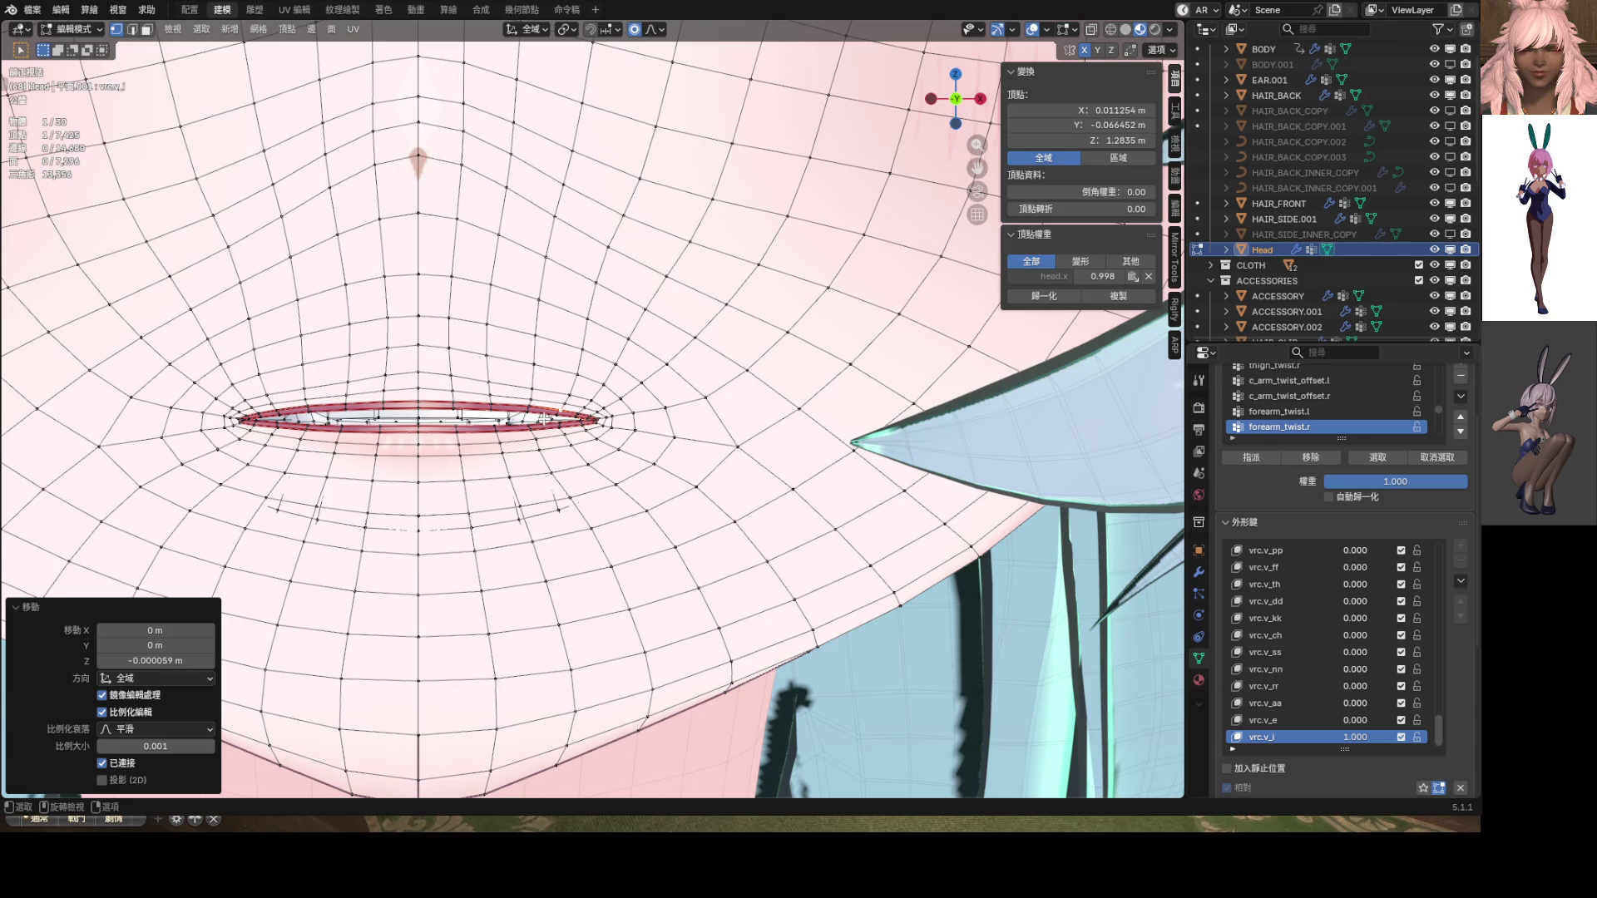
pyautogui.press('Tab')
pyautogui.scroll(-3, 536, 432)
pyautogui.scroll(-5, 644, 495)
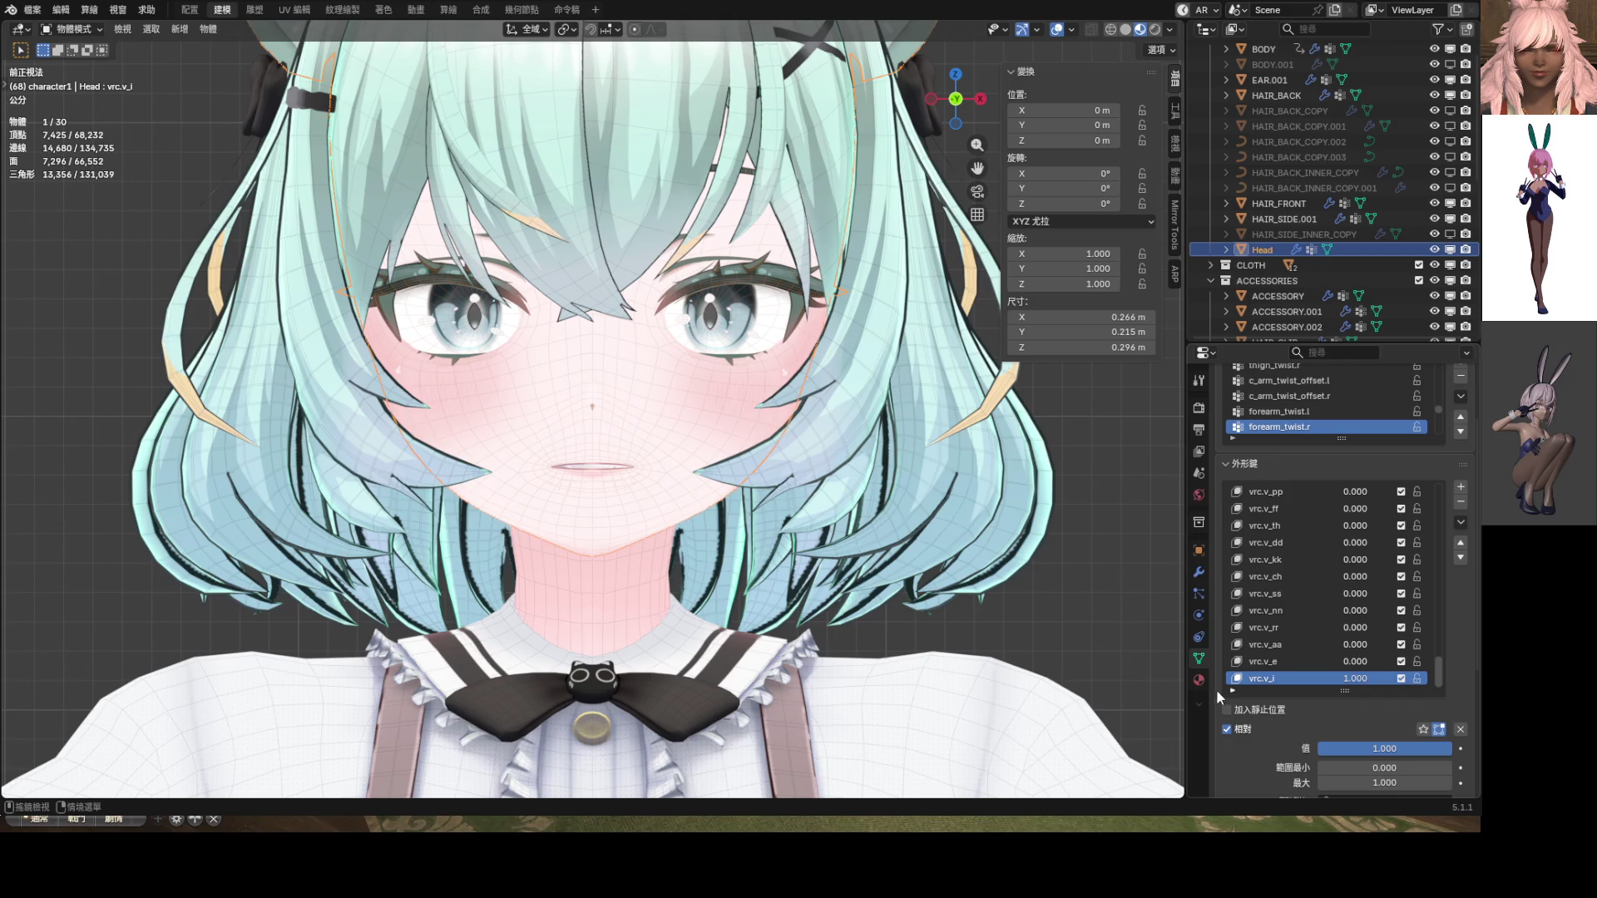
# Save ShapeKey_Practice.blend, then zoom to the mouth in Sculpt Mode with Elastic Grab
pyautogui.press('ctrl')
pyautogui.hotkey('ctrl', 's')
pyautogui.scroll(4, 675, 437)
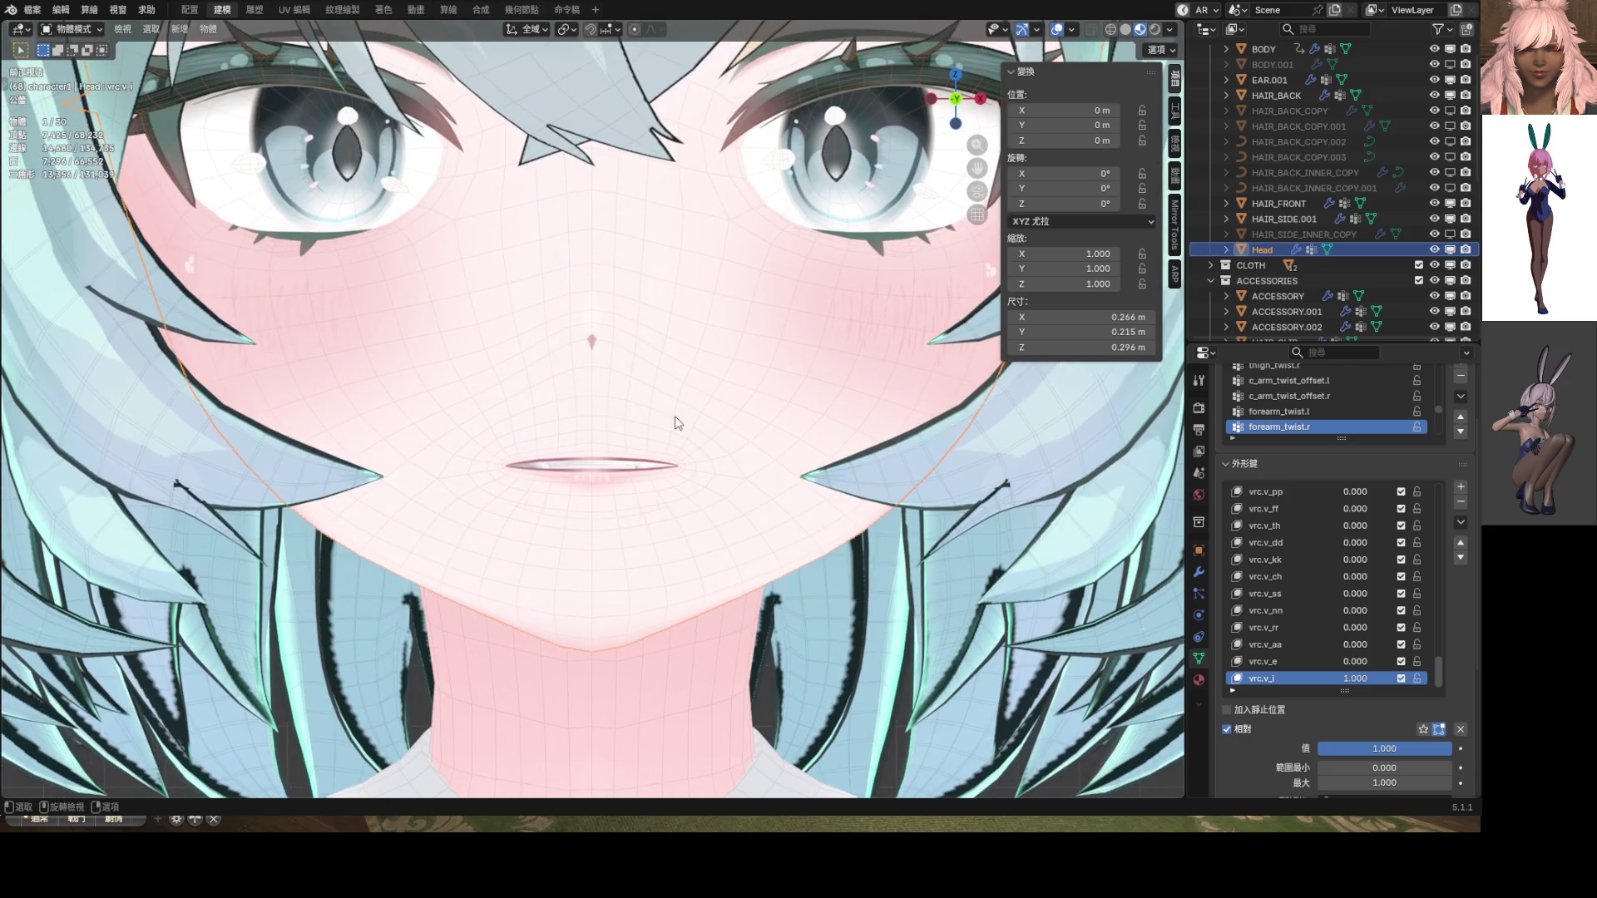
pyautogui.hotkey('ctrl', 'Tab')
pyautogui.moveTo(597, 484); pyautogui.dragTo(594, 500)
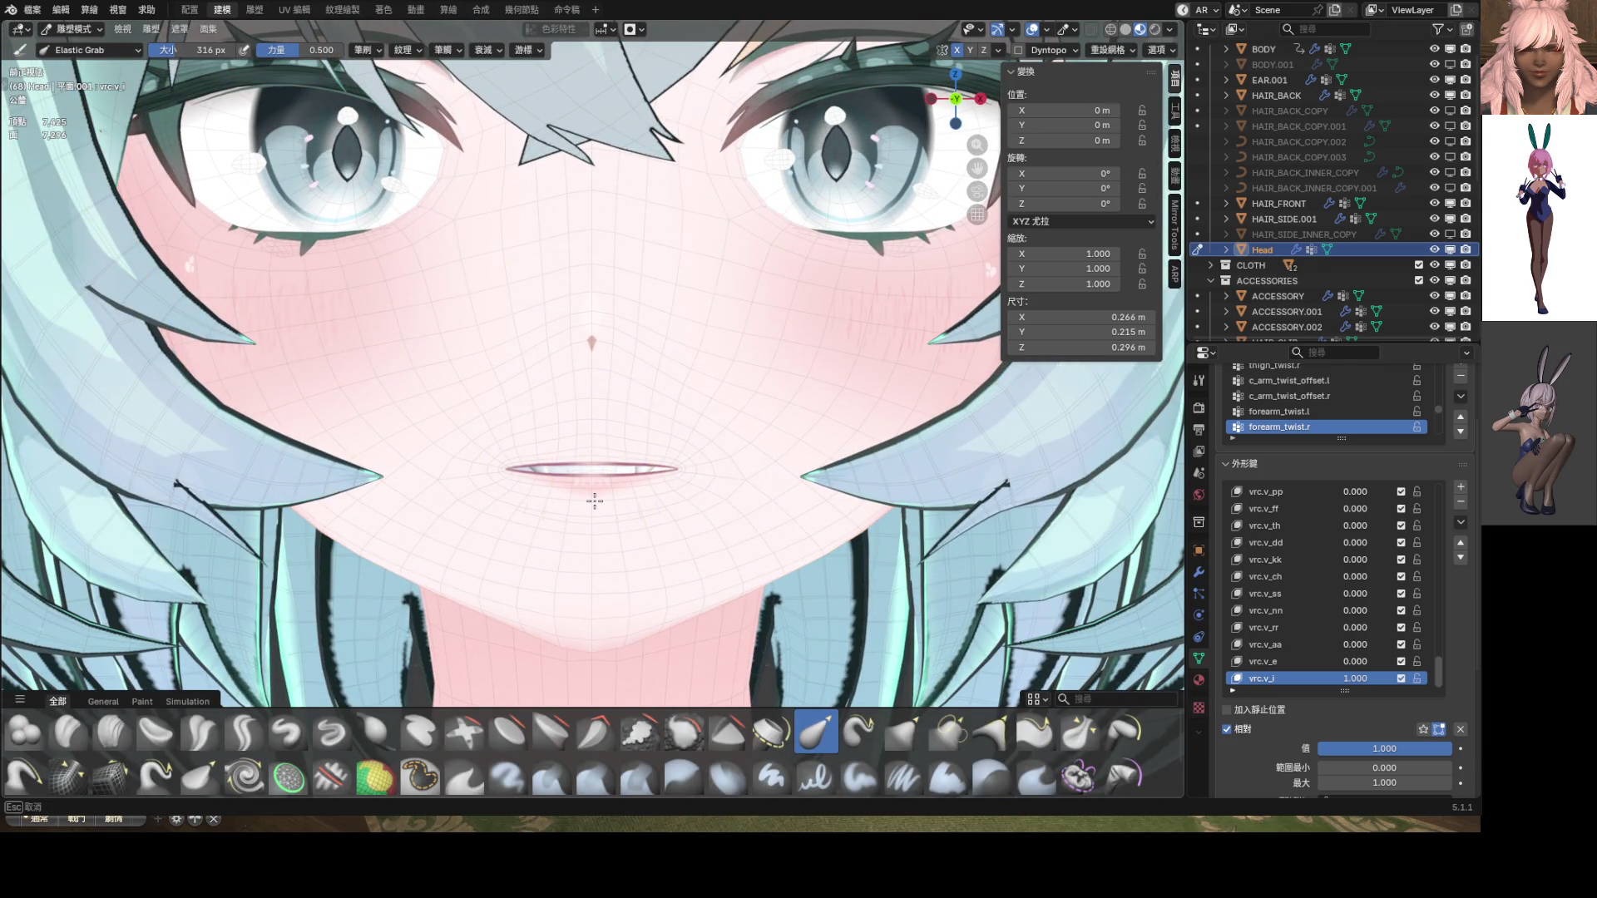
pyautogui.press('Escape')
pyautogui.scroll(4, 592, 495)
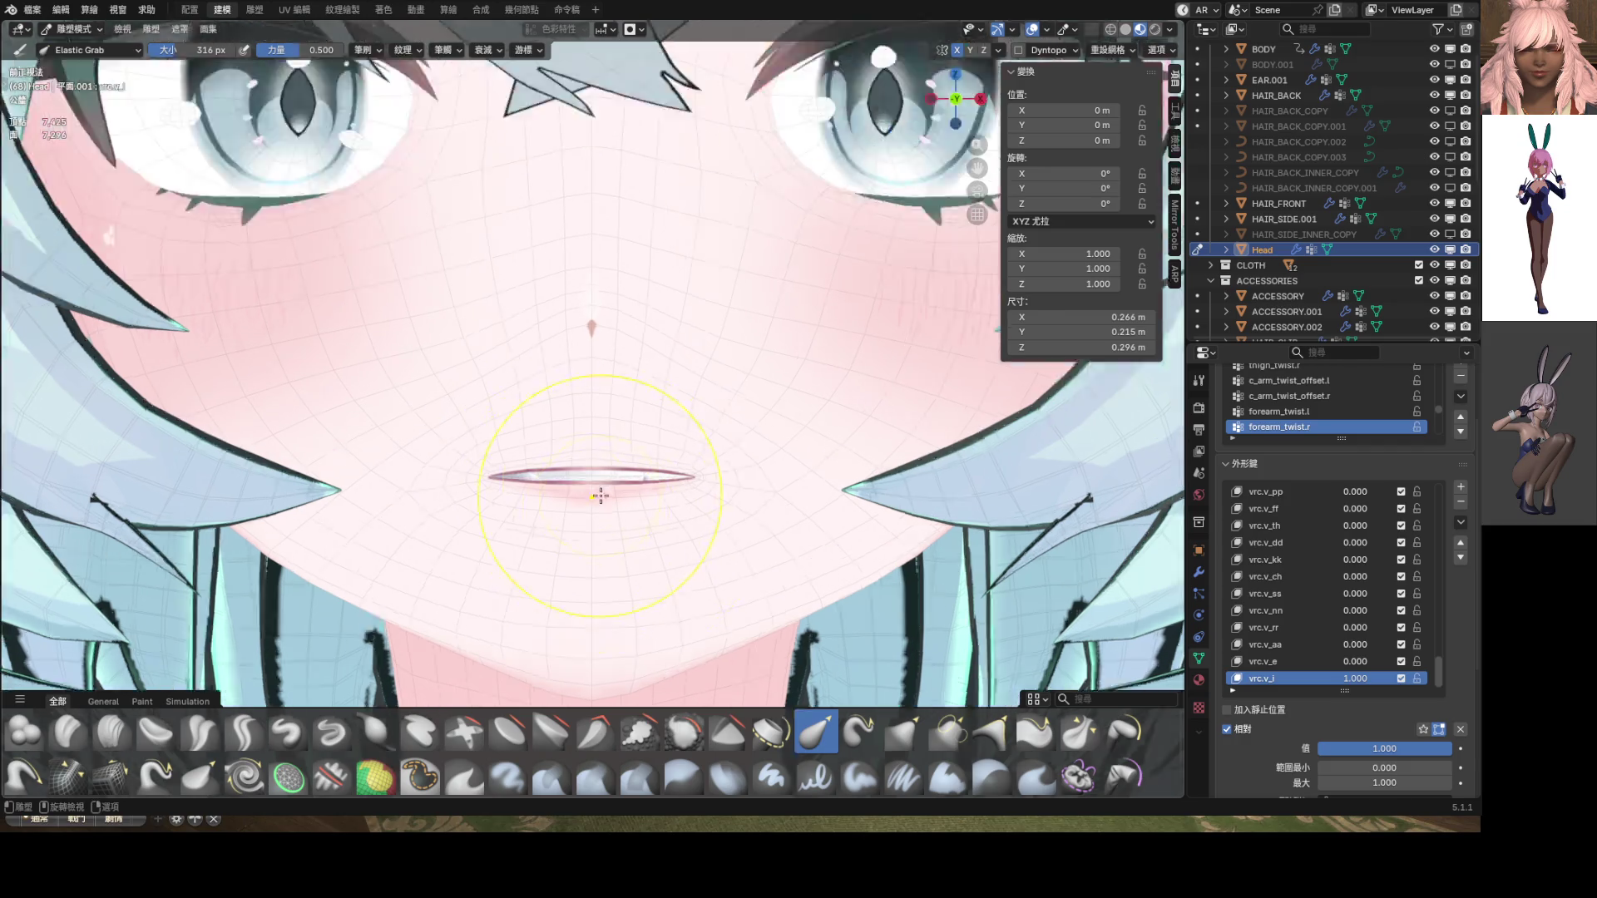
# With the Grab brush, discard trial lip strokes and reshape the right mouth corner
pyautogui.press('g')
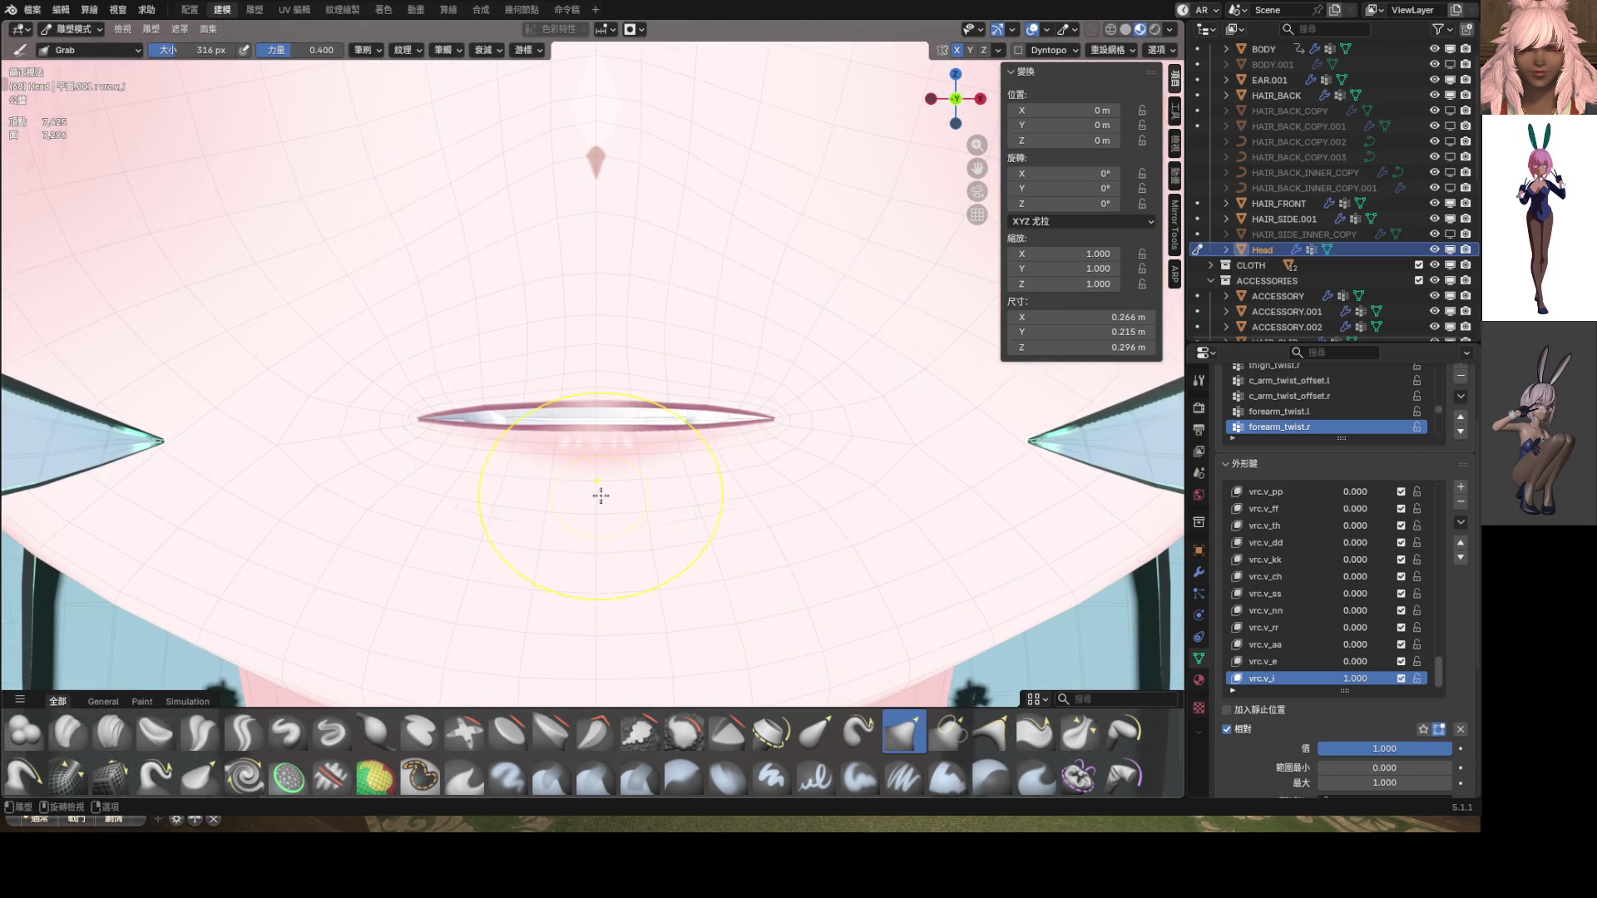
pyautogui.moveTo(601, 497); pyautogui.dragTo(595, 542)
pyautogui.press('Escape')
pyautogui.moveTo(630, 482)
pyautogui.mouseDown()
pyautogui.moveTo(648, 536)
pyautogui.moveTo(648, 521)
pyautogui.moveTo(706, 499)
pyautogui.mouseUp()
pyautogui.press('Escape')
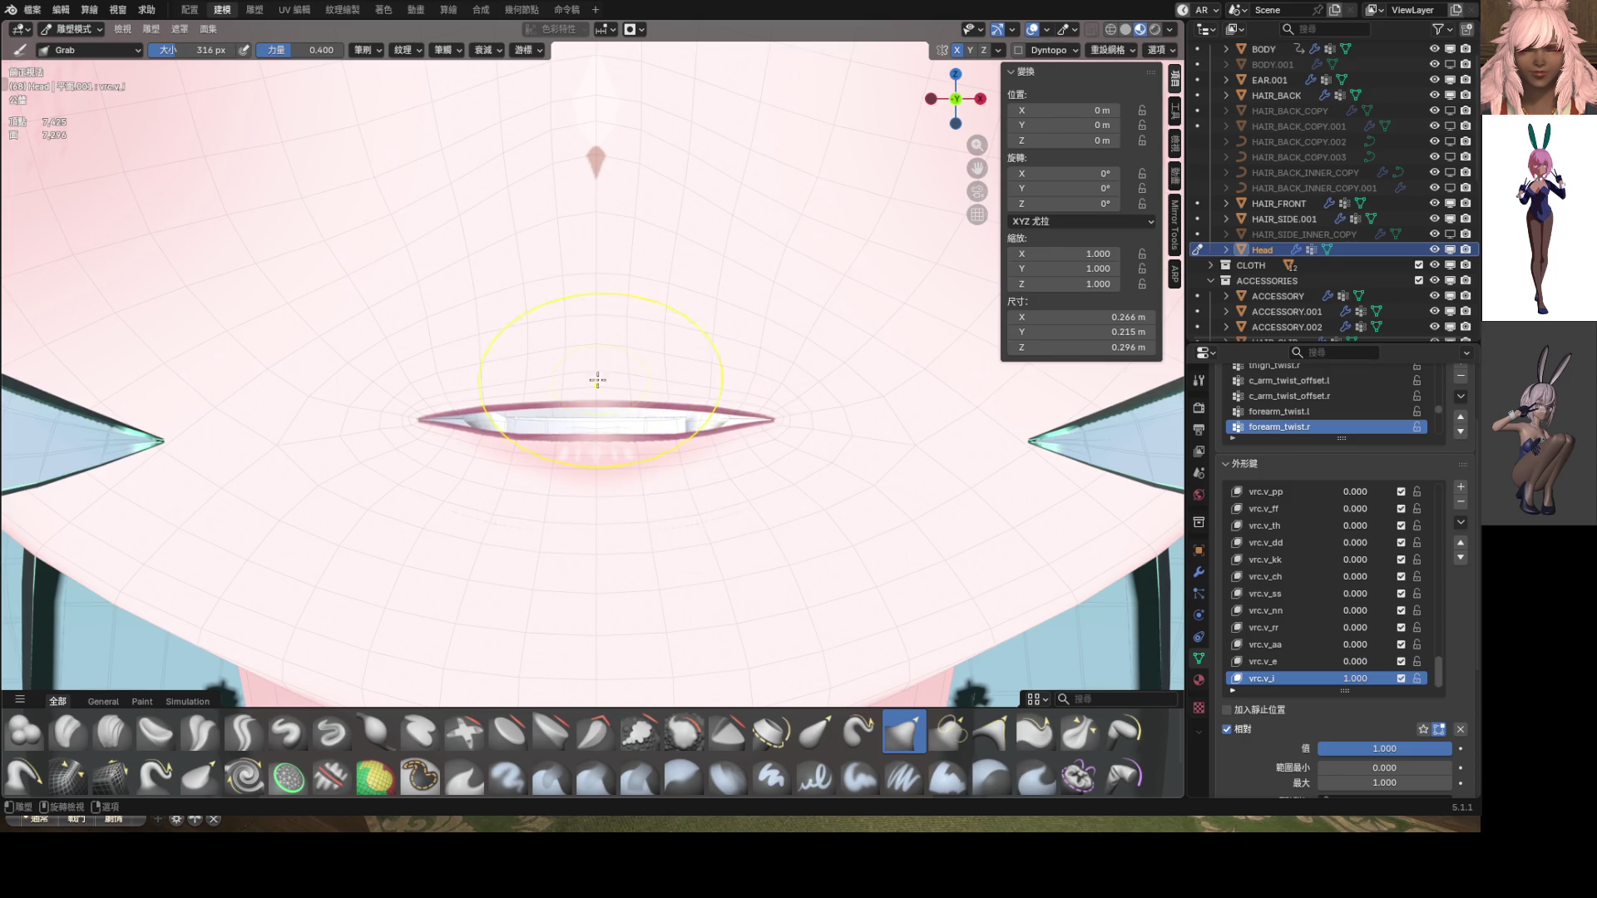
pyautogui.moveTo(596, 378)
pyautogui.mouseDown()
pyautogui.moveTo(482, 374)
pyautogui.moveTo(596, 352)
pyautogui.mouseUp()
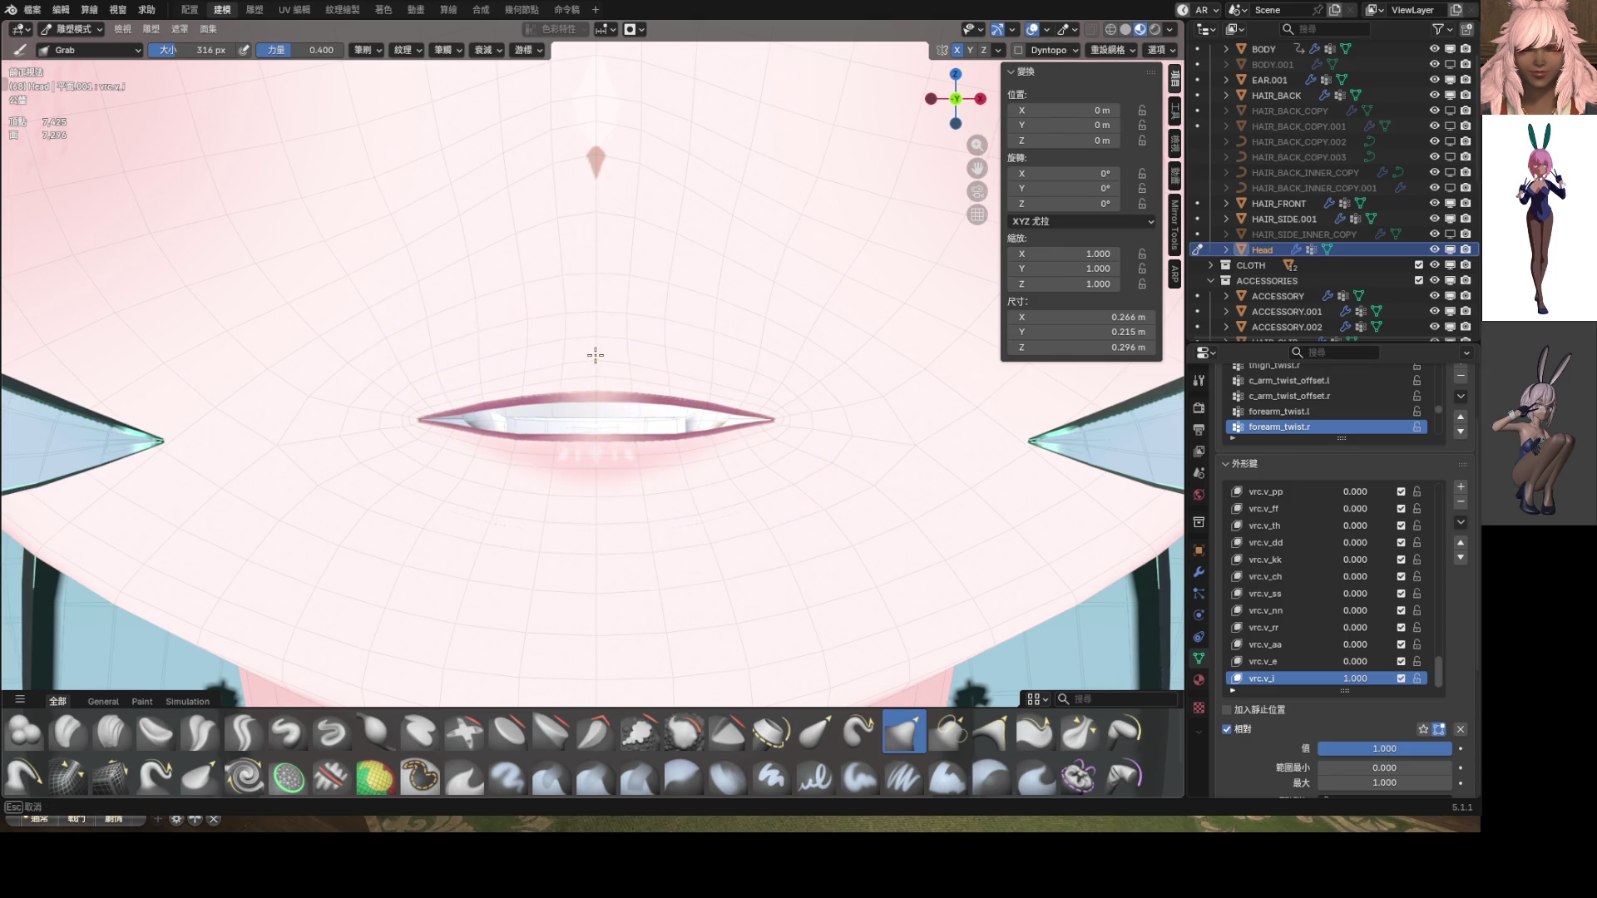
pyautogui.press('Escape')
pyautogui.moveTo(731, 374)
pyautogui.mouseDown()
pyautogui.moveTo(801, 406)
pyautogui.moveTo(753, 435)
pyautogui.mouseUp()
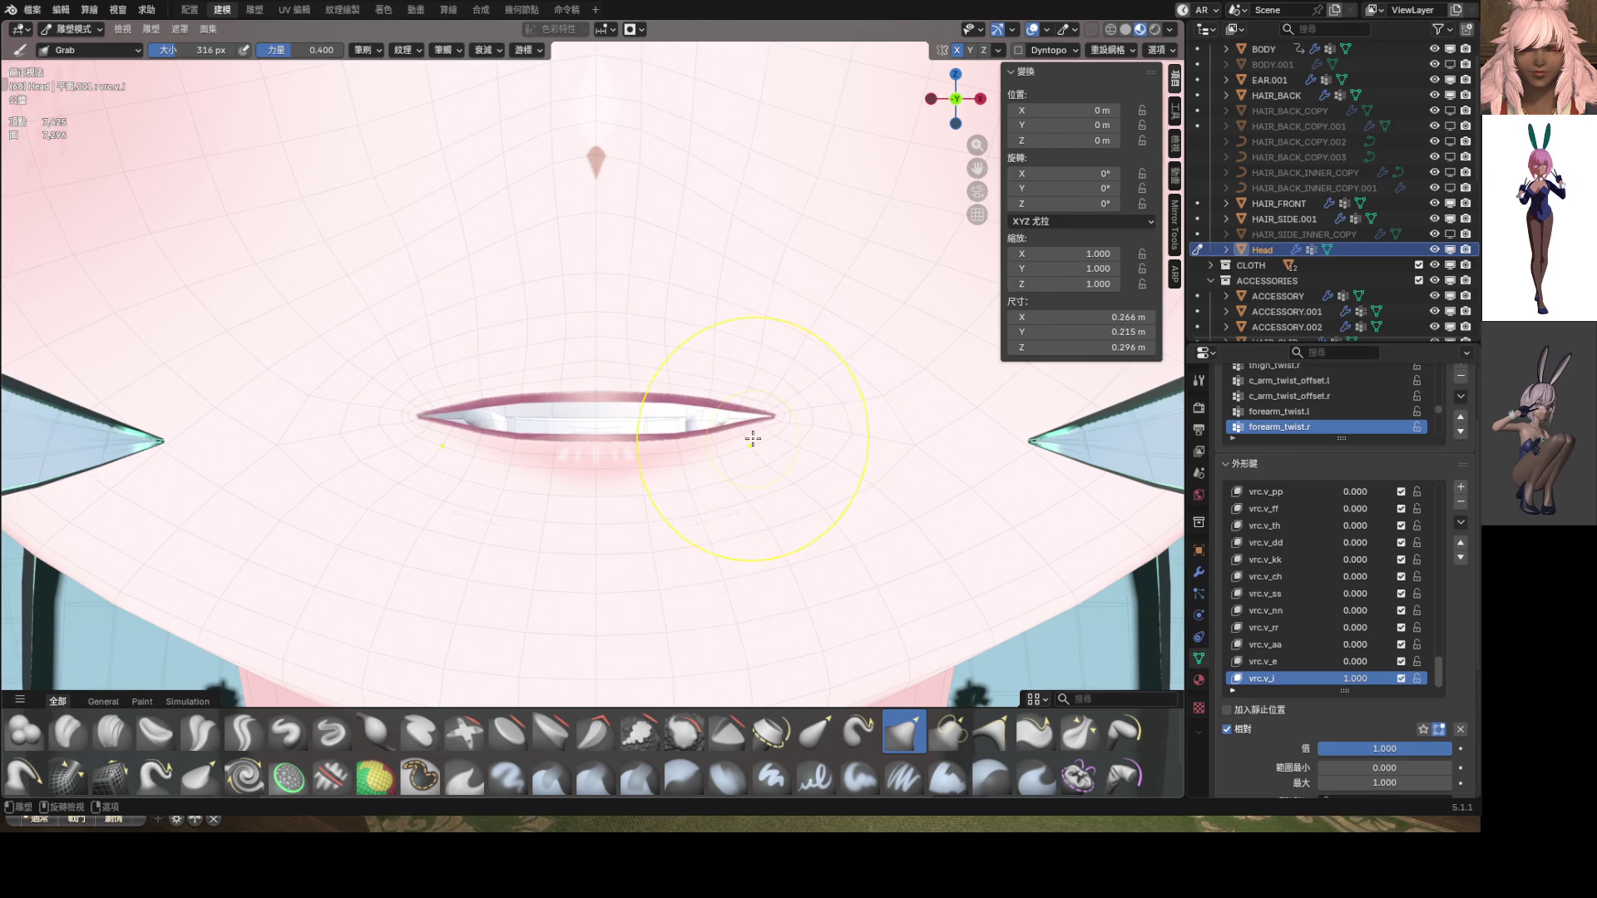
# Shrink the brush radius to 146 px, nudge the right mouth corner, and leave Sculpt Mode
pyautogui.press('f')
pyautogui.click(749, 441)
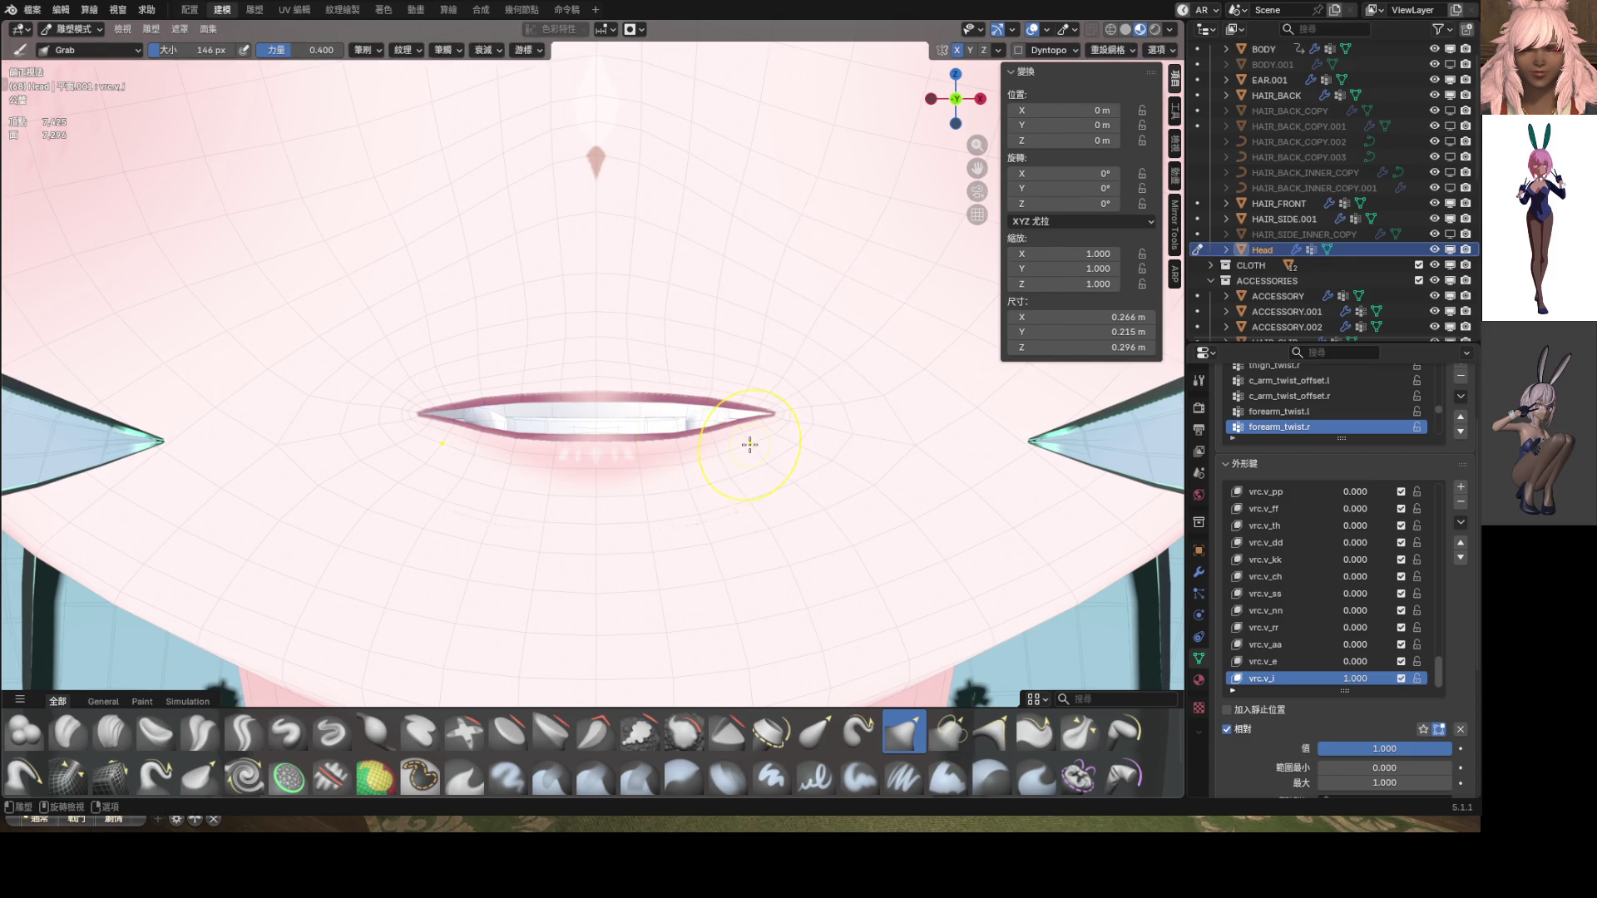
pyautogui.moveTo(754, 399); pyautogui.dragTo(766, 396)
pyautogui.scroll(-5, 763, 413)
pyautogui.scroll(3, 719, 408)
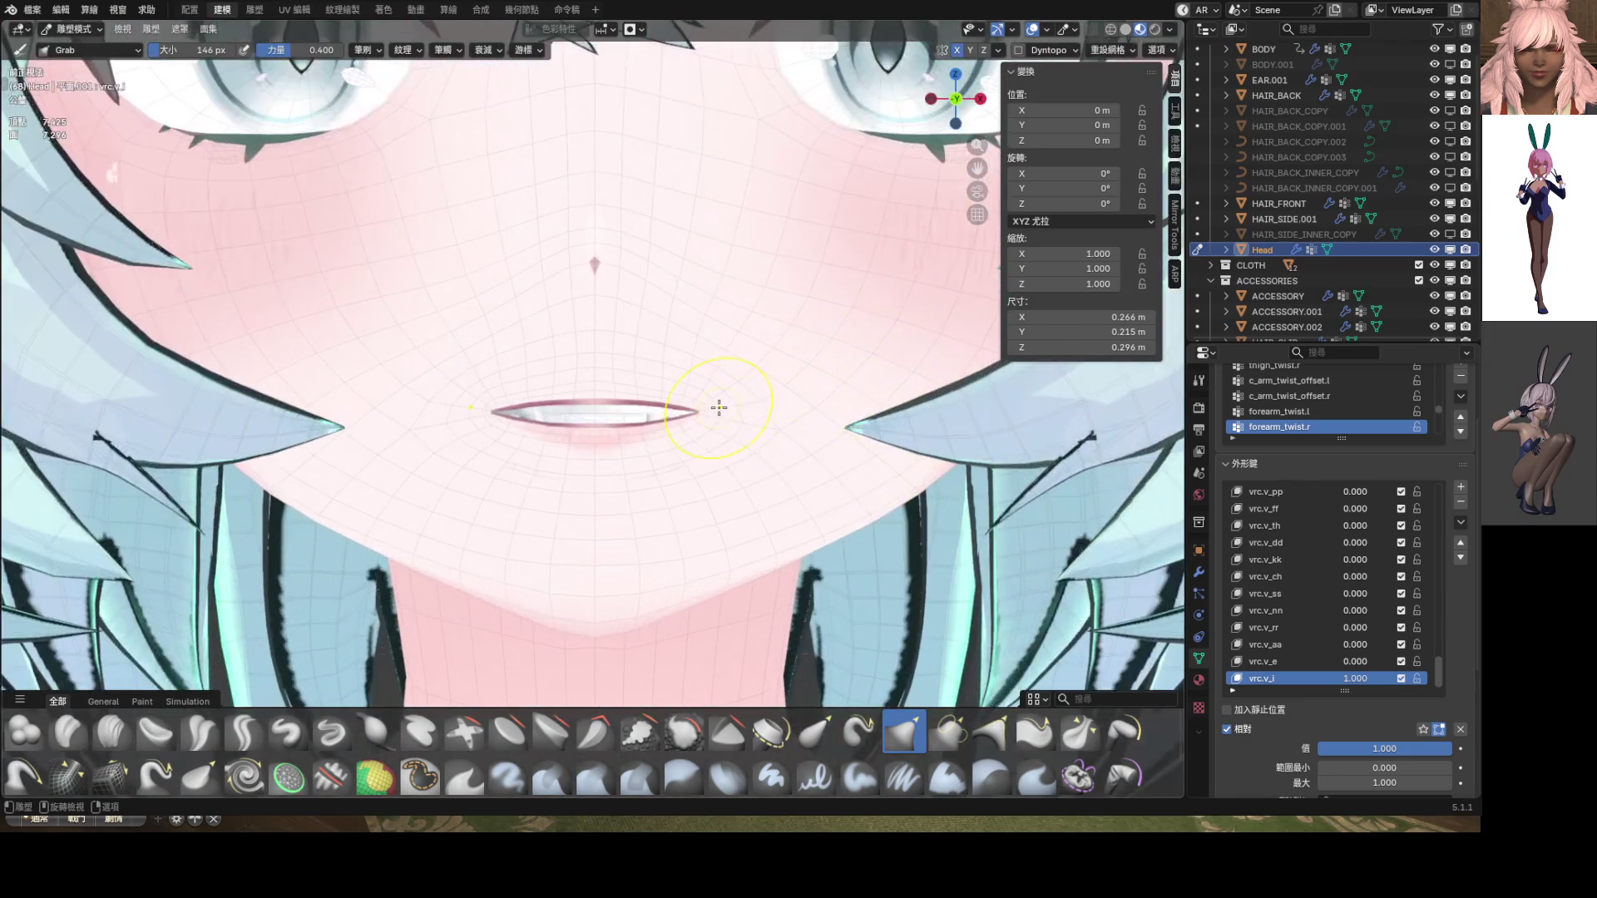
pyautogui.moveTo(713, 414); pyautogui.dragTo(709, 413)
pyautogui.scroll(-10, 708, 414)
pyautogui.hotkey('ctrl', 'Tab')
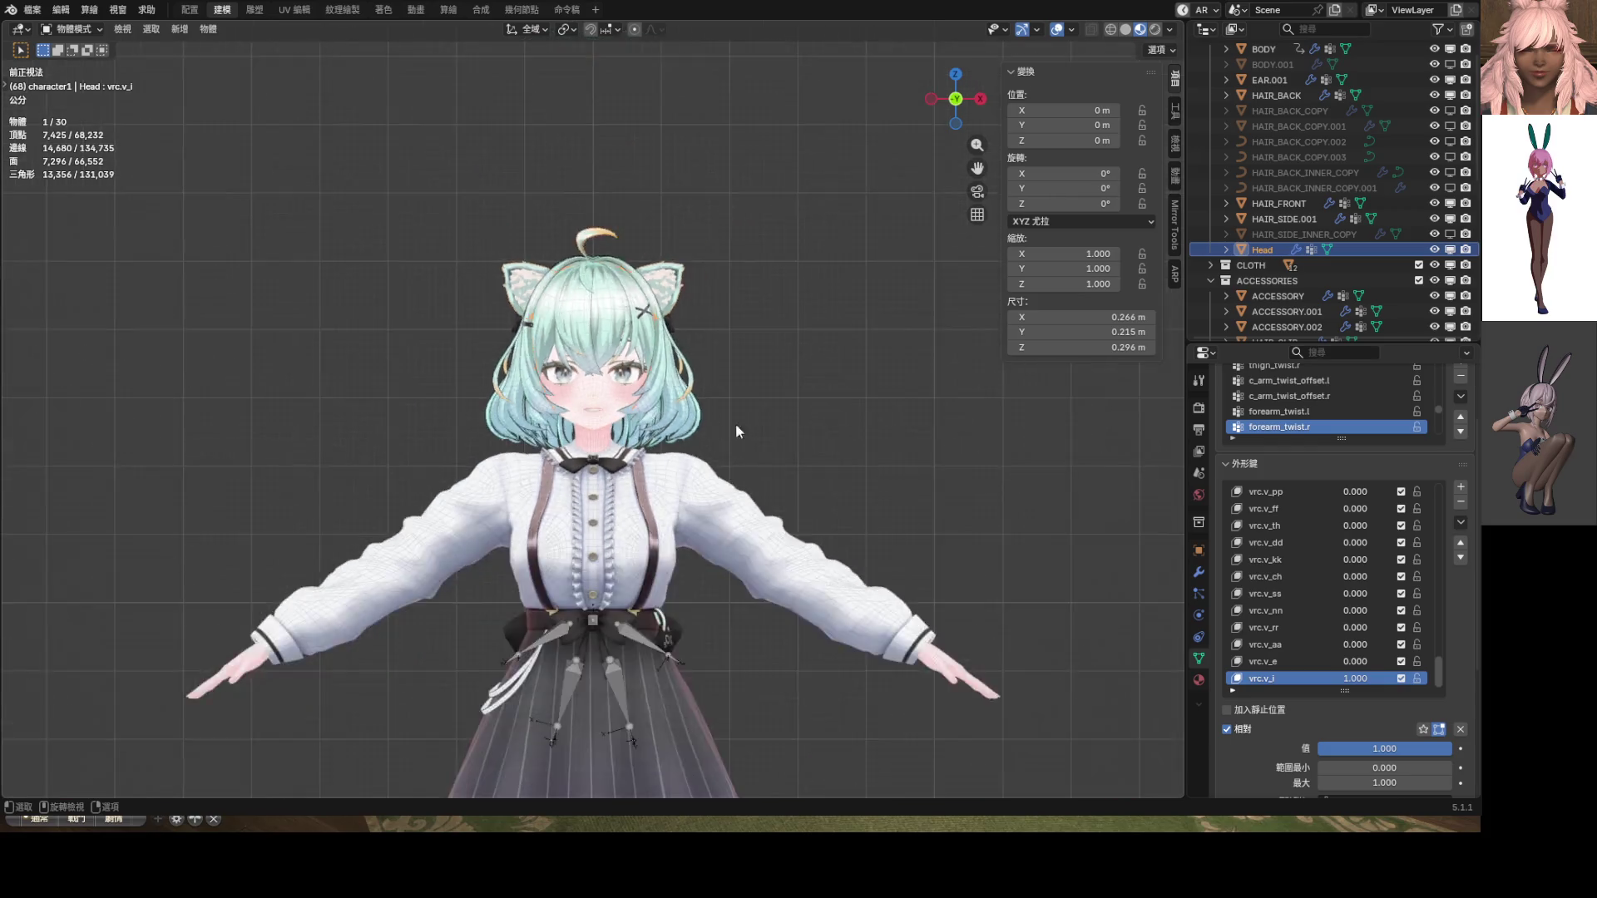
# Compare the face with and without vrc.v_i, keeping it at full strength 1.000
pyautogui.scroll(8, 736, 423)
pyautogui.moveTo(1361, 682); pyautogui.dragTo(1306, 682)
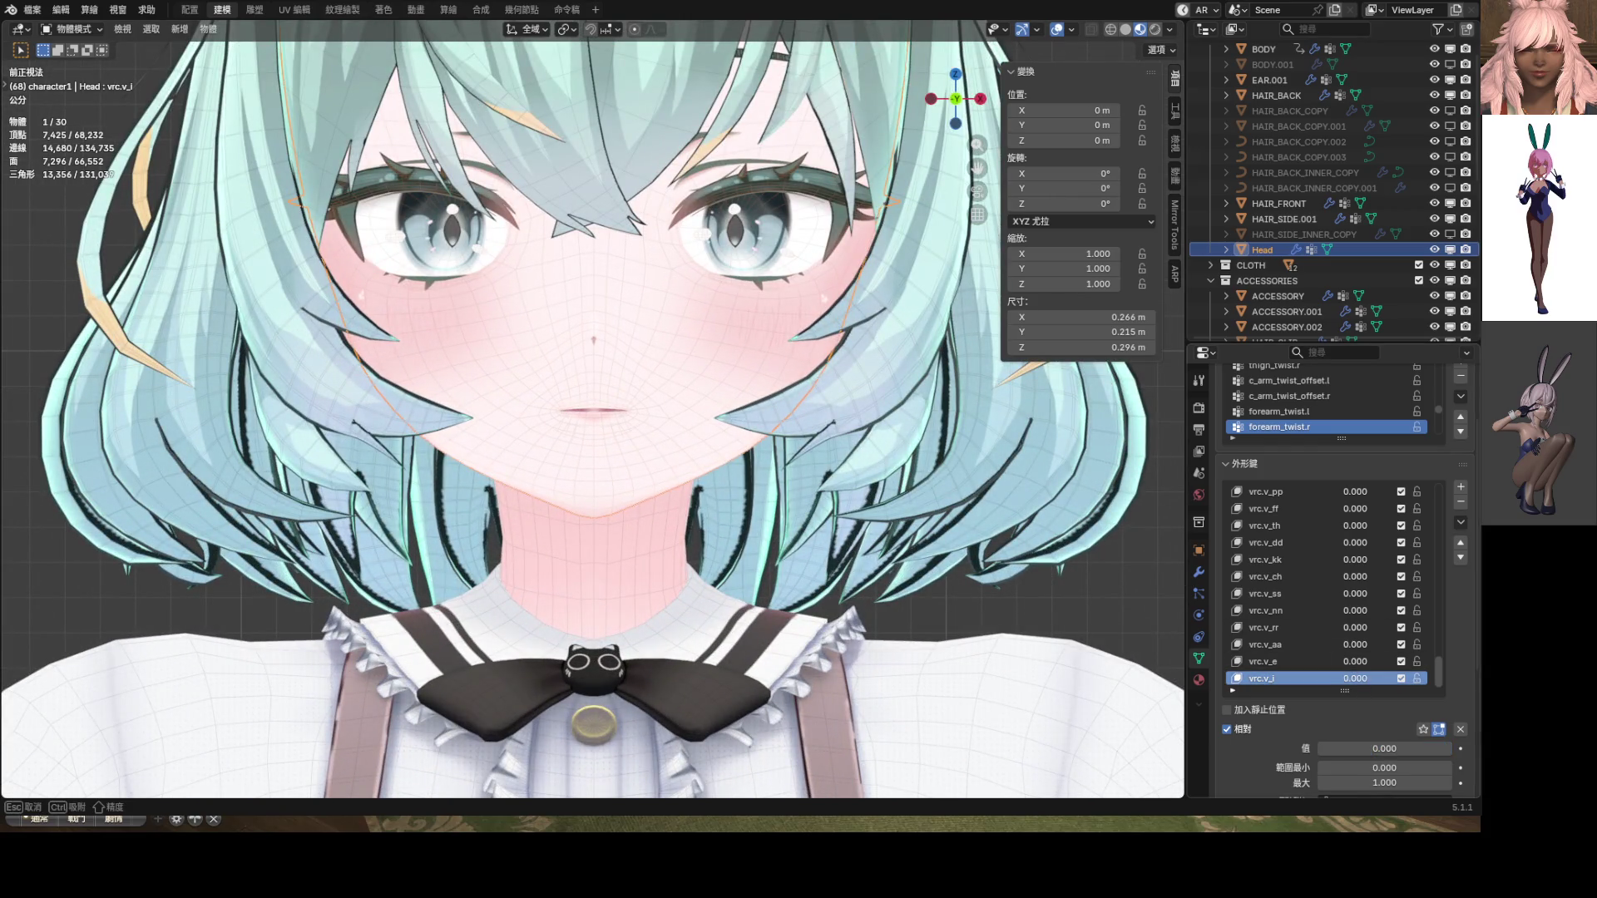
pyautogui.press('Escape')
pyautogui.scroll(-5, 592, 407)
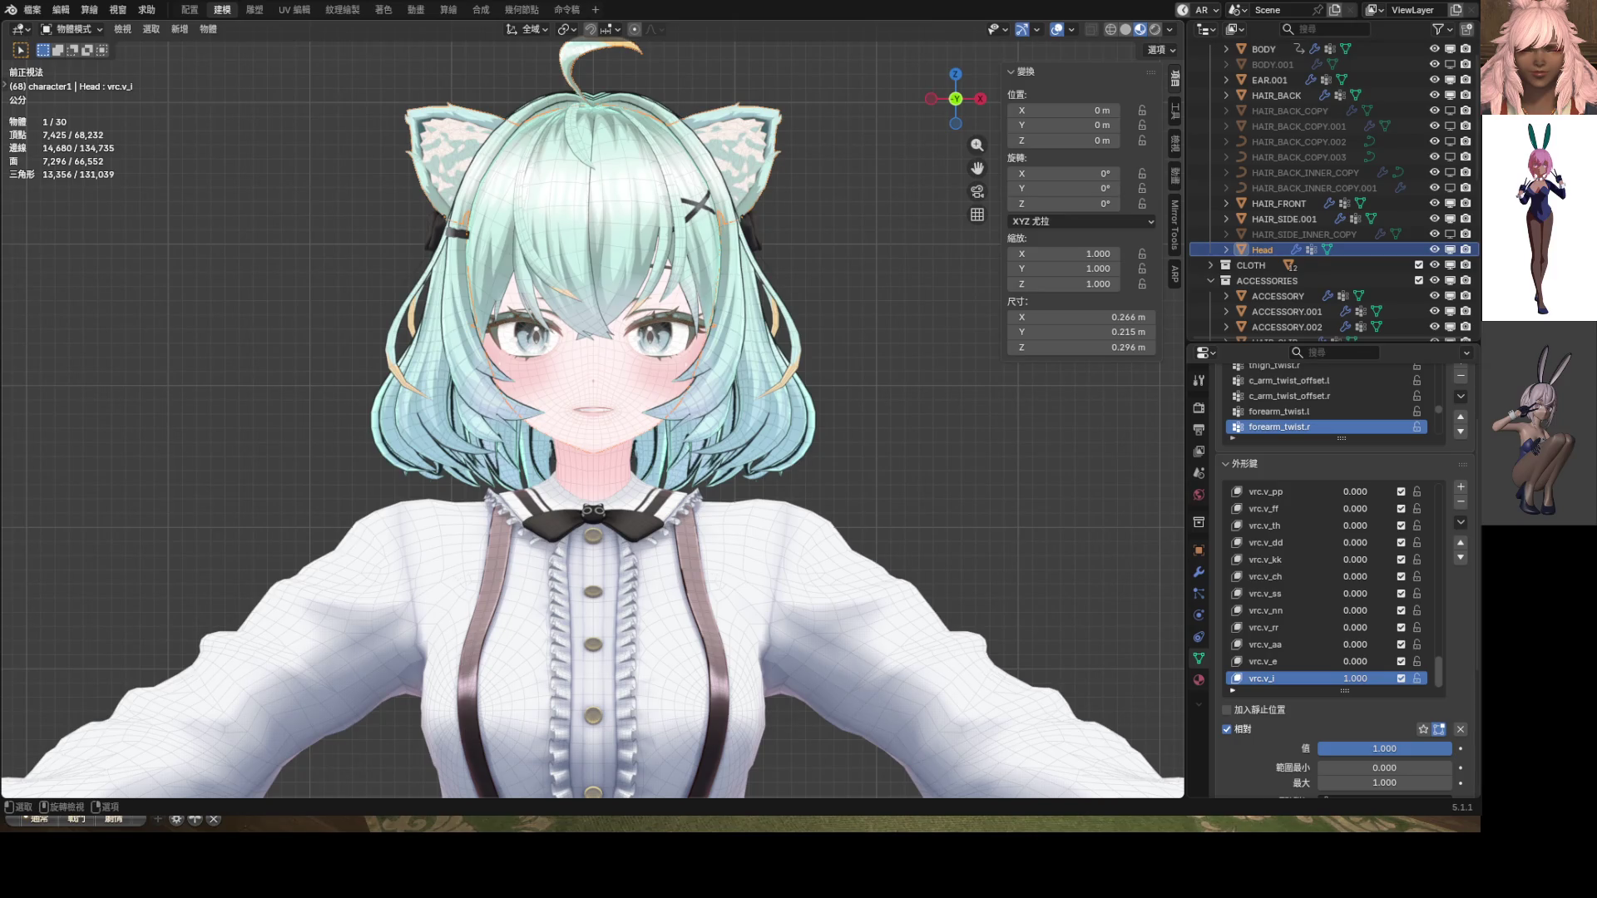
pyautogui.scroll(8, 680, 444)
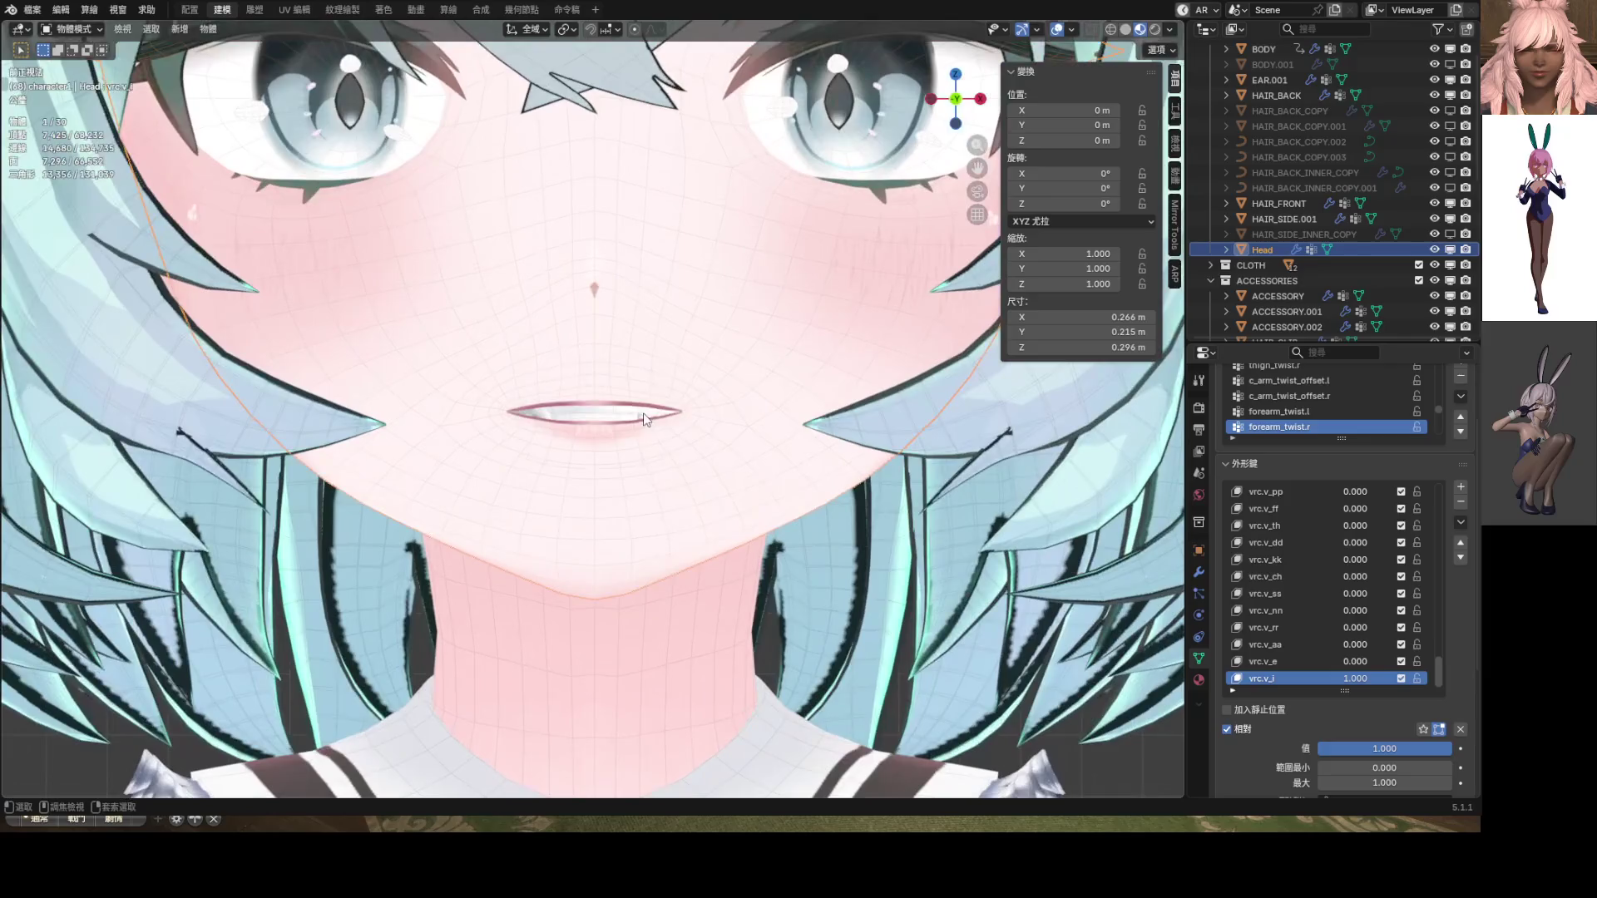
# In Sculpt Mode, reshape the upper lip's right corner mirrored left, then choose Elastic Grab
pyautogui.hotkey('ctrl', 'Tab')
pyautogui.scroll(3, 680, 445)
pyautogui.moveTo(682, 445)
pyautogui.mouseDown()
pyautogui.moveTo(703, 432)
pyautogui.moveTo(550, 422)
pyautogui.moveTo(642, 449)
pyautogui.mouseUp()
pyautogui.click(816, 731)
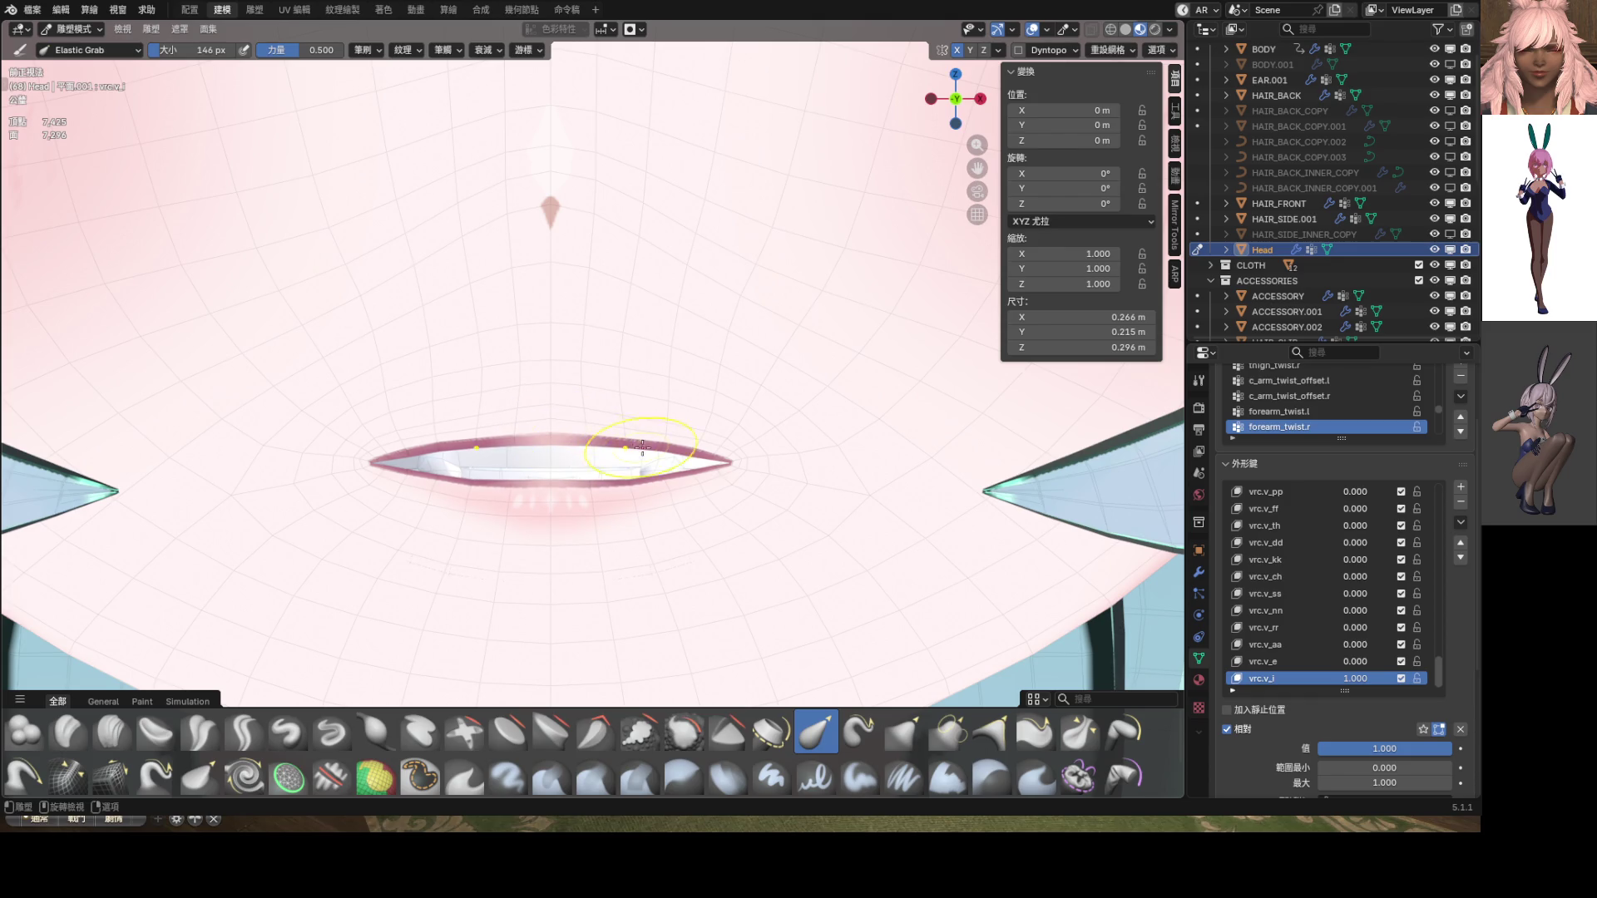
# Smooth the upper lip's curve near the corner with a smaller Elastic Grab brush
pyautogui.scroll(6, 660, 450)
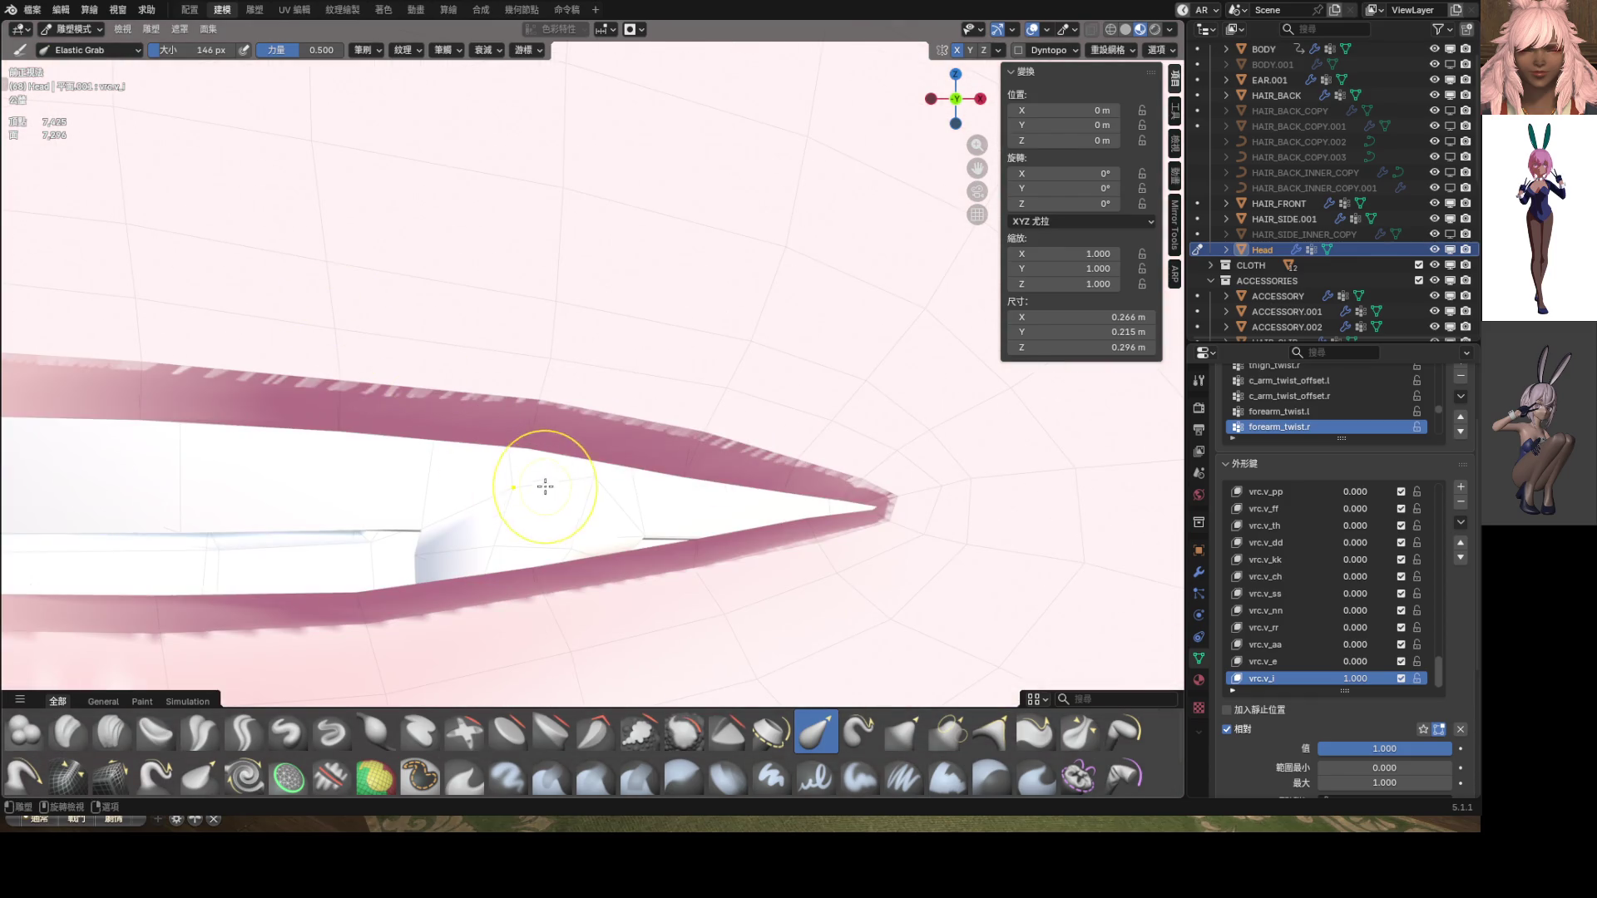
pyautogui.press('f')
pyautogui.click(500, 488)
pyautogui.moveTo(524, 443)
pyautogui.mouseDown()
pyautogui.moveTo(620, 459)
pyautogui.moveTo(677, 419)
pyautogui.mouseUp()
pyautogui.scroll(-4, 626, 459)
pyautogui.scroll(-10, 657, 416)
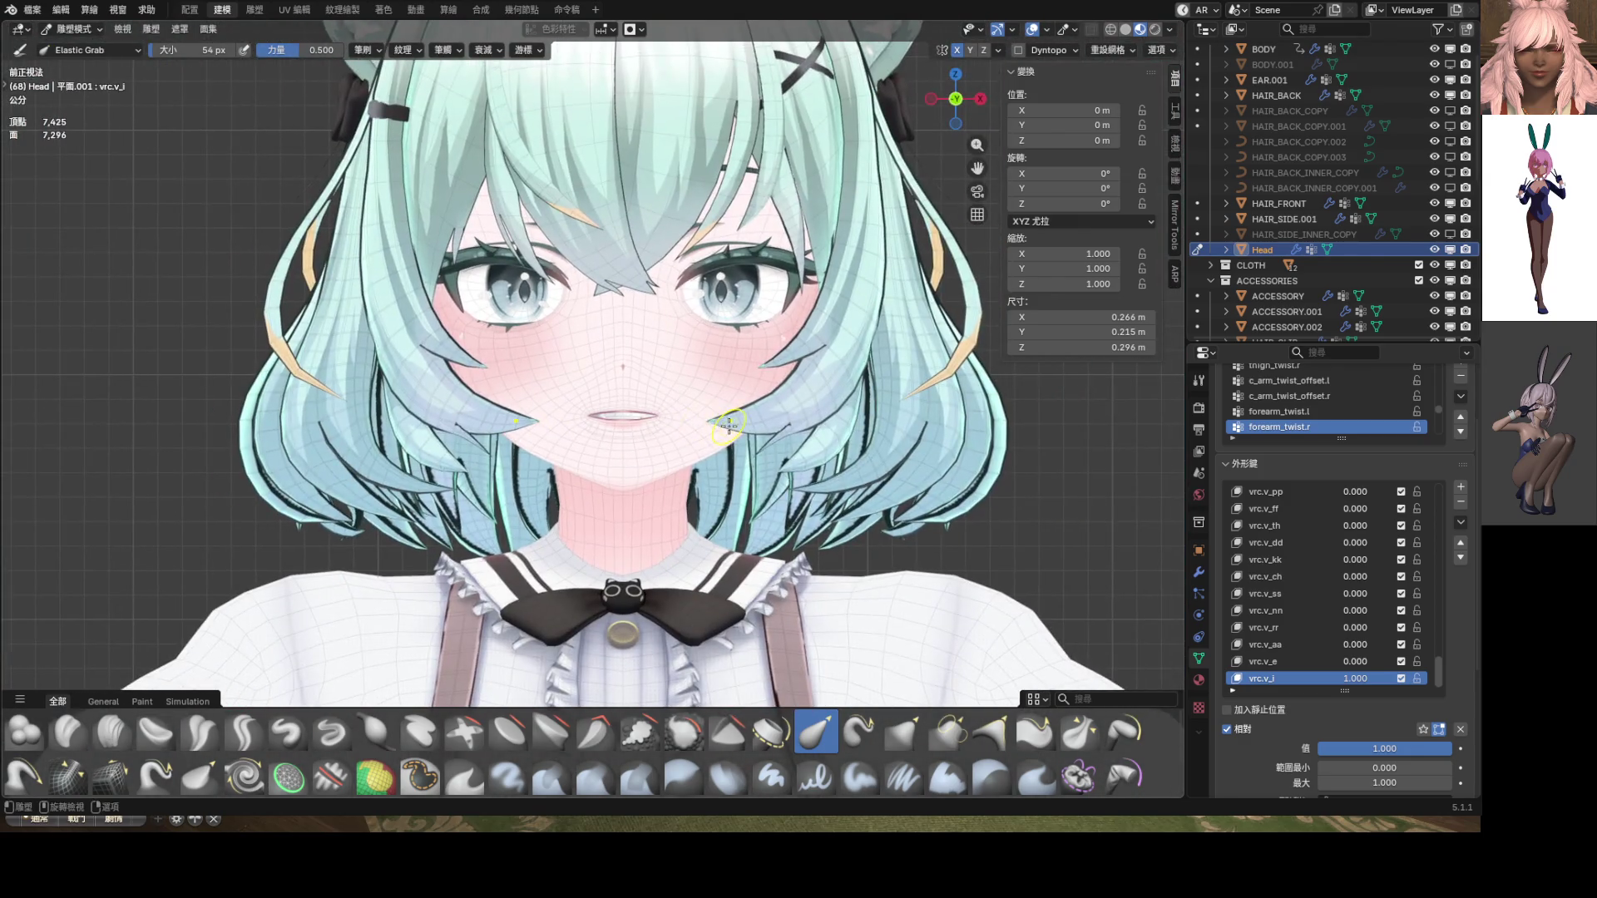
# Leave sculpting and review the face, checking the viewport overlay settings
pyautogui.hotkey('ctrl', 'Tab')
pyautogui.scroll(-5, 729, 425)
pyautogui.click(1069, 31)
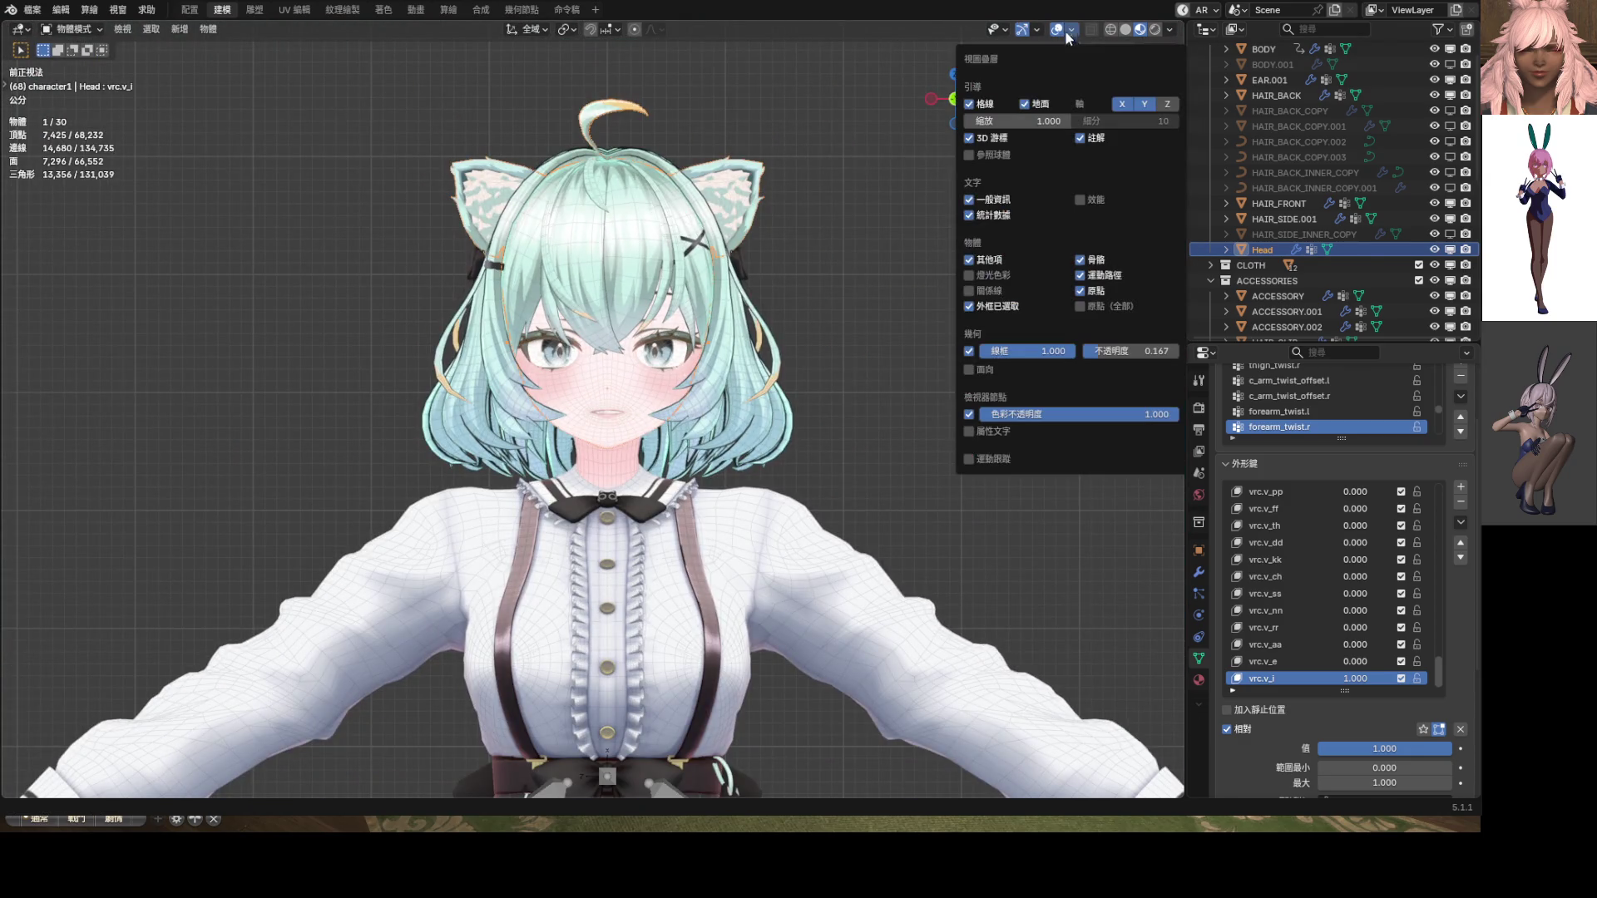
pyautogui.scroll(12, 755, 321)
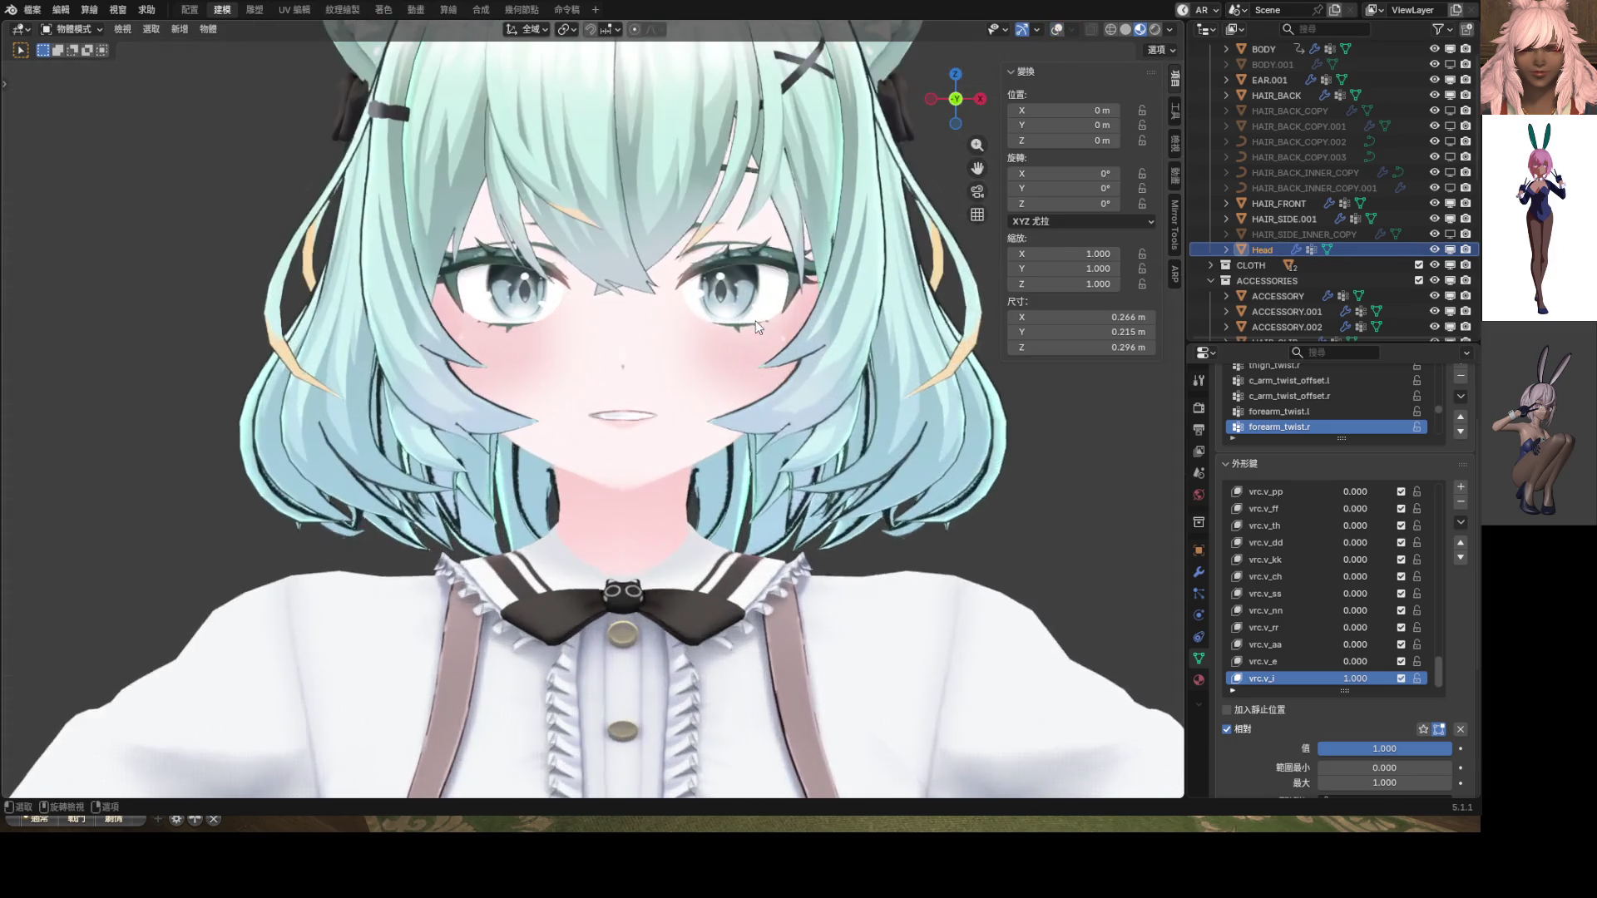
pyautogui.scroll(-4, 766, 356)
# Enlarge the sculpt brush to 144 px, exit sculpting, and reset vrc.v_i to 0.000
pyautogui.hotkey('ctrl', 'Tab')
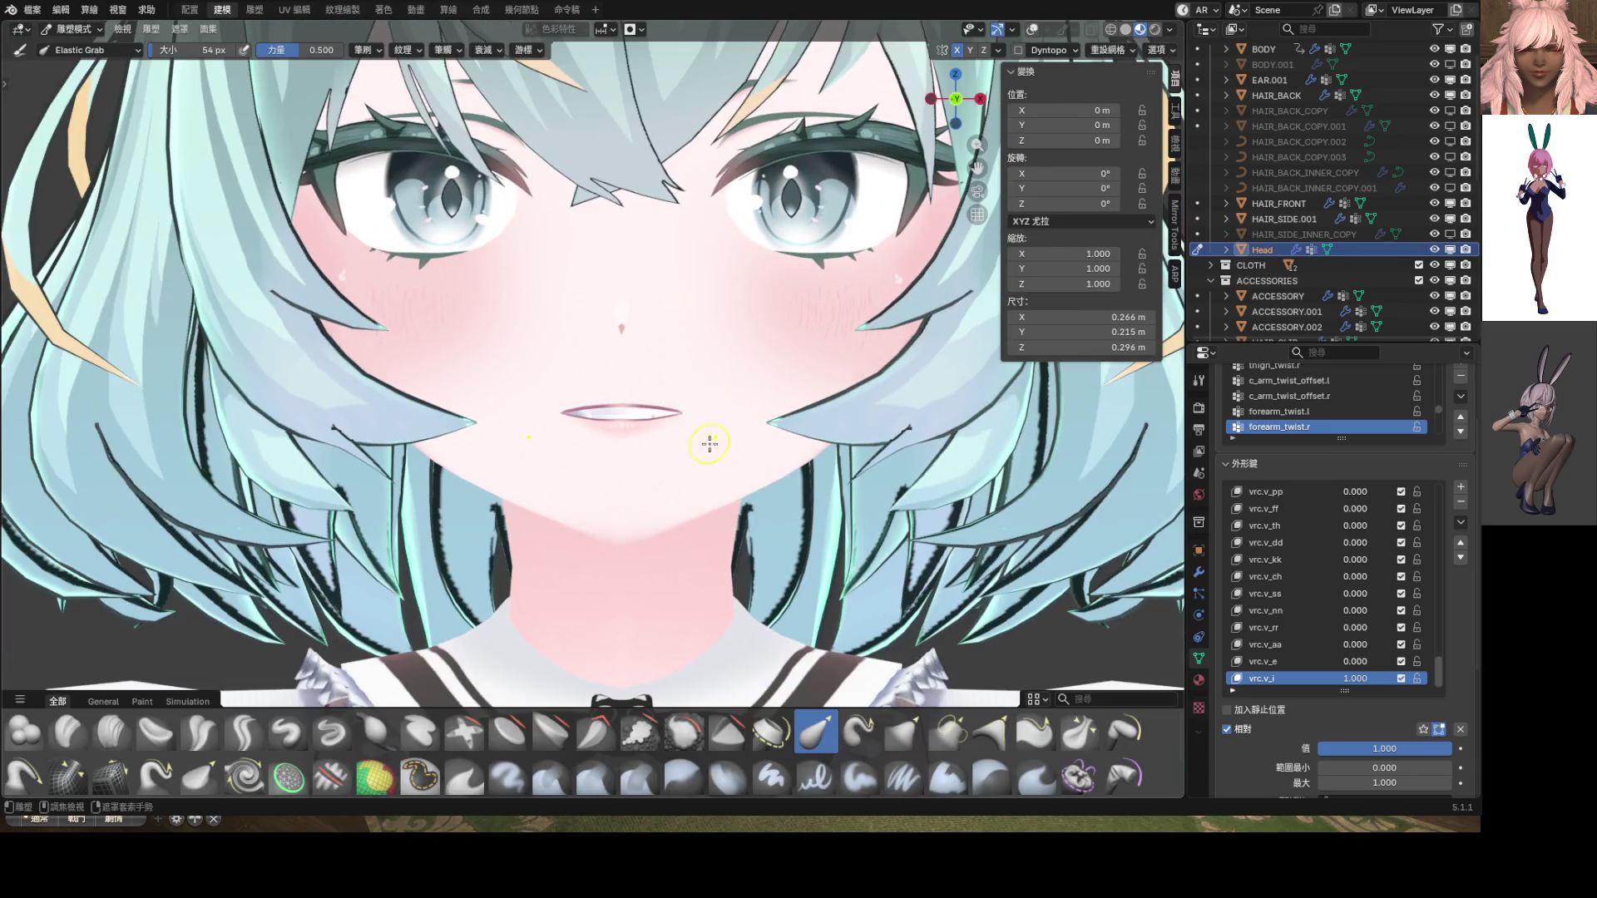
pyautogui.press('f')
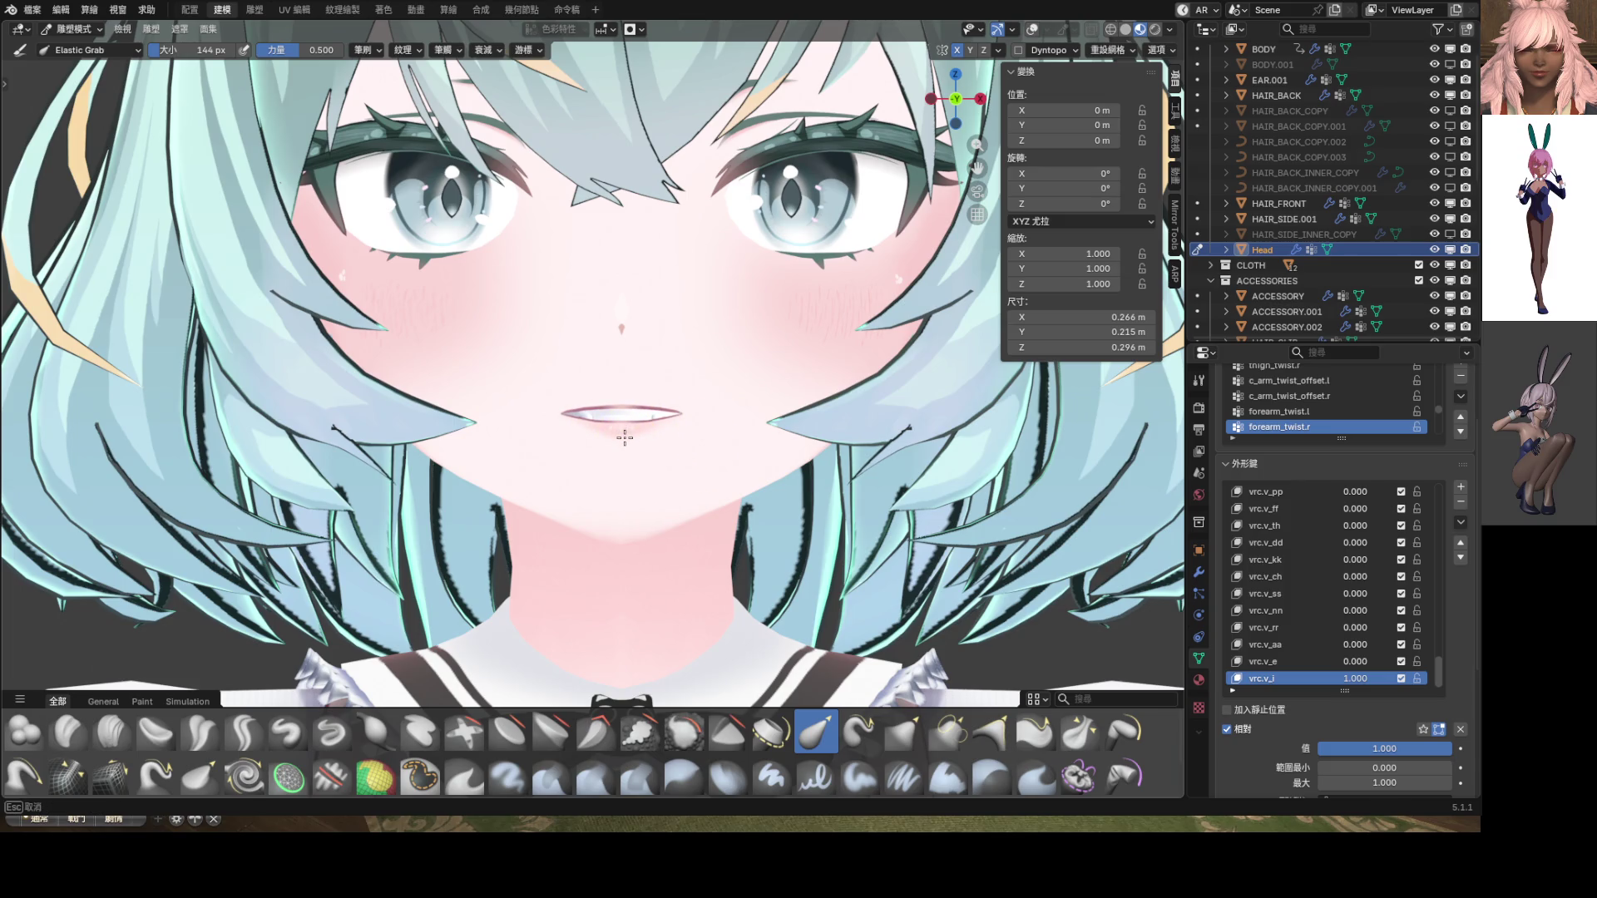
pyautogui.click(658, 447)
pyautogui.scroll(-1, 658, 447)
pyautogui.hotkey('ctrl', 'Tab')
pyautogui.scroll(-5, 658, 448)
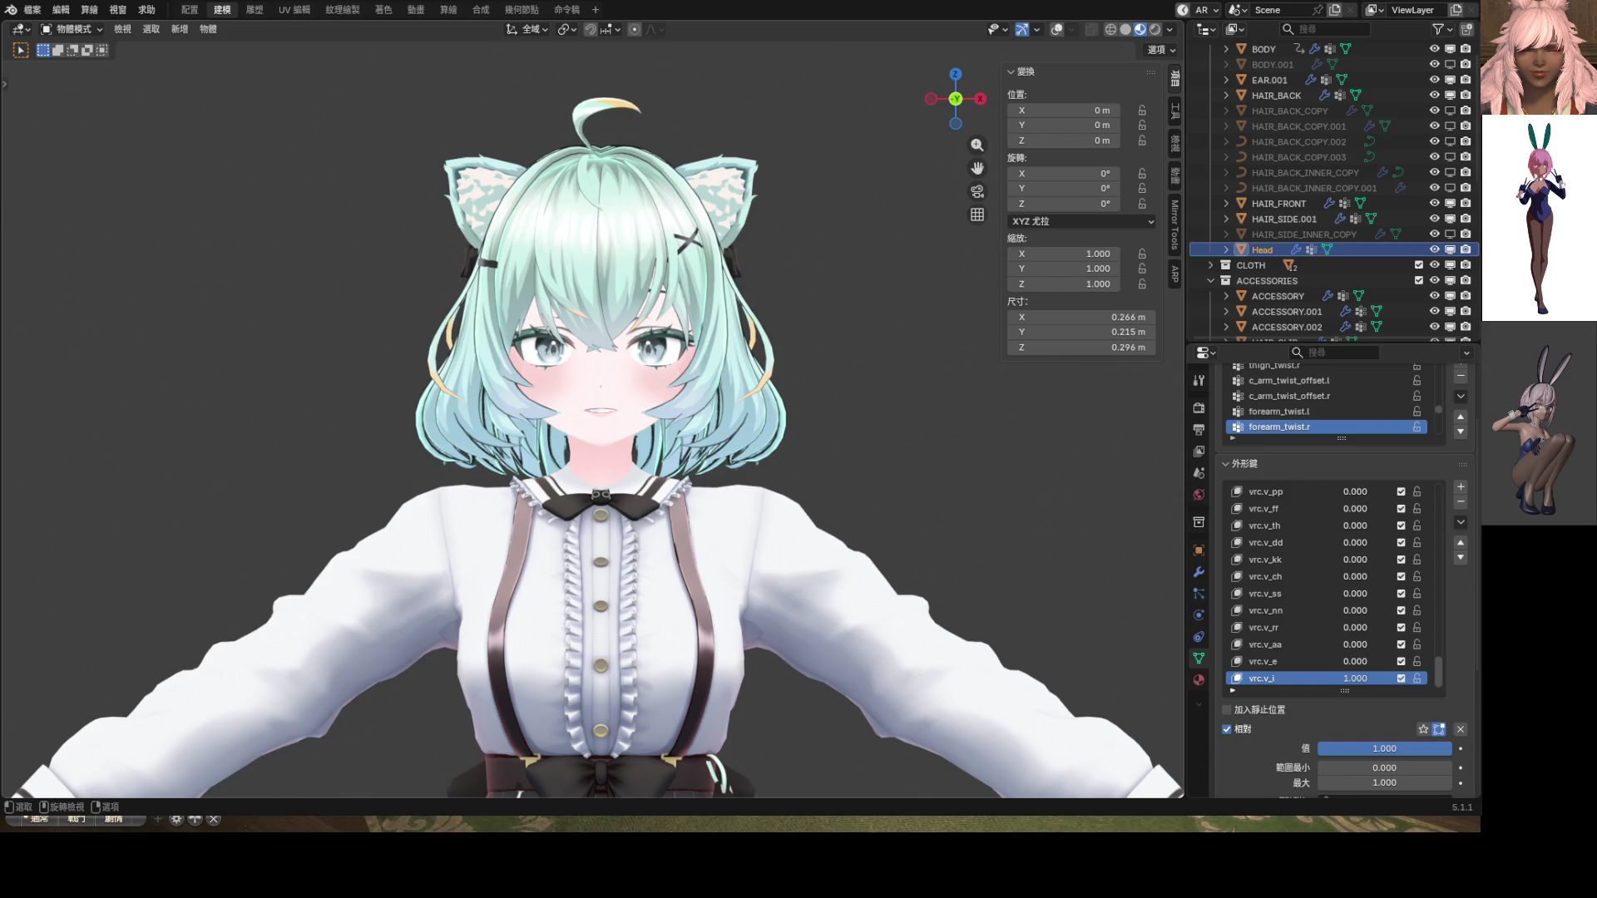
pyautogui.press('BackSpace')
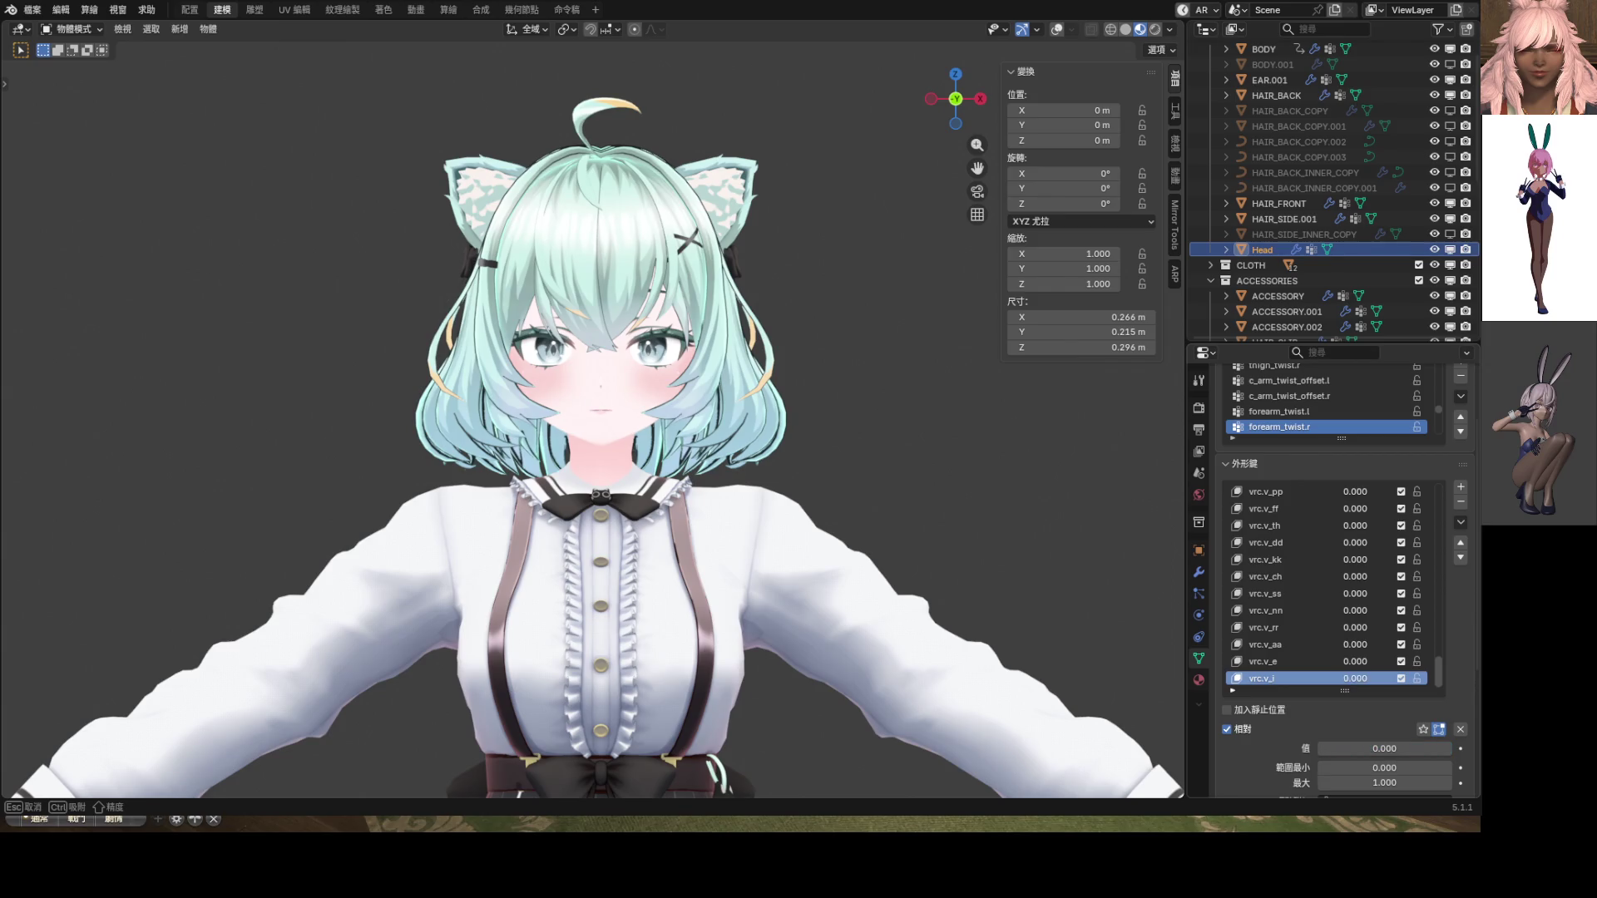
# Drag vrc.v_aa to 1.000, test other values, and centre the zoomed view on the open mouth
pyautogui.moveTo(1356, 653); pyautogui.dragTo(1431, 653)
pyautogui.scroll(5, 761, 487)
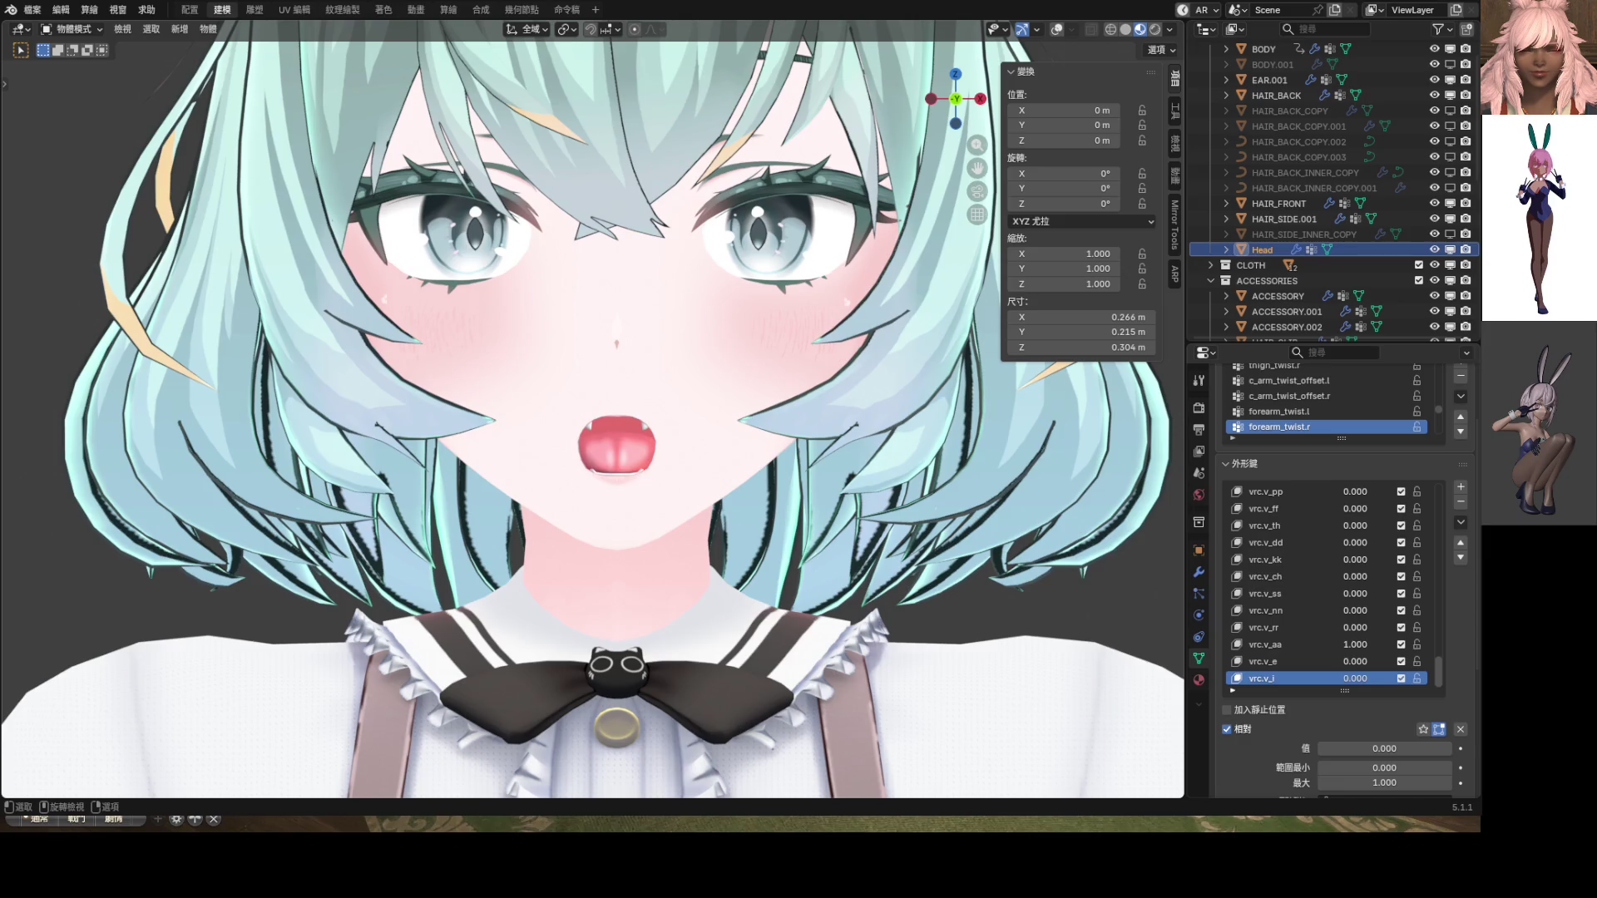
pyautogui.moveTo(1358, 651)
pyautogui.mouseDown()
pyautogui.moveTo(1330, 652)
pyautogui.moveTo(1357, 652)
pyautogui.mouseUp()
pyautogui.scroll(5, 692, 468)
pyautogui.keyDown('shift'); pyautogui.moveTo(692, 467); pyautogui.dragTo(670, 395, button='middle'); pyautogui.keyUp('shift')
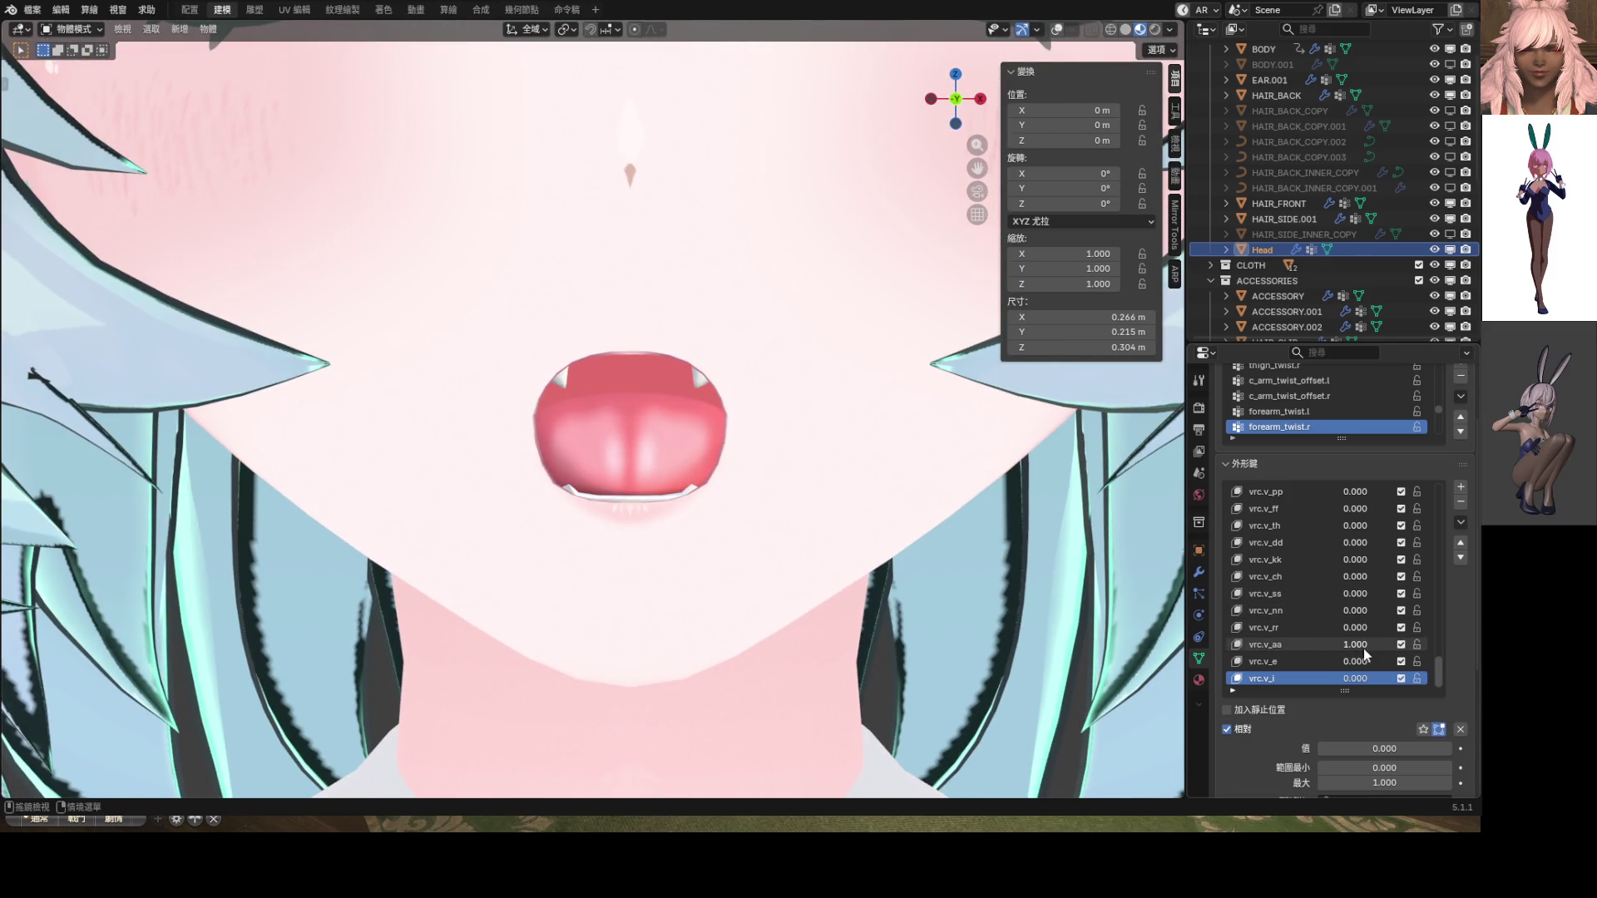
pyautogui.moveTo(1364, 651)
pyautogui.mouseDown()
pyautogui.moveTo(1339, 651)
pyautogui.moveTo(1355, 644)
pyautogui.mouseUp()
# Create a shape key from the current mix, rename it vrc.v_o, and set it to 1.000
pyautogui.click(1461, 525)
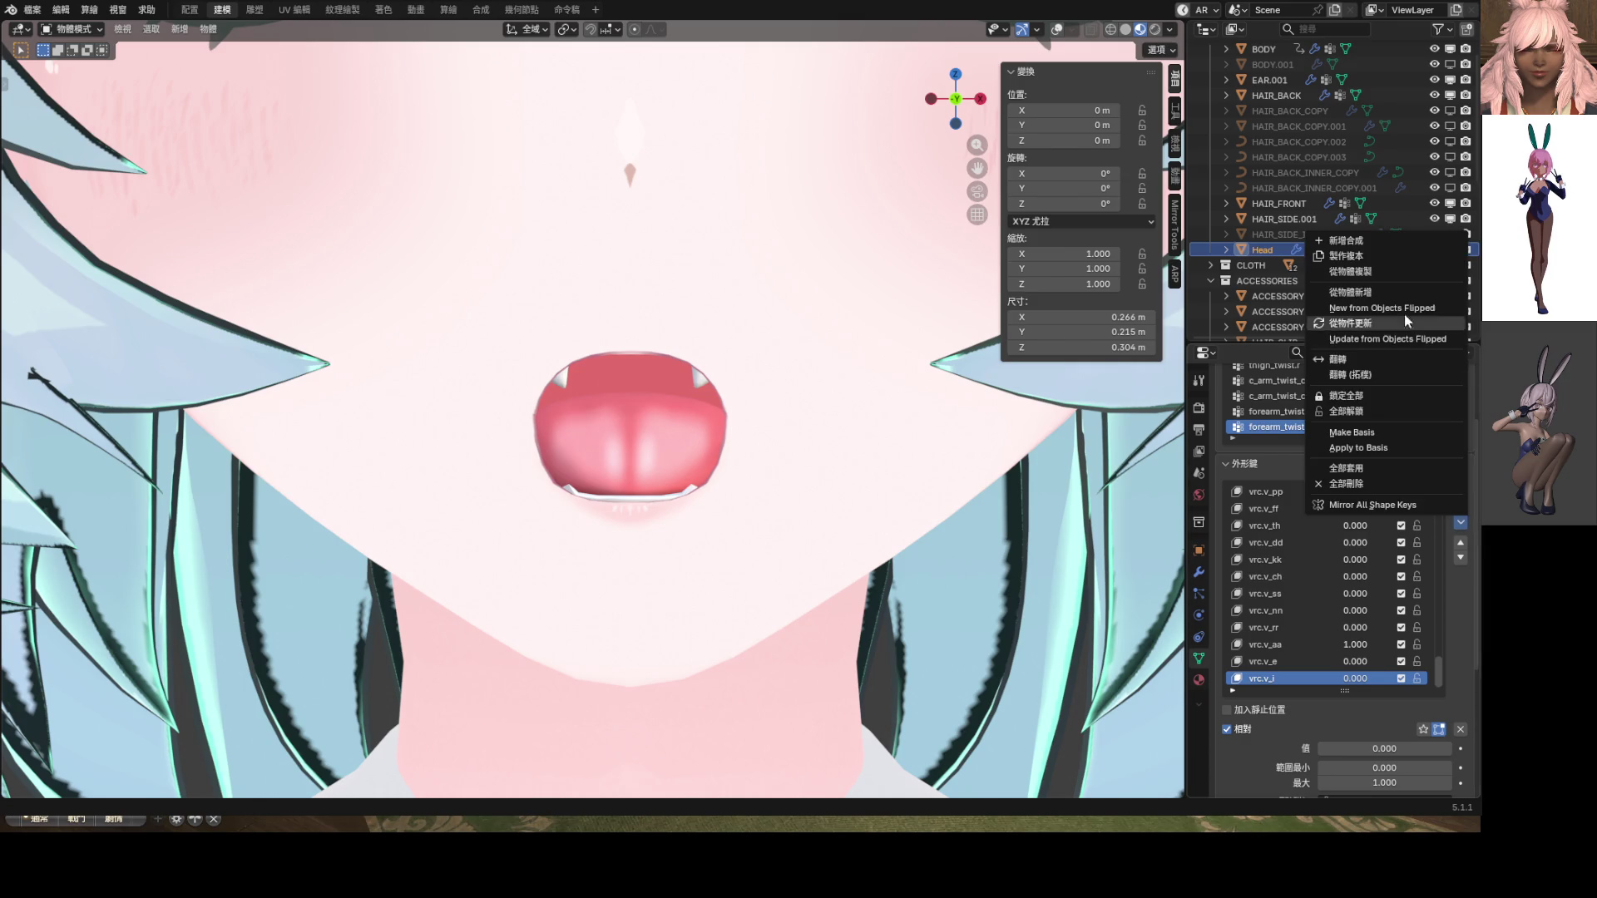
pyautogui.click(1371, 242)
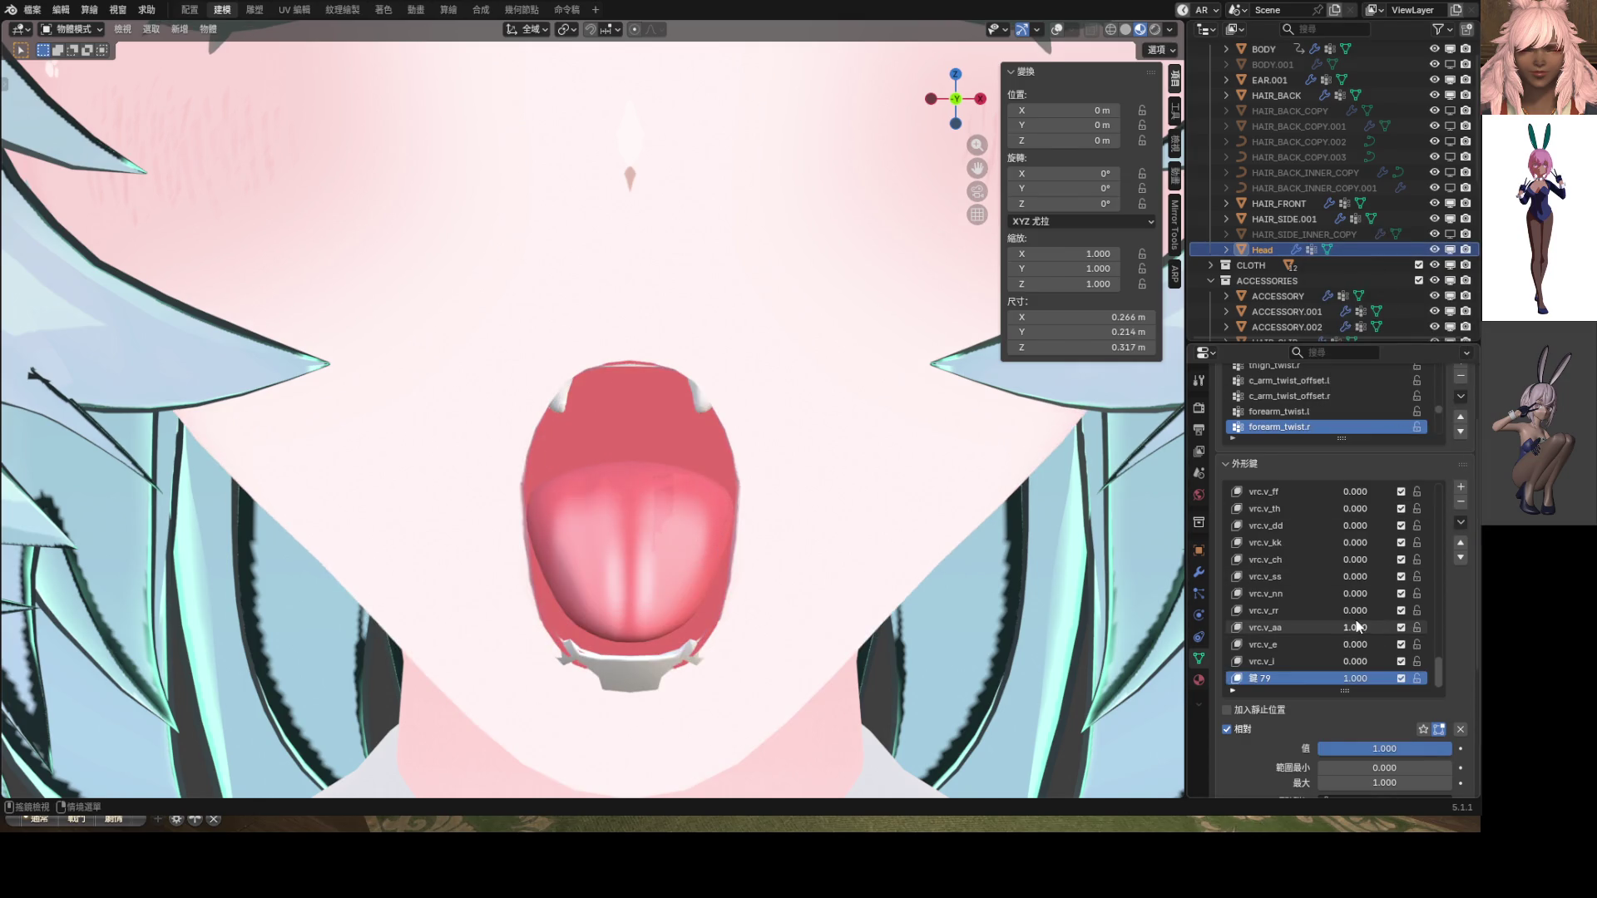
pyautogui.moveTo(1391, 682); pyautogui.dragTo(1298, 681)
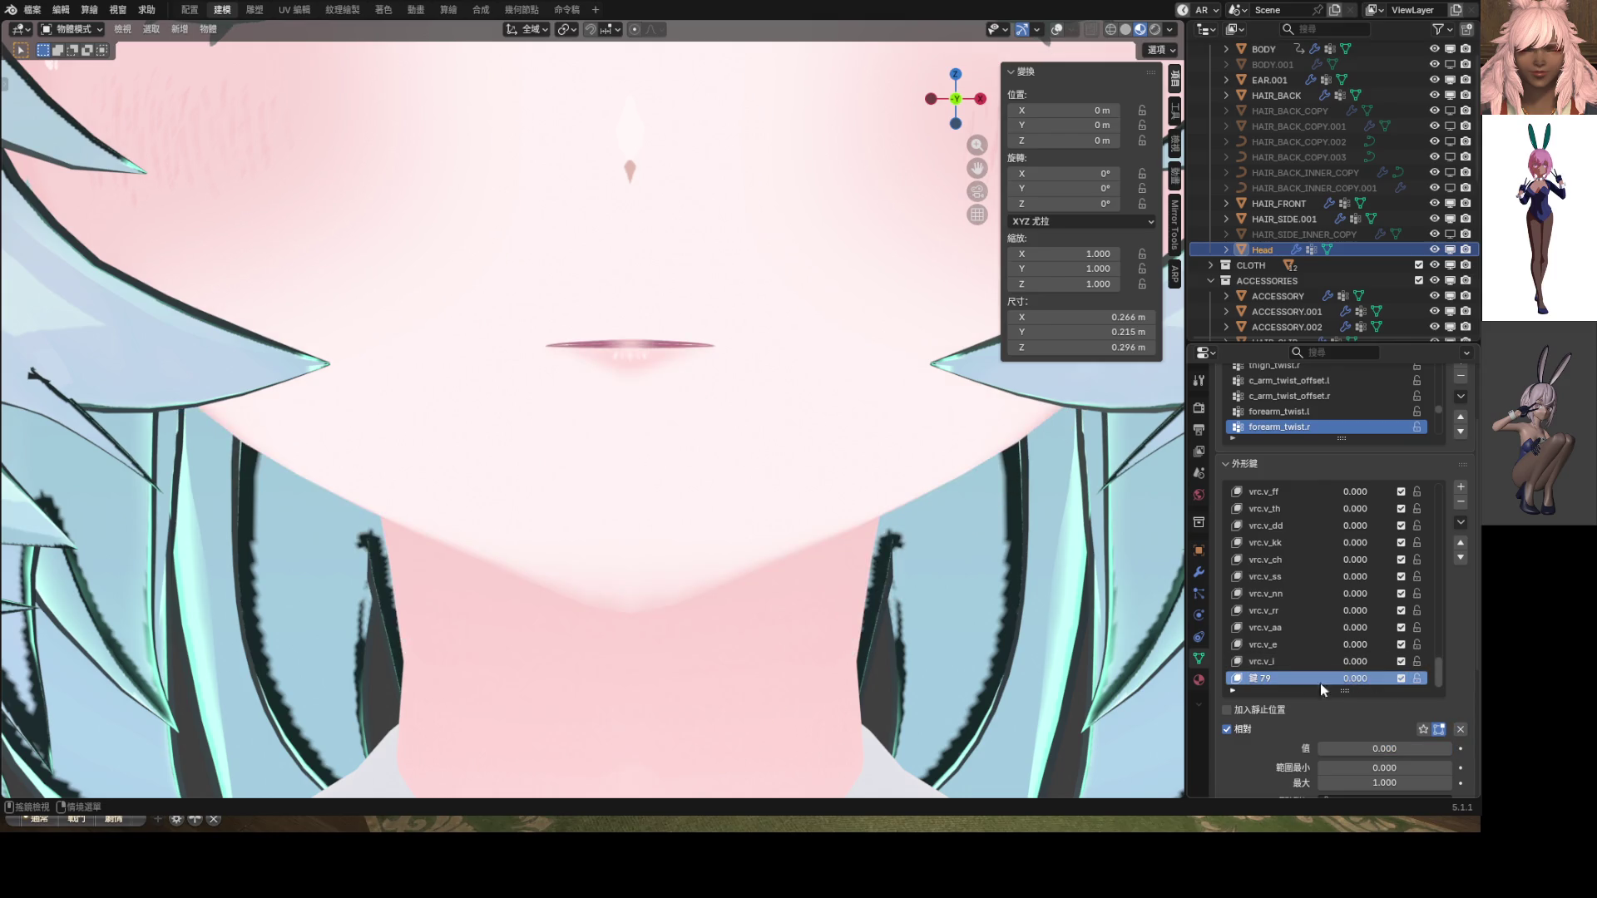
pyautogui.doubleClick(1282, 678)
pyautogui.write('vrc.v_o')
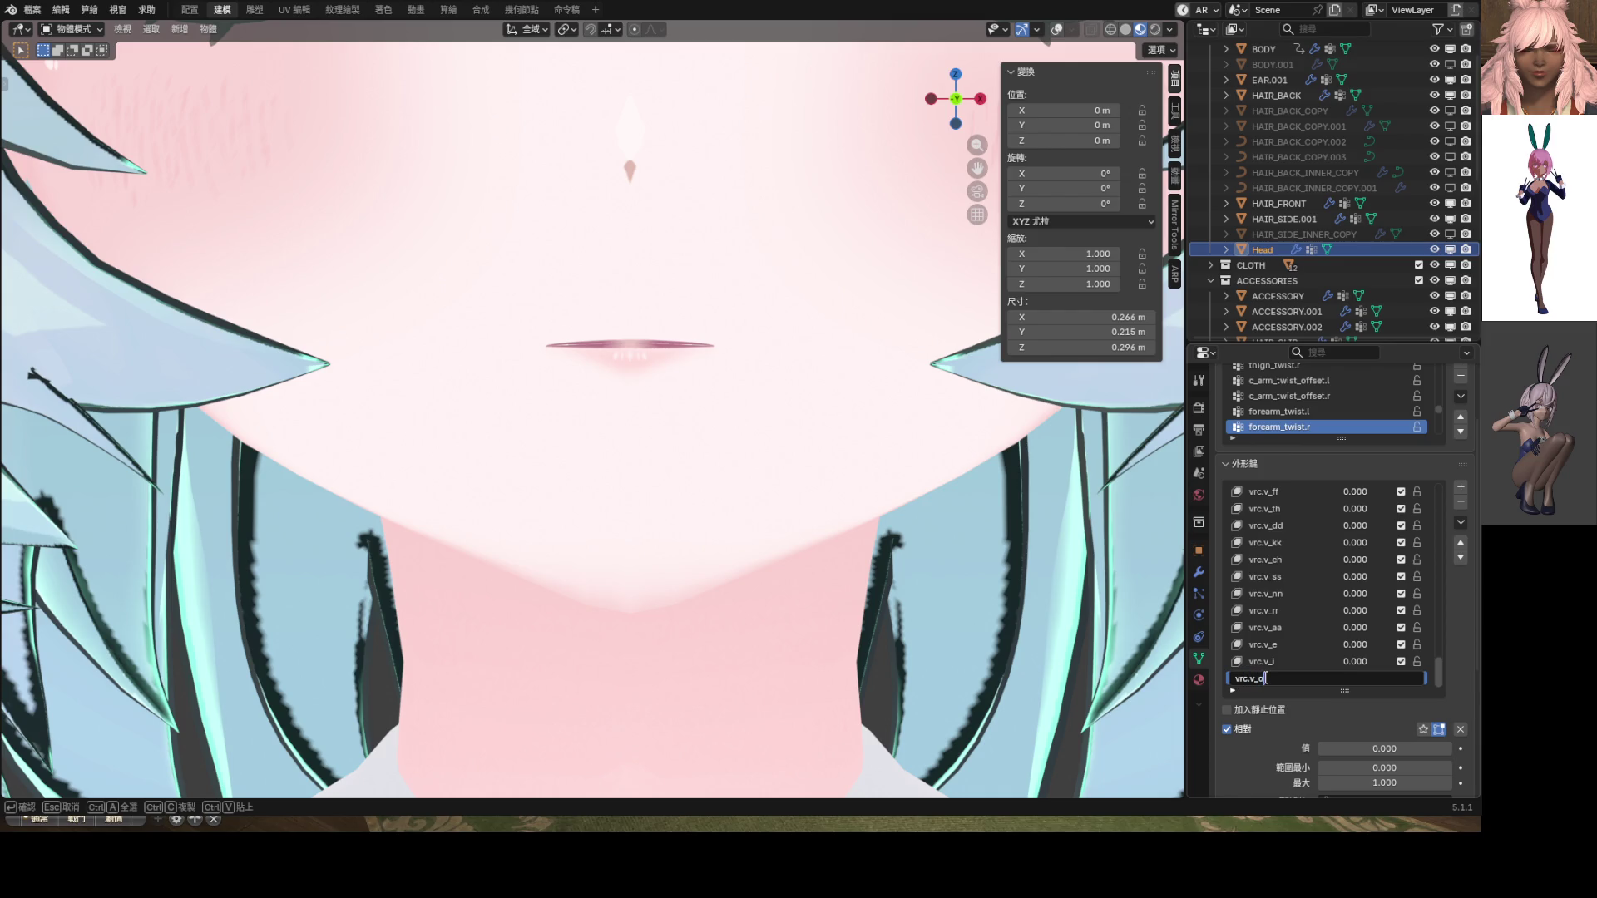
pyautogui.press('Return')
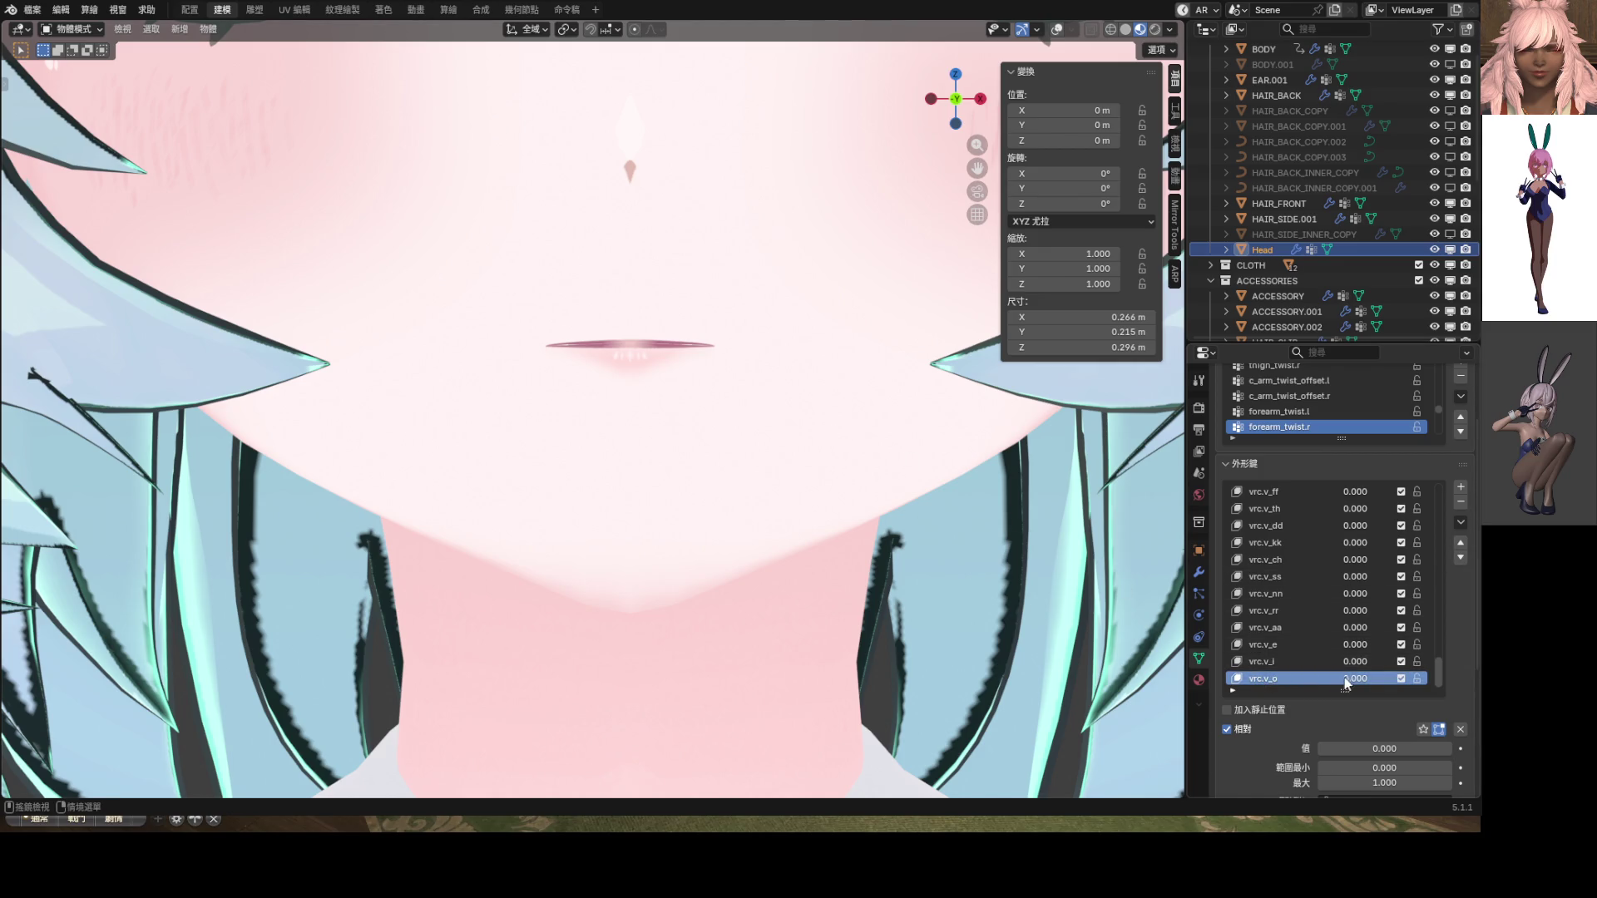
pyautogui.moveTo(1344, 677); pyautogui.dragTo(1427, 677)
pyautogui.hotkey('ctrl', 'Tab')
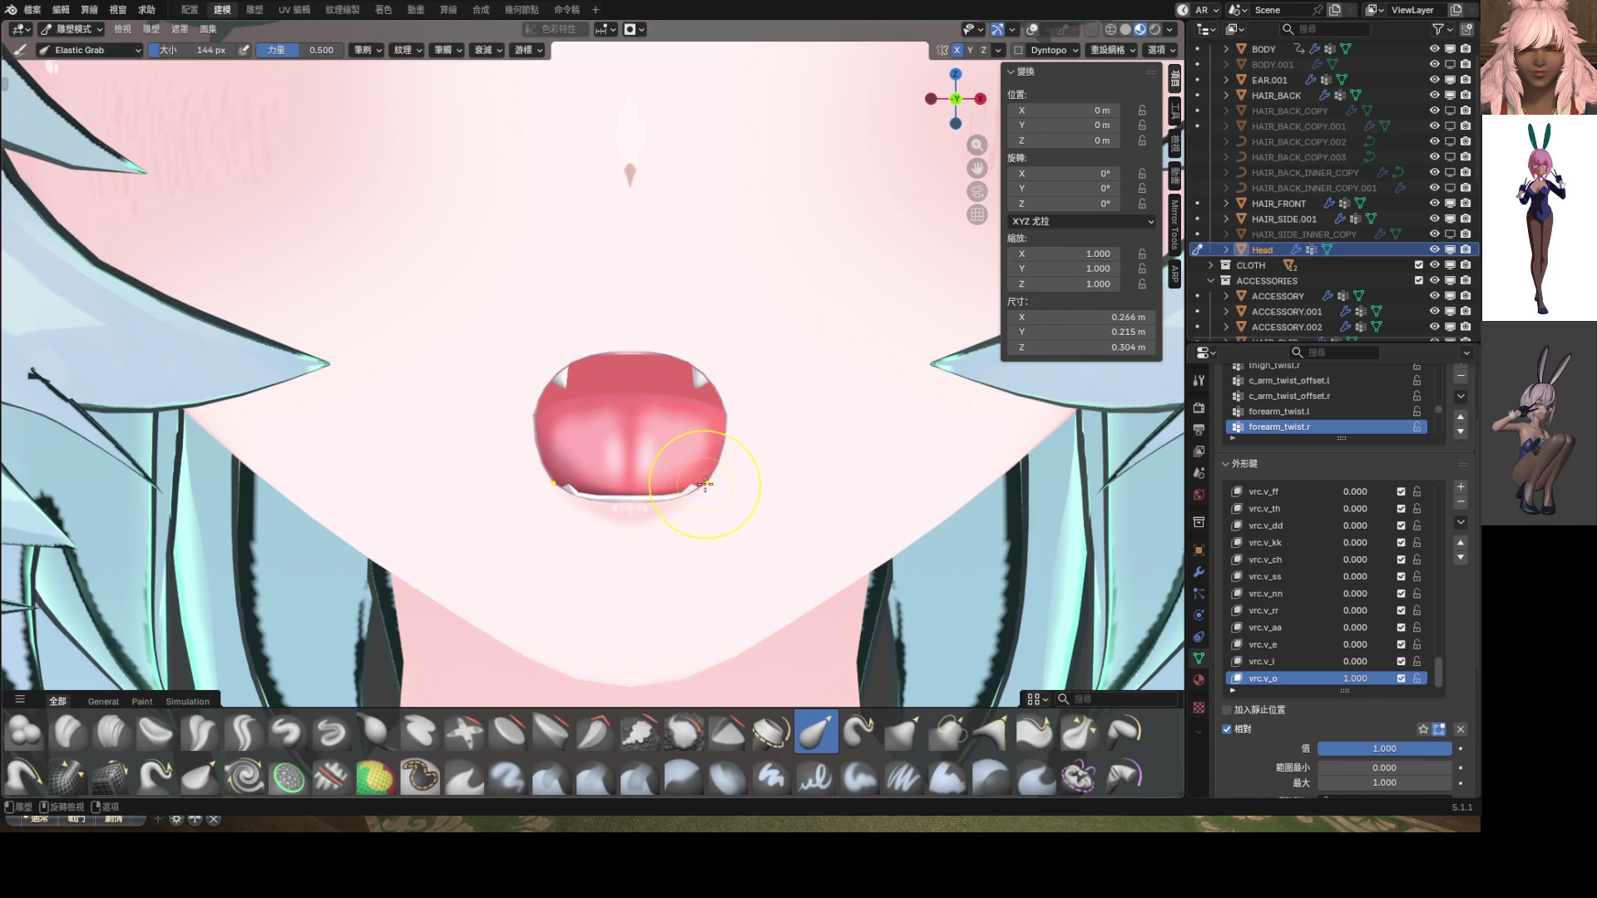
# Try narrowing the mouth with Grab, undo it, and return to Elastic Grab at 168 px
pyautogui.press('g')
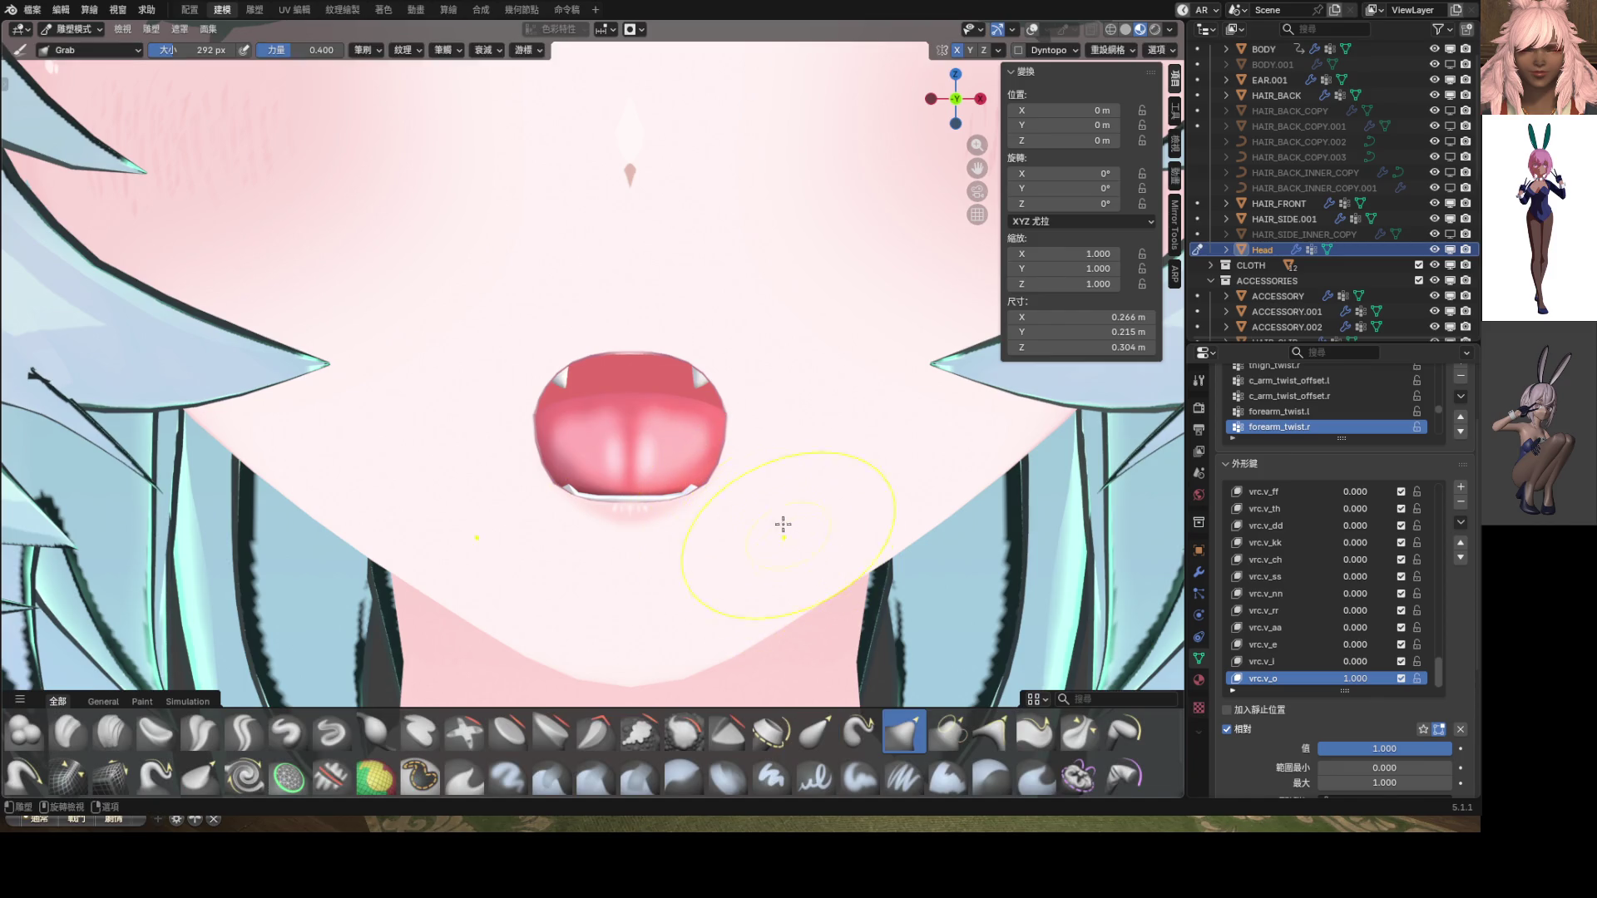
pyautogui.moveTo(731, 425)
pyautogui.mouseDown()
pyautogui.moveTo(682, 423)
pyautogui.moveTo(711, 437)
pyautogui.moveTo(720, 403)
pyautogui.moveTo(690, 409)
pyautogui.moveTo(722, 417)
pyautogui.moveTo(685, 414)
pyautogui.mouseUp()
pyautogui.hotkey('ctrl', 'z')
pyautogui.click(815, 734)
pyautogui.press('f')
pyautogui.click(752, 413)
# Reshape the lower lip, flatten the top, and round the mouth's top-right, undoing bad strokes
pyautogui.moveTo(634, 527); pyautogui.dragTo(634, 526)
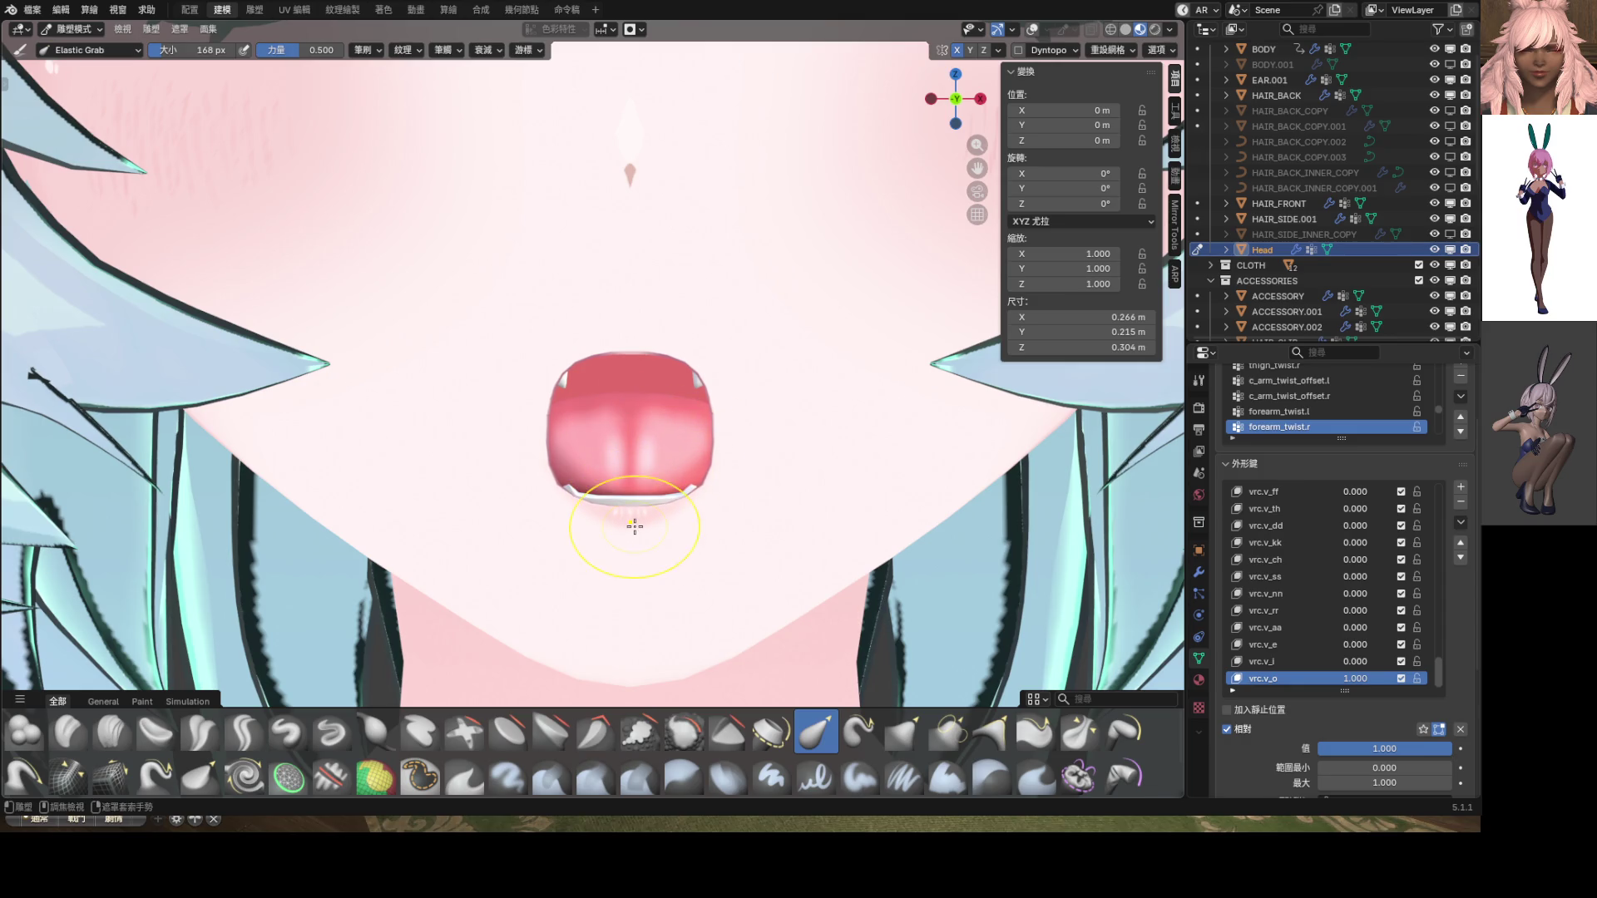
pyautogui.moveTo(635, 333); pyautogui.dragTo(627, 305)
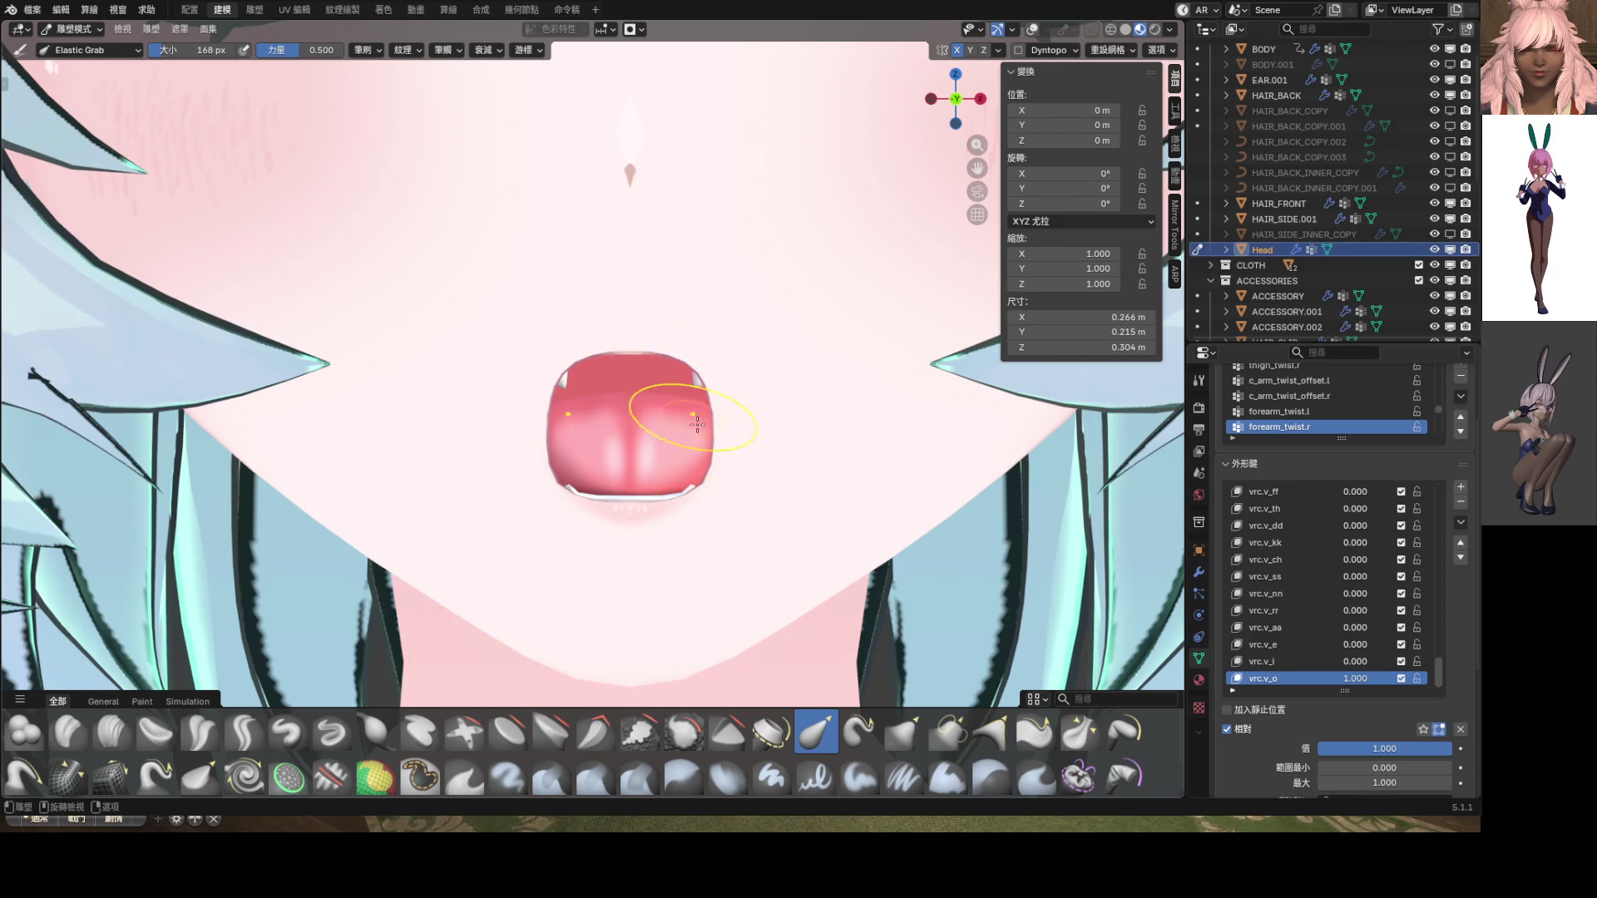
pyautogui.scroll(1, 706, 466)
pyautogui.moveTo(732, 497); pyautogui.dragTo(657, 485)
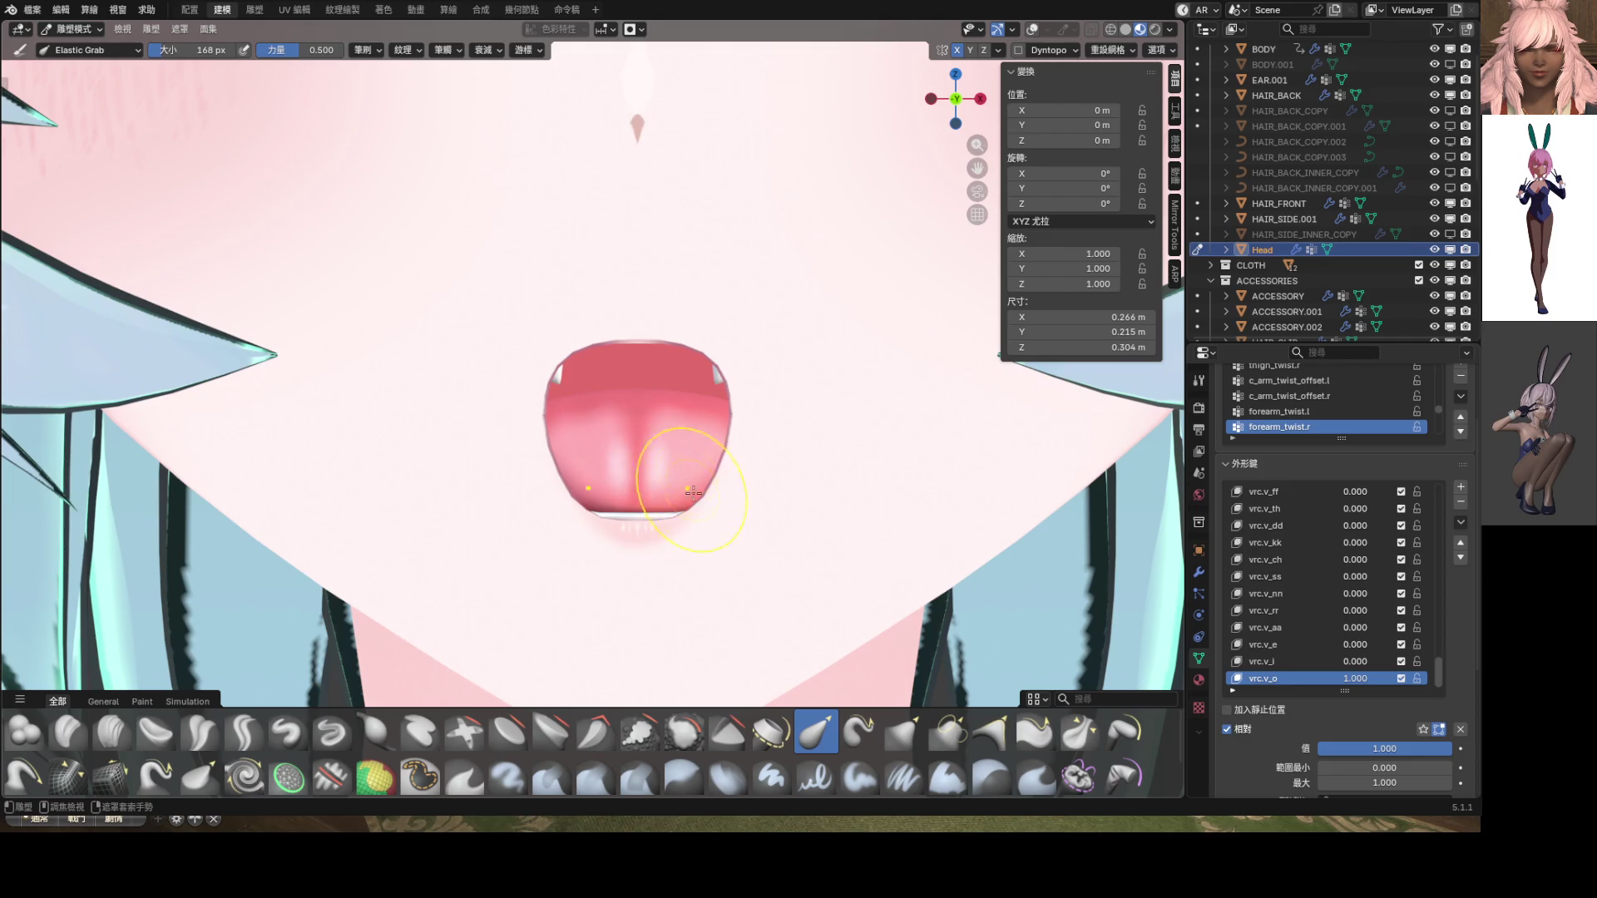
pyautogui.hotkey('ctrl', 'z')
pyautogui.hotkey('ctrl', 'z')
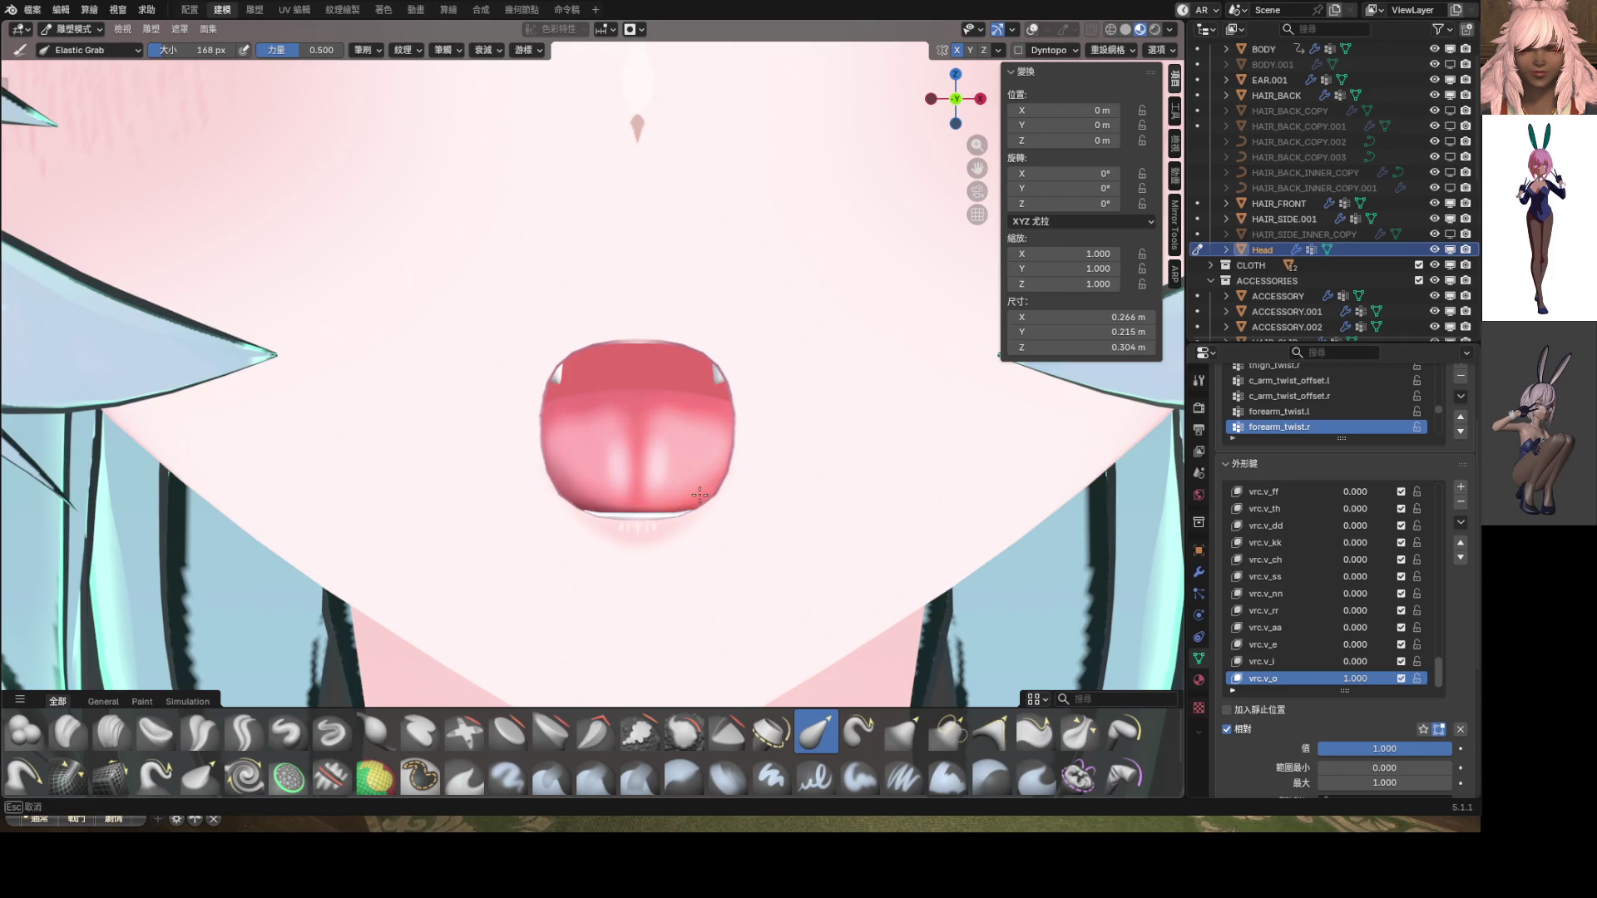
pyautogui.moveTo(720, 367); pyautogui.dragTo(693, 377)
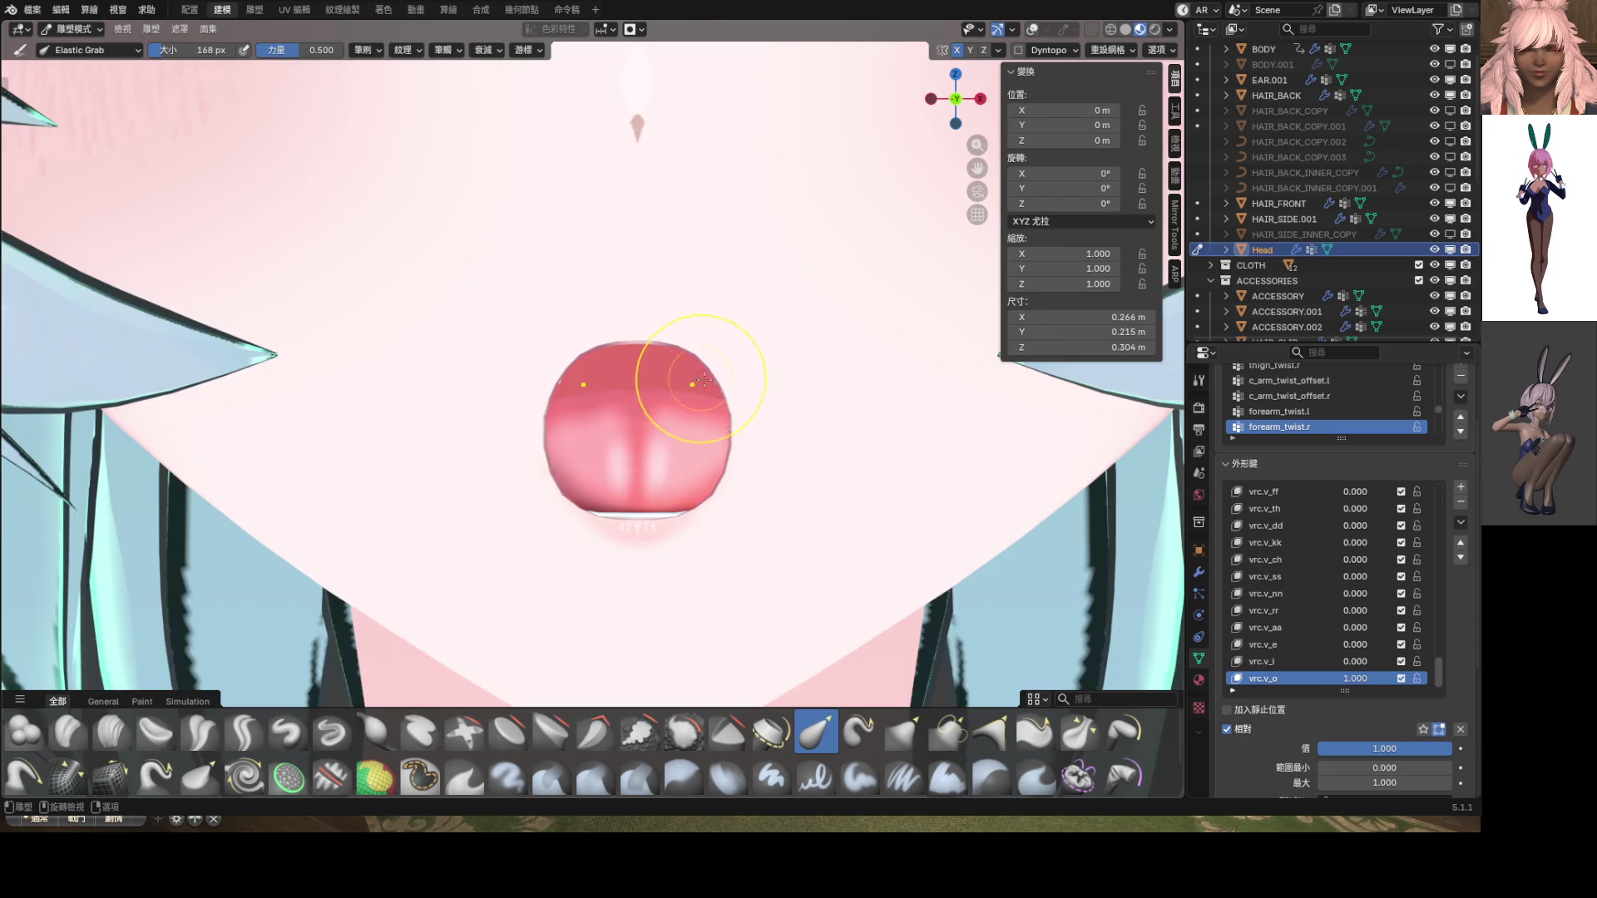
pyautogui.scroll(-5, 666, 399)
pyautogui.scroll(3, 625, 380)
pyautogui.scroll(1, 629, 378)
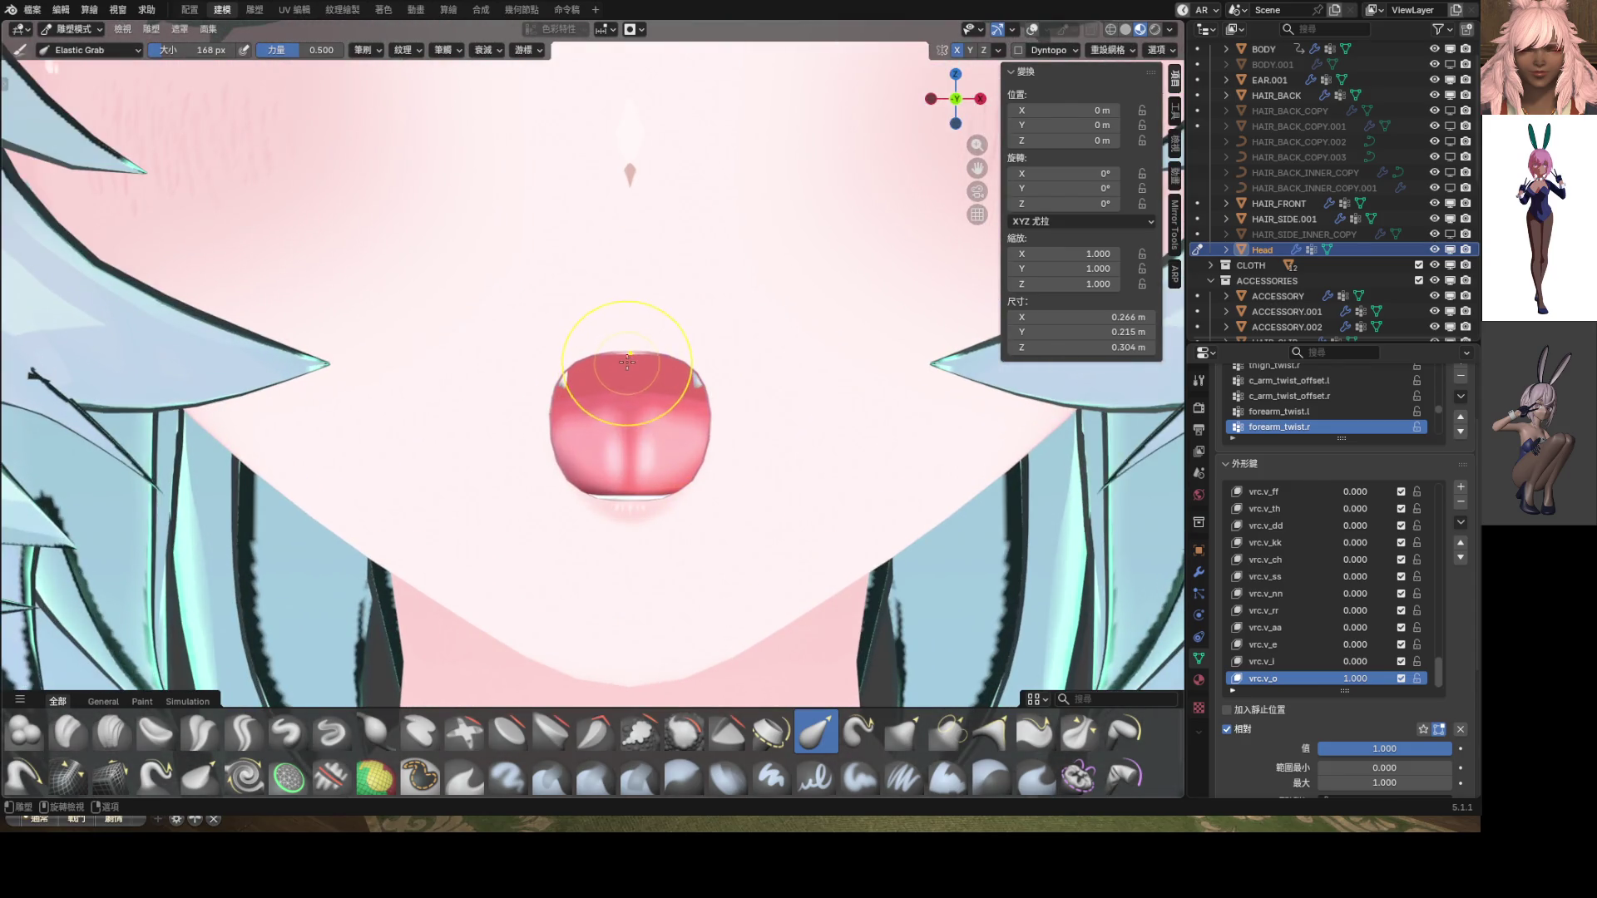
# Check blending with vrc.v_o at 0.735, refine the corners, then restore vrc.v_o to full strength in Object Mode
pyautogui.moveTo(1354, 678); pyautogui.dragTo(1318, 677)
pyautogui.moveTo(690, 378)
pyautogui.mouseDown()
pyautogui.moveTo(712, 403)
pyautogui.moveTo(676, 432)
pyautogui.moveTo(677, 356)
pyautogui.moveTo(624, 316)
pyautogui.moveTo(718, 421)
pyautogui.mouseUp()
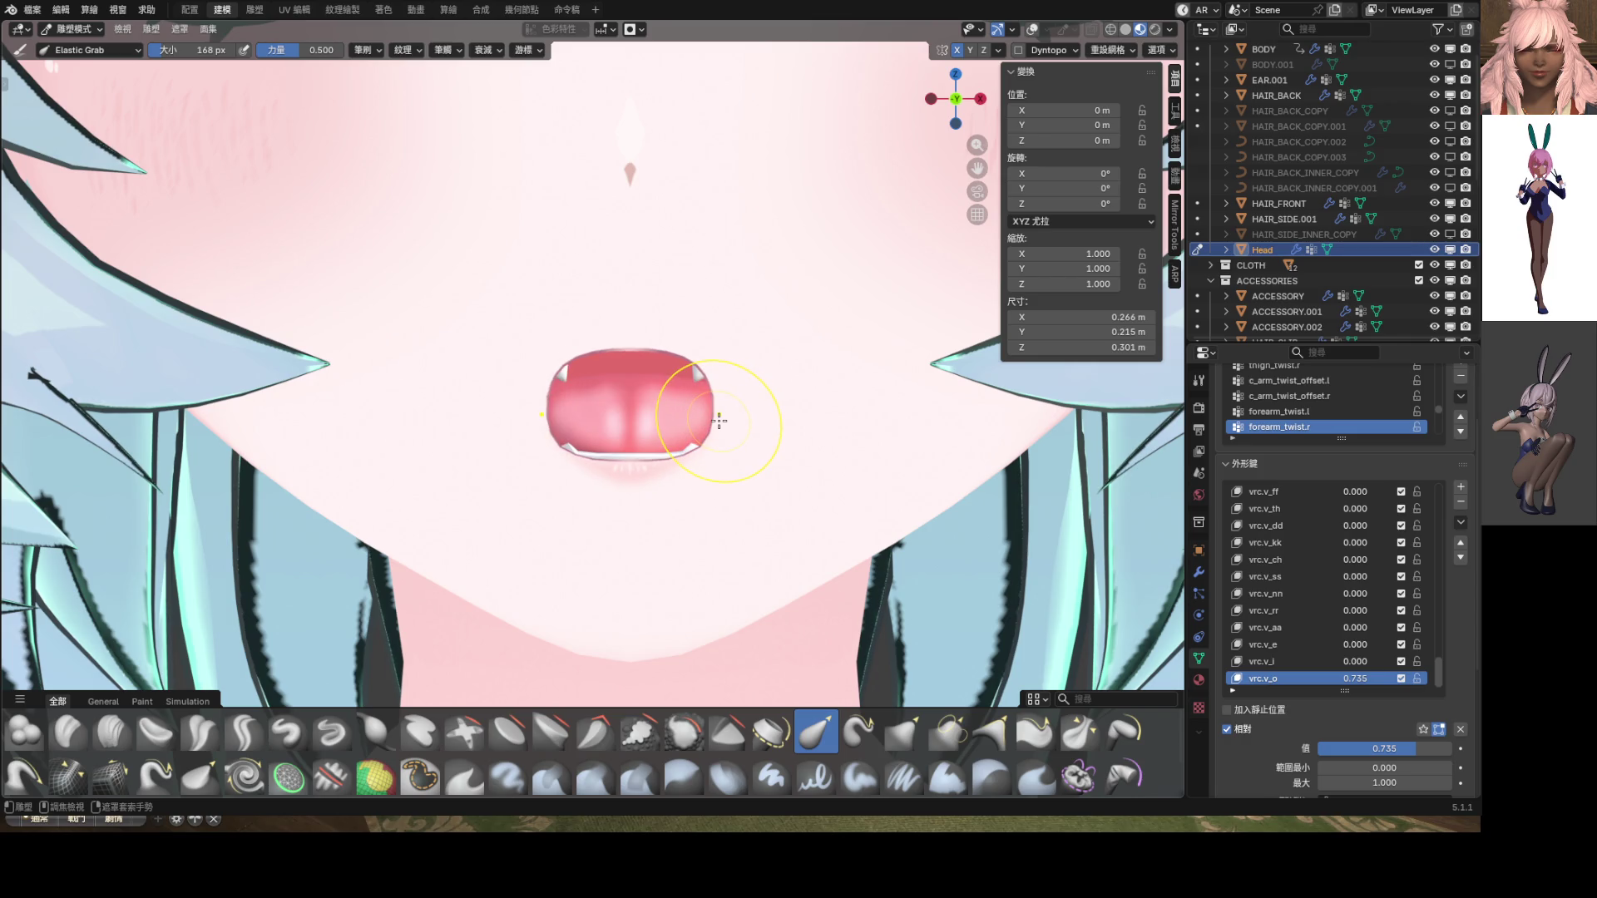
pyautogui.hotkey('ctrl', 'Tab')
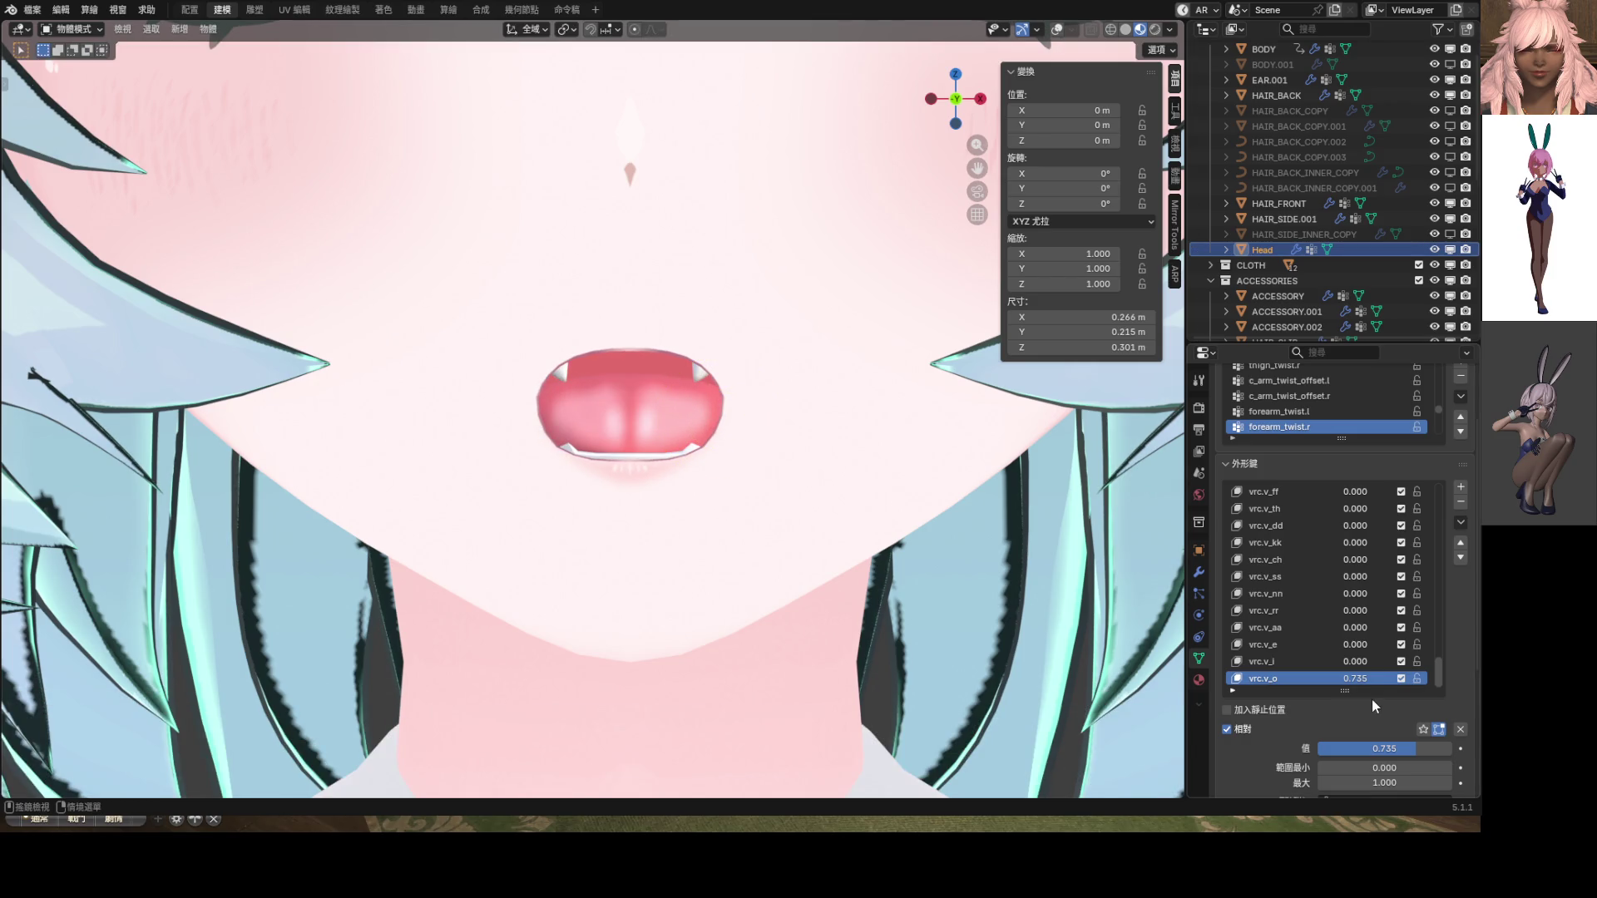
pyautogui.moveTo(1364, 679); pyautogui.dragTo(1414, 679)
pyautogui.scroll(-4, 726, 453)
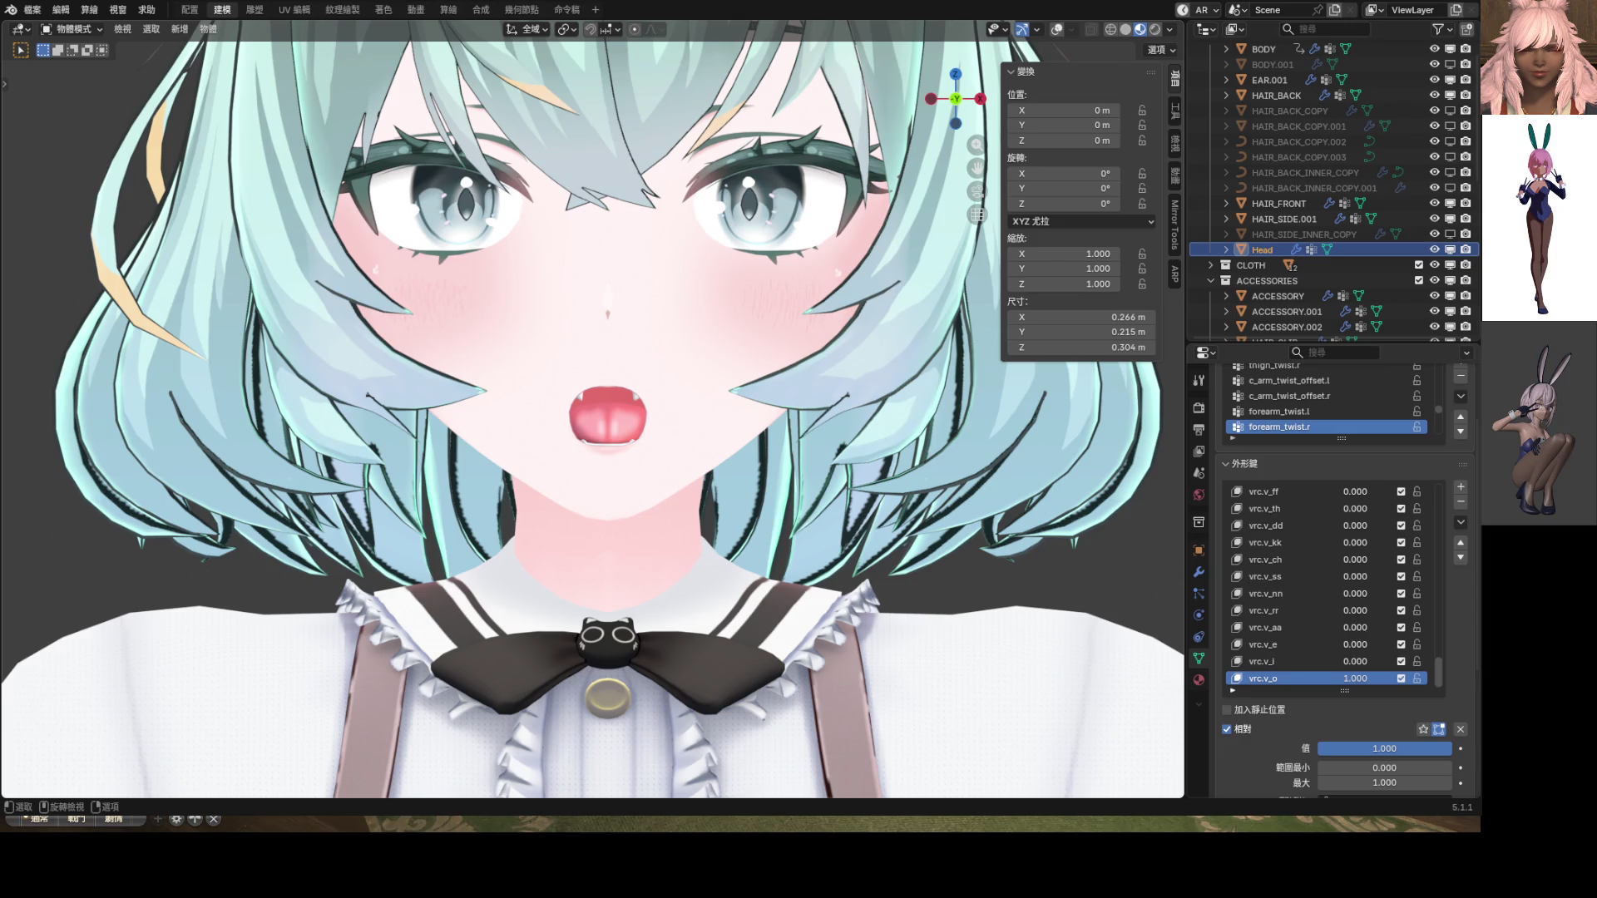
# Enter Sculpt Mode on the head and show the wireframe overlay on the face
pyautogui.scroll(3, 641, 480)
pyautogui.hotkey('ctrl', 'Tab')
pyautogui.scroll(3, 623, 499)
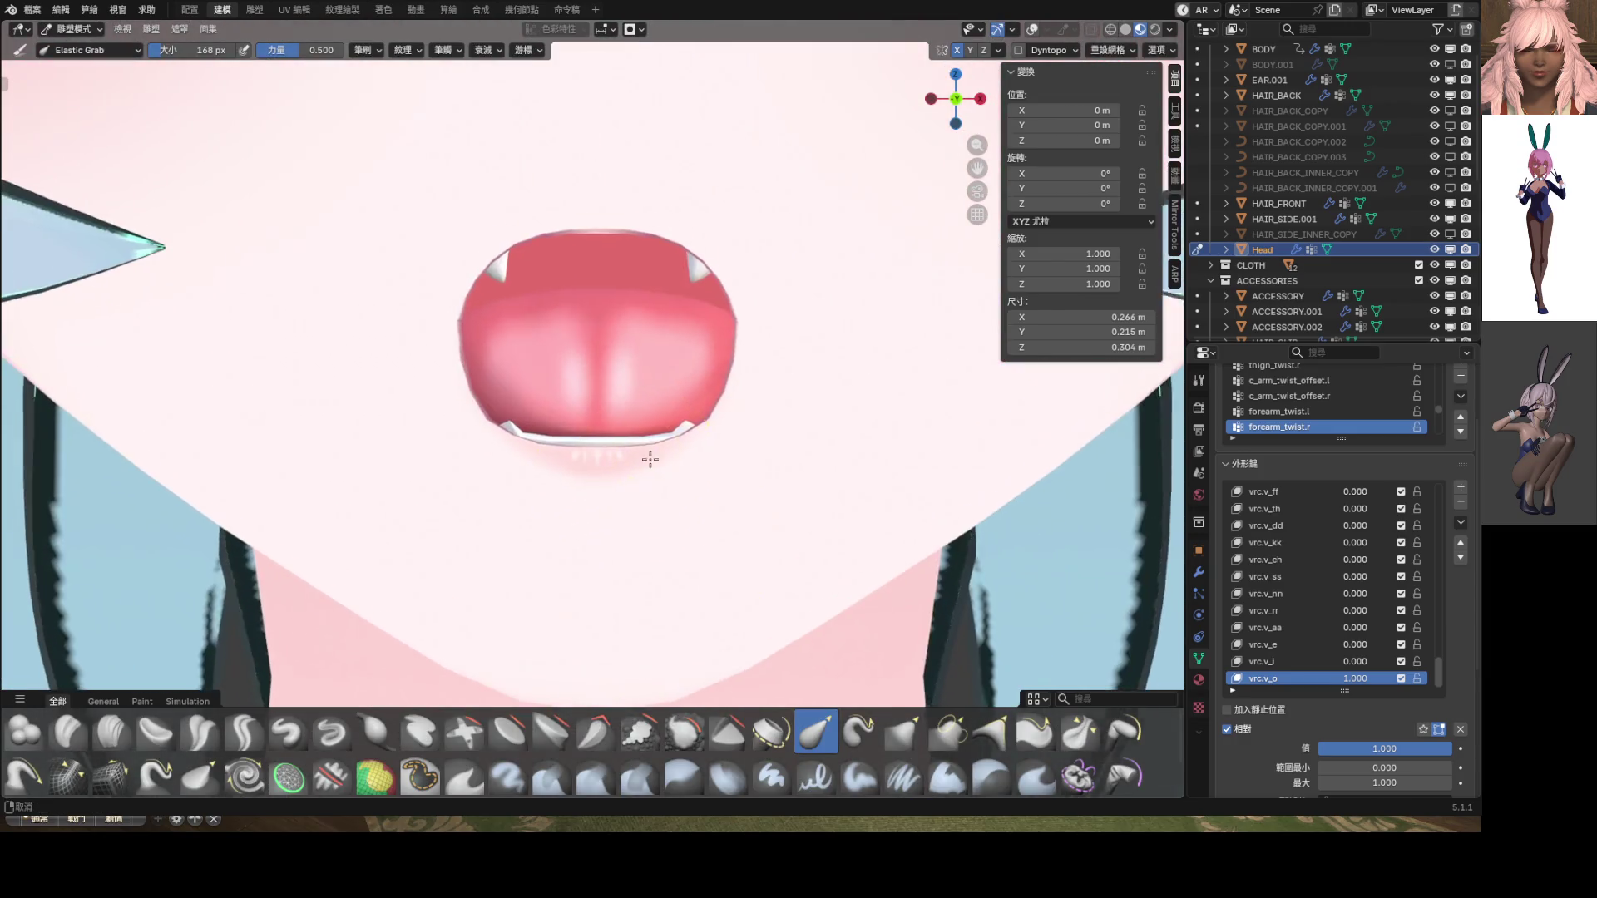
pyautogui.hotkey('shift', 'alt', 'z')
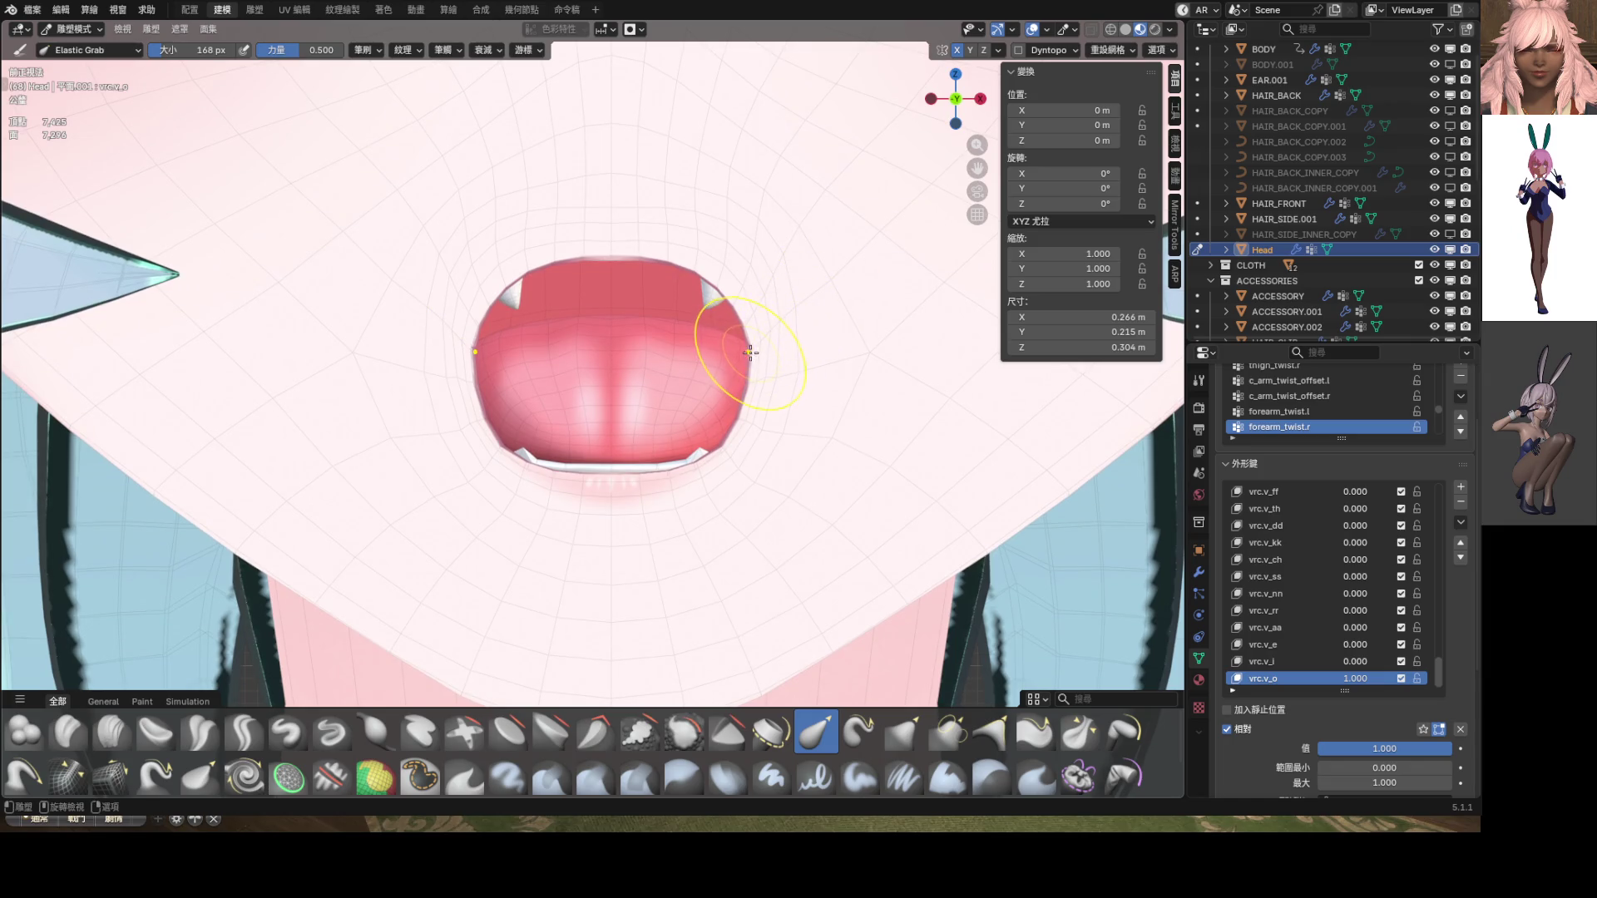
# Narrow the mouth opening and raise its lower edge's centre, undoing the unwanted pull and widening
pyautogui.moveTo(748, 350); pyautogui.dragTo(703, 359)
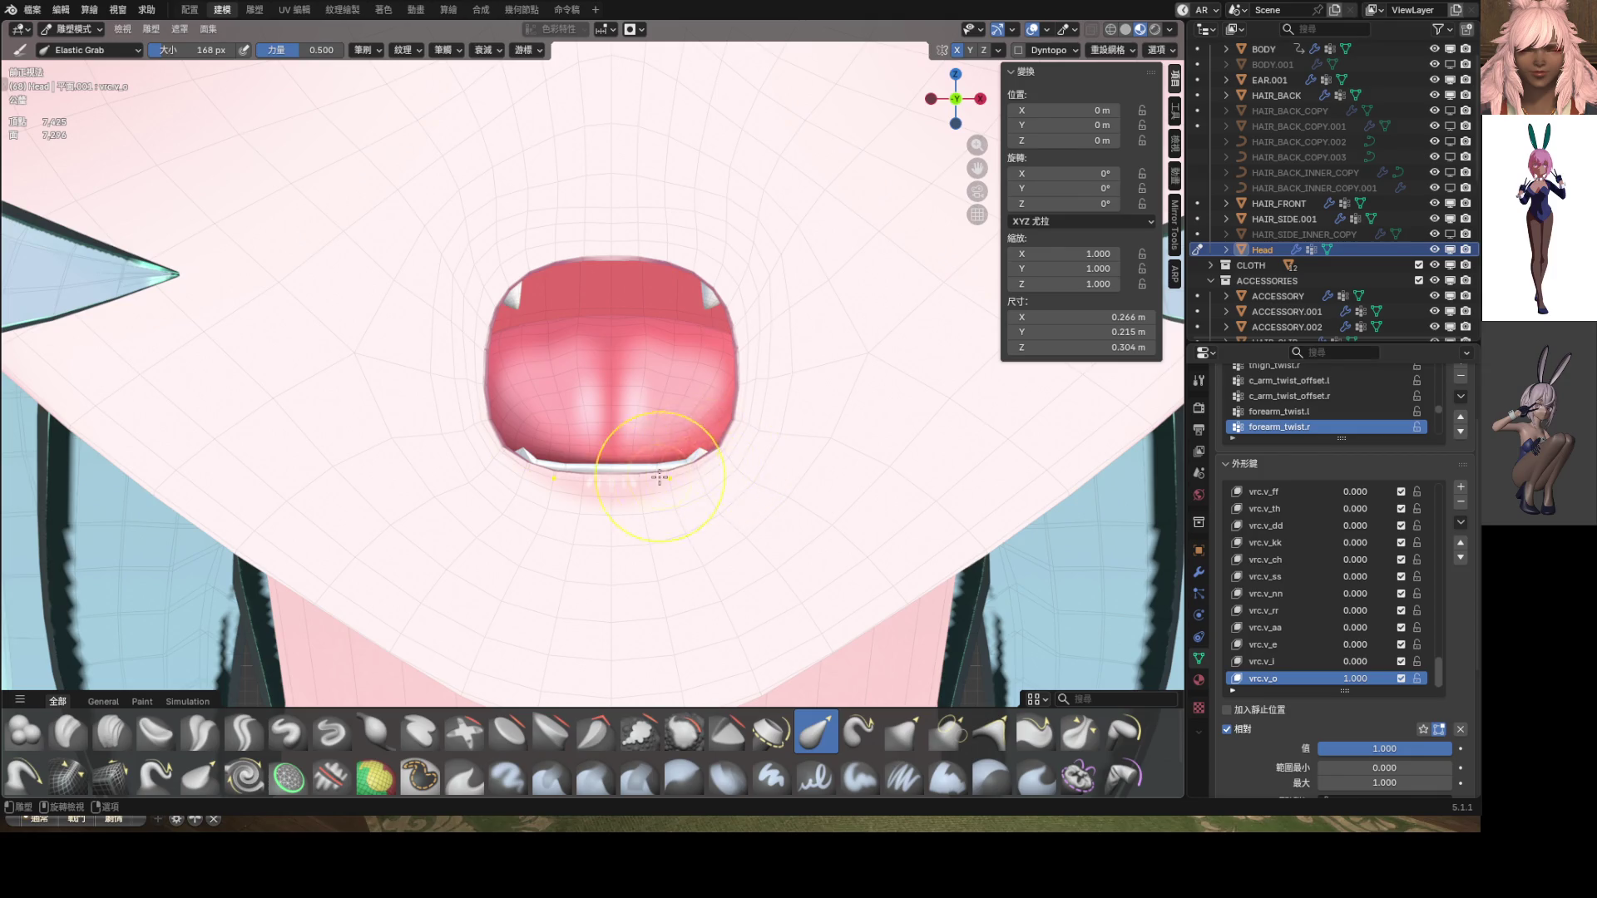
pyautogui.scroll(3, 660, 477)
pyautogui.scroll(5, 631, 518)
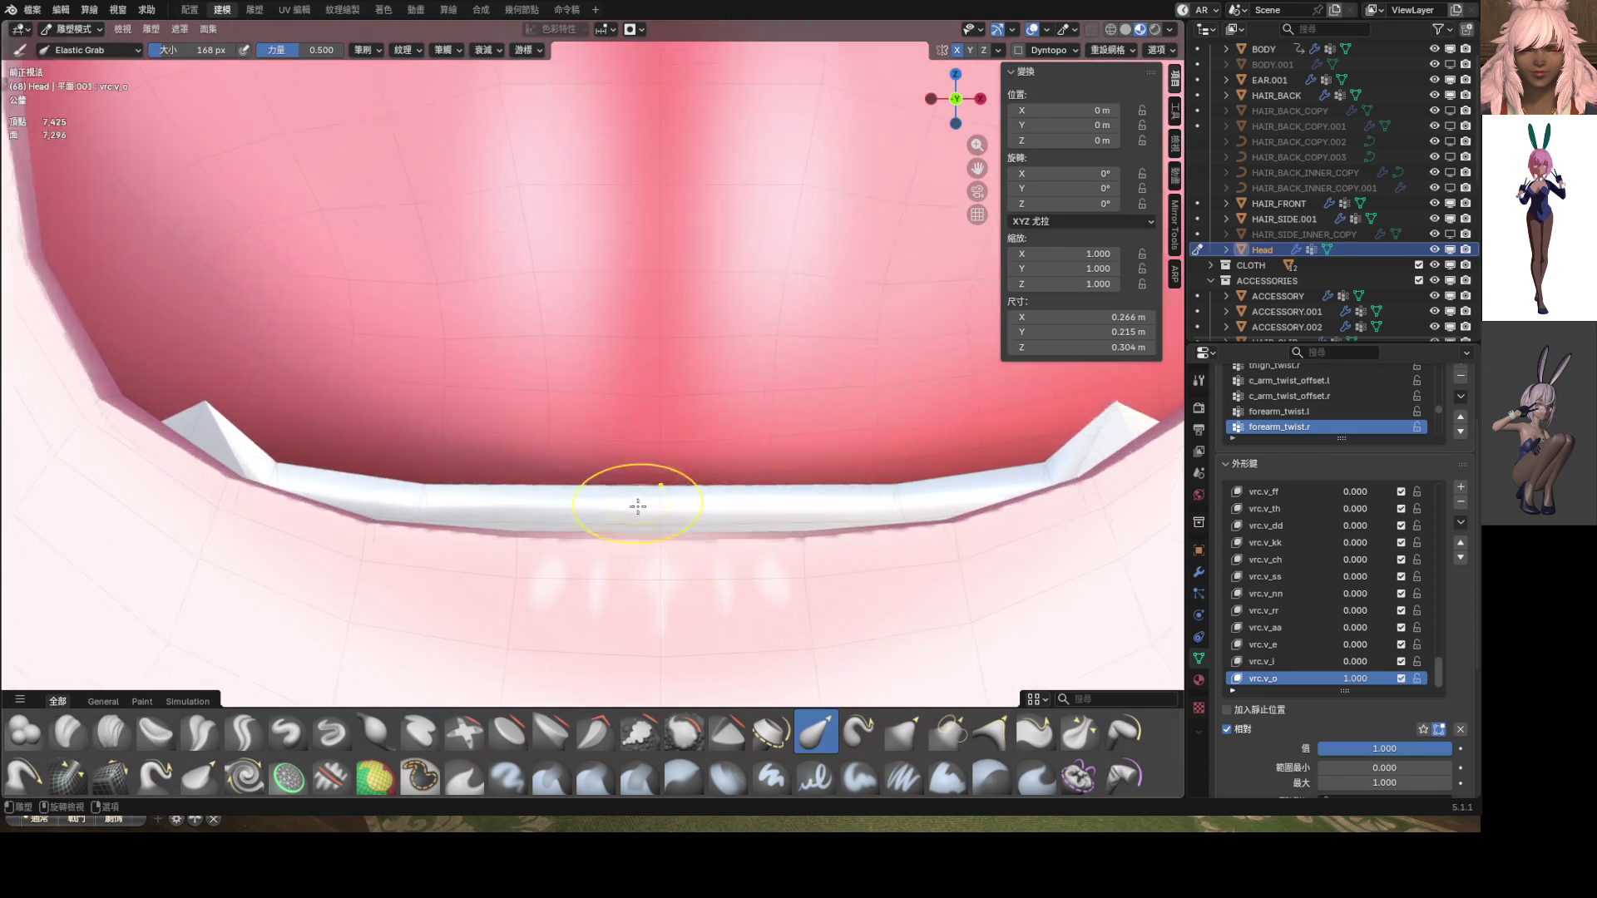
pyautogui.moveTo(674, 561); pyautogui.dragTo(677, 357)
pyautogui.scroll(-6, 677, 357)
pyautogui.moveTo(608, 429); pyautogui.dragTo(612, 457)
pyautogui.hotkey('ctrl', 'z')
pyautogui.scroll(4, 656, 445)
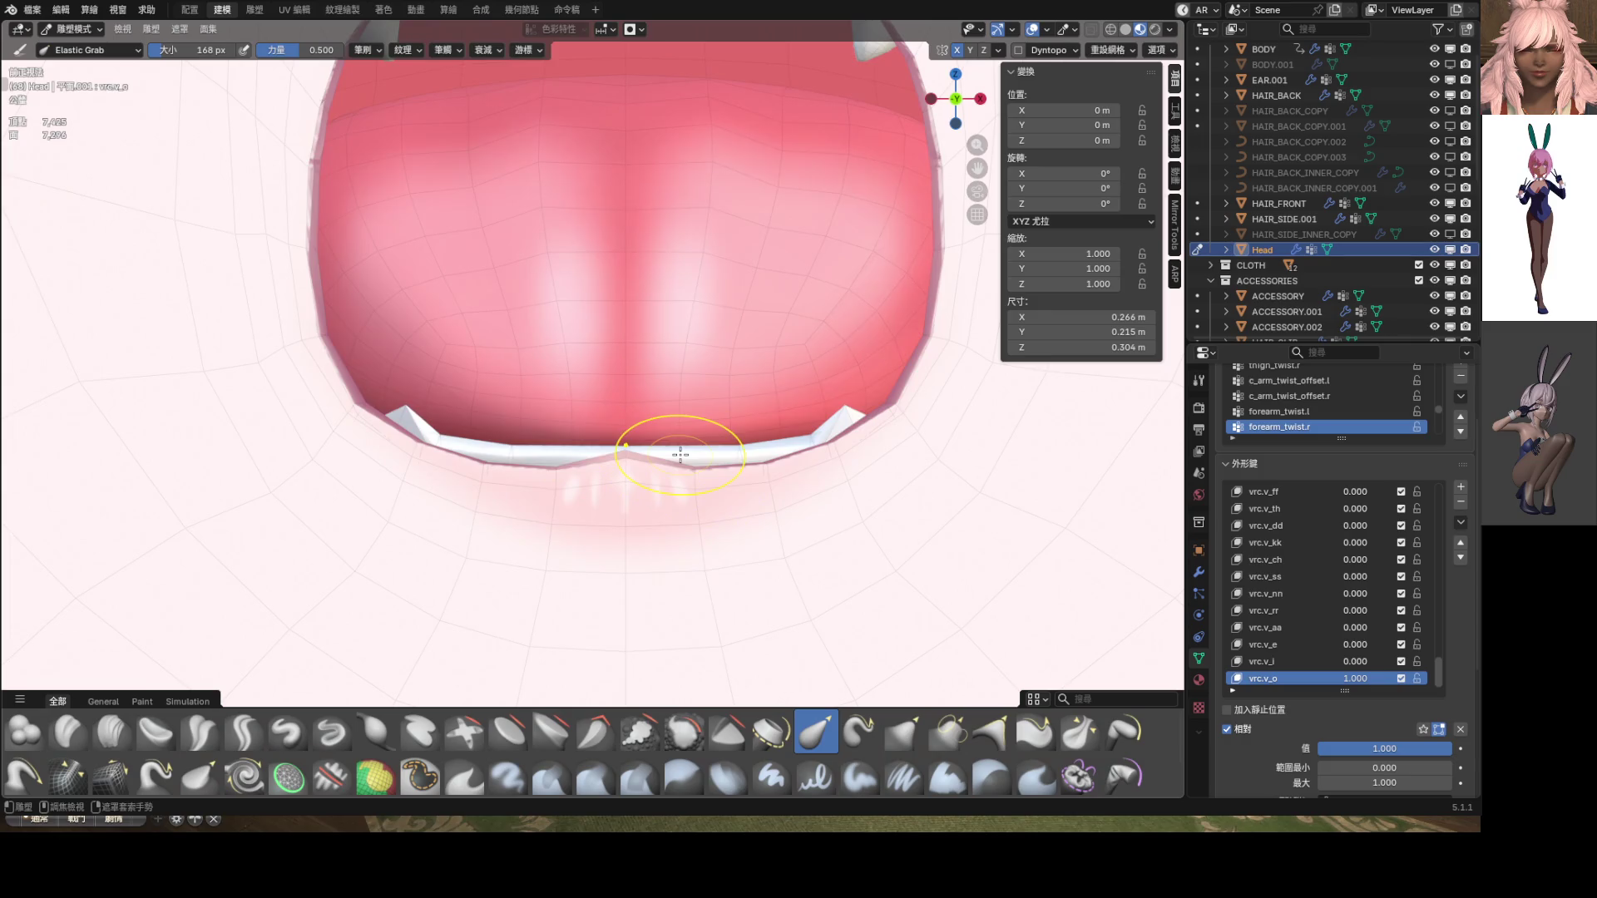
pyautogui.scroll(-4, 666, 454)
pyautogui.scroll(2, 671, 443)
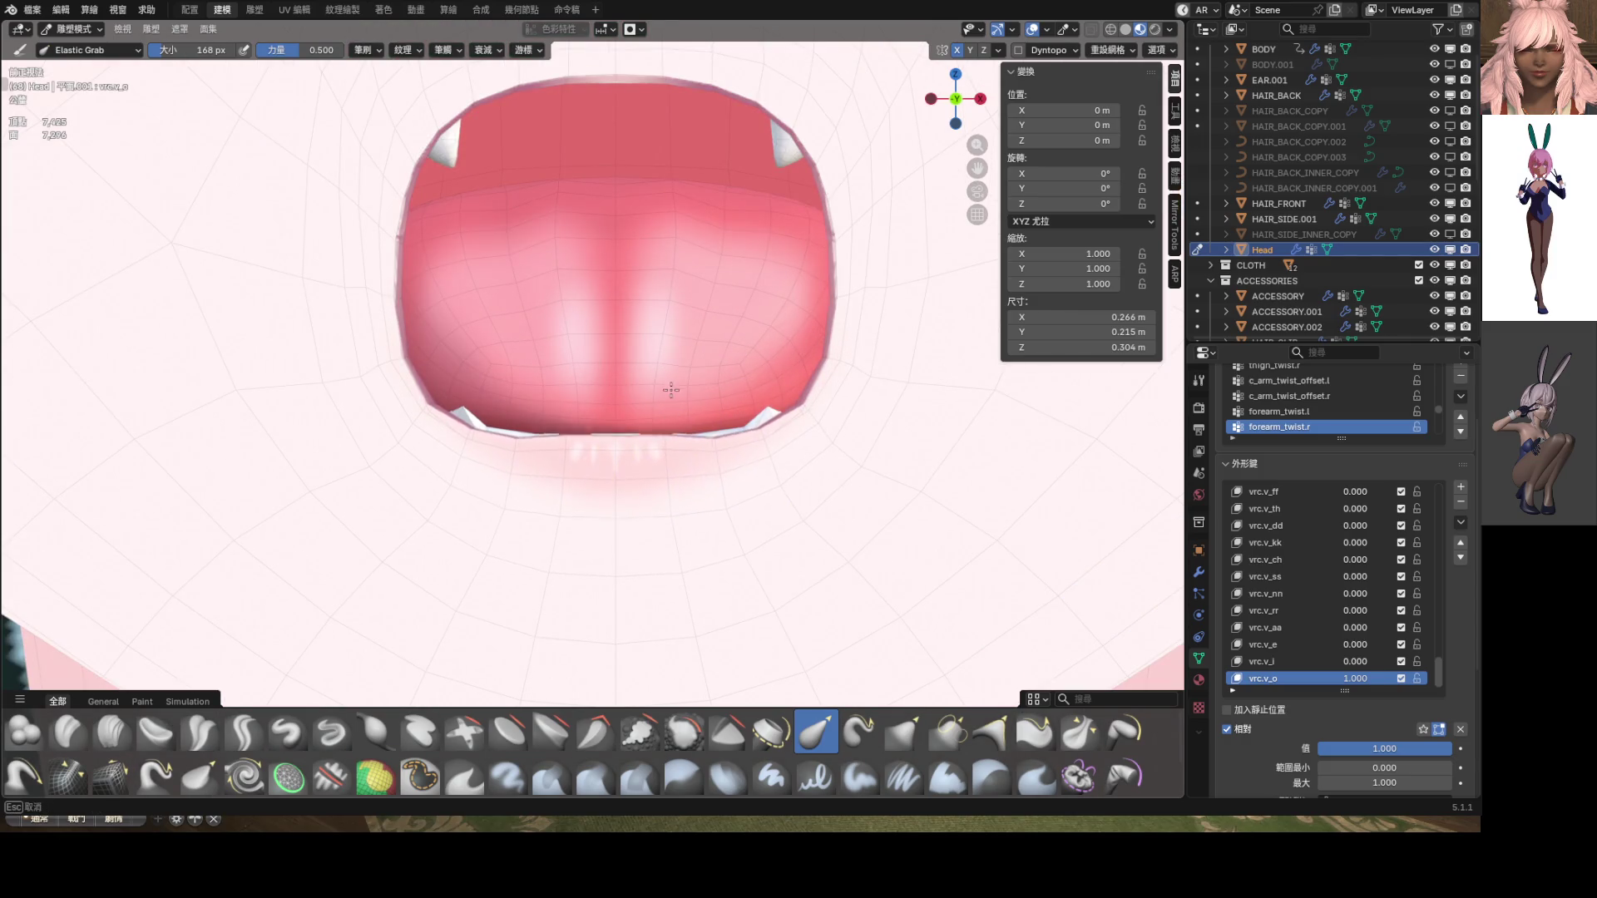
pyautogui.scroll(-6, 670, 267)
pyautogui.scroll(1, 640, 307)
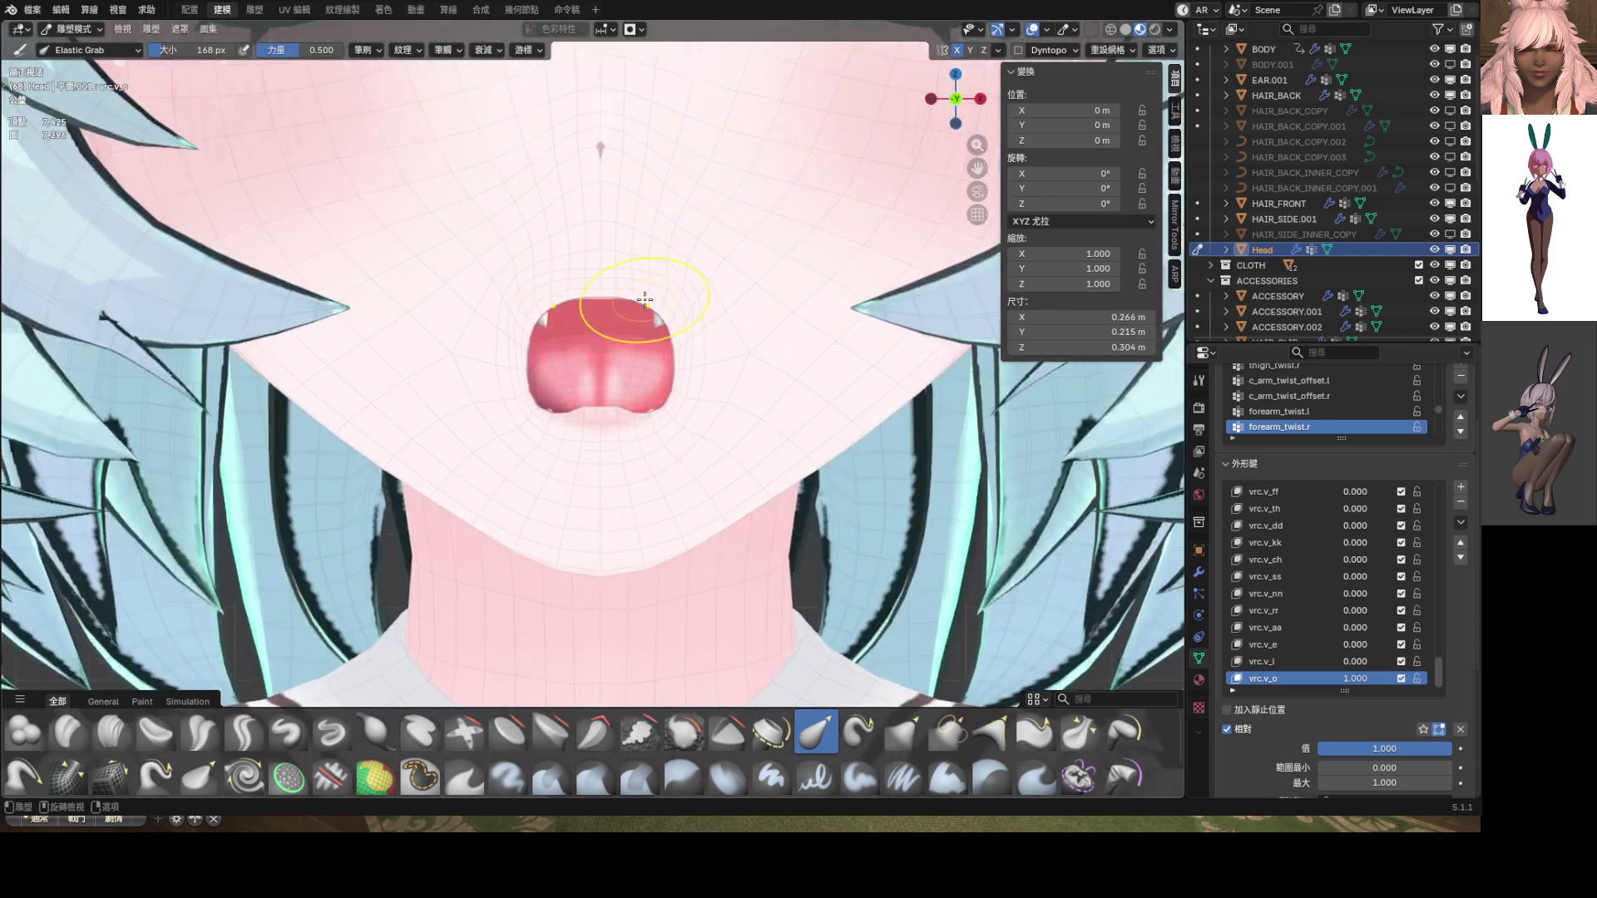
pyautogui.scroll(4, 657, 349)
pyautogui.hotkey('ctrl', 'z')
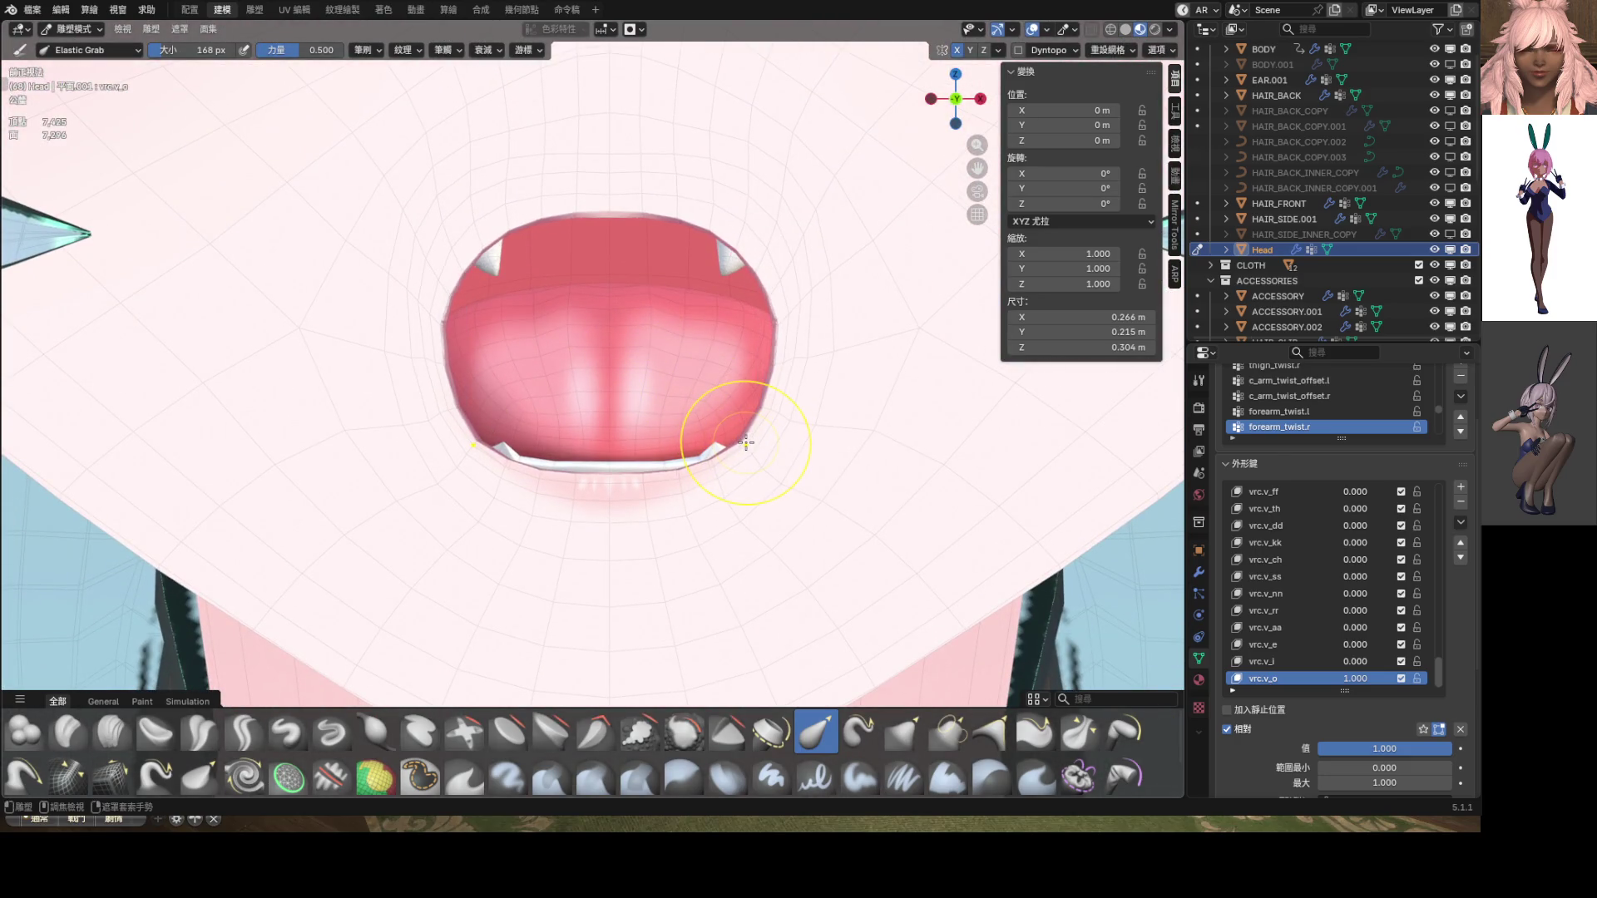
pyautogui.hotkey('ctrl', 'z')
pyautogui.hotkey('ctrl', 'z')
# Try reshaping the upper corners, revert to the rounder mouth, and return to Object Mode
pyautogui.scroll(-5, 774, 432)
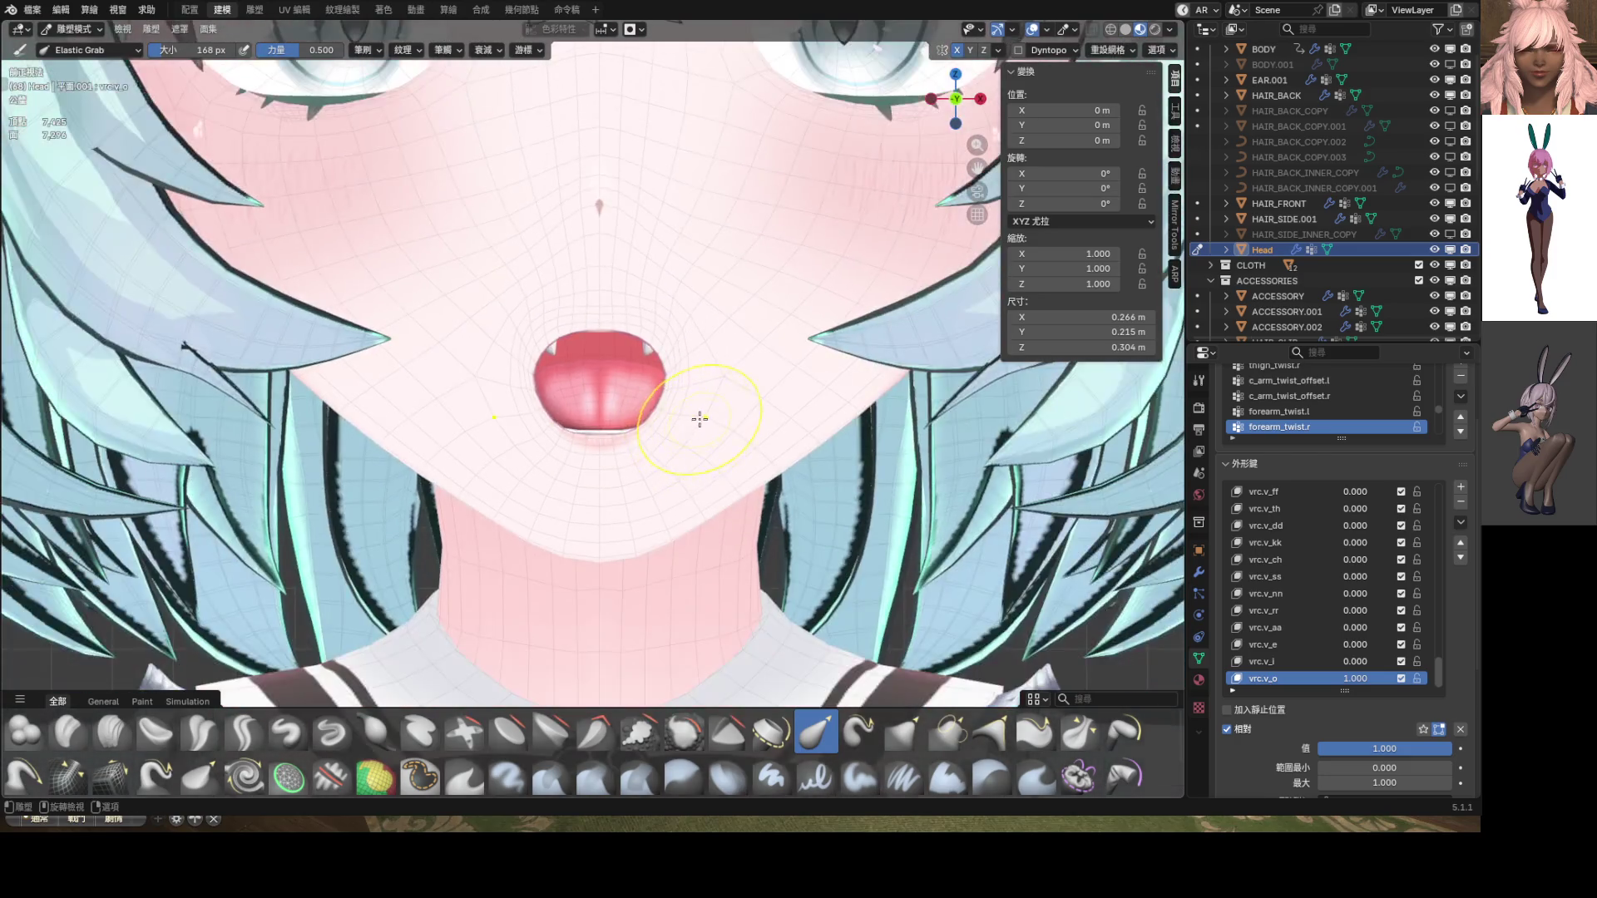
pyautogui.scroll(3, 719, 388)
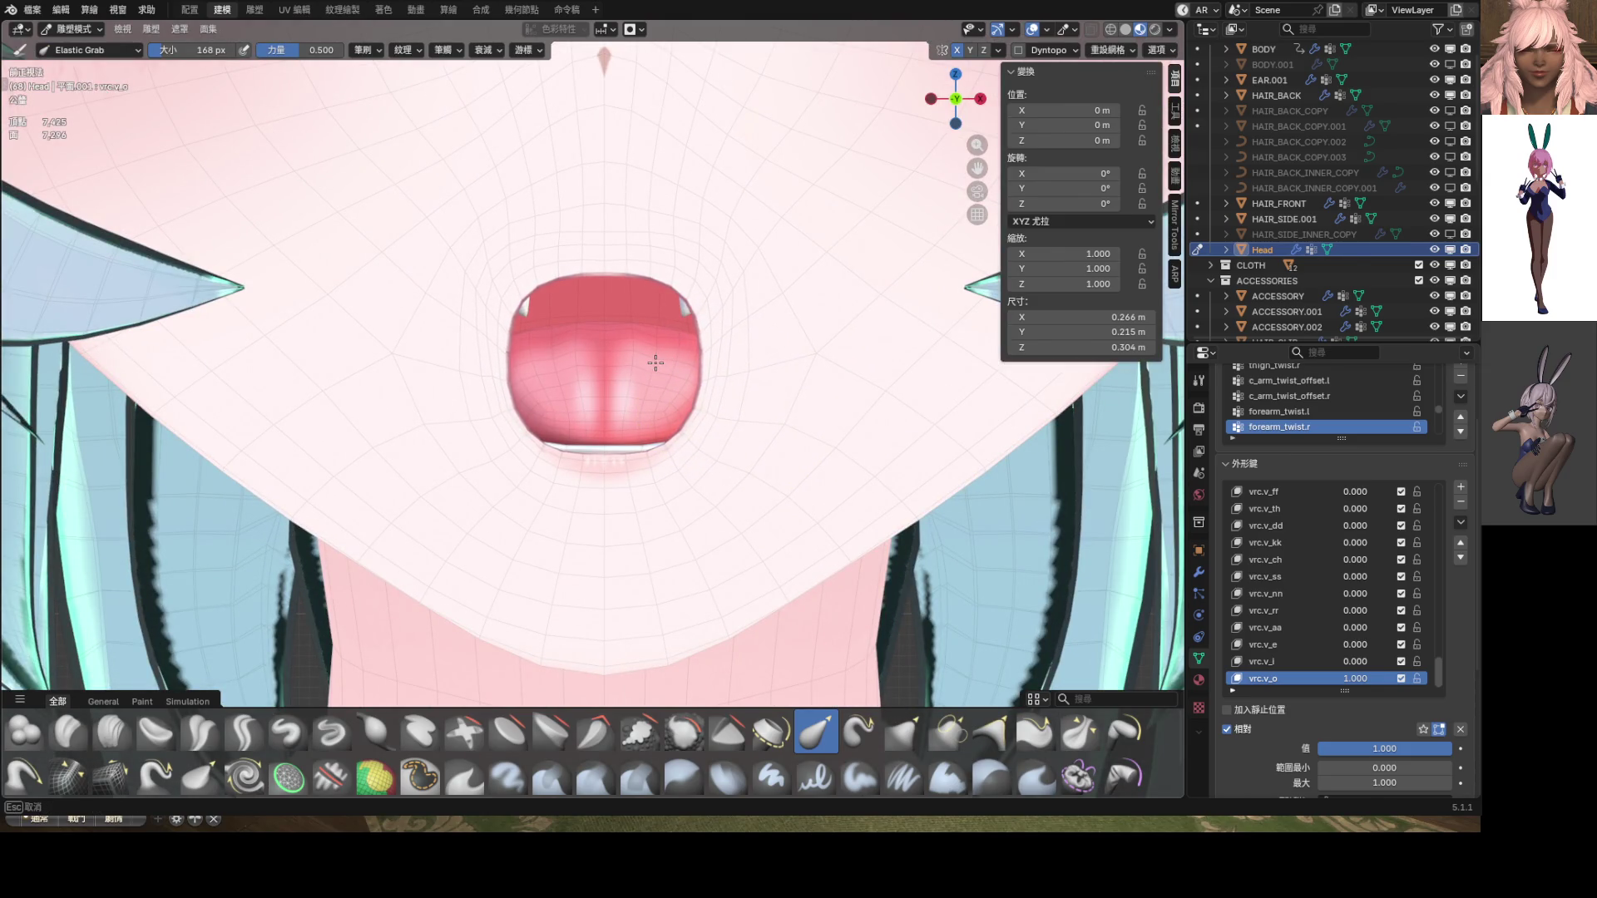
pyautogui.scroll(-8, 714, 386)
pyautogui.scroll(8, 638, 383)
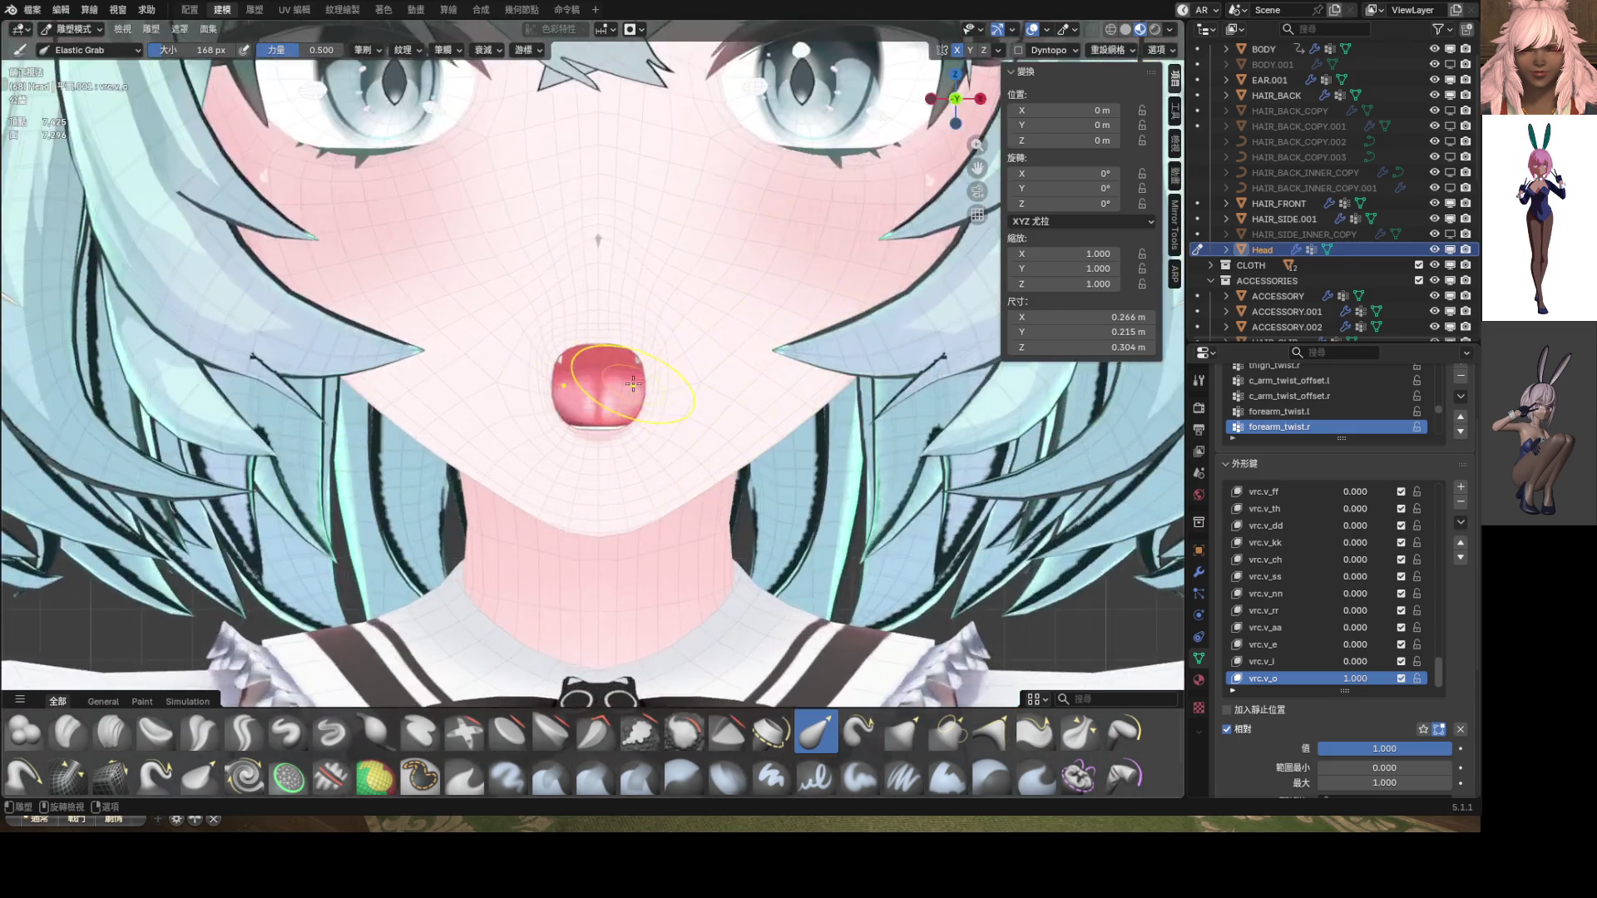
pyautogui.moveTo(689, 301); pyautogui.dragTo(632, 300)
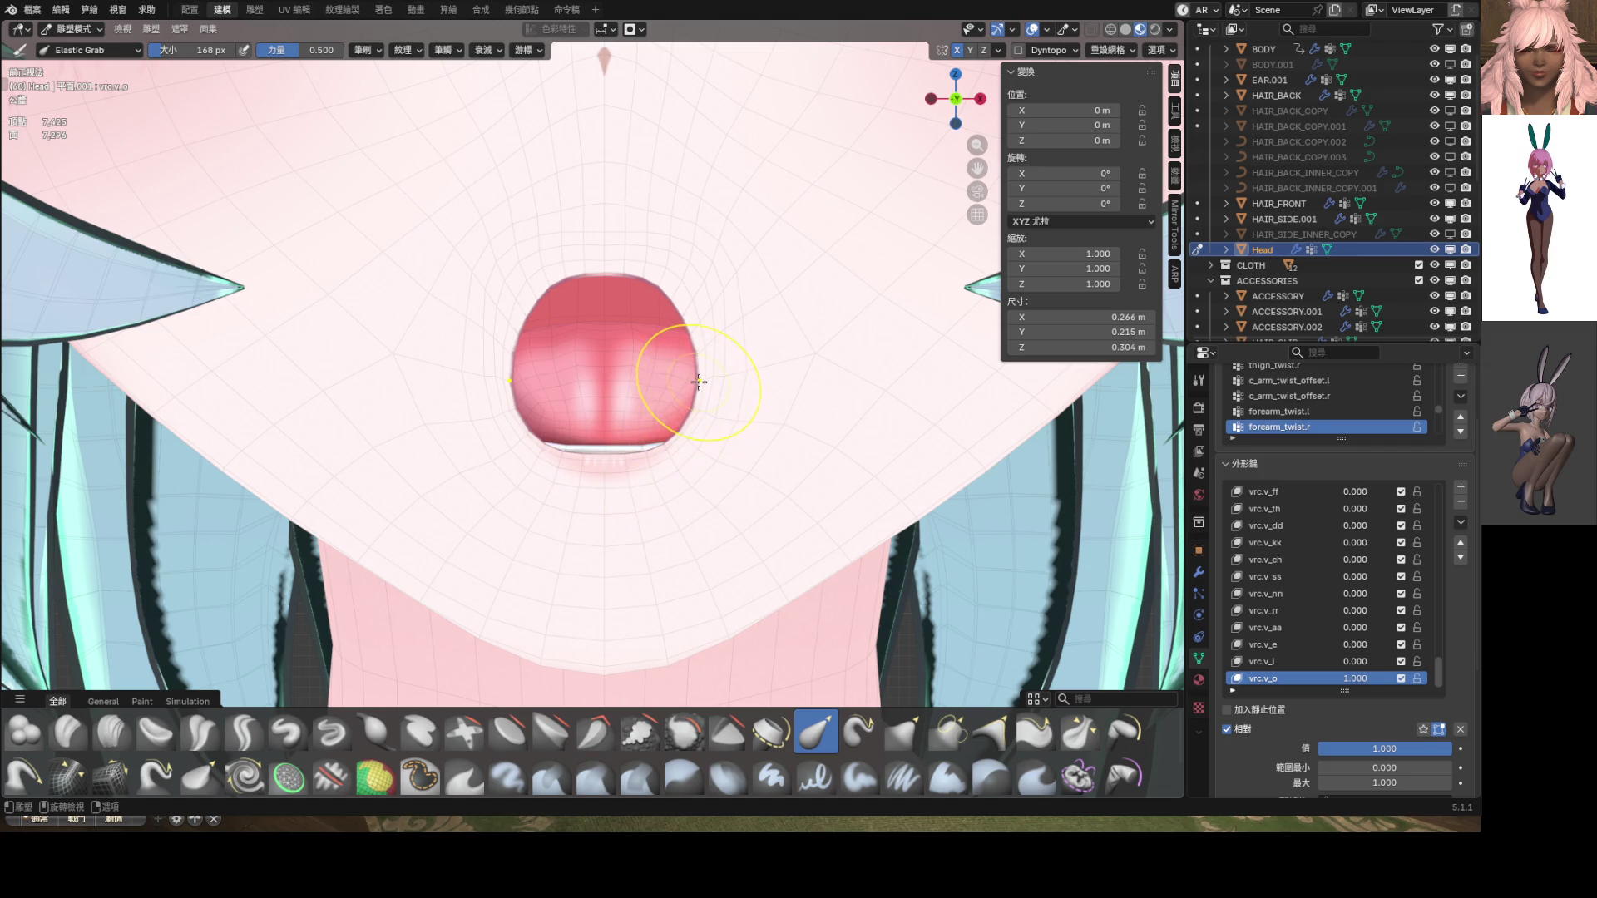
pyautogui.moveTo(699, 382); pyautogui.dragTo(677, 367)
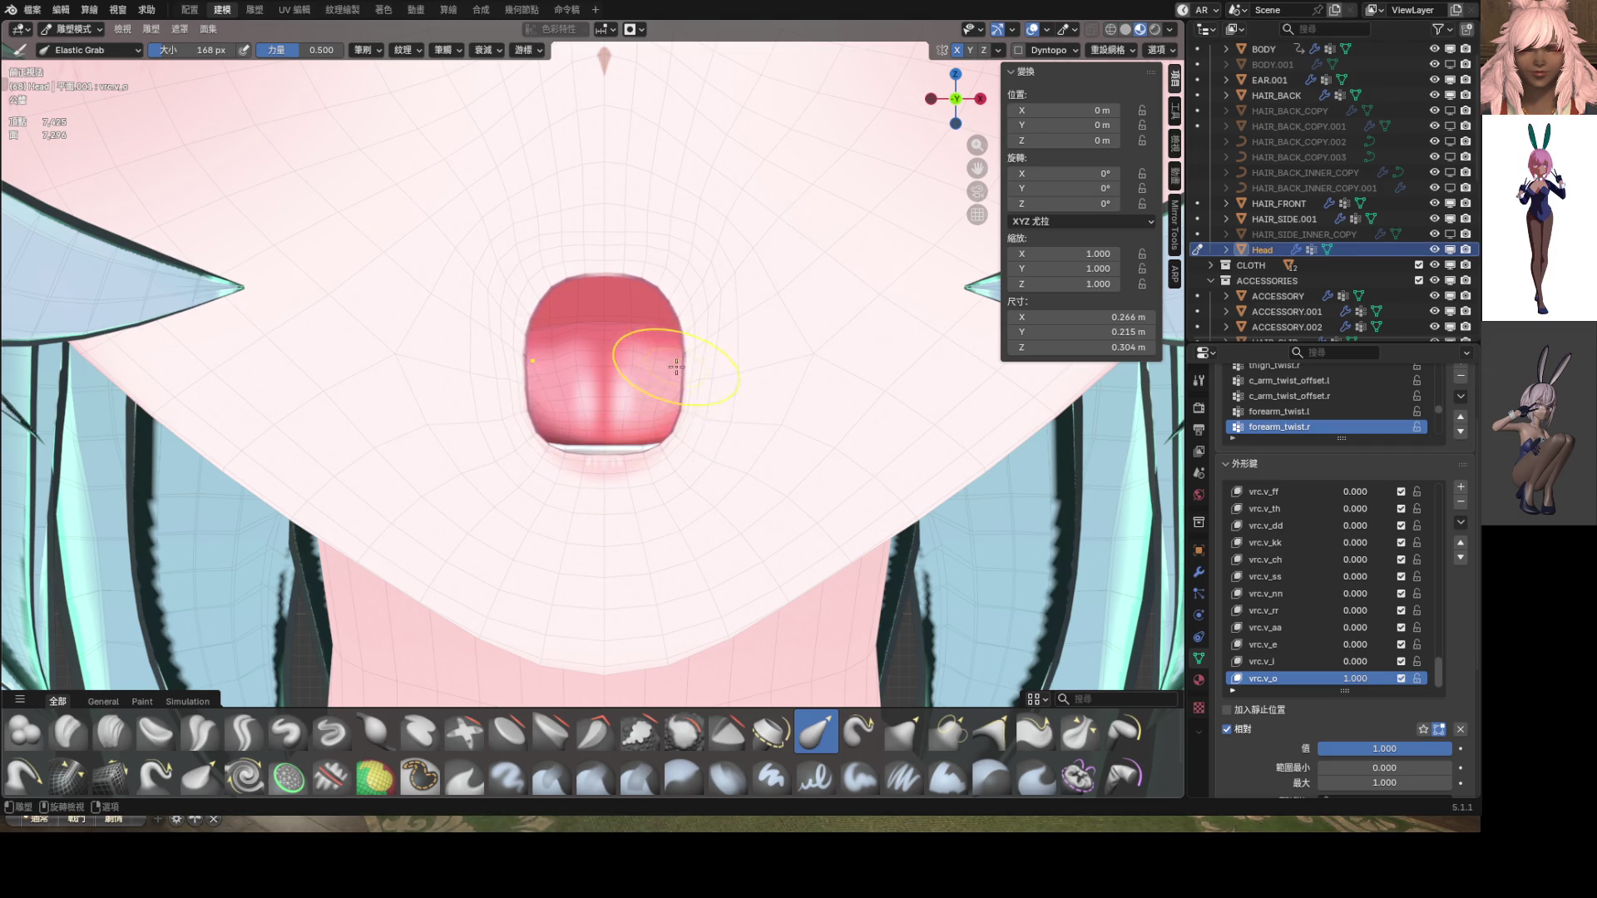
pyautogui.scroll(2, 720, 340)
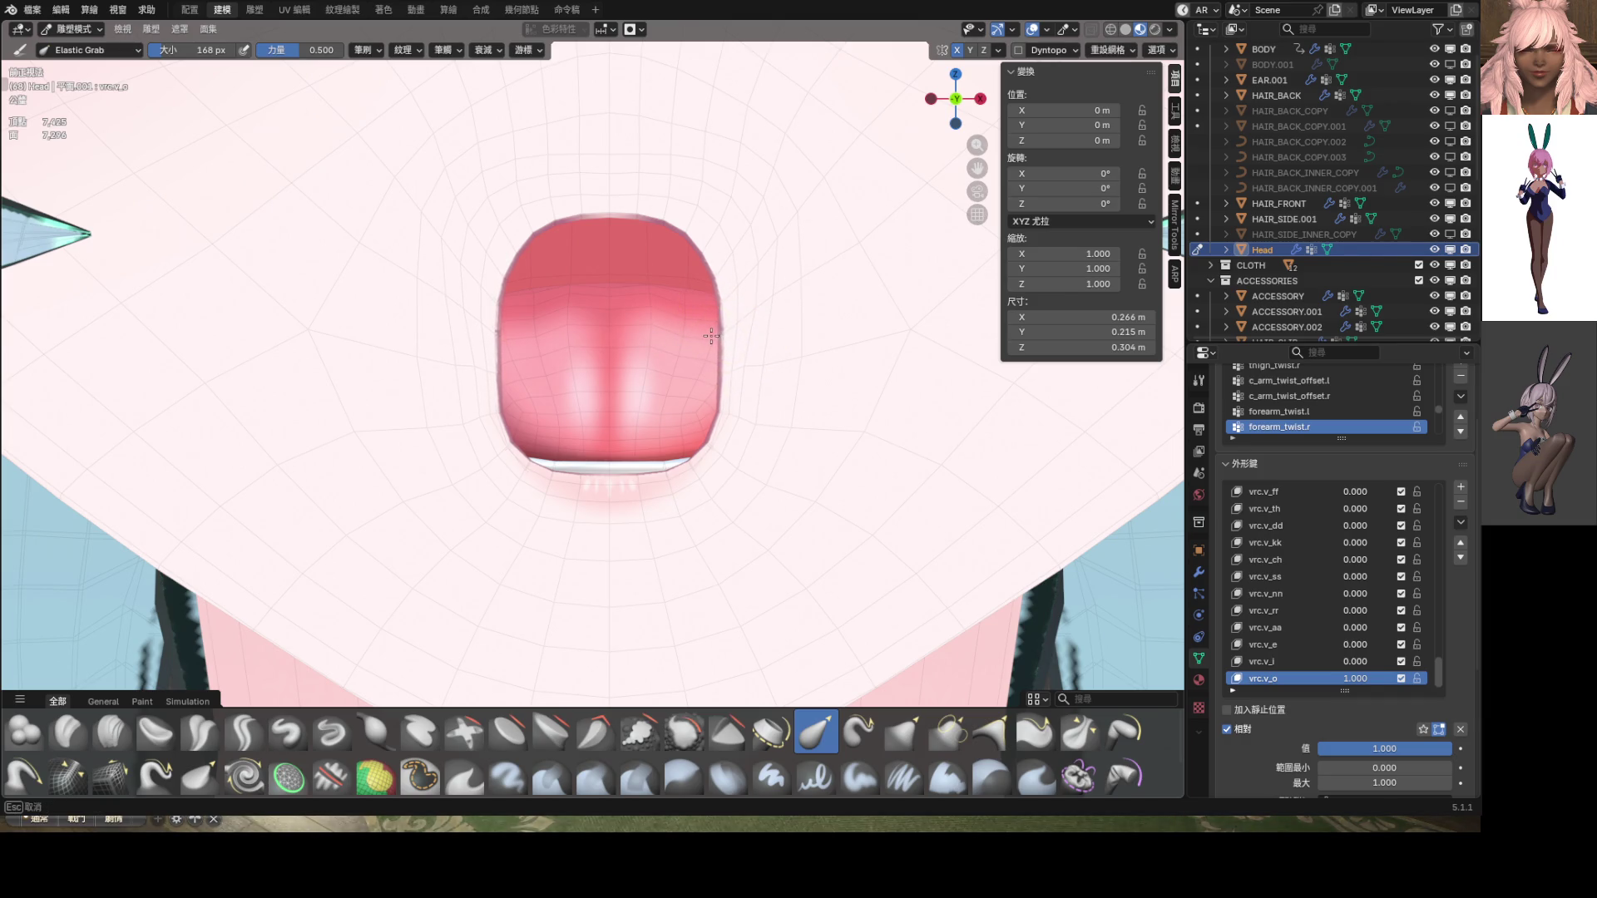
pyautogui.scroll(-3, 746, 355)
pyautogui.scroll(-5, 696, 389)
pyautogui.scroll(5, 640, 410)
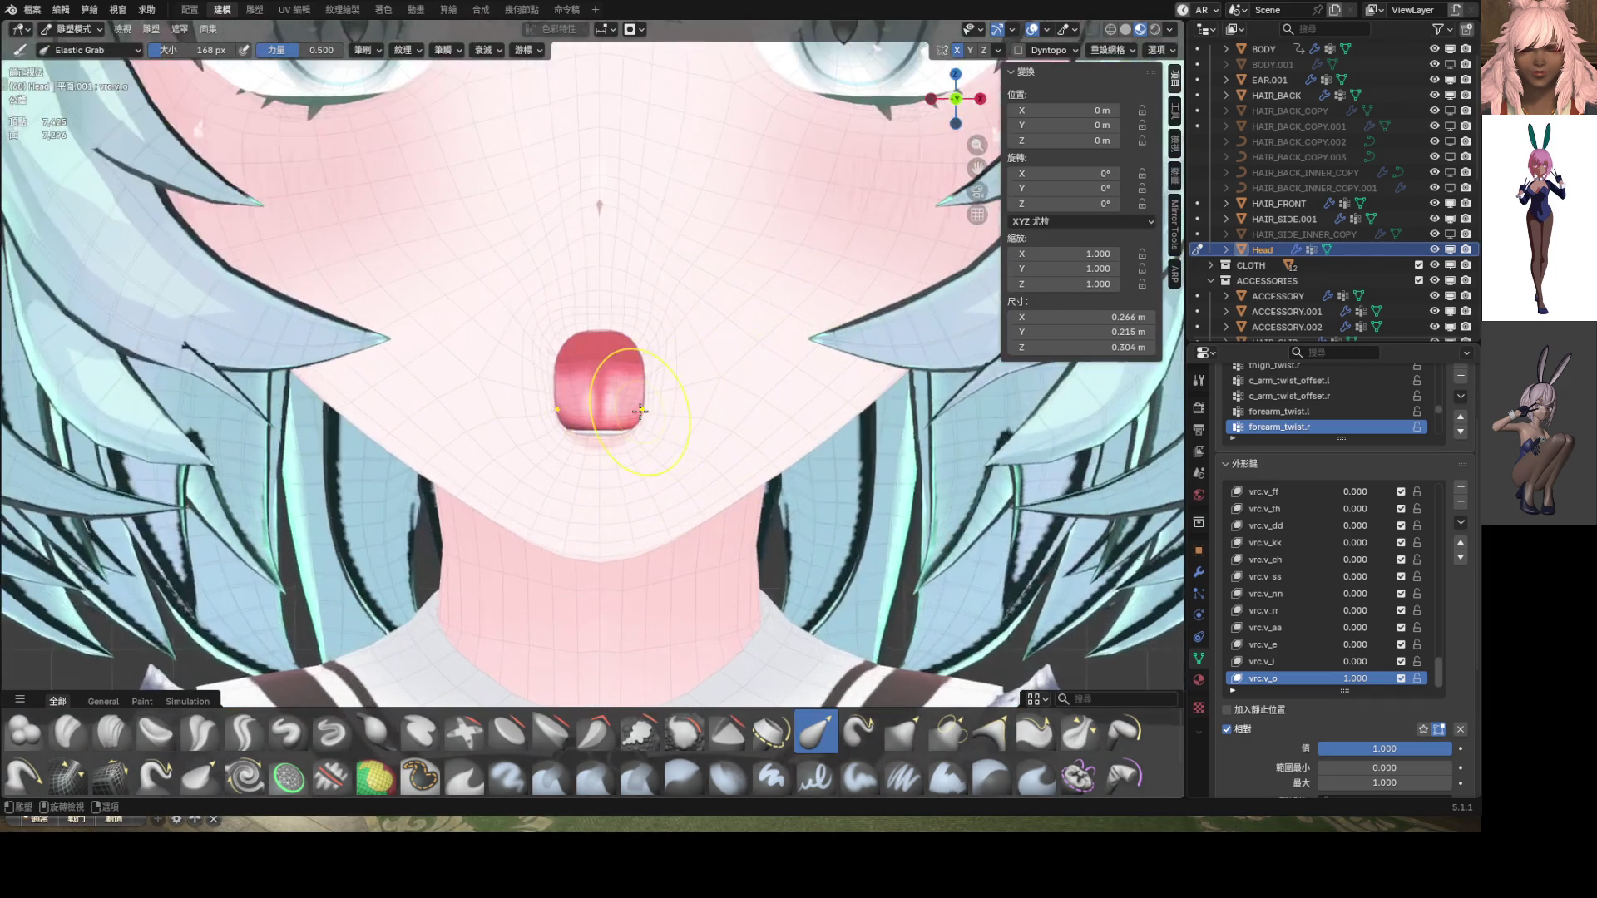
pyautogui.hotkey('ctrl', 'z')
pyautogui.hotkey('ctrl', 'z')
pyautogui.hotkey('ctrl', 'z')
pyautogui.hotkey('ctrl', 'z')
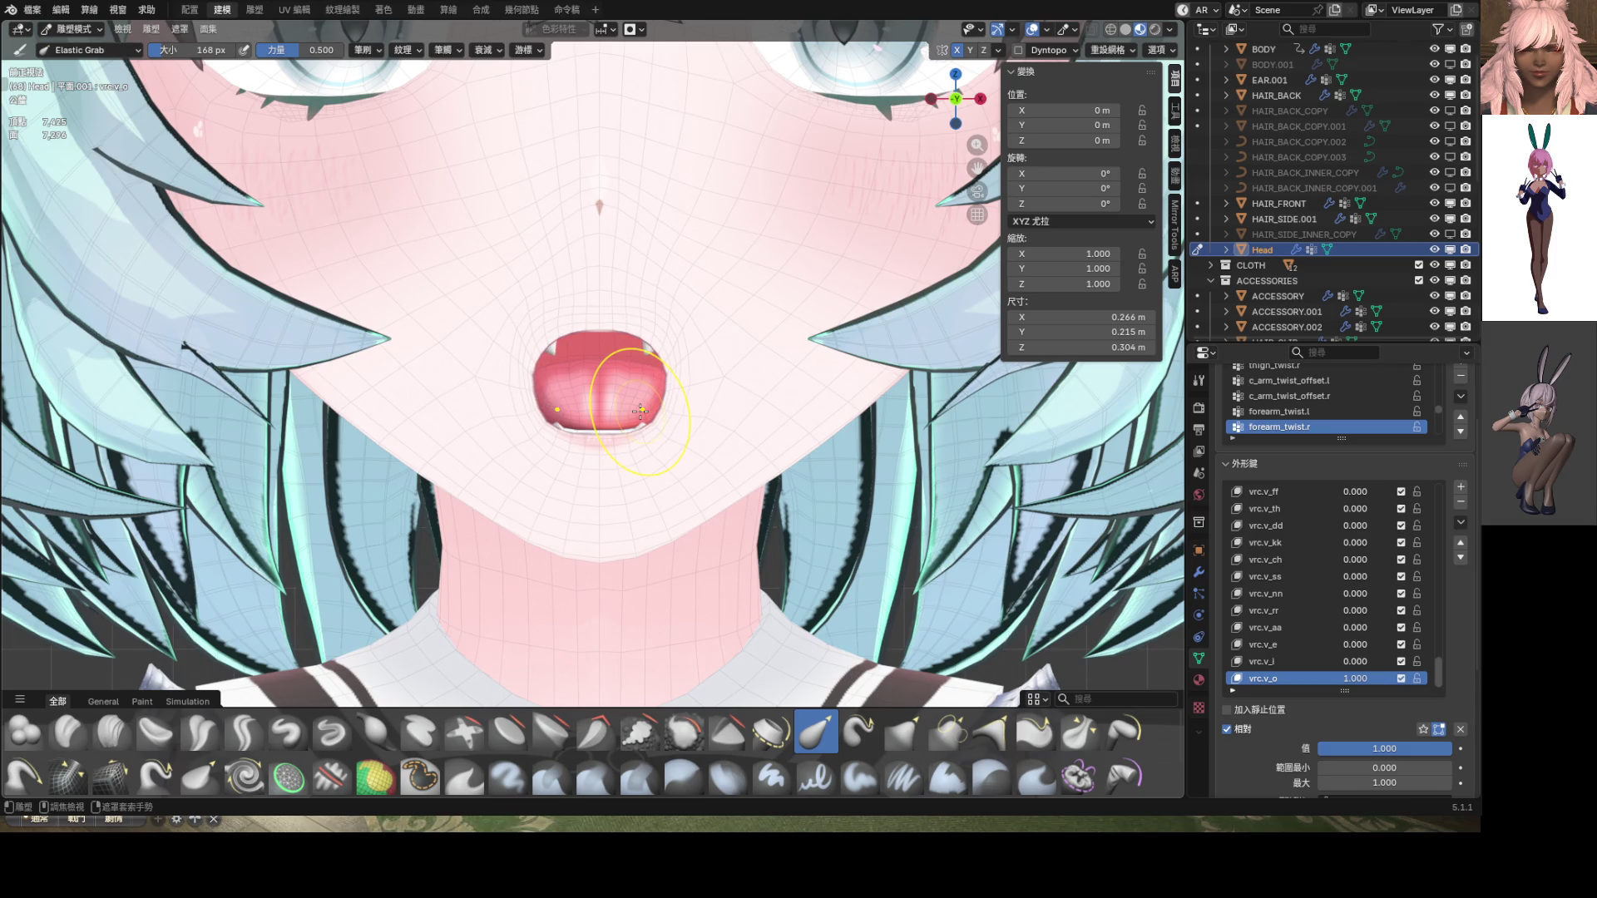
pyautogui.hotkey('ctrl', 'Tab')
pyautogui.scroll(-3, 642, 414)
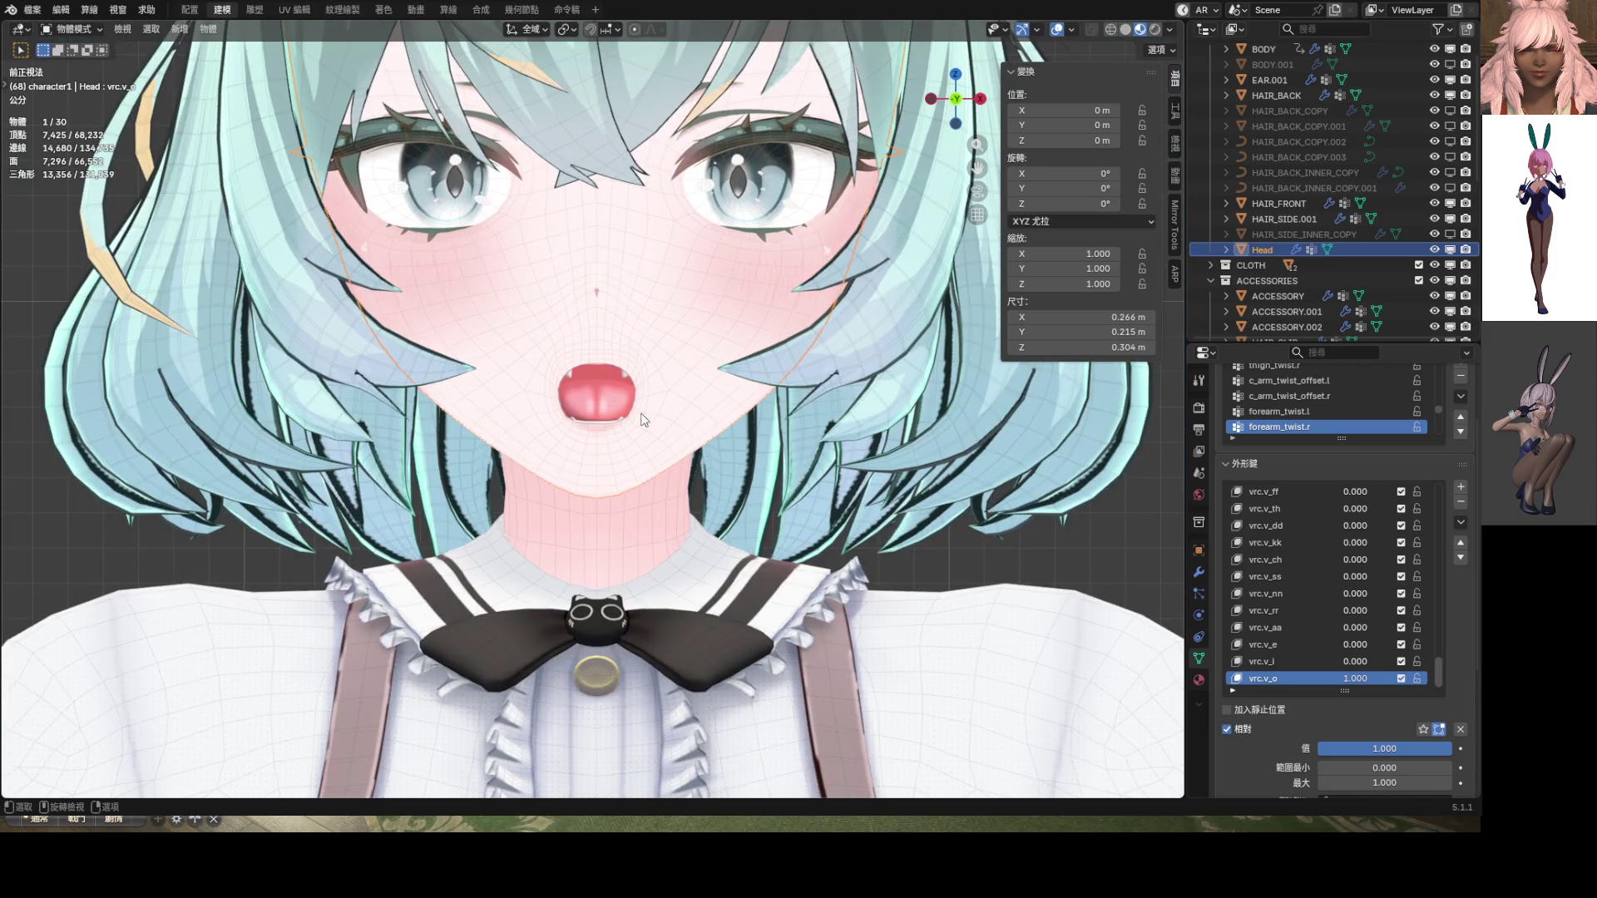
# Enter Edit Mode and inspect the lips from the right-side view, then face the mouth again
pyautogui.moveTo(753, 424); pyautogui.dragTo(584, 426, button='middle')
pyautogui.press('Tab')
pyautogui.scroll(5, 632, 391)
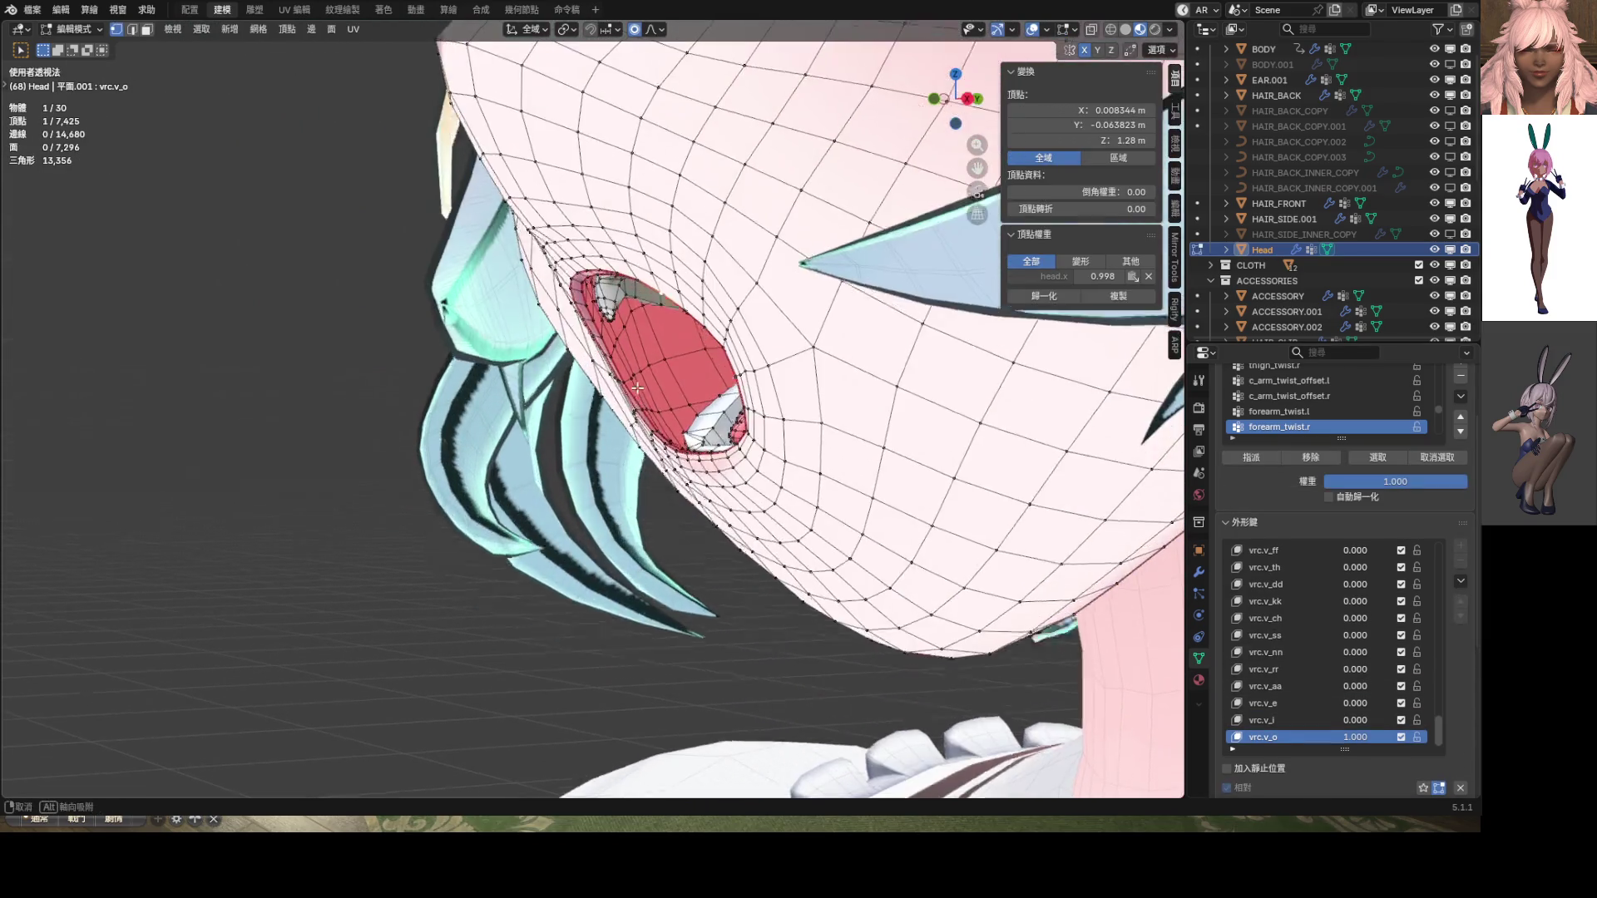
pyautogui.moveTo(666, 365); pyautogui.dragTo(605, 394, button='middle')
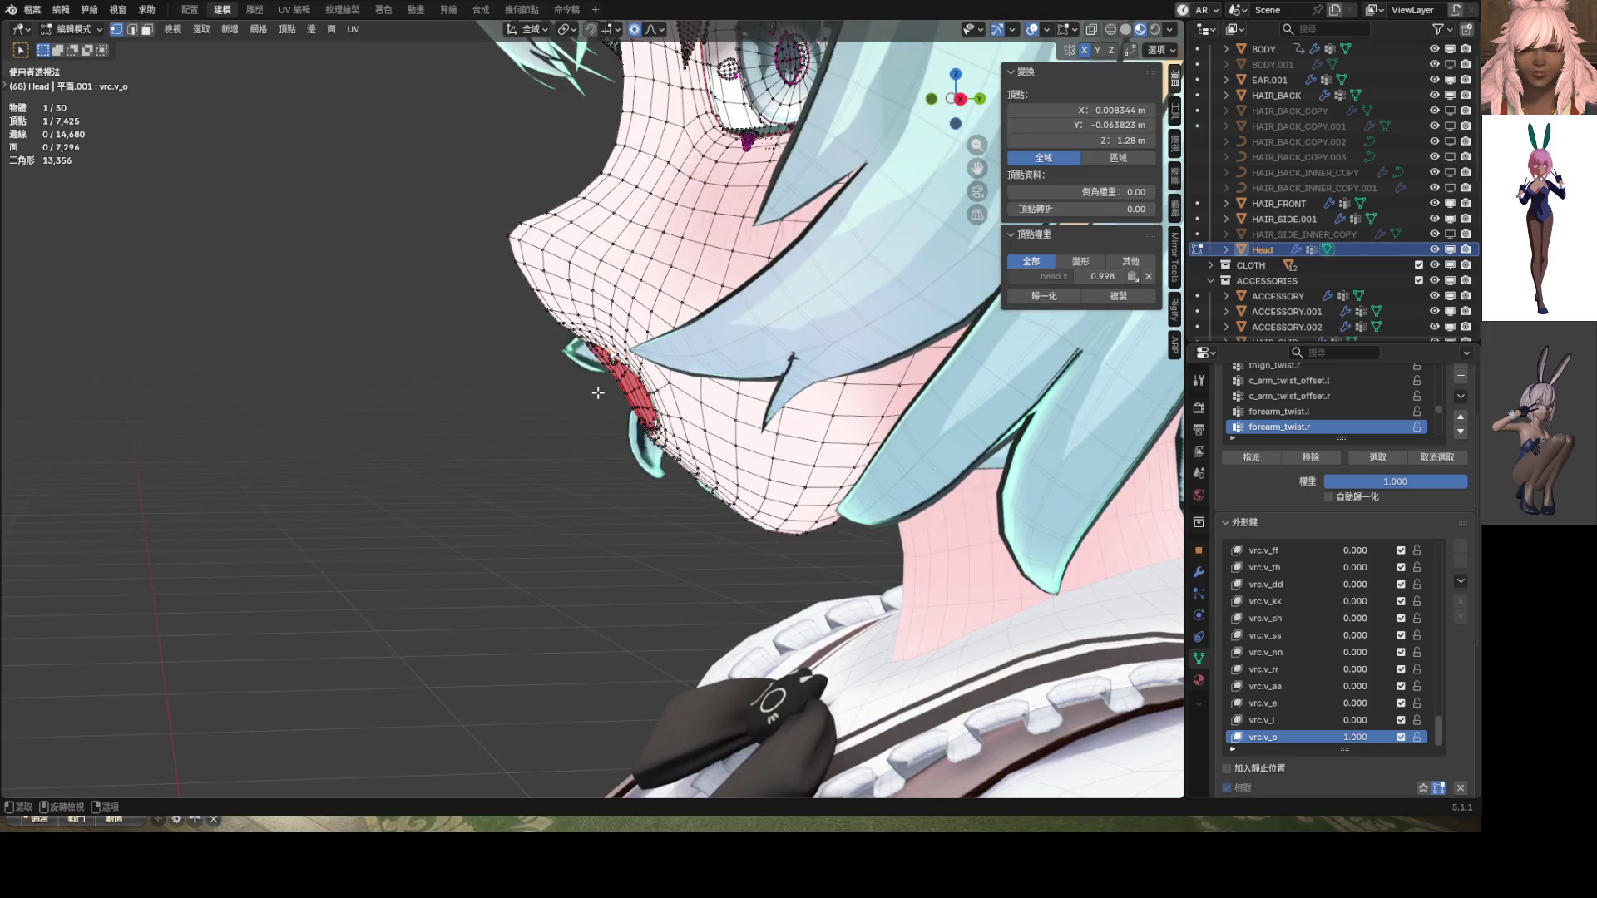
pyautogui.press('KP_3')
pyautogui.scroll(8, 606, 342)
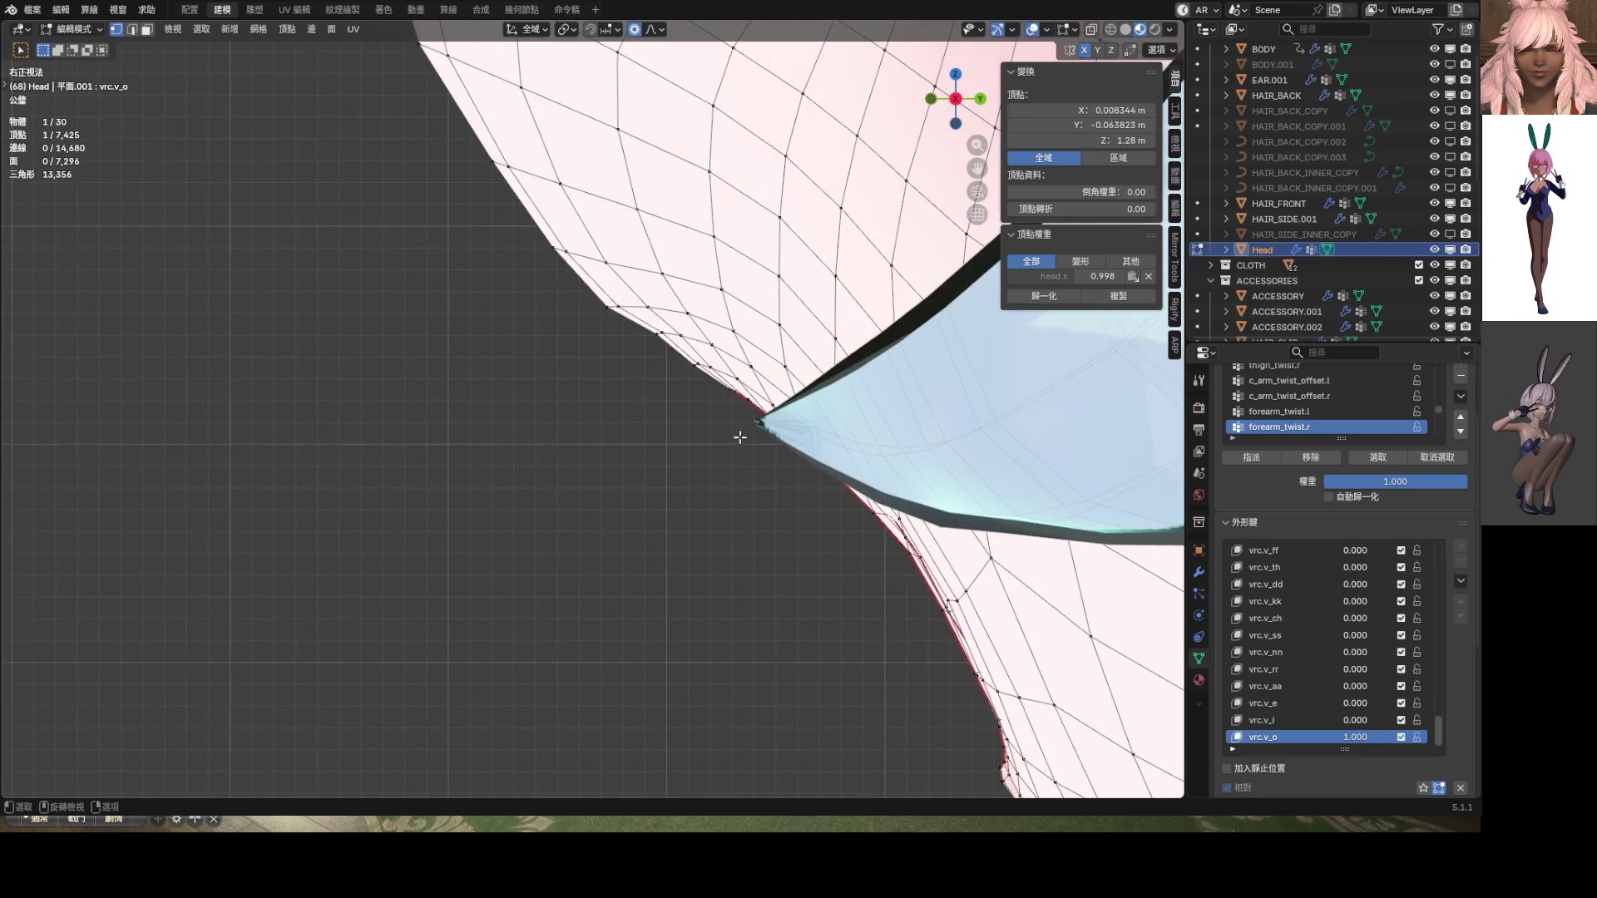
pyautogui.moveTo(739, 437)
pyautogui.mouseDown(button='middle')
pyautogui.moveTo(756, 346)
pyautogui.moveTo(657, 376)
pyautogui.mouseUp(button='middle')
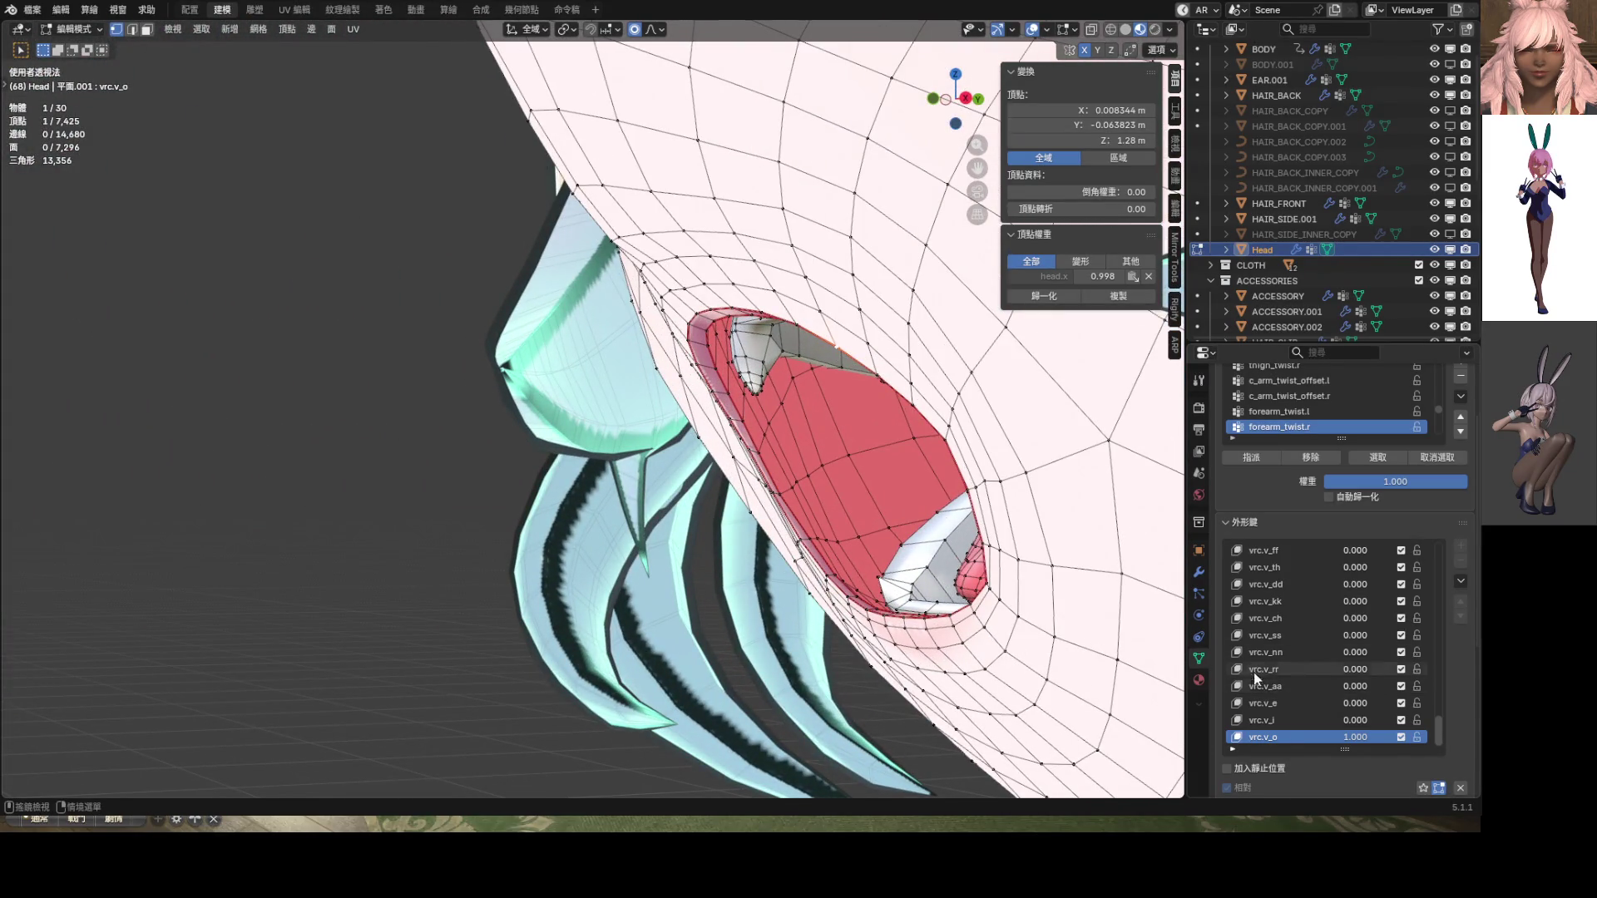
# Set vrc.v_o to 0 and back to 1, then switch the head into Sculpt Mode
pyautogui.moveTo(1355, 737)
pyautogui.mouseDown()
pyautogui.moveTo(1297, 737)
pyautogui.moveTo(1405, 720)
pyautogui.moveTo(1298, 721)
pyautogui.moveTo(1414, 736)
pyautogui.mouseUp()
pyautogui.moveTo(832, 491)
pyautogui.mouseDown(button='middle')
pyautogui.moveTo(799, 496)
pyautogui.moveTo(883, 489)
pyautogui.moveTo(846, 431)
pyautogui.mouseUp(button='middle')
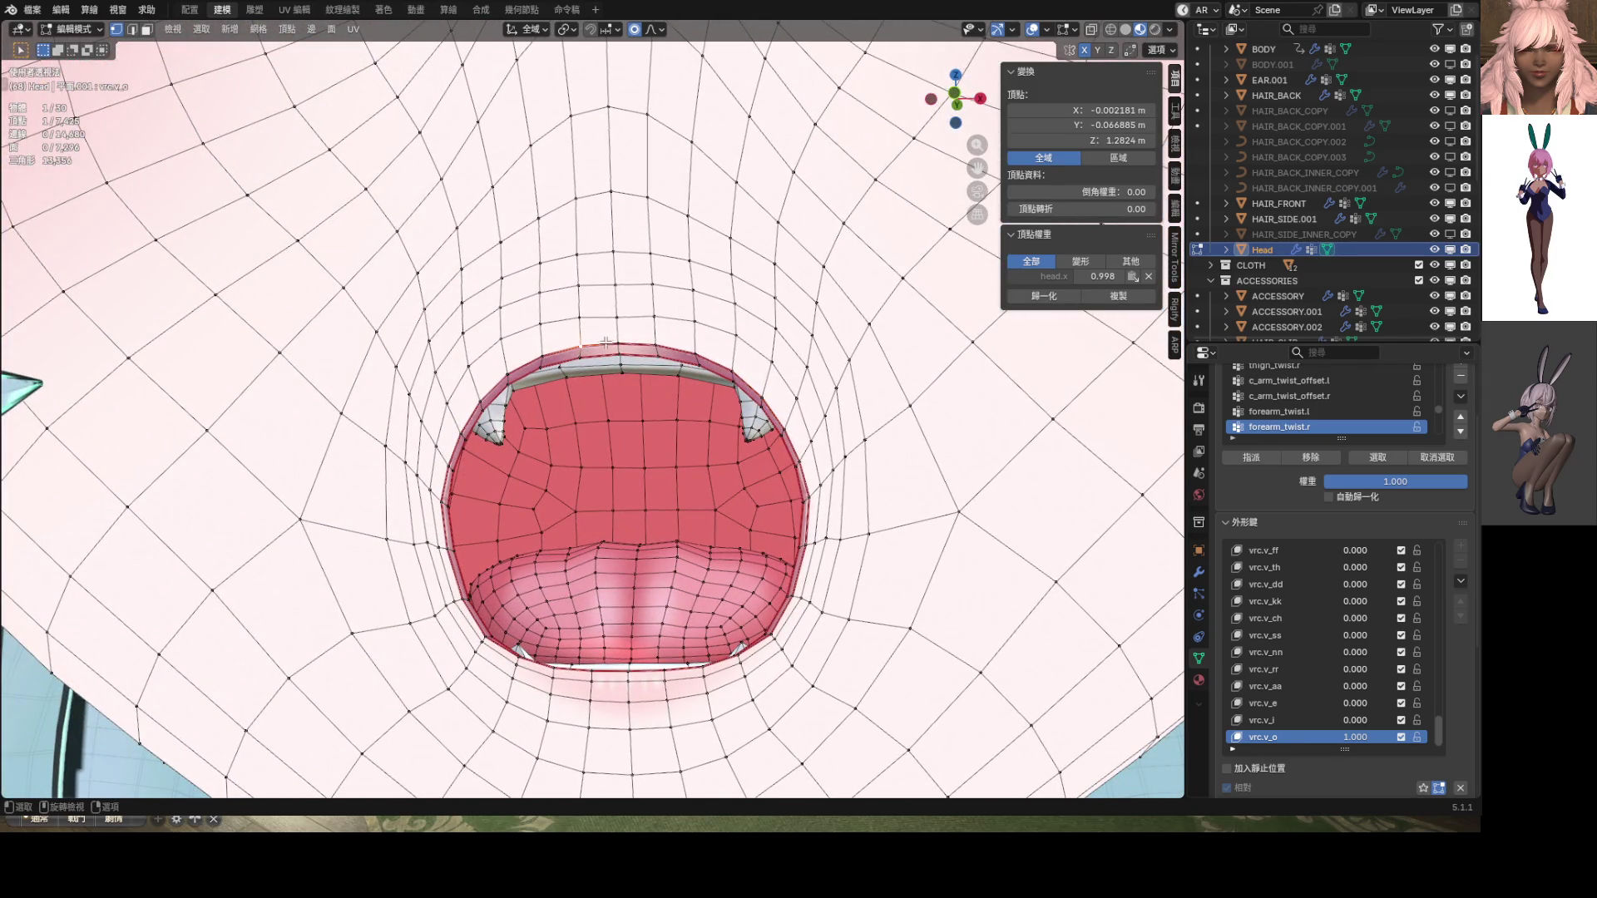
pyautogui.hotkey('ctrl', 'Tab')
pyautogui.click(712, 486)
pyautogui.moveTo(711, 485)
pyautogui.mouseDown(button='middle')
pyautogui.moveTo(533, 498)
pyautogui.moveTo(510, 456)
pyautogui.moveTo(532, 441)
pyautogui.mouseUp(button='middle')
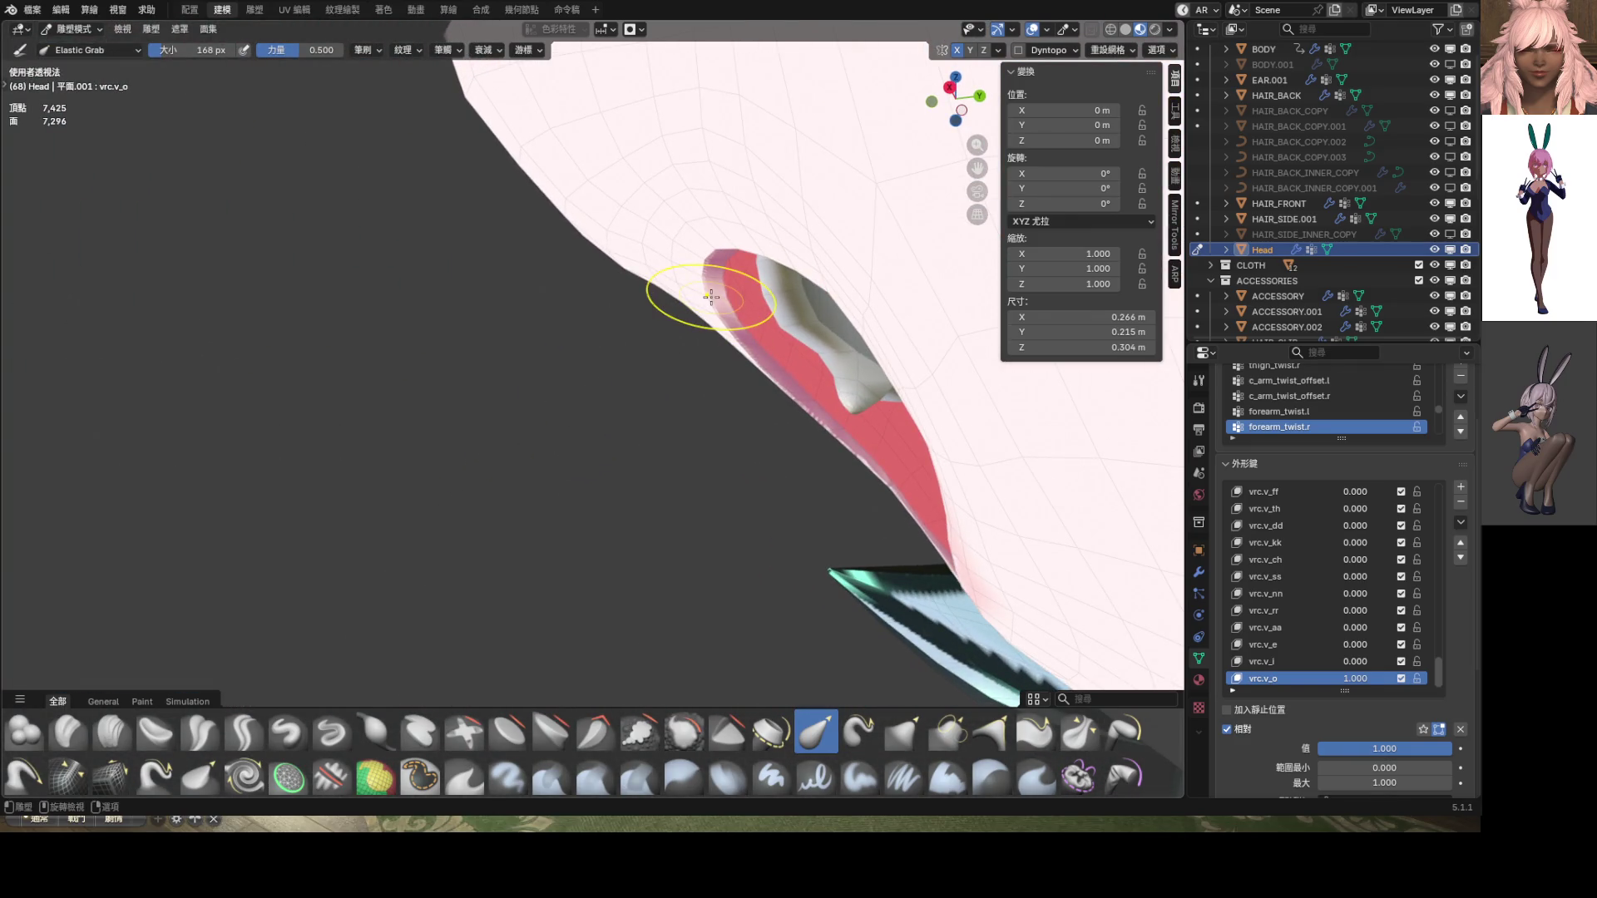
# Pull the lip edge into a smoother curve, switching to a 422 px Grab brush
pyautogui.moveTo(711, 297); pyautogui.dragTo(614, 339)
pyautogui.press('g')
pyautogui.press('f')
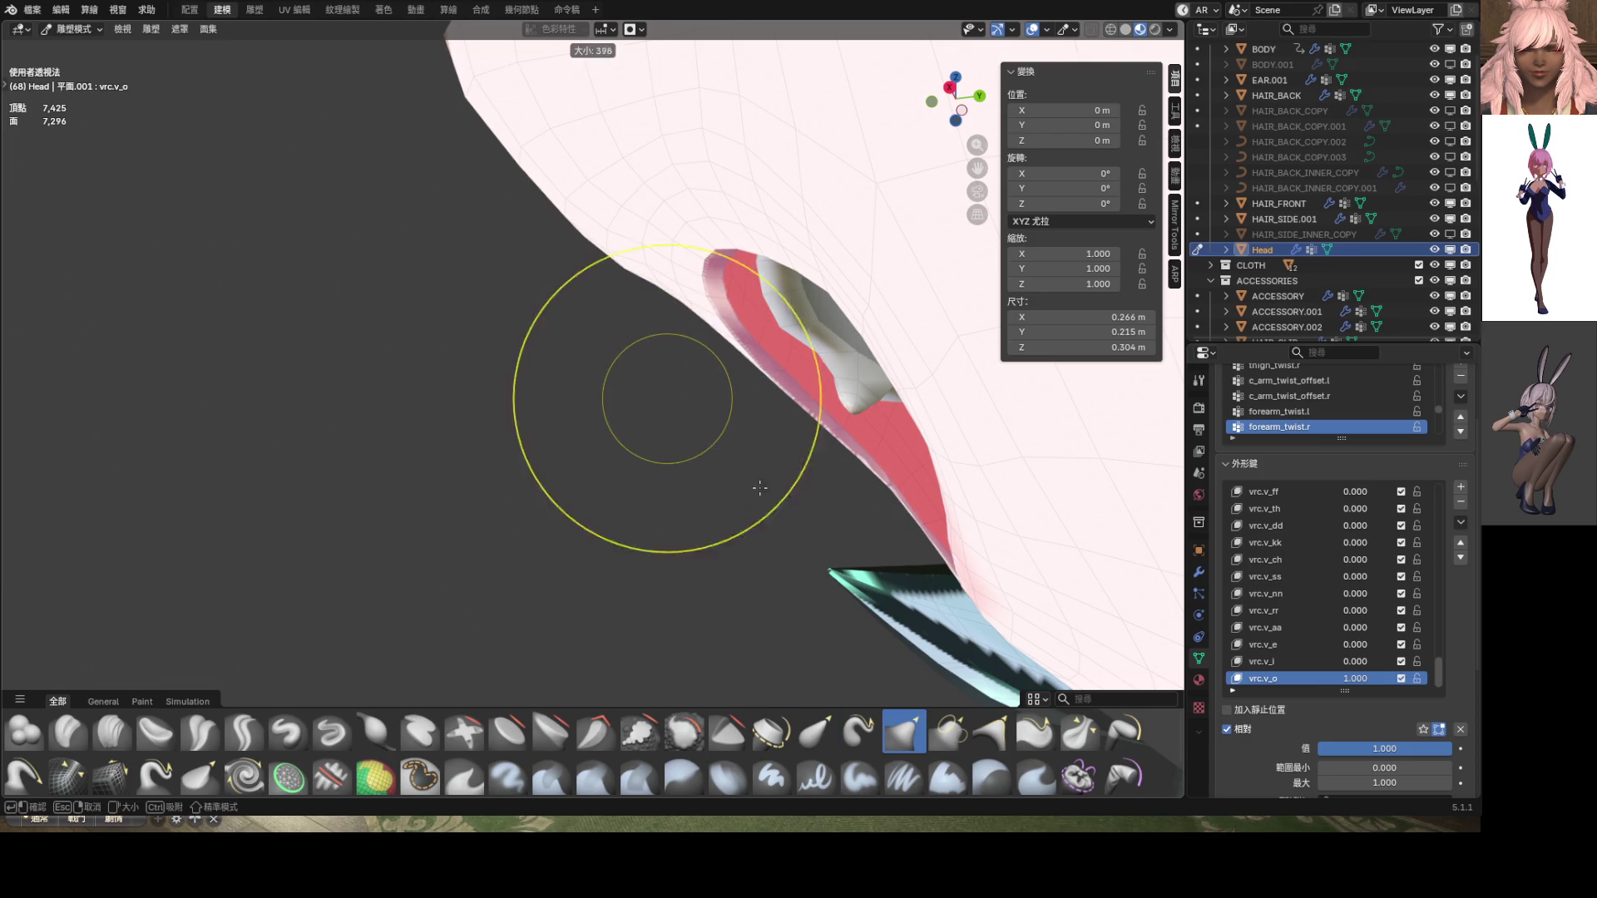
pyautogui.click(759, 488)
pyautogui.moveTo(709, 299); pyautogui.dragTo(665, 333)
pyautogui.moveTo(666, 333)
pyautogui.mouseDown(button='middle')
pyautogui.moveTo(867, 392)
pyautogui.moveTo(623, 355)
pyautogui.moveTo(552, 382)
pyautogui.moveTo(753, 403)
pyautogui.moveTo(1087, 402)
pyautogui.moveTo(831, 402)
pyautogui.moveTo(766, 432)
pyautogui.mouseUp(button='middle')
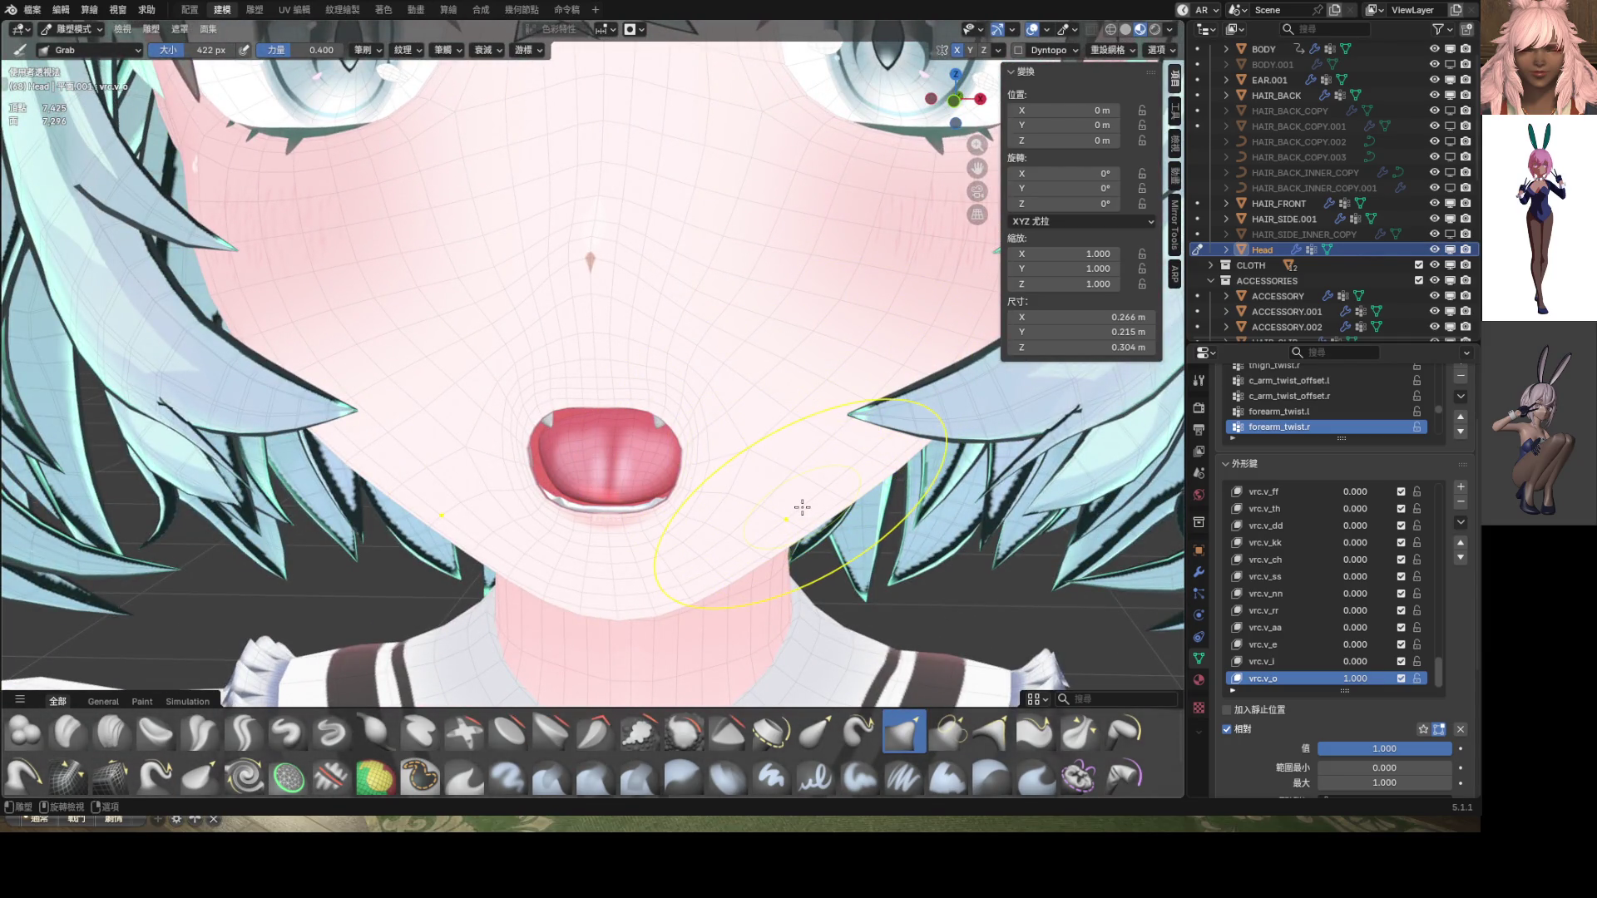
# Compare the mouth with vrc.v_o closed and open from front and three-quarter views
pyautogui.press('KP_1')
pyautogui.scroll(-7, 803, 507)
pyautogui.moveTo(802, 508); pyautogui.dragTo(677, 552, button='middle')
pyautogui.moveTo(1364, 676)
pyautogui.mouseDown()
pyautogui.moveTo(1317, 677)
pyautogui.moveTo(1414, 677)
pyautogui.mouseUp()
pyautogui.press('KP_1')
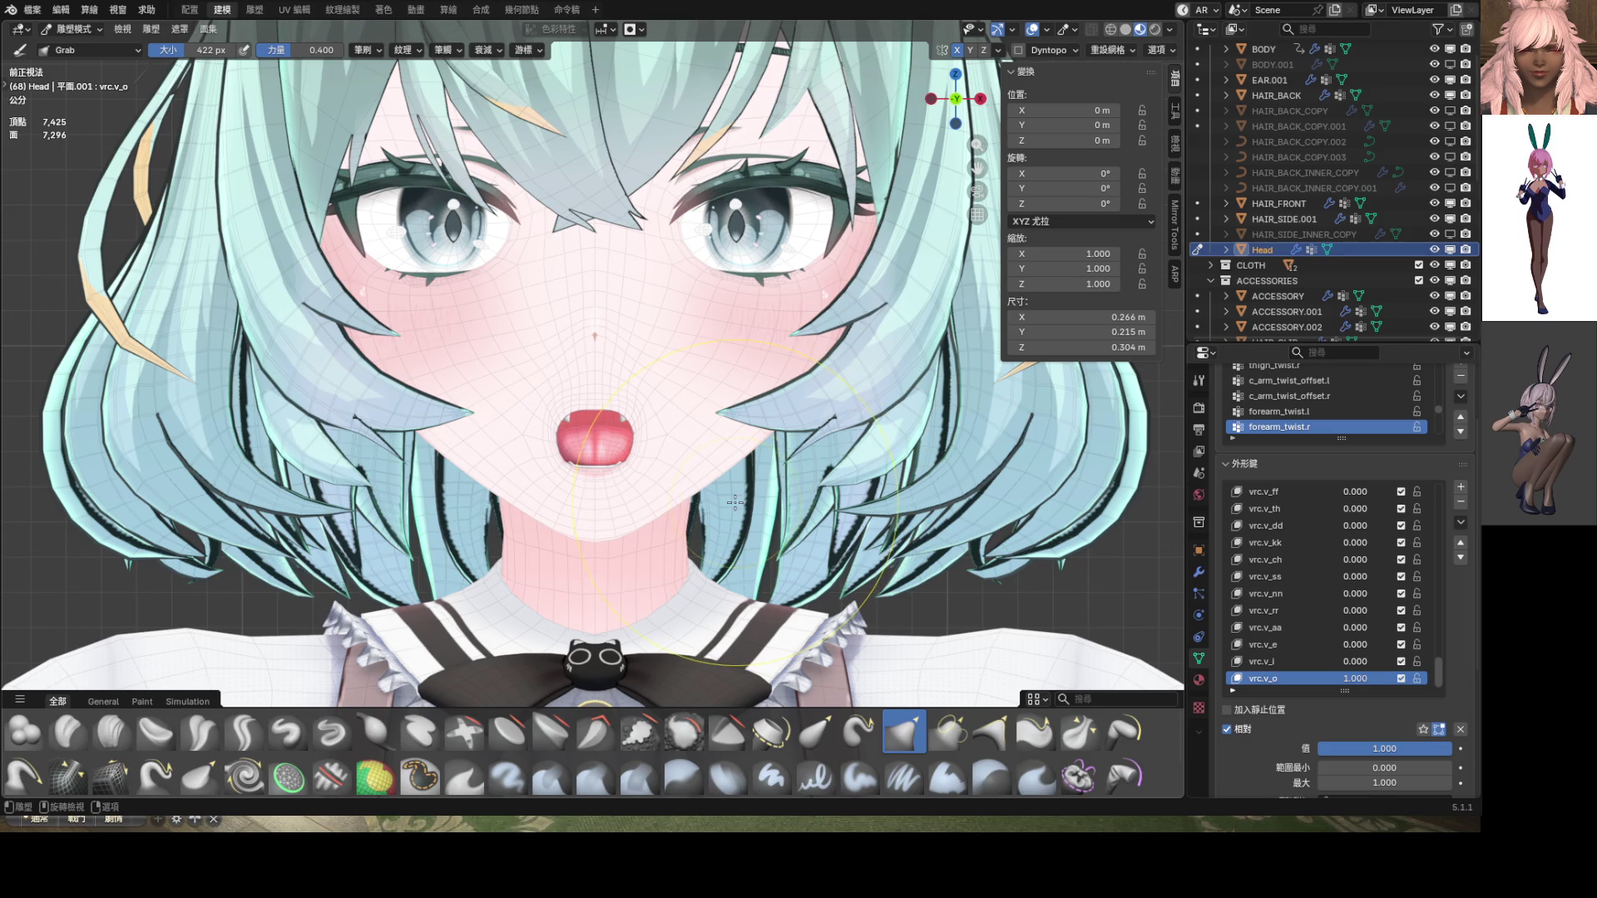
# Pull the mouth's sides inward, undoing and redoing strokes to keep the rounded-square shape
pyautogui.scroll(5, 583, 504)
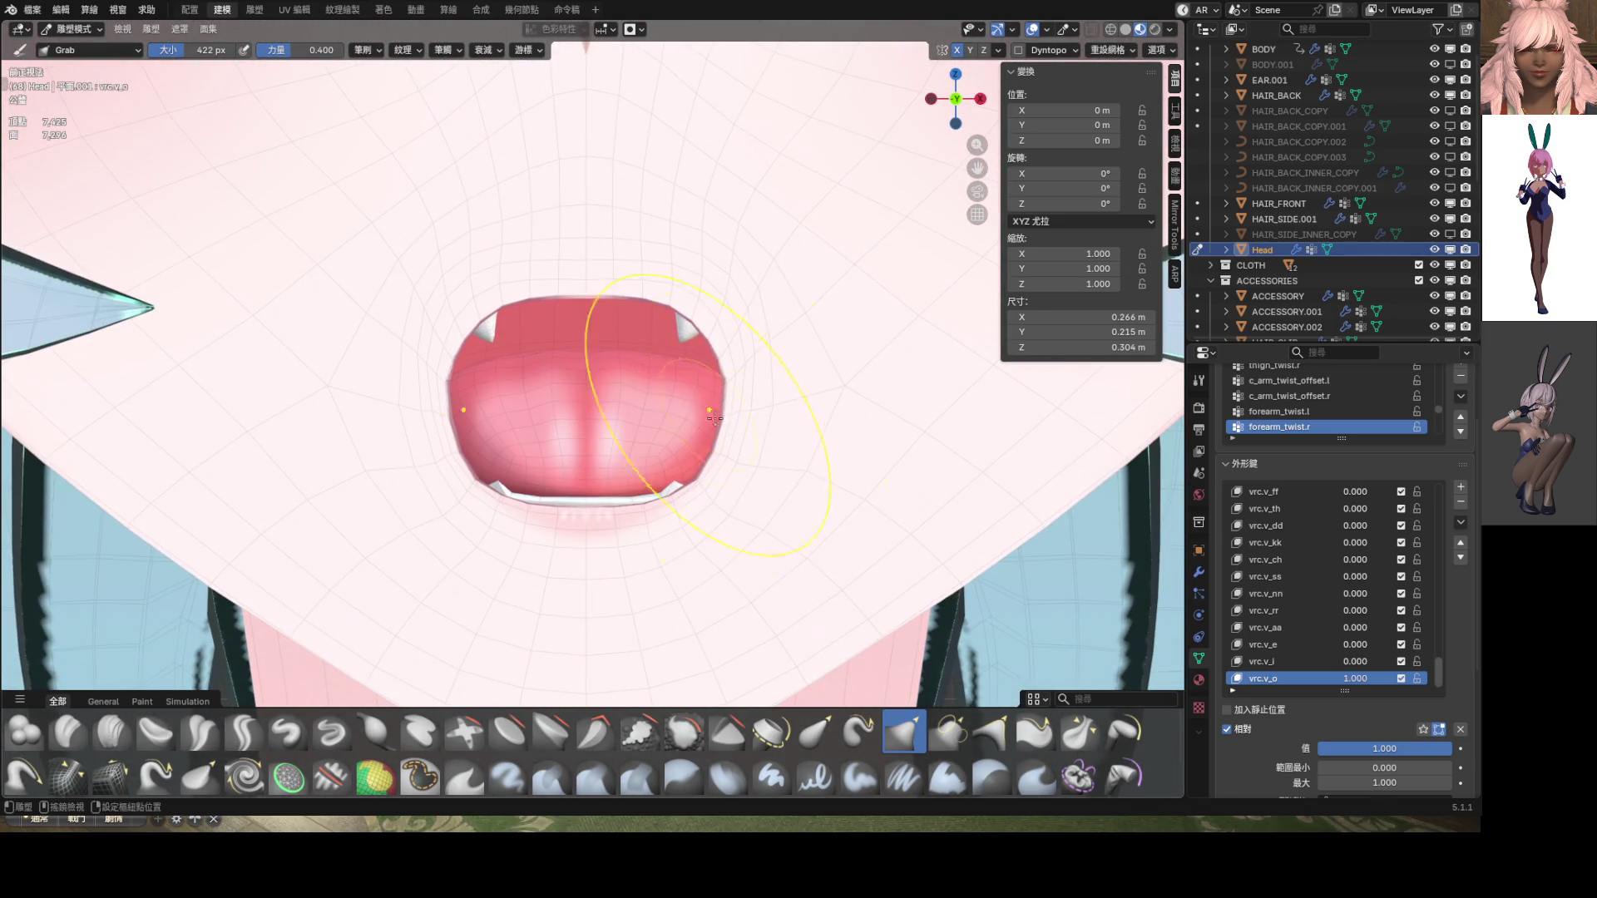
pyautogui.moveTo(728, 378); pyautogui.dragTo(667, 388)
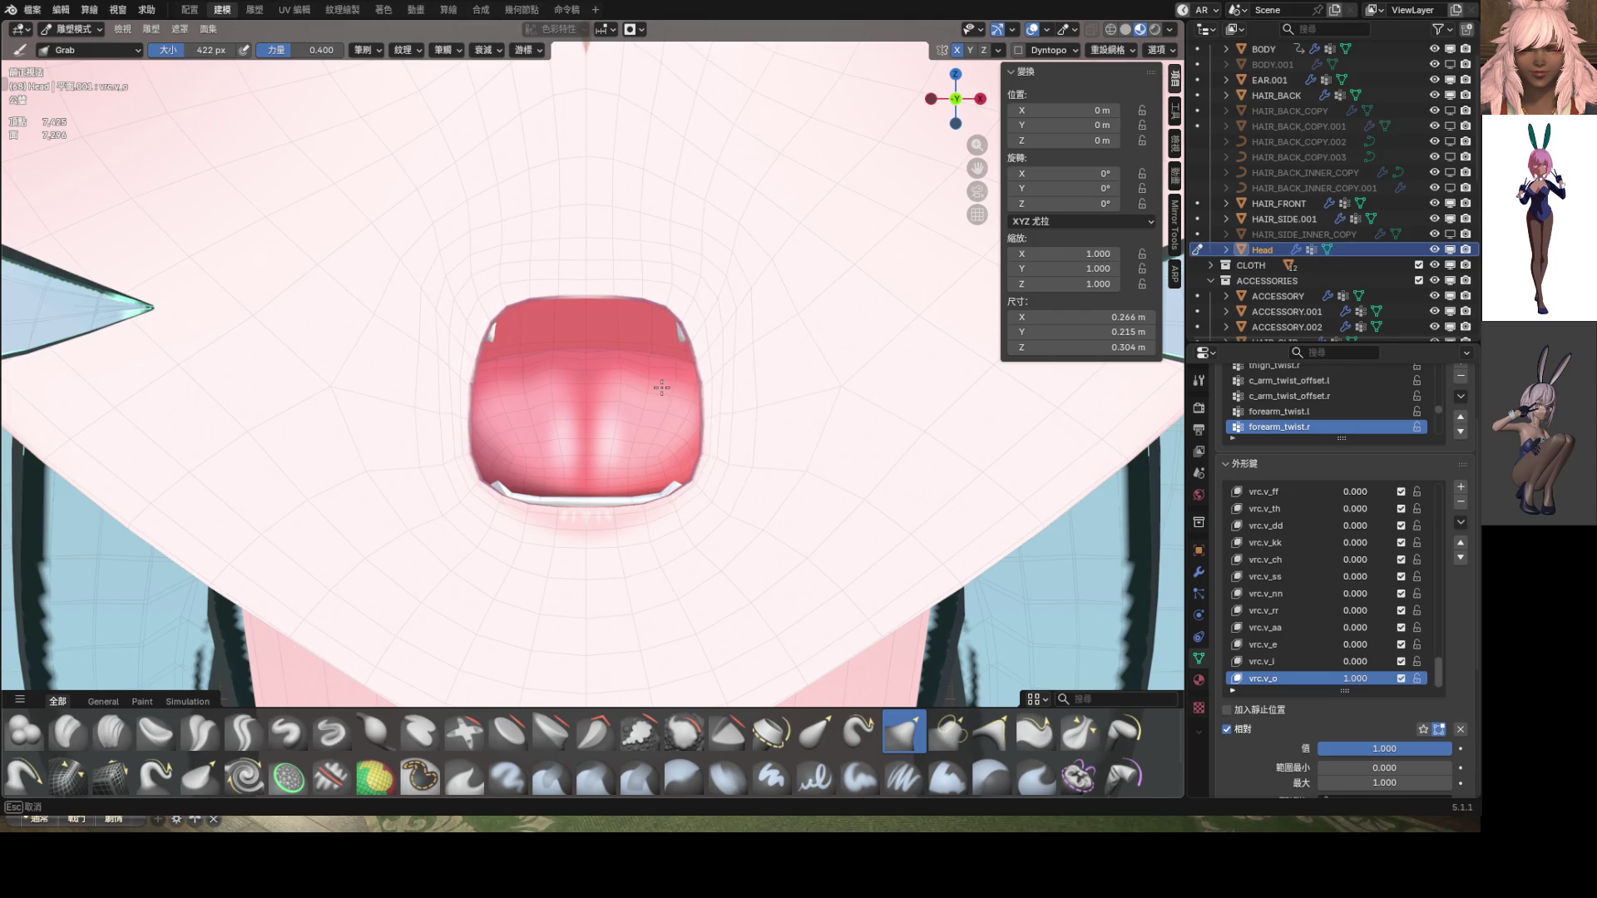
pyautogui.hotkey('ctrl', 'z')
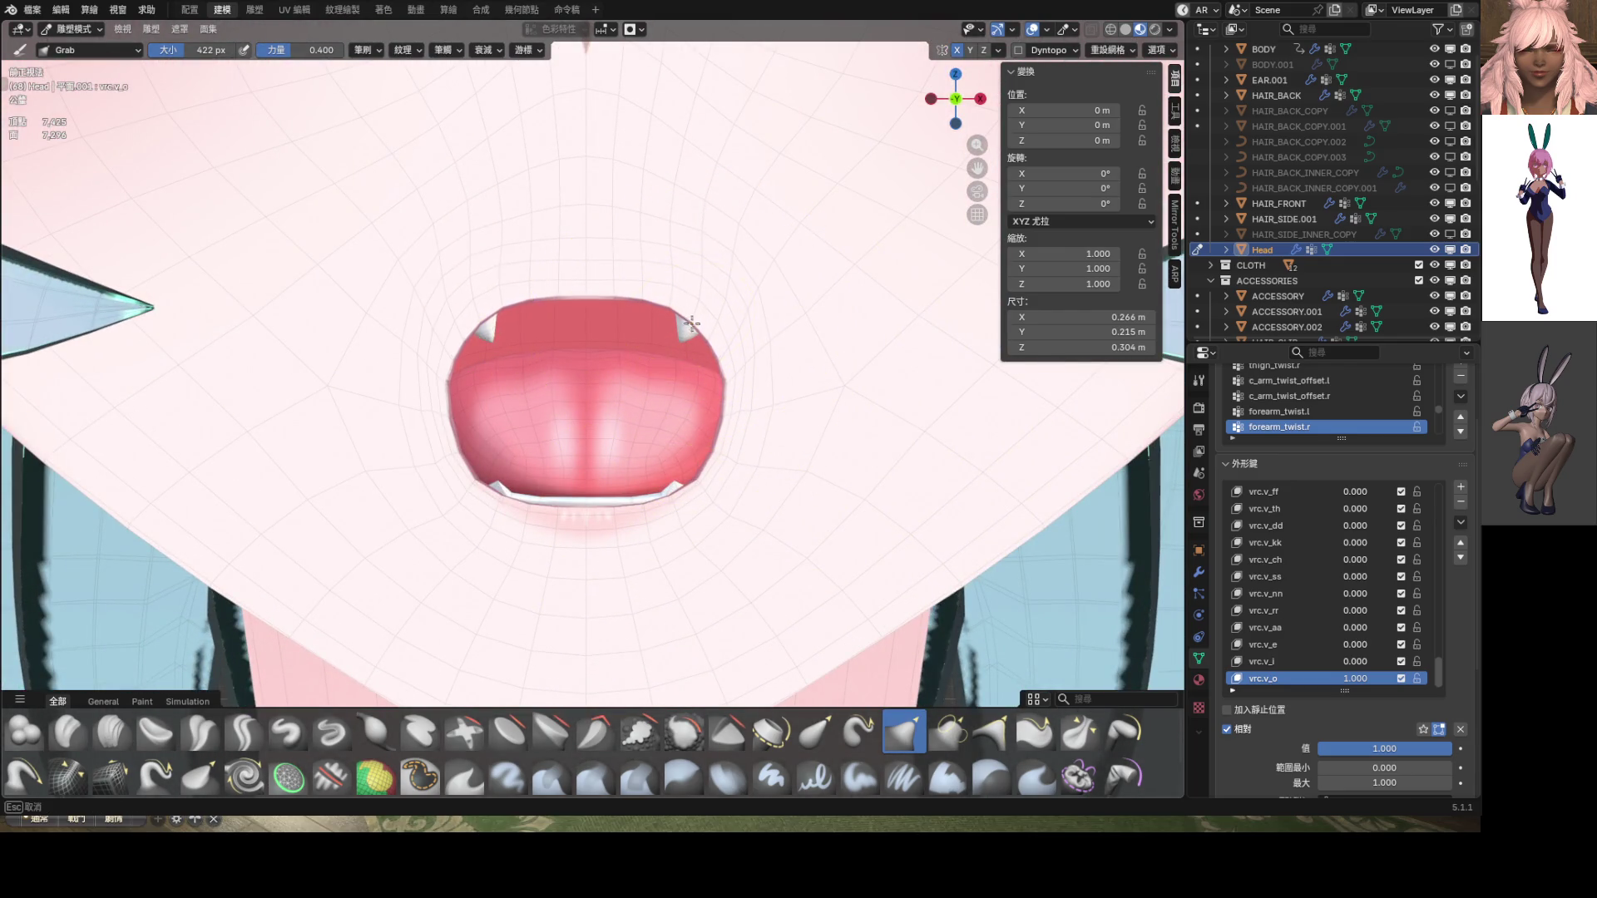
pyautogui.moveTo(731, 357)
pyautogui.mouseDown()
pyautogui.moveTo(691, 416)
pyautogui.moveTo(645, 440)
pyautogui.moveTo(691, 493)
pyautogui.moveTo(645, 464)
pyautogui.moveTo(602, 367)
pyautogui.moveTo(566, 364)
pyautogui.moveTo(688, 417)
pyautogui.mouseUp()
pyautogui.scroll(-3, 688, 417)
pyautogui.hotkey('ctrl', 'z')
pyautogui.scroll(3, 748, 427)
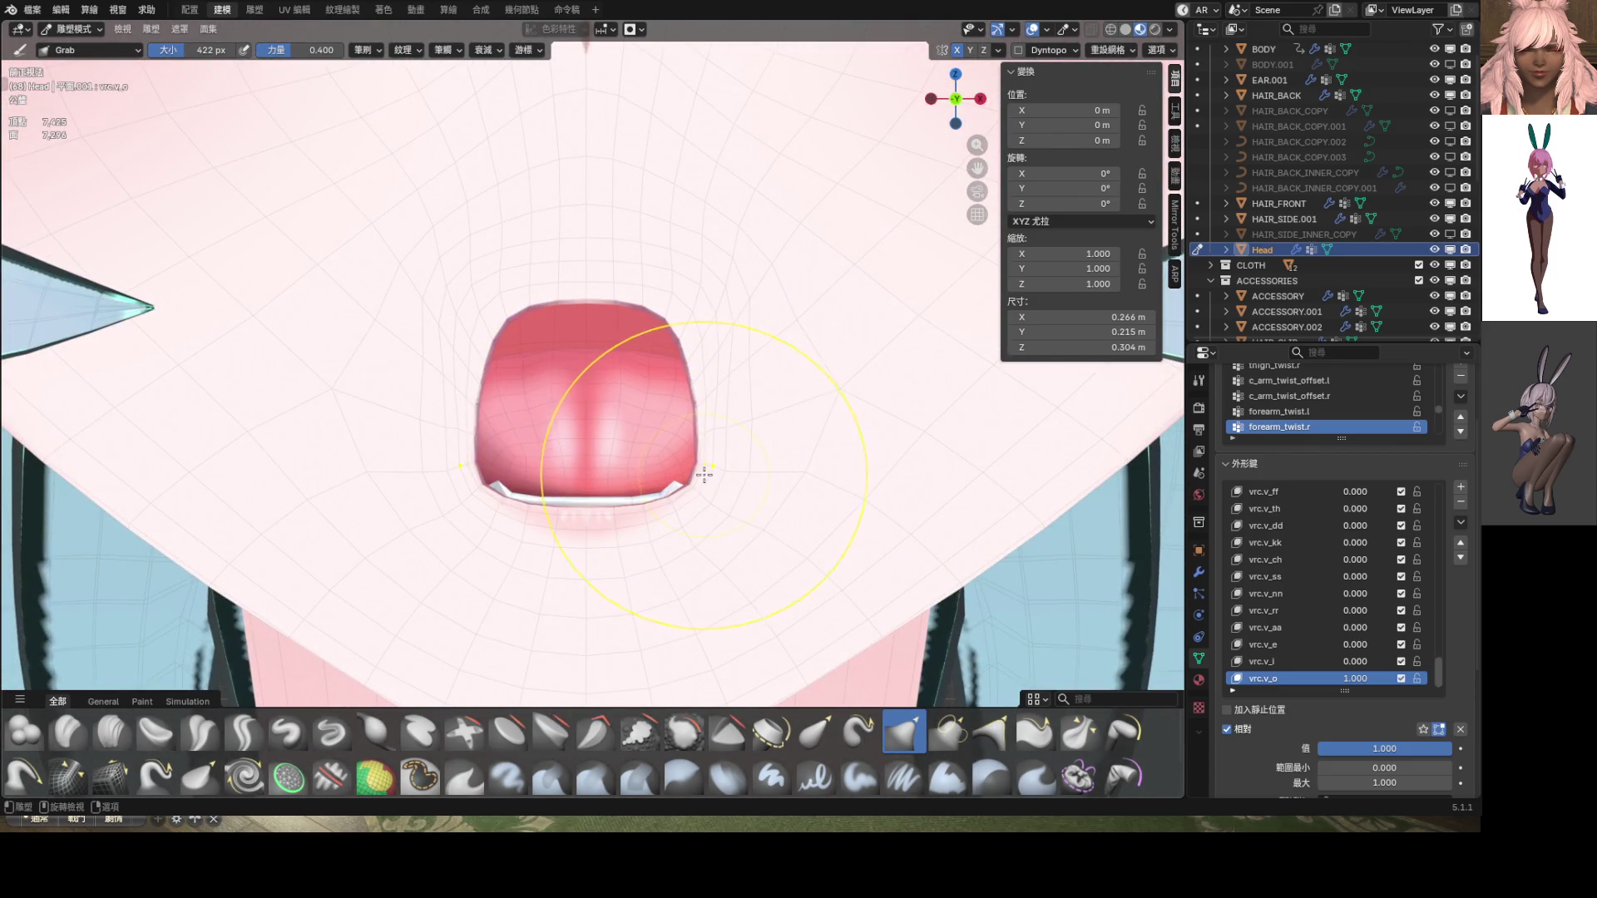
pyautogui.hotkey('ctrl', 'shift', 'z')
pyautogui.hotkey('ctrl', 'shift', 'z')
pyautogui.hotkey('ctrl', 'shift', 'z')
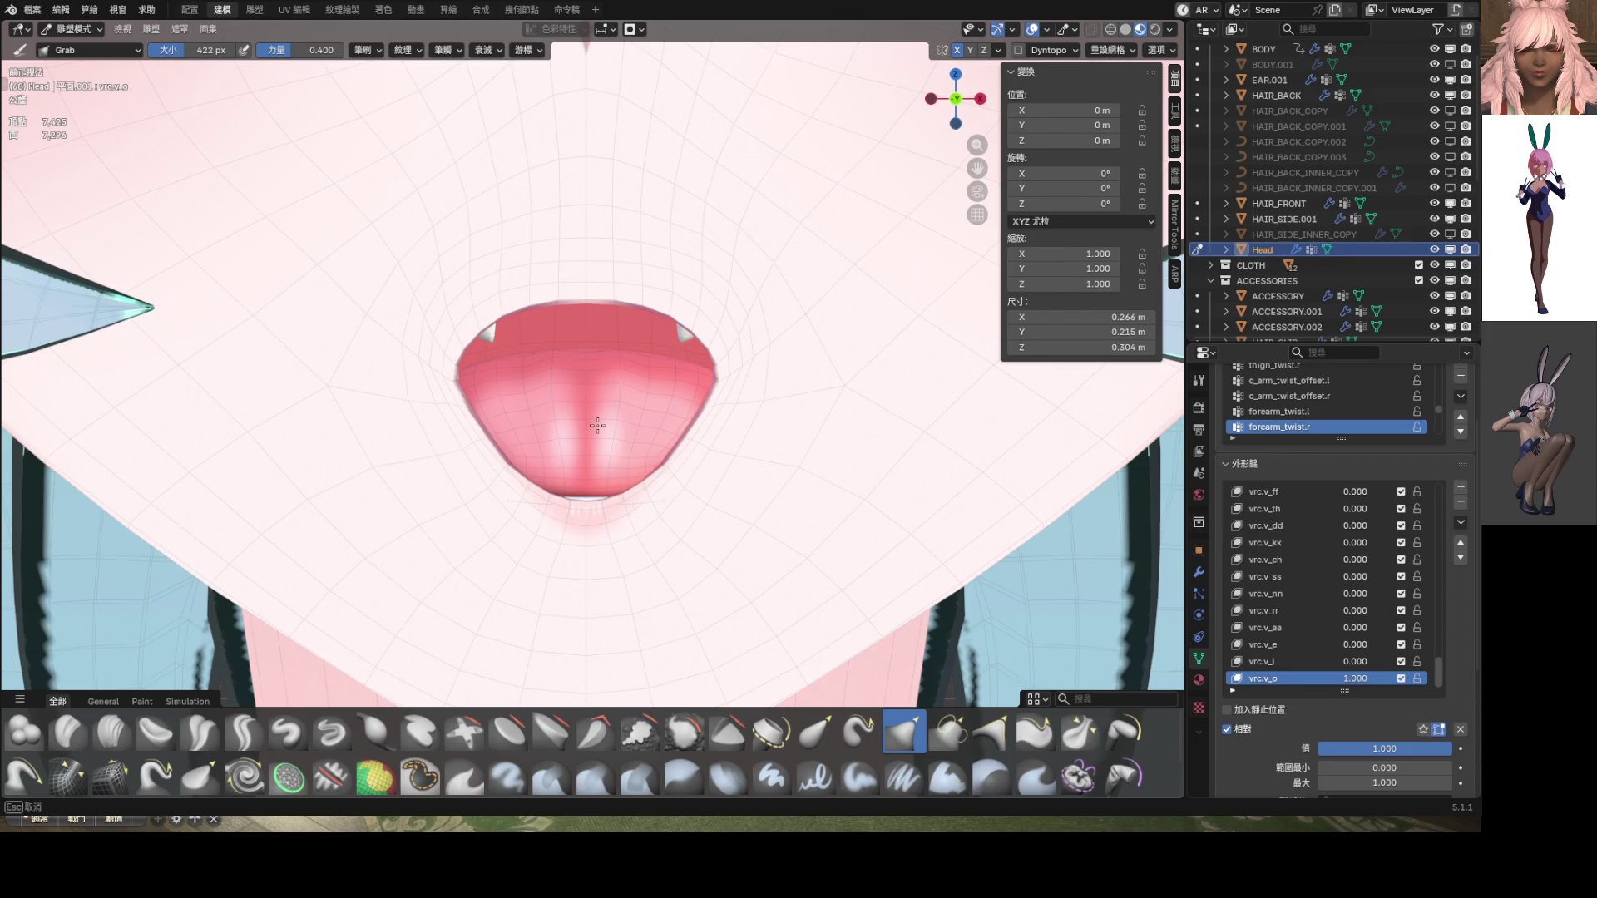
pyautogui.scroll(-3, 678, 437)
pyautogui.scroll(3, 678, 436)
pyautogui.hotkey('ctrl', 'z')
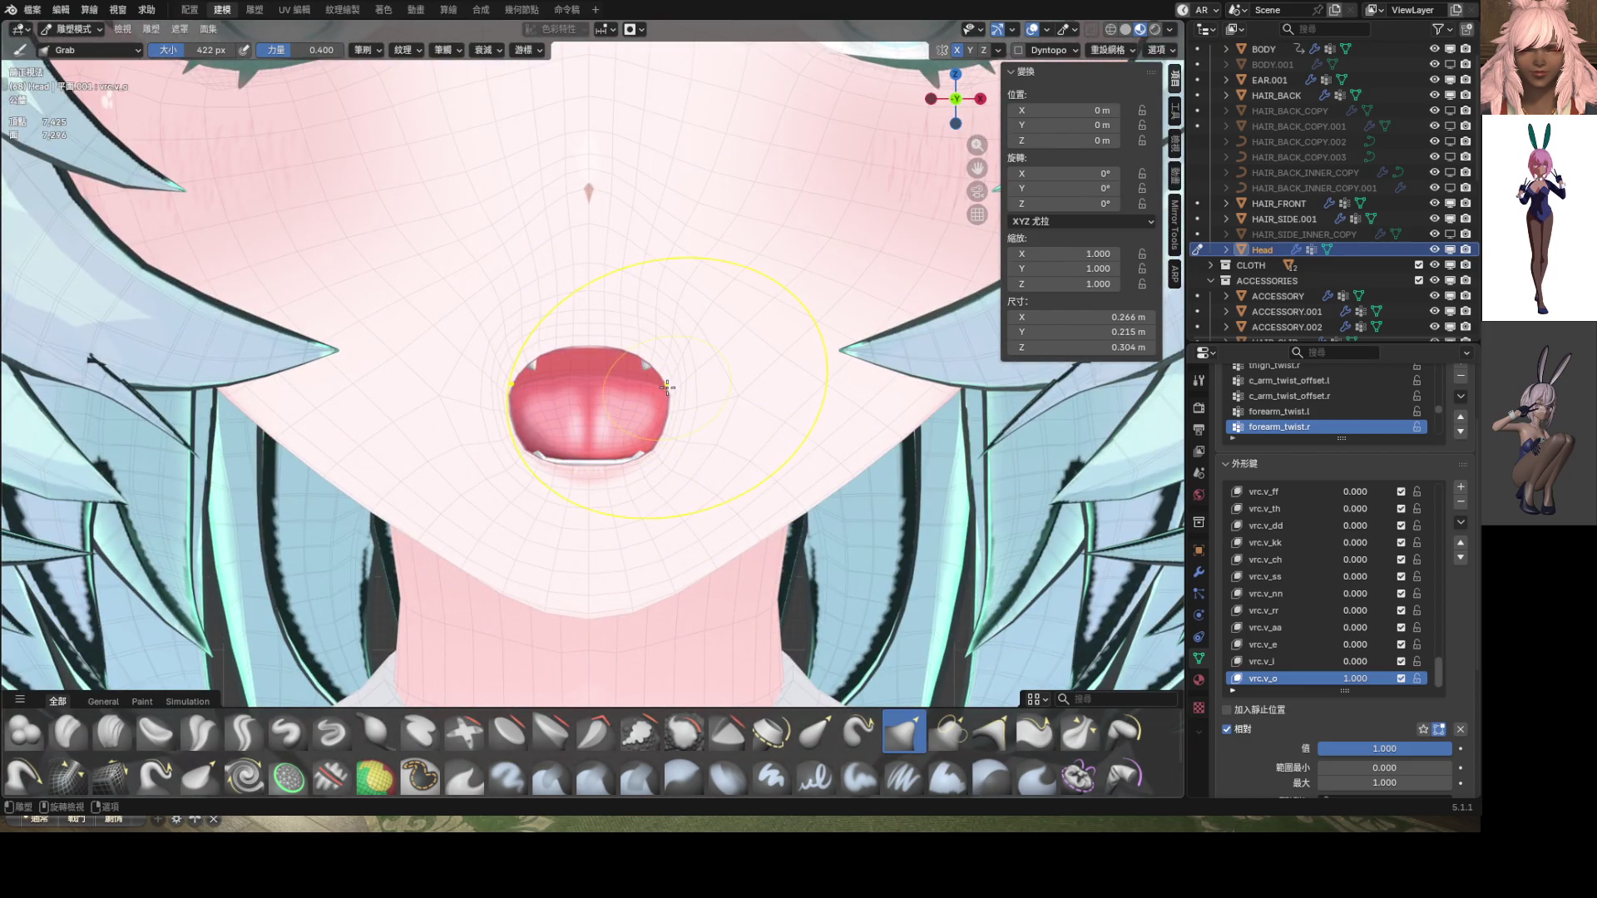
pyautogui.scroll(1, 687, 407)
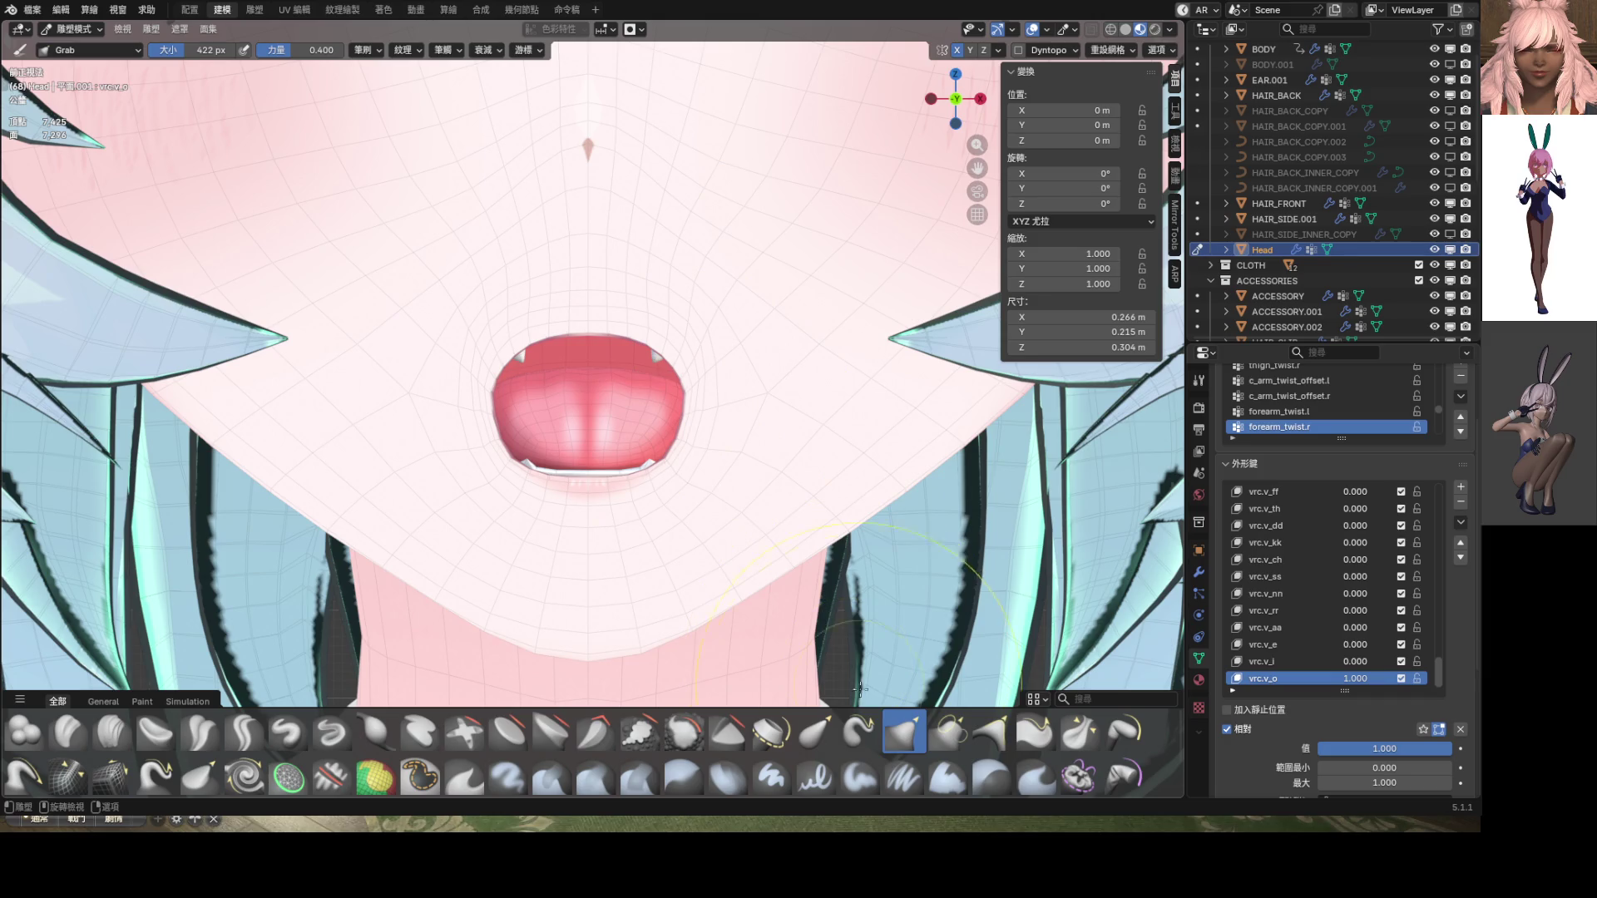
pyautogui.scroll(3, 681, 396)
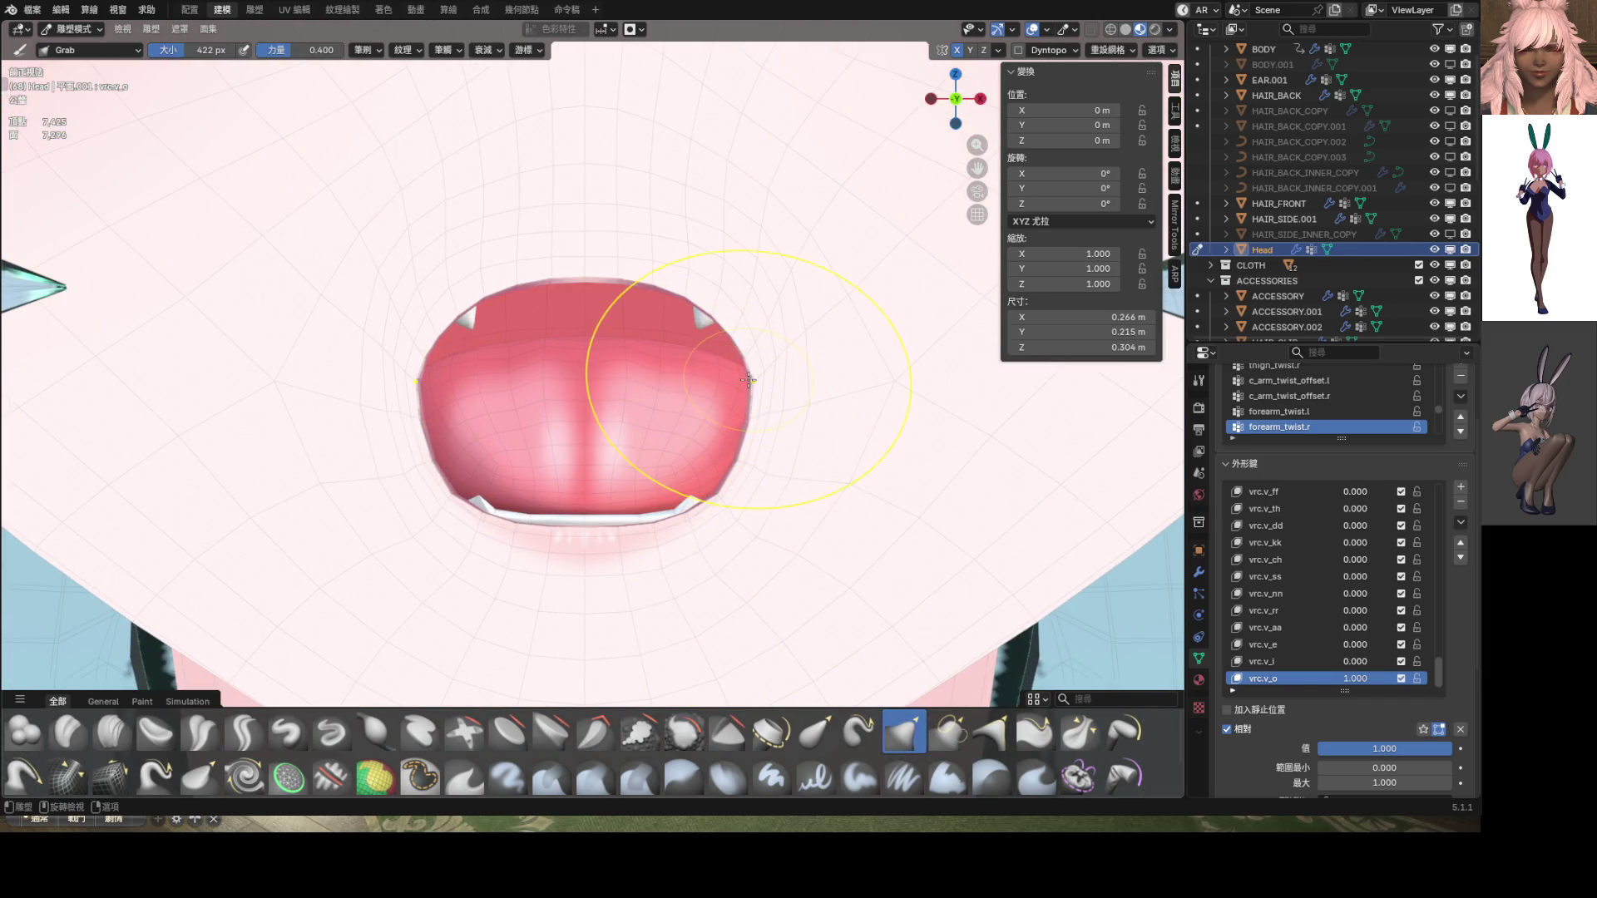
# Narrow the sides, round the lower corners, fill the top-corner notches, and lift the lower lip
pyautogui.moveTo(748, 384); pyautogui.dragTo(695, 385)
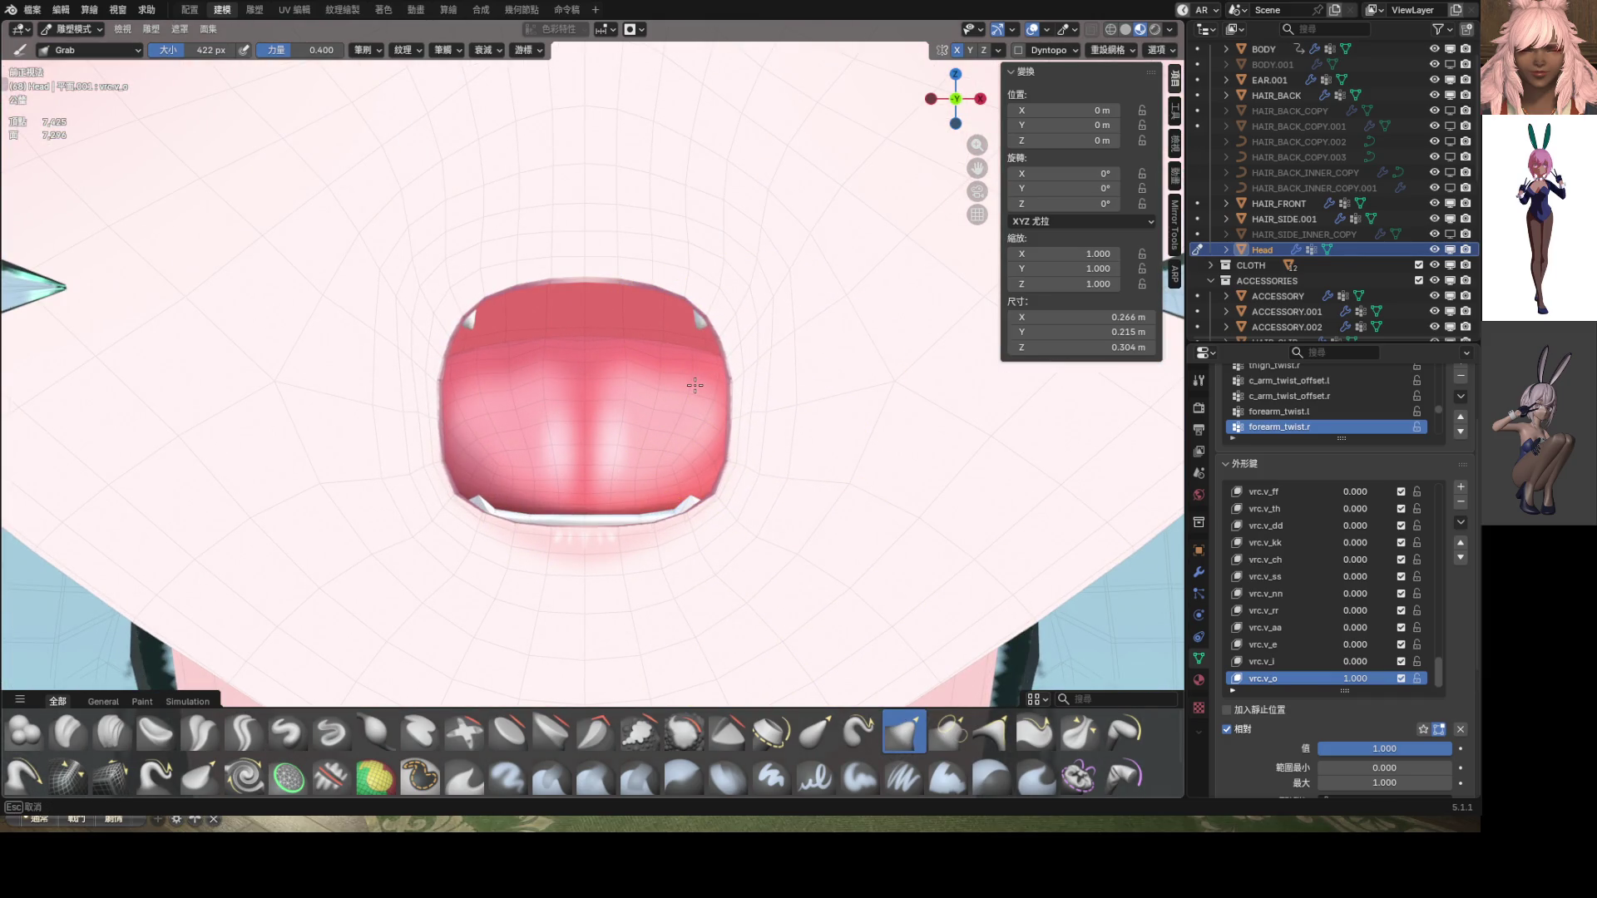
pyautogui.scroll(5, 749, 466)
pyautogui.scroll(-15, 619, 438)
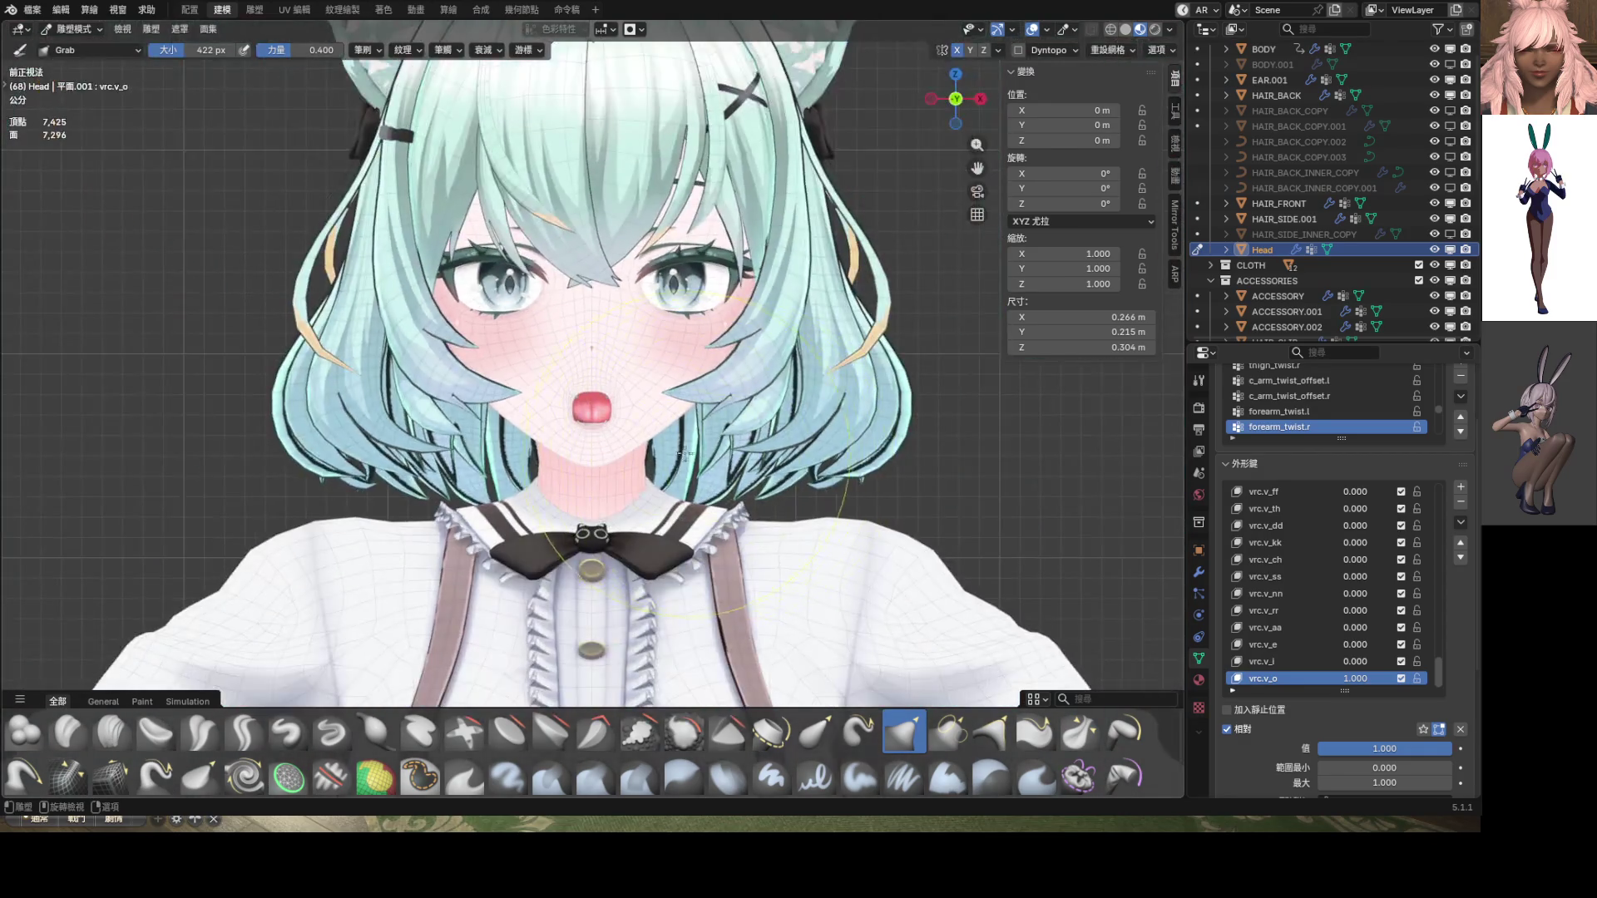
pyautogui.scroll(10, 619, 438)
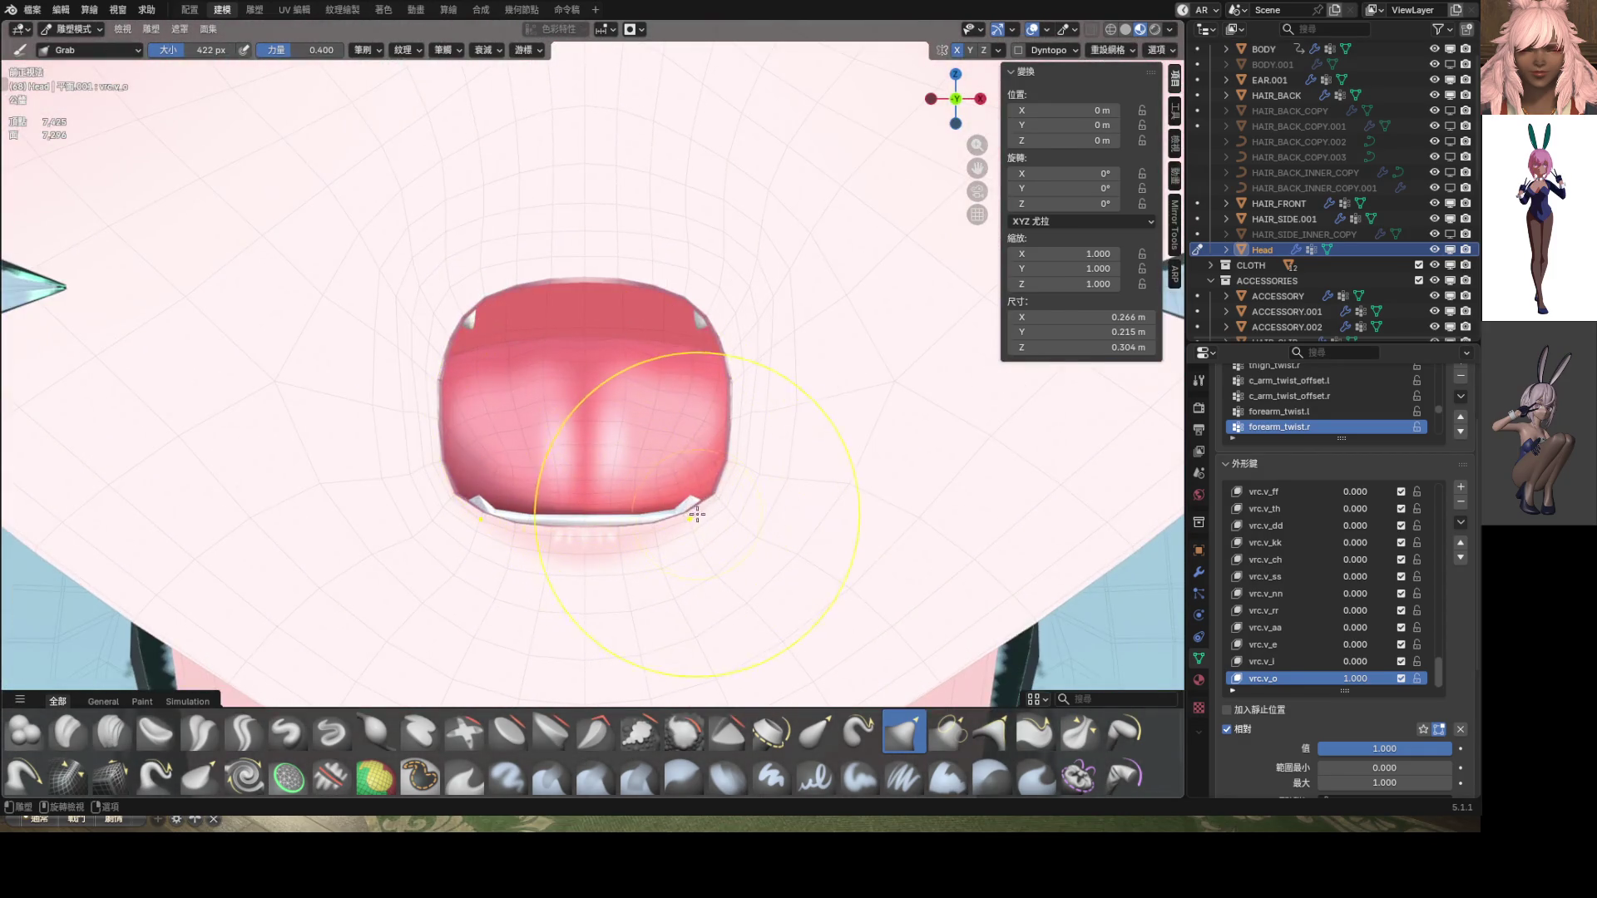
pyautogui.moveTo(714, 494); pyautogui.dragTo(644, 465)
pyautogui.scroll(-6, 607, 426)
pyautogui.scroll(6, 608, 412)
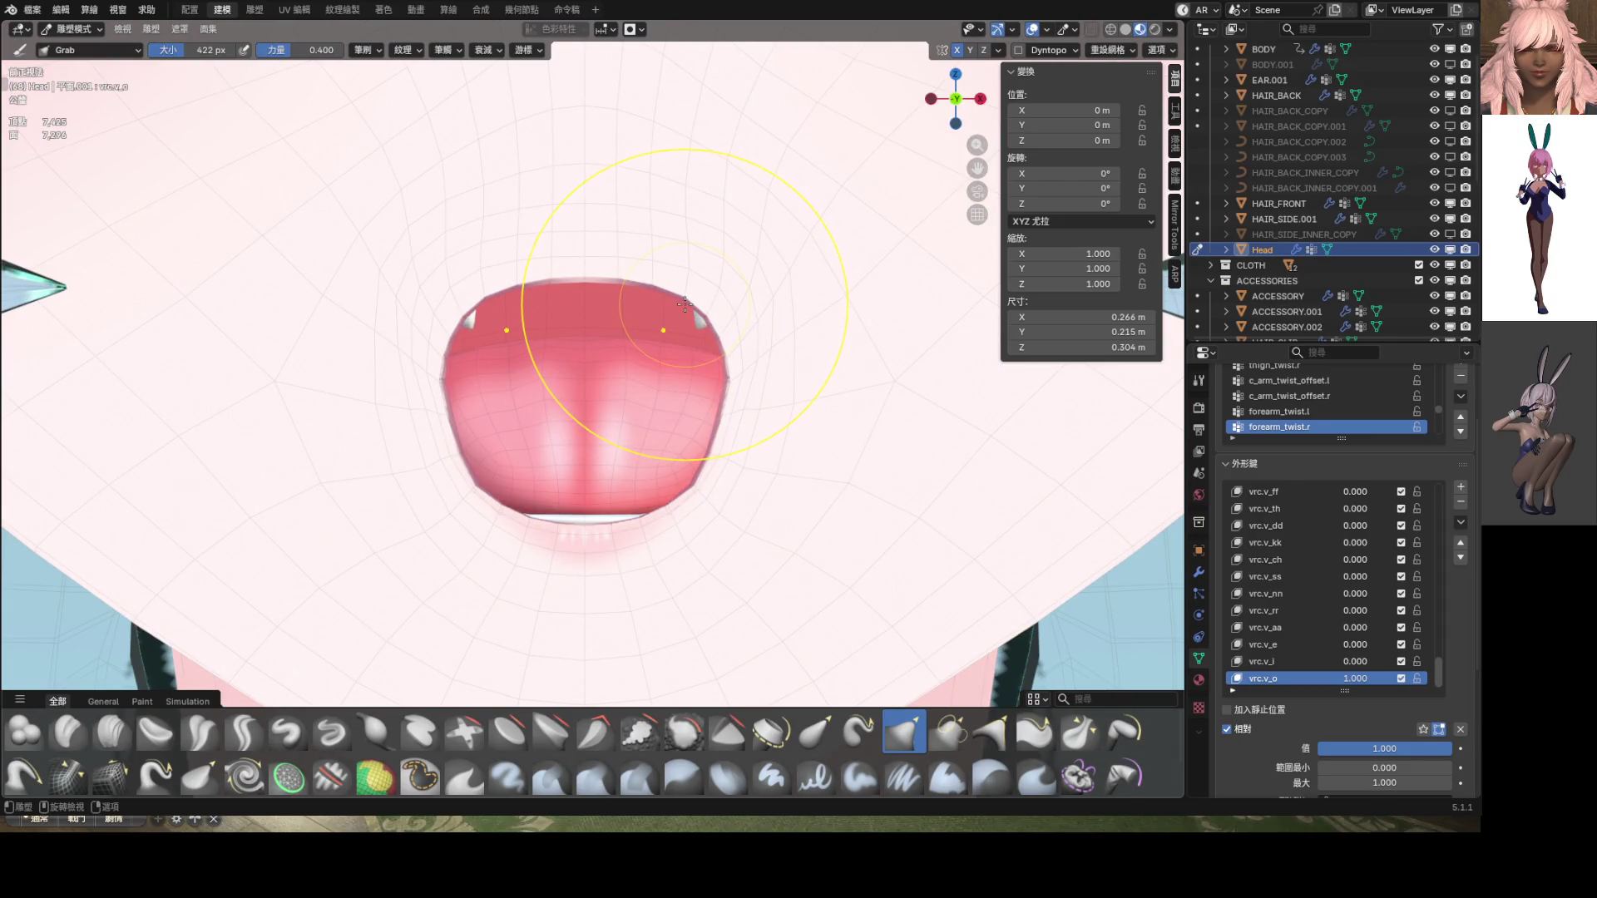
pyautogui.moveTo(687, 301); pyautogui.dragTo(692, 308)
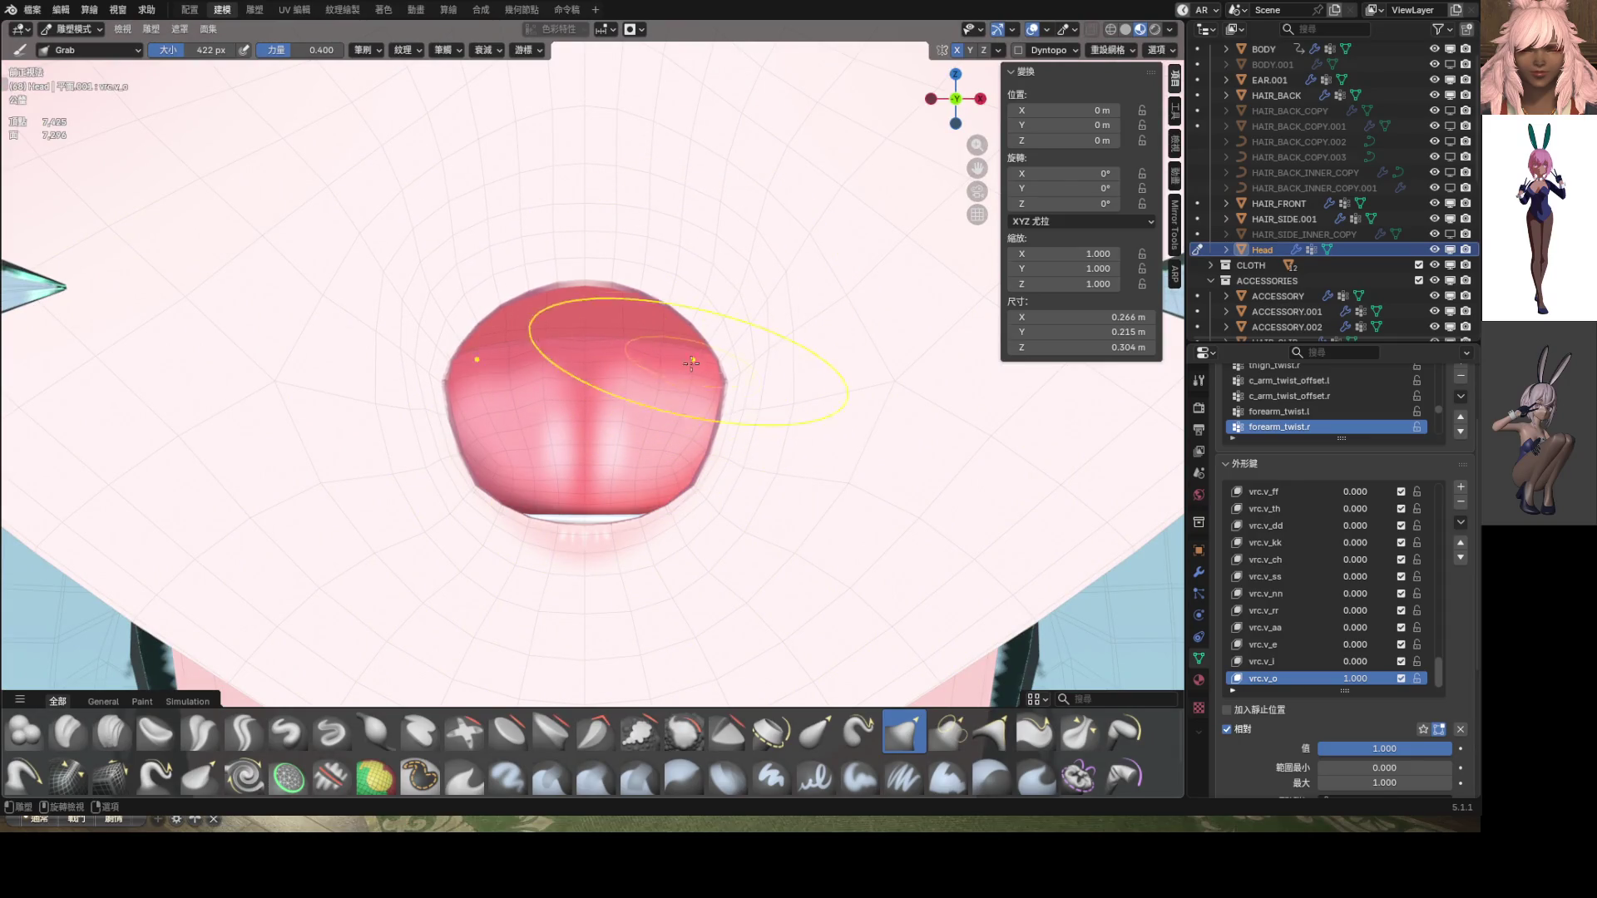
pyautogui.moveTo(714, 386); pyautogui.dragTo(697, 392)
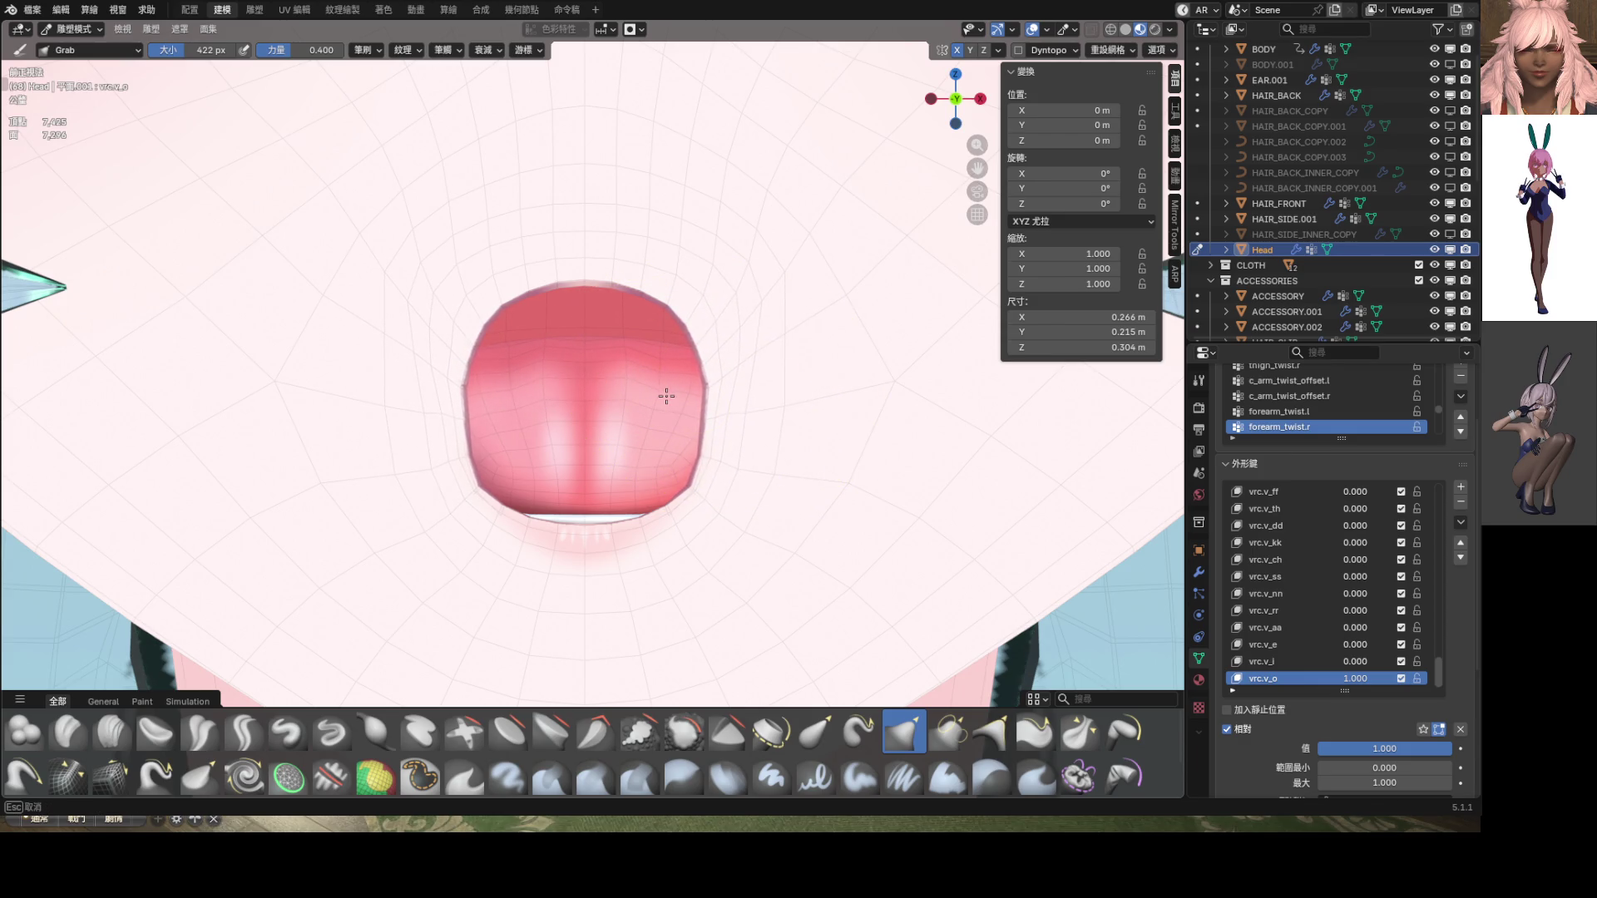
pyautogui.scroll(-8, 682, 401)
pyautogui.scroll(6, 599, 482)
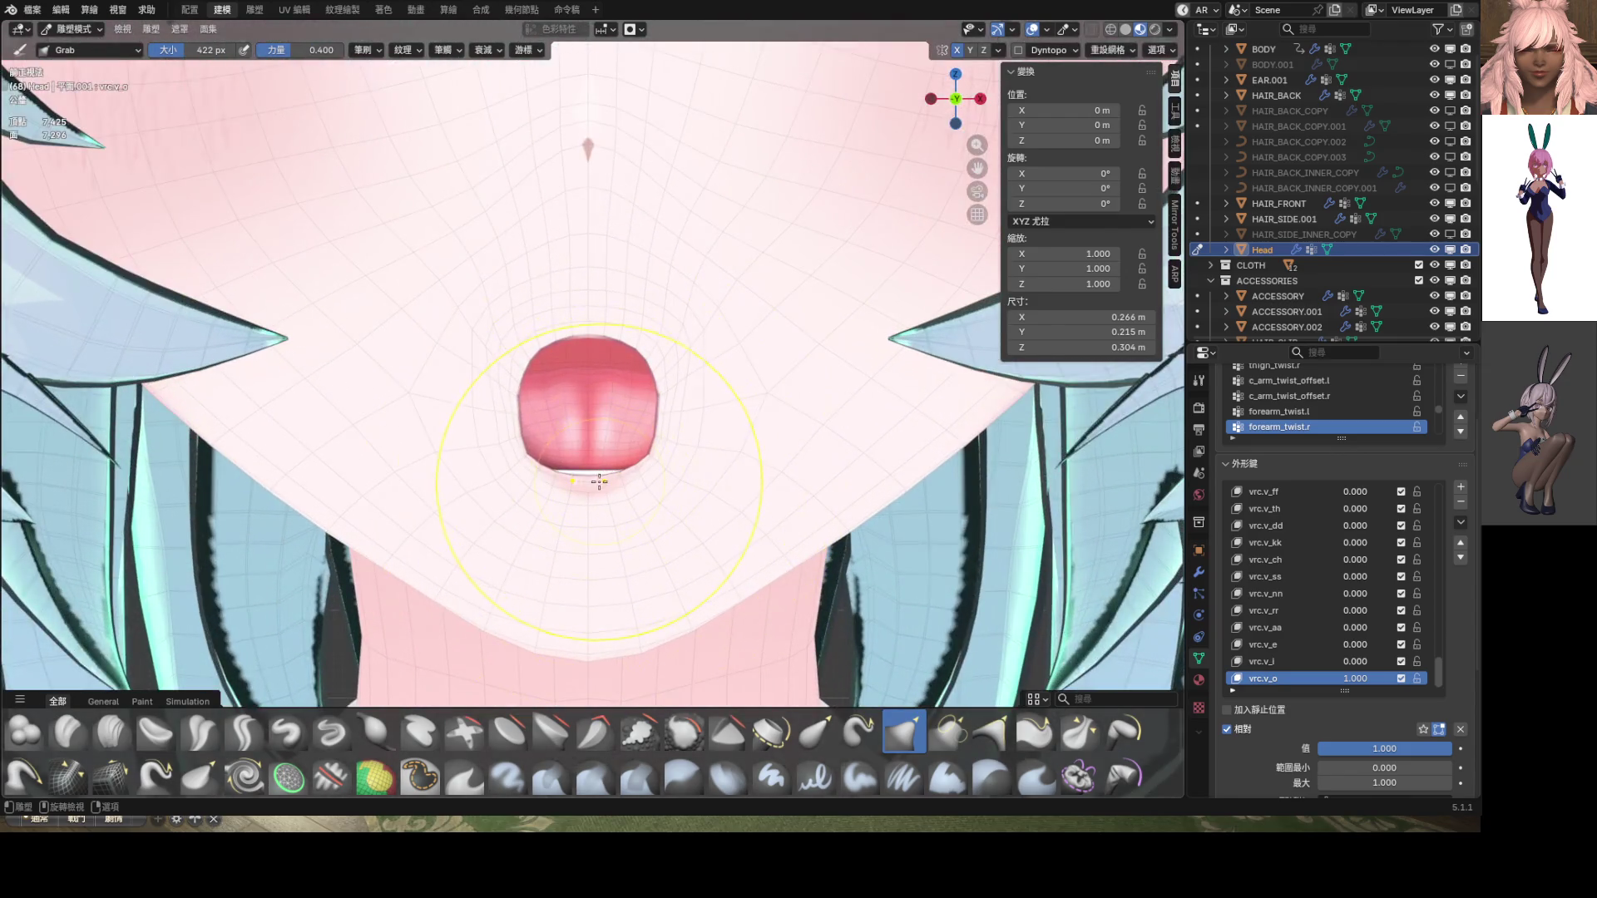
pyautogui.moveTo(591, 479)
pyautogui.mouseDown()
pyautogui.moveTo(541, 445)
pyautogui.moveTo(582, 434)
pyautogui.mouseUp()
pyautogui.scroll(5, 538, 450)
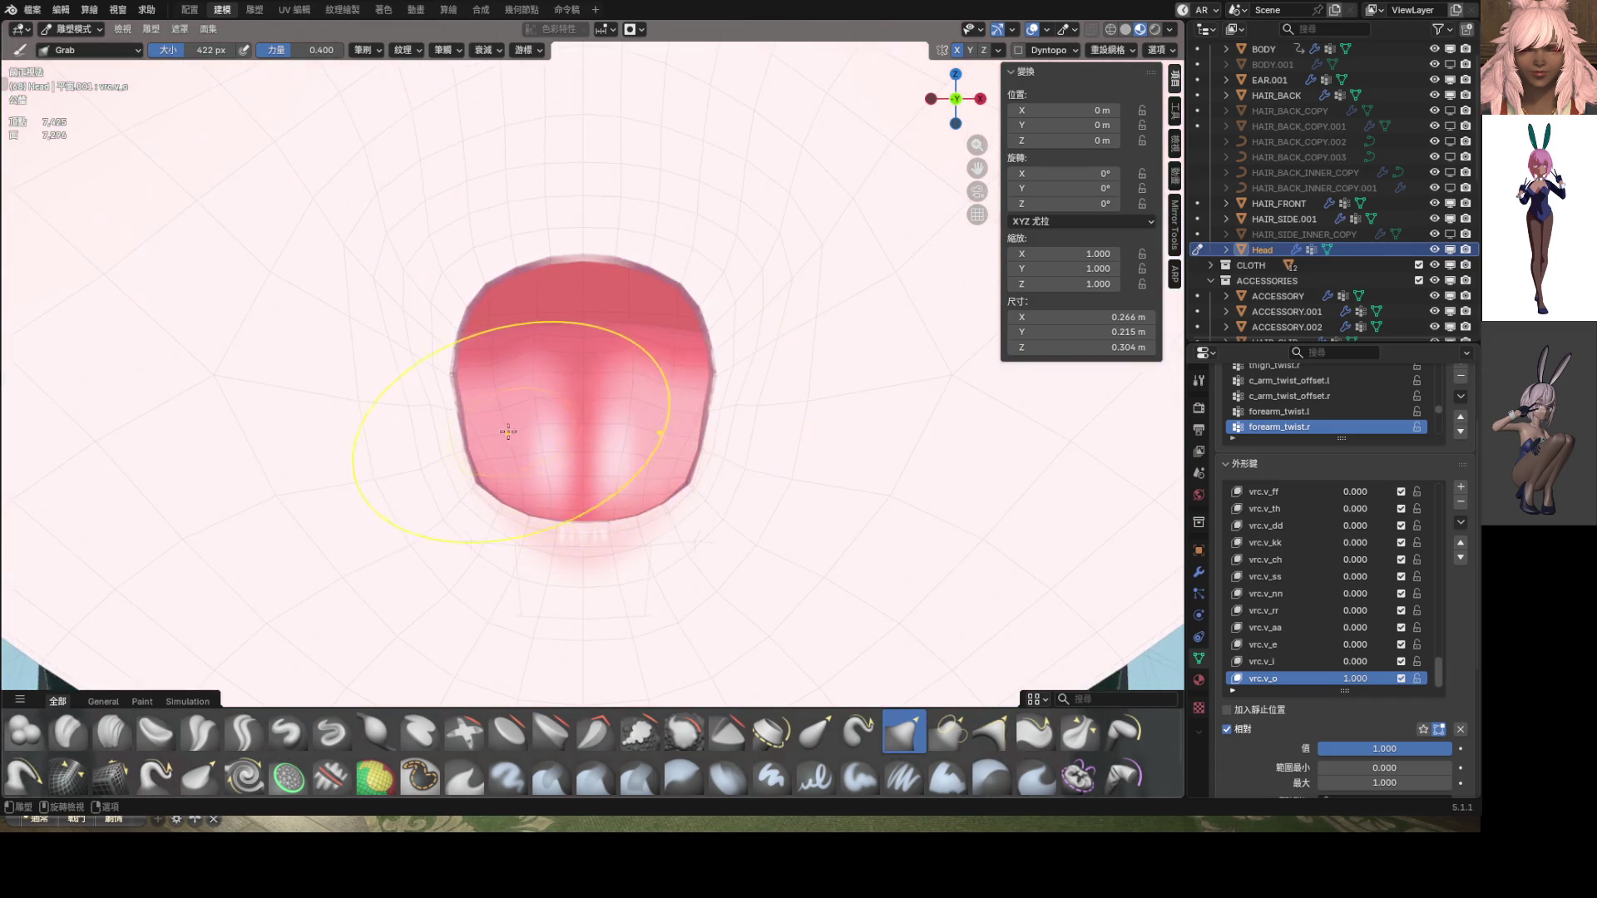
# Set the Grab brush to 308 px, pull the mouth's left edge outward, and enable overlays
pyautogui.press('f')
pyautogui.click(642, 433)
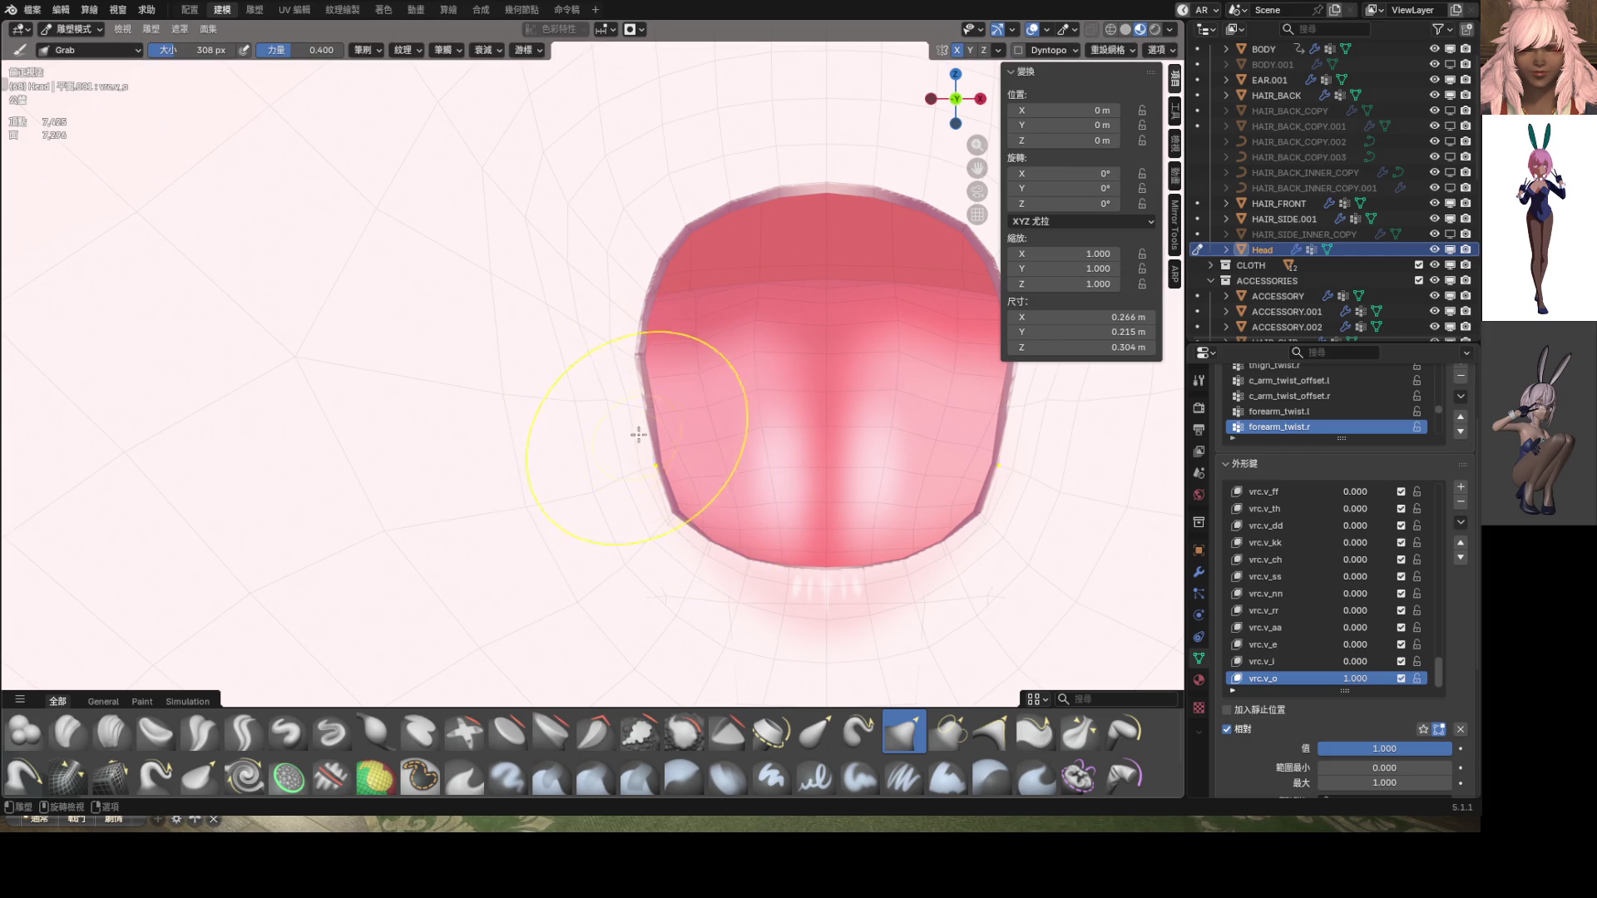
pyautogui.moveTo(643, 433)
pyautogui.mouseDown()
pyautogui.moveTo(642, 410)
pyautogui.moveTo(618, 413)
pyautogui.mouseUp()
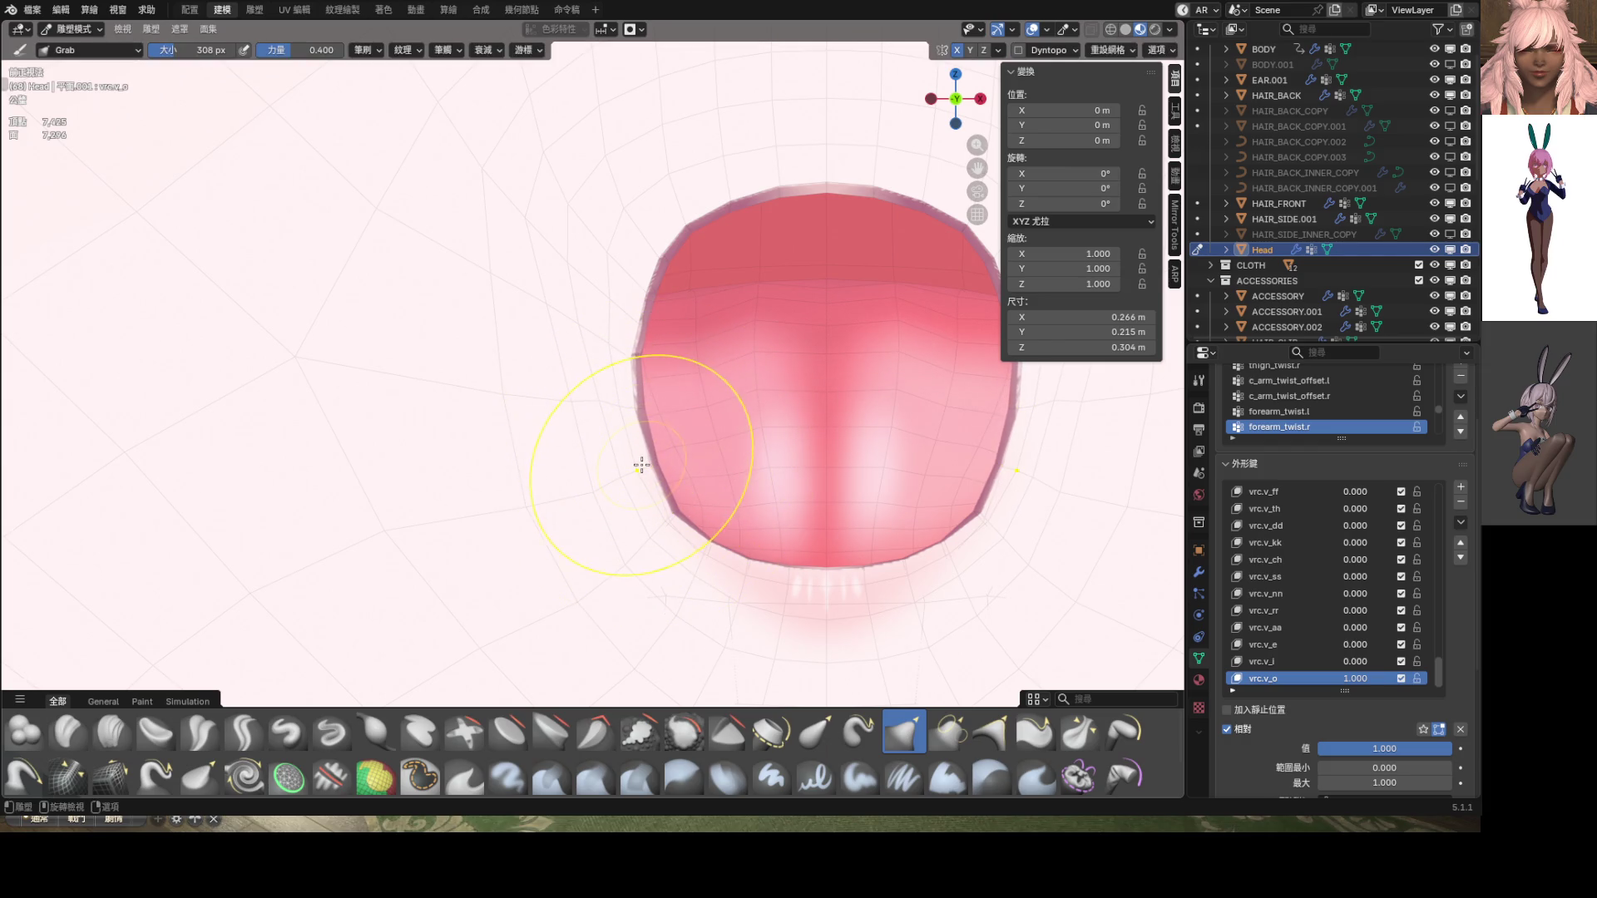
pyautogui.scroll(-8, 632, 466)
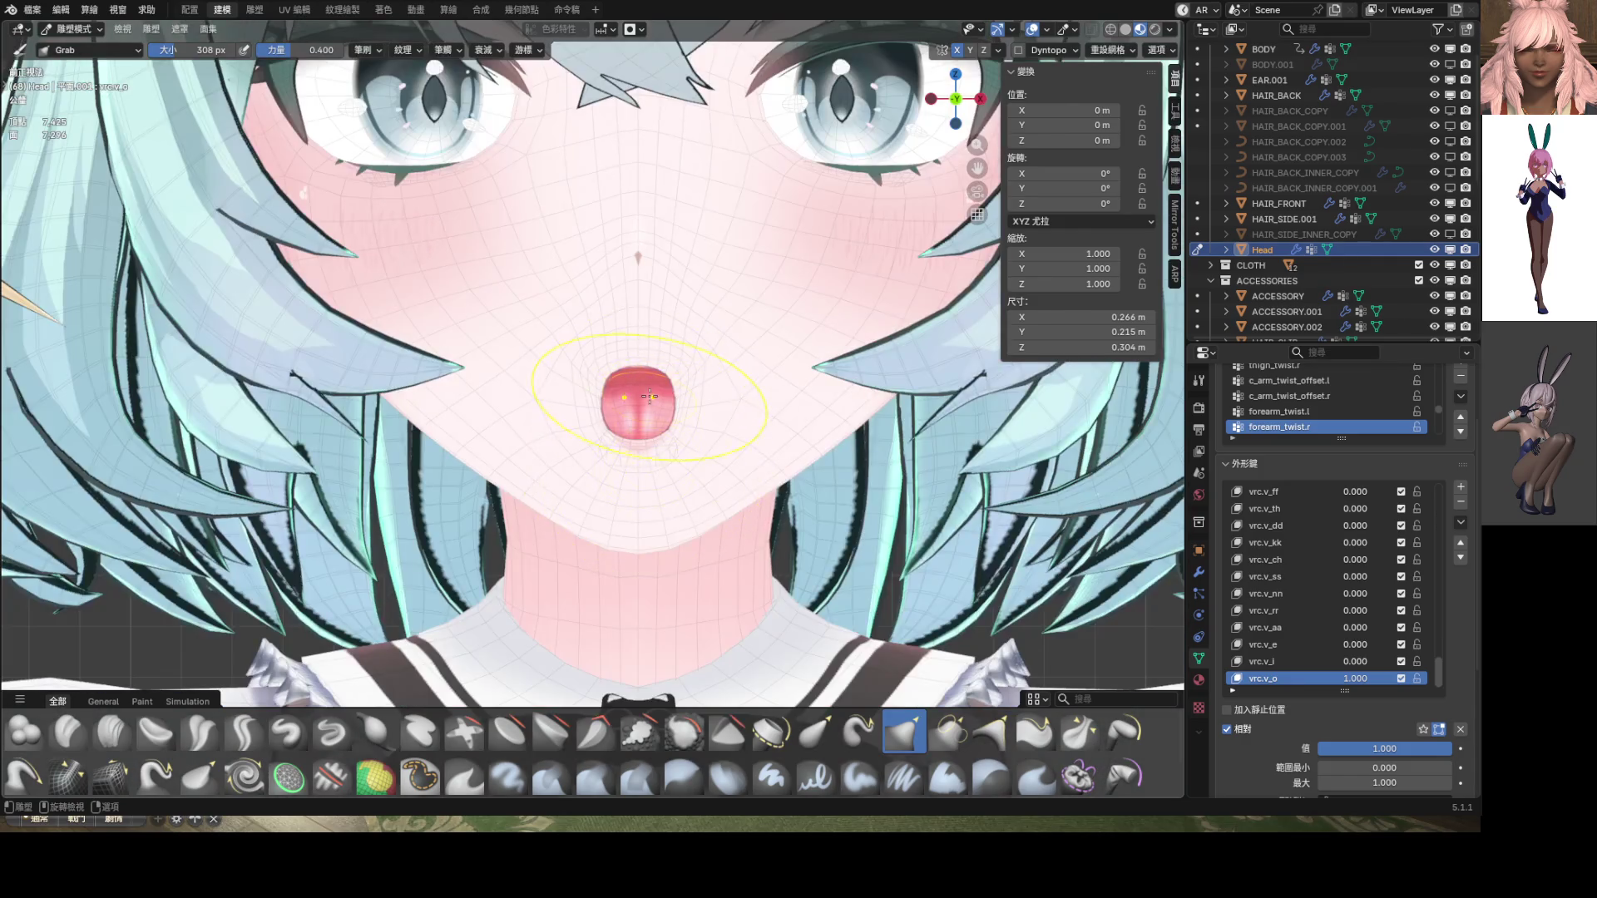
pyautogui.scroll(2, 658, 457)
pyautogui.scroll(-6, 717, 418)
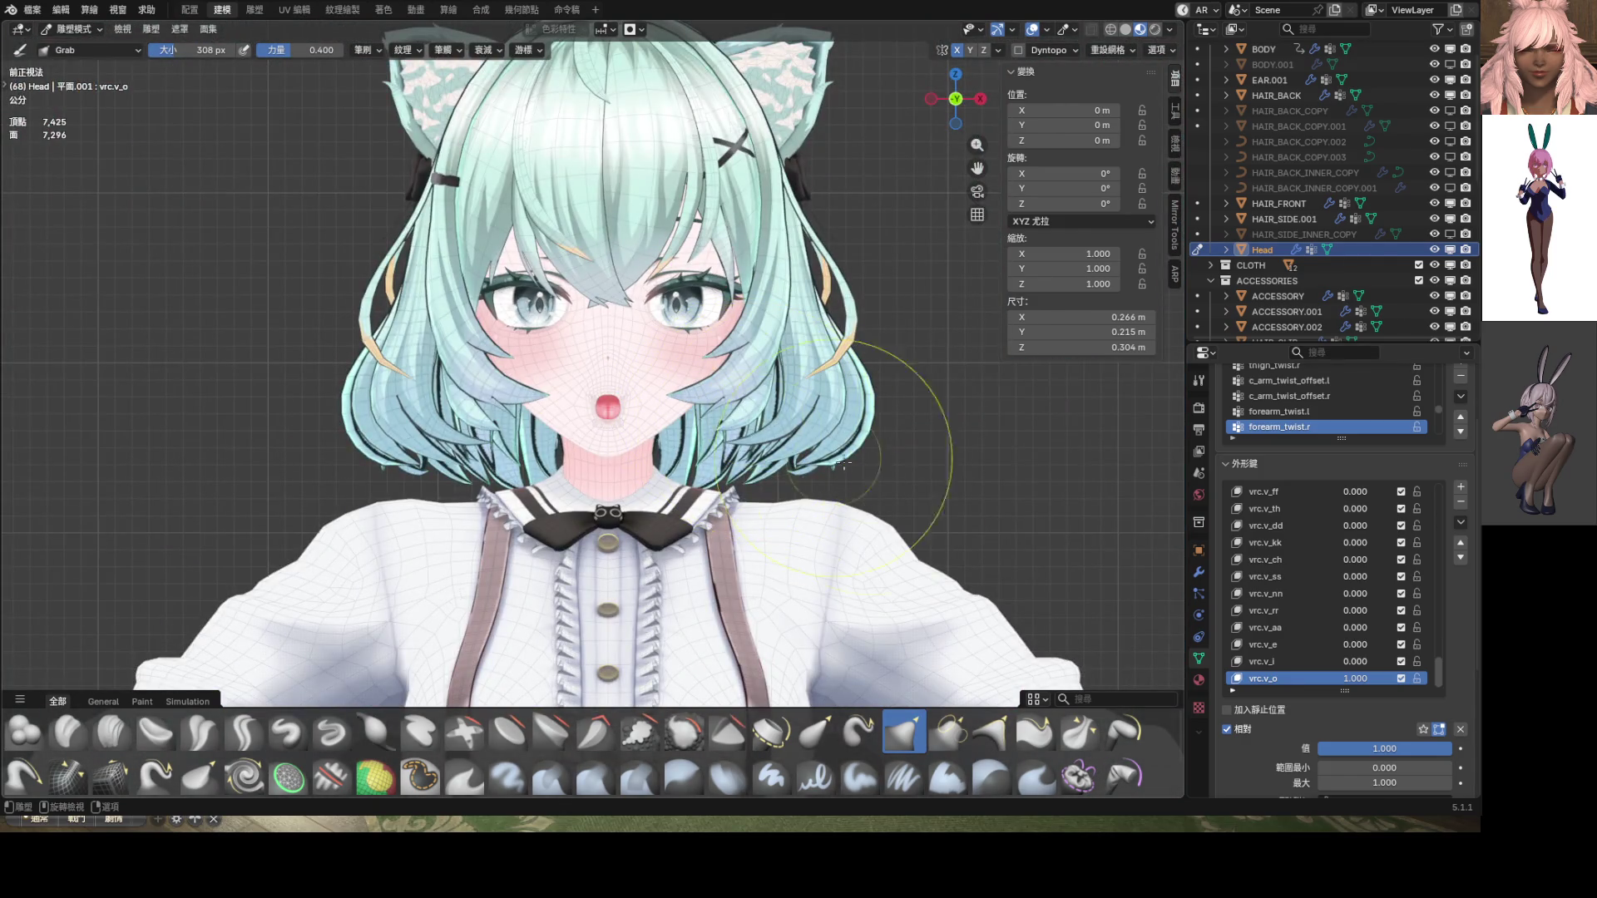
pyautogui.scroll(4, 732, 341)
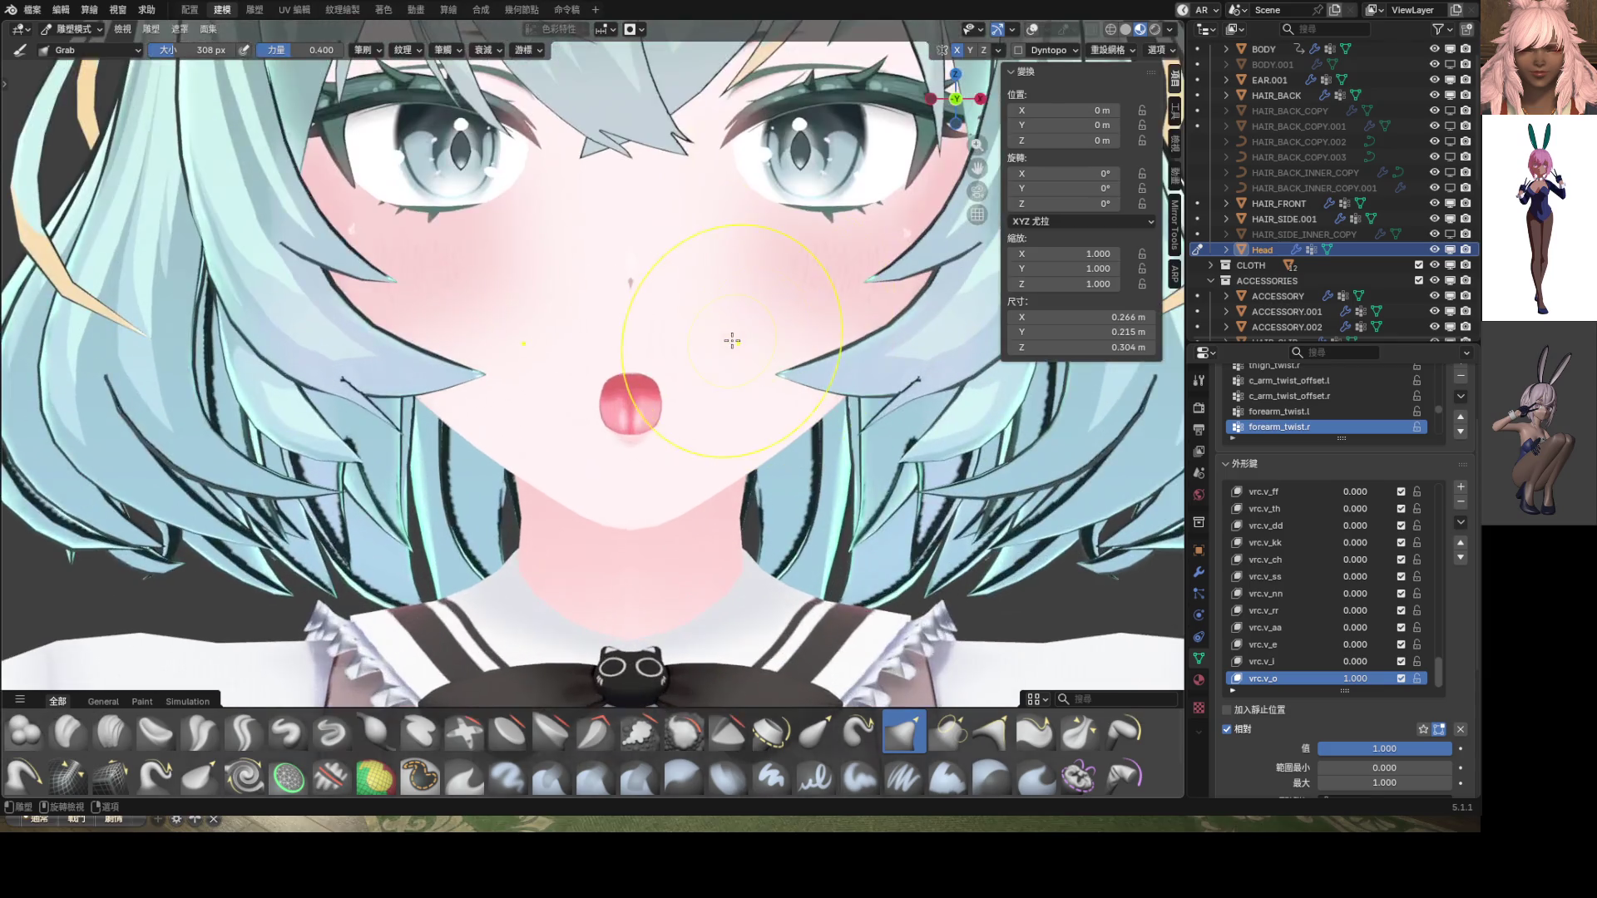
pyautogui.scroll(-4, 828, 300)
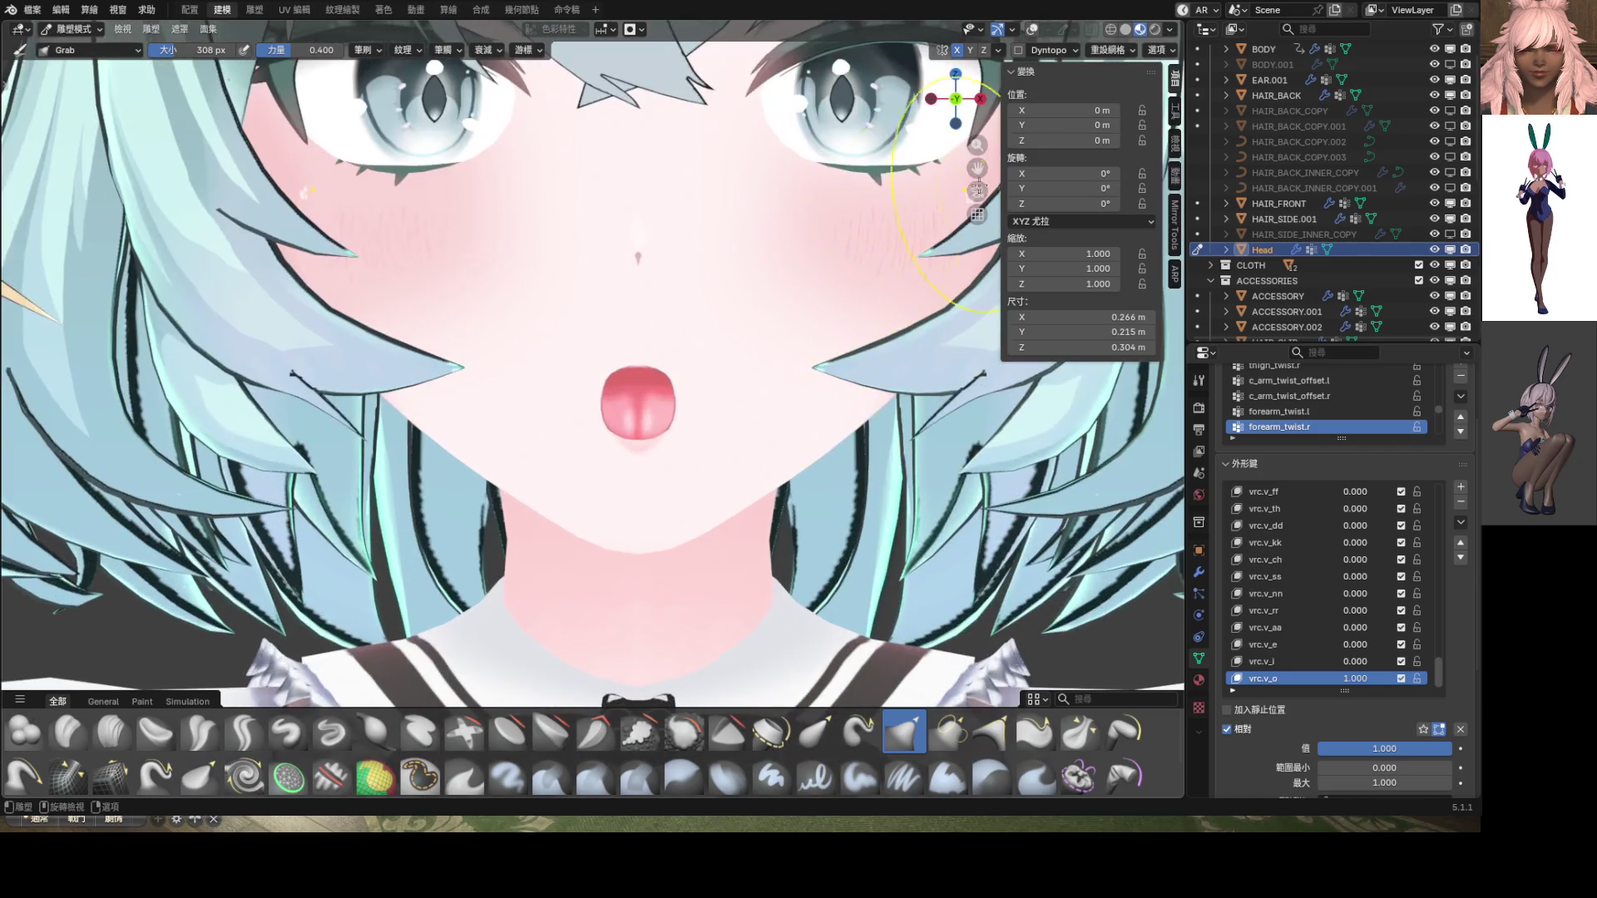
pyautogui.scroll(4, 808, 365)
pyautogui.click(1032, 29)
pyautogui.scroll(5, 808, 364)
pyautogui.keyDown('shift'); pyautogui.moveTo(808, 364); pyautogui.dragTo(640, 363, button='middle'); pyautogui.keyUp('shift')
pyautogui.press('Tab')
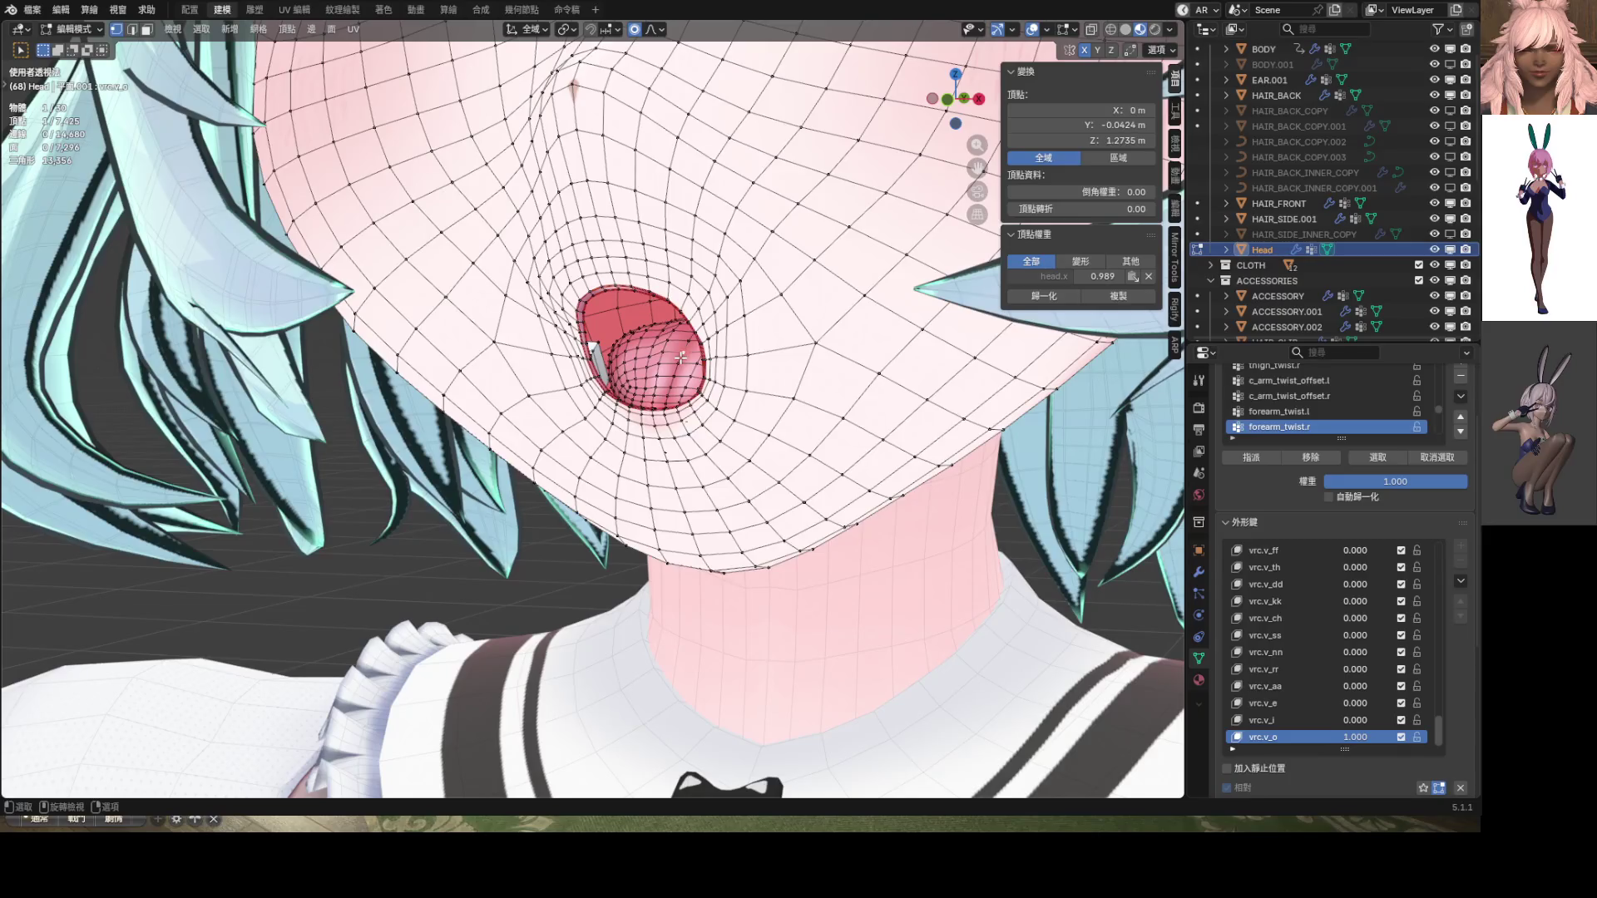
# From the right view, select the mouth edge loop and move it with proportional falloff
pyautogui.press('KP_3')
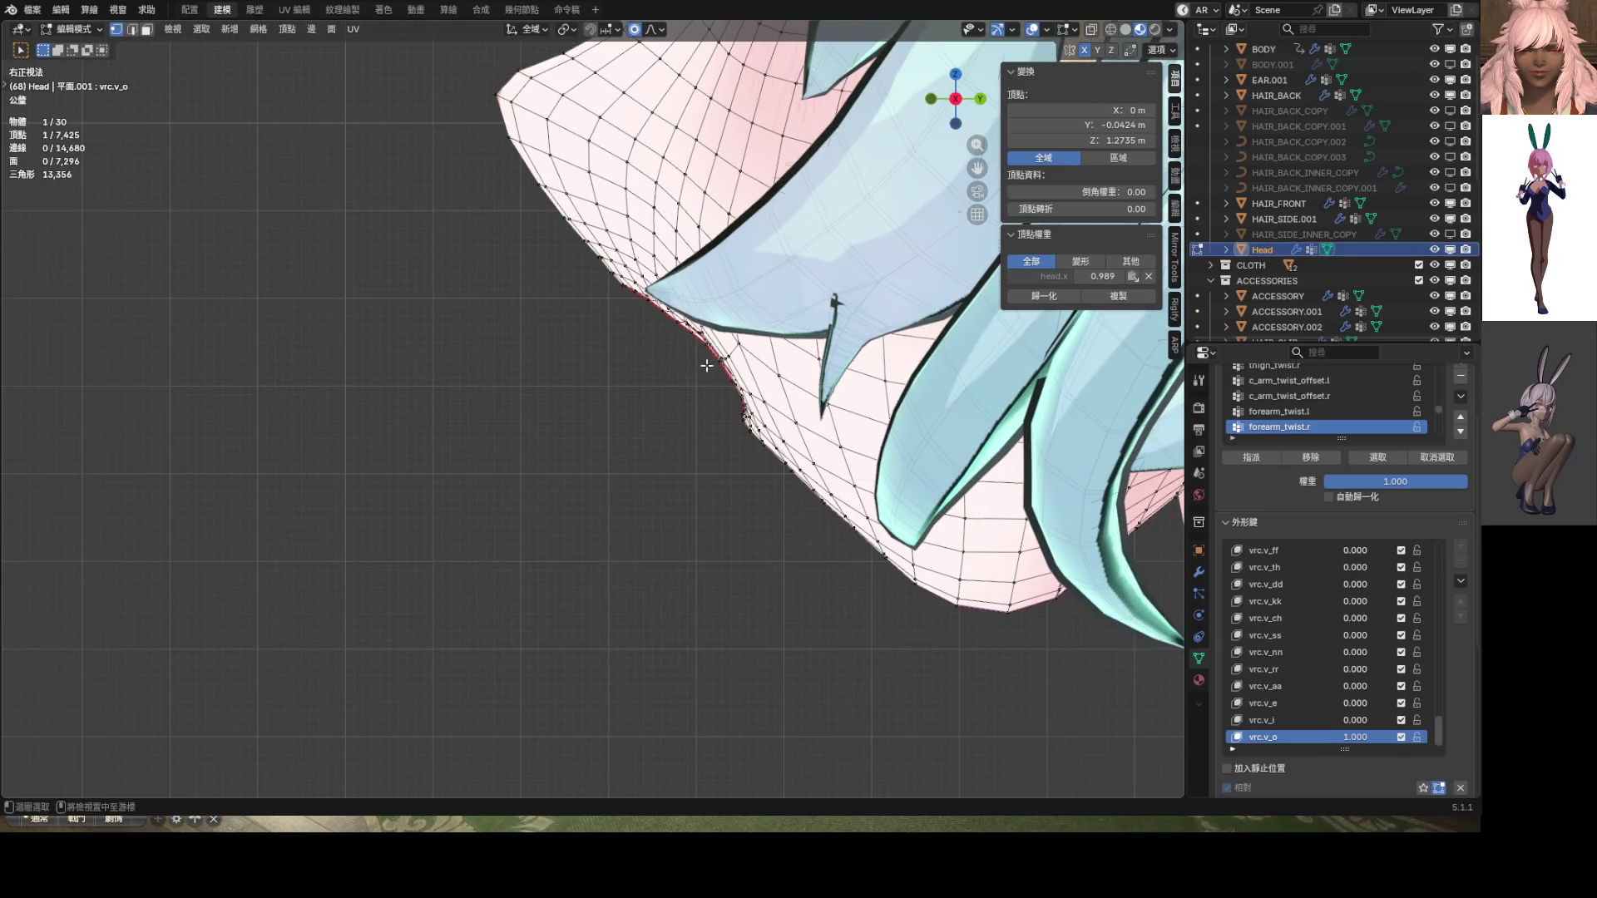
pyautogui.scroll(8, 706, 366)
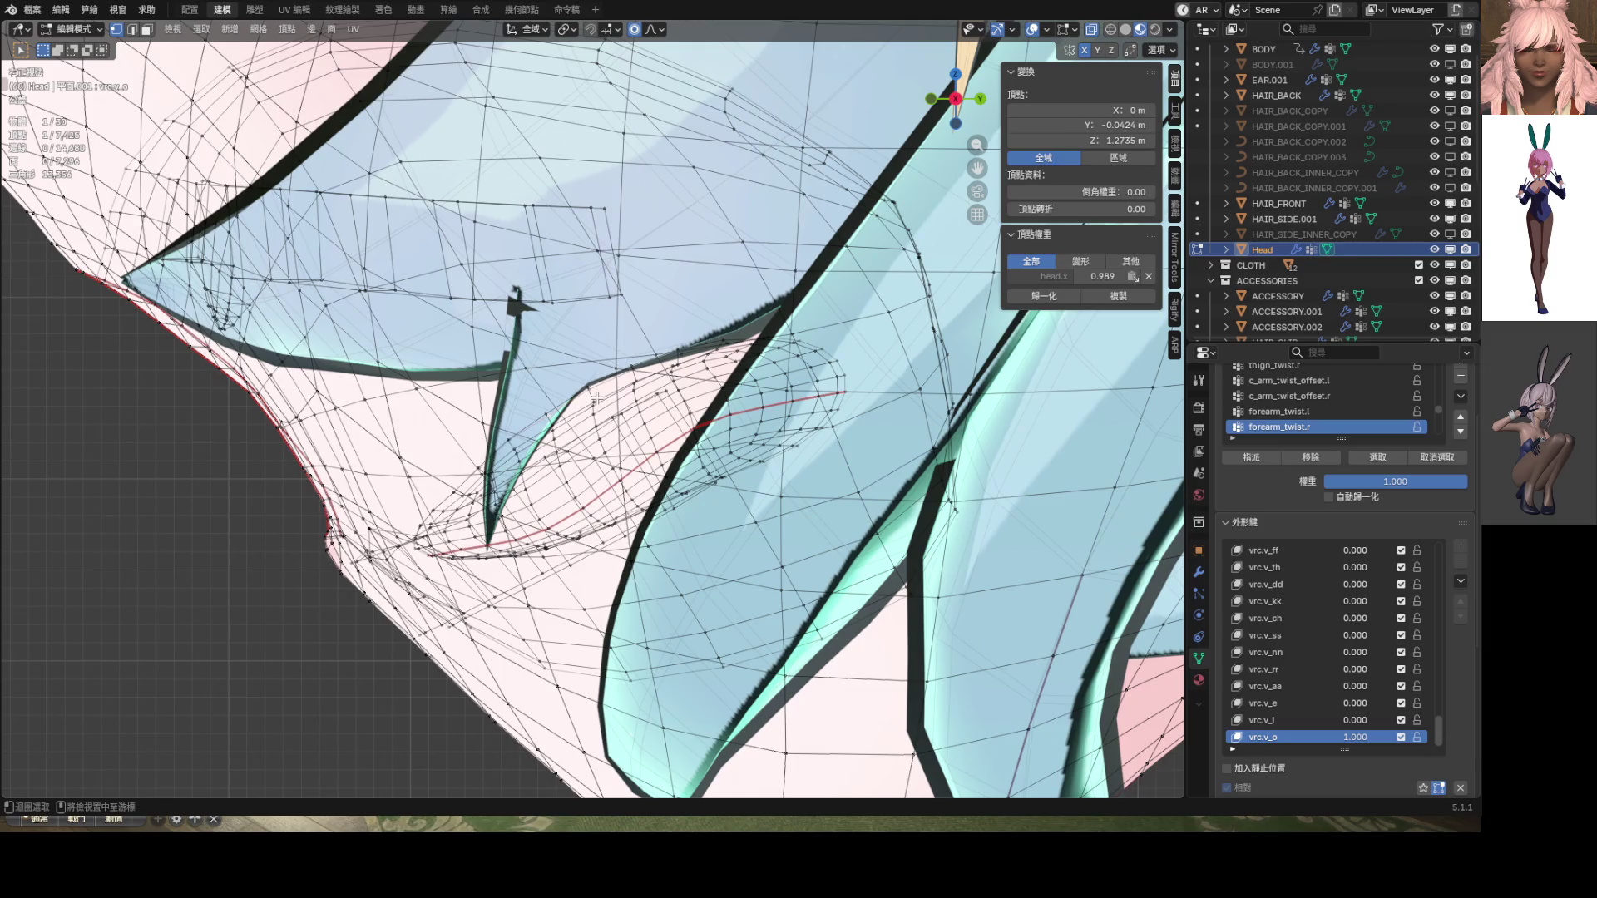
pyautogui.keyDown('alt'); pyautogui.click(596, 399); pyautogui.keyUp('alt')
pyautogui.press('g')
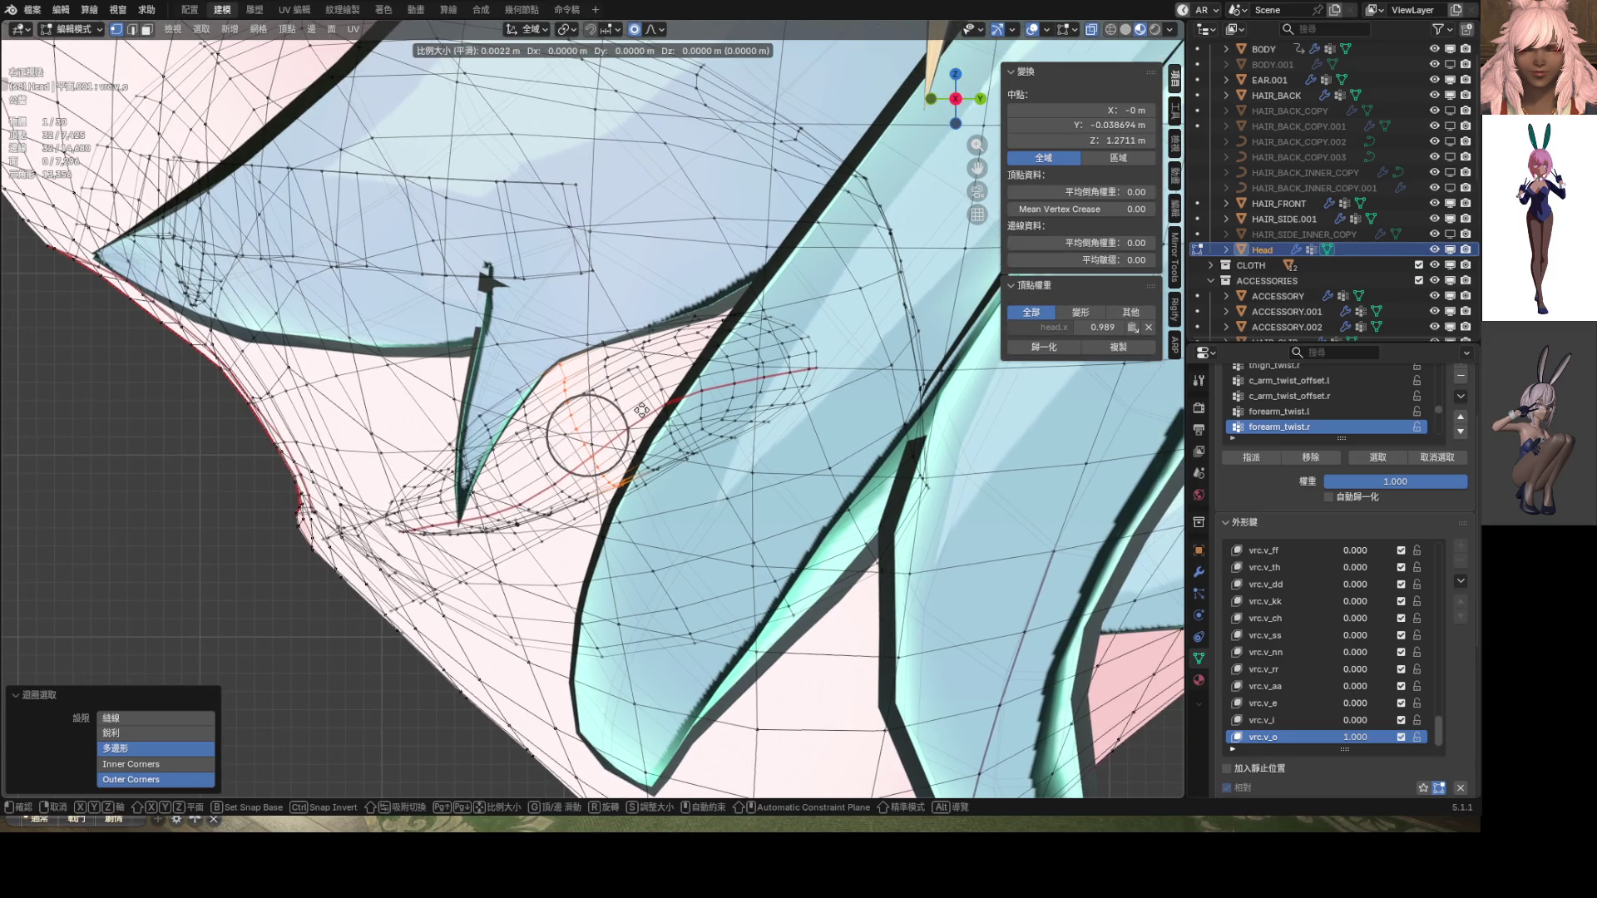
pyautogui.scroll(-12, 657, 437)
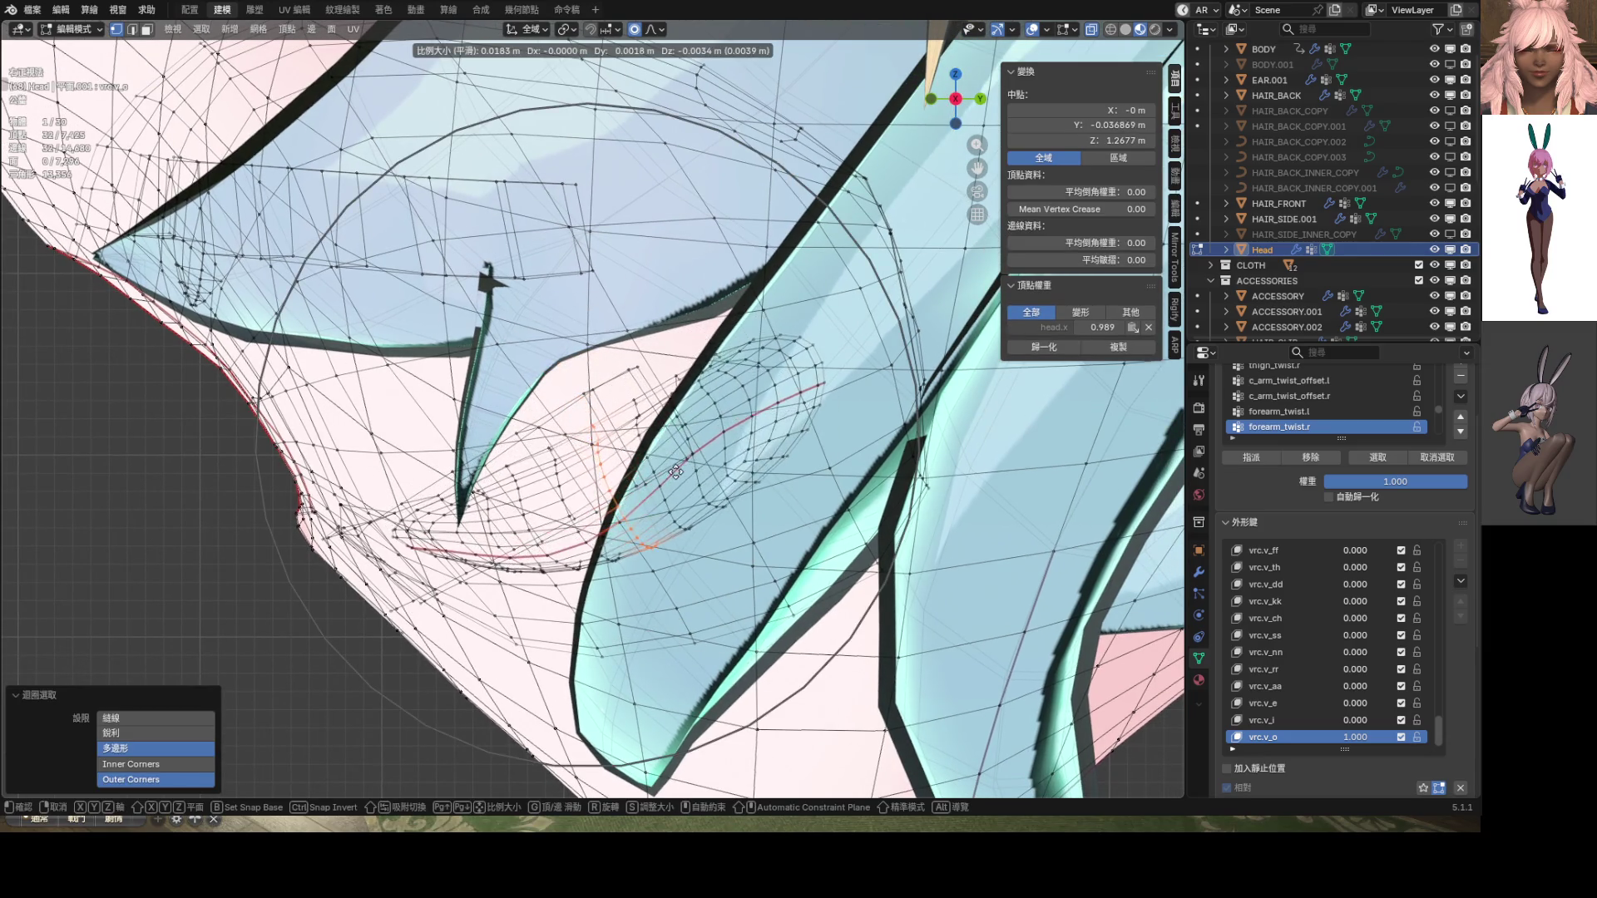
pyautogui.click(682, 456)
pyautogui.moveTo(682, 455)
pyautogui.mouseDown(button='middle')
pyautogui.moveTo(750, 490)
pyautogui.moveTo(794, 482)
pyautogui.mouseUp(button='middle')
pyautogui.press('Tab')
# Back in Edit Mode, move the mouth vertices again with smooth proportional falloff
pyautogui.scroll(-8, 645, 473)
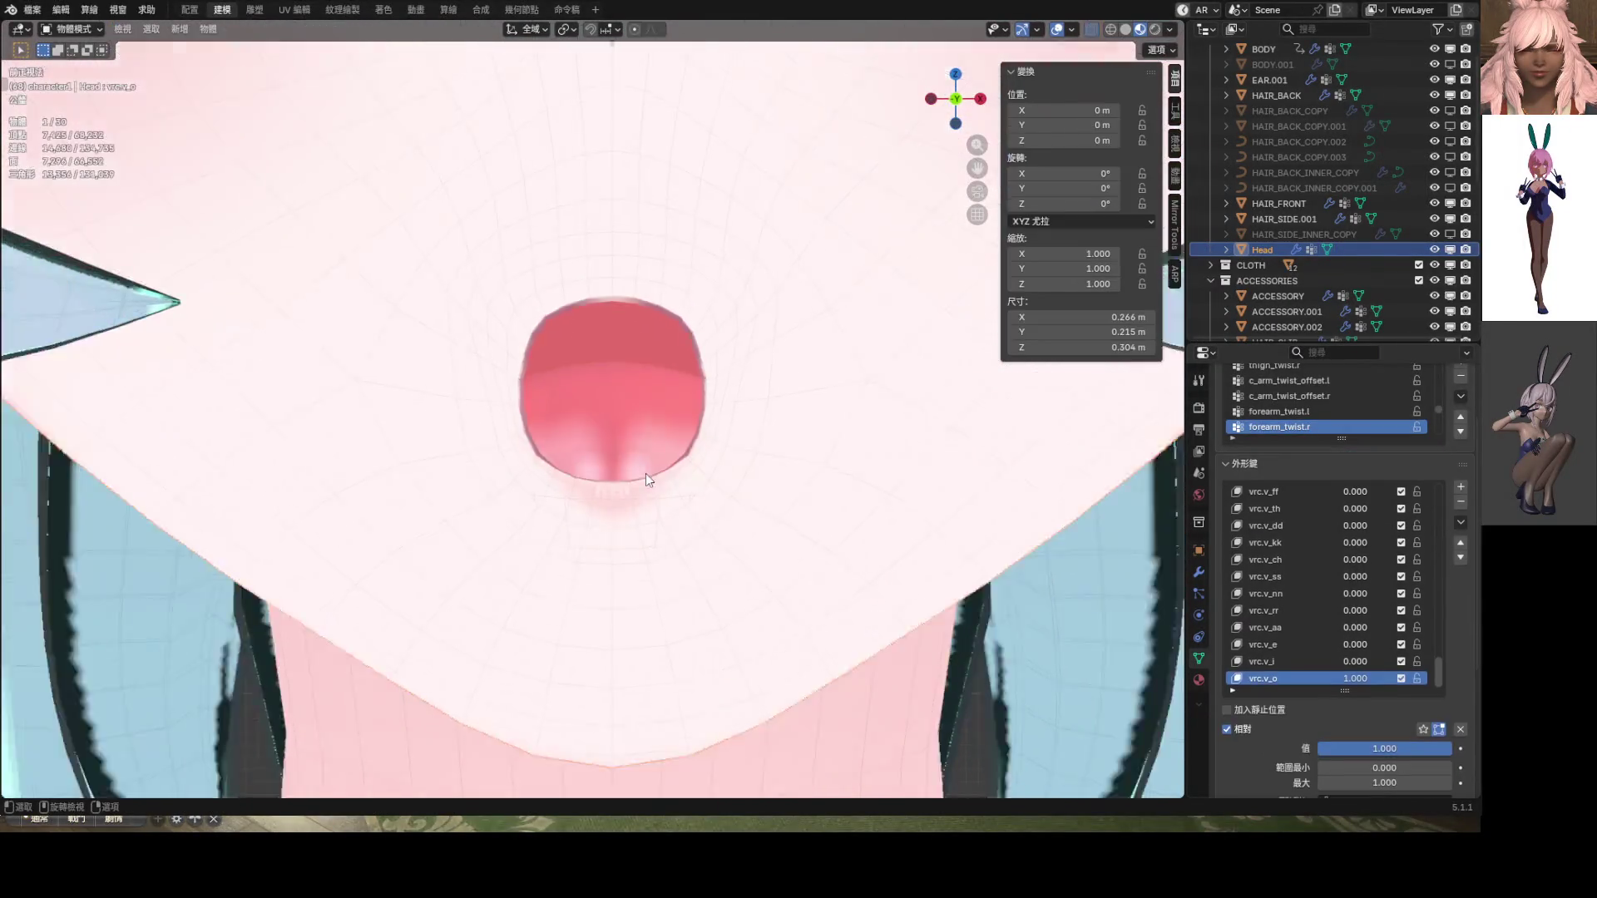
pyautogui.scroll(5, 654, 473)
pyautogui.press('KP_3')
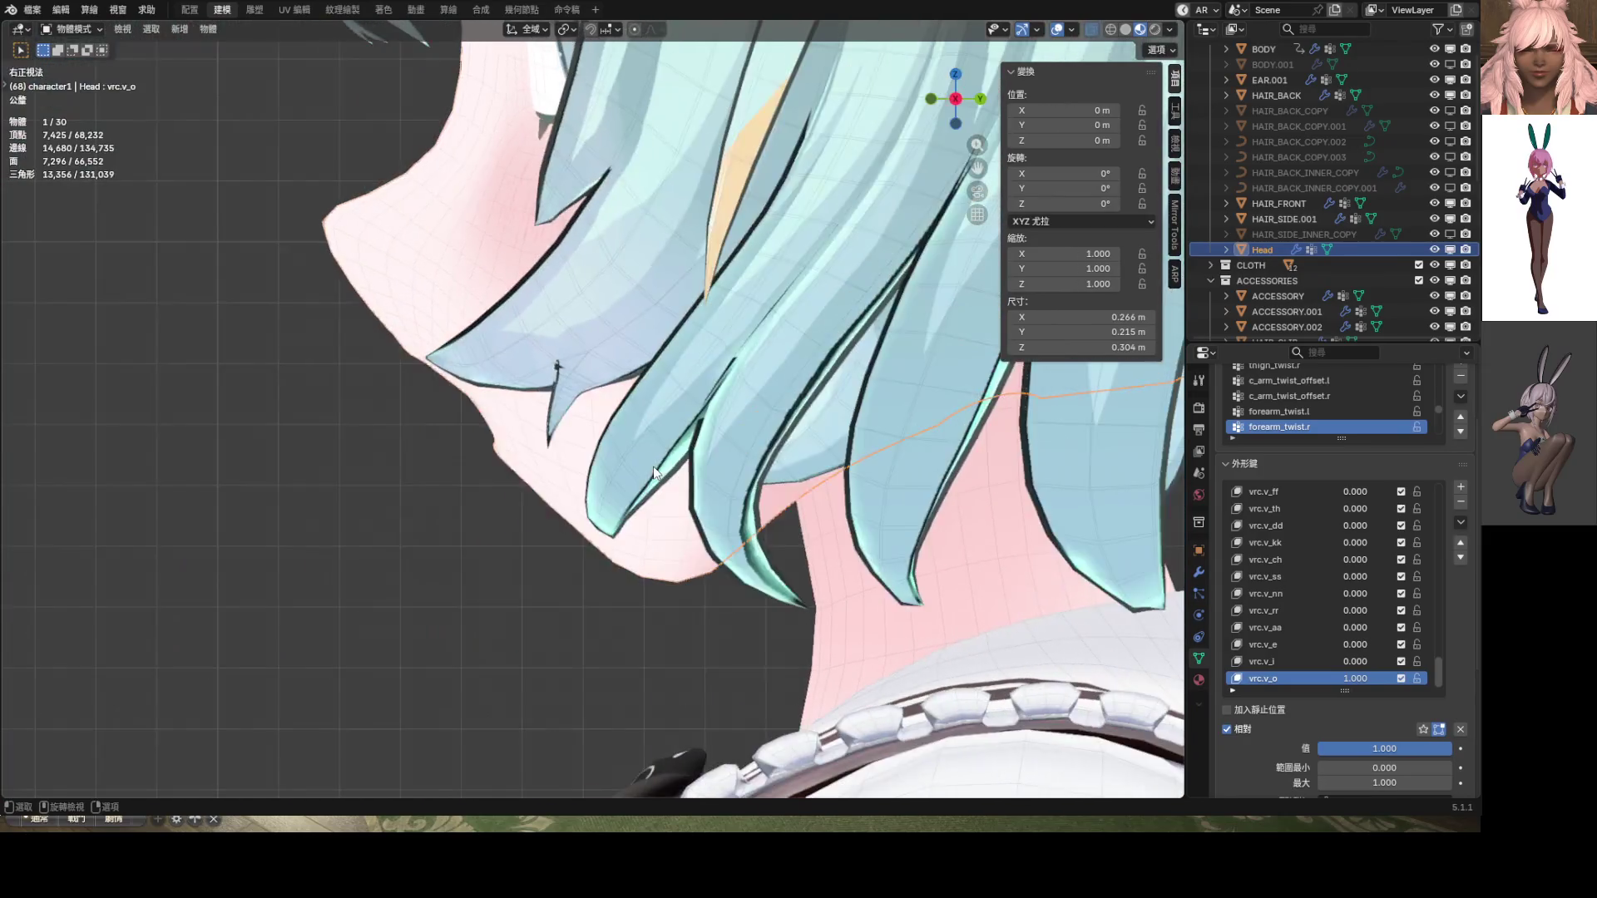
pyautogui.press('Tab')
pyautogui.scroll(4, 632, 449)
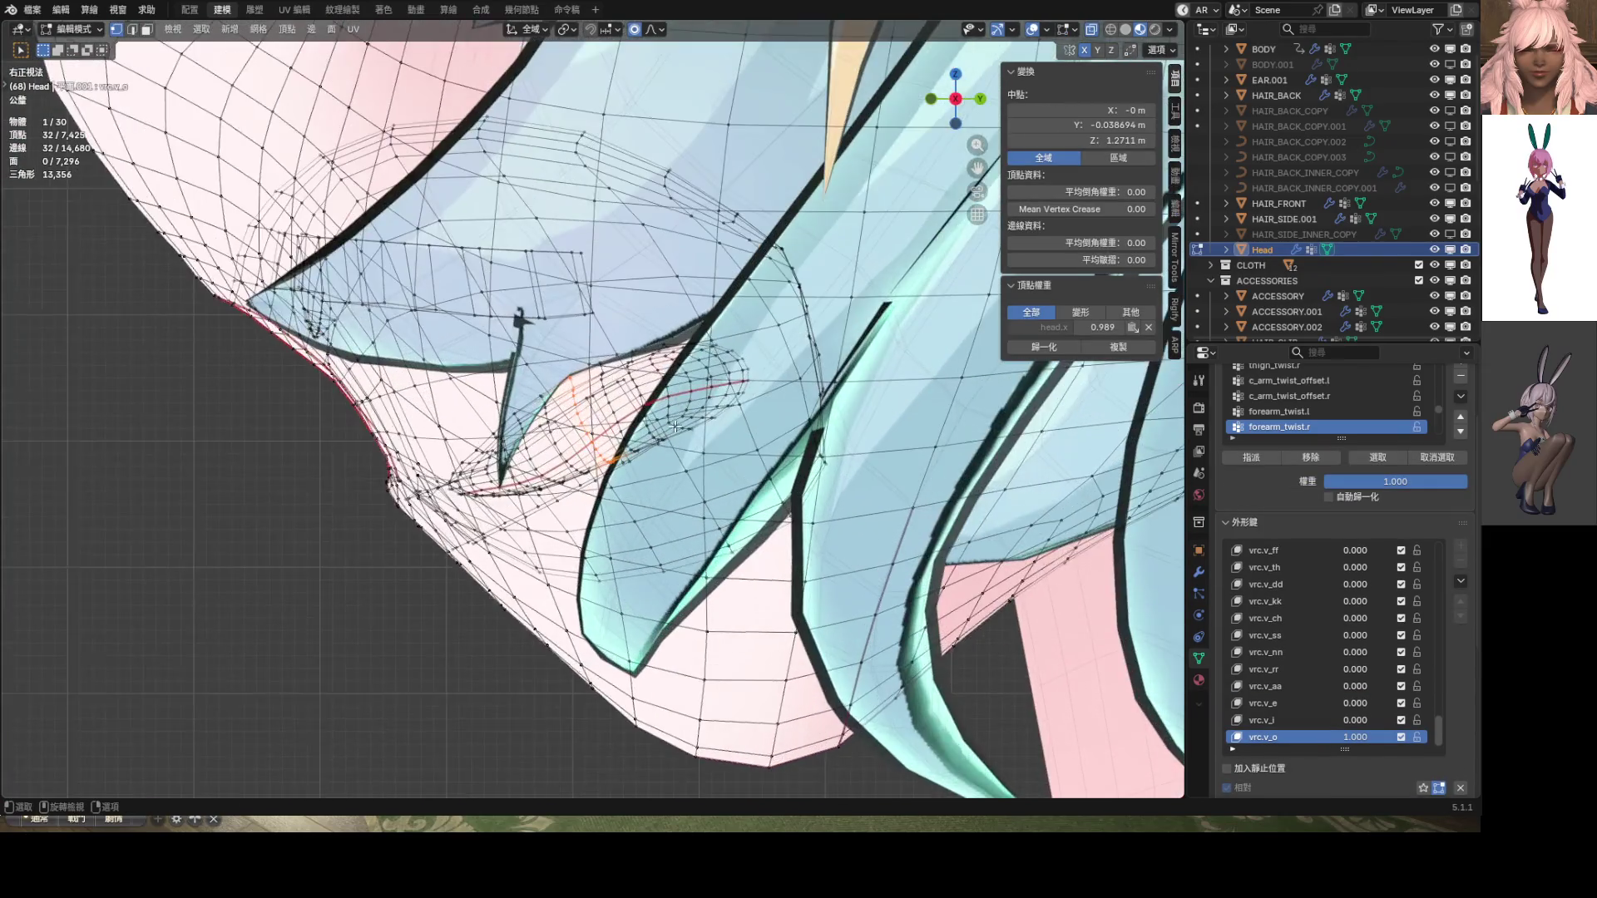
pyautogui.press('g')
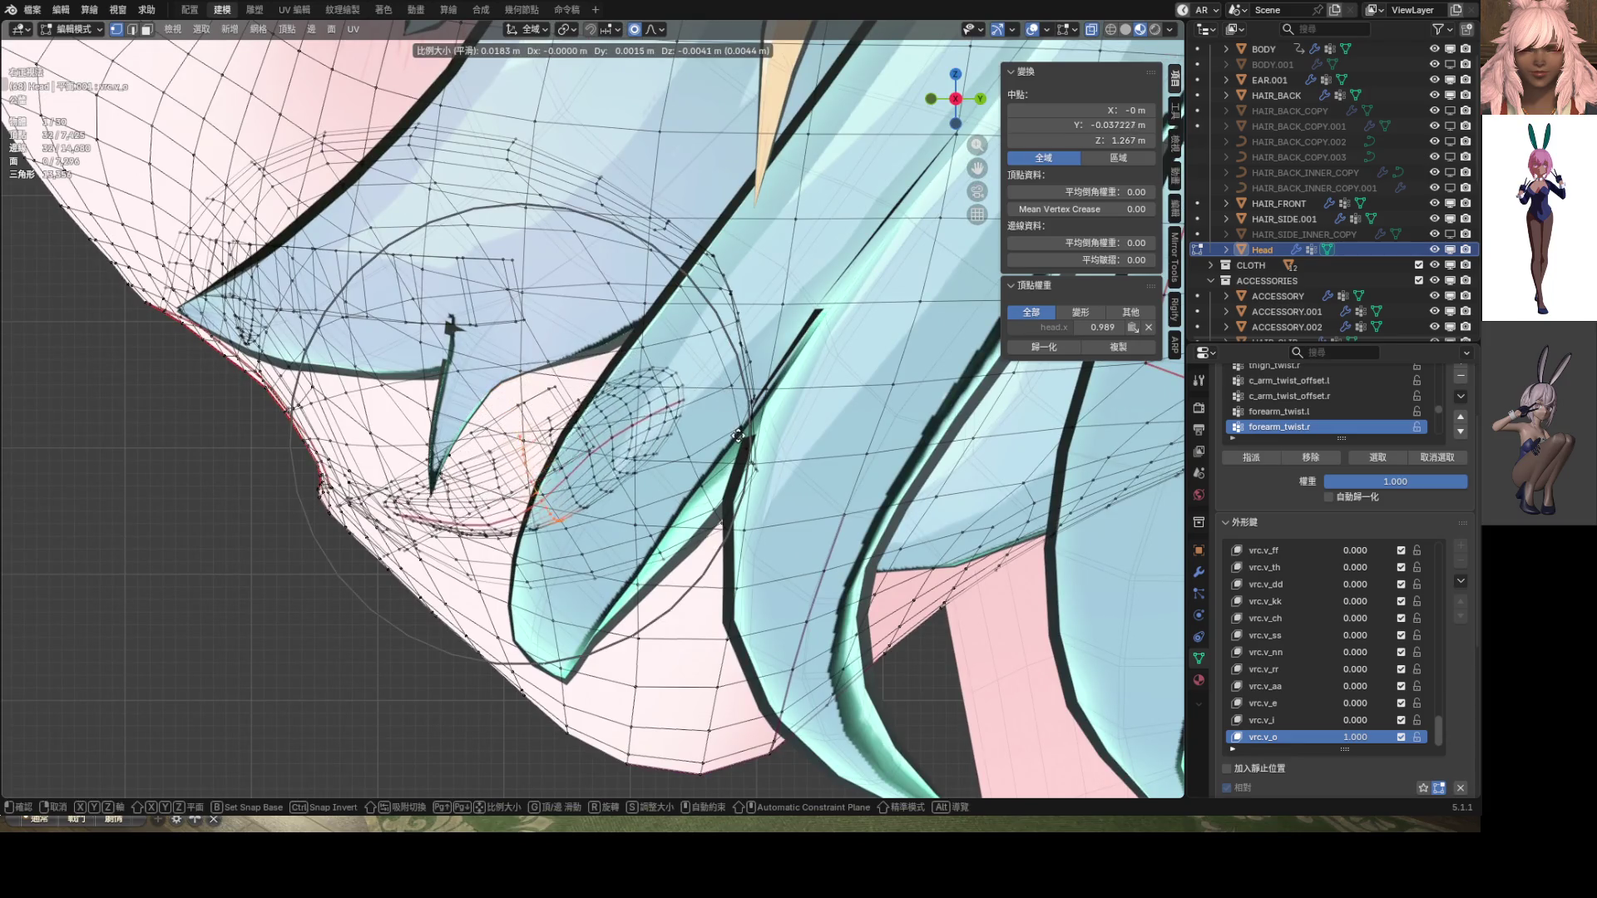
pyautogui.scroll(-3, 715, 408)
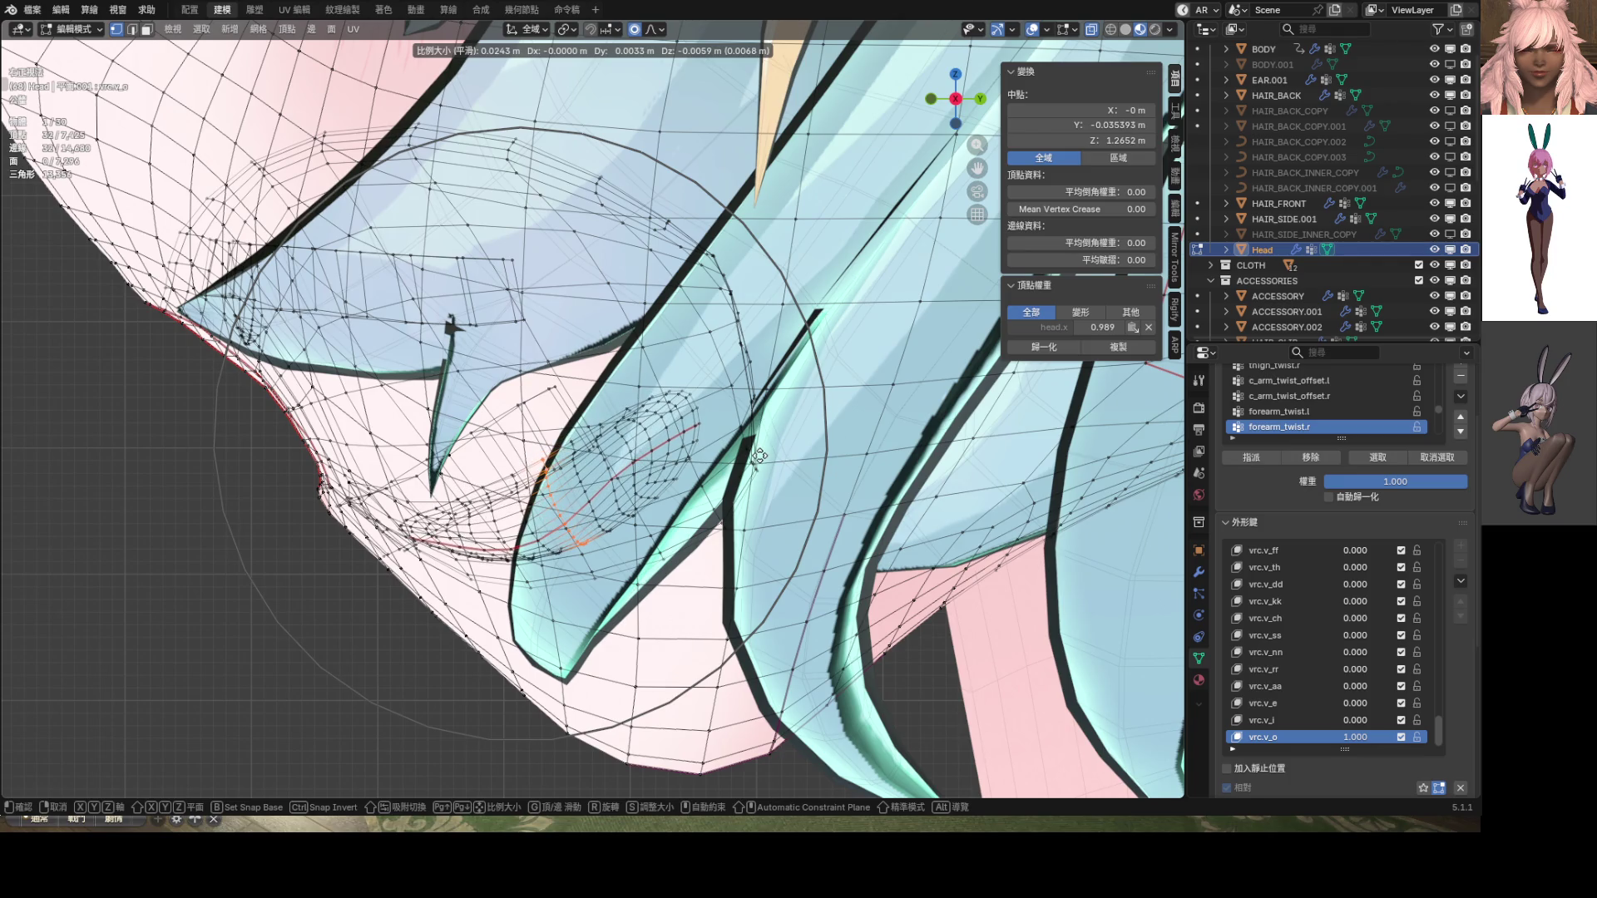
pyautogui.click(759, 456)
# Return to the front view and Object Mode with X-ray and overlays turned off
pyautogui.press('KP_1')
pyautogui.scroll(-2, 672, 438)
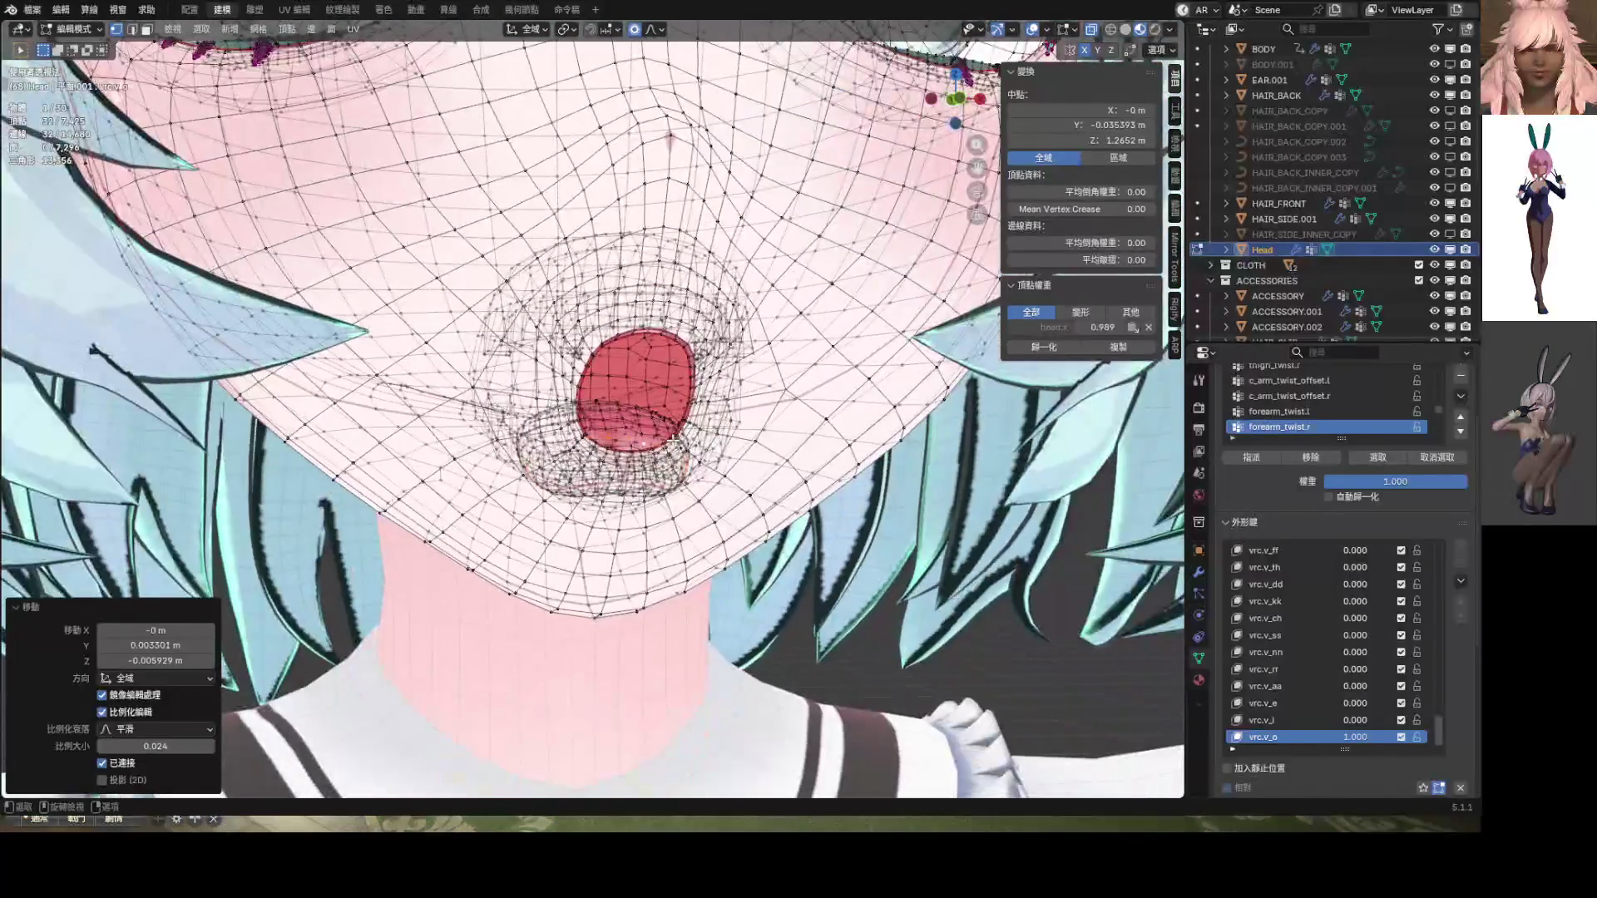
pyautogui.scroll(1, 672, 439)
pyautogui.hotkey('alt', 'z')
pyautogui.hotkey('ctrl', 'Tab')
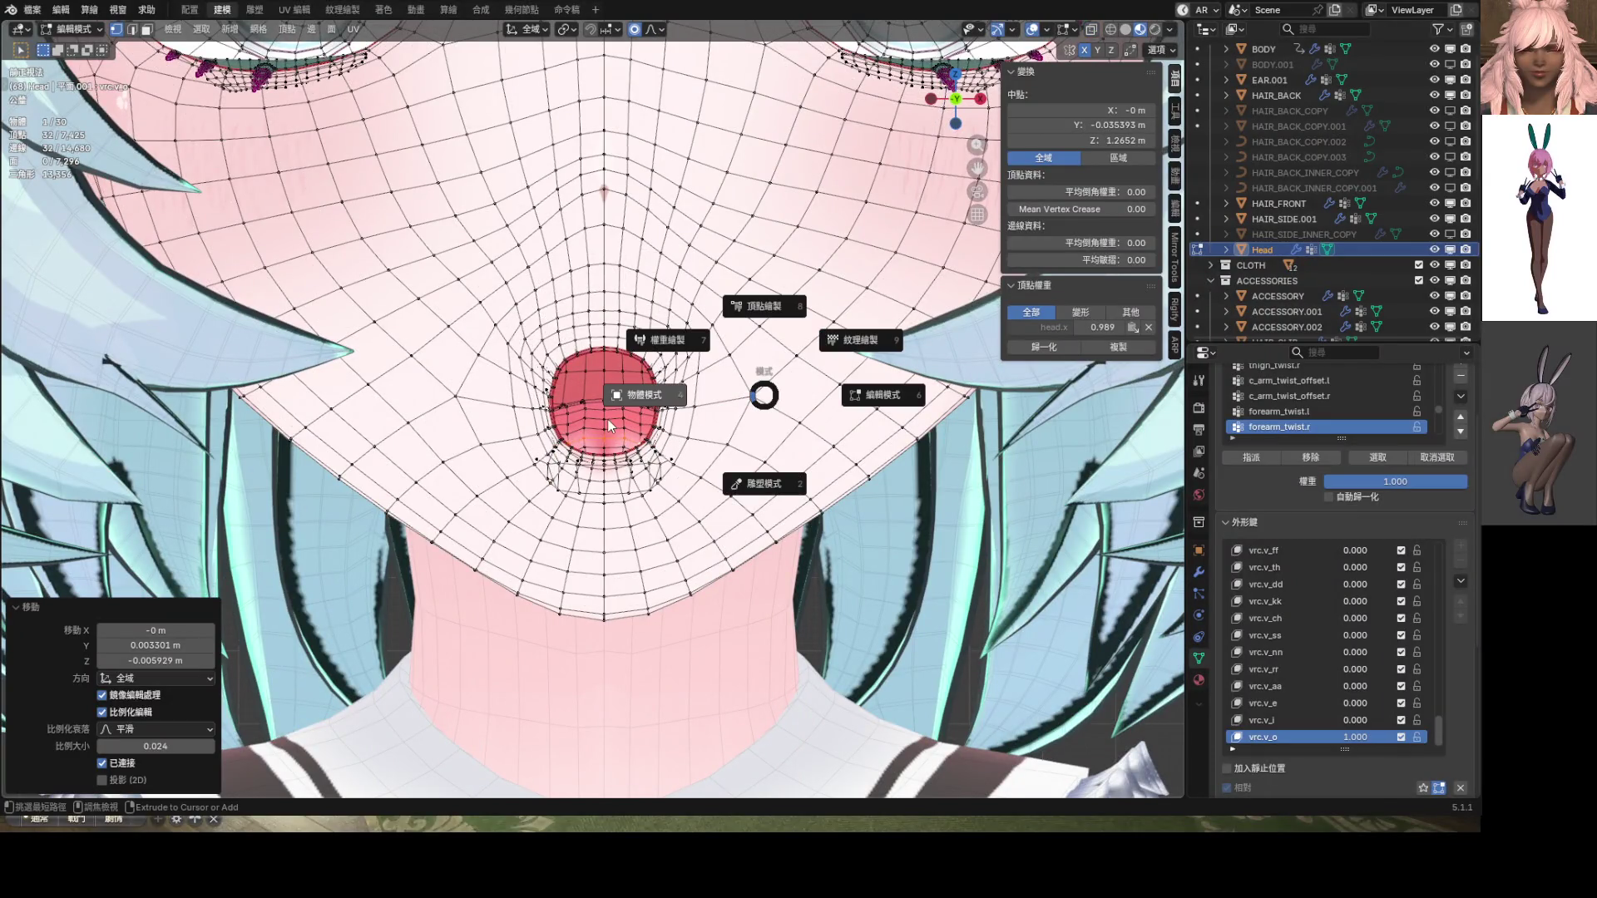
pyautogui.click(607, 417)
pyautogui.click(1056, 29)
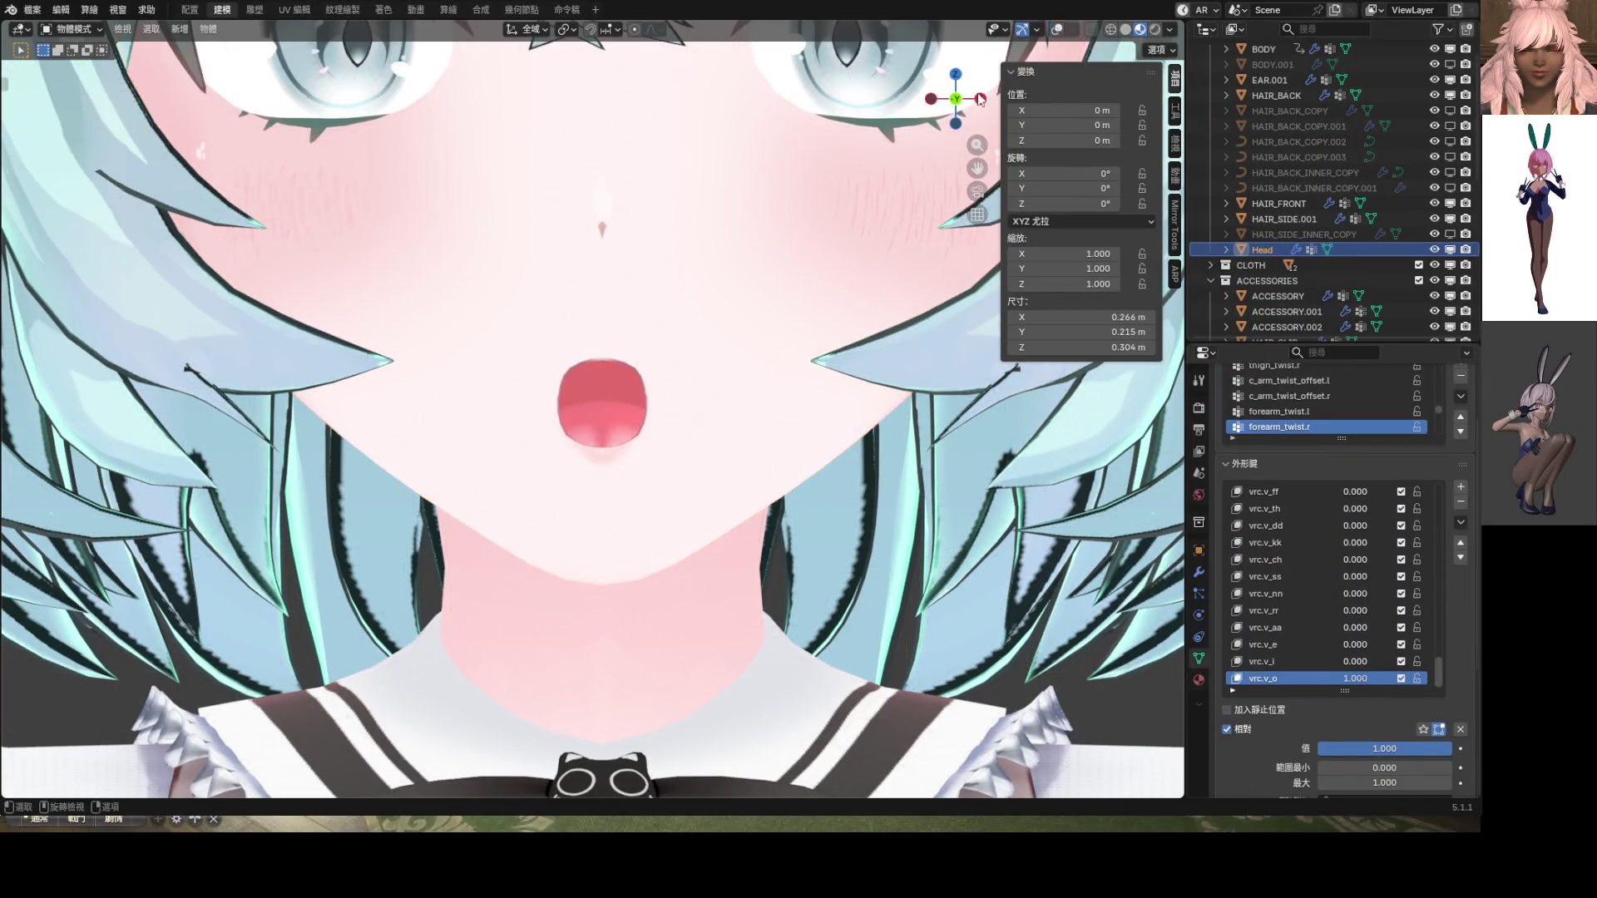
# Adjust the mouth vertices' depth from the right view with X-ray on, then exit Edit Mode
pyautogui.scroll(-6, 700, 321)
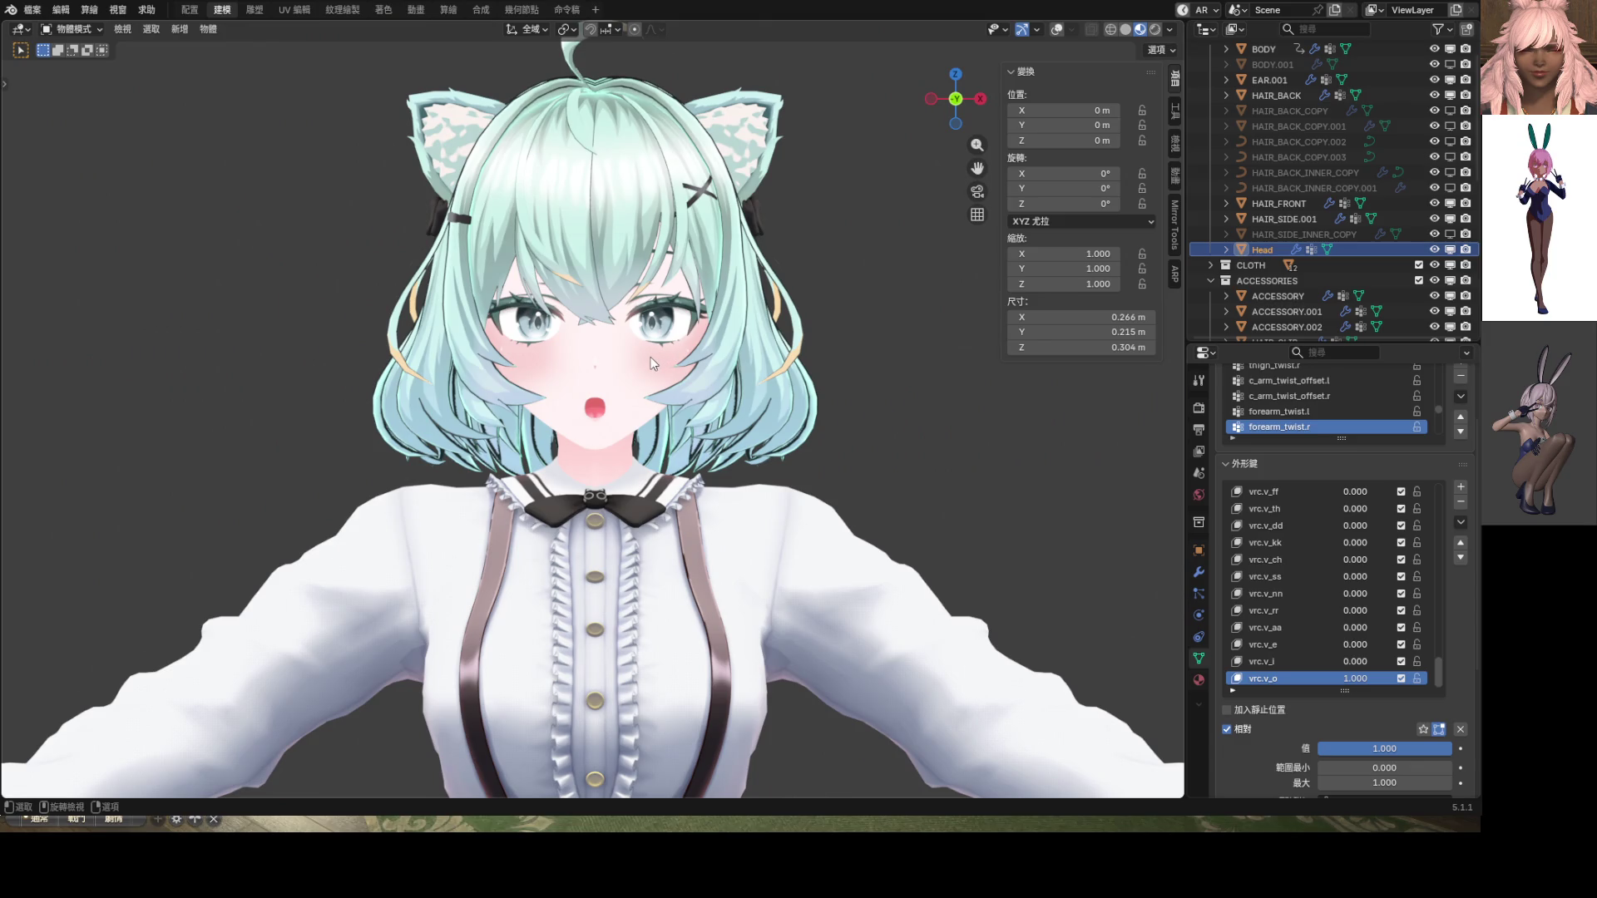
pyautogui.scroll(8, 651, 364)
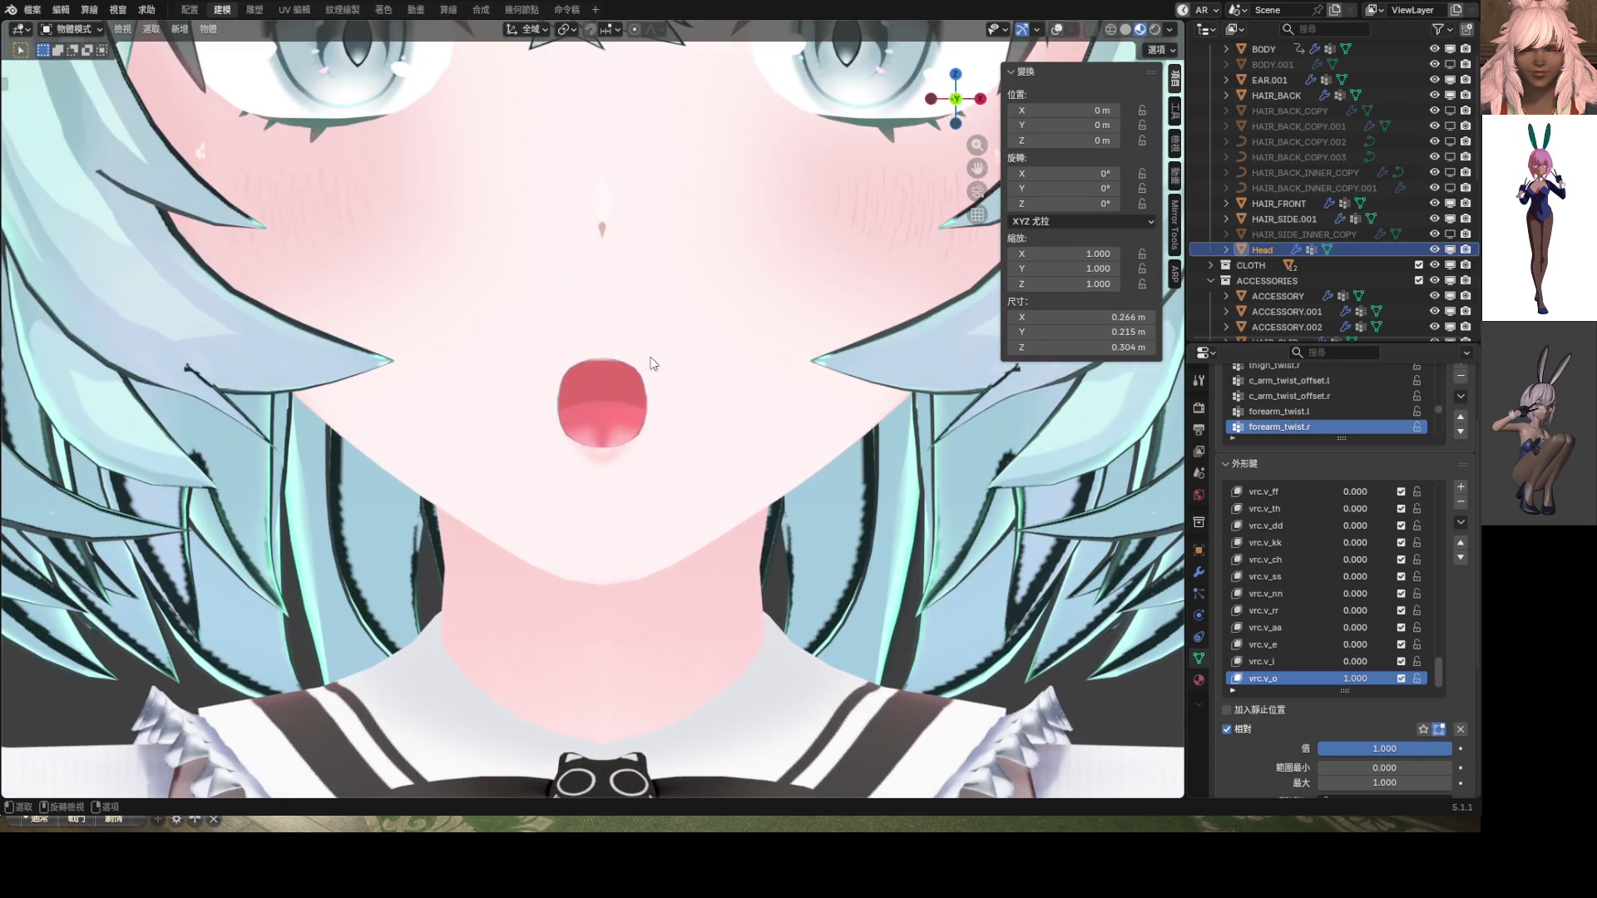
pyautogui.click(1054, 30)
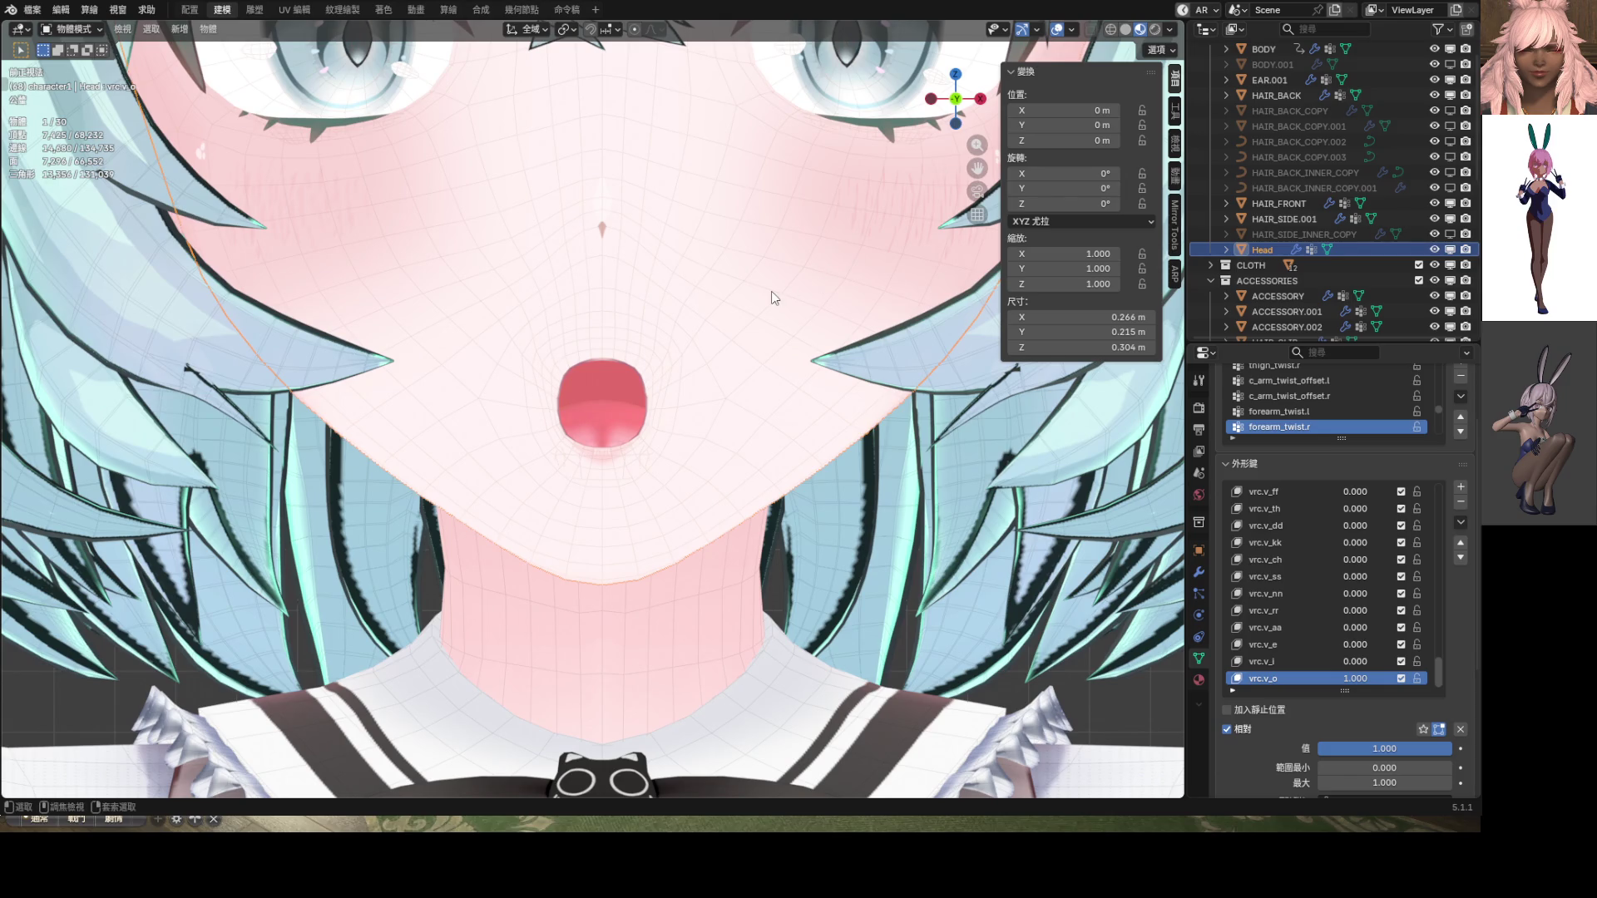
pyautogui.press('Tab')
pyautogui.press('KP_3')
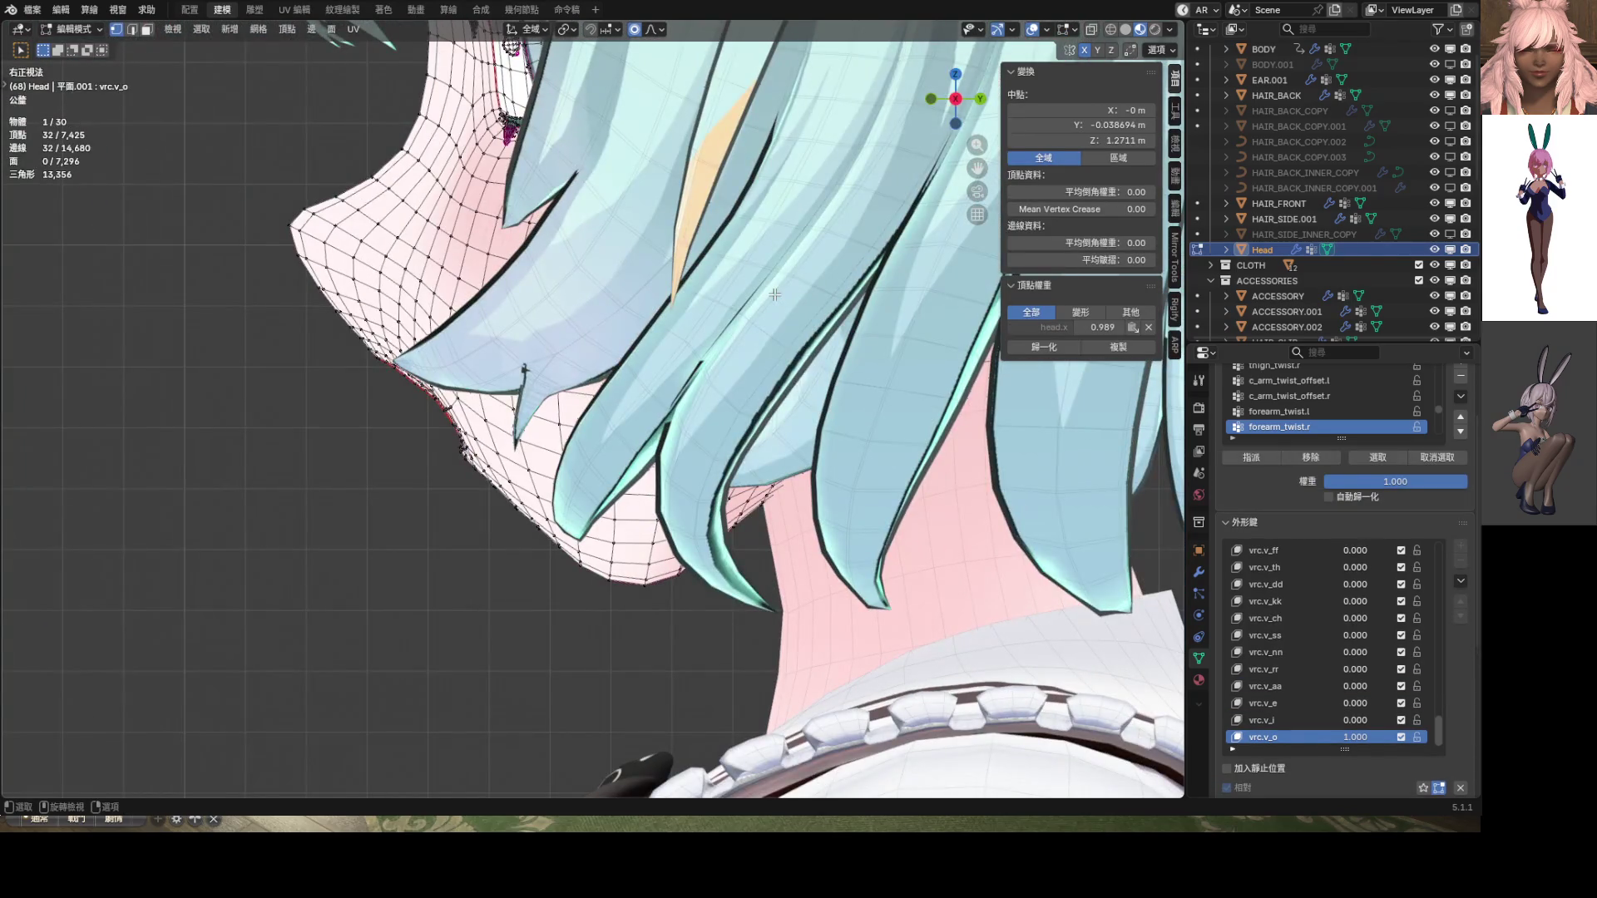
pyautogui.hotkey('alt', 'z')
pyautogui.press('g')
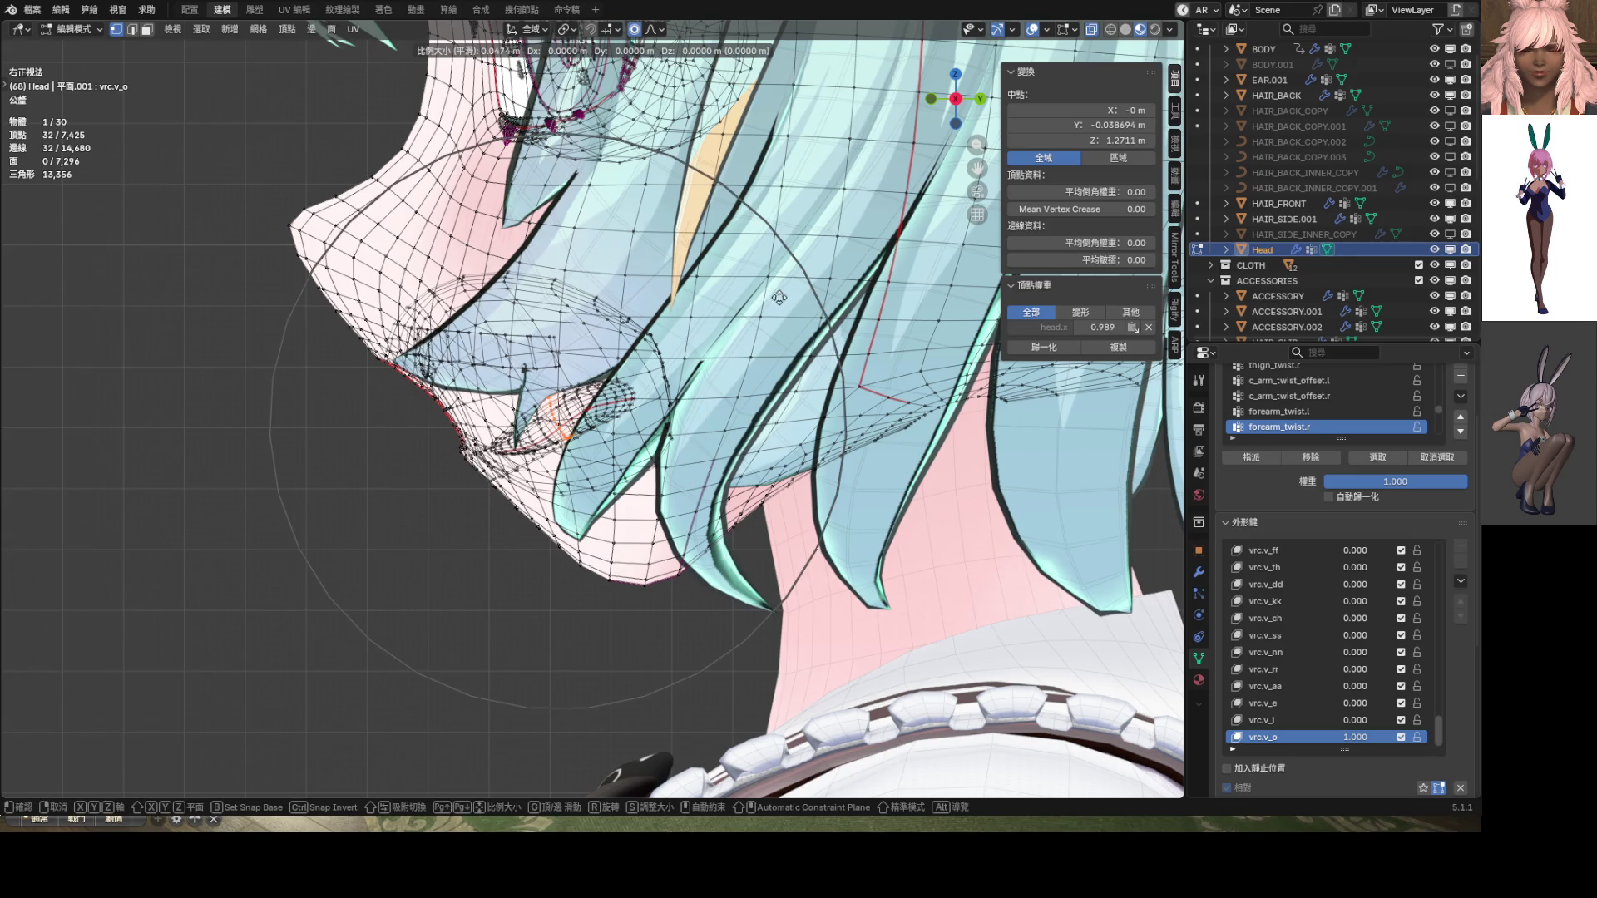
pyautogui.click(809, 336)
pyautogui.press('KP_1')
pyautogui.hotkey('alt', 'z')
pyautogui.press('Tab')
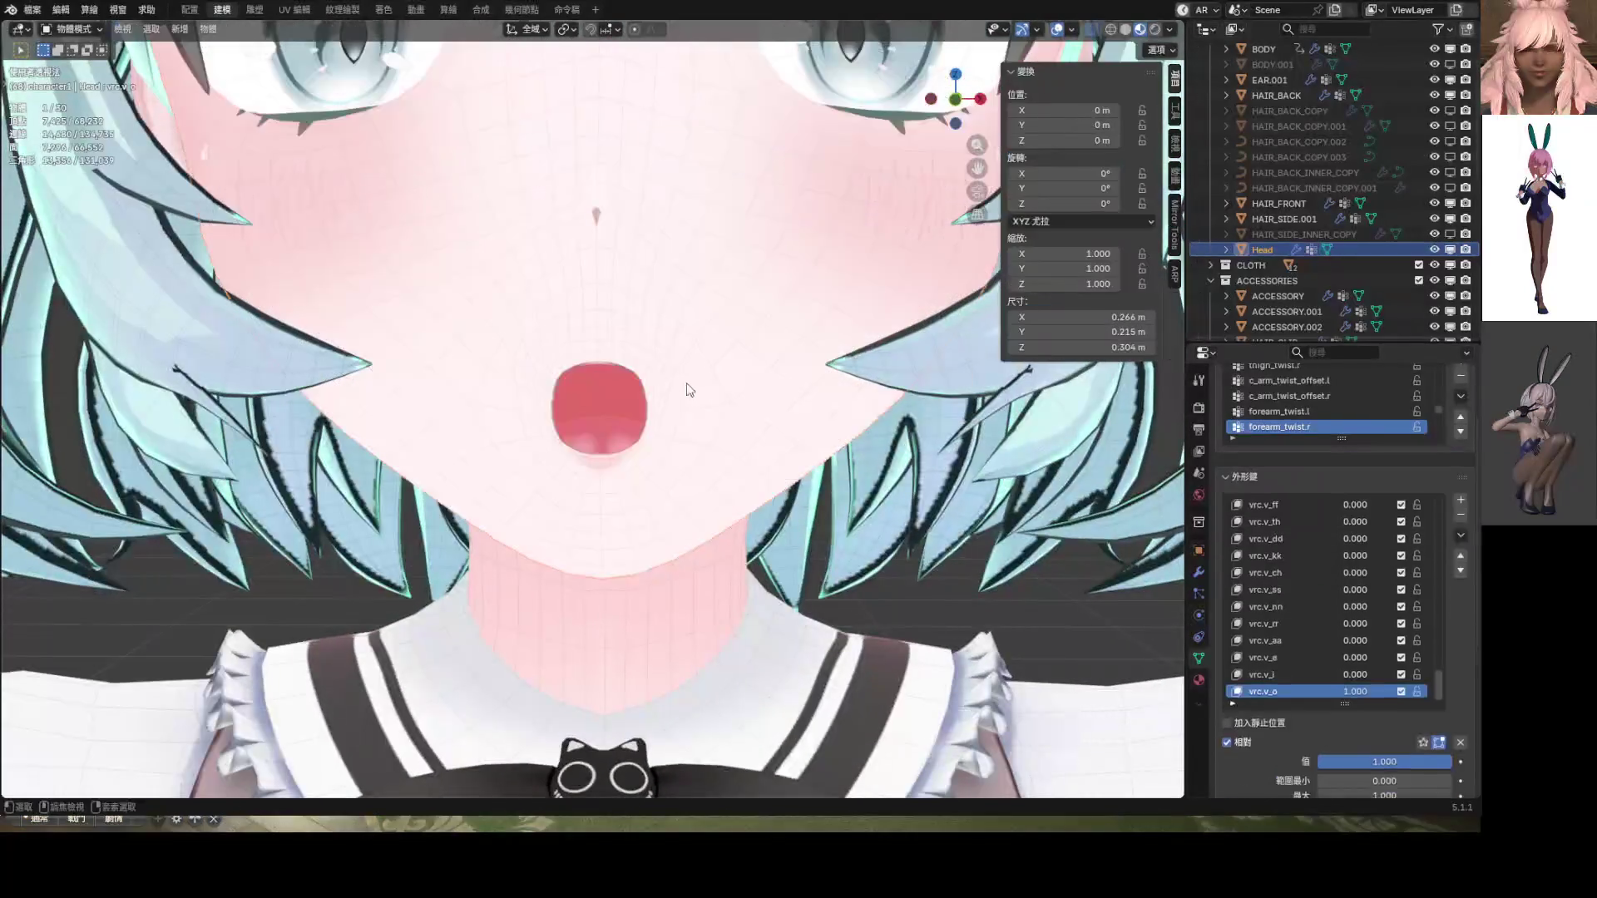
# Check the head from the front and from above, then bring up the mode menu
pyautogui.press('KP_1')
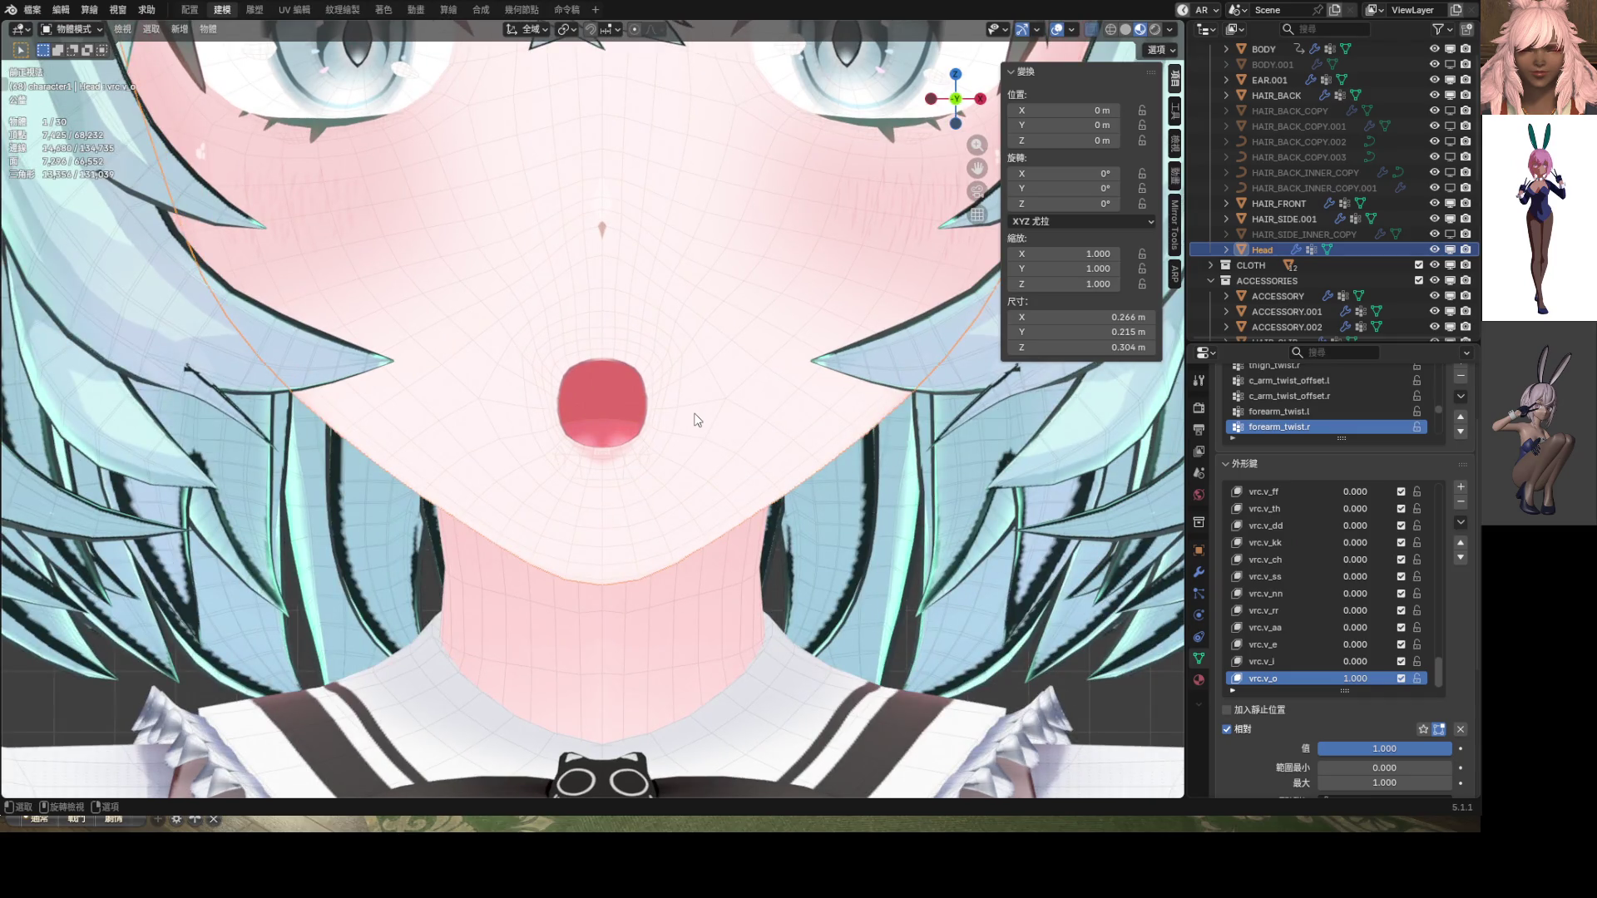
pyautogui.scroll(-5, 697, 420)
pyautogui.moveTo(697, 420)
pyautogui.mouseDown(button='middle')
pyautogui.moveTo(687, 484)
pyautogui.moveTo(689, 398)
pyautogui.mouseUp(button='middle')
pyautogui.press('KP_1')
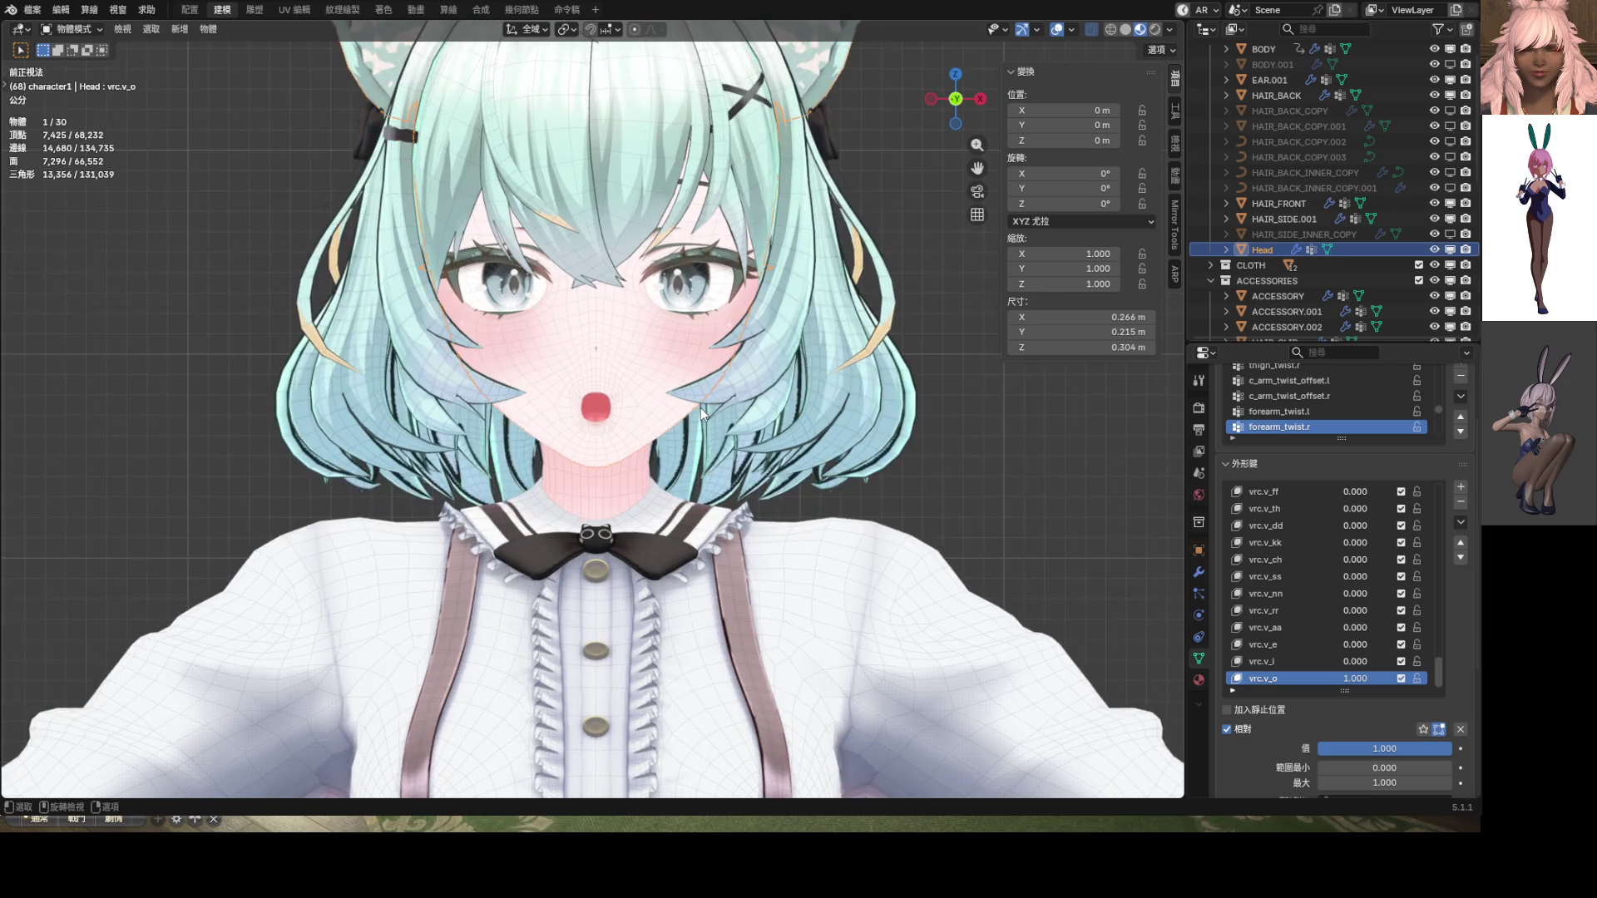
pyautogui.scroll(8, 697, 404)
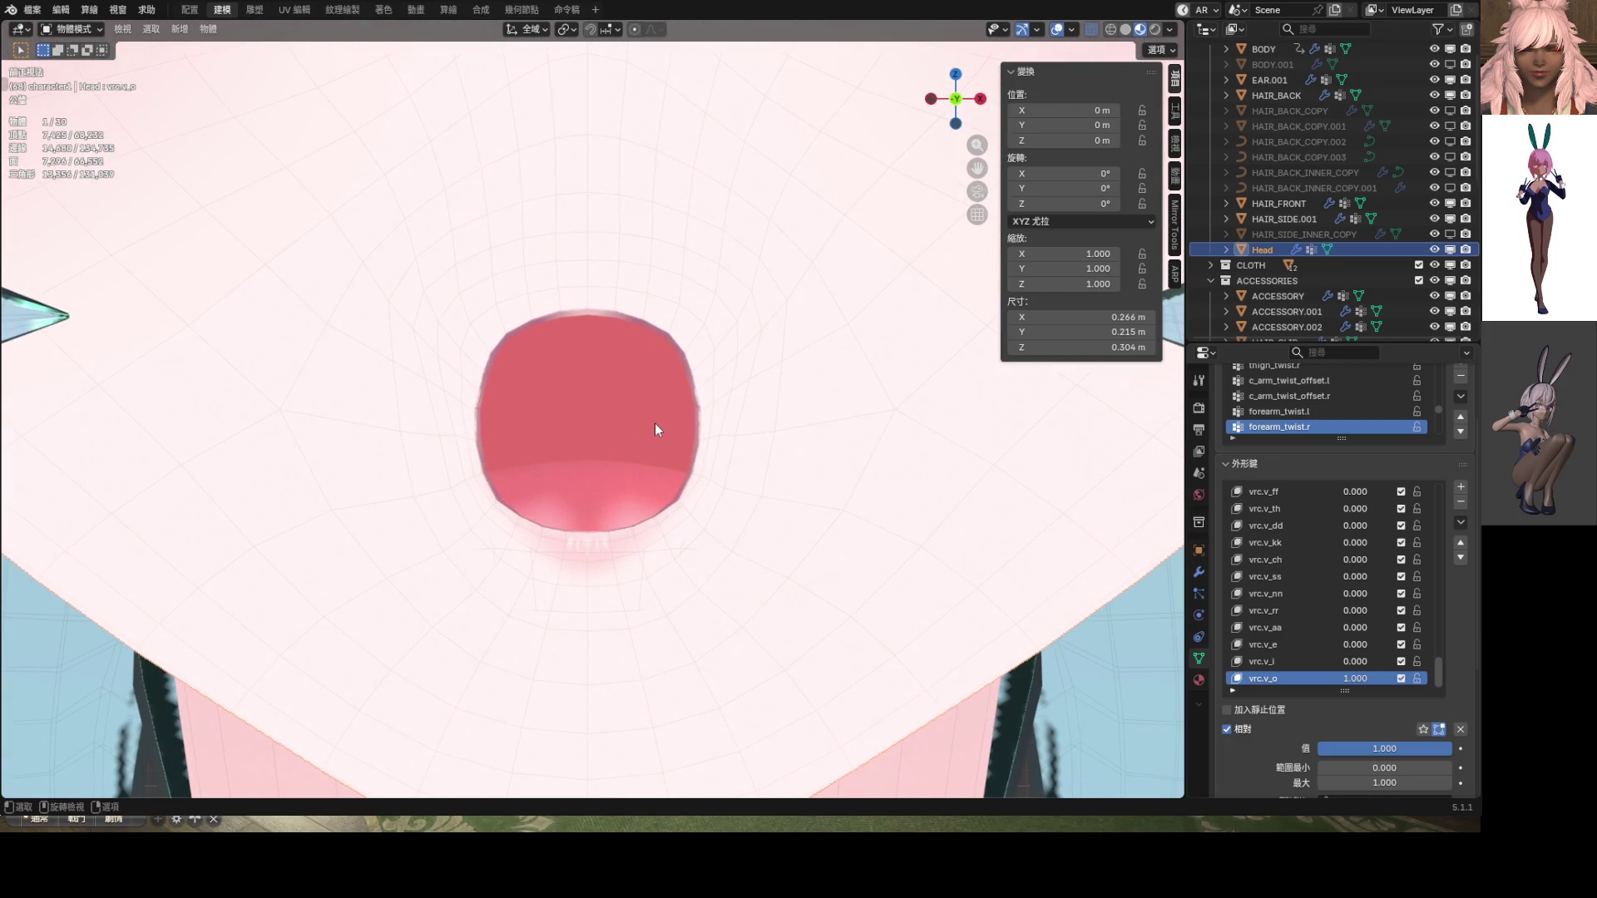
pyautogui.hotkey('ctrl', 'Tab')
# Enter Sculpt Mode and Grab the mouth's right and lower-right edges outward, mirrored on X
pyautogui.click(699, 416)
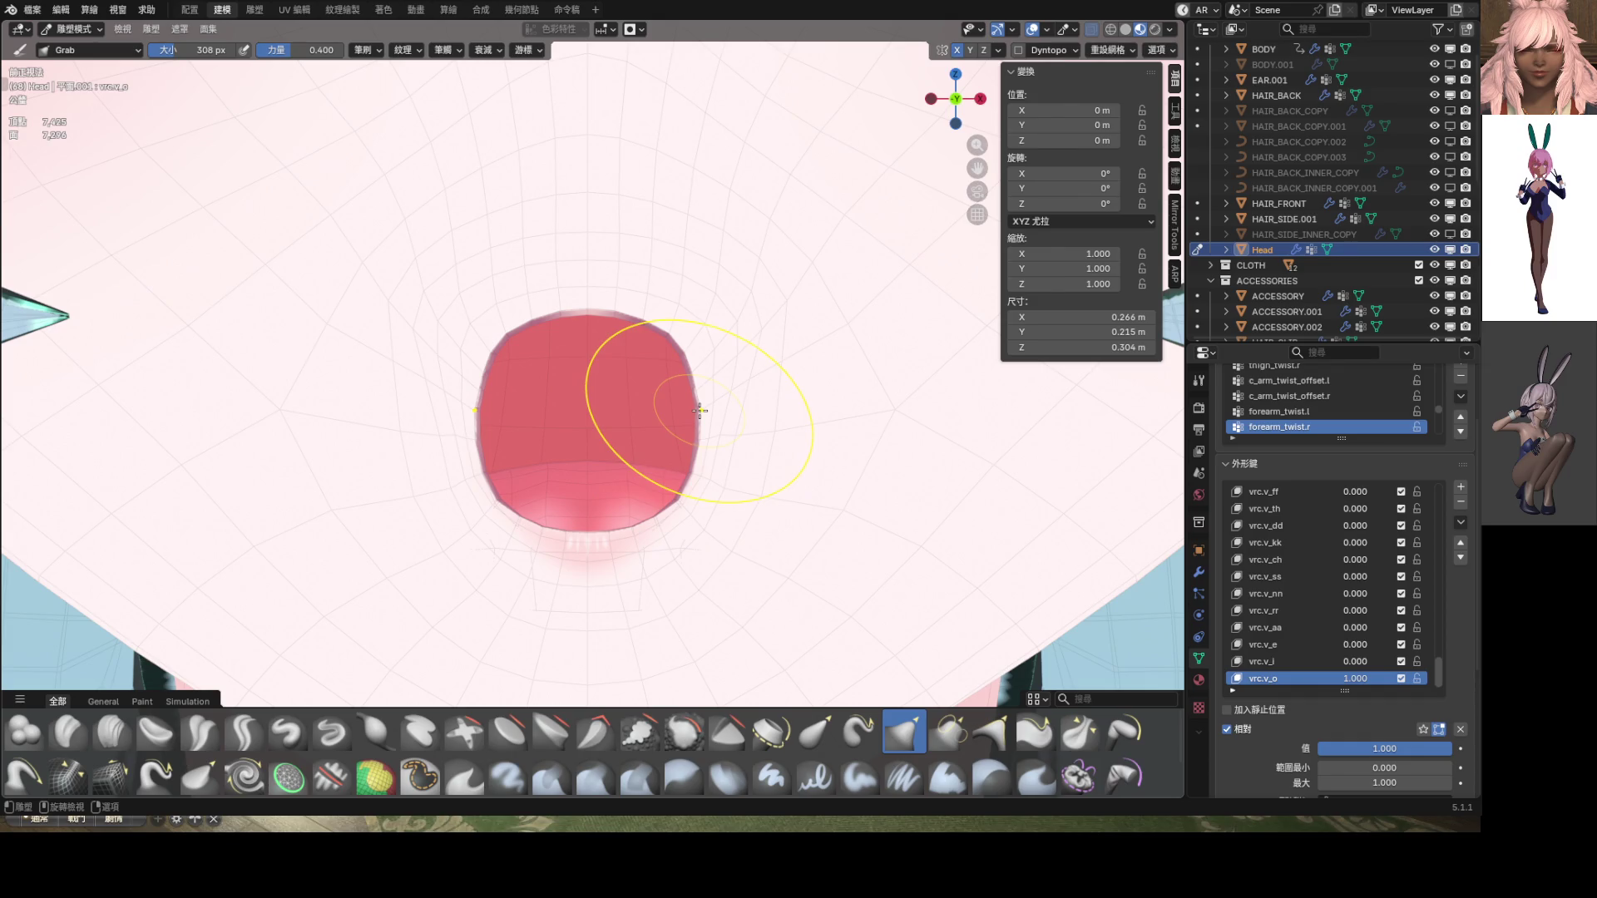
pyautogui.scroll(3, 694, 399)
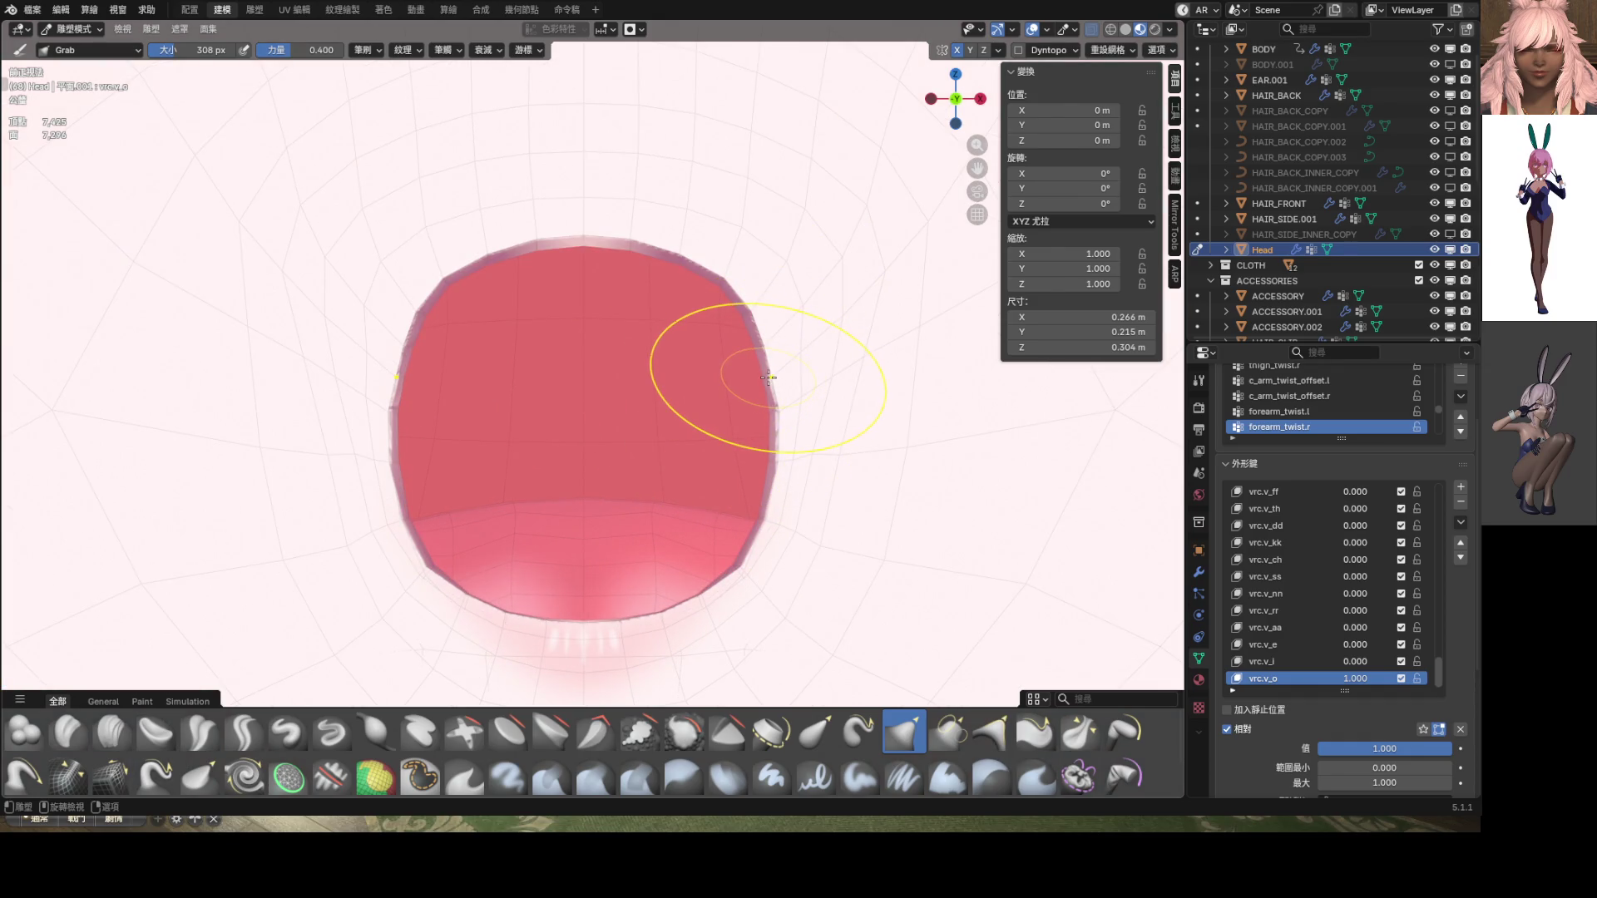
pyautogui.moveTo(768, 377)
pyautogui.mouseDown()
pyautogui.moveTo(803, 361)
pyautogui.moveTo(818, 387)
pyautogui.mouseUp()
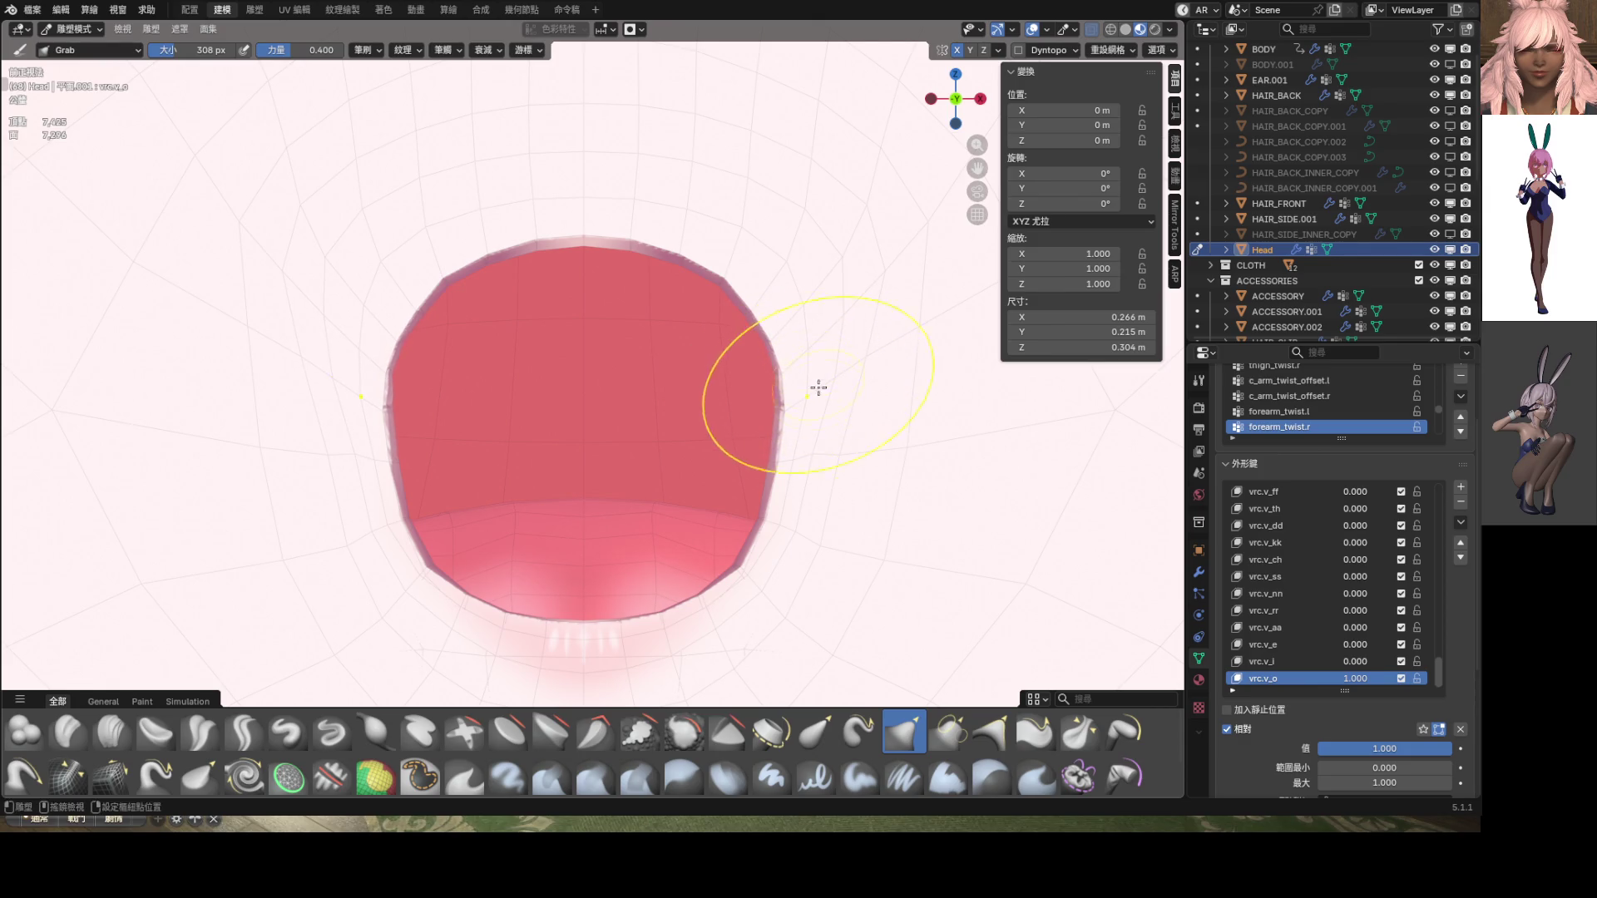
pyautogui.moveTo(819, 479); pyautogui.dragTo(790, 569)
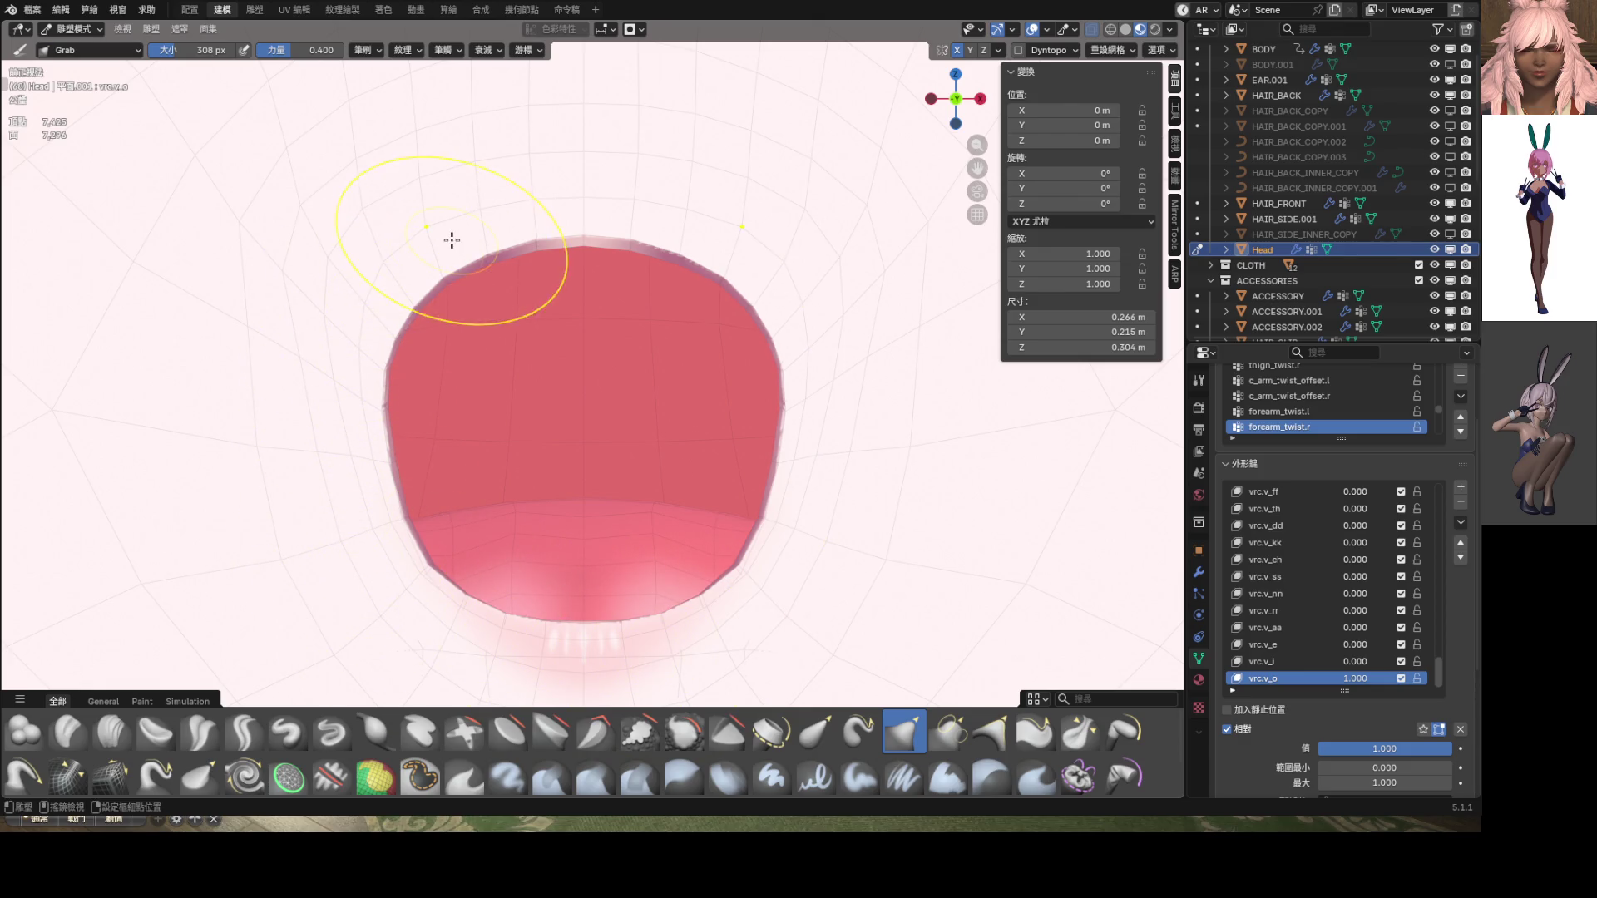
pyautogui.scroll(-8, 749, 257)
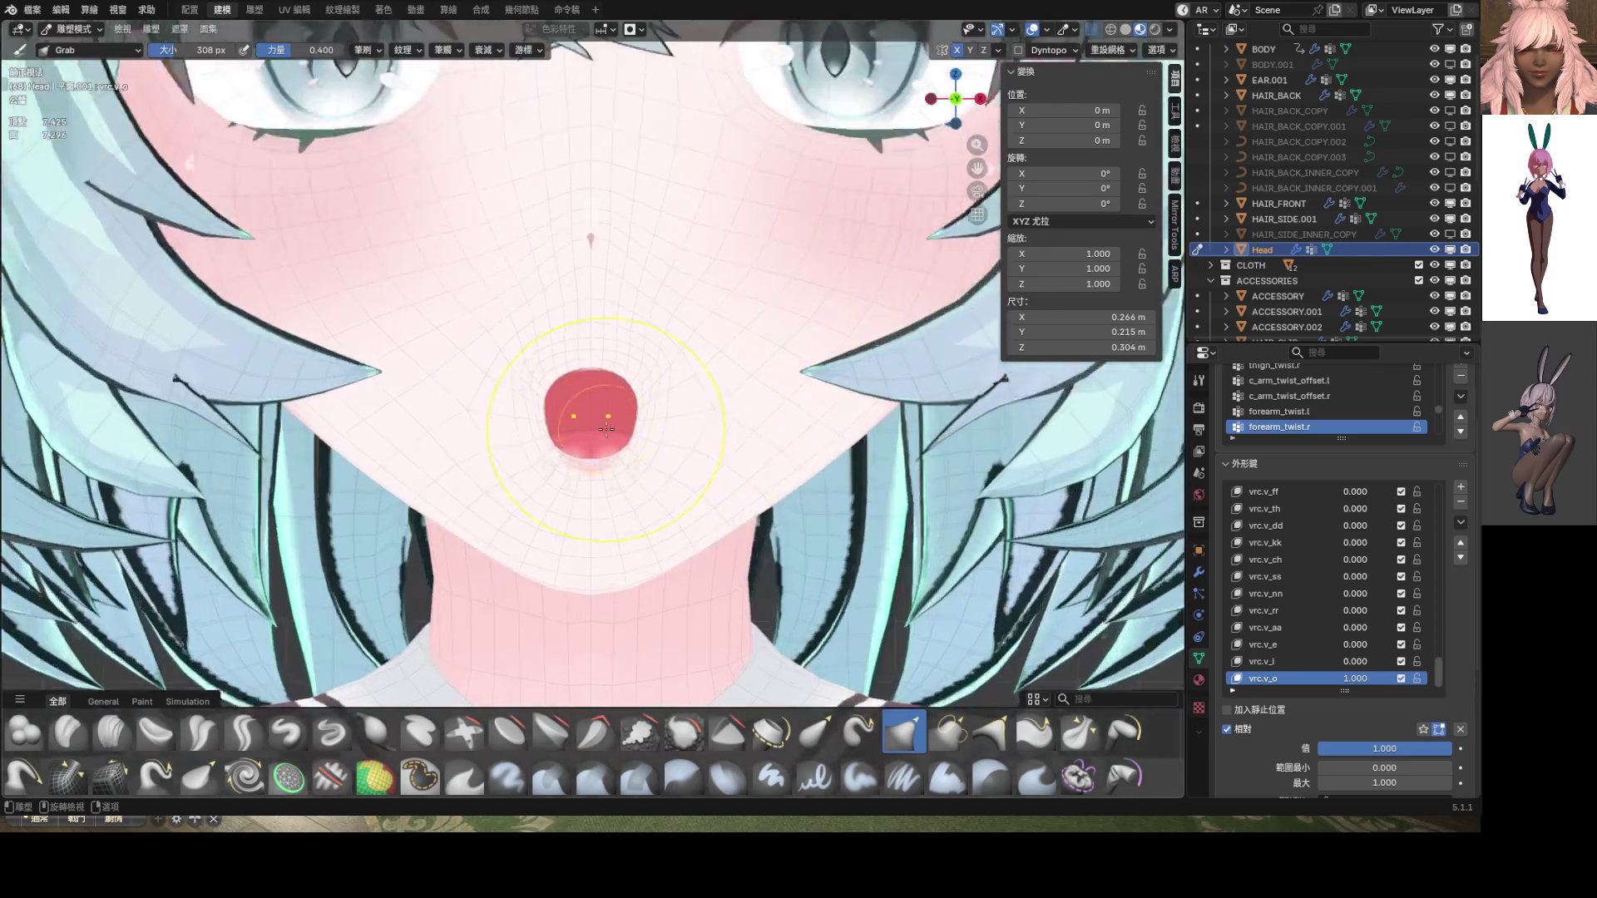
pyautogui.scroll(3, 607, 429)
pyautogui.moveTo(673, 420)
pyautogui.mouseDown()
pyautogui.moveTo(677, 441)
pyautogui.moveTo(677, 410)
pyautogui.moveTo(683, 439)
pyautogui.moveTo(696, 428)
pyautogui.moveTo(669, 447)
pyautogui.moveTo(659, 386)
pyautogui.mouseUp()
pyautogui.scroll(-8, 695, 427)
pyautogui.scroll(7, 634, 428)
pyautogui.scroll(-8, 659, 385)
pyautogui.scroll(10, 669, 408)
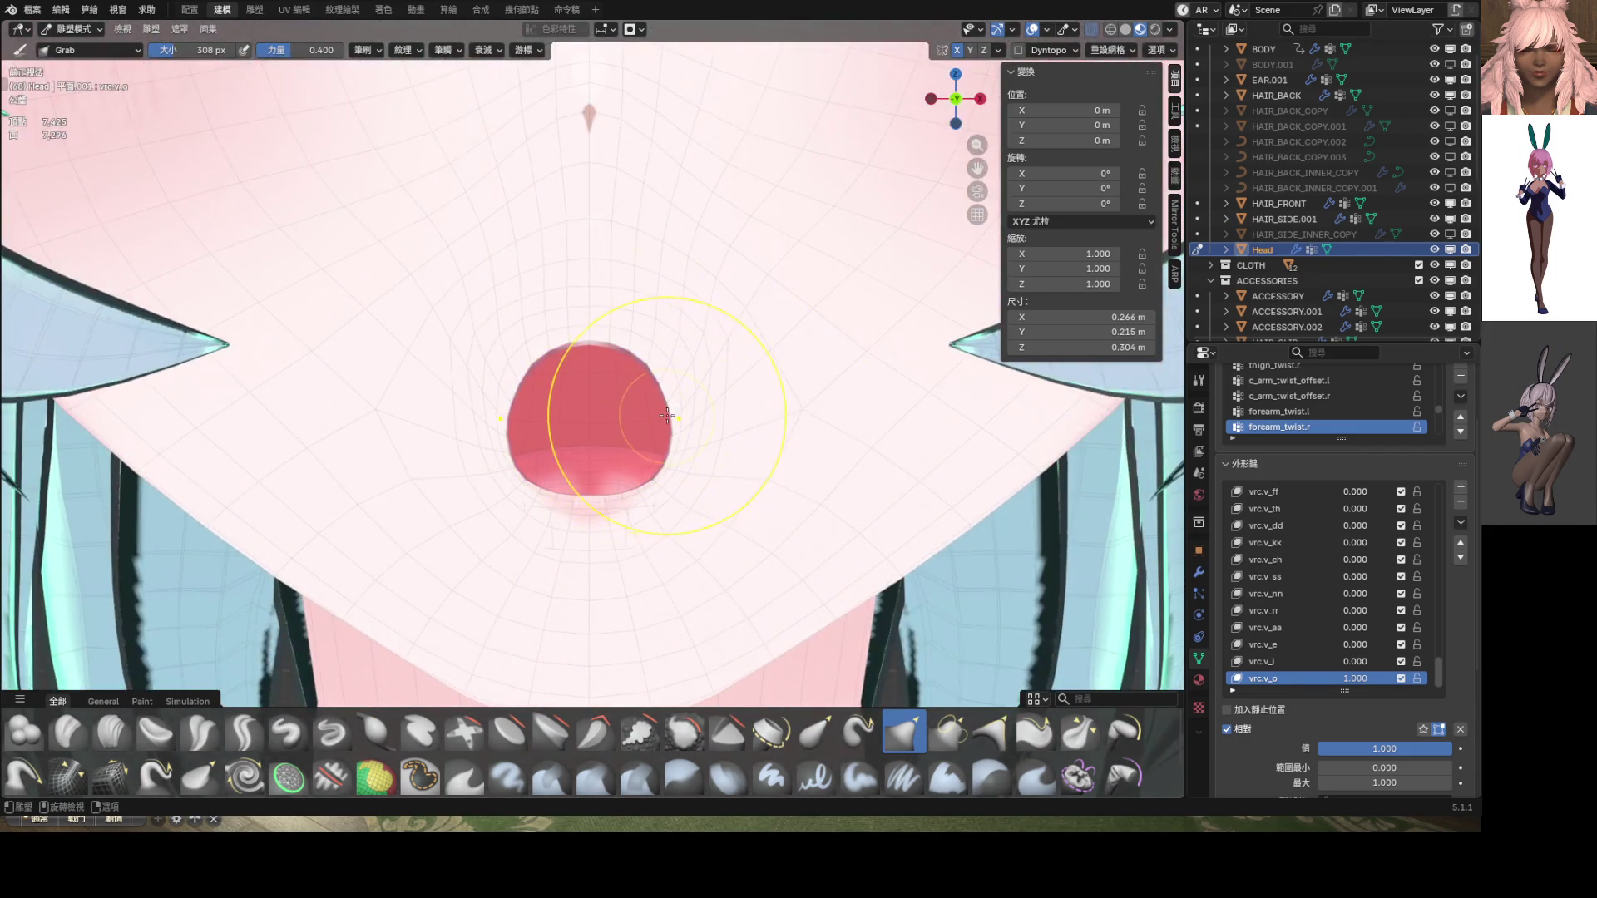
pyautogui.scroll(4, 749, 412)
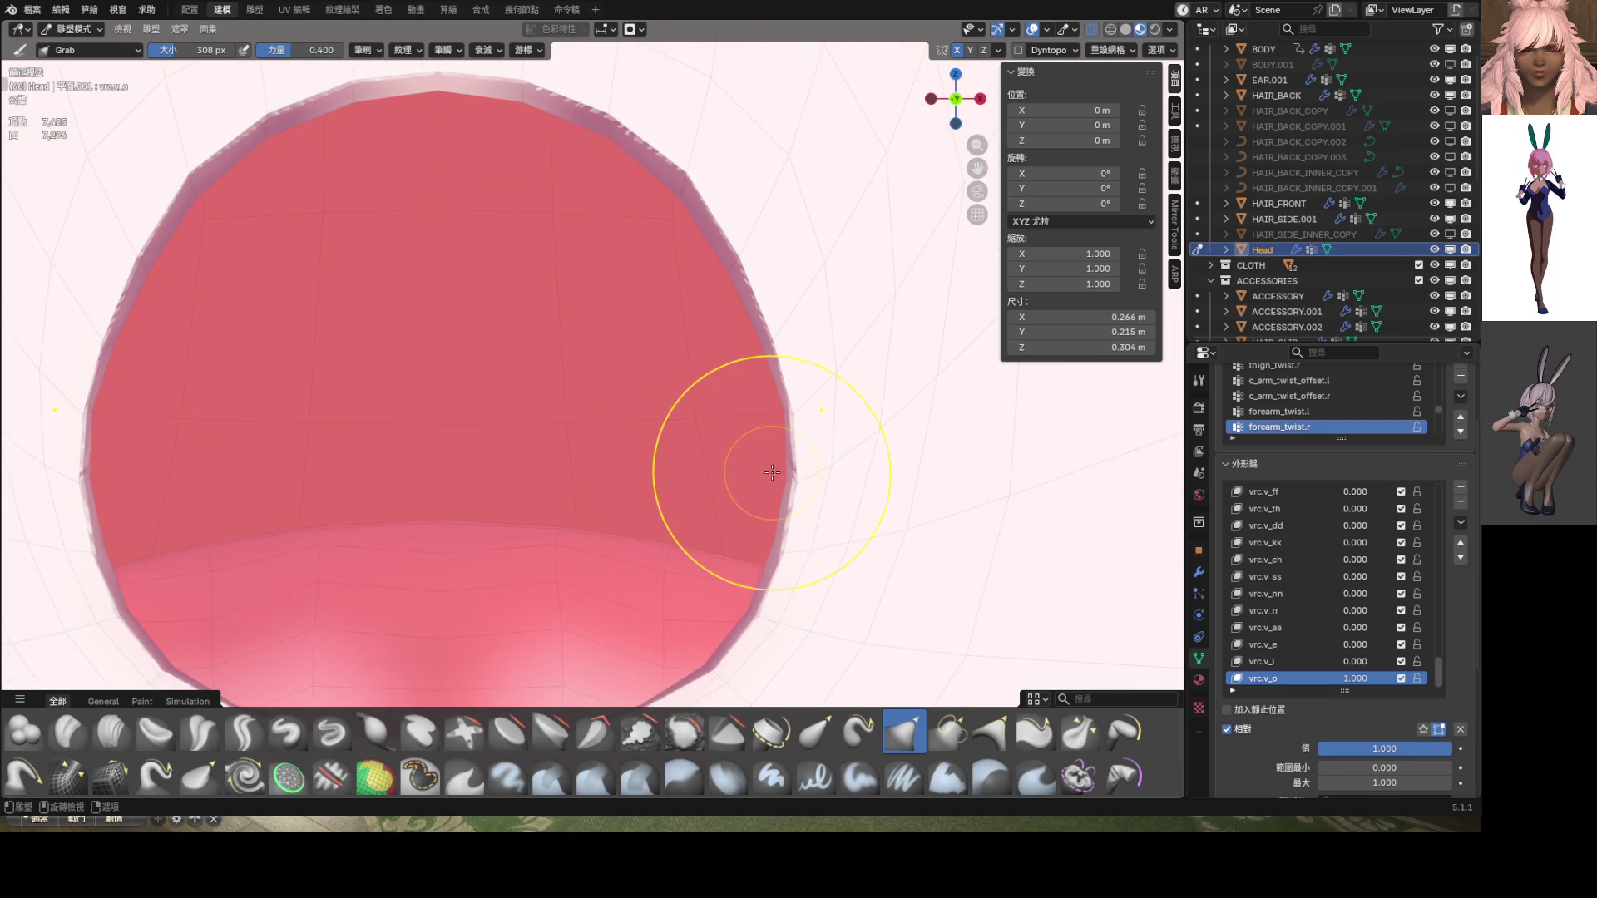
# Shrink the Grab brush from 308 to 206 px and tweak the mouth's right edge
pyautogui.press('f')
pyautogui.click(765, 476)
pyautogui.moveTo(765, 476); pyautogui.dragTo(805, 520, button='middle')
pyautogui.moveTo(804, 520); pyautogui.dragTo(819, 499)
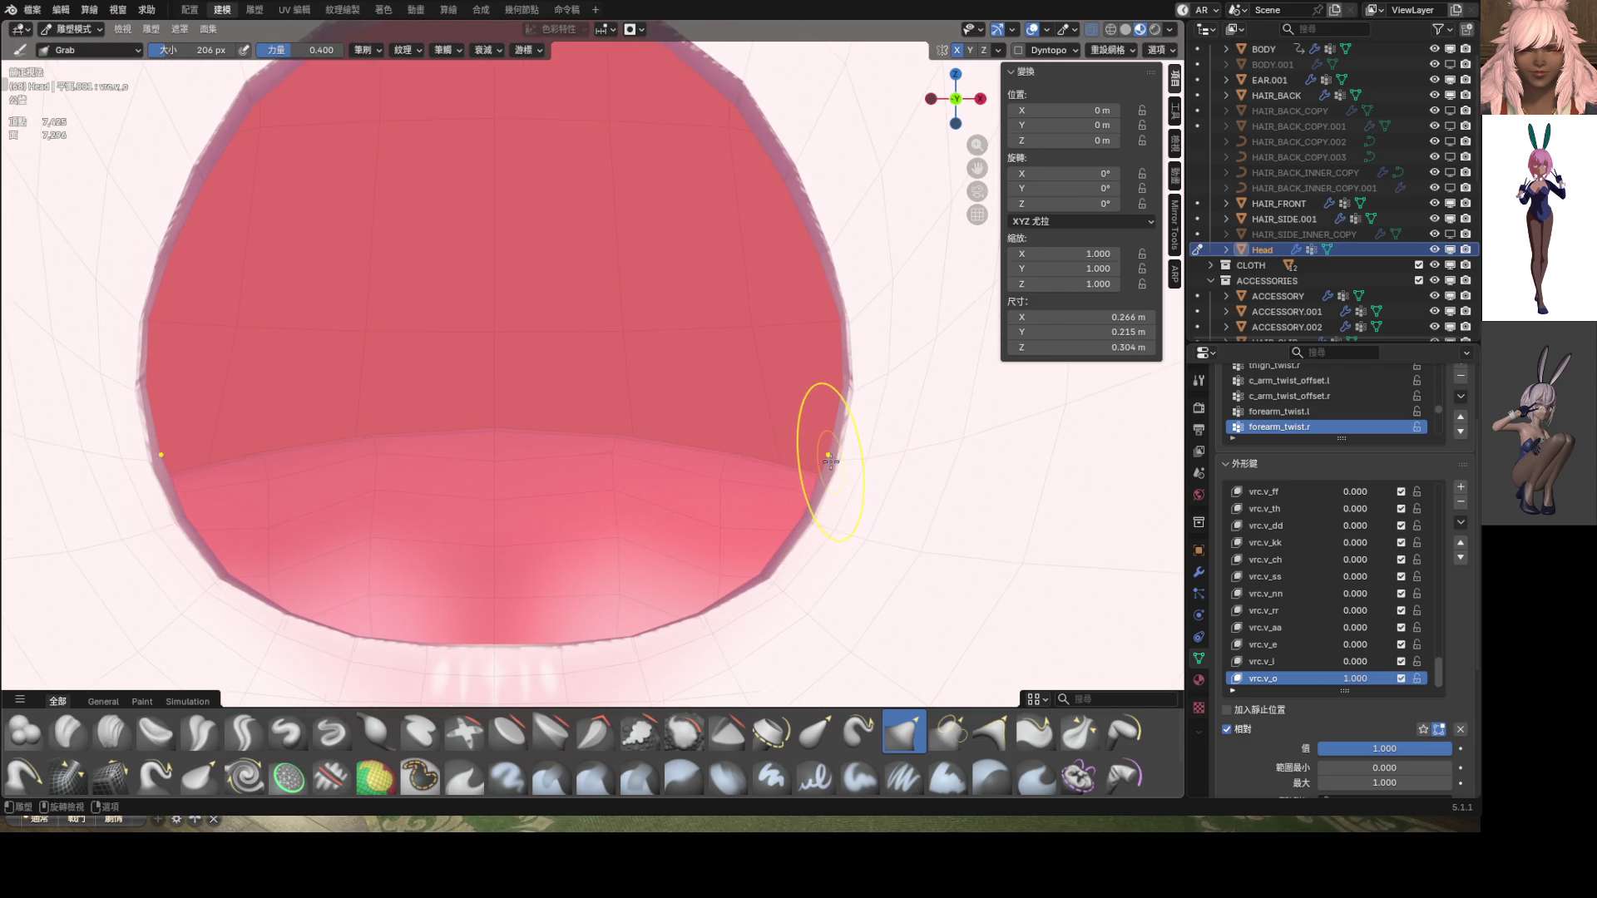
pyautogui.moveTo(831, 440); pyautogui.dragTo(827, 458)
pyautogui.scroll(-5, 827, 459)
pyautogui.press('KP_1')
pyautogui.scroll(-2, 762, 384)
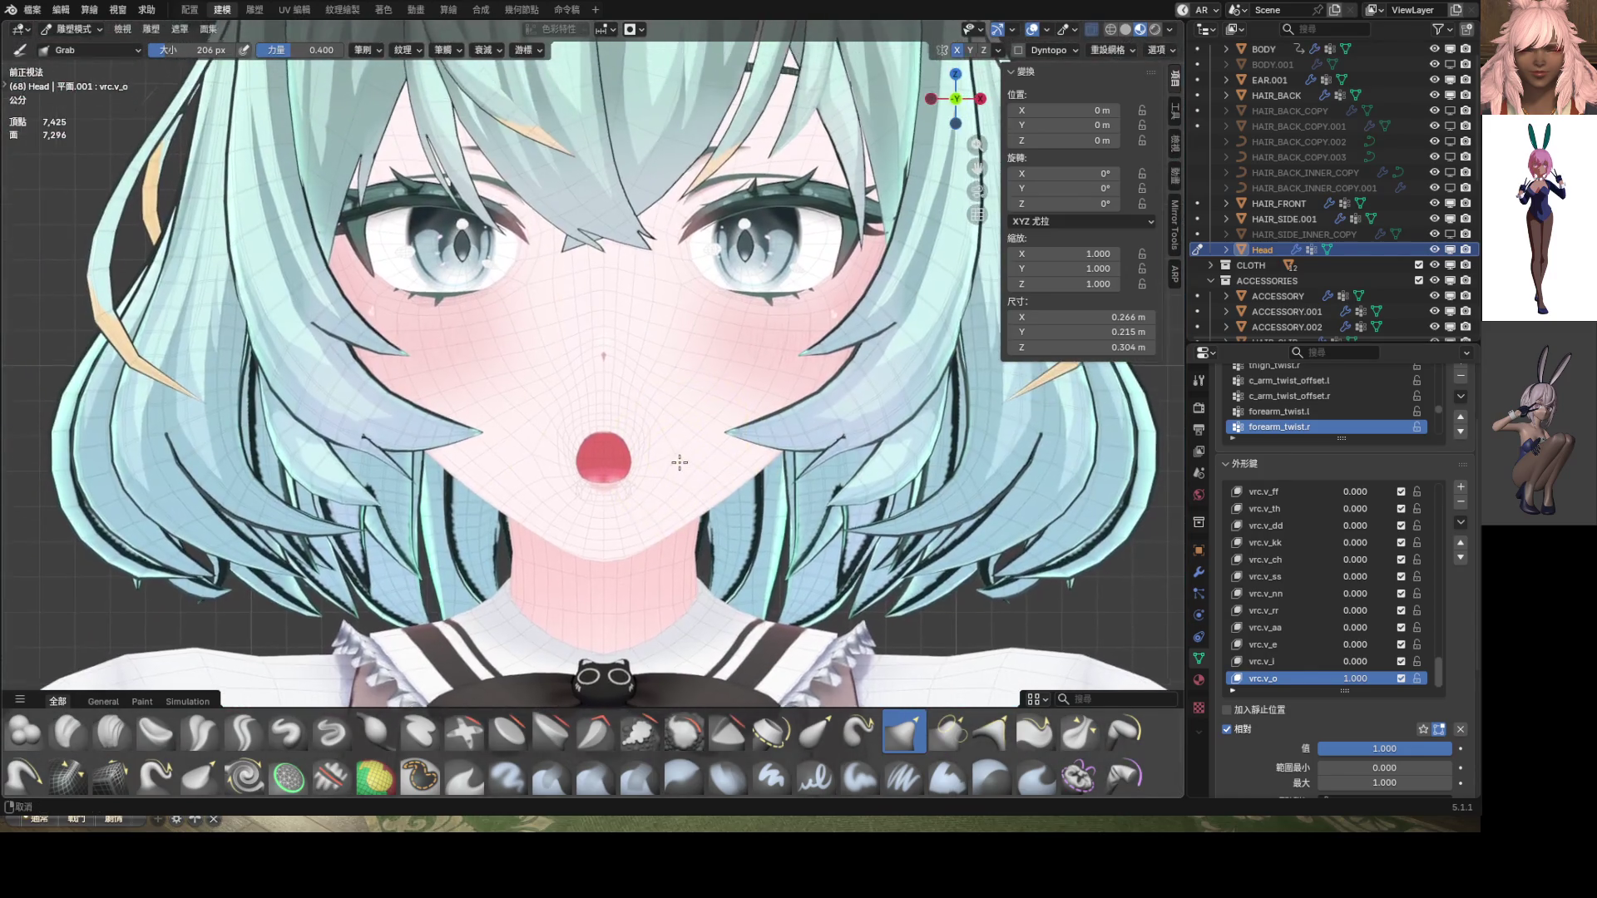
# With the wireframe hidden, push the mouth into a rounder outline
pyautogui.click(1035, 32)
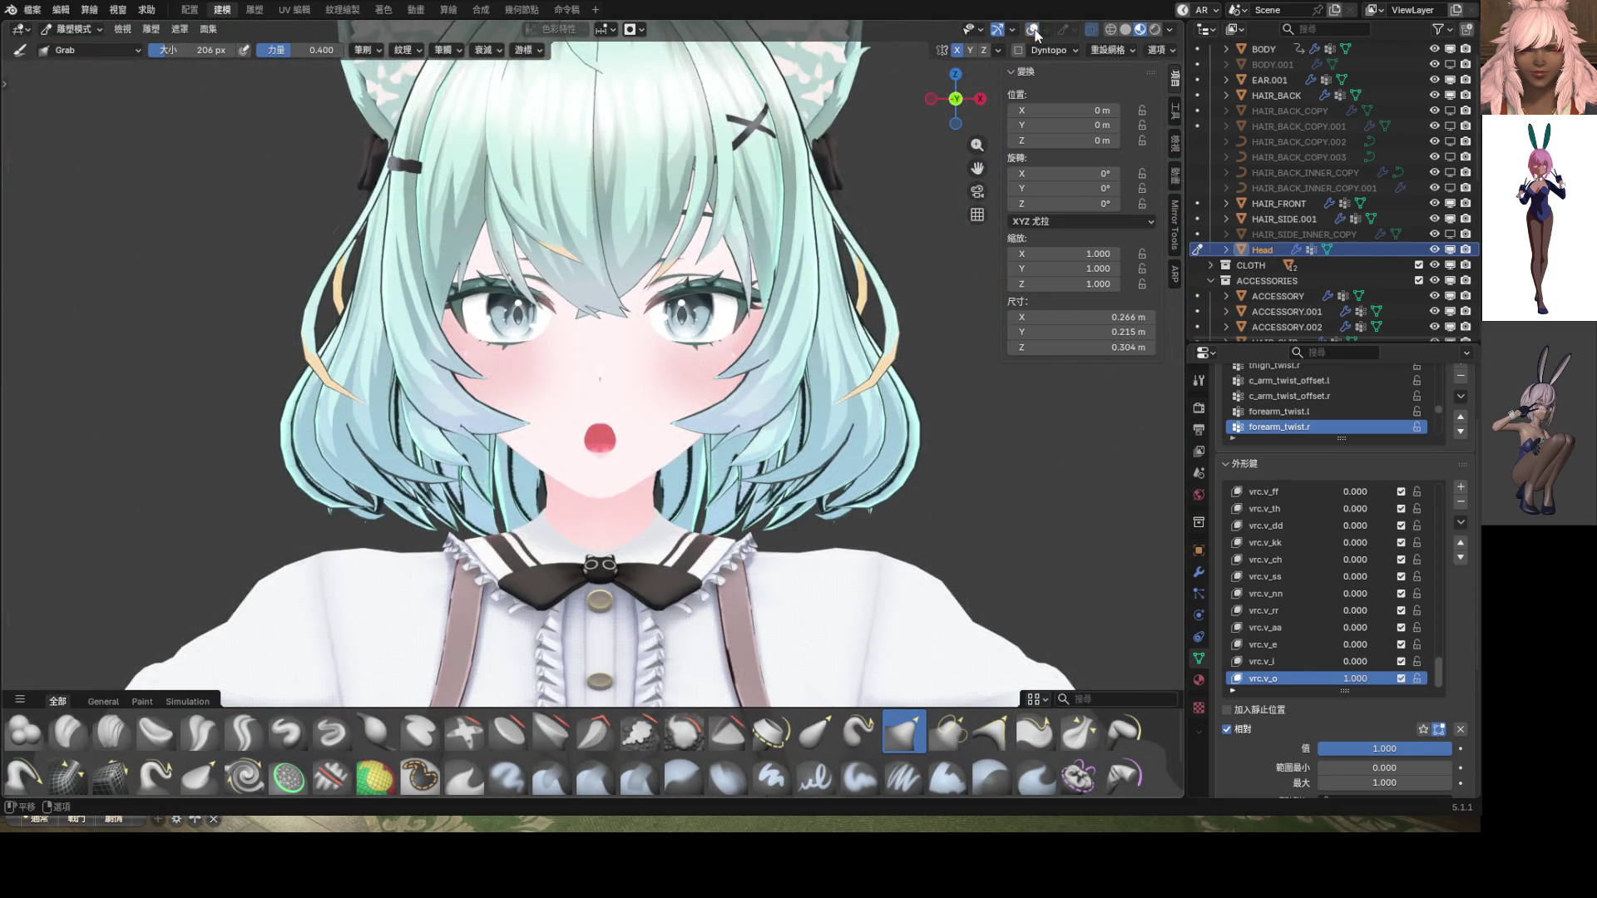
pyautogui.scroll(5, 653, 420)
pyautogui.keyDown('shift'); pyautogui.moveTo(650, 396); pyautogui.dragTo(644, 403, button='middle'); pyautogui.keyUp('shift')
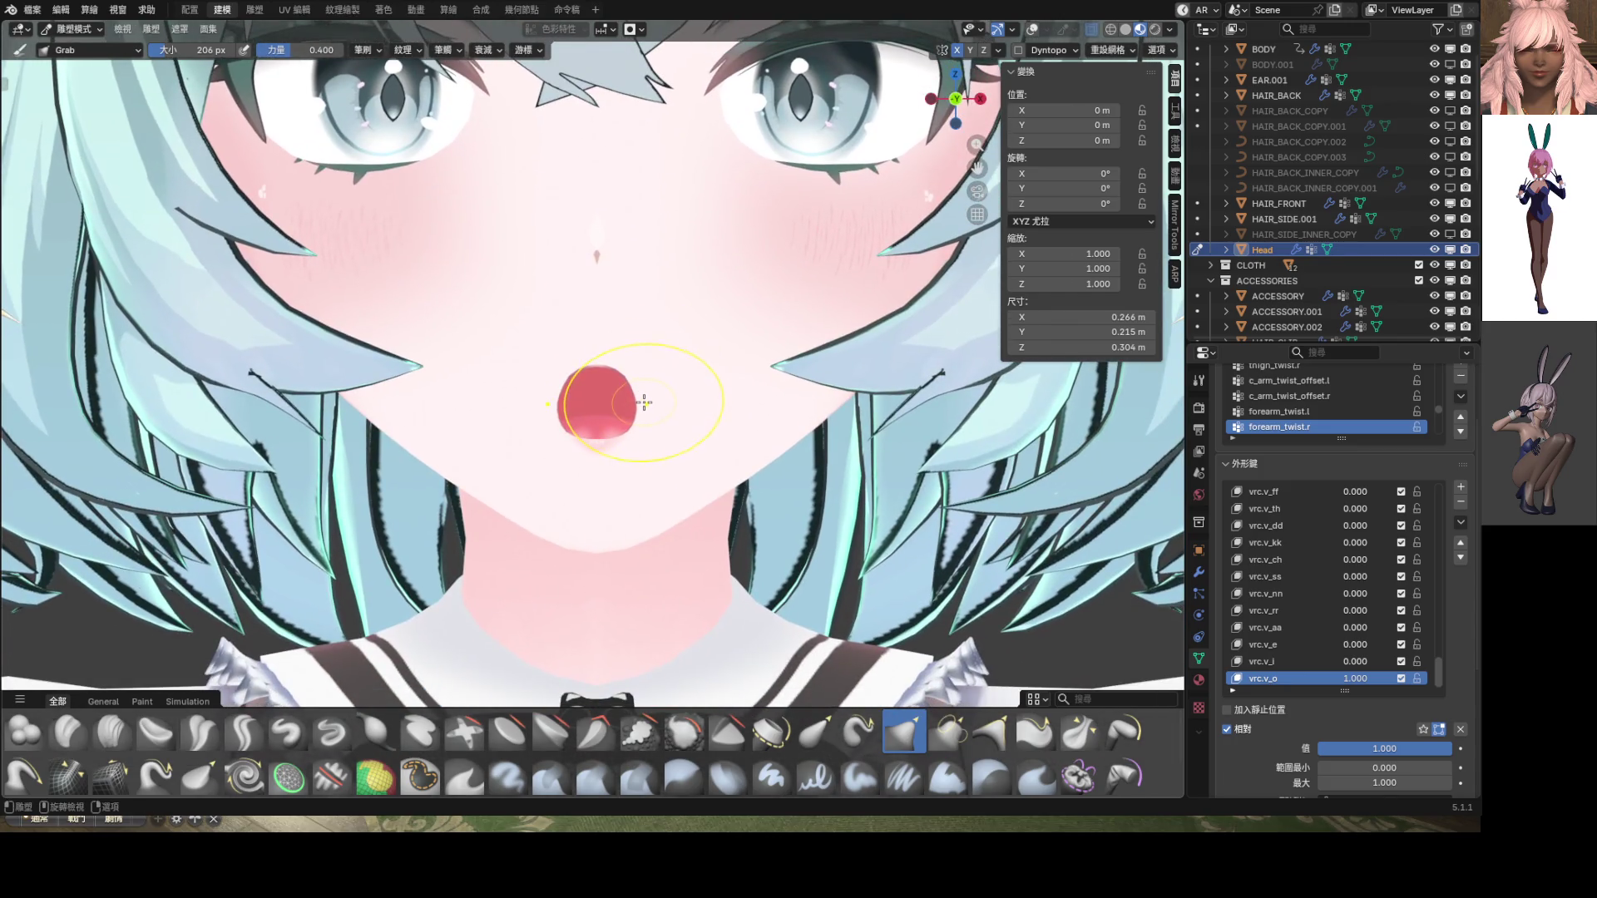
pyautogui.moveTo(643, 408); pyautogui.dragTo(620, 414)
pyautogui.scroll(4, 657, 430)
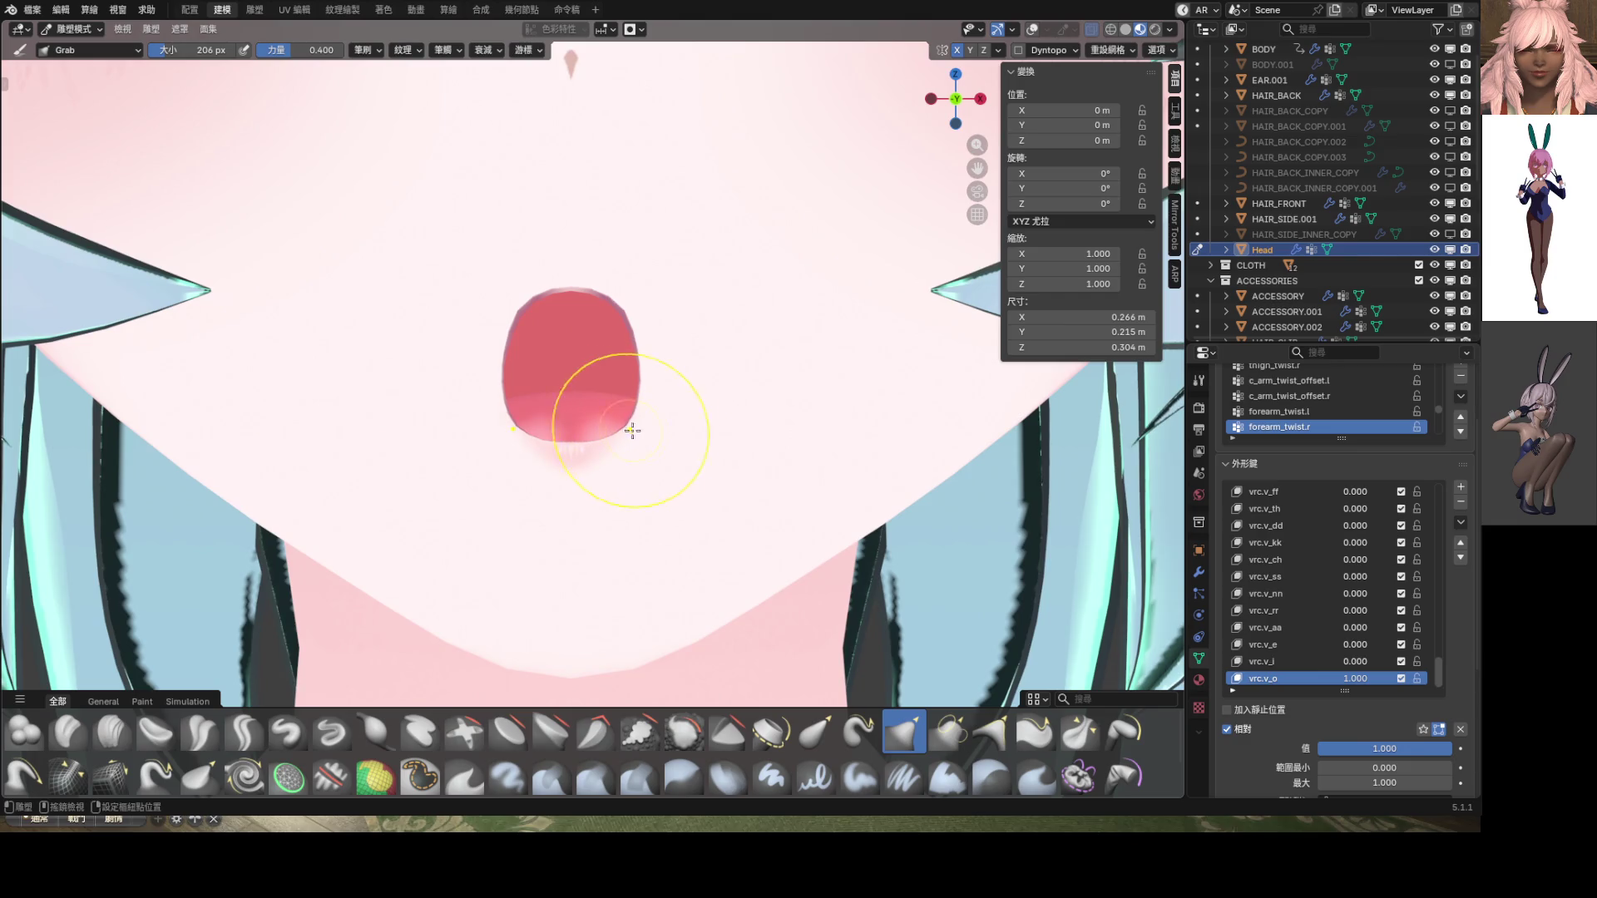
pyautogui.scroll(-4, 651, 430)
pyautogui.scroll(-5, 654, 416)
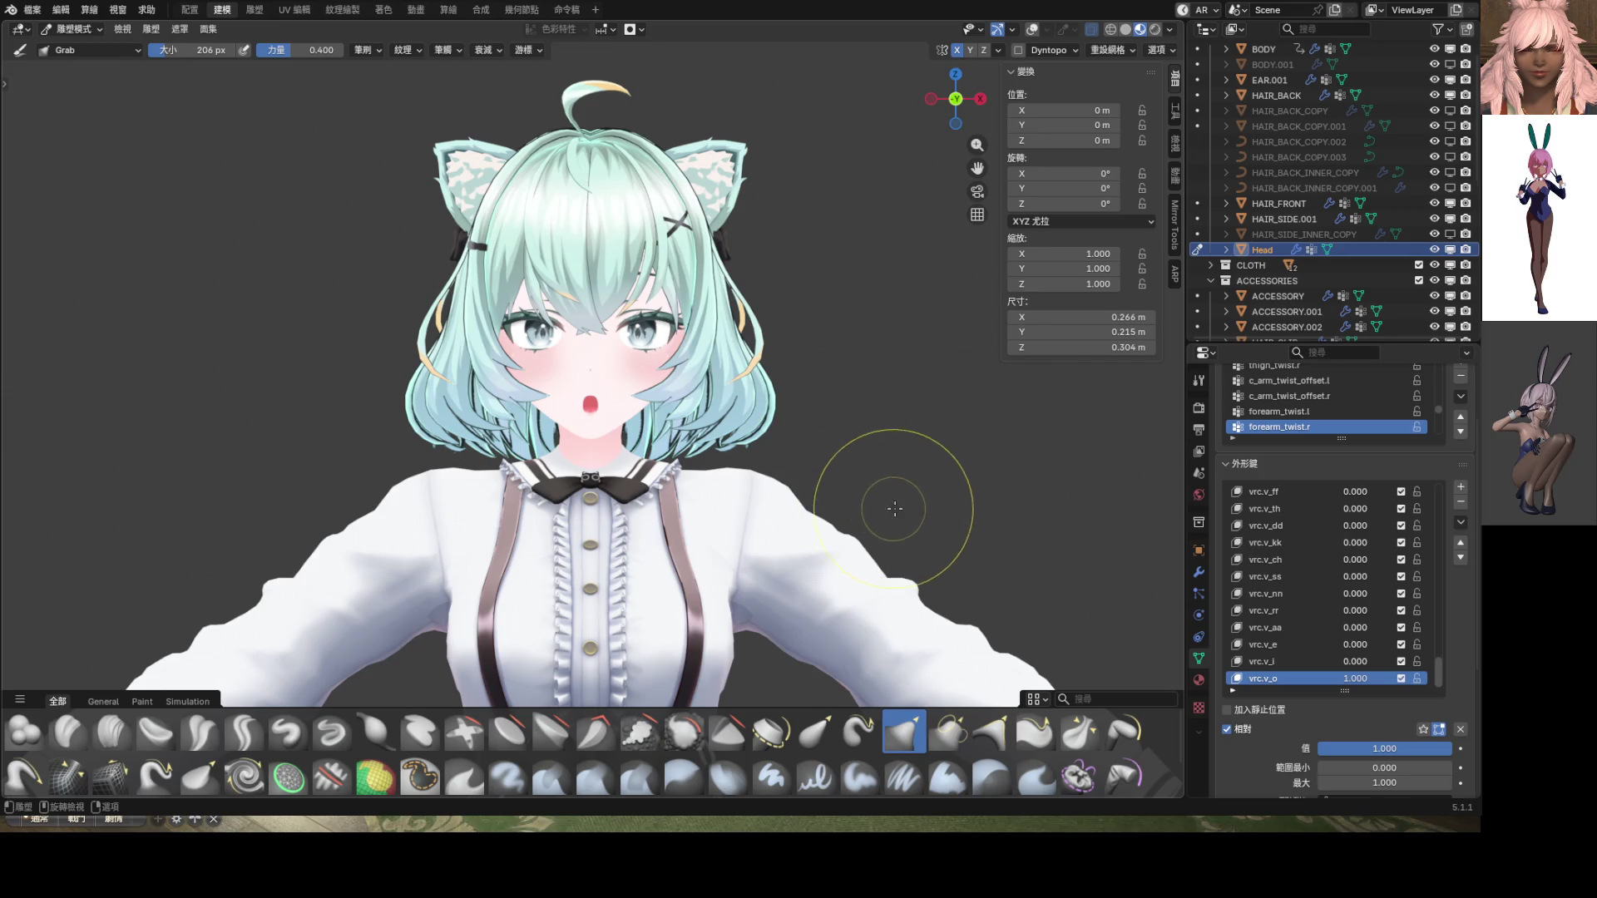
pyautogui.moveTo(1355, 678)
pyautogui.mouseDown()
pyautogui.moveTo(1298, 678)
pyautogui.moveTo(1355, 678)
pyautogui.mouseUp()
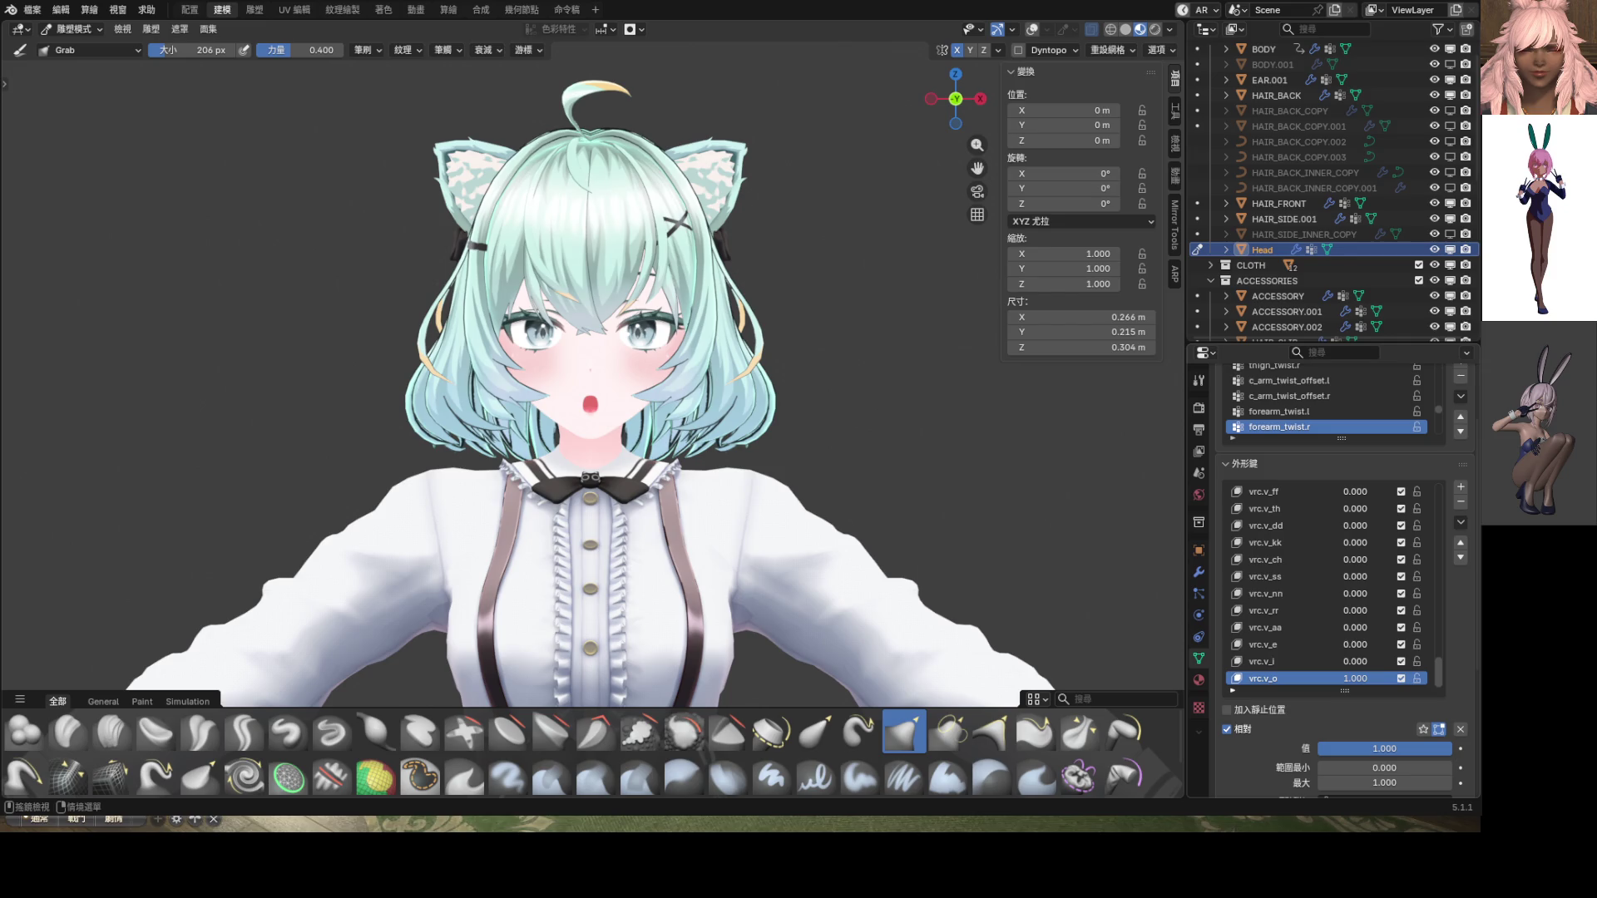
pyautogui.scroll(10, 657, 428)
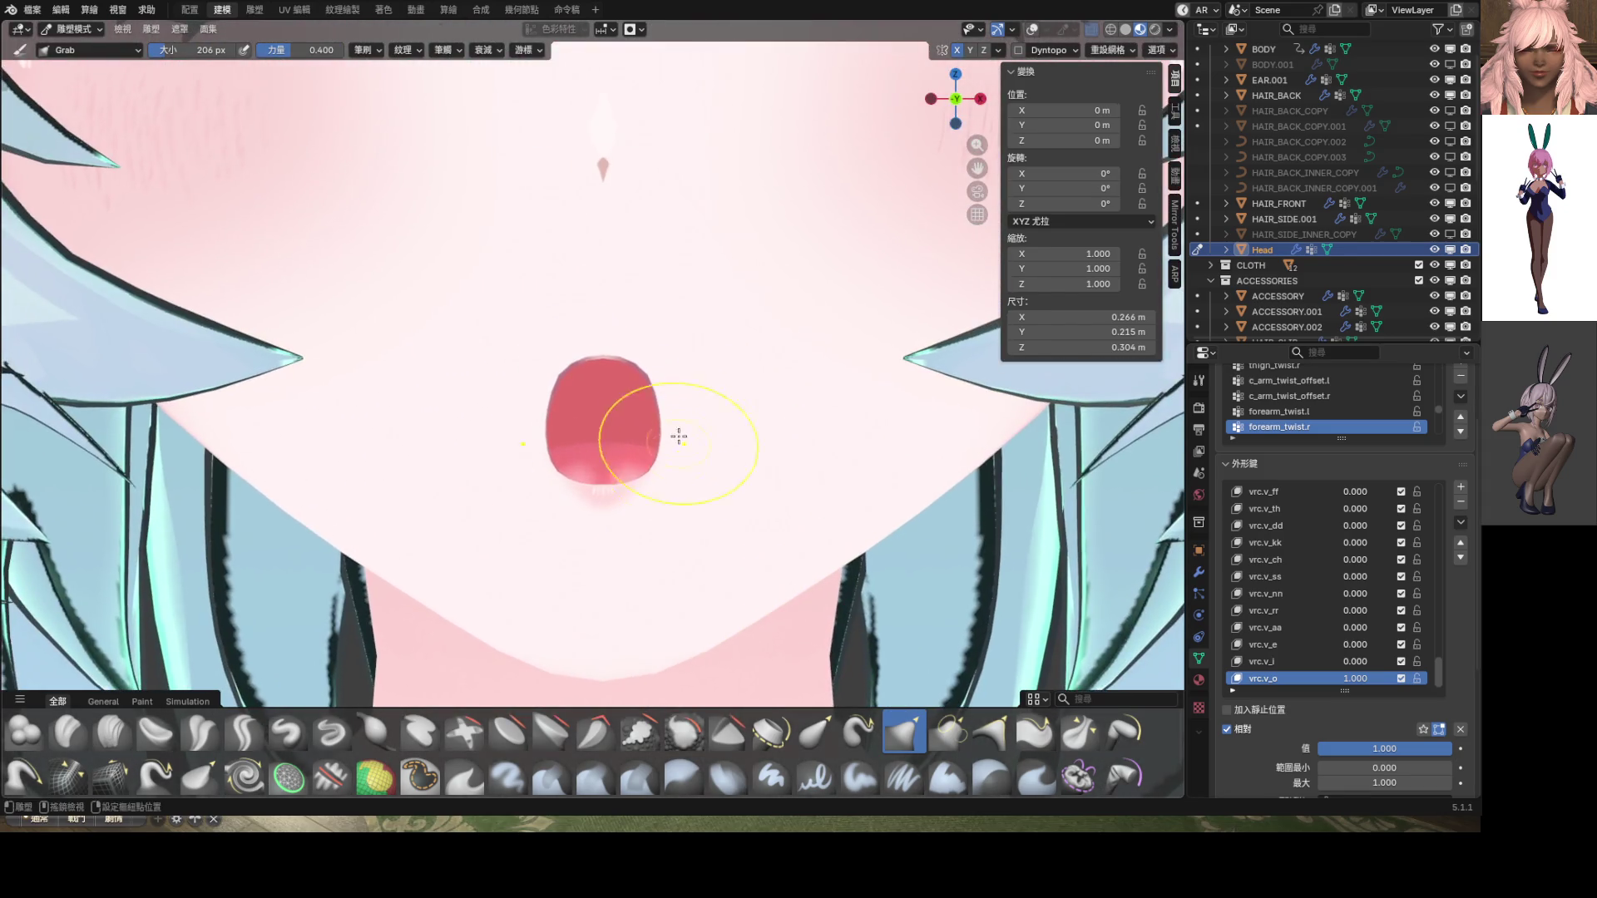
# Enlarge the Grab brush to 350 px and widen the mouth outline on both sides
pyautogui.moveTo(654, 387)
pyautogui.mouseDown()
pyautogui.moveTo(695, 385)
pyautogui.moveTo(712, 468)
pyautogui.moveTo(684, 421)
pyautogui.mouseUp()
pyautogui.scroll(-4, 685, 421)
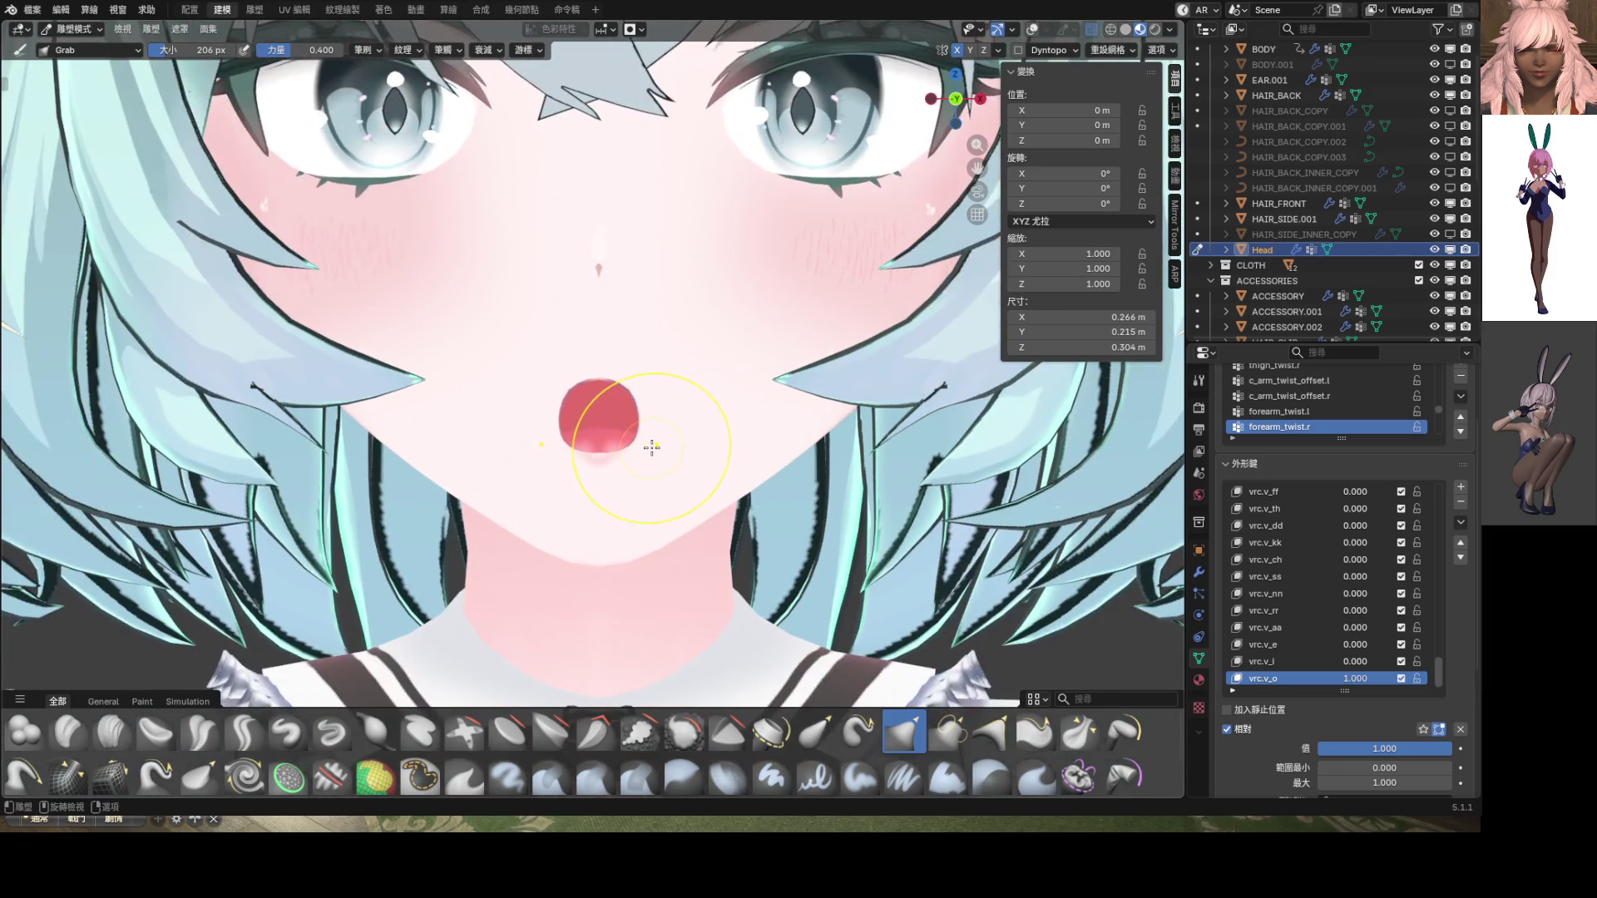
pyautogui.click(1032, 29)
pyautogui.scroll(4, 696, 399)
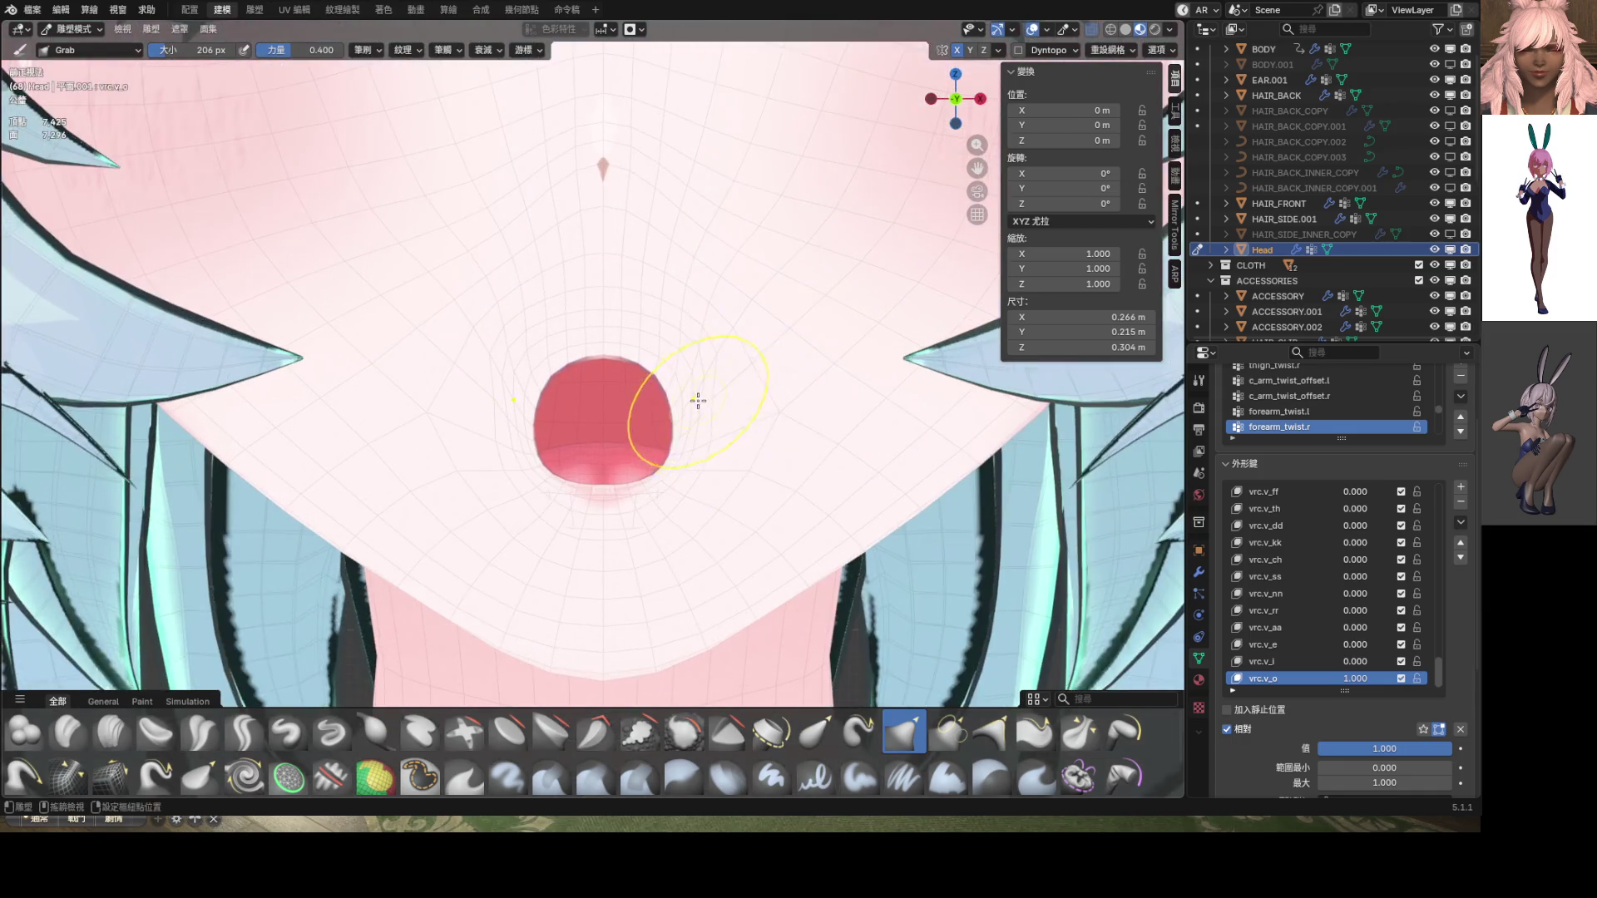
pyautogui.press('f')
pyautogui.click(738, 385)
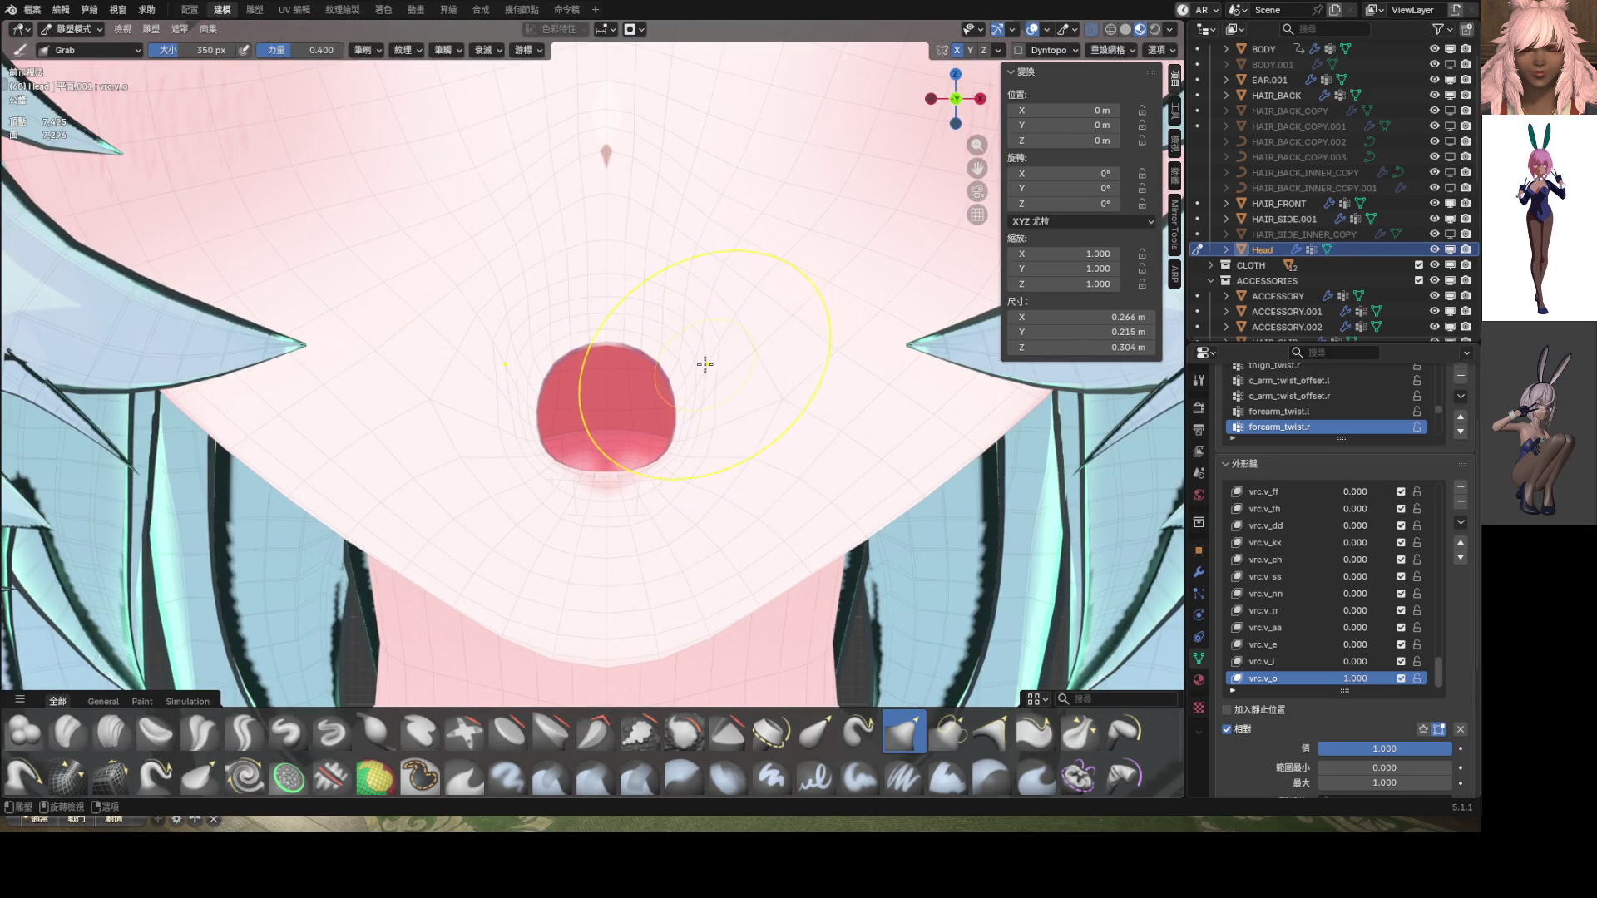
pyautogui.moveTo(702, 363)
pyautogui.mouseDown()
pyautogui.moveTo(741, 338)
pyautogui.moveTo(677, 329)
pyautogui.mouseUp()
pyautogui.moveTo(665, 445)
pyautogui.mouseDown()
pyautogui.moveTo(721, 503)
pyautogui.moveTo(690, 532)
pyautogui.mouseUp()
pyautogui.moveTo(533, 391); pyautogui.dragTo(481, 402)
pyautogui.moveTo(470, 401)
pyautogui.mouseDown()
pyautogui.moveTo(427, 402)
pyautogui.moveTo(441, 383)
pyautogui.moveTo(421, 360)
pyautogui.moveTo(436, 350)
pyautogui.mouseUp()
# Orbit to check the mouth's depth, nudge its lower edge, and return to front view
pyautogui.moveTo(437, 350)
pyautogui.mouseDown(button='middle')
pyautogui.moveTo(424, 381)
pyautogui.moveTo(461, 387)
pyautogui.mouseUp(button='middle')
pyautogui.scroll(-5, 599, 395)
pyautogui.scroll(5, 666, 478)
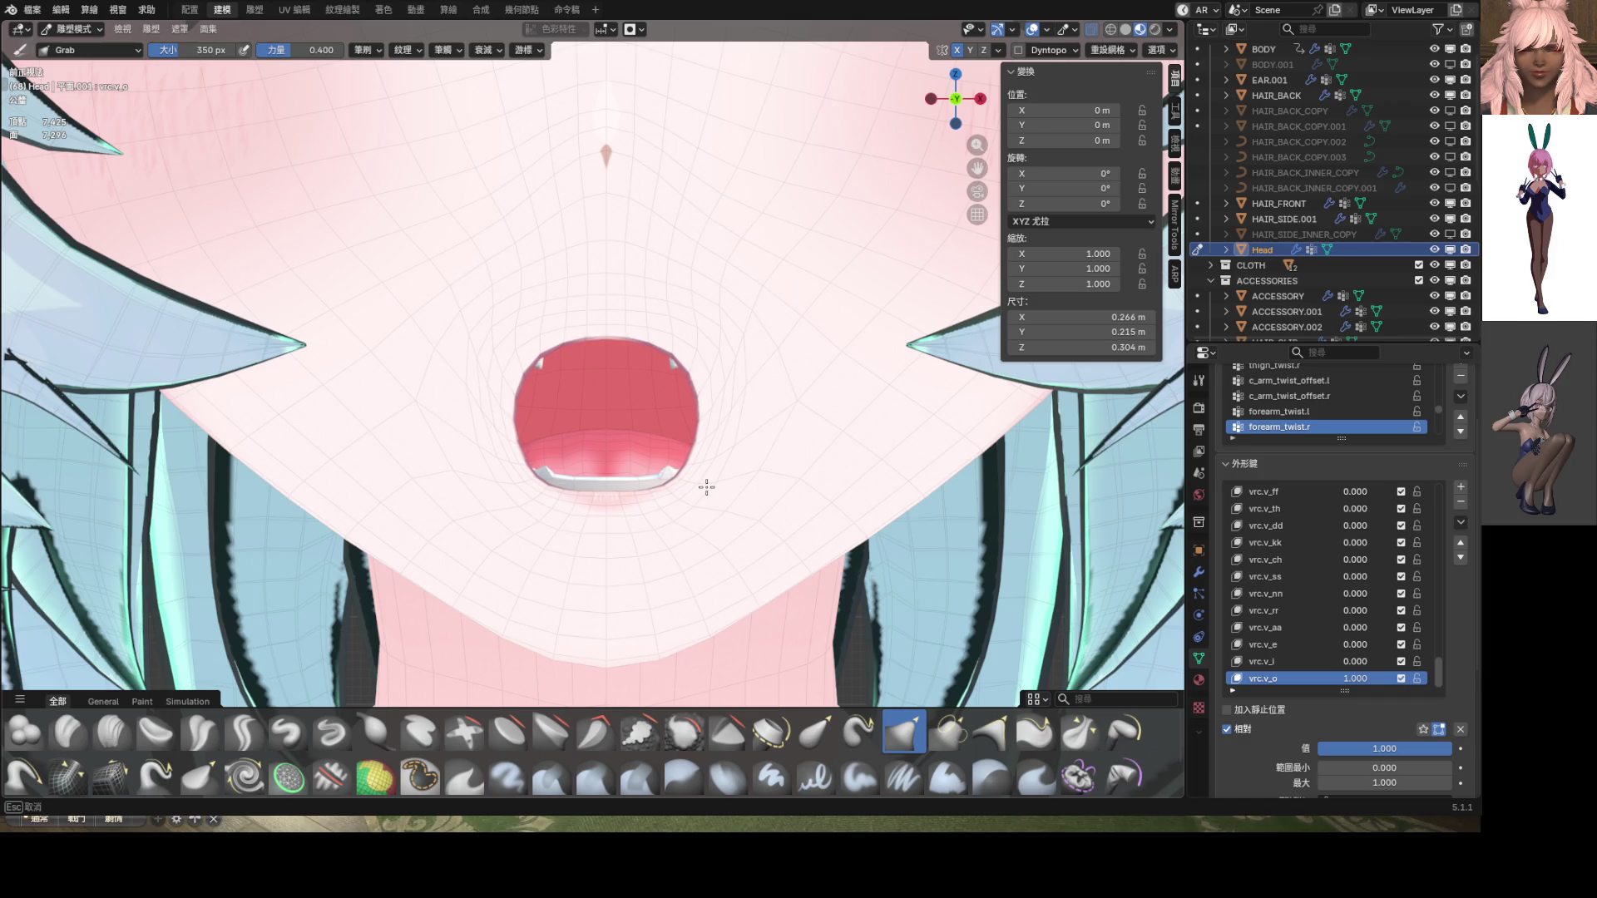
pyautogui.moveTo(706, 487); pyautogui.dragTo(687, 427, button='middle')
pyautogui.scroll(-5, 684, 359)
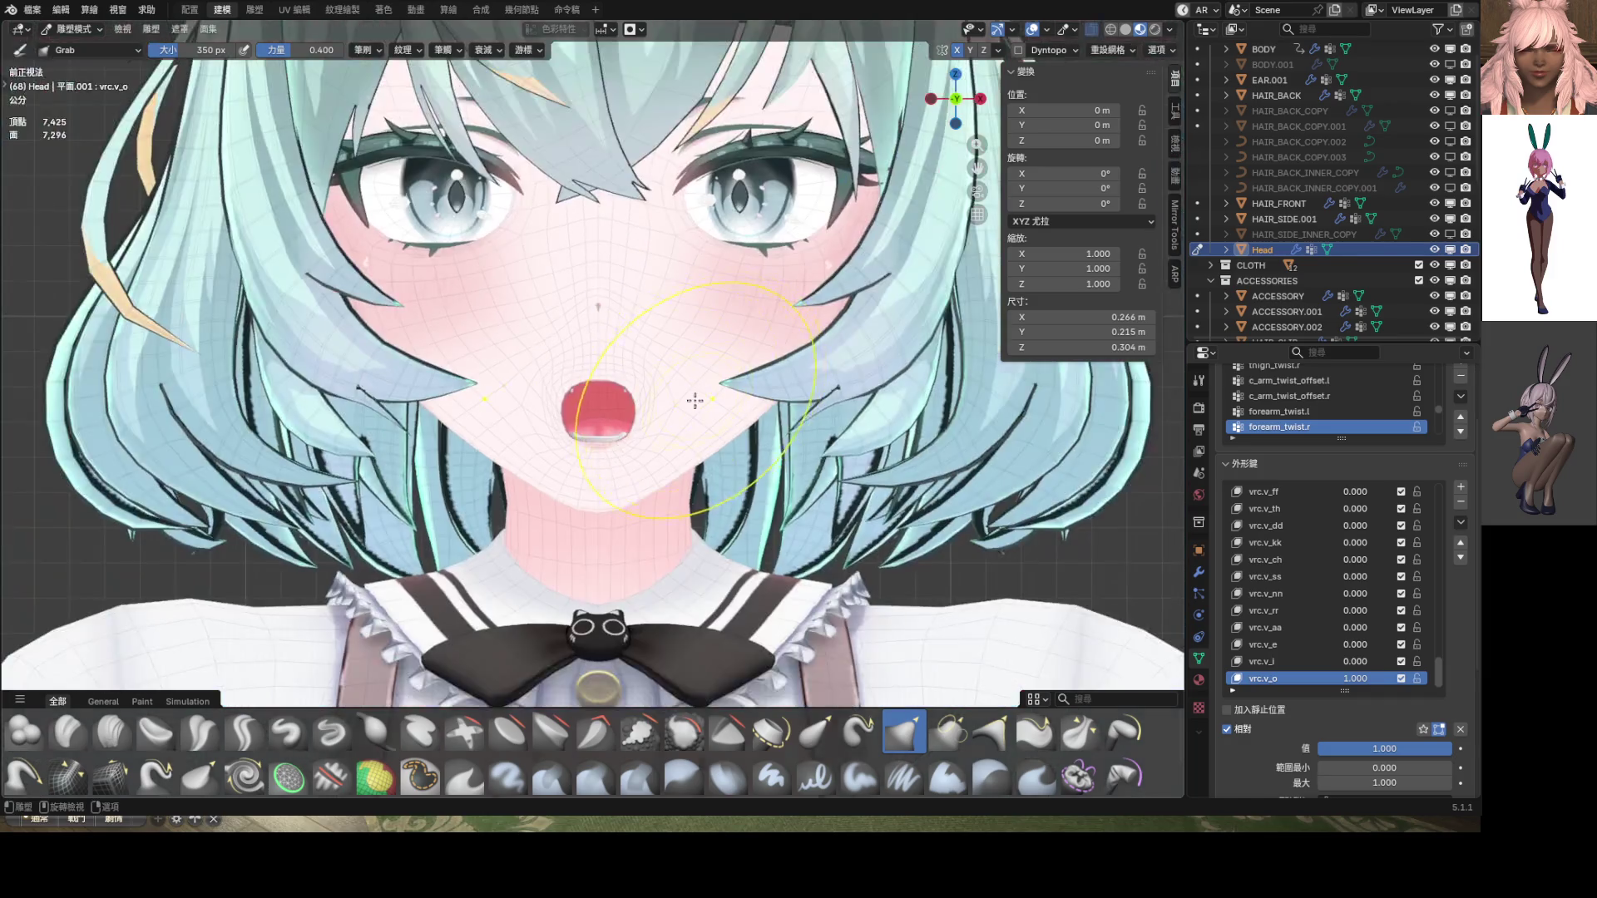
pyautogui.scroll(7, 715, 466)
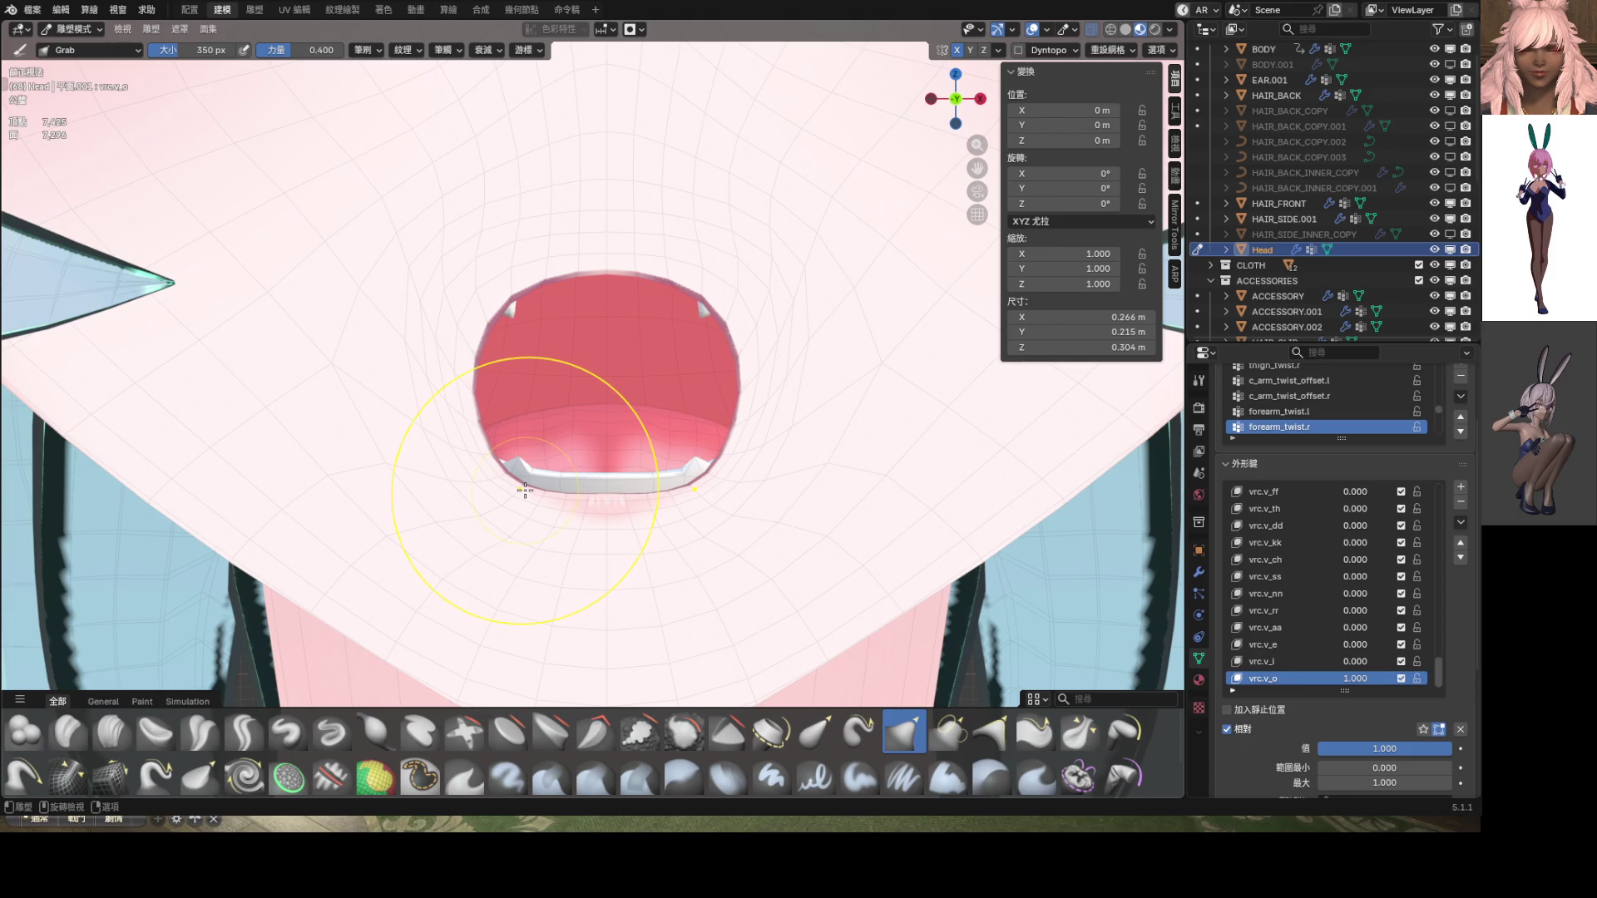
pyautogui.moveTo(525, 490); pyautogui.dragTo(534, 463)
pyautogui.moveTo(535, 463); pyautogui.dragTo(511, 477, button='middle')
pyautogui.press('KP_1')
pyautogui.scroll(-8, 512, 464)
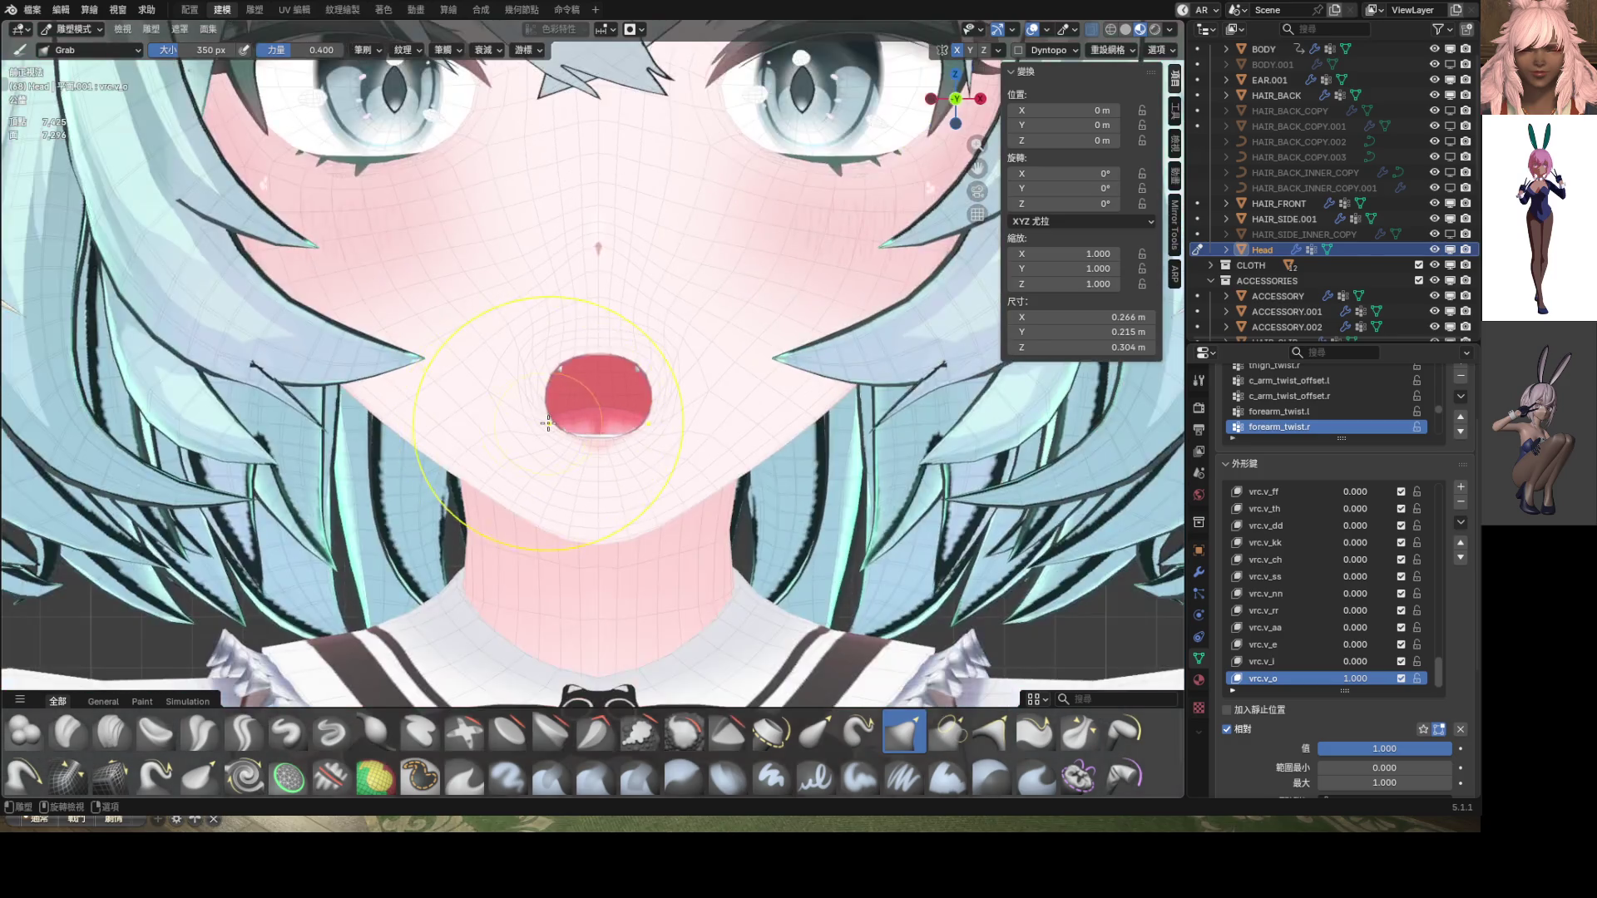
pyautogui.scroll(7, 574, 295)
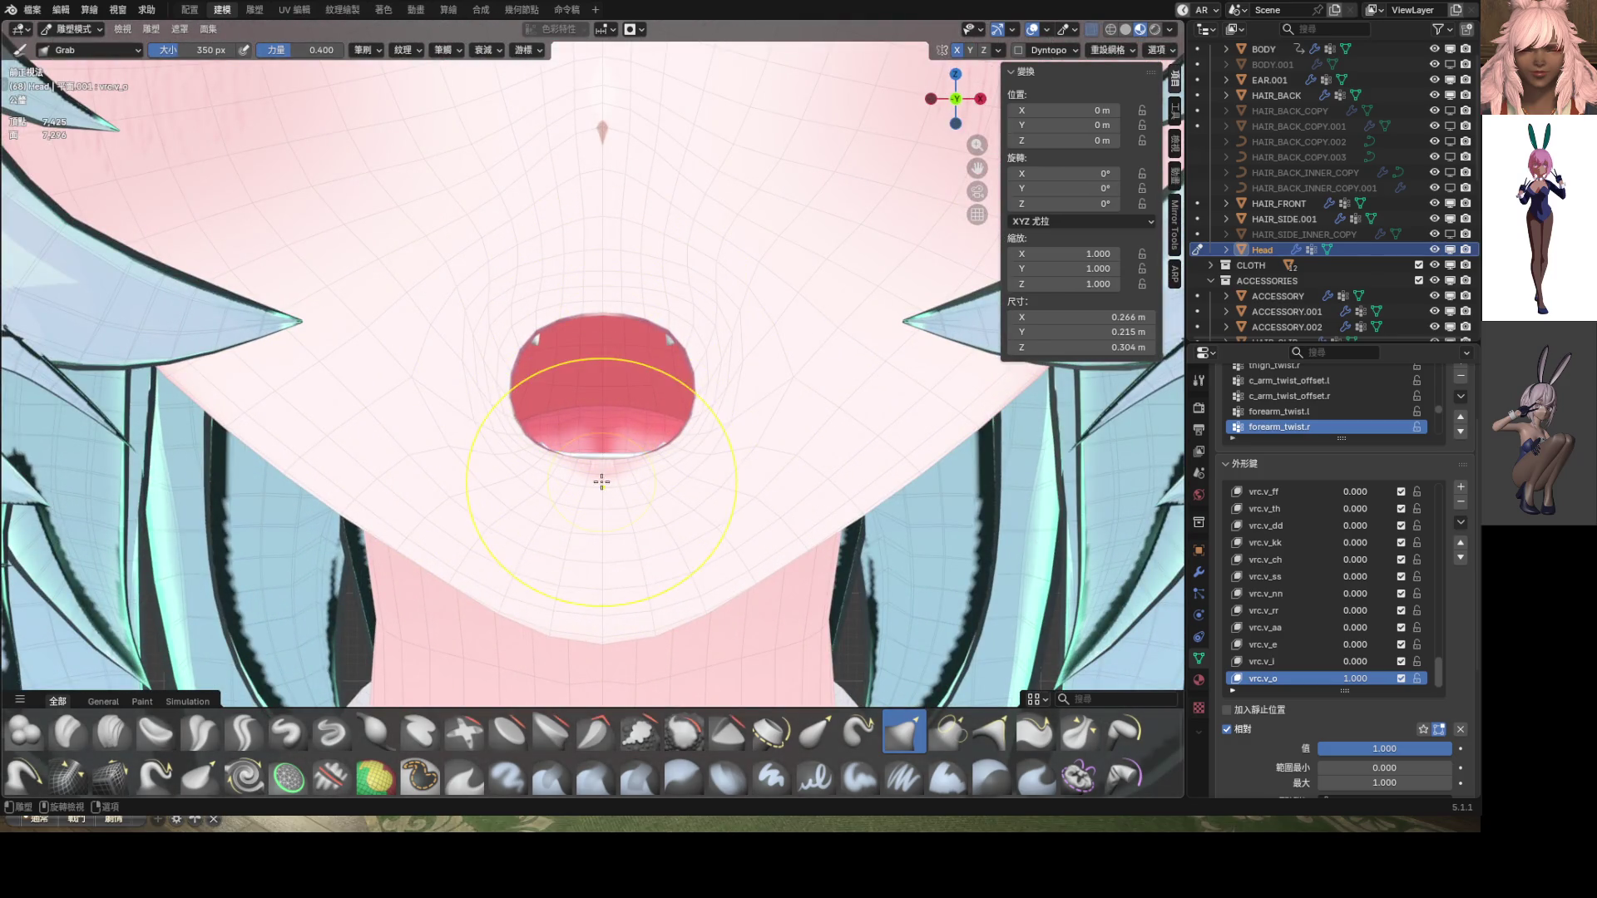
# Narrow the mouth from the left and reshape its upper-right and lower edges
pyautogui.moveTo(503, 411)
pyautogui.mouseDown()
pyautogui.moveTo(499, 356)
pyautogui.moveTo(517, 369)
pyautogui.mouseUp()
pyautogui.scroll(-5, 691, 391)
pyautogui.scroll(5, 669, 391)
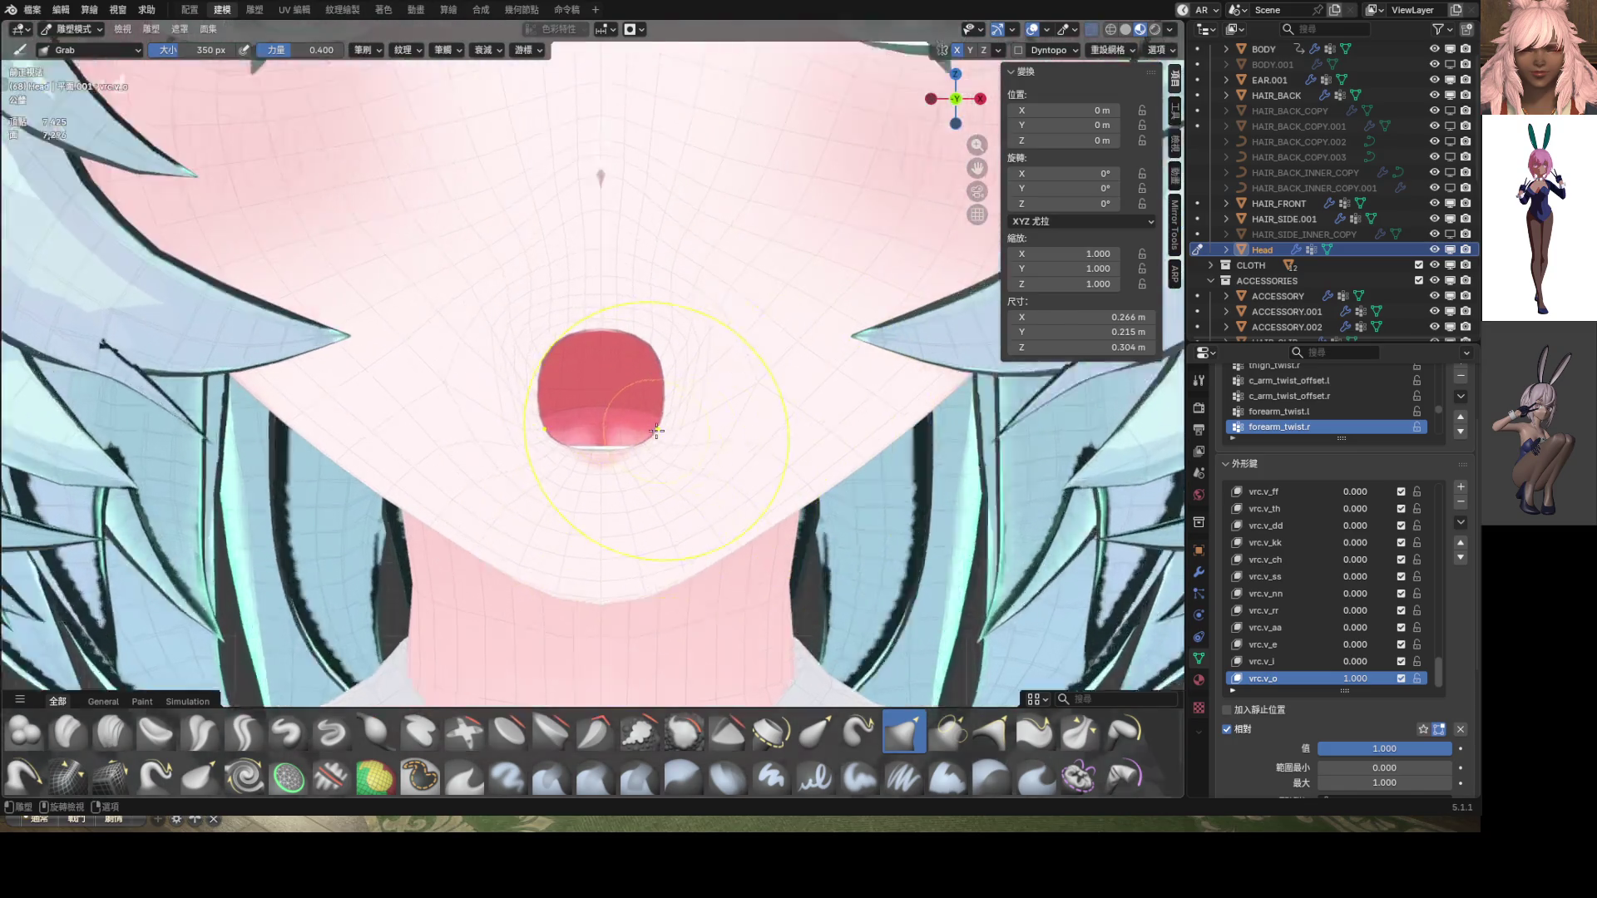
pyautogui.moveTo(670, 328); pyautogui.dragTo(664, 347)
pyautogui.moveTo(677, 445)
pyautogui.mouseDown()
pyautogui.moveTo(757, 449)
pyautogui.moveTo(677, 445)
pyautogui.mouseUp()
pyautogui.scroll(-5, 667, 429)
pyautogui.scroll(5, 667, 429)
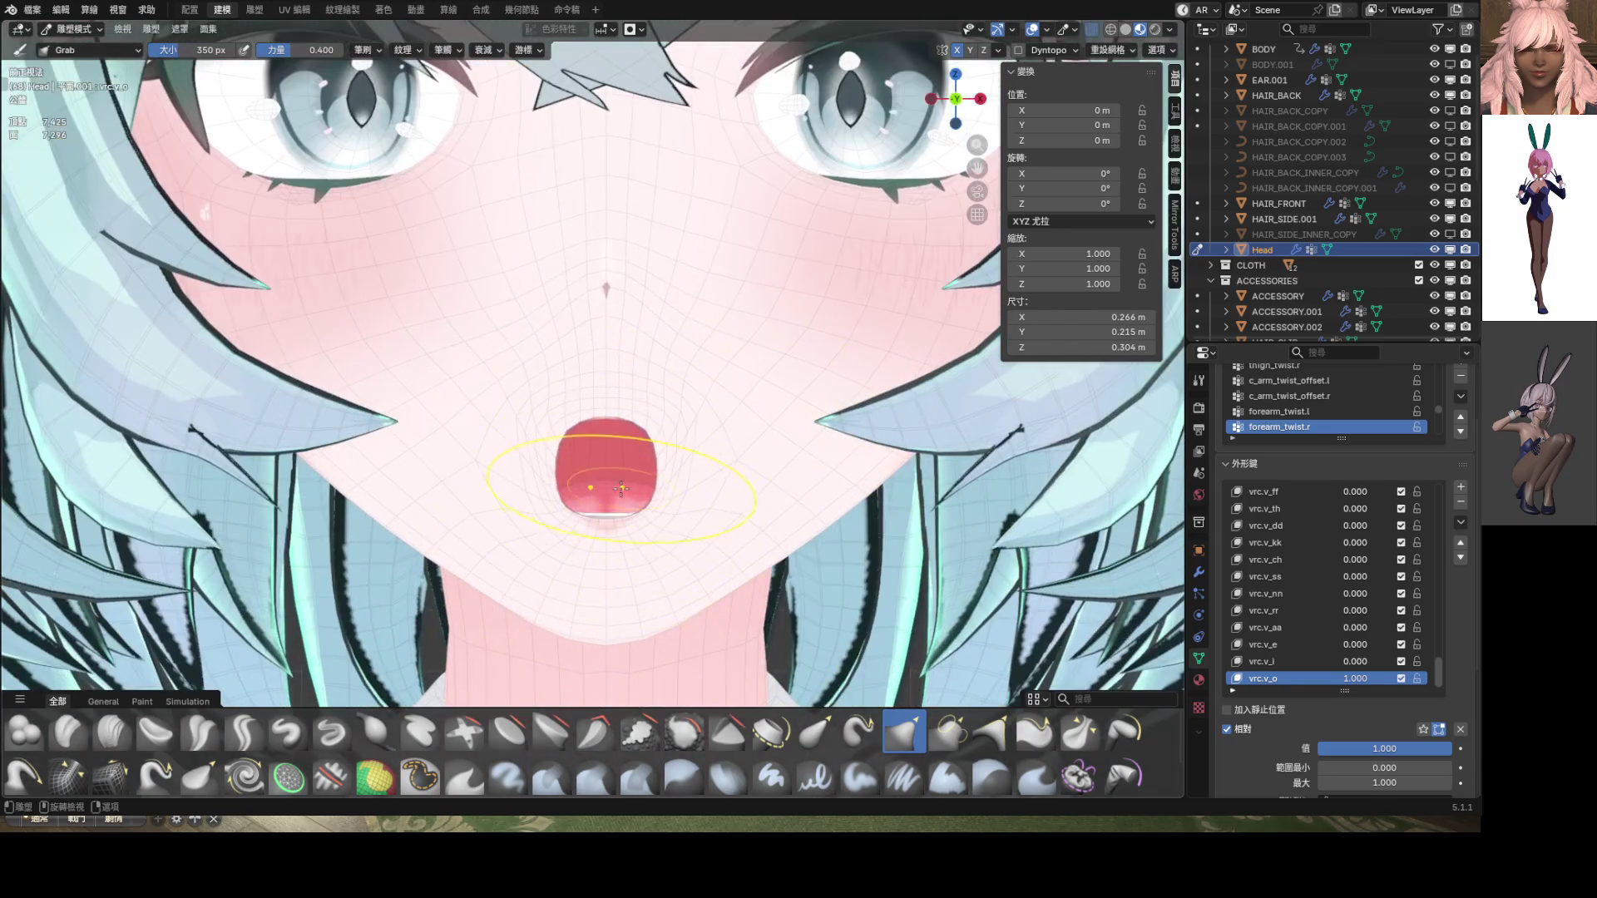
pyautogui.moveTo(605, 524); pyautogui.dragTo(607, 503)
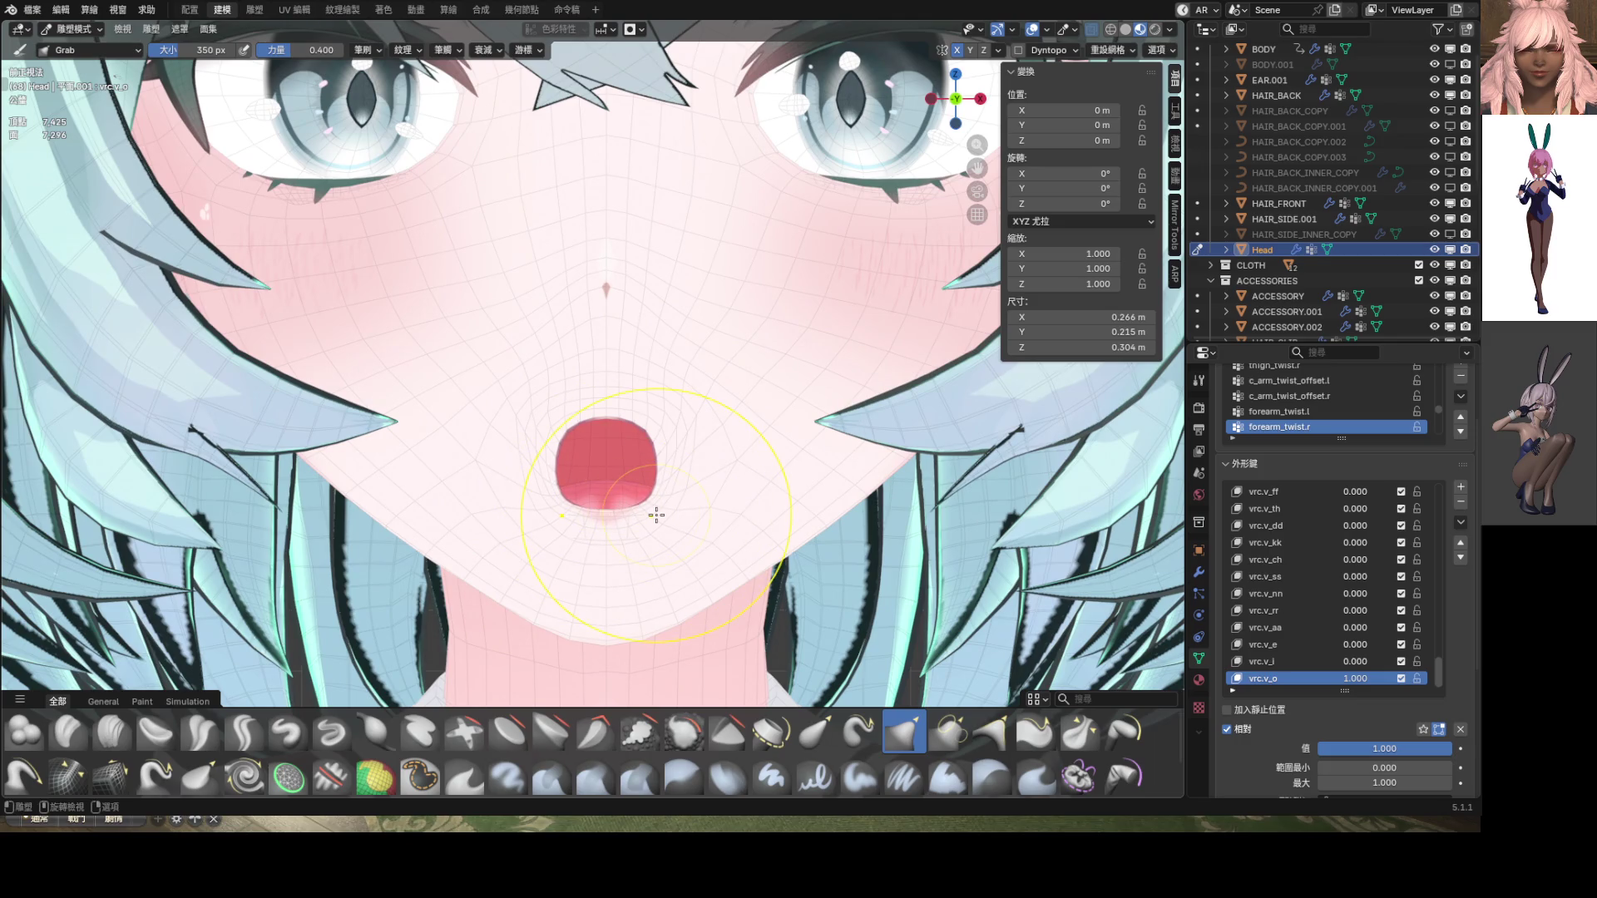
pyautogui.scroll(-1, 656, 515)
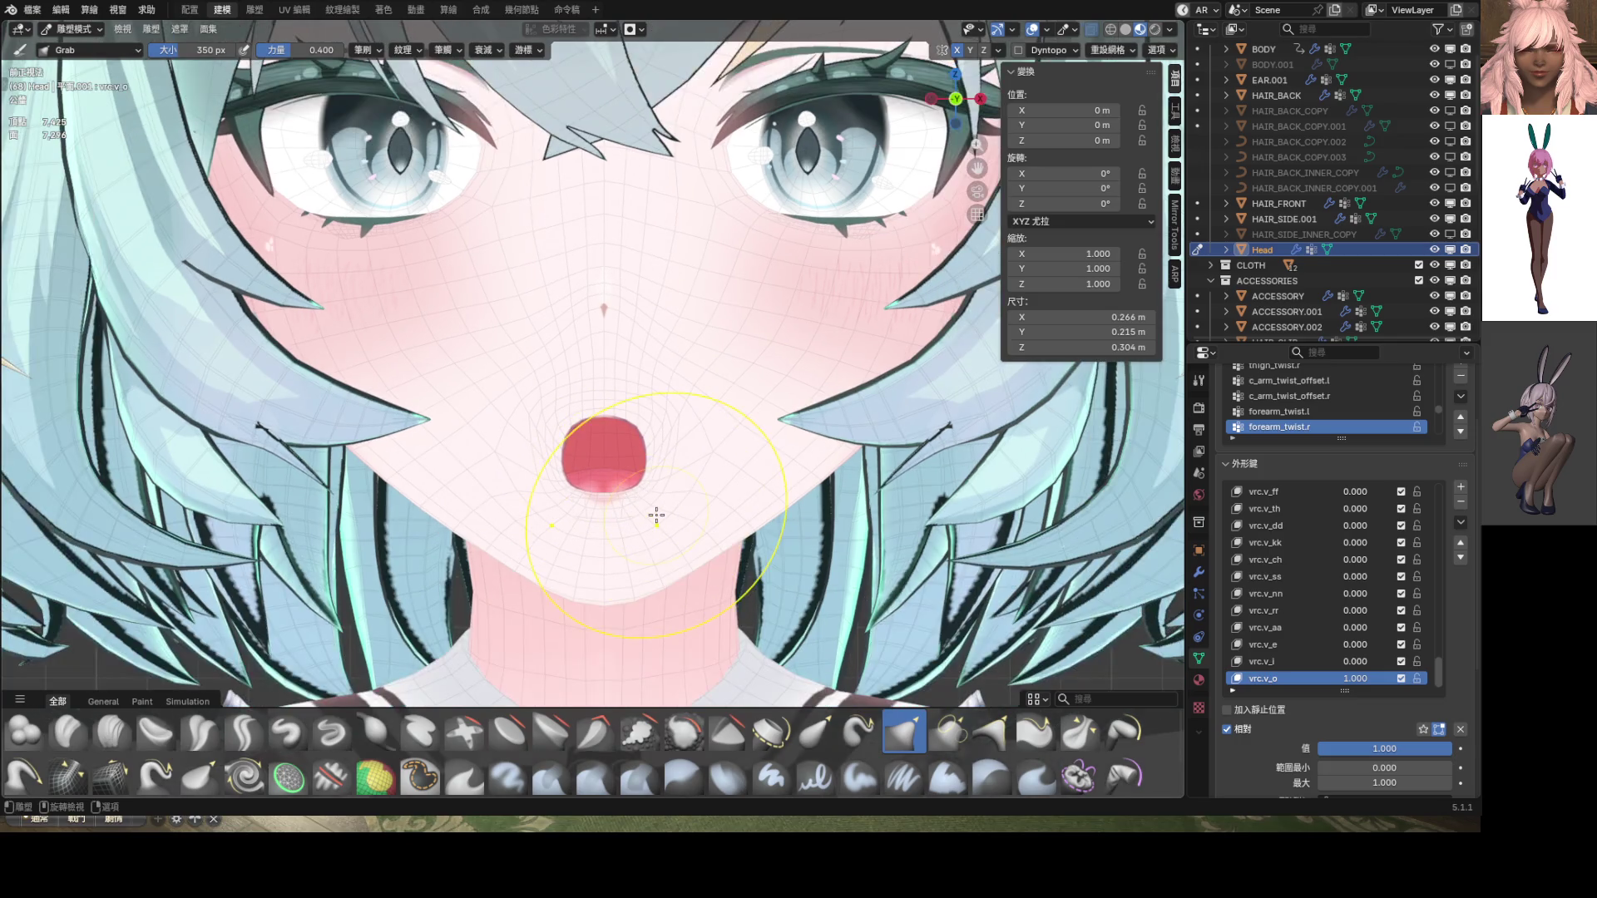
# With overlays hidden, enlarge the opening and check it in side profile before returning to front view
pyautogui.click(1032, 30)
pyautogui.scroll(4, 666, 475)
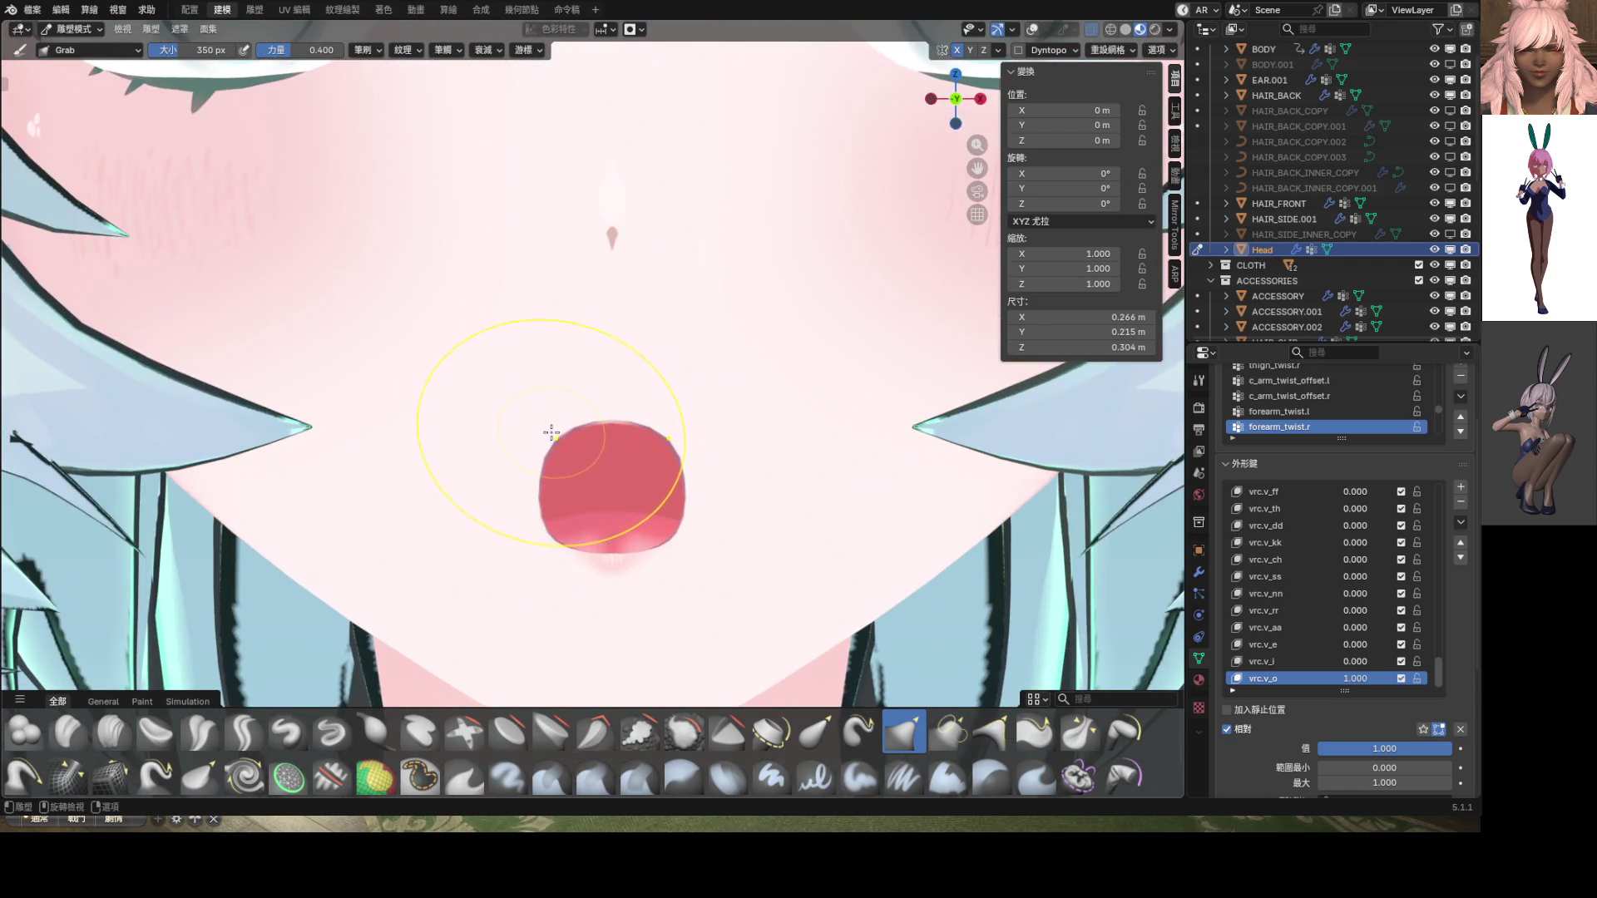
pyautogui.moveTo(583, 499)
pyautogui.mouseDown()
pyautogui.moveTo(574, 480)
pyautogui.moveTo(510, 577)
pyautogui.moveTo(595, 522)
pyautogui.moveTo(574, 529)
pyautogui.mouseUp()
pyautogui.scroll(-4, 652, 518)
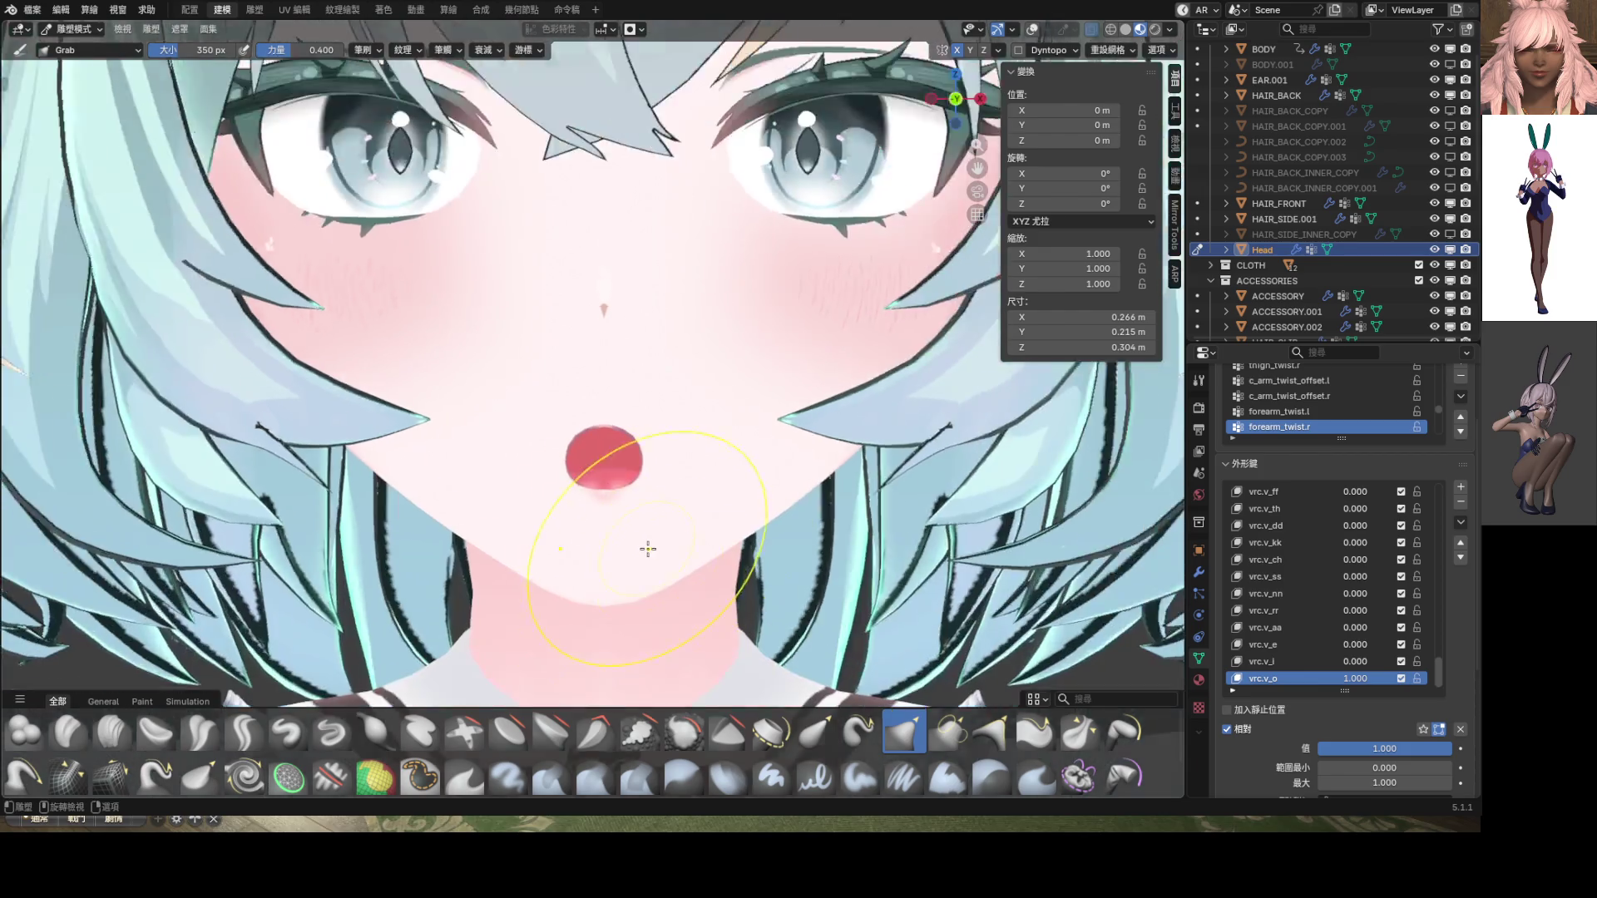
pyautogui.moveTo(649, 507)
pyautogui.mouseDown(button='middle')
pyautogui.moveTo(571, 499)
pyautogui.moveTo(499, 466)
pyautogui.moveTo(513, 491)
pyautogui.mouseUp(button='middle')
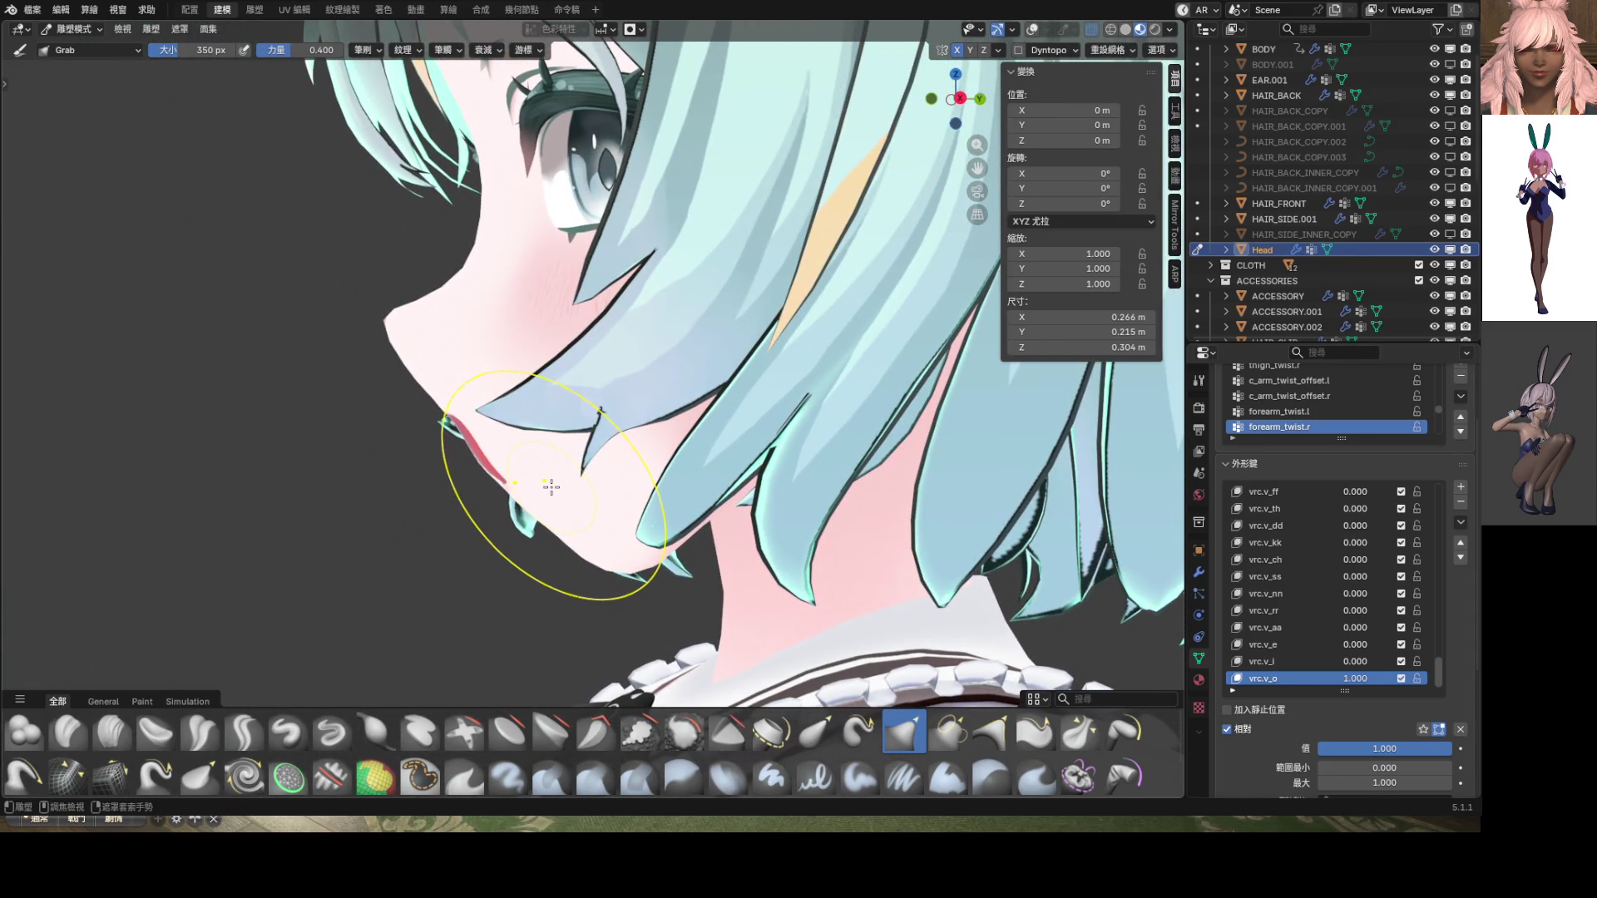
pyautogui.moveTo(542, 474)
pyautogui.mouseDown(button='middle')
pyautogui.moveTo(582, 438)
pyautogui.moveTo(608, 475)
pyautogui.moveTo(713, 474)
pyautogui.moveTo(545, 472)
pyautogui.mouseUp(button='middle')
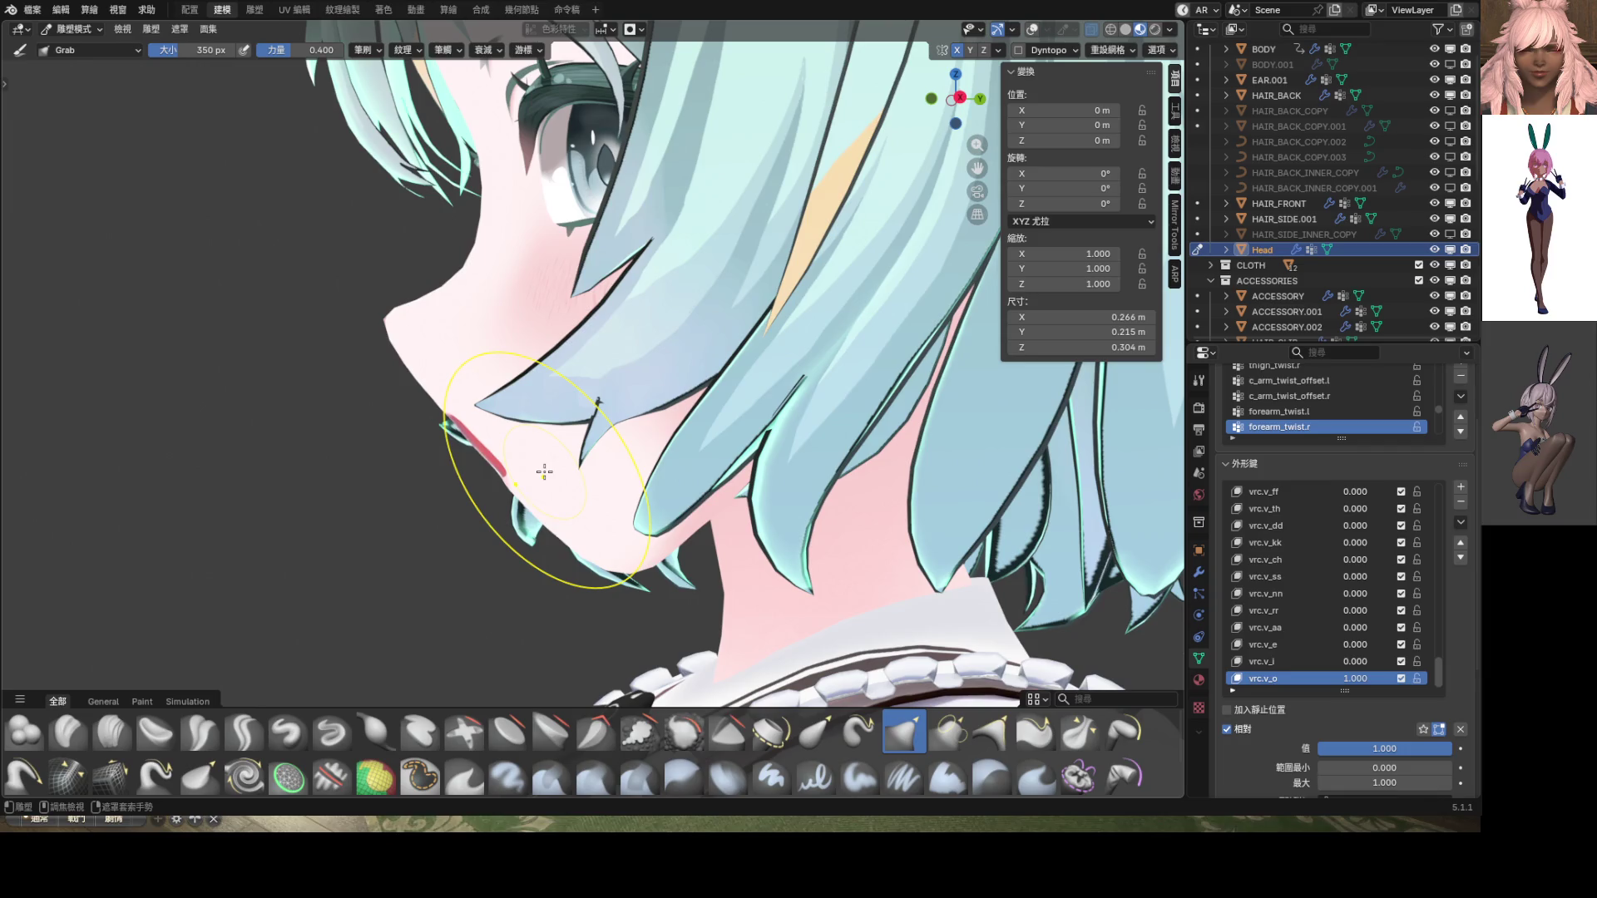
pyautogui.moveTo(544, 471)
pyautogui.mouseDown(button='middle')
pyautogui.moveTo(666, 481)
pyautogui.moveTo(629, 454)
pyautogui.moveTo(733, 465)
pyautogui.mouseUp(button='middle')
pyautogui.press('KP_1')
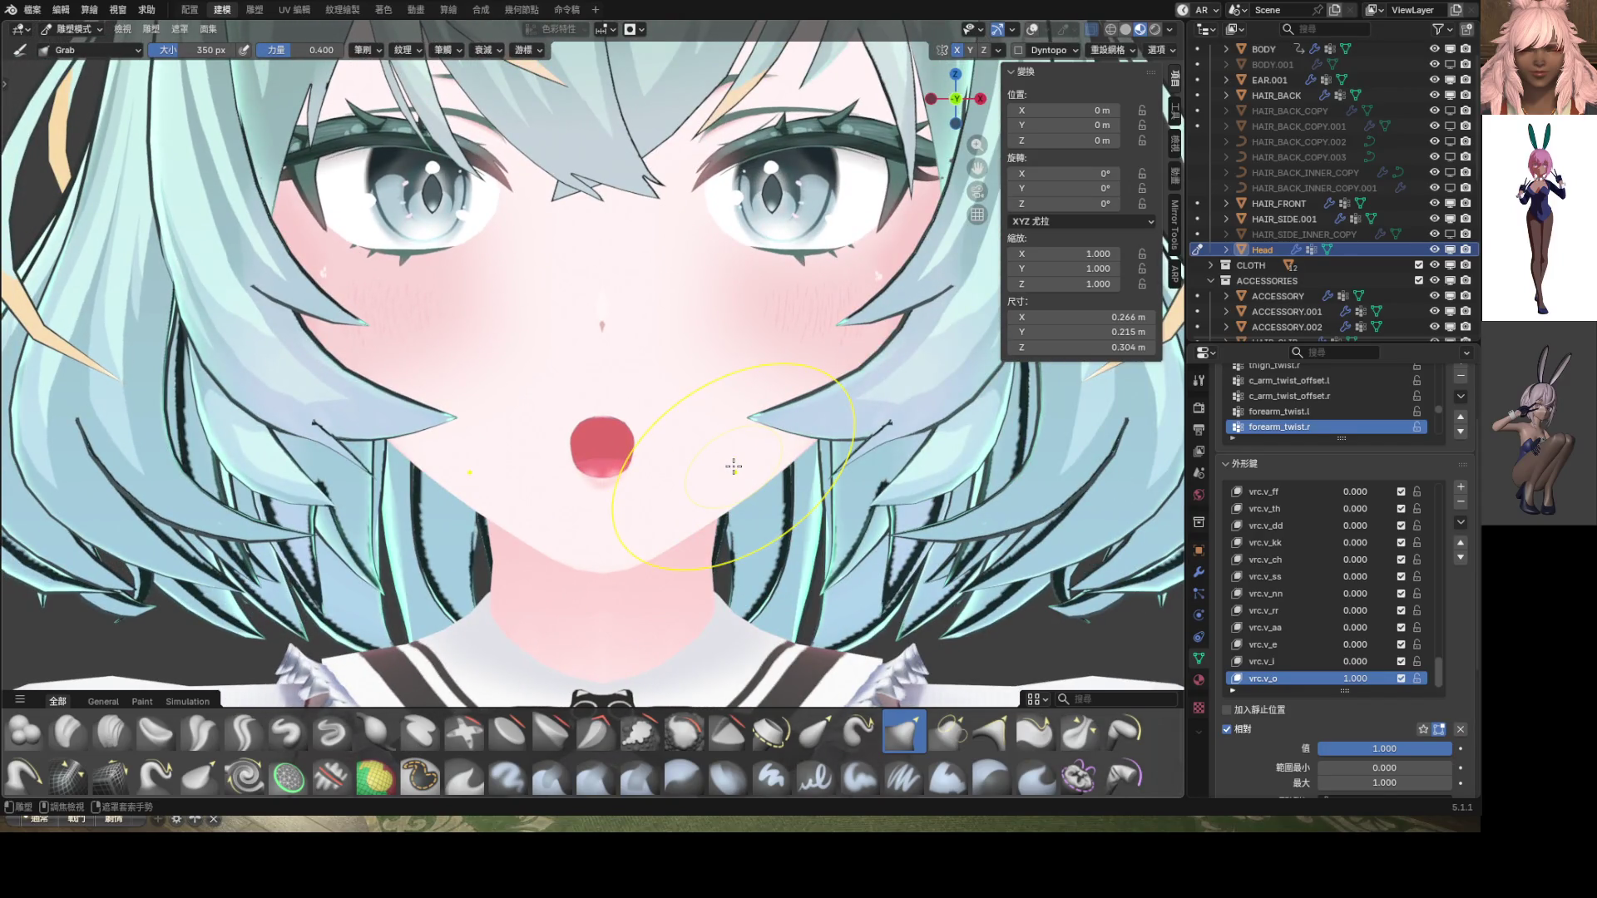
# Leave Sculpt Mode and orbit the head to a side profile to review the mouth
pyautogui.hotkey('ctrl', 'Tab')
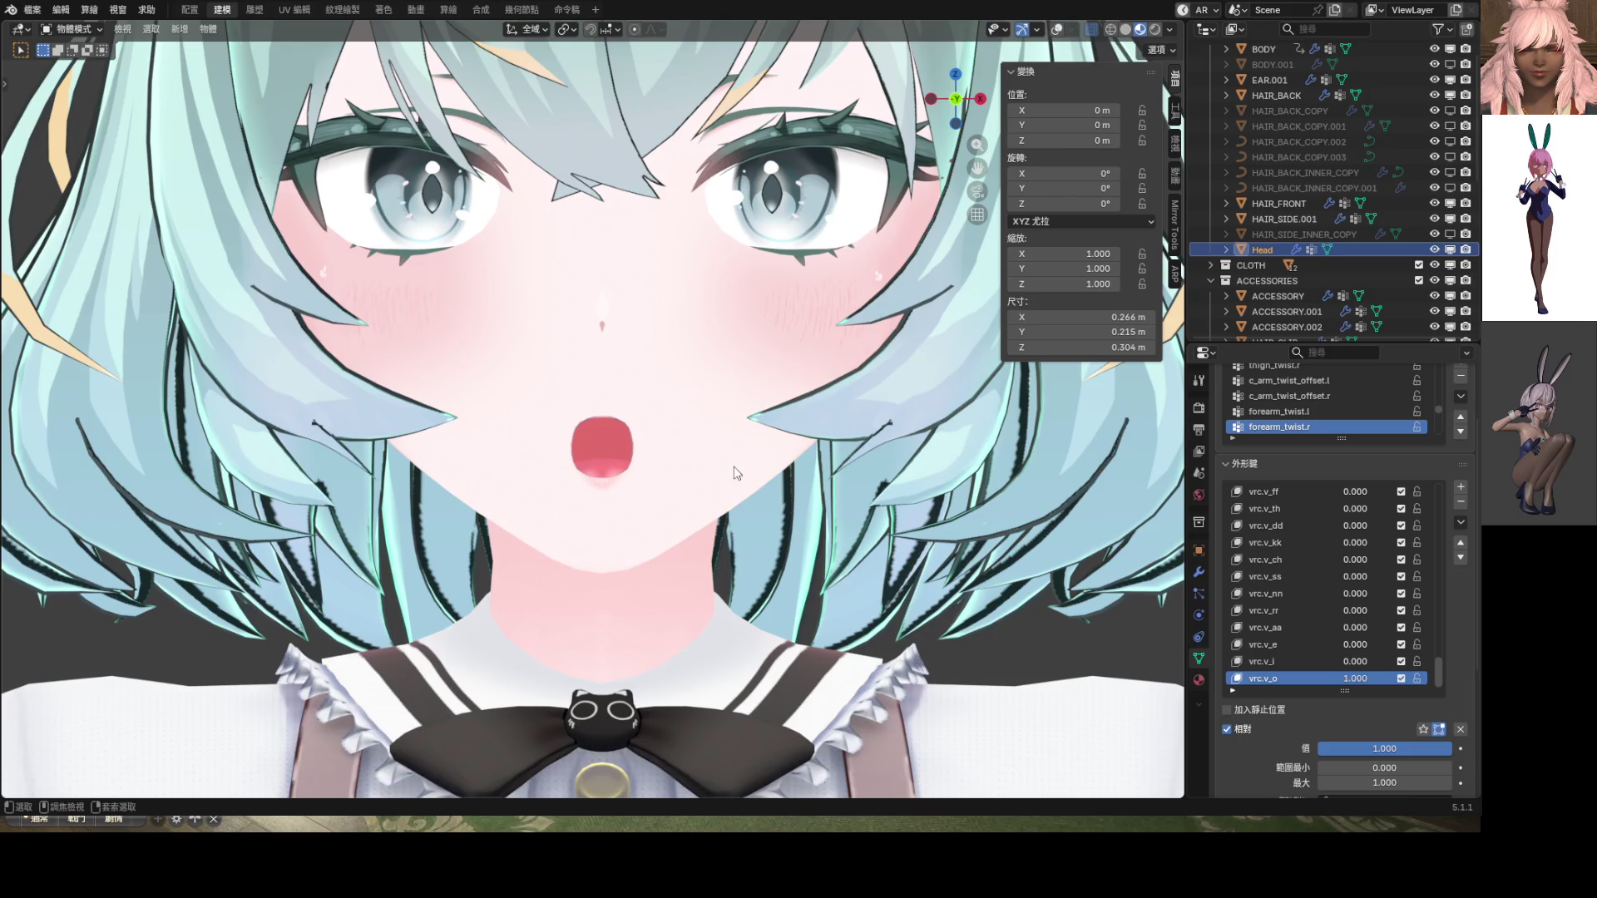
pyautogui.scroll(3, 635, 446)
pyautogui.scroll(-6, 687, 455)
pyautogui.scroll(-5, 687, 456)
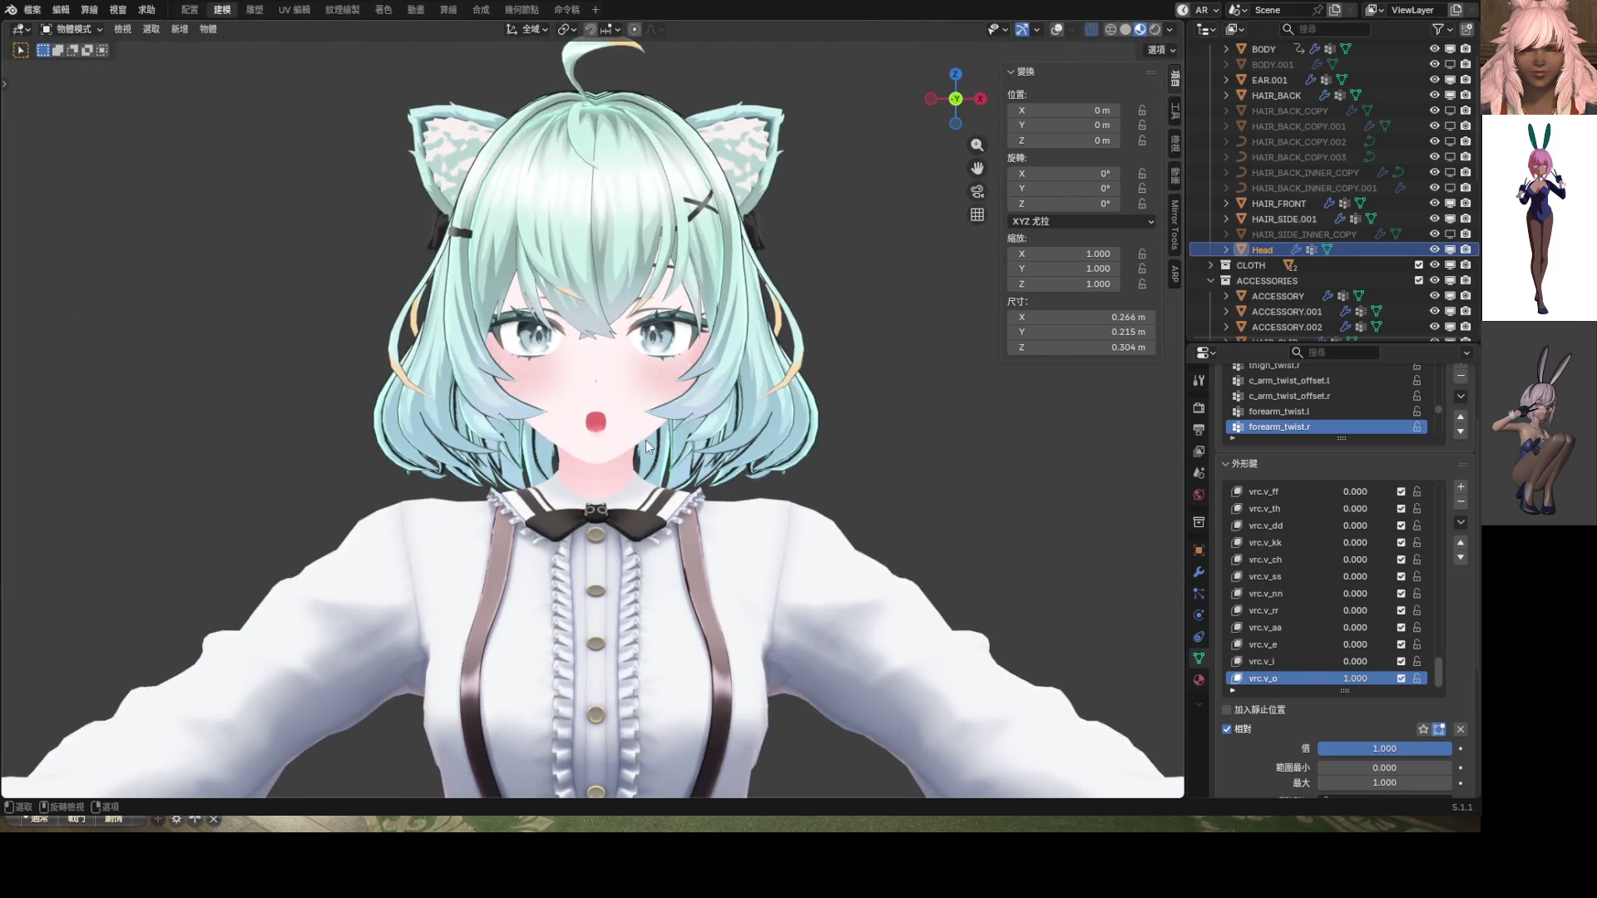
pyautogui.scroll(5, 645, 441)
pyautogui.moveTo(645, 441)
pyautogui.mouseDown(button='middle')
pyautogui.moveTo(483, 436)
pyautogui.moveTo(616, 429)
pyautogui.mouseUp(button='middle')
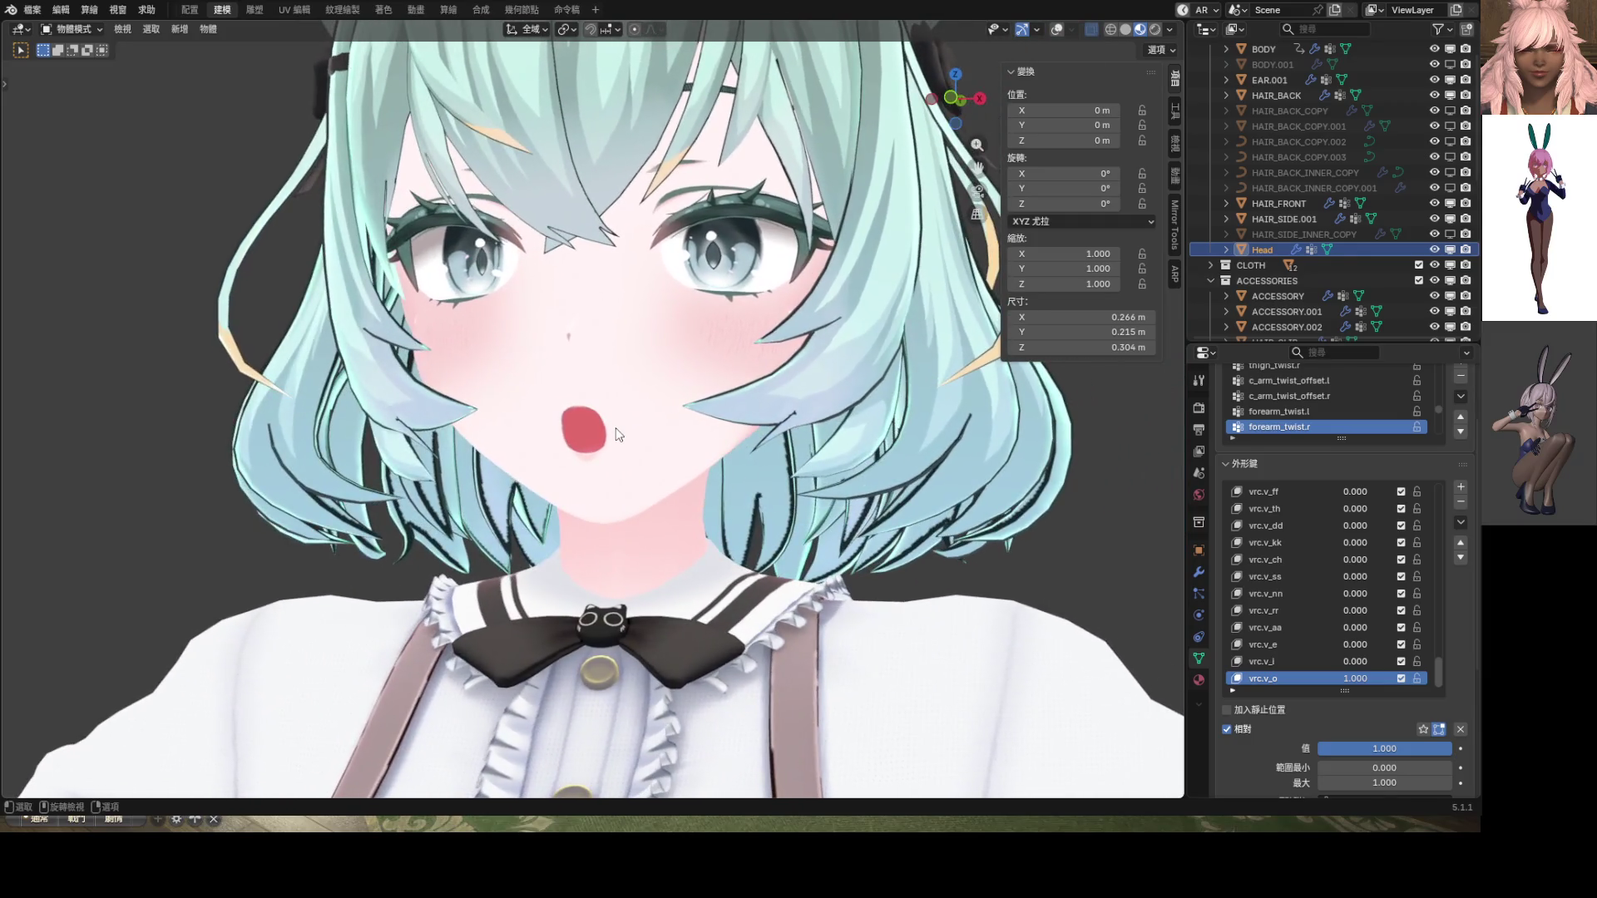
# Return to Sculpt Mode via the Ctrl+Tab pie and pull the mouth's top edge down
pyautogui.hotkey('ctrl', 'Tab')
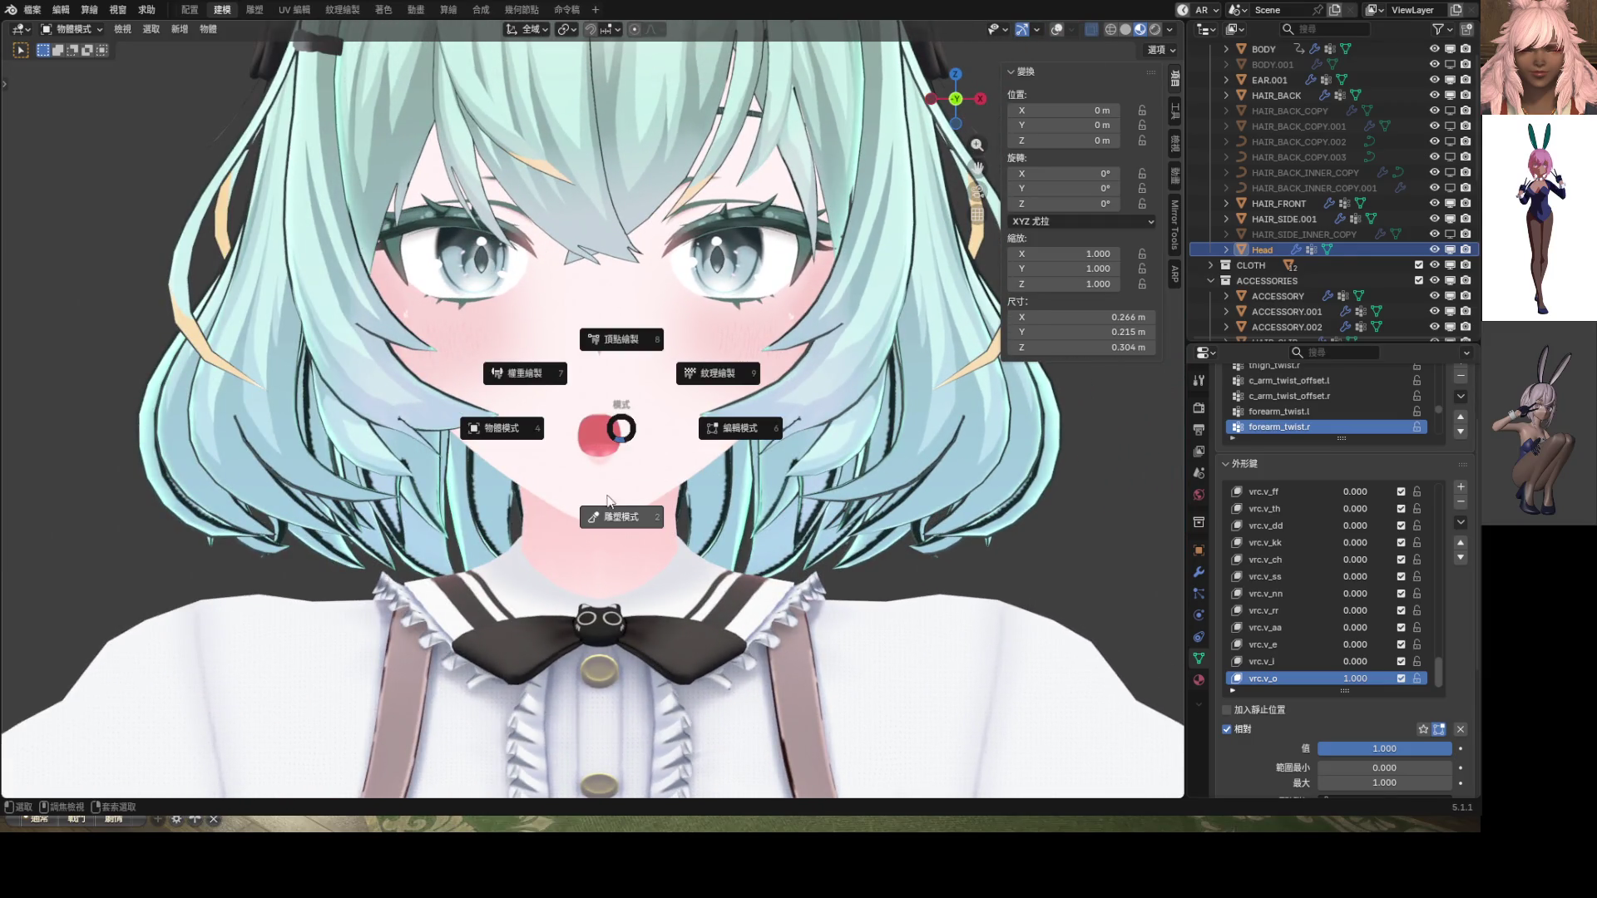
pyautogui.click(606, 471)
pyautogui.scroll(4, 606, 471)
pyautogui.moveTo(578, 420); pyautogui.dragTo(571, 446)
pyautogui.scroll(-3, 680, 475)
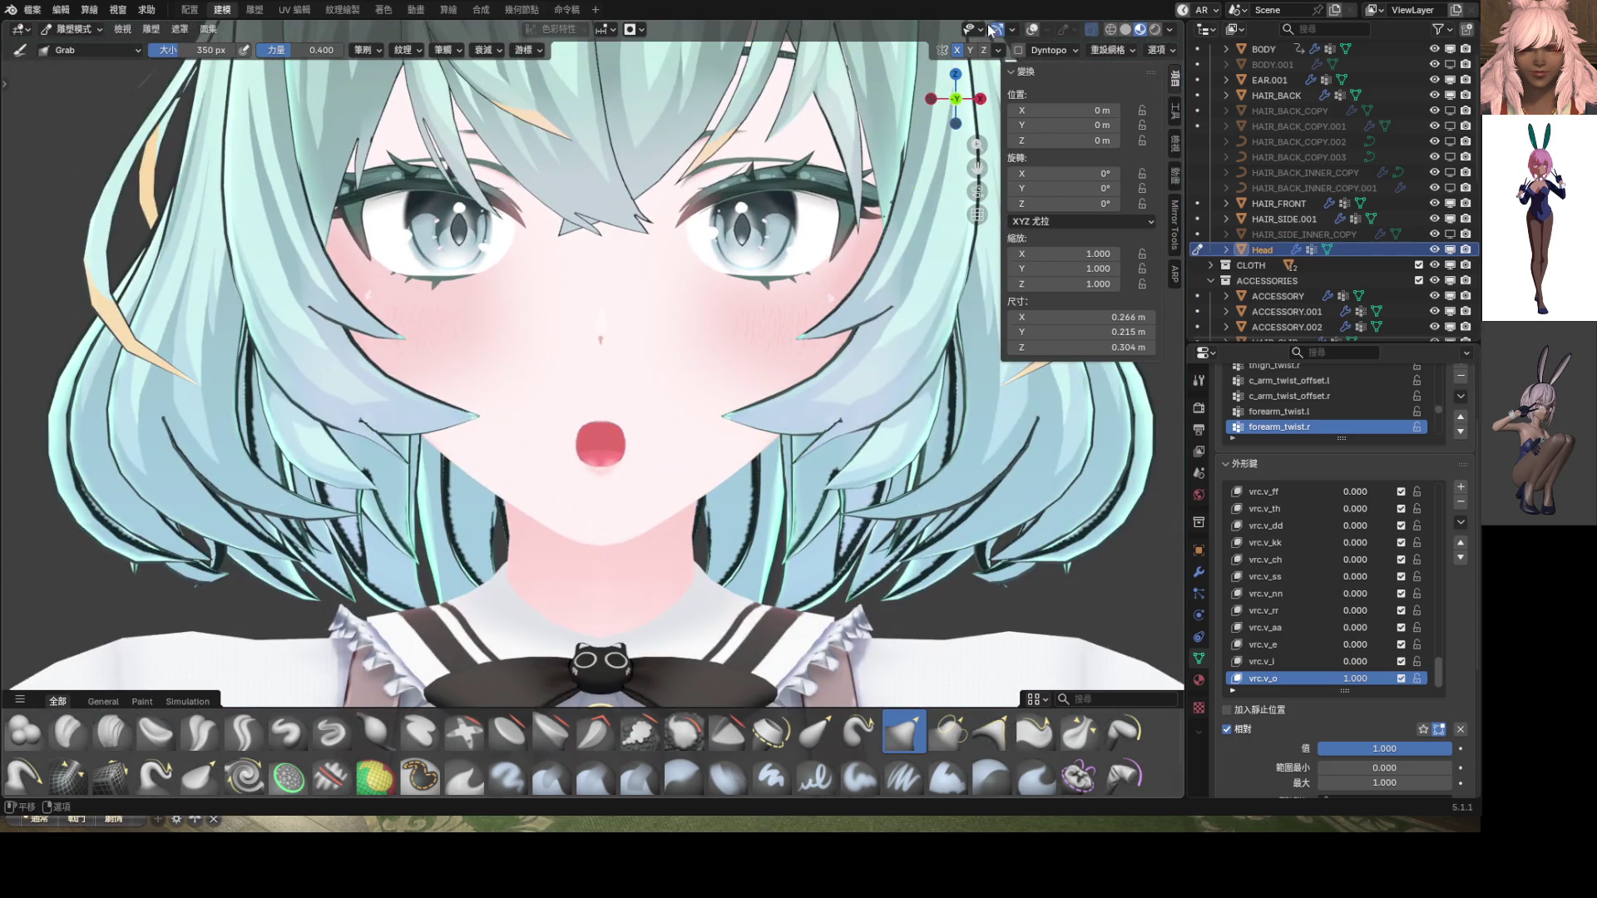
# With overlays back on, Grab-sculpt the mouth's upper and upper-left edges into shape
pyautogui.click(1032, 30)
pyautogui.scroll(5, 695, 434)
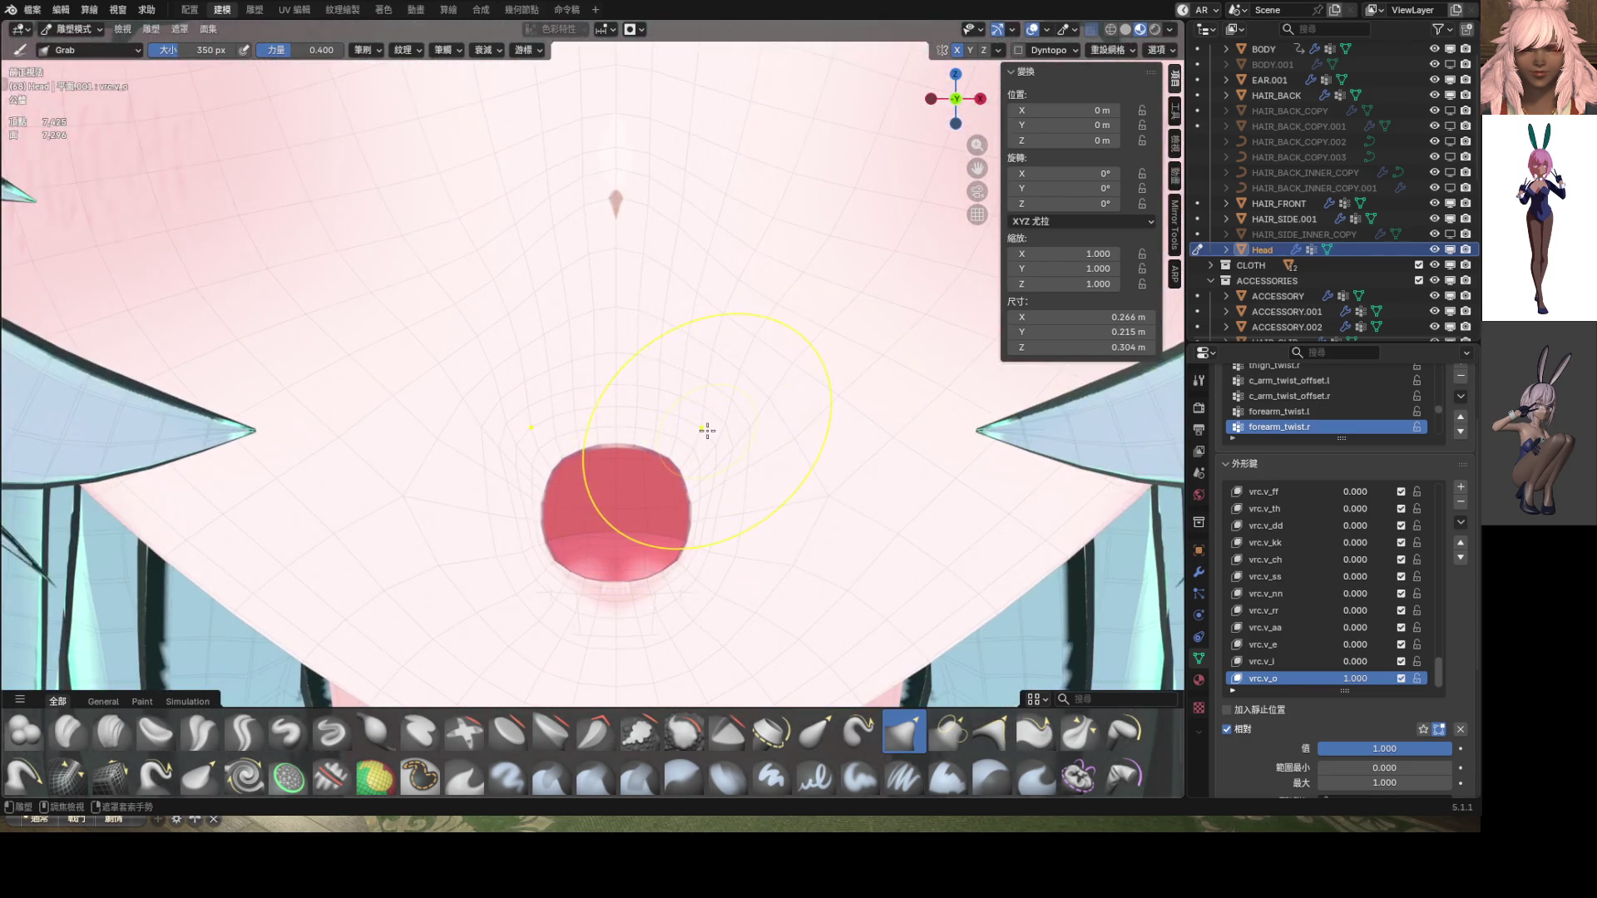
pyautogui.moveTo(562, 439); pyautogui.dragTo(567, 448)
pyautogui.scroll(3, 532, 476)
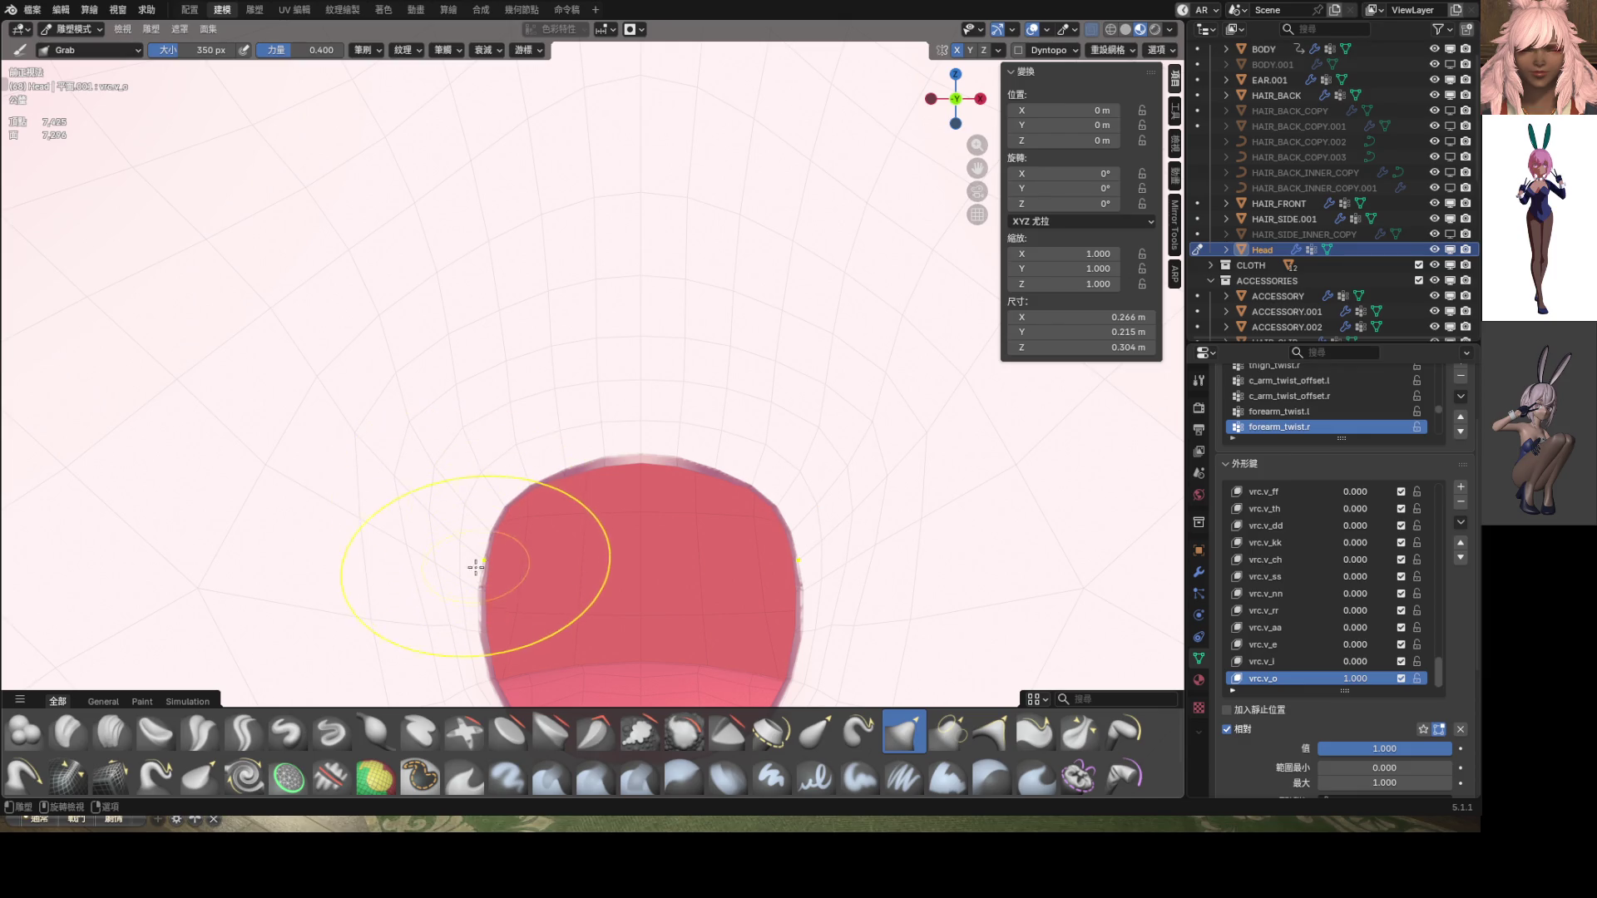
pyautogui.moveTo(540, 499); pyautogui.dragTo(522, 513)
pyautogui.scroll(-8, 671, 477)
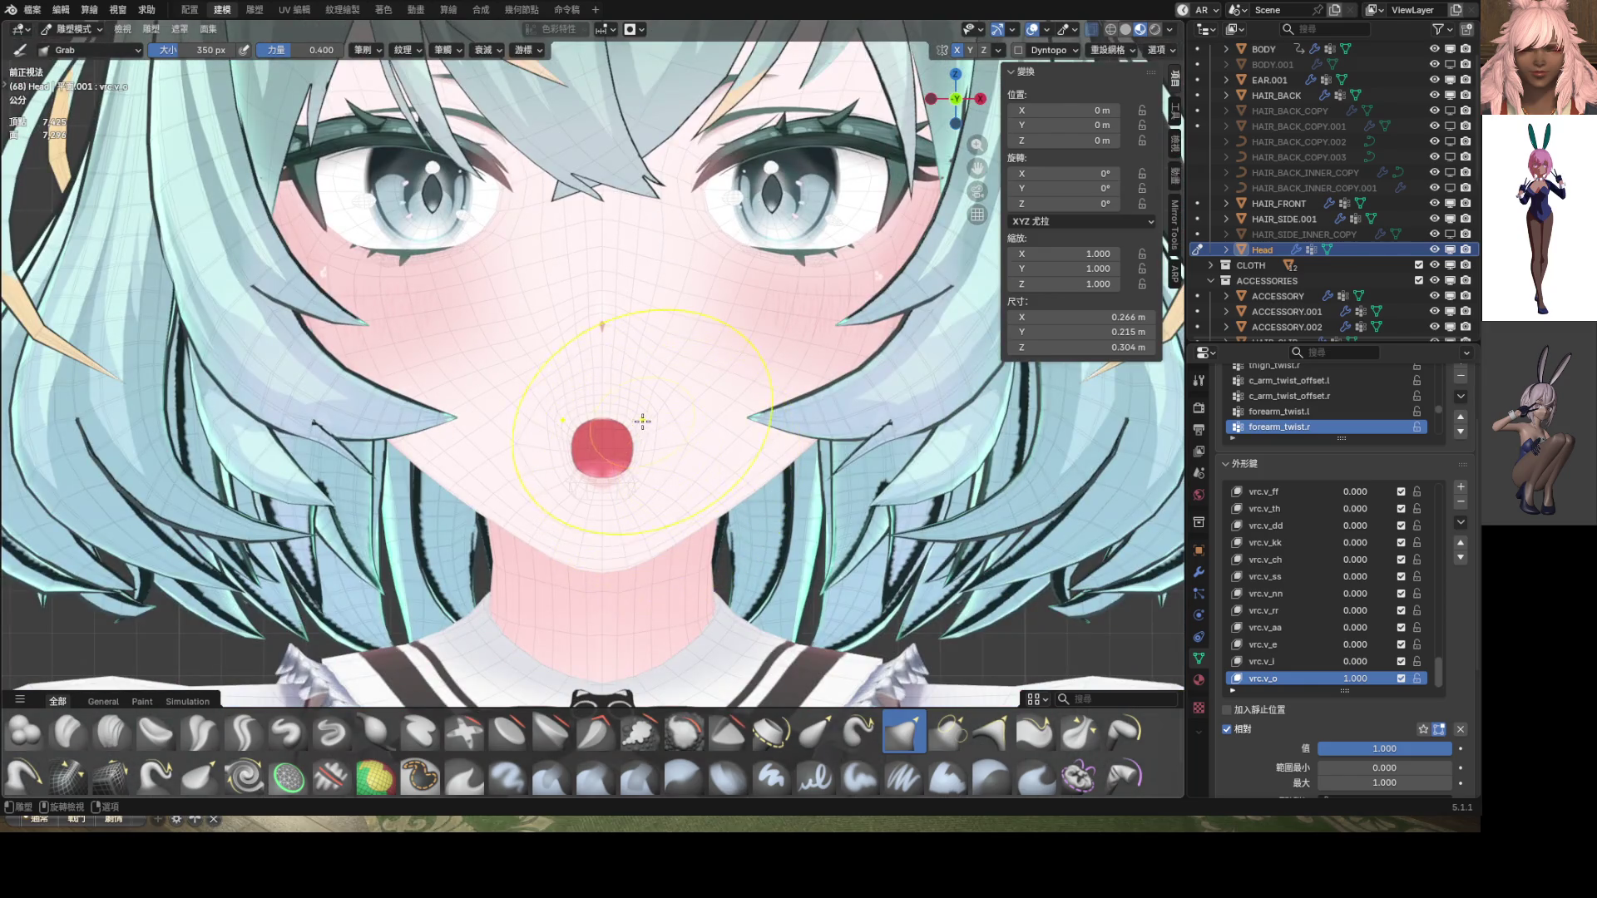
pyautogui.scroll(7, 642, 422)
pyautogui.moveTo(581, 453)
pyautogui.mouseDown()
pyautogui.moveTo(592, 483)
pyautogui.moveTo(538, 481)
pyautogui.mouseUp()
pyautogui.scroll(-9, 665, 482)
pyautogui.scroll(5, 551, 481)
pyautogui.scroll(-4, 775, 475)
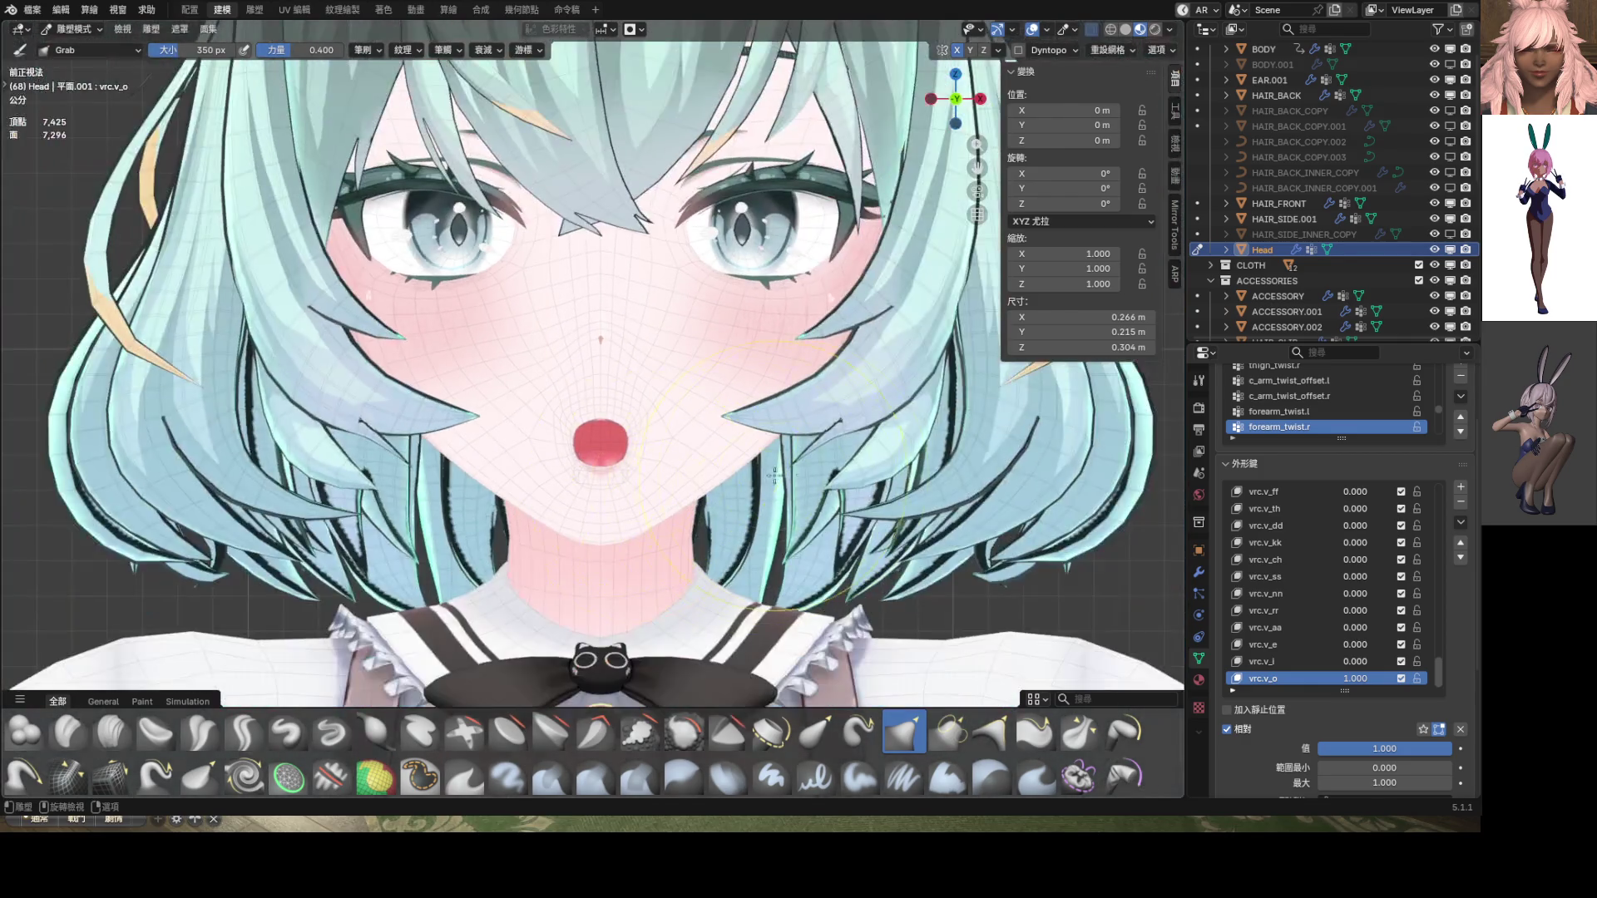
# Compare the vrc.v_aa and vrc.v_o mouth shapes by adjusting their shape key values
pyautogui.press('BackSpace')
pyautogui.moveTo(1355, 627)
pyautogui.mouseDown()
pyautogui.moveTo(1388, 627)
pyautogui.moveTo(1355, 627)
pyautogui.mouseUp()
pyautogui.moveTo(1385, 748)
pyautogui.mouseDown()
pyautogui.moveTo(1422, 749)
pyautogui.moveTo(1381, 749)
pyautogui.mouseUp()
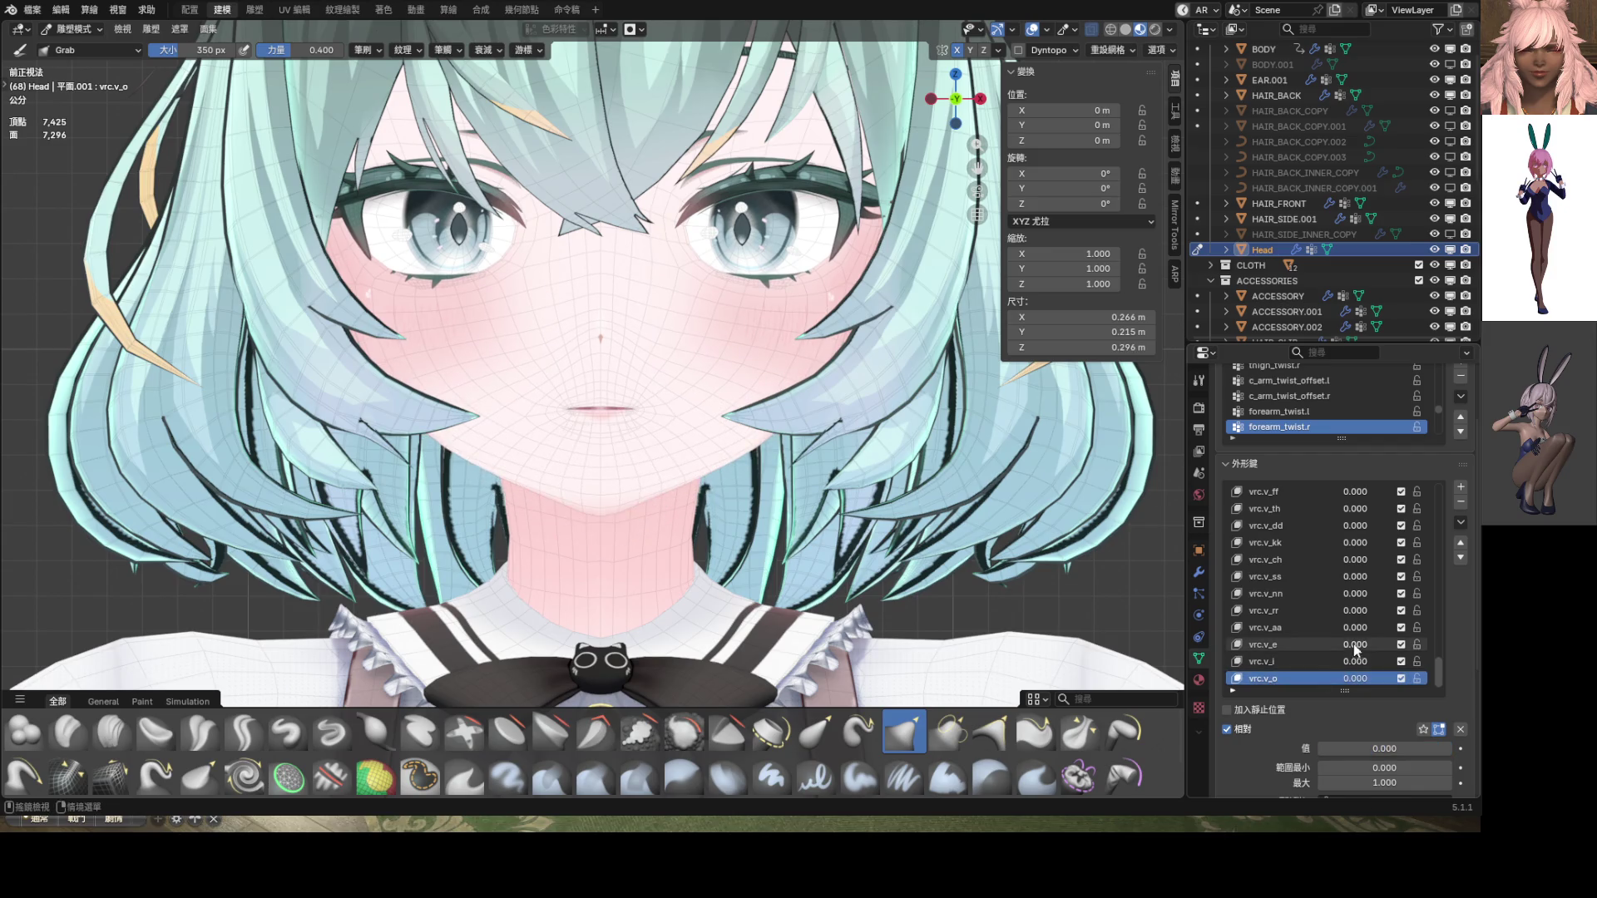
# Preview vrc.v_o at 0.612, duplicate it as vrc.v_o.001, and set vrc.v_o to 0
pyautogui.scroll(-5, 761, 472)
pyautogui.scroll(7, 760, 472)
pyautogui.scroll(2, 760, 472)
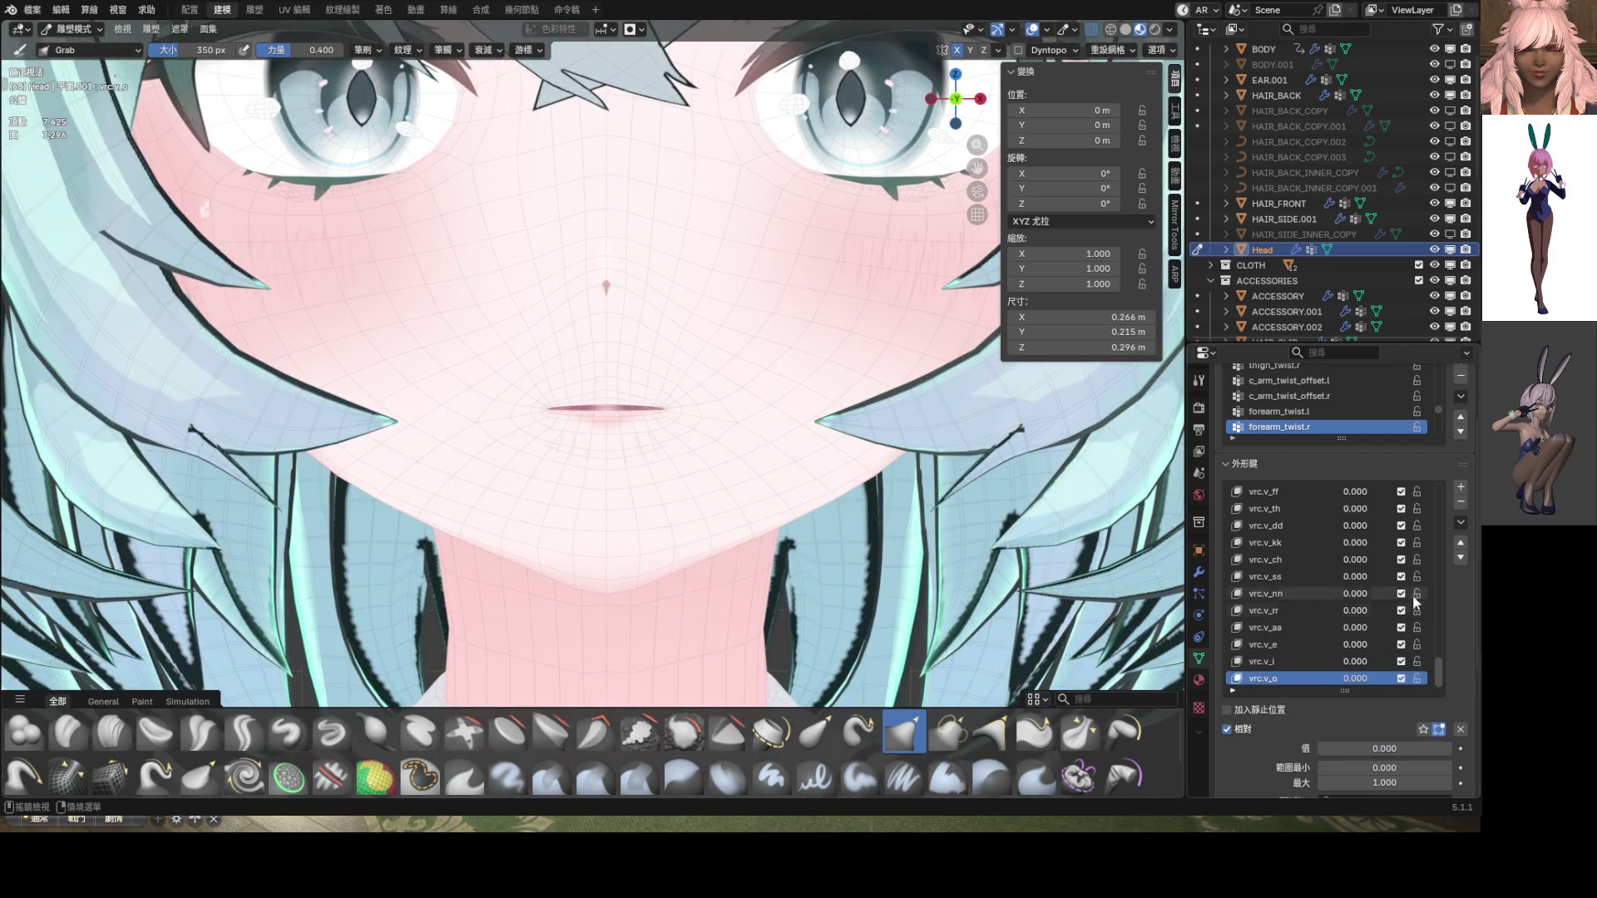
pyautogui.moveTo(1371, 681); pyautogui.dragTo(1427, 681)
pyautogui.click(1461, 523)
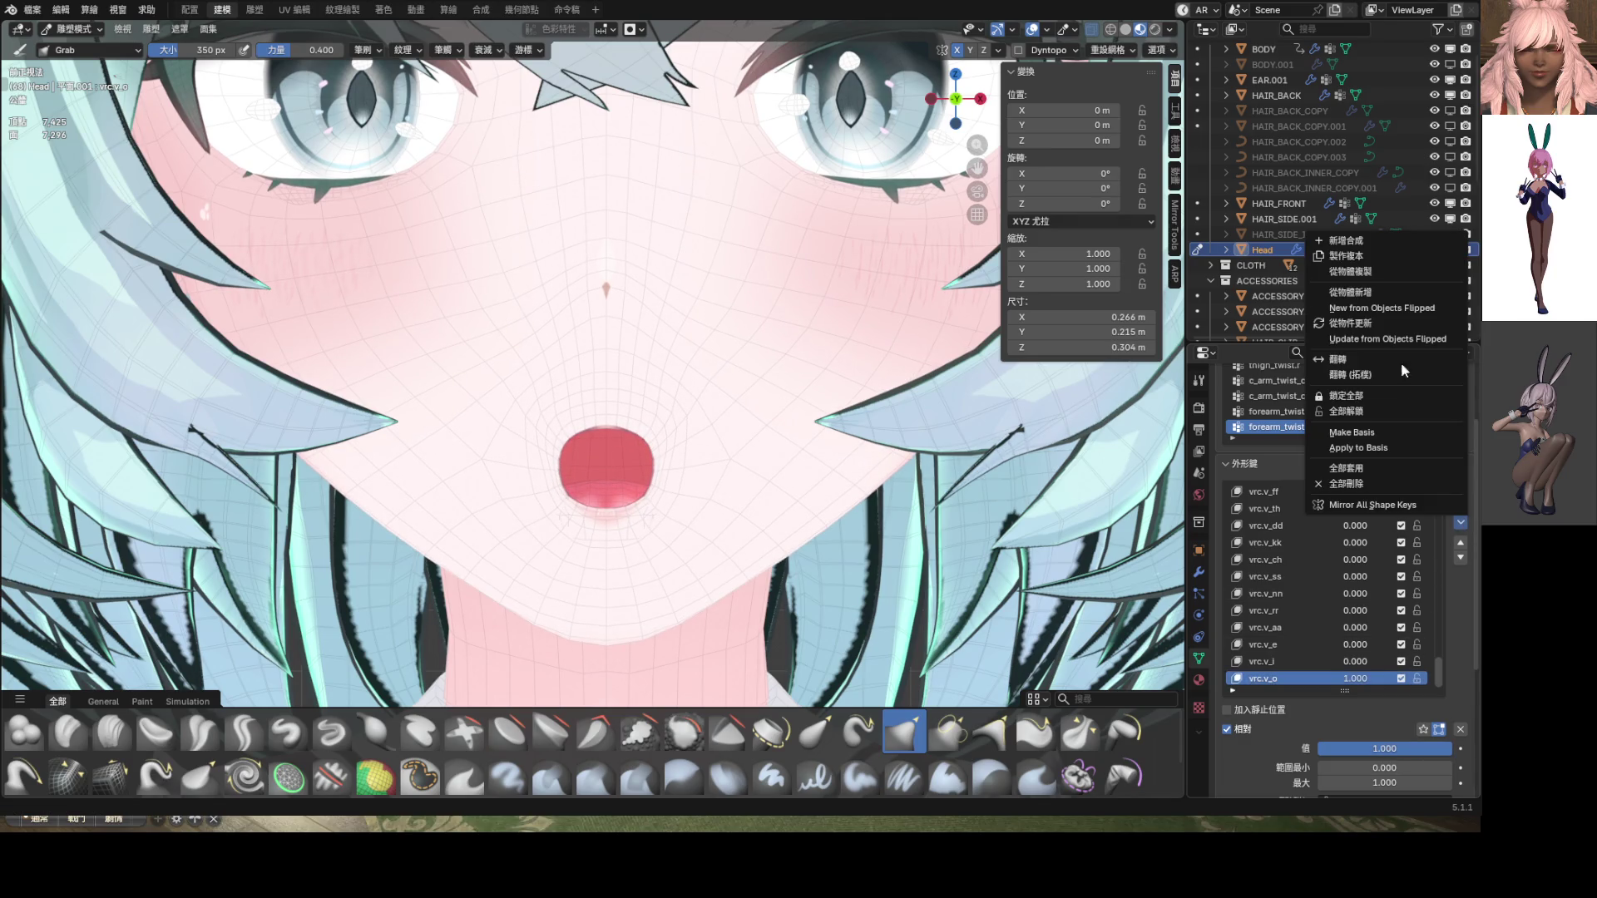
pyautogui.click(1367, 260)
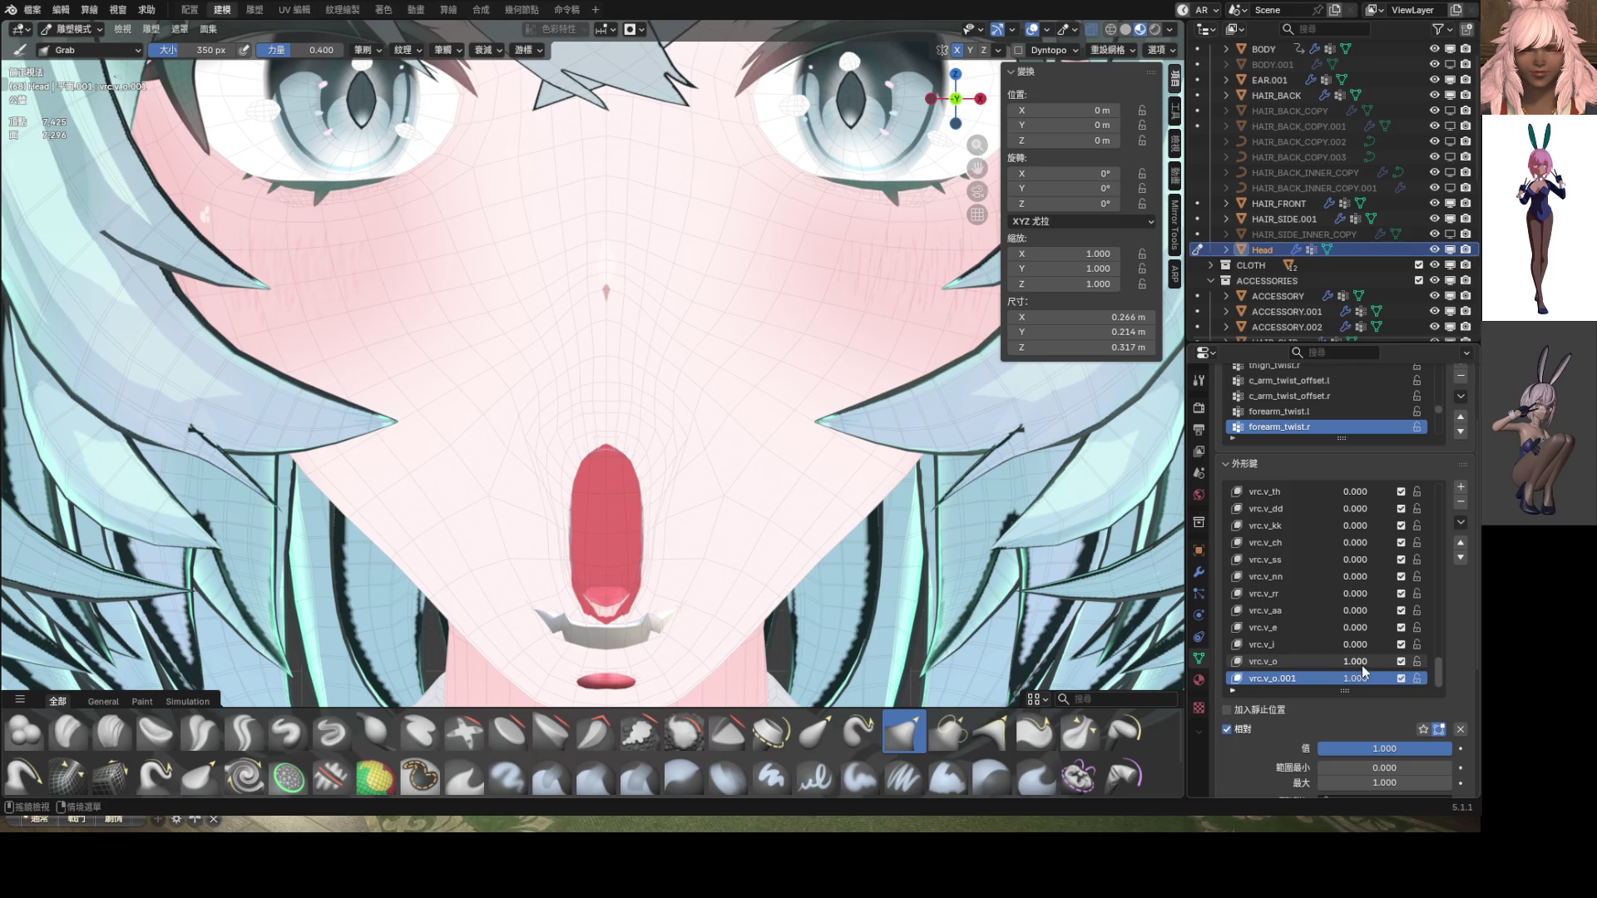
pyautogui.moveTo(1365, 665); pyautogui.dragTo(1310, 683)
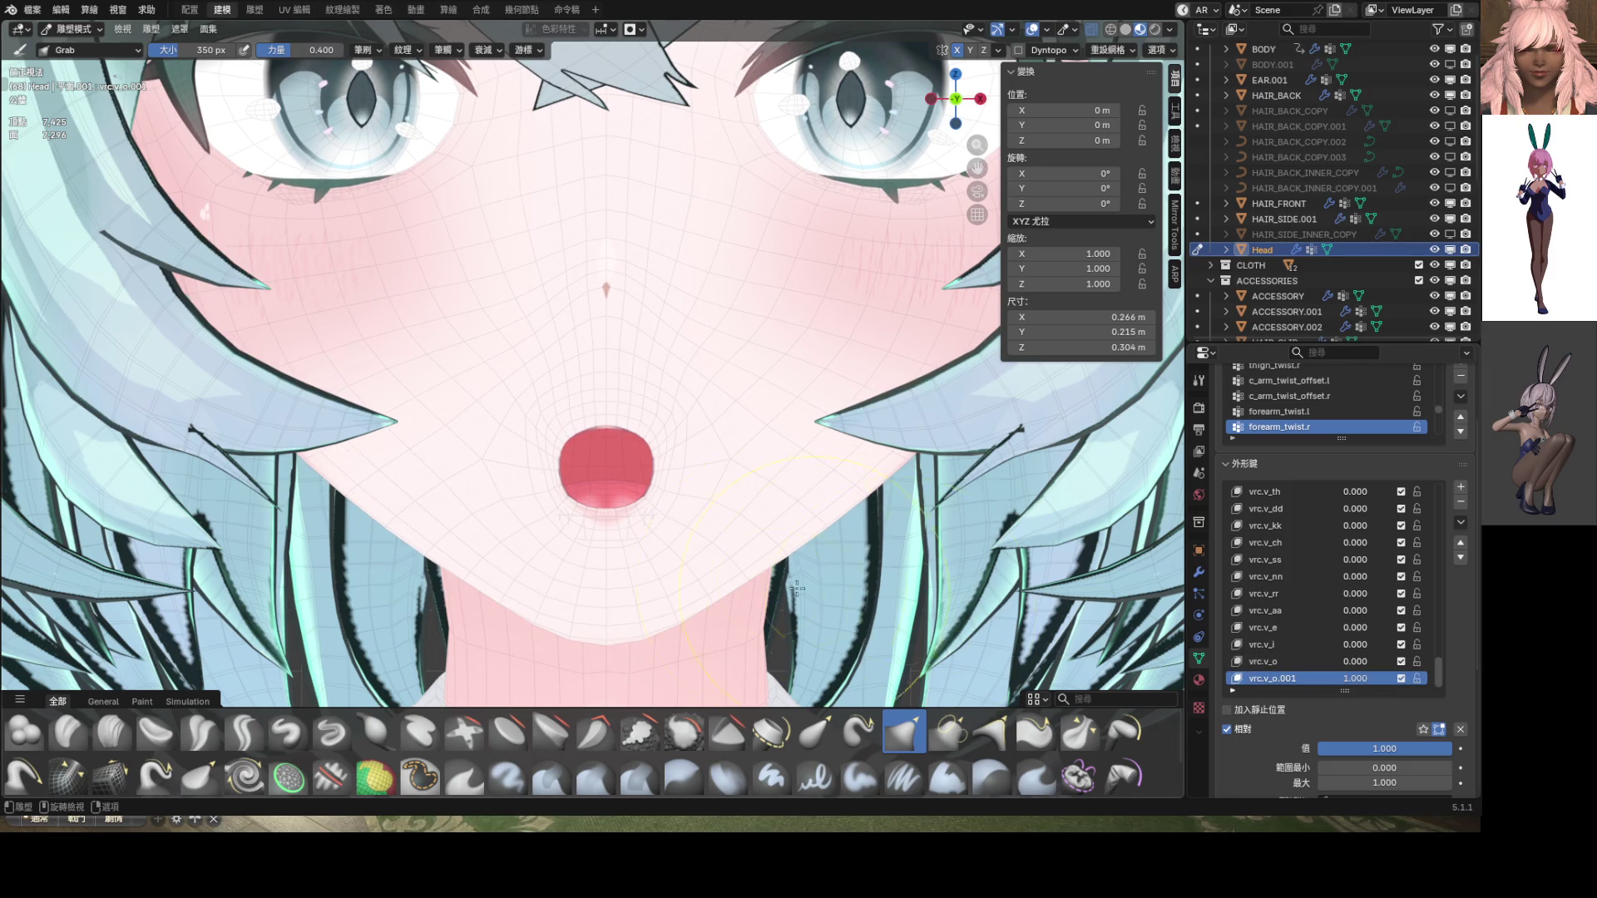
# Sculpt the copy's mouth into a narrow oval with a dropped lower lip, then delete vrc.v_o.001
pyautogui.scroll(2, 707, 632)
pyautogui.moveTo(684, 408); pyautogui.dragTo(652, 393)
pyautogui.moveTo(591, 351); pyautogui.dragTo(589, 349)
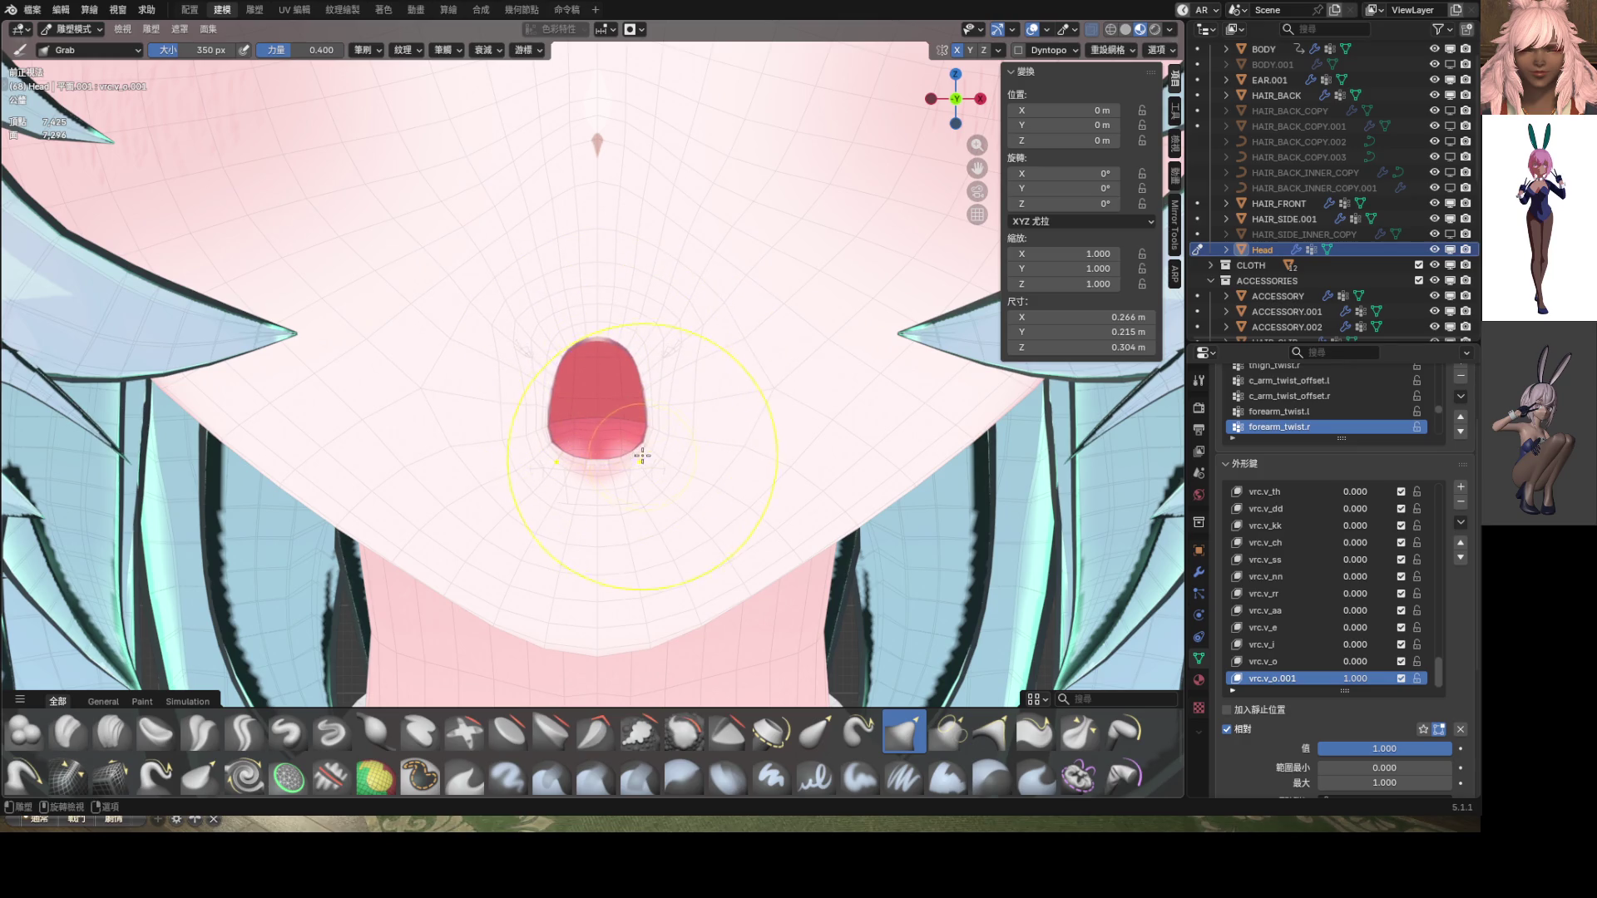
pyautogui.moveTo(665, 418)
pyautogui.mouseDown()
pyautogui.moveTo(619, 456)
pyautogui.moveTo(594, 434)
pyautogui.moveTo(592, 454)
pyautogui.mouseUp()
pyautogui.scroll(-4, 612, 458)
pyautogui.scroll(2, 612, 458)
pyautogui.moveTo(593, 455)
pyautogui.mouseDown(button='middle')
pyautogui.moveTo(589, 436)
pyautogui.moveTo(522, 442)
pyautogui.mouseUp(button='middle')
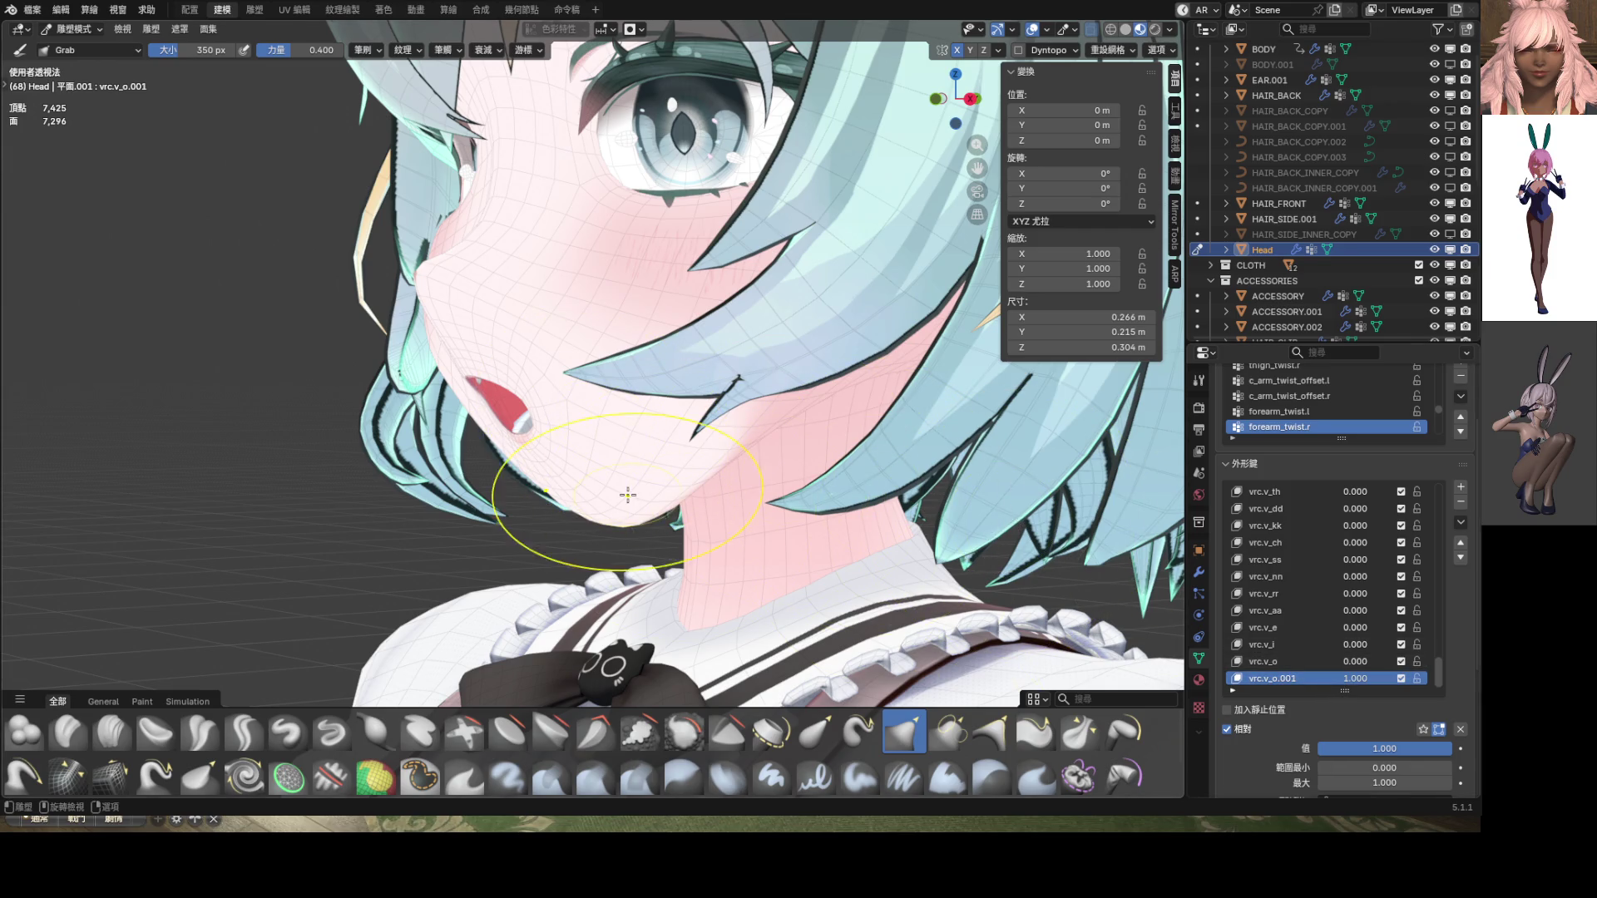
pyautogui.moveTo(658, 500); pyautogui.dragTo(732, 499, button='middle')
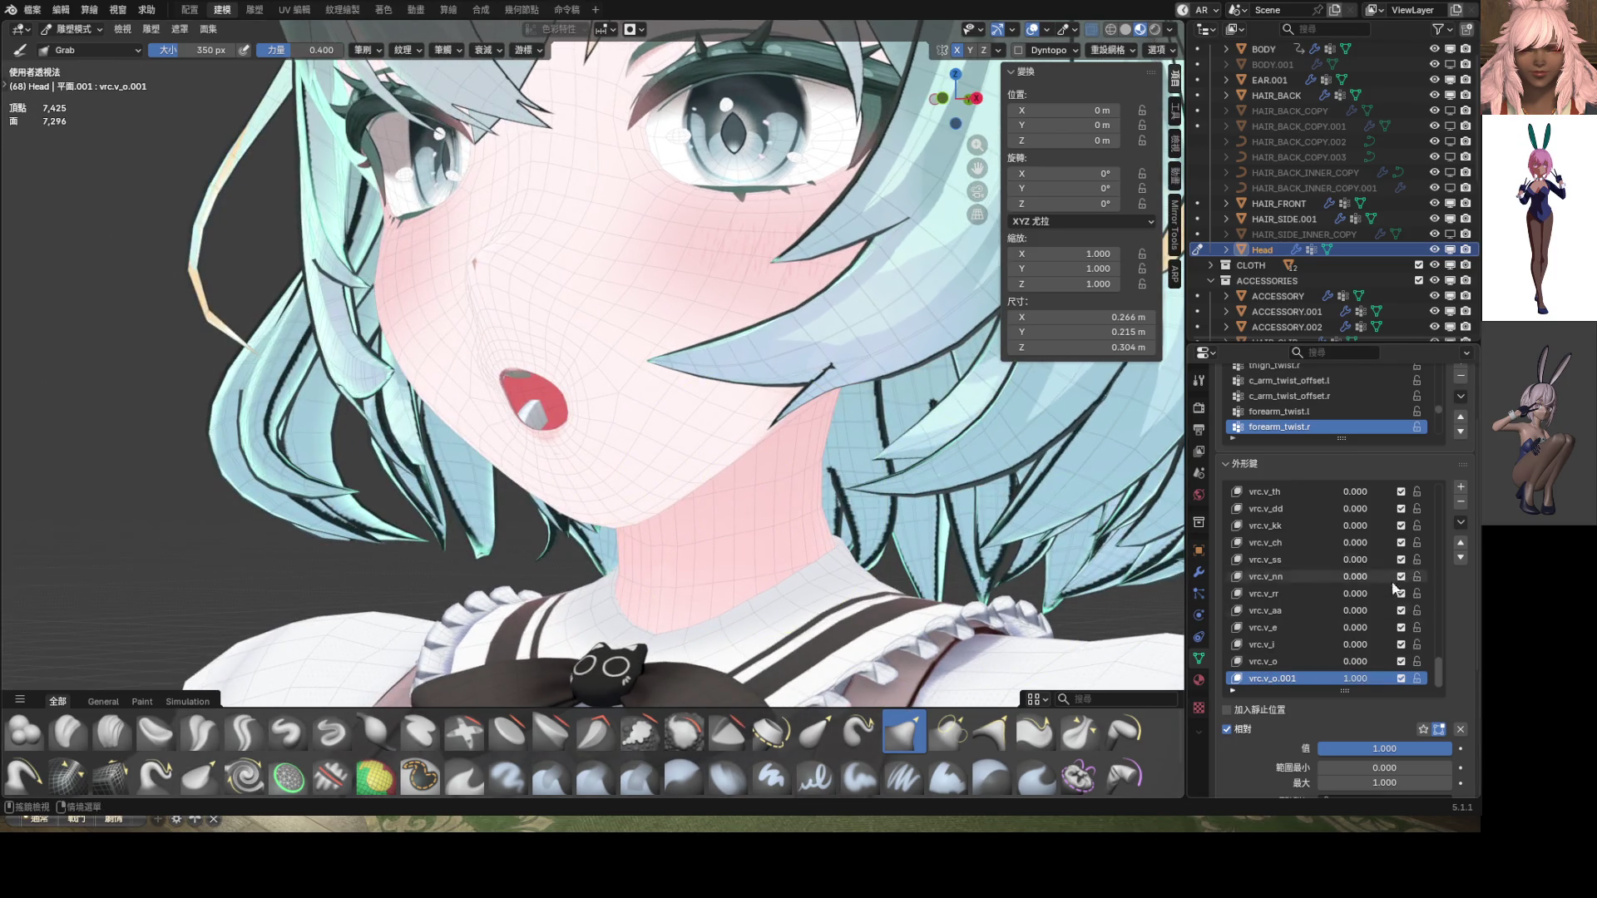
pyautogui.click(1460, 502)
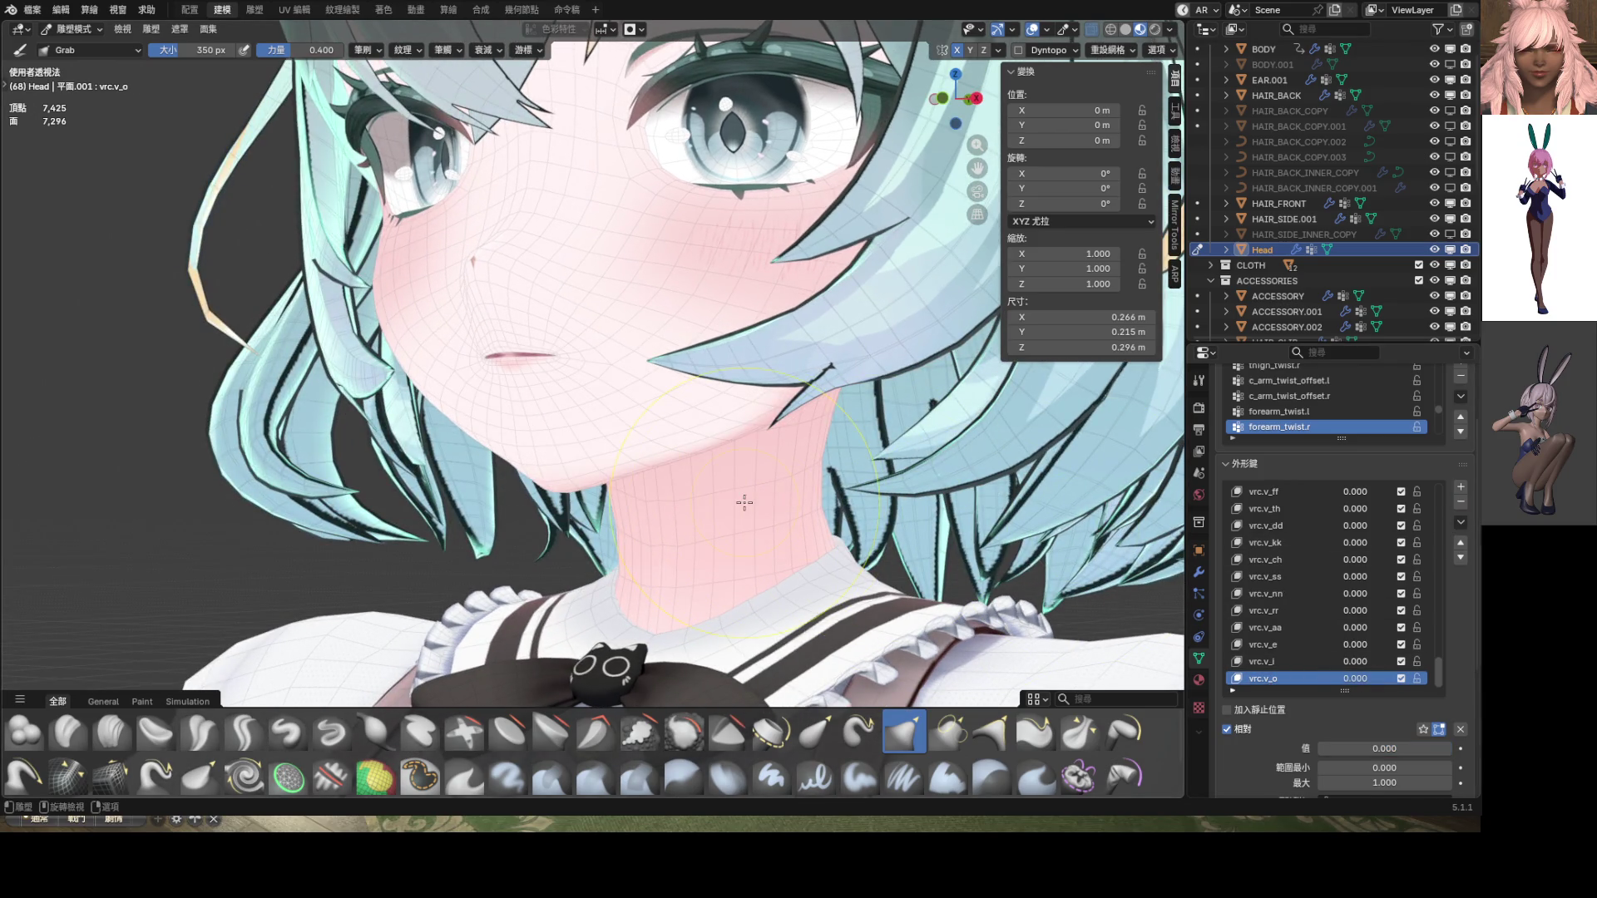
# Slide vrc.v_o from 0.255 up to 0.643, previewing another viseme and inspecting the mouth
pyautogui.moveTo(1341, 684); pyautogui.dragTo(1364, 684)
pyautogui.scroll(2, 1343, 665)
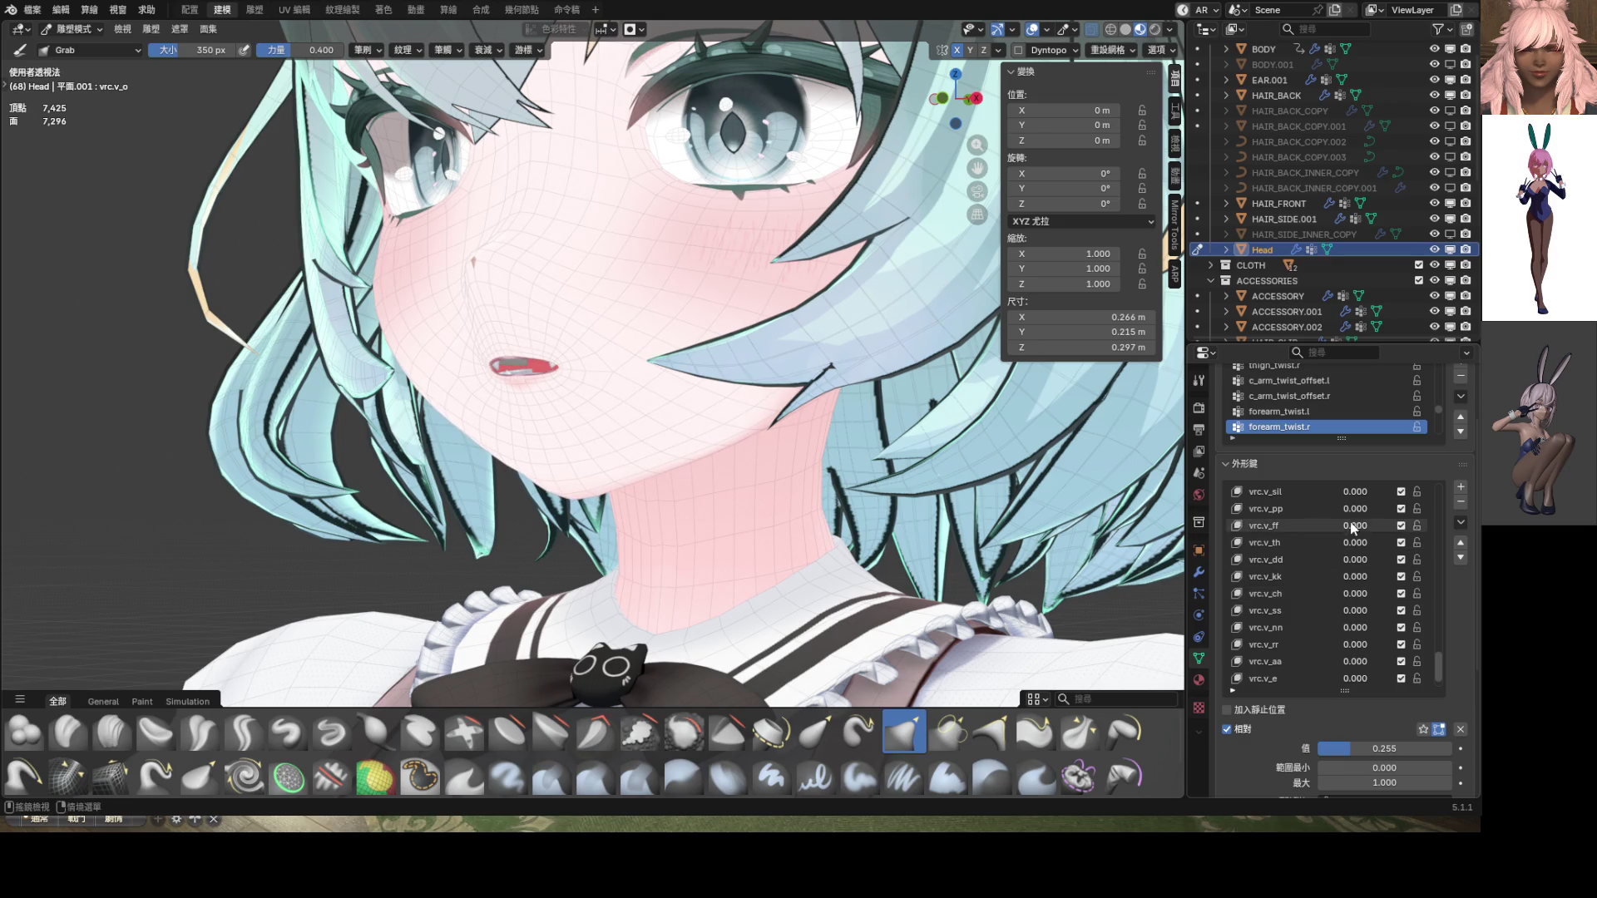
pyautogui.moveTo(1358, 529)
pyautogui.mouseDown()
pyautogui.moveTo(1398, 530)
pyautogui.moveTo(1314, 526)
pyautogui.moveTo(1385, 543)
pyautogui.moveTo(1330, 543)
pyautogui.moveTo(1390, 560)
pyautogui.moveTo(1330, 560)
pyautogui.moveTo(1389, 576)
pyautogui.moveTo(1331, 577)
pyautogui.moveTo(1397, 594)
pyautogui.moveTo(1331, 594)
pyautogui.moveTo(1381, 627)
pyautogui.mouseUp()
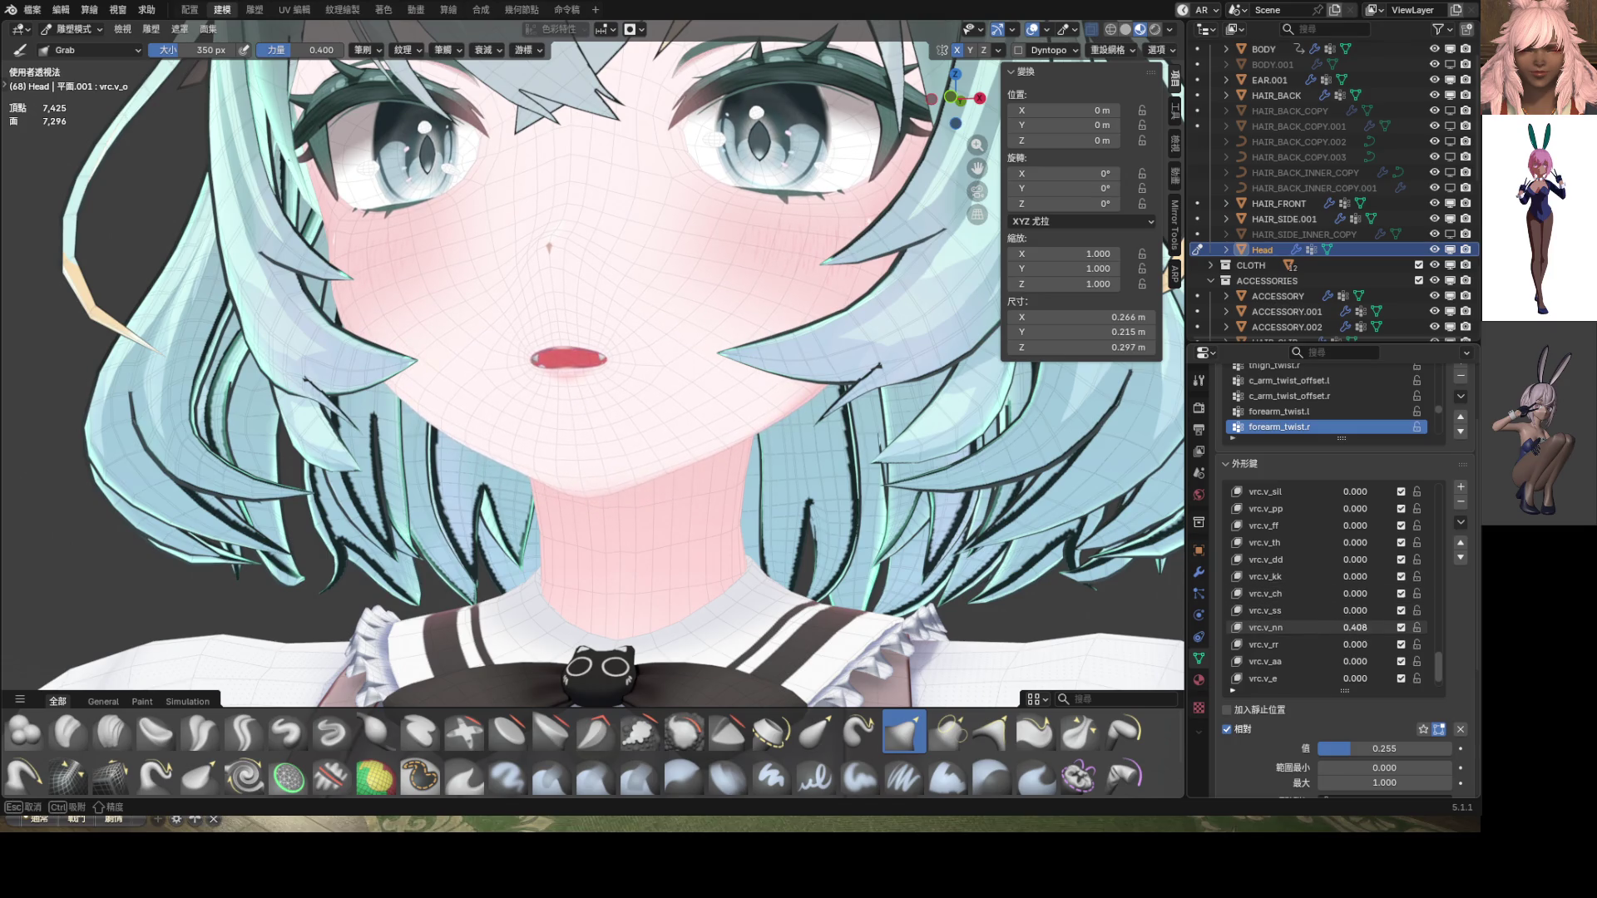
pyautogui.scroll(10, 1341, 640)
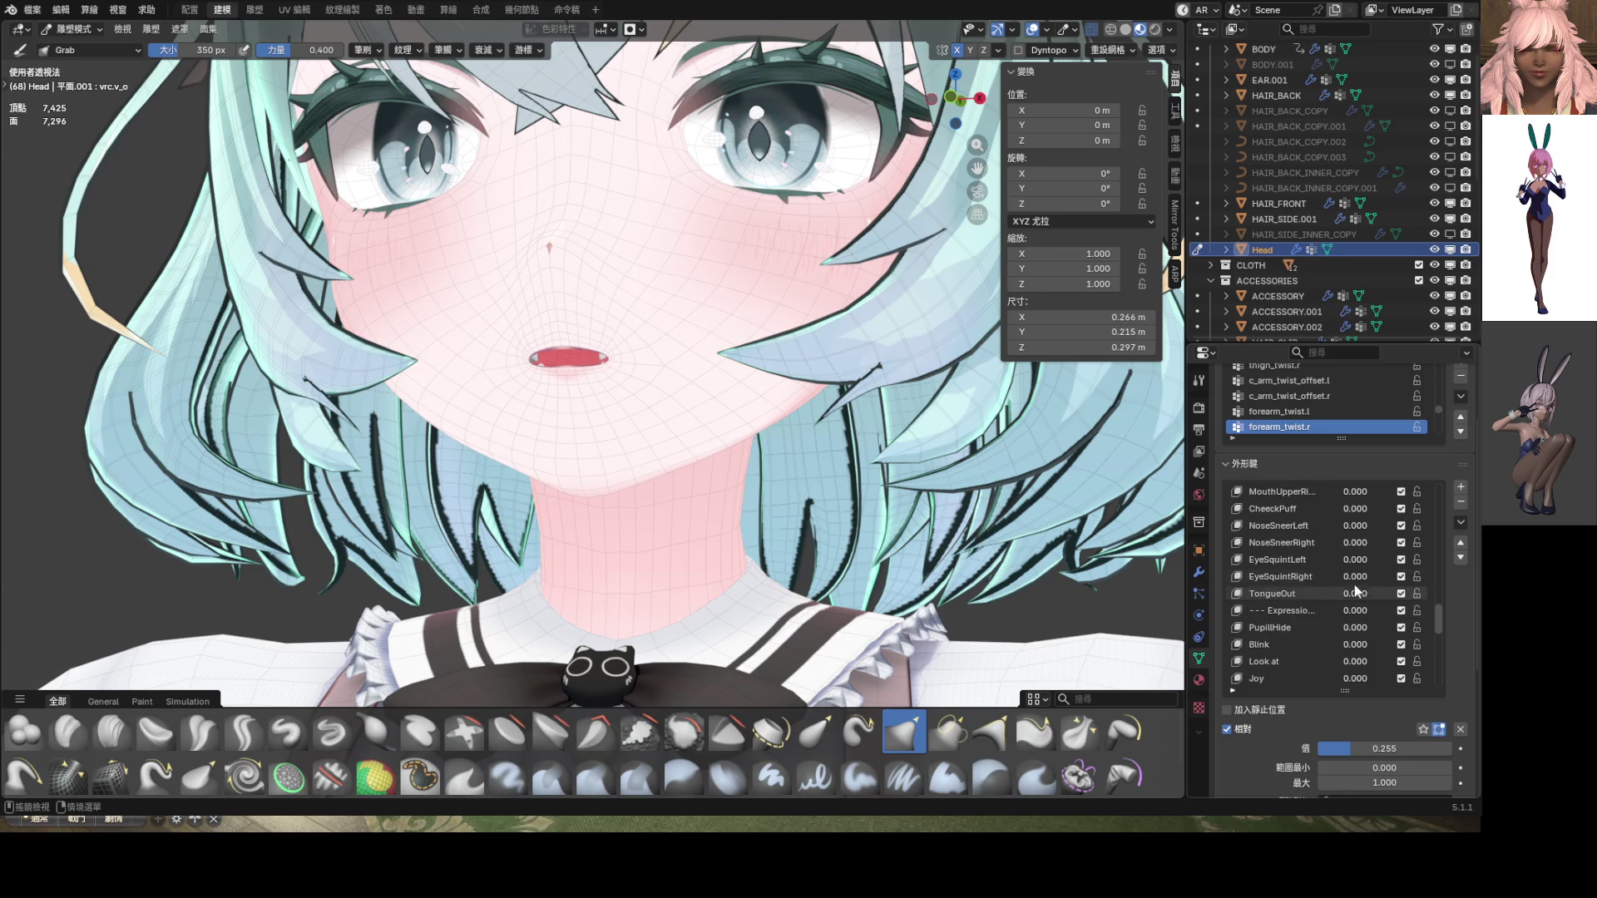
pyautogui.scroll(5, 1344, 574)
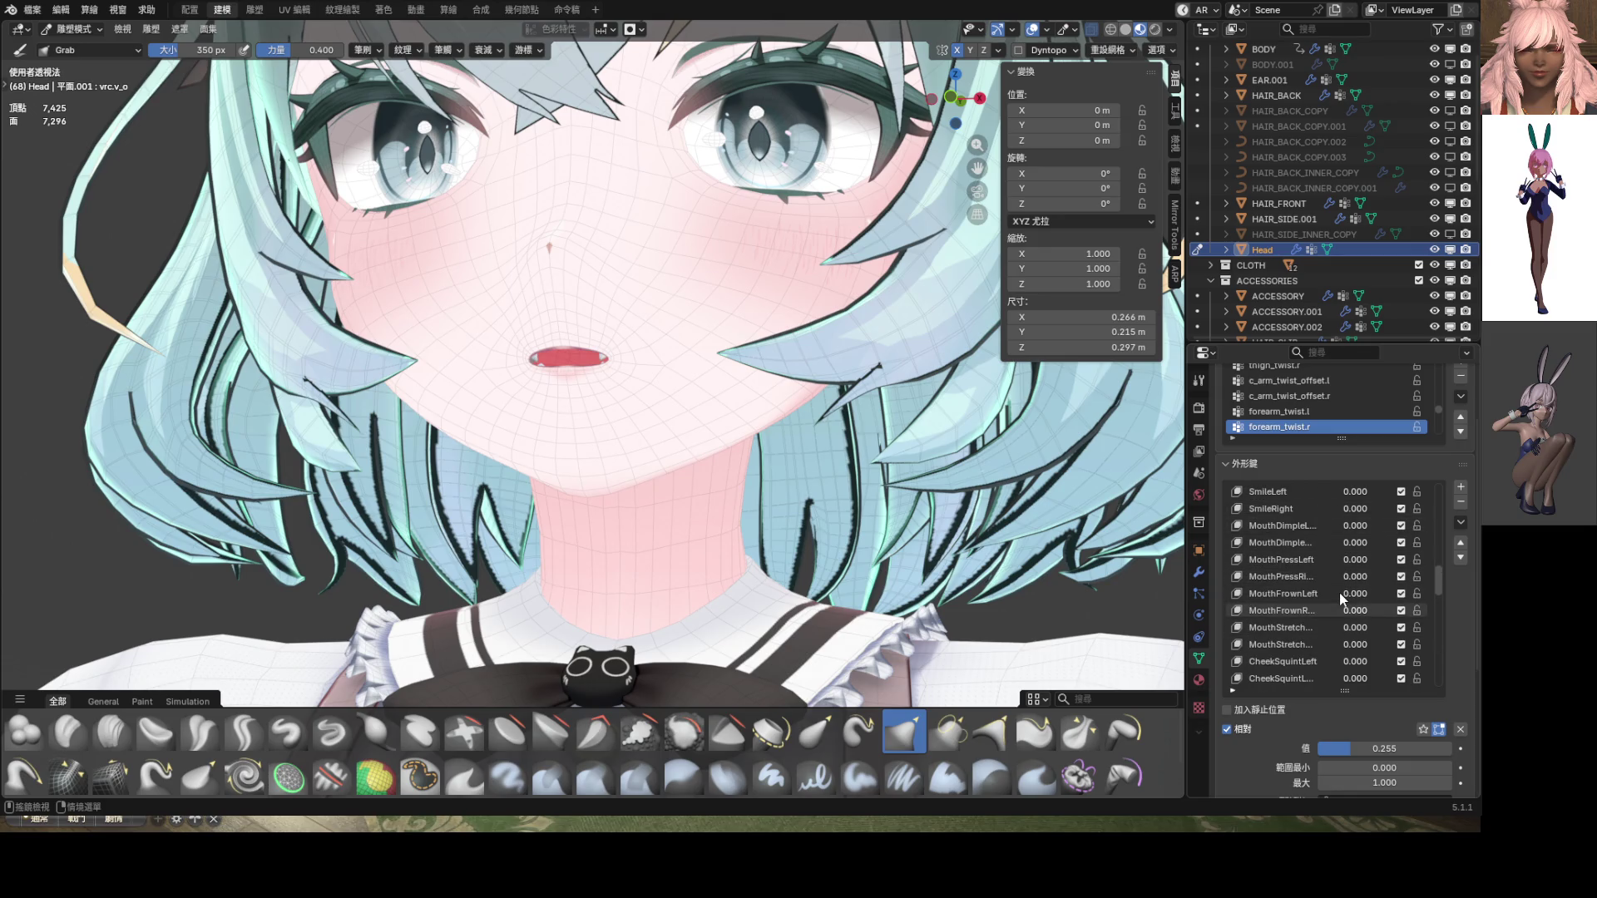
pyautogui.scroll(6, 1341, 597)
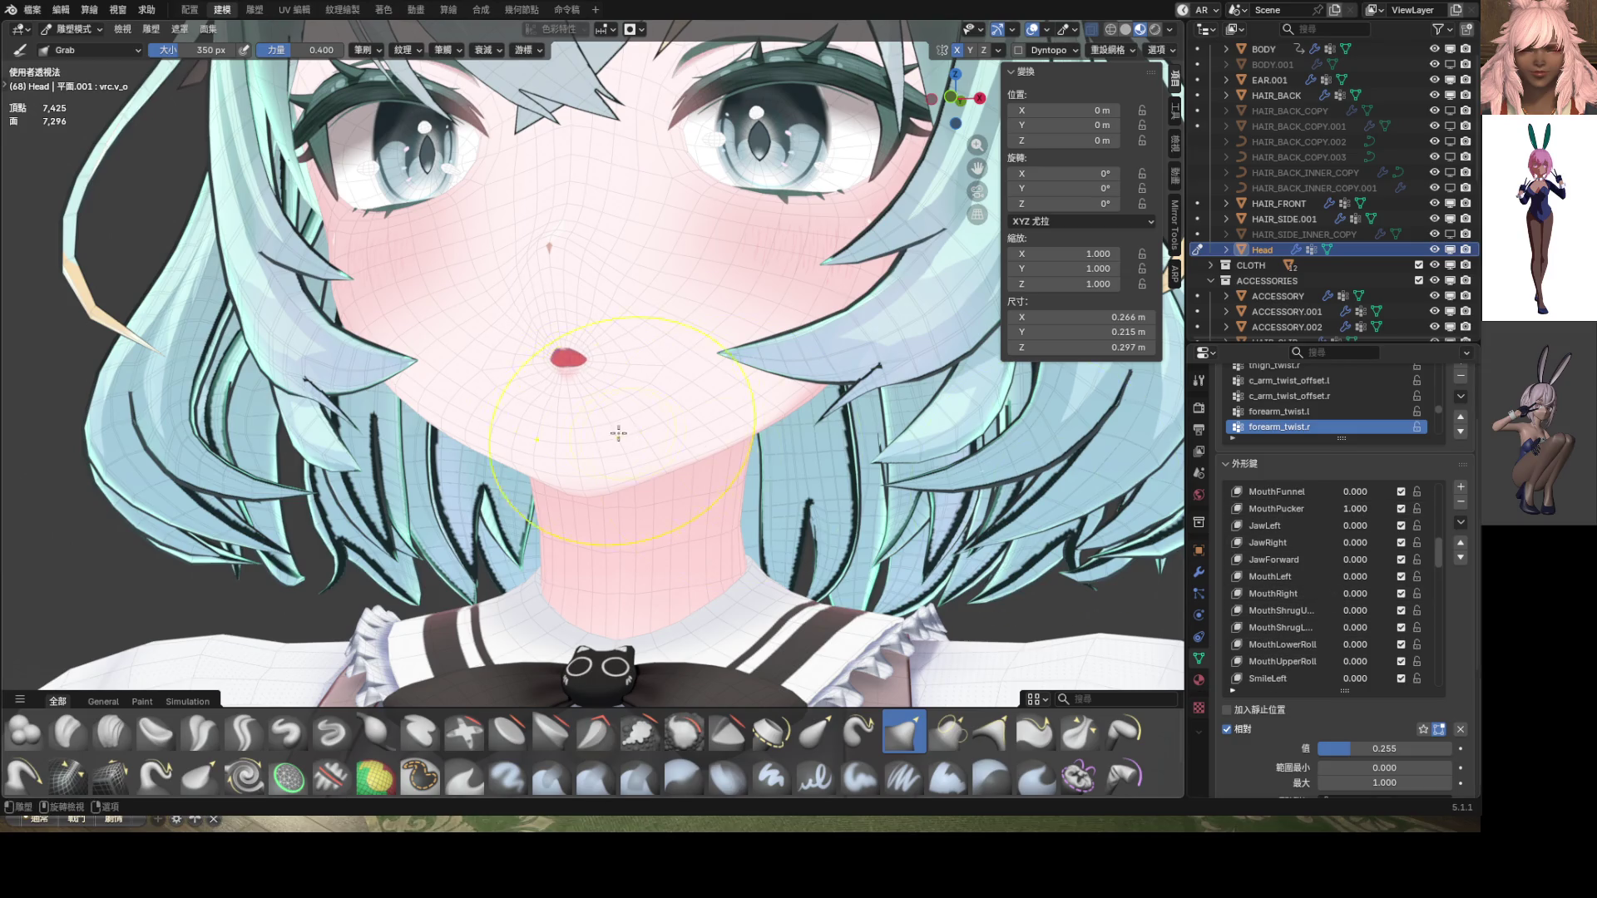
pyautogui.moveTo(616, 431)
pyautogui.mouseDown(button='middle')
pyautogui.moveTo(798, 433)
pyautogui.moveTo(642, 437)
pyautogui.mouseUp(button='middle')
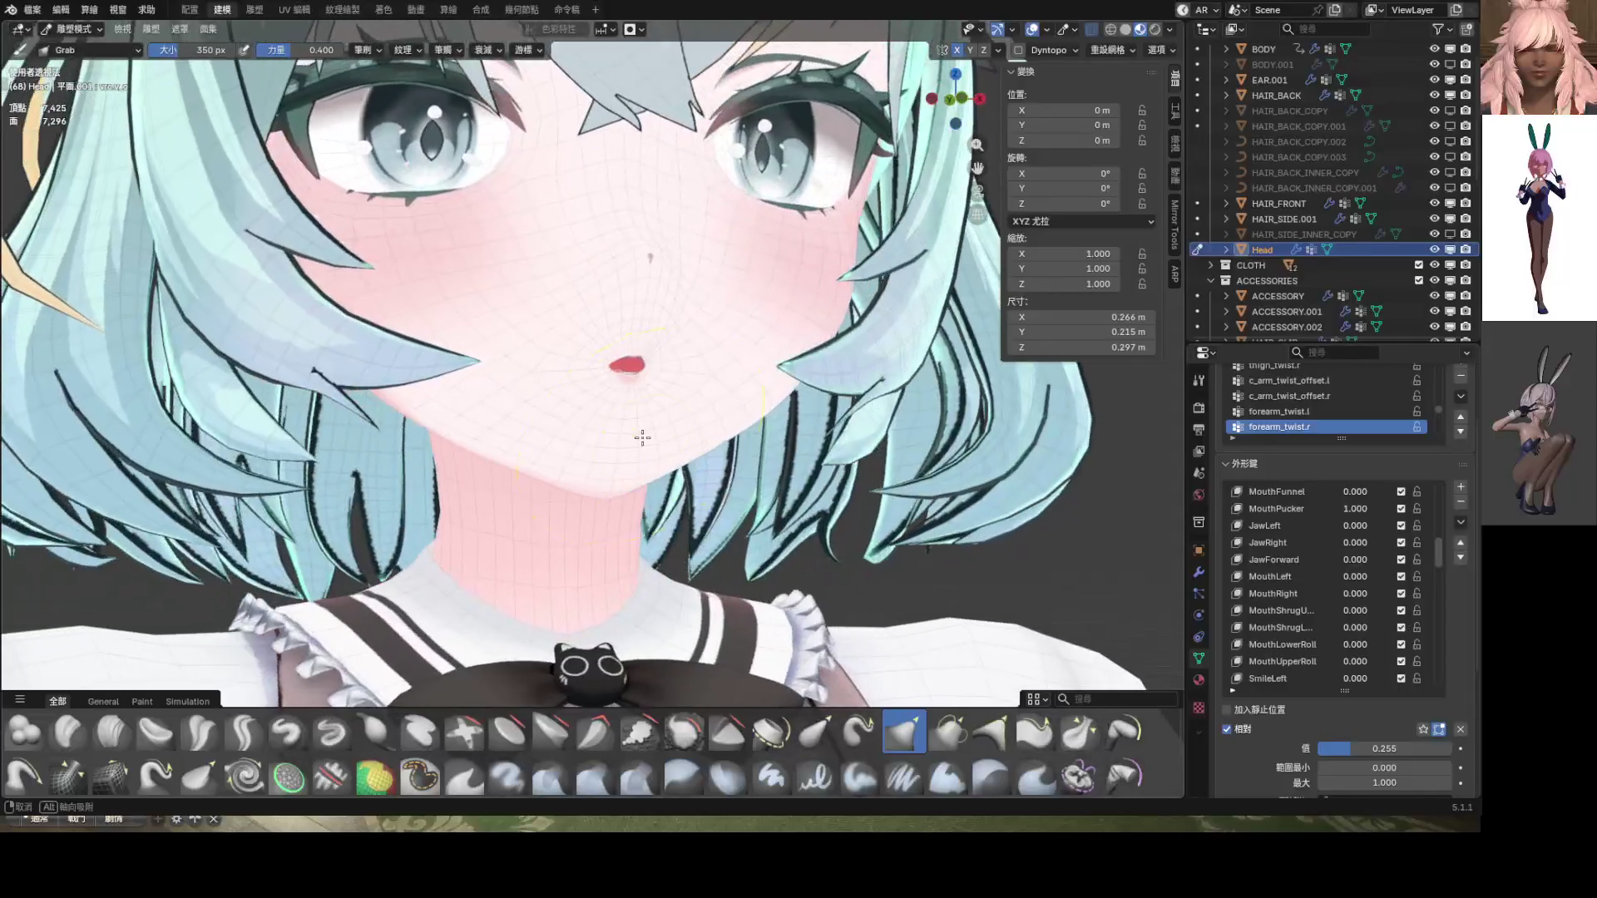
pyautogui.moveTo(1442, 543)
pyautogui.mouseDown()
pyautogui.moveTo(1447, 712)
pyautogui.moveTo(1405, 685)
pyautogui.mouseUp()
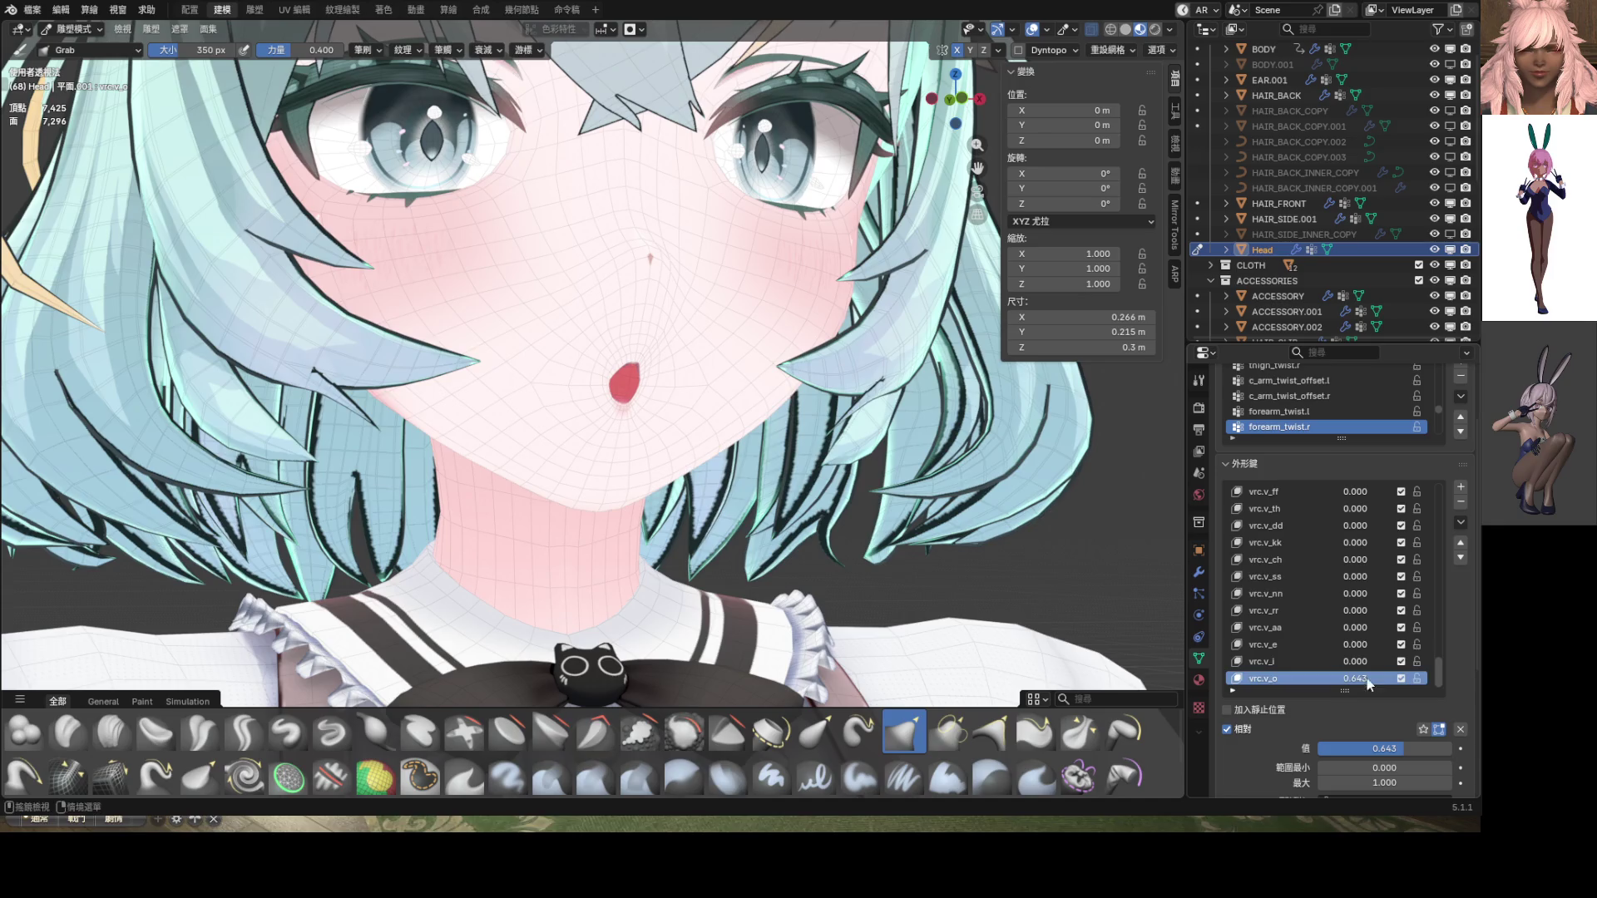
# Clear MouthPucker and MouthFunnel to 0 and raise vrc.v_o to full strength
pyautogui.moveTo(632, 499)
pyautogui.mouseDown(button='middle')
pyautogui.moveTo(478, 506)
pyautogui.moveTo(593, 502)
pyautogui.mouseUp(button='middle')
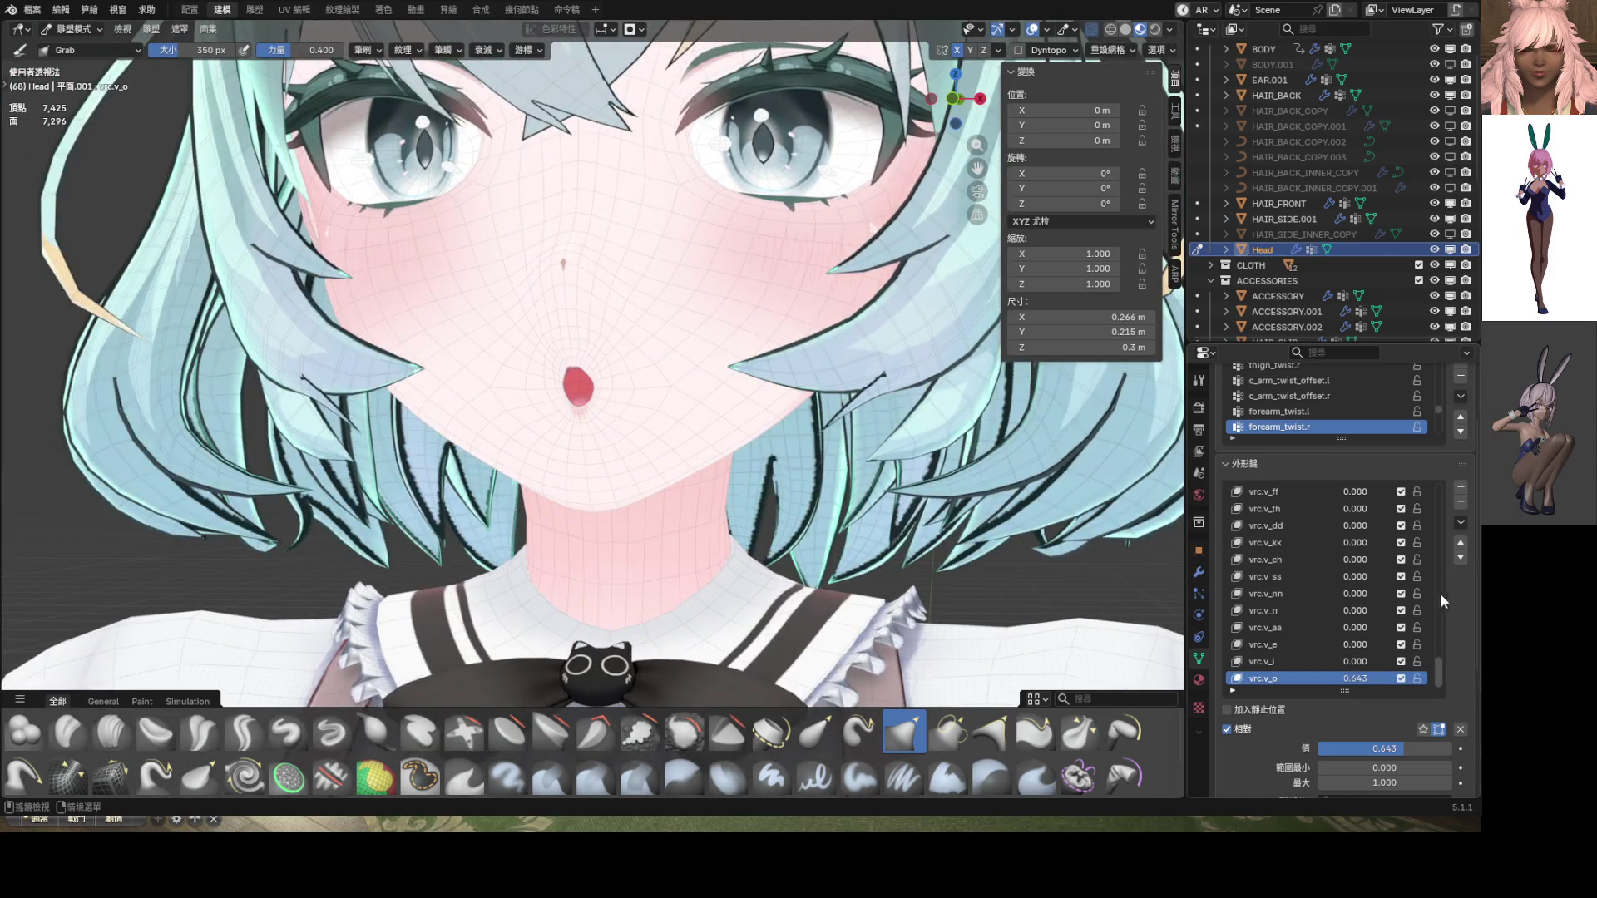
pyautogui.moveTo(1440, 662); pyautogui.dragTo(1457, 549)
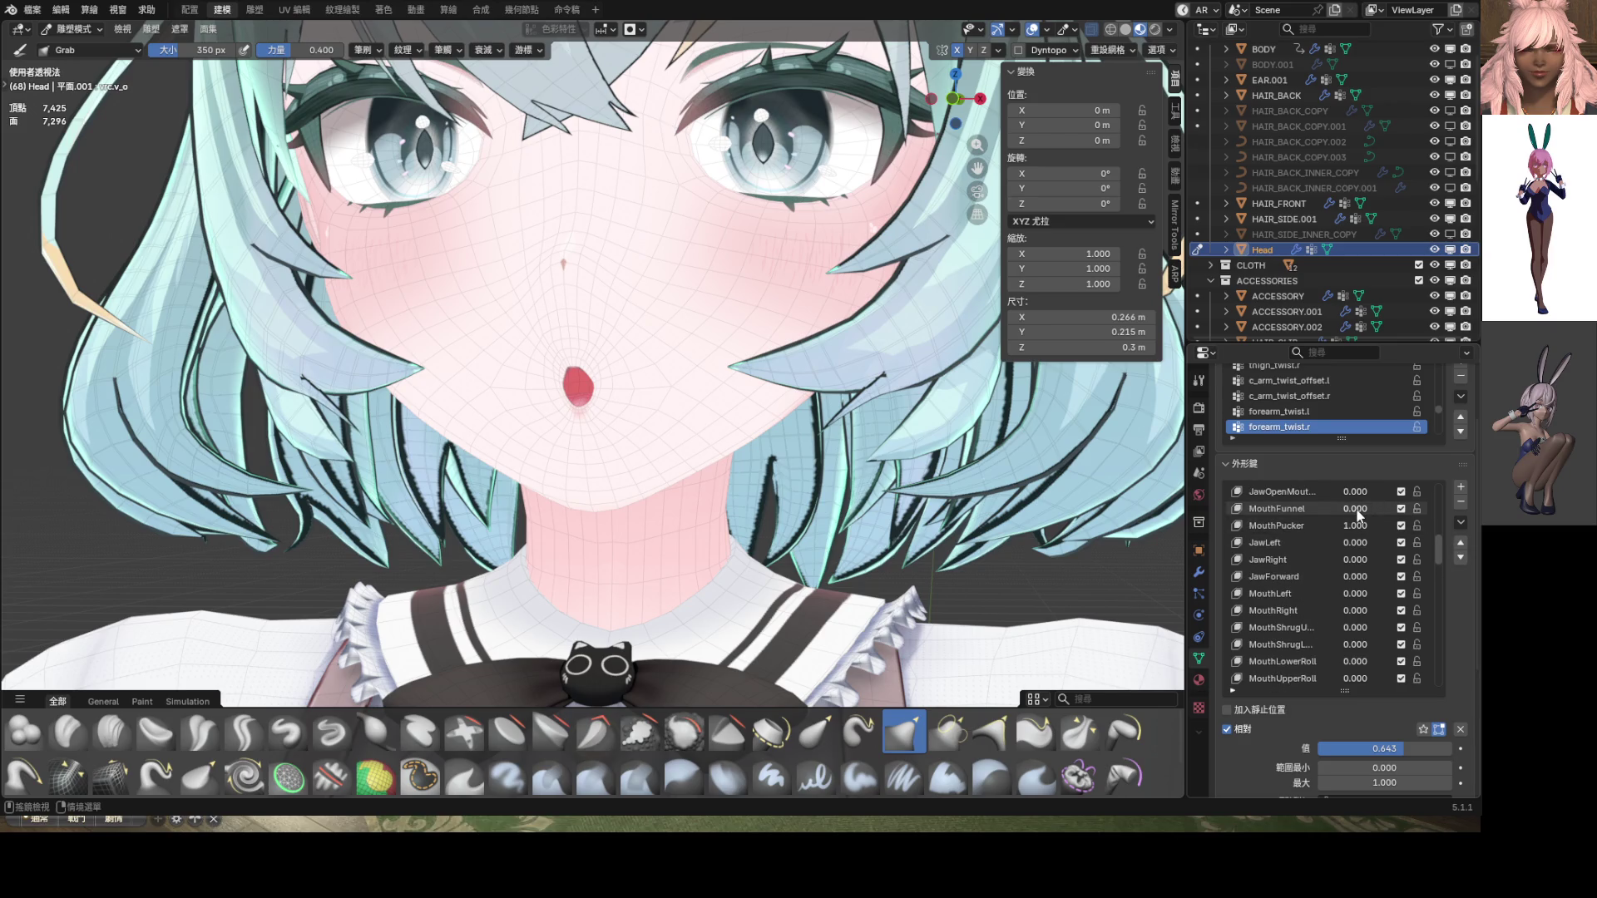
pyautogui.press('BackSpace')
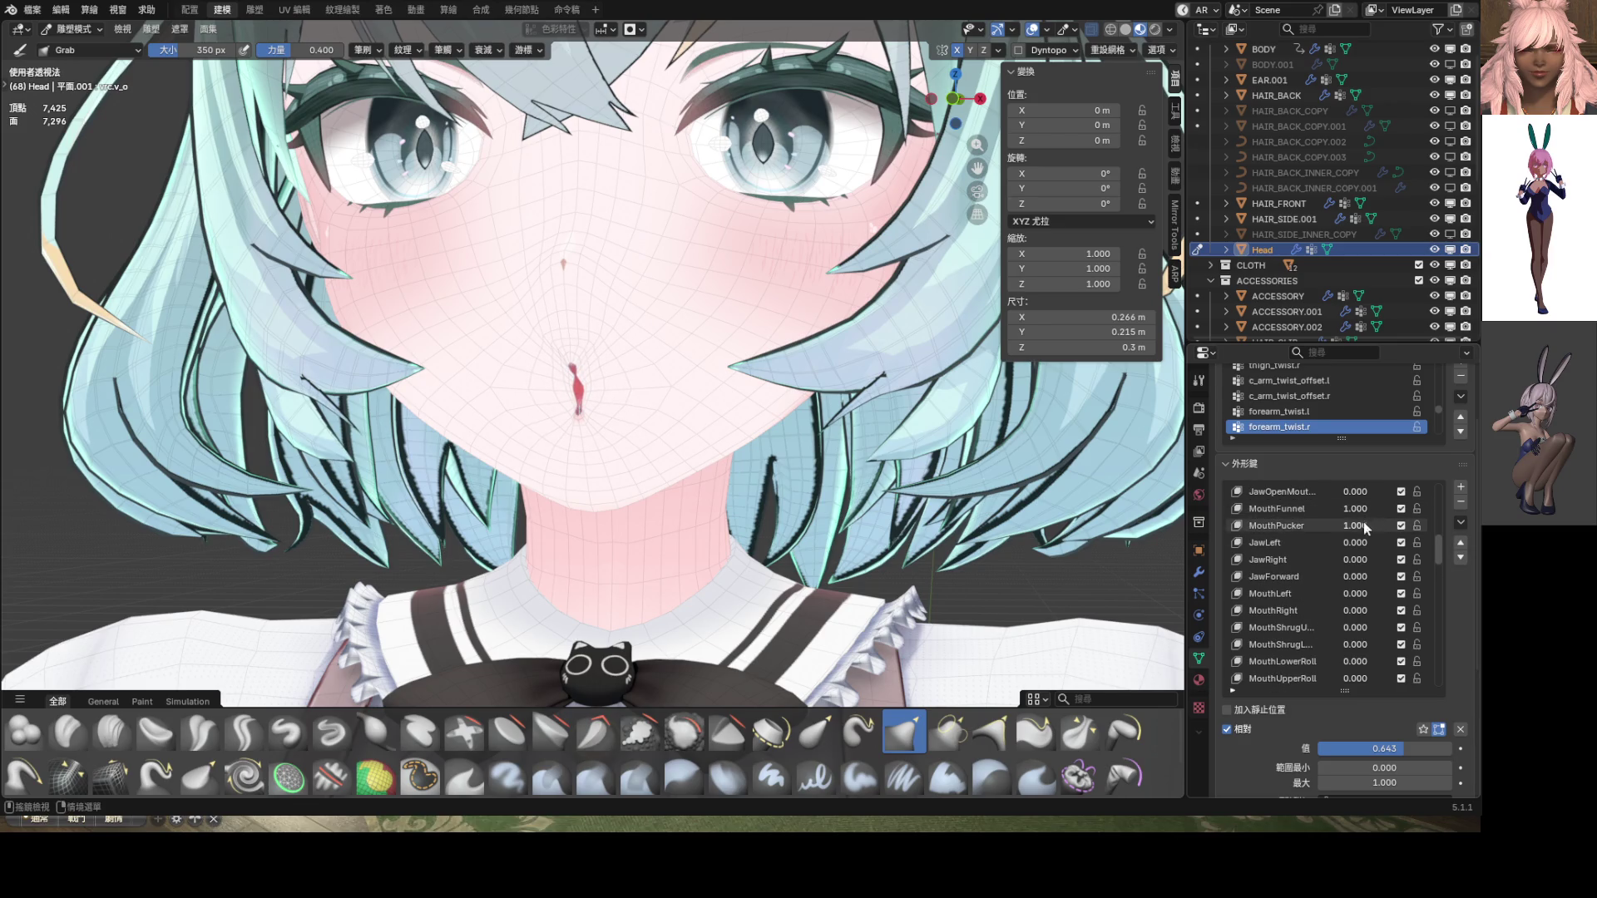
pyautogui.moveTo(582, 433); pyautogui.dragTo(591, 442, button='middle')
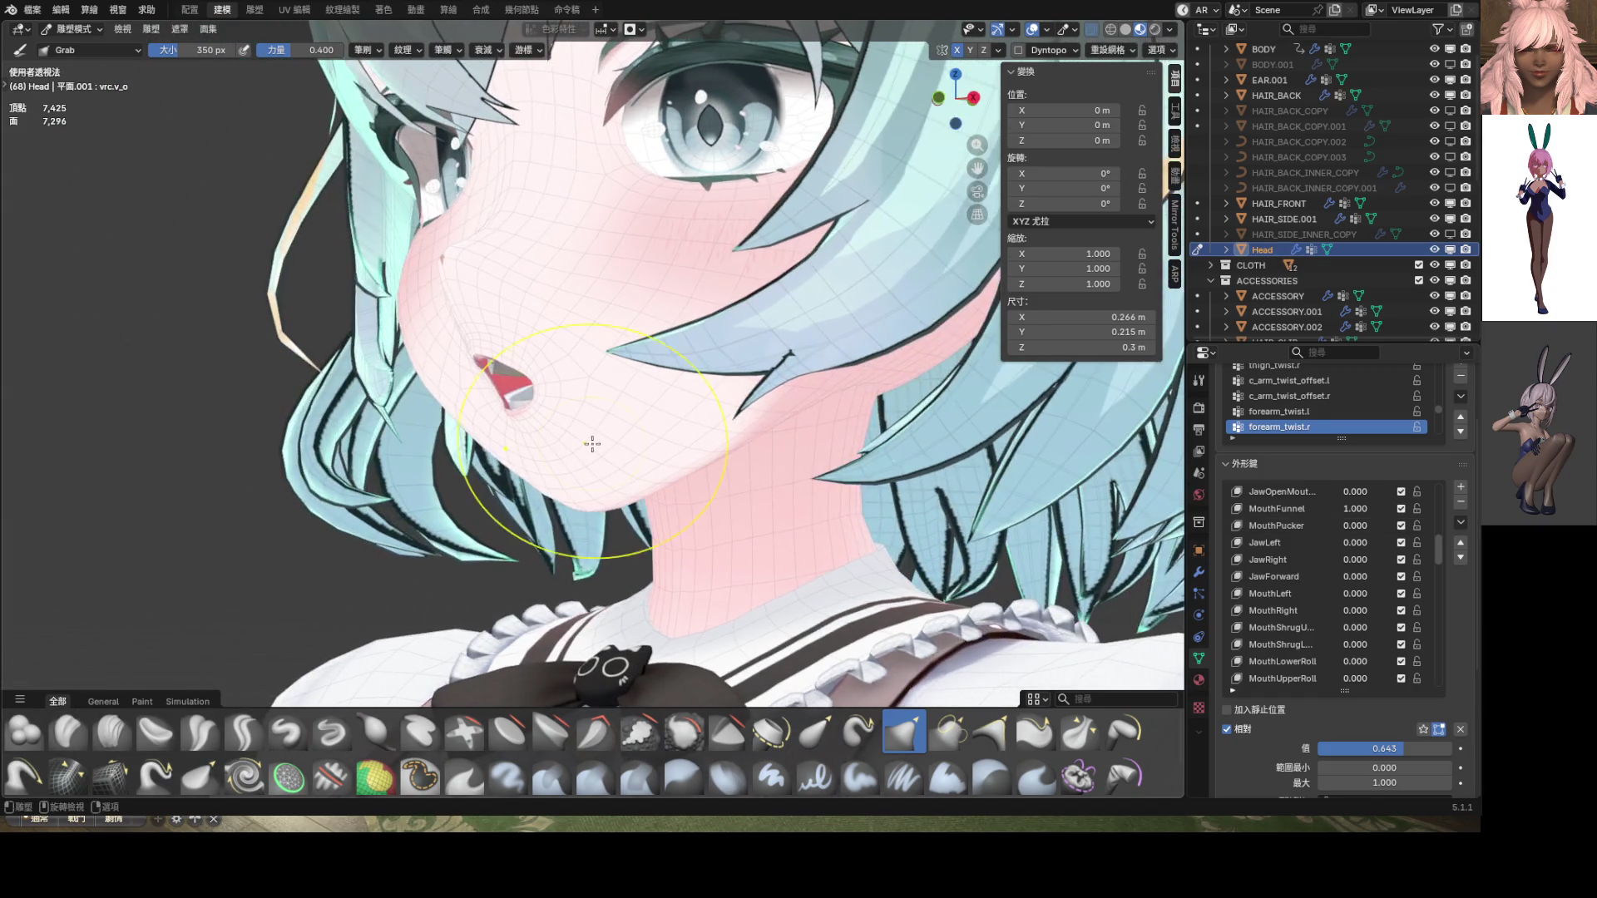
pyautogui.moveTo(1355, 508)
pyautogui.mouseDown()
pyautogui.moveTo(1340, 526)
pyautogui.moveTo(1405, 528)
pyautogui.moveTo(1446, 682)
pyautogui.moveTo(1372, 678)
pyautogui.moveTo(1414, 677)
pyautogui.mouseUp()
pyautogui.moveTo(748, 466)
pyautogui.mouseDown(button='middle')
pyautogui.moveTo(798, 478)
pyautogui.moveTo(666, 464)
pyautogui.moveTo(577, 409)
pyautogui.mouseUp(button='middle')
pyautogui.scroll(2, 652, 449)
pyautogui.press('KP_1')
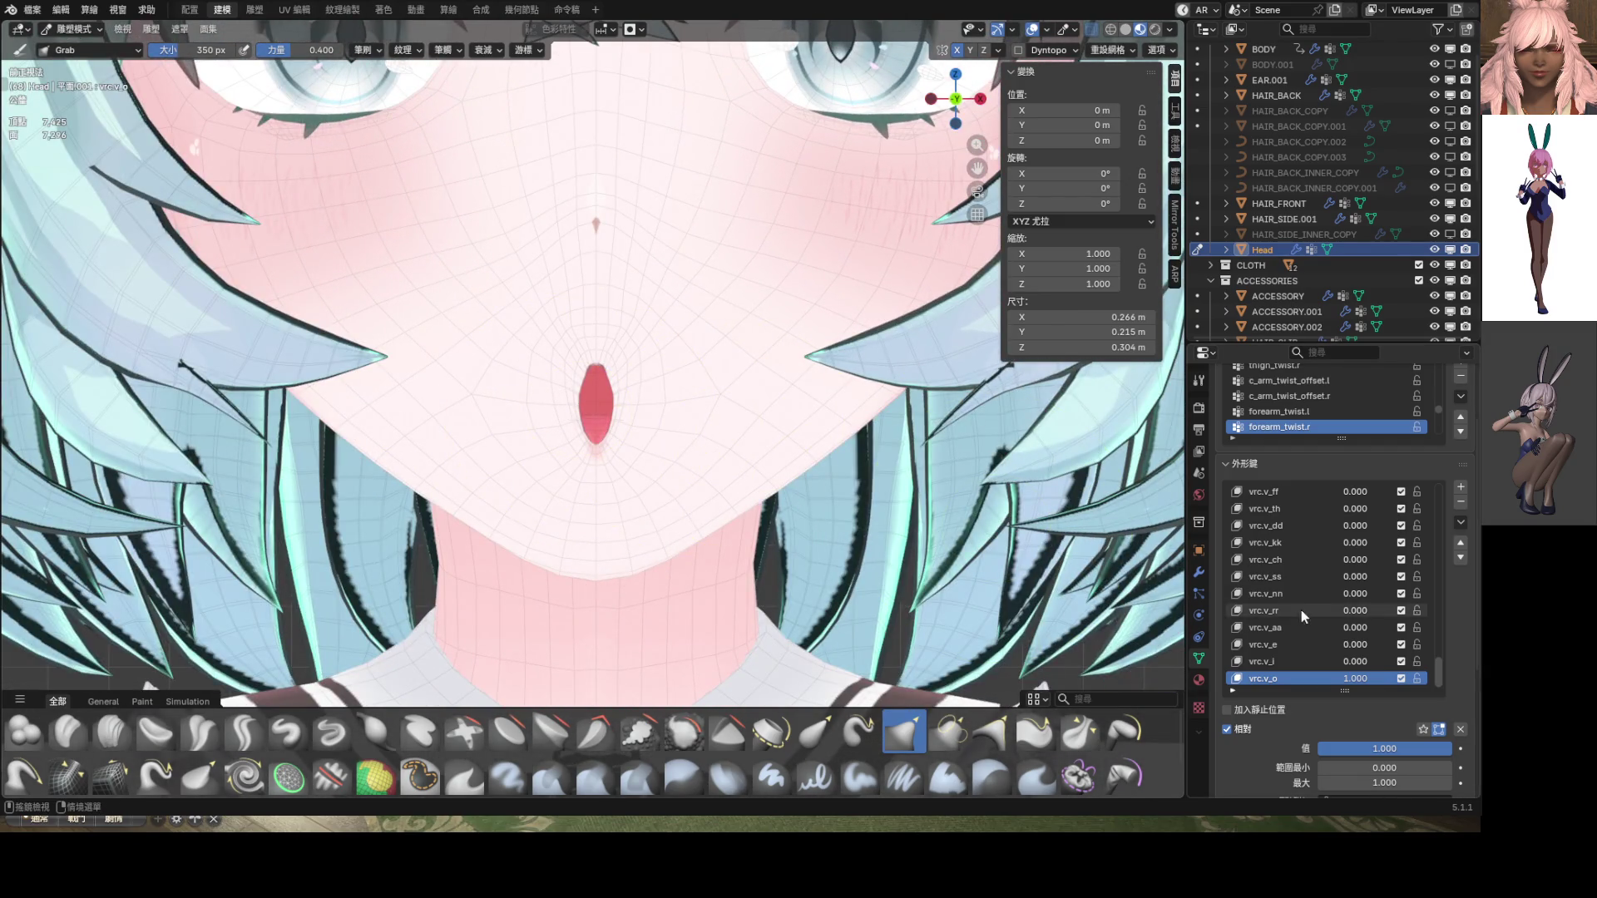
# Lower vrc.v_o to 0.408 and save the result with New Shape from Mix
pyautogui.moveTo(1356, 678); pyautogui.dragTo(1304, 678)
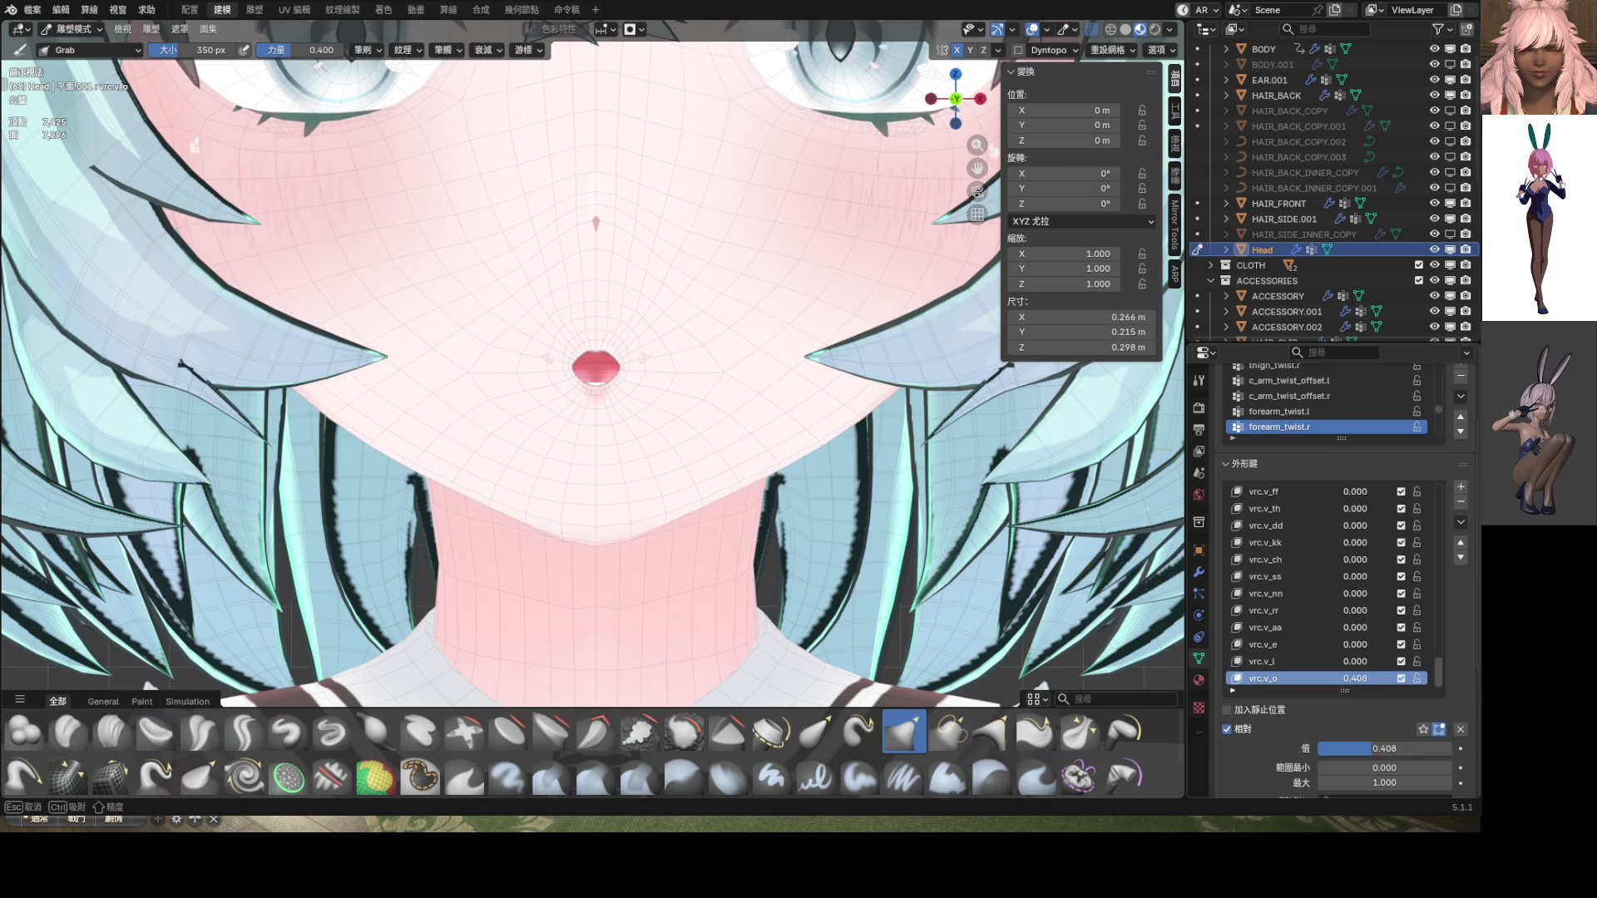
pyautogui.scroll(5, 713, 421)
pyautogui.moveTo(702, 399)
pyautogui.mouseDown(button='middle')
pyautogui.moveTo(639, 411)
pyautogui.moveTo(652, 403)
pyautogui.moveTo(571, 386)
pyautogui.moveTo(724, 397)
pyautogui.mouseUp(button='middle')
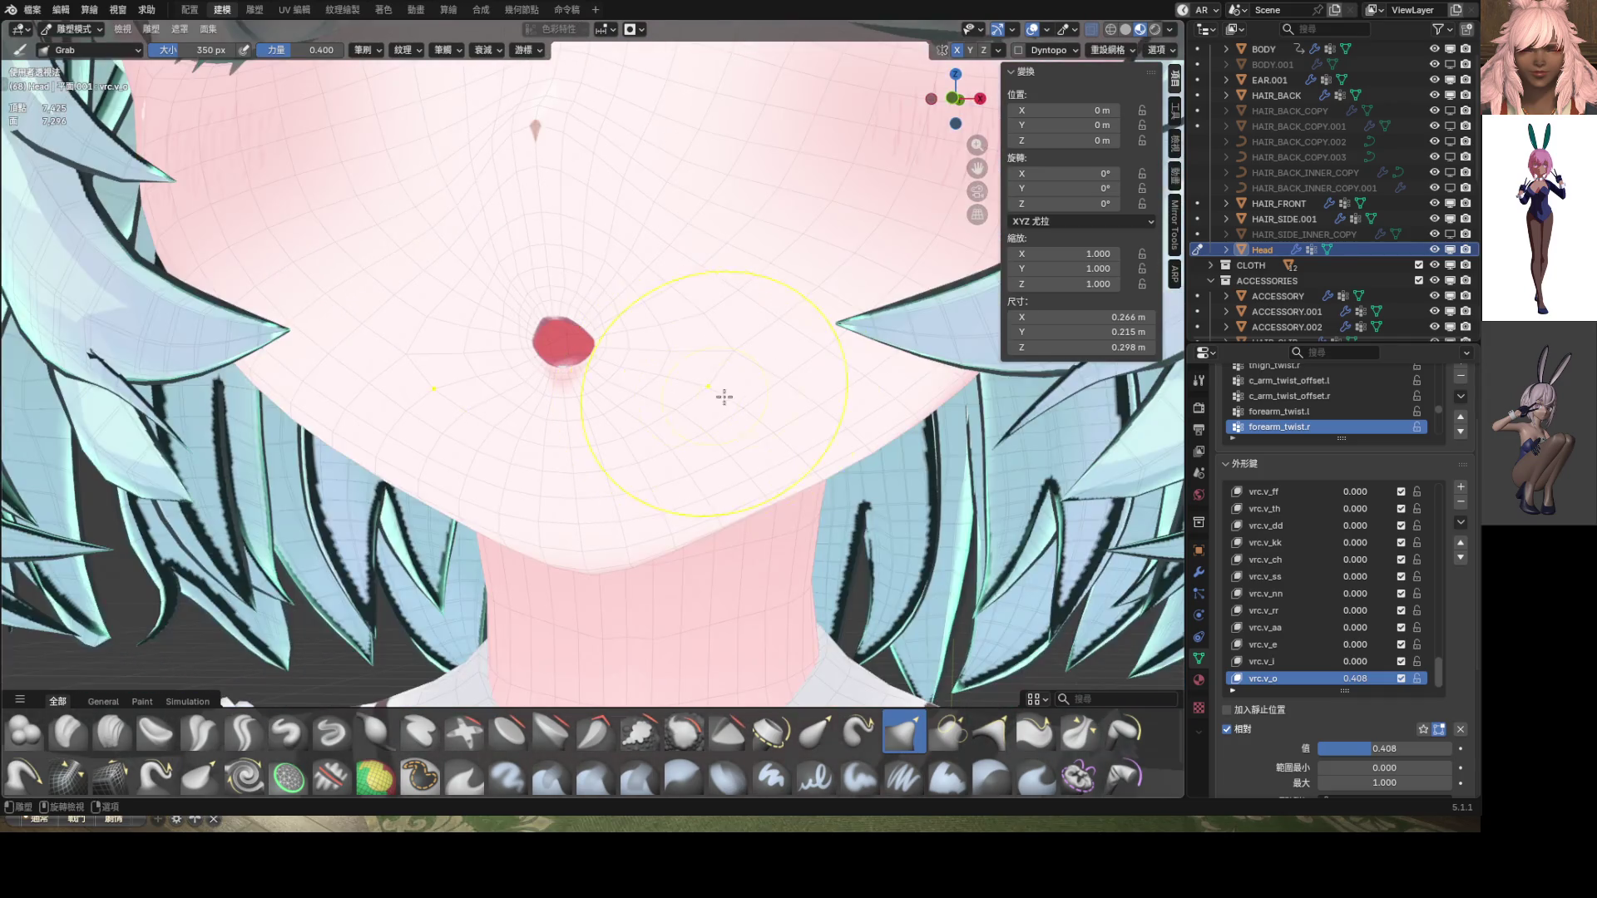
pyautogui.click(1460, 522)
pyautogui.click(1369, 242)
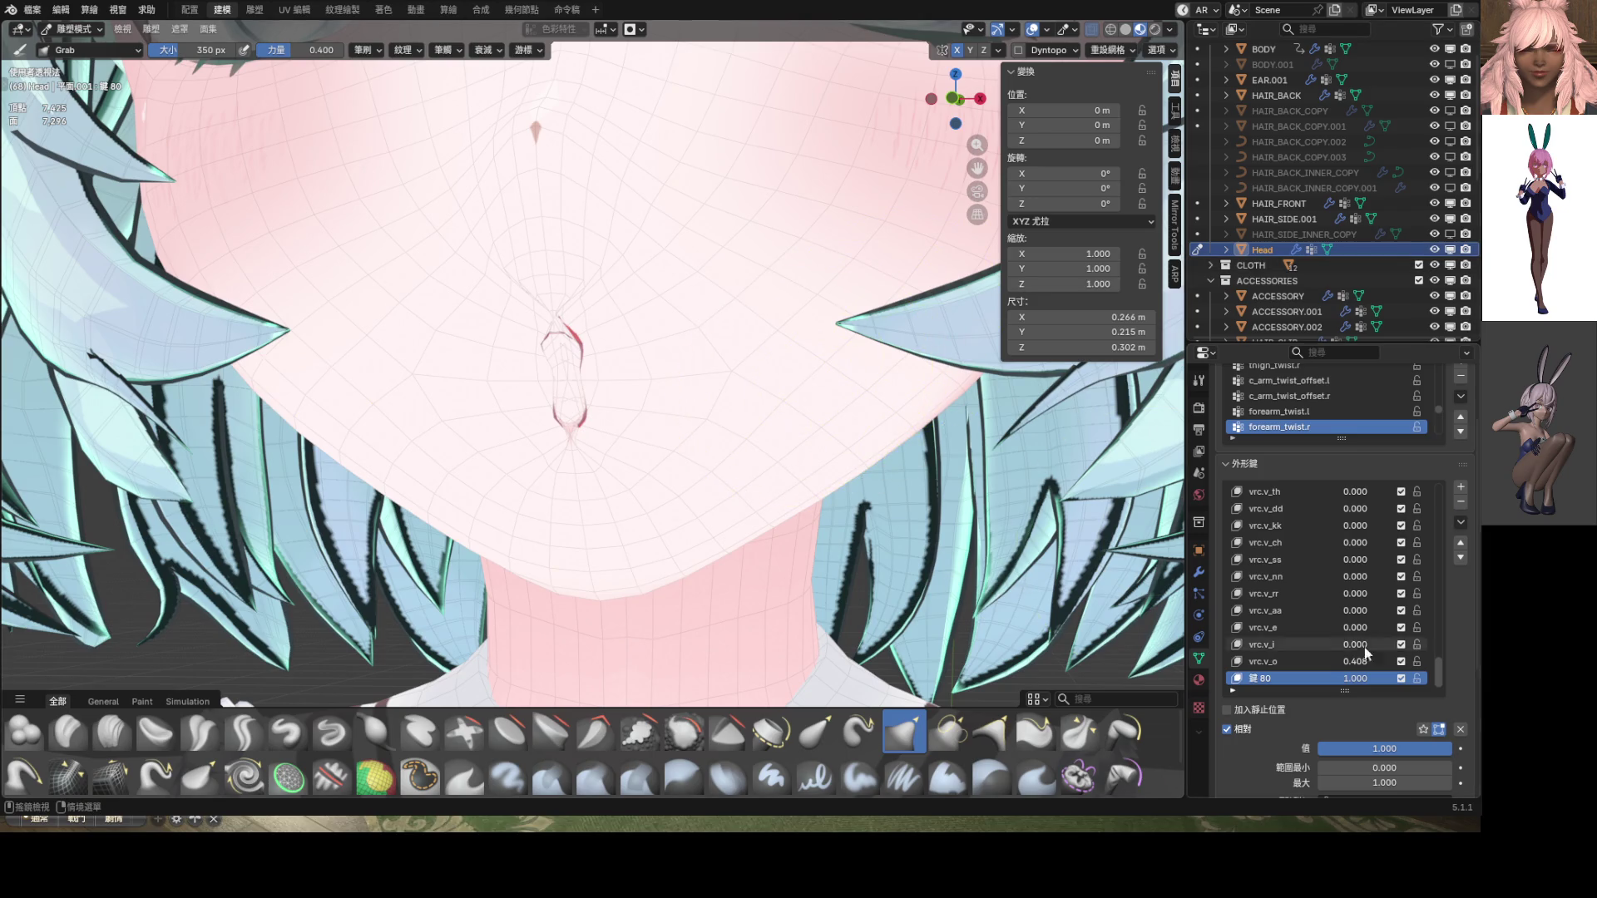
# Zero vrc.v_o, then view the face from the front, zoomed in on the mouth
pyautogui.moveTo(1355, 661); pyautogui.dragTo(1297, 661)
pyautogui.scroll(-4, 764, 519)
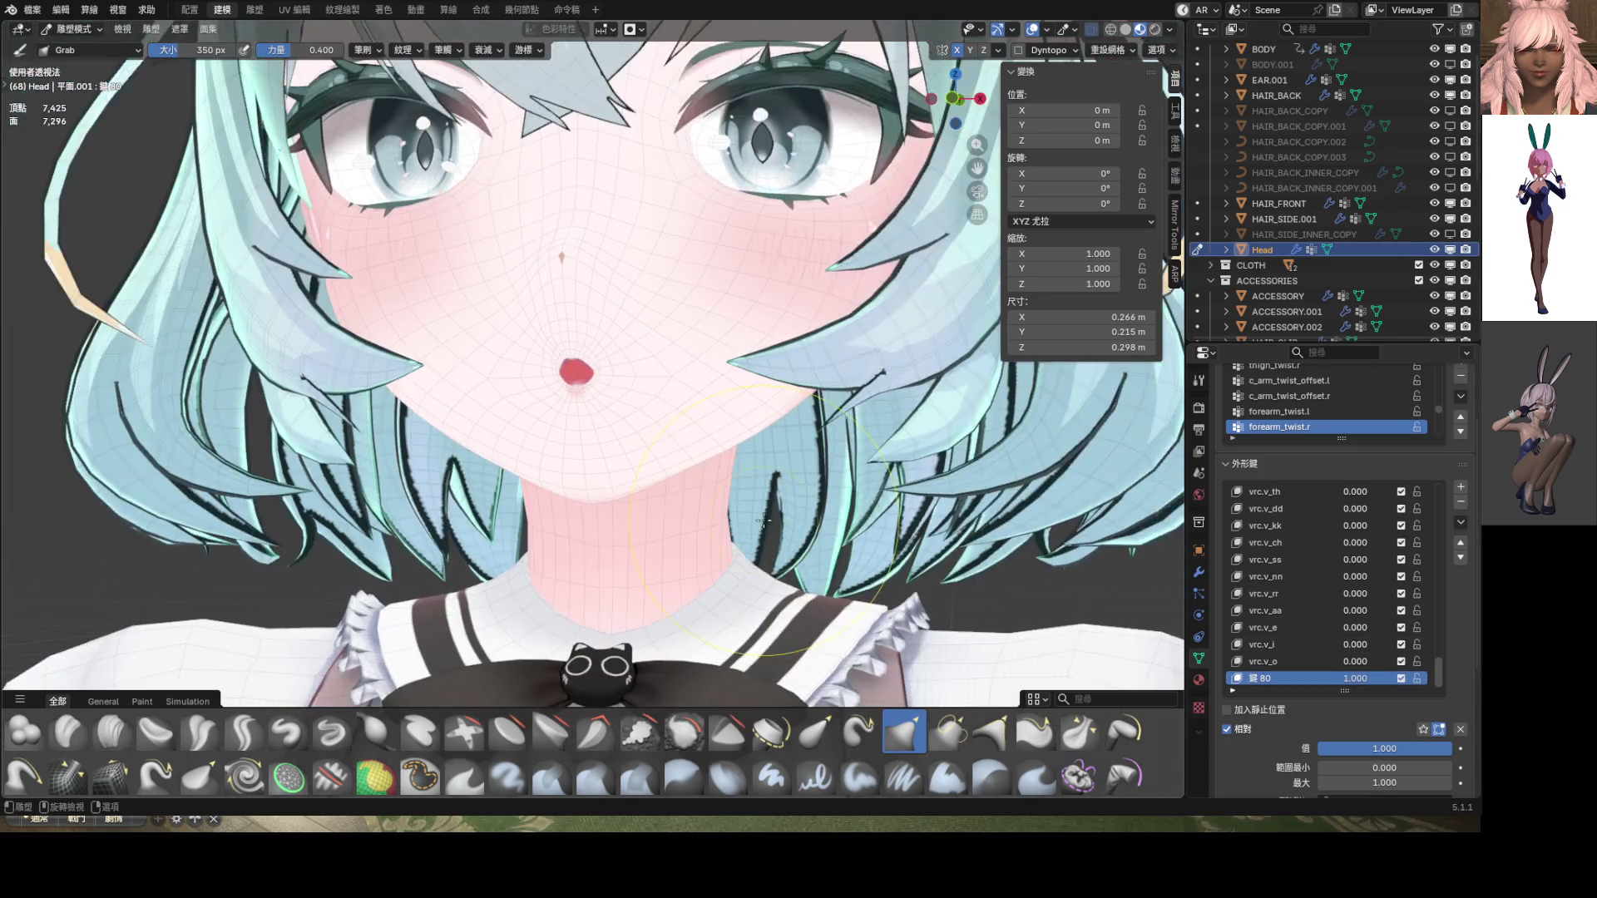
pyautogui.press('KP_1')
pyautogui.keyDown('ctrl'); pyautogui.moveTo(657, 442); pyautogui.dragTo(599, 396, button='middle'); pyautogui.keyUp('ctrl')
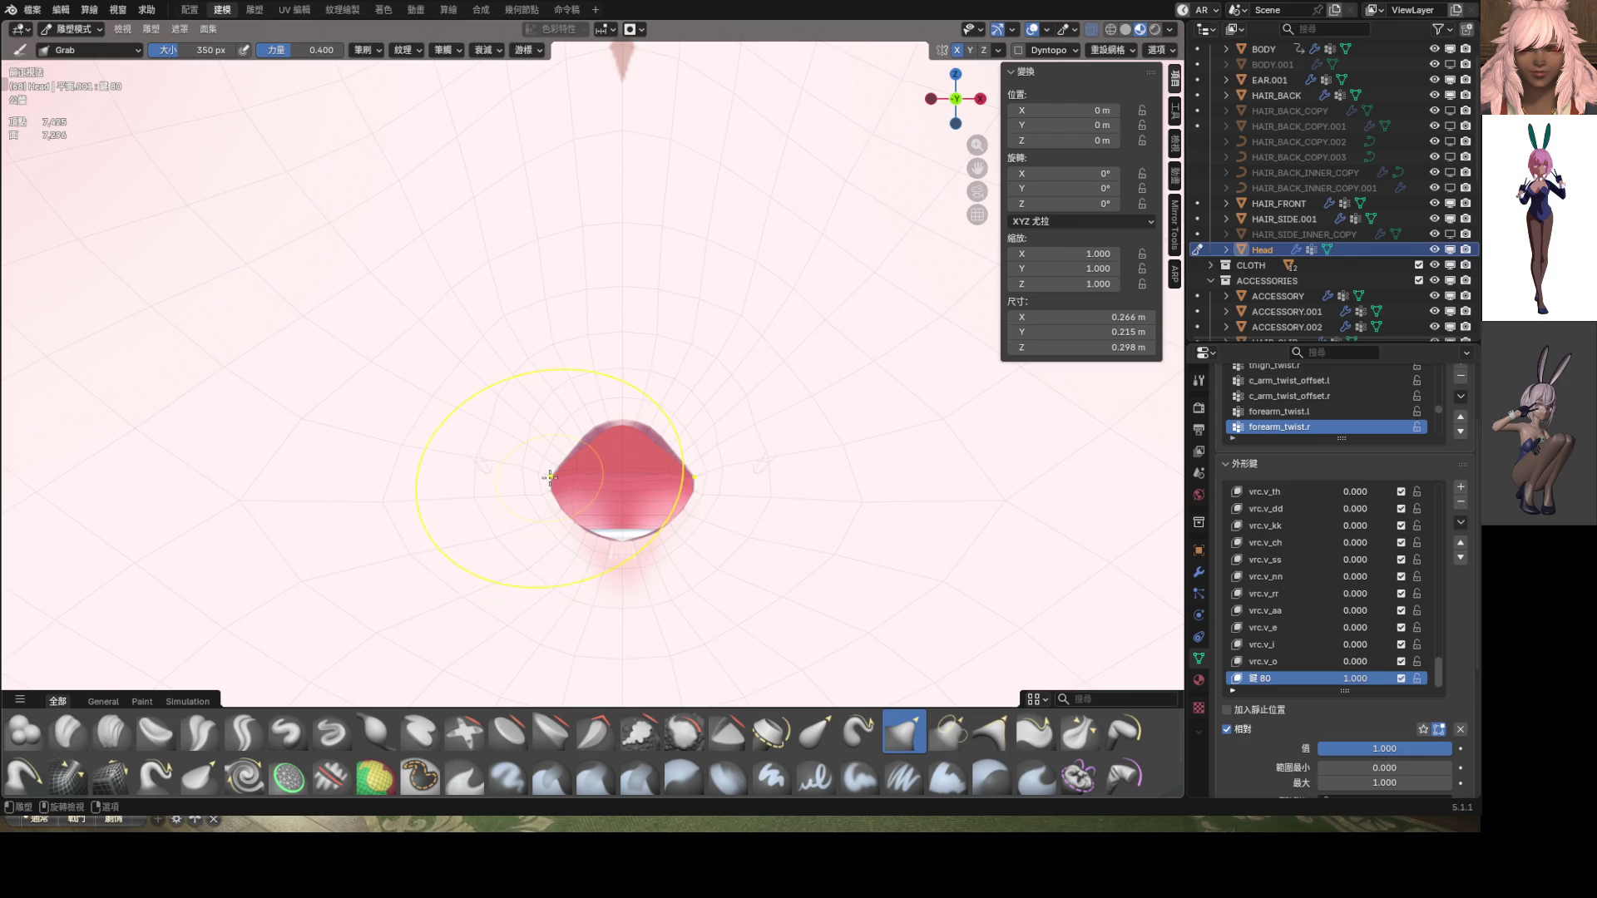
# Grab-sculpt the mouth's pointed left and right sides inward to round them
pyautogui.moveTo(550, 476); pyautogui.dragTo(616, 493)
pyautogui.scroll(4, 565, 437)
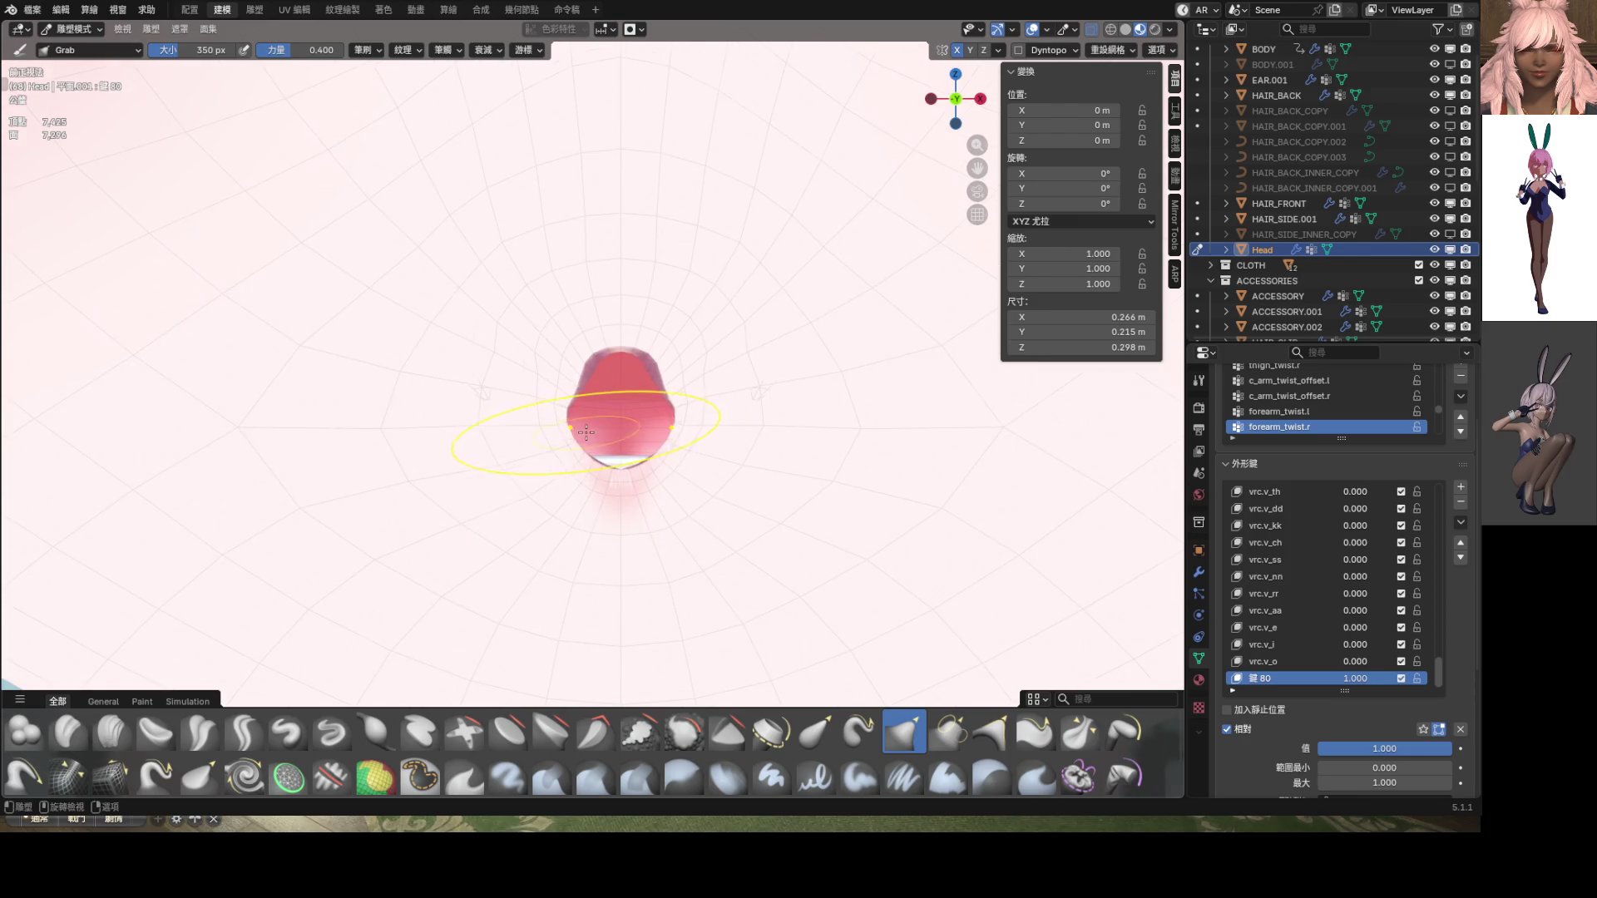
pyautogui.moveTo(515, 400)
pyautogui.mouseDown()
pyautogui.moveTo(602, 429)
pyautogui.moveTo(534, 401)
pyautogui.mouseUp()
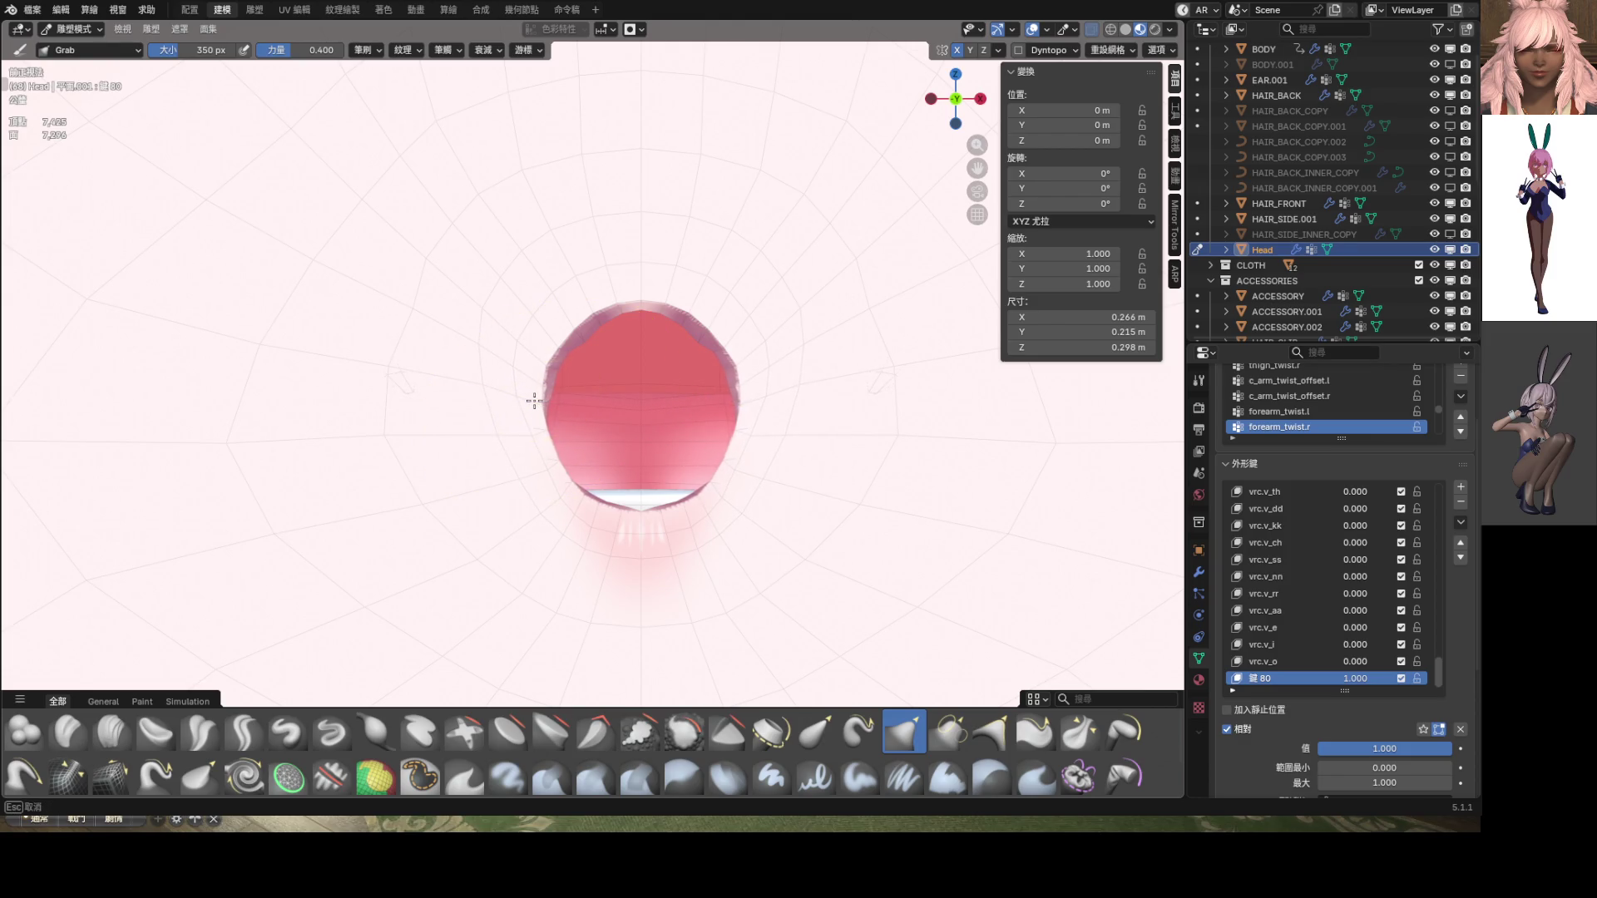
pyautogui.scroll(-5, 556, 406)
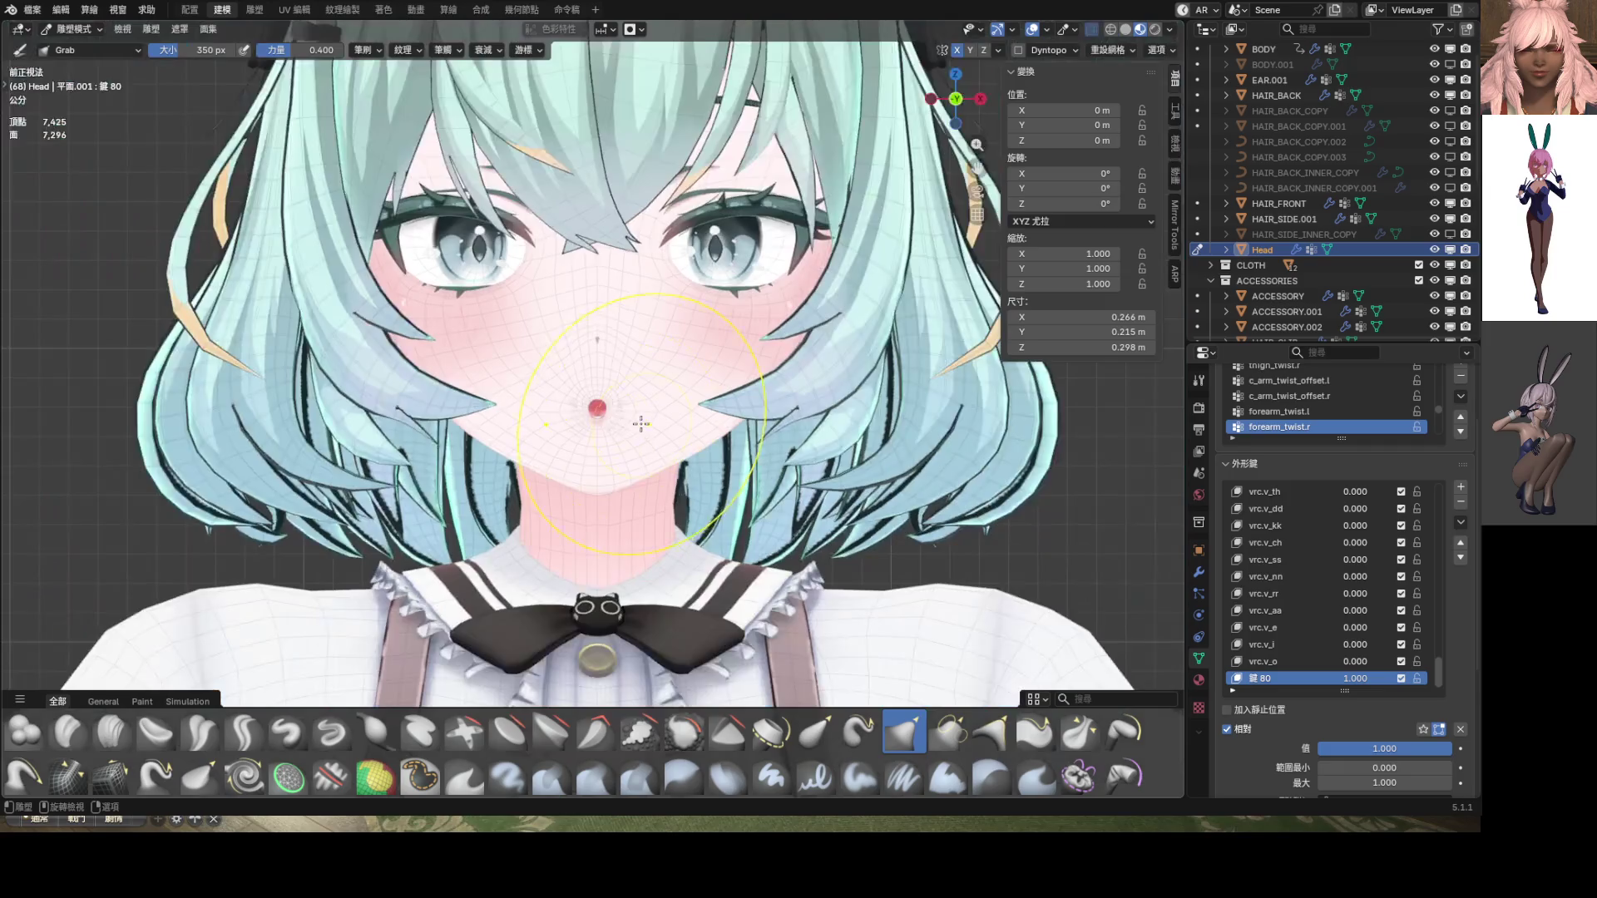
pyautogui.scroll(5, 628, 416)
pyautogui.scroll(3, 628, 417)
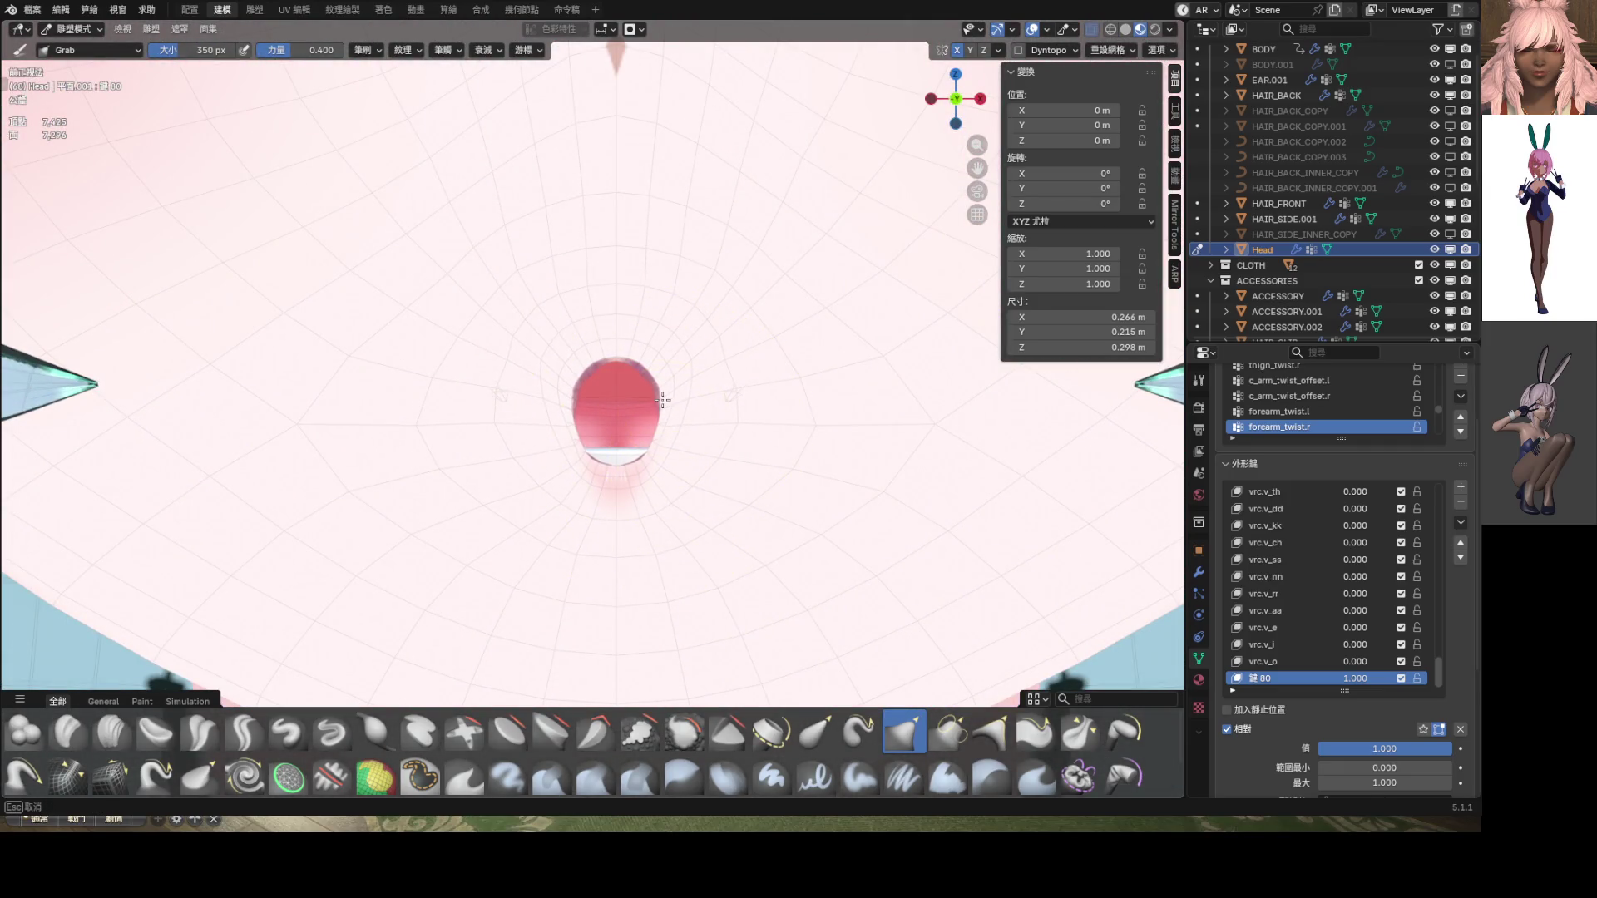
# Further reshape the mouth outline, then switch the head into Edit Mode
pyautogui.moveTo(687, 380); pyautogui.dragTo(709, 374)
pyautogui.scroll(-5, 709, 375)
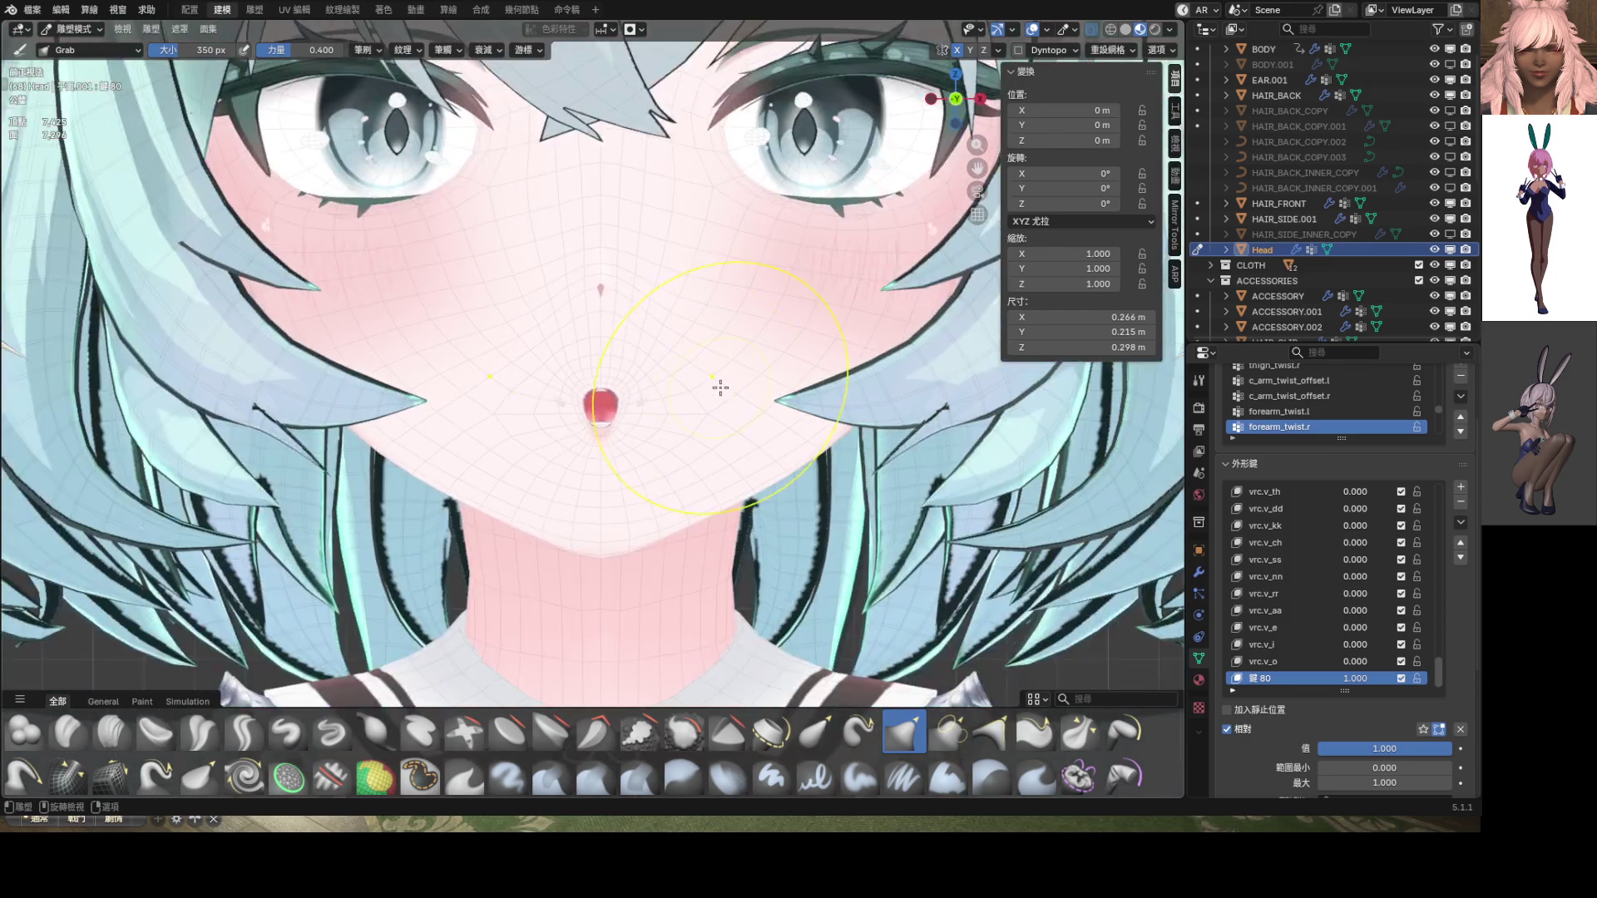
pyautogui.scroll(3, 613, 378)
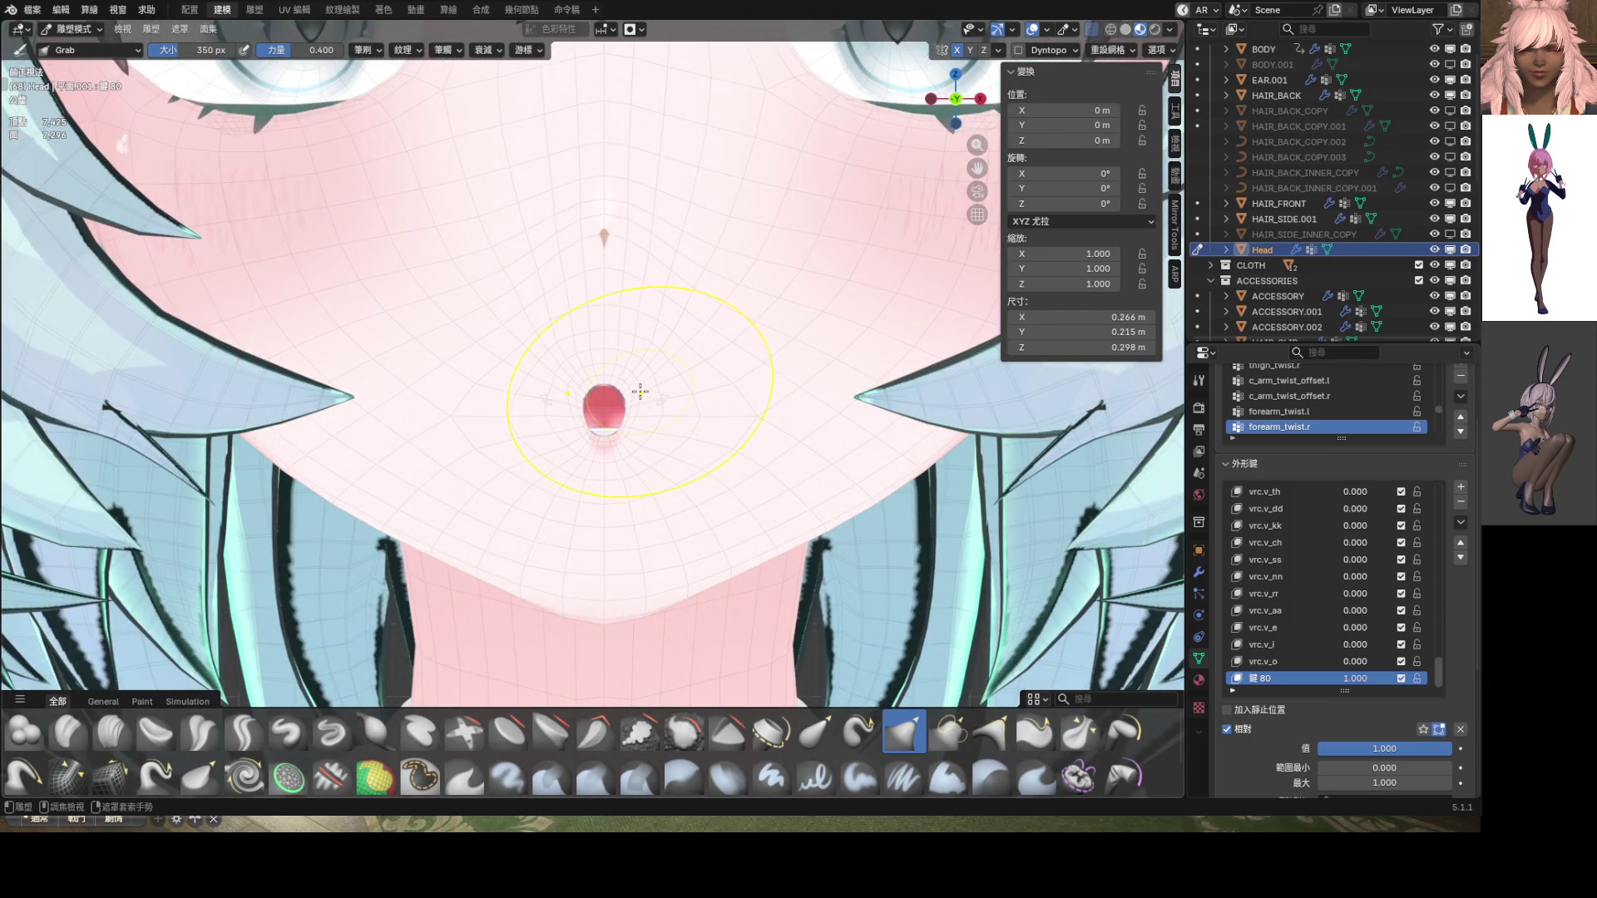
pyautogui.scroll(-3, 634, 395)
pyautogui.scroll(5, 621, 405)
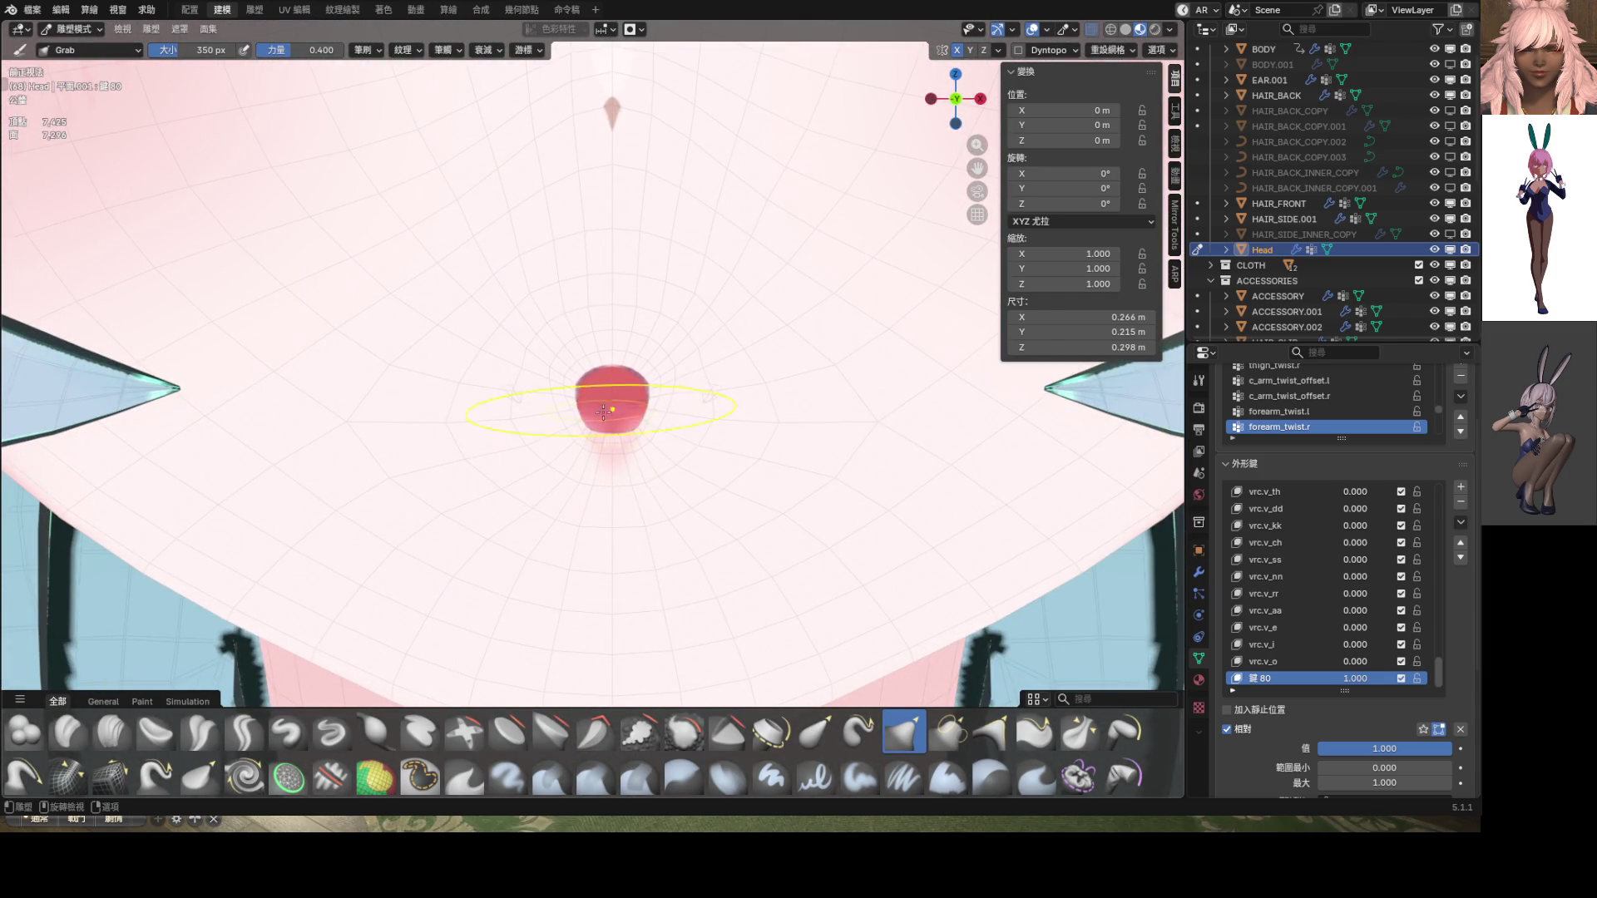
pyautogui.scroll(-3, 604, 411)
pyautogui.scroll(3, 635, 427)
pyautogui.press('Tab')
pyautogui.scroll(1, 622, 460)
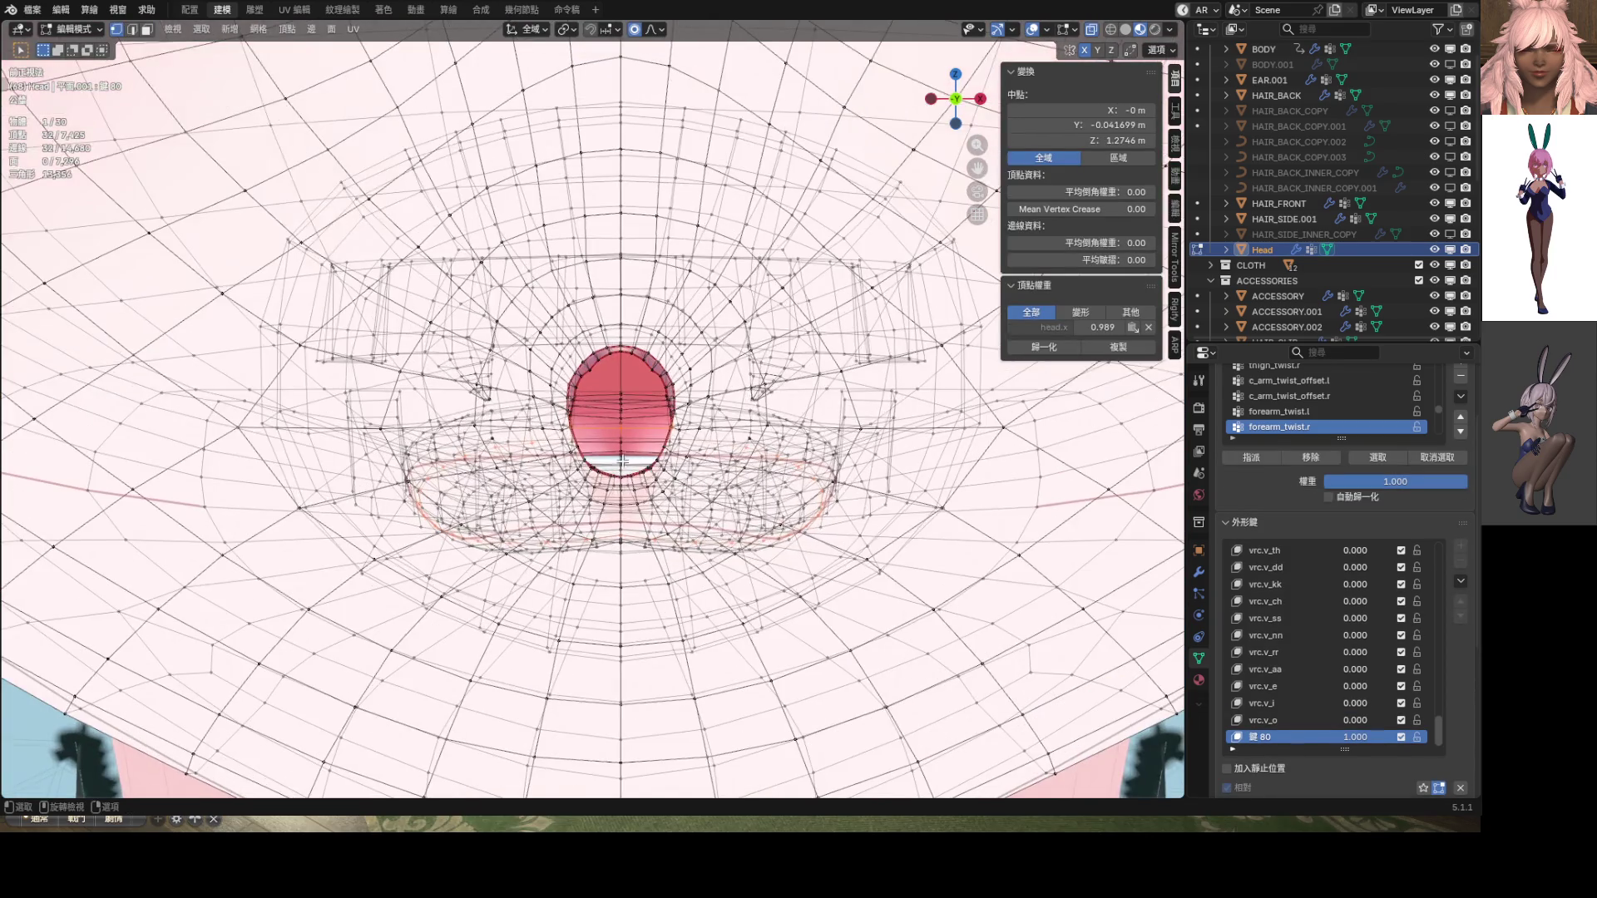
# Select the whole connected mouth mesh and turn off see-through display
pyautogui.click(620, 463)
pyautogui.click(627, 463)
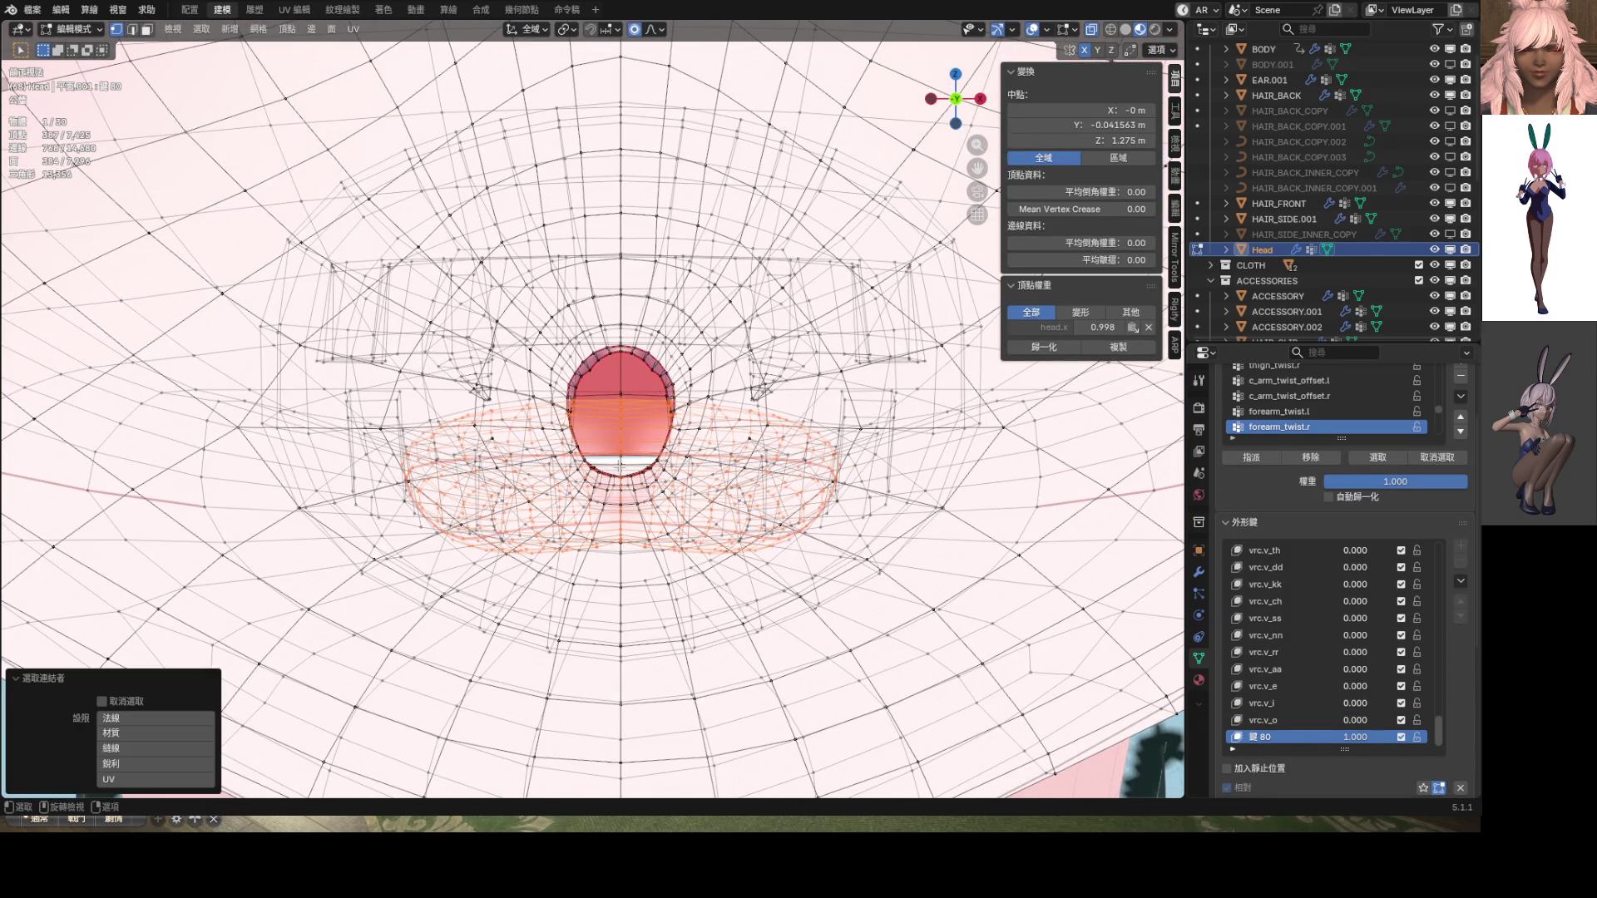
pyautogui.press('l')
pyautogui.hotkey('alt', 'z')
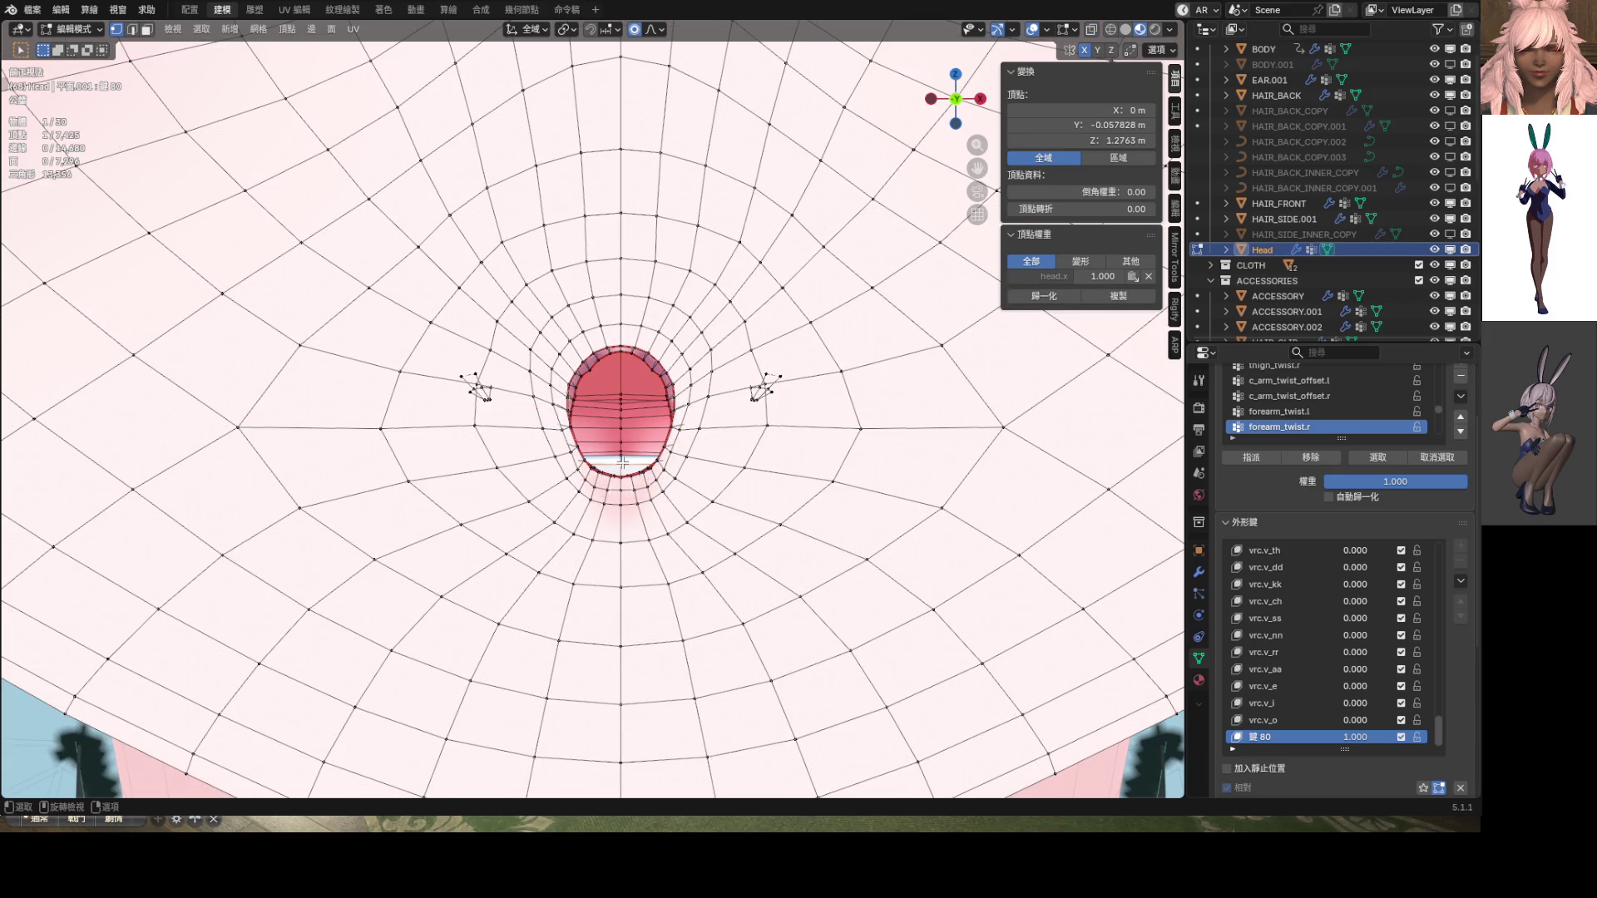
# Move the mouth vertices down 0.001825 m in Z, then return to Sculpt Mode
pyautogui.press('g')
pyautogui.press('z')
pyautogui.click(622, 478)
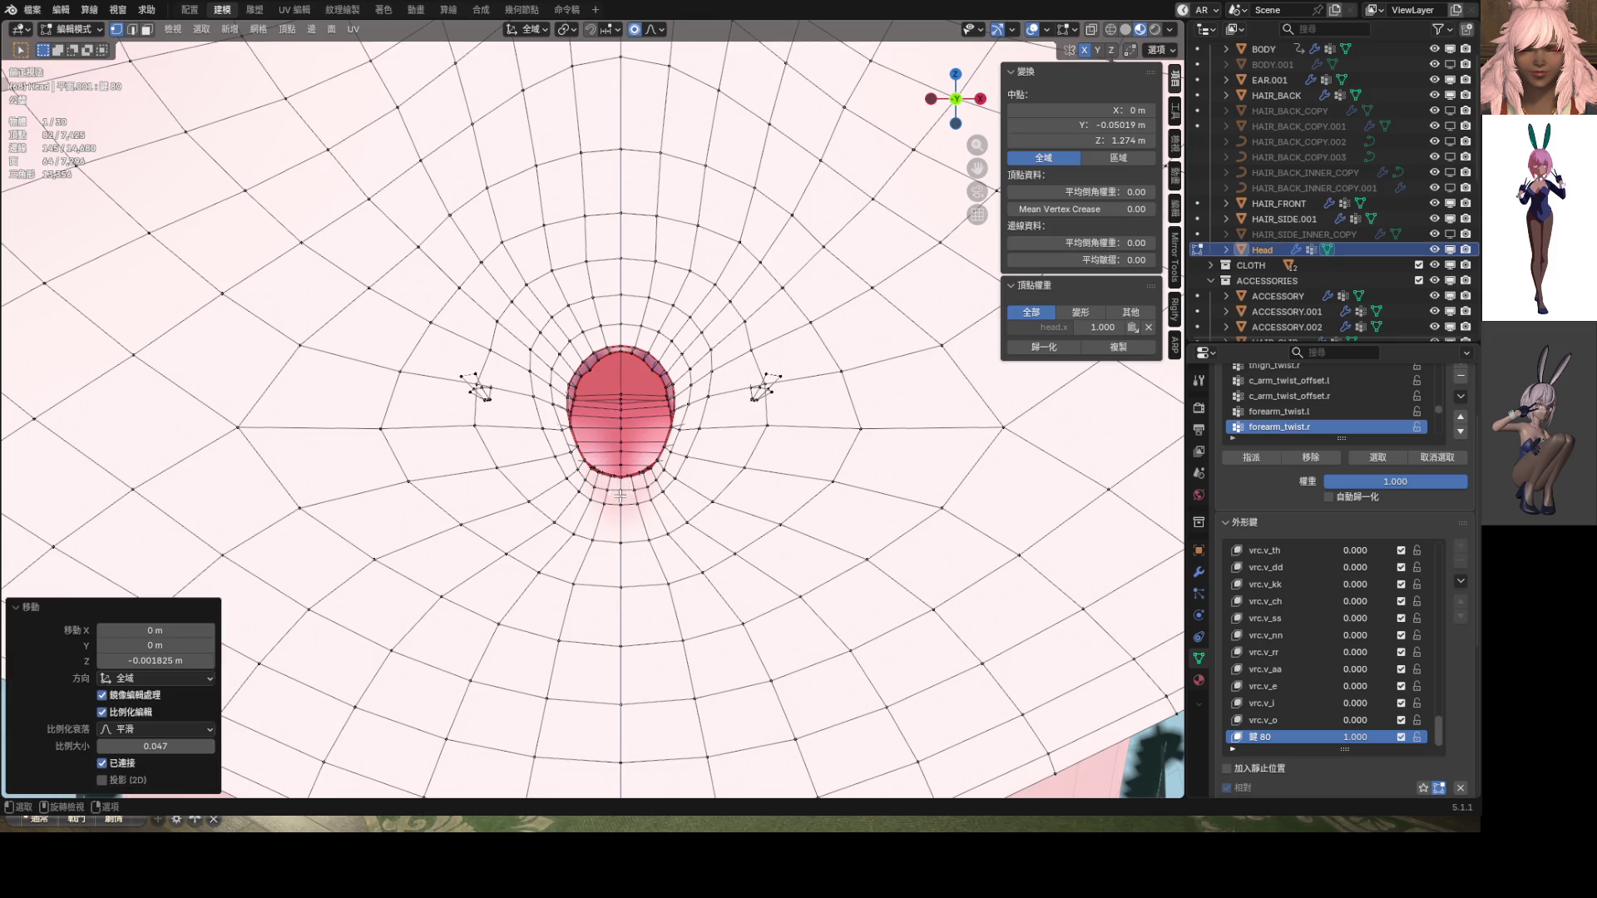
pyautogui.scroll(-7, 632, 454)
pyautogui.scroll(6, 639, 441)
pyautogui.scroll(3, 633, 398)
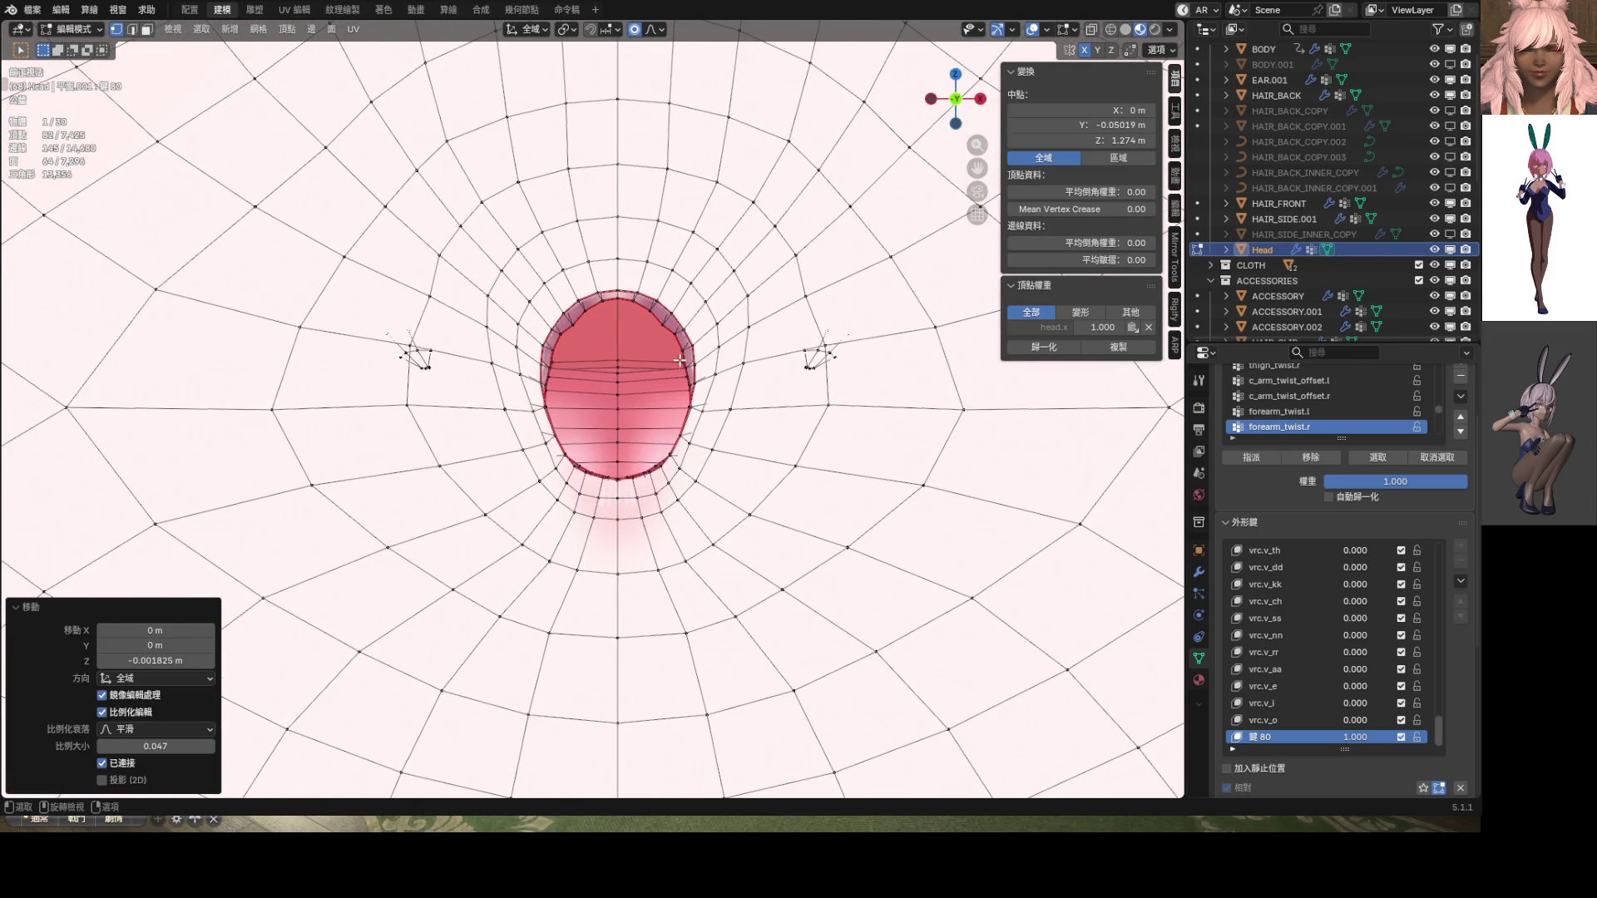
pyautogui.scroll(2, 680, 361)
pyautogui.hotkey('ctrl', 'Tab')
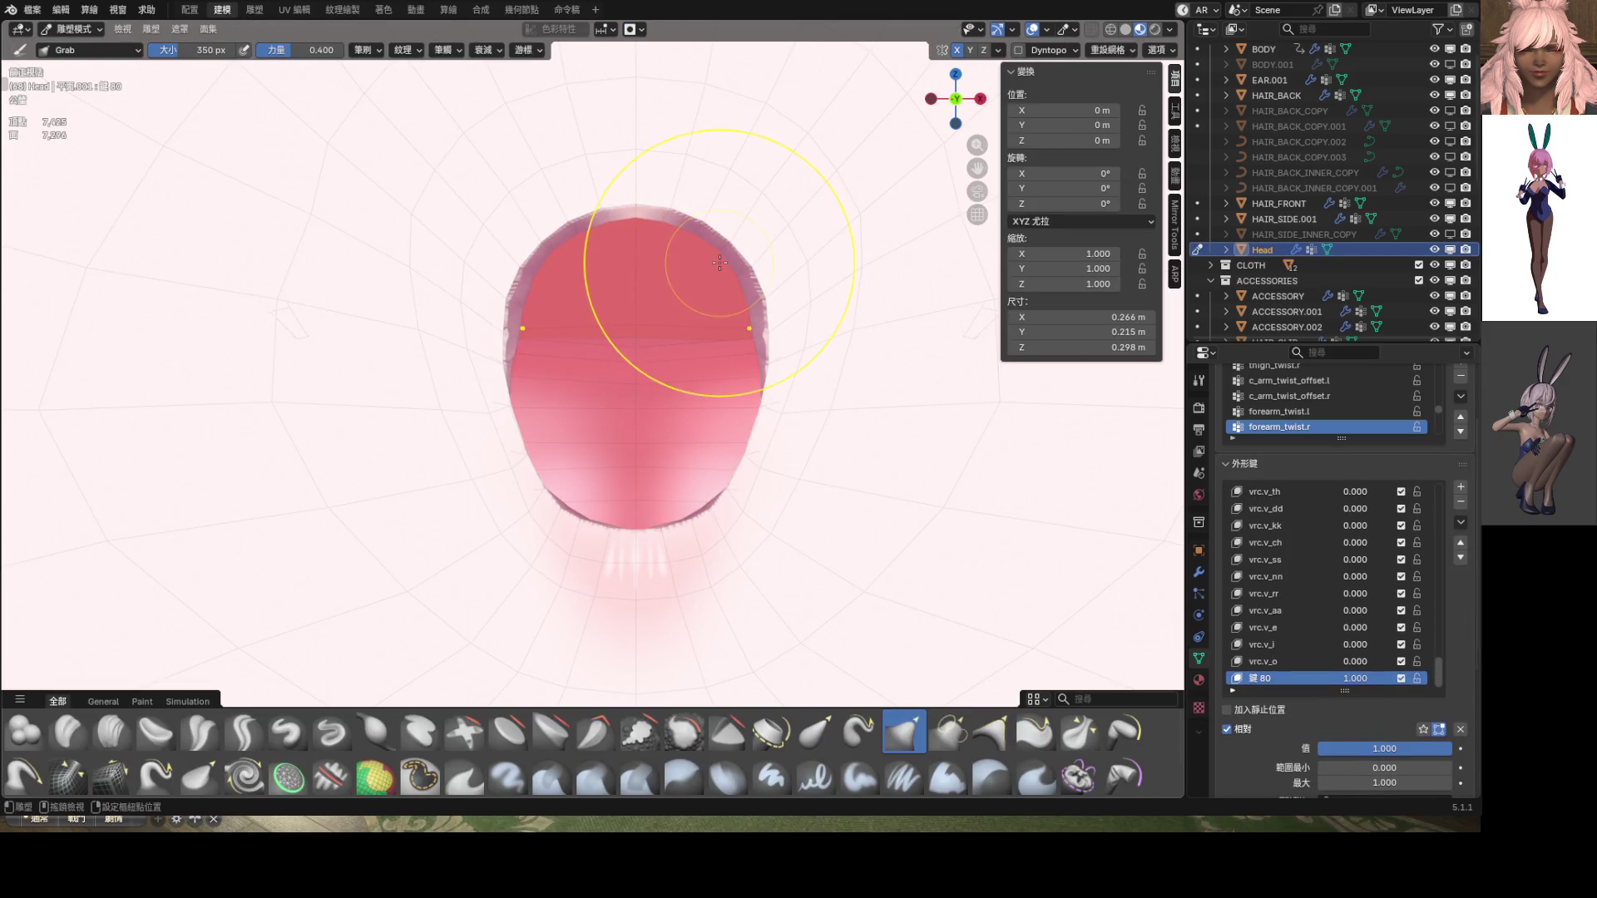
# Grab-pull the red mouth bump slightly wider
pyautogui.keyDown('shift'); pyautogui.scroll(-3, 753, 402); pyautogui.keyUp('shift')
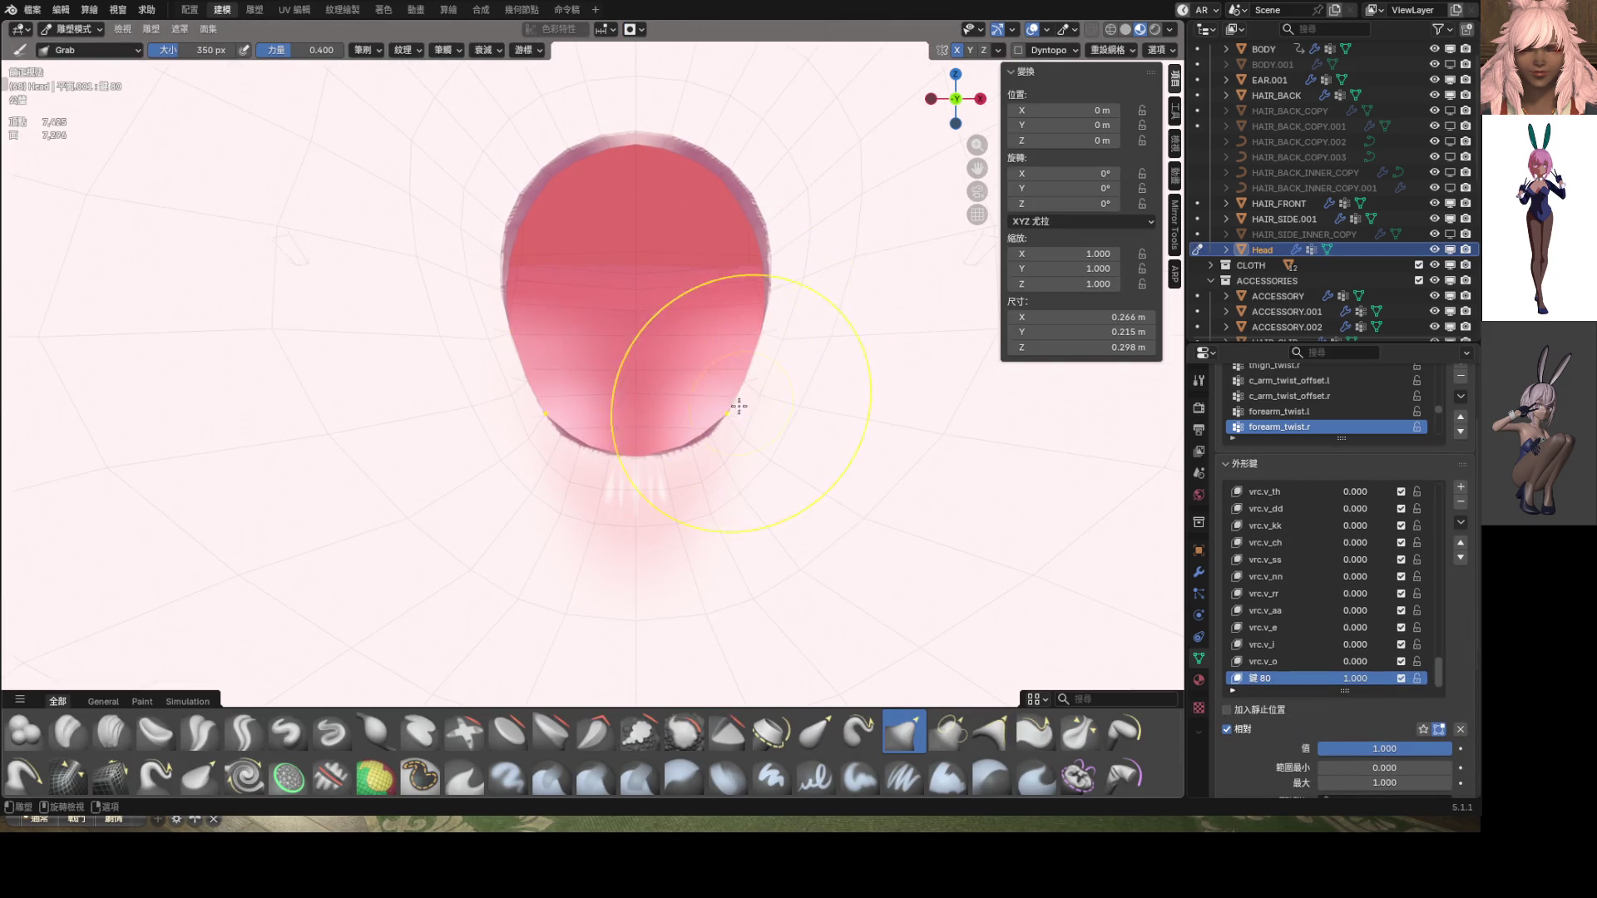
pyautogui.scroll(-8, 738, 406)
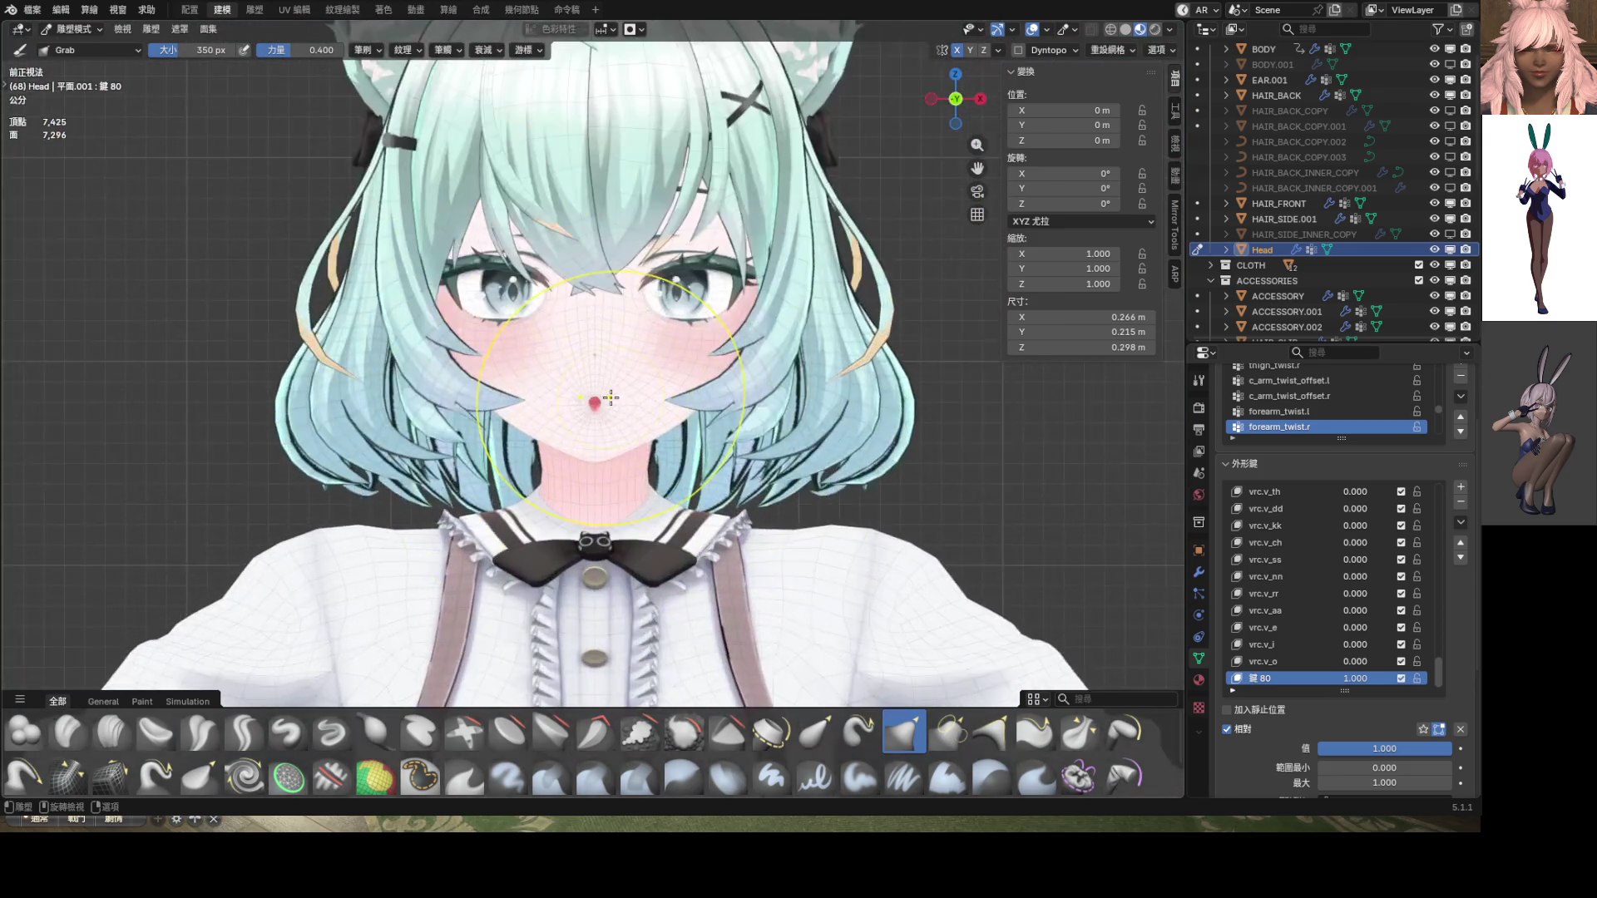
pyautogui.scroll(4, 611, 397)
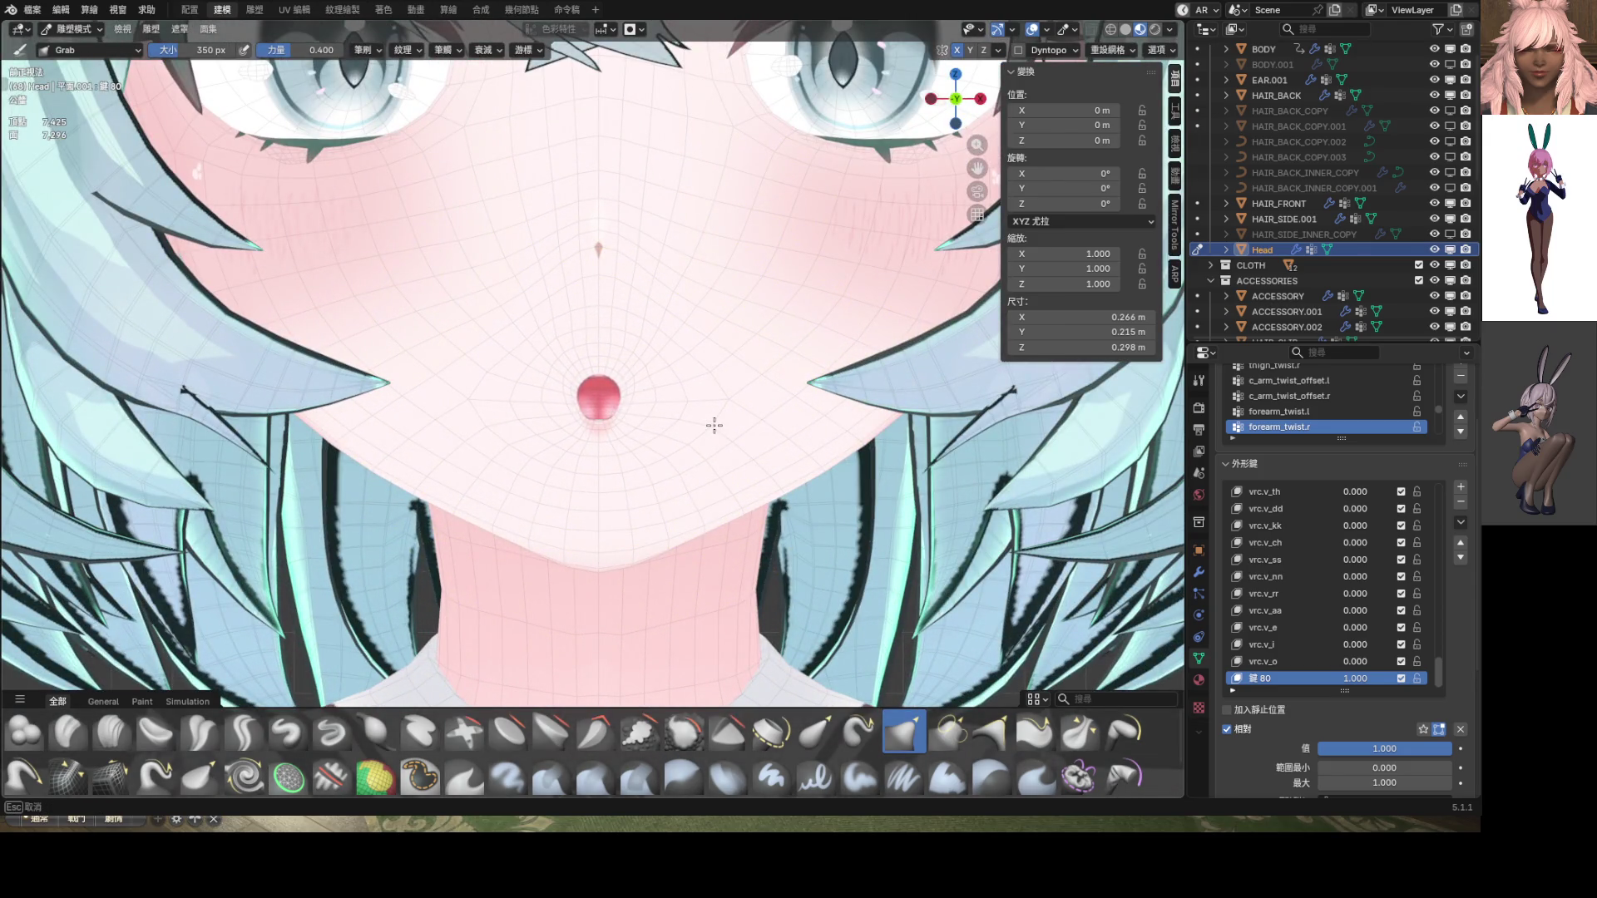
pyautogui.moveTo(714, 425)
pyautogui.mouseDown()
pyautogui.moveTo(646, 410)
pyautogui.moveTo(791, 471)
pyautogui.mouseUp()
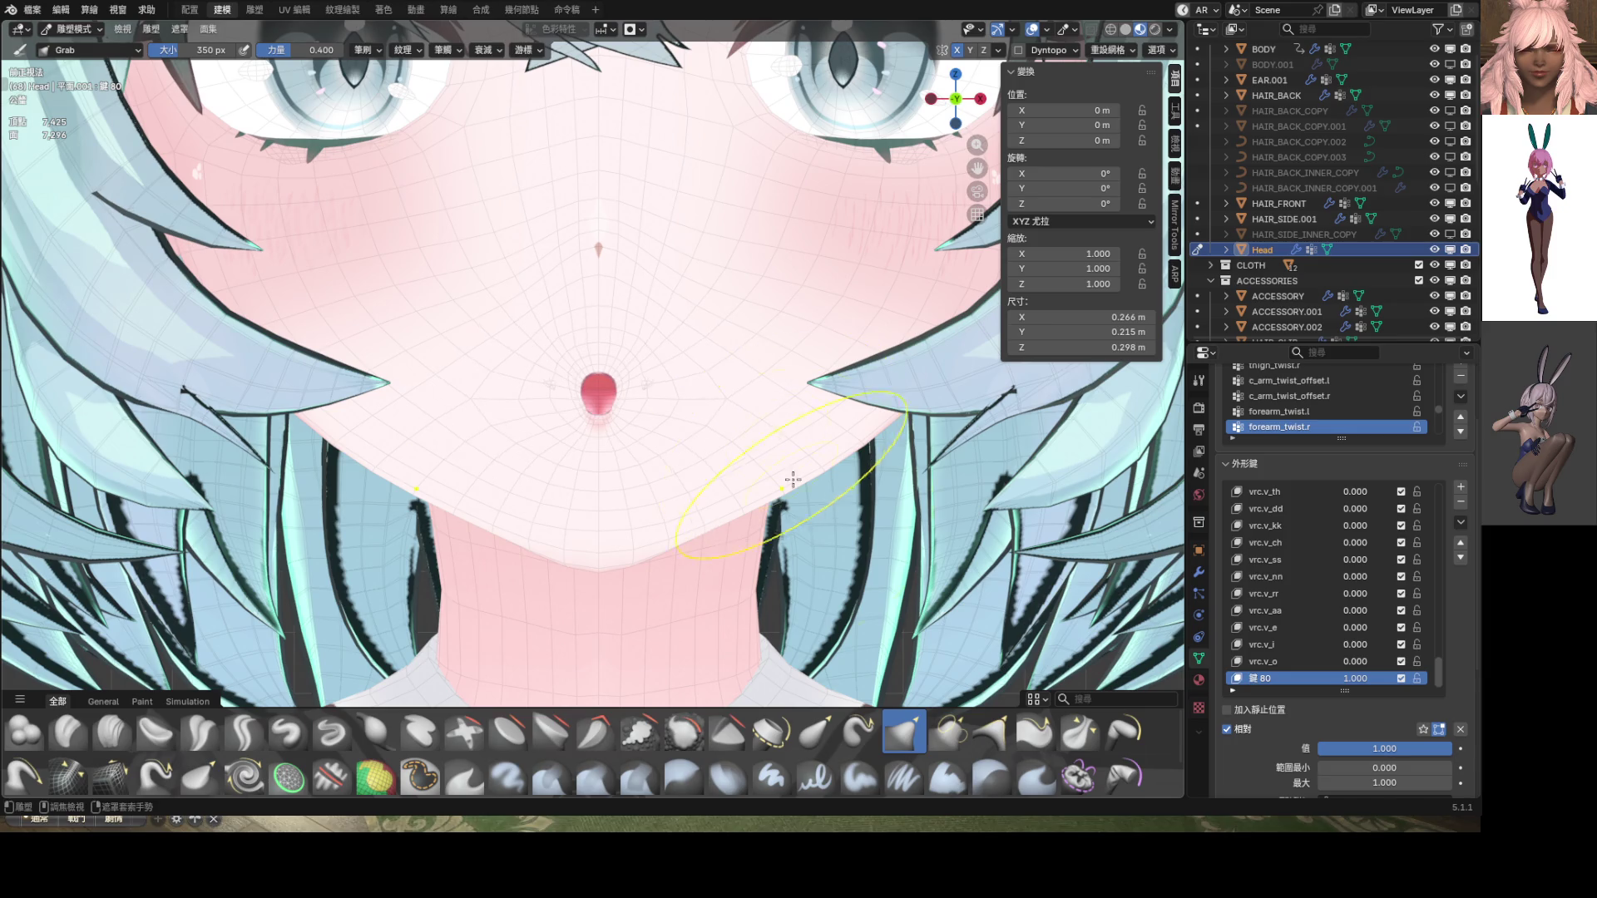
# Switch to Elastic Grab, resize the brush, and nudge the mouth into a rounder shape
pyautogui.click(815, 730)
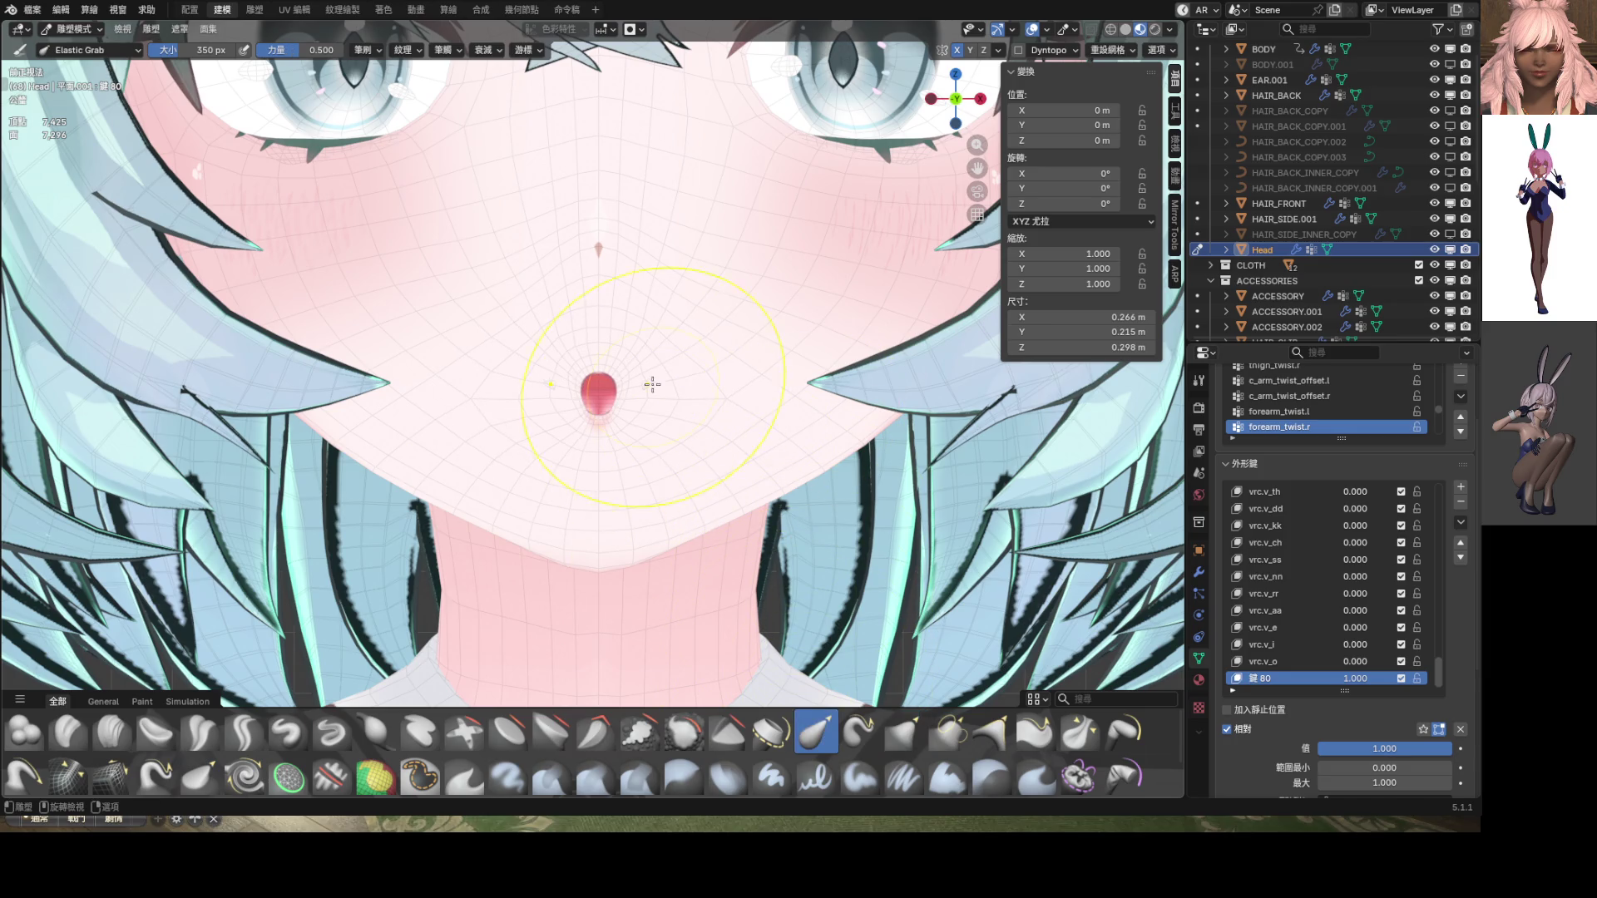
pyautogui.click(740, 394)
pyautogui.scroll(4, 775, 388)
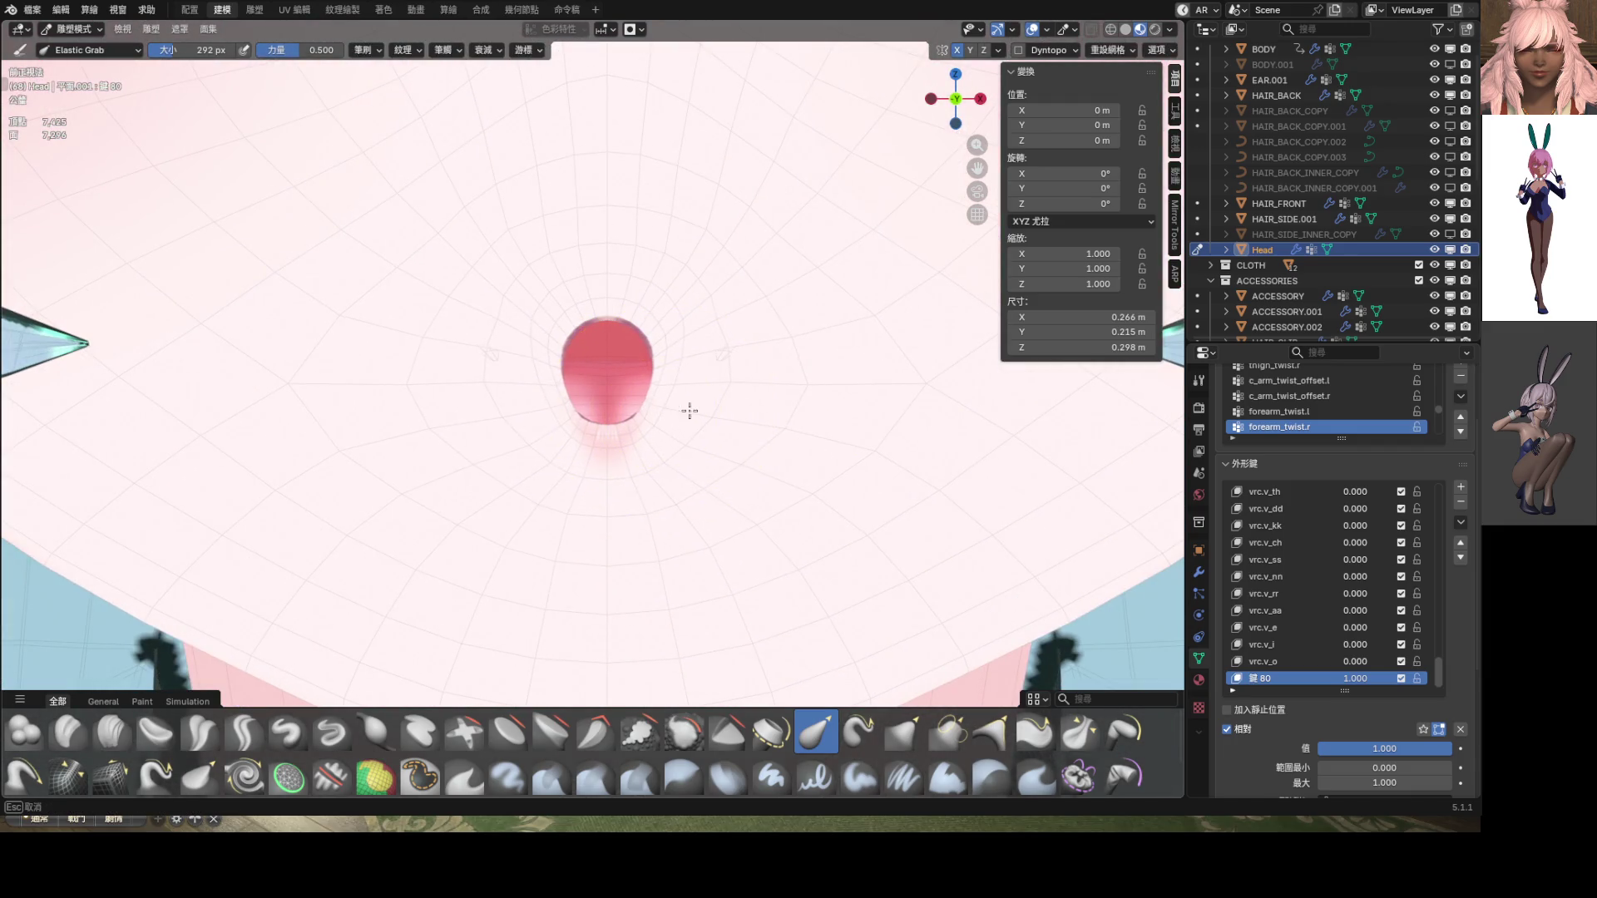
pyautogui.press('f')
pyautogui.moveTo(742, 432); pyautogui.dragTo(732, 413)
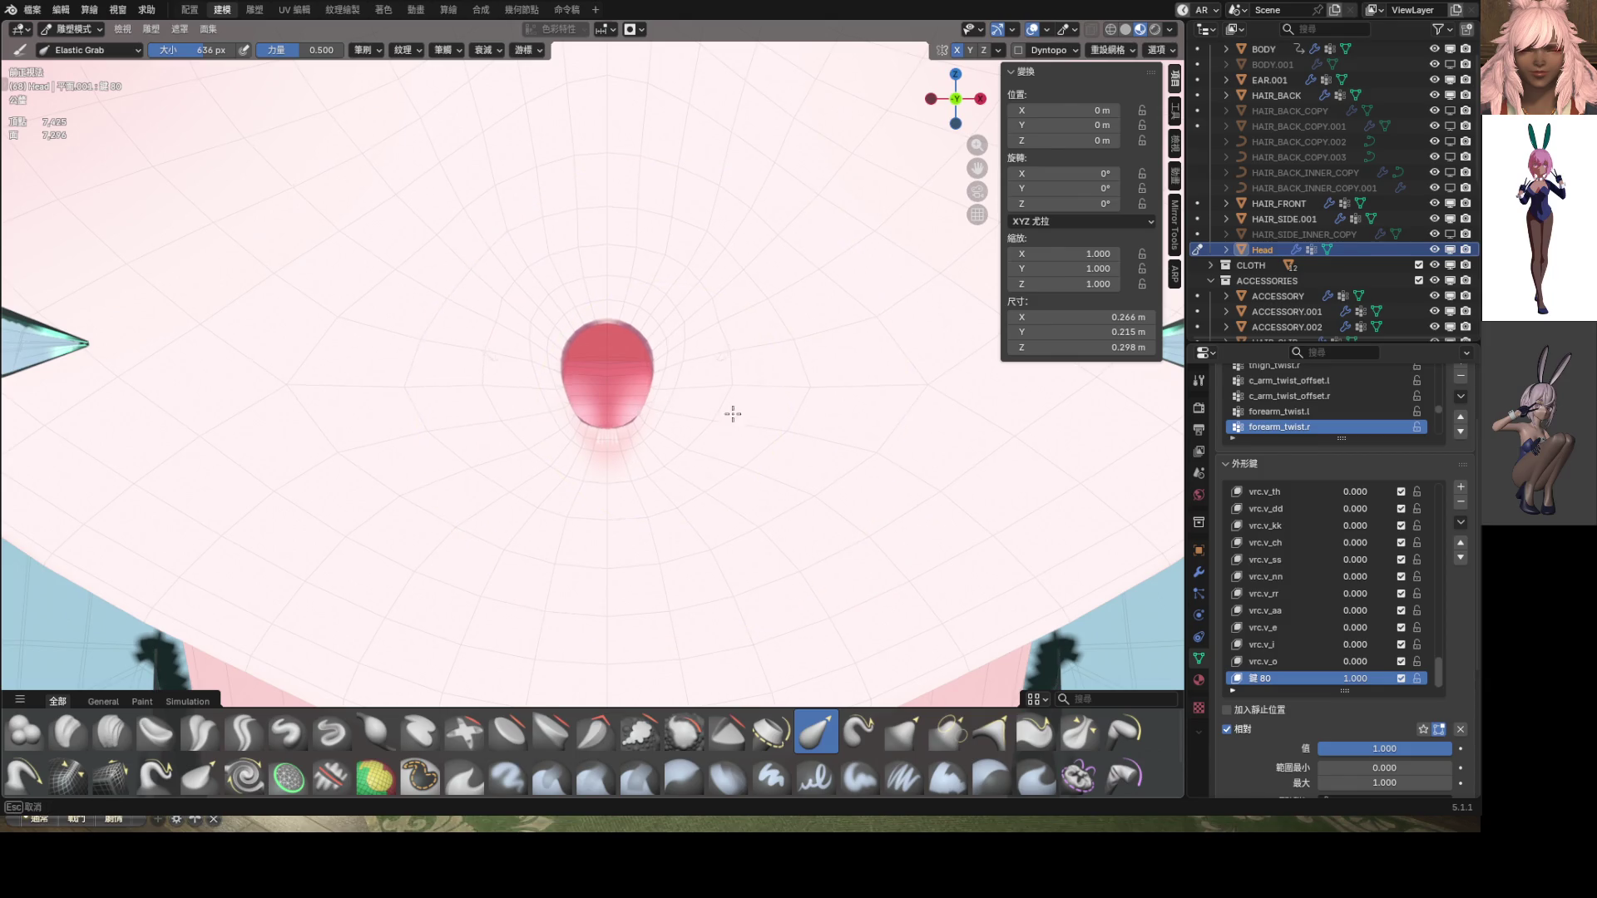
pyautogui.scroll(-4, 1013, 417)
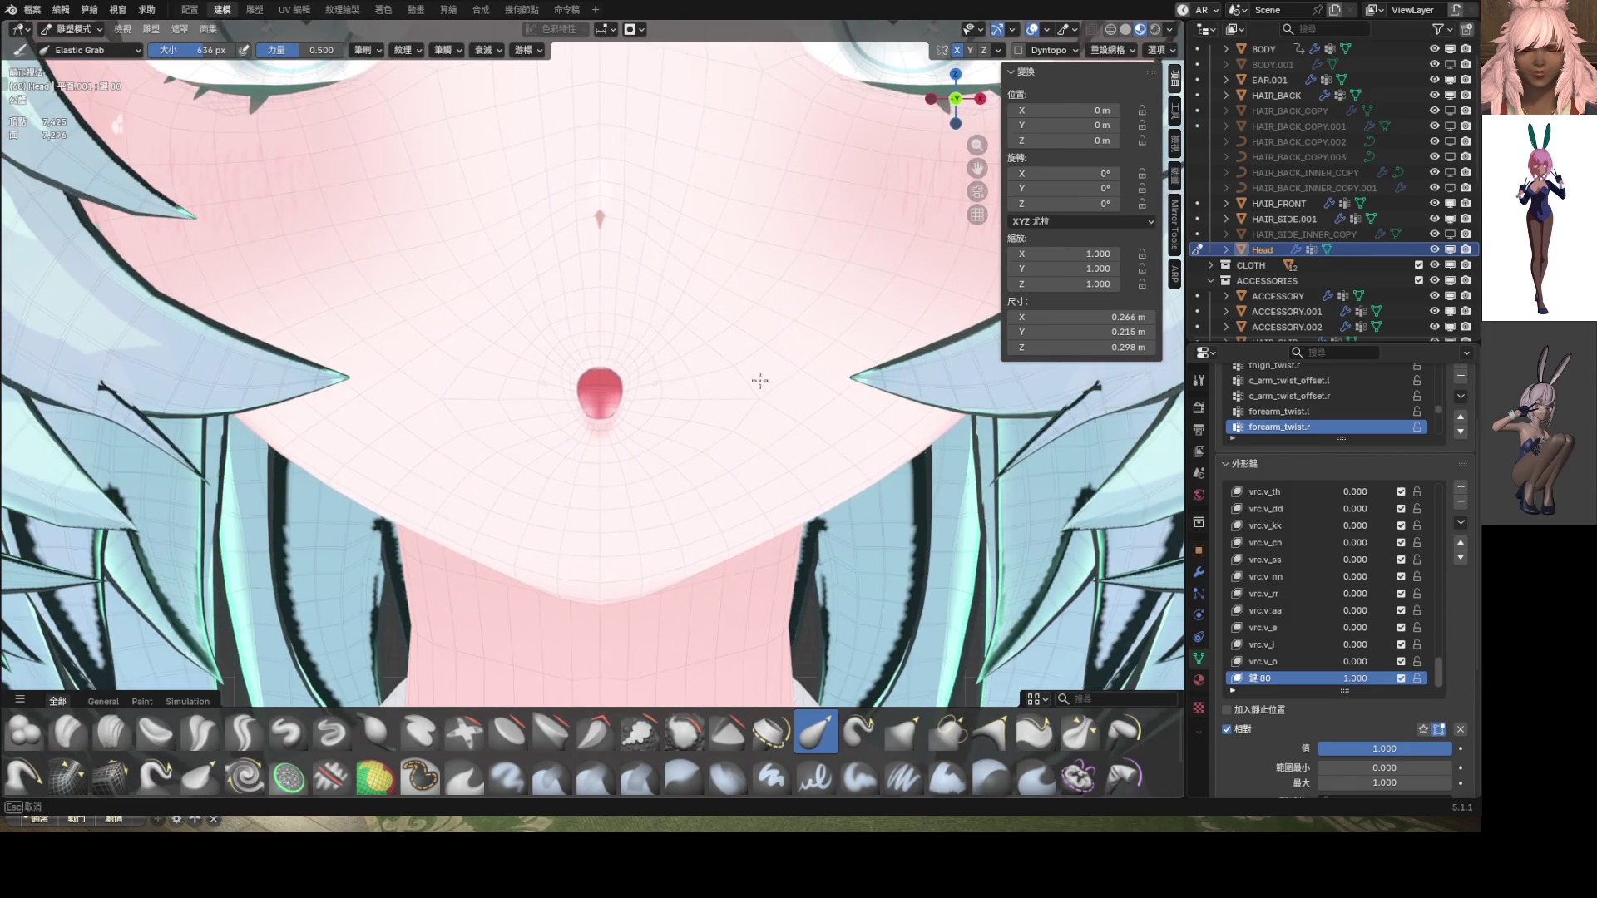
pyautogui.scroll(-3, 688, 385)
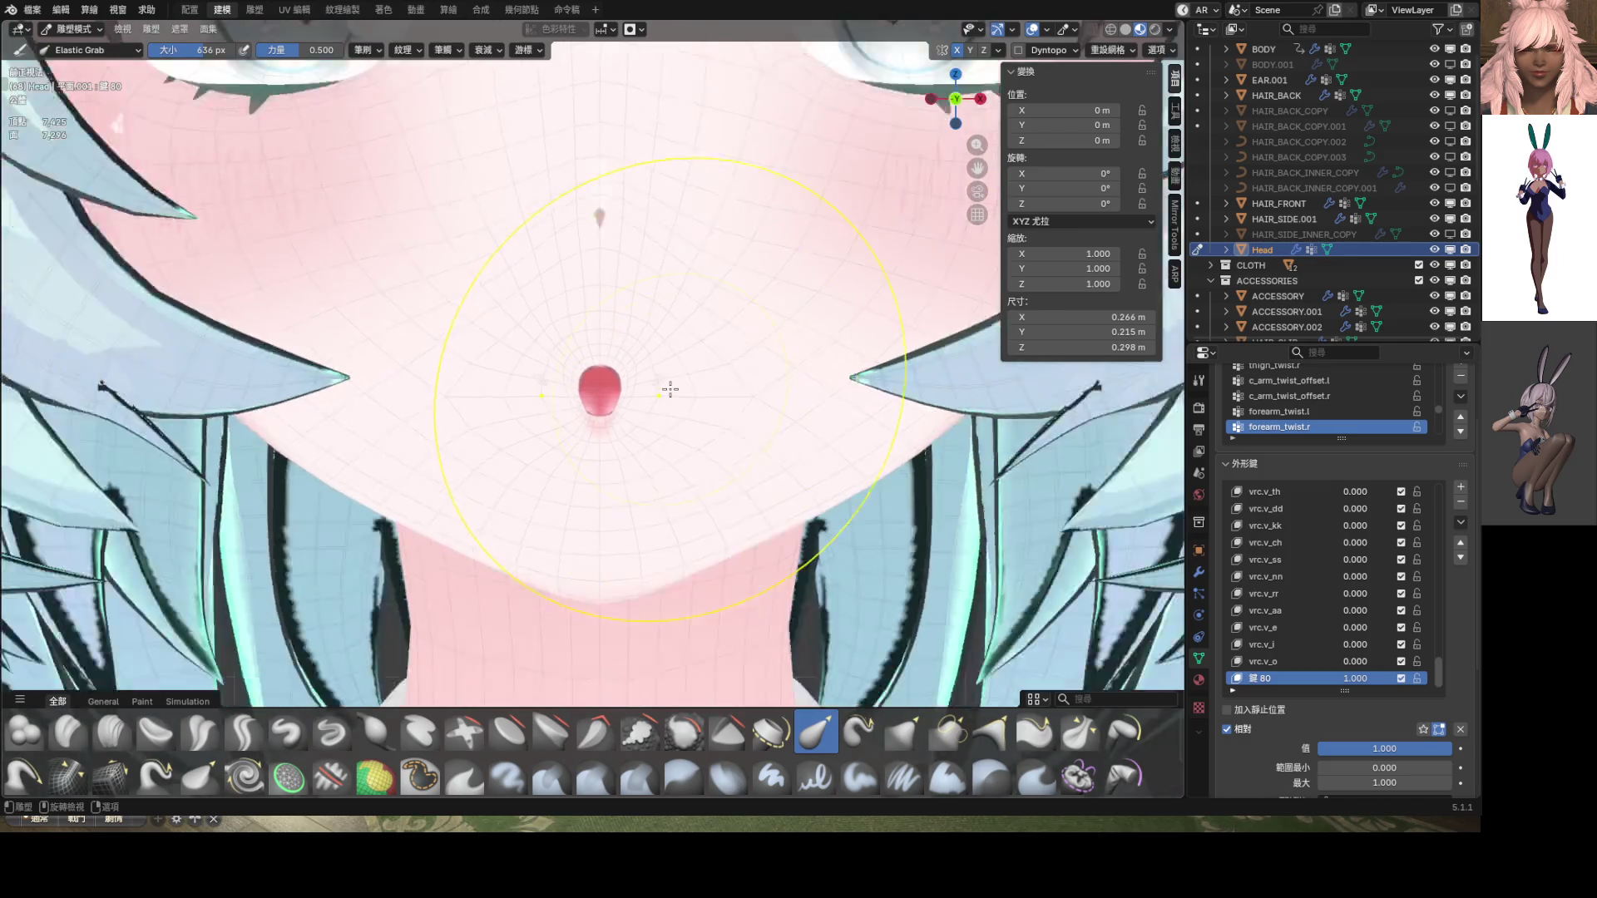
pyautogui.scroll(-3, 766, 414)
pyautogui.scroll(-2, 607, 406)
pyautogui.scroll(3, 607, 406)
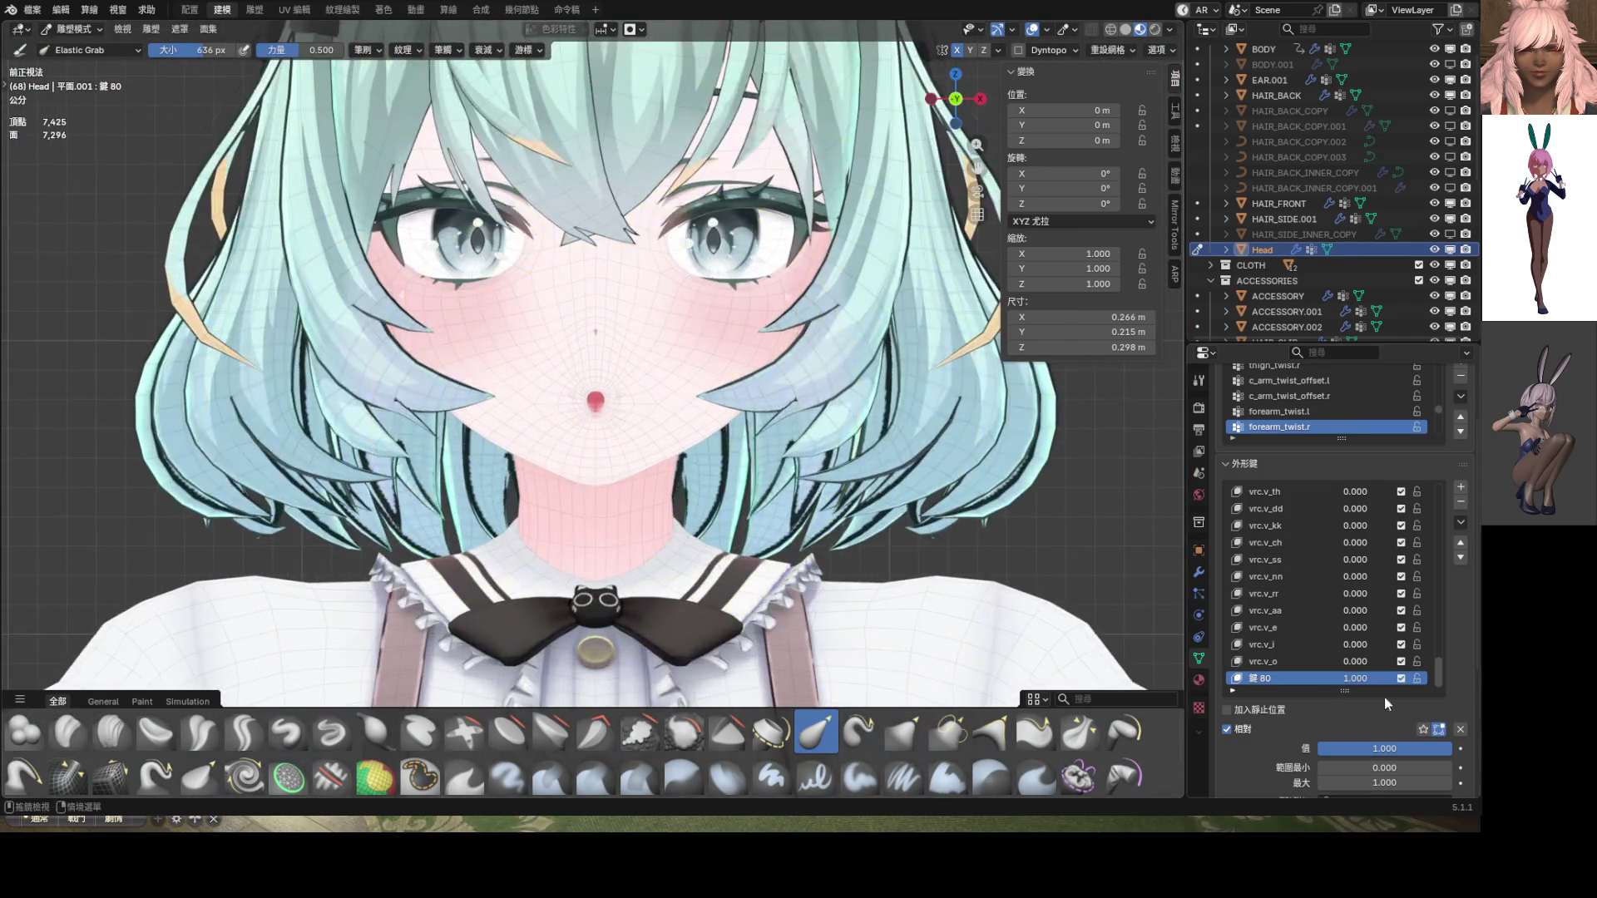
# Preview Key 80 lowered, hide overlays, and orbit to the face's side profile
pyautogui.moveTo(1384, 749)
pyautogui.mouseDown()
pyautogui.moveTo(1322, 748)
pyautogui.moveTo(1388, 748)
pyautogui.mouseUp()
pyautogui.click(1031, 30)
pyautogui.scroll(5, 619, 415)
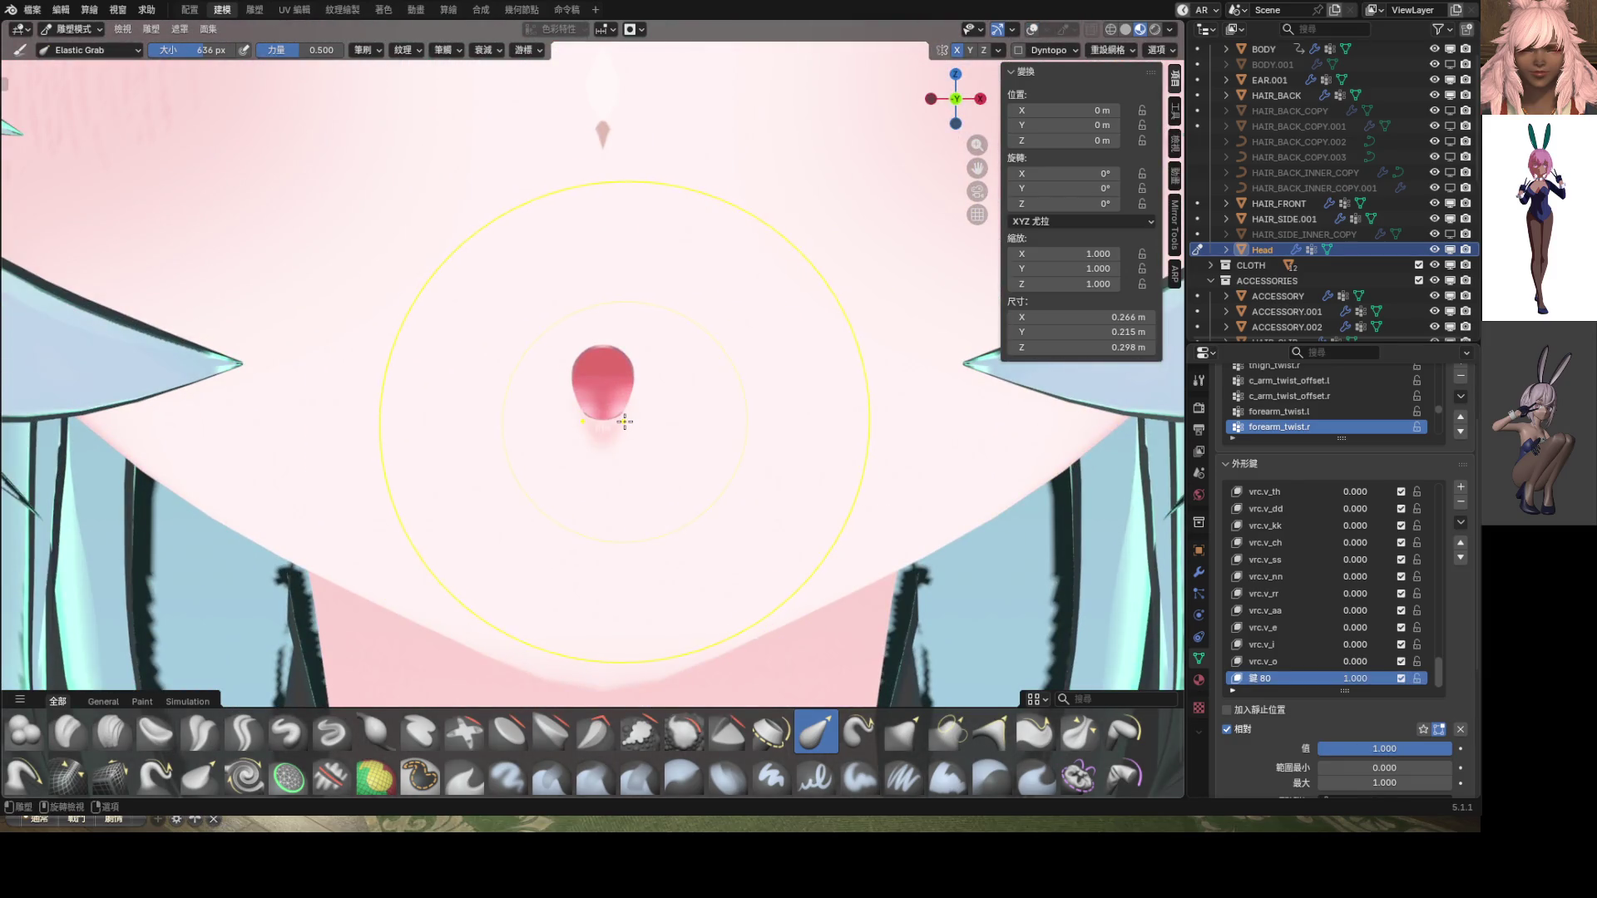
pyautogui.scroll(-5, 625, 421)
pyautogui.moveTo(628, 416); pyautogui.dragTo(461, 419, button='middle')
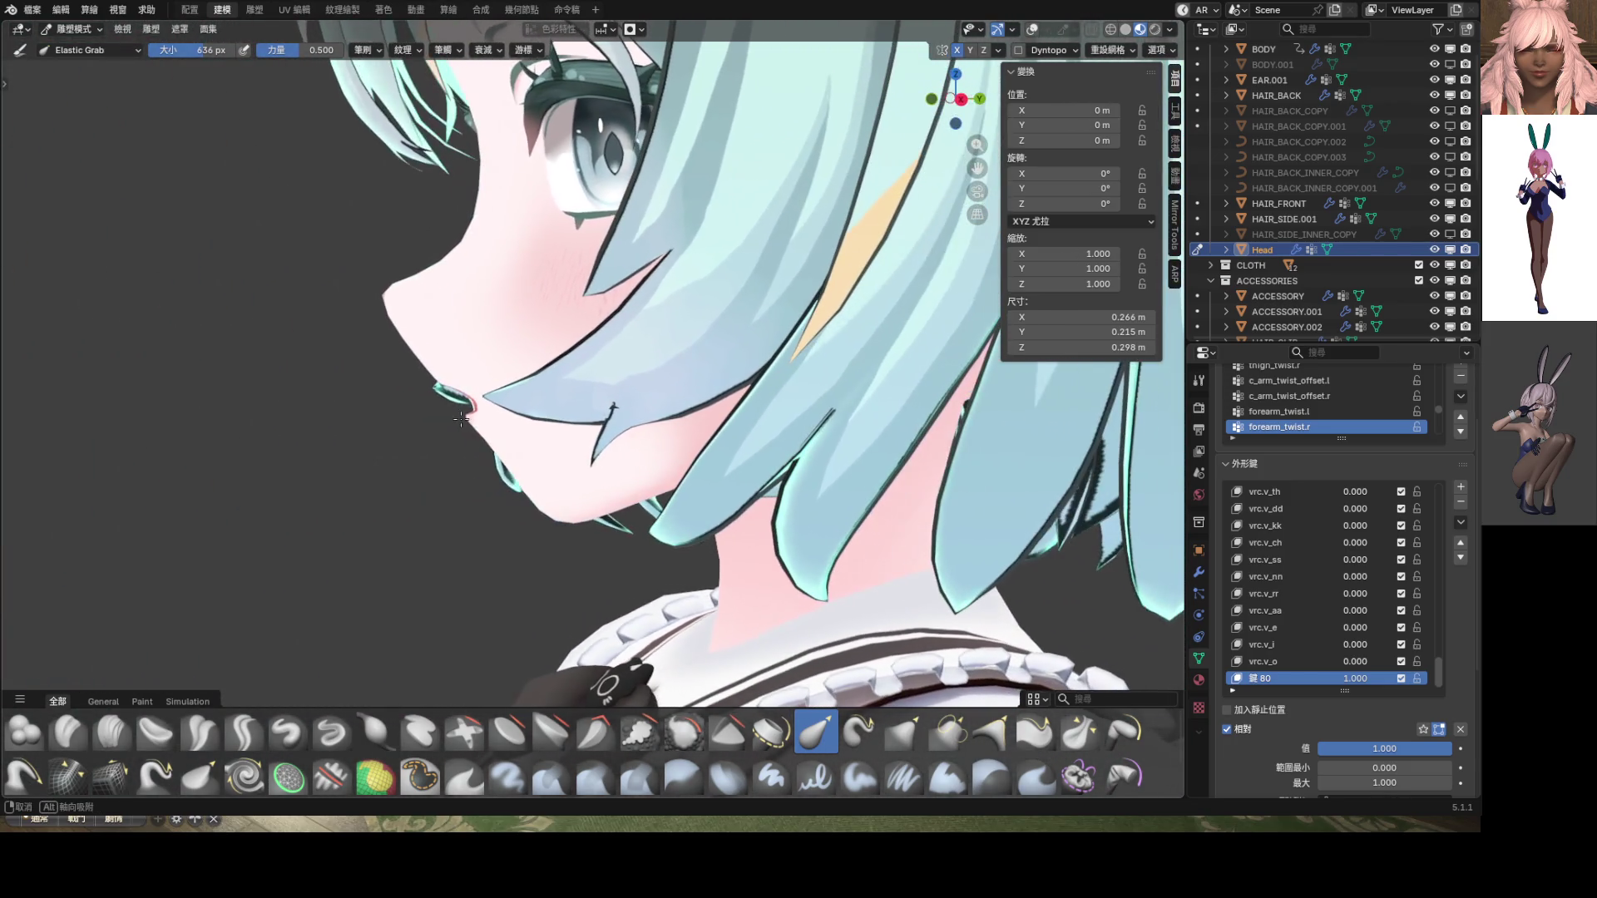
# Set the Elastic Grab radius to 276 px and orbit to see the lips from the side
pyautogui.scroll(6, 553, 393)
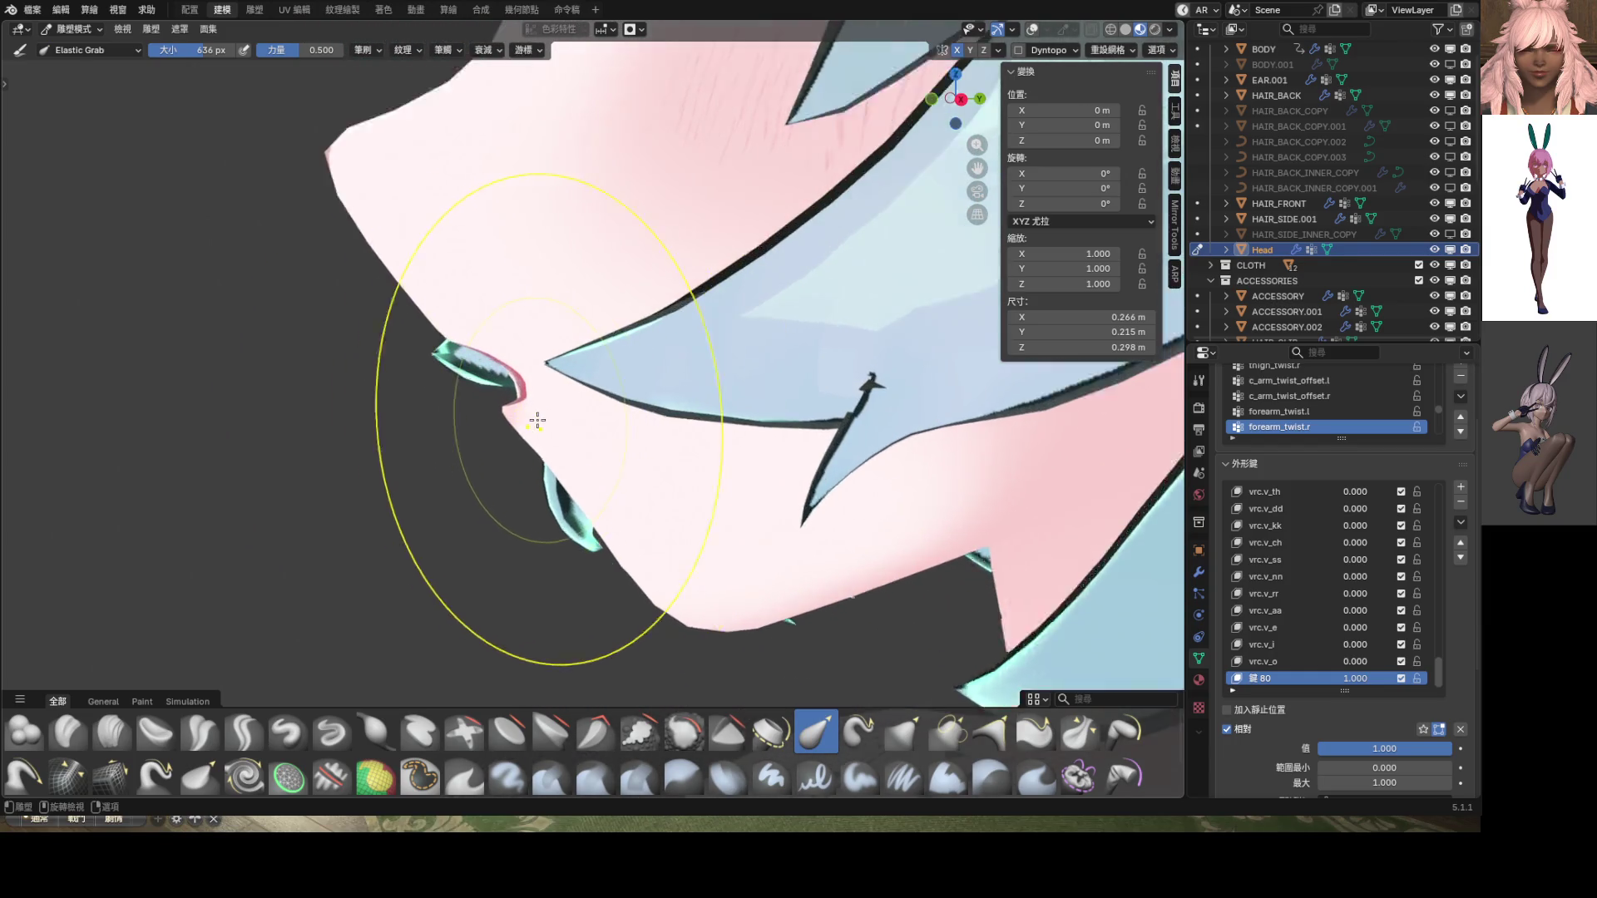
pyautogui.scroll(2, 537, 421)
pyautogui.press('f')
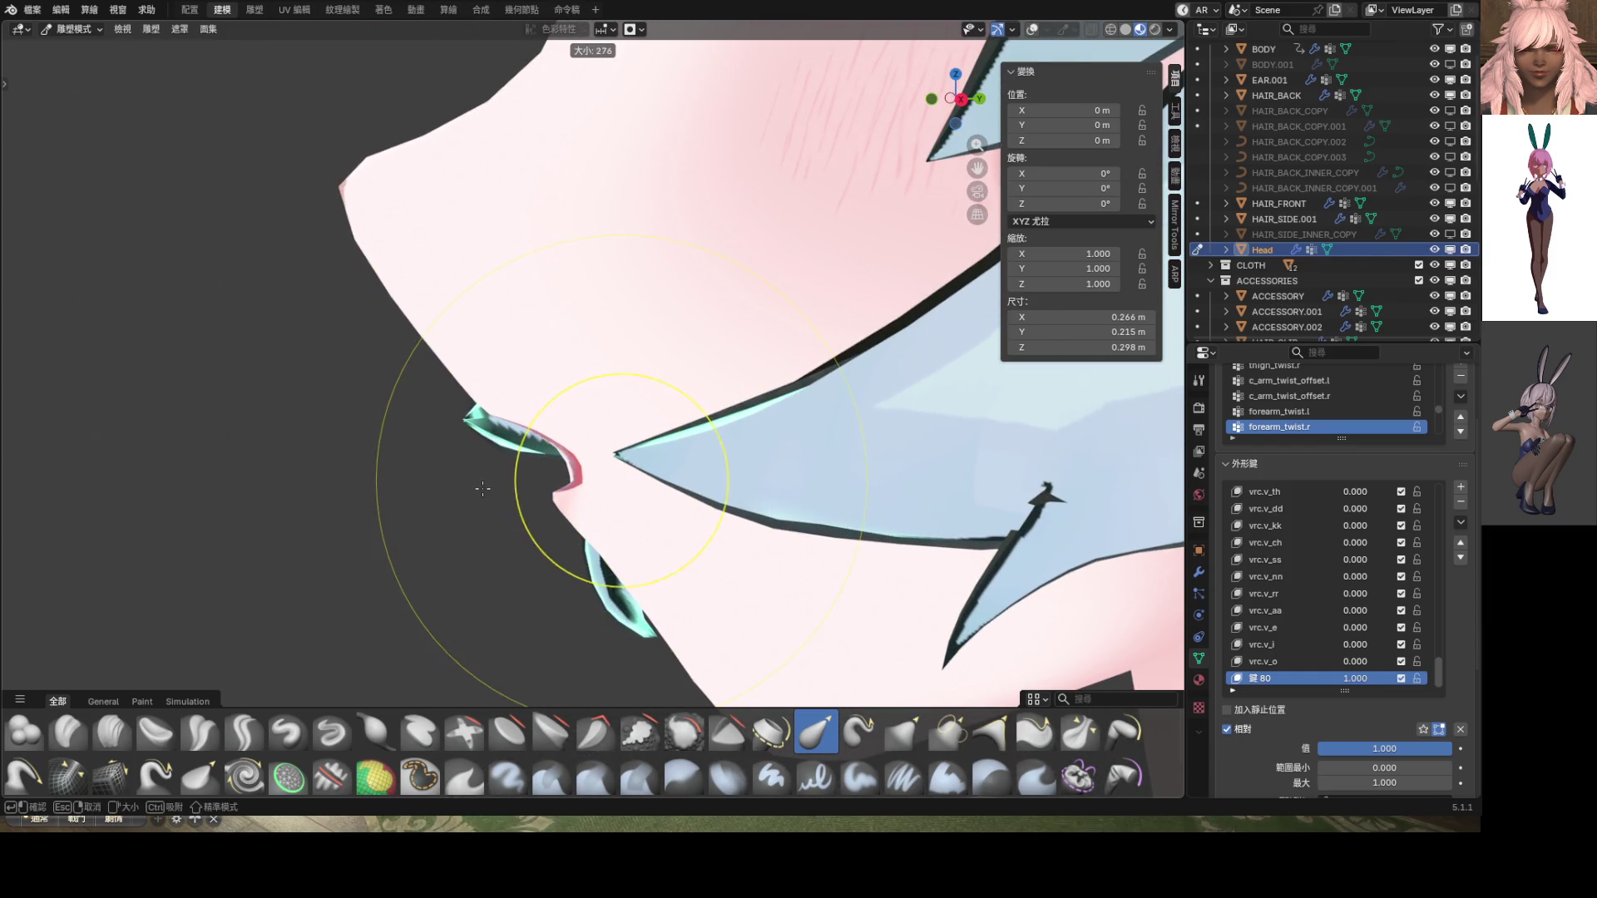
pyautogui.click(483, 488)
pyautogui.moveTo(483, 488)
pyautogui.mouseDown(button='middle')
pyautogui.moveTo(457, 357)
pyautogui.moveTo(634, 391)
pyautogui.moveTo(596, 427)
pyautogui.moveTo(599, 449)
pyautogui.moveTo(652, 396)
pyautogui.mouseUp(button='middle')
pyautogui.press('z')
# Sculpt the lip outline at the mouth corner in side view
pyautogui.moveTo(691, 369)
pyautogui.mouseDown()
pyautogui.moveTo(645, 520)
pyautogui.moveTo(687, 580)
pyautogui.mouseUp()
pyautogui.moveTo(687, 581)
pyautogui.mouseDown(button='middle')
pyautogui.moveTo(734, 498)
pyautogui.moveTo(834, 463)
pyautogui.moveTo(790, 433)
pyautogui.mouseUp(button='middle')
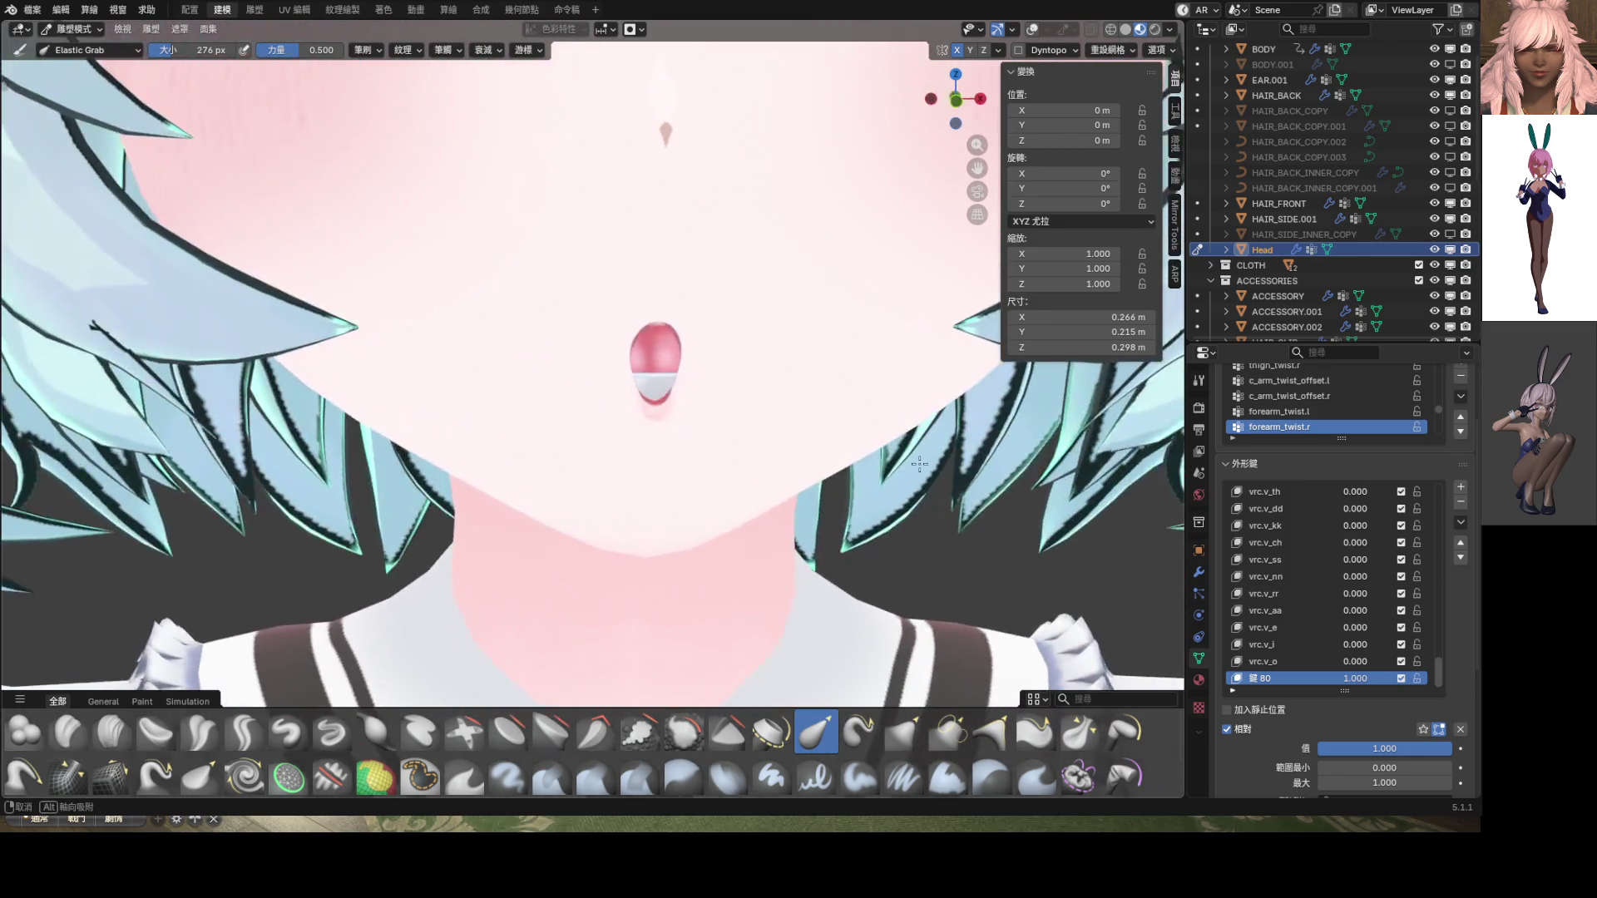
pyautogui.scroll(-3, 774, 413)
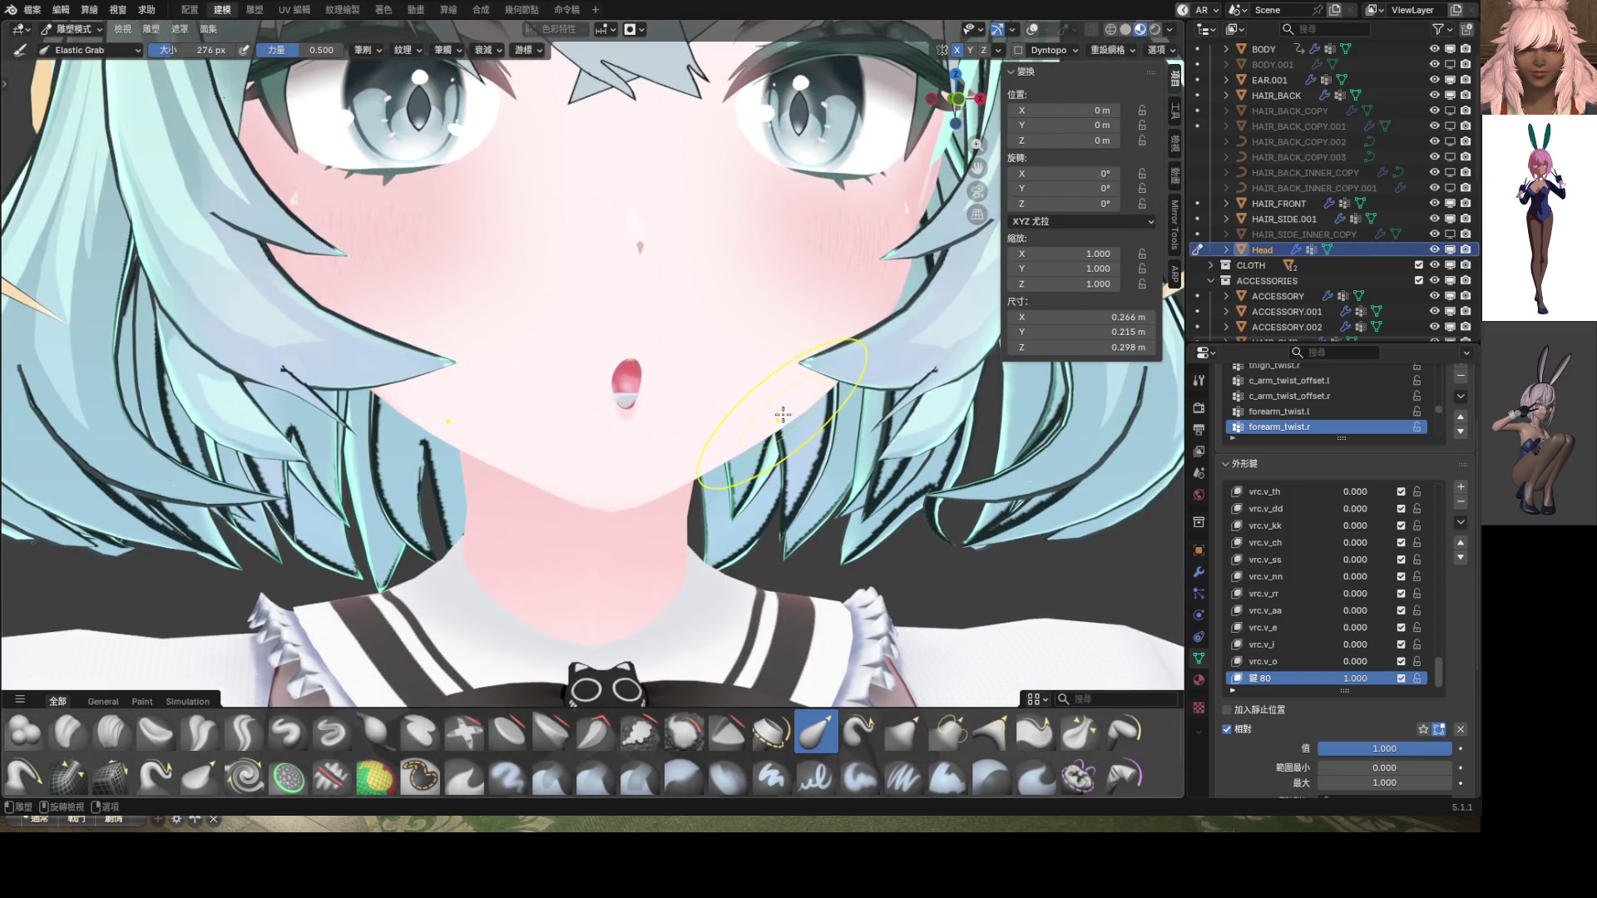
# Check the mouth from the front, then raise vrc.v_o to 1.000
pyautogui.press('KP_1')
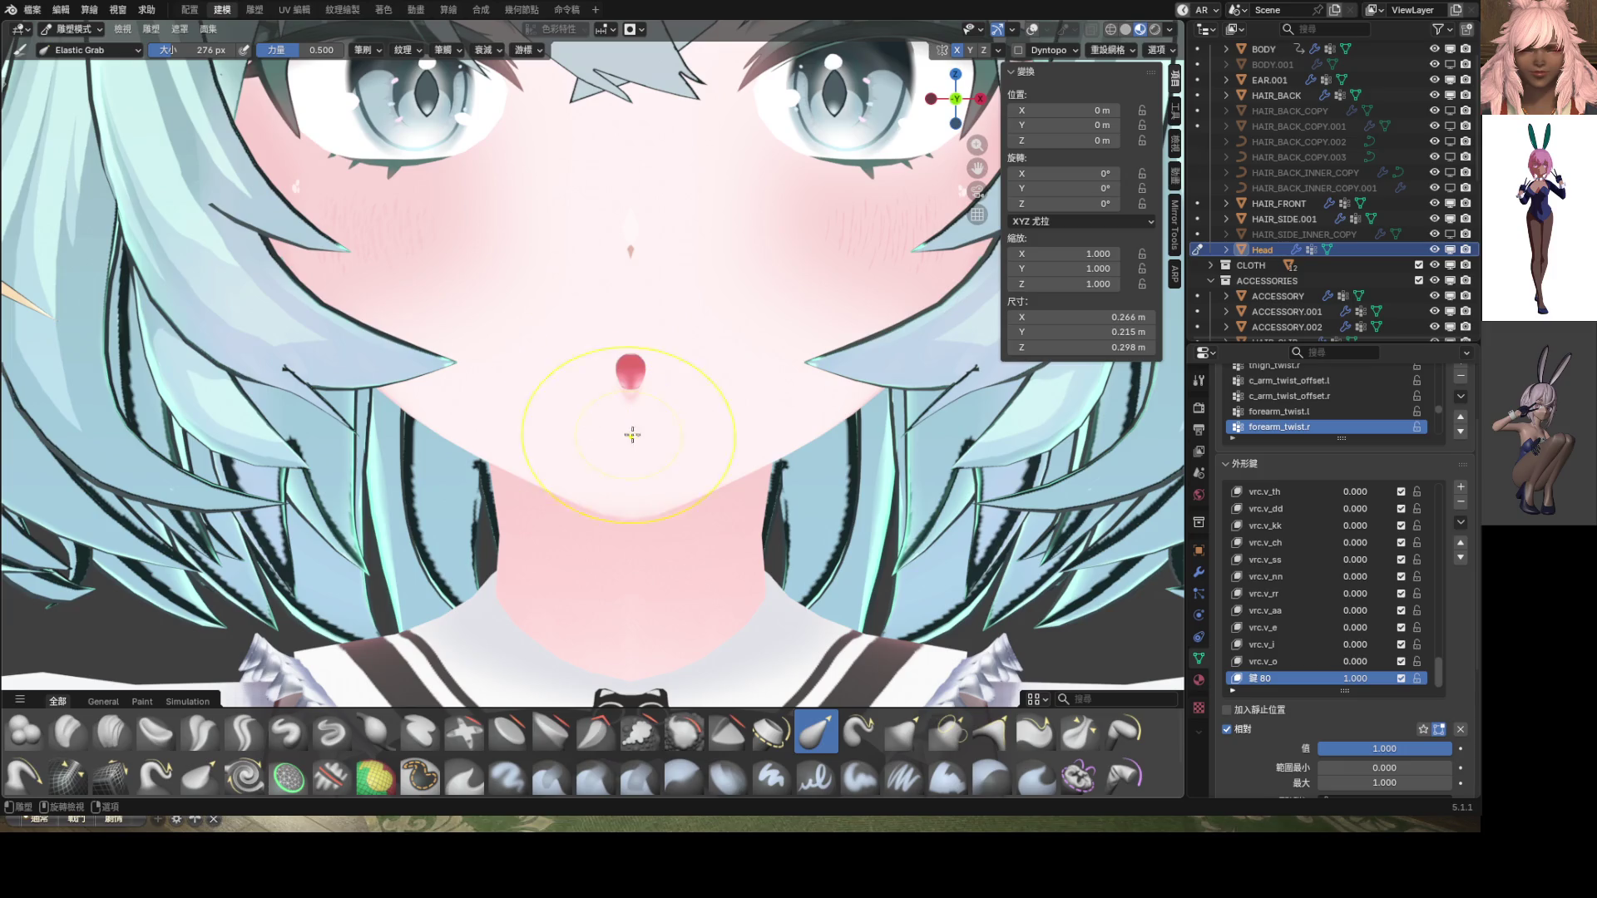
pyautogui.moveTo(632, 434)
pyautogui.mouseDown(button='middle')
pyautogui.moveTo(709, 377)
pyautogui.moveTo(694, 442)
pyautogui.mouseUp(button='middle')
pyautogui.moveTo(609, 404); pyautogui.dragTo(638, 410, button='middle')
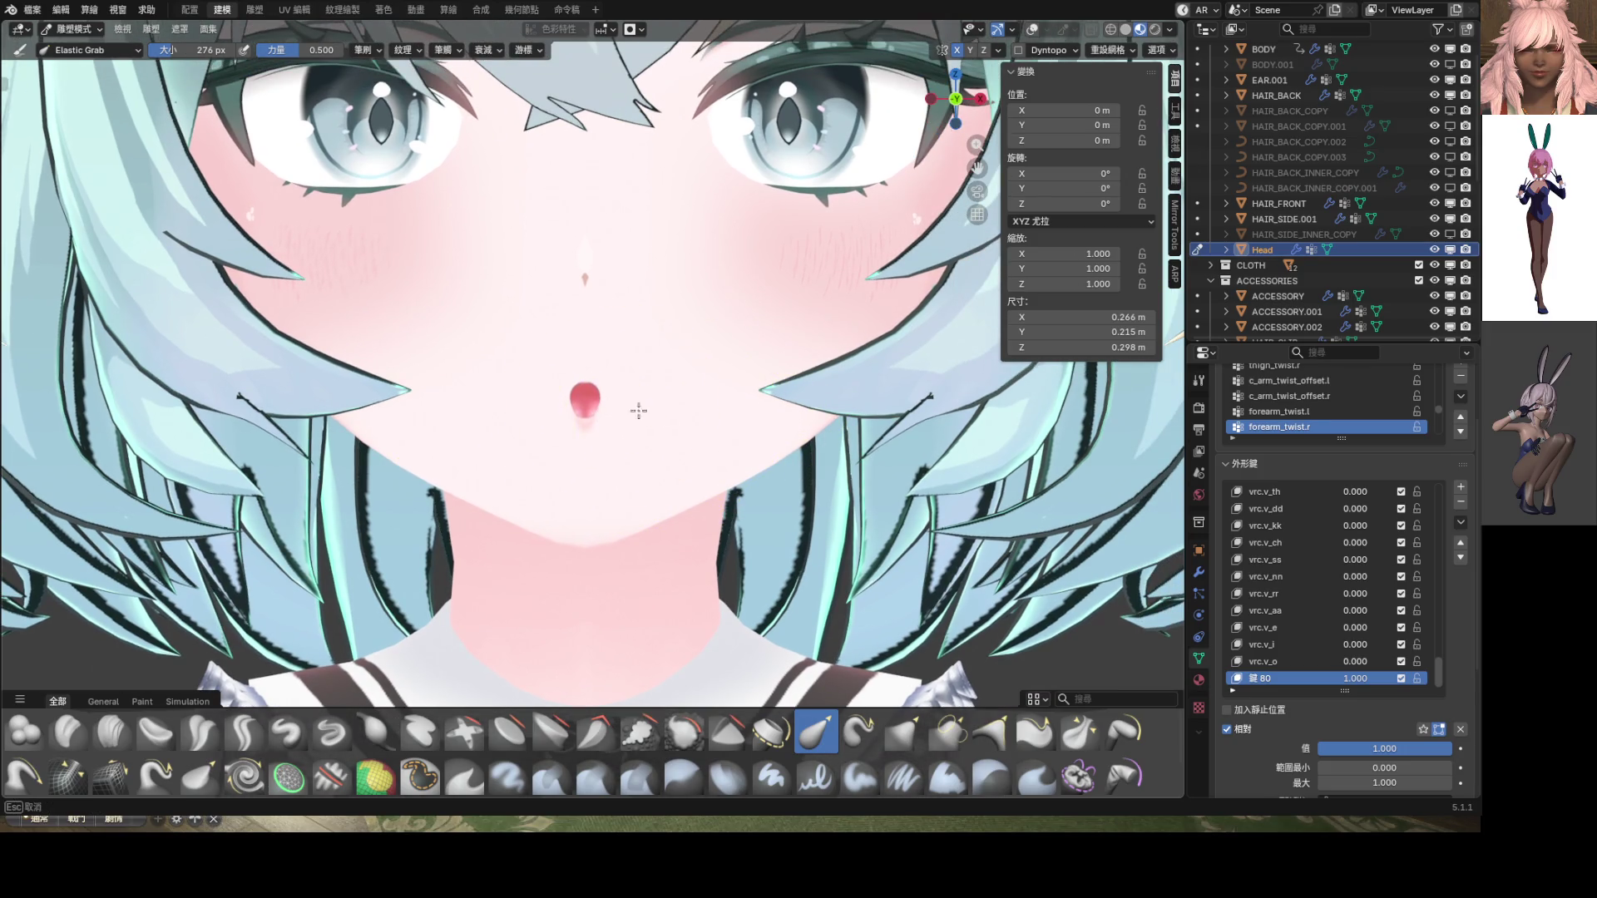
pyautogui.moveTo(775, 410)
pyautogui.mouseDown(button='middle')
pyautogui.moveTo(688, 400)
pyautogui.moveTo(774, 442)
pyautogui.moveTo(897, 457)
pyautogui.mouseUp(button='middle')
pyautogui.scroll(5, 635, 420)
pyautogui.scroll(-10, 756, 411)
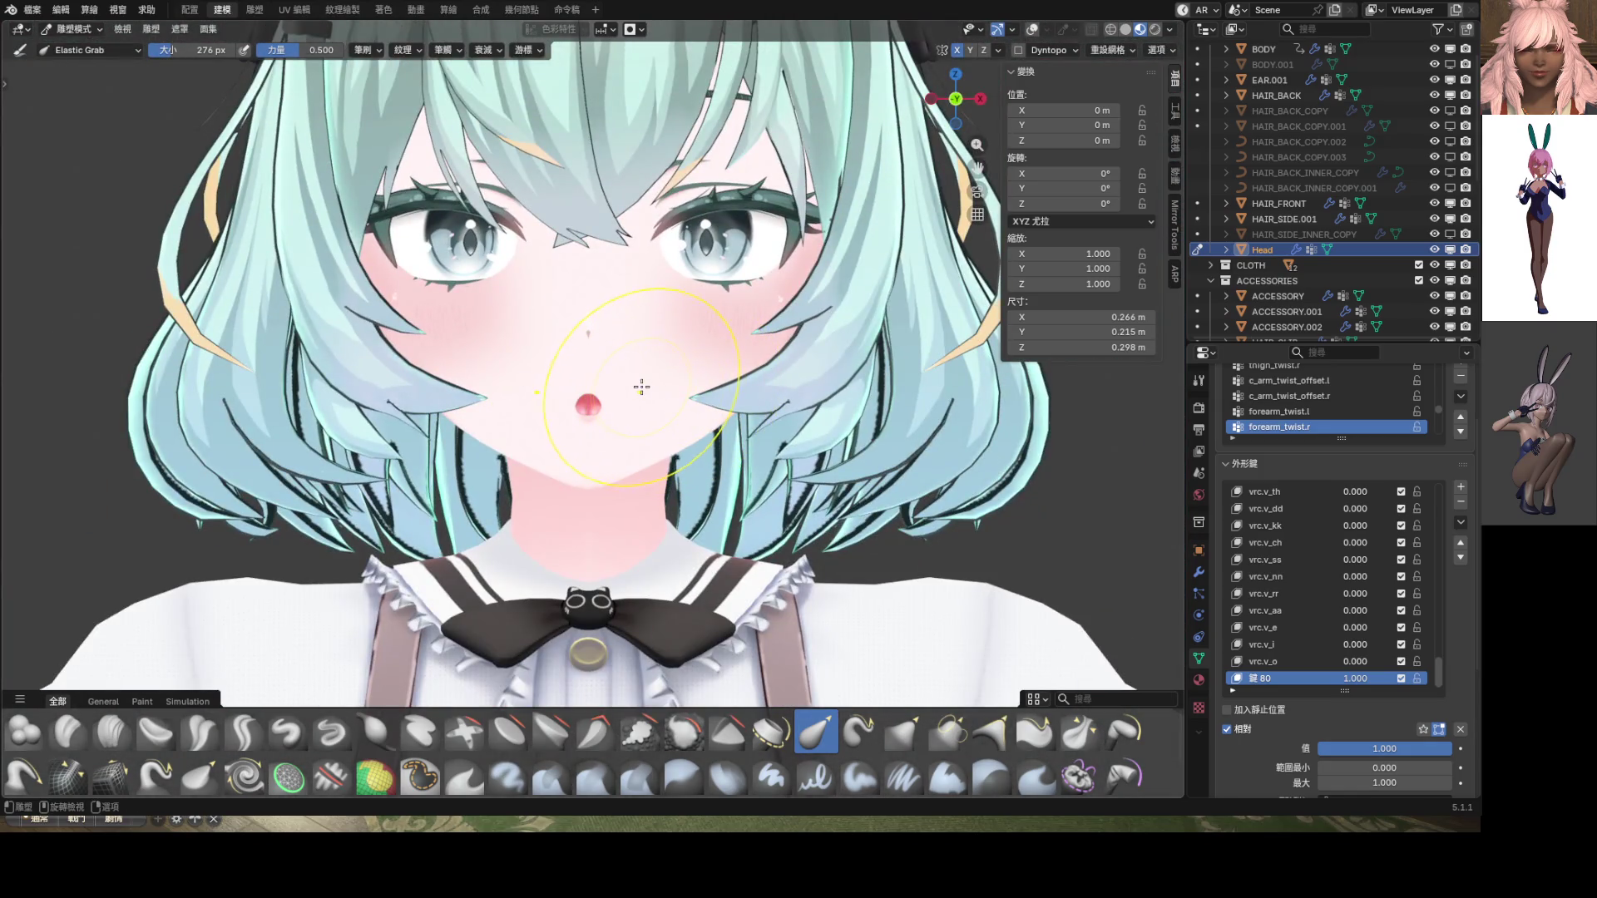
pyautogui.scroll(3, 641, 386)
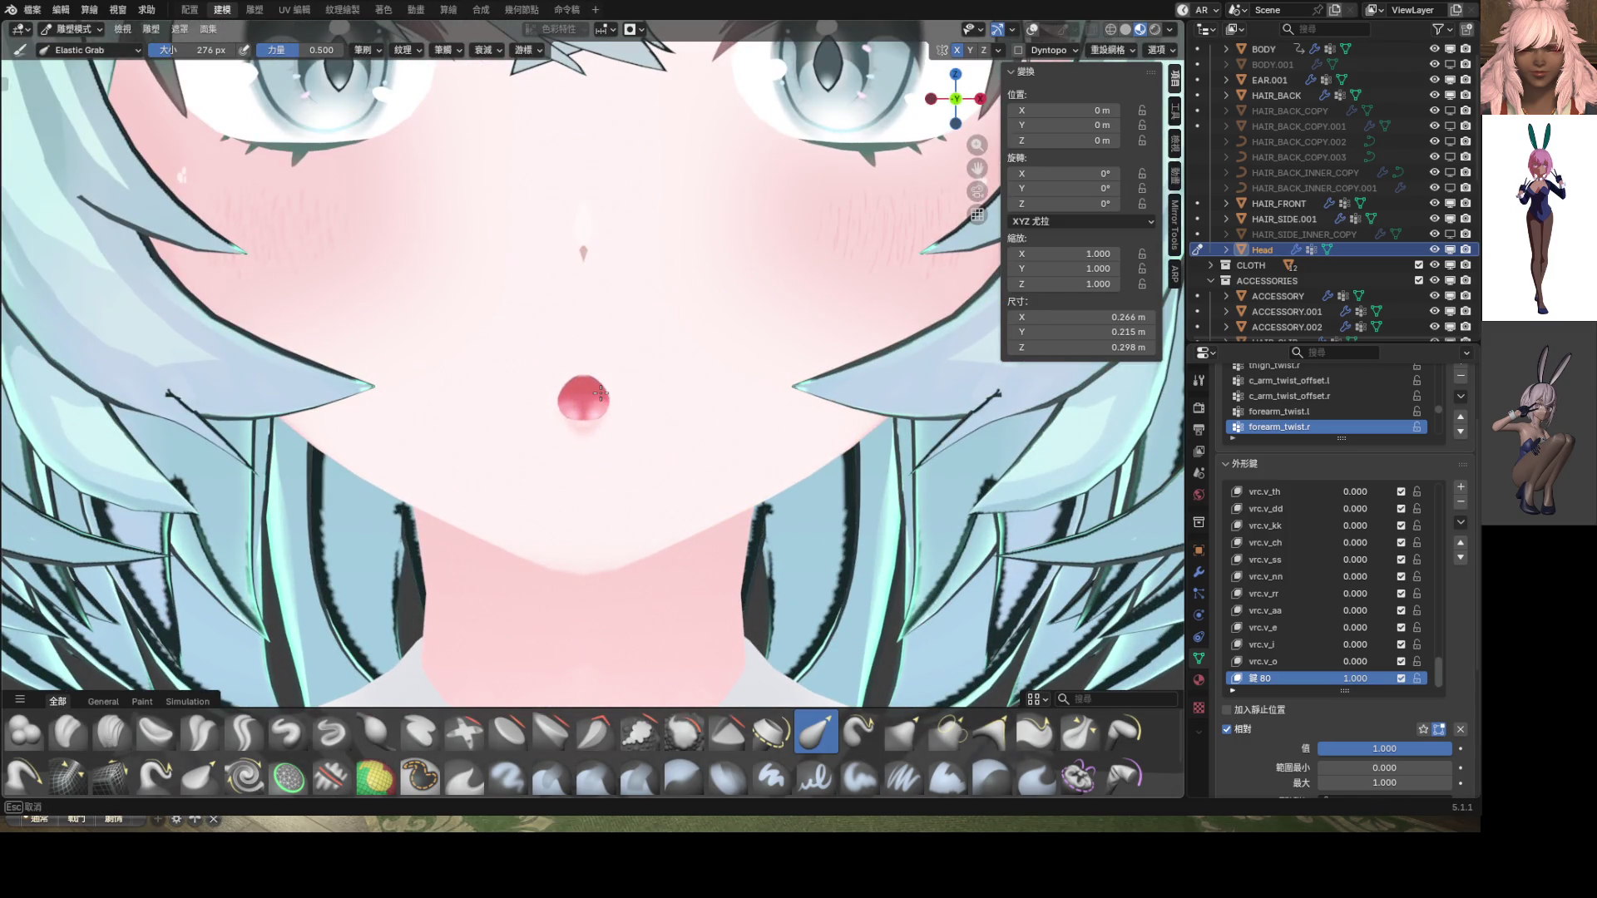
pyautogui.moveTo(1354, 678)
pyautogui.mouseDown()
pyautogui.moveTo(1305, 677)
pyautogui.moveTo(1381, 661)
pyautogui.mouseUp()
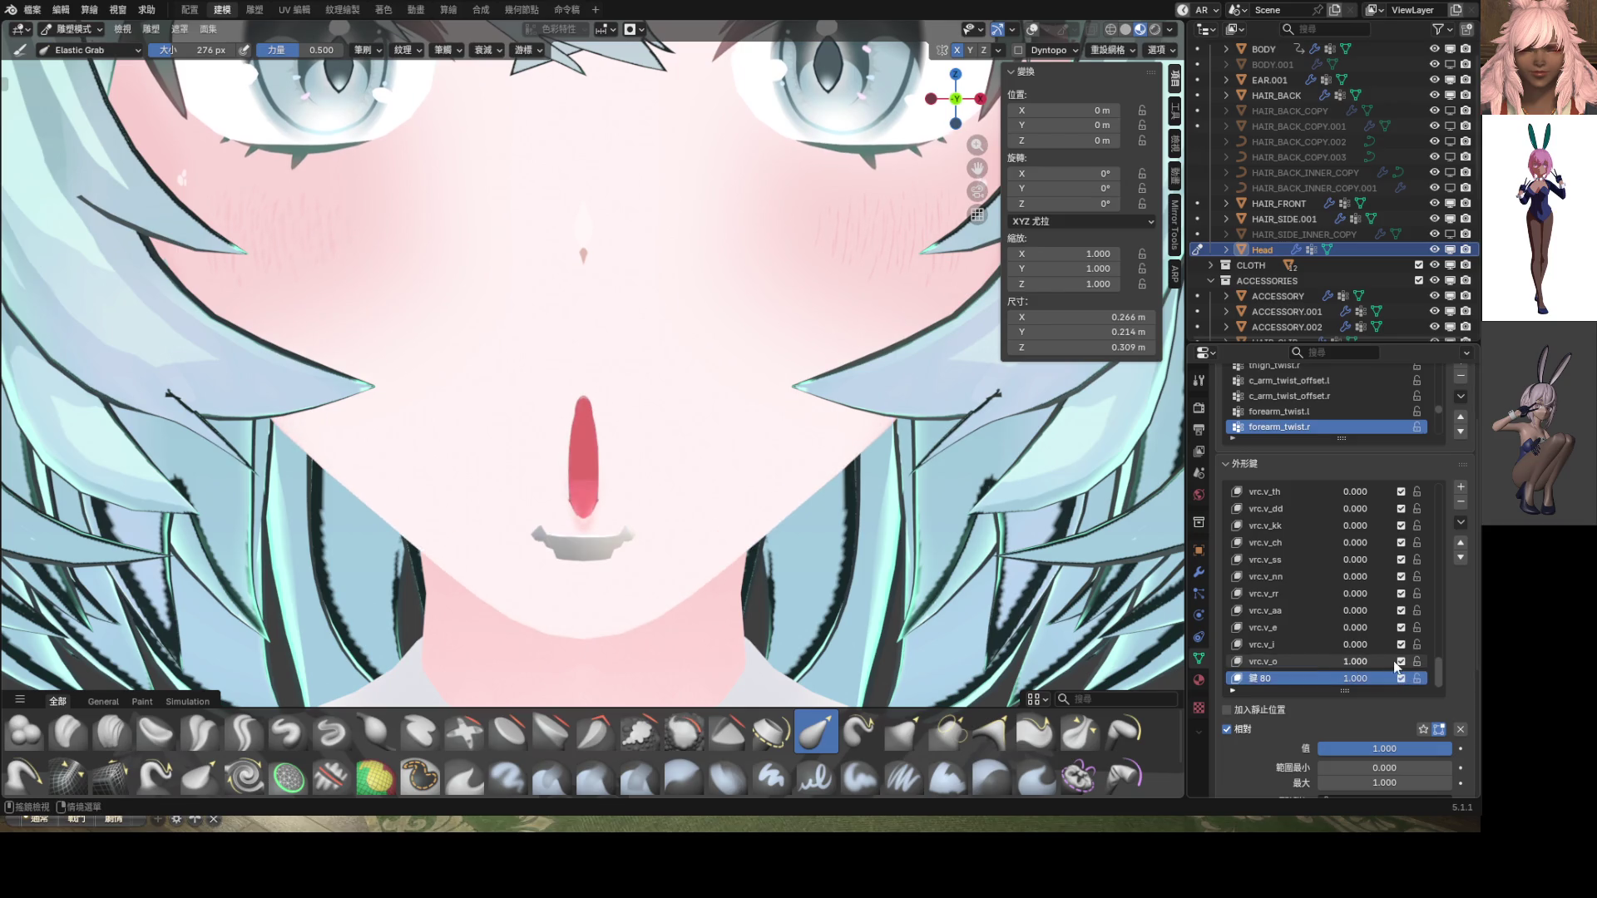
# Orbit to a three-quarter face view and make vrc.v_o the edited shape key
pyautogui.scroll(-6, 638, 507)
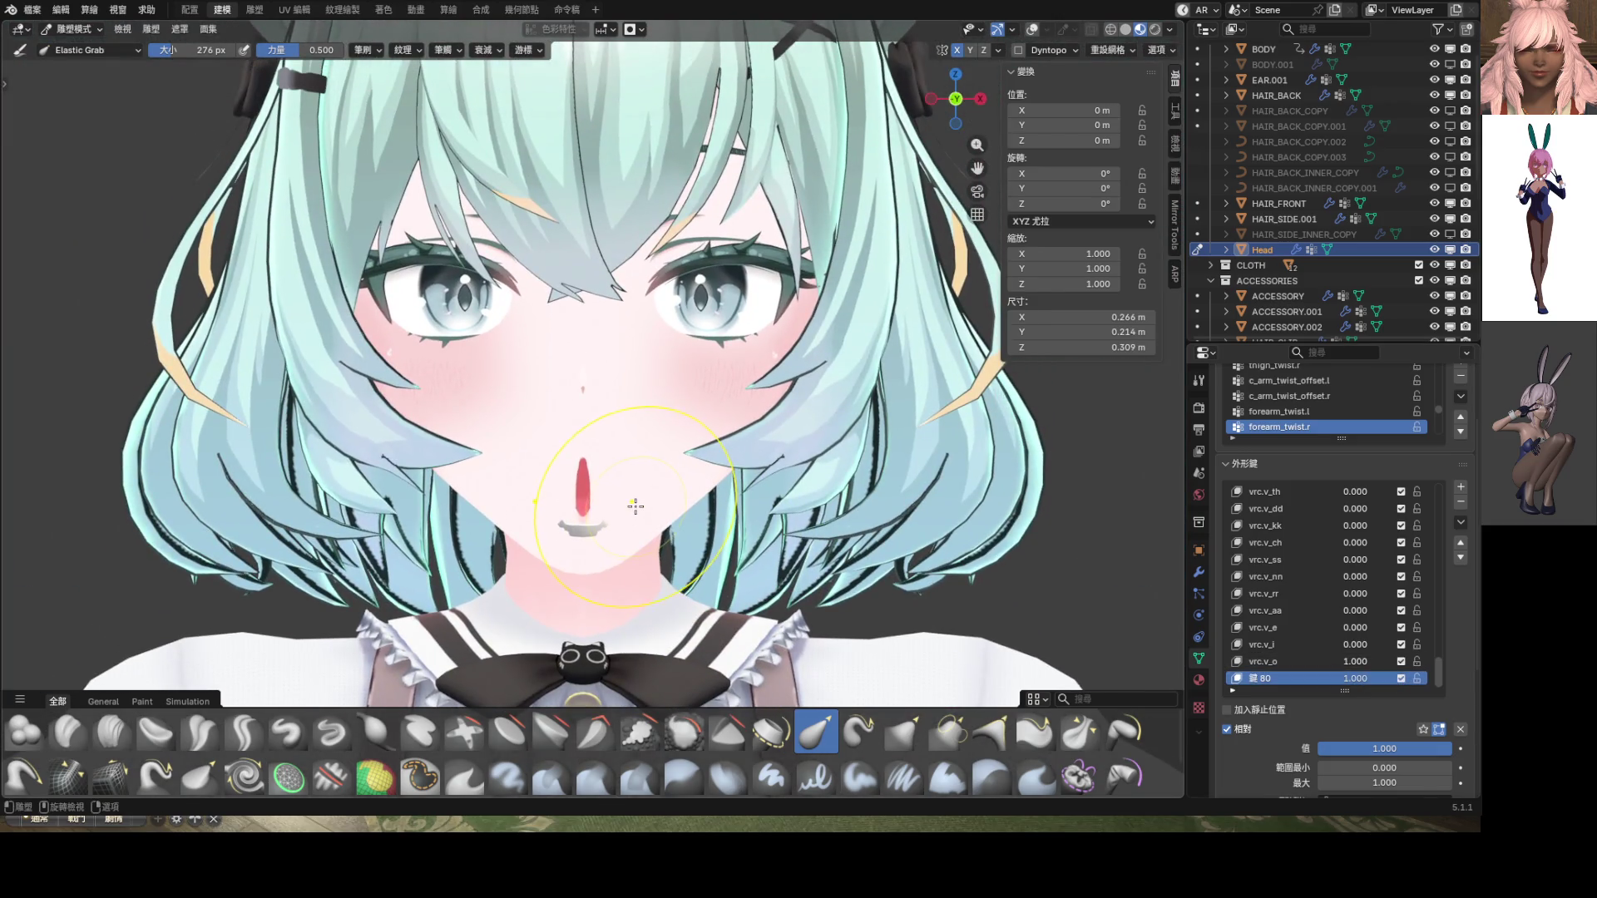
pyautogui.moveTo(634, 506)
pyautogui.mouseDown(button='middle')
pyautogui.moveTo(790, 466)
pyautogui.moveTo(962, 339)
pyautogui.mouseUp(button='middle')
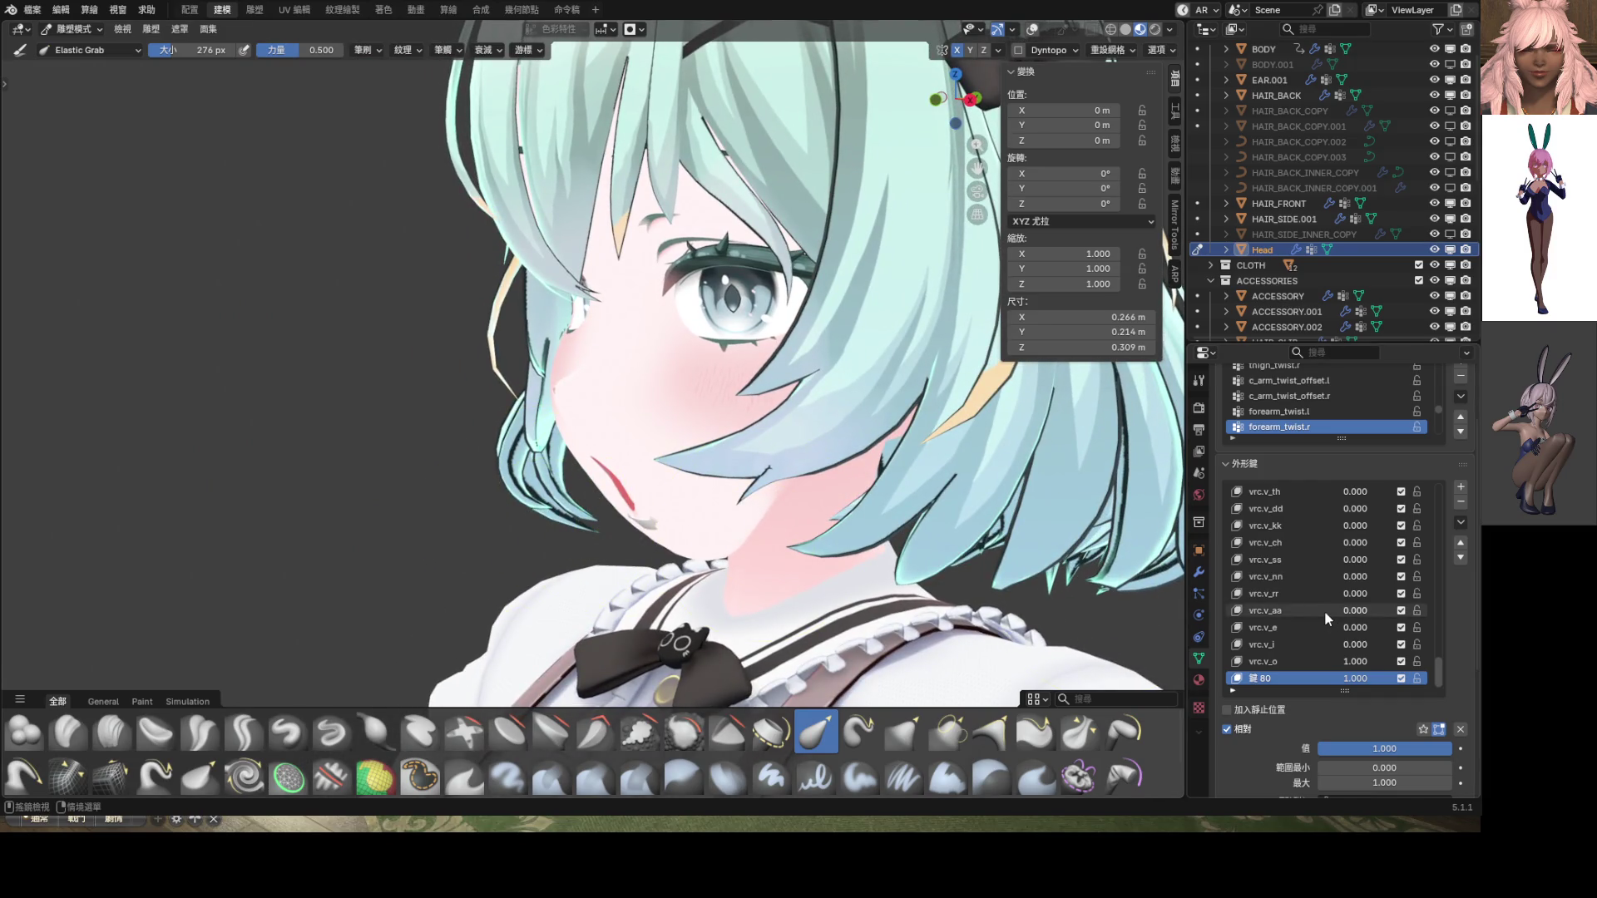
pyautogui.moveTo(1309, 666); pyautogui.dragTo(1298, 665)
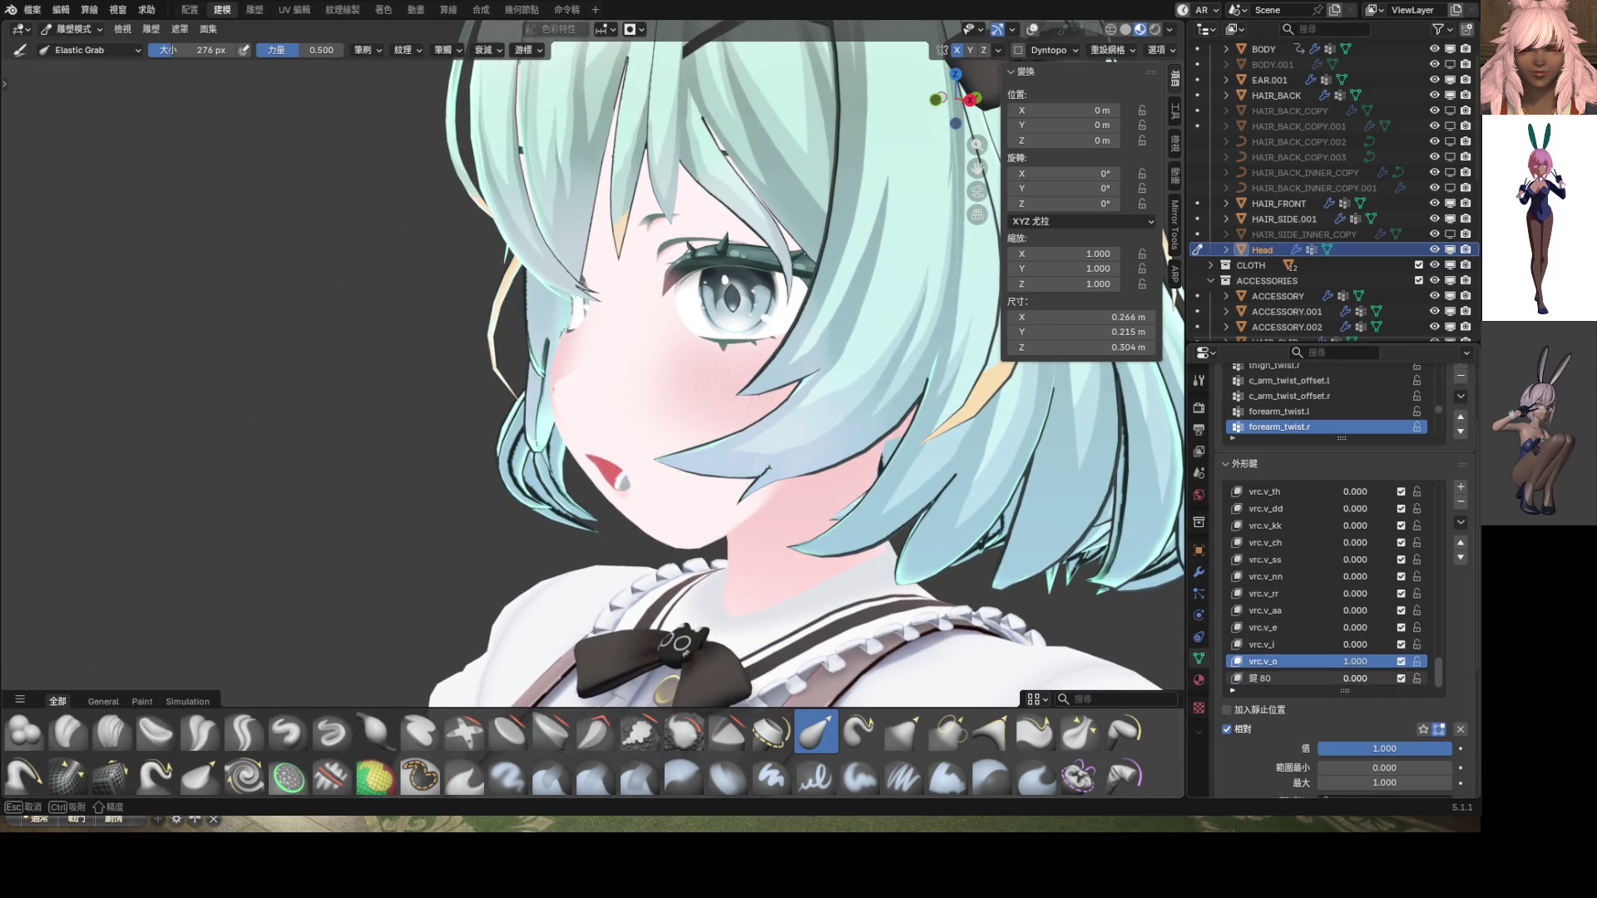
pyautogui.scroll(6, 577, 442)
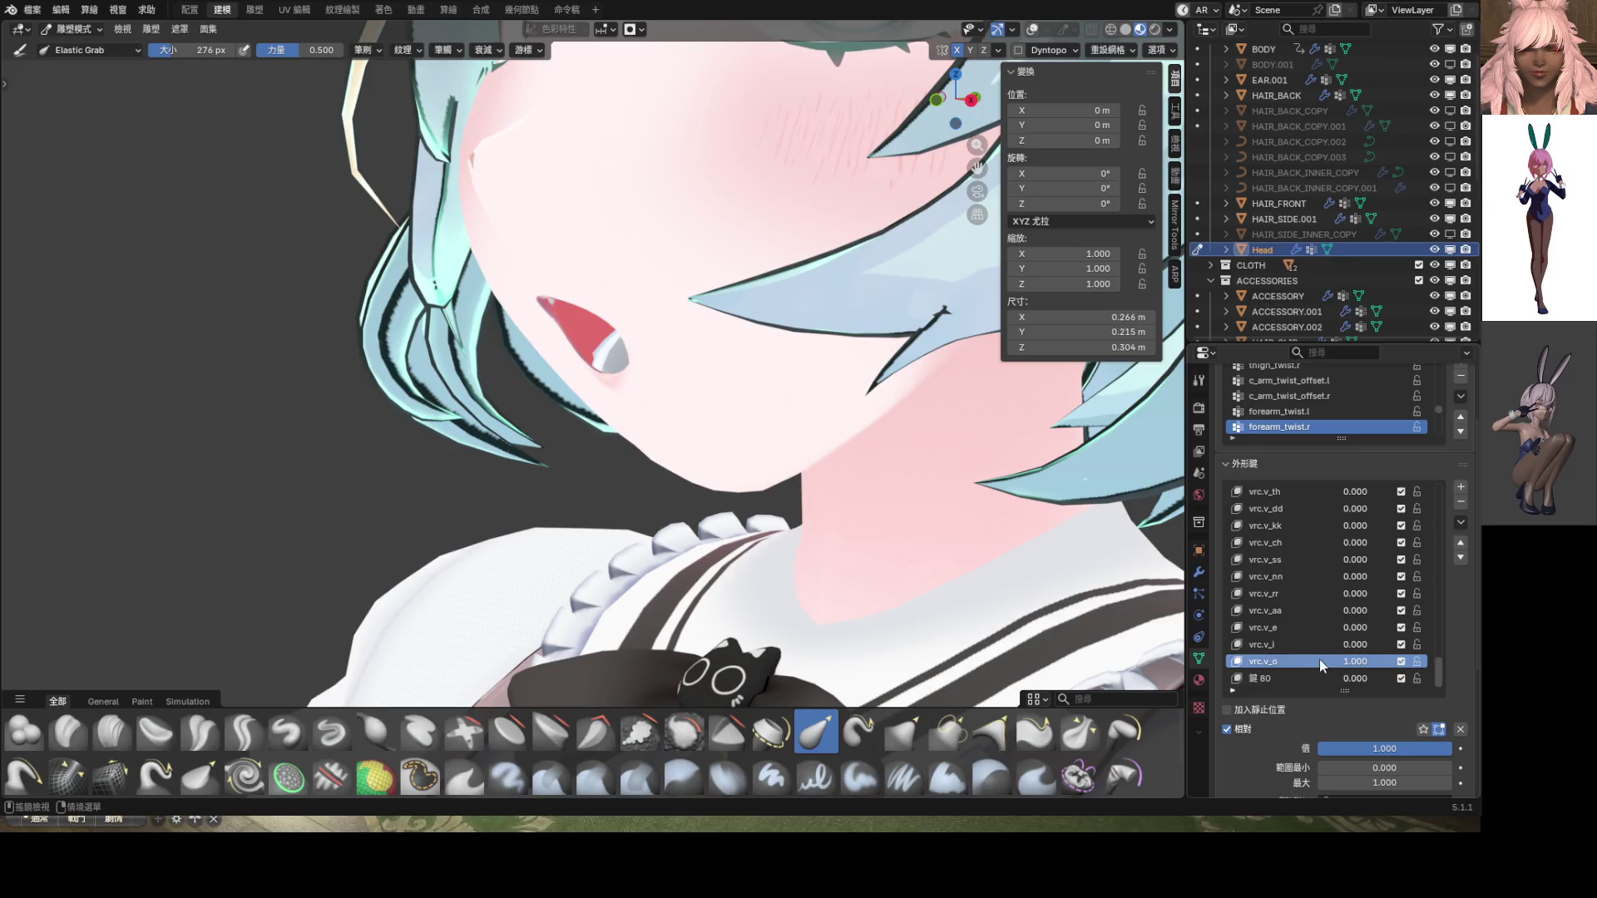
# In Edit Mode with overlays shown, proportionally scale the selected mouth vertices from the right side
pyautogui.hotkey('ctrl', 'Tab')
pyautogui.click(731, 420)
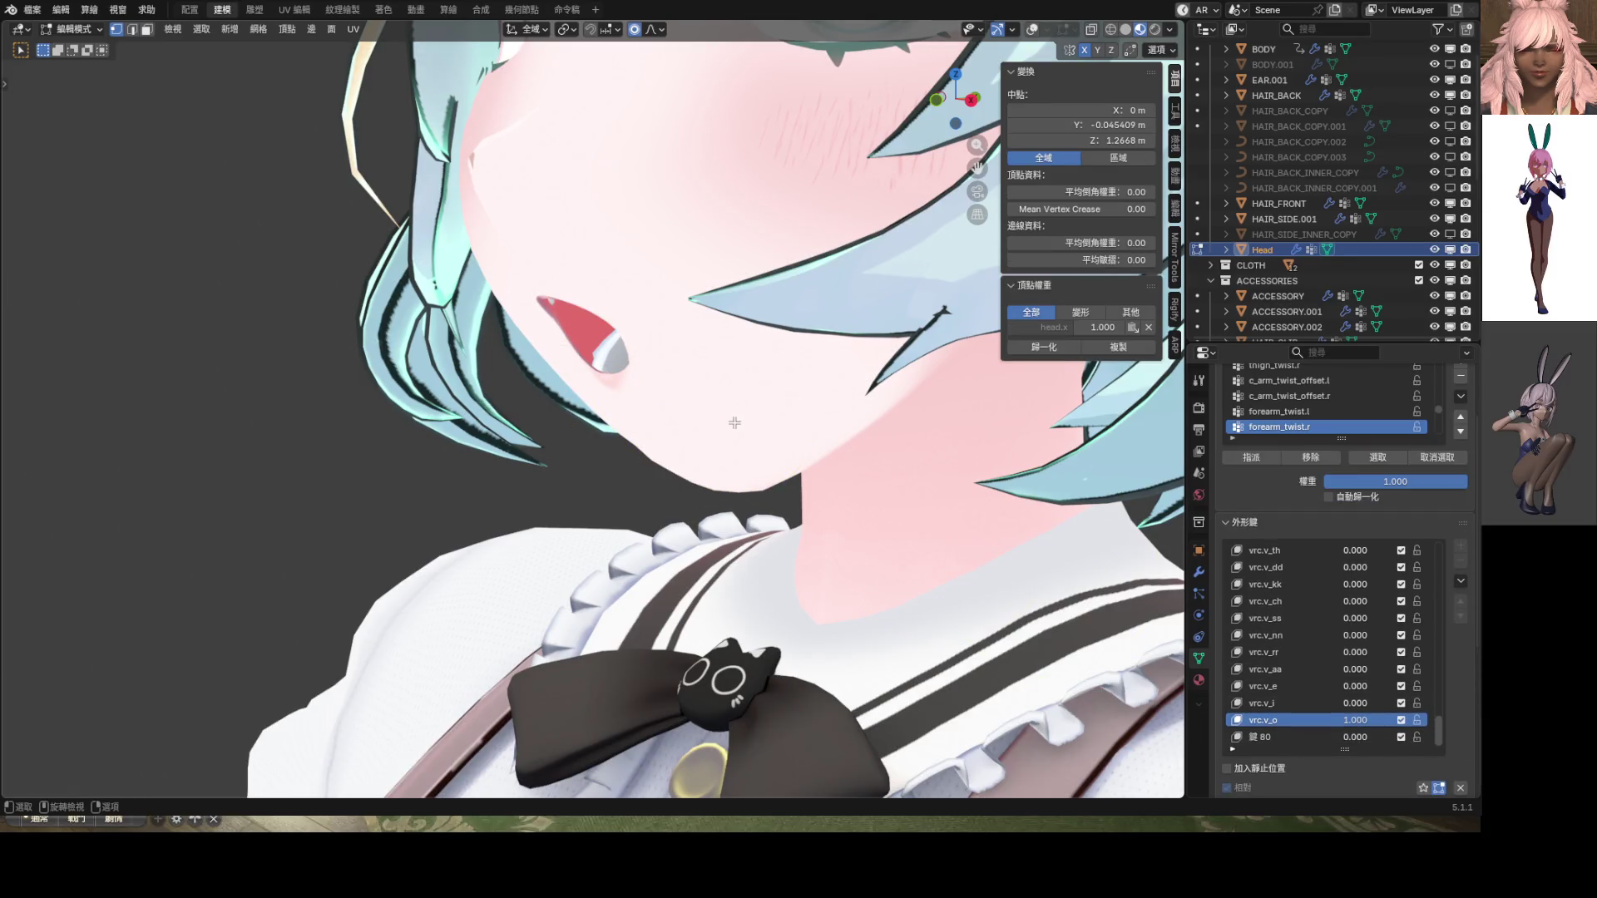
pyautogui.press('KP_3')
pyautogui.click(1032, 33)
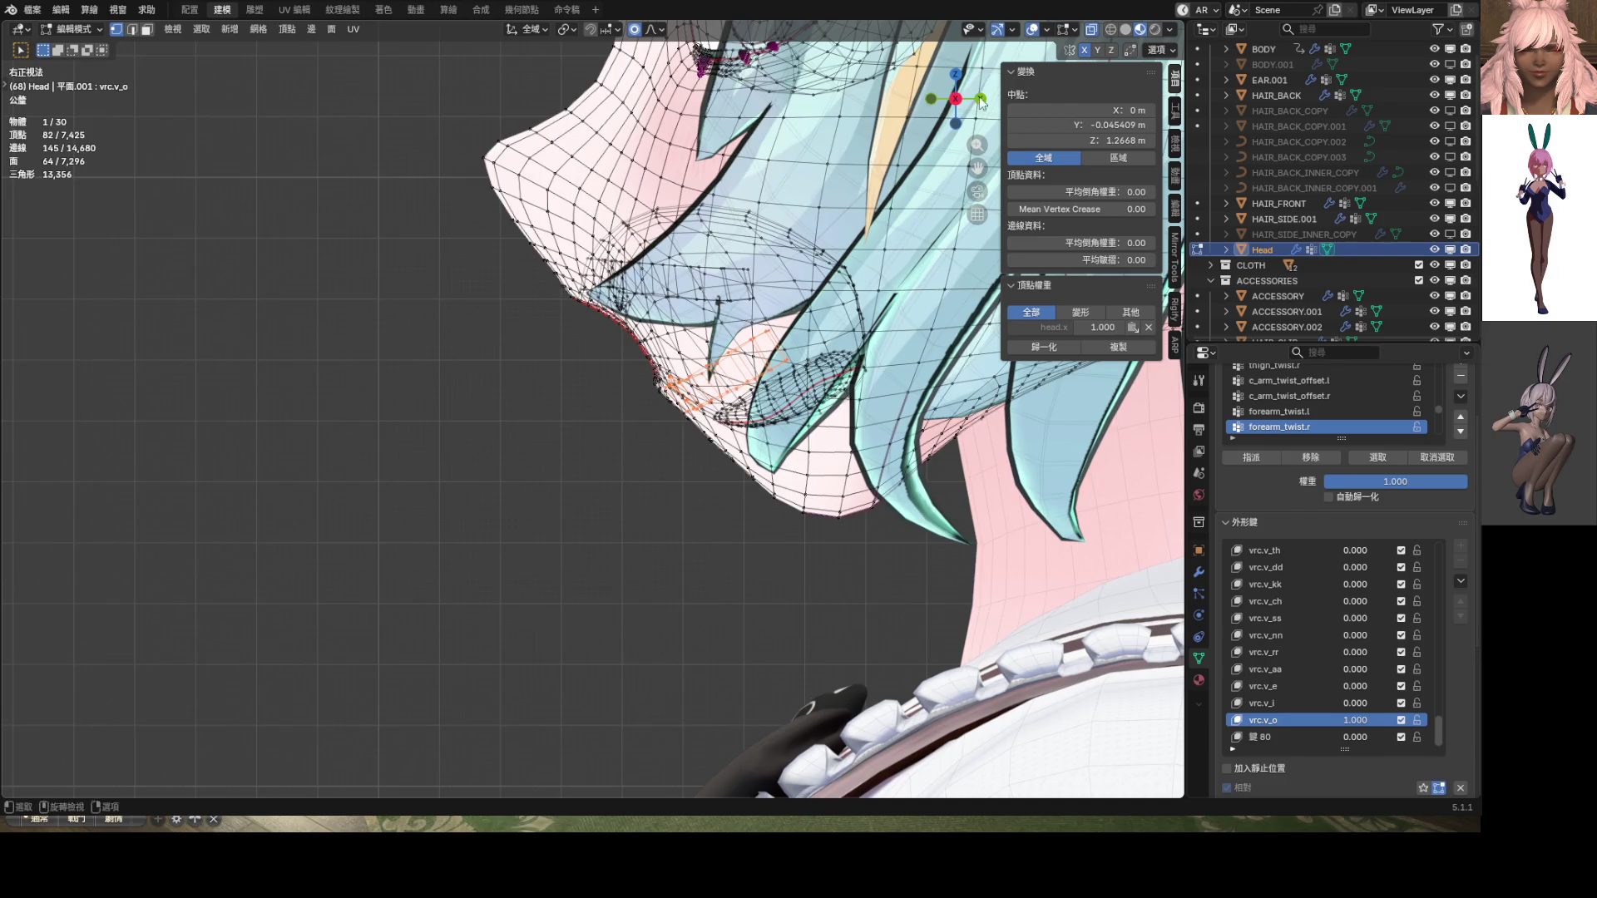
pyautogui.scroll(2, 861, 379)
pyautogui.scroll(2, 861, 380)
pyautogui.keyDown('shift'); pyautogui.moveTo(861, 379); pyautogui.dragTo(778, 338, button='middle'); pyautogui.keyUp('shift')
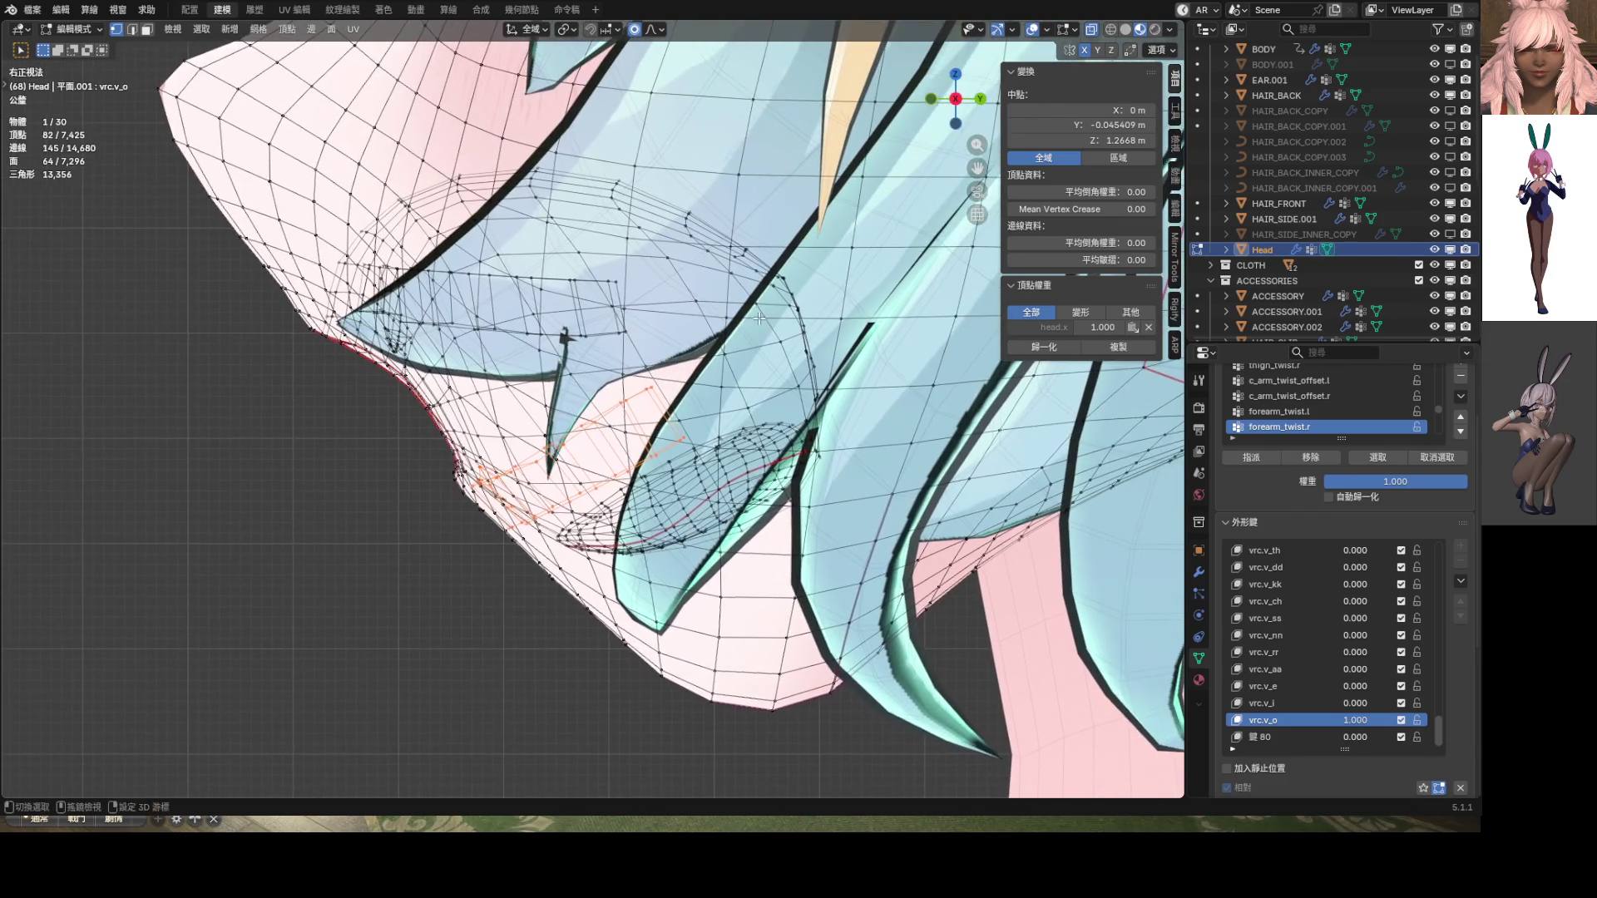
pyautogui.press('s')
pyautogui.click(802, 432)
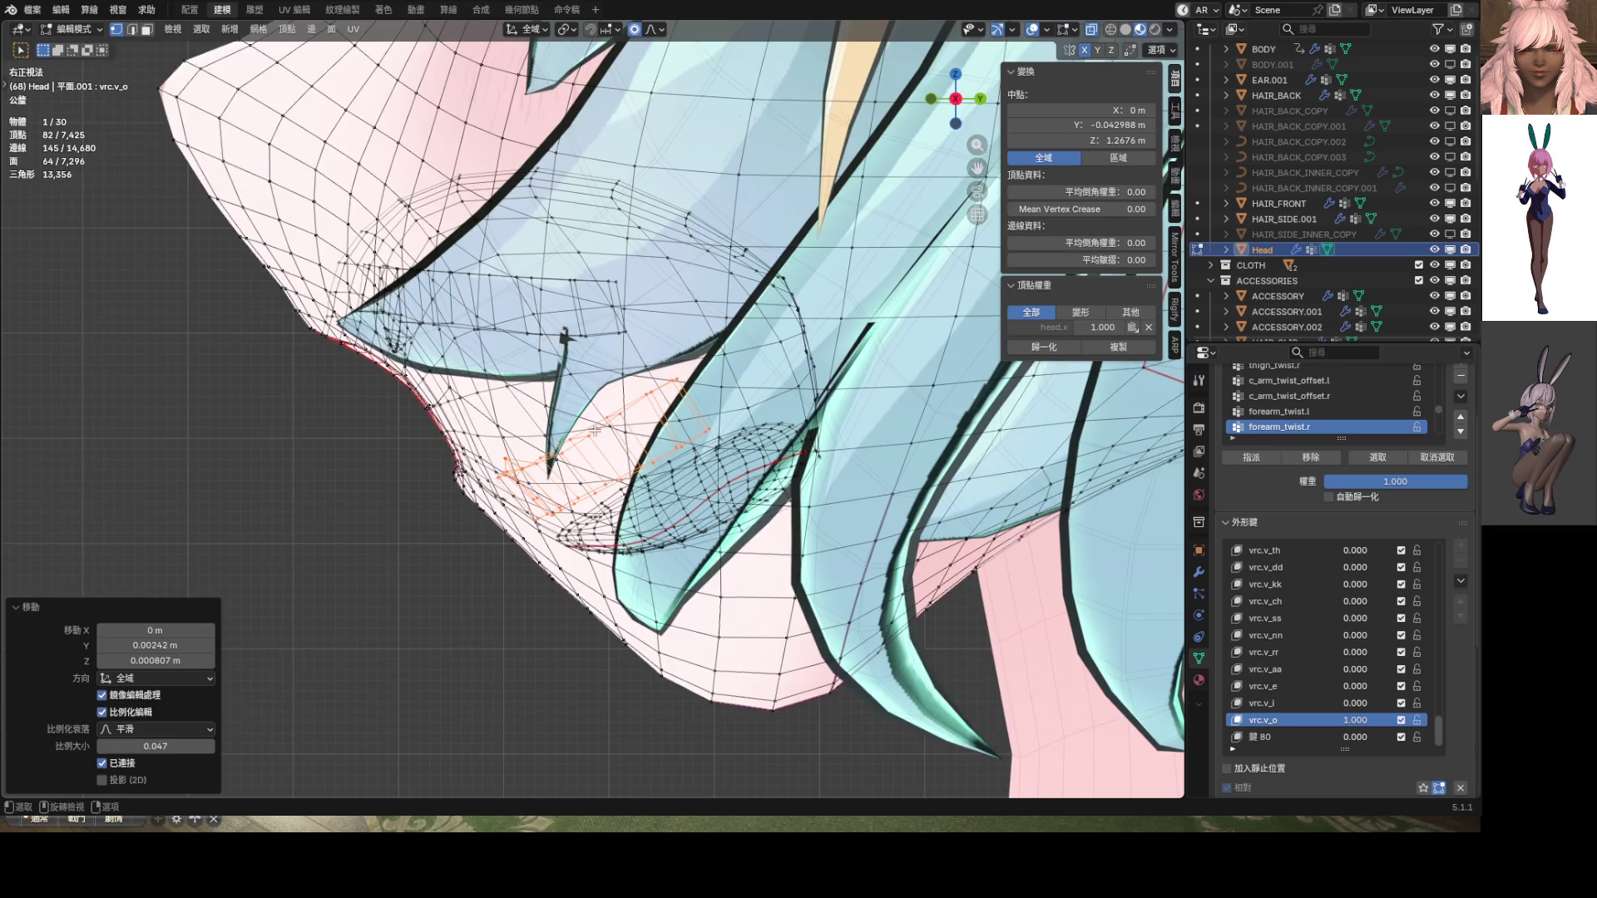
# Return the head to Object Mode and inspect the mouth from the front
pyautogui.press('KP_1')
pyautogui.hotkey('ctrl', 'Tab')
pyautogui.click(624, 463)
pyautogui.moveTo(624, 463)
pyautogui.mouseDown(button='middle')
pyautogui.moveTo(632, 493)
pyautogui.moveTo(614, 440)
pyautogui.moveTo(657, 495)
pyautogui.moveTo(599, 499)
pyautogui.moveTo(602, 468)
pyautogui.moveTo(526, 450)
pyautogui.moveTo(665, 453)
pyautogui.moveTo(661, 491)
pyautogui.moveTo(604, 368)
pyautogui.moveTo(653, 389)
pyautogui.mouseUp(button='middle')
pyautogui.press('KP_1')
# In Sculpt Mode, stretch the mouth opening with Elastic Grab and set the brush radius to 210 px
pyautogui.hotkey('ctrl', 'Tab')
pyautogui.moveTo(653, 387)
pyautogui.mouseDown()
pyautogui.moveTo(677, 410)
pyautogui.moveTo(677, 385)
pyautogui.moveTo(703, 419)
pyautogui.moveTo(660, 332)
pyautogui.moveTo(671, 389)
pyautogui.moveTo(682, 373)
pyautogui.moveTo(670, 396)
pyautogui.moveTo(640, 329)
pyautogui.moveTo(597, 339)
pyautogui.moveTo(649, 364)
pyautogui.moveTo(645, 399)
pyautogui.moveTo(624, 405)
pyautogui.moveTo(642, 358)
pyautogui.moveTo(632, 389)
pyautogui.mouseUp()
pyautogui.press('f')
pyautogui.click(667, 360)
pyautogui.scroll(-6, 632, 390)
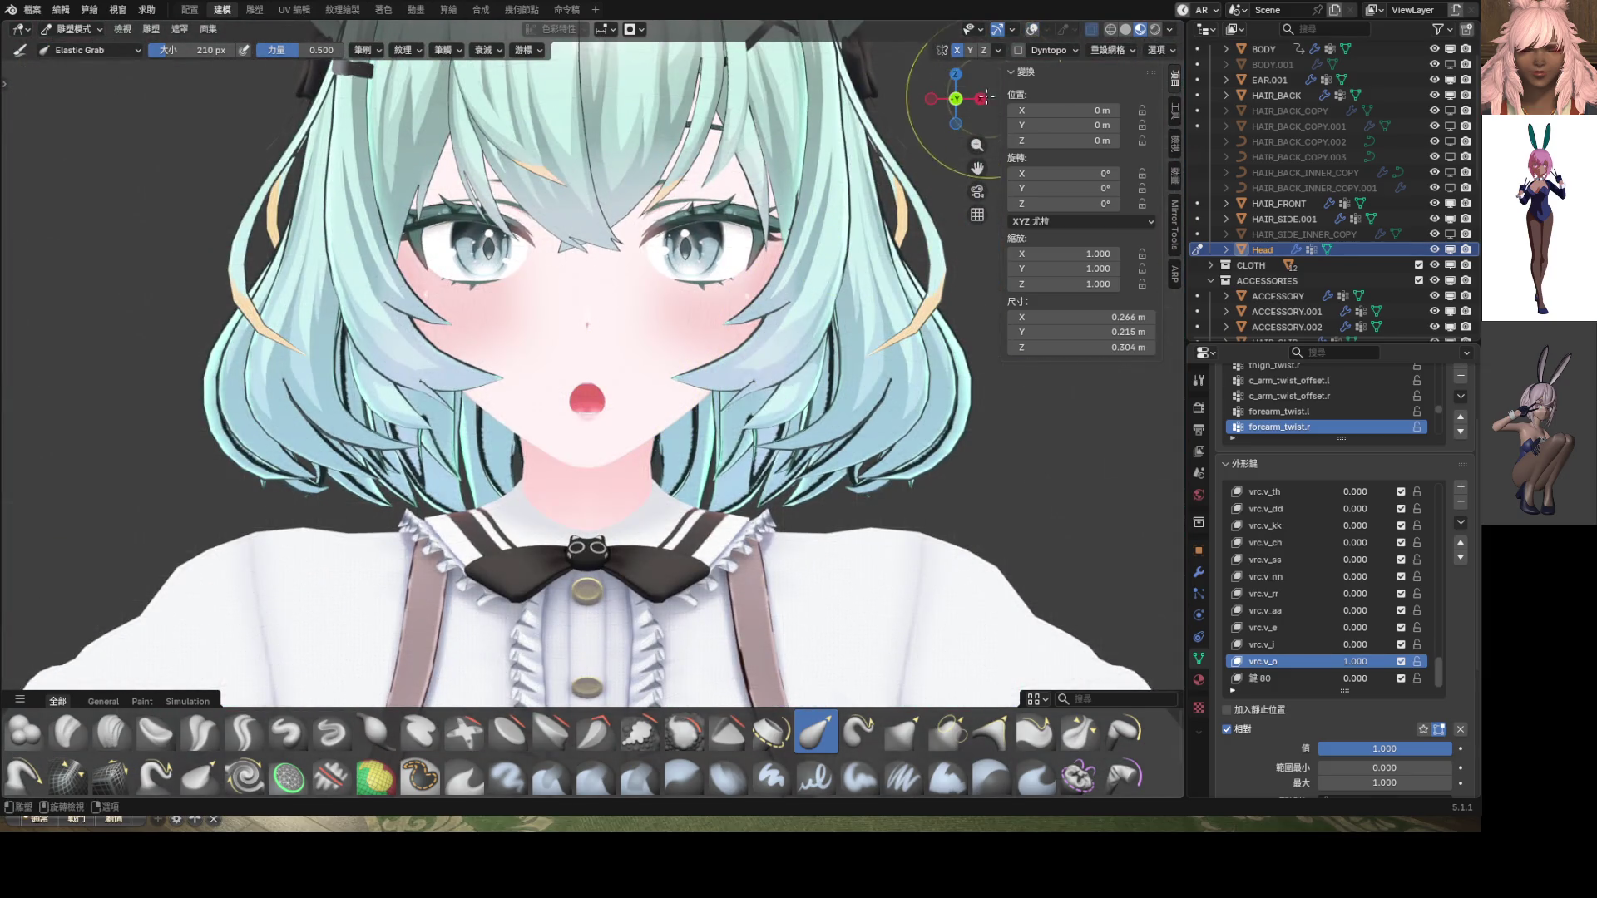
# Elastic-grab the mouth outline, pushing in the sides and reshaping the lower edge
pyautogui.scroll(4, 707, 321)
pyautogui.scroll(4, 649, 318)
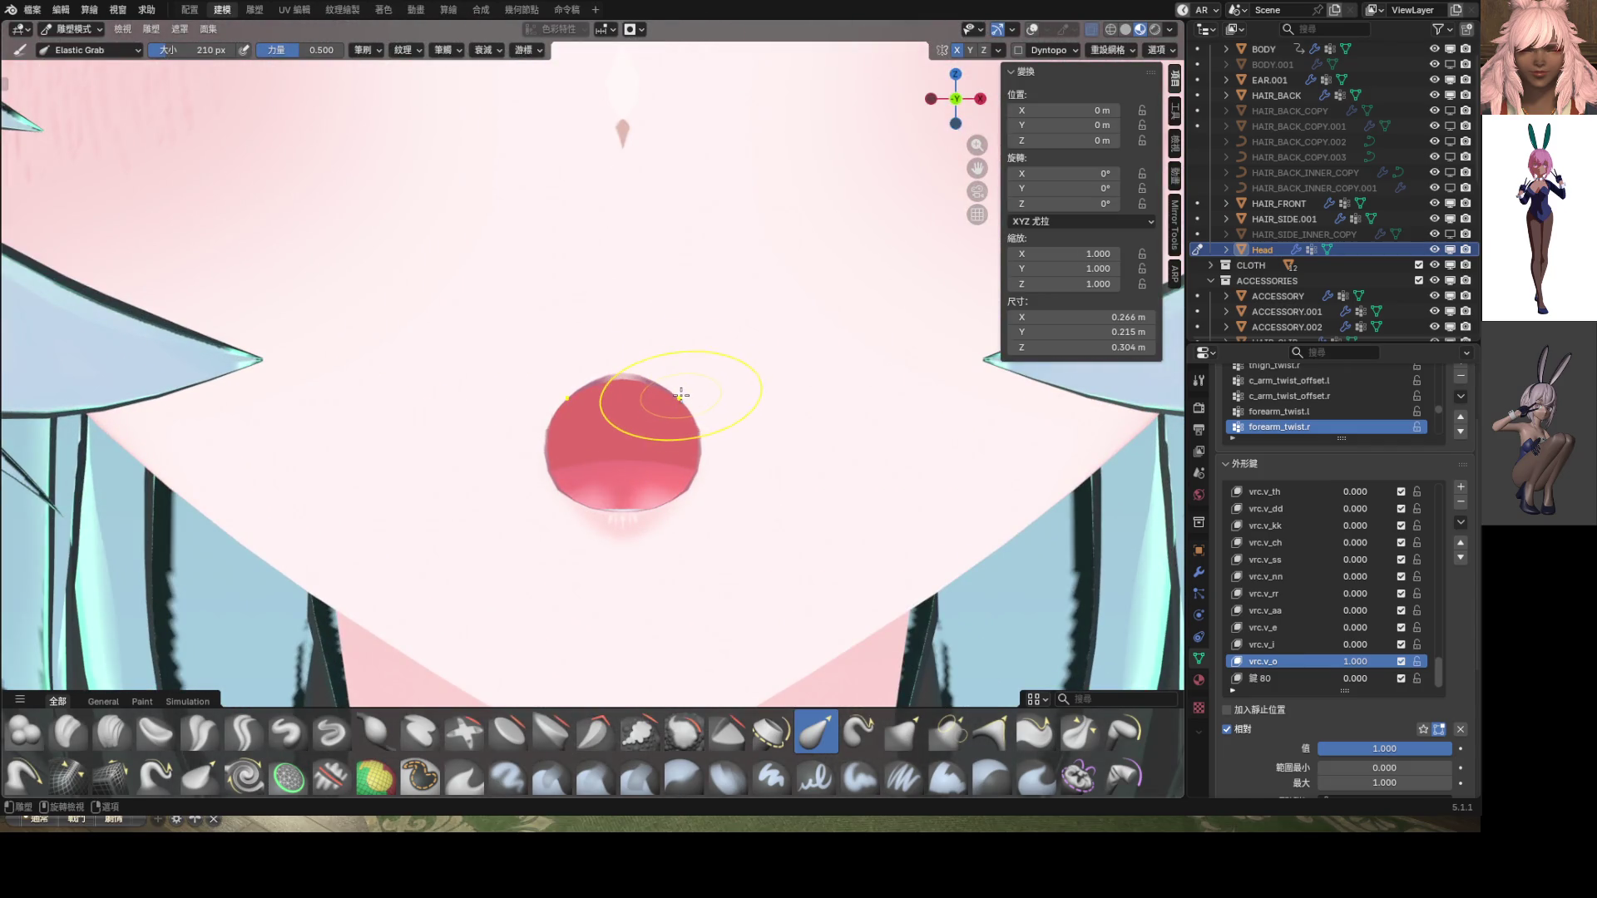
pyautogui.moveTo(680, 395)
pyautogui.keyDown('shift'); pyautogui.mouseDown(button='middle')
pyautogui.moveTo(667, 350)
pyautogui.moveTo(614, 333)
pyautogui.moveTo(619, 303)
pyautogui.mouseUp(button='middle'); pyautogui.keyUp('shift')
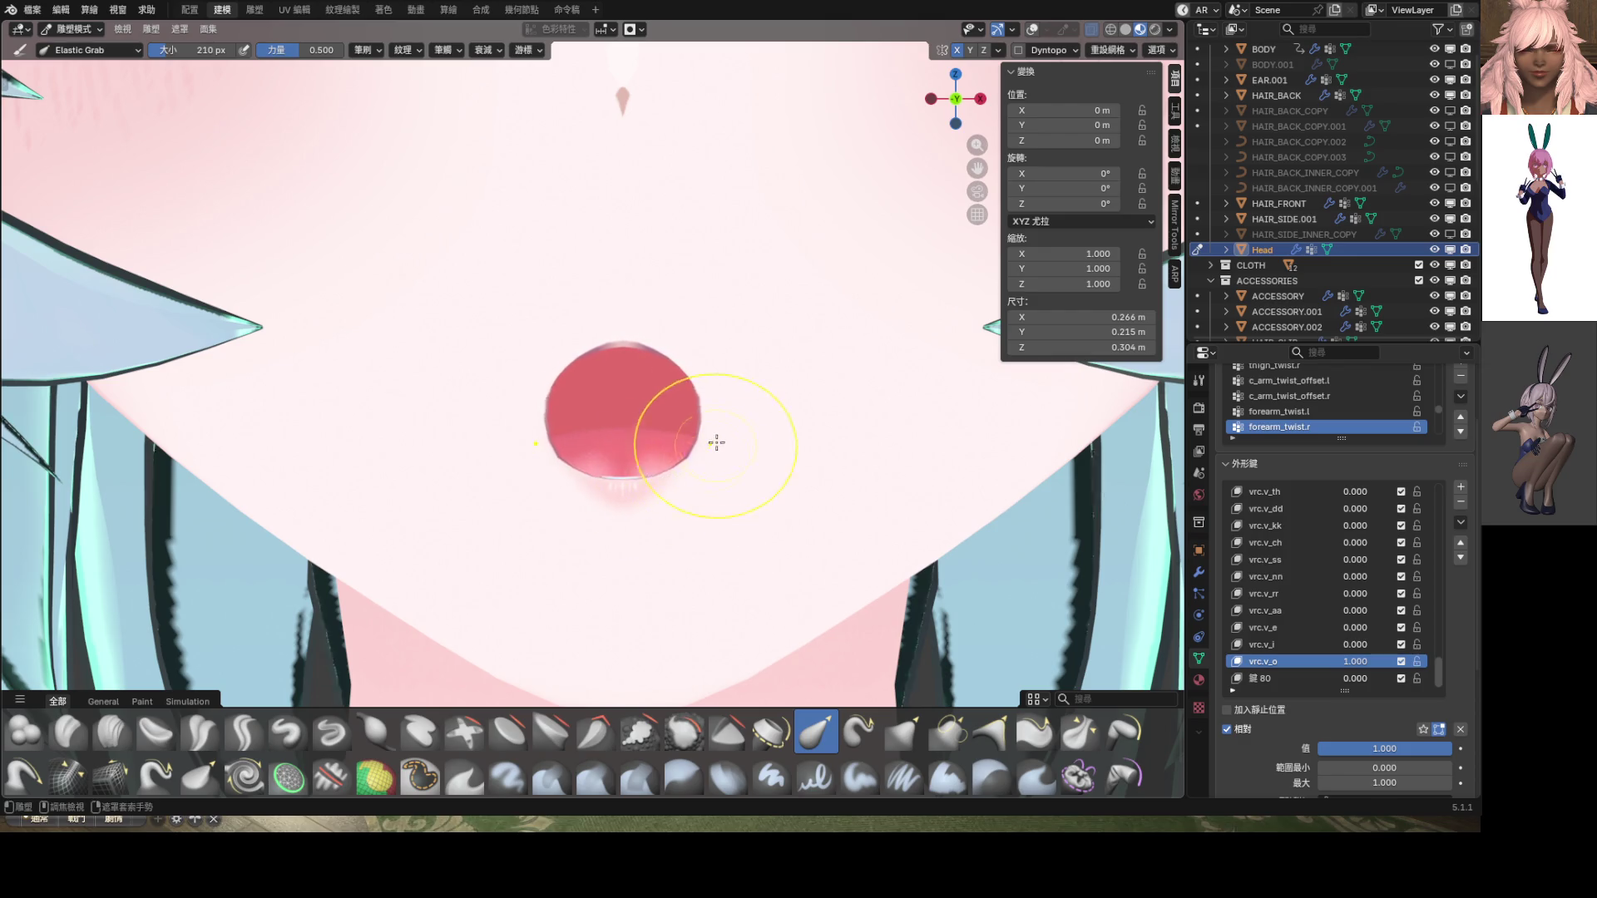
pyautogui.moveTo(713, 431)
pyautogui.mouseDown()
pyautogui.moveTo(633, 384)
pyautogui.moveTo(707, 456)
pyautogui.moveTo(696, 411)
pyautogui.mouseUp()
pyautogui.scroll(-6, 695, 412)
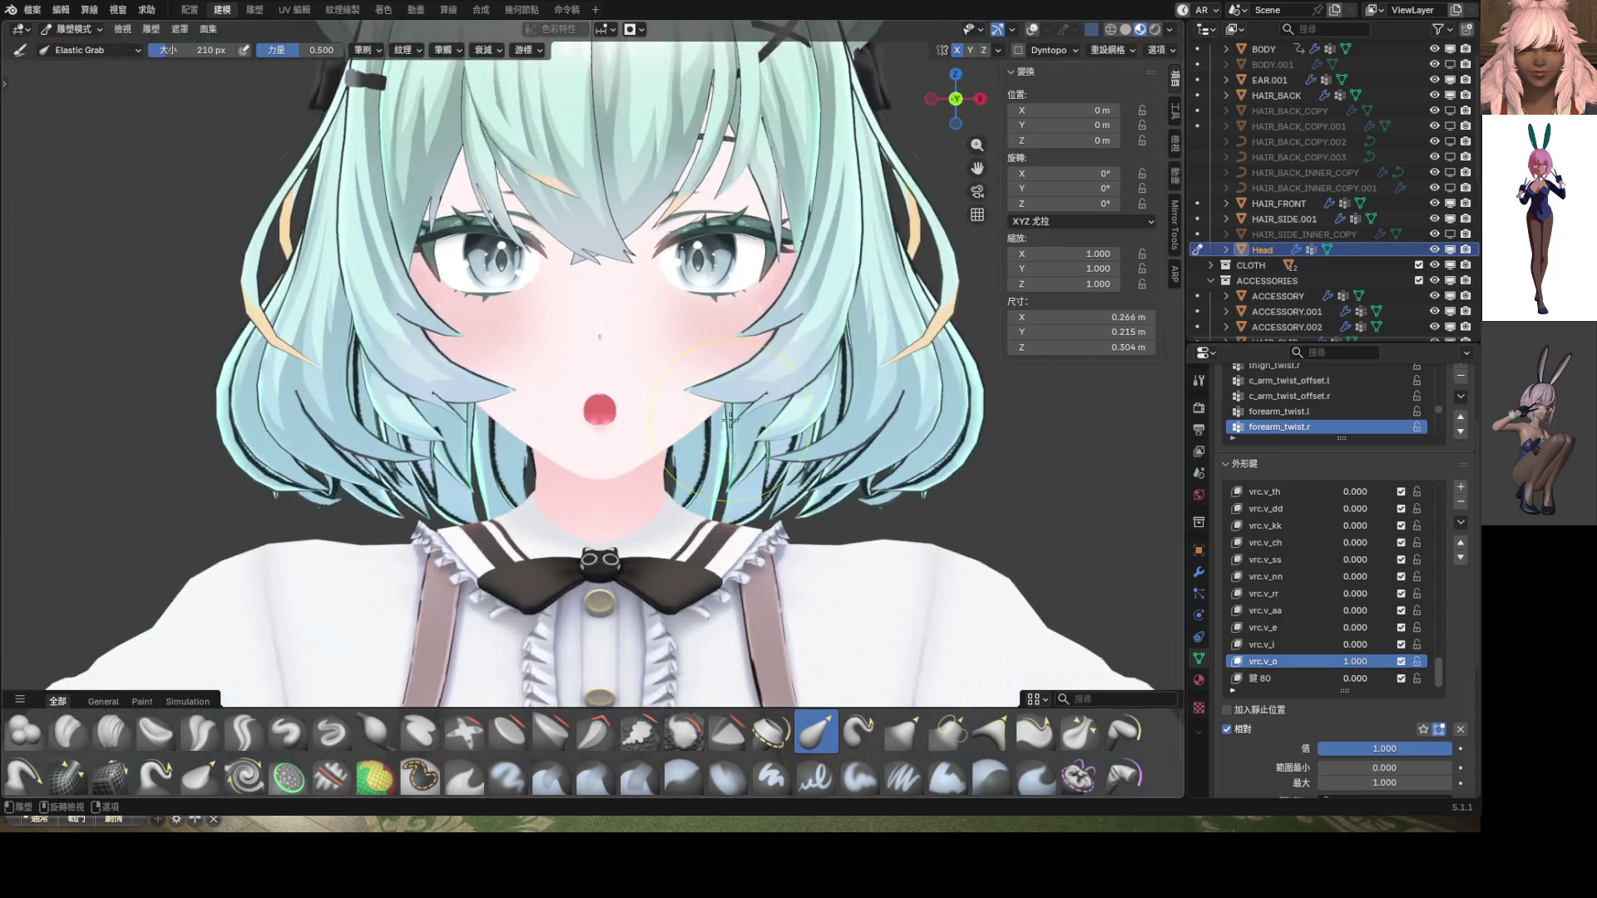
pyautogui.scroll(4, 660, 413)
pyautogui.scroll(3, 618, 461)
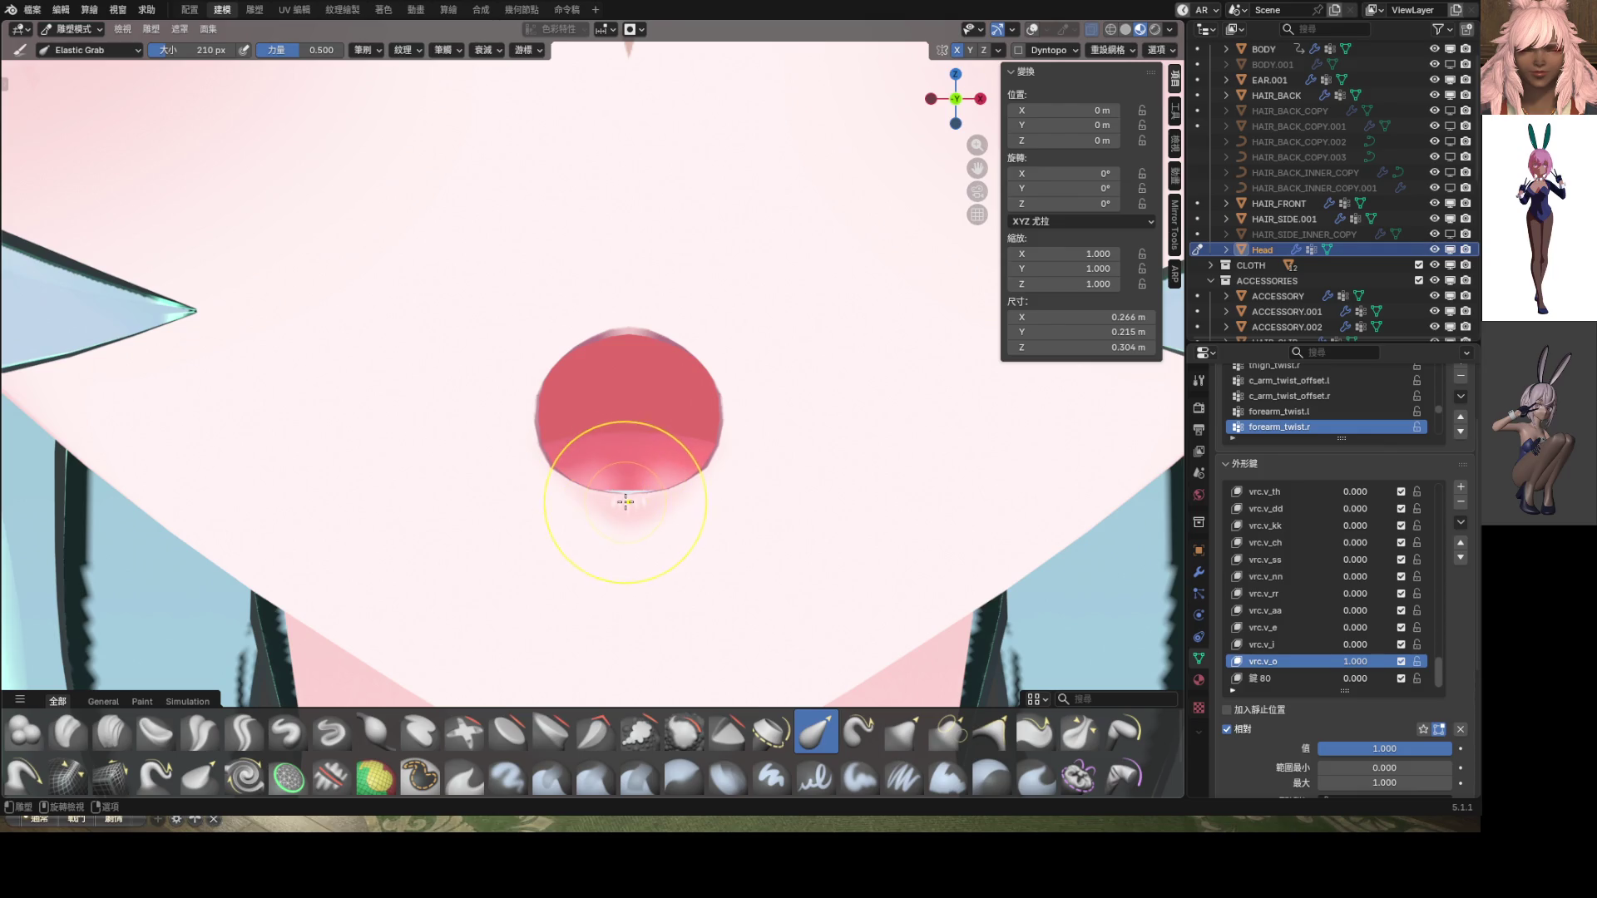
pyautogui.moveTo(625, 501)
pyautogui.mouseDown()
pyautogui.moveTo(543, 470)
pyautogui.moveTo(595, 438)
pyautogui.moveTo(541, 371)
pyautogui.mouseUp()
pyautogui.scroll(-6, 643, 421)
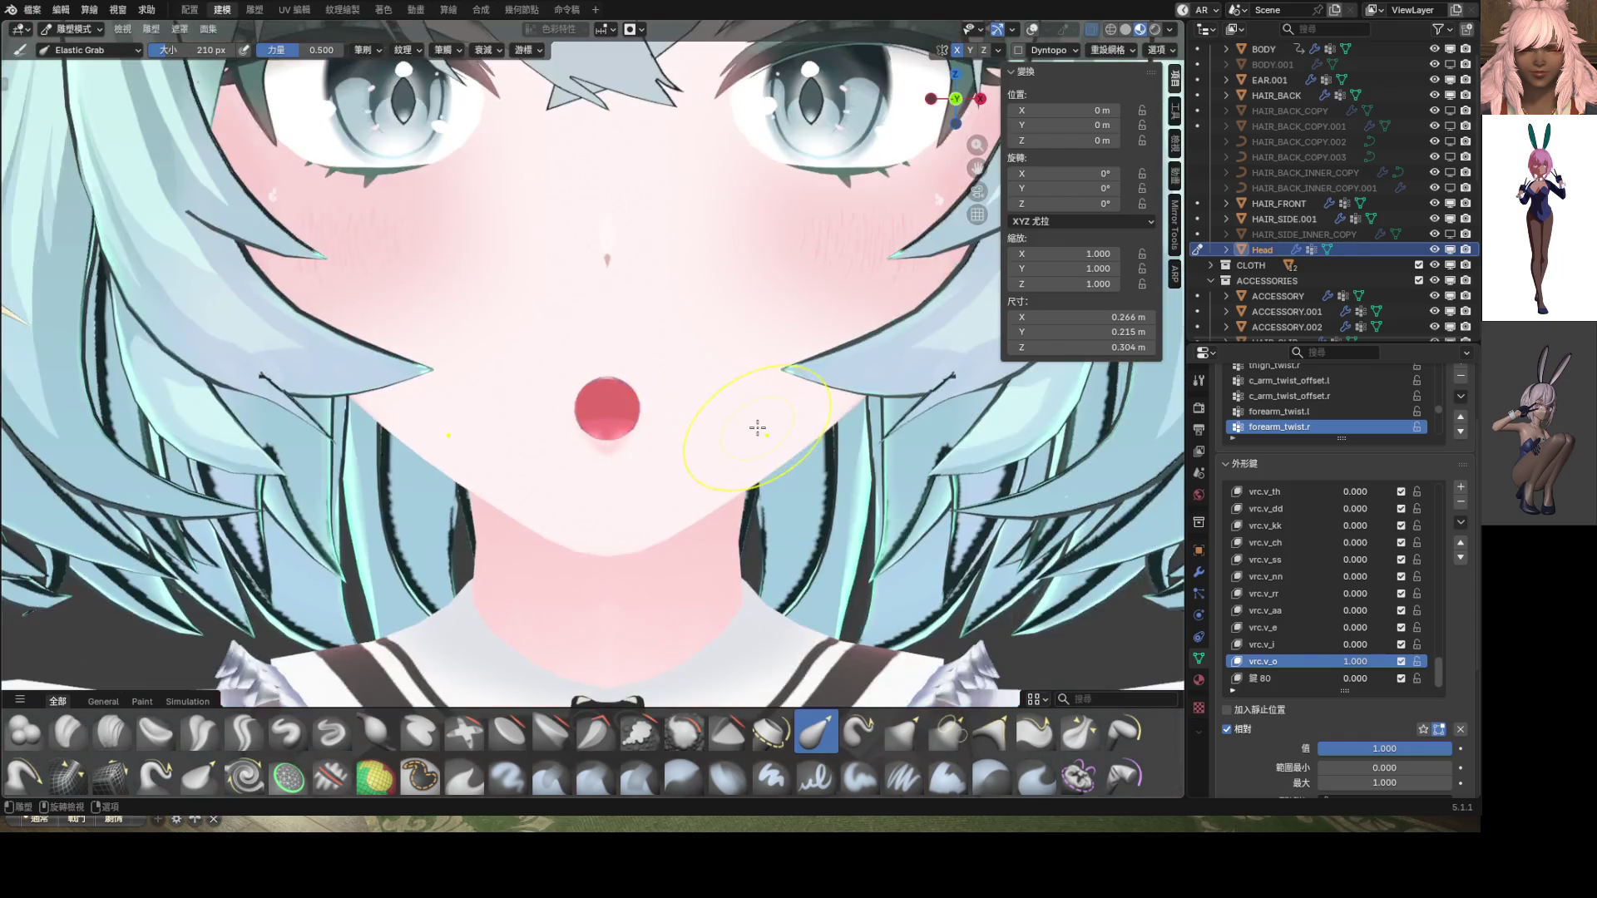
pyautogui.scroll(5, 607, 414)
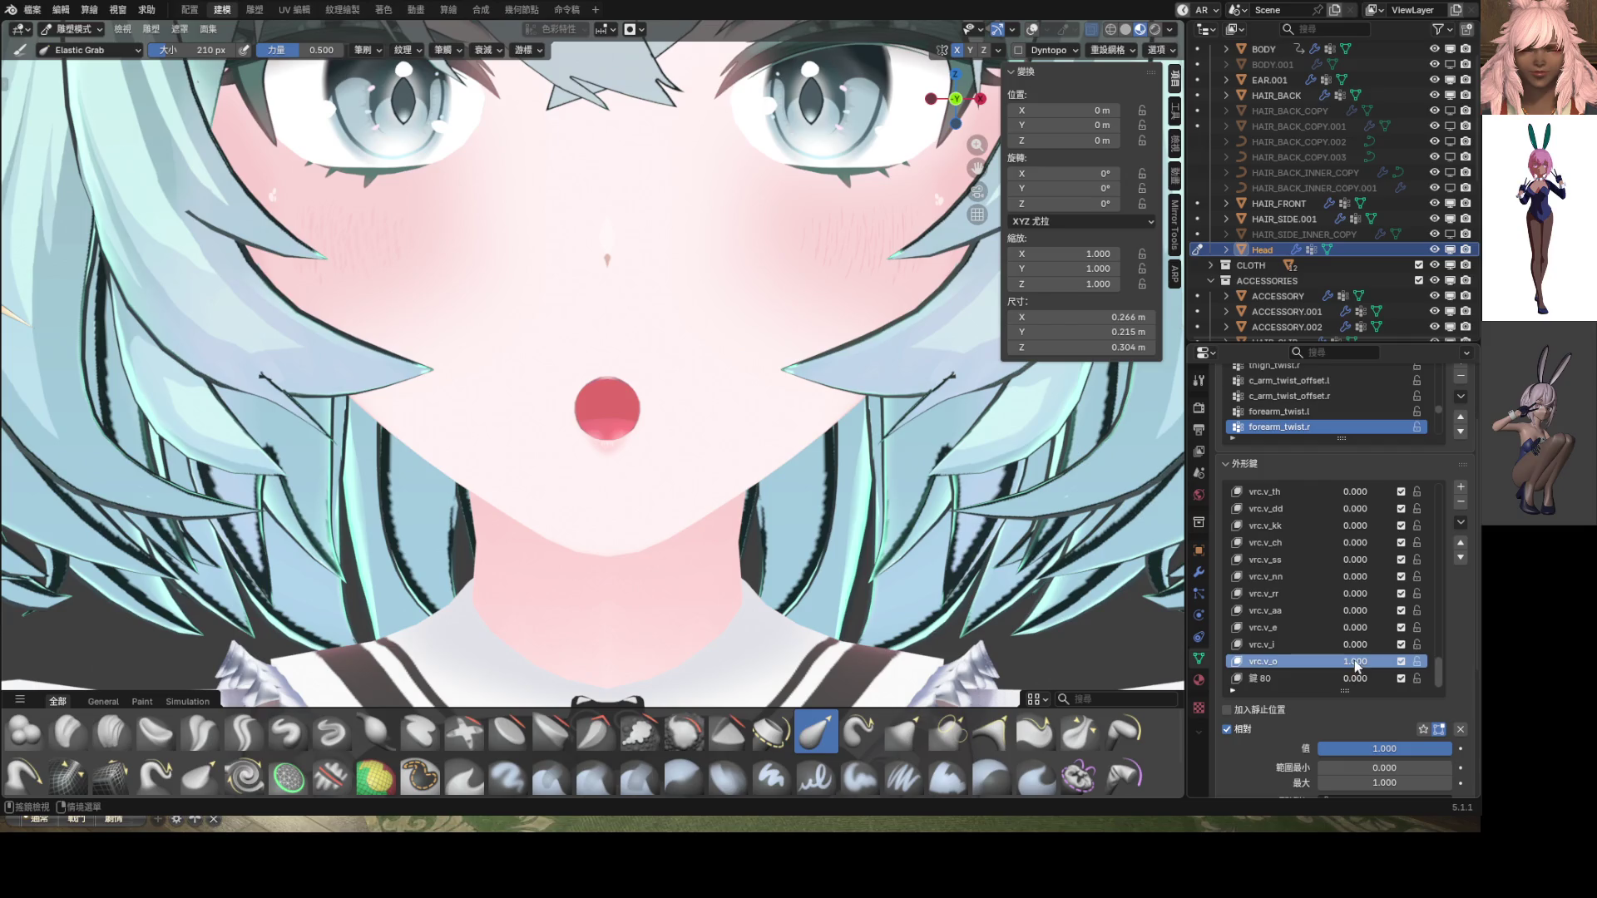
# Set vrc.v_o to 0 and Key 80 to 1, making Key 80 the active shape key
pyautogui.moveTo(1356, 661)
pyautogui.mouseDown()
pyautogui.moveTo(1256, 662)
pyautogui.moveTo(1355, 662)
pyautogui.mouseUp()
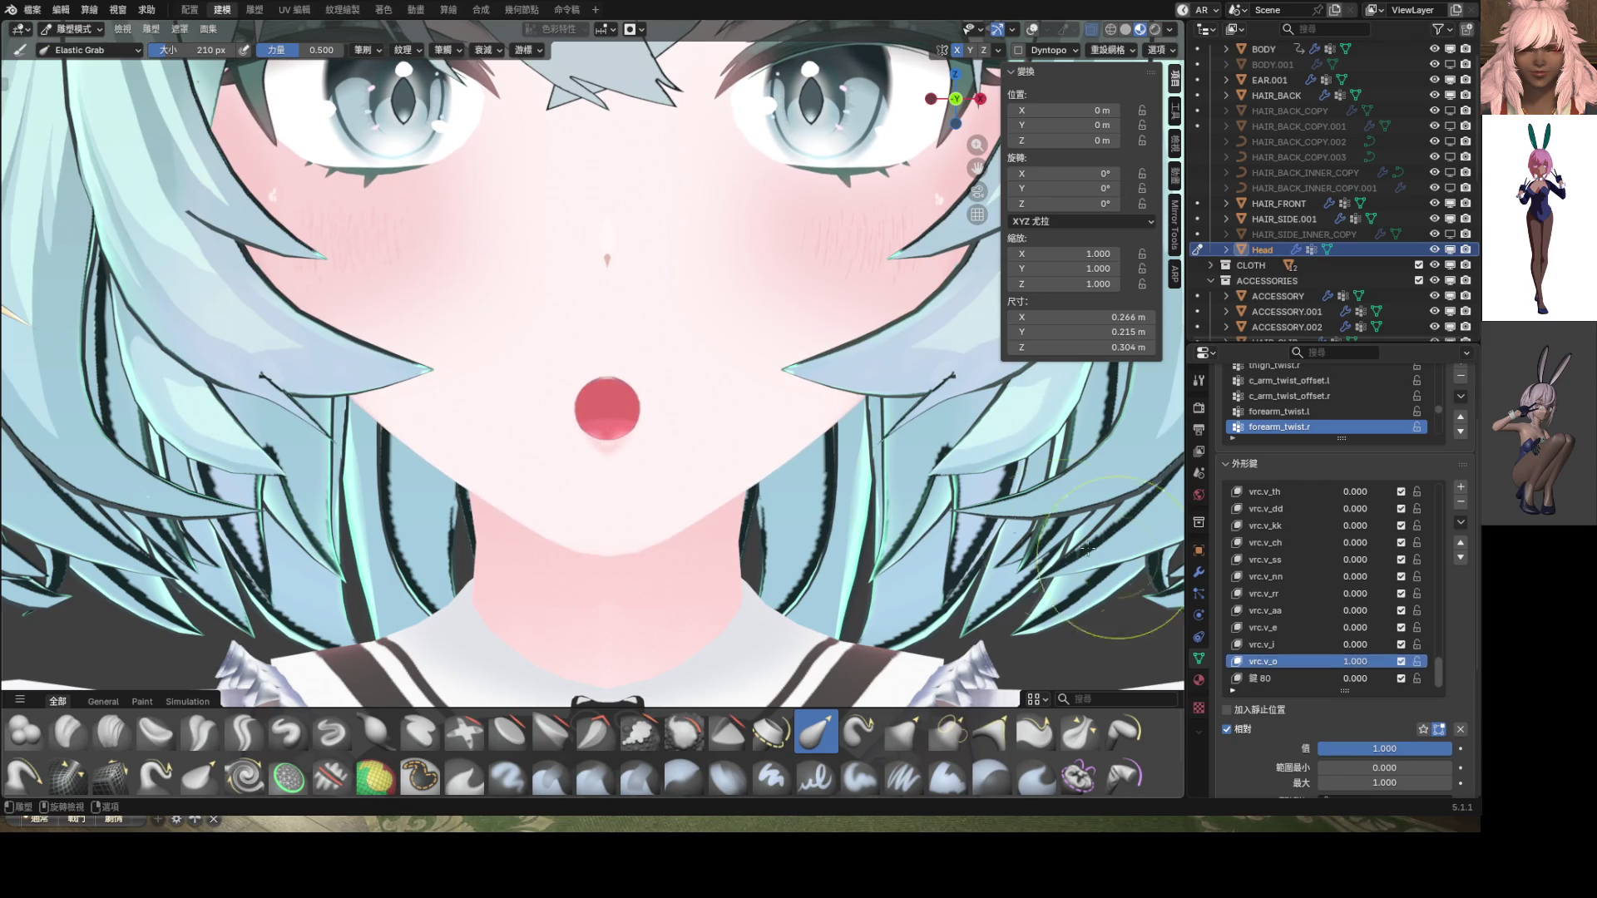
pyautogui.scroll(-4, 752, 439)
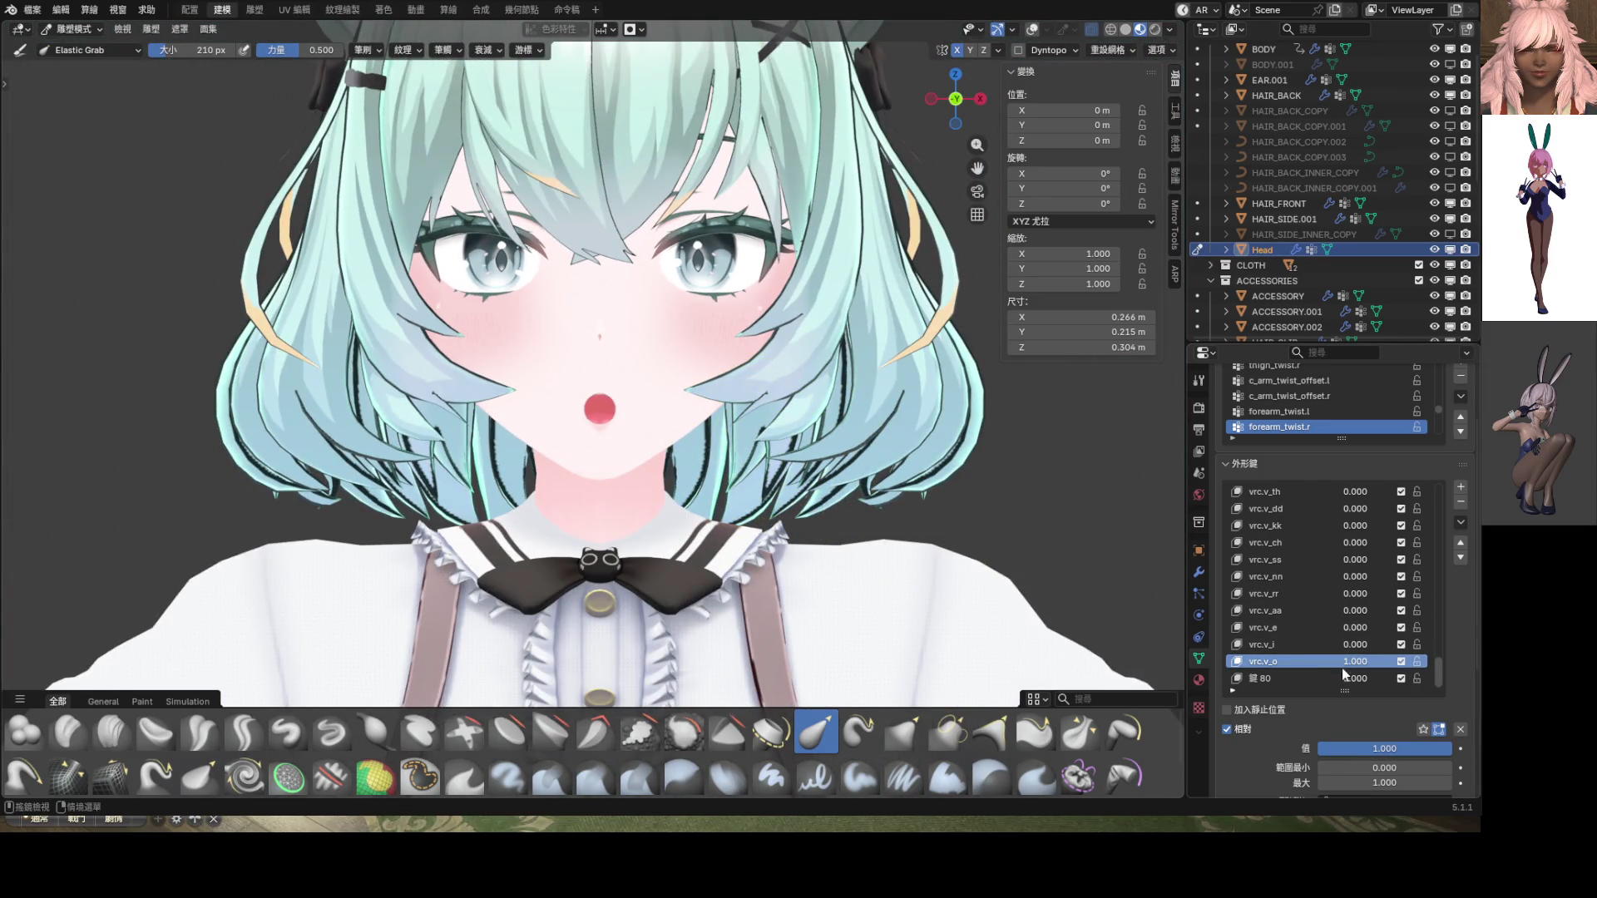
pyautogui.moveTo(1357, 681)
pyautogui.mouseDown()
pyautogui.moveTo(1414, 681)
pyautogui.moveTo(1298, 662)
pyautogui.mouseUp()
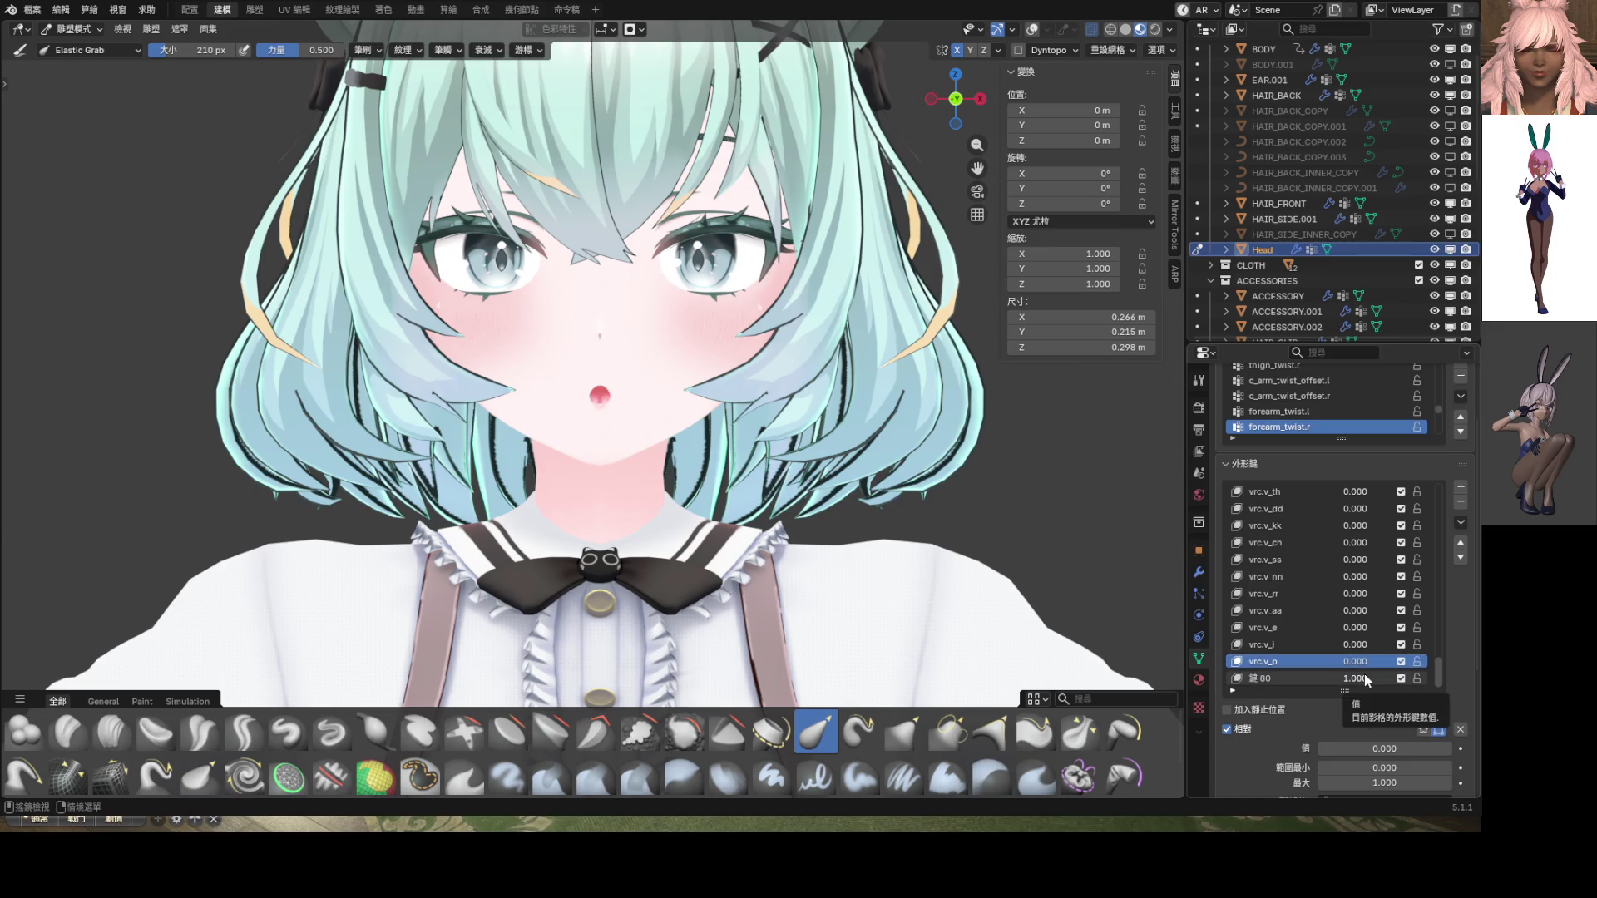
pyautogui.click(1312, 680)
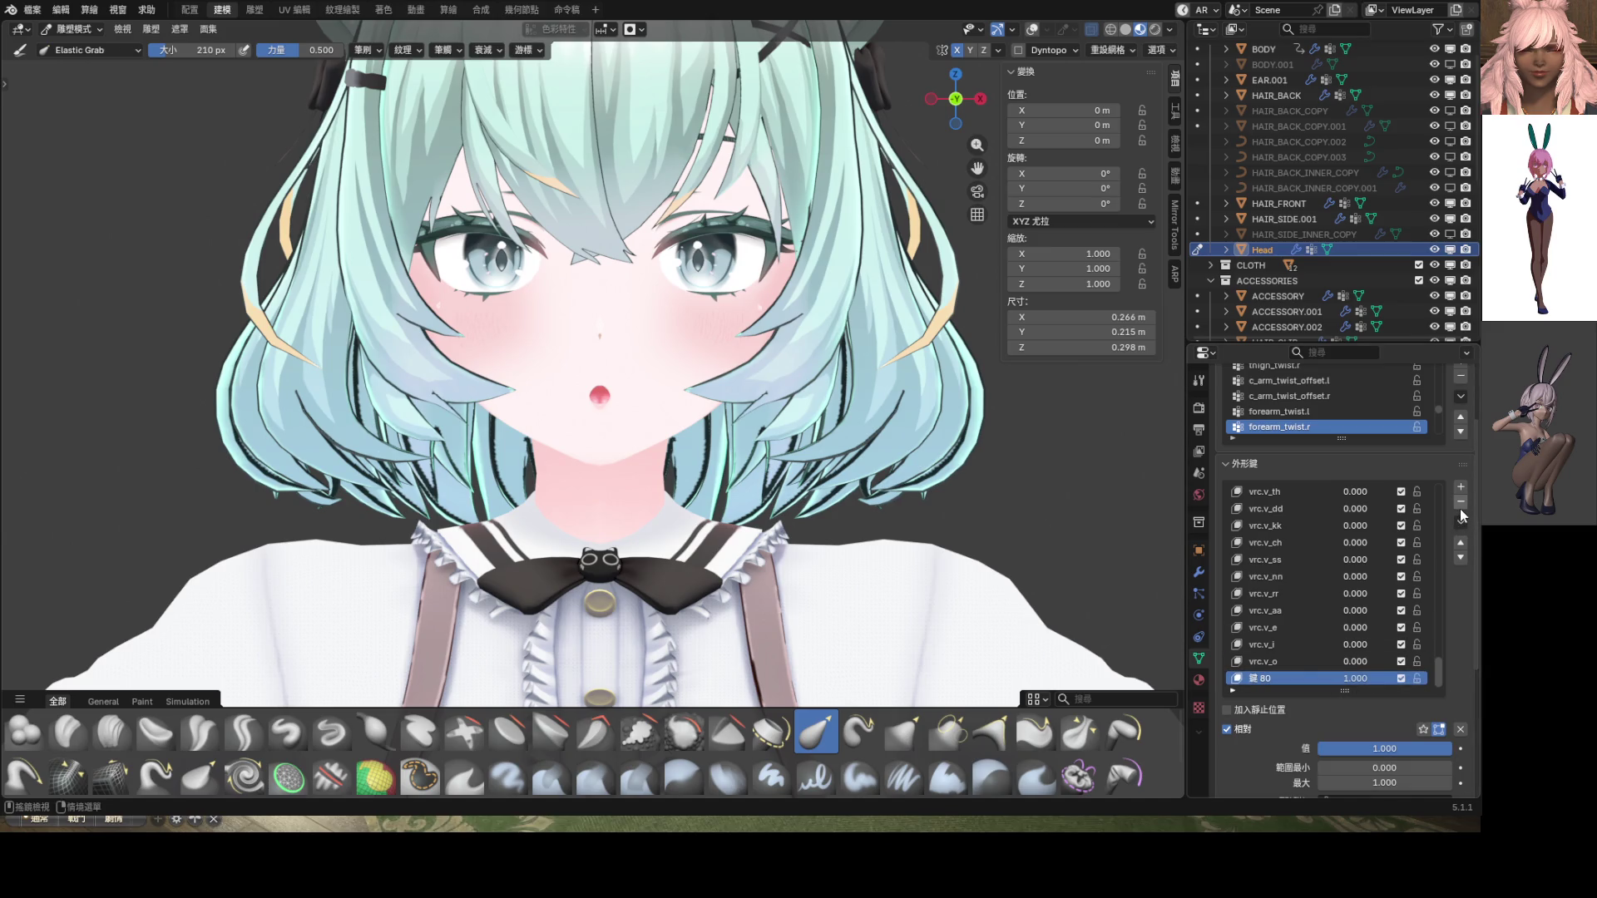
# With vrc.v_o at 1, duplicate the active shape key, then return vrc.v_o to 0
pyautogui.keyDown('ctrl'); pyautogui.scroll(1, 1430, 578); pyautogui.keyUp('ctrl')
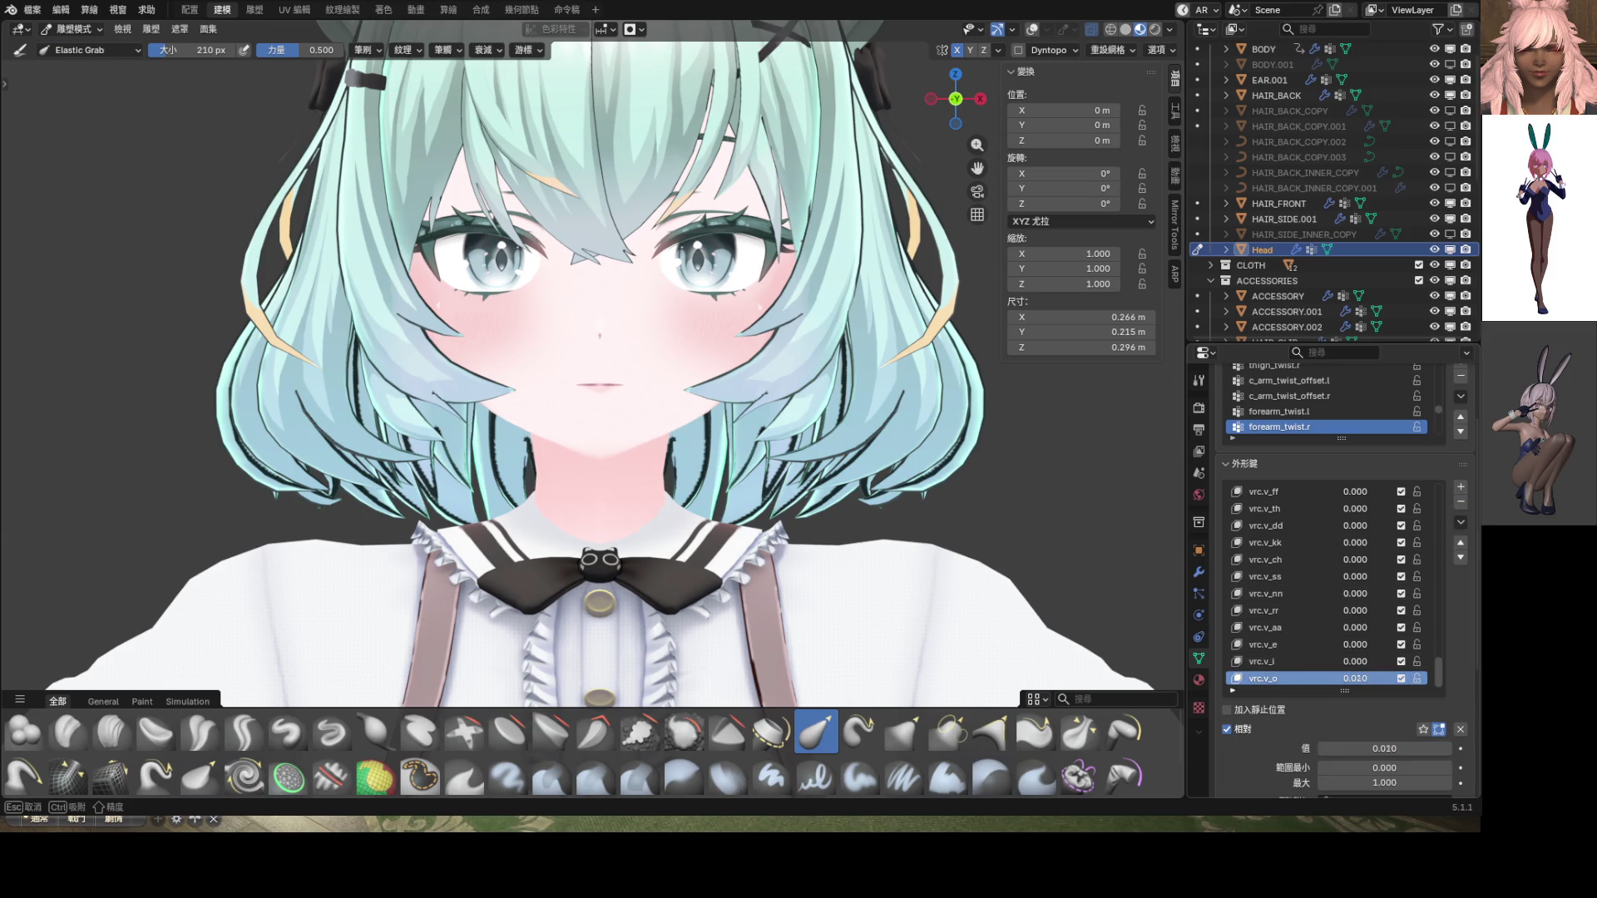
pyautogui.moveTo(1355, 679); pyautogui.dragTo(1415, 558)
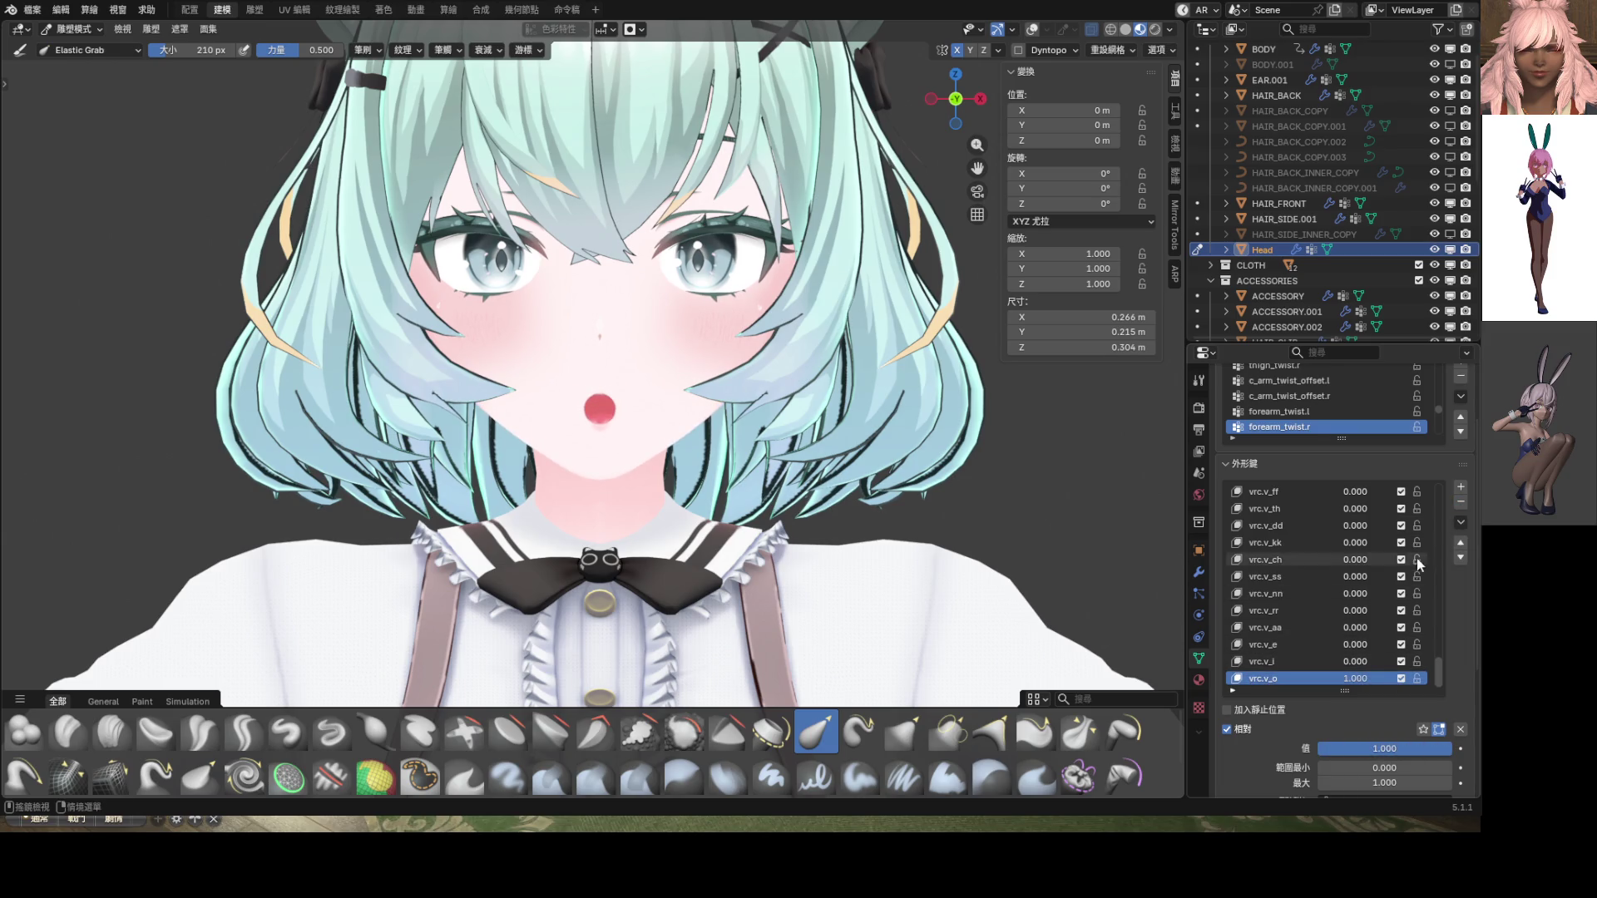
pyautogui.click(1461, 524)
pyautogui.click(1380, 251)
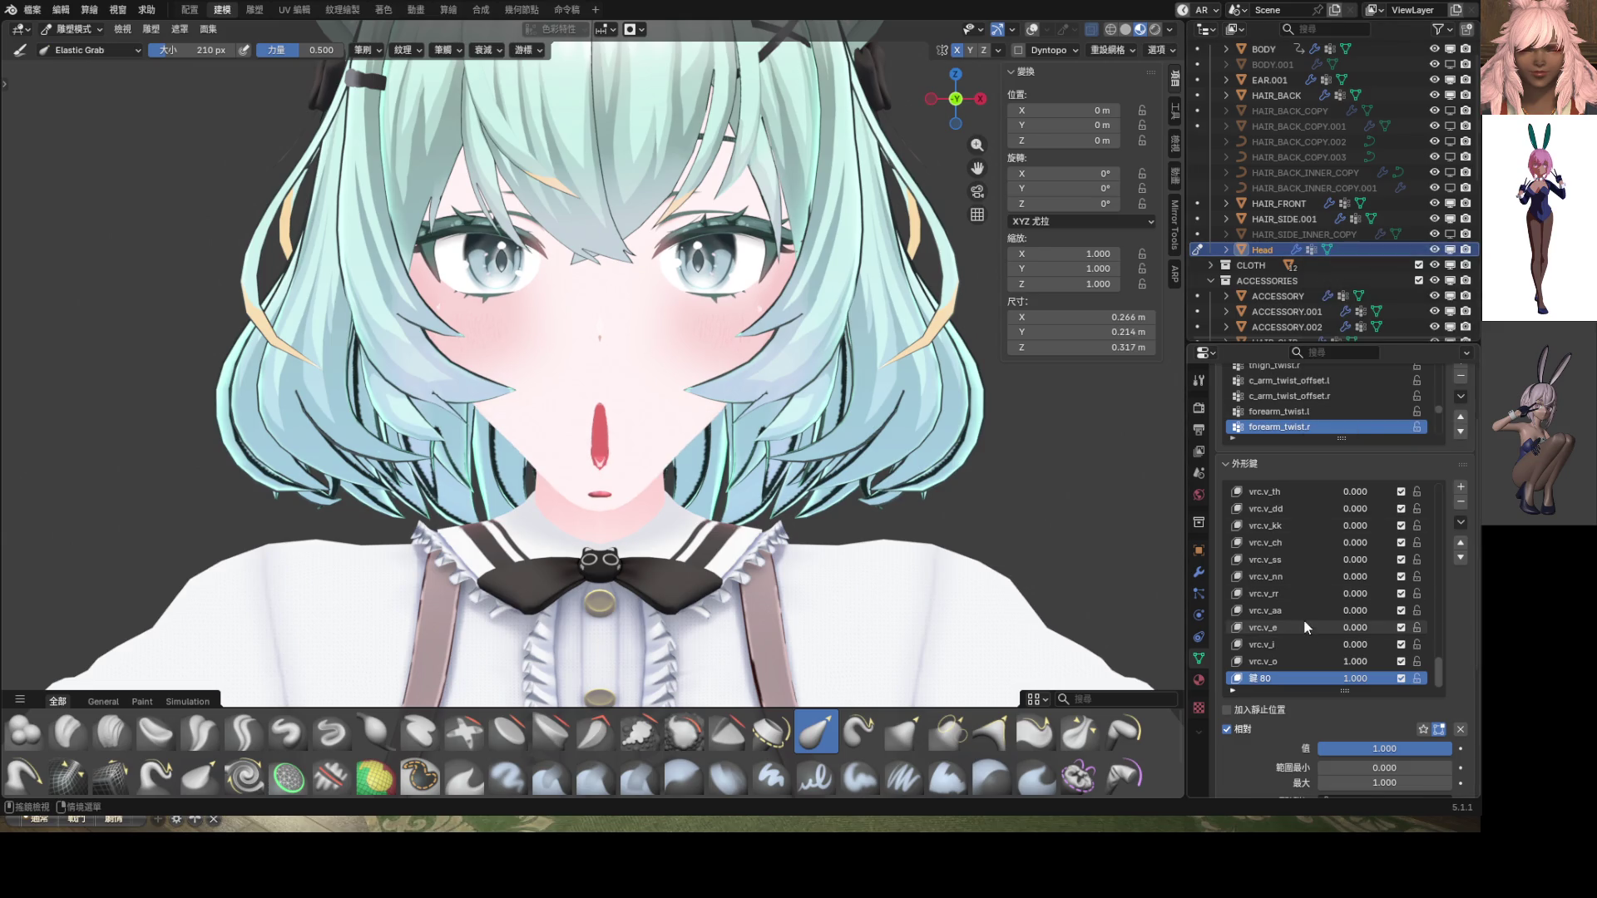
pyautogui.moveTo(1355, 661); pyautogui.dragTo(1281, 661)
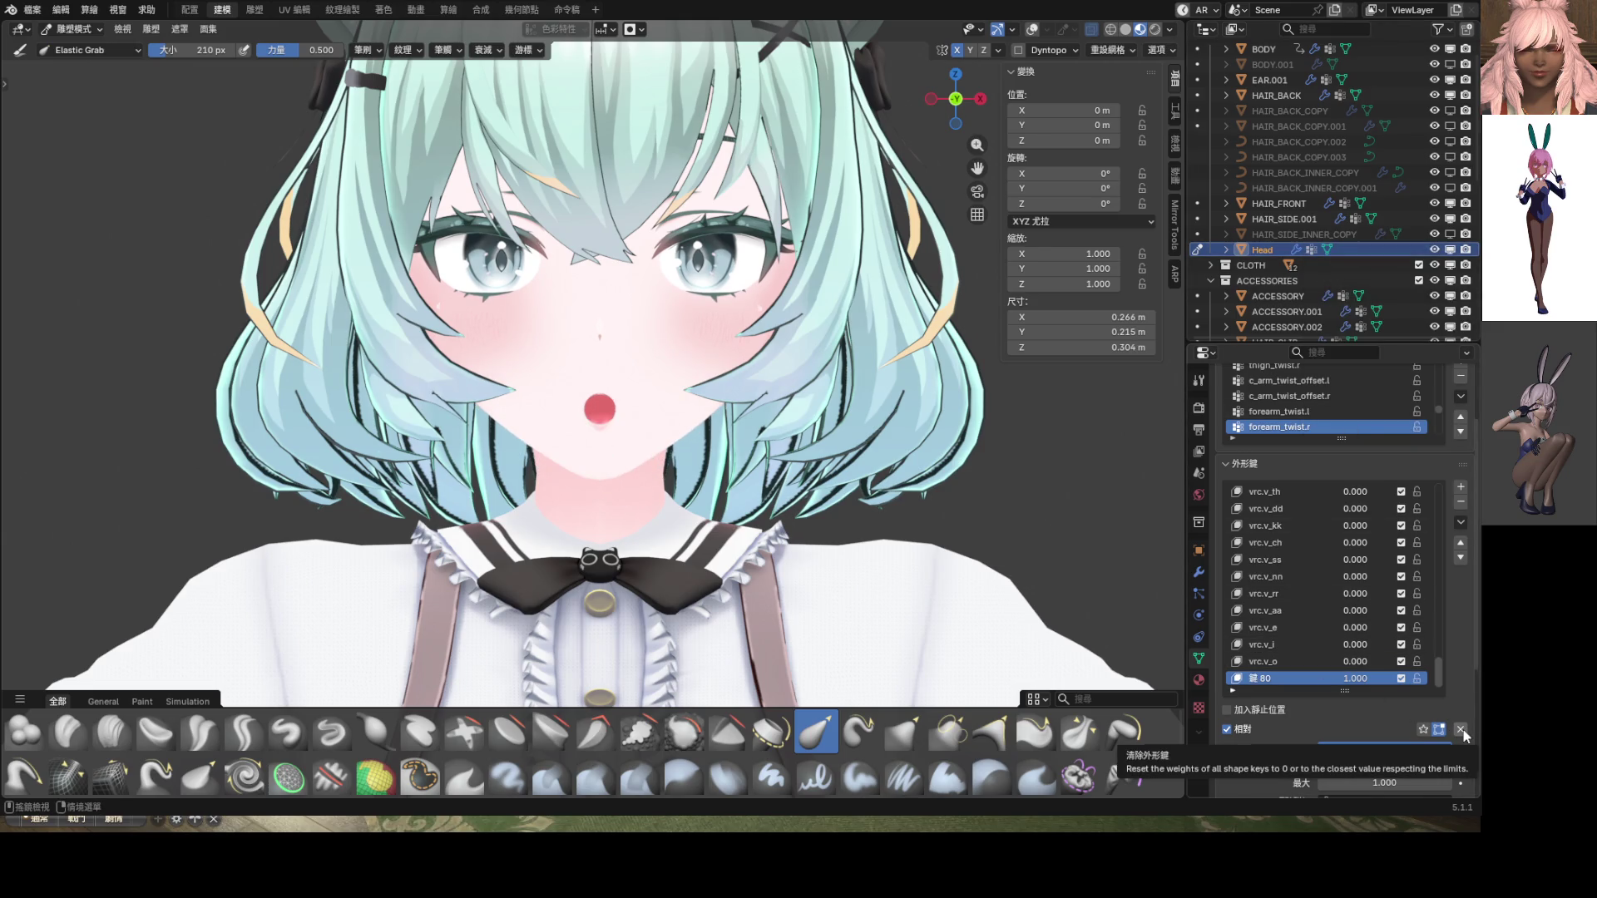
# Reshape the mouth with Elastic Grab strokes
pyautogui.scroll(5, 582, 410)
pyautogui.moveTo(649, 407); pyautogui.dragTo(577, 422)
pyautogui.moveTo(649, 446); pyautogui.dragTo(799, 420, button='middle')
pyautogui.scroll(8, 1324, 608)
pyautogui.scroll(10, 1329, 600)
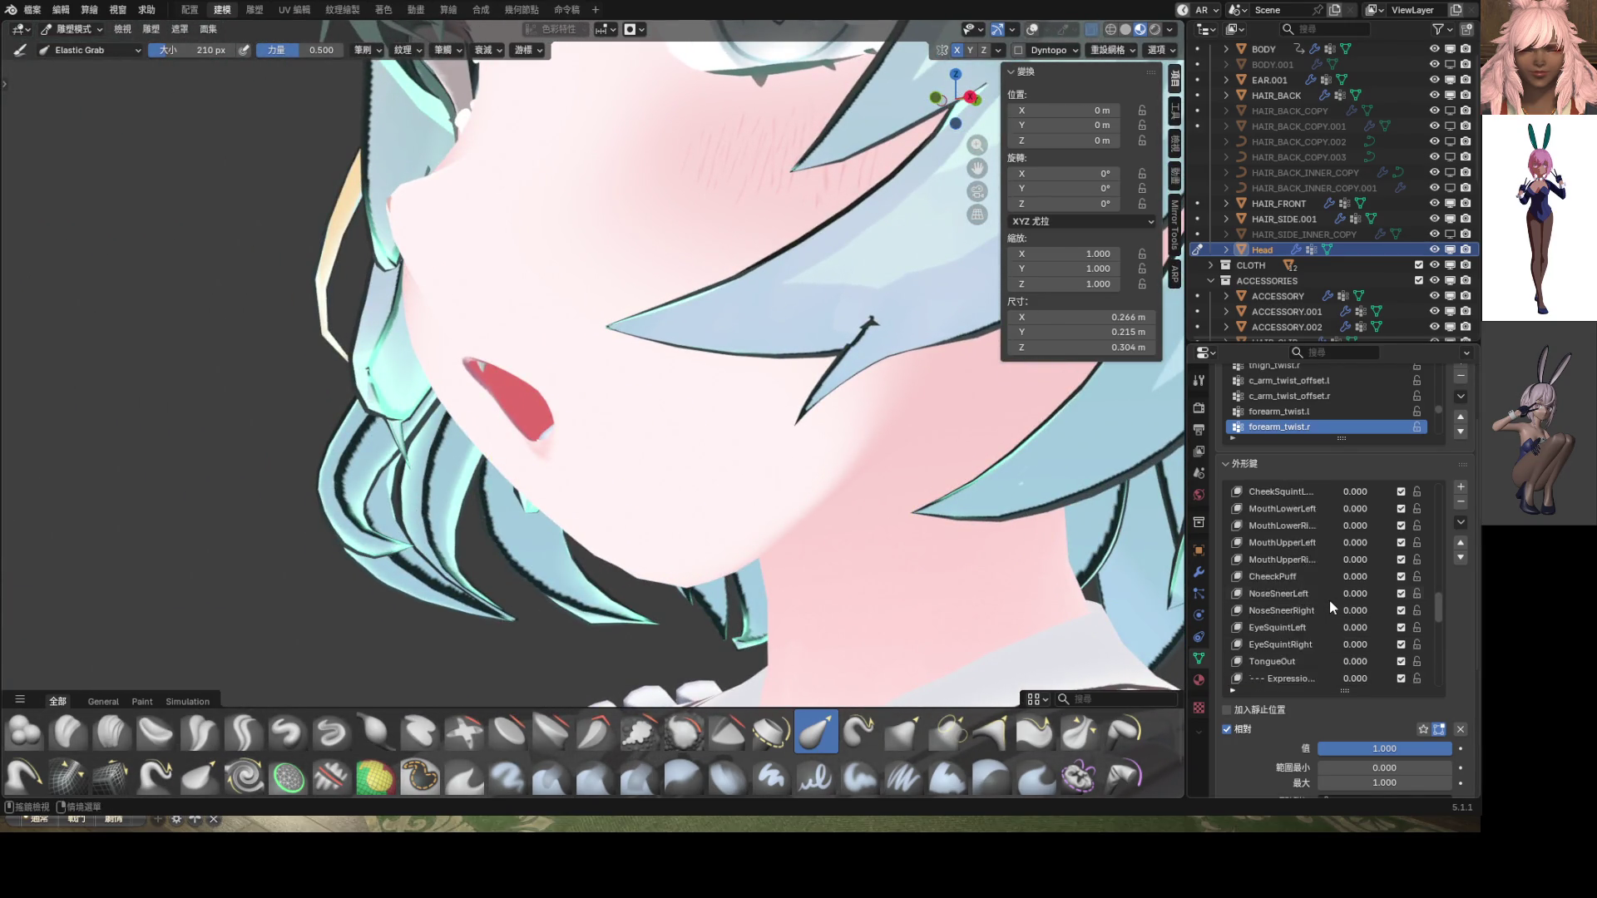
pyautogui.scroll(10, 1329, 556)
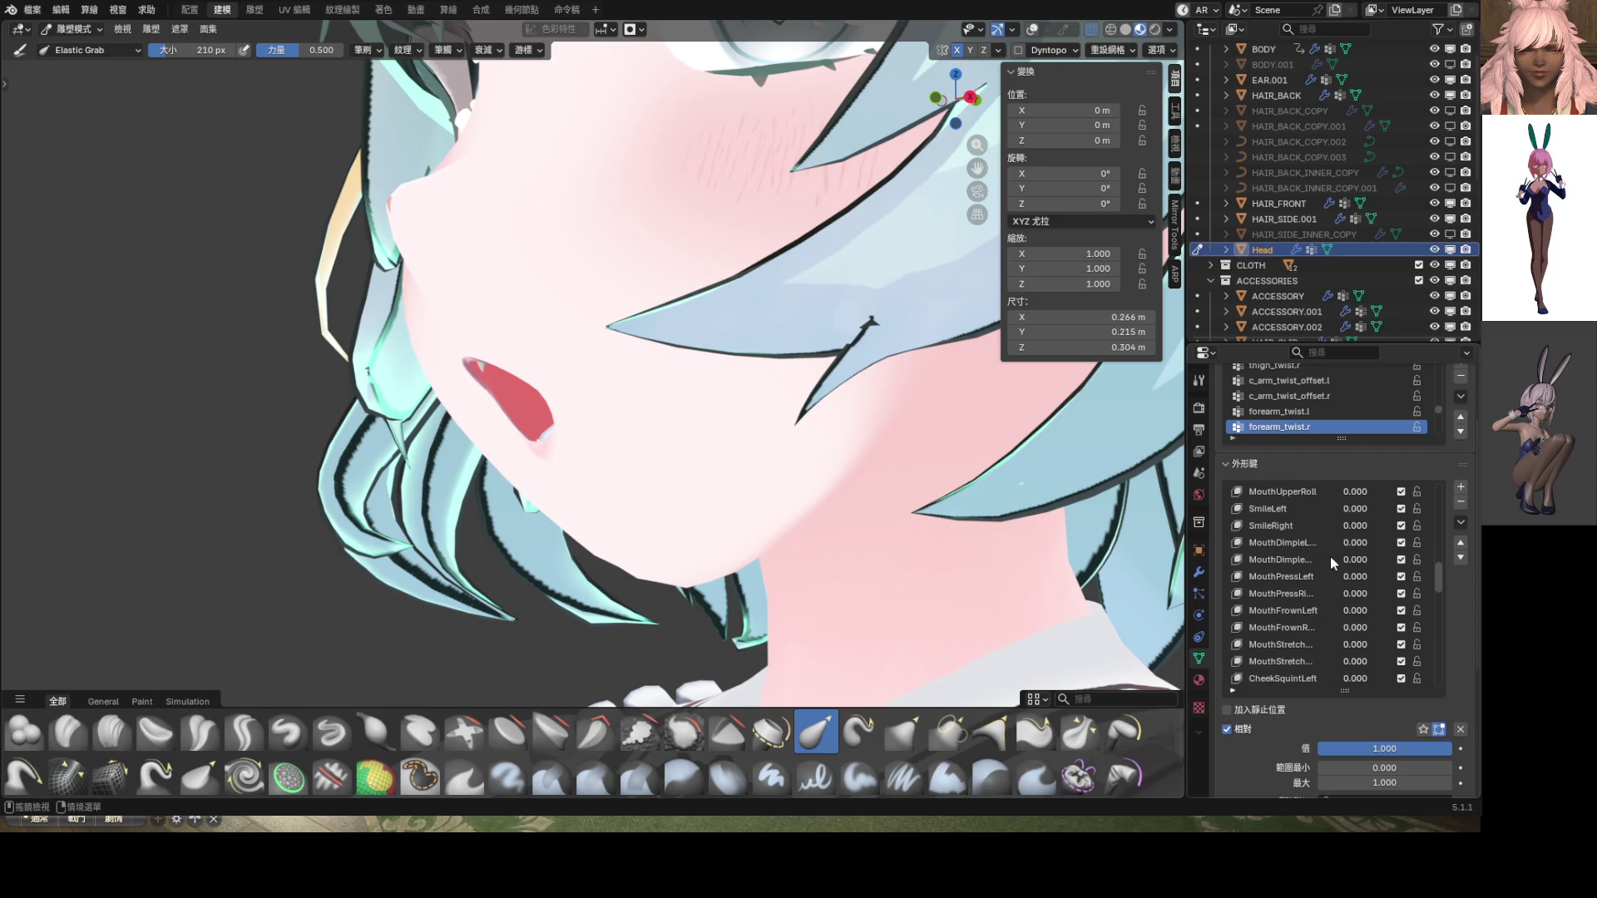
pyautogui.scroll(-9, 1330, 556)
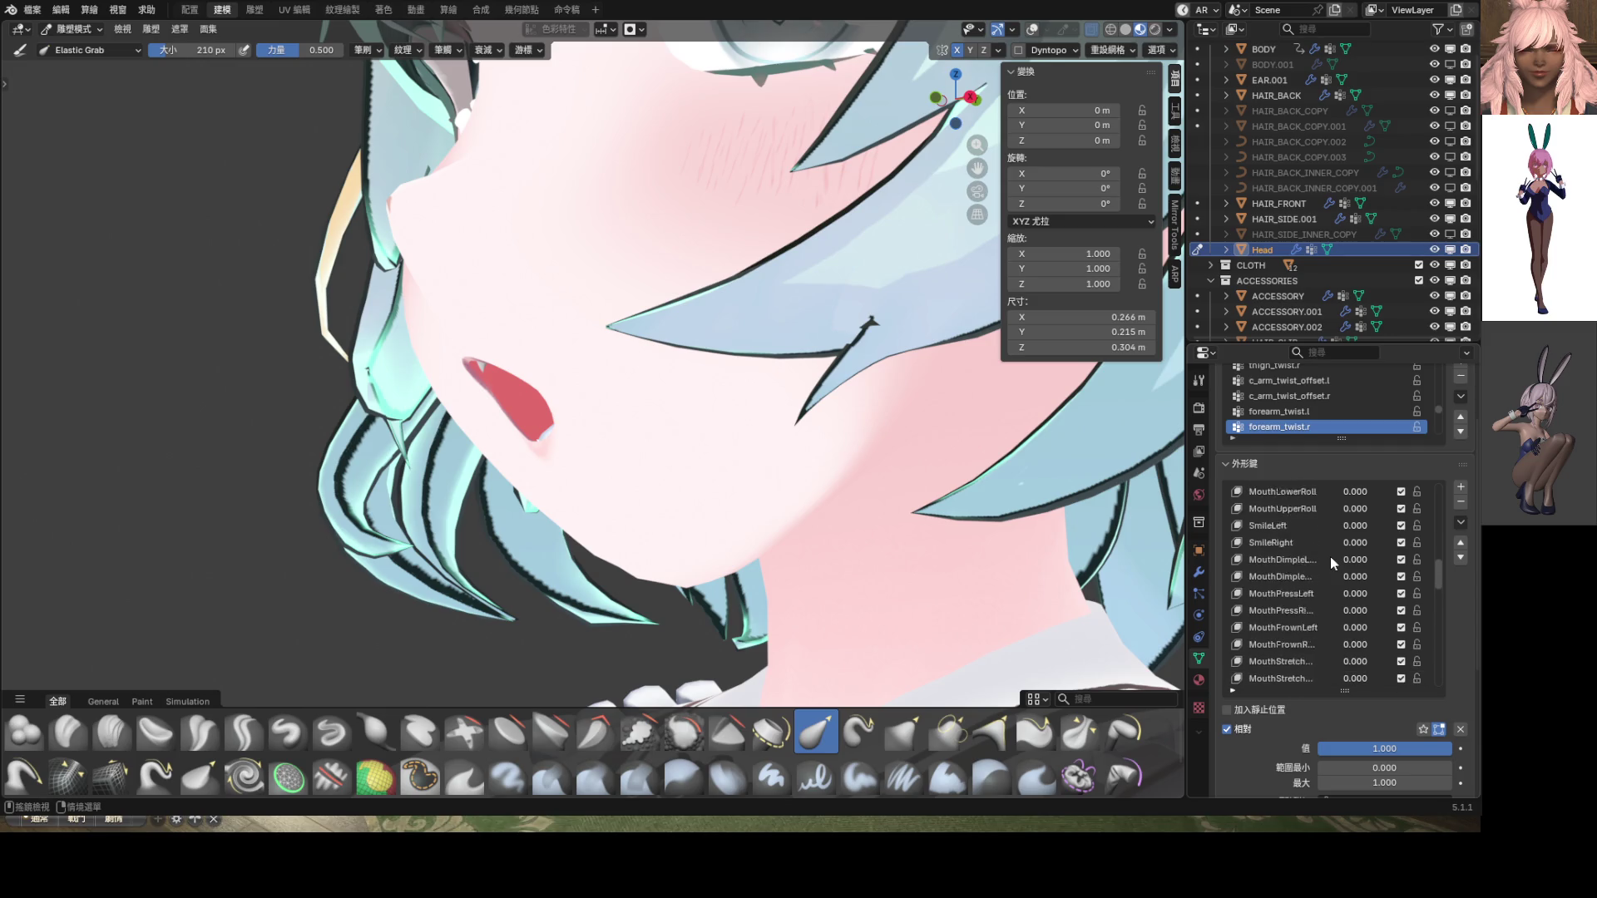
pyautogui.scroll(9, 1329, 557)
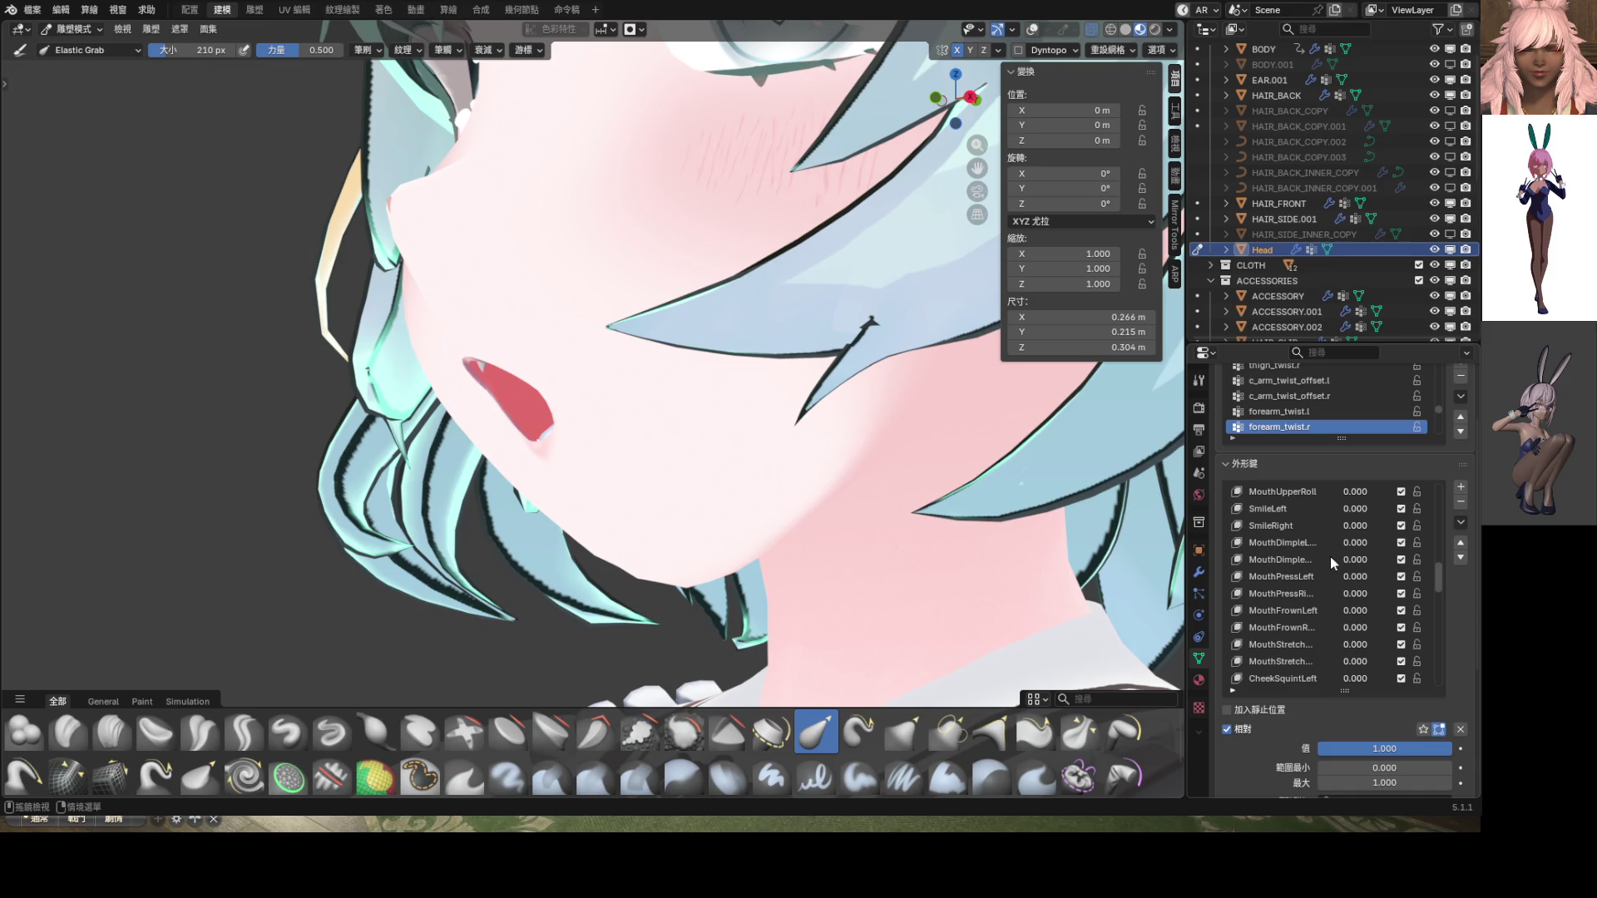
pyautogui.scroll(6, 1329, 556)
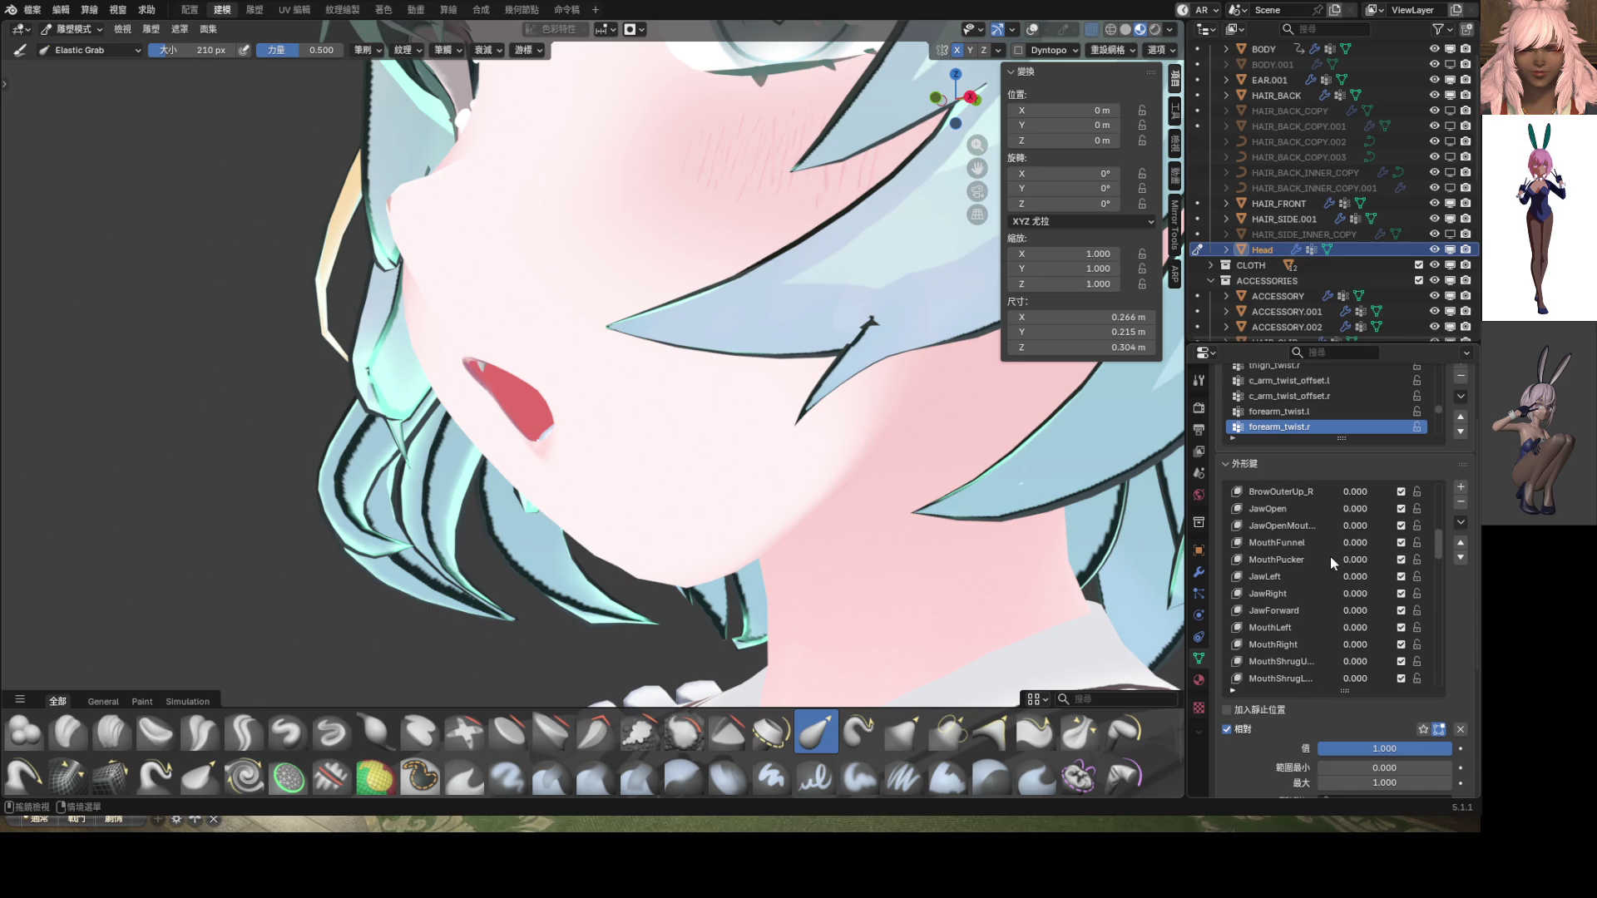
# Blend in MouthPucker at 0.490, checking the mouth from the front view
pyautogui.moveTo(1330, 556)
pyautogui.mouseDown()
pyautogui.moveTo(1398, 556)
pyautogui.moveTo(1299, 559)
pyautogui.moveTo(1398, 558)
pyautogui.mouseUp()
pyautogui.press('KP_1')
pyautogui.moveTo(632, 384)
pyautogui.mouseDown(button='middle')
pyautogui.moveTo(815, 389)
pyautogui.moveTo(626, 384)
pyautogui.mouseUp(button='middle')
pyautogui.scroll(-4, 627, 385)
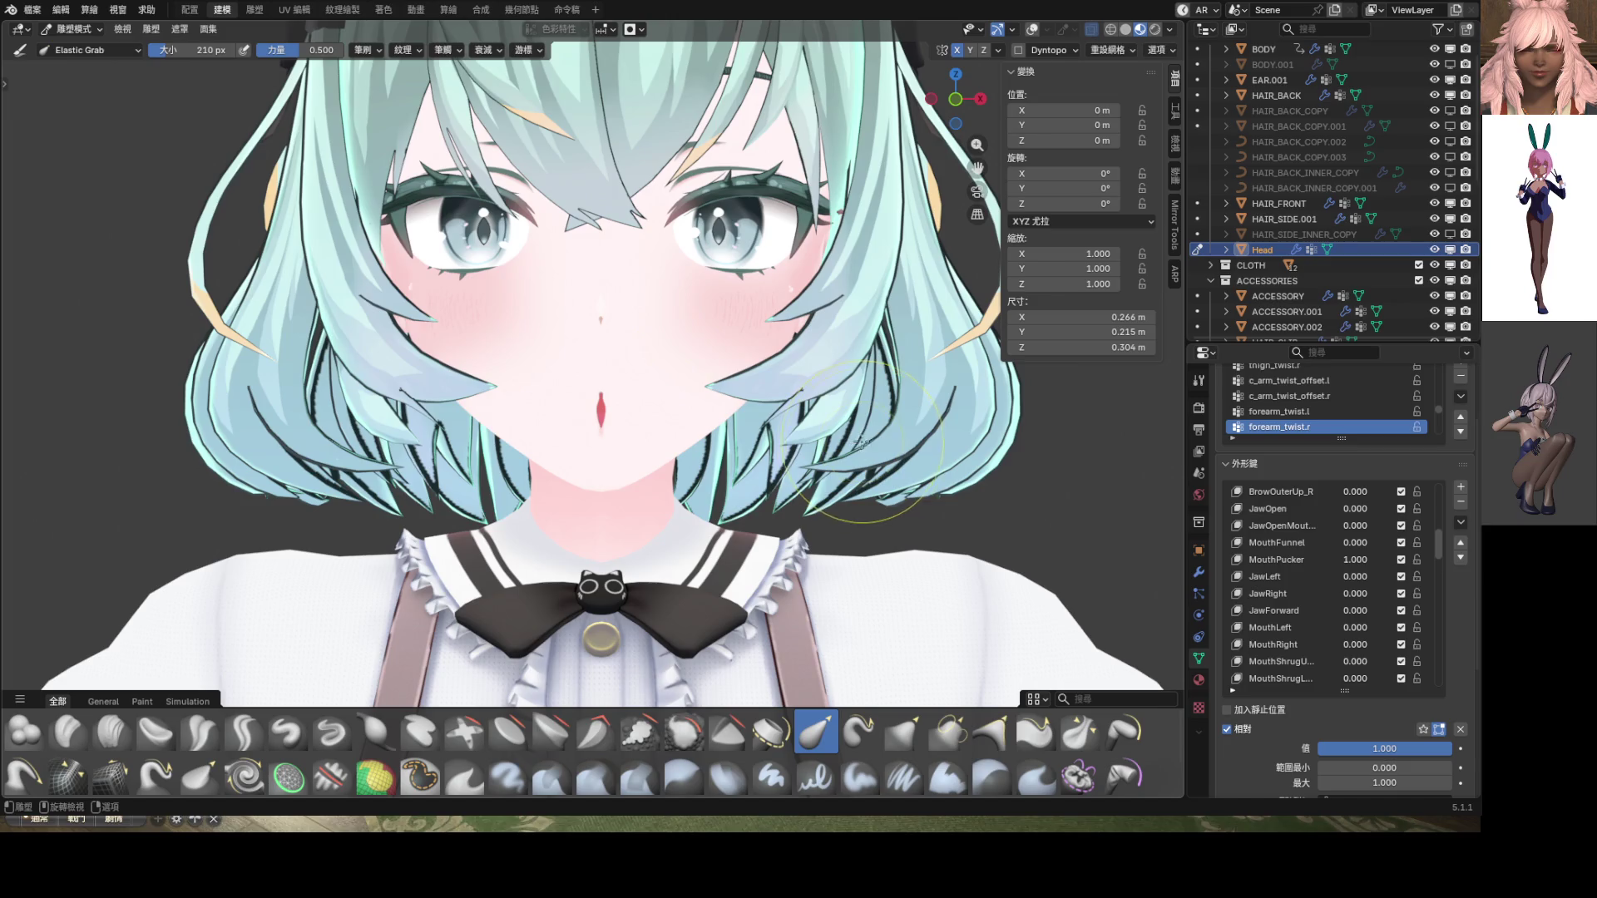
pyautogui.scroll(6, 660, 415)
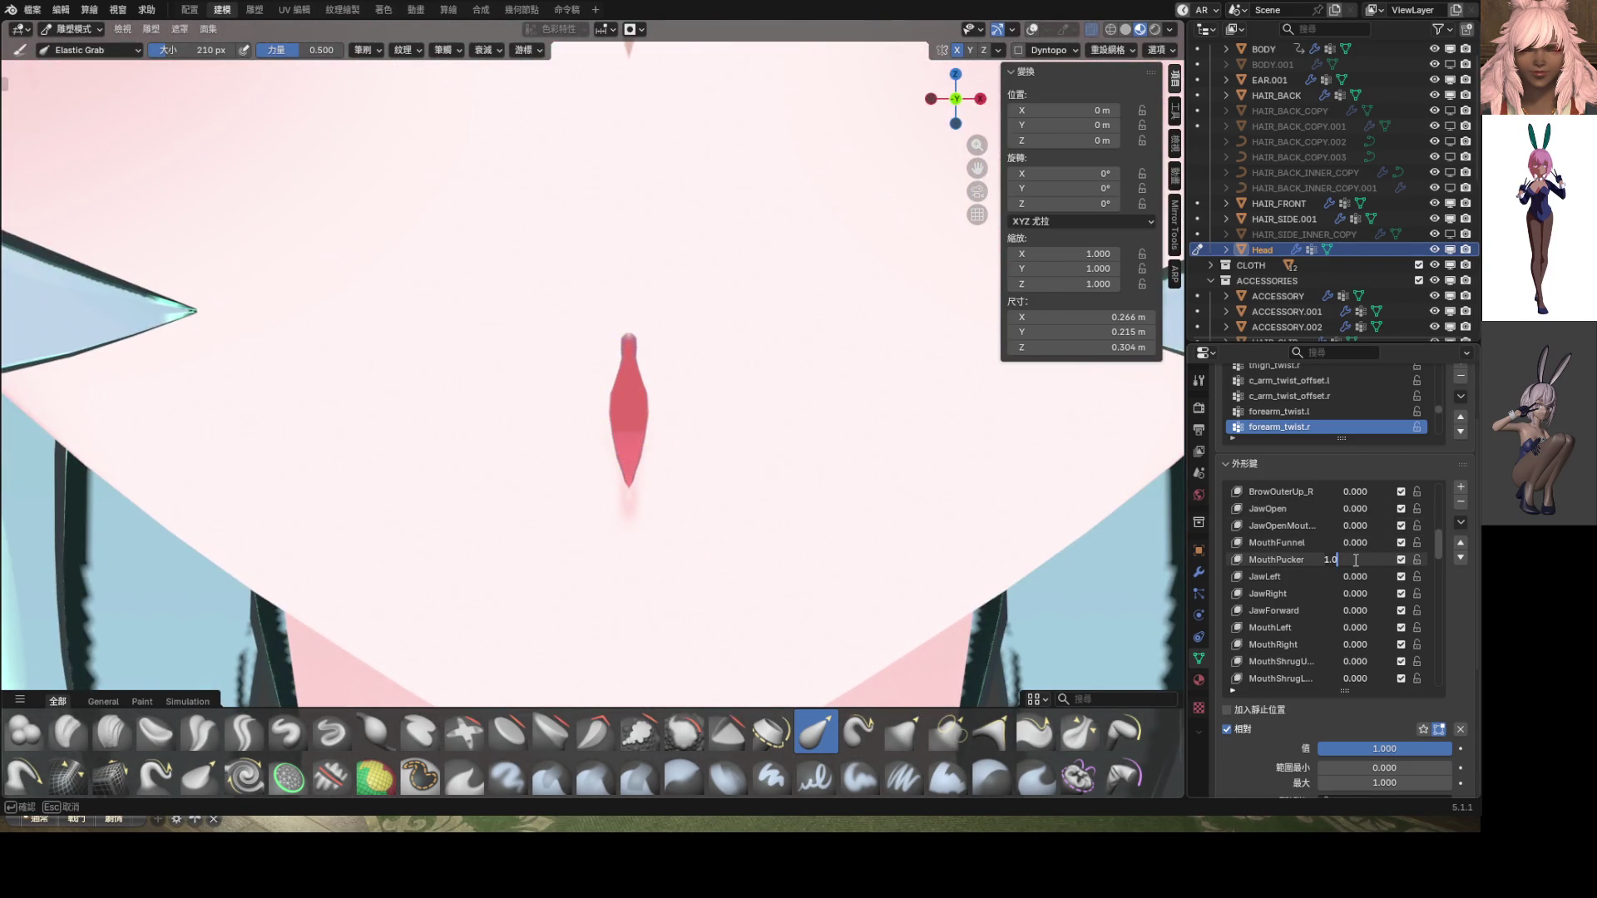
pyautogui.moveTo(1354, 560); pyautogui.dragTo(1331, 559)
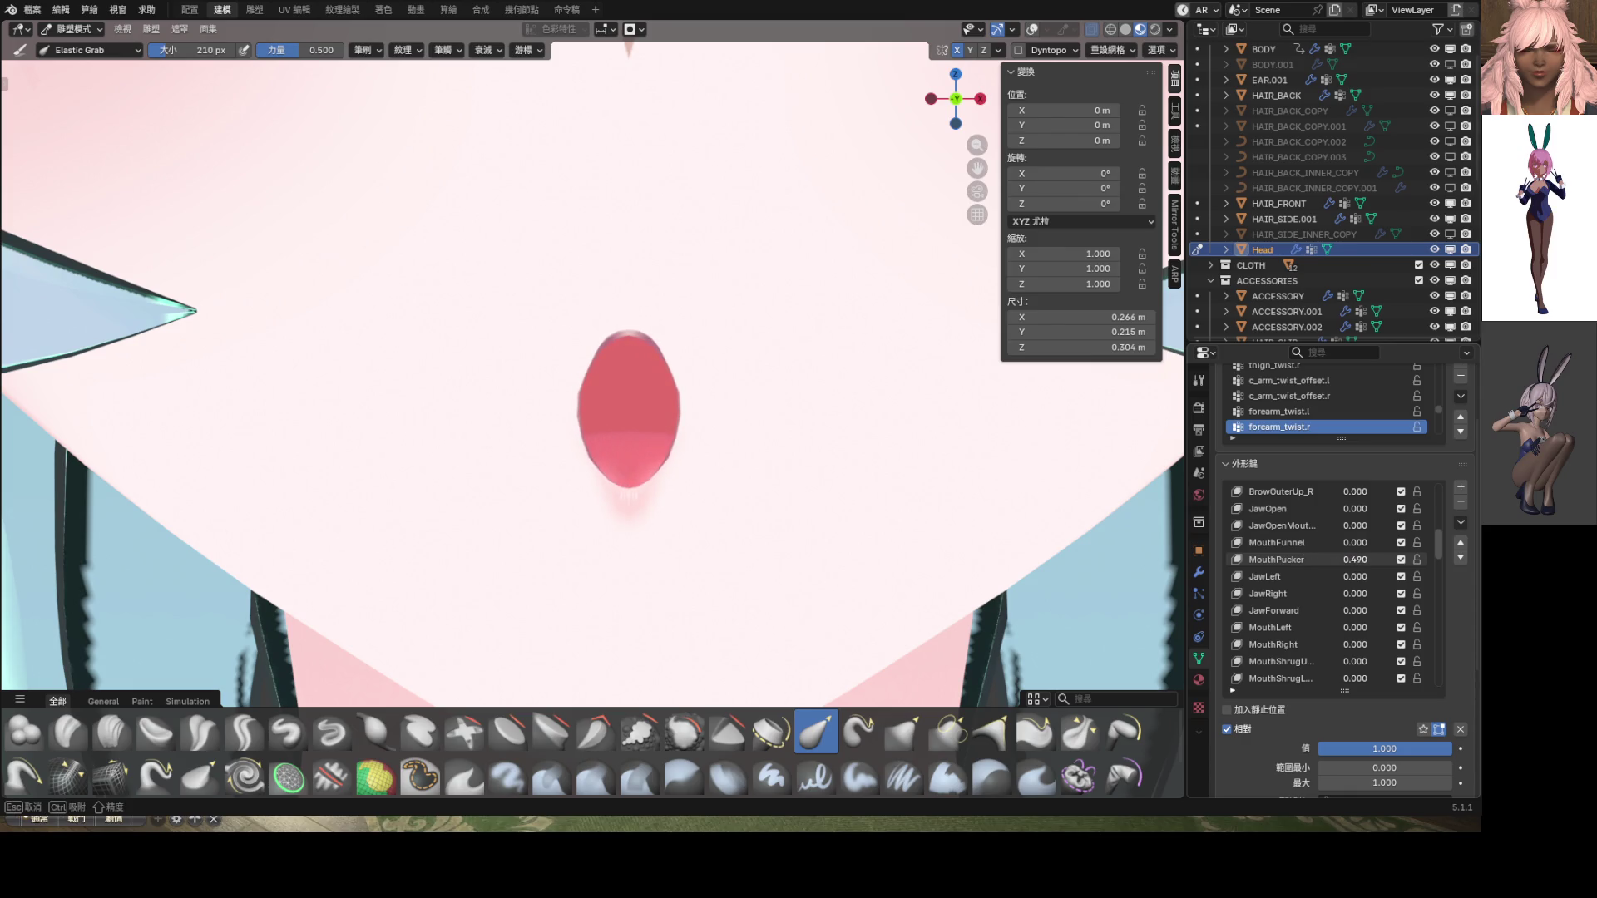
pyautogui.scroll(-6, 628, 418)
pyautogui.scroll(2, 628, 417)
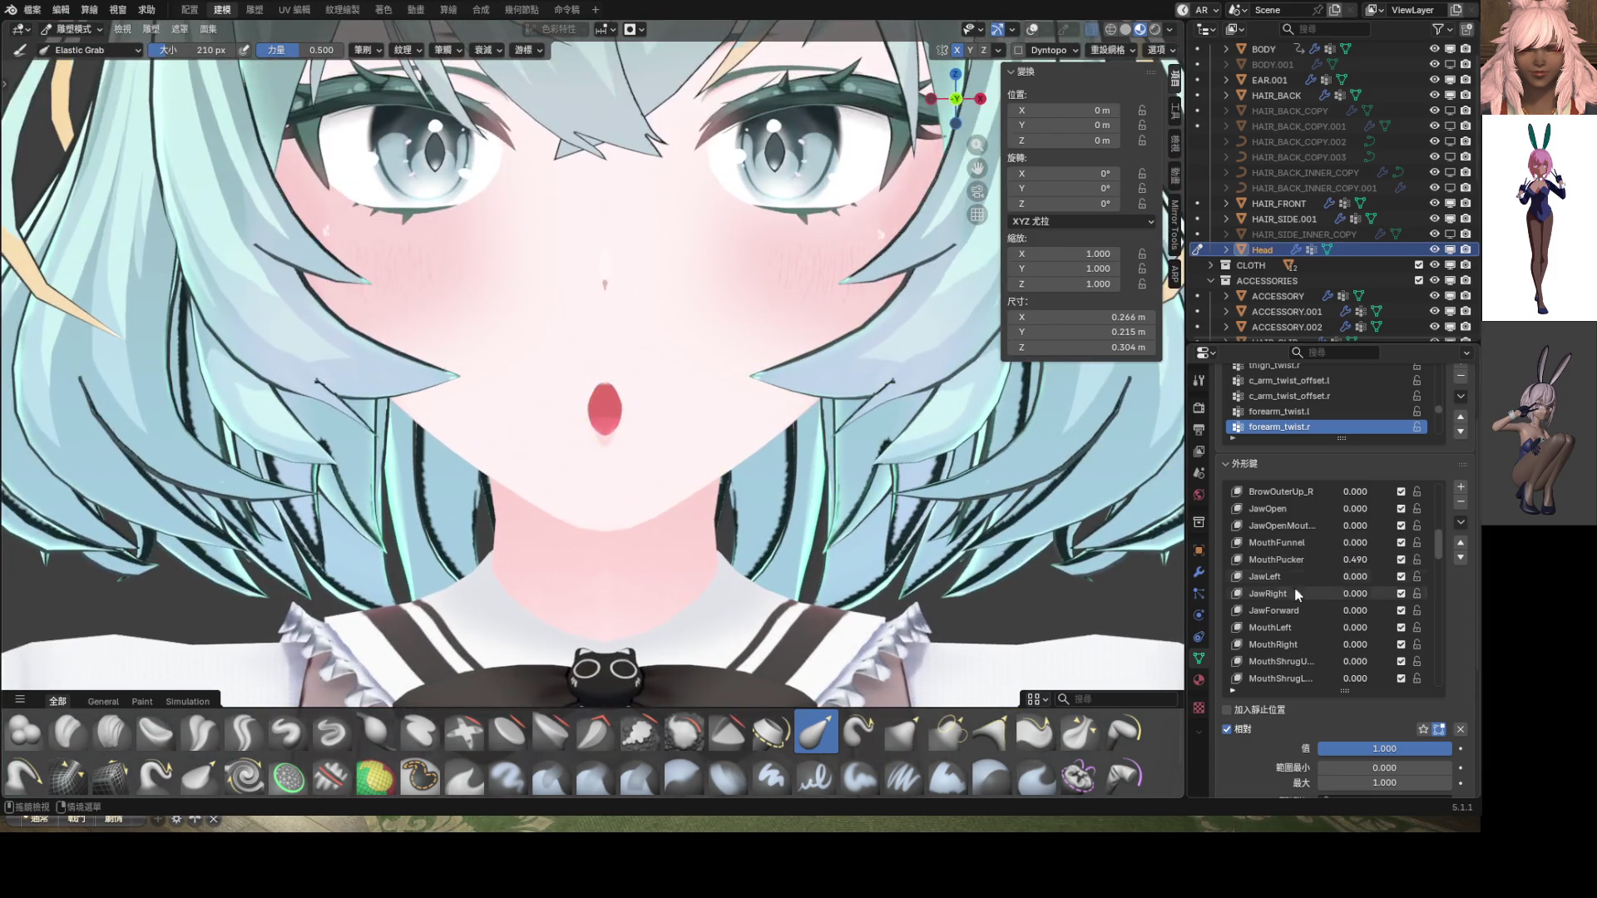
pyautogui.click(1459, 524)
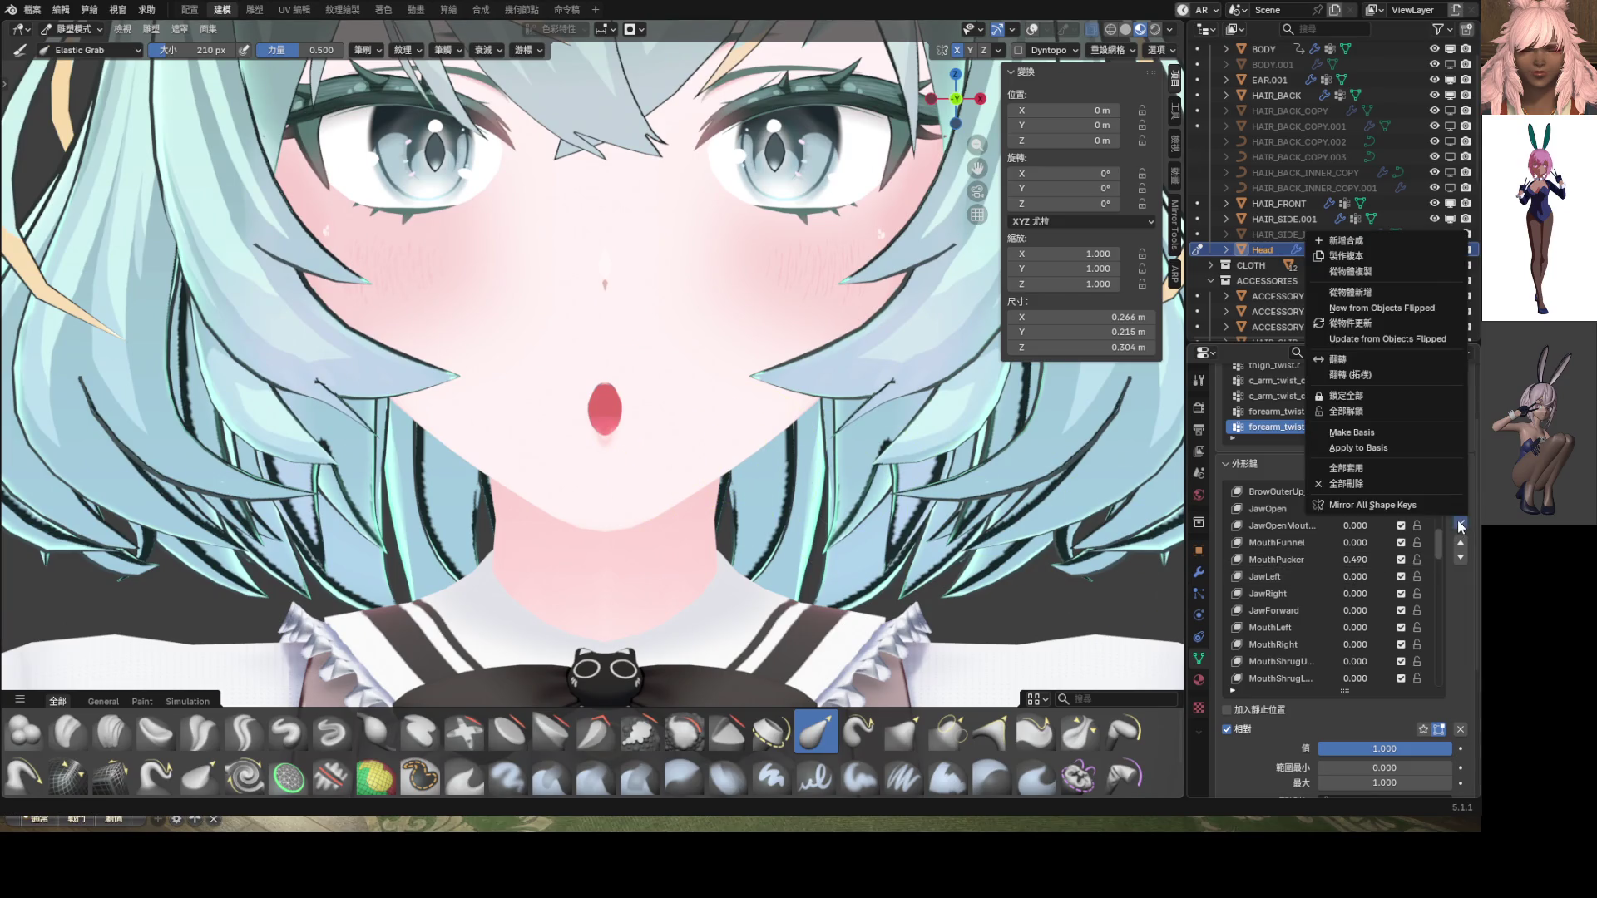
# Save the current mouth mix as shape key 81 and set it to full strength 1.000
pyautogui.click(1349, 243)
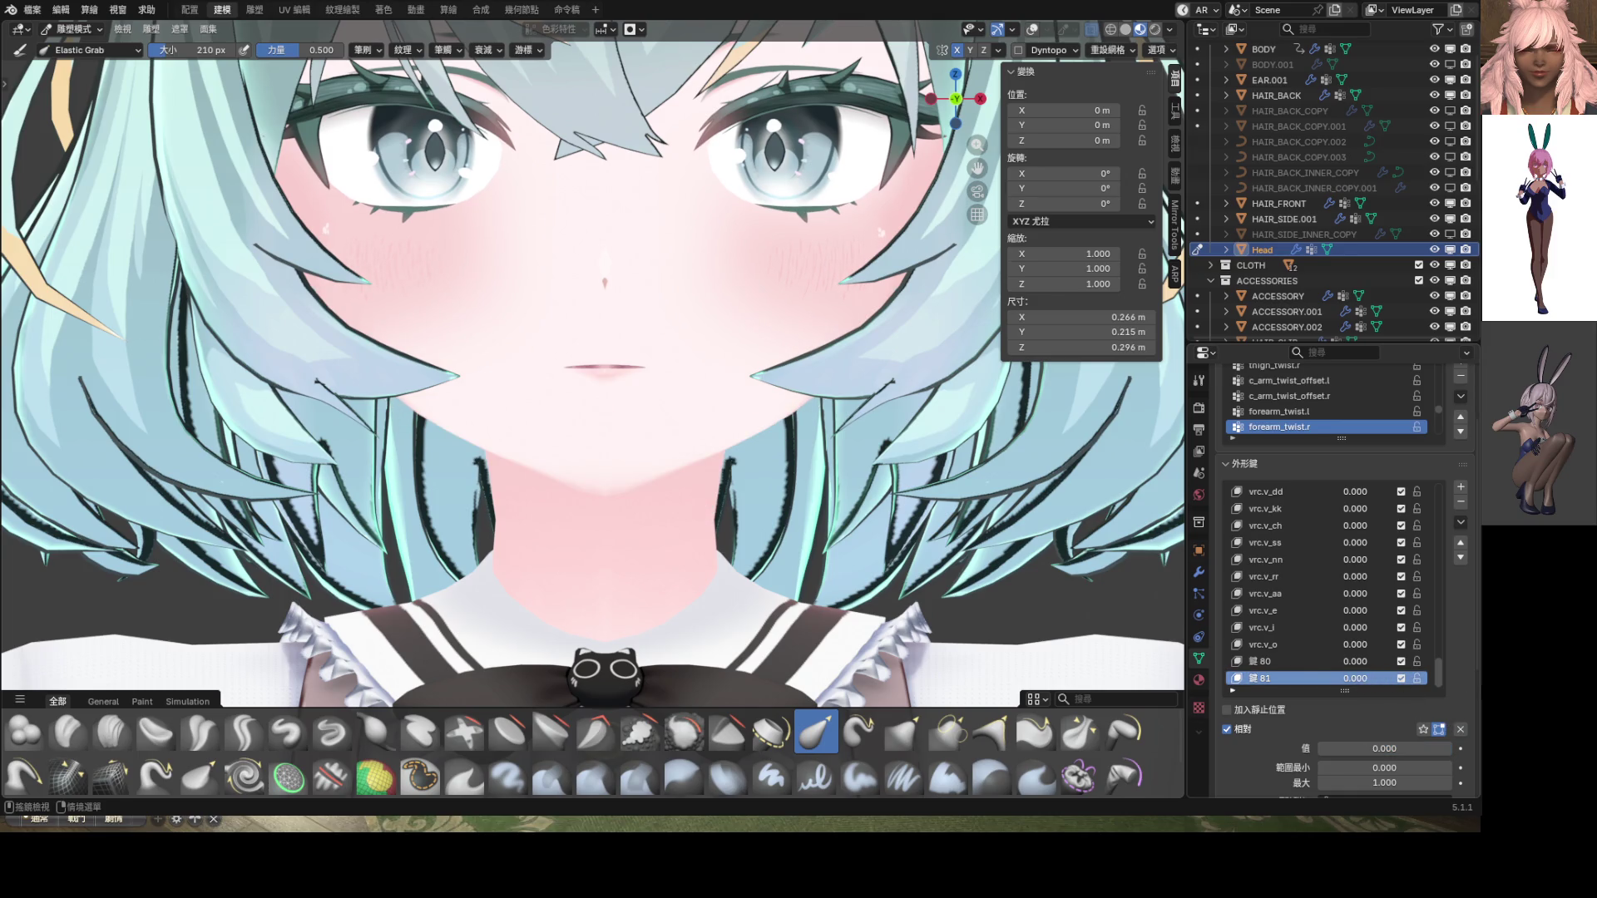
pyautogui.moveTo(1339, 682); pyautogui.dragTo(1414, 680)
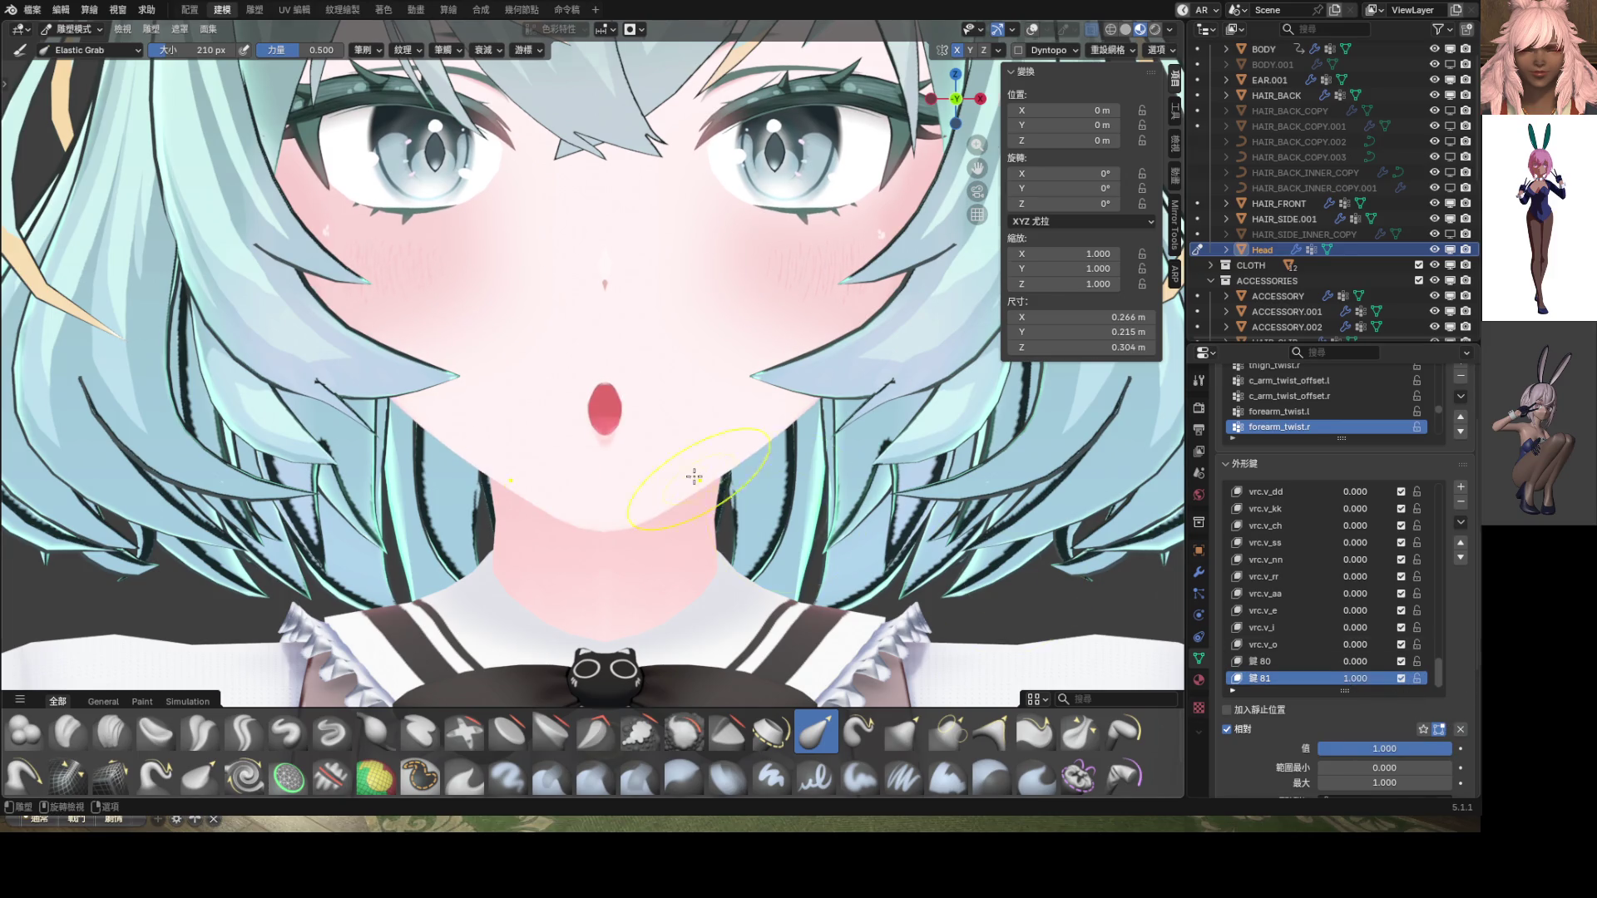
pyautogui.scroll(6, 621, 476)
pyautogui.scroll(-3, 621, 477)
pyautogui.scroll(-2, 600, 470)
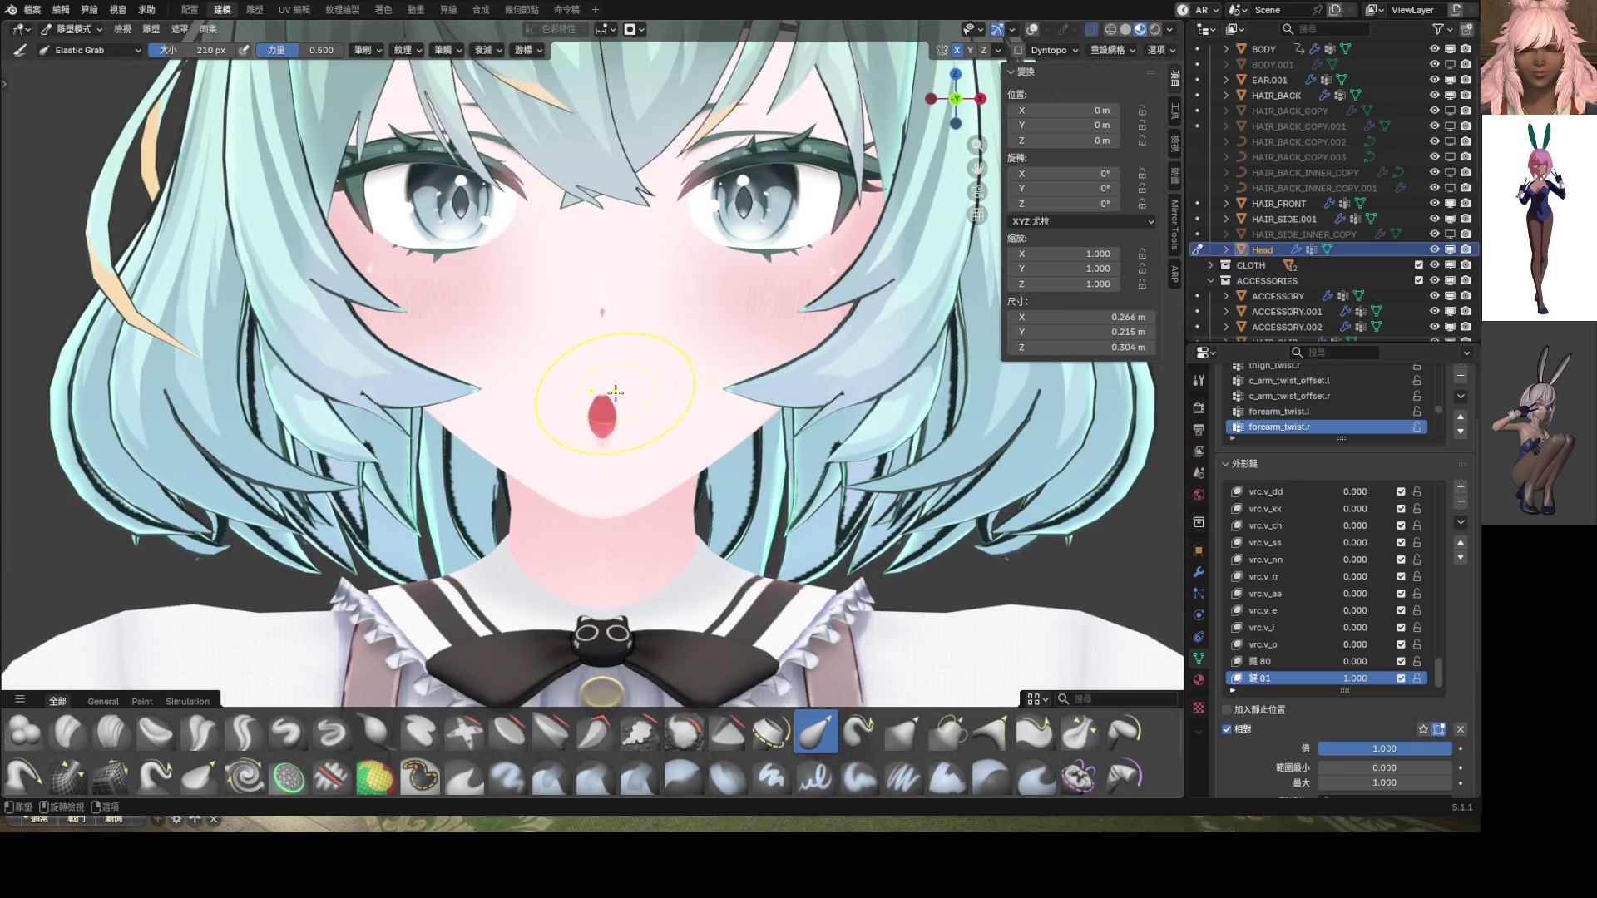
# Pull the mouth upward with Elastic Grab, enlarging the brush to 426 then 640 px
pyautogui.moveTo(604, 450); pyautogui.dragTo(617, 380)
pyautogui.press('f')
pyautogui.click(819, 413)
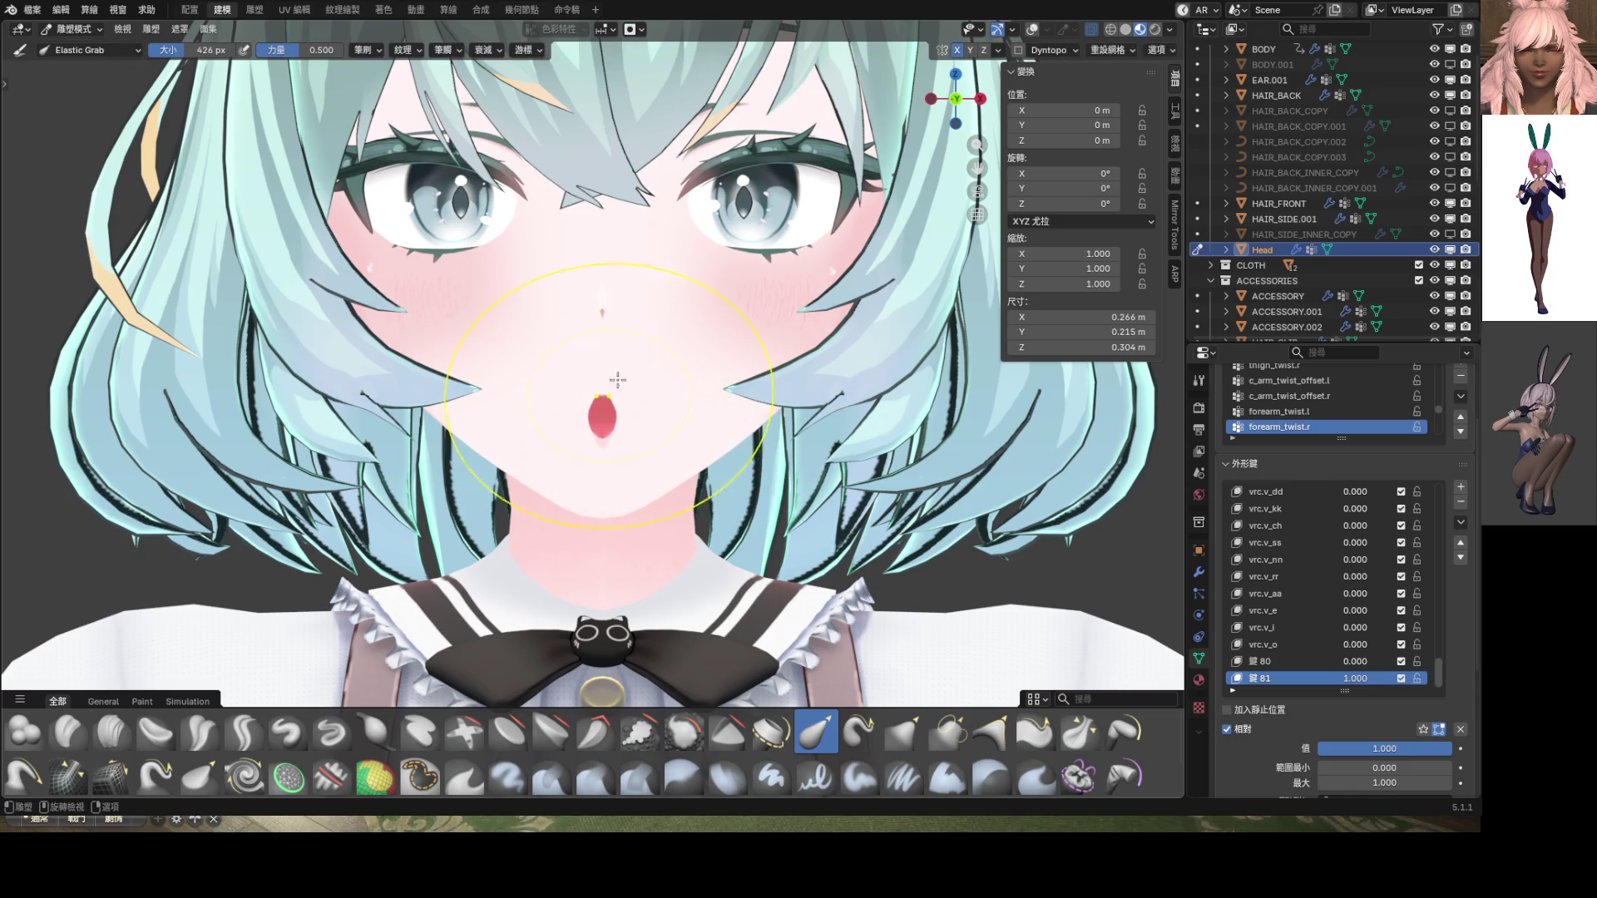
pyautogui.click(636, 30)
pyautogui.click(632, 31)
pyautogui.press('f')
pyautogui.click(609, 488)
pyautogui.moveTo(610, 488); pyautogui.dragTo(616, 439)
# From a side view, round the mouth with a 300 px brush, then enter front-view Edit Mode
pyautogui.scroll(4, 617, 438)
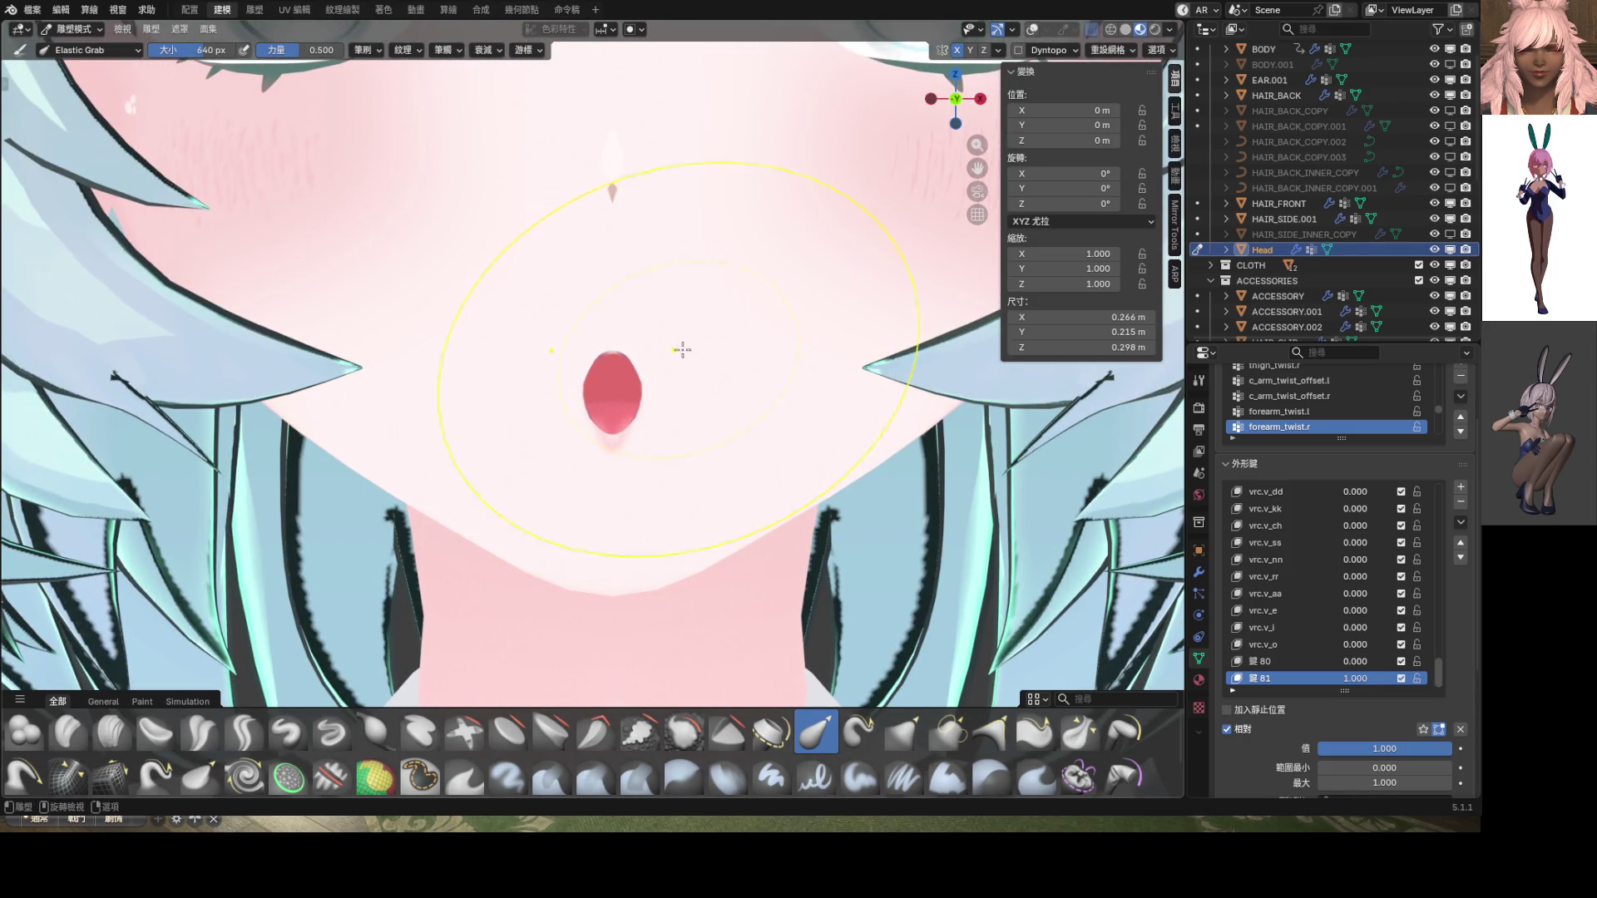
pyautogui.click(636, 30)
pyautogui.scroll(-6, 652, 360)
pyautogui.moveTo(620, 375)
pyautogui.mouseDown(button='middle')
pyautogui.moveTo(503, 403)
pyautogui.moveTo(733, 381)
pyautogui.mouseUp(button='middle')
pyautogui.scroll(8, 733, 381)
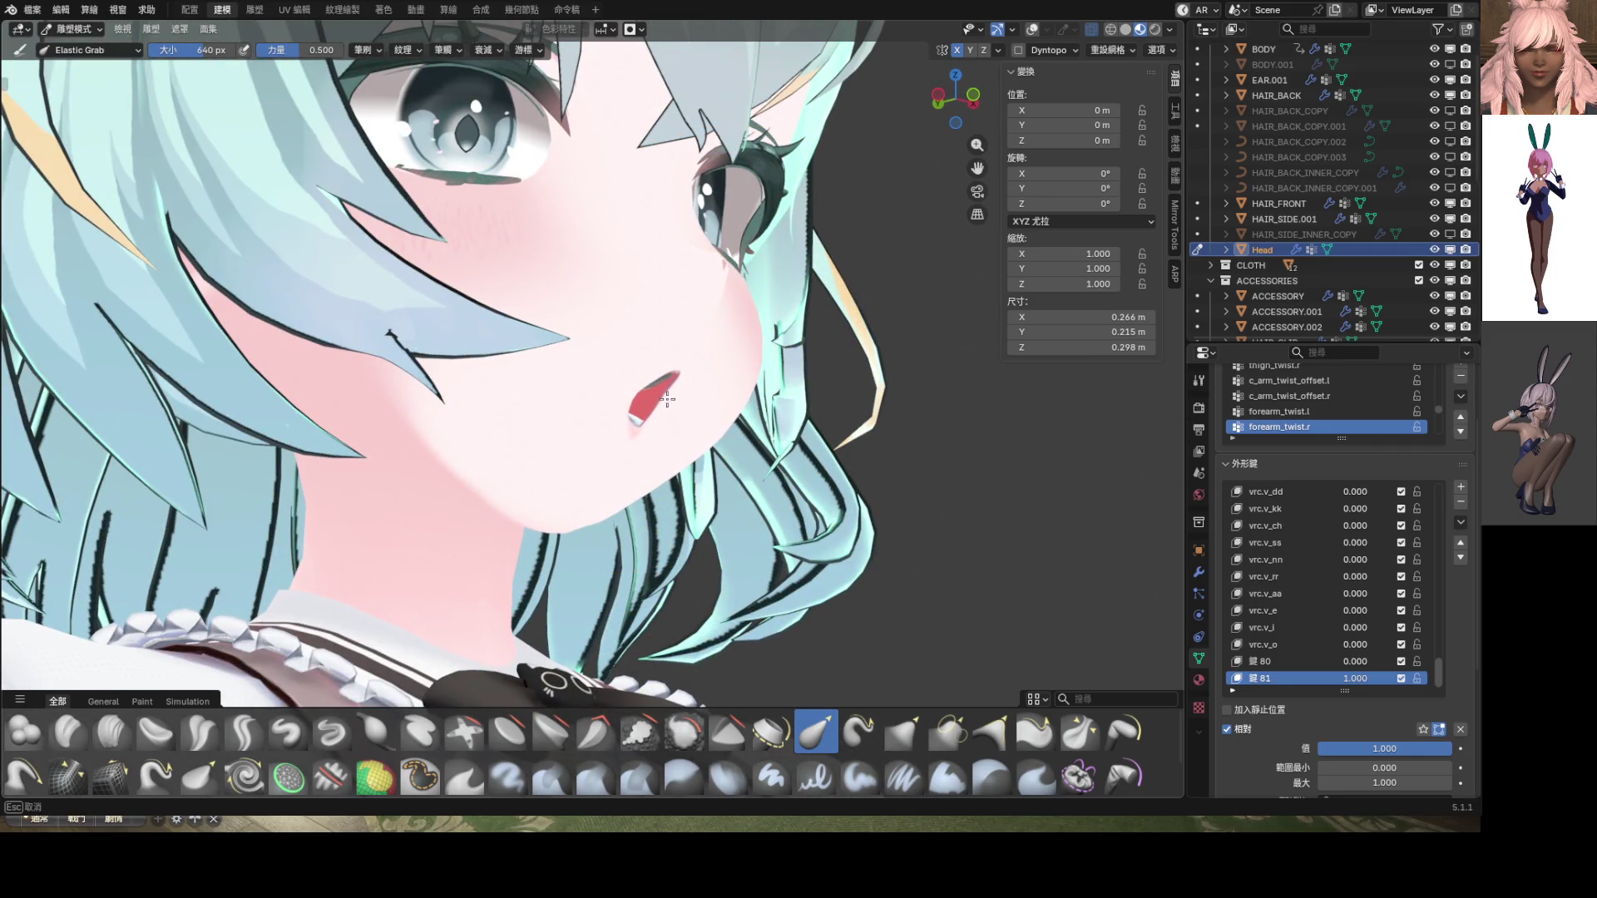
pyautogui.moveTo(667, 400); pyautogui.dragTo(675, 426)
pyautogui.press('f')
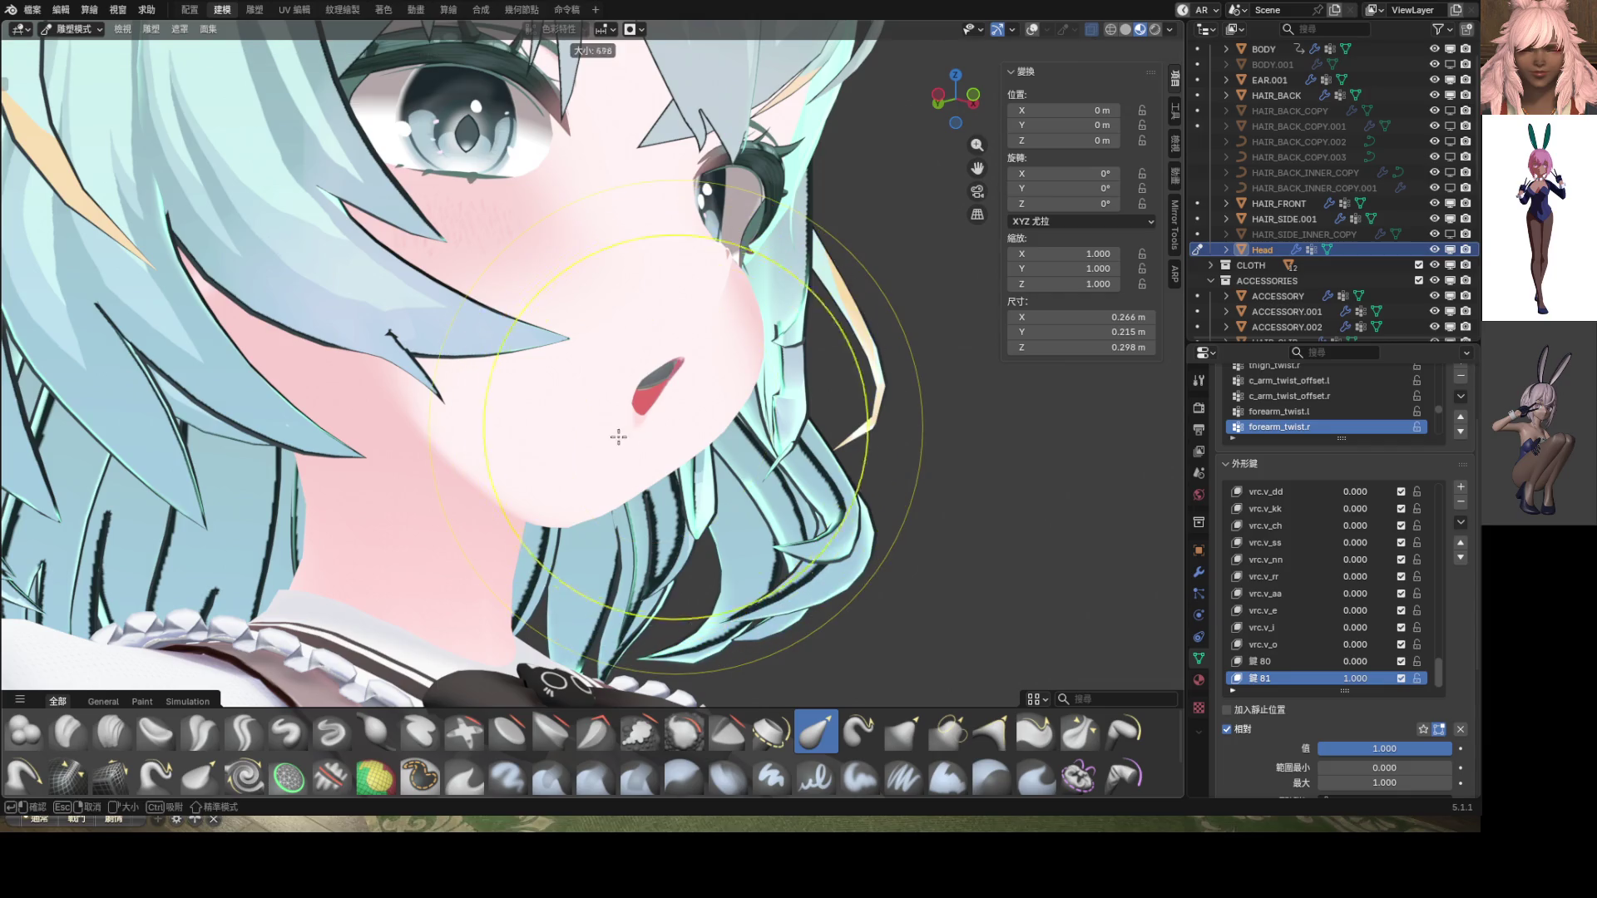
pyautogui.click(602, 418)
pyautogui.moveTo(682, 353); pyautogui.dragTo(671, 402)
pyautogui.press('KP_1')
pyautogui.press('Tab')
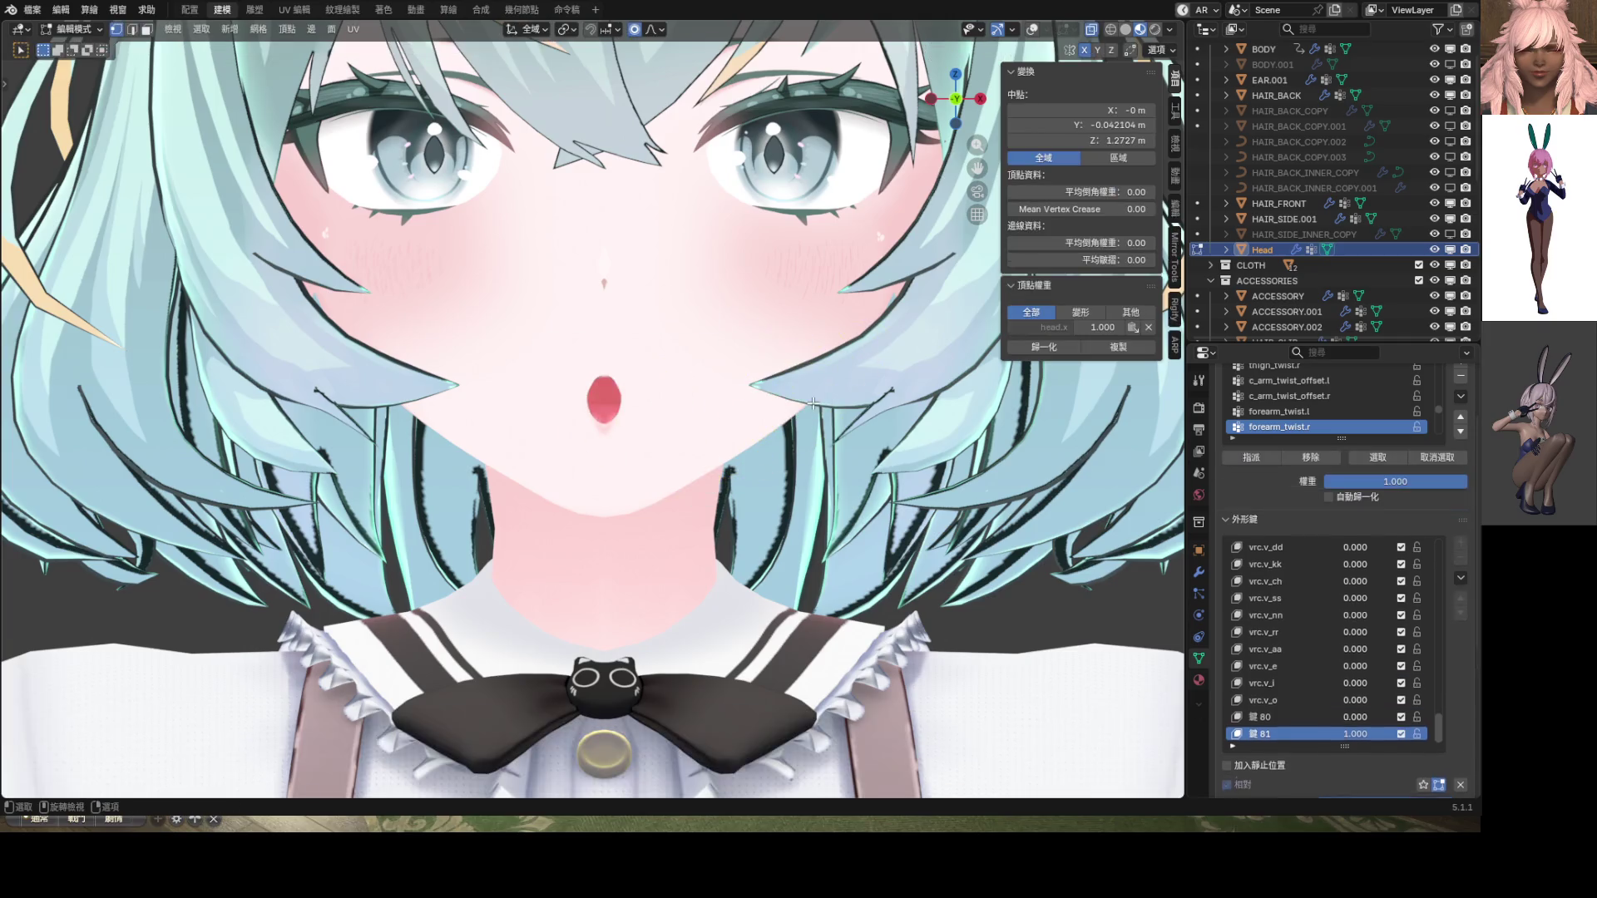
# Zoom onto the mouth and raise its top vertex vertically with proportional editing
pyautogui.press('KP_Decimal')
pyautogui.click(1030, 33)
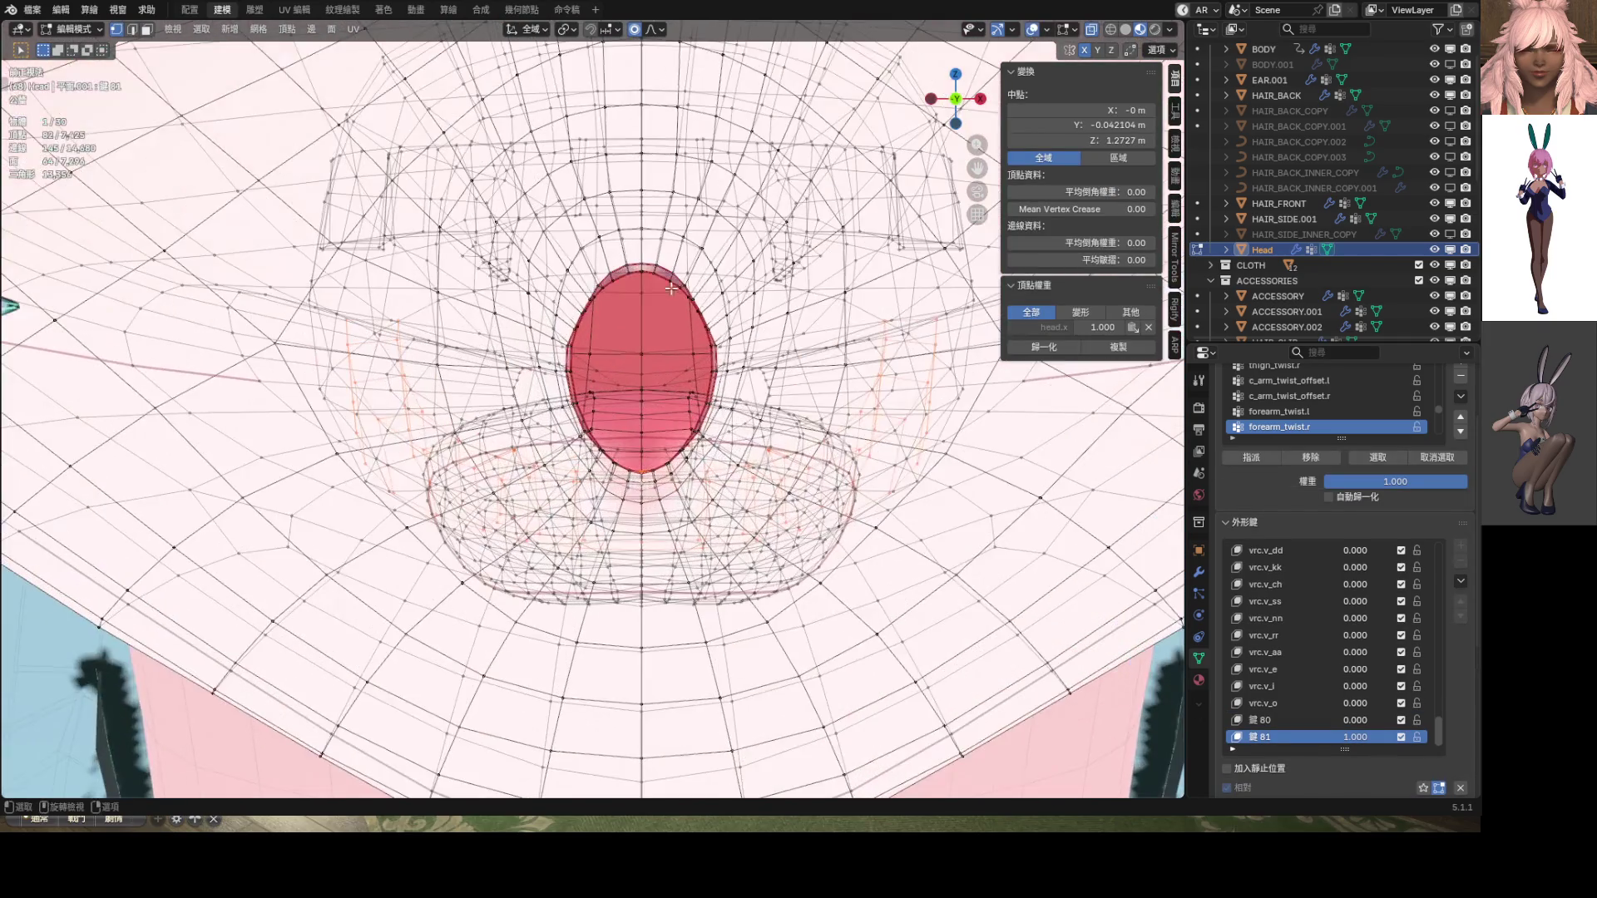
pyautogui.click(643, 249)
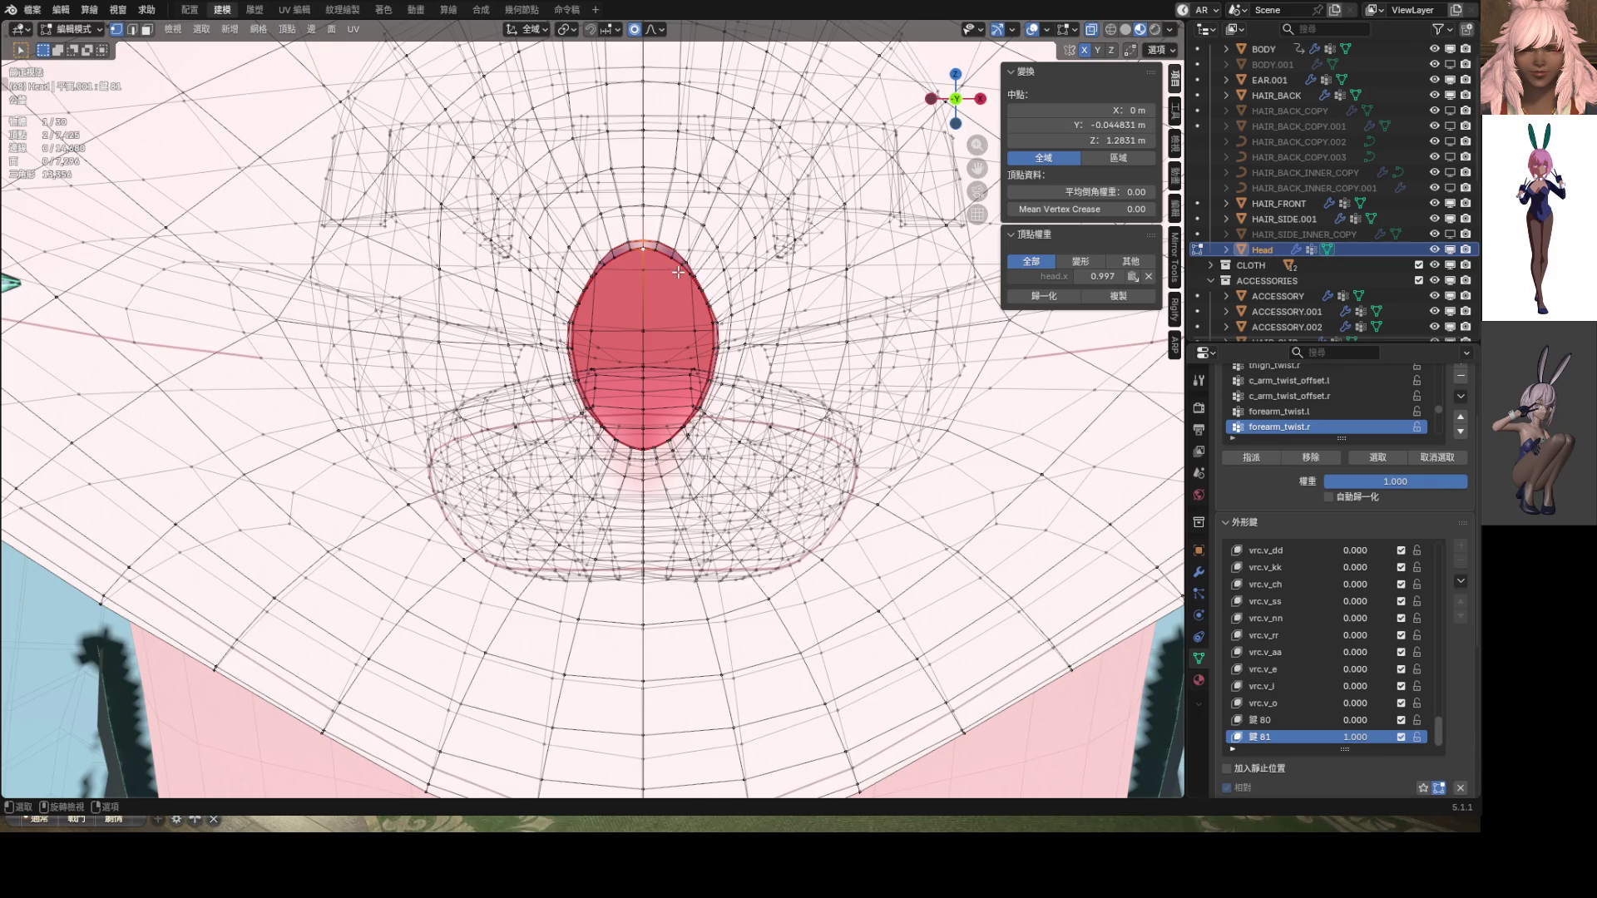
pyautogui.hotkey('alt', 'z')
pyautogui.press('g')
pyautogui.press('z')
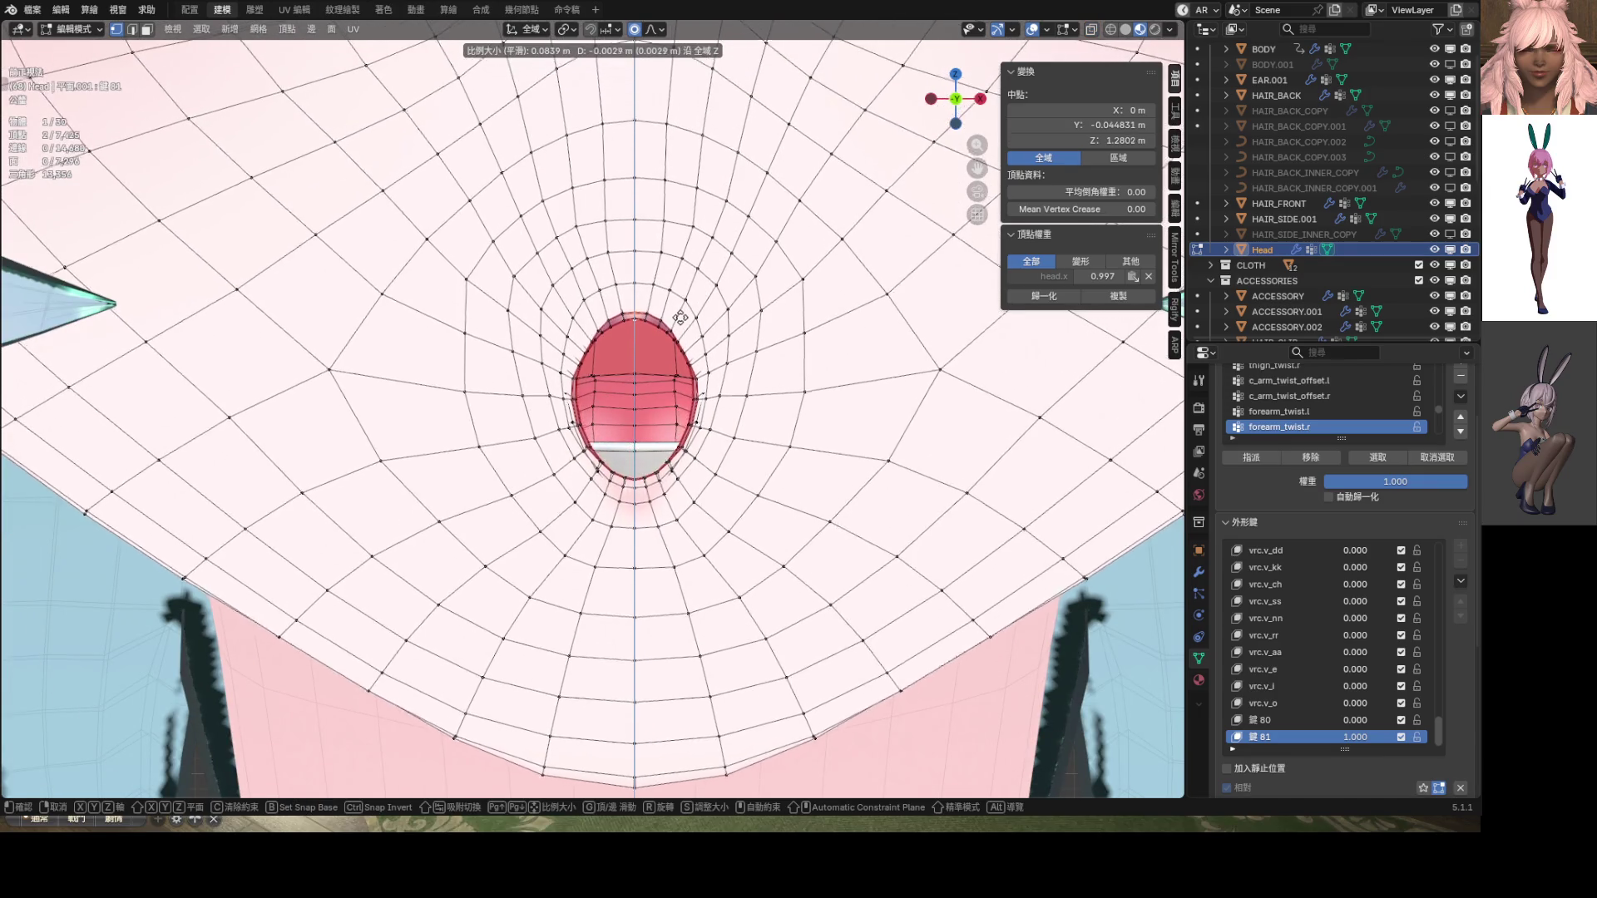
pyautogui.scroll(15, 680, 318)
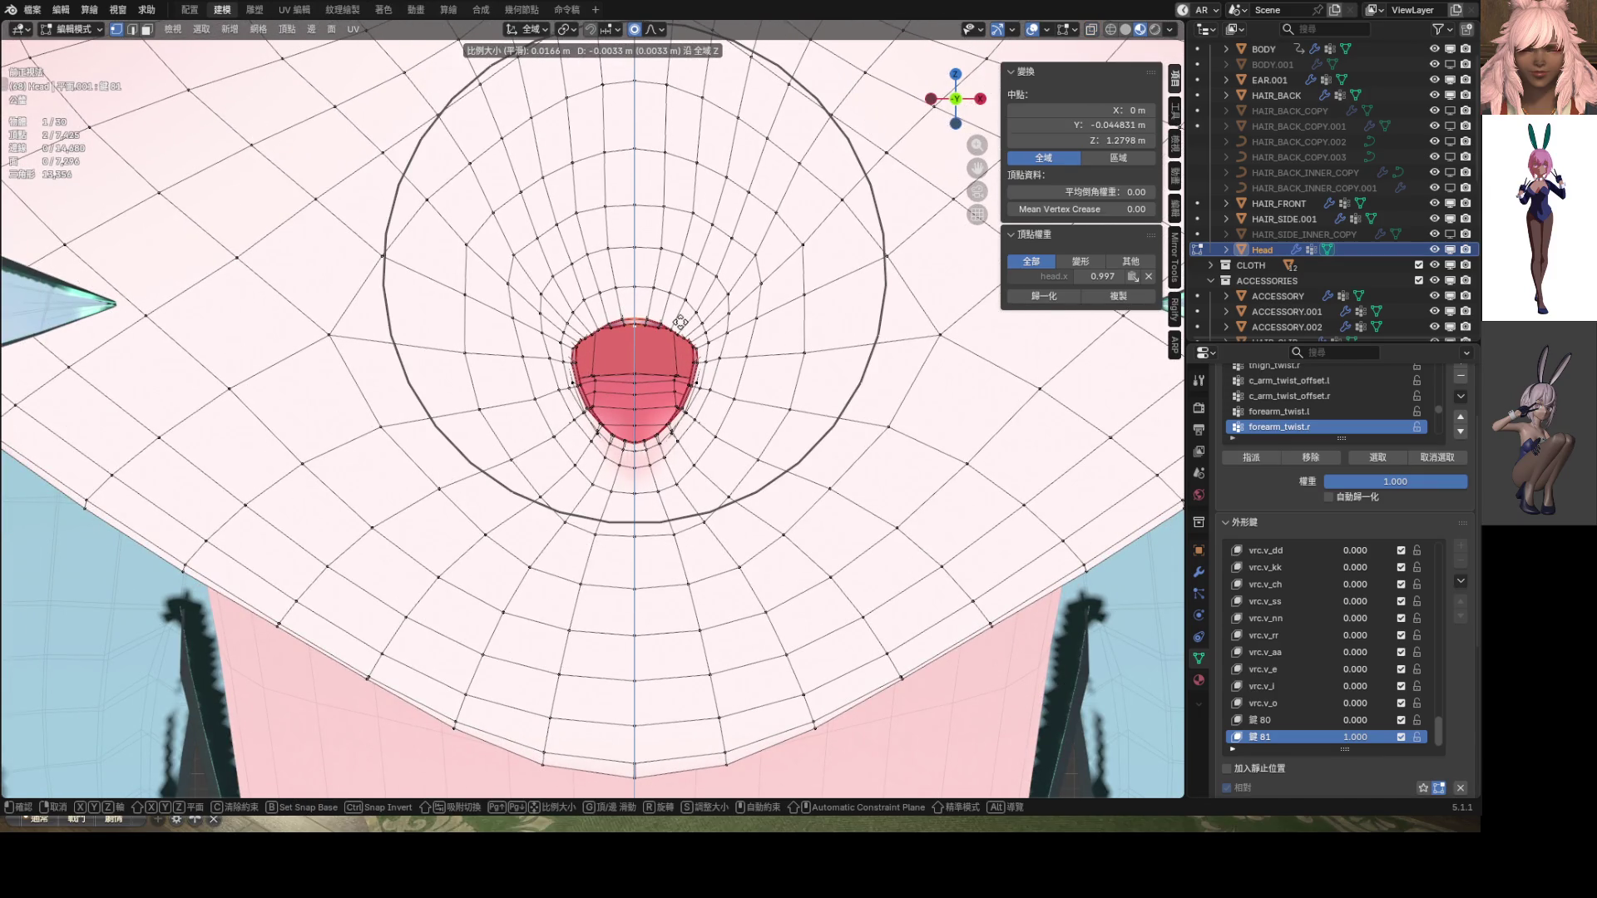
pyautogui.click(678, 275)
pyautogui.click(659, 30)
pyautogui.click(659, 32)
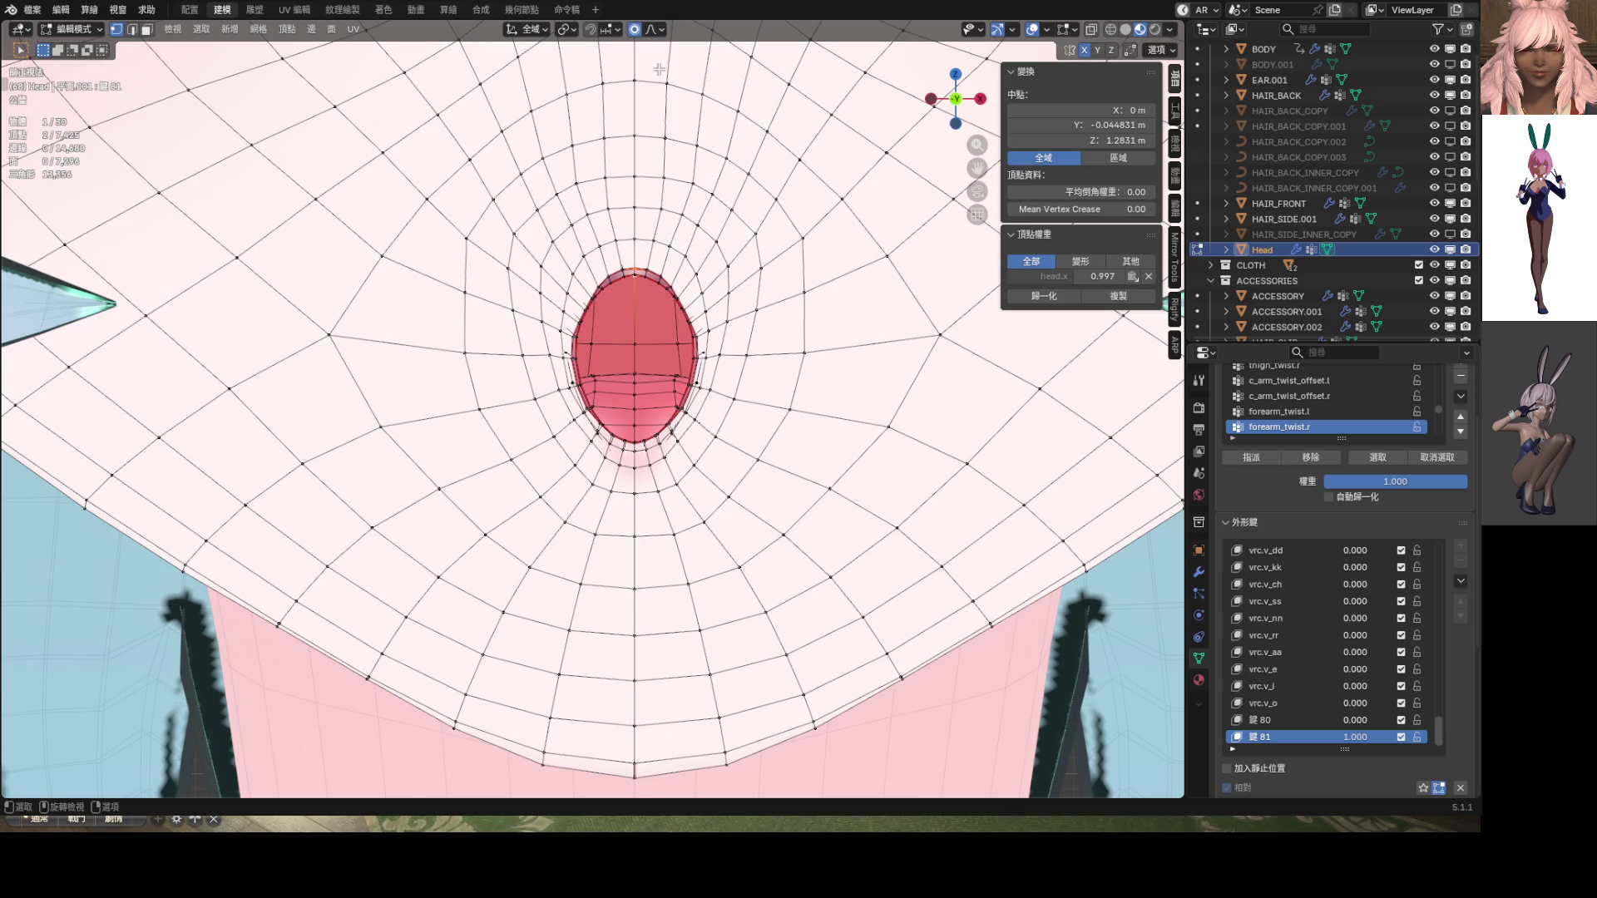
# Reshape the mouth rim vertically with proportional editing and preview it without overlays
pyautogui.keyDown('shift'); pyautogui.click(634, 445); pyautogui.keyUp('shift')
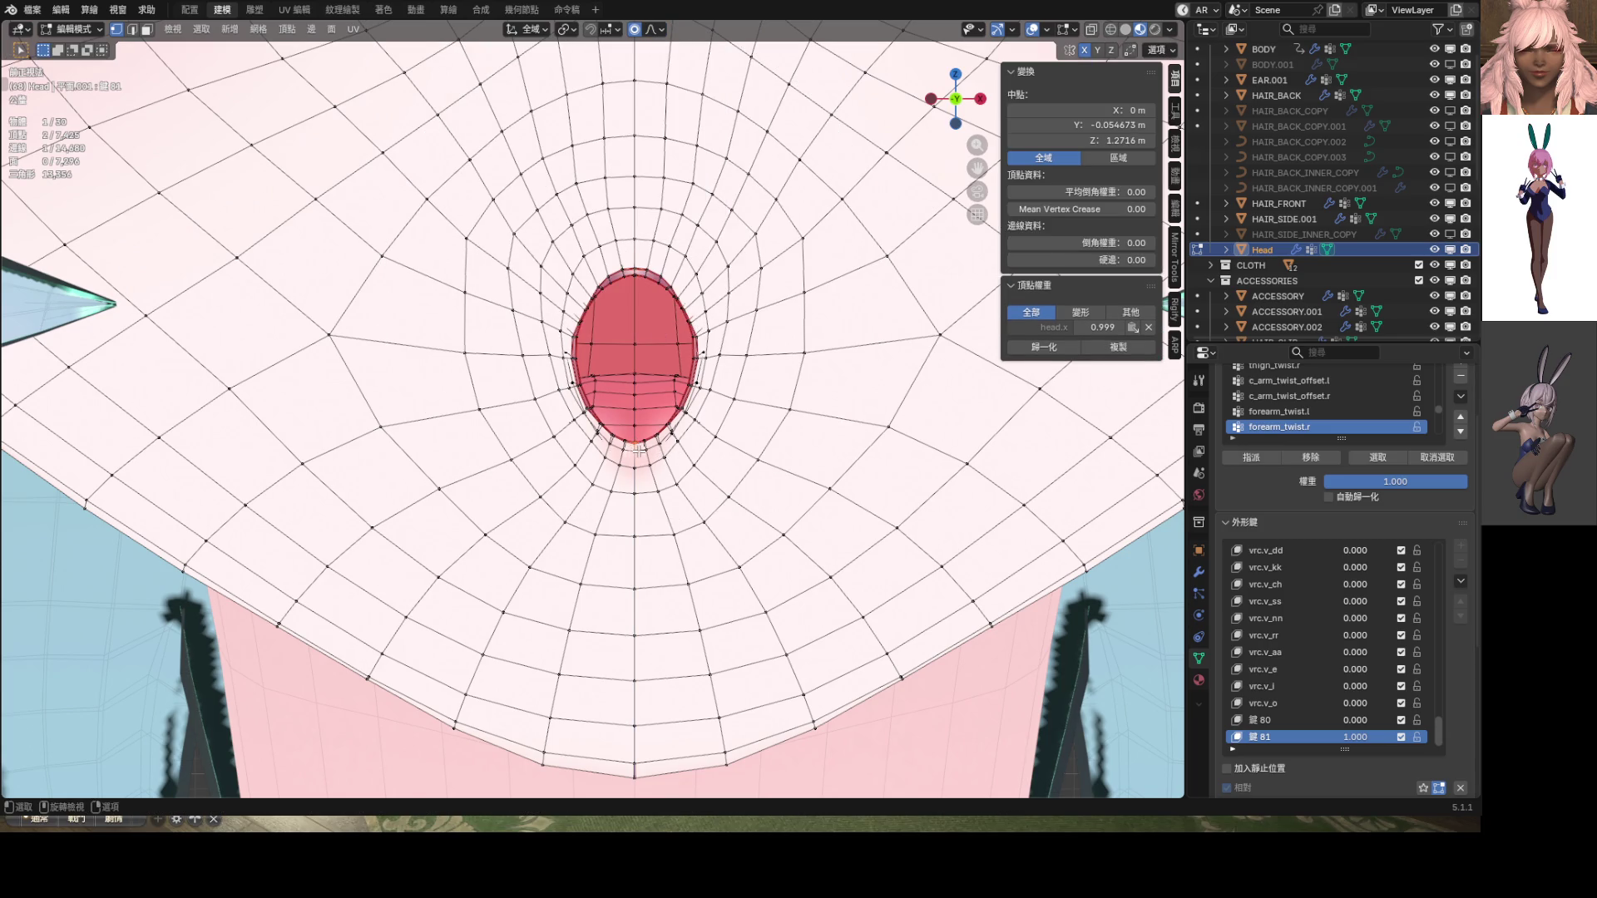
pyautogui.press('g')
pyautogui.press('z')
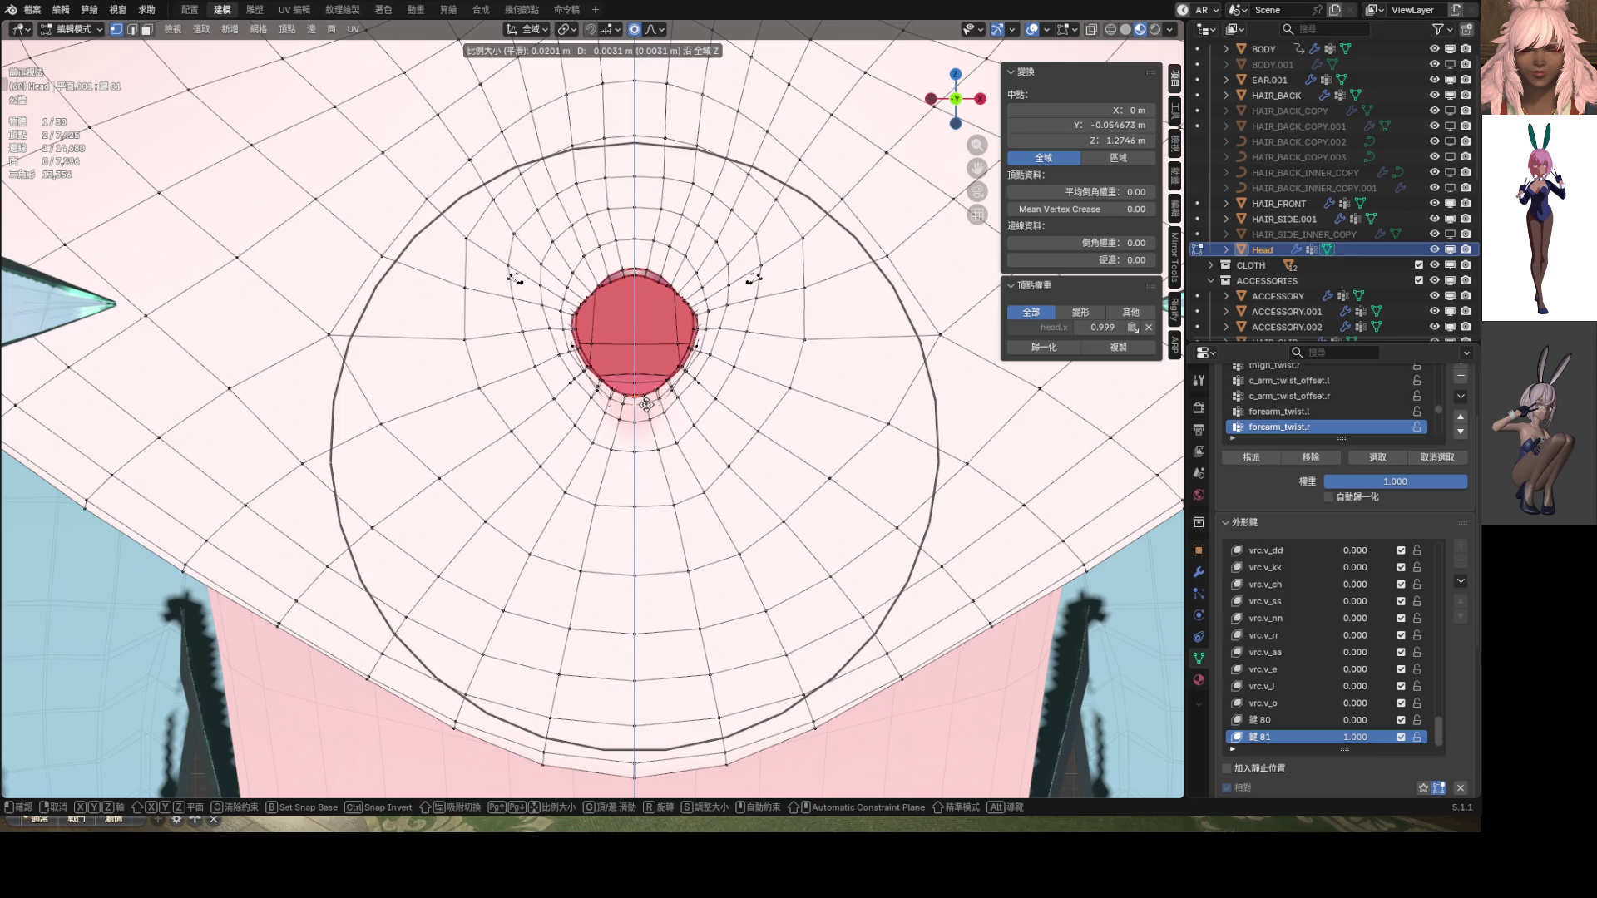
pyautogui.scroll(5, 637, 416)
pyautogui.click(659, 405)
pyautogui.scroll(-8, 701, 405)
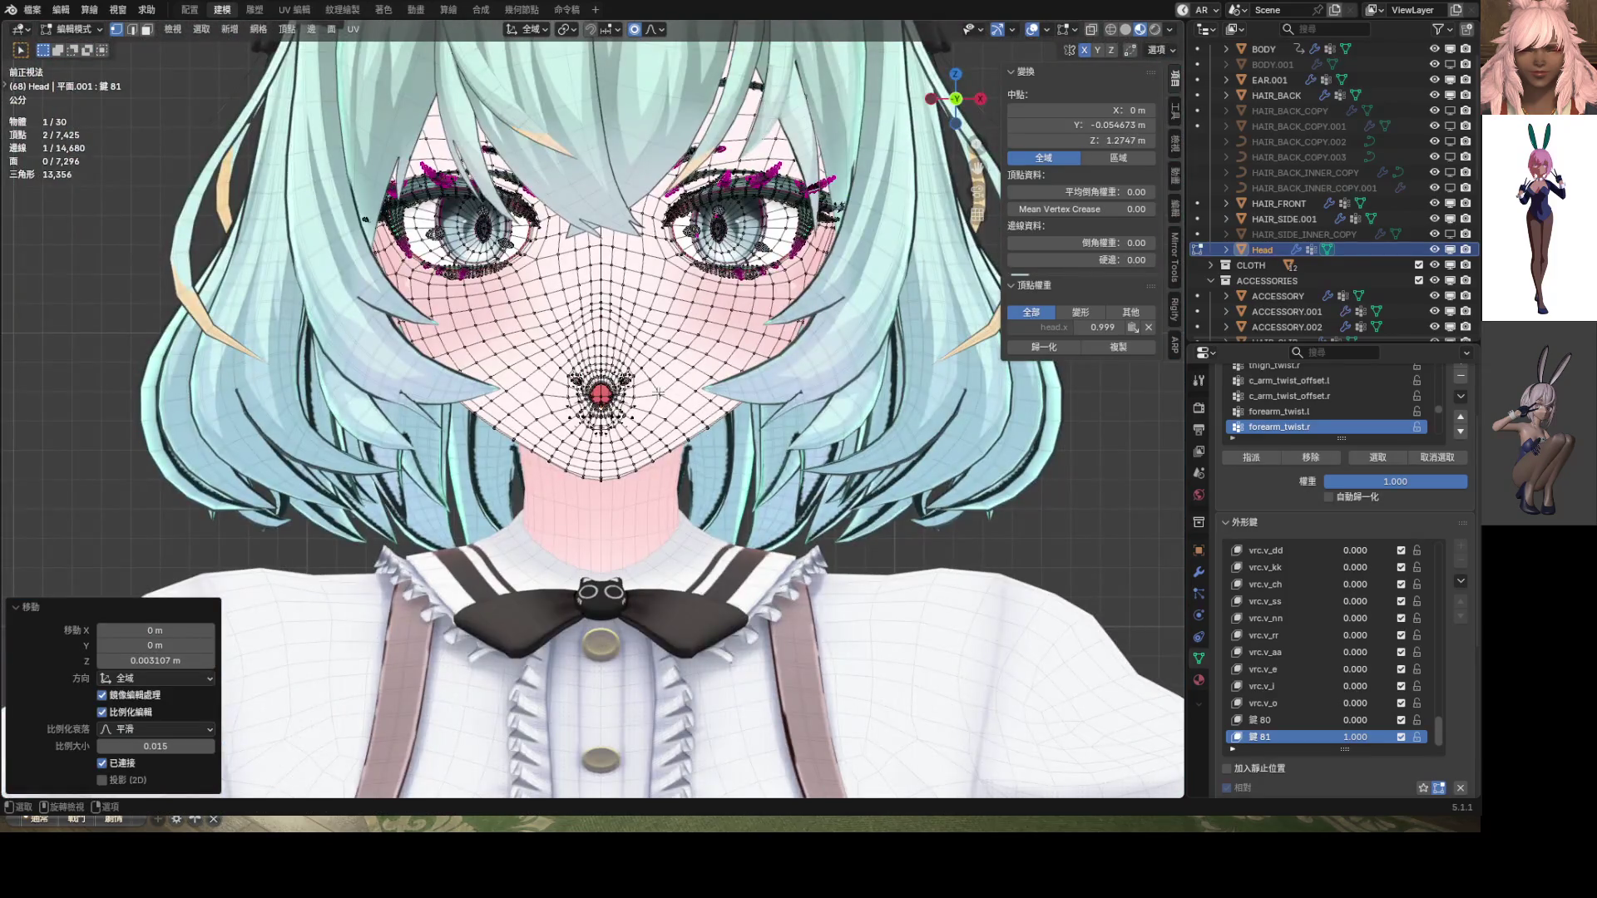
pyautogui.click(1033, 31)
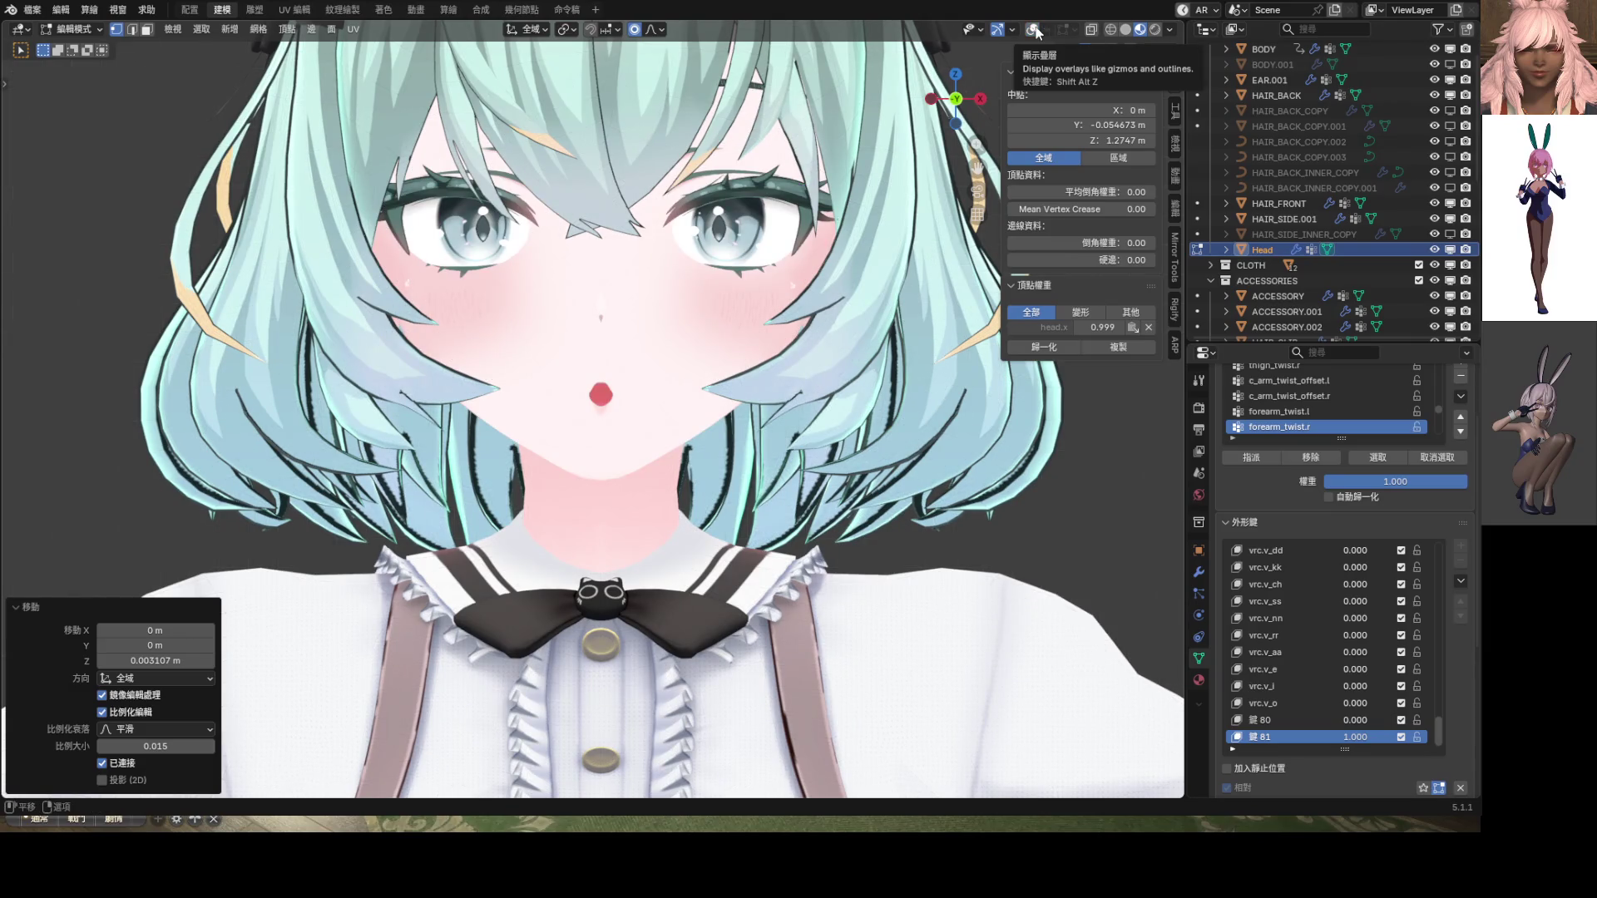
pyautogui.click(1033, 31)
pyautogui.scroll(10, 708, 341)
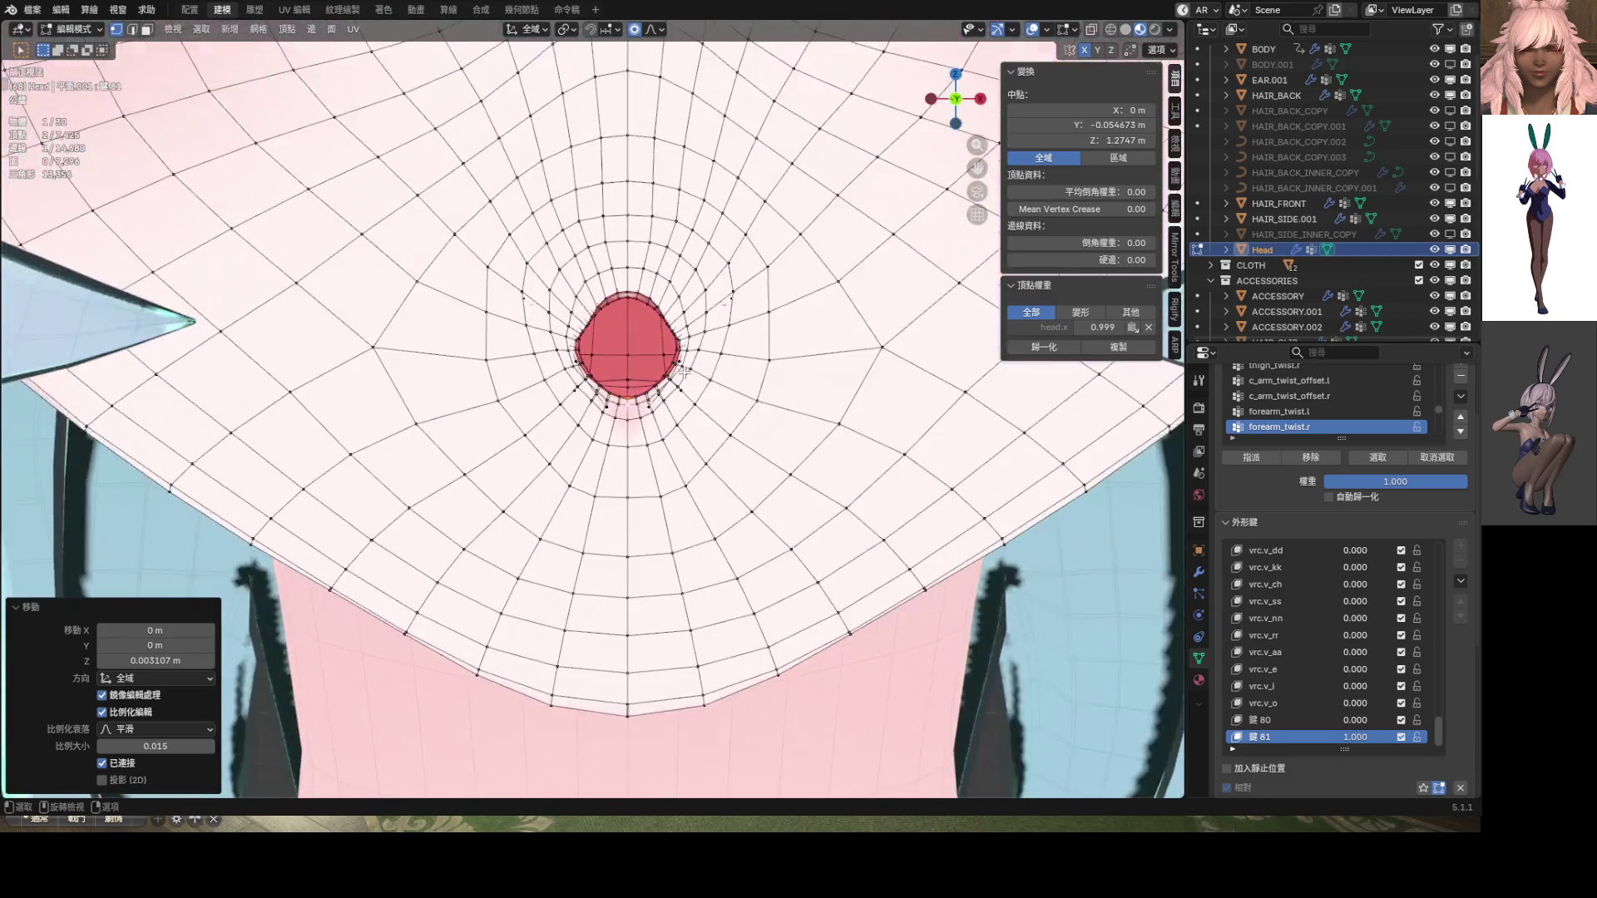
# Adjust the edge and vertices on the mouth's right side with several small moves
pyautogui.click(709, 341)
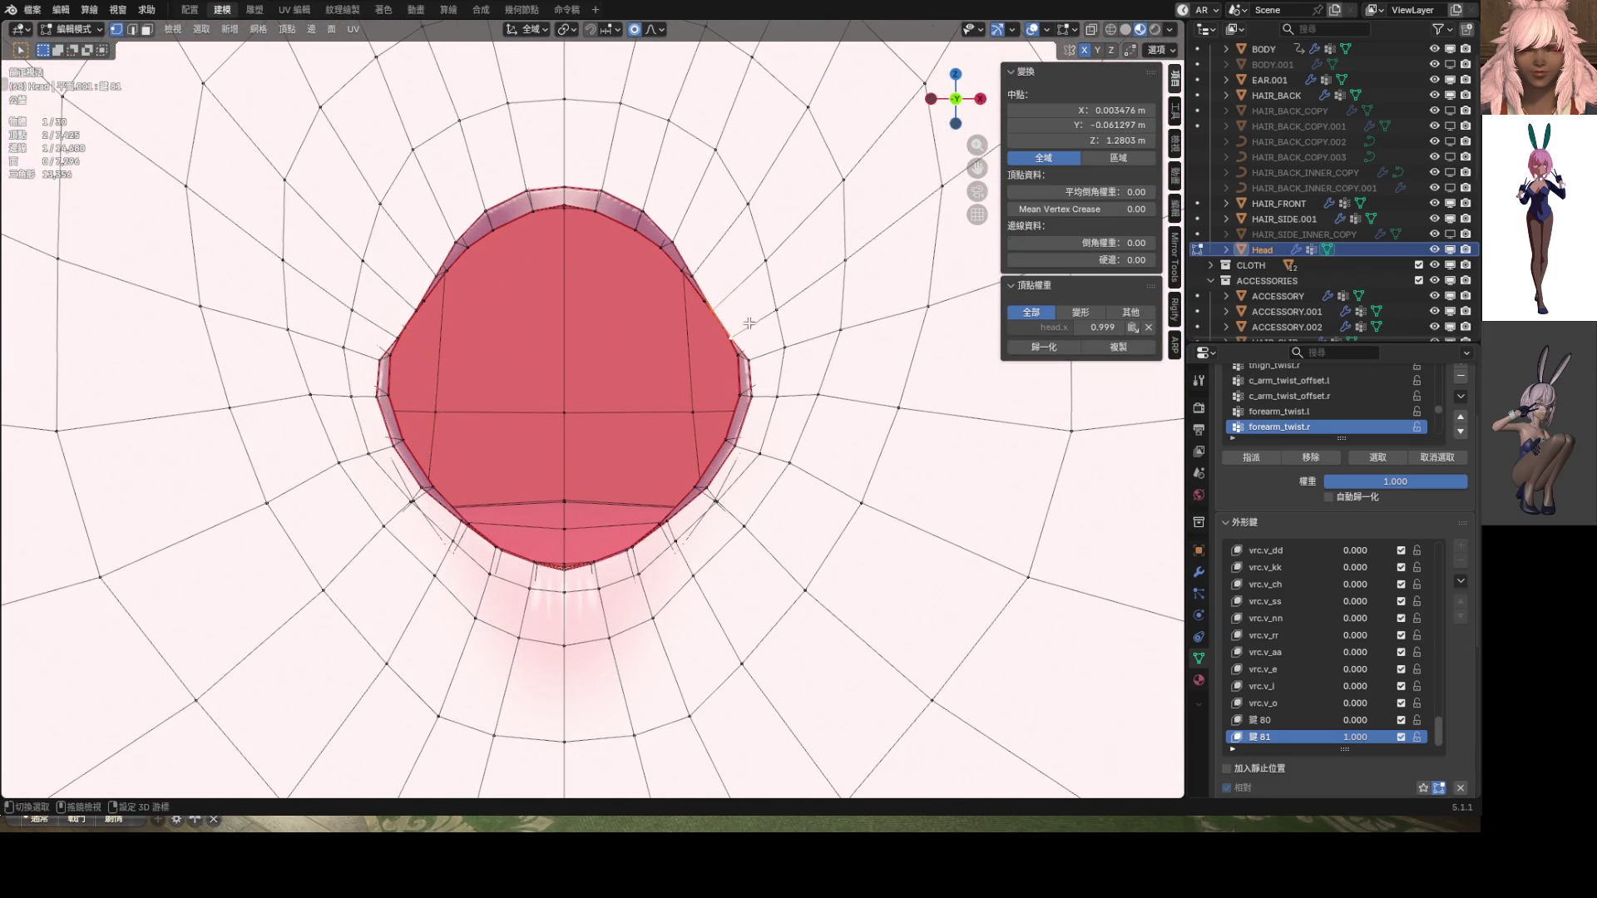
pyautogui.press('g')
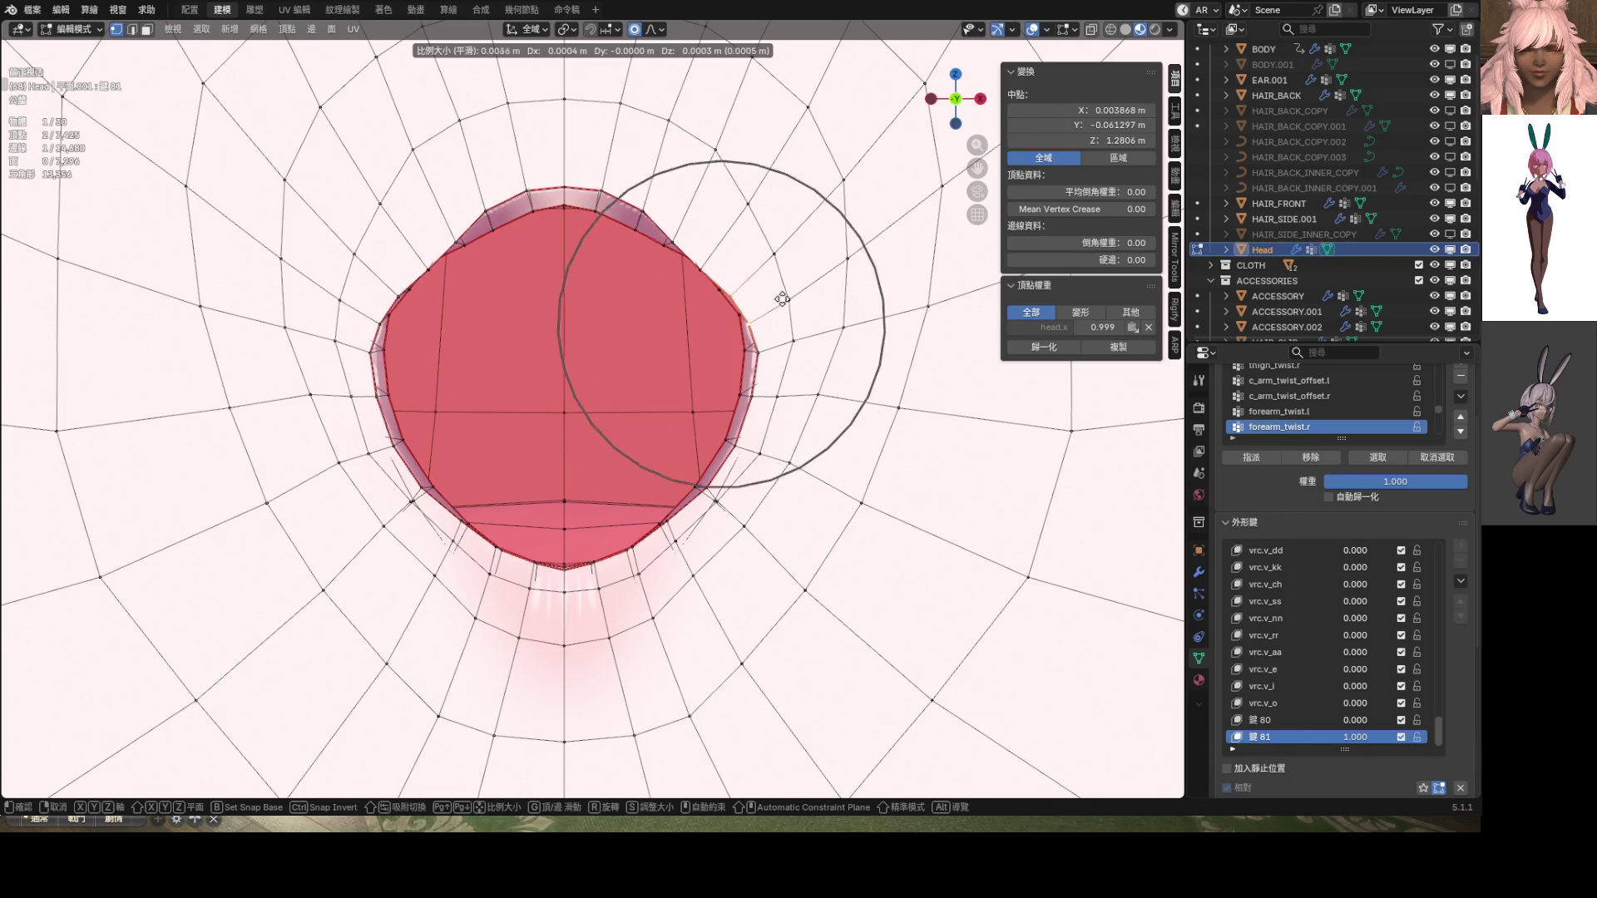
pyautogui.click(719, 277)
pyautogui.click(720, 277)
pyautogui.press('g')
pyautogui.press('g')
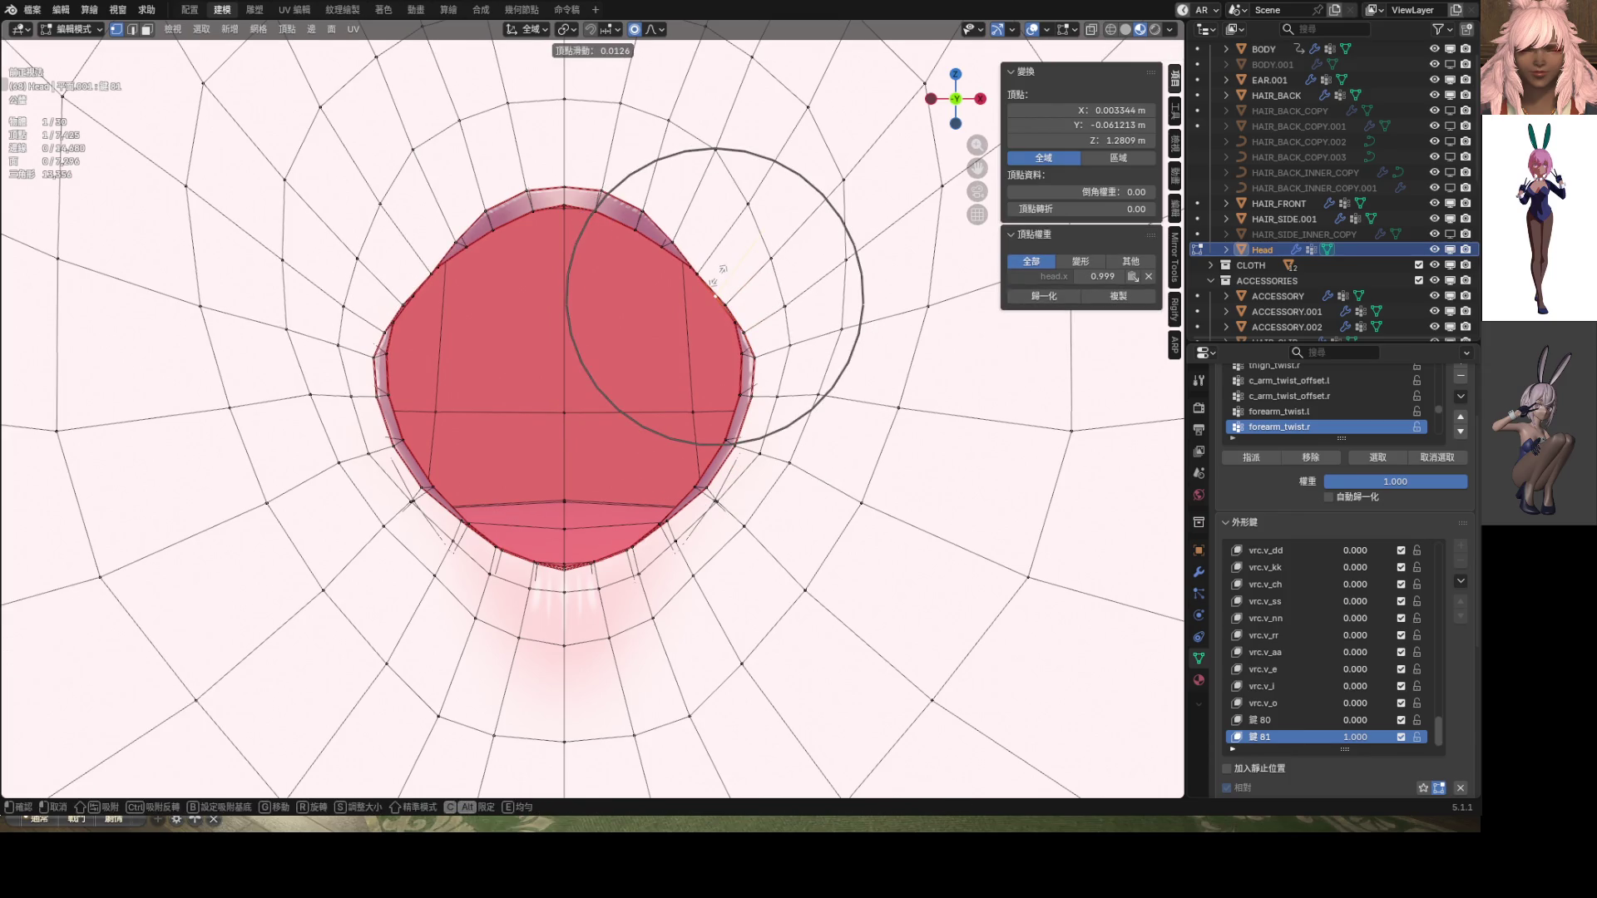
pyautogui.click(722, 268)
pyautogui.press('g')
pyautogui.press('g')
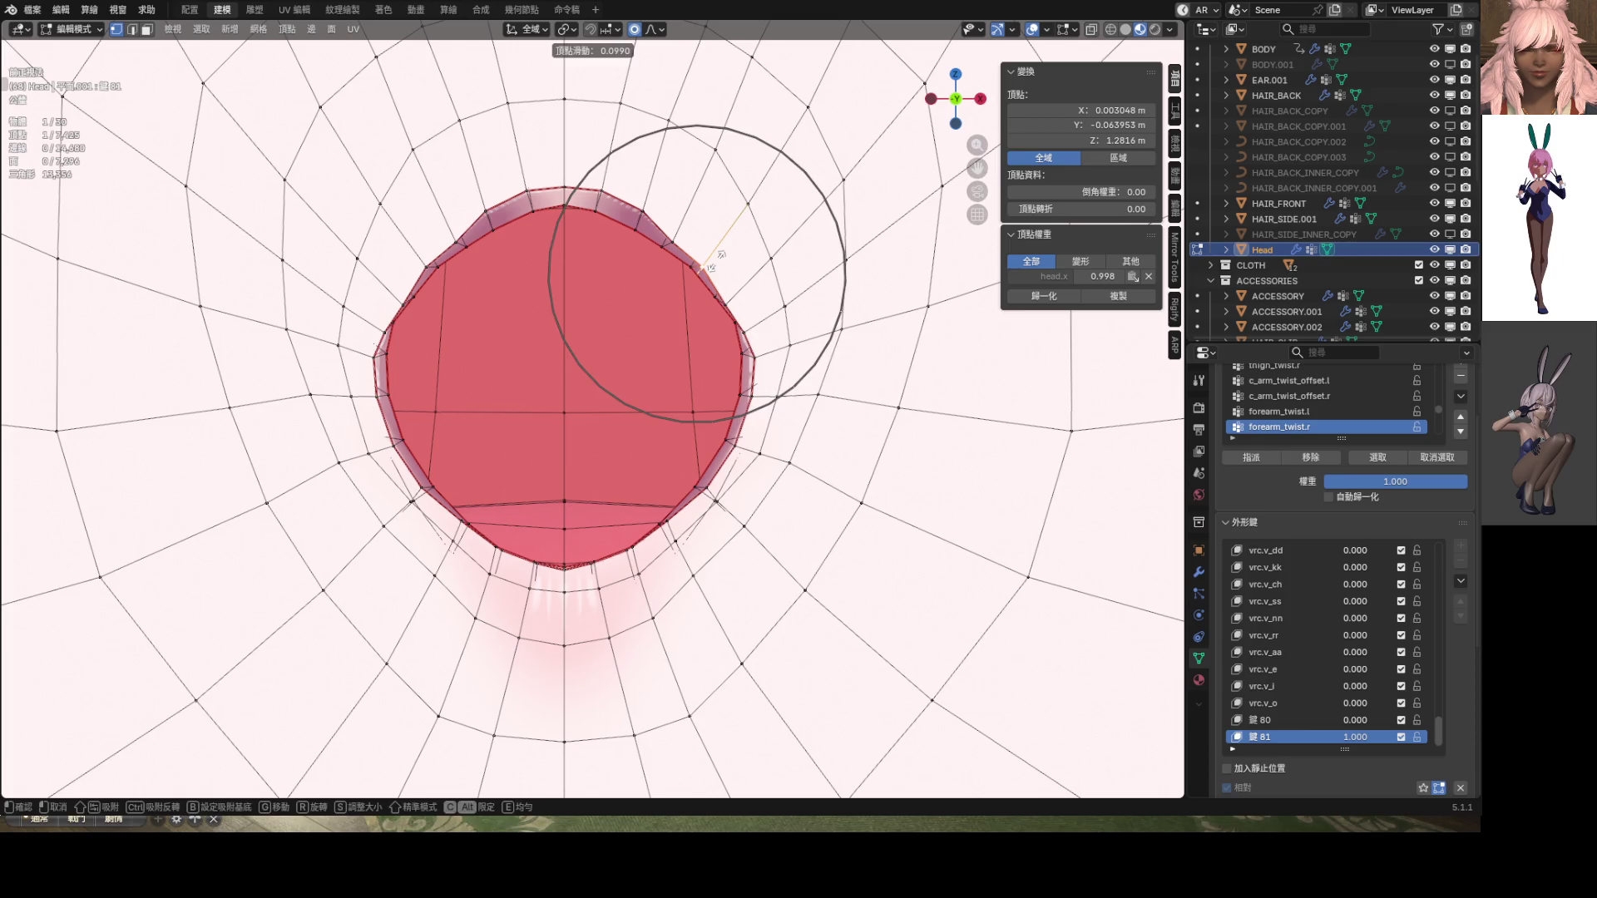
pyautogui.click(690, 243)
pyautogui.press('g')
pyautogui.press('g')
pyautogui.click(693, 240)
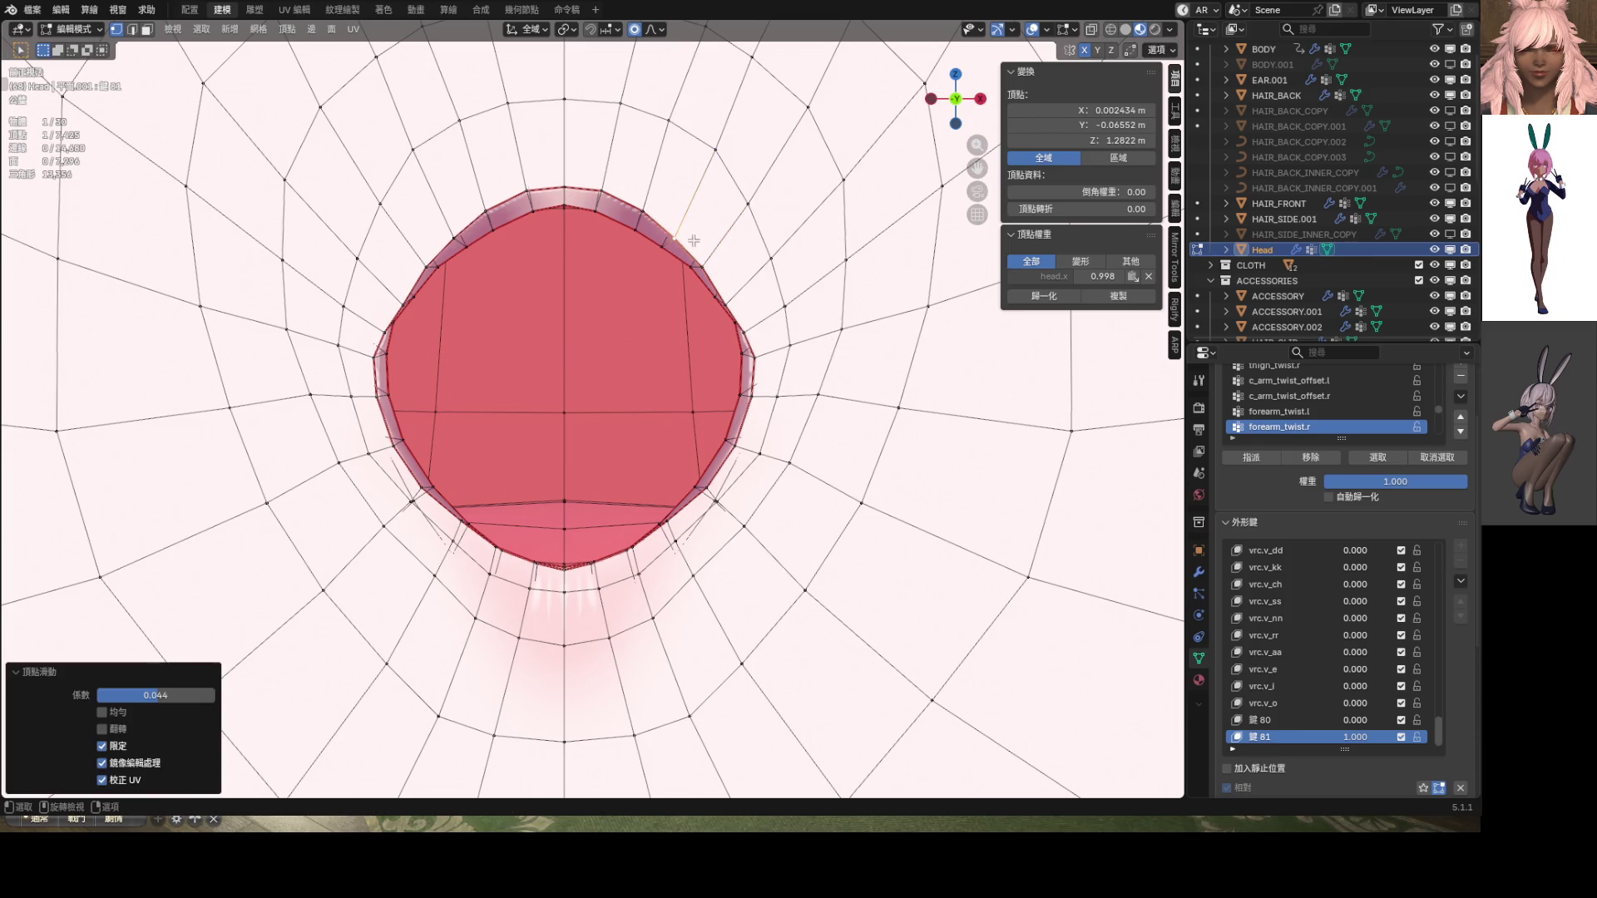
pyautogui.keyDown('shift'); pyautogui.click(729, 304); pyautogui.keyUp('shift')
pyautogui.press('g')
pyautogui.press('g')
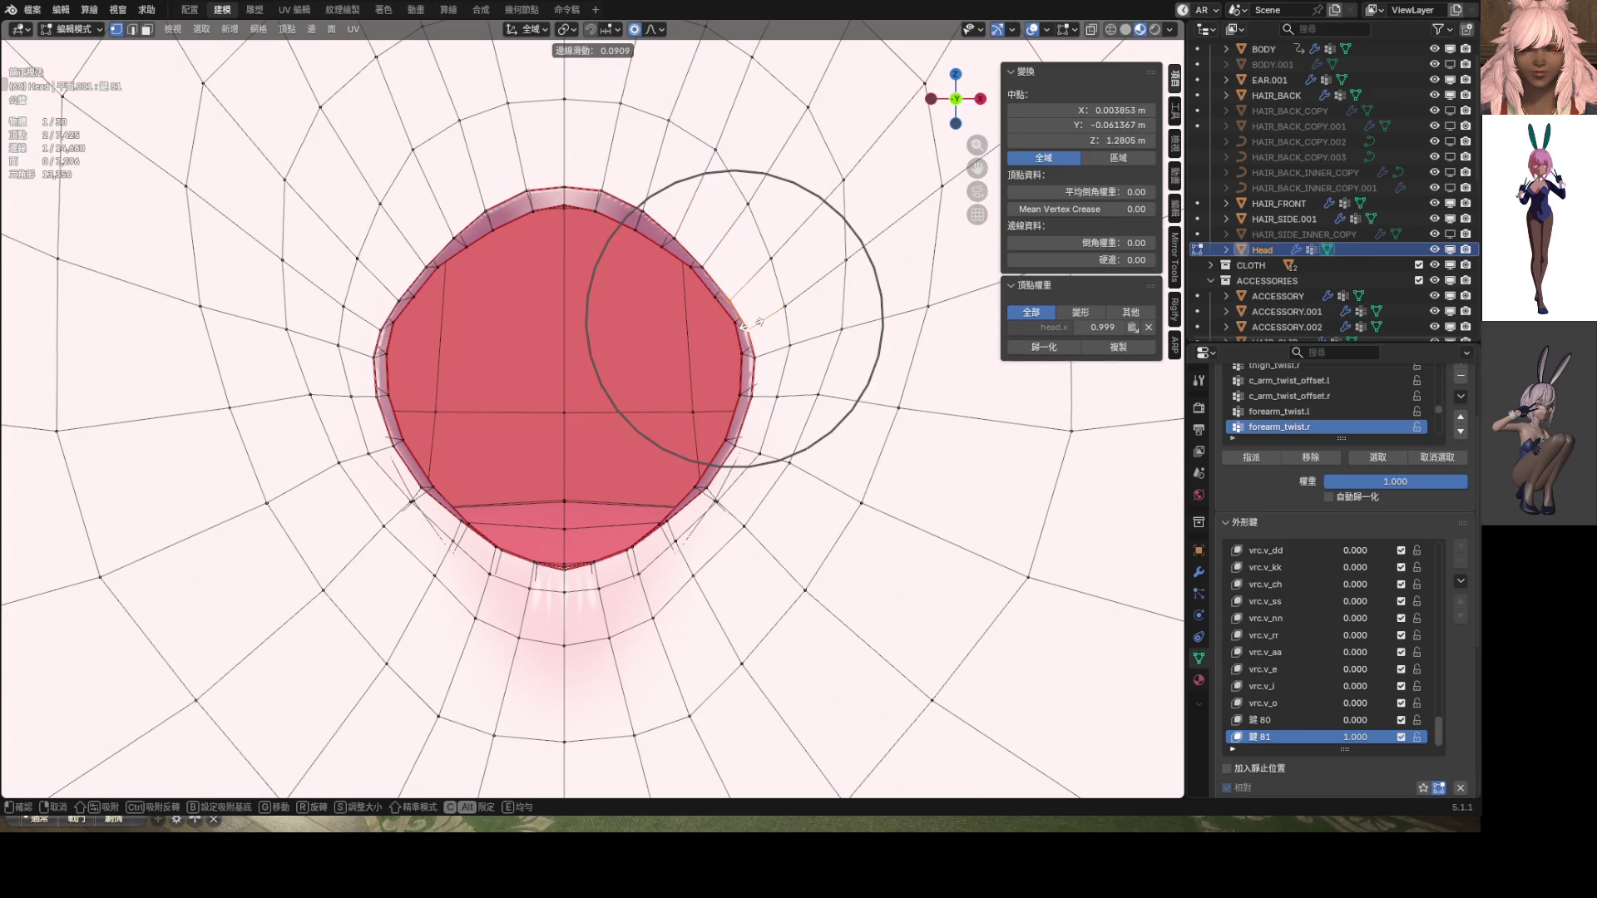
pyautogui.click(751, 322)
# Move a right-rim vertex with falloff, then check the mouth in Object Mode
pyautogui.click(743, 324)
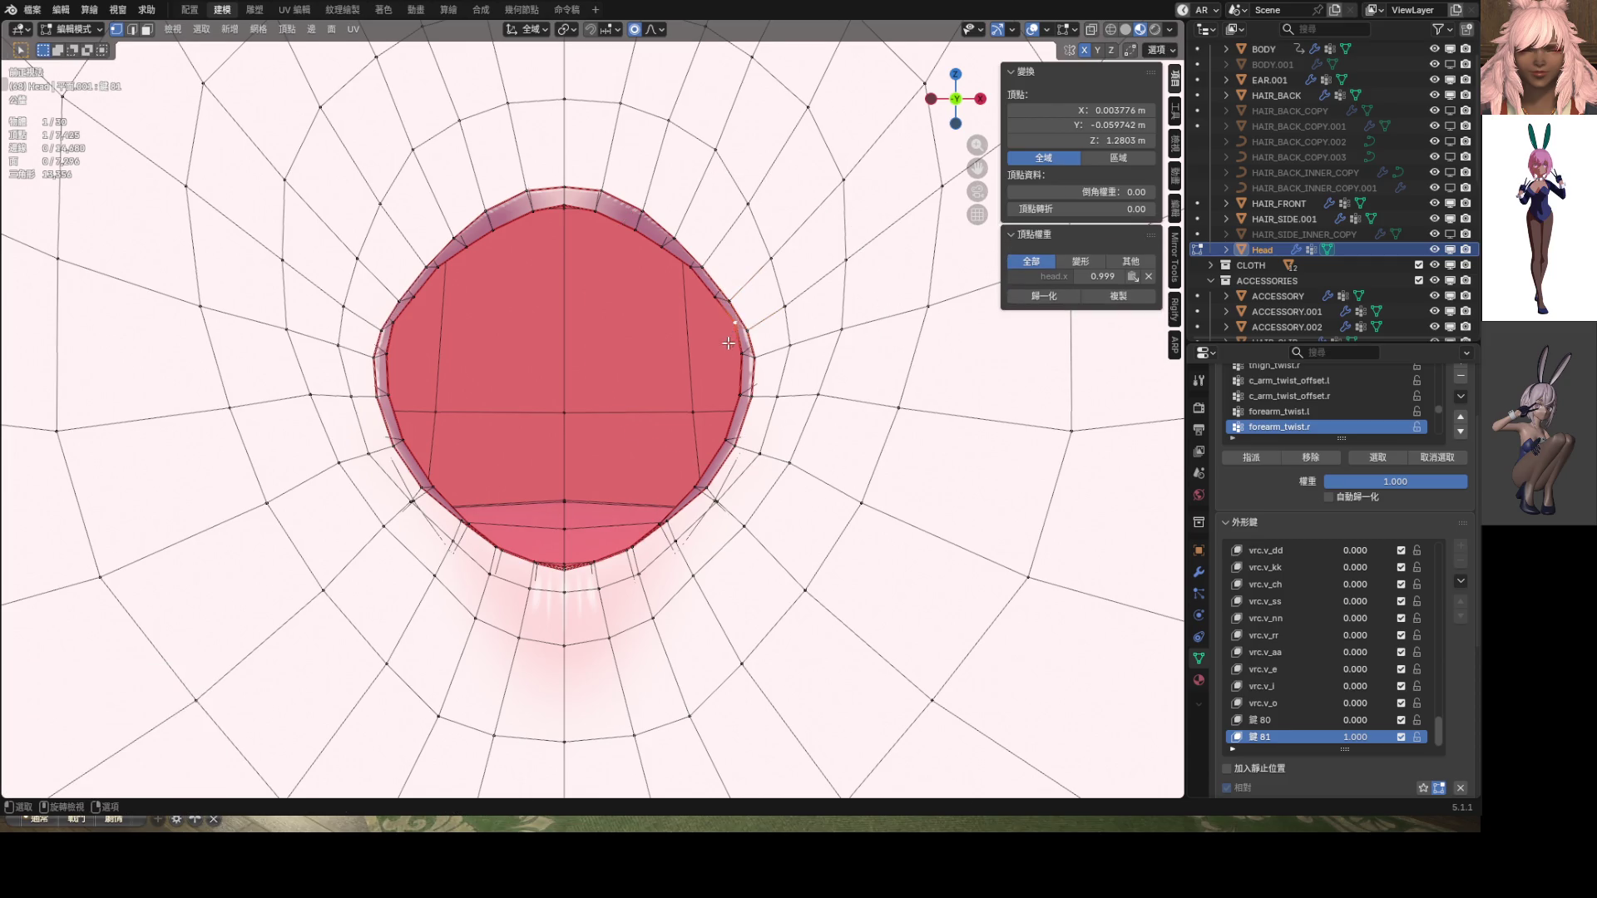
pyautogui.press('g')
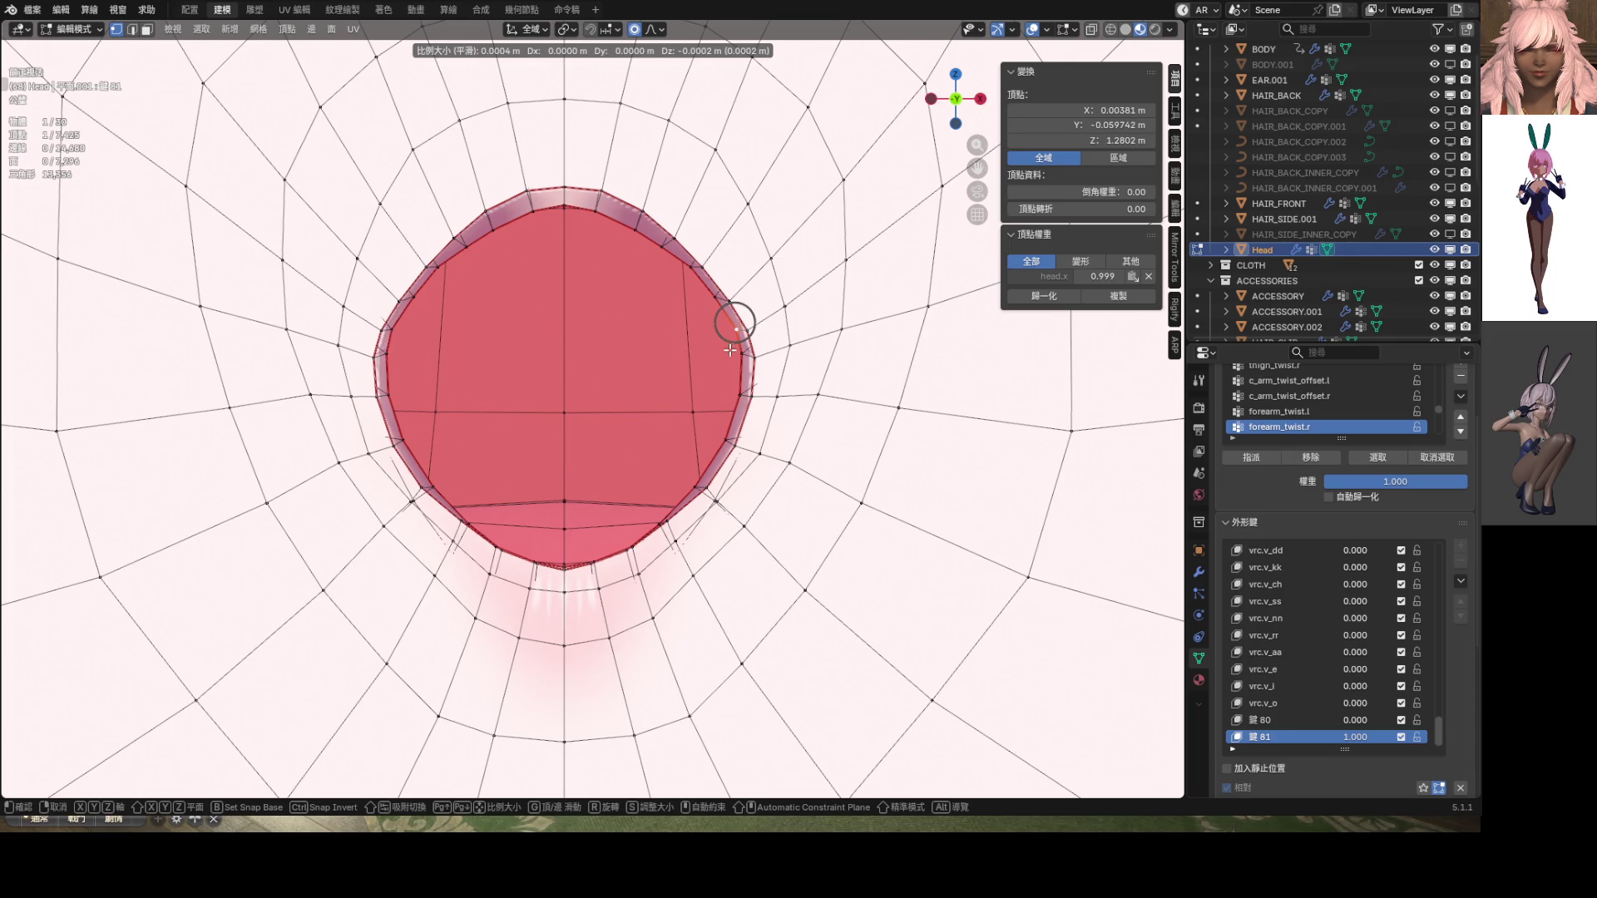
pyautogui.click(730, 350)
pyautogui.scroll(-1, 726, 309)
pyautogui.scroll(-8, 701, 296)
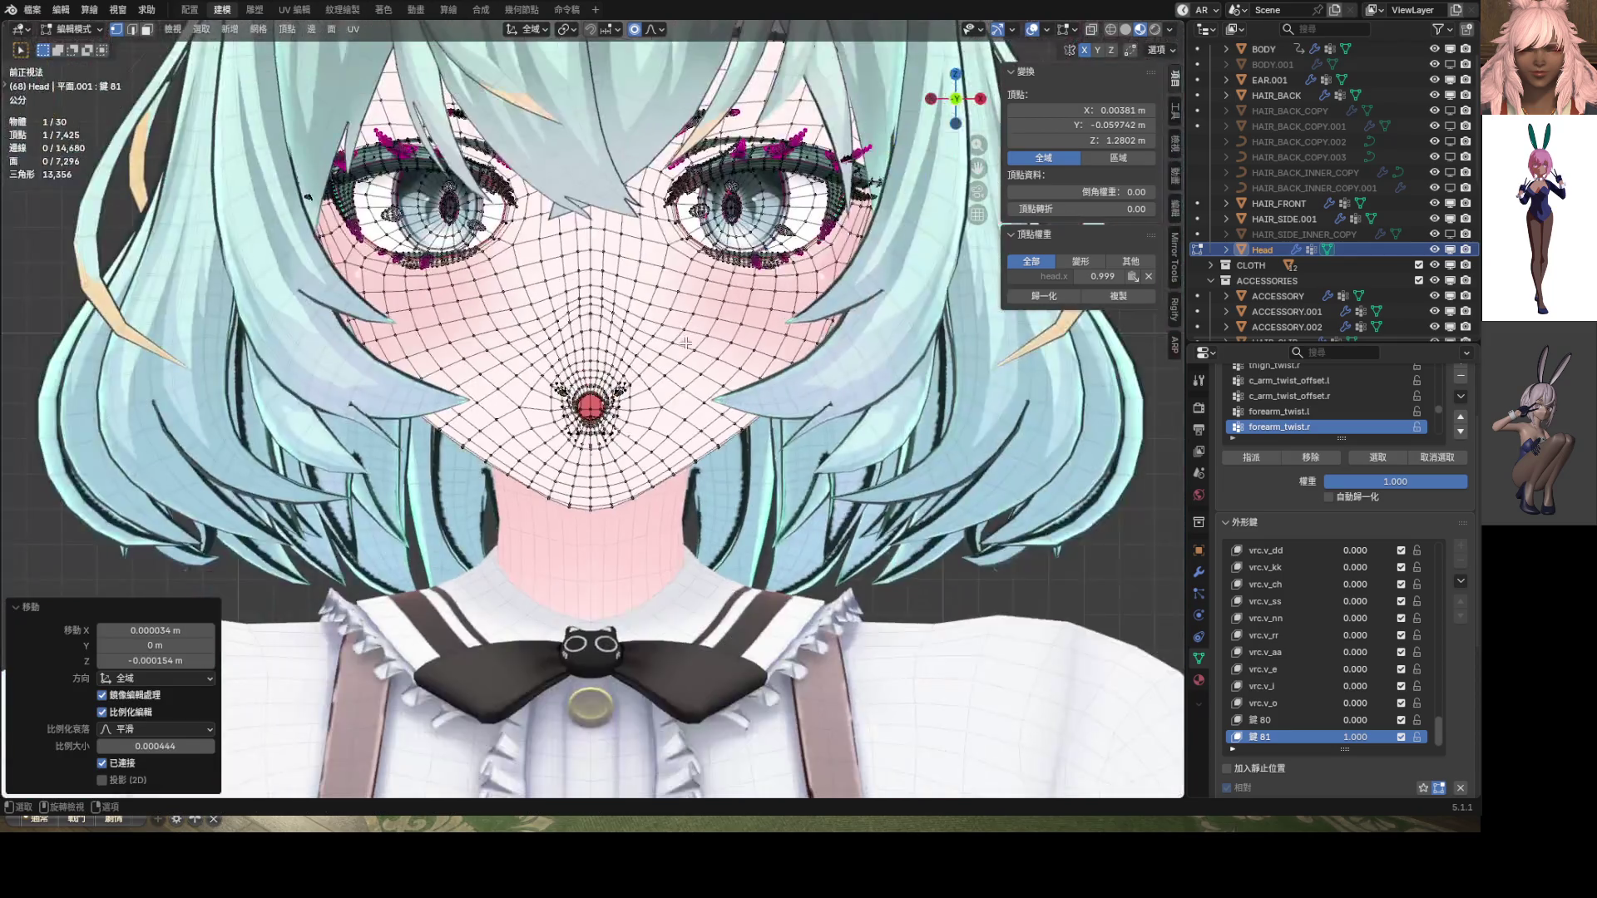
pyautogui.press('Tab')
pyautogui.moveTo(572, 400)
pyautogui.keyDown('ctrl'); pyautogui.mouseDown(button='middle')
pyautogui.moveTo(606, 417)
pyautogui.moveTo(648, 374)
pyautogui.mouseUp(button='middle'); pyautogui.keyUp('ctrl')
# Back in Edit Mode, nudge a pair of rim vertices slightly with proportional editing
pyautogui.press('Tab')
pyautogui.scroll(2, 672, 353)
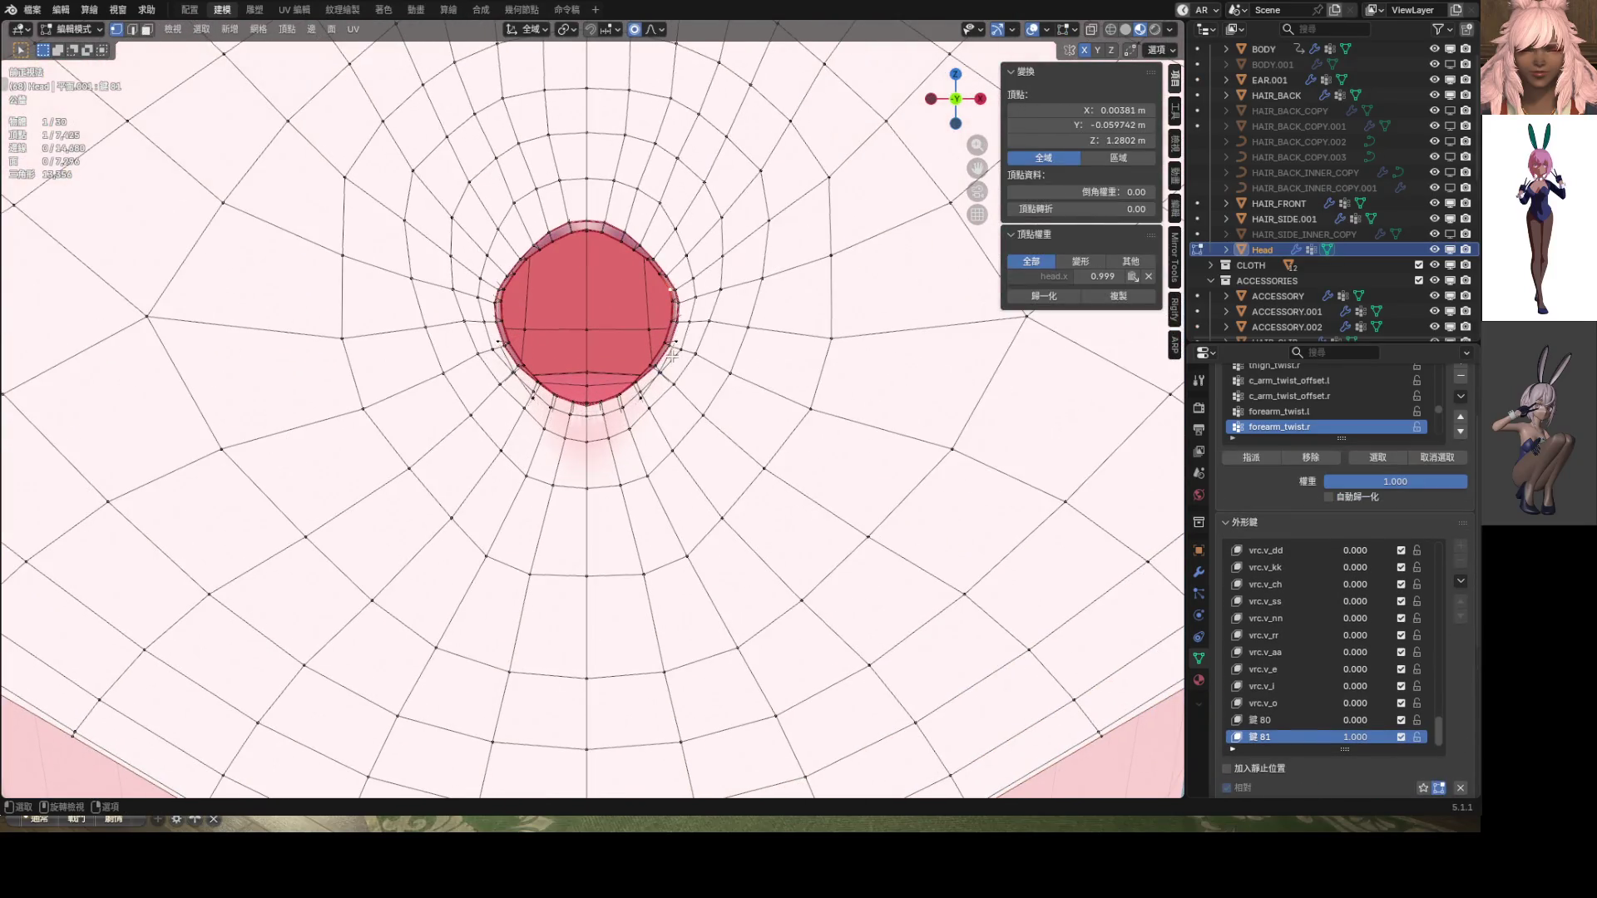
pyautogui.keyDown('shift'); pyautogui.click(675, 314); pyautogui.keyUp('shift')
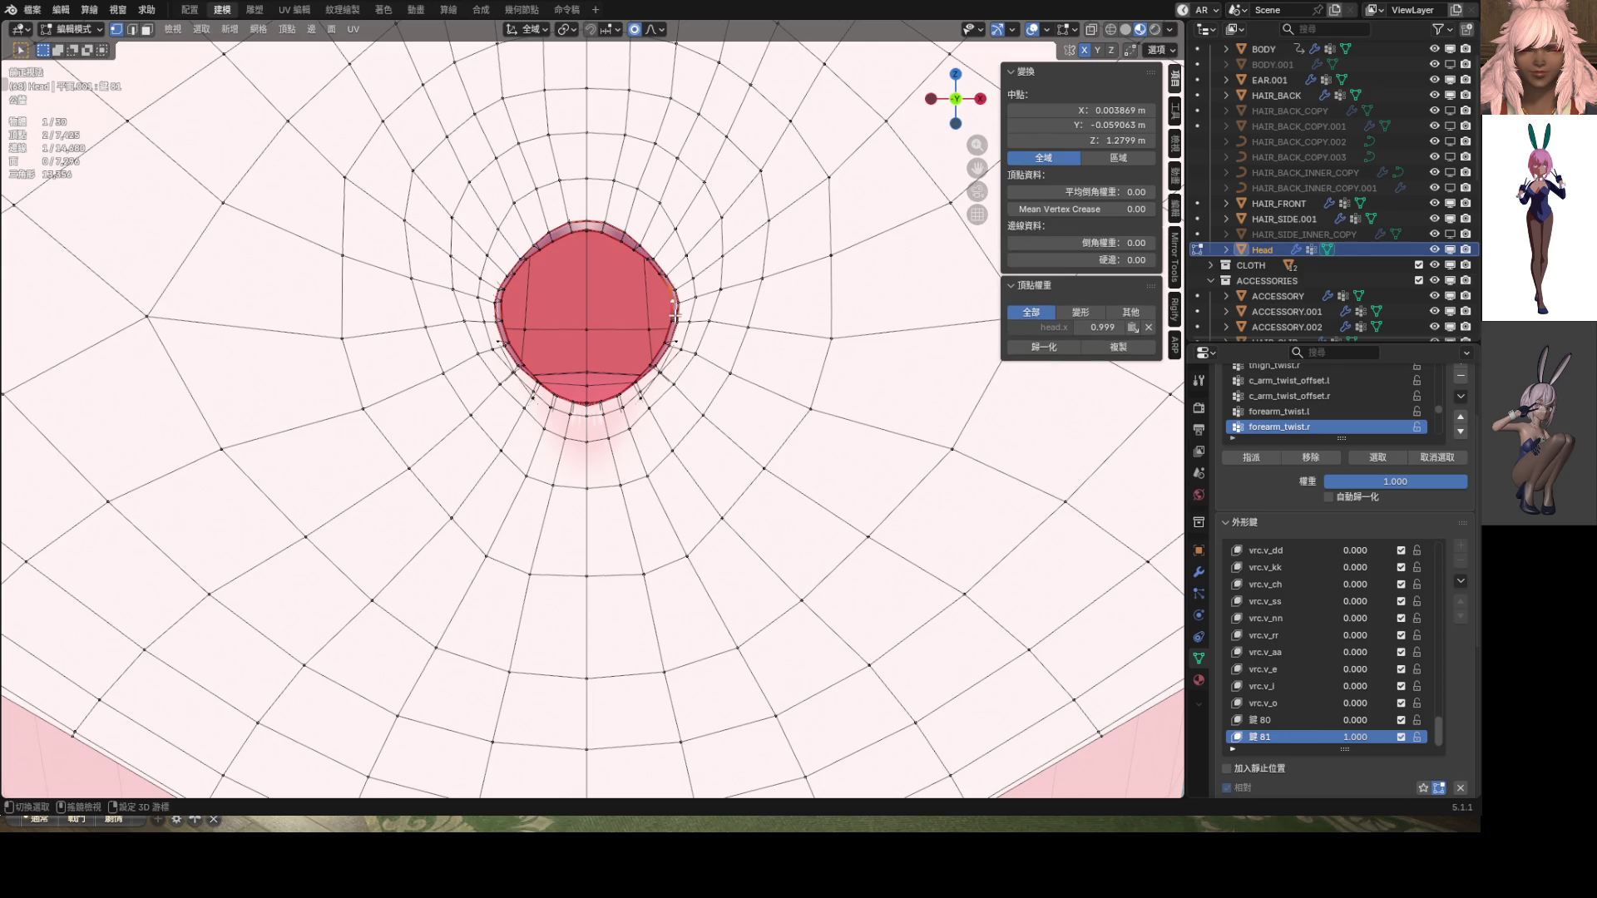
pyautogui.press('g')
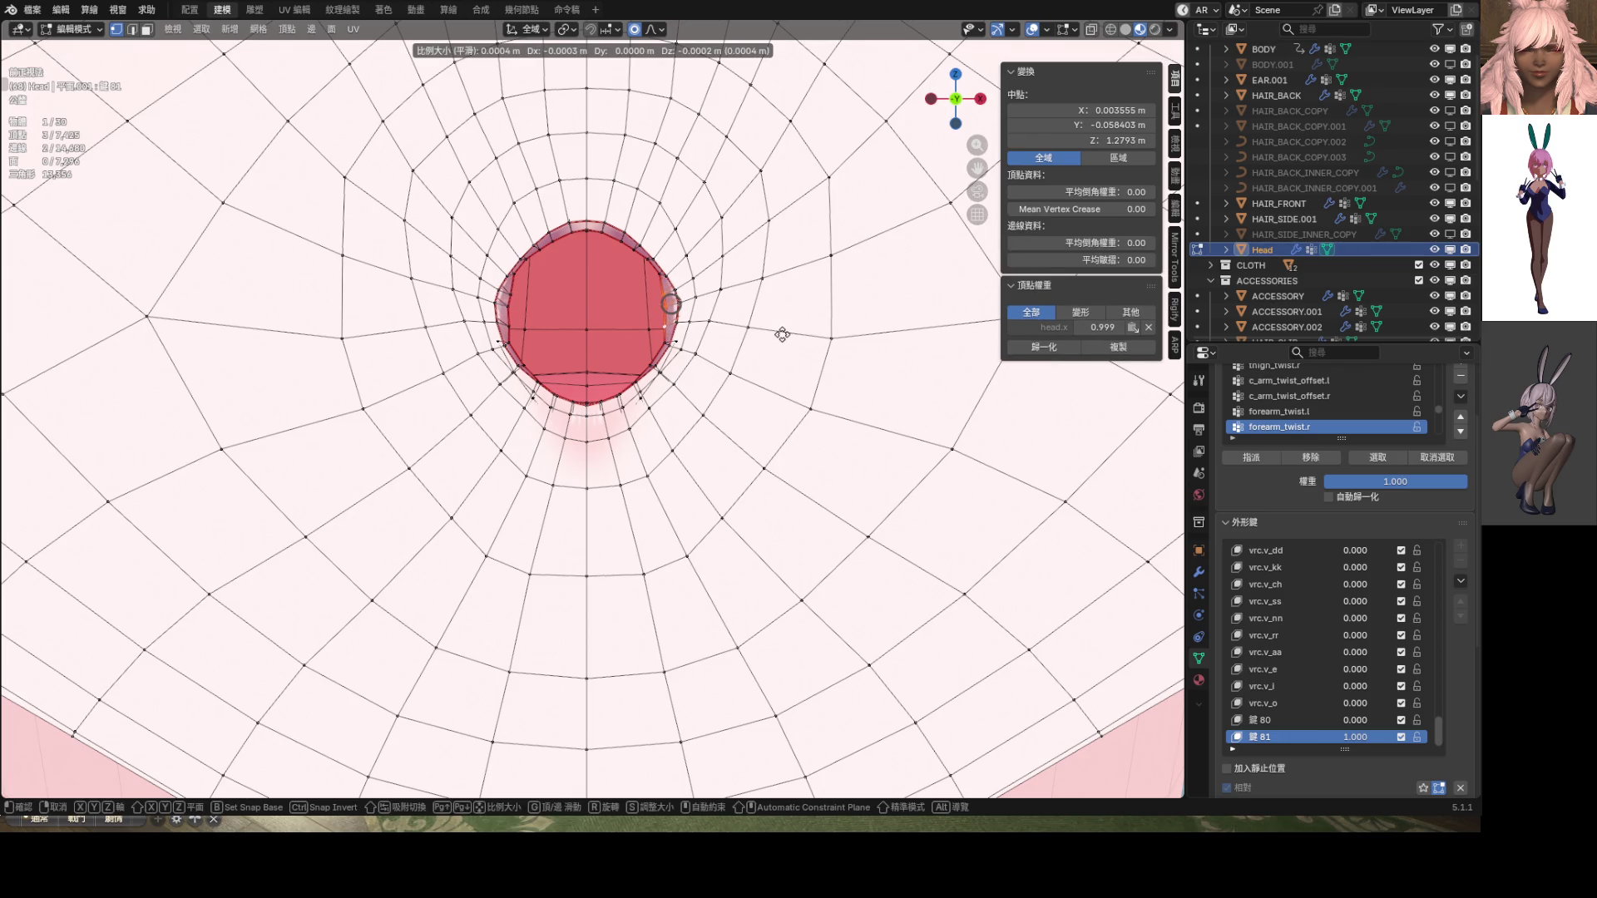
pyautogui.scroll(-4, 782, 335)
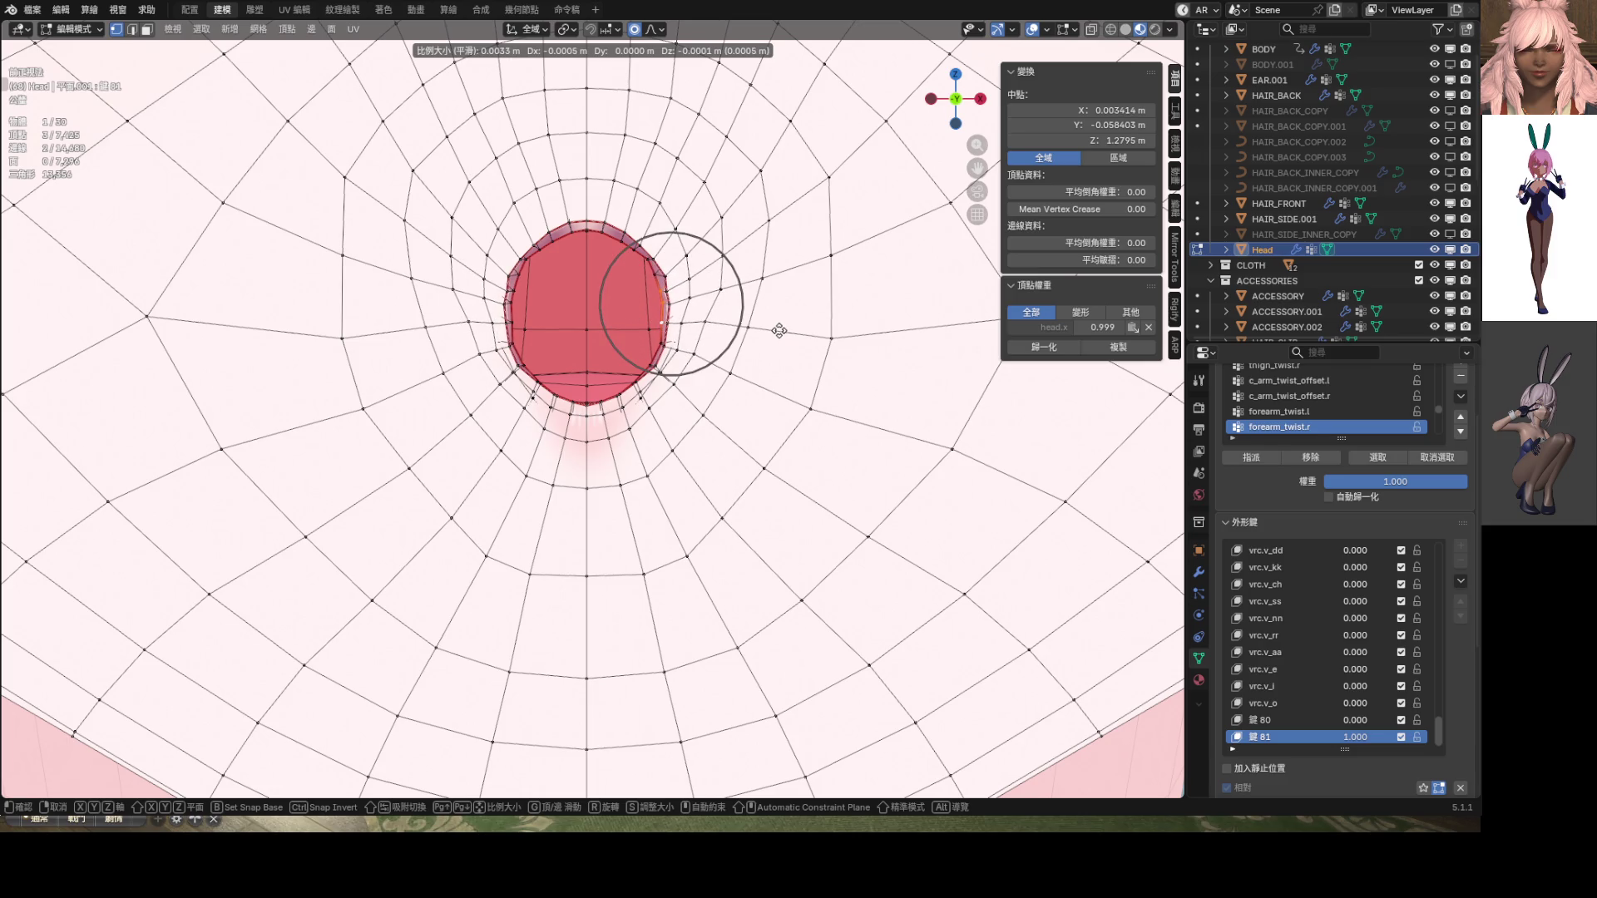
pyautogui.click(780, 331)
pyautogui.keyDown('shift'); pyautogui.click(672, 301); pyautogui.keyUp('shift')
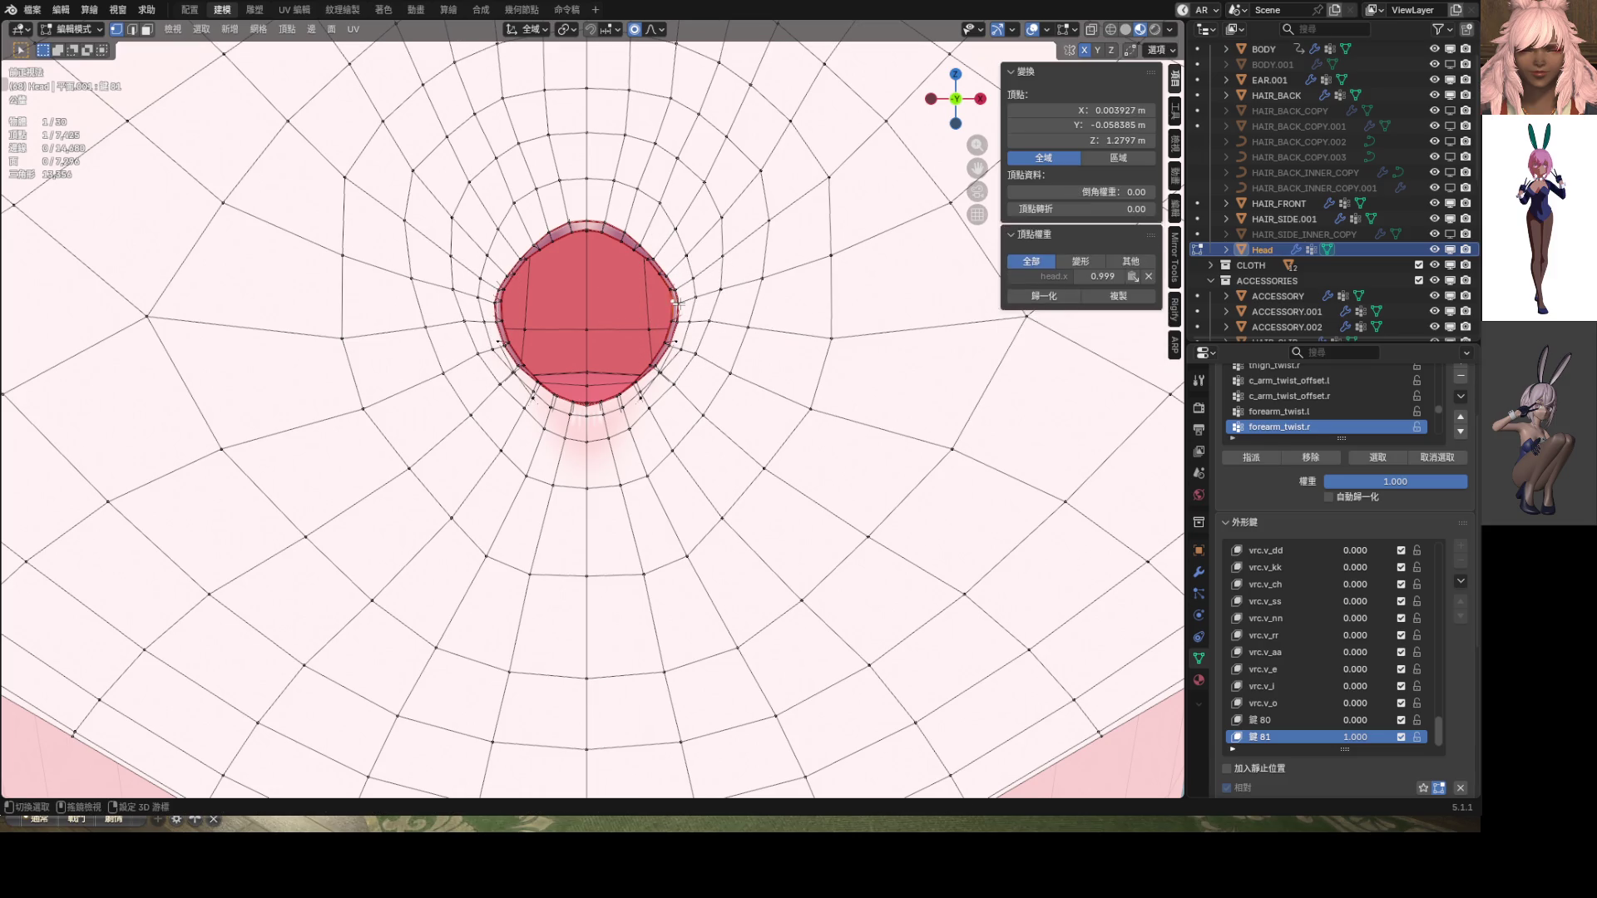
pyautogui.press('g')
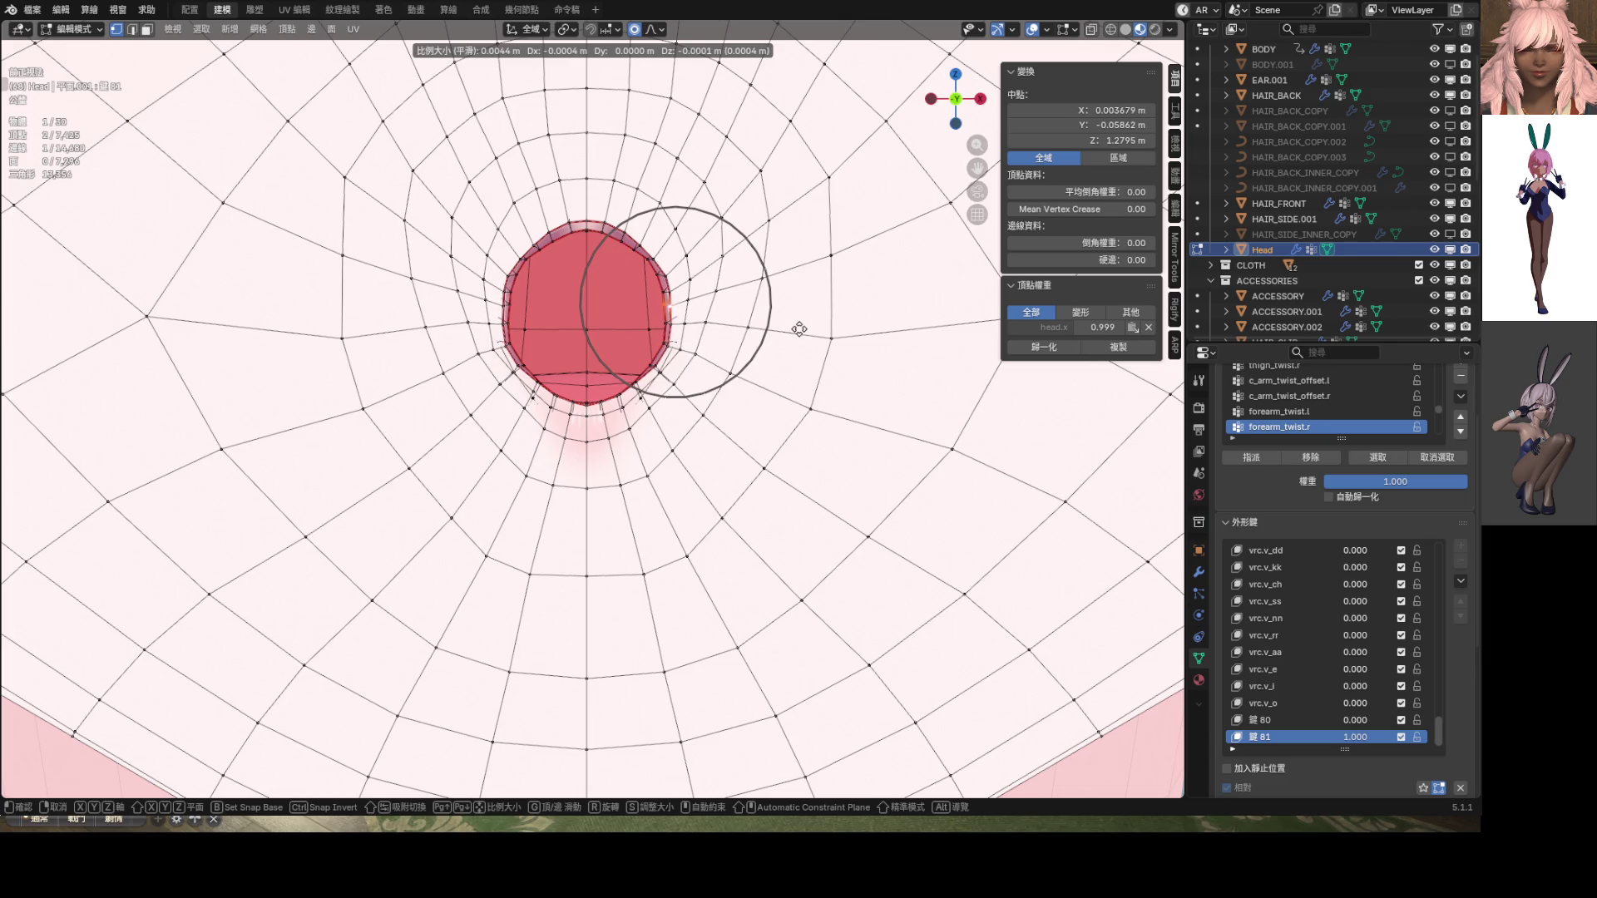
pyautogui.click(799, 329)
# Move the lower-right rim vertices with proportional falloff to round the opening
pyautogui.scroll(2, 712, 341)
pyautogui.keyDown('shift'); pyautogui.click(696, 316); pyautogui.keyUp('shift')
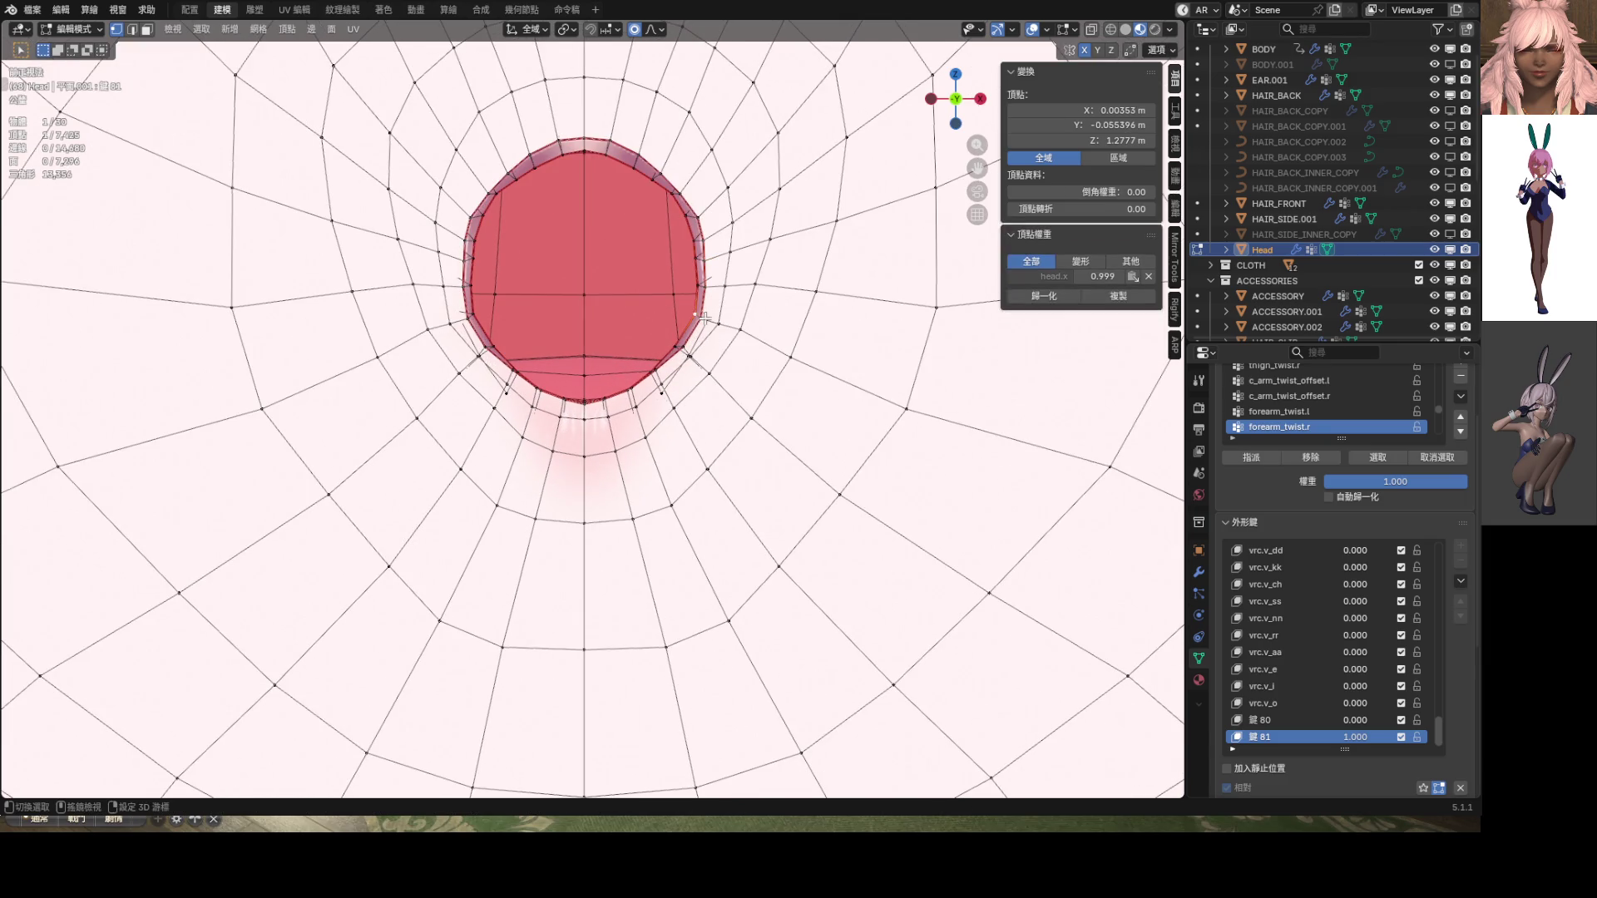
pyautogui.press('g')
pyautogui.scroll(1, 727, 329)
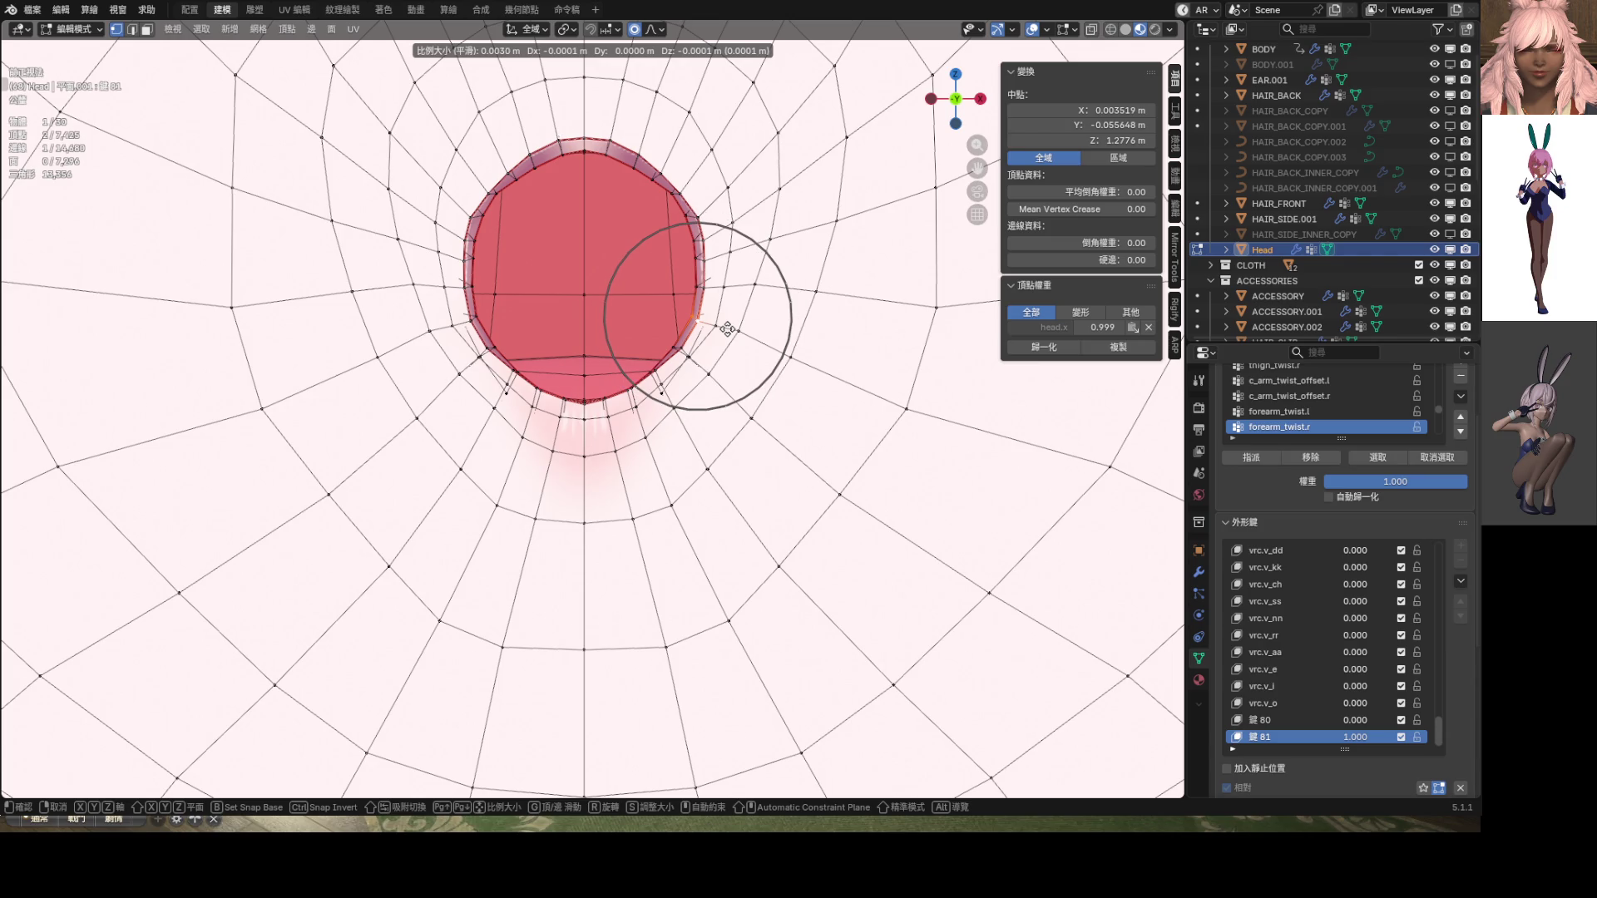
pyautogui.click(726, 329)
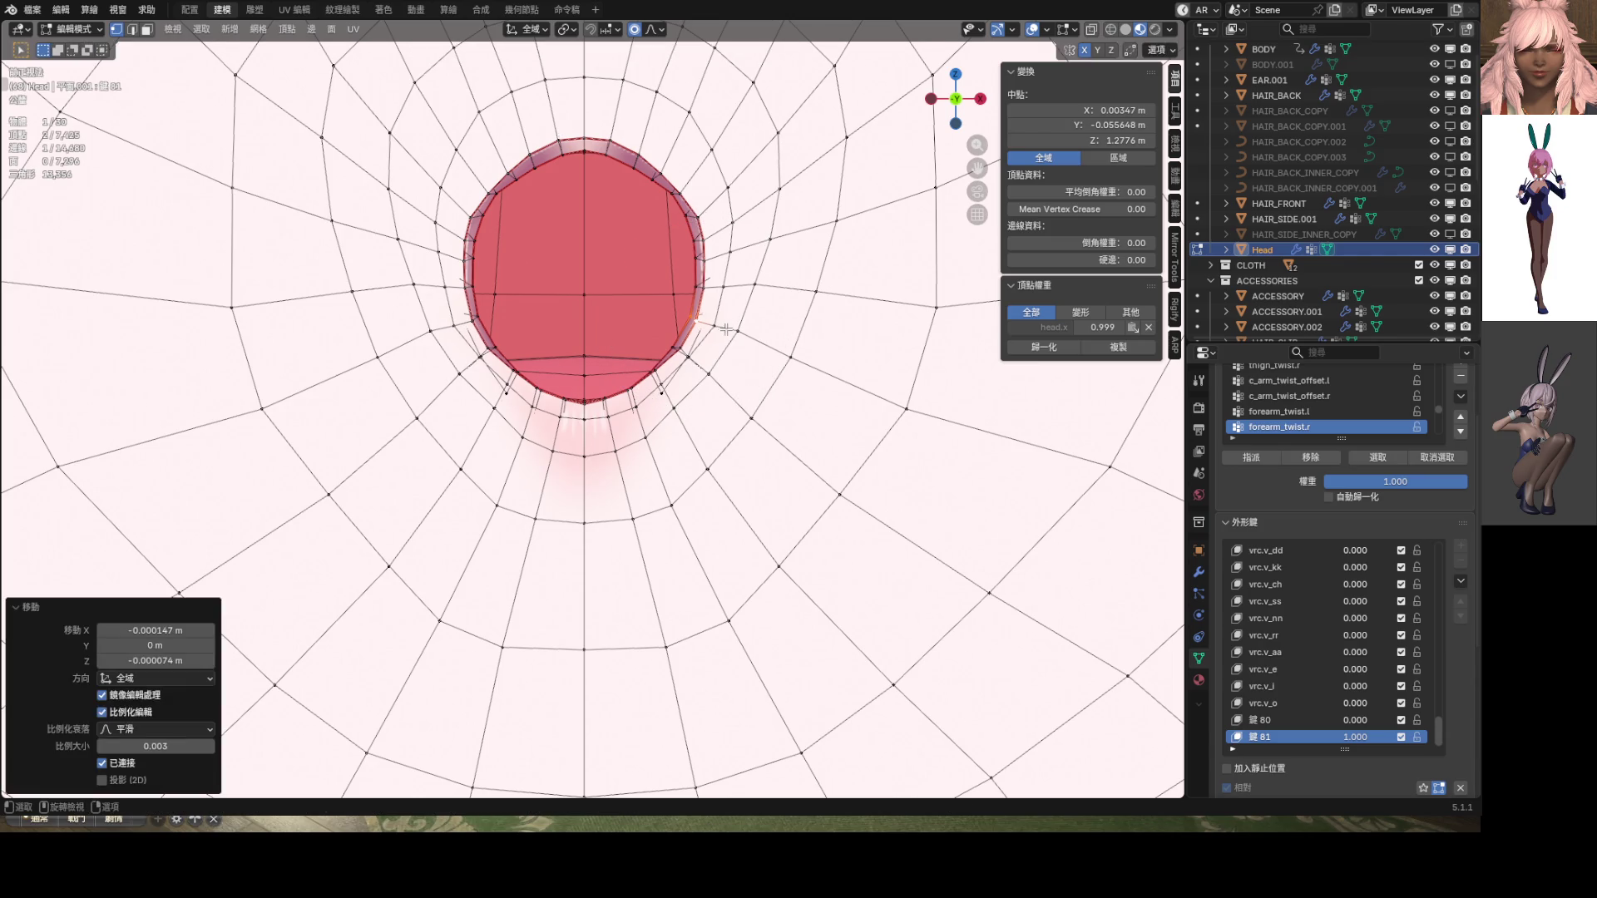
pyautogui.click(701, 322)
pyautogui.scroll(3, 701, 322)
pyautogui.press('g')
pyautogui.scroll(2, 842, 323)
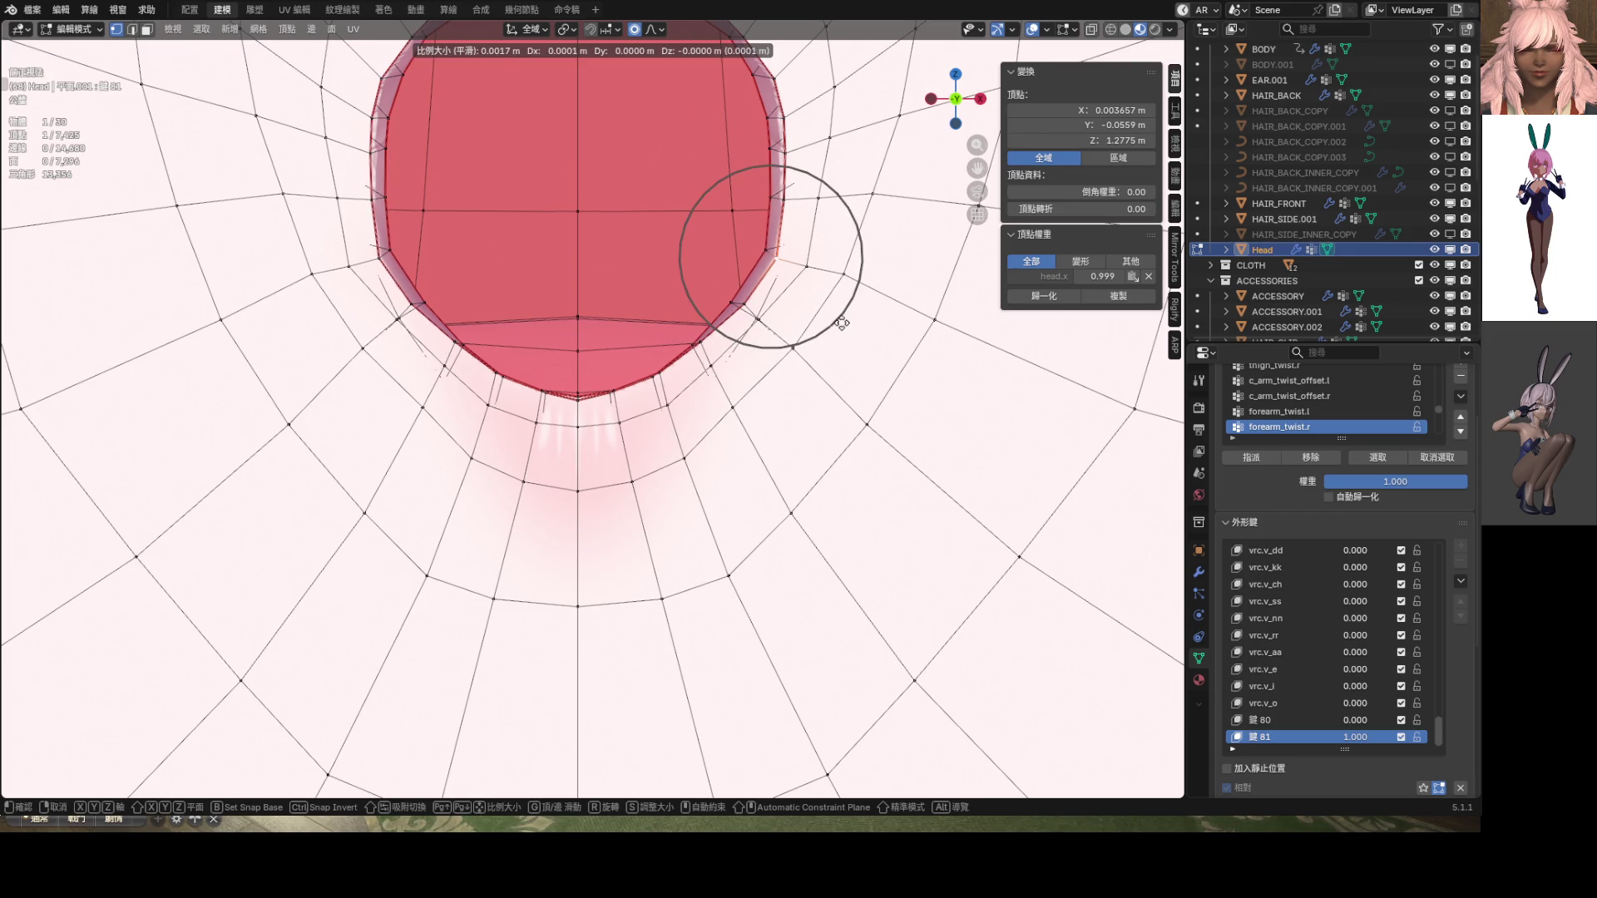
pyautogui.click(840, 321)
pyautogui.scroll(-8, 798, 333)
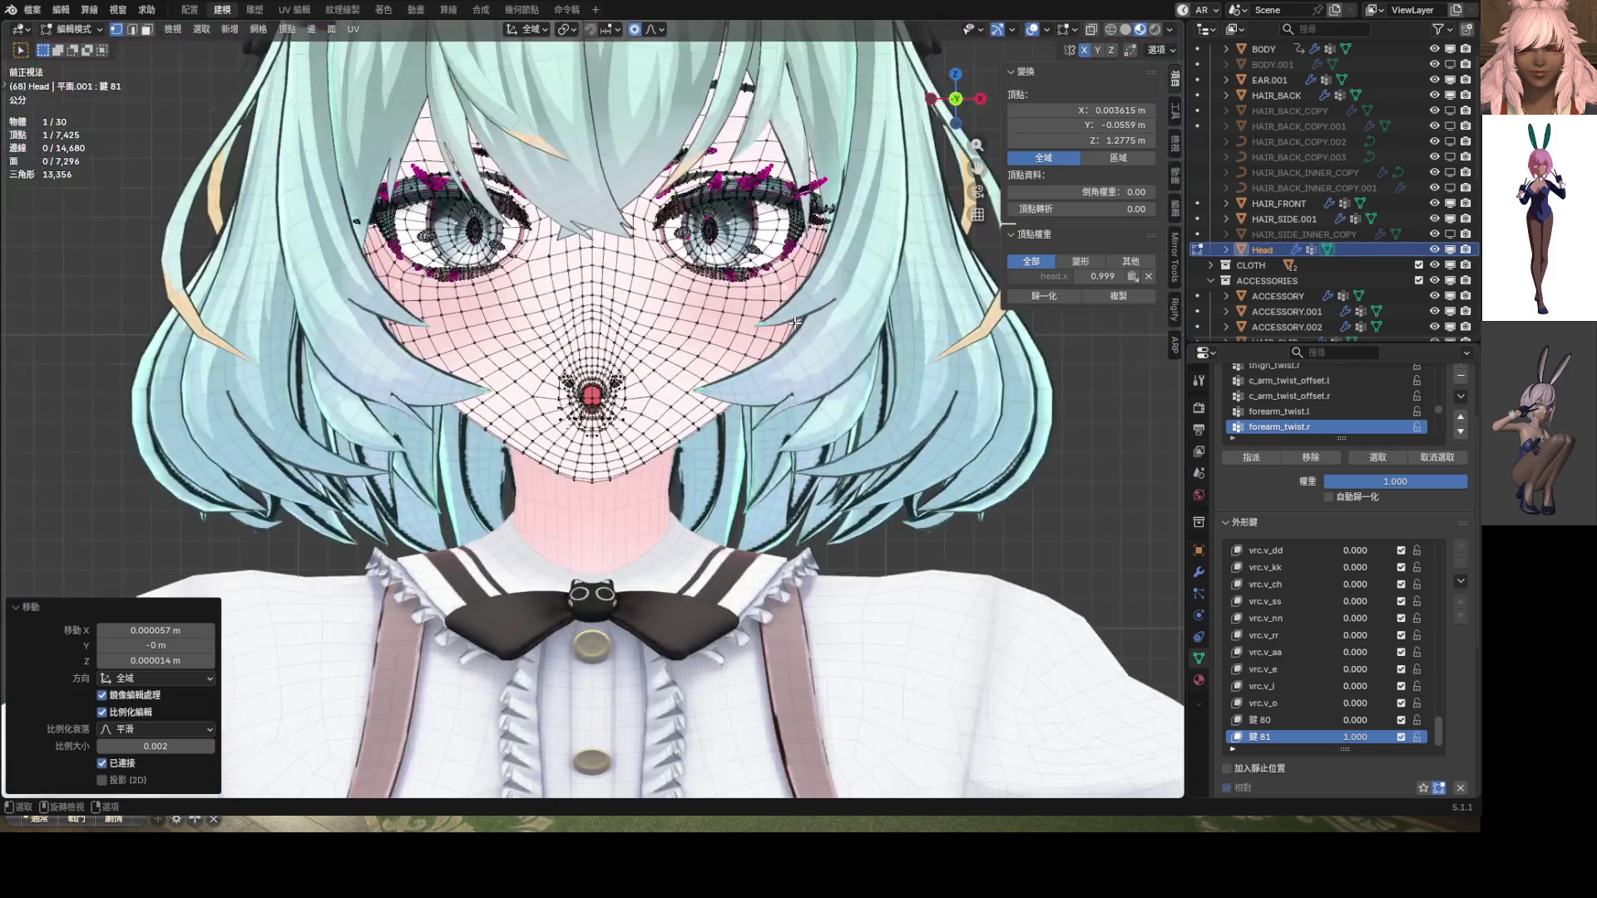
# Review the whole face outside Edit Mode, then return to editing the mouth mesh
pyautogui.hotkey('ctrl', 'Tab')
pyautogui.click(647, 341)
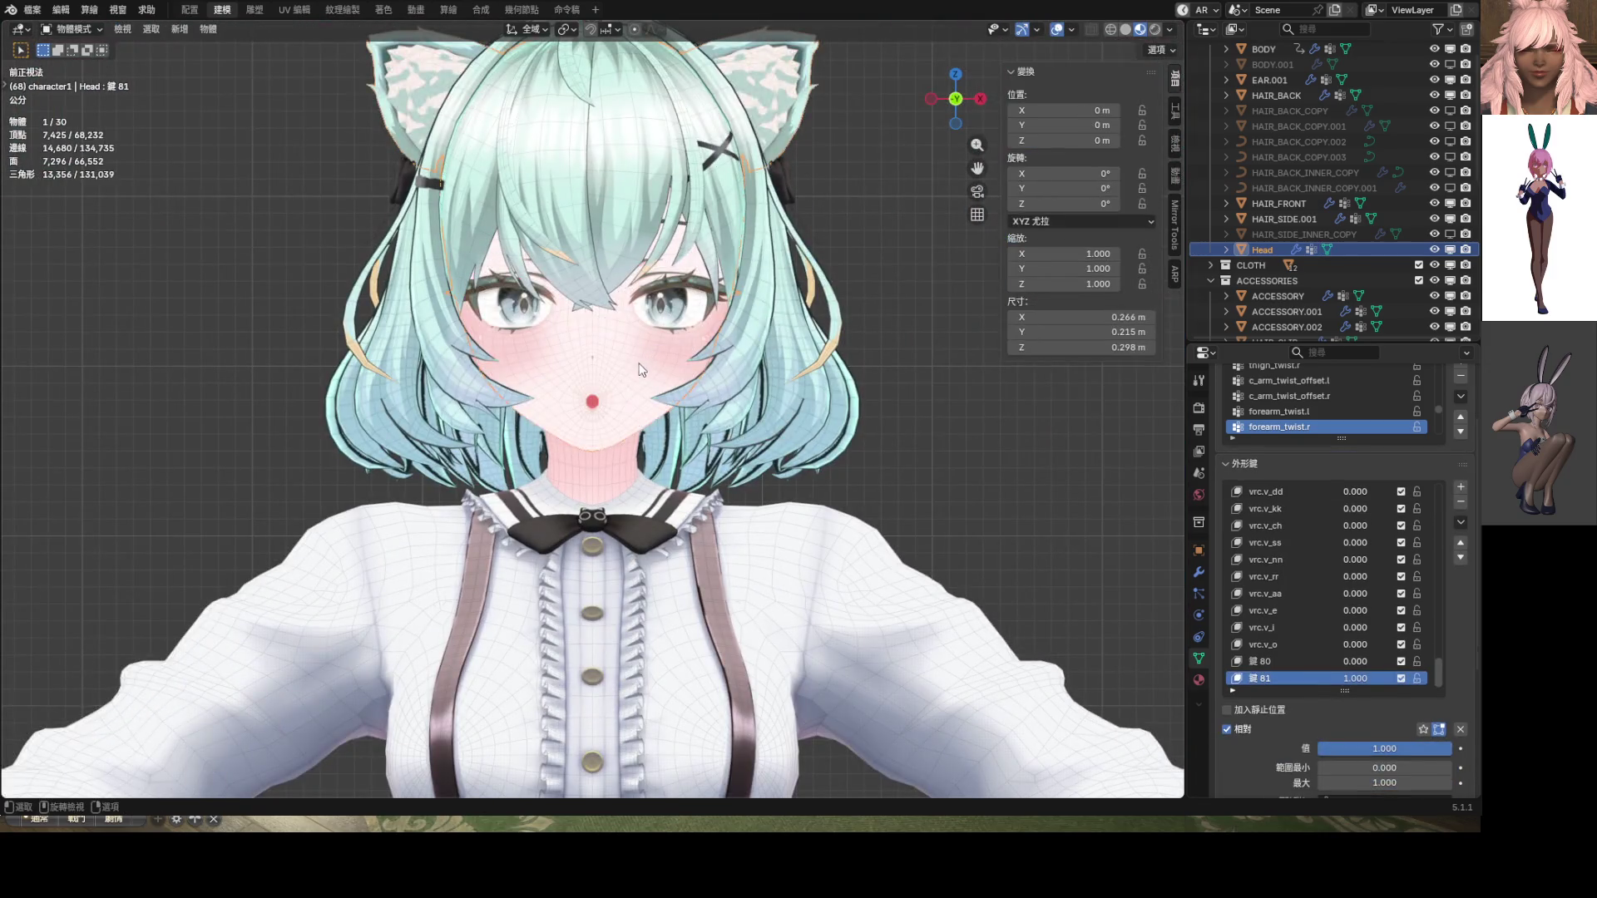
pyautogui.scroll(10, 703, 353)
pyautogui.scroll(6, 716, 334)
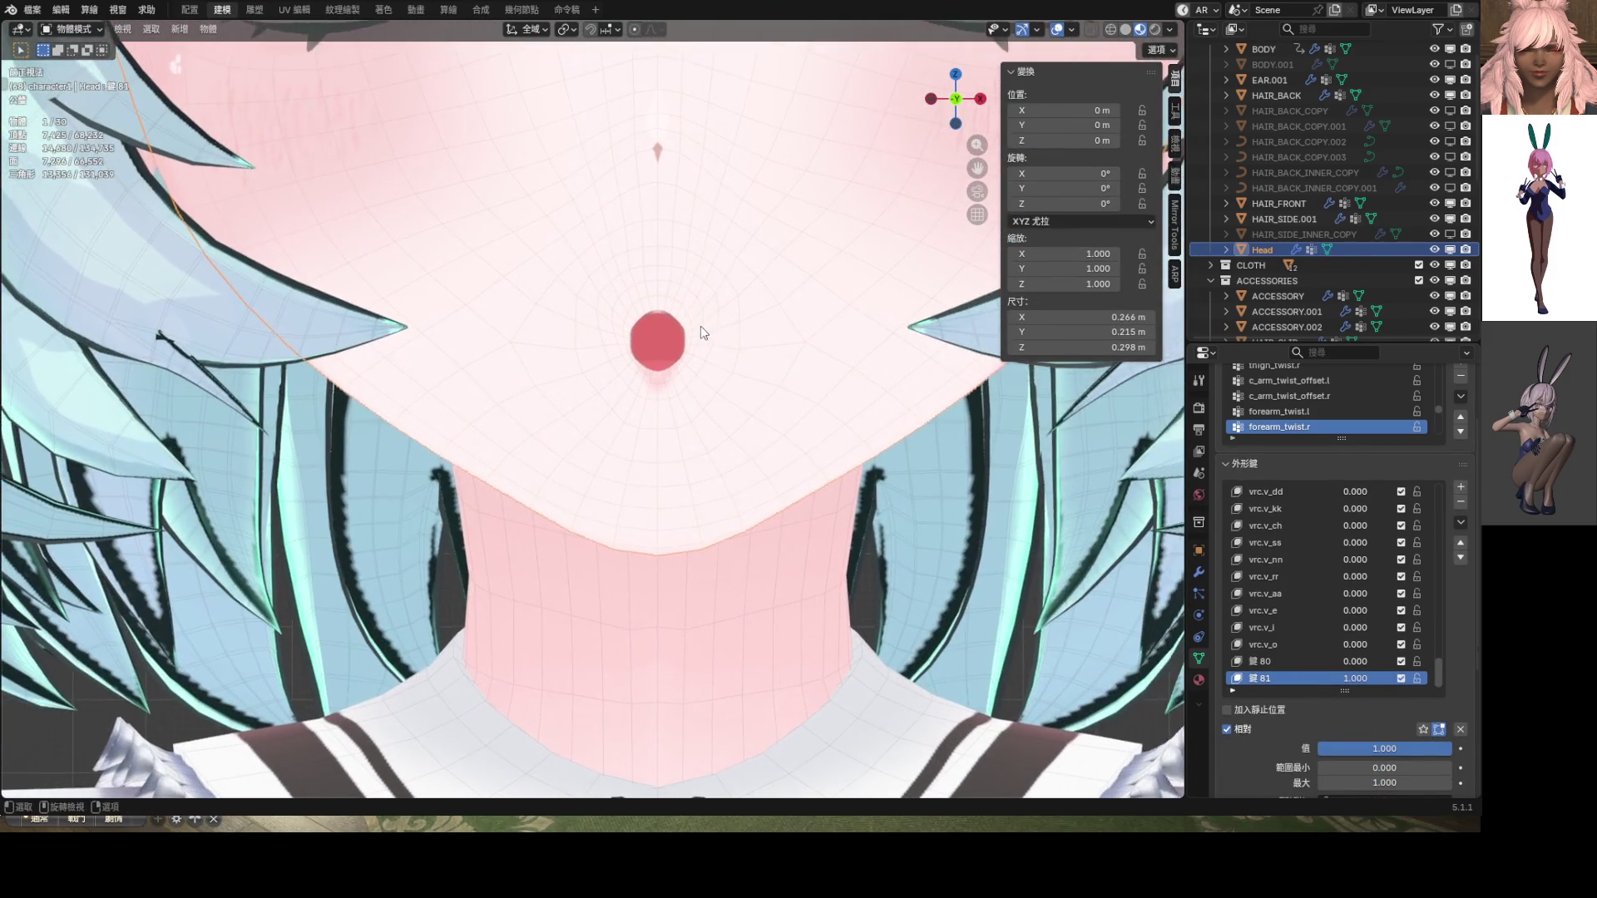
pyautogui.scroll(3, 722, 338)
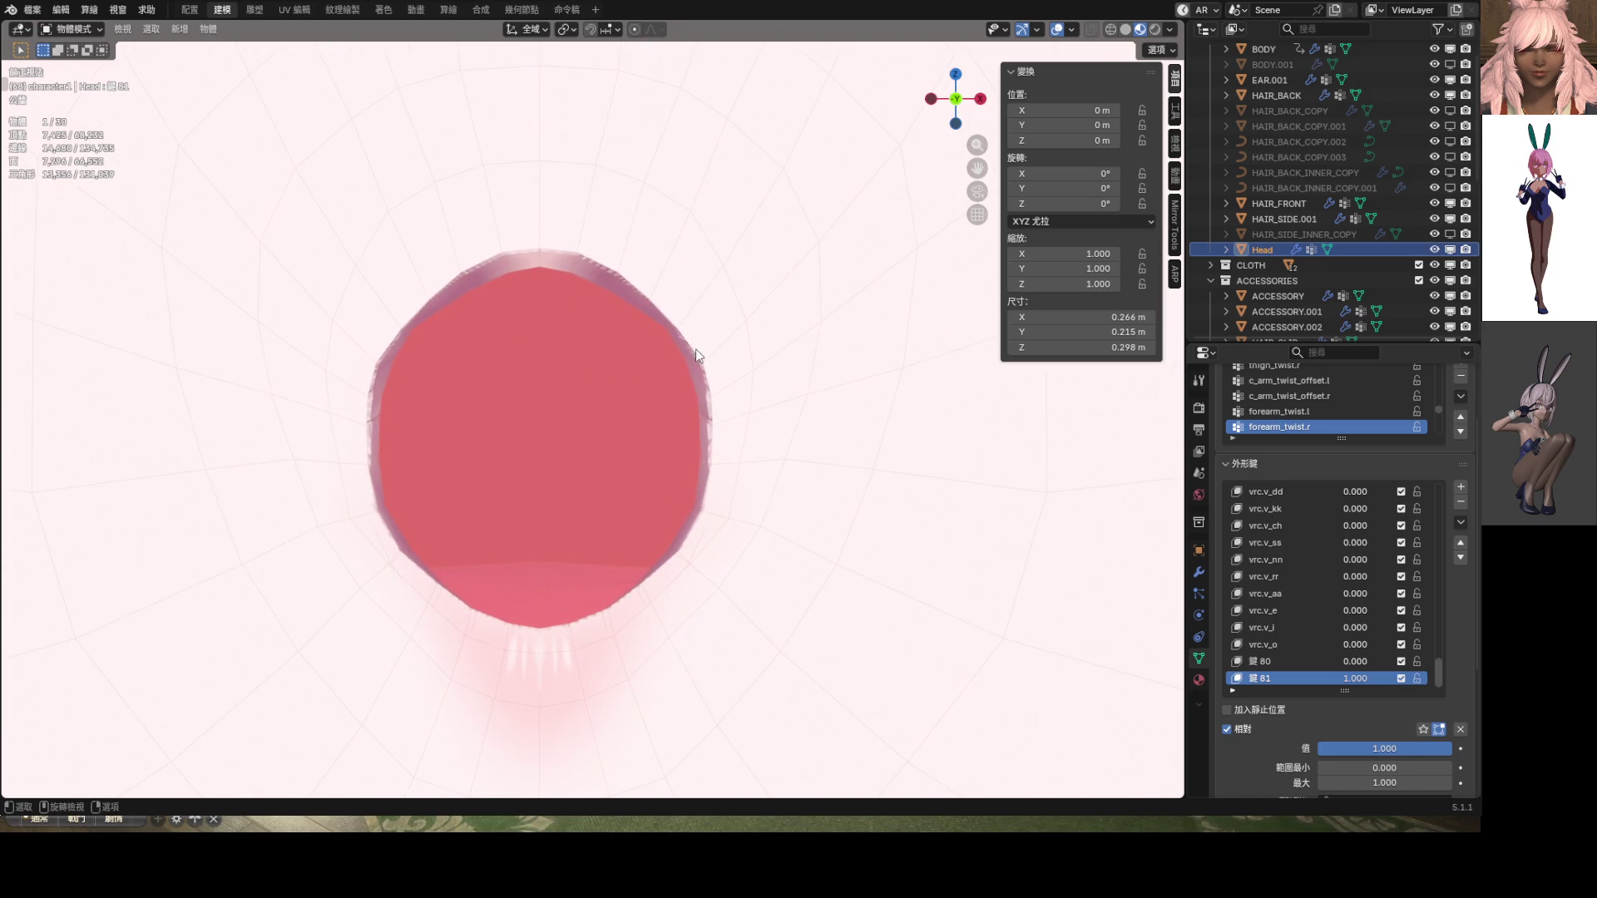
pyautogui.press('Tab')
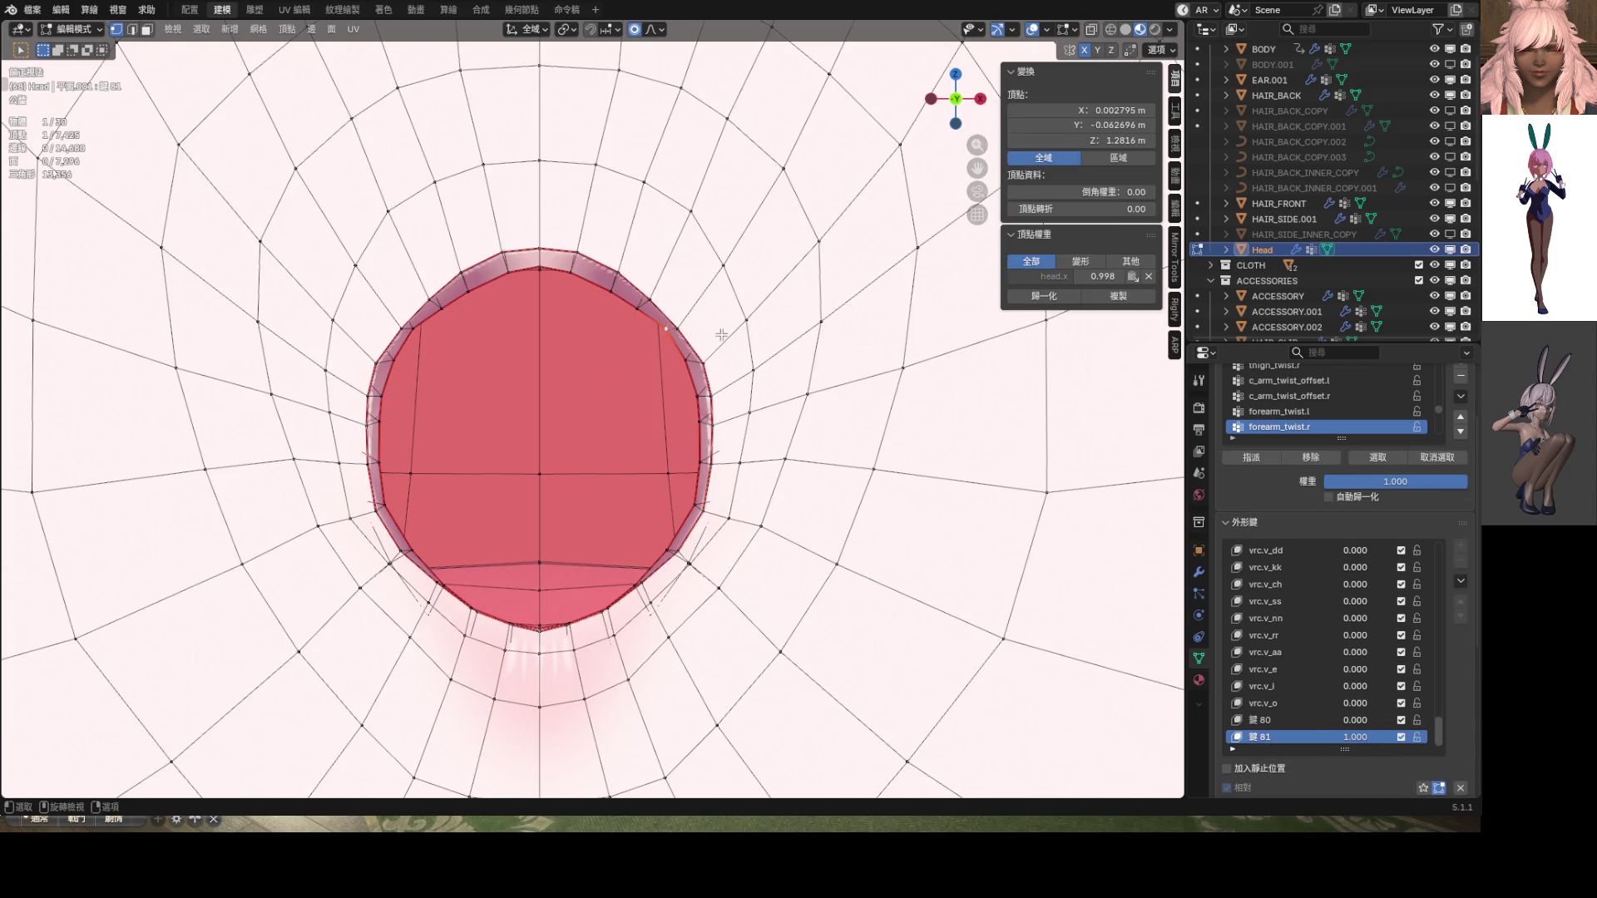
# Move one rim vertex, then select several rim vertices and move them in front view
pyautogui.press('g')
pyautogui.click(712, 344)
pyautogui.keyDown('shift'); pyautogui.moveTo(673, 475); pyautogui.dragTo(759, 386, button='middle'); pyautogui.keyUp('shift')
pyautogui.click(706, 475)
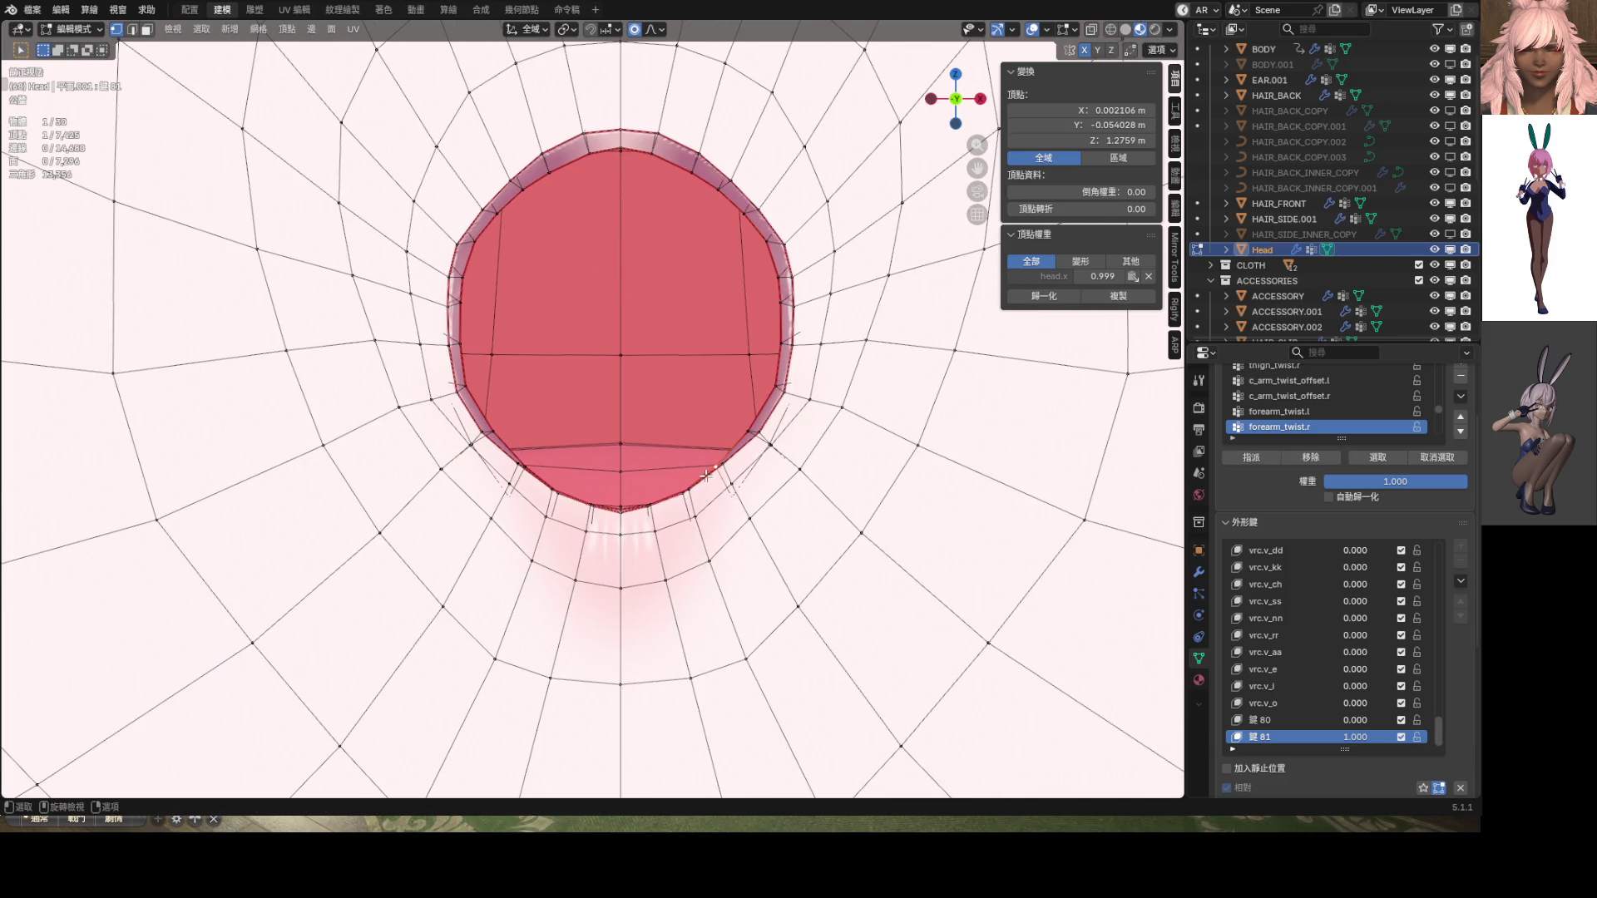
pyautogui.moveTo(710, 473); pyautogui.dragTo(923, 615, button='middle')
pyautogui.keyDown('shift'); pyautogui.click(1022, 609); pyautogui.keyUp('shift')
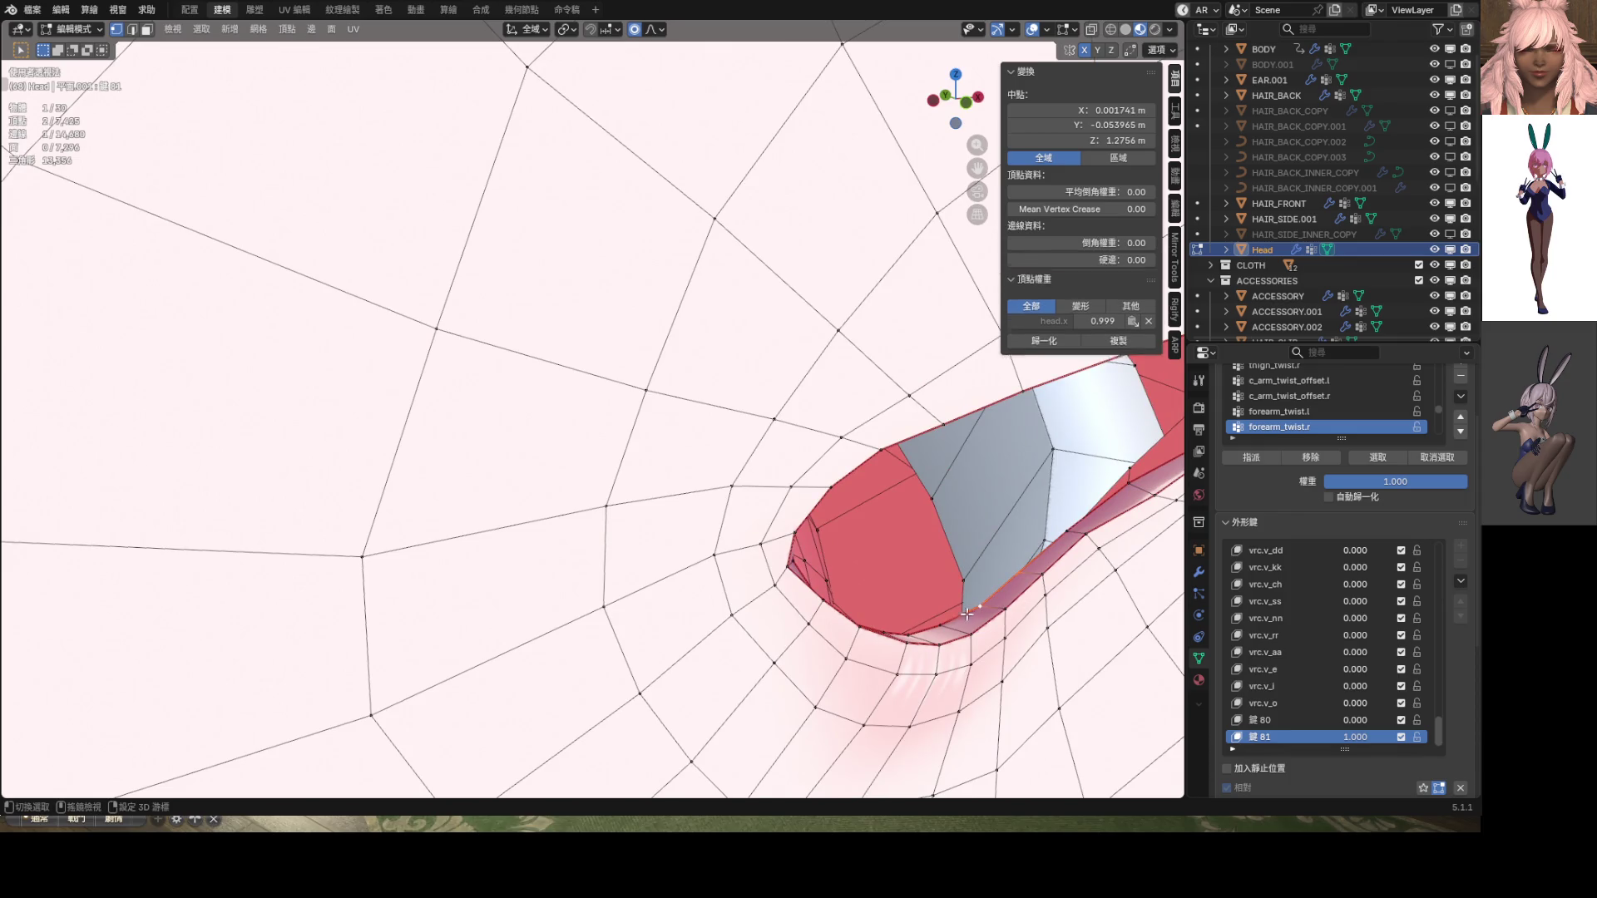
pyautogui.keyDown('shift'); pyautogui.click(934, 630); pyautogui.keyUp('shift')
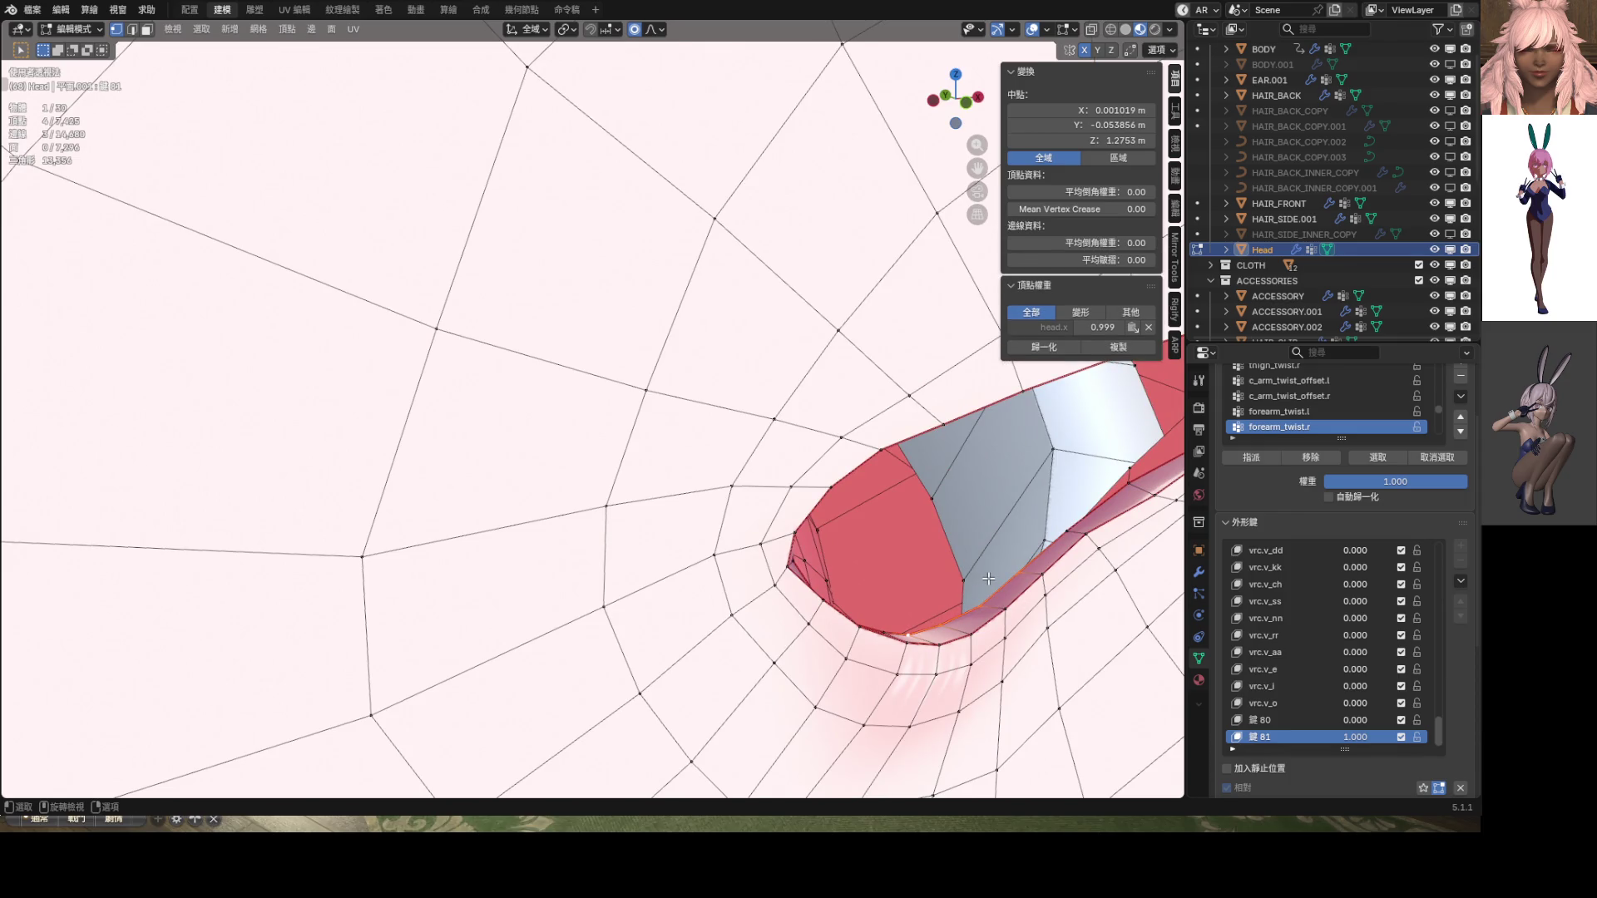
pyautogui.press('KP_1')
pyautogui.press('g')
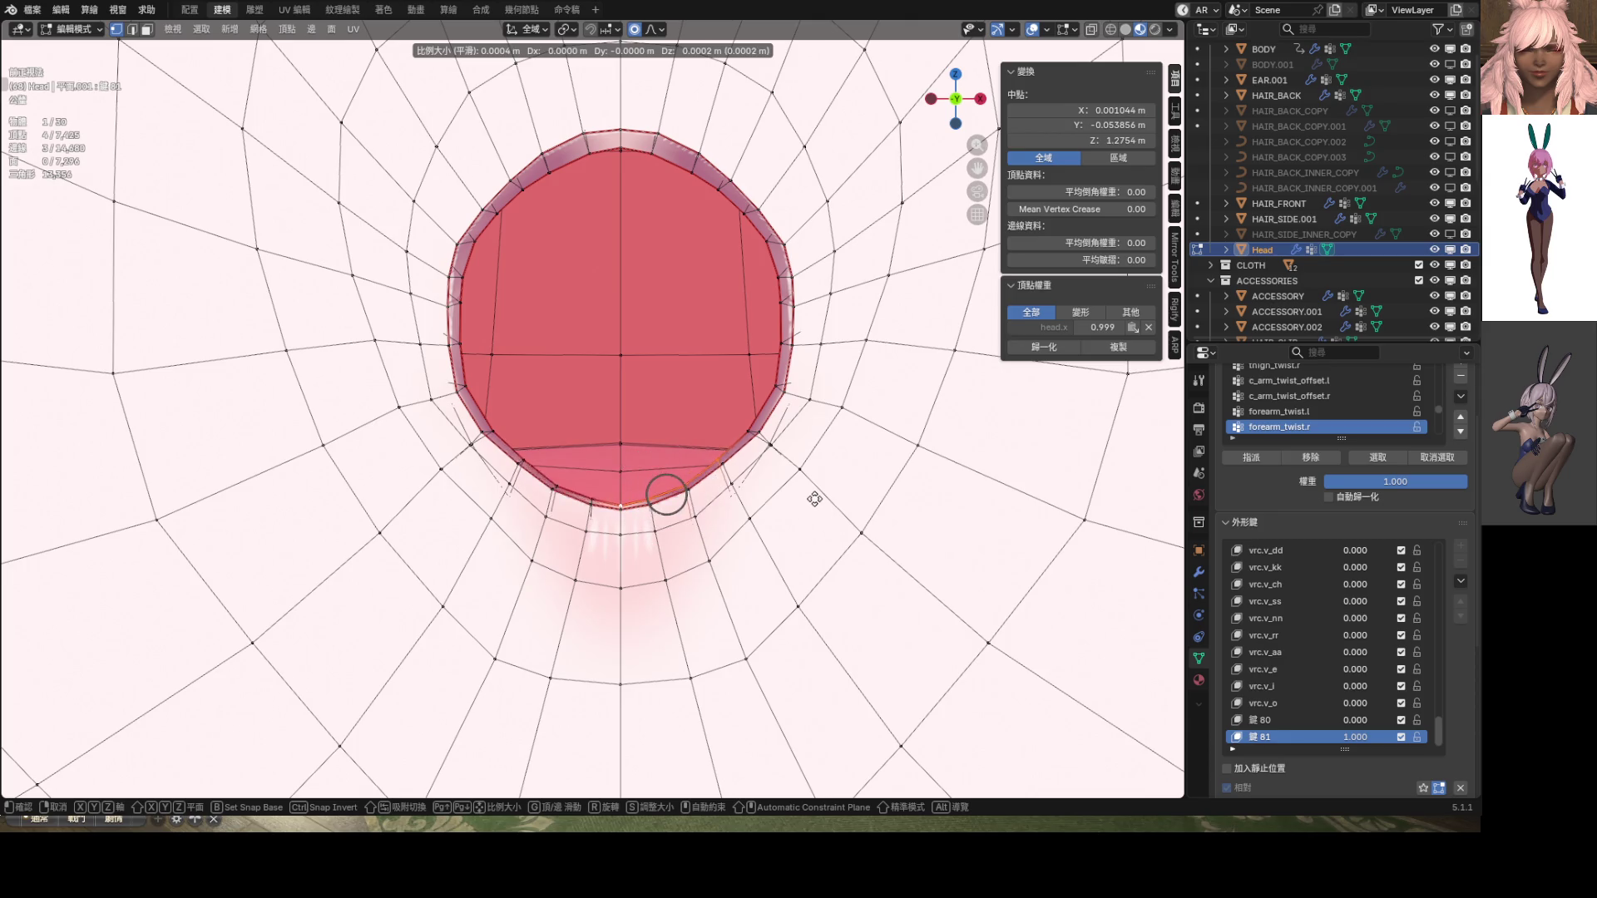
pyautogui.click(802, 496)
# Nudge a lower-rim vertex, and raise the bottom-centre vertex slightly, replacing an undone slide
pyautogui.click(711, 458)
pyautogui.press('g')
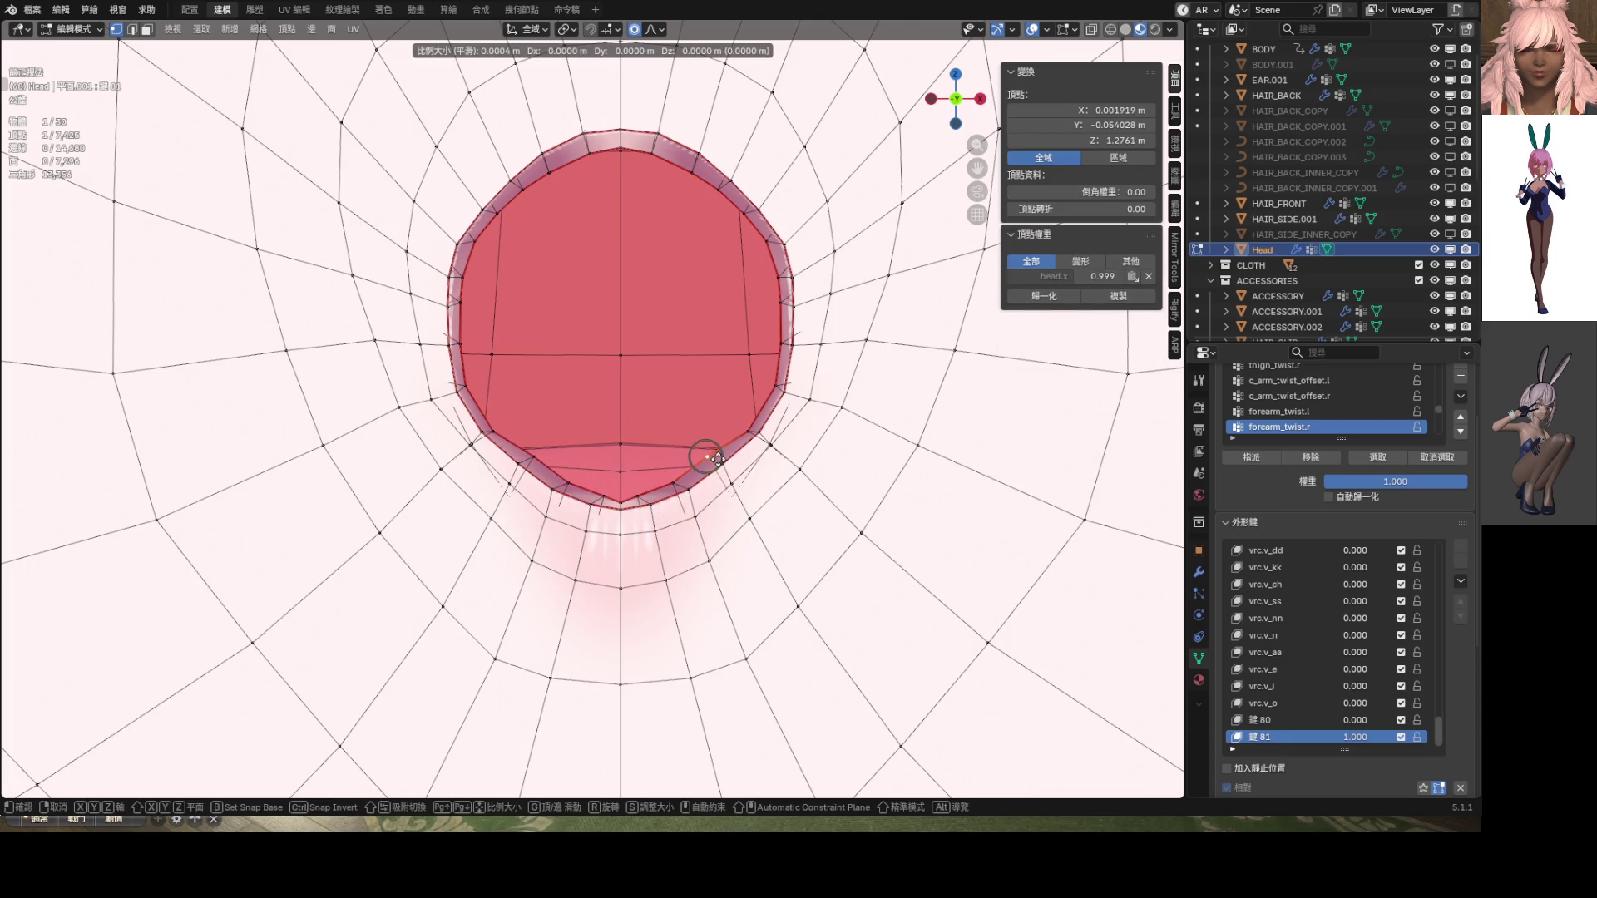
pyautogui.click(722, 461)
pyautogui.click(619, 501)
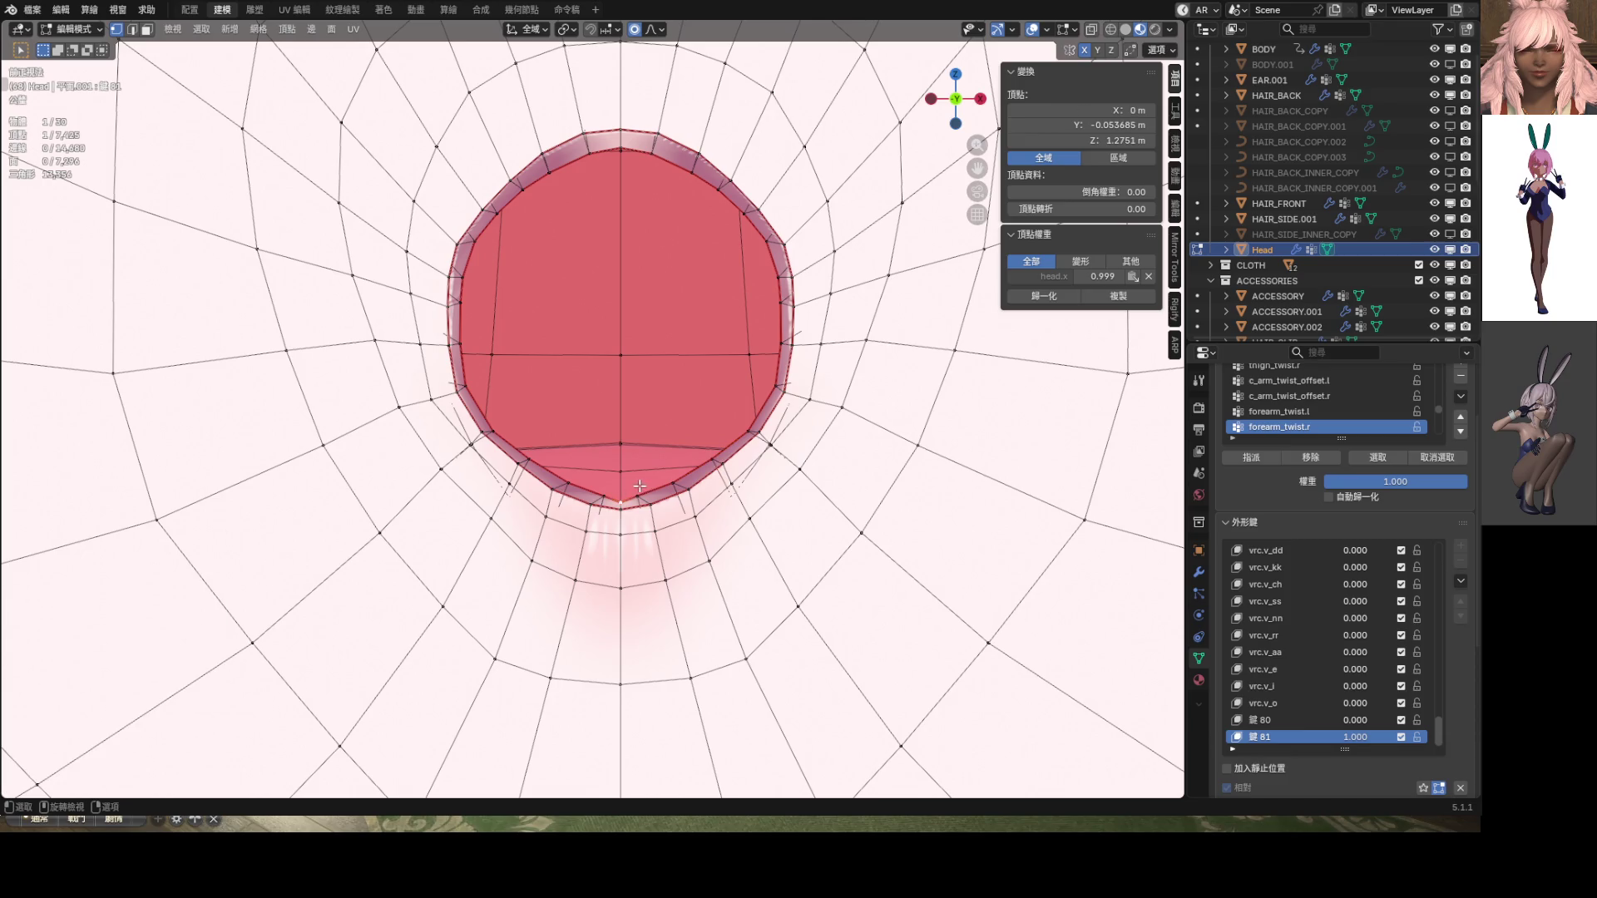
pyautogui.press('g')
pyautogui.press('g')
pyautogui.click(655, 489)
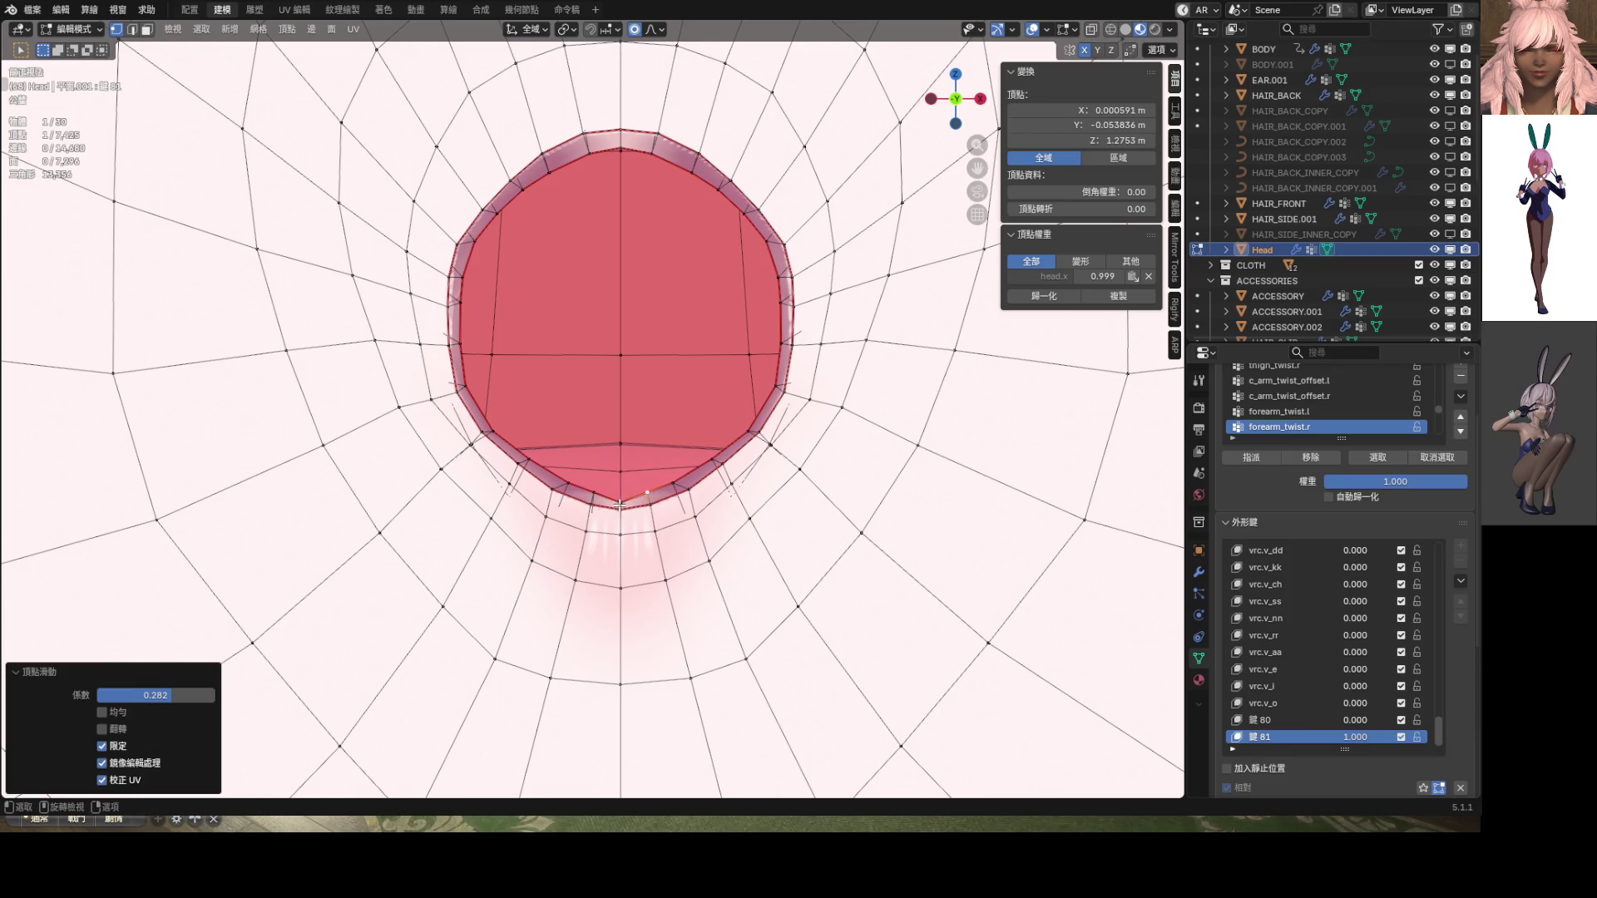
pyautogui.hotkey('ctrl', 'z')
pyautogui.press('g')
pyautogui.click(632, 487)
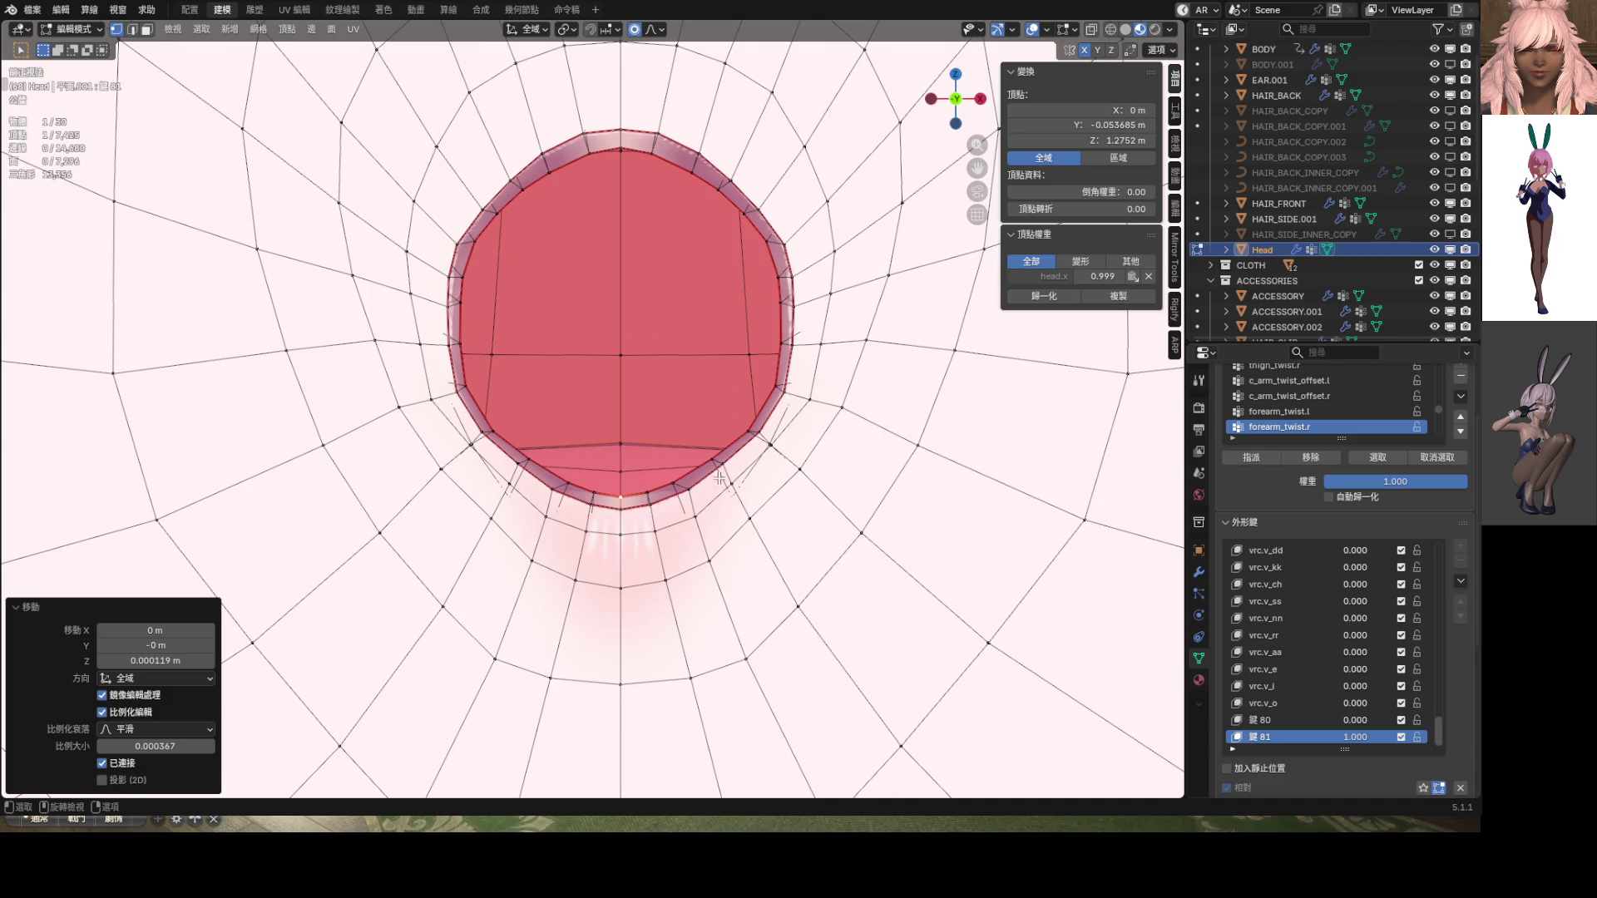
# Adjust a vertex on the right rim and orbit to a side view of the mouth
pyautogui.scroll(2, 748, 460)
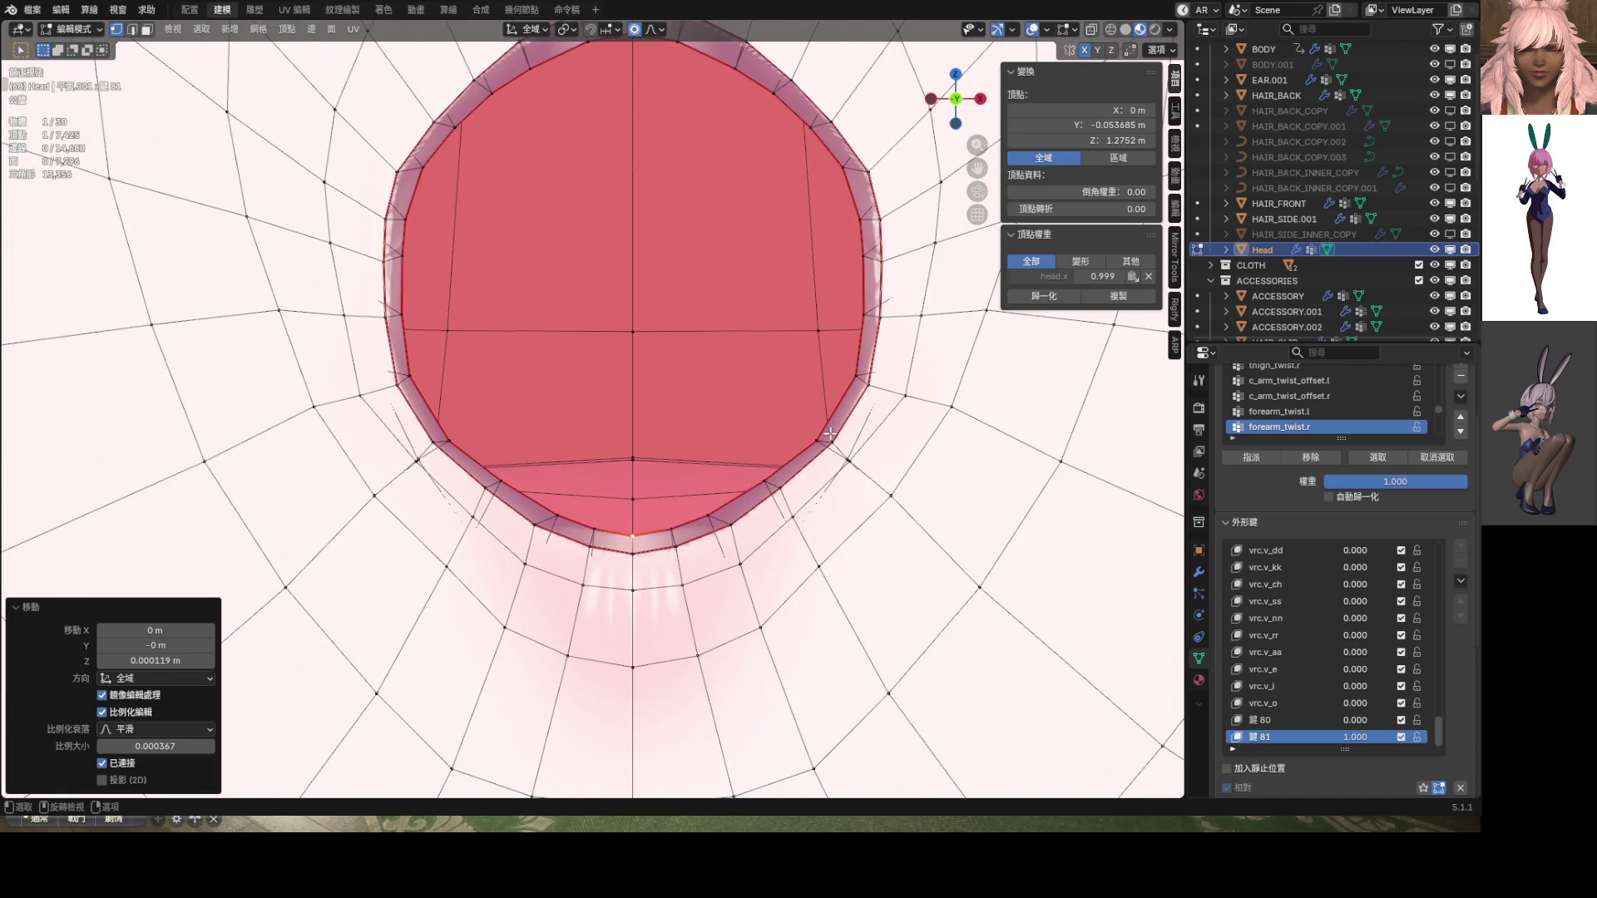
pyautogui.click(873, 381)
pyautogui.press('g')
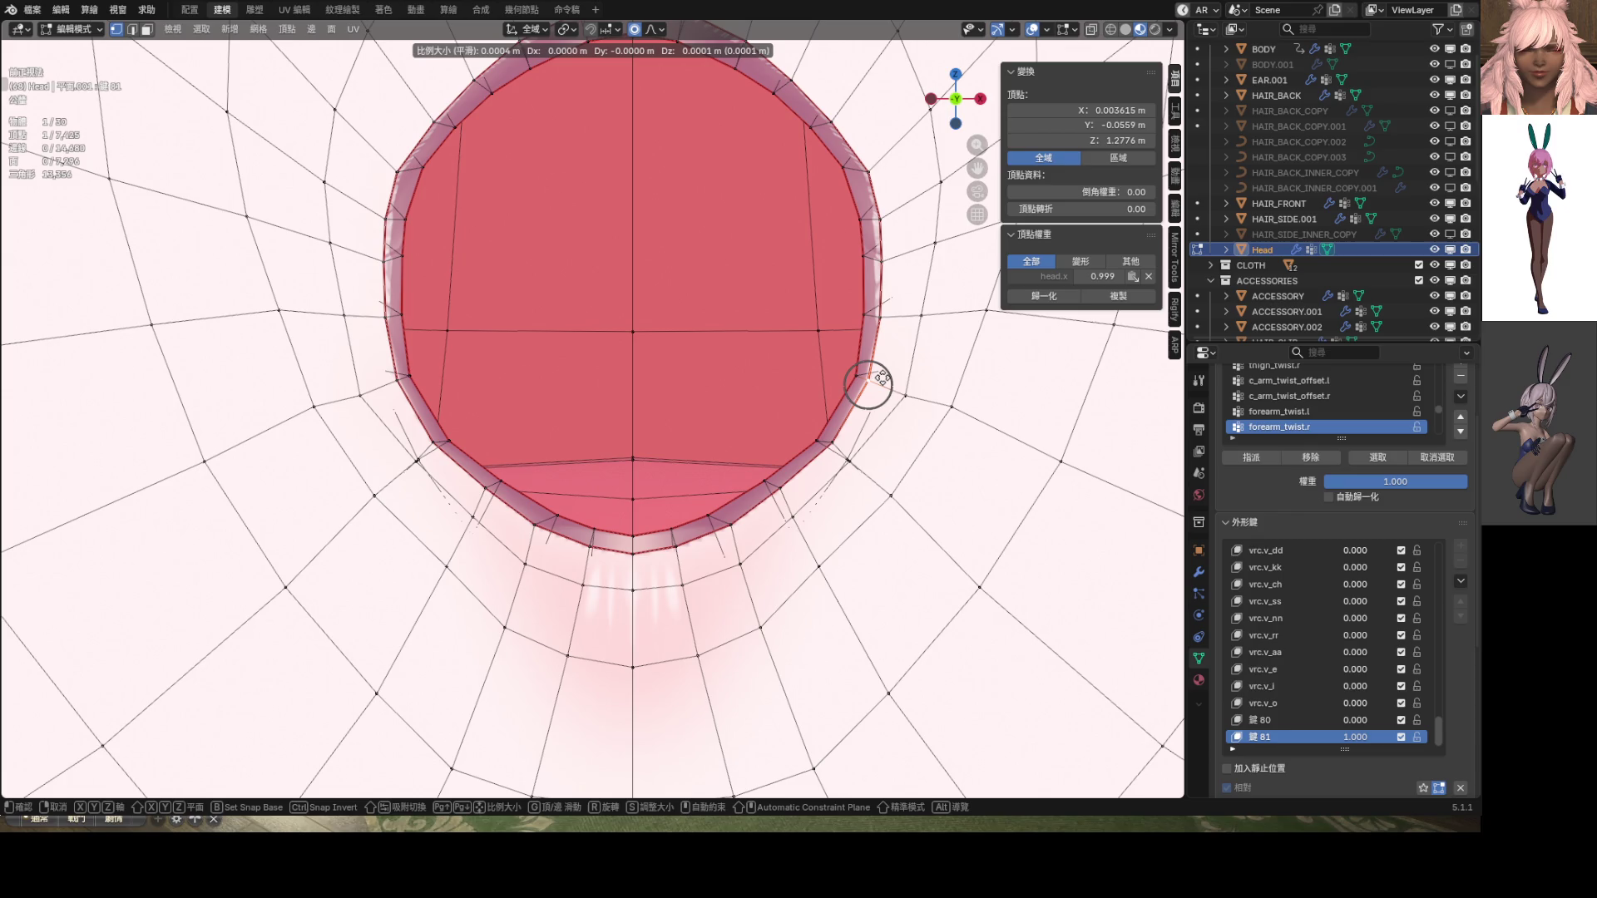
pyautogui.click(882, 378)
pyautogui.moveTo(861, 454)
pyautogui.mouseDown(button='middle')
pyautogui.moveTo(886, 449)
pyautogui.moveTo(785, 463)
pyautogui.moveTo(749, 443)
pyautogui.moveTo(1026, 529)
pyautogui.mouseUp(button='middle')
# Move the selected rim vertex twice from the side view
pyautogui.press('g')
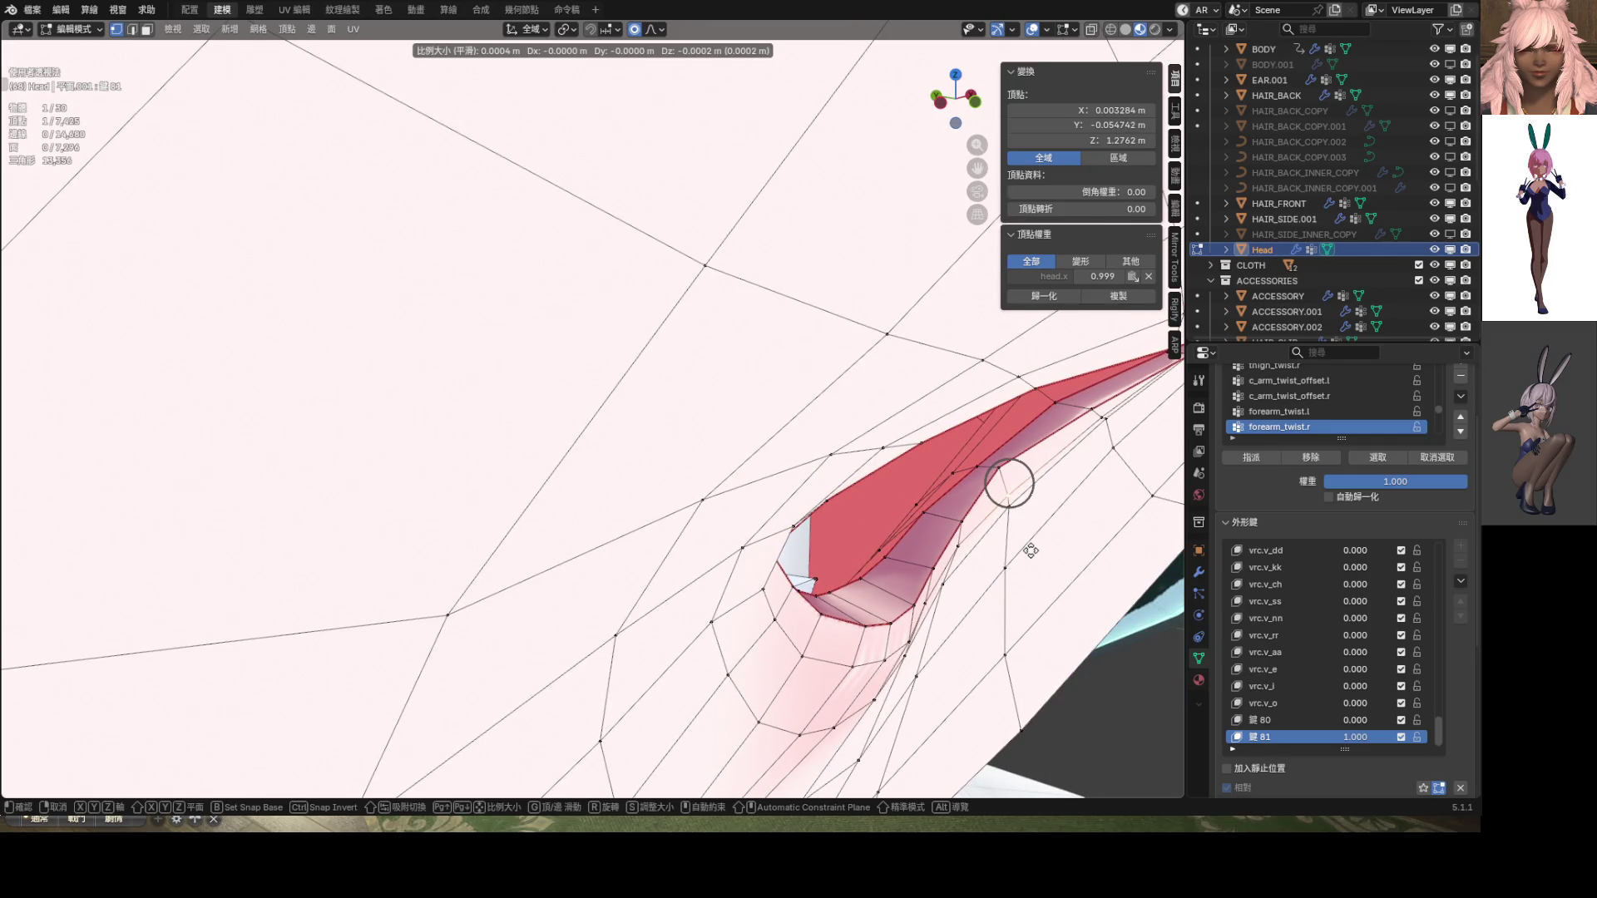
pyautogui.click(1031, 551)
pyautogui.press('g')
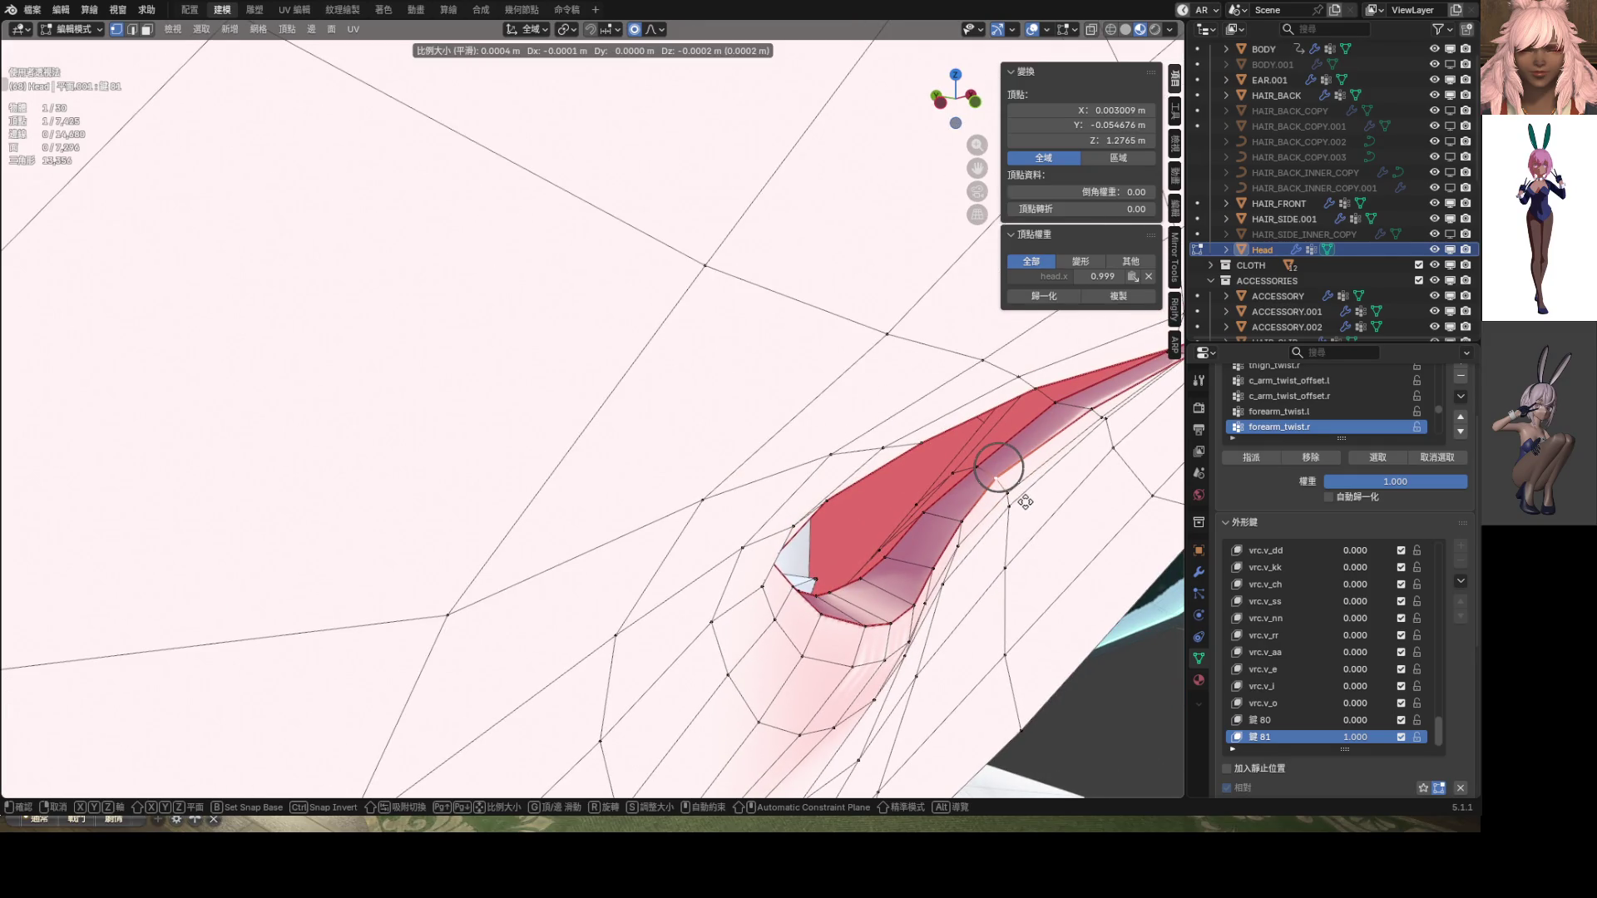
pyautogui.click(1024, 502)
pyautogui.scroll(5, 957, 503)
pyautogui.moveTo(956, 503)
pyautogui.mouseDown(button='middle')
pyautogui.moveTo(831, 489)
pyautogui.moveTo(845, 460)
pyautogui.moveTo(554, 400)
pyautogui.moveTo(516, 366)
pyautogui.moveTo(491, 384)
pyautogui.moveTo(571, 412)
pyautogui.moveTo(485, 284)
pyautogui.mouseUp(button='middle')
# Reposition another rim vertex with several proportional moves, then return to a front view
pyautogui.click(512, 368)
pyautogui.press('g')
pyautogui.click(519, 363)
pyautogui.press('g')
pyautogui.click(491, 384)
pyautogui.press('g')
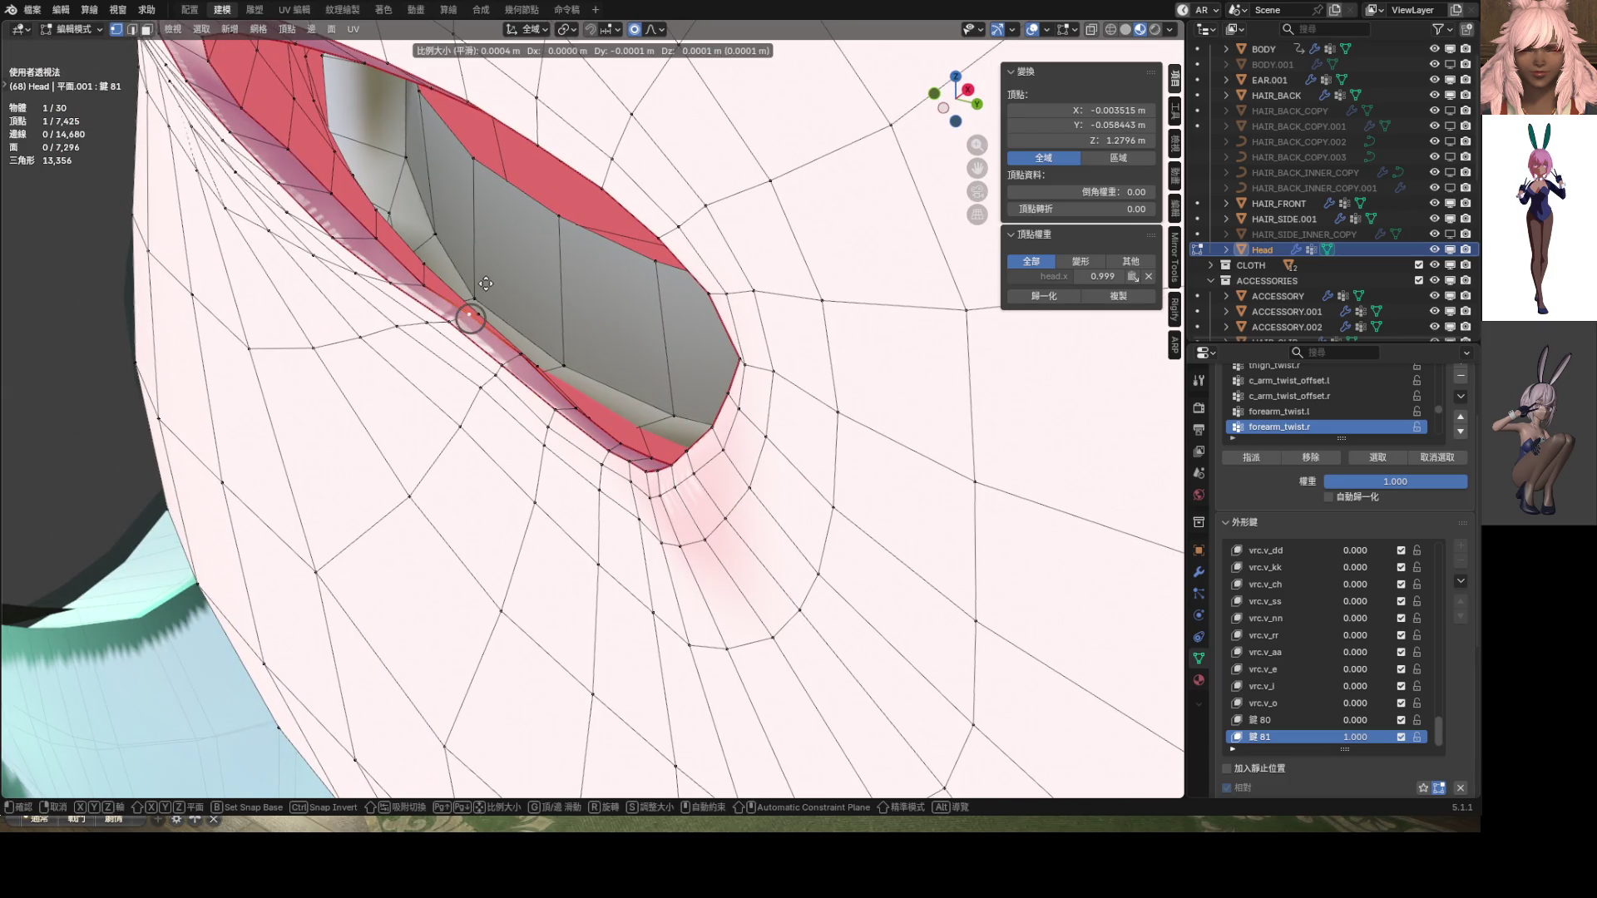
pyautogui.click(486, 283)
pyautogui.press('g')
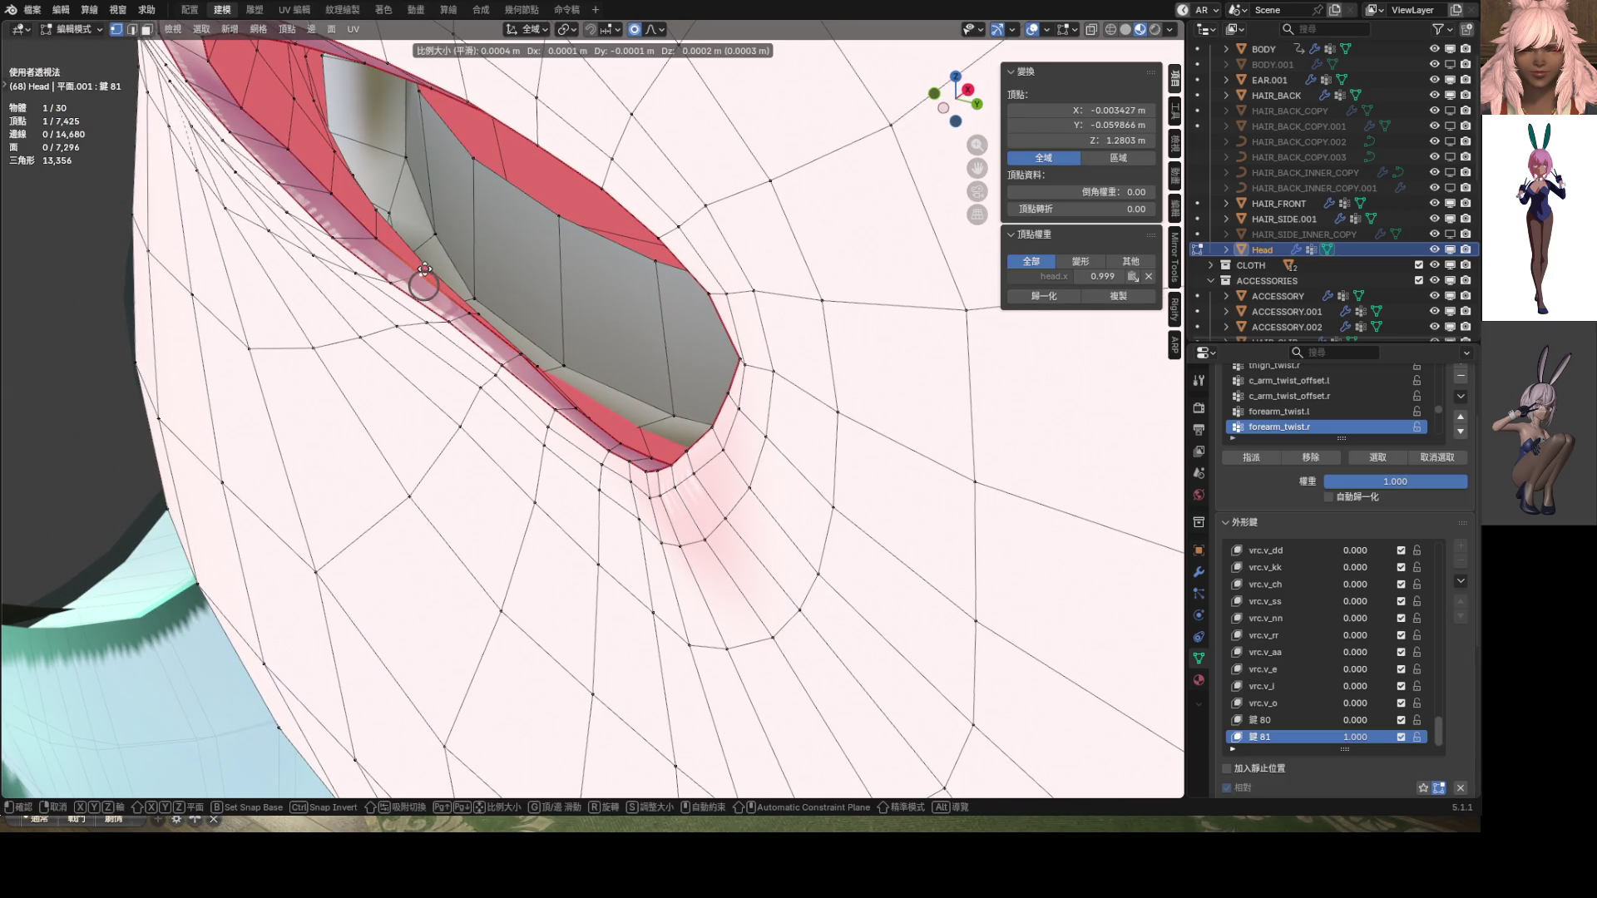
pyautogui.click(424, 269)
pyautogui.moveTo(425, 269)
pyautogui.mouseDown(button='middle')
pyautogui.moveTo(630, 298)
pyautogui.moveTo(785, 374)
pyautogui.moveTo(680, 371)
pyautogui.moveTo(723, 465)
pyautogui.moveTo(632, 415)
pyautogui.mouseUp(button='middle')
# From an oblique angle, refine a rim vertex with three small proportional moves
pyautogui.scroll(6, 691, 449)
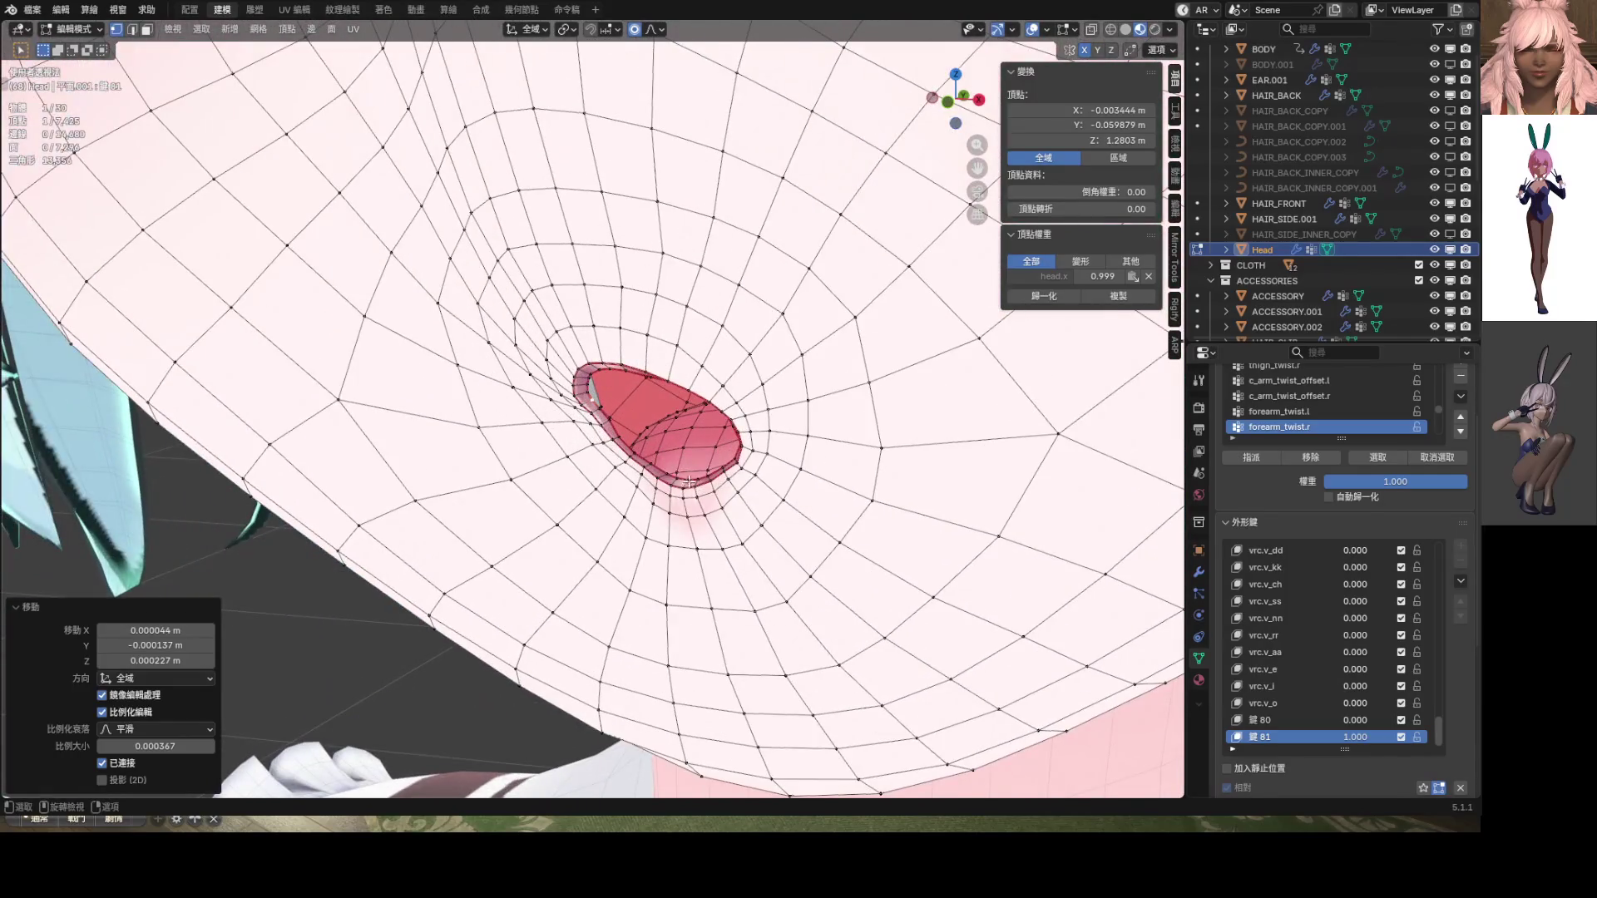
pyautogui.moveTo(691, 481)
pyautogui.mouseDown(button='middle')
pyautogui.moveTo(682, 453)
pyautogui.moveTo(657, 453)
pyautogui.moveTo(707, 420)
pyautogui.moveTo(630, 449)
pyautogui.mouseUp(button='middle')
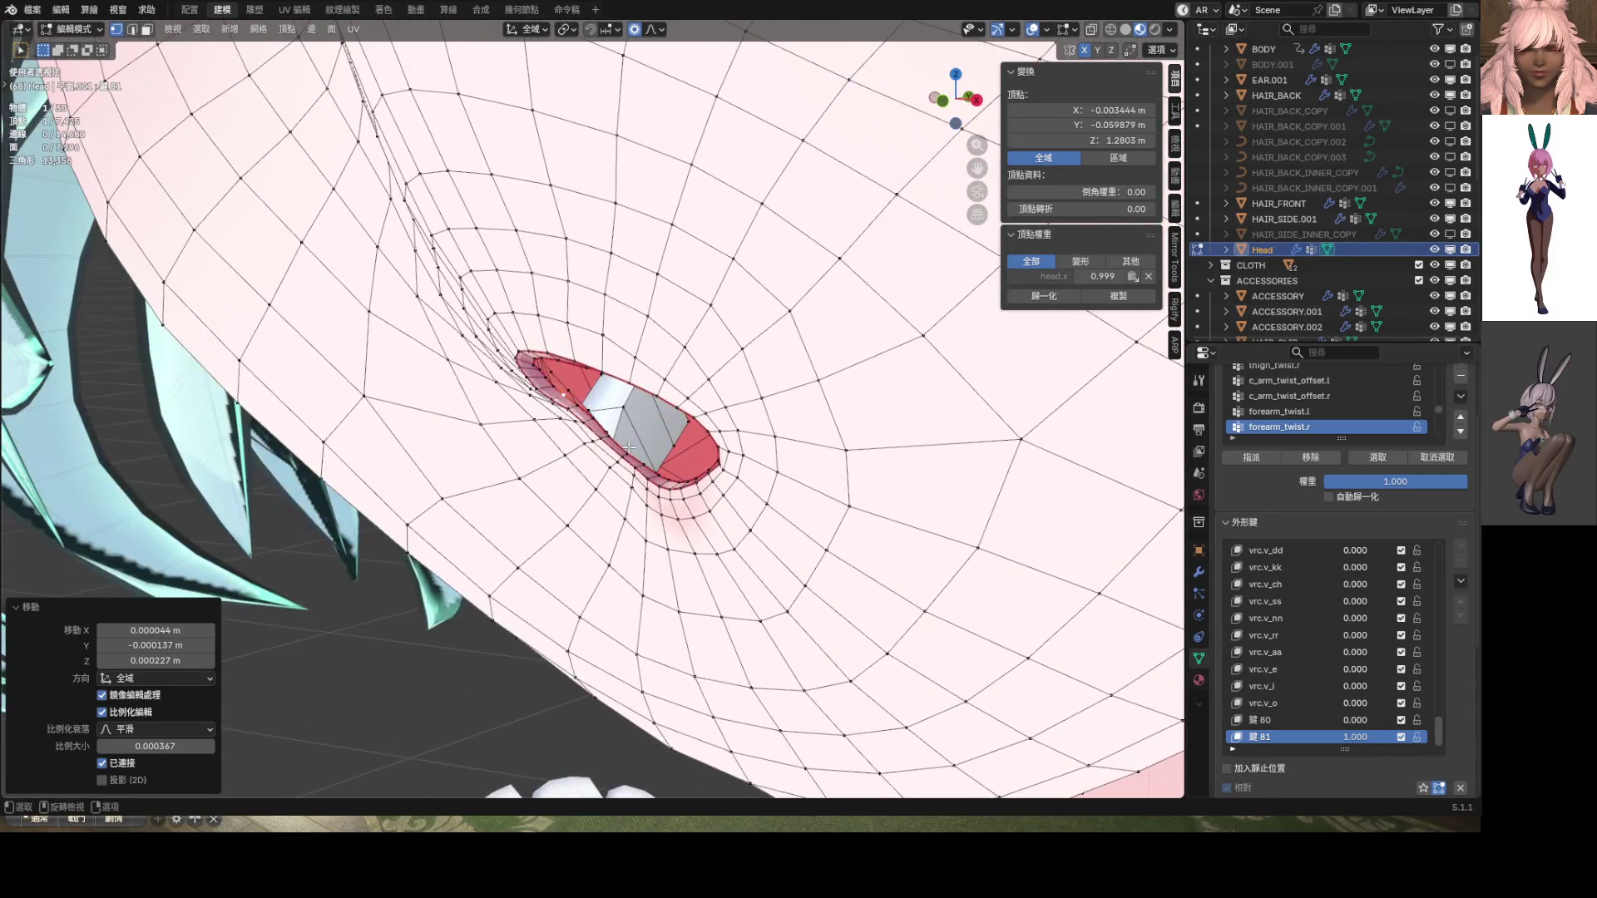
pyautogui.press('g')
pyautogui.click(603, 435)
pyautogui.press('g')
pyautogui.press('g')
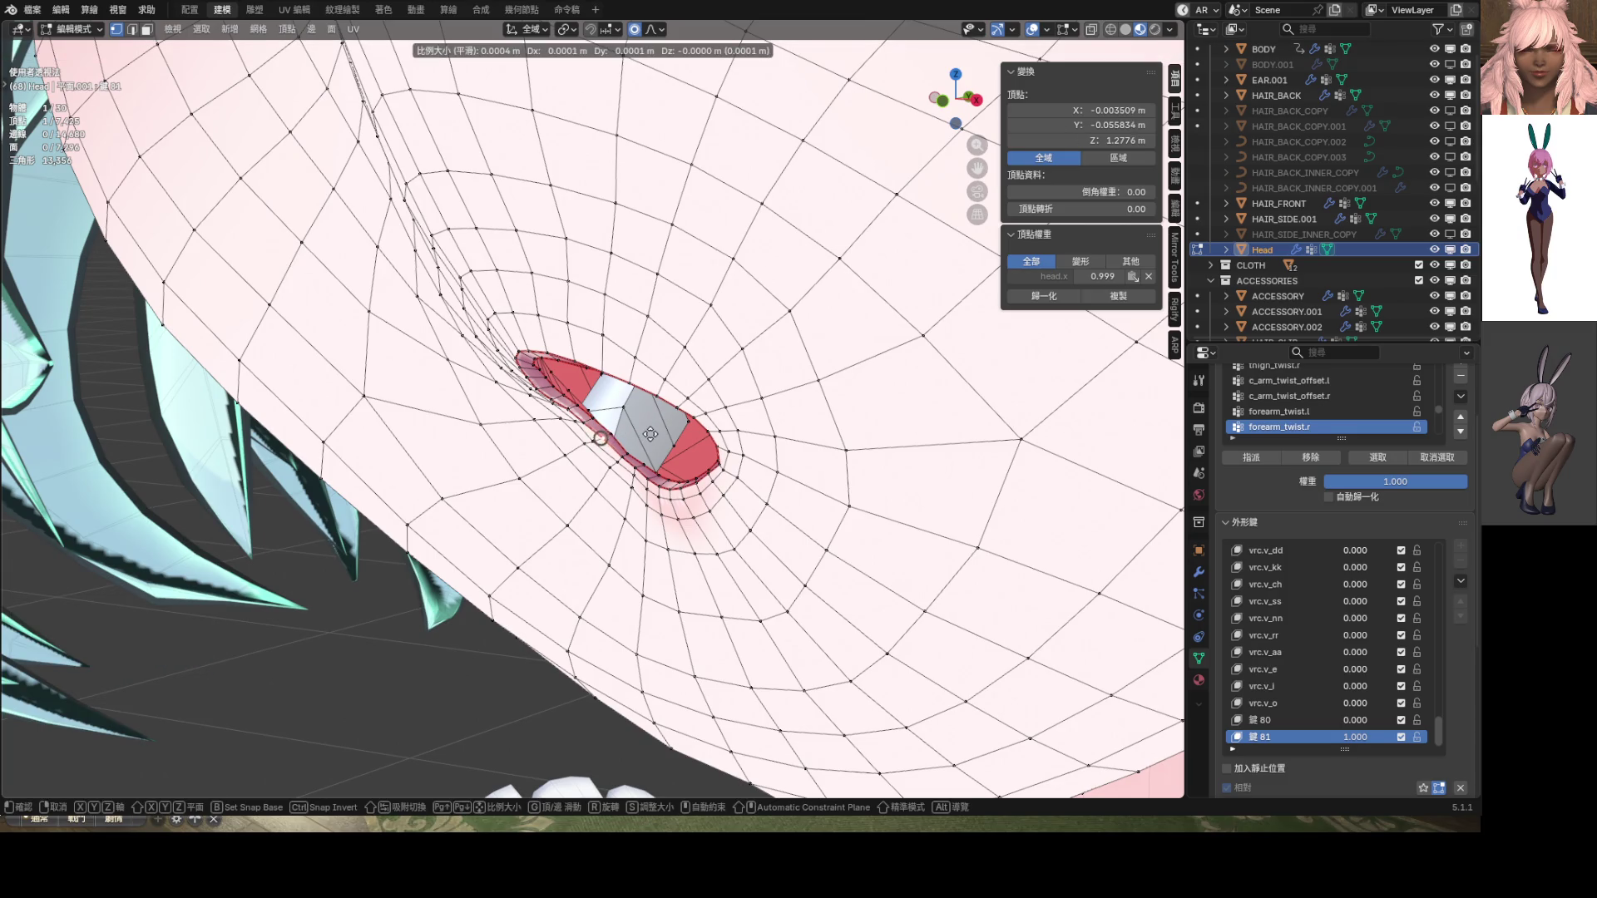
pyautogui.click(616, 433)
pyautogui.press('g')
pyautogui.click(630, 429)
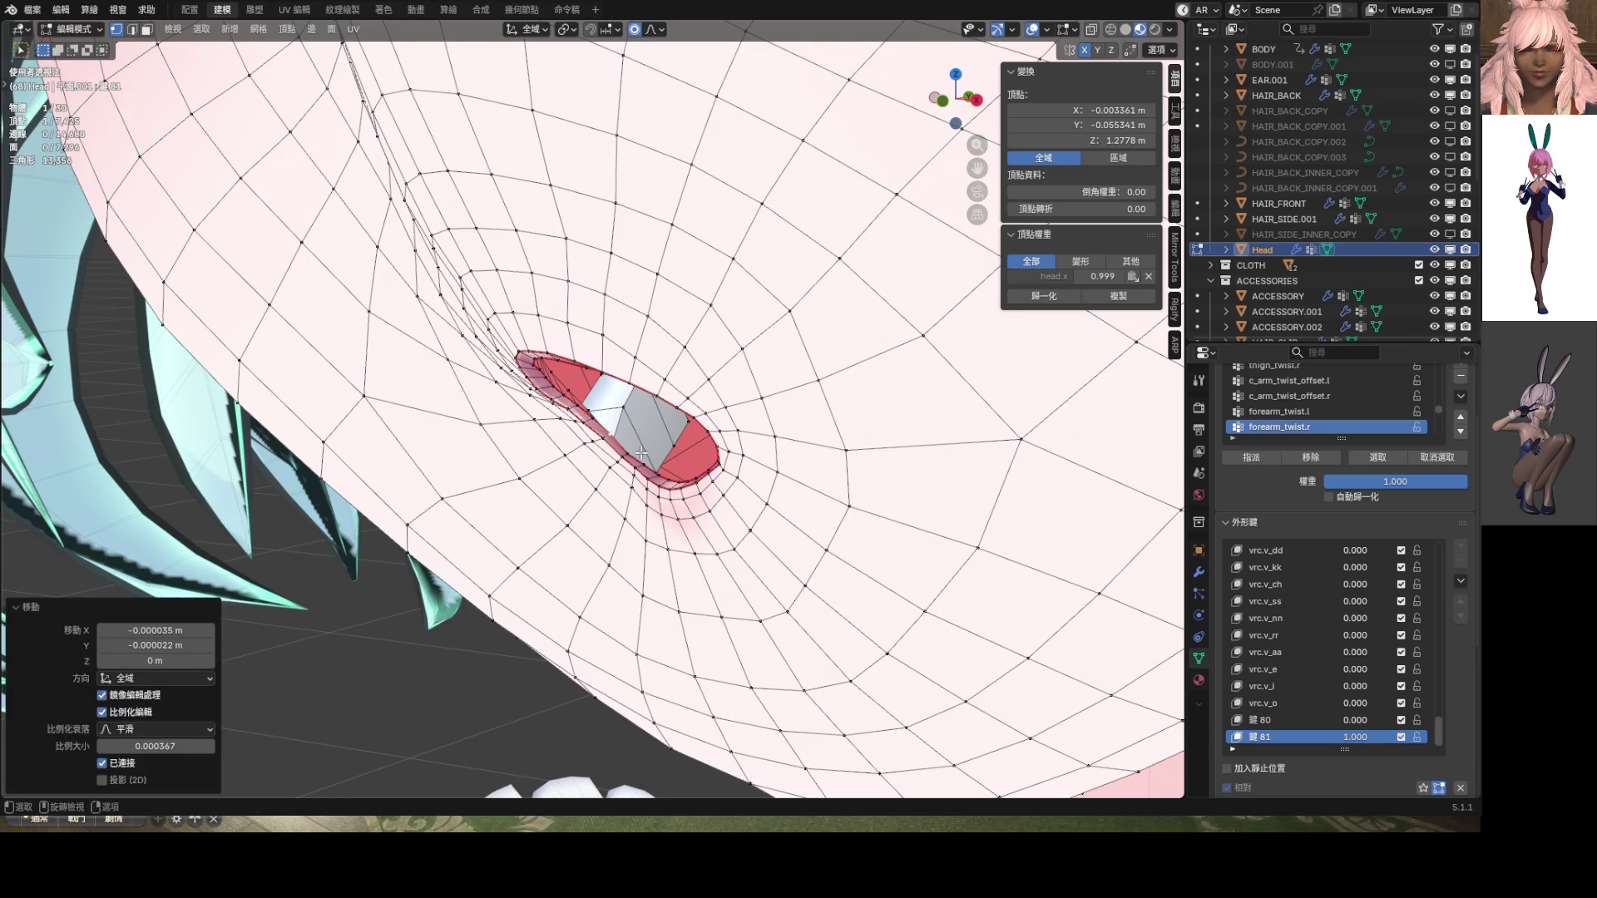
# Switch the Head into Sculpt Mode through the mode pie menu
pyautogui.moveTo(631, 430); pyautogui.dragTo(710, 496, button='middle')
pyautogui.hotkey('ctrl', 'Tab')
pyautogui.click(695, 549)
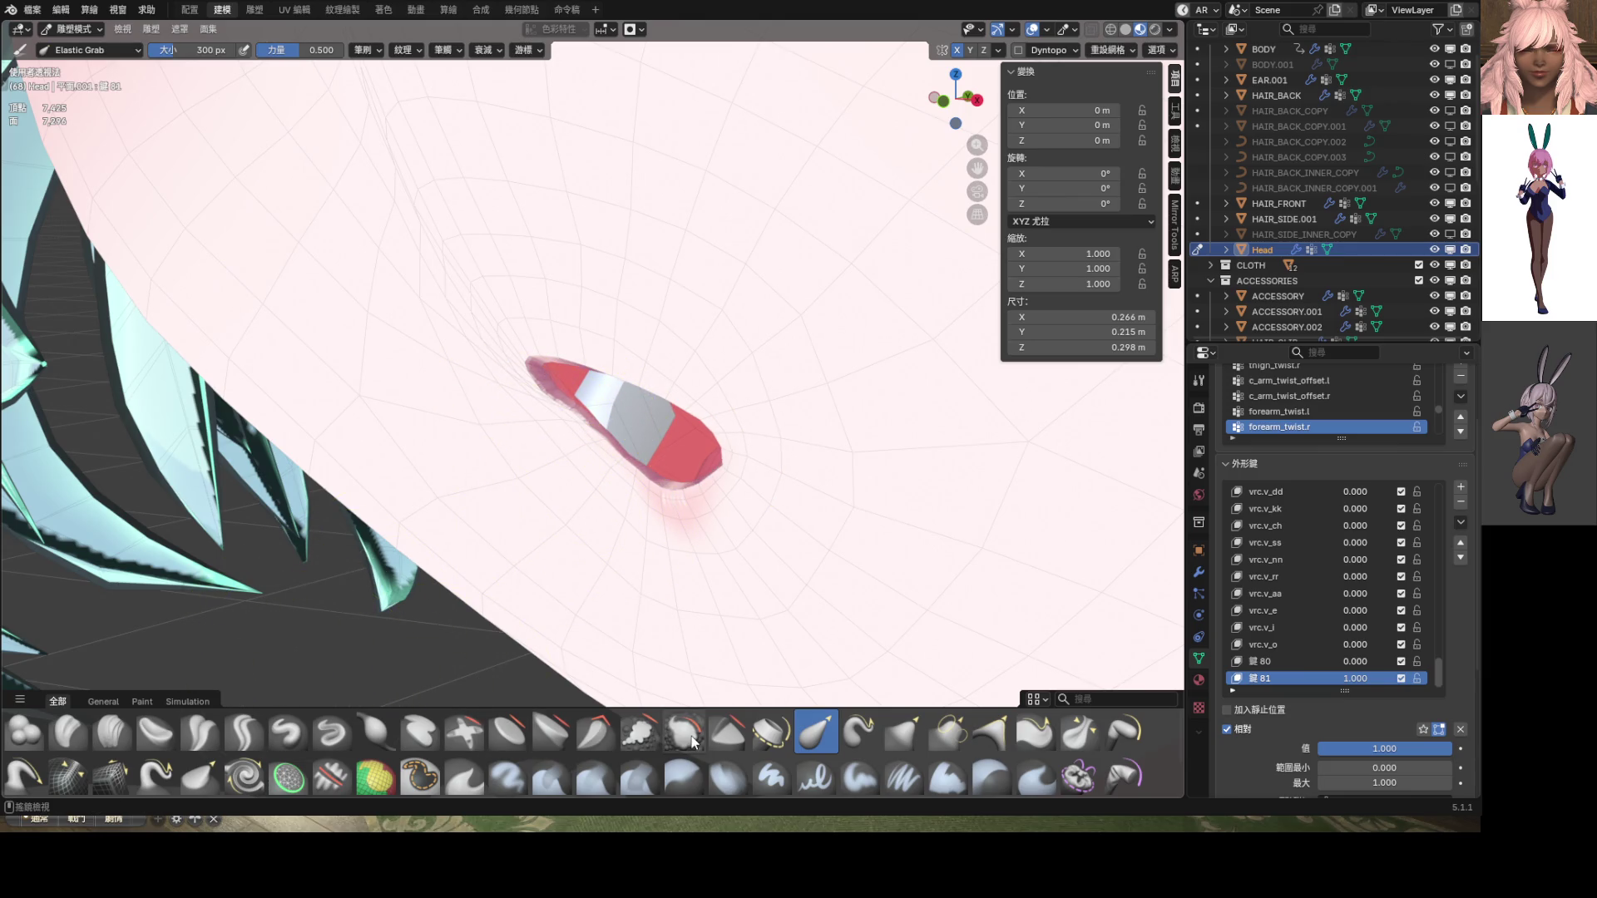
# Try the Relax Slide brush, then go back to Elastic Grab and view the face
pyautogui.click(114, 775)
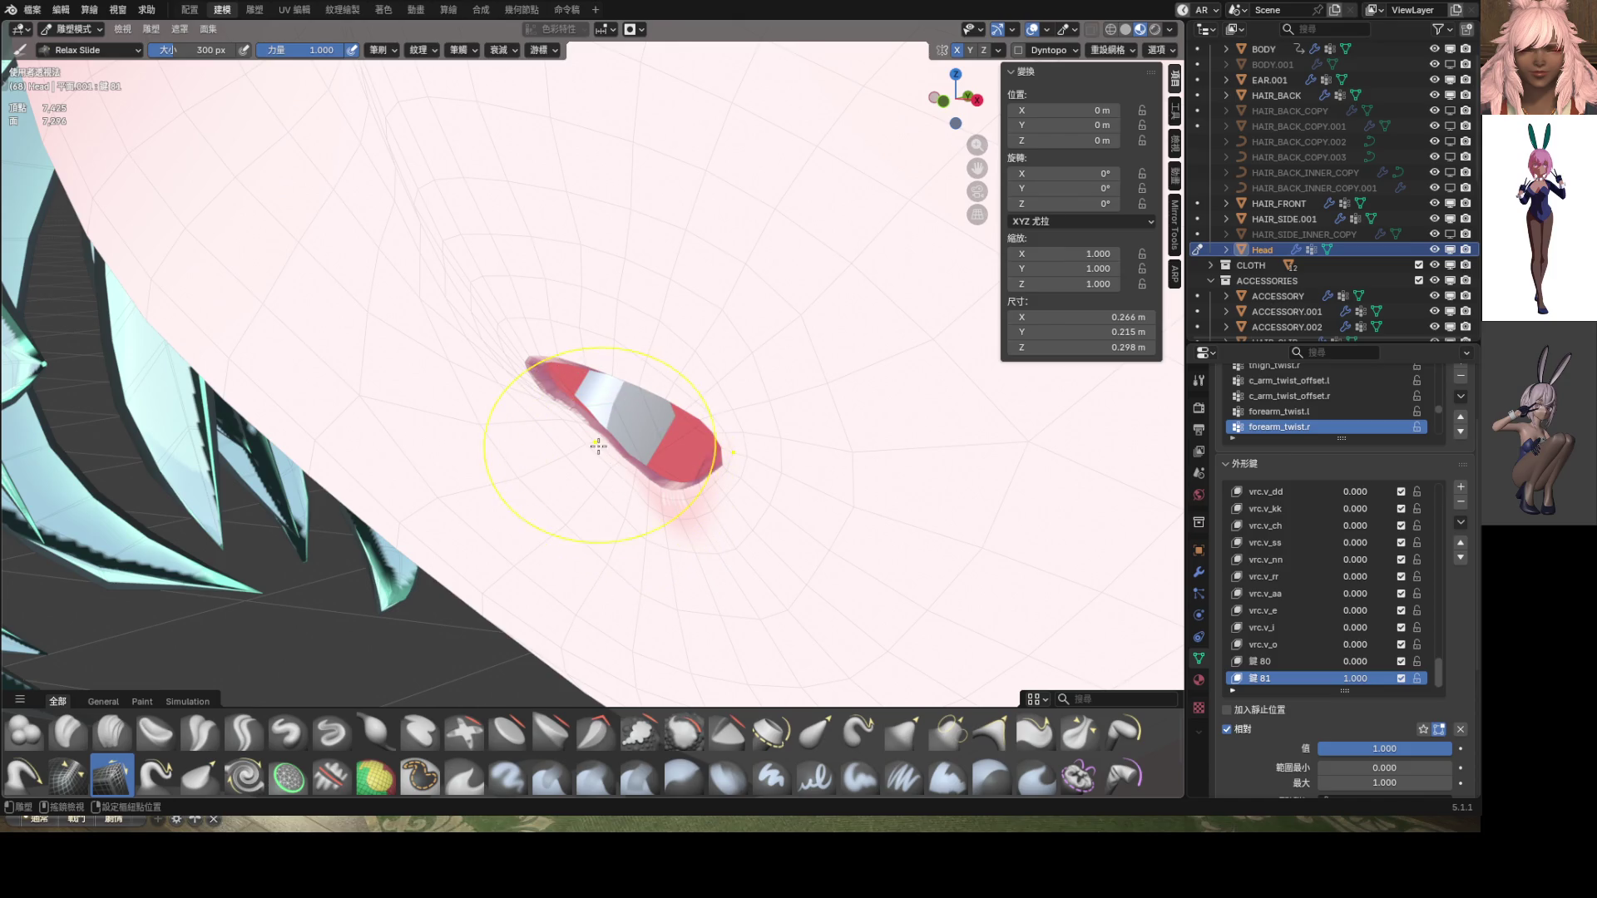
pyautogui.click(815, 730)
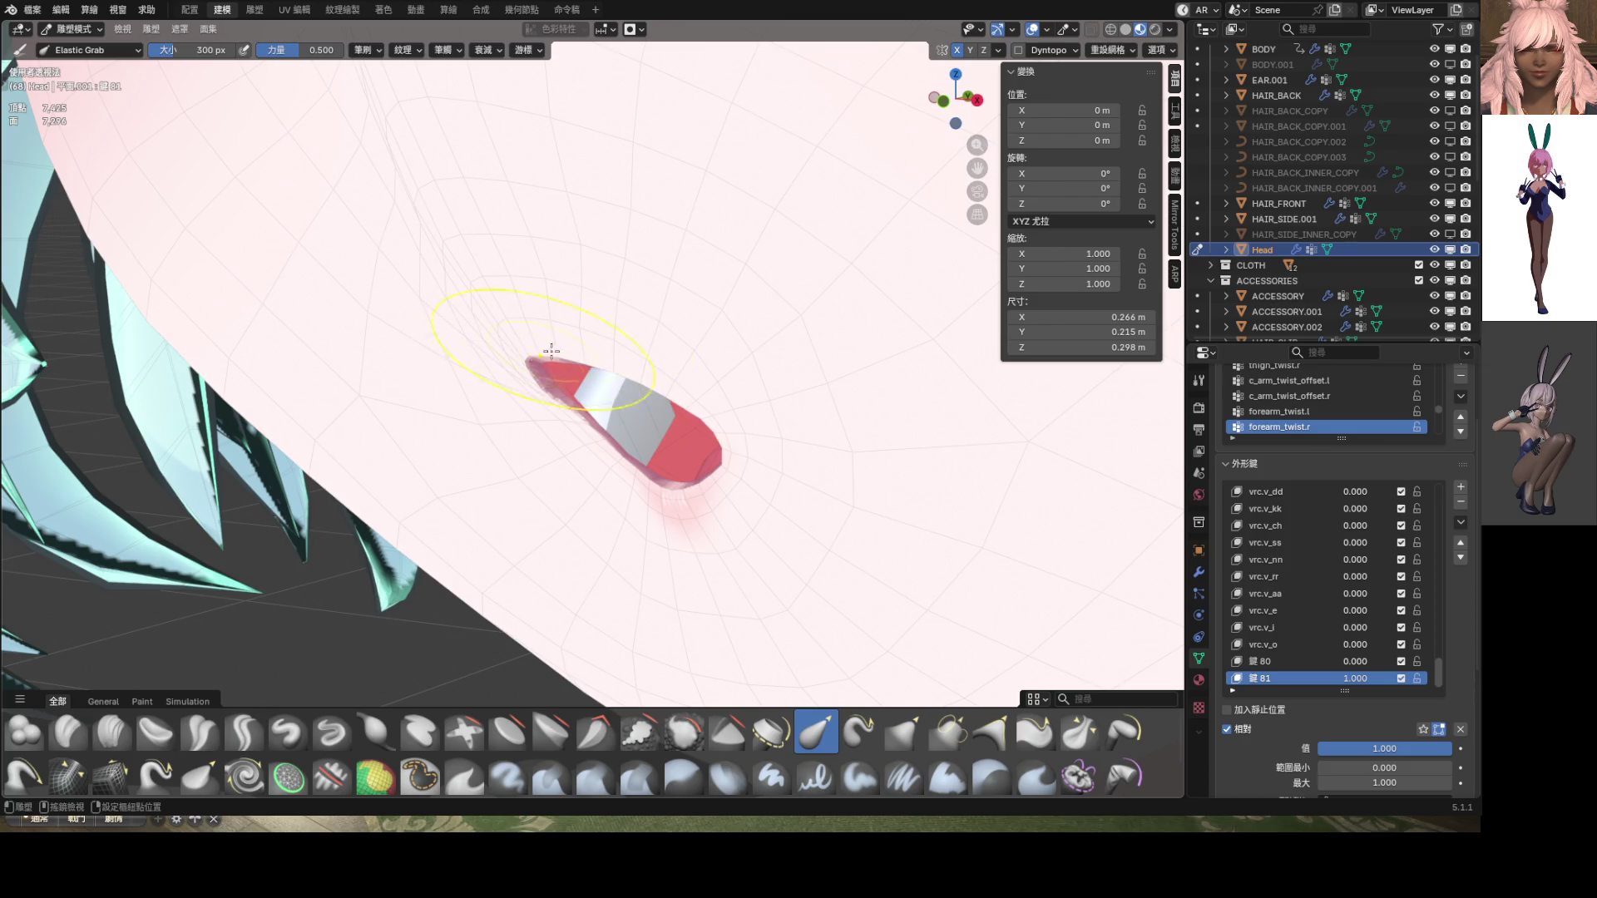
pyautogui.moveTo(728, 416)
pyautogui.mouseDown(button='middle')
pyautogui.moveTo(712, 453)
pyautogui.moveTo(656, 457)
pyautogui.moveTo(582, 421)
pyautogui.moveTo(665, 399)
pyautogui.mouseUp(button='middle')
pyautogui.scroll(5, 676, 465)
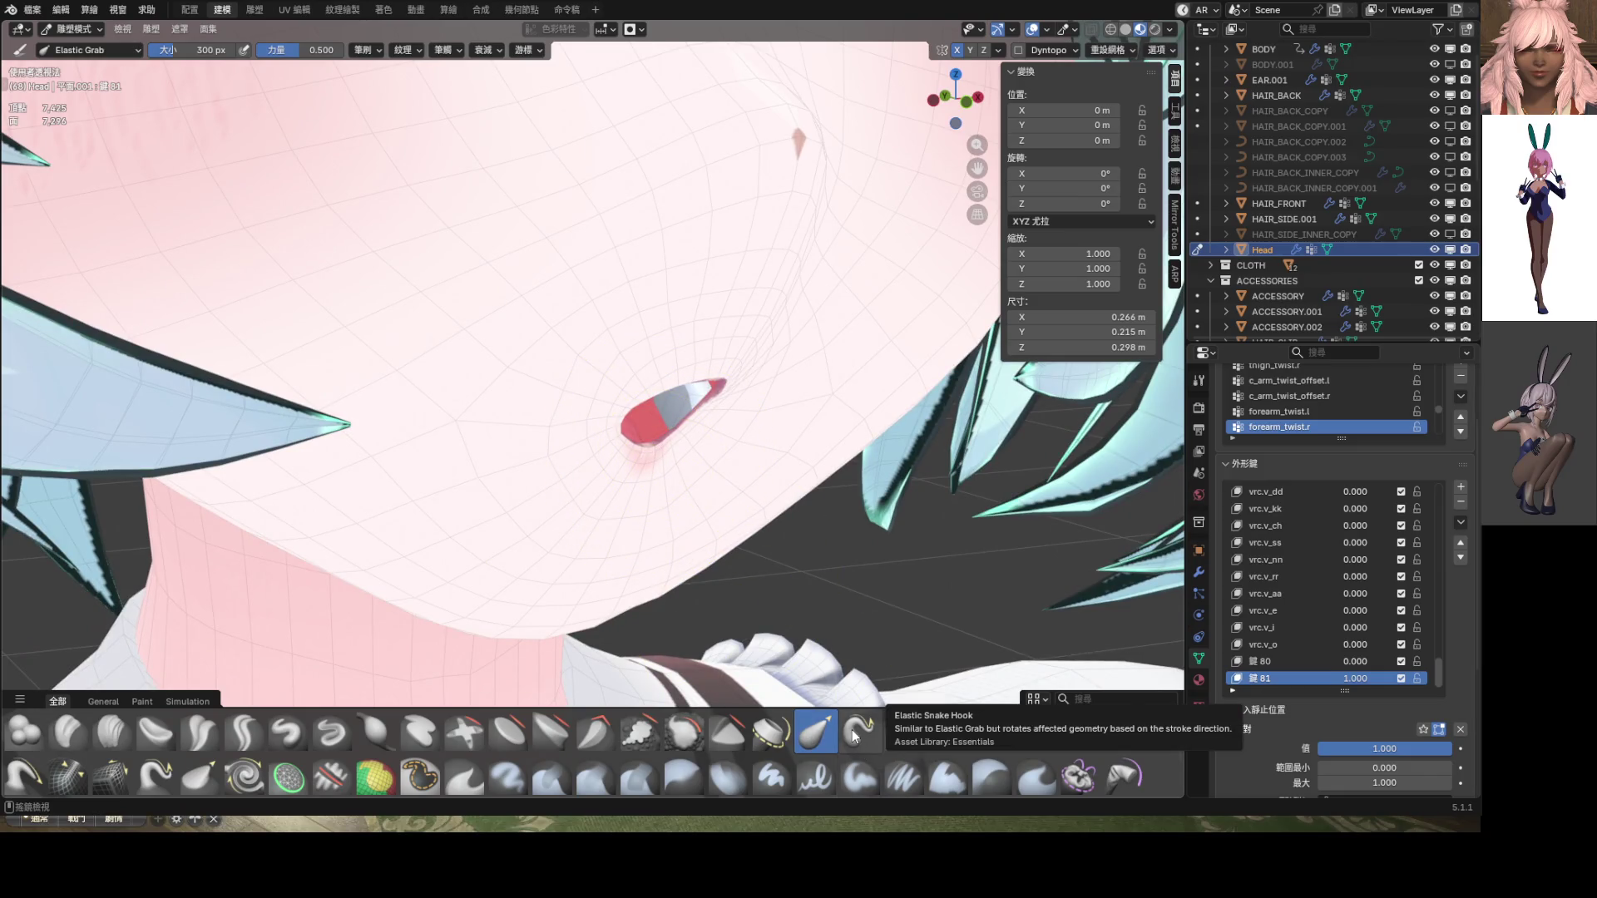
# Switch the head to Edit Mode from the mode pie and select the mouth vertices
pyautogui.hotkey('ctrl', 'Tab')
pyautogui.click(814, 518)
pyautogui.scroll(4, 692, 482)
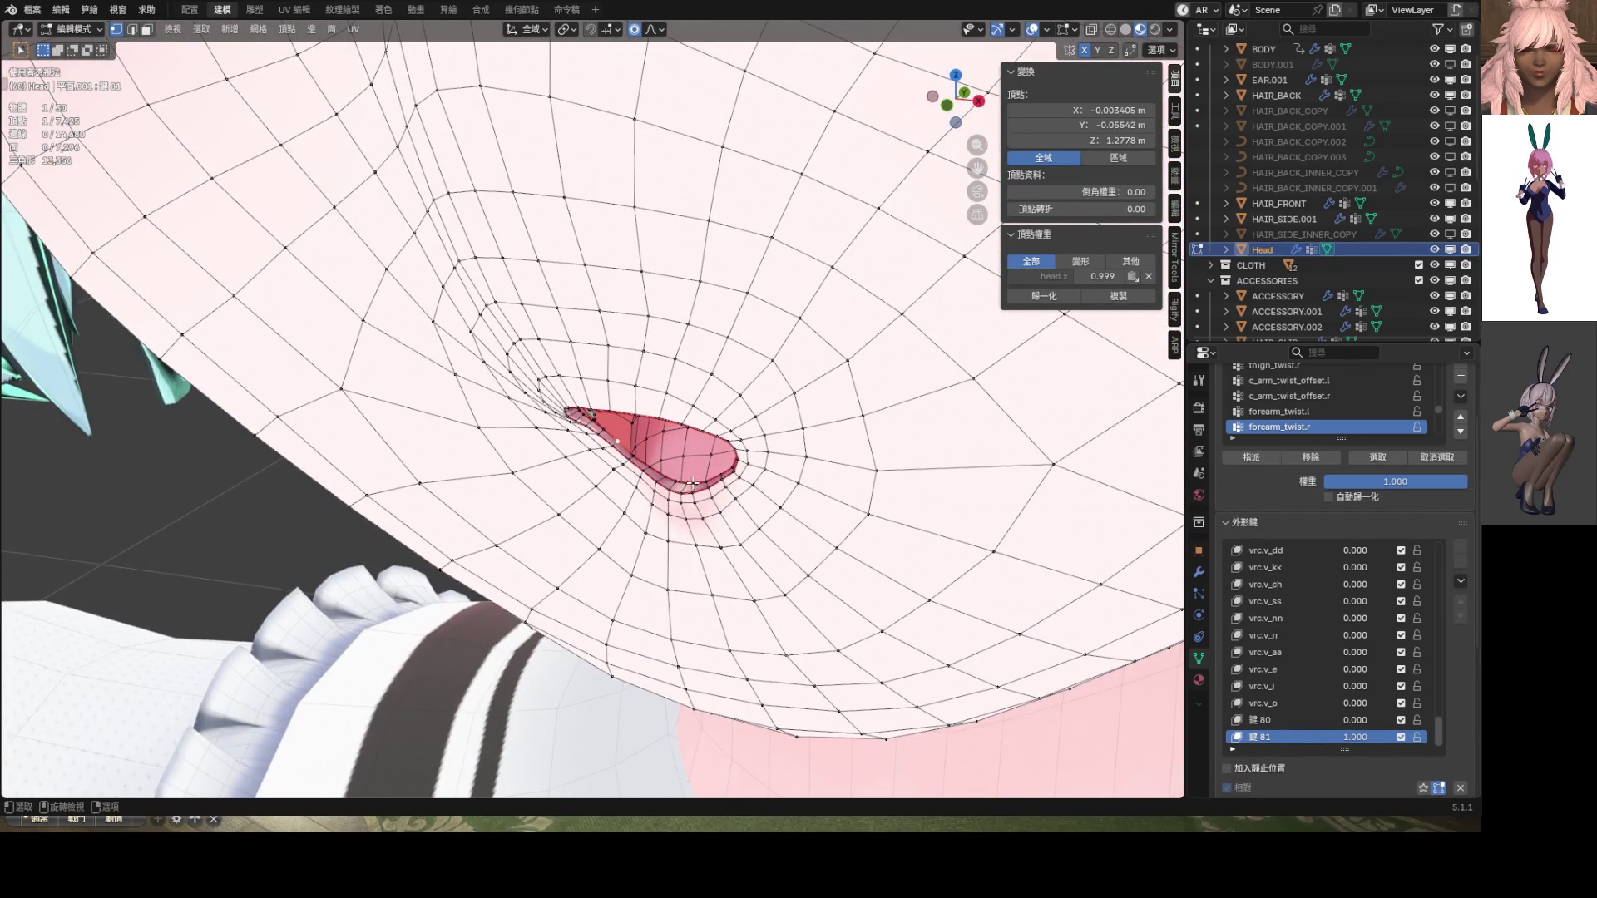
pyautogui.keyDown('shift'); pyautogui.click(678, 489); pyautogui.keyUp('shift')
pyautogui.moveTo(678, 489); pyautogui.dragTo(665, 498, button='middle')
# Scale the selected mouth vertices along Y with proportional editing
pyautogui.press('s')
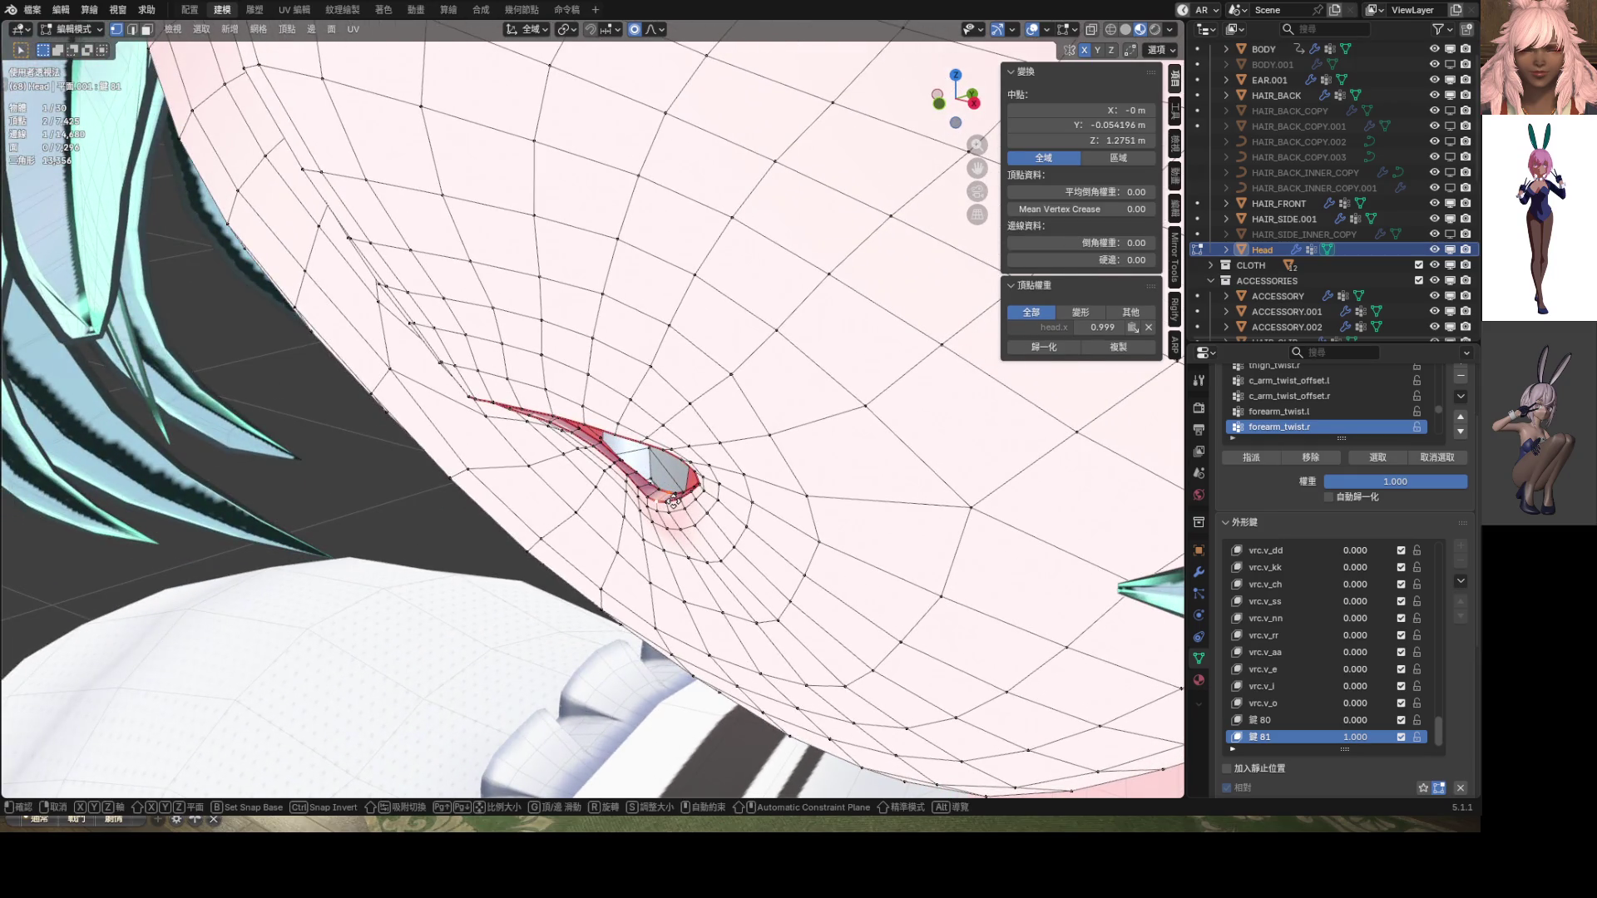
pyautogui.press('y')
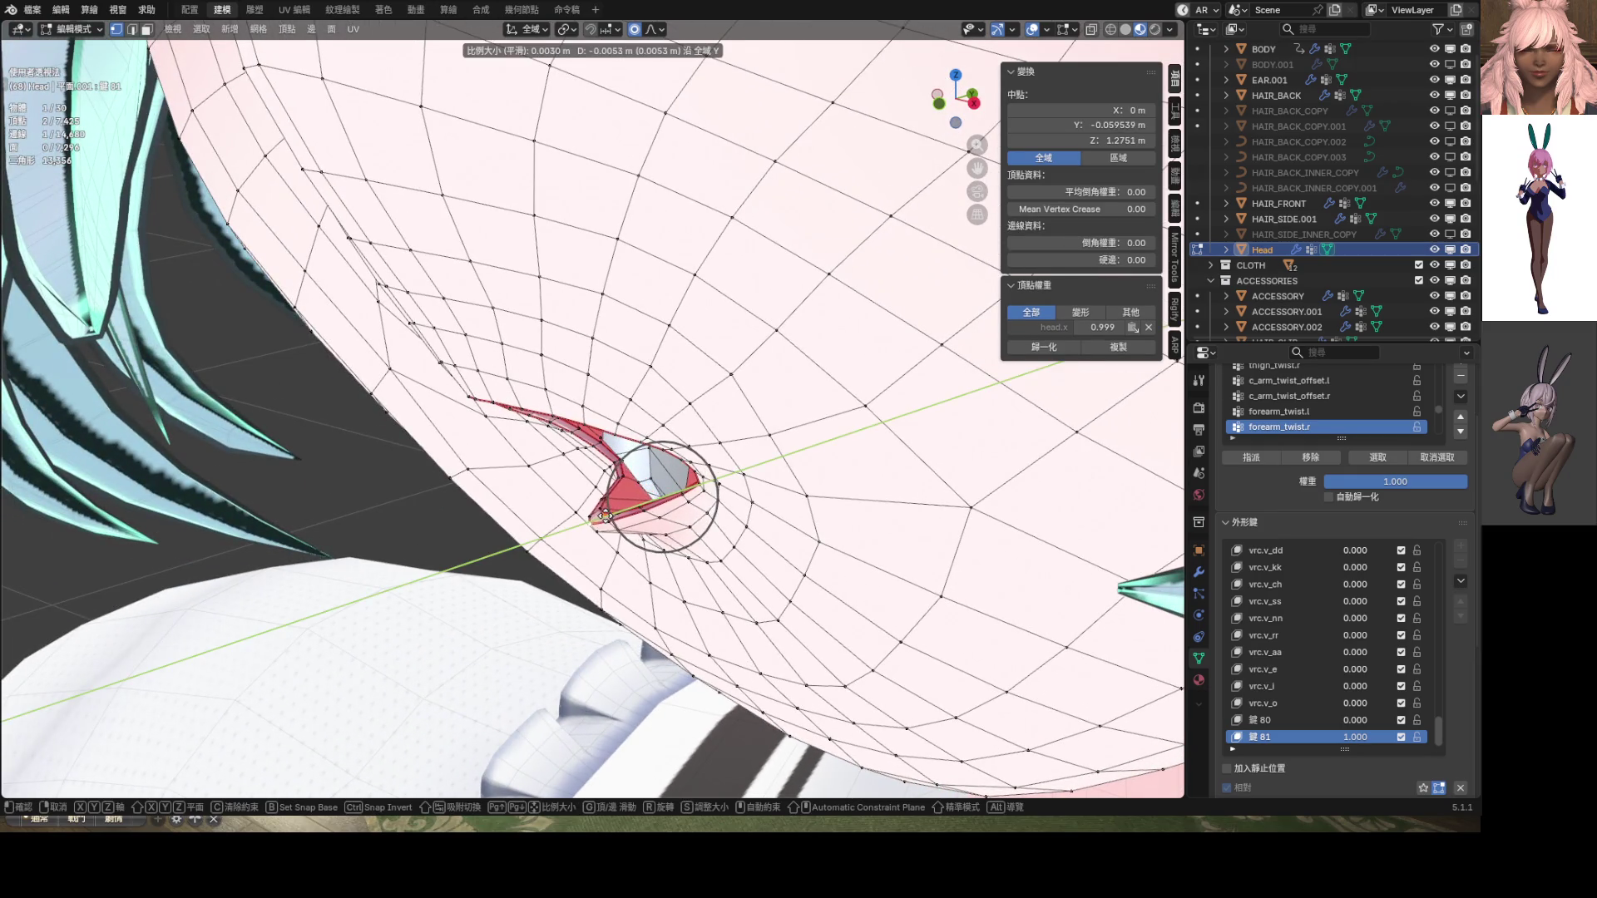
pyautogui.scroll(-10, 611, 515)
pyautogui.click(613, 519)
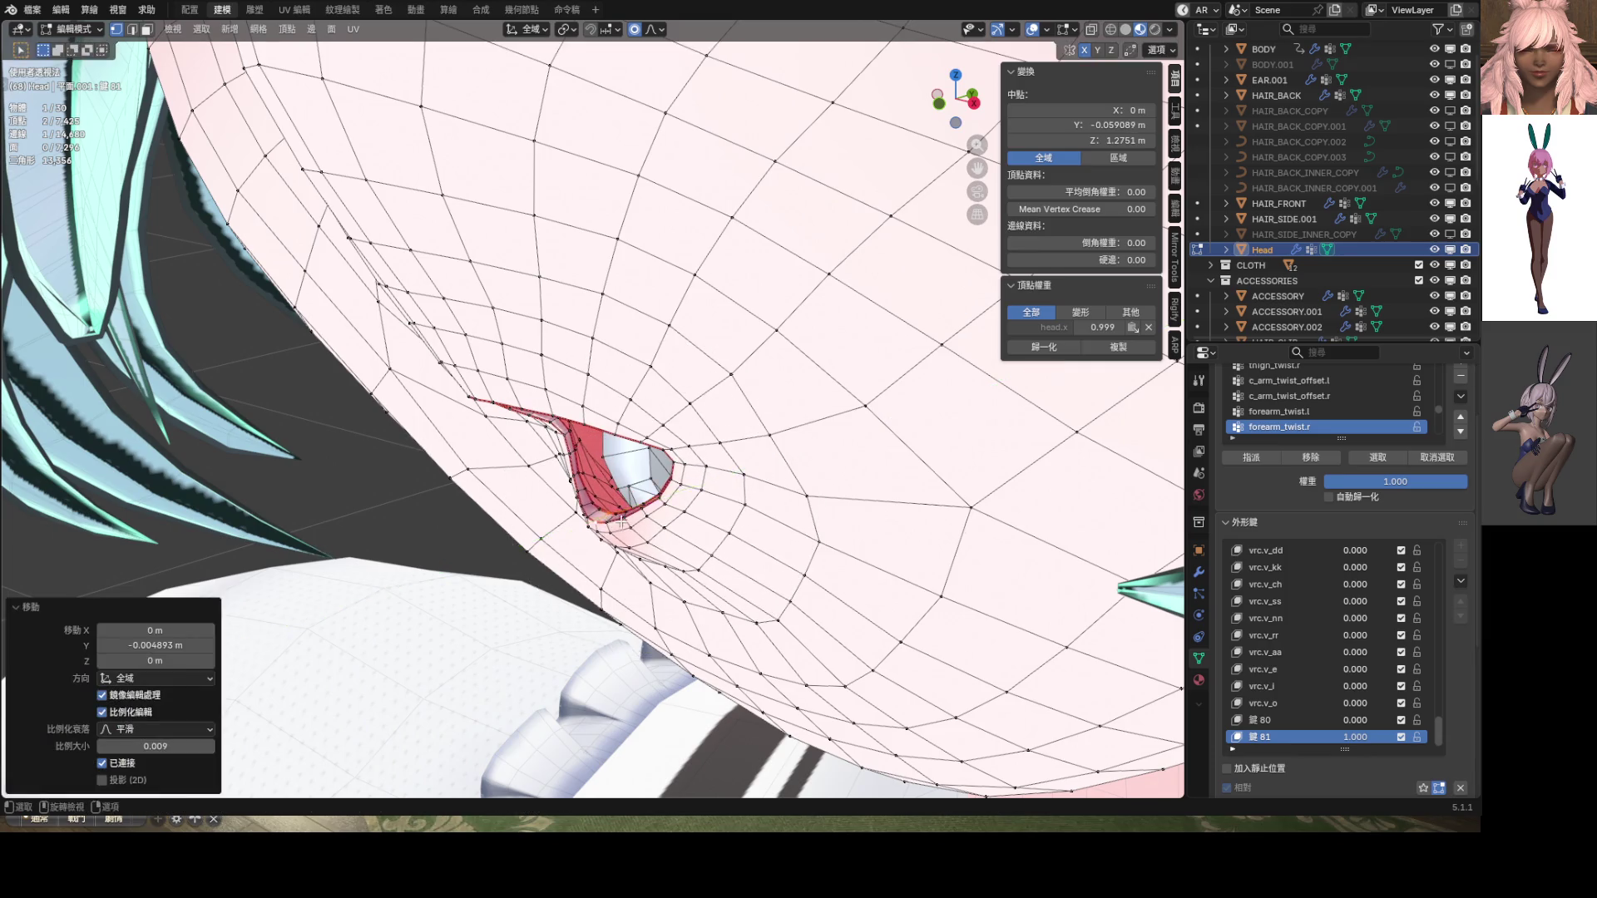
pyautogui.moveTo(613, 519)
pyautogui.mouseDown(button='middle')
pyautogui.moveTo(799, 492)
pyautogui.moveTo(815, 458)
pyautogui.moveTo(544, 457)
pyautogui.mouseUp(button='middle')
pyautogui.scroll(-4, 732, 459)
pyautogui.scroll(10, 544, 457)
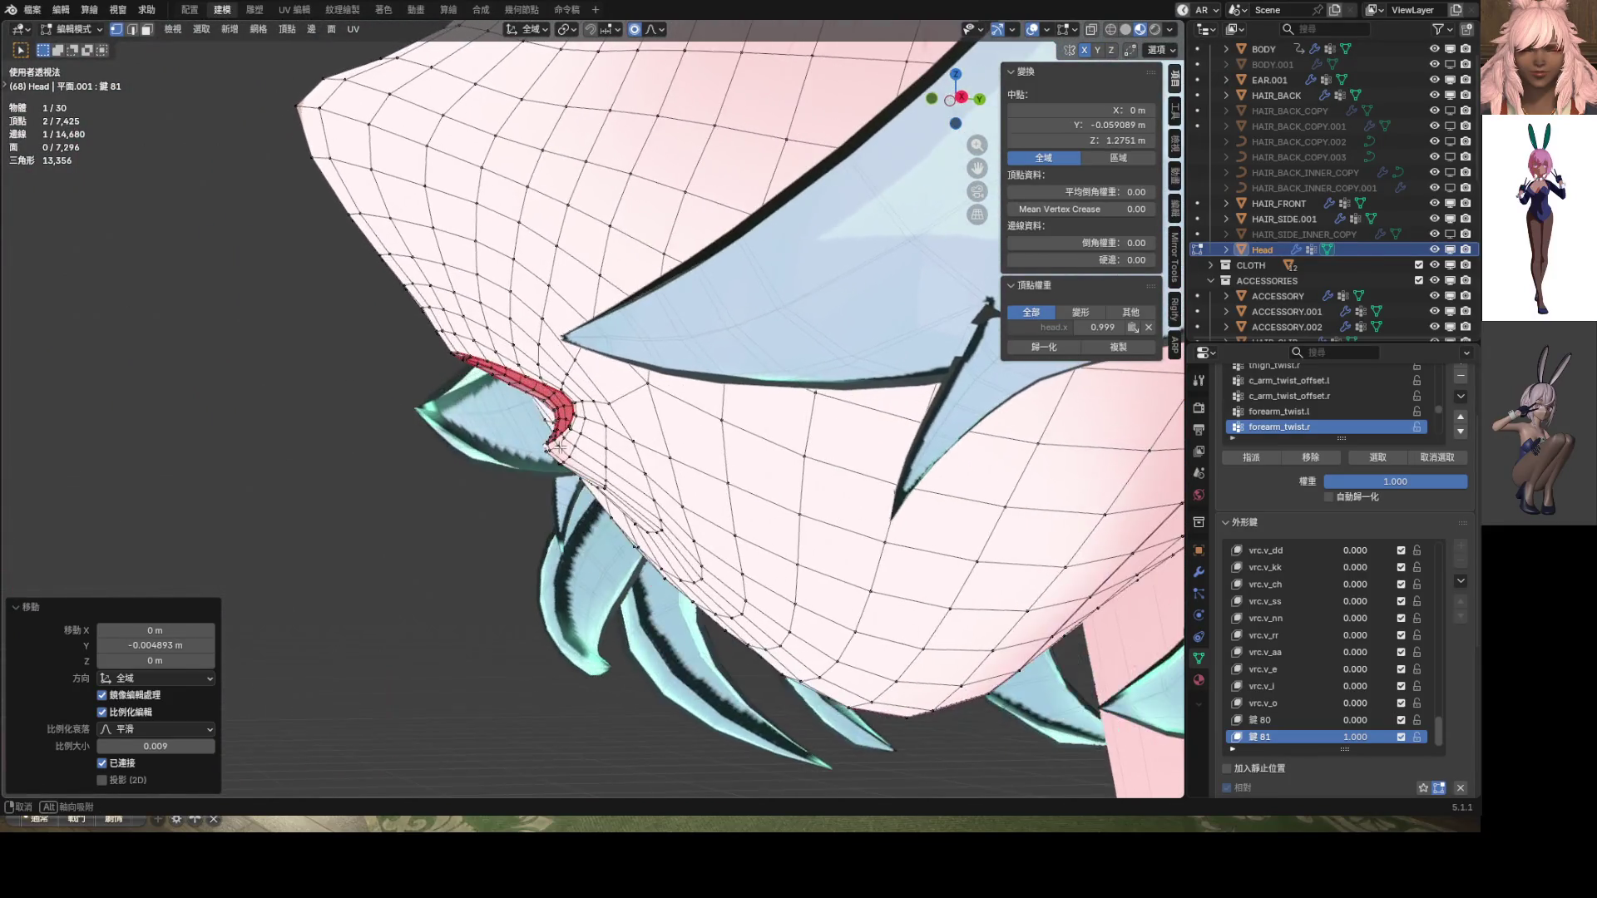
# Move the mouth vertices 0.001928 m along Z at proportional size 0.009, then check from front view
pyautogui.press('g')
pyautogui.press('z')
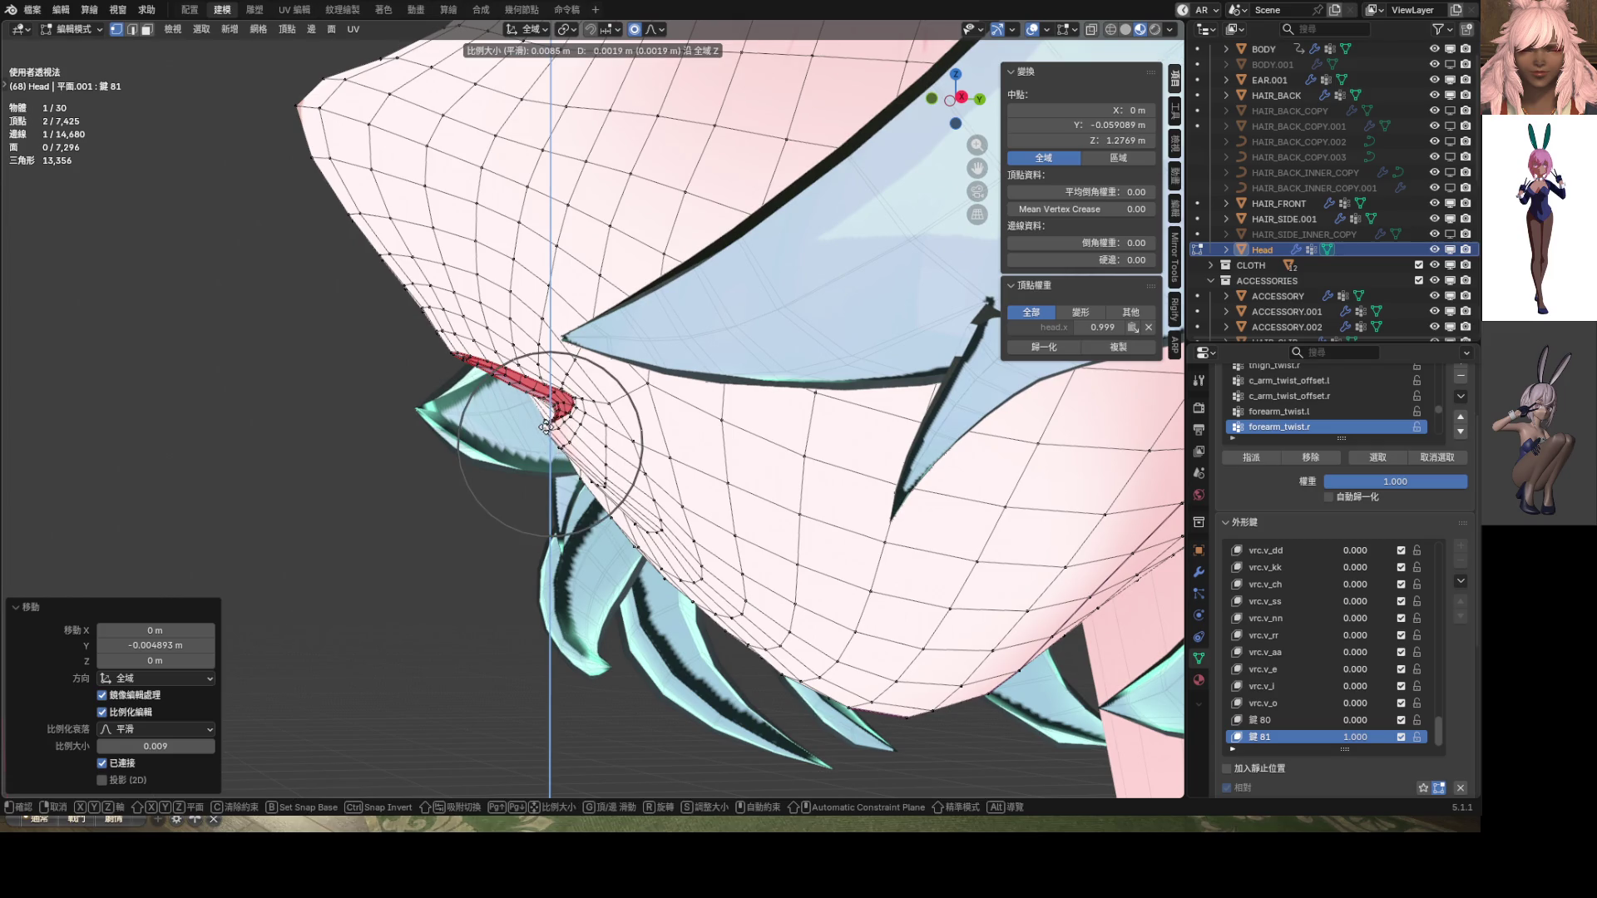
pyautogui.click(545, 426)
pyautogui.moveTo(545, 425); pyautogui.dragTo(721, 446, button='middle')
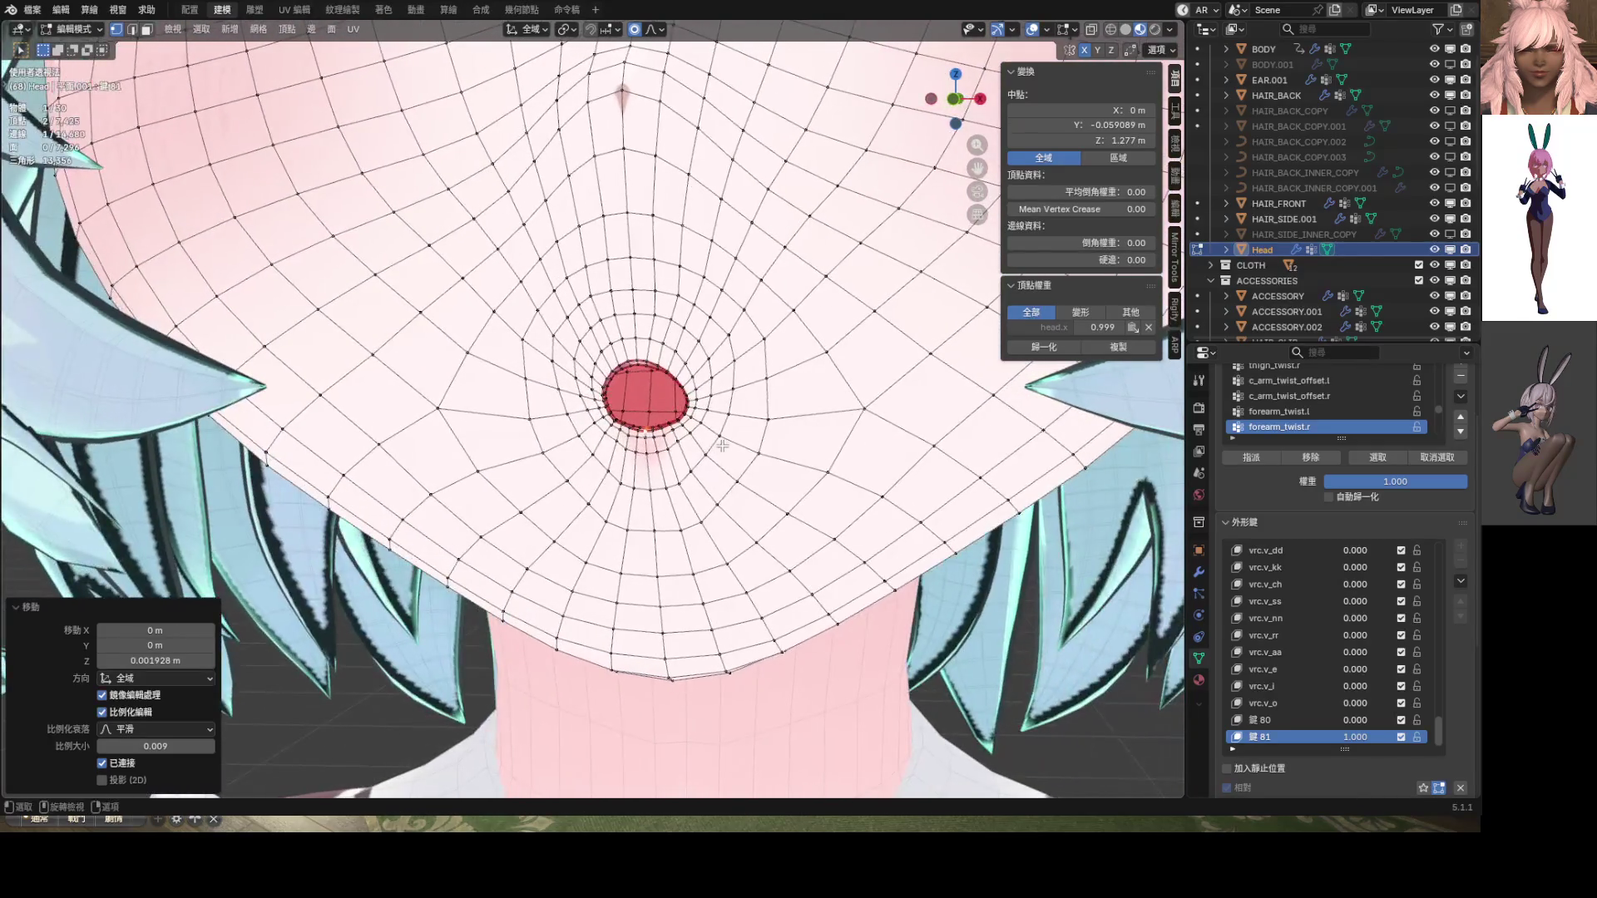
pyautogui.press('KP_1')
pyautogui.scroll(-4, 749, 450)
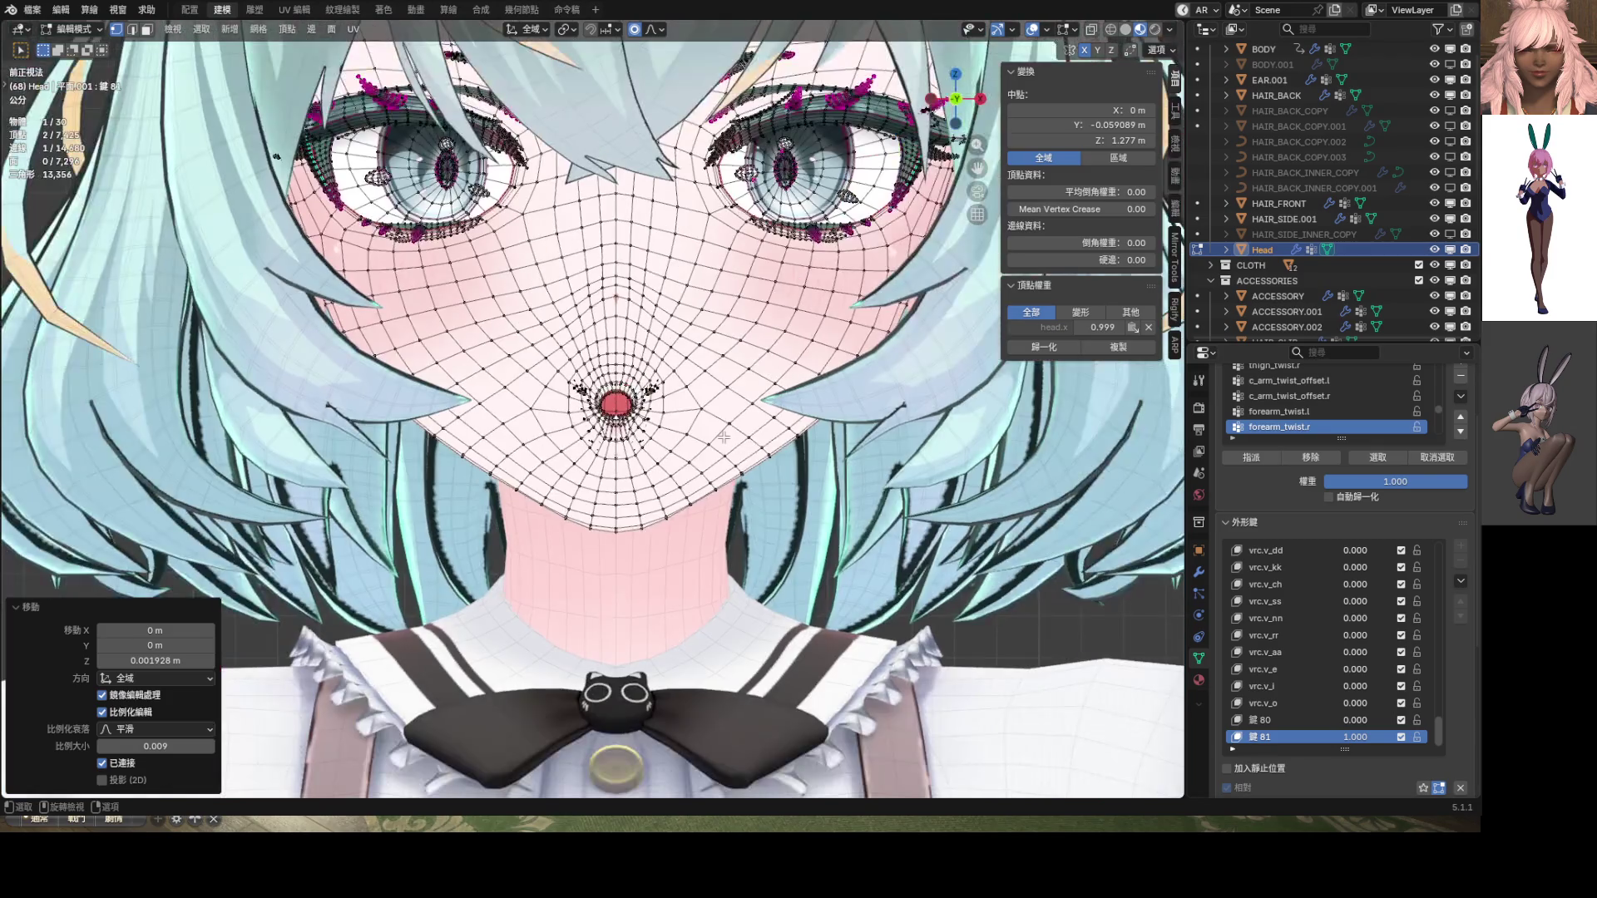
pyautogui.click(1033, 29)
pyautogui.scroll(-5, 661, 333)
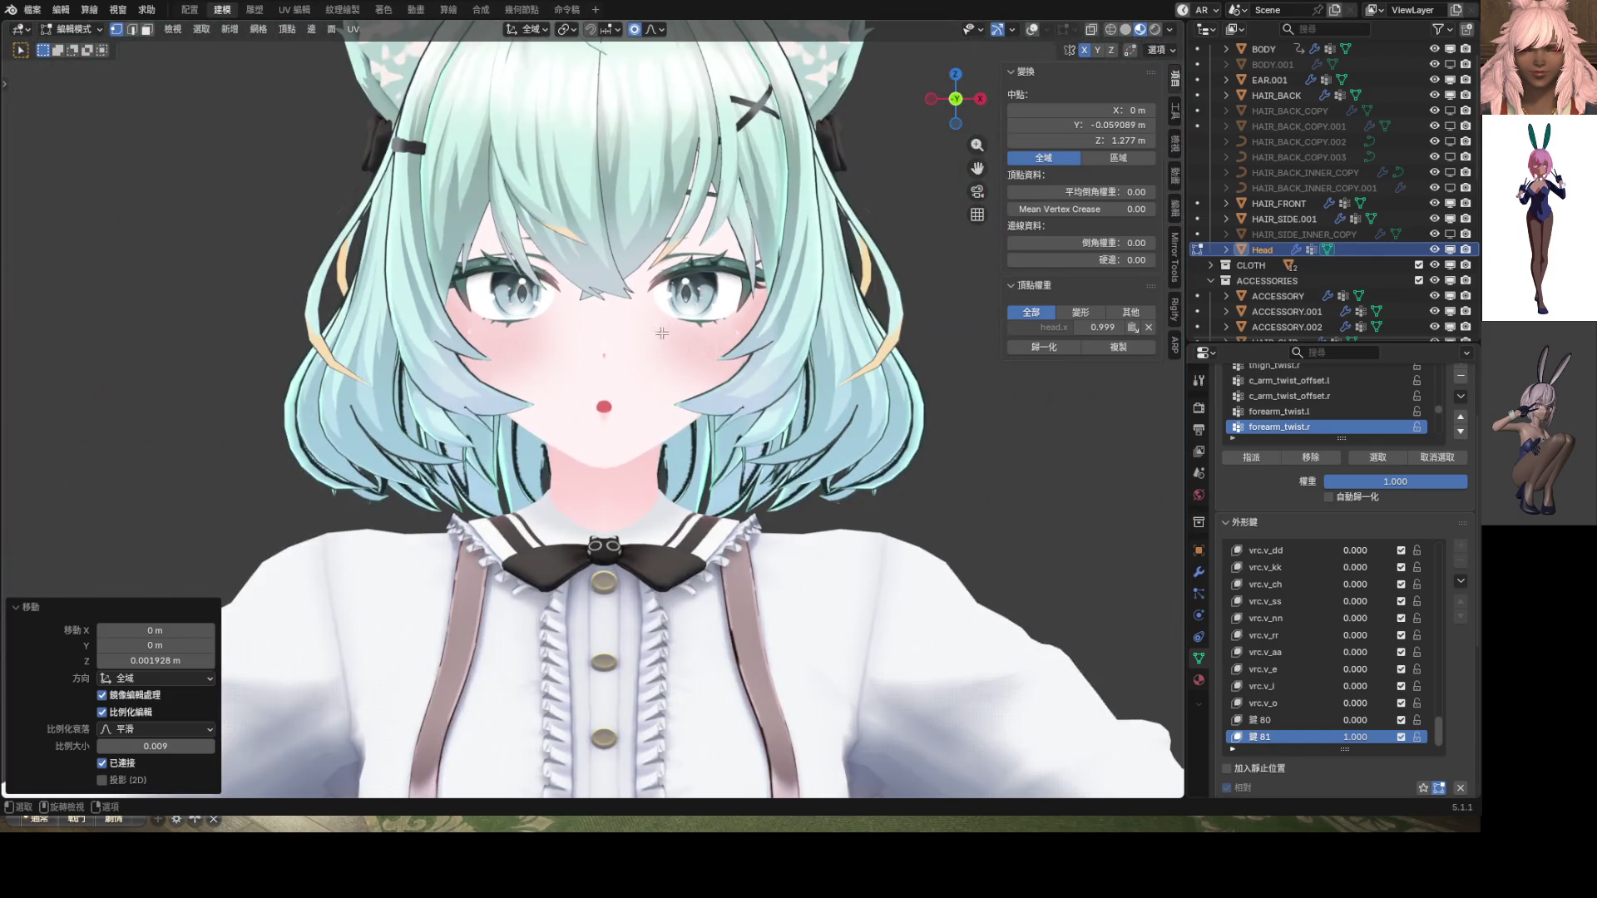
pyautogui.click(1033, 31)
# Select a single mouth vertex and check the side profile with the wireframe hidden, then restored
pyautogui.click(749, 353)
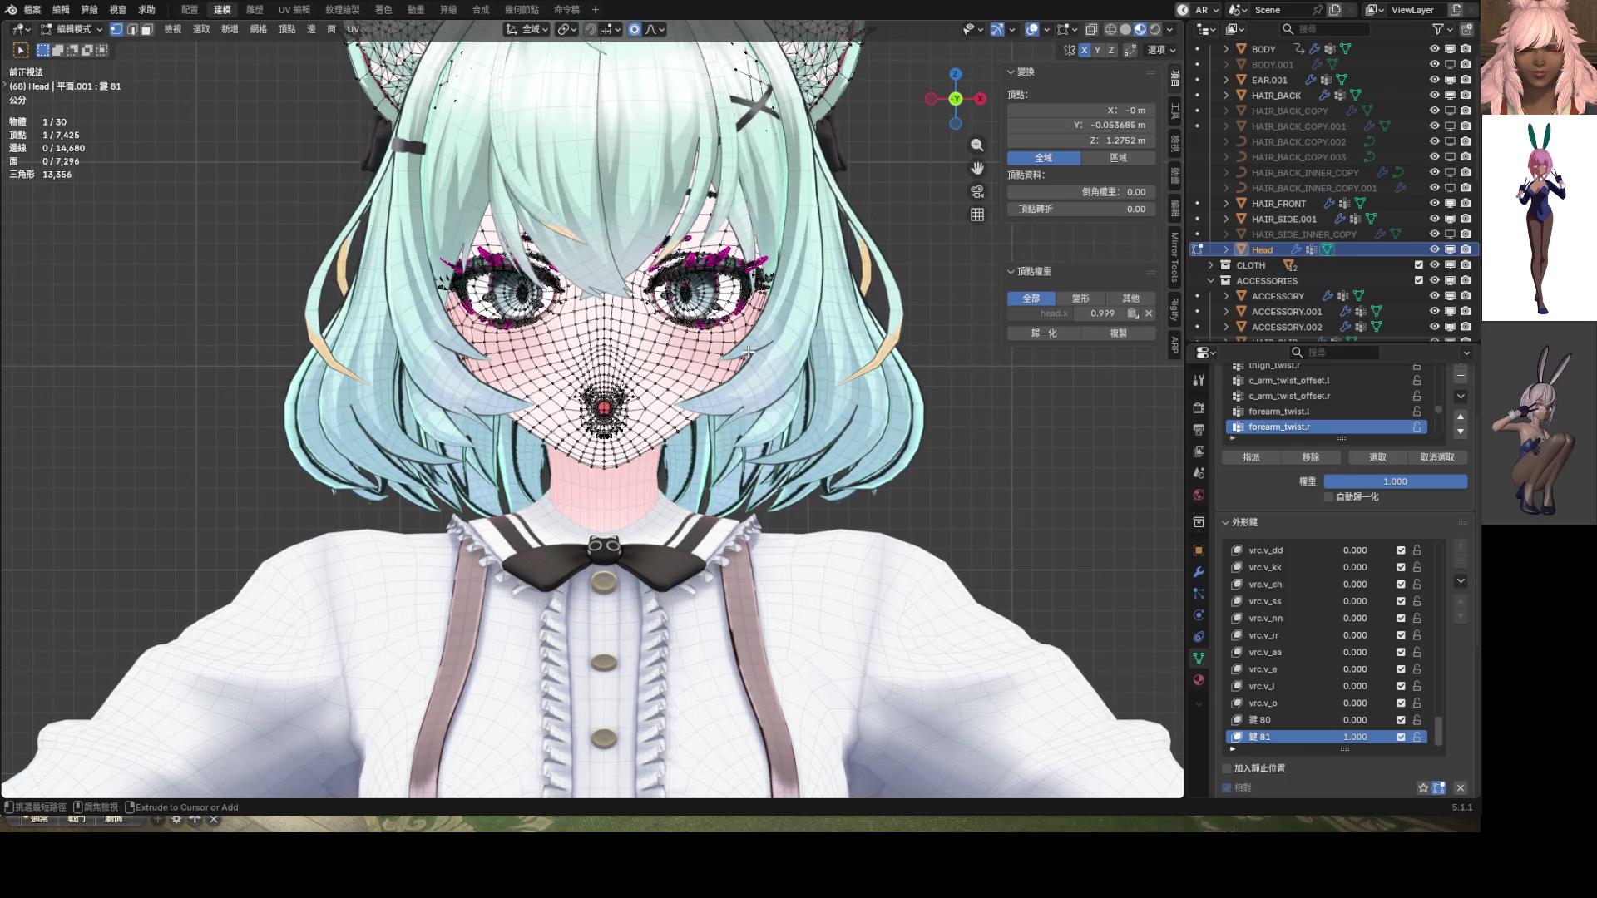
pyautogui.moveTo(750, 352)
pyautogui.mouseDown(button='middle')
pyautogui.moveTo(598, 356)
pyautogui.moveTo(707, 274)
pyautogui.moveTo(672, 407)
pyautogui.moveTo(1009, 81)
pyautogui.mouseUp(button='middle')
pyautogui.scroll(5, 665, 355)
pyautogui.hotkey('shift', 'alt', 'z')
pyautogui.scroll(3, 710, 267)
pyautogui.scroll(4, 672, 407)
pyautogui.click(1035, 32)
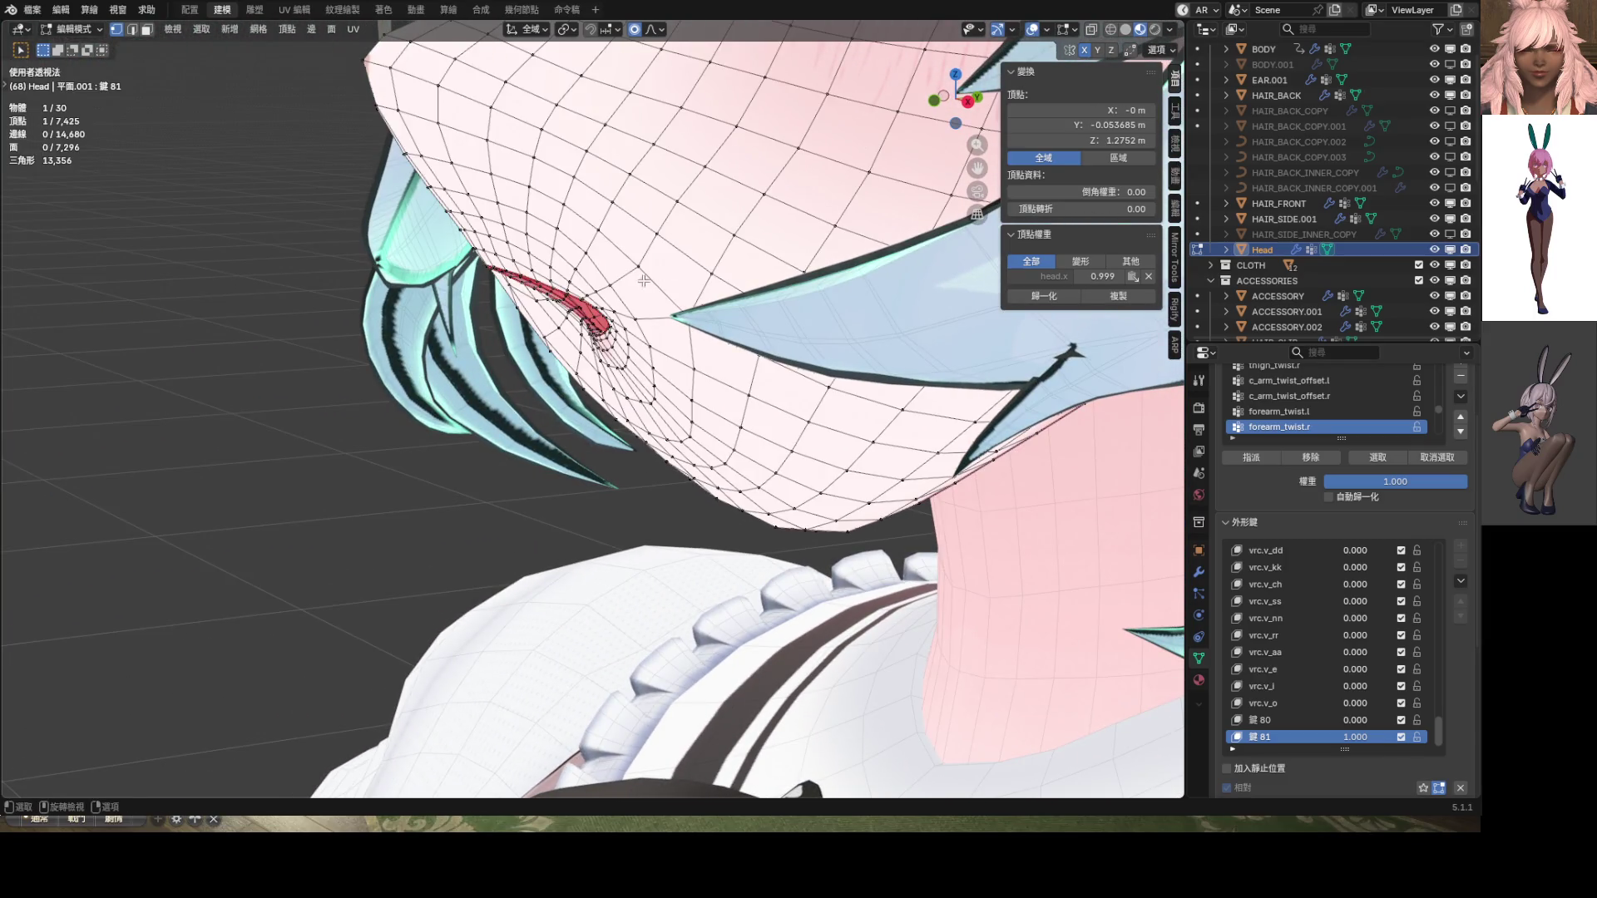
# In Right Ortho, move the mouth-corner vertices and rotate them −29.1°
pyautogui.scroll(5, 652, 222)
pyautogui.keyDown('shift'); pyautogui.click(652, 222); pyautogui.keyUp('shift')
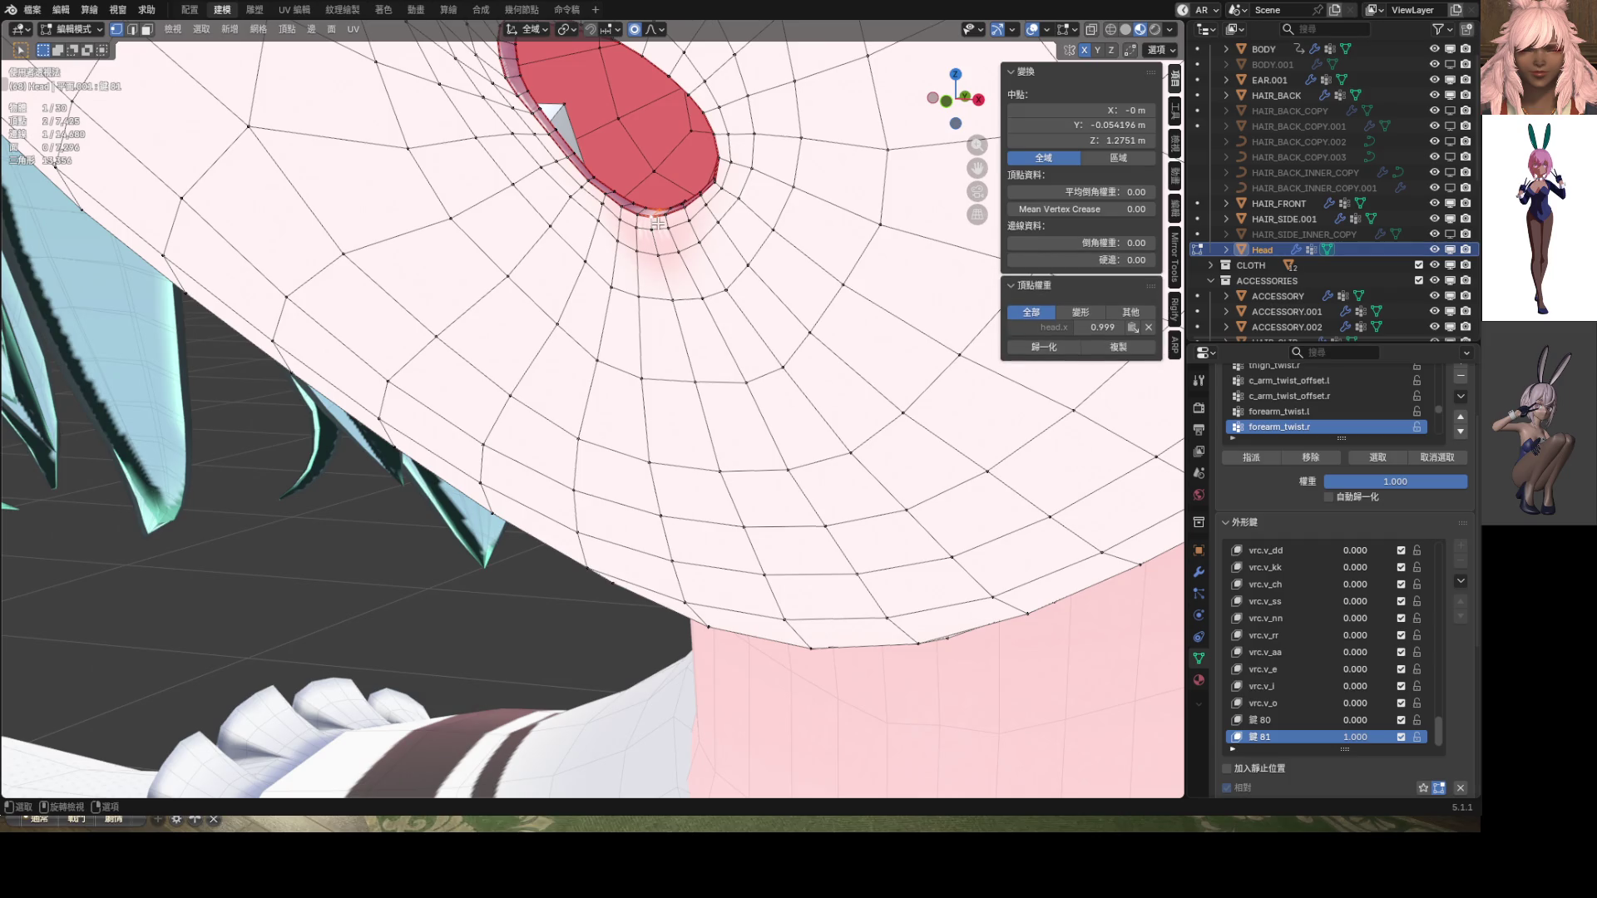
pyautogui.press('KP_3')
pyautogui.press('g')
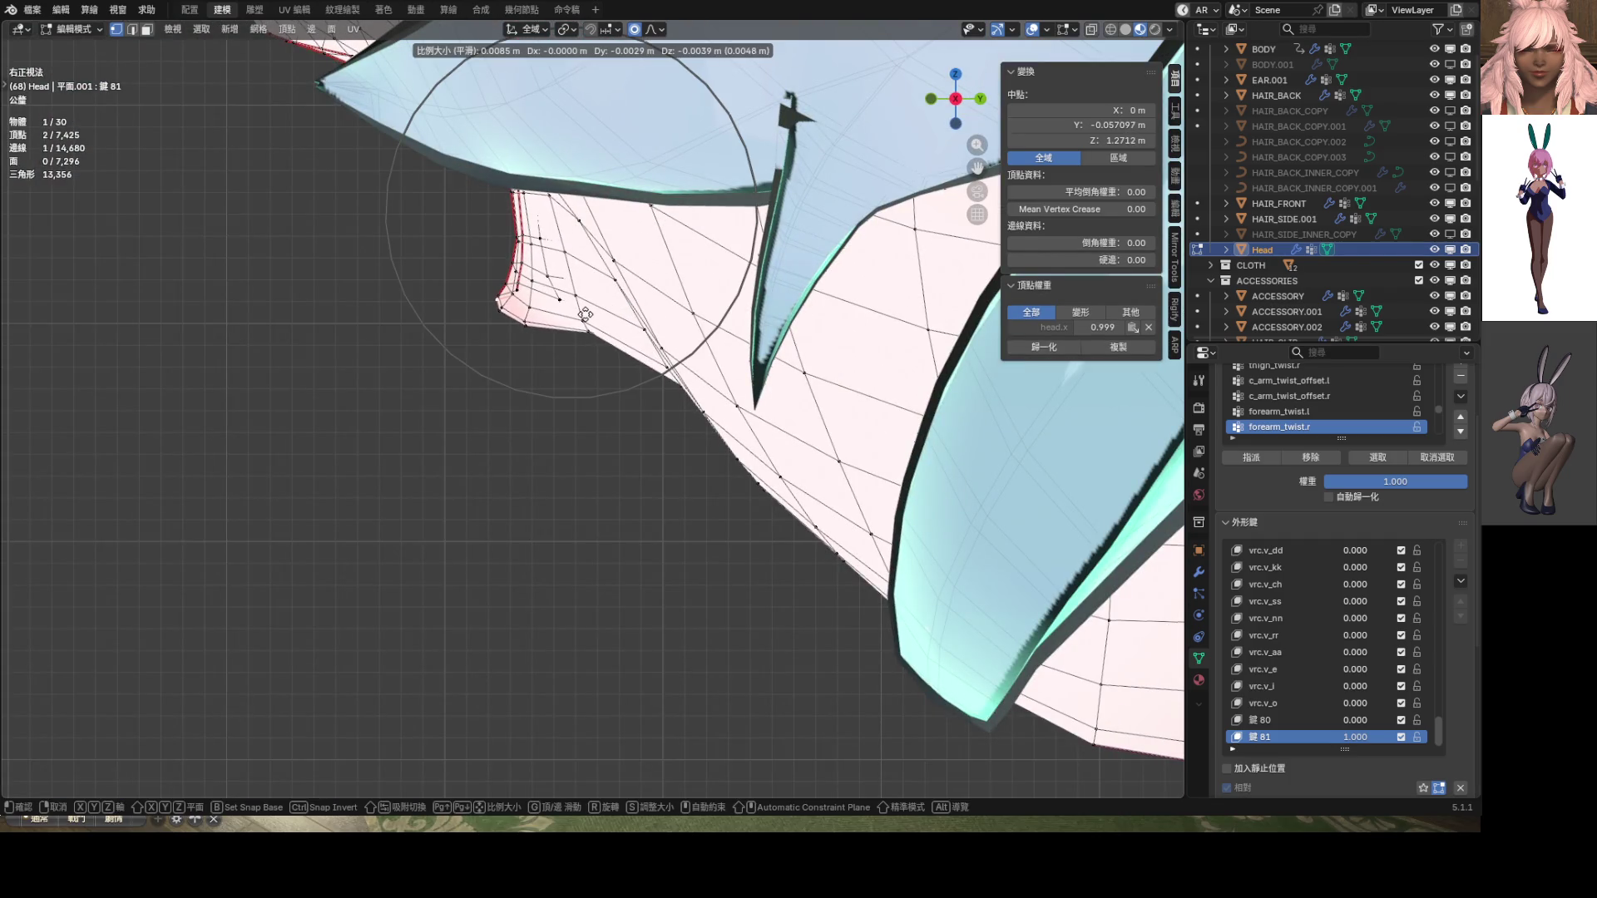
pyautogui.click(640, 237)
pyautogui.scroll(-4, 593, 266)
pyautogui.press('r')
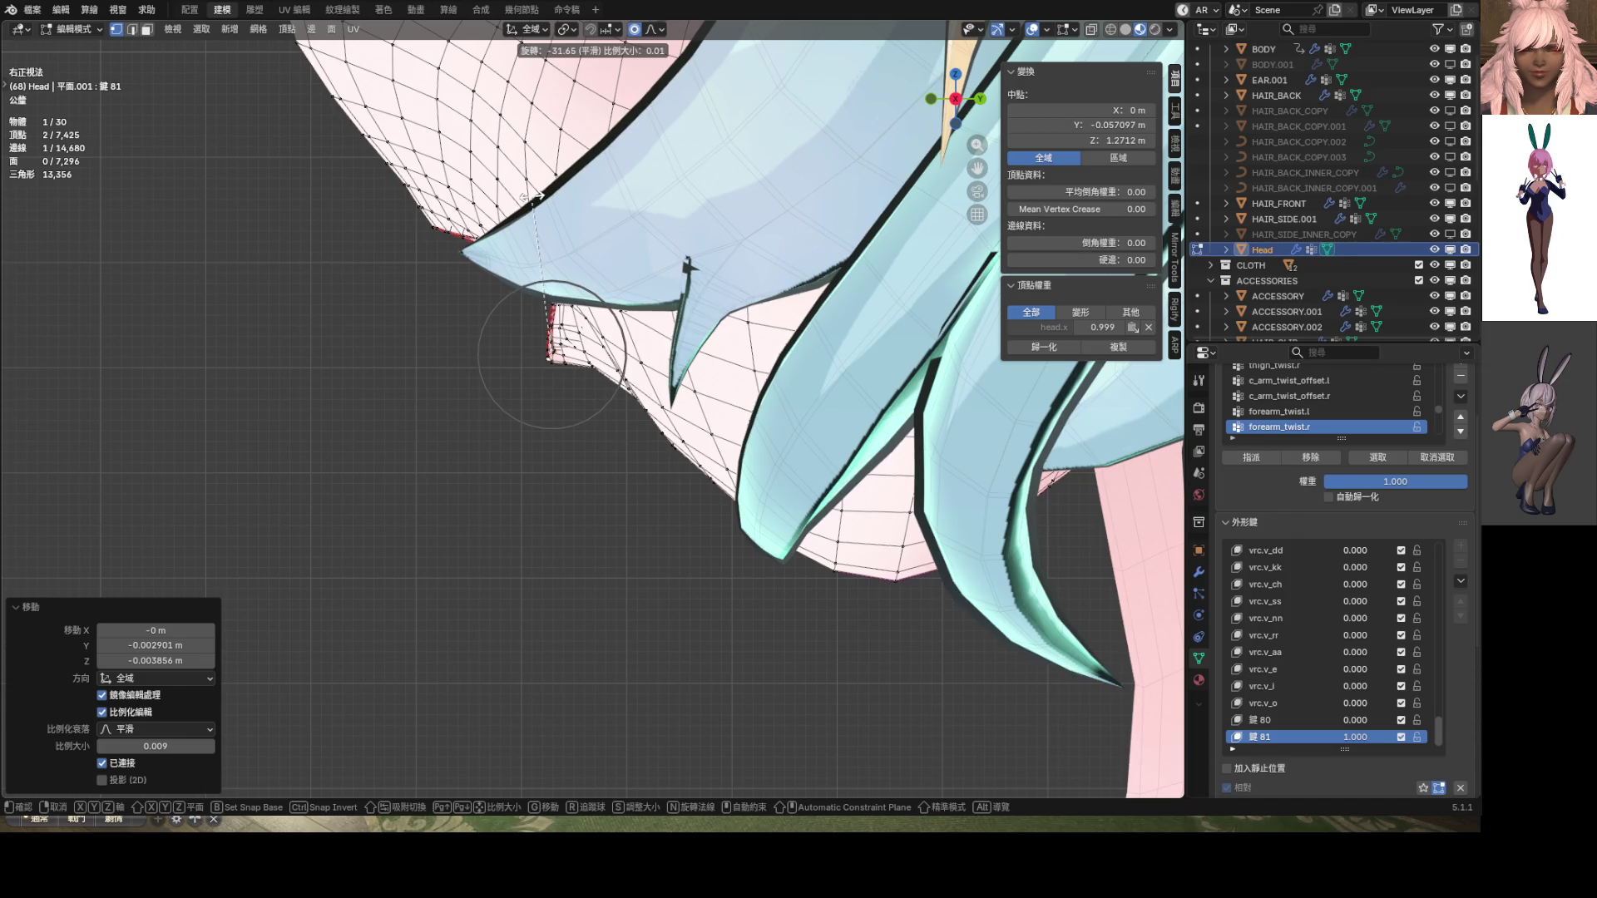
pyautogui.click(586, 258)
pyautogui.moveTo(587, 258)
pyautogui.mouseDown(button='middle')
pyautogui.moveTo(590, 215)
pyautogui.moveTo(799, 225)
pyautogui.mouseUp(button='middle')
# Preview the mouth shape with the wireframe overlay hidden, then bring it back
pyautogui.hotkey('shift', 'alt', 'z')
pyautogui.moveTo(665, 250); pyautogui.dragTo(596, 245, button='middle')
pyautogui.scroll(5, 596, 245)
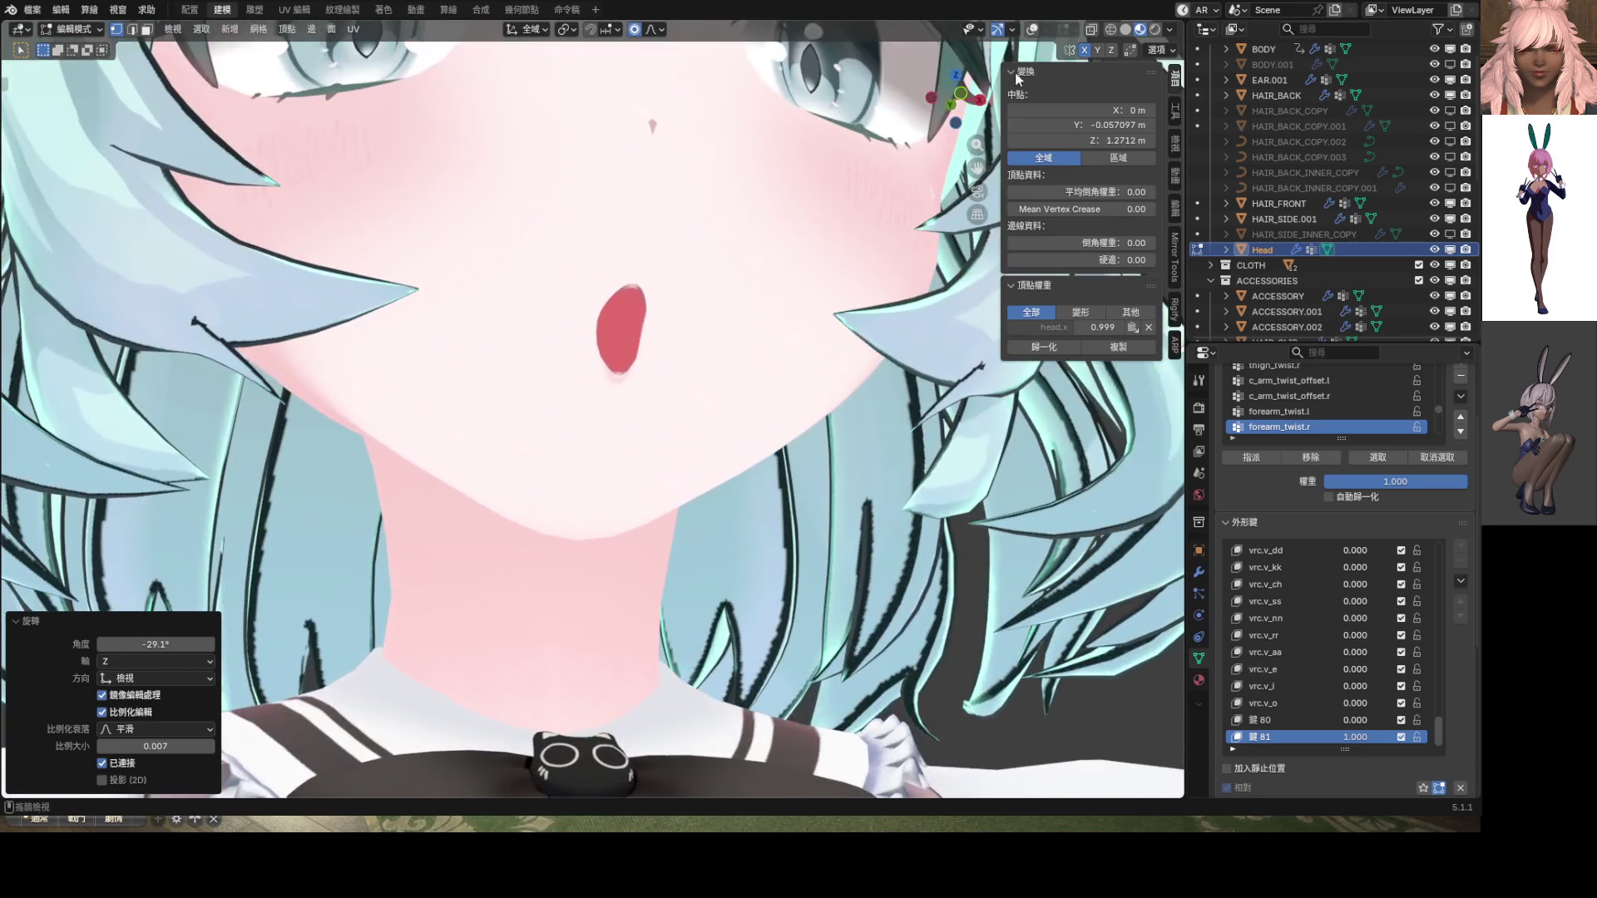
pyautogui.click(1033, 30)
pyautogui.scroll(3, 699, 250)
# Select the top-centre edge of the mouth and move it to round the upper rim
pyautogui.click(699, 249)
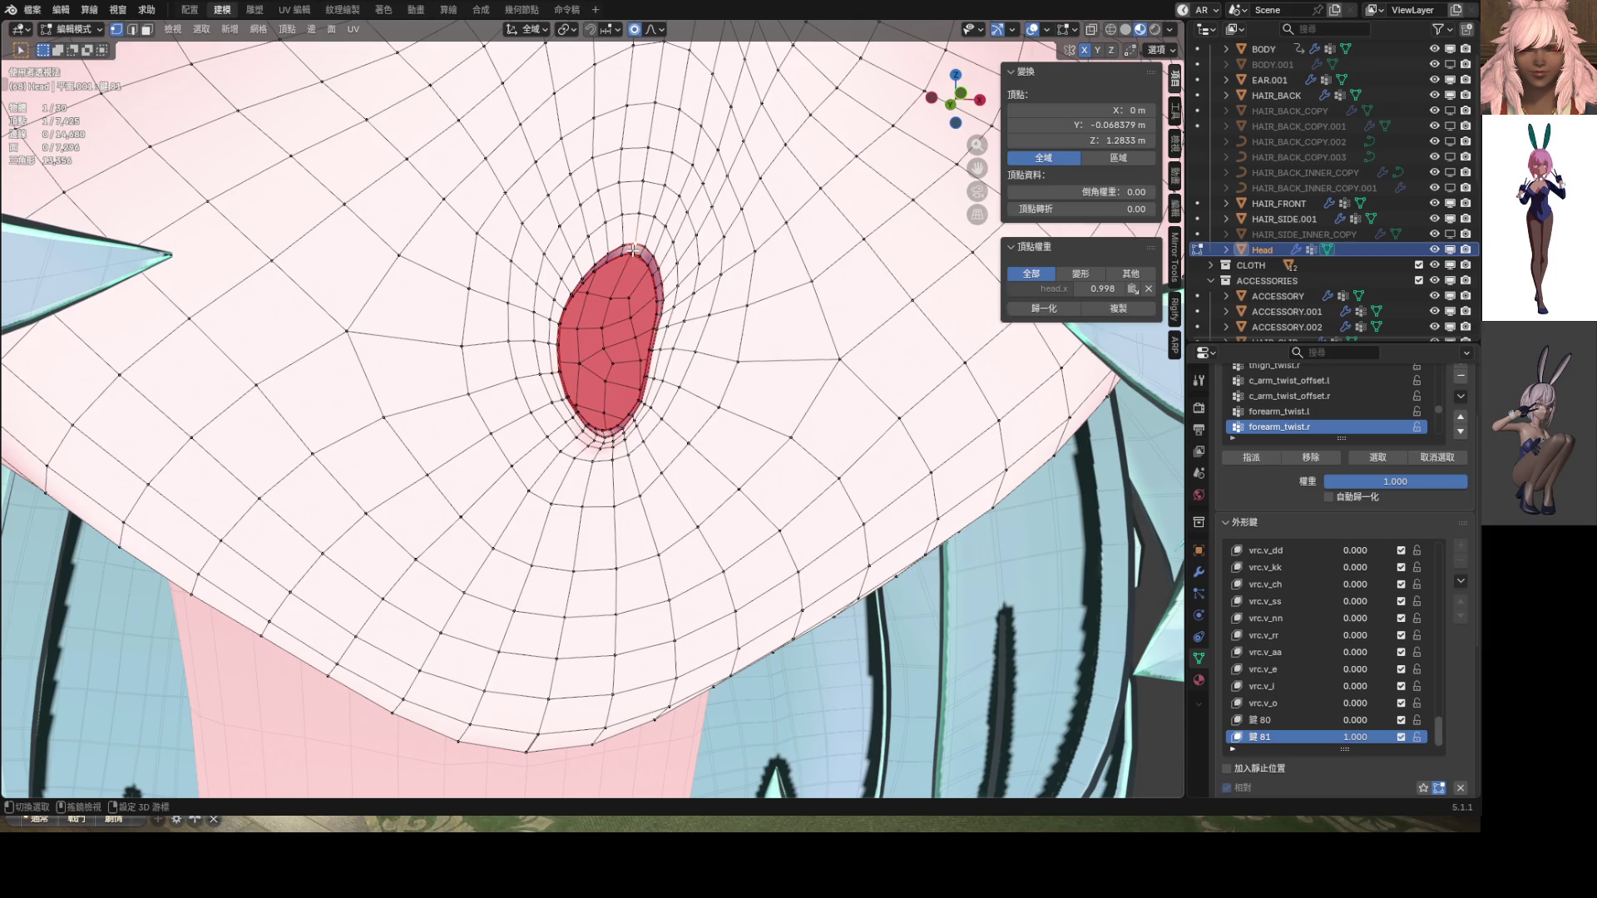
pyautogui.moveTo(698, 250)
pyautogui.mouseDown(button='middle')
pyautogui.moveTo(652, 214)
pyautogui.moveTo(588, 249)
pyautogui.mouseUp(button='middle')
pyautogui.click(651, 215)
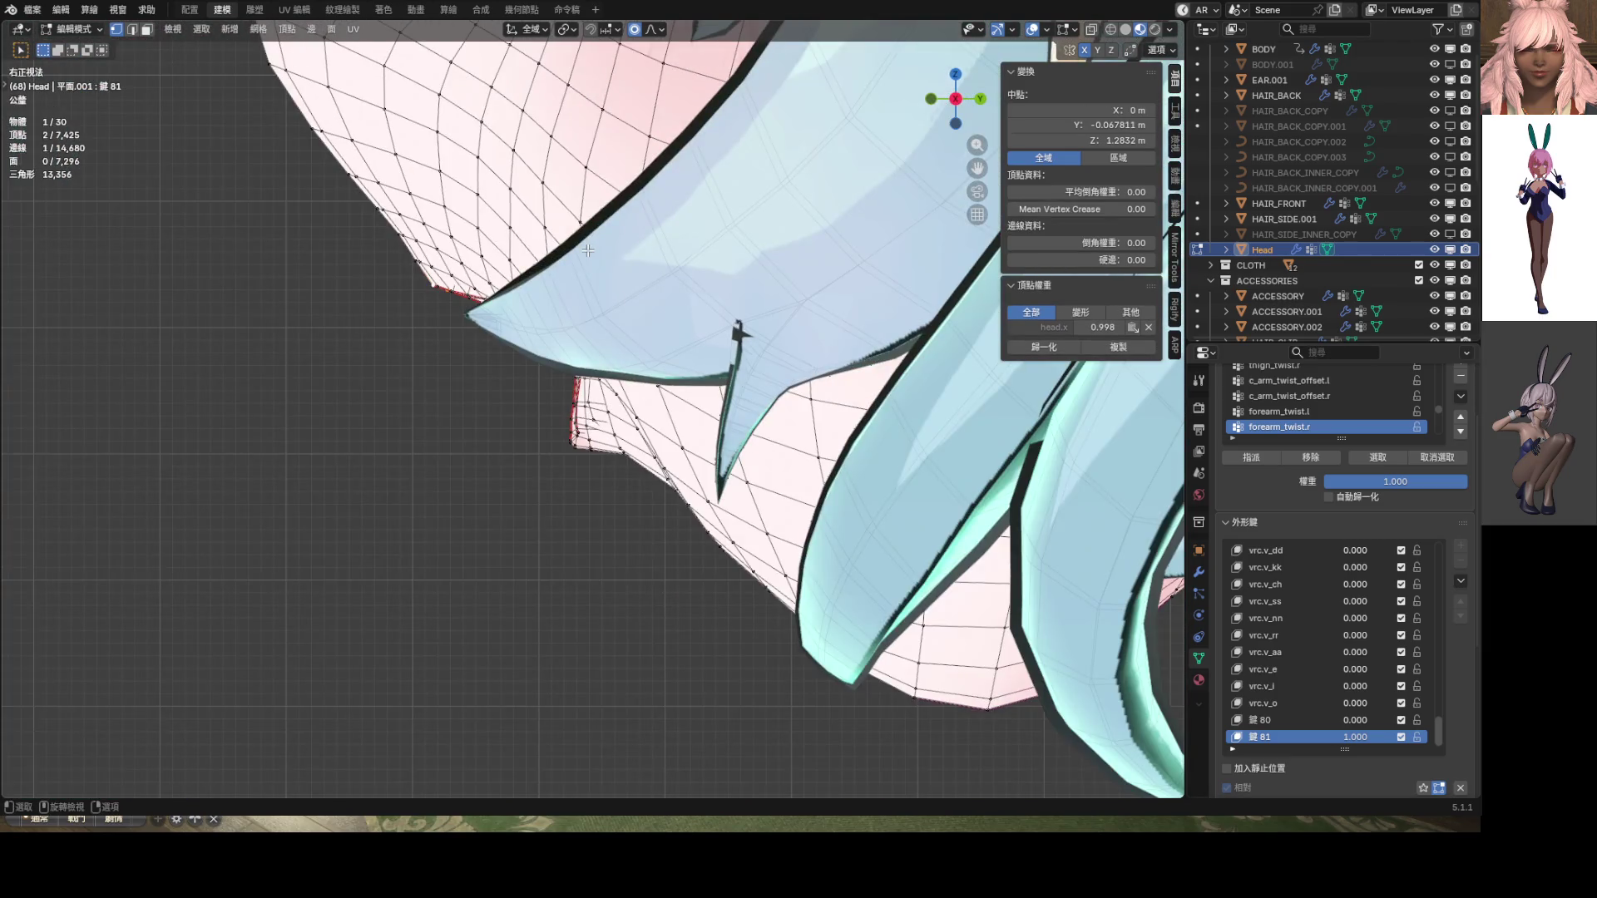
pyautogui.press('g')
pyautogui.scroll(-8, 807, 372)
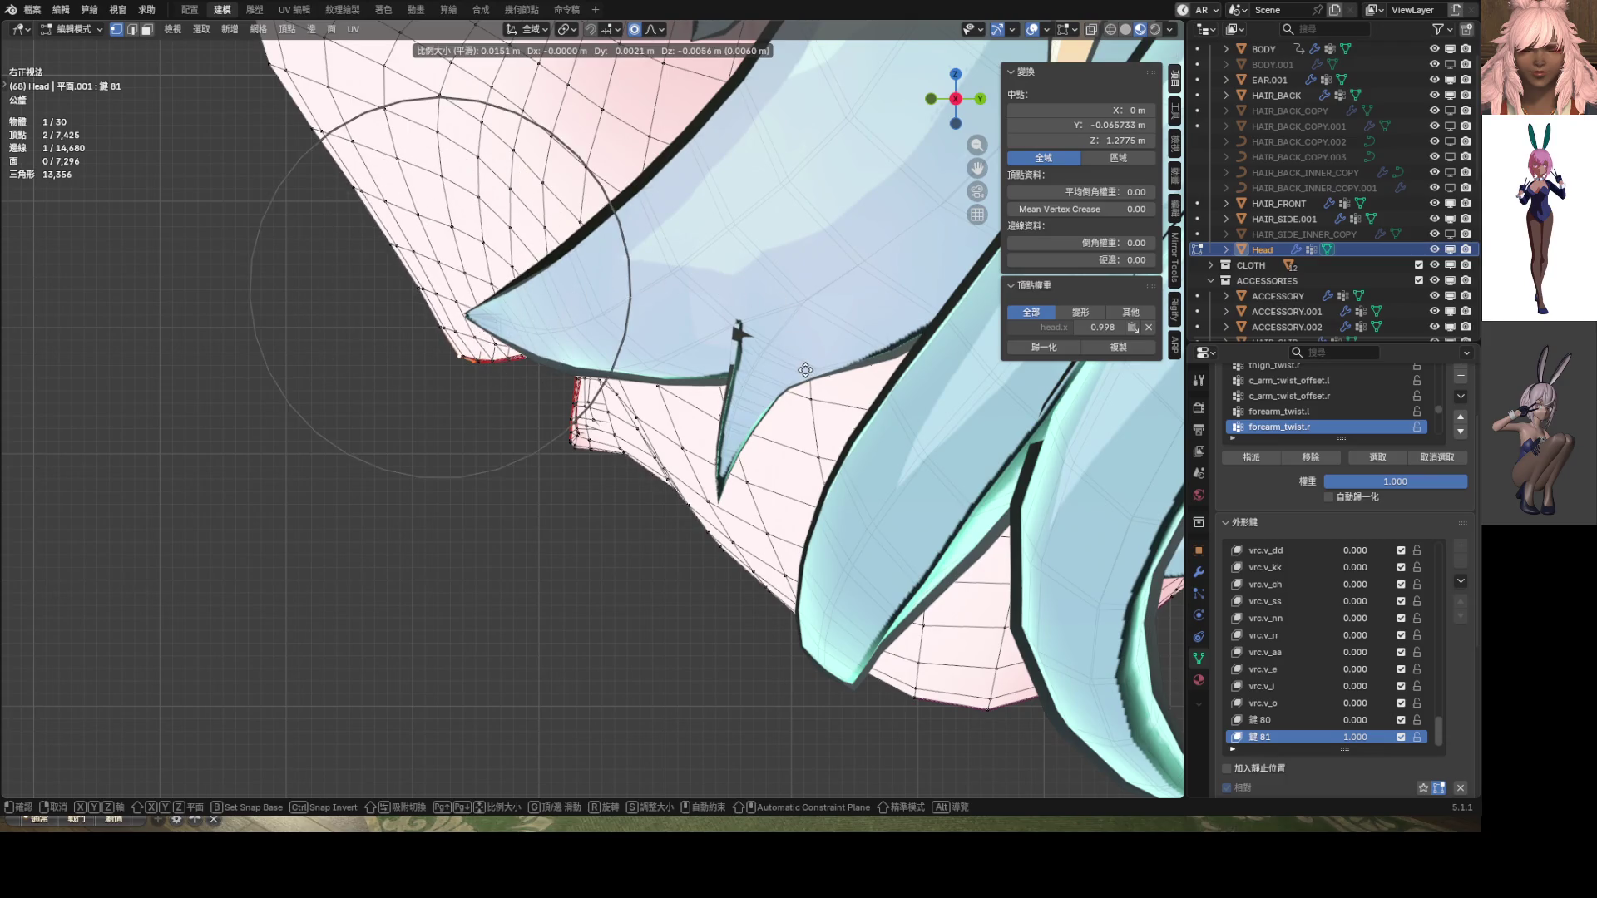
pyautogui.click(822, 345)
pyautogui.moveTo(823, 344)
pyautogui.mouseDown(button='middle')
pyautogui.moveTo(856, 332)
pyautogui.moveTo(838, 339)
pyautogui.mouseUp(button='middle')
# Move two rim vertices −0.000702 m along Y at proportional size 0.004
pyautogui.scroll(2, 757, 309)
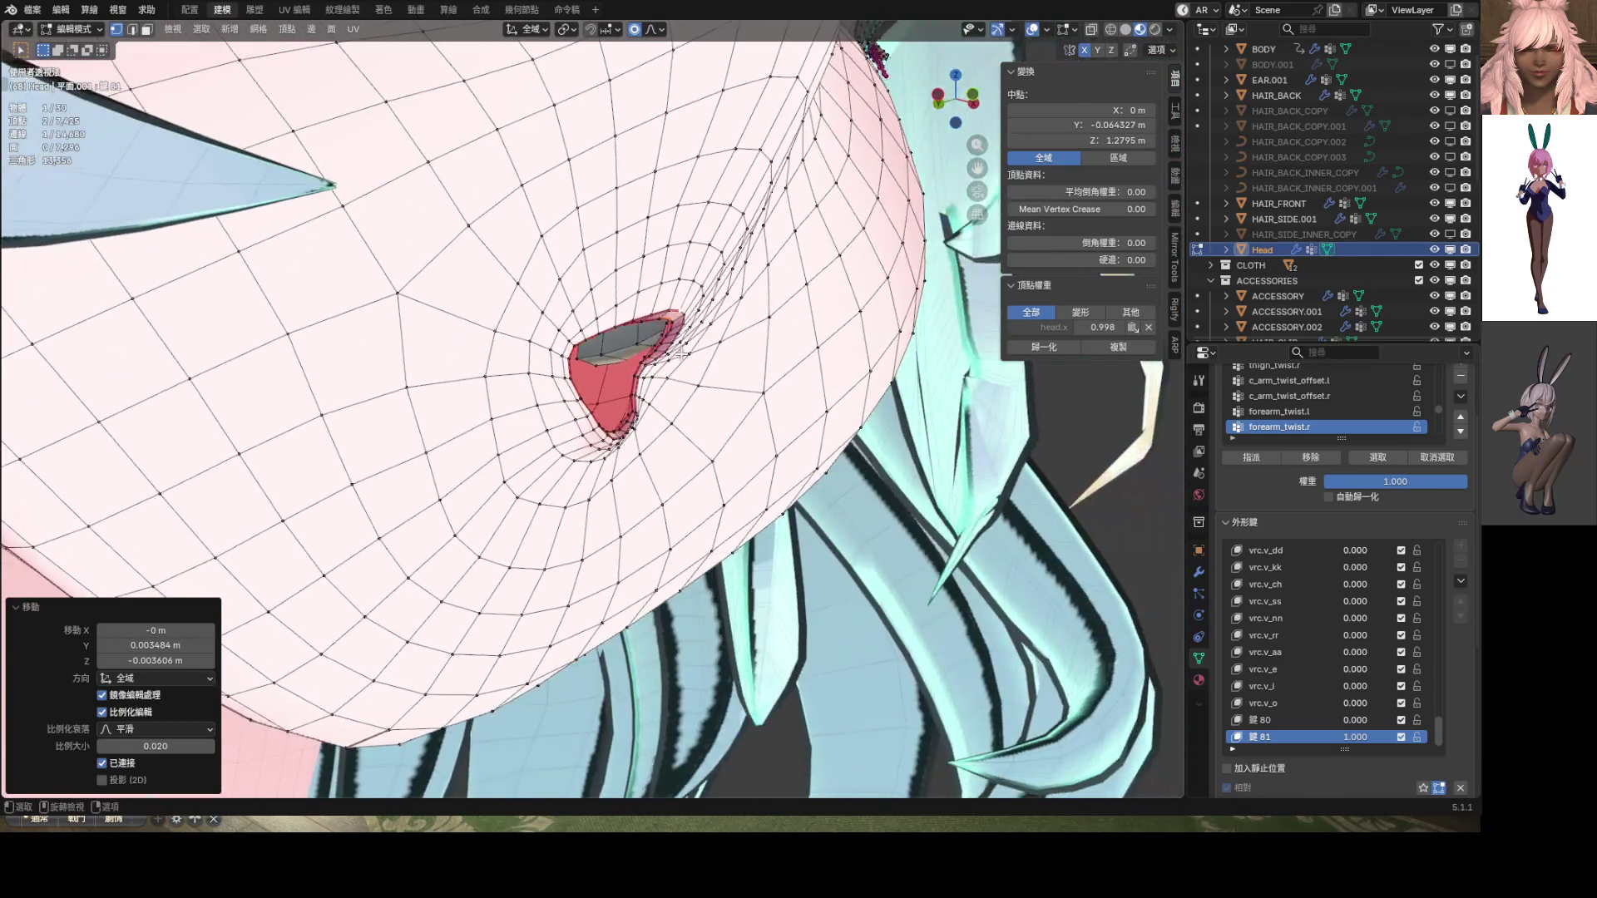
pyautogui.scroll(3, 666, 354)
pyautogui.click(661, 381)
pyautogui.keyDown('shift'); pyautogui.click(662, 383); pyautogui.keyUp('shift')
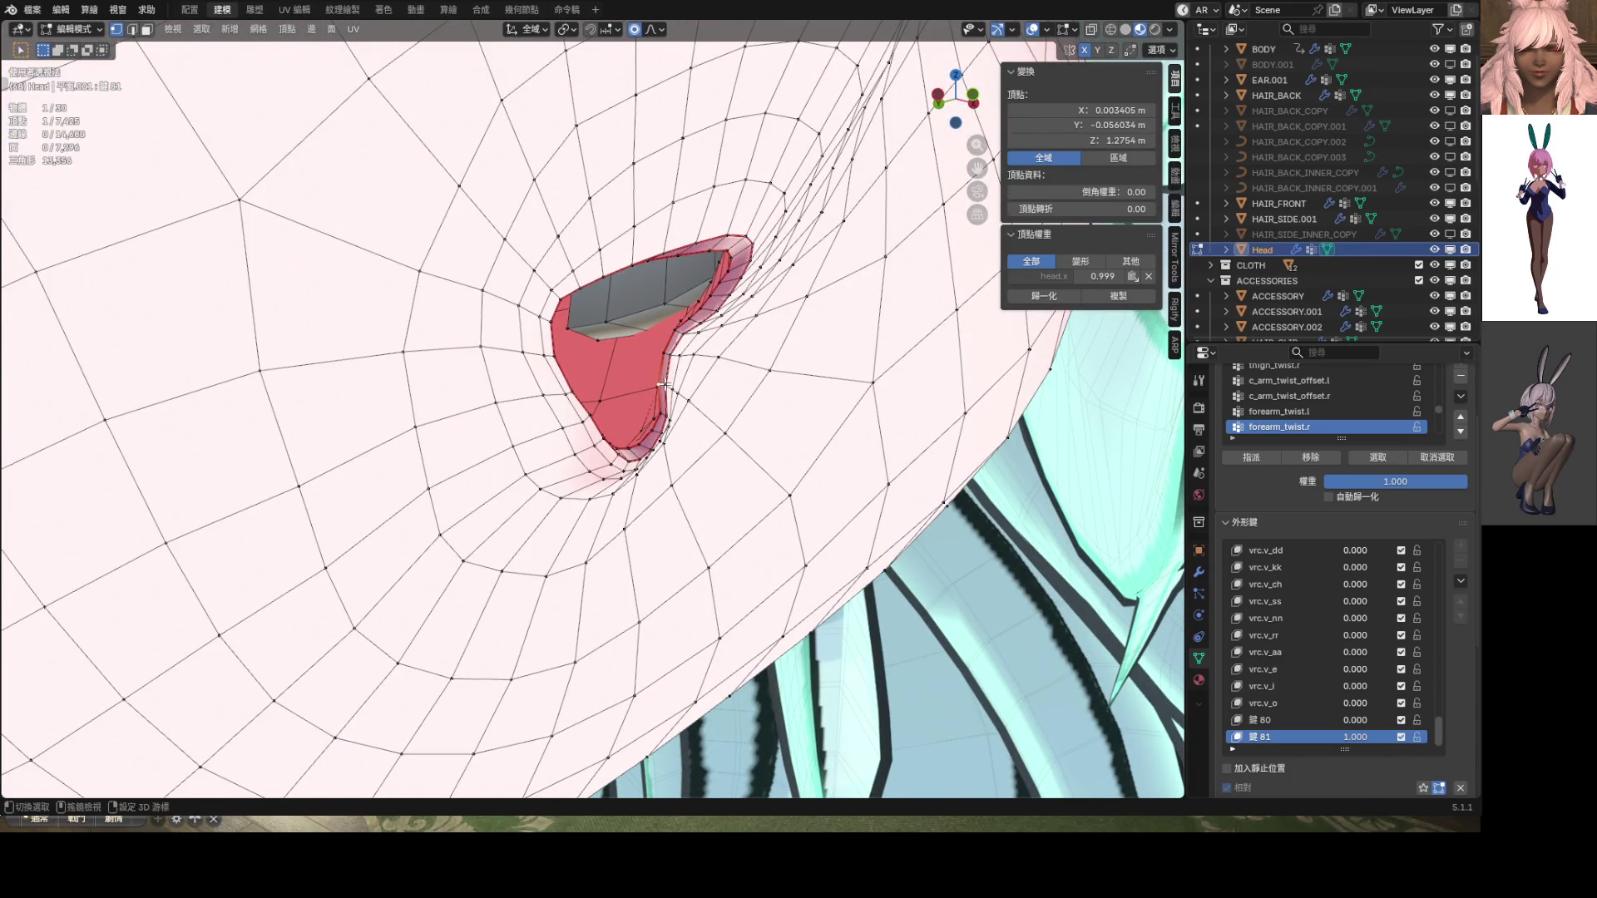
pyautogui.press('g')
pyautogui.press('y')
pyautogui.scroll(15, 779, 391)
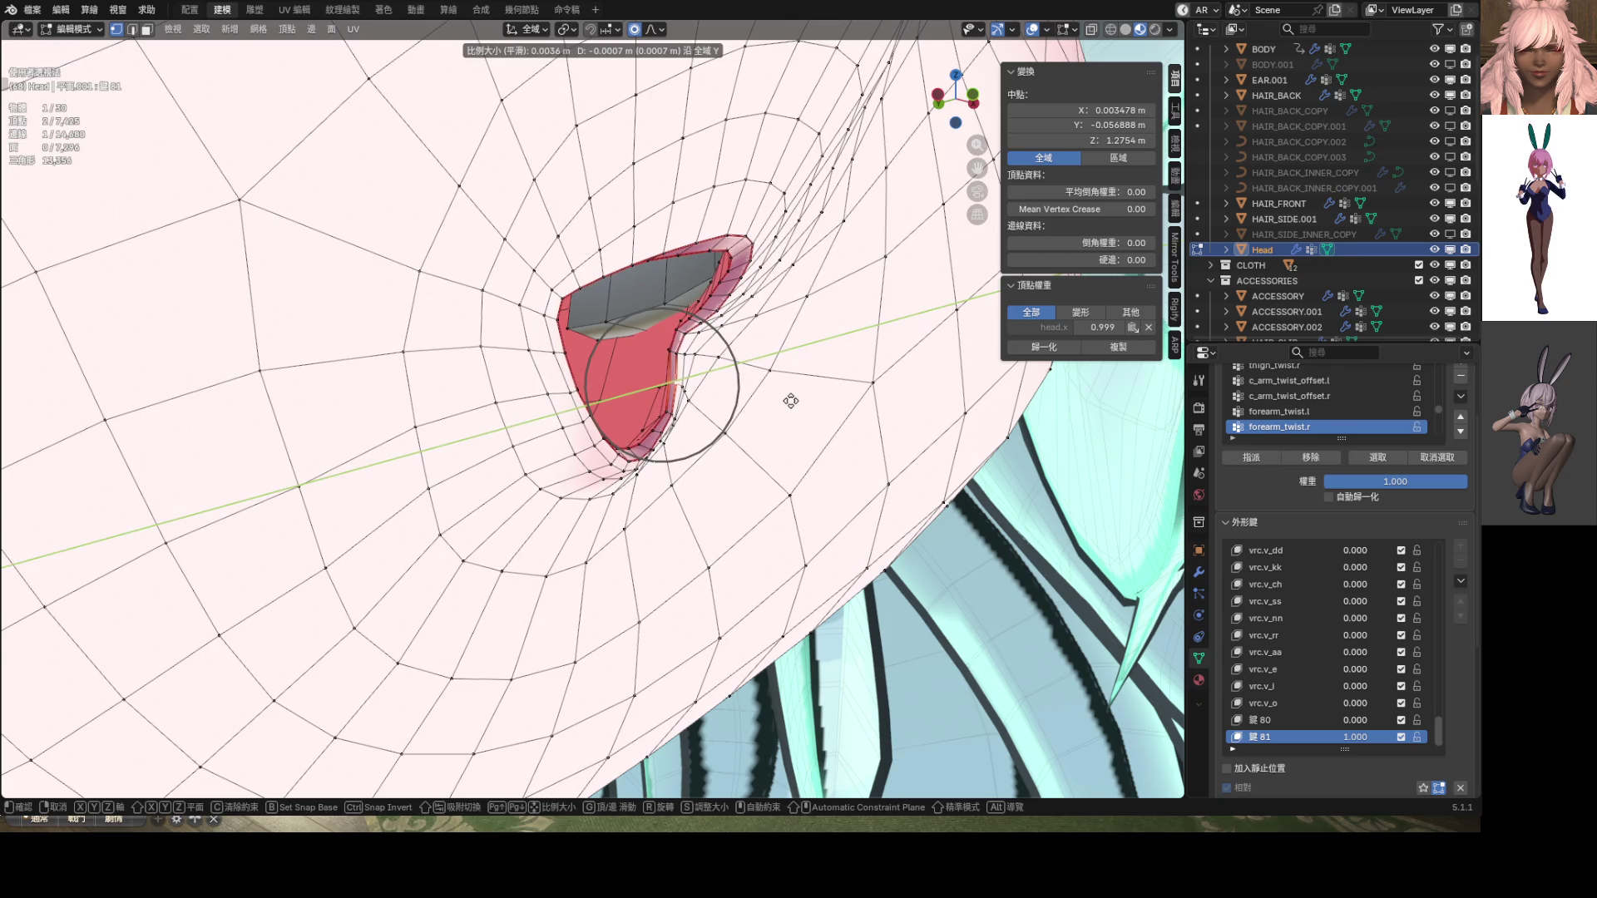
pyautogui.click(790, 401)
# Check the mouth in front orthographic view and return the head to Object Mode
pyautogui.moveTo(786, 403); pyautogui.dragTo(690, 421, button='middle')
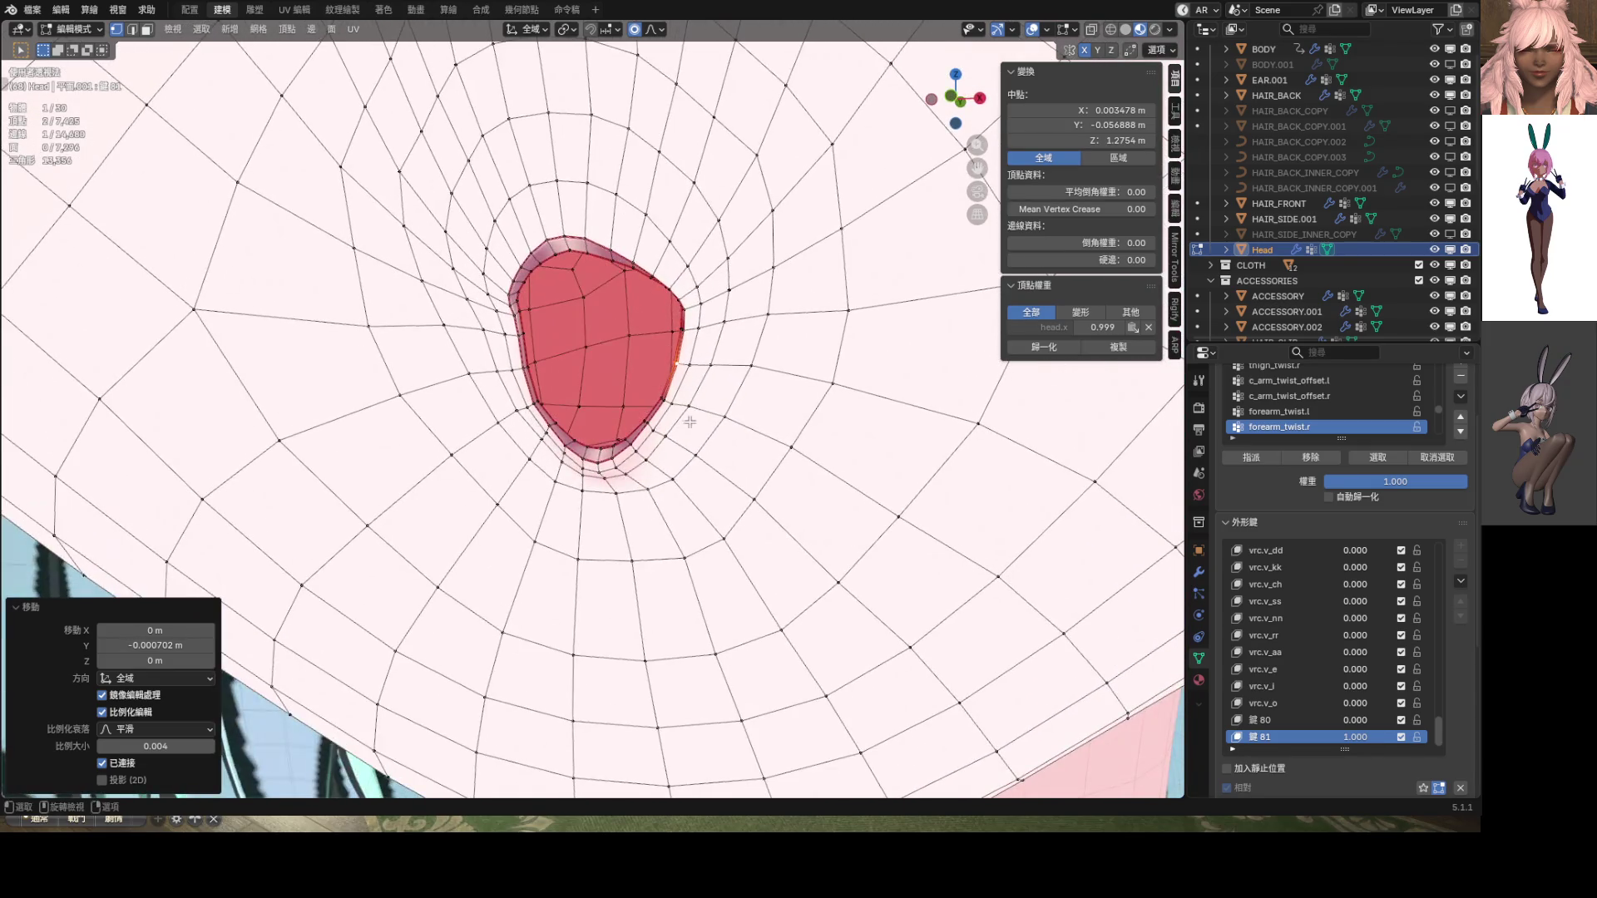
pyautogui.press('KP_1')
pyautogui.scroll(-8, 690, 424)
pyautogui.scroll(4, 715, 428)
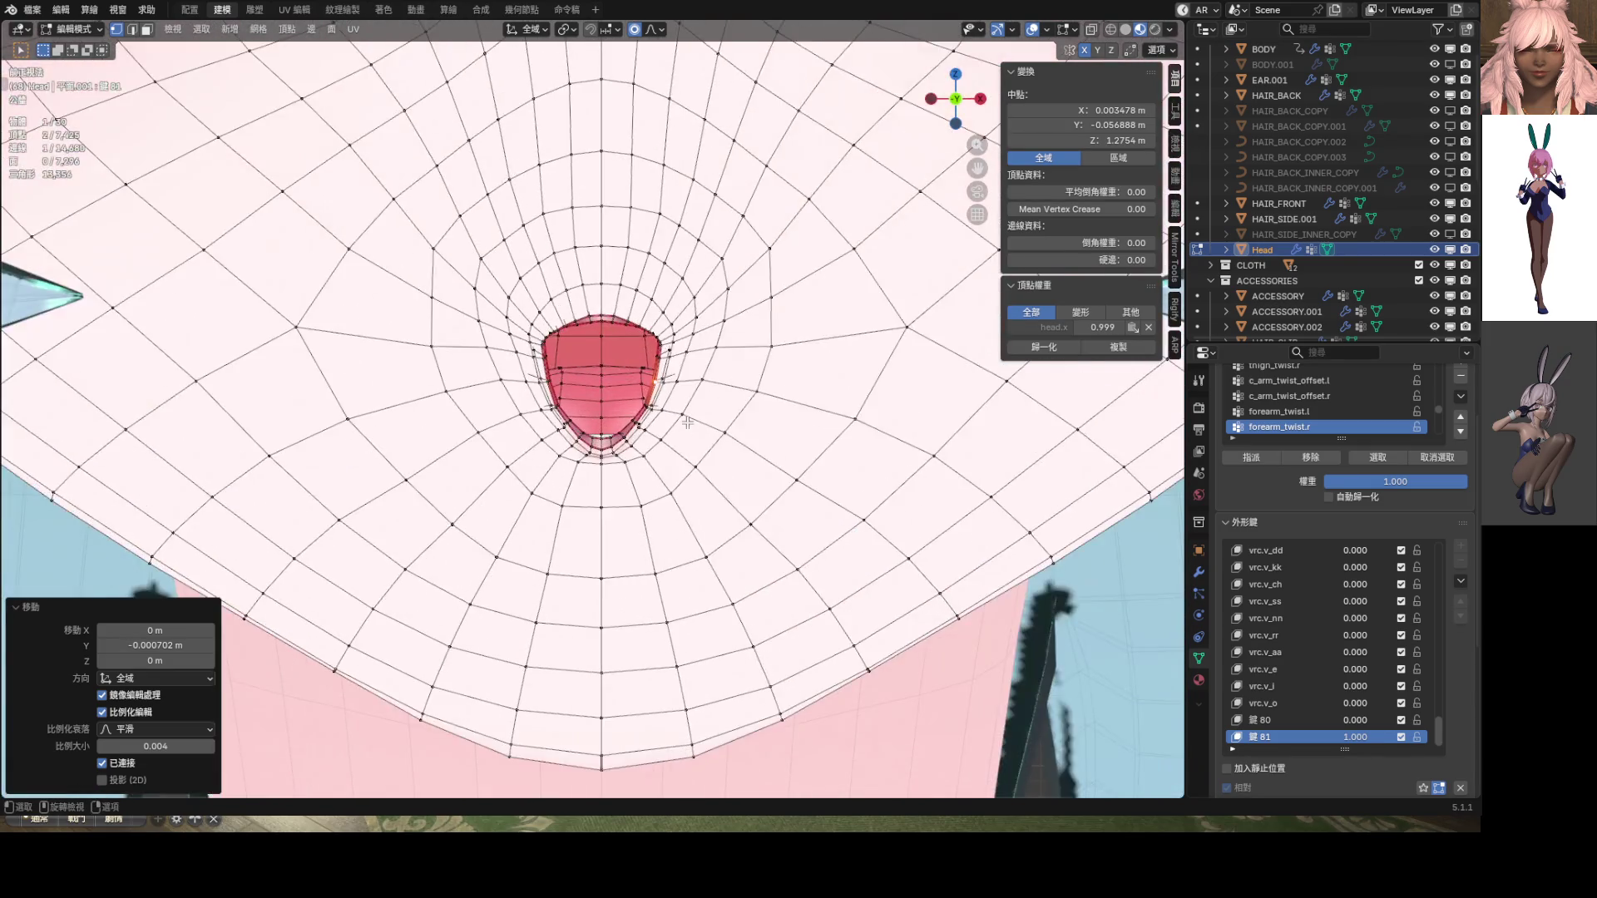
pyautogui.scroll(-4, 732, 433)
pyautogui.press('Tab')
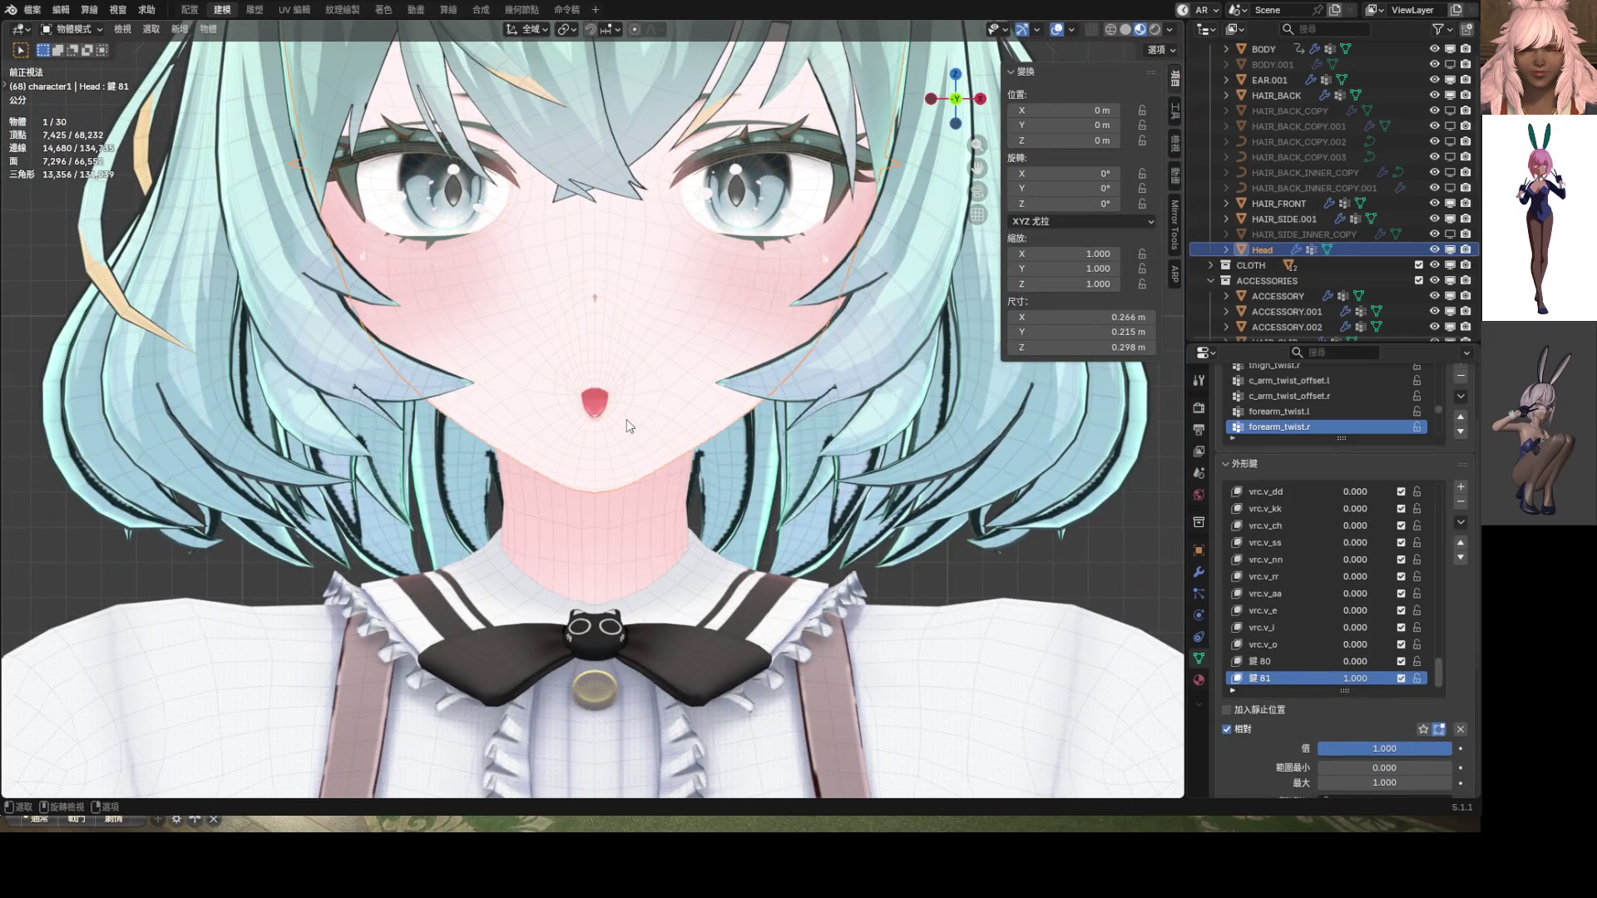
# Select a mouth vertex in Edit Mode, then switch the head to Sculpt Mode with Elastic Grab
pyautogui.moveTo(626, 419)
pyautogui.mouseDown(button='middle')
pyautogui.moveTo(495, 426)
pyautogui.moveTo(671, 401)
pyautogui.mouseUp(button='middle')
pyautogui.press('Tab')
pyautogui.click(647, 416)
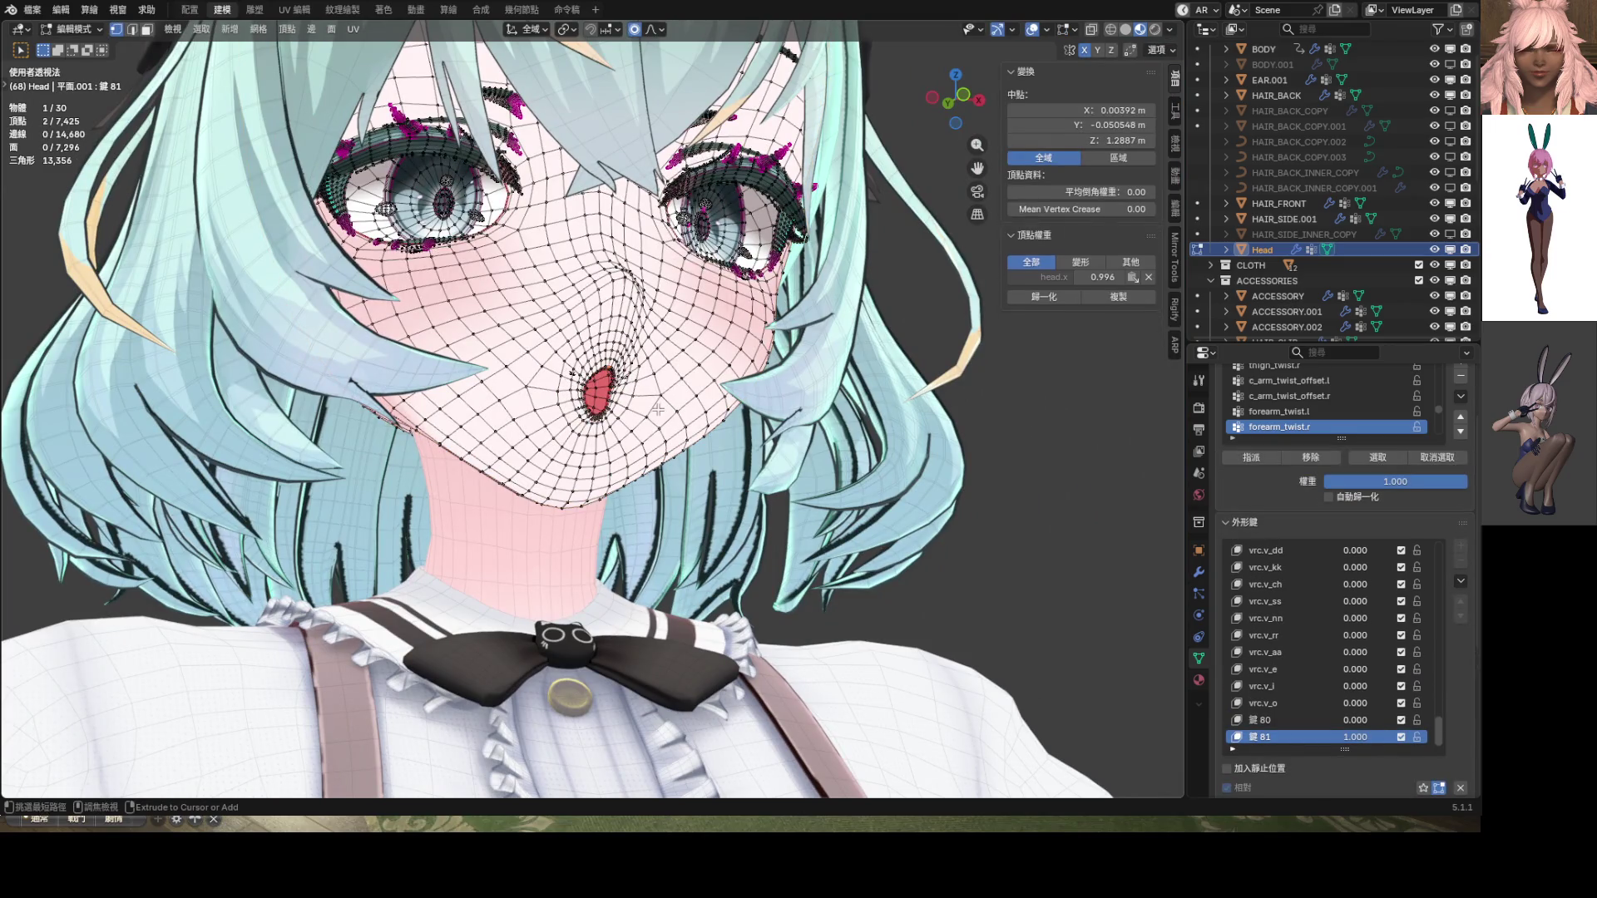
pyautogui.hotkey('ctrl', 'Tab')
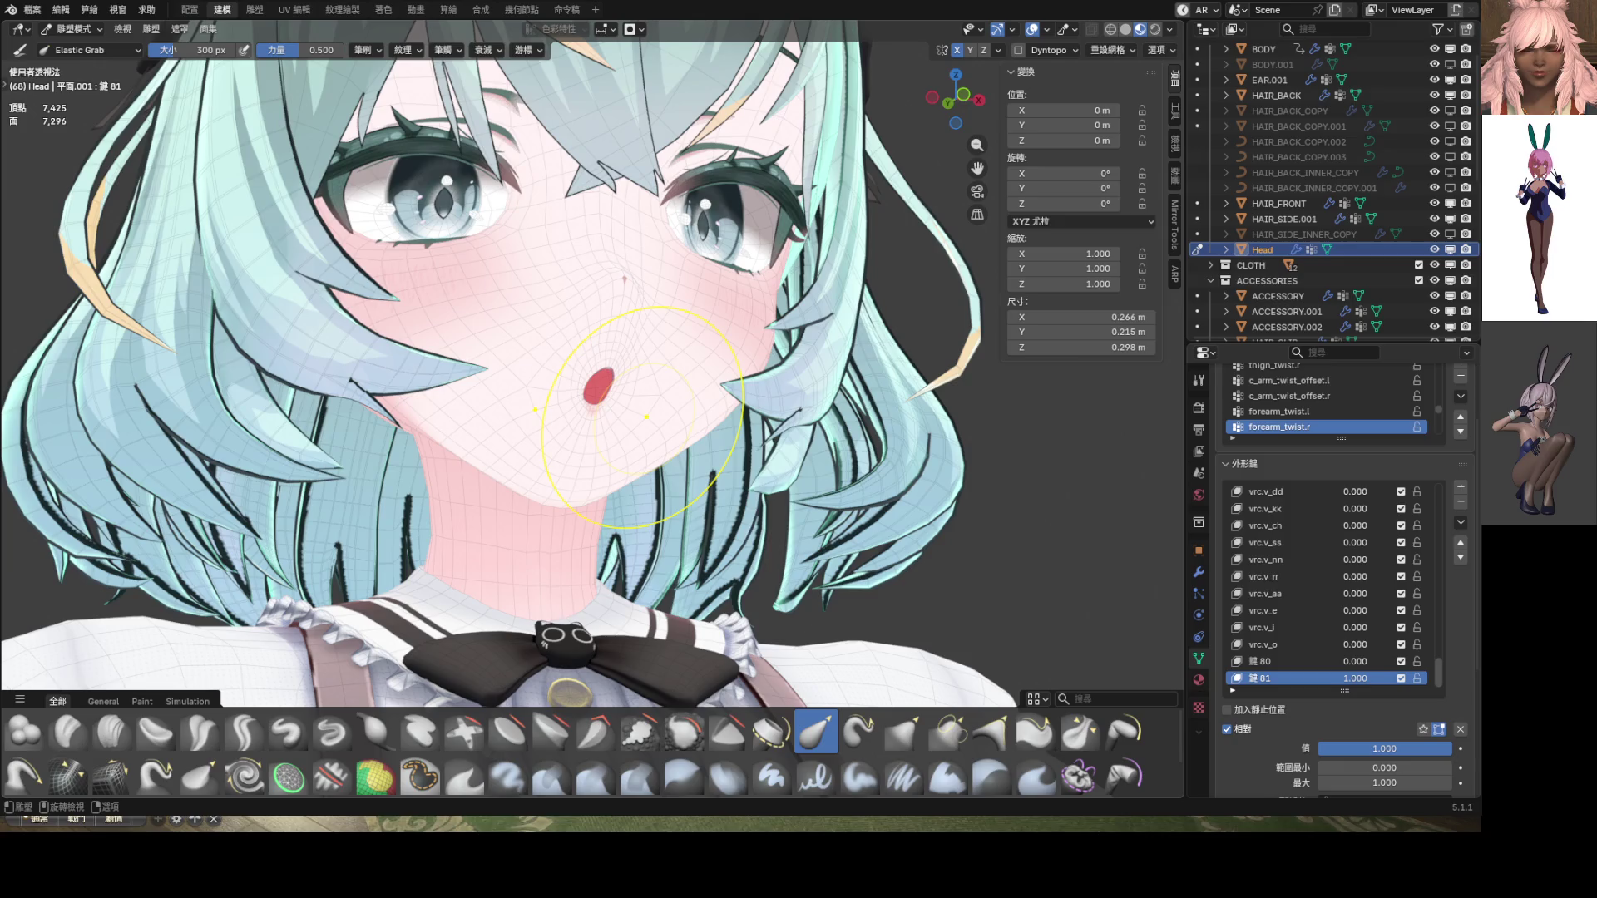
# From front view, put the Head into Edit Mode and select the lip vertices at the mouth
pyautogui.press('KP_1')
pyautogui.scroll(5, 695, 427)
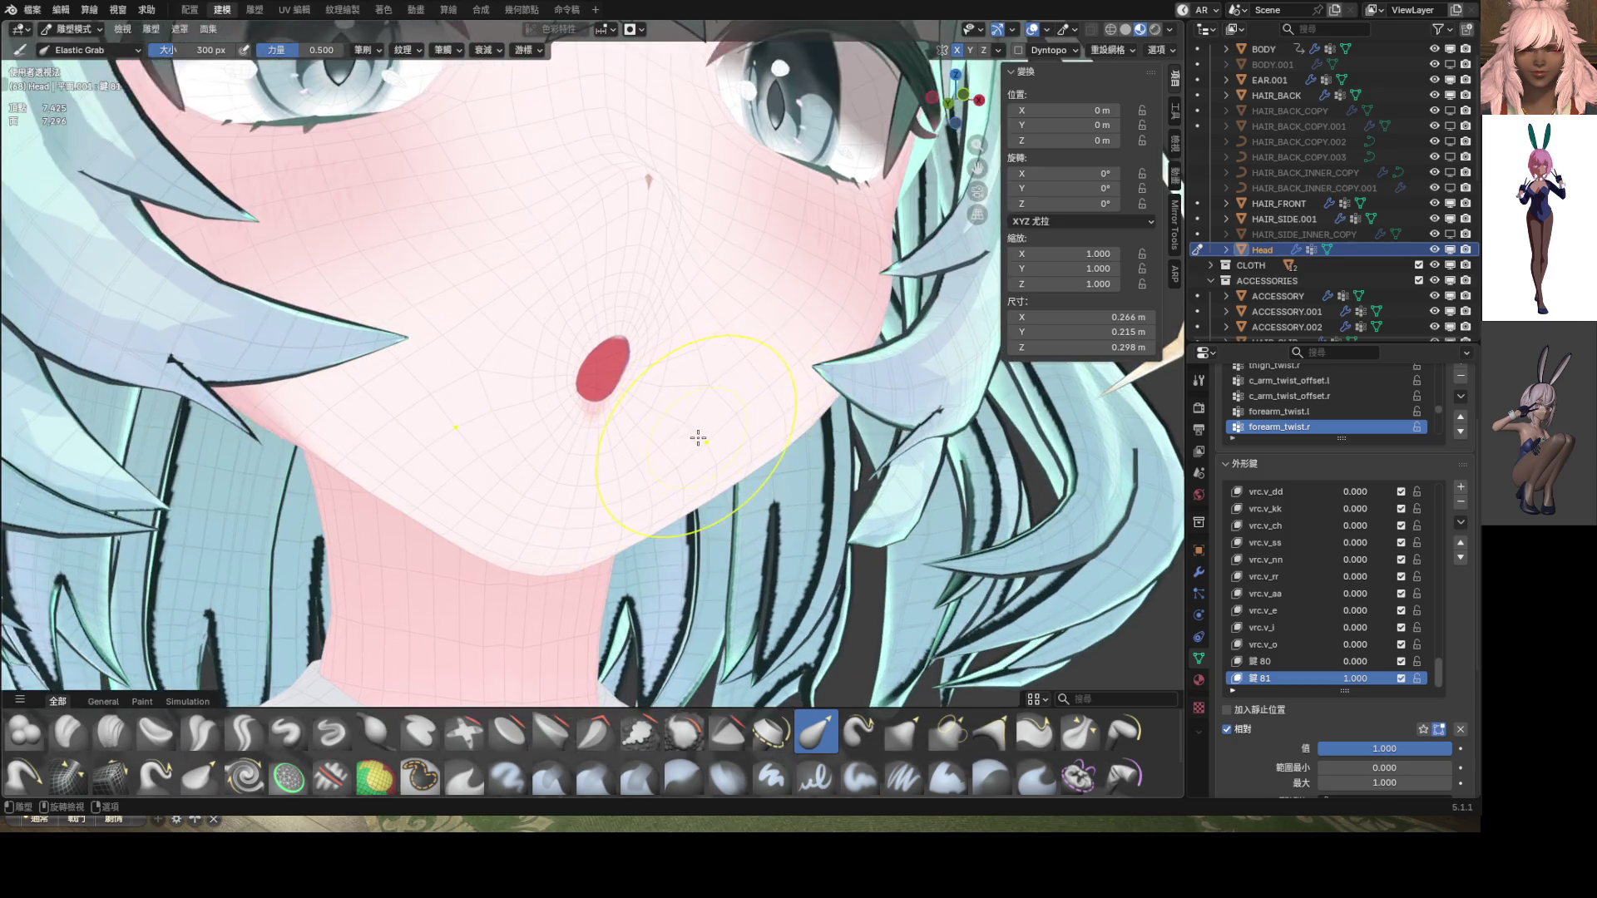
pyautogui.moveTo(697, 434)
pyautogui.mouseDown(button='middle')
pyautogui.moveTo(463, 357)
pyautogui.moveTo(535, 374)
pyautogui.moveTo(777, 374)
pyautogui.moveTo(587, 391)
pyautogui.mouseUp(button='middle')
pyautogui.scroll(2, 605, 402)
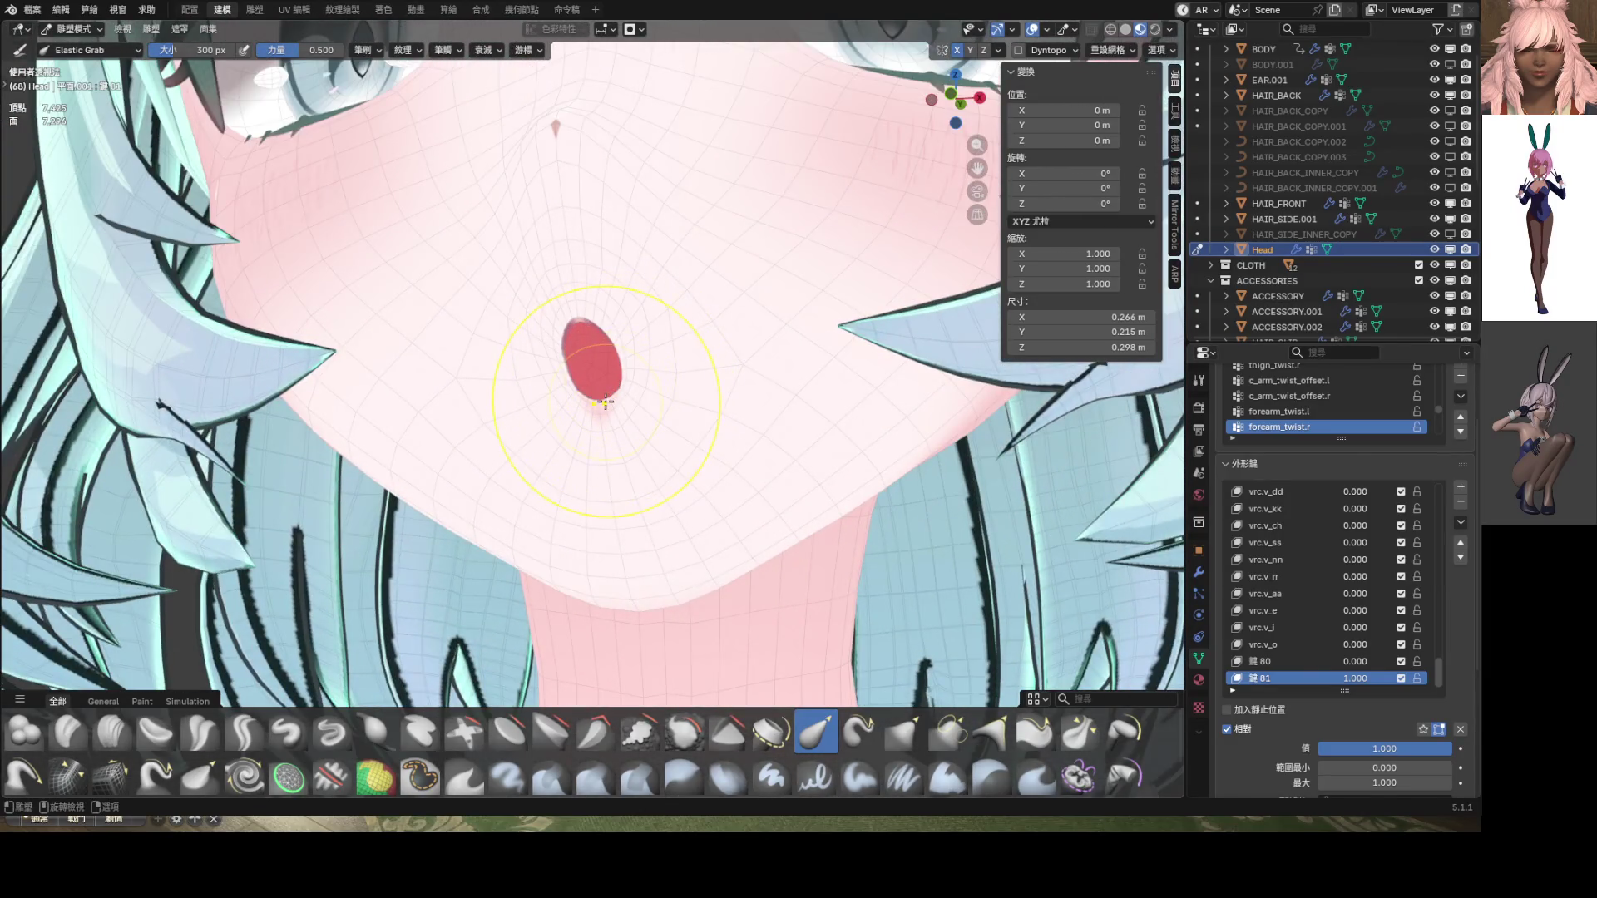
pyautogui.hotkey('ctrl', 'Tab')
pyautogui.click(613, 414)
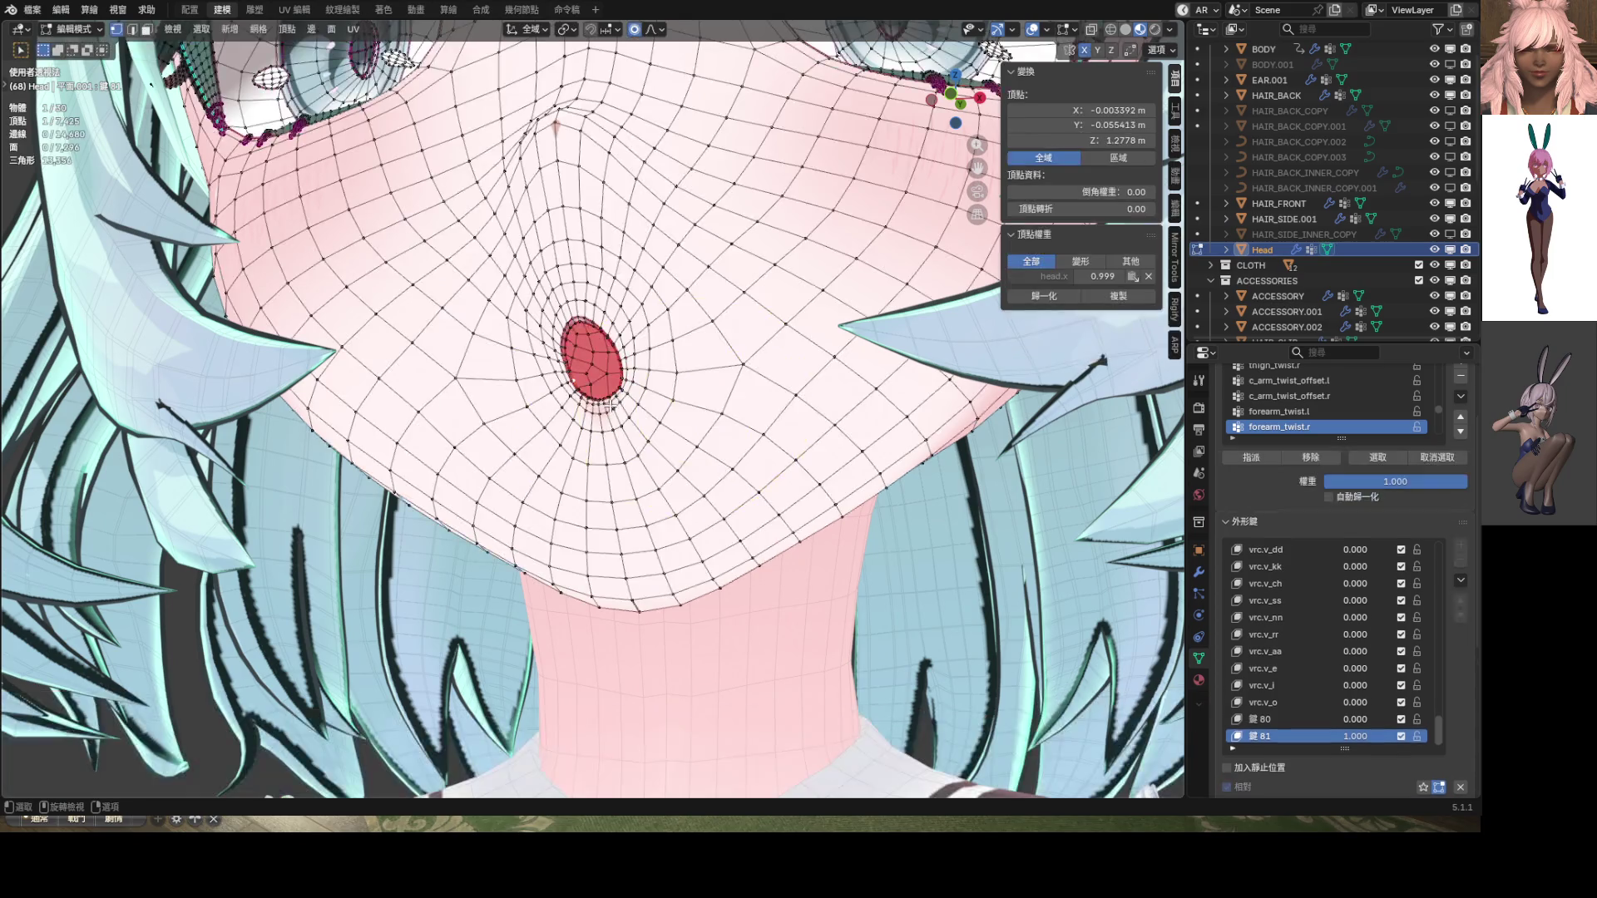
pyautogui.scroll(2, 610, 402)
pyautogui.scroll(-2, 609, 396)
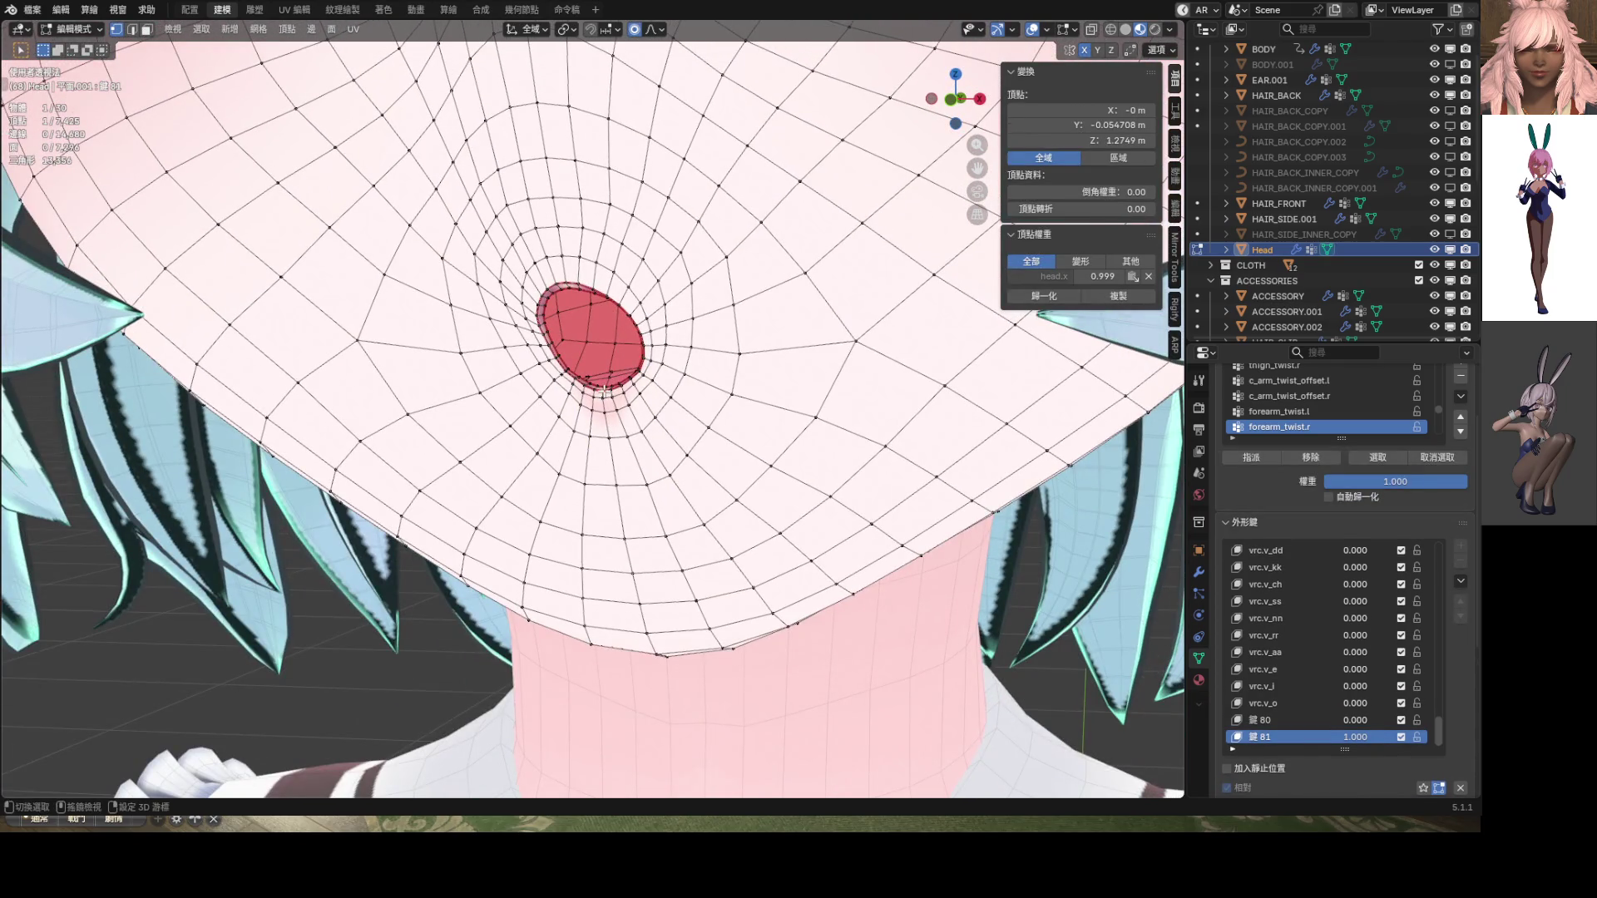
pyautogui.keyDown('shift'); pyautogui.click(605, 392); pyautogui.keyUp('shift')
pyautogui.moveTo(605, 392)
pyautogui.mouseDown(button='middle')
pyautogui.moveTo(563, 418)
pyautogui.moveTo(659, 410)
pyautogui.mouseUp(button='middle')
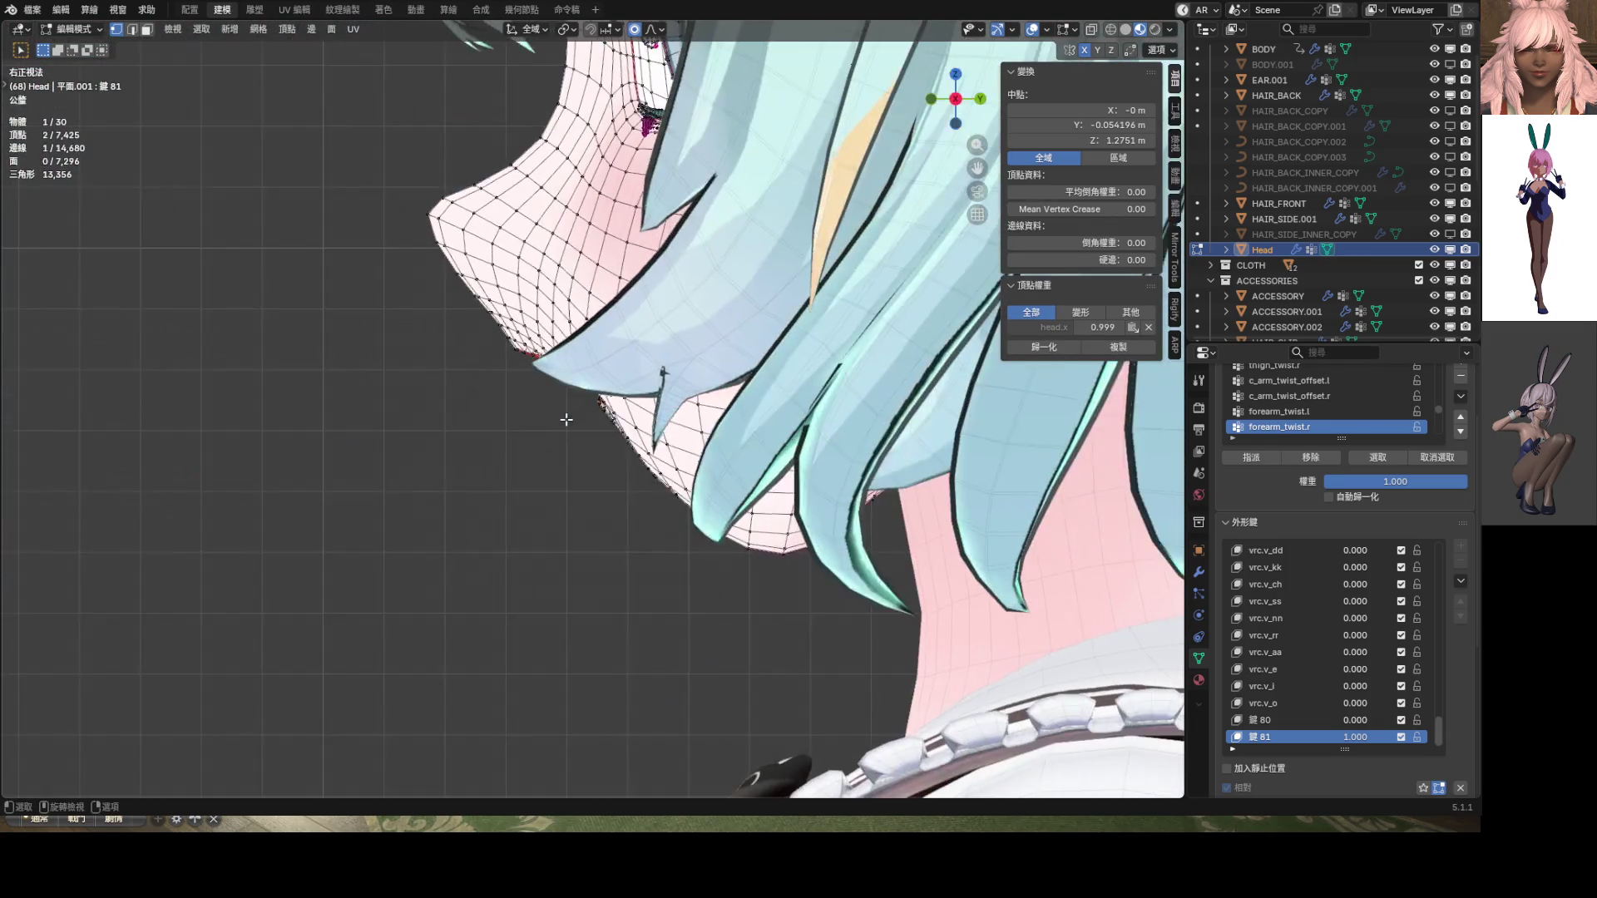
# Move the selected lip vertices −0.001739 m along Y at proportional size 0.005
pyautogui.scroll(2, 624, 399)
pyautogui.press('g')
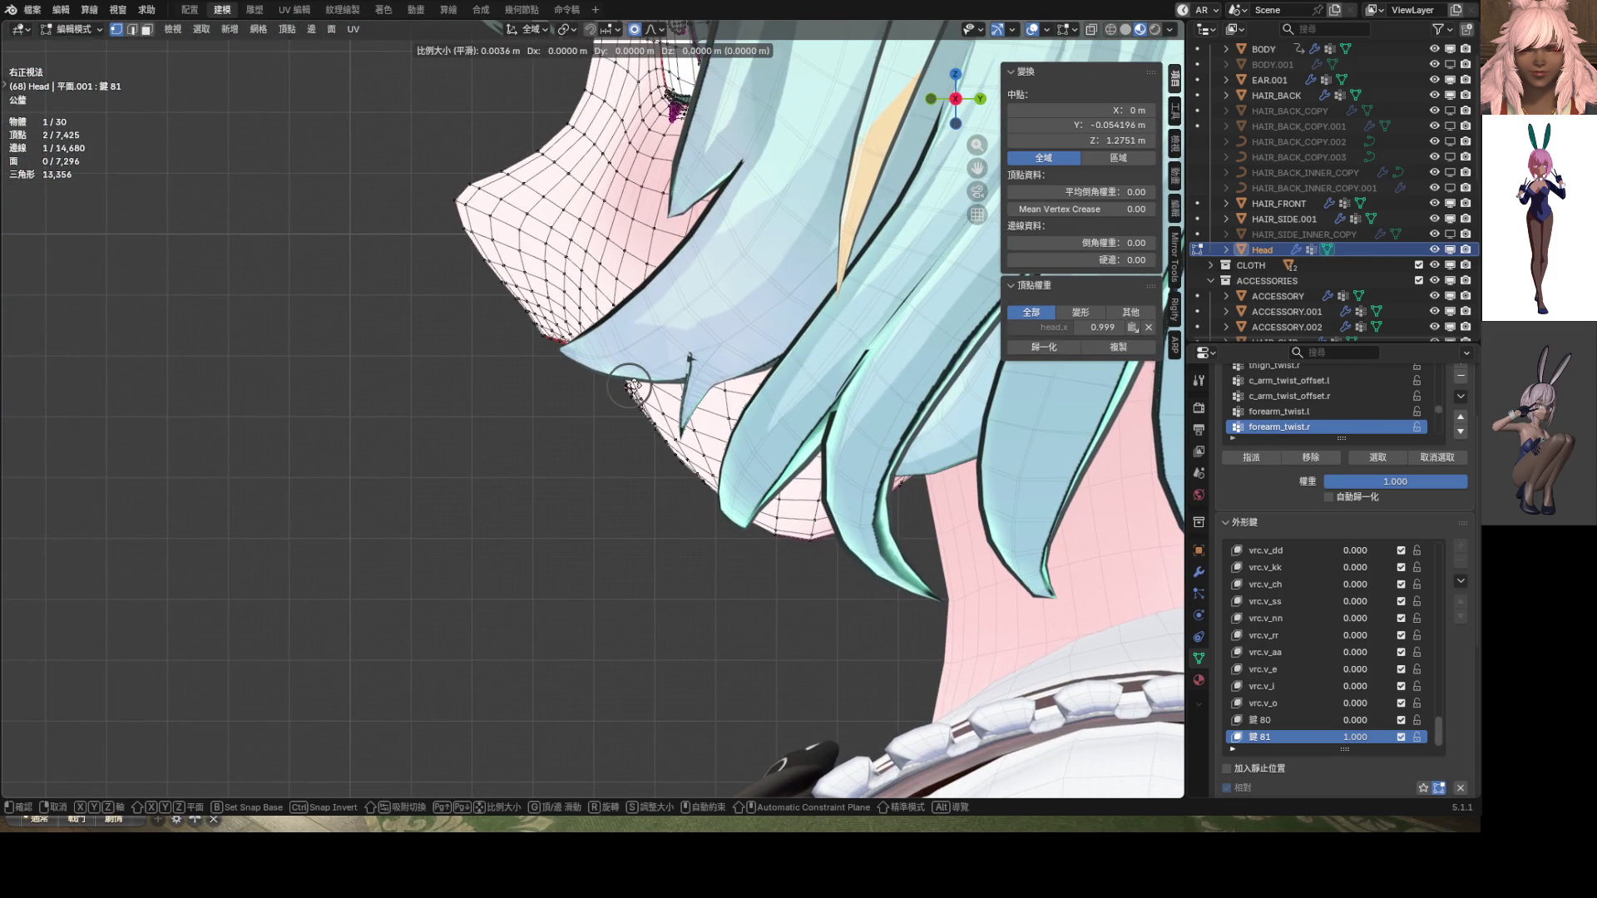
pyautogui.press('y')
pyautogui.scroll(-4, 629, 386)
pyautogui.scroll(-7, 629, 386)
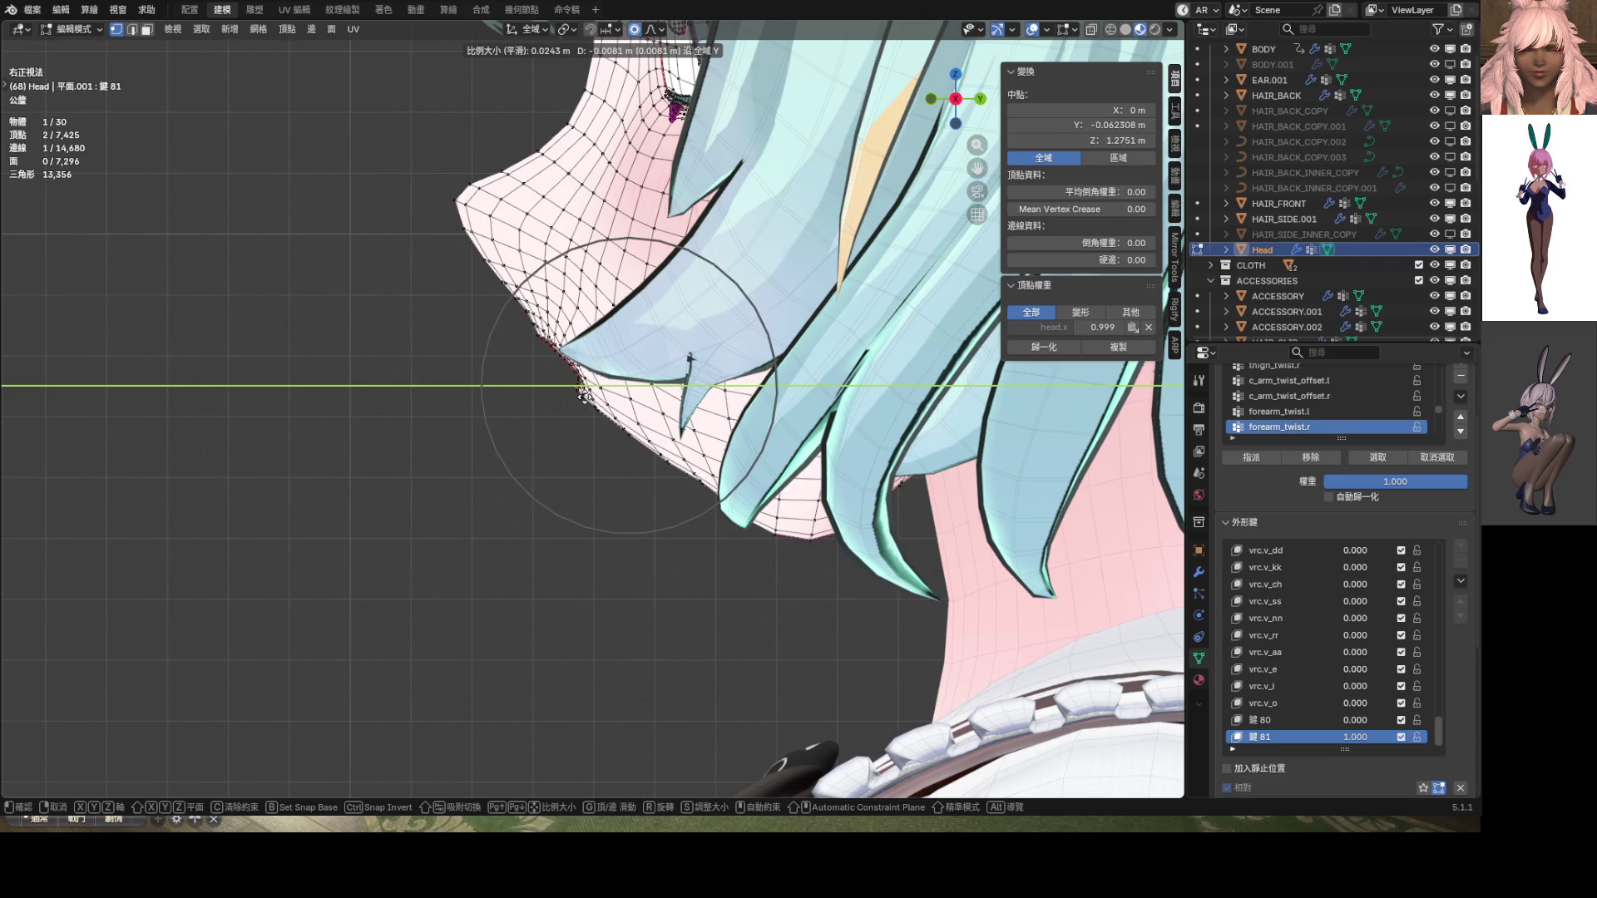
pyautogui.click(585, 395)
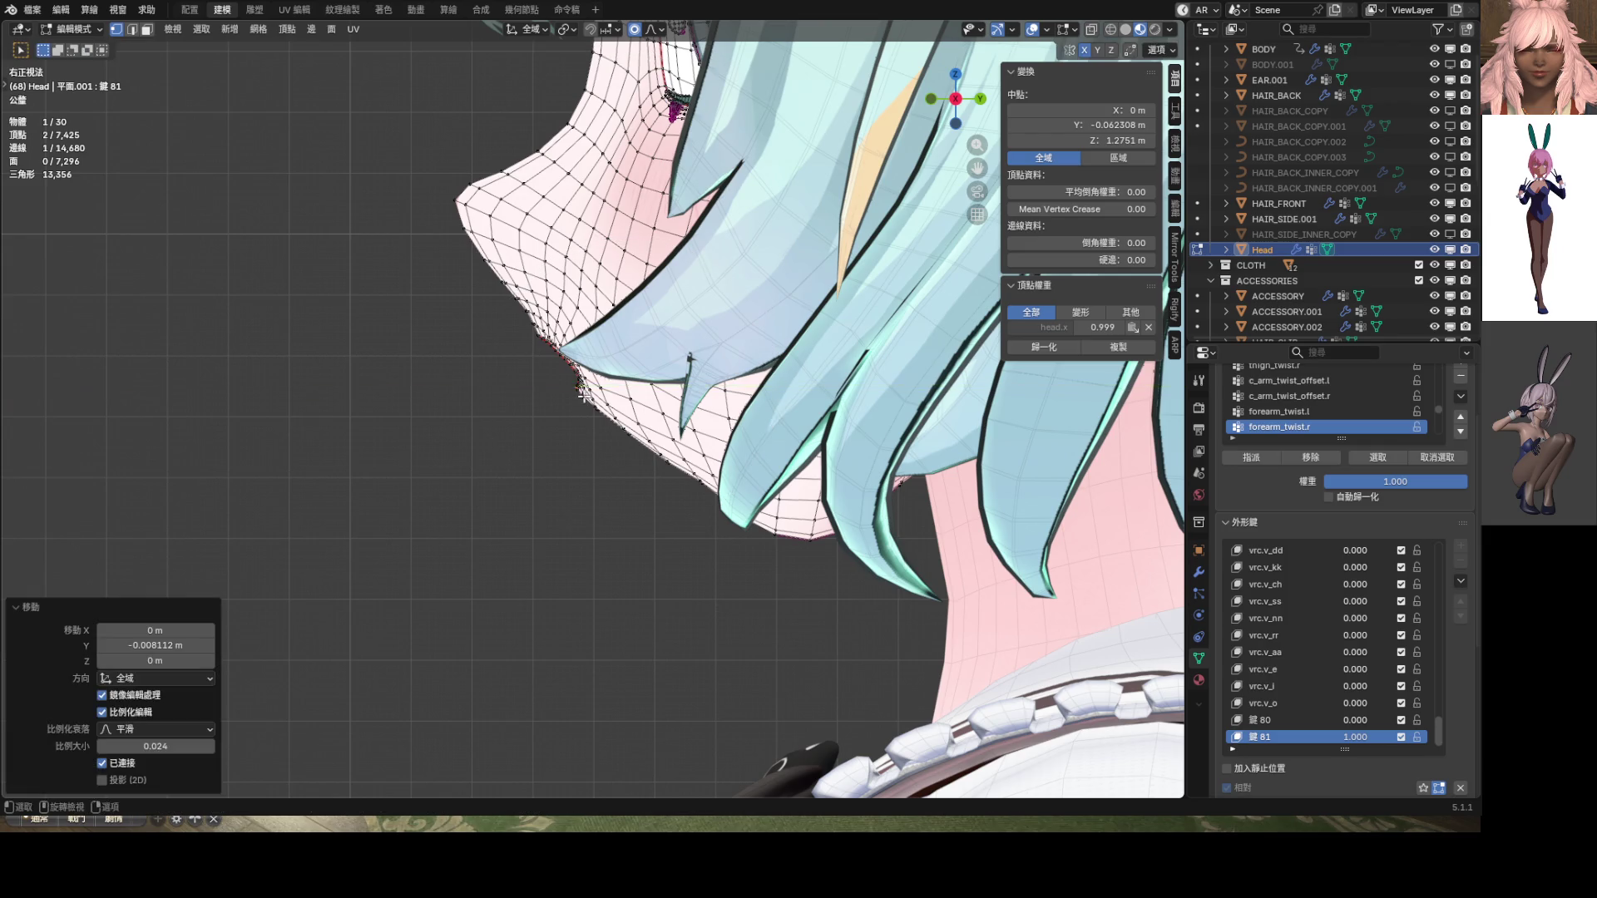
pyautogui.scroll(6, 584, 399)
# Nudge two more individual lip vertices back along Y, one after the other
pyautogui.keyDown('shift'); pyautogui.moveTo(586, 429); pyautogui.dragTo(585, 410, button='middle'); pyautogui.keyUp('shift')
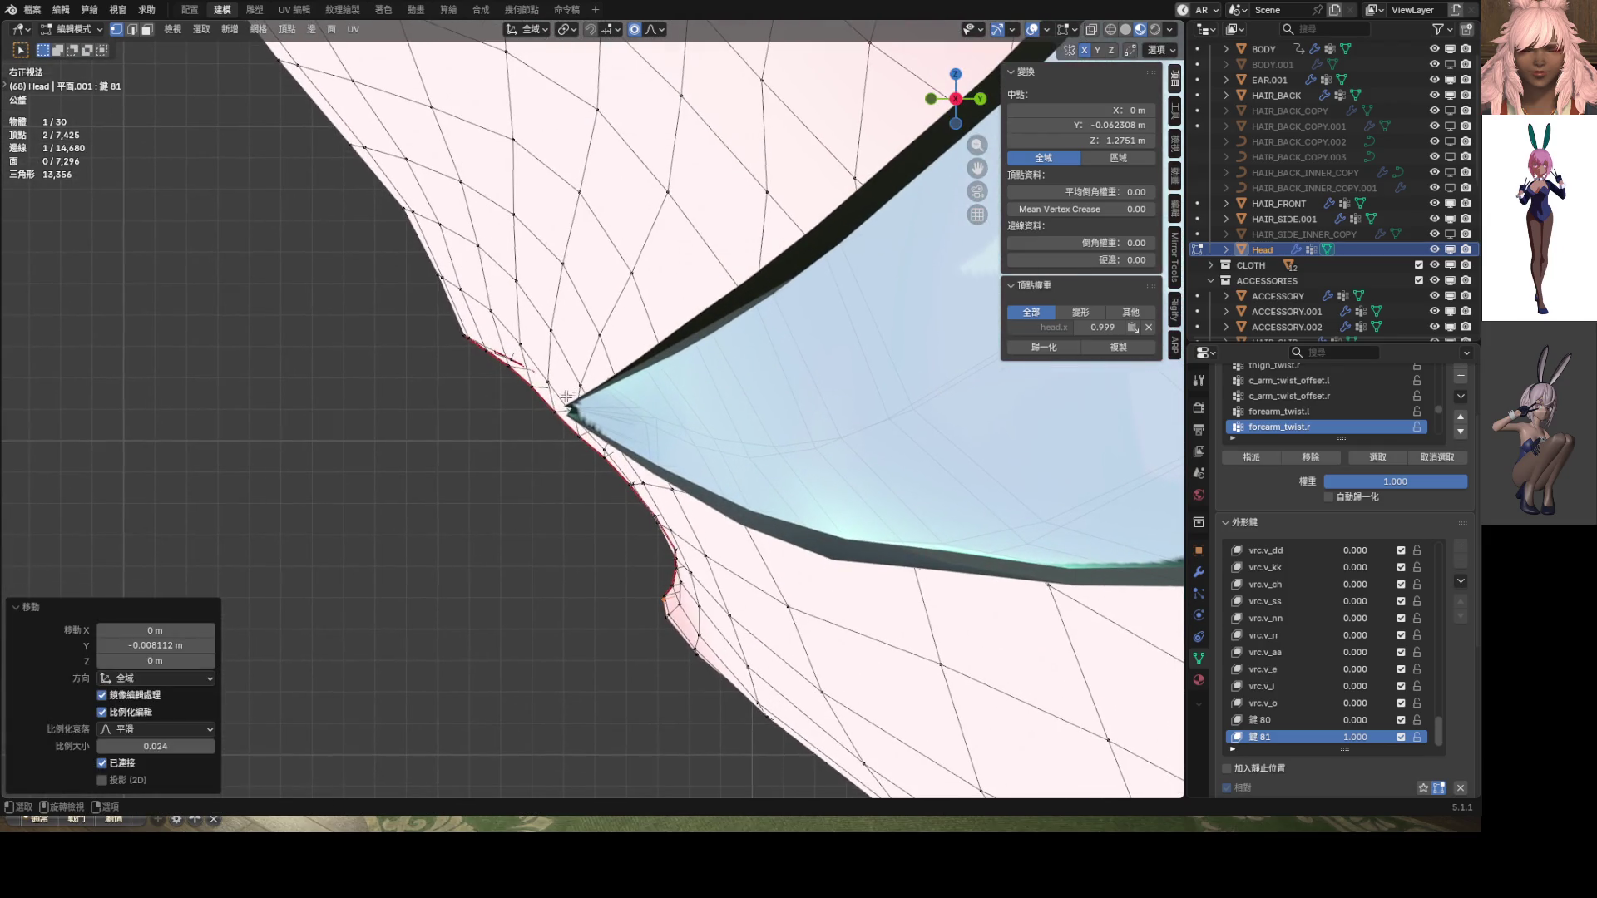
pyautogui.click(586, 410)
pyautogui.press('g')
pyautogui.press('y')
pyautogui.scroll(10, 619, 406)
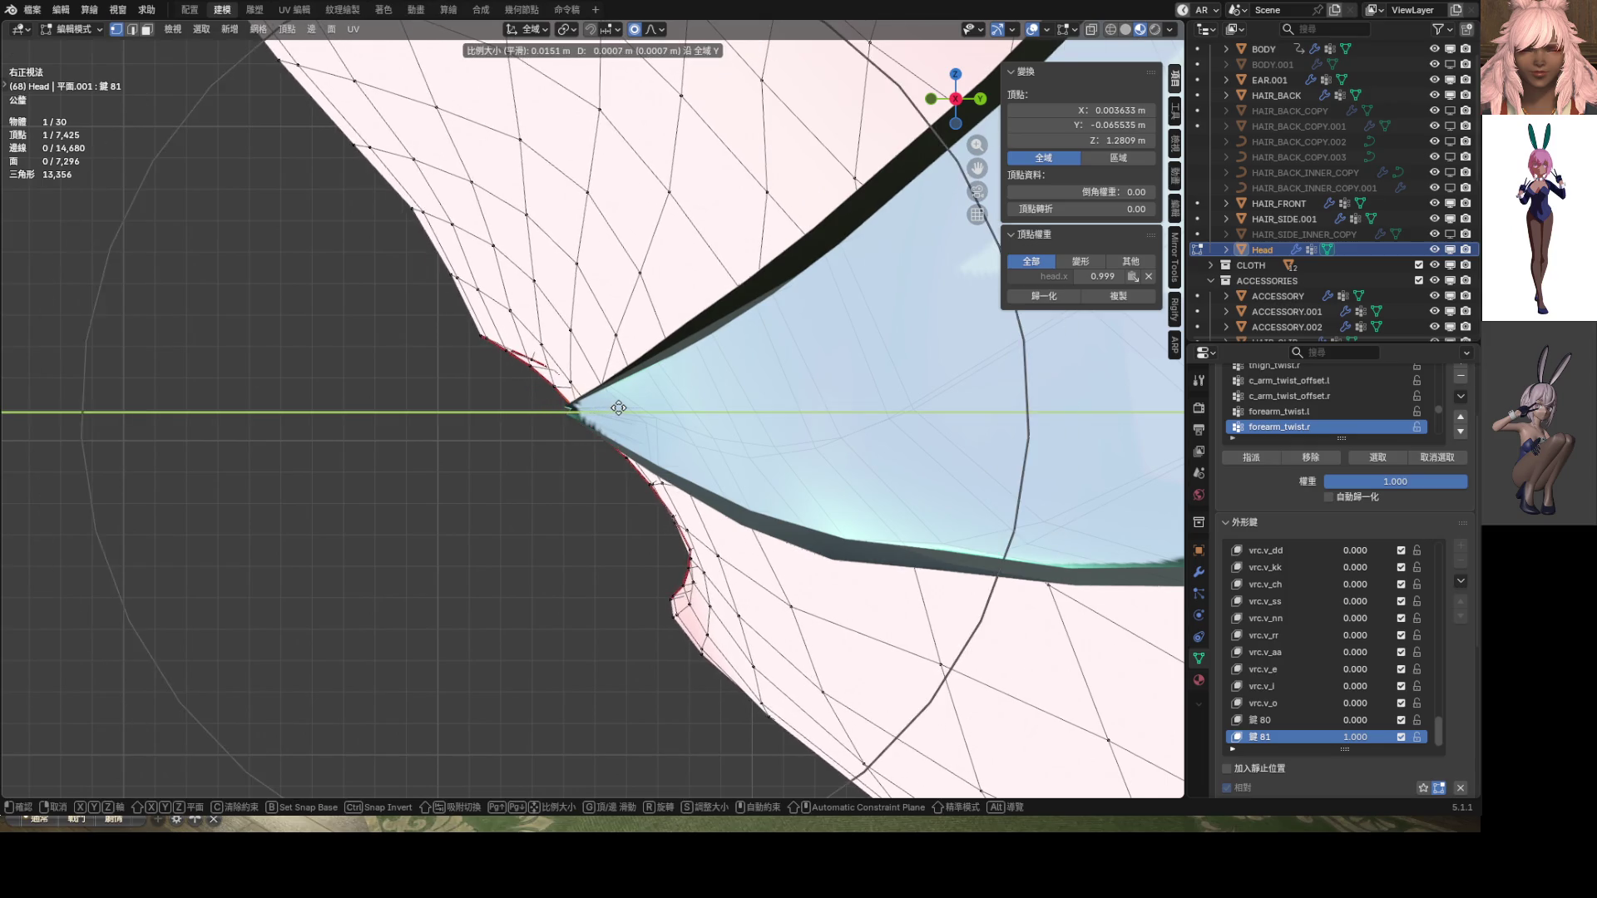
pyautogui.click(619, 403)
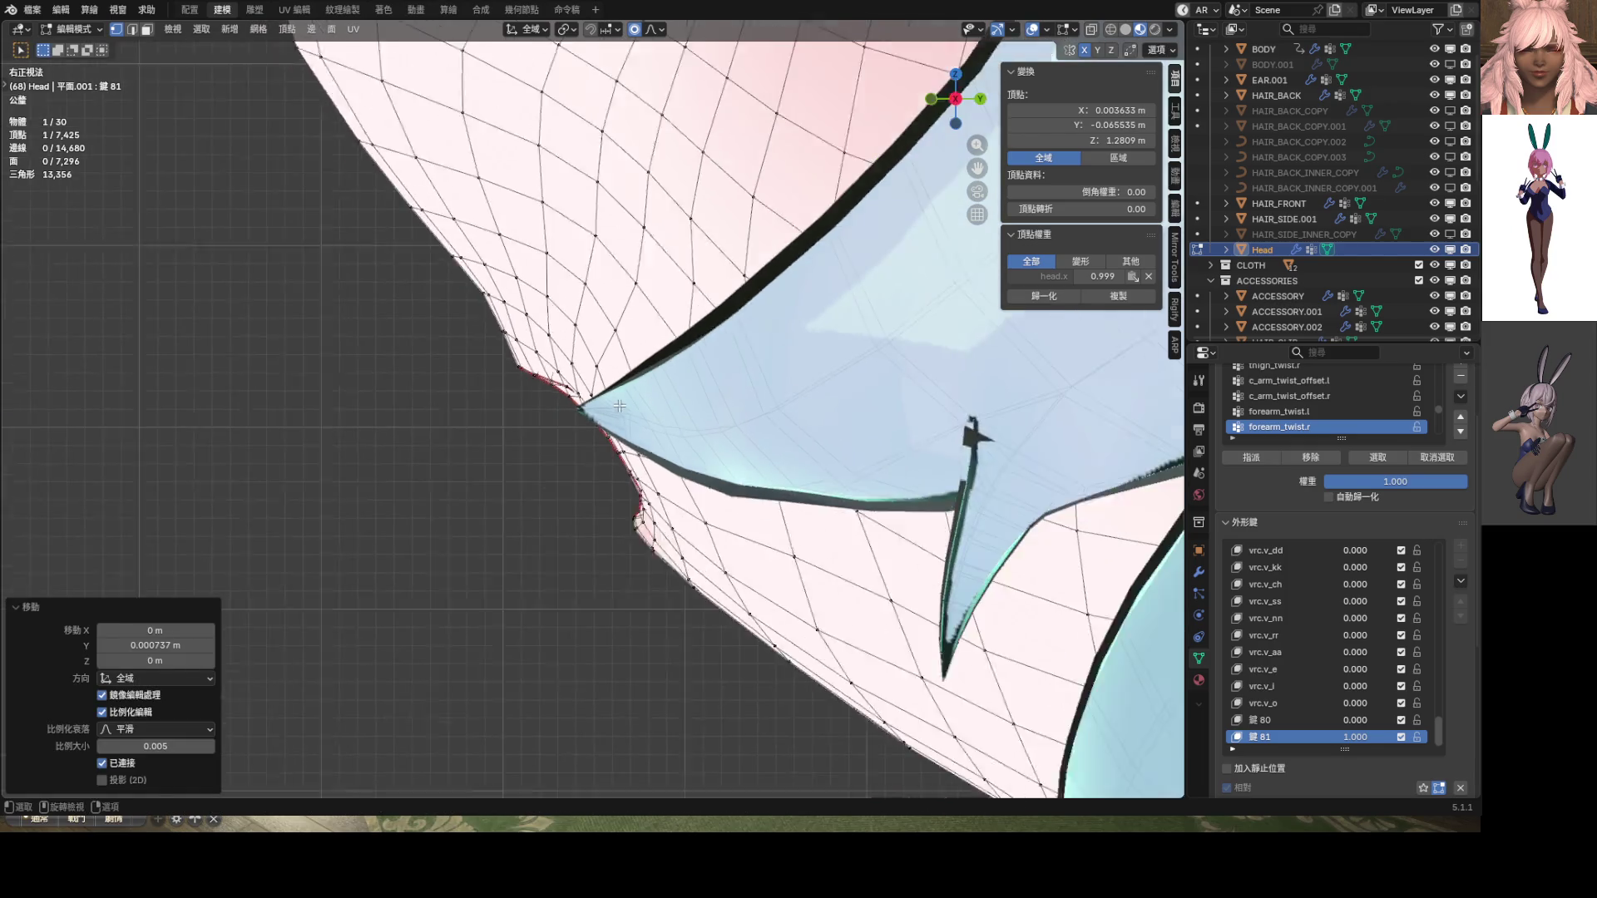
pyautogui.moveTo(643, 531)
pyautogui.keyDown('shift'); pyautogui.mouseDown(button='middle')
pyautogui.moveTo(696, 442)
pyautogui.moveTo(694, 360)
pyautogui.mouseUp(button='middle'); pyautogui.keyUp('shift')
pyautogui.click(714, 377)
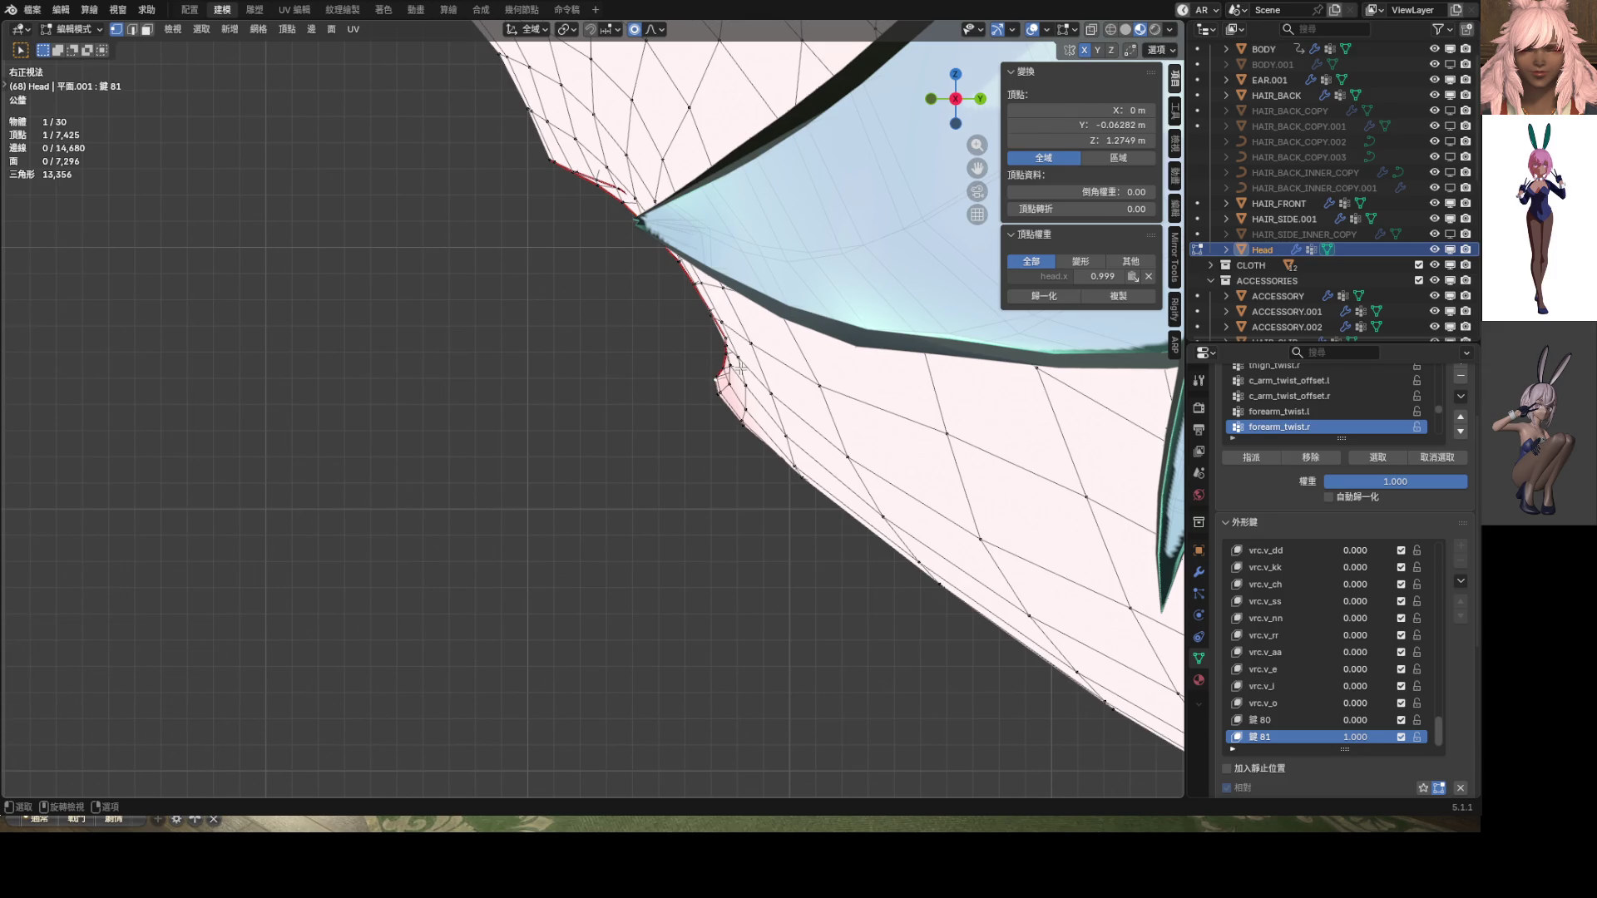
pyautogui.press('g')
pyautogui.press('y')
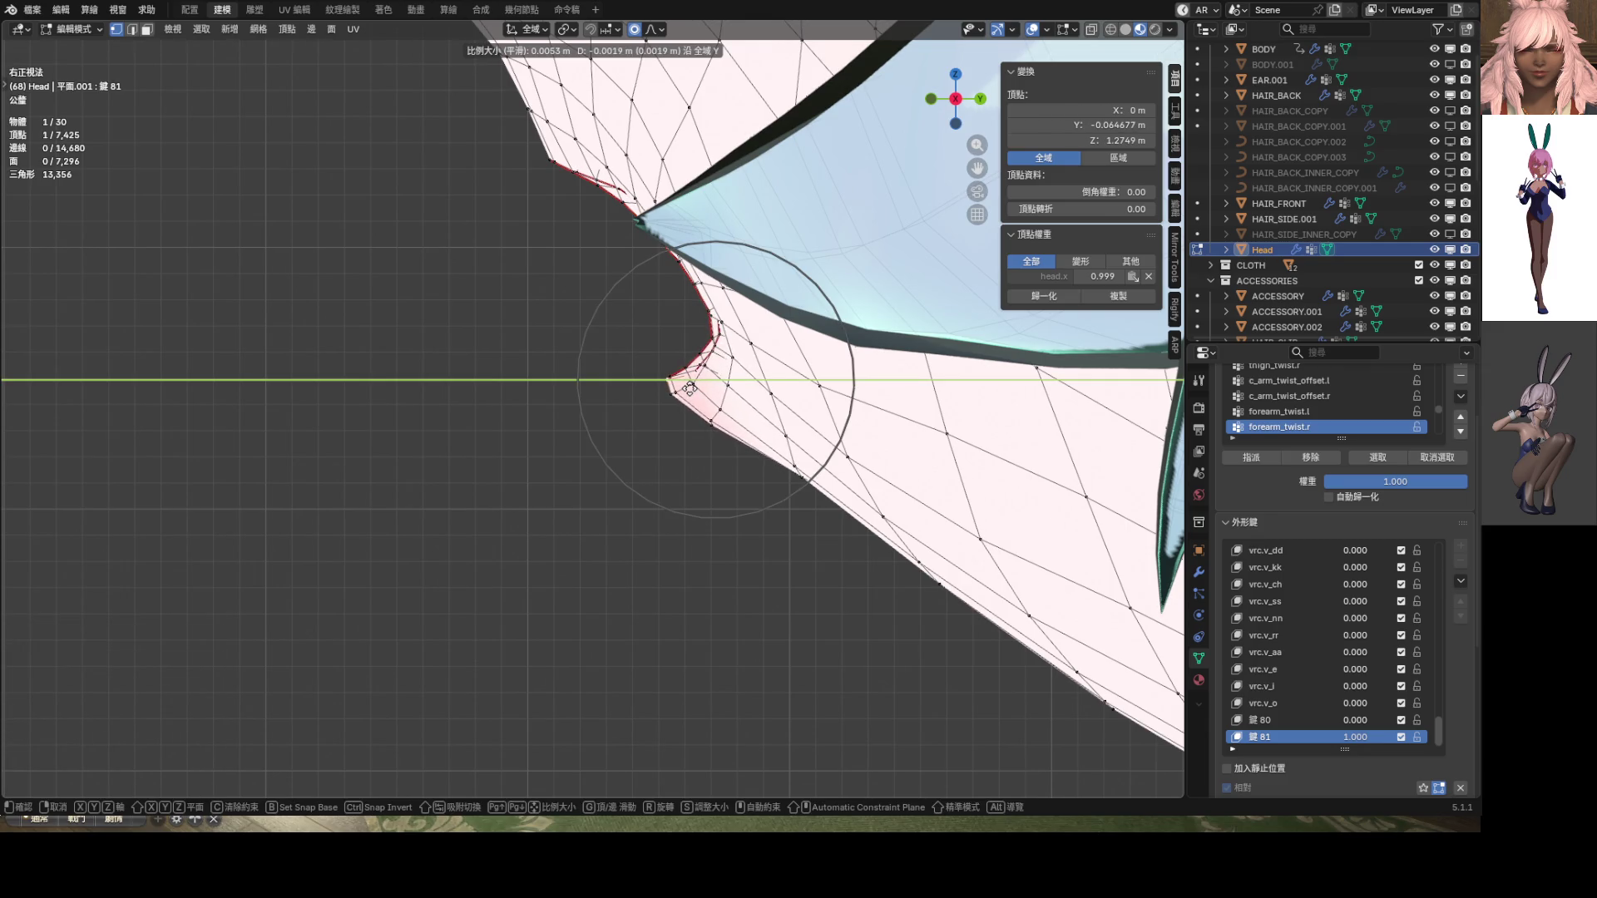
pyautogui.click(692, 388)
# Return to a front view and switch the head back to Sculpt Mode
pyautogui.scroll(-3, 838, 357)
pyautogui.moveTo(837, 357)
pyautogui.mouseDown(button='middle')
pyautogui.moveTo(998, 385)
pyautogui.moveTo(371, 384)
pyautogui.moveTo(716, 441)
pyautogui.mouseUp(button='middle')
pyautogui.scroll(5, 715, 441)
pyautogui.hotkey('ctrl', 'Tab')
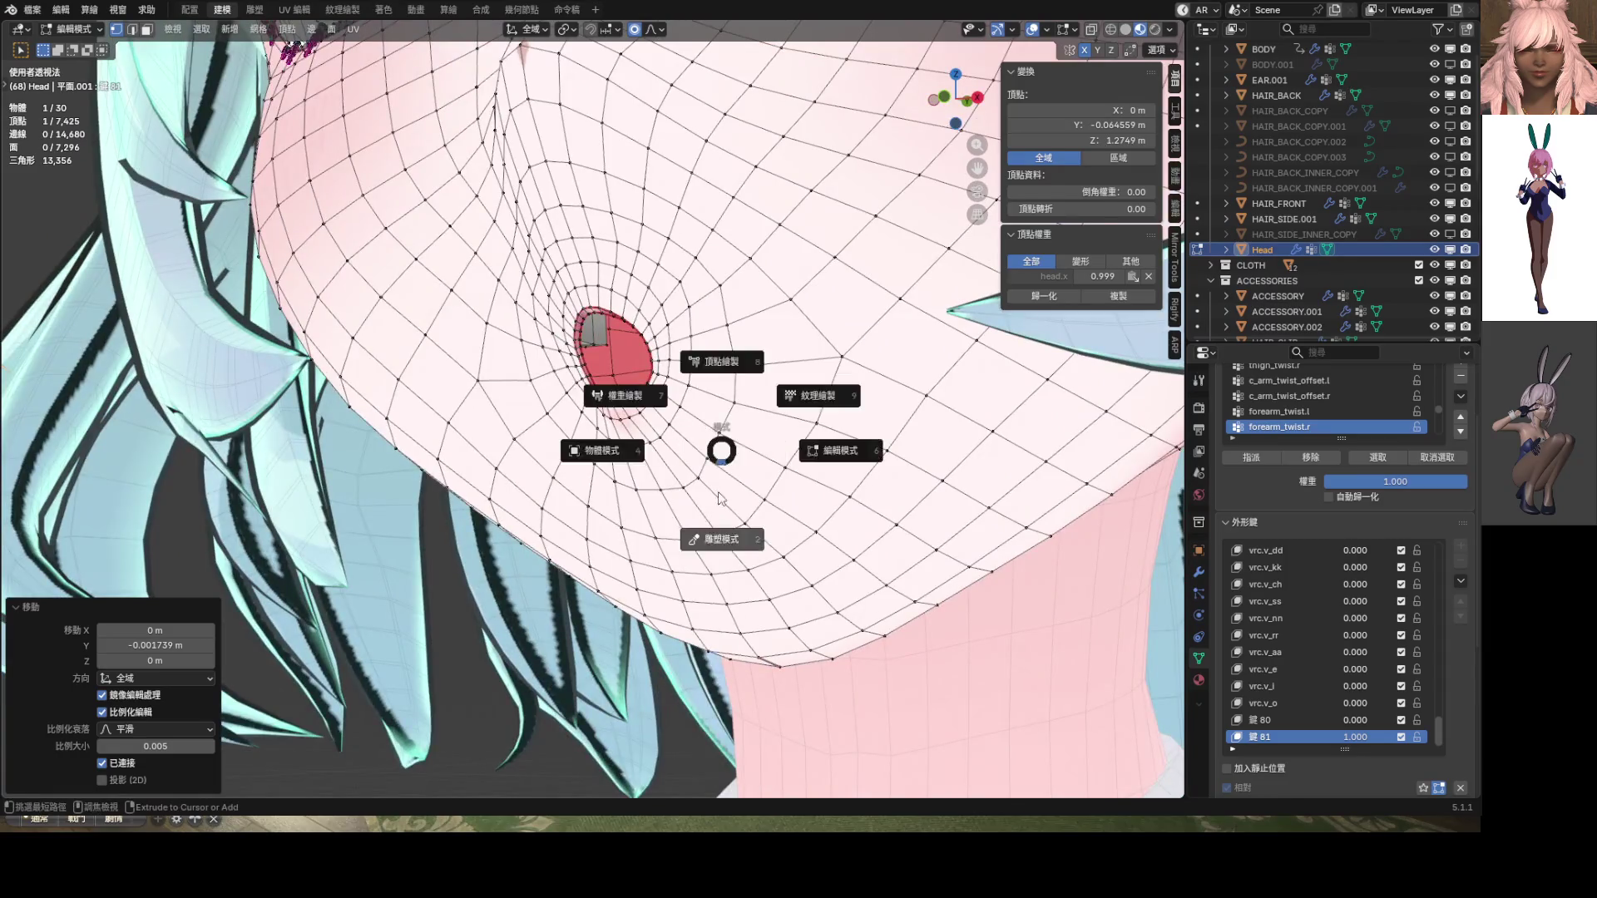
pyautogui.click(733, 496)
pyautogui.moveTo(733, 497); pyautogui.dragTo(731, 425, button='middle')
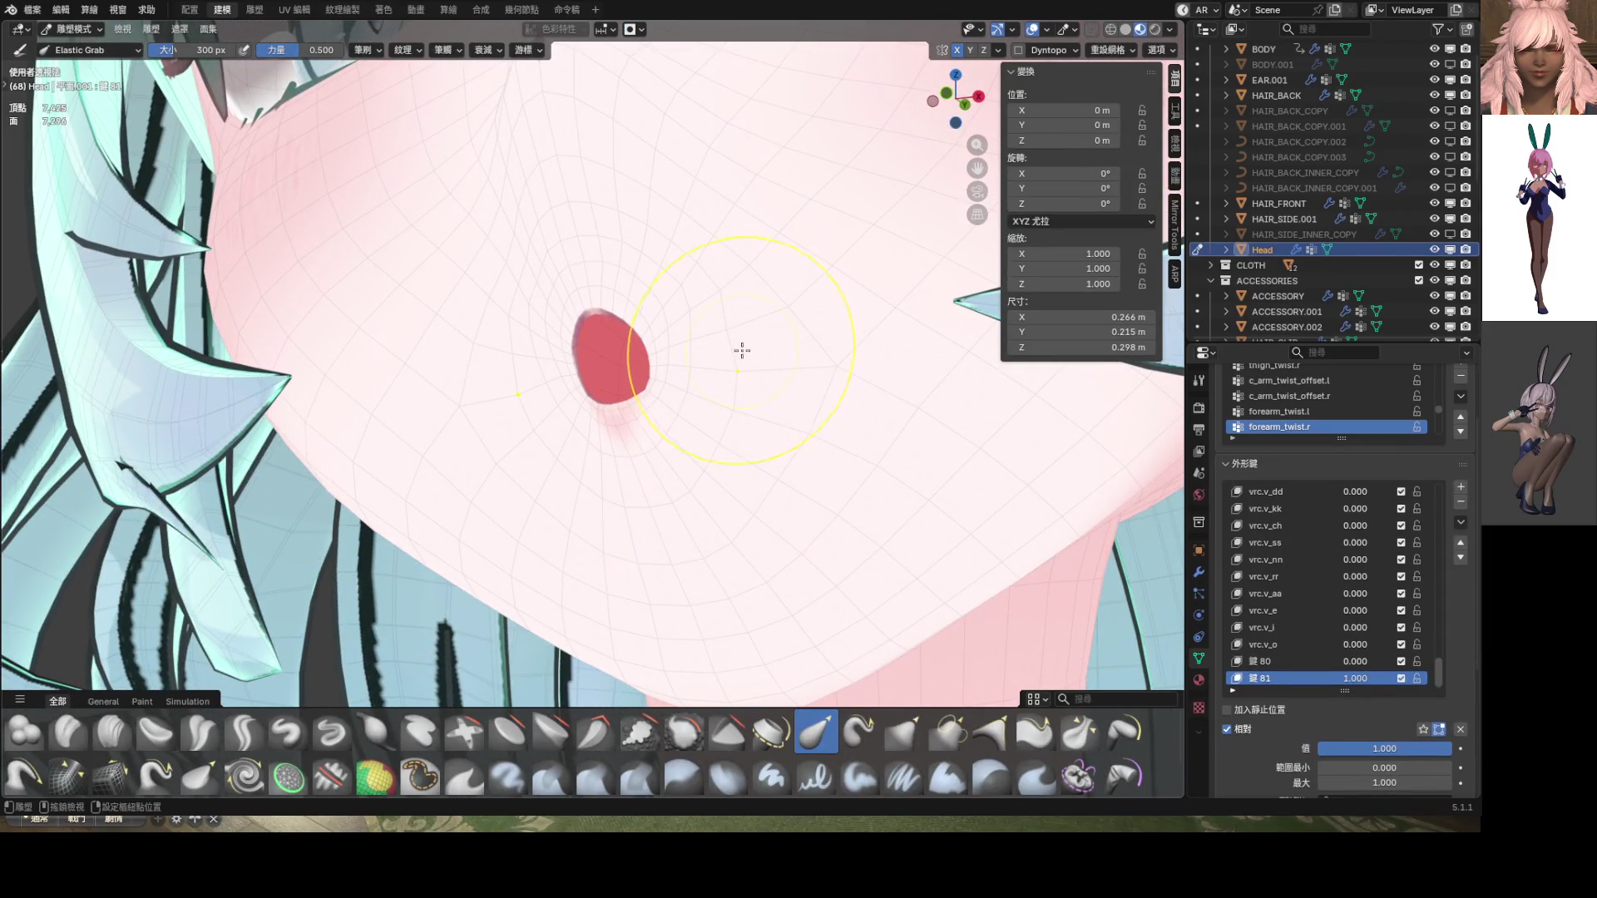
# Set the Elastic Grab brush to 148 px and pull in the mouth's lower-right bulge
pyautogui.scroll(-3, 746, 380)
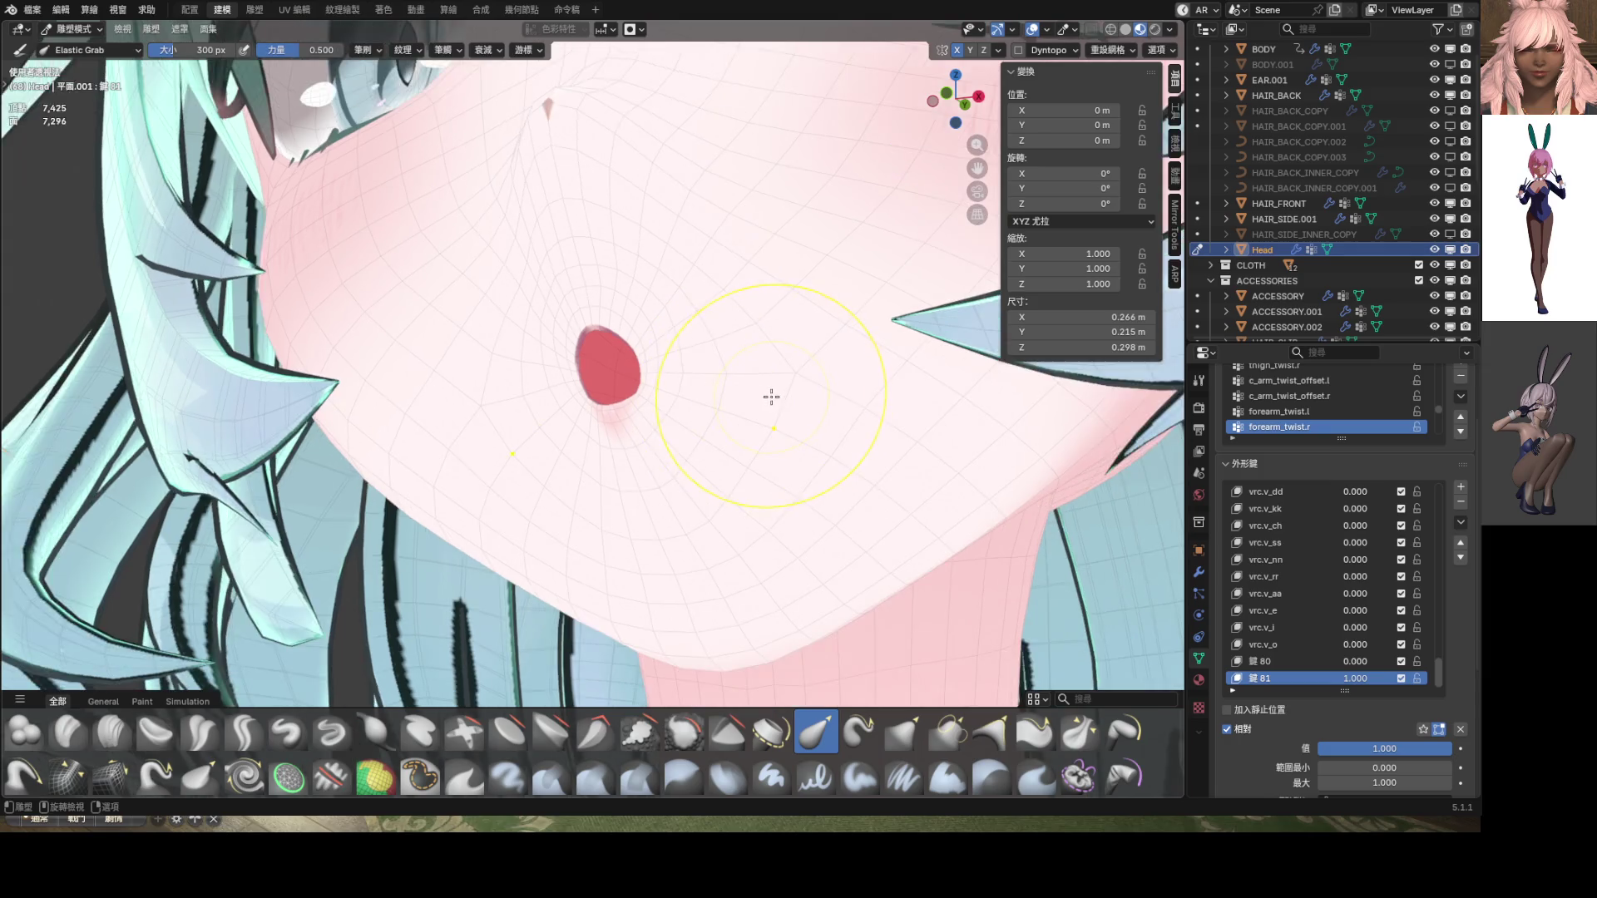
pyautogui.moveTo(770, 396)
pyautogui.mouseDown(button='middle')
pyautogui.moveTo(760, 413)
pyautogui.moveTo(638, 442)
pyautogui.moveTo(638, 424)
pyautogui.moveTo(749, 421)
pyautogui.moveTo(616, 427)
pyautogui.moveTo(639, 429)
pyautogui.moveTo(677, 357)
pyautogui.moveTo(551, 483)
pyautogui.moveTo(545, 470)
pyautogui.moveTo(574, 461)
pyautogui.mouseUp(button='middle')
pyautogui.scroll(4, 639, 429)
pyautogui.press('f')
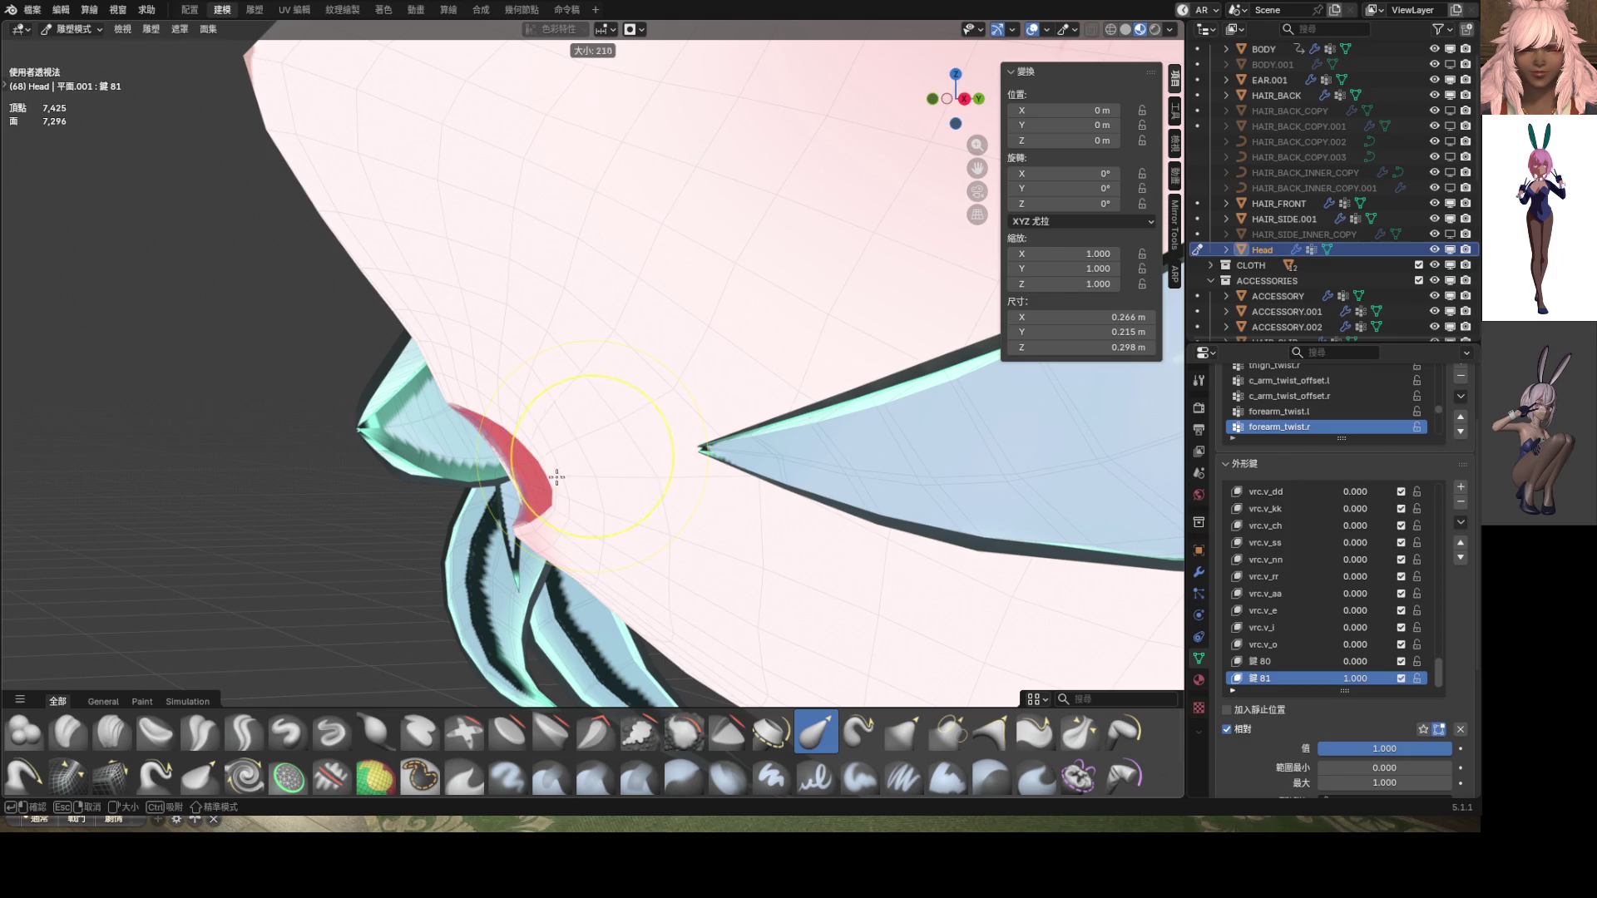
pyautogui.click(605, 455)
pyautogui.moveTo(615, 456); pyautogui.dragTo(606, 456)
pyautogui.moveTo(605, 456)
pyautogui.mouseDown(button='middle')
pyautogui.moveTo(613, 420)
pyautogui.moveTo(823, 416)
pyautogui.moveTo(613, 421)
pyautogui.moveTo(533, 389)
pyautogui.moveTo(607, 428)
pyautogui.mouseUp(button='middle')
pyautogui.scroll(4, 607, 427)
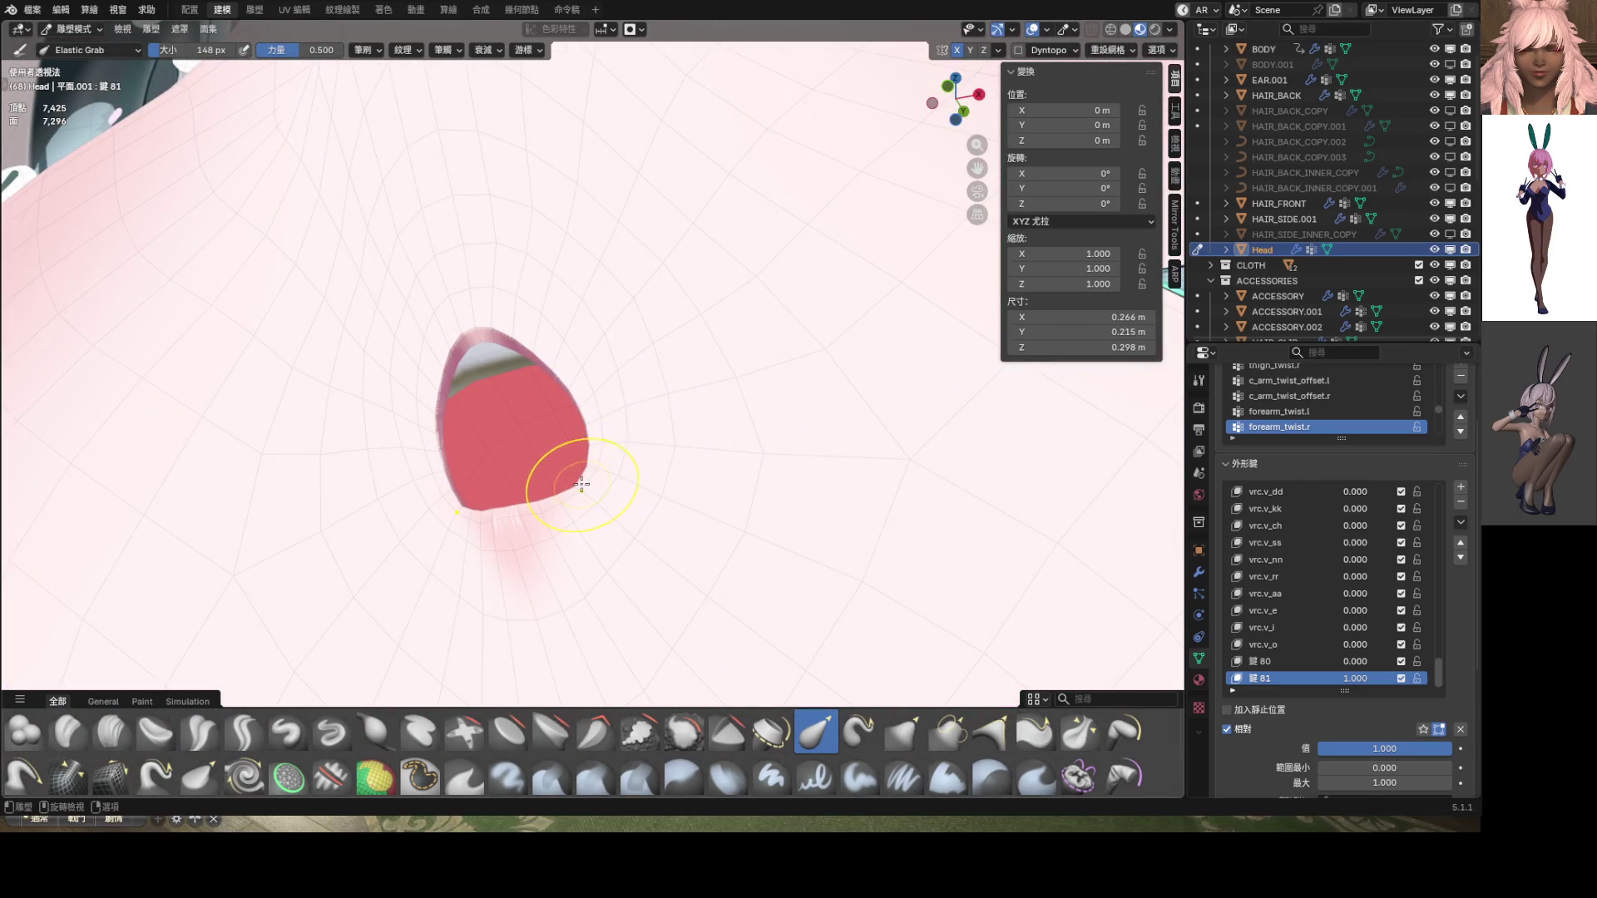
pyautogui.moveTo(582, 484)
pyautogui.mouseDown()
pyautogui.moveTo(552, 428)
pyautogui.moveTo(578, 392)
pyautogui.moveTo(535, 410)
pyautogui.mouseUp()
# View the head from the front, cycle through Object and Edit Mode, and resume sculpting
pyautogui.scroll(-6, 637, 448)
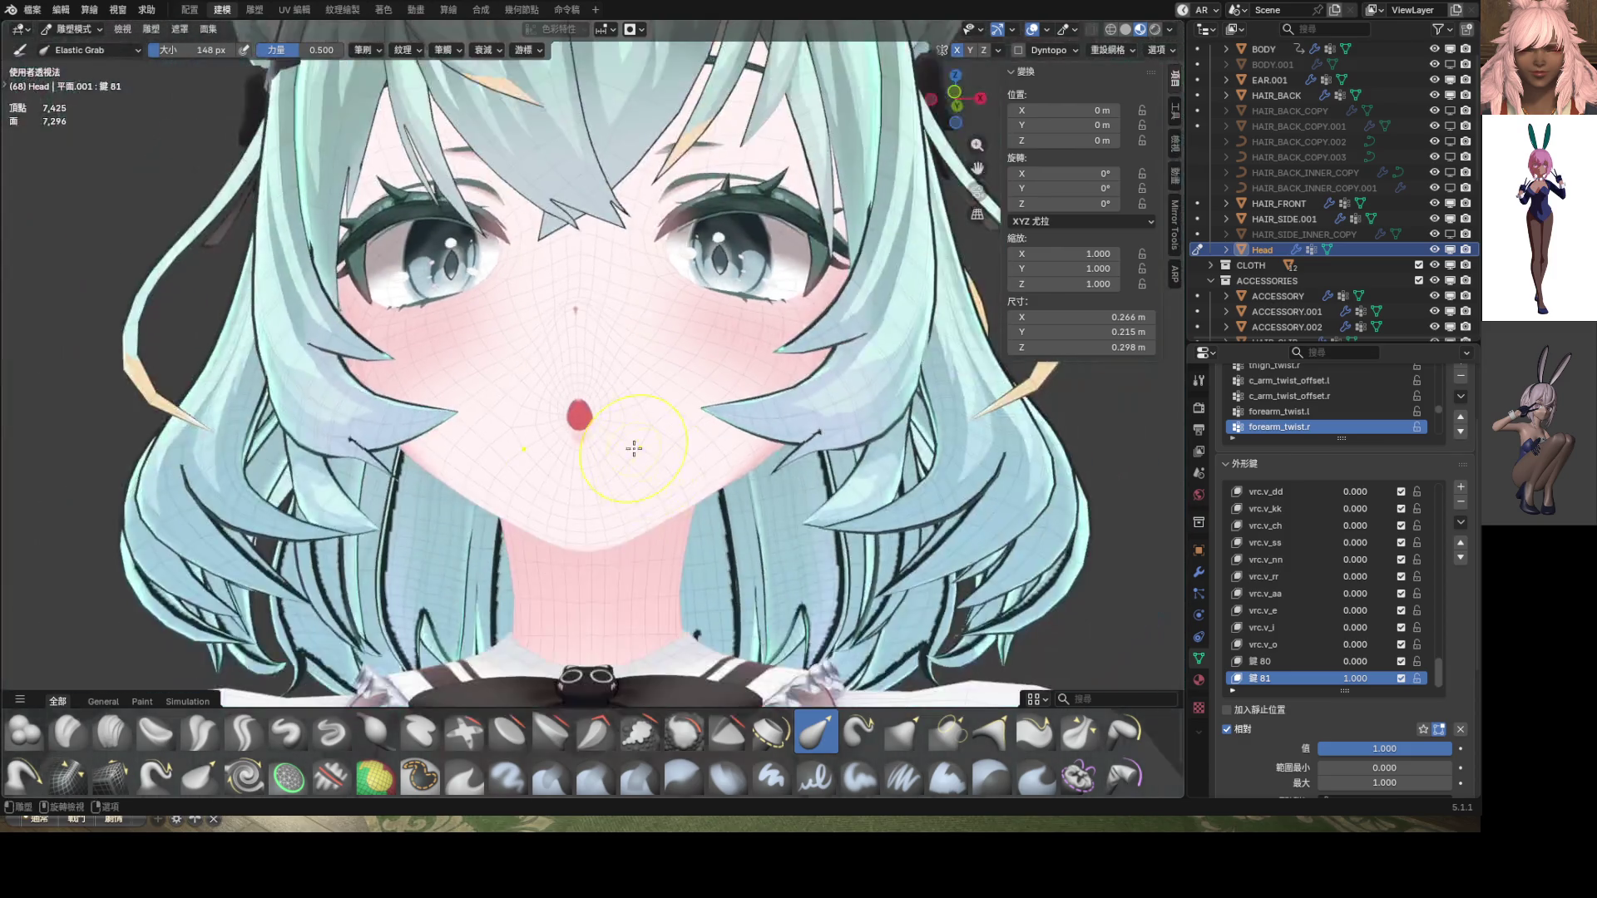
pyautogui.press('KP_1')
pyautogui.scroll(-1, 617, 485)
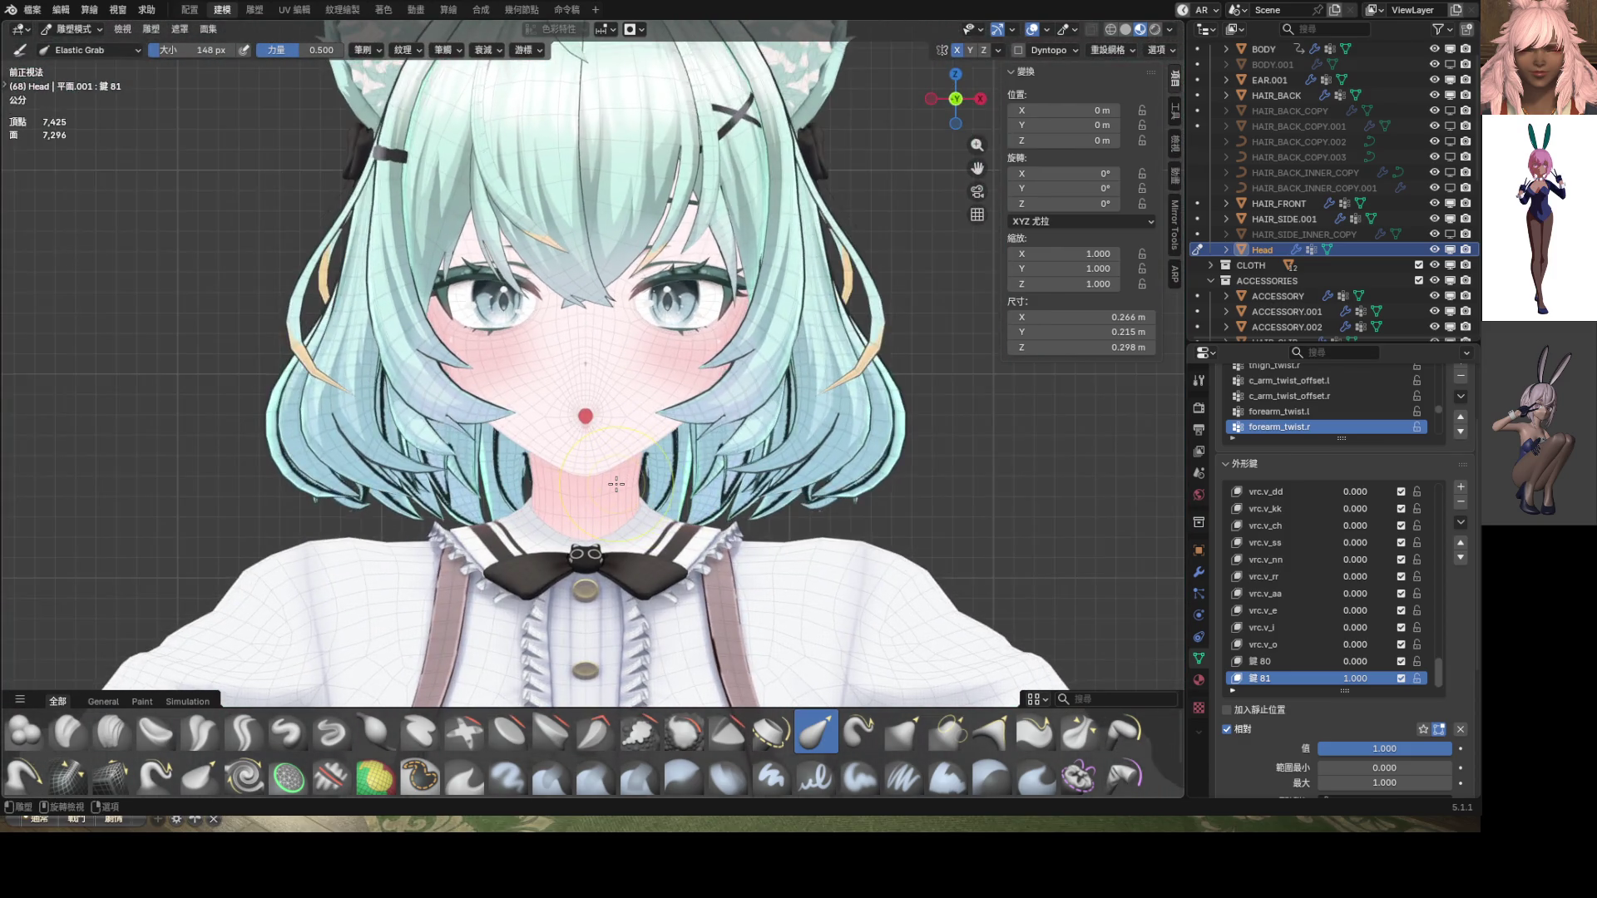
pyautogui.hotkey('ctrl', 'Tab')
pyautogui.scroll(8, 612, 457)
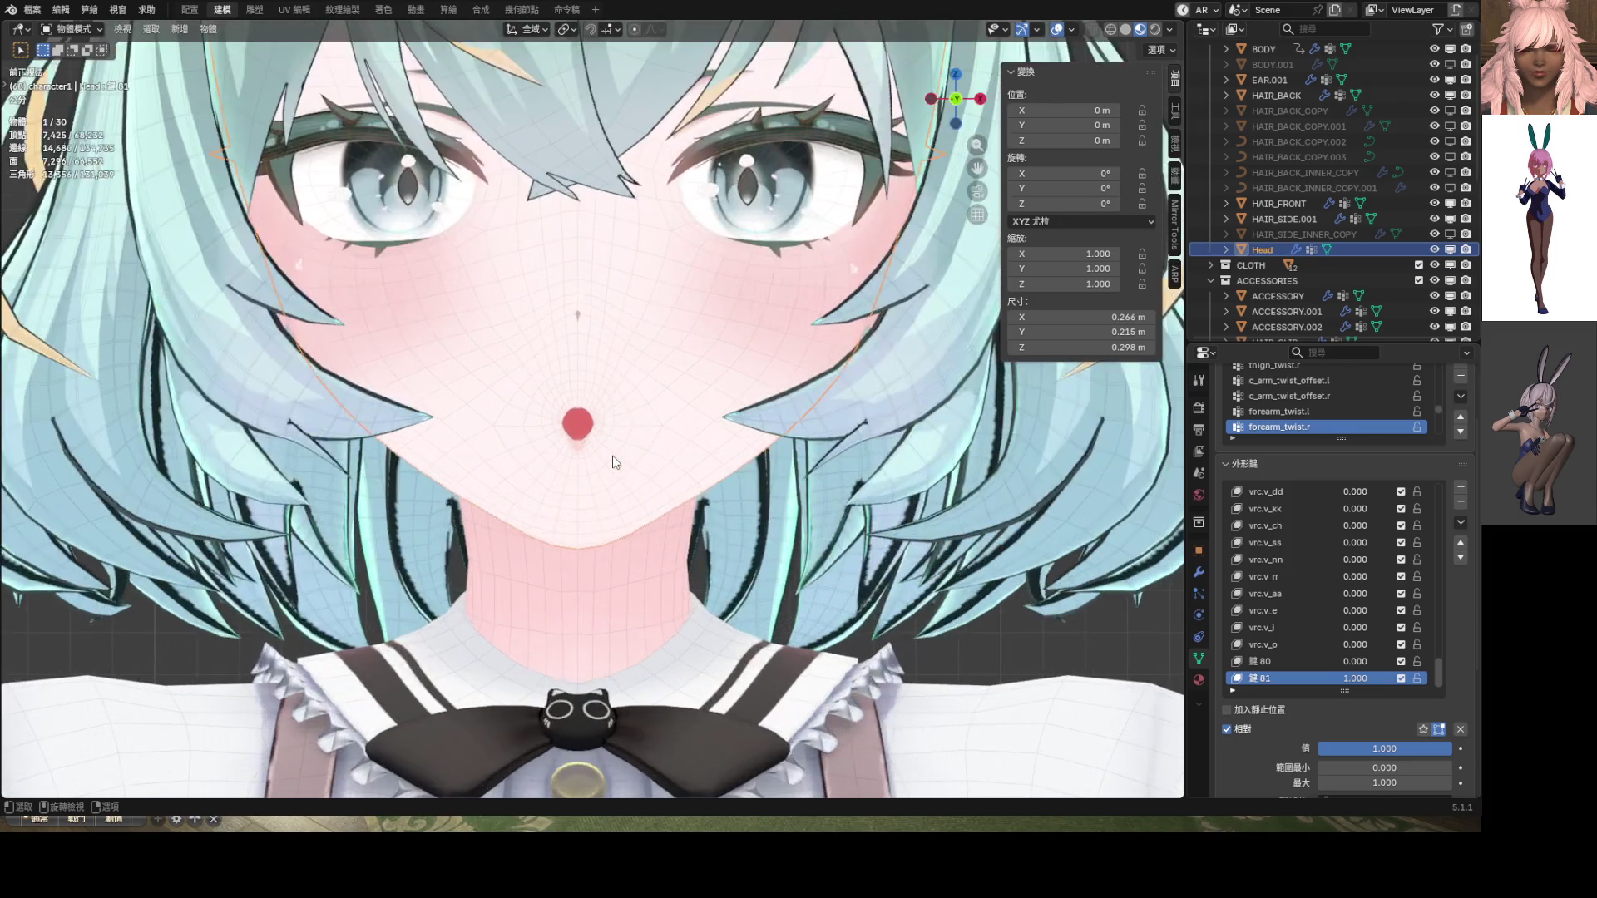
pyautogui.moveTo(613, 456)
pyautogui.mouseDown(button='middle')
pyautogui.moveTo(509, 466)
pyautogui.moveTo(718, 459)
pyautogui.moveTo(646, 457)
pyautogui.moveTo(581, 493)
pyautogui.mouseUp(button='middle')
pyautogui.hotkey('ctrl', 'Tab')
pyautogui.click(723, 457)
pyautogui.hotkey('ctrl', 'Tab')
pyautogui.click(676, 502)
pyautogui.scroll(6, 587, 466)
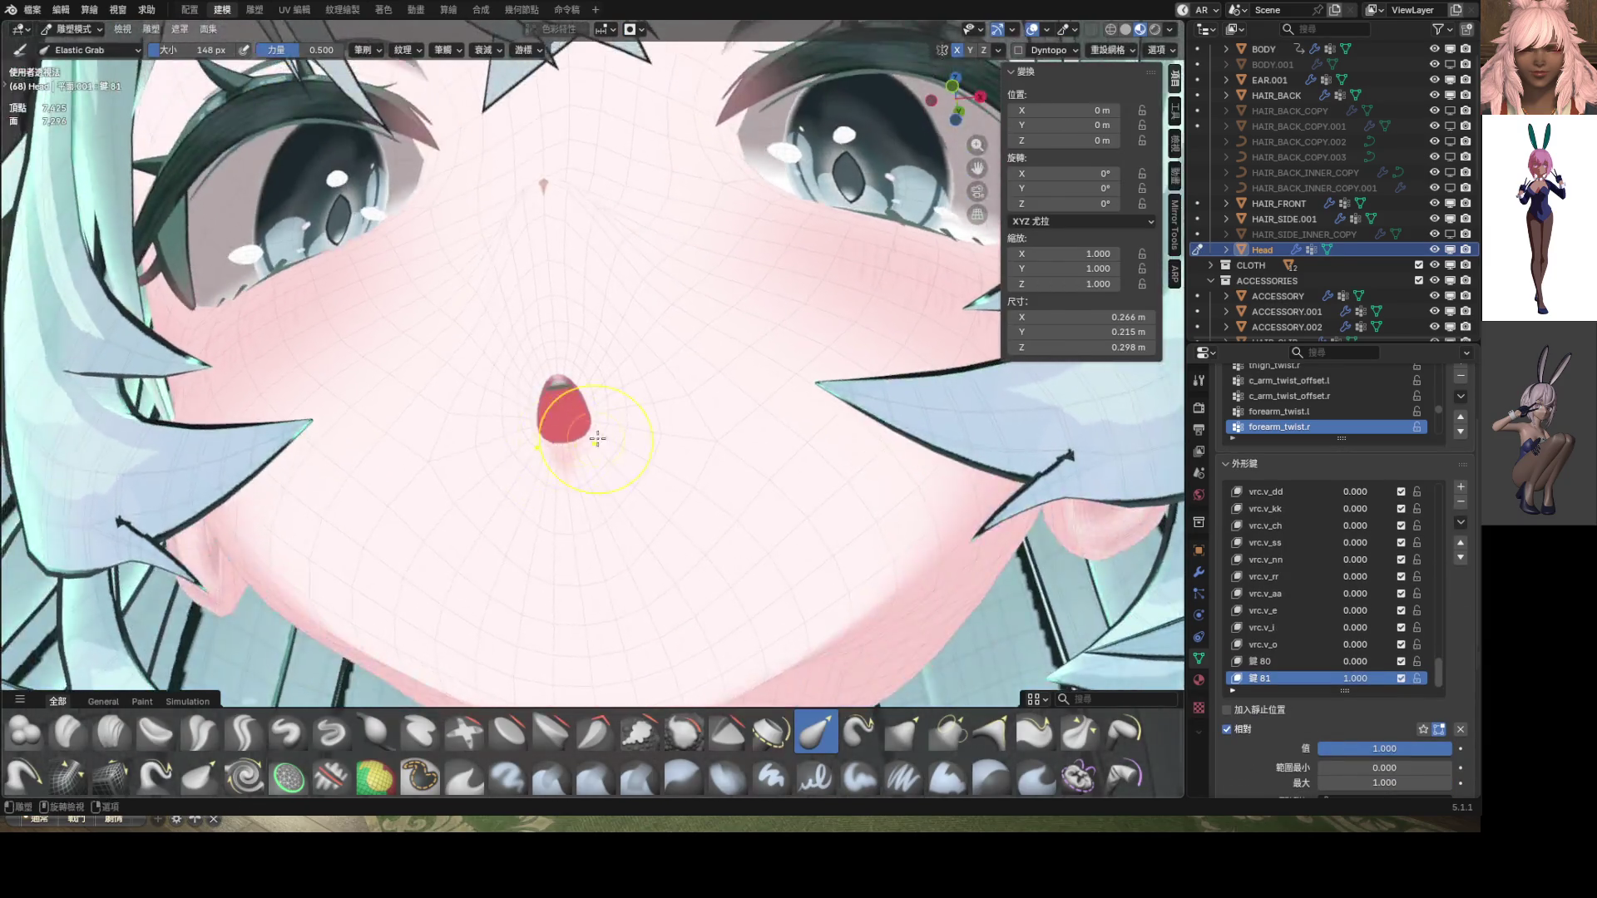
# Sculpt the right side of the mouth rounder and return the head to Object Mode
pyautogui.moveTo(584, 456); pyautogui.dragTo(570, 383)
pyautogui.scroll(-8, 582, 416)
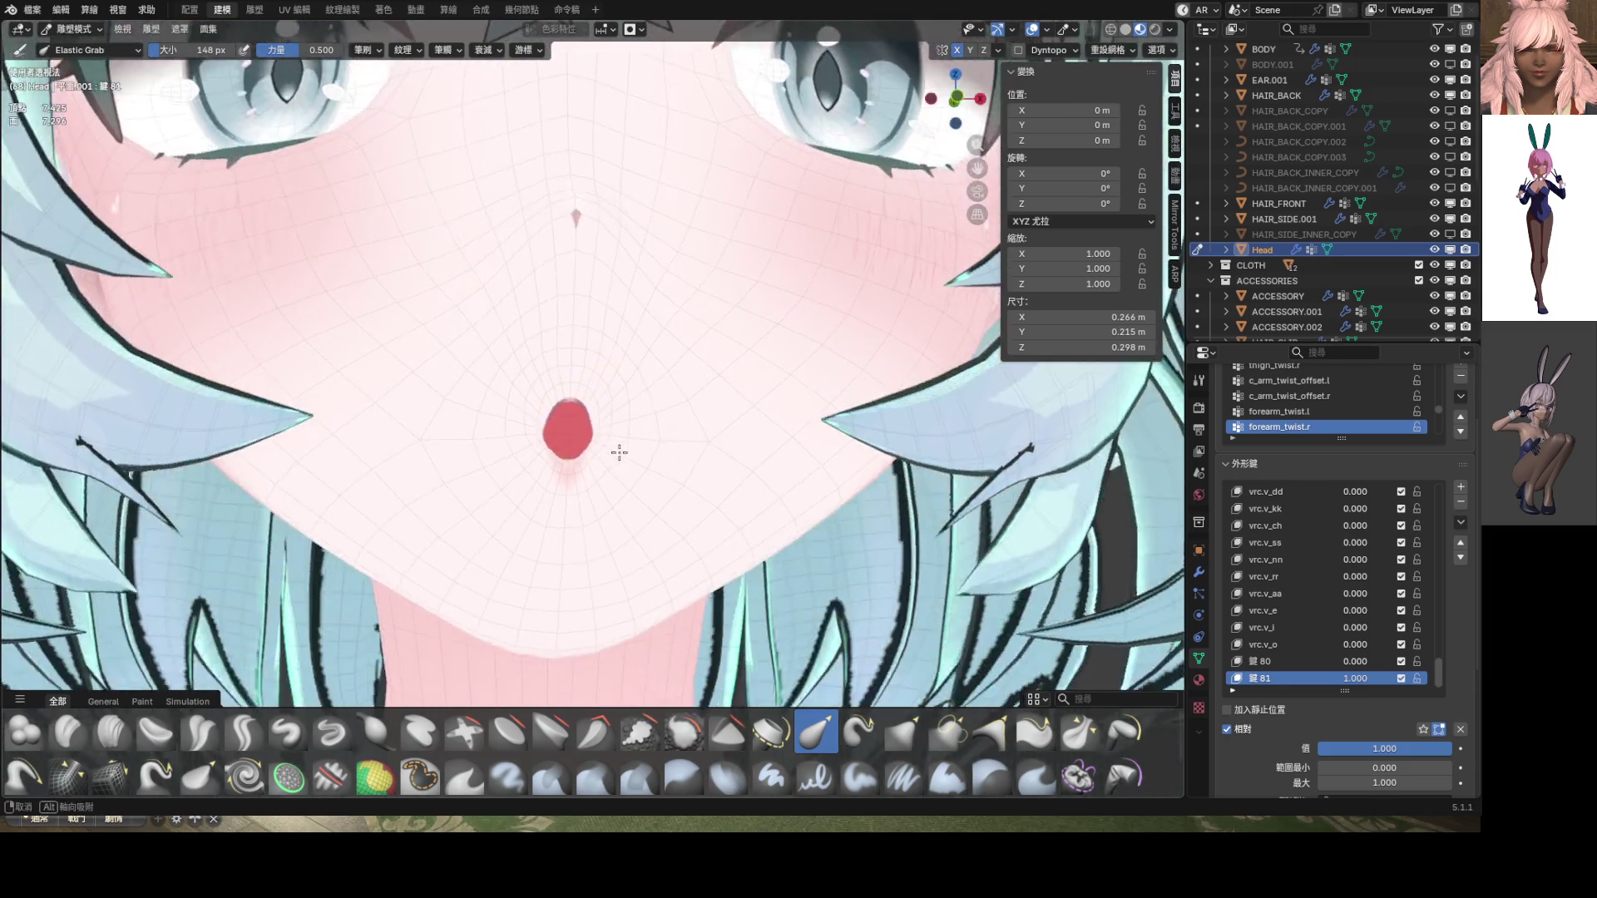
pyautogui.scroll(-8, 619, 450)
pyautogui.press('KP_5')
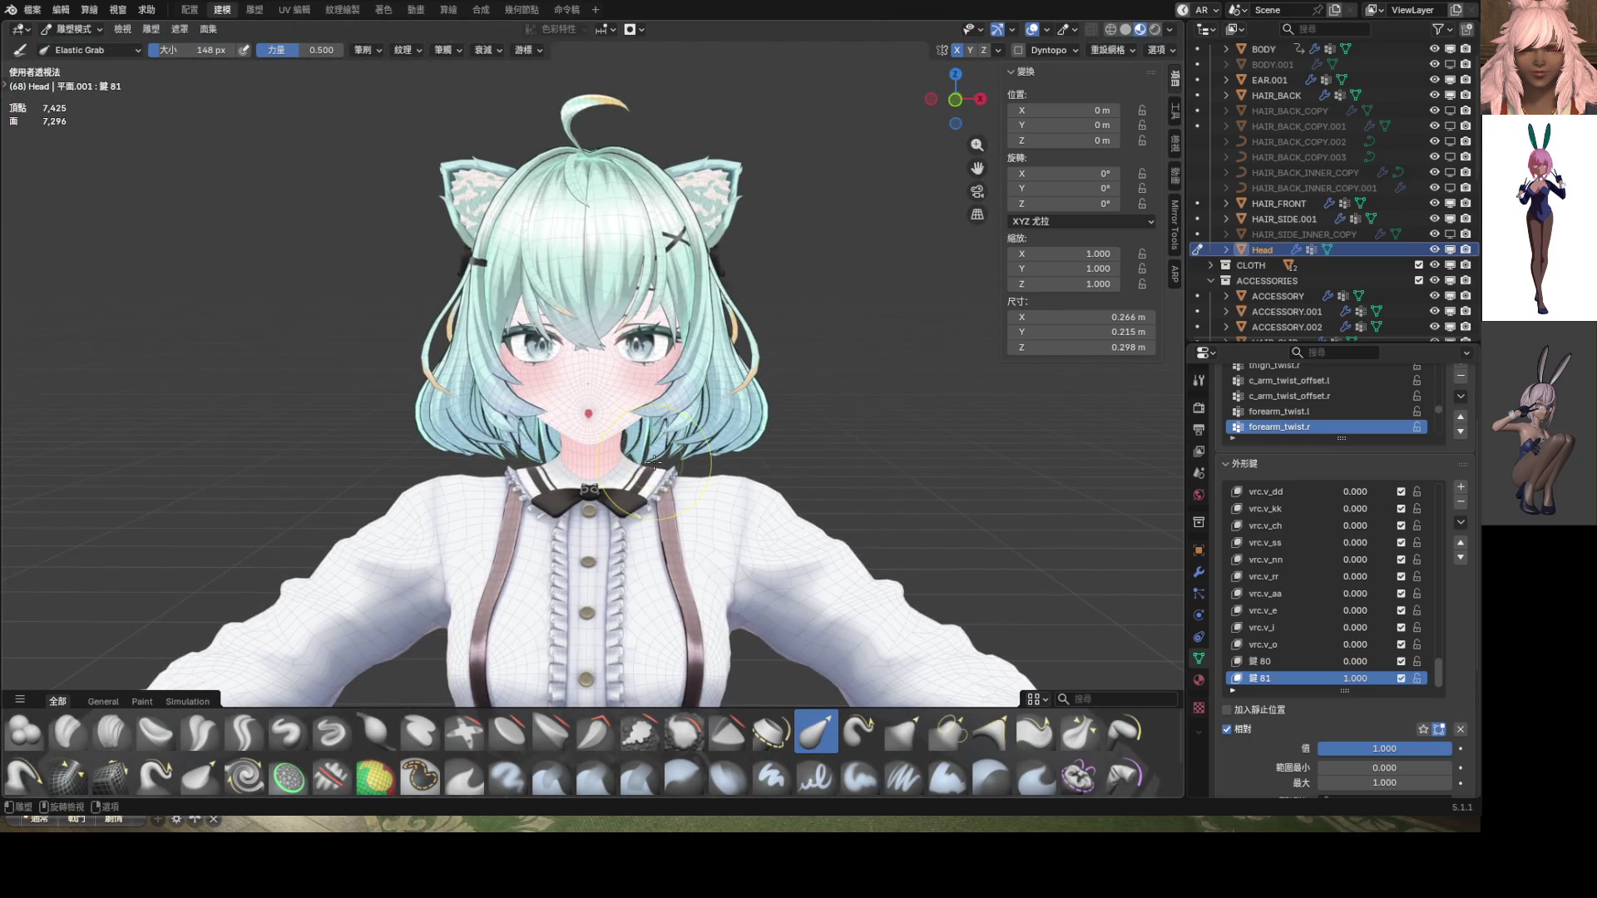
pyautogui.hotkey('ctrl', 'Tab')
pyautogui.scroll(5, 669, 428)
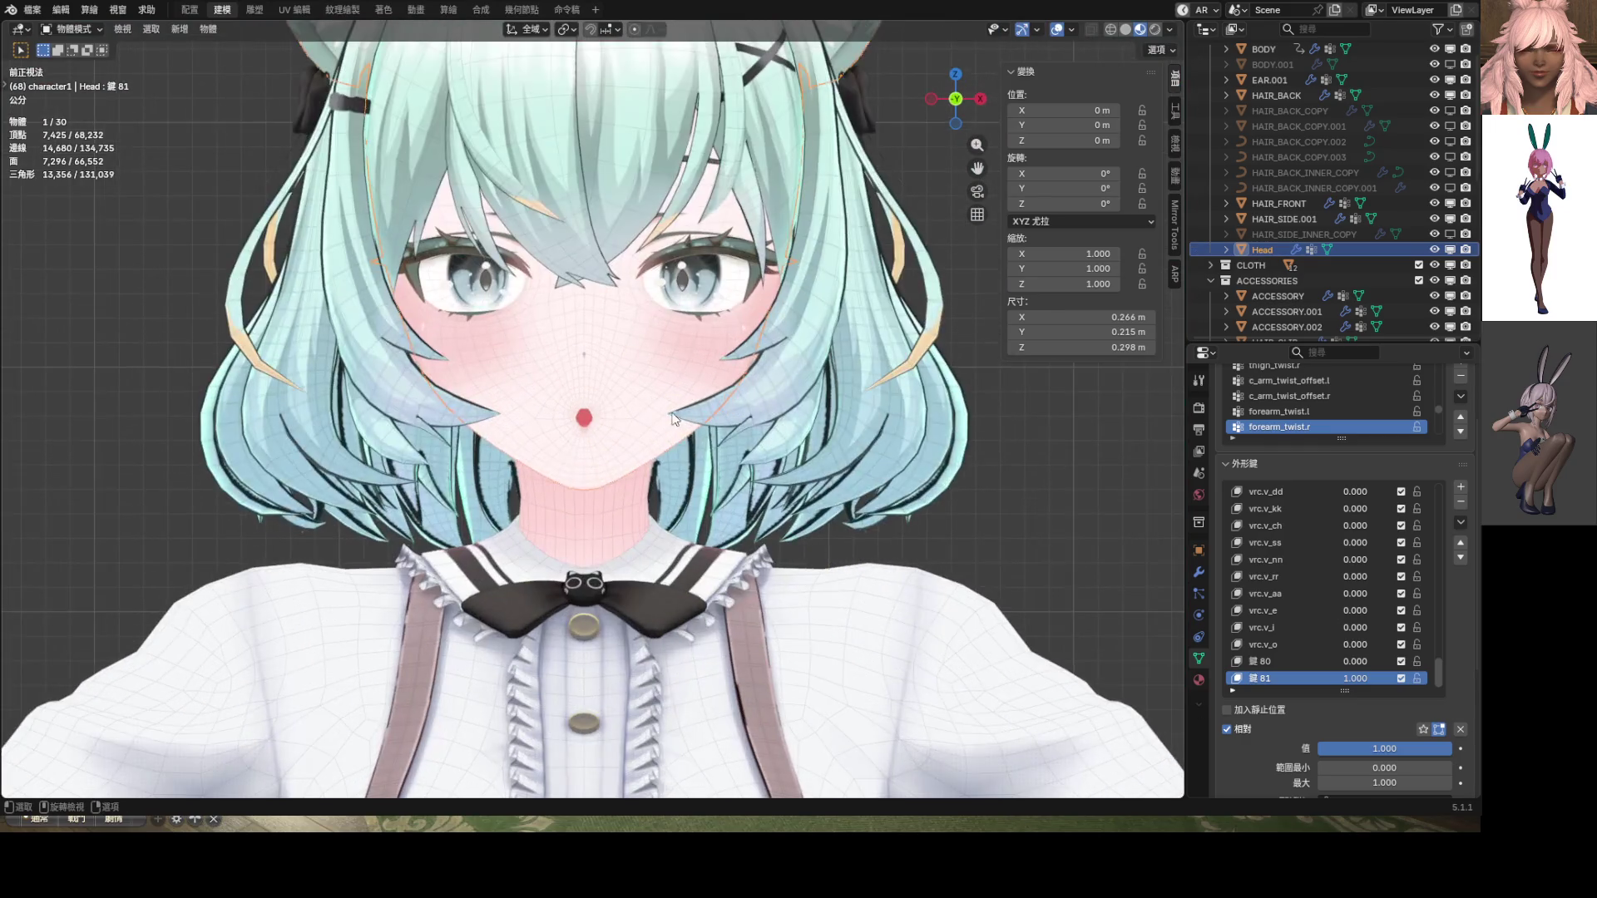
# Hide the overlays, set shape keys 鍵 81 and 鍵 80 to 0, and delete 鍵 80
pyautogui.click(1054, 29)
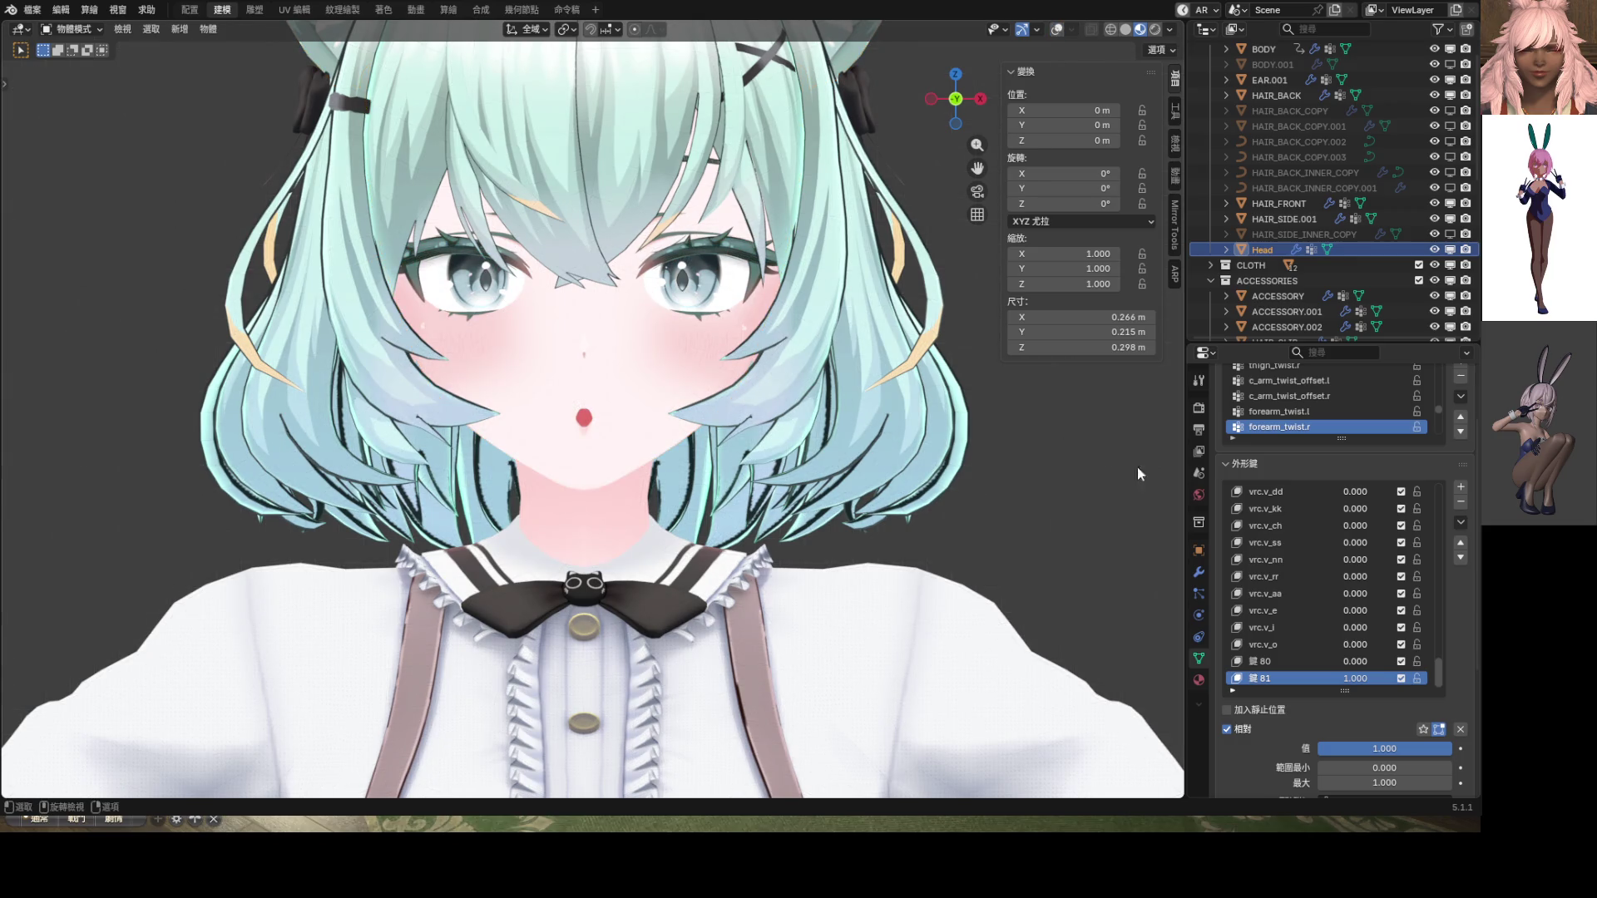
pyautogui.moveTo(1362, 677)
pyautogui.mouseDown()
pyautogui.moveTo(1298, 678)
pyautogui.moveTo(1397, 661)
pyautogui.moveTo(1337, 676)
pyautogui.moveTo(1397, 677)
pyautogui.moveTo(1322, 678)
pyautogui.mouseUp()
pyautogui.click(1348, 662)
pyautogui.write('0.0')
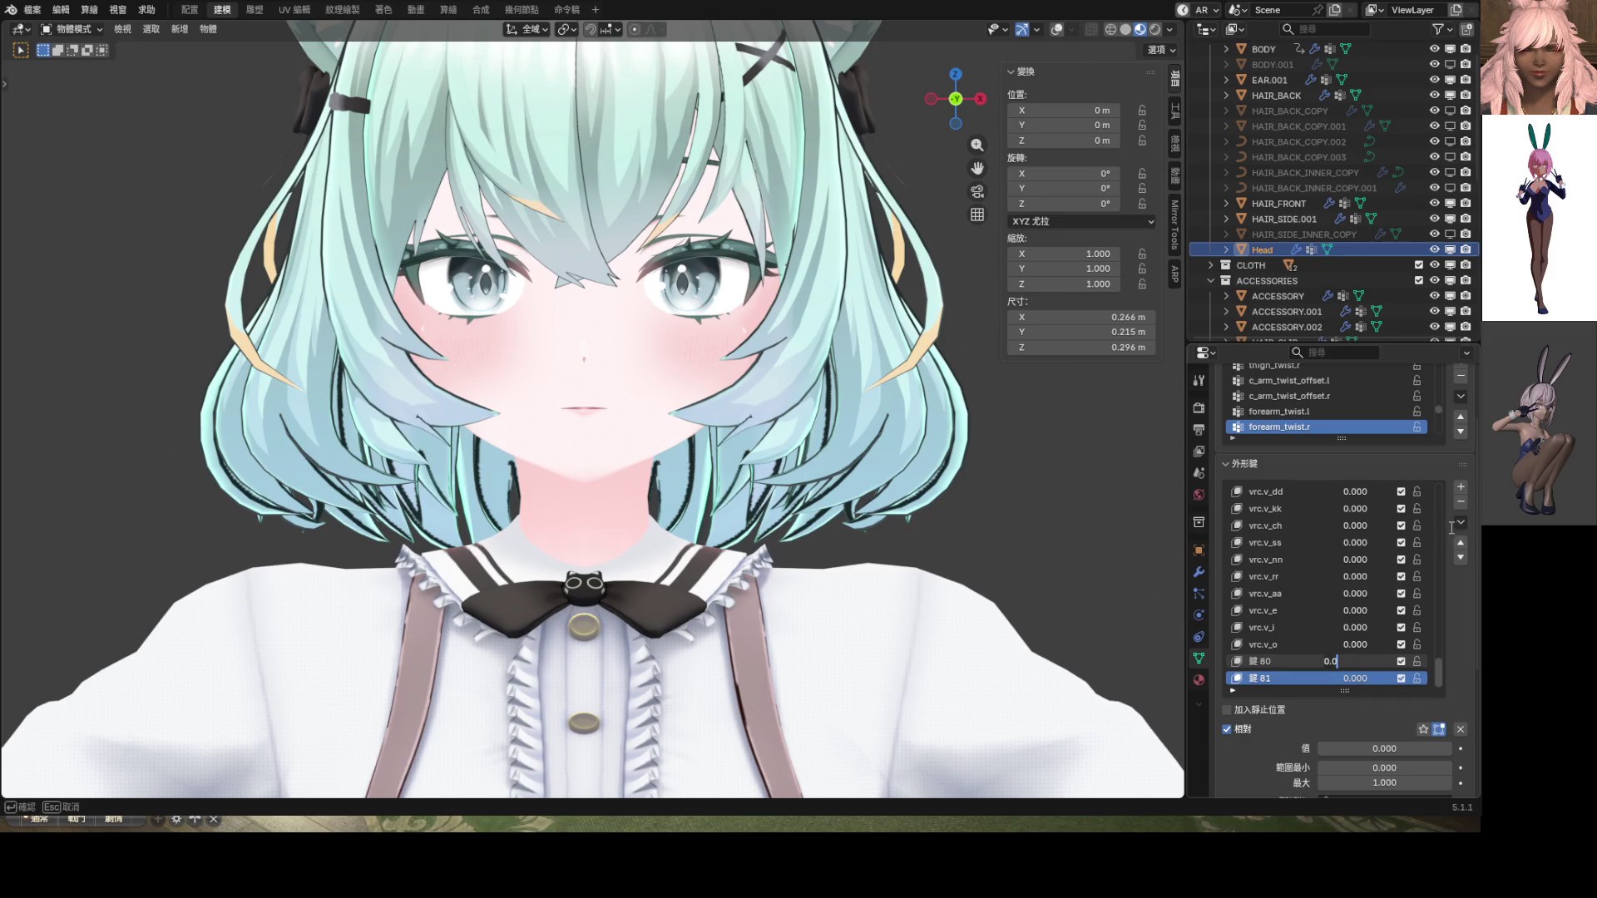
pyautogui.press('Return')
pyautogui.click(1281, 661)
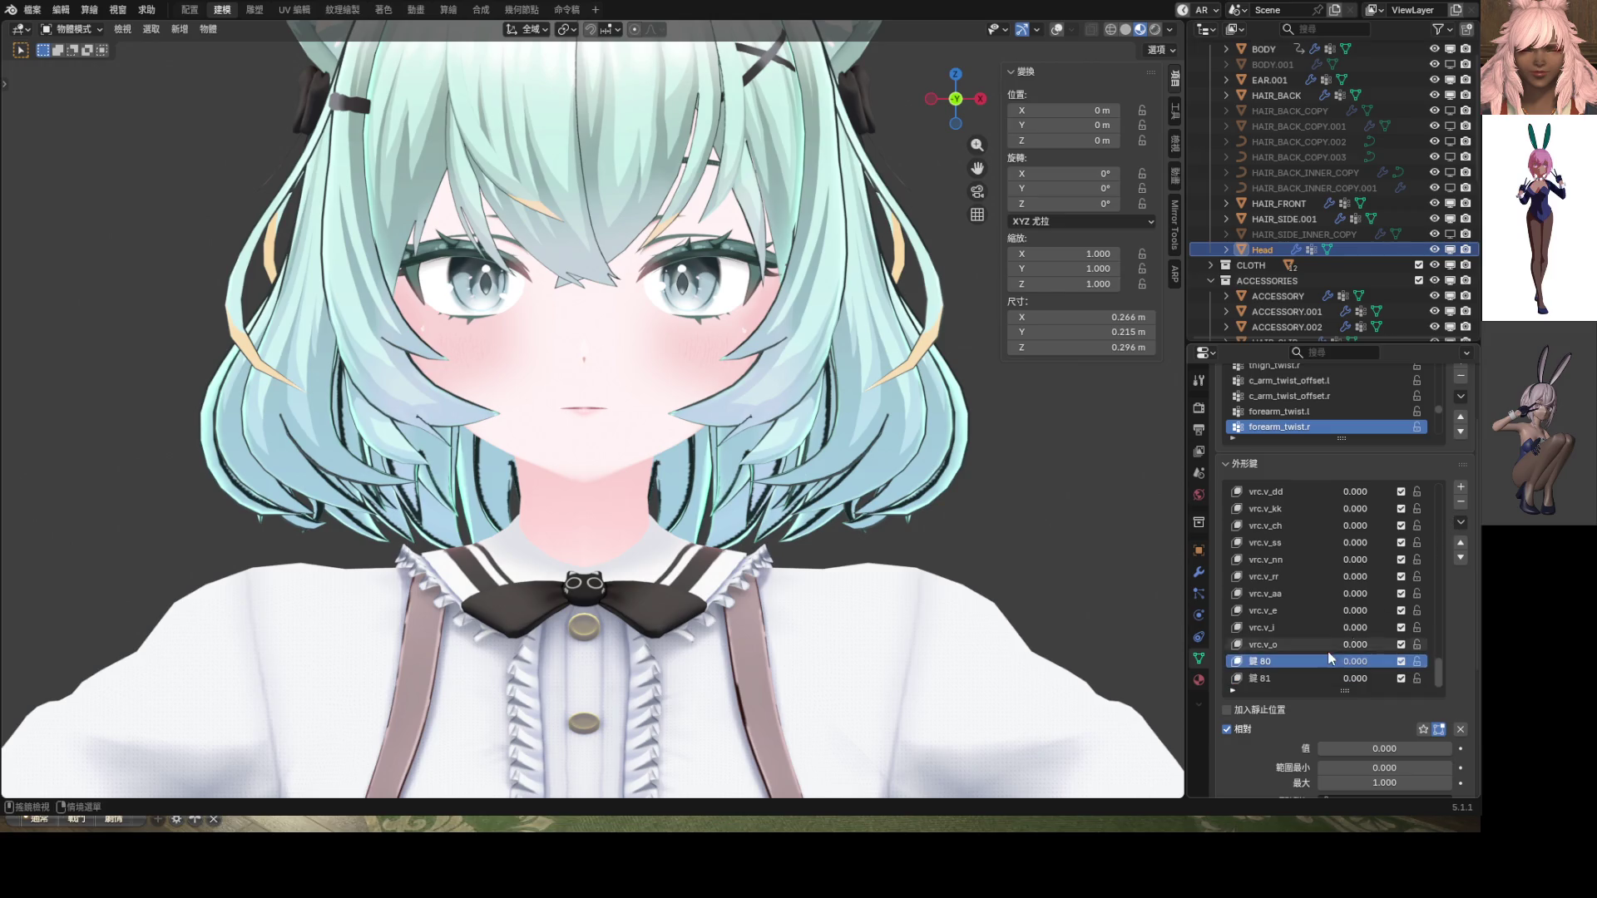
pyautogui.click(1460, 502)
# Rename shape key 鍵 81 to vrc.v_u, preview vrc.v_aa, and set vrc.v_u to 1.000
pyautogui.doubleClick(1276, 678)
pyautogui.write('vrc.v_u')
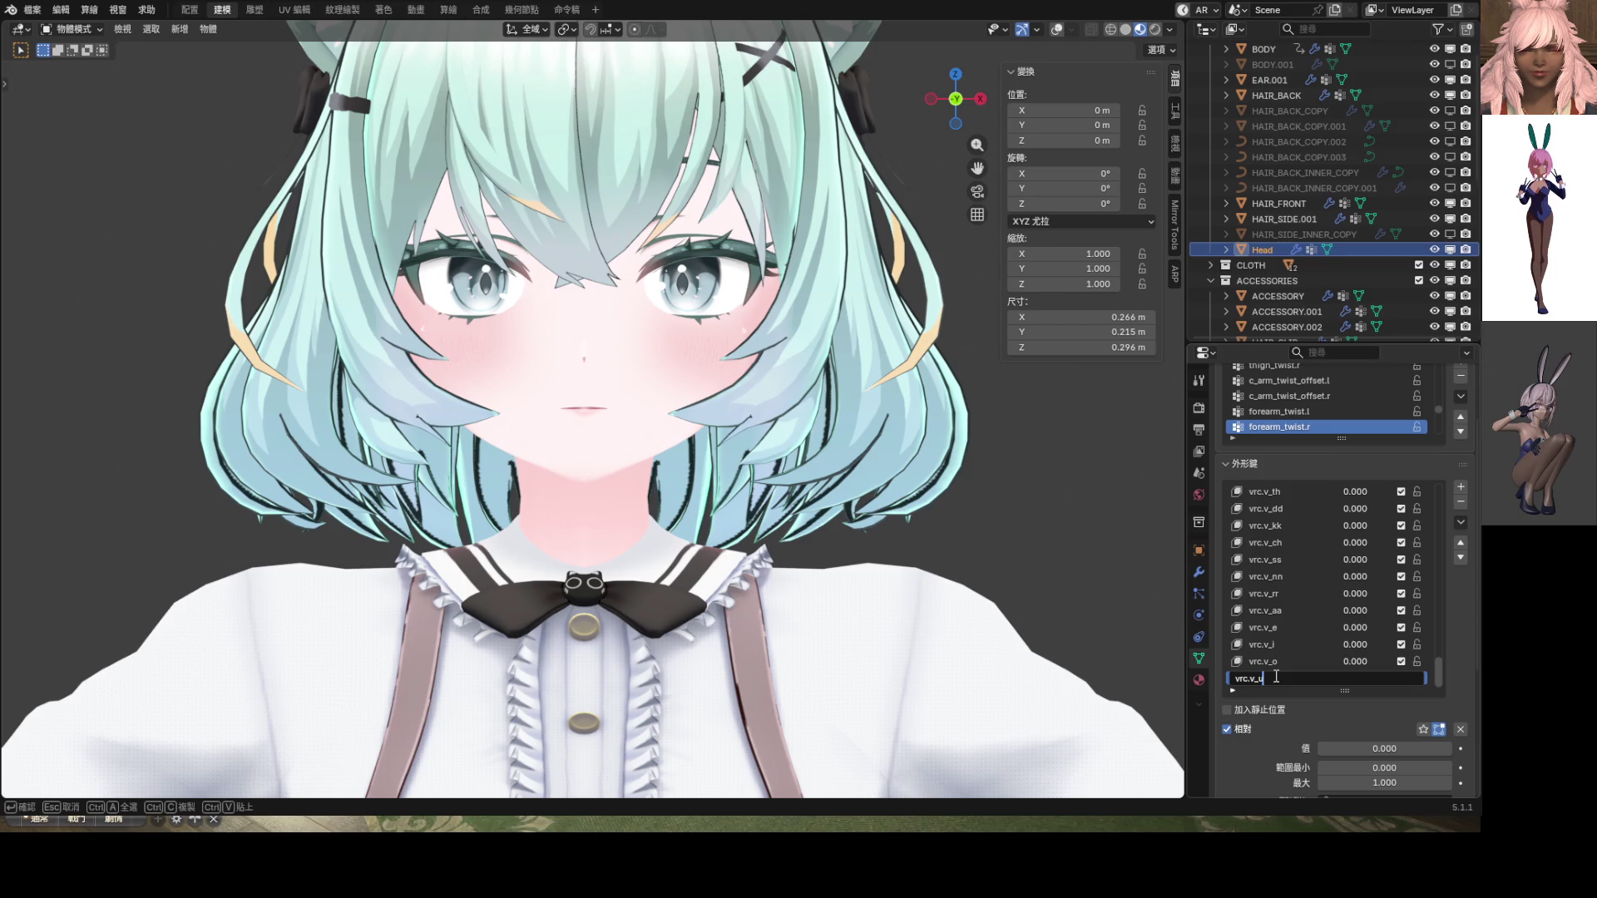
pyautogui.press('Return')
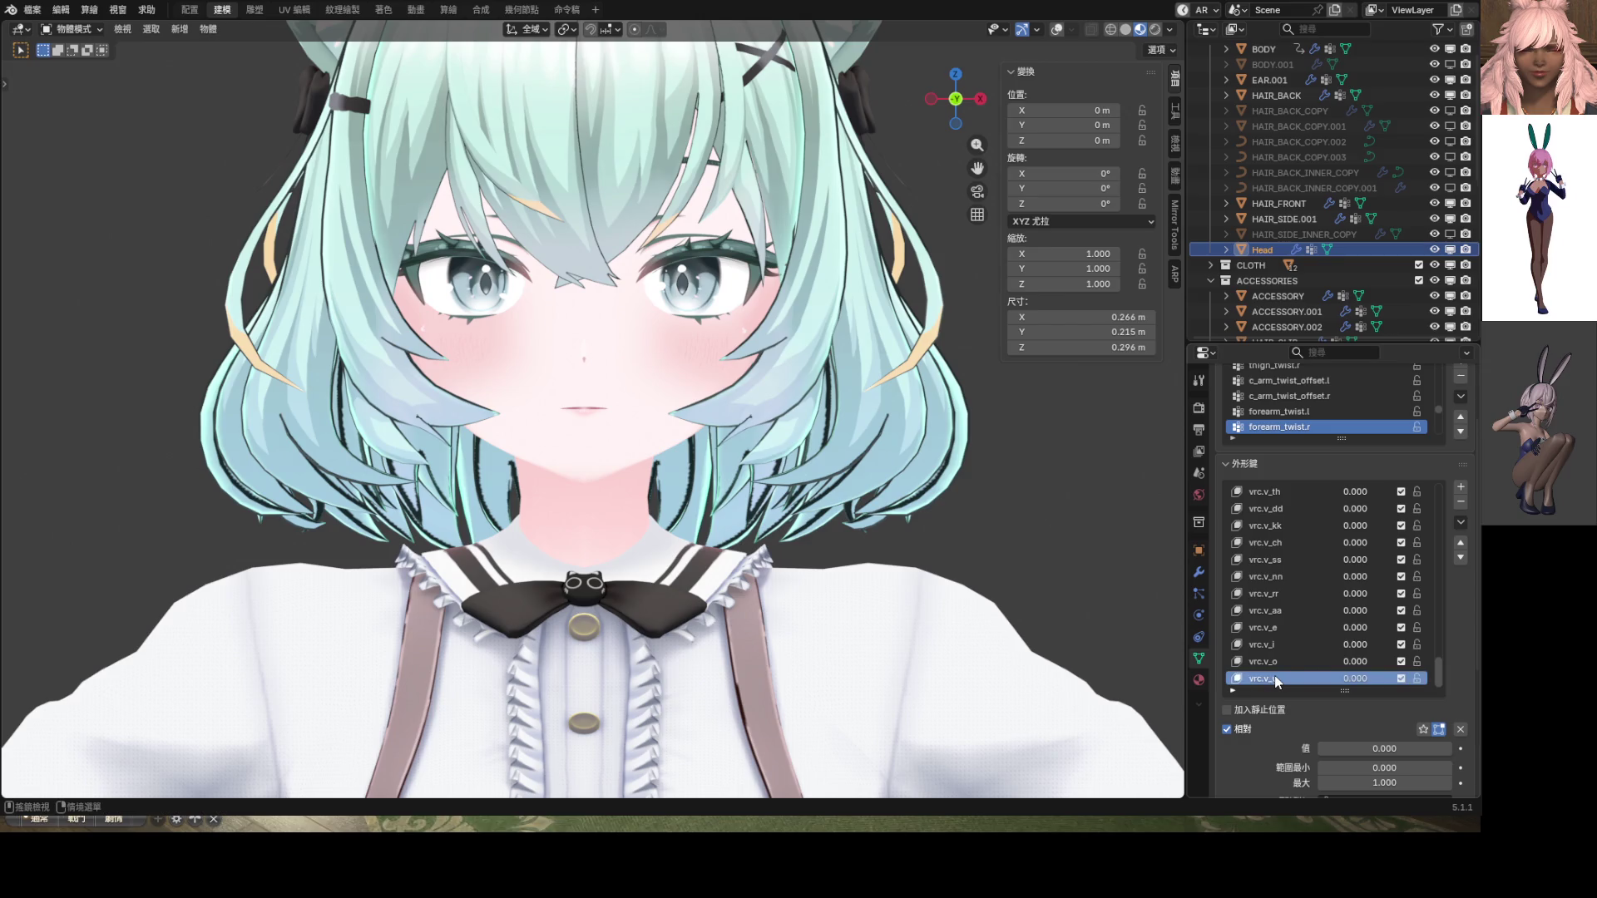
pyautogui.moveTo(1365, 610)
pyautogui.mouseDown()
pyautogui.moveTo(1414, 610)
pyautogui.moveTo(1347, 611)
pyautogui.moveTo(1414, 628)
pyautogui.moveTo(1352, 628)
pyautogui.moveTo(1347, 645)
pyautogui.moveTo(1414, 661)
pyautogui.moveTo(1352, 661)
pyautogui.moveTo(1414, 677)
pyautogui.mouseUp()
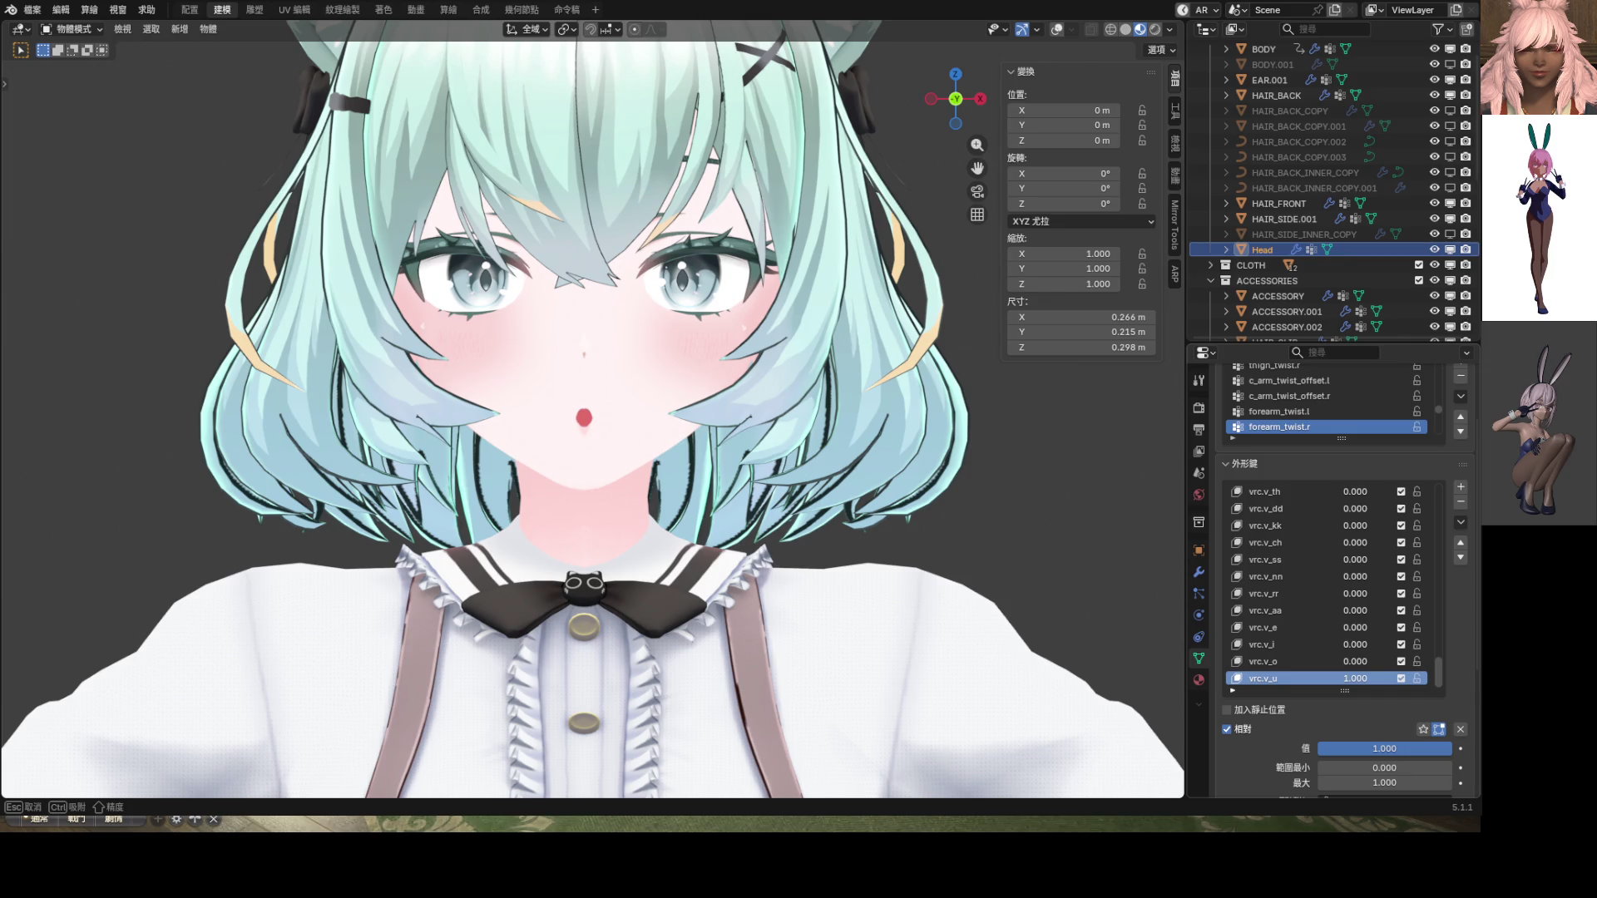
pyautogui.moveTo(1414, 678); pyautogui.dragTo(1414, 678)
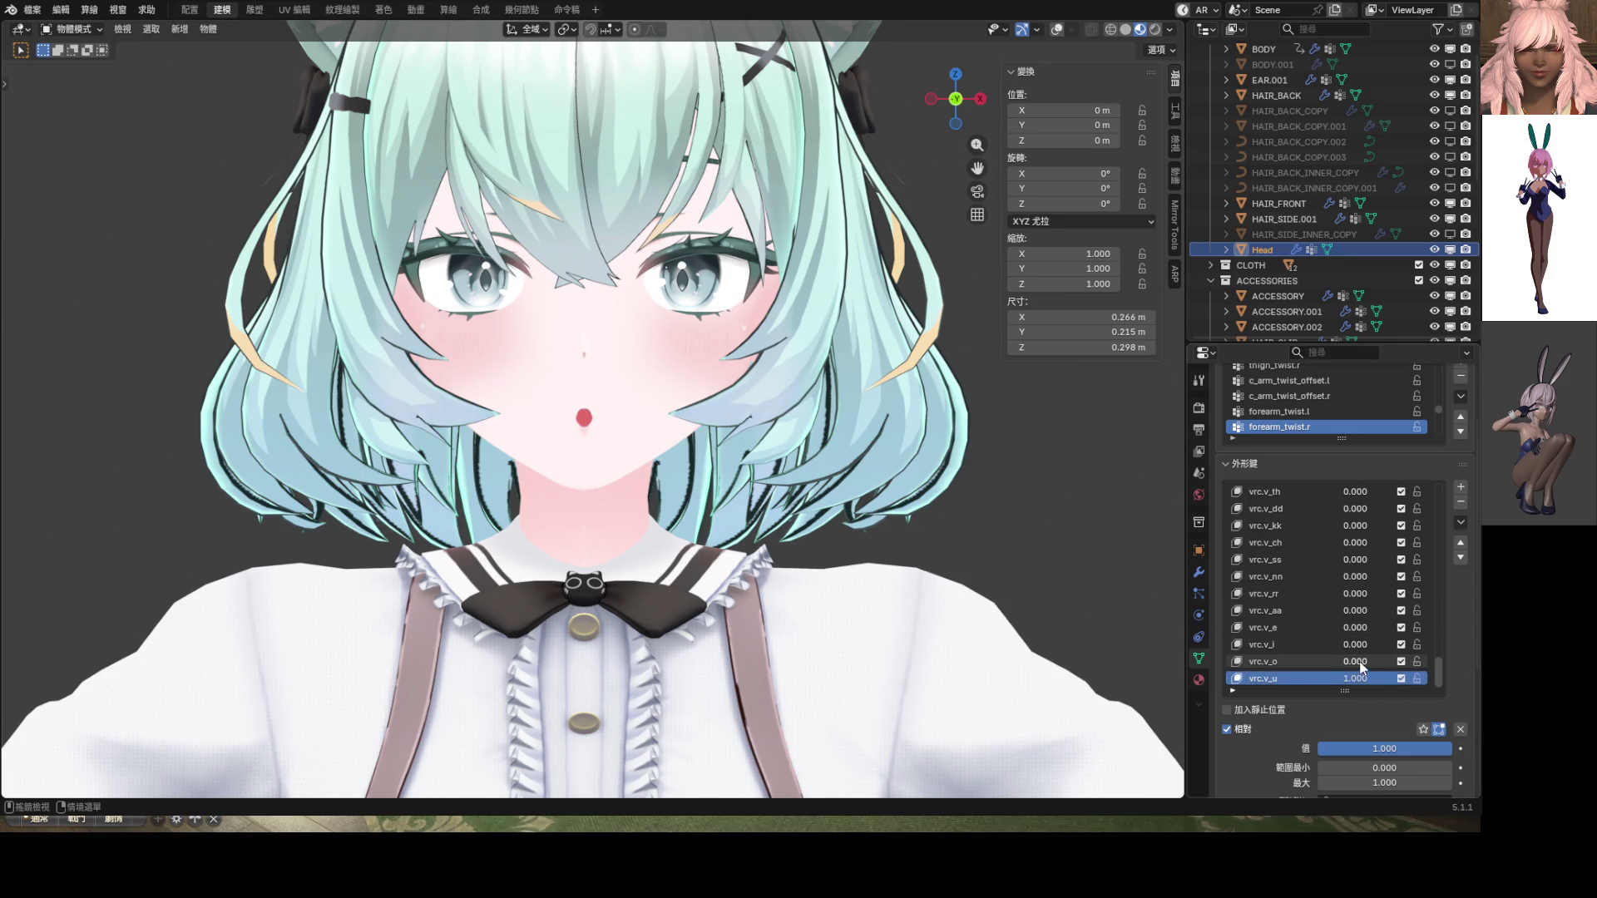
pyautogui.hotkey('ctrl', 'z')
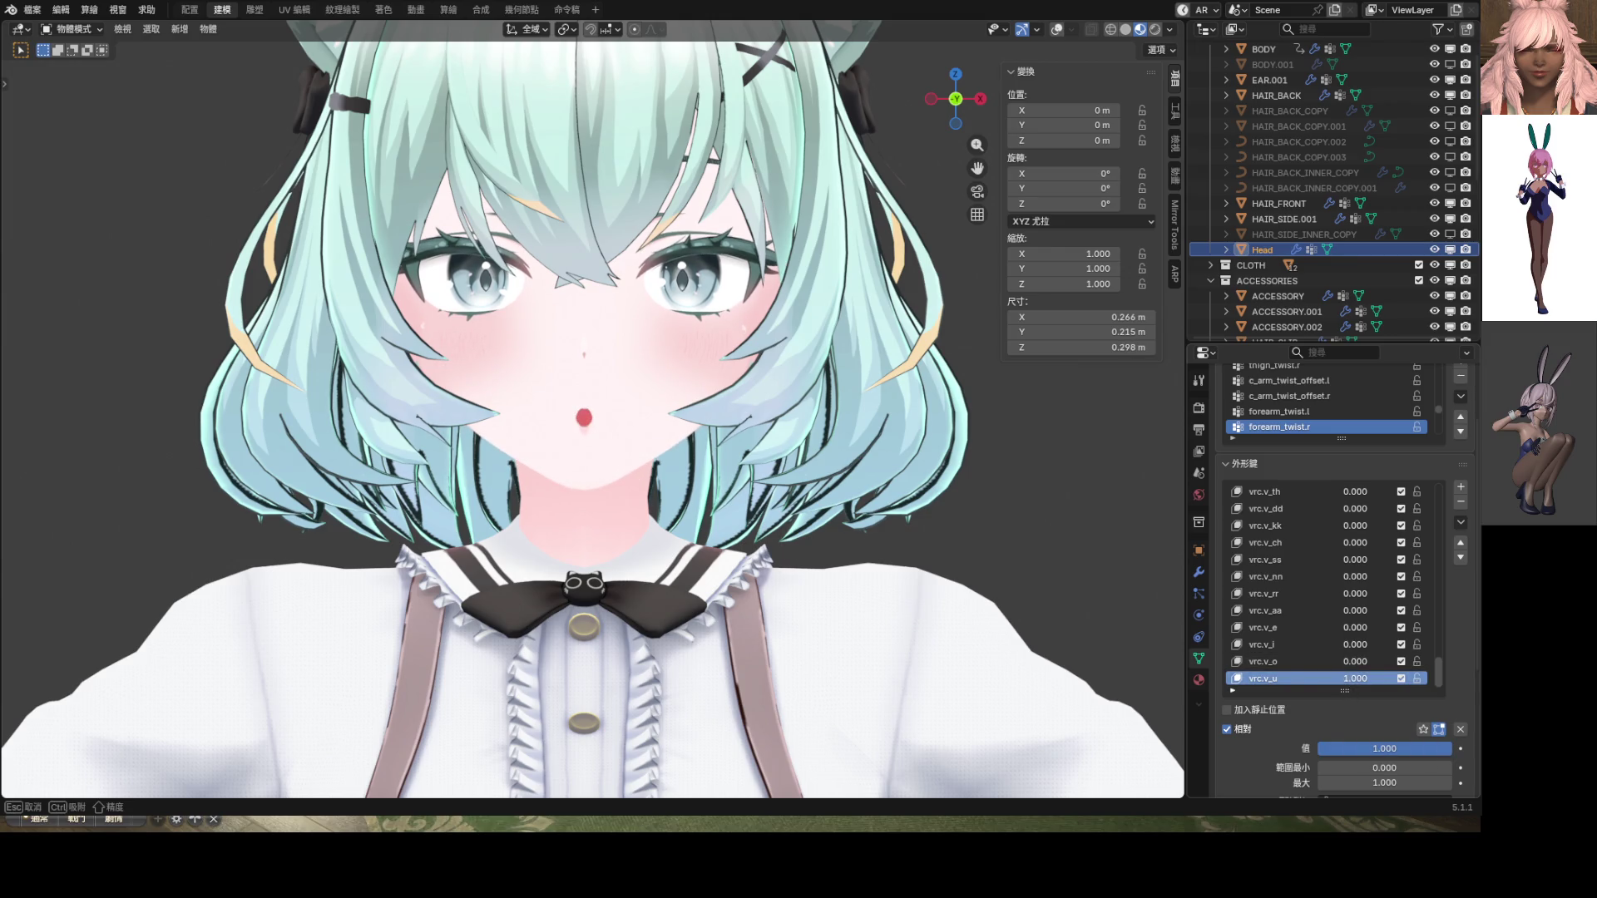
pyautogui.scroll(3, 641, 475)
# Switch the head to Sculpt Mode with the Elastic Grab brush at 264 px, viewing the face three-quarter
pyautogui.hotkey('ctrl', 'Tab')
pyautogui.click(615, 473)
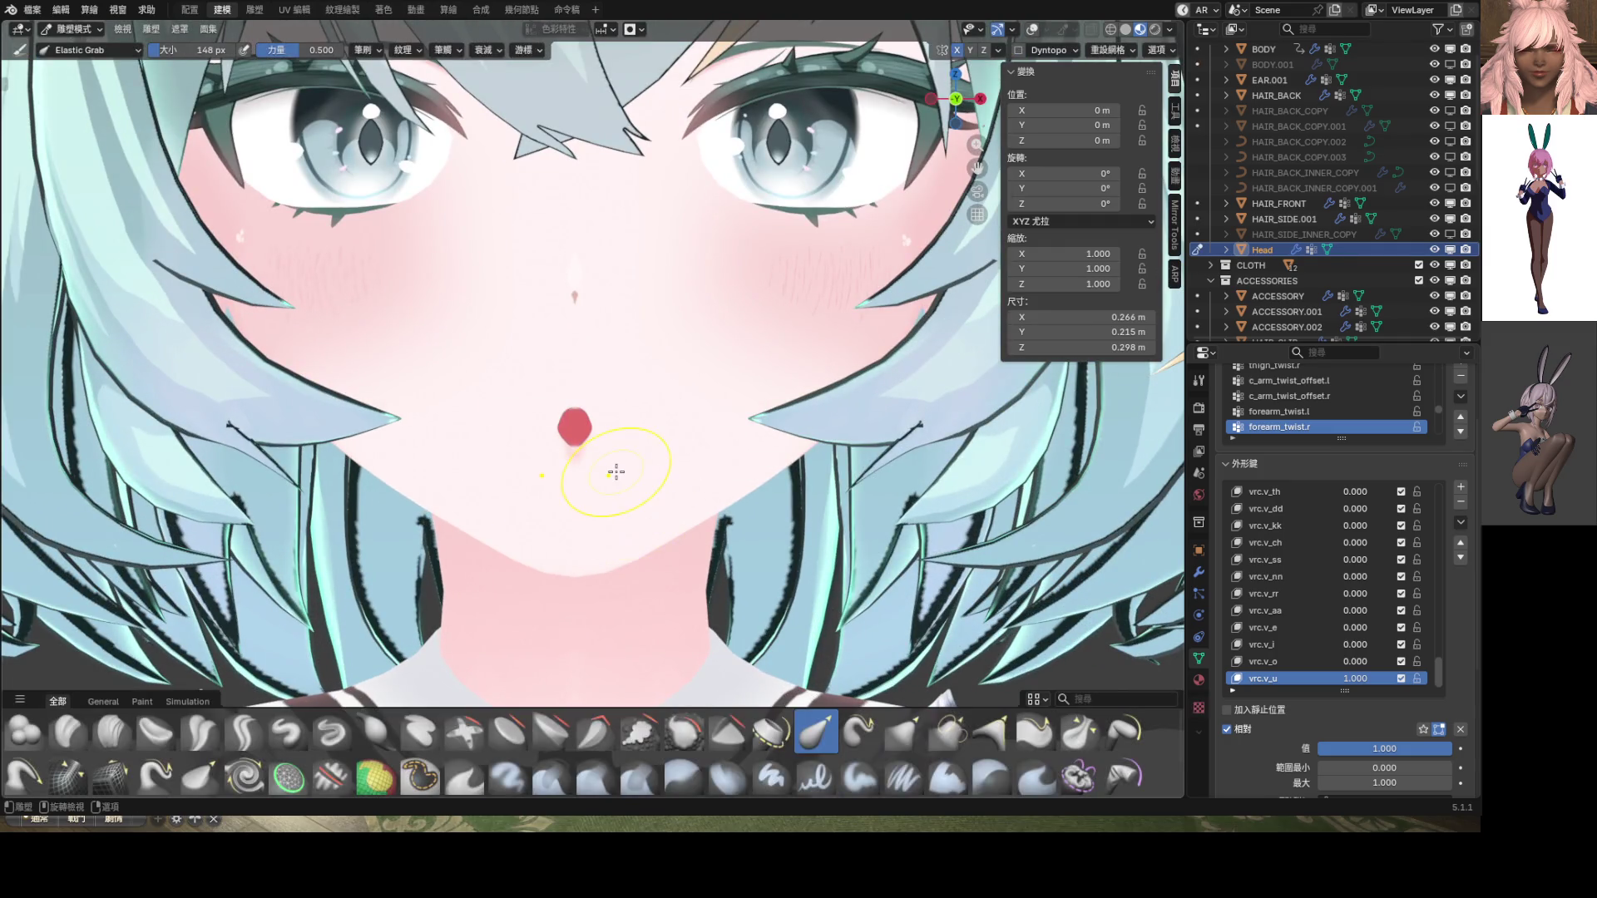
pyautogui.click(654, 494)
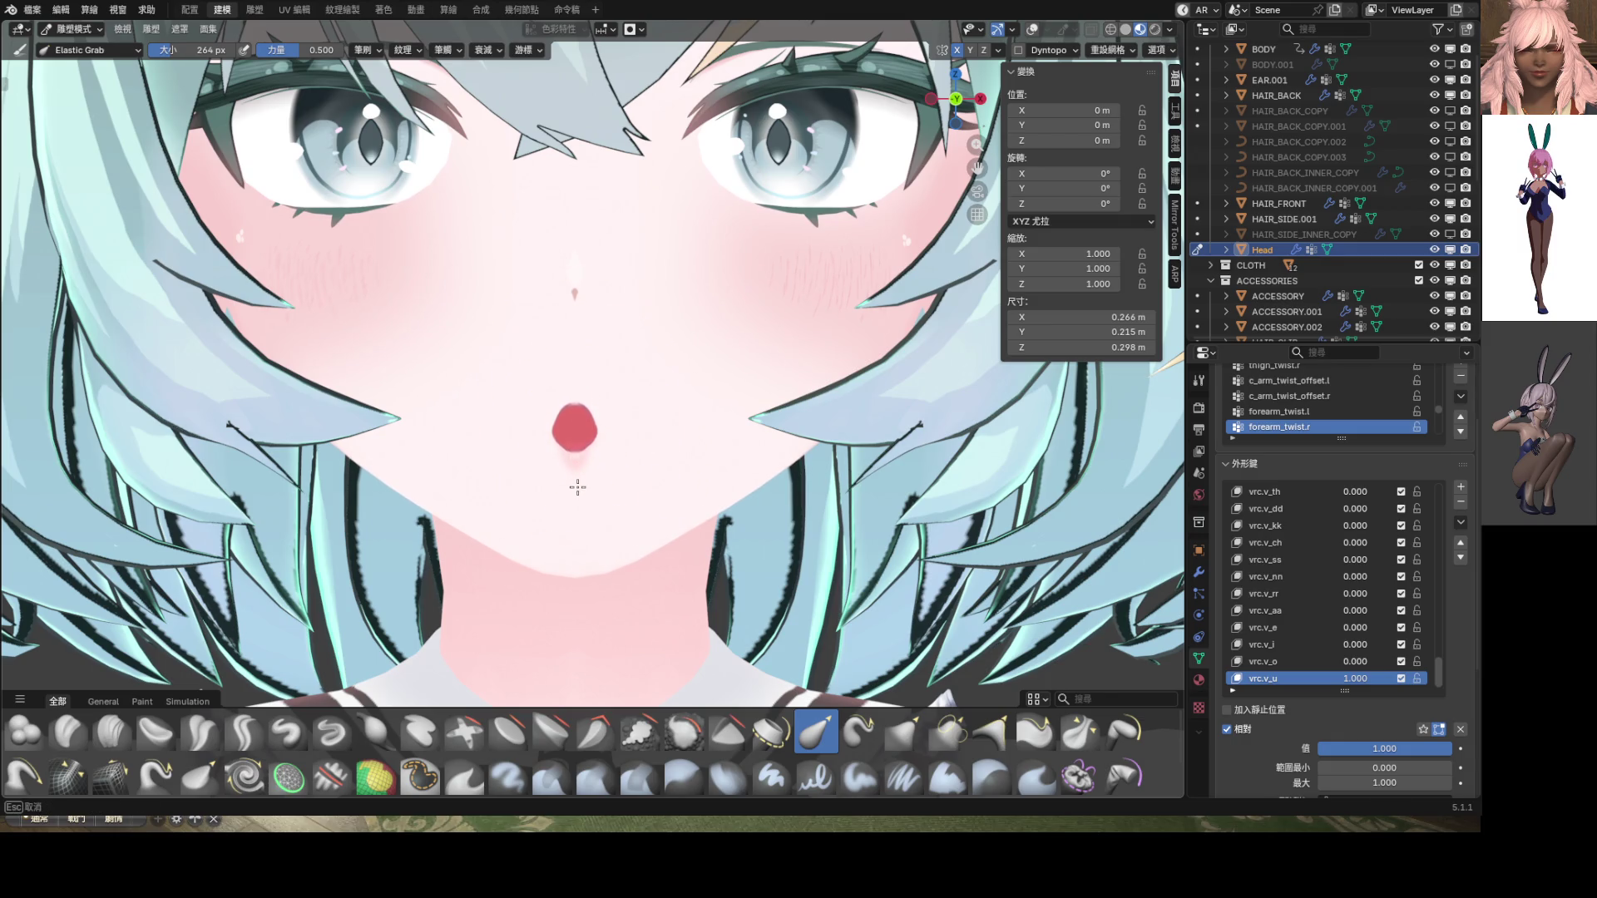
pyautogui.scroll(-2, 581, 490)
pyautogui.scroll(3, 586, 447)
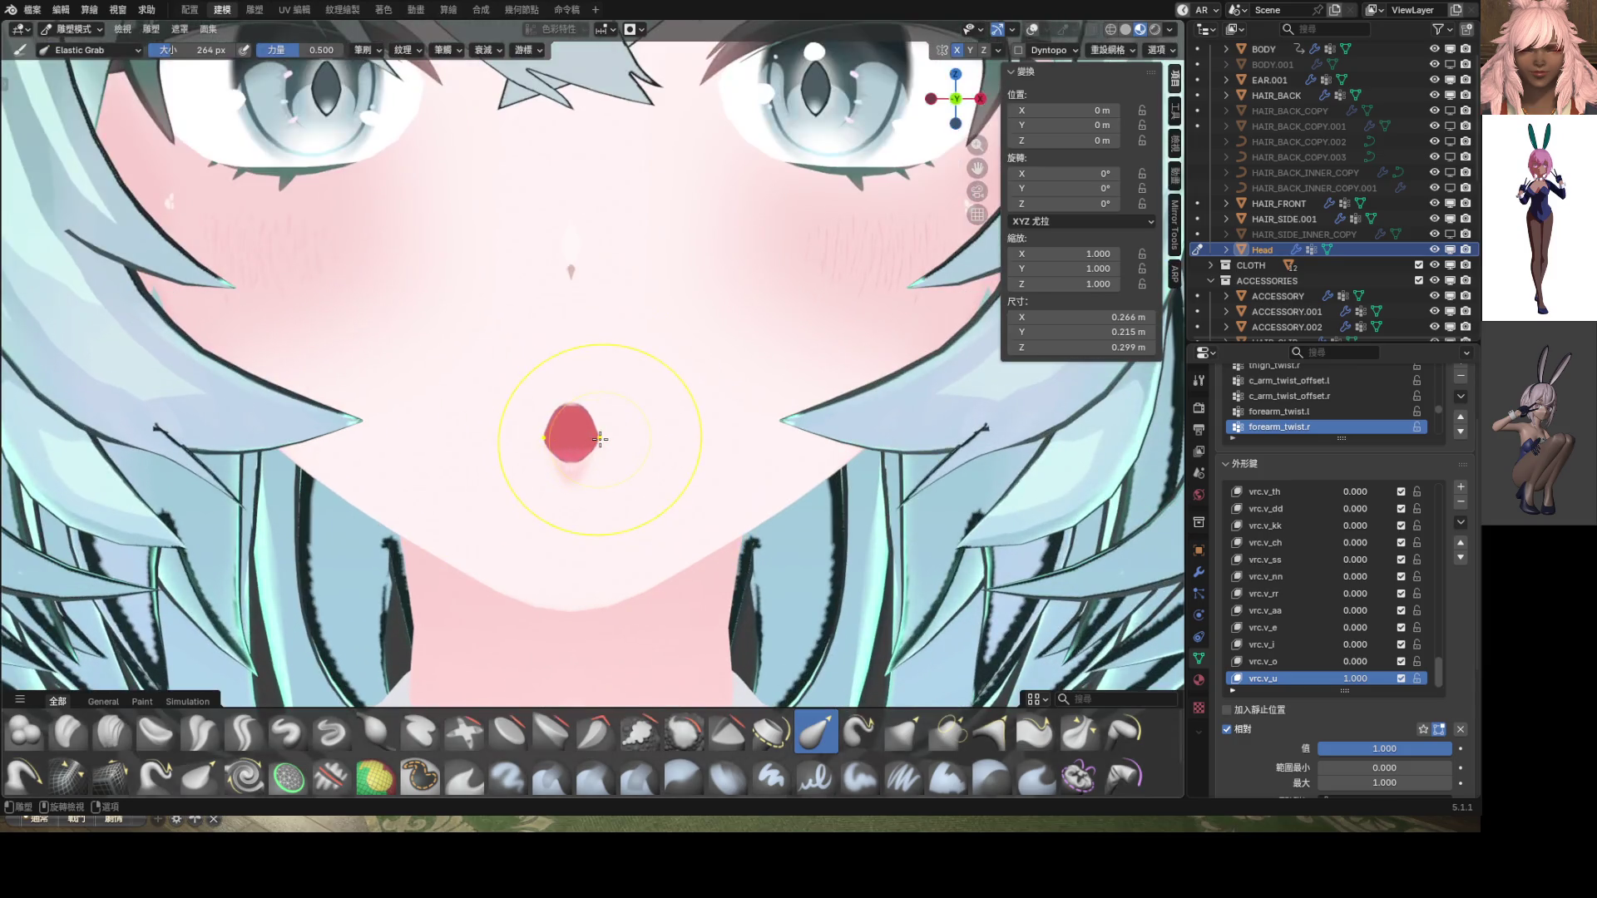
pyautogui.moveTo(541, 433)
pyautogui.mouseDown(button='middle')
pyautogui.moveTo(613, 453)
pyautogui.moveTo(499, 453)
pyautogui.moveTo(639, 453)
pyautogui.mouseUp(button='middle')
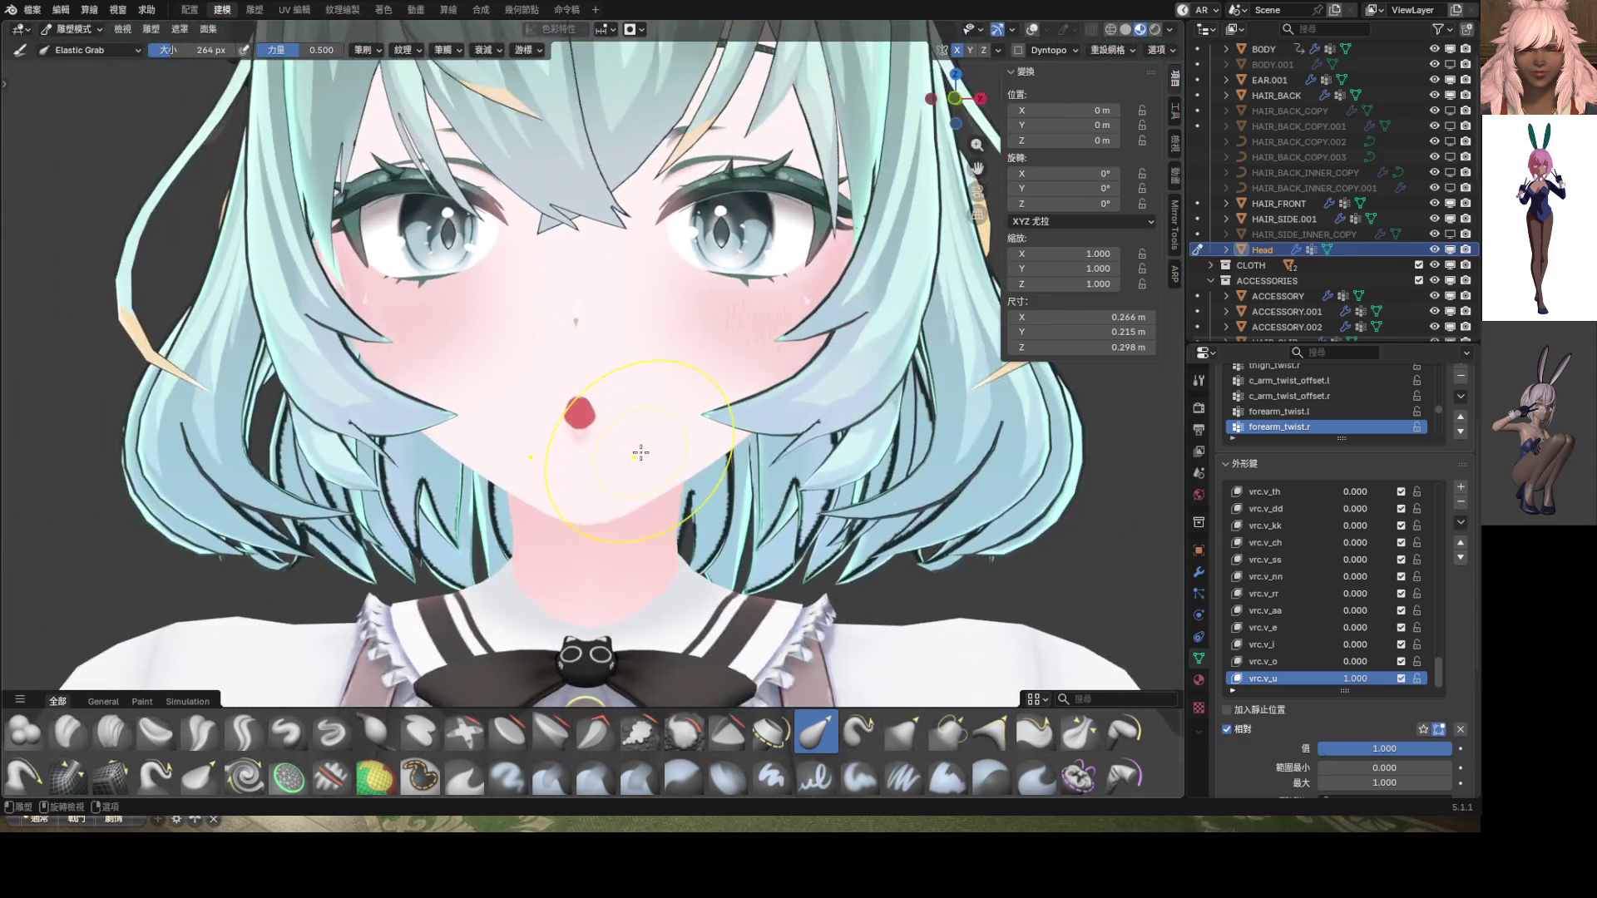
pyautogui.scroll(-5, 640, 454)
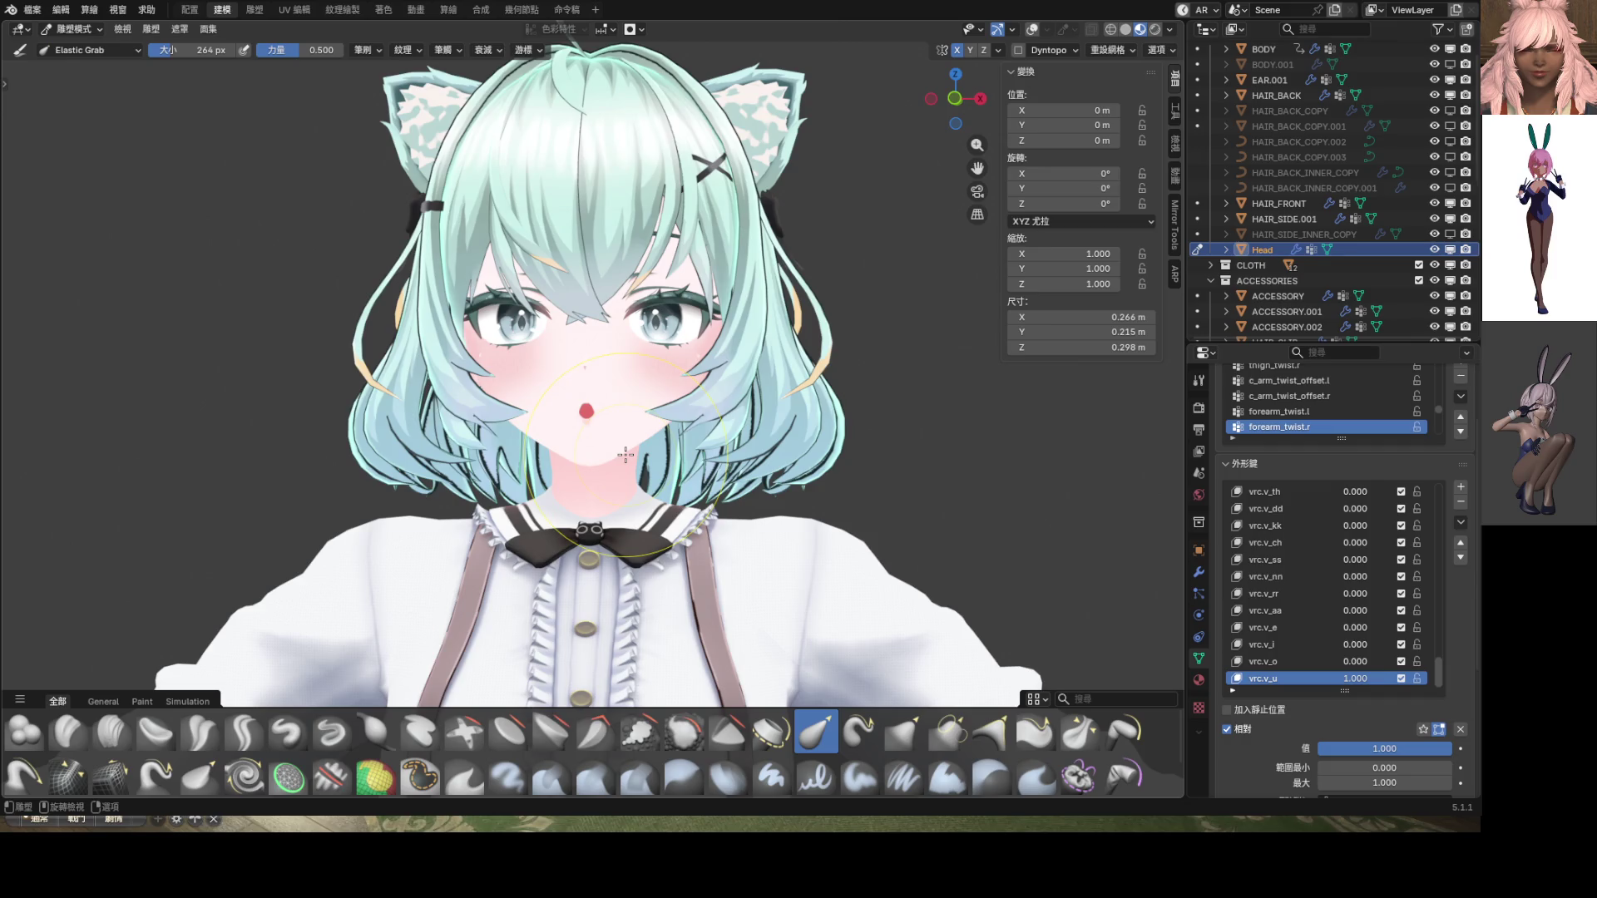
pyautogui.scroll(6, 626, 454)
pyautogui.hotkey('ctrl', 'Tab')
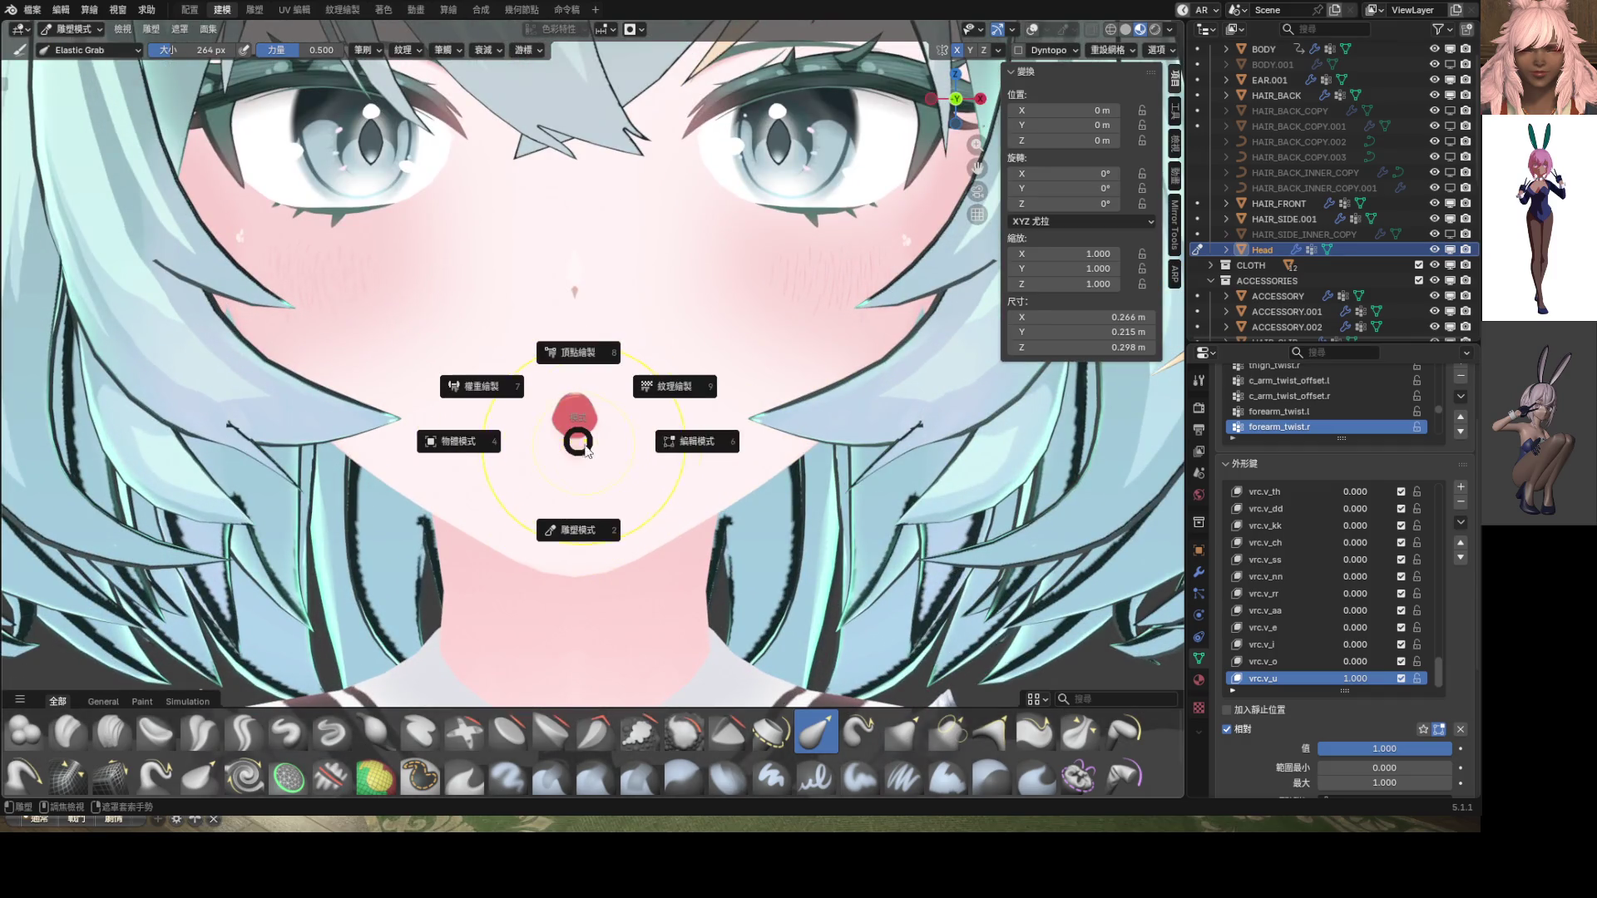
# Scale the red mouth's edge loop up by 1.163 with proportional editing, then return to Object Mode
pyautogui.click(638, 452)
pyautogui.scroll(5, 637, 432)
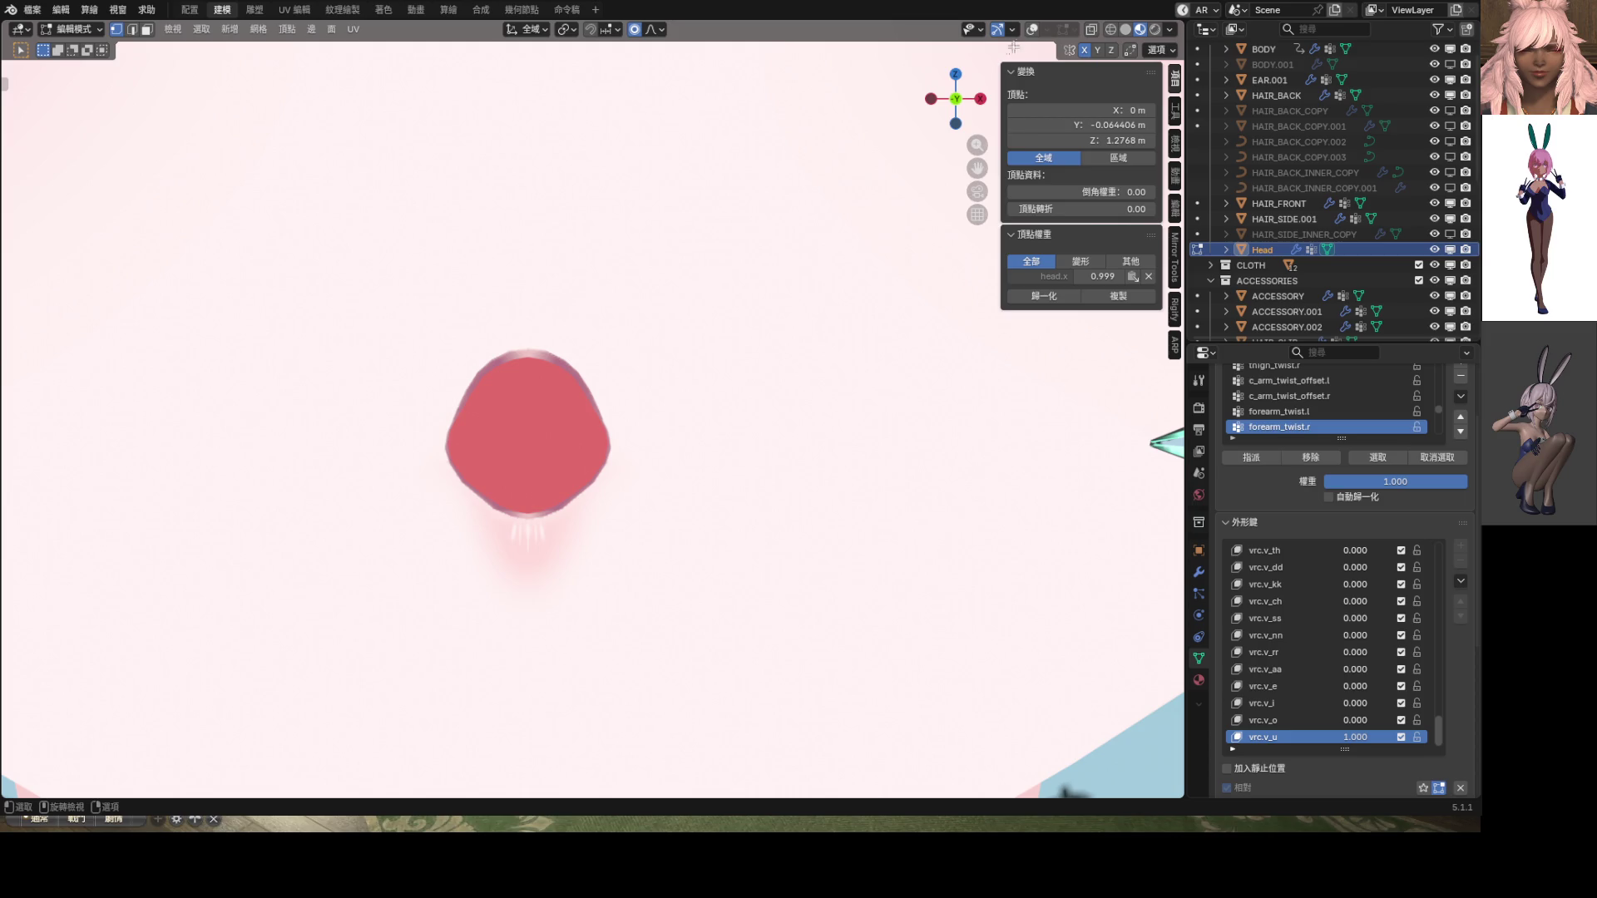
pyautogui.click(1032, 31)
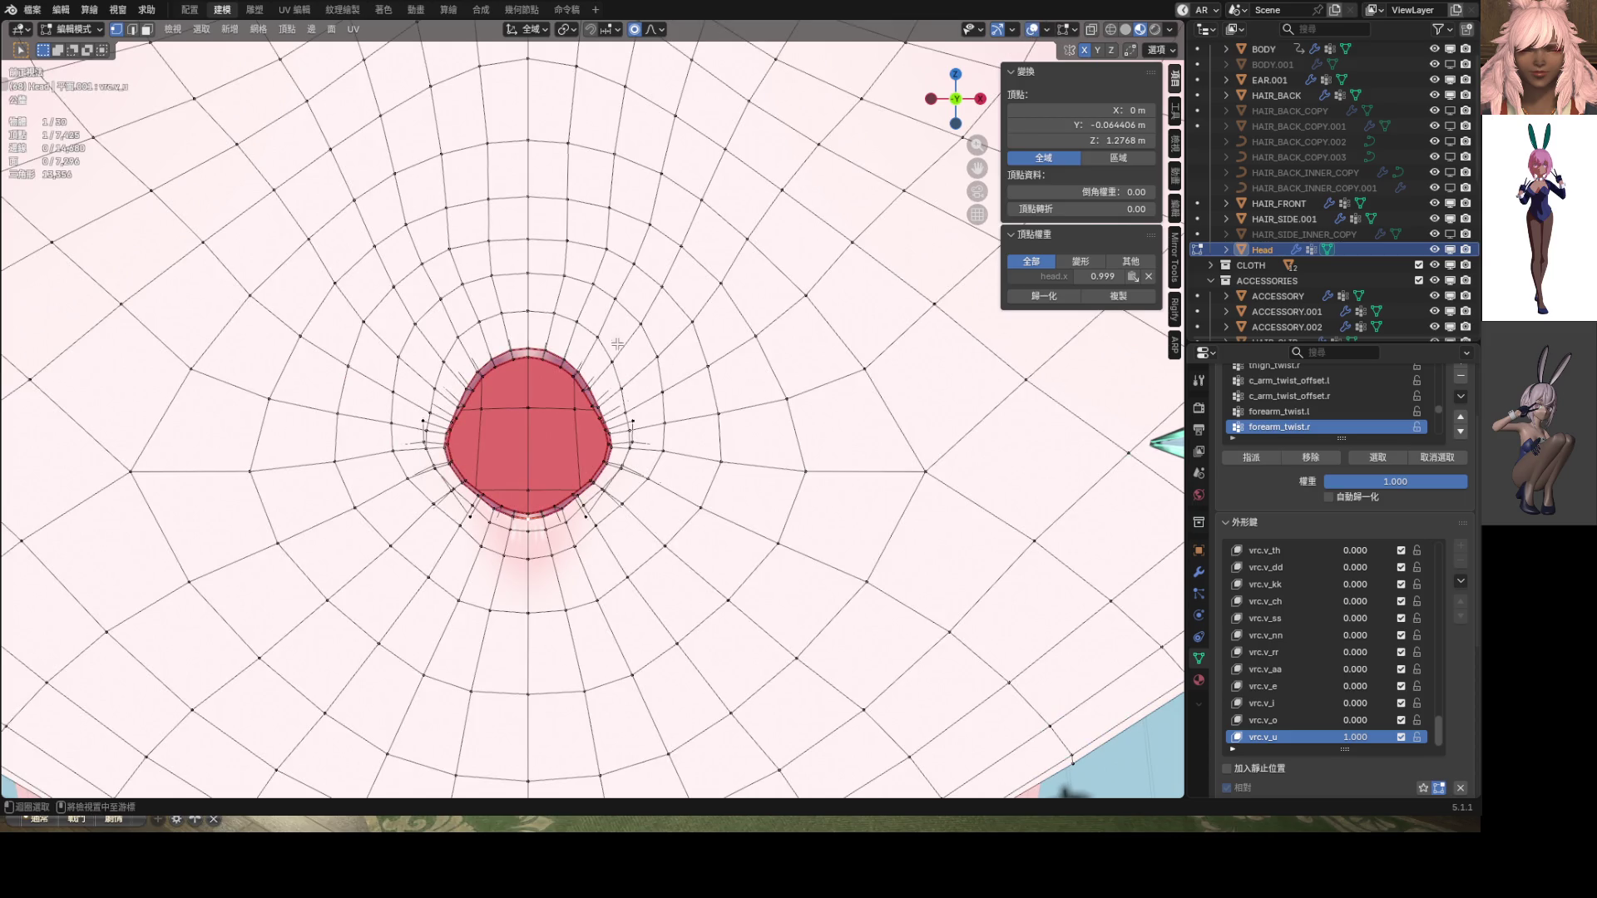
pyautogui.keyDown('alt'); pyautogui.click(590, 397); pyautogui.keyUp('alt')
pyautogui.scroll(-4, 596, 401)
pyautogui.press('s')
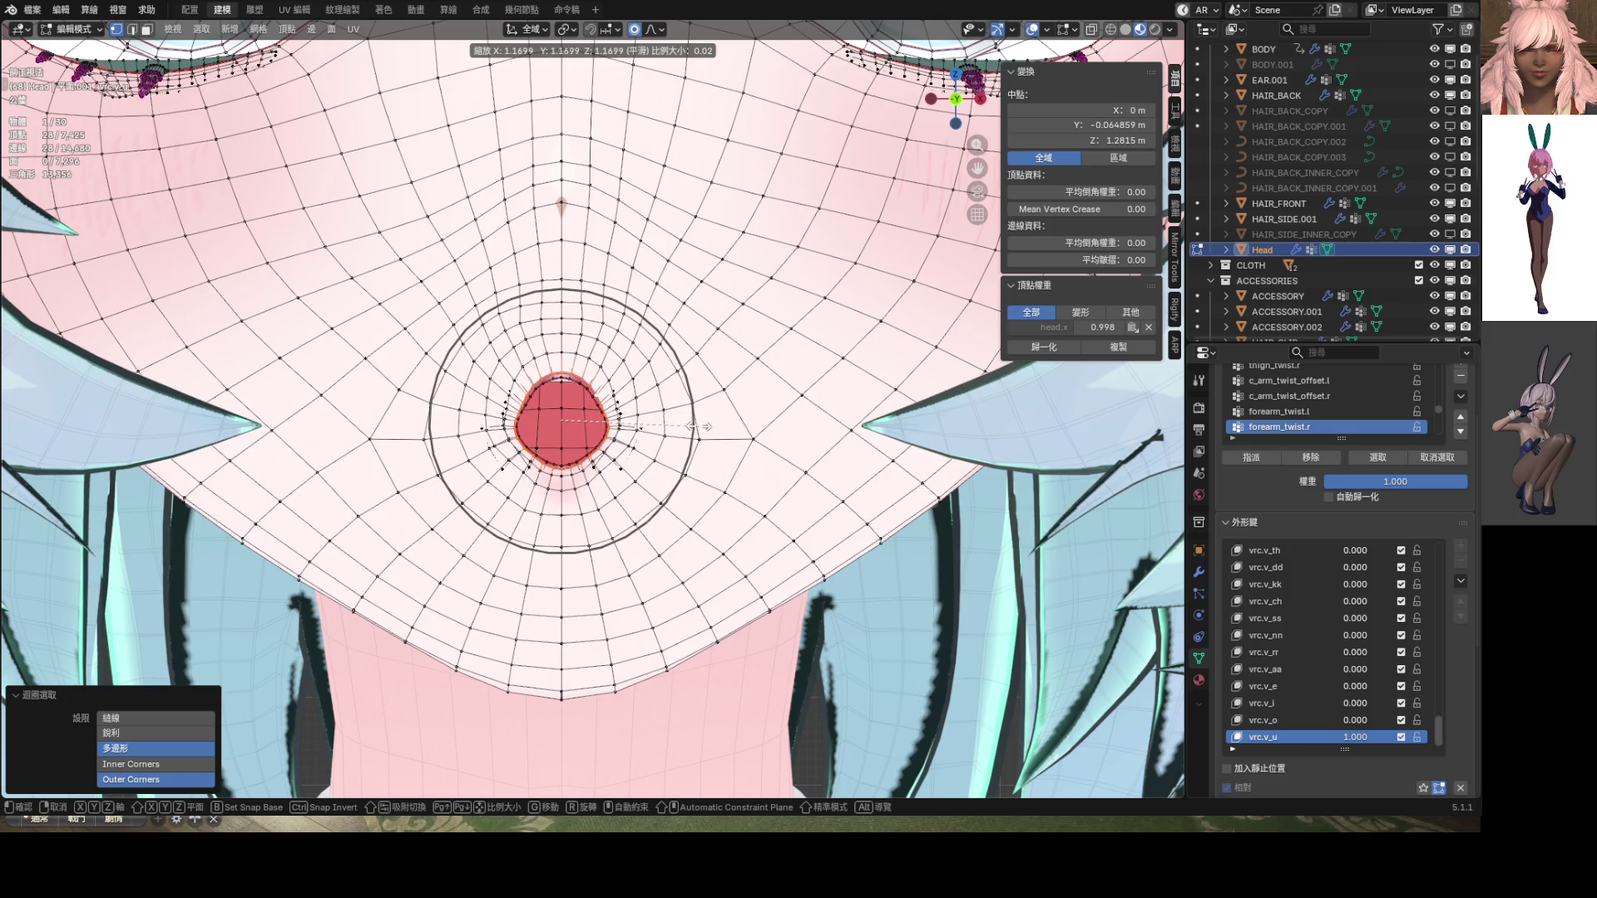
pyautogui.click(694, 424)
pyautogui.scroll(-4, 619, 407)
pyautogui.moveTo(620, 407)
pyautogui.mouseDown(button='middle')
pyautogui.moveTo(570, 417)
pyautogui.moveTo(696, 462)
pyautogui.moveTo(574, 437)
pyautogui.moveTo(530, 446)
pyautogui.moveTo(547, 446)
pyautogui.mouseUp(button='middle')
pyautogui.press('Tab')
pyautogui.press('KP_3')
pyautogui.scroll(-4, 560, 443)
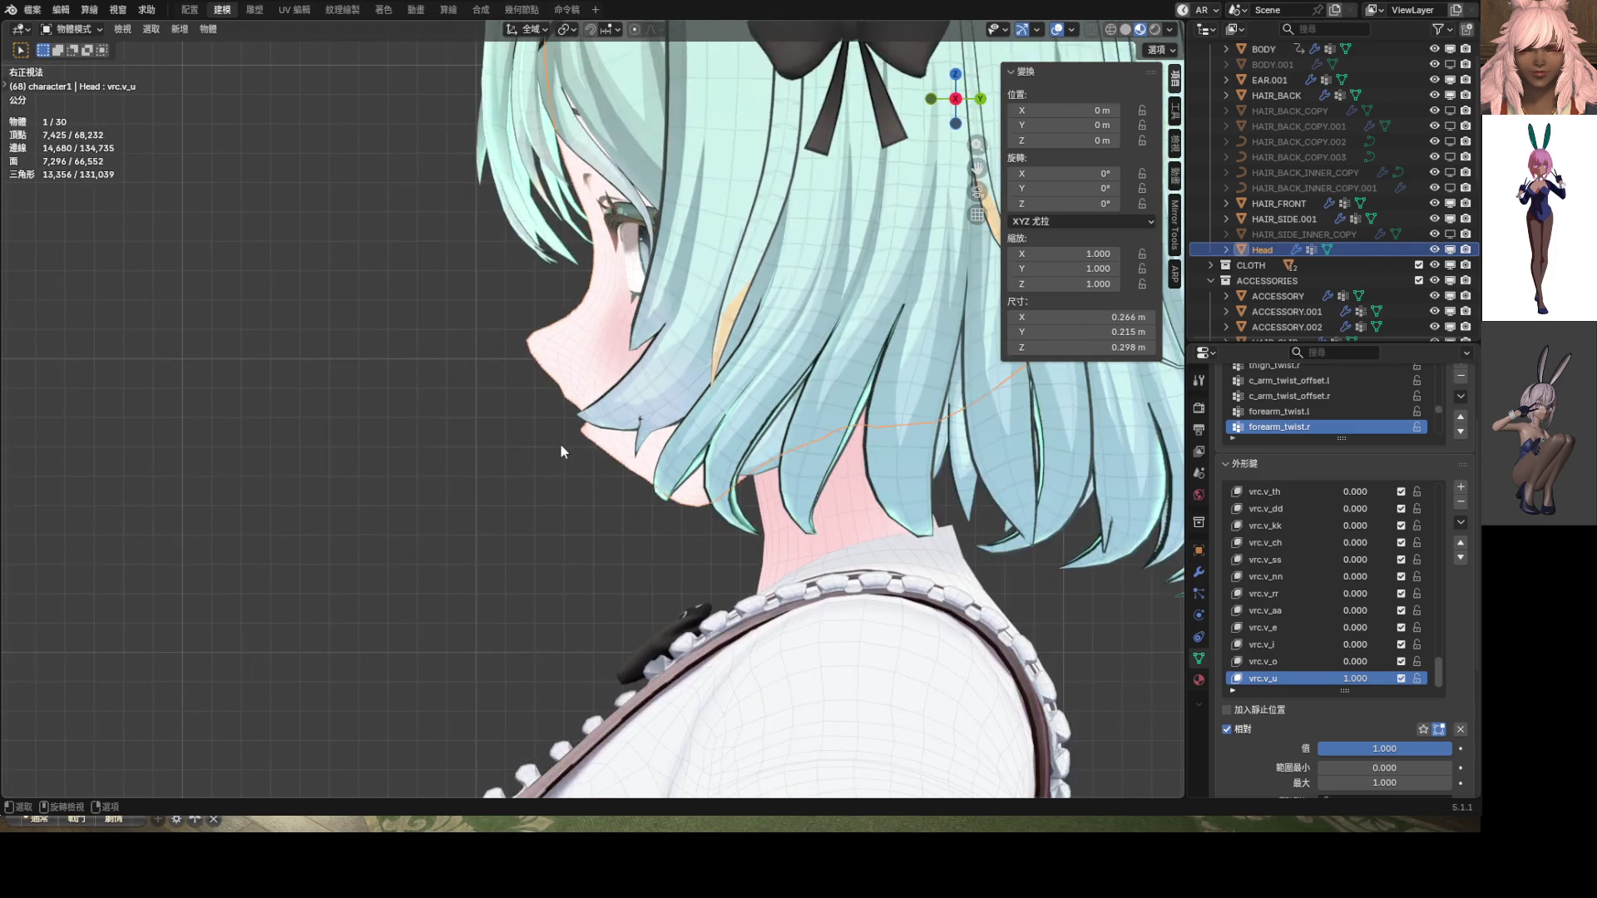
# In the side view, lower a lip vertex slightly along Z in Edit Mode
pyautogui.scroll(4, 566, 446)
pyautogui.scroll(3, 567, 445)
pyautogui.press('Tab')
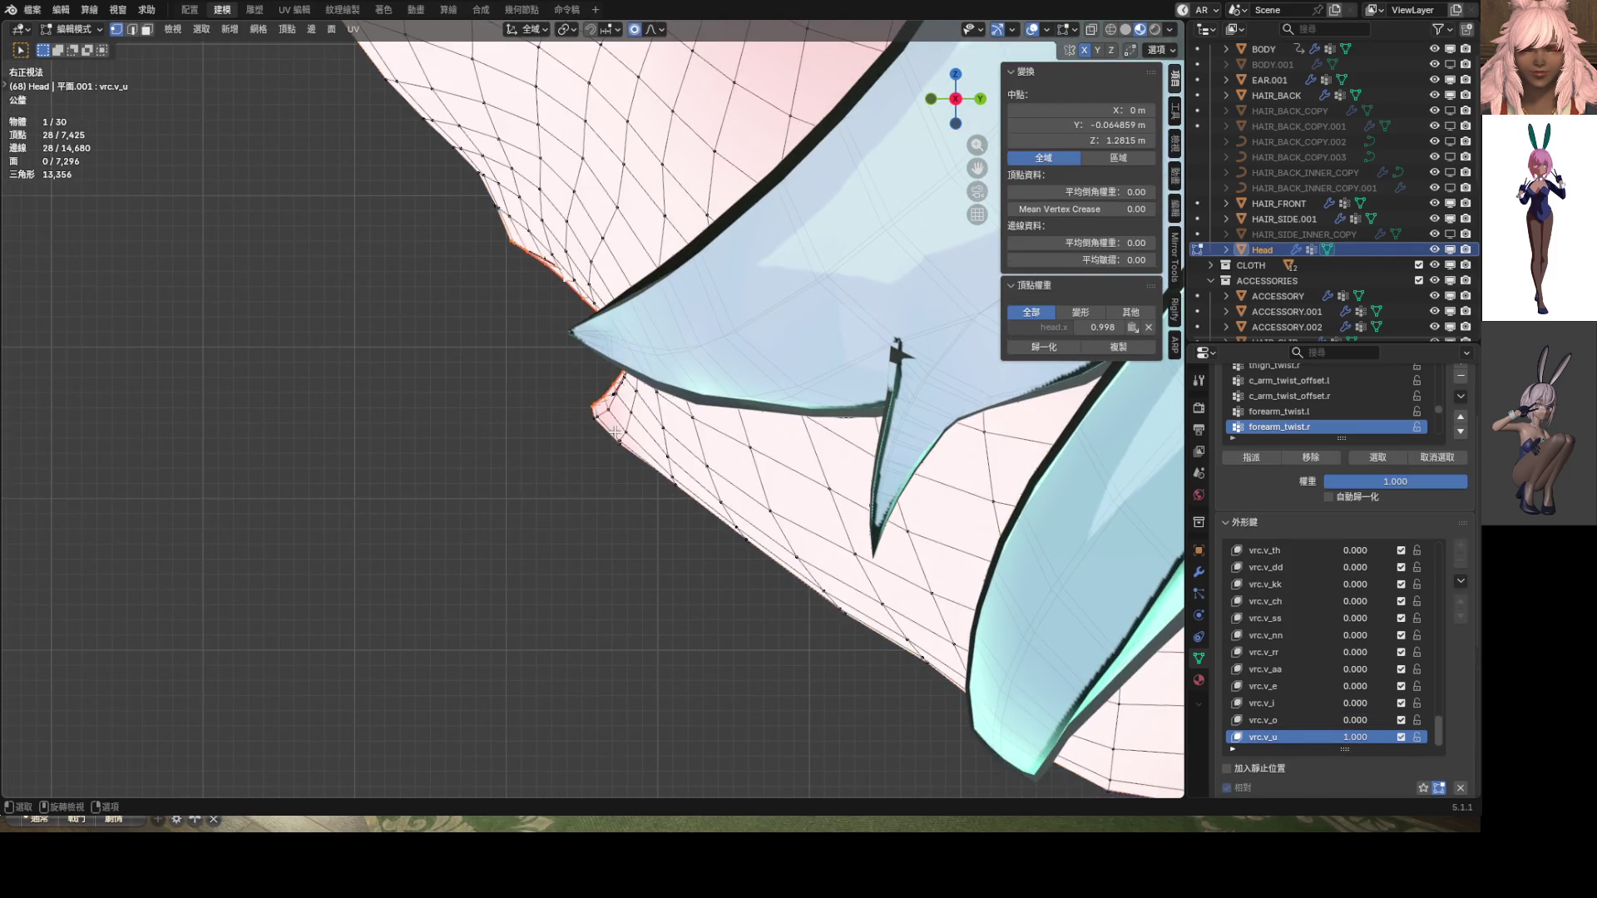
pyautogui.scroll(2, 593, 408)
pyautogui.click(594, 407)
pyautogui.press('g')
pyautogui.press('z')
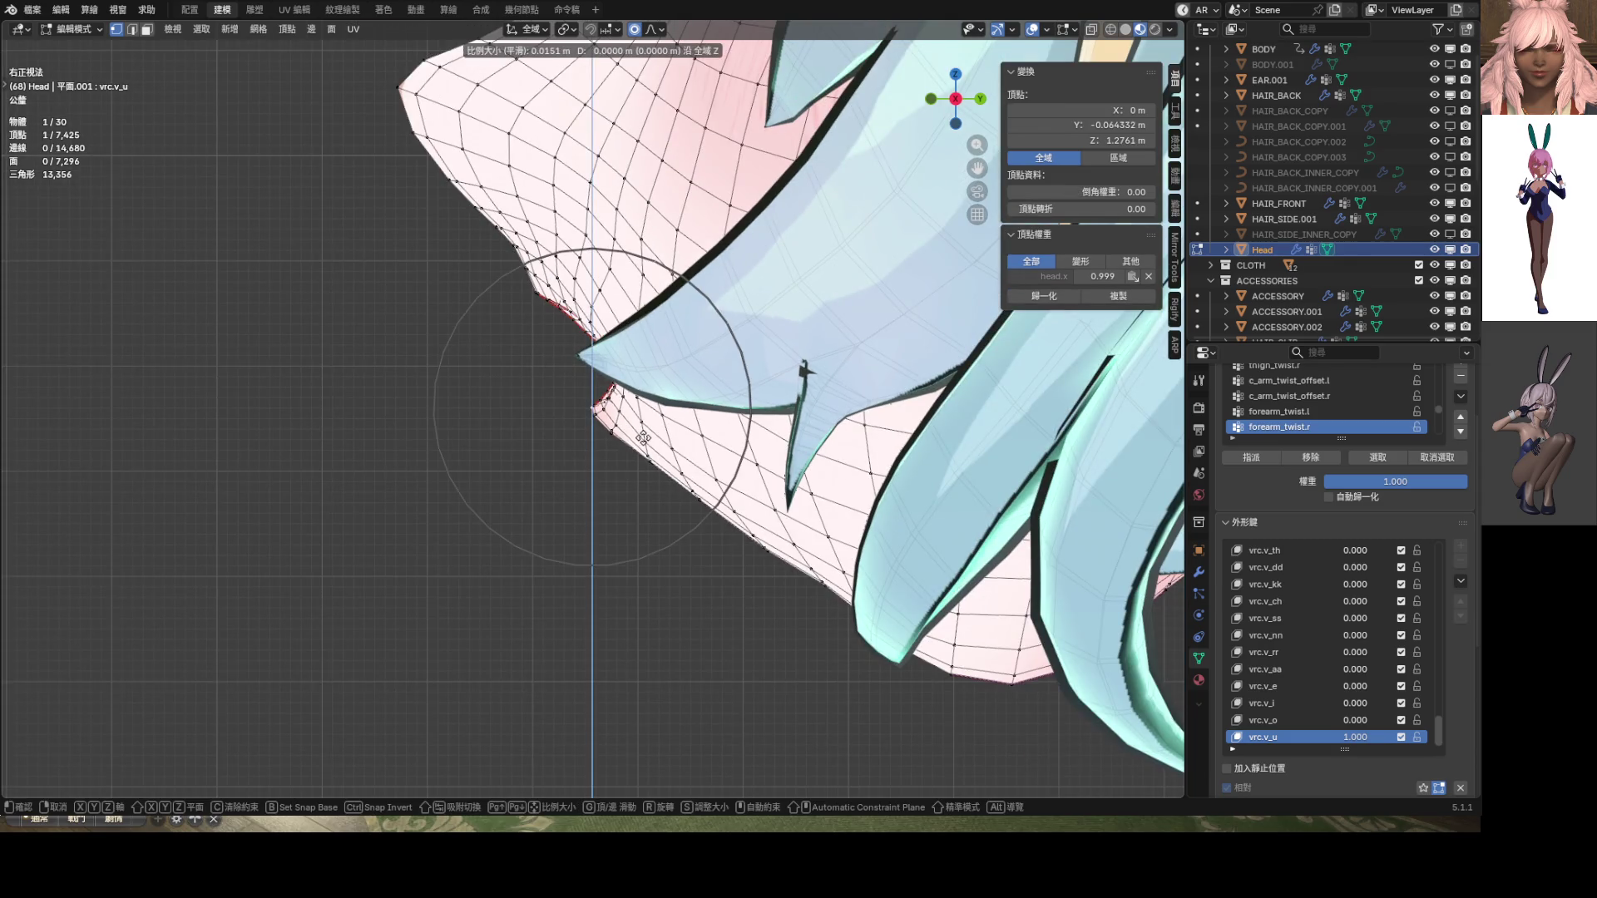
pyautogui.scroll(-3, 644, 476)
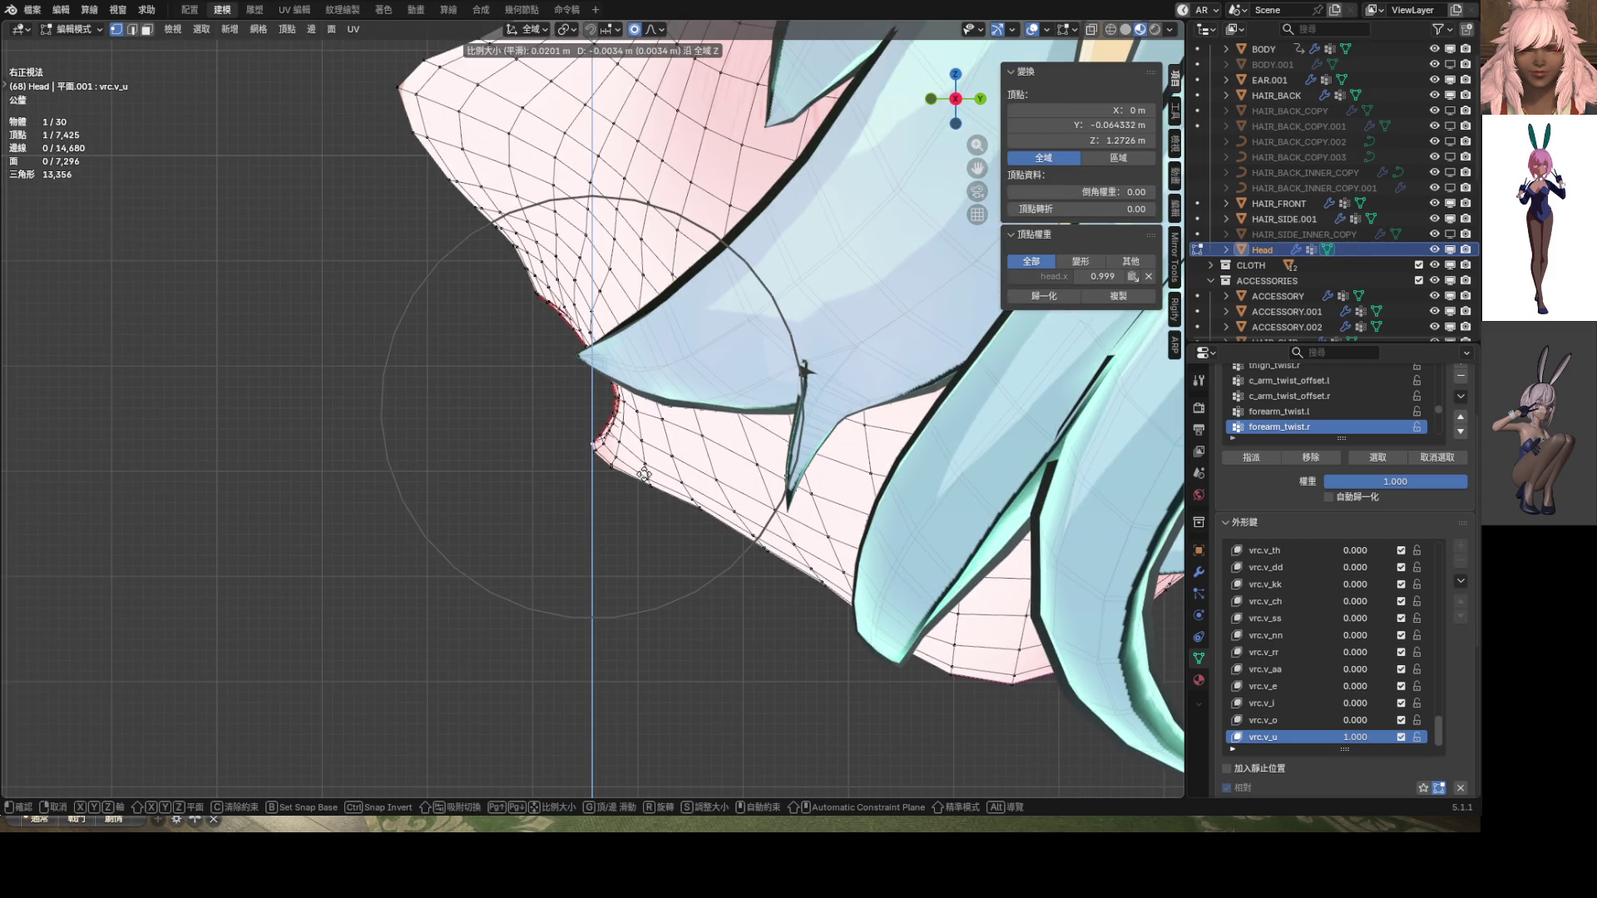
pyautogui.press('Escape')
pyautogui.press('r')
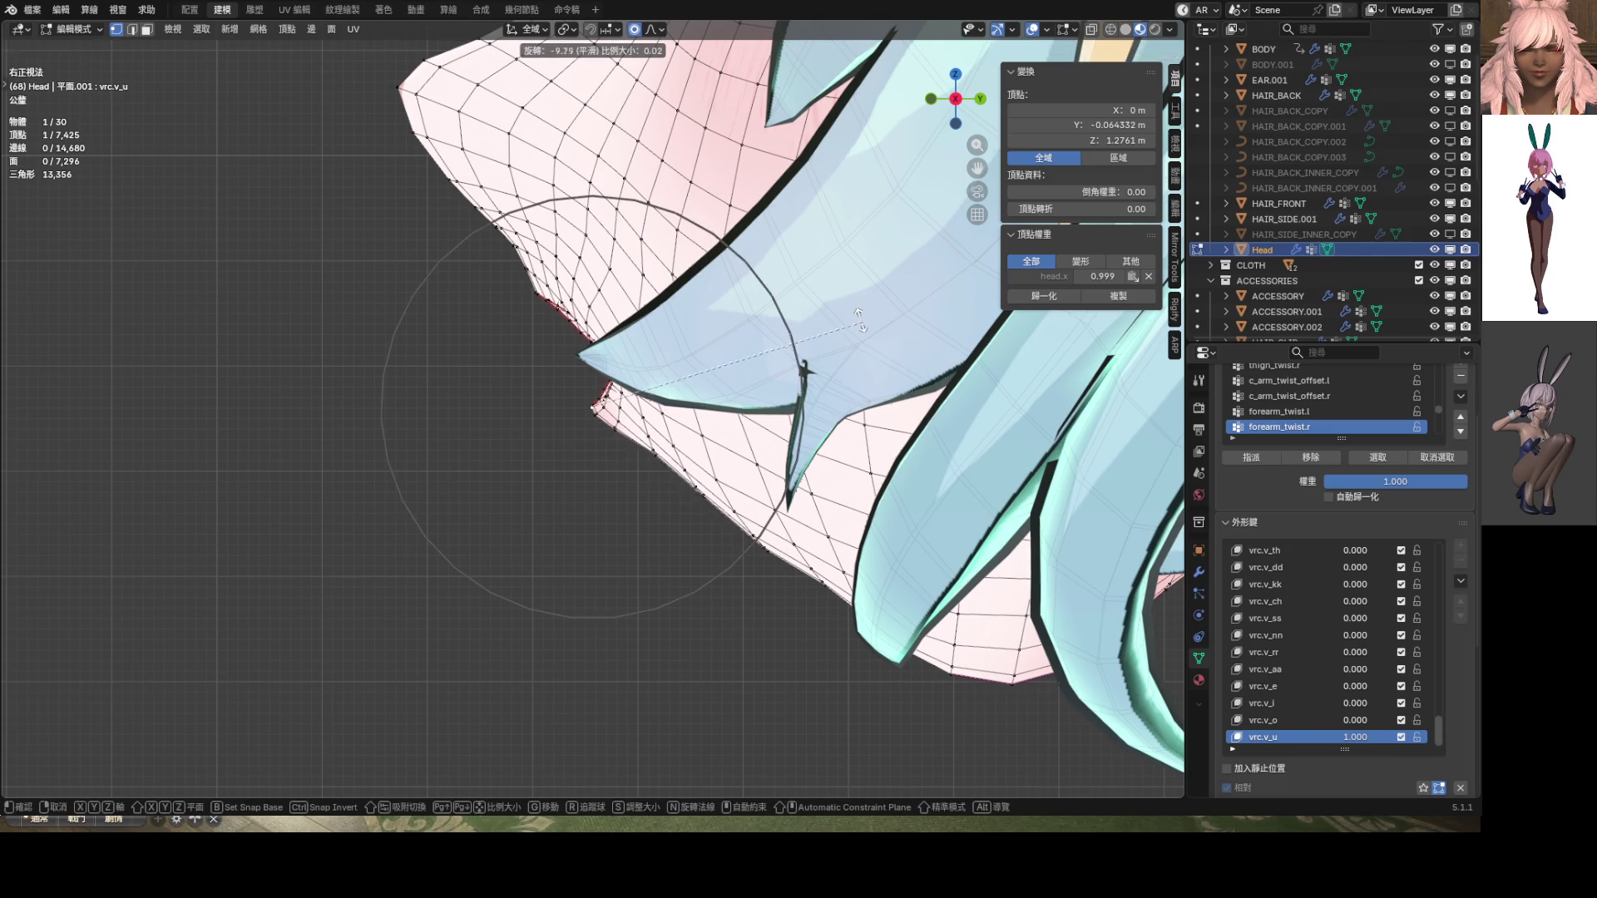
pyautogui.press('Escape')
pyautogui.press('g')
pyautogui.press('z')
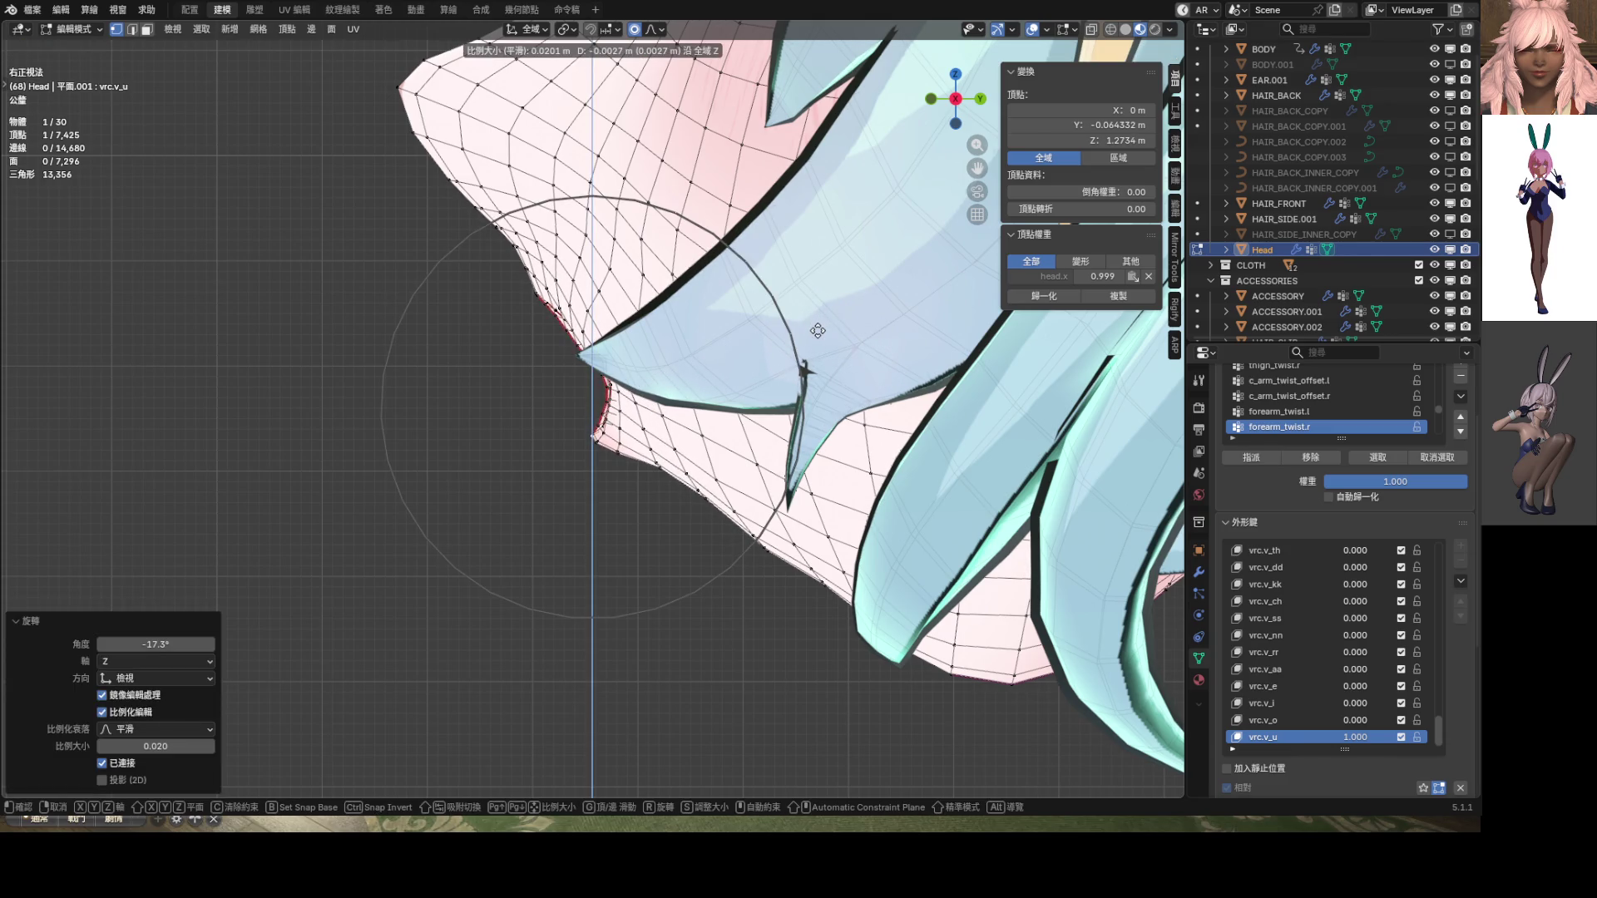
pyautogui.click(809, 367)
# Reshape the surrounding lip freely with proportional falloff and return to Object Mode
pyautogui.press('KP_Decimal')
pyautogui.press('g')
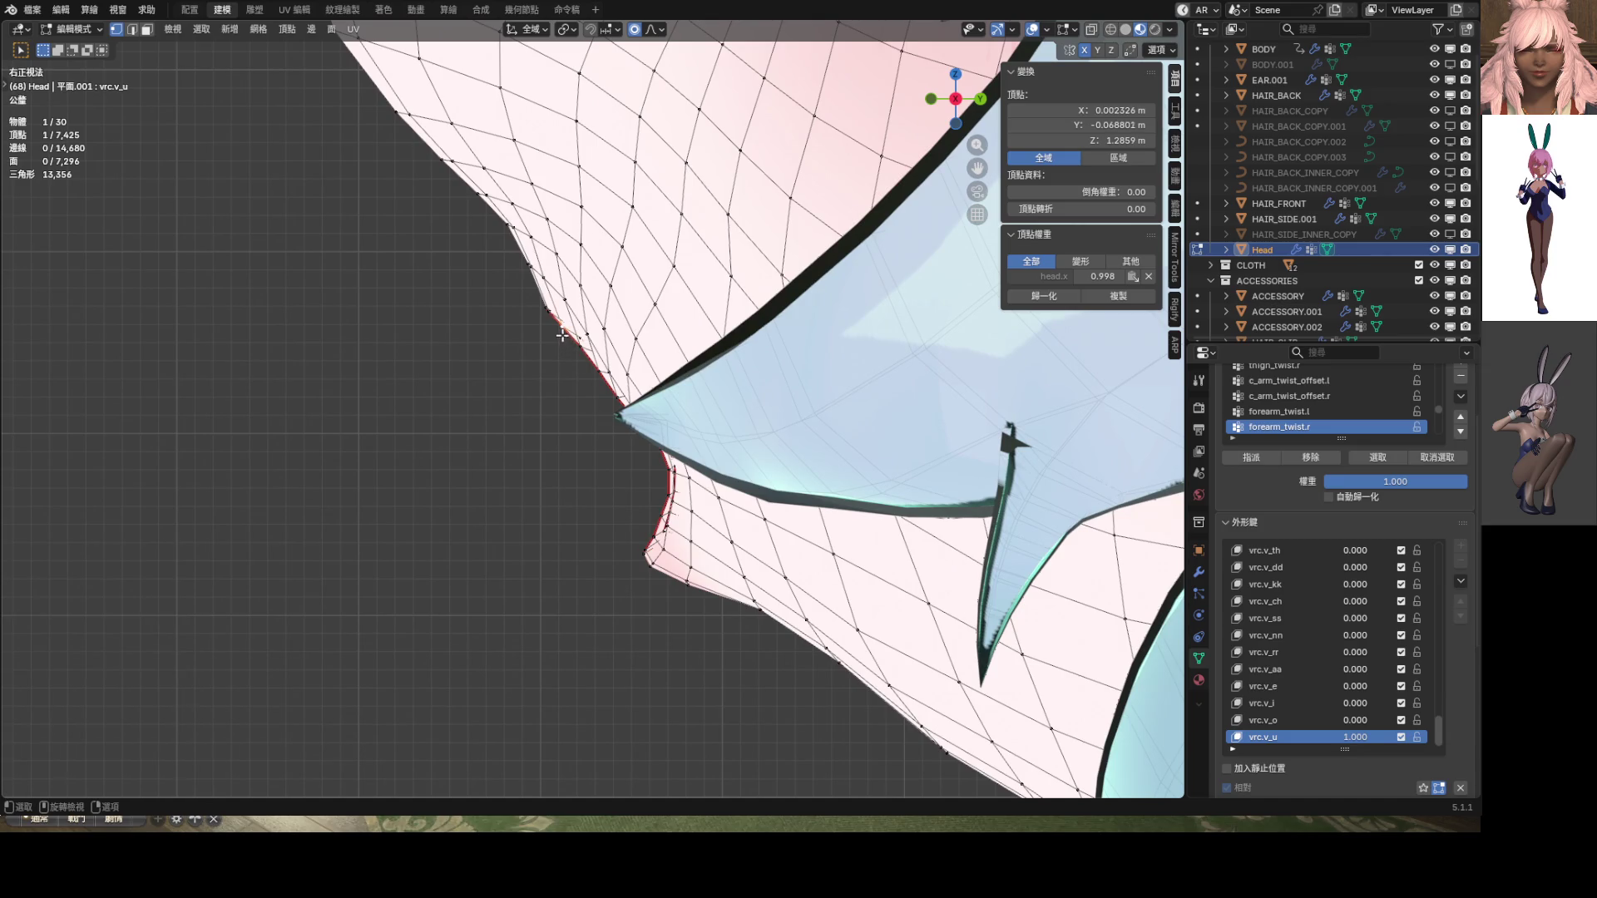
pyautogui.scroll(5, 572, 366)
pyautogui.scroll(8, 566, 379)
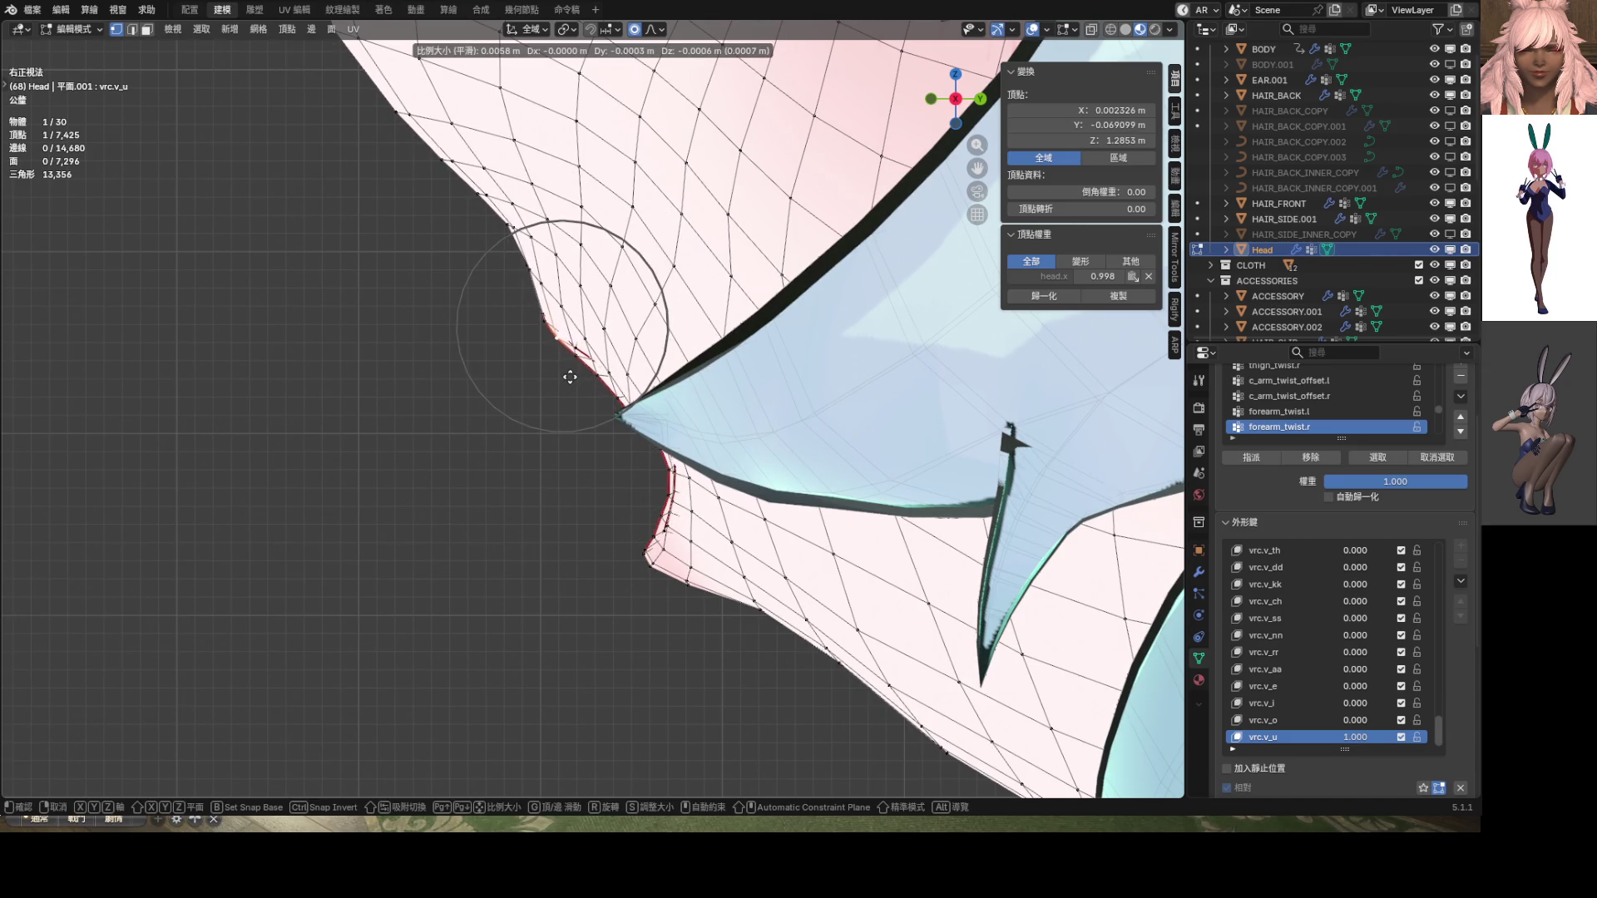
pyautogui.click(573, 376)
pyautogui.moveTo(573, 376)
pyautogui.mouseDown(button='middle')
pyautogui.moveTo(633, 414)
pyautogui.moveTo(582, 390)
pyautogui.moveTo(536, 391)
pyautogui.moveTo(634, 431)
pyautogui.mouseUp(button='middle')
pyautogui.scroll(-5, 634, 415)
pyautogui.press('Tab')
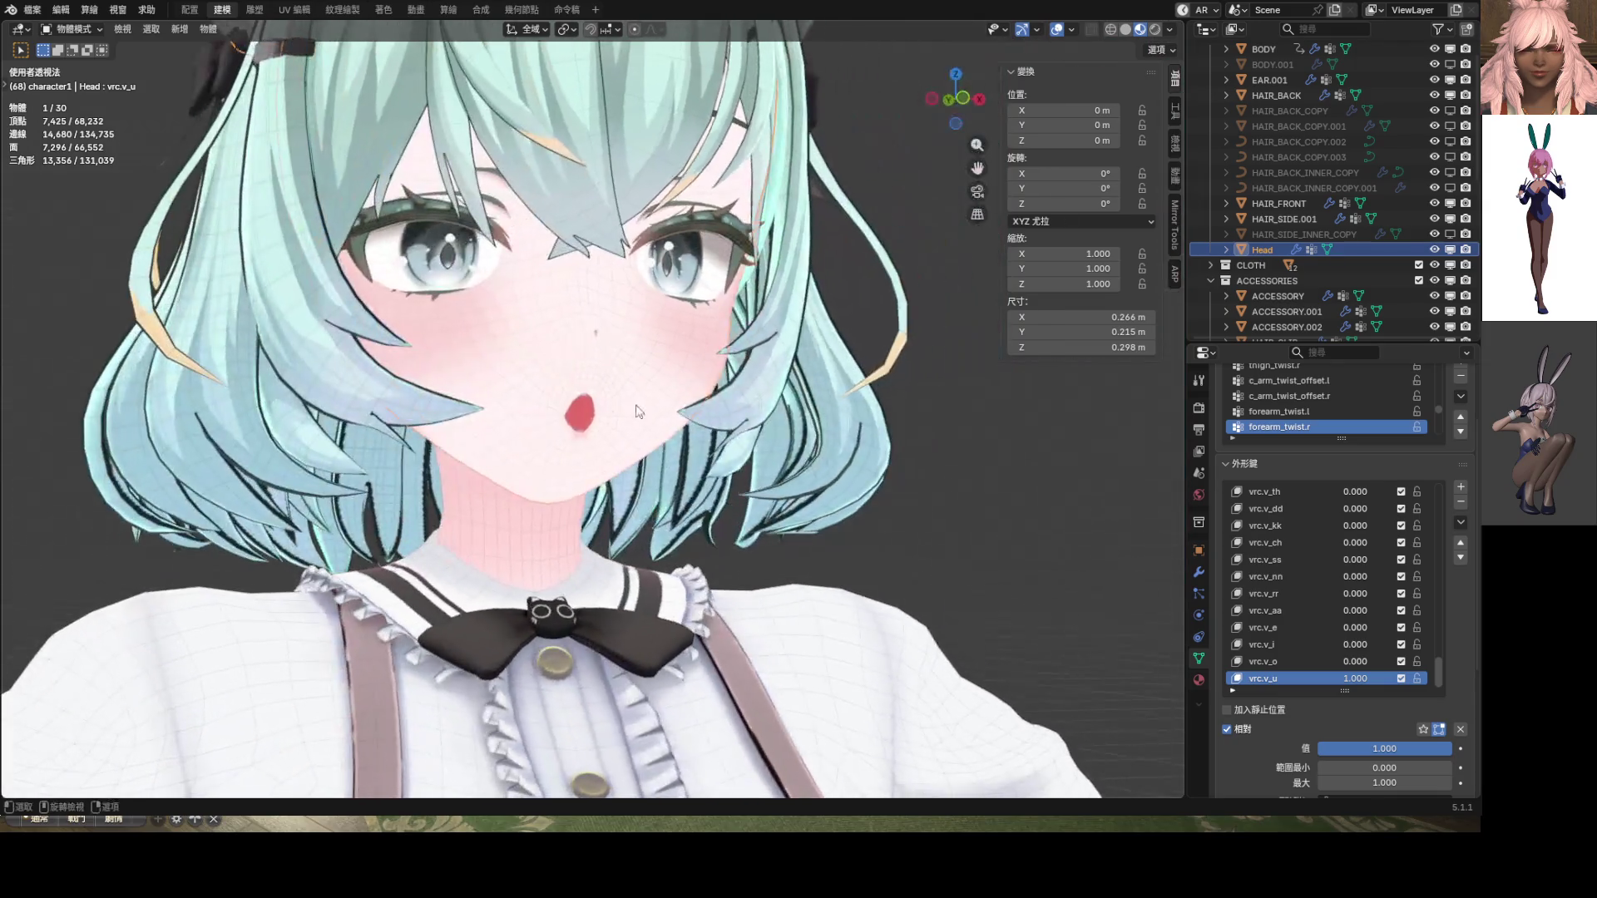
# In front view, move two mouth-side vertices inward along X to narrow the mouth
pyautogui.press('Tab')
pyautogui.press('KP_1')
pyautogui.scroll(6, 608, 429)
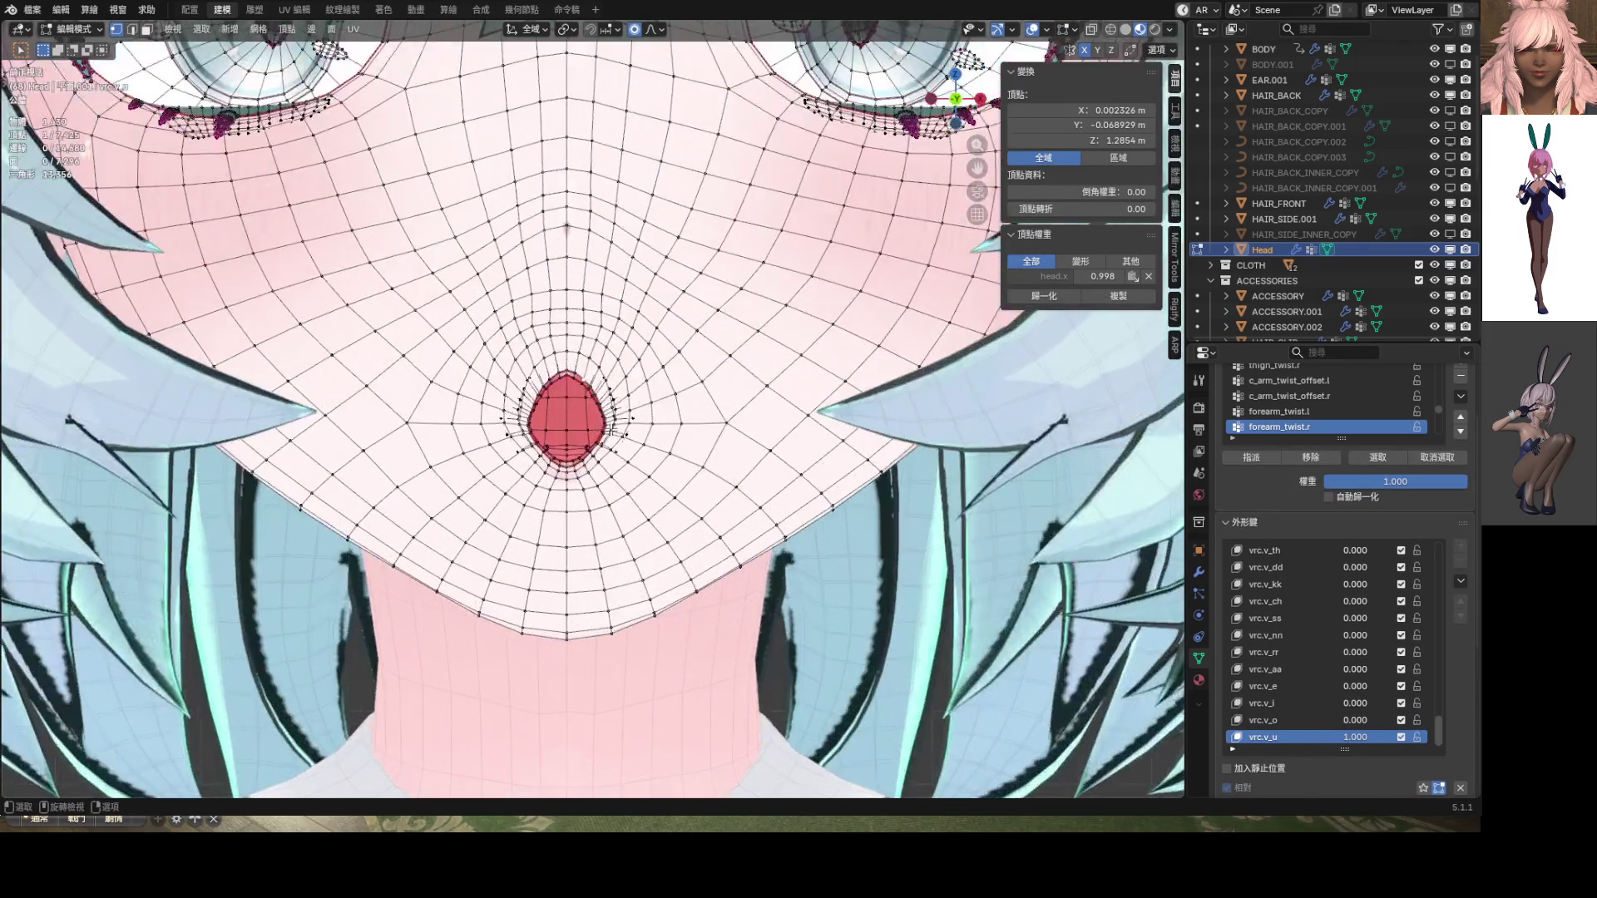
pyautogui.keyDown('shift'); pyautogui.click(616, 440); pyautogui.keyUp('shift')
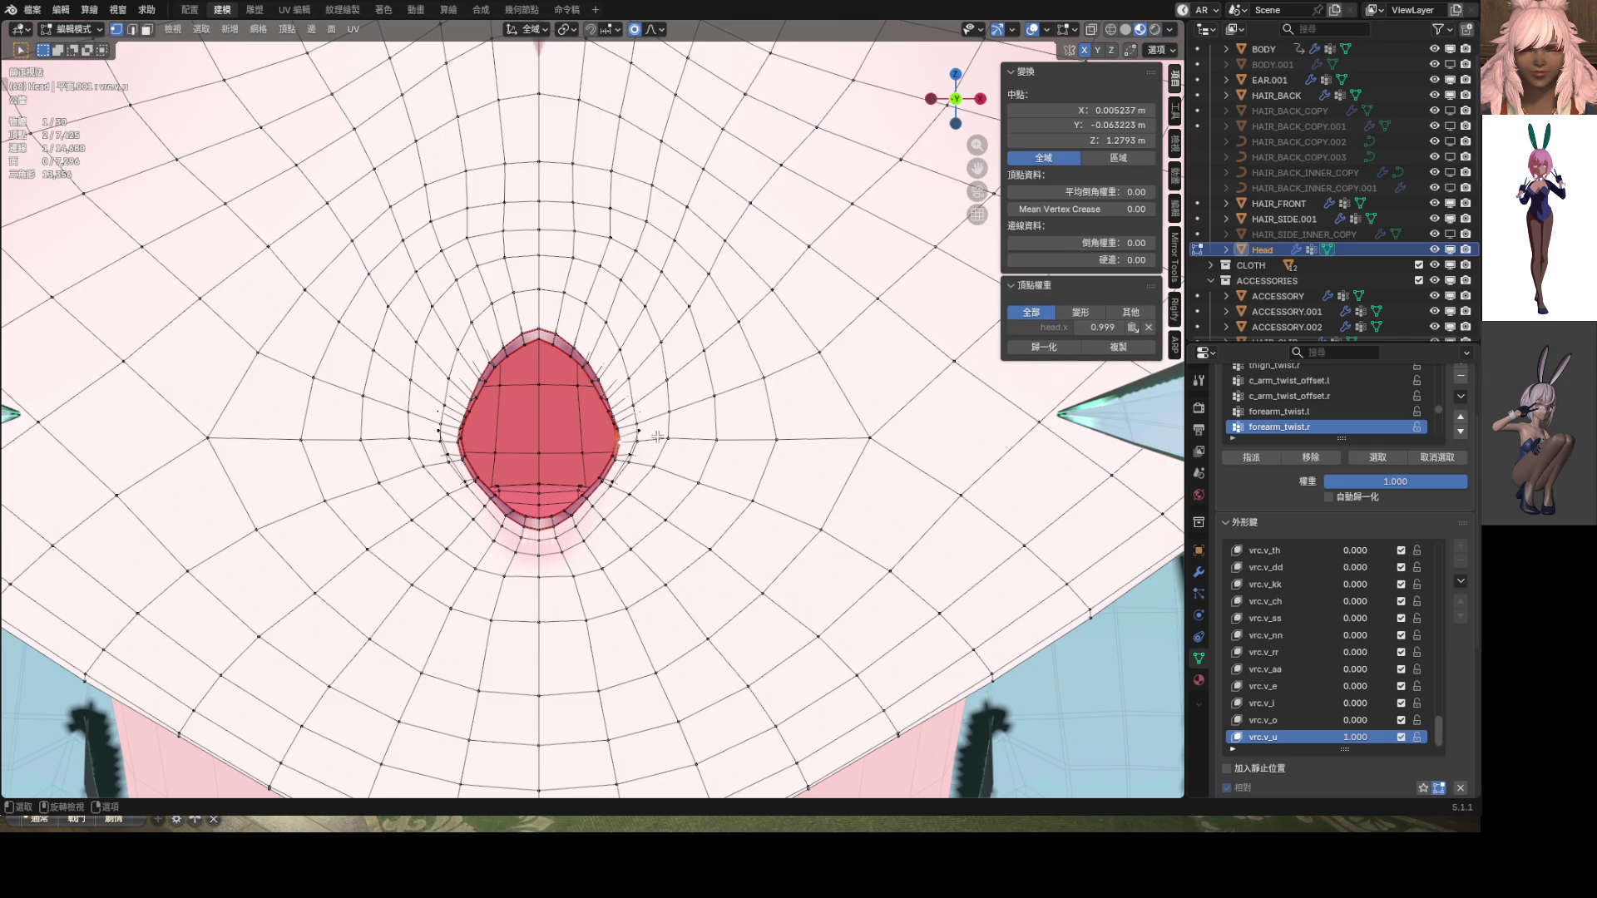
pyautogui.press('g')
pyautogui.press('x')
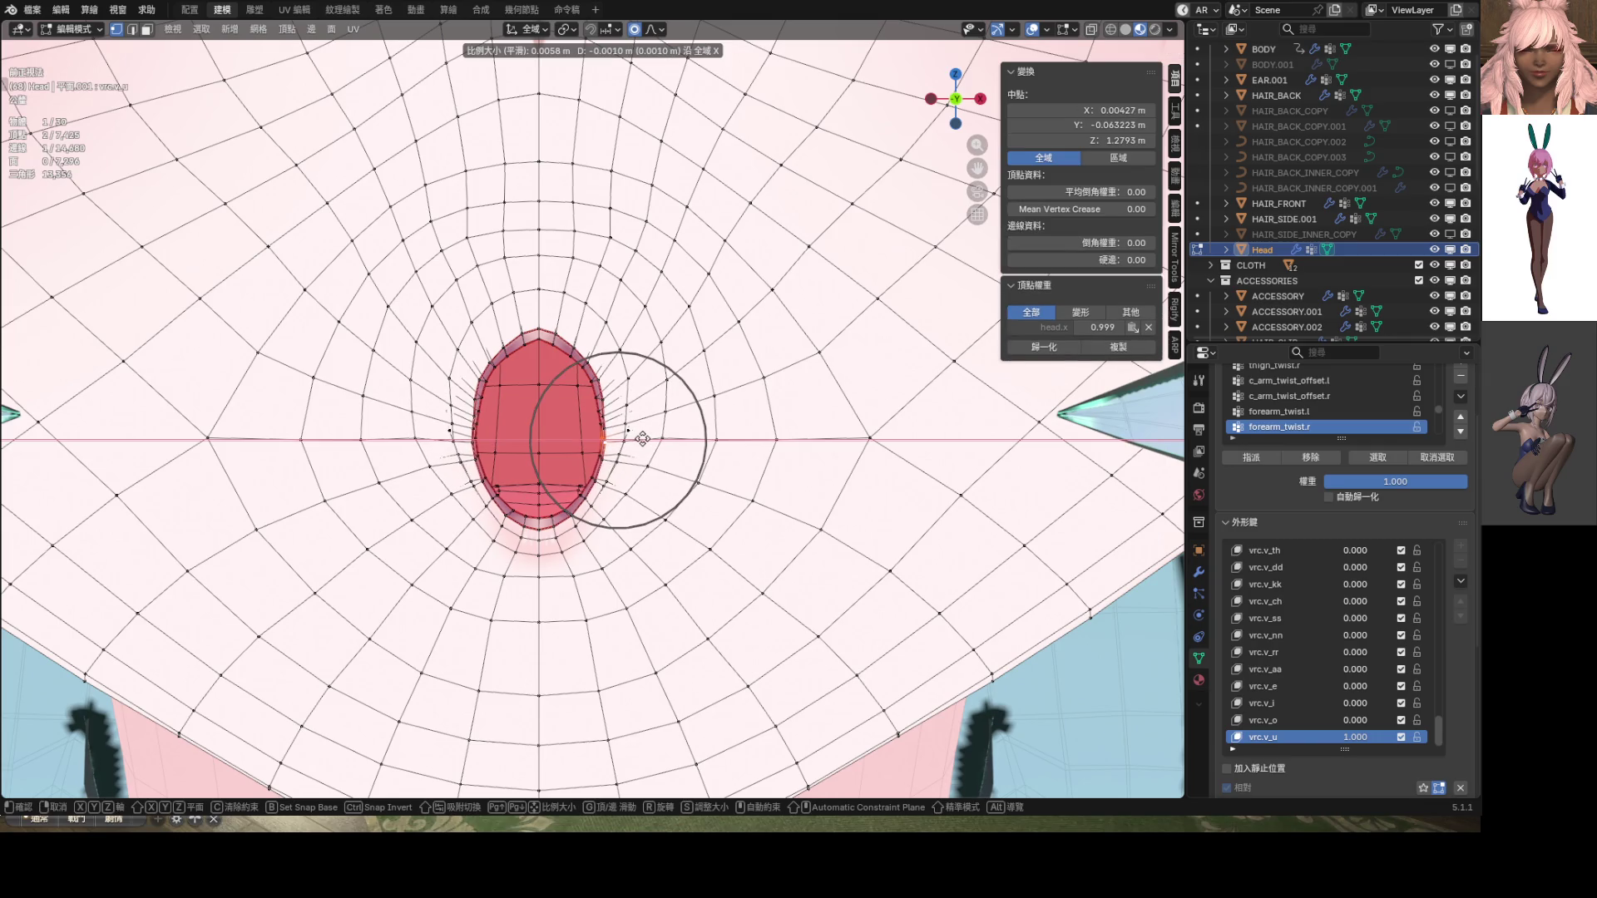
pyautogui.scroll(7, 644, 439)
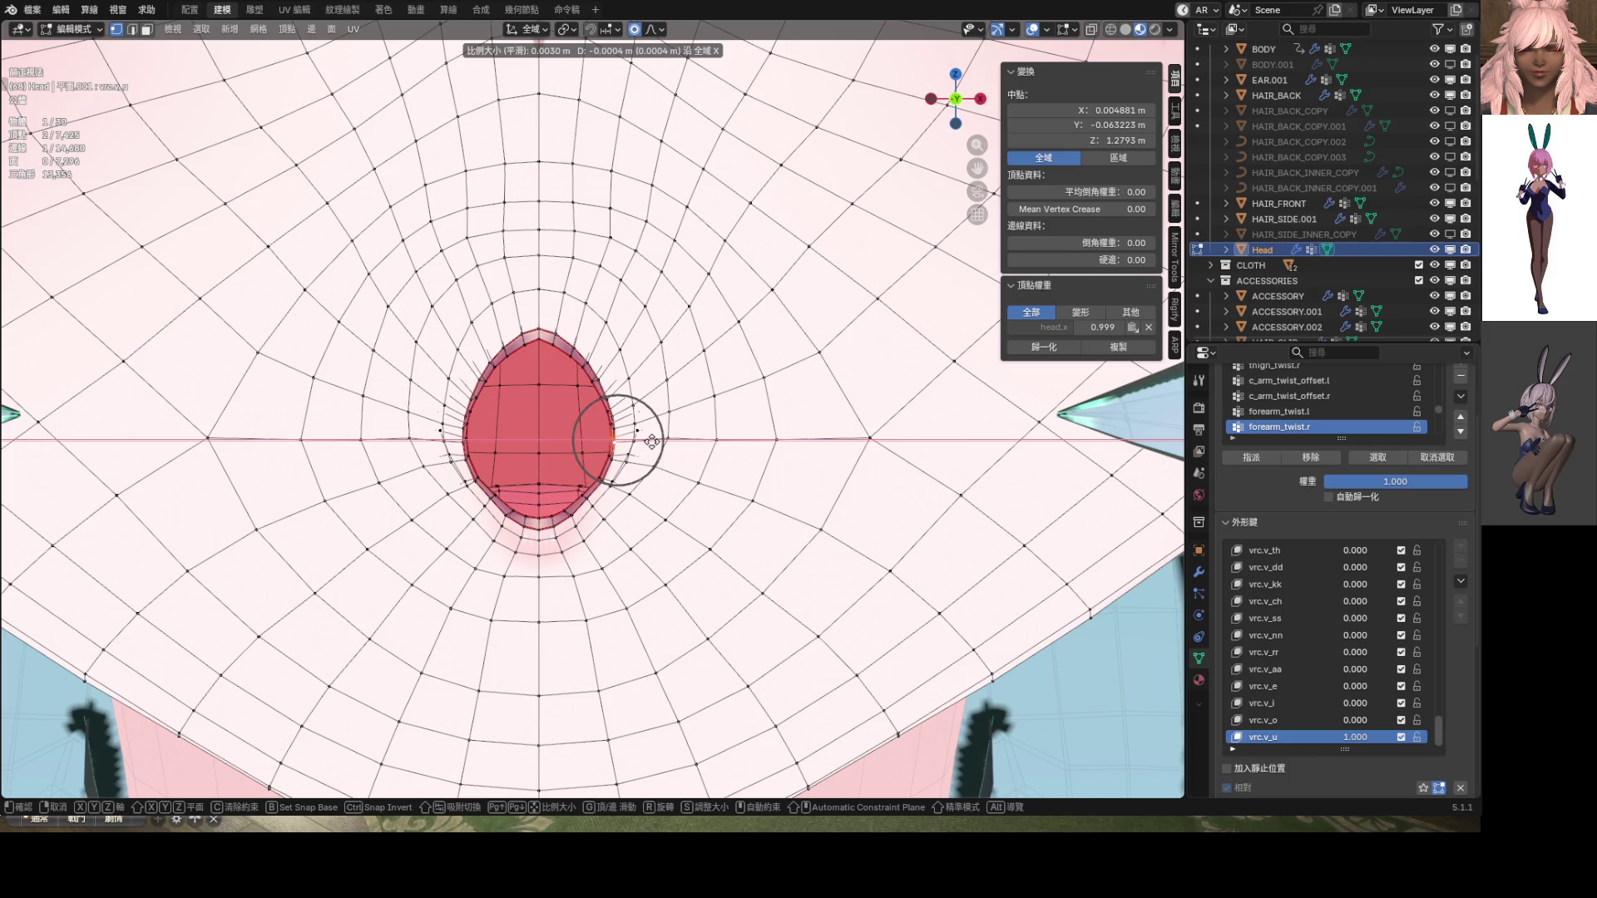
pyautogui.click(652, 441)
# Lower the top vertex of the mouth along Z
pyautogui.click(538, 334)
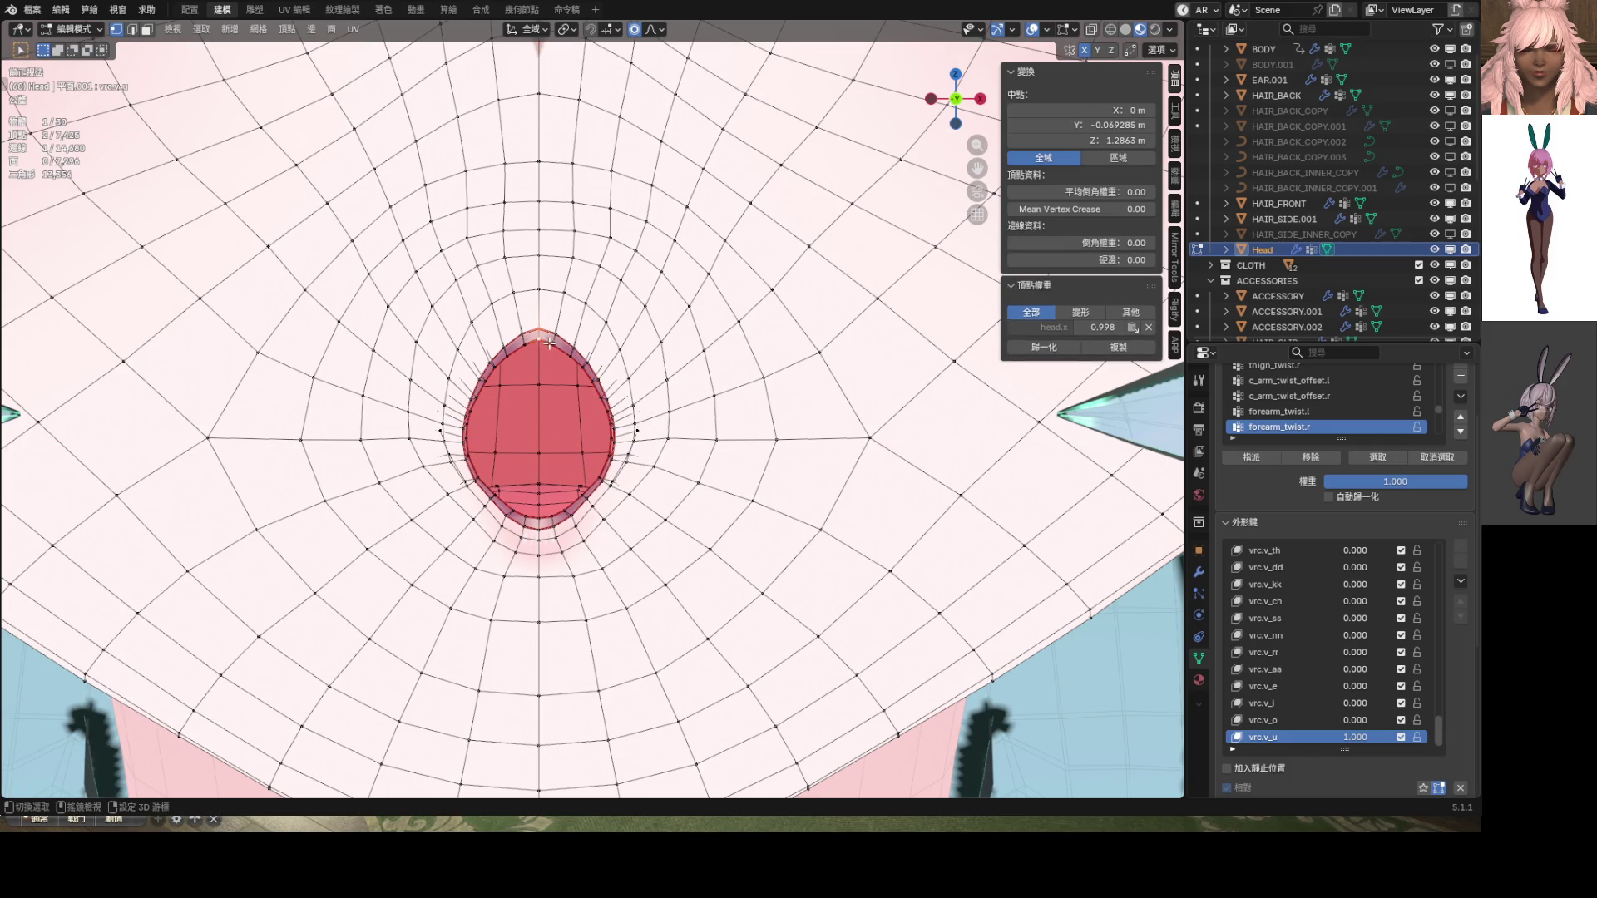
pyautogui.press('g')
pyautogui.press('z')
pyautogui.click(552, 350)
pyautogui.scroll(-3, 582, 400)
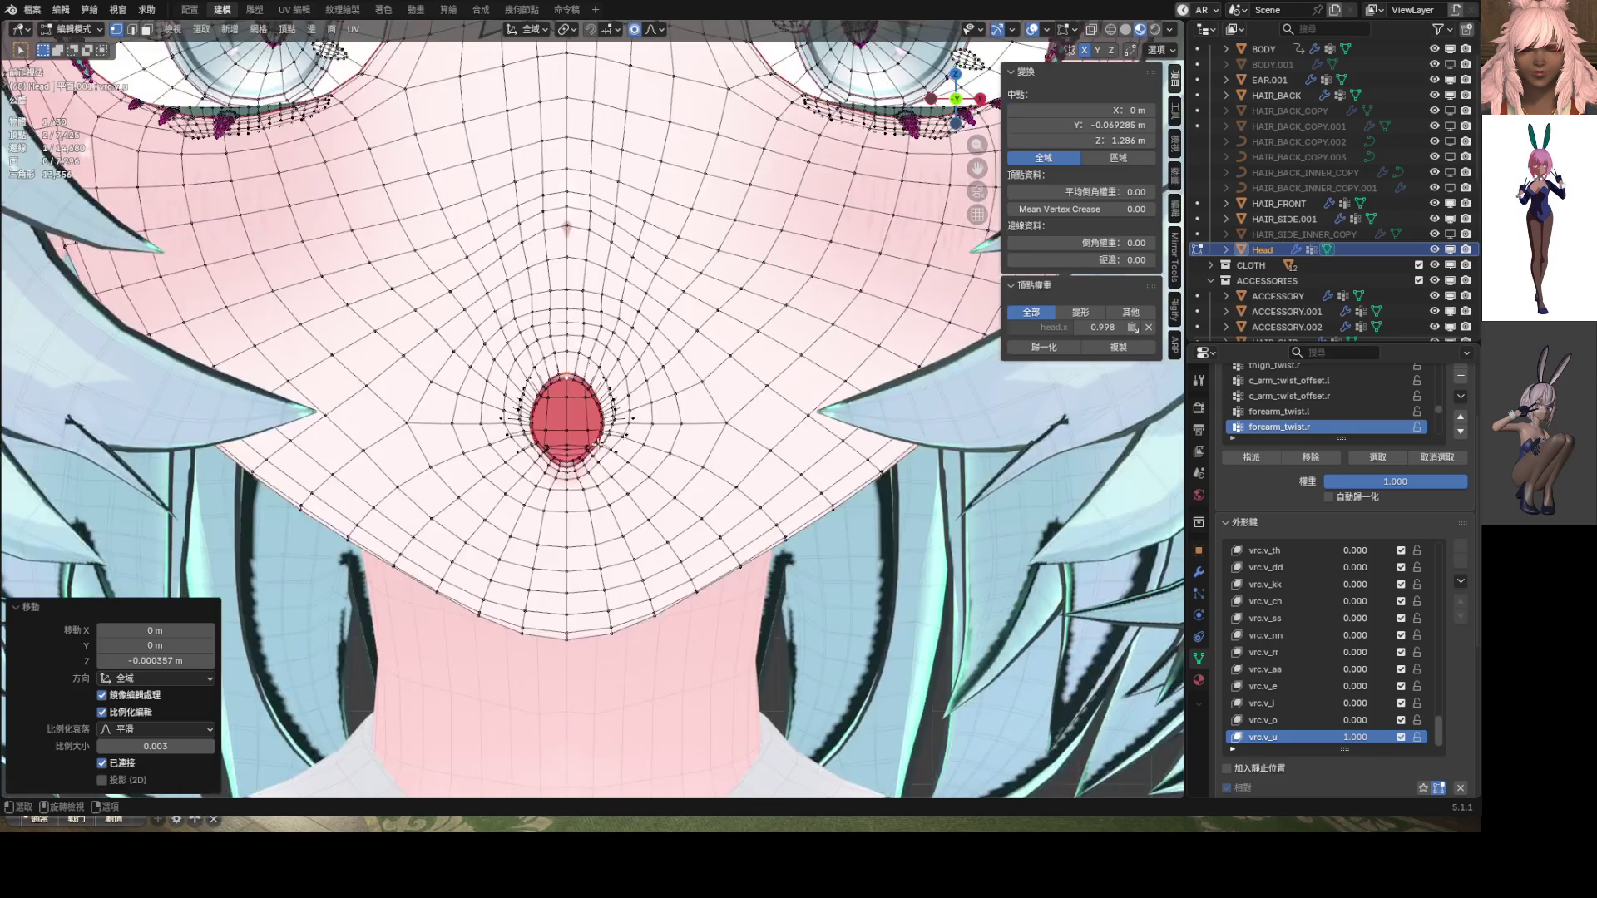
pyautogui.scroll(5, 618, 457)
pyautogui.scroll(3, 618, 456)
# Adjust a mouth-edge vertex with proportional falloff, then shift it sideways along X twice
pyautogui.click(611, 537)
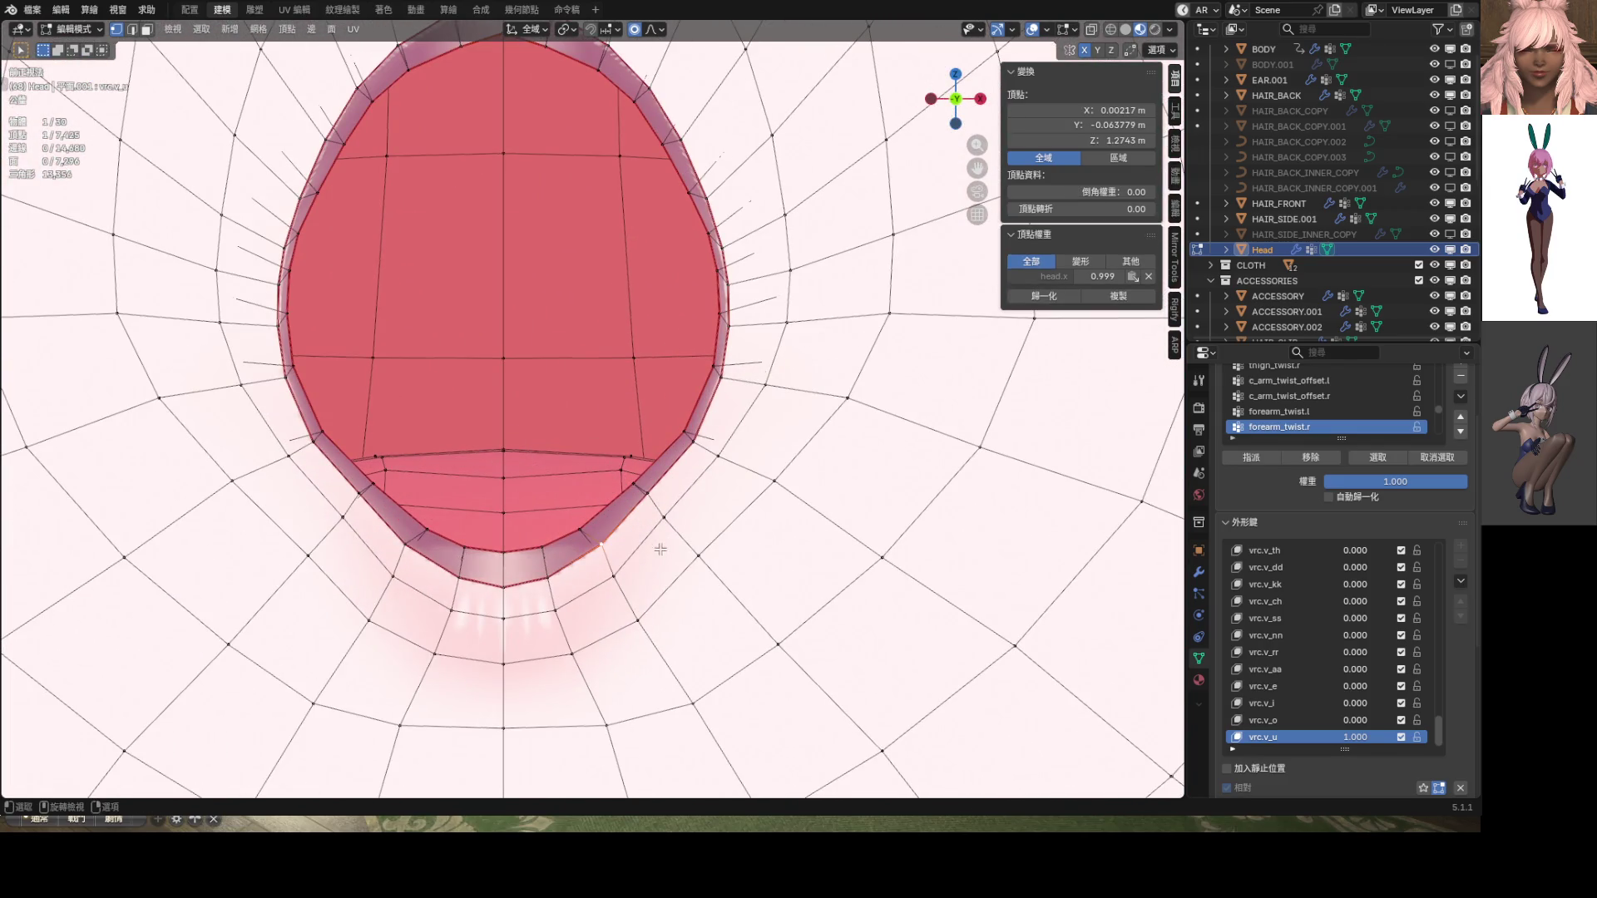
pyautogui.press('g')
pyautogui.click(669, 554)
pyautogui.press('g')
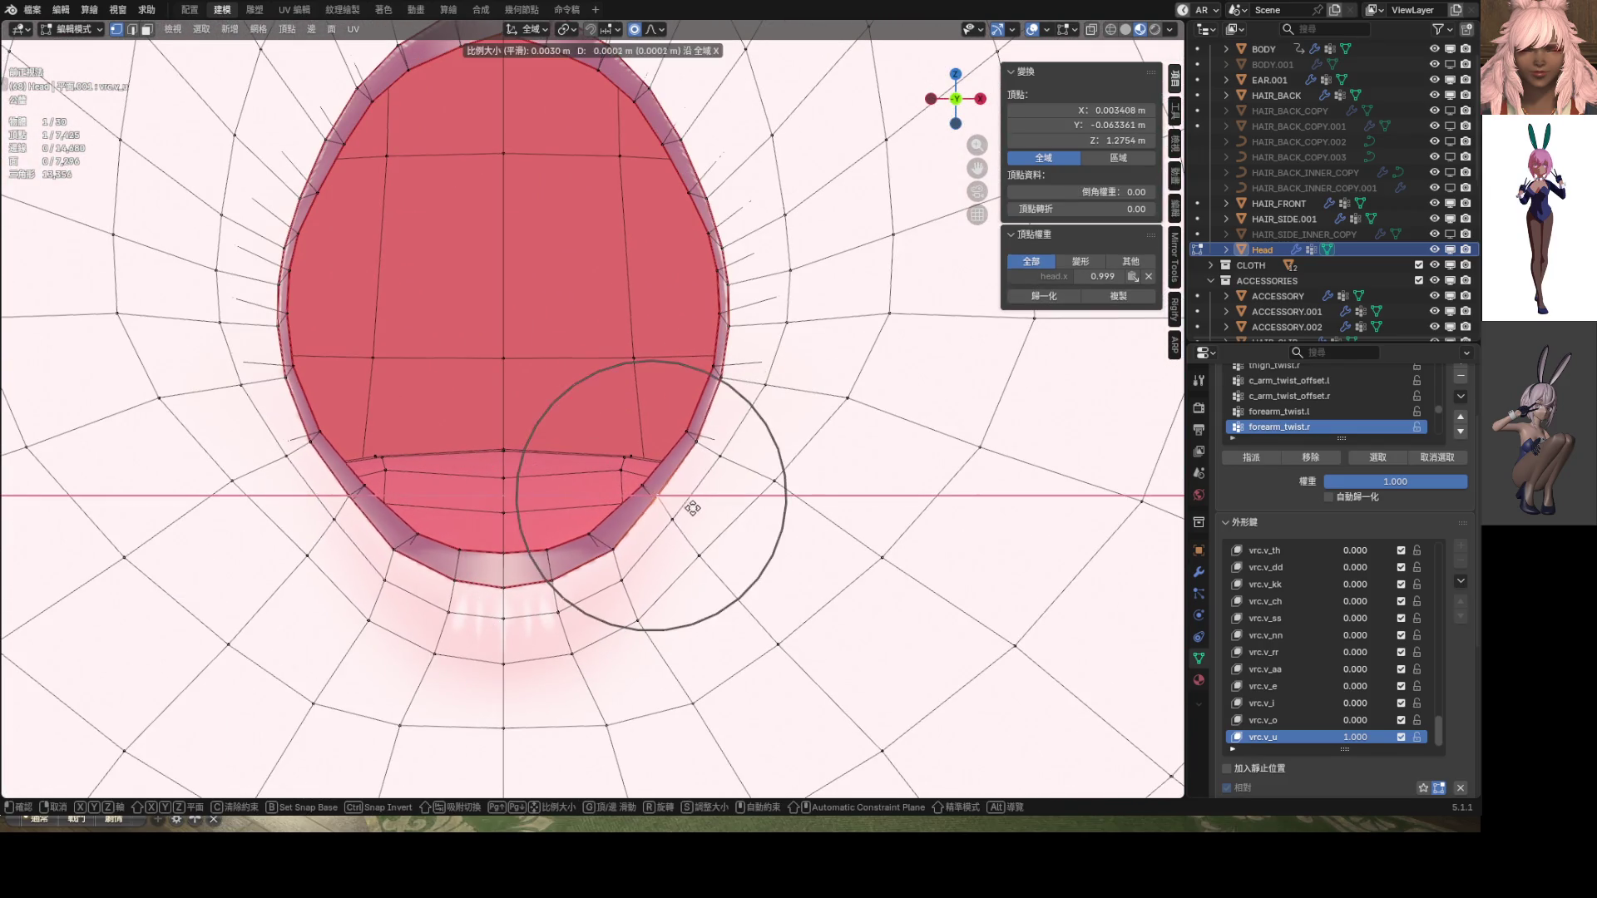
pyautogui.scroll(4, 688, 502)
pyautogui.press('x')
pyautogui.click(701, 484)
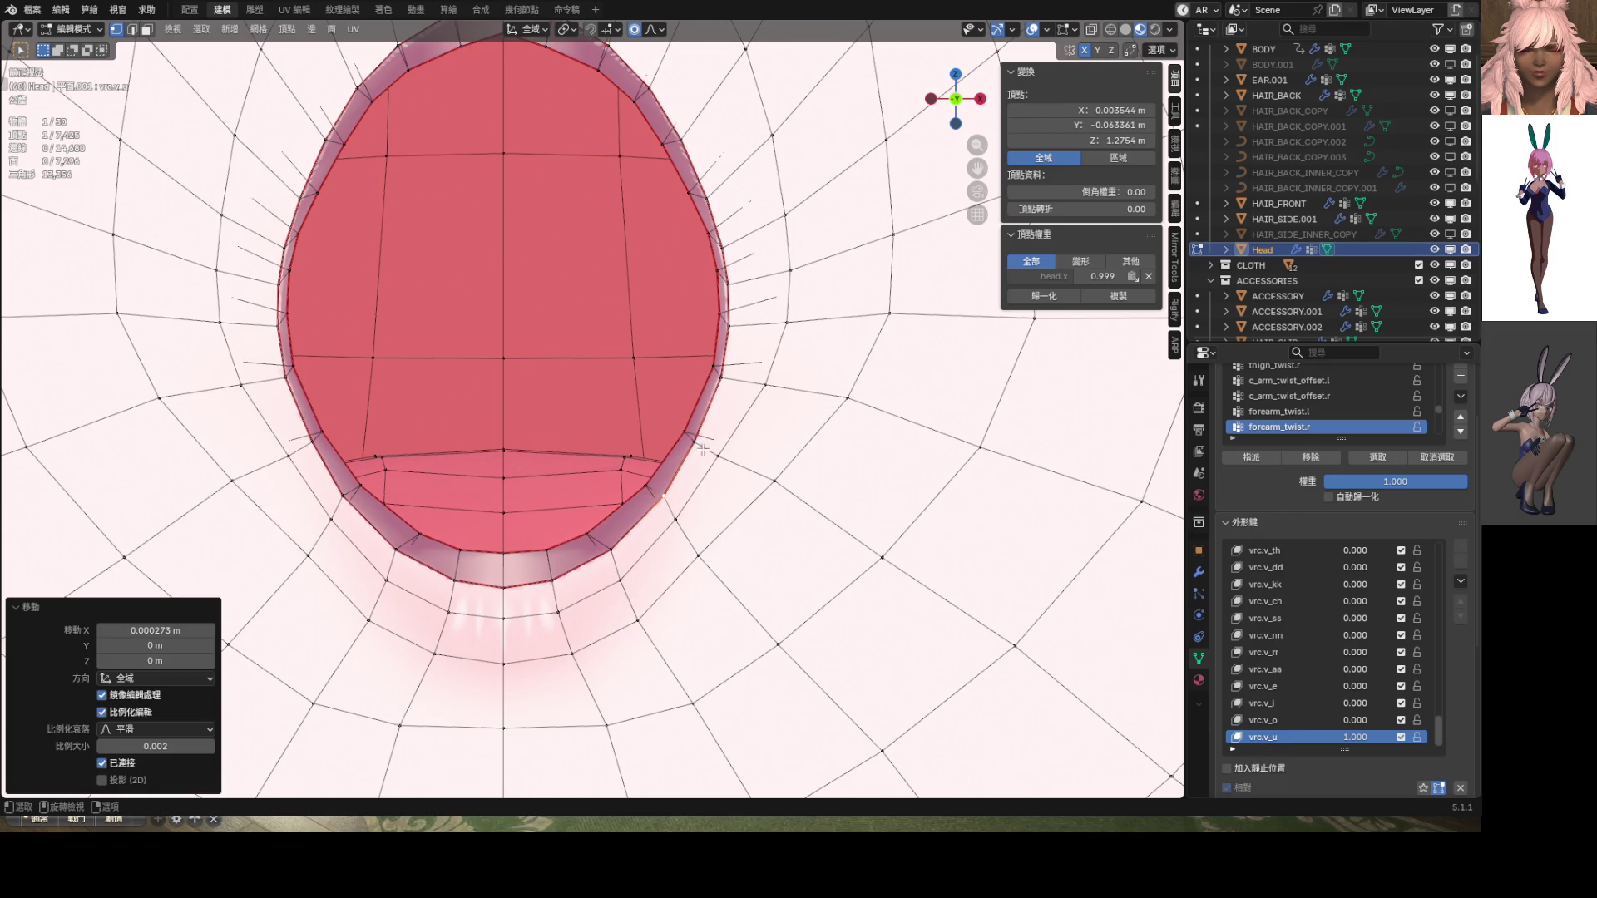
pyautogui.press('g')
pyautogui.press('x')
pyautogui.click(706, 450)
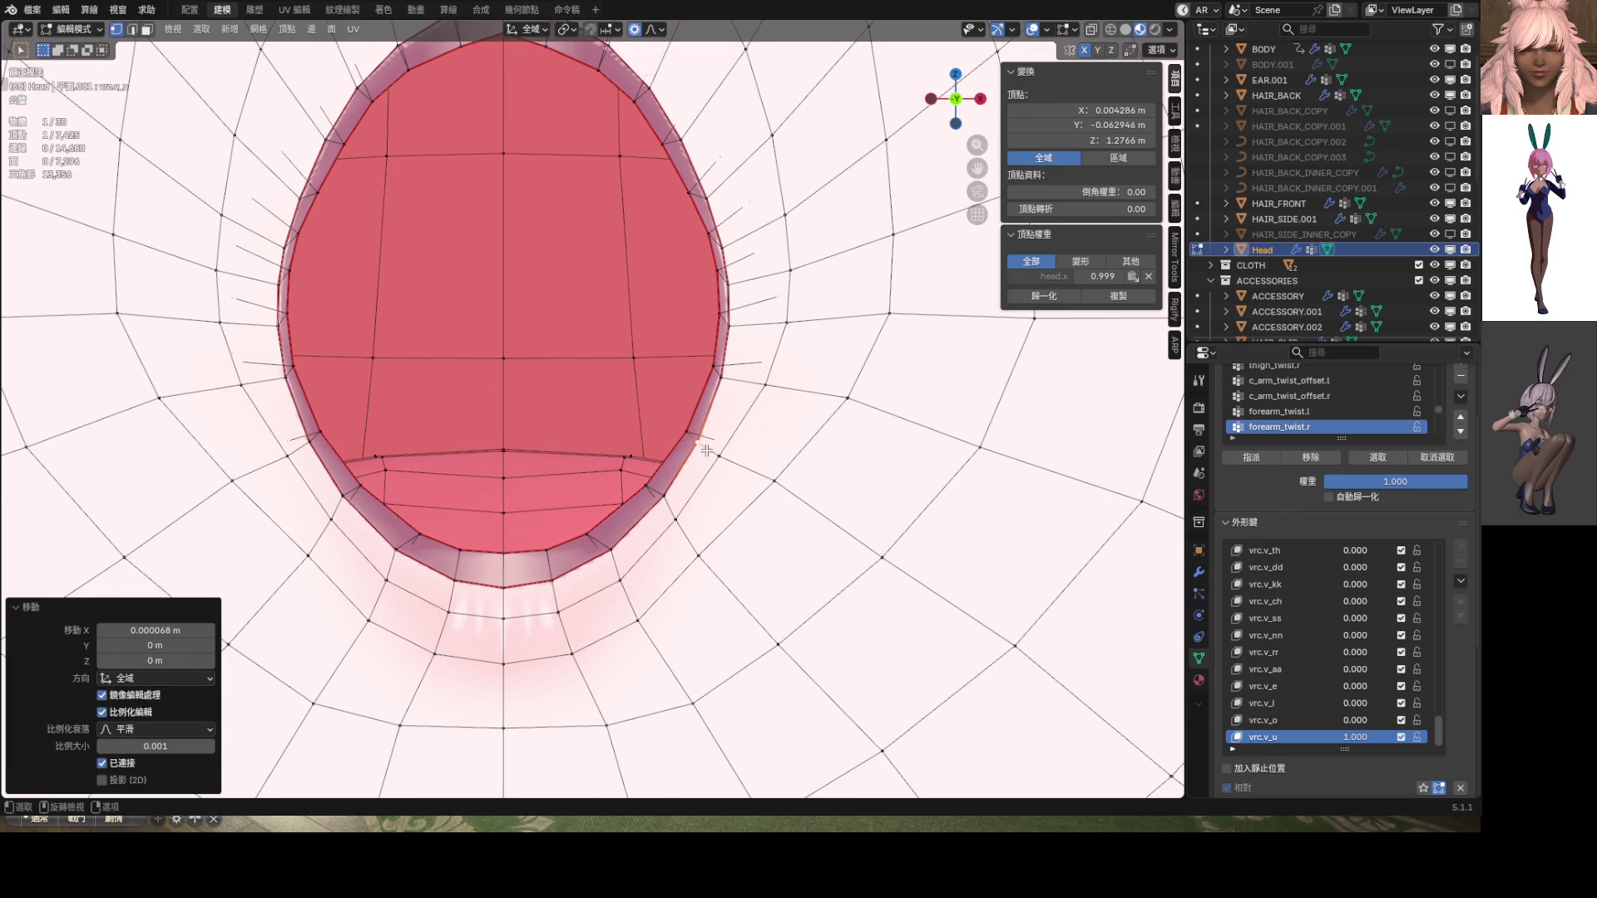
pyautogui.scroll(-7, 706, 450)
# Hide the wireframe and orbit around the head to check the mouth shape
pyautogui.click(1032, 29)
pyautogui.scroll(-10, 658, 309)
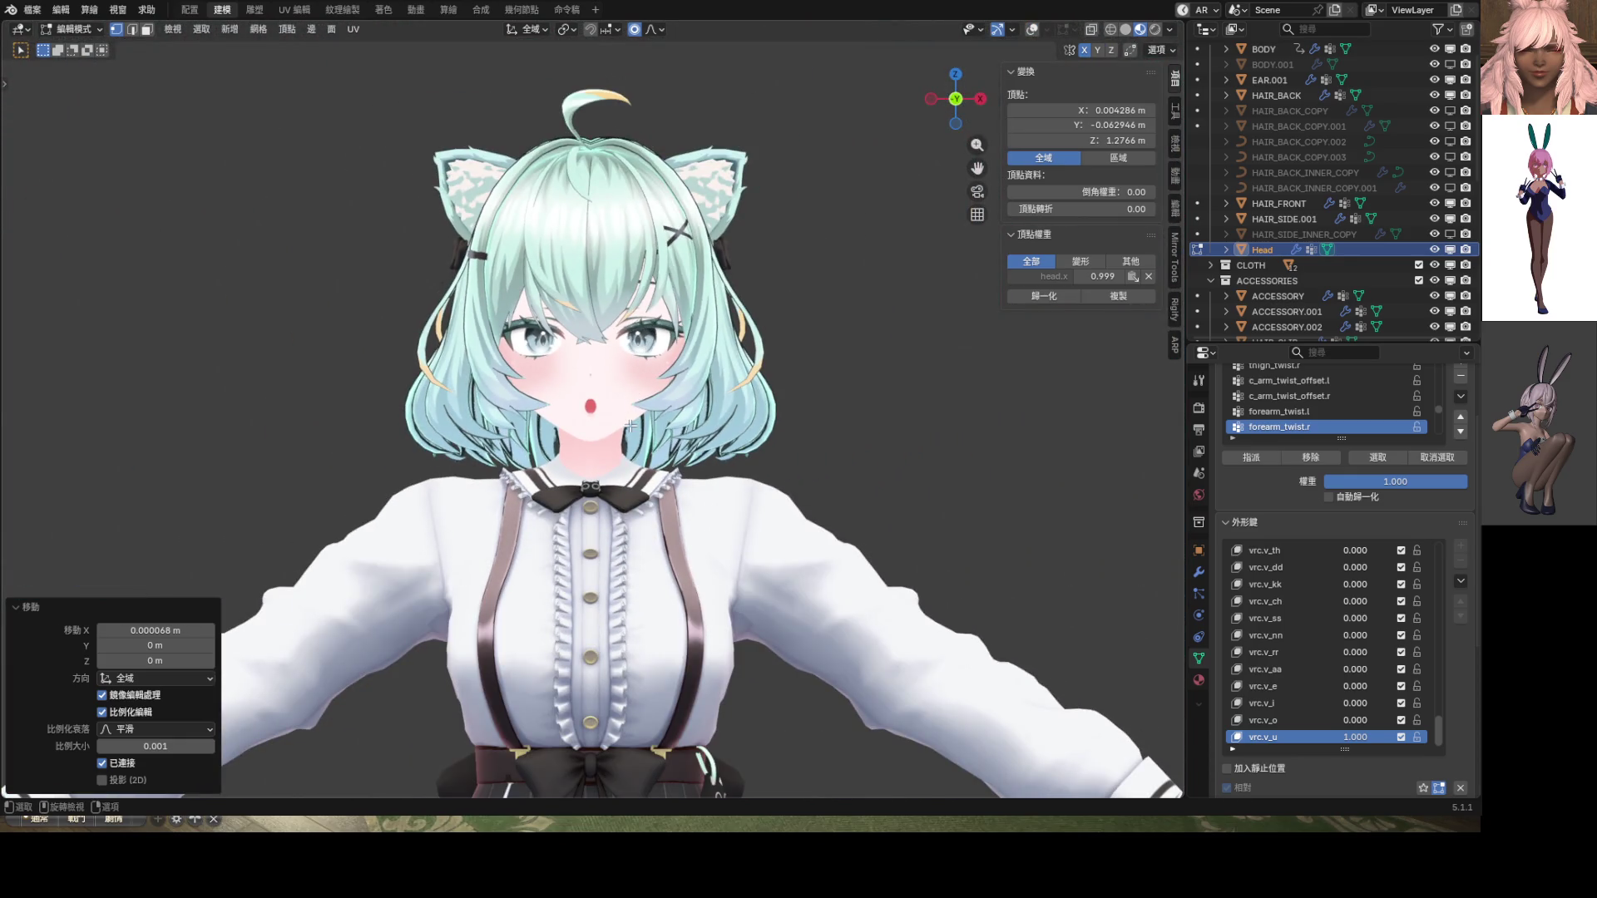
pyautogui.moveTo(648, 408)
pyautogui.mouseDown(button='middle')
pyautogui.moveTo(582, 391)
pyautogui.moveTo(645, 401)
pyautogui.mouseUp(button='middle')
pyautogui.scroll(10, 645, 401)
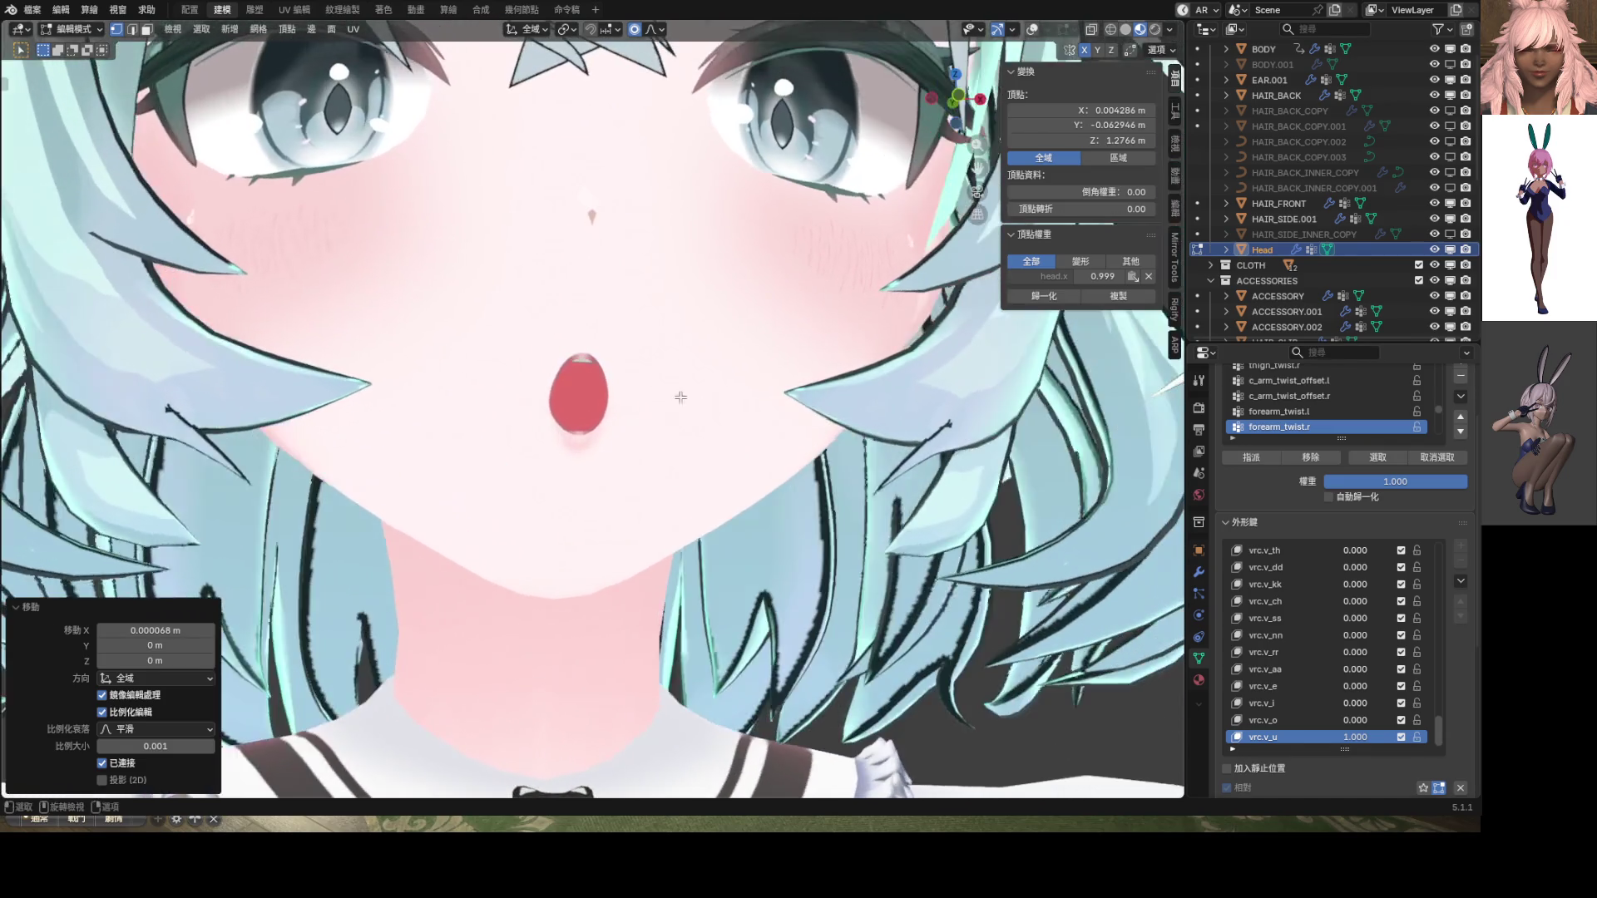
# Move both mouth-corner vertices inward along X to narrow the opening into a taller oval
pyautogui.click(1034, 30)
pyautogui.scroll(4, 652, 387)
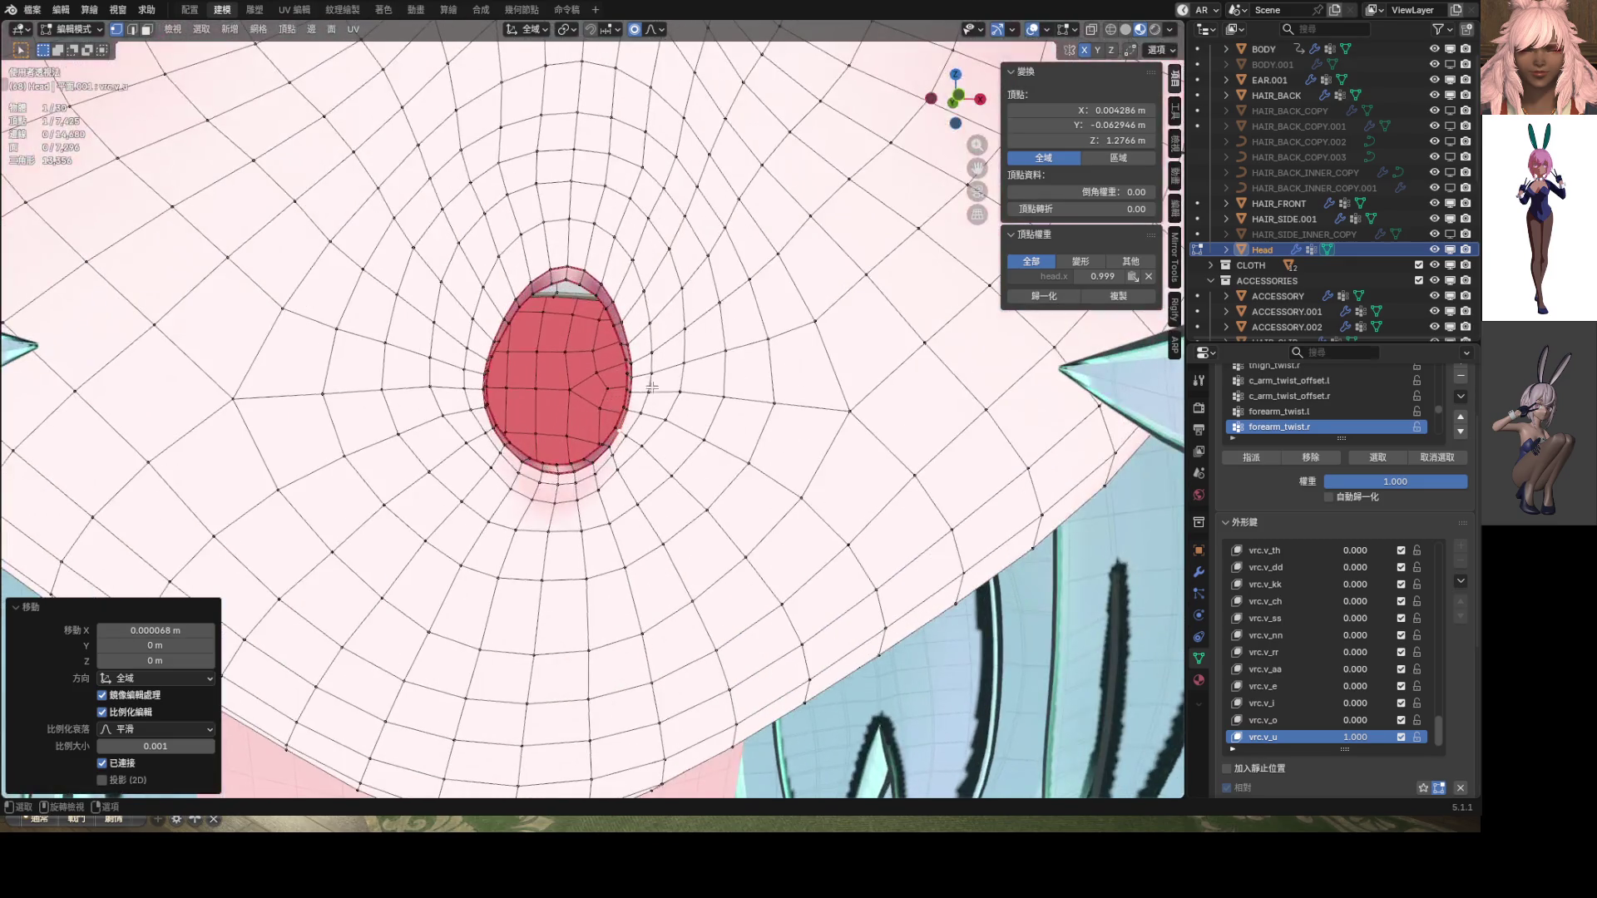
pyautogui.keyDown('shift'); pyautogui.click(629, 393); pyautogui.keyUp('shift')
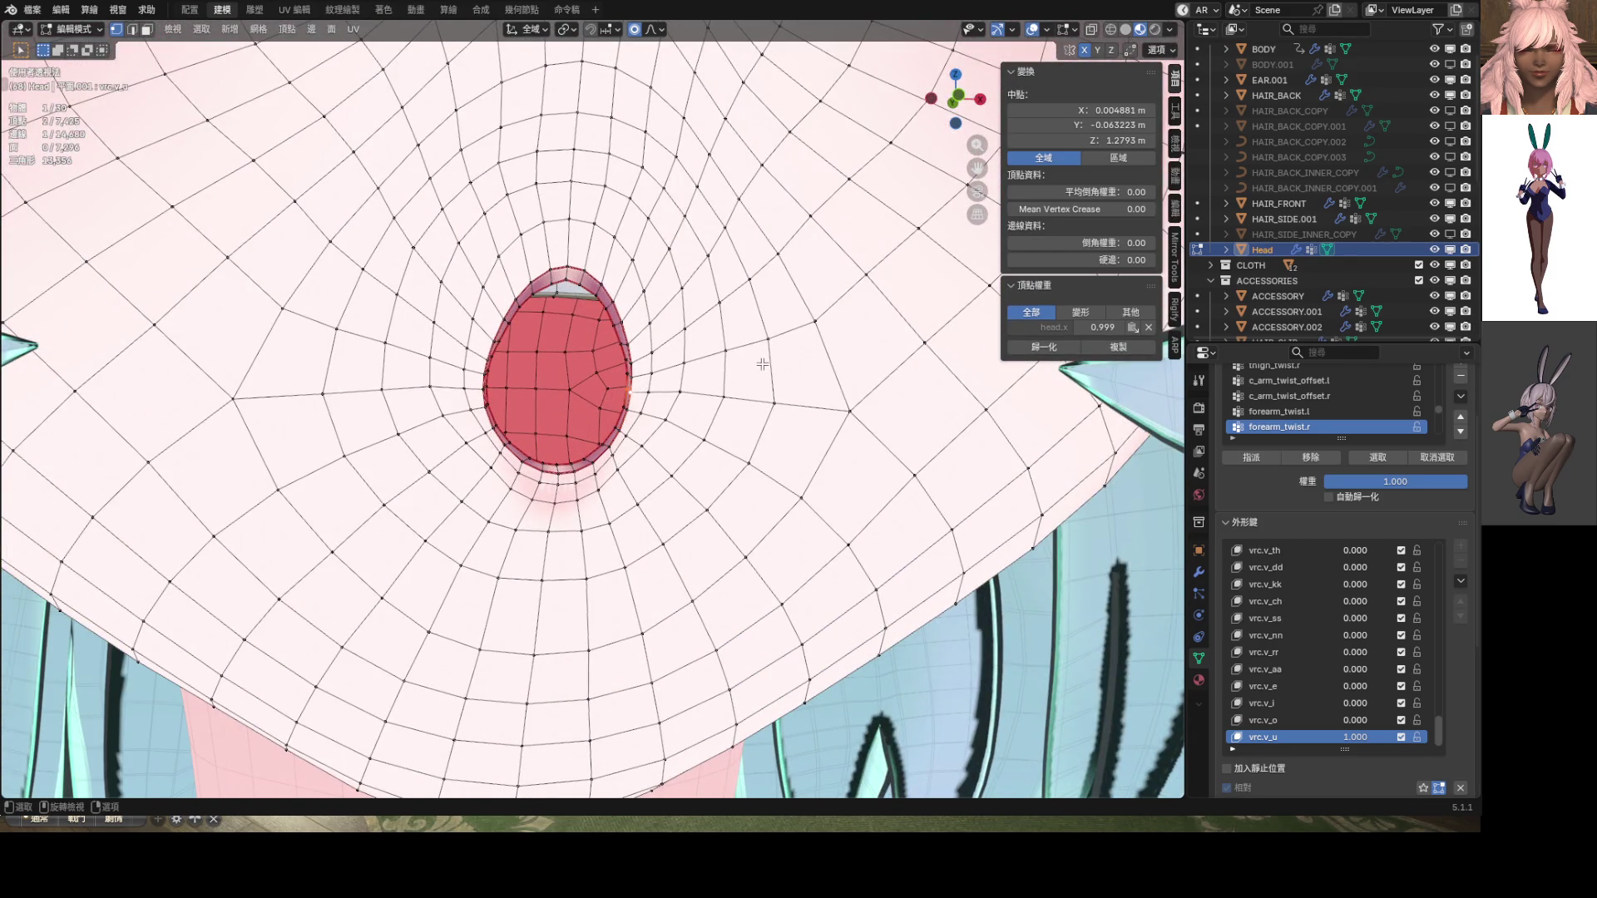
pyautogui.press('g')
pyautogui.press('x')
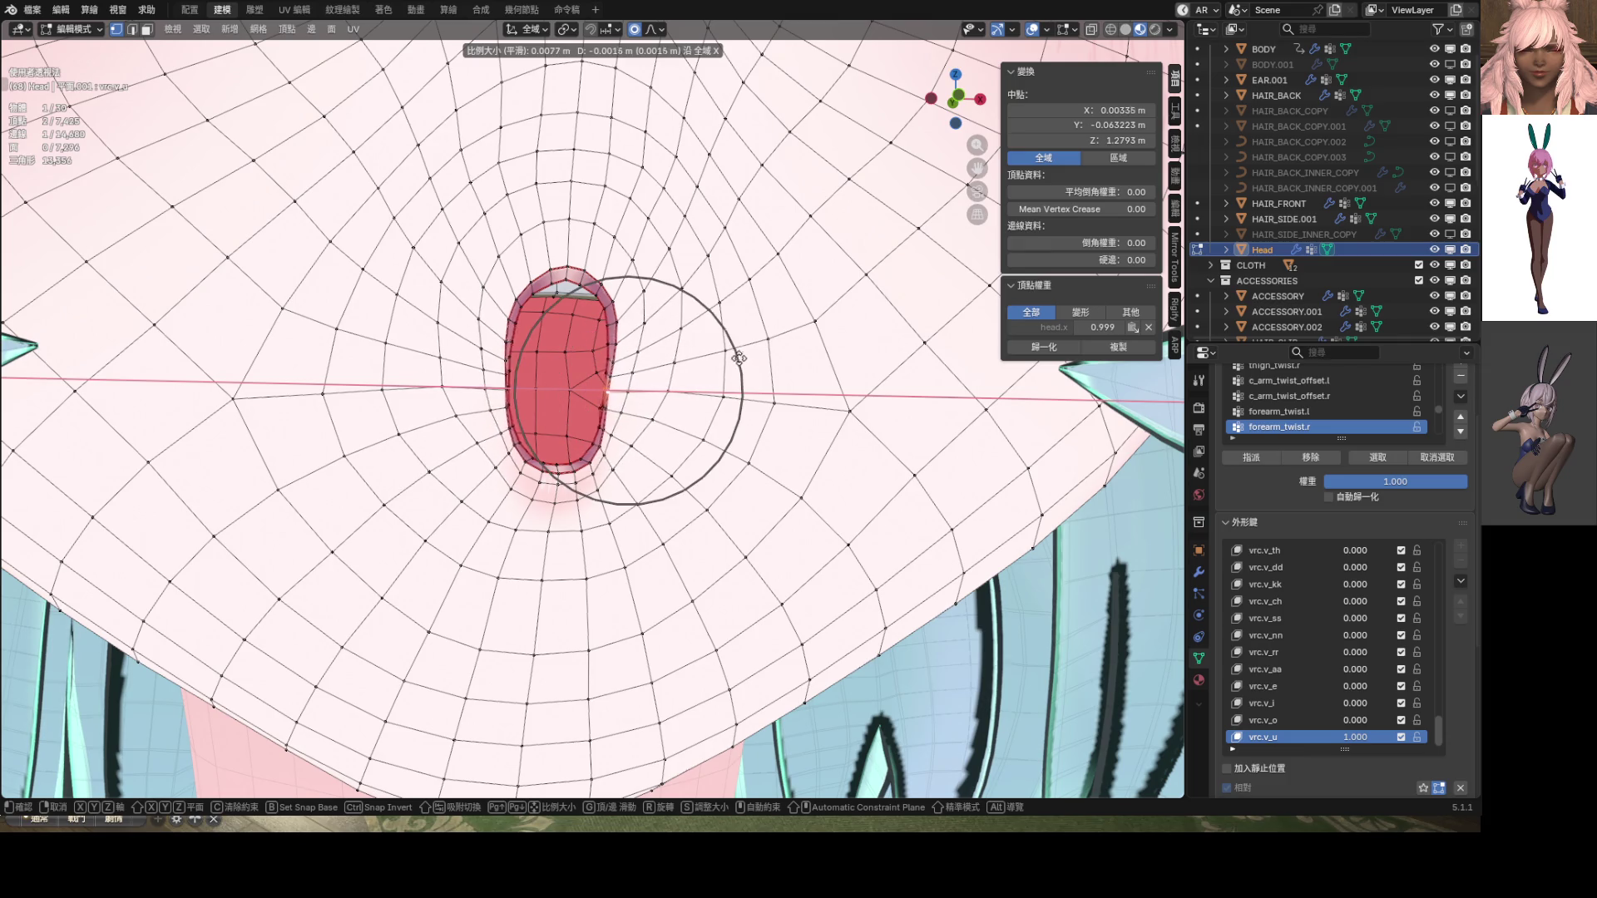
pyautogui.click(711, 346)
pyautogui.moveTo(709, 346)
pyautogui.mouseDown(button='middle')
pyautogui.moveTo(636, 353)
pyautogui.moveTo(741, 391)
pyautogui.mouseUp(button='middle')
pyautogui.scroll(-4, 637, 352)
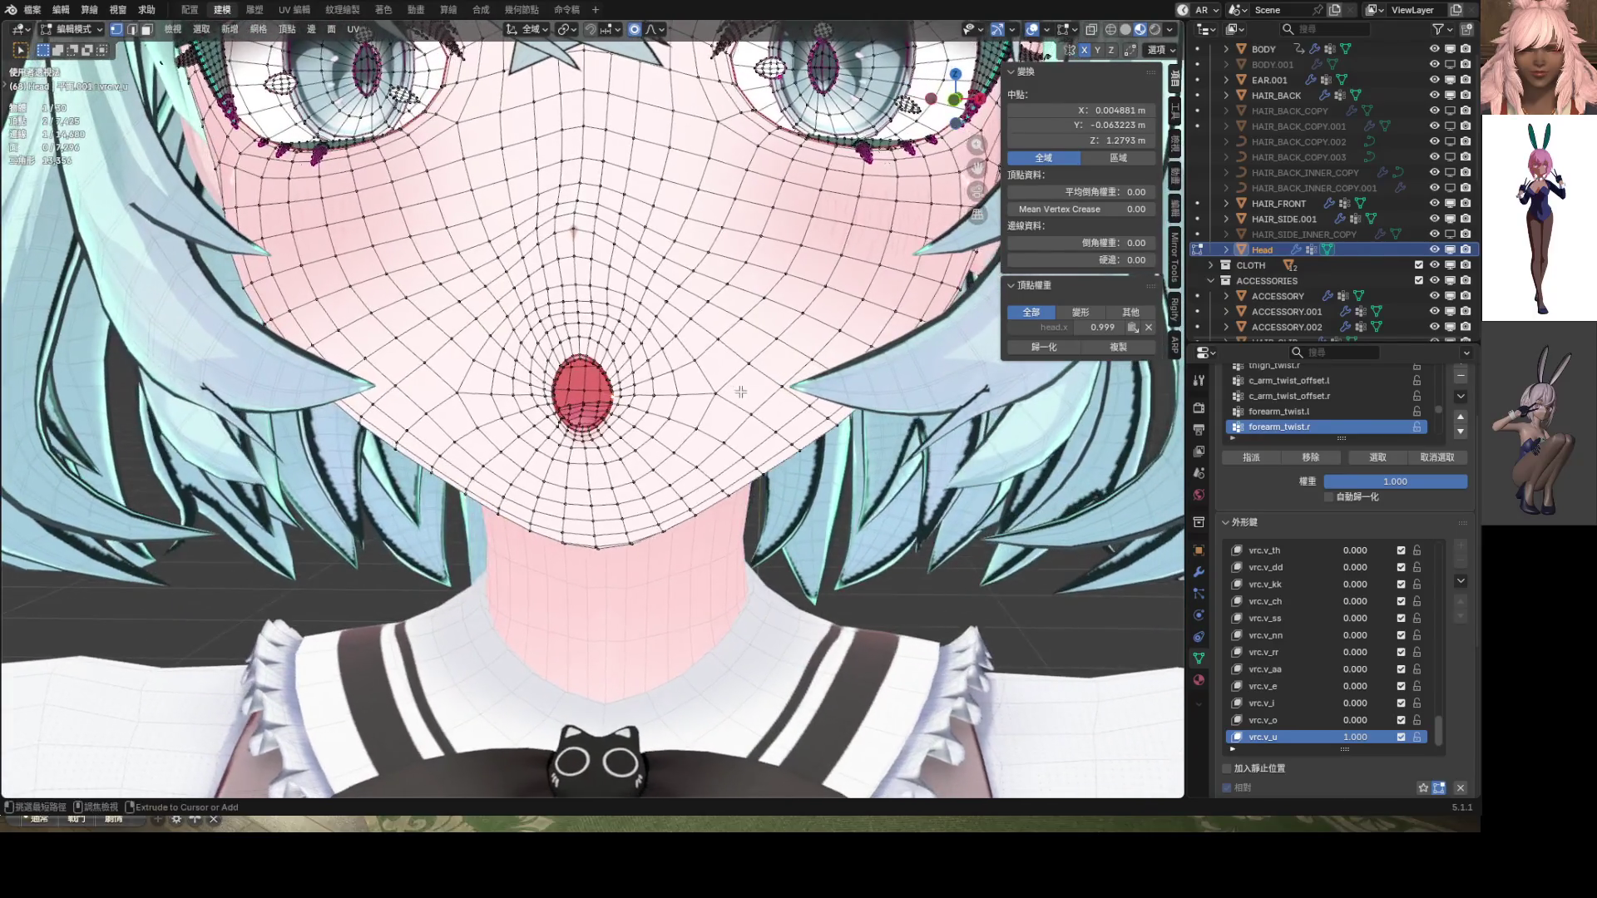
pyautogui.scroll(-4, 740, 391)
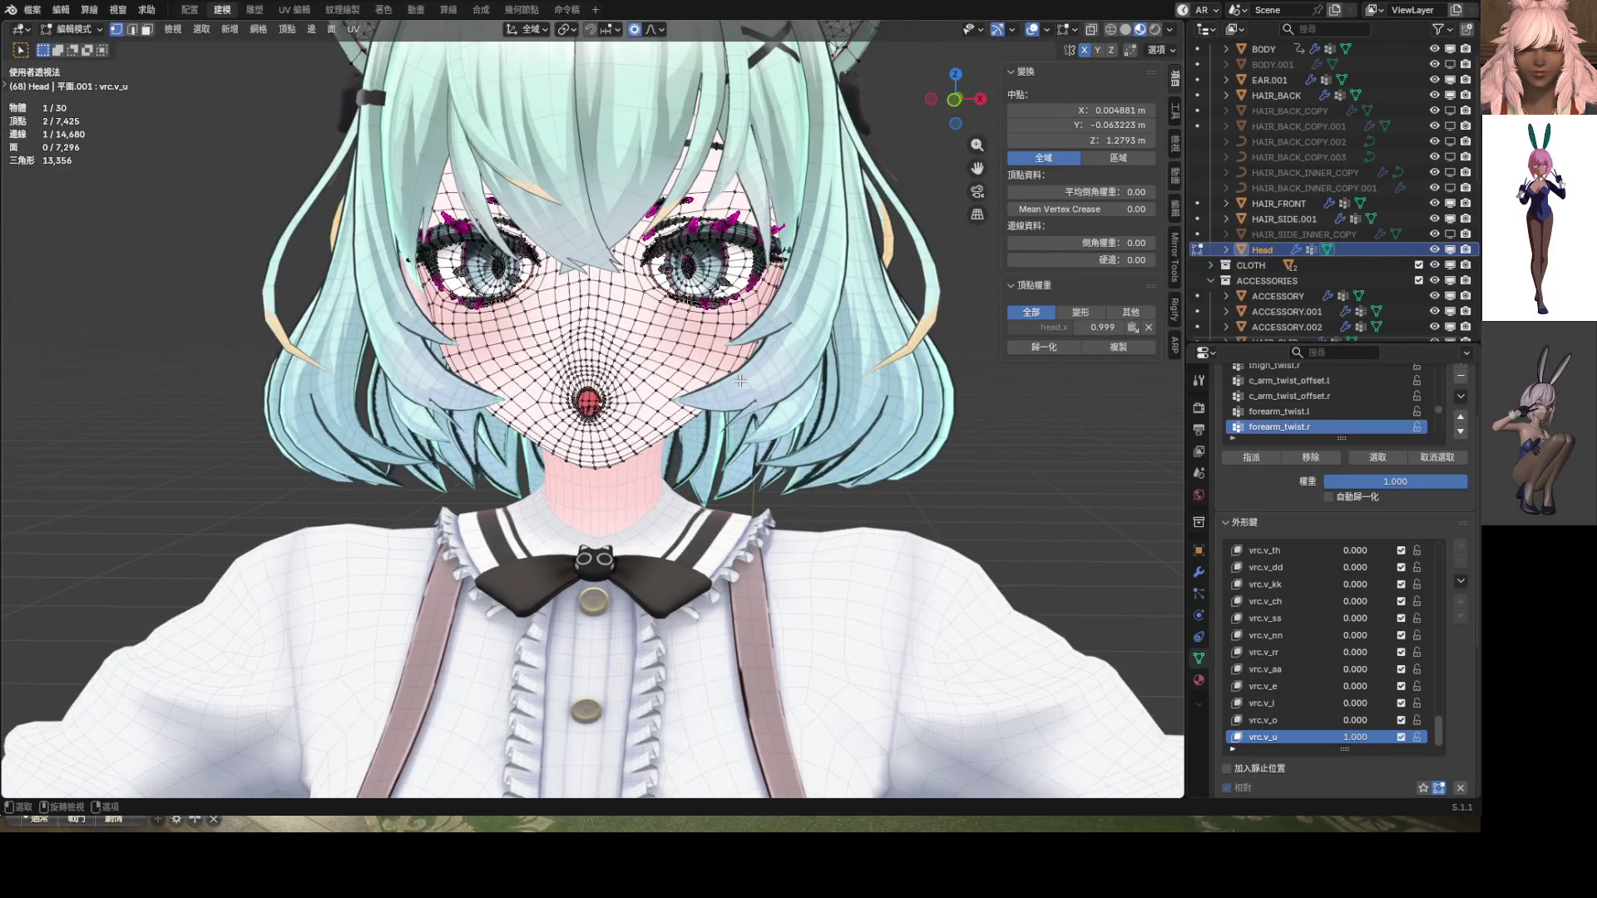
pyautogui.hotkey('ctrl', 'Tab')
# Switch to Object Mode and orbit between angled, side and front views to inspect the vrc.v_u mouth
pyautogui.click(635, 343)
pyautogui.scroll(-3, 634, 342)
pyautogui.moveTo(634, 343)
pyautogui.mouseDown(button='middle')
pyautogui.moveTo(613, 407)
pyautogui.moveTo(532, 405)
pyautogui.moveTo(530, 362)
pyautogui.moveTo(691, 407)
pyautogui.moveTo(623, 370)
pyautogui.moveTo(491, 398)
pyautogui.moveTo(521, 446)
pyautogui.moveTo(614, 473)
pyautogui.moveTo(756, 372)
pyautogui.moveTo(685, 364)
pyautogui.moveTo(620, 401)
pyautogui.moveTo(634, 421)
pyautogui.moveTo(529, 467)
pyautogui.moveTo(626, 406)
pyautogui.moveTo(580, 431)
pyautogui.moveTo(586, 449)
pyautogui.mouseUp(button='middle')
pyautogui.scroll(4, 531, 362)
pyautogui.scroll(6, 691, 407)
pyautogui.scroll(-5, 614, 473)
pyautogui.scroll(-3, 634, 379)
pyautogui.scroll(-6, 590, 445)
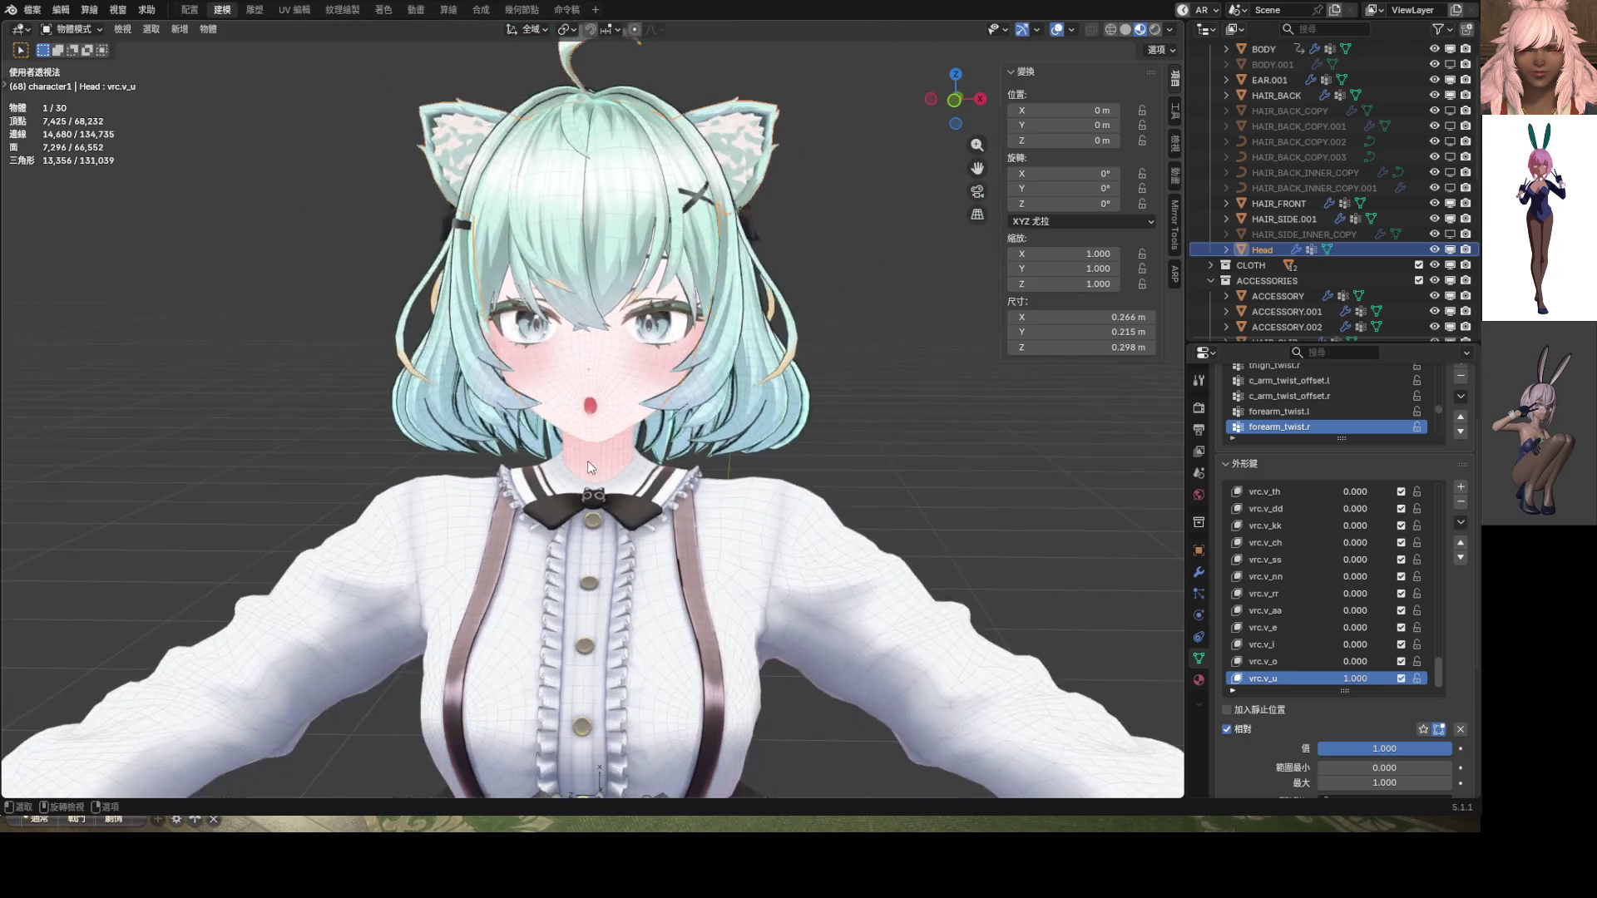
pyautogui.moveTo(611, 431)
pyautogui.mouseDown(button='middle')
pyautogui.moveTo(466, 436)
pyautogui.moveTo(441, 411)
pyautogui.mouseUp(button='middle')
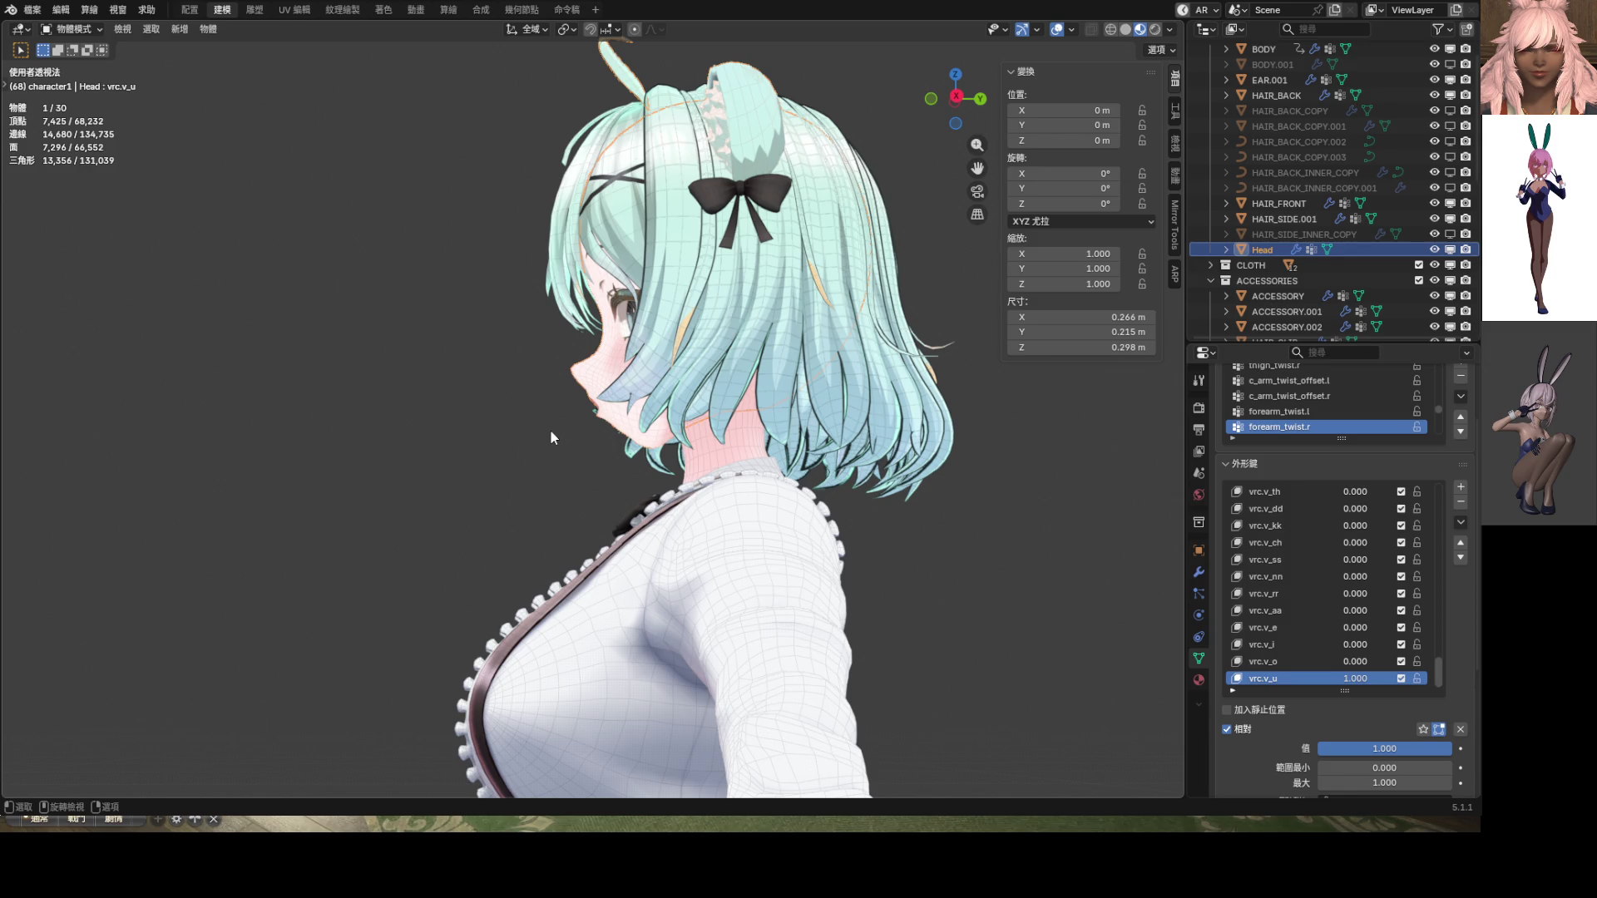
pyautogui.moveTo(550, 431)
pyautogui.mouseDown(button='middle')
pyautogui.moveTo(592, 405)
pyautogui.moveTo(772, 389)
pyautogui.moveTo(523, 388)
pyautogui.moveTo(598, 289)
pyautogui.moveTo(533, 266)
pyautogui.moveTo(517, 224)
pyautogui.moveTo(559, 266)
pyautogui.mouseUp(button='middle')
pyautogui.scroll(5, 602, 392)
pyautogui.scroll(2, 522, 387)
pyautogui.press('Tab')
# Select two lip vertices and push them forward along Y with proportional editing
pyautogui.click(548, 301)
pyautogui.scroll(3, 517, 225)
pyautogui.keyDown('shift'); pyautogui.click(532, 226); pyautogui.keyUp('shift')
pyautogui.scroll(-2, 532, 226)
pyautogui.press('s')
pyautogui.press('y')
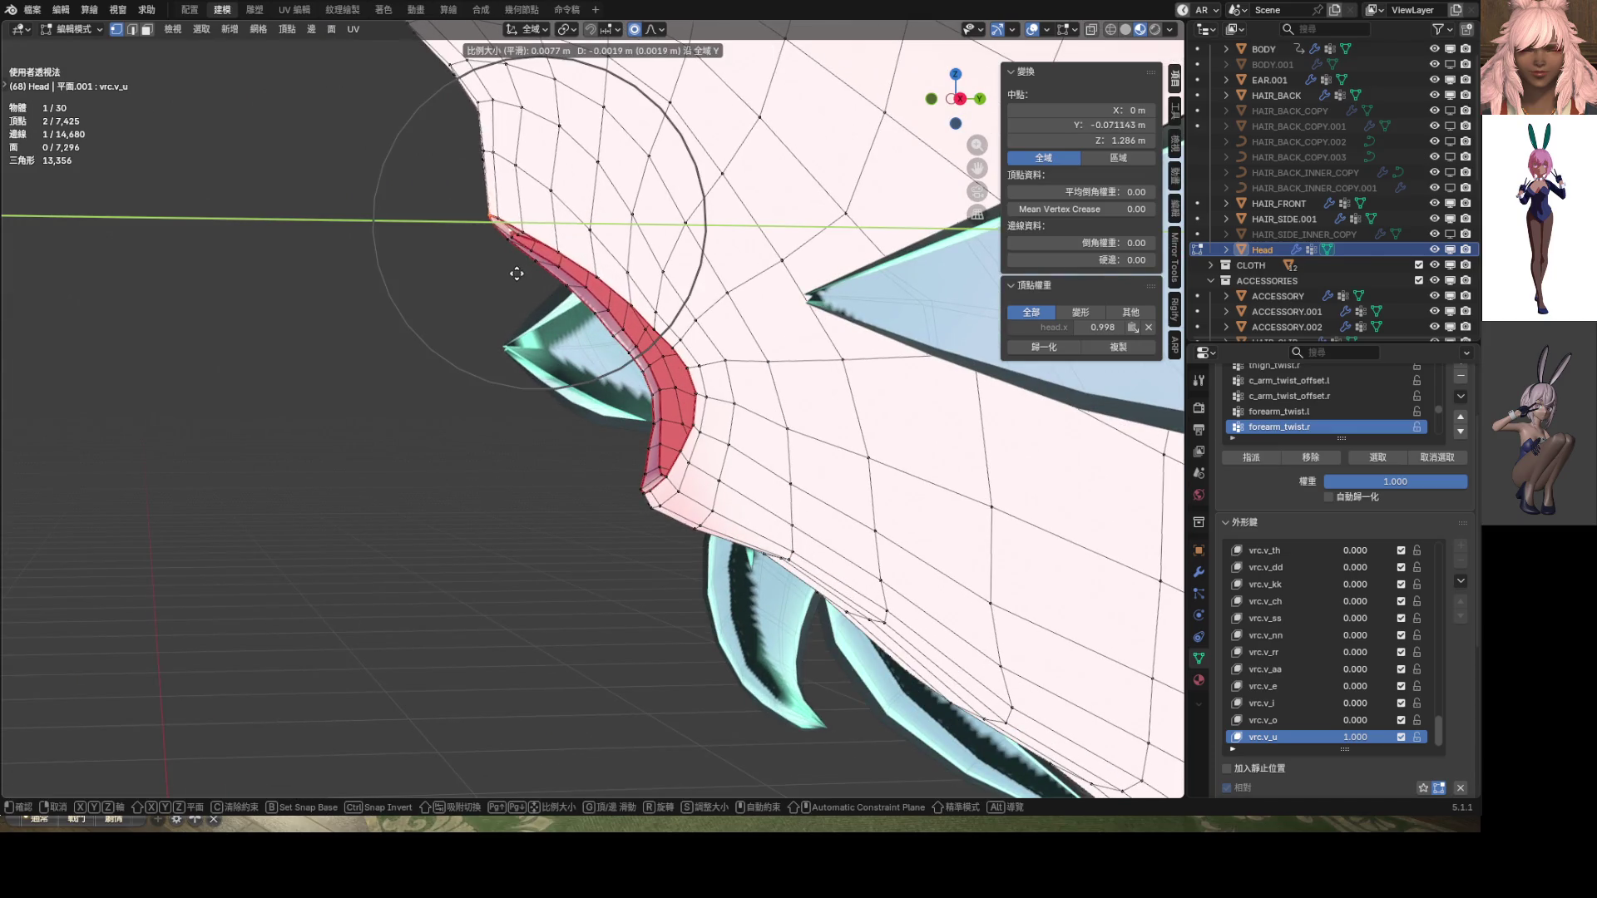
pyautogui.click(509, 272)
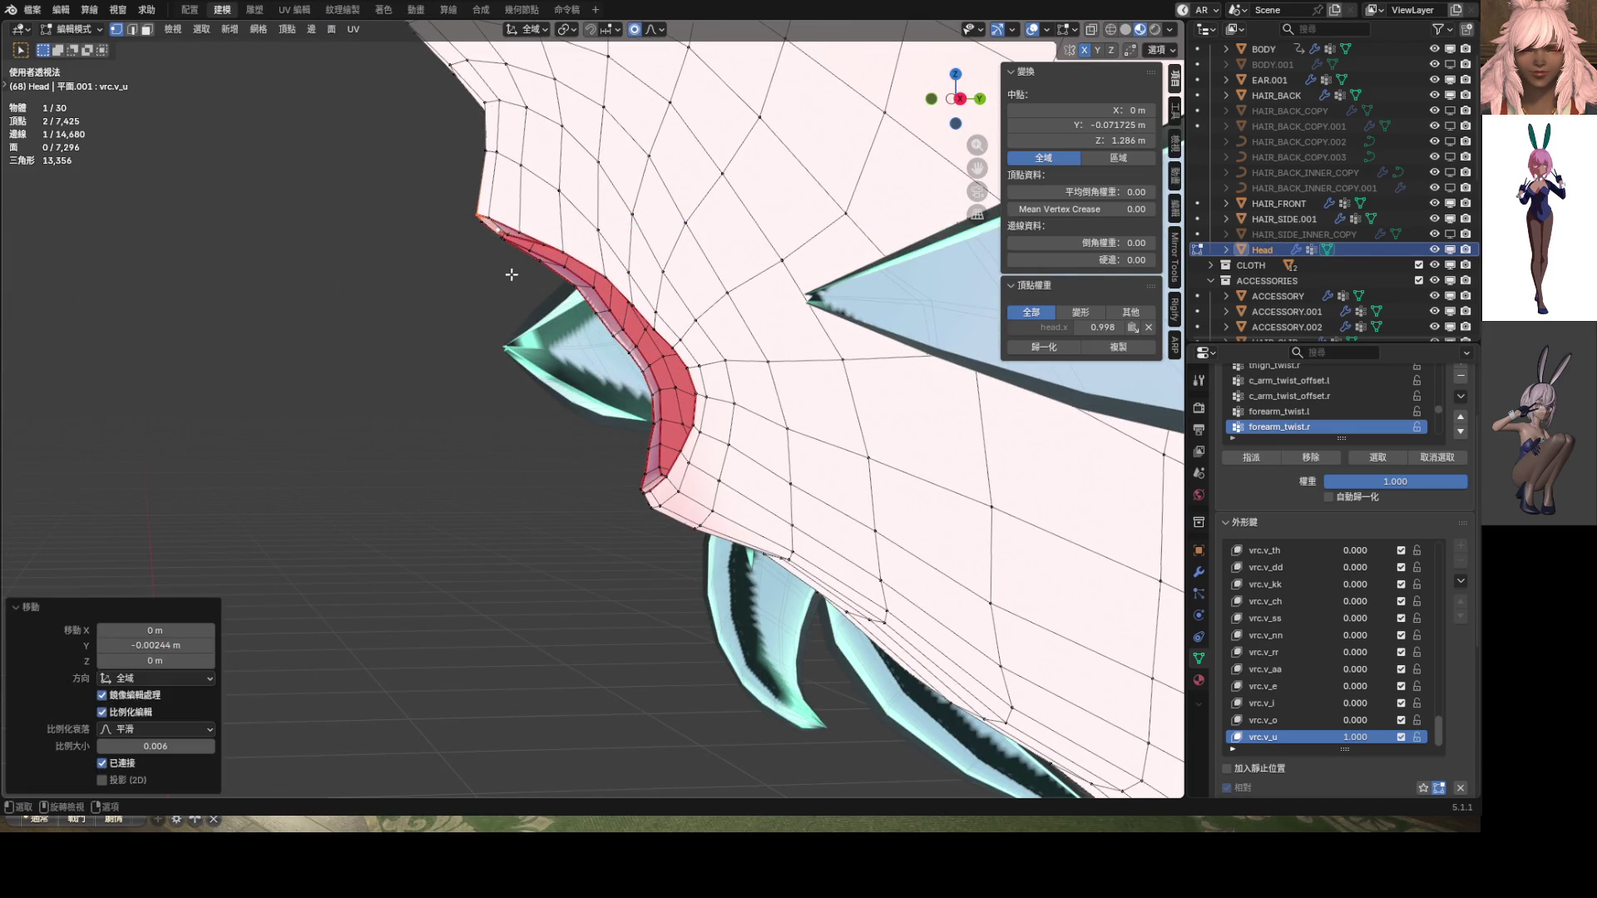
pyautogui.scroll(1, 510, 266)
pyautogui.moveTo(513, 264)
pyautogui.mouseDown(button='middle')
pyautogui.moveTo(673, 317)
pyautogui.moveTo(651, 370)
pyautogui.moveTo(554, 383)
pyautogui.moveTo(599, 386)
pyautogui.mouseUp(button='middle')
# Preview the pouted lips from the side in Object Mode, refine the lip selection, then exit Edit Mode
pyautogui.hotkey('ctrl', 'Tab')
pyautogui.click(586, 383)
pyautogui.click(1053, 36)
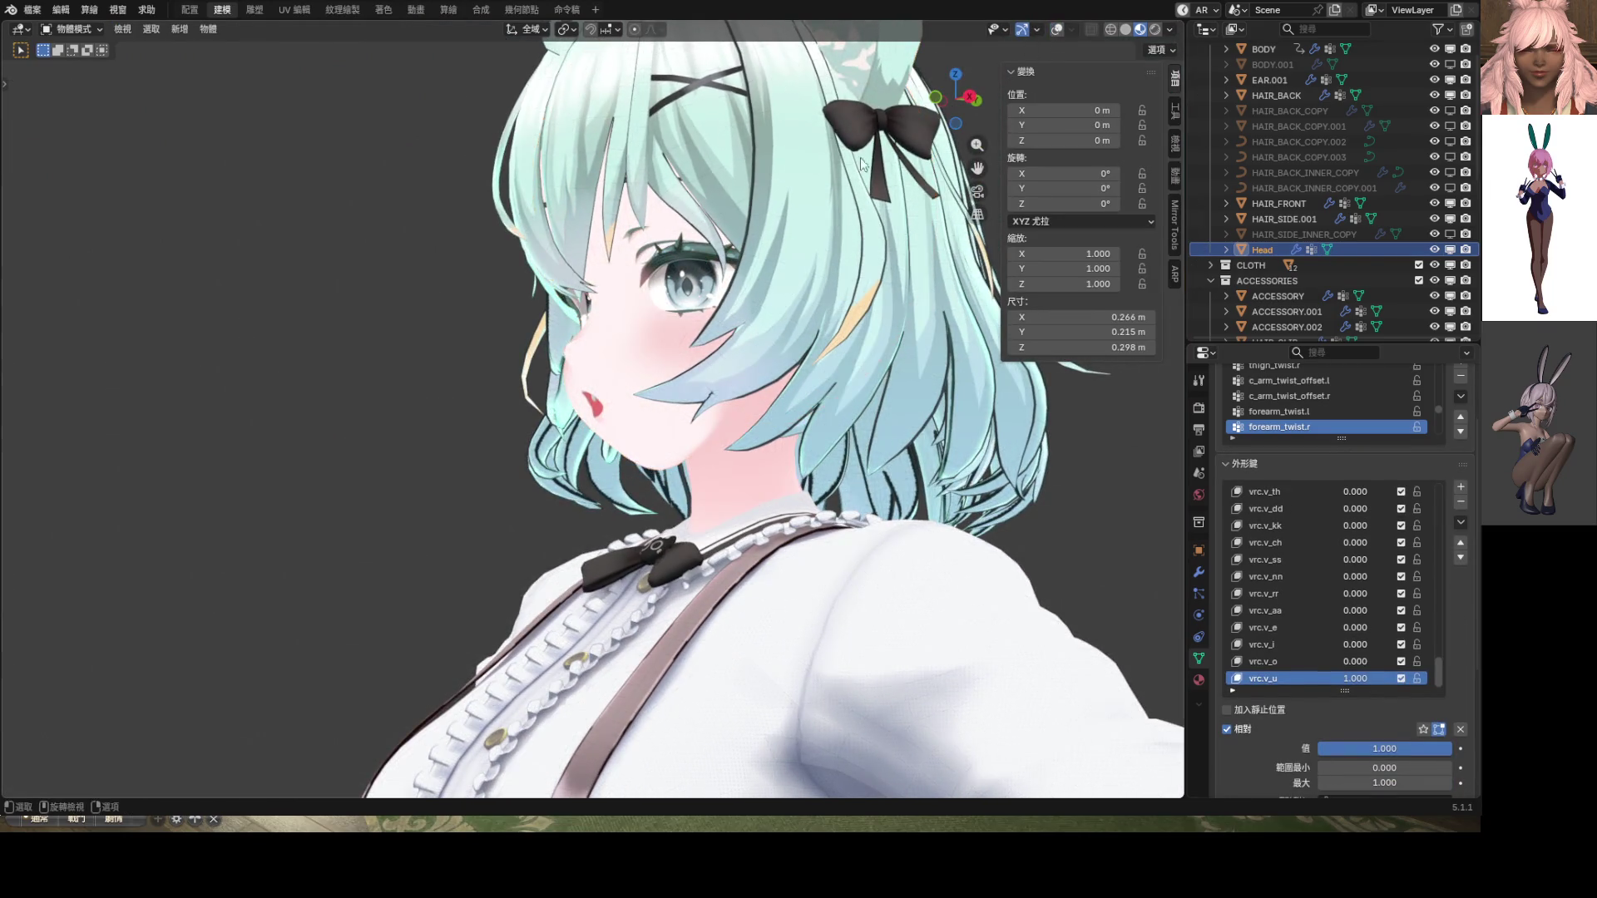
pyautogui.scroll(5, 686, 285)
pyautogui.moveTo(671, 293)
pyautogui.mouseDown(button='middle')
pyautogui.moveTo(644, 294)
pyautogui.moveTo(1081, 283)
pyautogui.moveTo(667, 288)
pyautogui.mouseUp(button='middle')
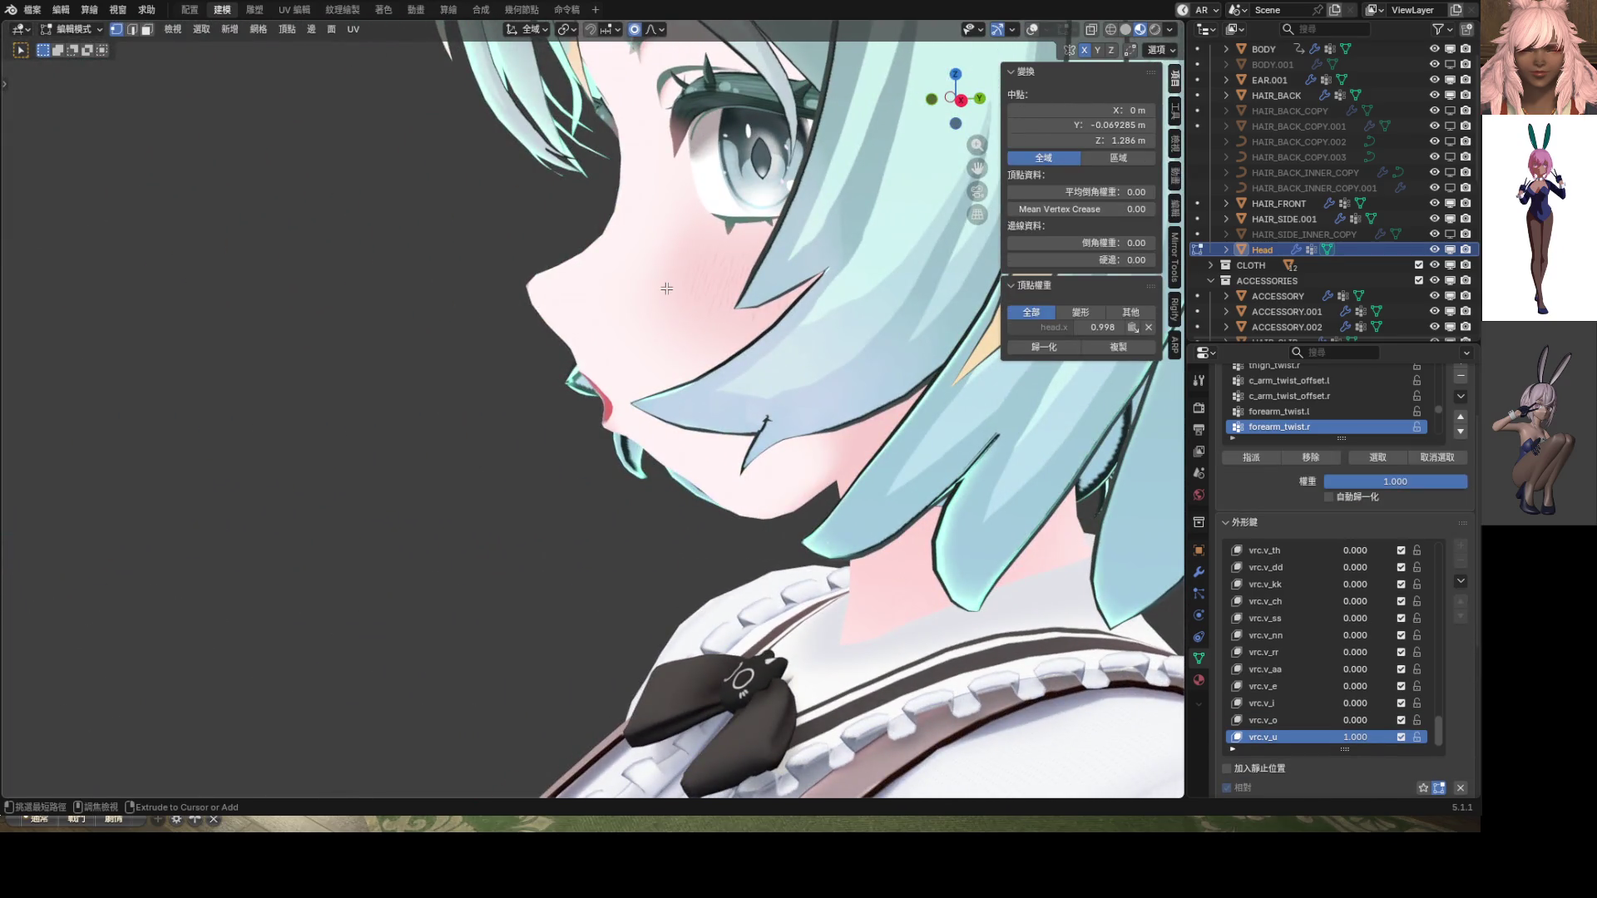
pyautogui.press('Tab')
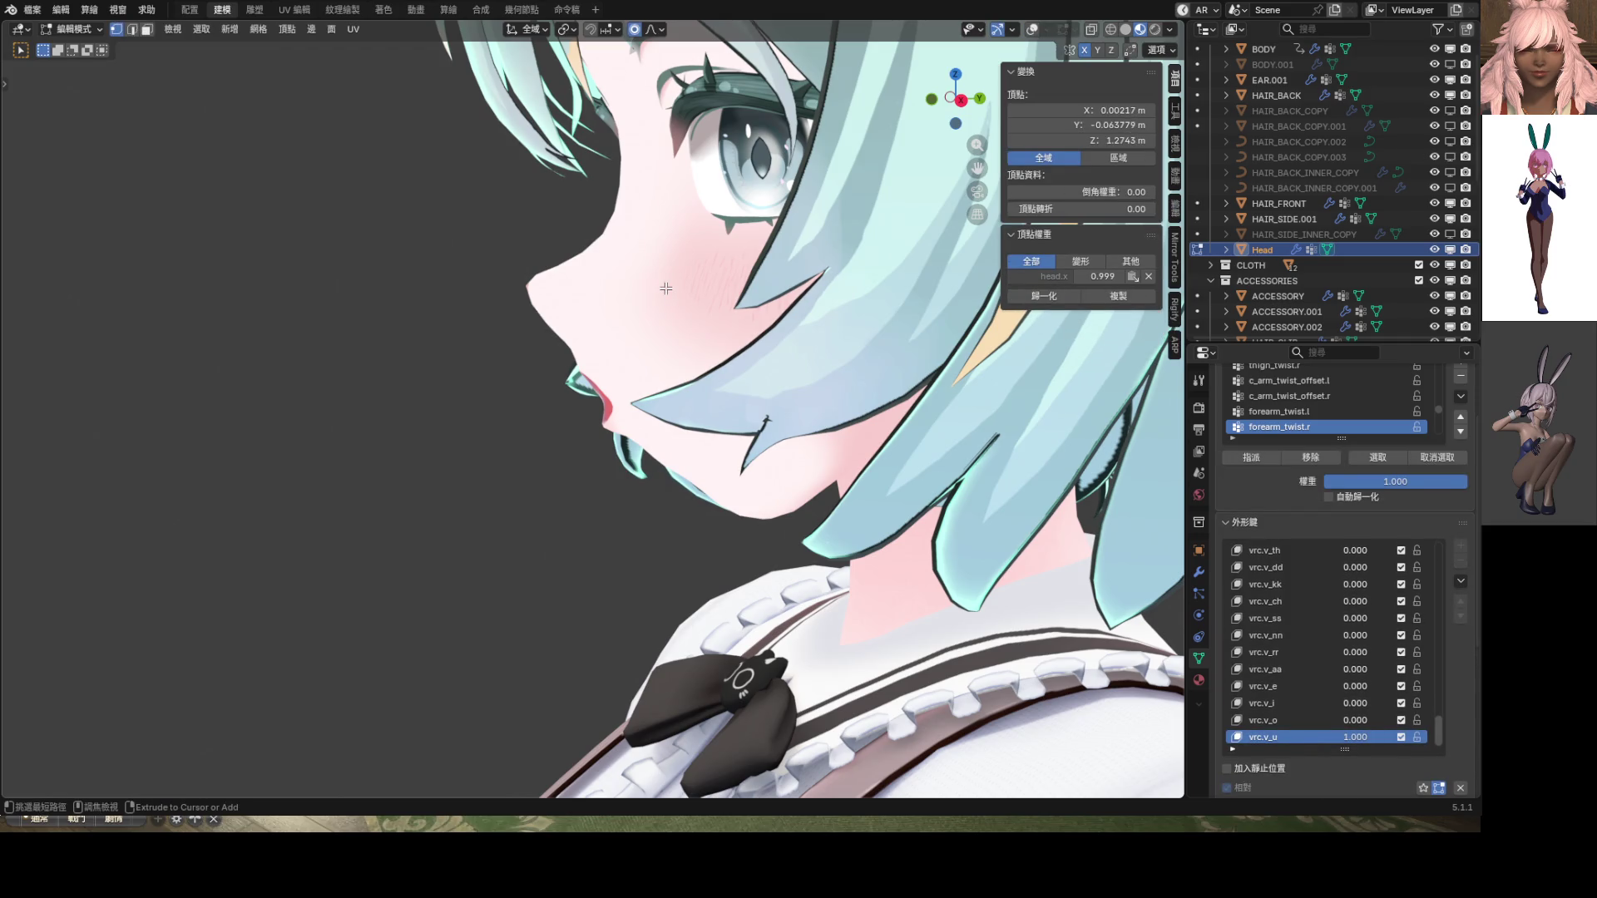
pyautogui.keyDown('ctrl'); pyautogui.click(666, 288); pyautogui.keyUp('ctrl')
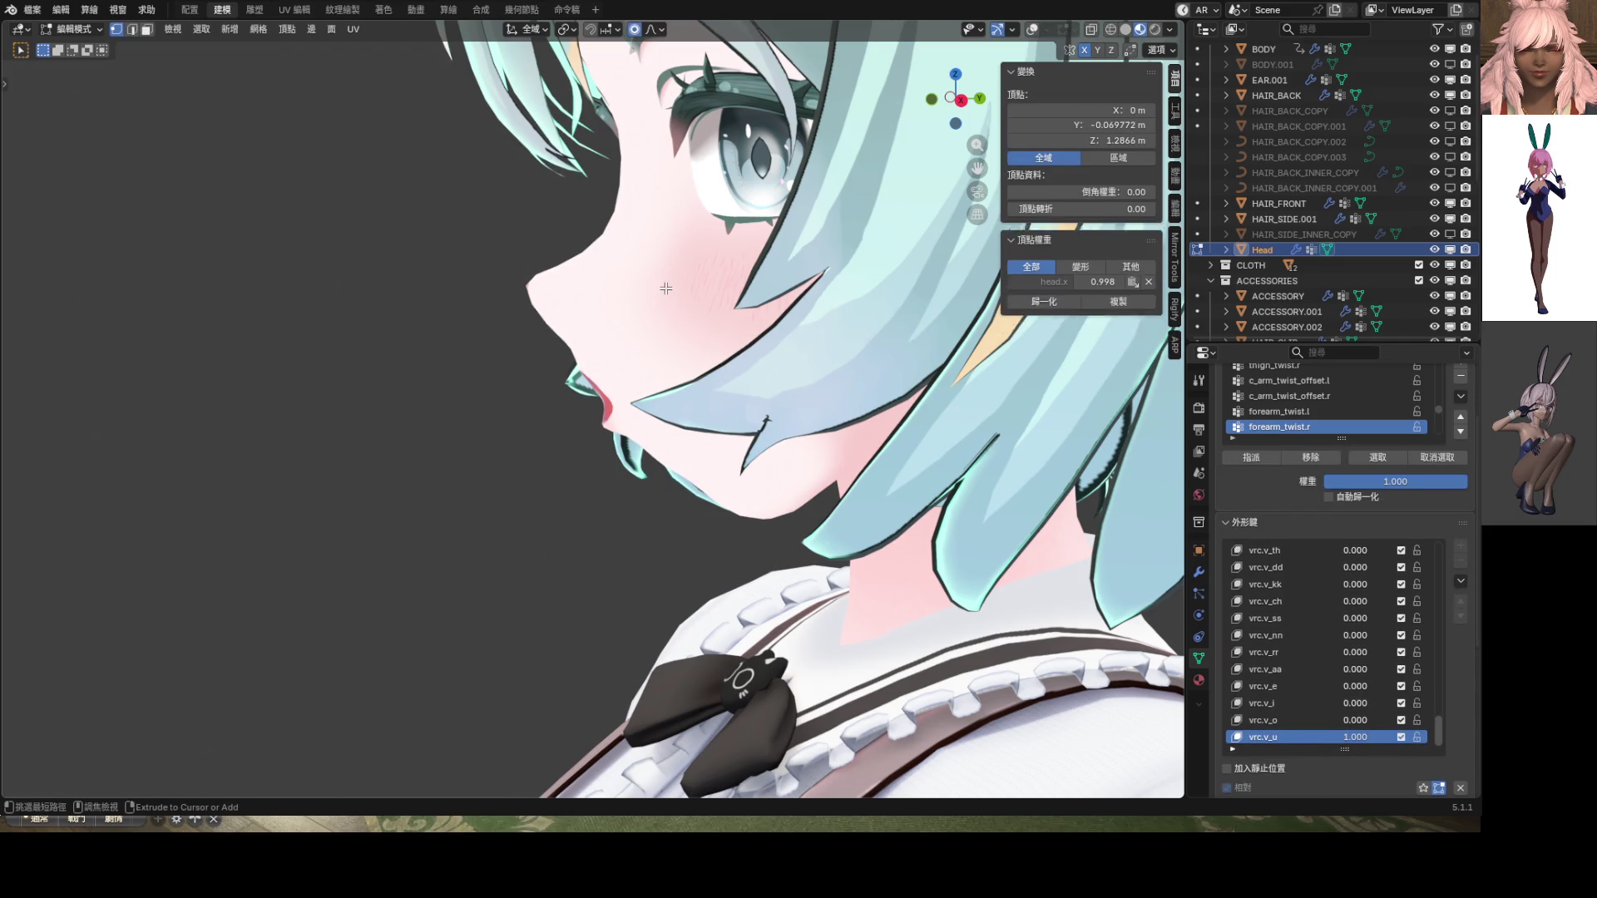
pyautogui.click(1033, 30)
pyautogui.click(709, 275)
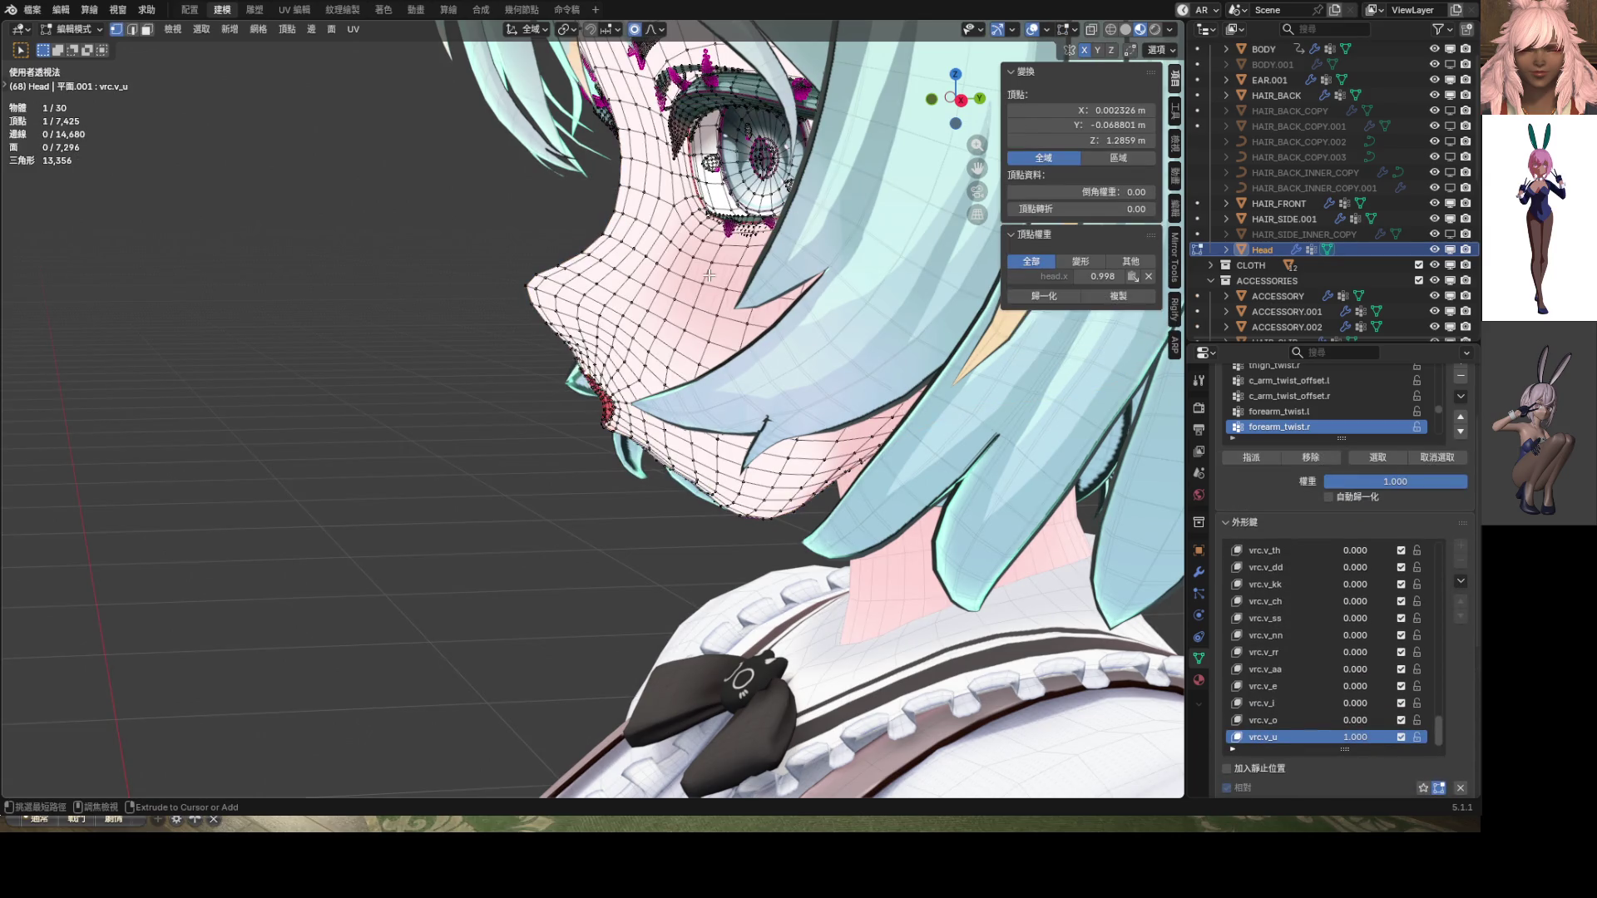
pyautogui.press('Tab')
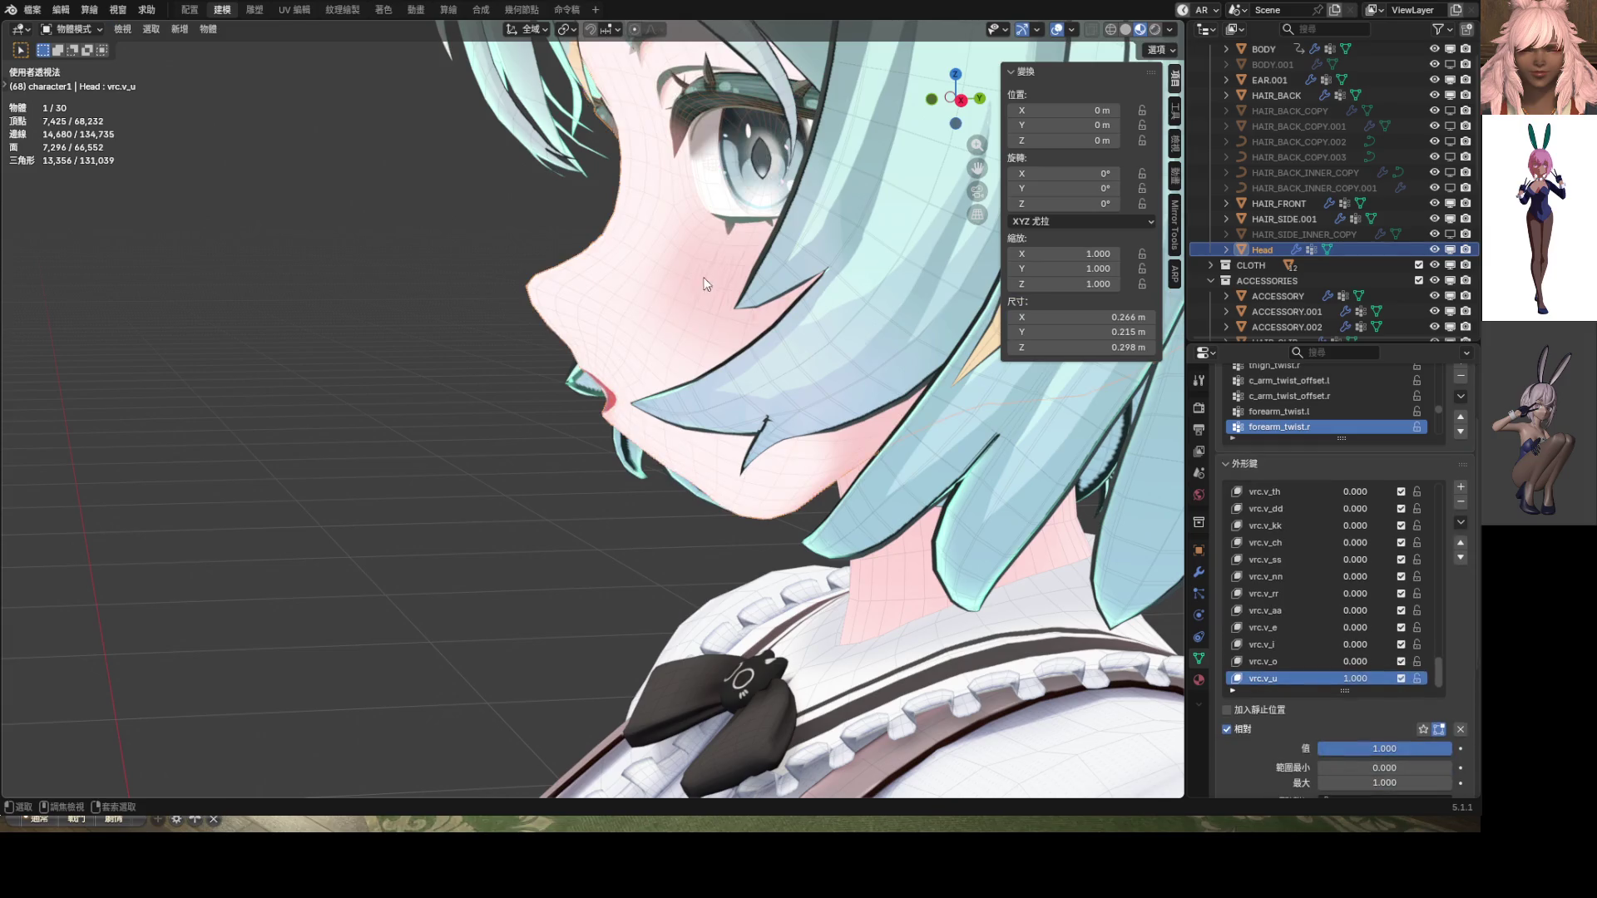
# Preview the mouth by resetting vrc.v_u to zero and sliding its strength while orbiting the face
pyautogui.moveTo(707, 282)
pyautogui.mouseDown(button='middle')
pyautogui.moveTo(768, 325)
pyautogui.moveTo(860, 323)
pyautogui.moveTo(601, 337)
pyautogui.moveTo(761, 362)
pyautogui.mouseUp(button='middle')
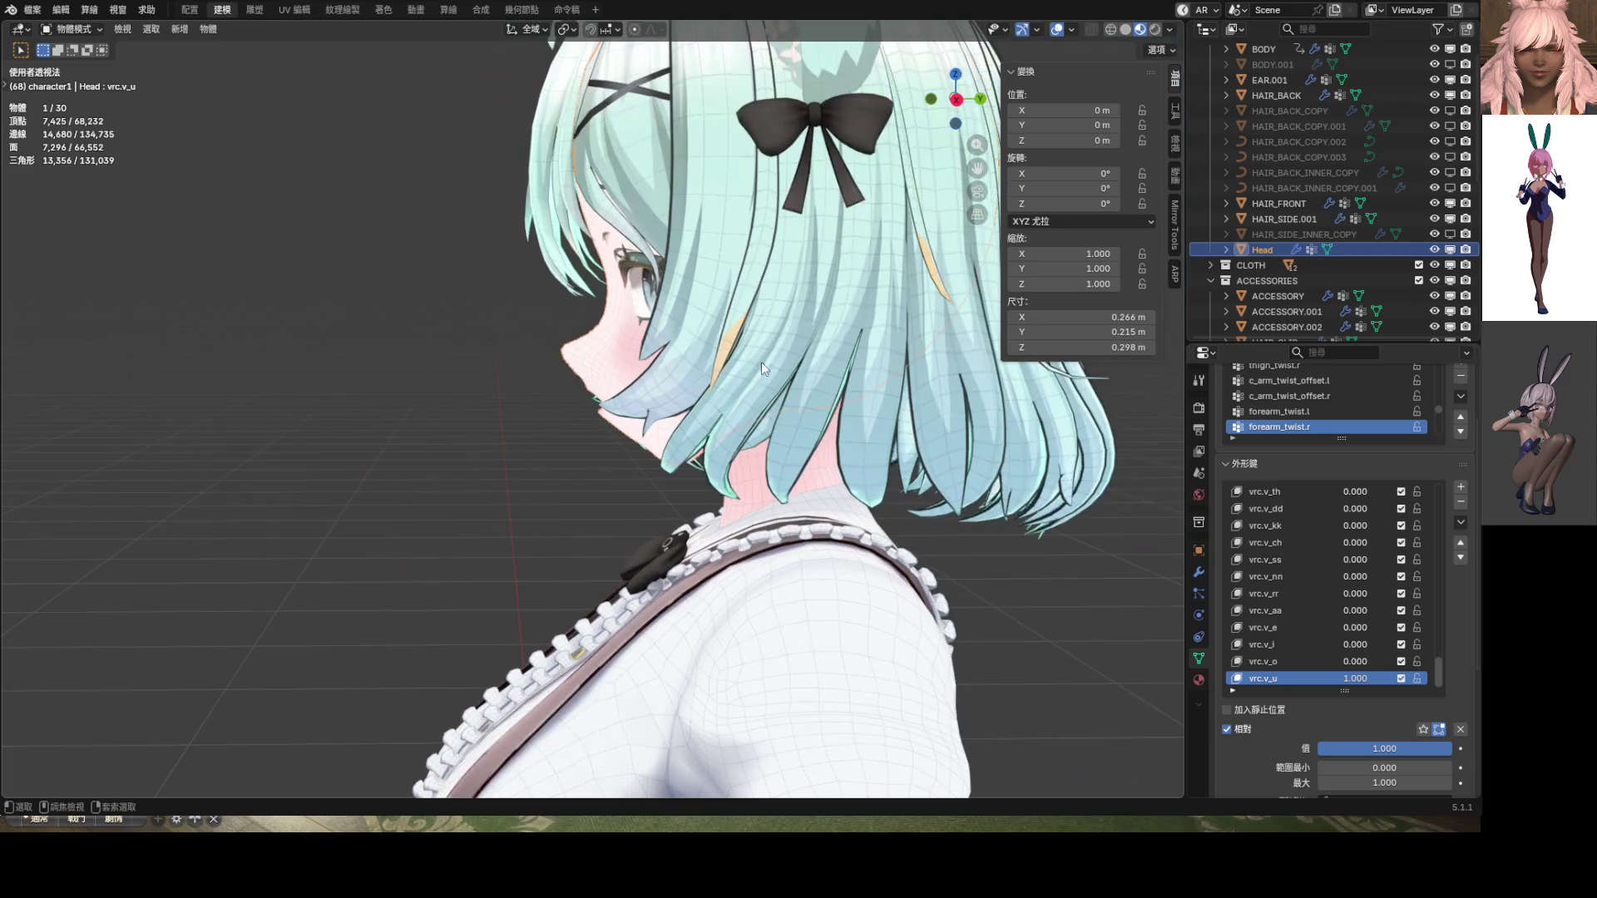
pyautogui.click(1064, 30)
pyautogui.moveTo(882, 332); pyautogui.dragTo(792, 338, button='middle')
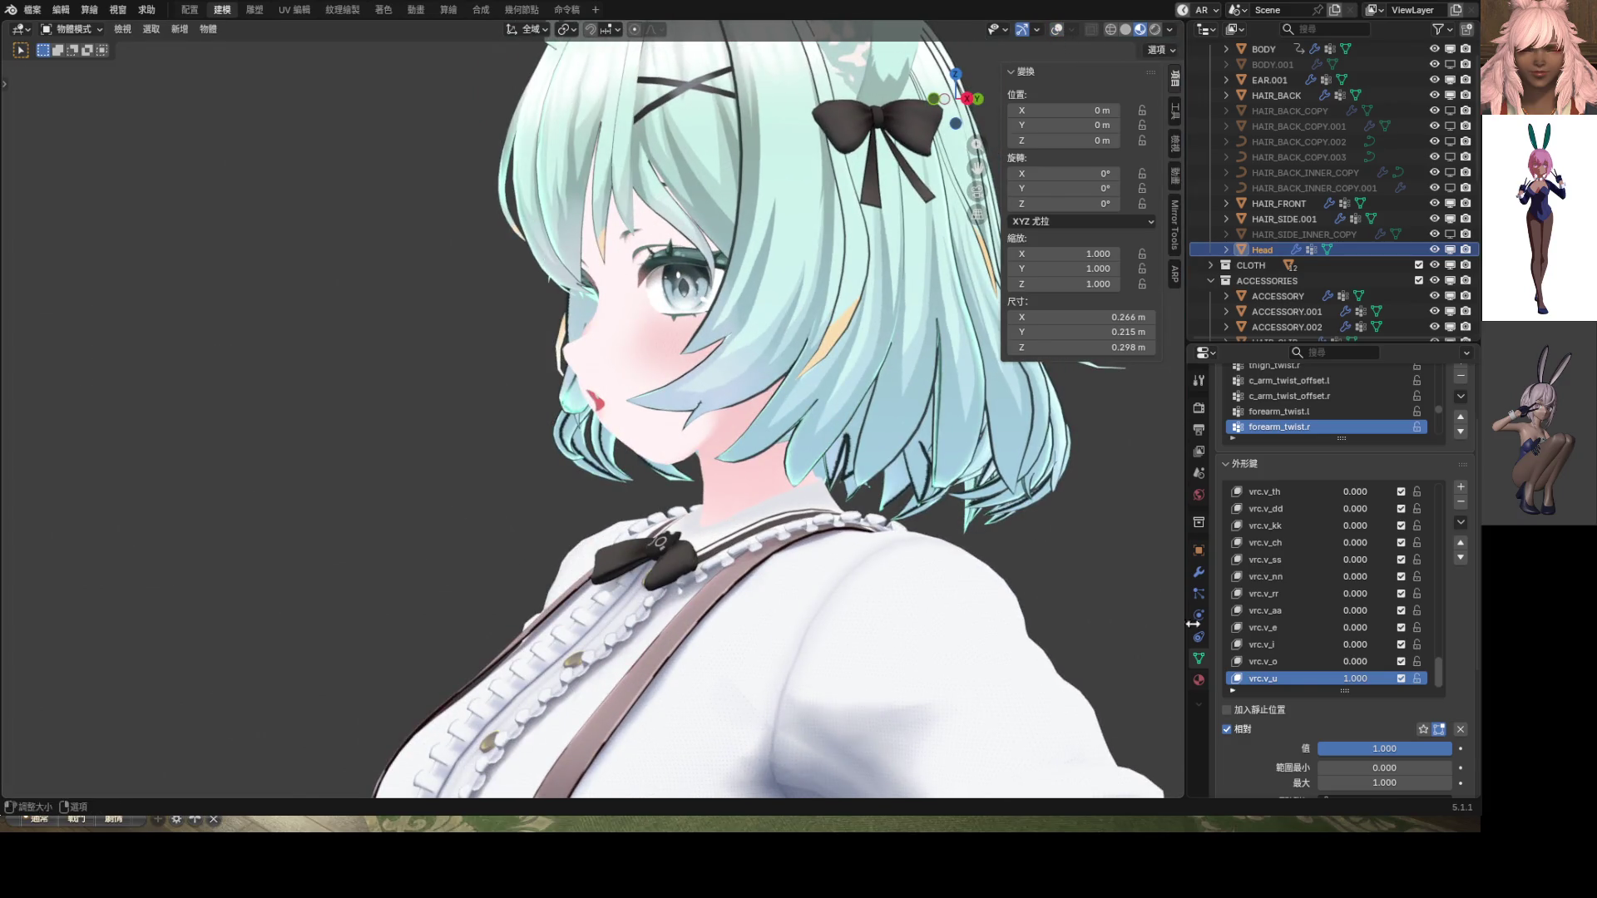
pyautogui.press('BackSpace')
pyautogui.moveTo(915, 249); pyautogui.dragTo(996, 211, button='middle')
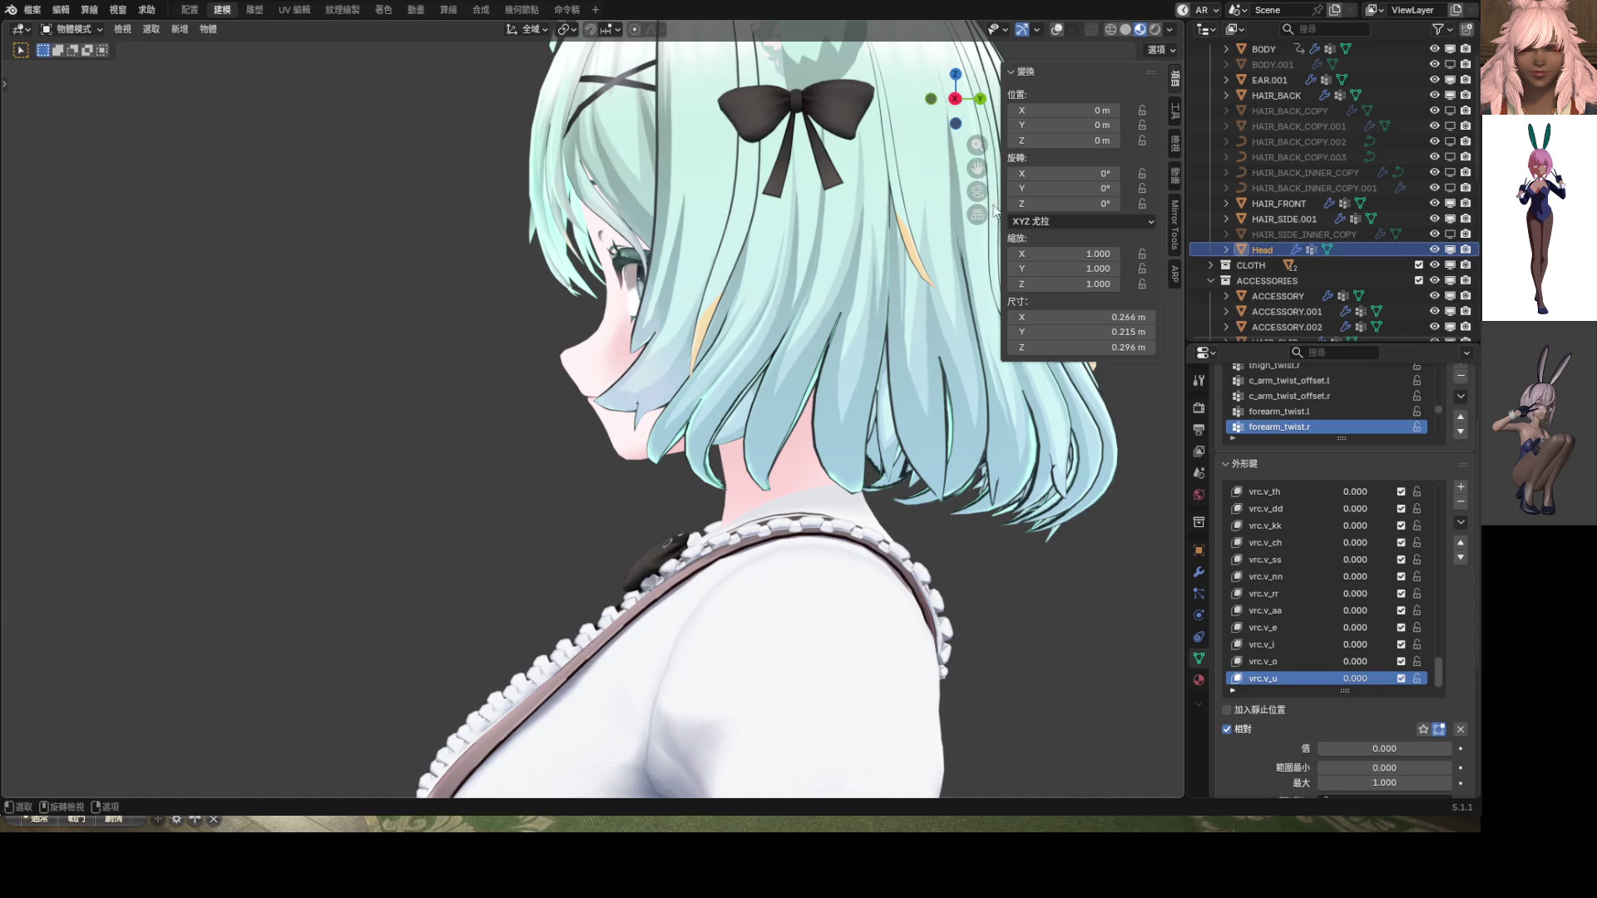
pyautogui.click(1057, 30)
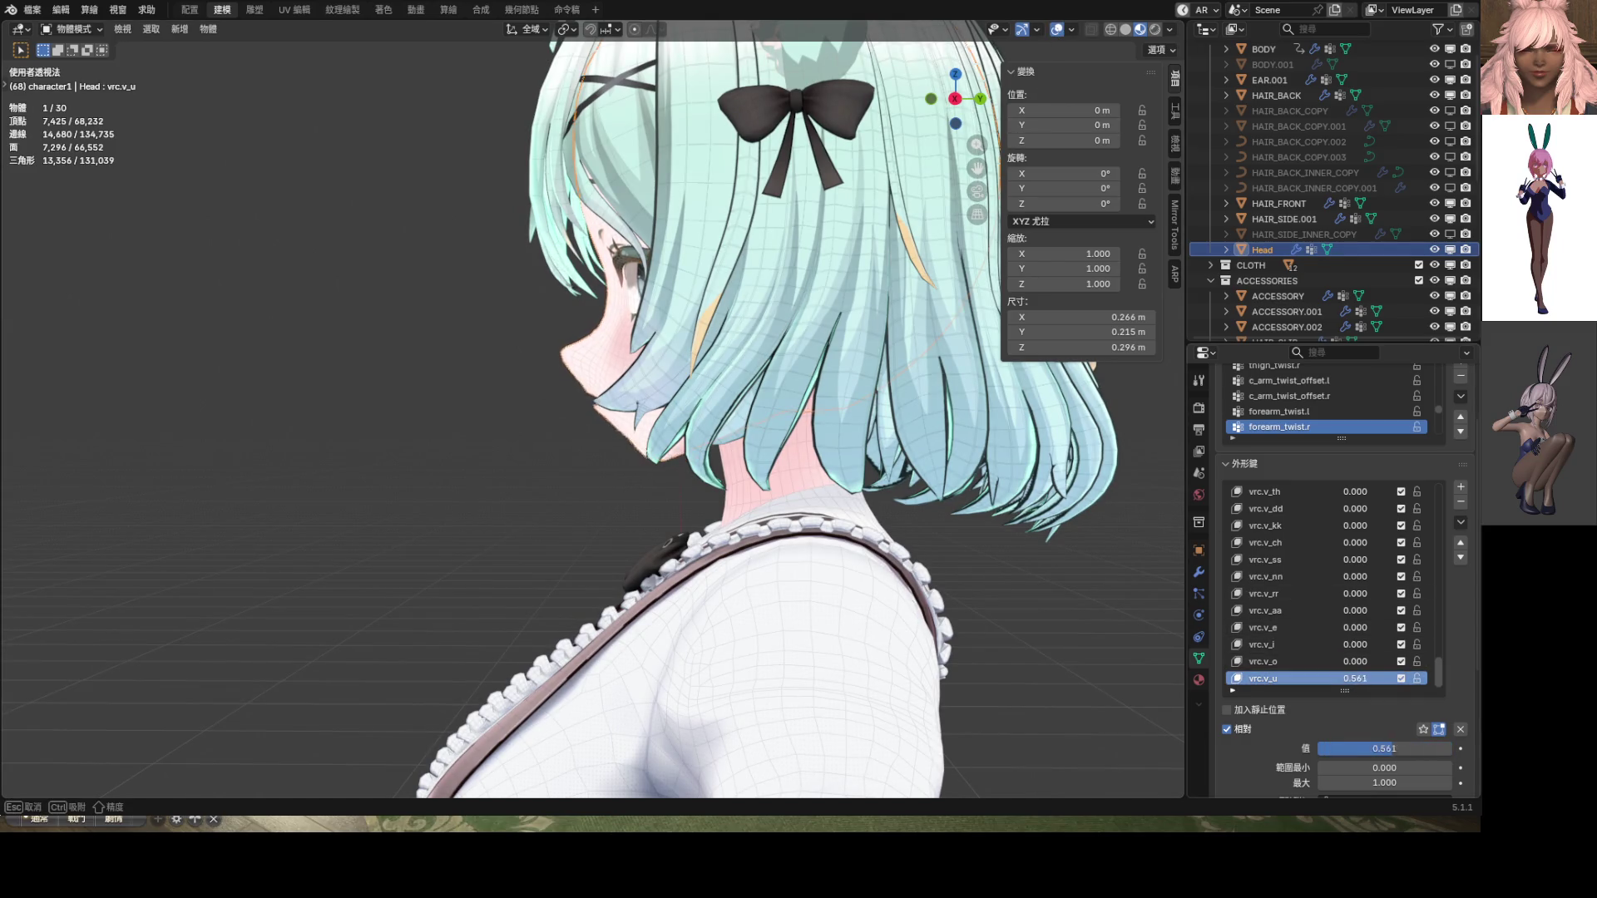
pyautogui.moveTo(1419, 749); pyautogui.dragTo(1329, 749)
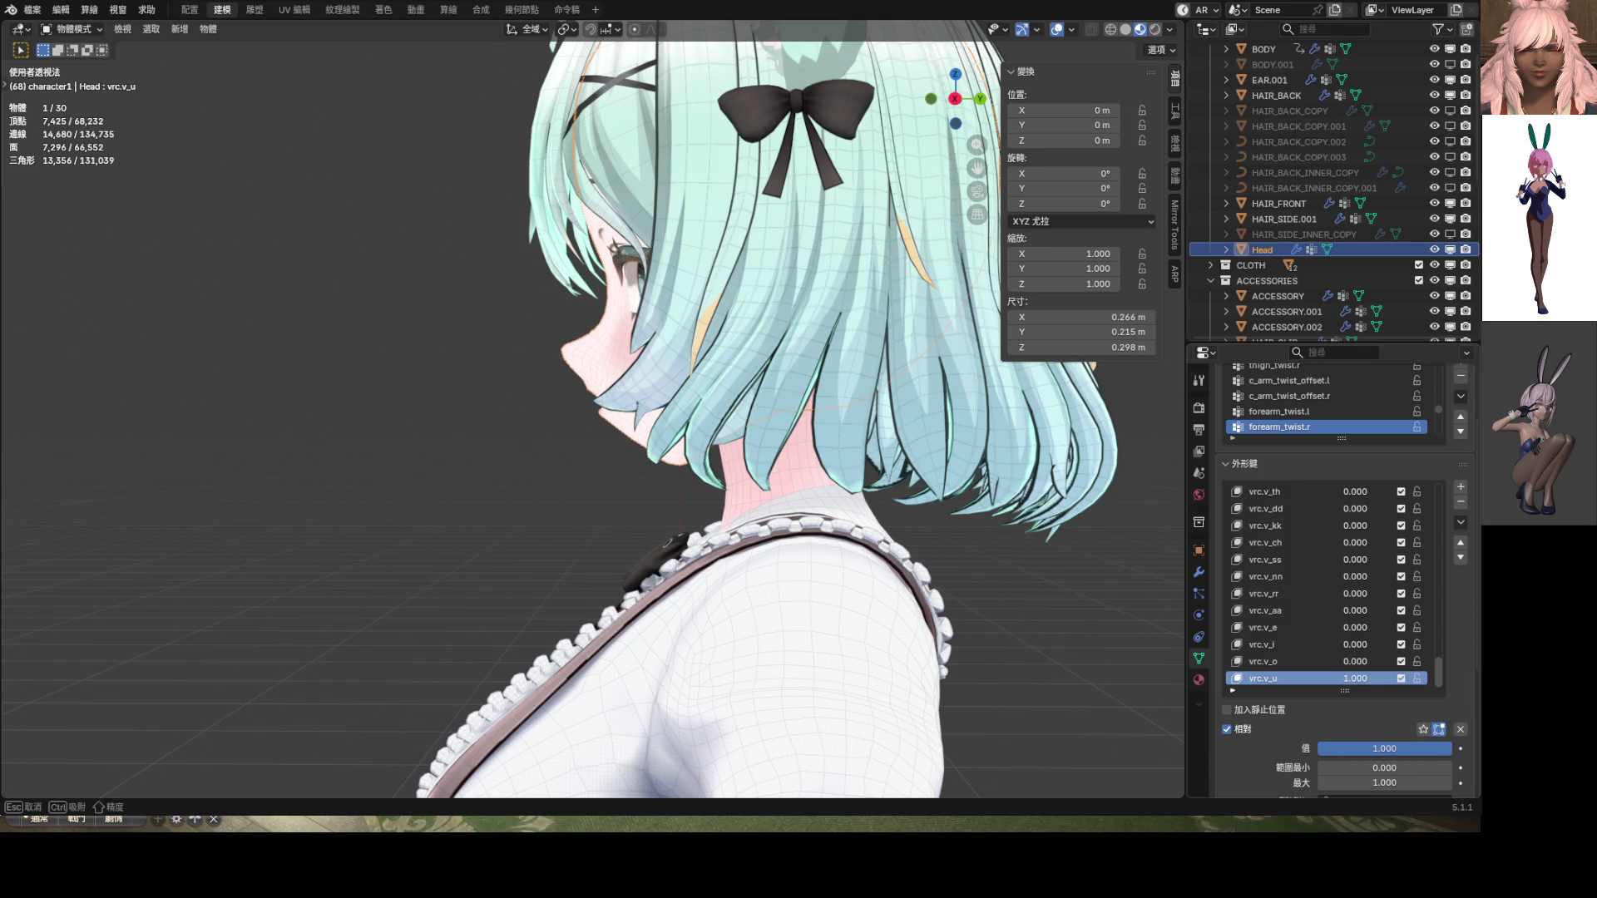
pyautogui.moveTo(1036, 594)
pyautogui.mouseDown(button='middle')
pyautogui.moveTo(596, 477)
pyautogui.moveTo(742, 489)
pyautogui.mouseUp(button='middle')
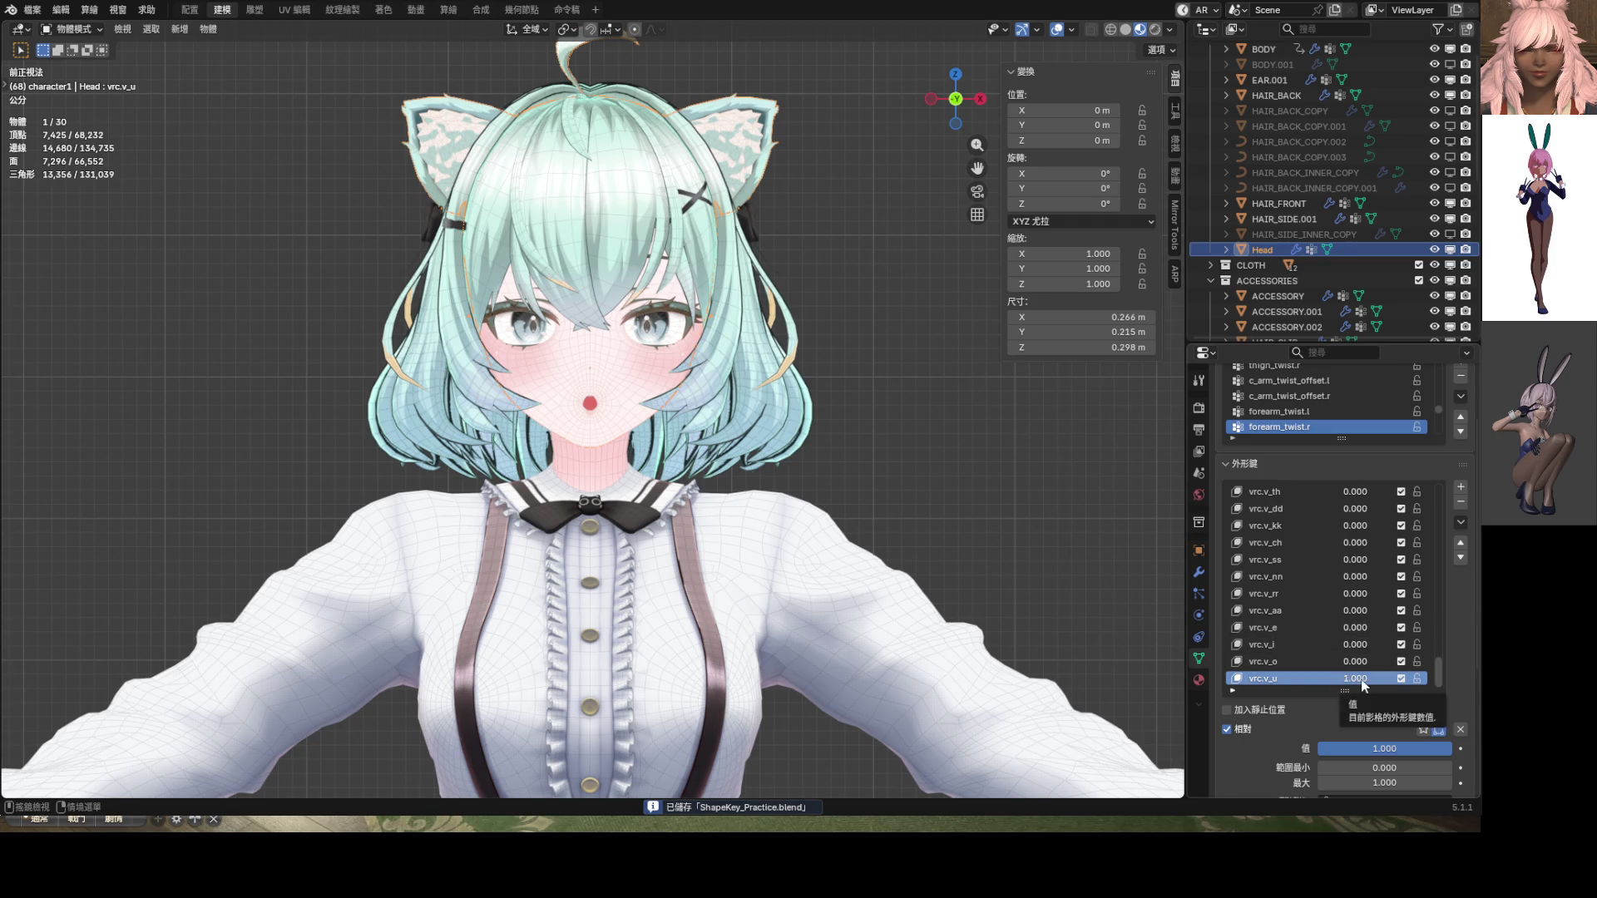
# Drag the vrc.v_u value down to 0.000 so the mouth closes
pyautogui.moveTo(1360, 682); pyautogui.dragTo(1297, 682)
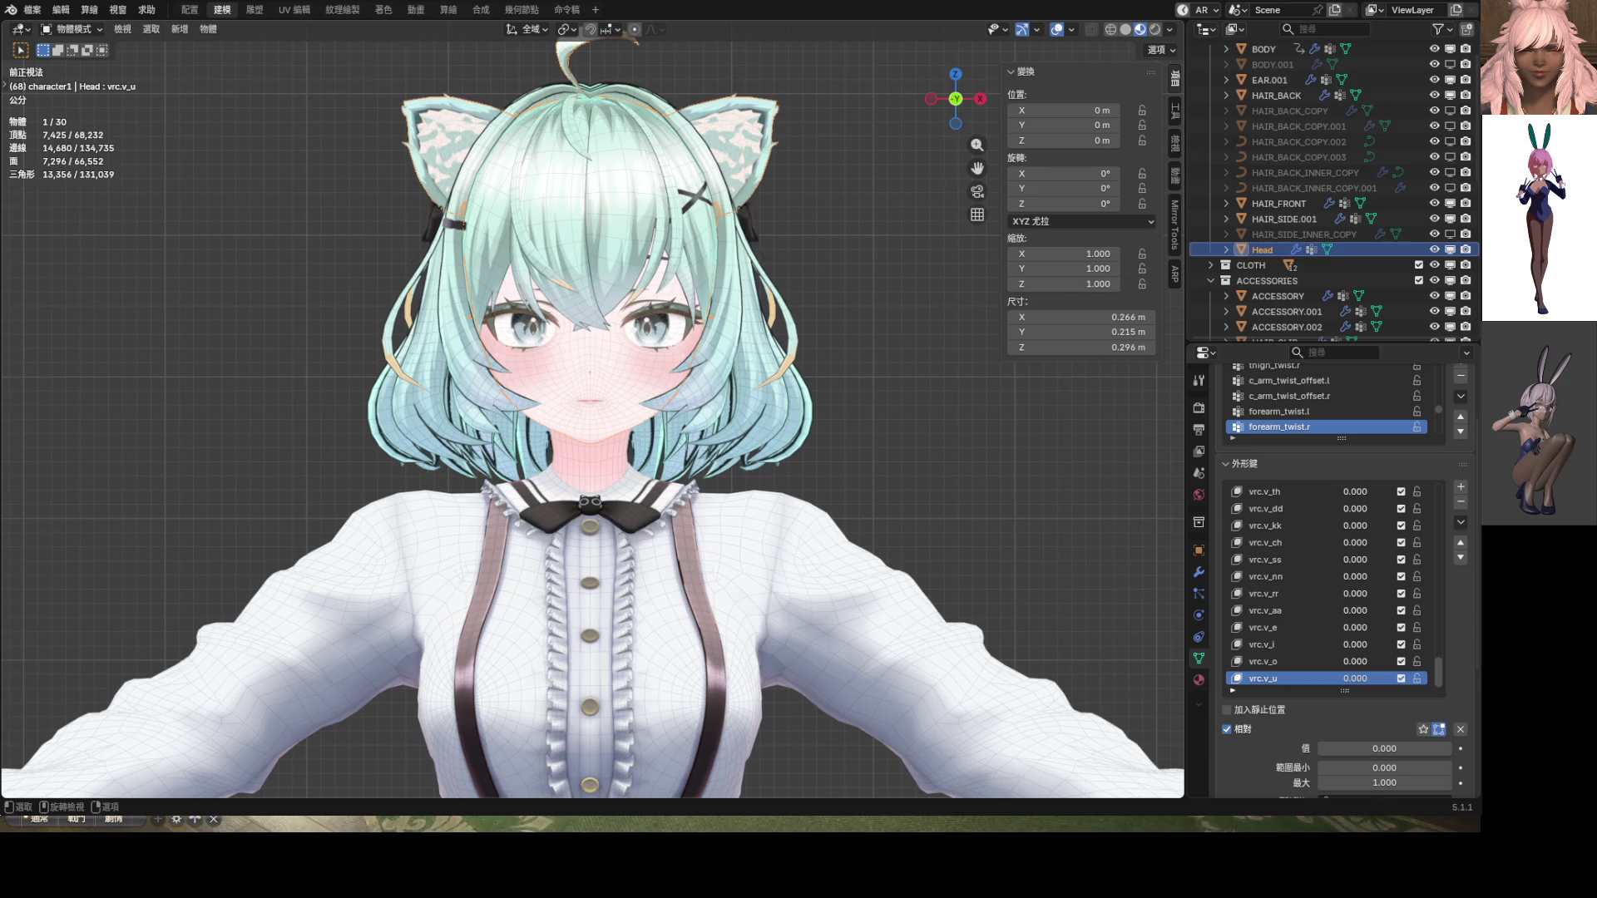
# Set the TongueOut shape key to 1 and hide the wireframe and grid overlays
pyautogui.scroll(5, 1335, 556)
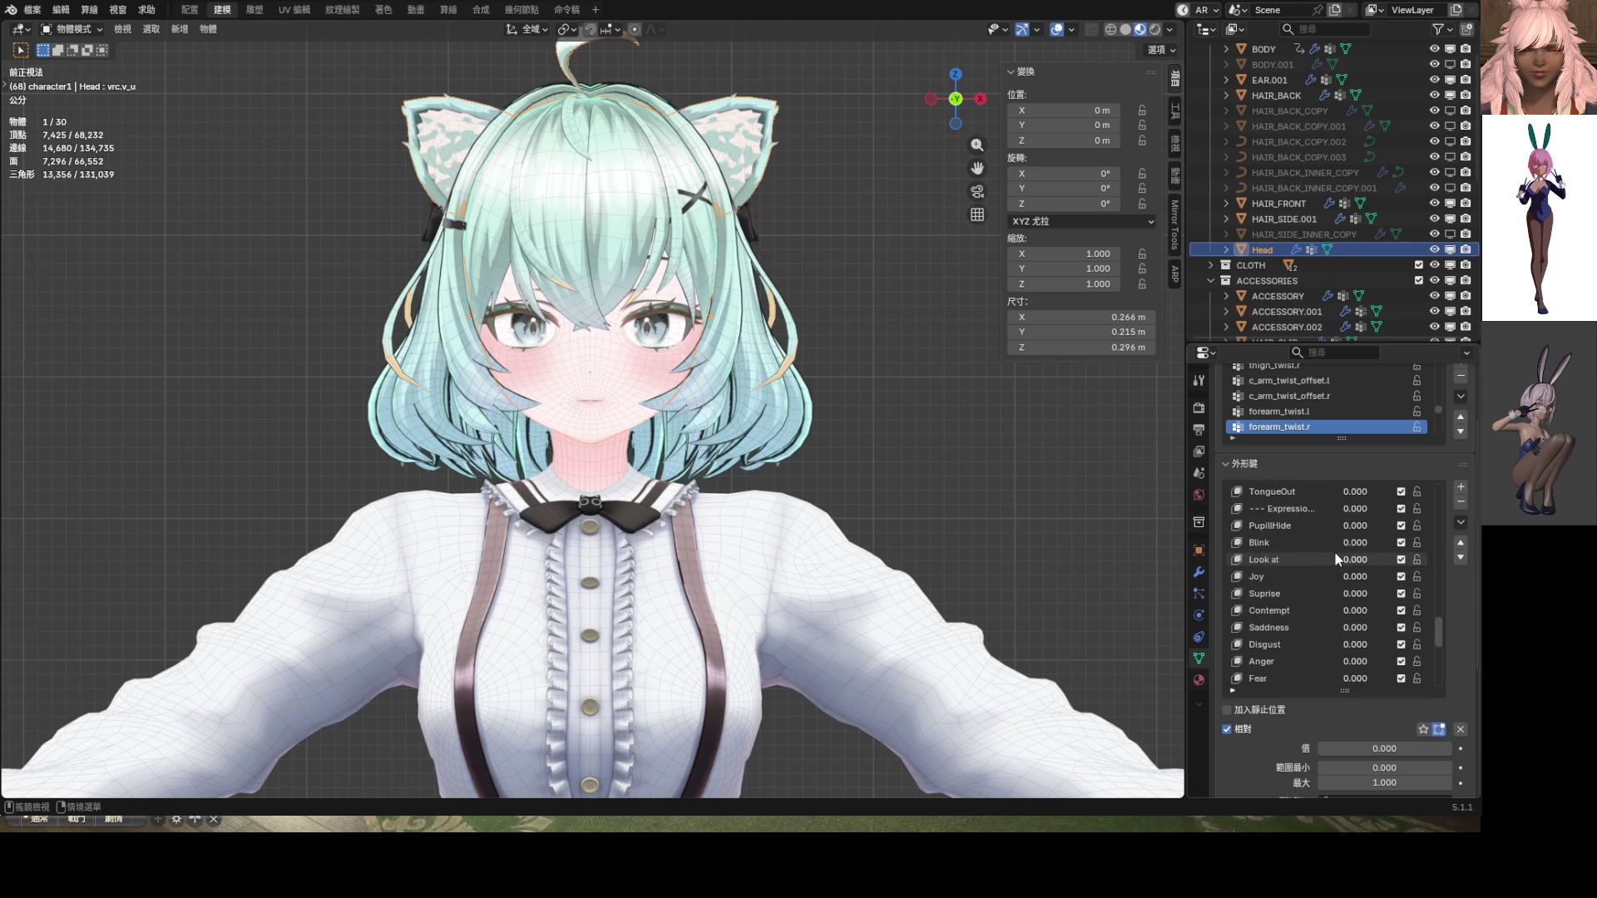
pyautogui.doubleClick(1355, 576)
pyautogui.write('1')
pyautogui.press('Return')
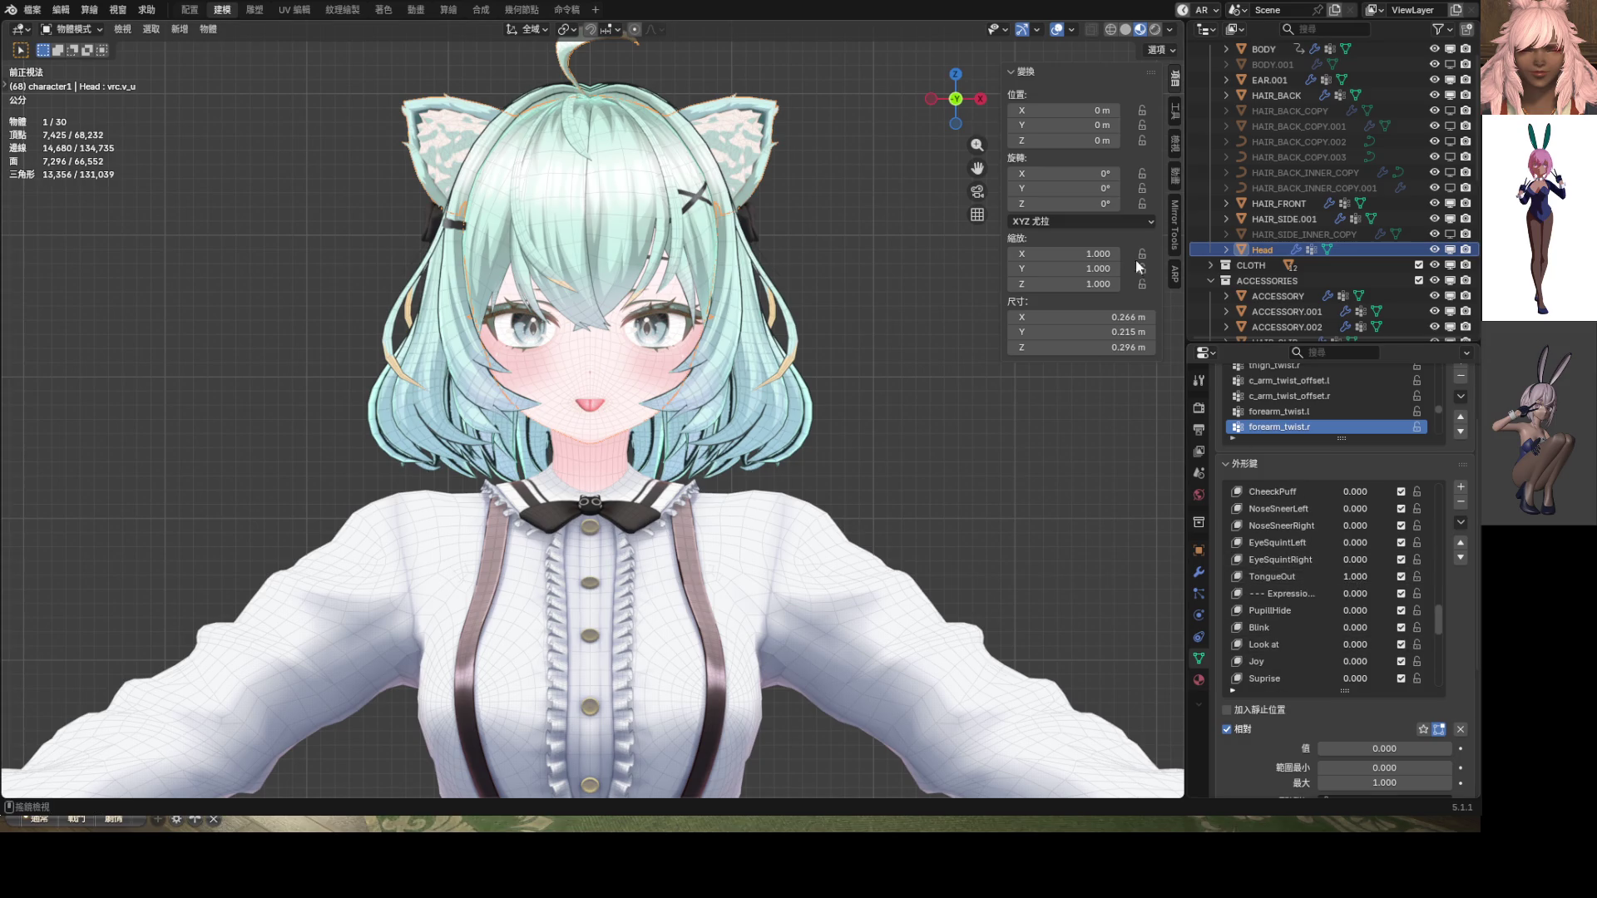
pyautogui.click(1056, 29)
pyautogui.moveTo(786, 296)
pyautogui.mouseDown(button='middle')
pyautogui.moveTo(765, 268)
pyautogui.moveTo(747, 277)
pyautogui.mouseUp(button='middle')
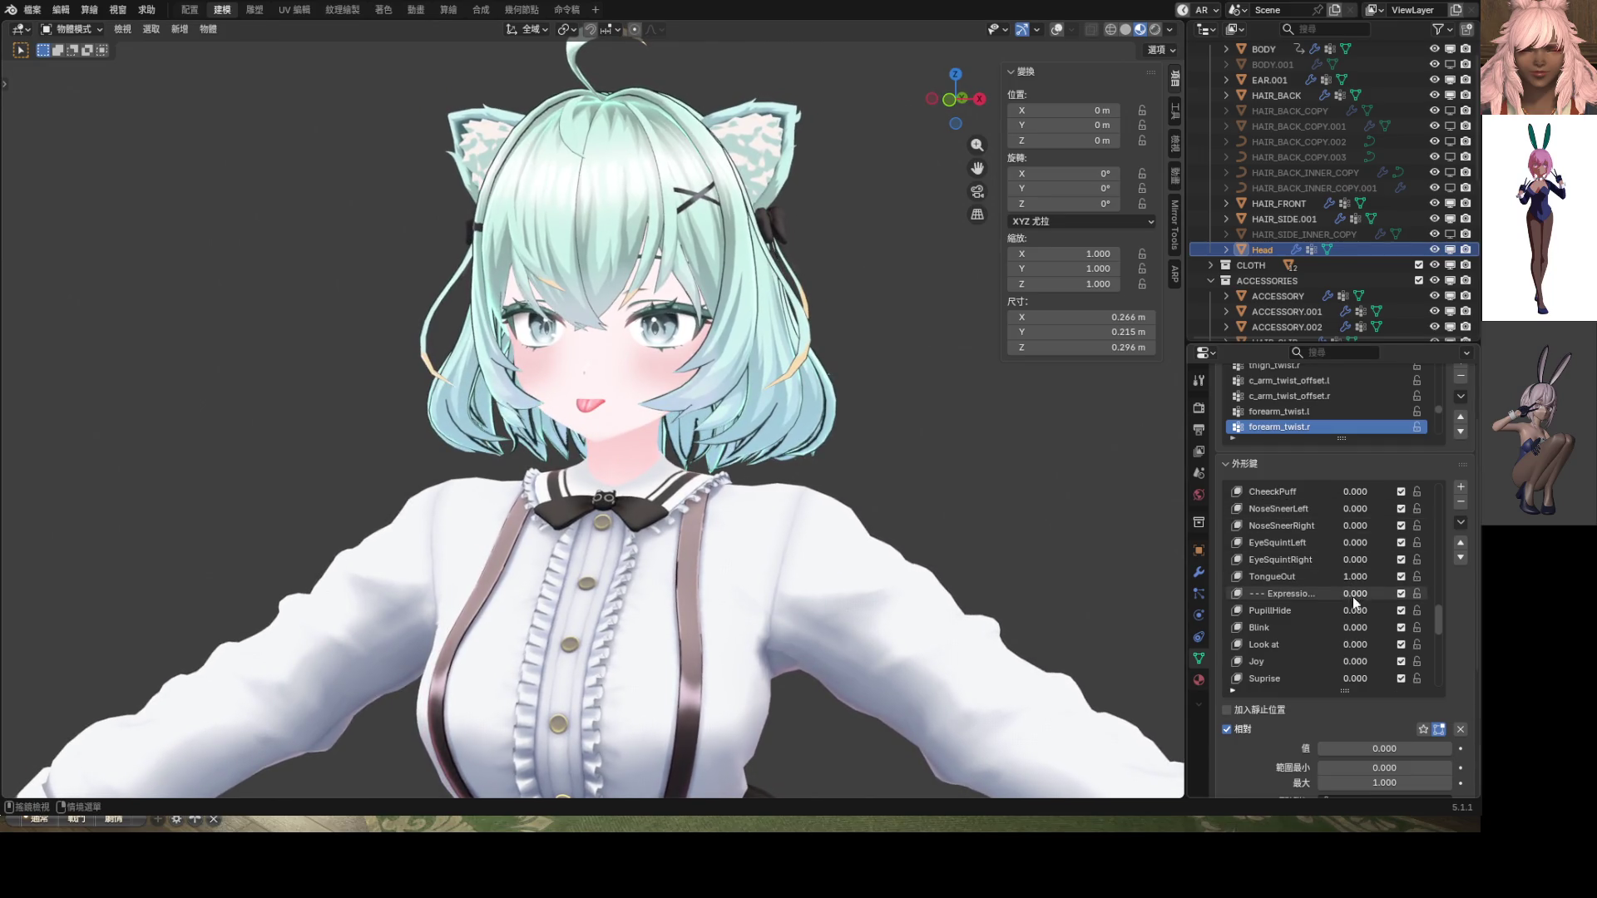
# Test the Joy shape key to close the eyes, then reset it to reopen them
pyautogui.moveTo(1350, 662); pyautogui.dragTo(1439, 662)
pyautogui.moveTo(890, 470)
pyautogui.mouseDown(button='middle')
pyautogui.moveTo(941, 466)
pyautogui.moveTo(716, 436)
pyautogui.mouseUp(button='middle')
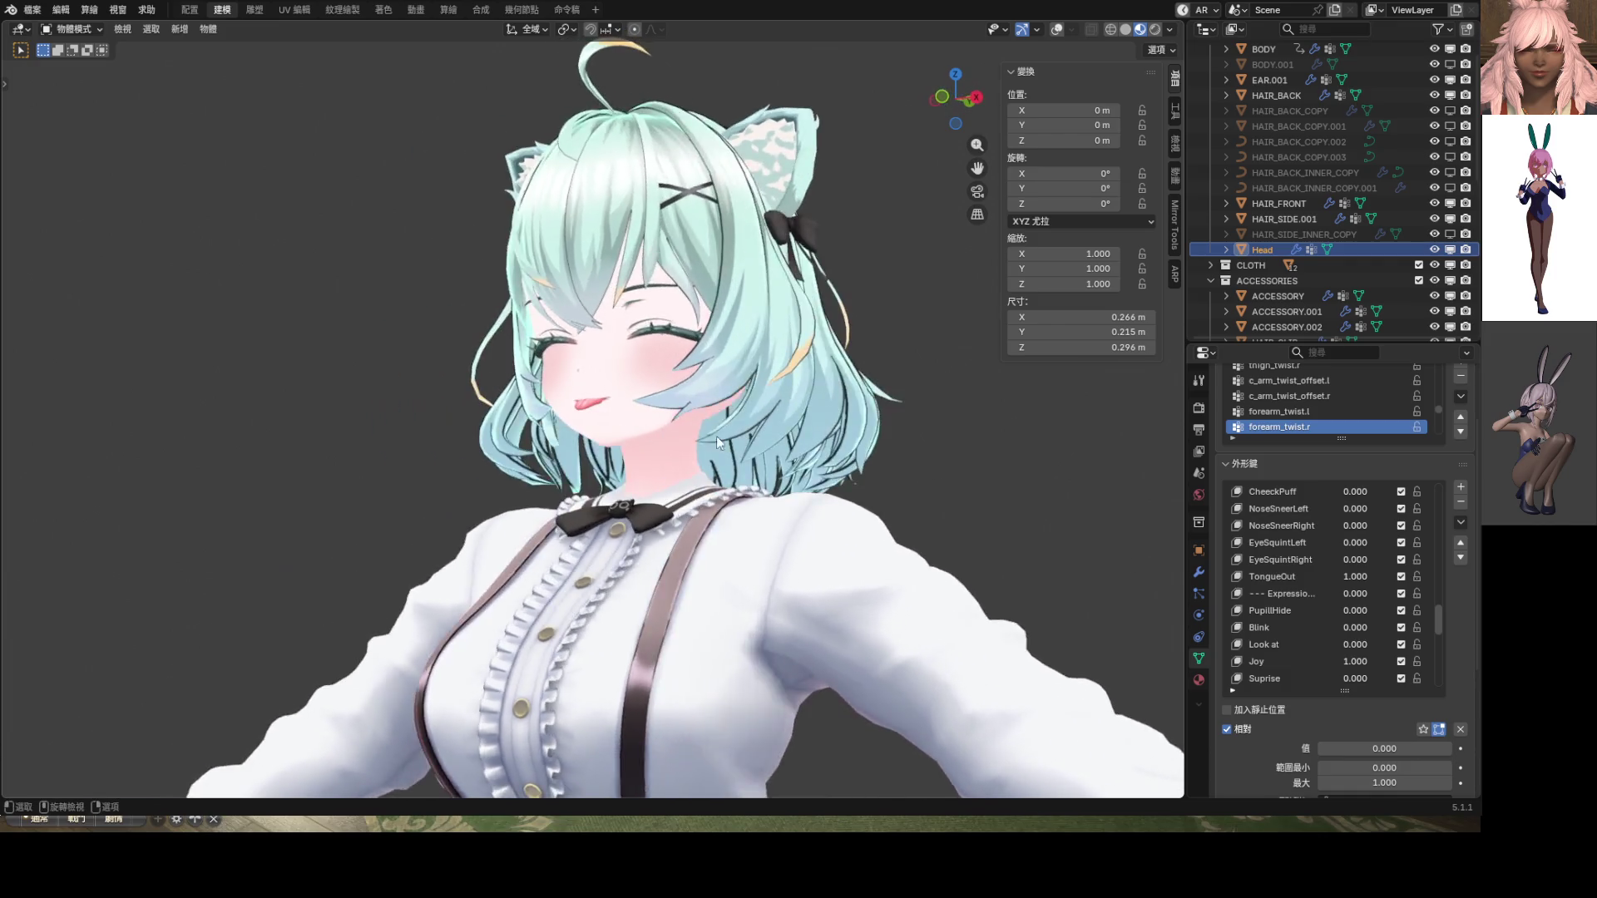
pyautogui.scroll(8, 716, 436)
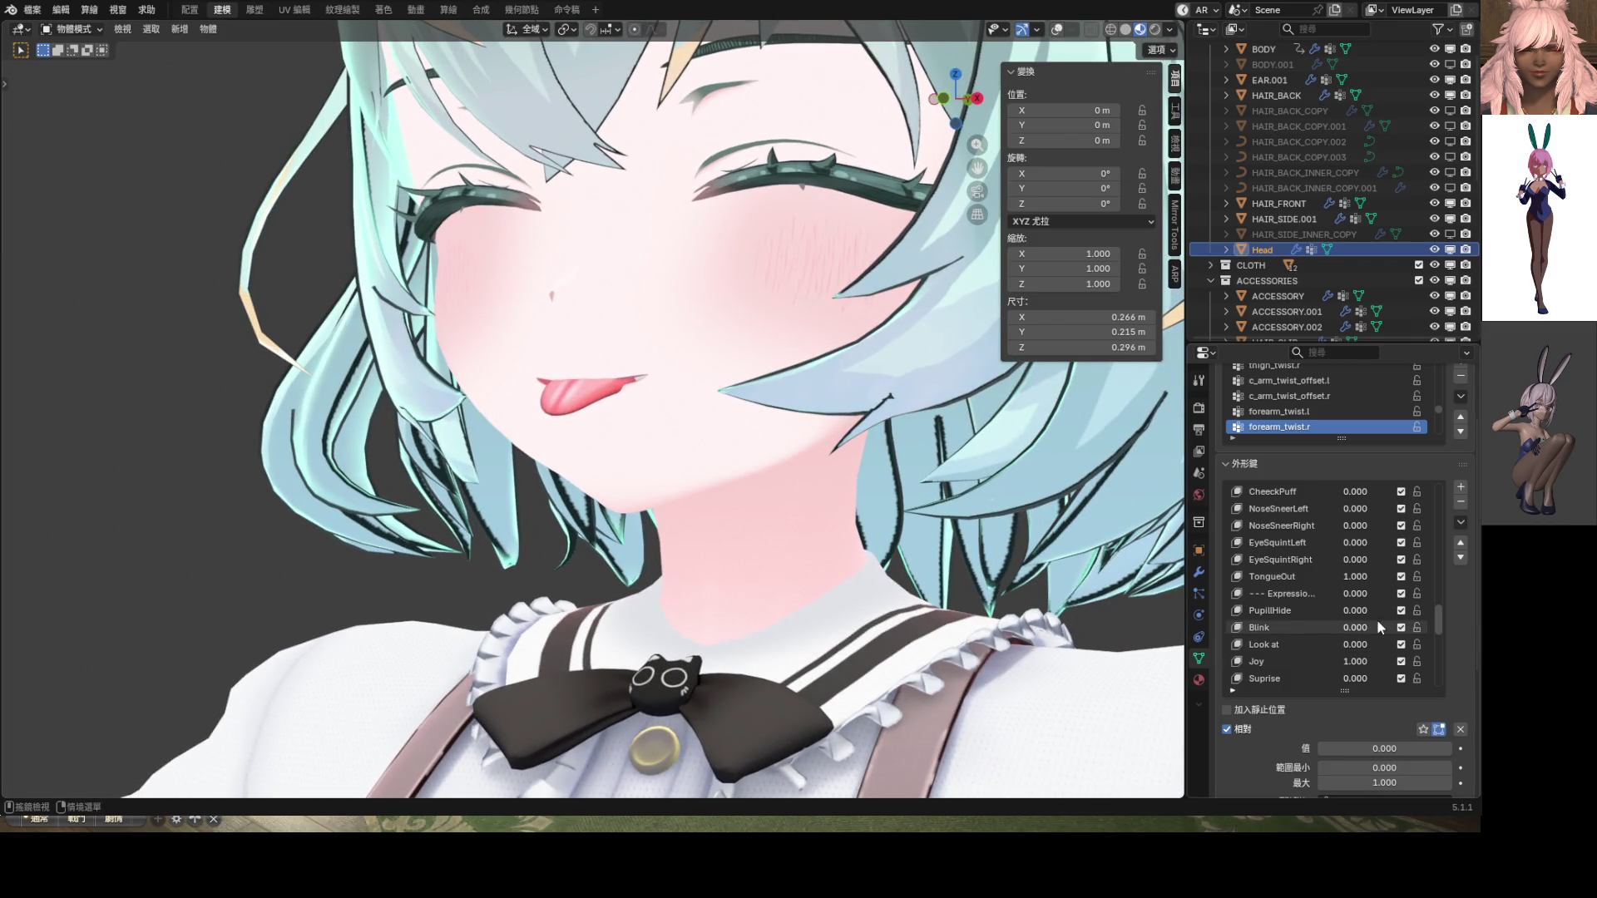
pyautogui.moveTo(1359, 662)
pyautogui.mouseDown()
pyautogui.moveTo(1414, 651)
pyautogui.moveTo(1317, 642)
pyautogui.moveTo(1414, 611)
pyautogui.moveTo(1356, 611)
pyautogui.moveTo(1378, 661)
pyautogui.moveTo(1356, 662)
pyautogui.moveTo(1397, 678)
pyautogui.mouseUp()
pyautogui.scroll(-2, 1331, 632)
pyautogui.scroll(-5, 922, 487)
pyautogui.moveTo(956, 487); pyautogui.dragTo(878, 489, button='middle')
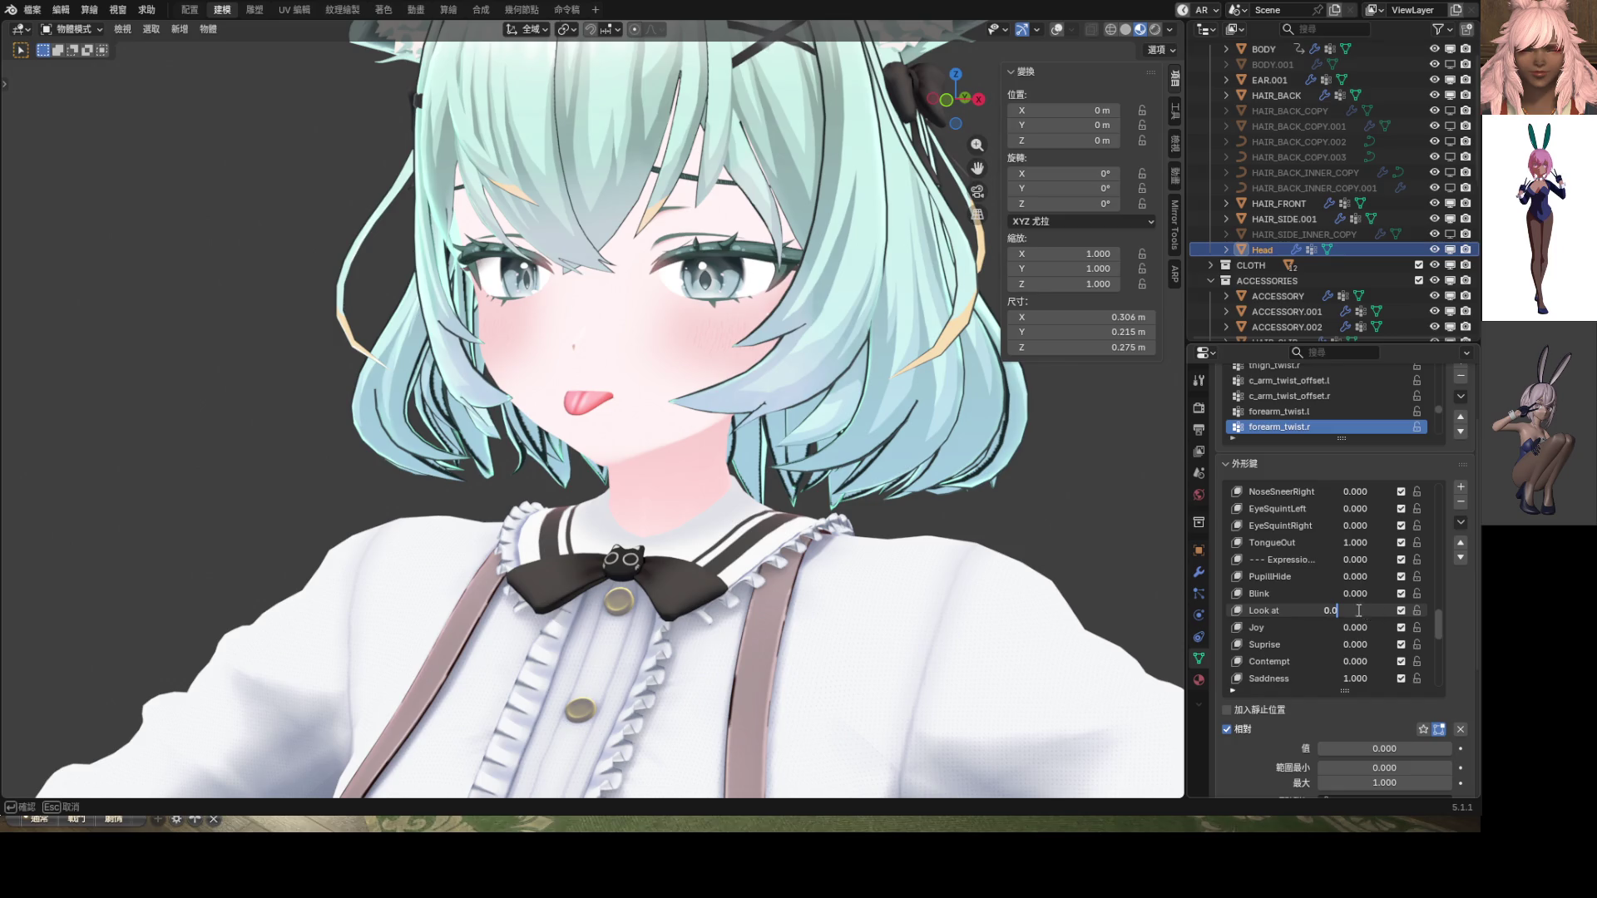
# Raise Look at to 1, test Anger and Saddness, then save ShapeKey_Practice.blend
pyautogui.moveTo(1353, 611)
pyautogui.mouseDown()
pyautogui.moveTo(1398, 611)
pyautogui.moveTo(1353, 612)
pyautogui.moveTo(1368, 646)
pyautogui.moveTo(1331, 646)
pyautogui.mouseUp()
pyautogui.scroll(-2, 1330, 612)
pyautogui.moveTo(1353, 678)
pyautogui.mouseDown()
pyautogui.moveTo(1398, 679)
pyautogui.moveTo(1353, 679)
pyautogui.mouseUp()
pyautogui.moveTo(1353, 576); pyautogui.dragTo(1397, 577)
pyautogui.scroll(-5, 657, 449)
pyautogui.moveTo(658, 449)
pyautogui.mouseDown(button='middle')
pyautogui.moveTo(674, 456)
pyautogui.moveTo(659, 474)
pyautogui.moveTo(716, 485)
pyautogui.mouseUp(button='middle')
pyautogui.scroll(5, 760, 289)
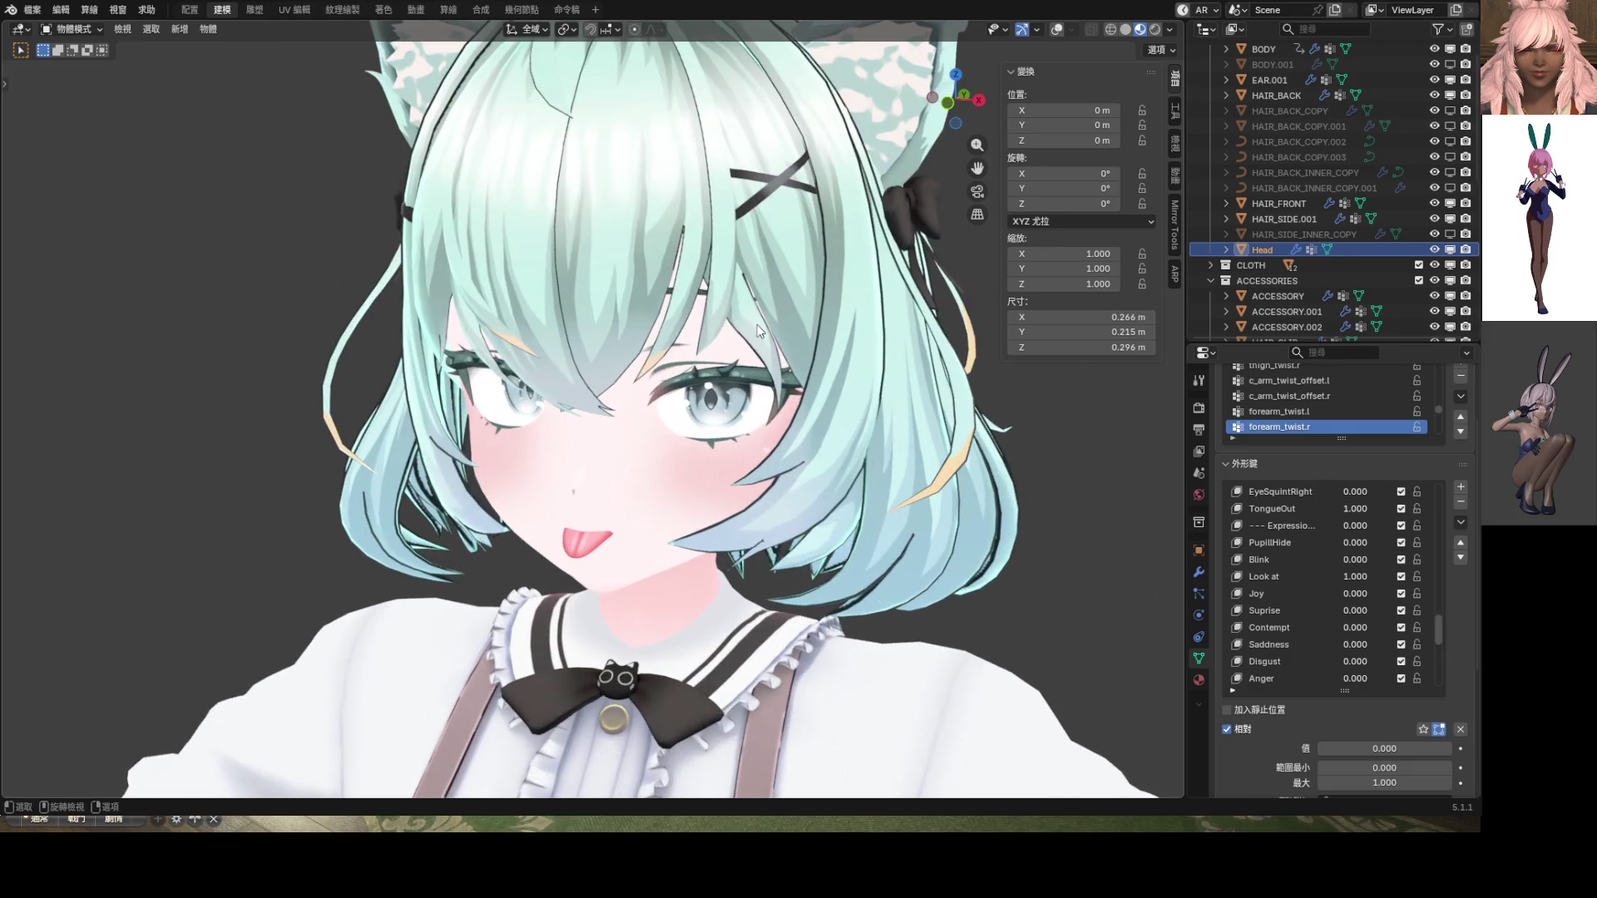
pyautogui.hotkey('ctrl', 's')
pyautogui.moveTo(901, 381)
pyautogui.mouseDown(button='middle')
pyautogui.moveTo(880, 397)
pyautogui.moveTo(875, 481)
pyautogui.moveTo(877, 373)
pyautogui.mouseUp(button='middle')
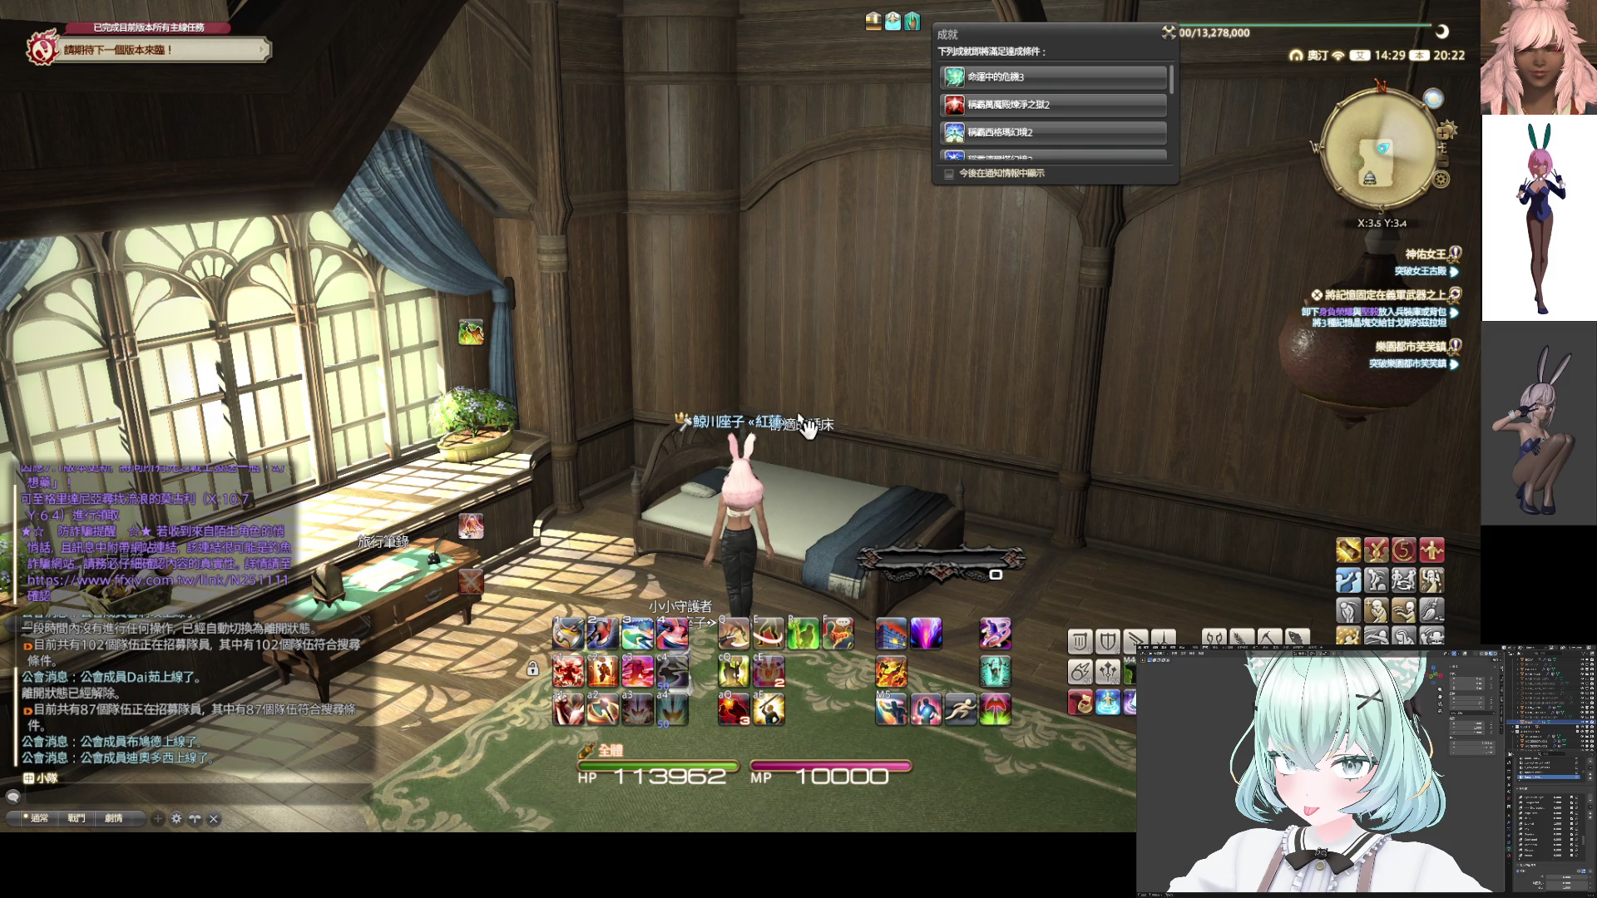
# Close the achievements popup and reassign the first retainer's venture at the summoning bell
pyautogui.click(1167, 32)
pyautogui.moveTo(790, 289); pyautogui.dragTo(433, 293, button='right')
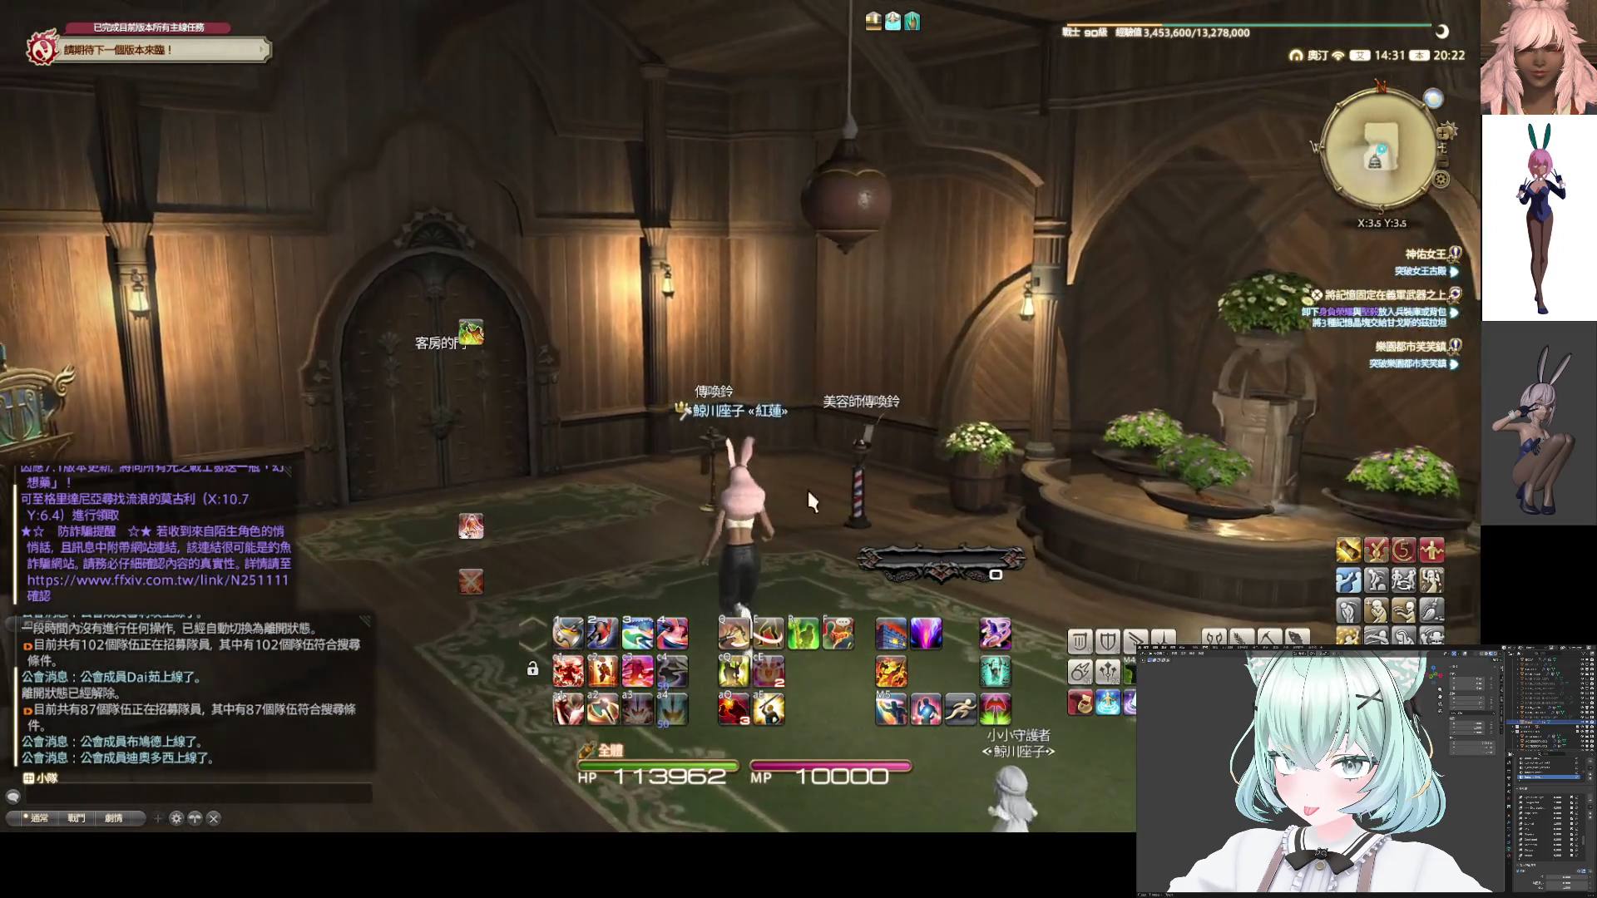
pyautogui.doubleClick(710, 451)
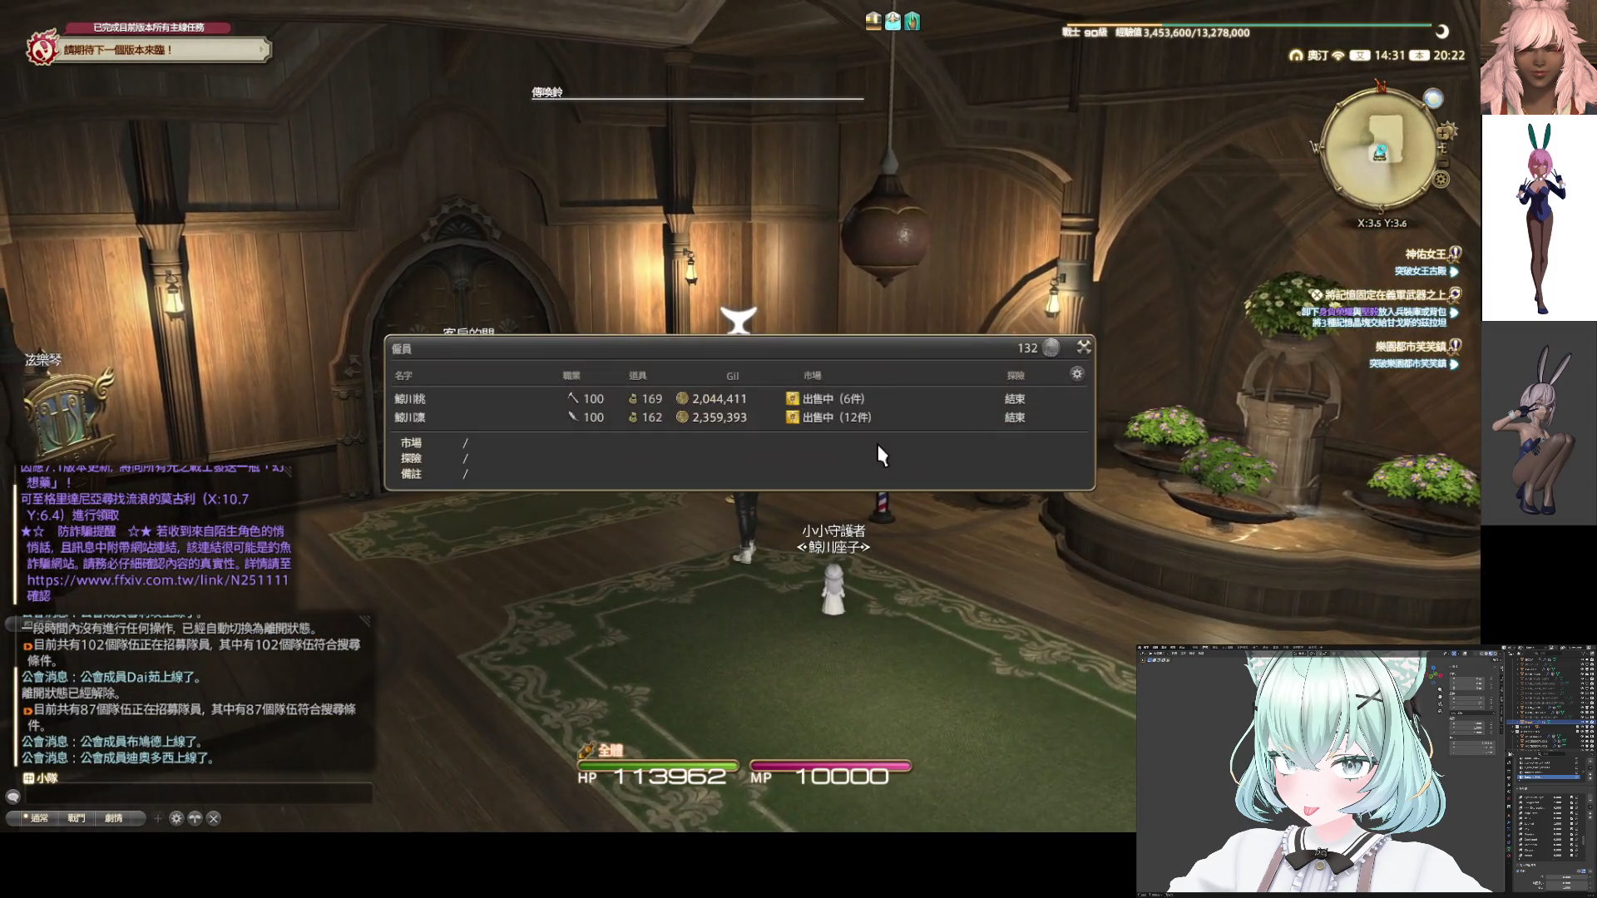
pyautogui.click(857, 401)
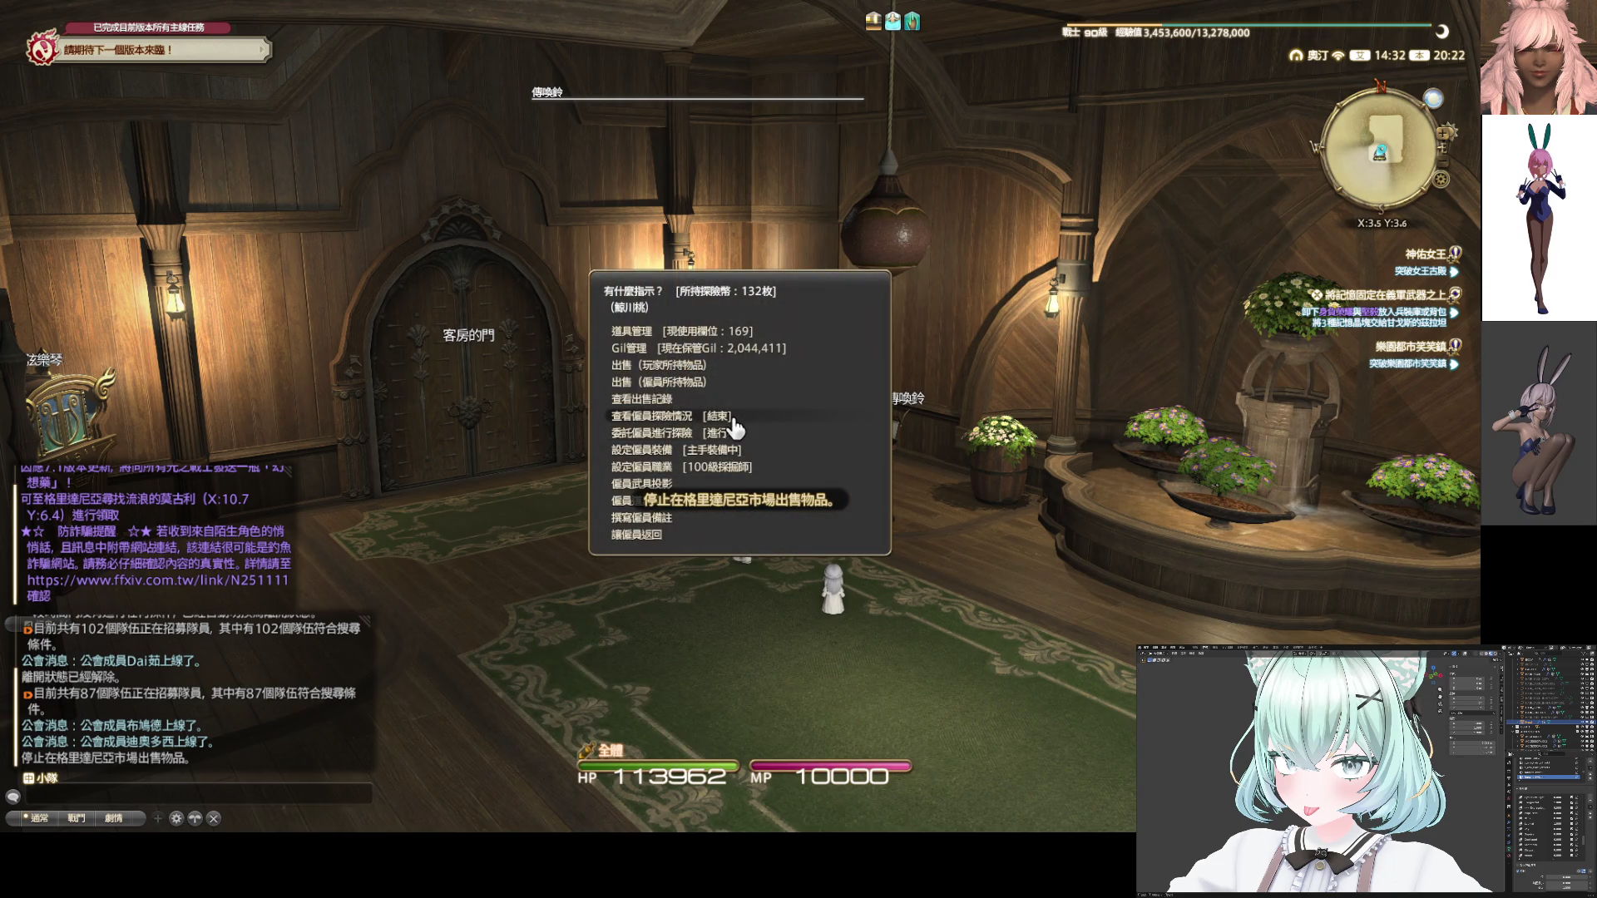
pyautogui.click(732, 417)
pyautogui.click(701, 493)
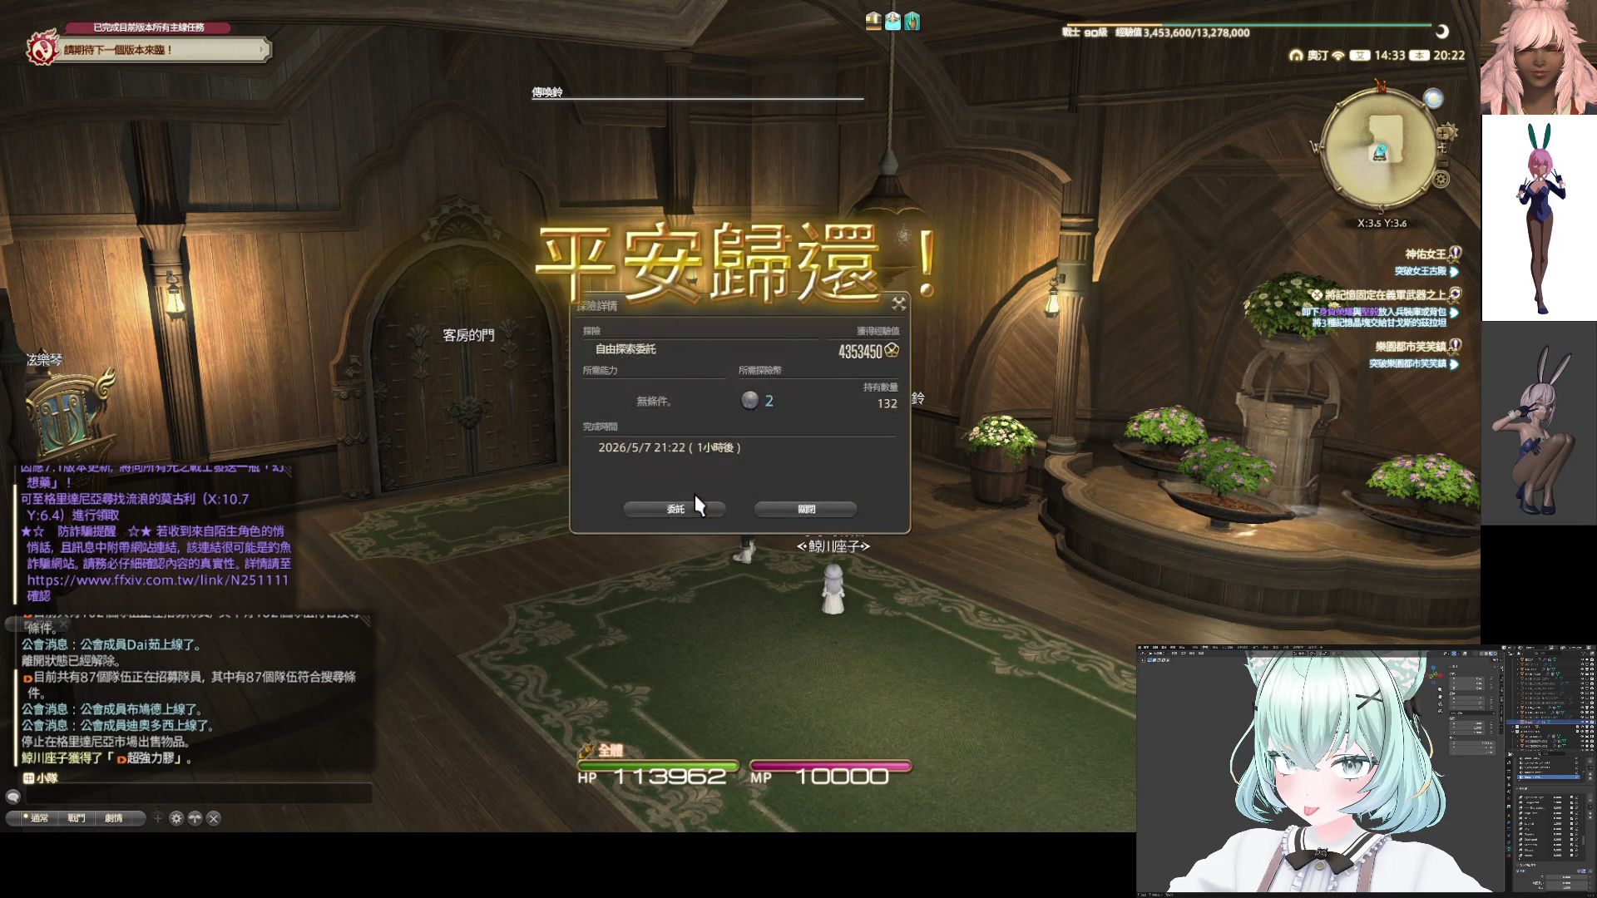
pyautogui.click(700, 503)
pyautogui.click(699, 532)
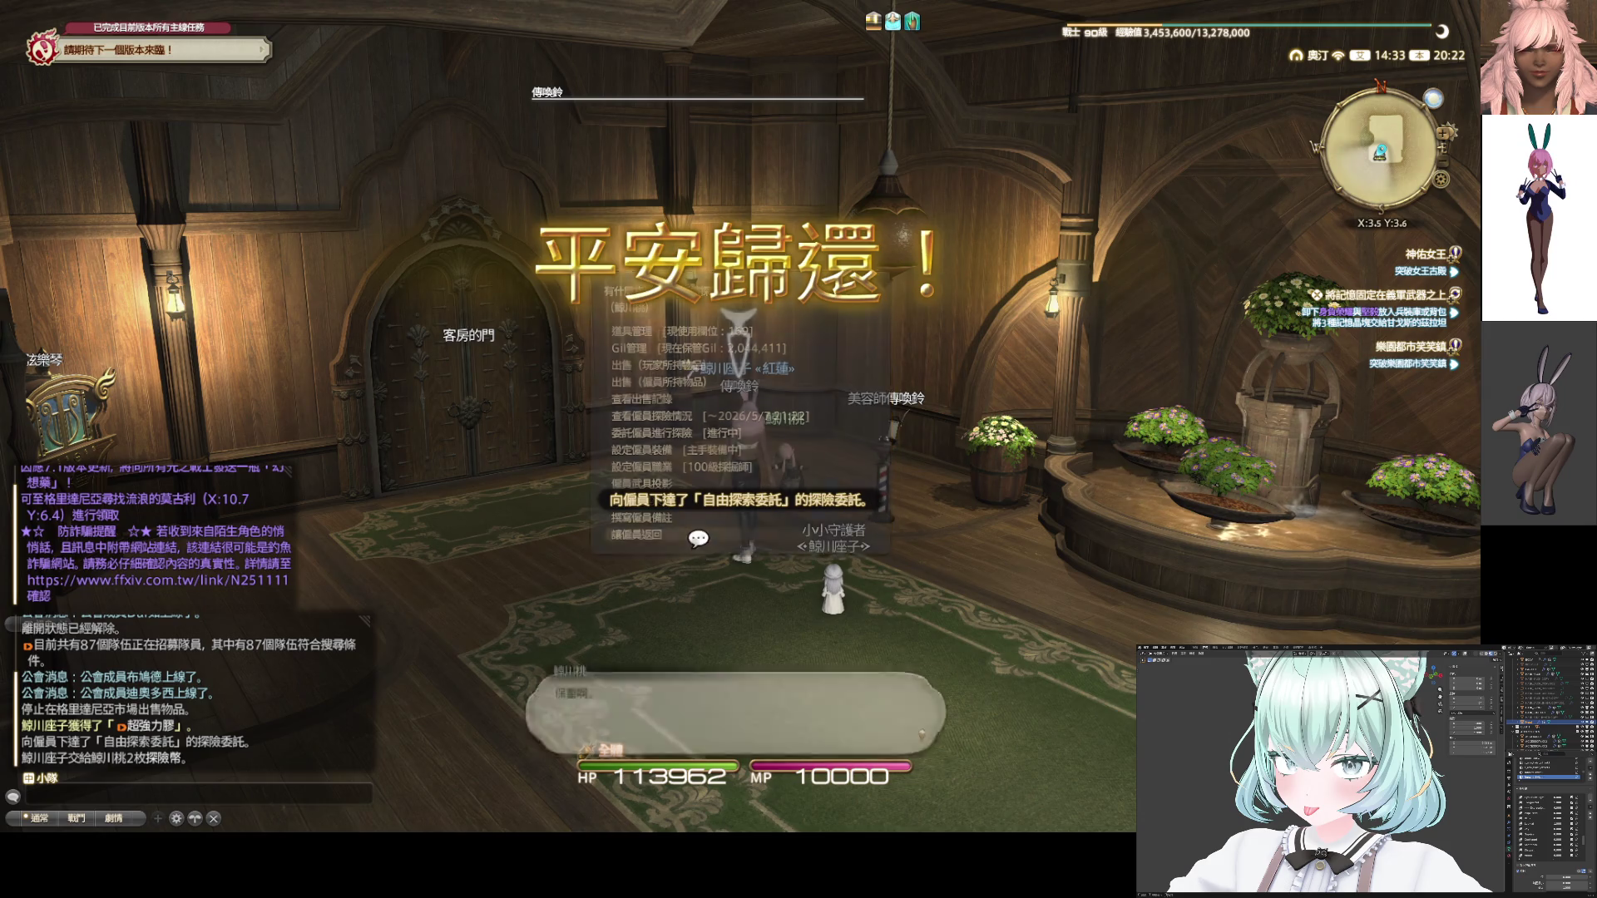
# Try on the second retainer's reward weapon, then reassign its venture and close the retainer list
pyautogui.click(803, 427)
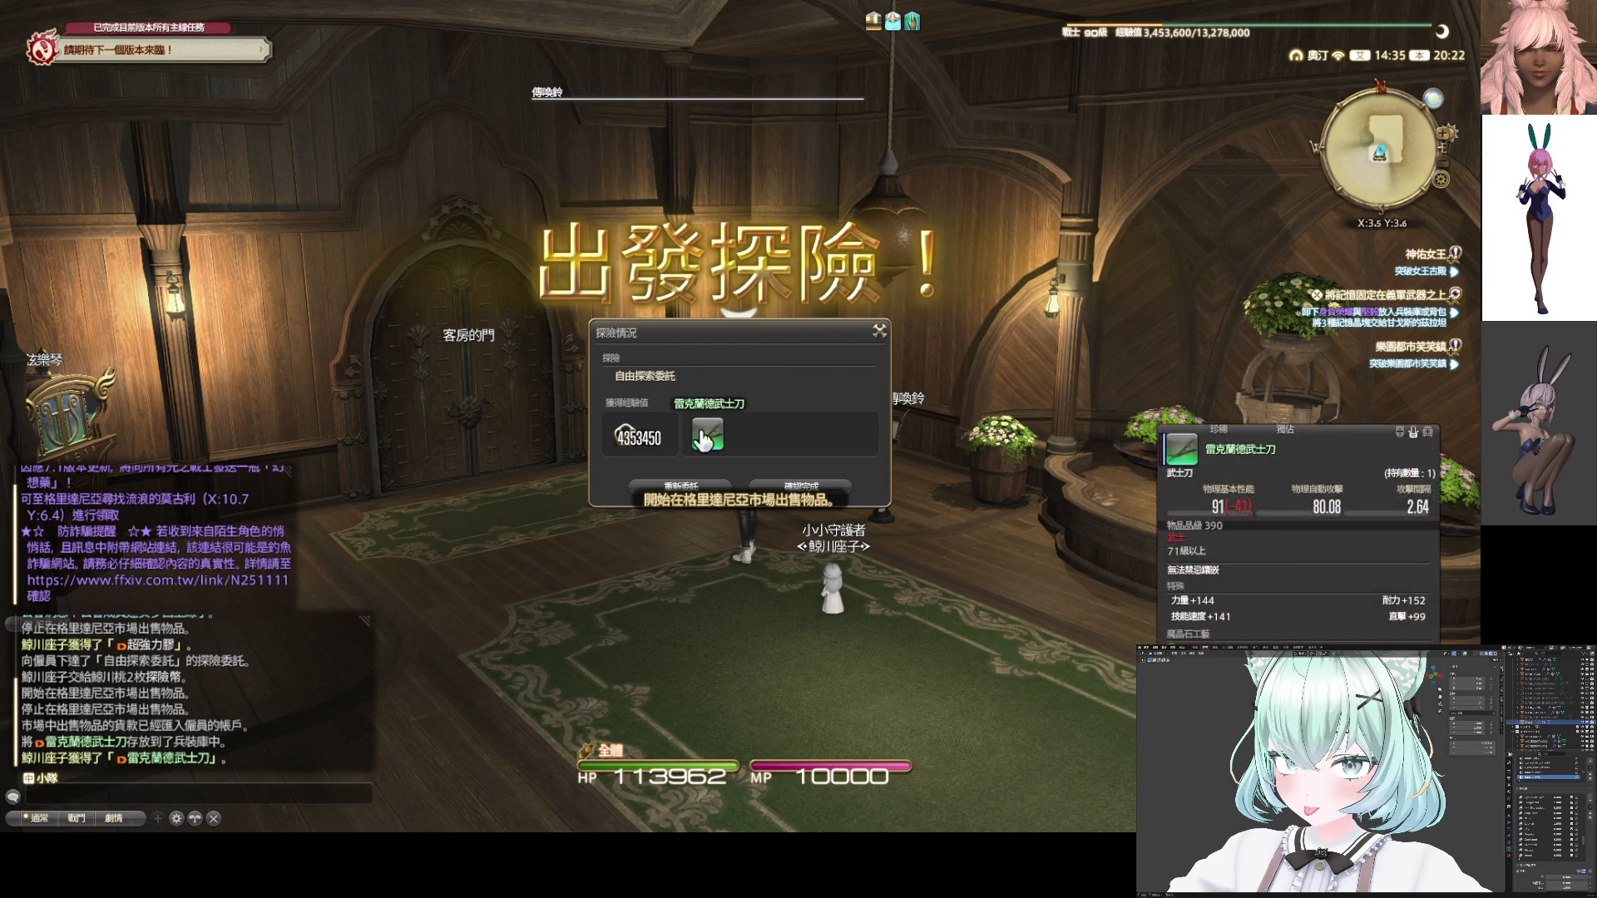
pyautogui.rightClick(707, 432)
pyautogui.click(717, 453)
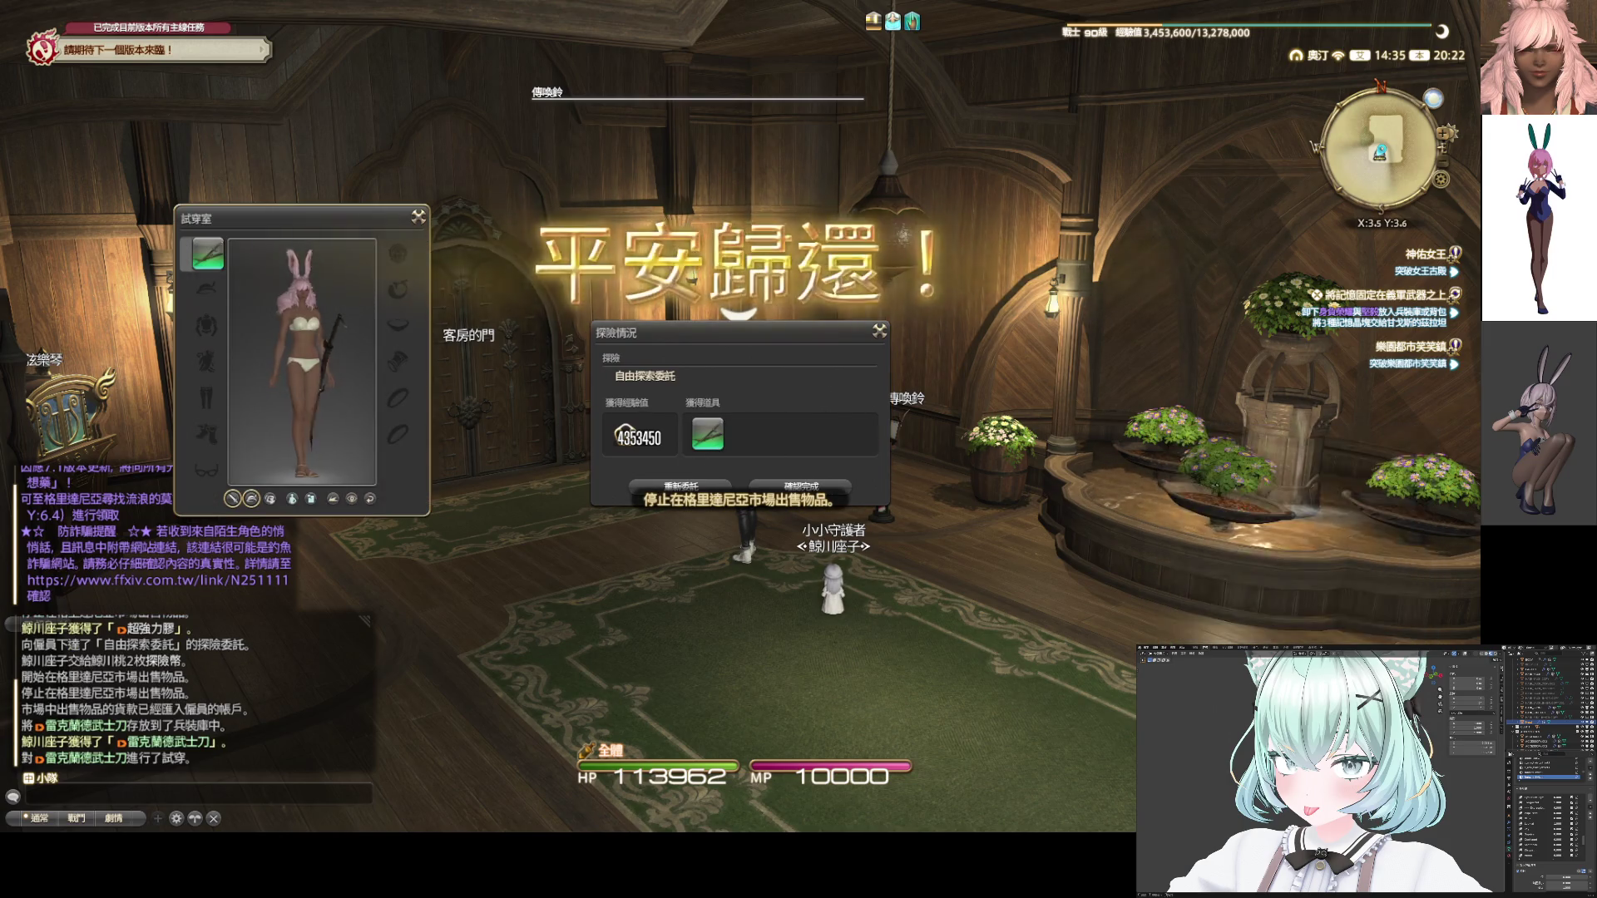
pyautogui.click(419, 217)
pyautogui.click(678, 485)
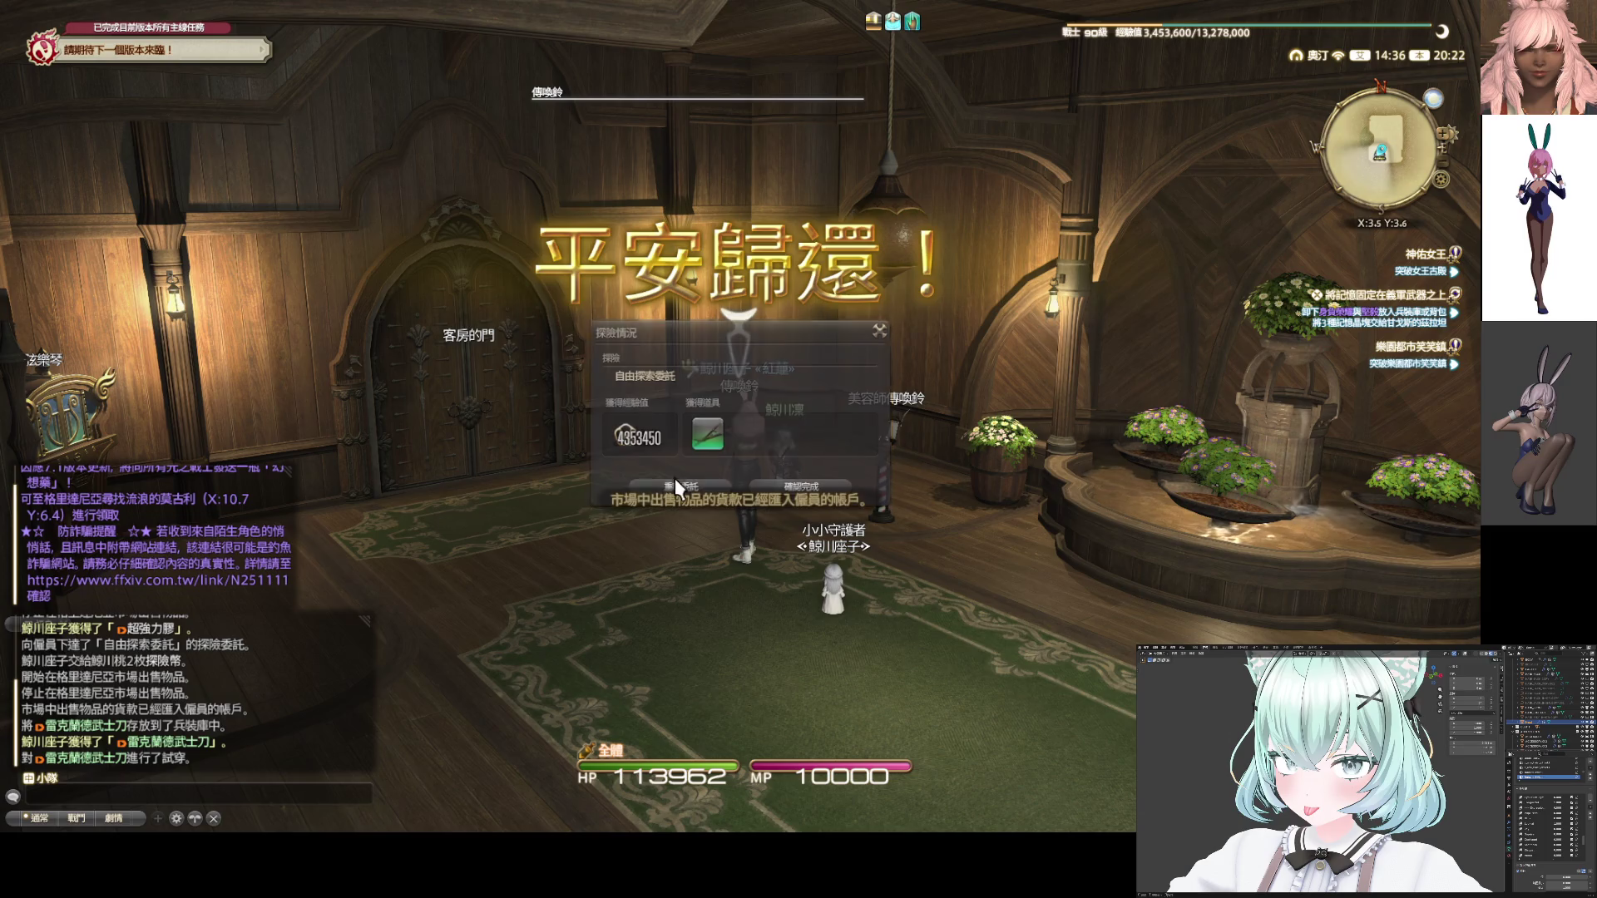
pyautogui.click(676, 496)
pyautogui.click(662, 511)
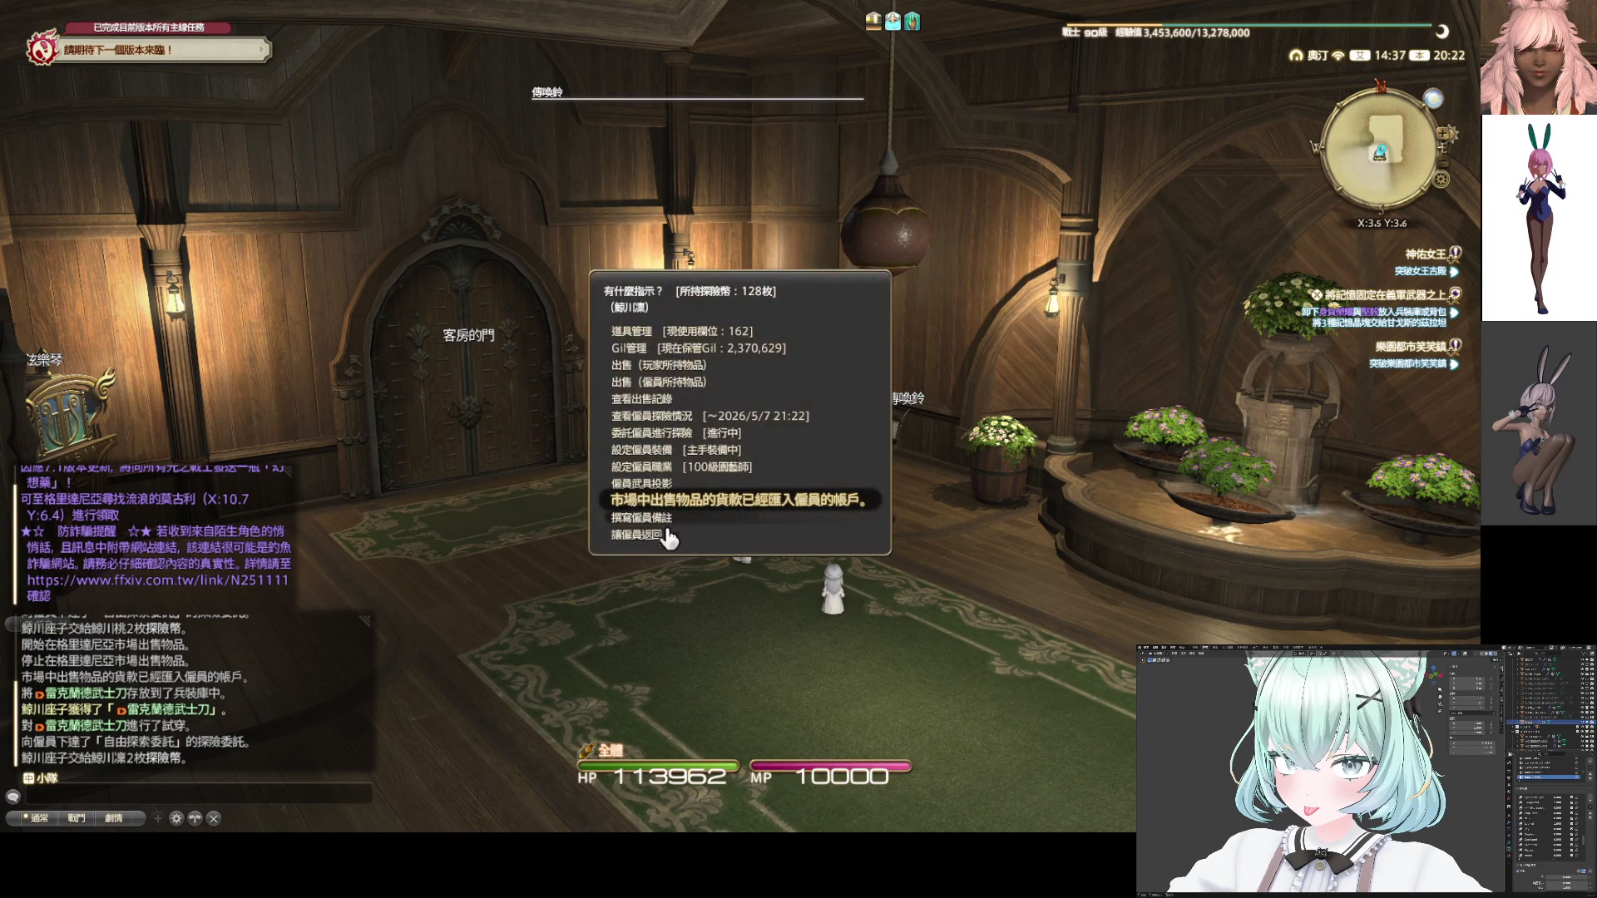
pyautogui.click(665, 532)
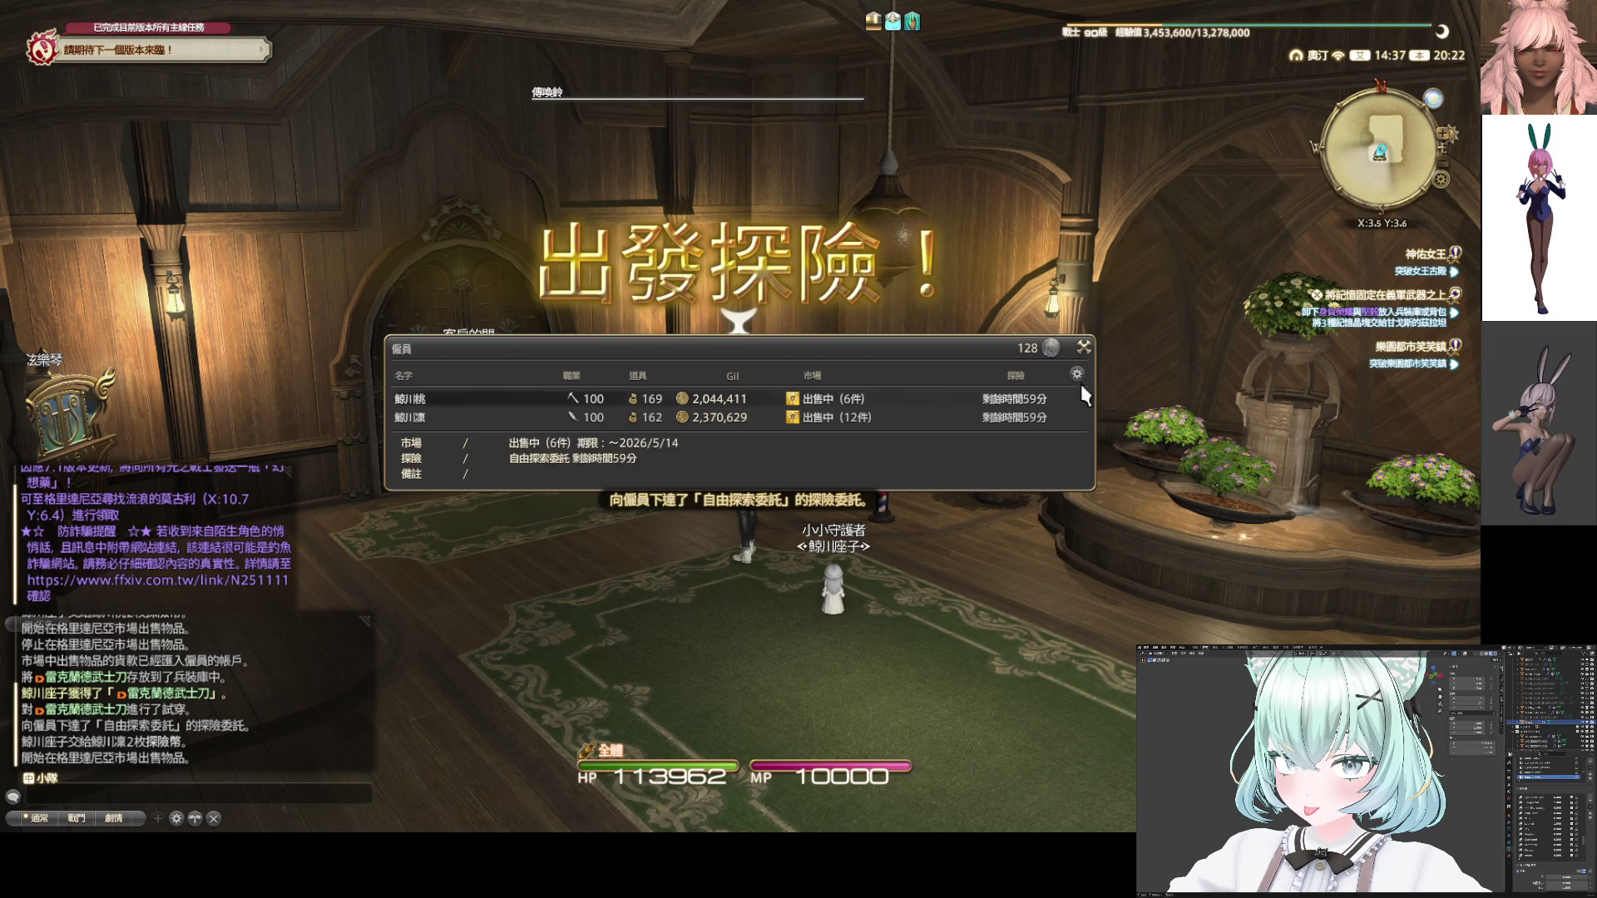
pyautogui.click(1083, 348)
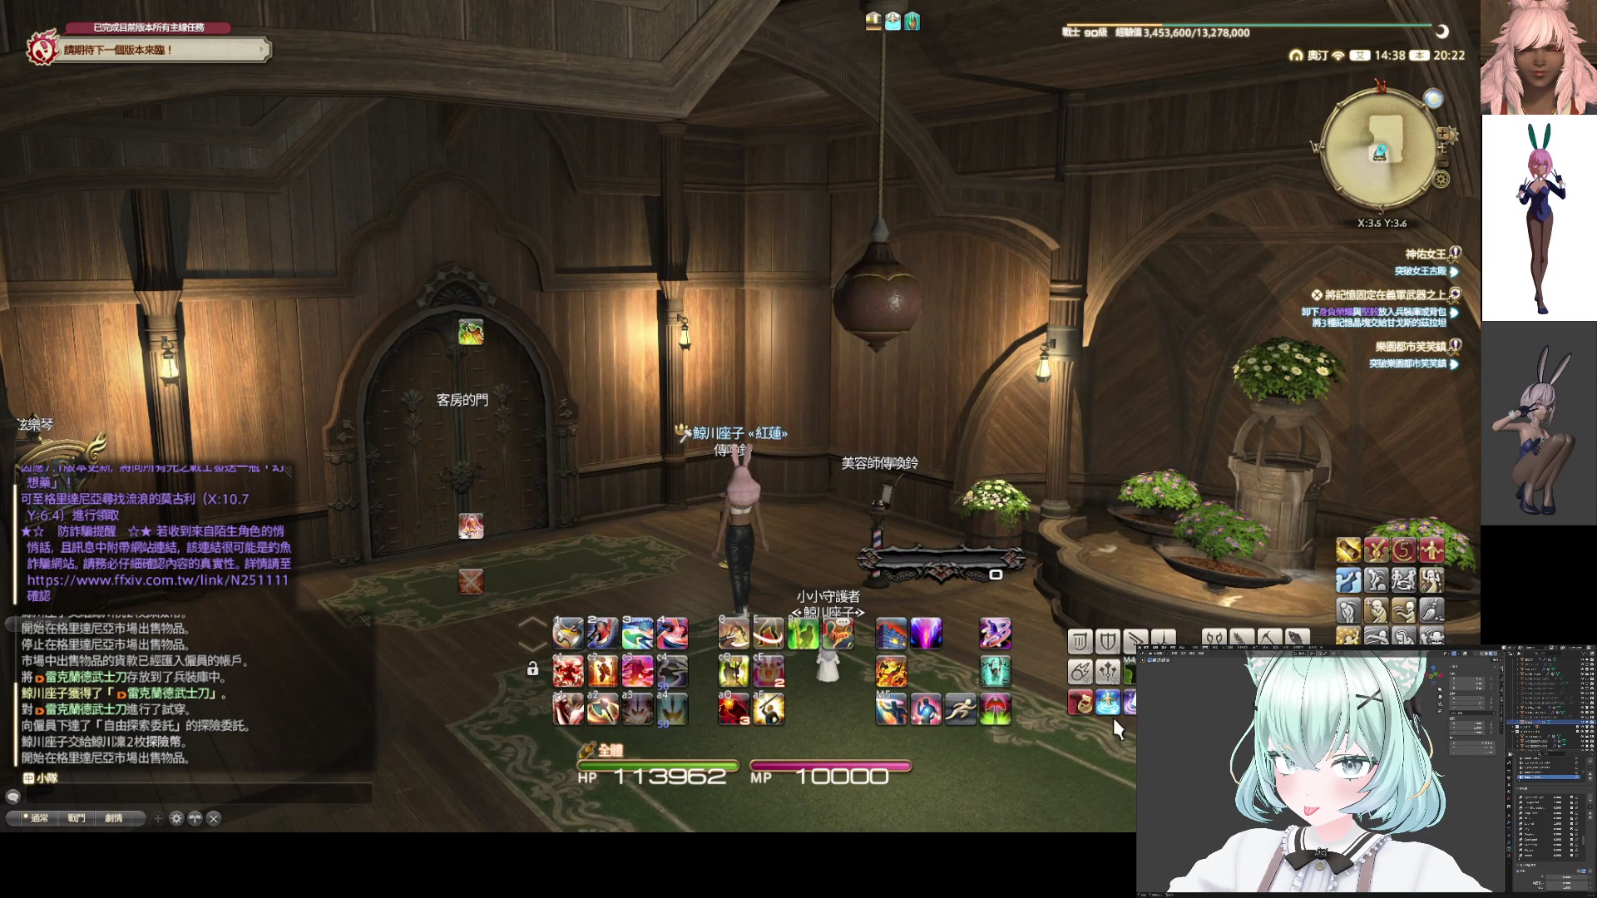
# Teleport to 中拉諾西亞 (Middle La Noscea)
pyautogui.click(1107, 703)
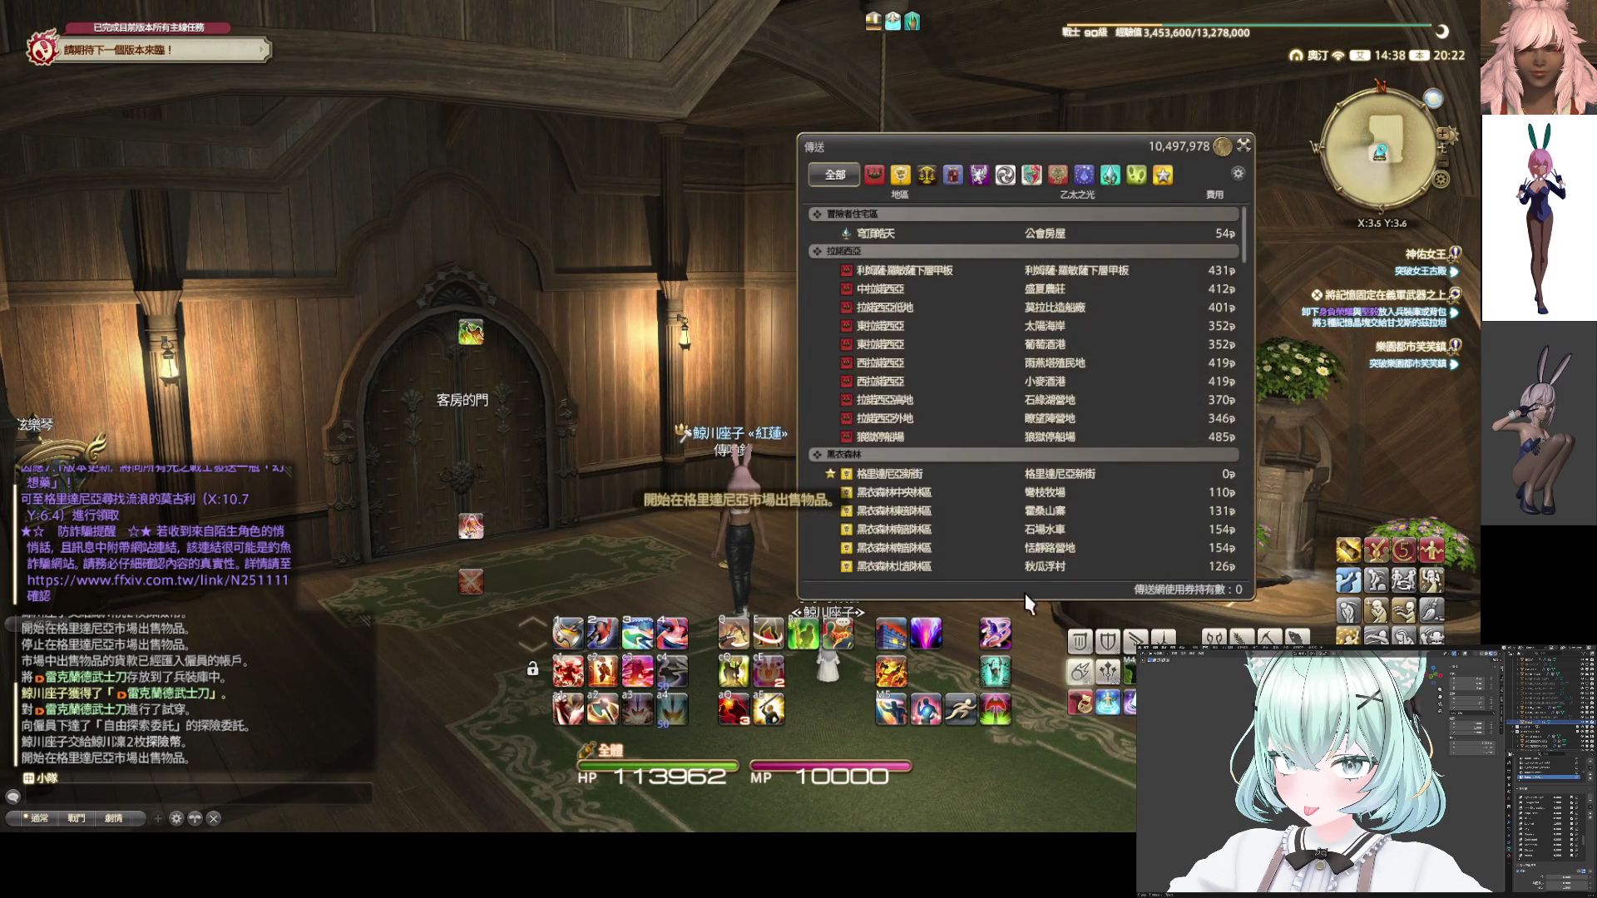
pyautogui.click(1058, 293)
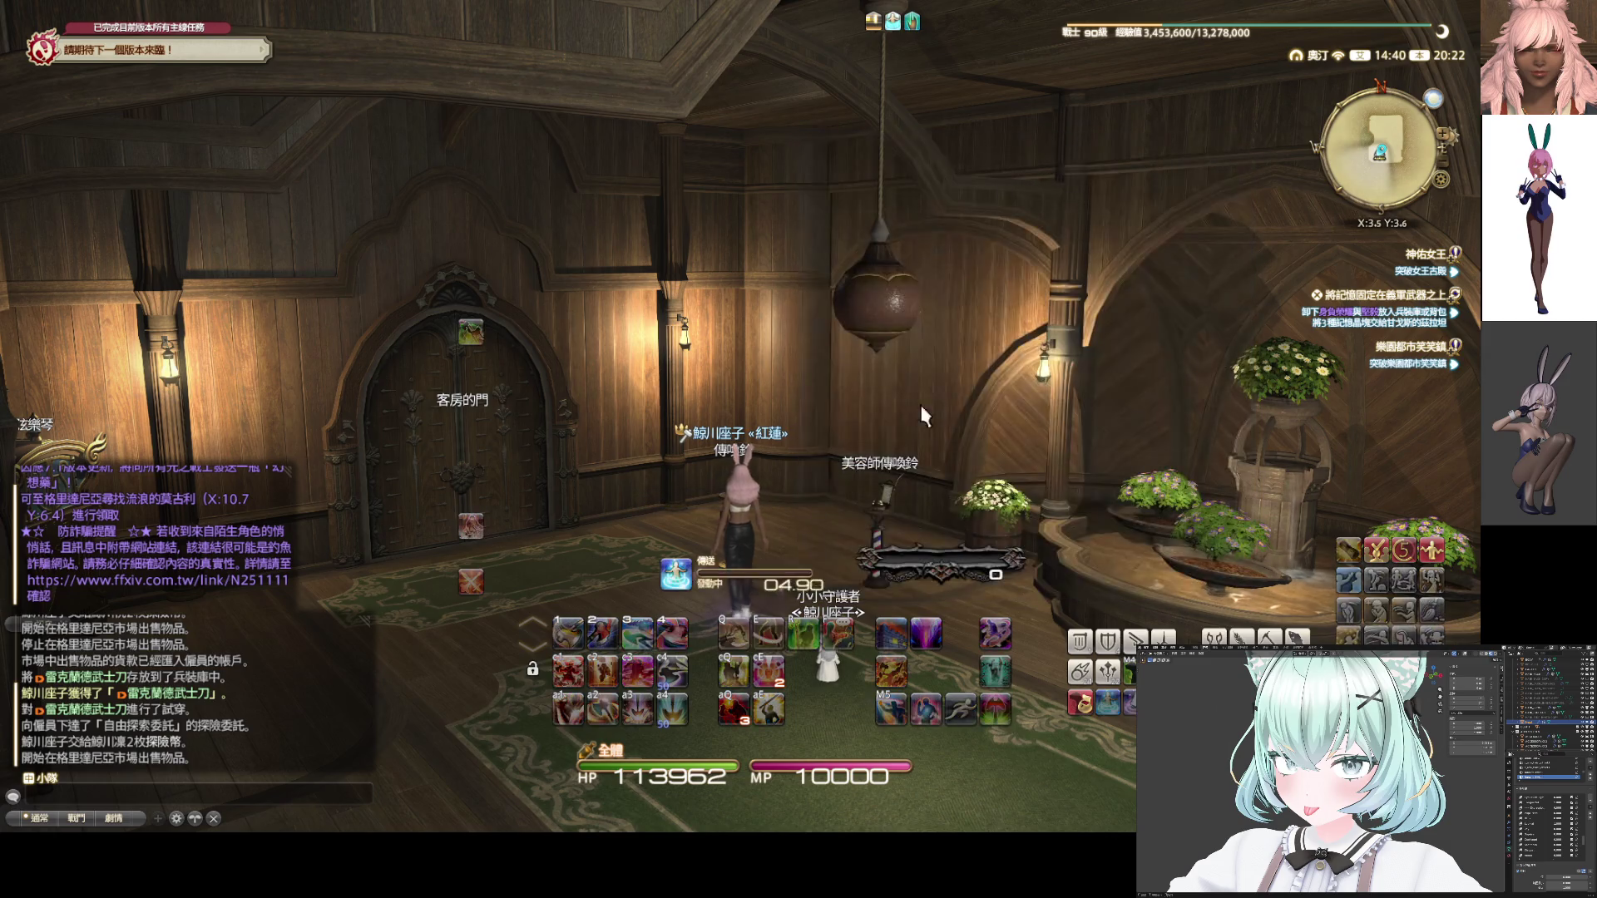
pyautogui.moveTo(976, 453); pyautogui.dragTo(848, 453)
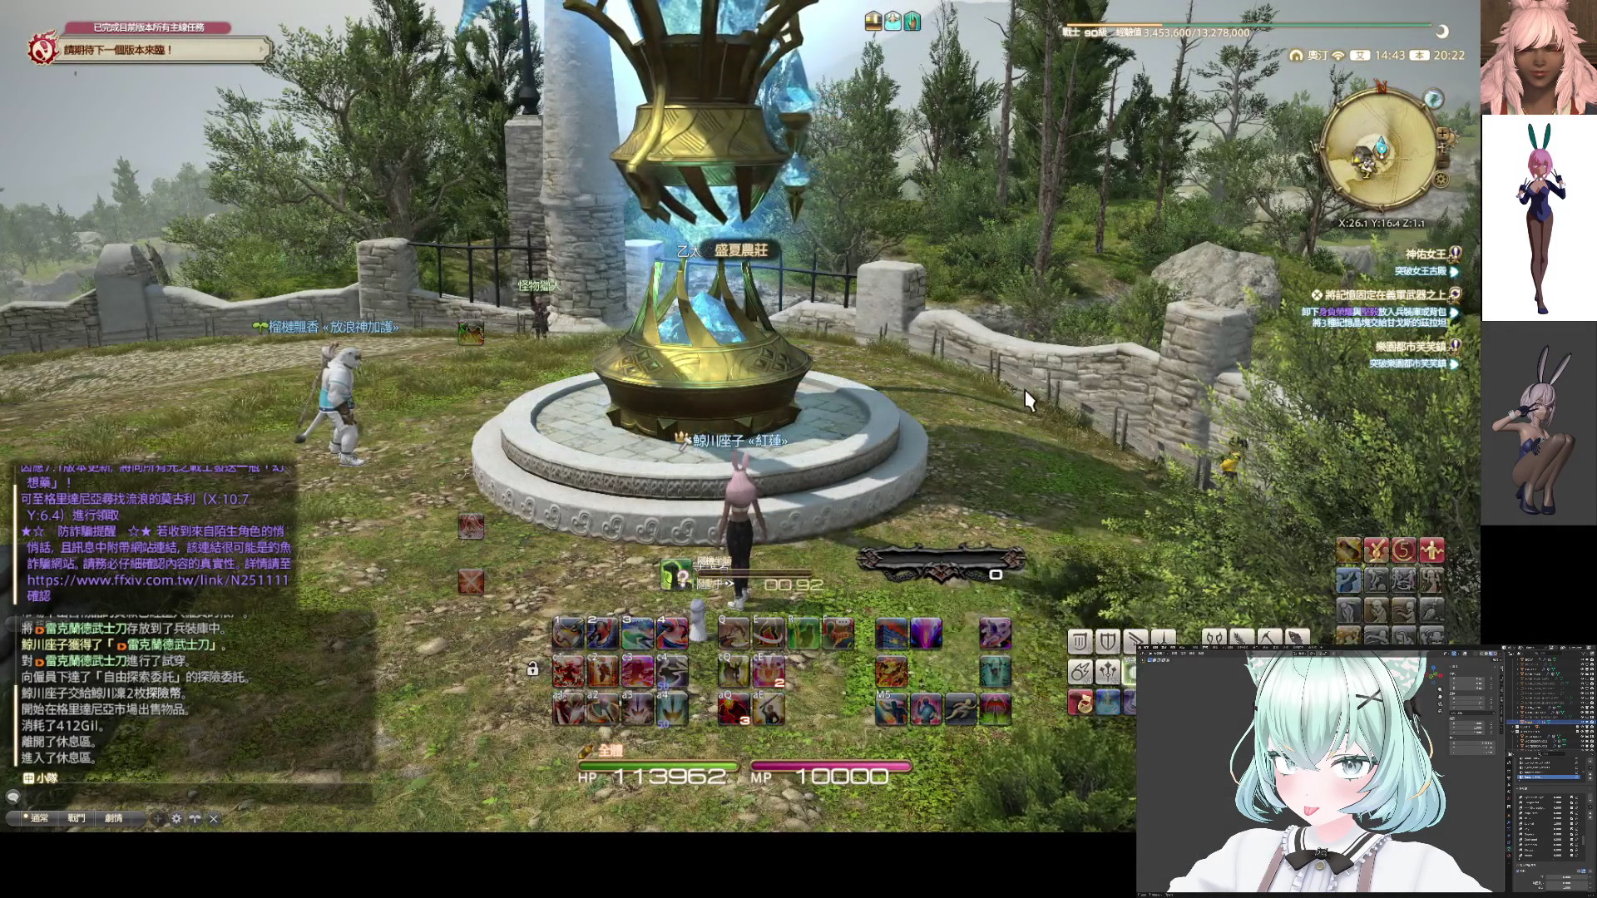
# Mount up, equip gearset 6 (Botanist) and fly across the fields to the gathering area
pyautogui.press('space')
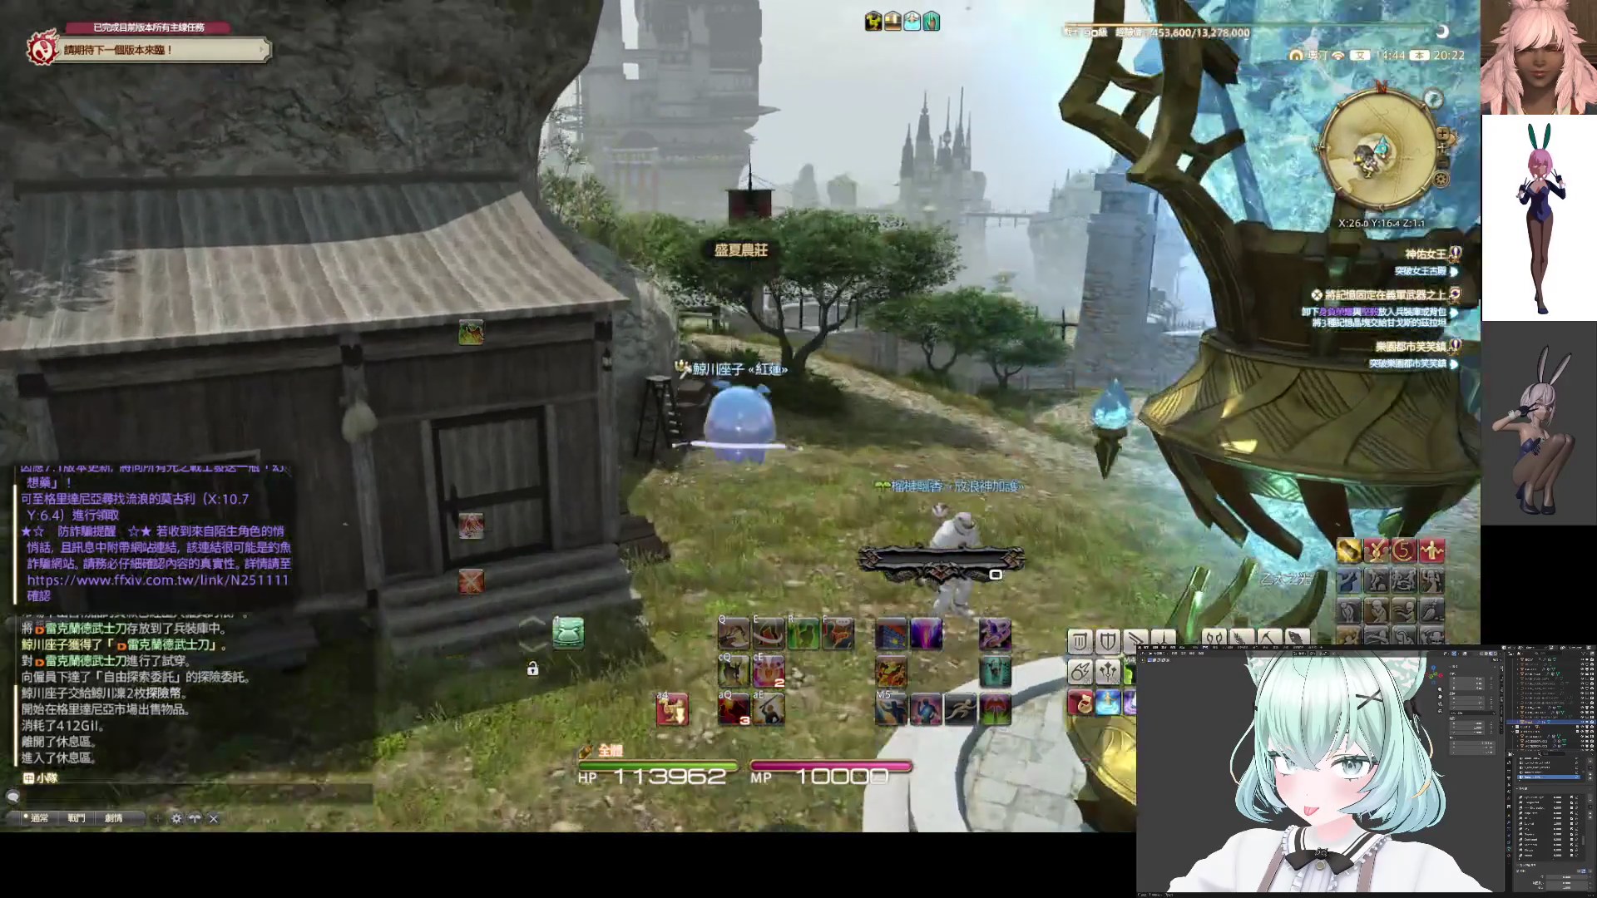
pyautogui.press('w')
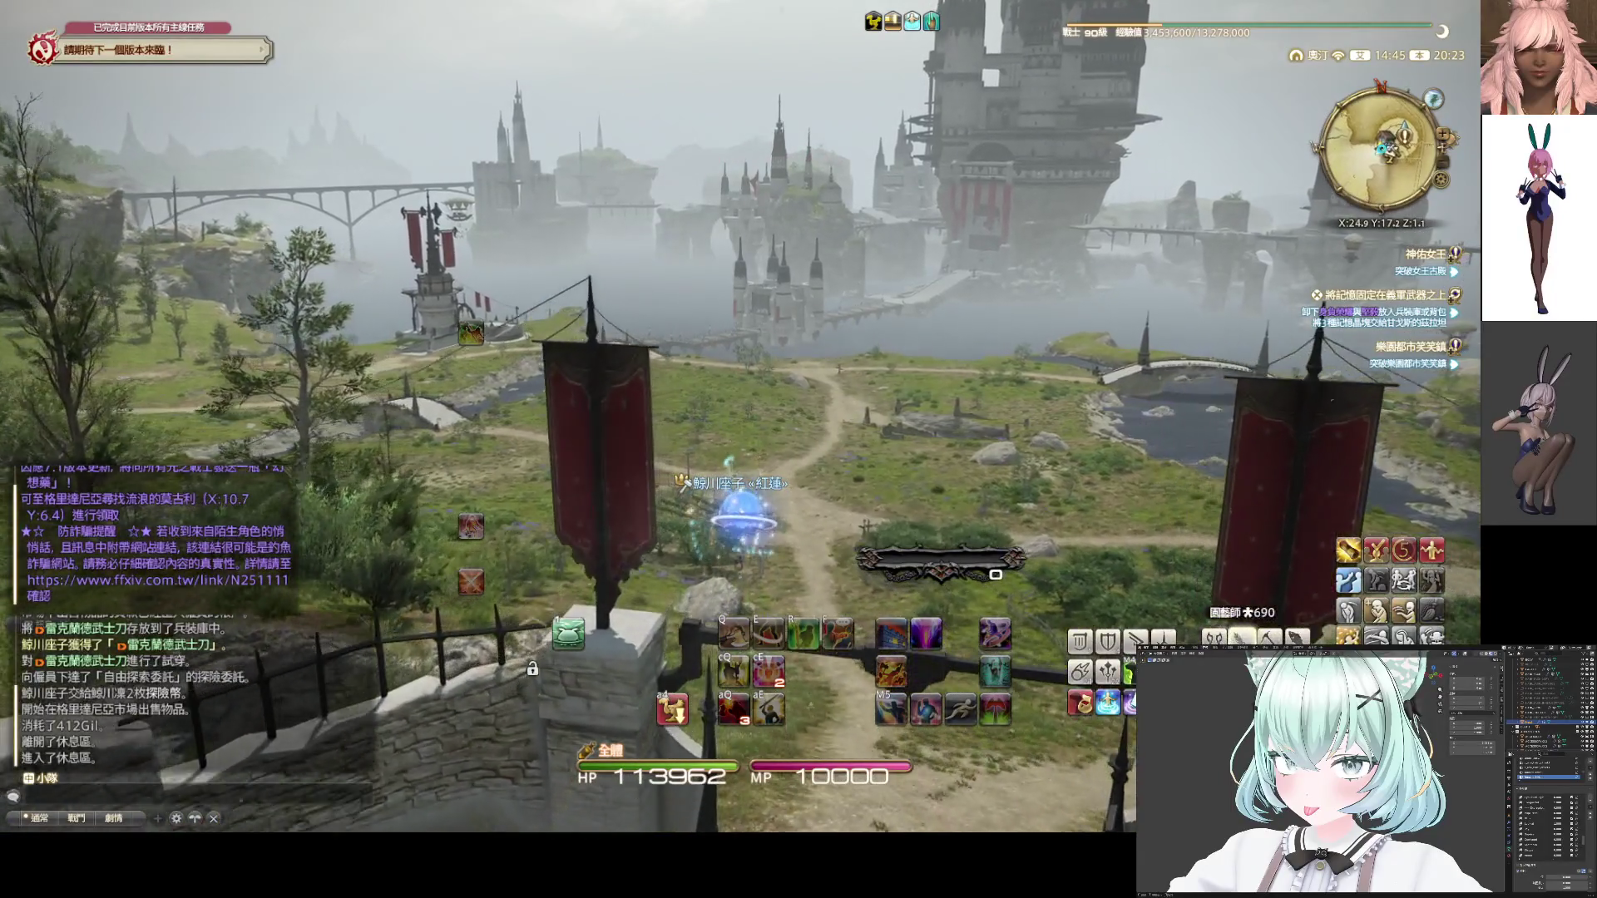
pyautogui.hotkey('ctrl', '6')
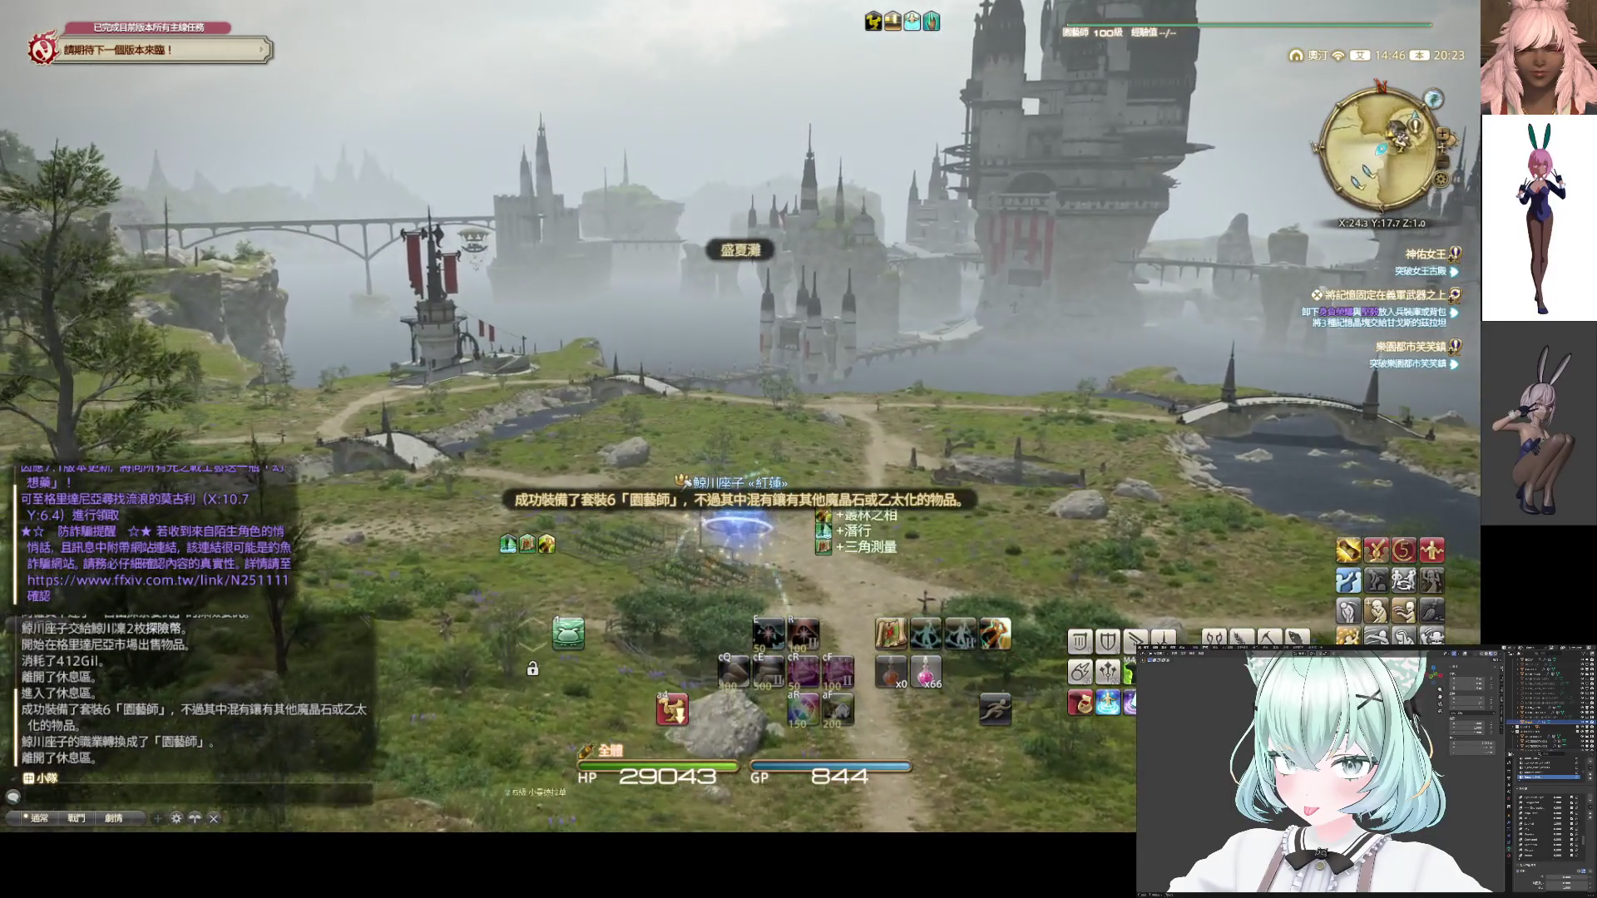
pyautogui.press('w')
pyautogui.press('w')
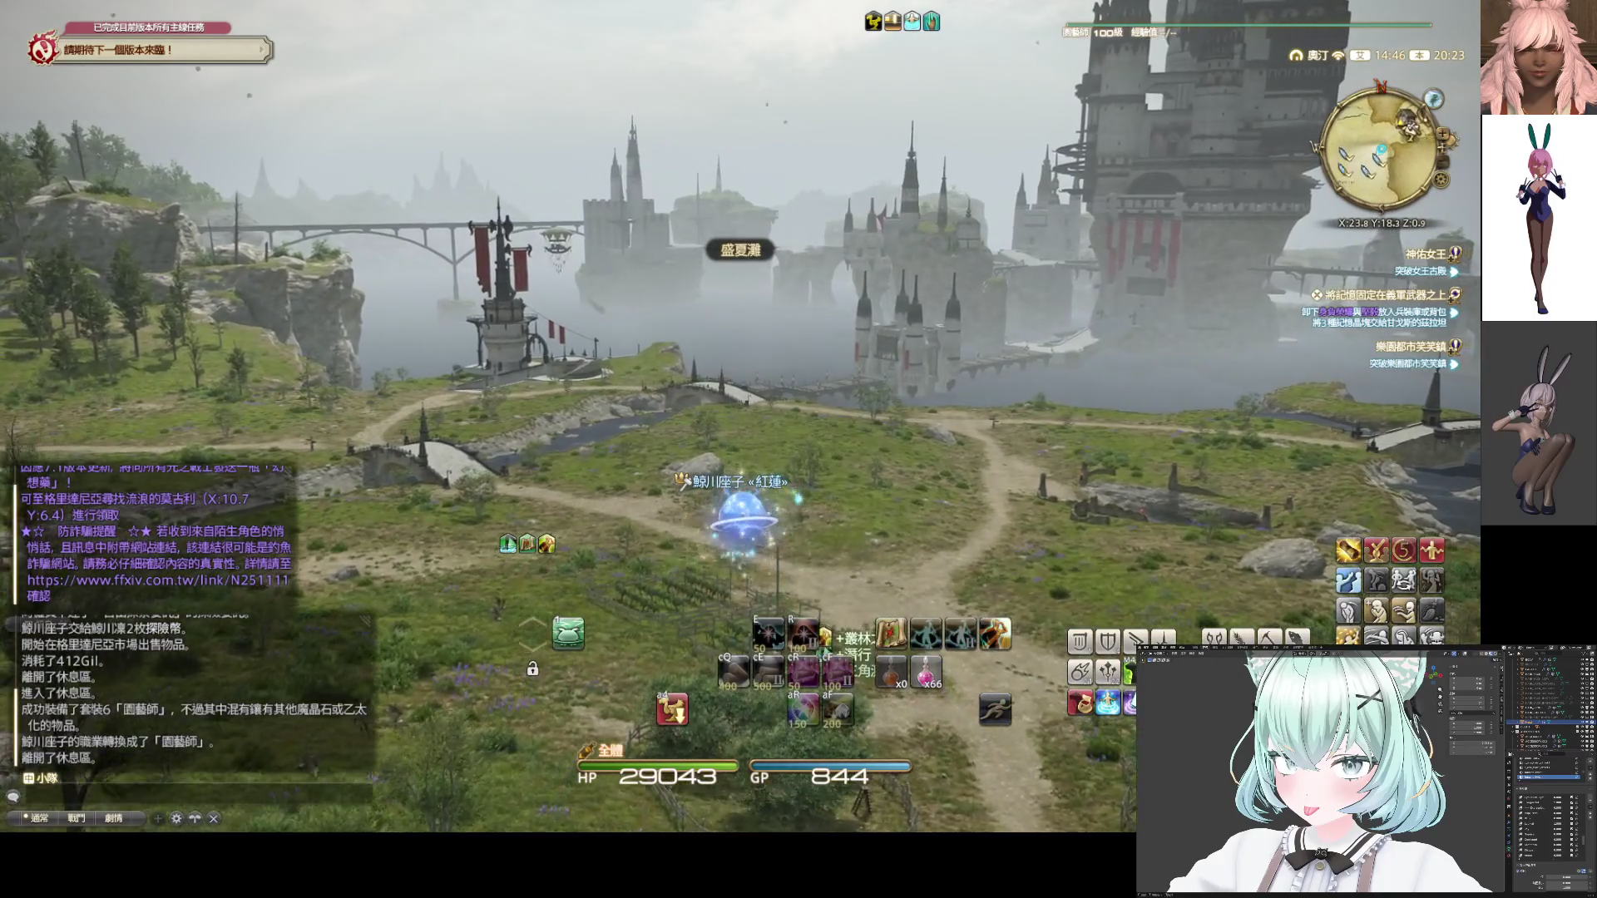
pyautogui.press('w')
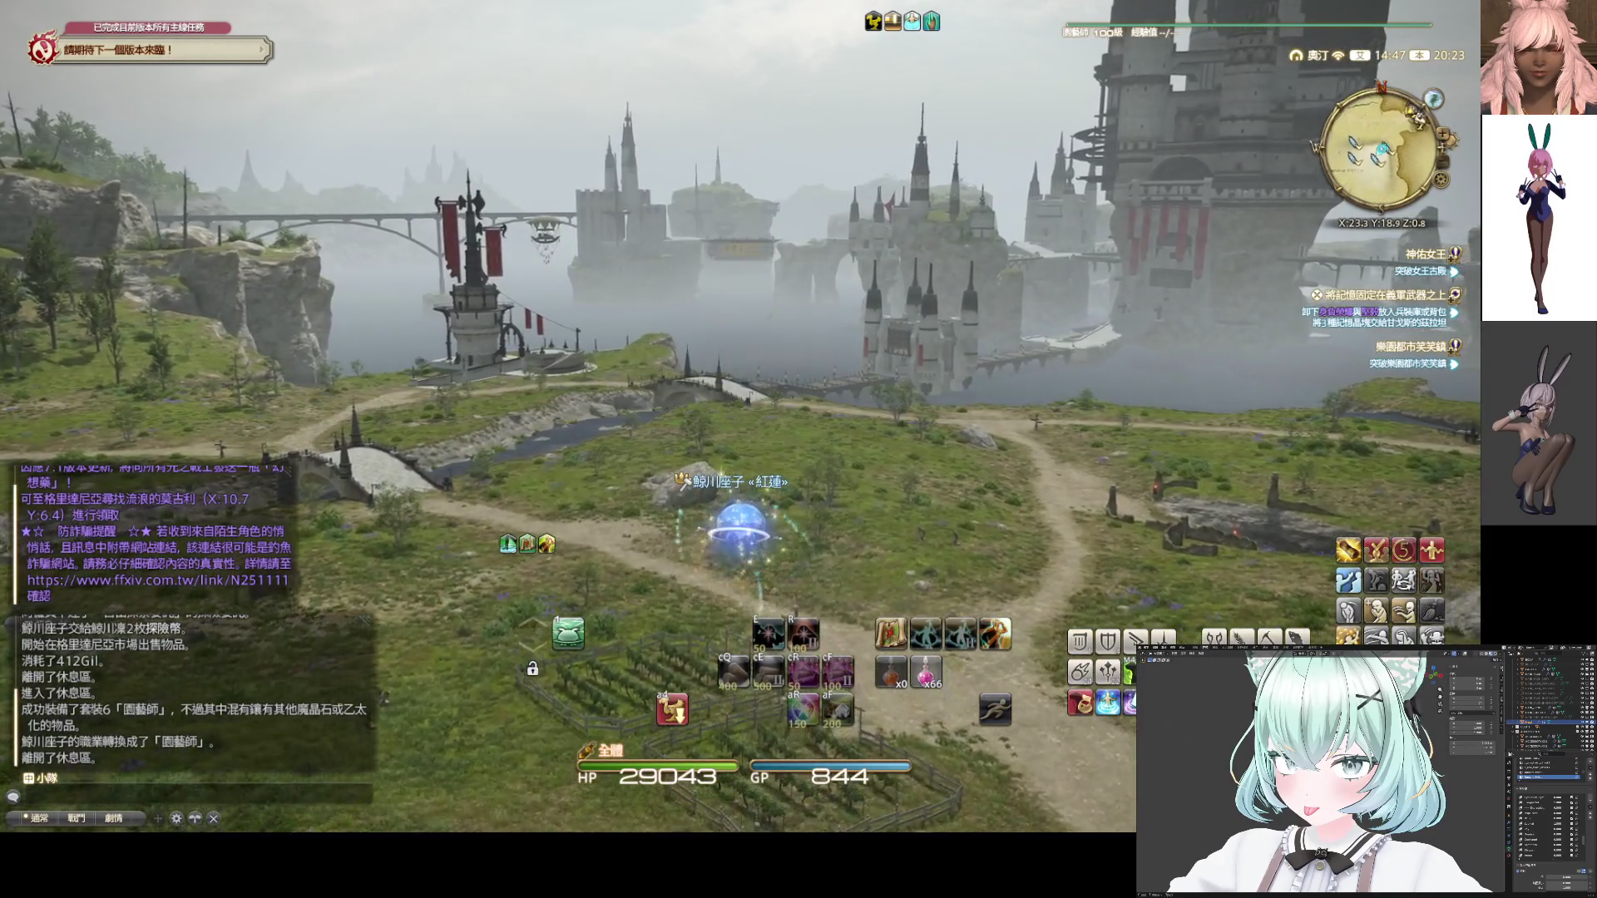
pyautogui.press('w')
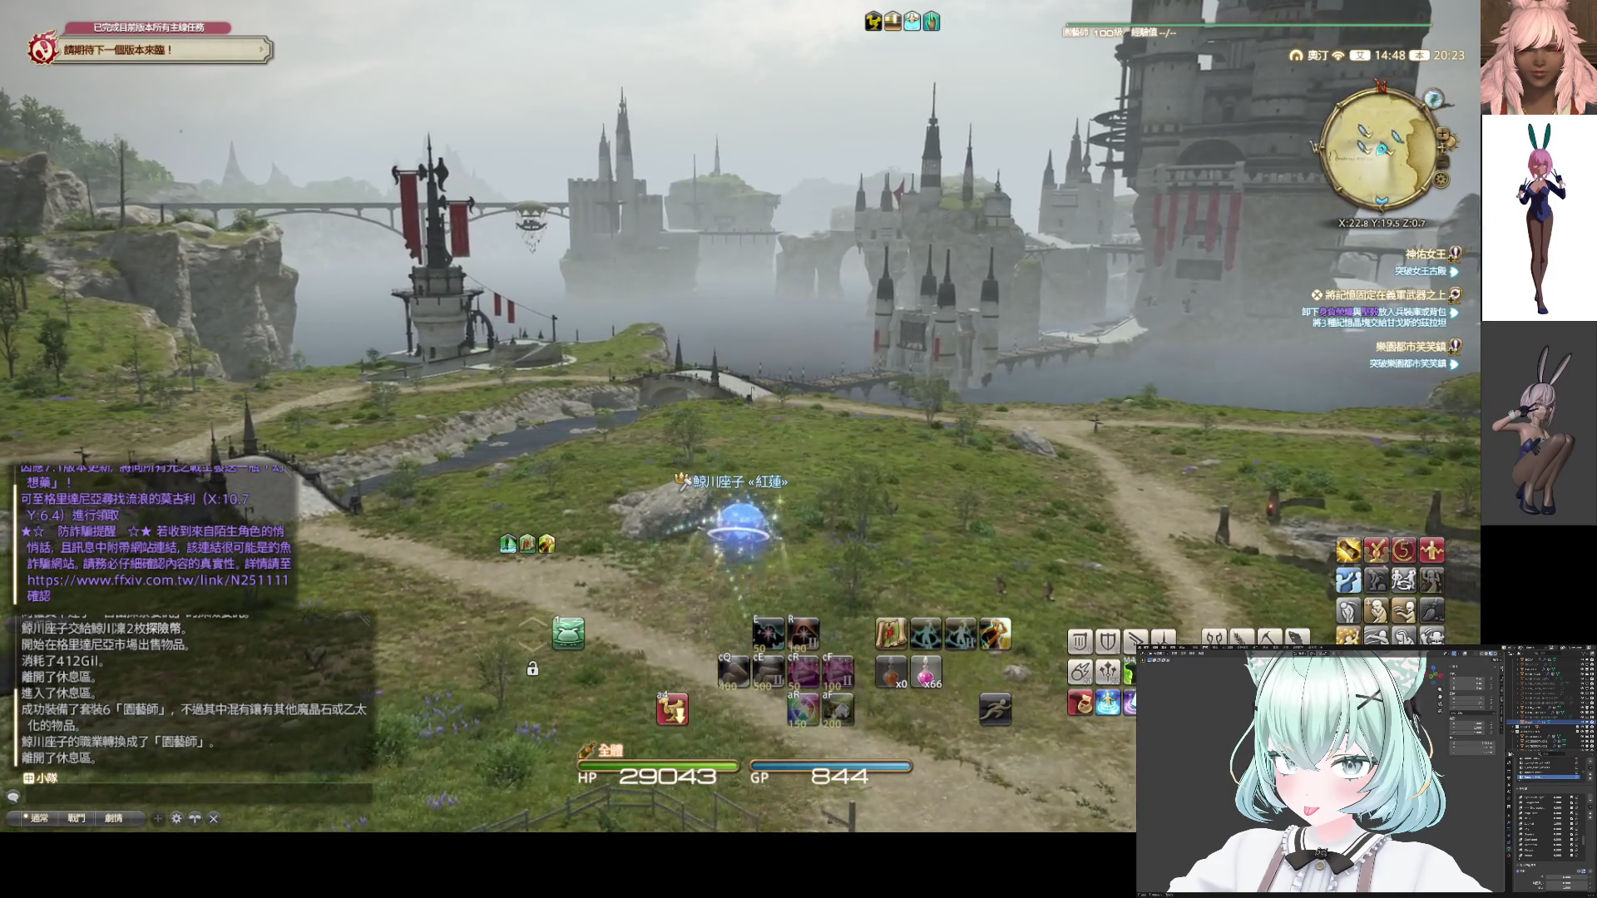
pyautogui.press('w')
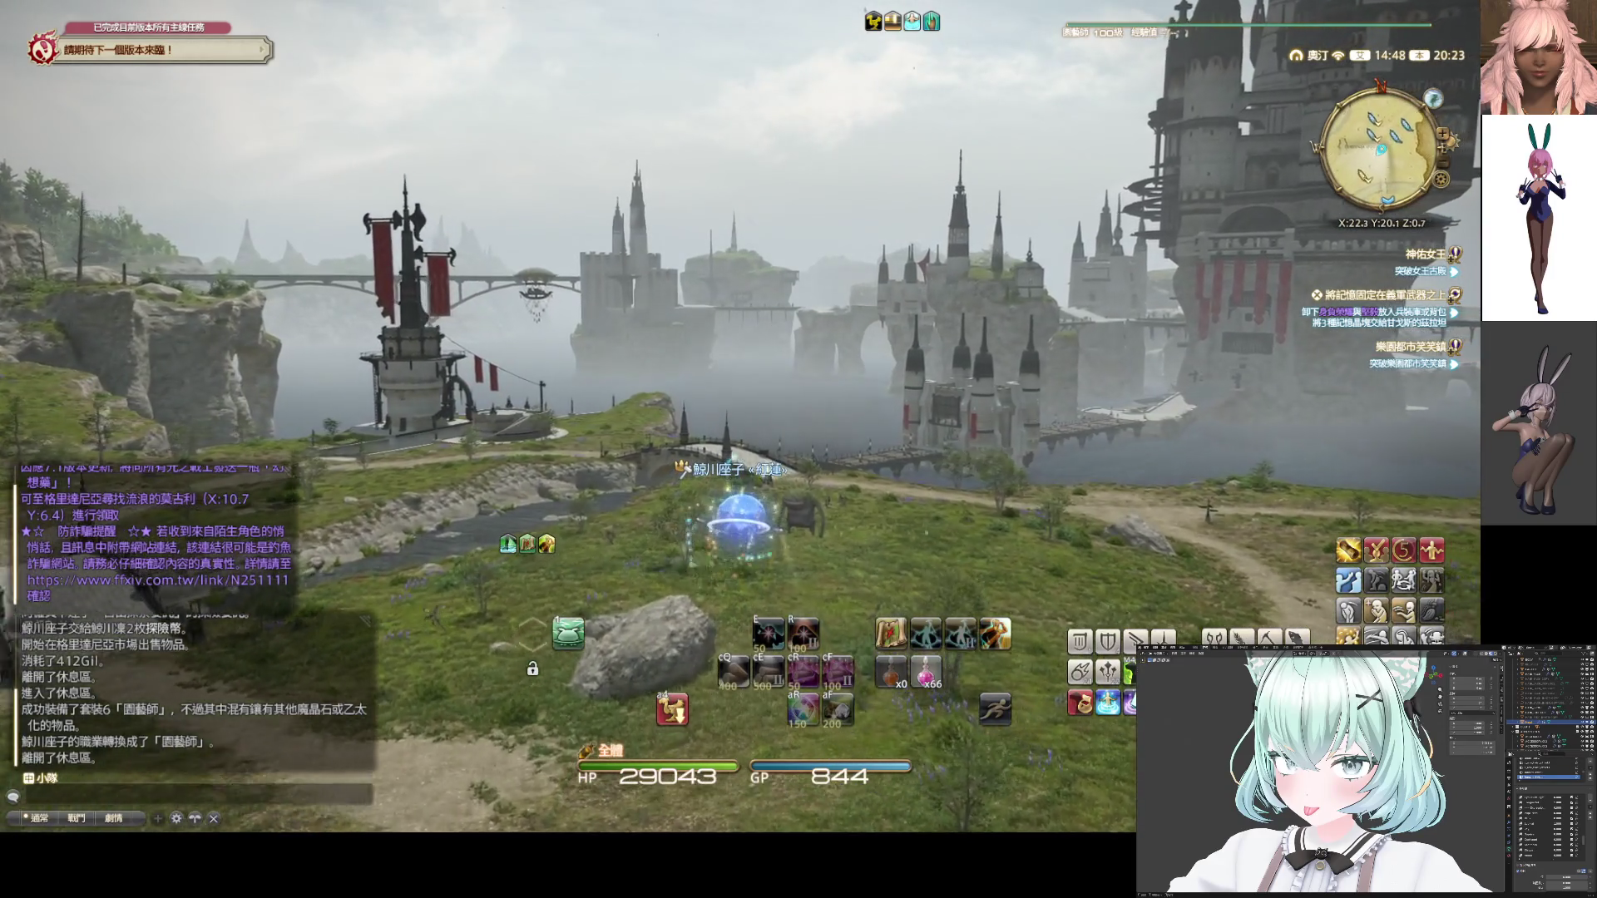
pyautogui.press('w')
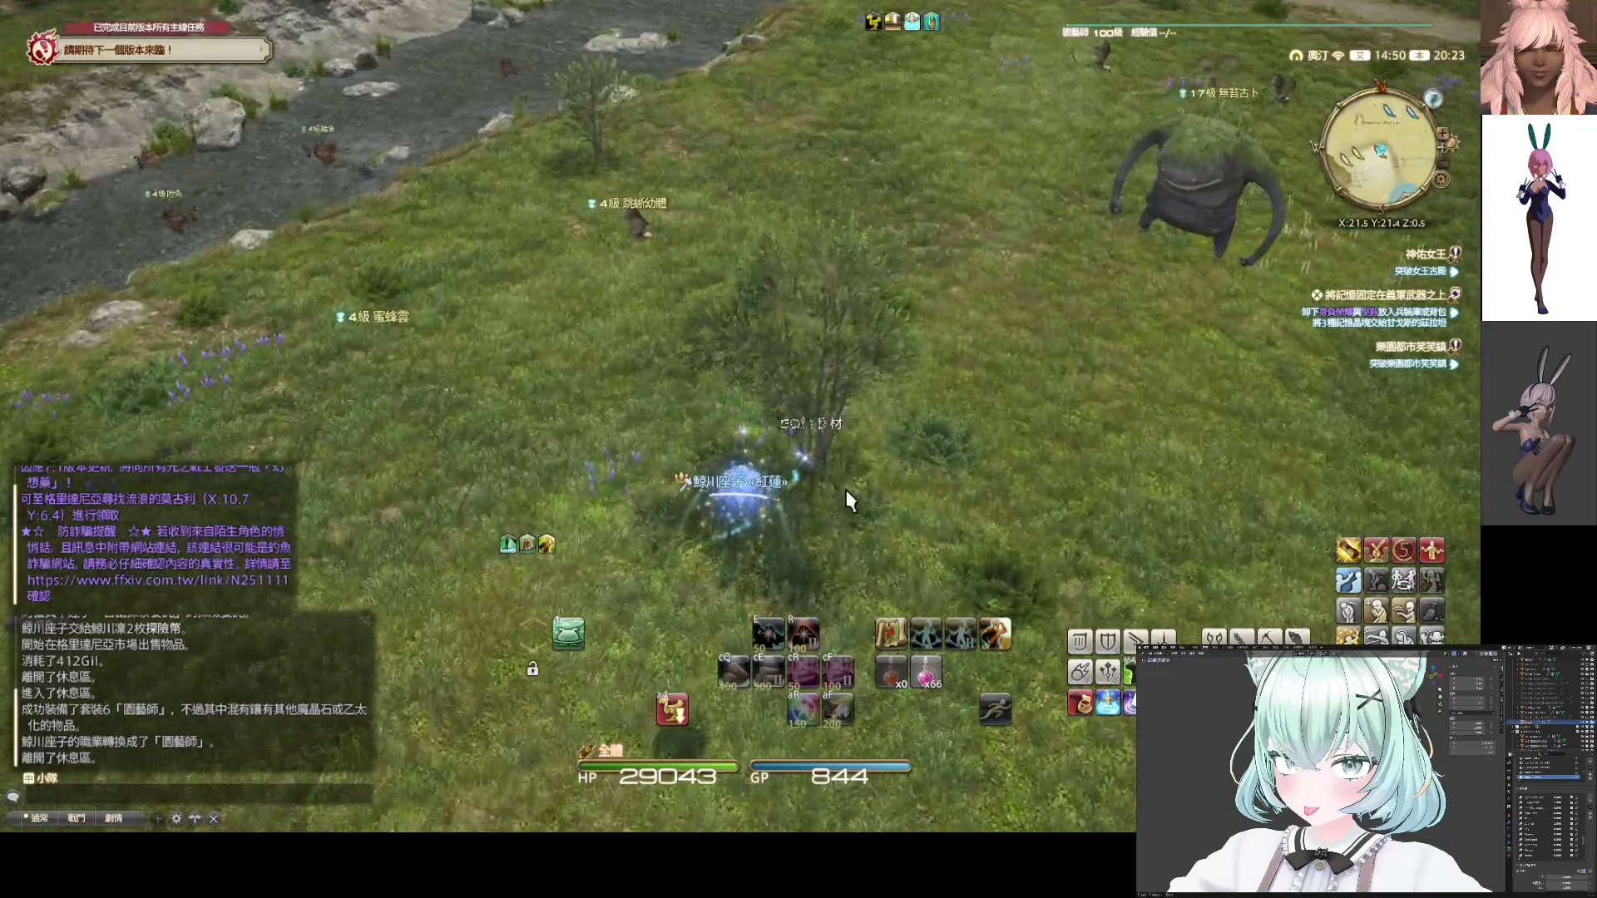
# Quick-gather 火之水晶 from the first two 50級 良材 logging nodes
pyautogui.press('Numpad0')
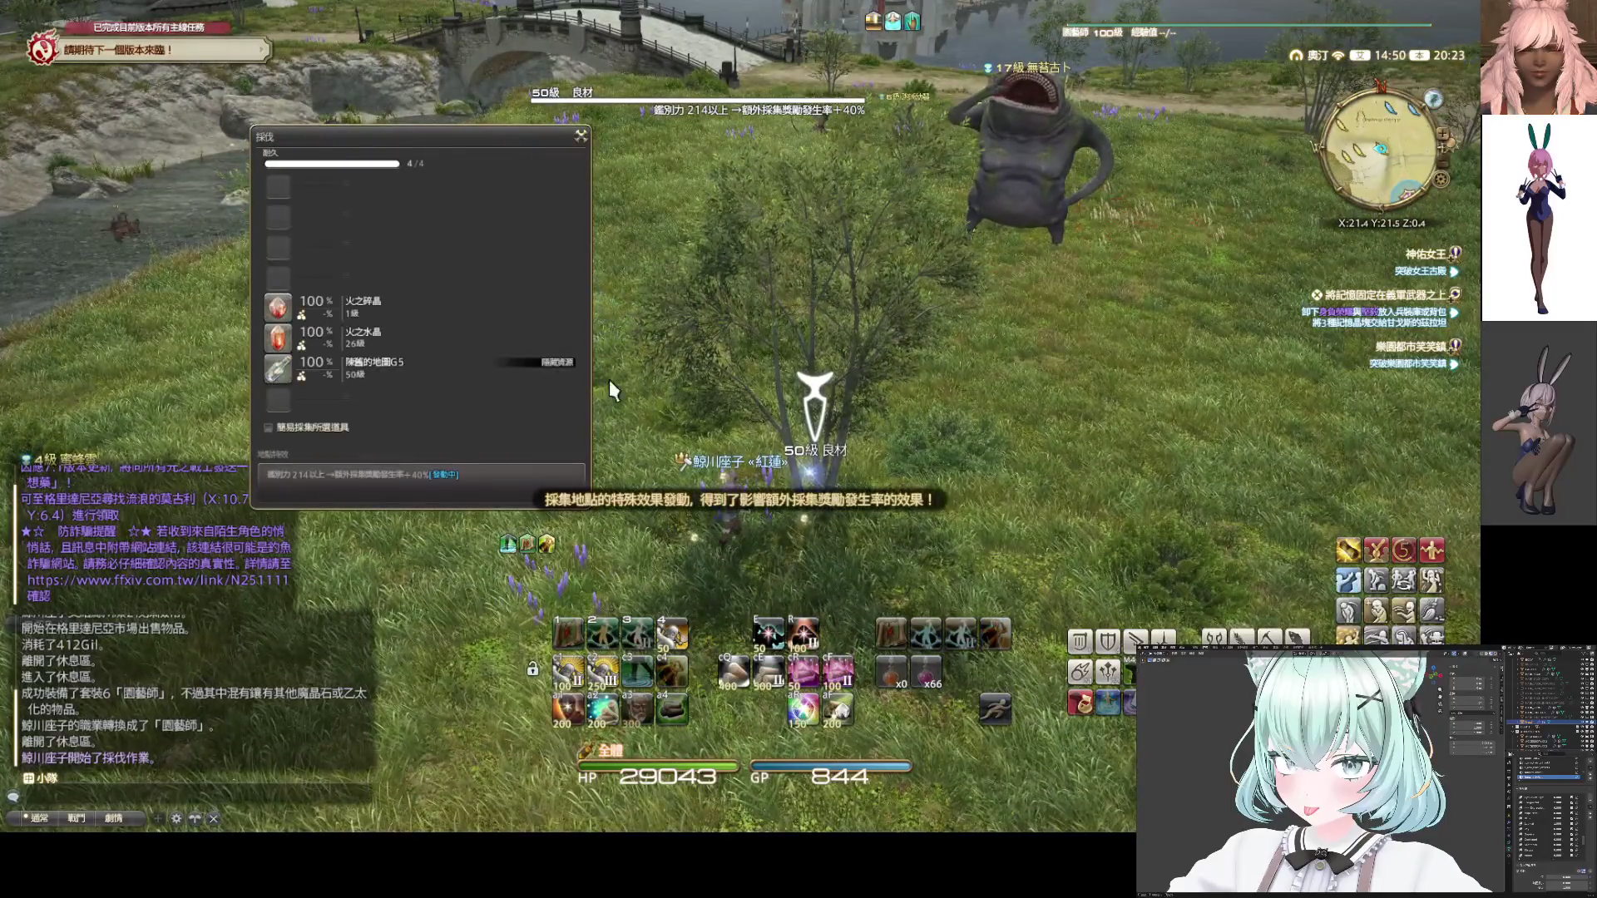
pyautogui.click(523, 346)
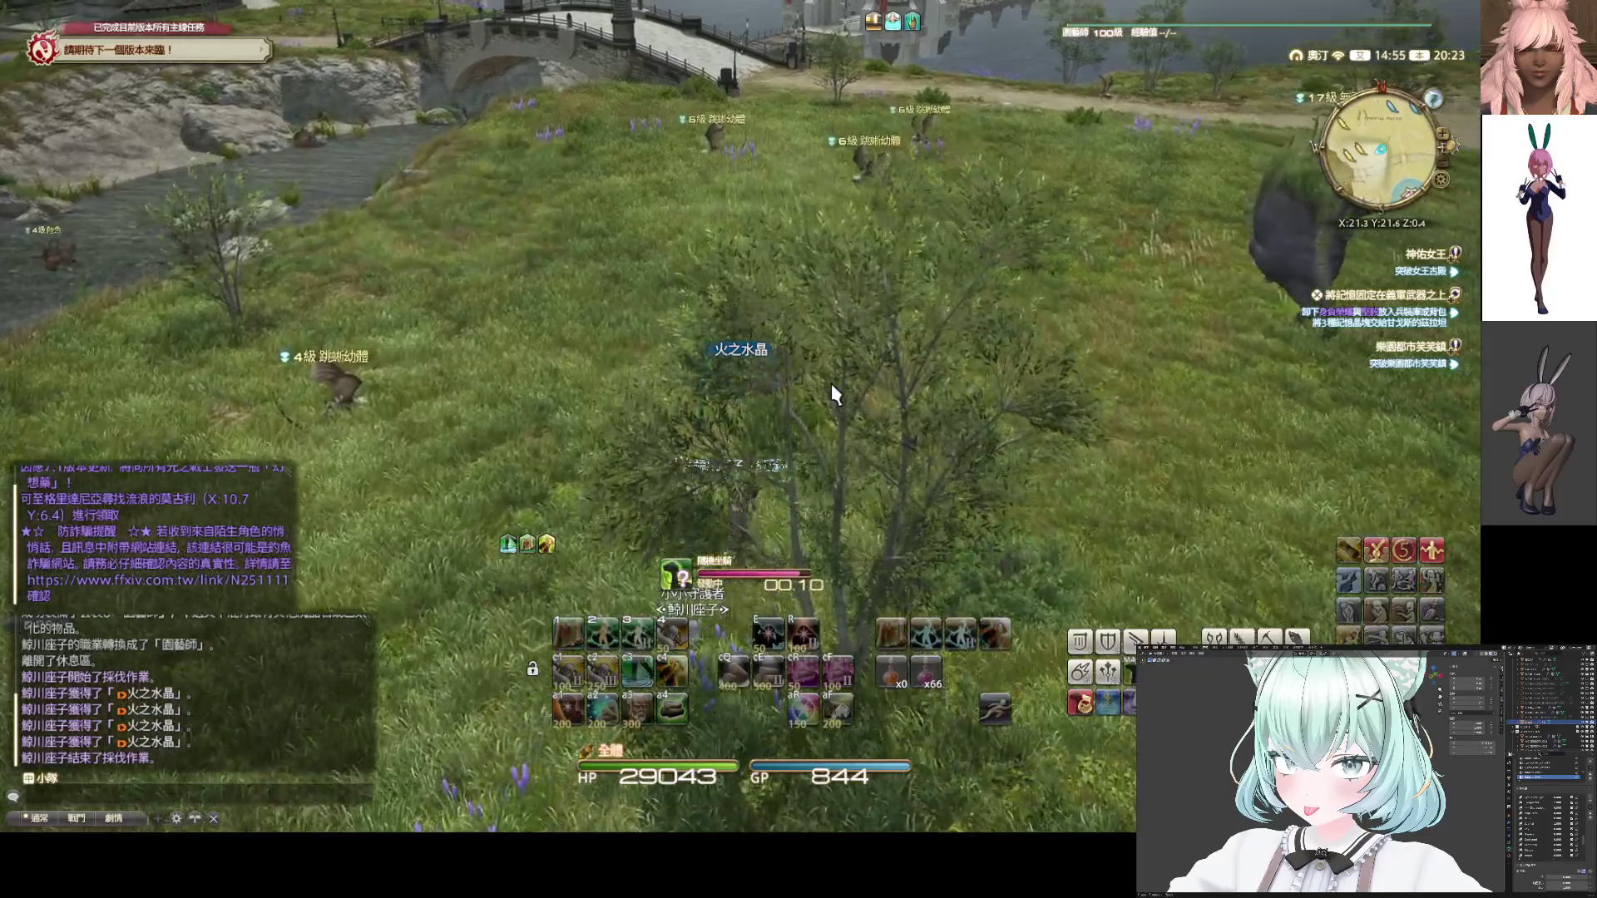
pyautogui.moveTo(831, 383)
pyautogui.mouseDown()
pyautogui.moveTo(1040, 383)
pyautogui.moveTo(1073, 499)
pyautogui.mouseUp()
pyautogui.press('a')
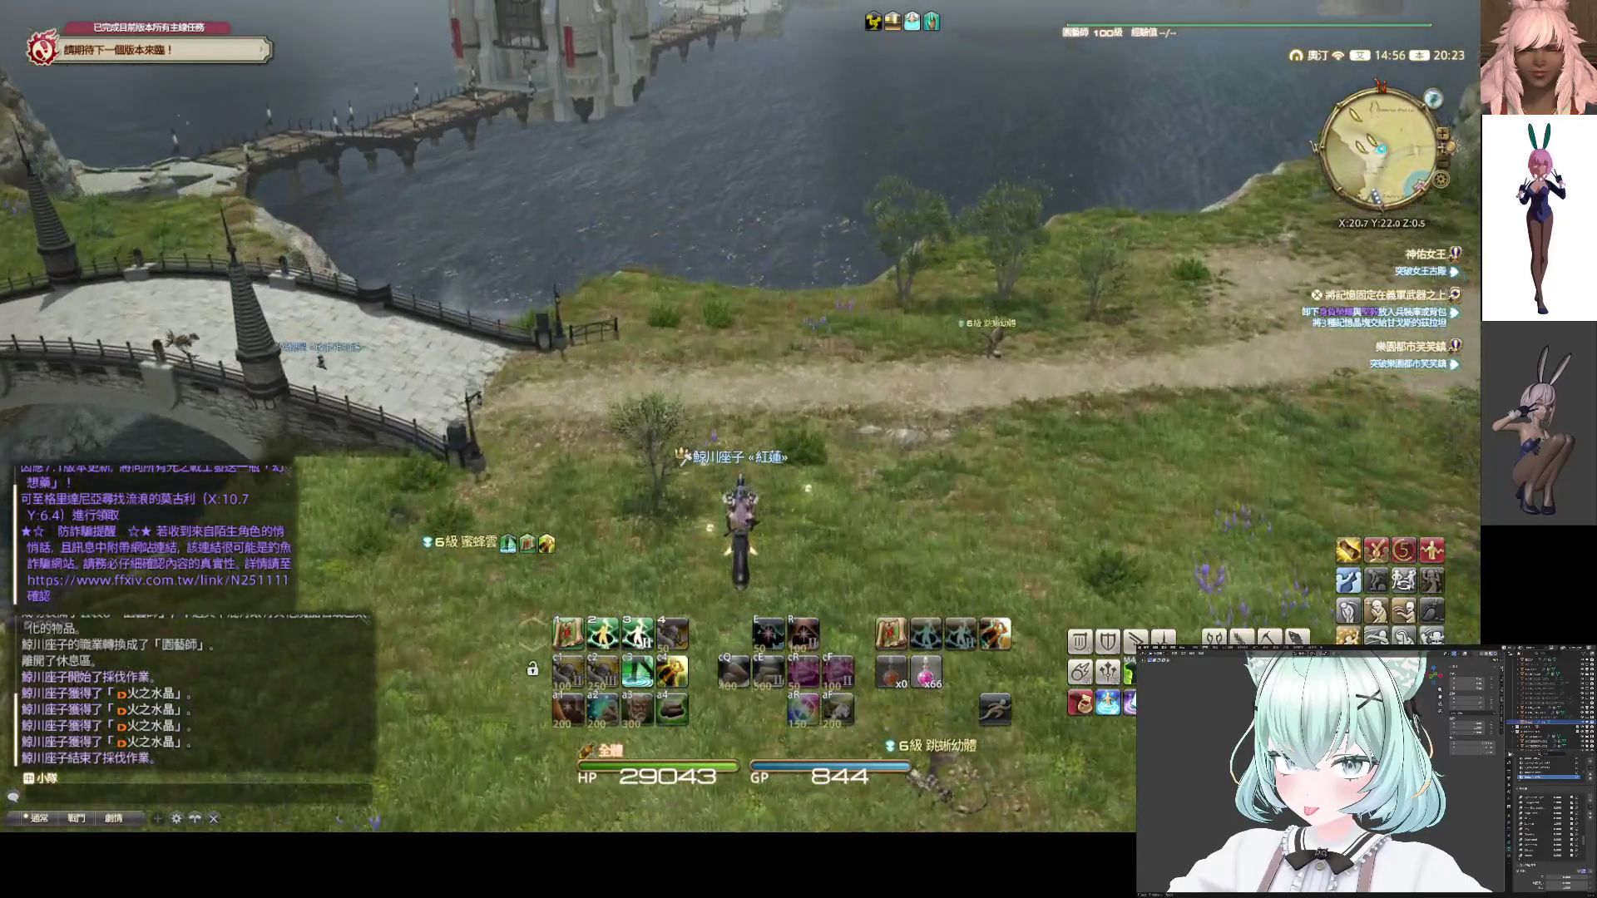
pyautogui.press('a')
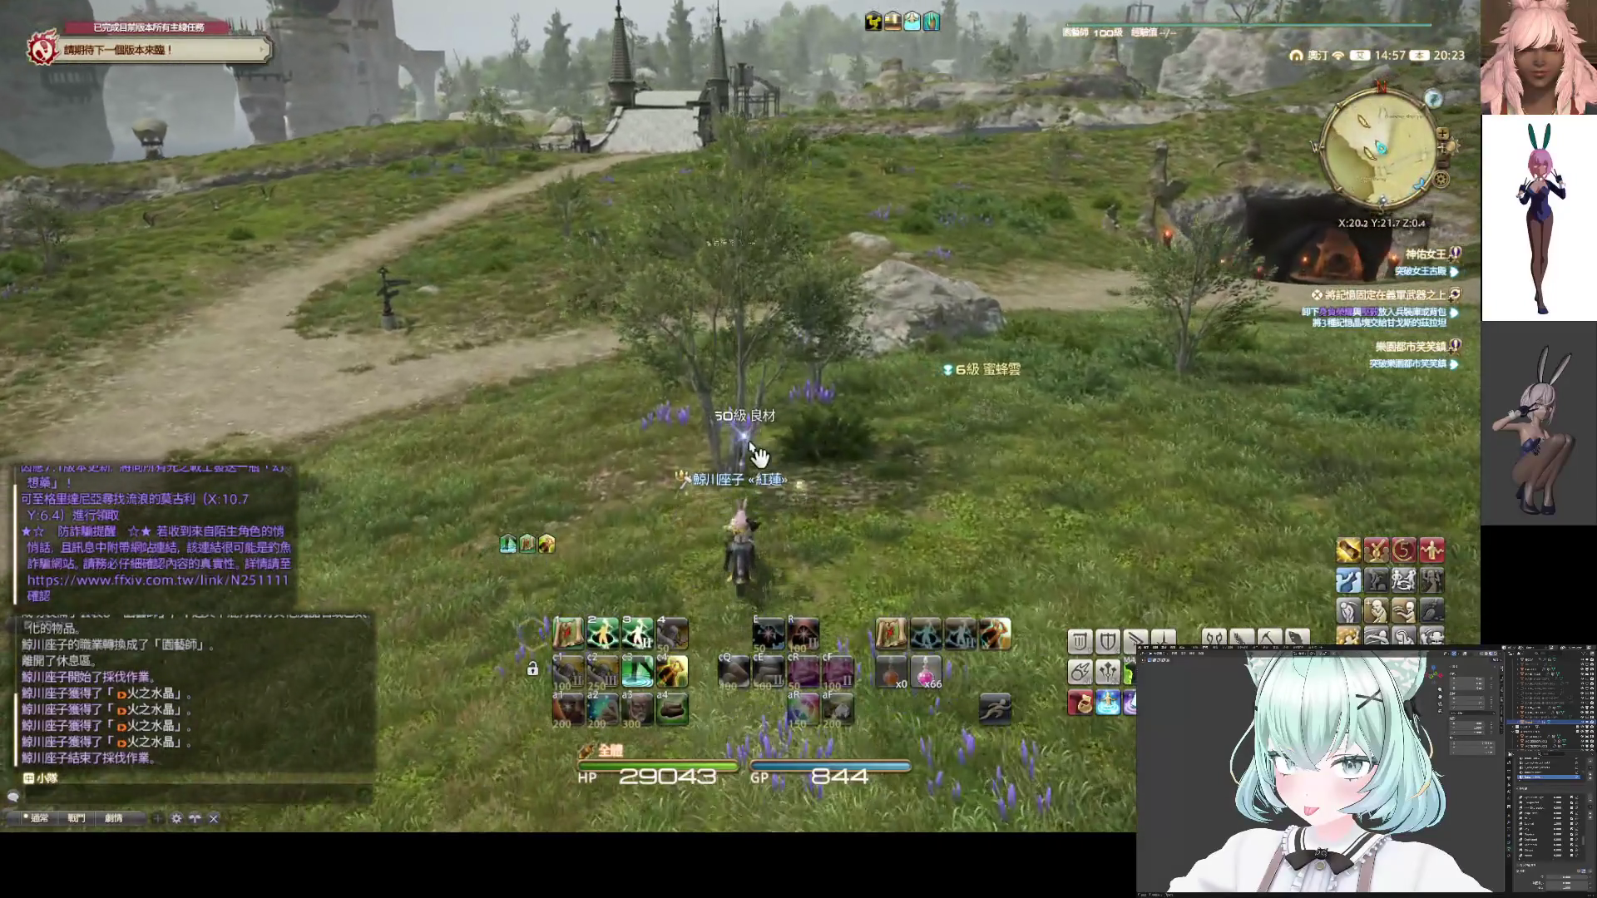
pyautogui.click(756, 454)
pyautogui.click(756, 453)
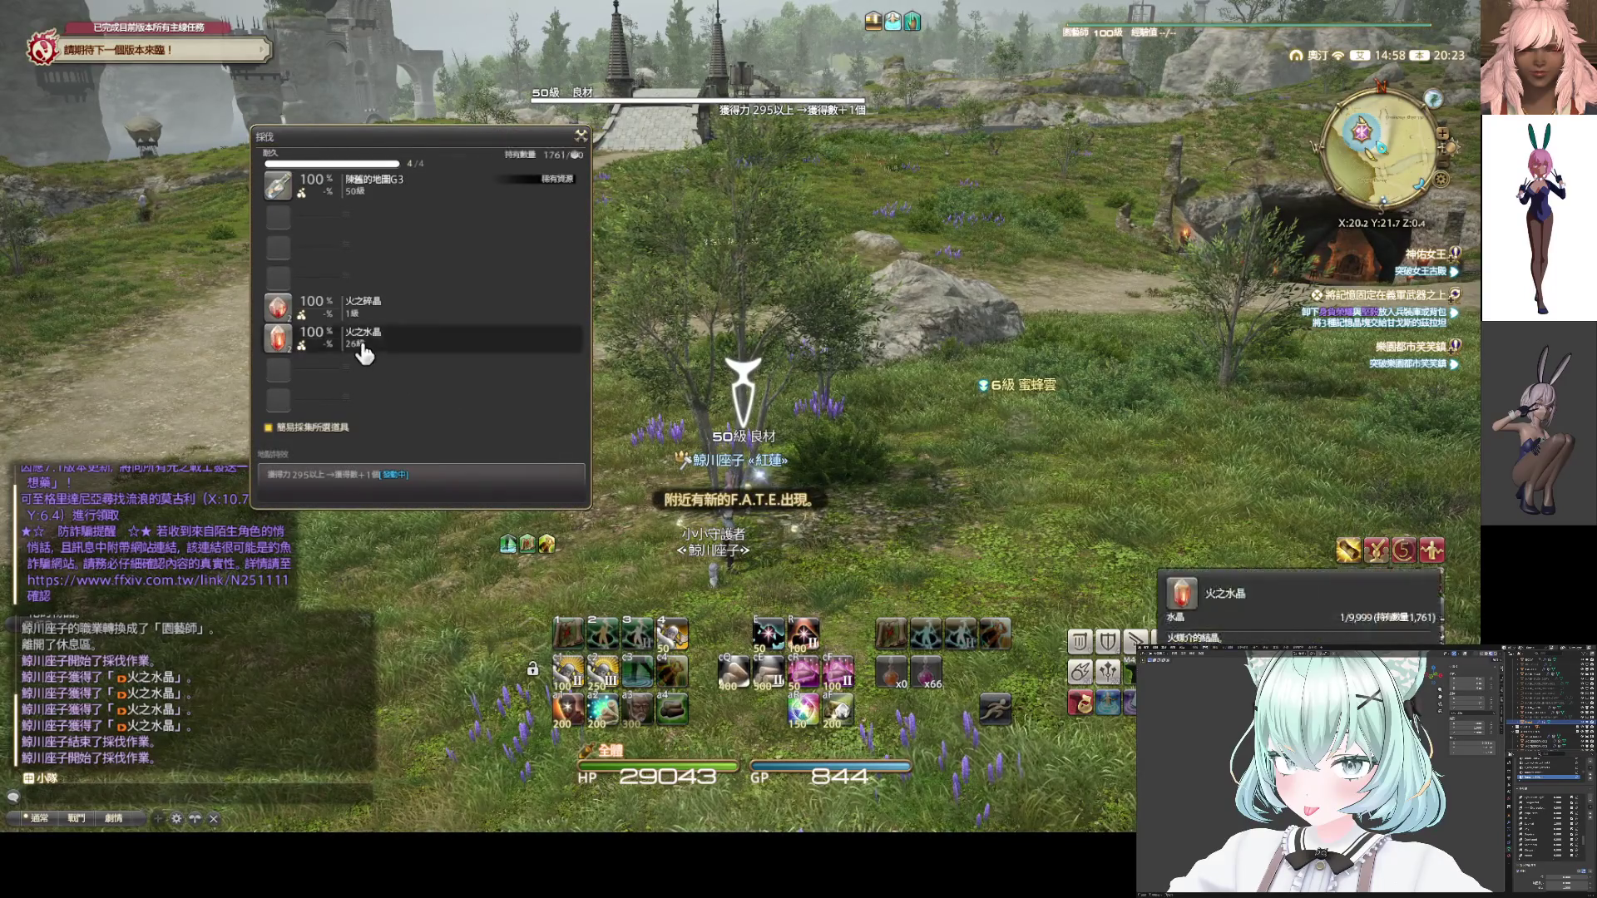
pyautogui.click(366, 336)
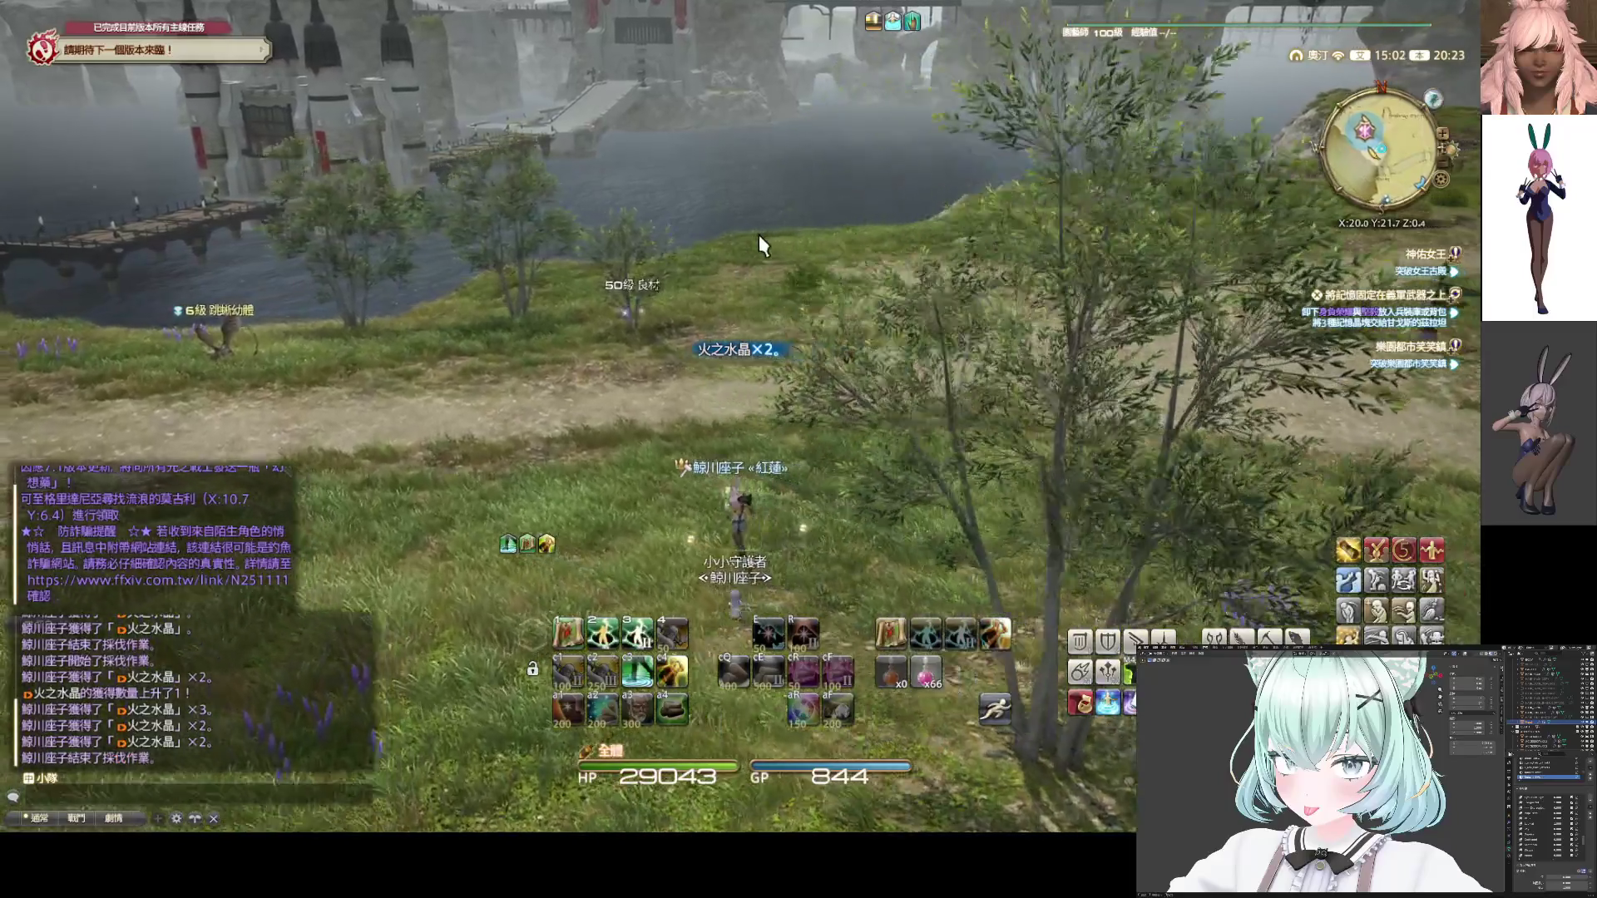
# Log the next 50級 良材 node and quick-gather more 火之水晶
pyautogui.moveTo(758, 235); pyautogui.dragTo(758, 234)
pyautogui.moveTo(723, 417); pyautogui.dragTo(724, 417)
pyautogui.click(724, 417)
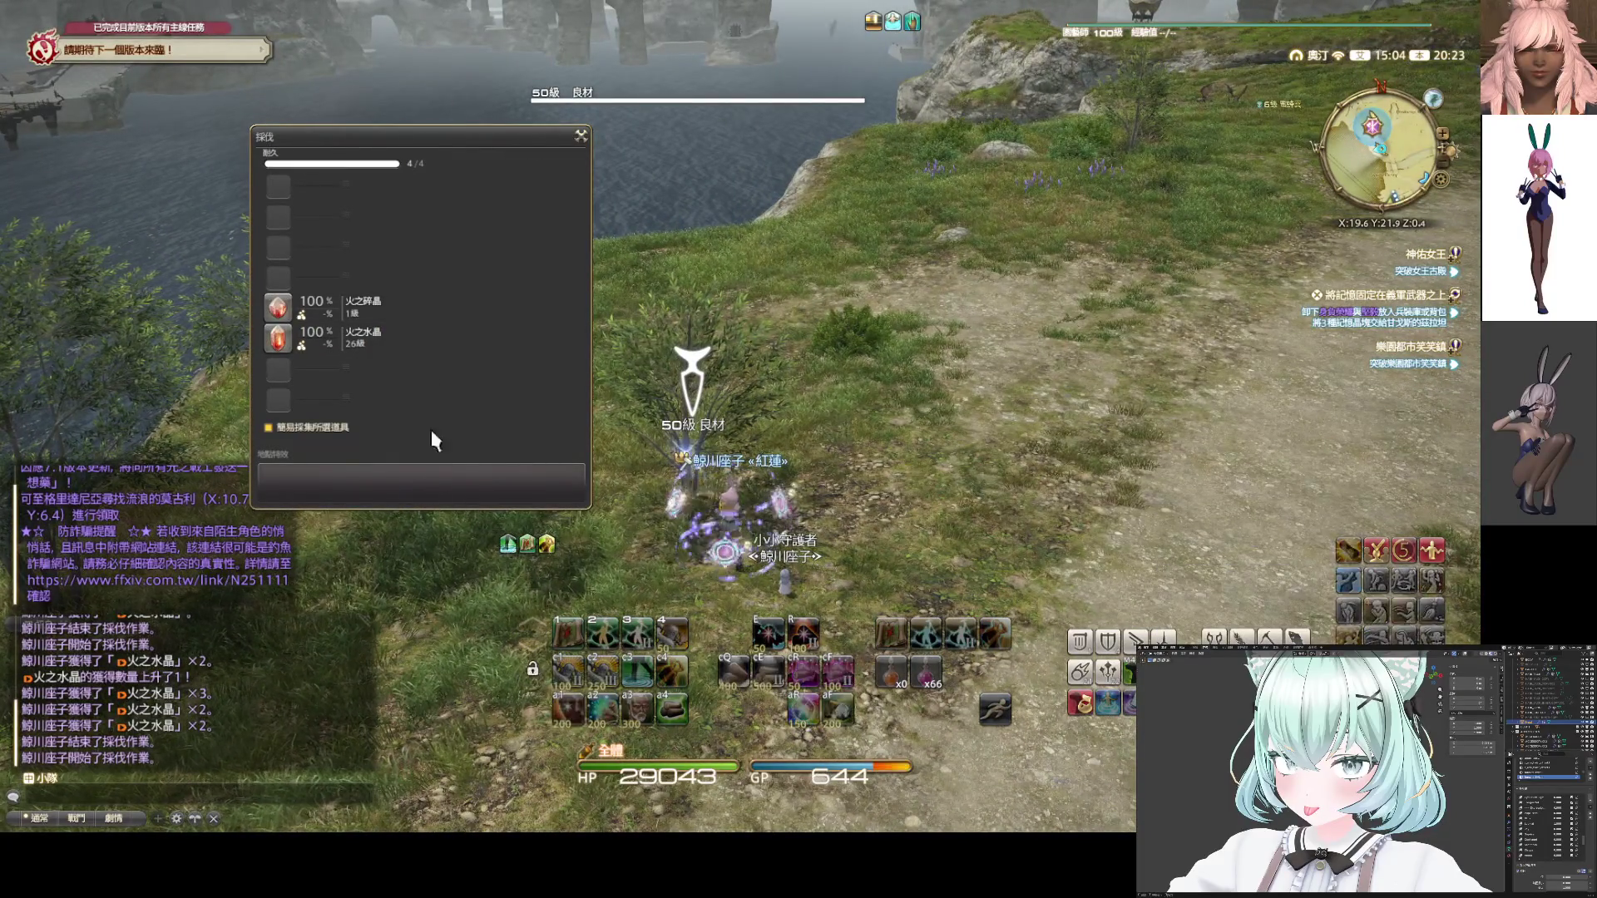
pyautogui.click(412, 348)
pyautogui.moveTo(779, 360); pyautogui.dragTo(779, 360)
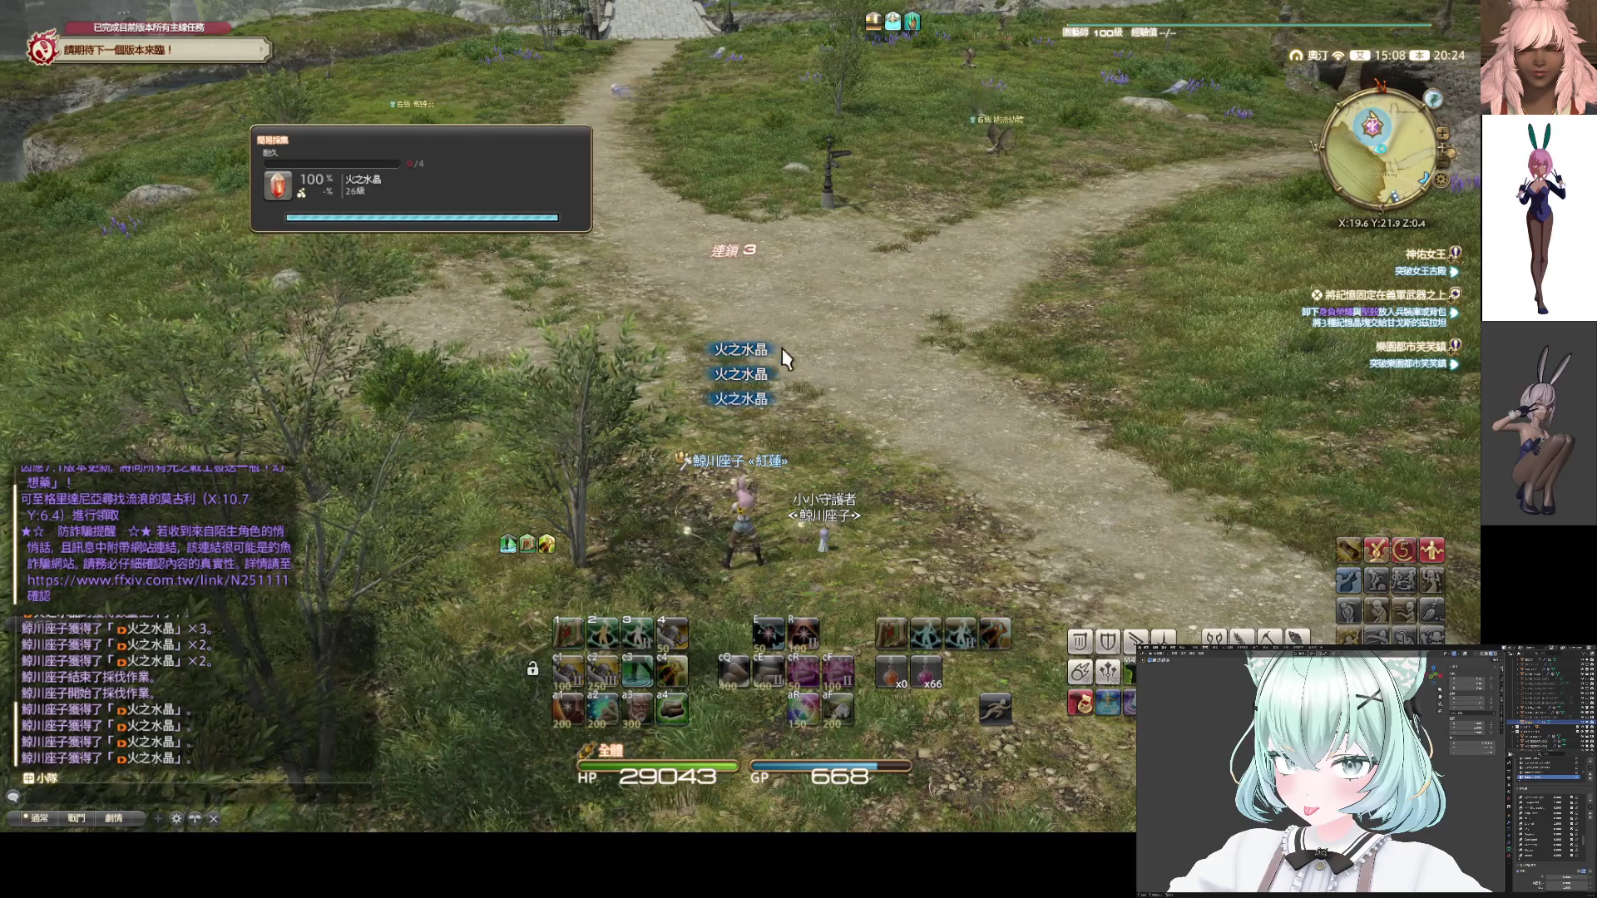
# Ride to the 50級 良材 node by the river and quick-gather its 火之水晶
pyautogui.press('w')
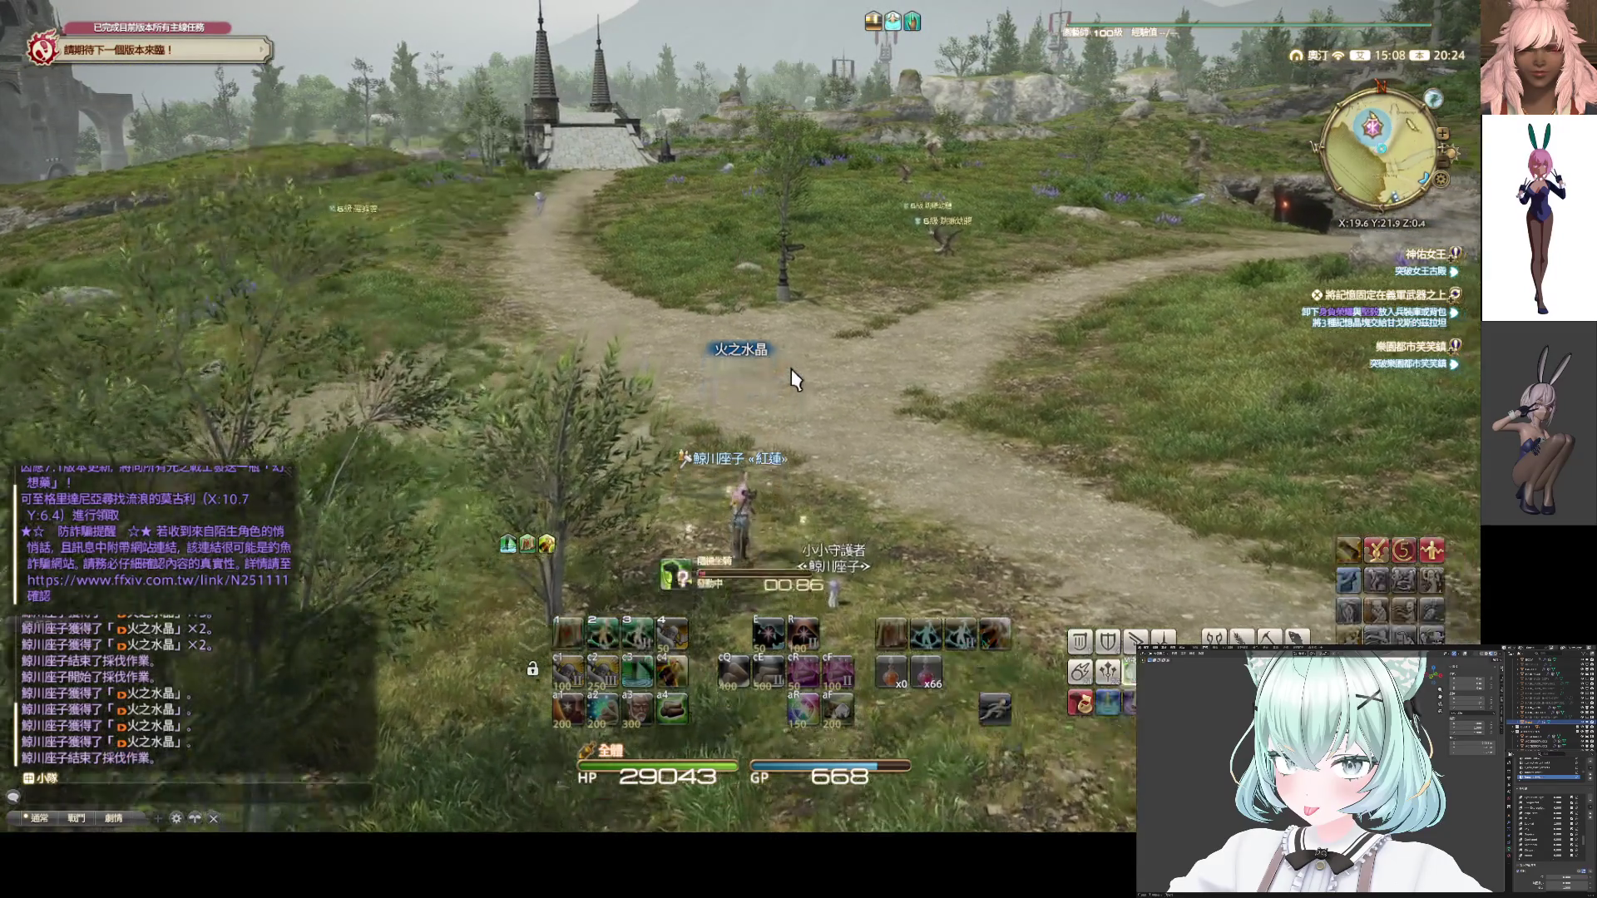
pyautogui.press('r')
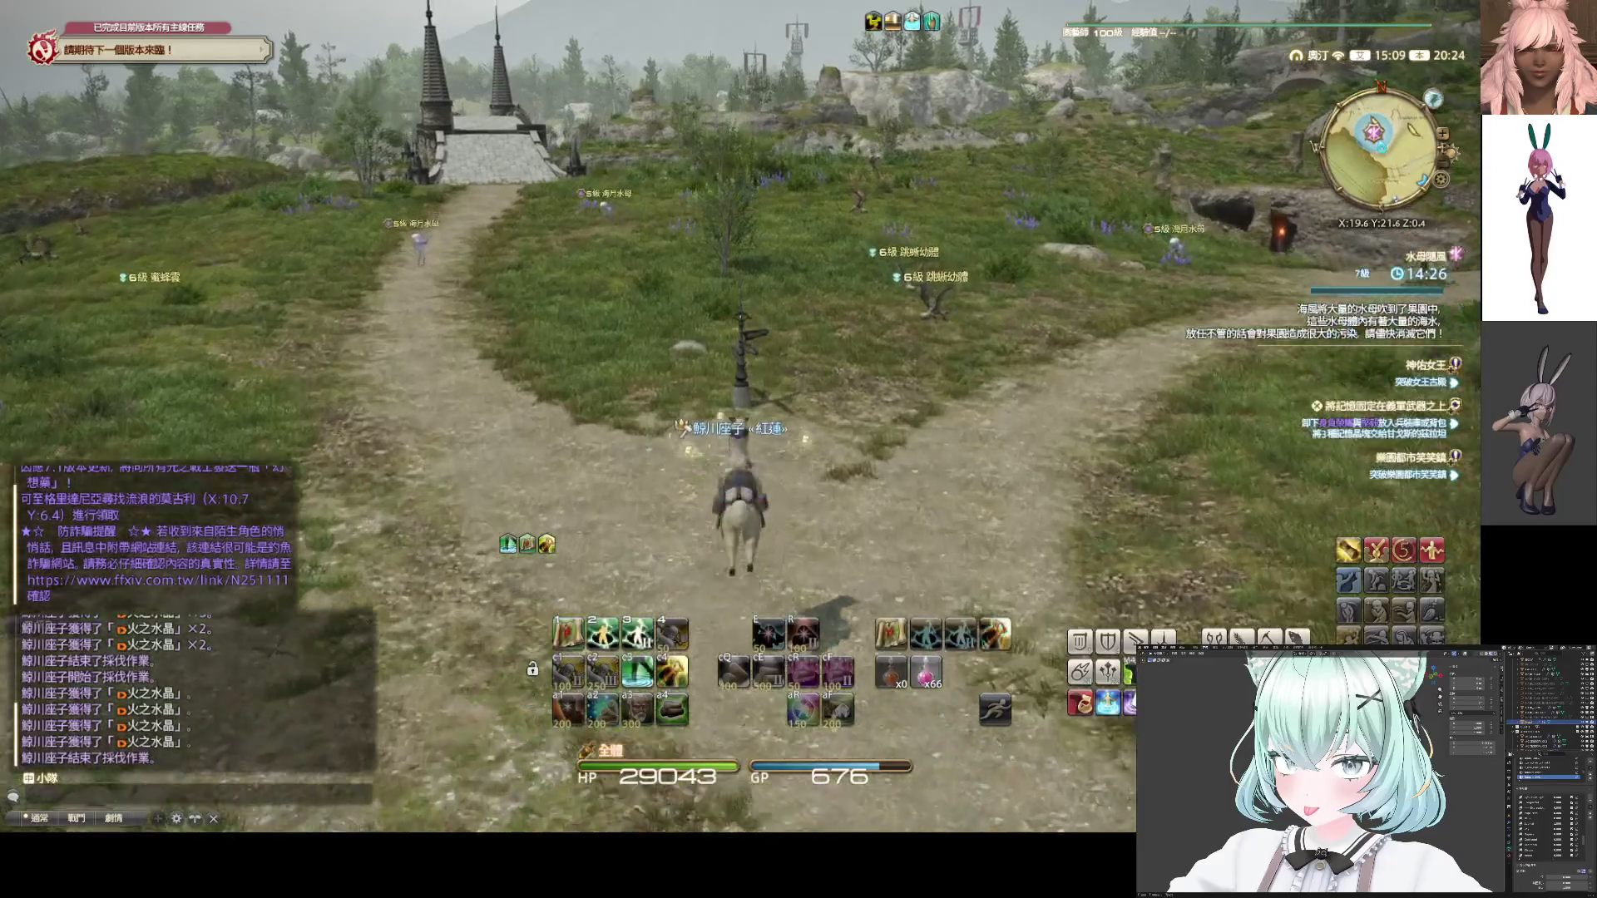
pyautogui.press('w')
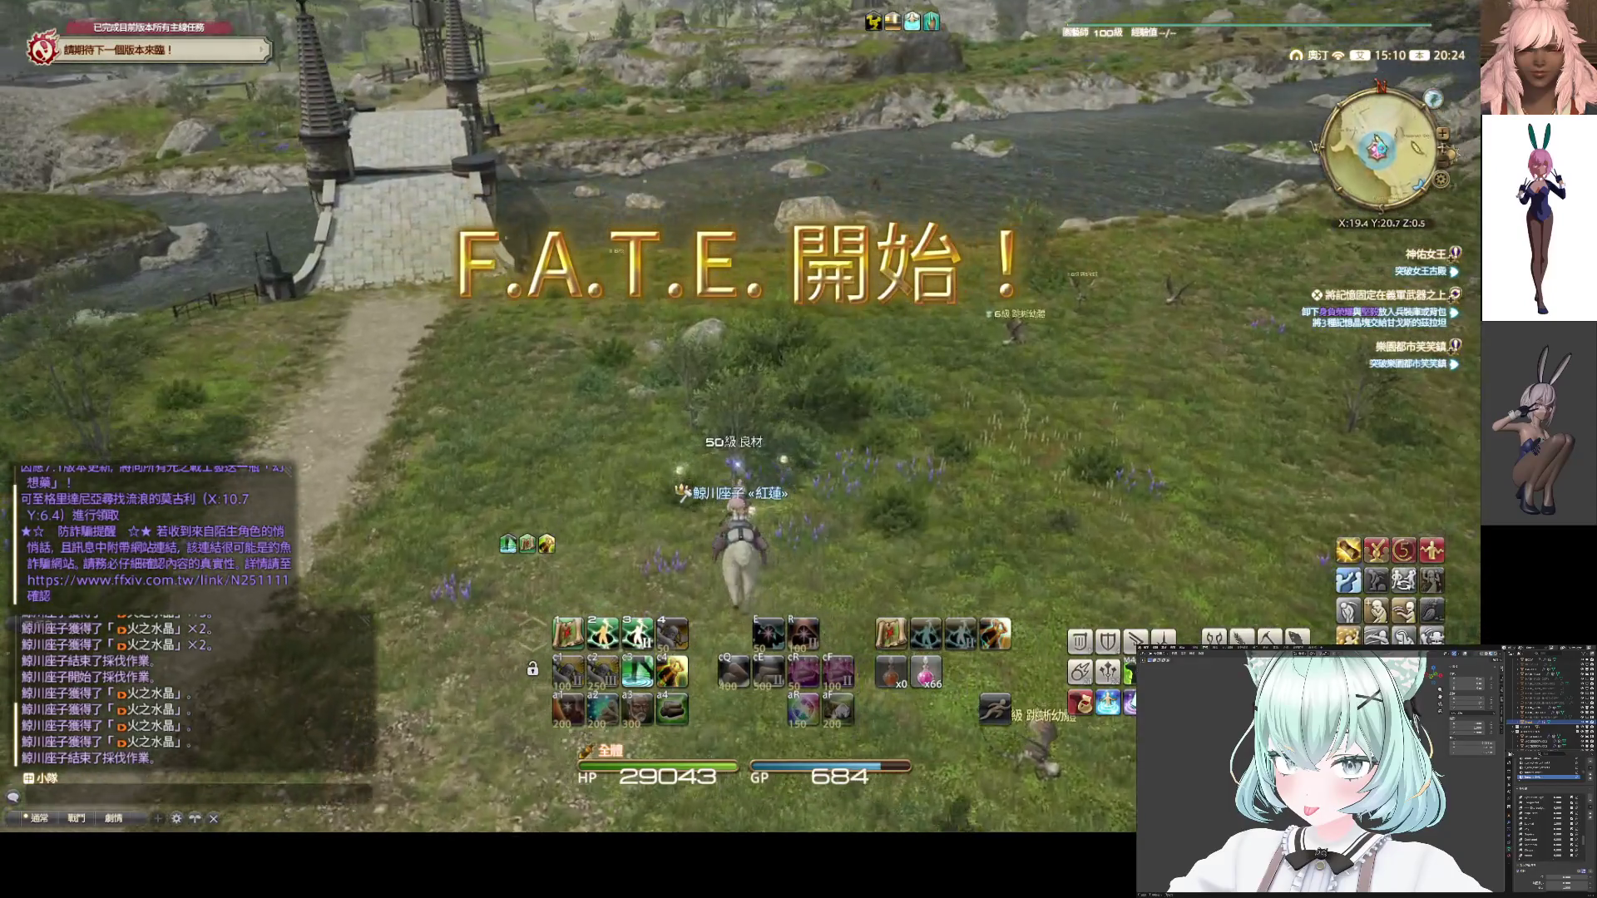
pyautogui.click(761, 459)
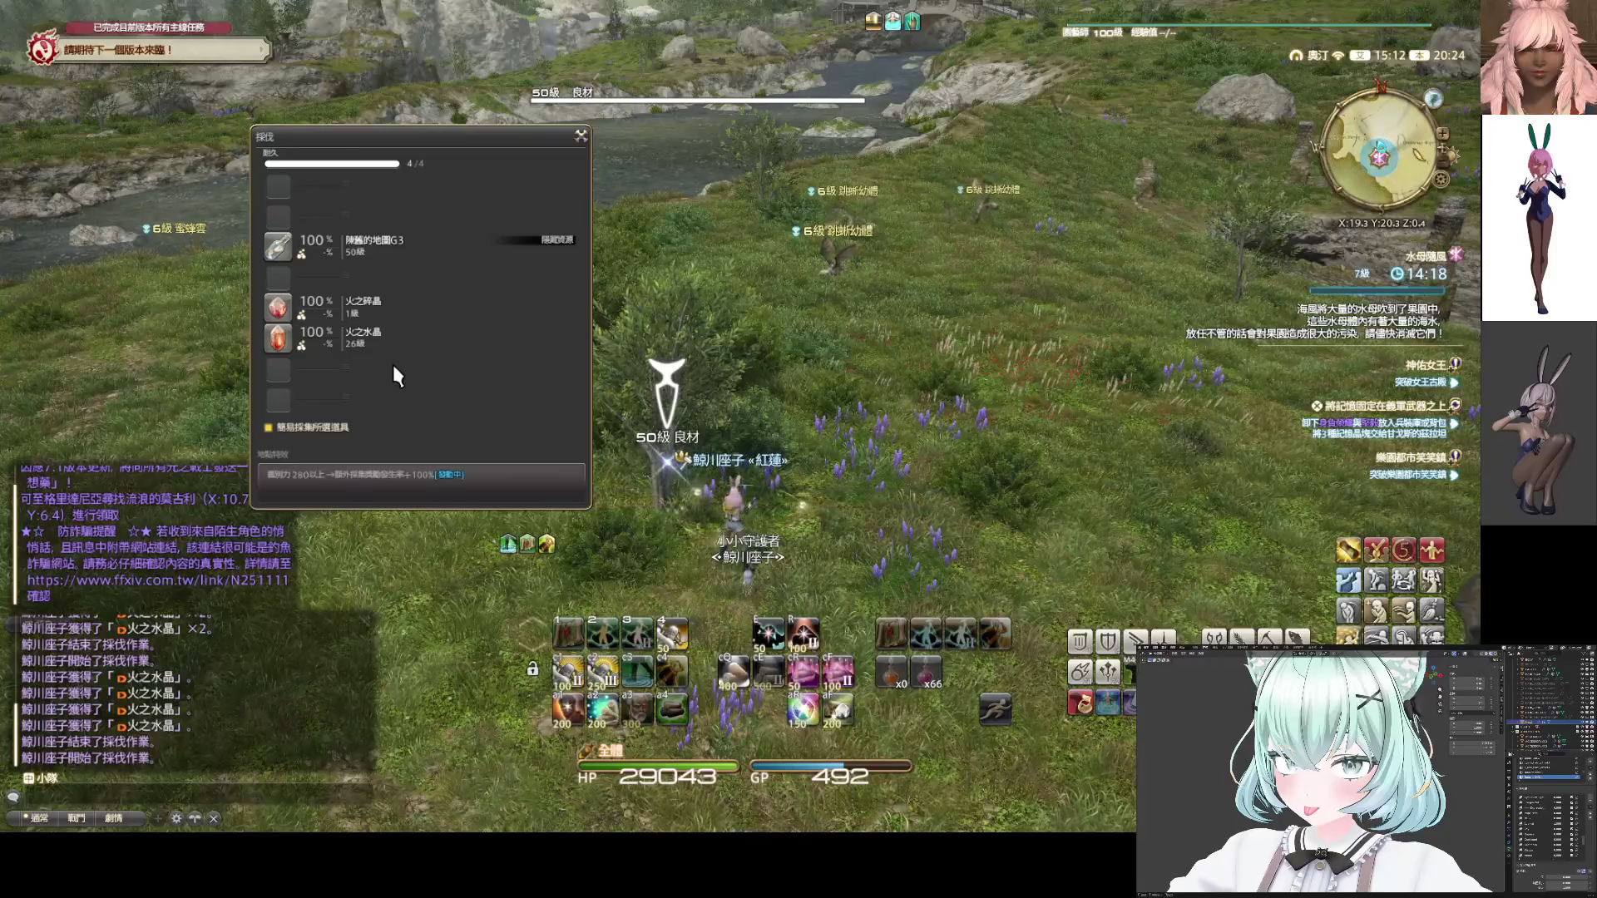
pyautogui.click(385, 336)
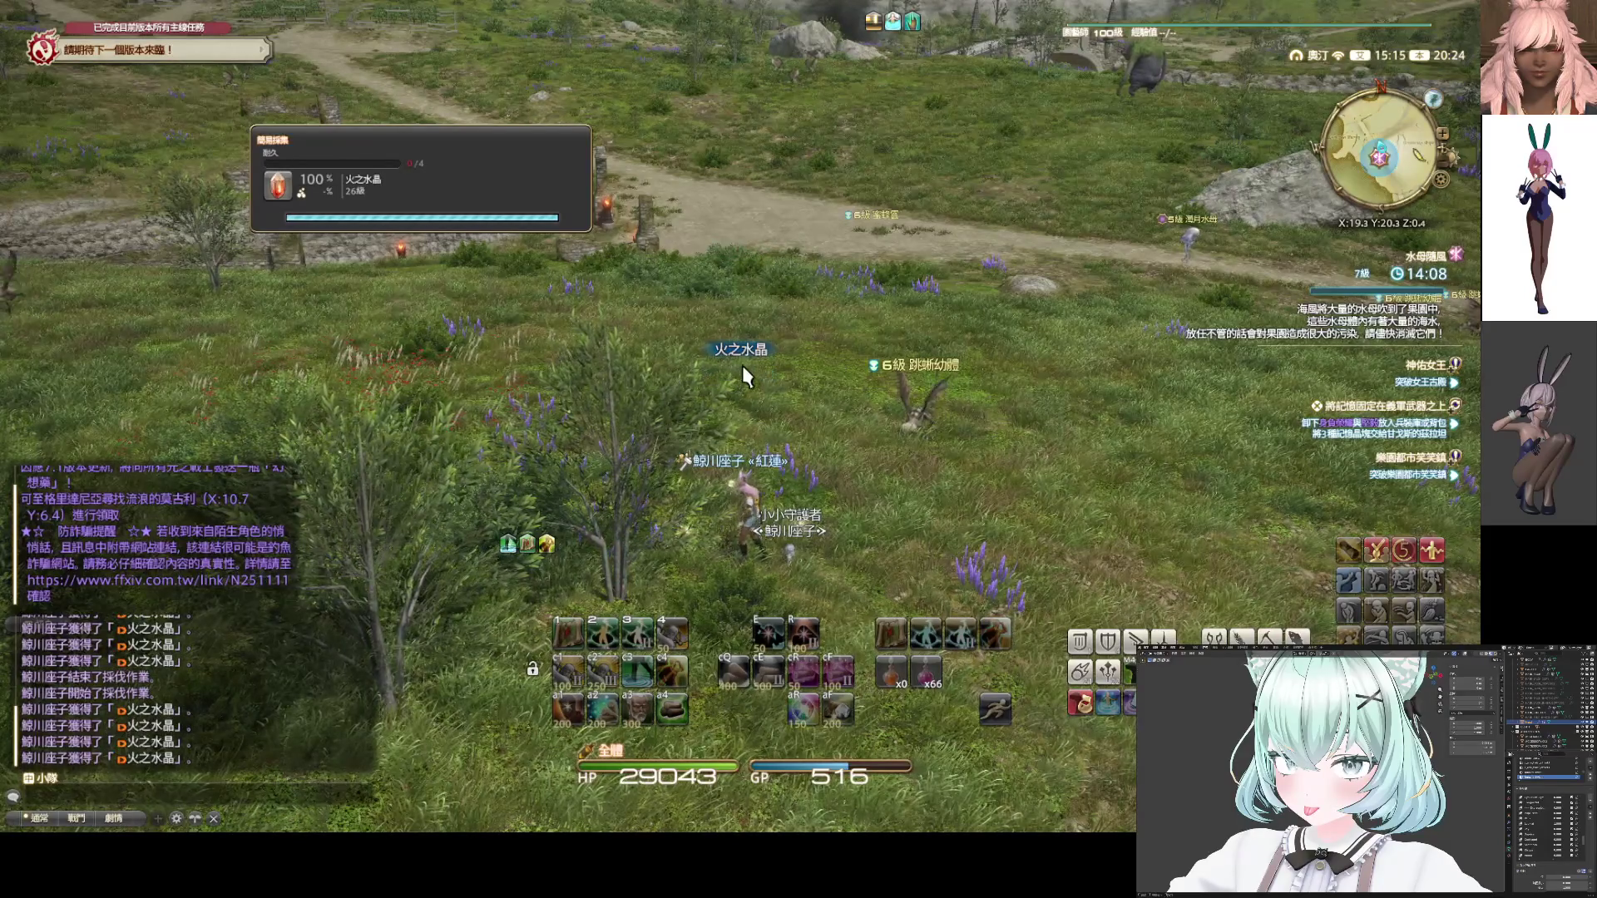
# Summon a random mount, ride to the next 50級 良材 node and quick-gather 火之水晶
pyautogui.press('f')
pyautogui.moveTo(741, 359)
pyautogui.mouseDown()
pyautogui.moveTo(915, 358)
pyautogui.moveTo(914, 341)
pyautogui.mouseUp()
pyautogui.press('w')
pyautogui.press('a')
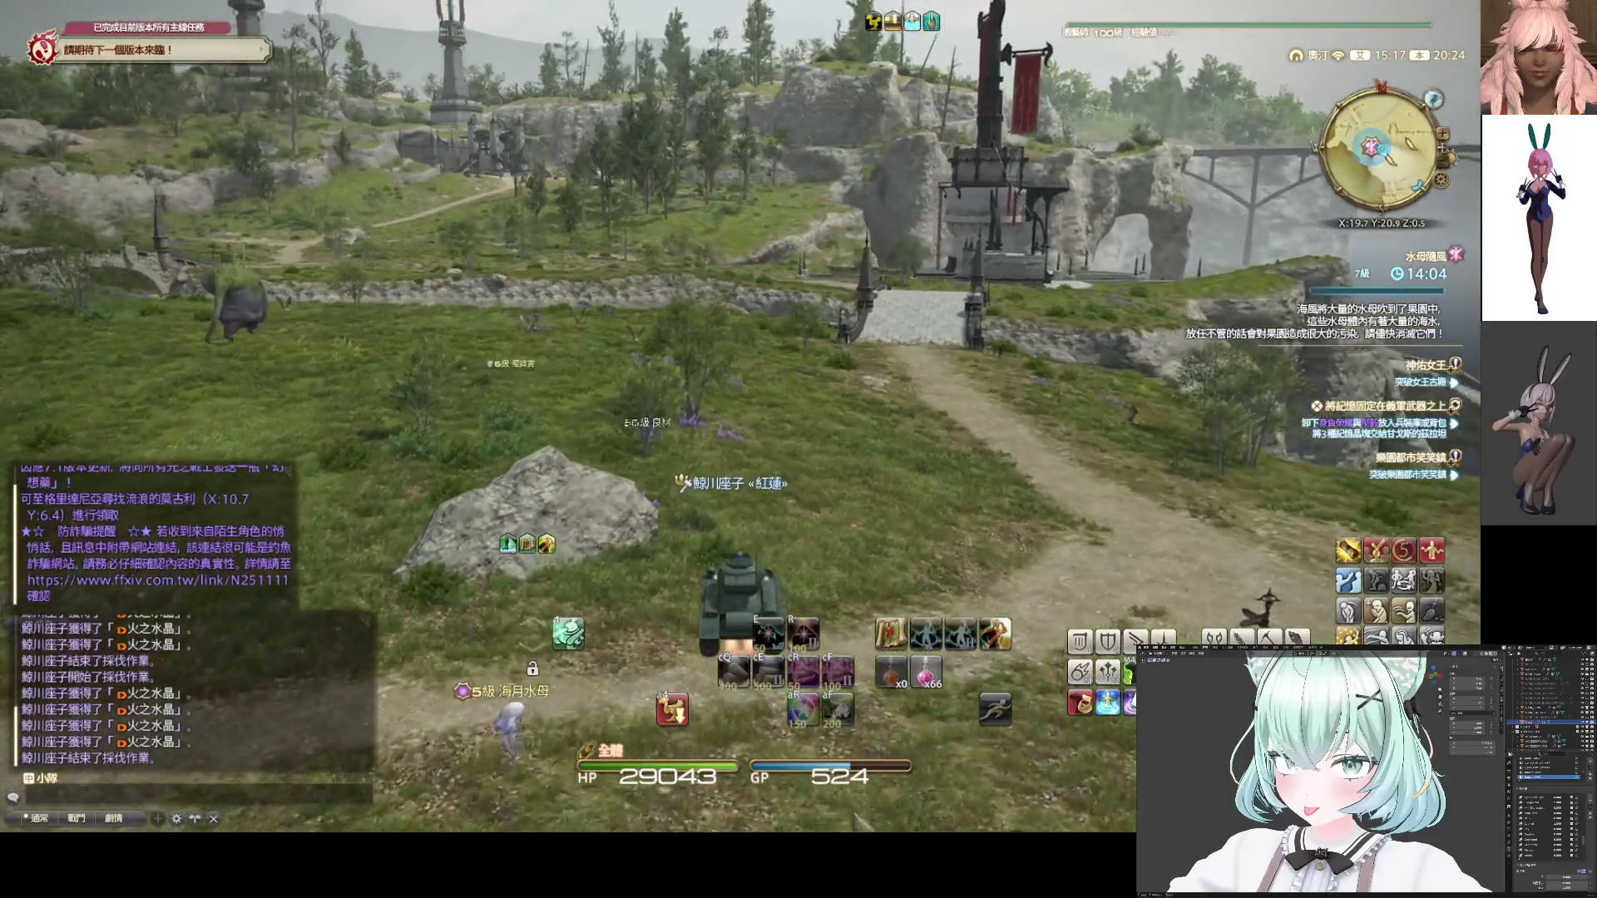
pyautogui.press('w')
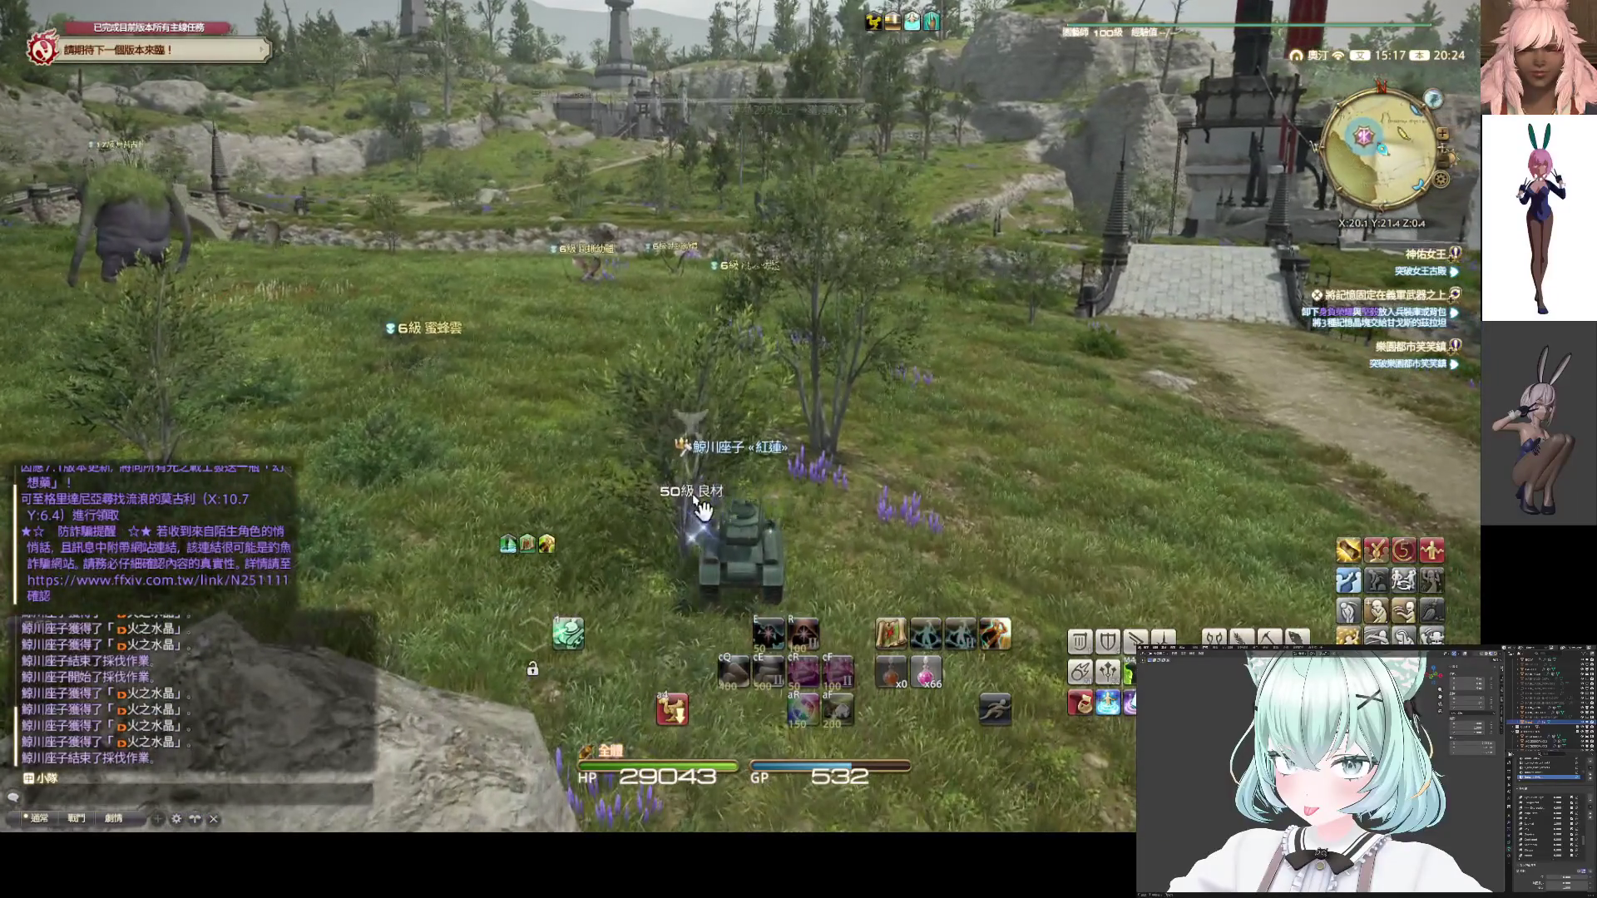
pyautogui.press('Return')
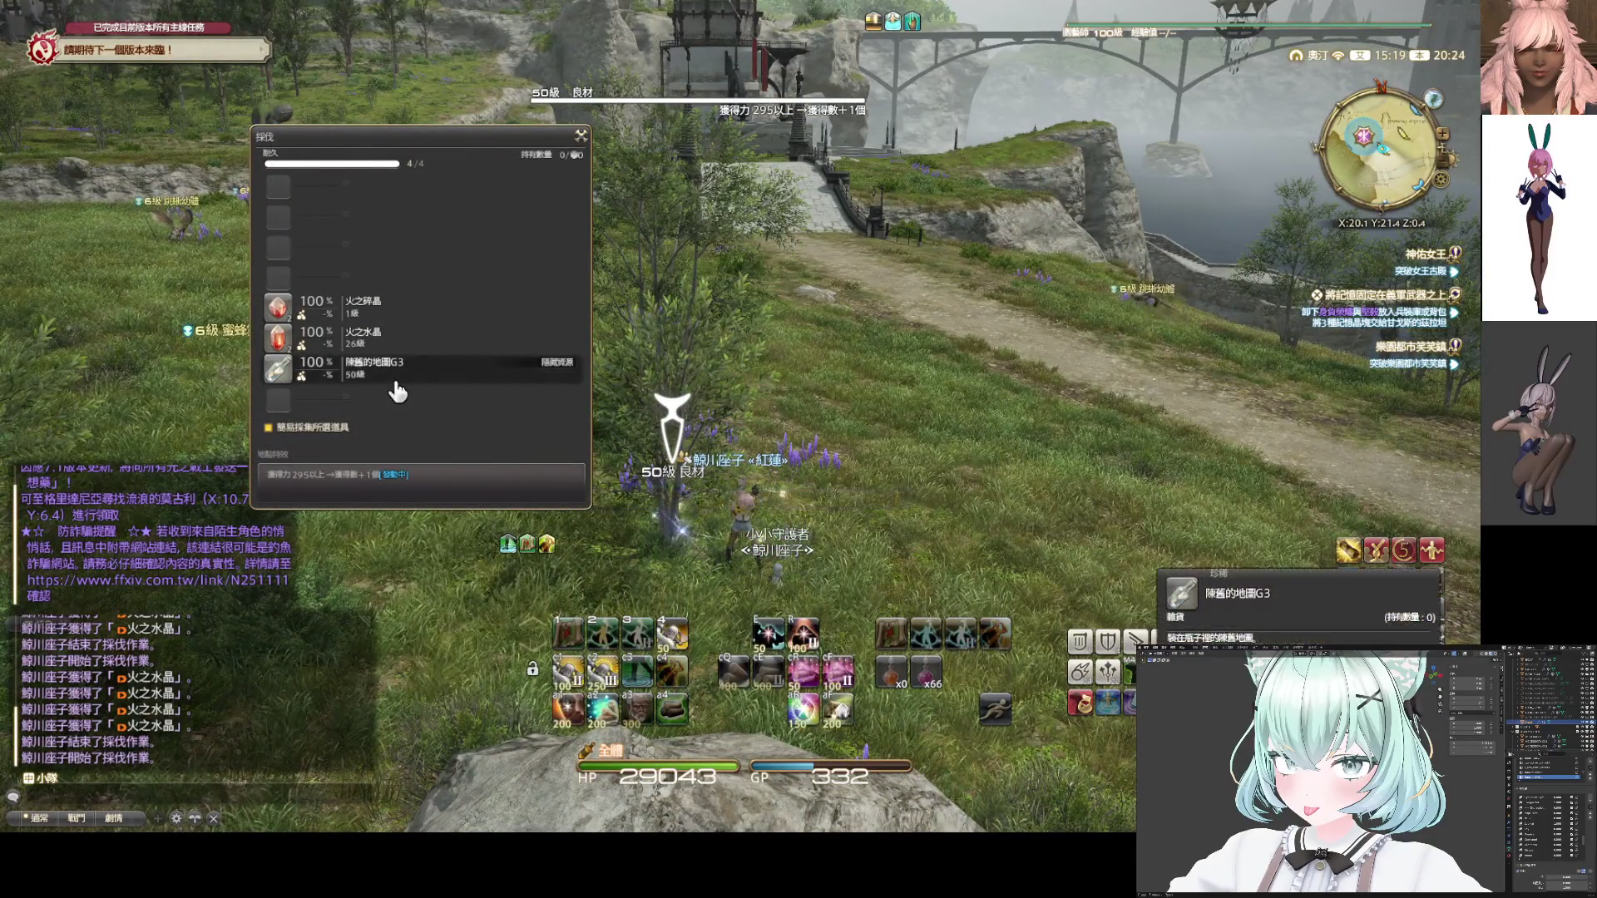
pyautogui.click(381, 341)
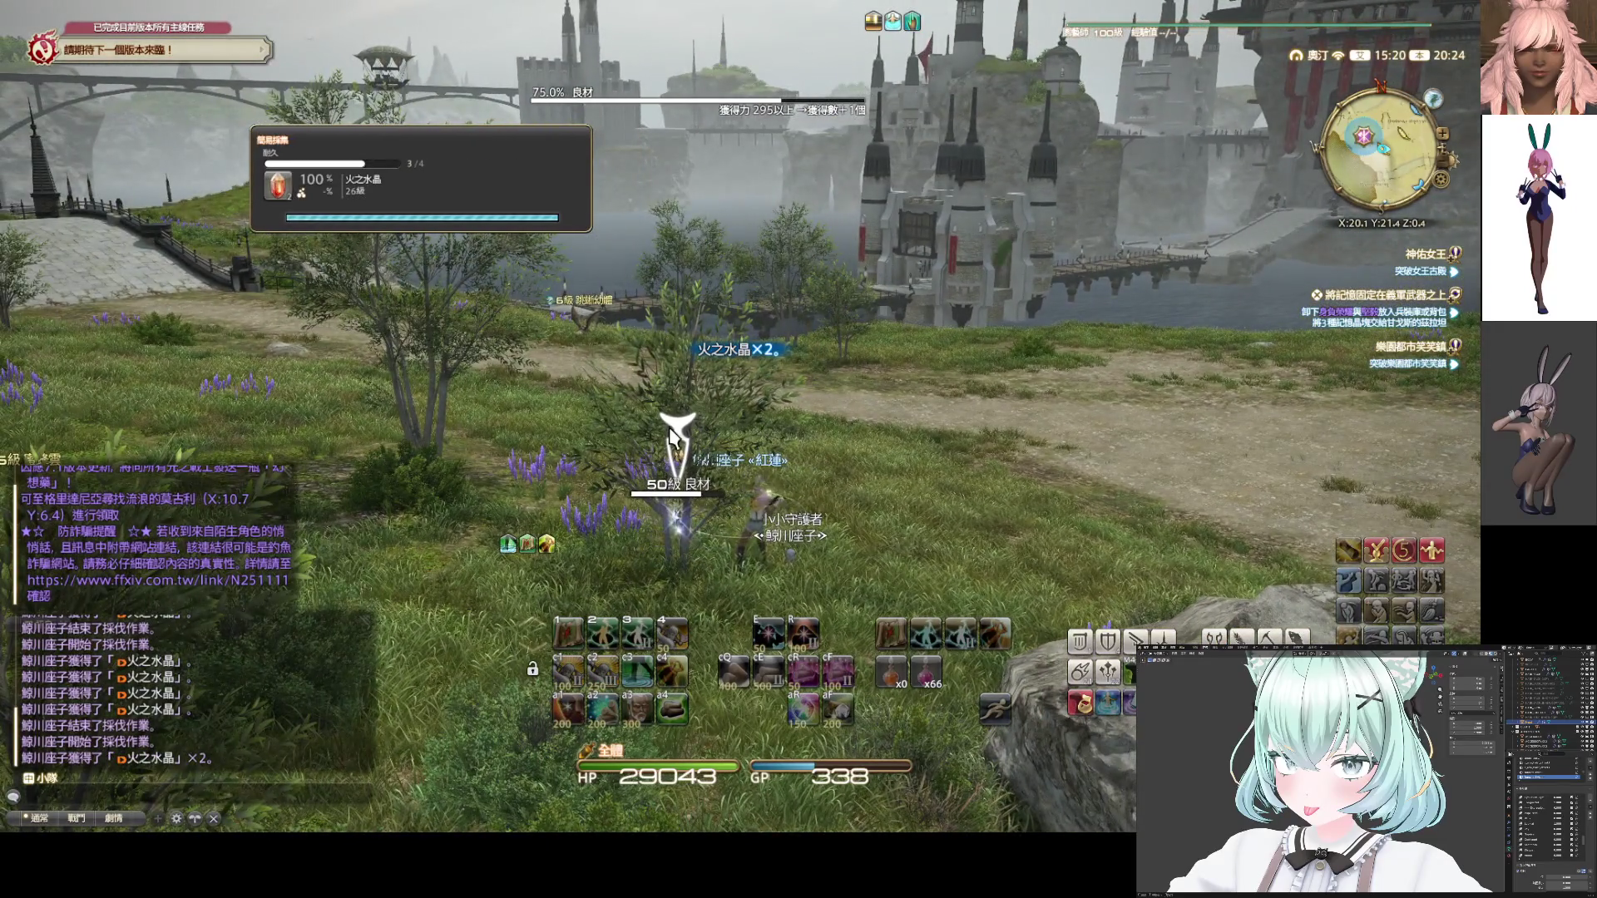
pyautogui.moveTo(672, 436); pyautogui.dragTo(672, 465)
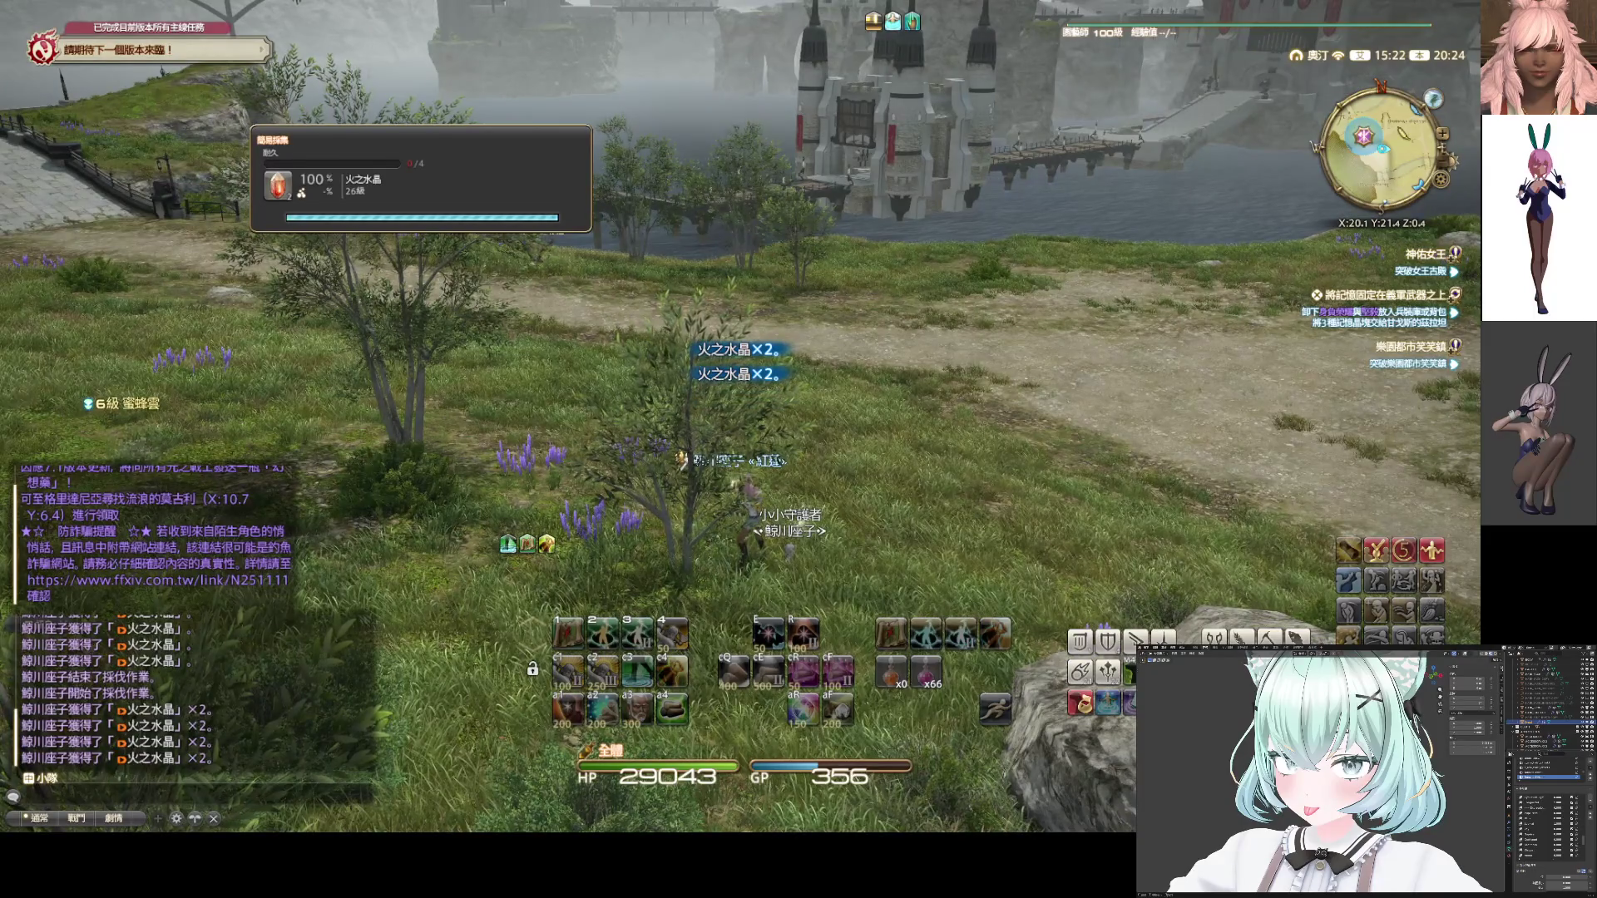
pyautogui.scroll(-3, 774, 405)
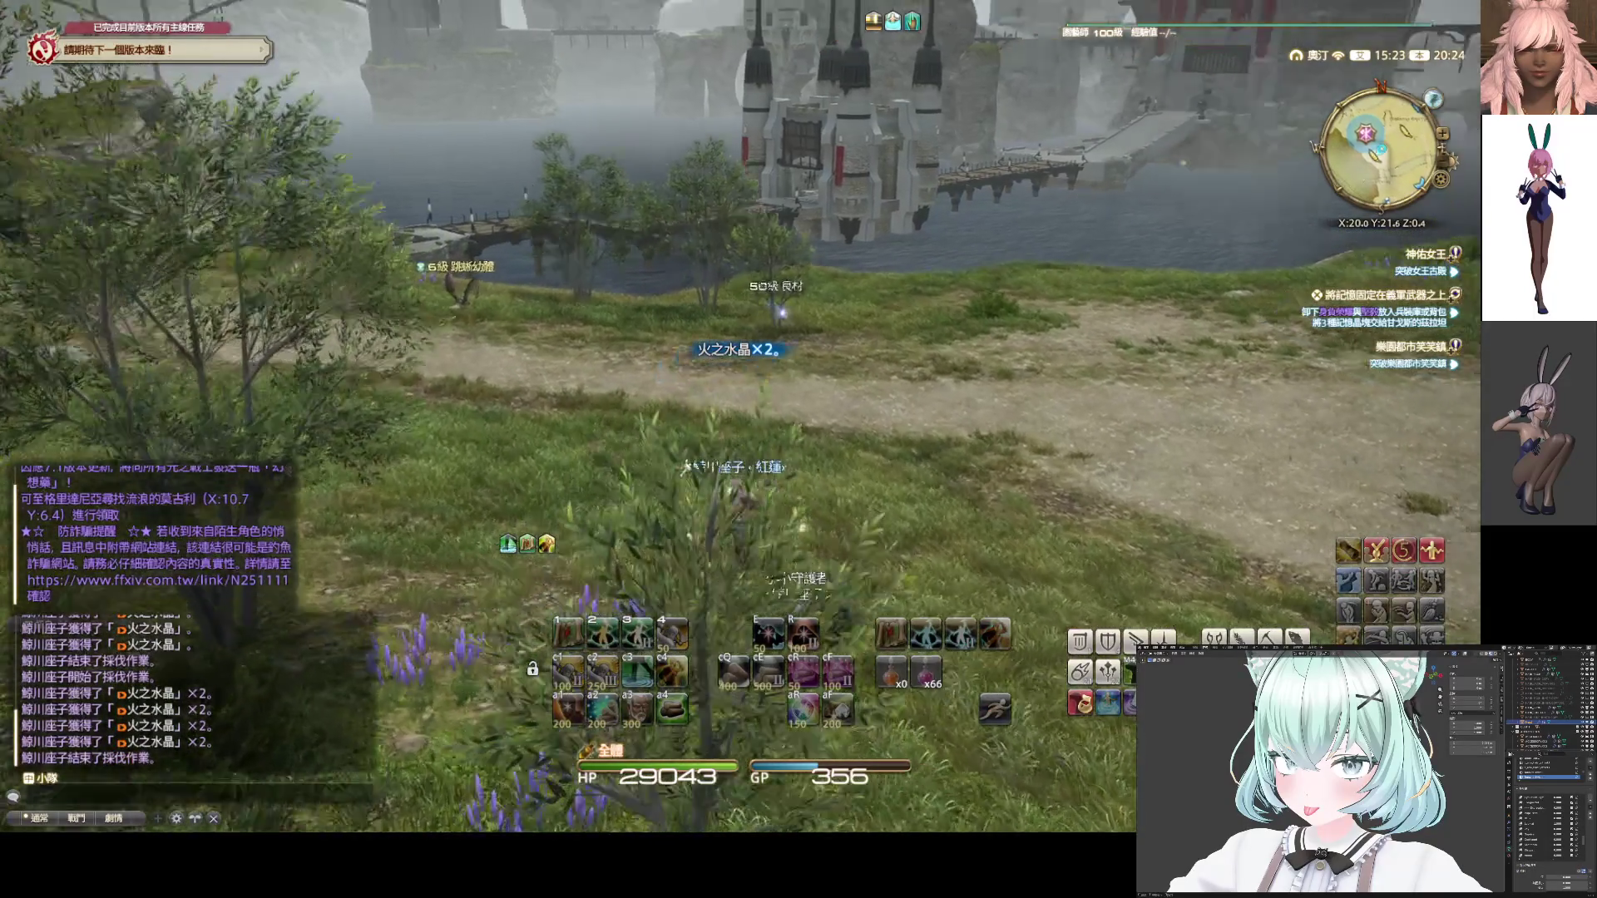
pyautogui.moveTo(765, 416); pyautogui.dragTo(765, 416)
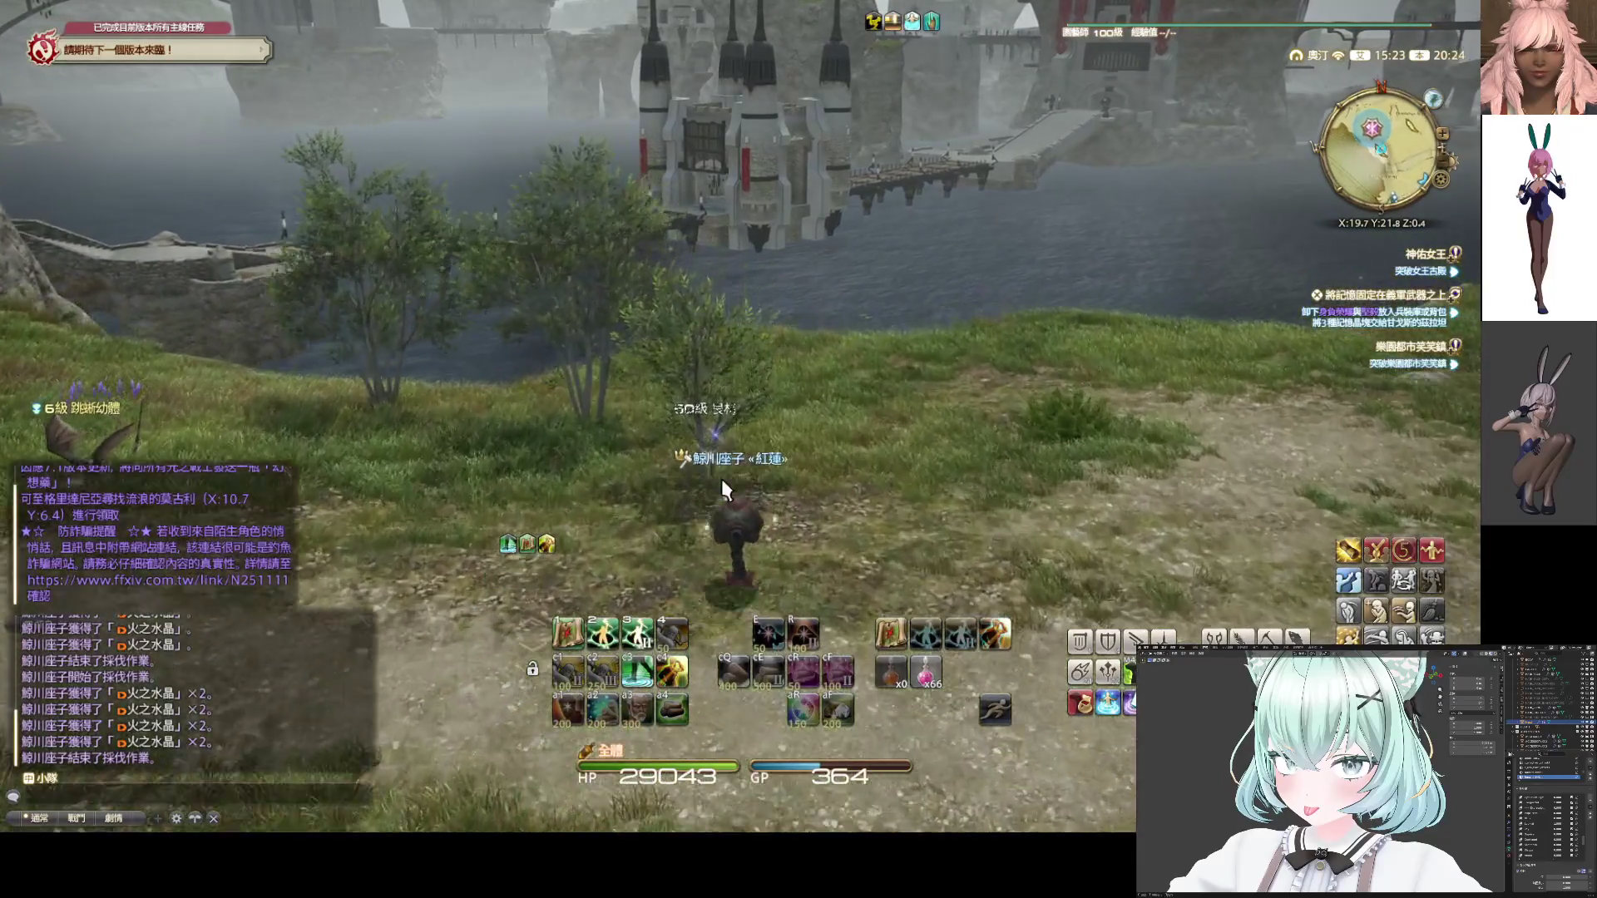
# Reveal hidden items at the 50級 node and quick-gather 火之水晶
pyautogui.doubleClick(715, 434)
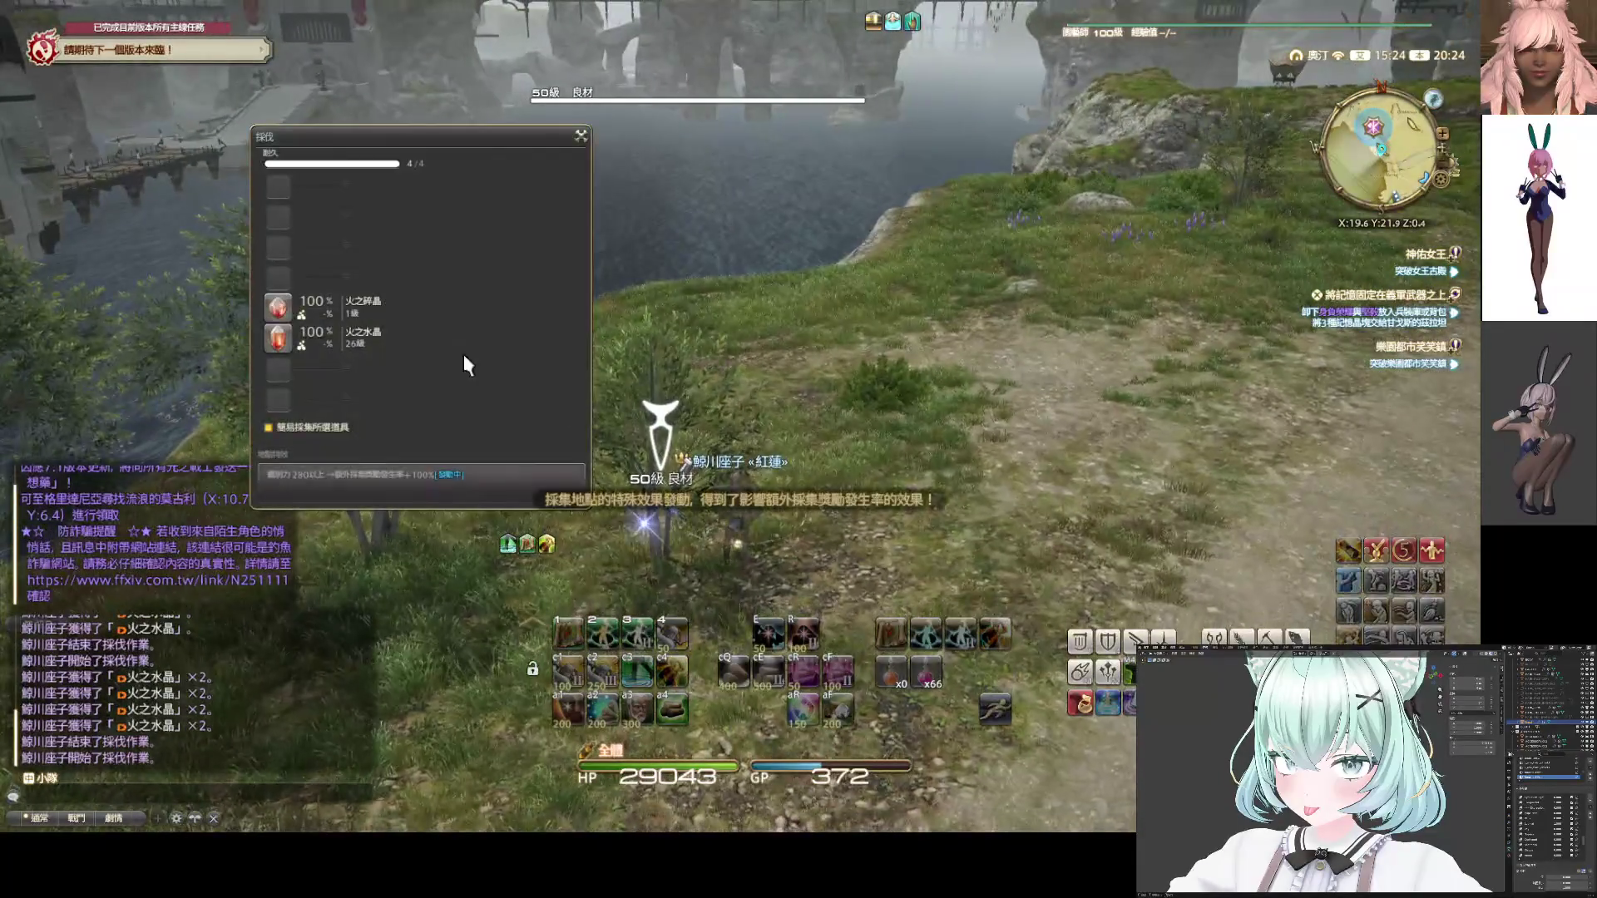
pyautogui.click(566, 713)
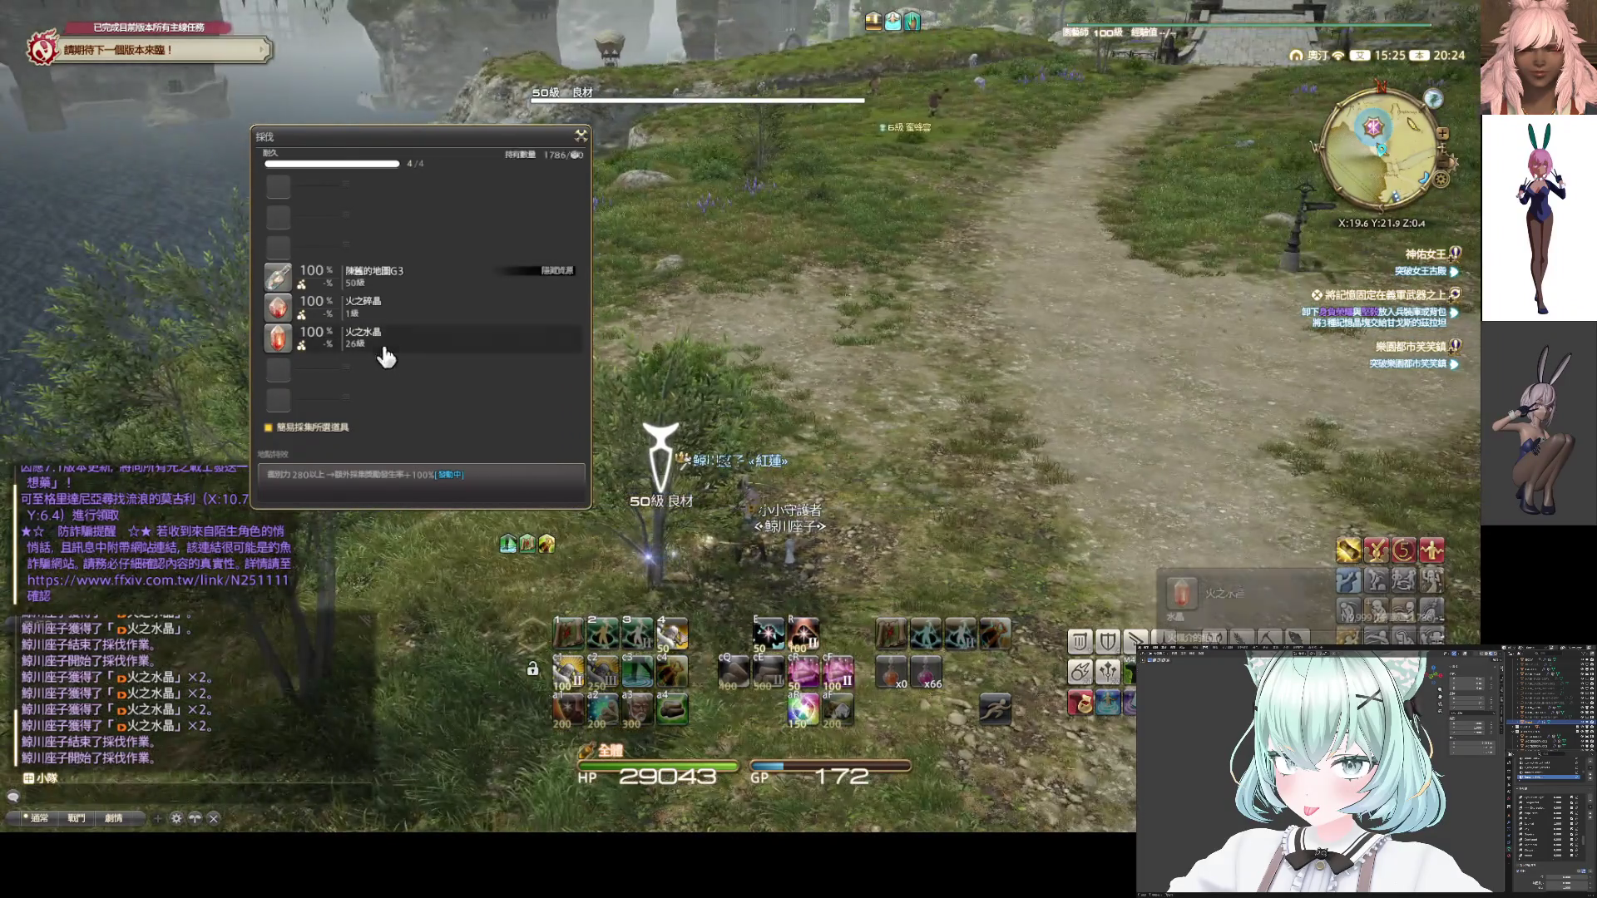
pyautogui.click(386, 358)
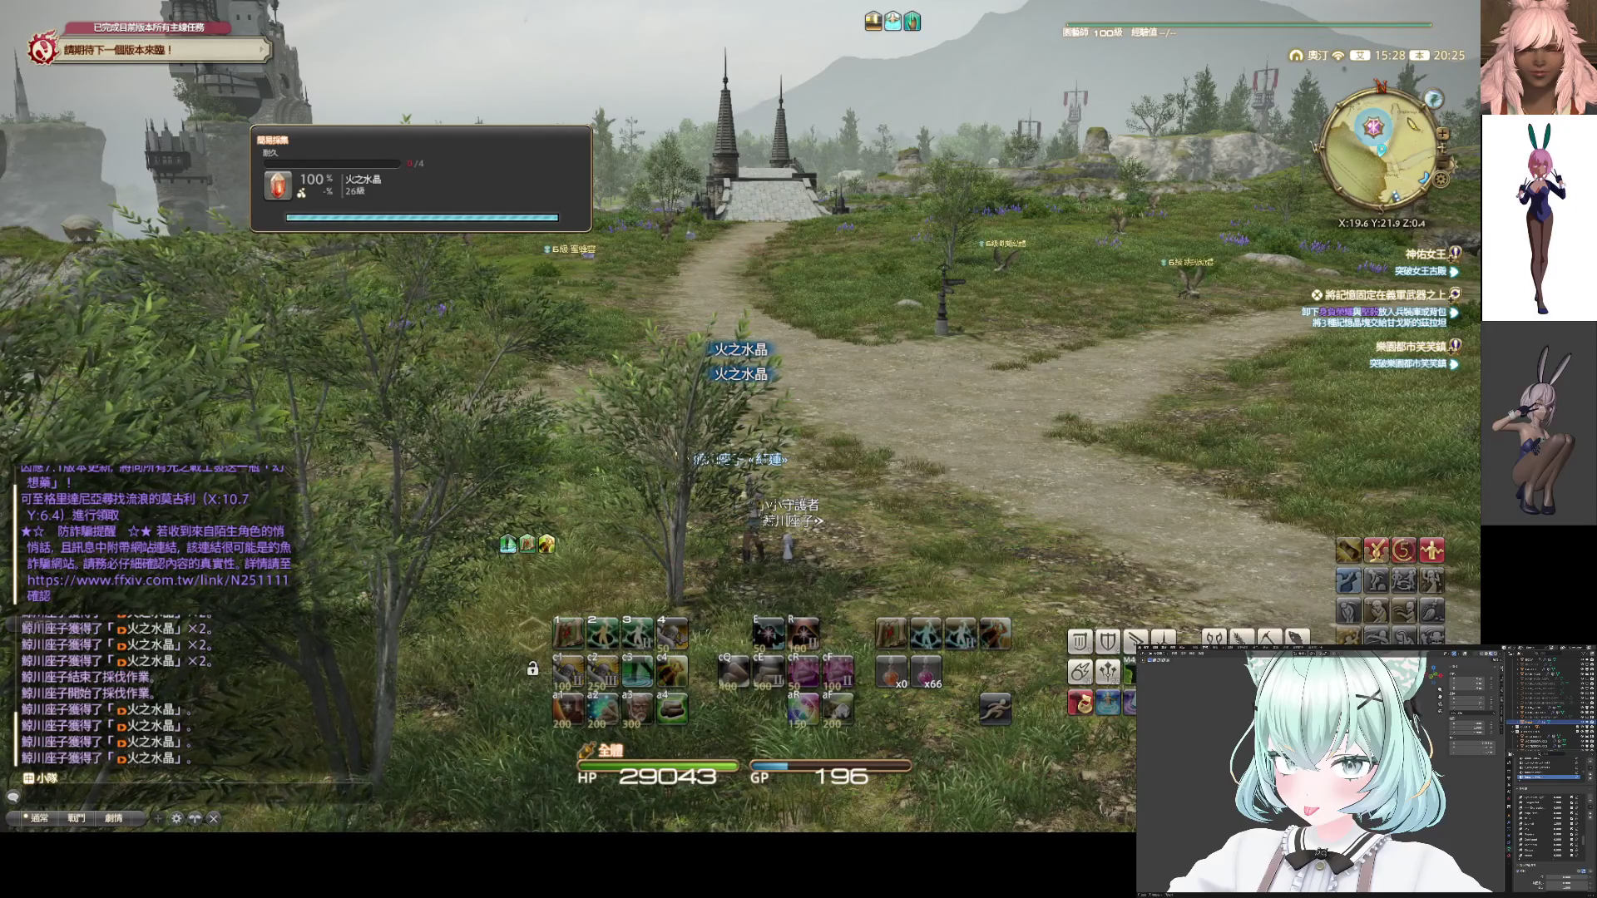
# Run to the next 50級 良材 node and gather the 陳舊的地圖G4 map plus 火之水晶
pyautogui.press('w')
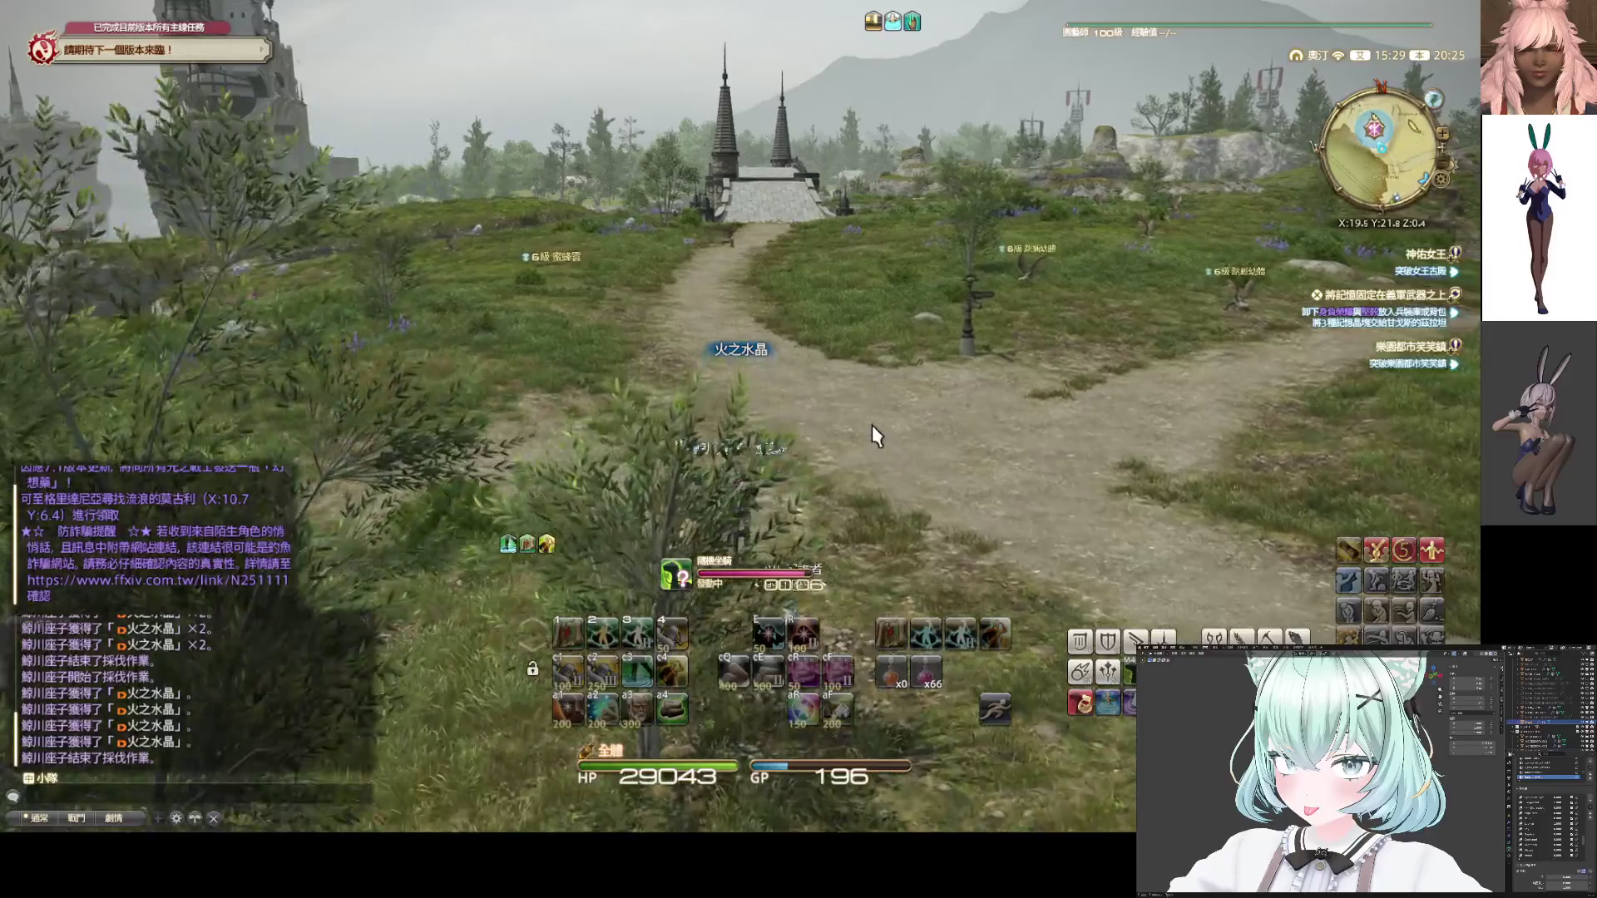
pyautogui.press('w')
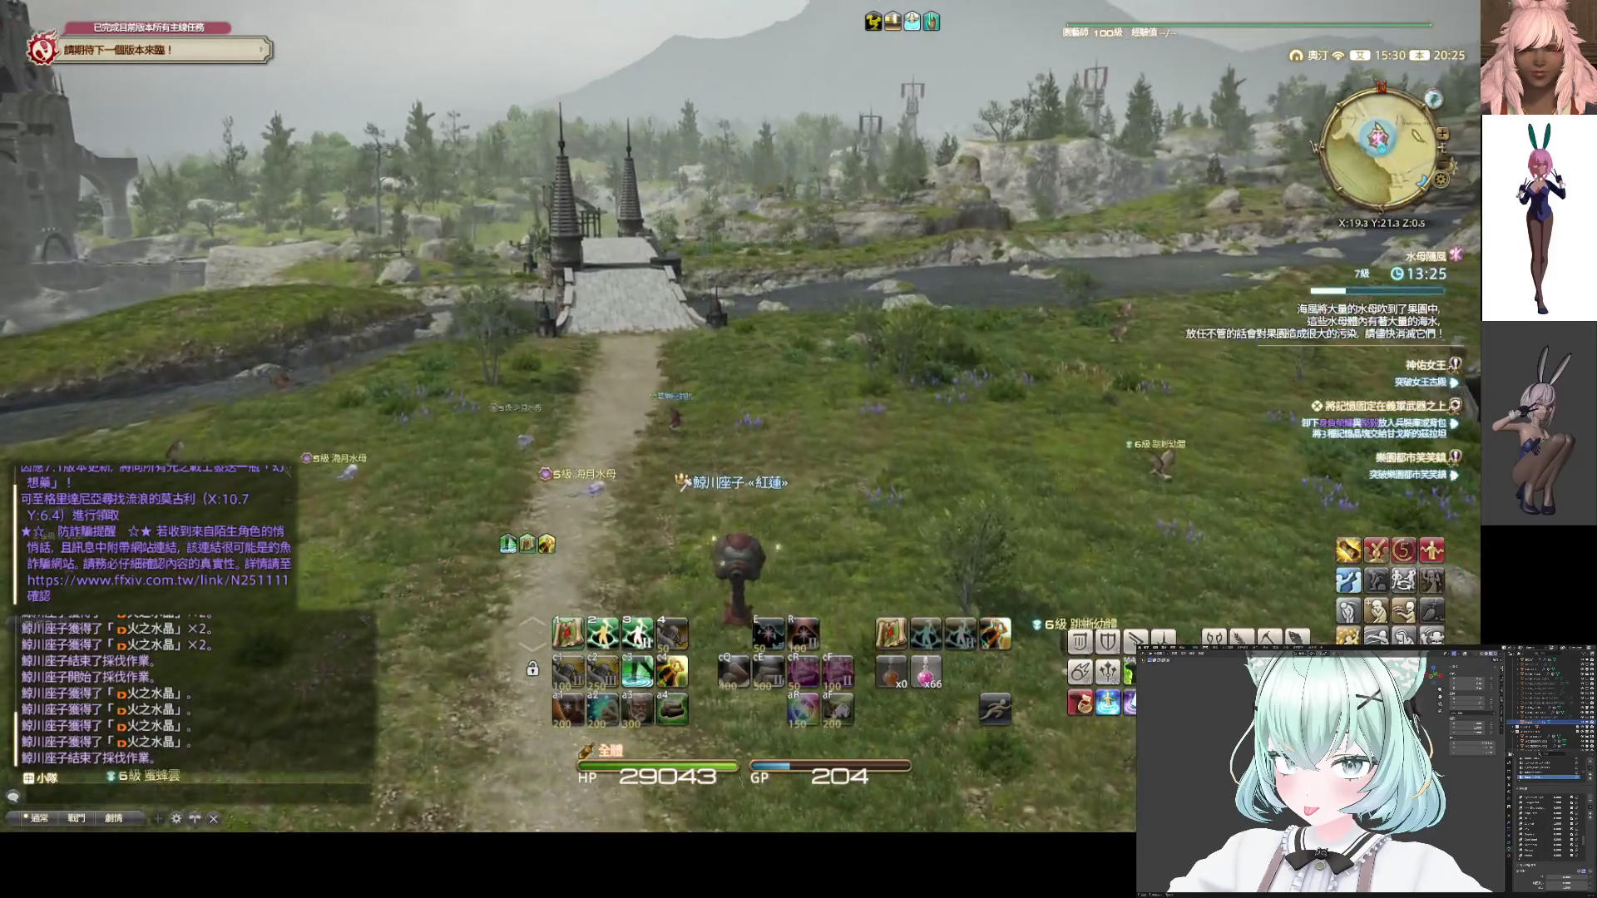
pyautogui.moveTo(823, 427); pyautogui.dragTo(823, 427)
pyautogui.press('w')
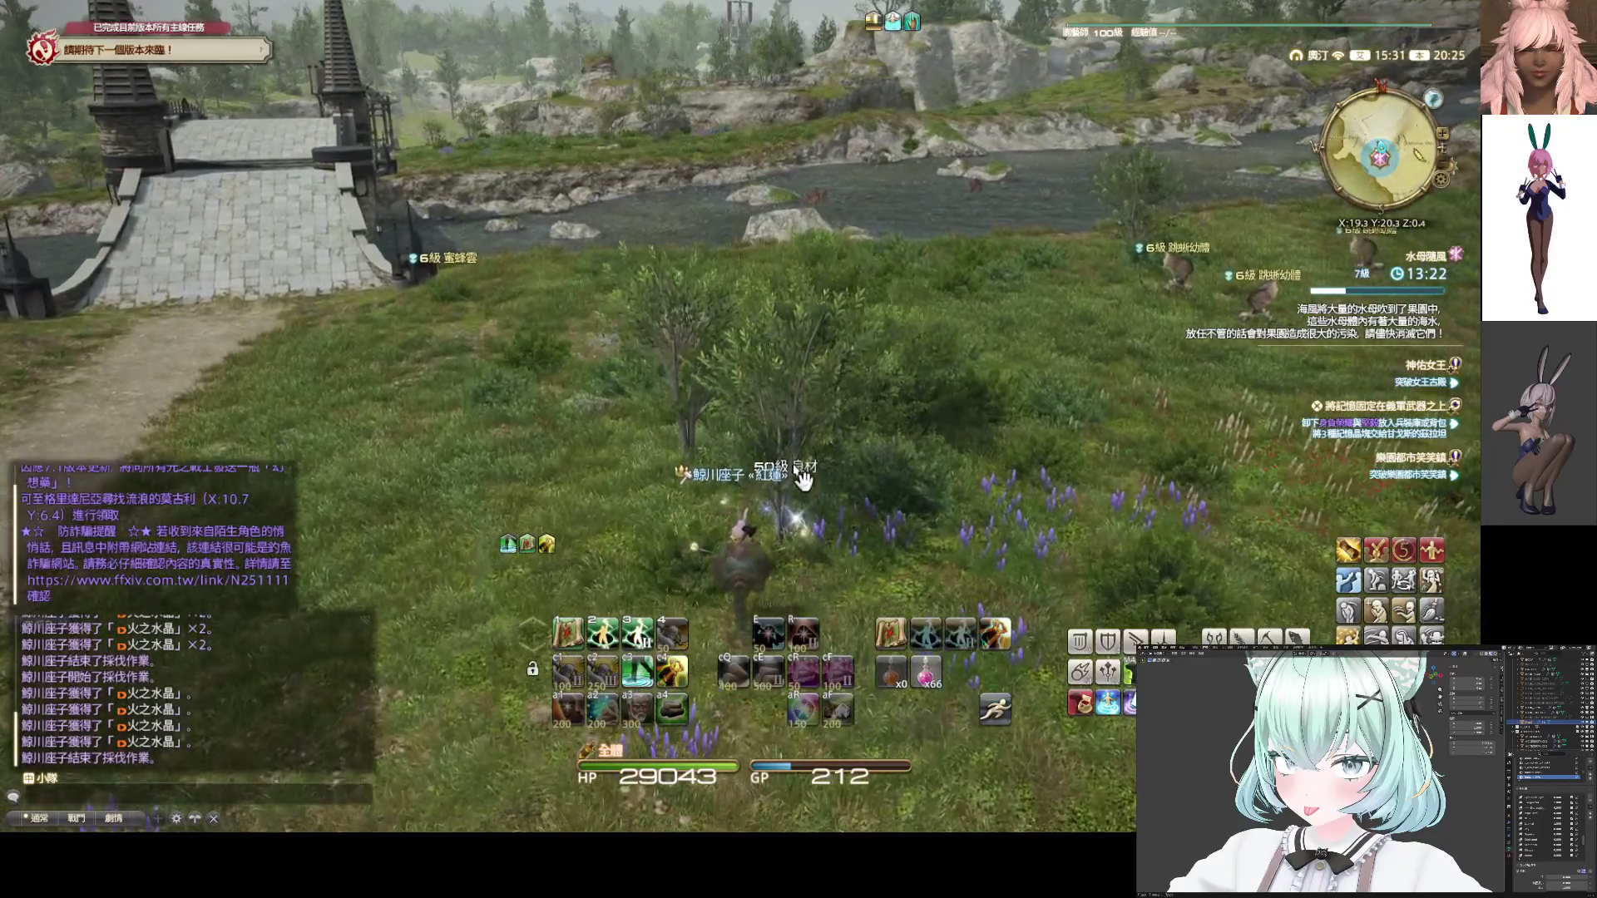
pyautogui.press('Tab')
pyautogui.press('Return')
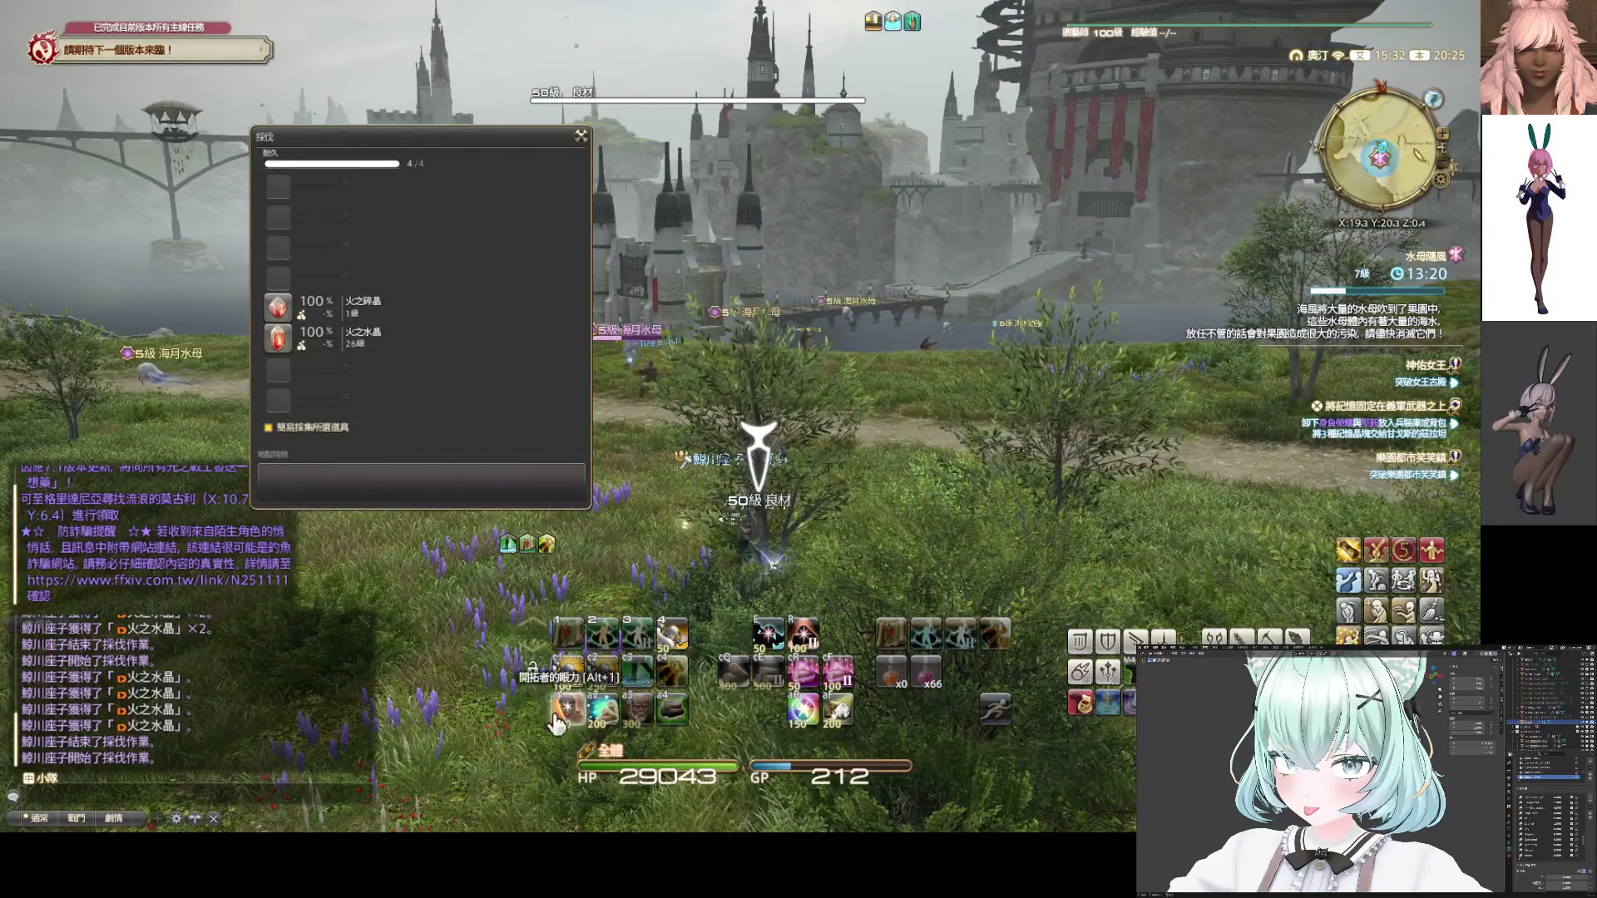
pyautogui.moveTo(741, 416); pyautogui.dragTo(740, 416)
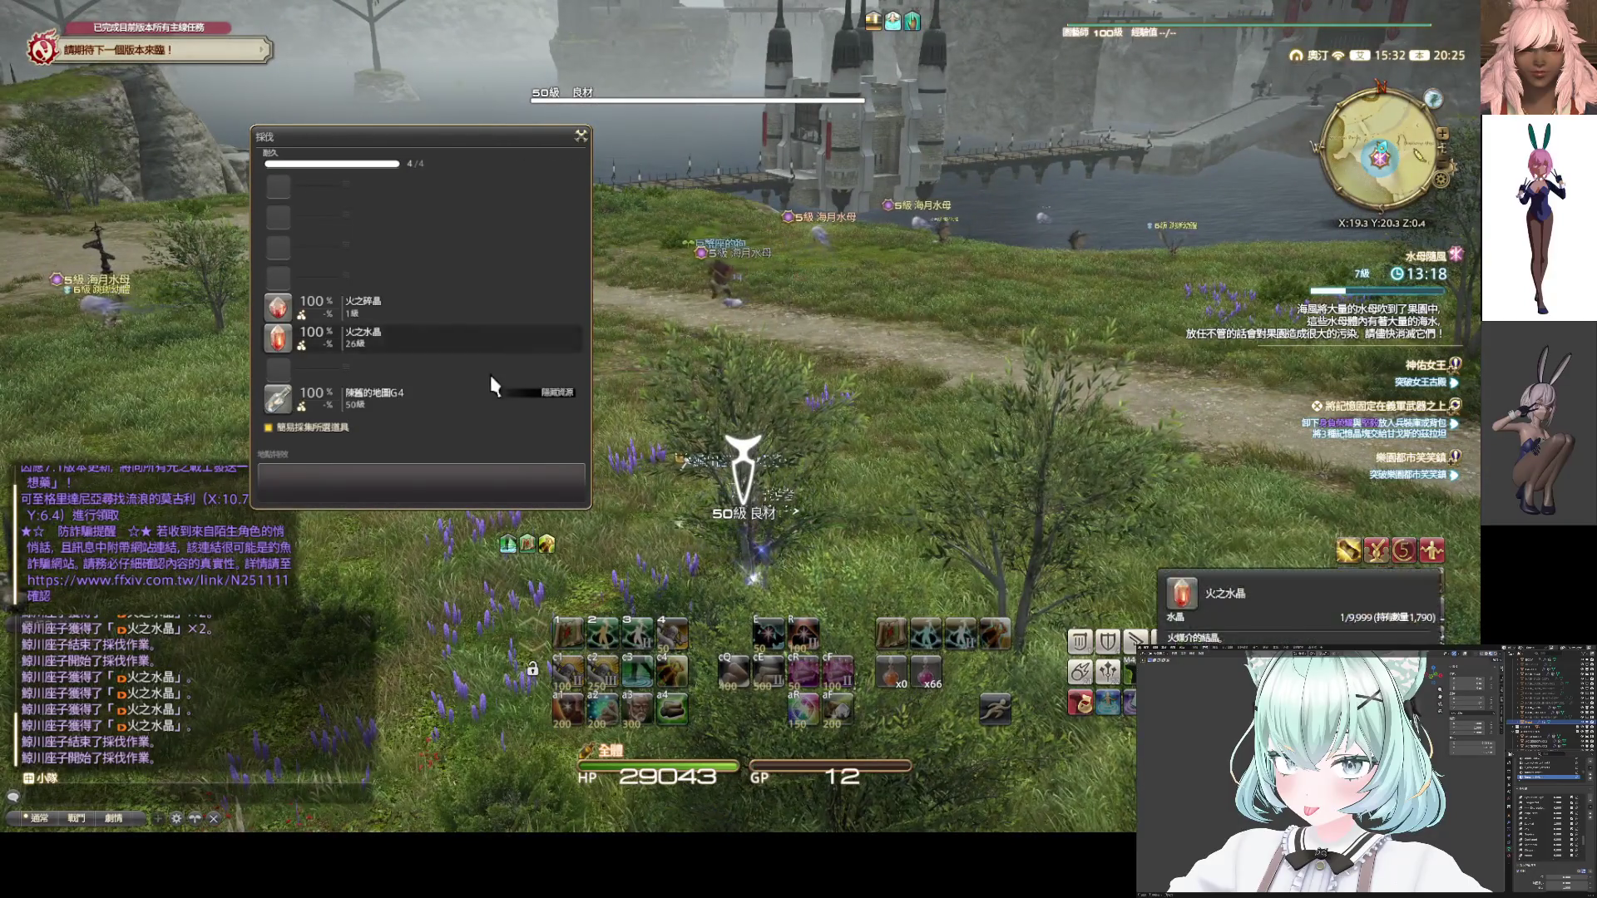
pyautogui.click(489, 372)
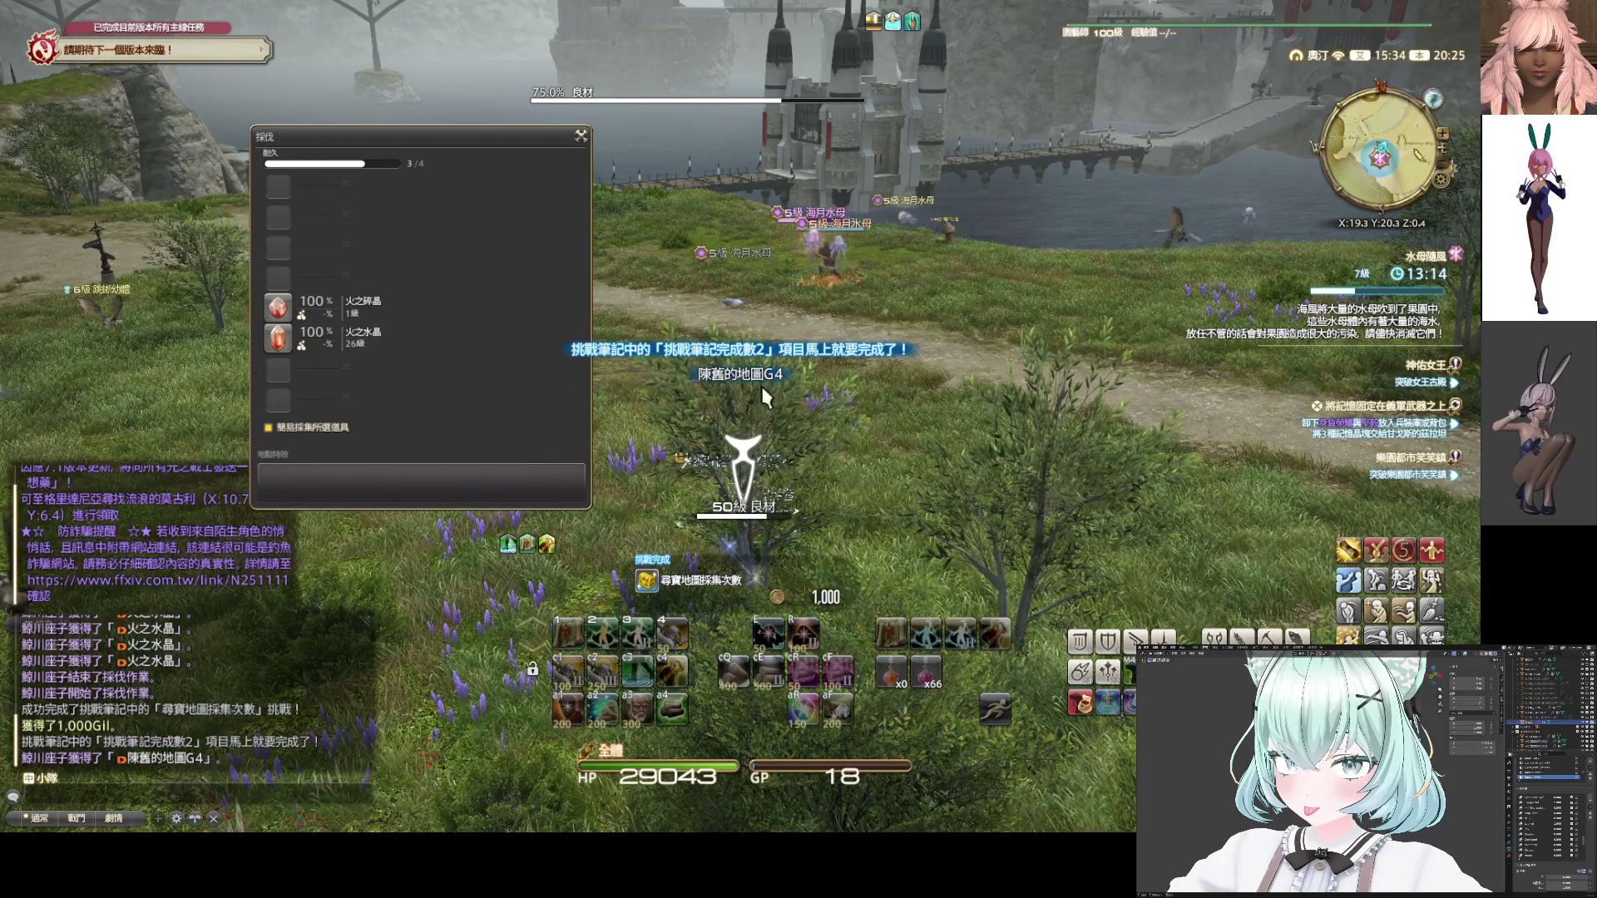
pyautogui.click(391, 337)
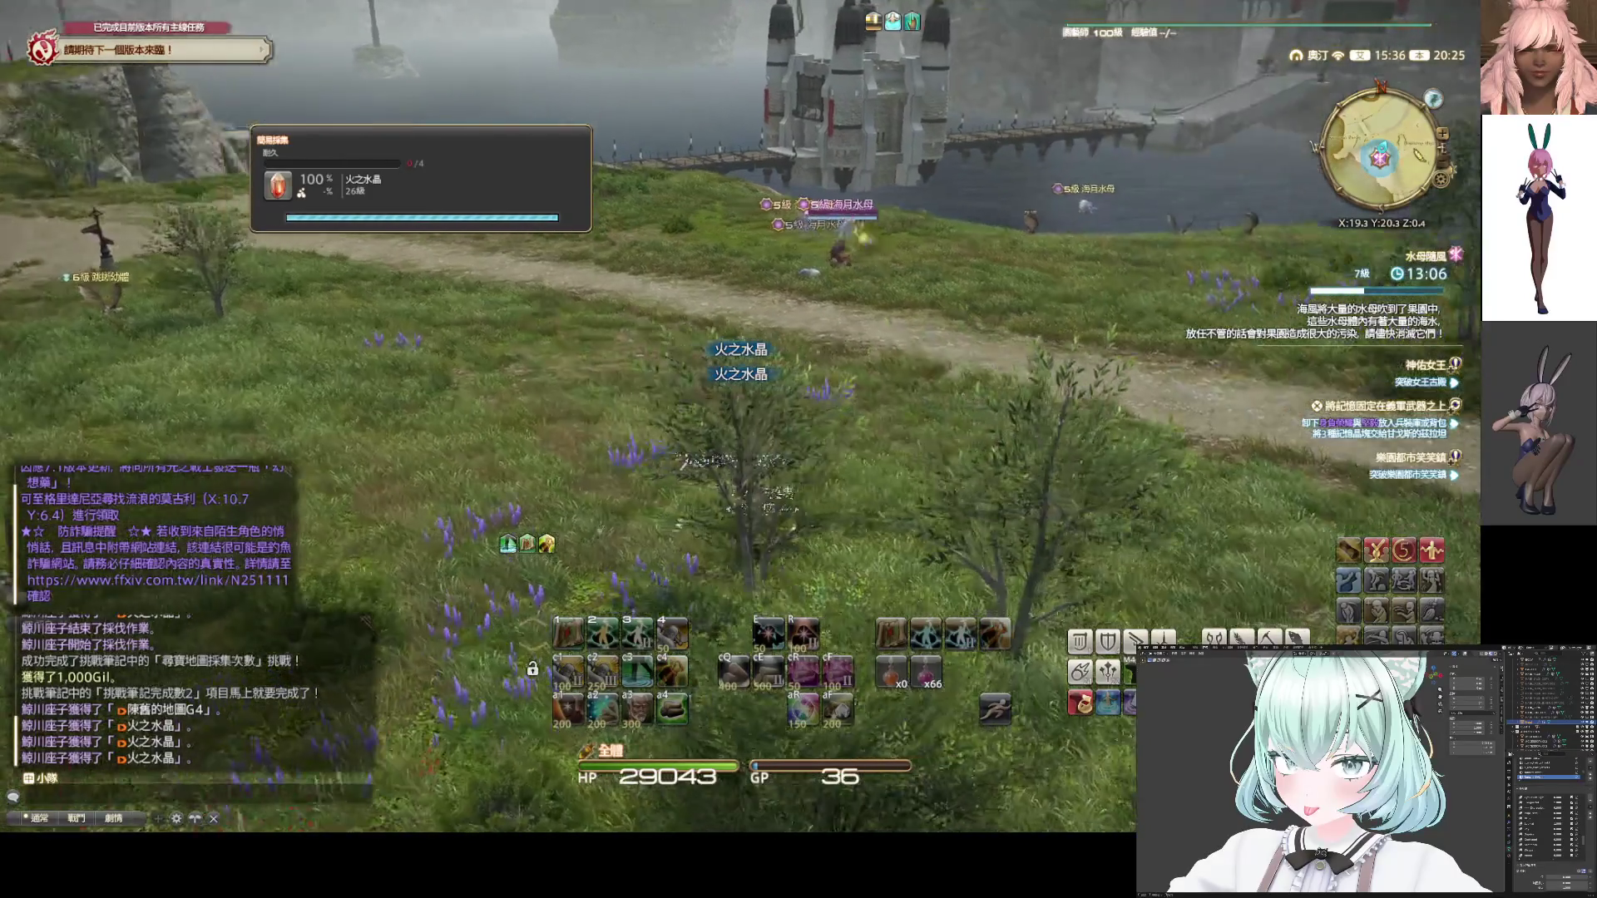
# Equip gearset 22 (Sage), target 巨蟹座的狗, cast Lucid Dreaming, and open the G4 map's actions in the inventory
pyautogui.moveTo(629, 351); pyautogui.dragTo(632, 366)
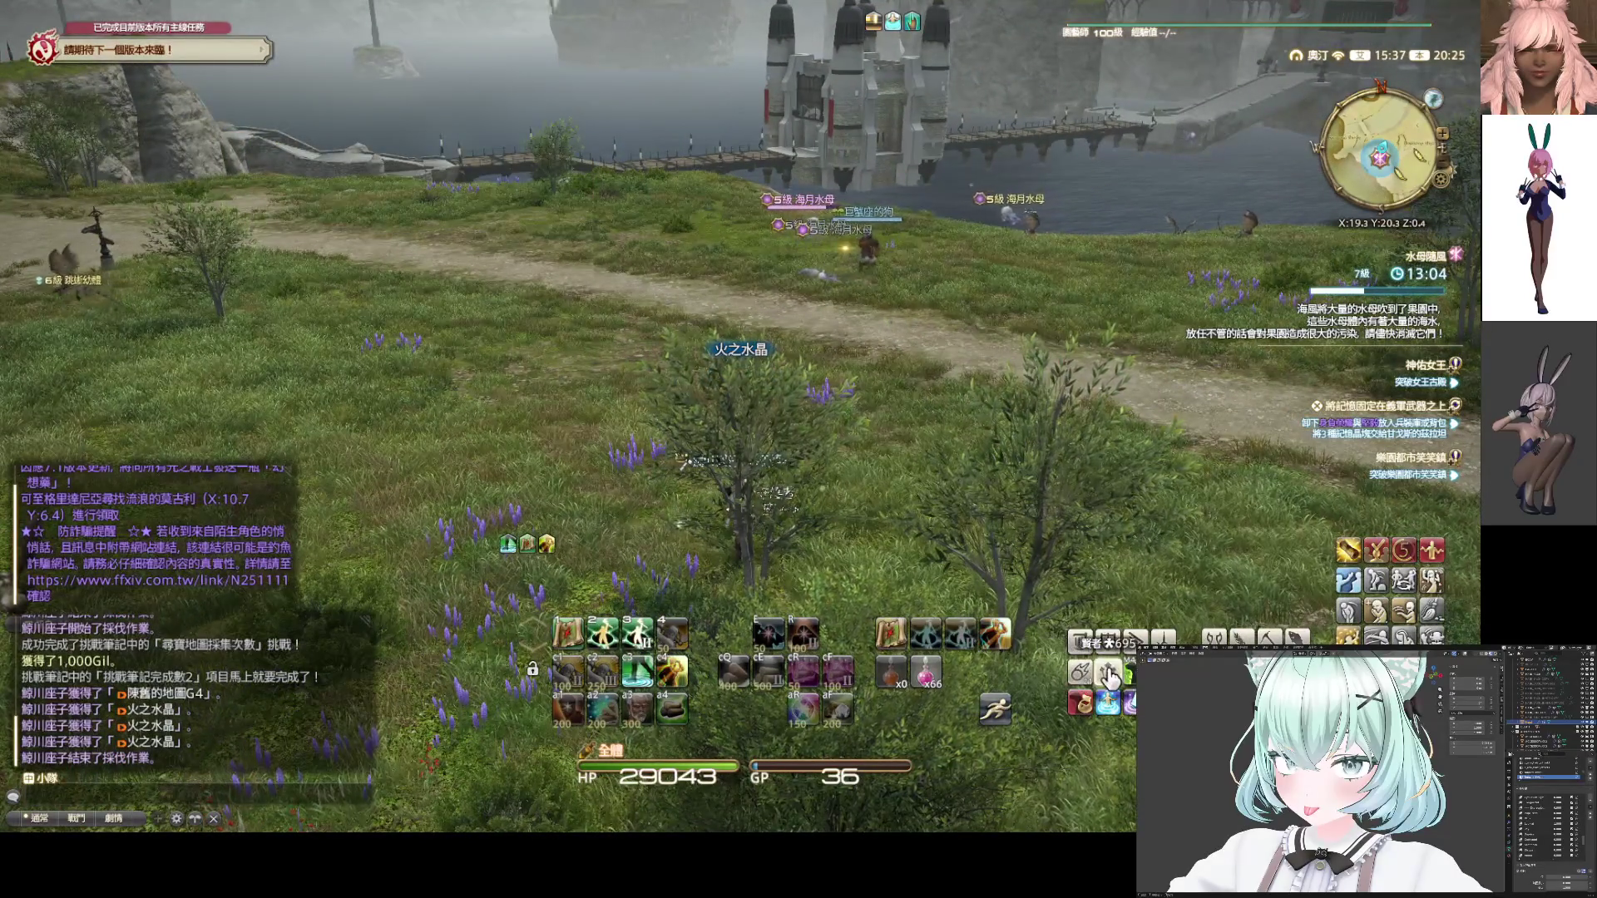
pyautogui.click(1109, 675)
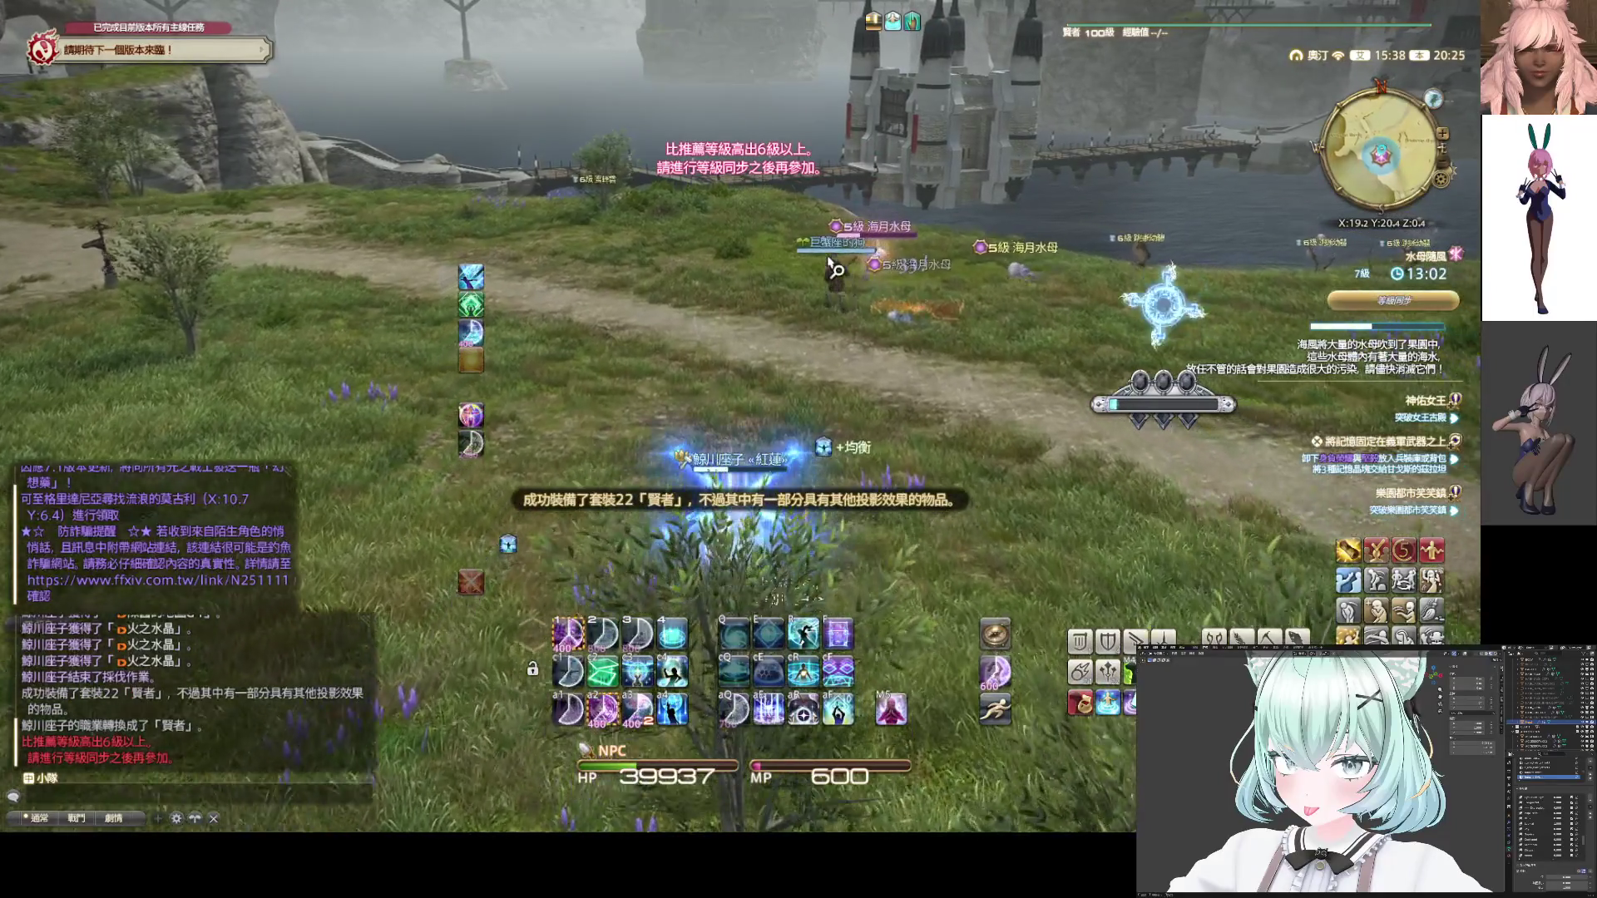
pyautogui.click(832, 268)
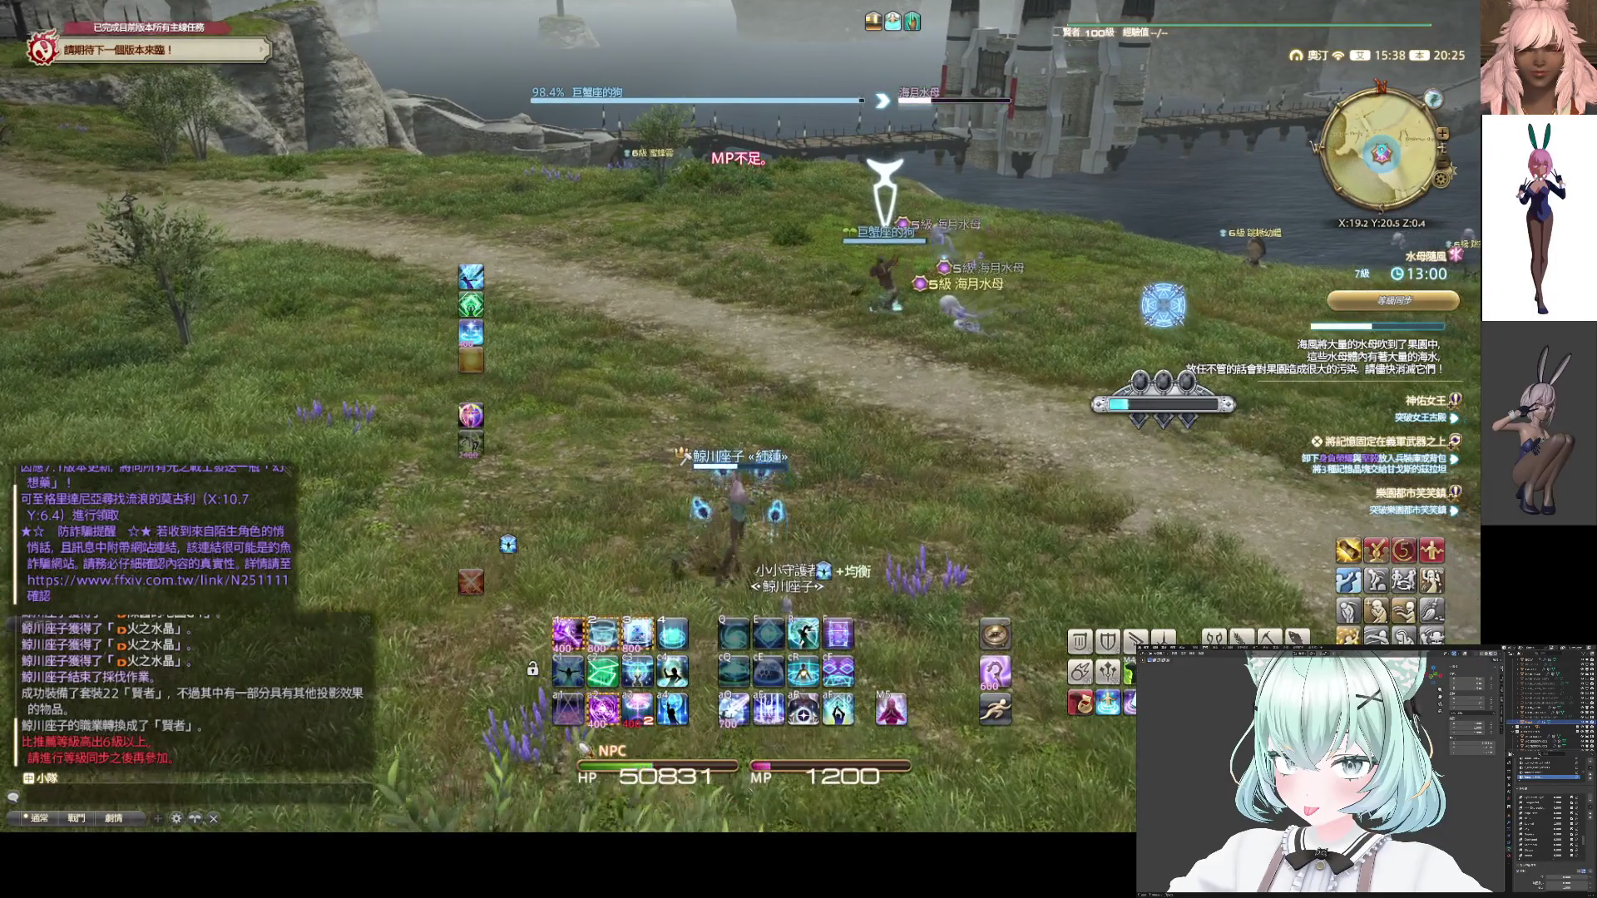
pyautogui.hotkey('alt', '5')
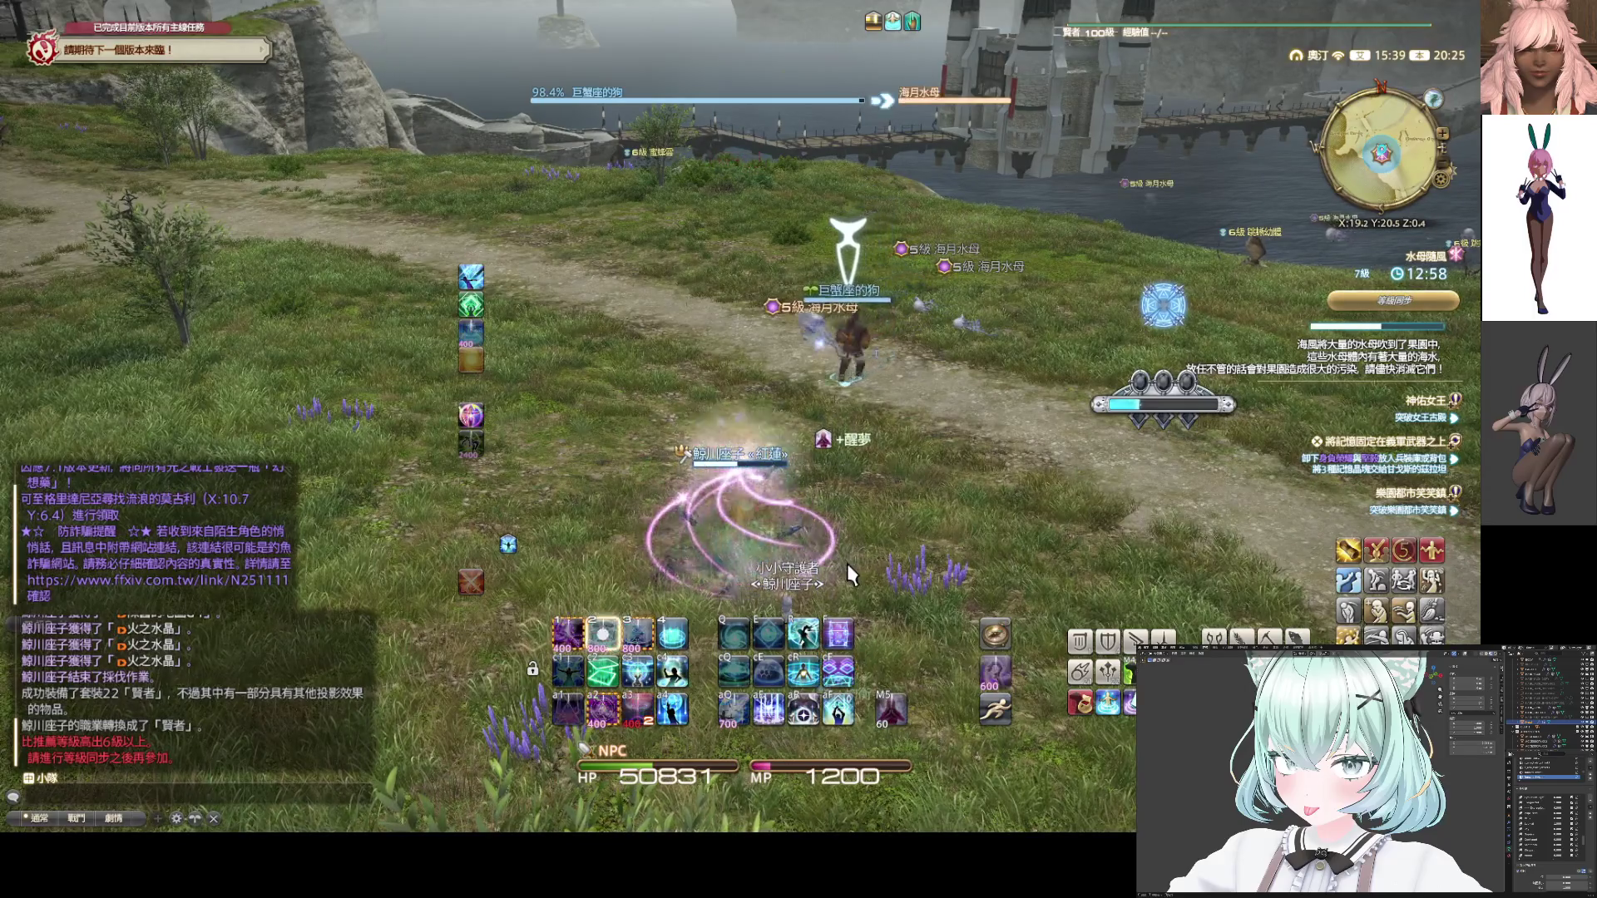
pyautogui.moveTo(846, 562); pyautogui.dragTo(895, 496)
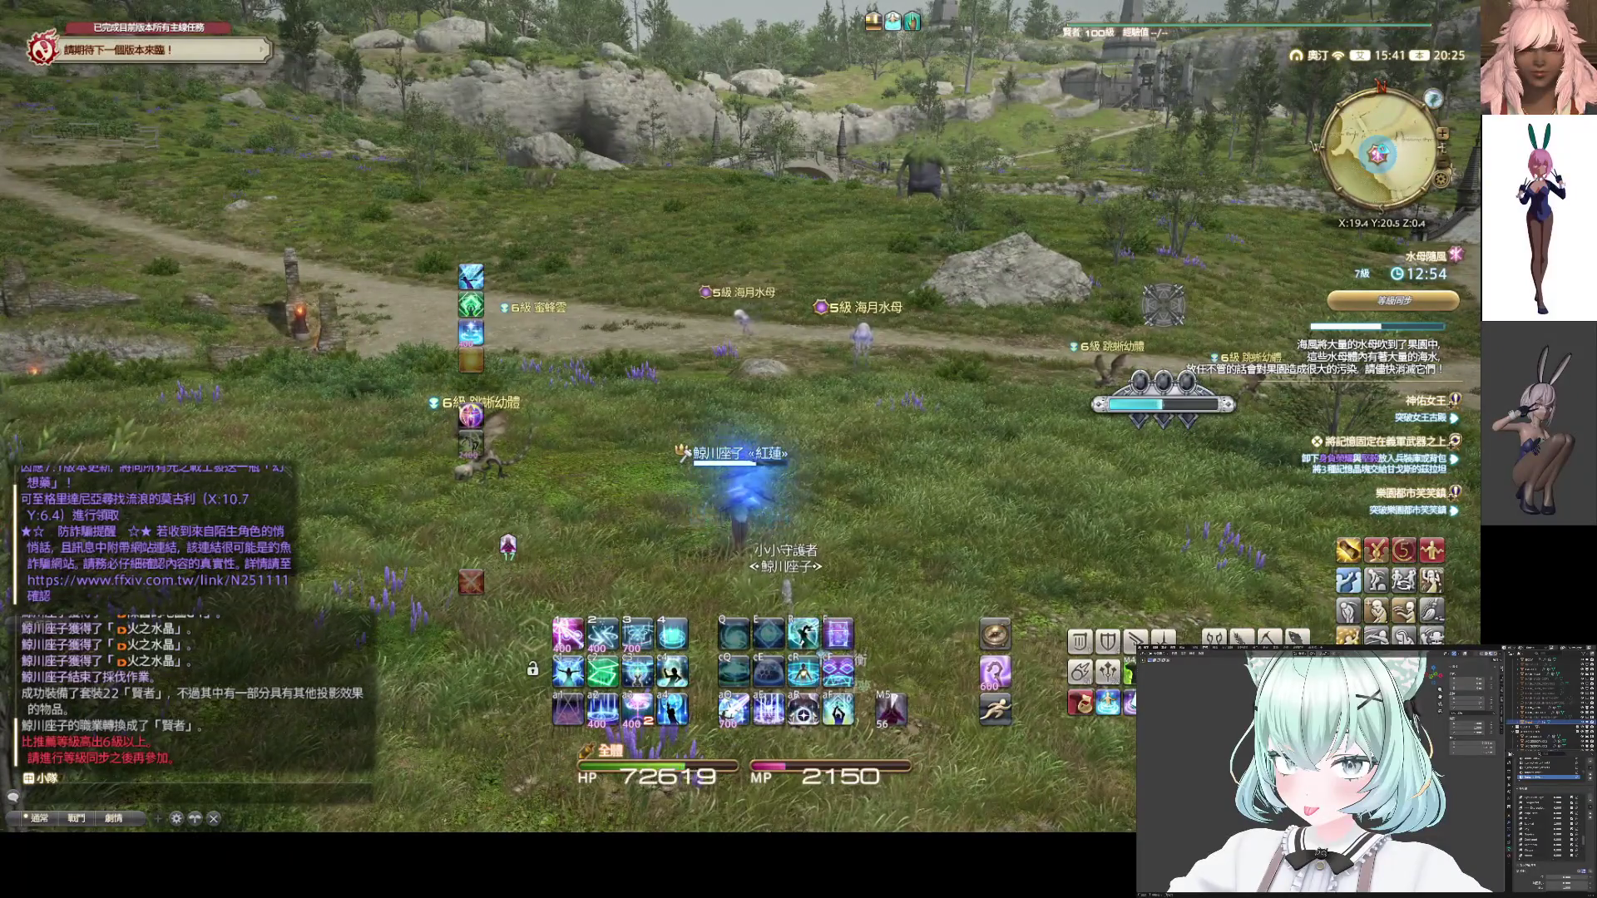
pyautogui.press('i')
pyautogui.click(1090, 449)
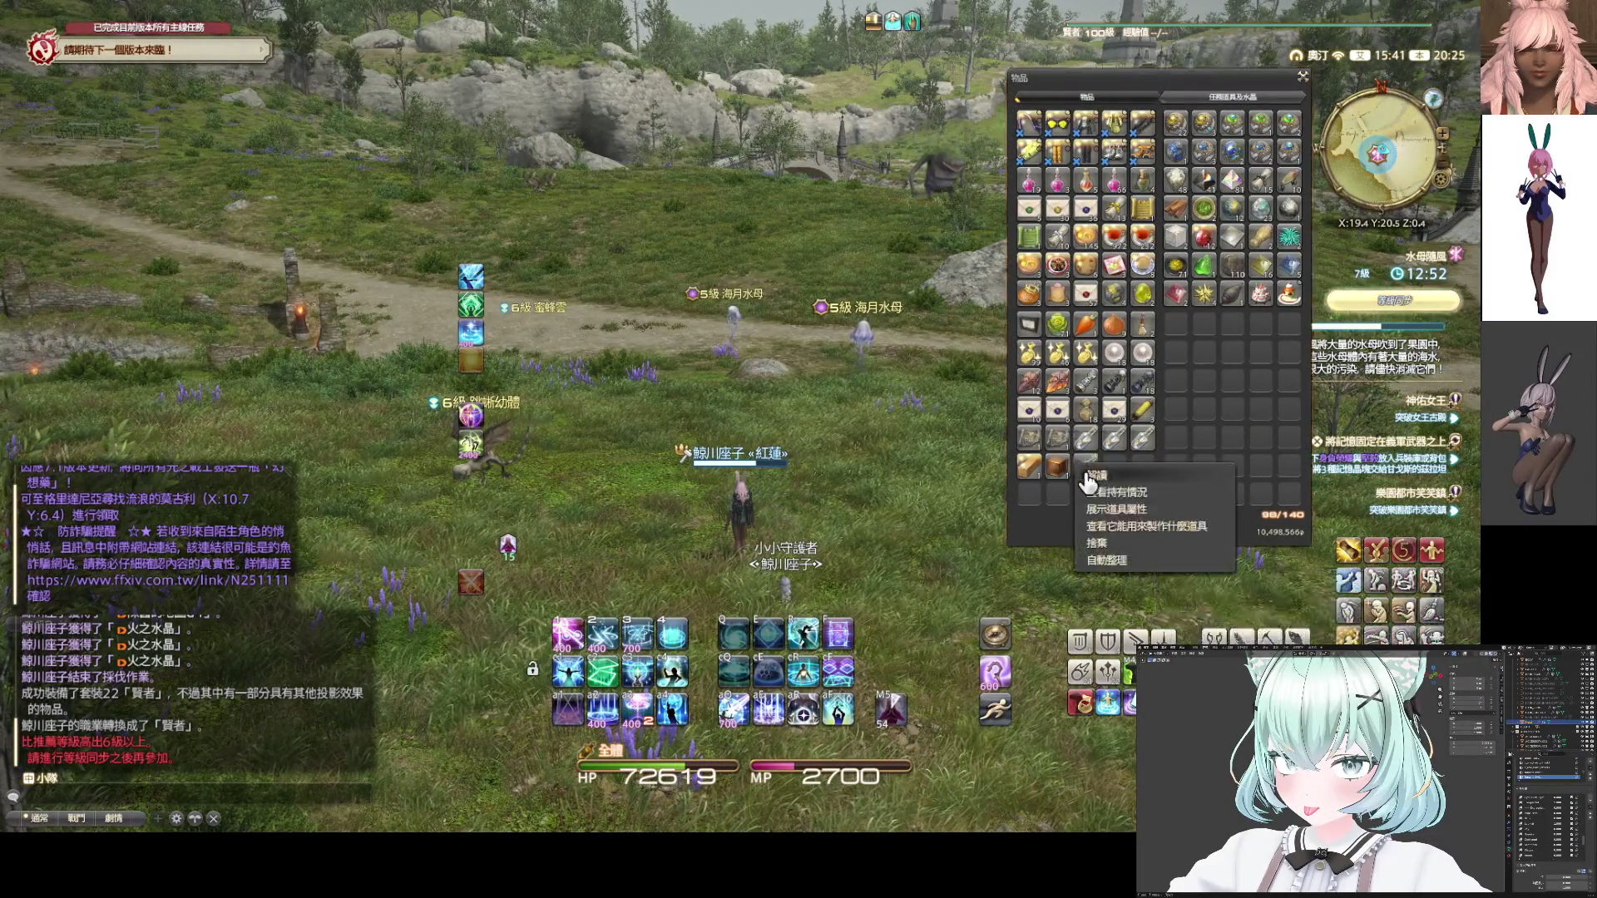
# Decipher 陳舊的地圖G4 into key item 寶物地圖G4, close the inventory, and show teleport destinations
pyautogui.click(1107, 480)
pyautogui.click(689, 427)
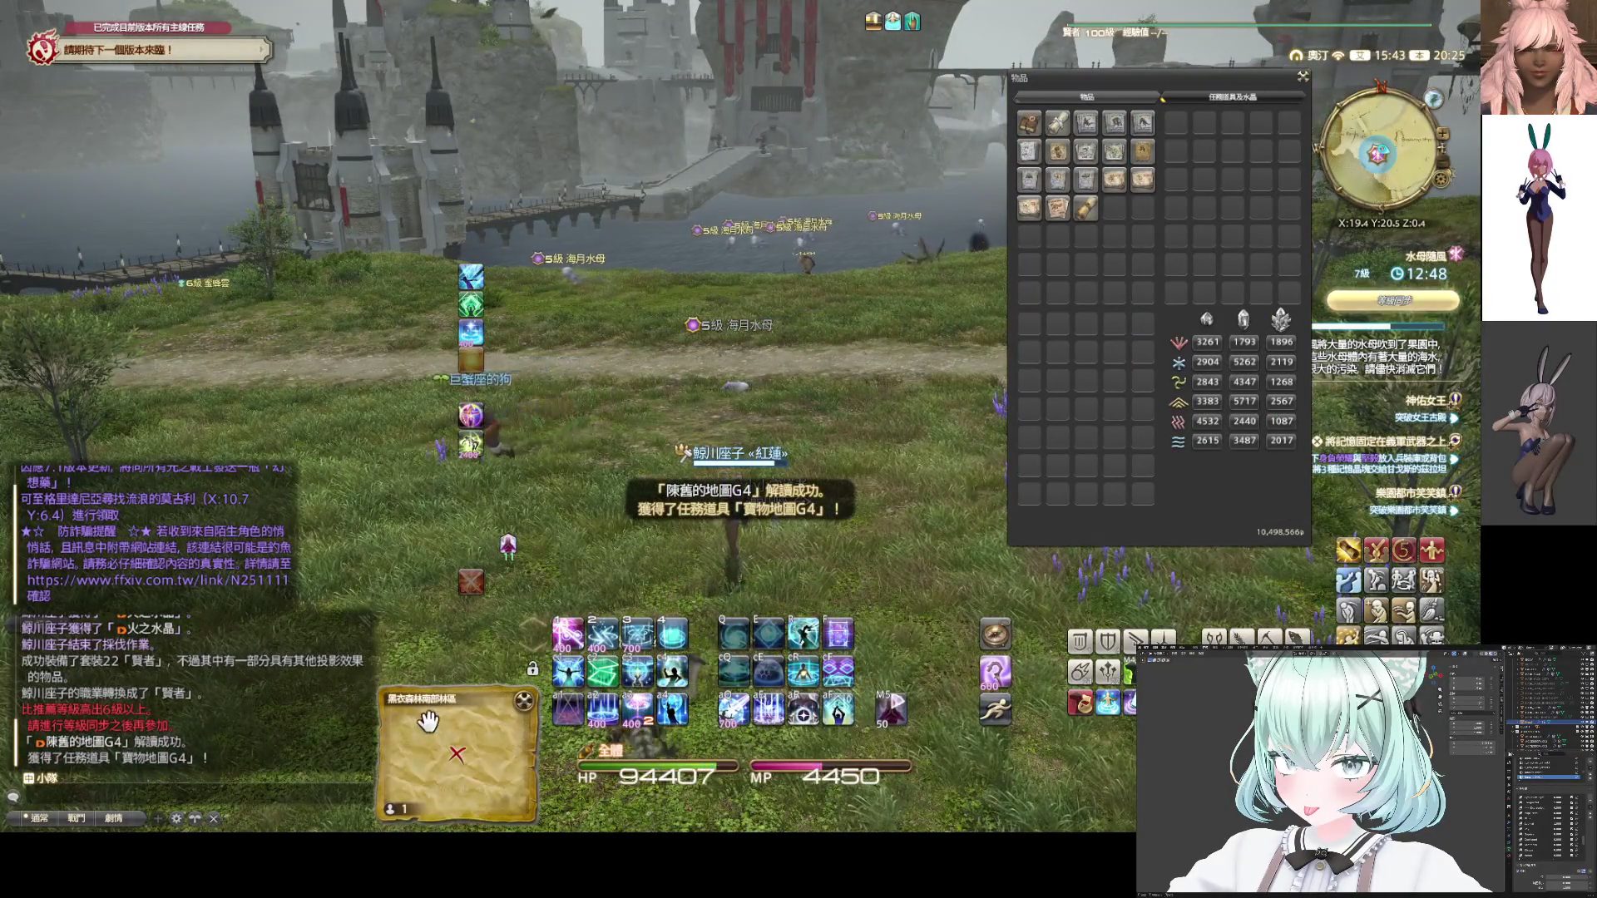
pyautogui.moveTo(749, 374); pyautogui.dragTo(1082, 382)
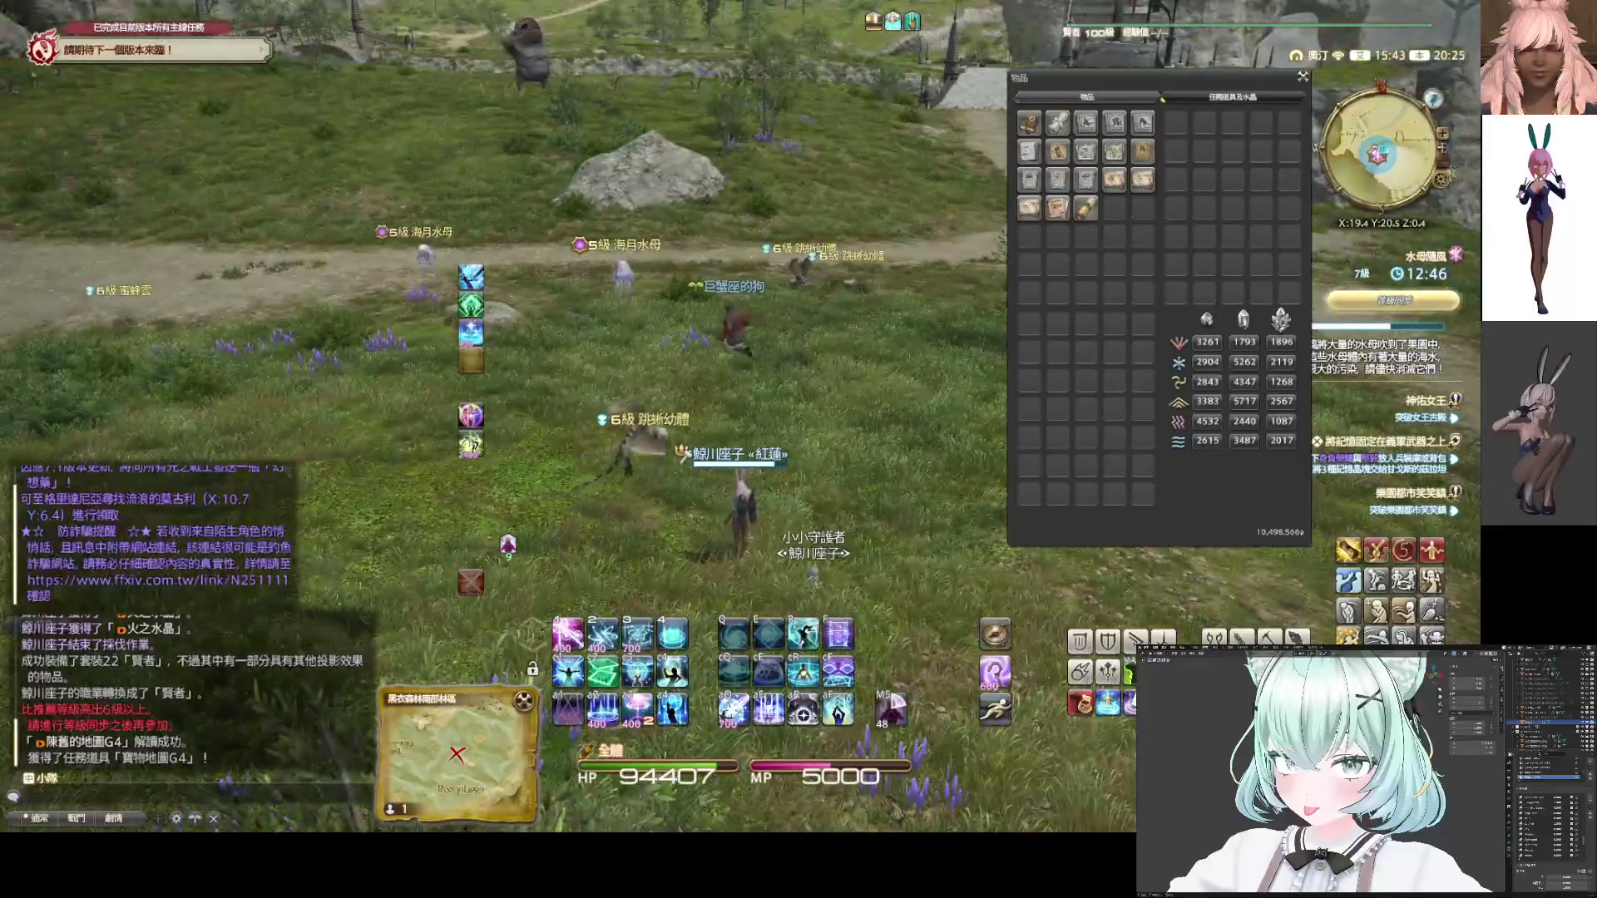
pyautogui.click(1305, 79)
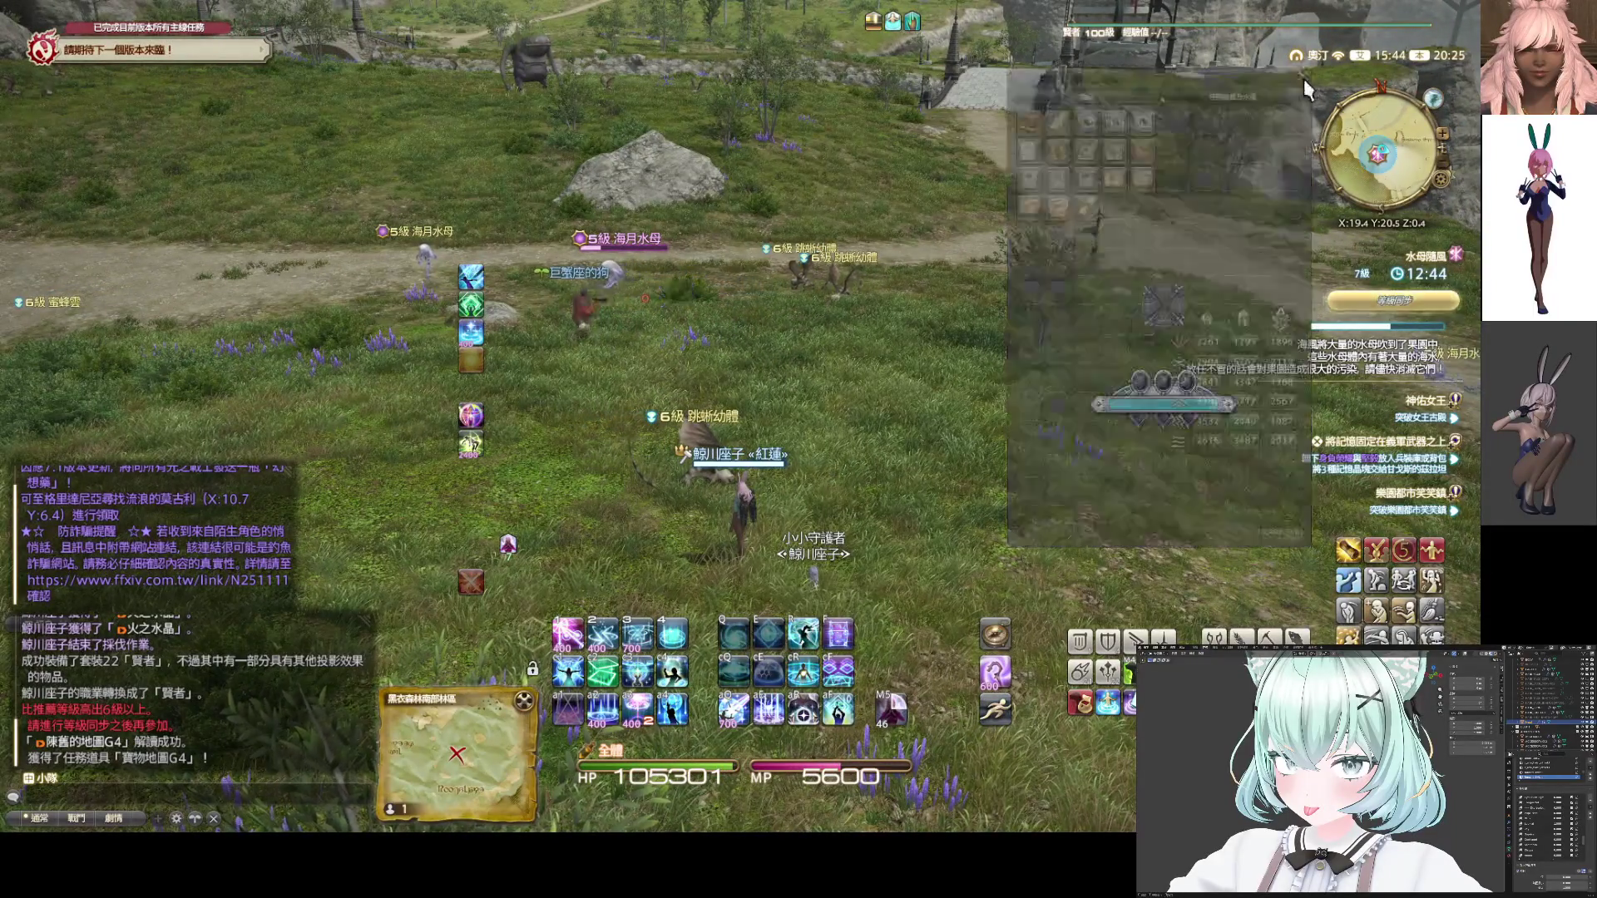
pyautogui.moveTo(1304, 78); pyautogui.dragTo(1081, 83)
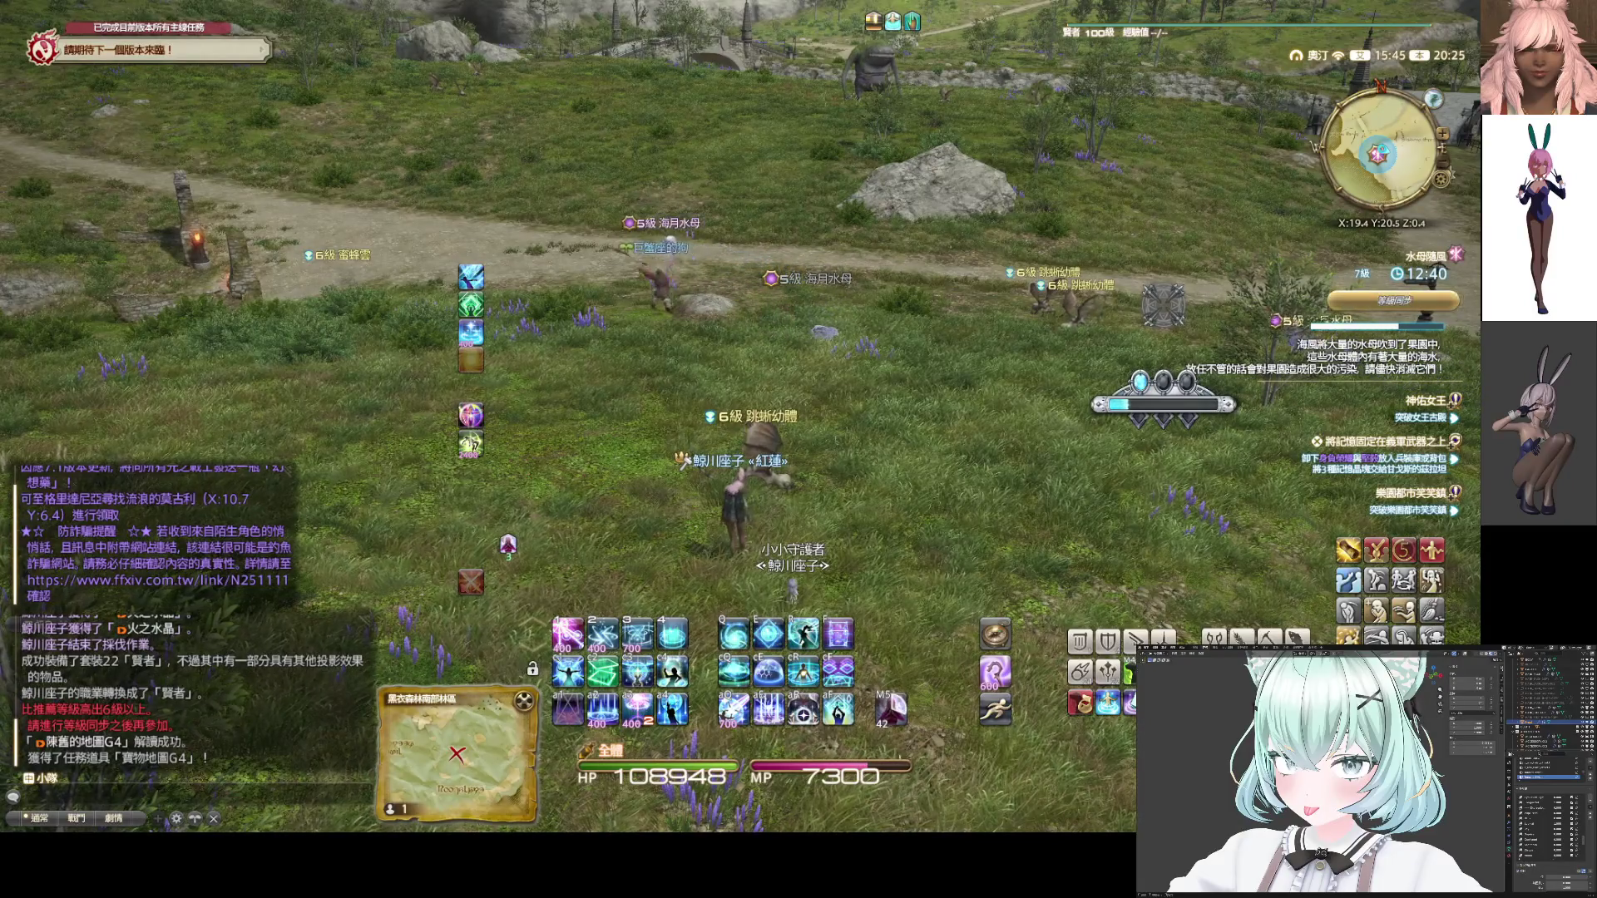
pyautogui.click(1109, 707)
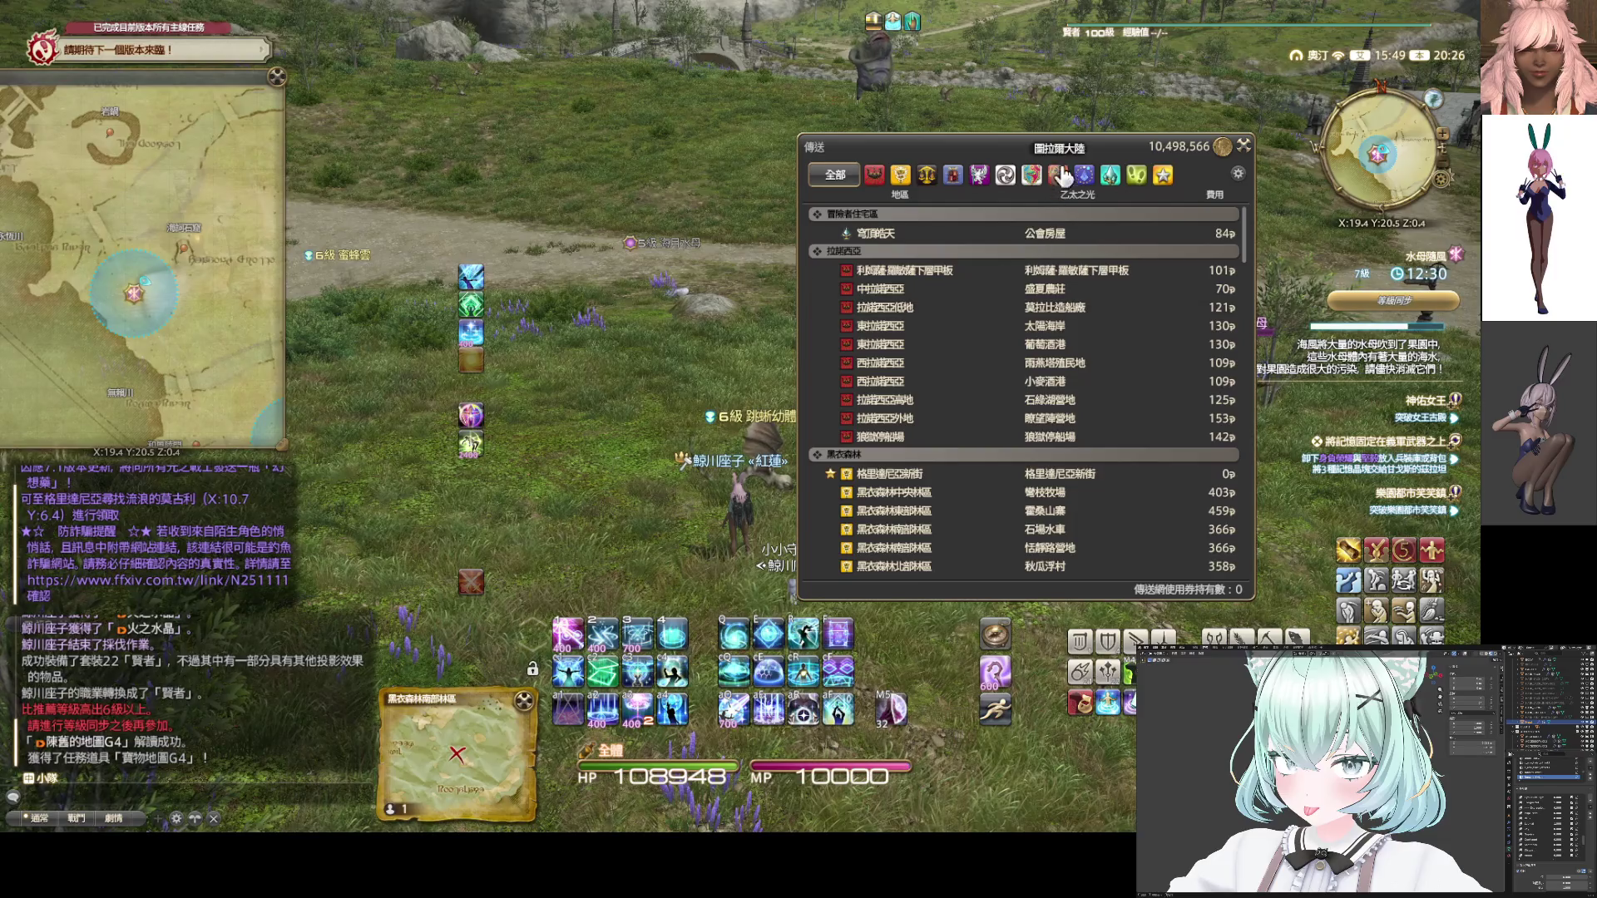
# Pick 拉諾西亞低地 (Lower La Noscea) from the scrolled teleport list and start the teleport
pyautogui.moveTo(1031, 492); pyautogui.dragTo(965, 417)
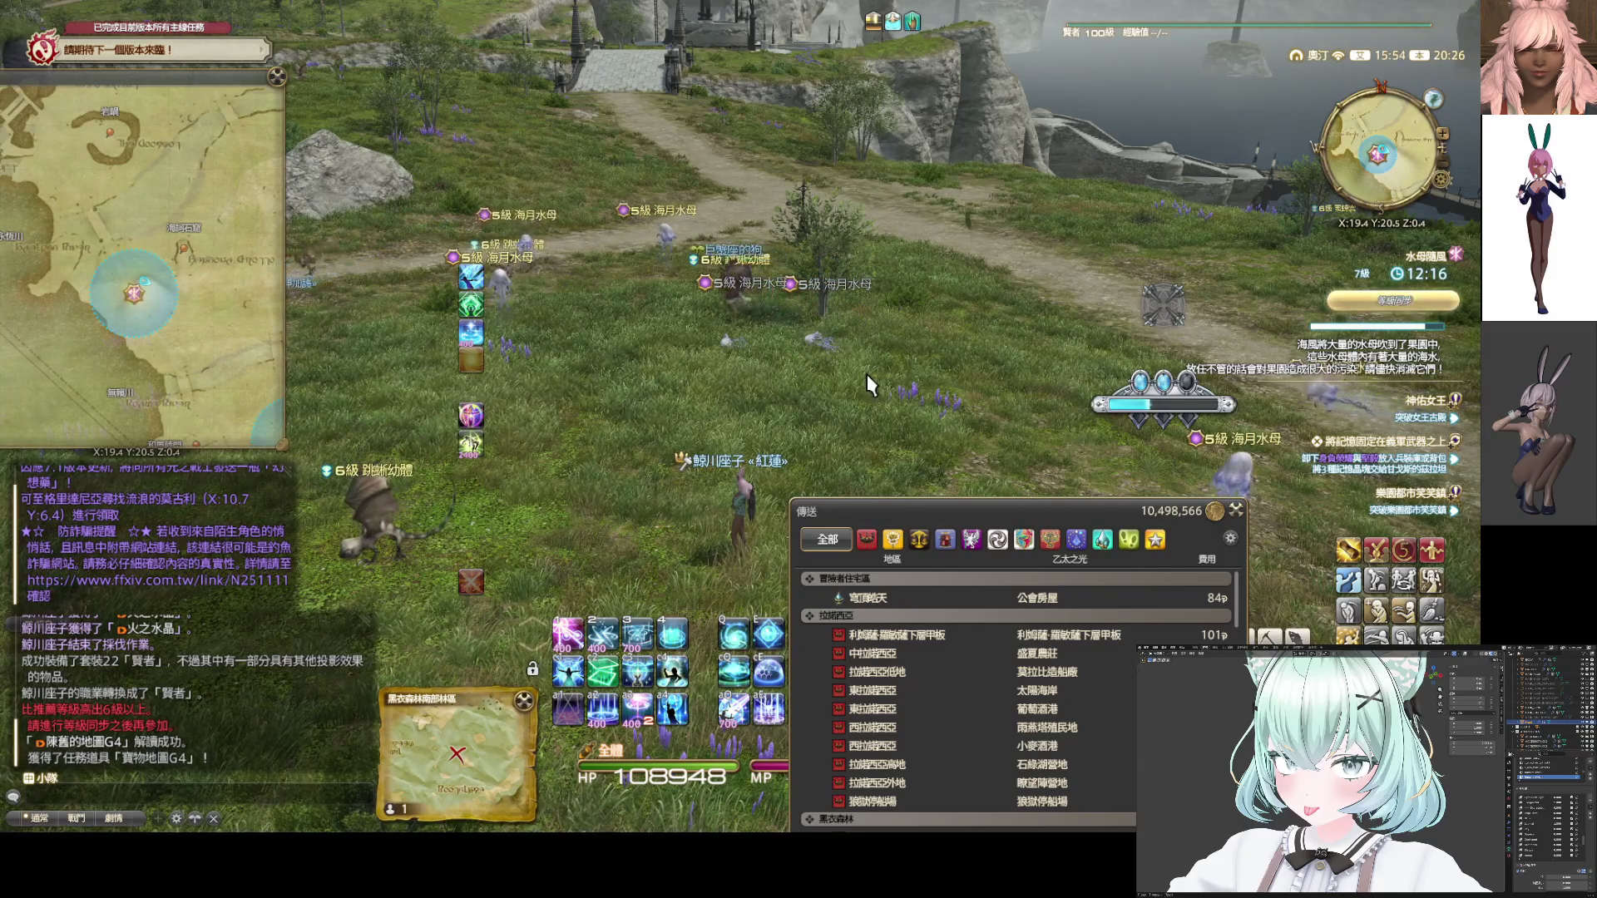
pyautogui.moveTo(866, 374); pyautogui.dragTo(807, 358)
pyautogui.press('a')
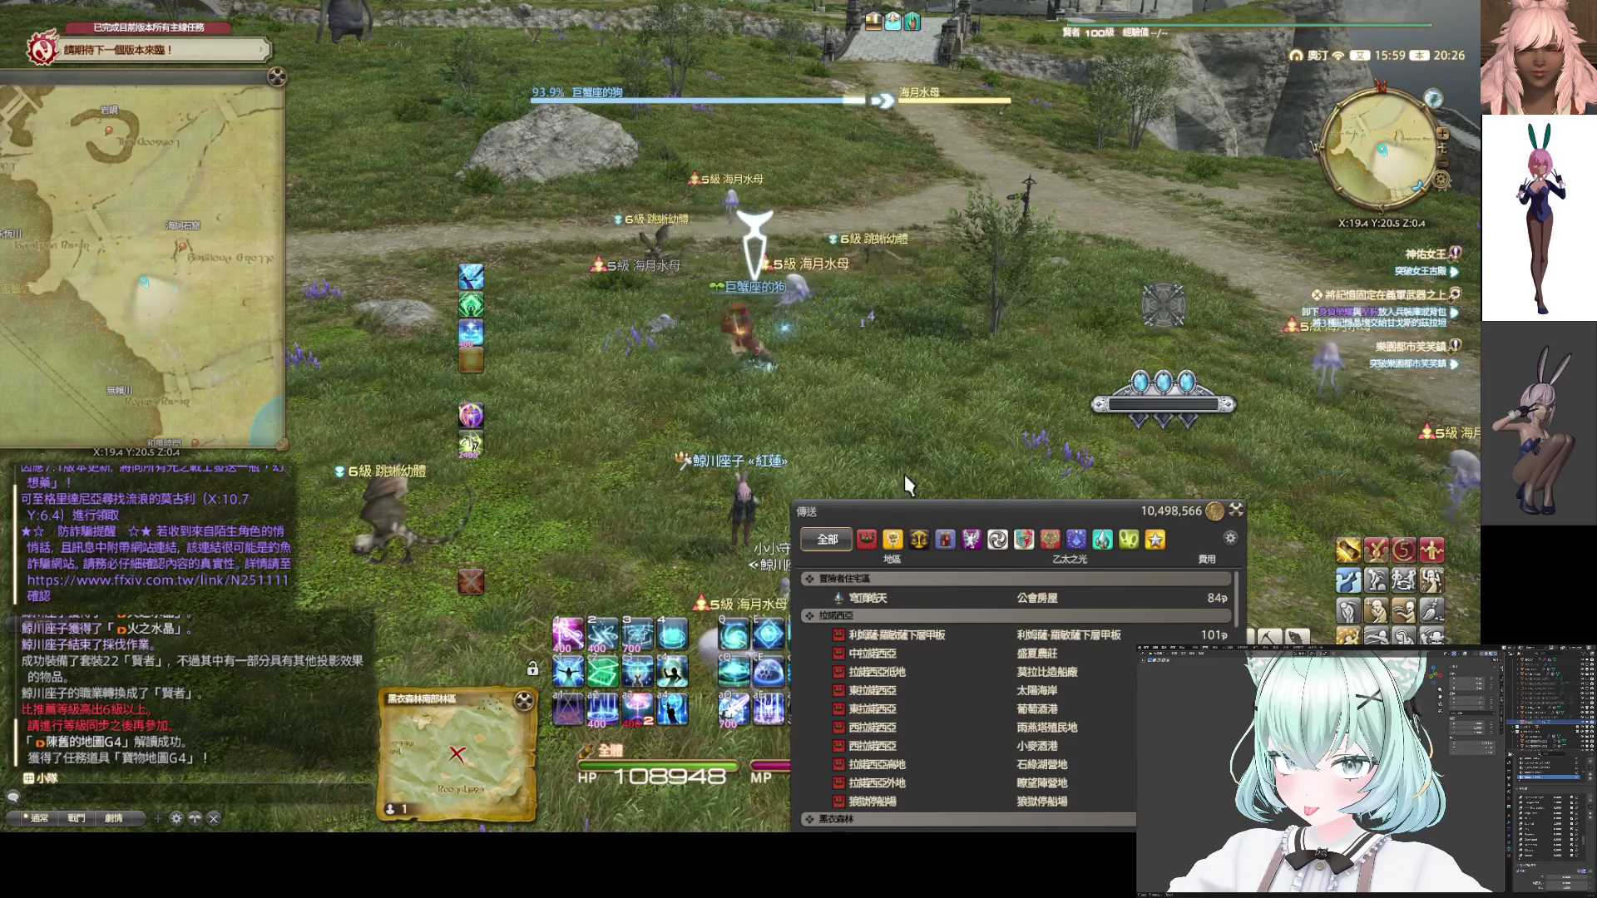
pyautogui.moveTo(910, 504); pyautogui.dragTo(888, 365)
pyautogui.scroll(-2, 933, 610)
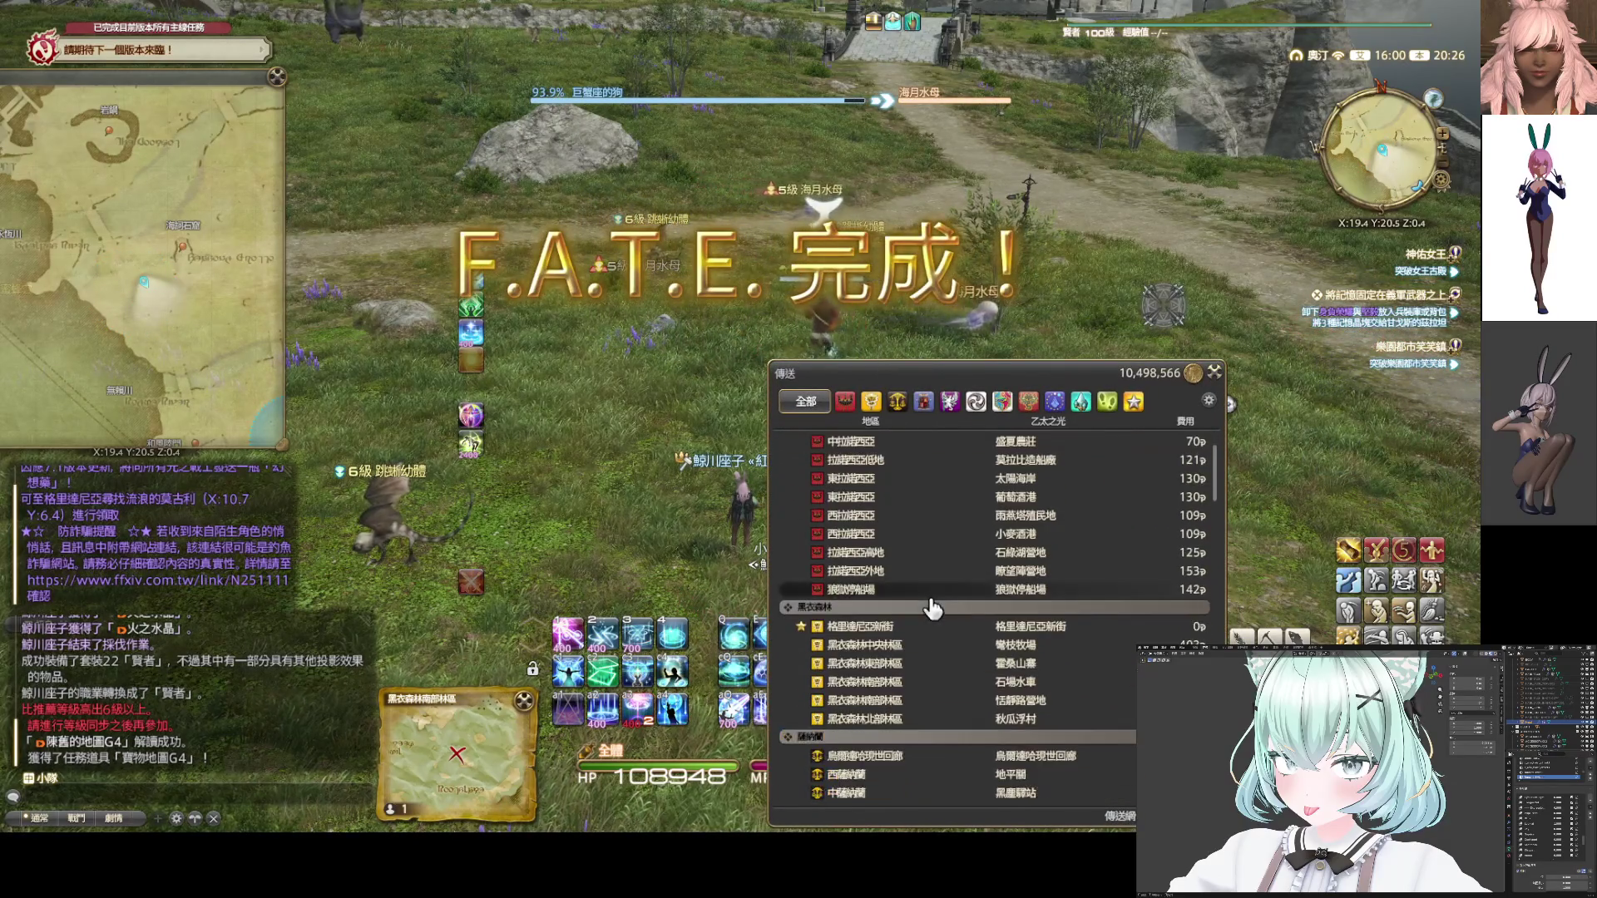
pyautogui.click(1046, 479)
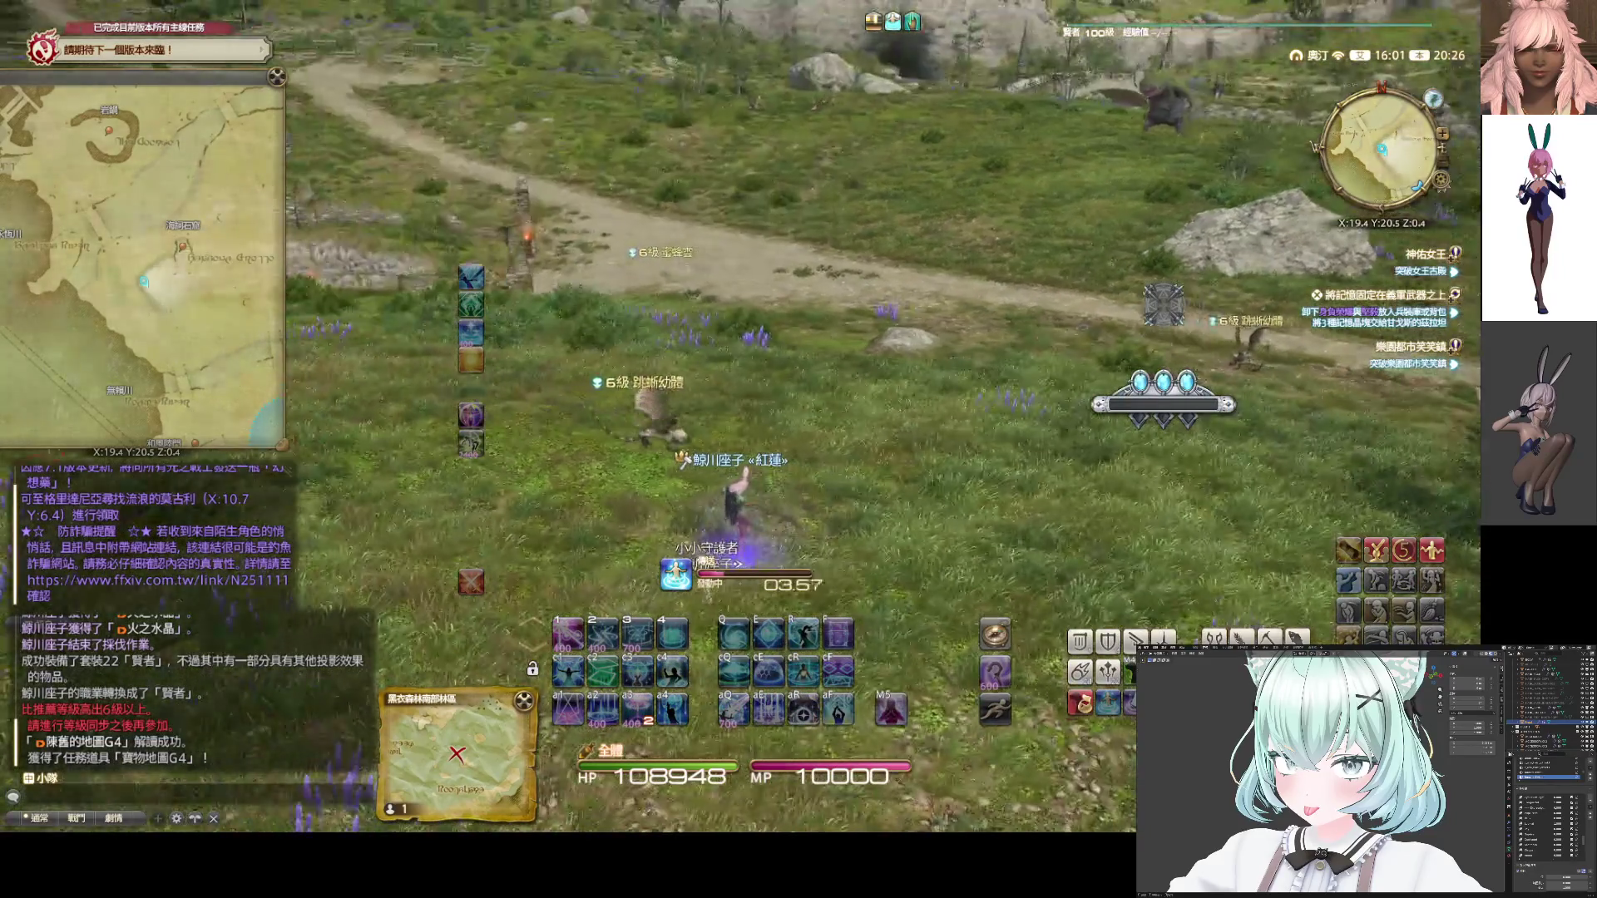
pyautogui.rightClick(33, 361)
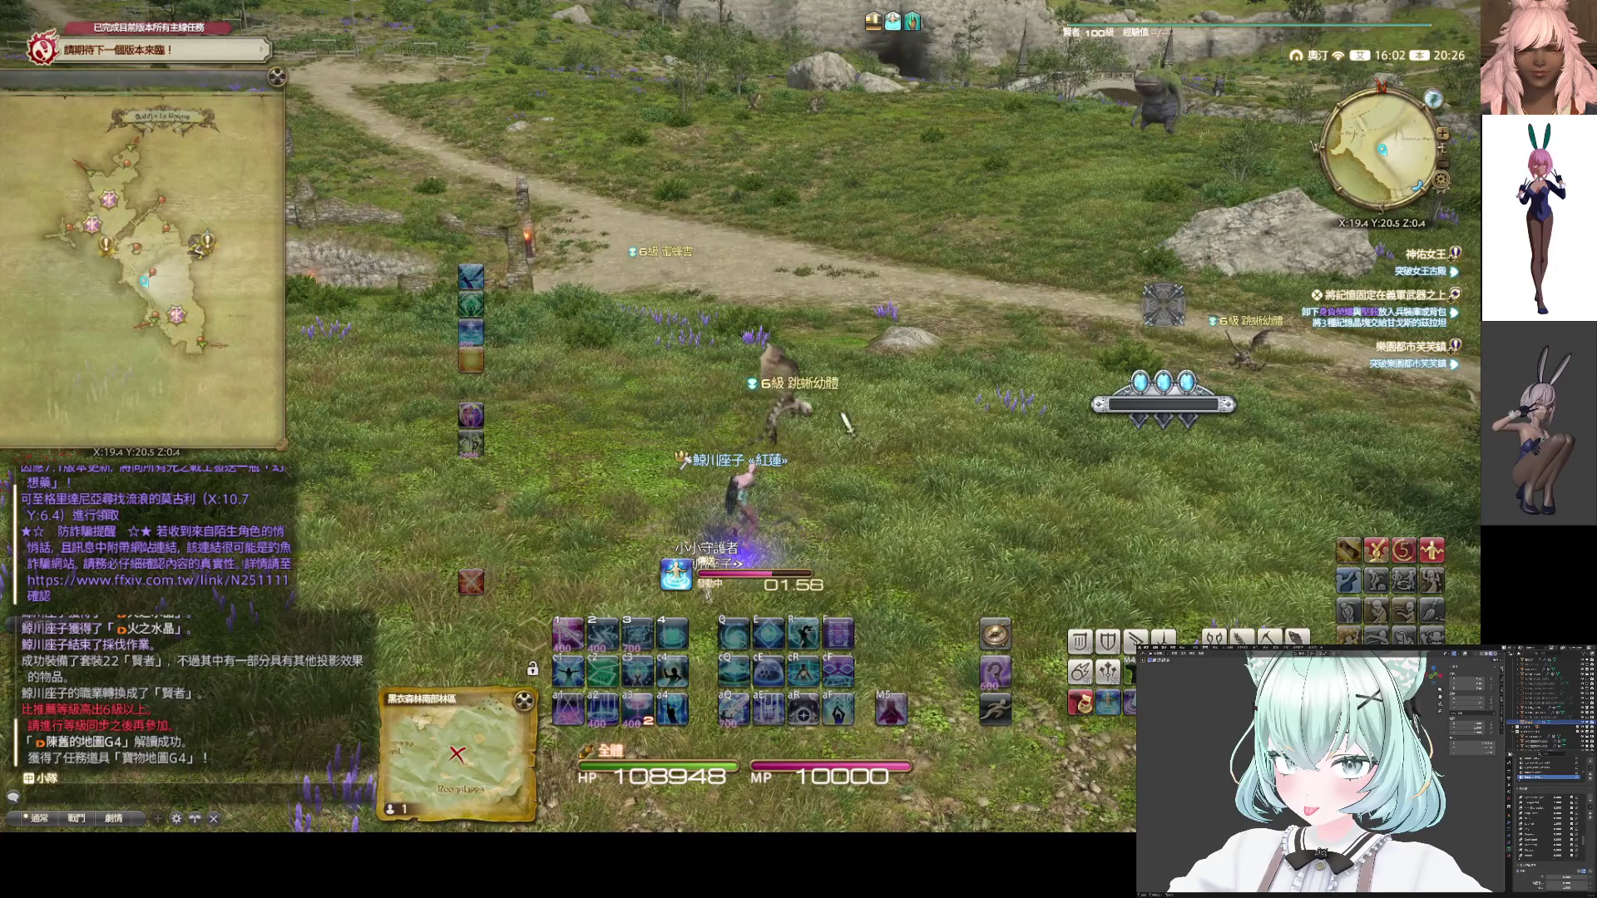
pyautogui.moveTo(748, 350); pyautogui.dragTo(915, 283)
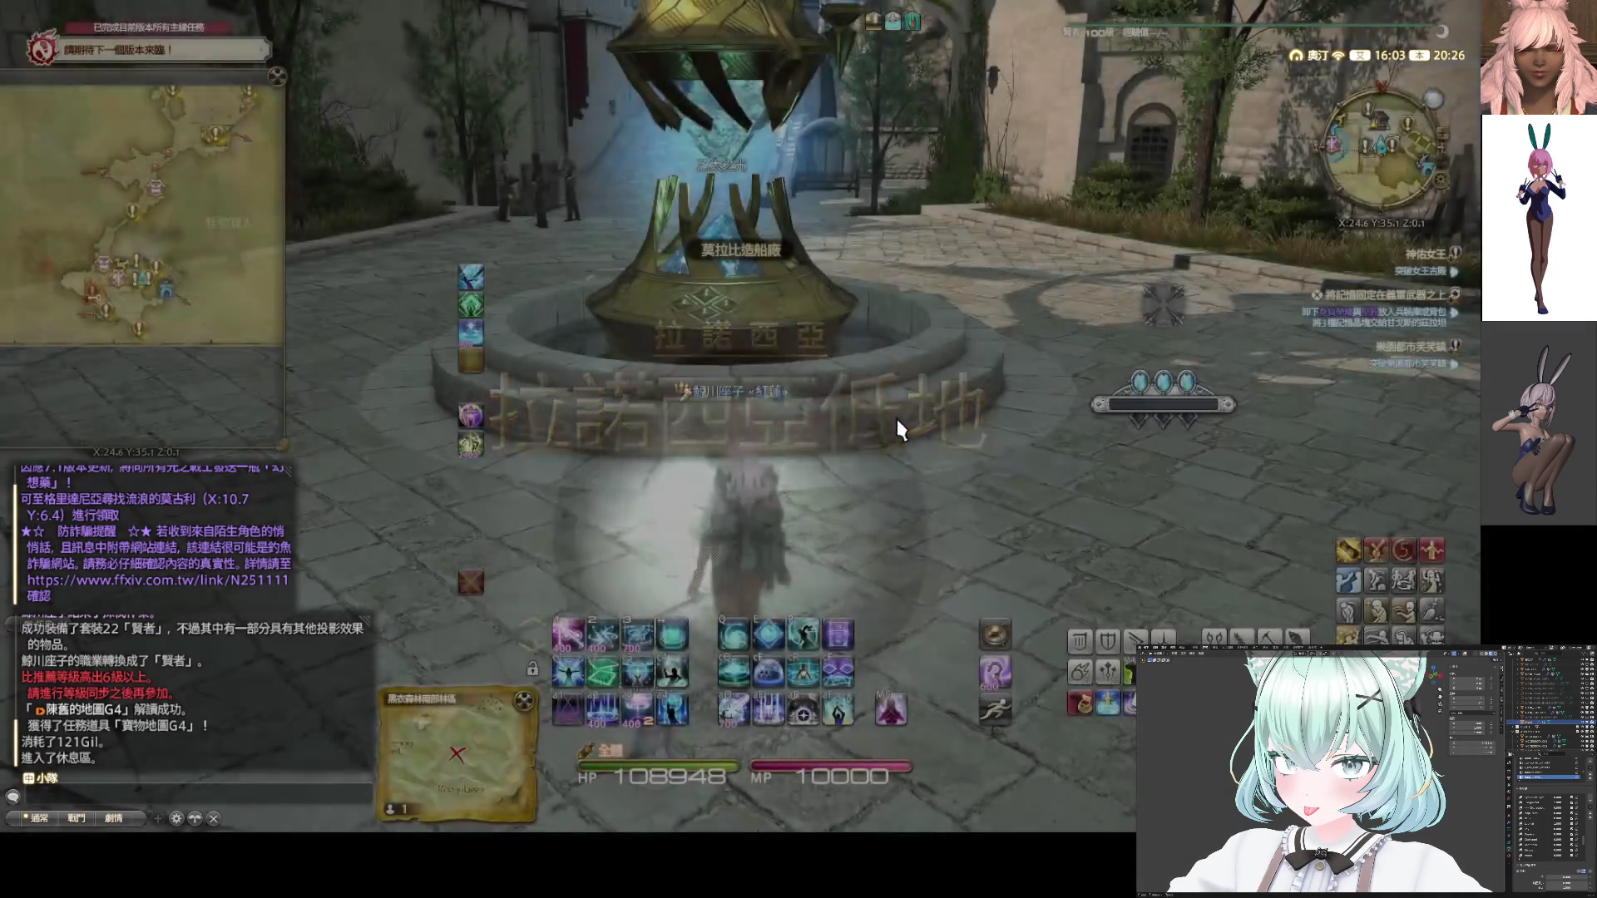
# Talk to 巴爾丁 and choose 前往自己的小島 to travel to your own island
pyautogui.moveTo(895, 417)
pyautogui.mouseDown(button='right')
pyautogui.moveTo(1165, 411)
pyautogui.moveTo(1081, 411)
pyautogui.moveTo(1123, 412)
pyautogui.mouseUp(button='right')
pyautogui.press('w')
pyautogui.moveTo(732, 420)
pyautogui.mouseDown(button='right')
pyautogui.moveTo(599, 420)
pyautogui.moveTo(732, 420)
pyautogui.mouseUp(button='right')
pyautogui.doubleClick(732, 420)
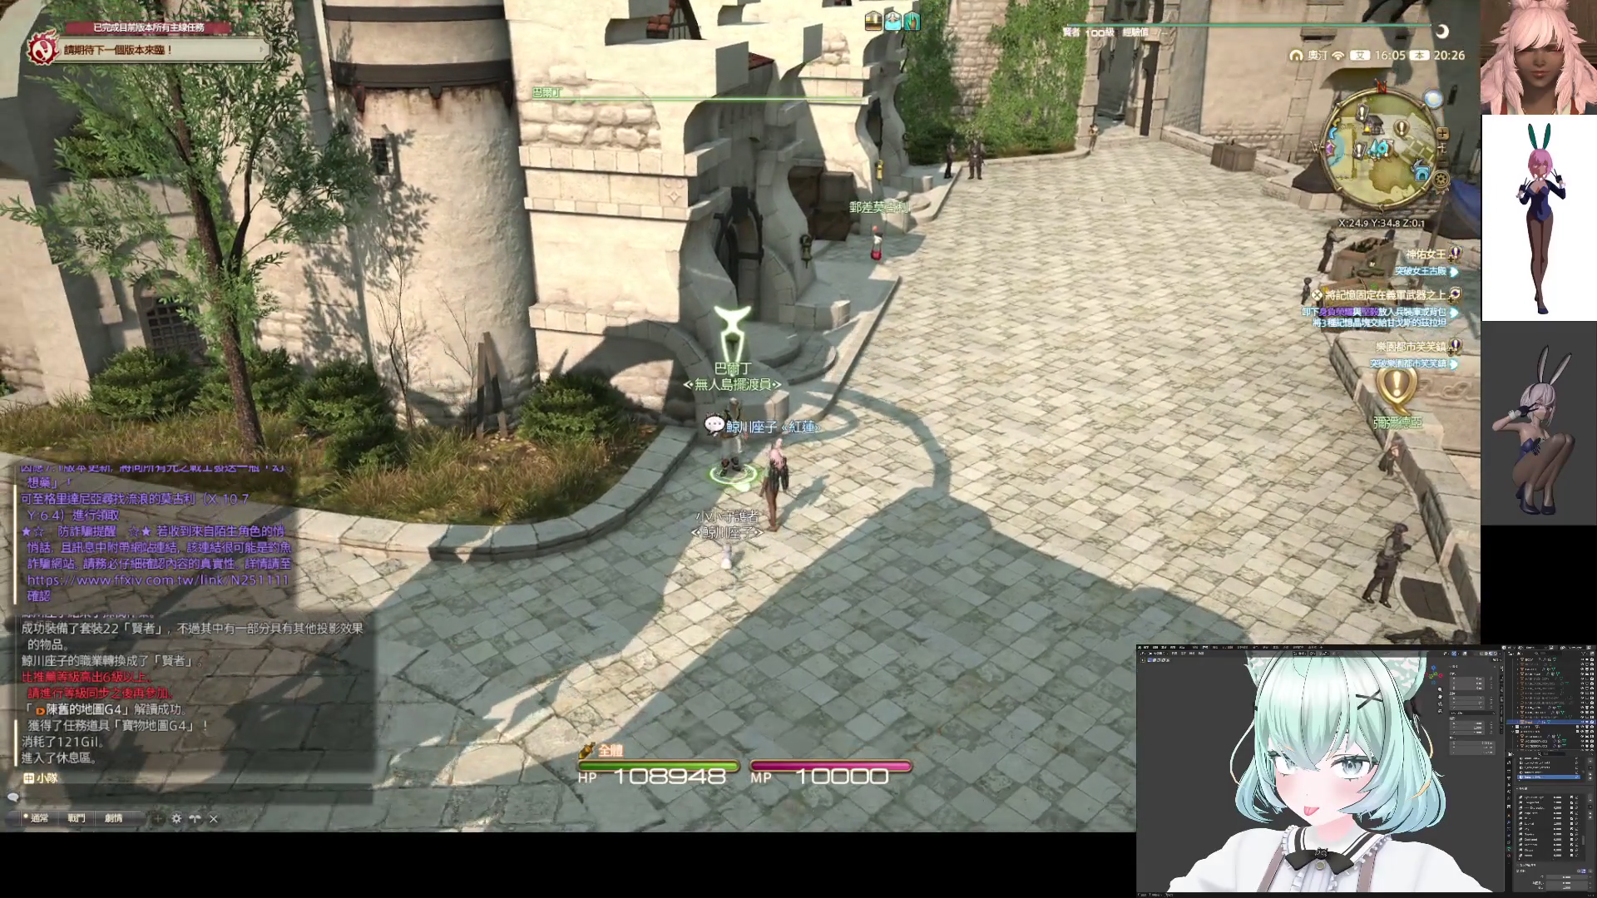
pyautogui.click(716, 489)
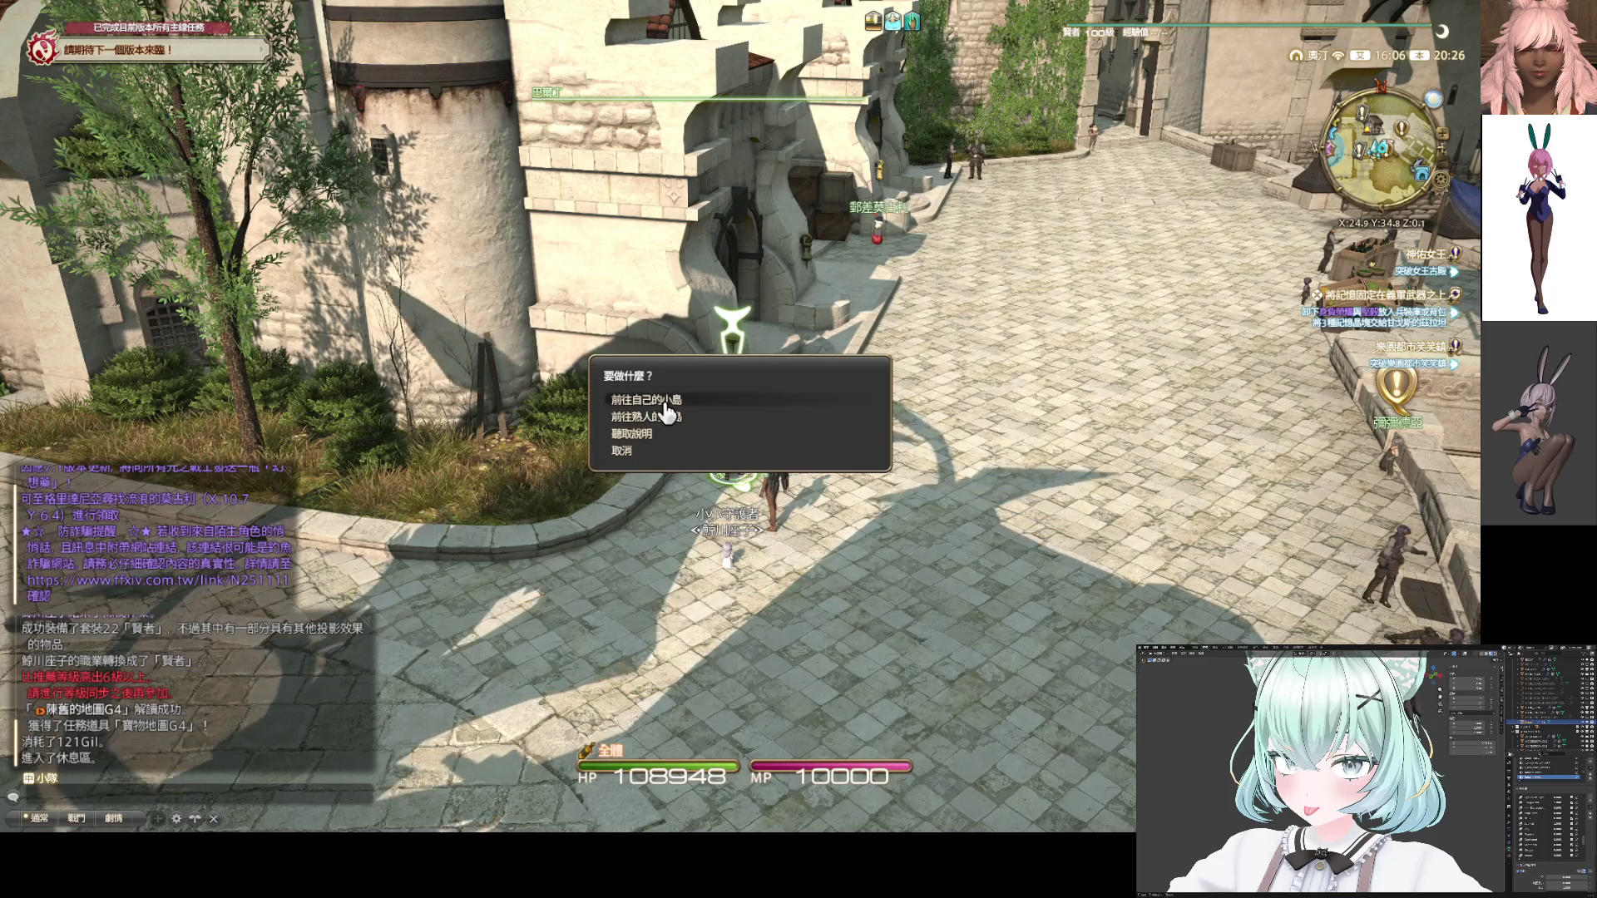
pyautogui.click(662, 407)
pyautogui.click(707, 420)
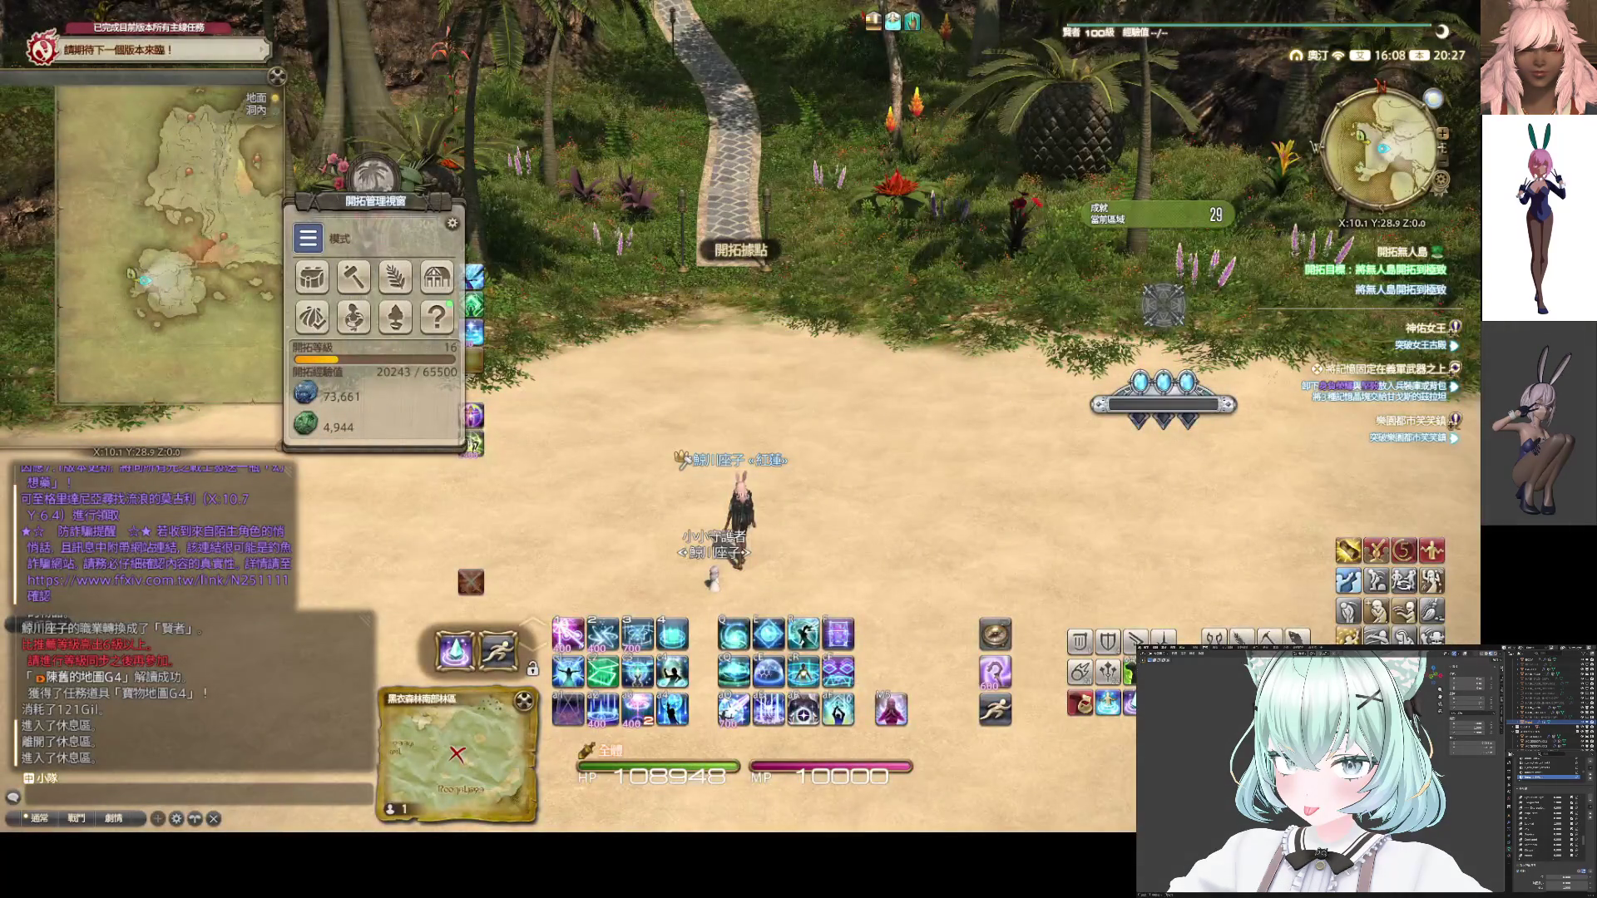
# Fly to the plaza and talk to 監工小員 for 6861 cowries and 6720 island experience
pyautogui.press('w')
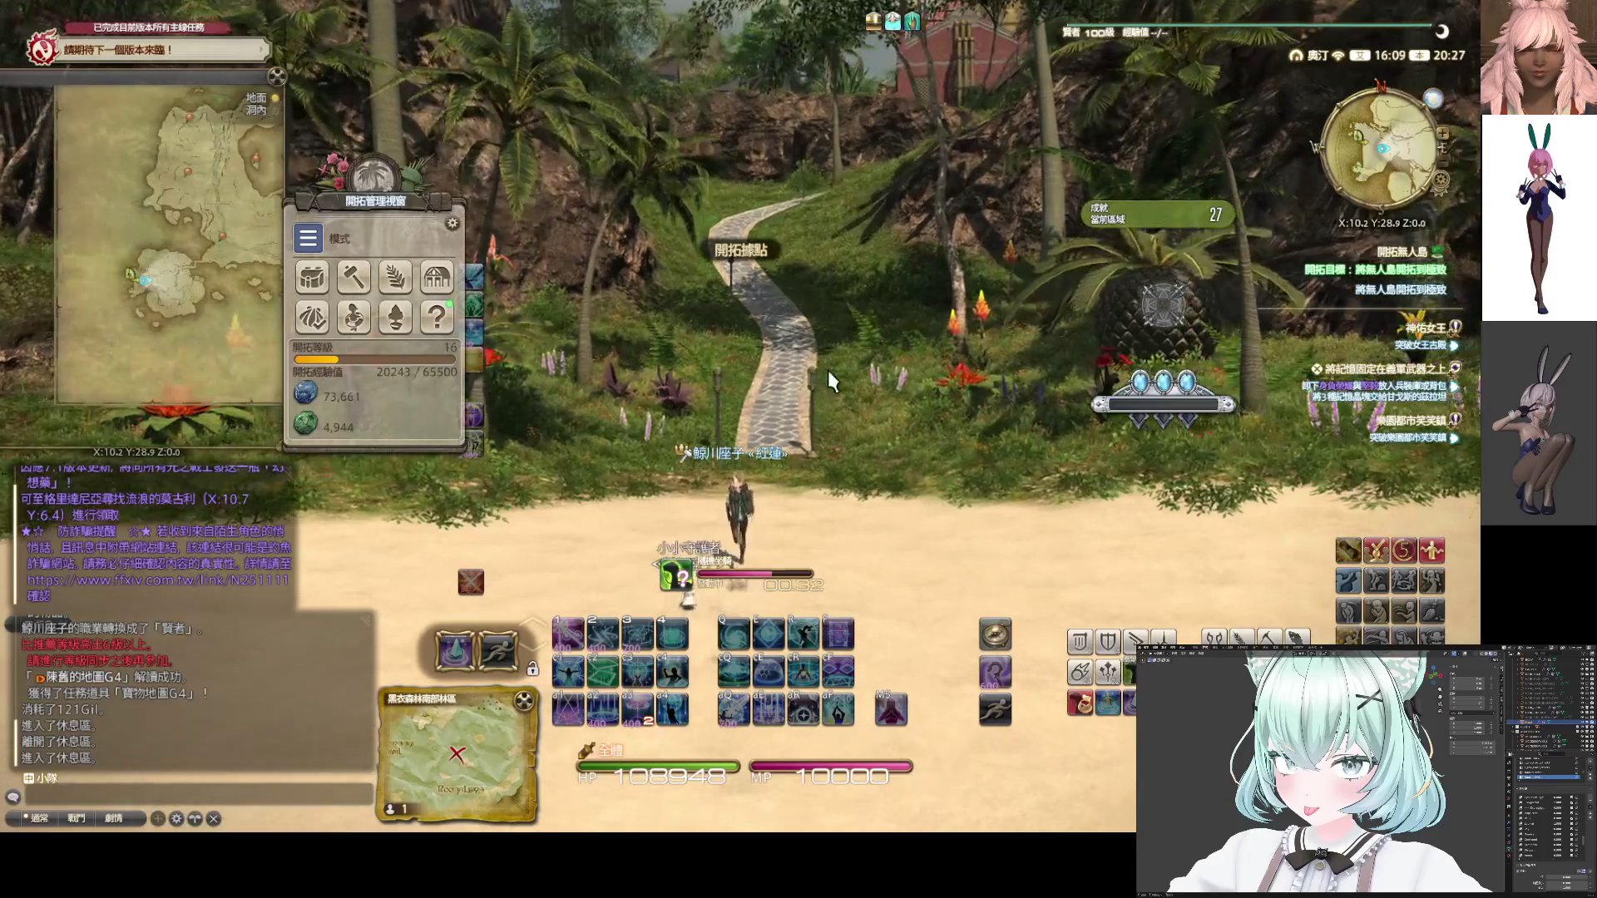
pyautogui.press('f')
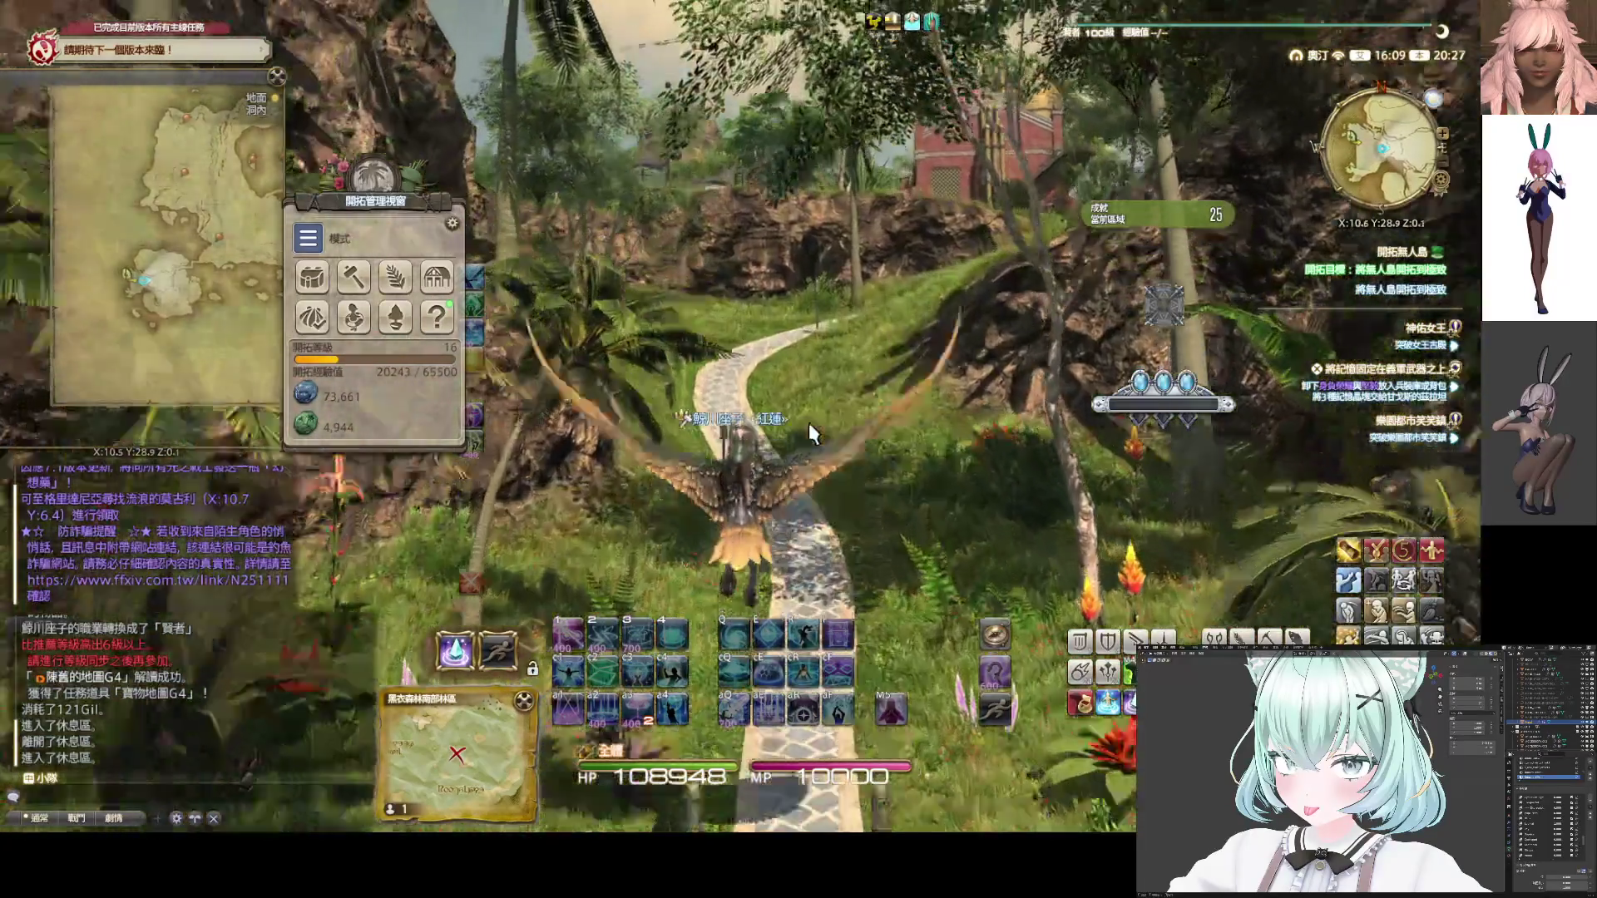
pyautogui.press('w')
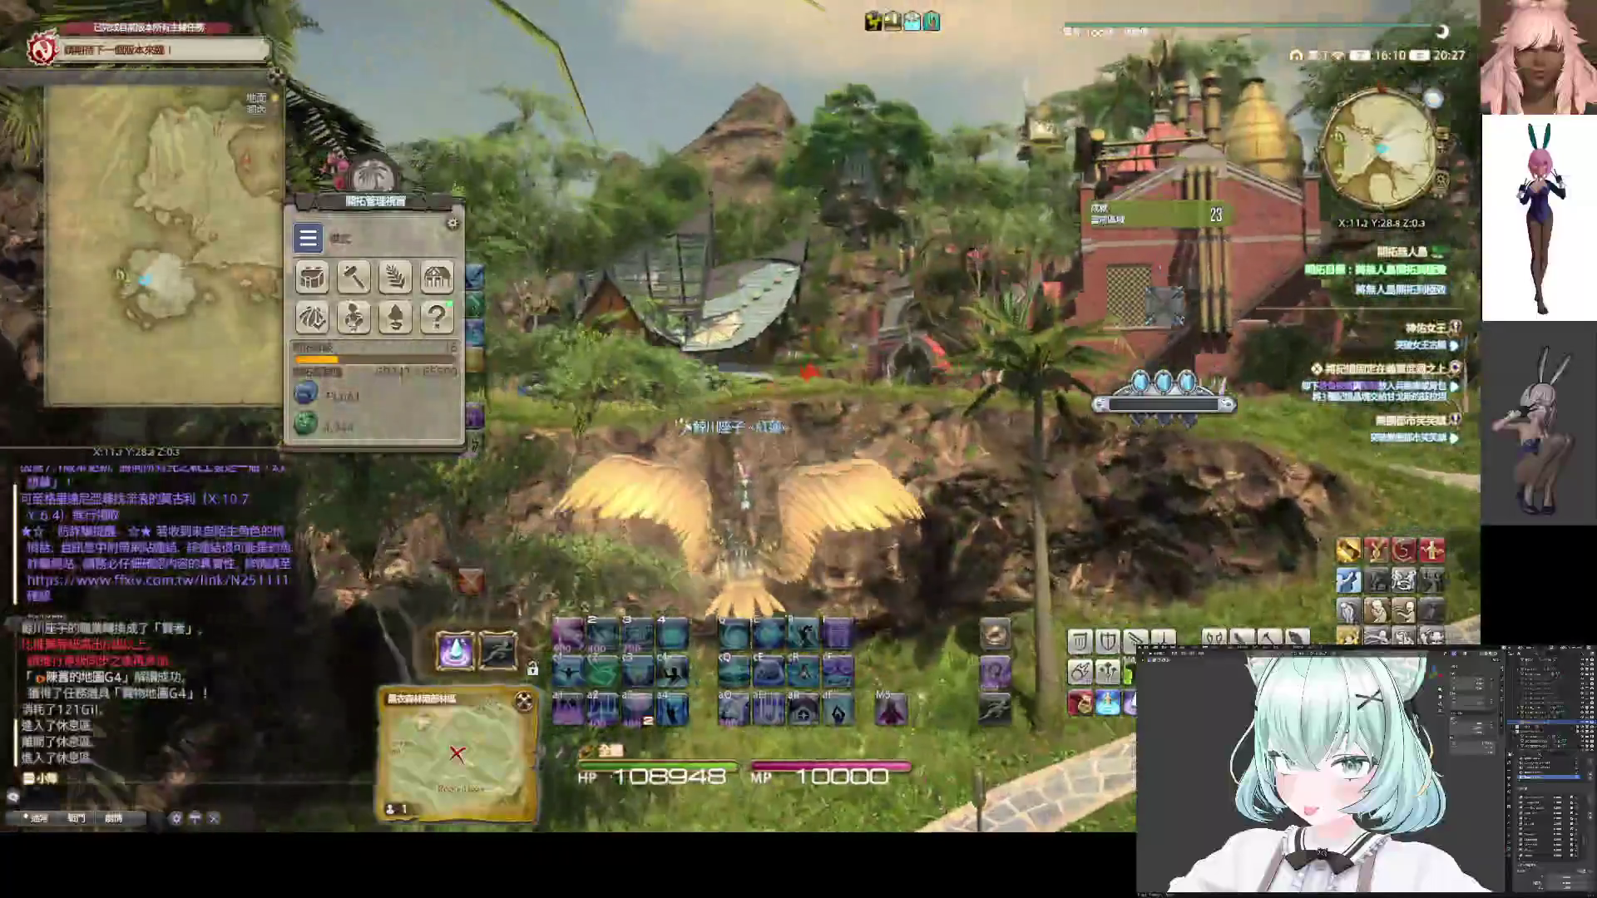
pyautogui.press('w')
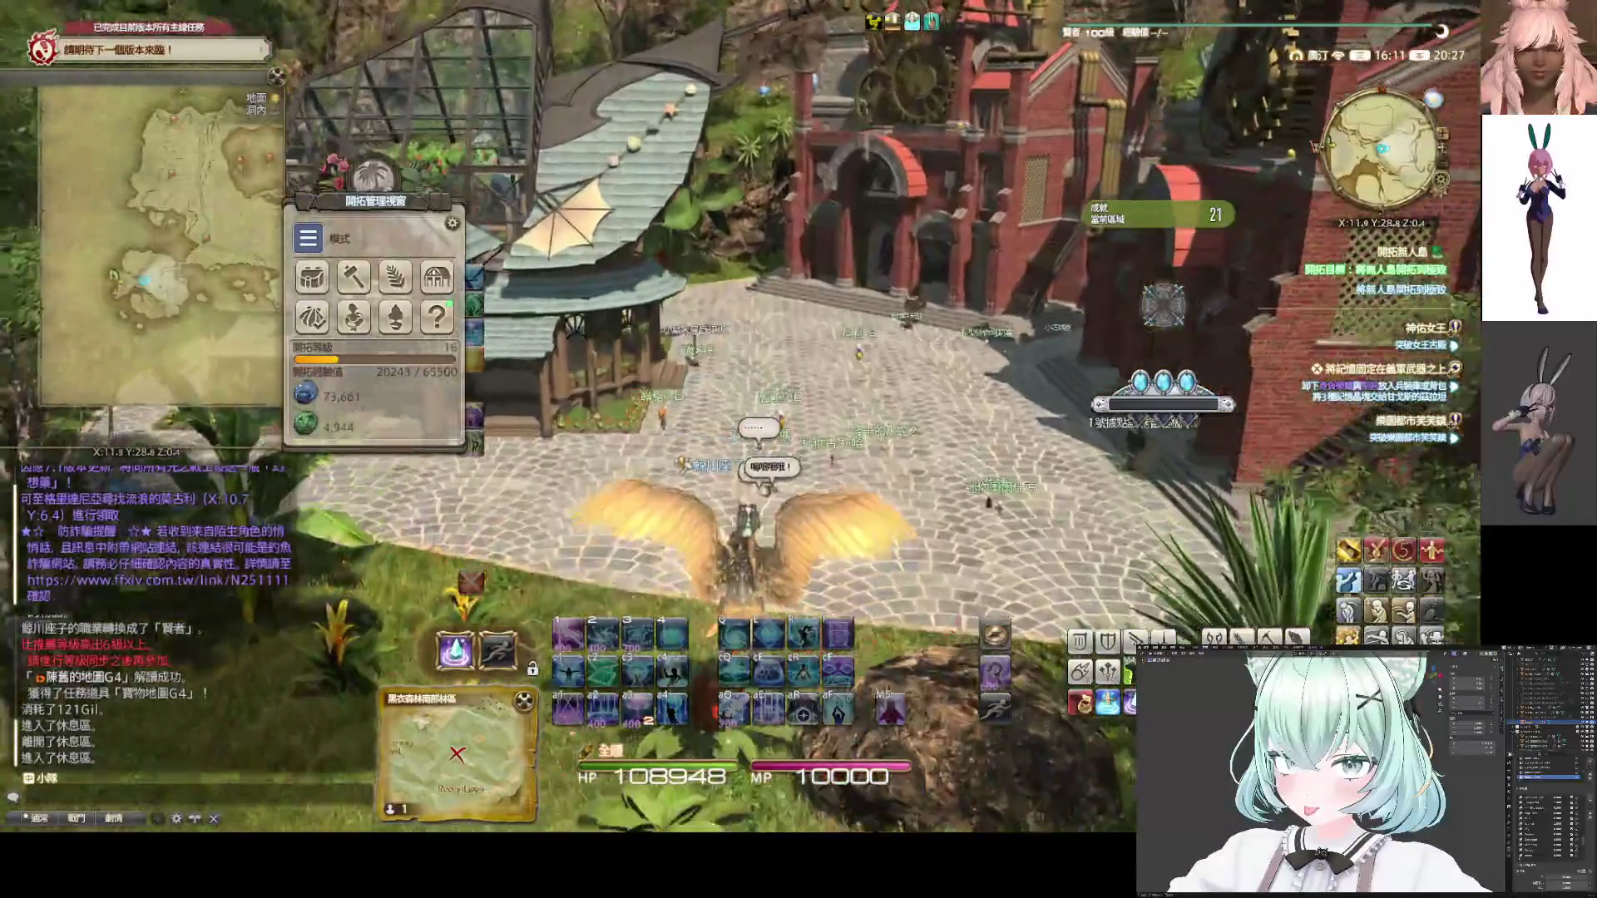
pyautogui.press('w')
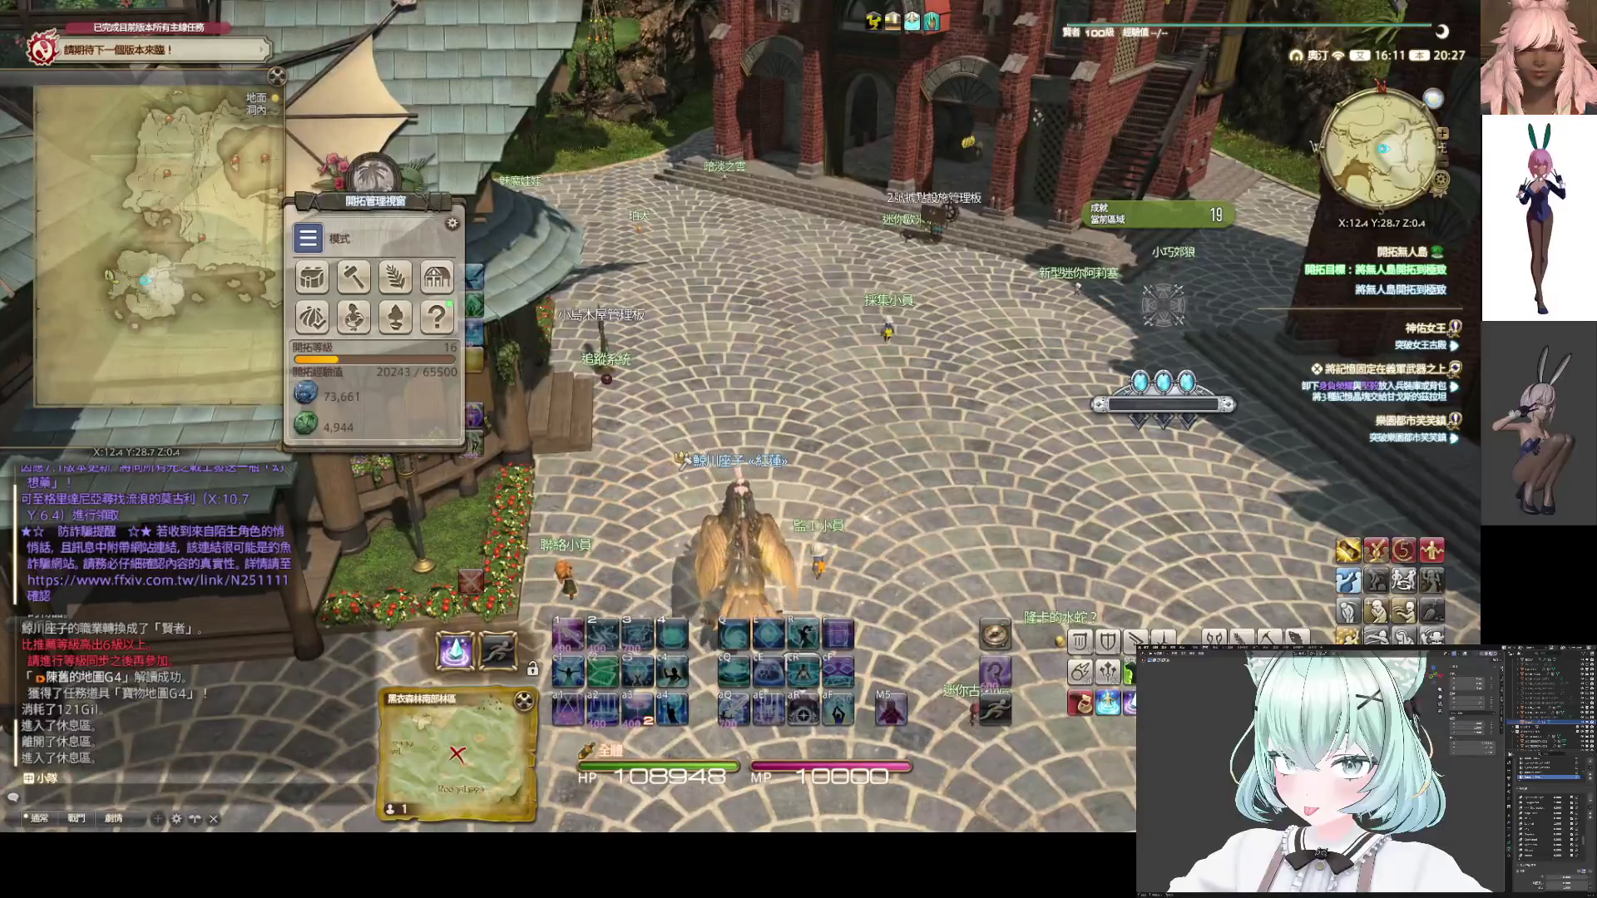
pyautogui.press('Numpad0')
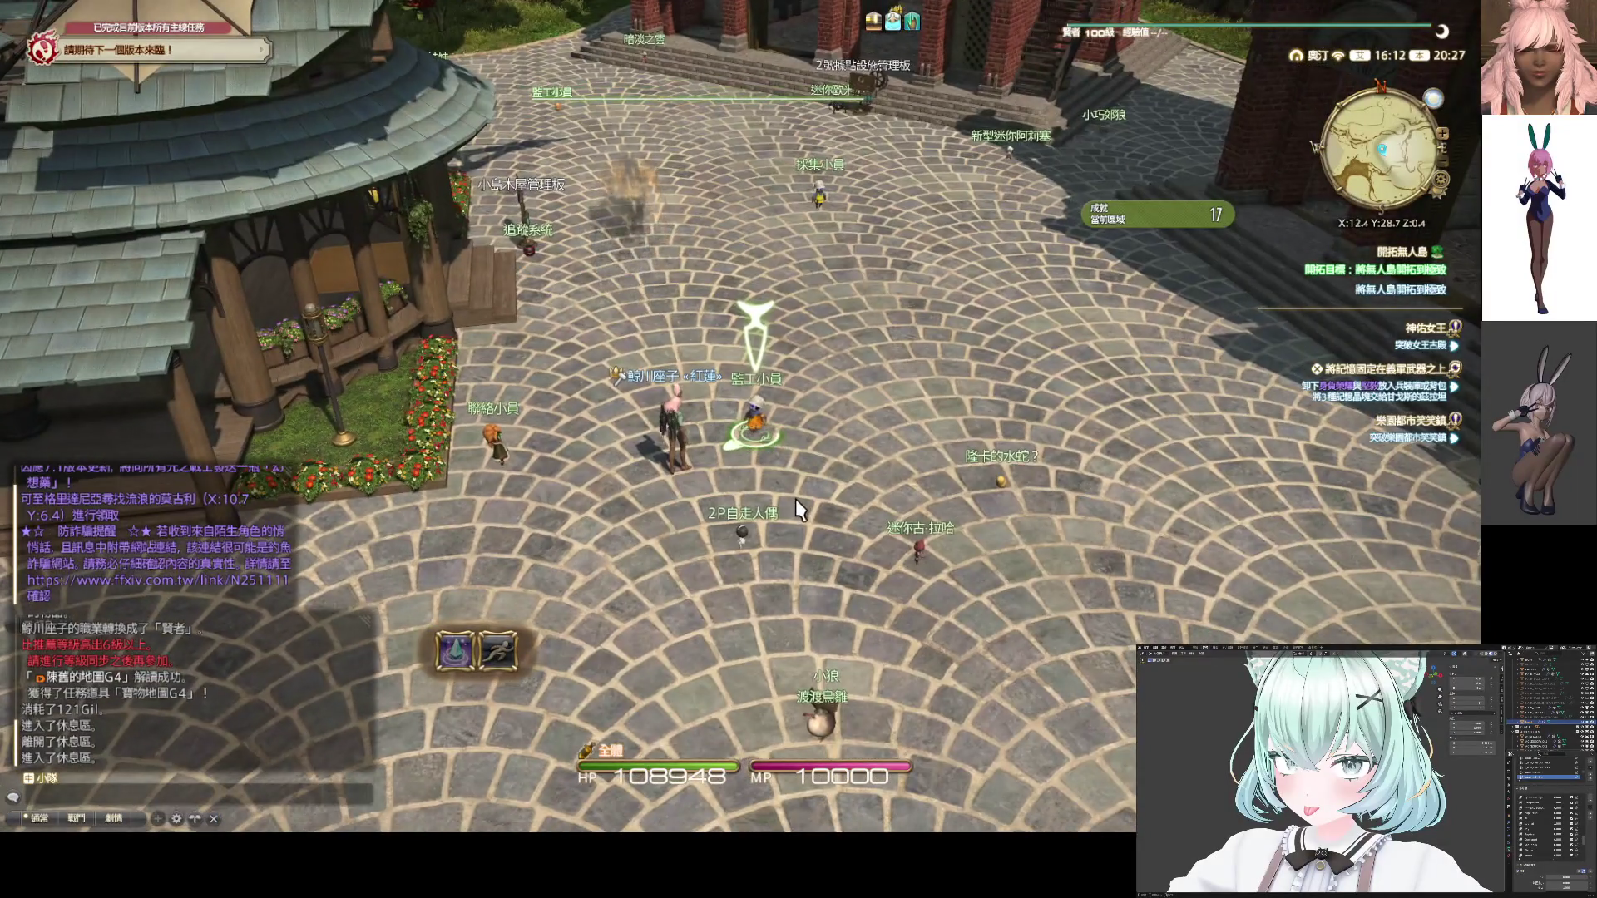
pyautogui.press('Numpad0')
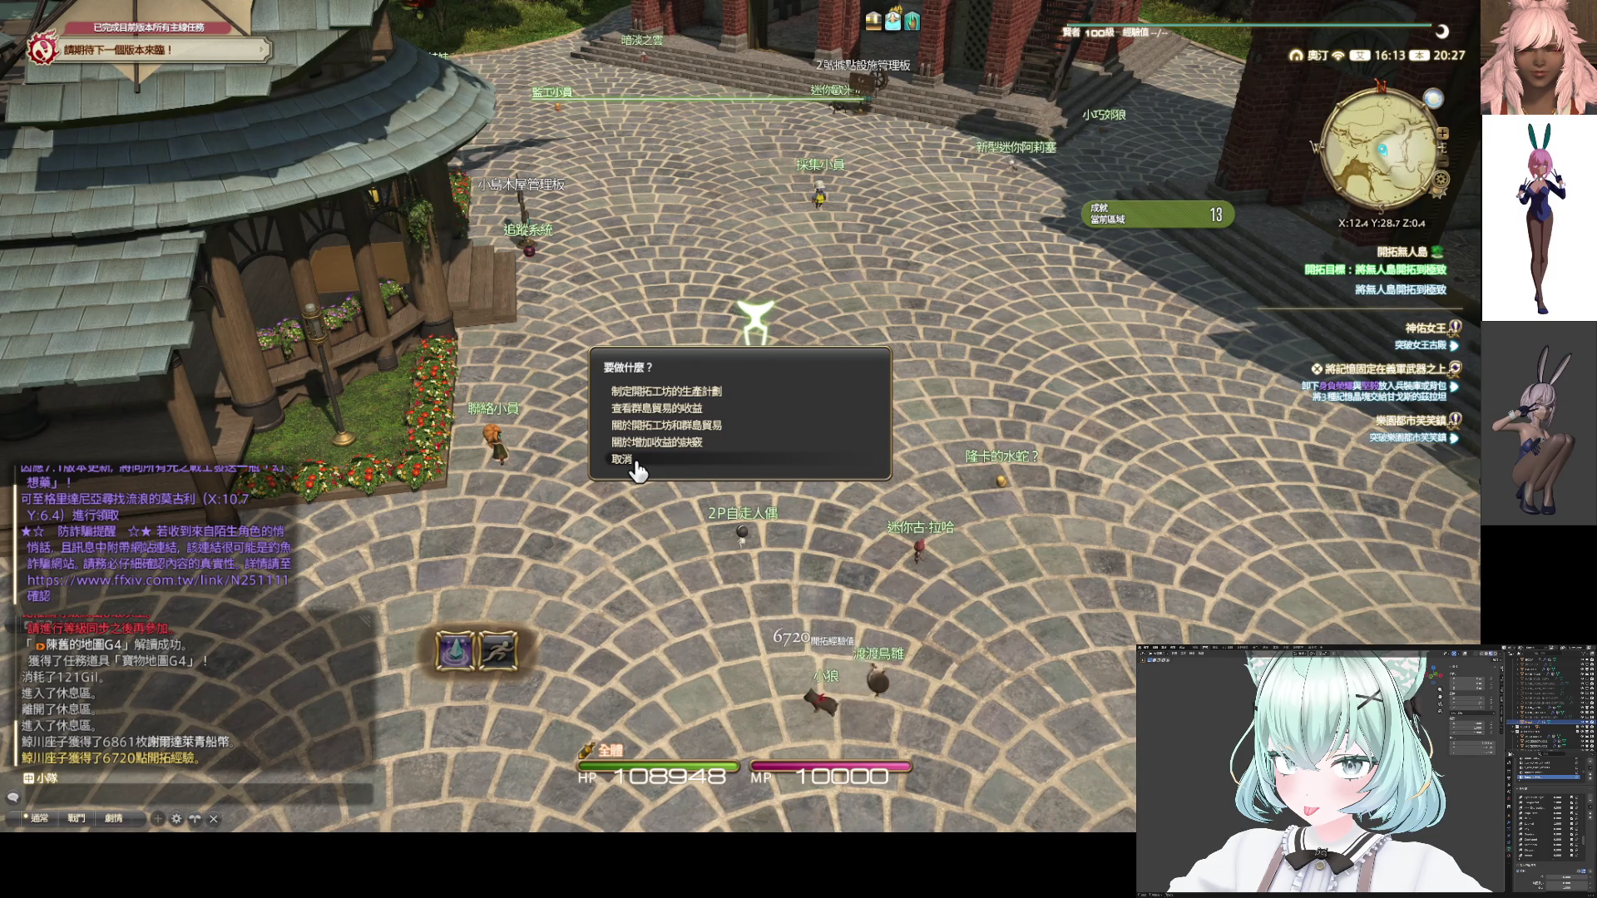
pyautogui.click(636, 466)
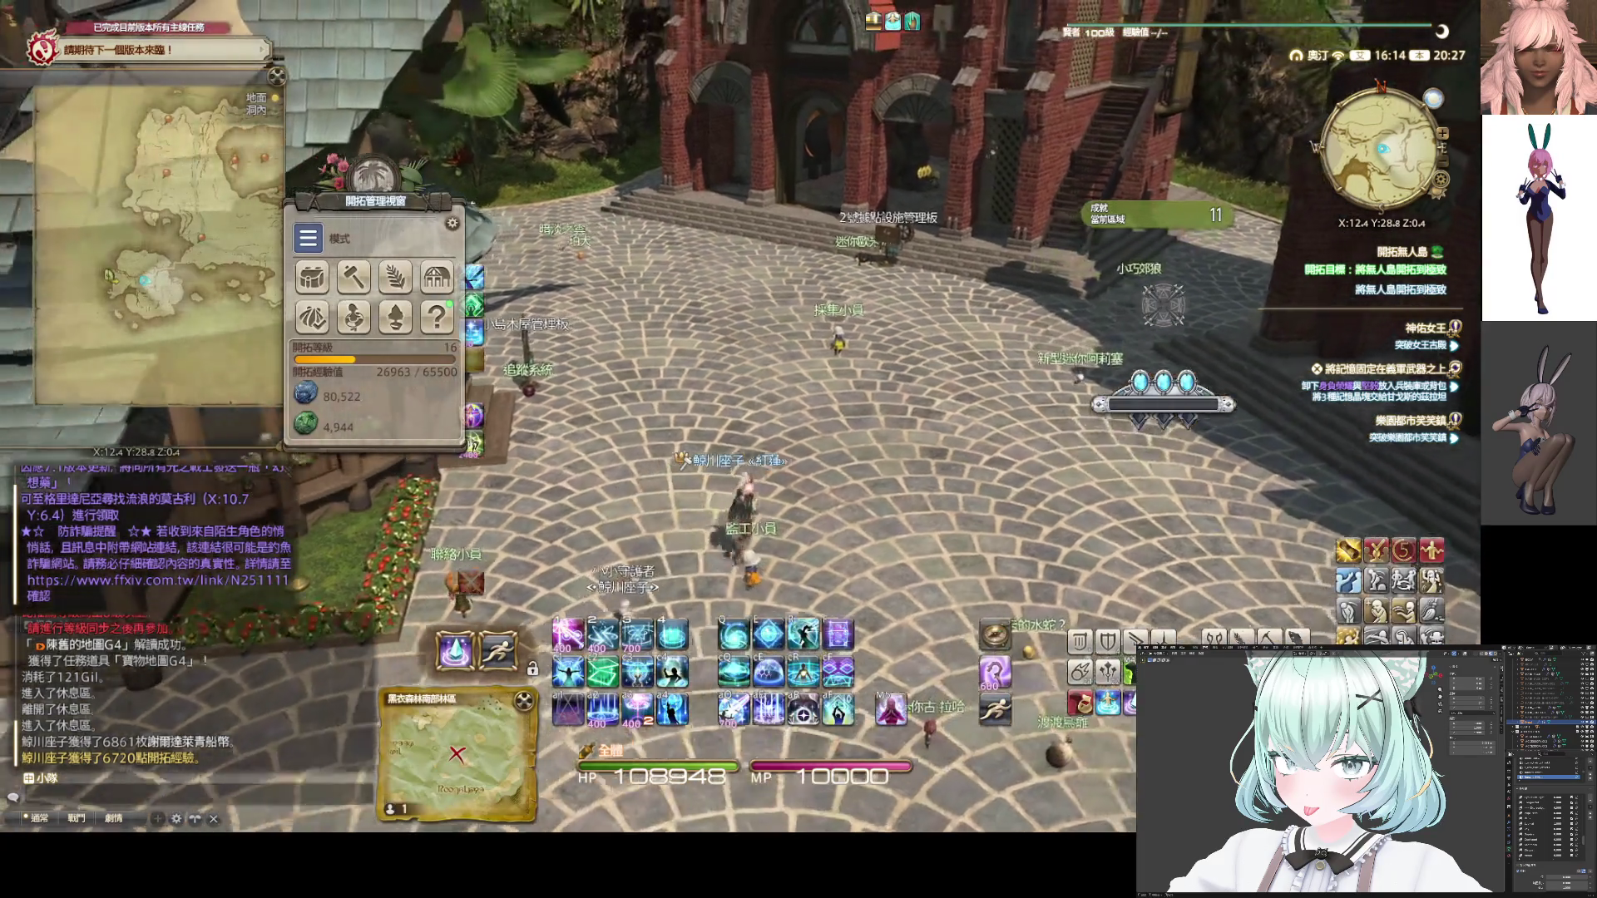
pyautogui.press('Numpad0')
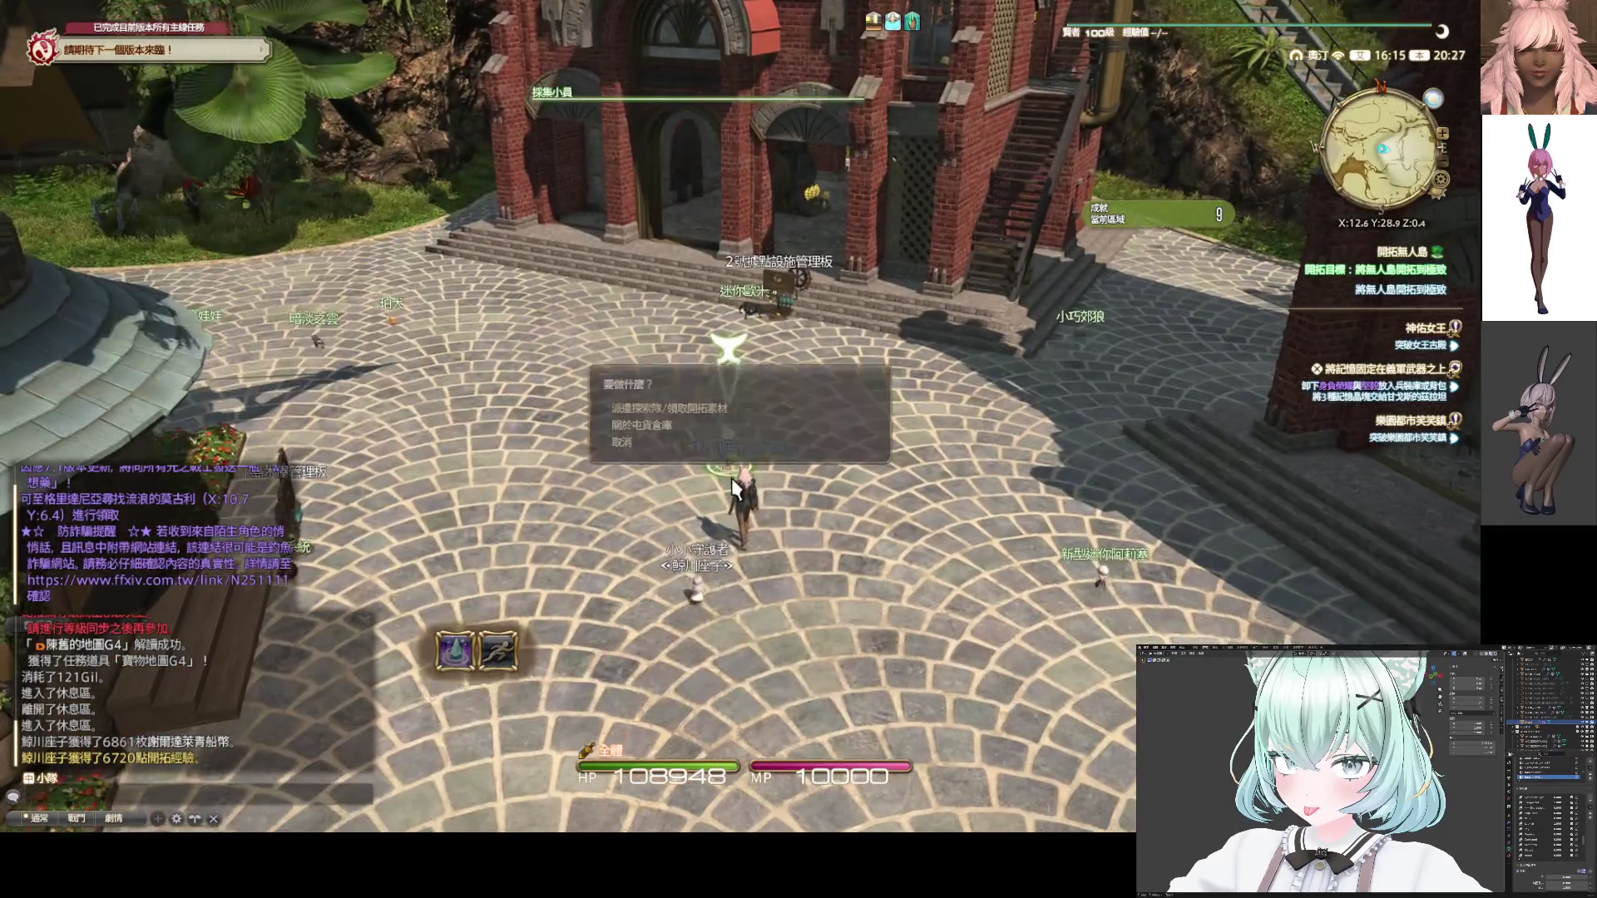
# Collect the gathered materials from both granaries via the gathering assistant
pyautogui.click(690, 429)
pyautogui.click(691, 422)
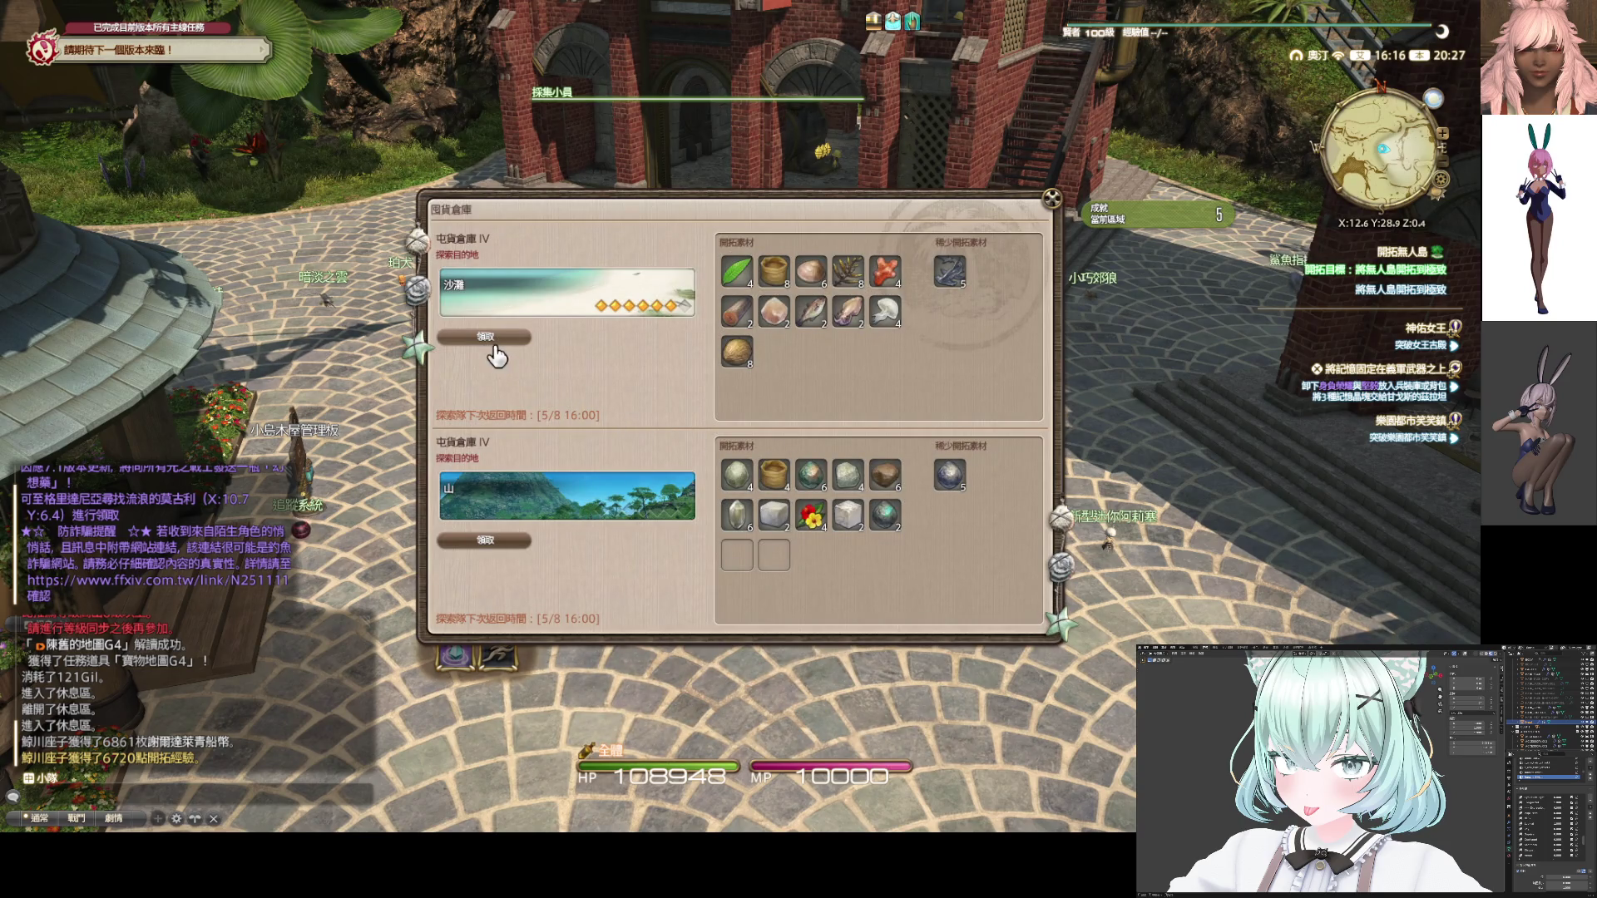
pyautogui.click(497, 355)
pyautogui.click(691, 456)
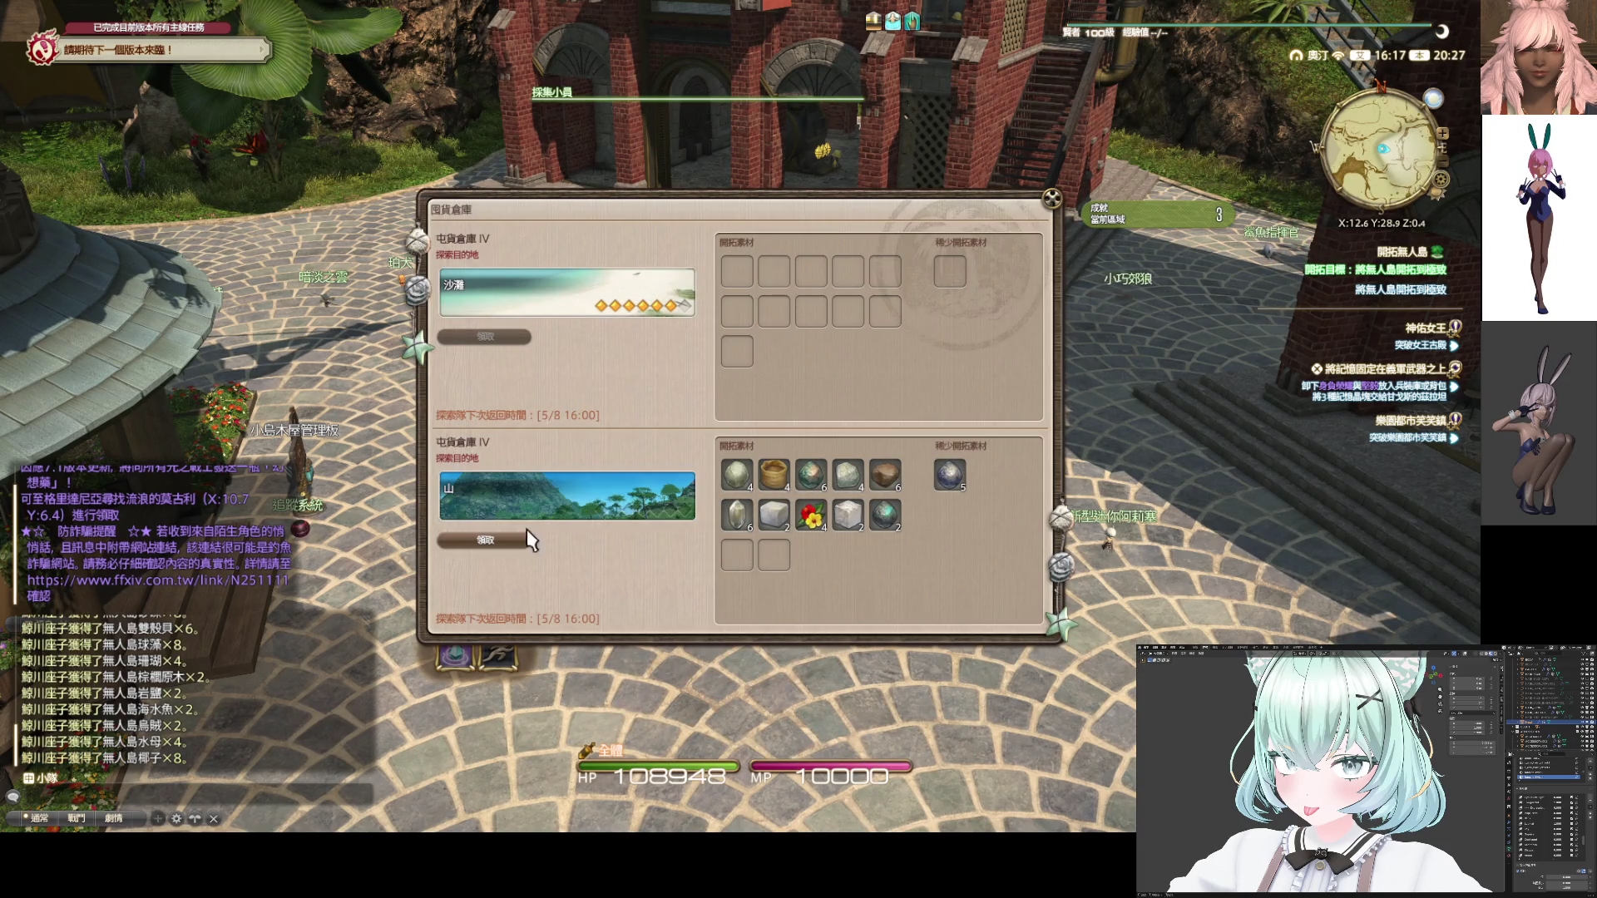
pyautogui.click(517, 539)
pyautogui.click(697, 458)
# Send the second granary on an expedition to the grassland (草原), paying for it
pyautogui.click(599, 502)
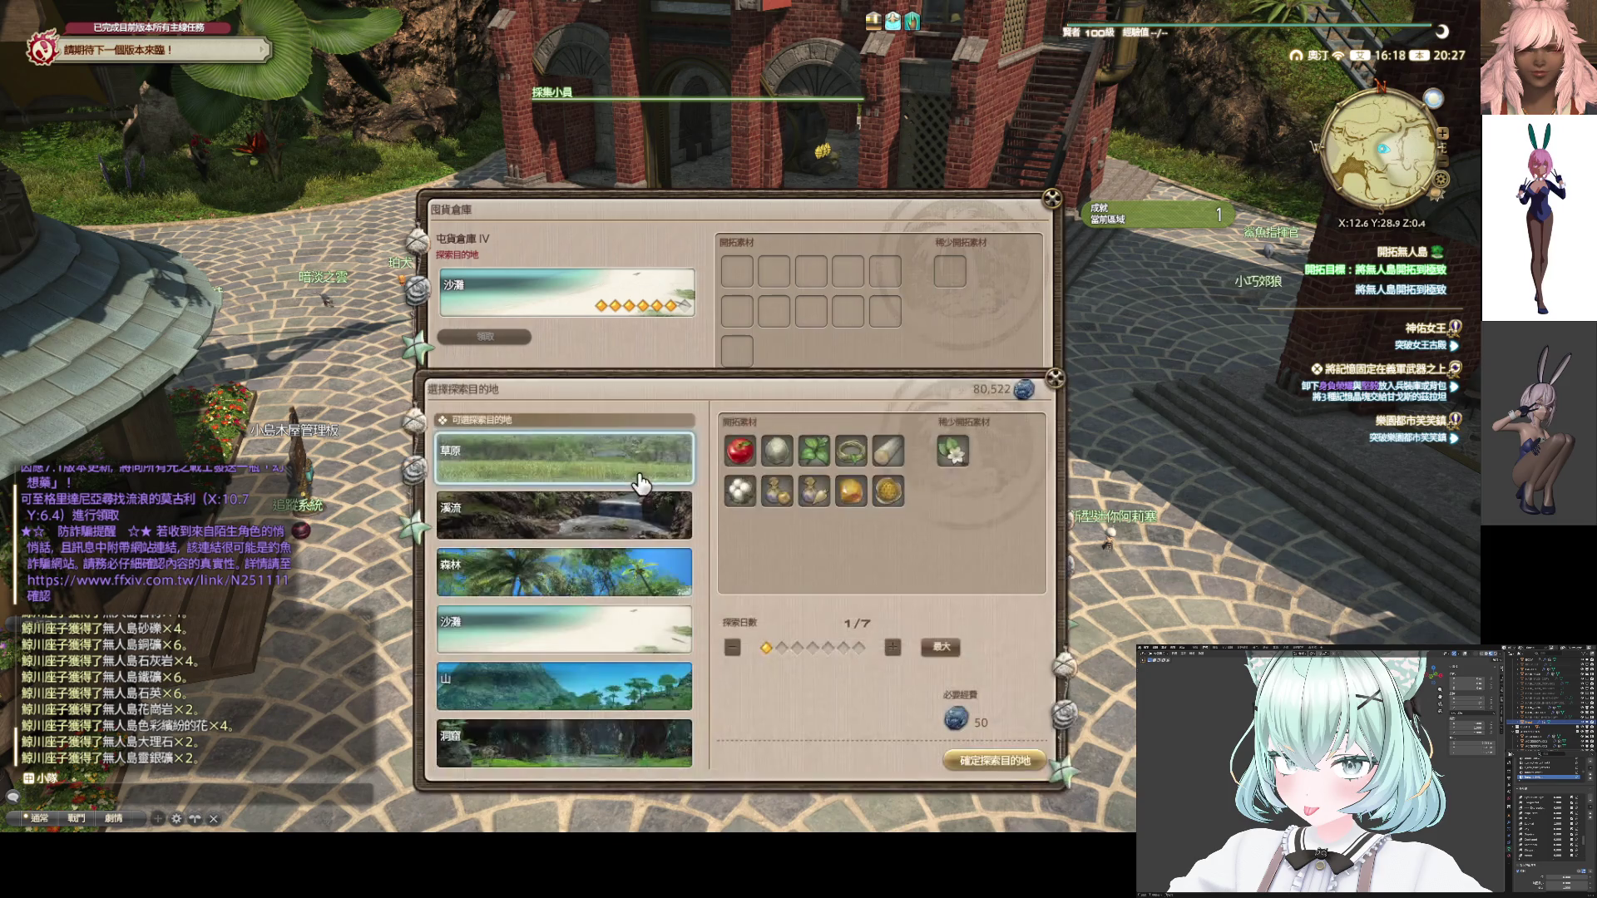
pyautogui.click(635, 557)
pyautogui.click(603, 539)
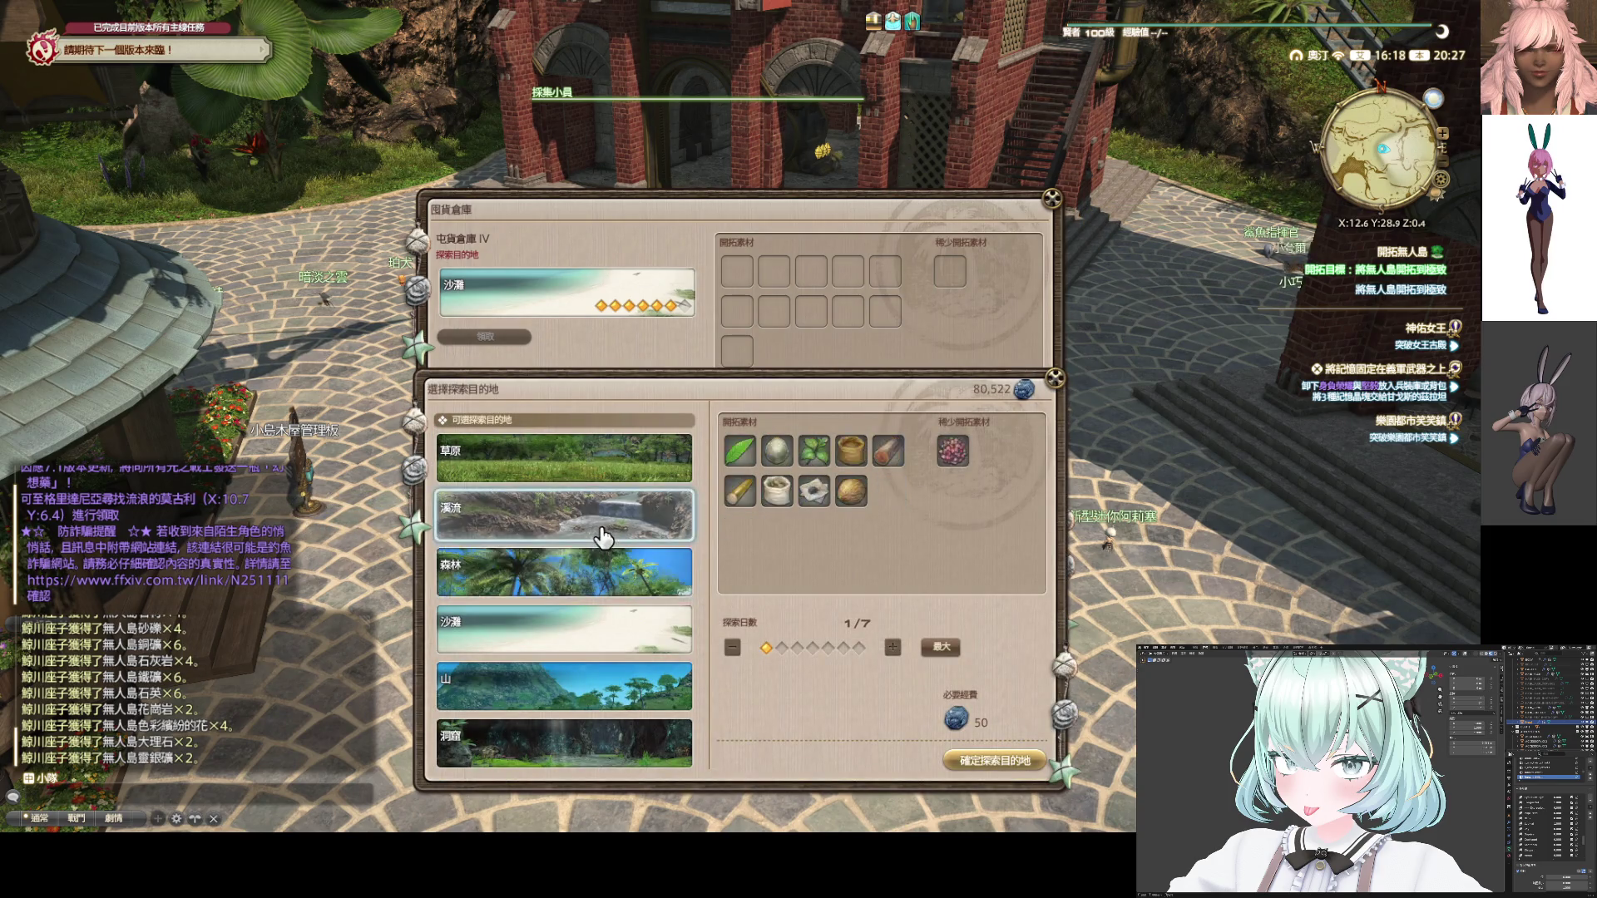
pyautogui.click(599, 481)
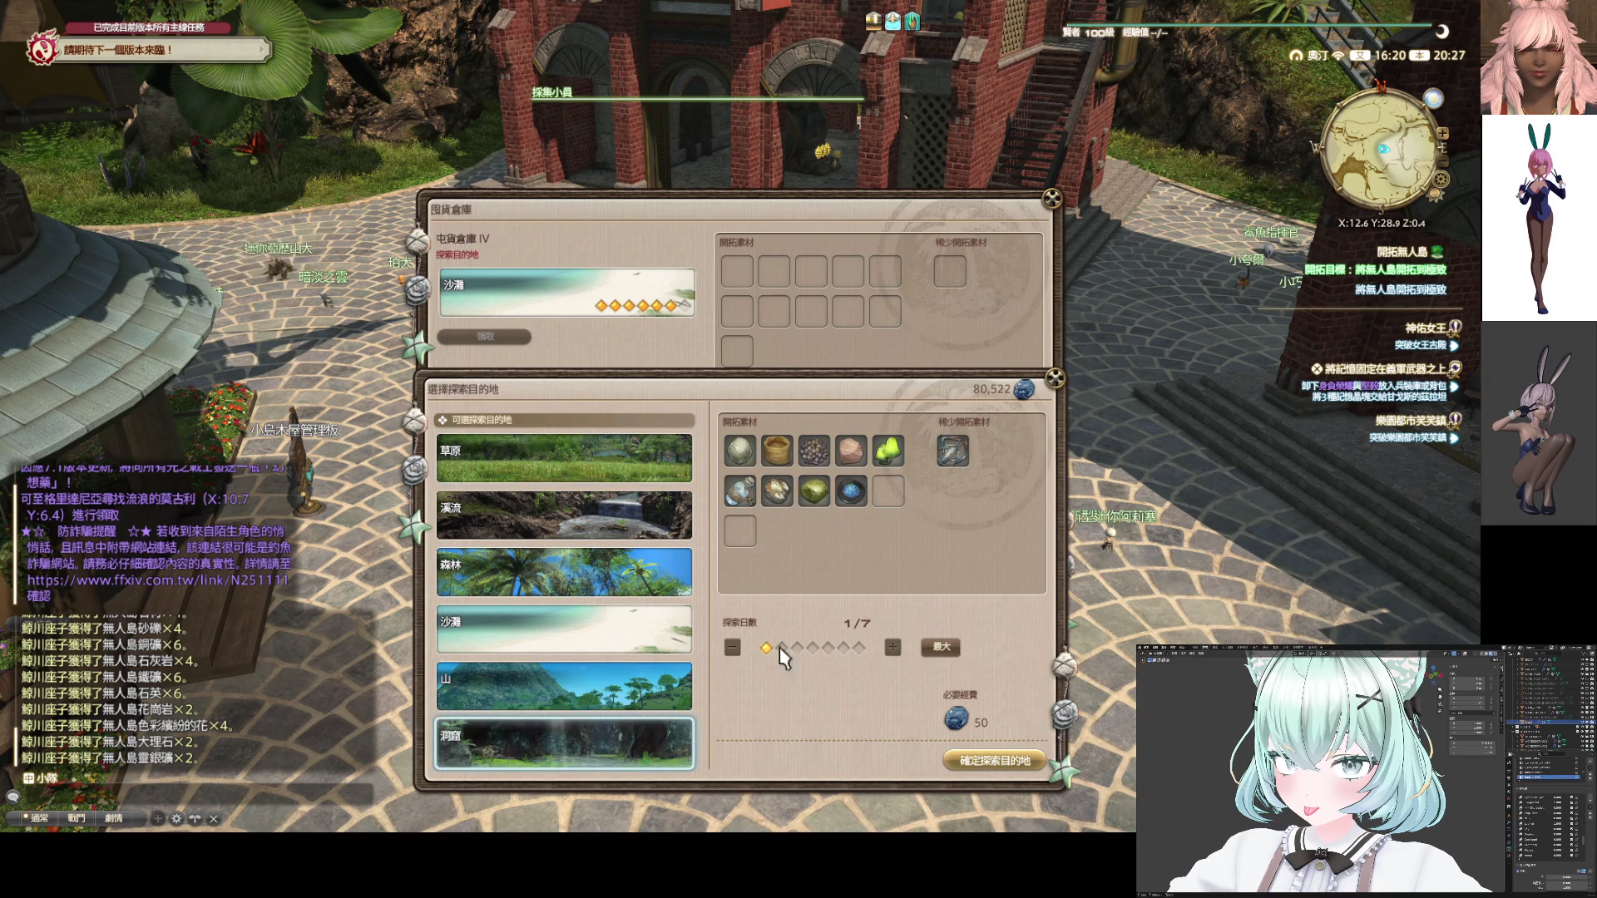
pyautogui.moveTo(904, 492)
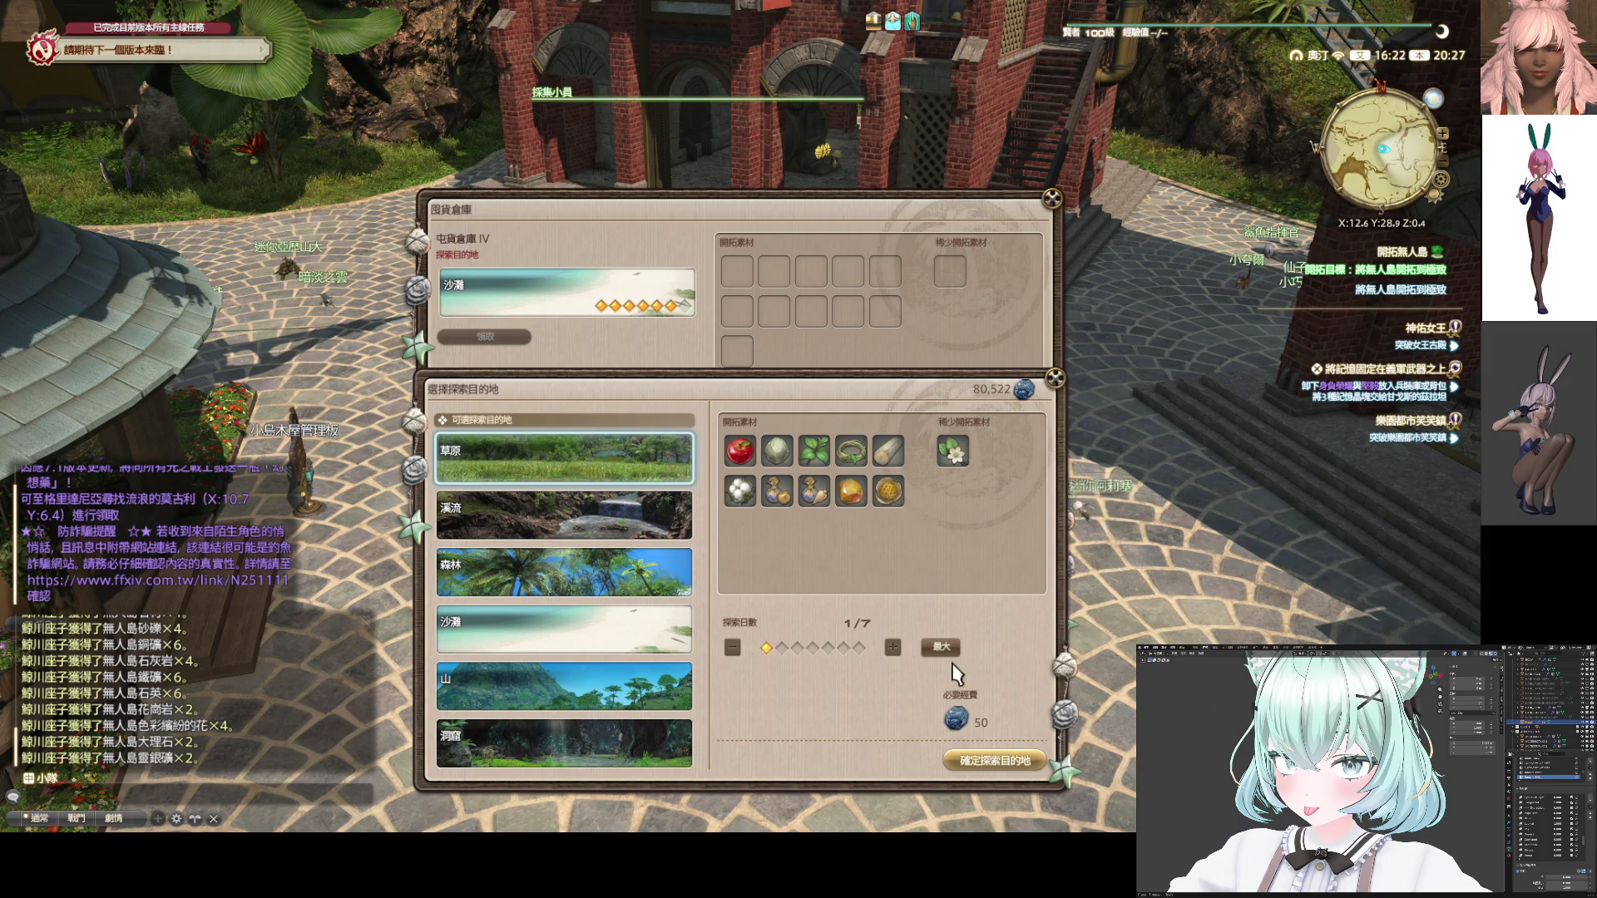
pyautogui.click(987, 776)
pyautogui.click(711, 645)
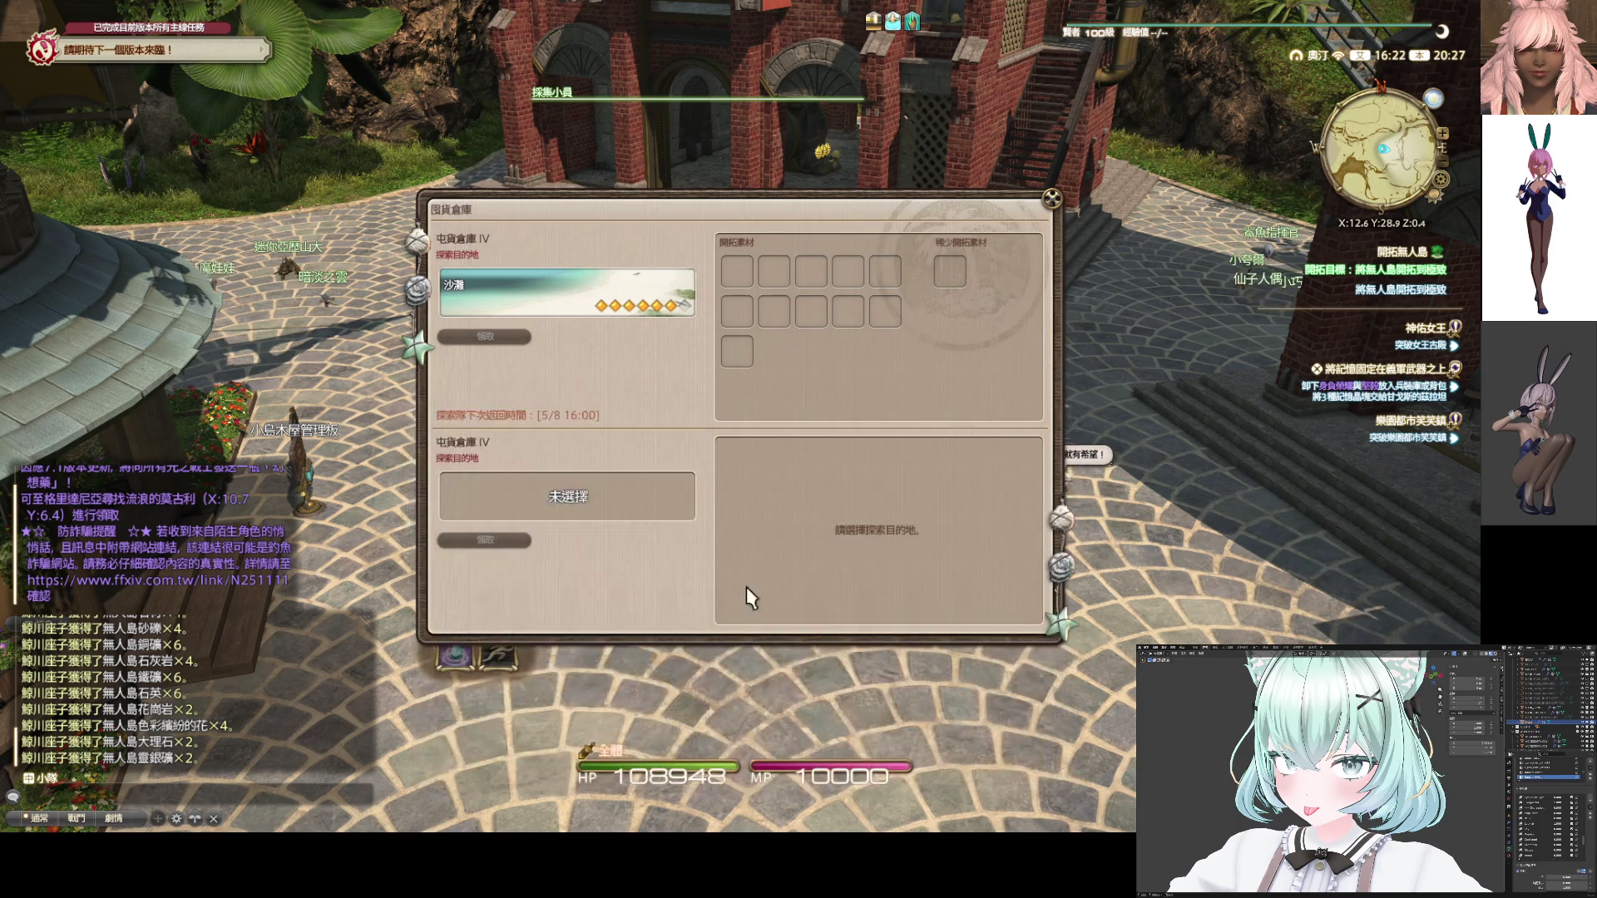
pyautogui.click(1052, 200)
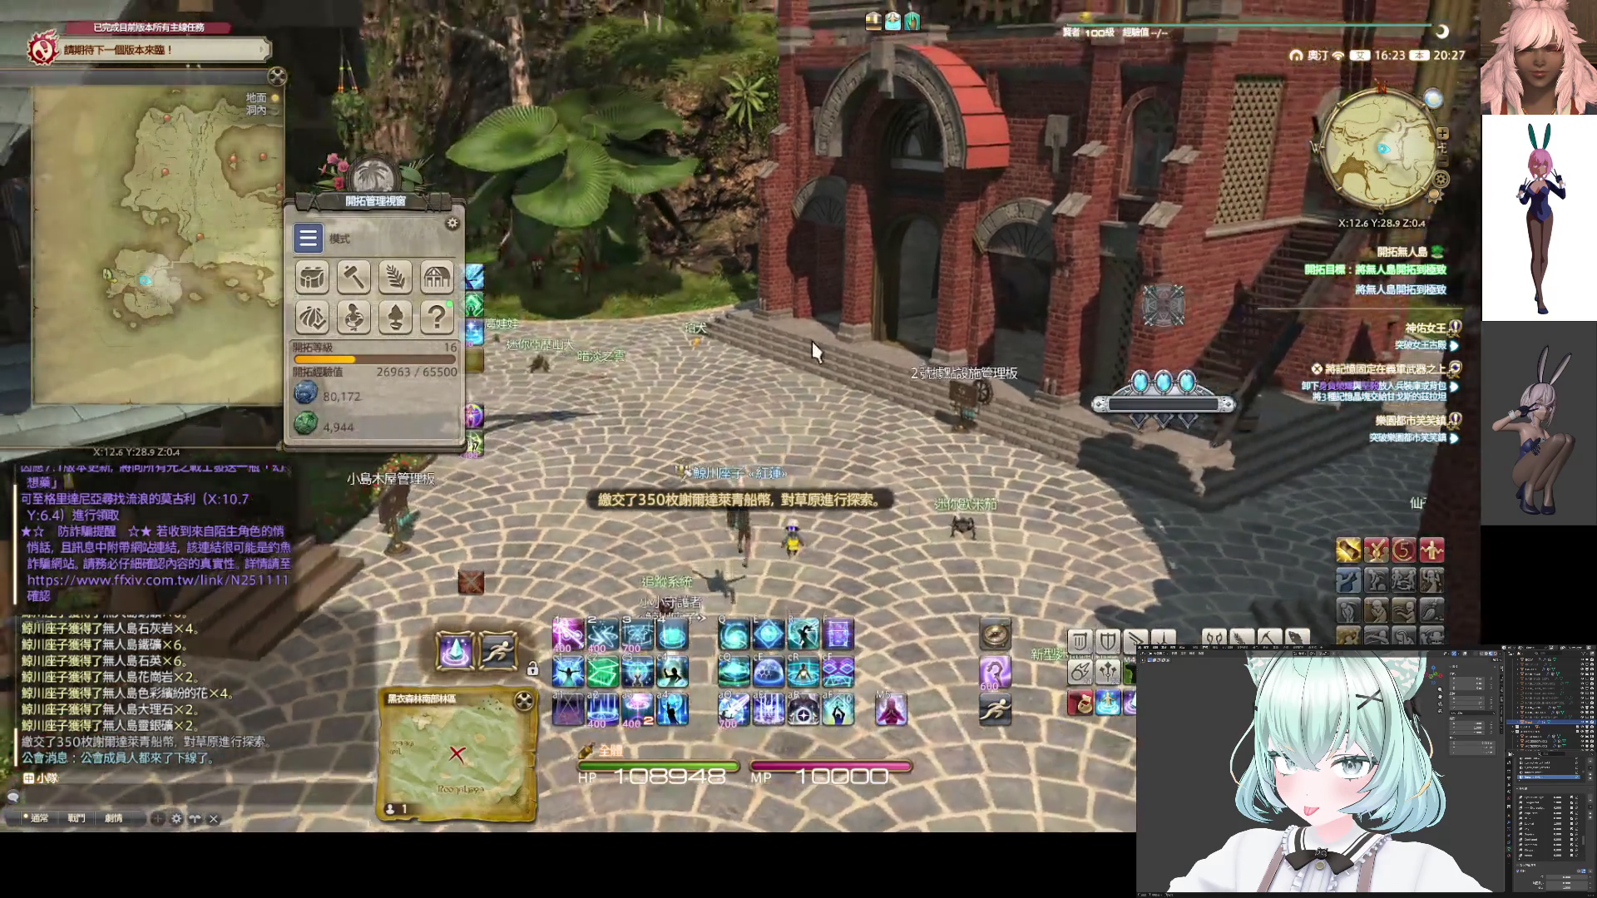
# Walk under the pavilion and send a greeting in the guild chat channel
pyautogui.press('w')
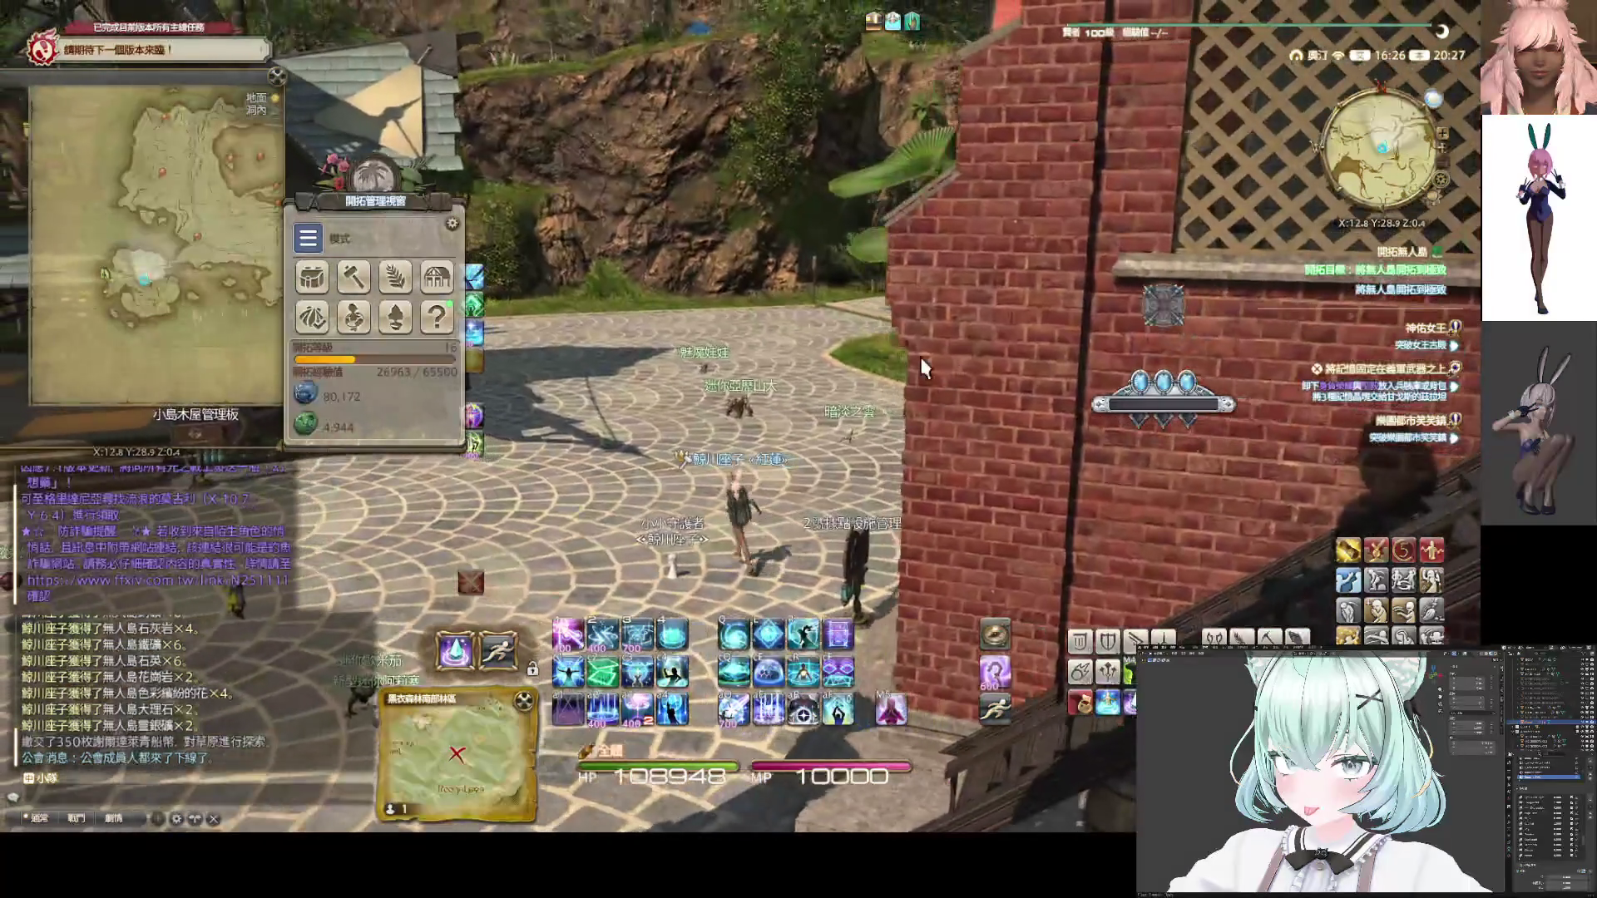
pyautogui.hotkey('ctrl', '1')
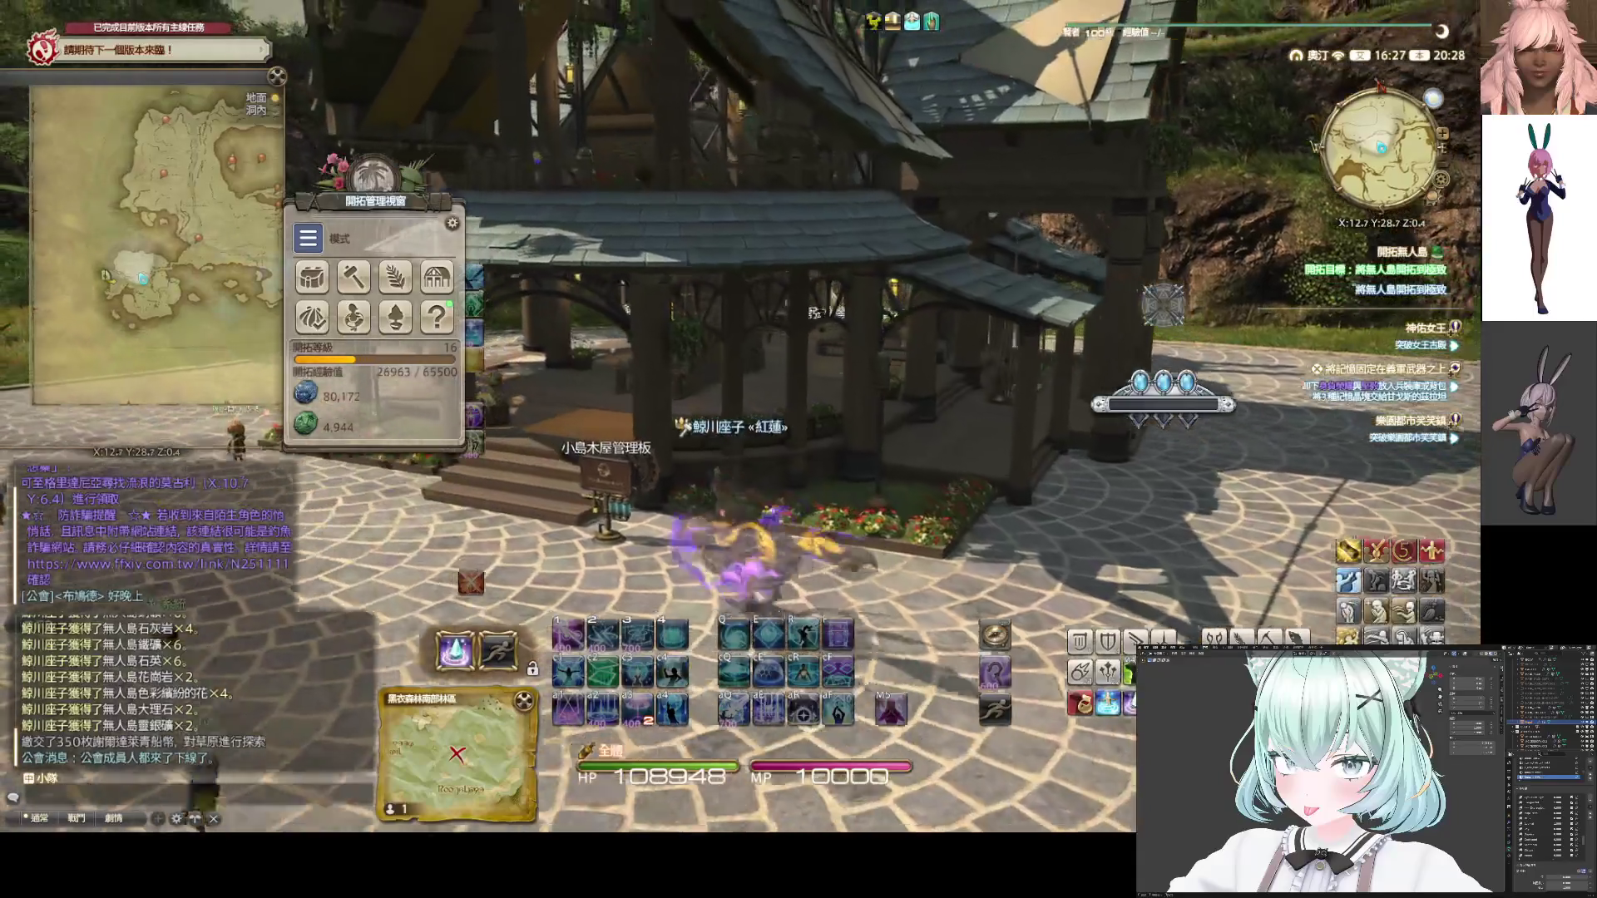
pyautogui.press('w')
pyautogui.press('w')
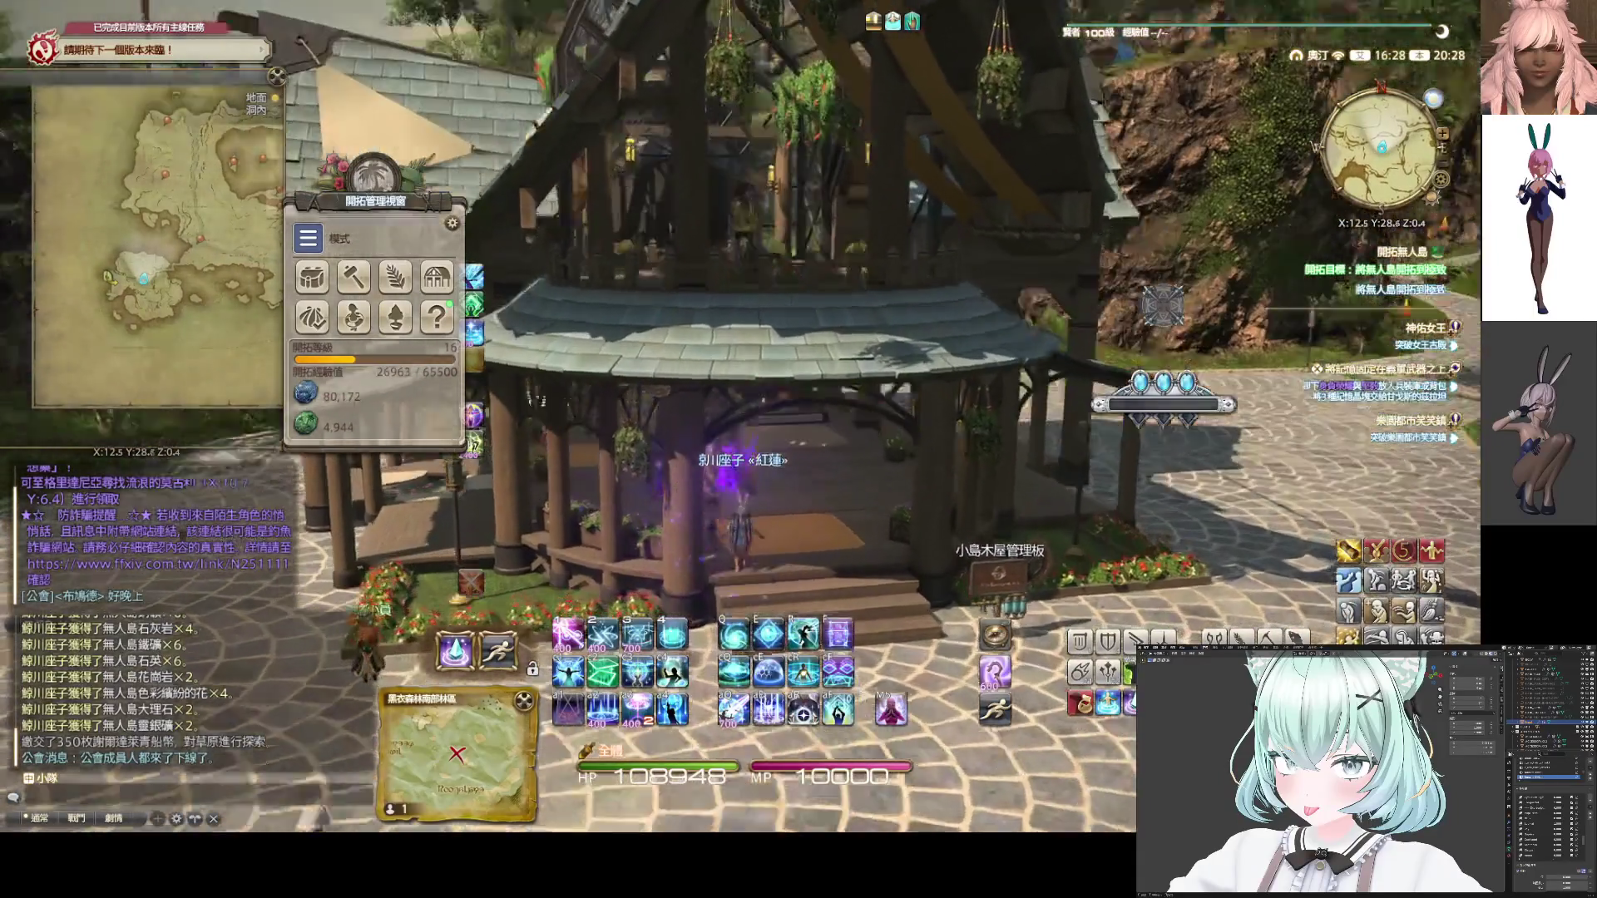
pyautogui.press('w')
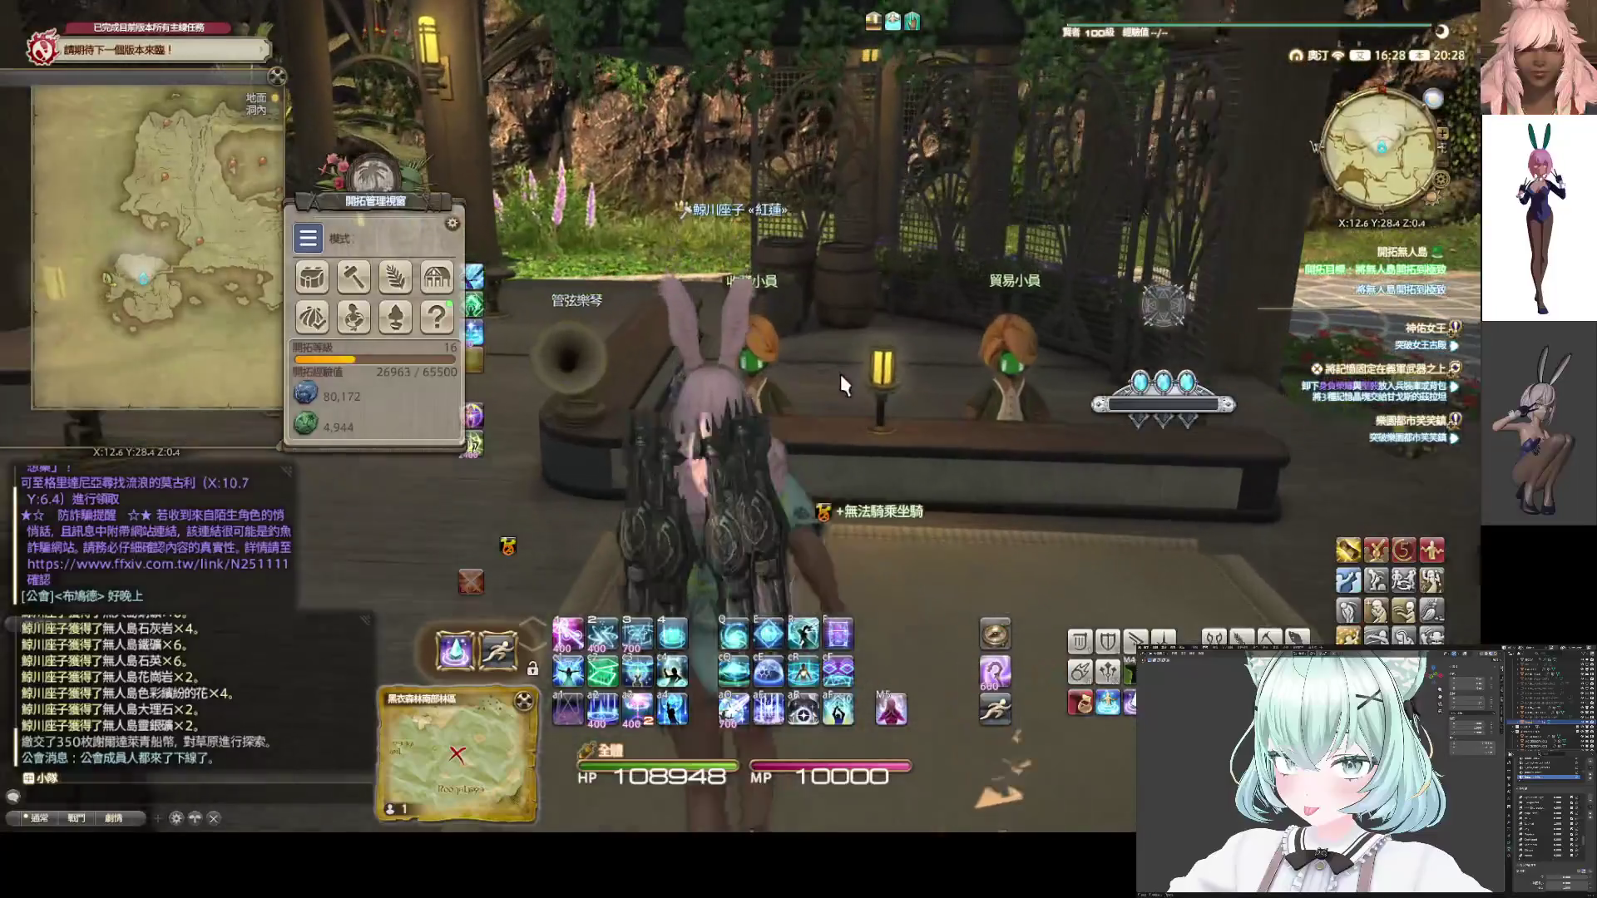
pyautogui.click(36, 779)
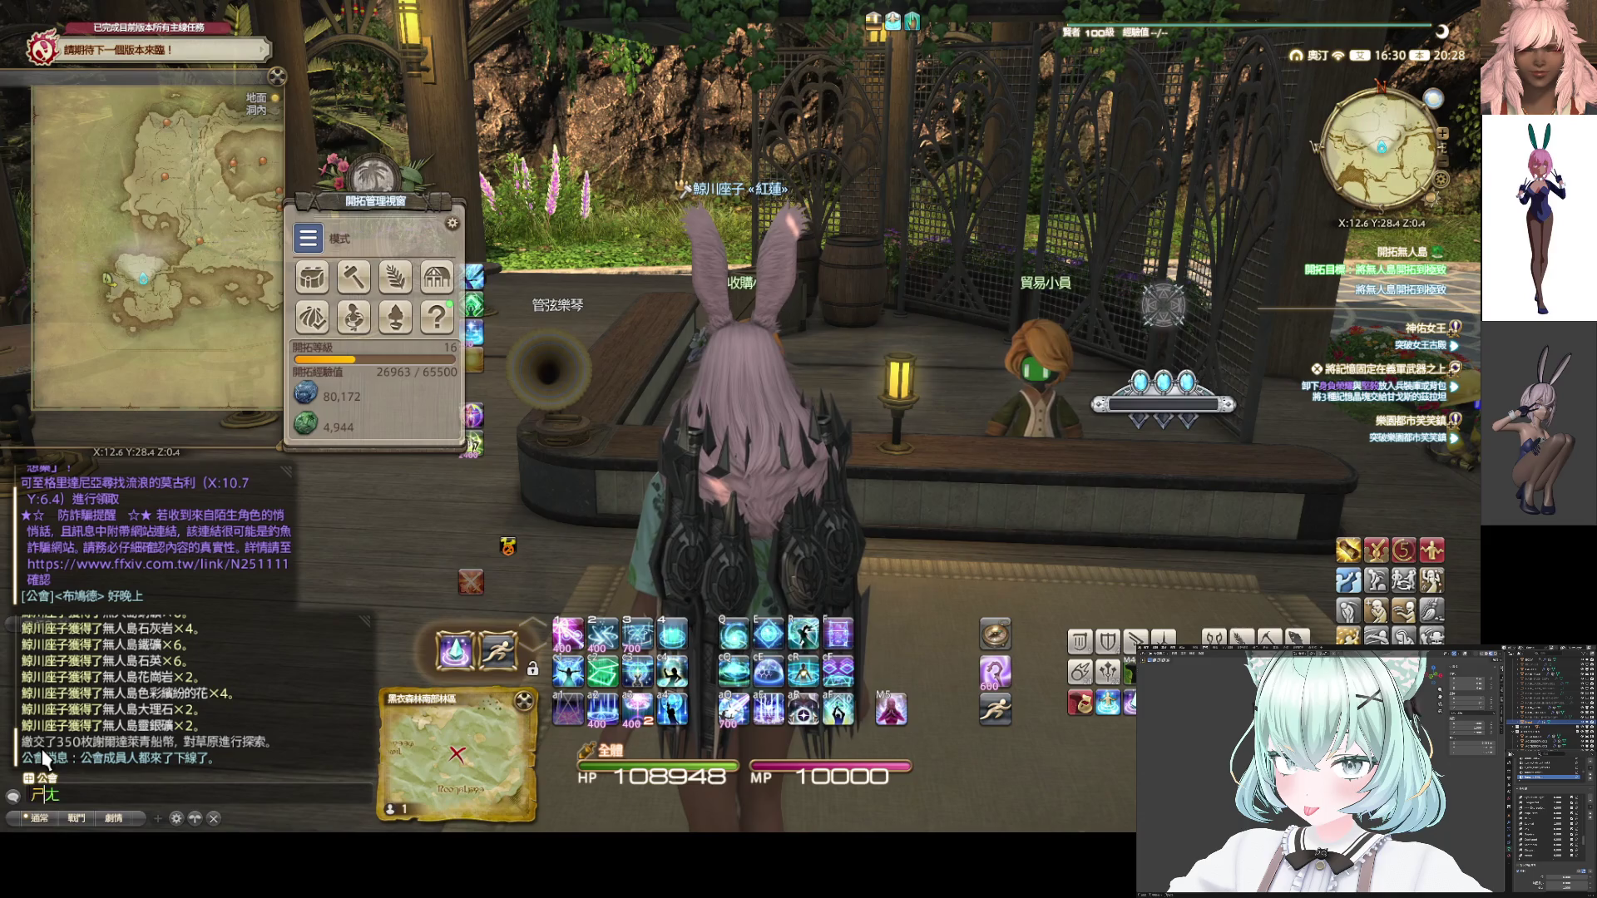
pyautogui.press('Return')
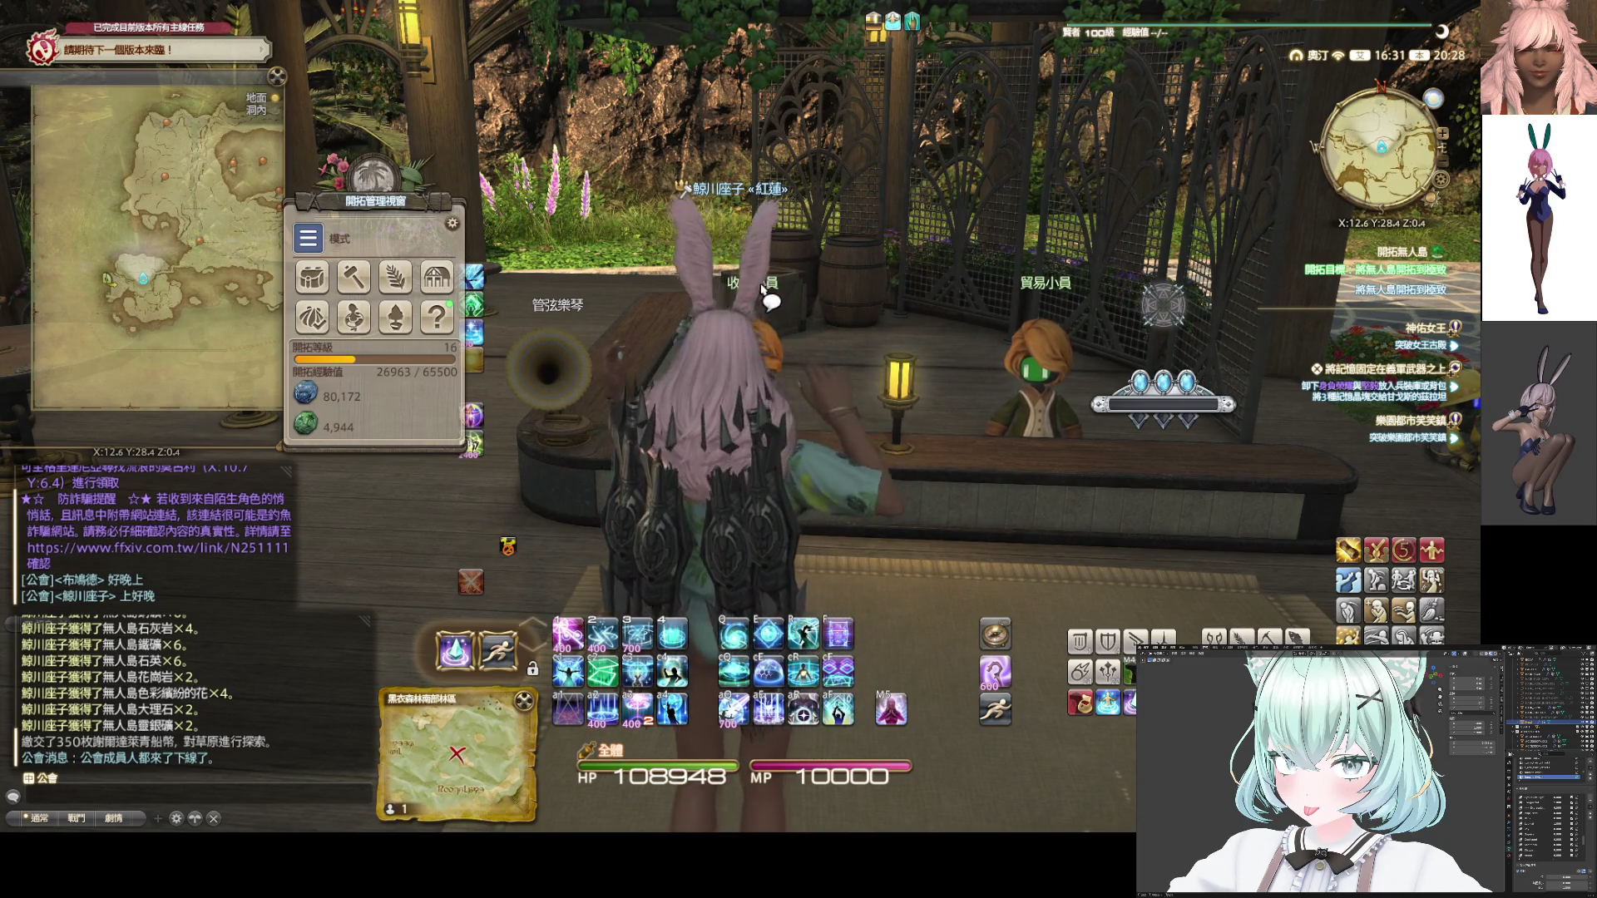
# Bulk export materials held beyond 200 through the purchasing assistant for 177 coins
pyautogui.press('KP_0')
pyautogui.press('KP_0')
pyautogui.click(654, 413)
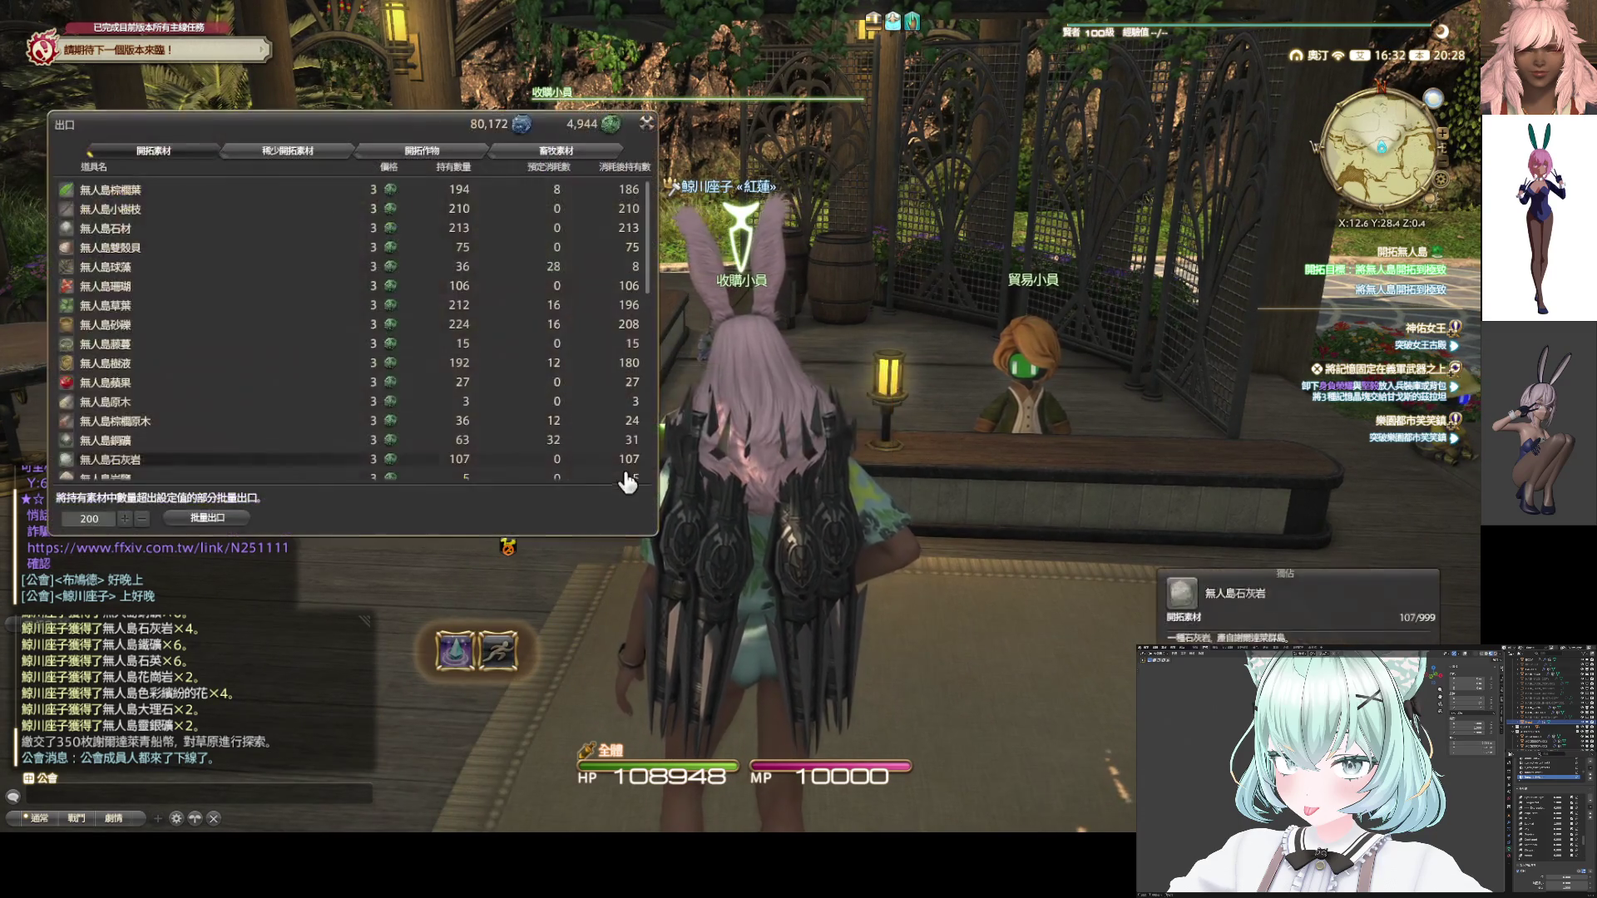
pyautogui.click(204, 518)
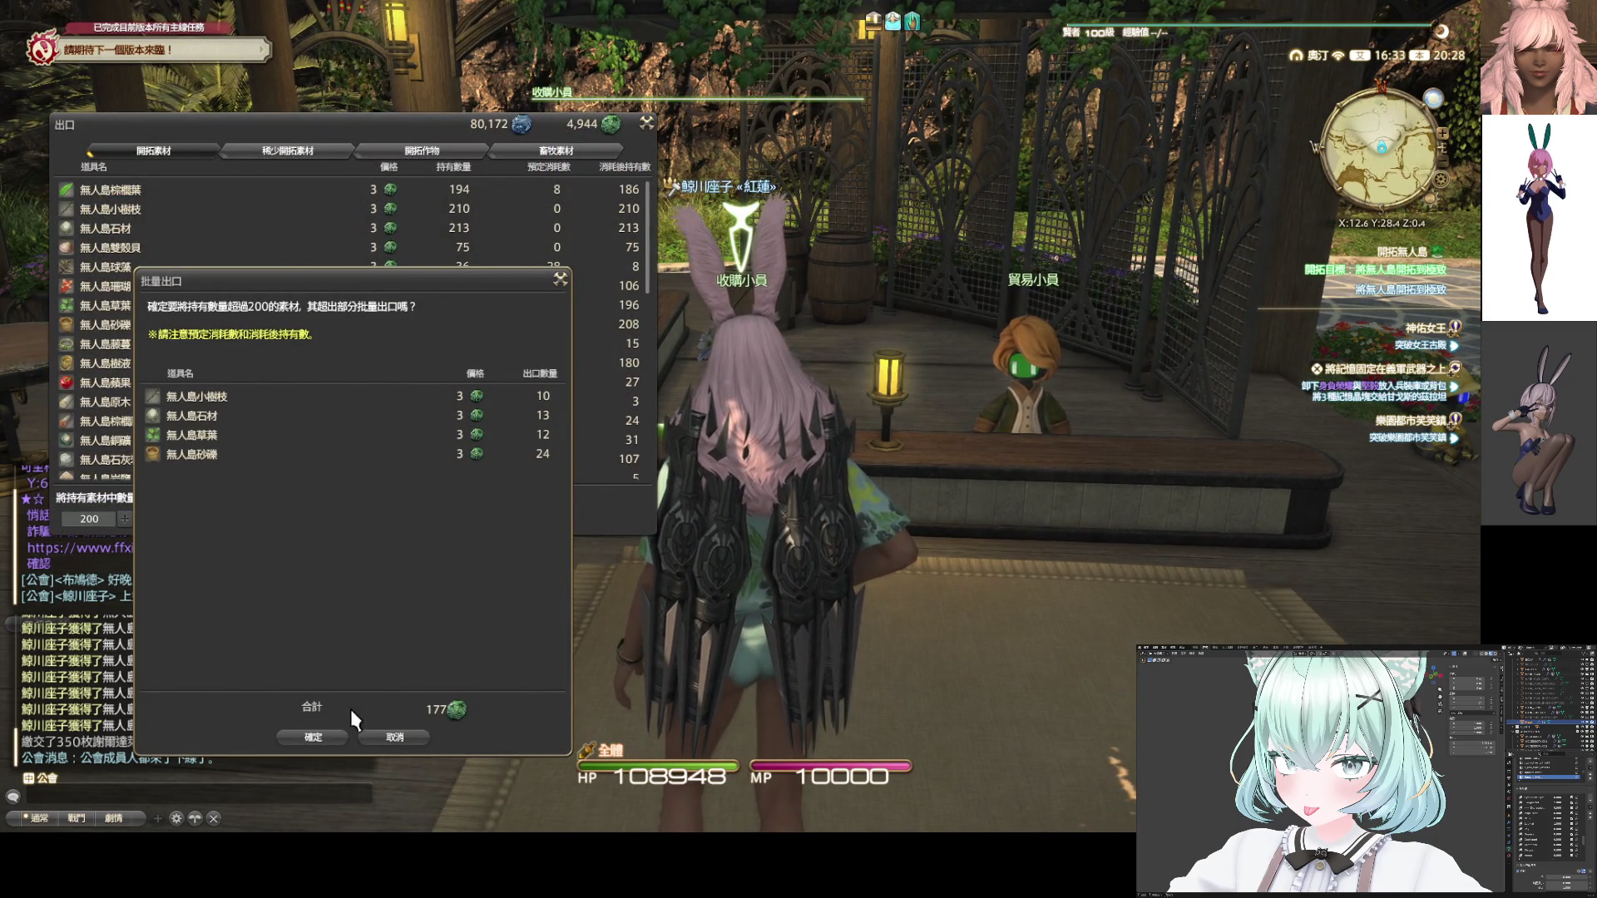
pyautogui.click(315, 738)
pyautogui.click(646, 123)
pyautogui.press('d')
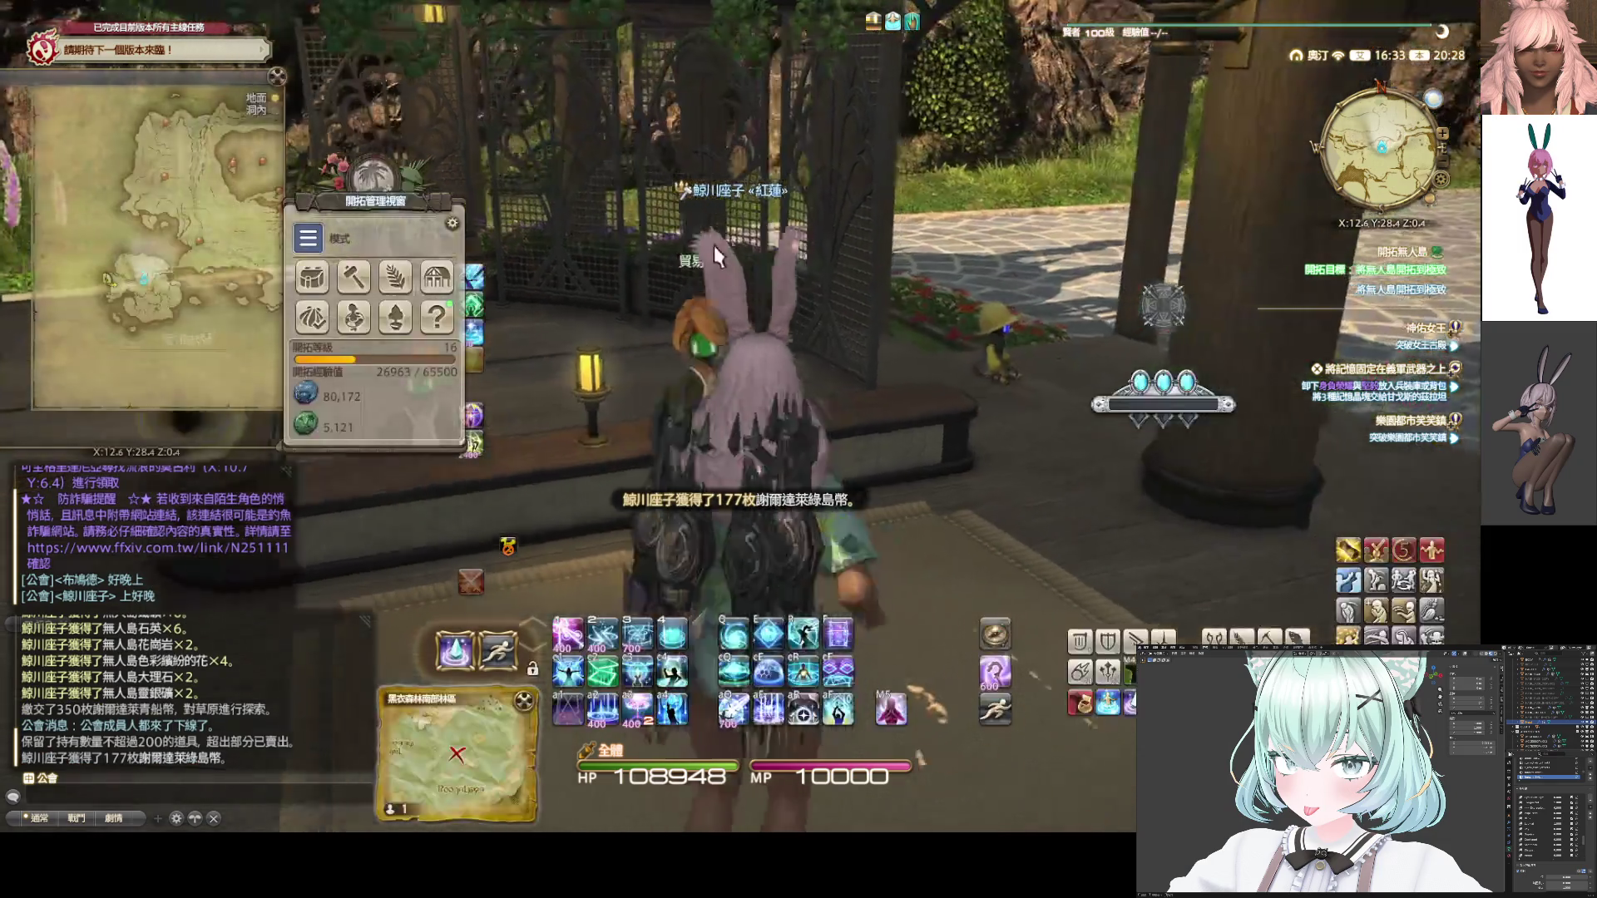
pyautogui.doubleClick(640, 339)
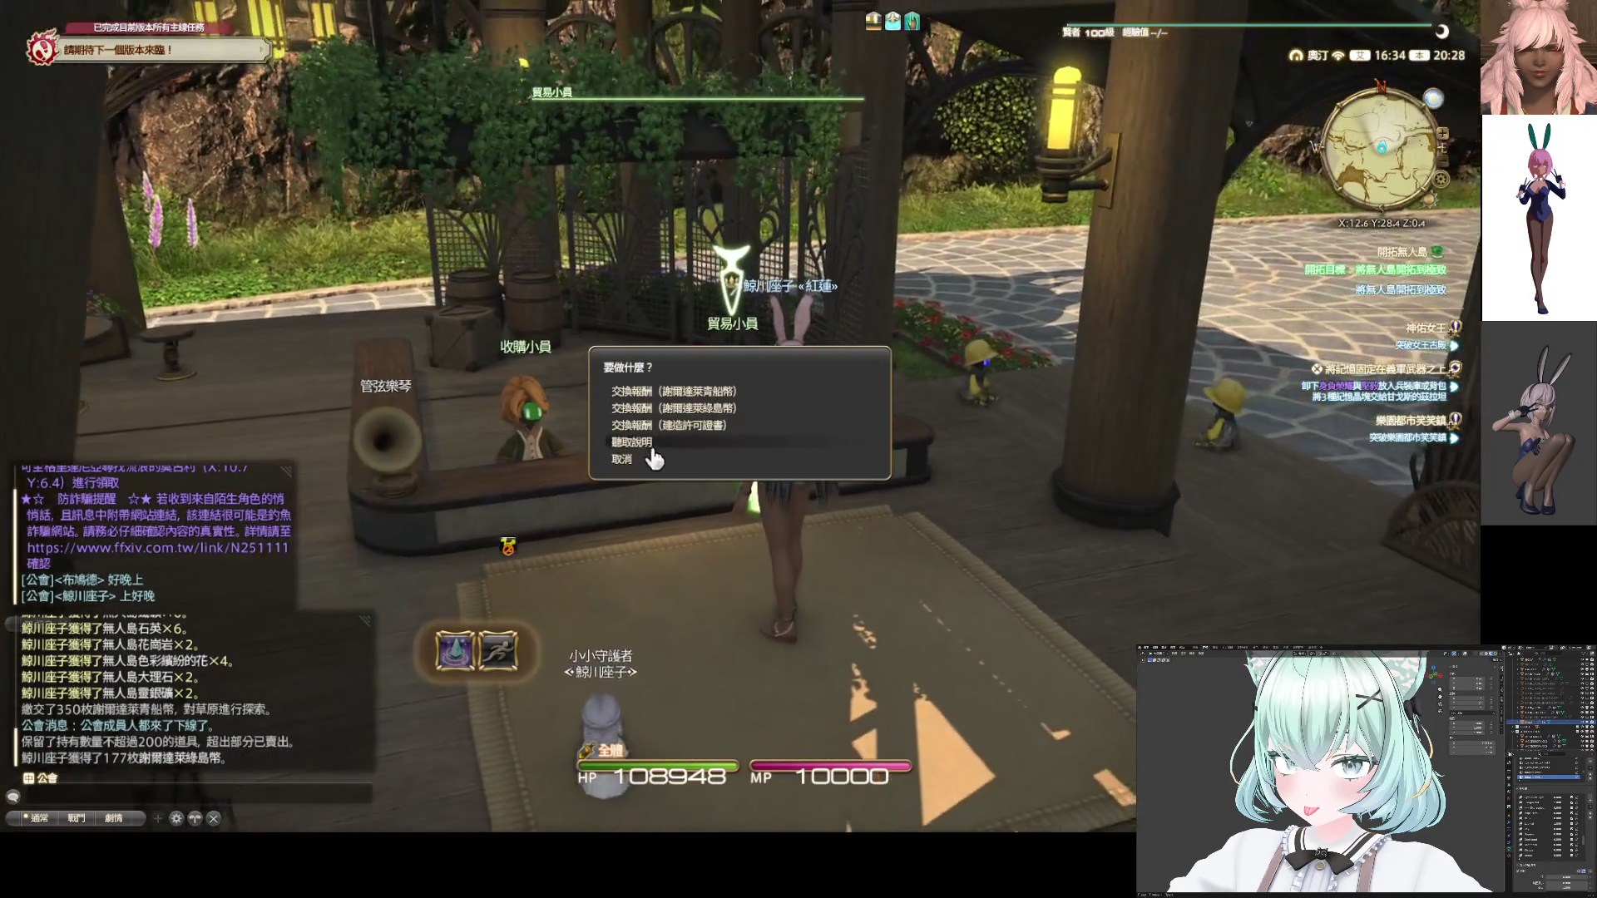
pyautogui.click(648, 472)
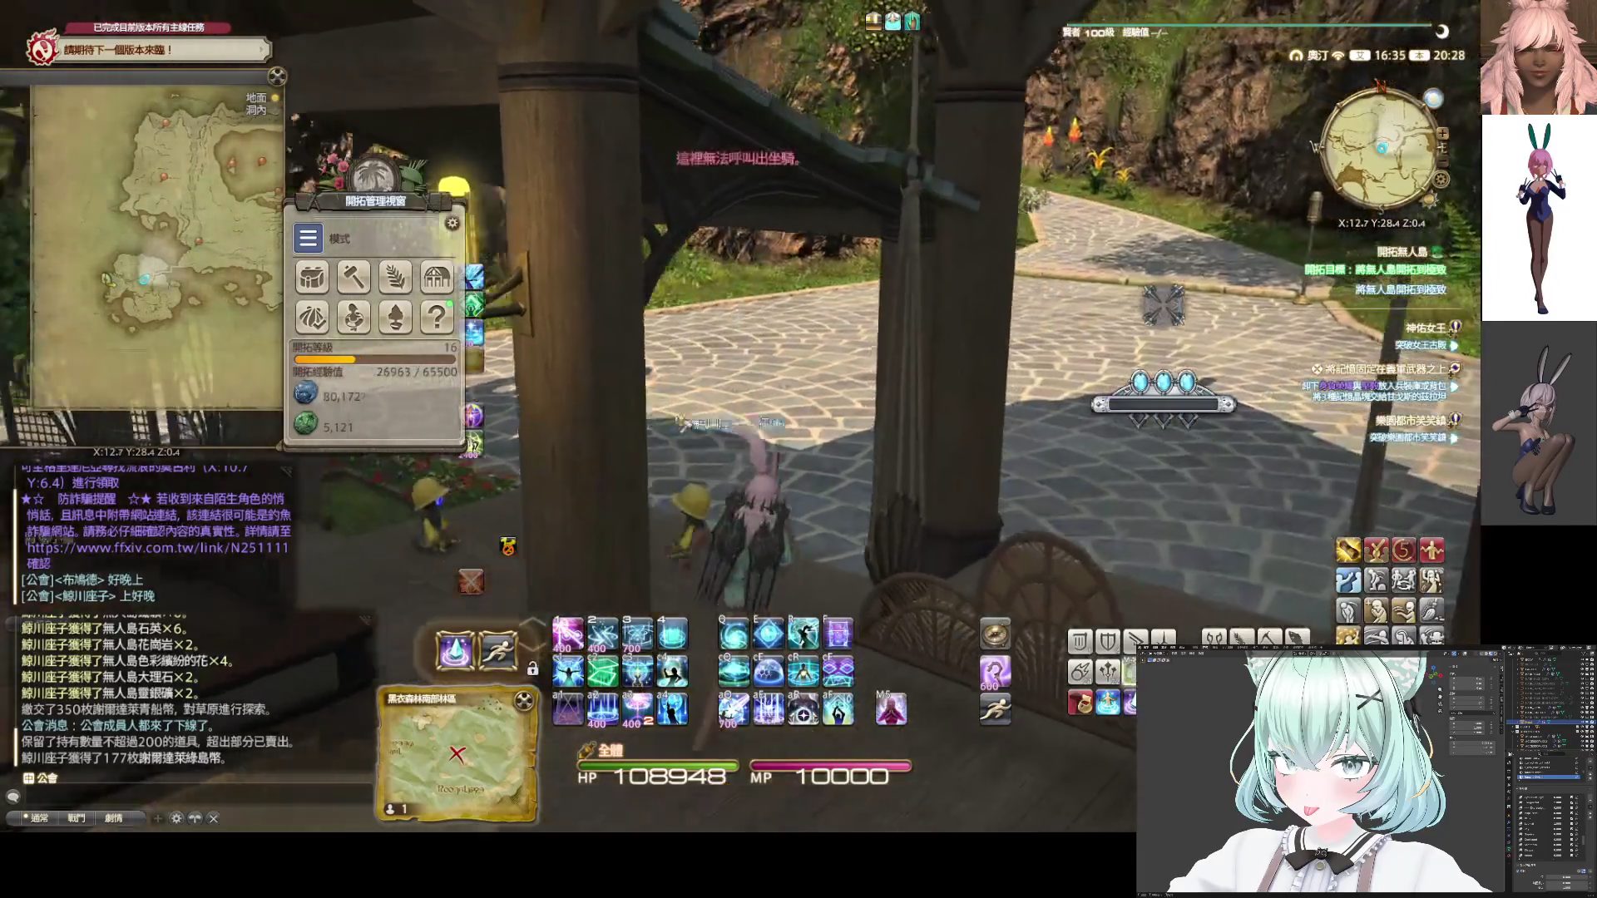
# Mount up, ride to the goat paddock and target a female goat
pyautogui.press('w')
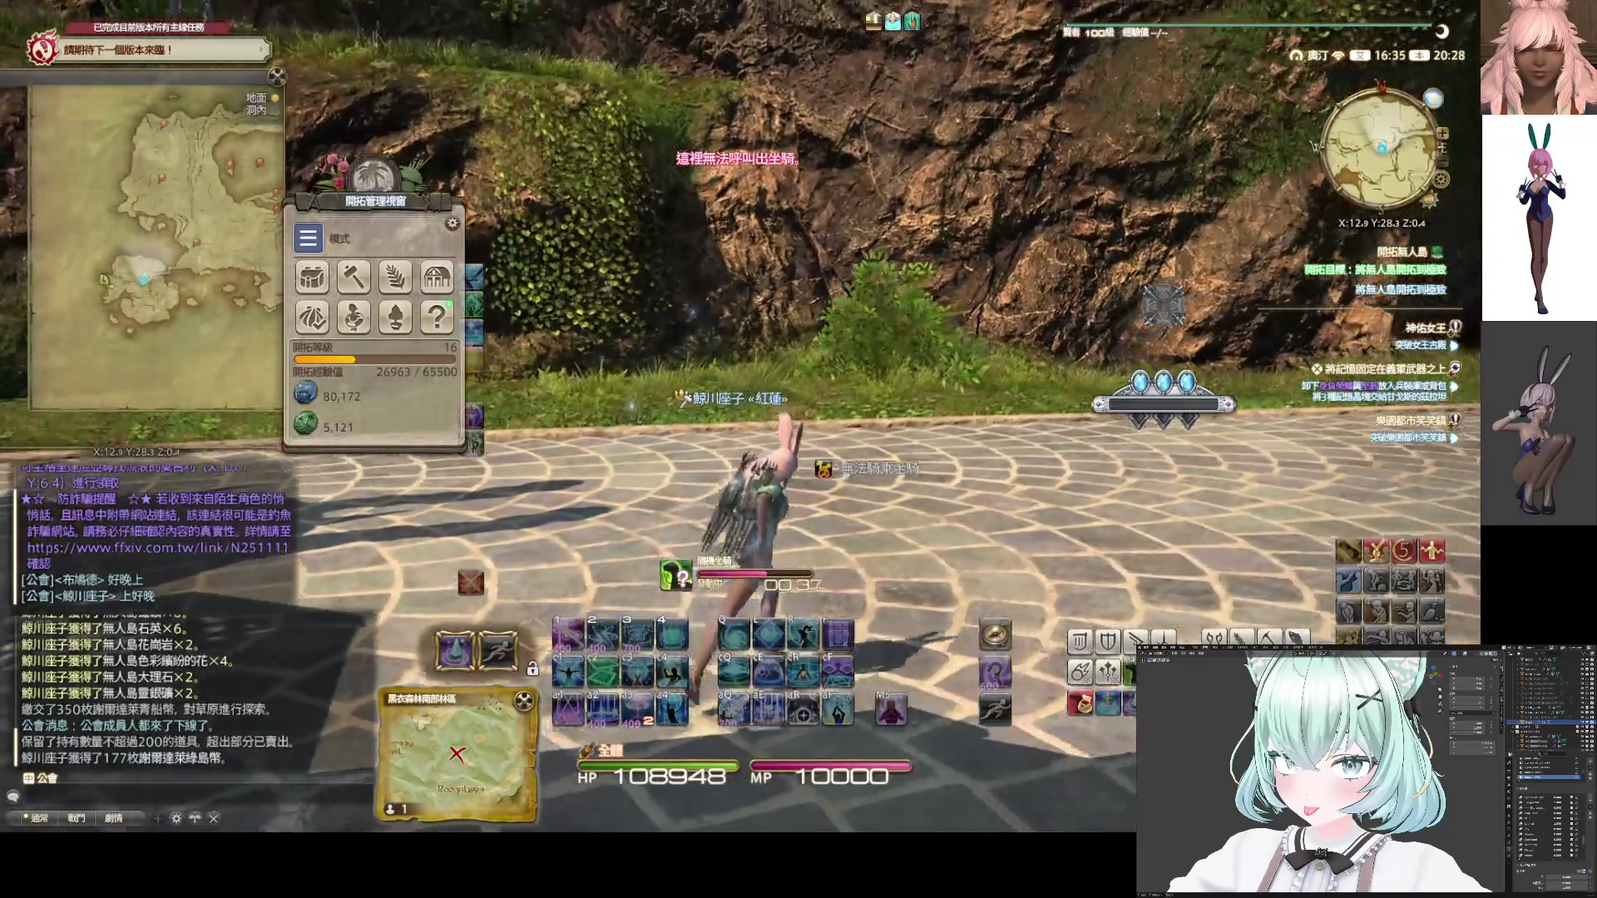
pyautogui.press('r')
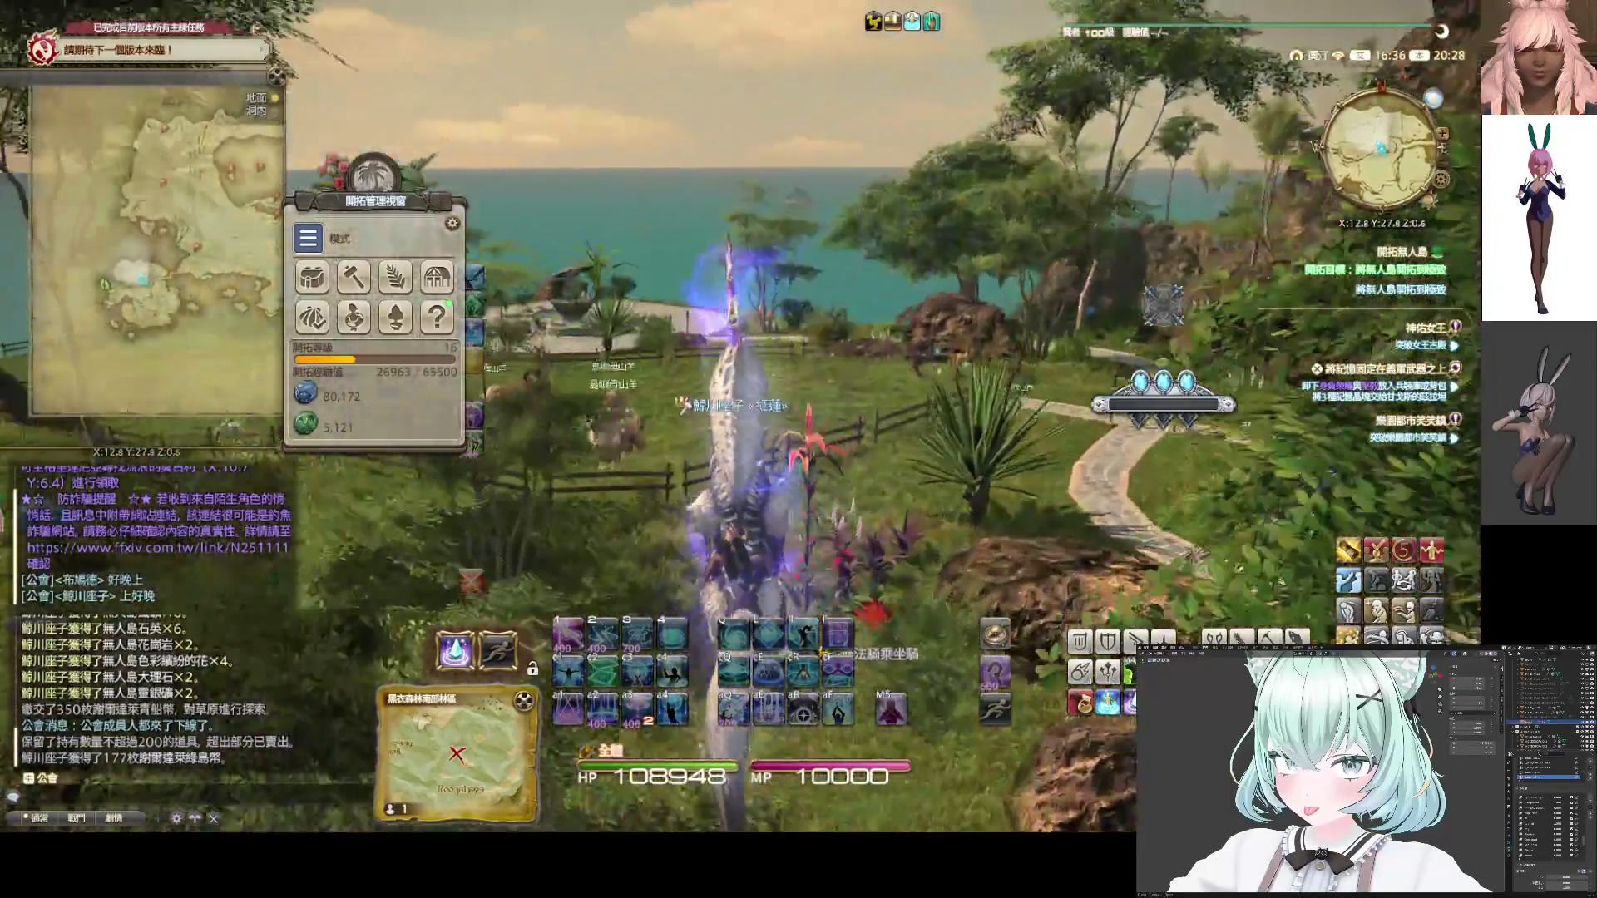
pyautogui.moveTo(761, 433); pyautogui.dragTo(761, 433, button='right')
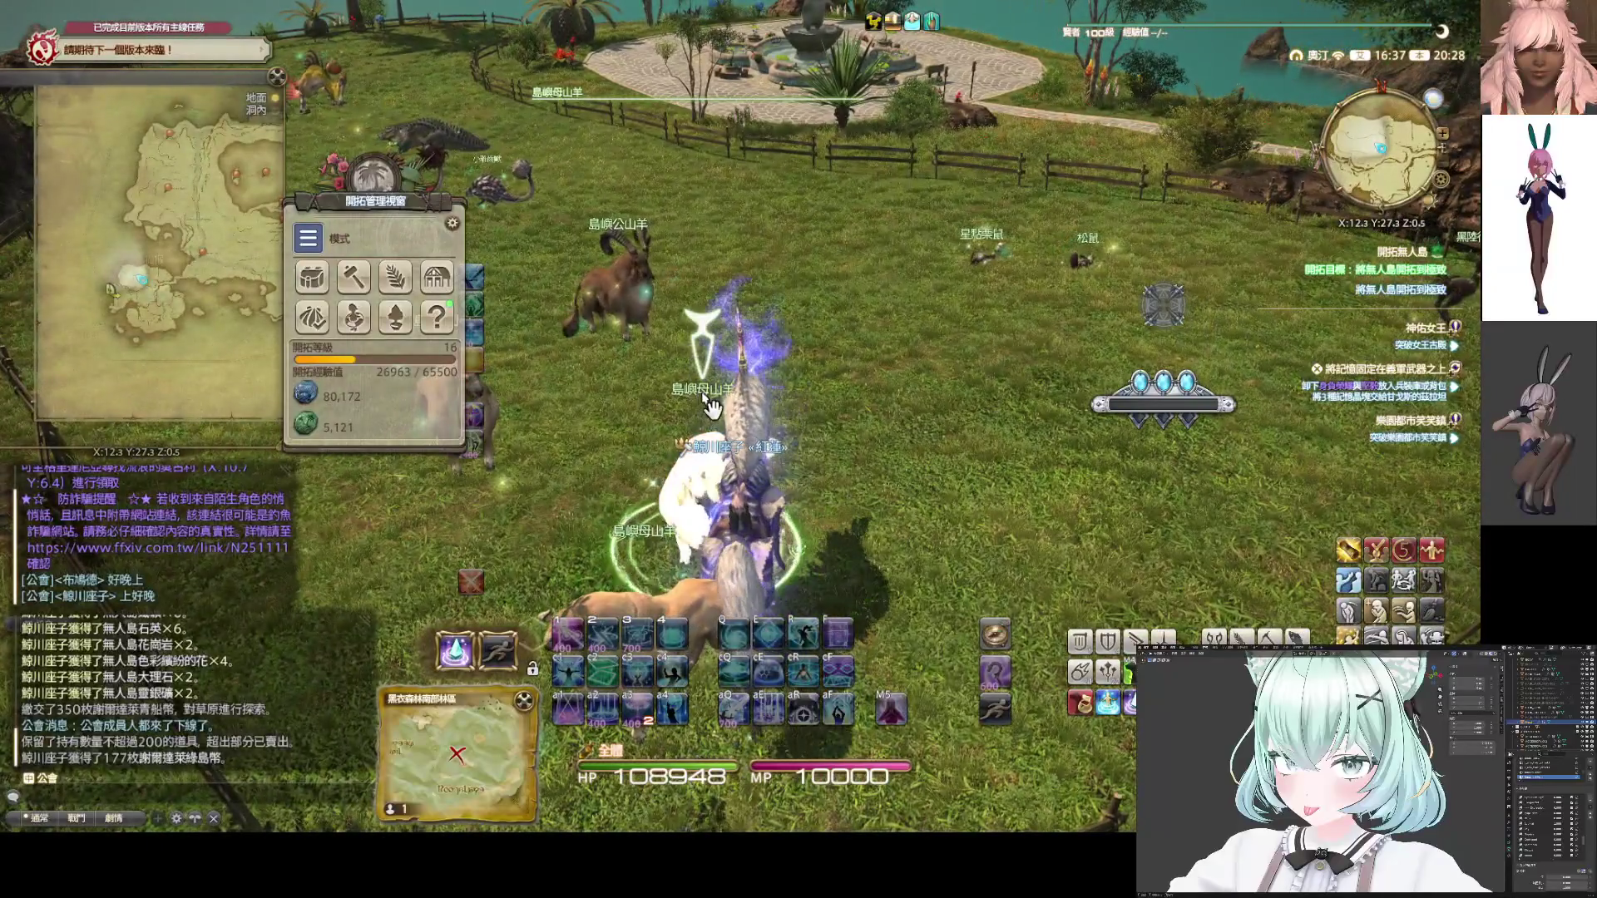
pyautogui.click(750, 410)
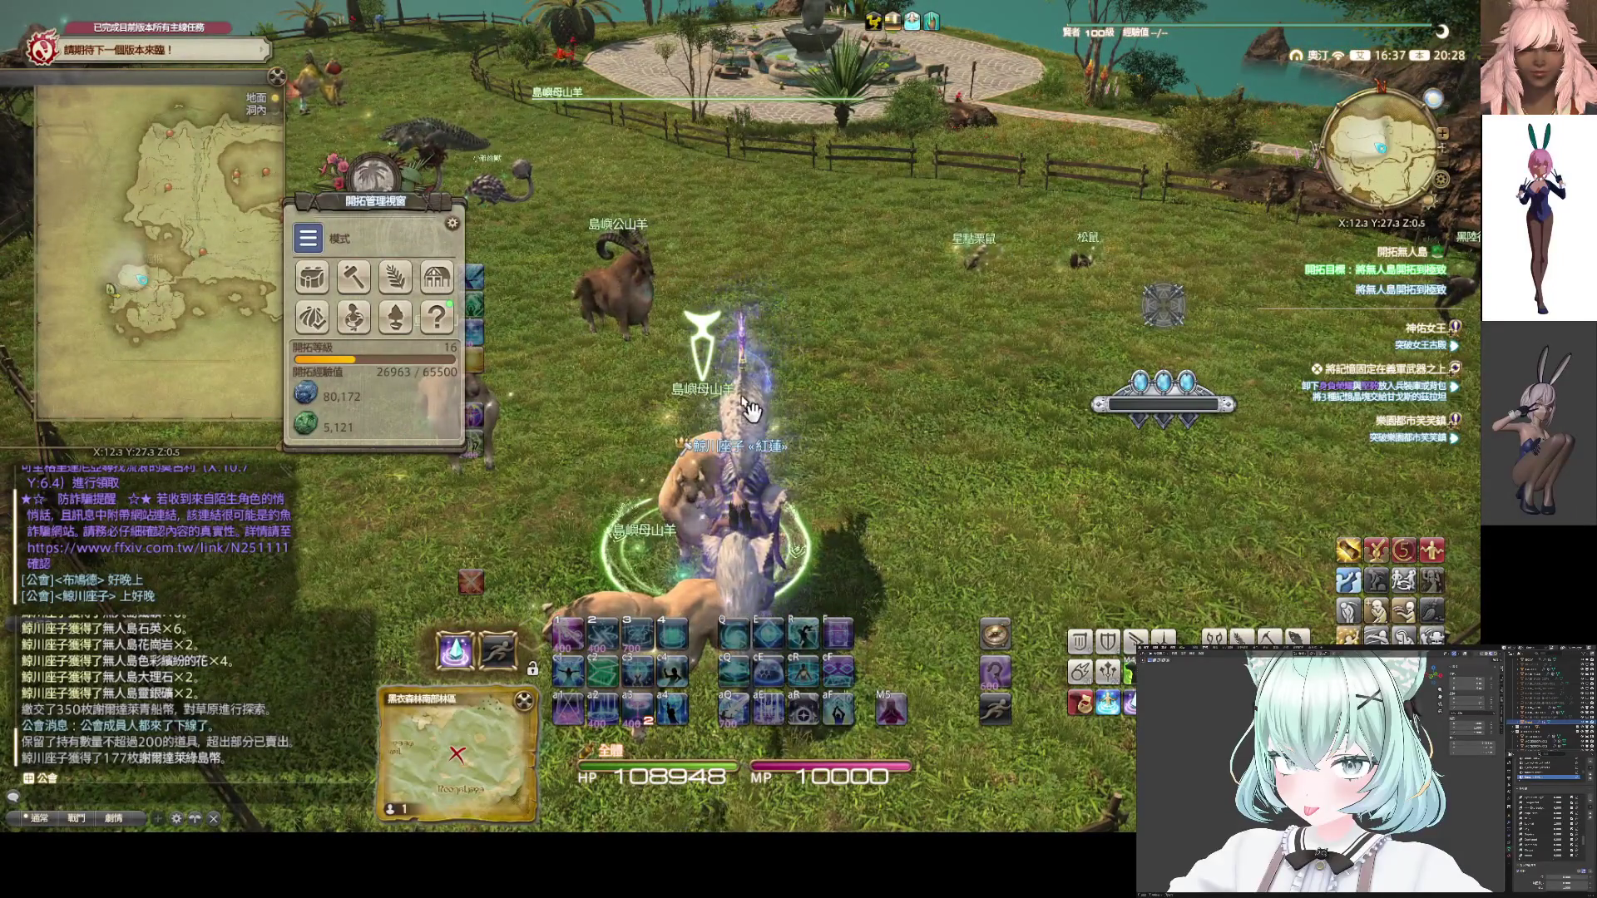
# Switch to harvest mode (收穫模式) and harvest milk and horns from the goats
pyautogui.click(337, 252)
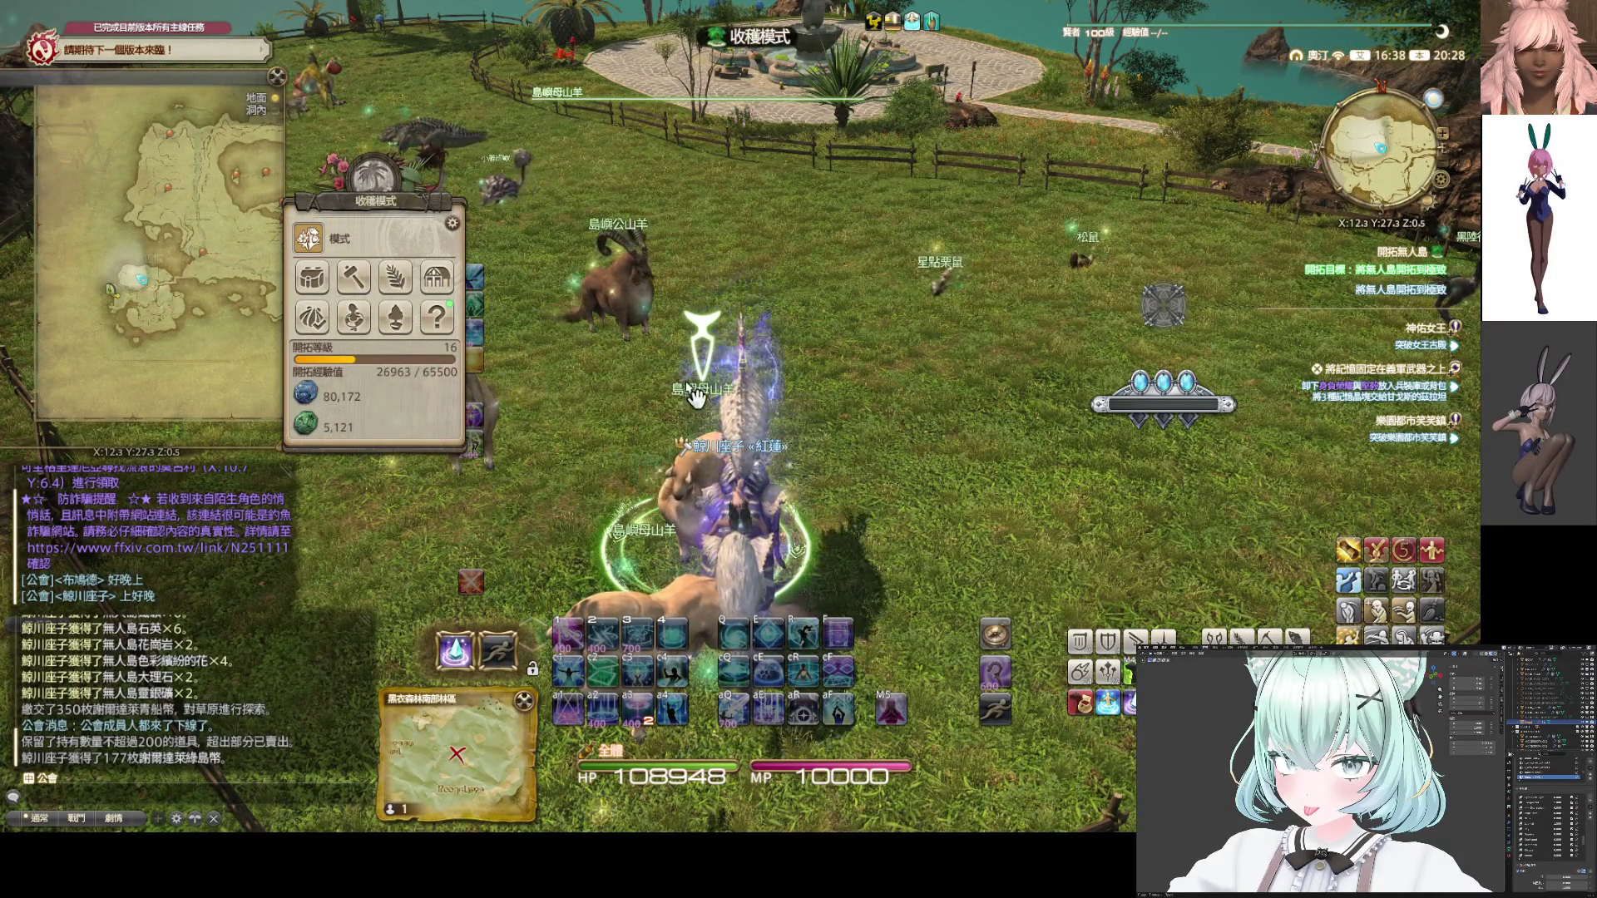
pyautogui.moveTo(809, 399); pyautogui.dragTo(808, 400, button='right')
pyautogui.press('Escape')
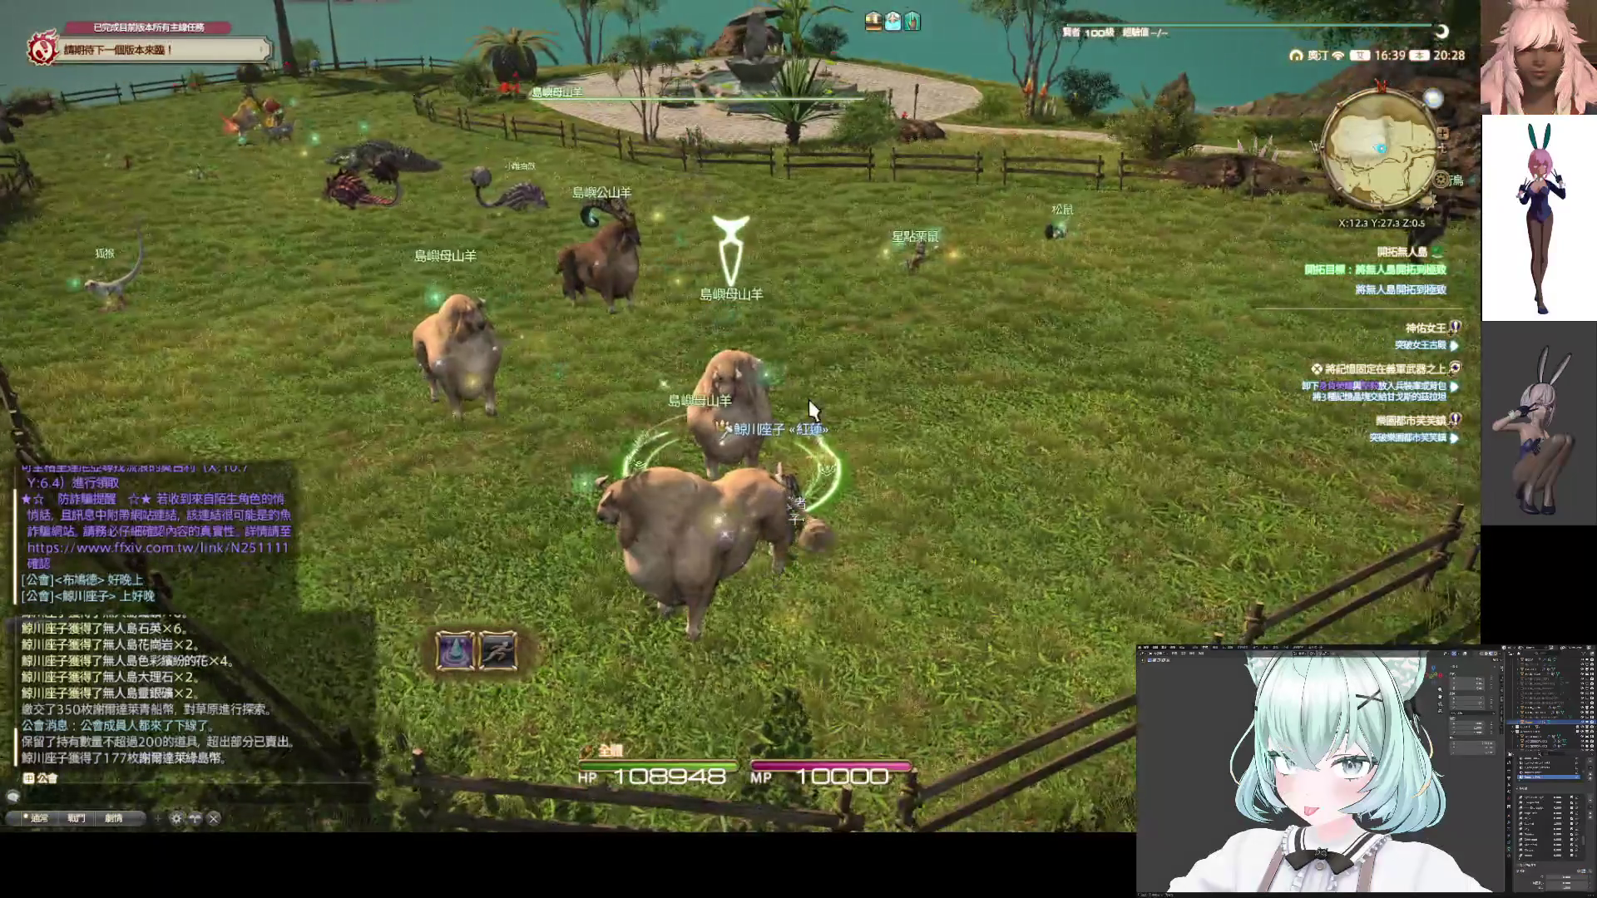
pyautogui.click(687, 509)
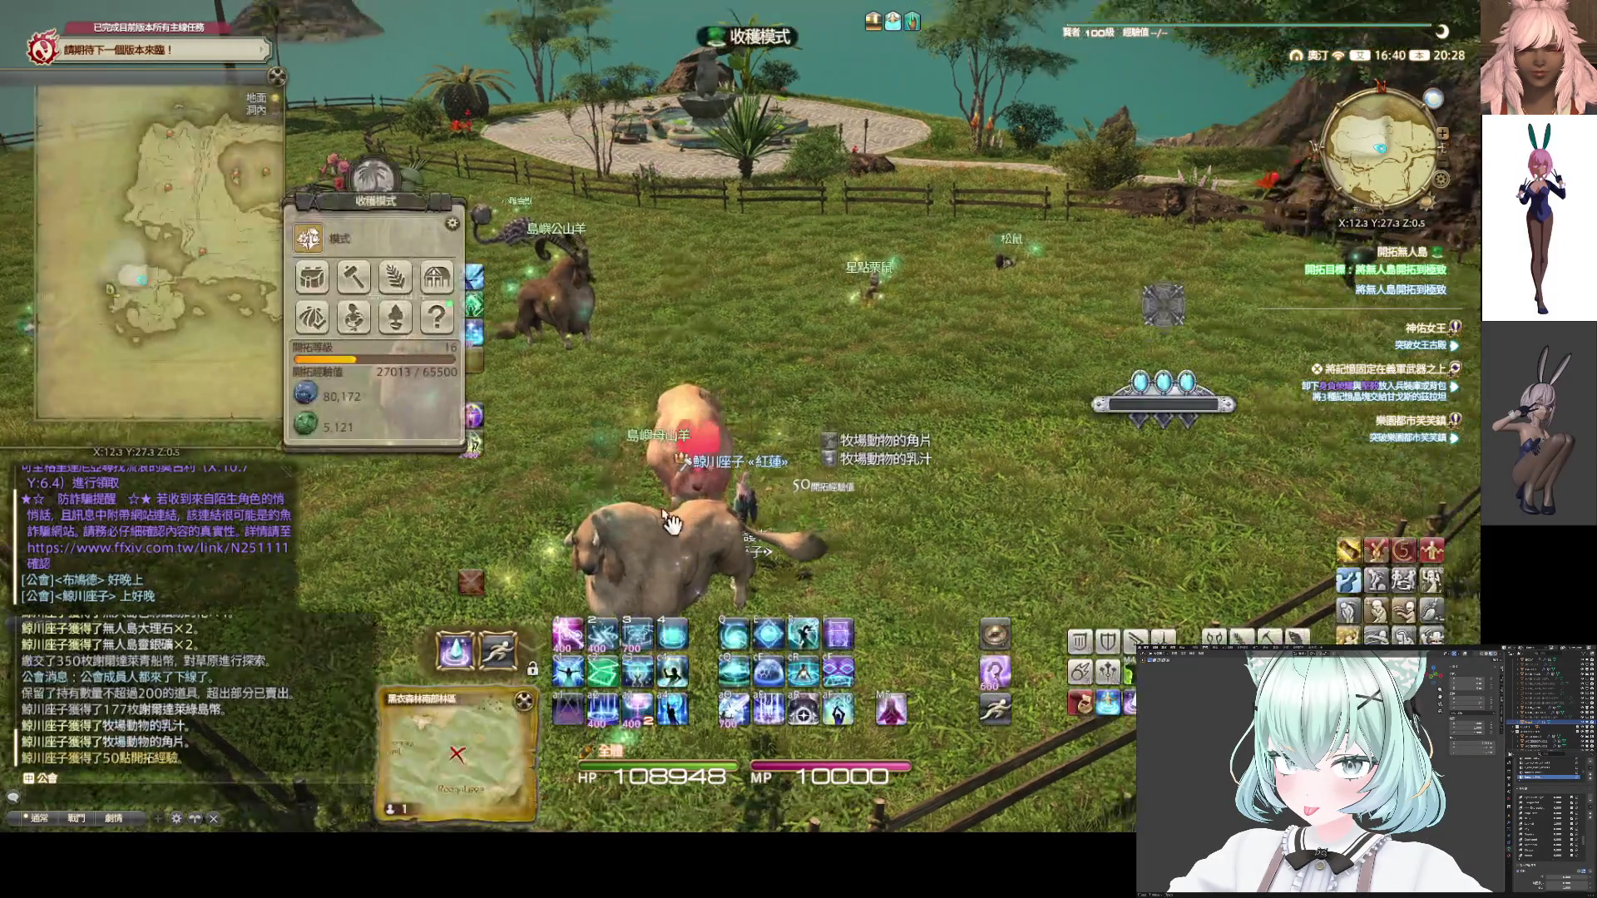
pyautogui.moveTo(671, 522)
pyautogui.mouseDown()
pyautogui.moveTo(762, 492)
pyautogui.moveTo(634, 506)
pyautogui.mouseUp()
pyautogui.click(632, 432)
pyautogui.moveTo(632, 432)
pyautogui.mouseDown()
pyautogui.moveTo(602, 392)
pyautogui.moveTo(630, 376)
pyautogui.moveTo(615, 400)
pyautogui.moveTo(908, 408)
pyautogui.moveTo(819, 411)
pyautogui.moveTo(840, 412)
pyautogui.moveTo(691, 508)
pyautogui.moveTo(737, 496)
pyautogui.mouseUp()
pyautogui.click(630, 376)
# Harvest fur and leavings from the squirrel, the lemur and the small white monster
pyautogui.click(691, 507)
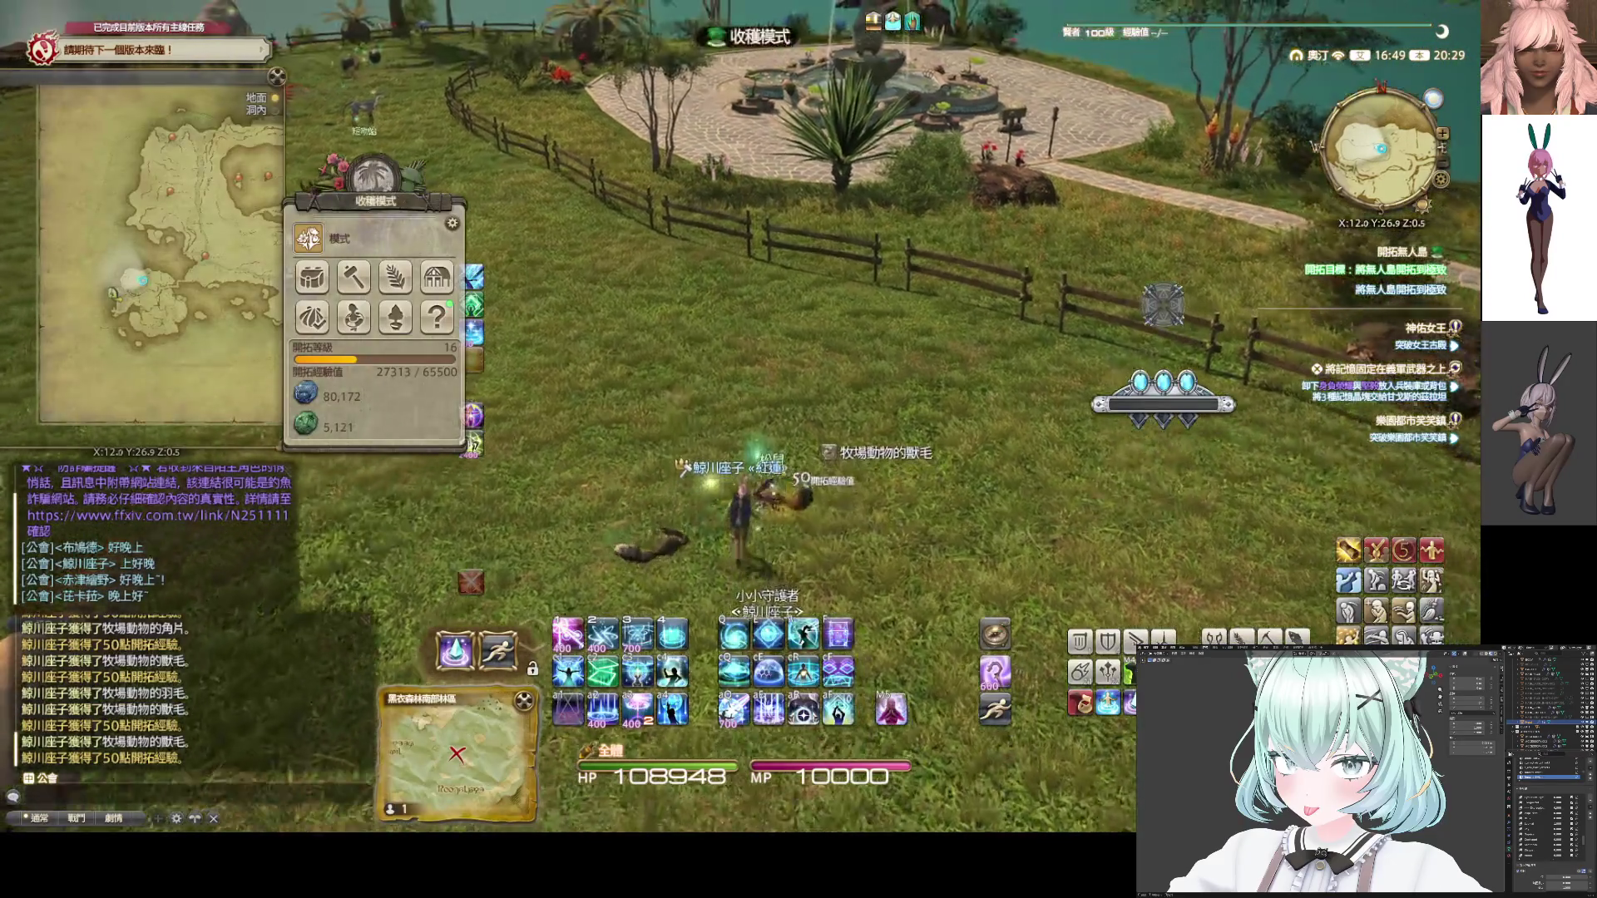
pyautogui.moveTo(832, 427)
pyautogui.mouseDown()
pyautogui.moveTo(690, 451)
pyautogui.moveTo(787, 445)
pyautogui.moveTo(749, 447)
pyautogui.mouseUp()
pyautogui.doubleClick(780, 448)
pyautogui.doubleClick(582, 453)
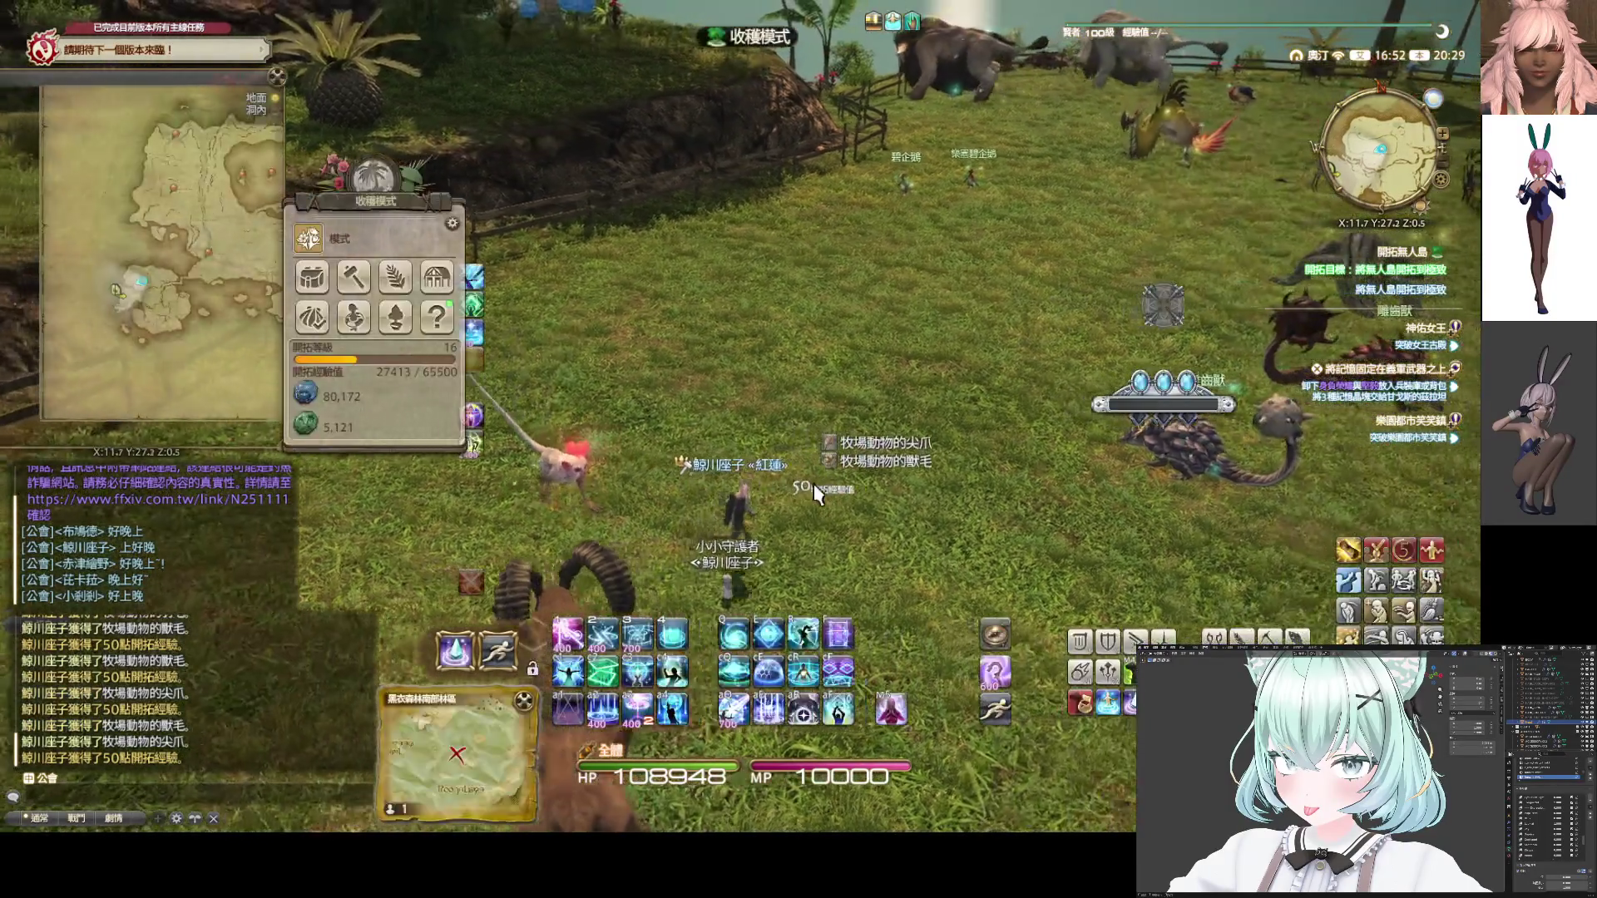
pyautogui.moveTo(814, 491); pyautogui.dragTo(847, 494)
pyautogui.click(854, 497)
pyautogui.click(855, 497)
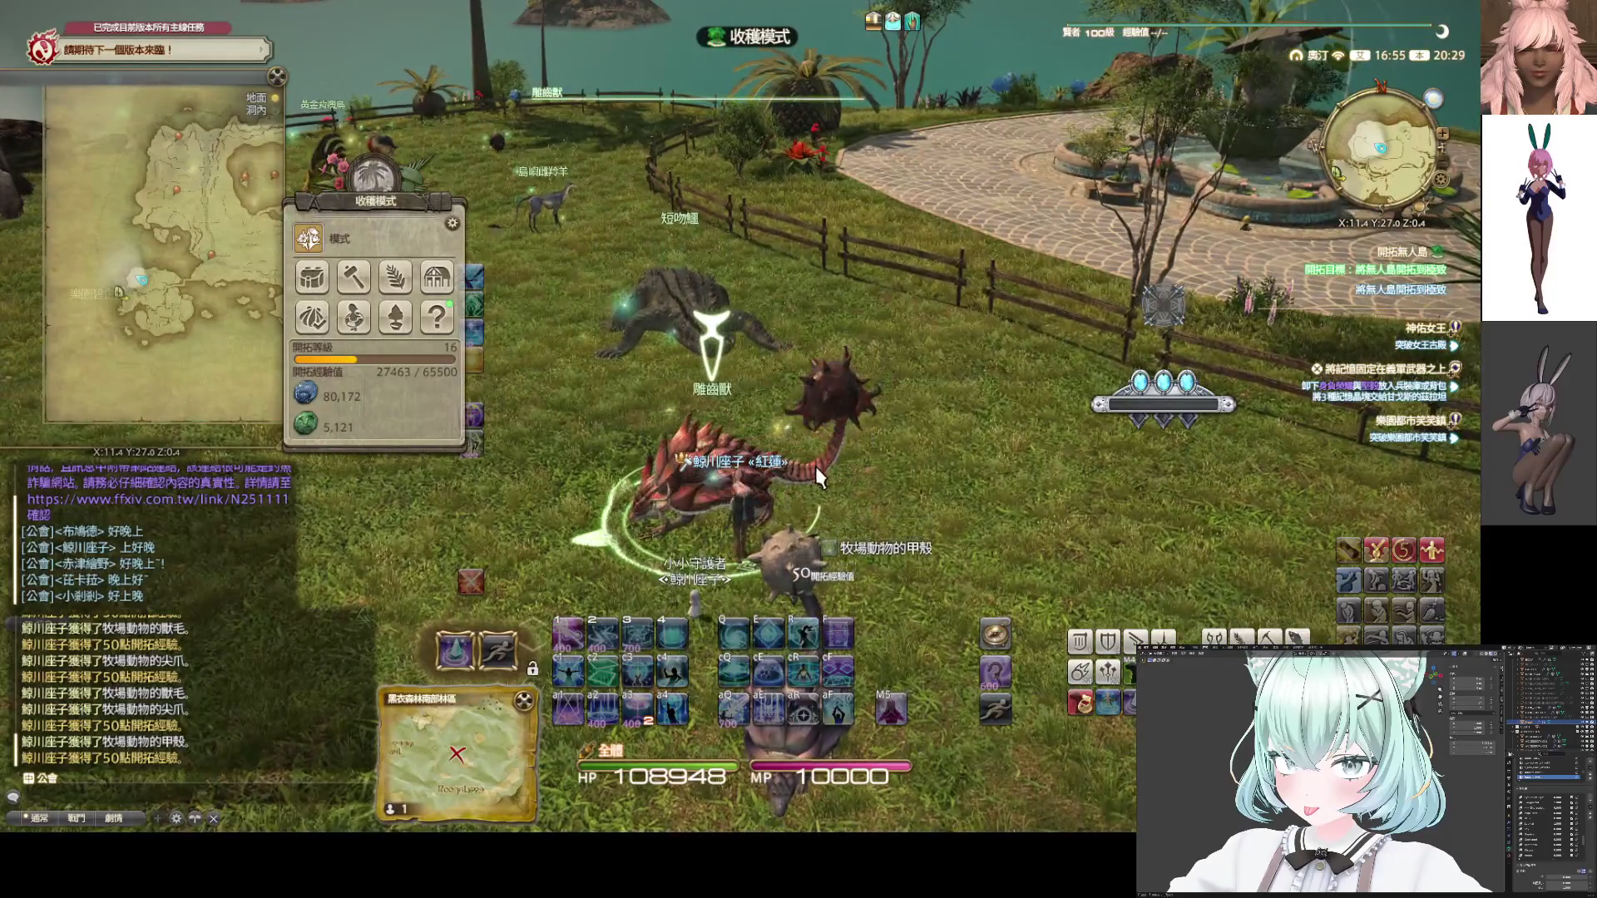
# Harvest produce from the glyptodon, alligator, both penguins, island goat and golden bird
pyautogui.click(816, 468)
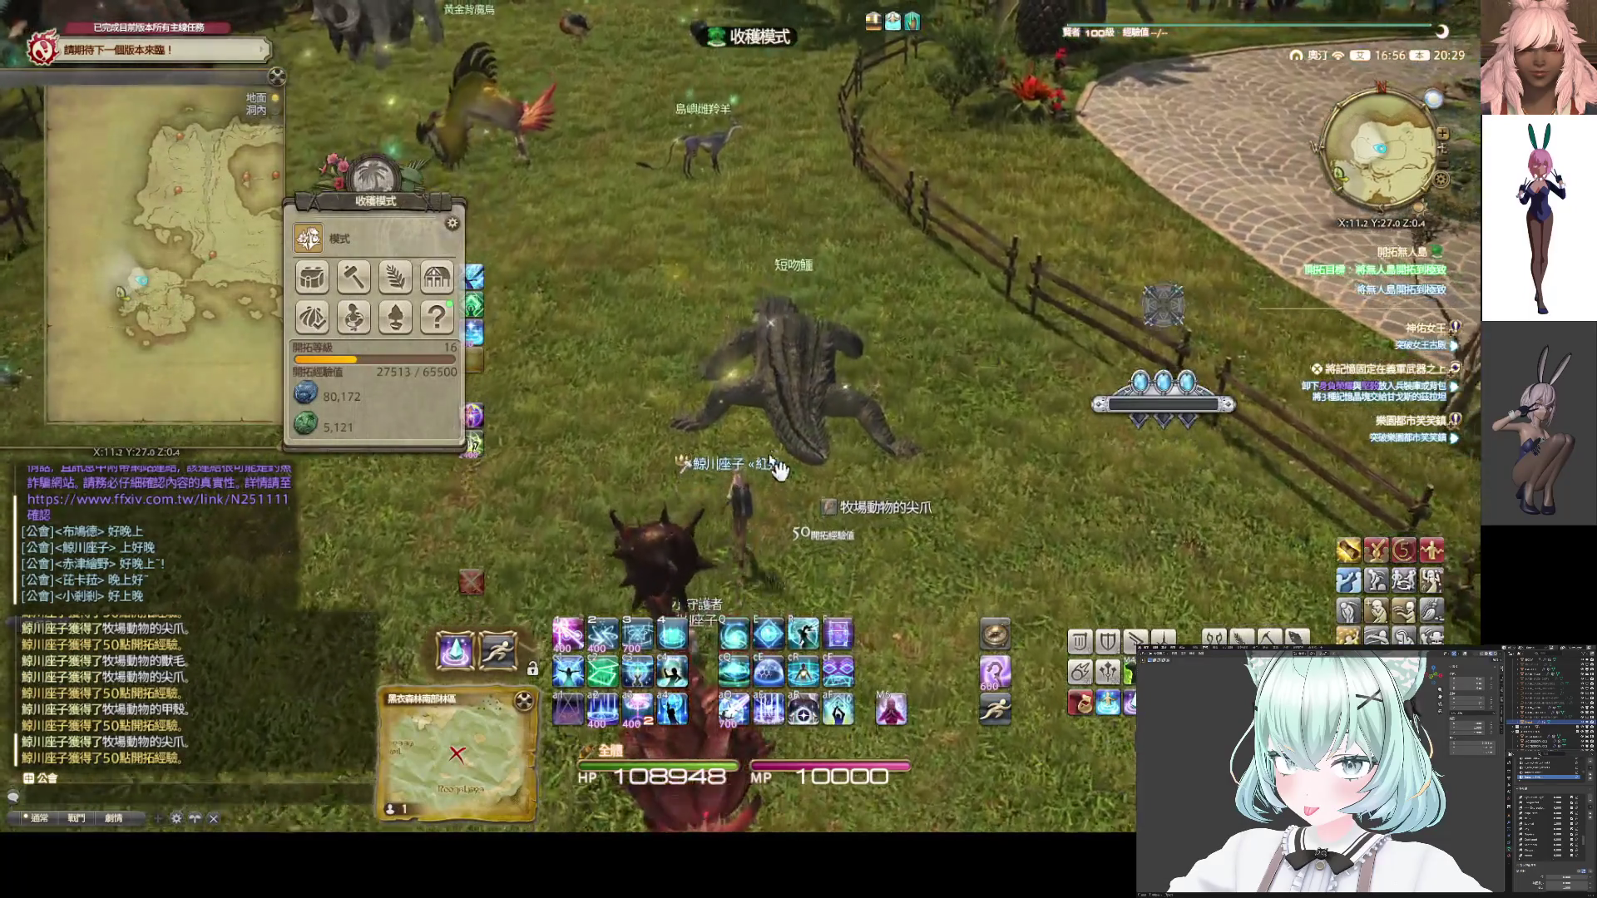
pyautogui.click(776, 464)
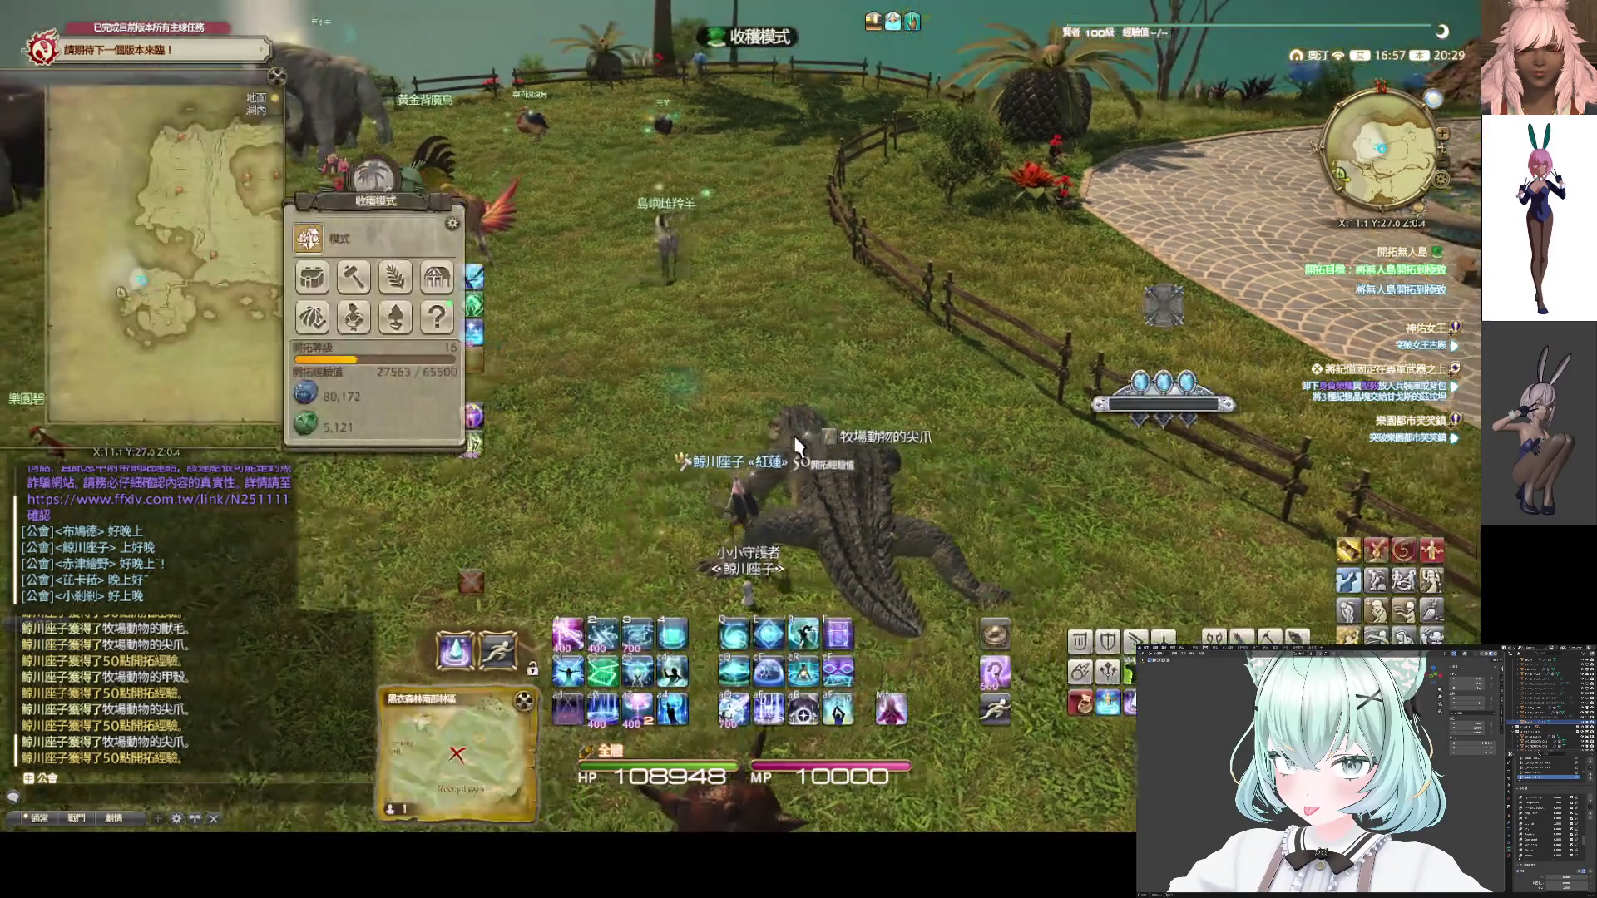
pyautogui.moveTo(793, 436); pyautogui.dragTo(734, 443)
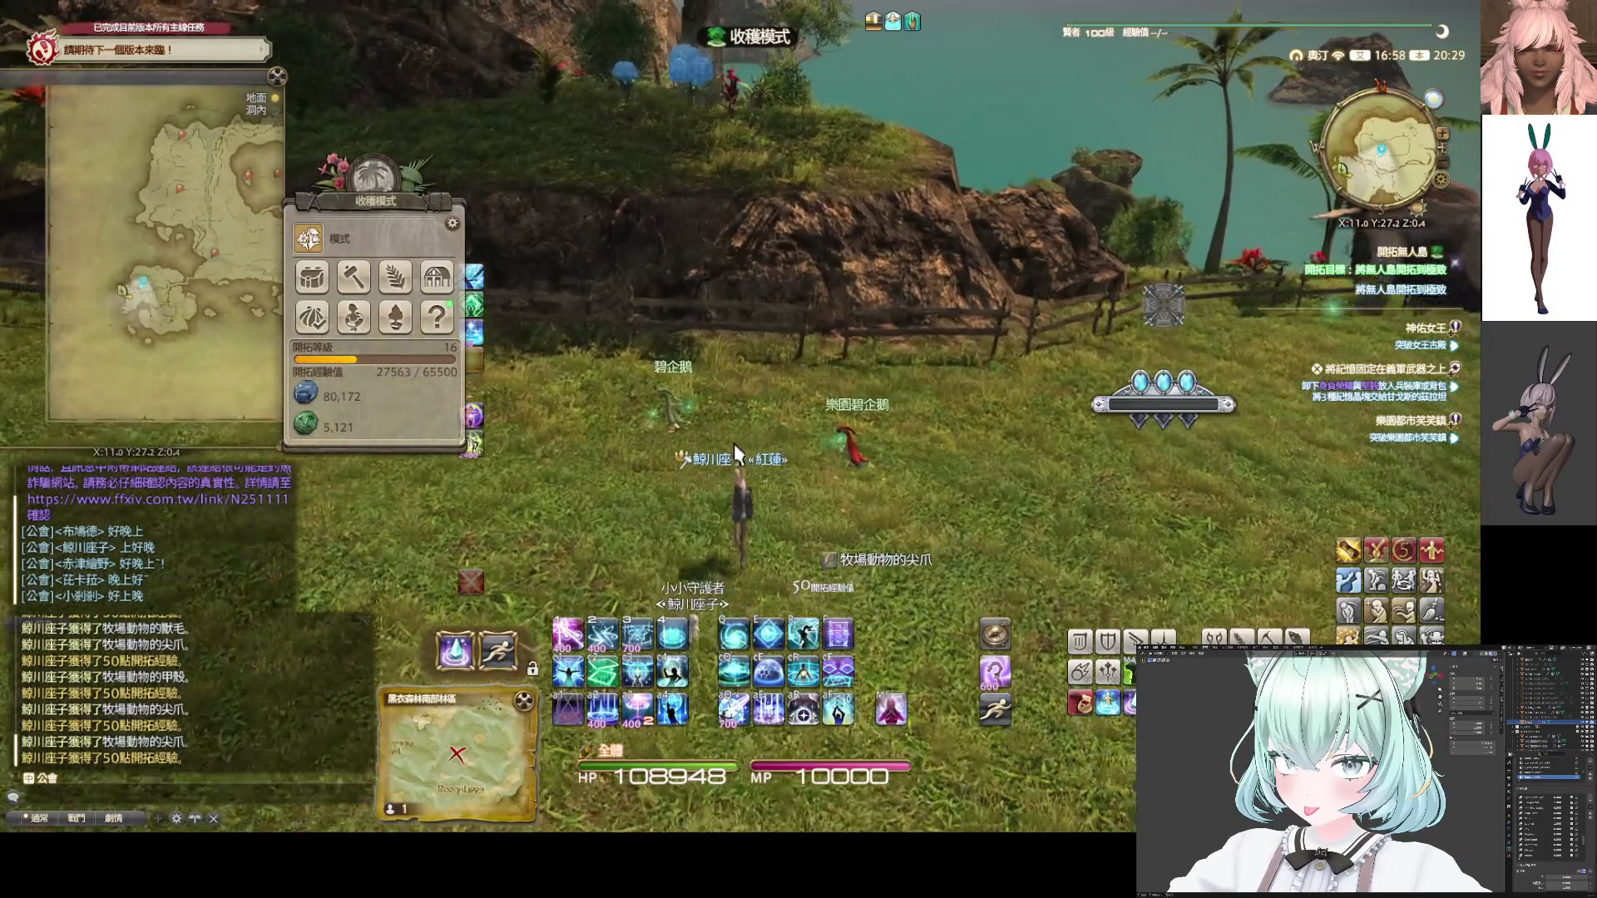
pyautogui.click(670, 406)
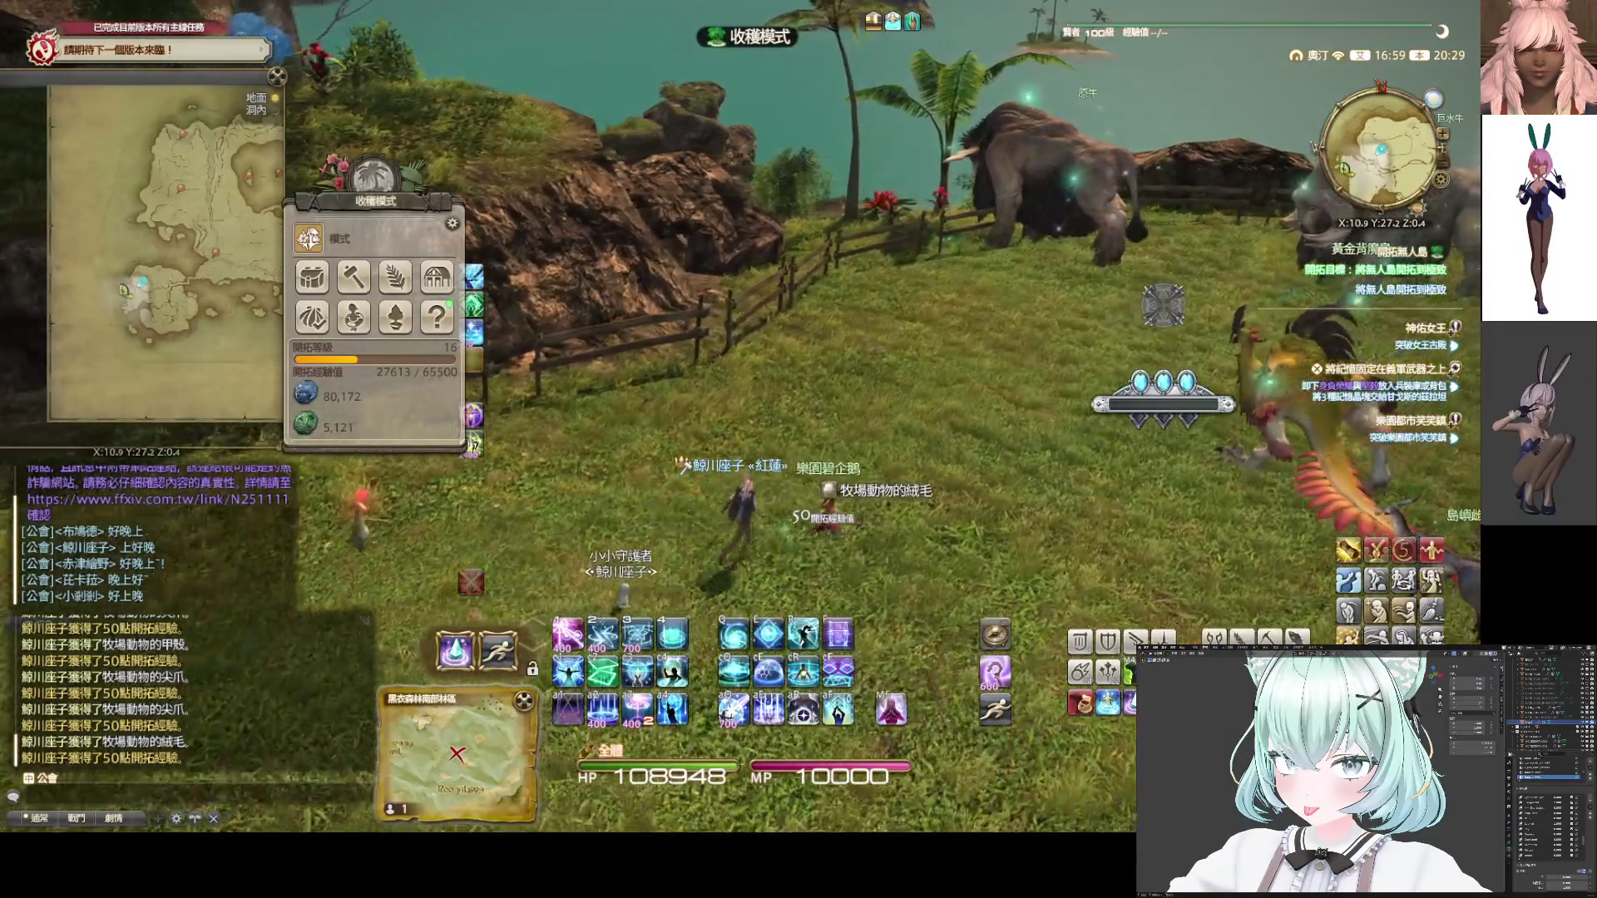
pyautogui.click(811, 504)
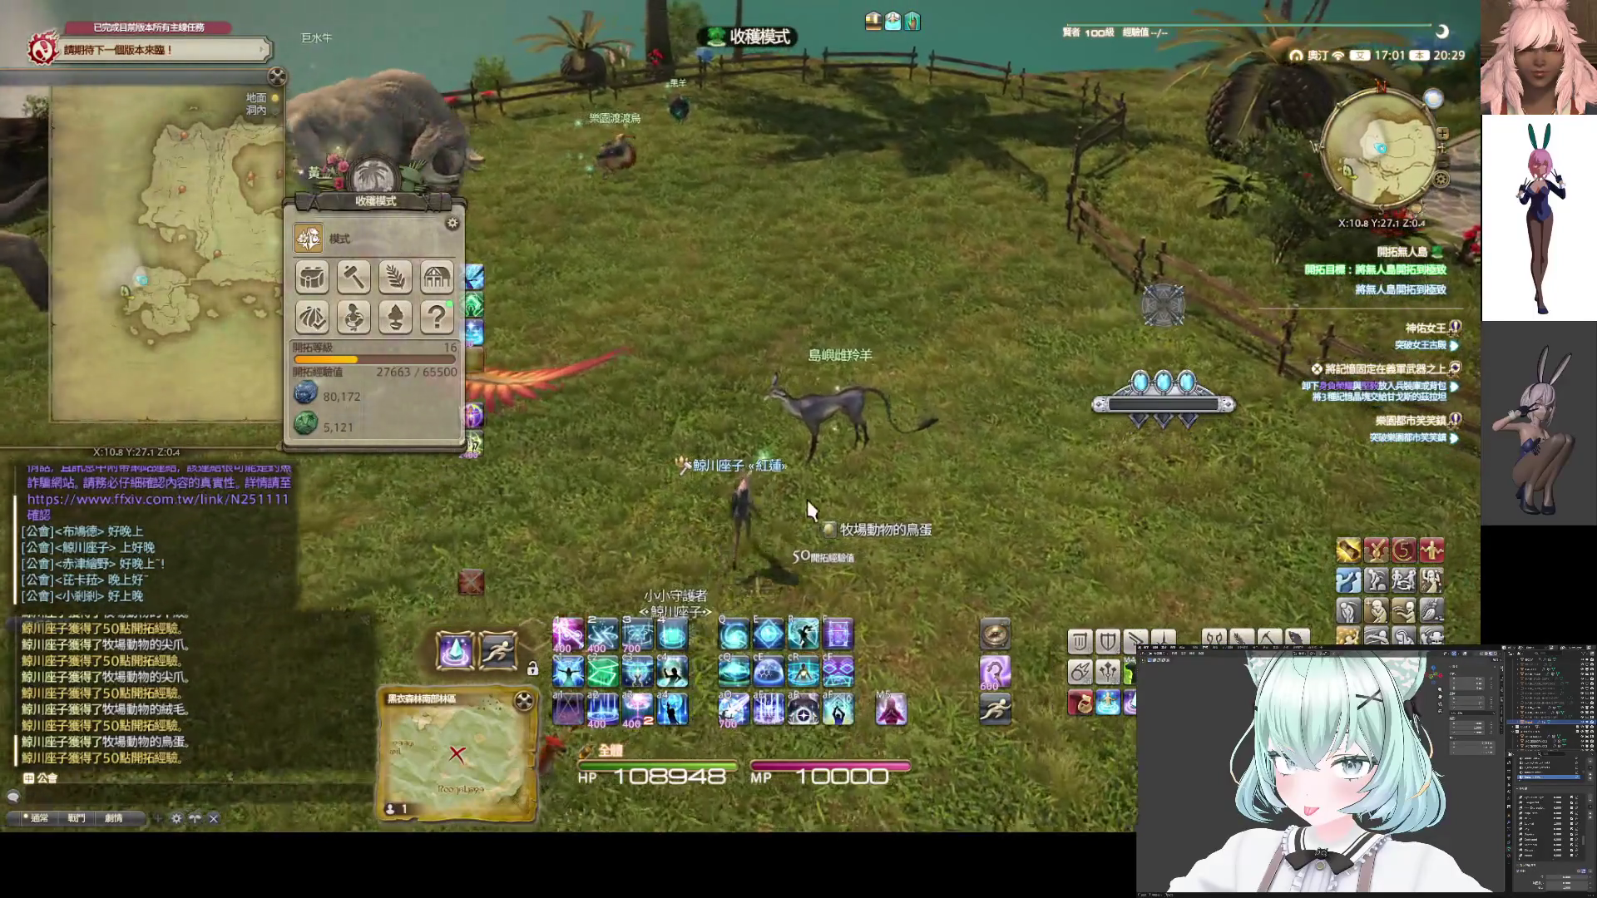
pyautogui.click(806, 499)
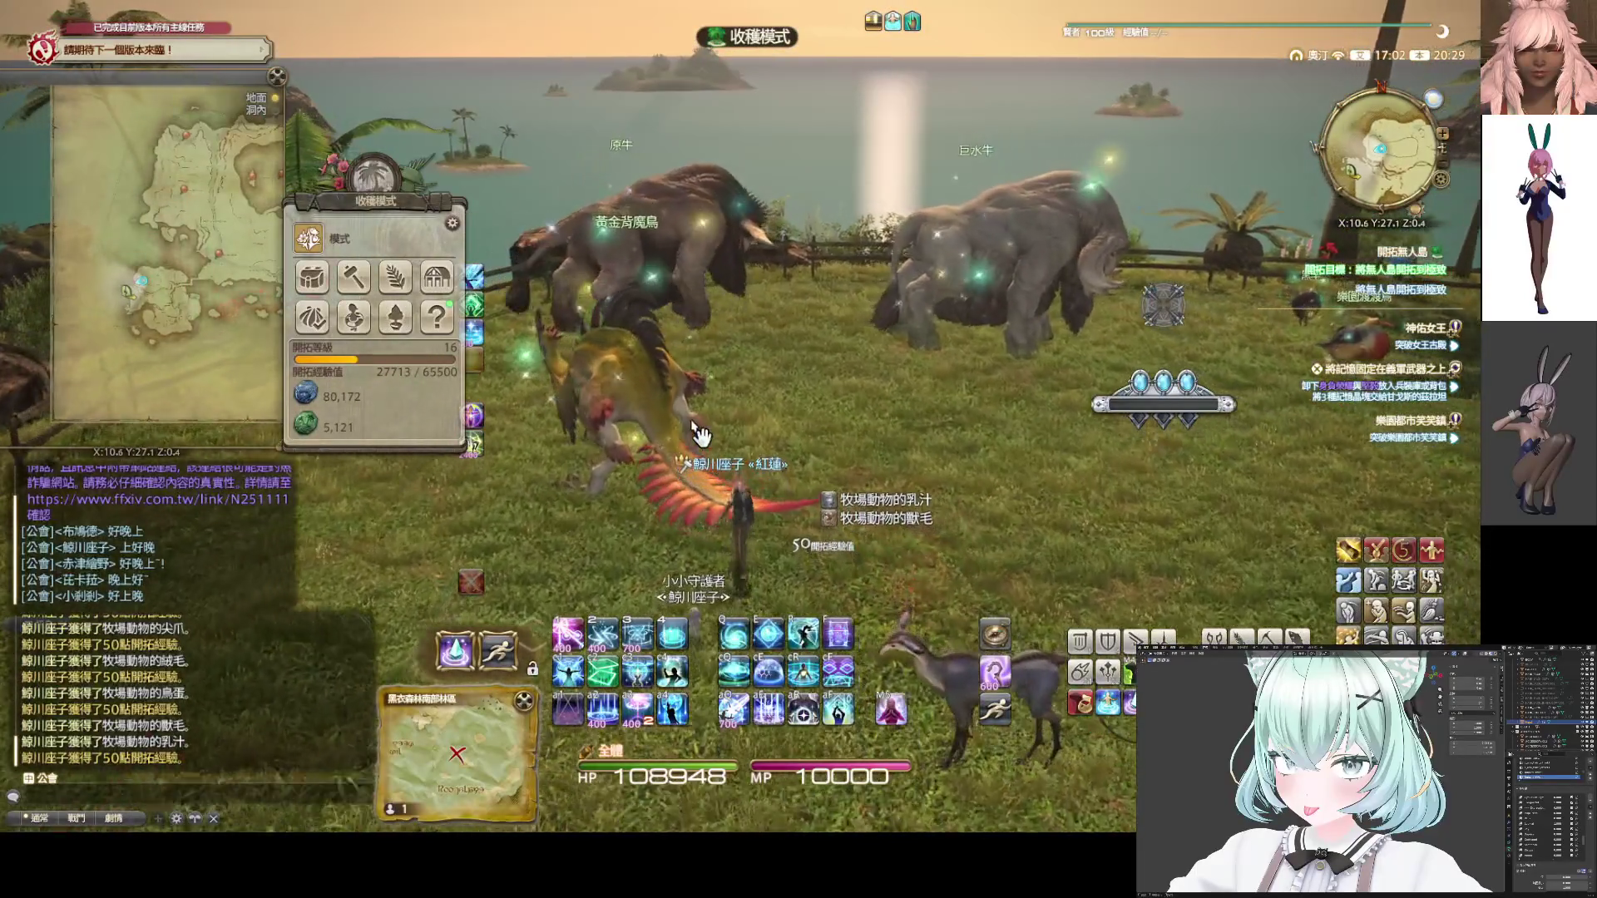
pyautogui.click(680, 430)
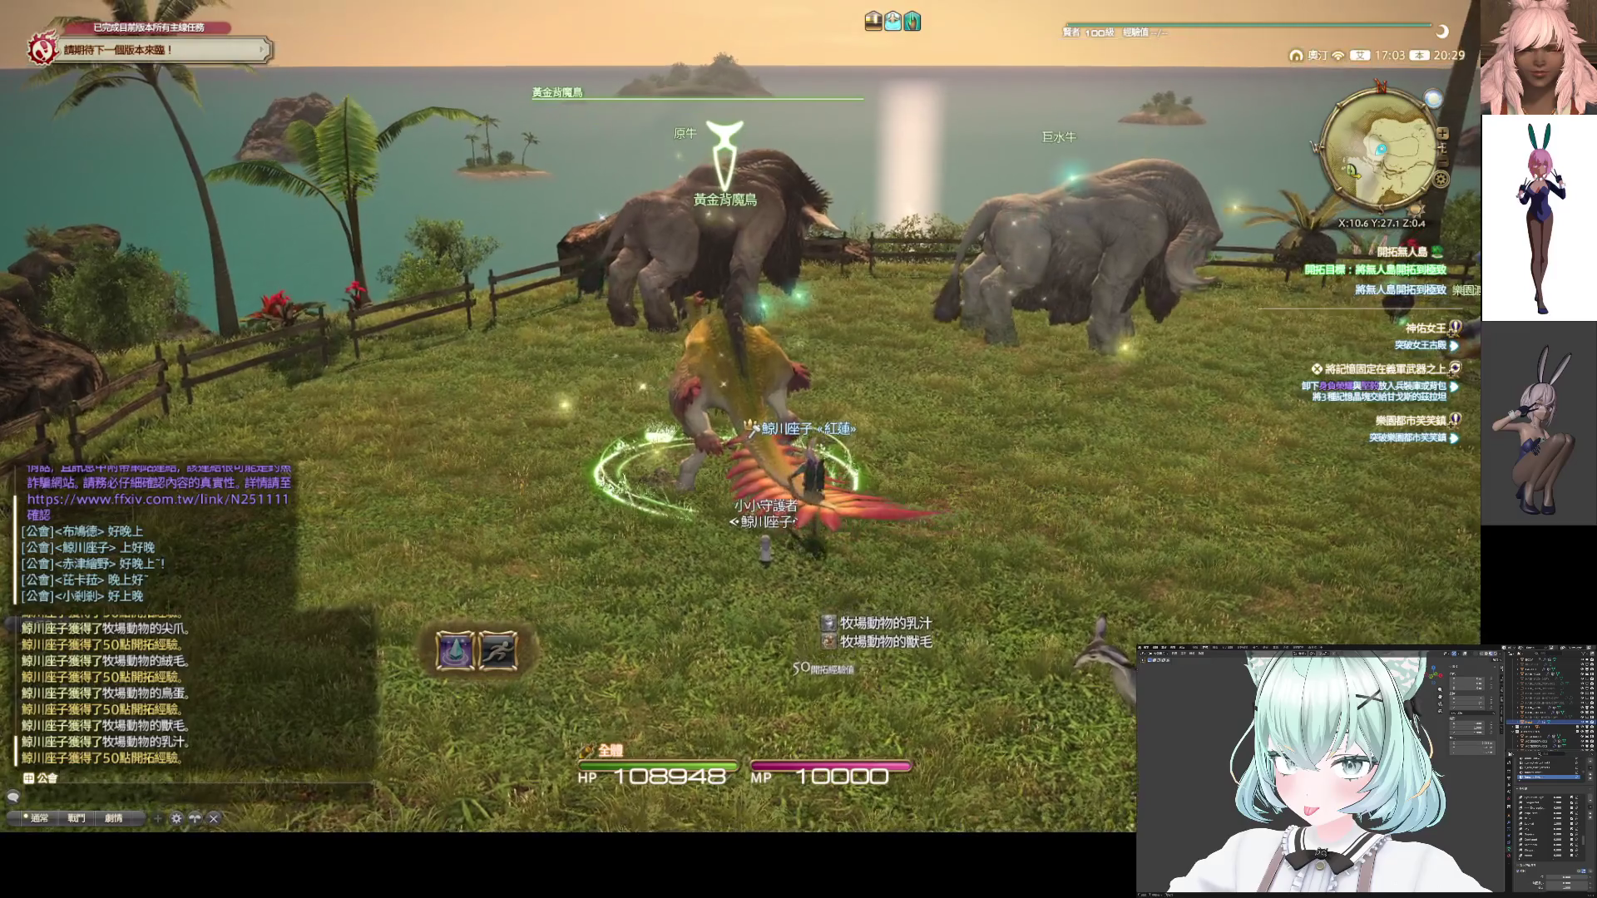
# Harvest produce from the aurochs, giant water buffalo, dodo and black sheep
pyautogui.press('1')
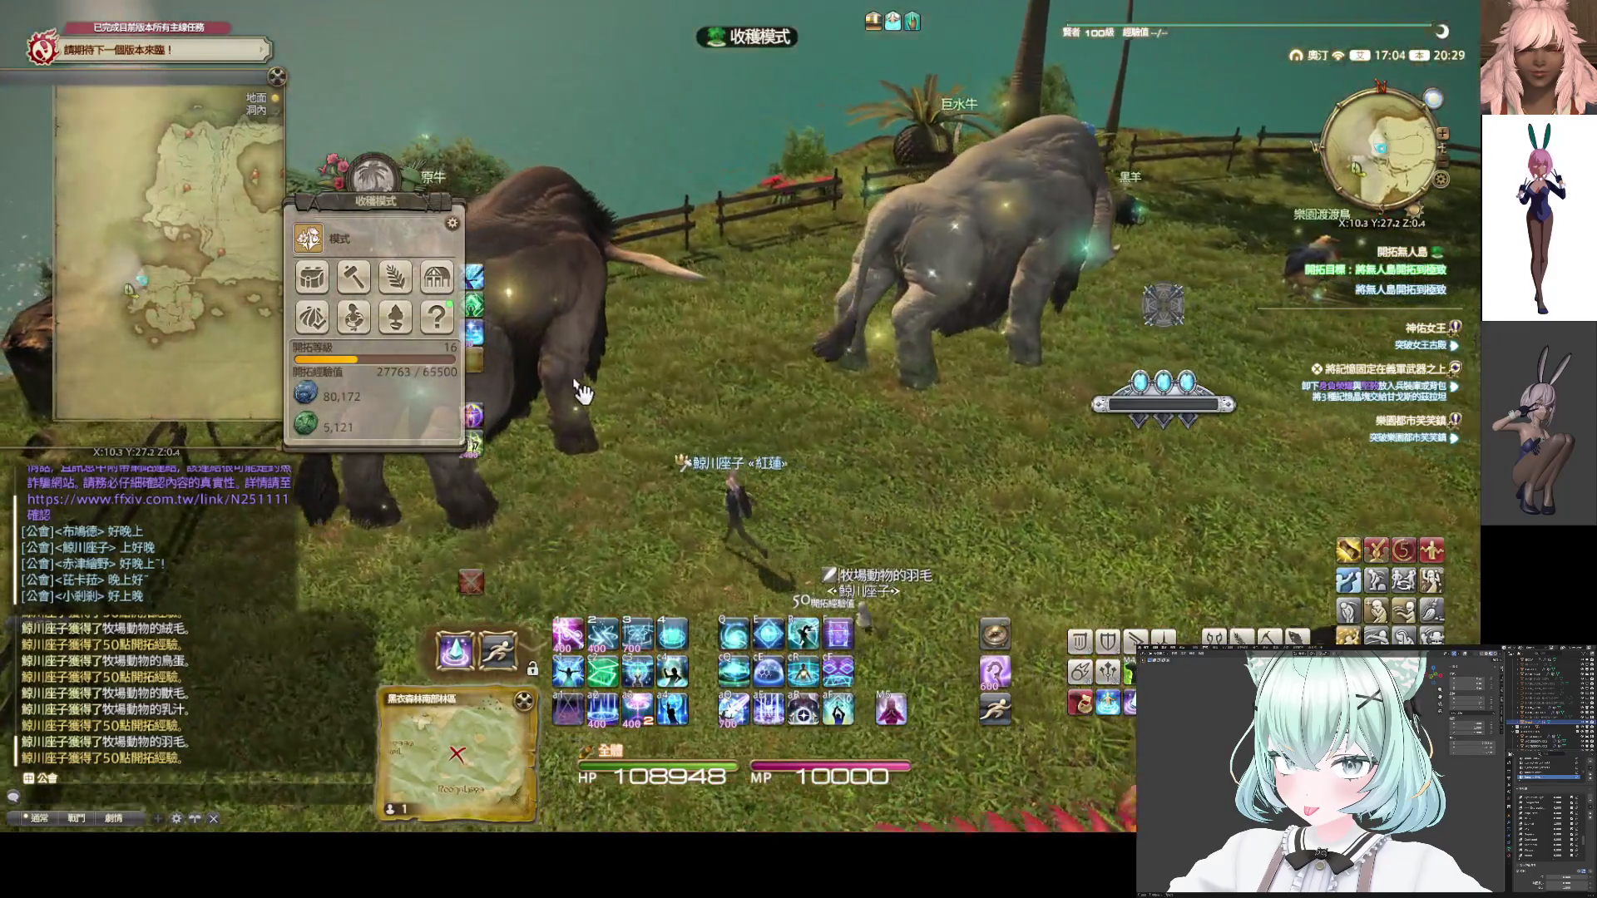
pyautogui.click(775, 416)
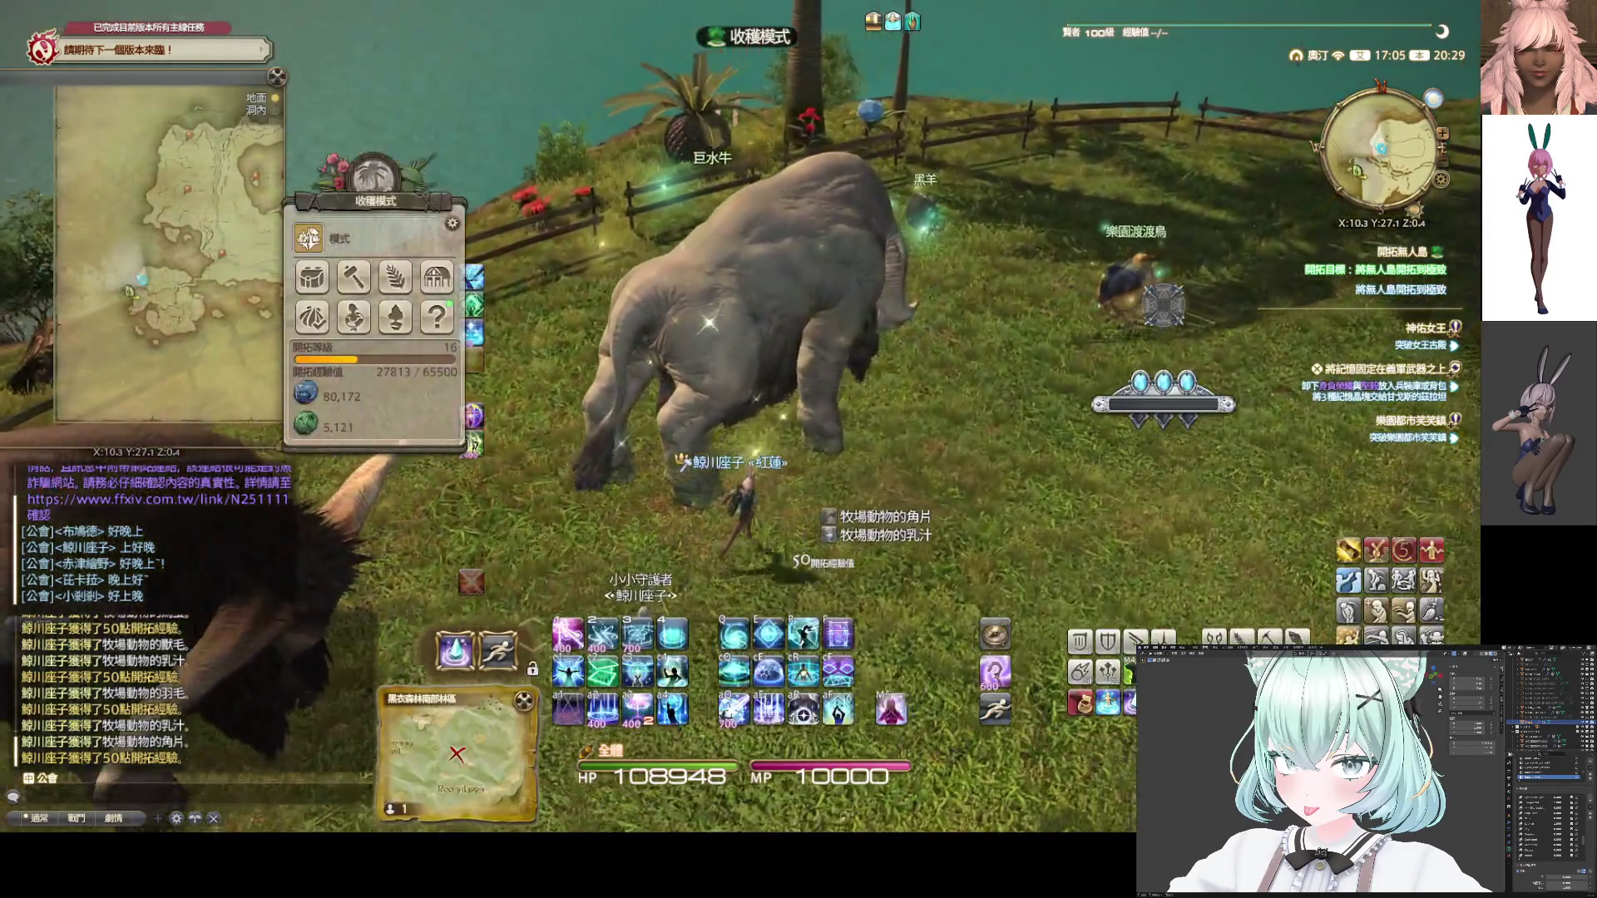
pyautogui.click(771, 348)
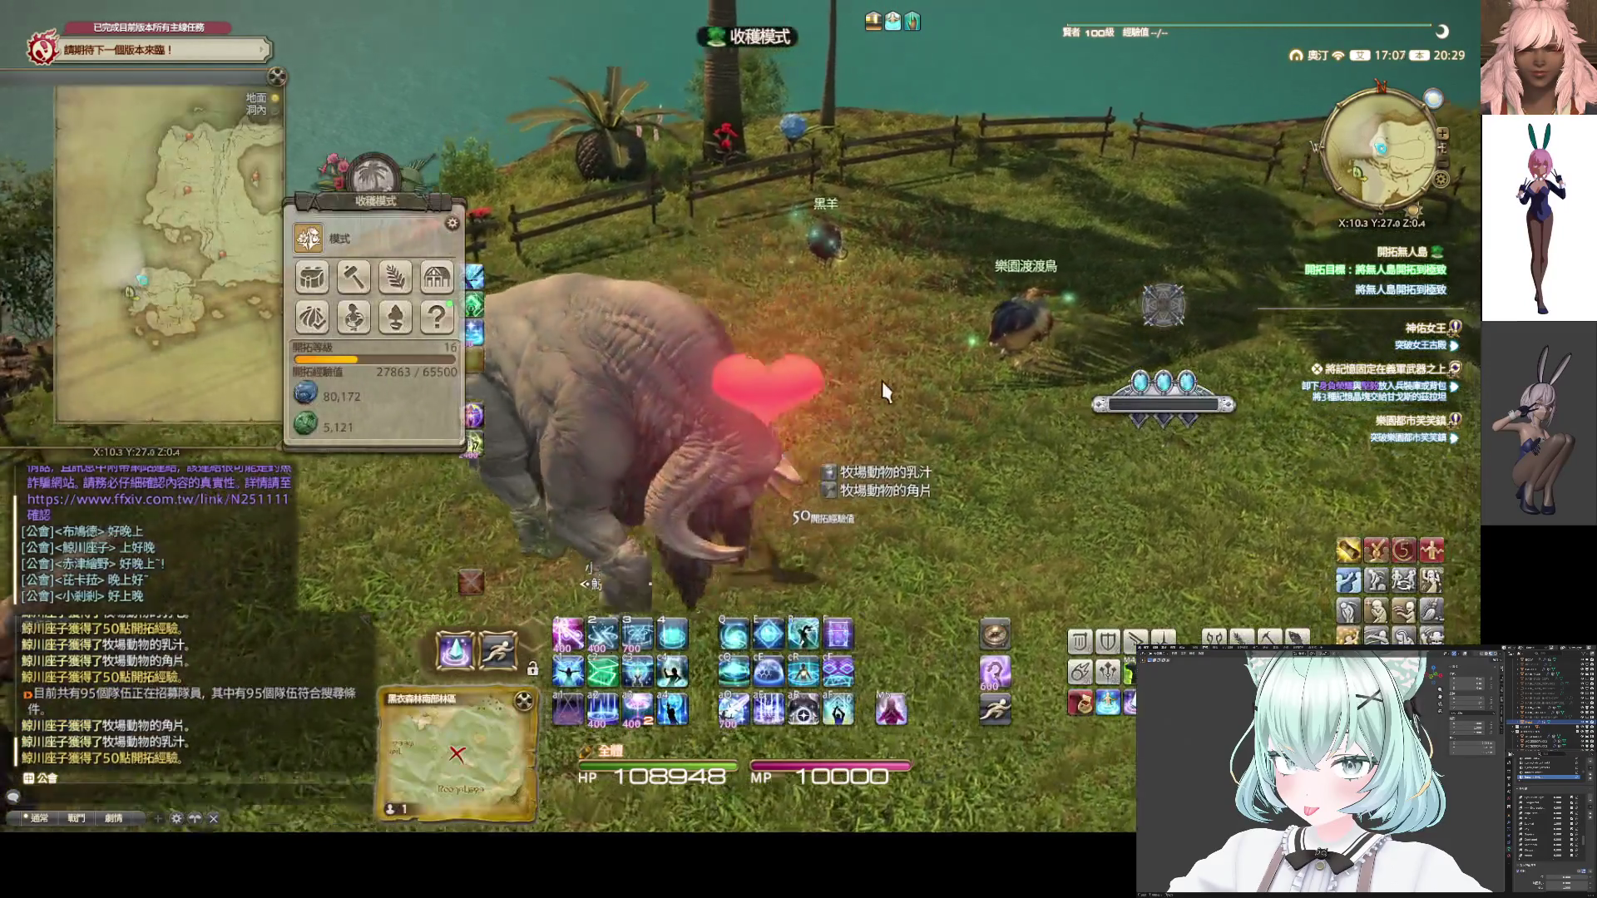
pyautogui.moveTo(881, 381); pyautogui.dragTo(797, 409)
pyautogui.click(796, 409)
pyautogui.click(797, 410)
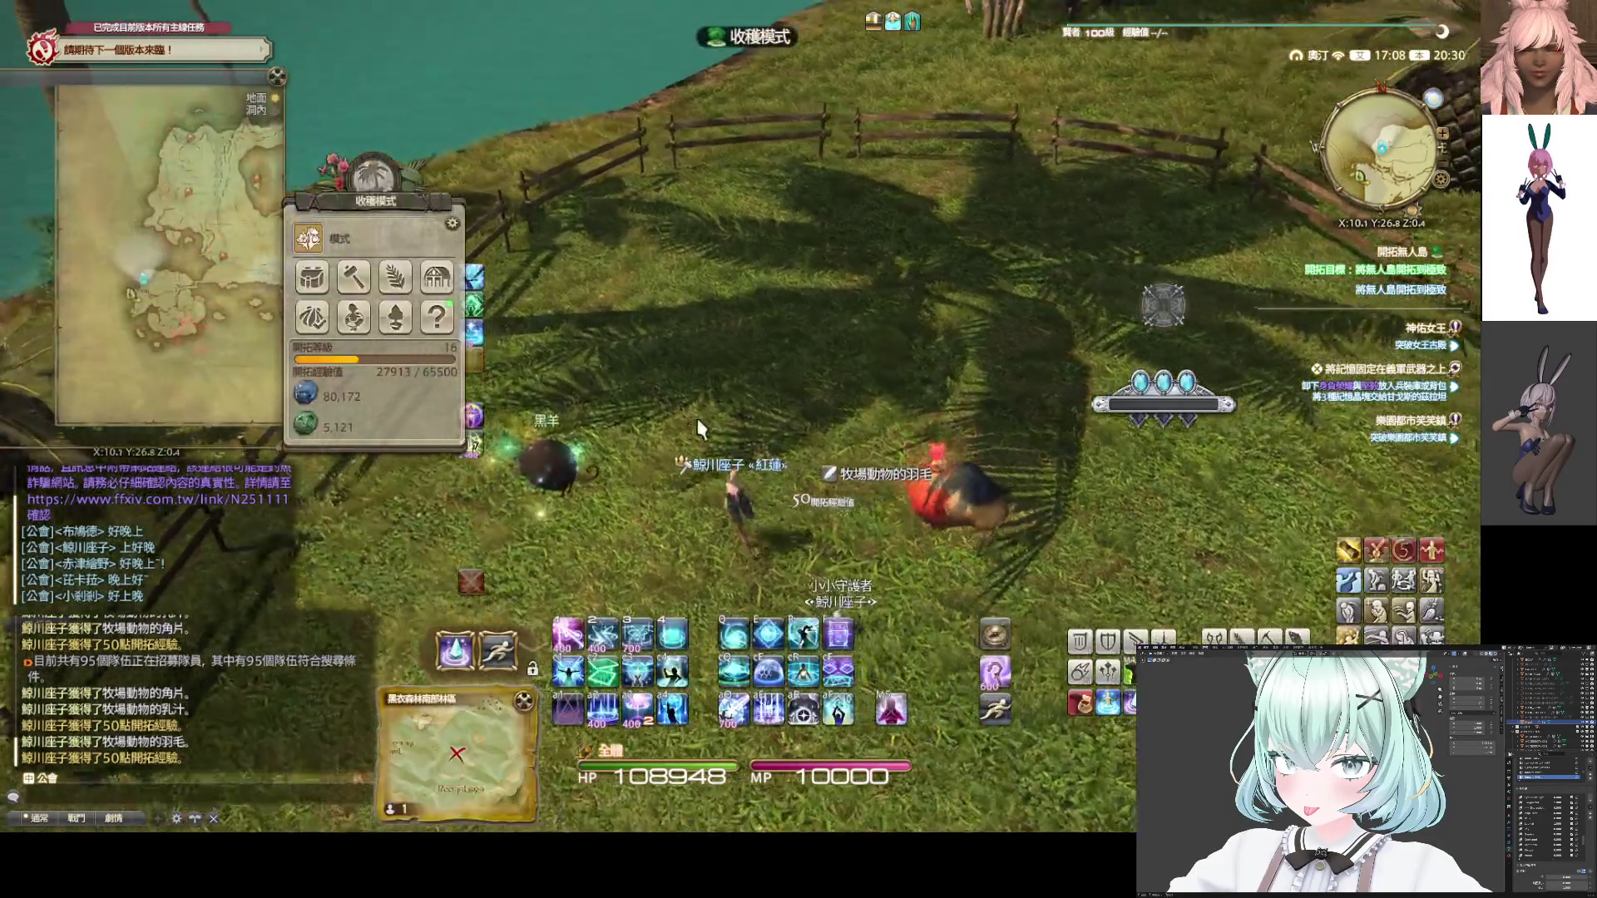
pyautogui.click(622, 486)
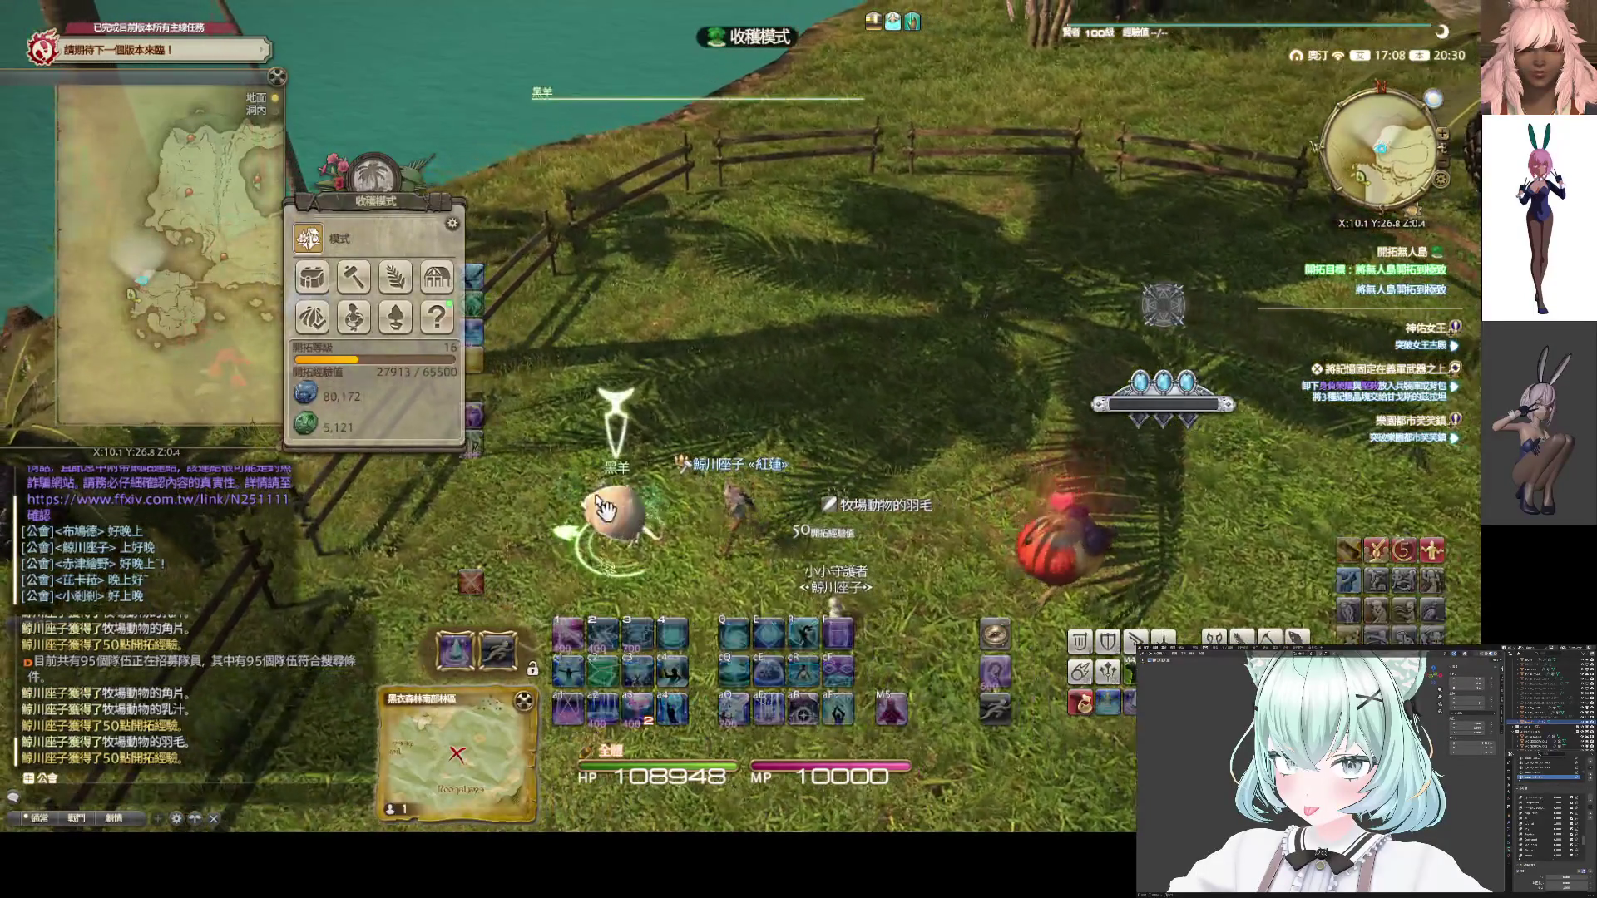
pyautogui.click(615, 478)
pyautogui.moveTo(615, 478)
pyautogui.mouseDown()
pyautogui.moveTo(1004, 457)
pyautogui.moveTo(966, 452)
pyautogui.mouseUp()
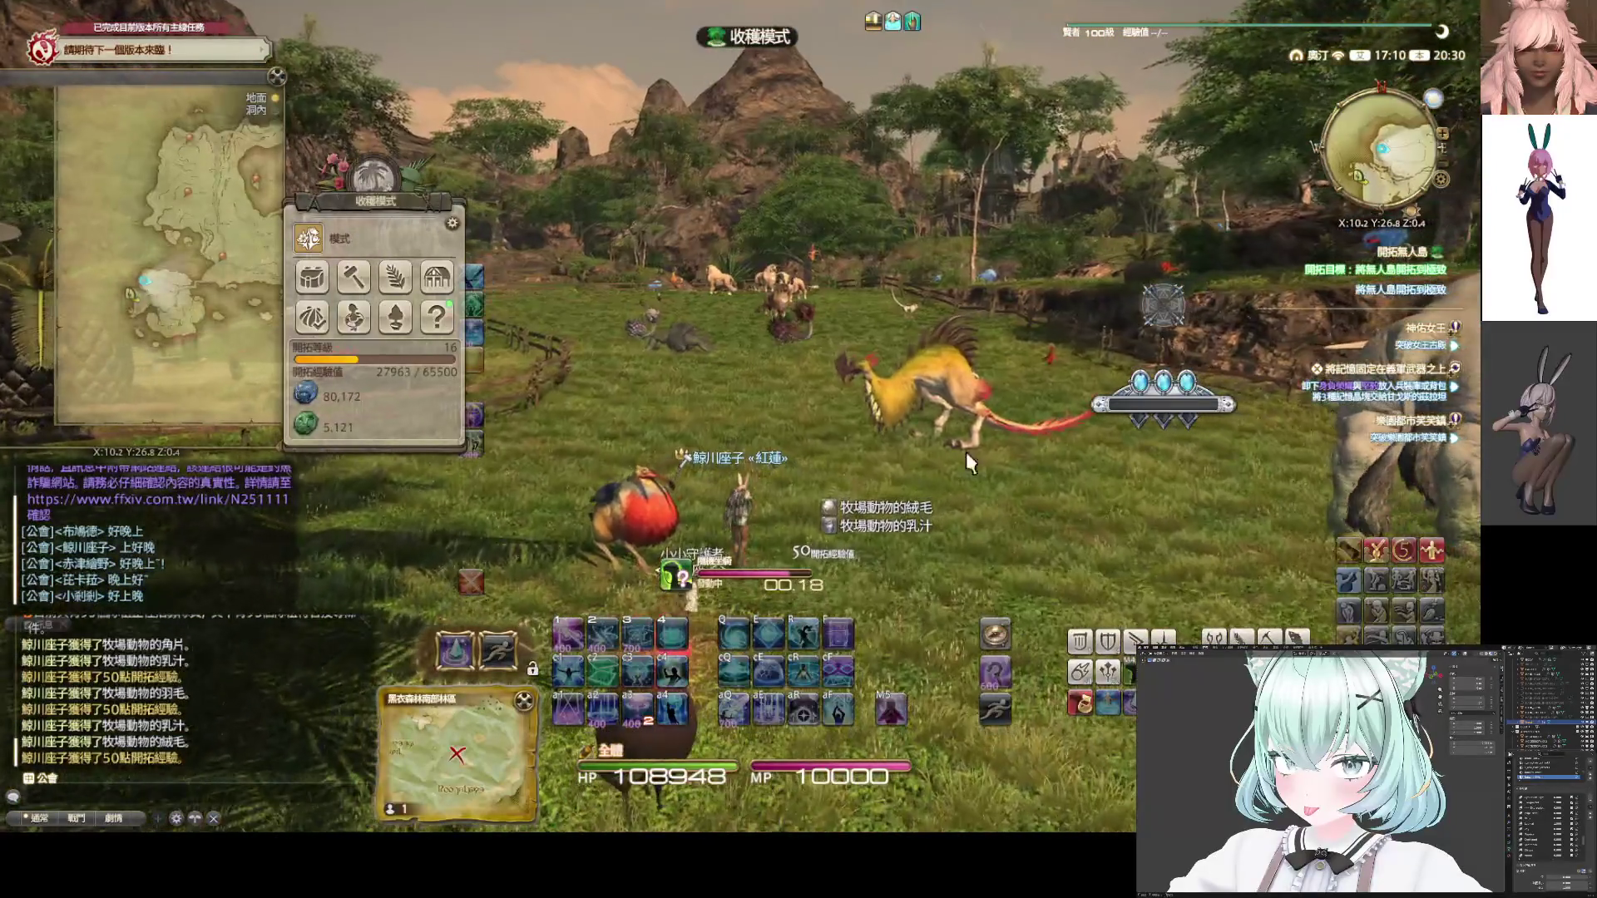
pyautogui.click(309, 240)
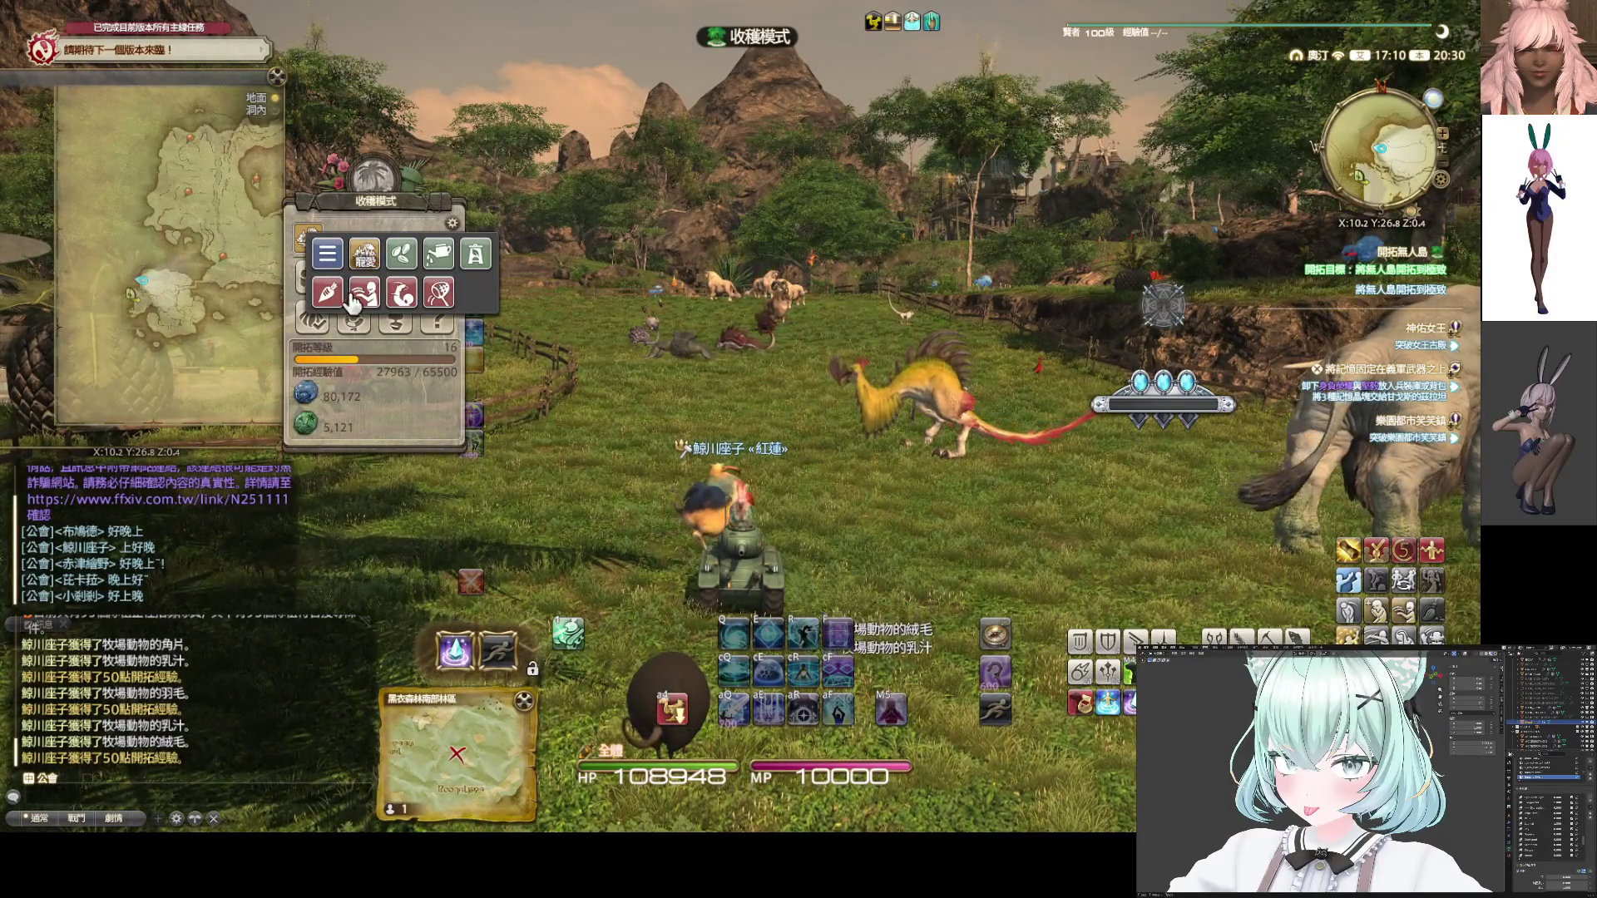
# Switch to feeding mode (餵食模式) and feed the black sheep, buffalo, aurochs, dodo, golden bird and goat
pyautogui.click(329, 293)
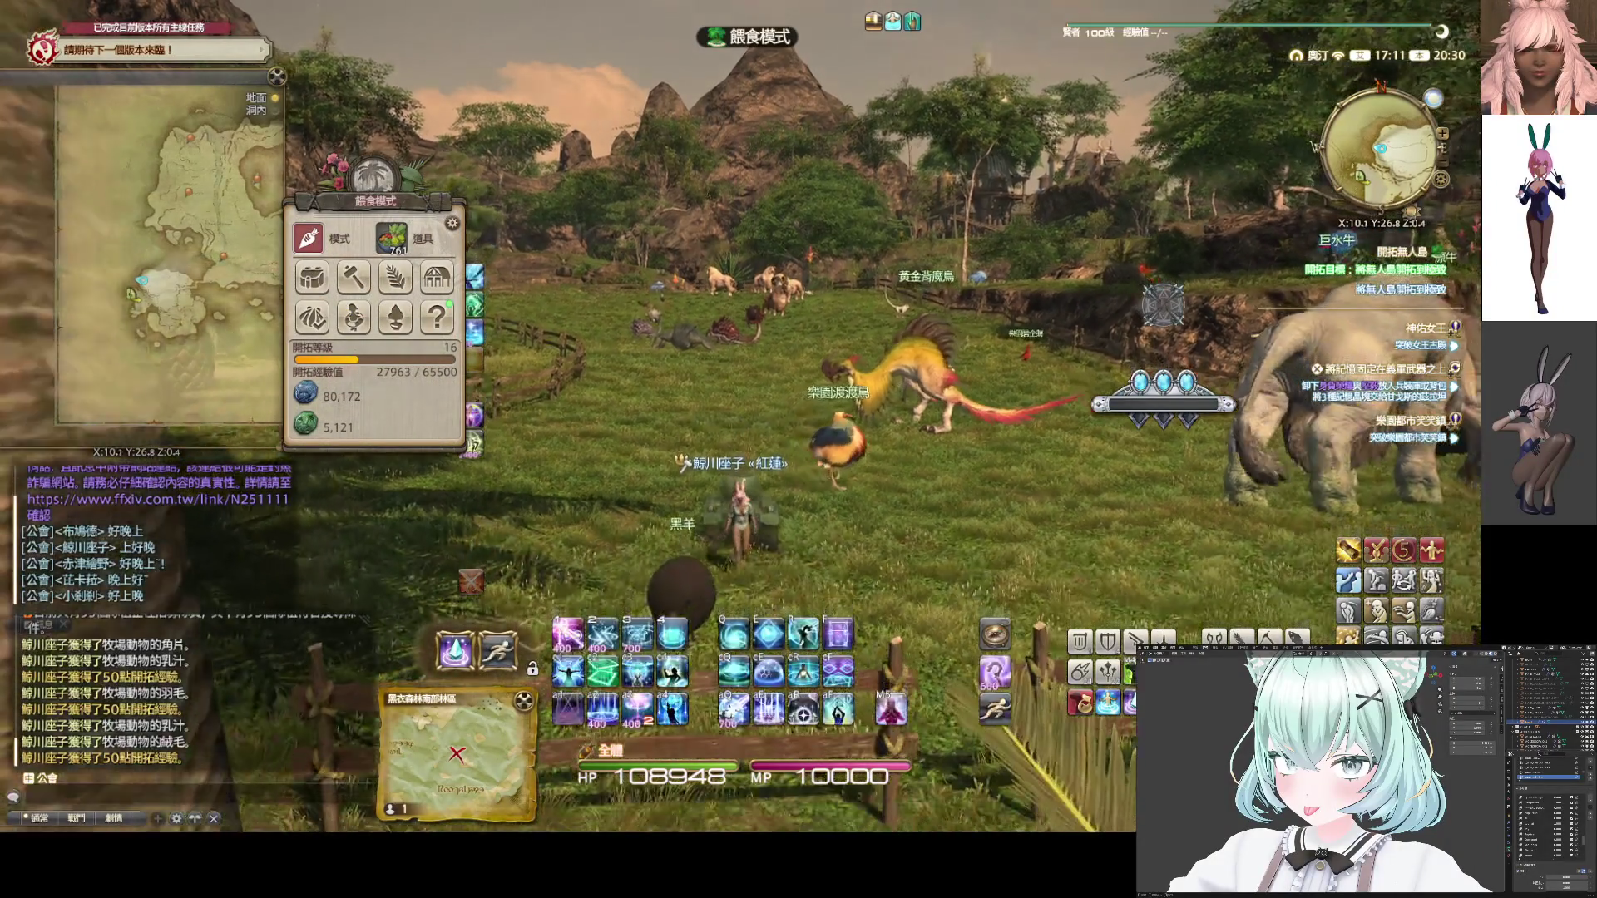
pyautogui.doubleClick(678, 474)
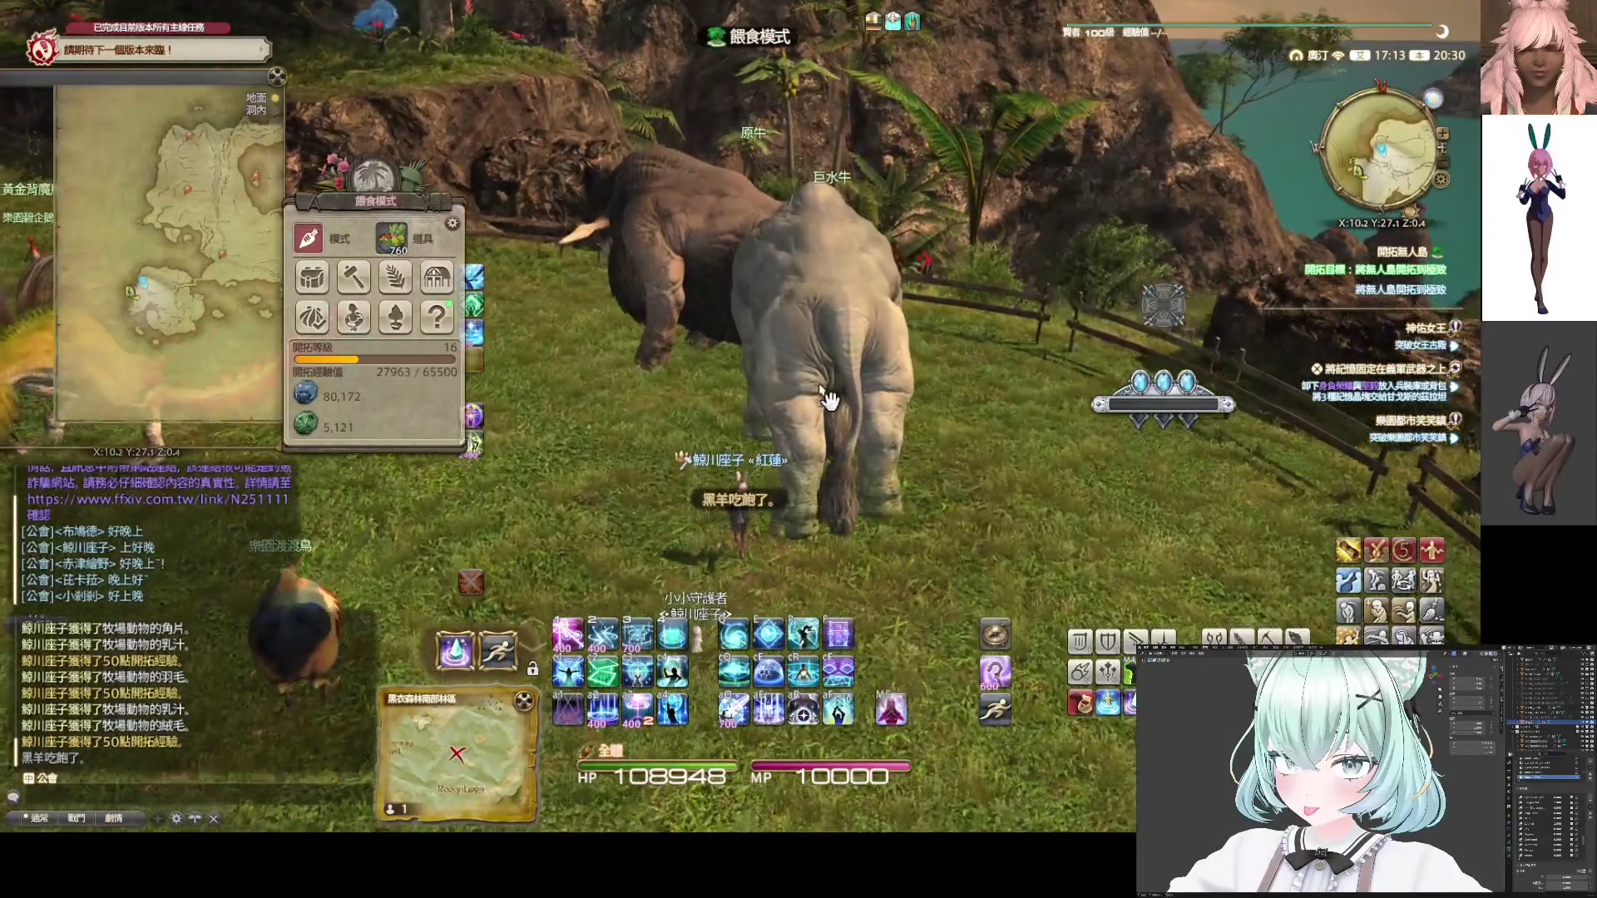
pyautogui.doubleClick(820, 386)
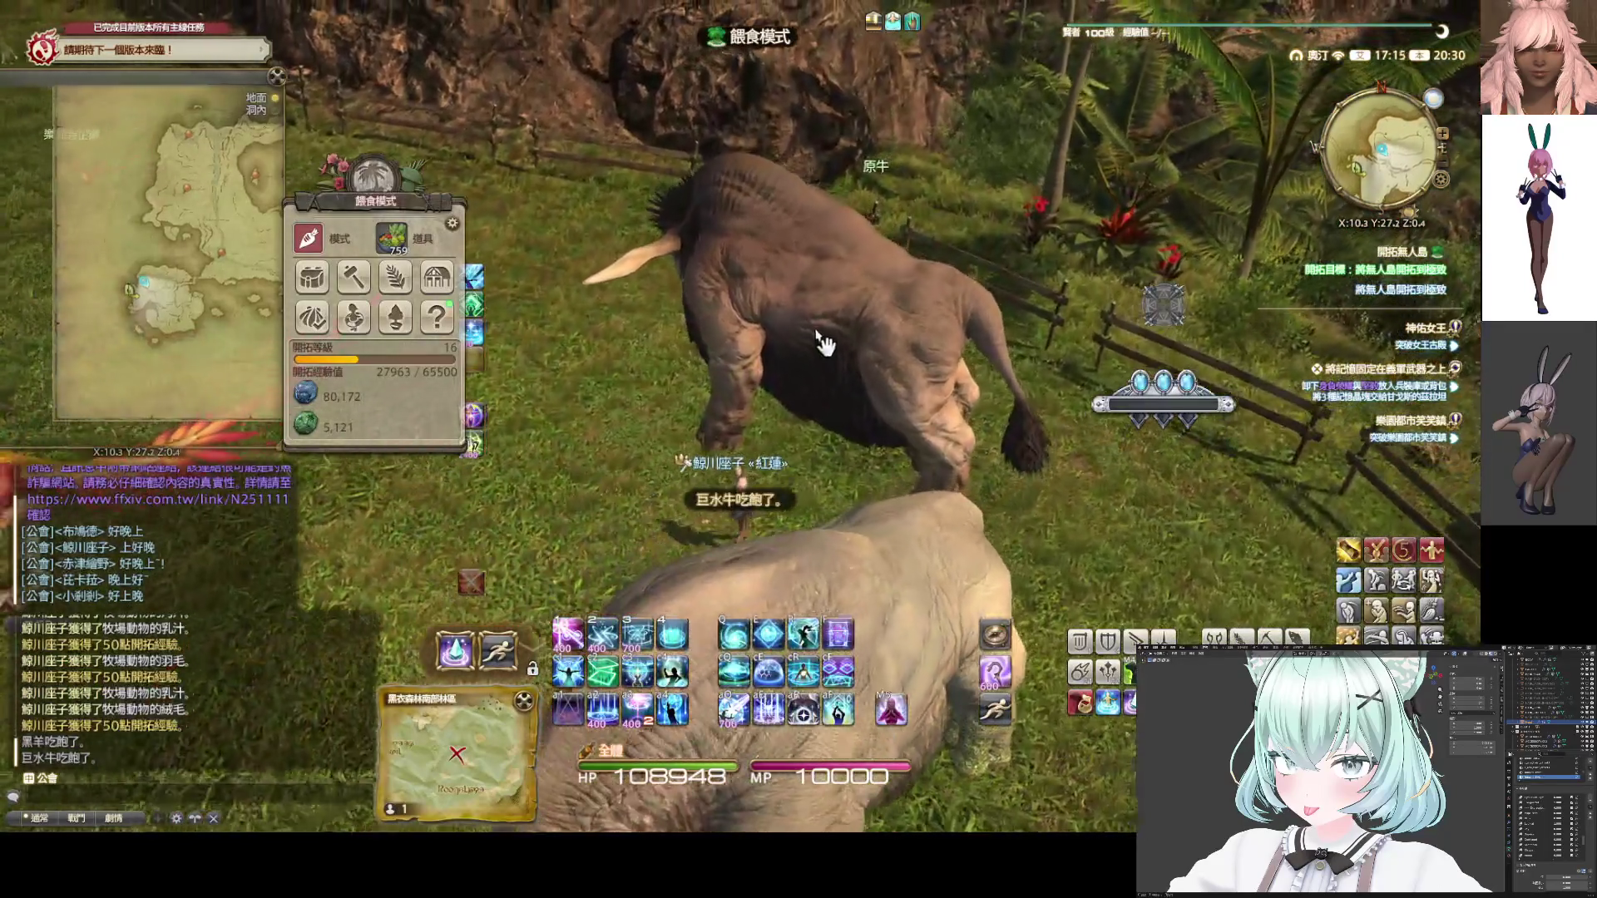
pyautogui.doubleClick(816, 338)
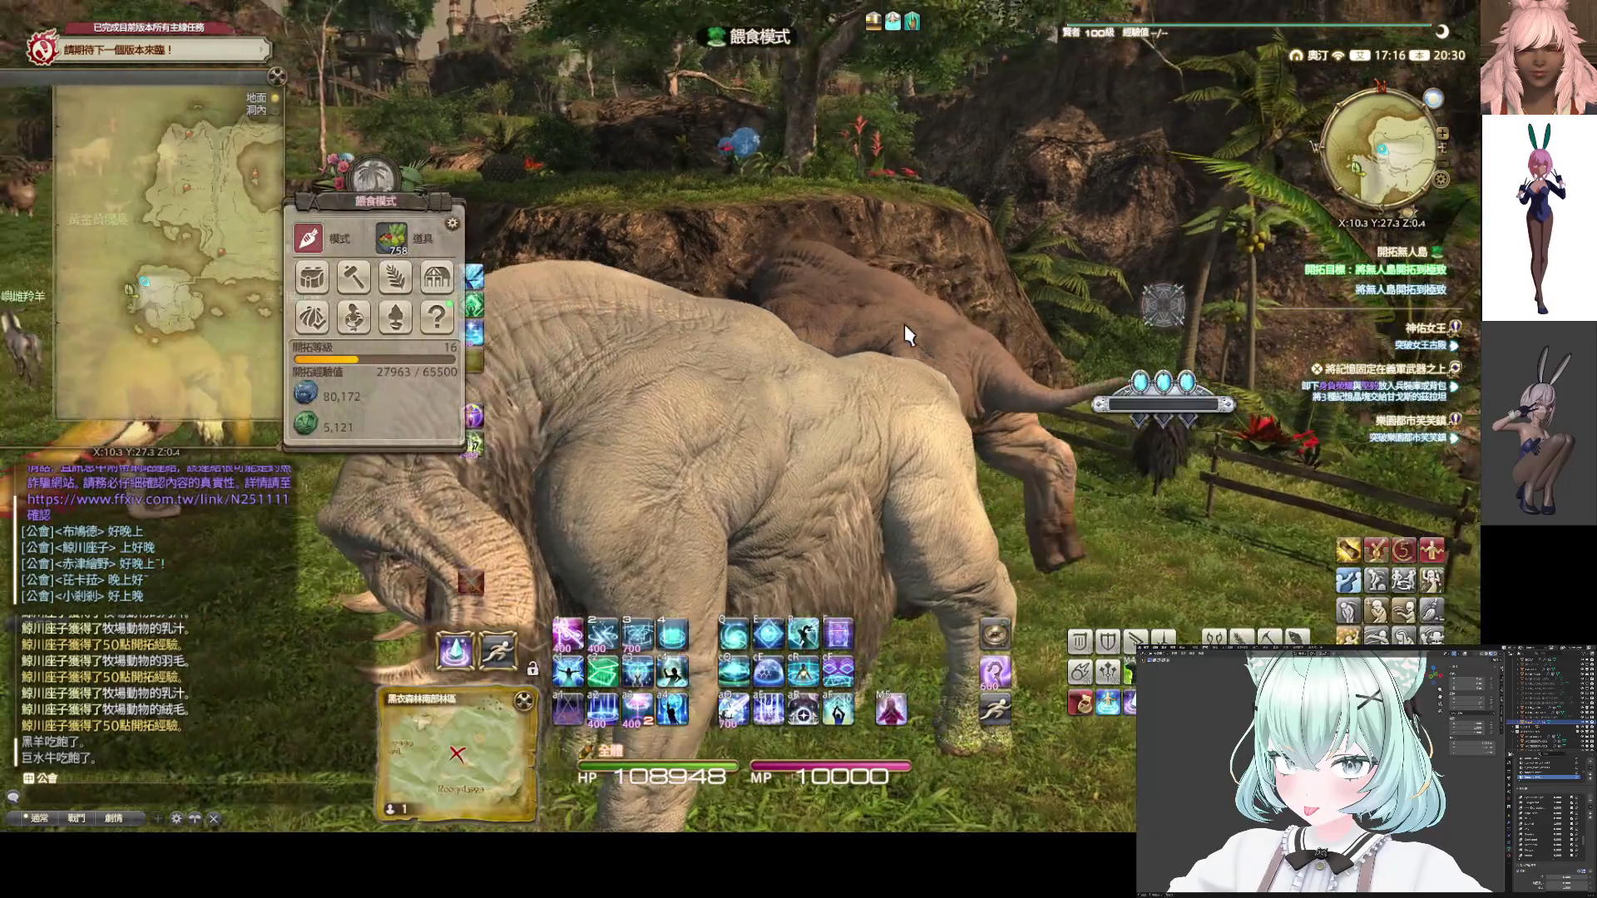
pyautogui.moveTo(904, 323); pyautogui.dragTo(636, 418)
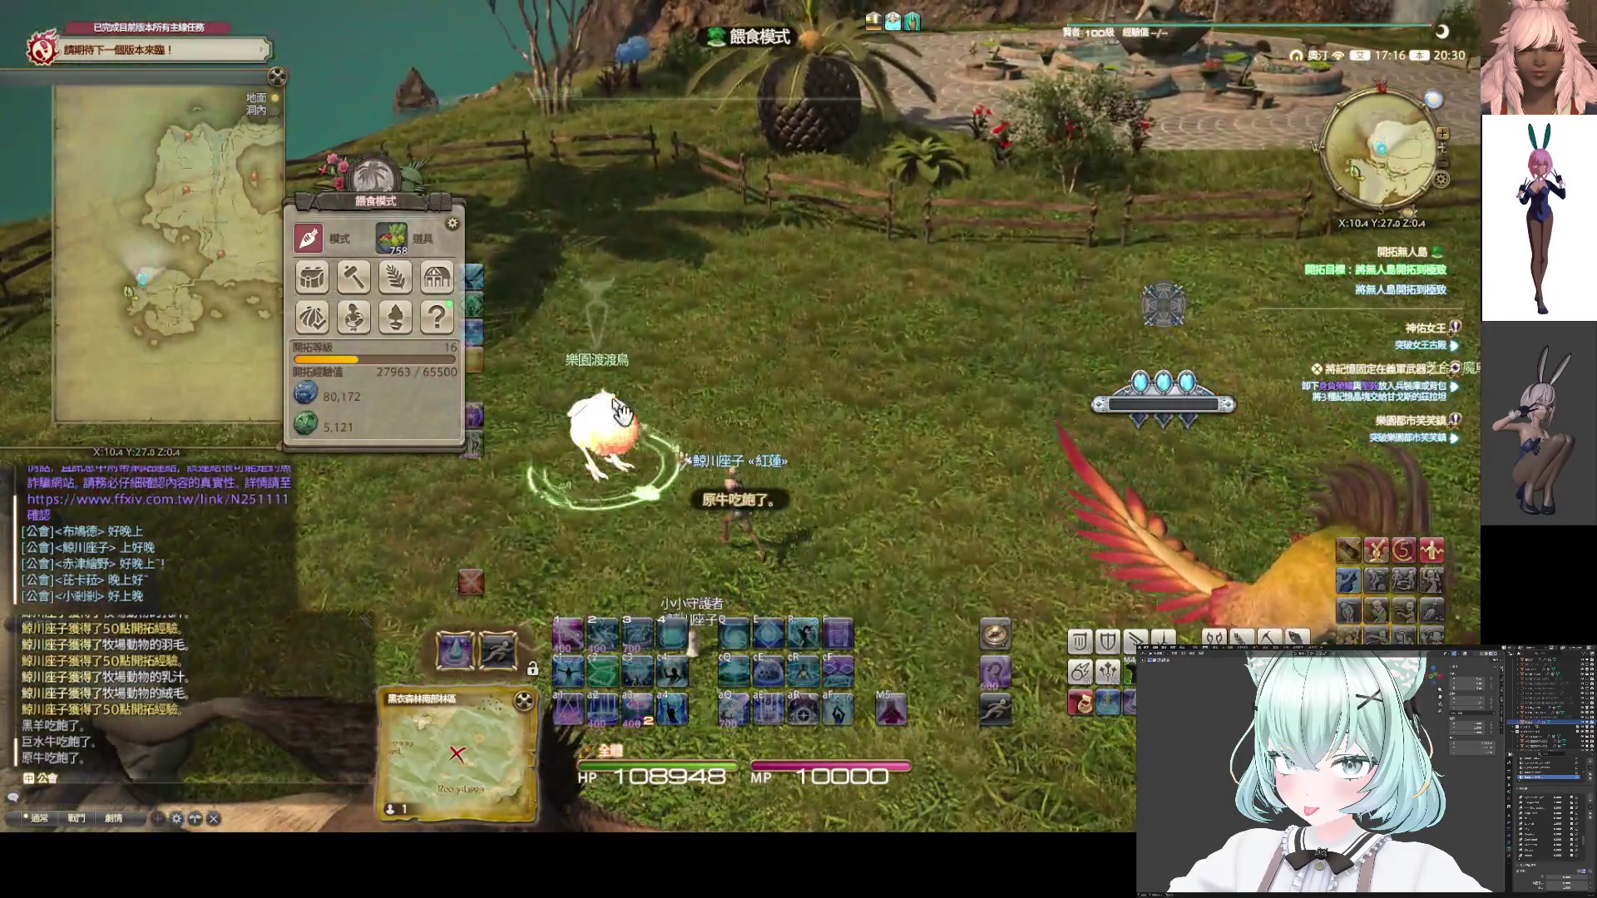
pyautogui.doubleClick(619, 410)
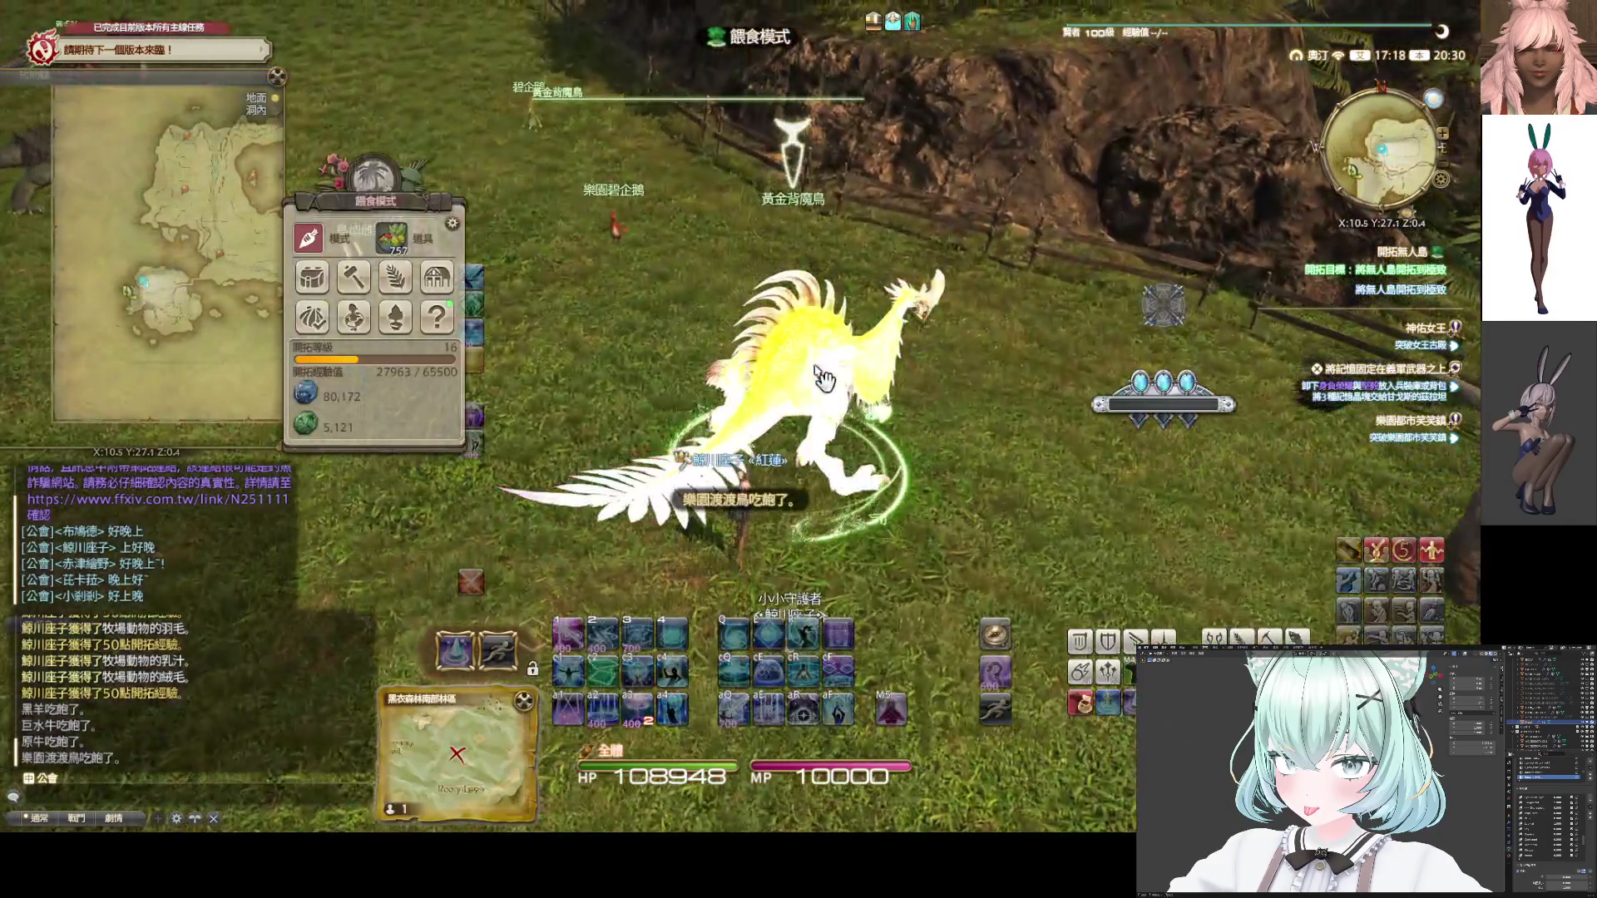
pyautogui.doubleClick(819, 369)
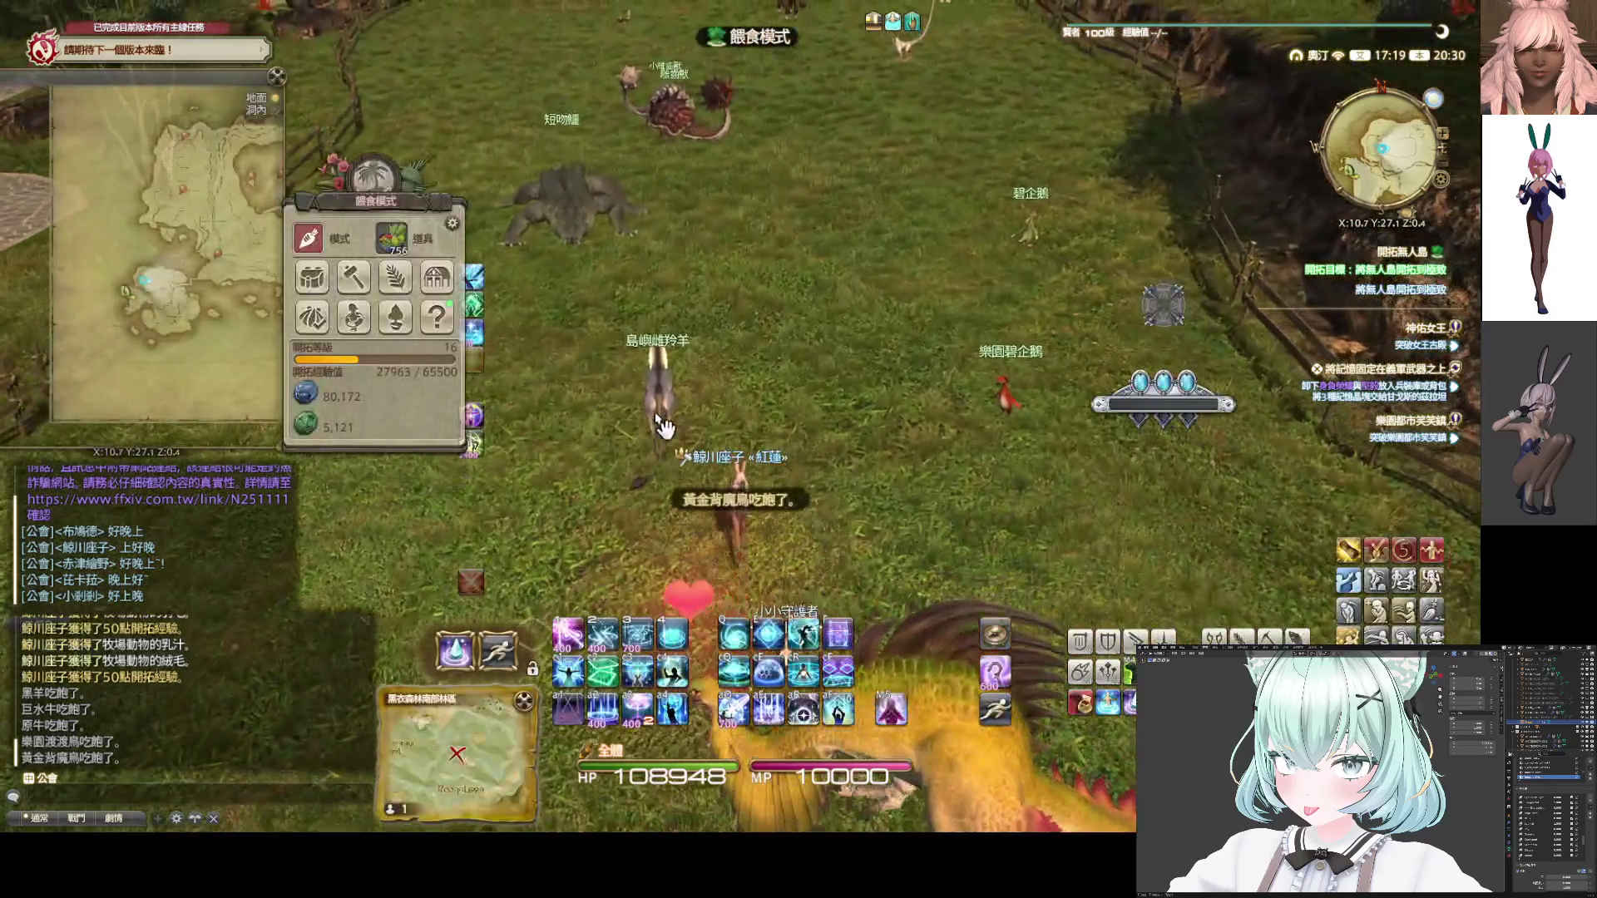
pyautogui.doubleClick(662, 427)
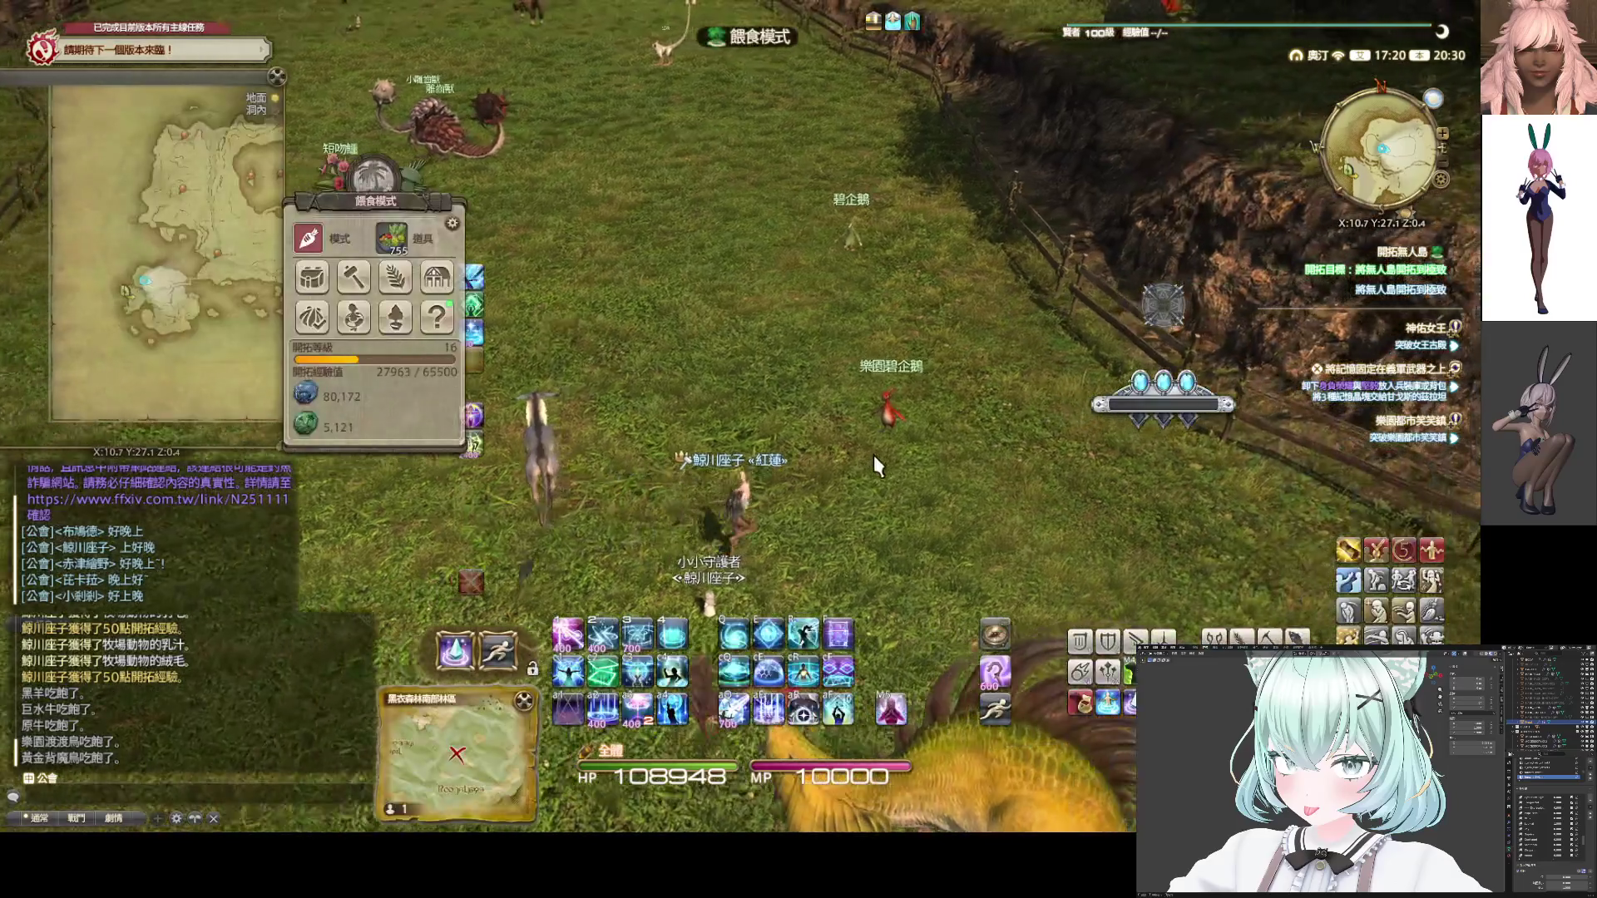
# Feed both penguins, the crocodile, small and large glyptodons, the lemur and the brown billy goat
pyautogui.click(831, 460)
pyautogui.click(832, 460)
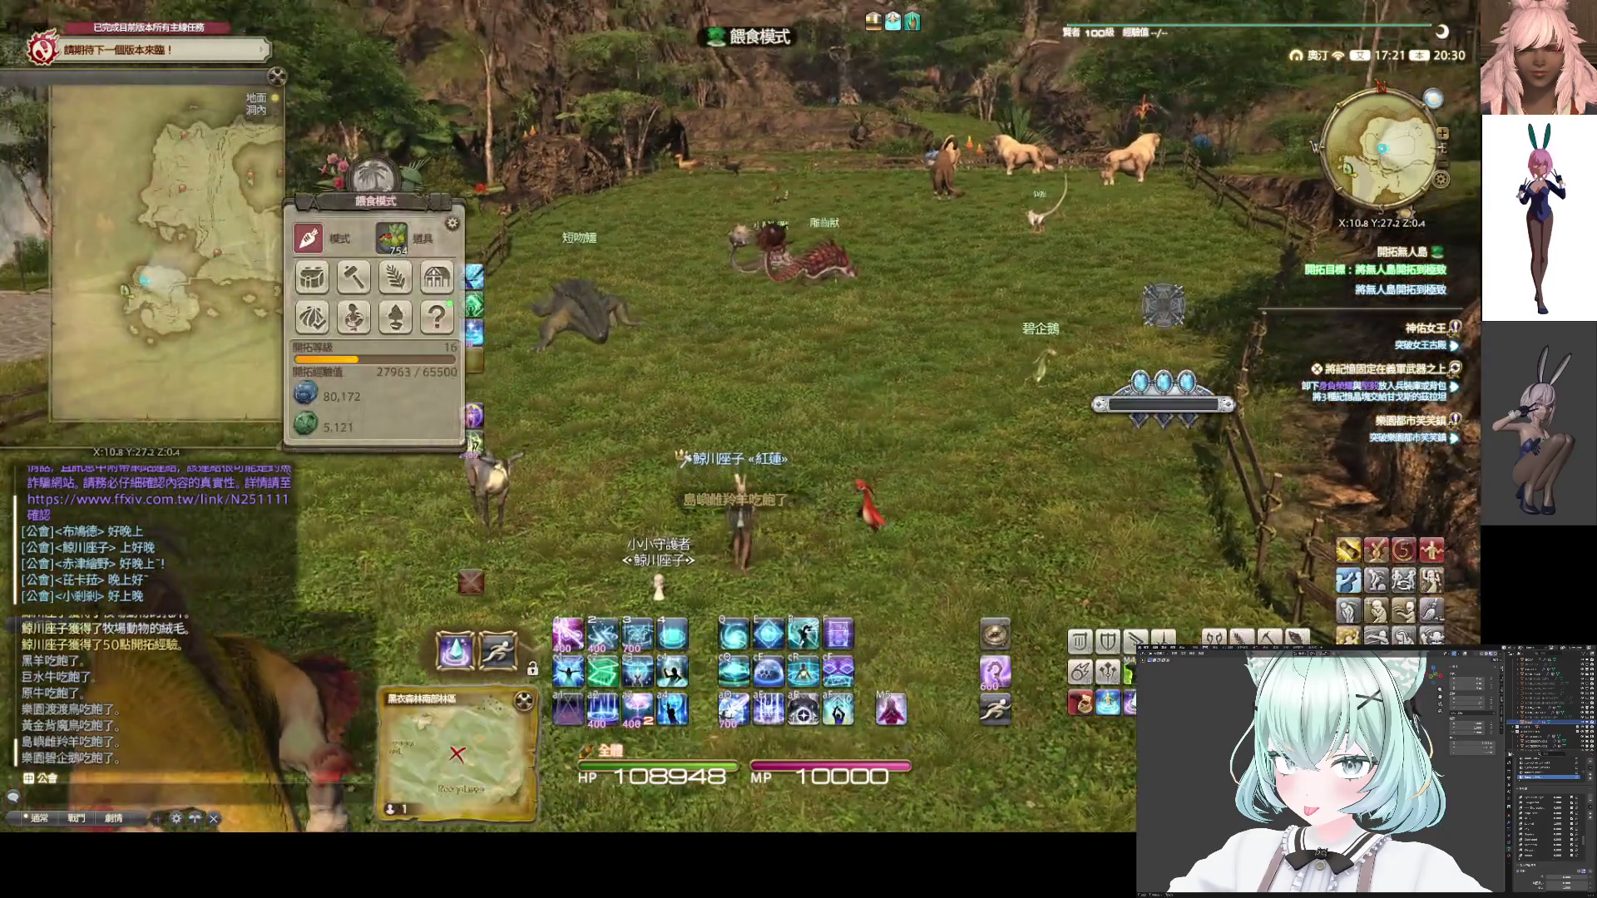
pyautogui.moveTo(825, 460); pyautogui.dragTo(825, 459, button='right')
pyautogui.click(825, 459)
pyautogui.click(823, 456)
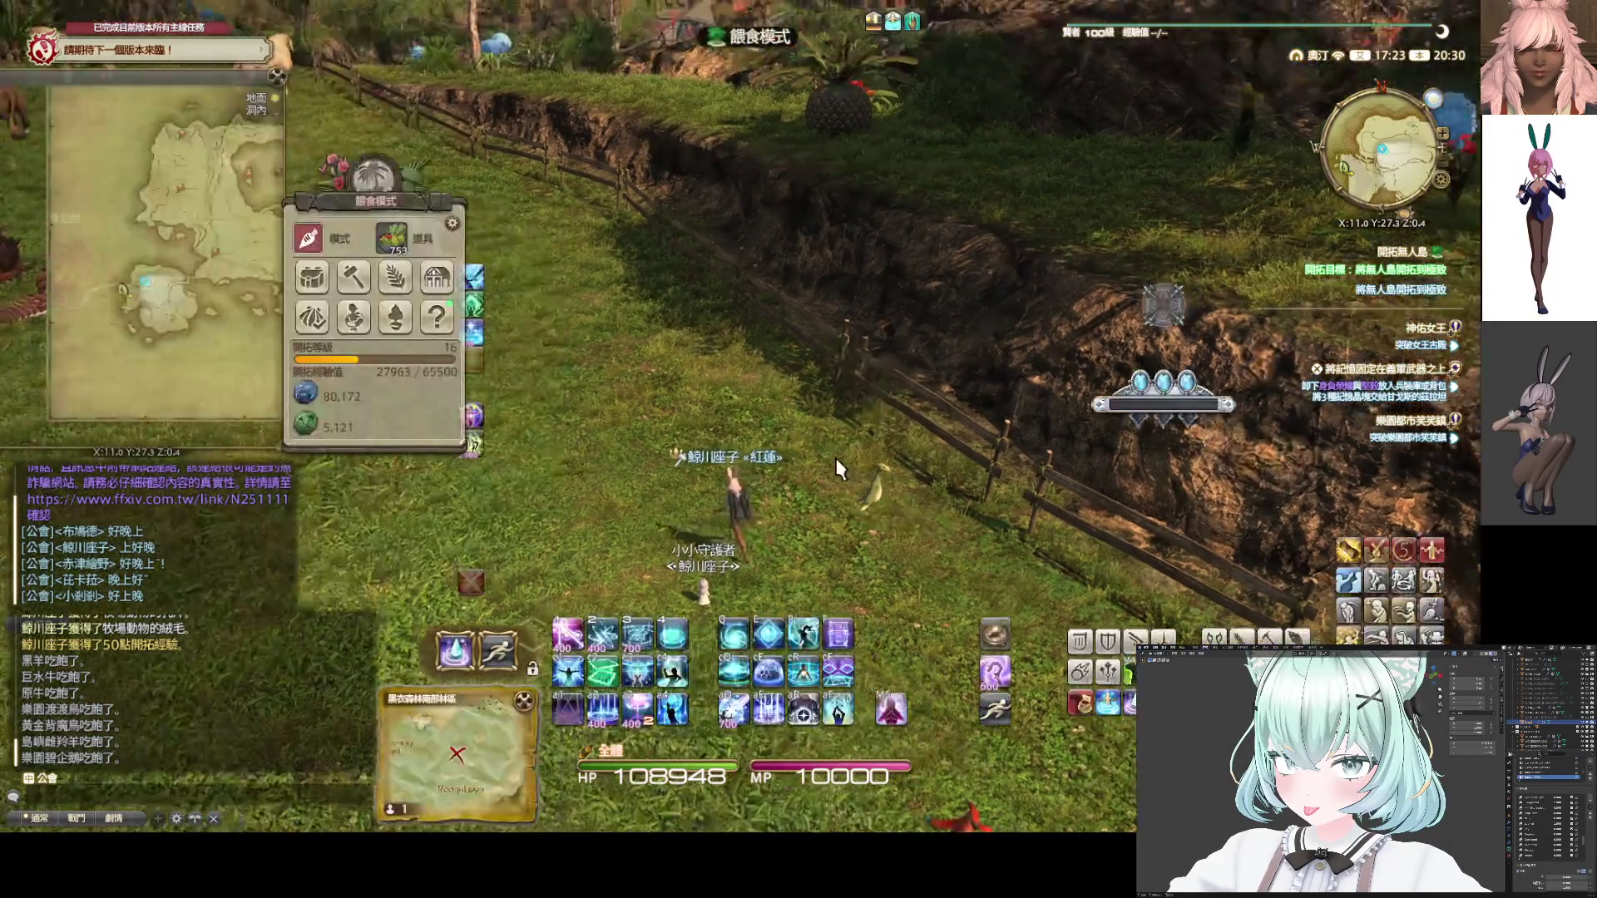
pyautogui.moveTo(823, 457); pyautogui.dragTo(807, 444, button='right')
pyautogui.click(576, 425)
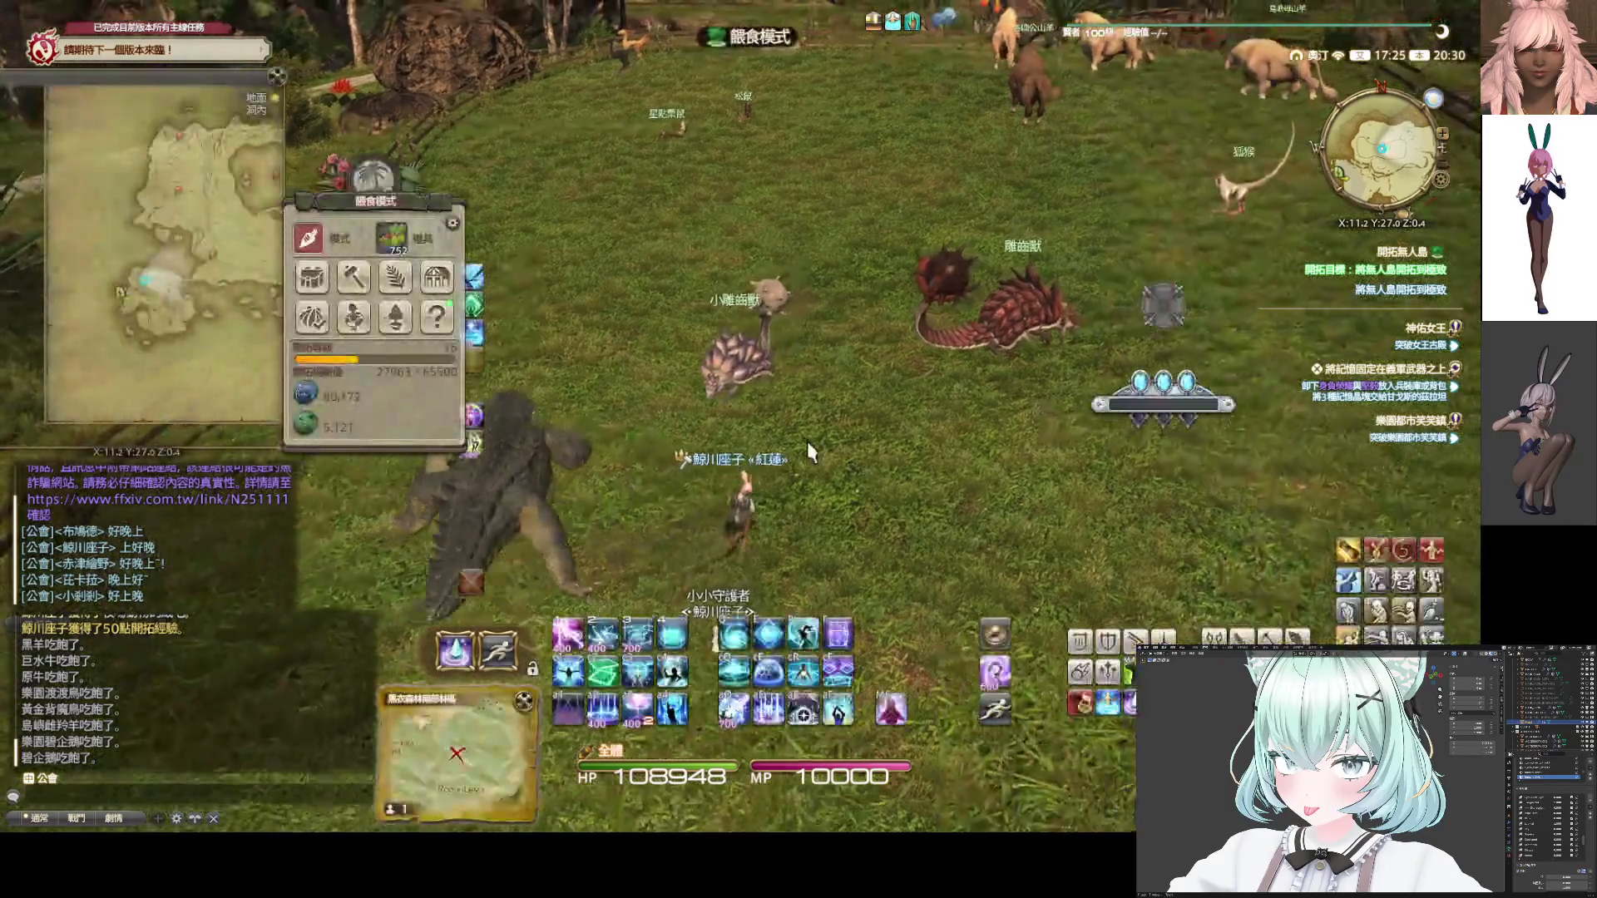
pyautogui.click(699, 424)
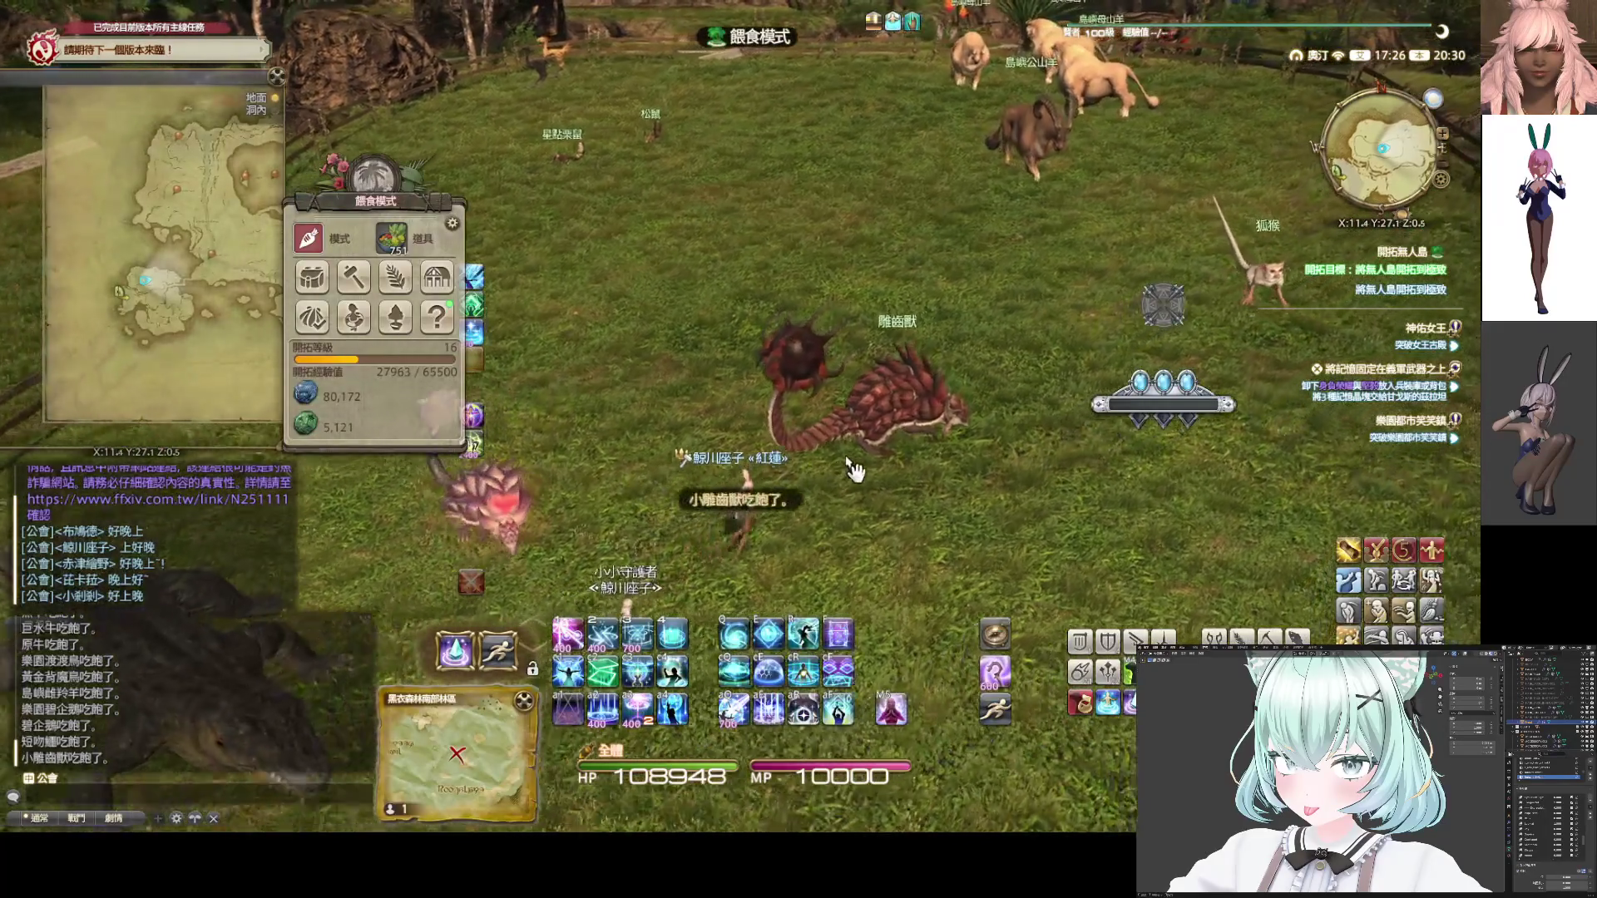
pyautogui.click(822, 429)
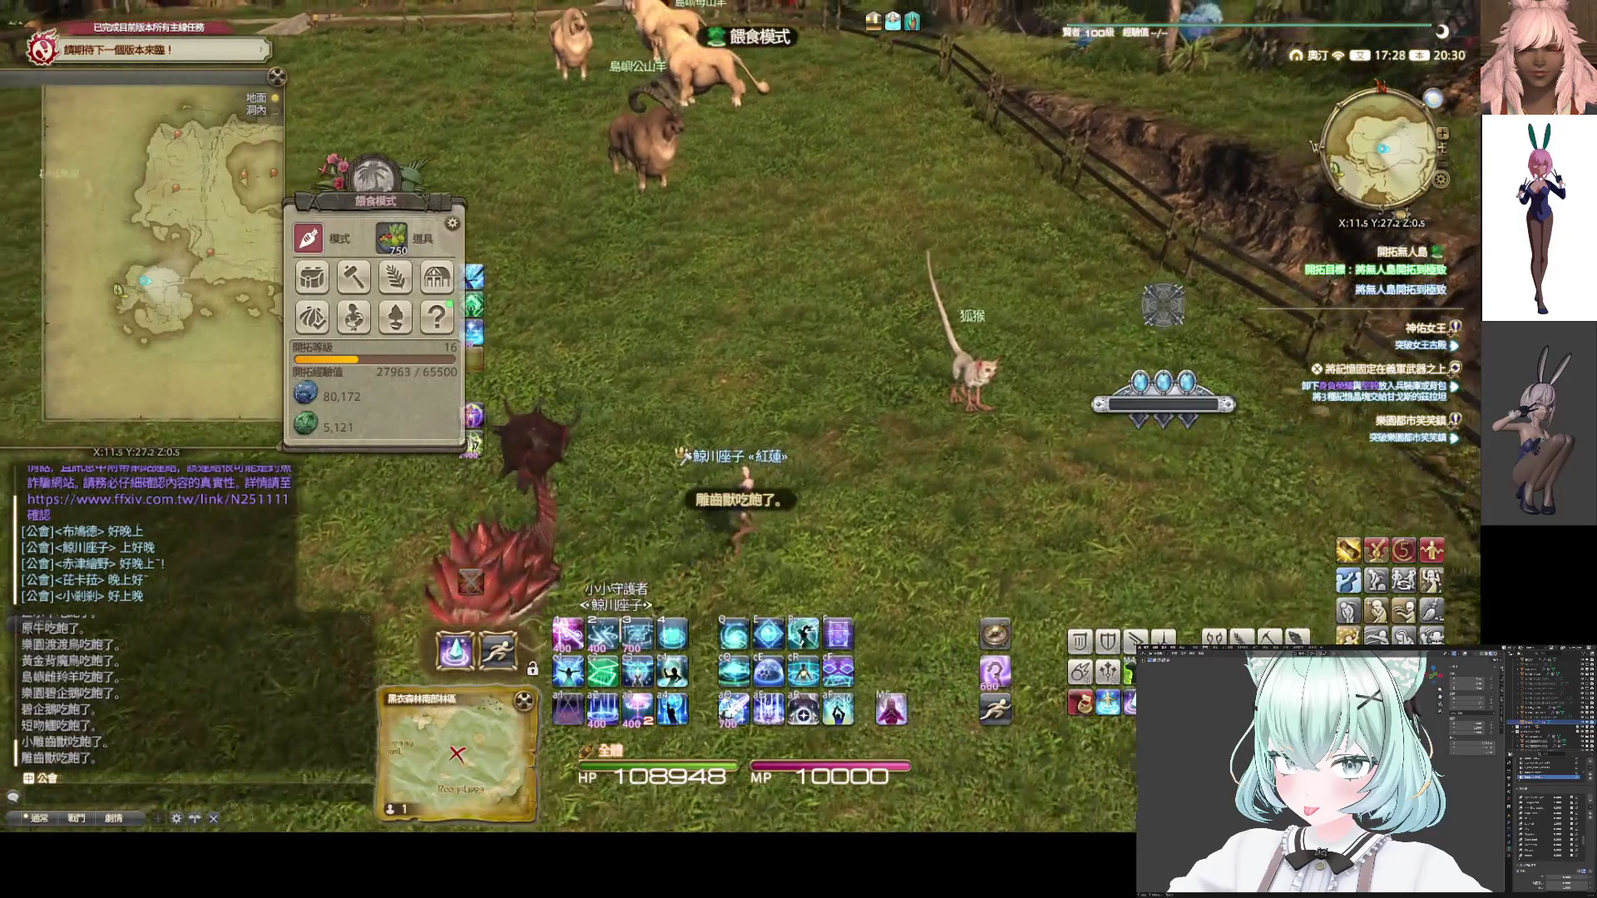
pyautogui.click(880, 456)
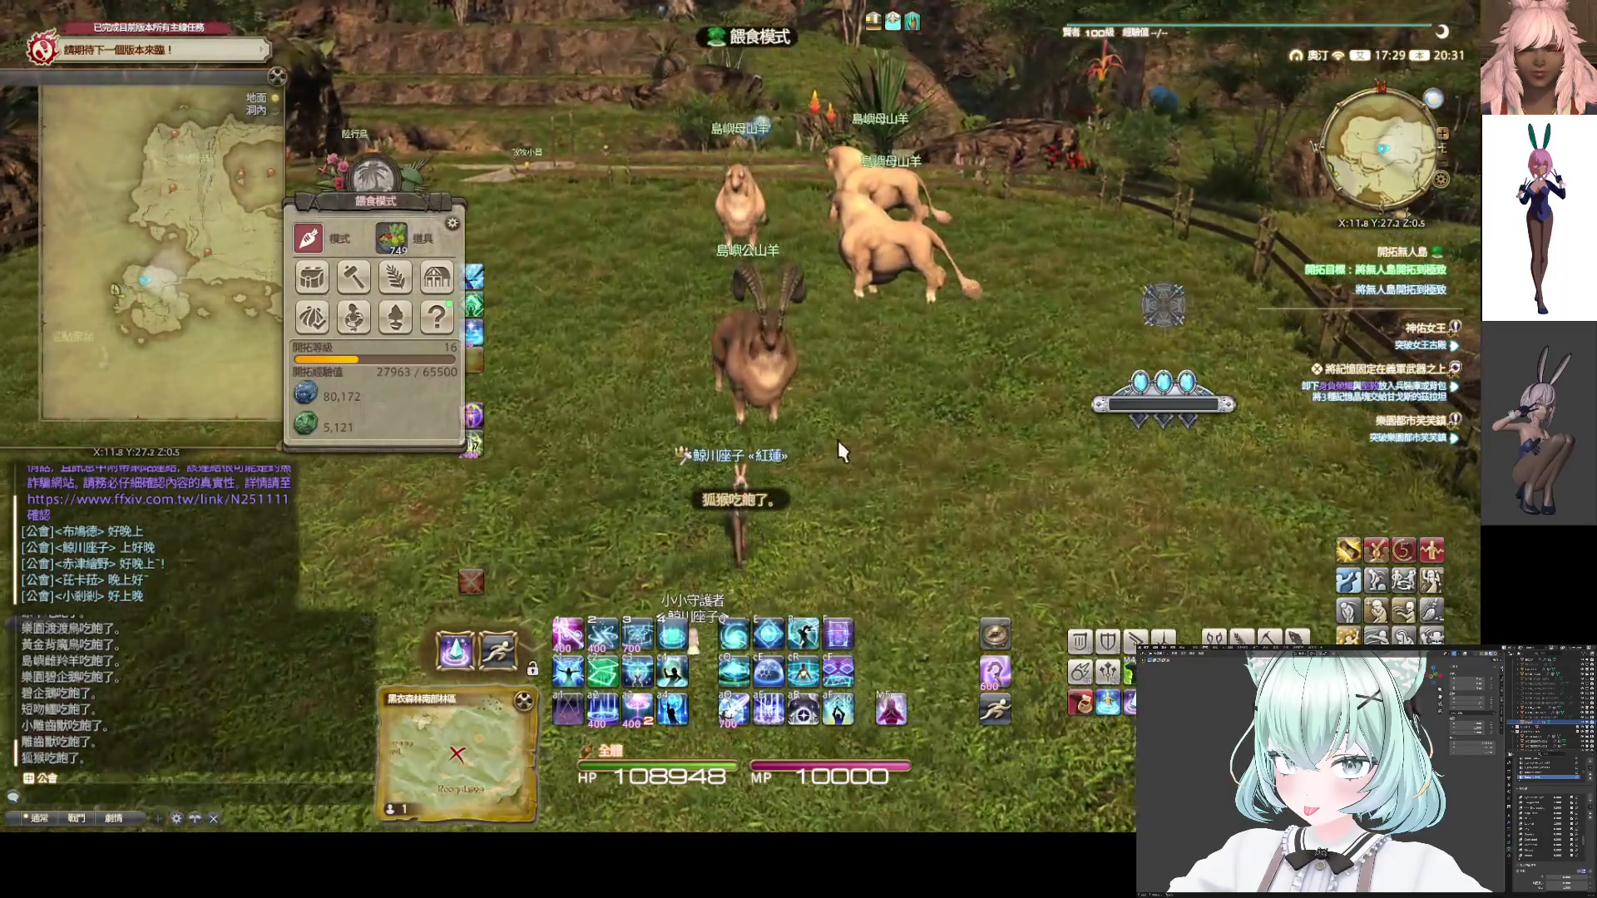
pyautogui.click(775, 398)
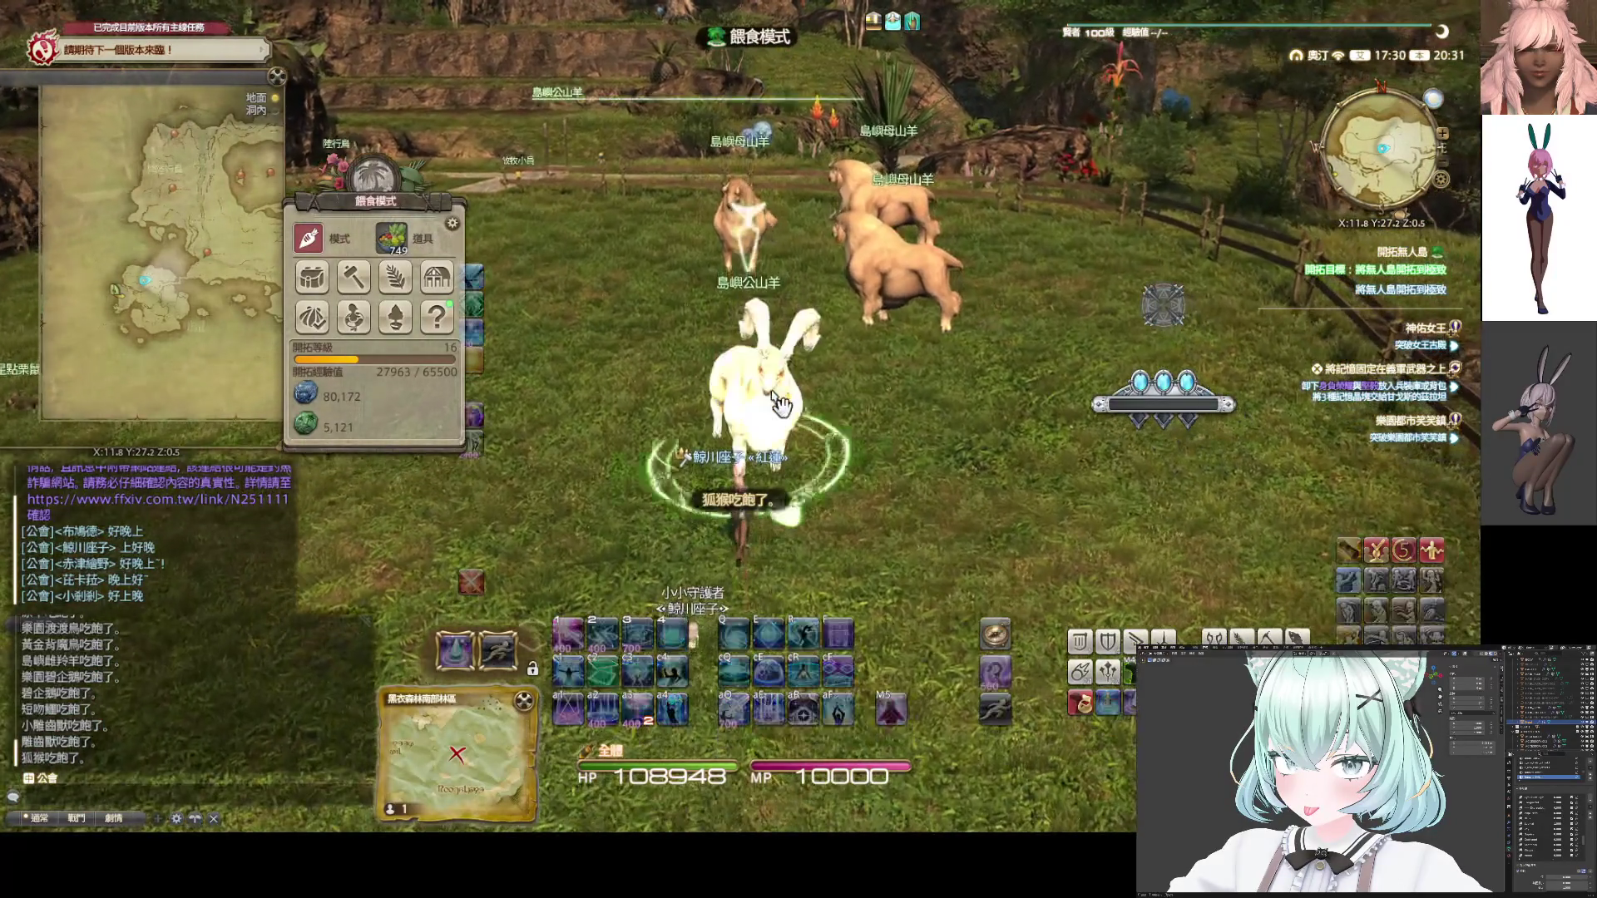
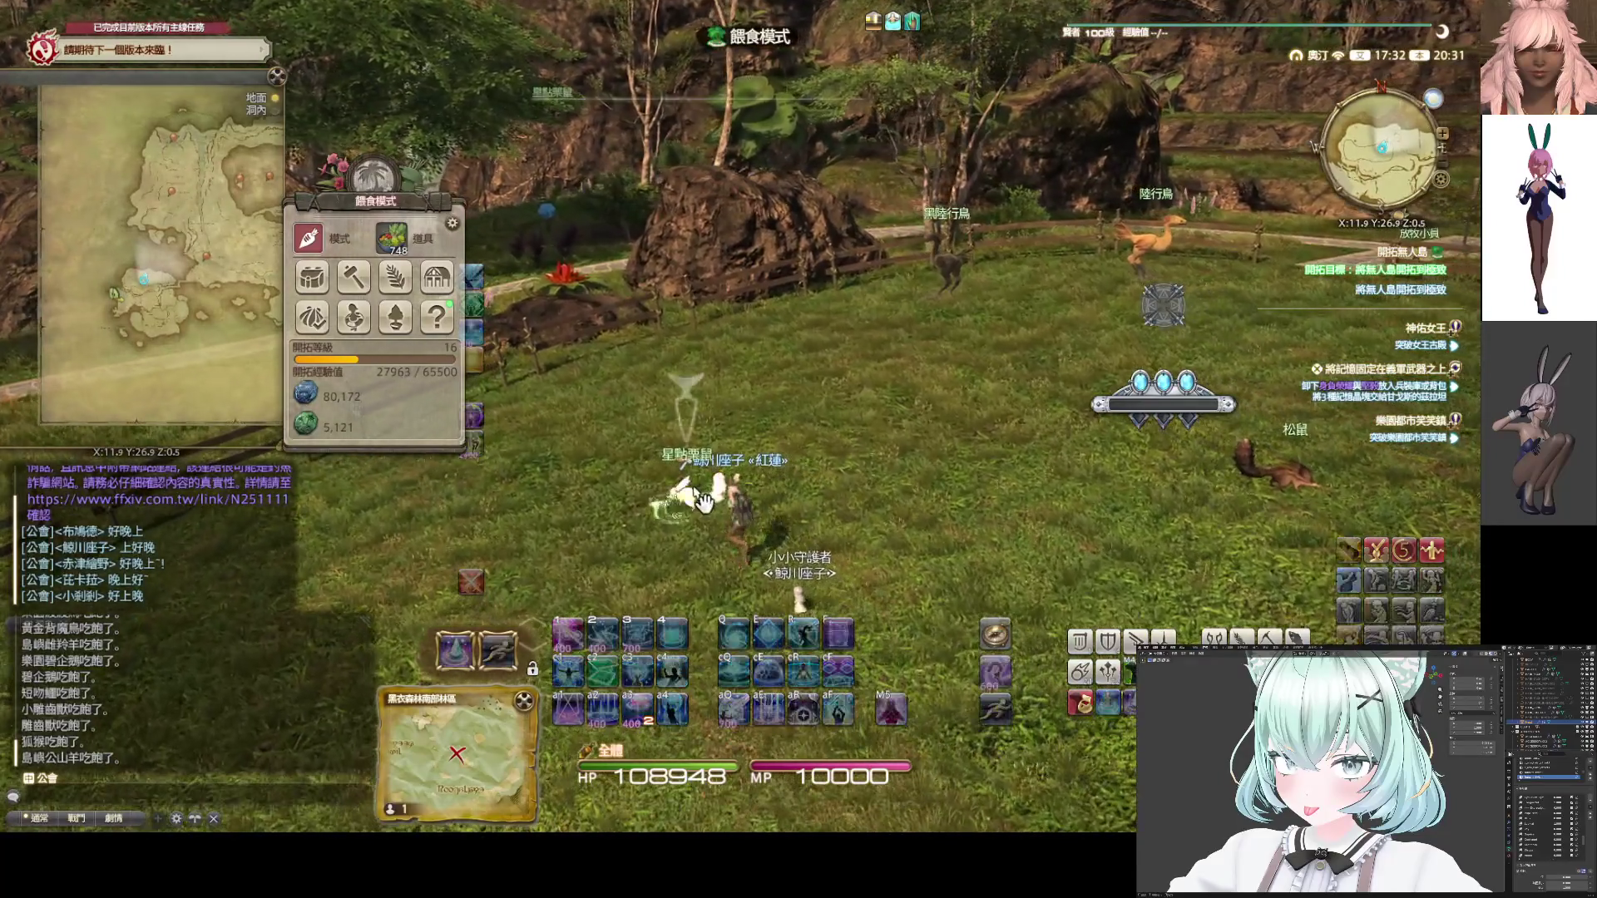
# Feed the squirrel, the star squirrel and three island goats in the pasture
pyautogui.click(701, 501)
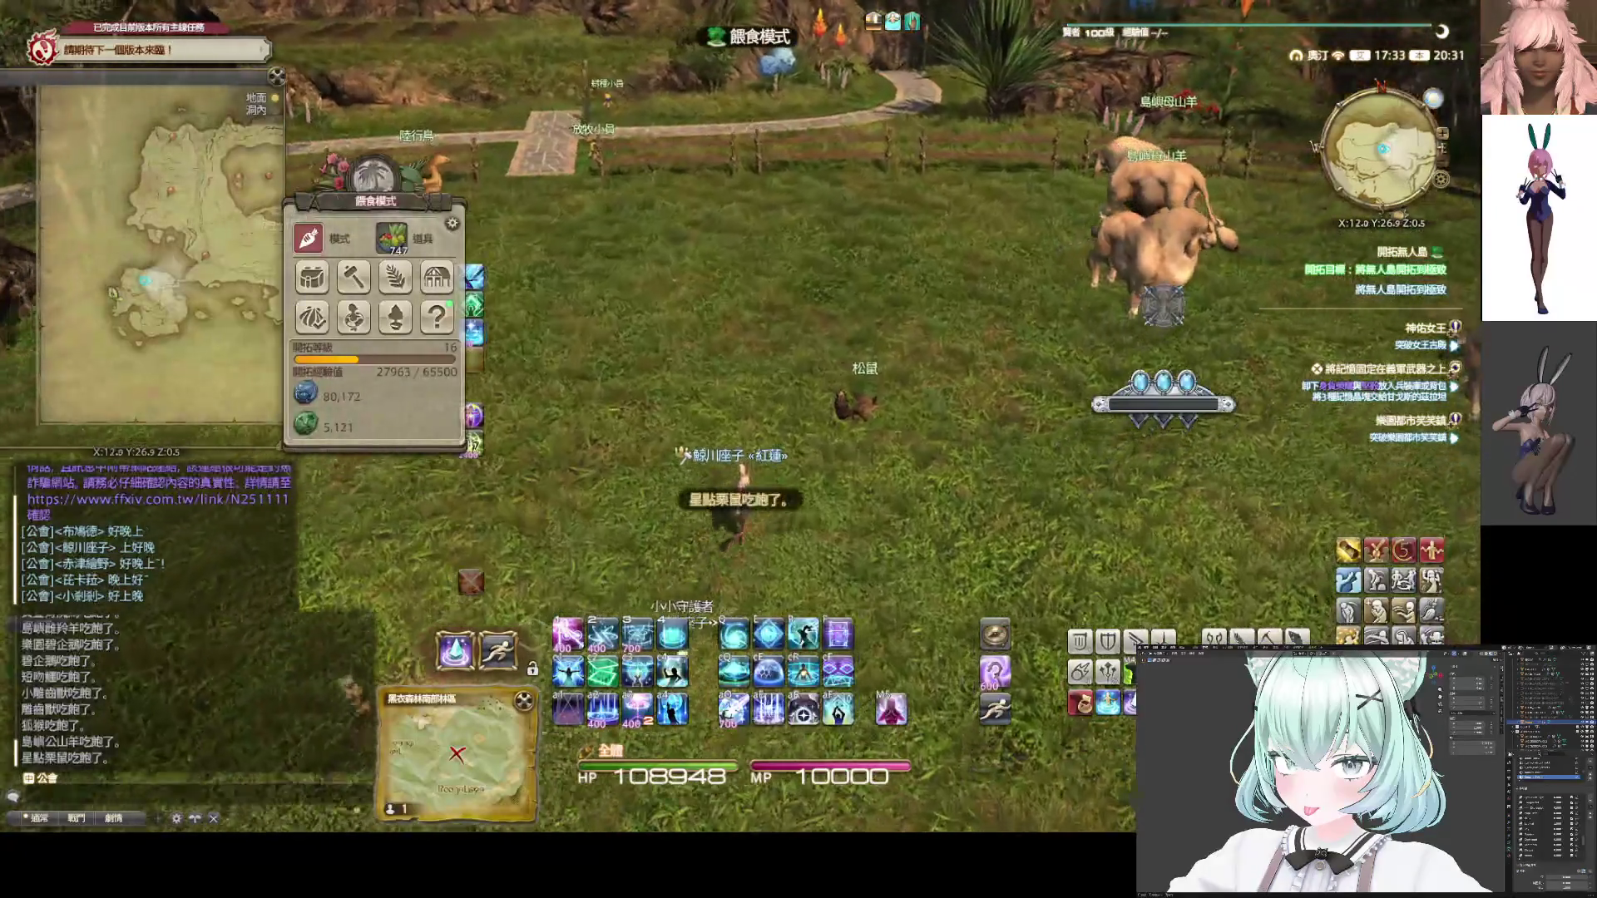
pyautogui.click(814, 477)
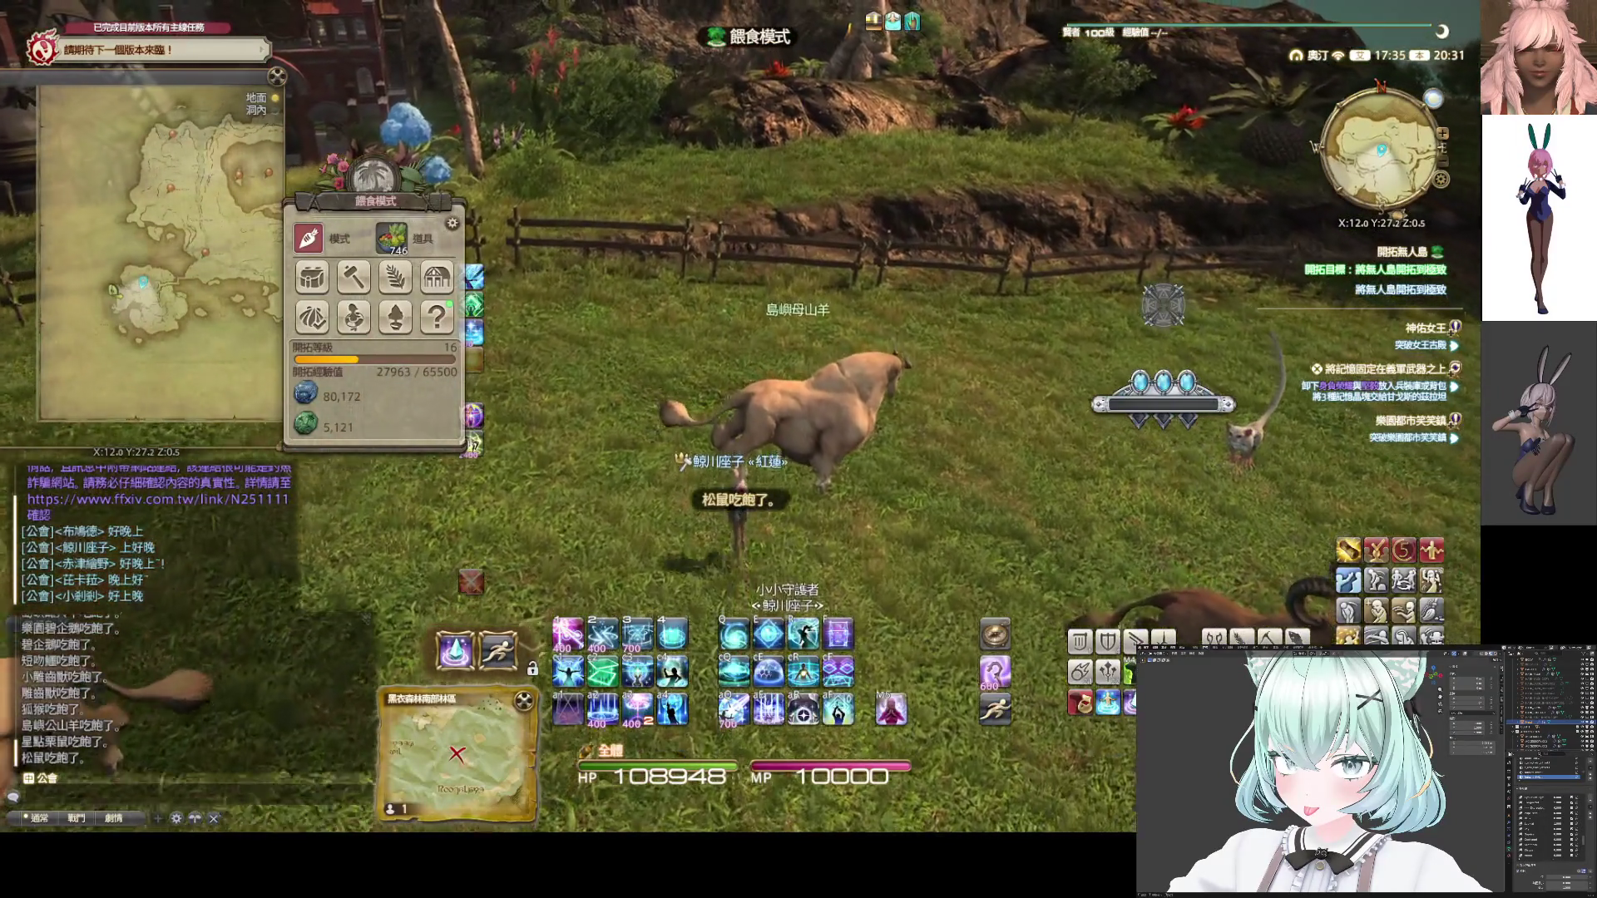
pyautogui.click(832, 445)
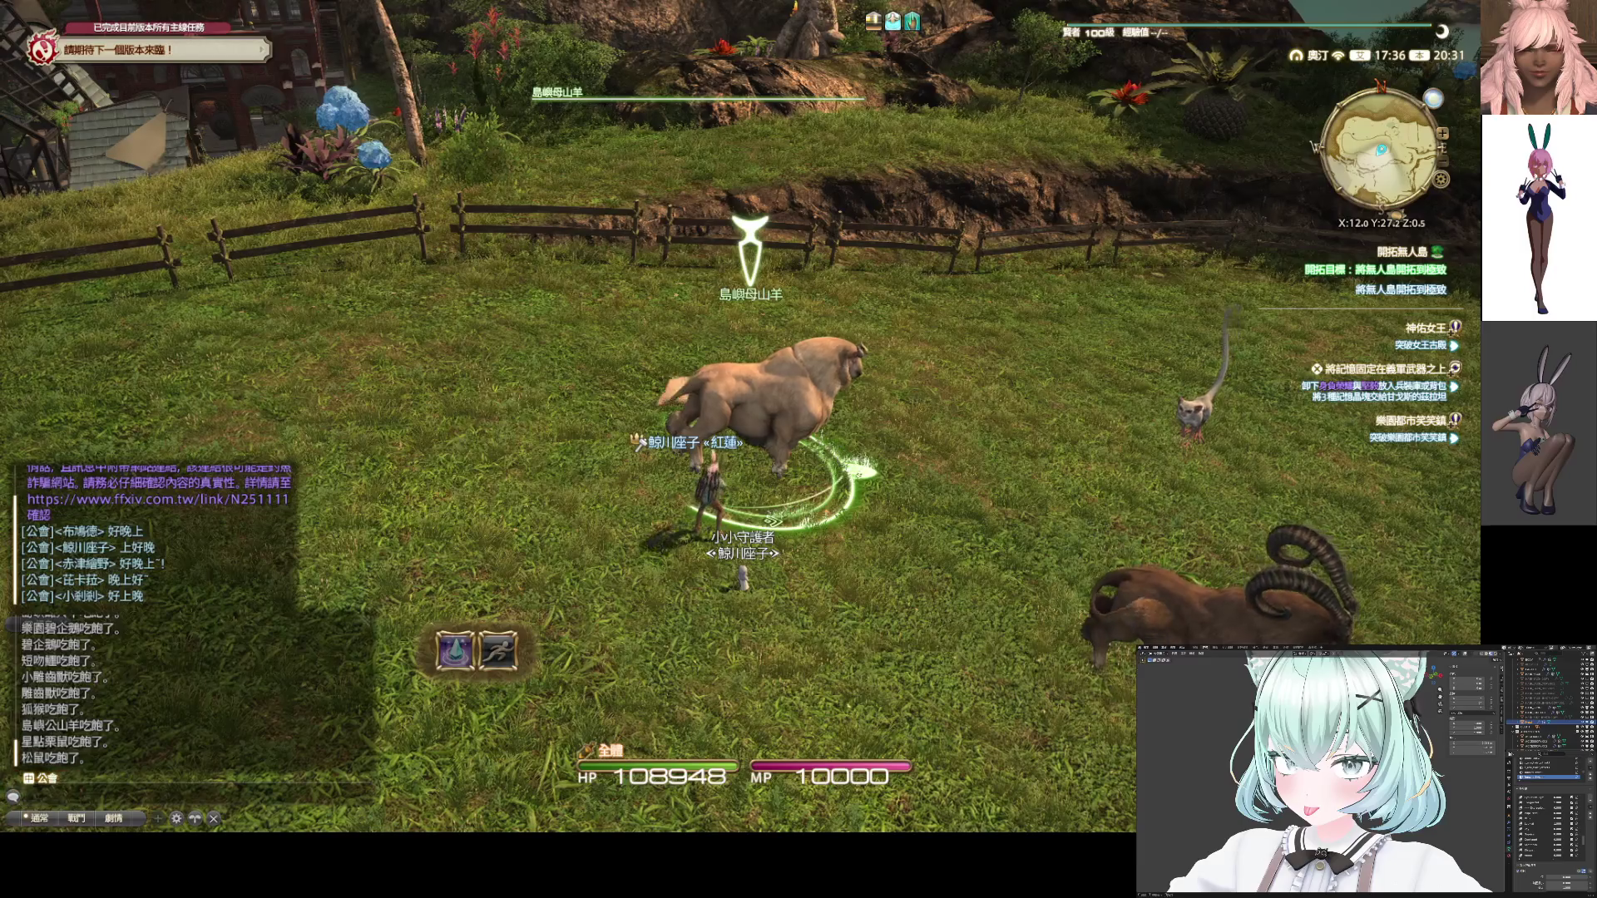
pyautogui.moveTo(832, 446); pyautogui.dragTo(732, 449)
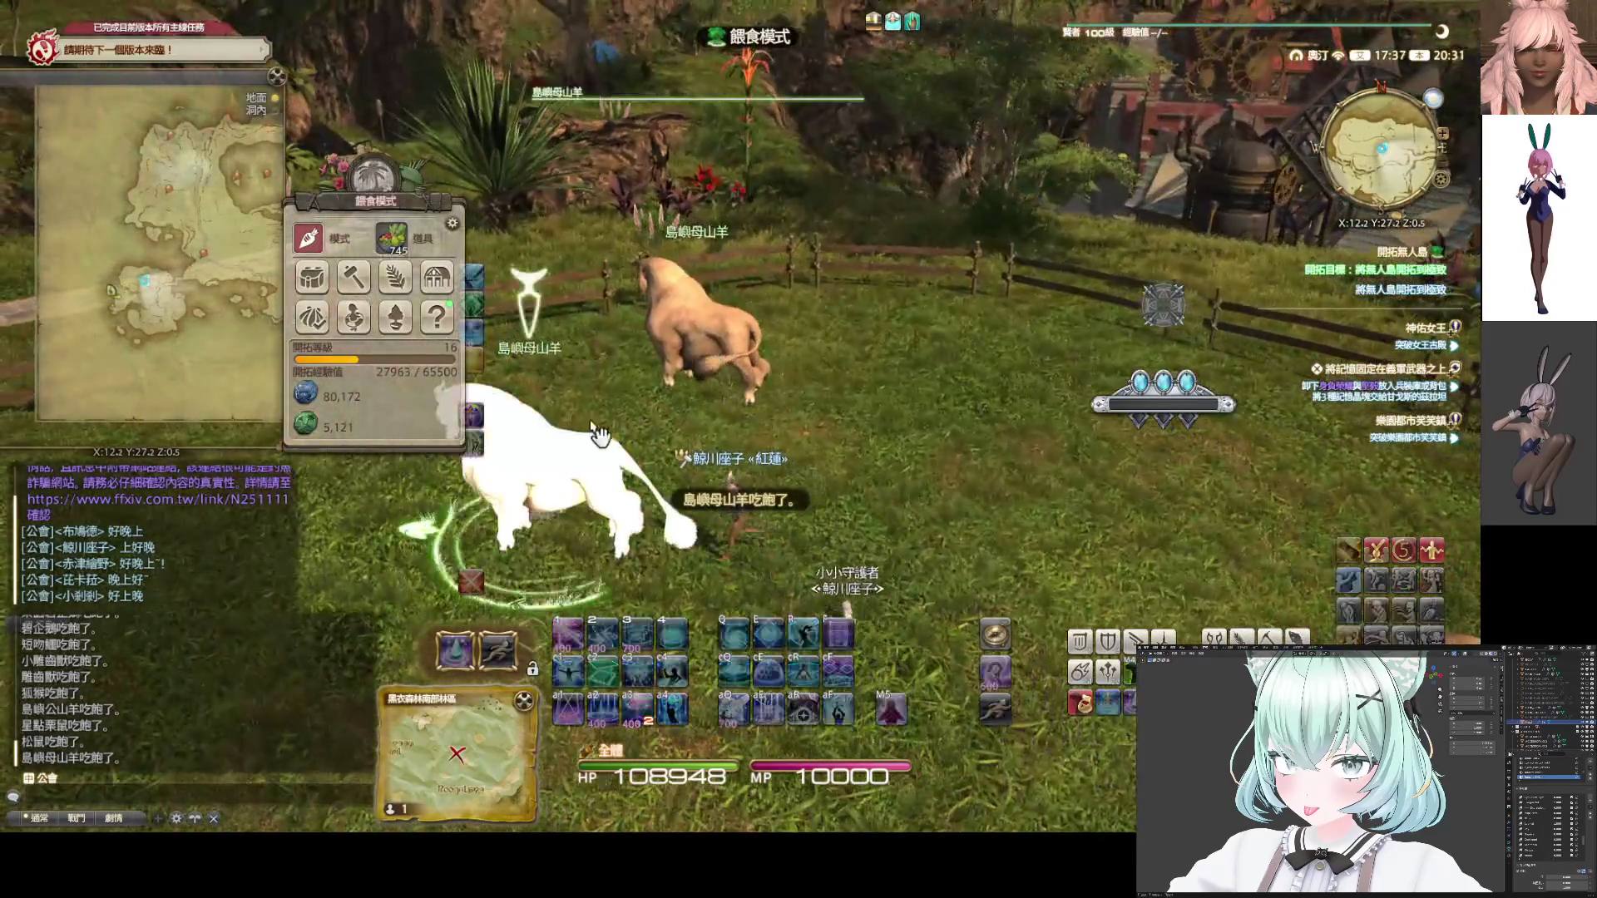
pyautogui.click(599, 433)
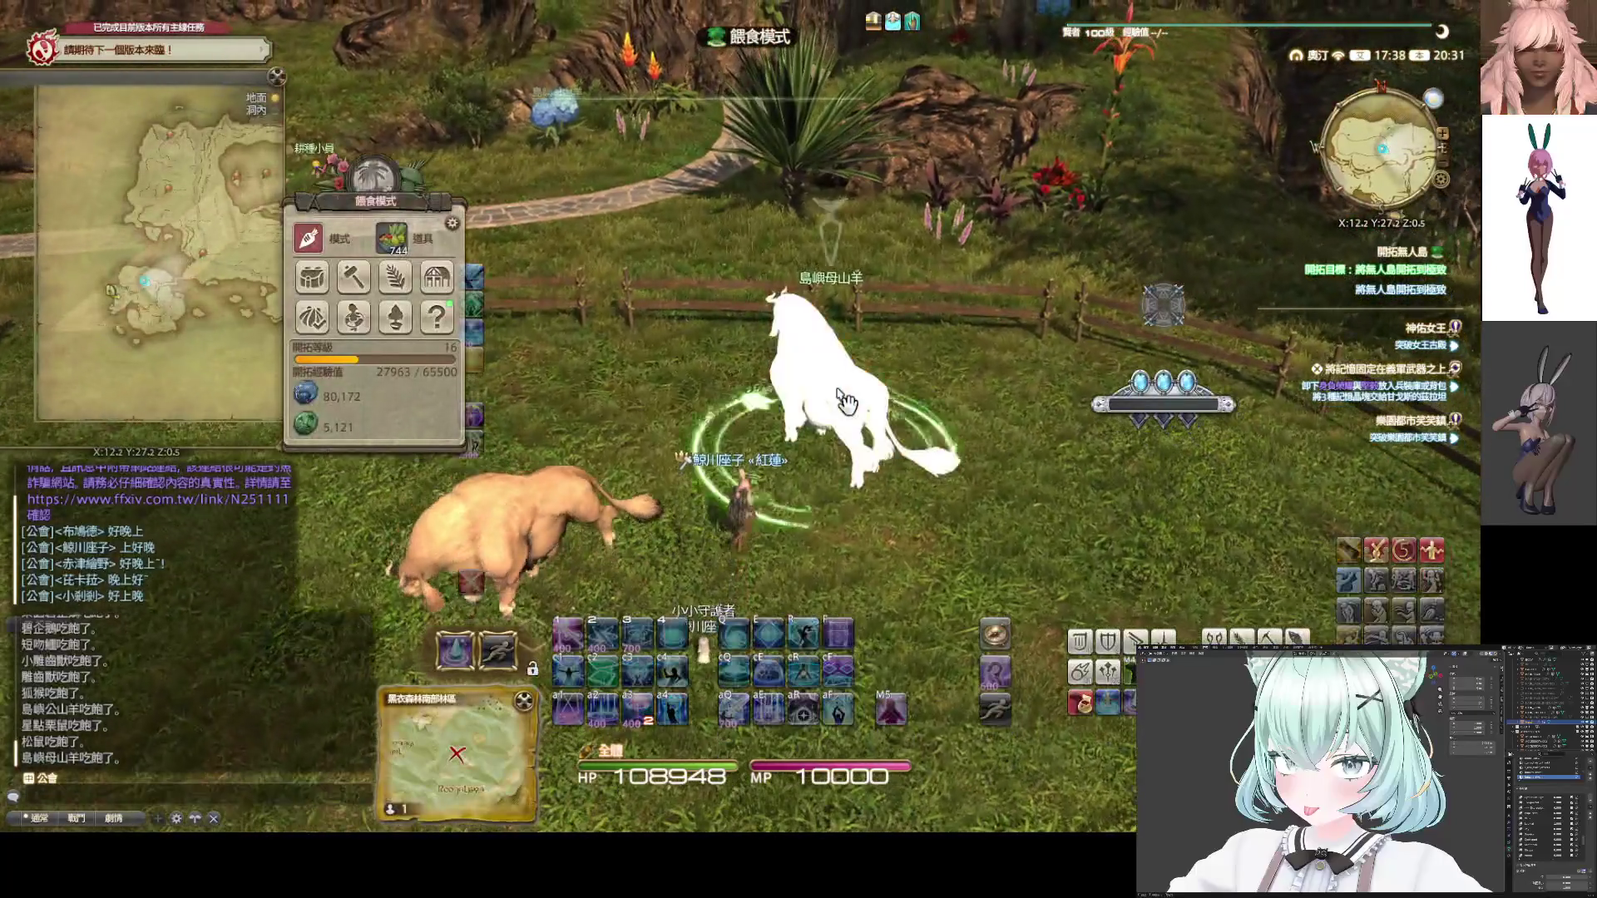
pyautogui.click(845, 389)
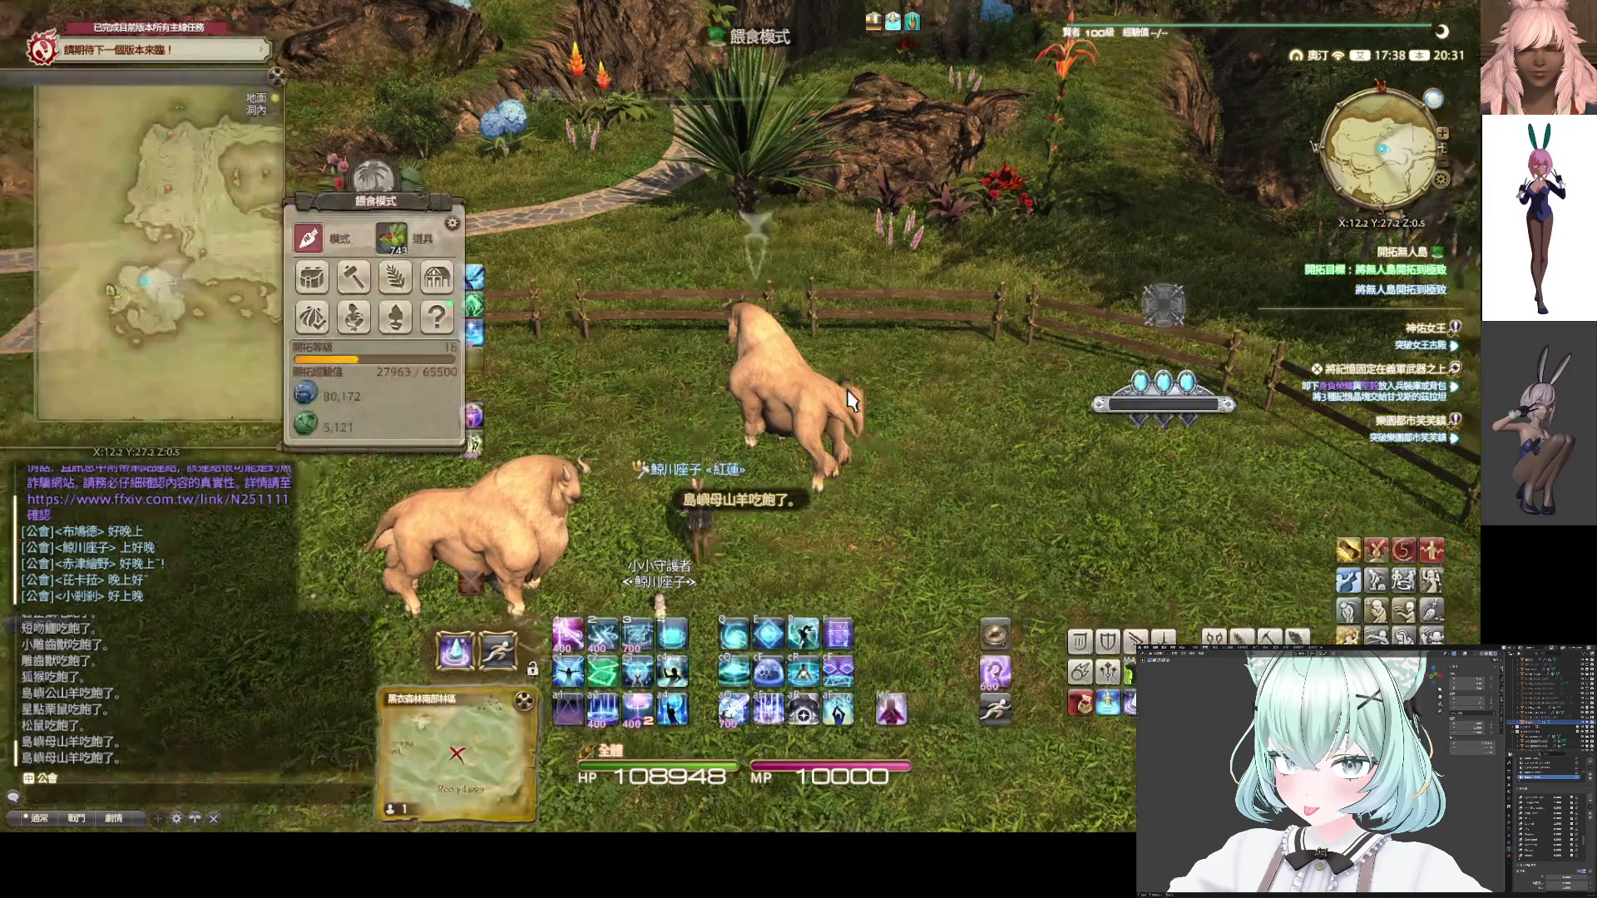
# Feed the black chocobo and the chocobo beside the character
pyautogui.moveTo(847, 389); pyautogui.dragTo(1082, 391)
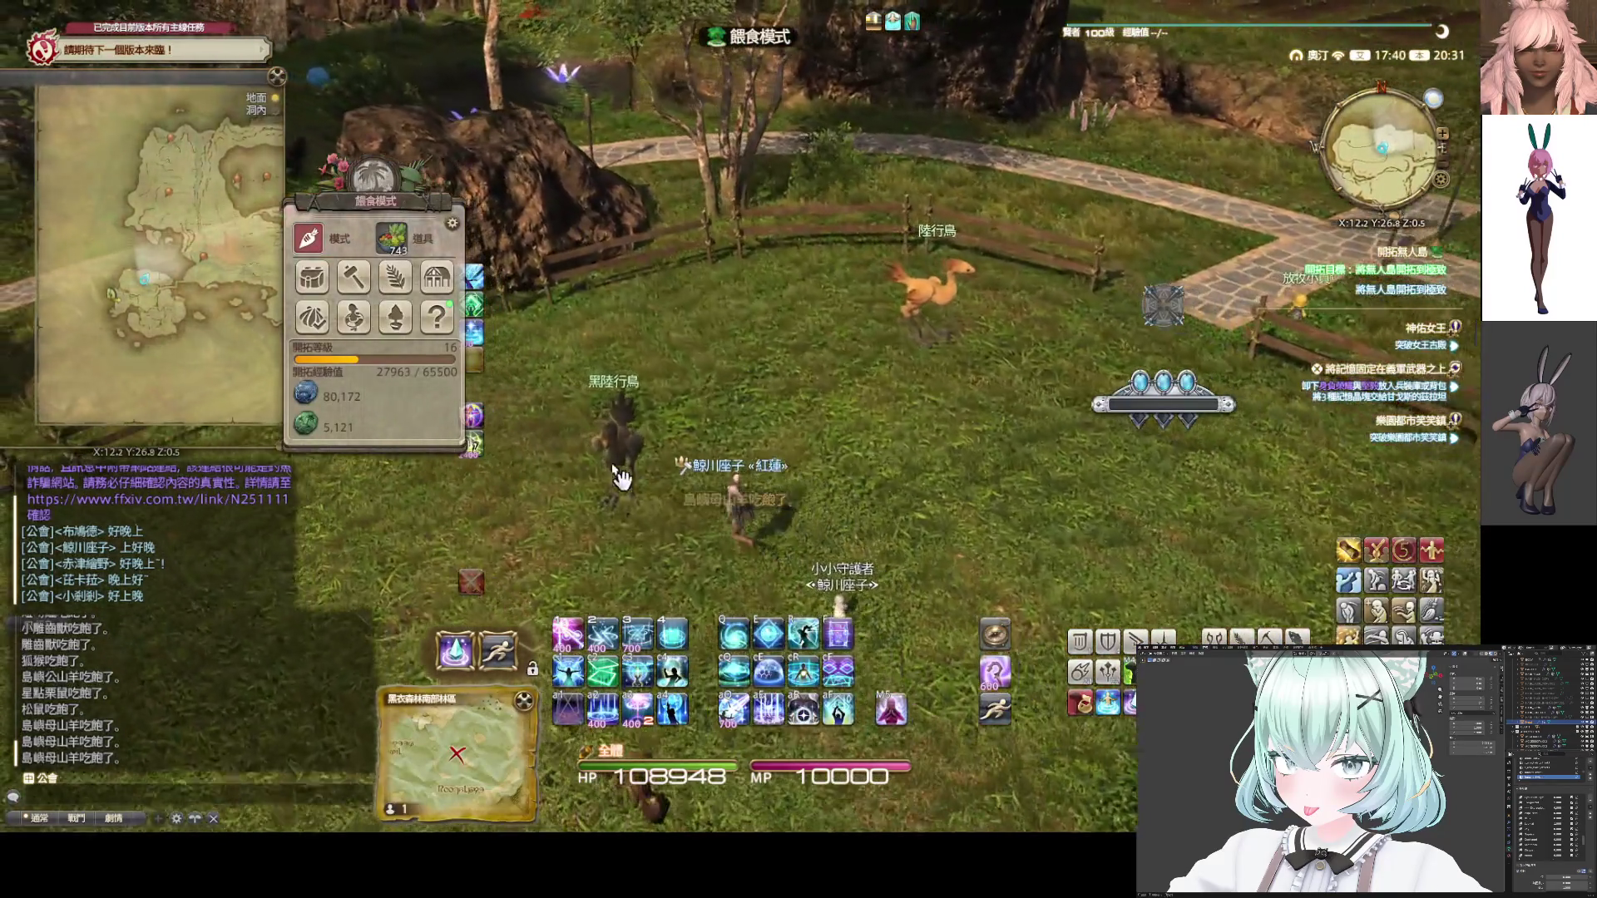
pyautogui.click(627, 458)
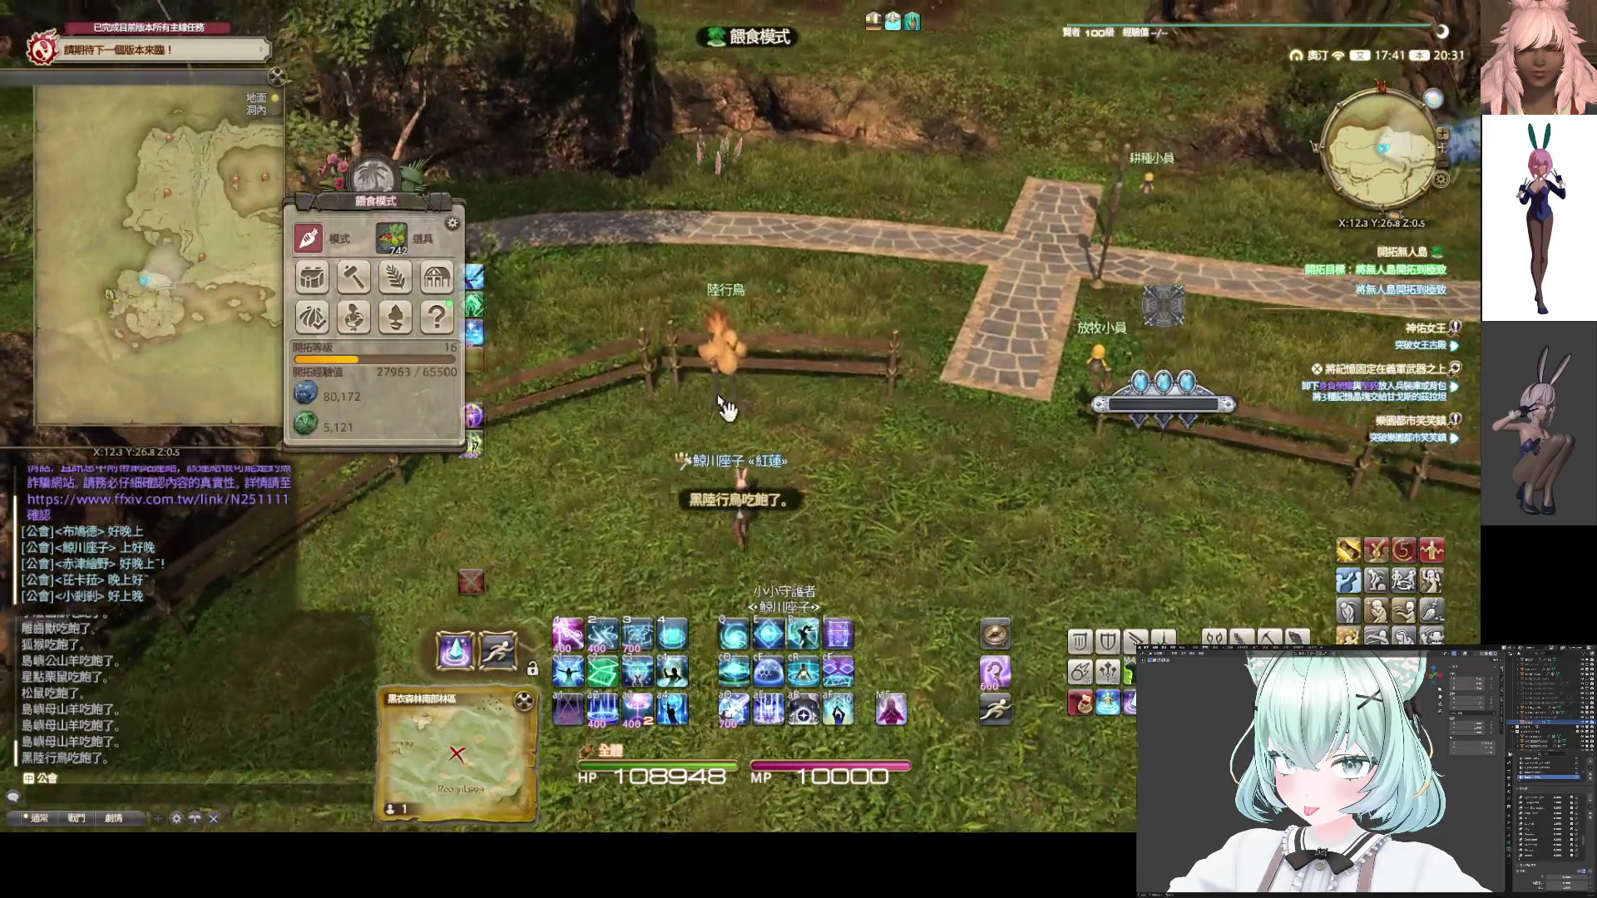
pyautogui.click(726, 395)
pyautogui.click(720, 387)
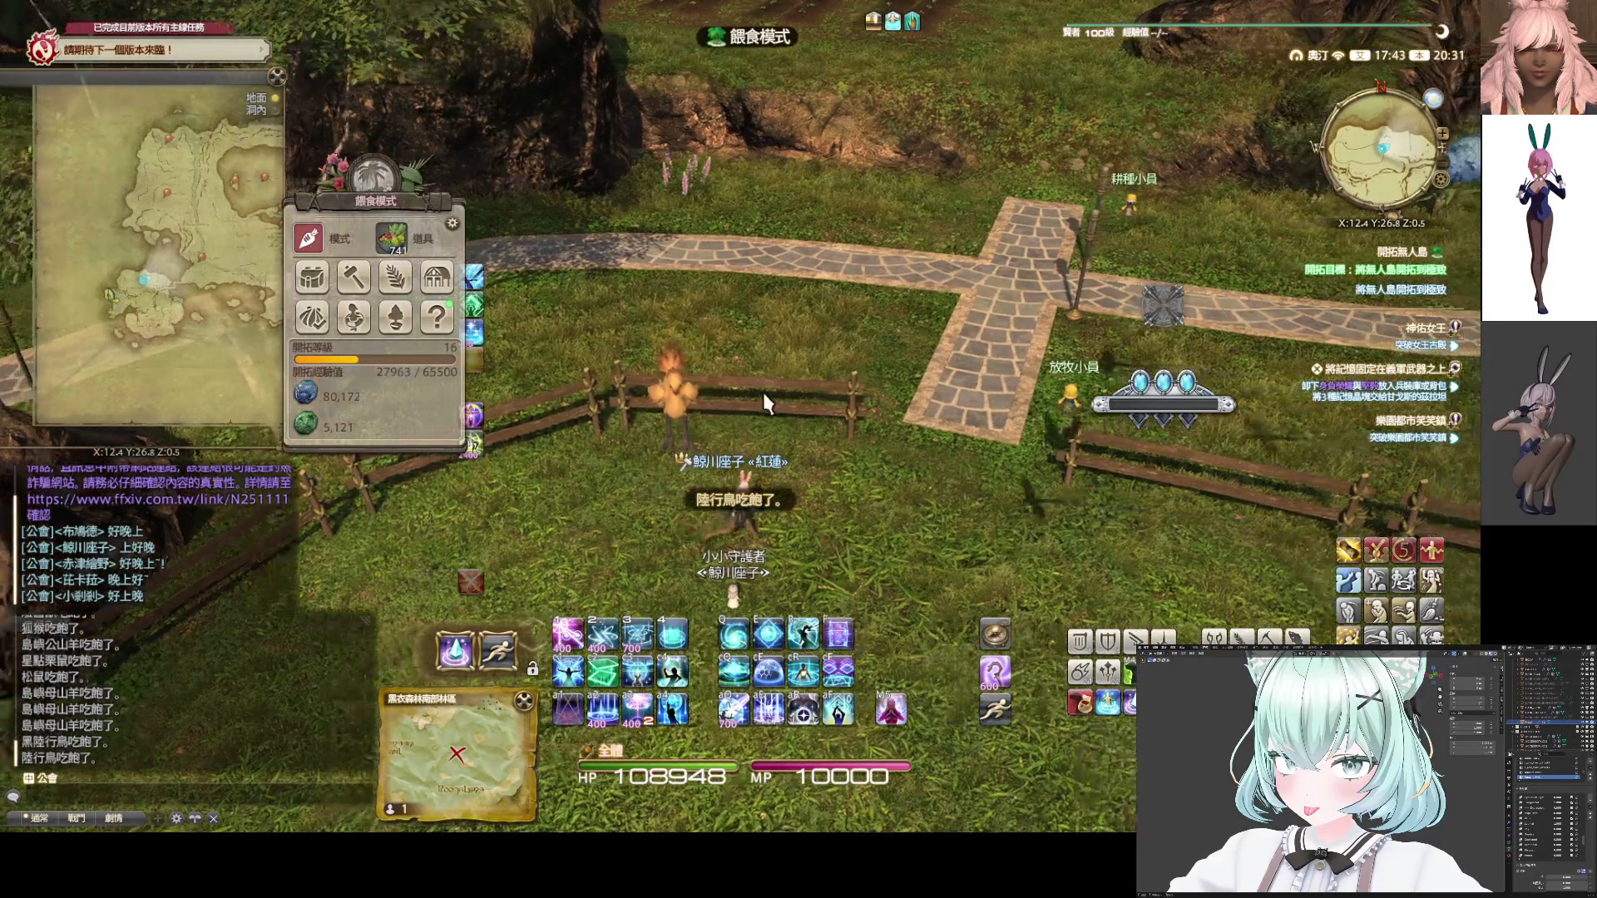
pyautogui.moveTo(762, 389); pyautogui.dragTo(448, 270)
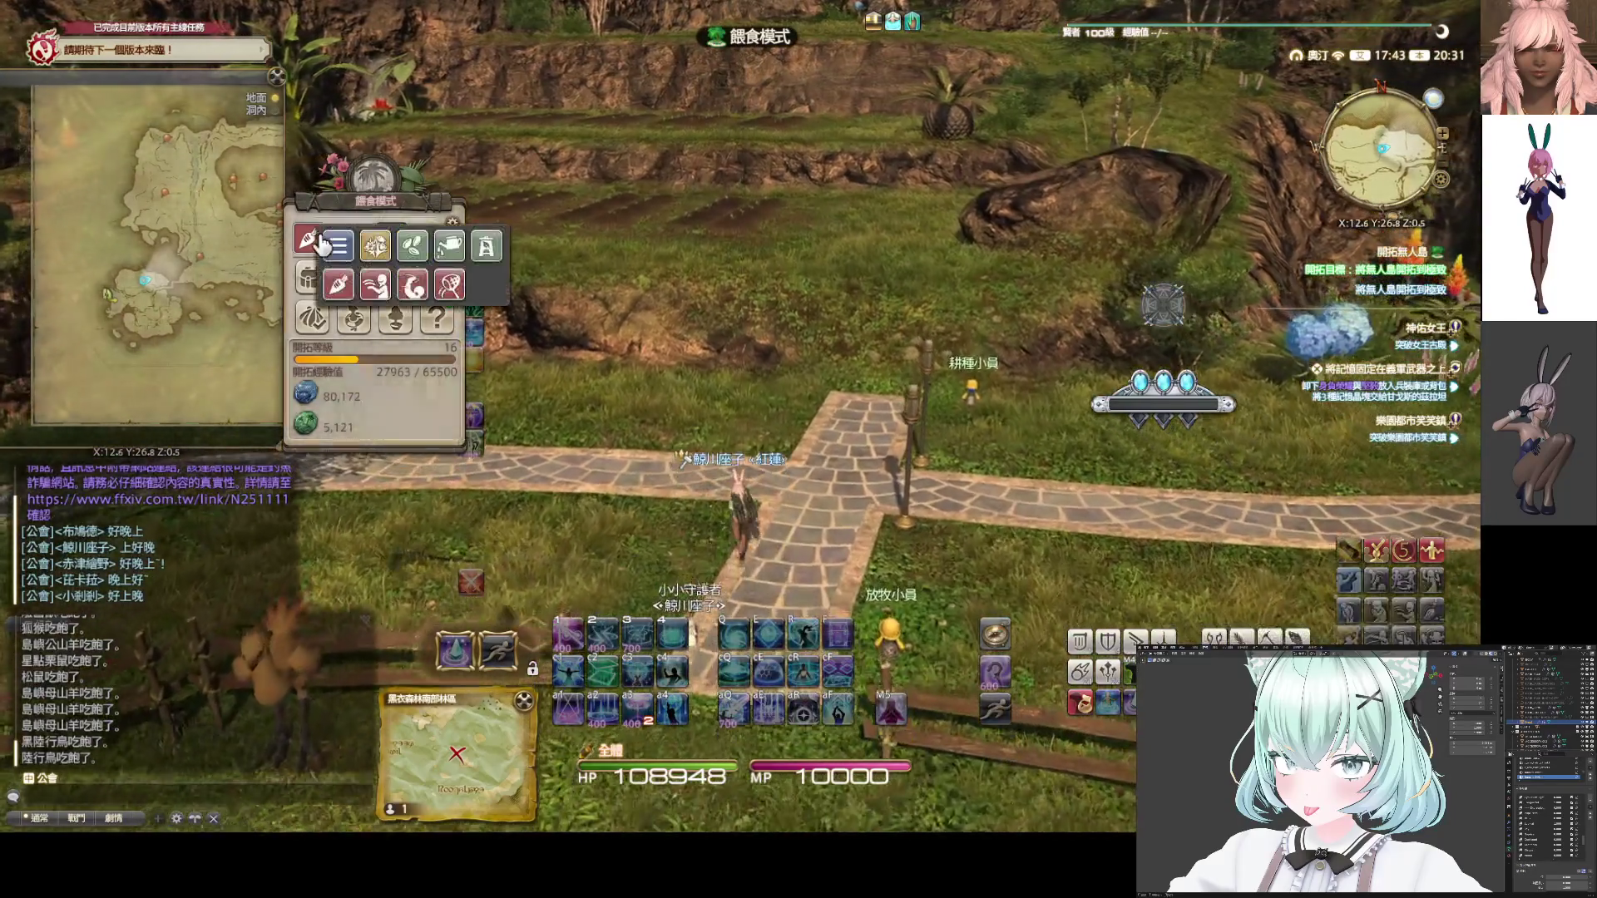
# Ride onto the crop rows and water the pumpkin, berry, cabbage and potato plots
pyautogui.press('w')
pyautogui.press('w')
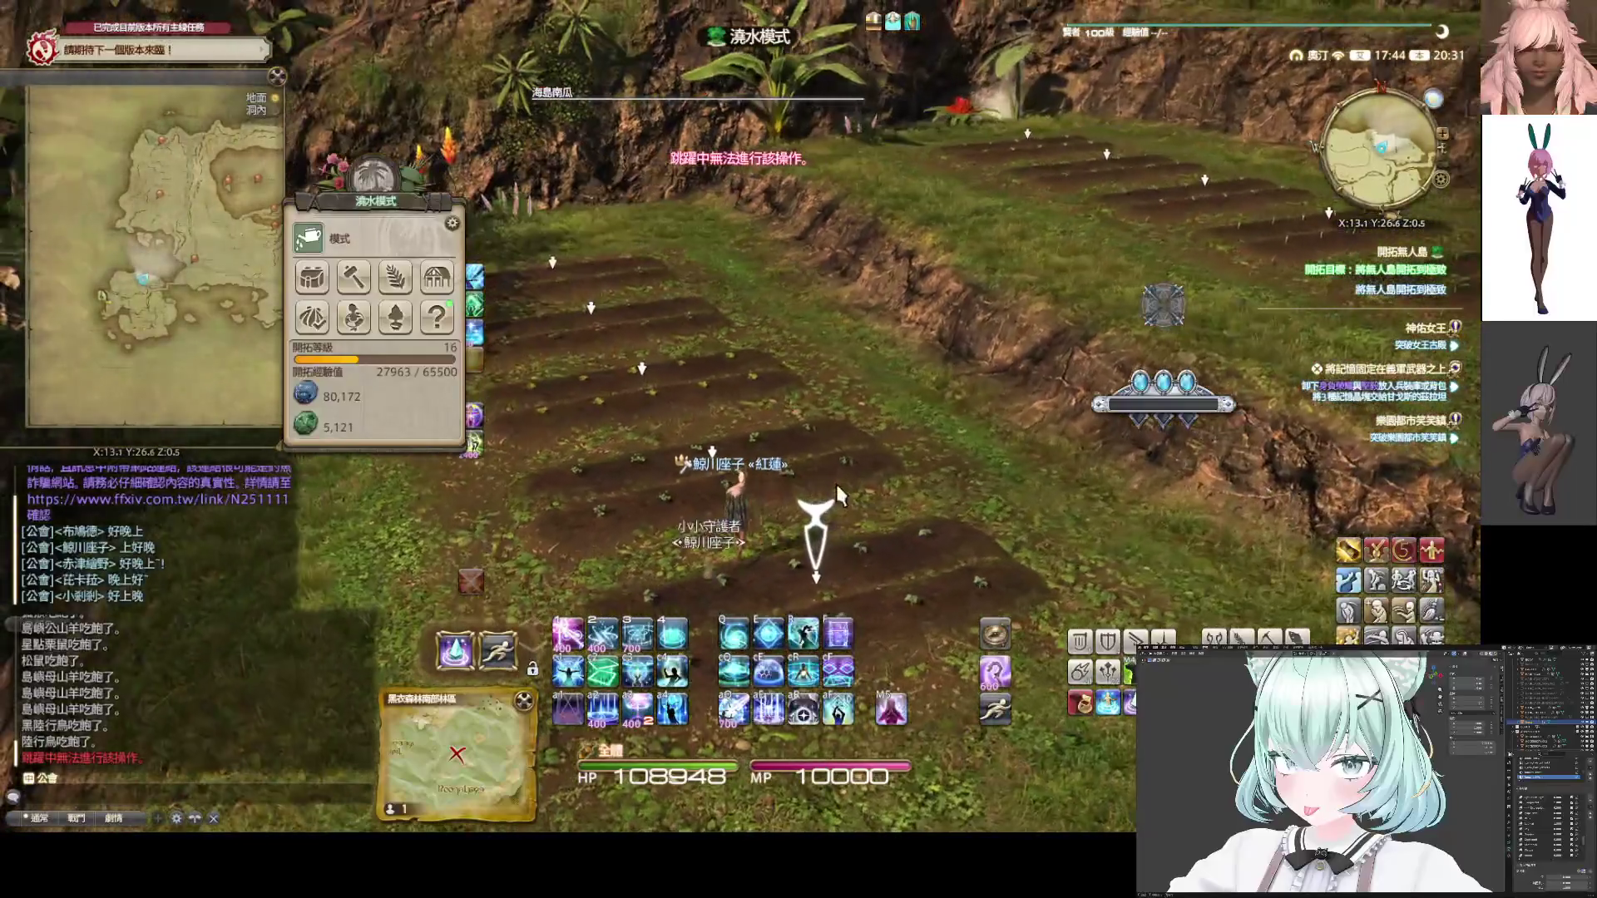
pyautogui.click(830, 551)
pyautogui.moveTo(830, 555); pyautogui.dragTo(670, 549)
pyautogui.click(784, 545)
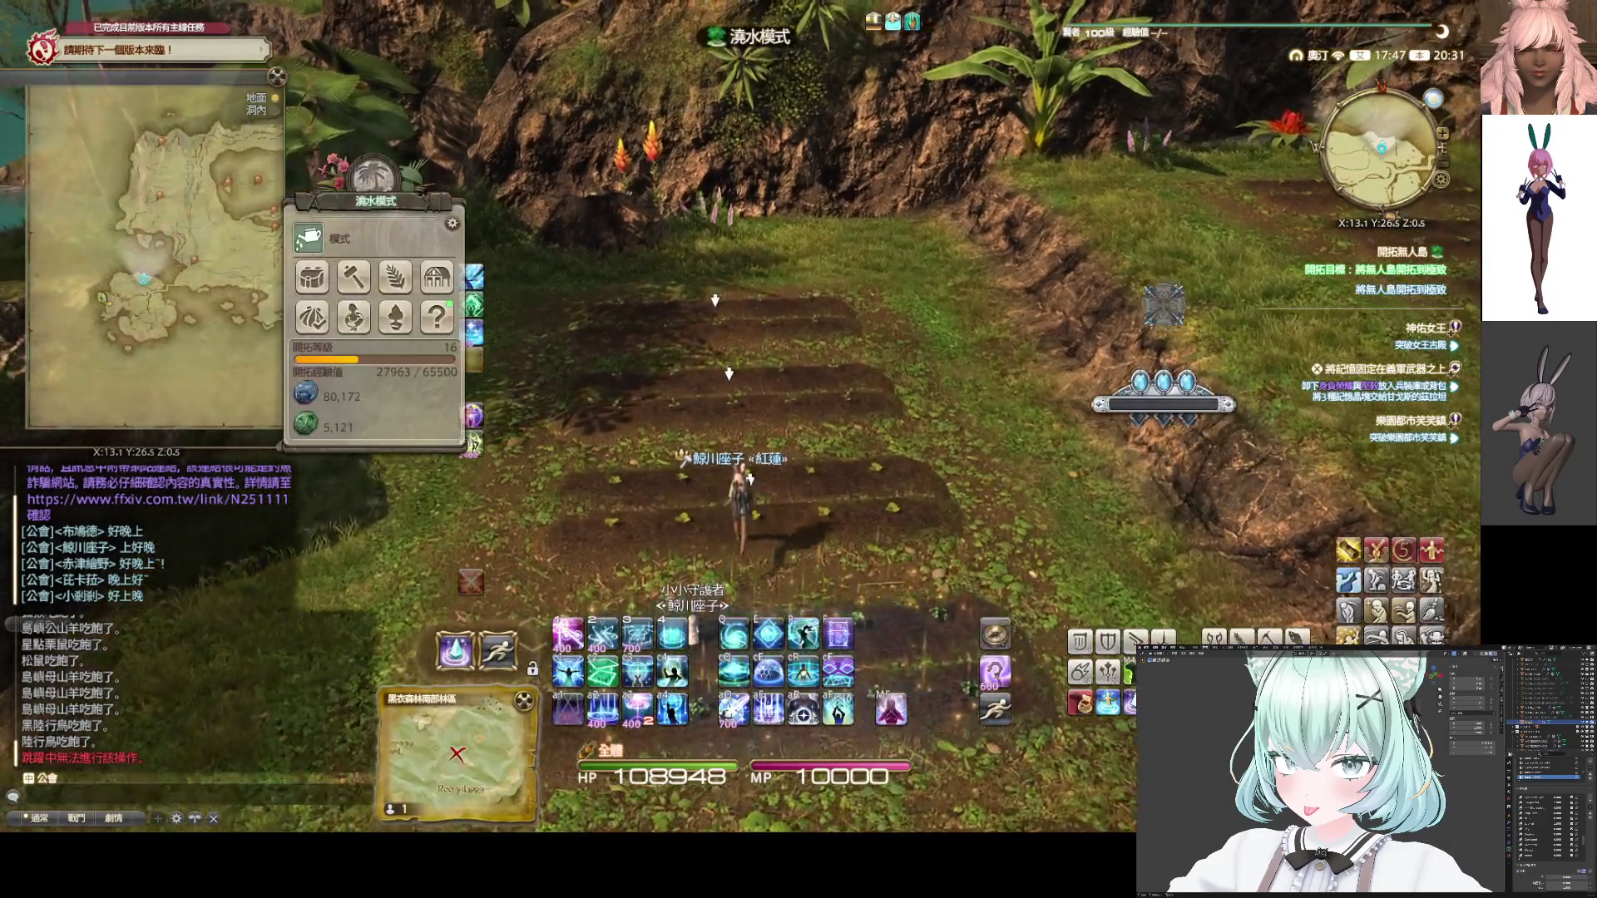
pyautogui.click(757, 499)
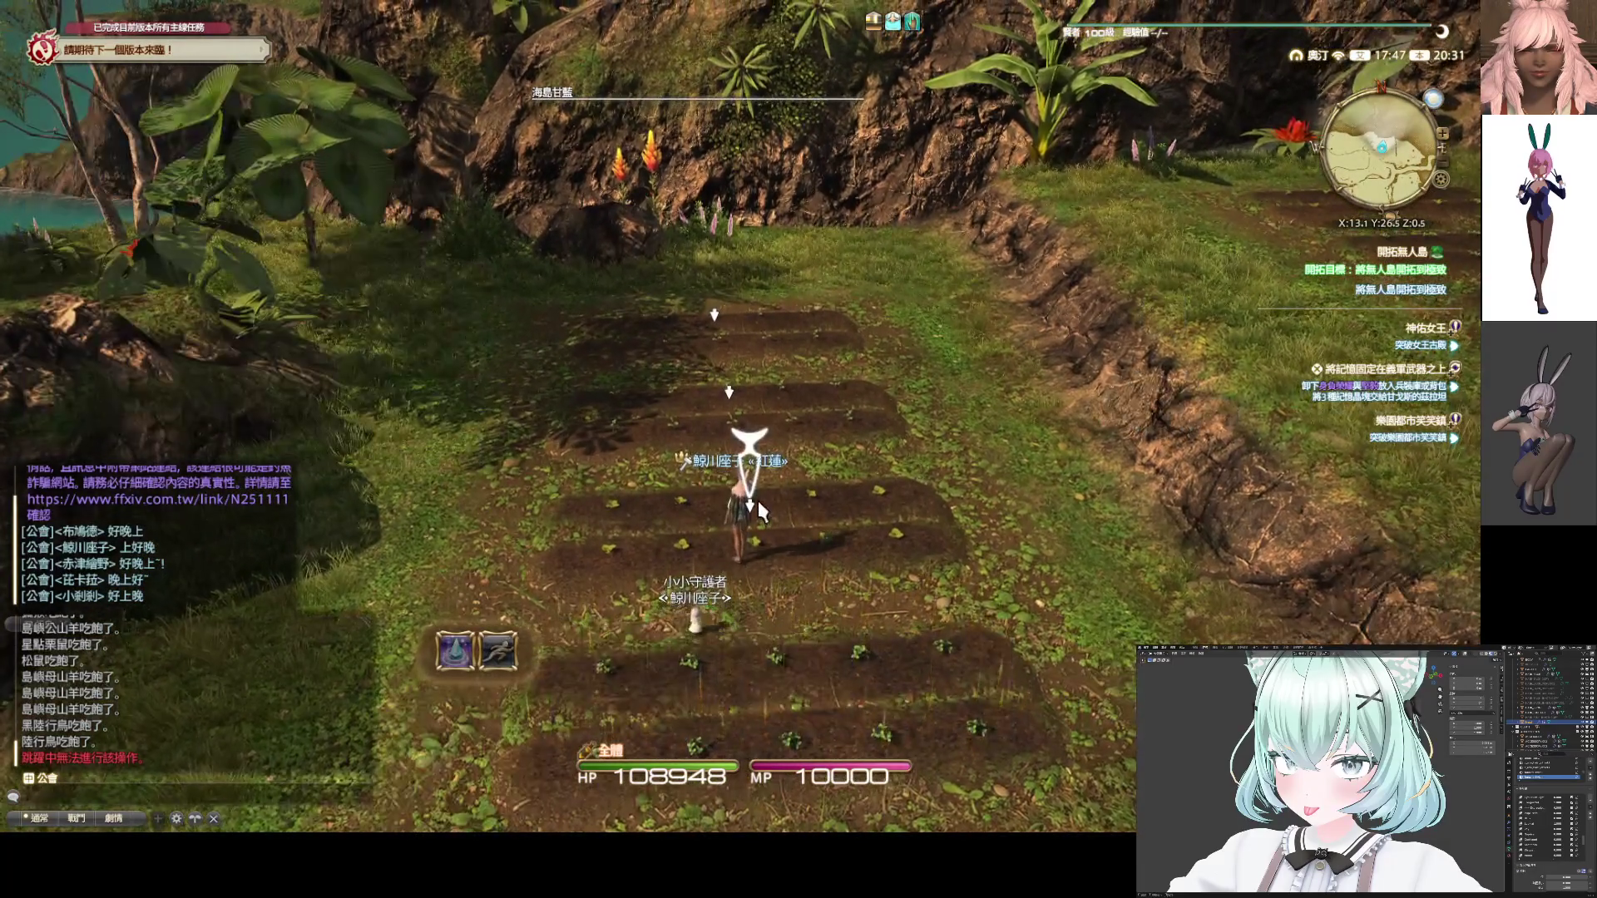
pyautogui.click(761, 517)
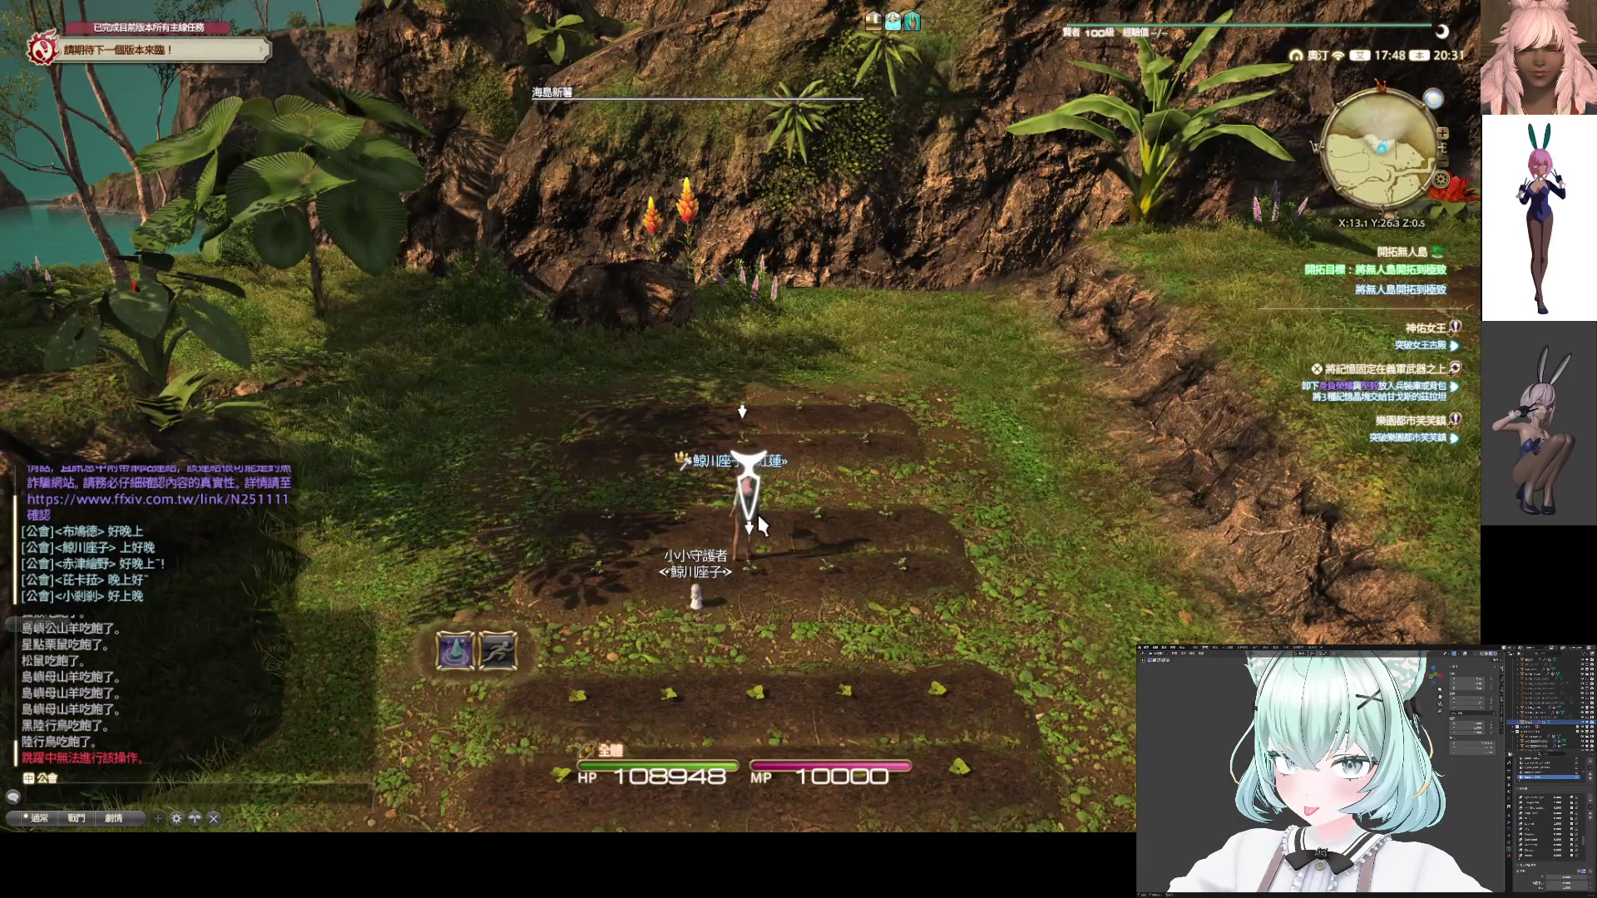
pyautogui.click(757, 513)
pyautogui.moveTo(760, 533); pyautogui.dragTo(766, 521)
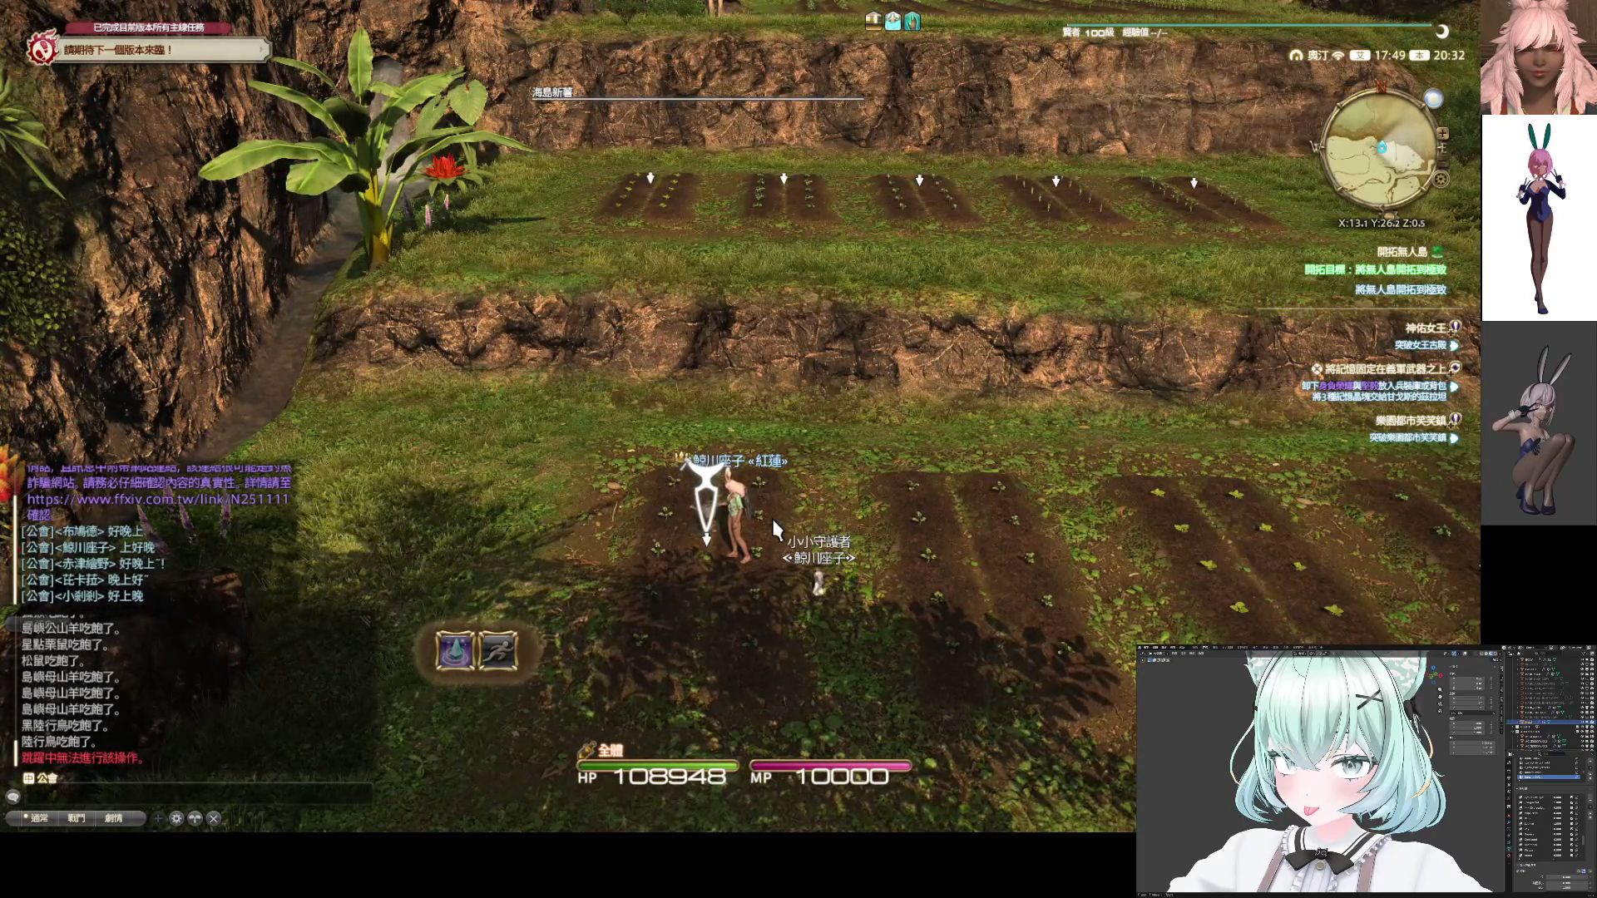
# Water the next row's cabbage, berry and onion plots, moving toward the tomato plot
pyautogui.click(771, 516)
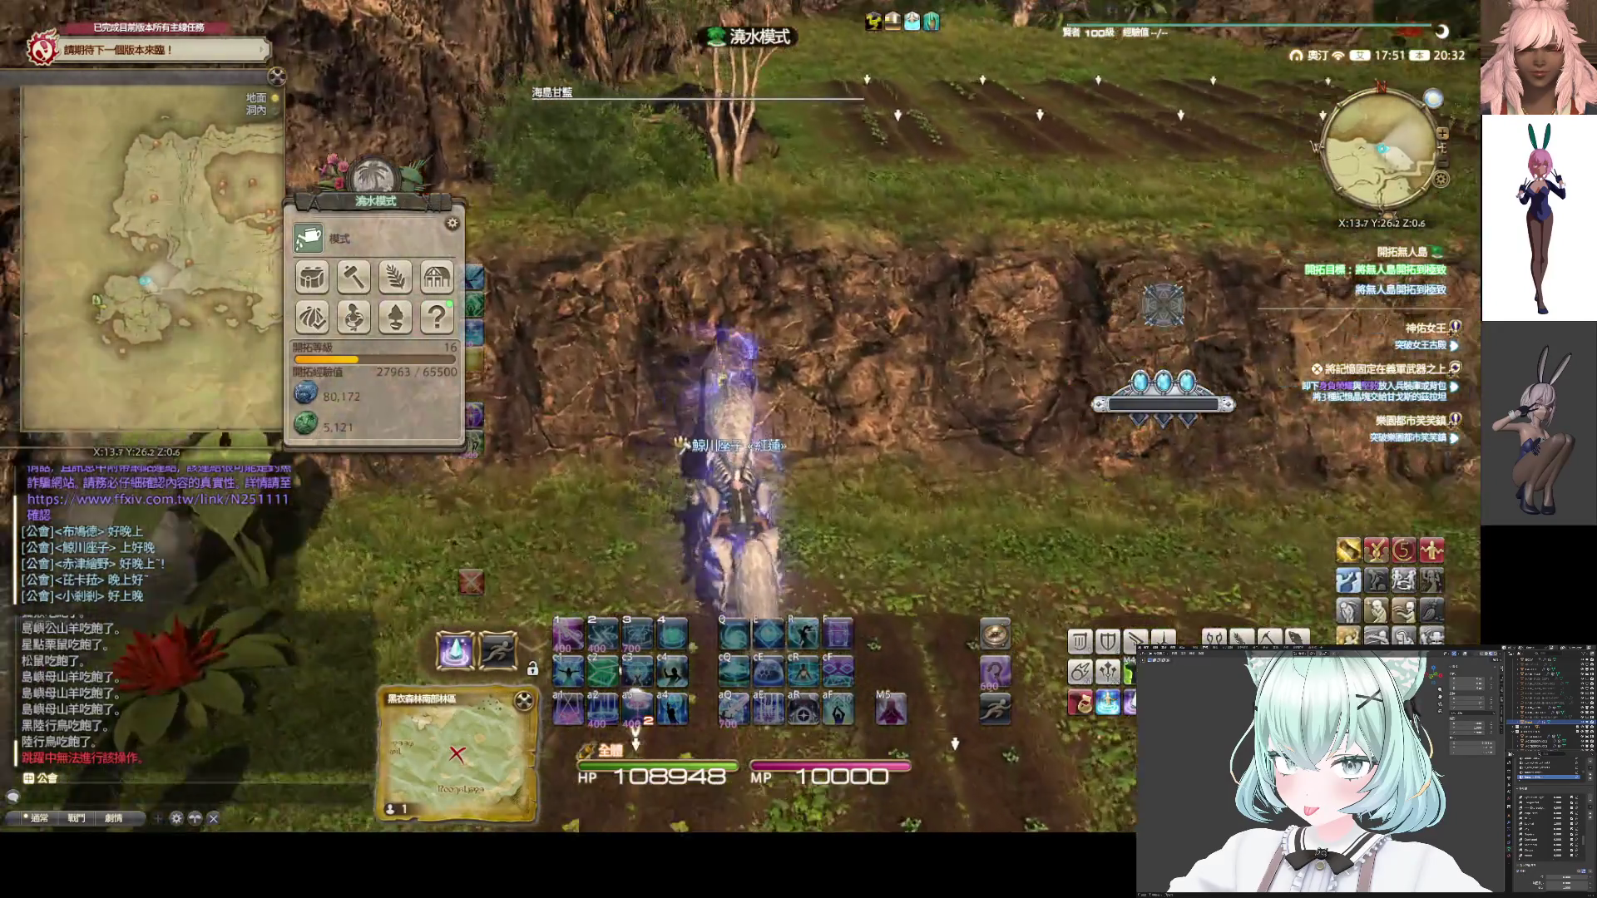
pyautogui.moveTo(765, 524); pyautogui.dragTo(683, 549)
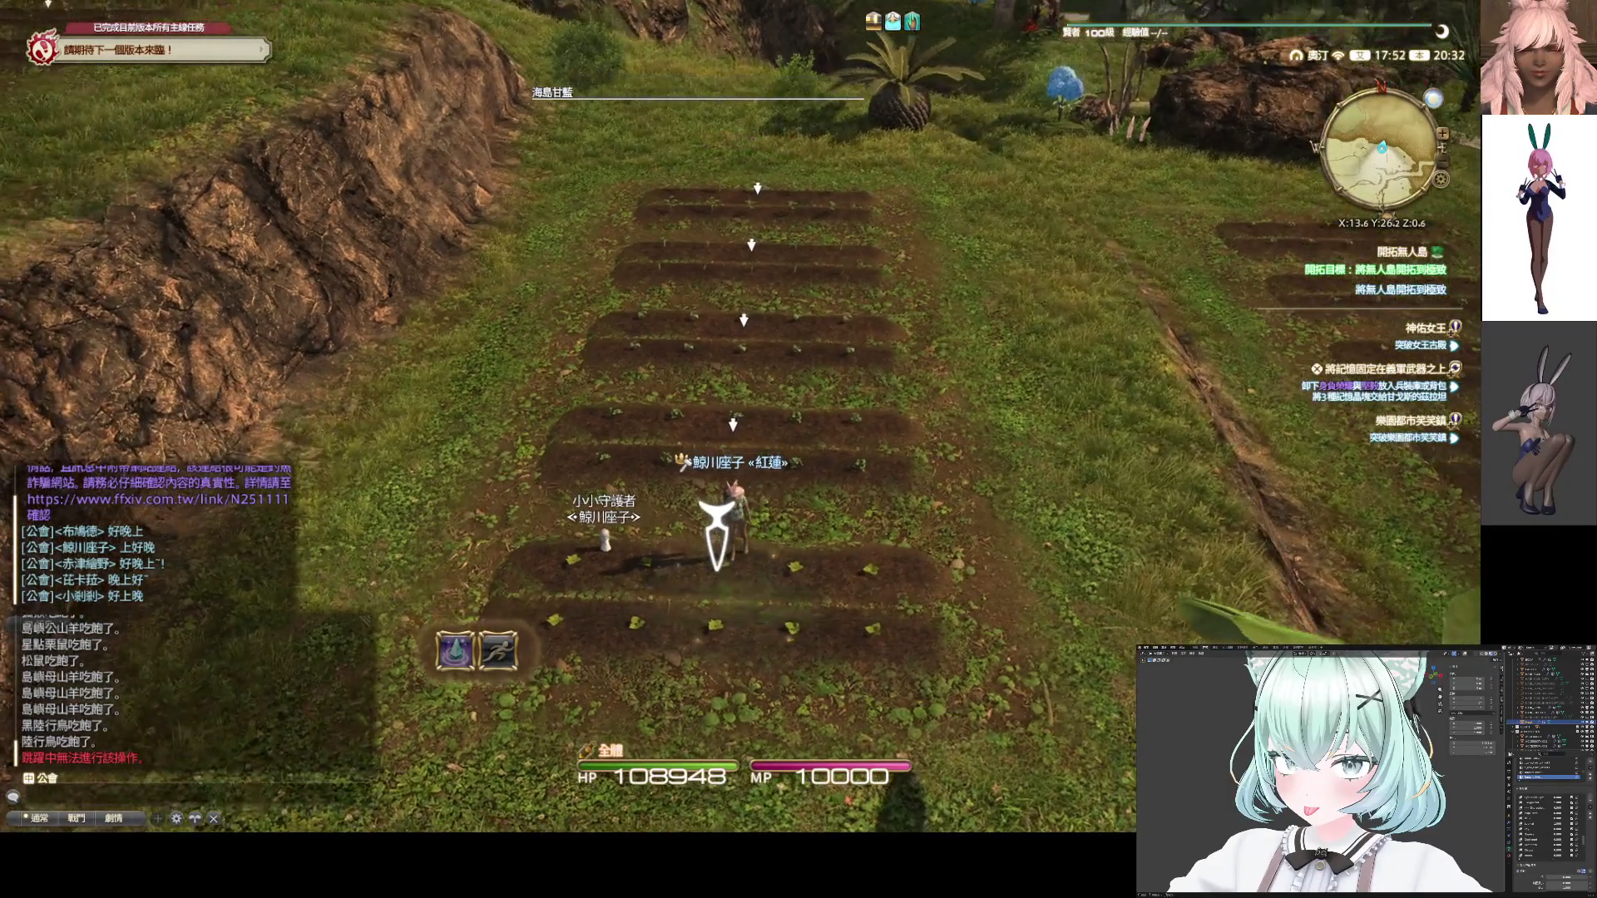
pyautogui.click(735, 515)
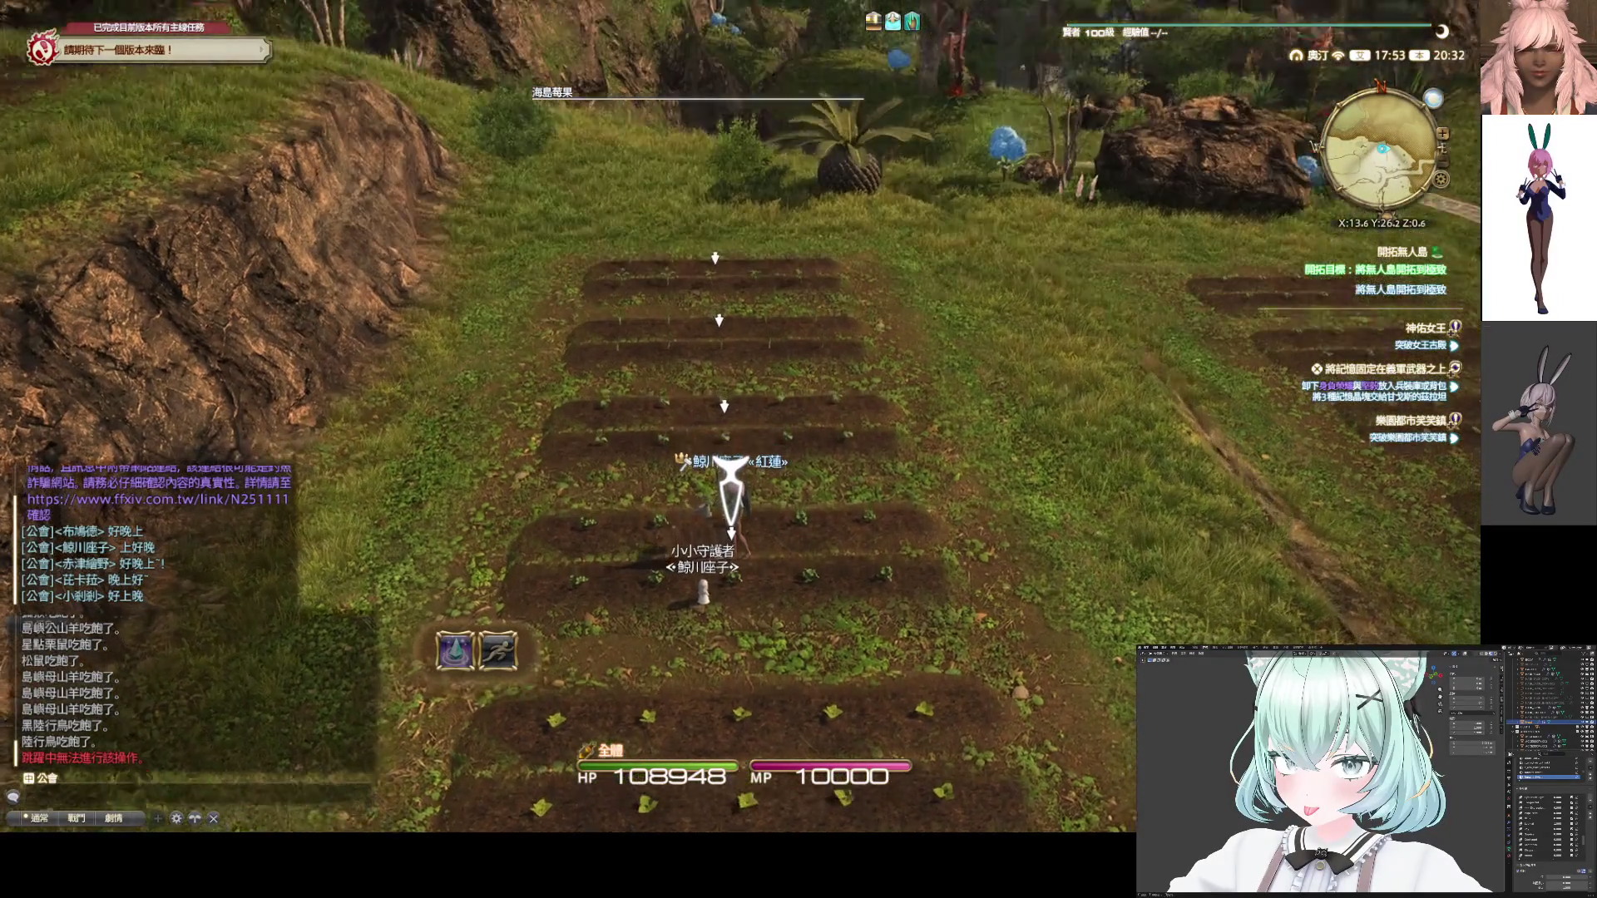
pyautogui.click(725, 529)
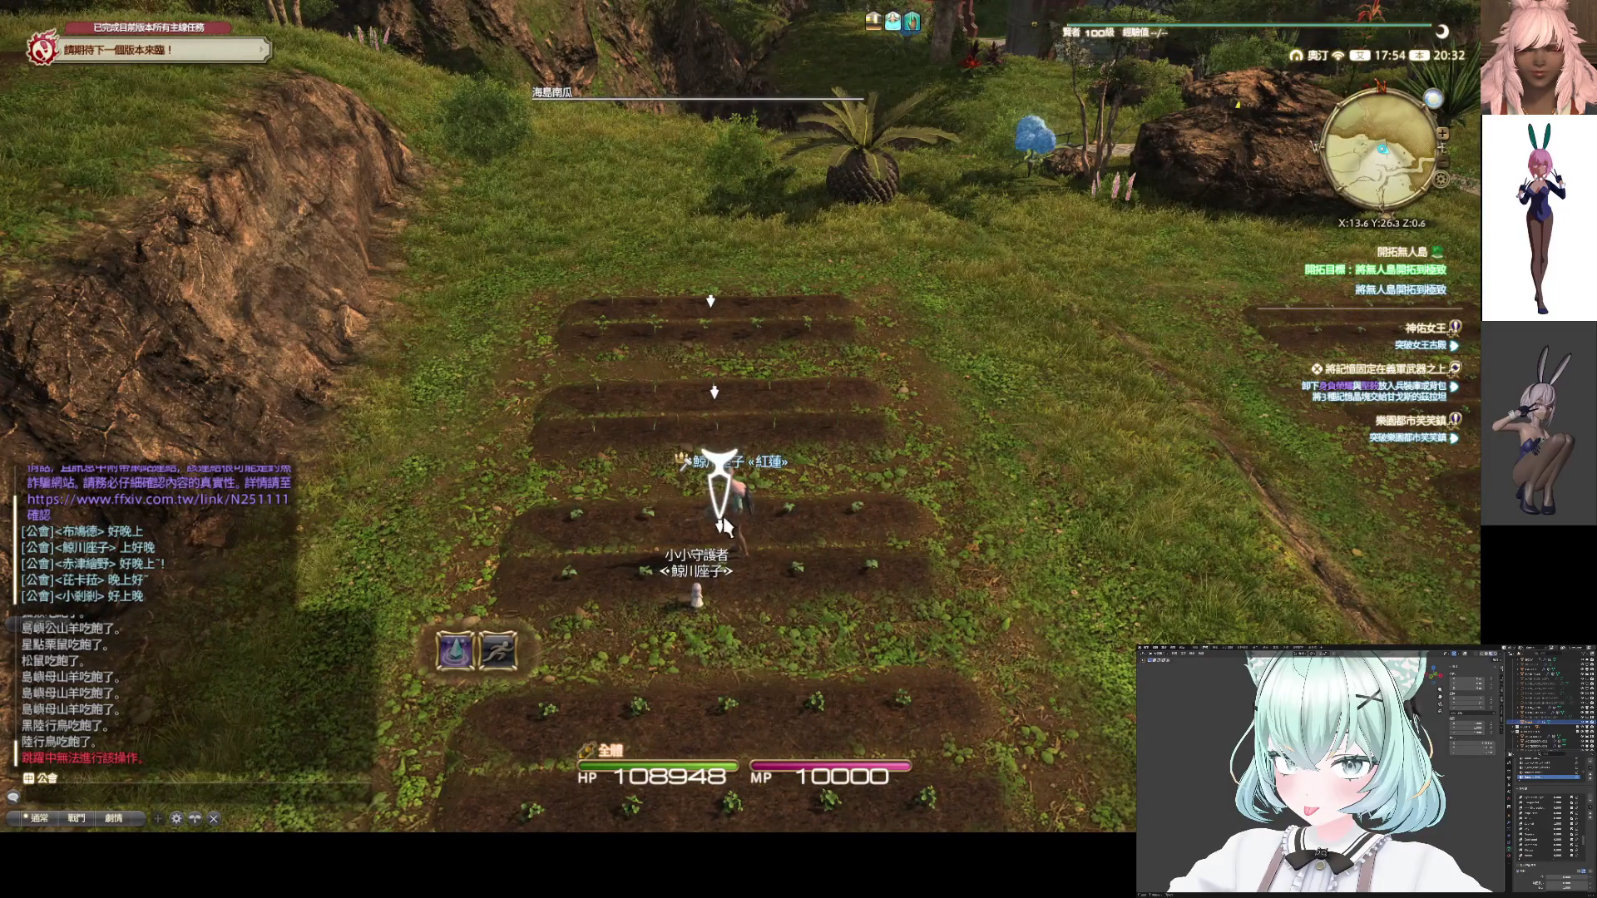
pyautogui.press('w')
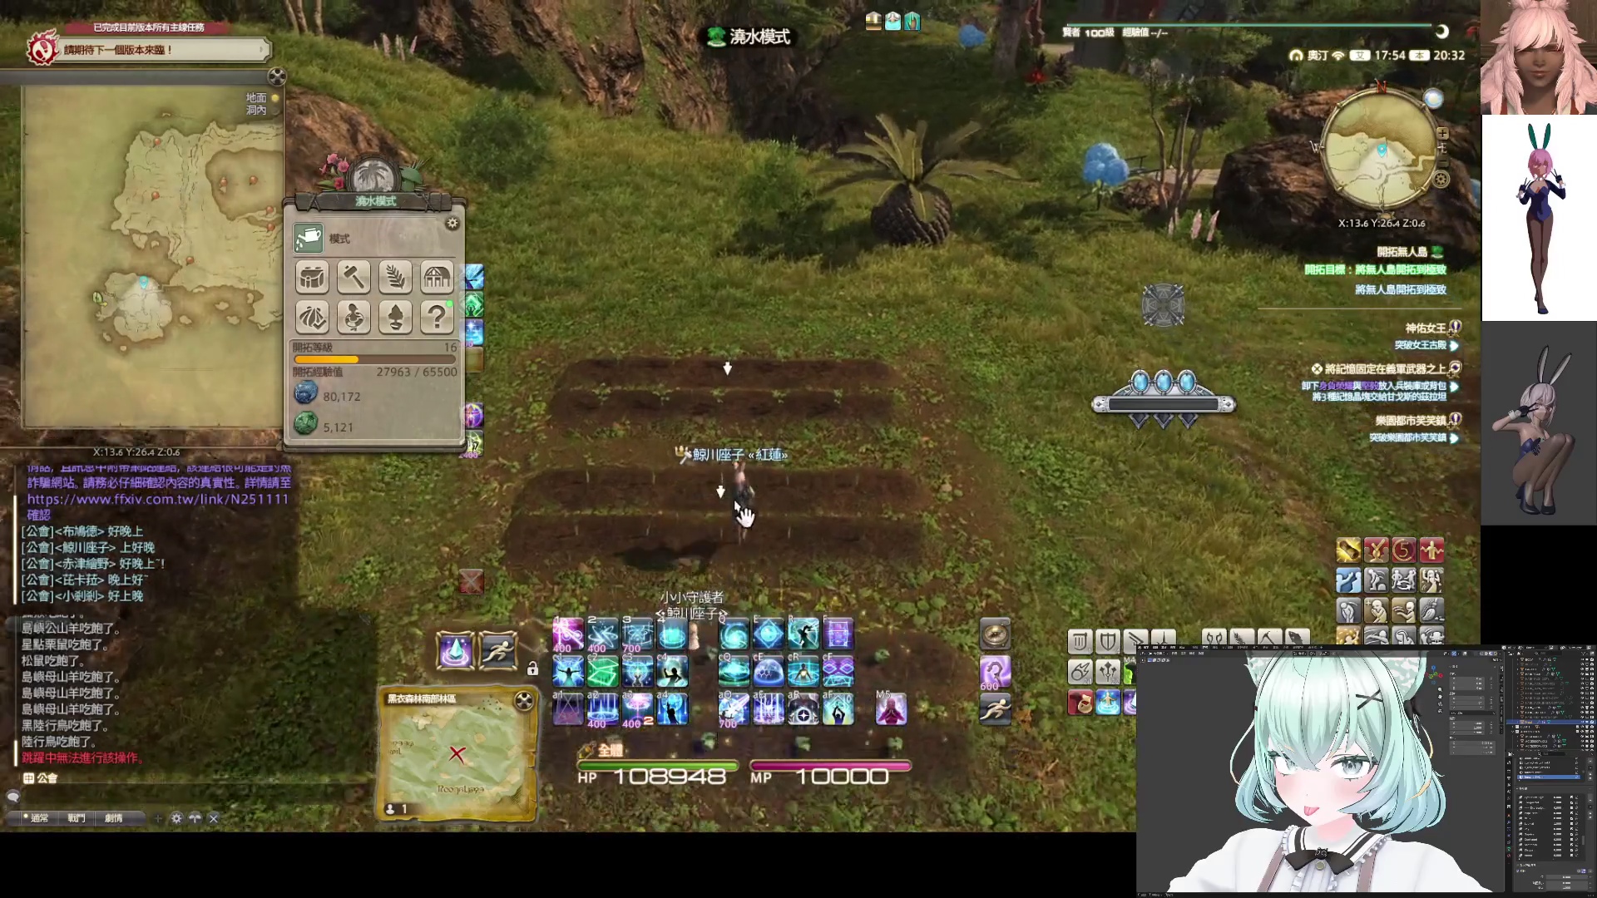
pyautogui.click(772, 522)
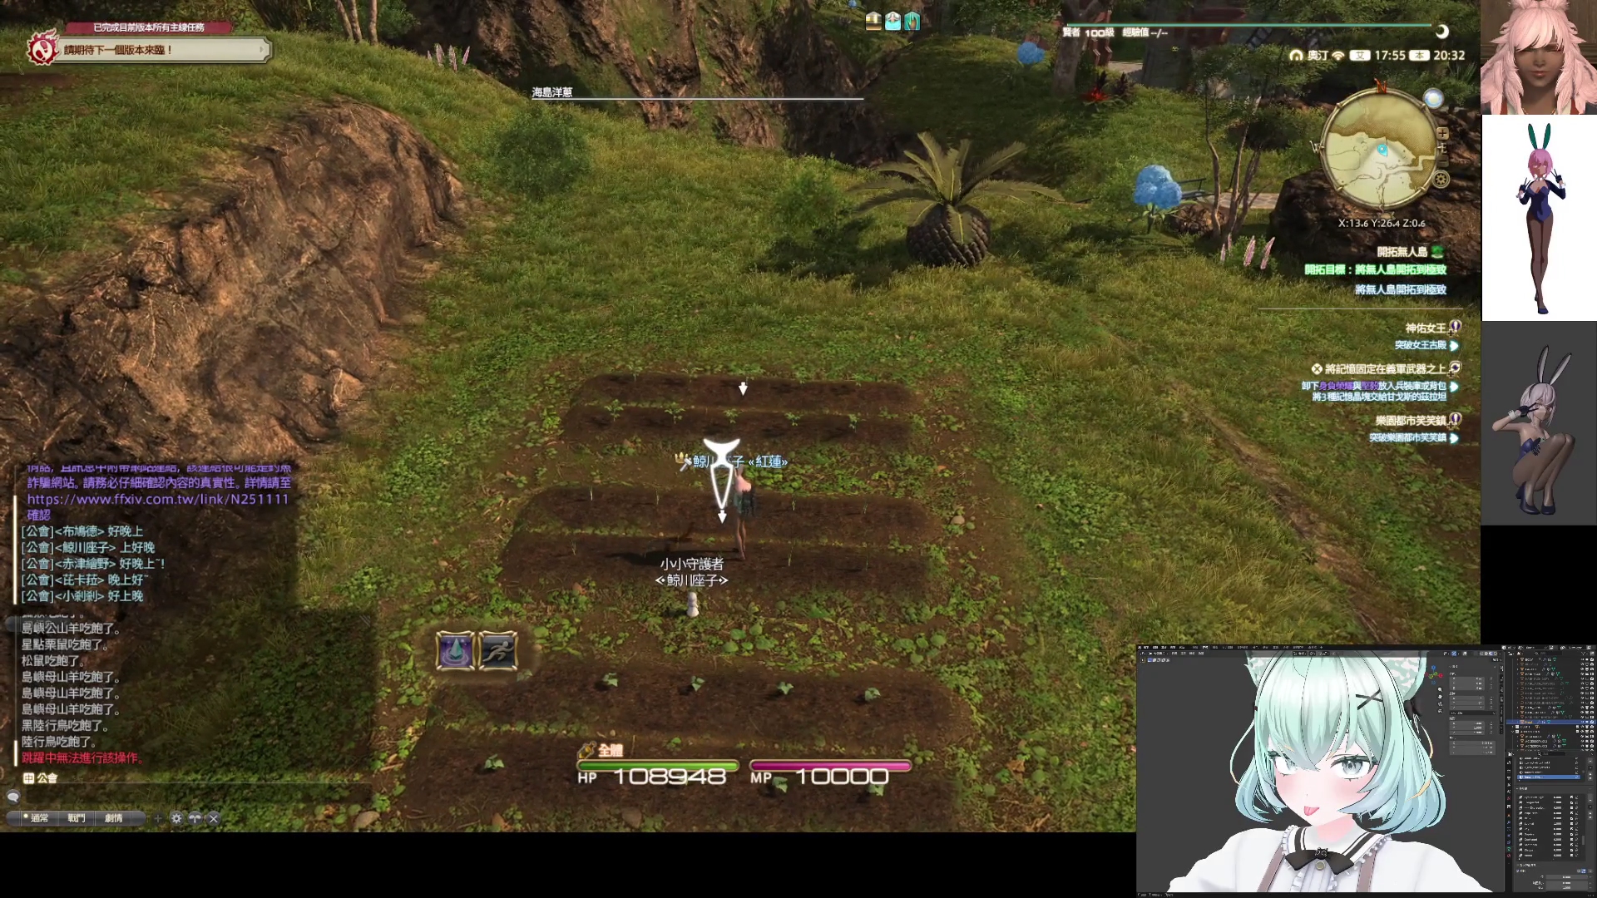
pyautogui.press('w')
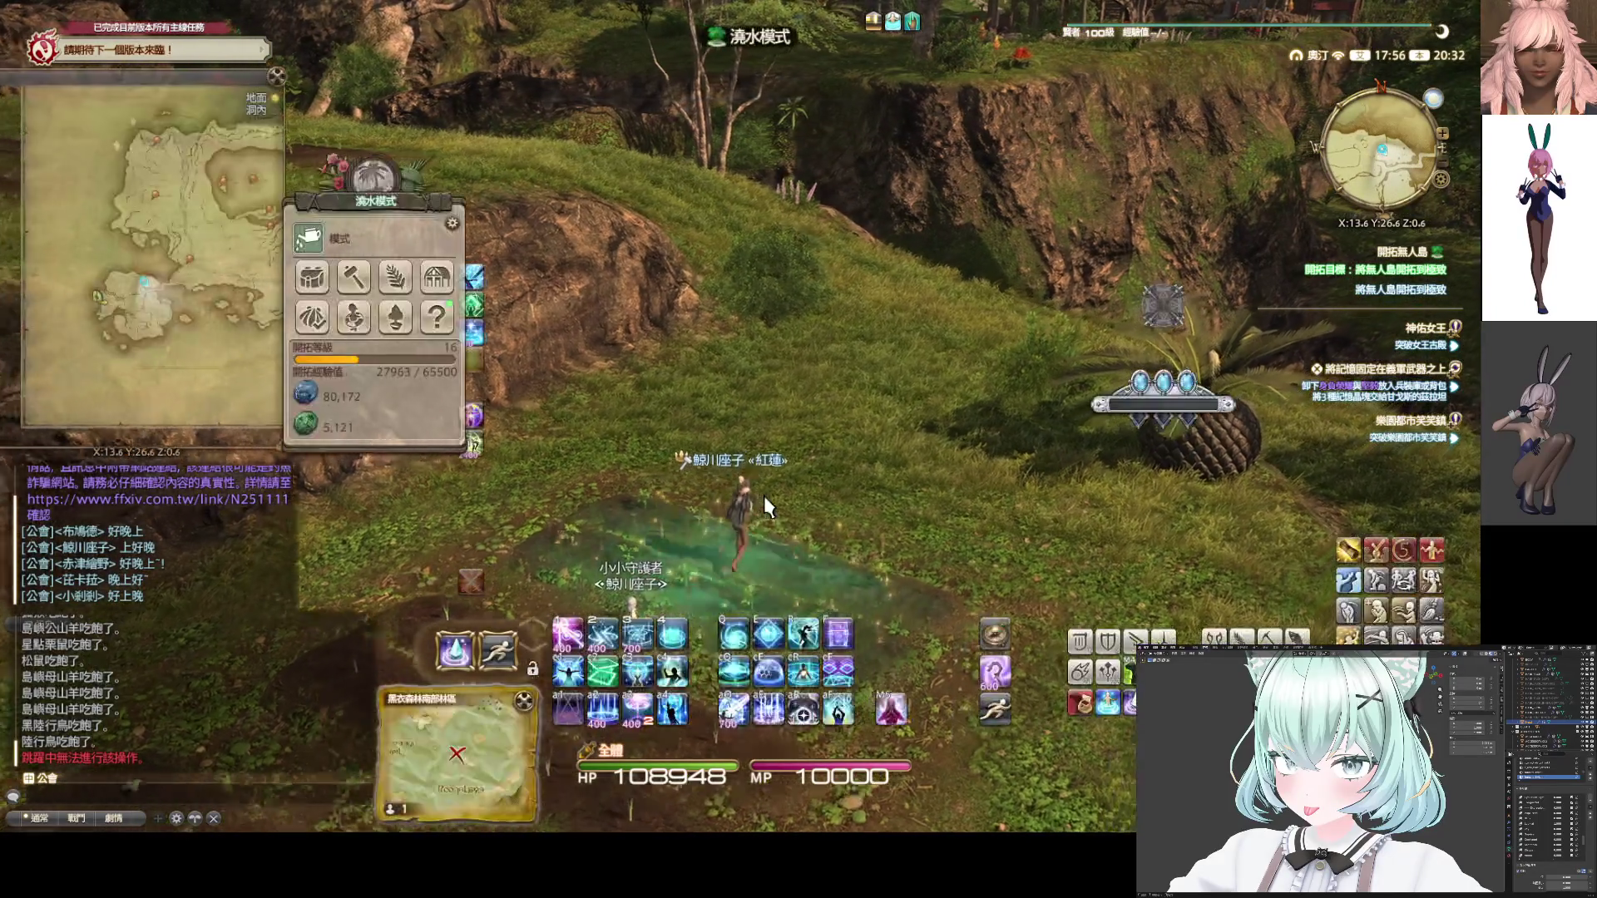
# Ride to the next field and water the wheat, radish and red pepper plots
pyautogui.press('1')
pyautogui.moveTo(796, 500); pyautogui.dragTo(840, 499)
pyautogui.press('w')
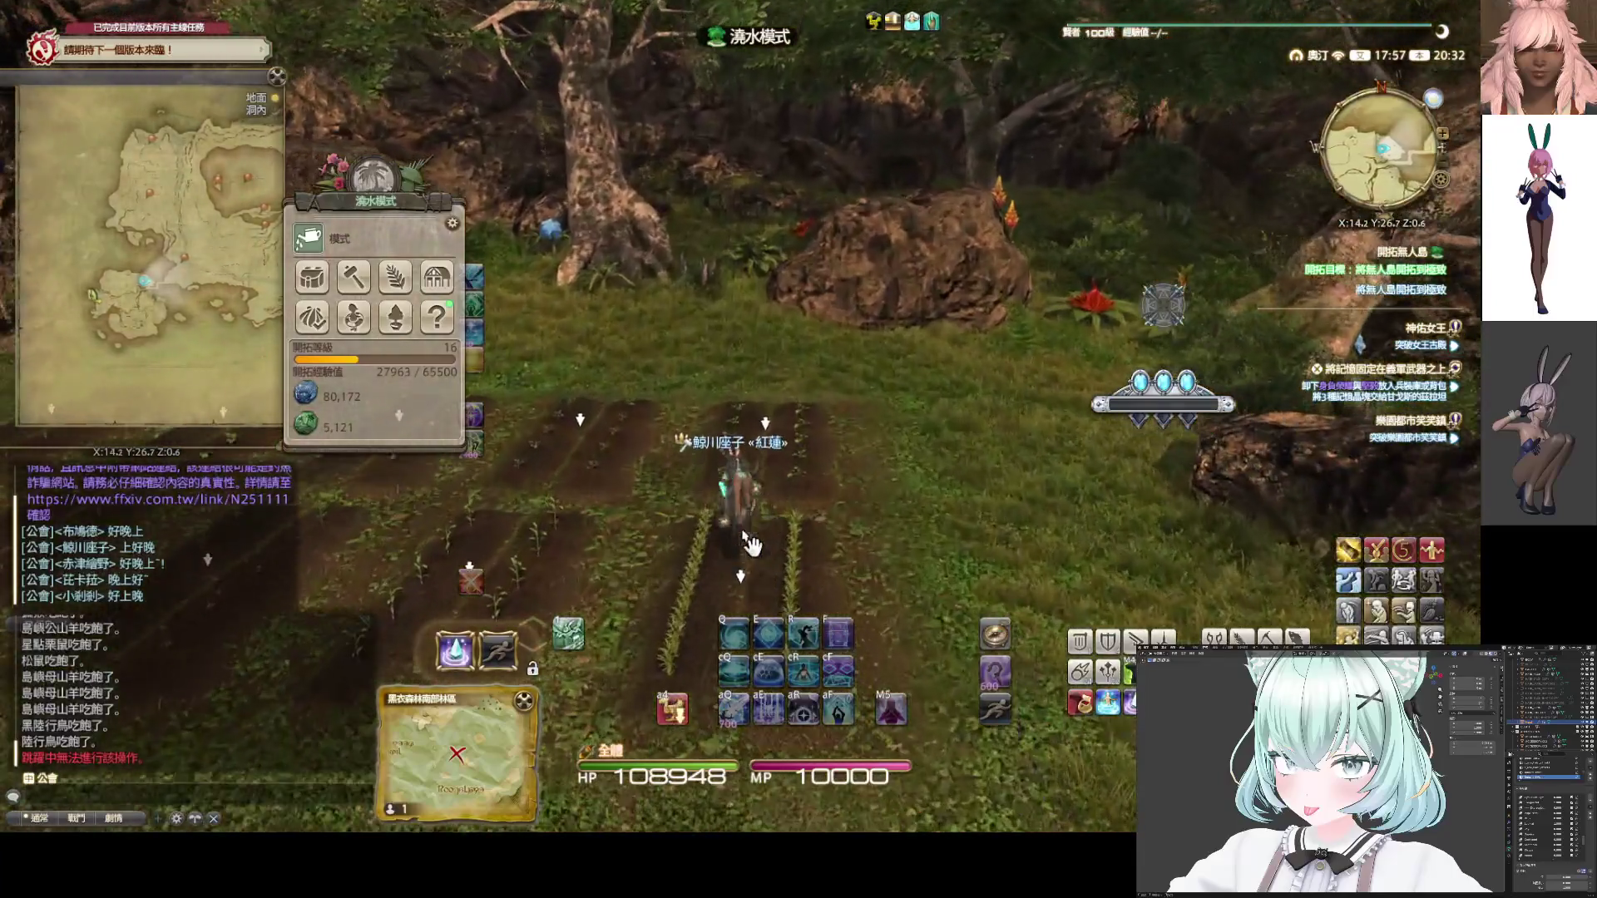
pyautogui.moveTo(751, 544); pyautogui.dragTo(751, 466)
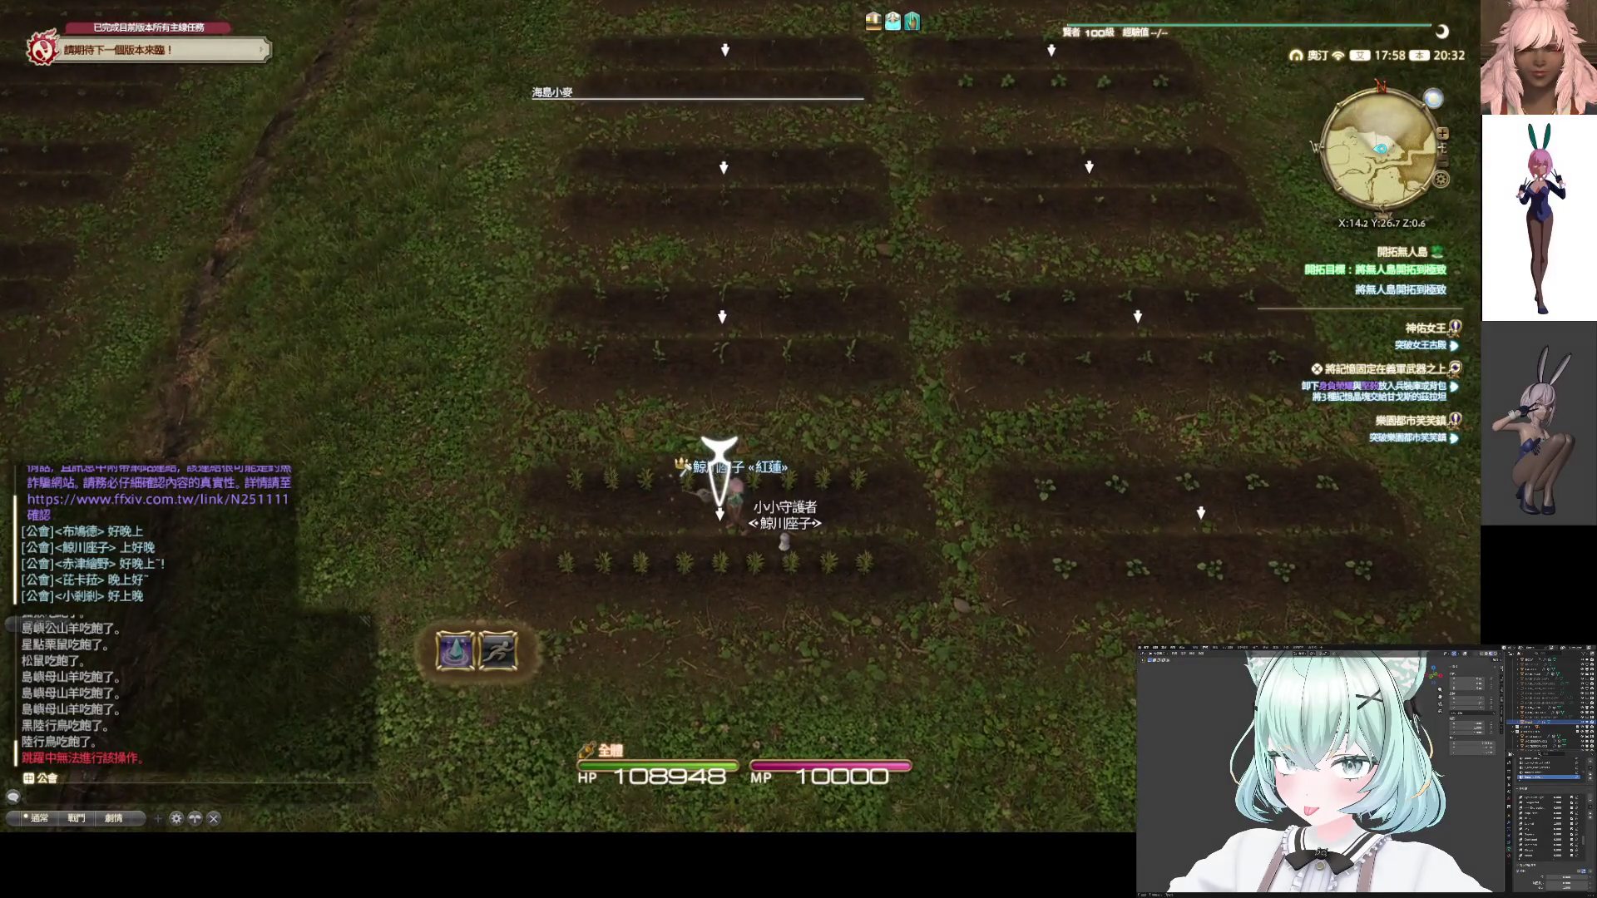
pyautogui.press('1')
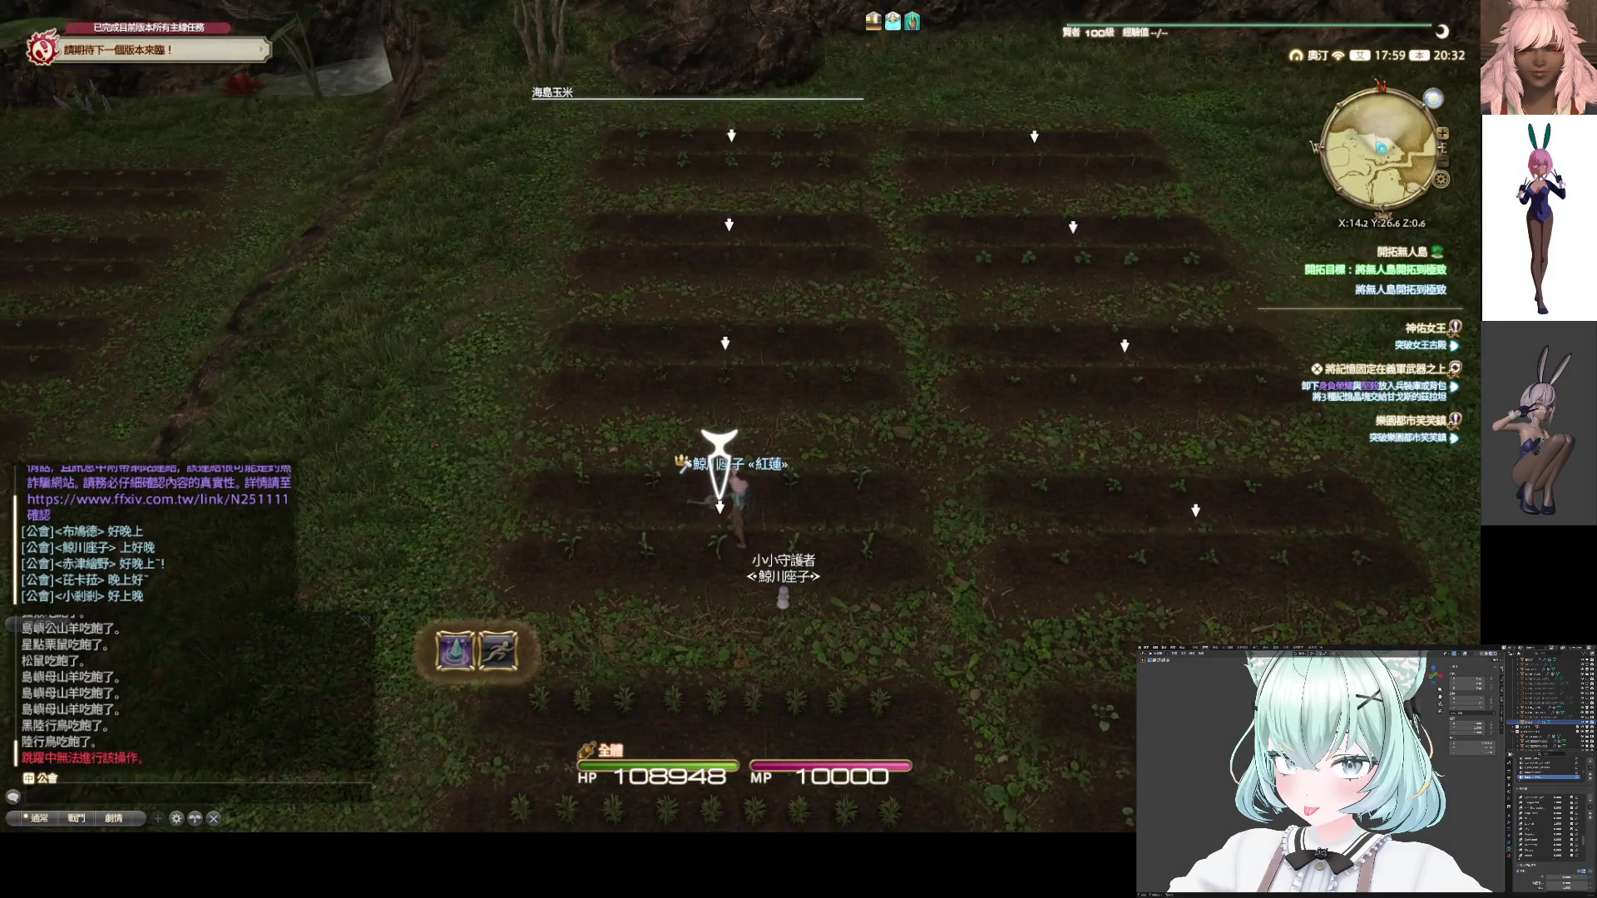
pyautogui.click(722, 499)
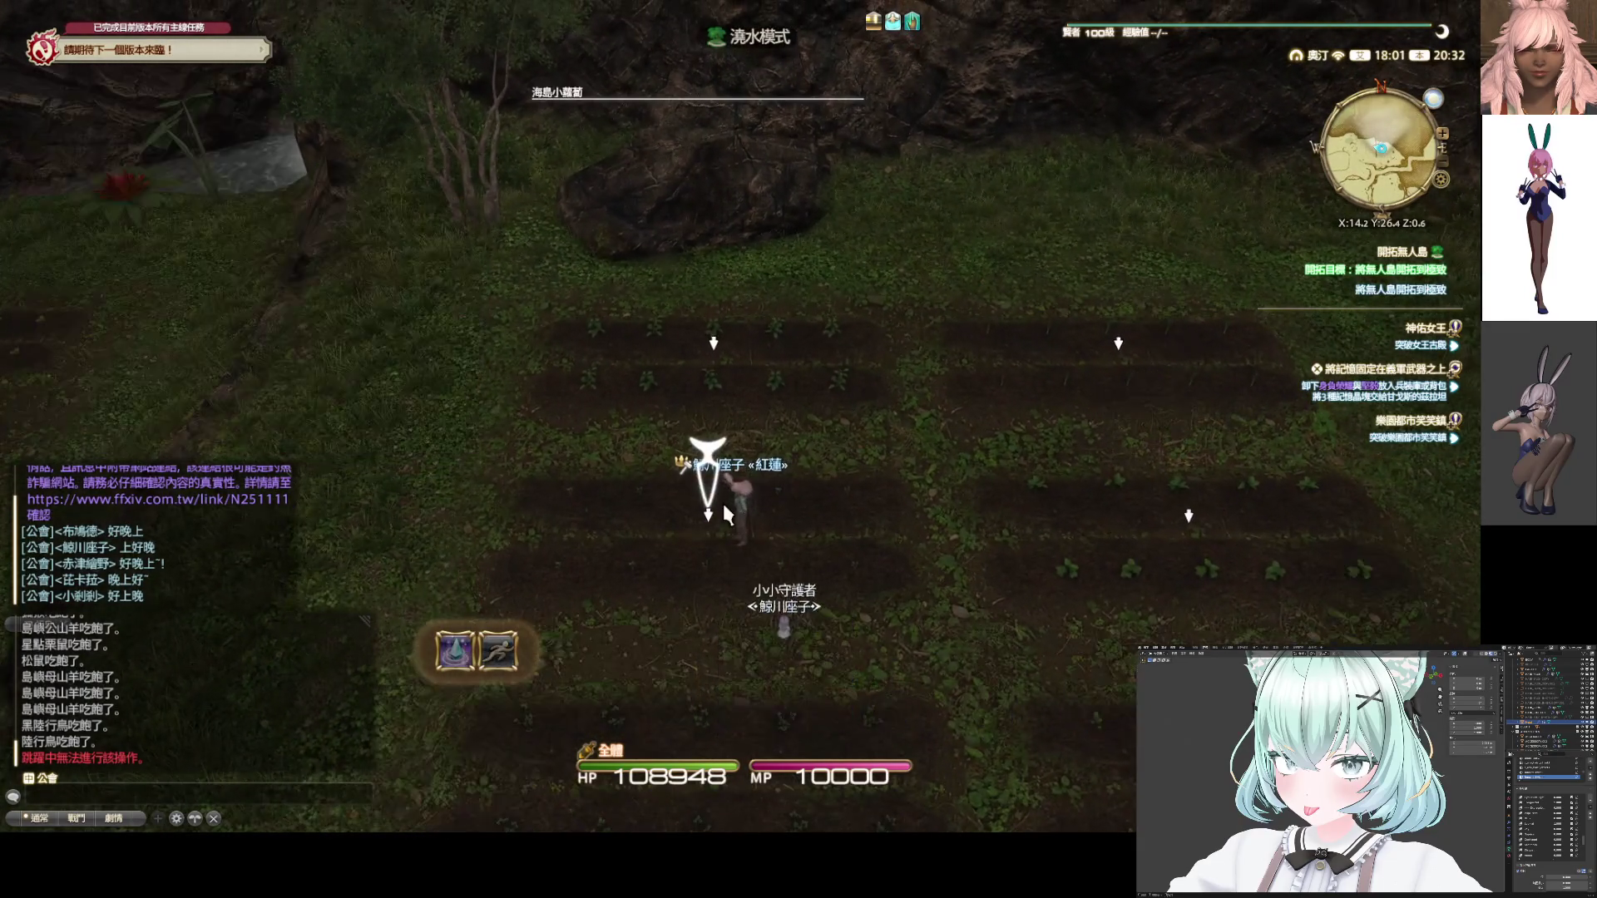
pyautogui.click(722, 501)
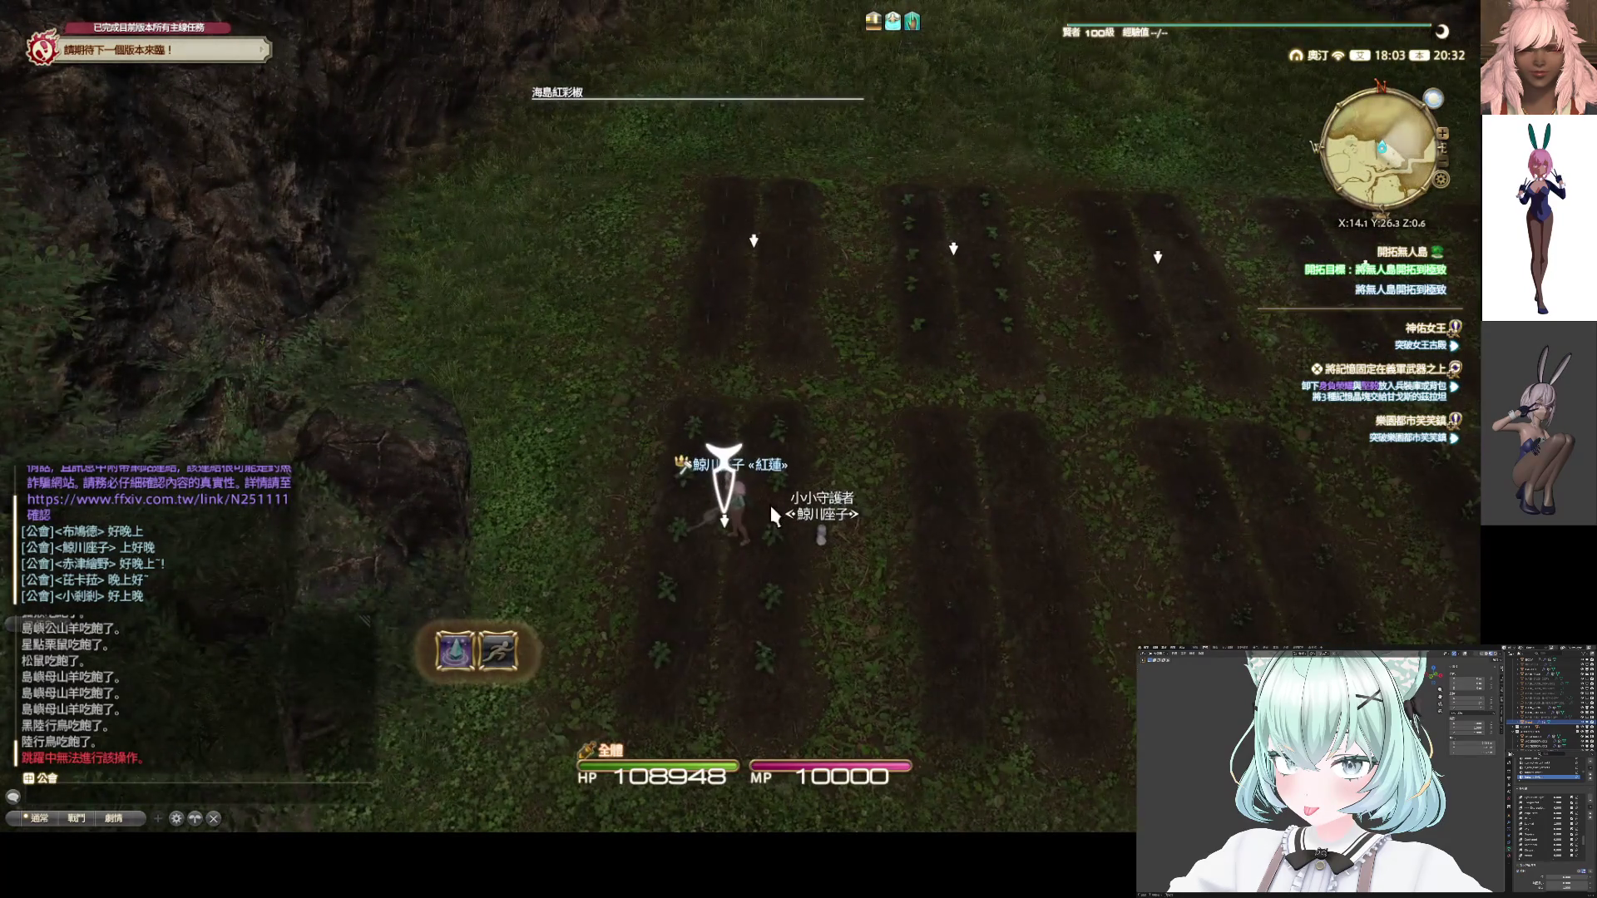
pyautogui.click(788, 503)
# Water the leek plot, the 海島茄子 plot and the next crop plot
pyautogui.moveTo(790, 503); pyautogui.dragTo(856, 502)
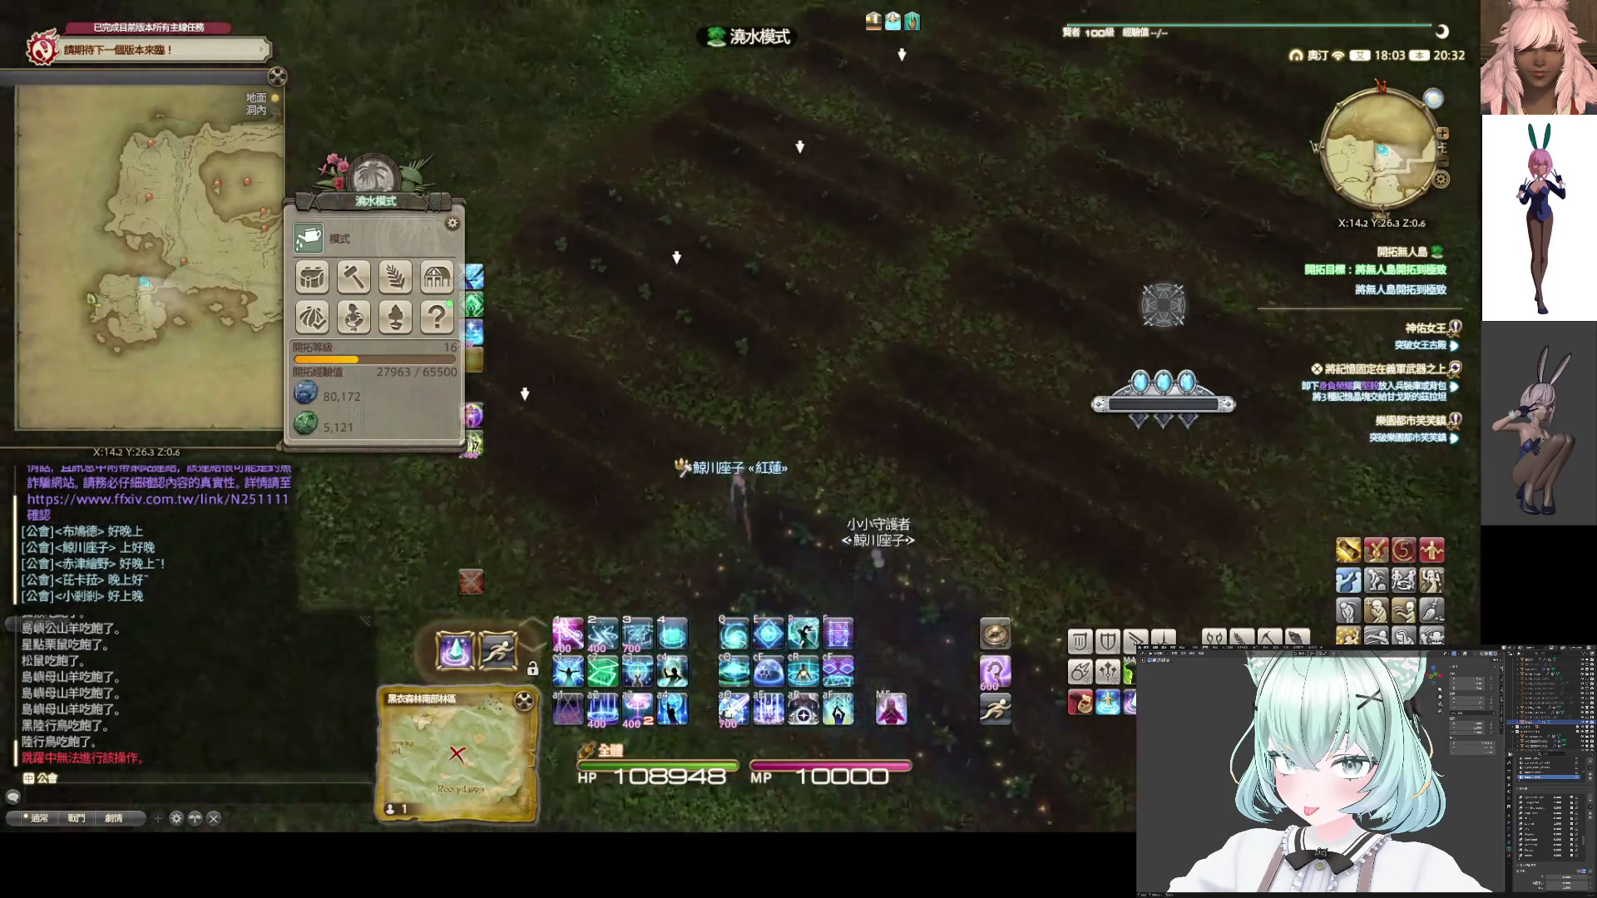
pyautogui.moveTo(634, 497); pyautogui.dragTo(697, 512)
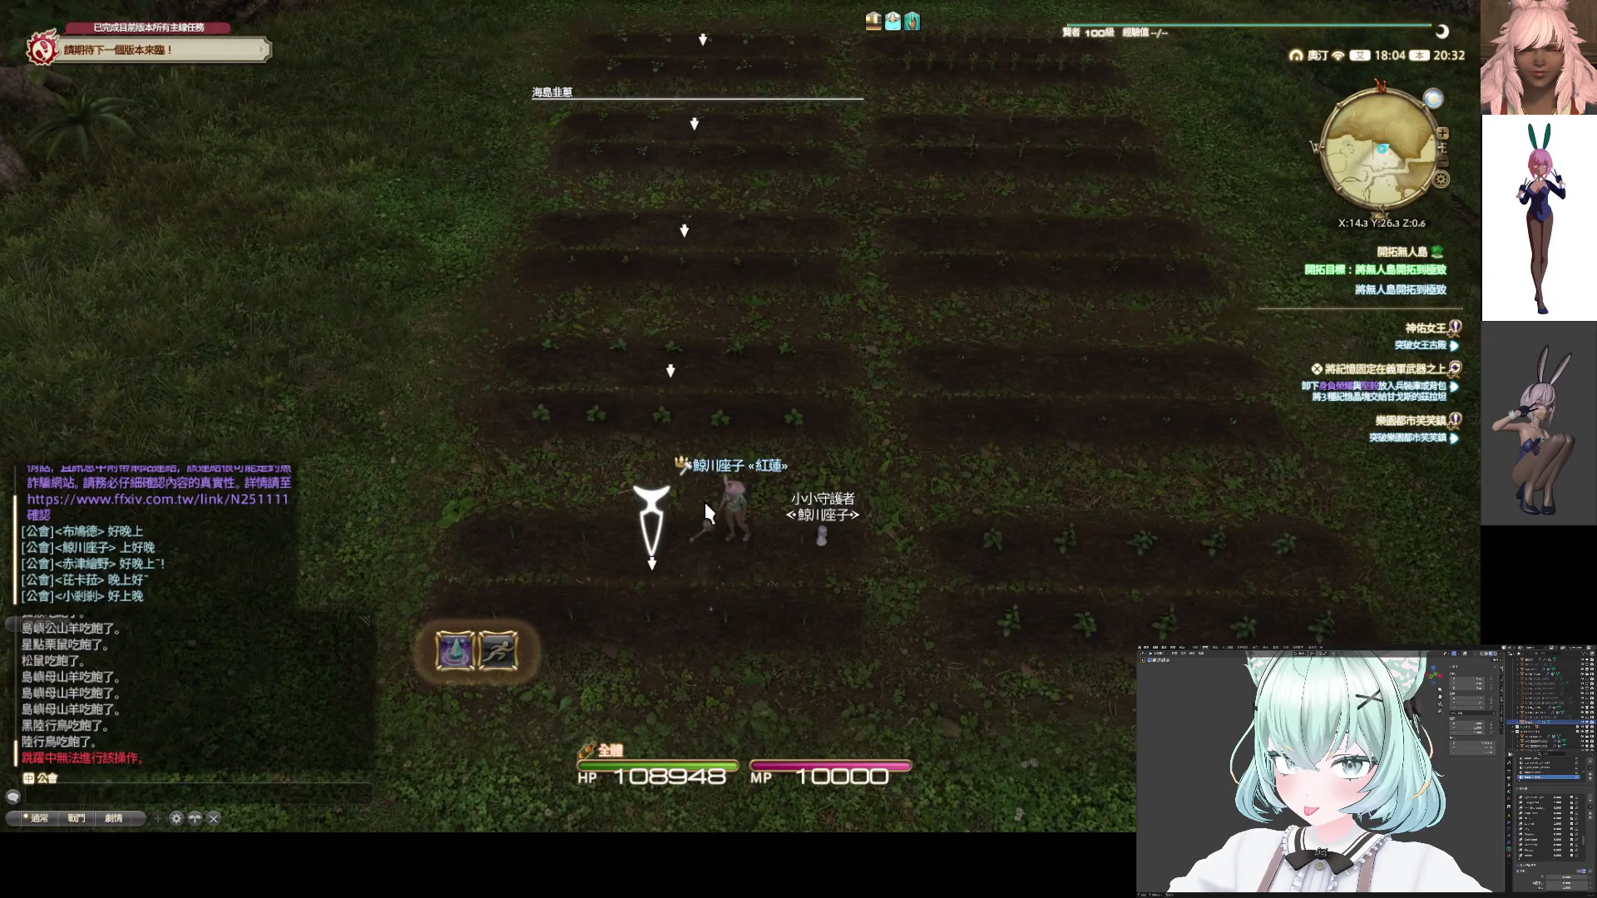
pyautogui.click(703, 501)
pyautogui.press('w')
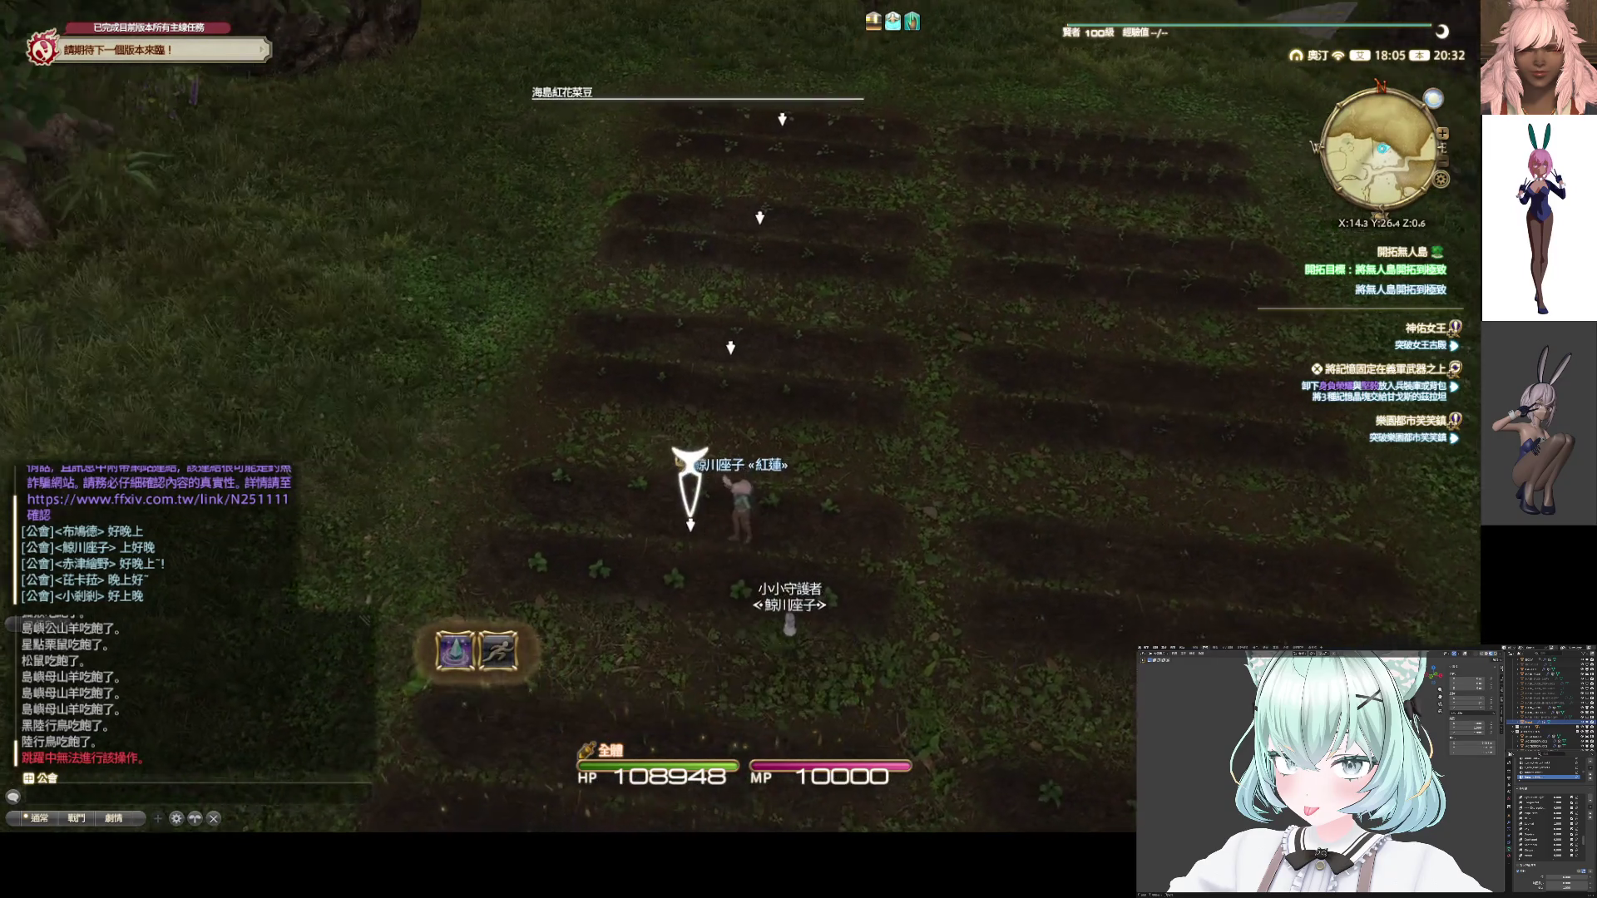
pyautogui.moveTo(709, 532); pyautogui.dragTo(709, 559)
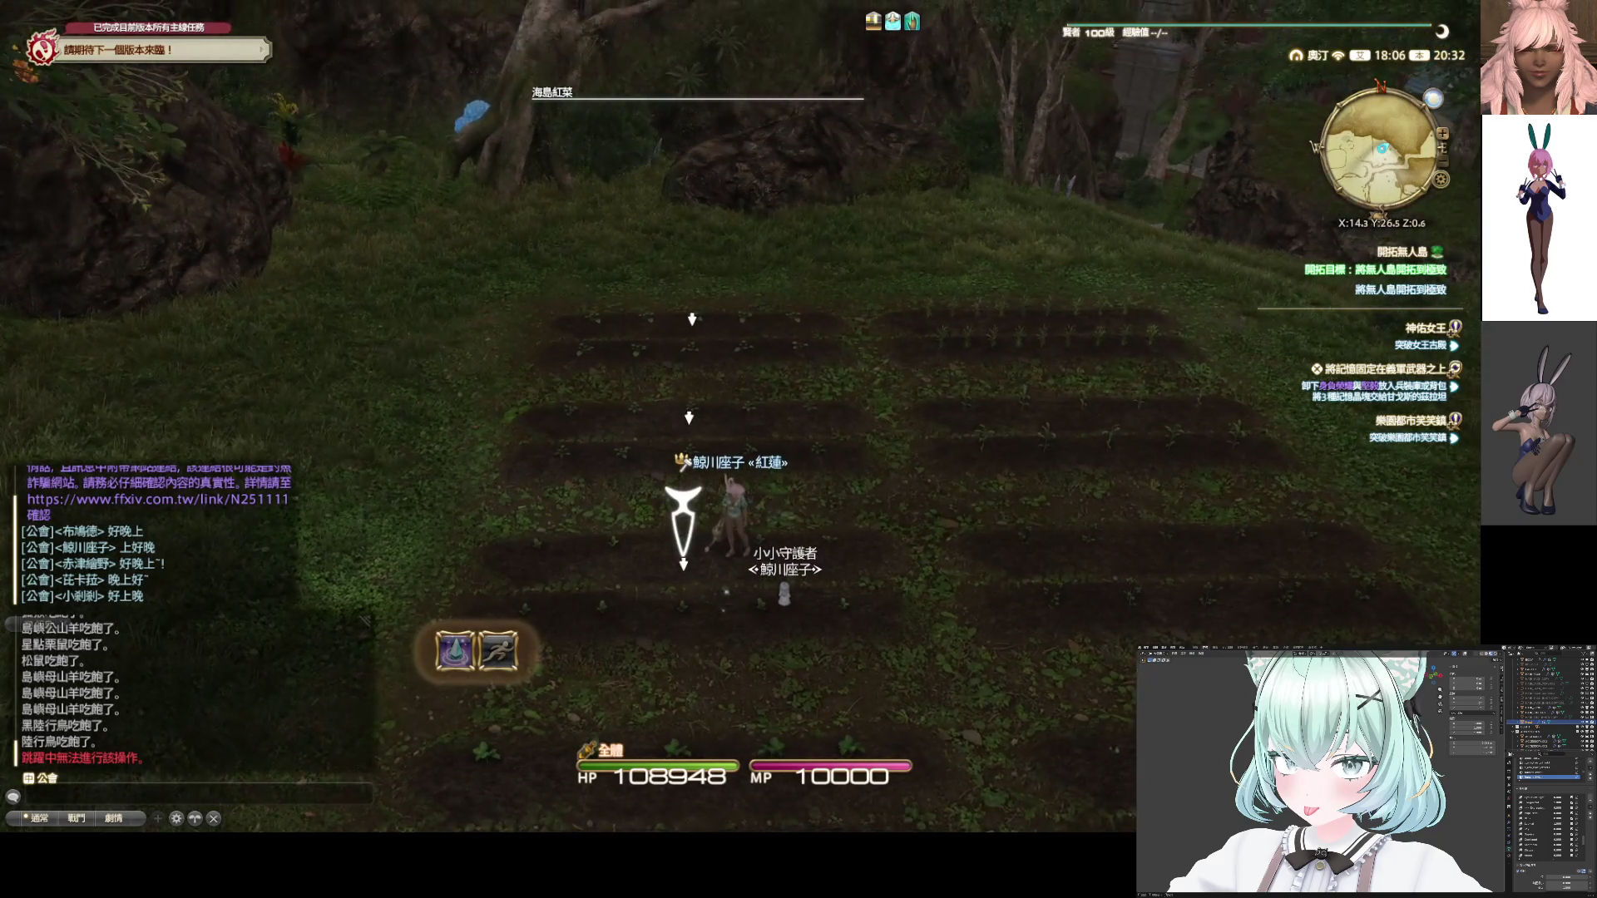
pyautogui.click(711, 549)
pyautogui.moveTo(710, 549)
pyautogui.mouseDown()
pyautogui.moveTo(720, 569)
pyautogui.moveTo(672, 549)
pyautogui.mouseUp()
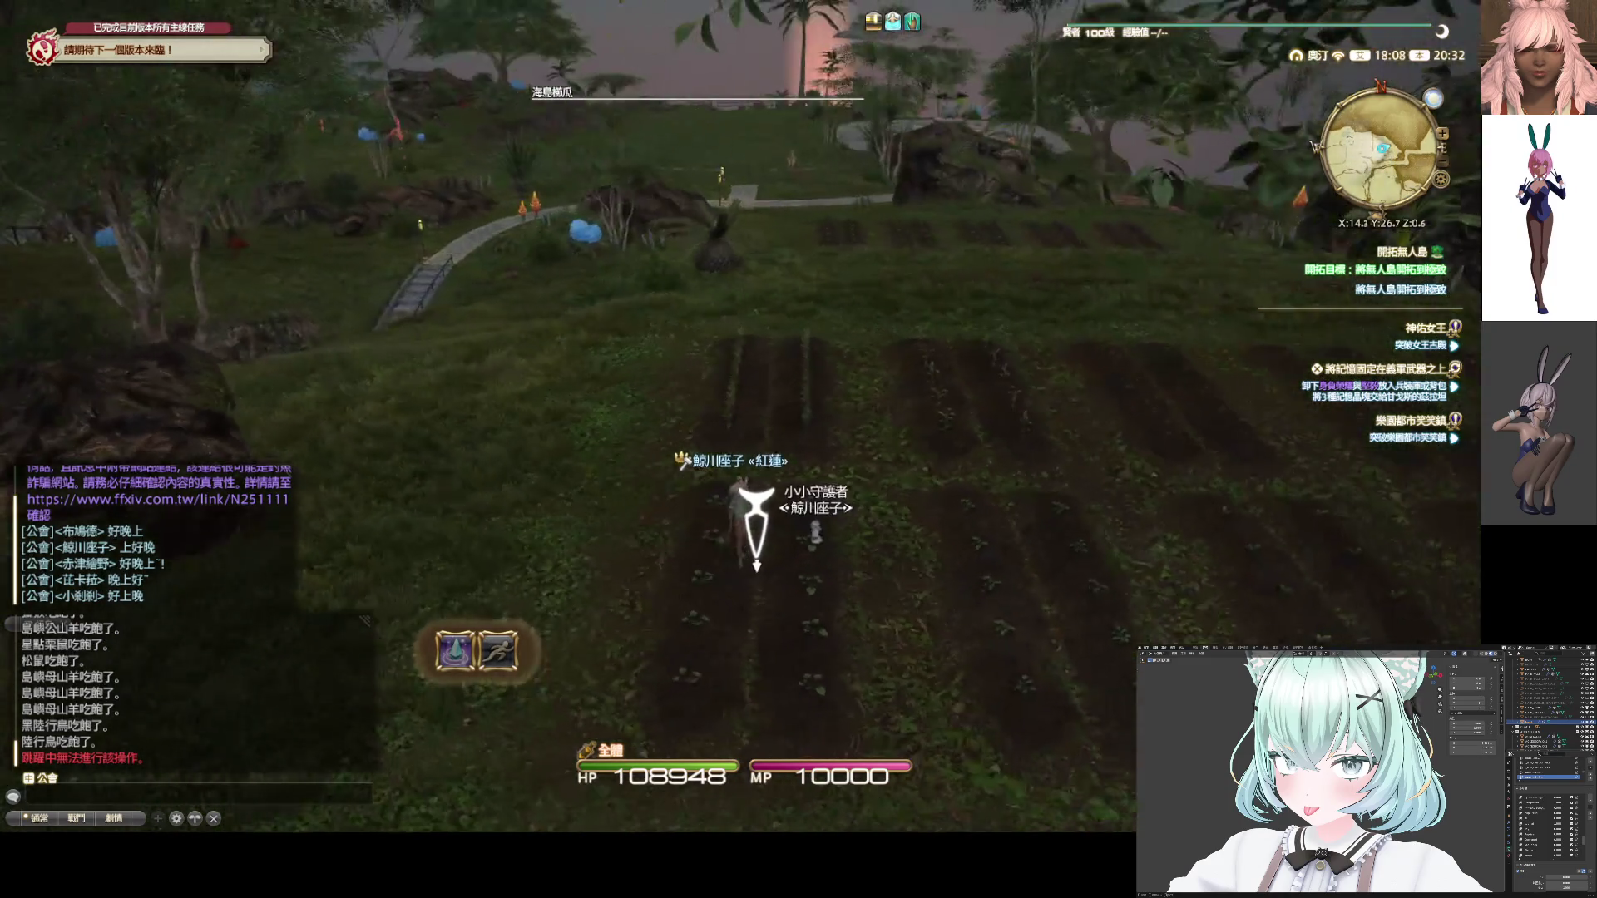
pyautogui.moveTo(775, 528)
pyautogui.mouseDown()
pyautogui.moveTo(807, 511)
pyautogui.moveTo(766, 508)
pyautogui.mouseUp()
pyautogui.click(775, 516)
# Fly to the workshop facility board and view the 開拓工坊 III to IV upgrade
pyautogui.press('w')
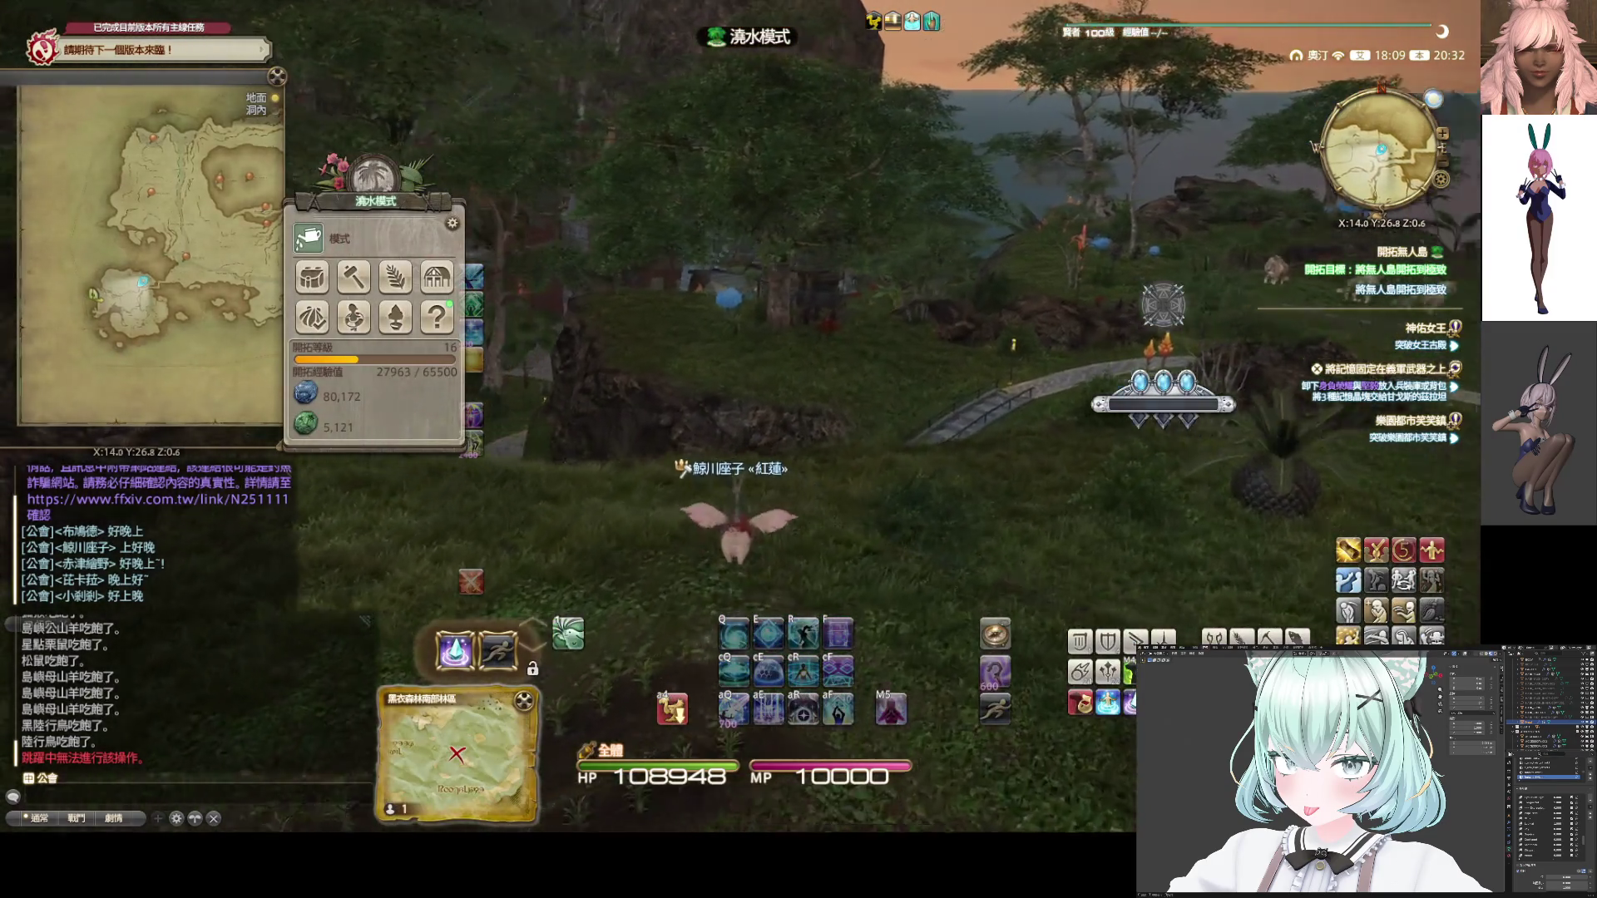
pyautogui.press('w')
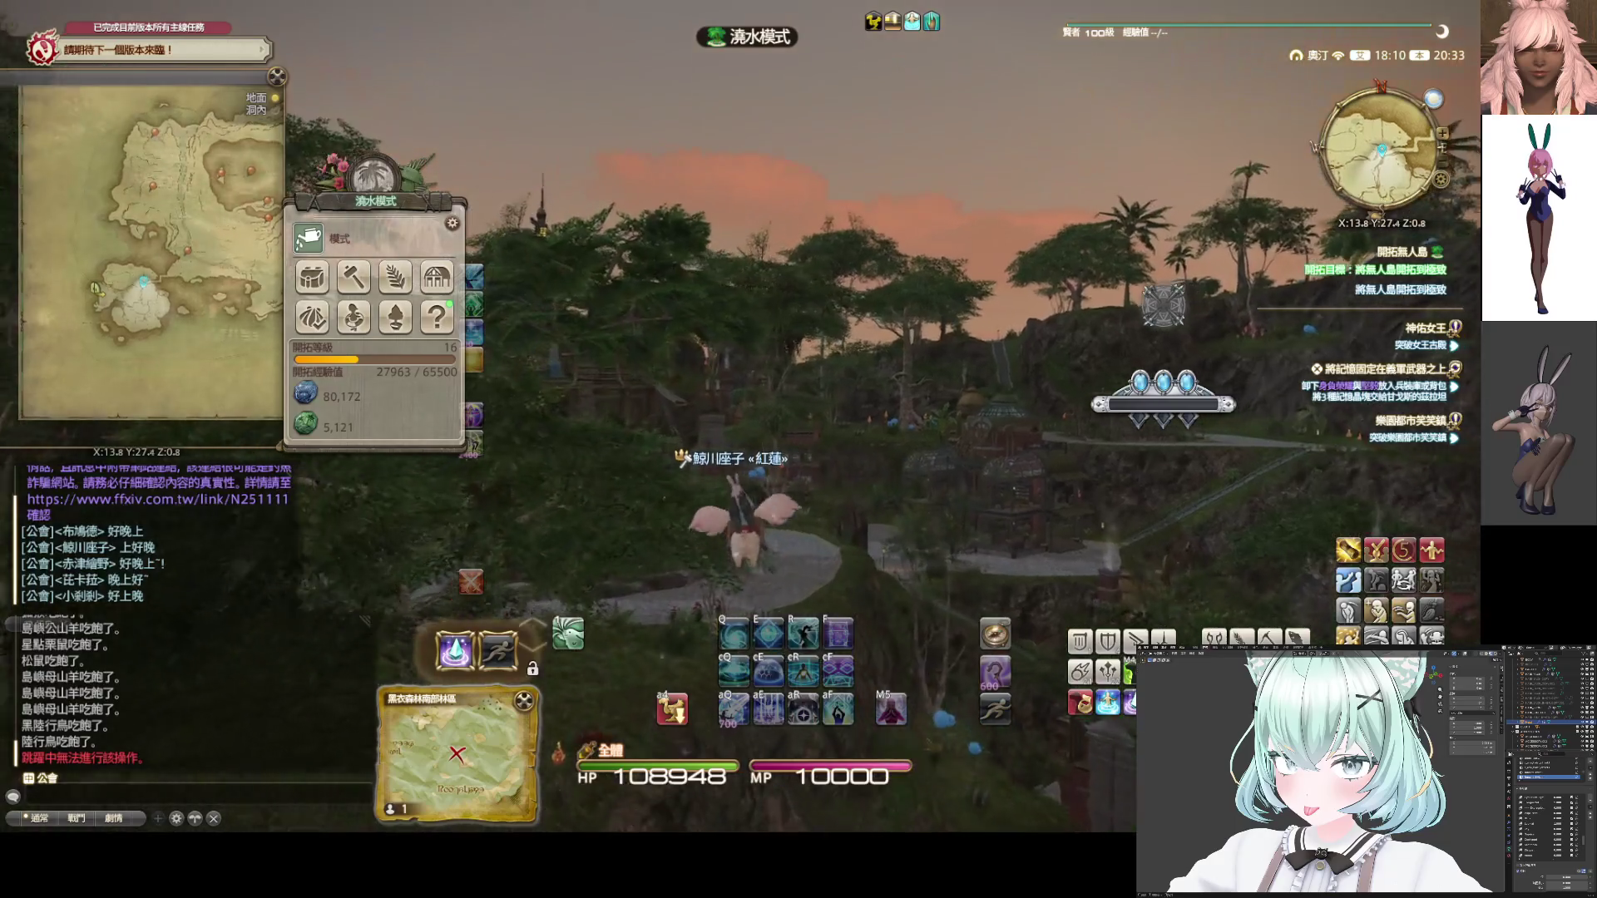
pyautogui.press('w')
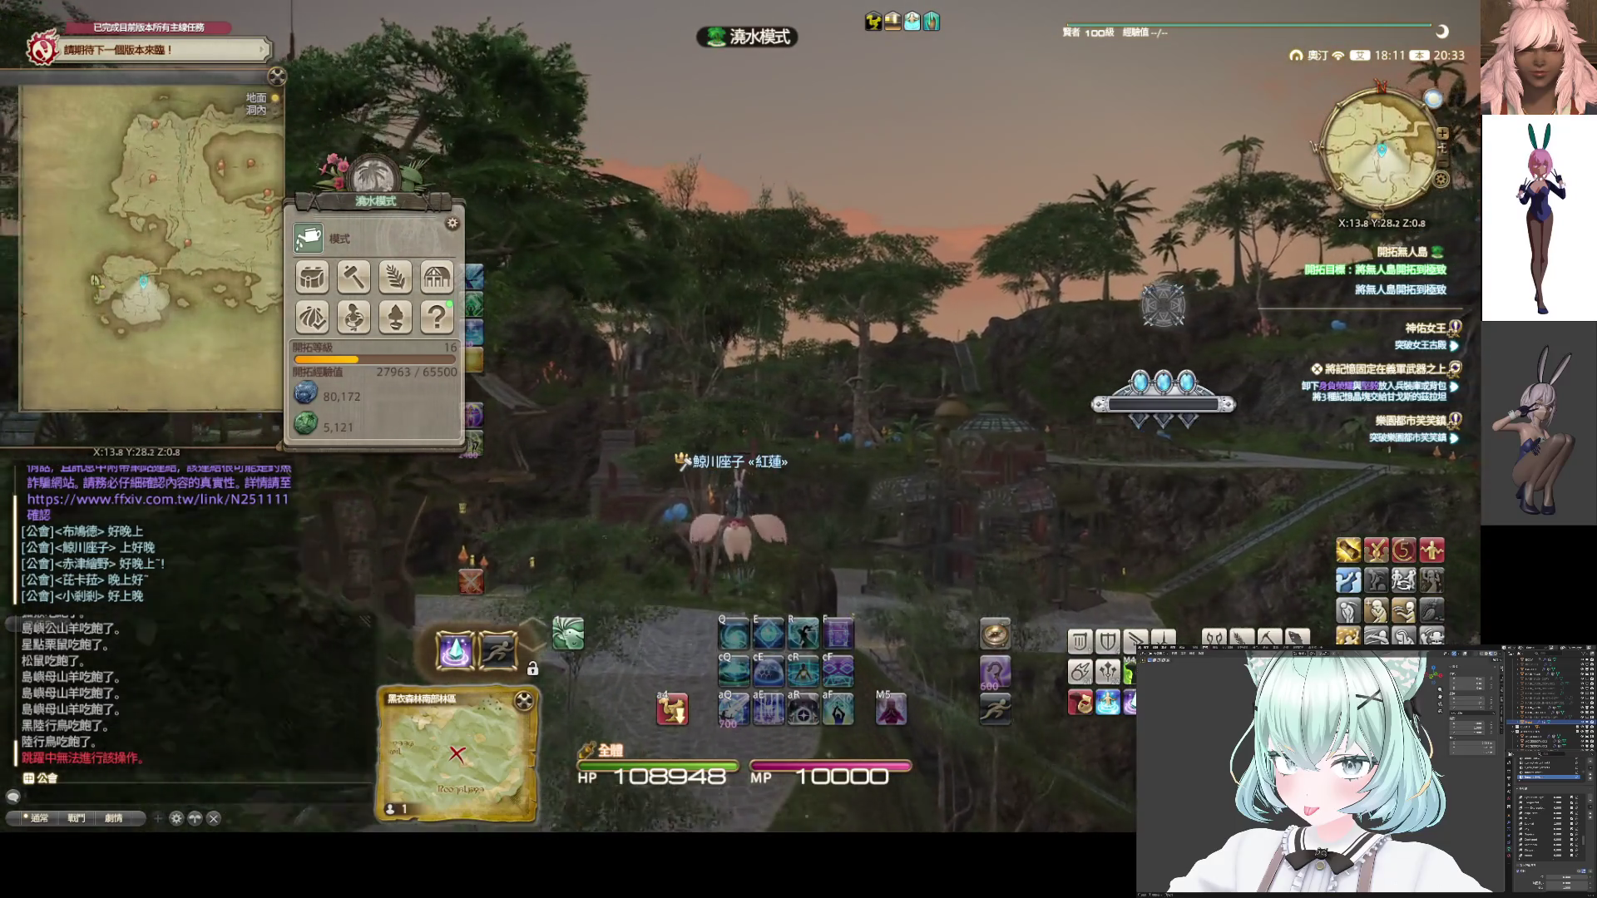
pyautogui.press('w')
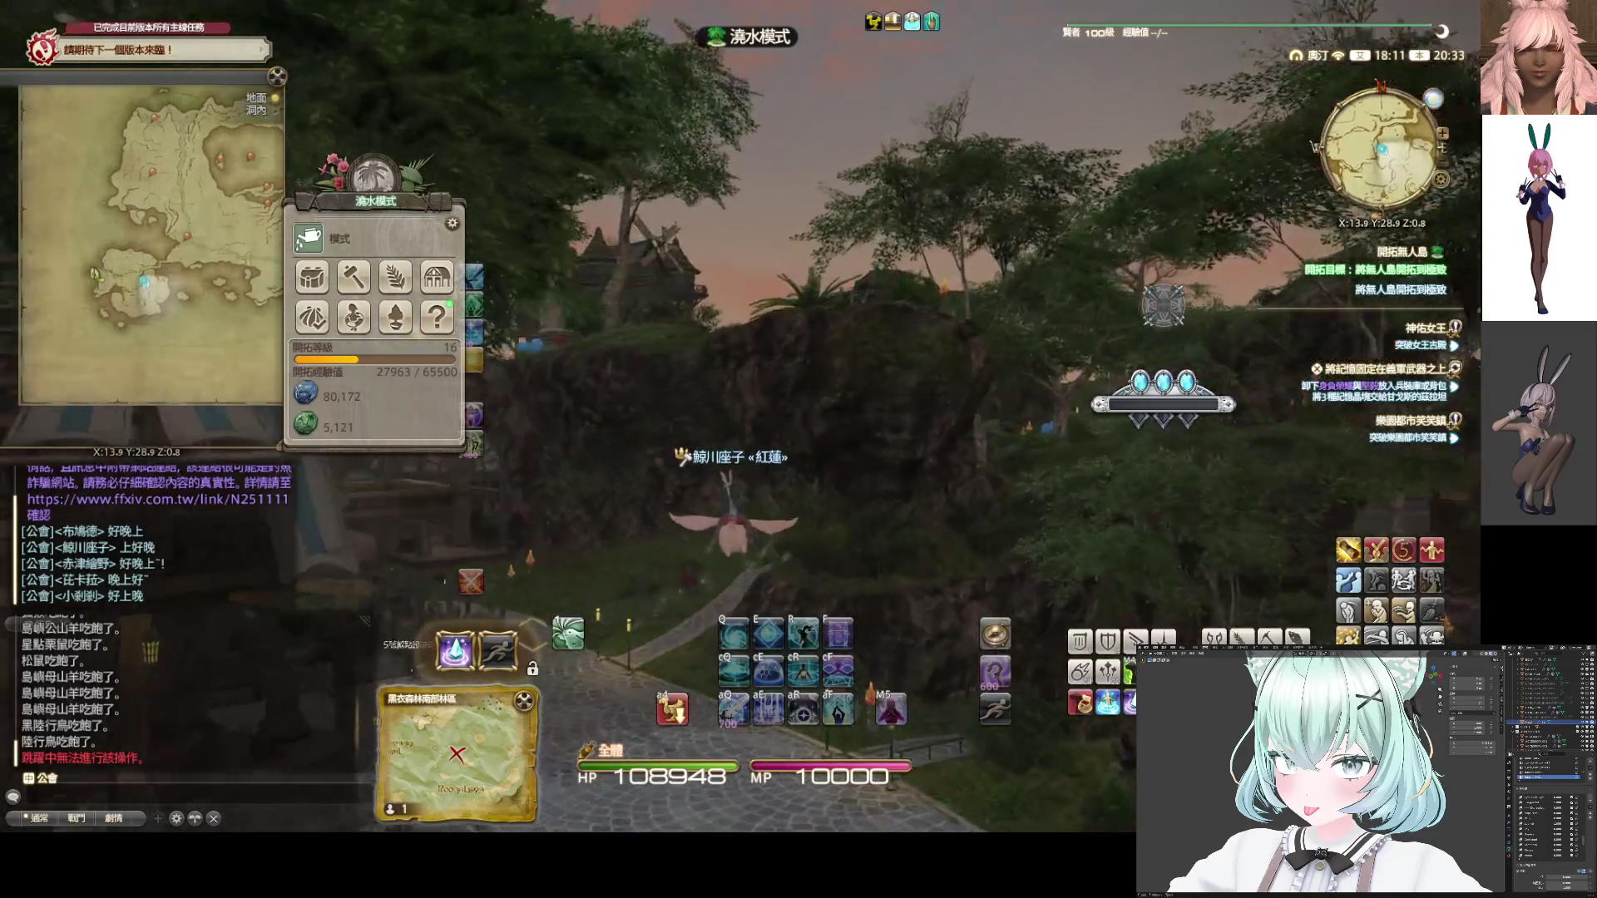
pyautogui.press('w')
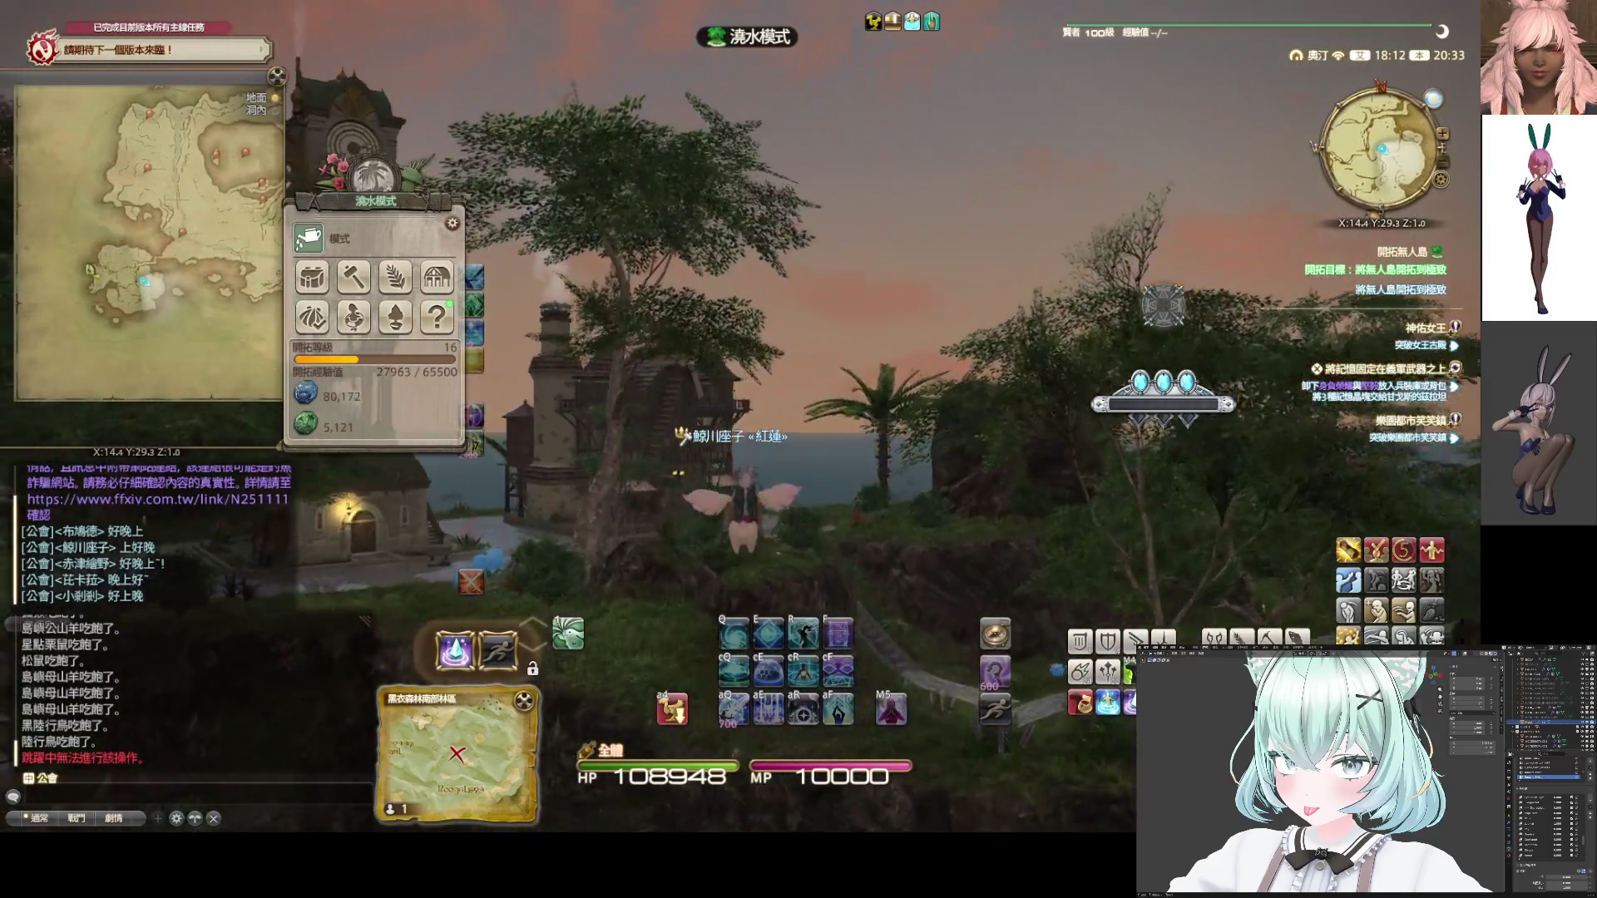
pyautogui.press('w')
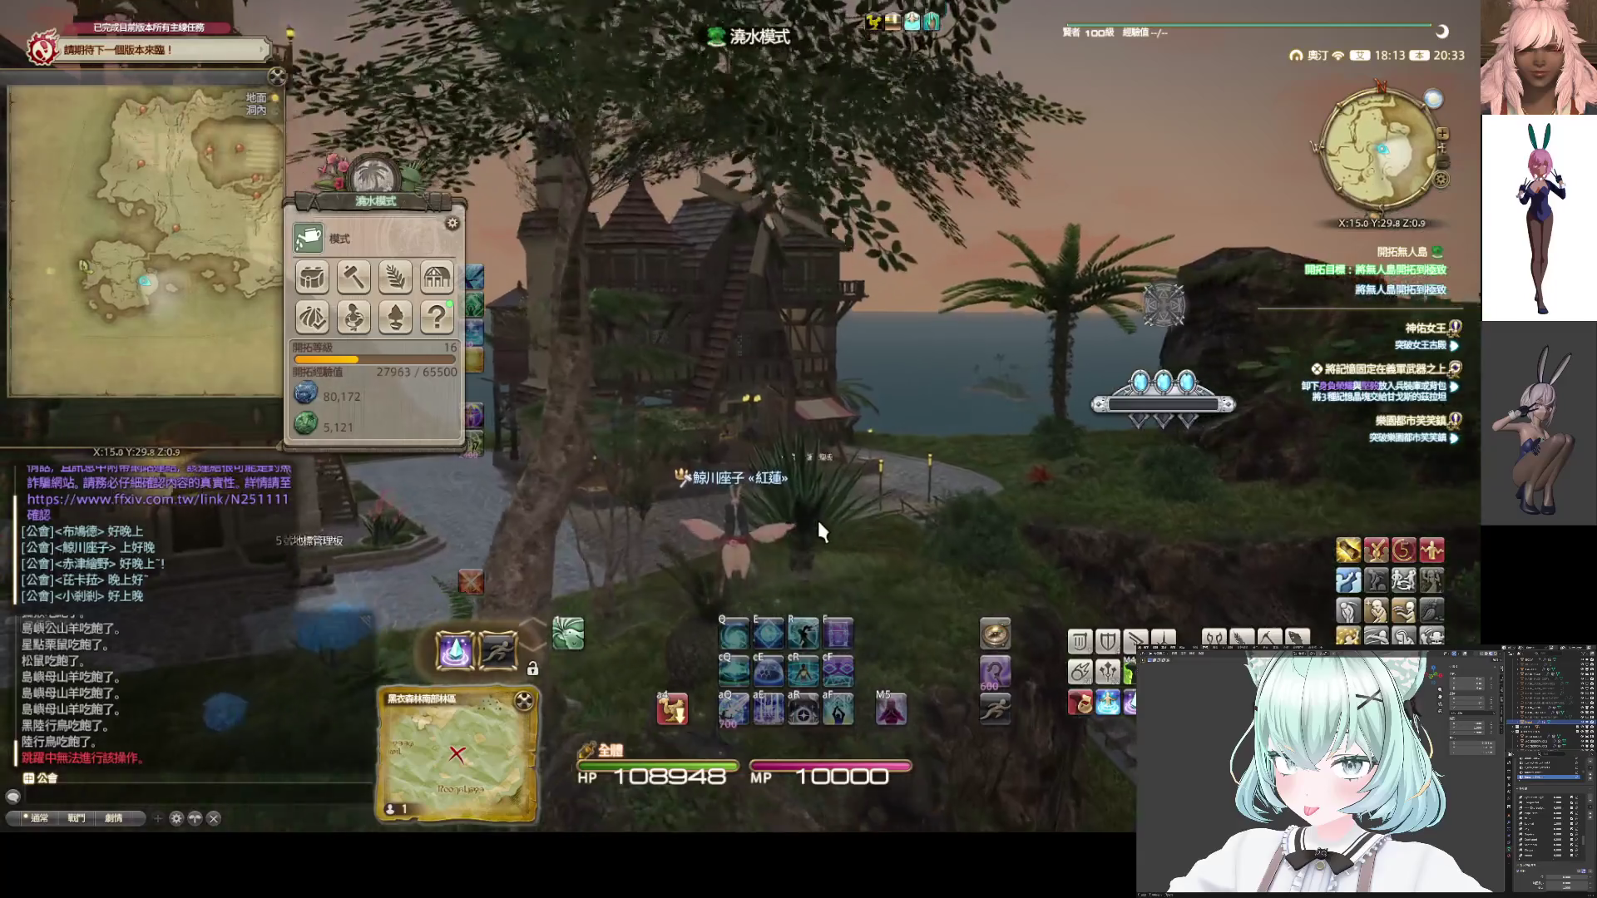
pyautogui.press('w')
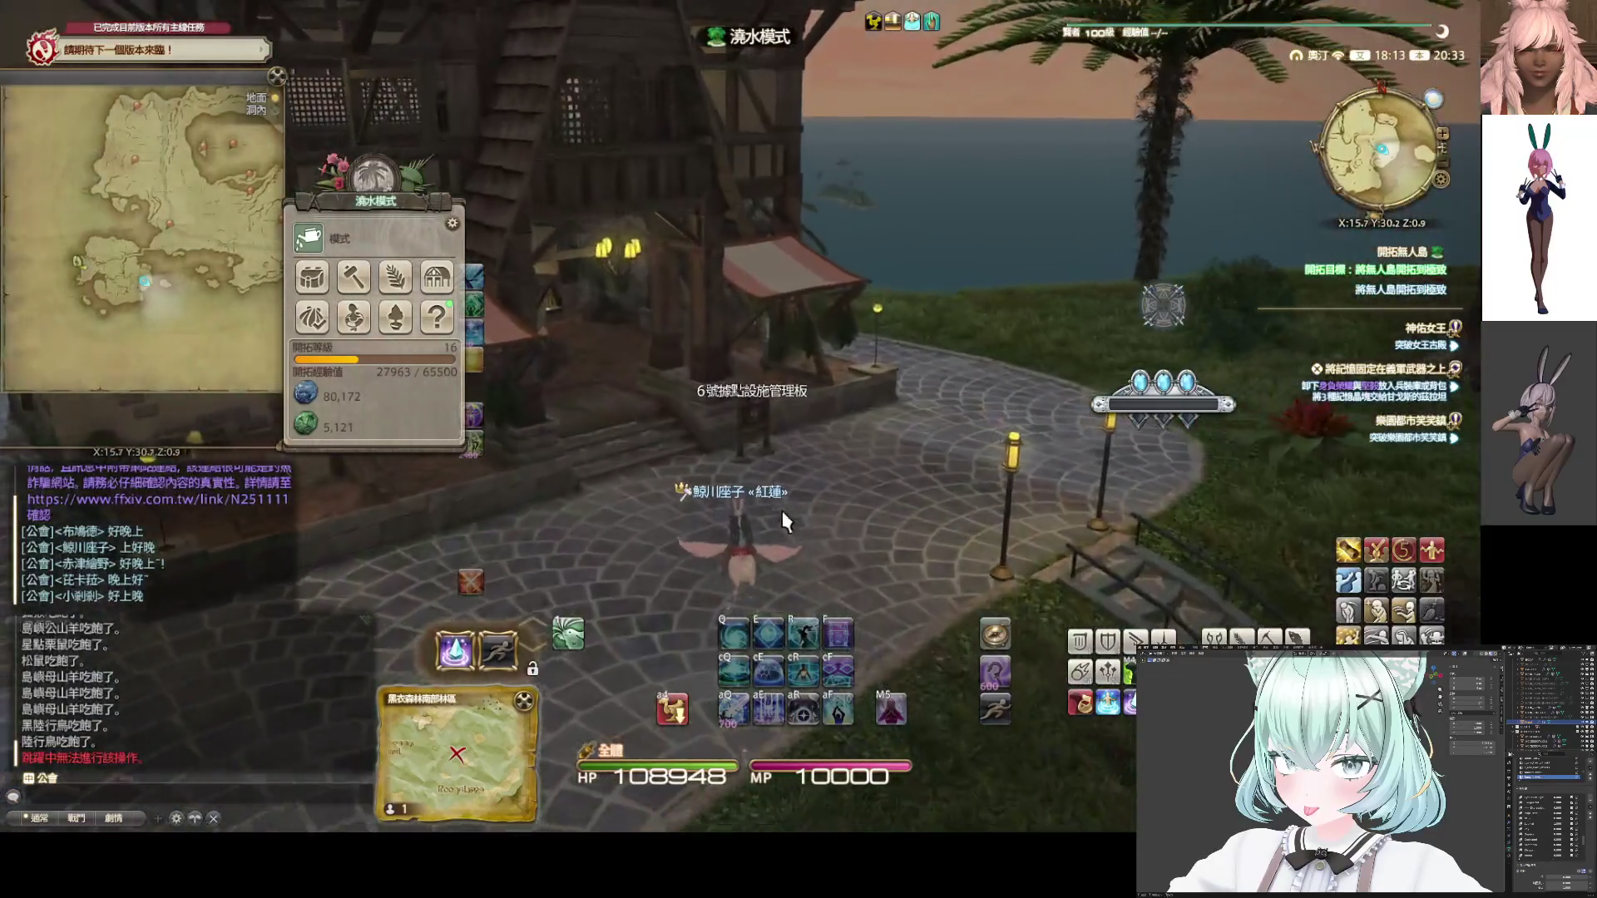
pyautogui.click(763, 475)
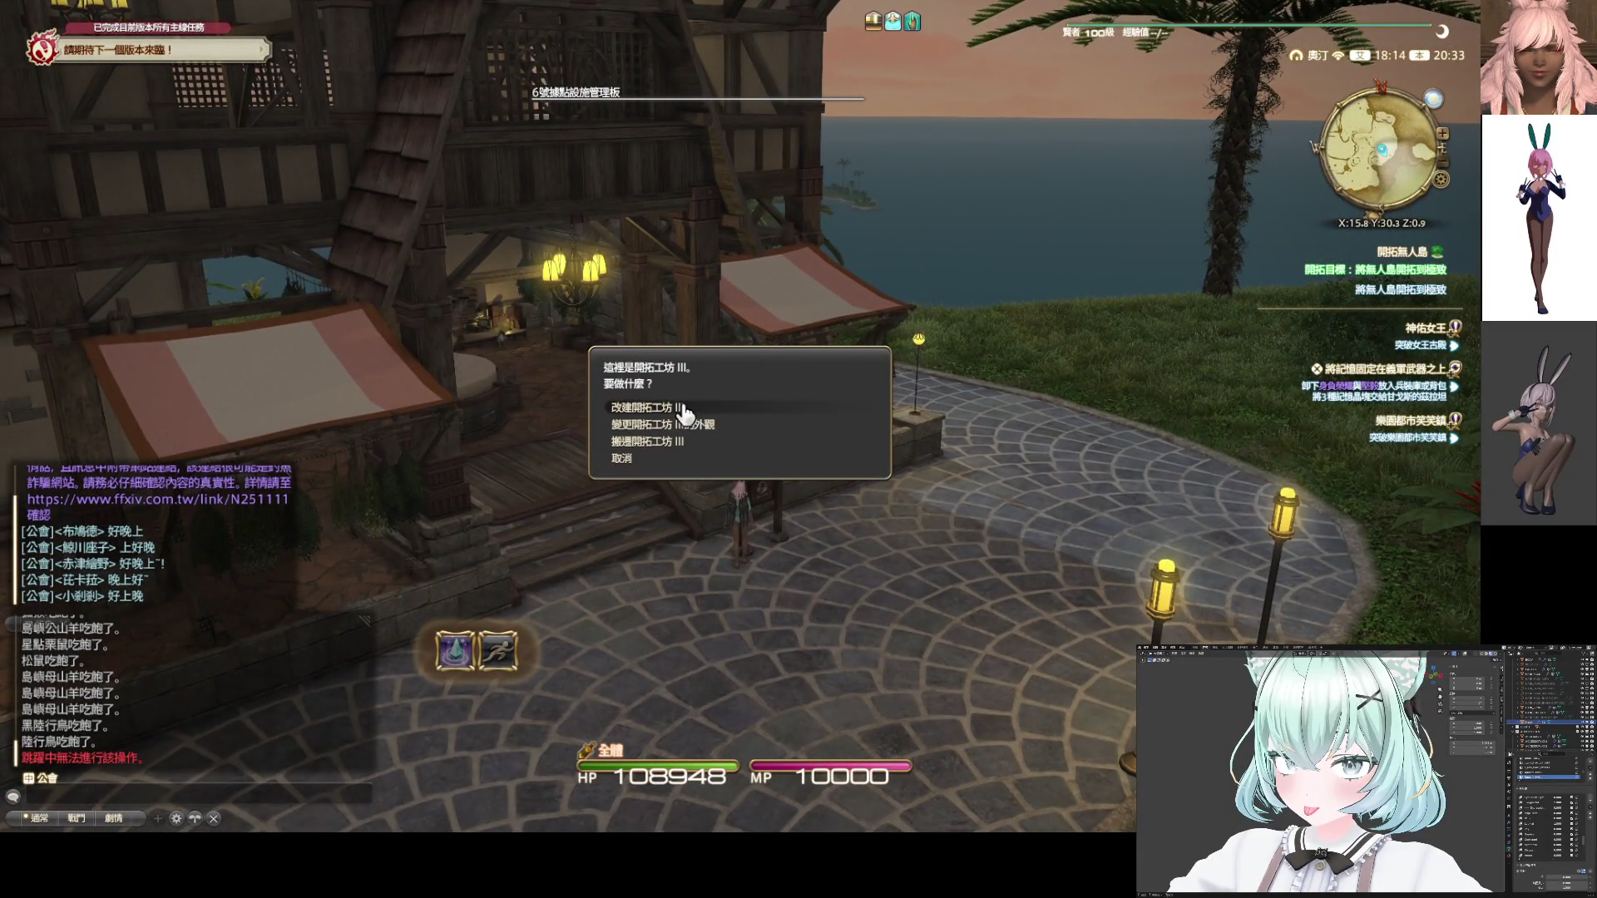
pyautogui.click(657, 407)
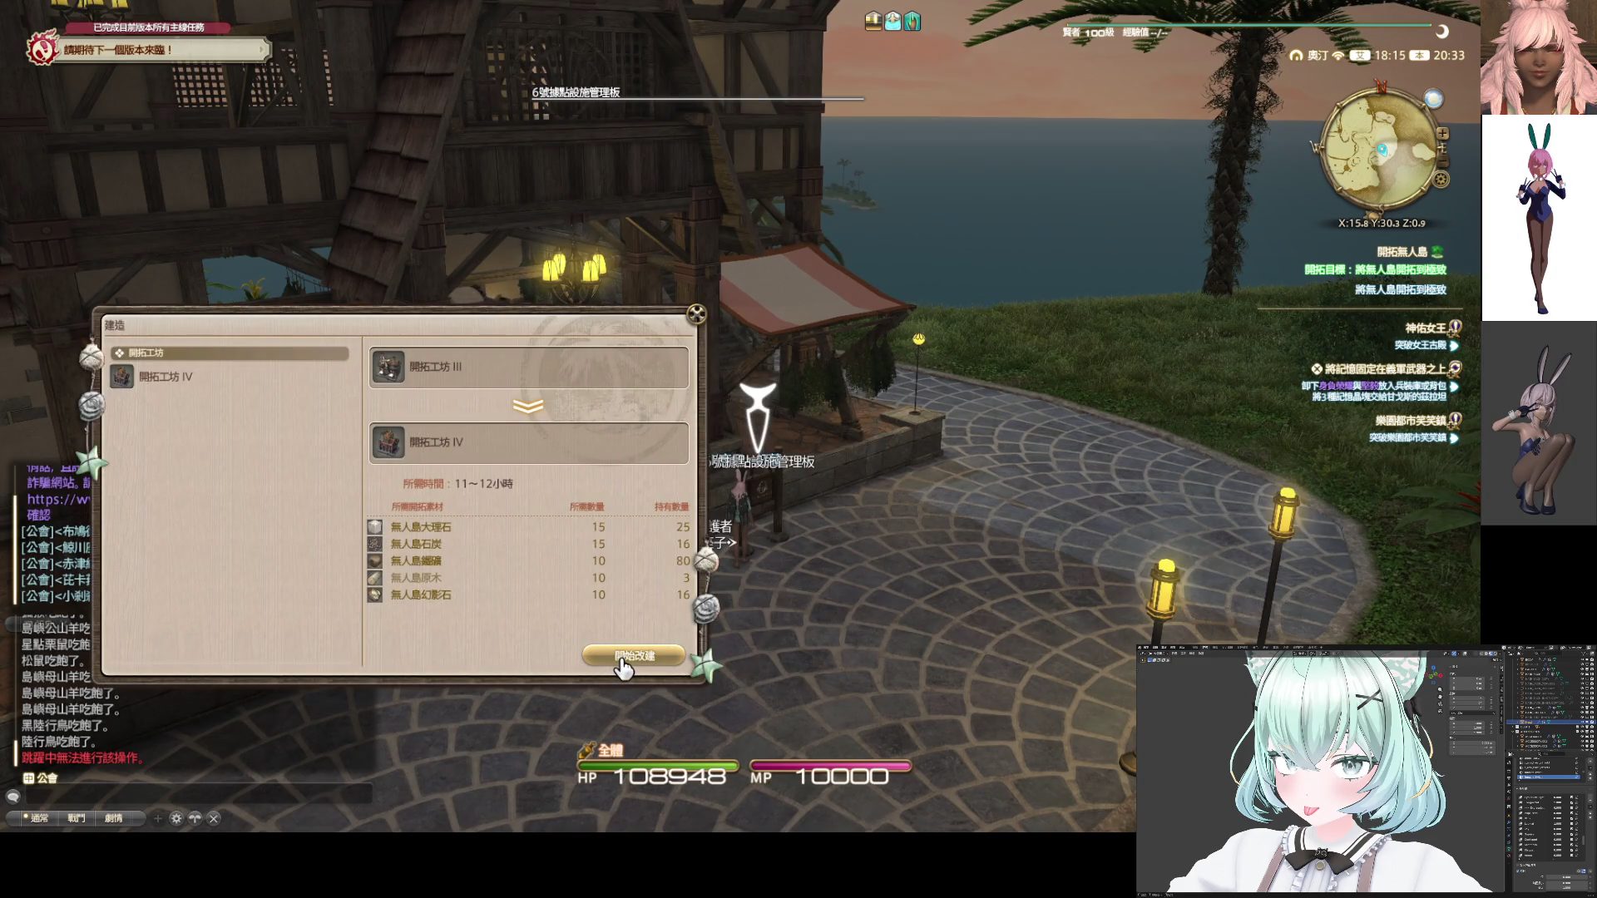
pyautogui.press('Escape')
# Review the 開拓工坊 III upgrade details in 管理開拓據點, then close the overview
pyautogui.press('a')
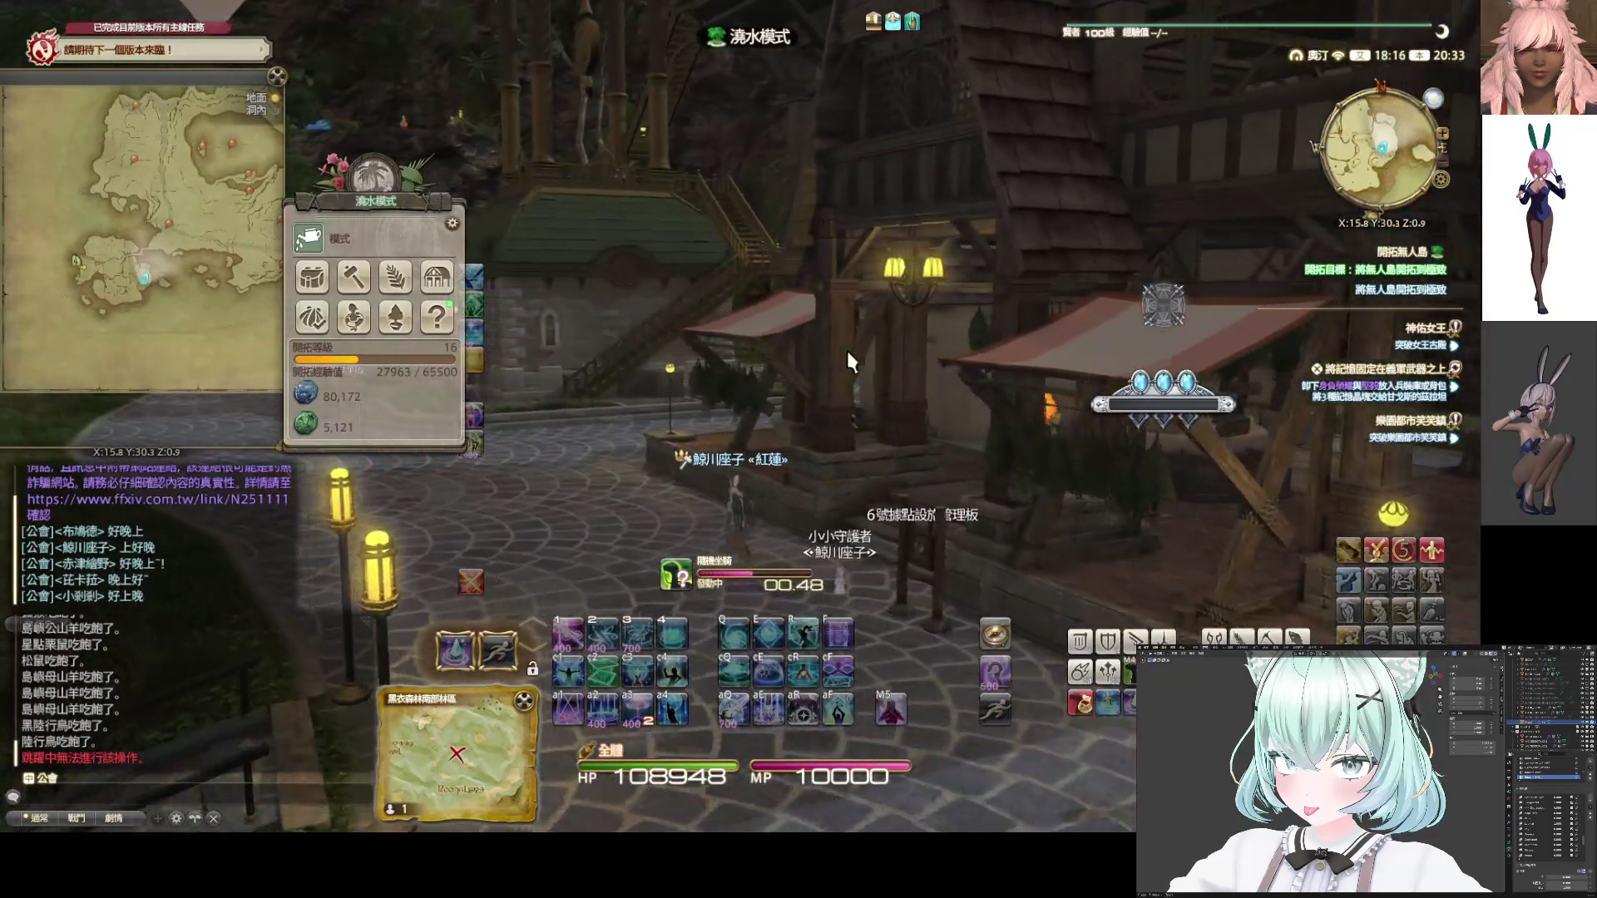
pyautogui.press('w')
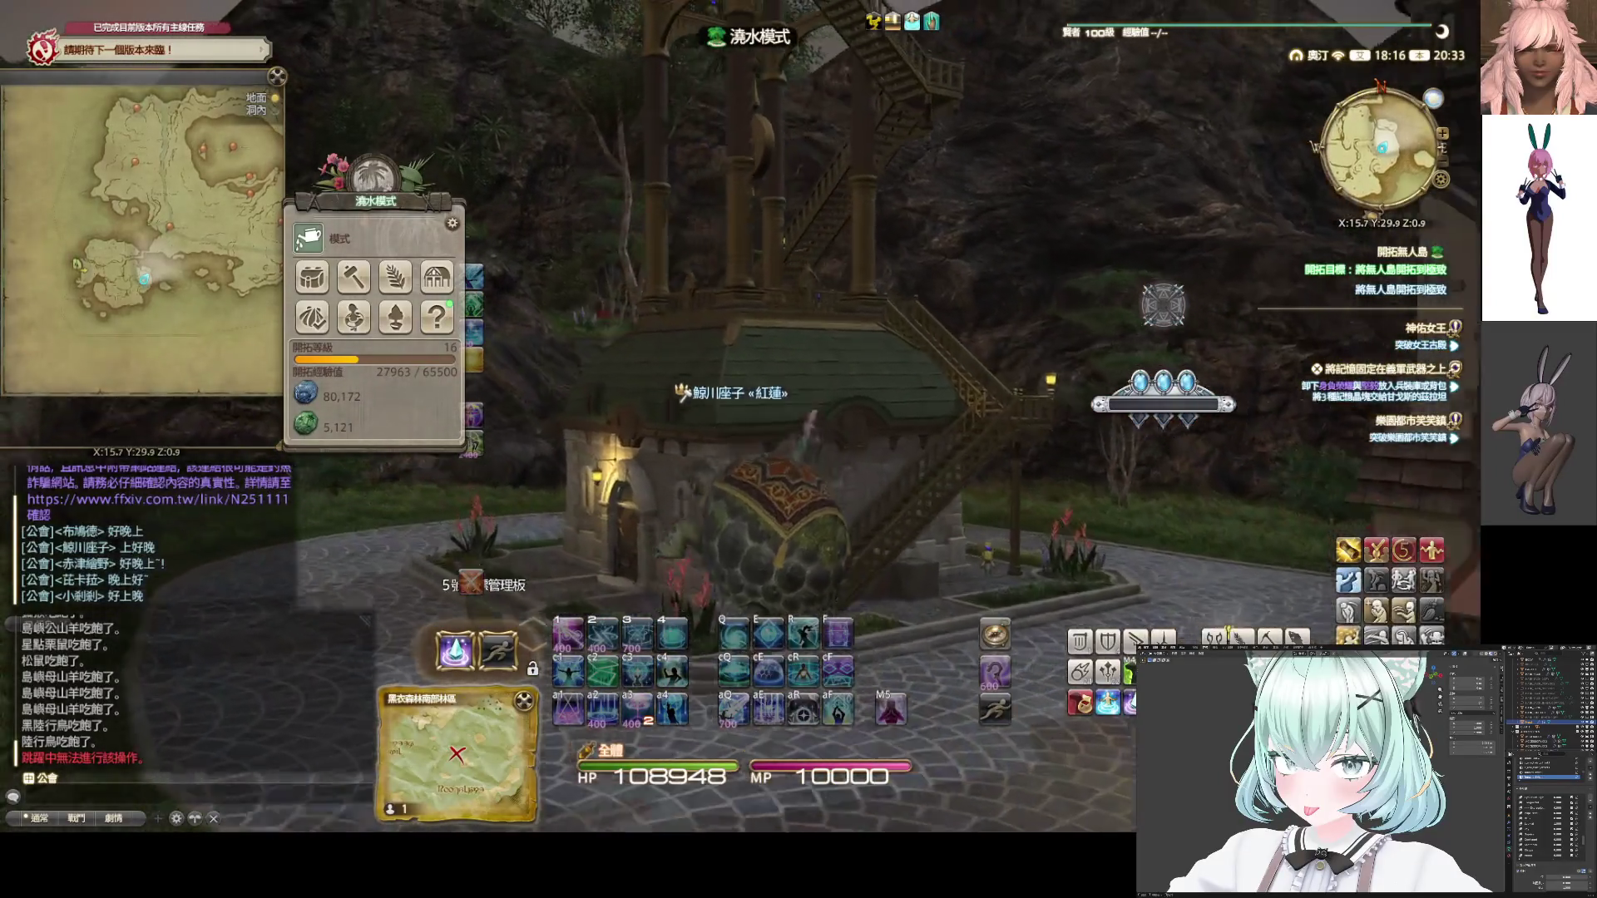
pyautogui.press('a')
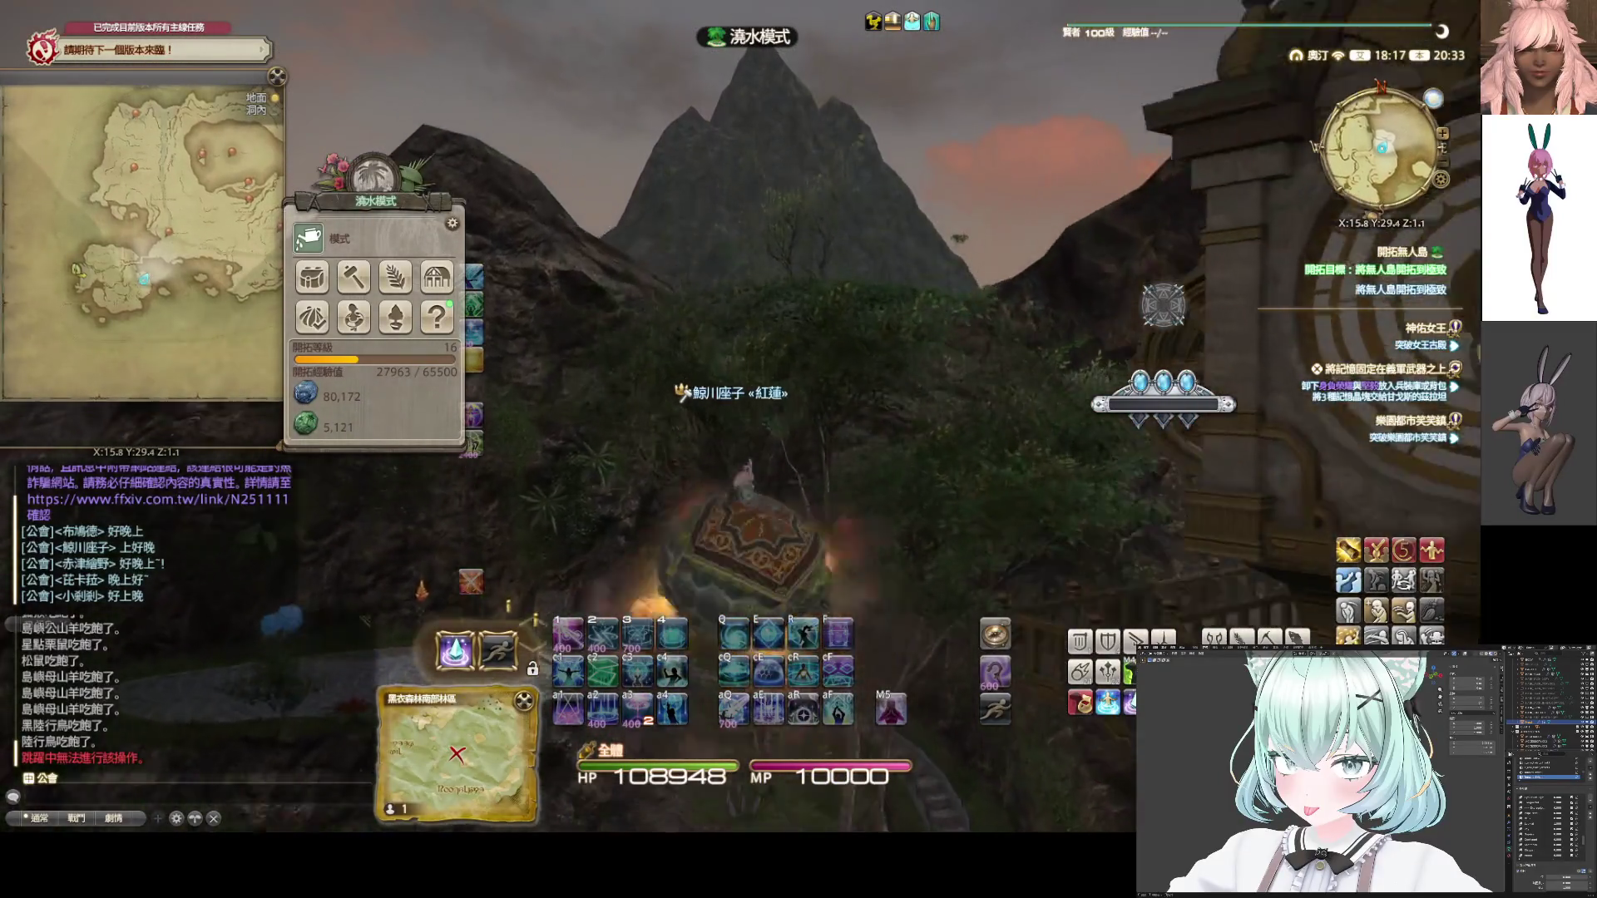
pyautogui.press('w')
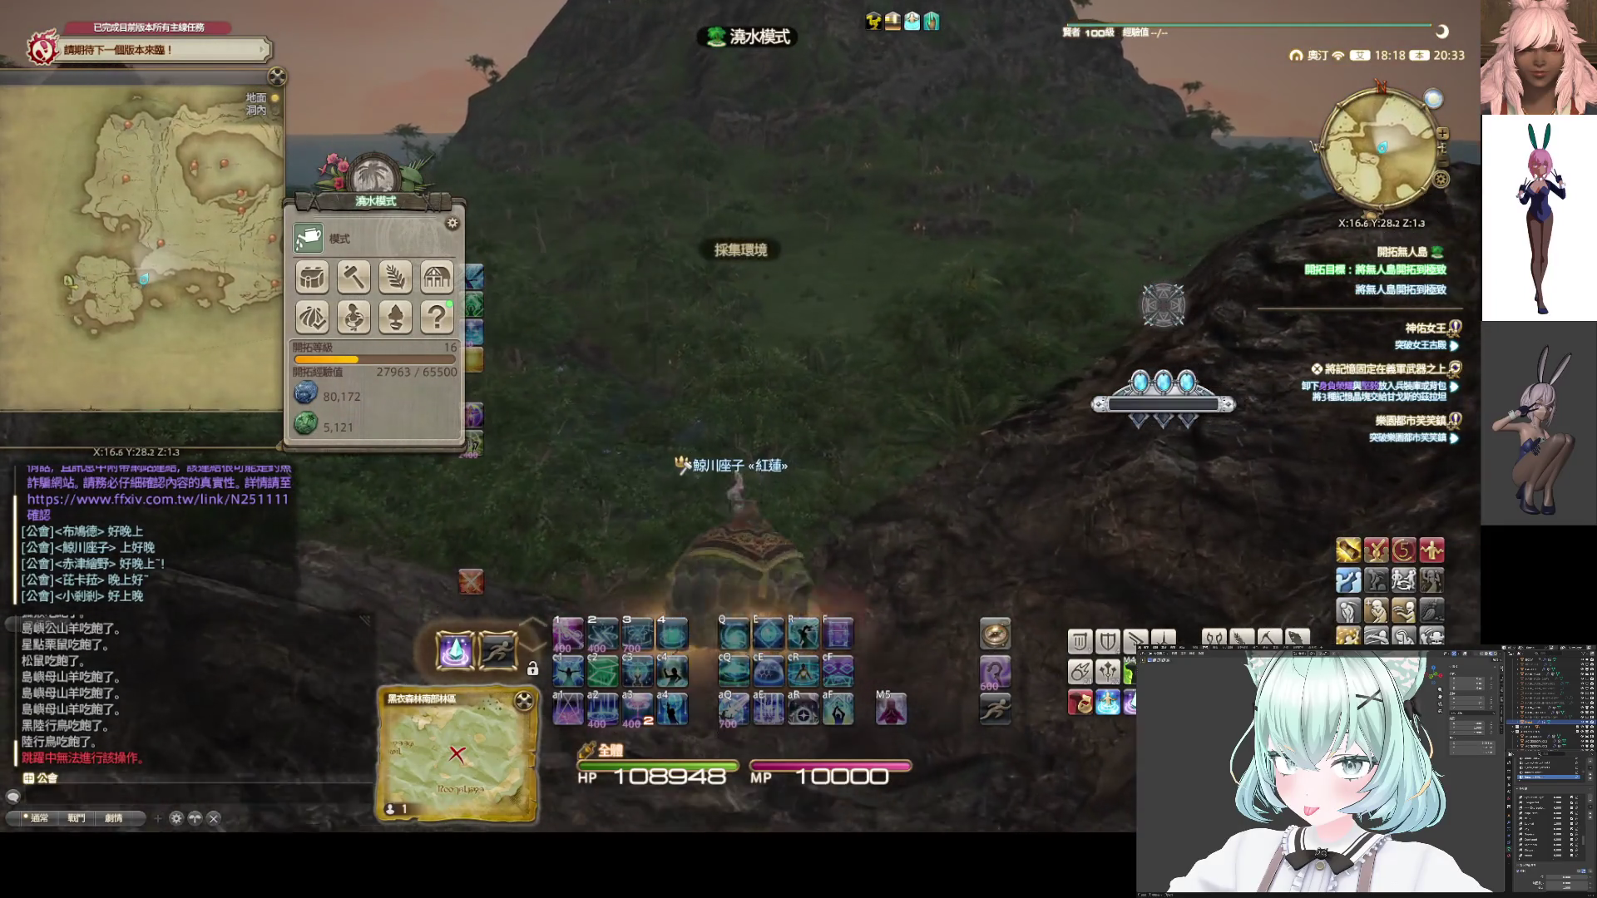
pyautogui.click(436, 292)
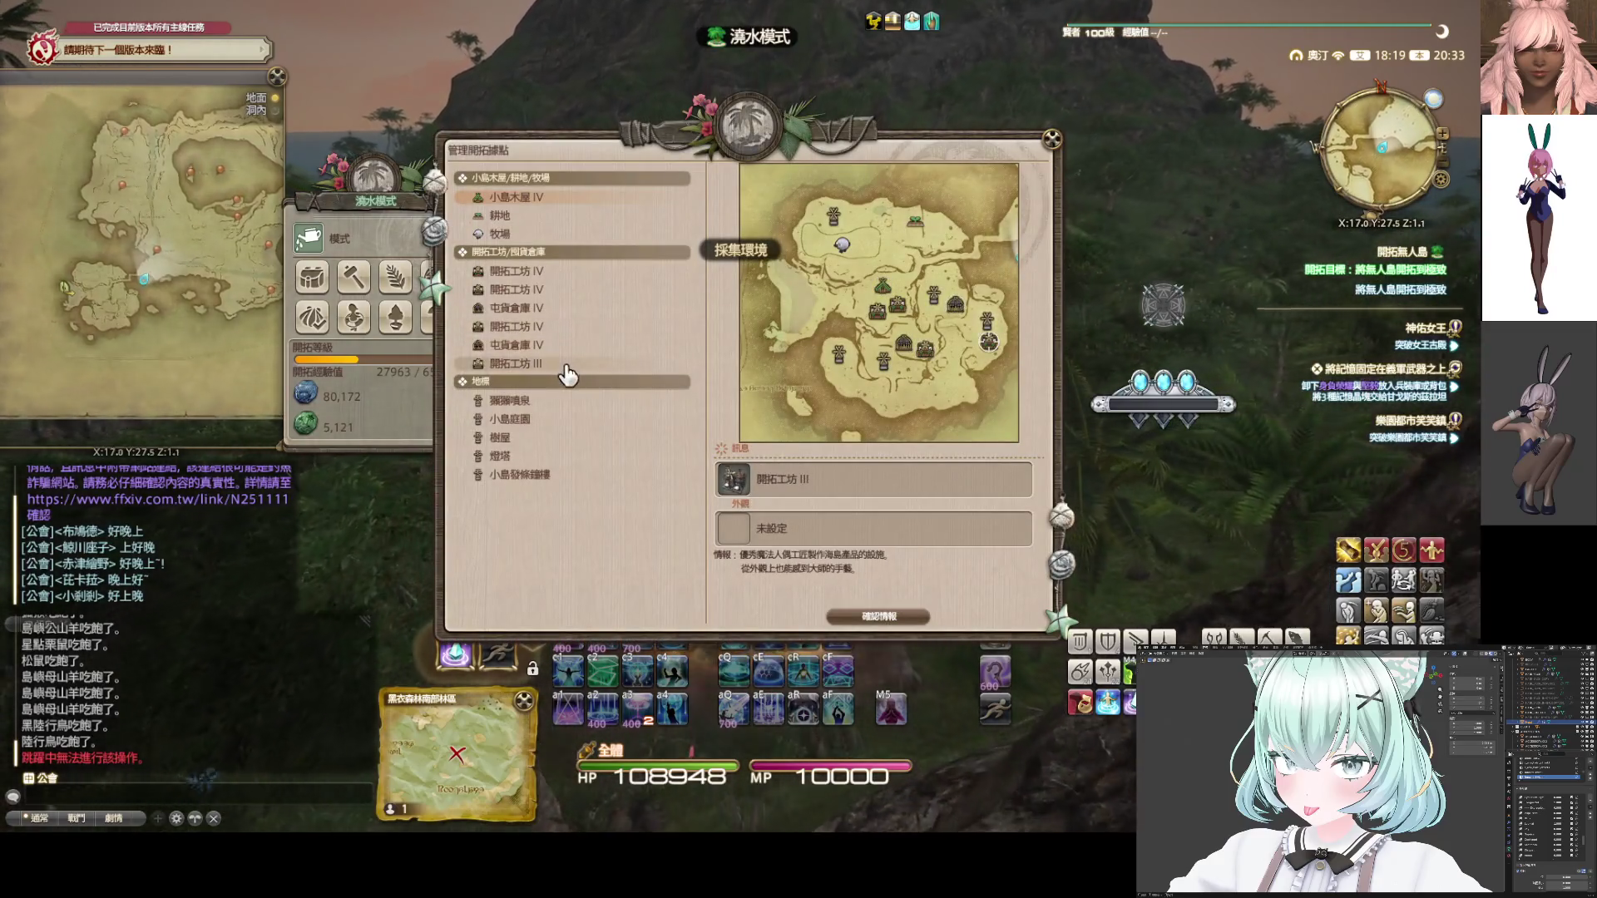
pyautogui.click(899, 624)
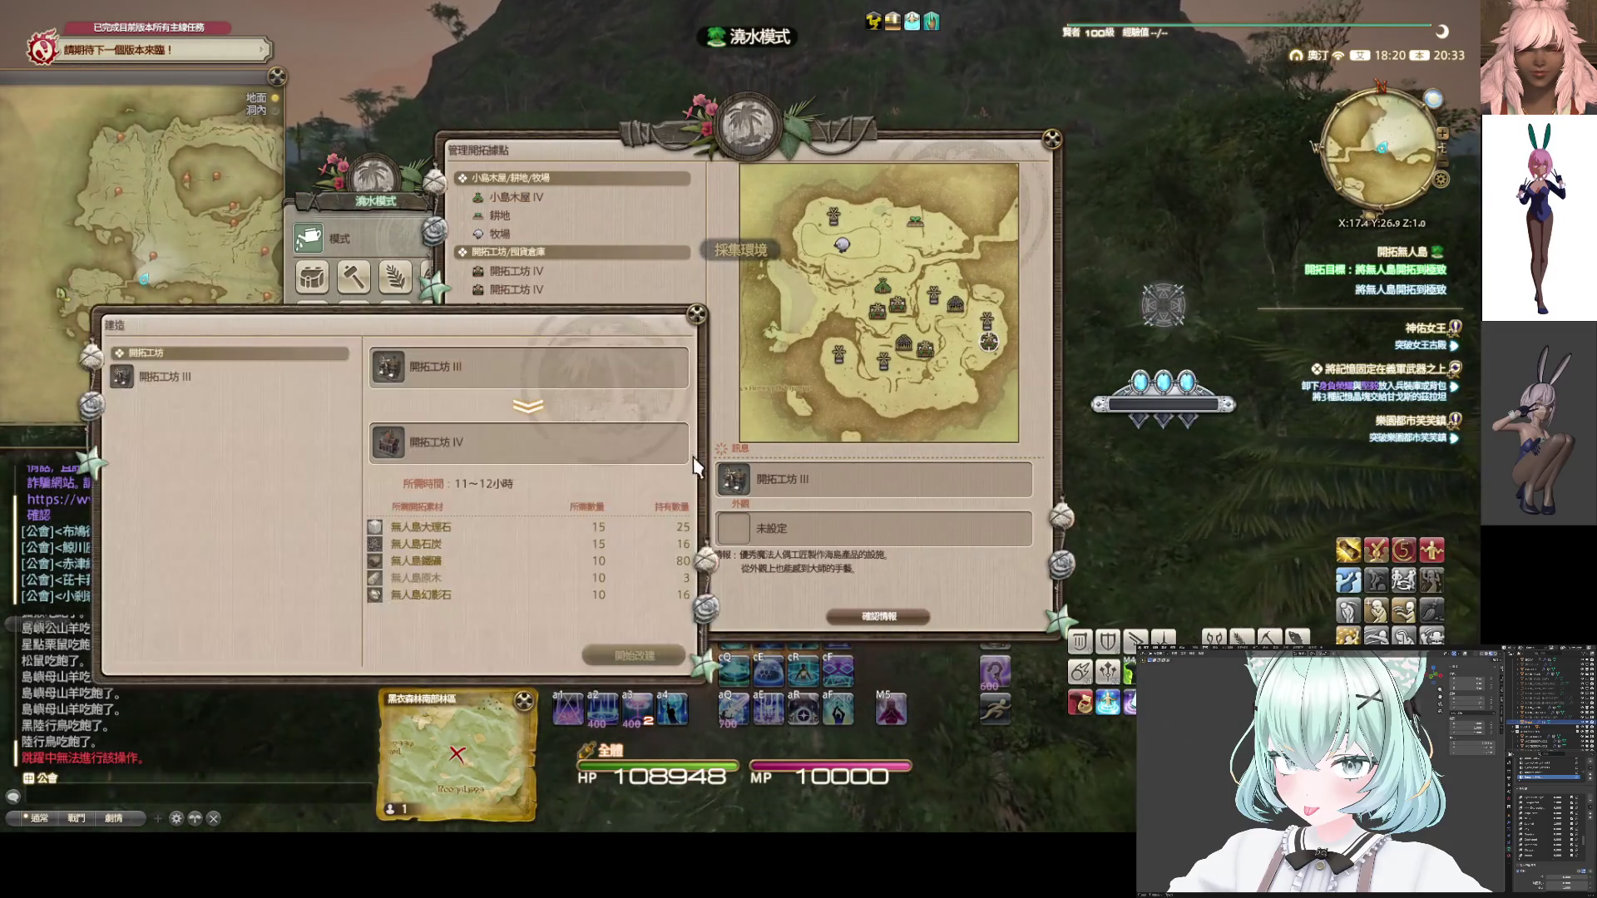
pyautogui.click(692, 314)
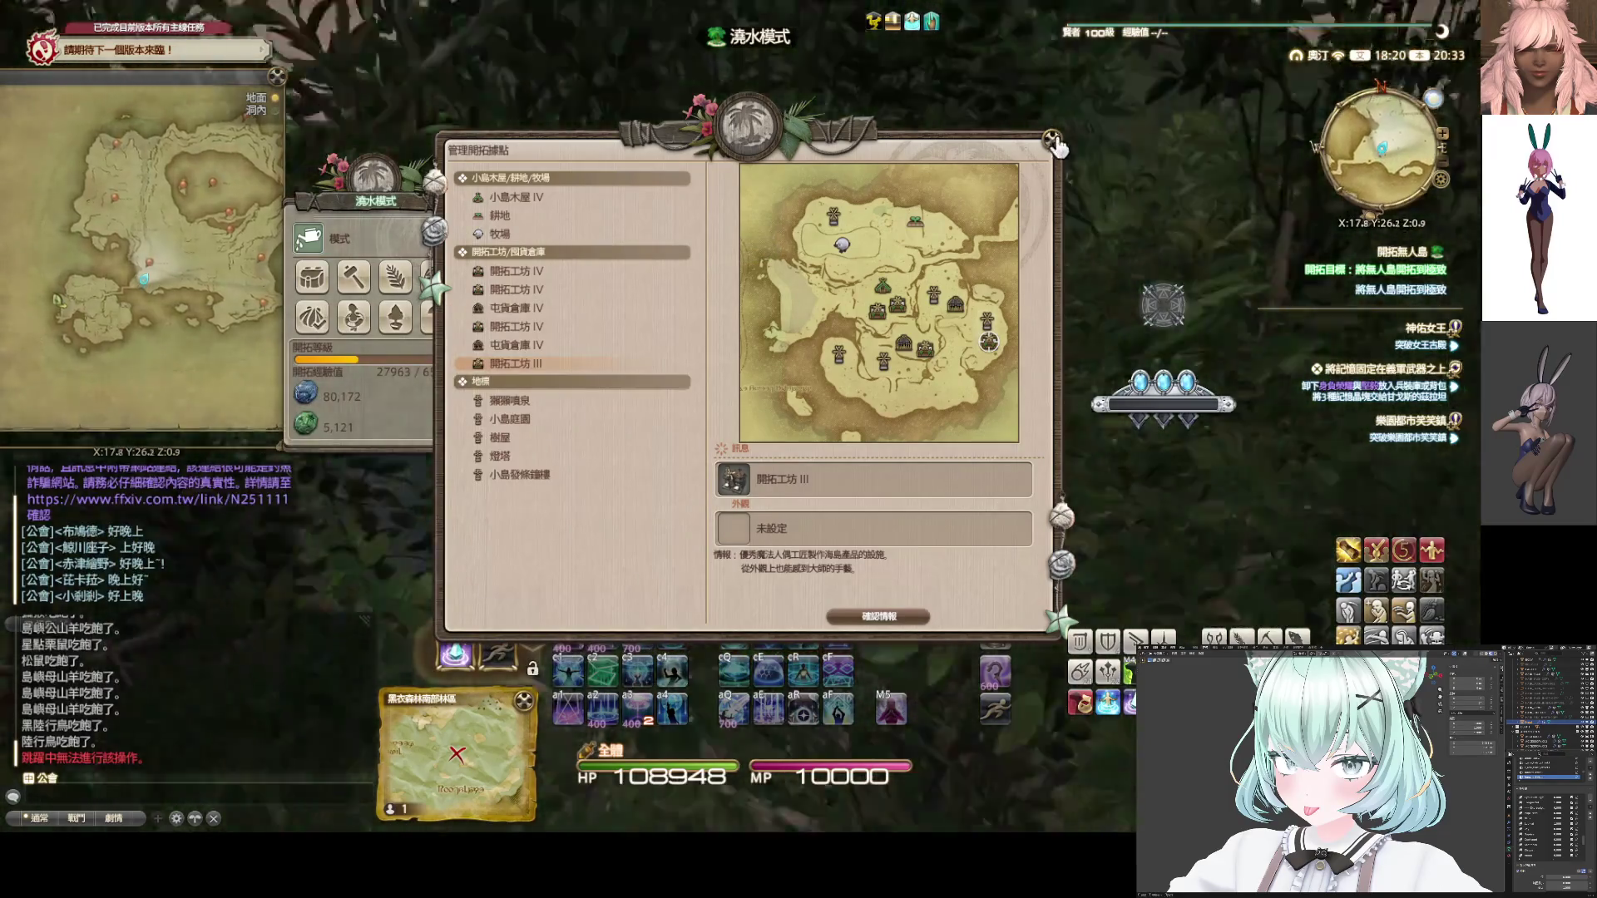
pyautogui.click(1052, 139)
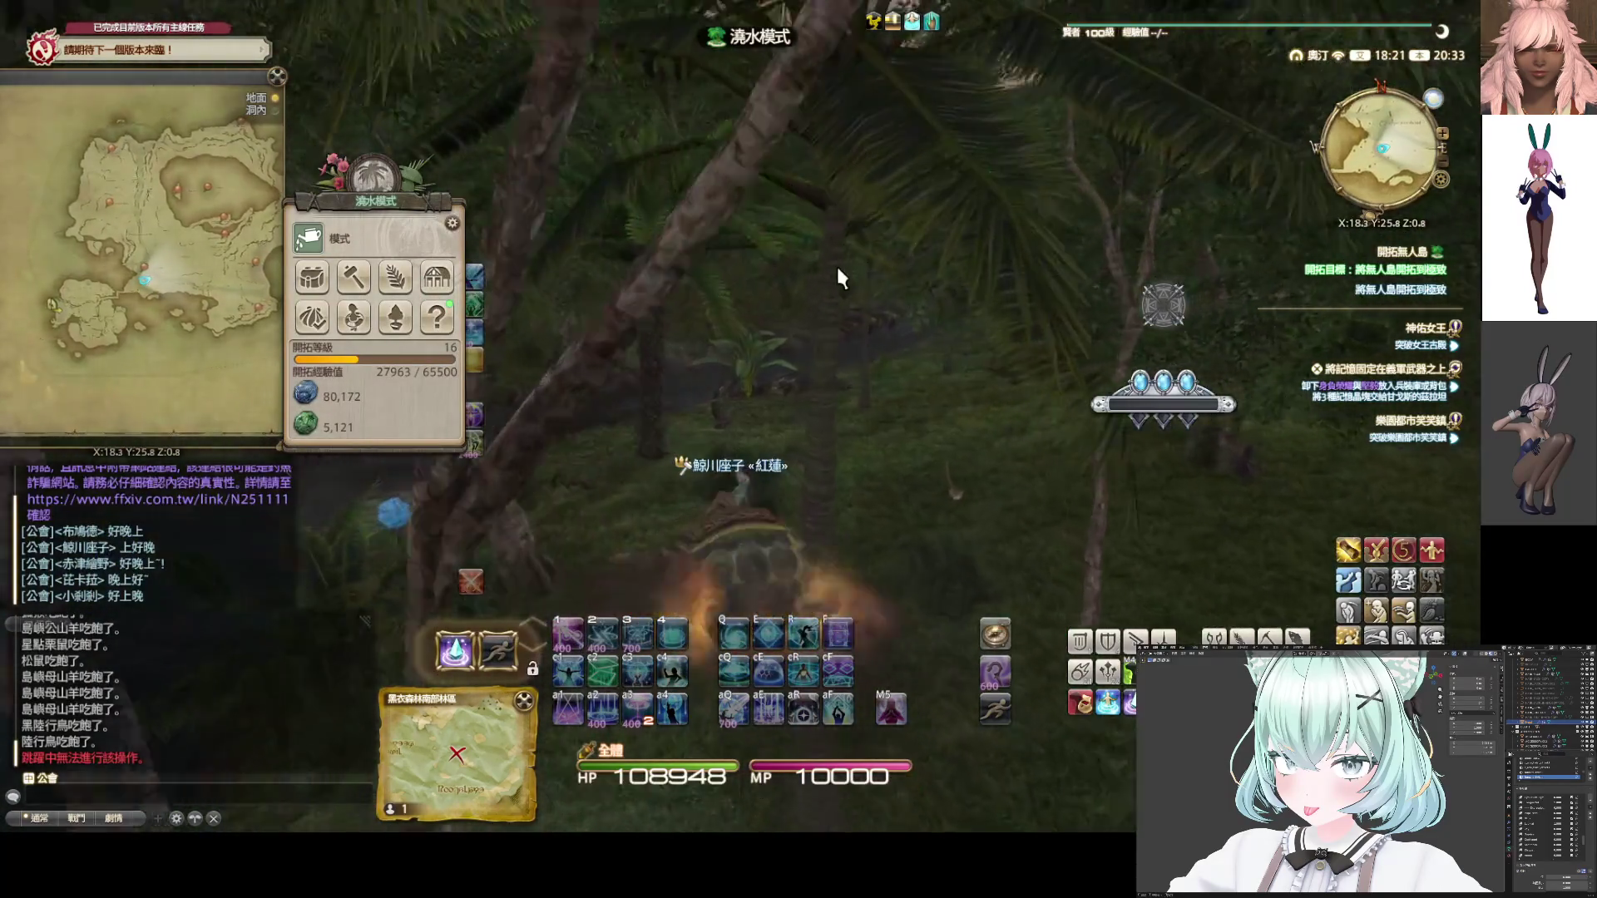
# Switch from watering to gathering mode and gather from the island apple tree
pyautogui.click(315, 243)
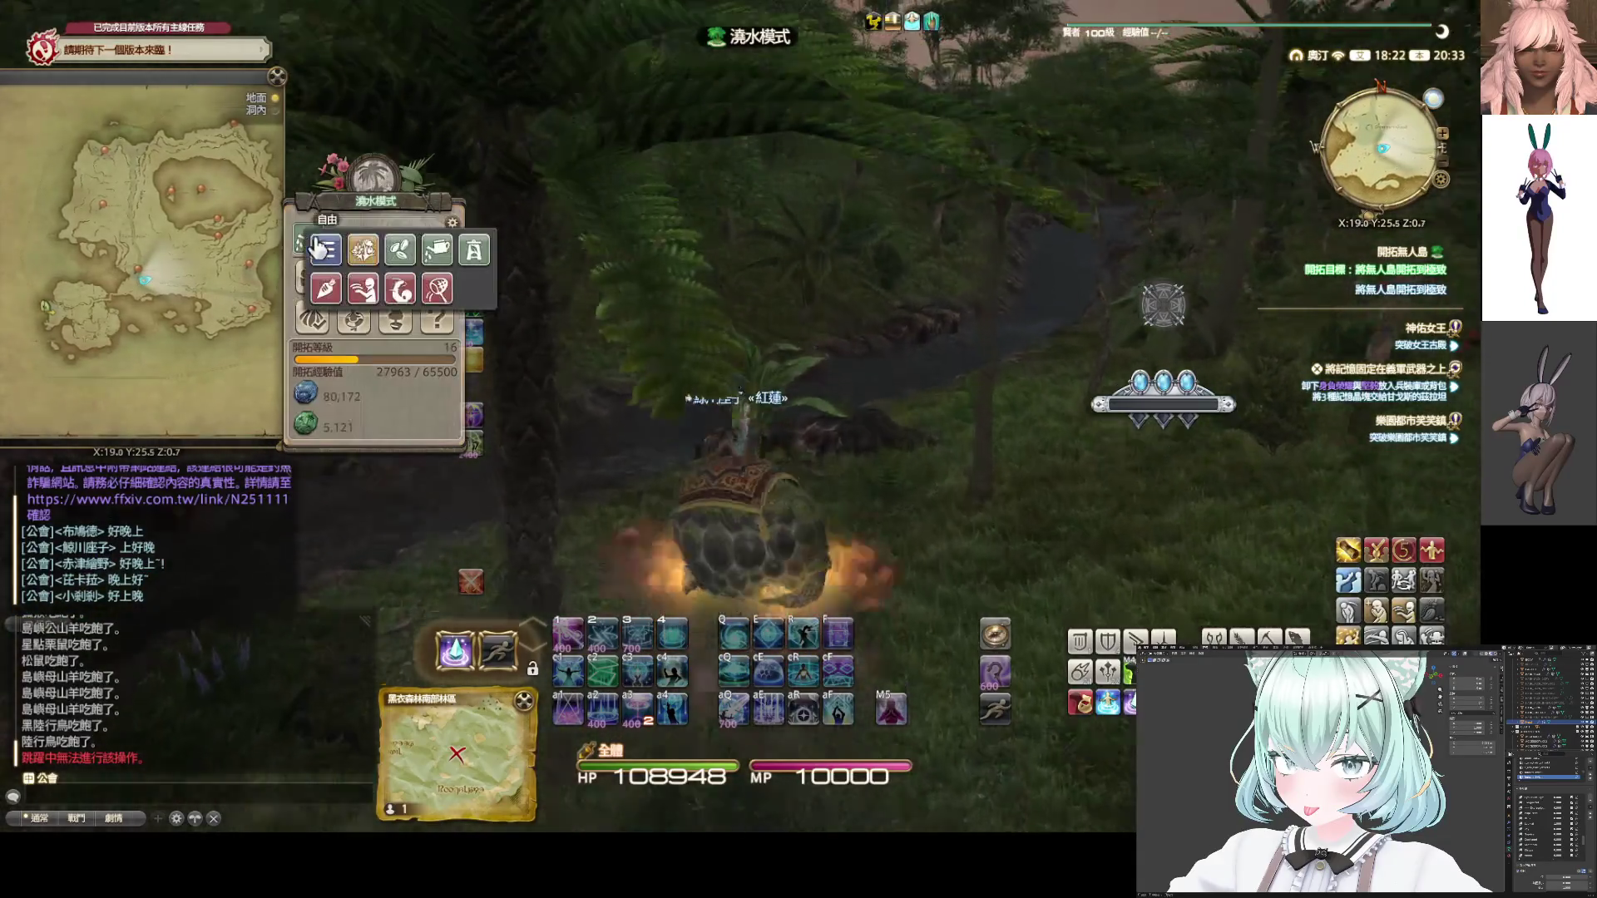
pyautogui.click(363, 250)
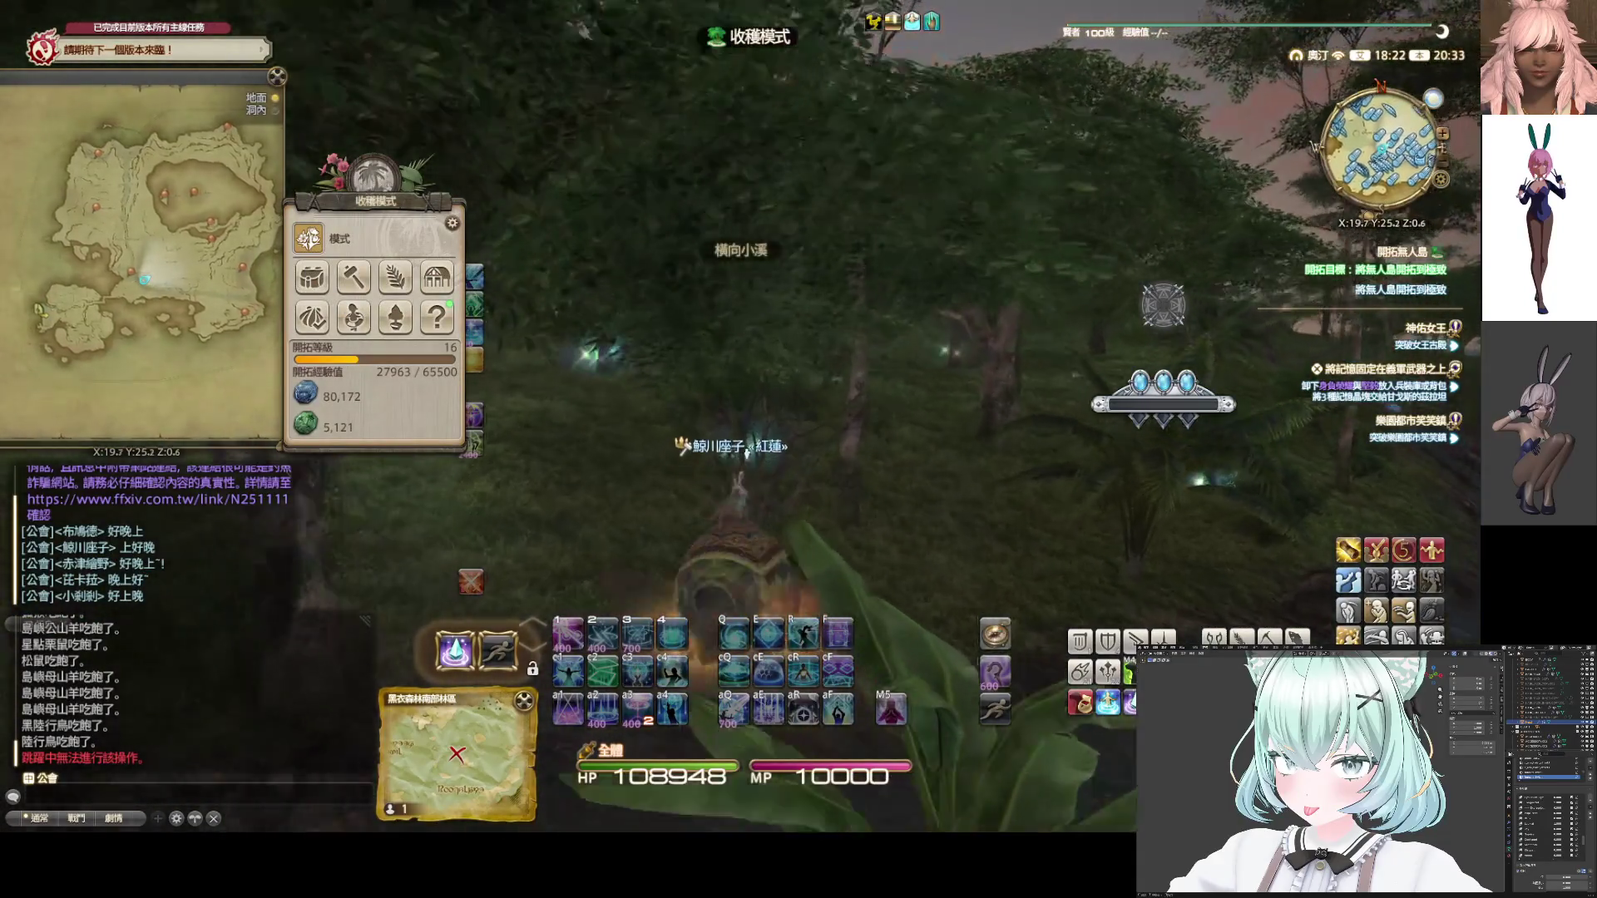
pyautogui.moveTo(746, 453); pyautogui.dragTo(791, 486, button='right')
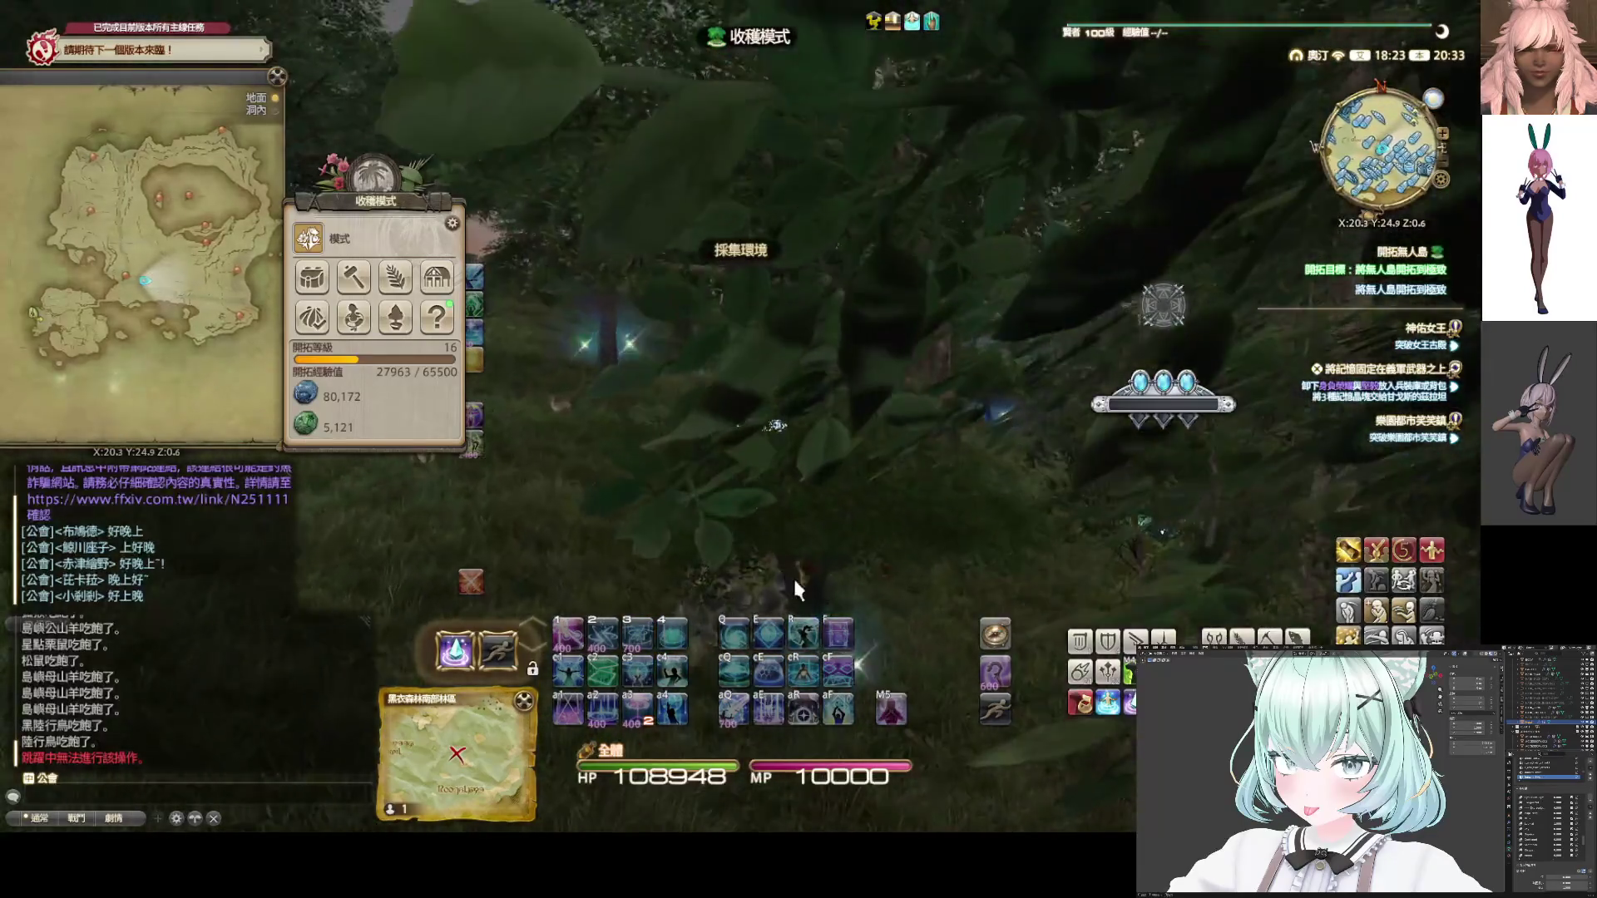
pyautogui.moveTo(821, 597)
pyautogui.mouseDown(button='right')
pyautogui.moveTo(836, 606)
pyautogui.moveTo(767, 506)
pyautogui.mouseUp(button='right')
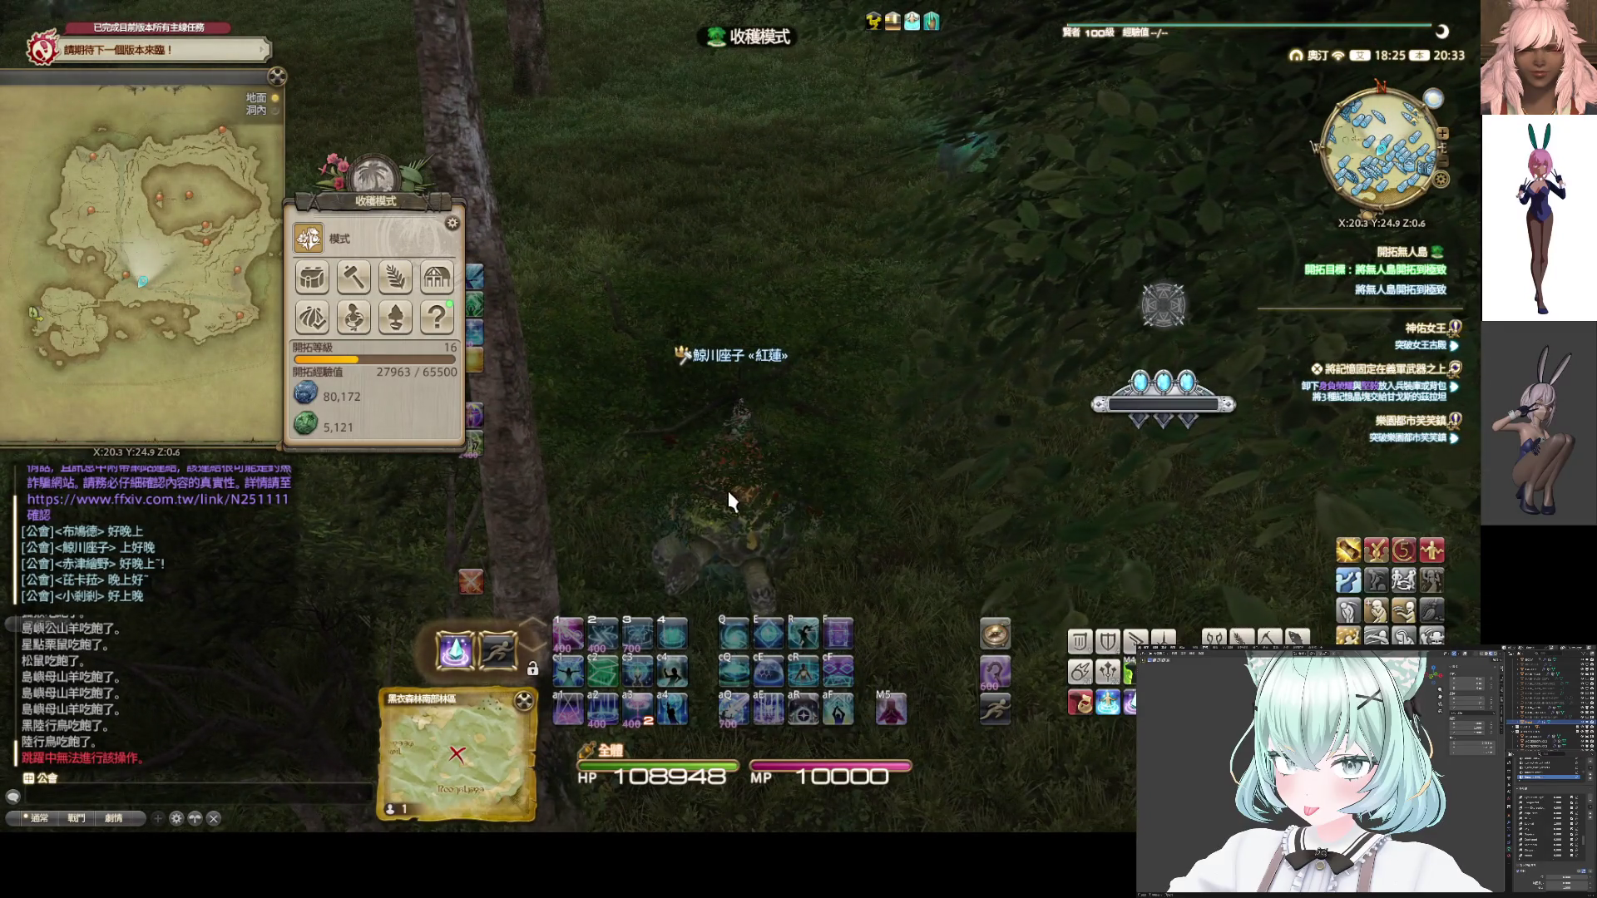
pyautogui.click(709, 504)
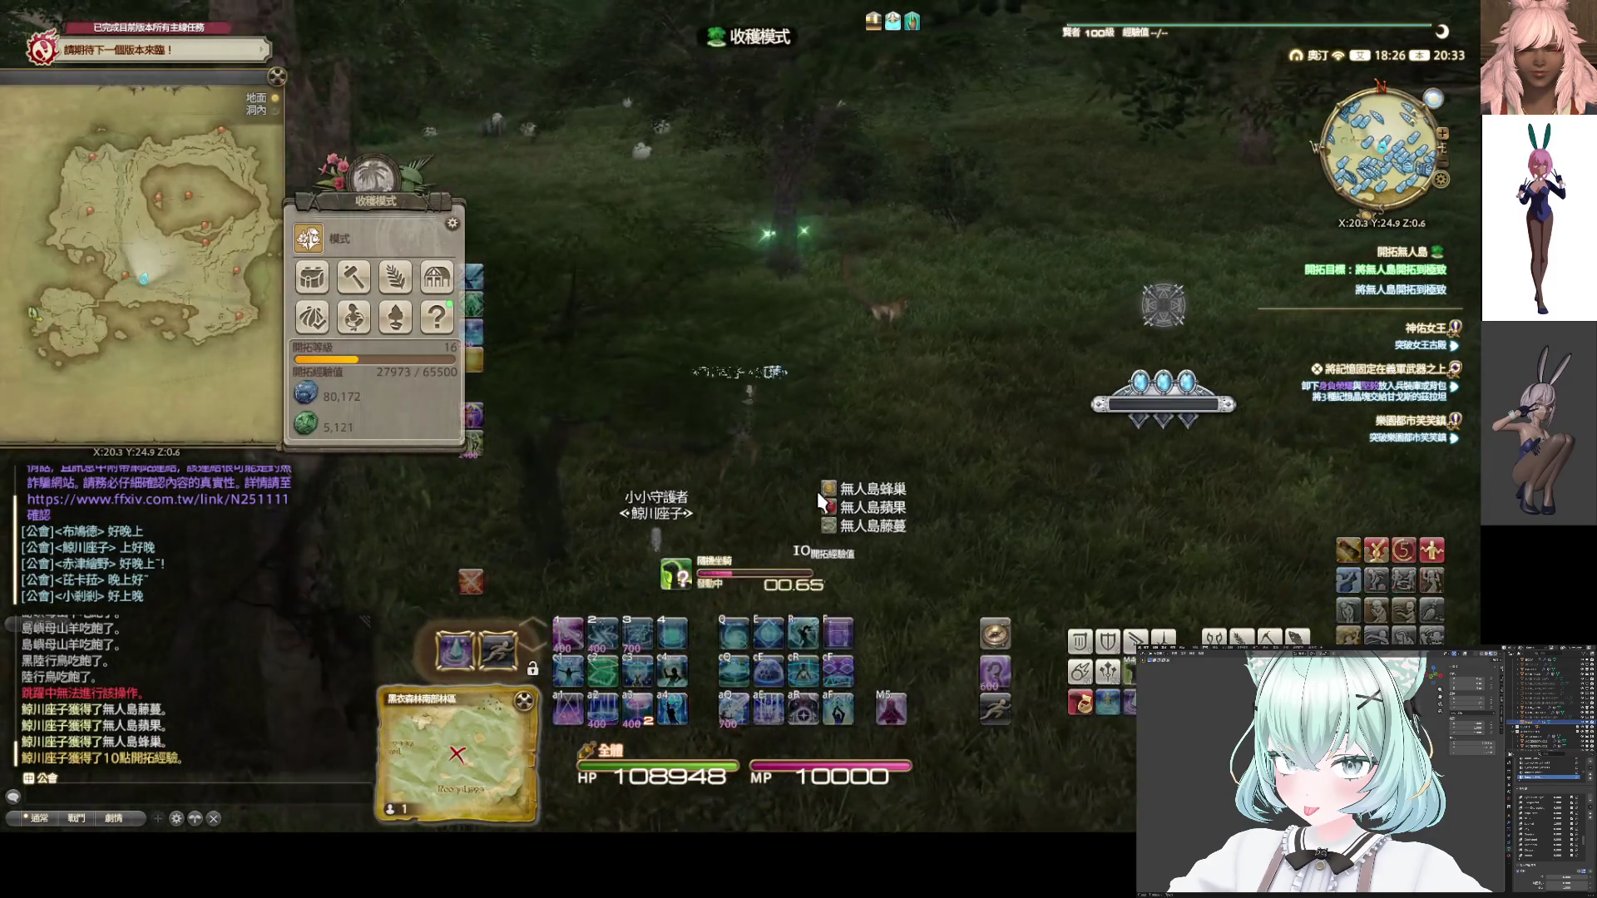
# Gather from the 紅木樹 trees, riding between them
pyautogui.moveTo(802, 502); pyautogui.dragTo(748, 499, button='right')
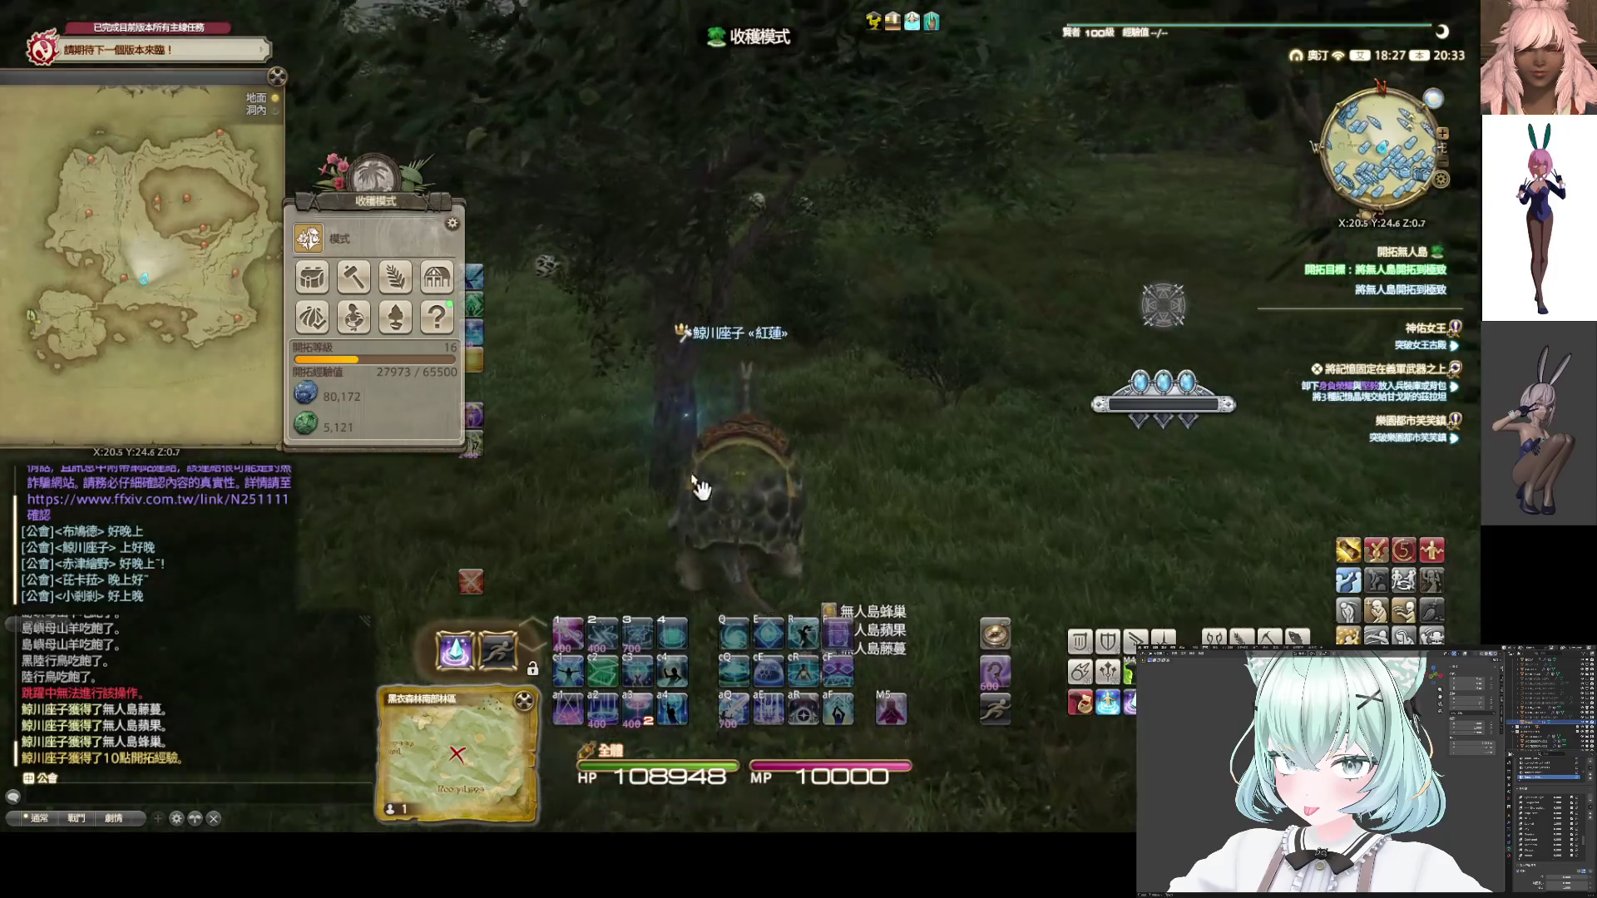
pyautogui.click(699, 483)
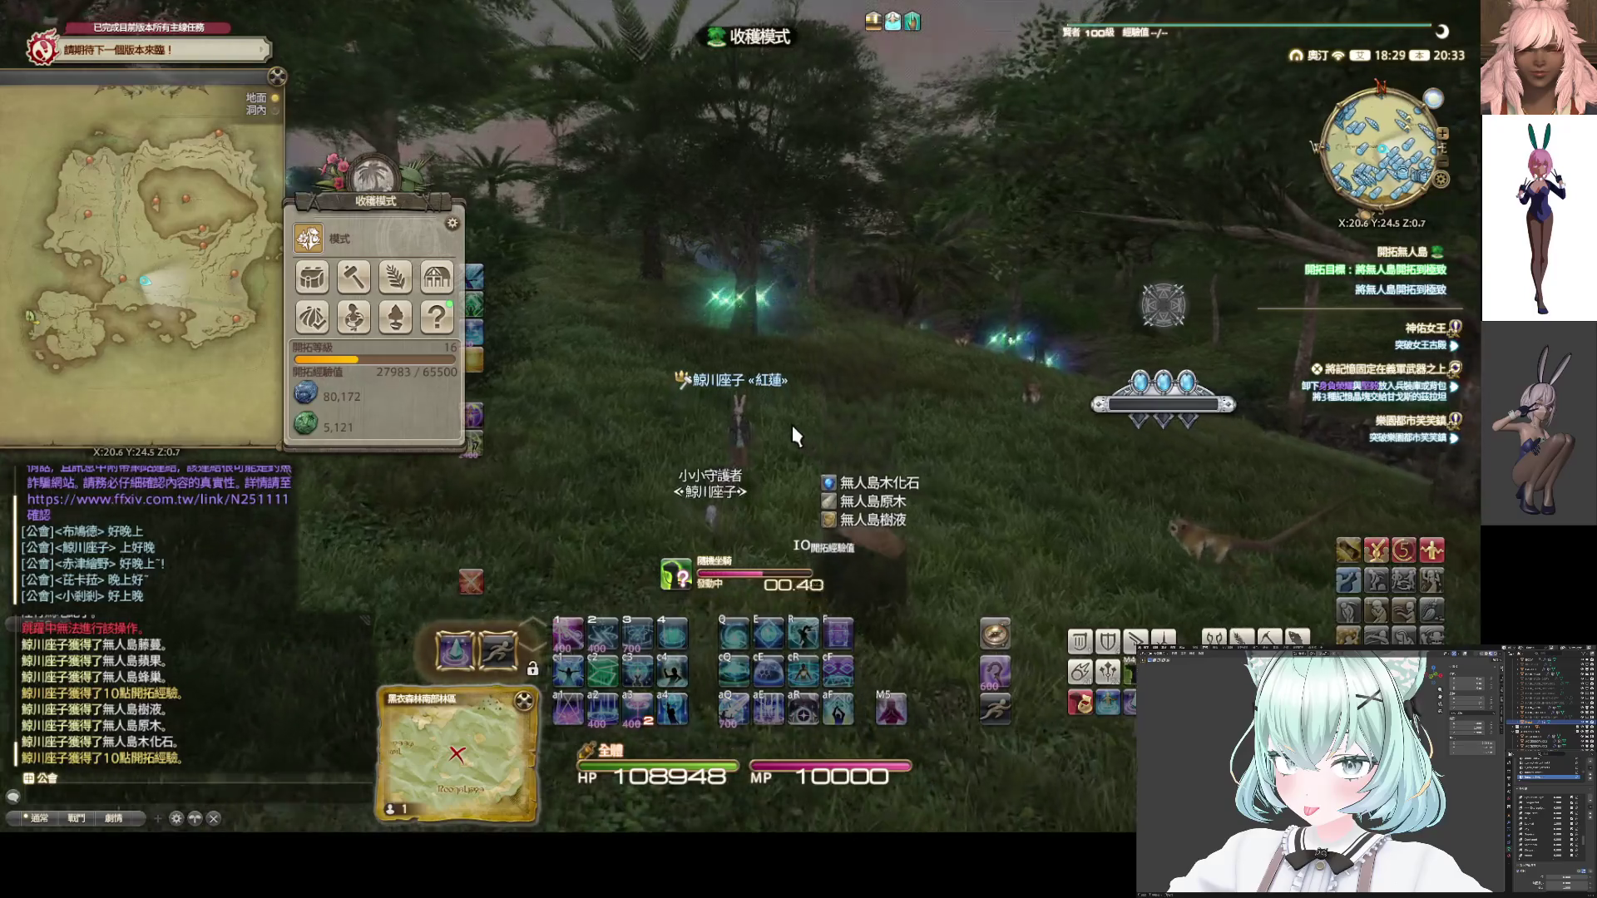
pyautogui.press('w')
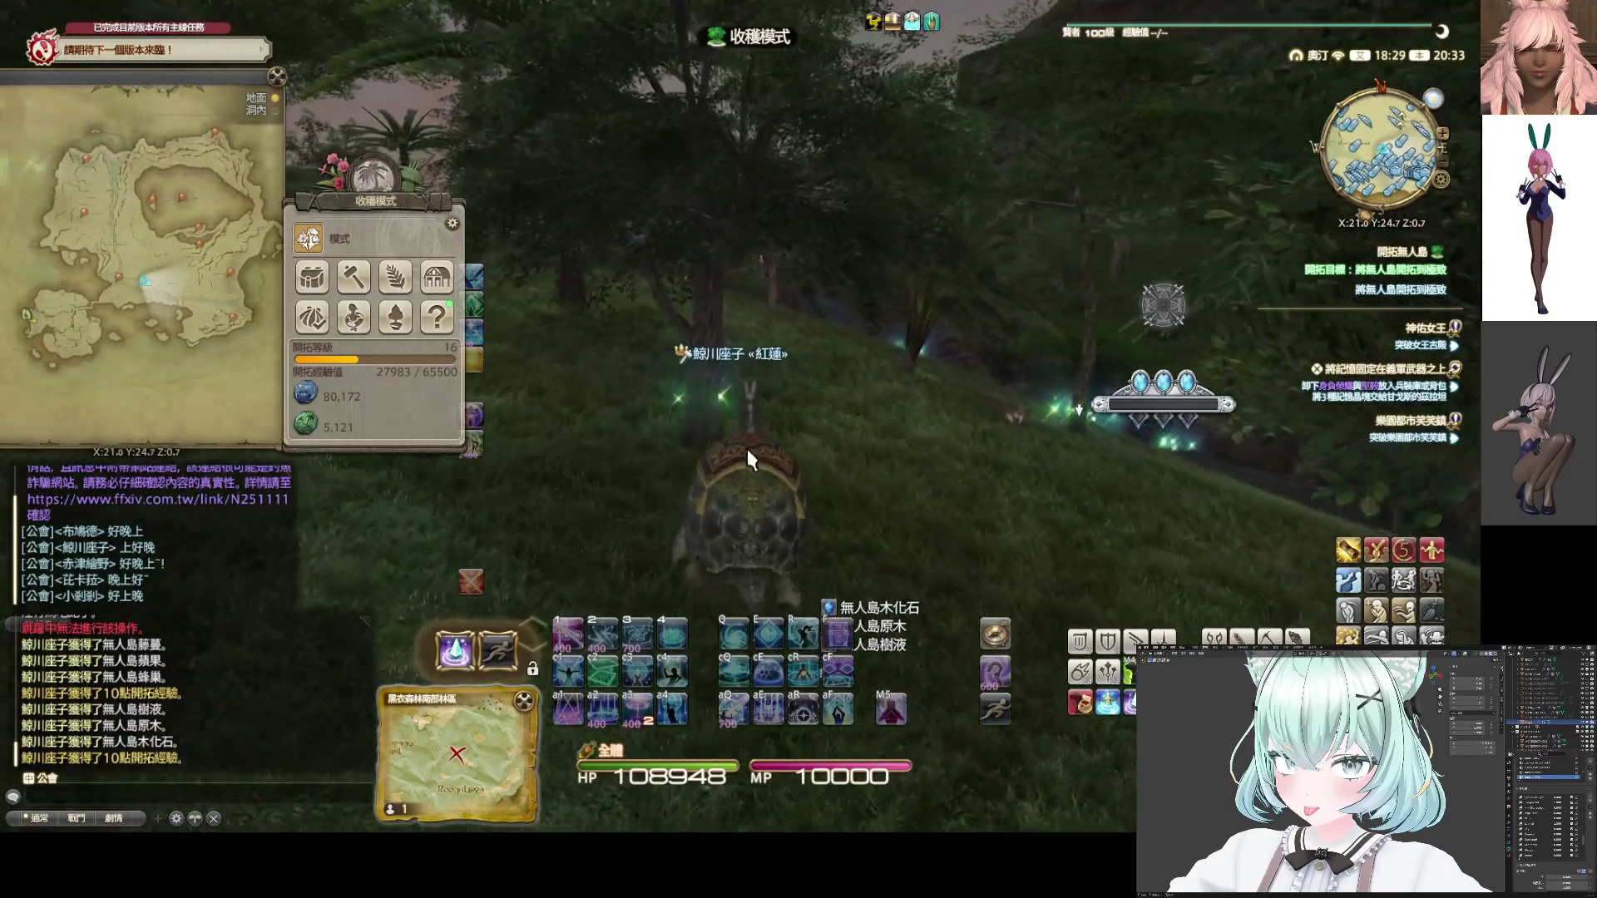
pyautogui.press('KP_0')
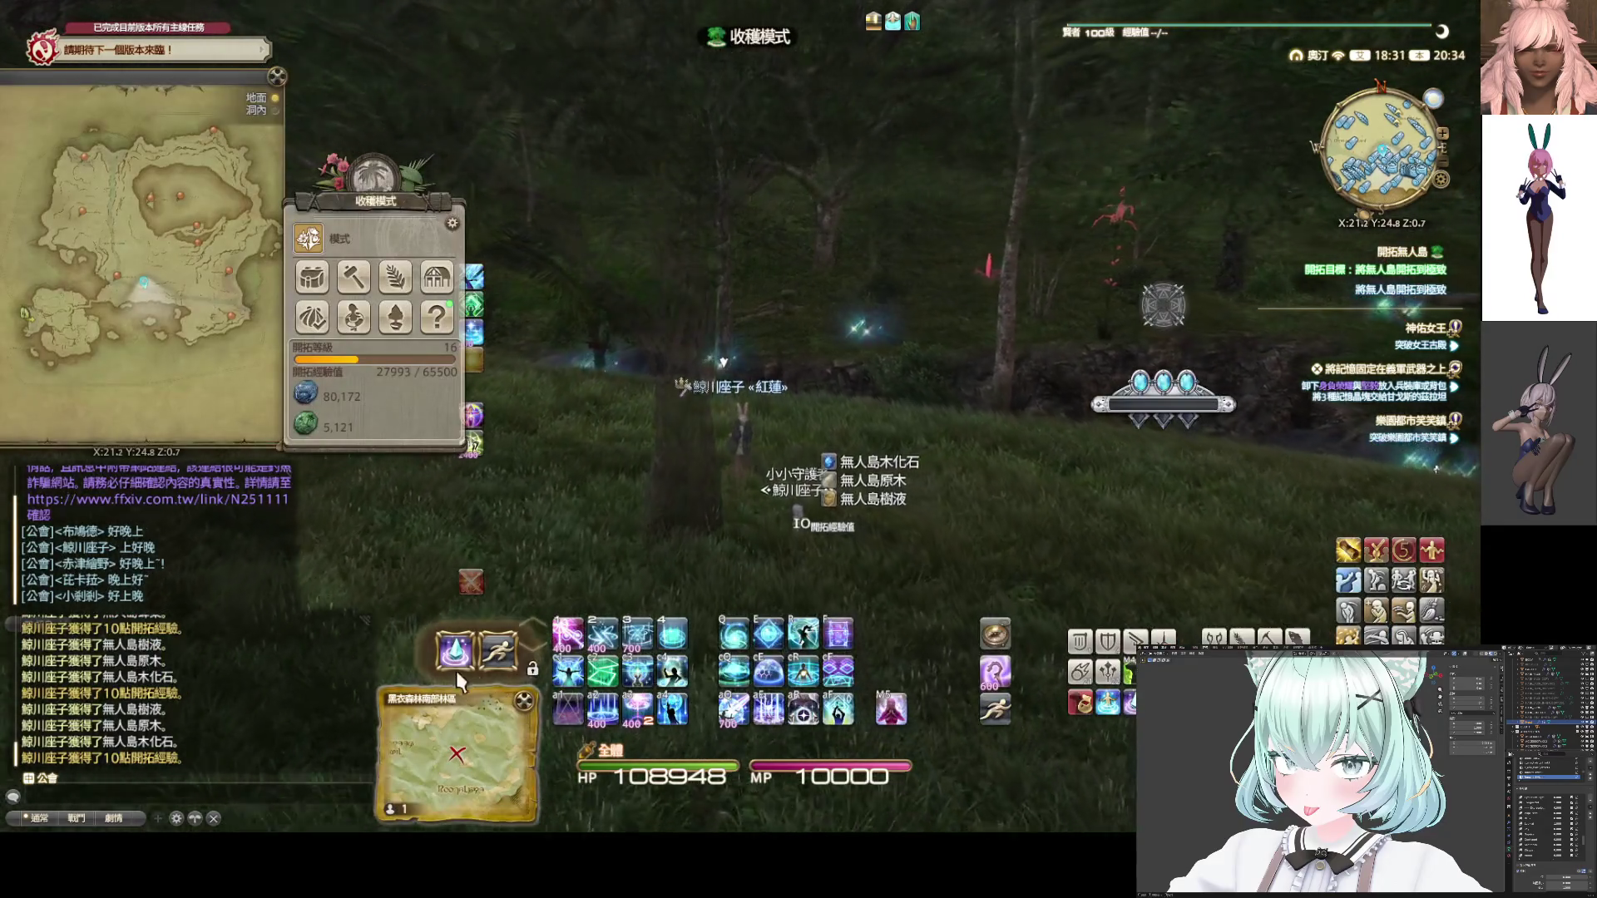
pyautogui.press('w')
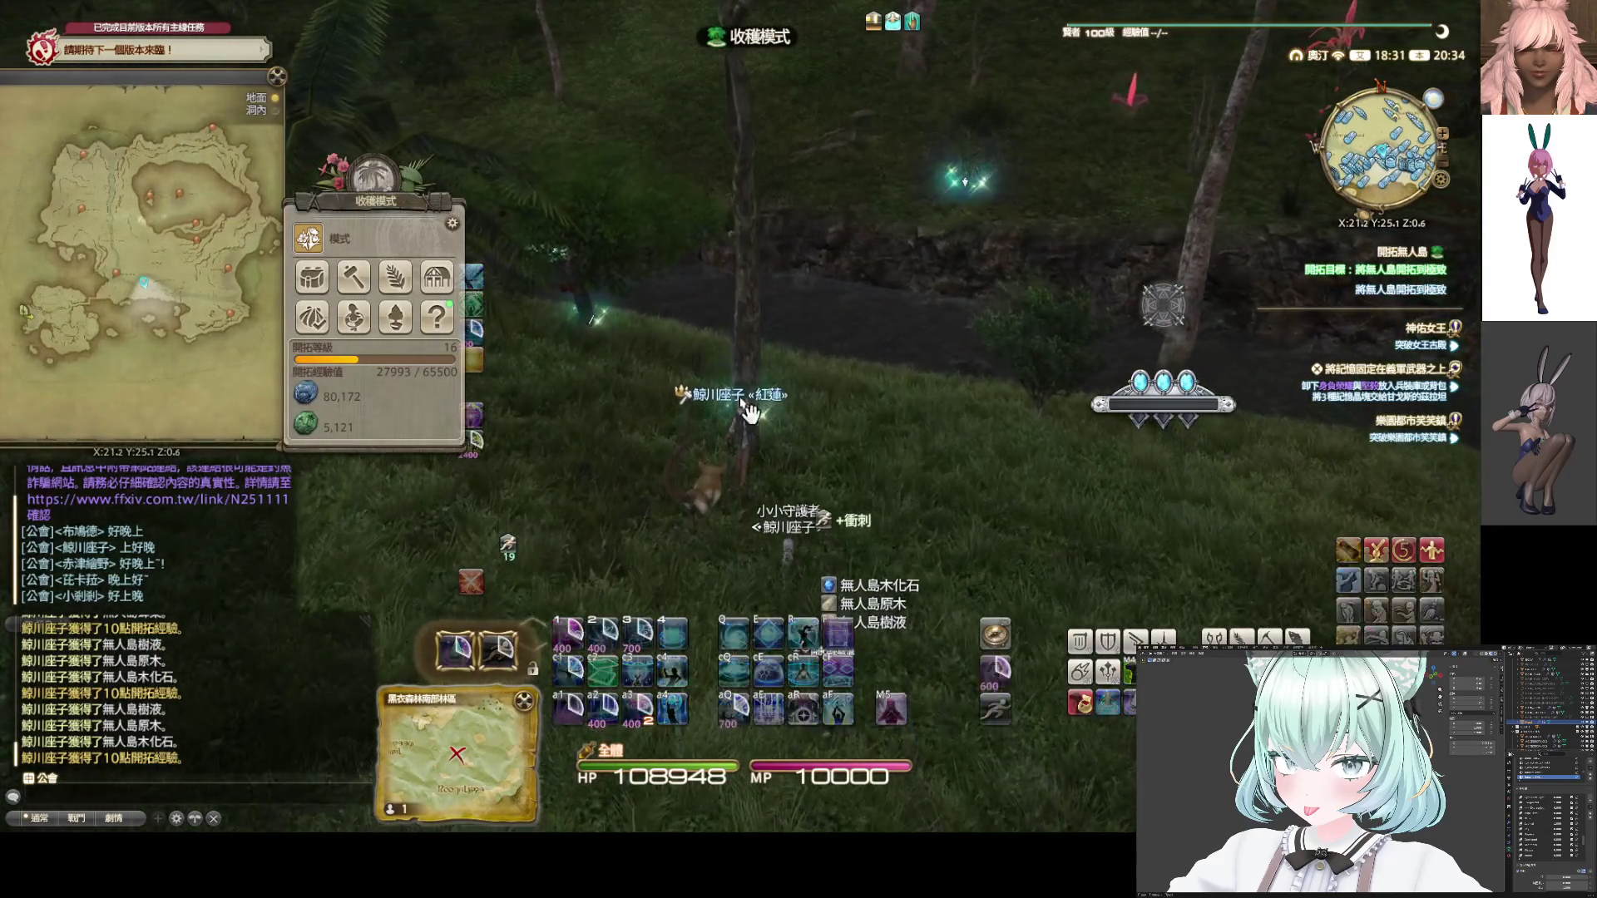
pyautogui.moveTo(740, 439); pyautogui.dragTo(574, 443)
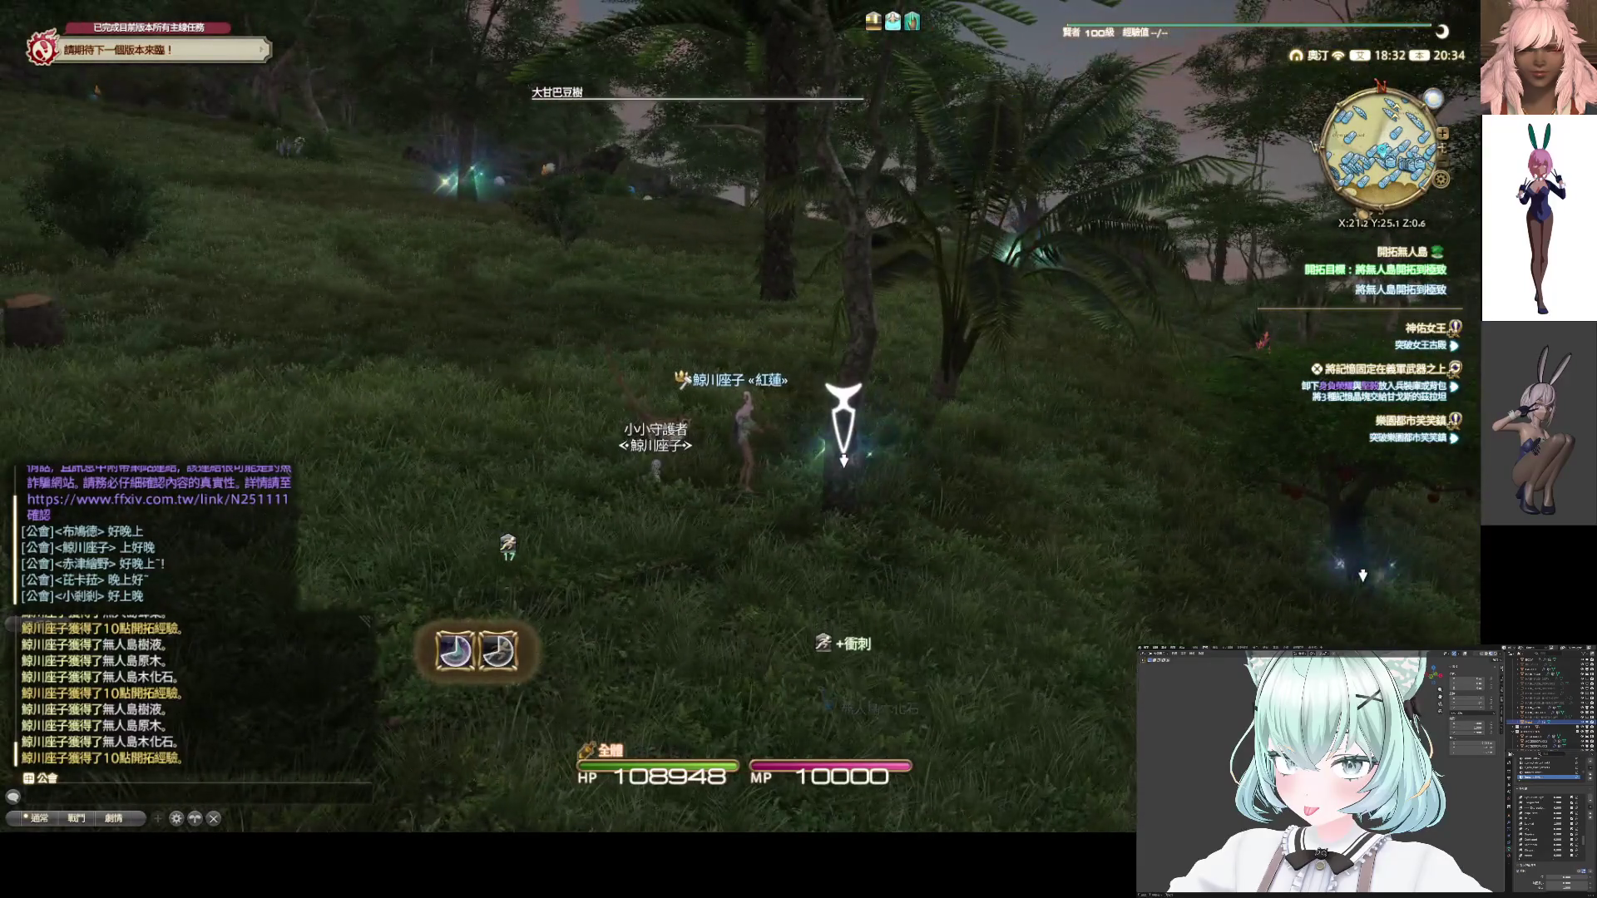
pyautogui.press('w')
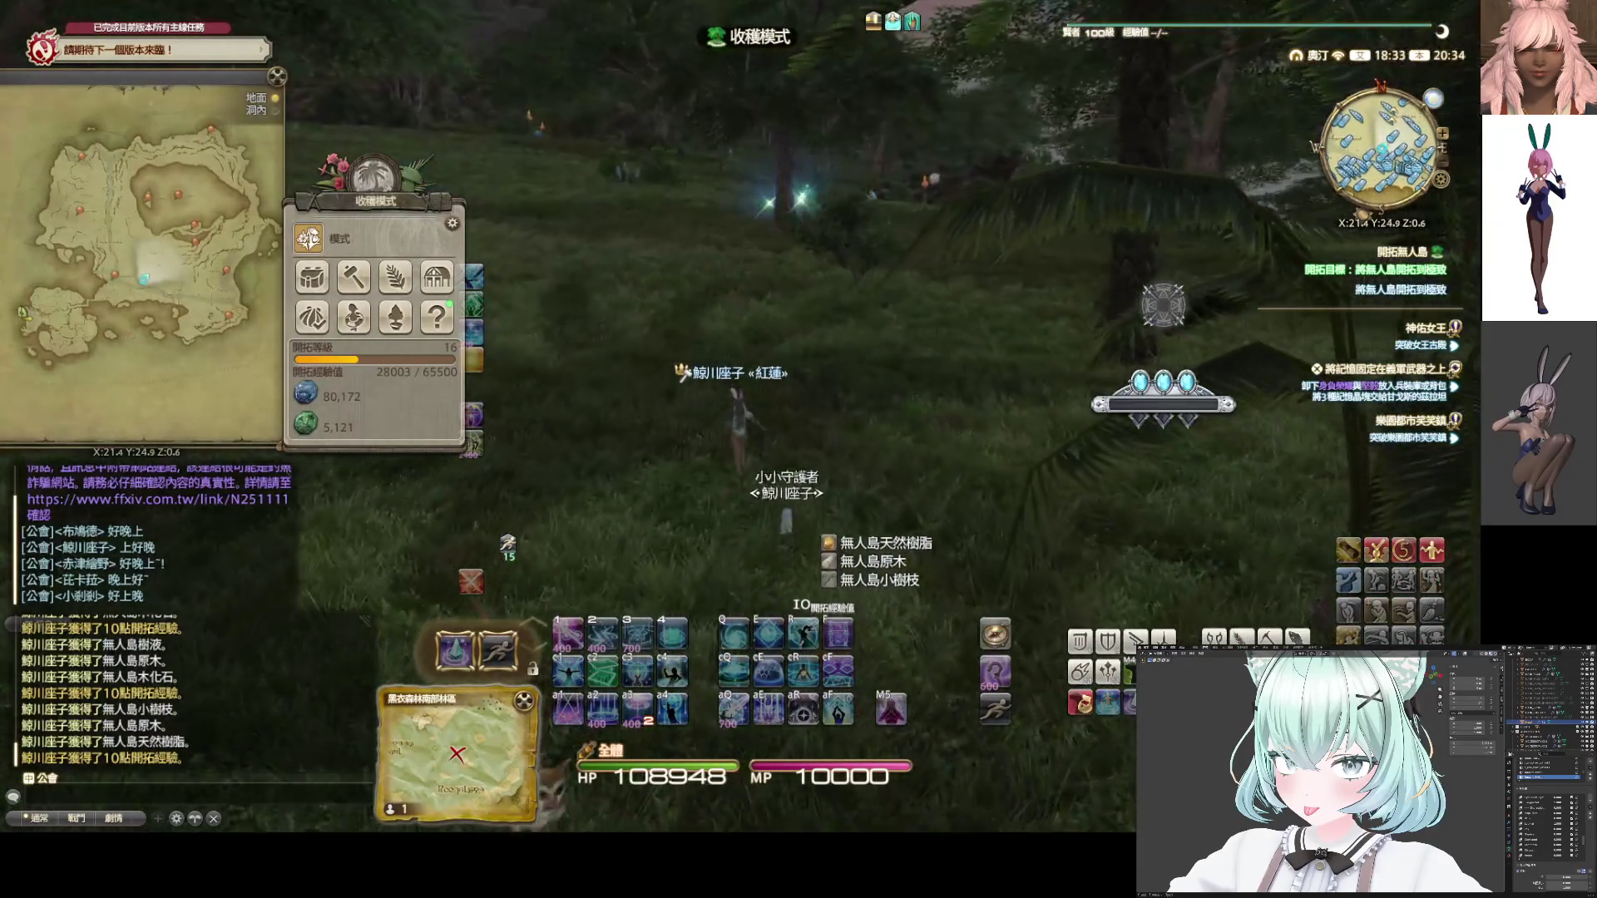
pyautogui.press('w')
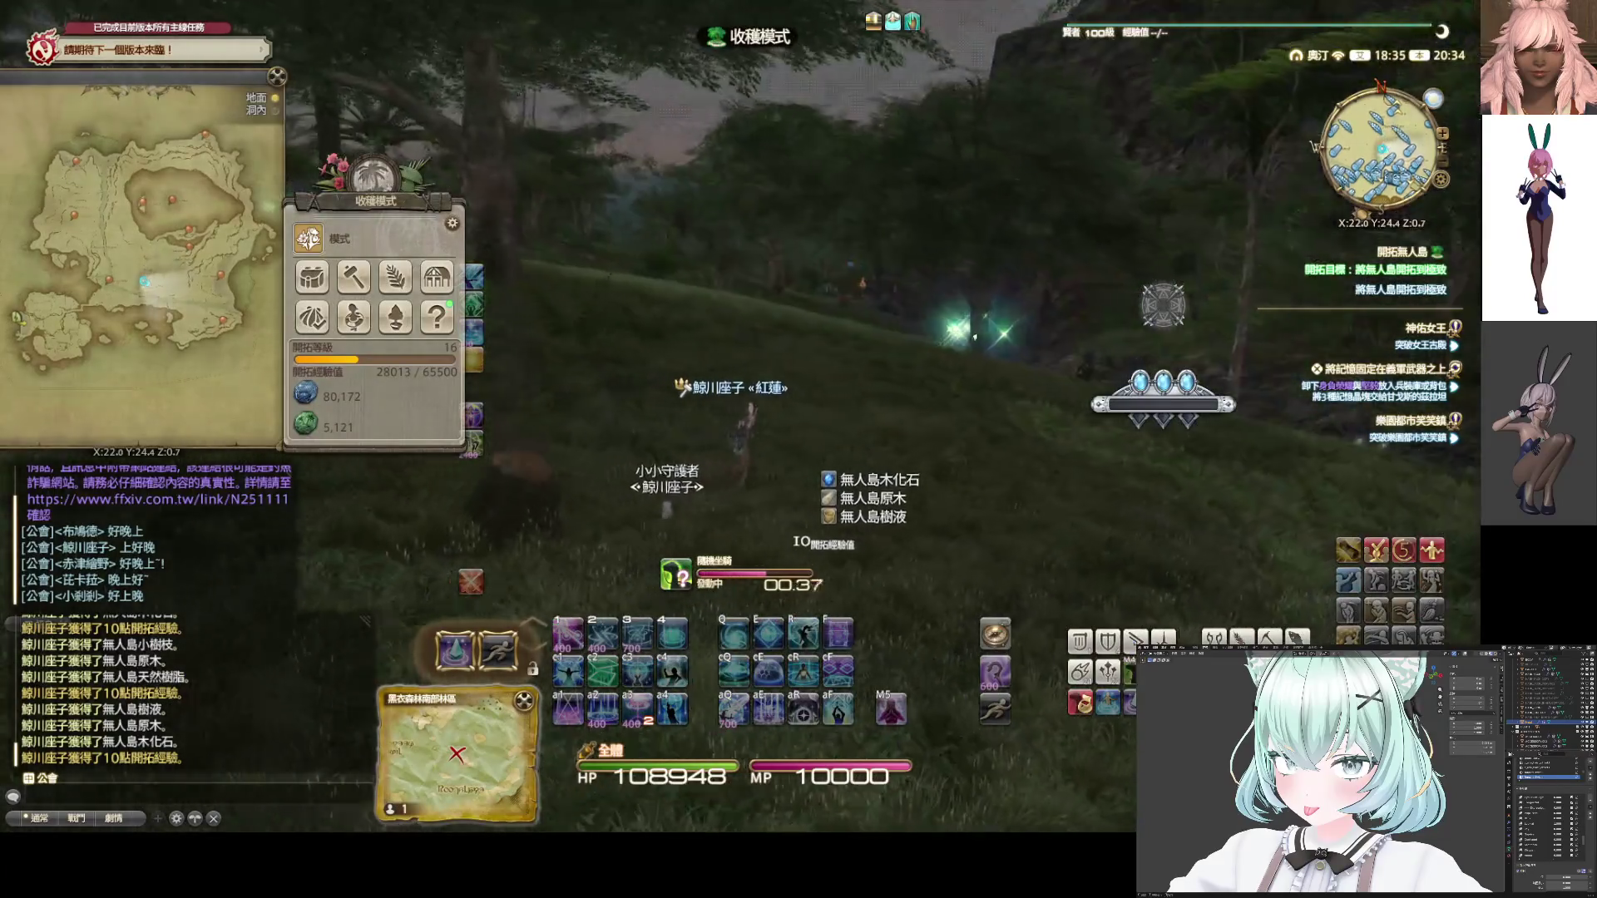
# Ride across the slope and gather from two 大甘巴豆樹 trees
pyautogui.press('v')
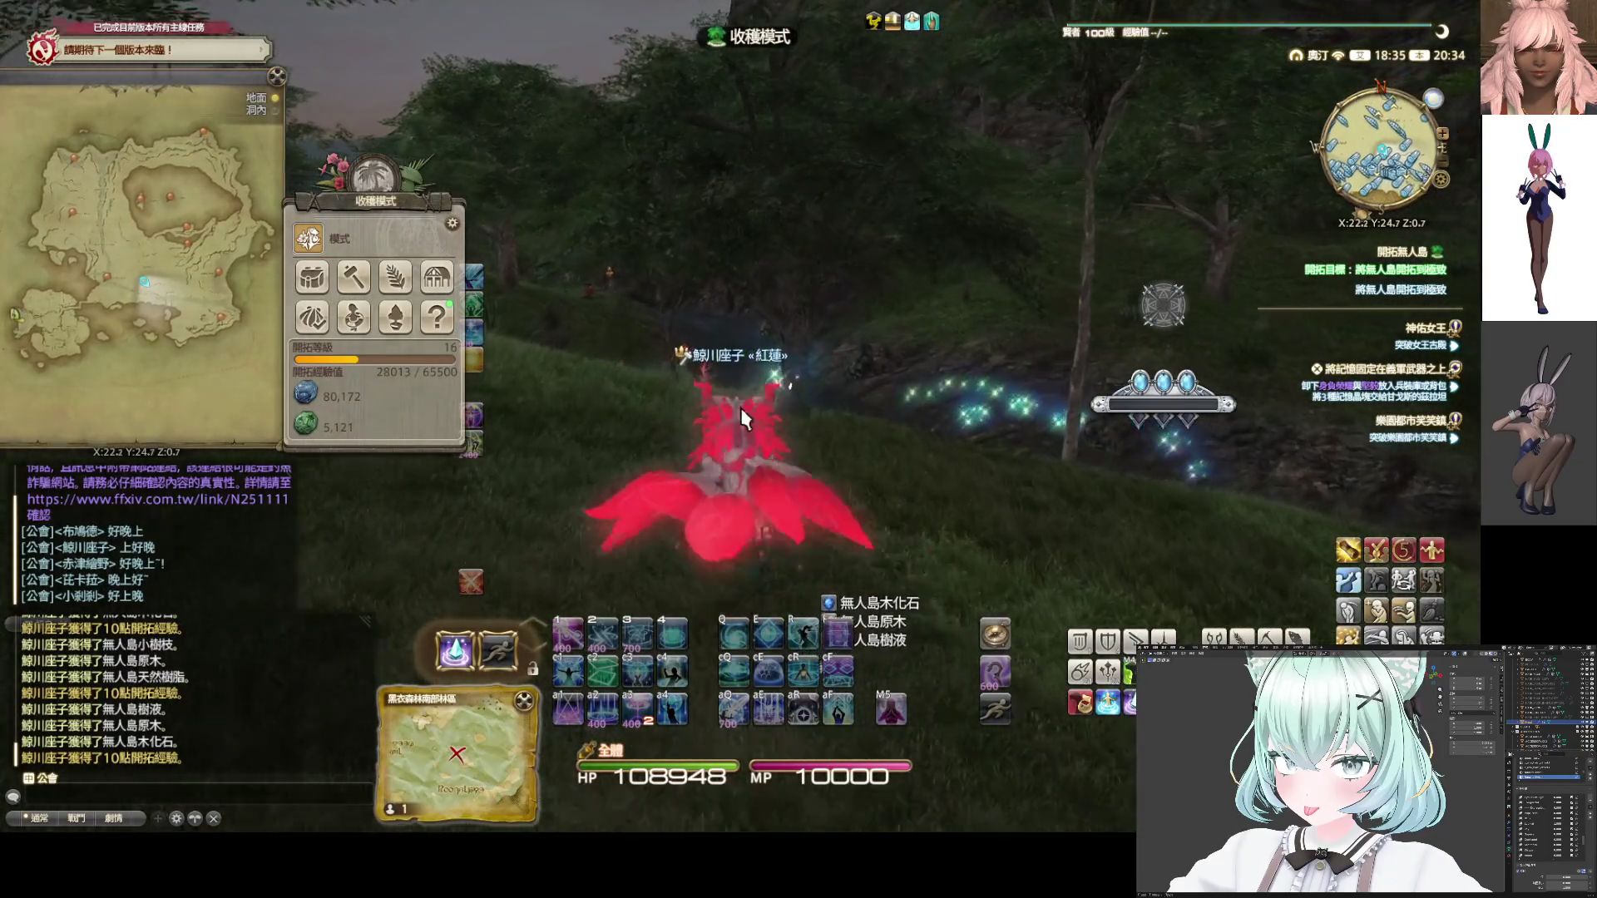
pyautogui.moveTo(755, 454); pyautogui.dragTo(840, 454, button='right')
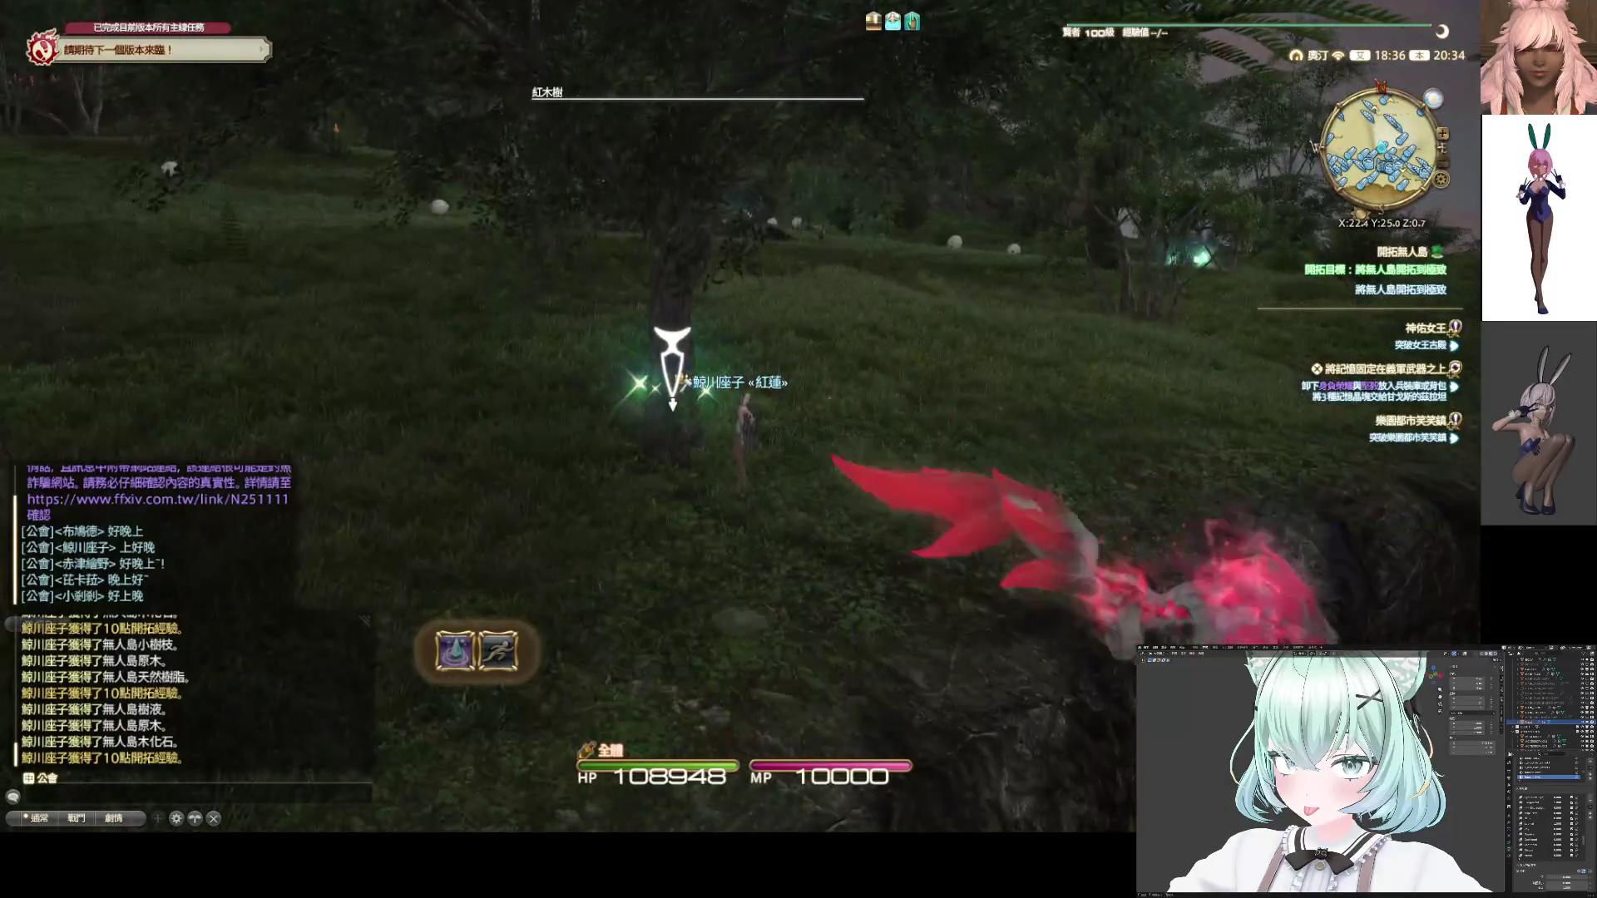
pyautogui.press('v')
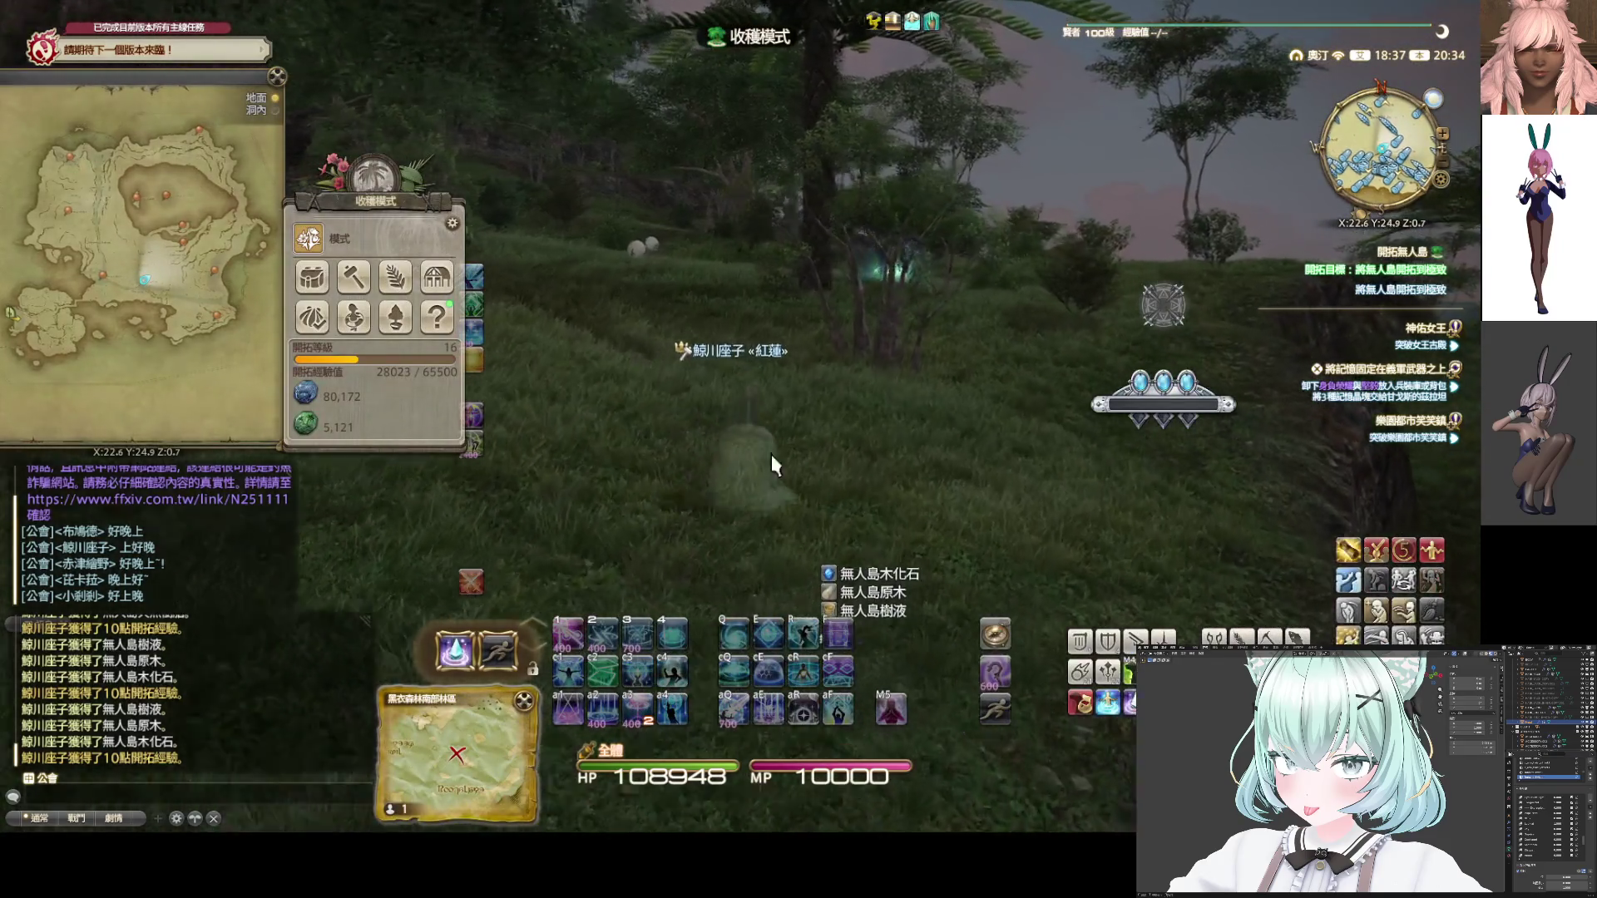
pyautogui.press('w')
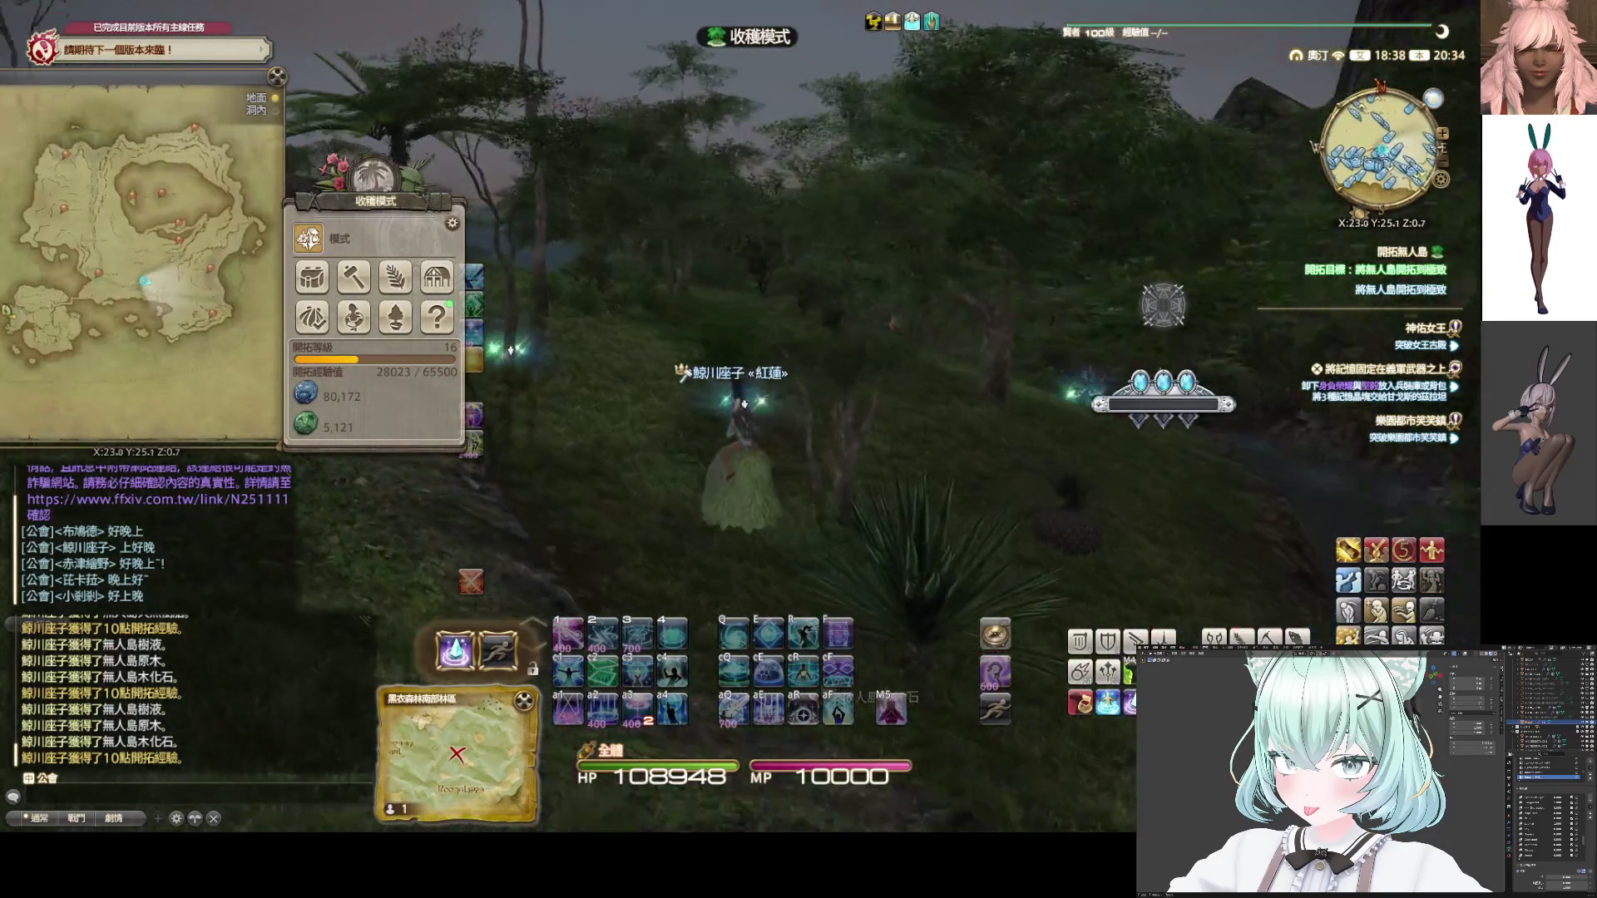
pyautogui.moveTo(845, 502); pyautogui.dragTo(845, 502, button='right')
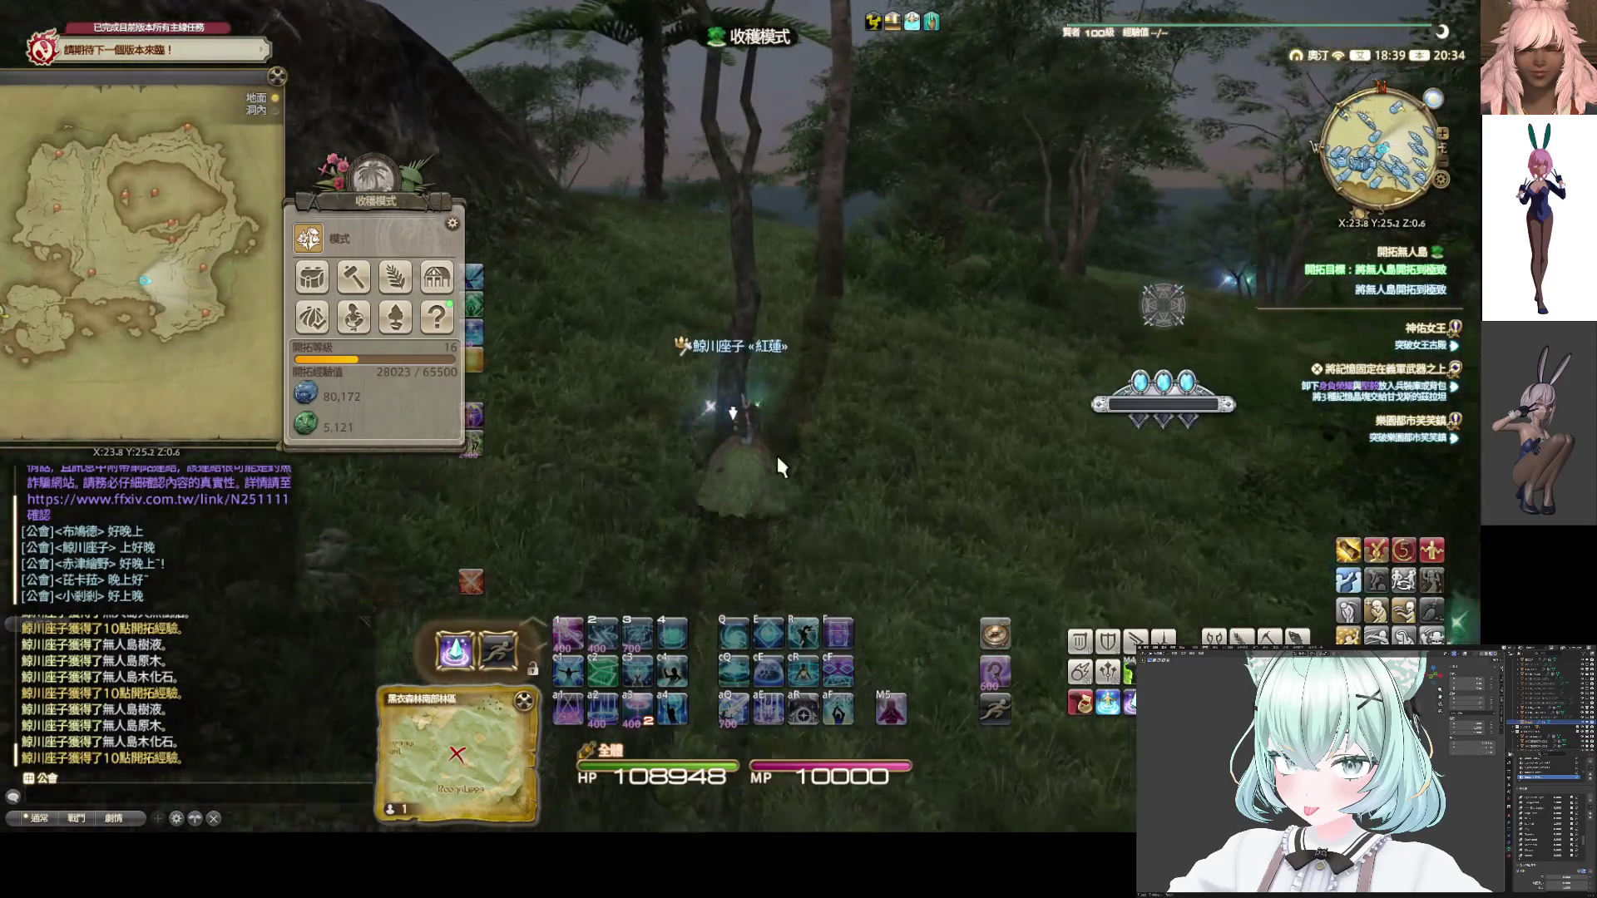
pyautogui.click(776, 453)
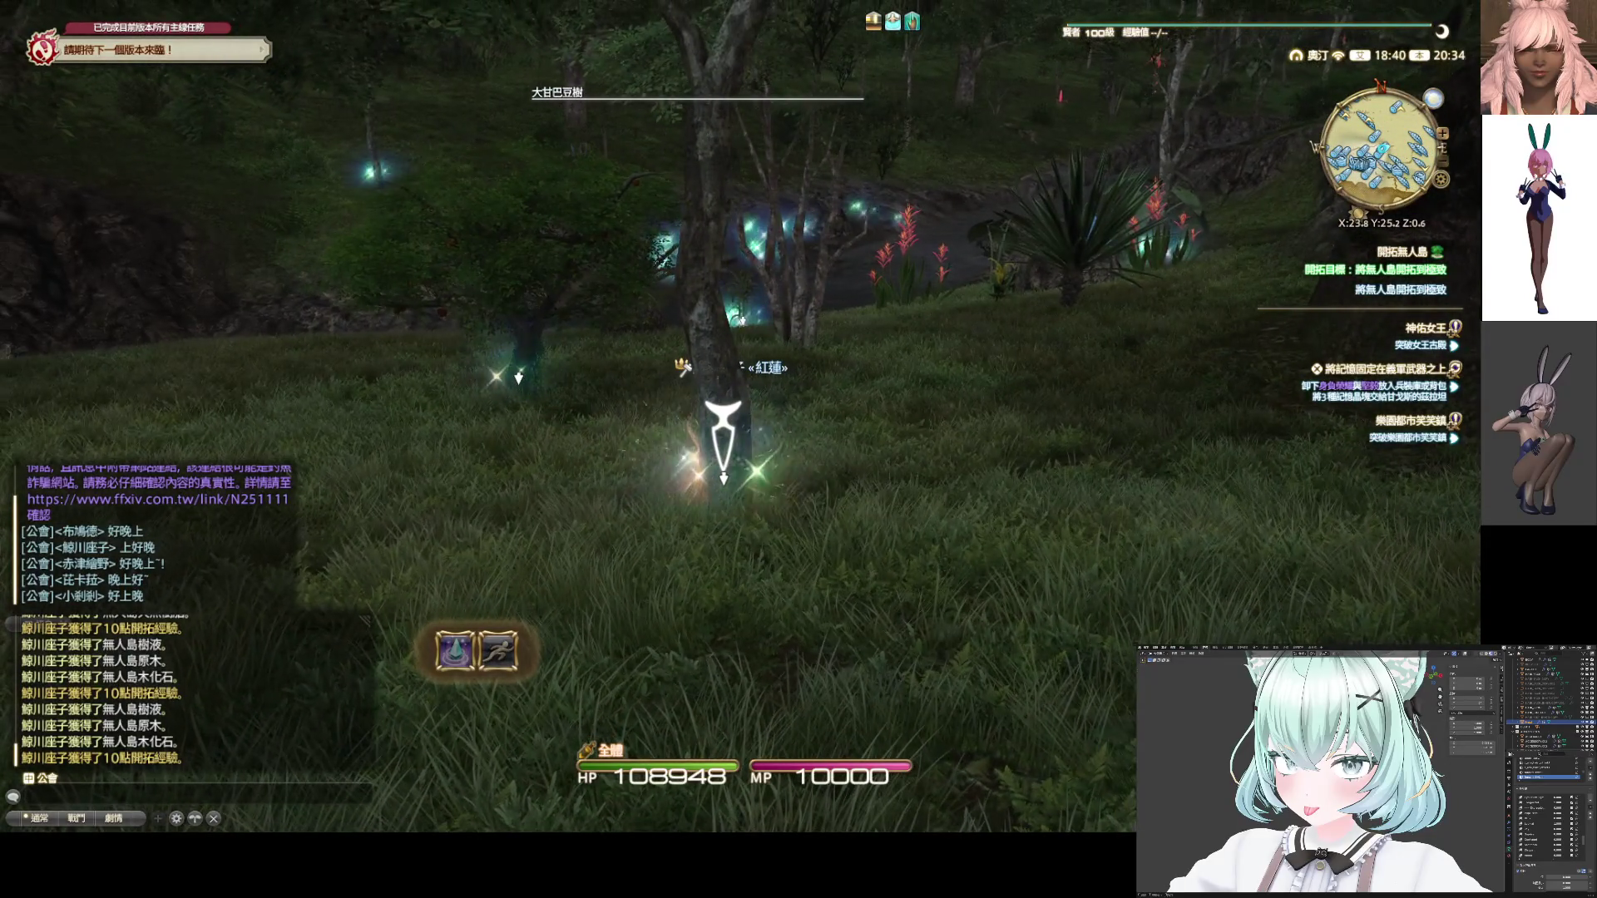
pyautogui.click(735, 438)
pyautogui.press('1')
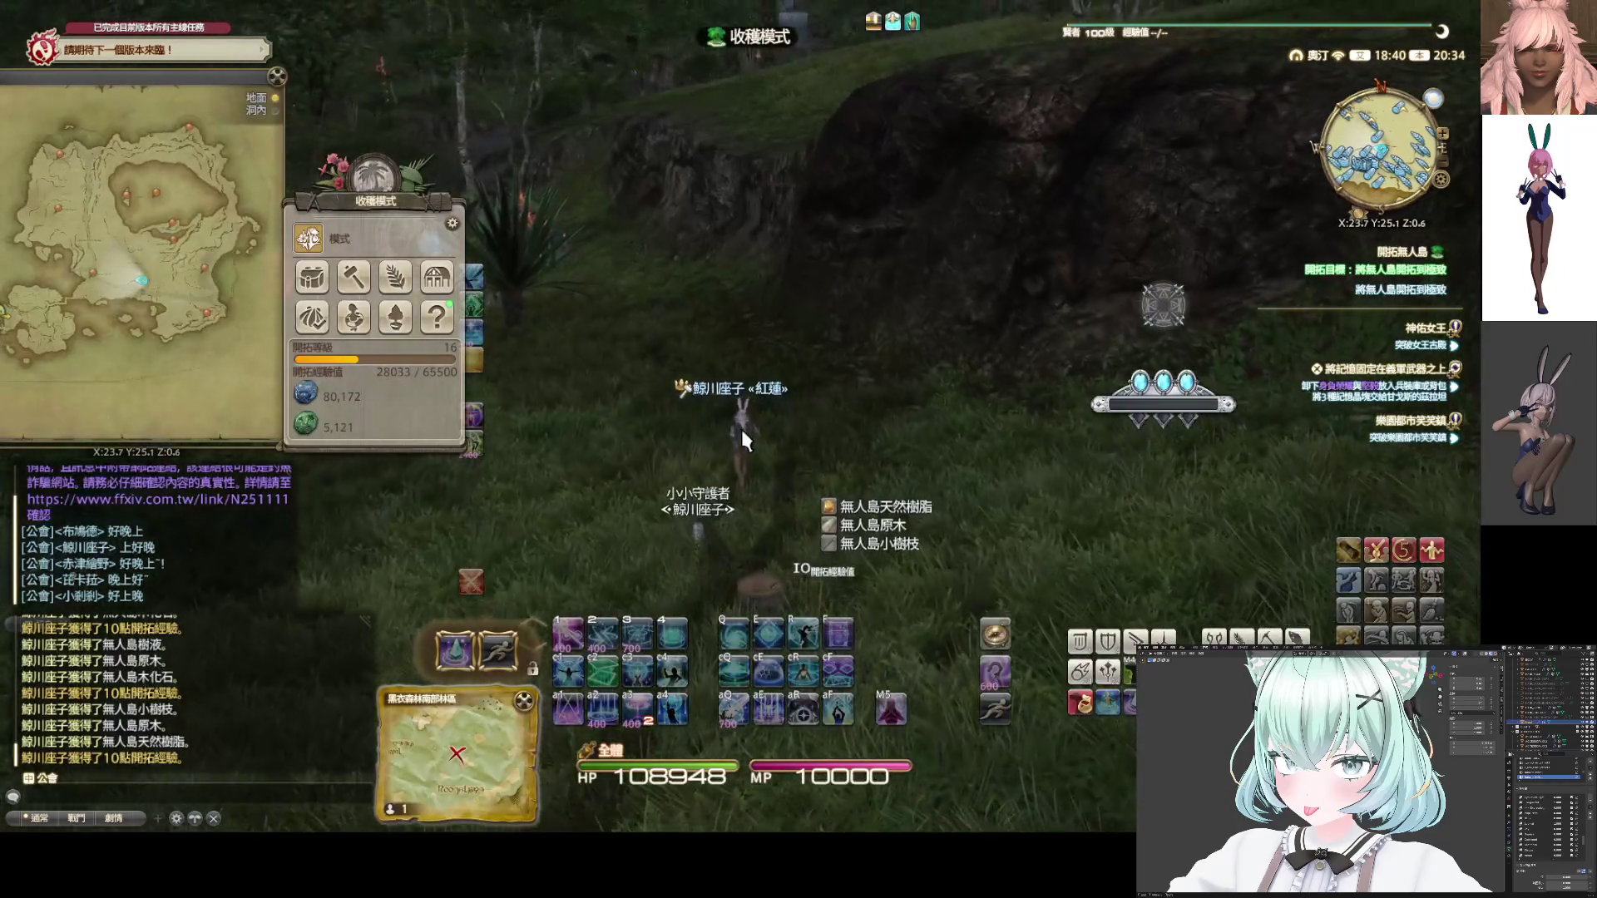
pyautogui.press('w')
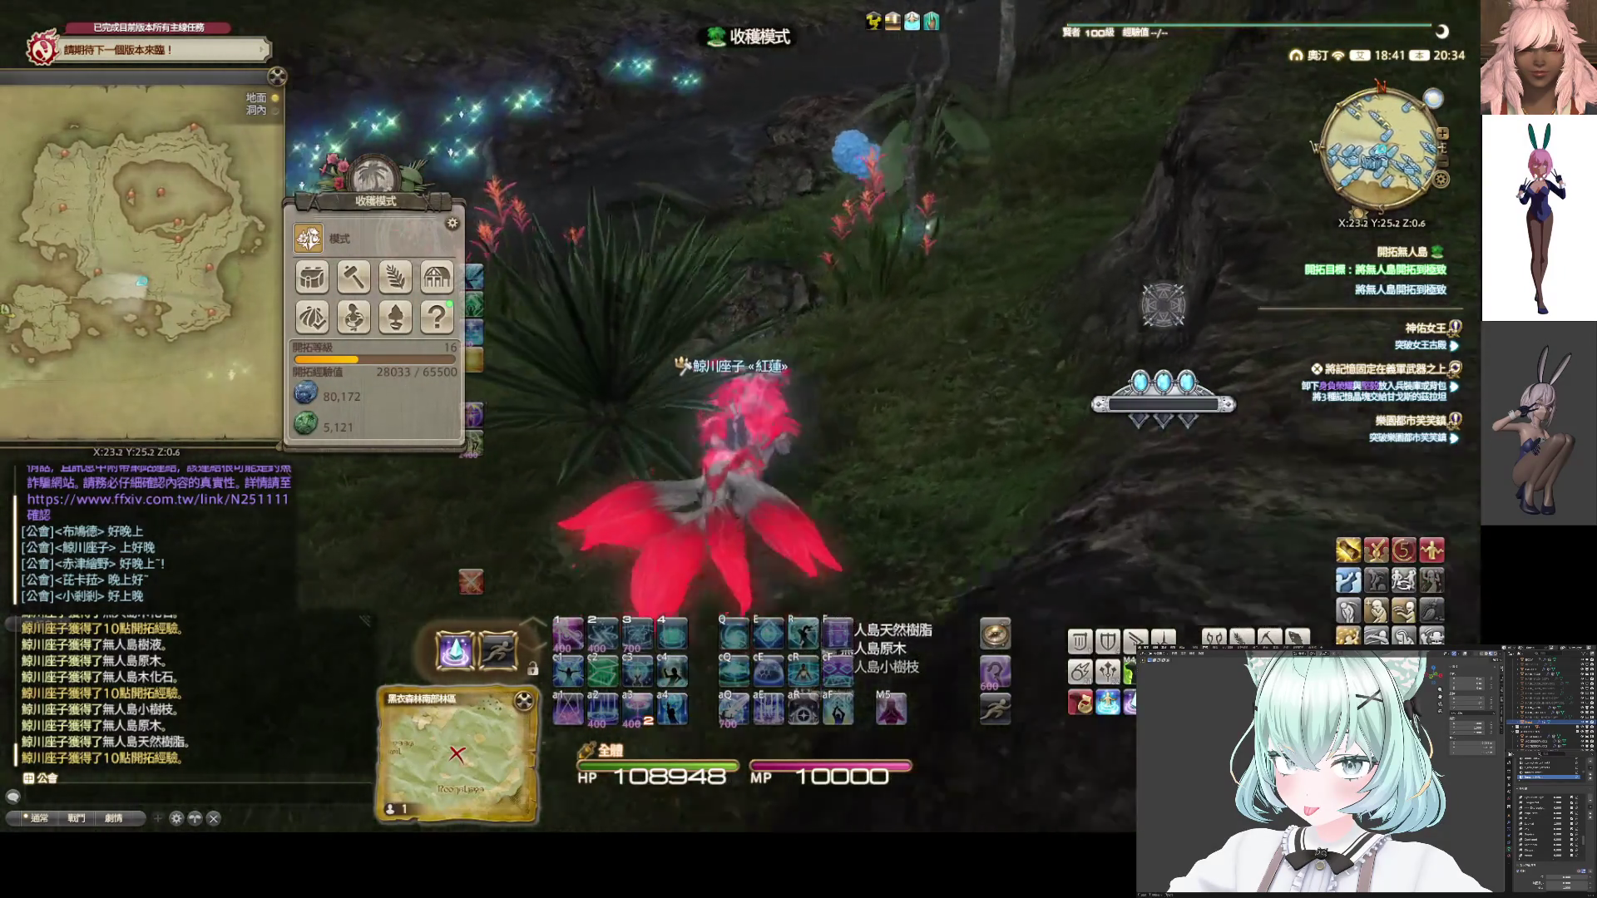
pyautogui.click(714, 460)
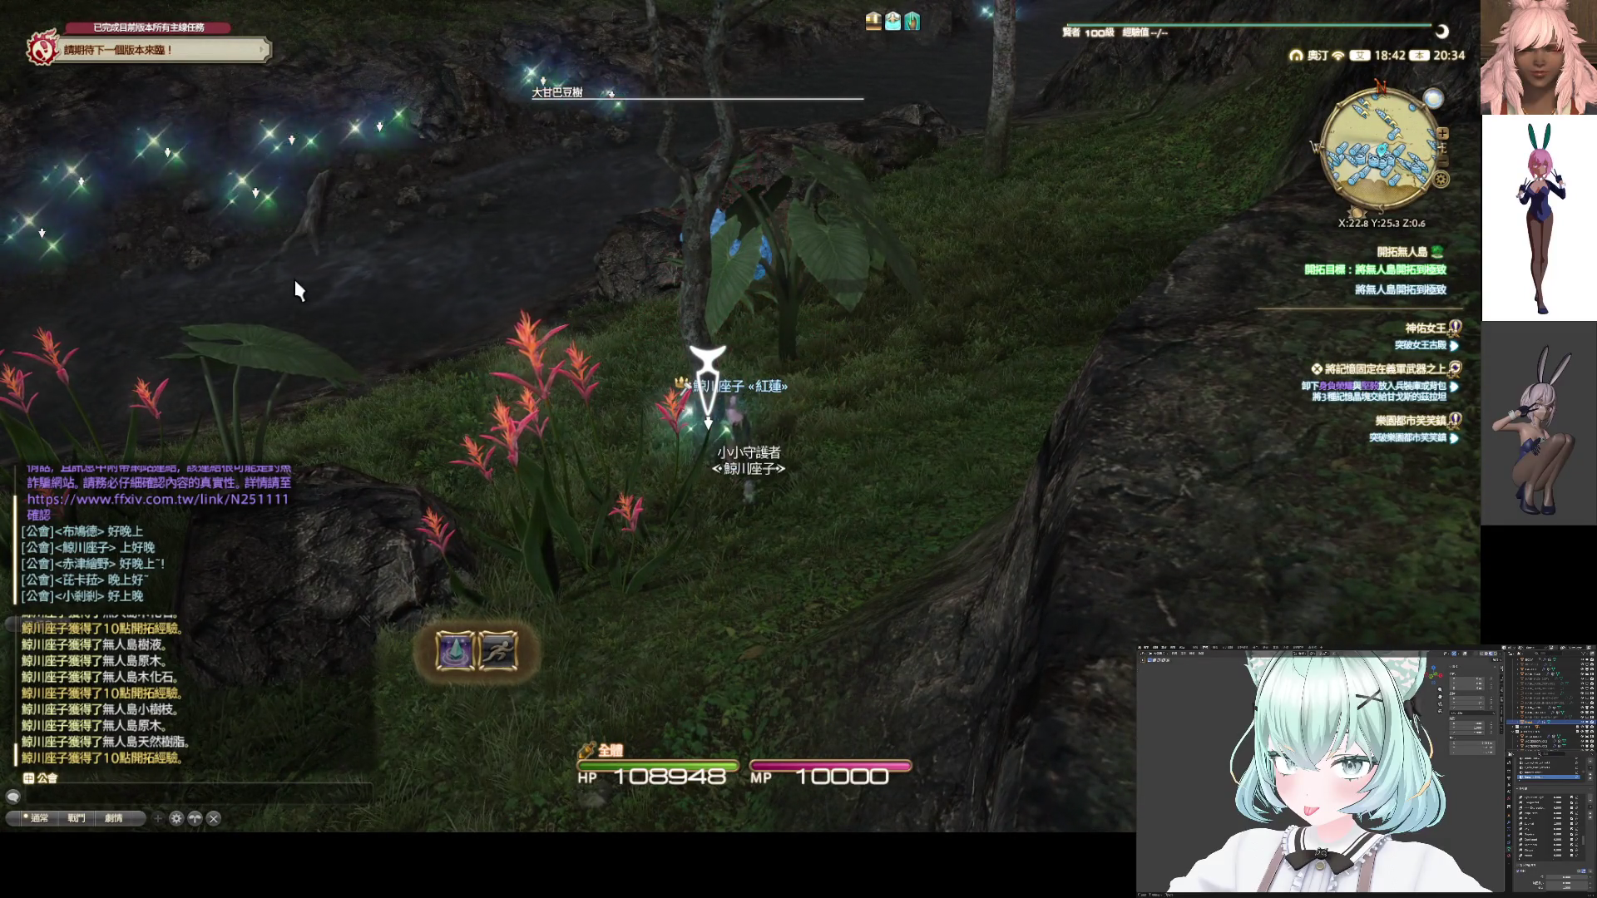
# Gather from the nearby 大甘巴豆樹 tree, then teleport to base with 海島返回
pyautogui.press('x')
pyautogui.press('d')
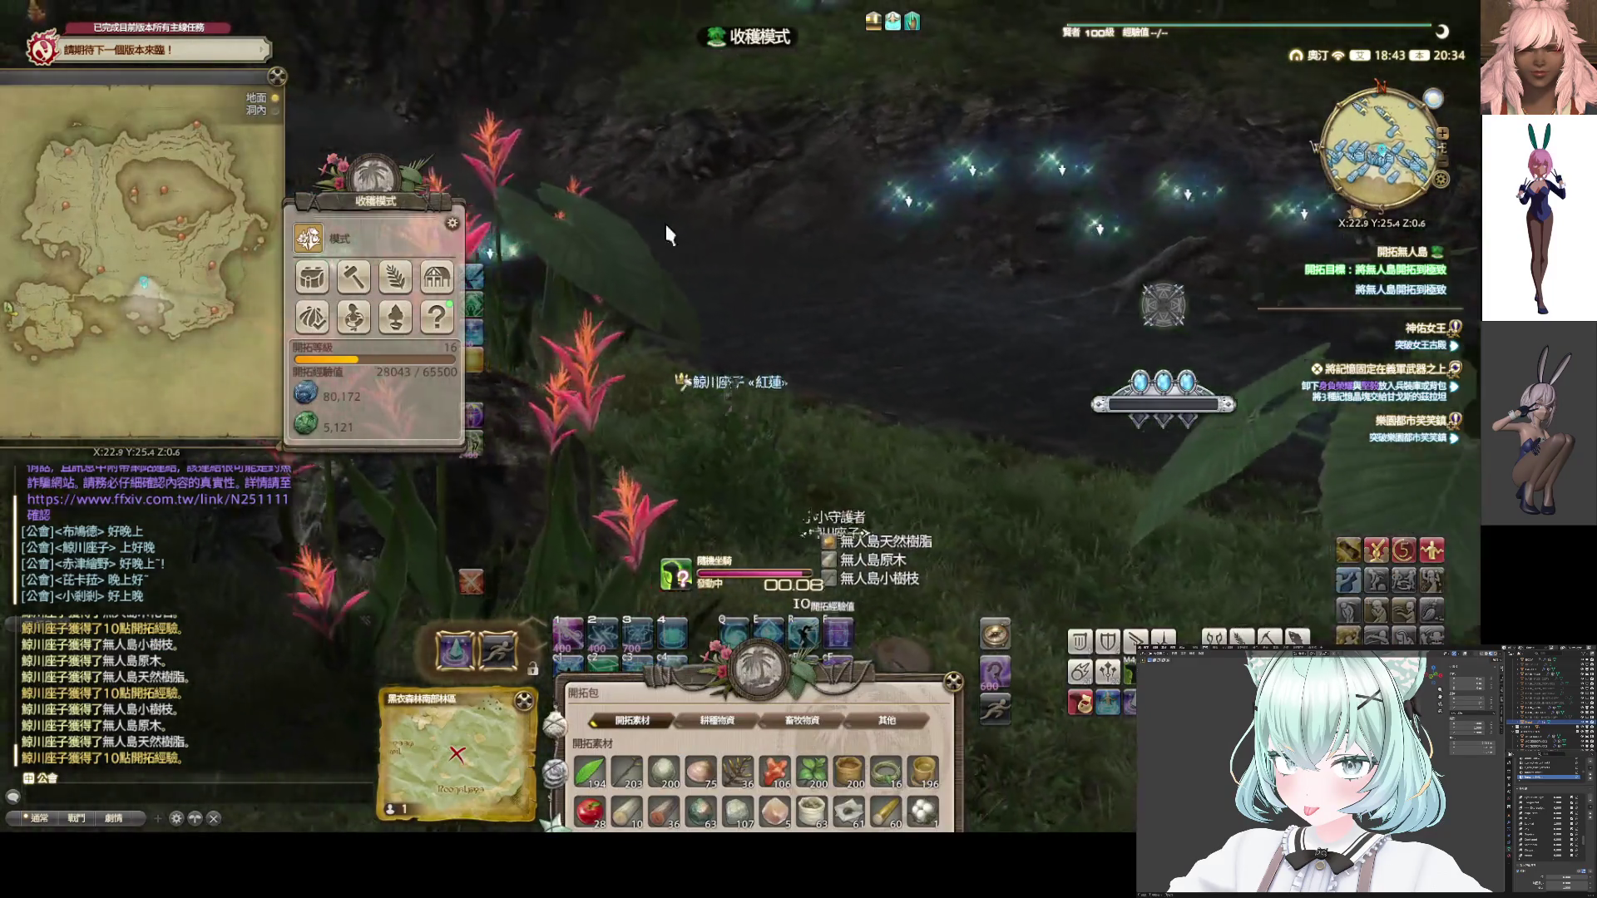
pyautogui.press('a')
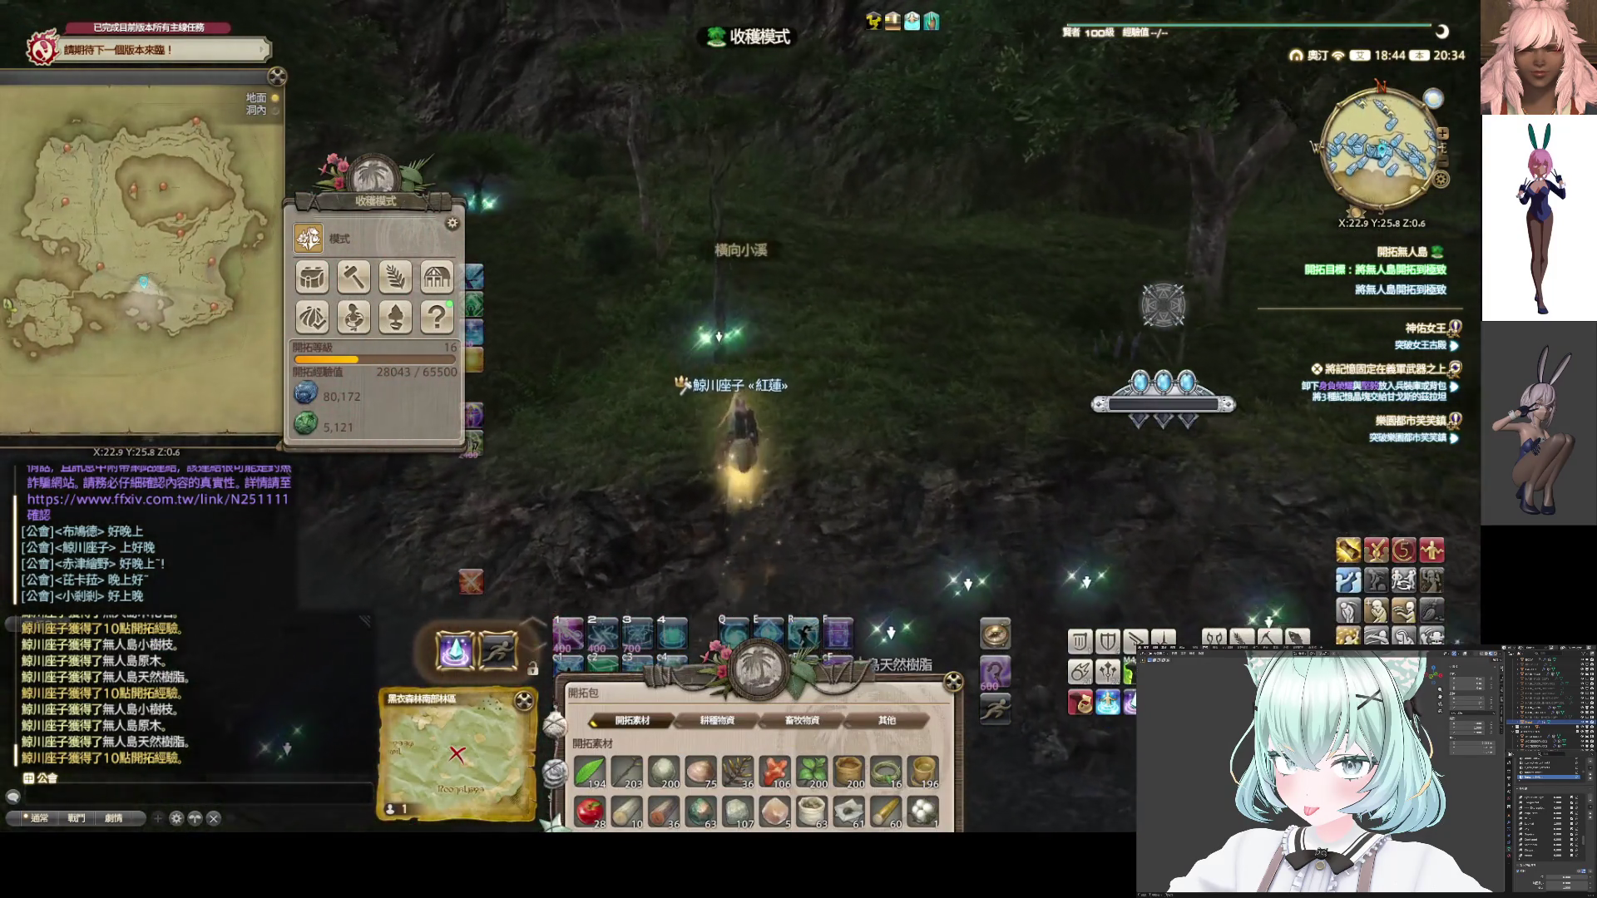
pyautogui.press('w')
pyautogui.press('w')
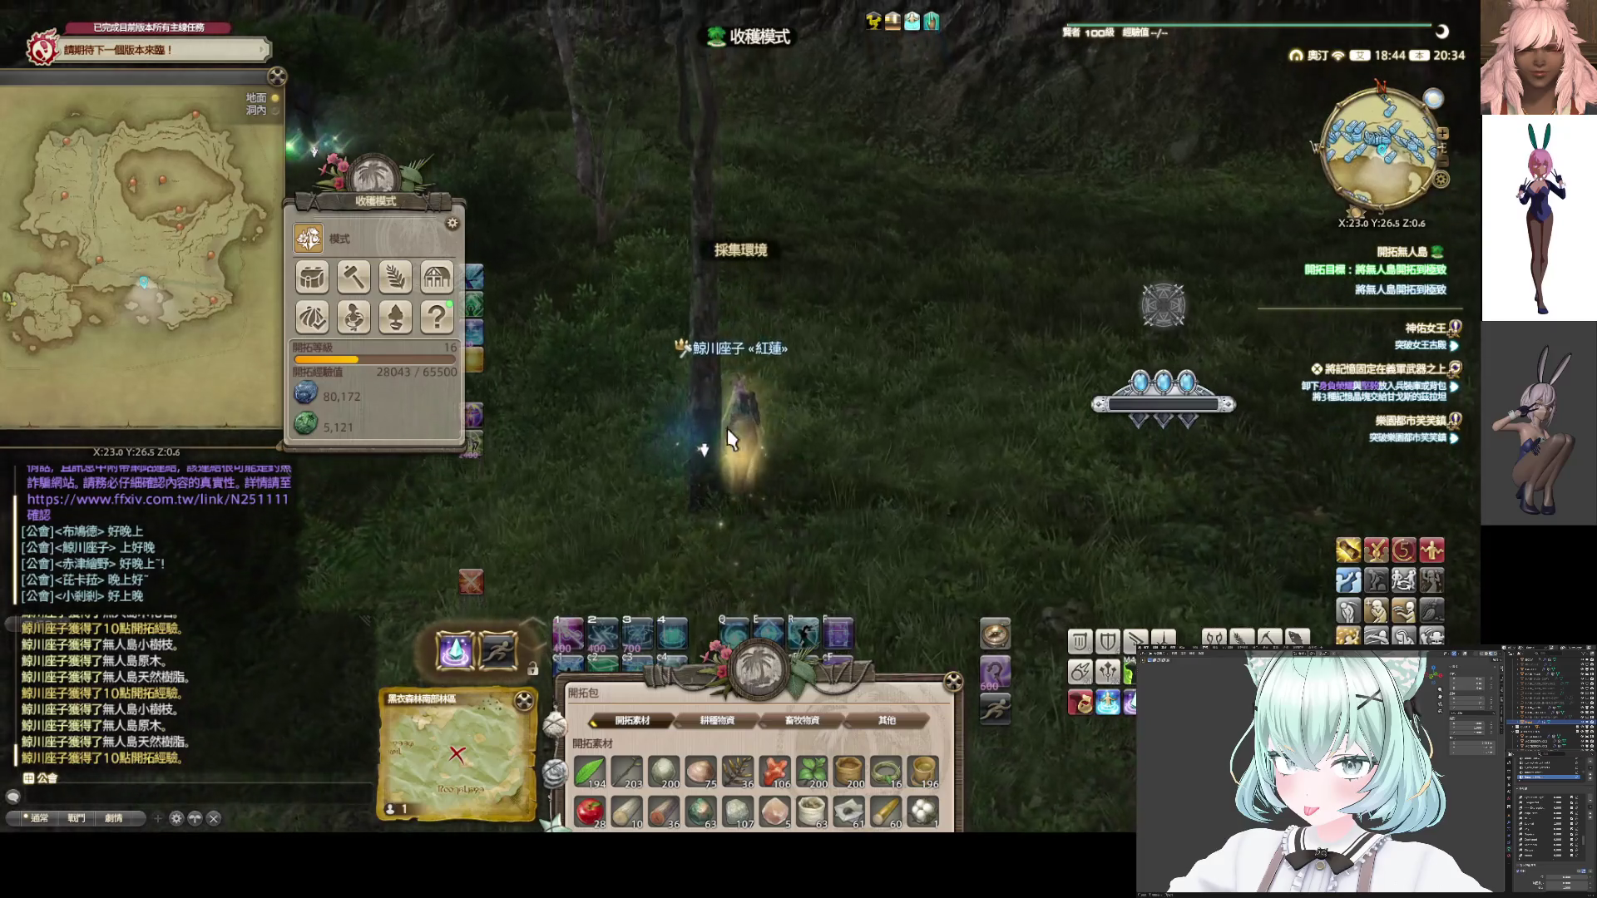
pyautogui.press('Escape')
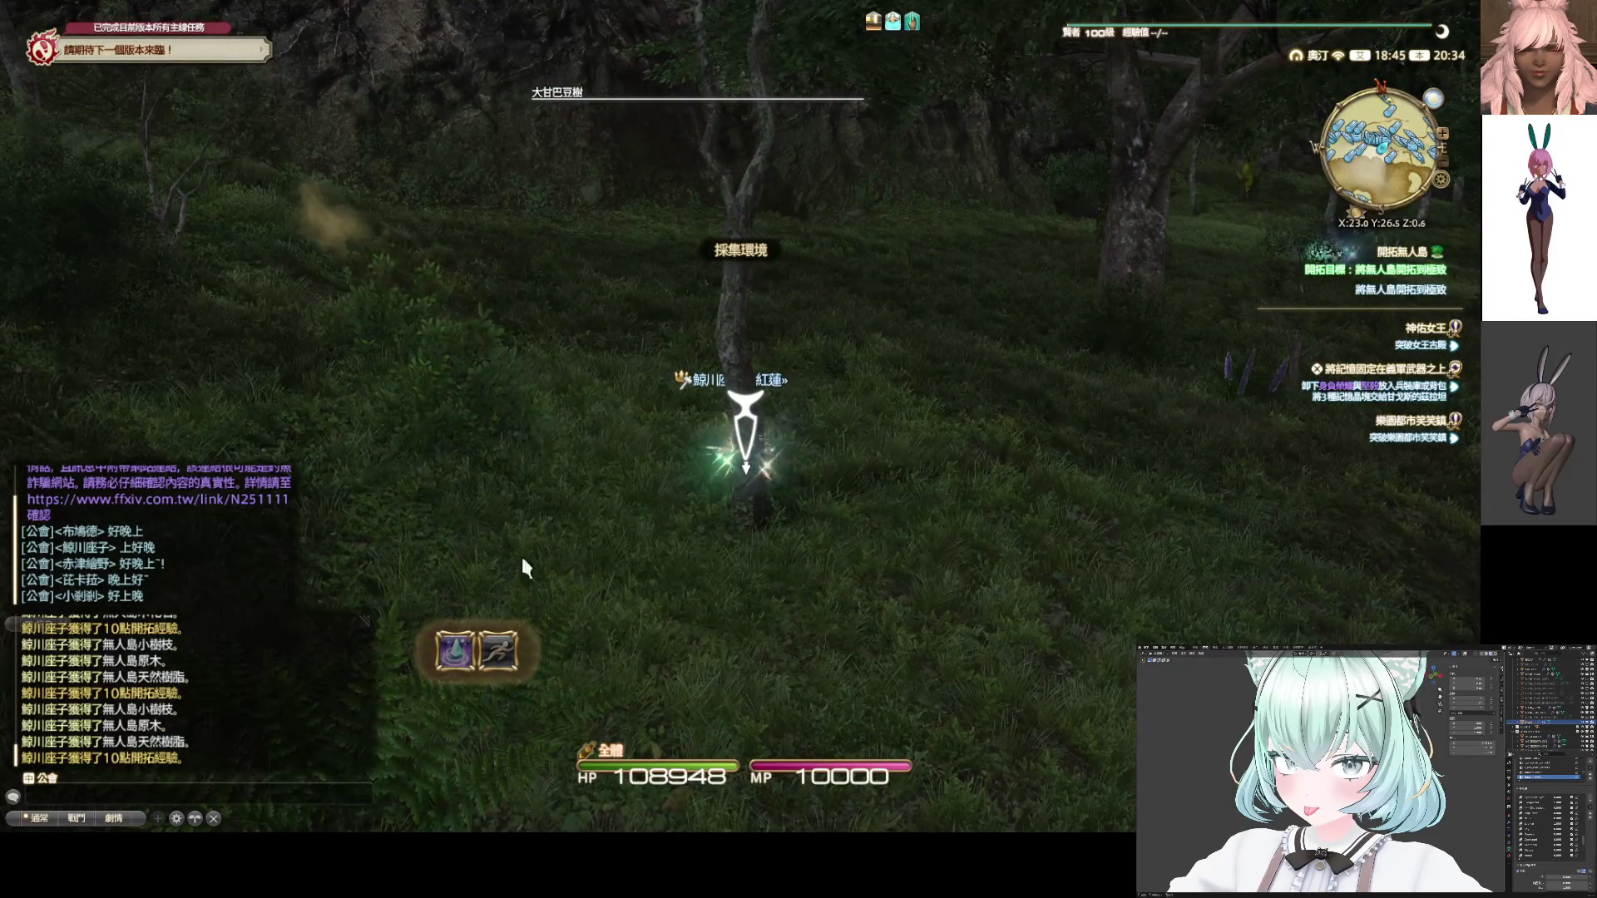
pyautogui.click(446, 664)
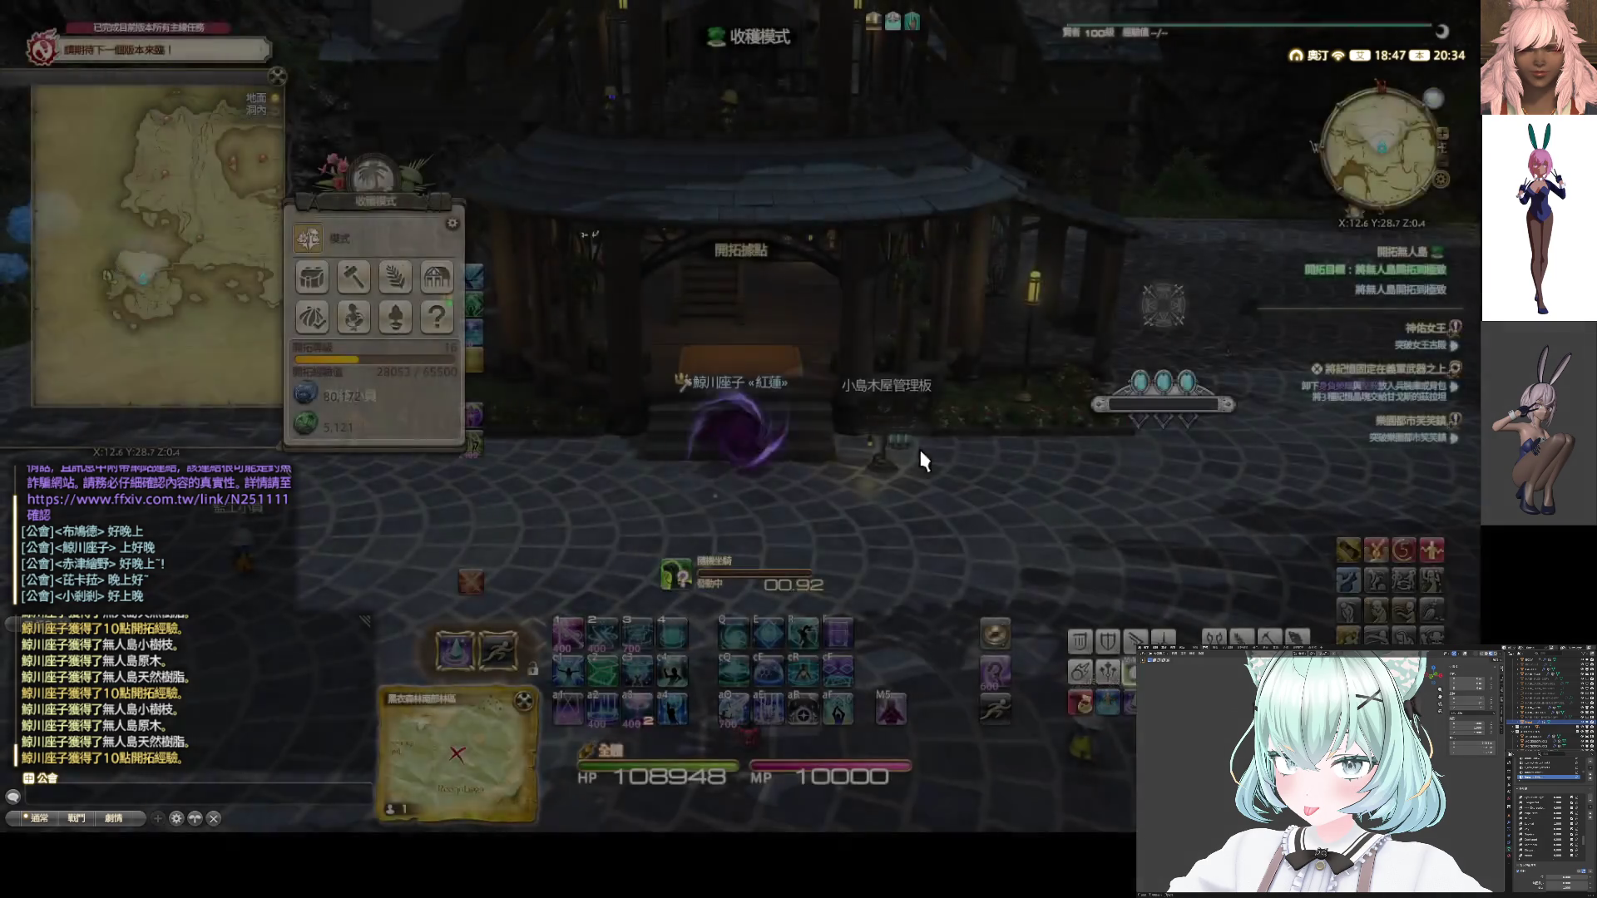
pyautogui.moveTo(918, 446); pyautogui.dragTo(1023, 447, button='right')
# Ride to the 6號據點 facility board with Party Finder open and choose to rebuild
pyautogui.press('w')
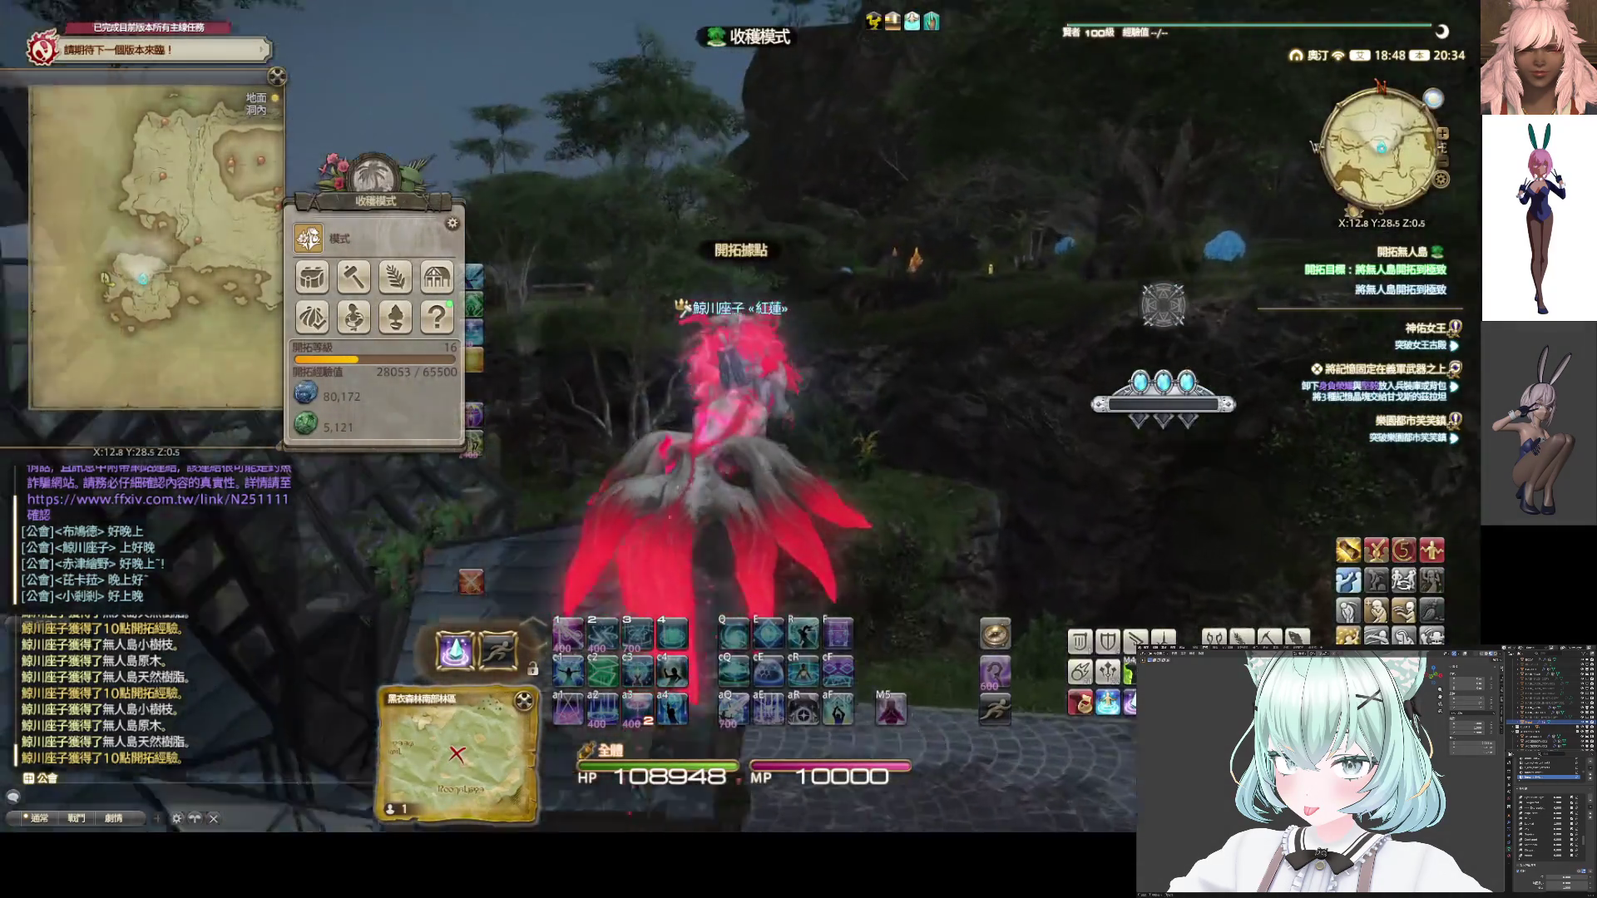
pyautogui.press('a')
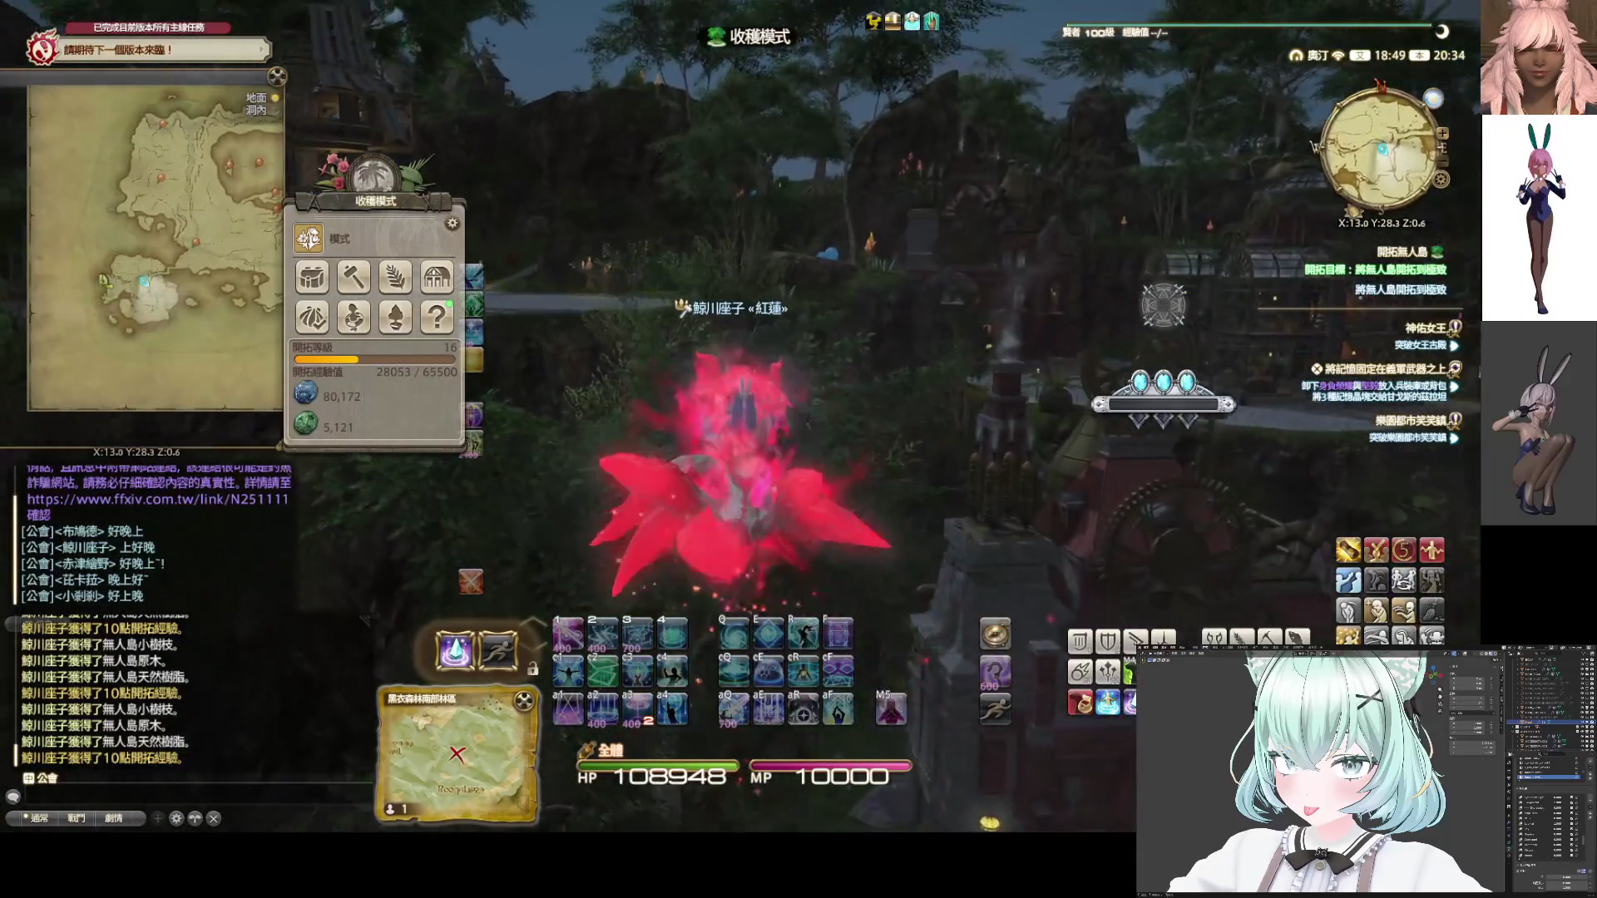
pyautogui.press('w')
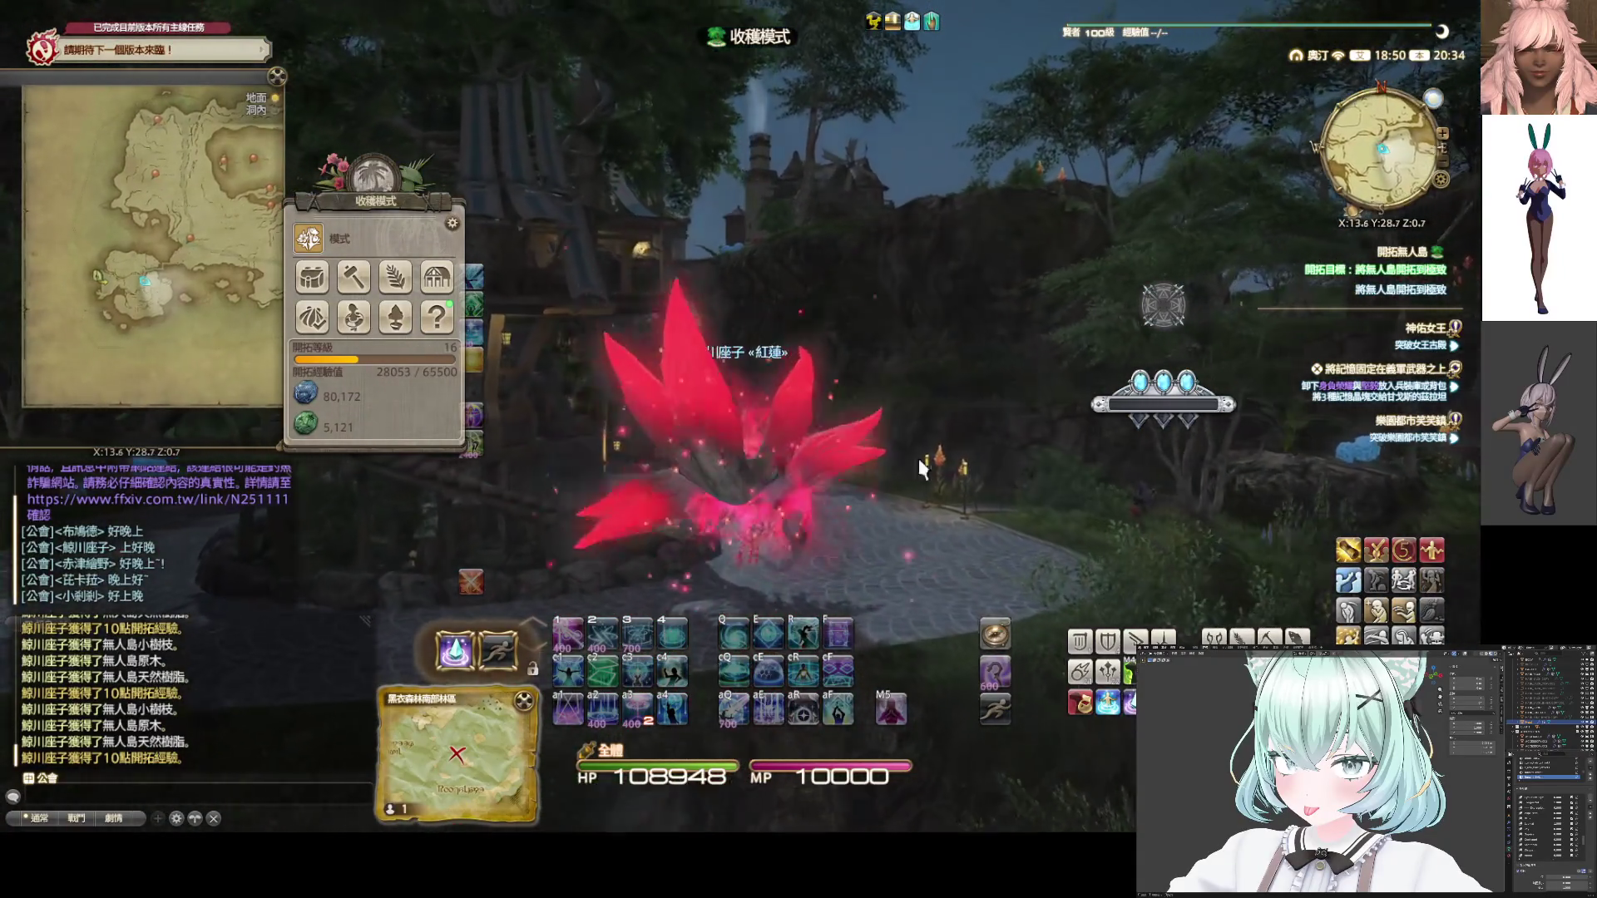
pyautogui.press('w')
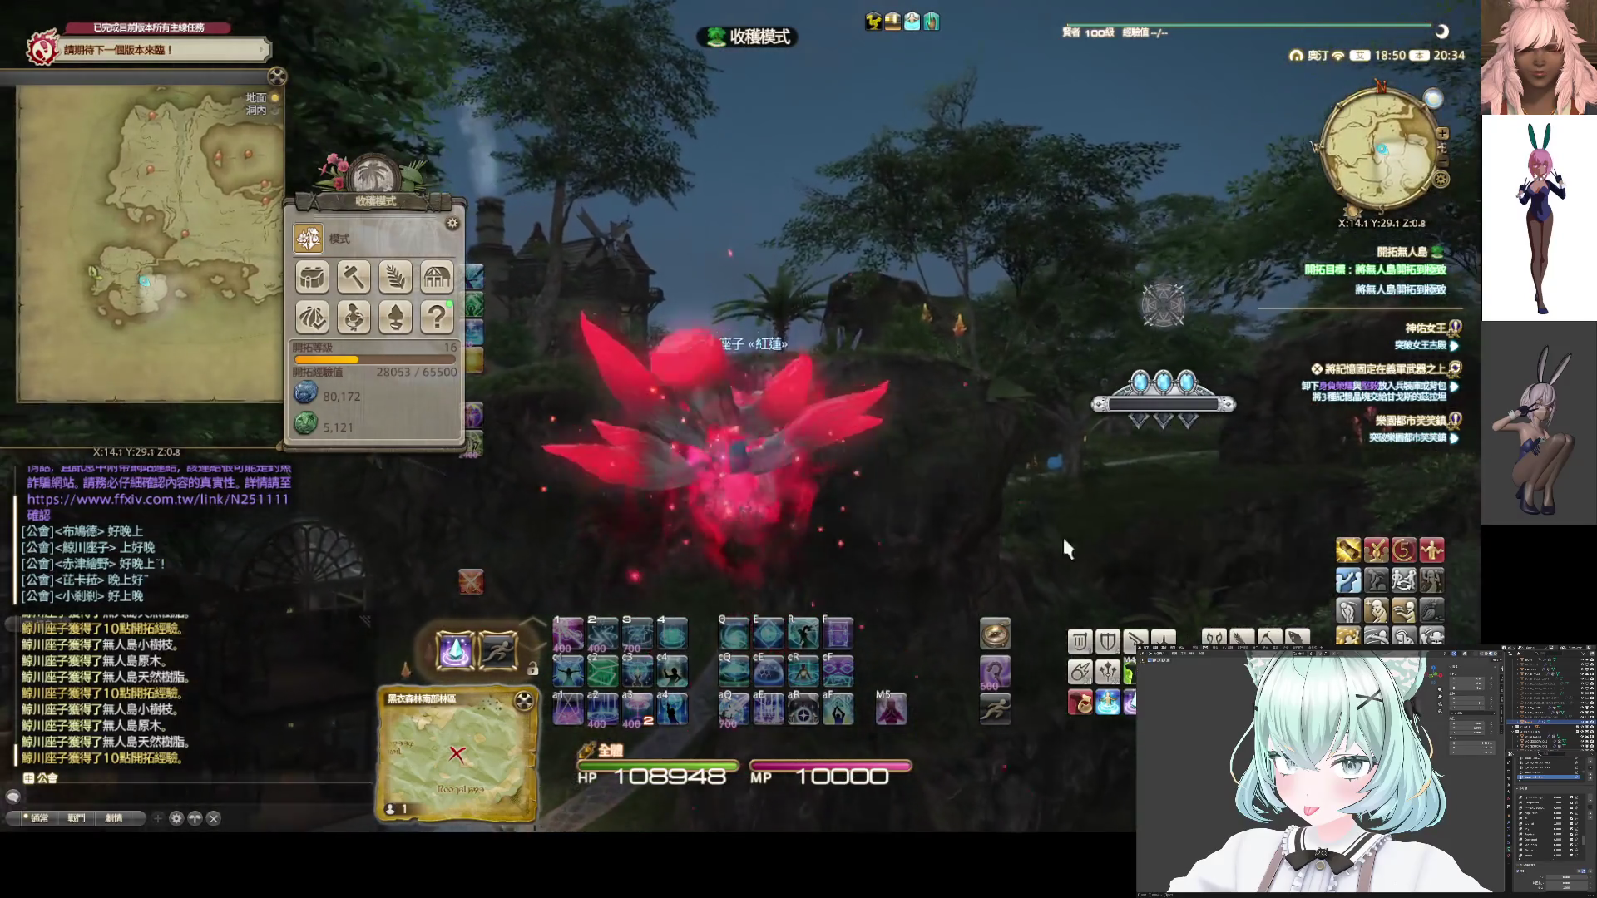
pyautogui.hotkey('ctrl', 'f')
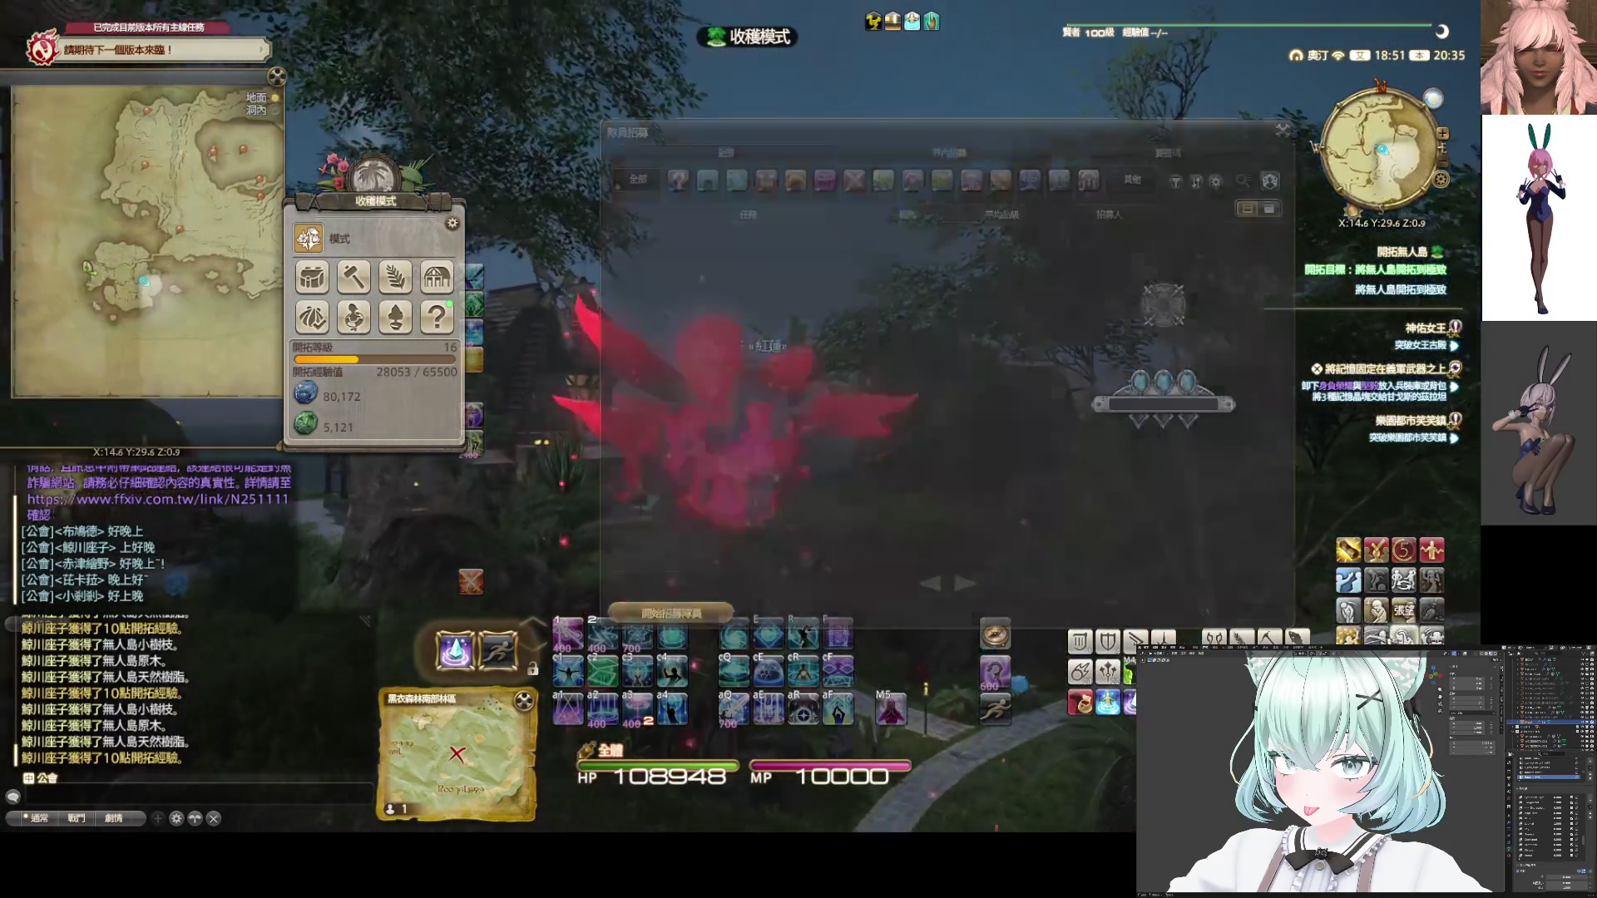
pyautogui.press('w')
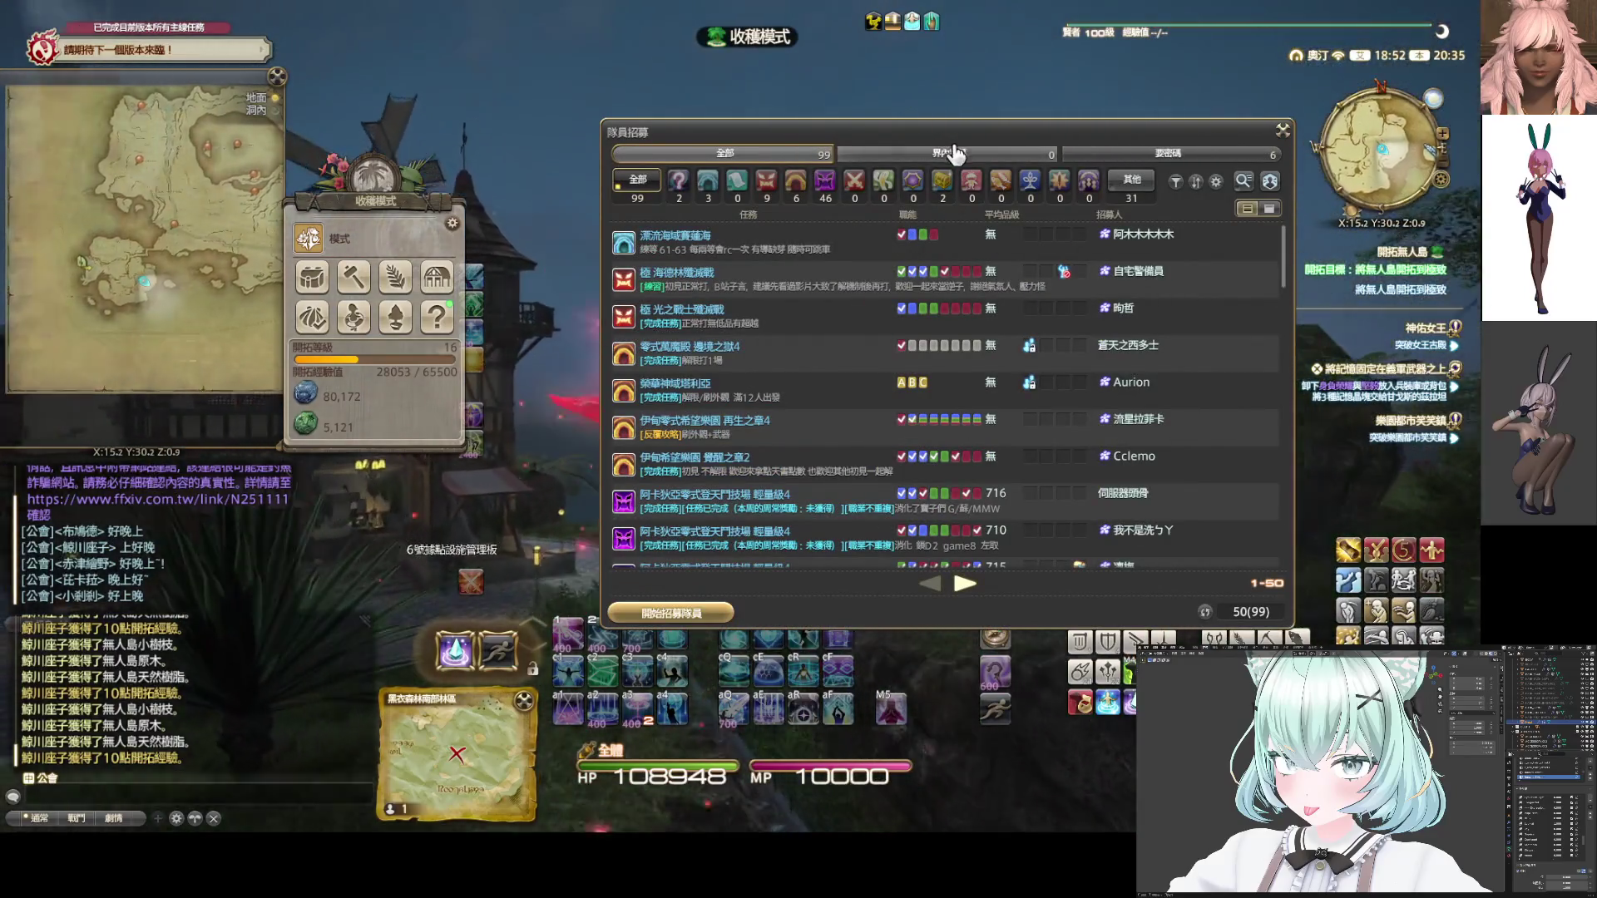
pyautogui.press('w')
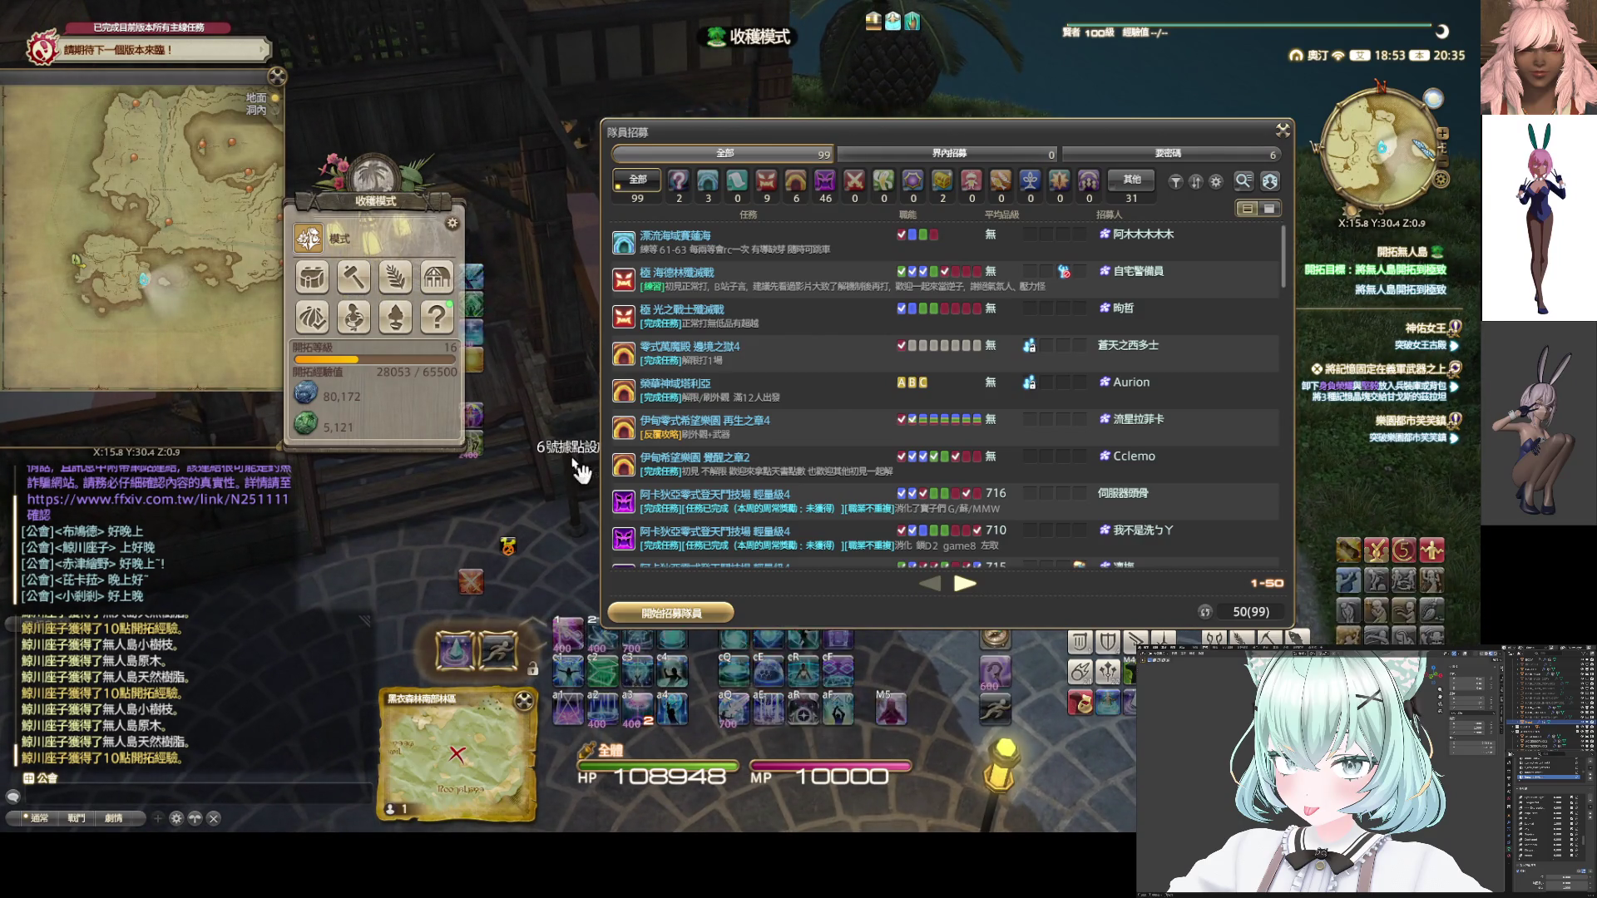
pyautogui.click(574, 466)
pyautogui.click(653, 407)
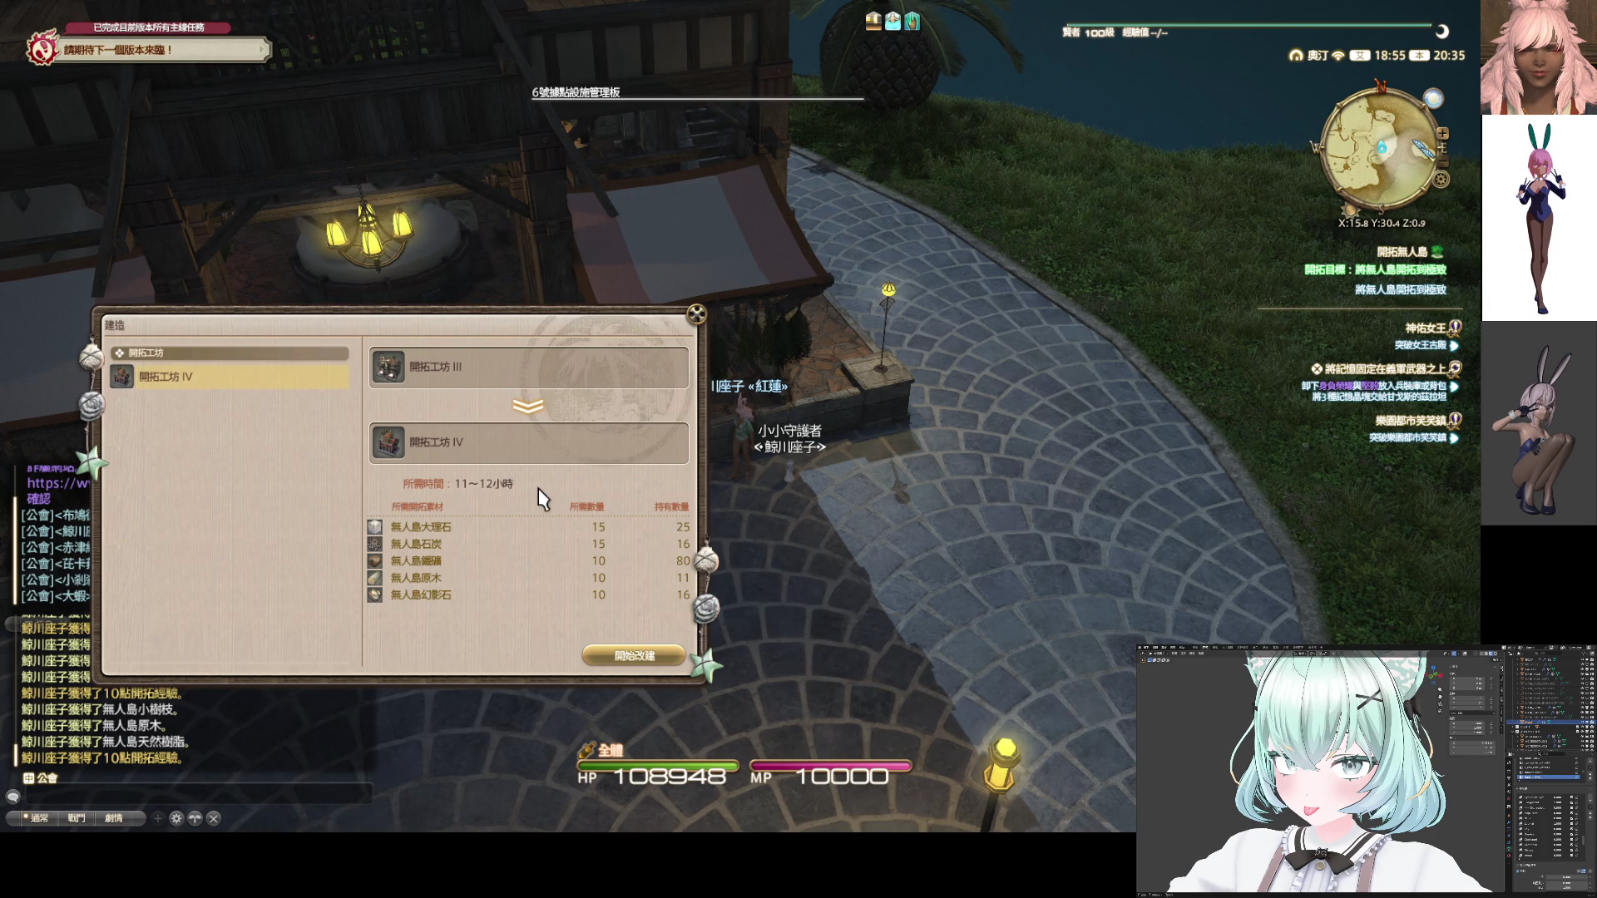
# Begin the rebuild to 開拓工坊 IV, agreeing to spend the island materials
pyautogui.click(612, 656)
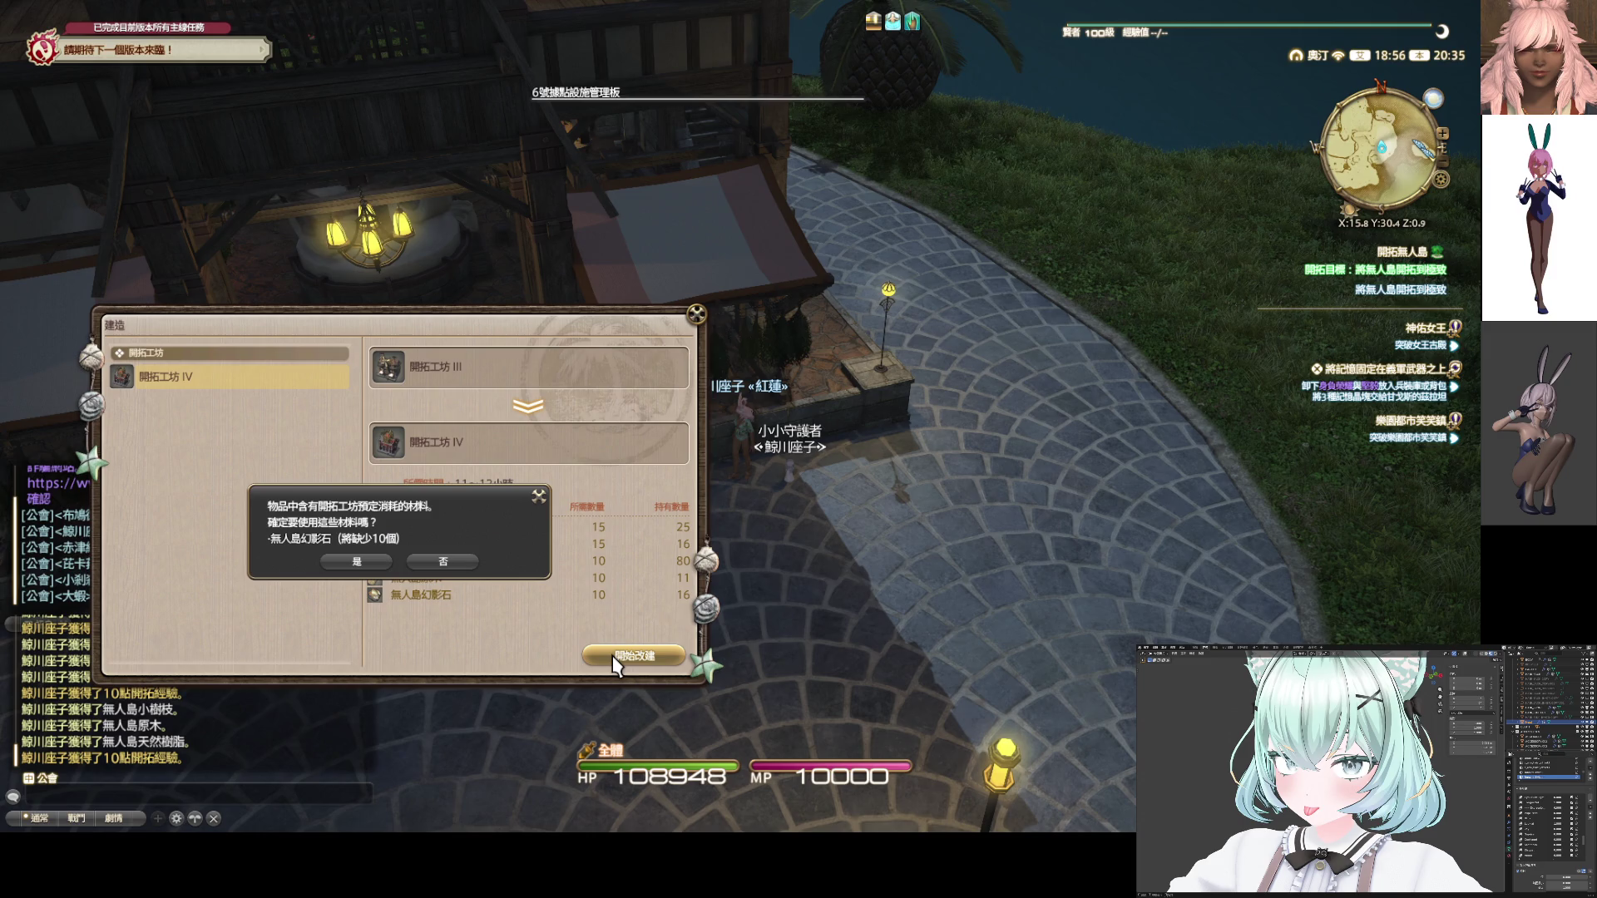
pyautogui.click(376, 566)
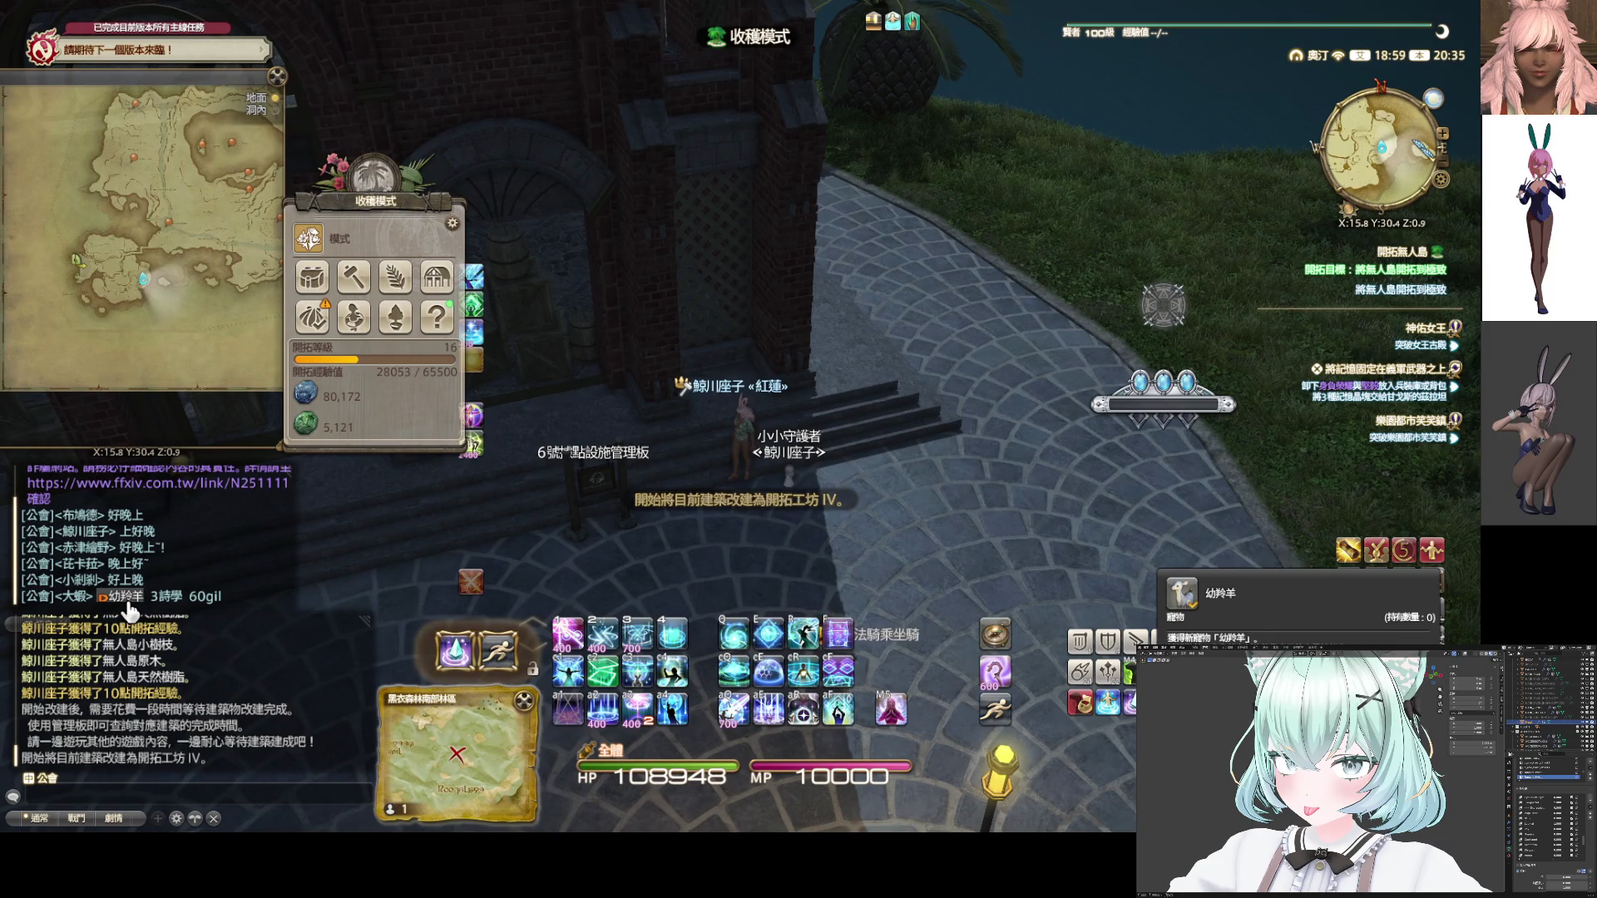
pyautogui.press('a')
pyautogui.hotkey('ctrl', 'f')
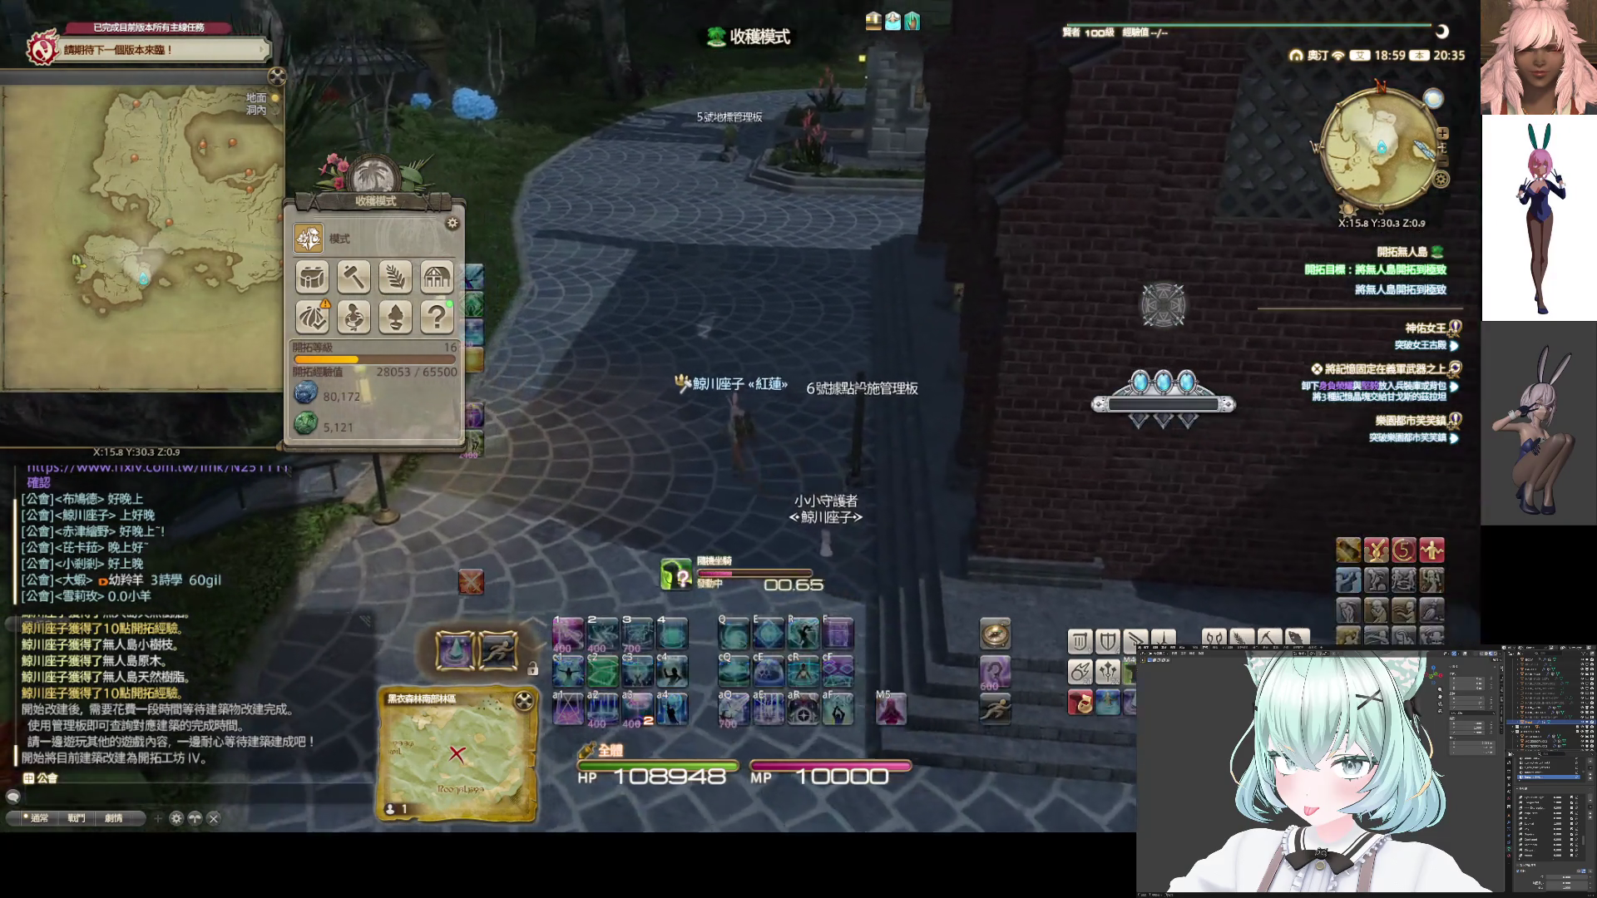
# Ride up the slope and walk through the trees into the 尖尖山洞 cave
pyautogui.press('d')
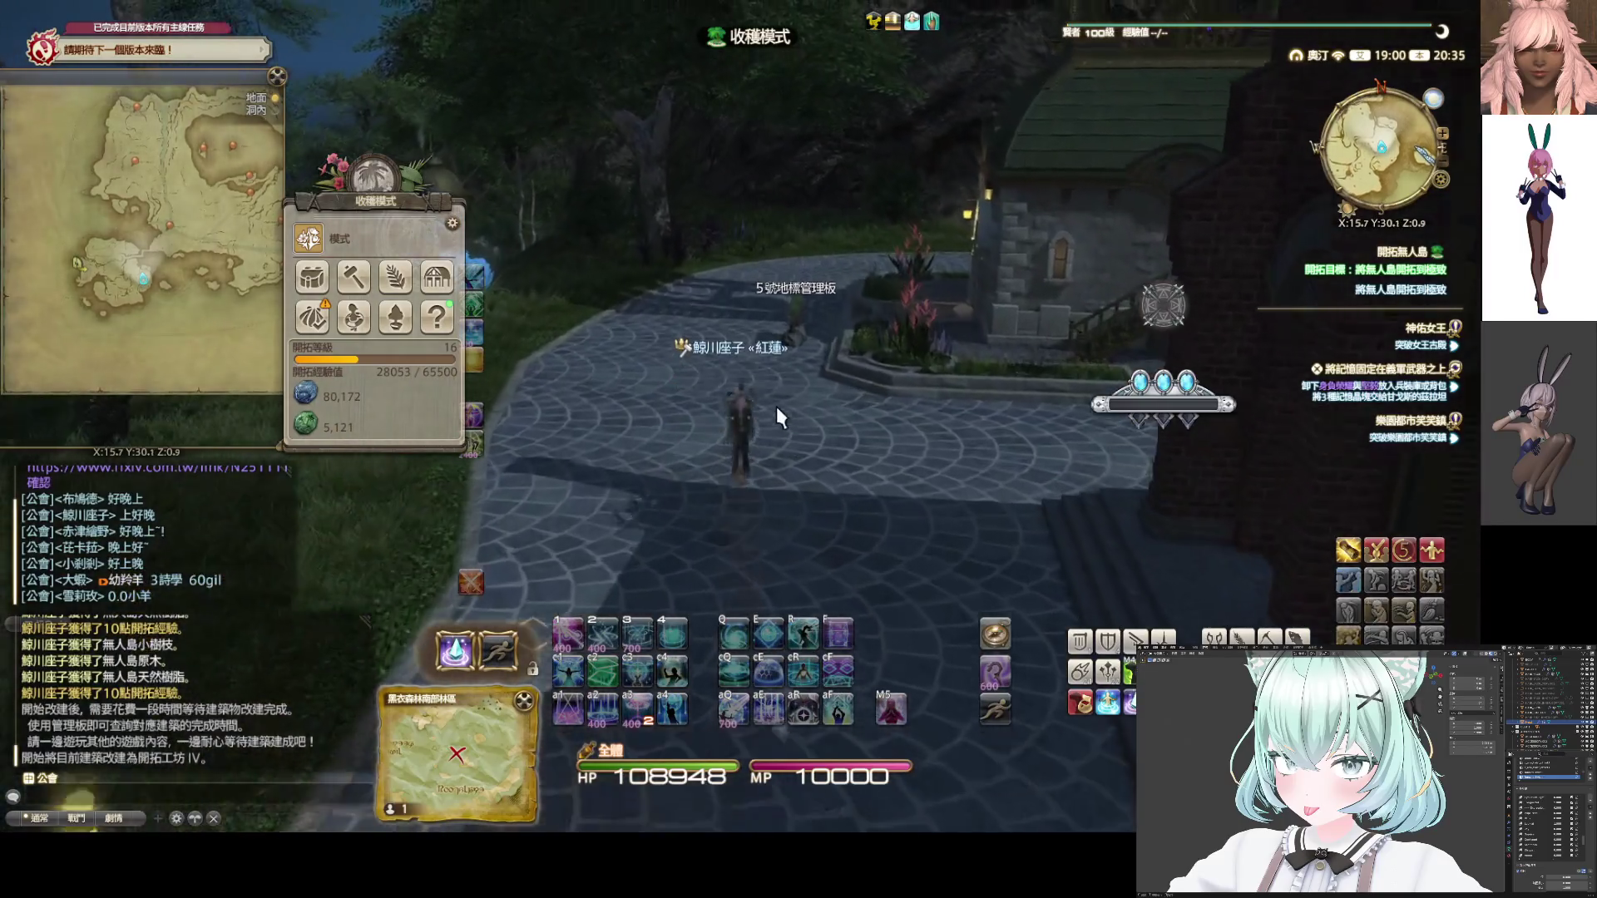
pyautogui.press('w')
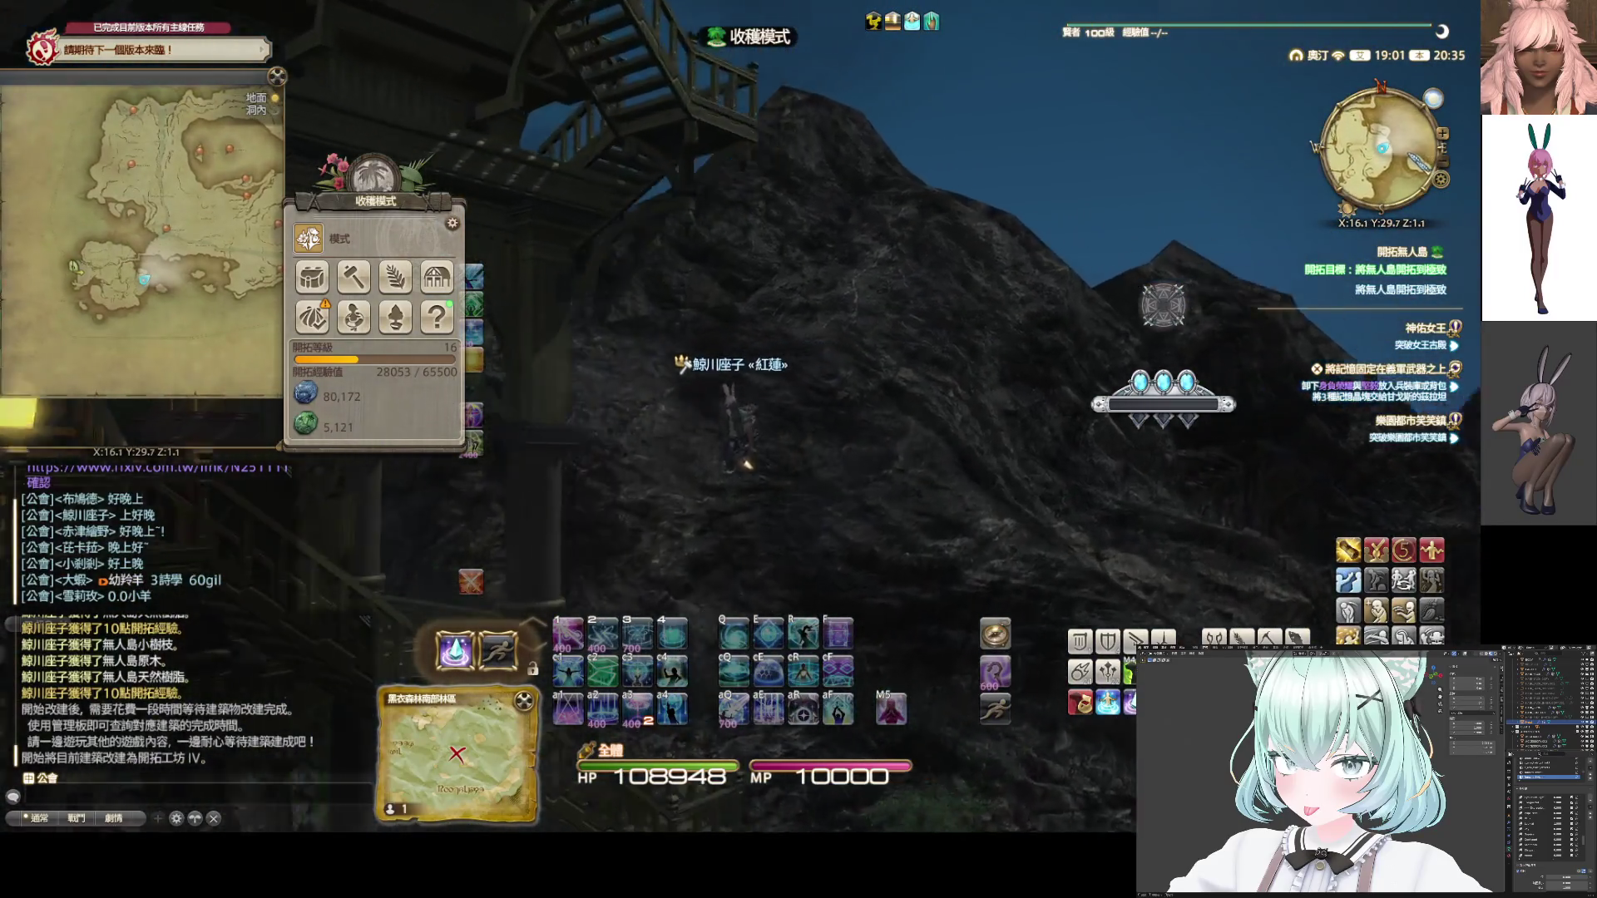
pyautogui.press('w')
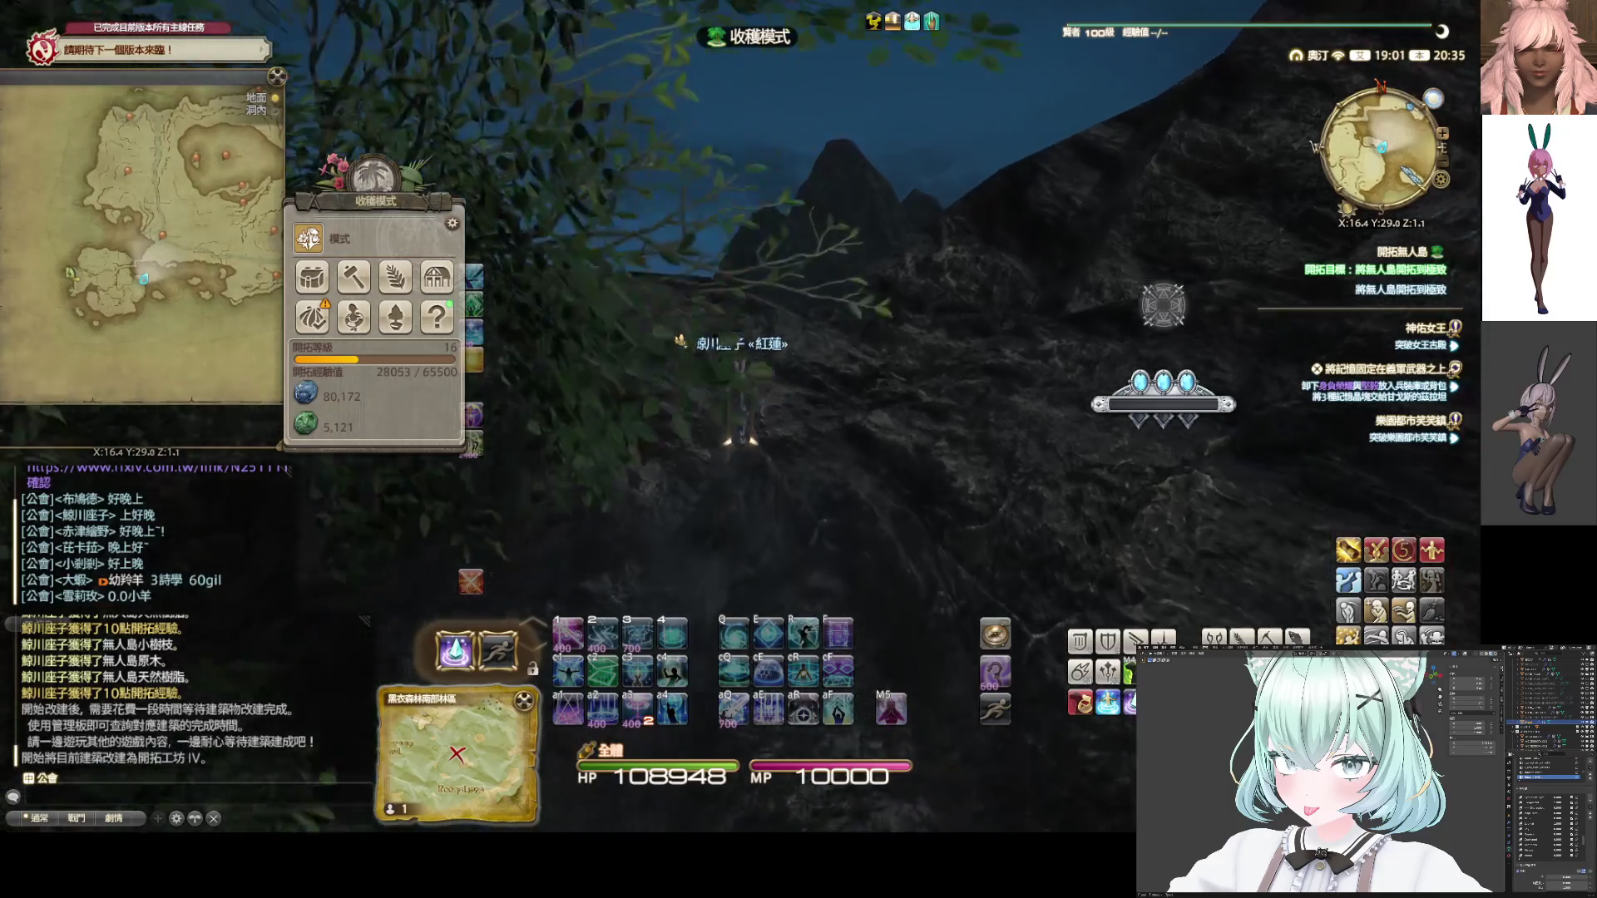
pyautogui.press('w')
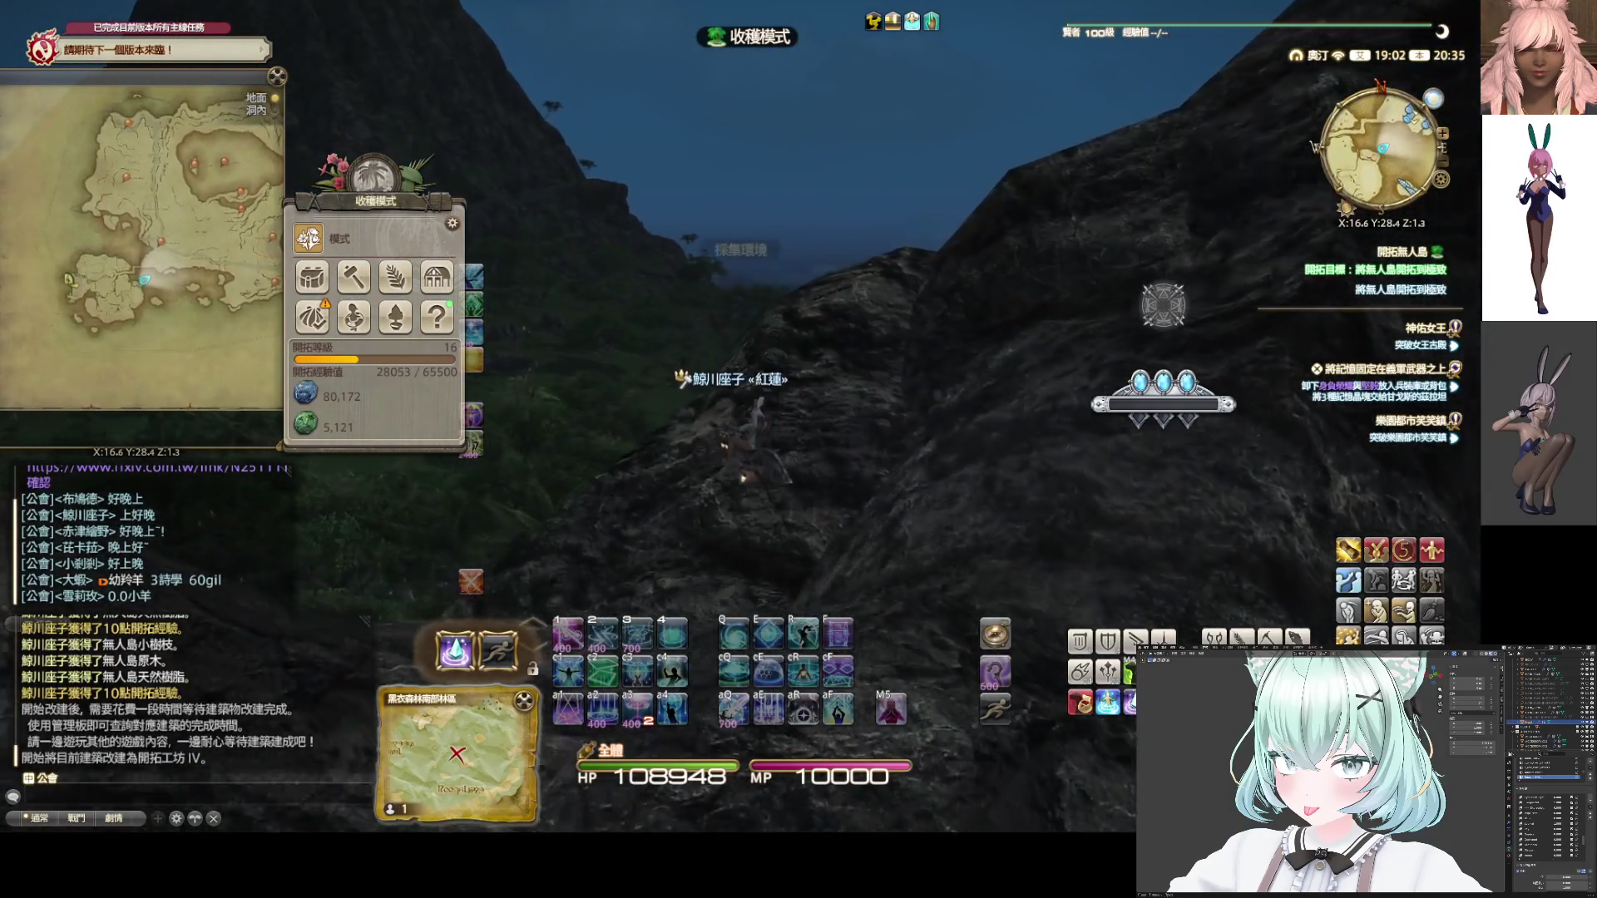
pyautogui.press('w')
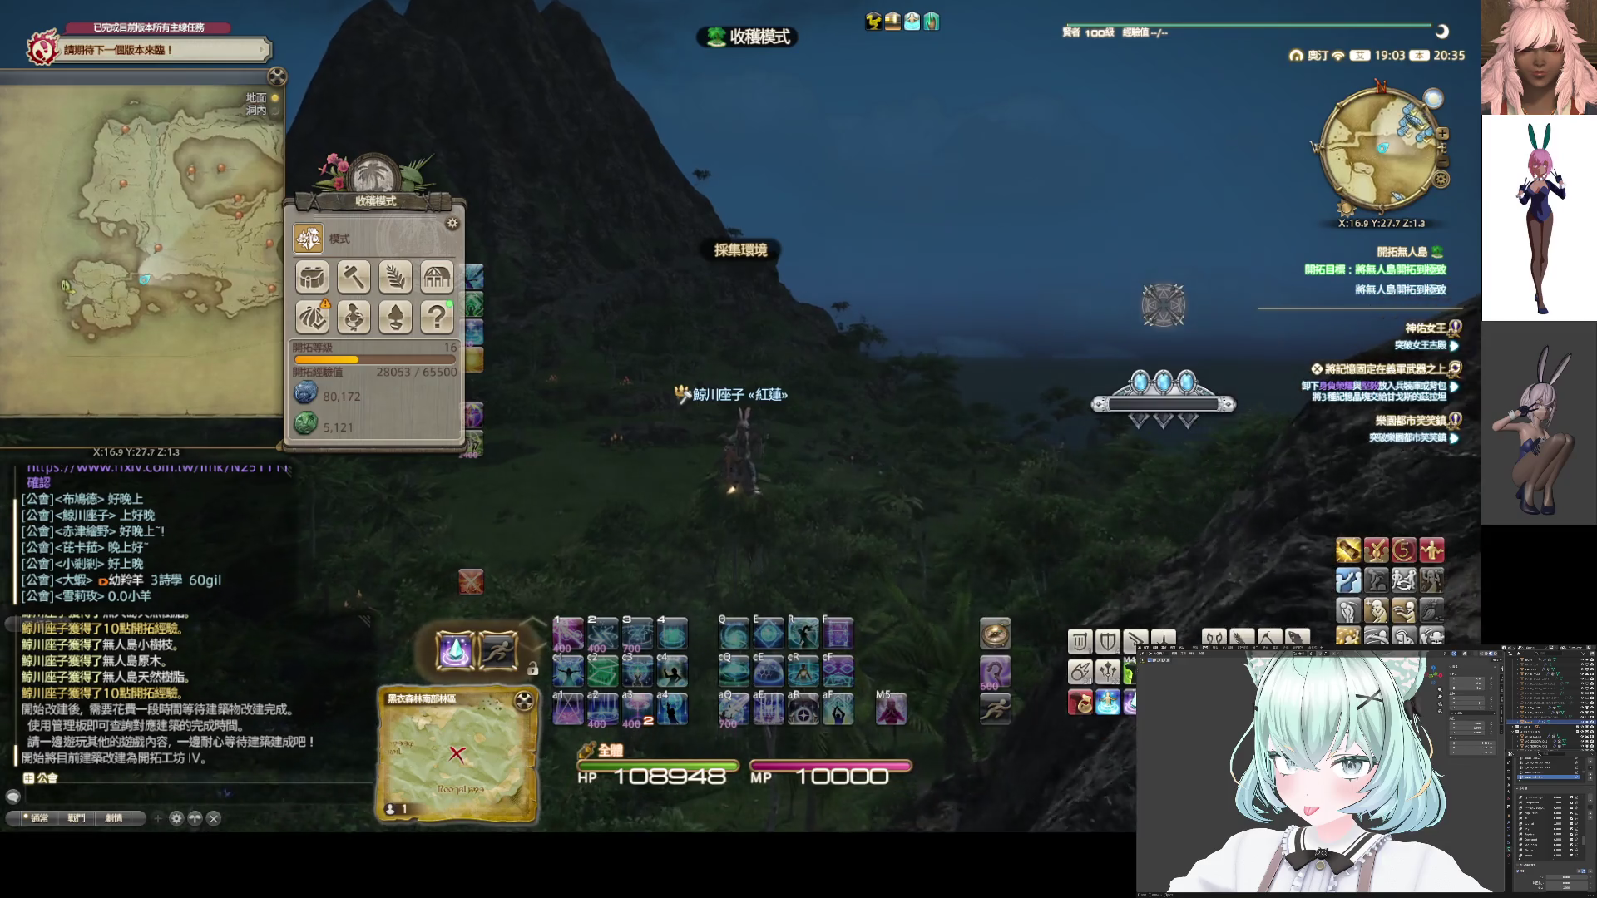
pyautogui.press('w')
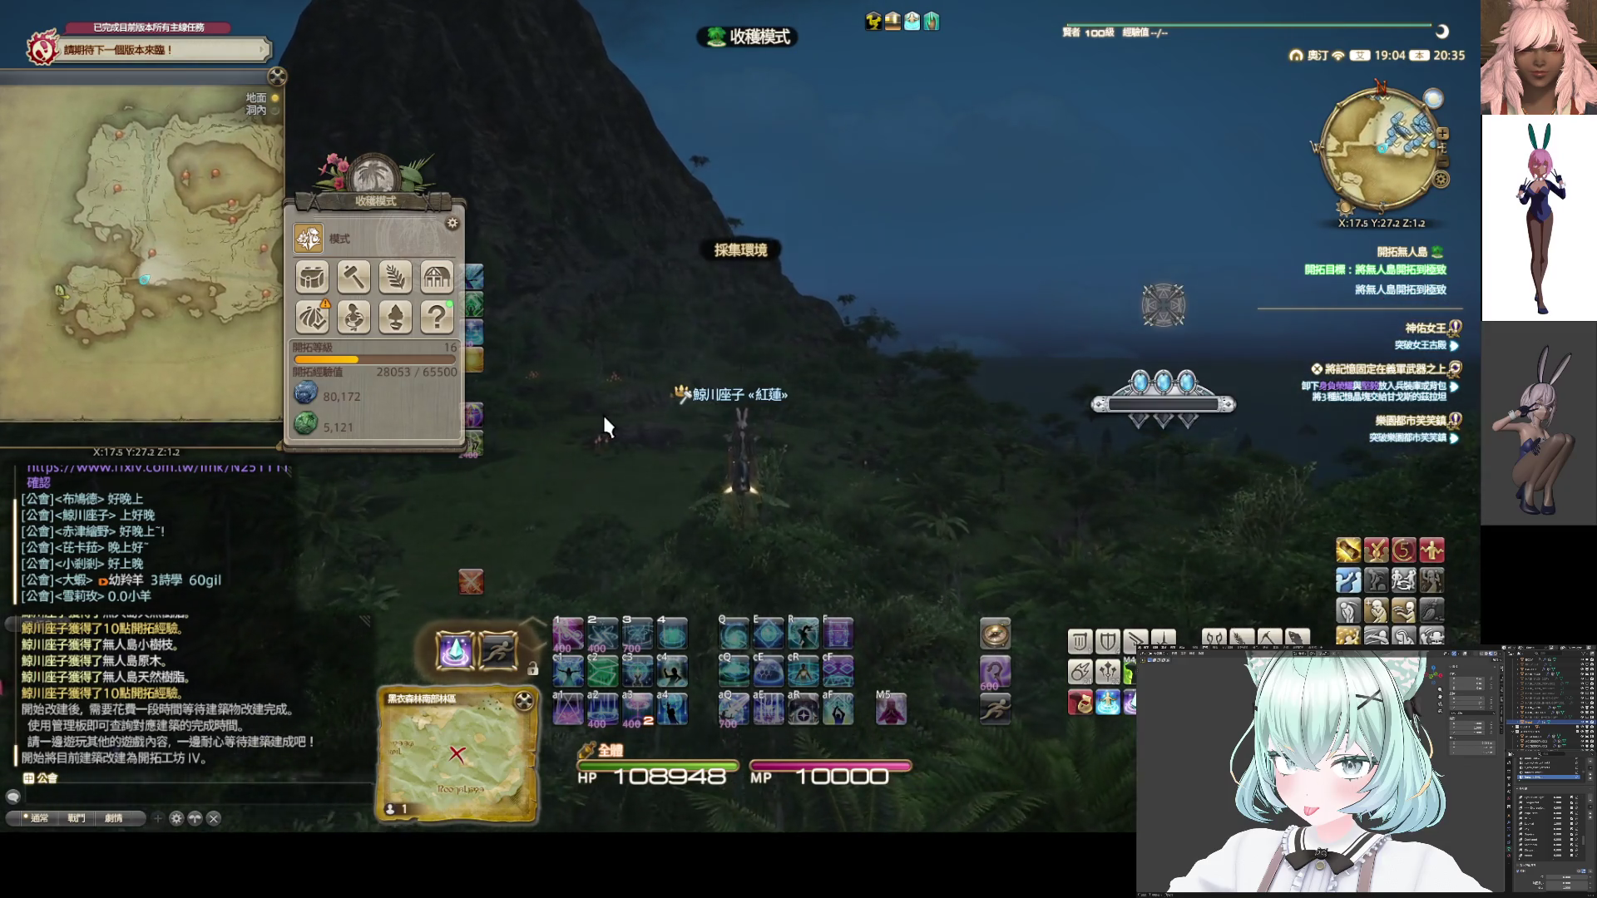
pyautogui.press('w')
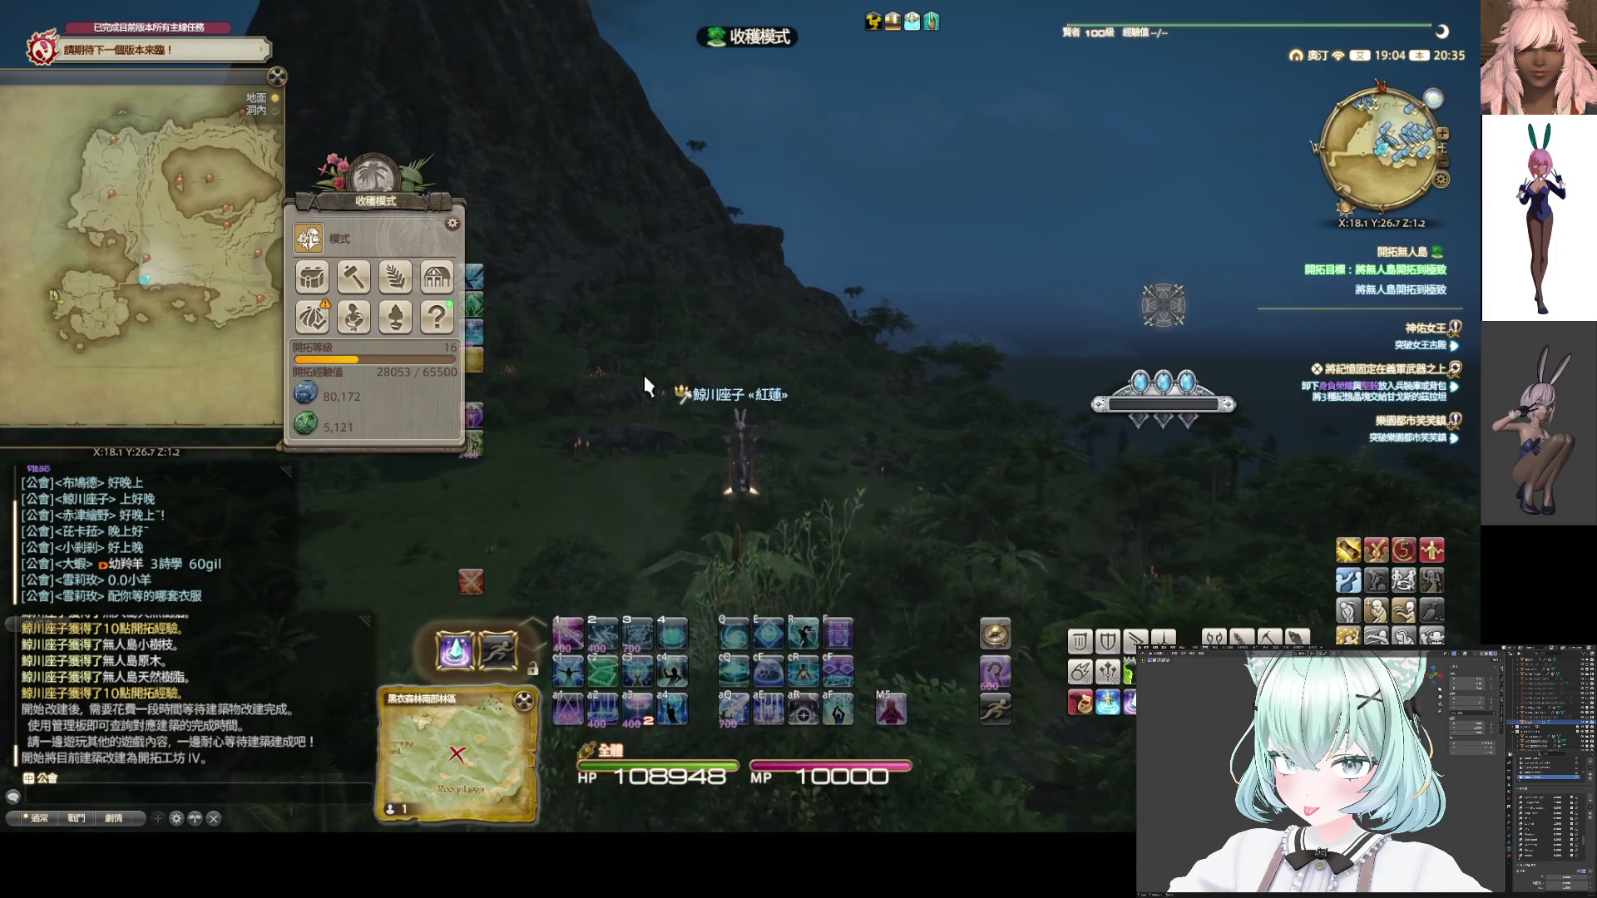
pyautogui.press('w')
pyautogui.moveTo(126, 570)
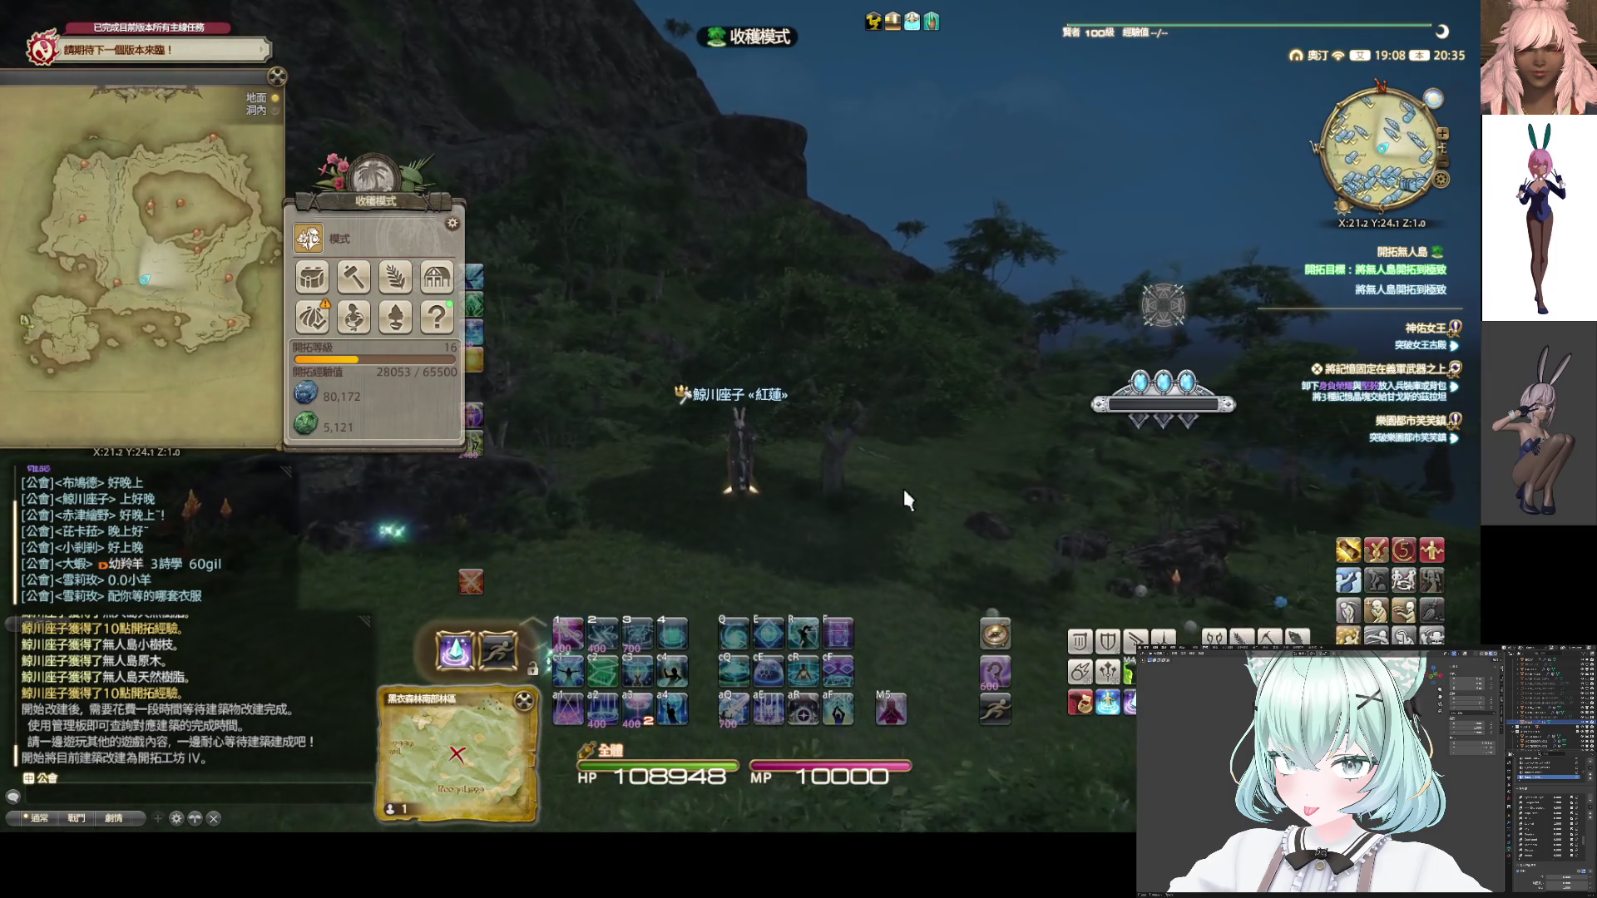
pyautogui.moveTo(907, 499); pyautogui.dragTo(906, 532)
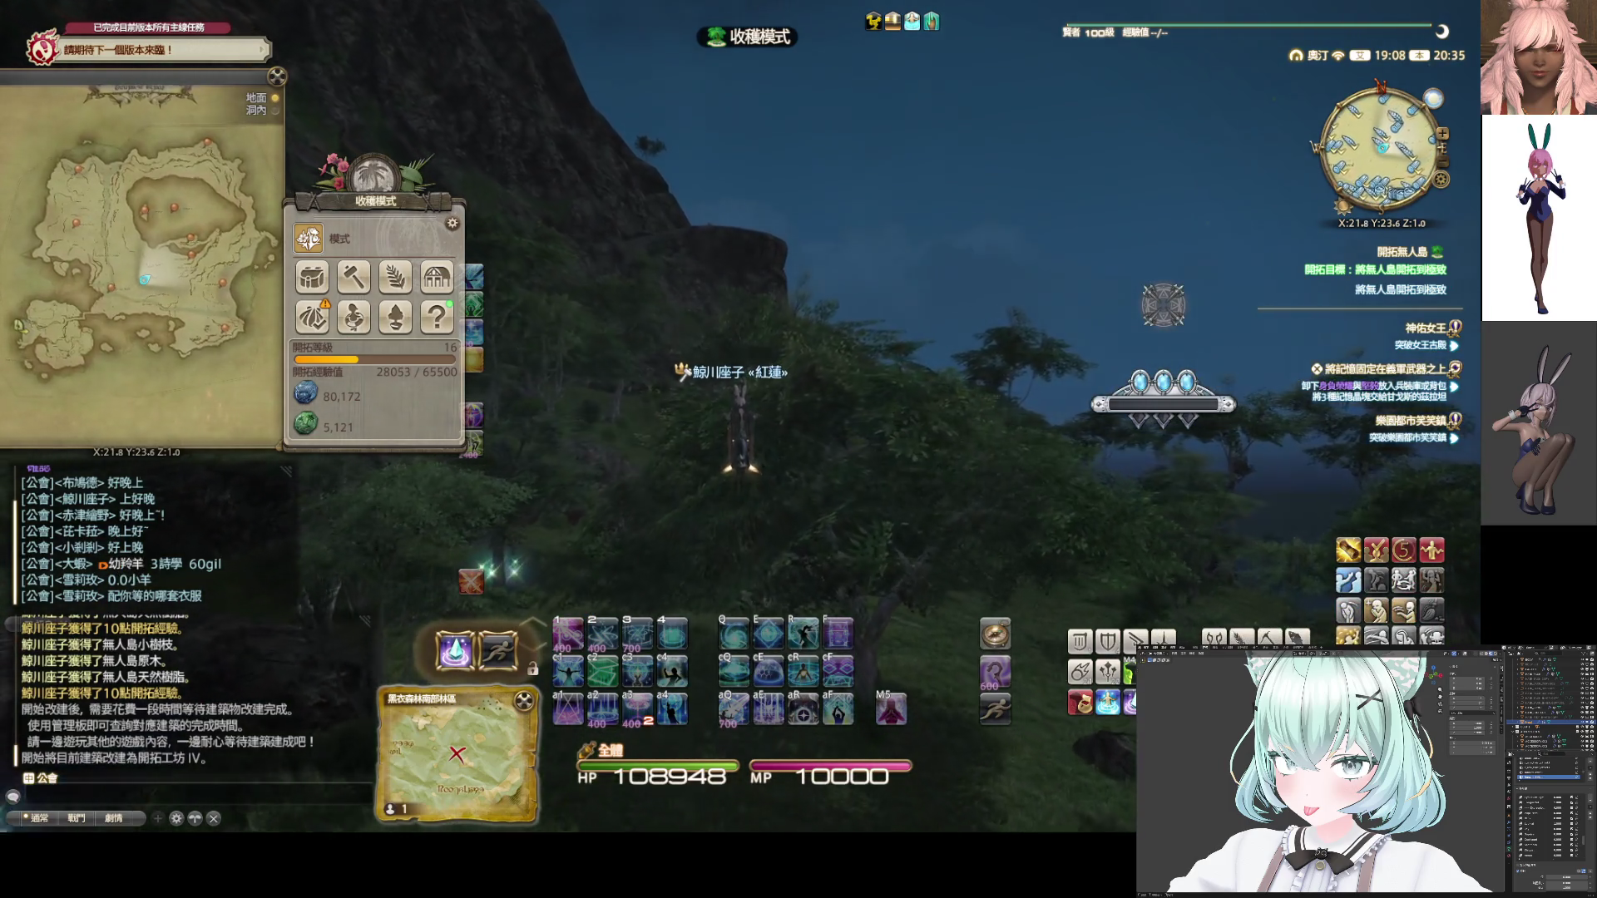
pyautogui.press('w')
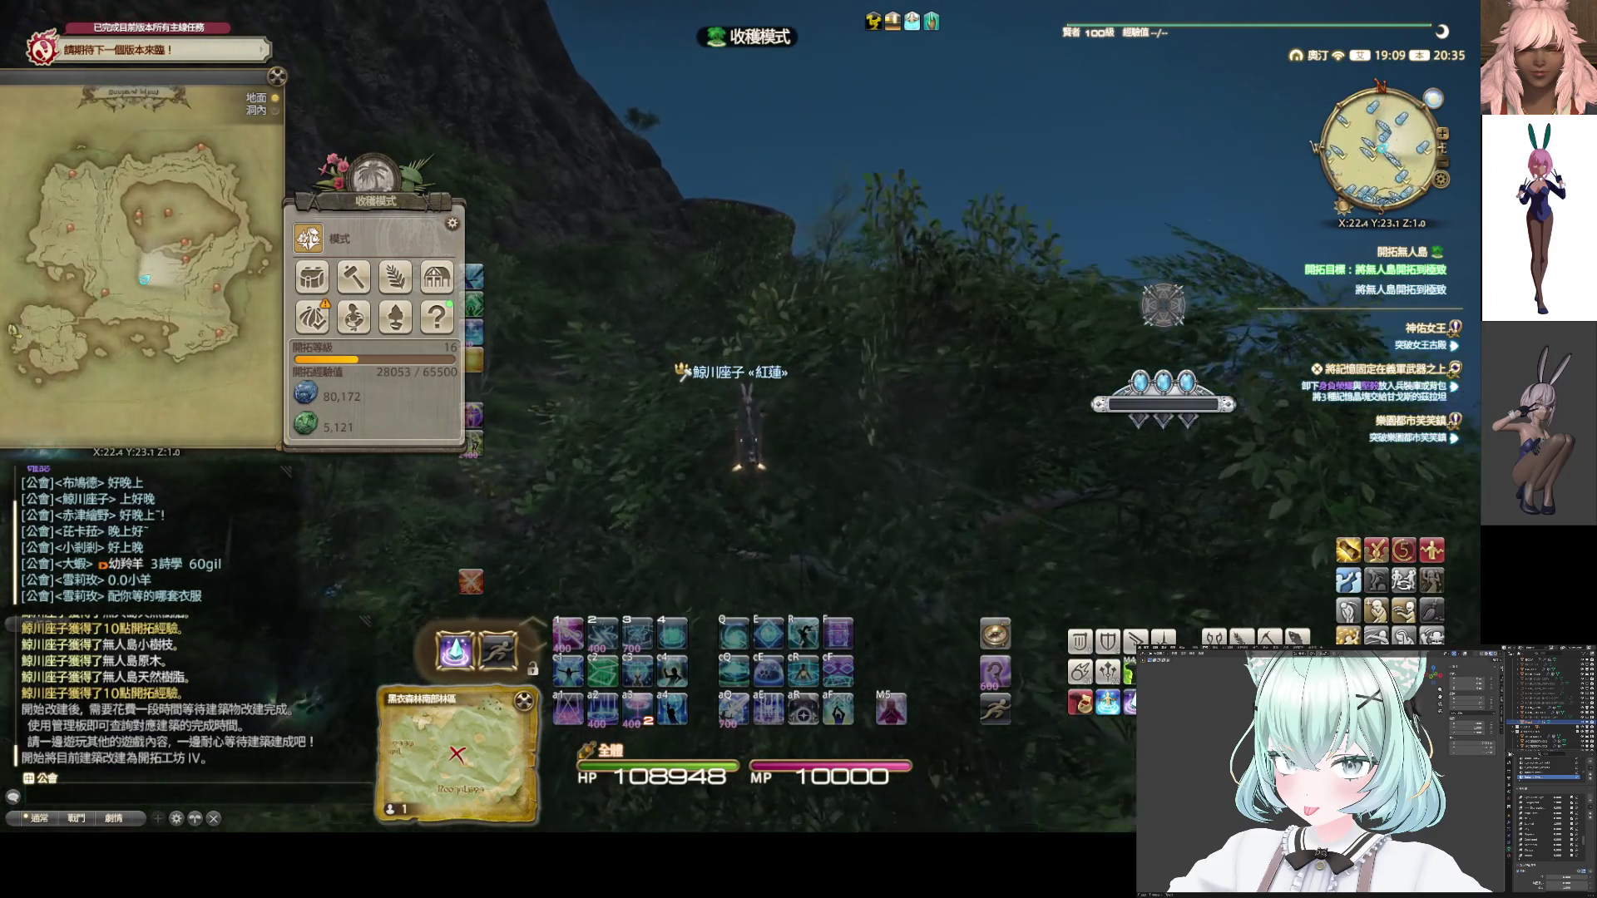
pyautogui.press('w')
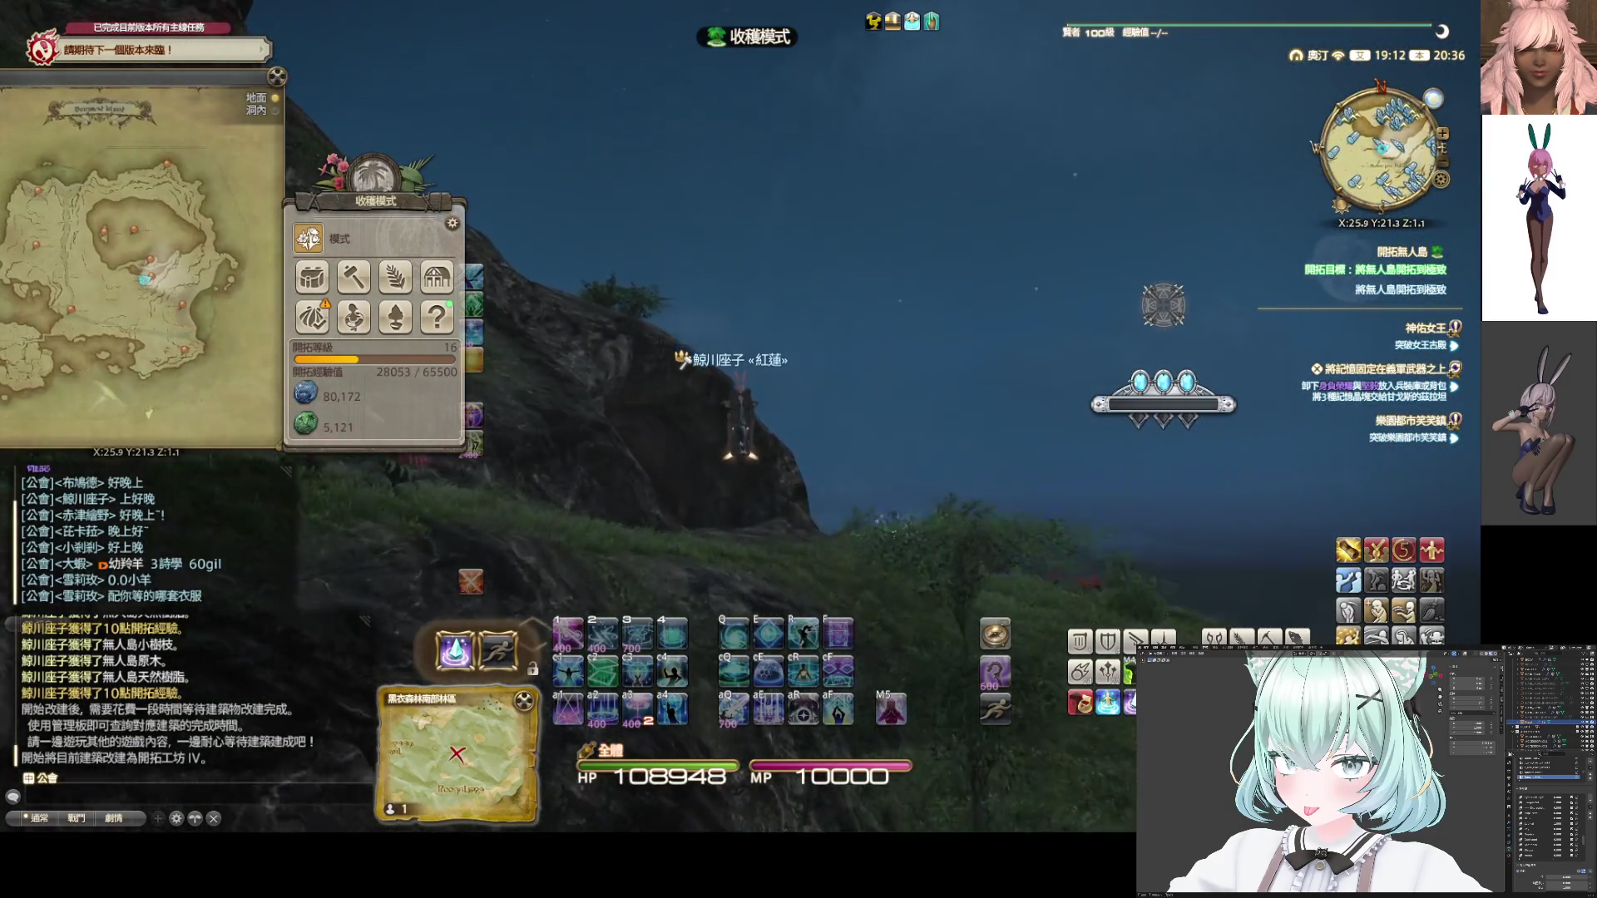
# Walk into the cave and gather from the first stalagmite
pyautogui.press('w')
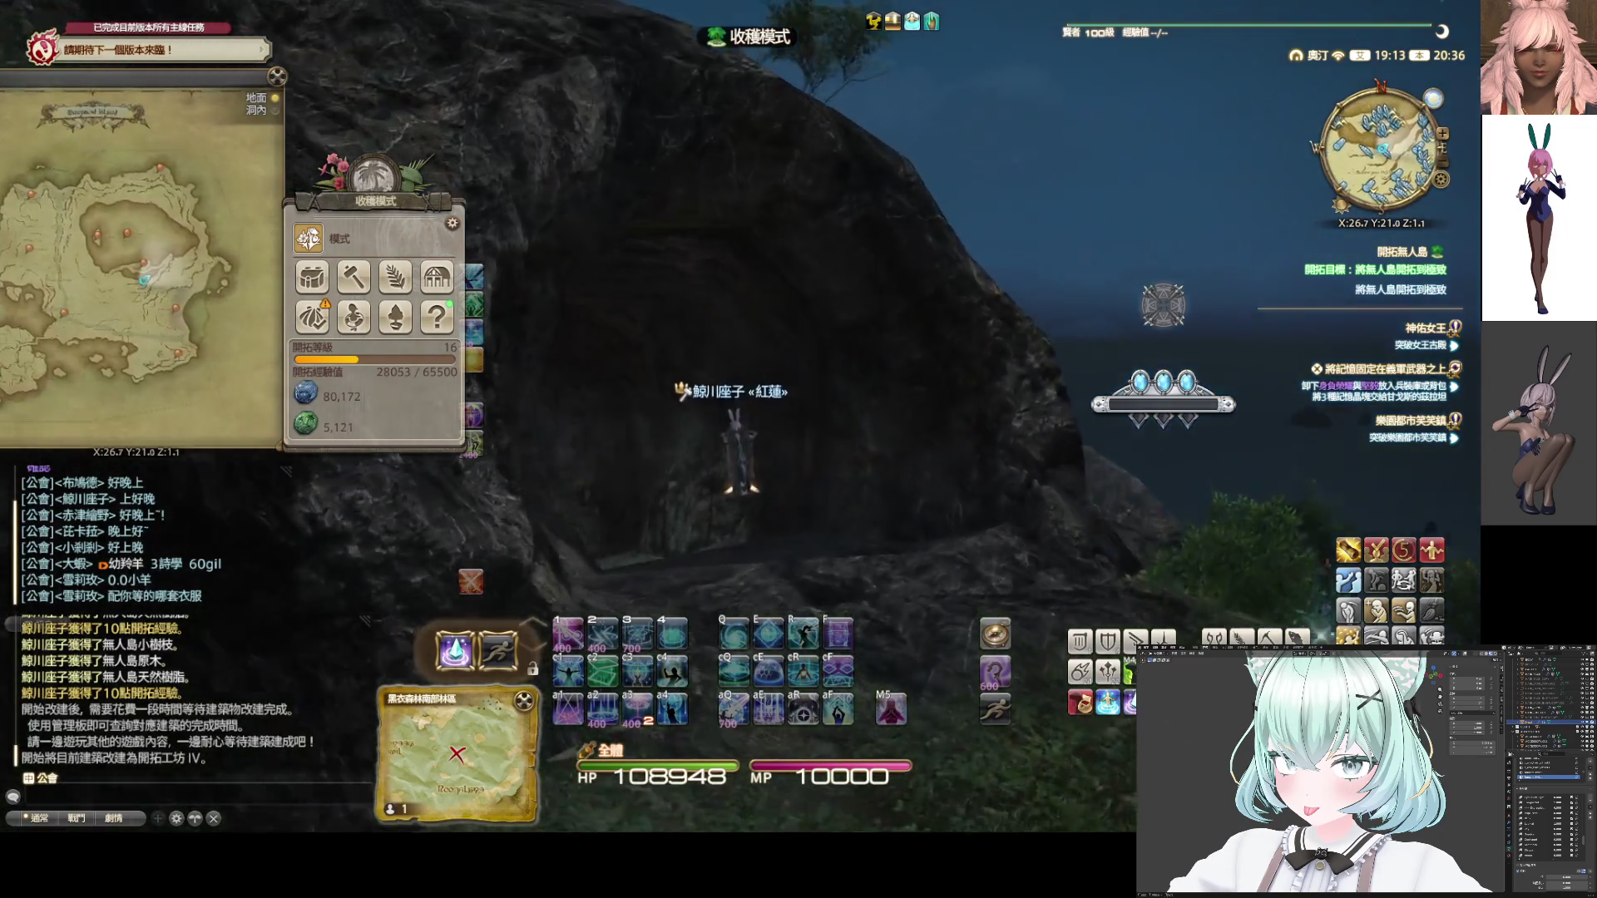
pyautogui.press('w')
pyautogui.press('w')
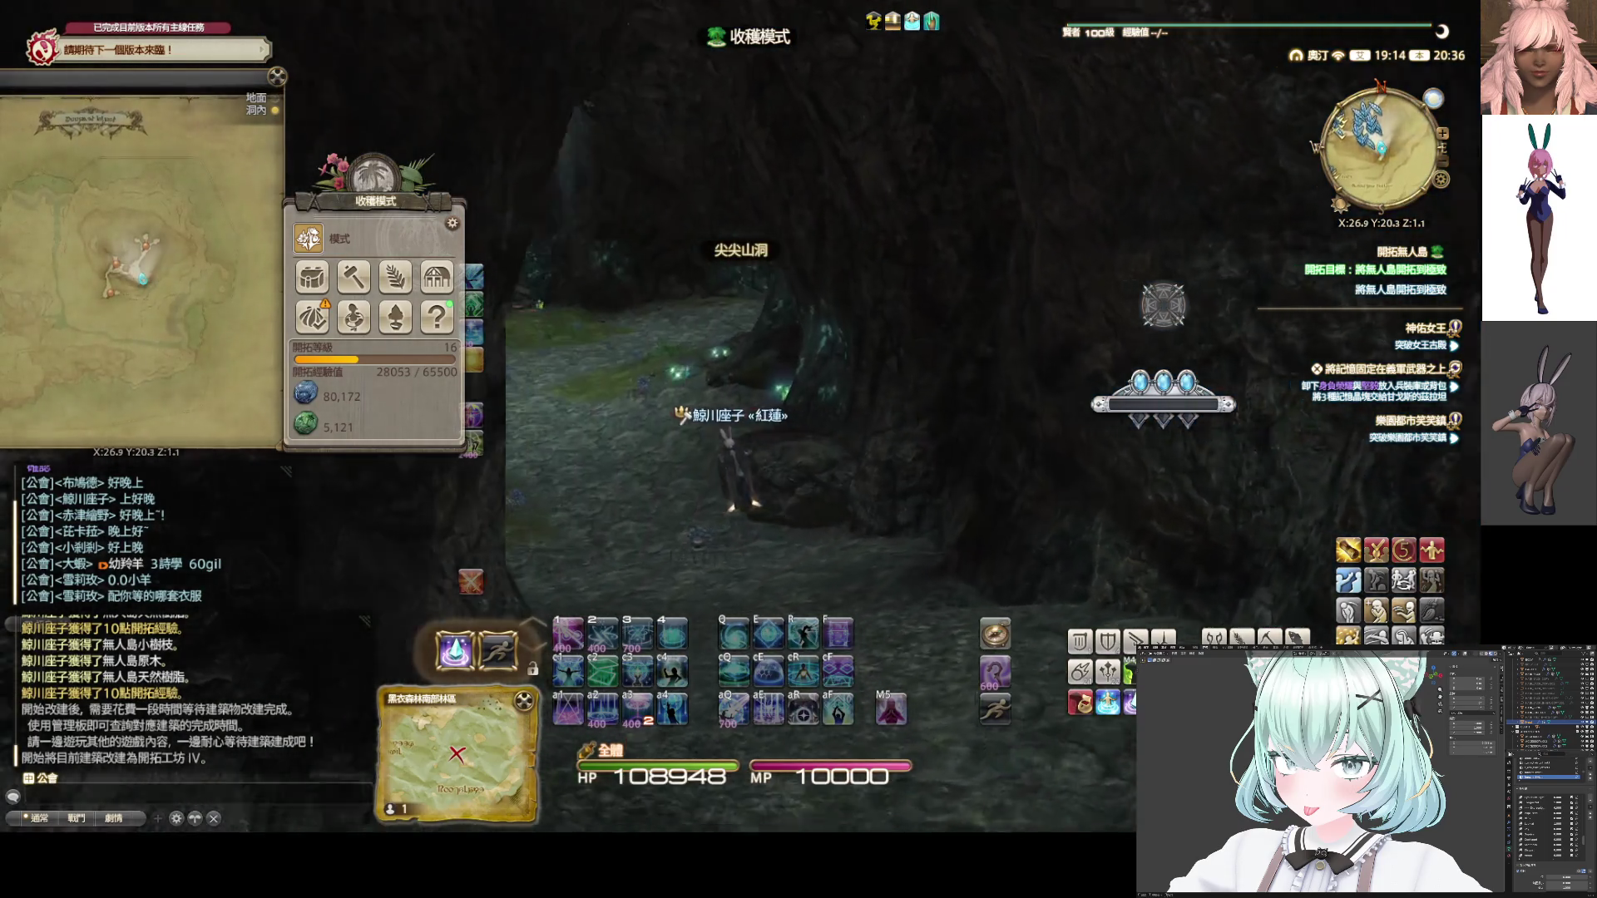
pyautogui.press('w')
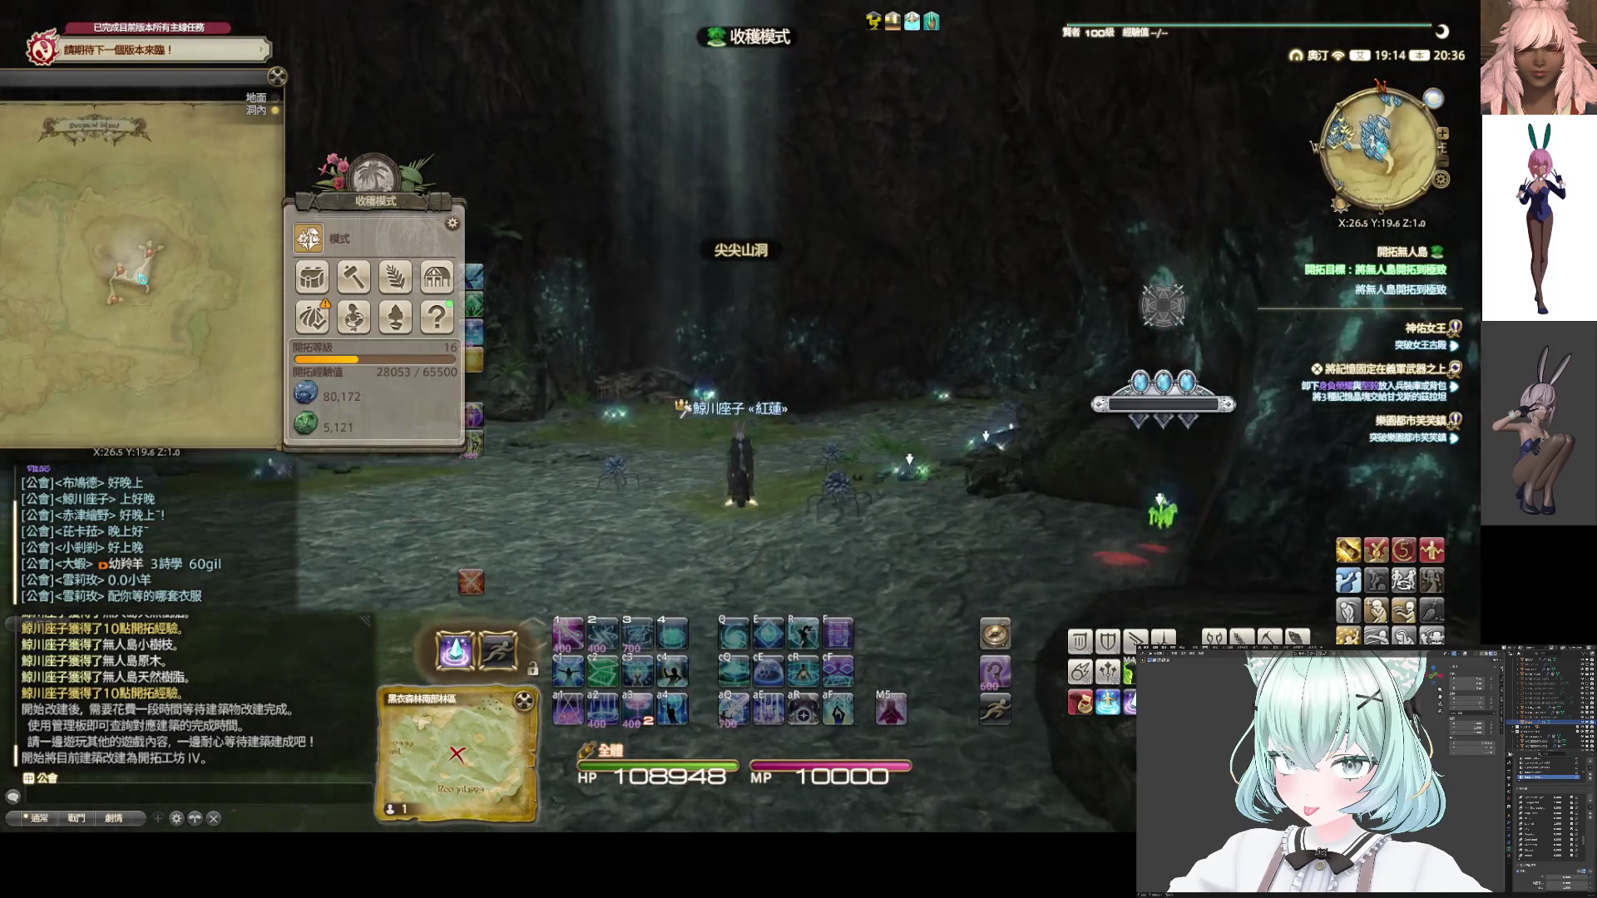
pyautogui.press('w')
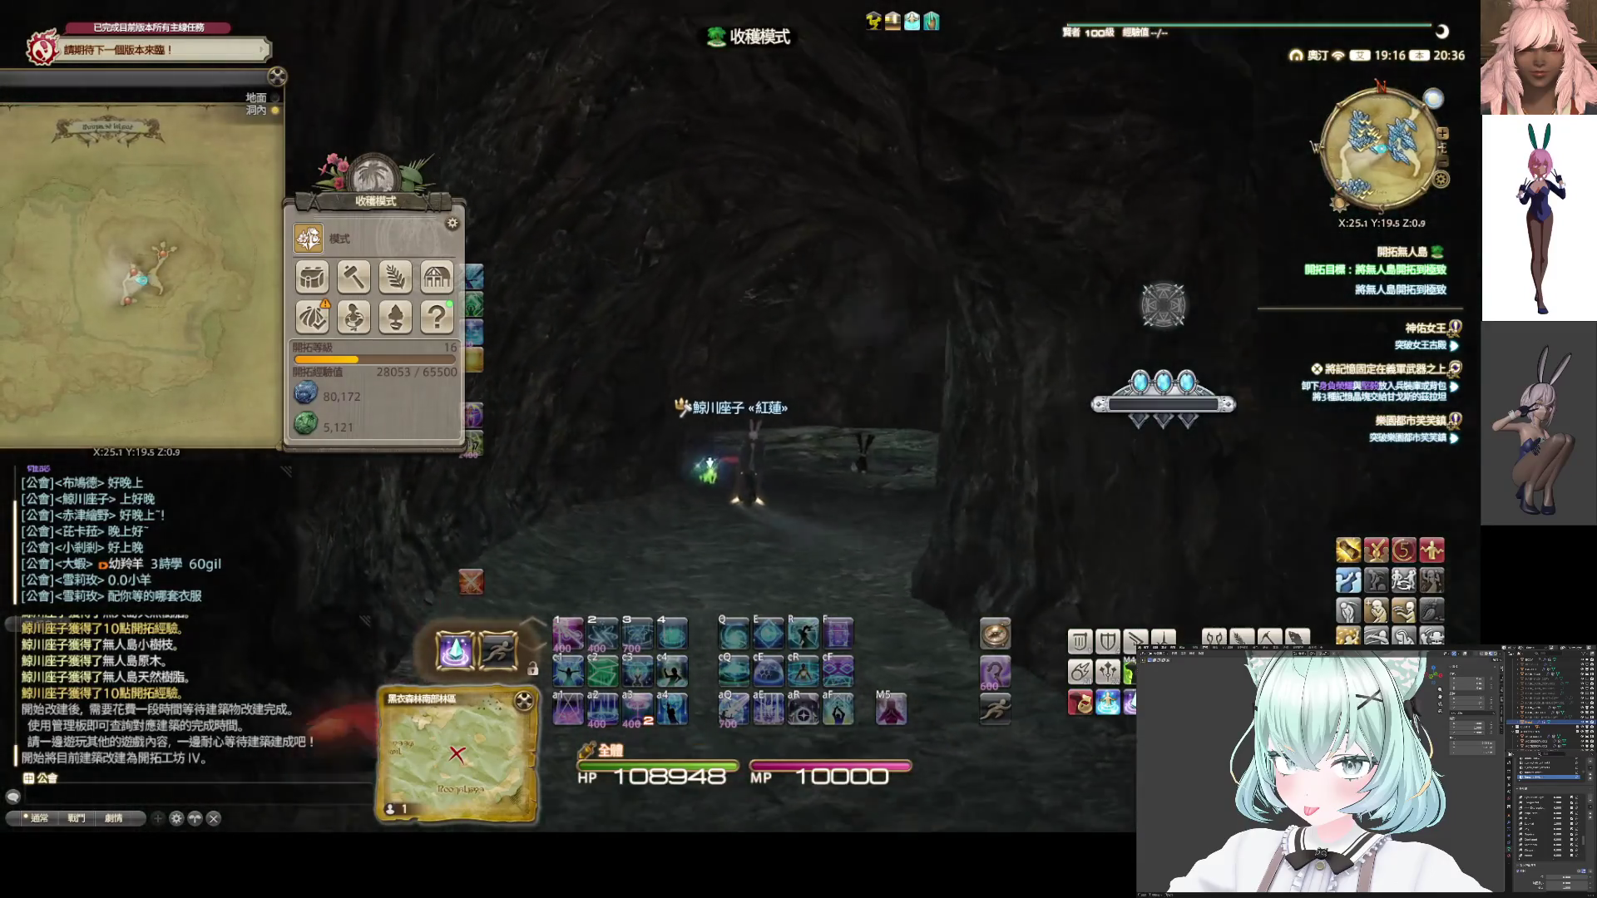
pyautogui.press('w')
pyautogui.press('w')
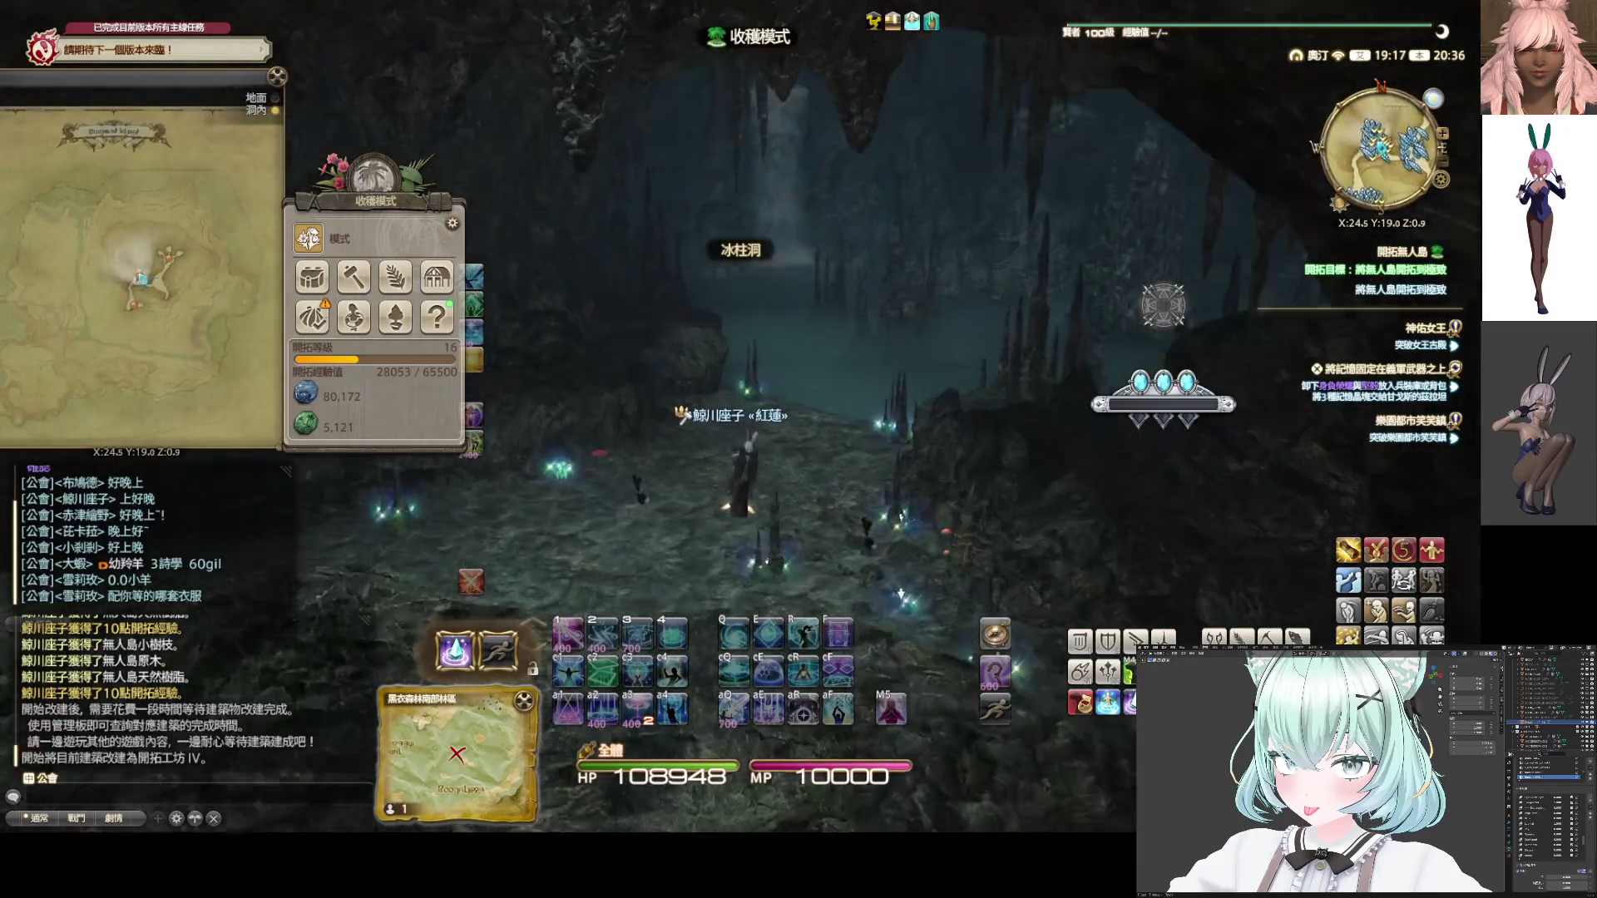
pyautogui.press('w')
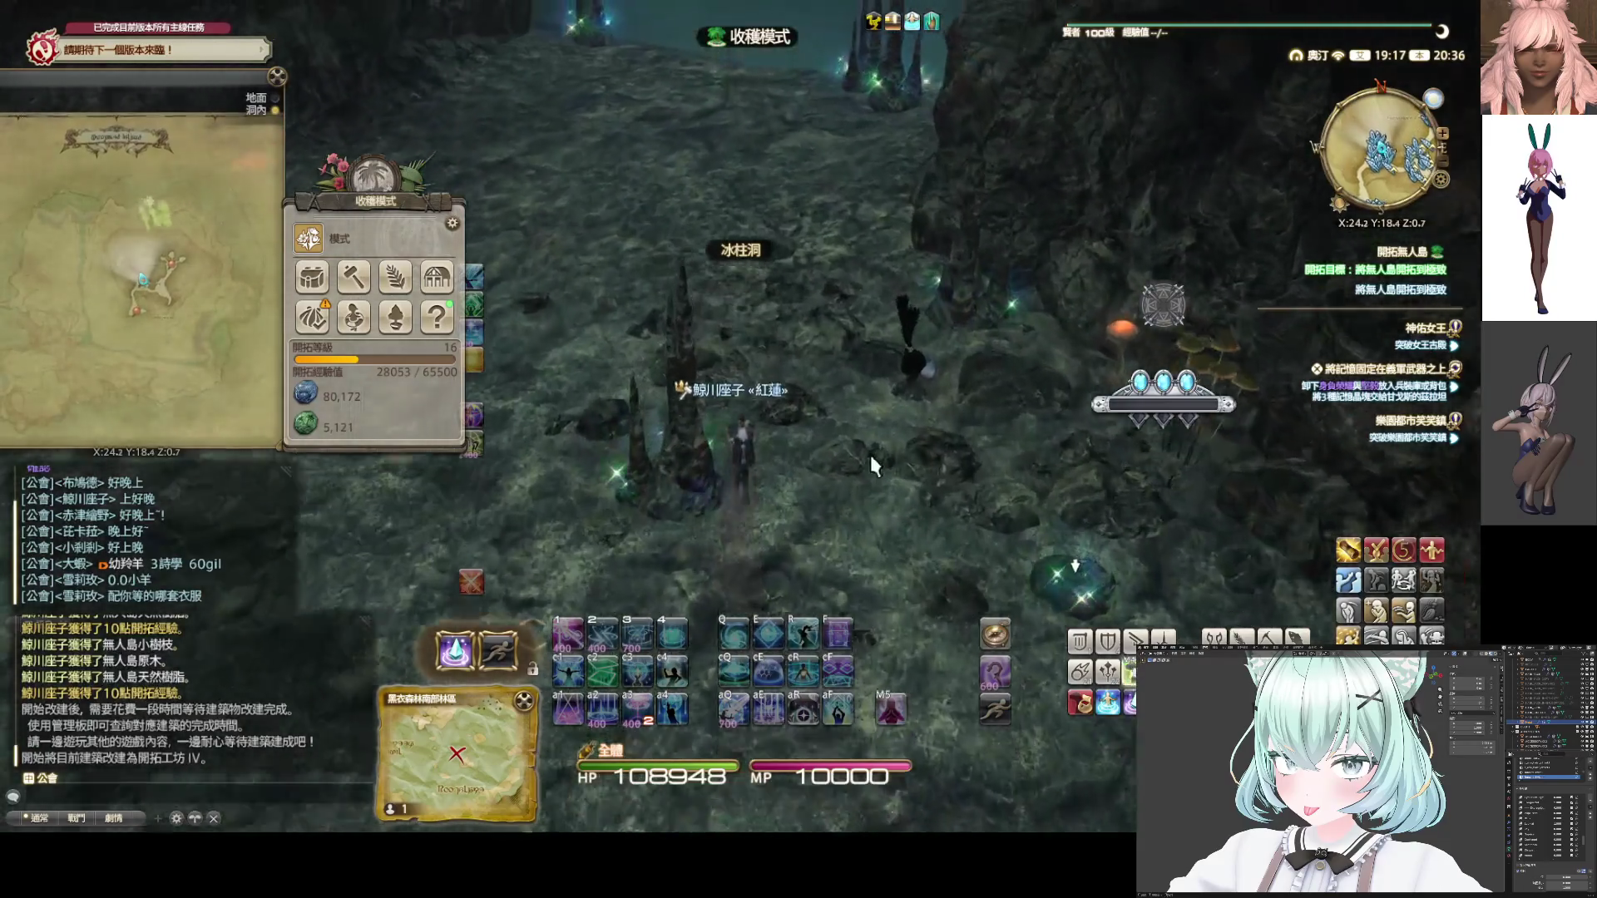
pyautogui.click(711, 516)
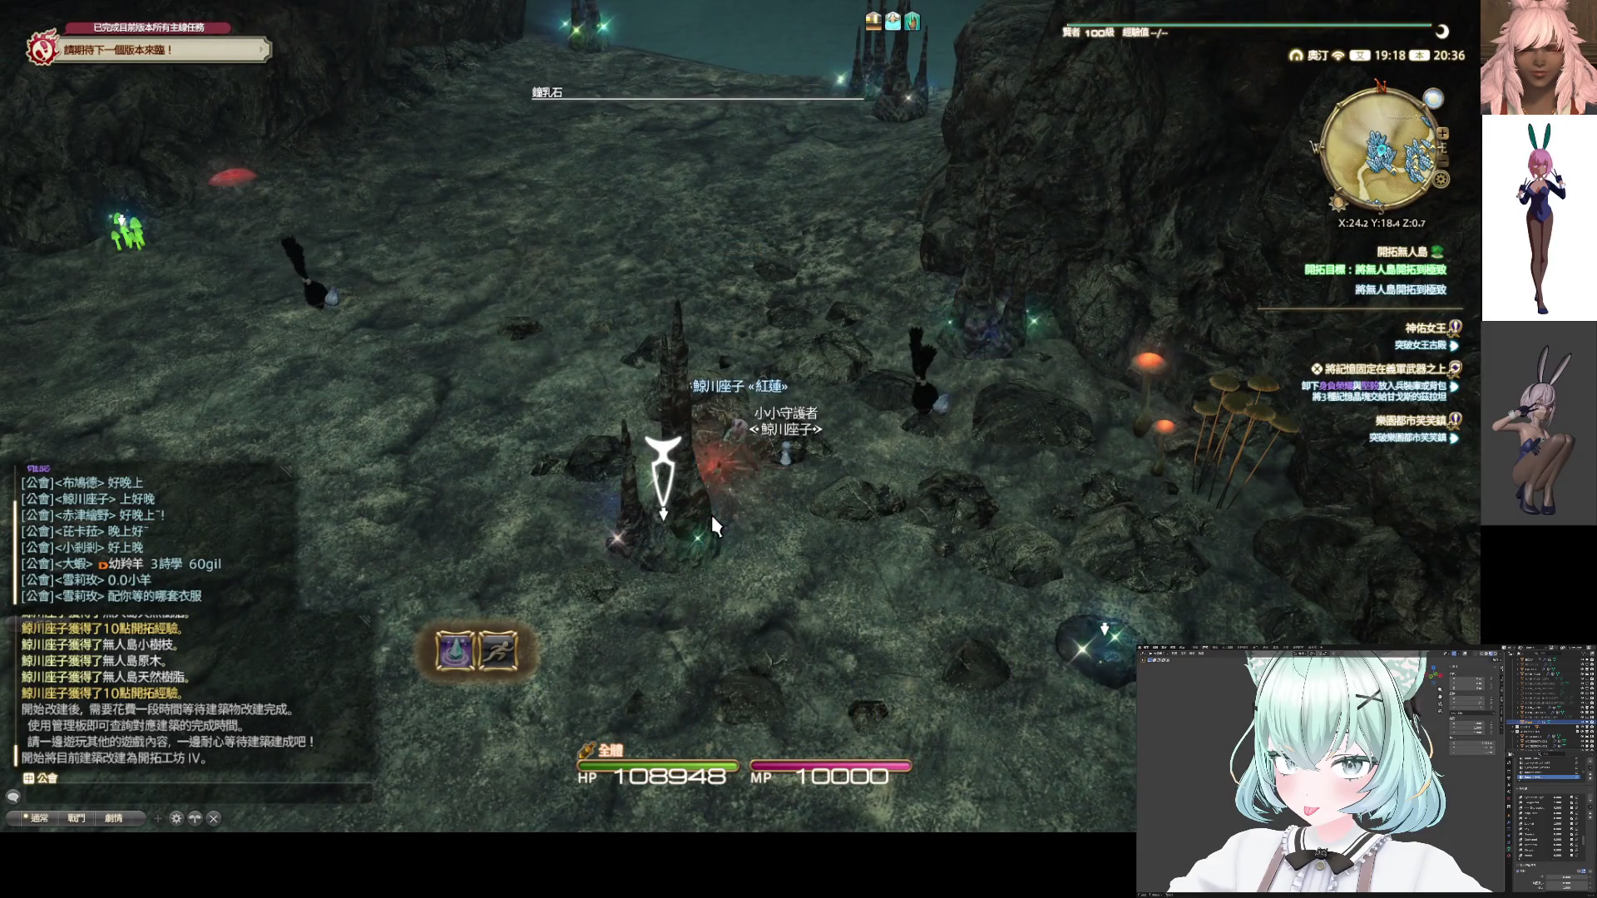
# Gather island materials from several more stalagmites deeper in the cave
pyautogui.press('w')
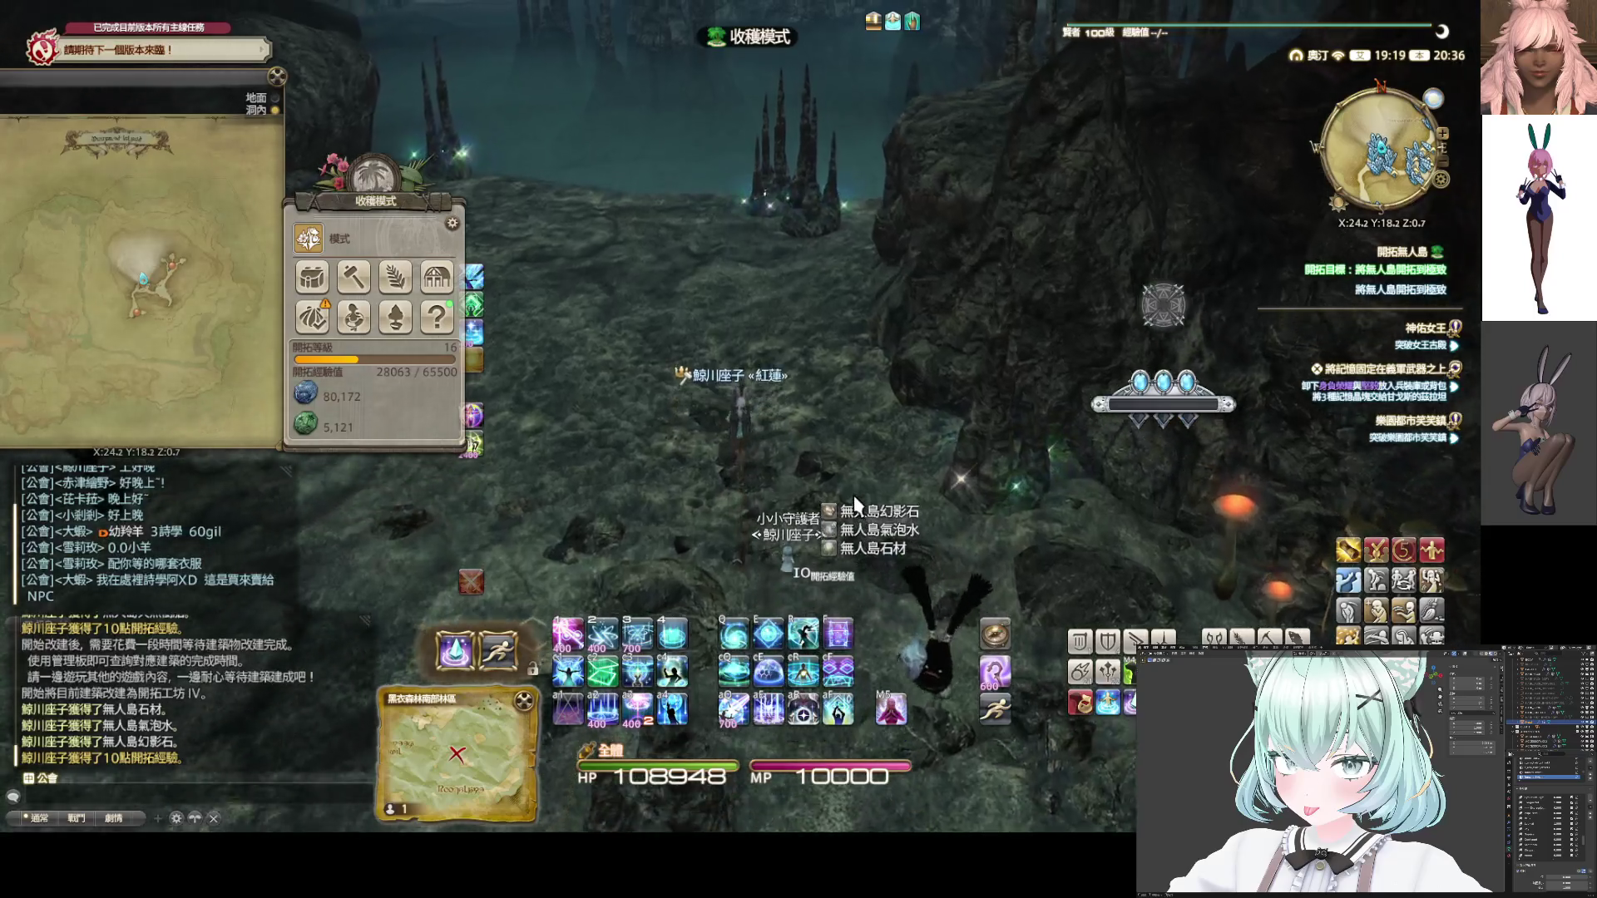
pyautogui.press('w')
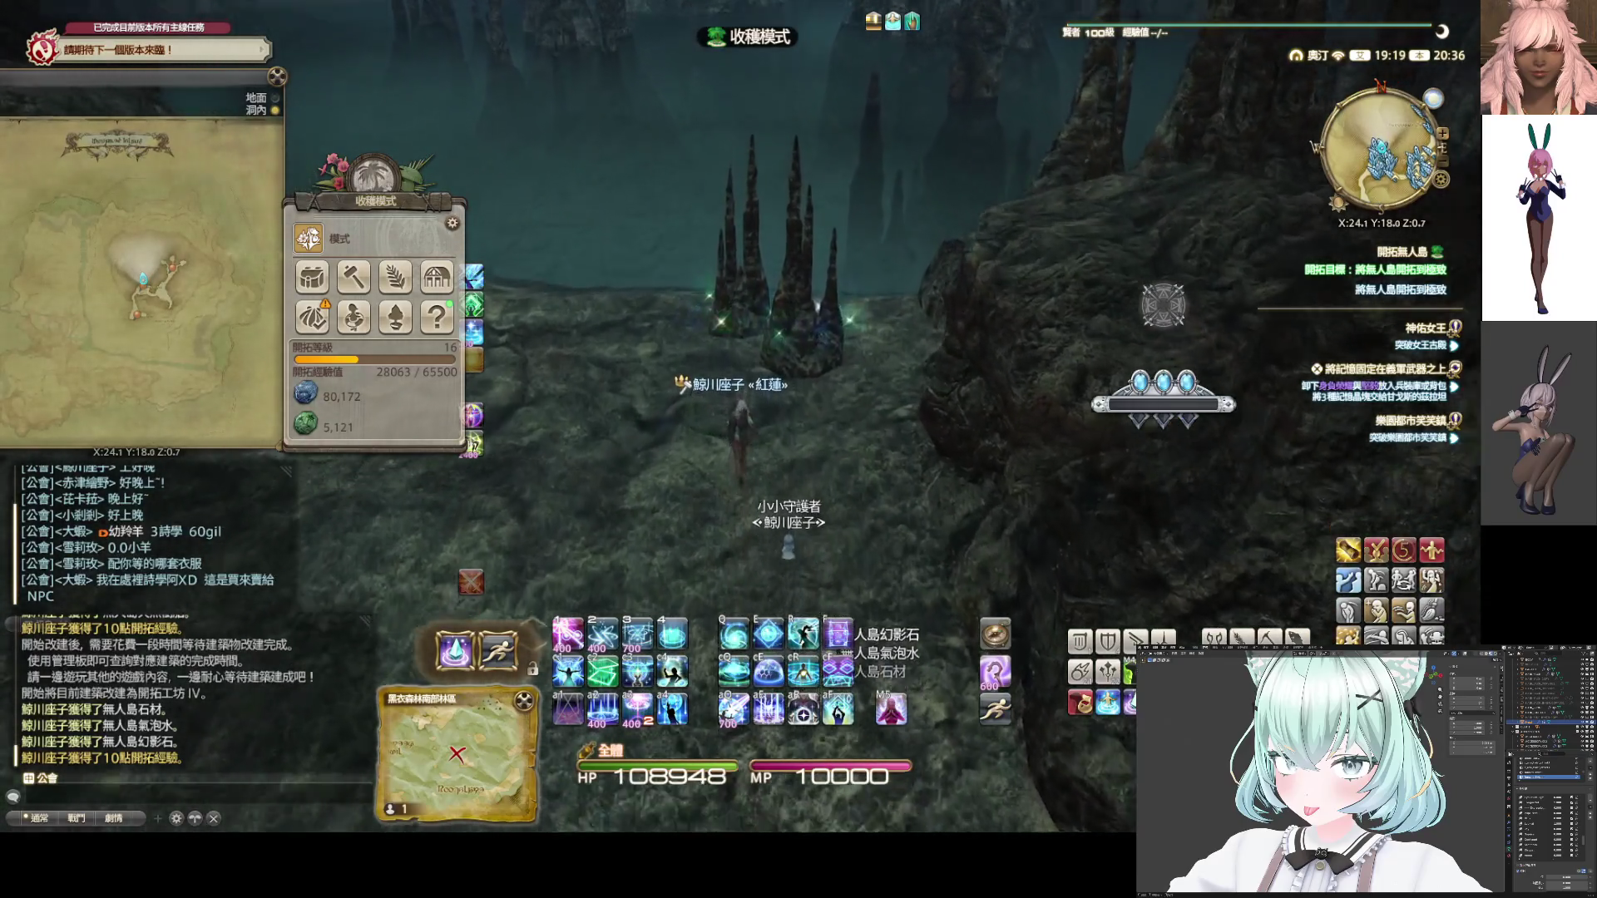
pyautogui.click(825, 441)
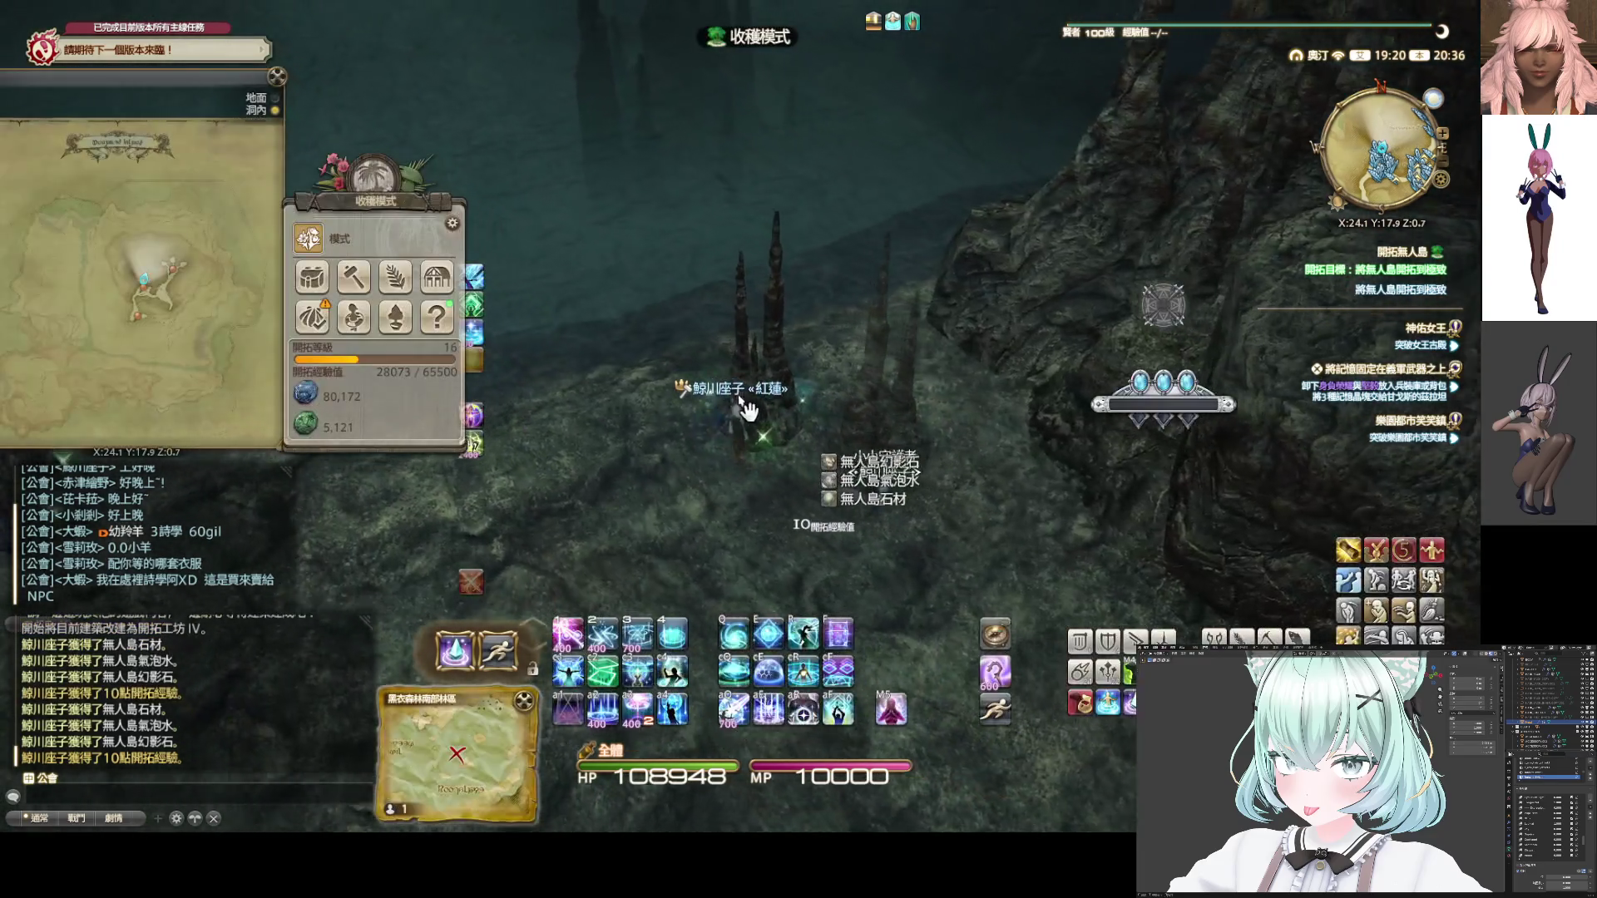
pyautogui.click(835, 404)
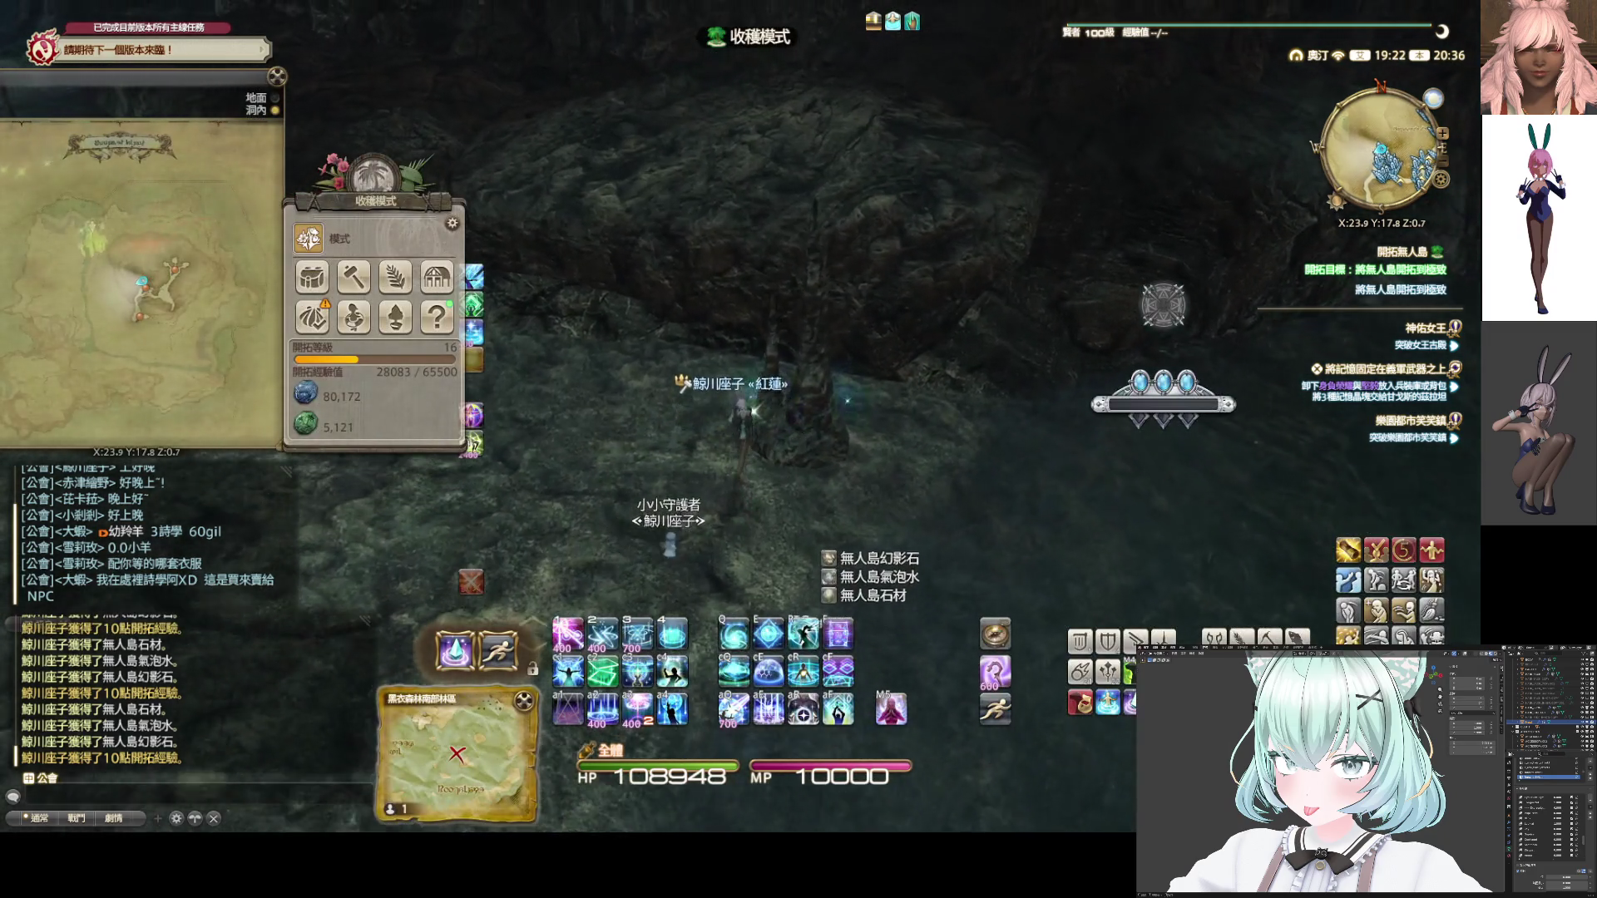
pyautogui.click(835, 383)
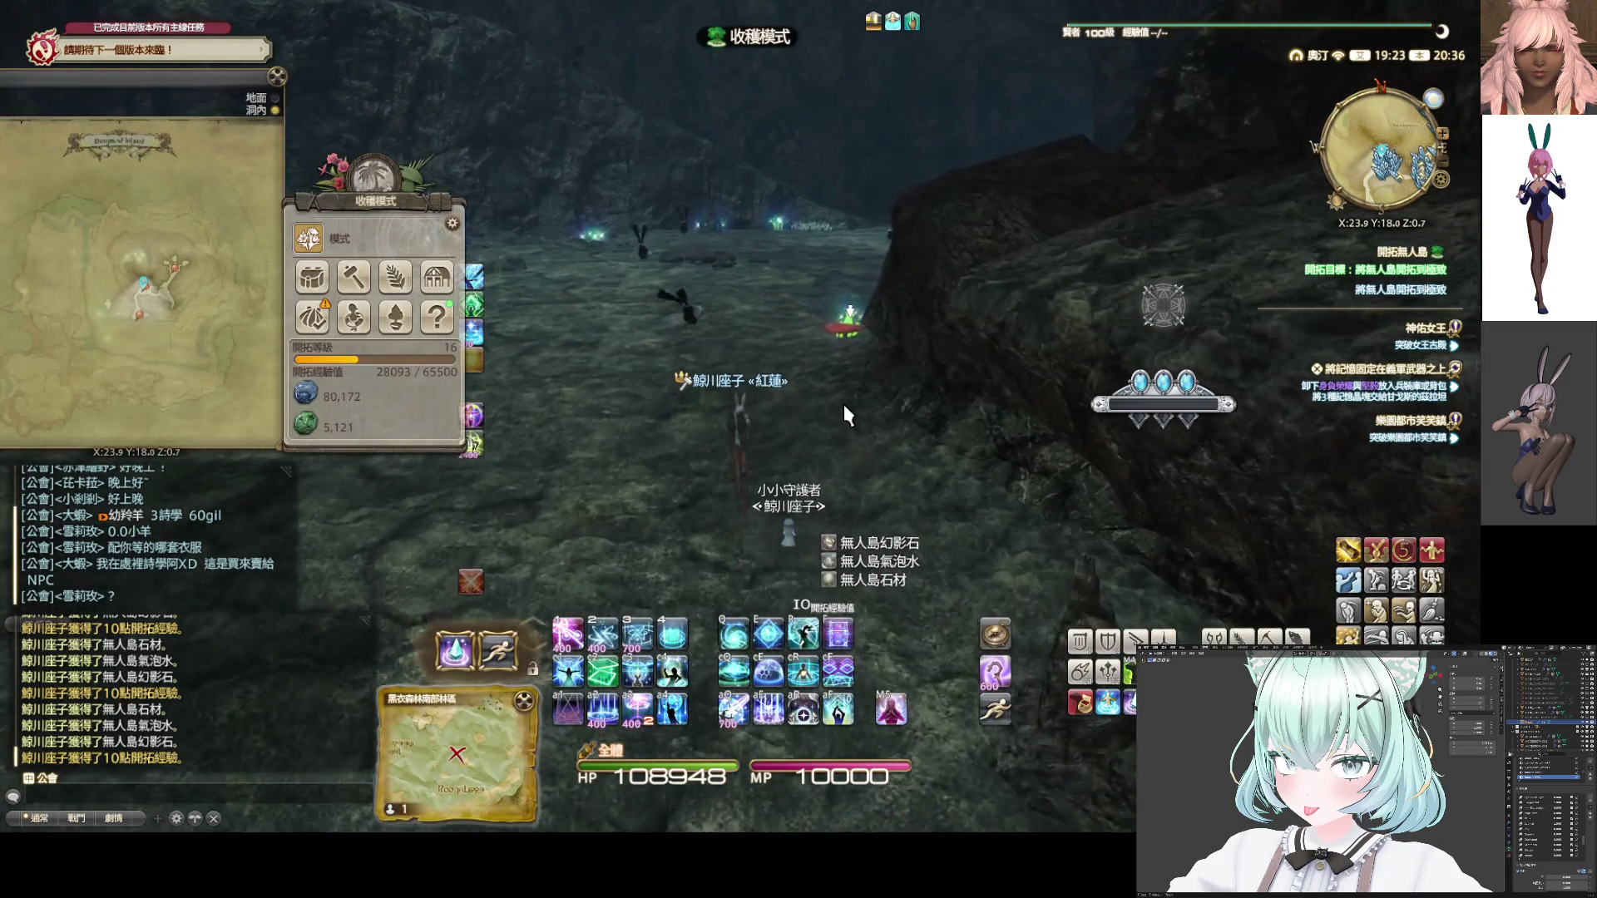
pyautogui.moveTo(843, 404)
pyautogui.mouseDown()
pyautogui.moveTo(843, 387)
pyautogui.moveTo(810, 416)
pyautogui.mouseUp()
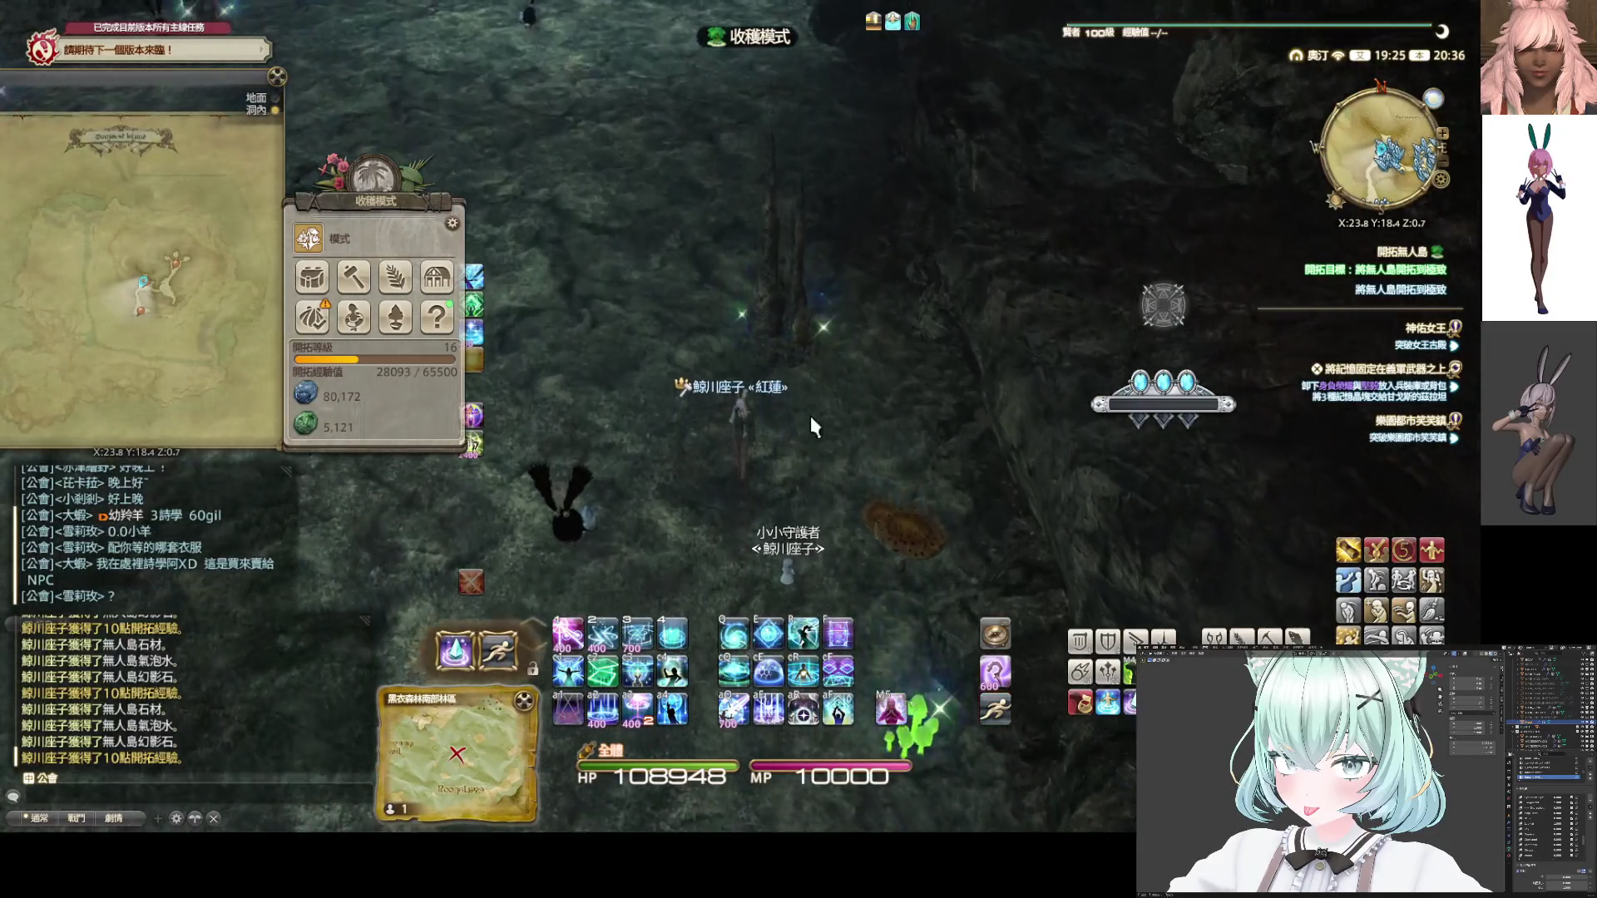
pyautogui.click(810, 416)
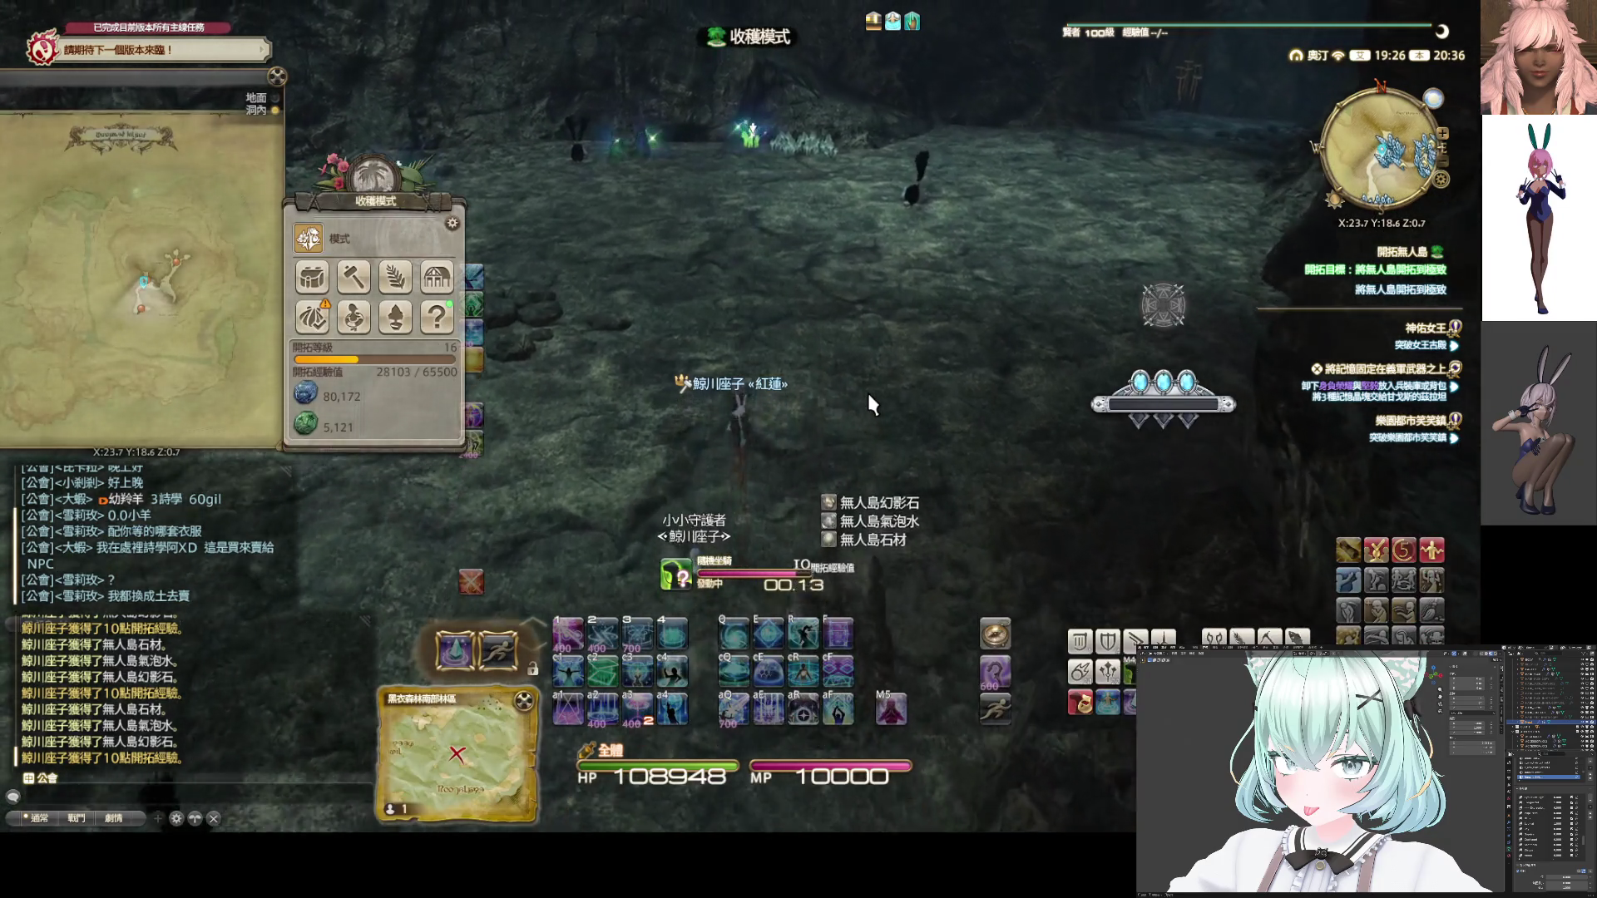
pyautogui.press('w')
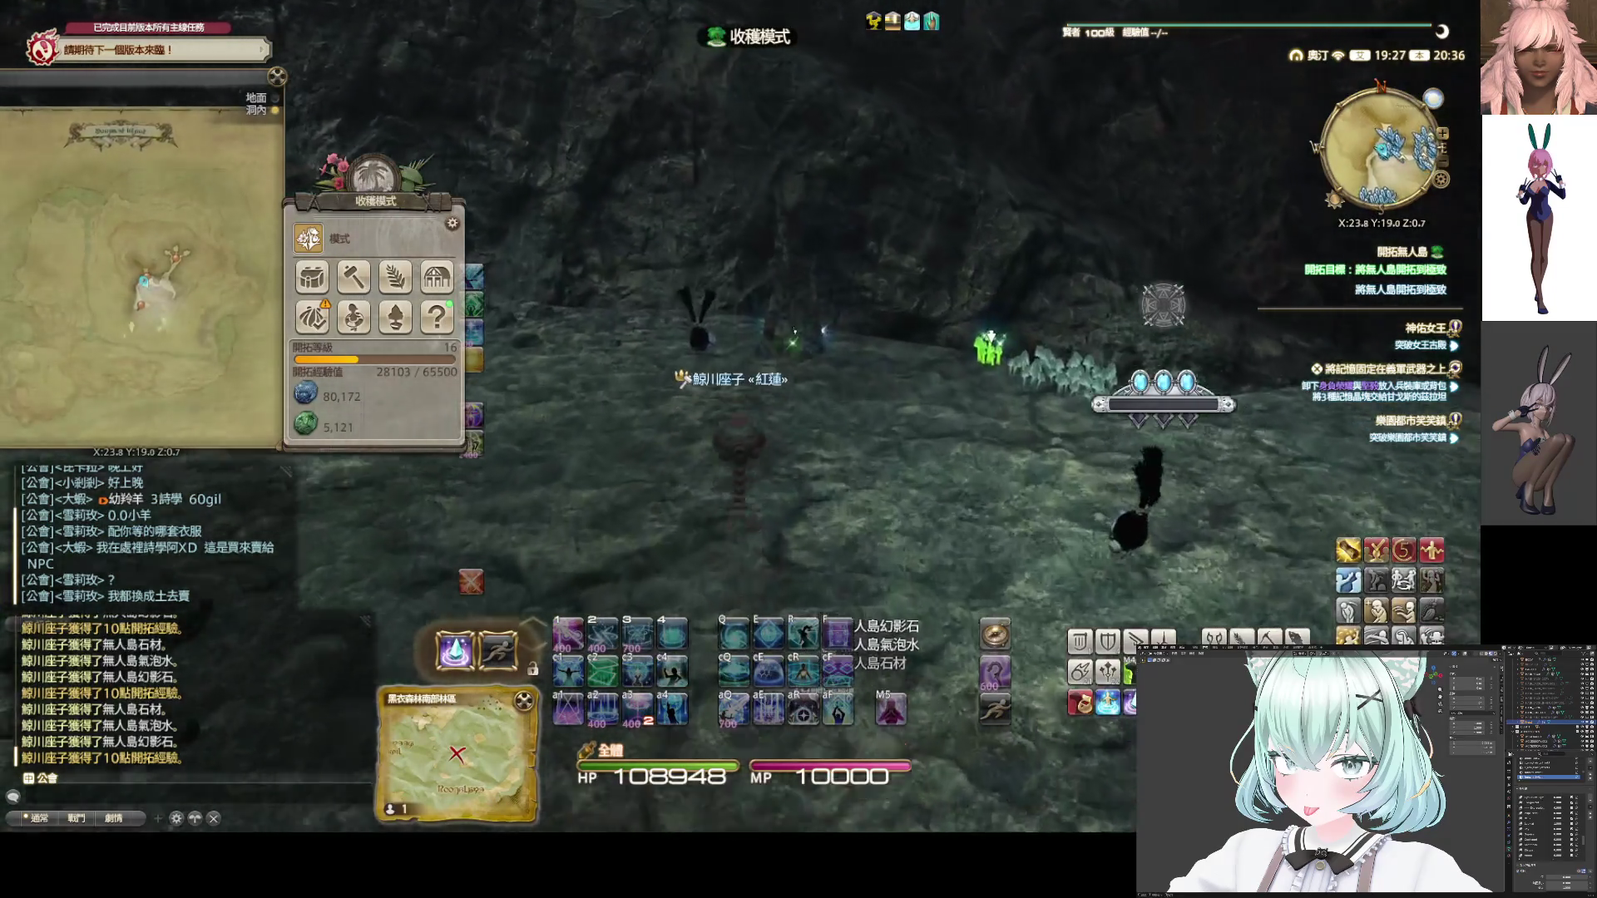
pyautogui.click(807, 467)
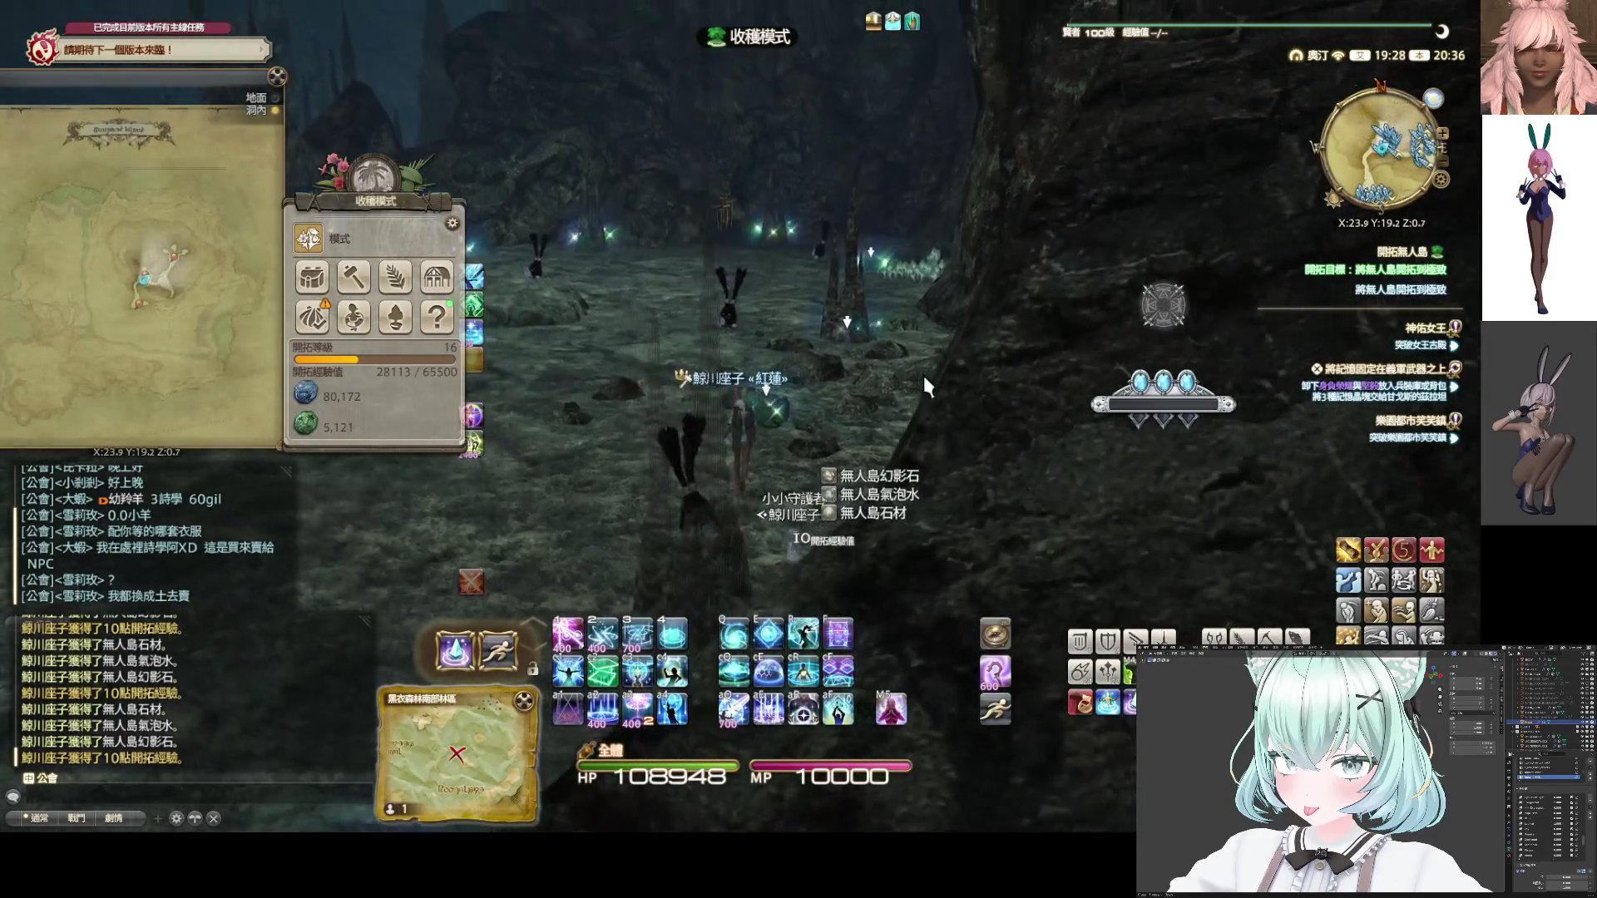
# Gather from the remaining nearby stalagmite nodes
pyautogui.press('w')
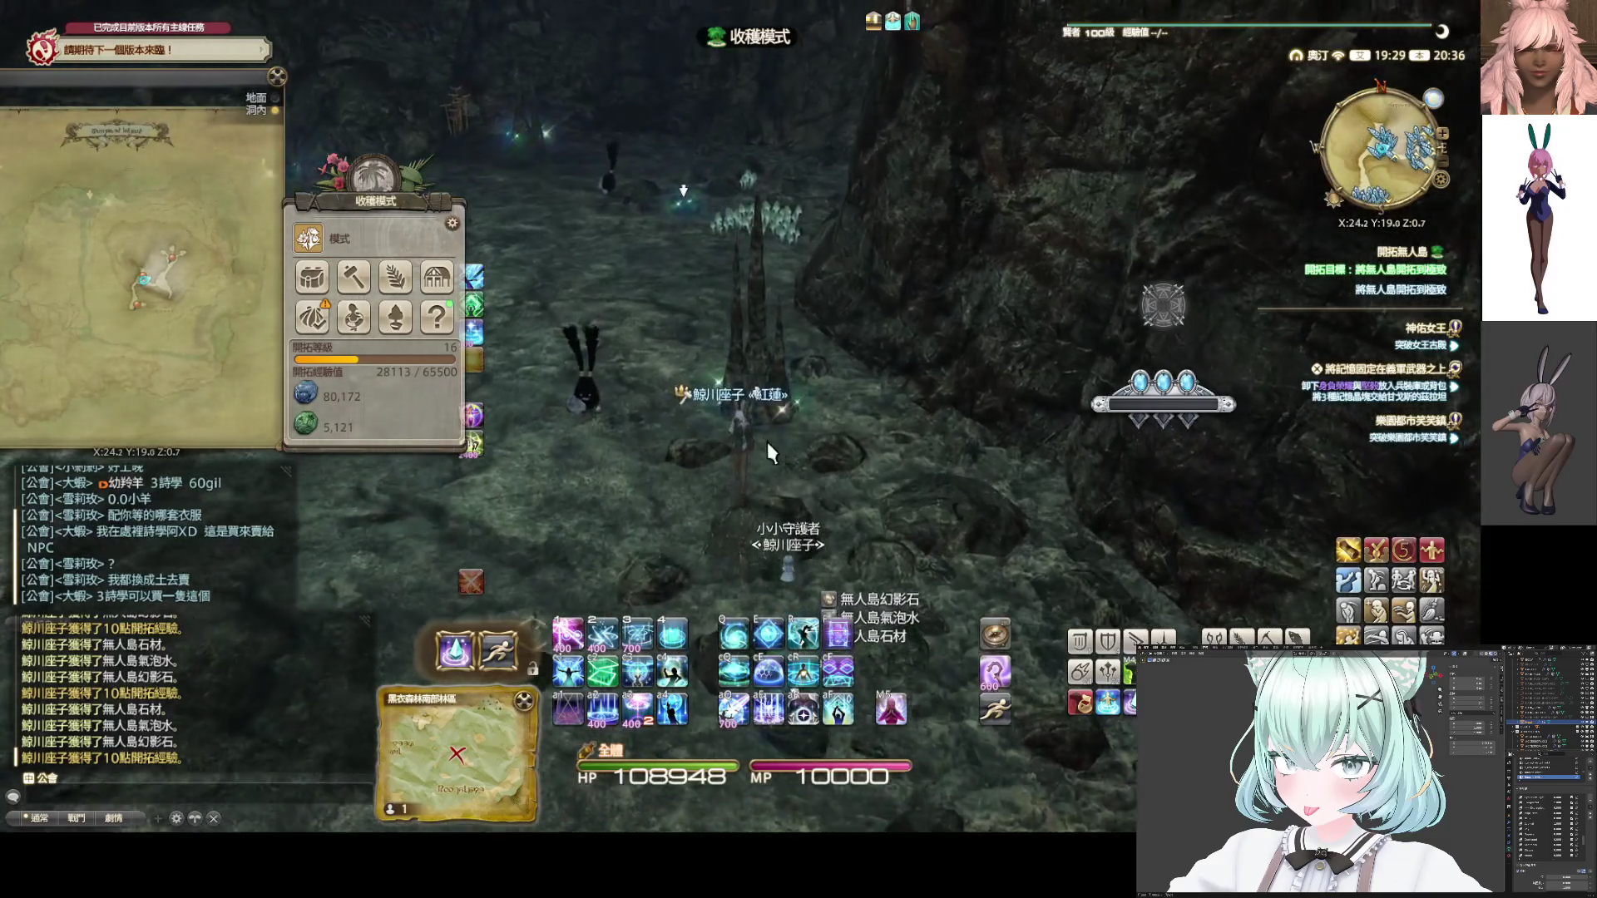
pyautogui.click(761, 433)
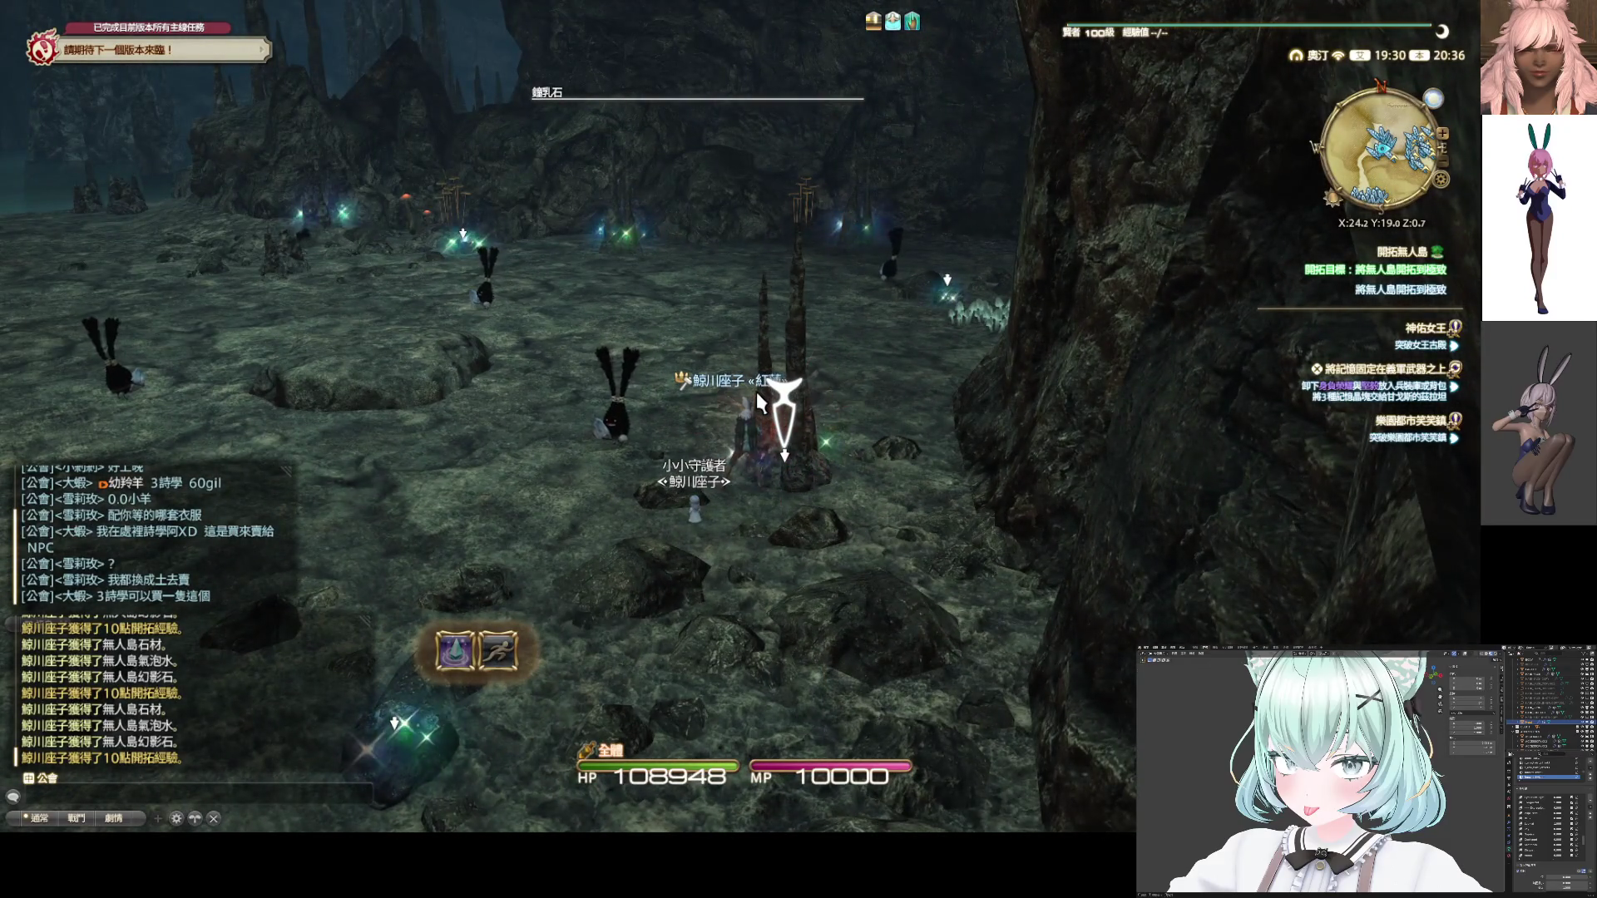
pyautogui.press('w')
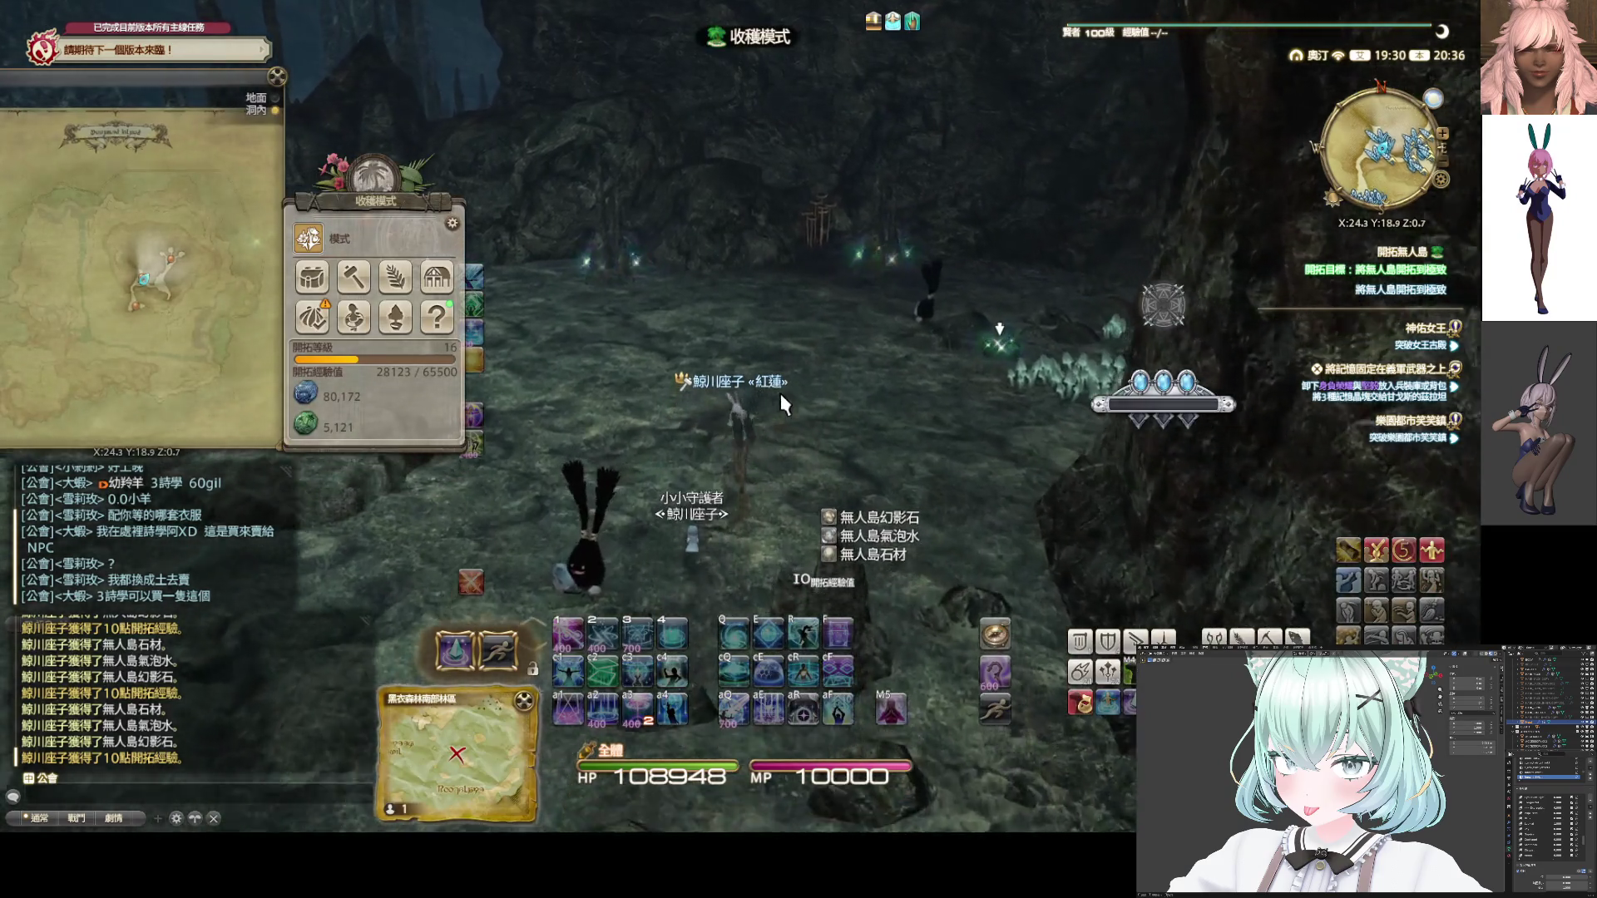
pyautogui.doubleClick(810, 436)
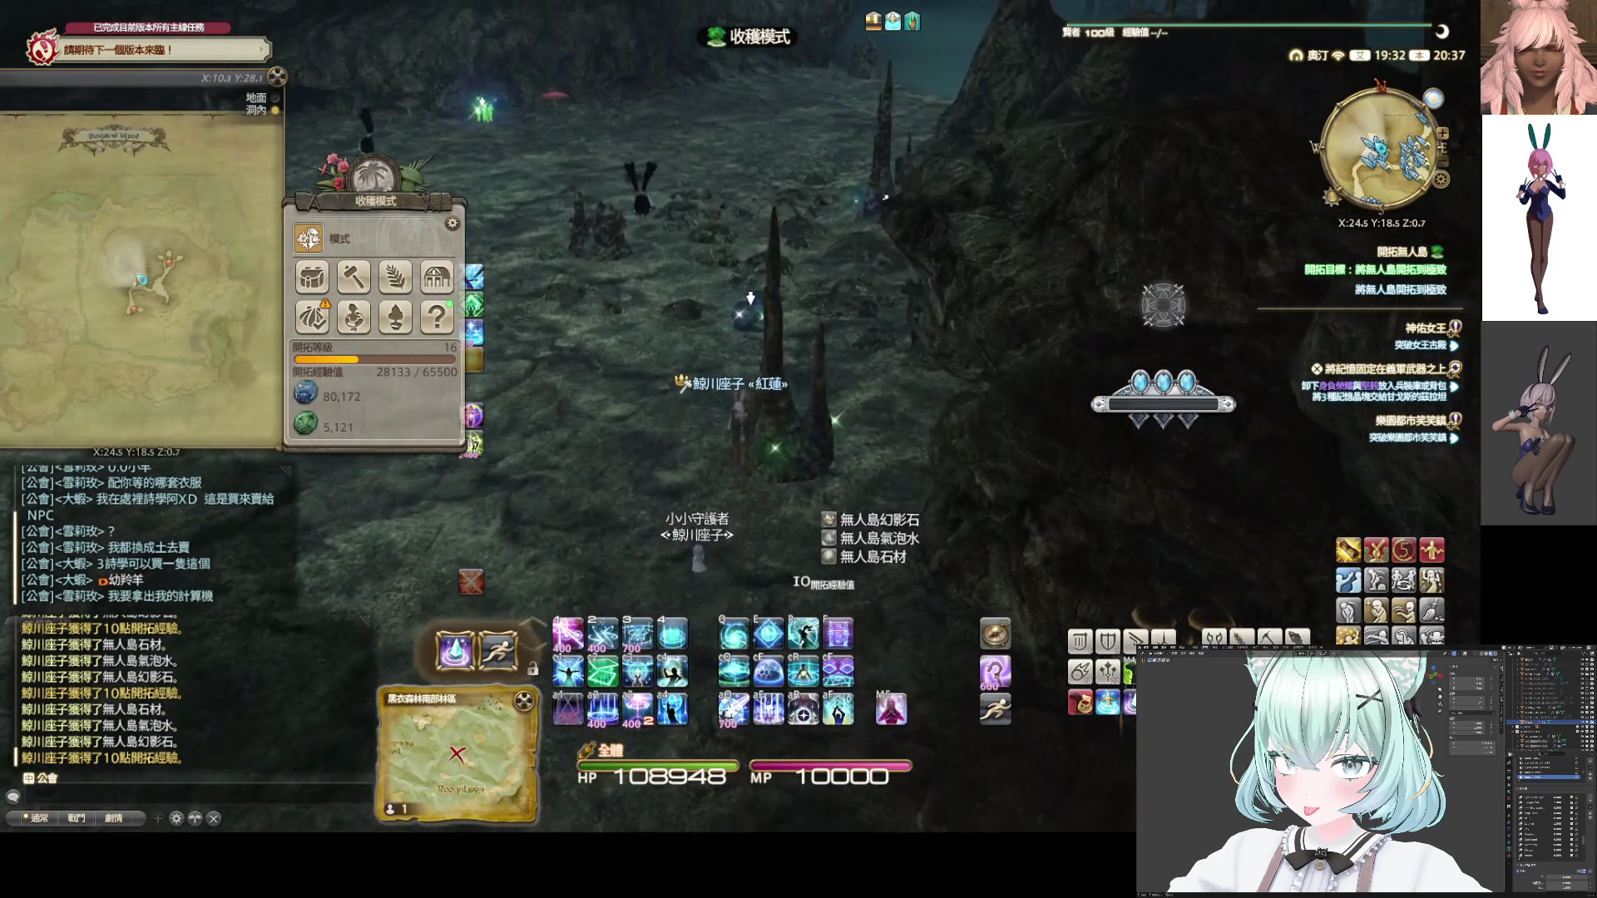
pyautogui.doubleClick(785, 426)
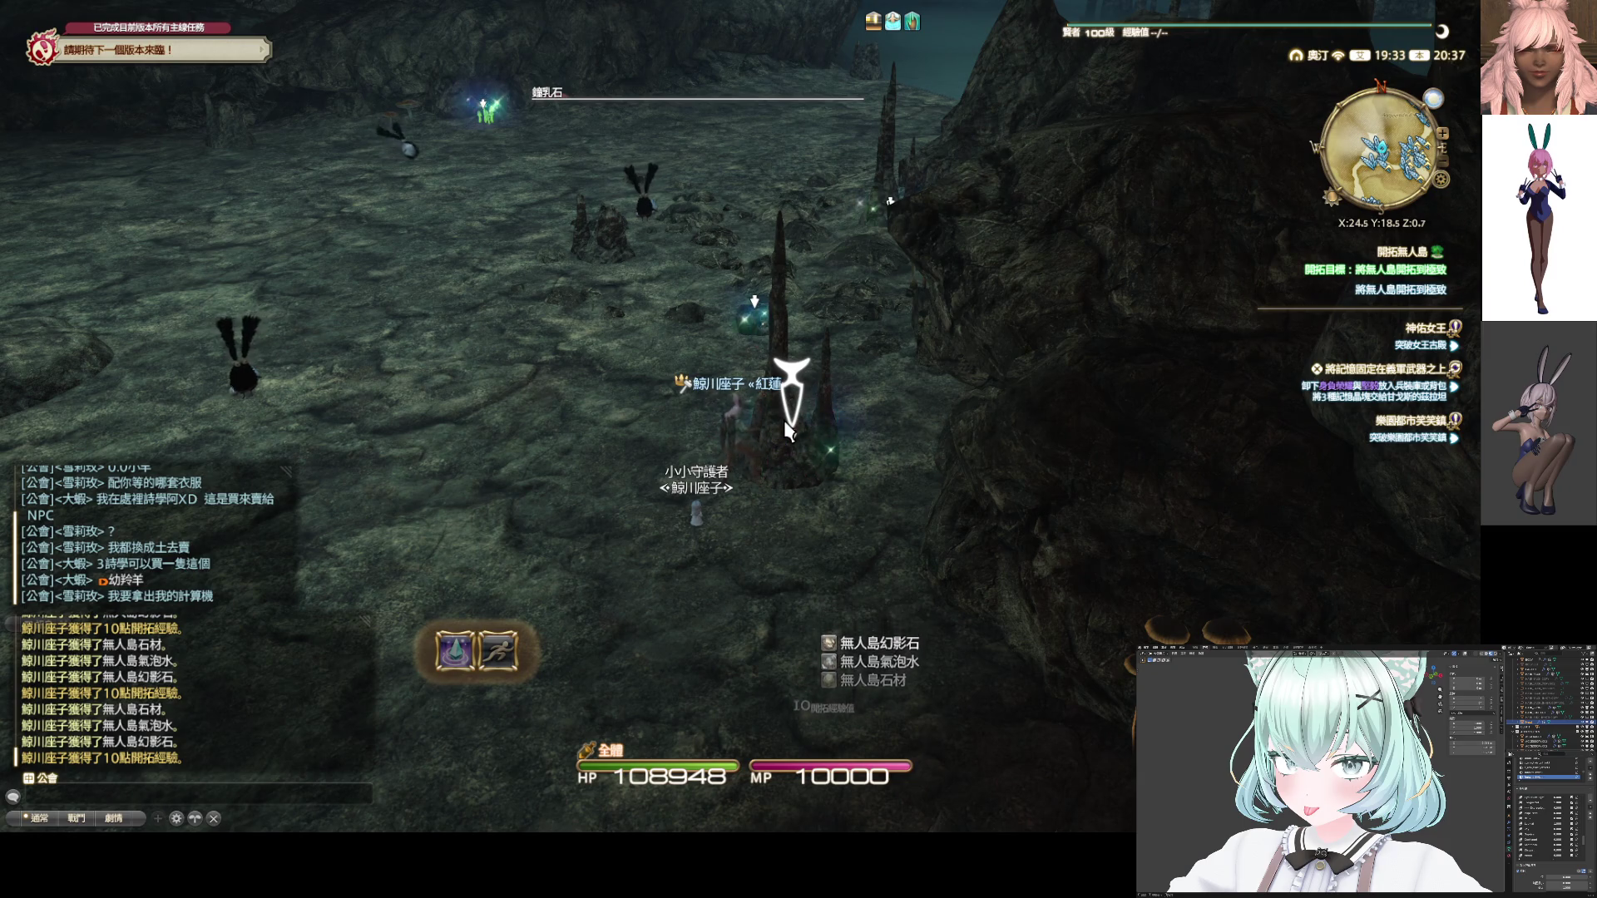
pyautogui.press('w')
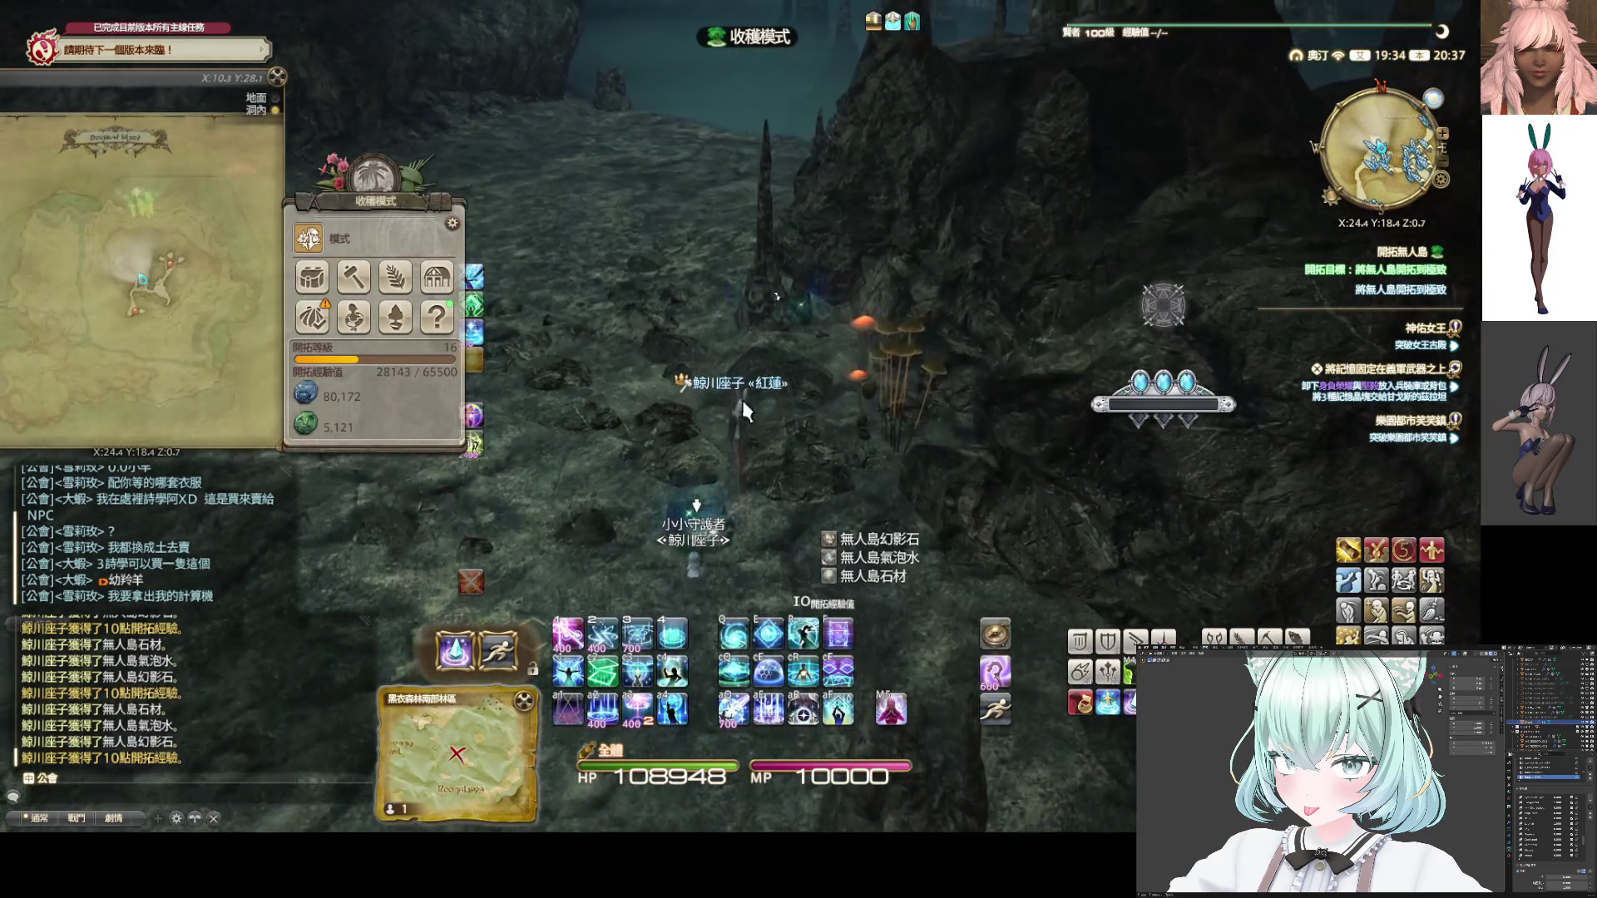
pyautogui.doubleClick(782, 440)
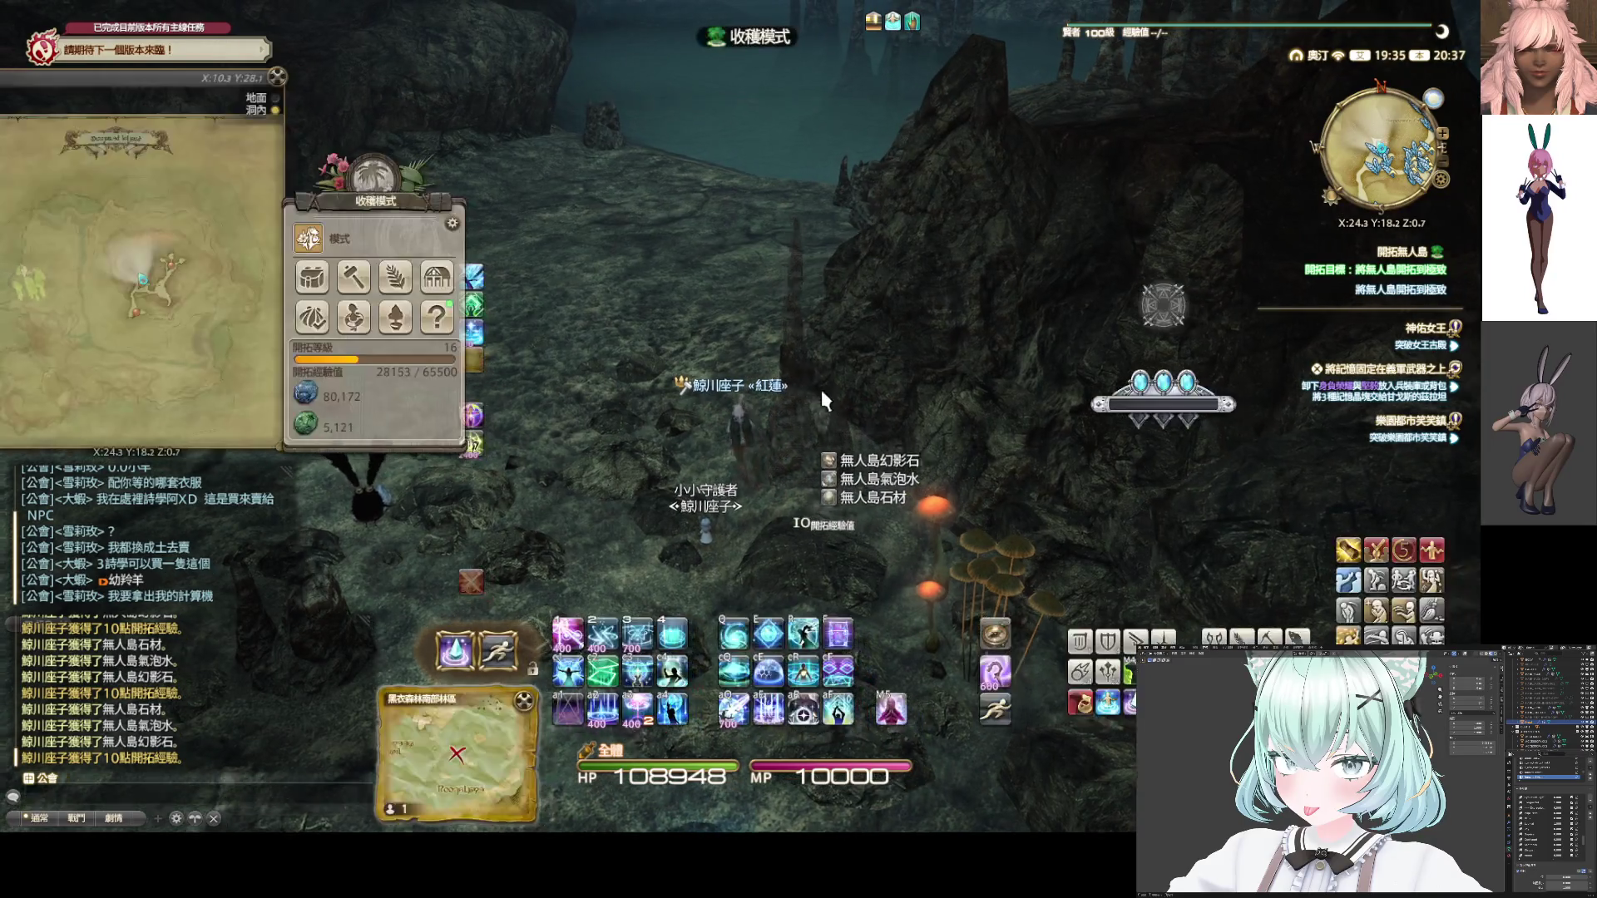
# Move beside the cave wall and bring up the Materials to Be Consumed list
pyautogui.press('w')
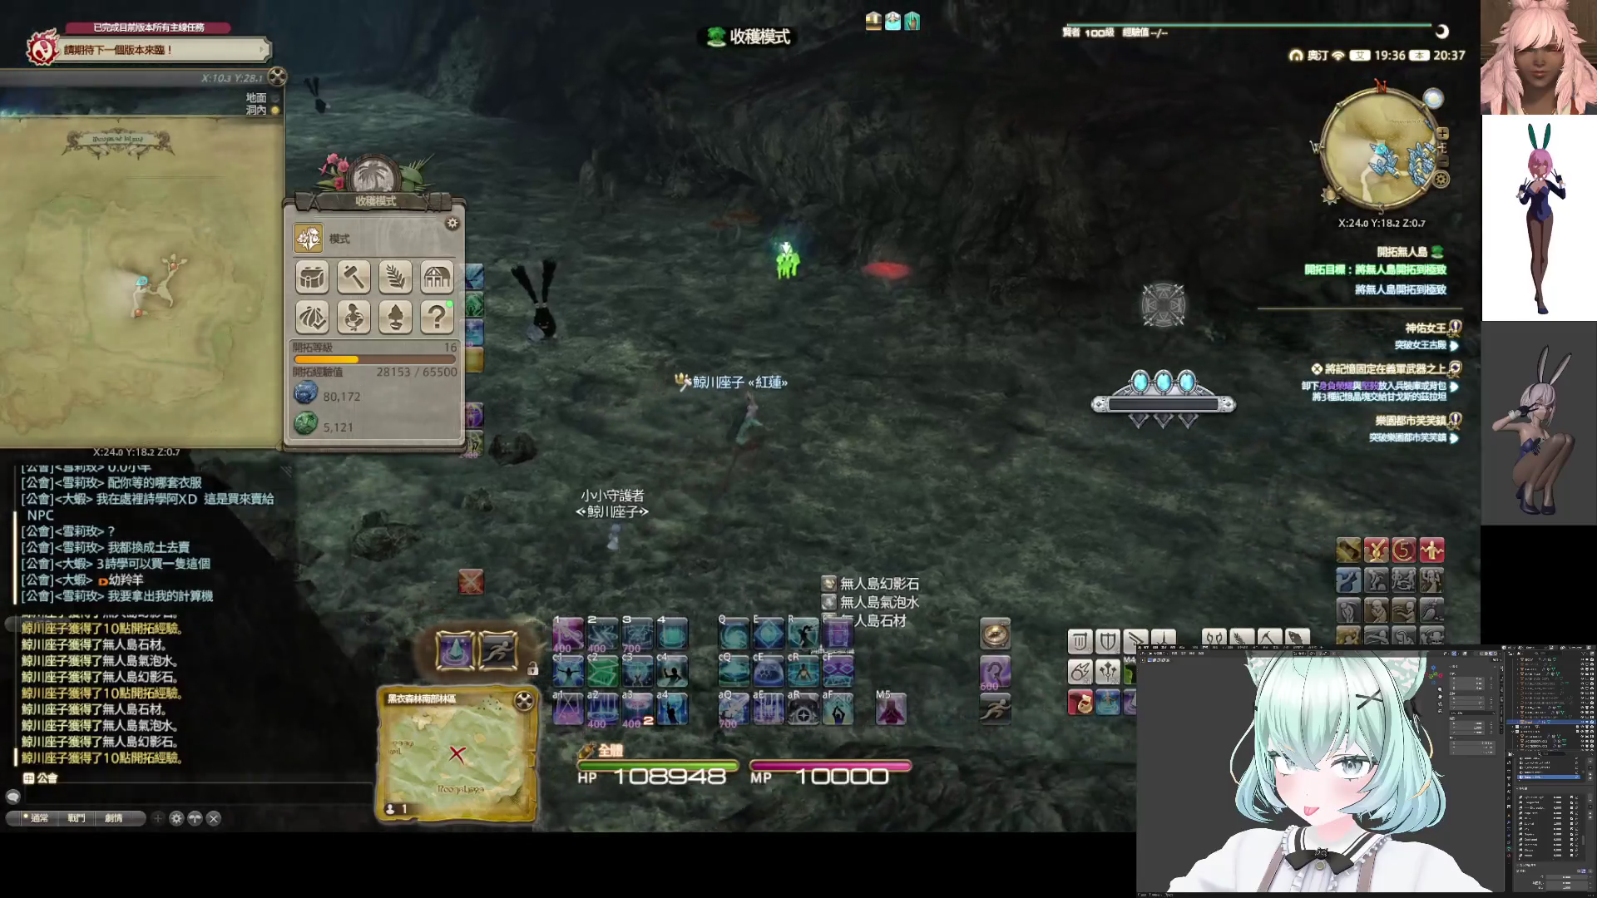
pyautogui.press('s')
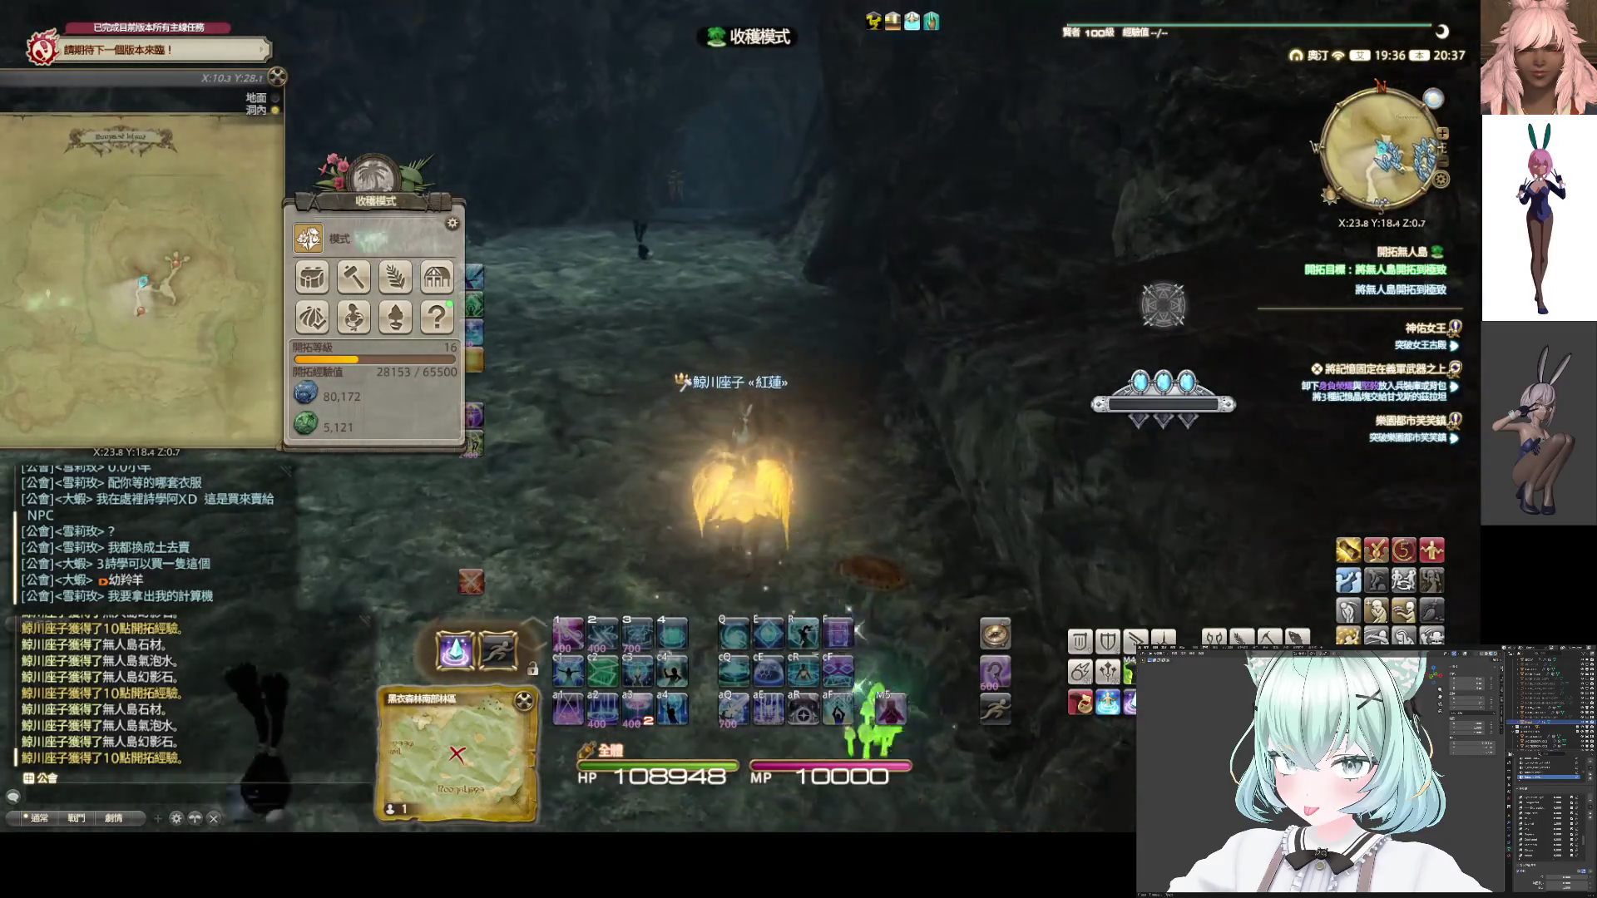
pyautogui.press('w')
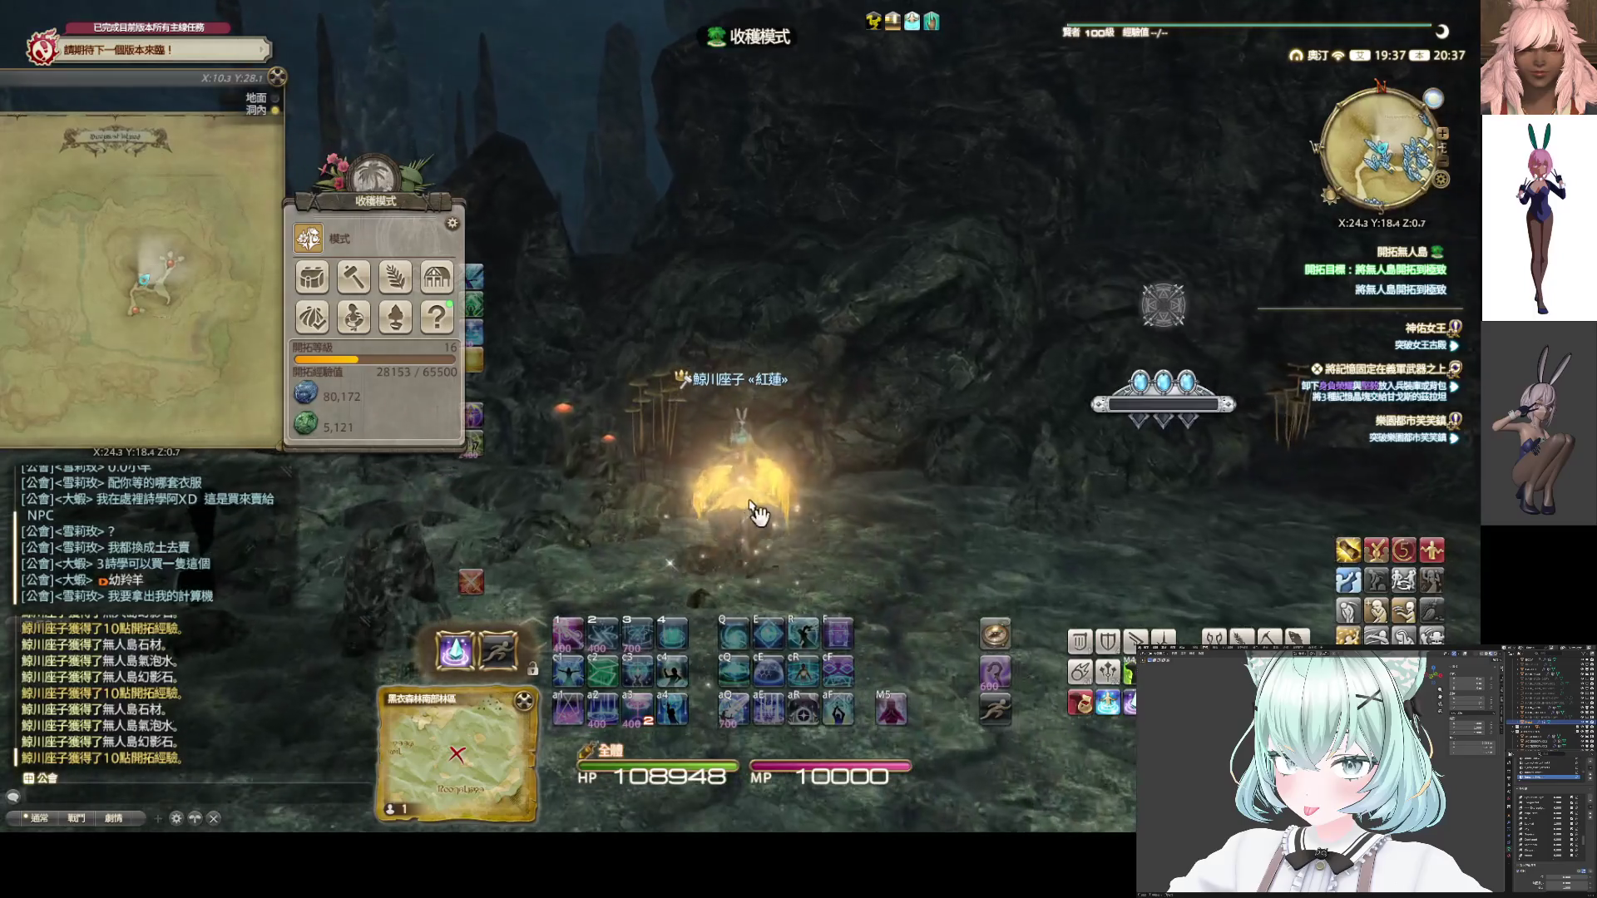
pyautogui.click(307, 321)
pyautogui.write('拿去多瑪那邊賣')
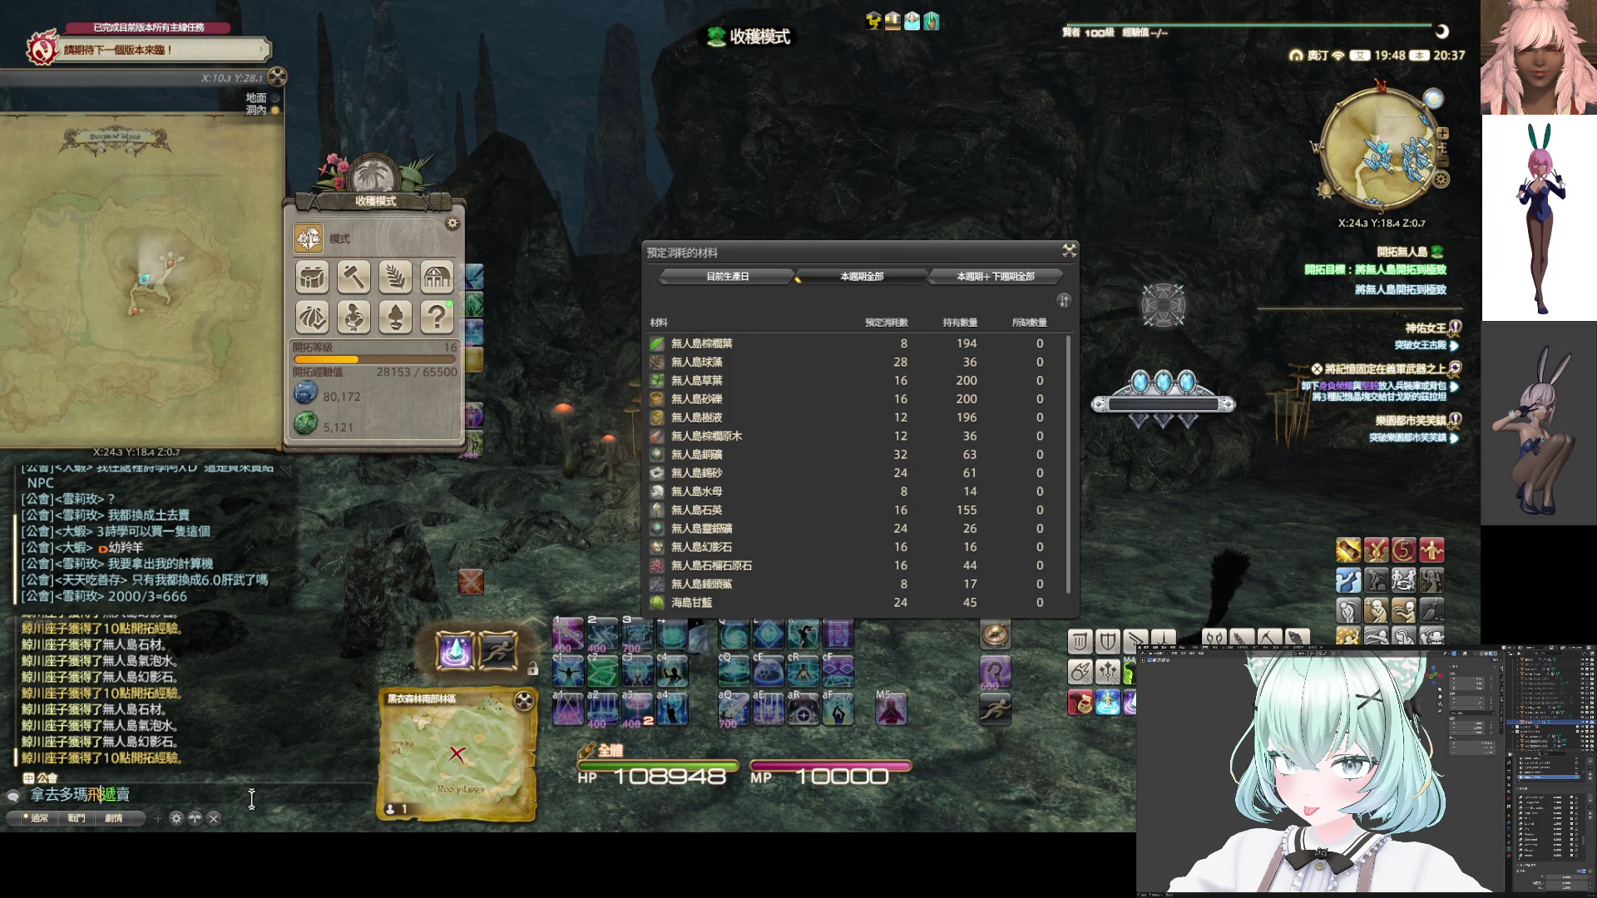
# Write a chat reply, then close the materials list
pyautogui.press('Down')
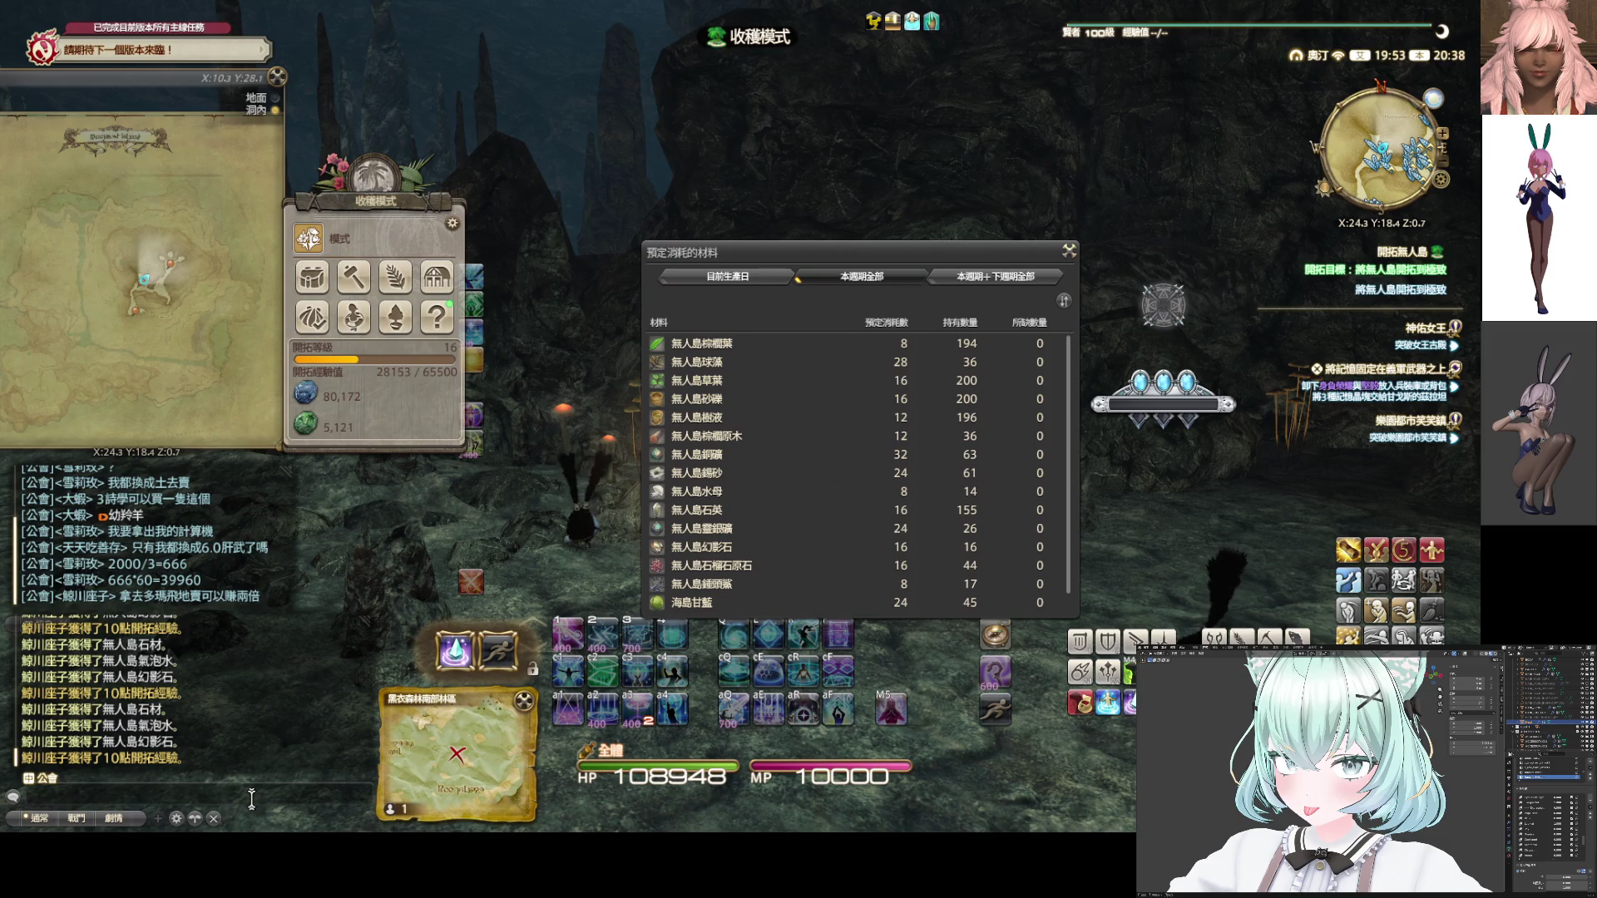
pyautogui.moveTo(815, 526); pyautogui.dragTo(915, 532, button='right')
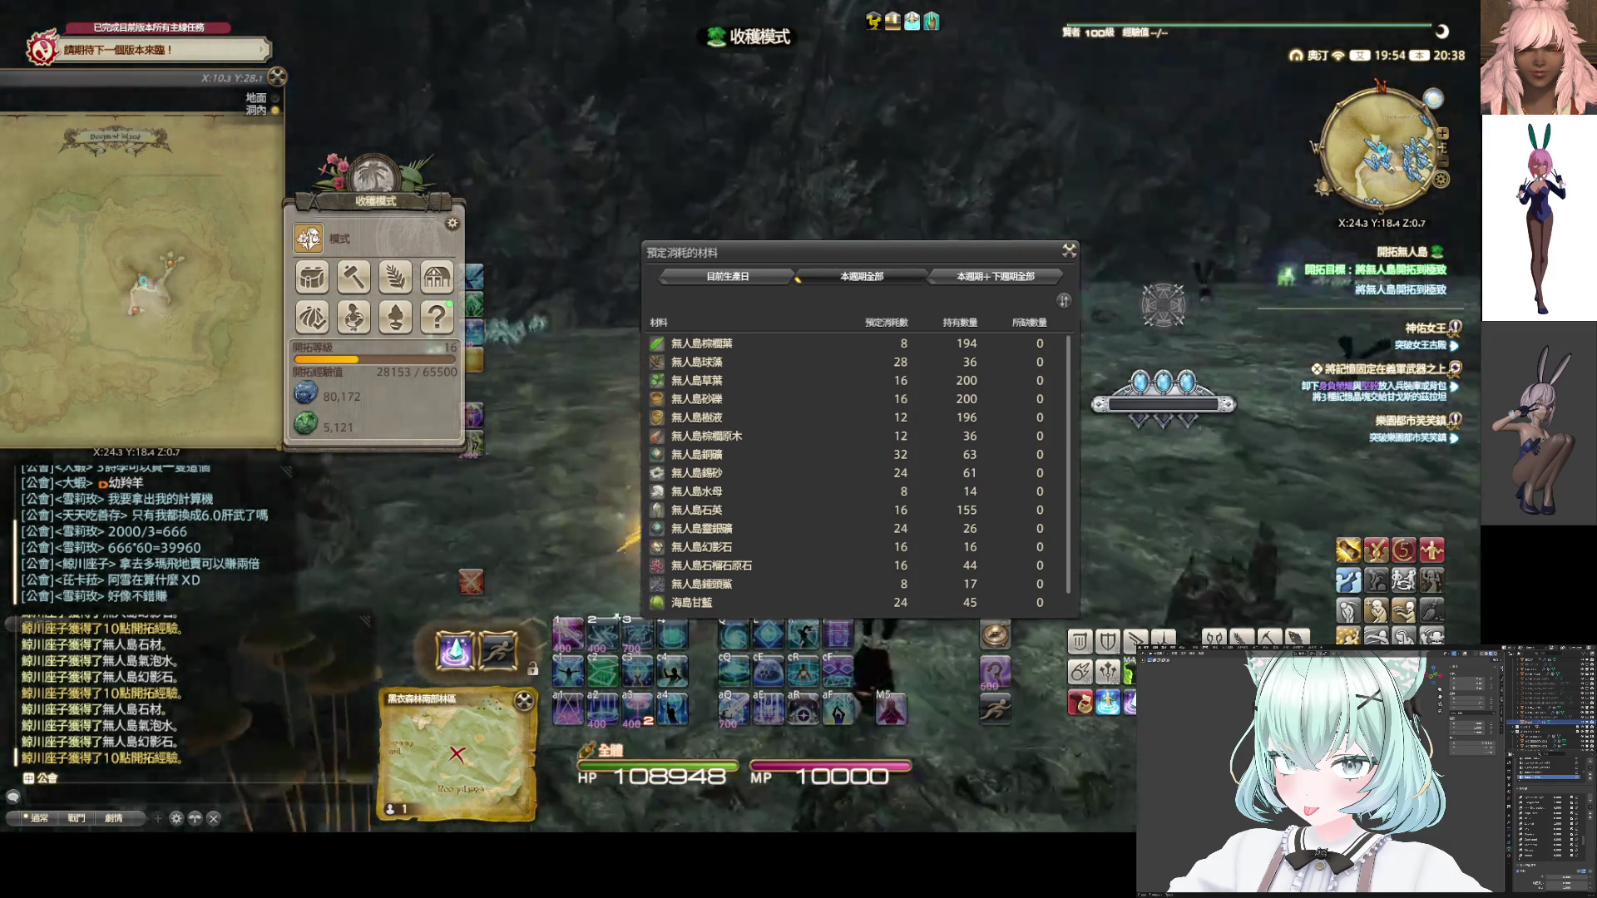
pyautogui.press('Right')
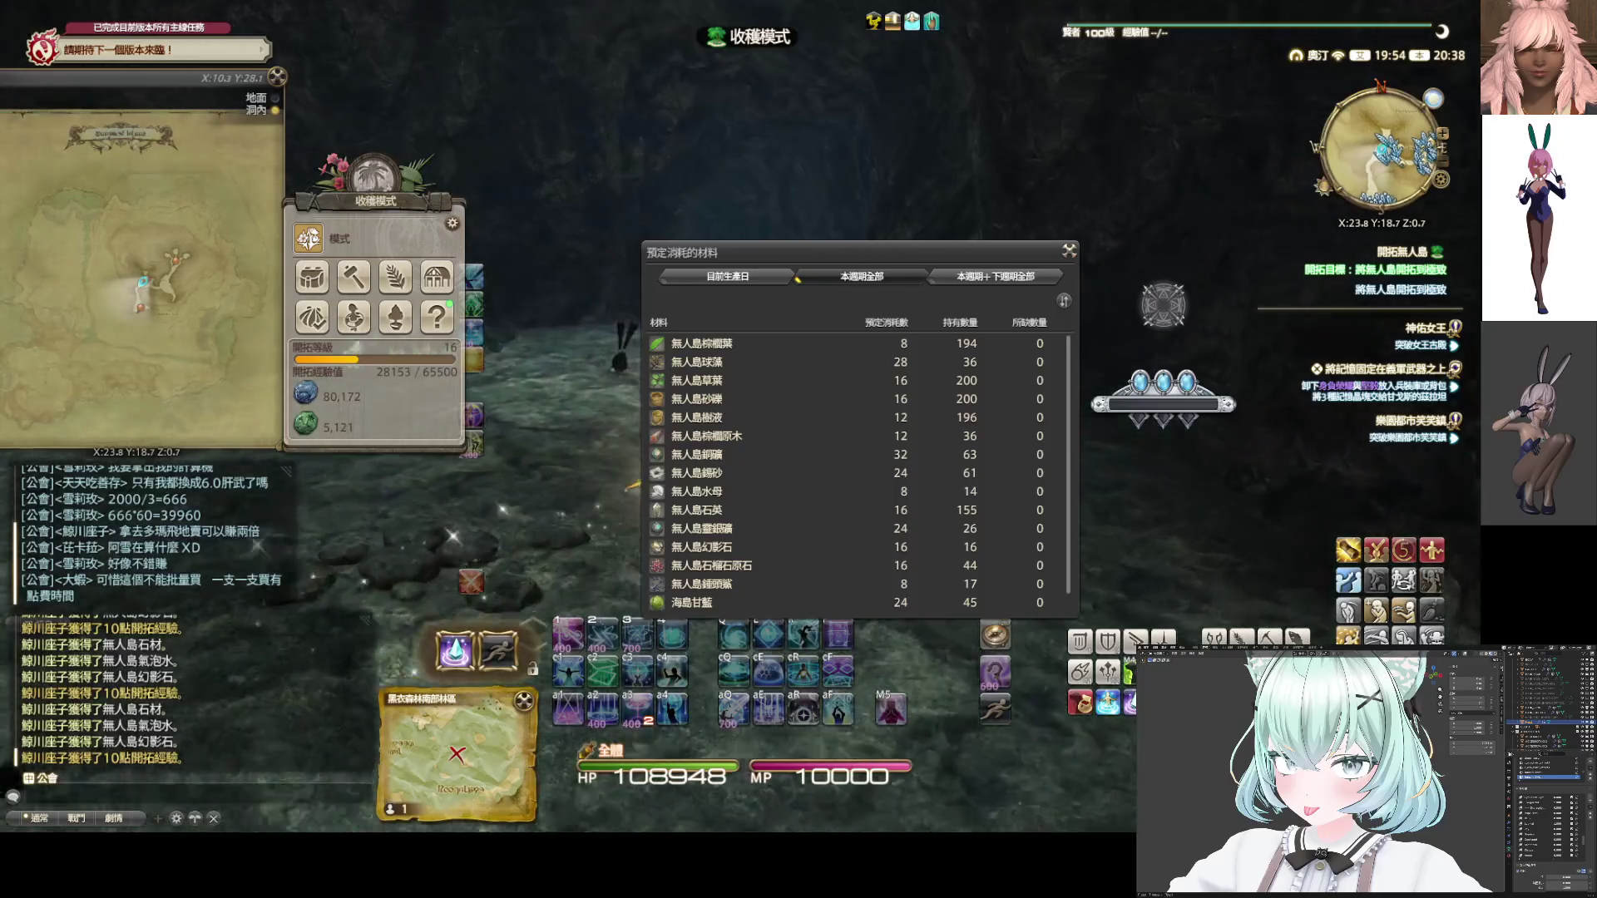
pyautogui.press('Right')
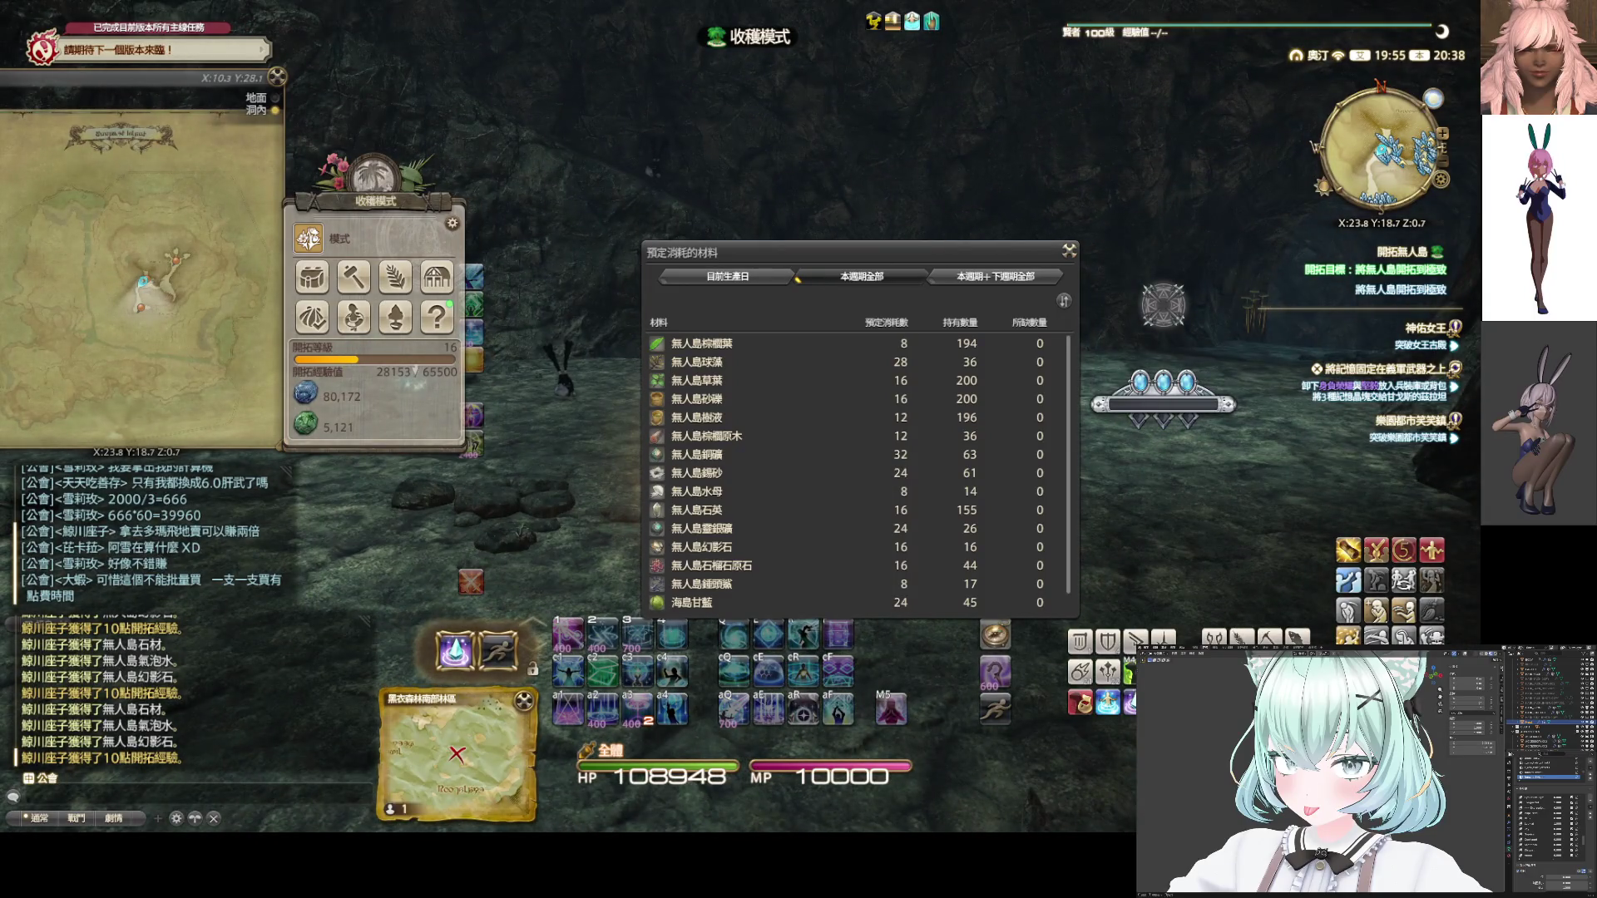
pyautogui.click(1068, 252)
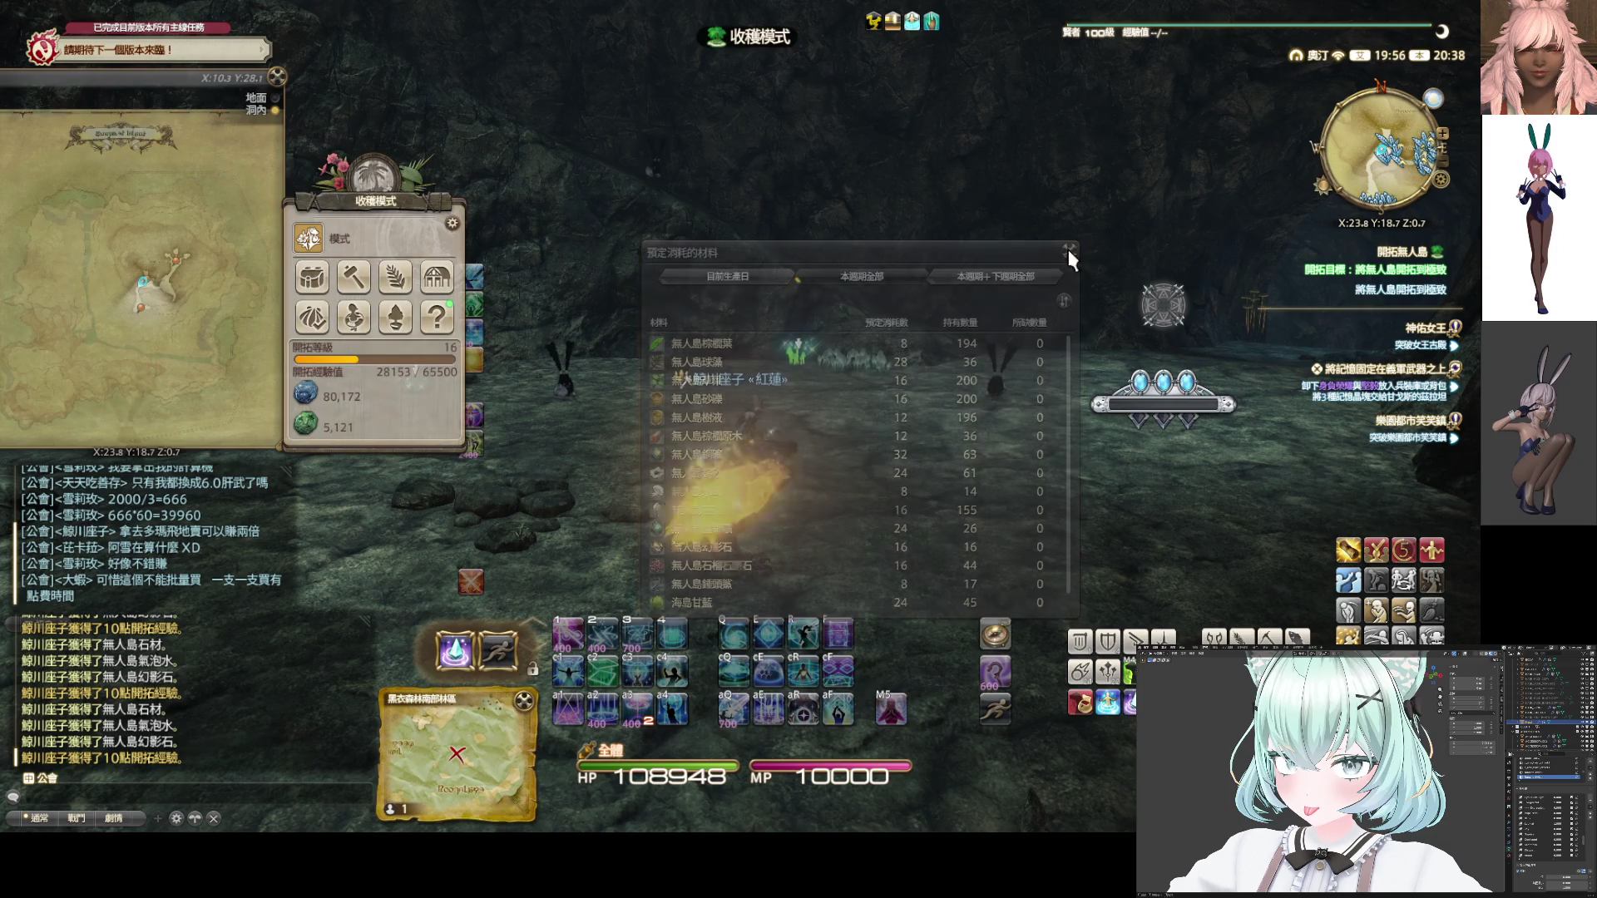
# Ride toward the cave passage and bring up the teleport destinations
pyautogui.press('w')
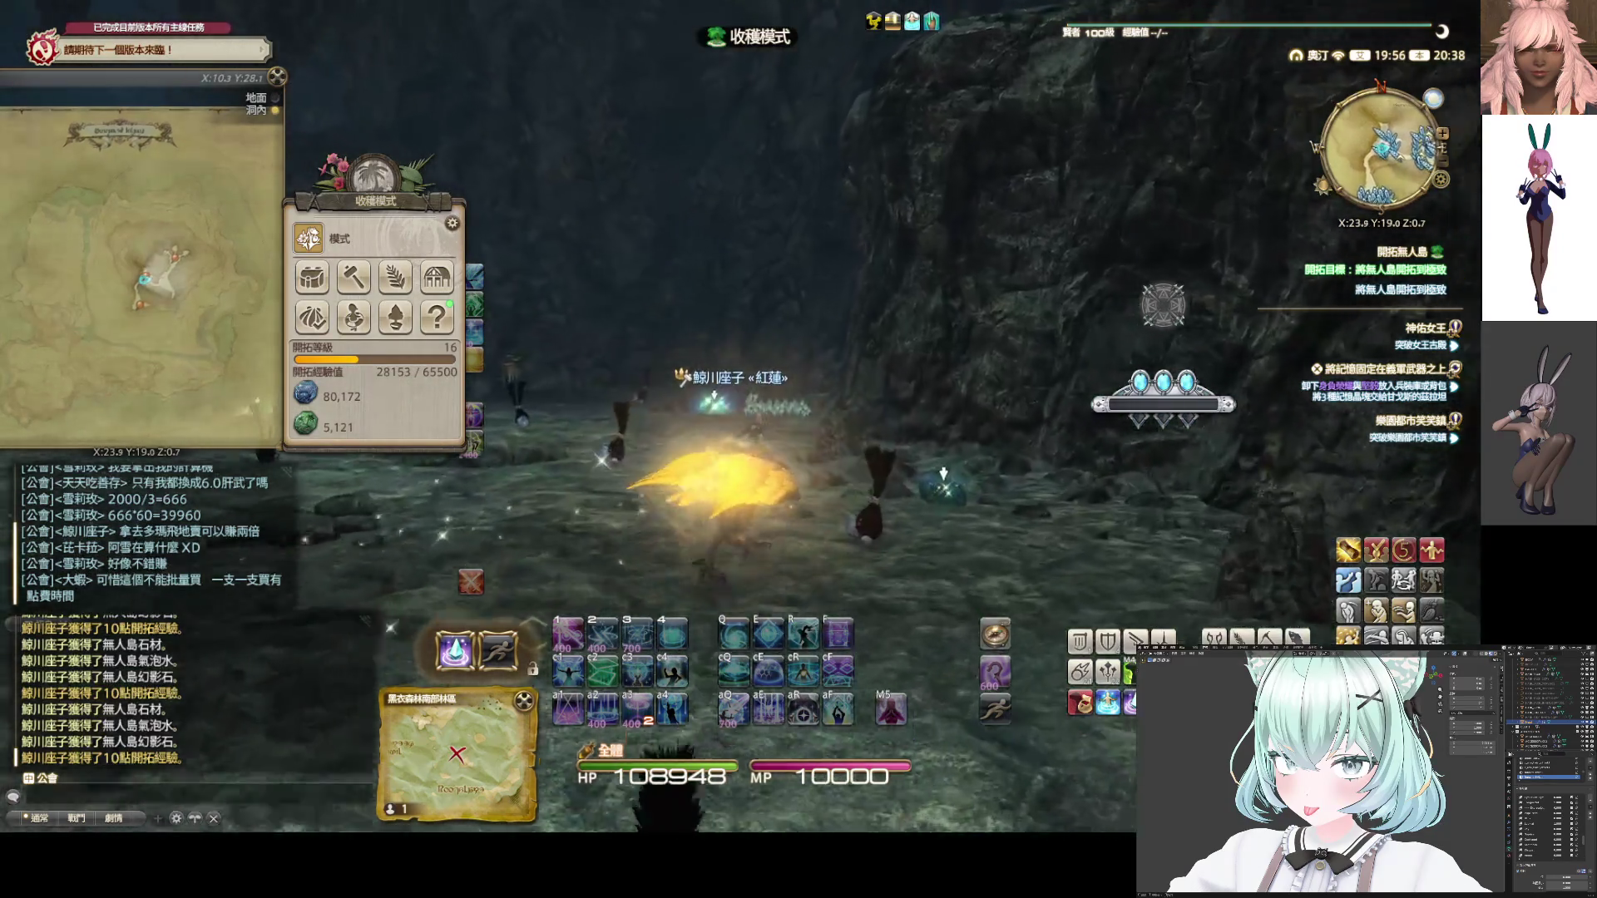
pyautogui.moveTo(791, 410); pyautogui.dragTo(791, 411)
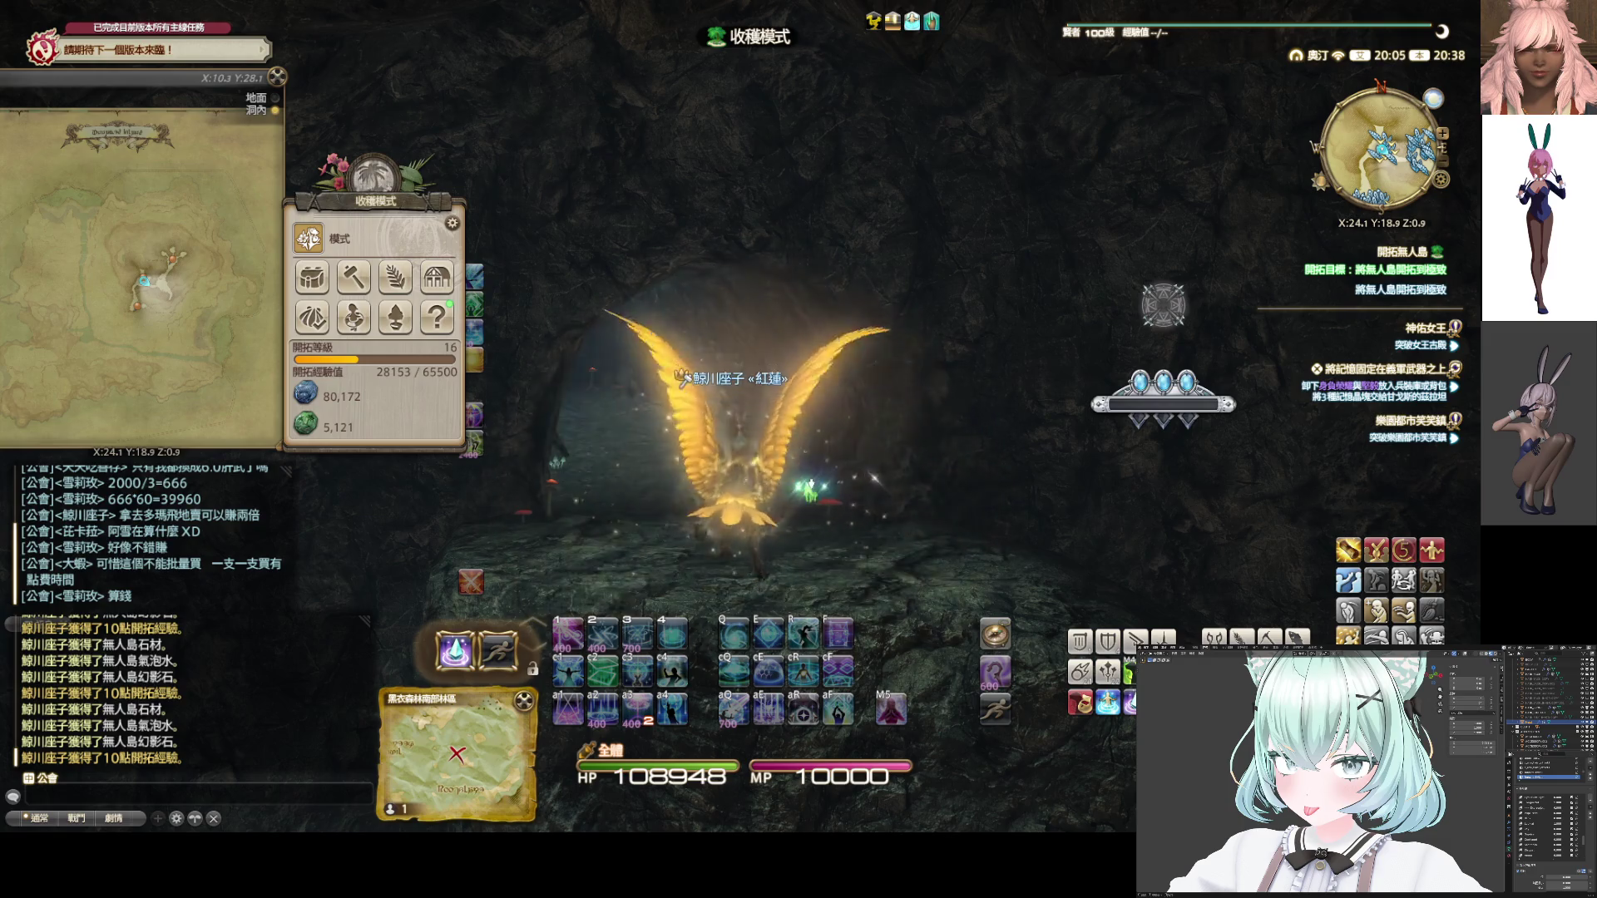
pyautogui.click(1109, 706)
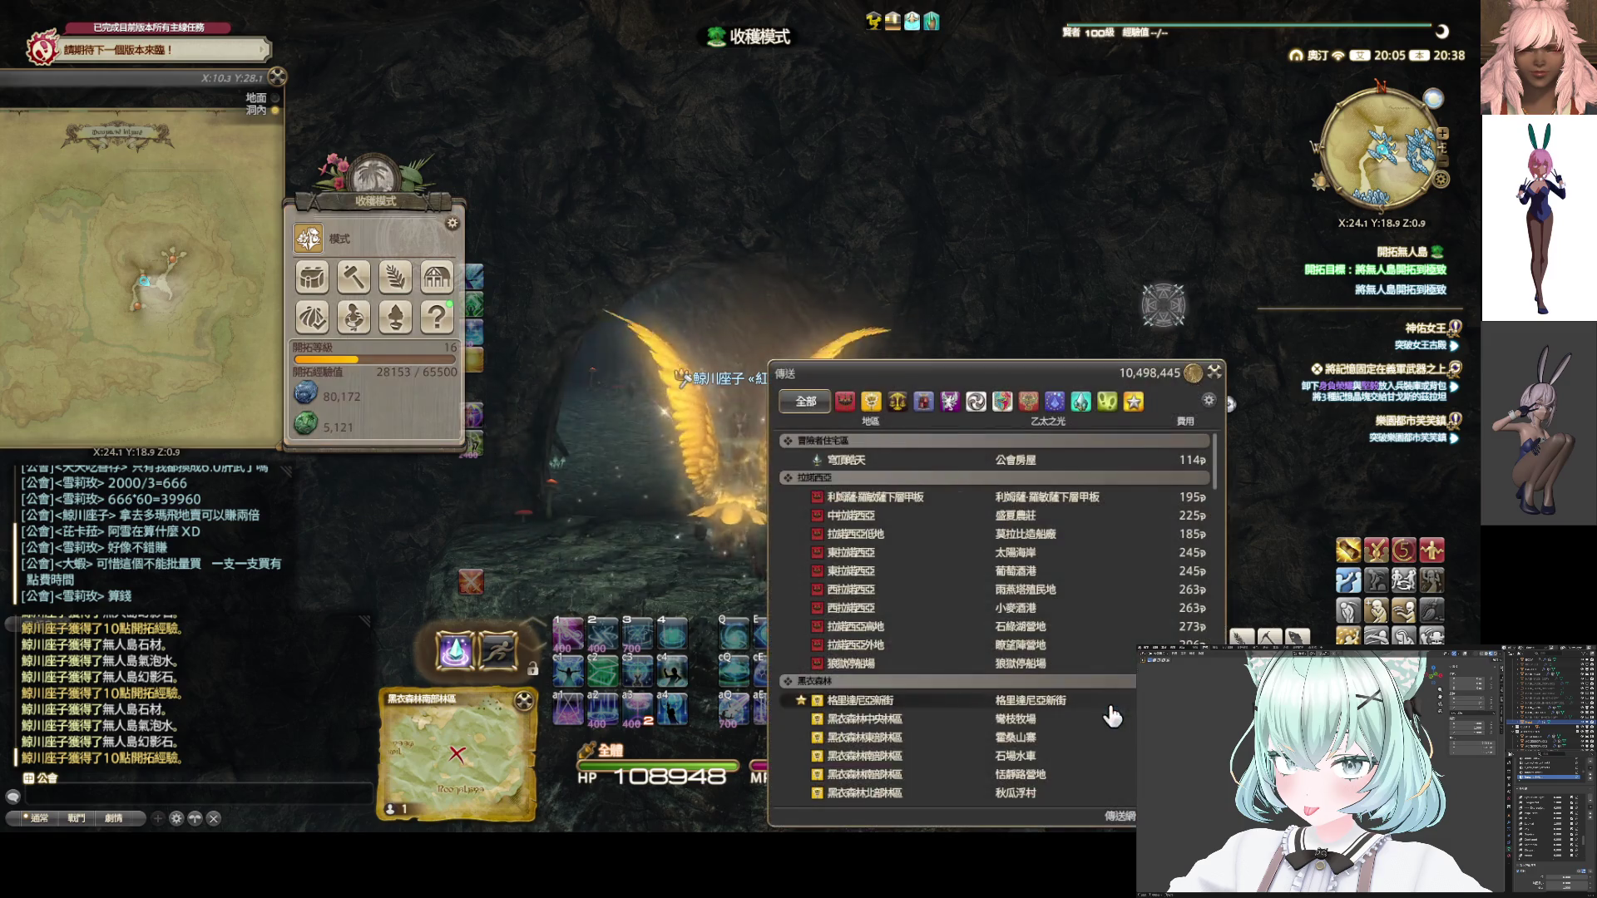
# Teleport to New Gridania and locate the South Shroud aetheryte on the map
pyautogui.click(1048, 703)
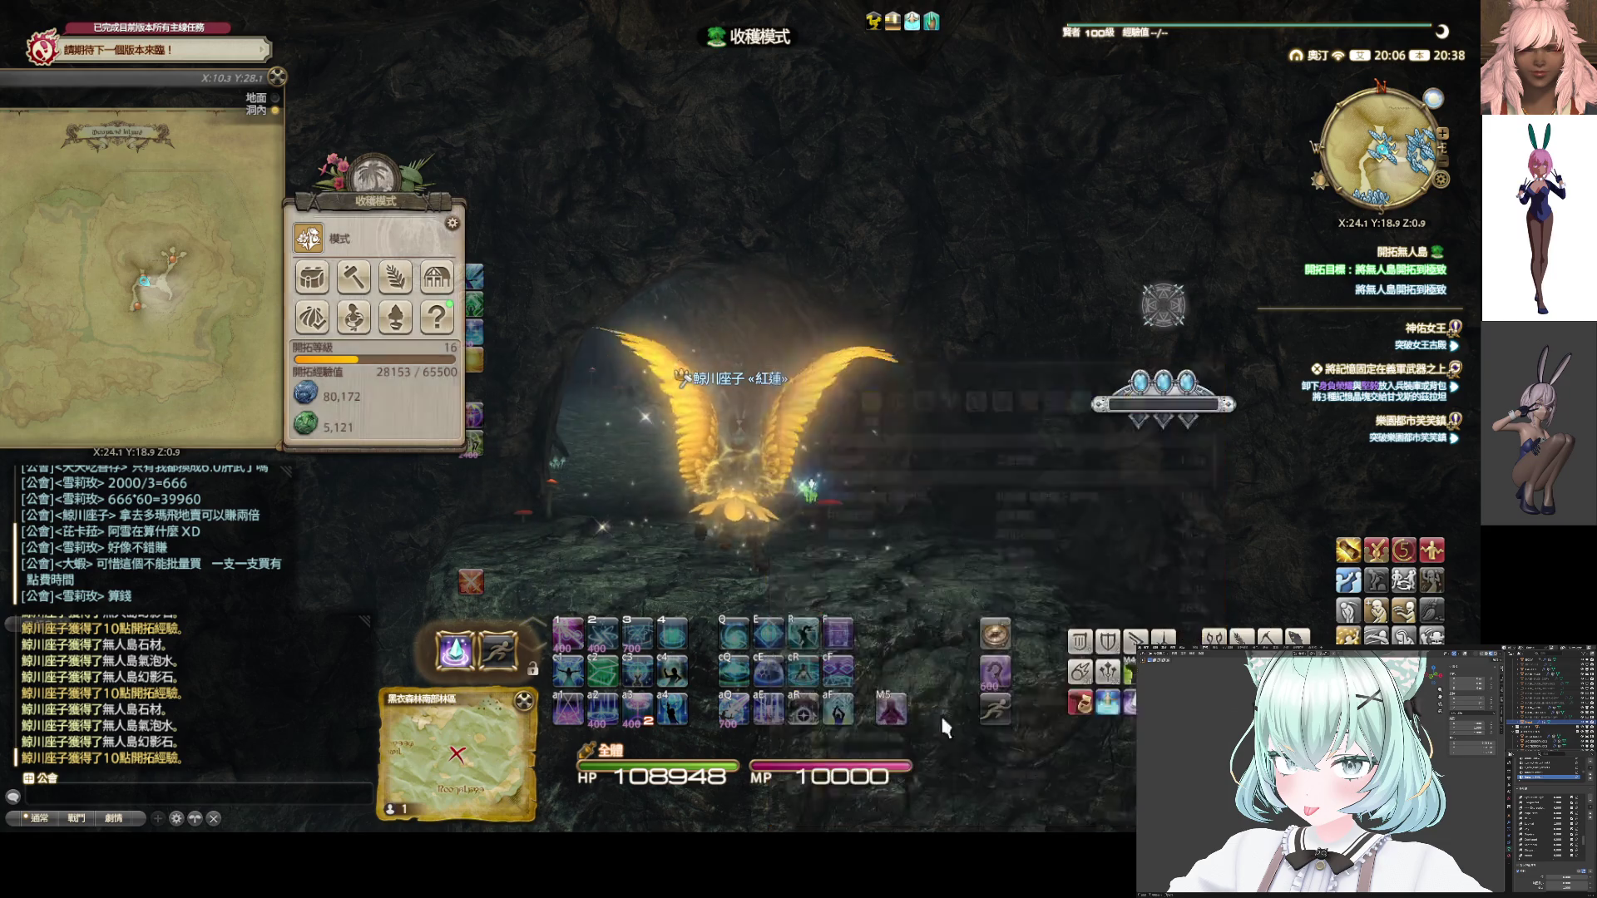
pyautogui.scroll(3, 170, 396)
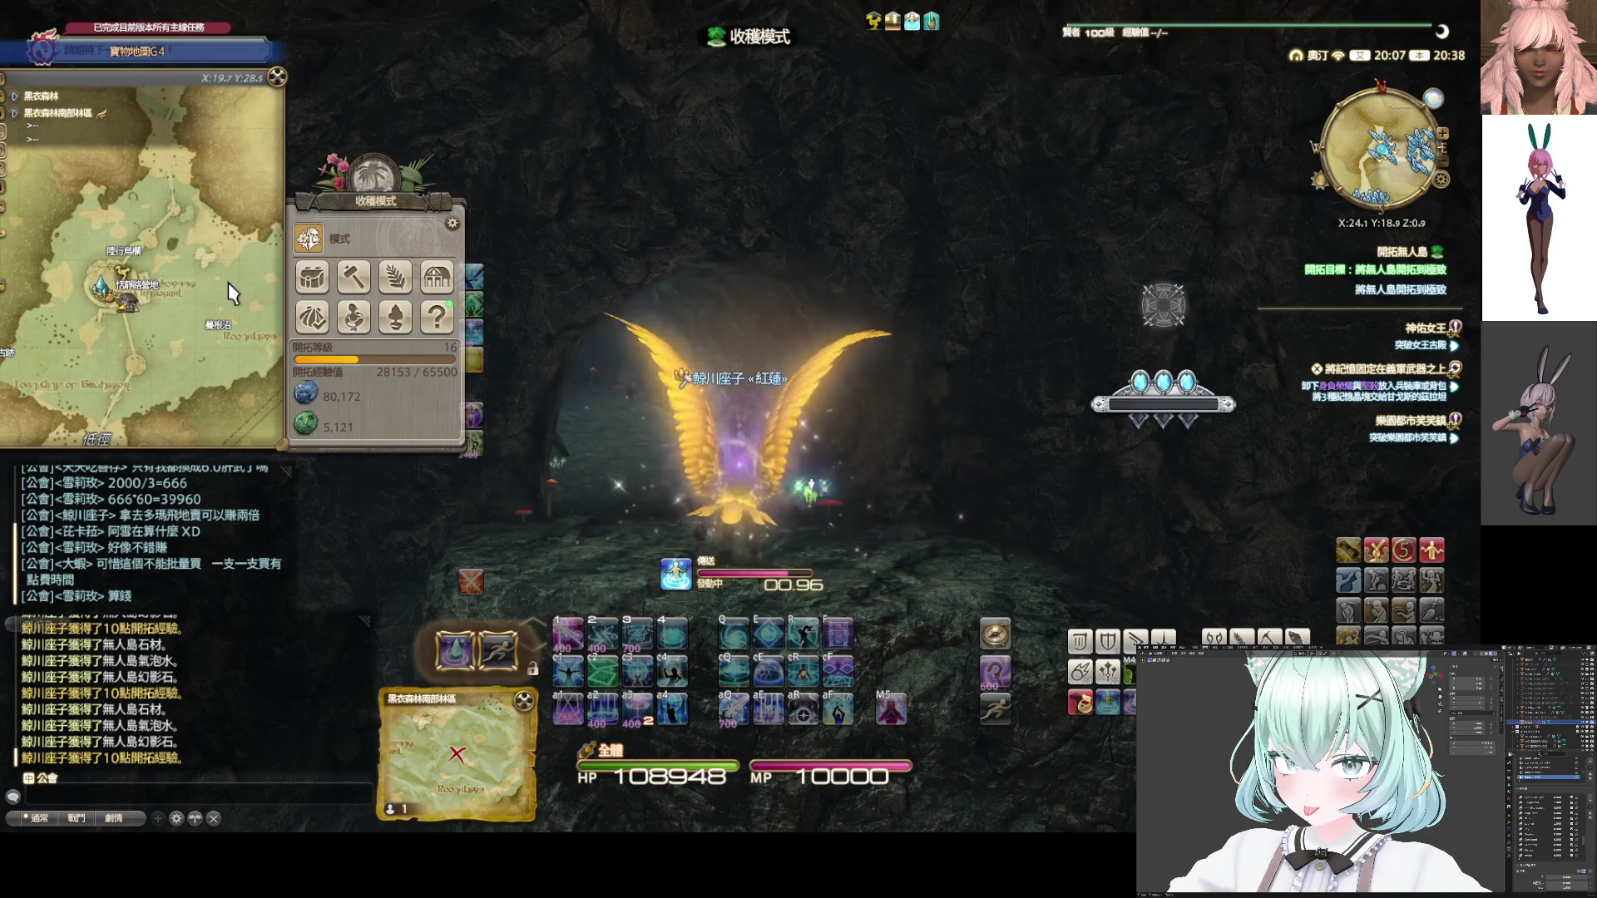
pyautogui.moveTo(231, 329); pyautogui.dragTo(183, 332)
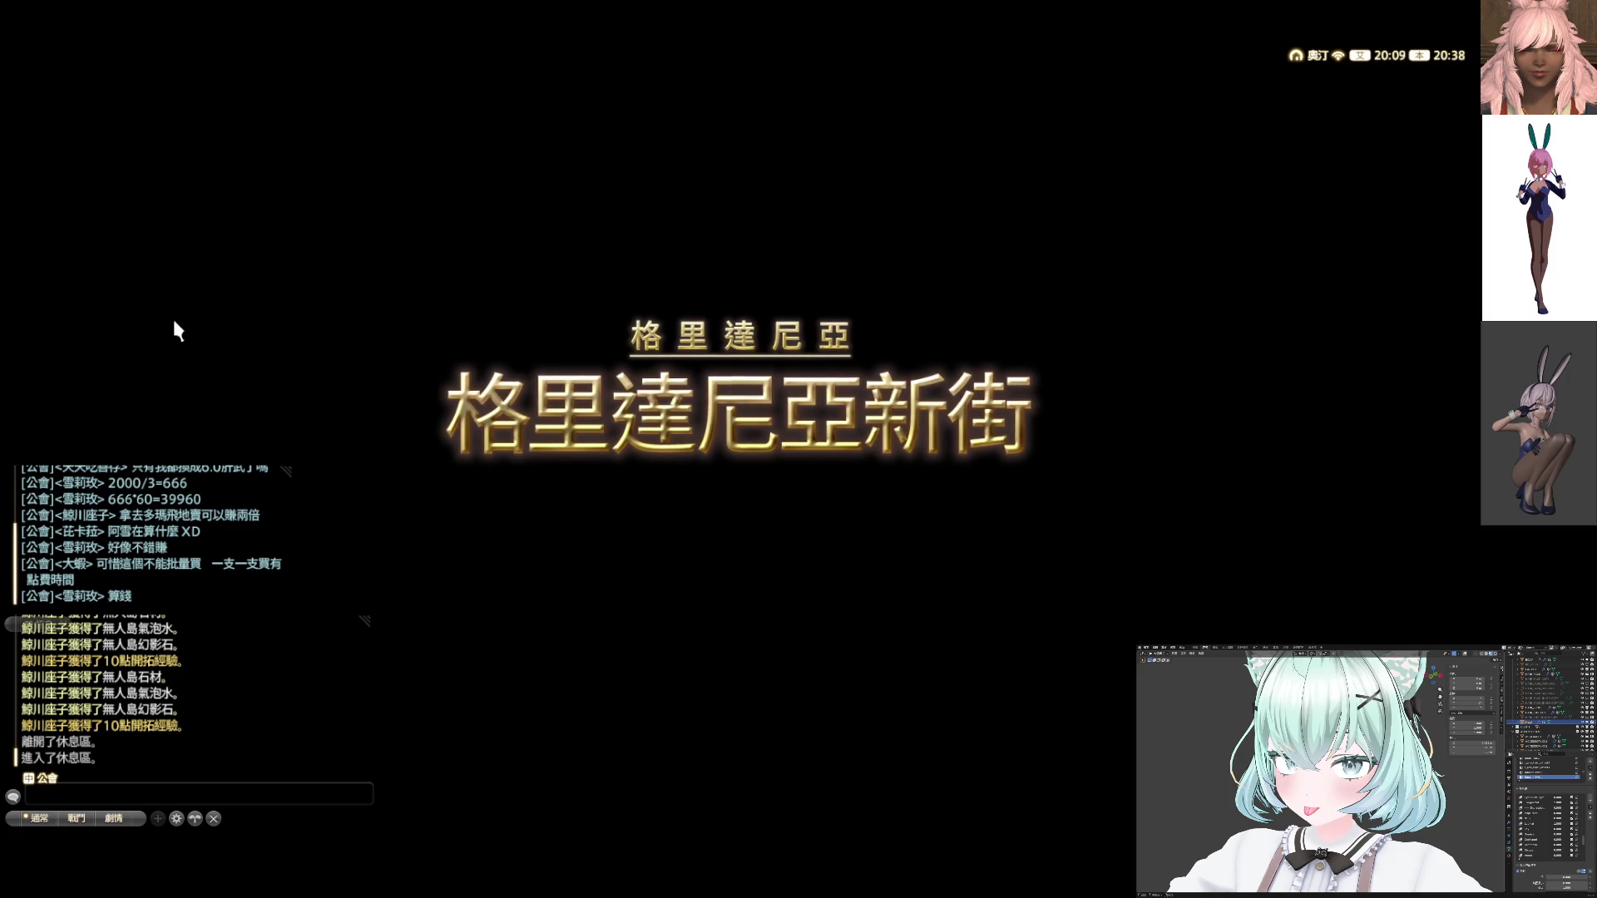
pyautogui.scroll(1, 201, 332)
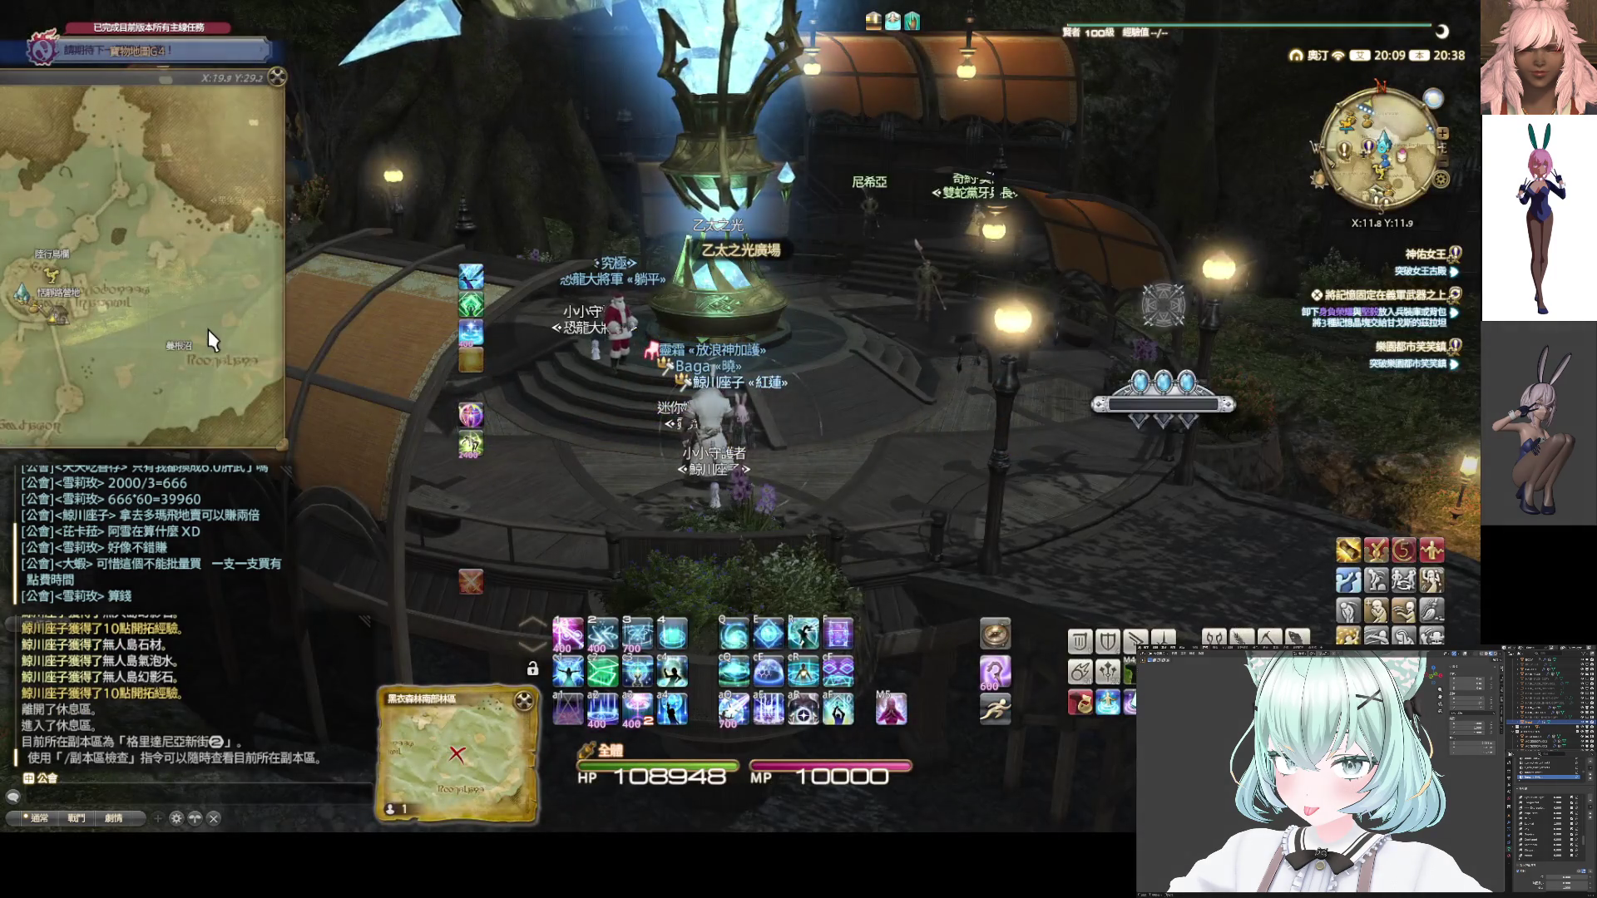
pyautogui.moveTo(200, 333)
pyautogui.mouseDown()
pyautogui.moveTo(146, 357)
pyautogui.moveTo(197, 361)
pyautogui.mouseUp()
# Teleport to the South Shroud's Quarrymill aetheryte for 154 gil
pyautogui.click(13, 329)
pyautogui.click(26, 319)
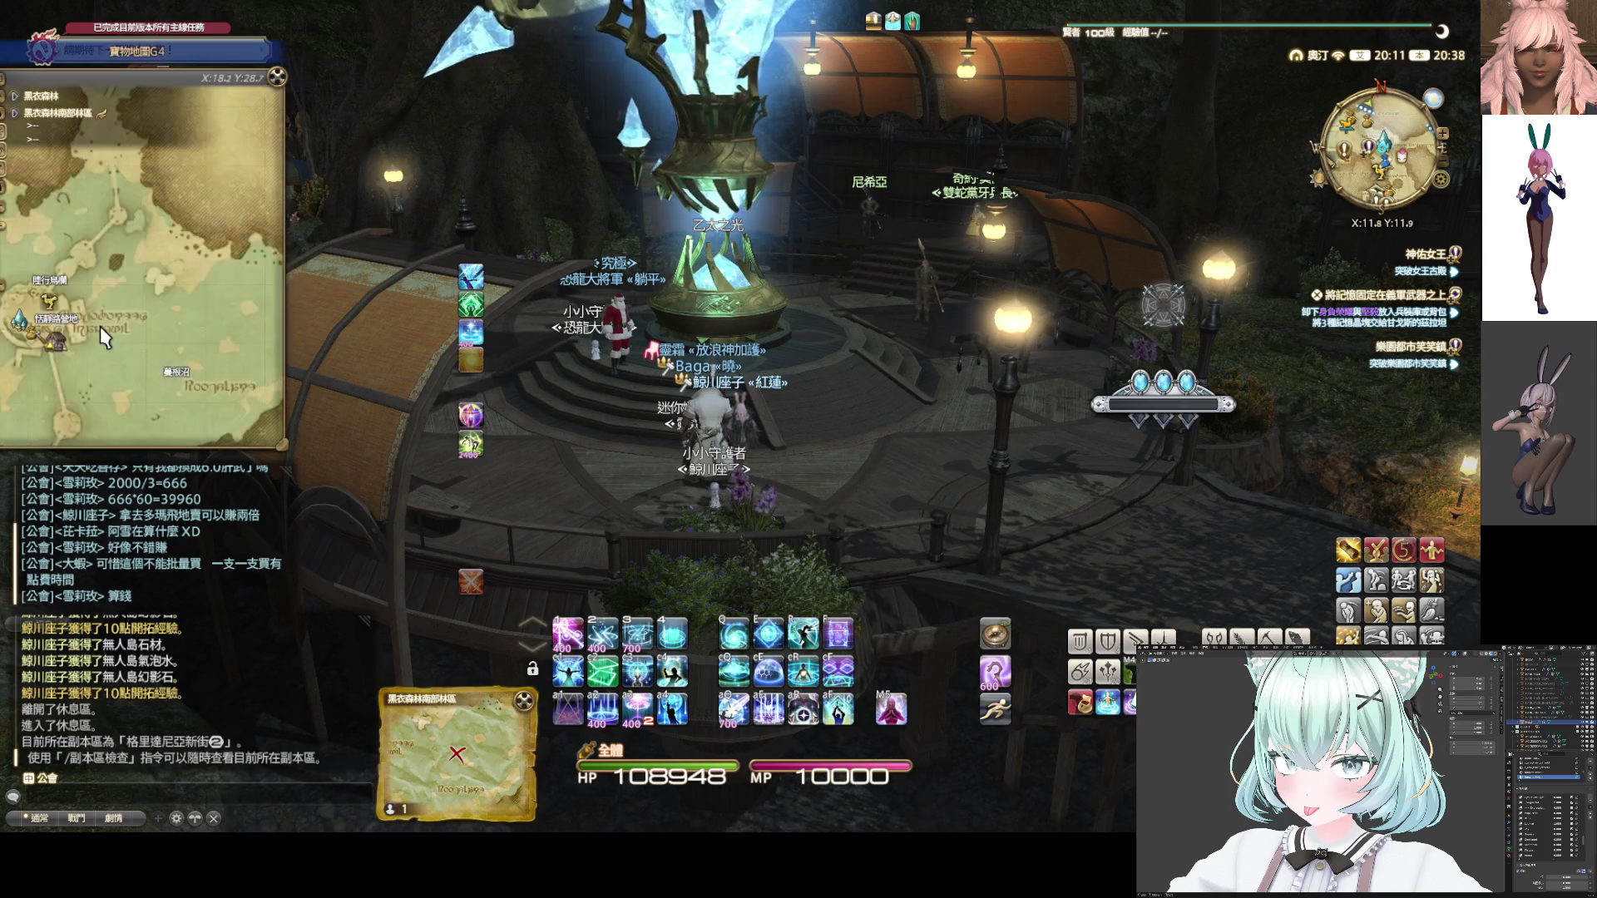
pyautogui.moveTo(582, 416)
pyautogui.mouseDown()
pyautogui.moveTo(416, 416)
pyautogui.moveTo(779, 415)
pyautogui.mouseUp()
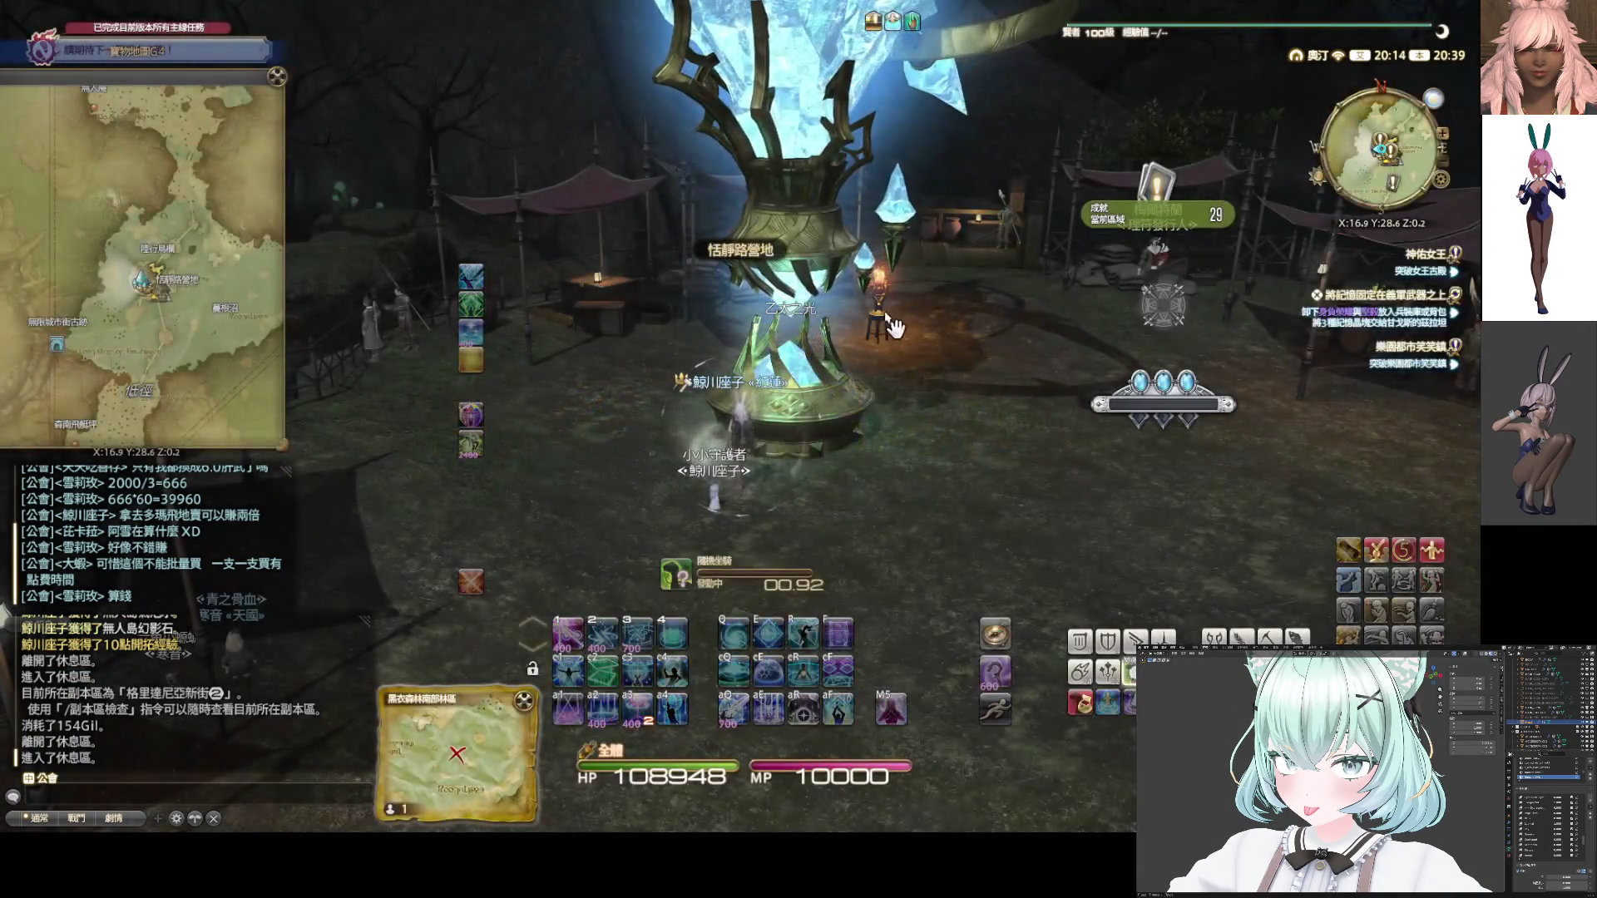
pyautogui.moveTo(894, 327)
pyautogui.mouseDown()
pyautogui.moveTo(1082, 282)
pyautogui.moveTo(1031, 412)
pyautogui.moveTo(931, 407)
pyautogui.mouseUp()
# Land on the marsh, switch to Warrior with Ctrl+1, and dismount
pyautogui.press('w')
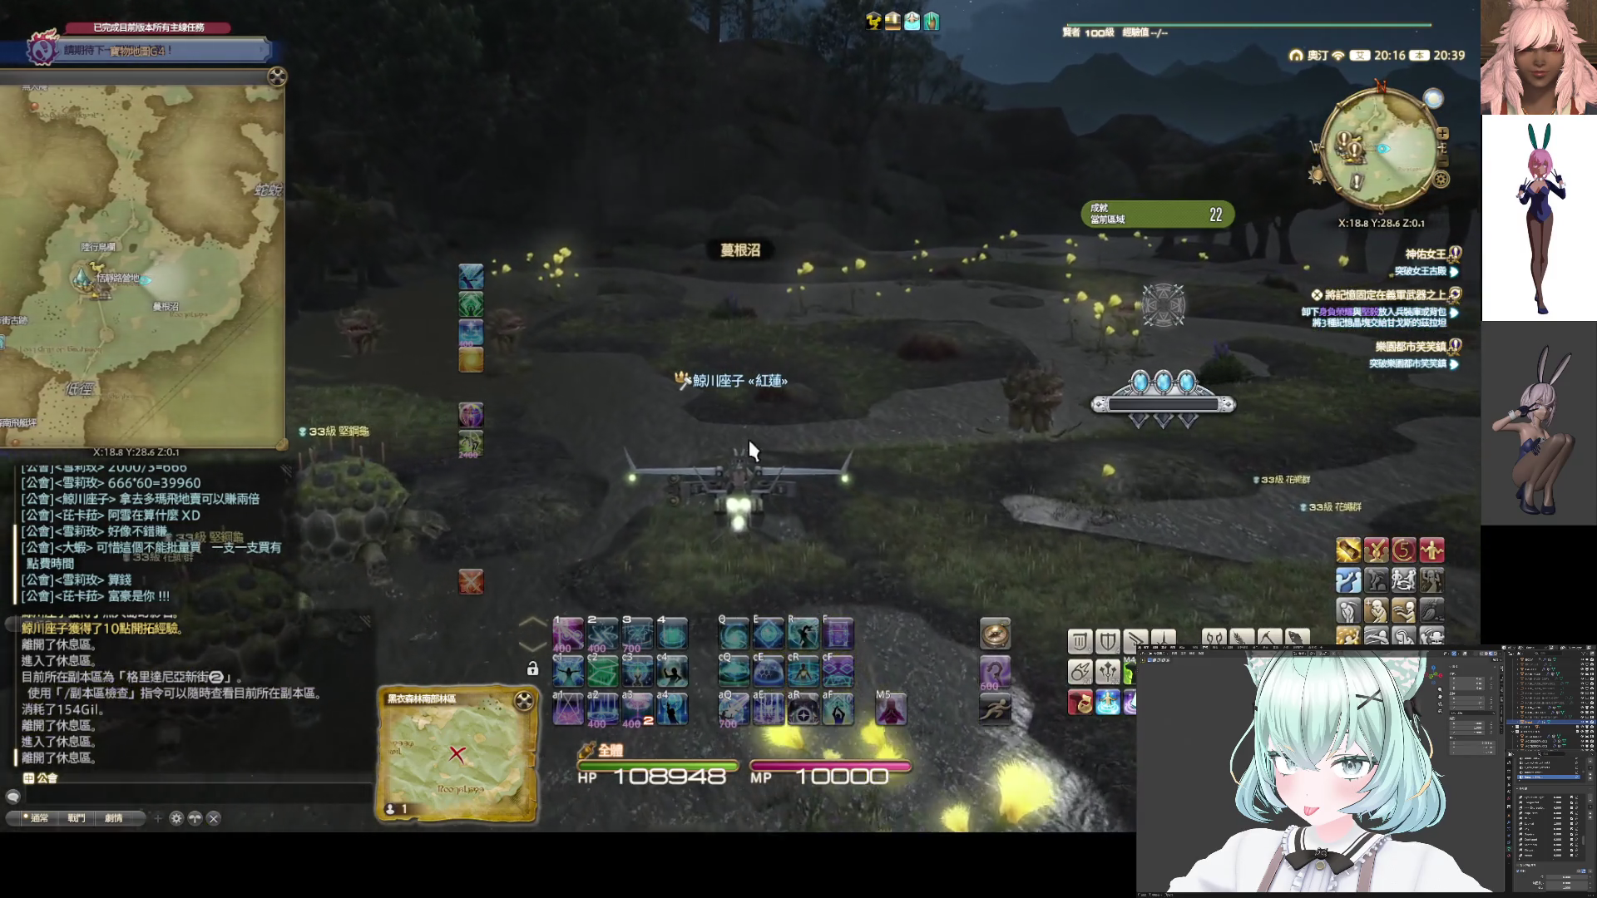
pyautogui.press('w')
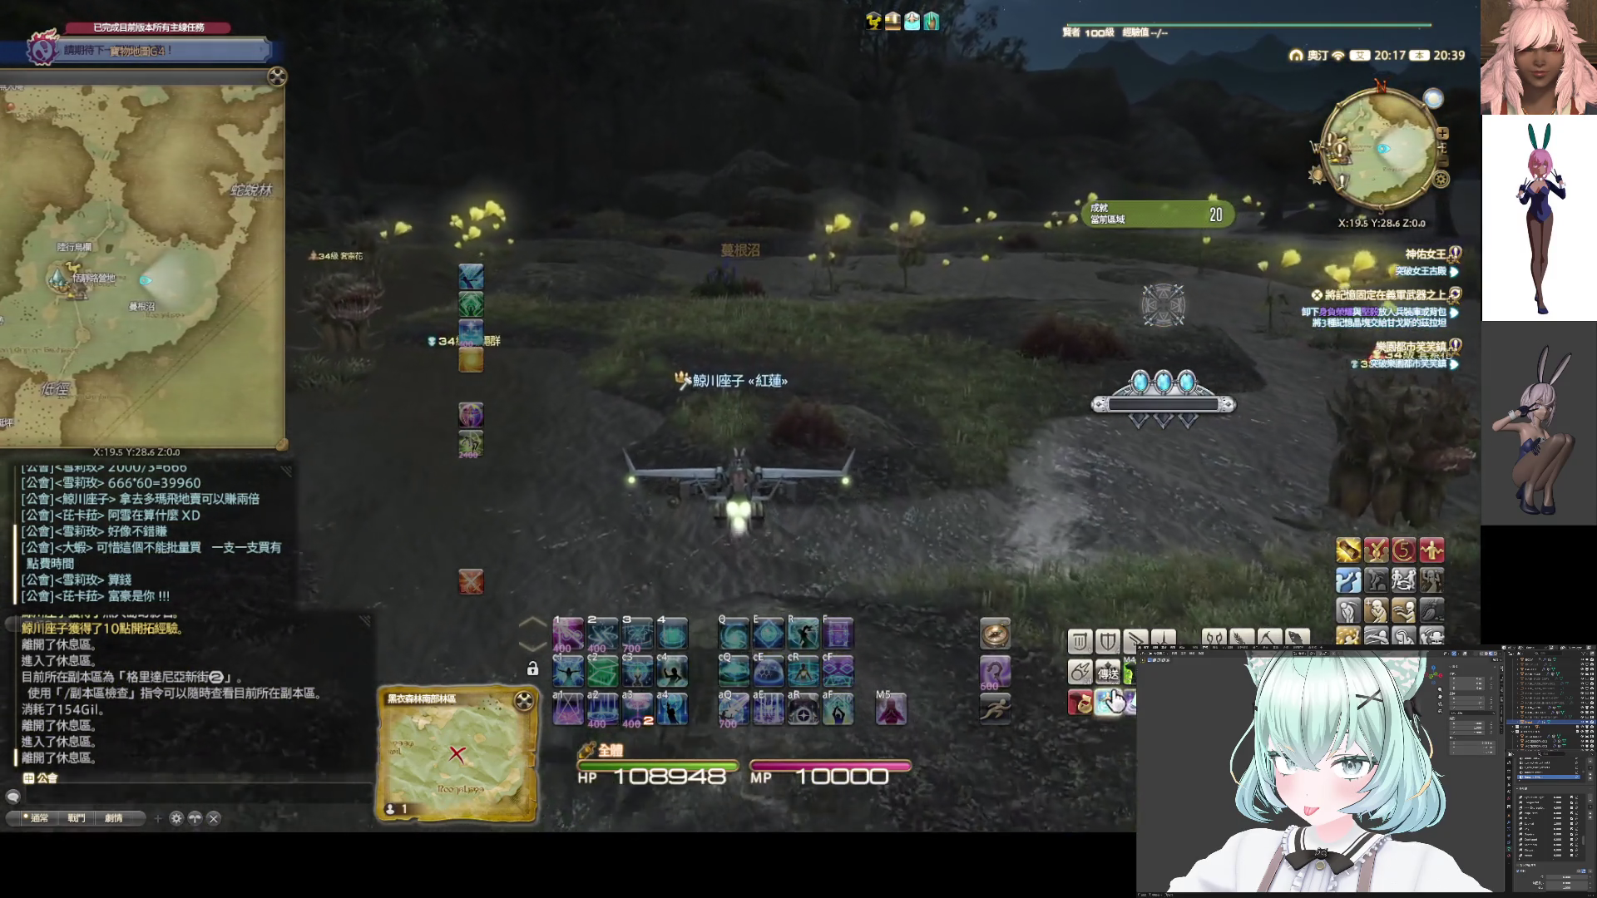
pyautogui.hotkey('ctrl', '1')
pyautogui.scroll(2, 158, 287)
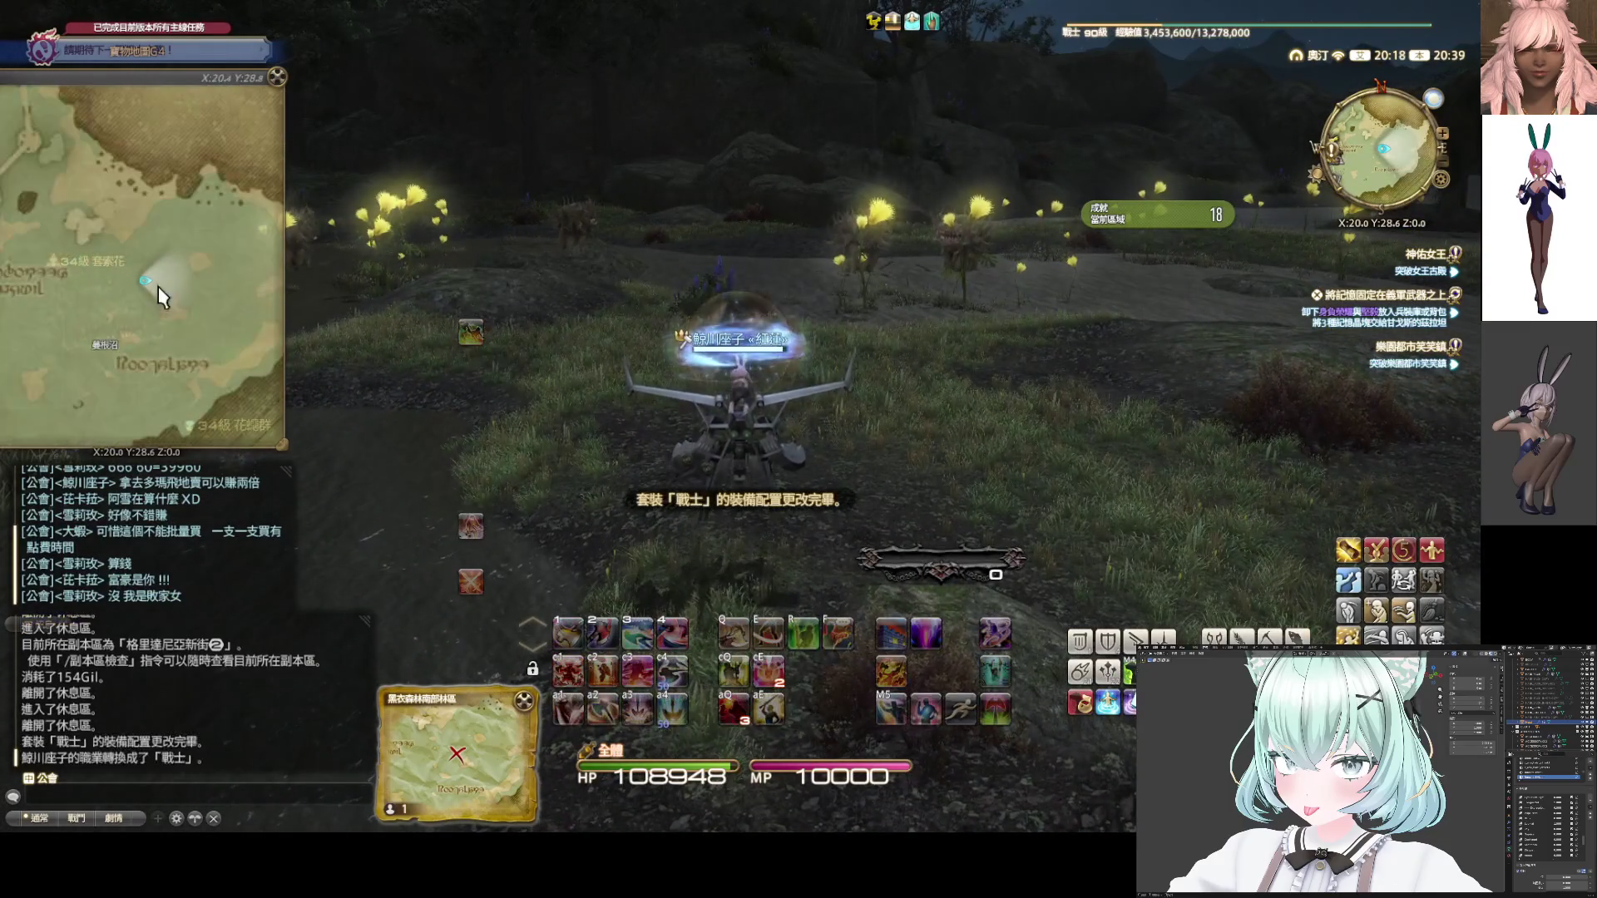
pyautogui.press('space')
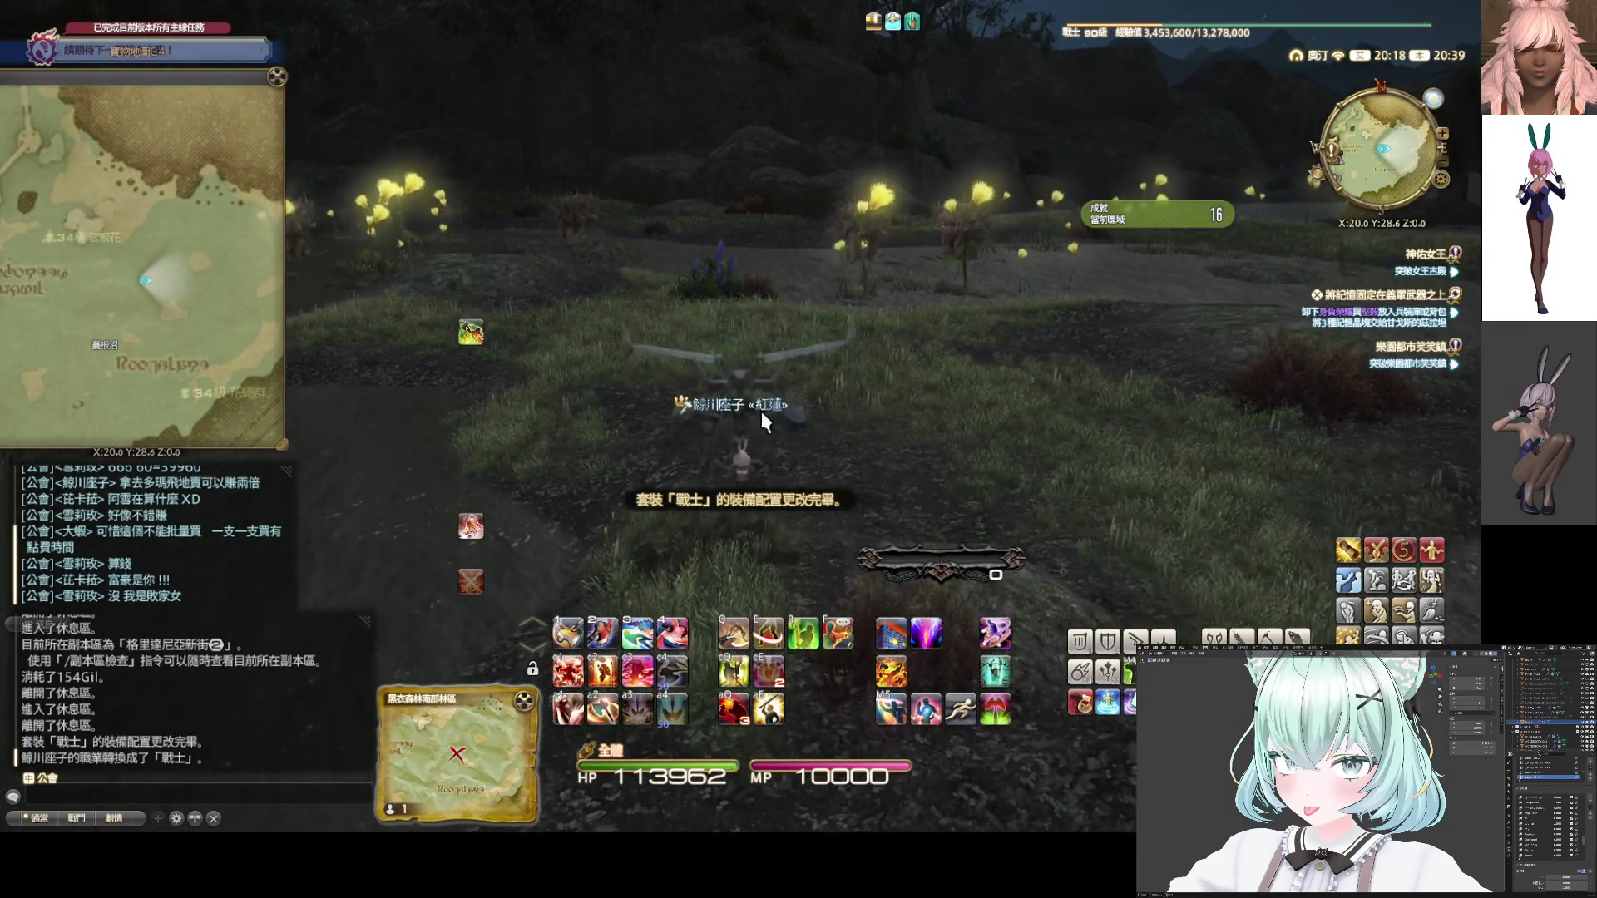
# Dig up the G4 treasure chest and open it
pyautogui.press('a')
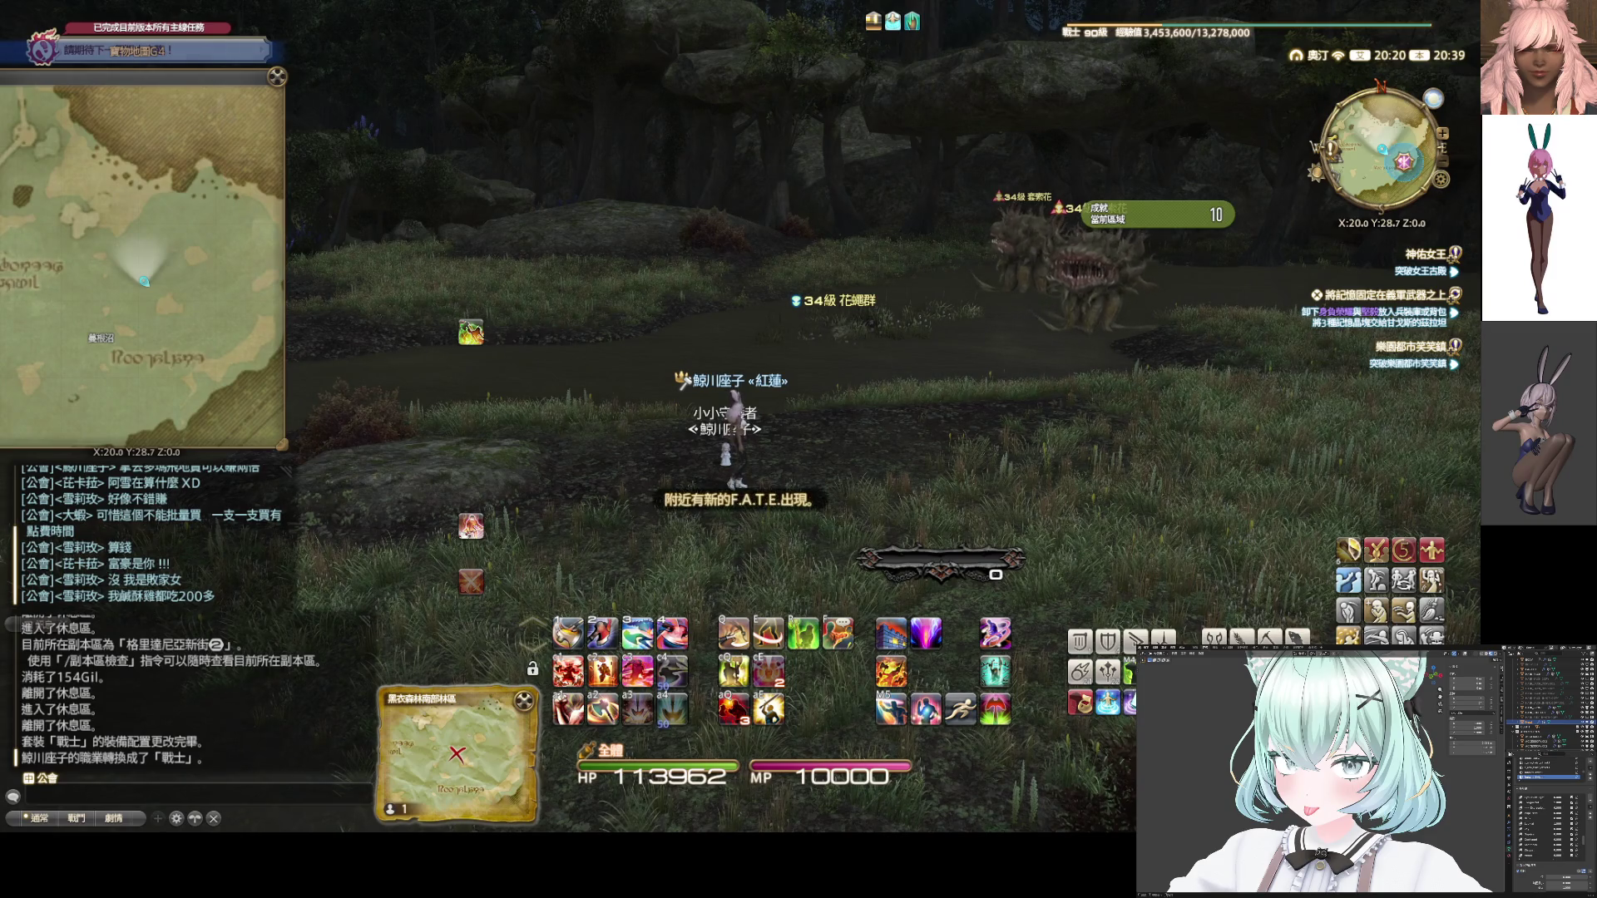
pyautogui.press('a')
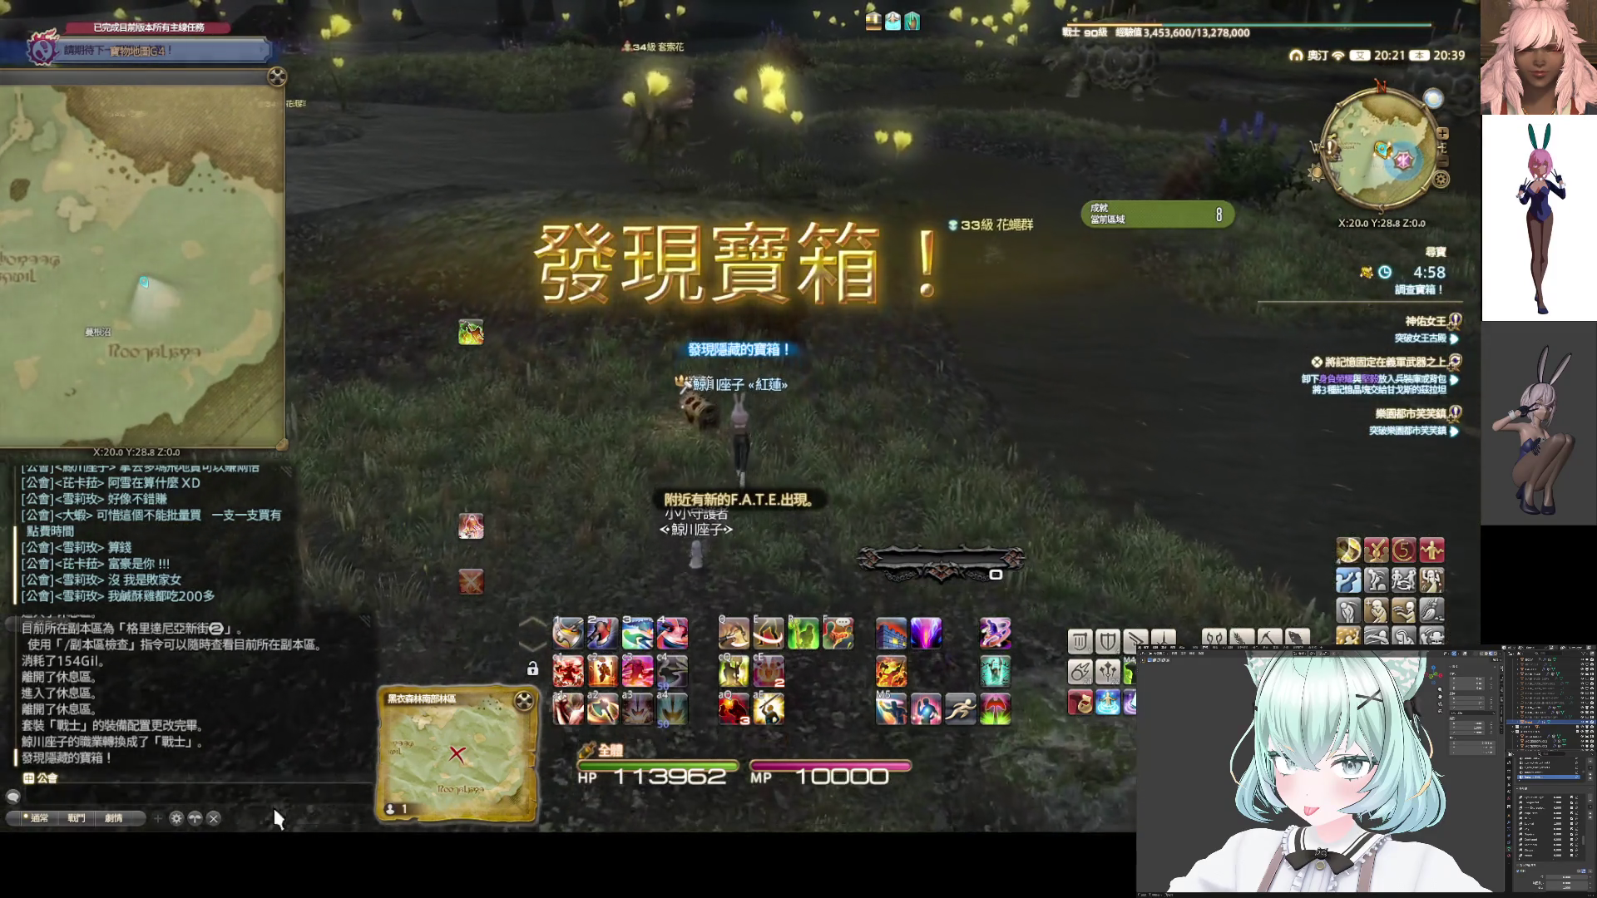
pyautogui.press('a')
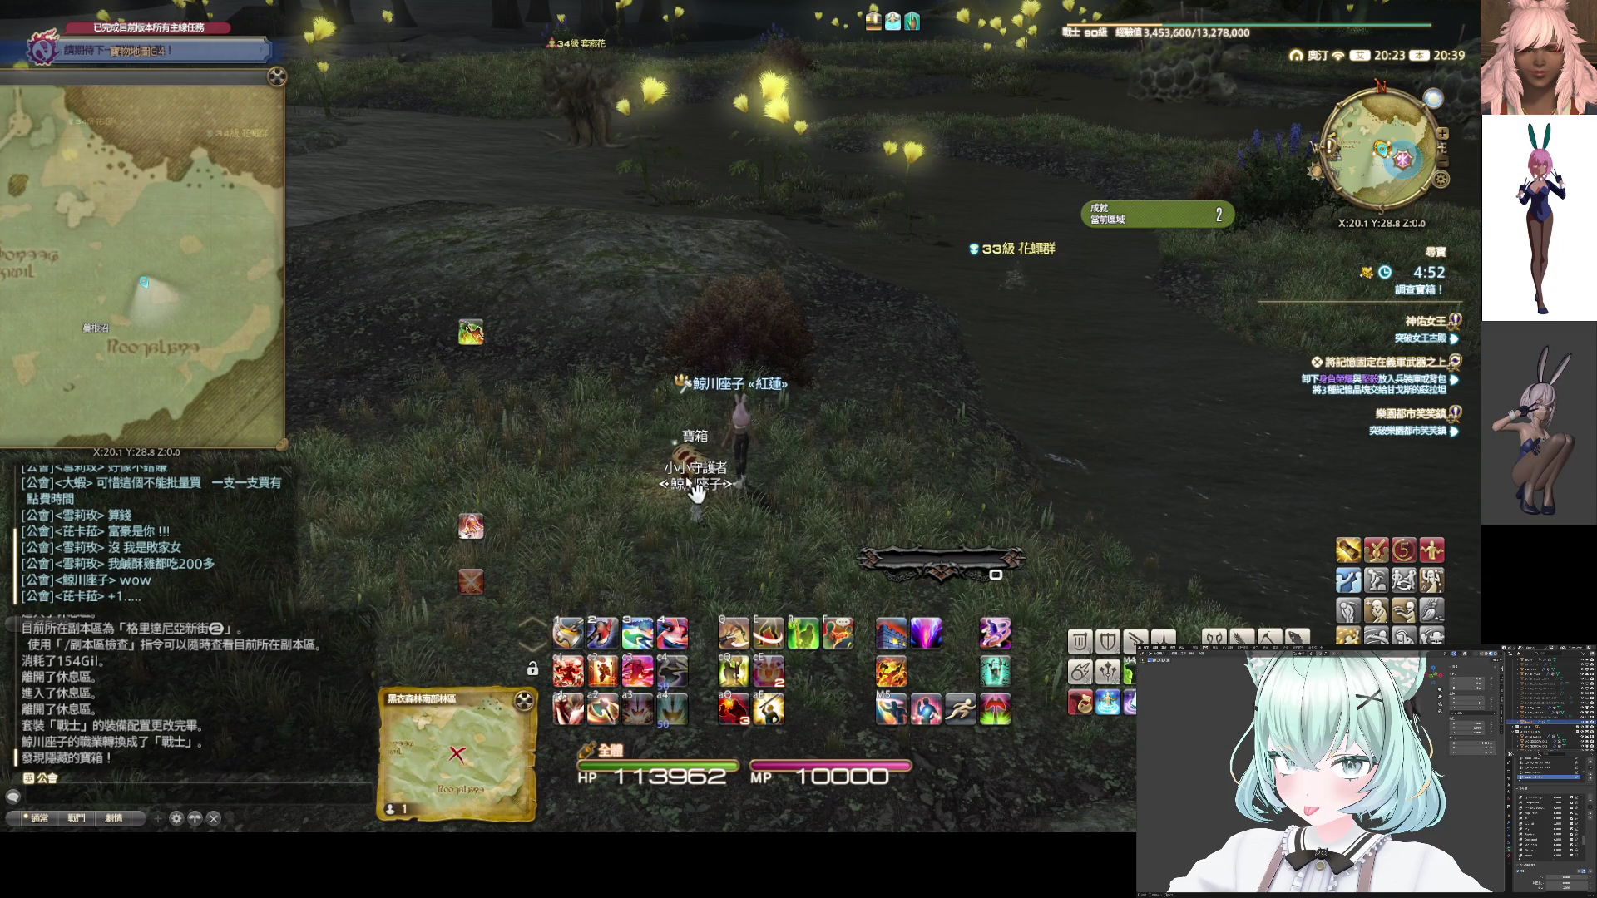
pyautogui.moveTo(757, 424); pyautogui.dragTo(2, 374)
pyautogui.press('KP_0')
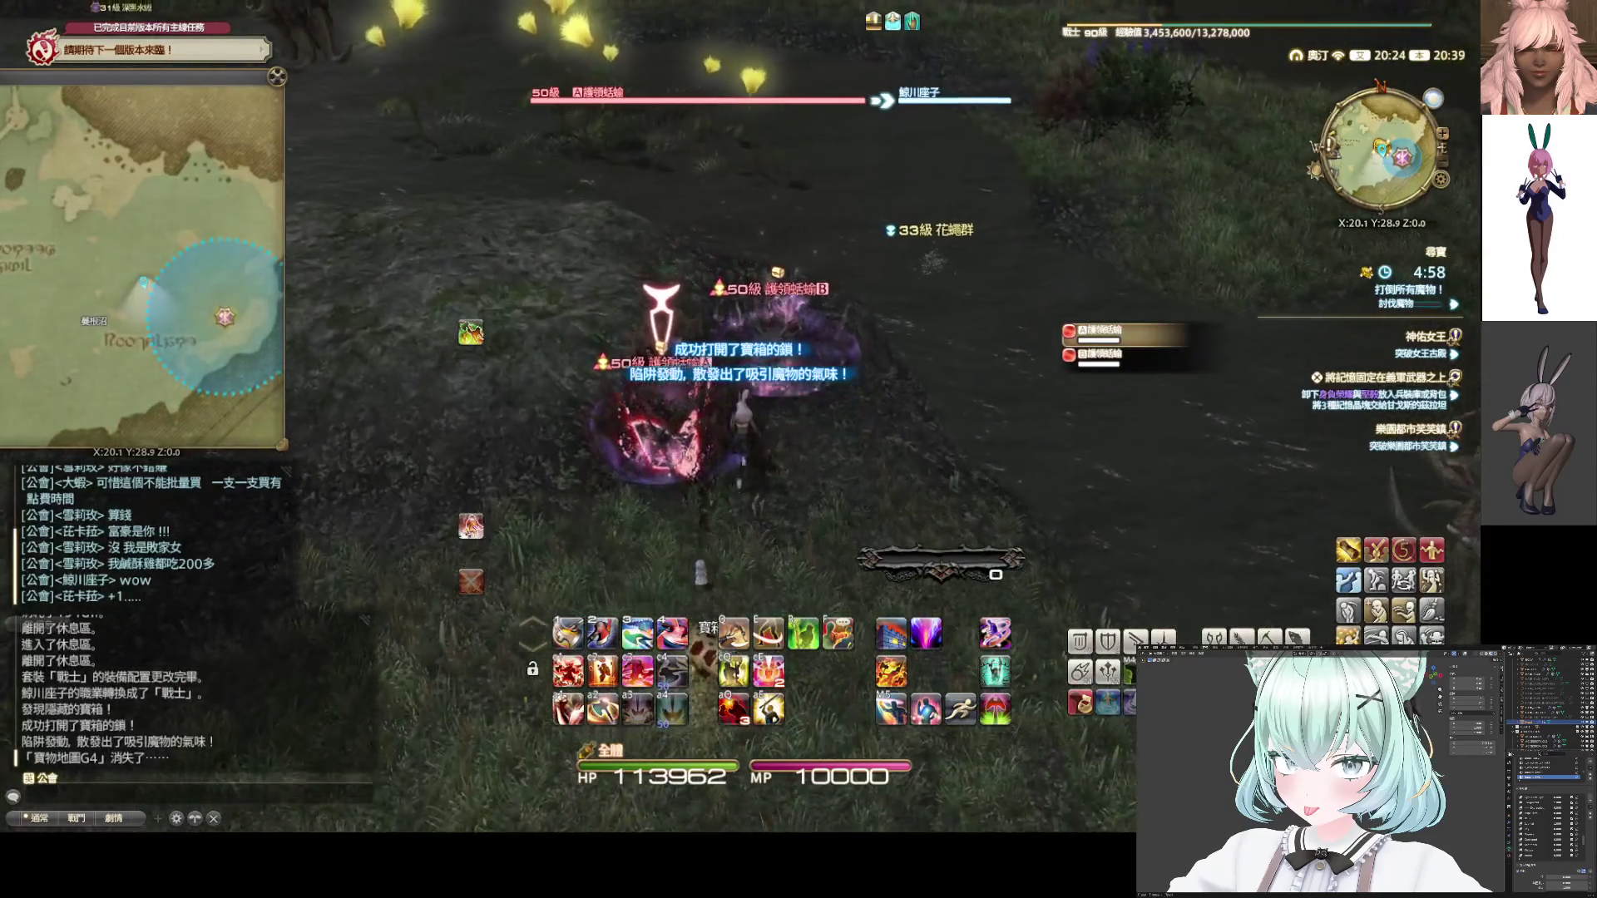
# Defeat the trap enemies and loot the chest for 1,692 gil
pyautogui.press('1')
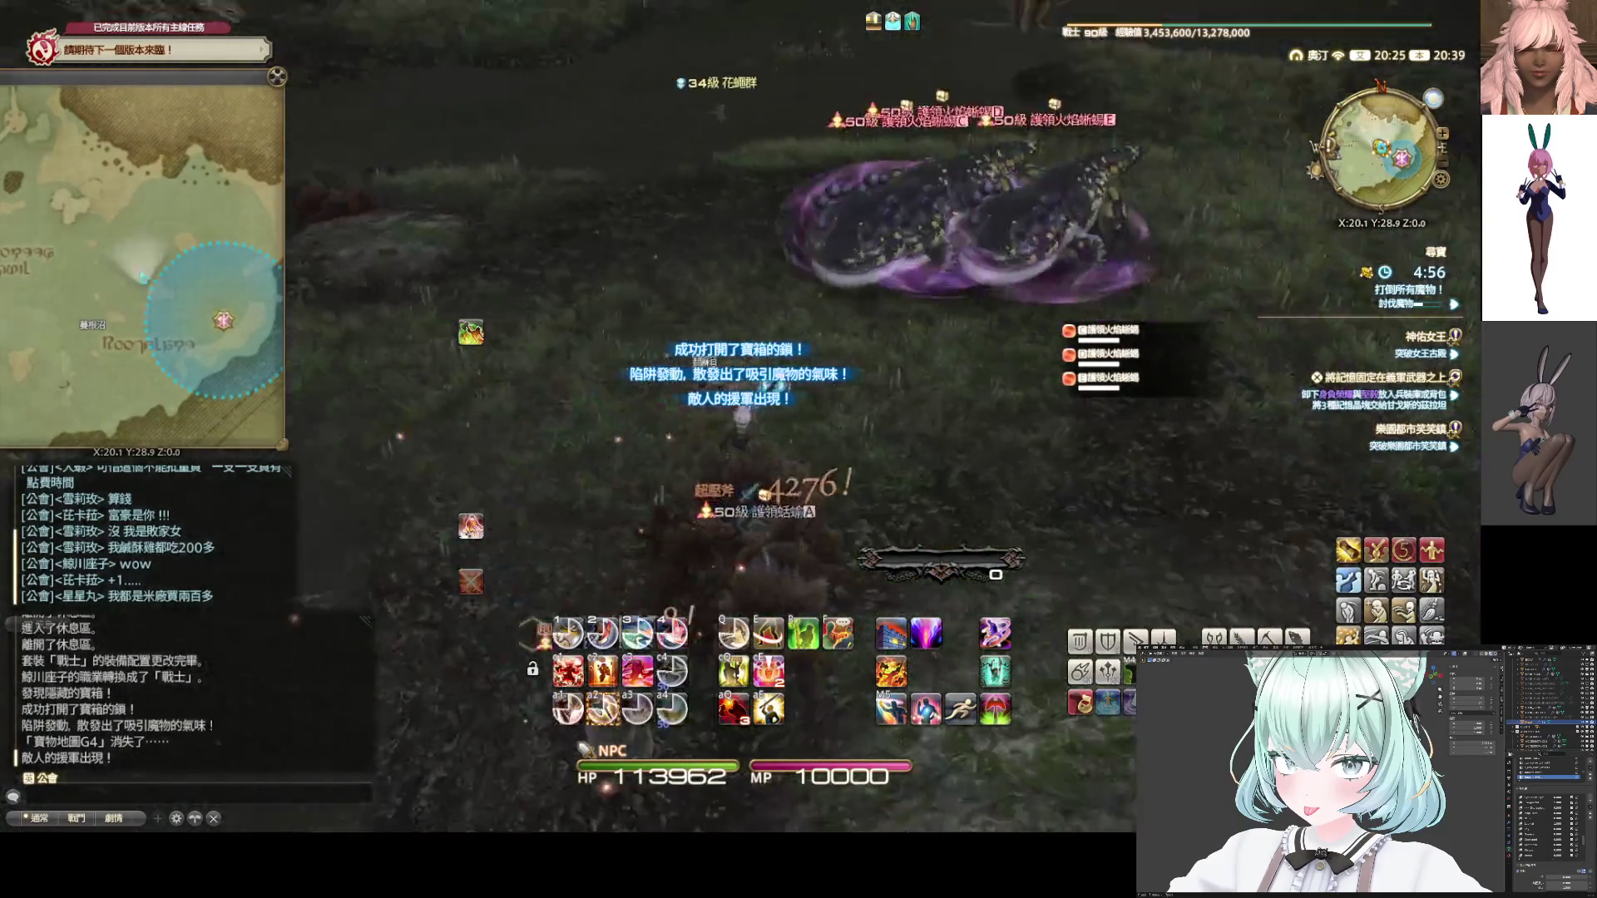
pyautogui.press('2')
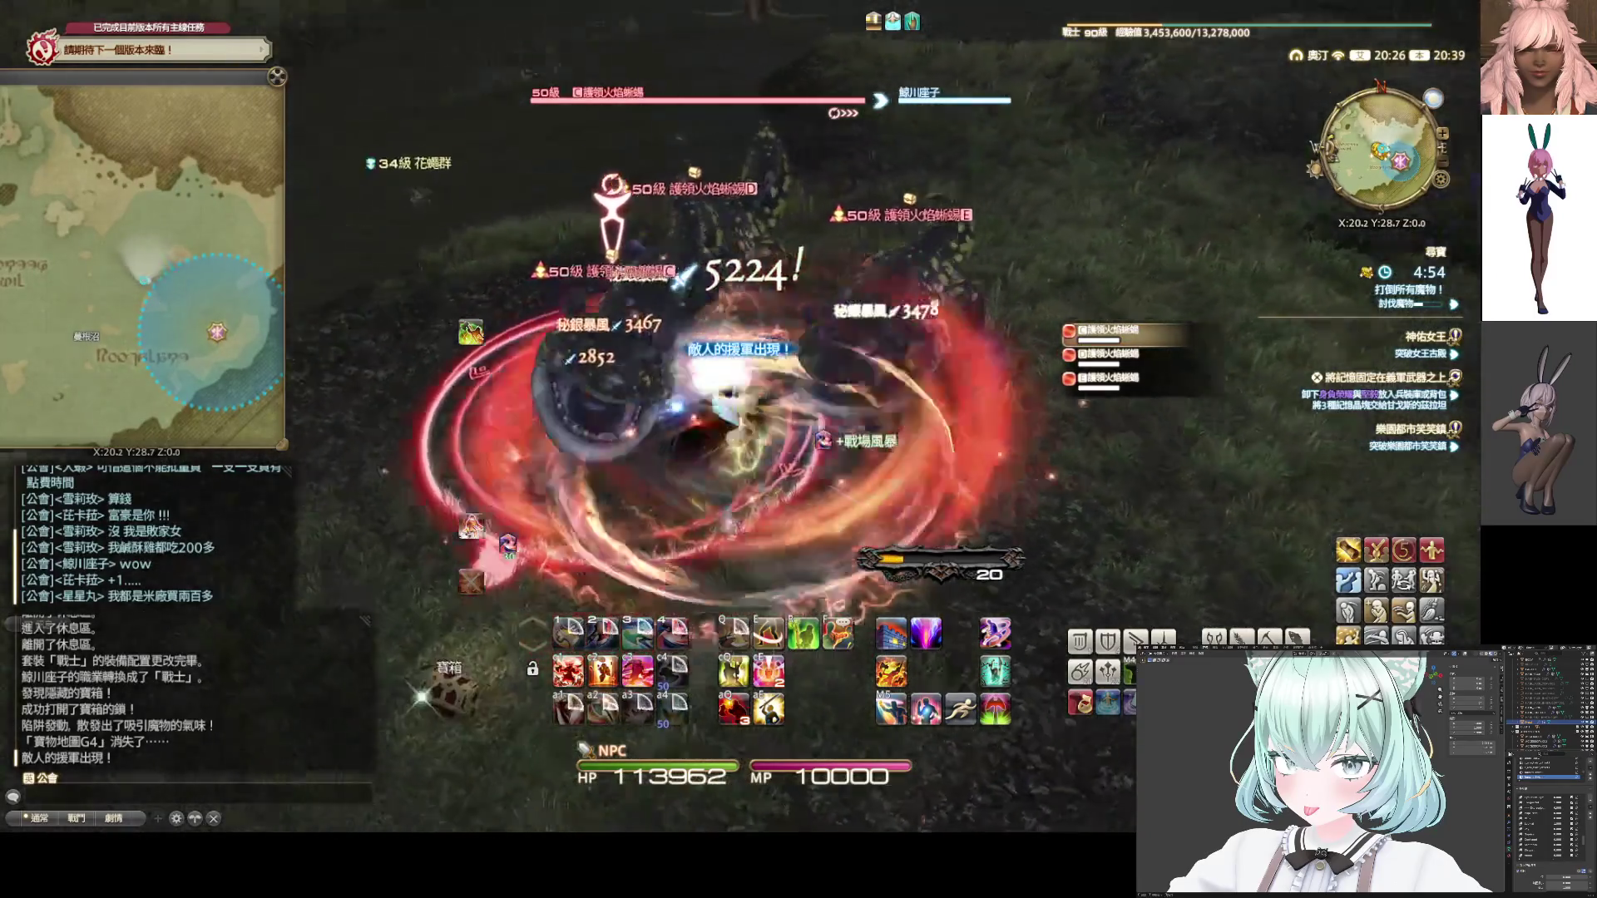
pyautogui.press('w')
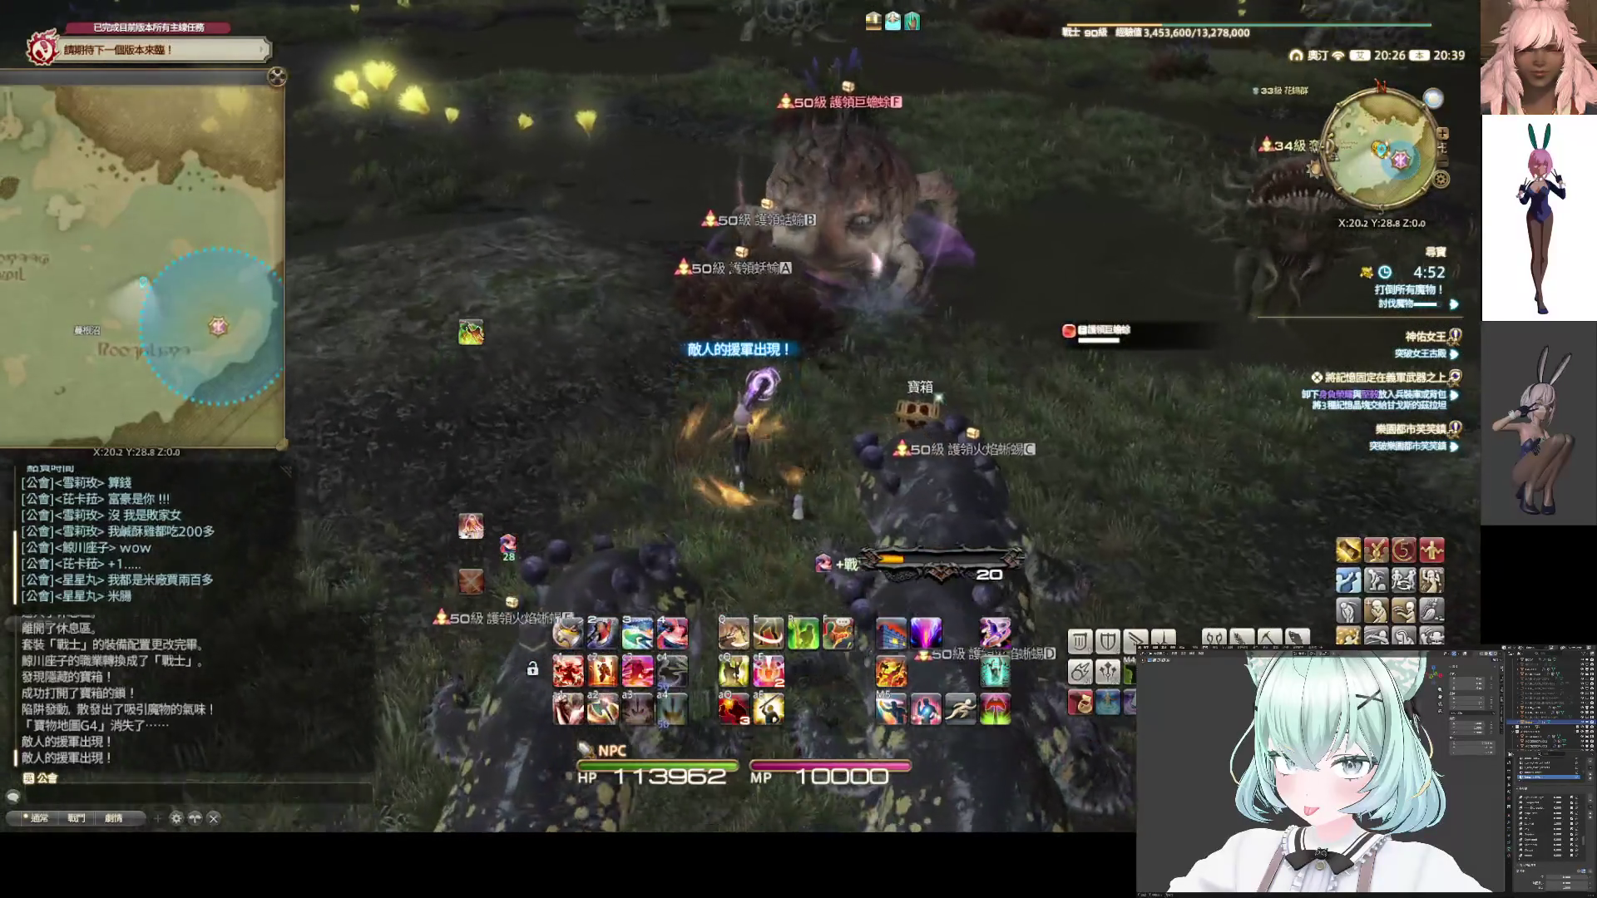
pyautogui.press('1')
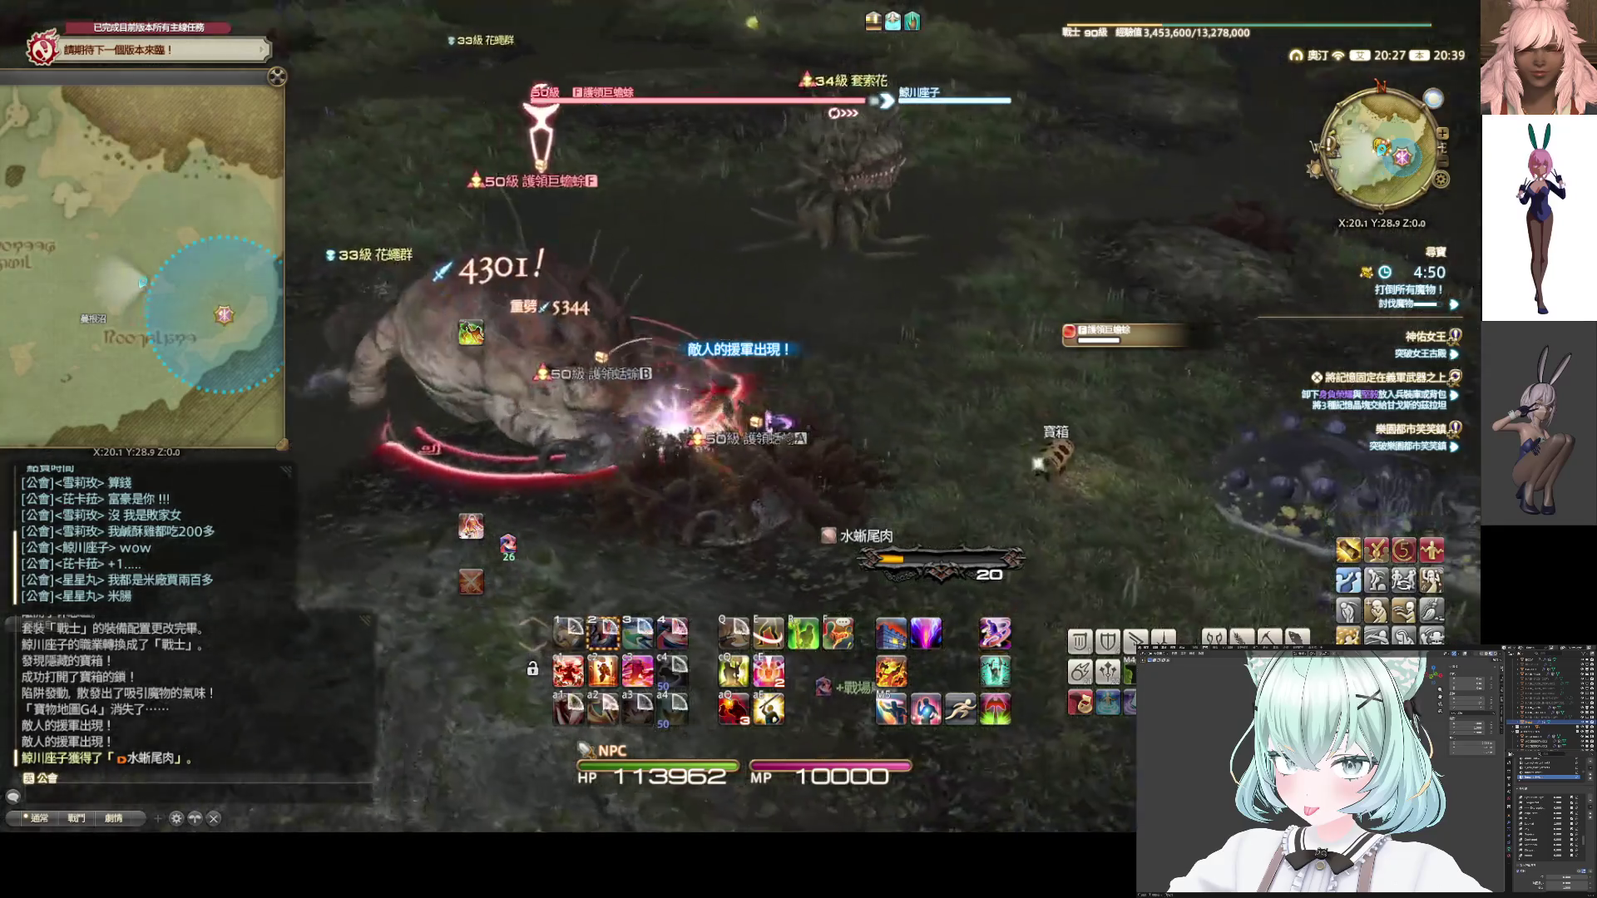
pyautogui.moveTo(771, 426); pyautogui.dragTo(771, 426)
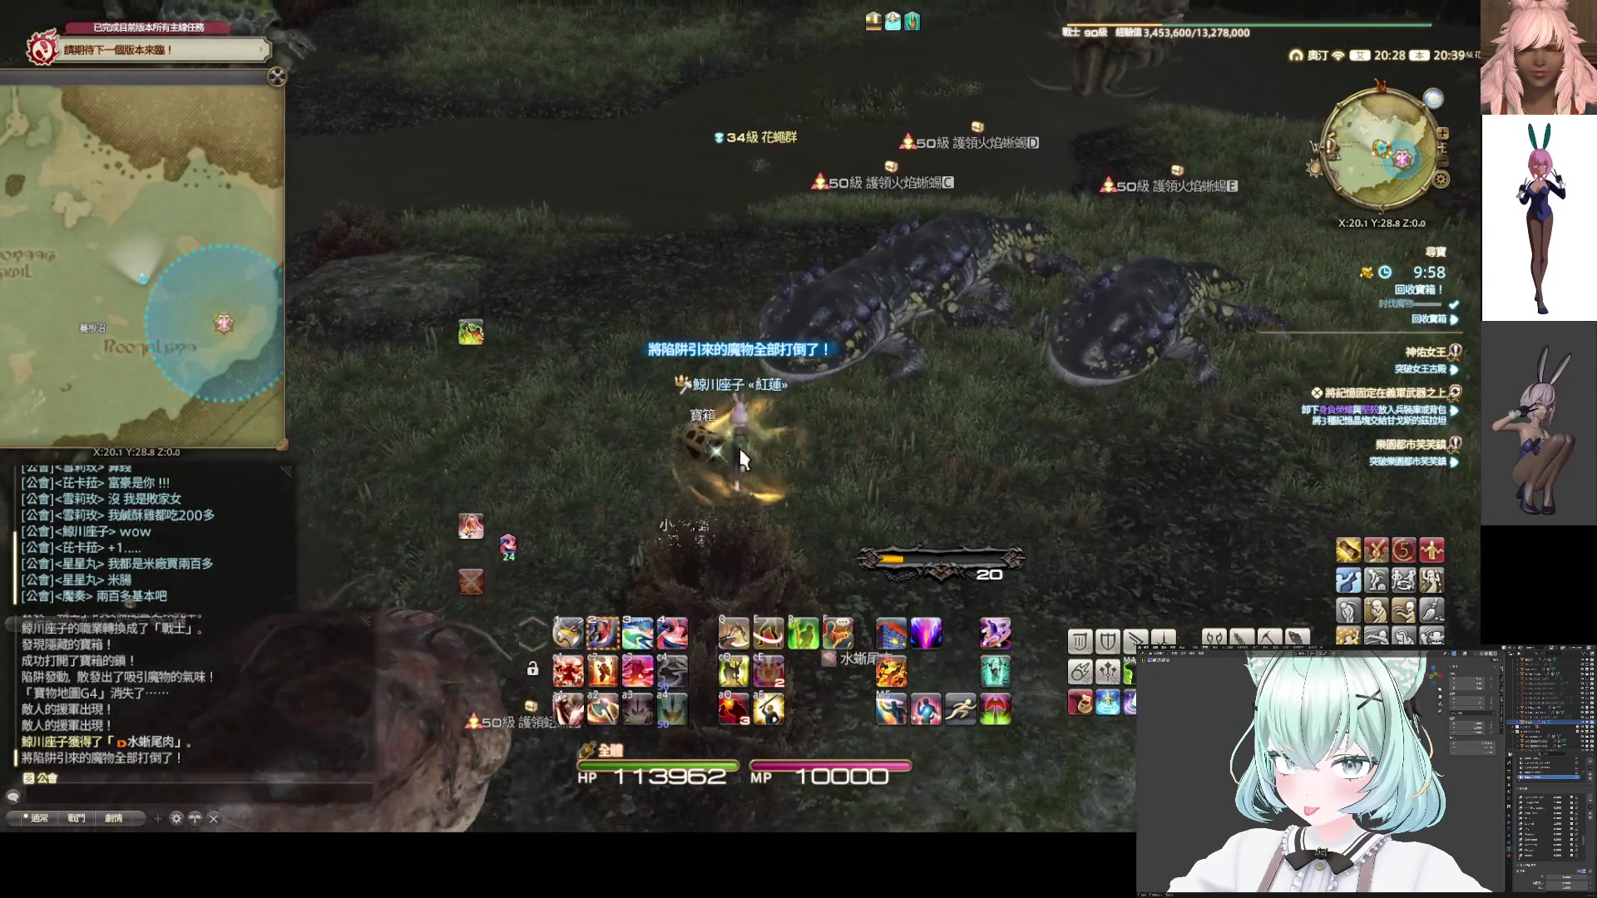
pyautogui.click(740, 448)
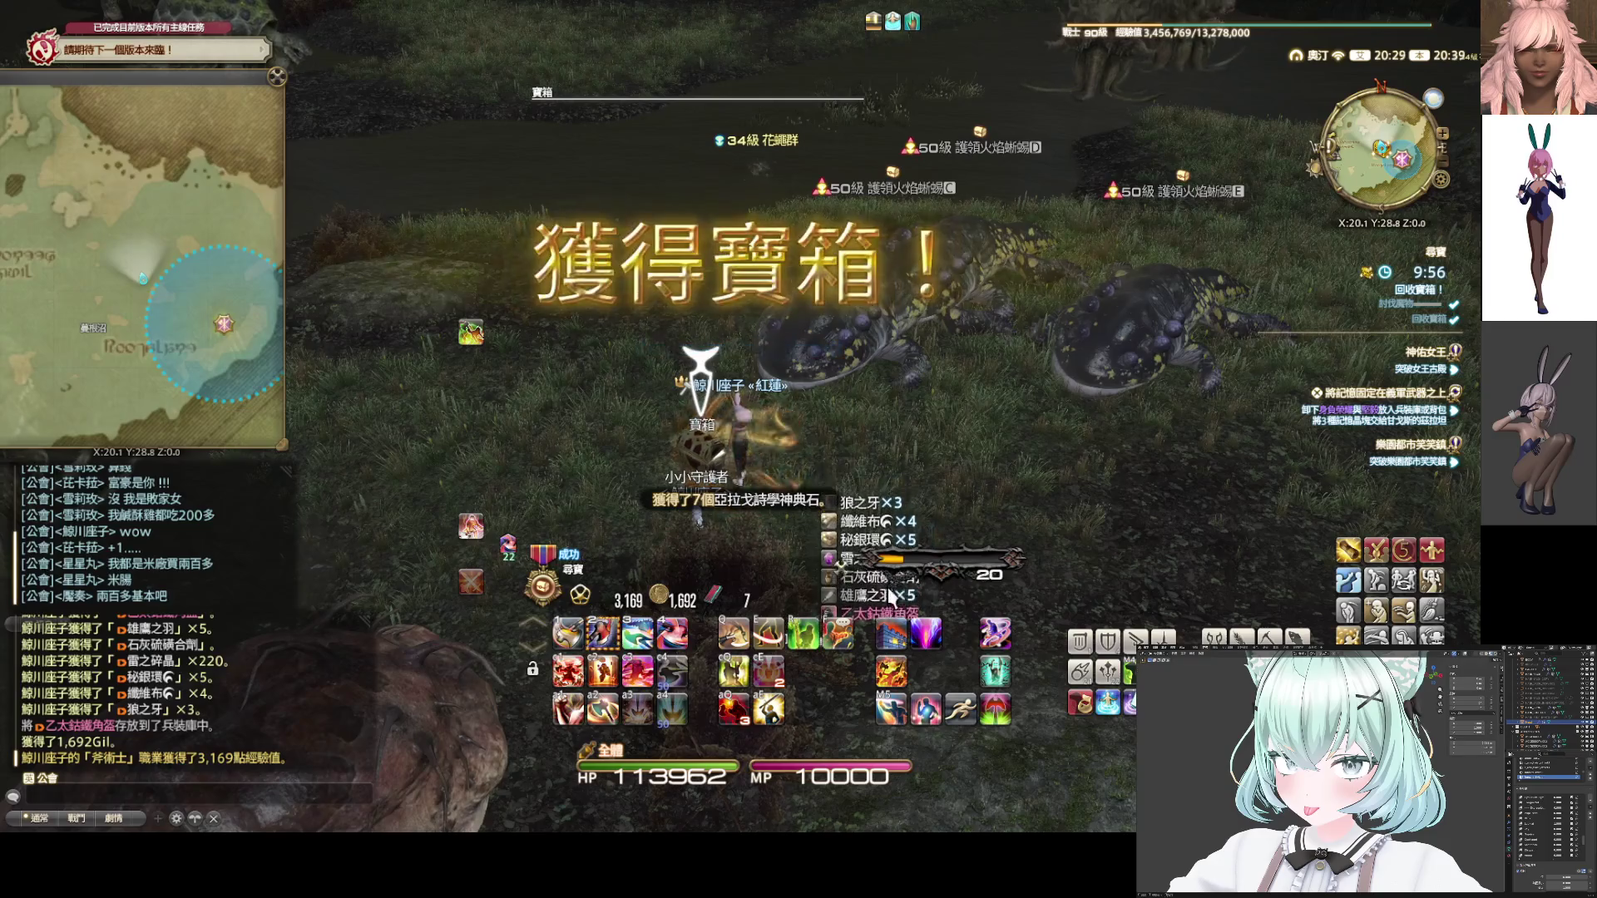
pyautogui.click(1107, 704)
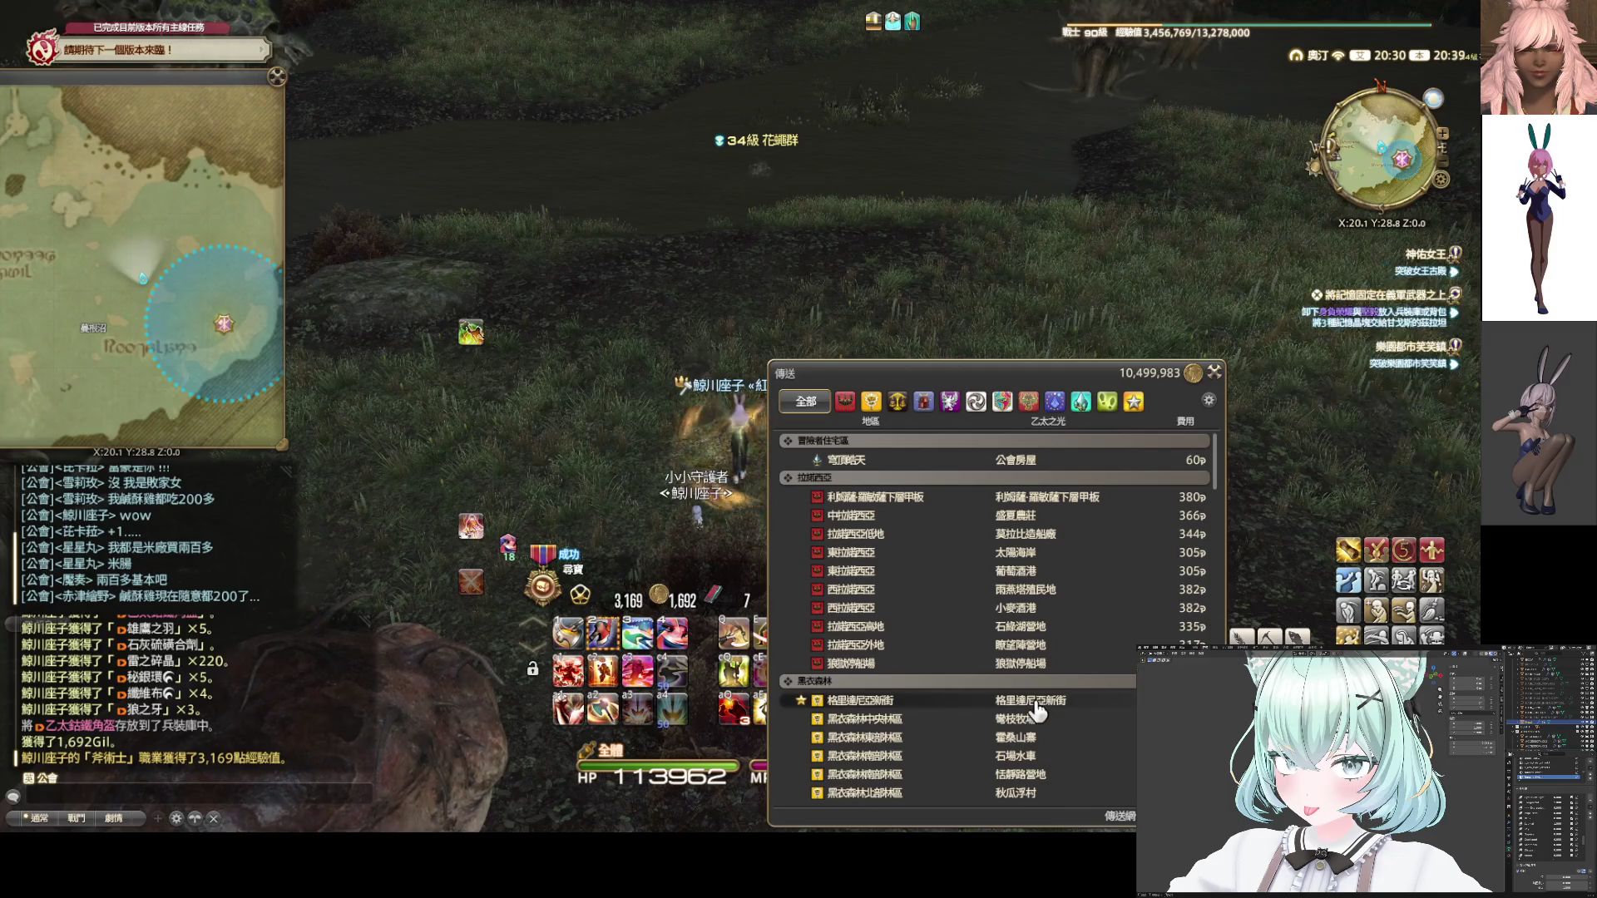
# Teleport to New Gridania and run over the bridge to the Grand Company personnel officer
pyautogui.click(1031, 703)
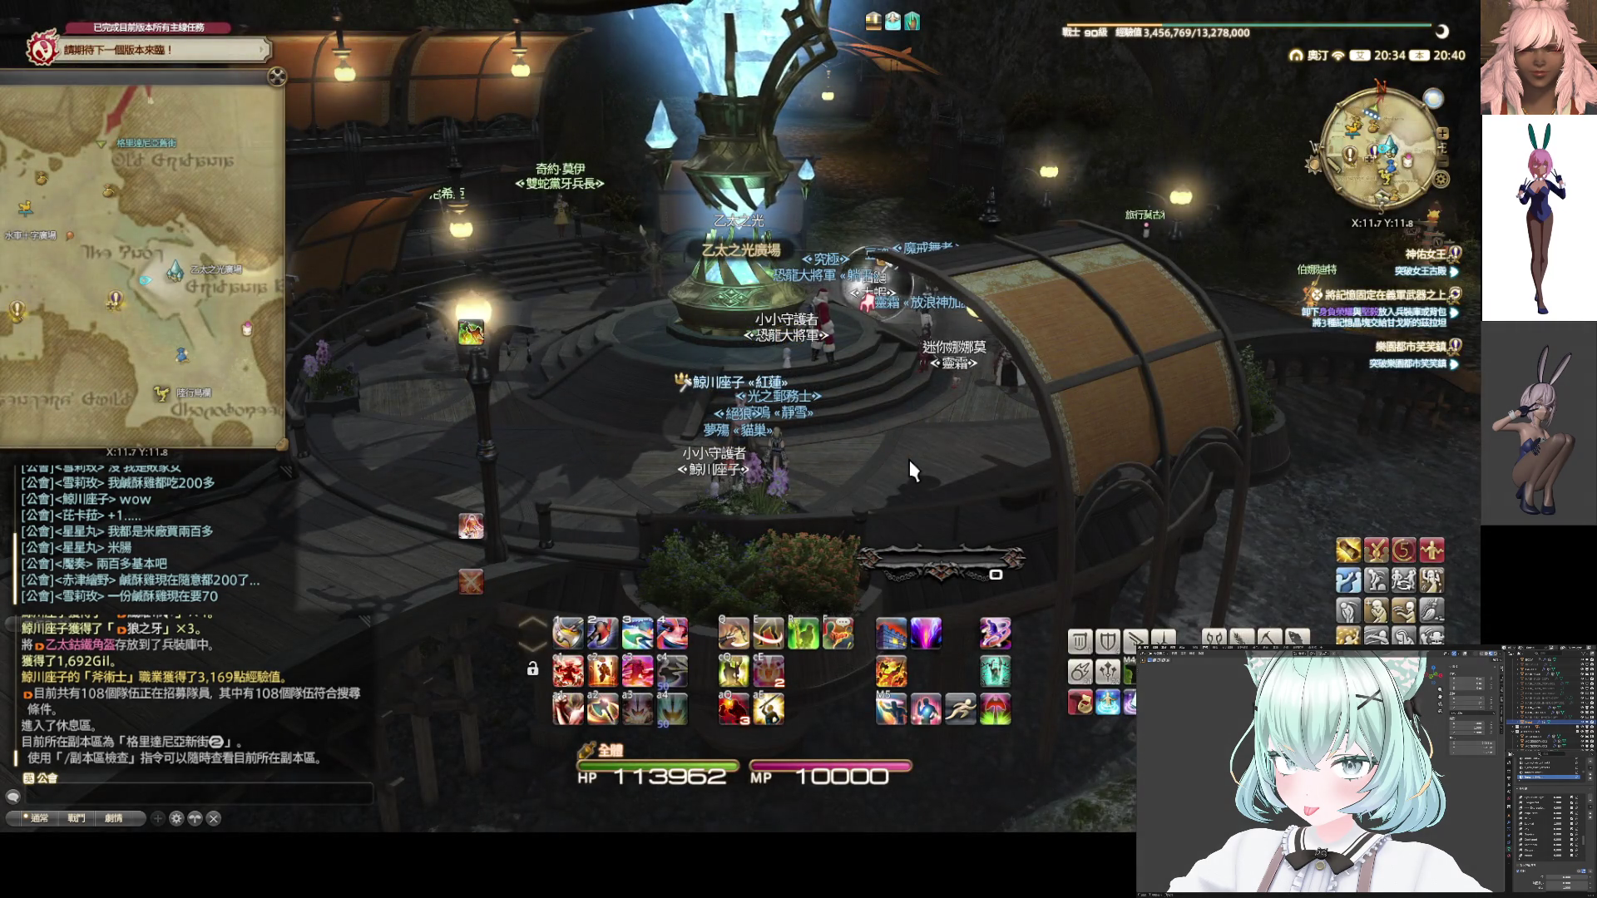
pyautogui.moveTo(909, 461)
pyautogui.mouseDown()
pyautogui.moveTo(699, 407)
pyautogui.moveTo(928, 339)
pyautogui.mouseUp()
pyautogui.press('w')
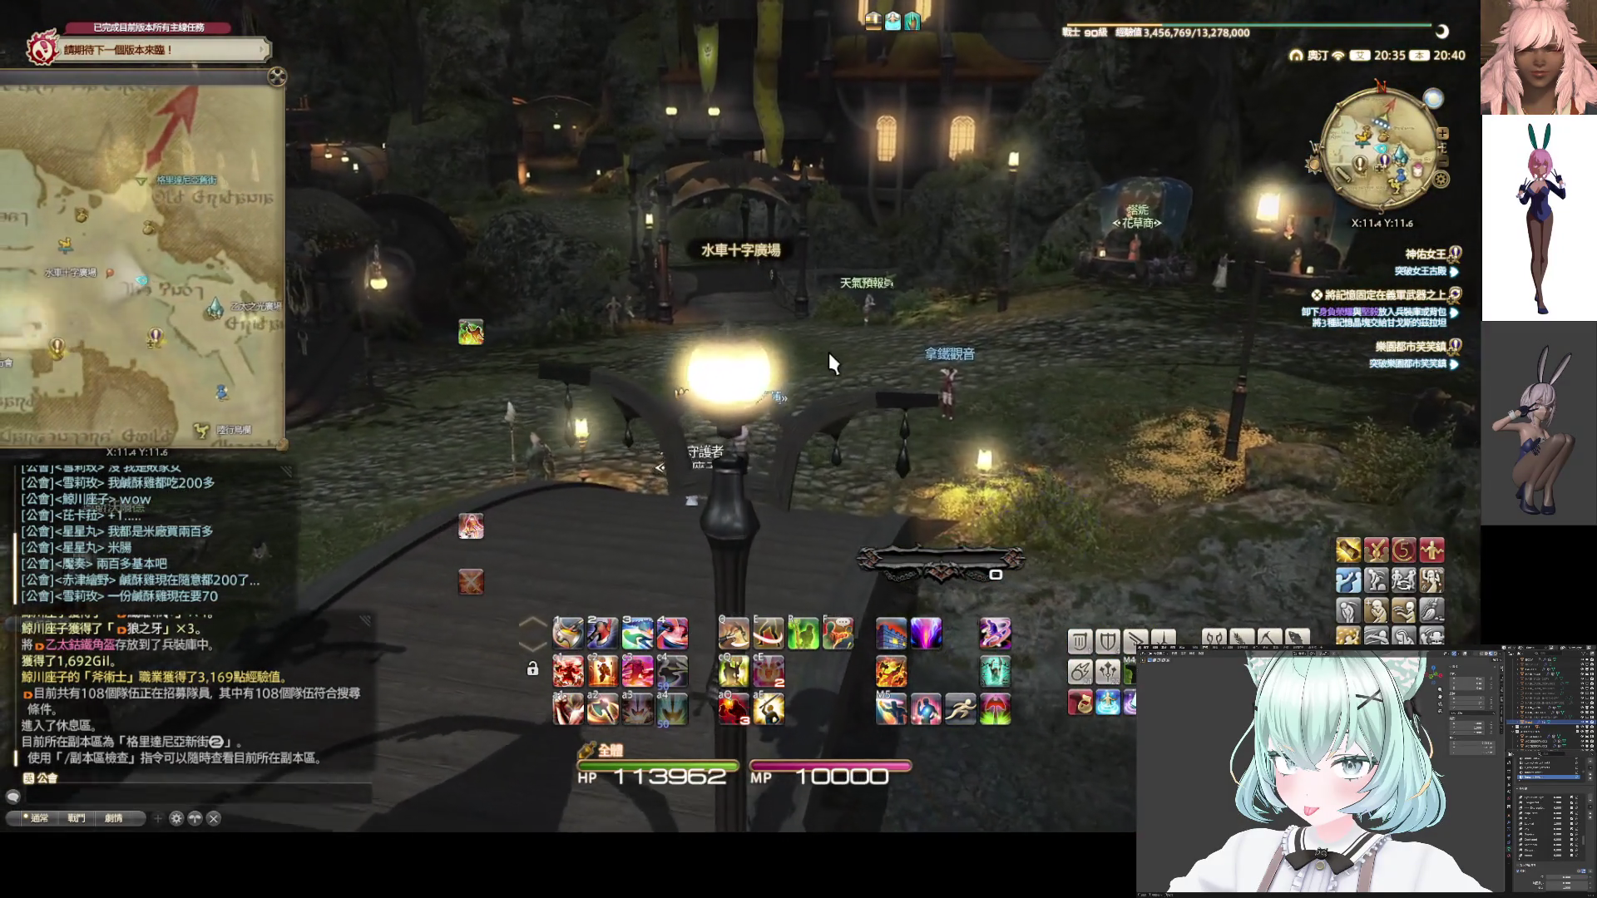
pyautogui.press('w')
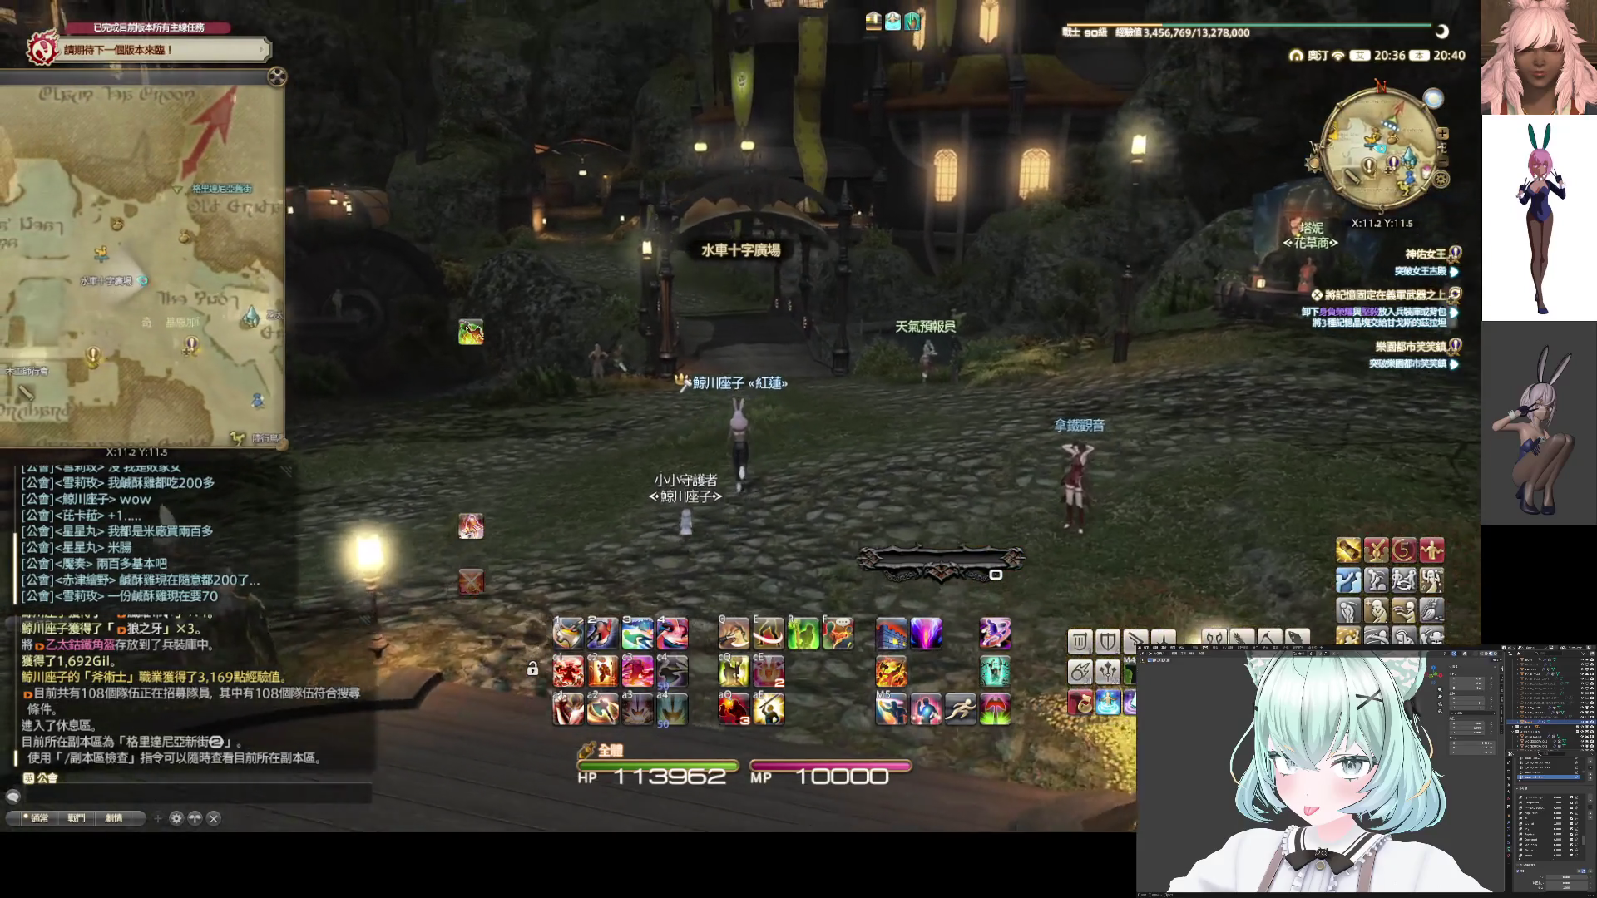
pyautogui.press('w')
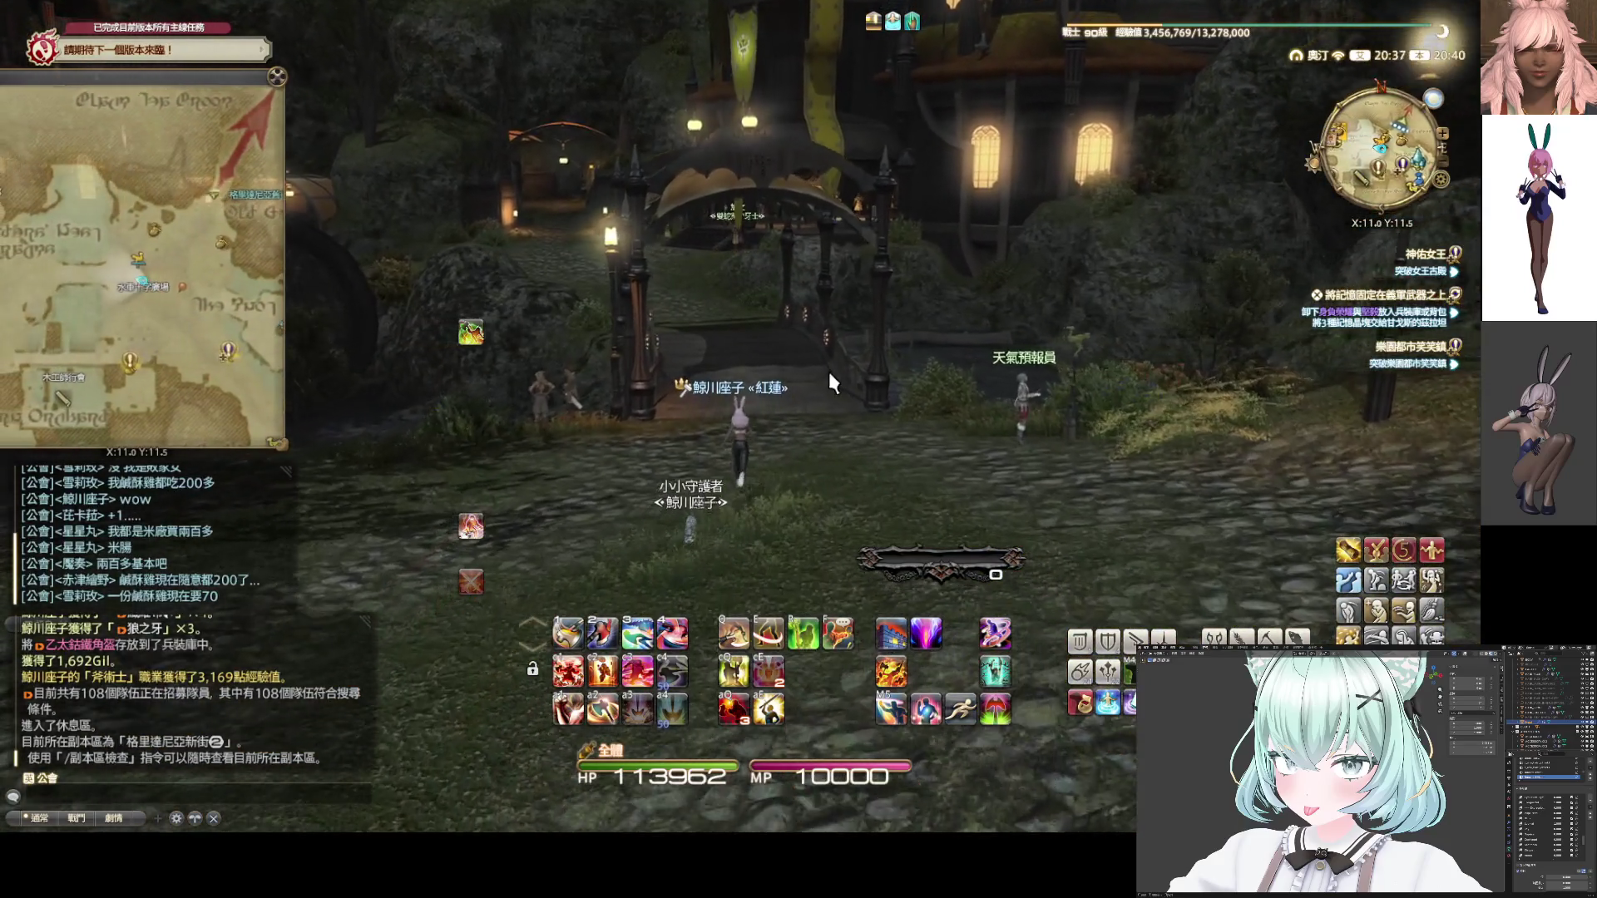
pyautogui.press('w')
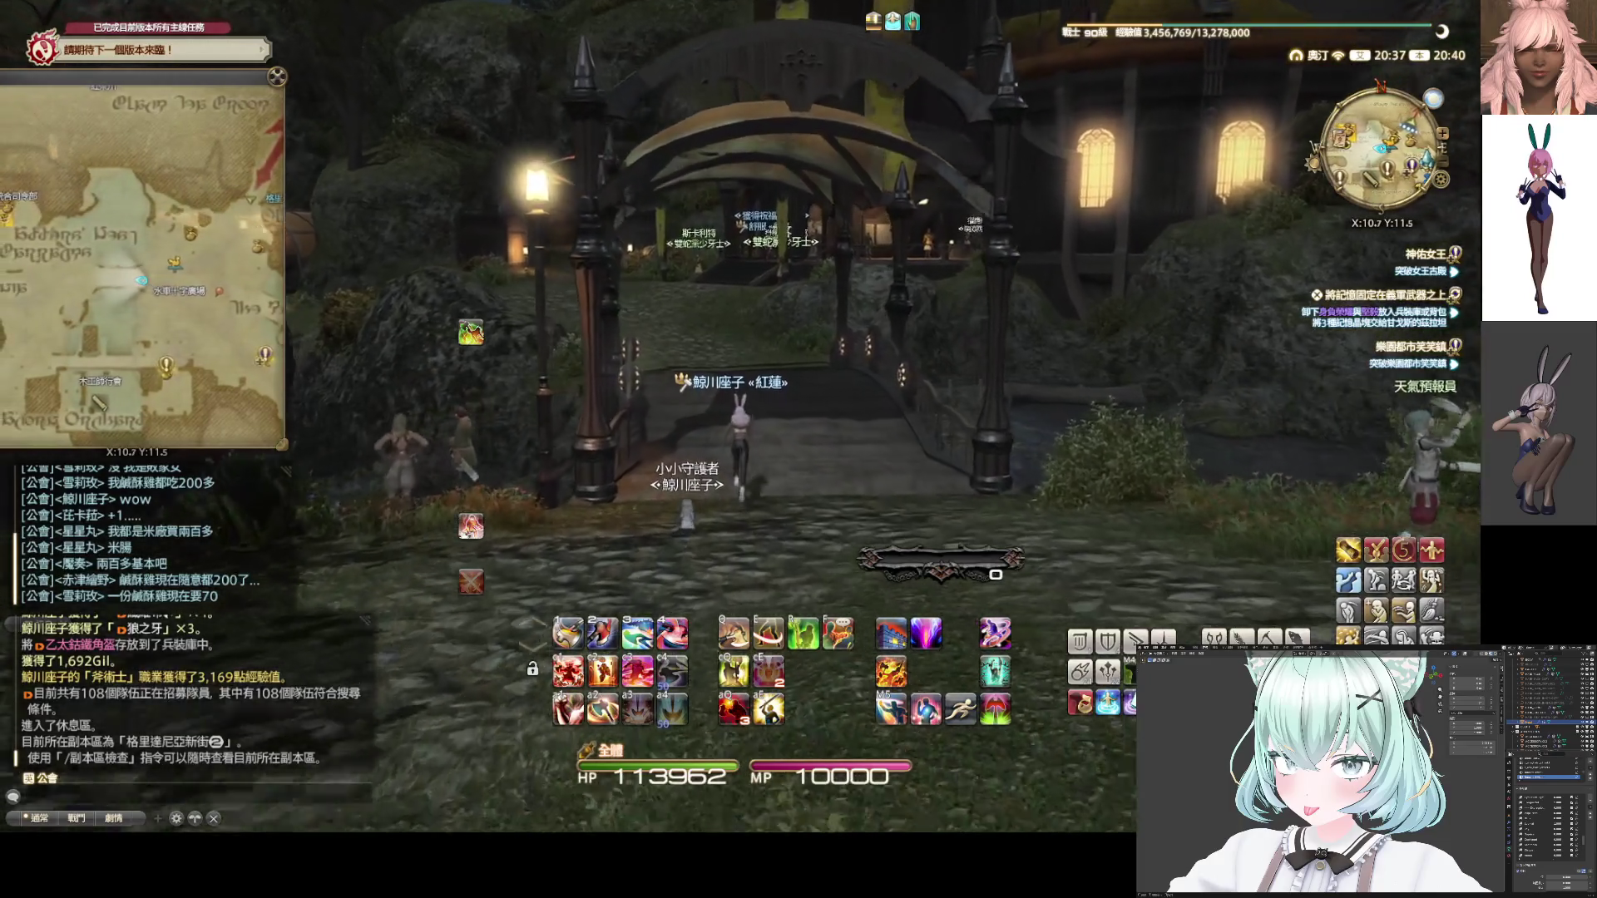
pyautogui.press('w')
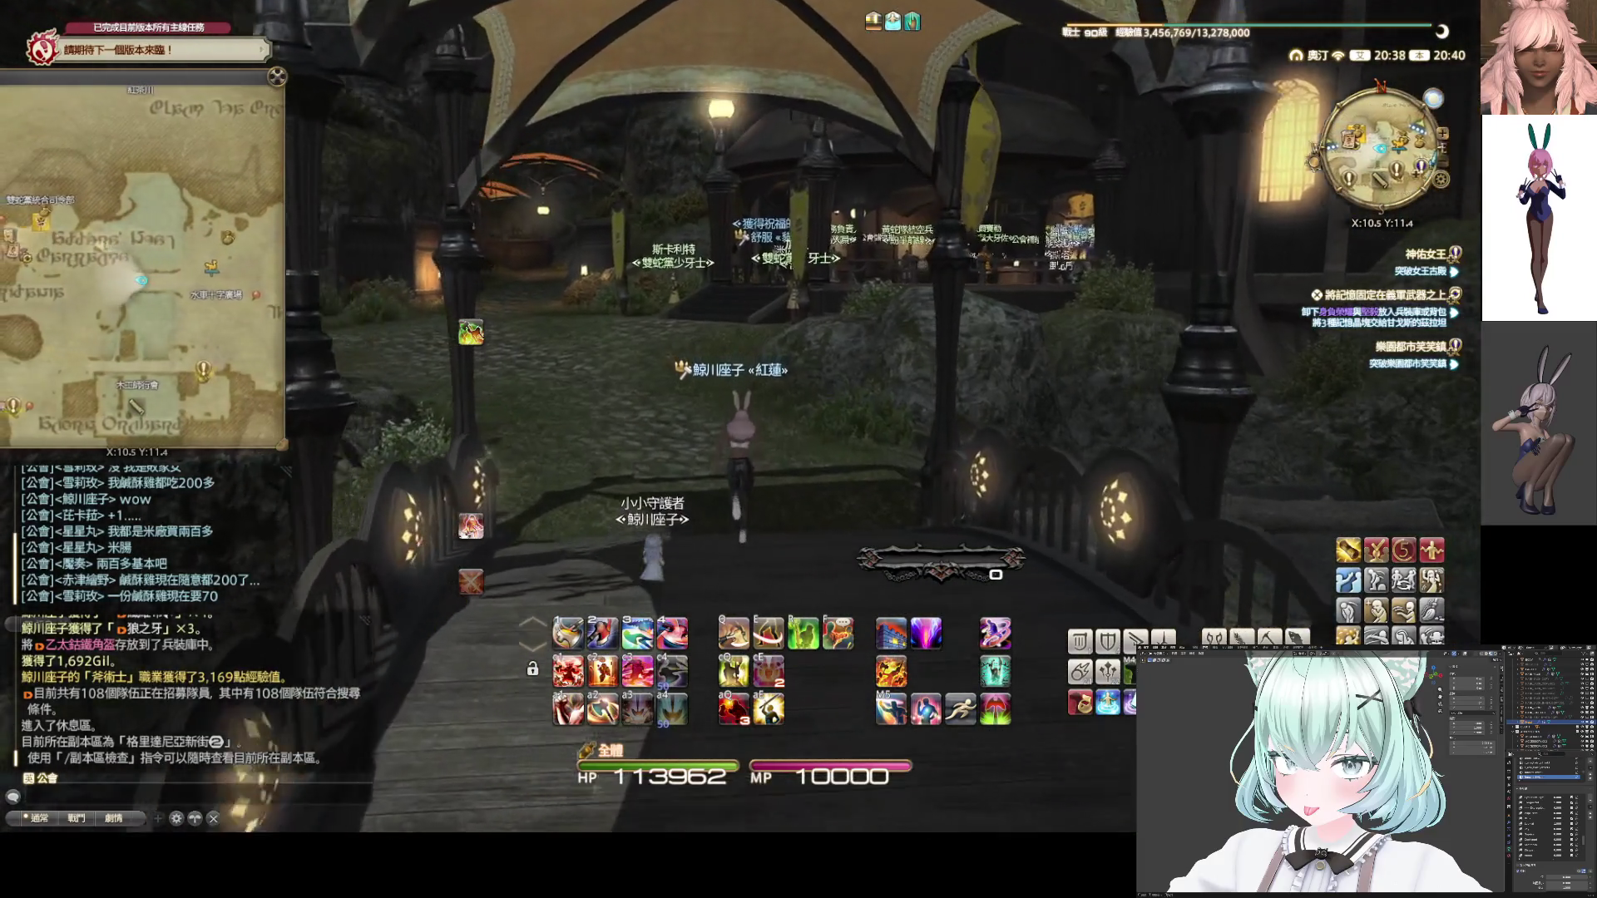
pyautogui.press('w')
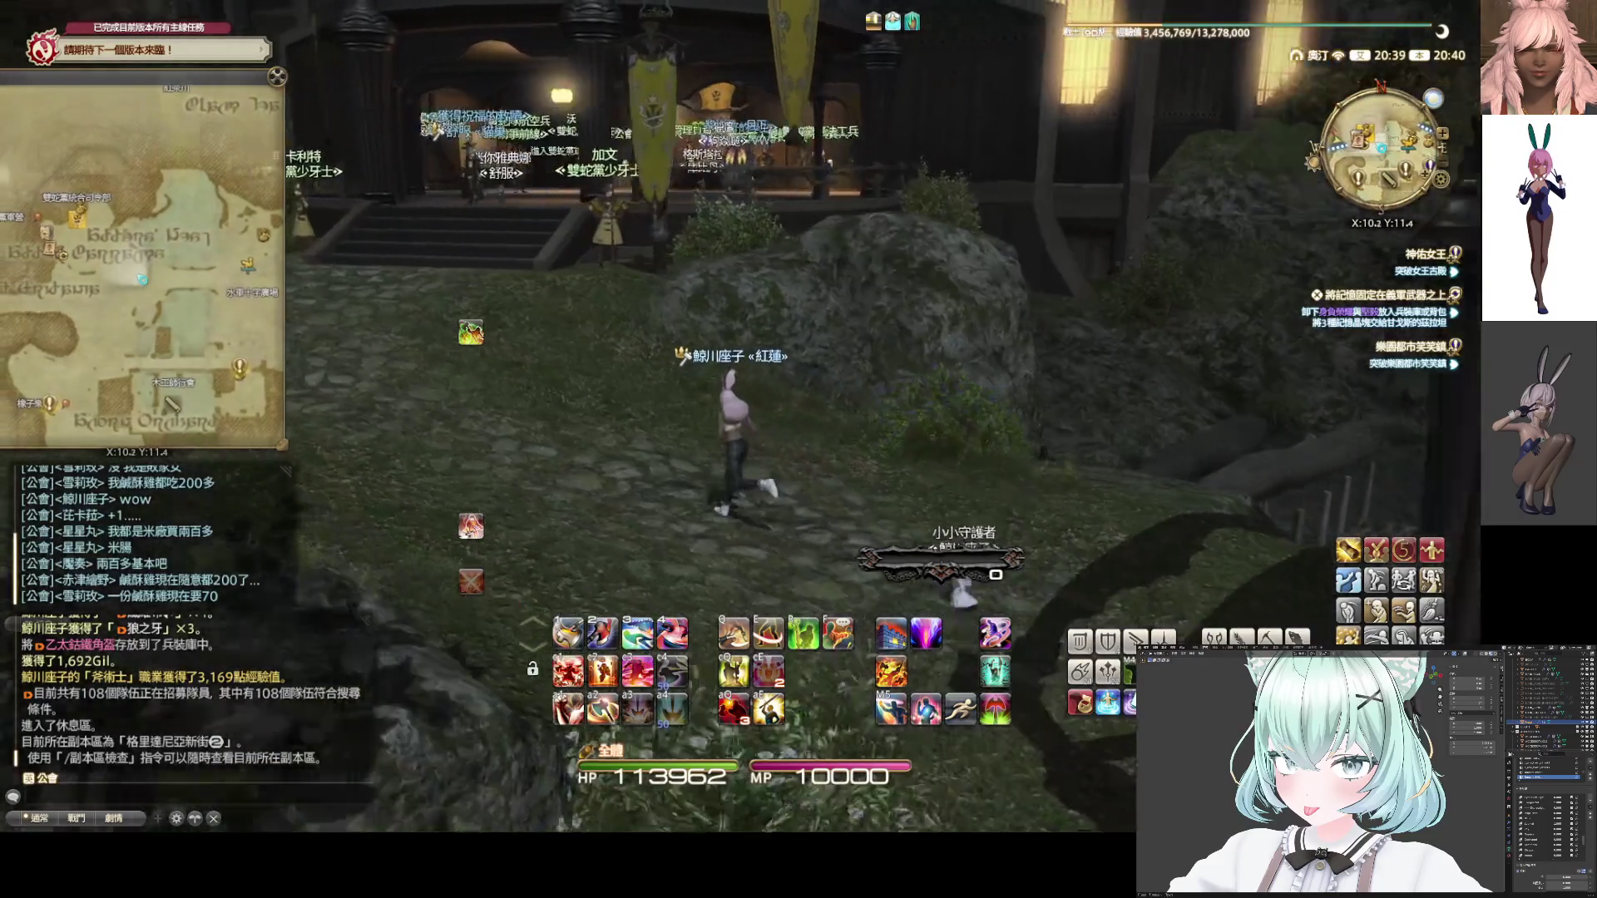
pyautogui.press('w')
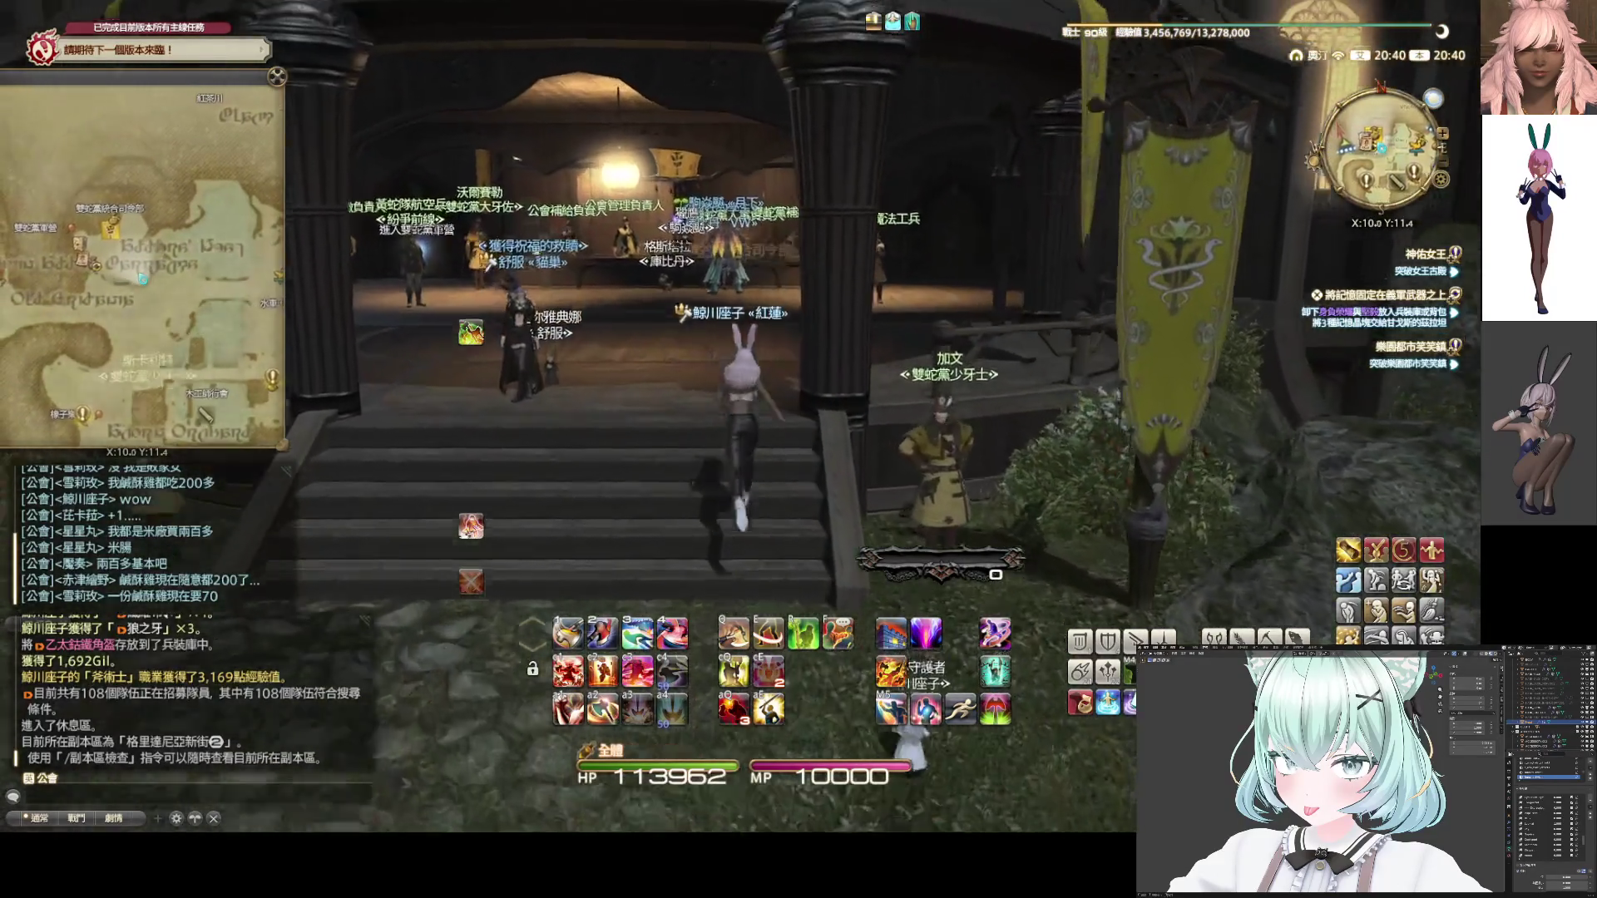
pyautogui.press('w')
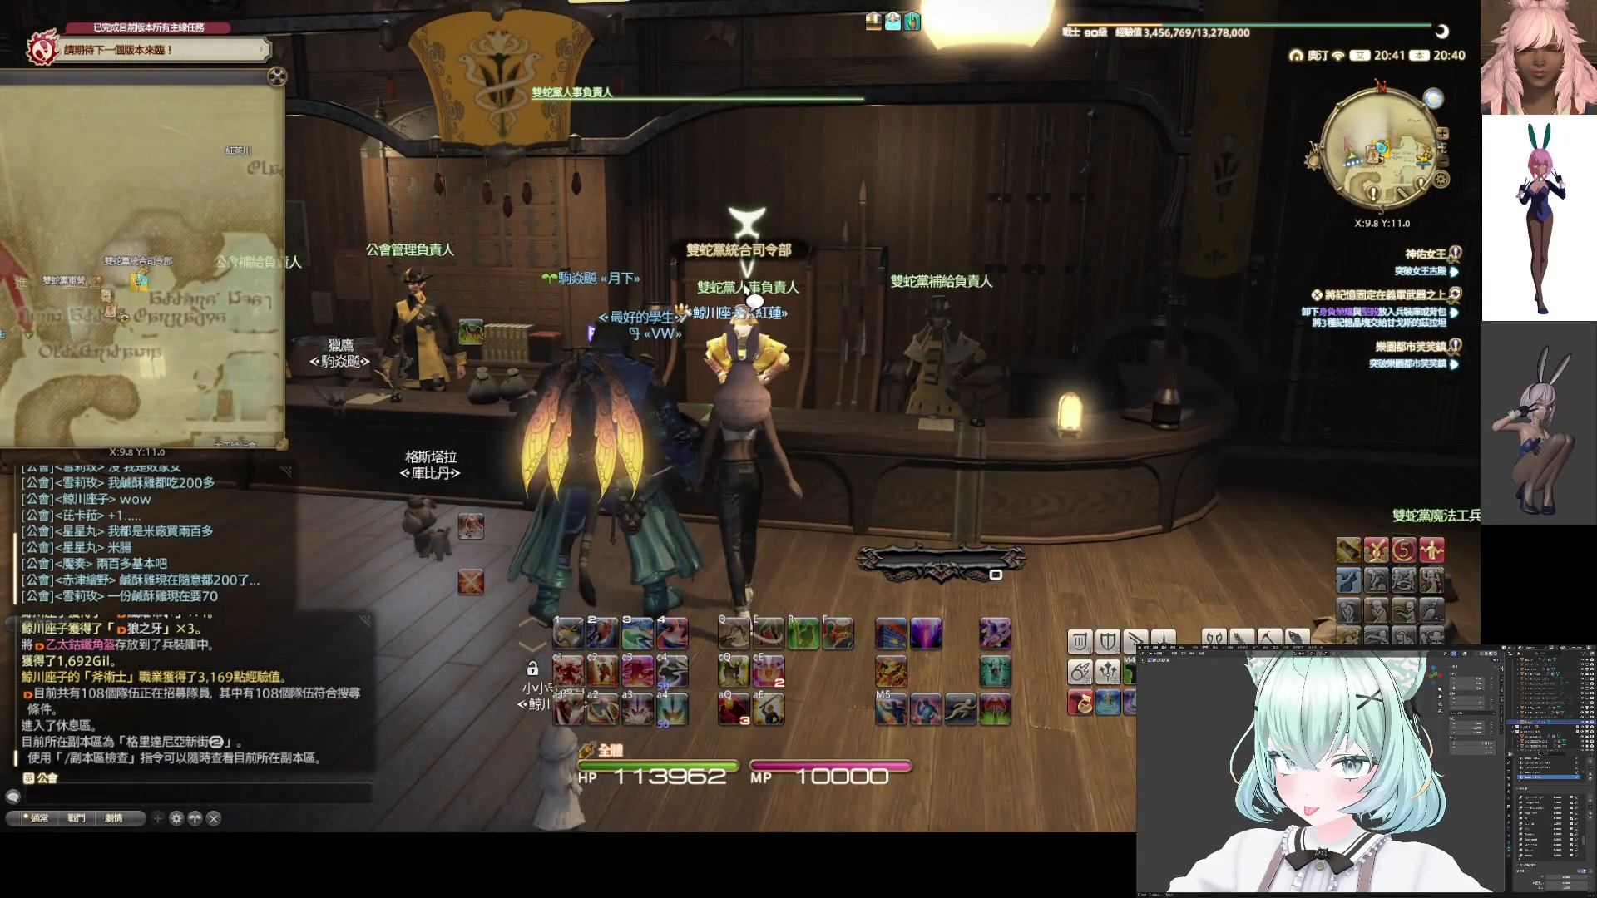
pyautogui.click(753, 299)
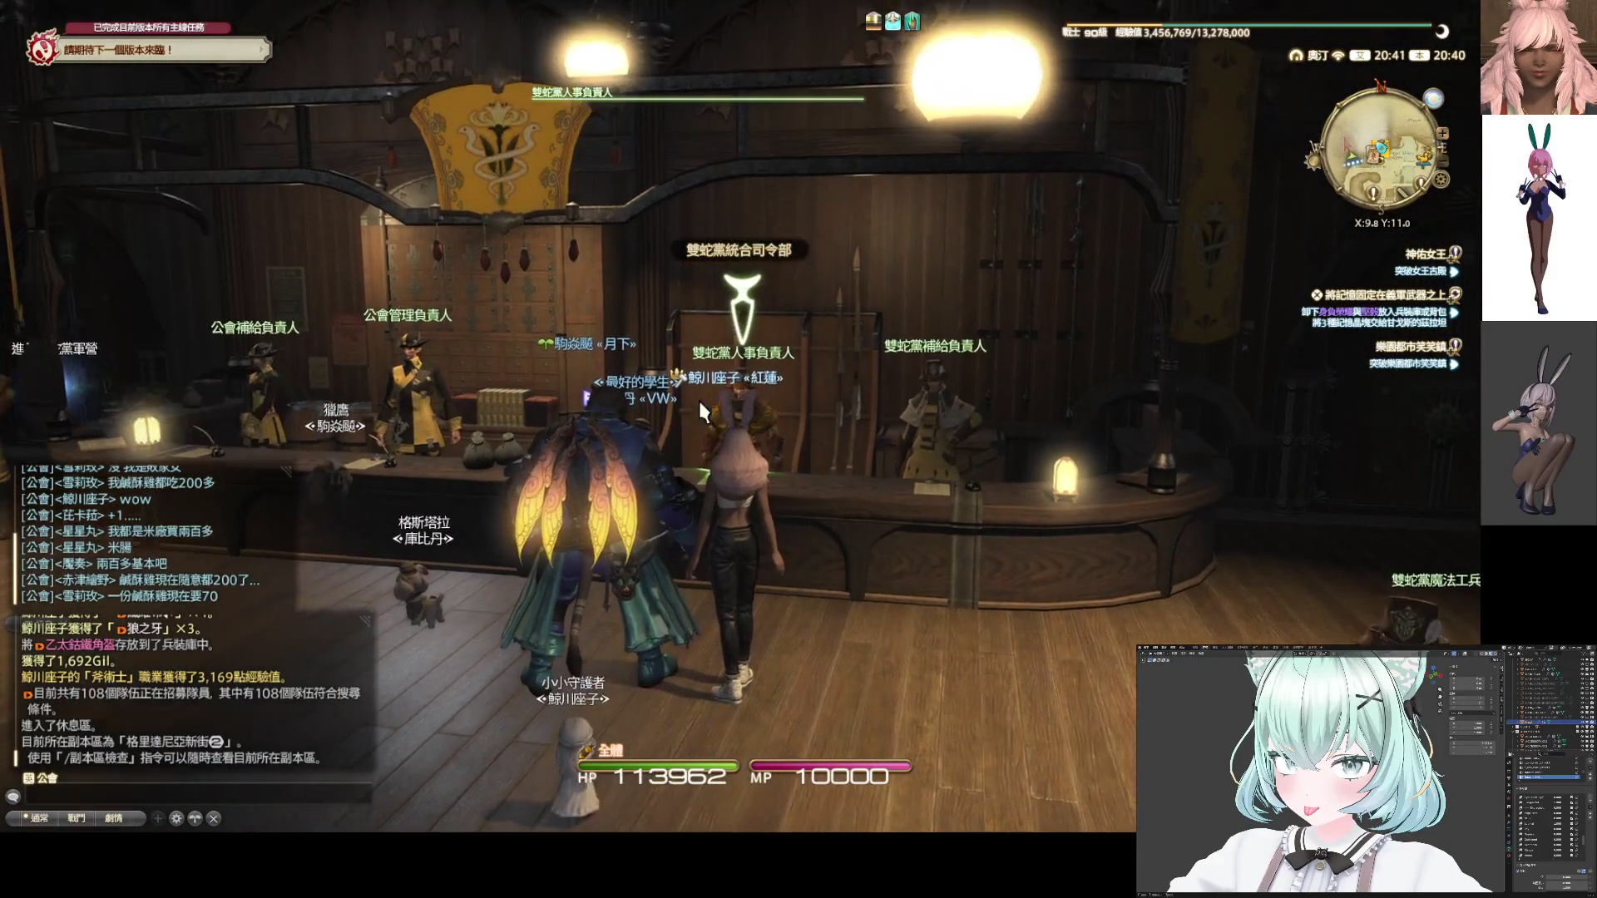
# Open Expert Delivery and hand in 乙太鈷鐵角盔 and 雷克蘭德武士刀
pyautogui.click(687, 398)
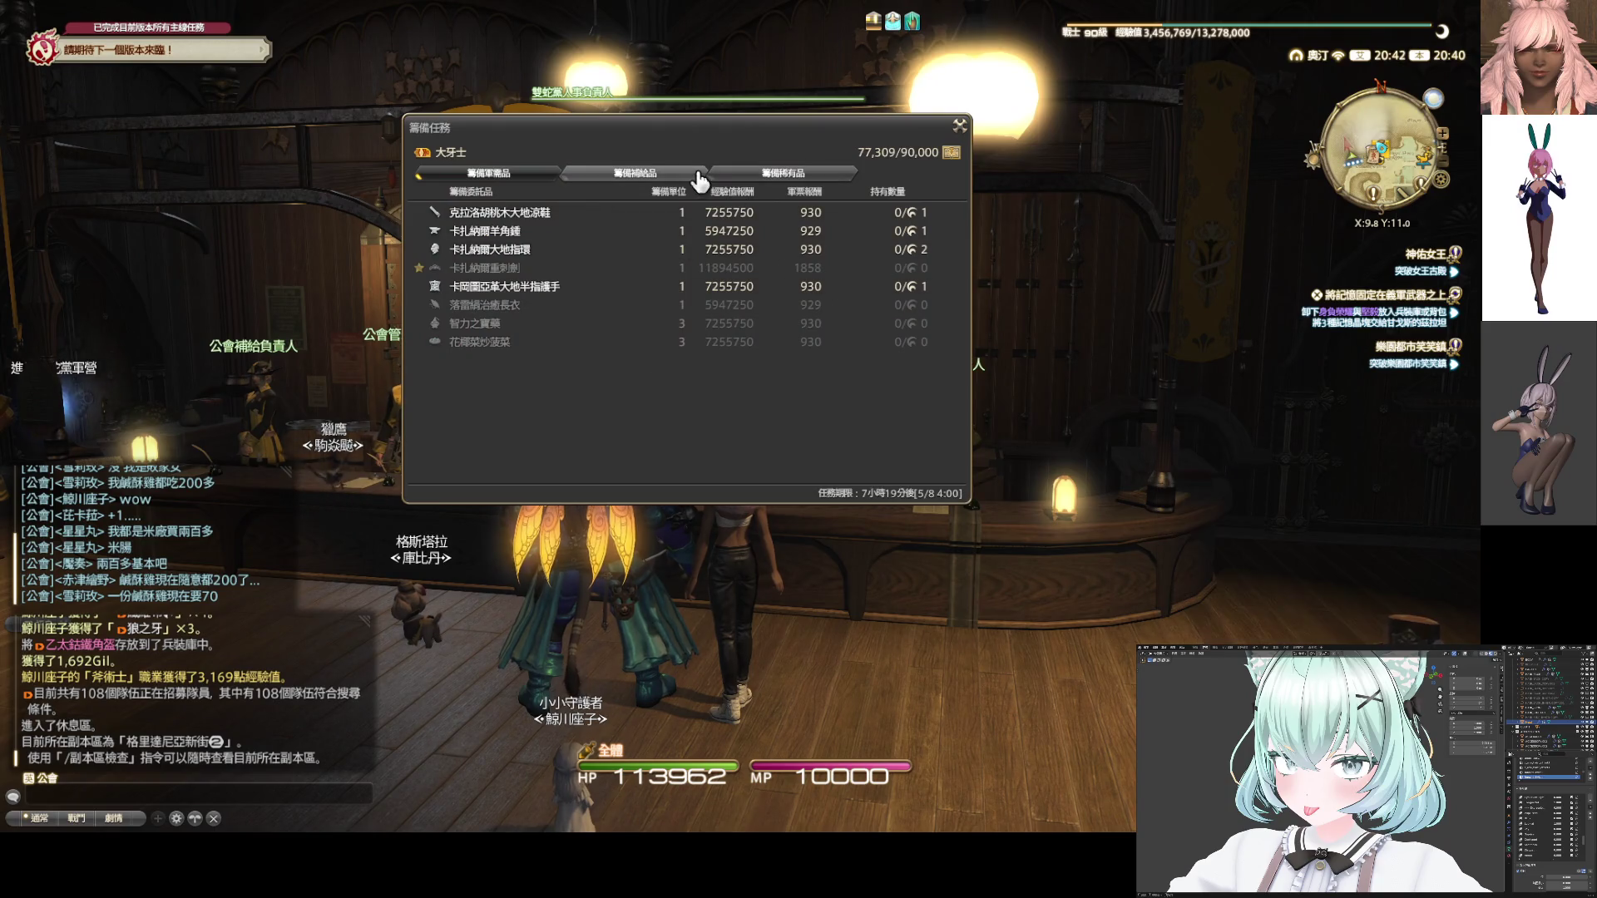
pyautogui.click(782, 173)
pyautogui.moveTo(956, 243); pyautogui.dragTo(946, 490)
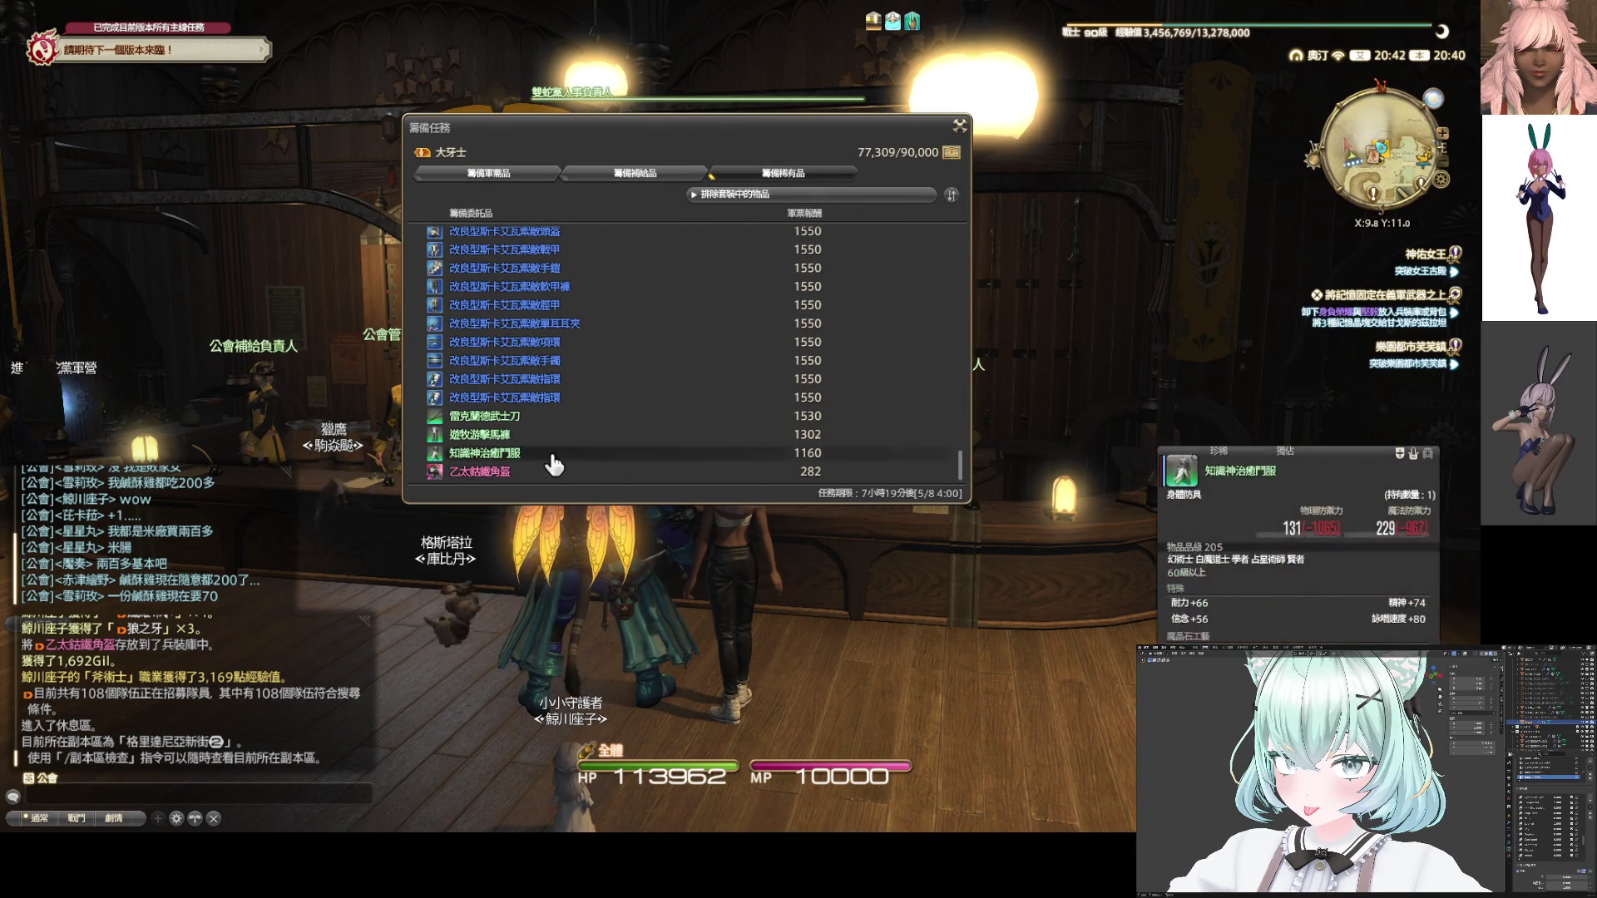
pyautogui.click(533, 470)
pyautogui.click(671, 248)
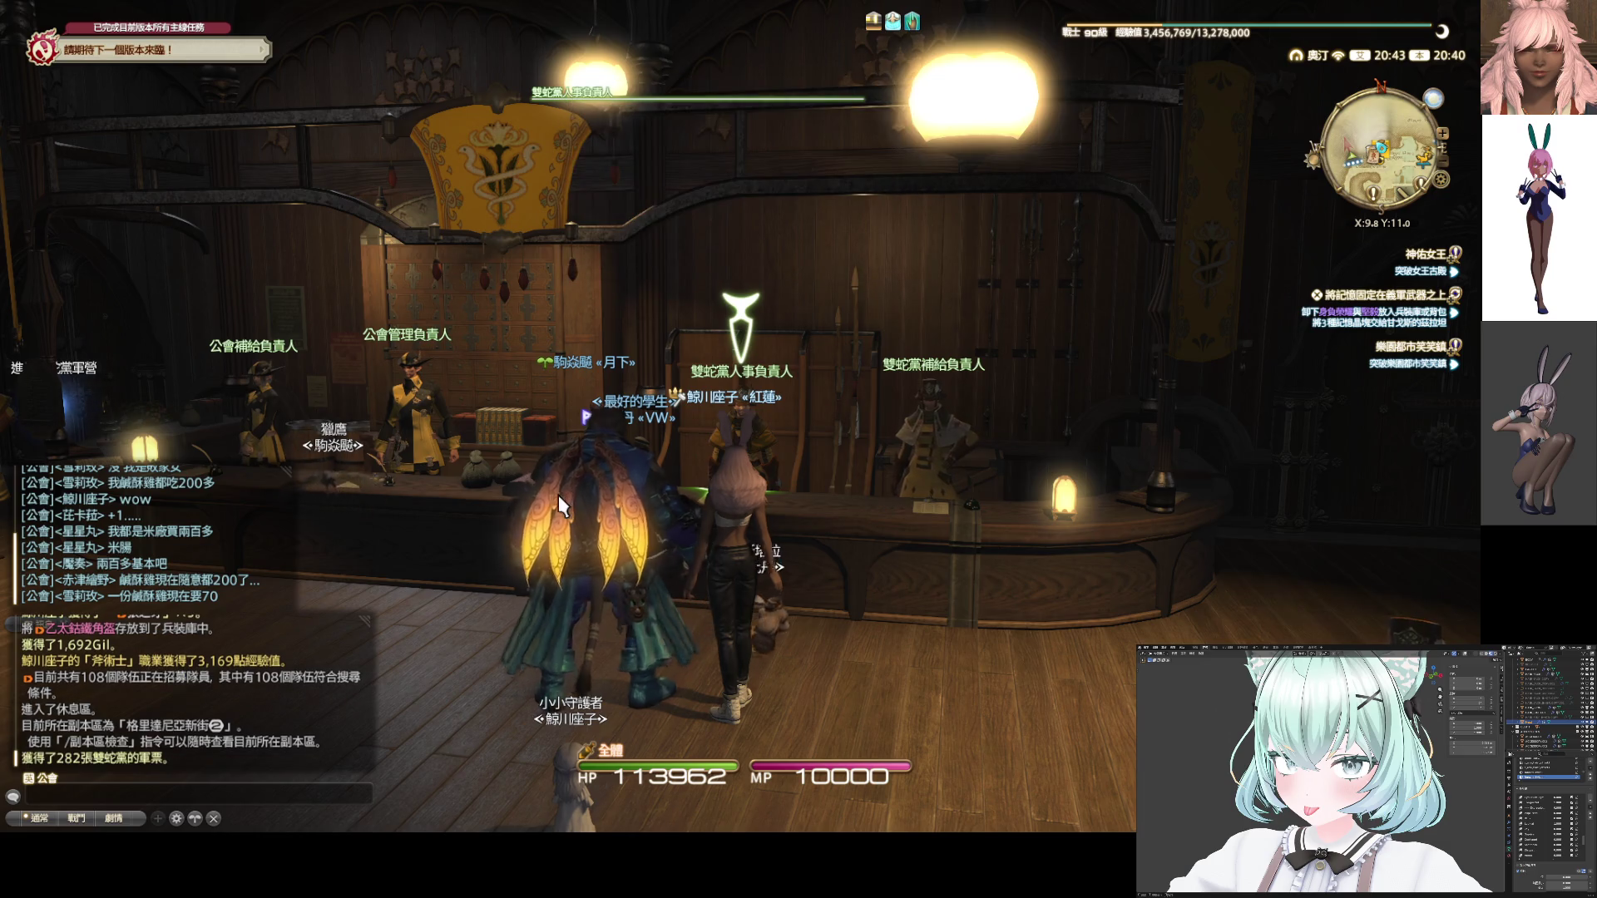
pyautogui.click(557, 490)
pyautogui.click(663, 249)
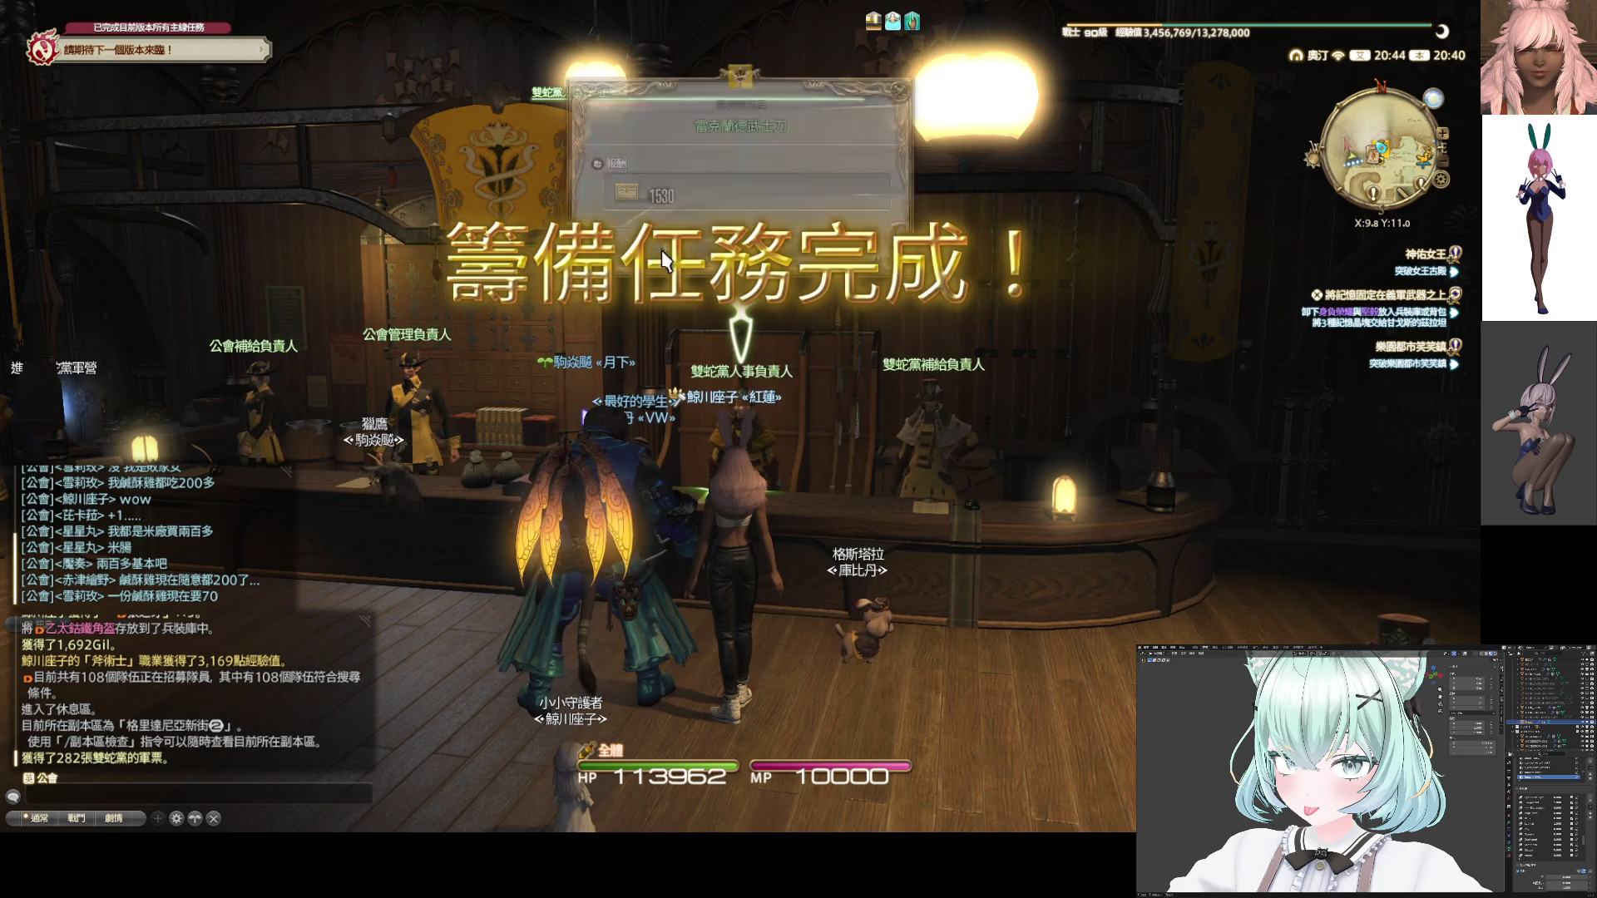
# Hand in 遊牧游擊馬褲, the 1962-point ring and 佐莫精準斗篷, reaching 84,380 seals
pyautogui.click(529, 460)
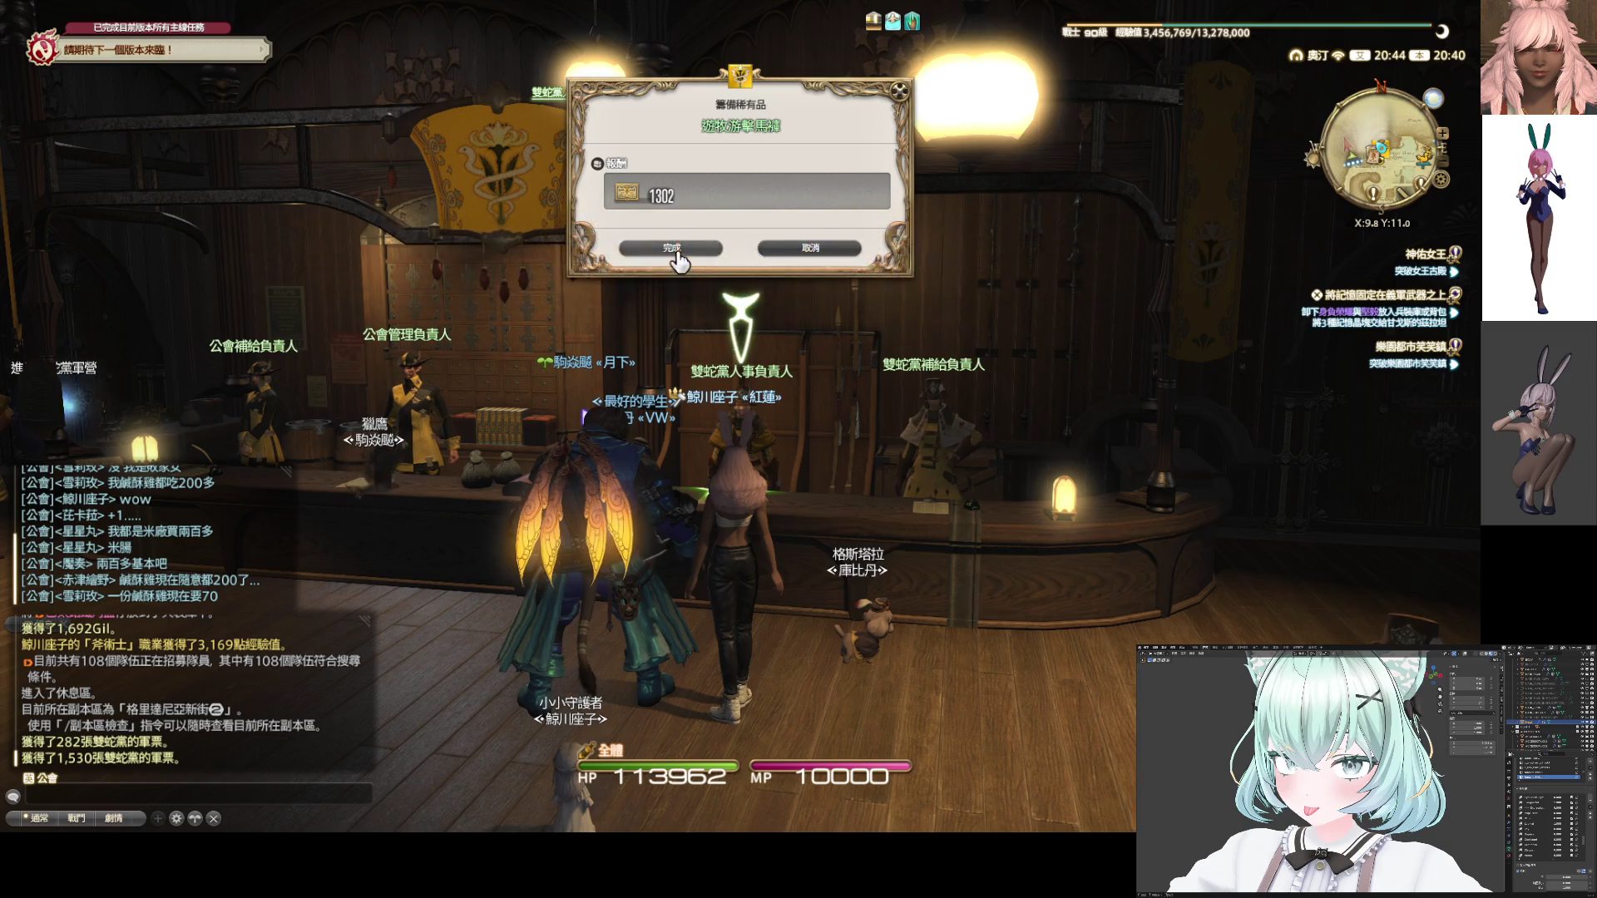
pyautogui.click(663, 249)
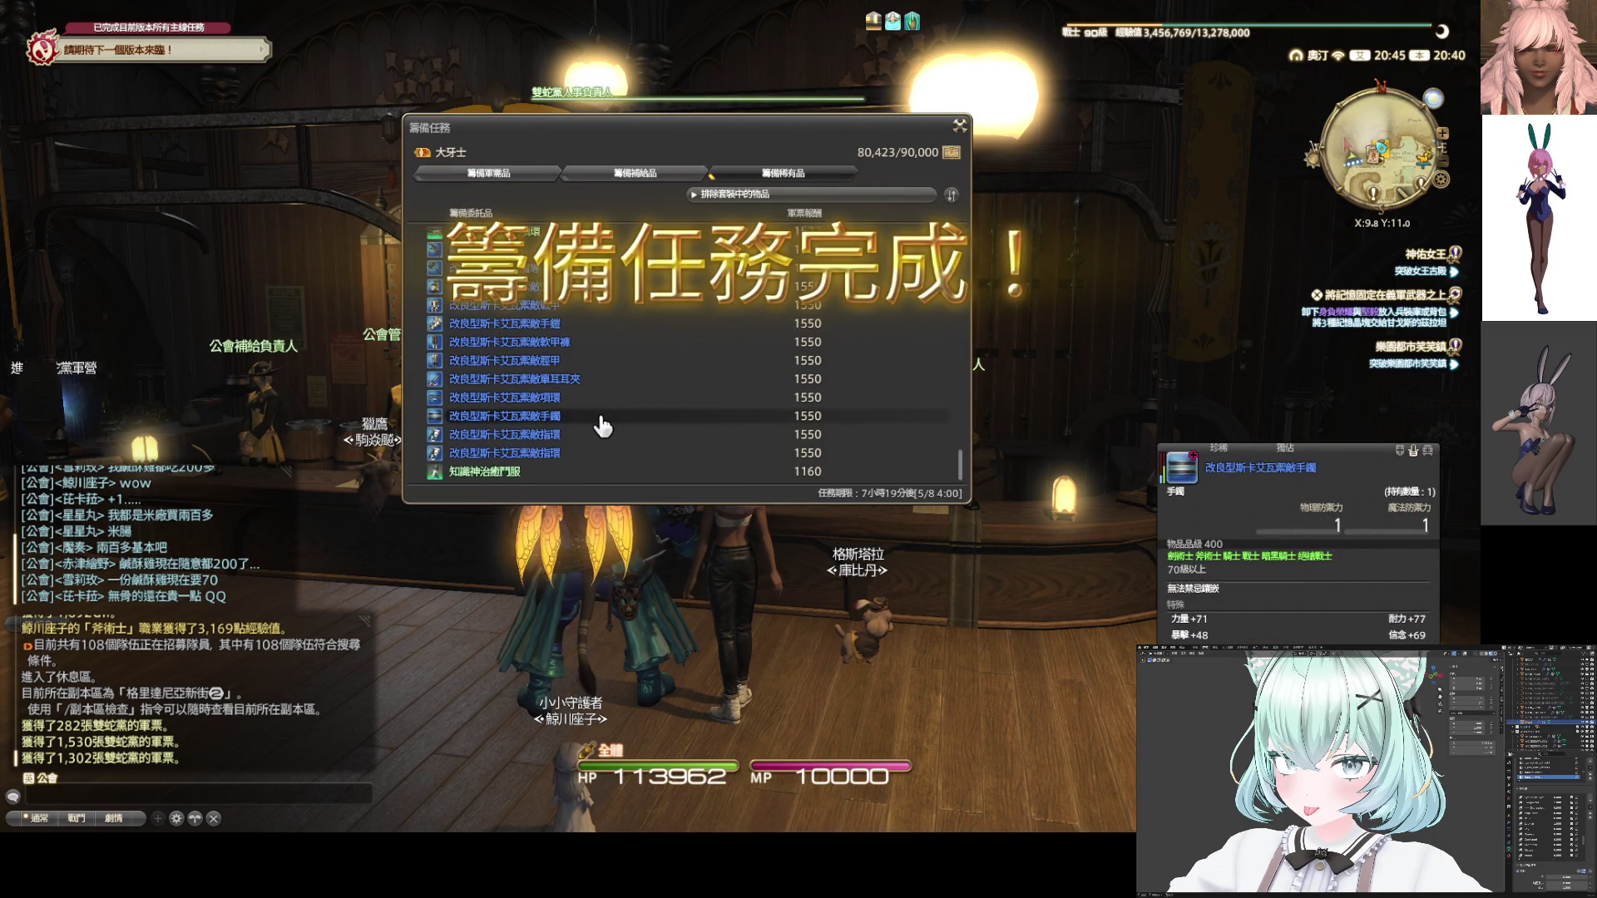
pyautogui.scroll(5, 594, 416)
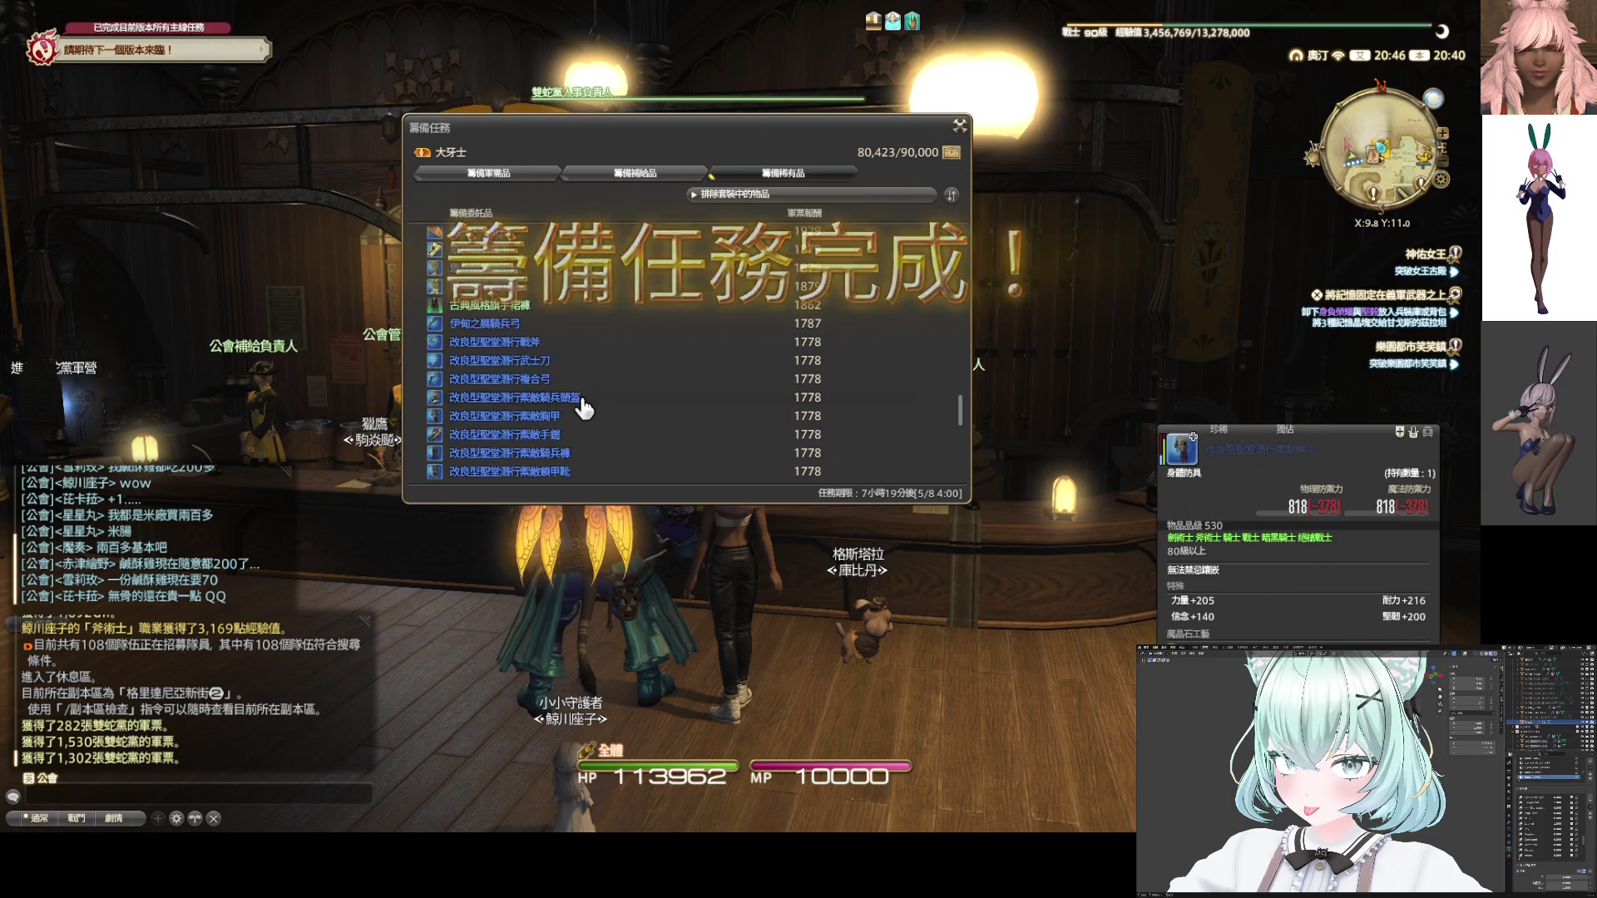
pyautogui.scroll(5, 582, 408)
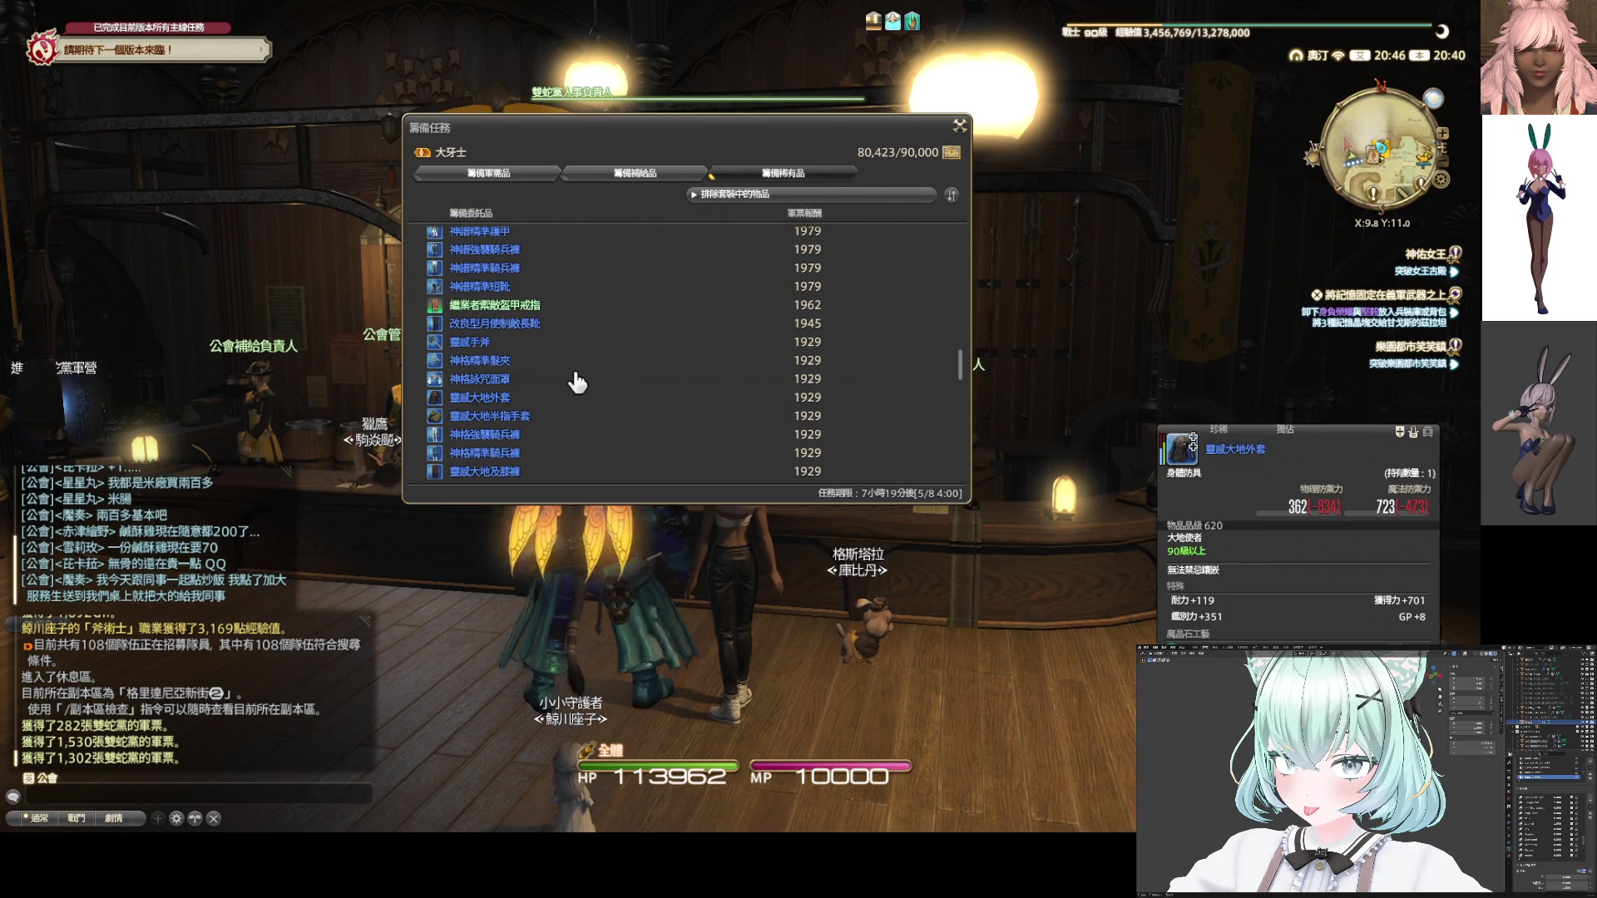
pyautogui.click(552, 306)
pyautogui.click(663, 248)
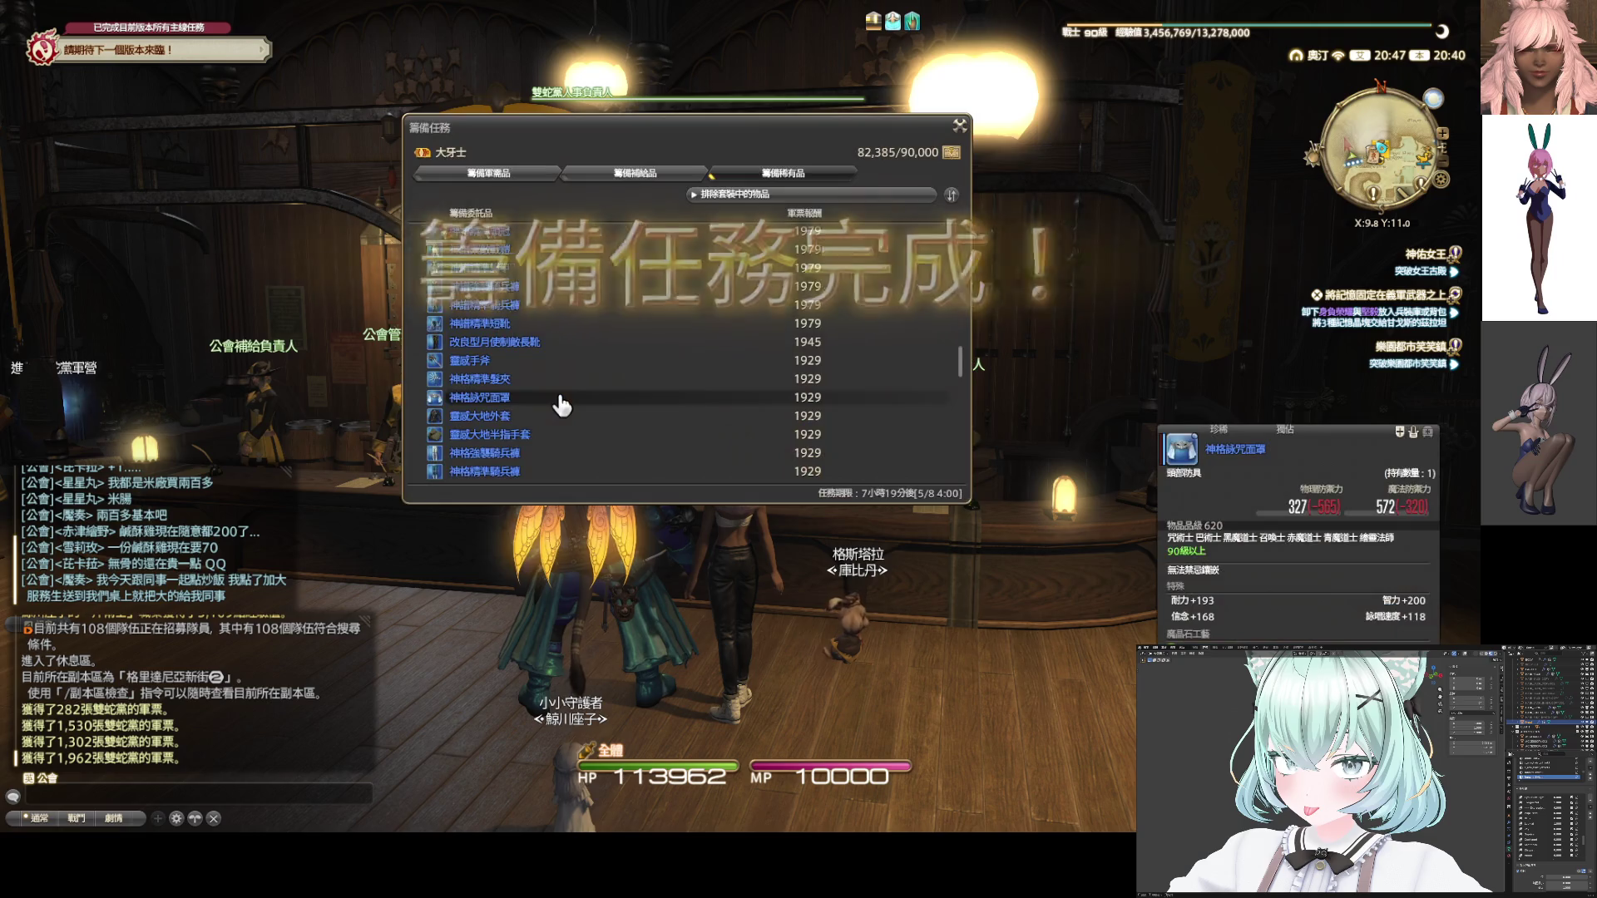
pyautogui.scroll(2, 566, 407)
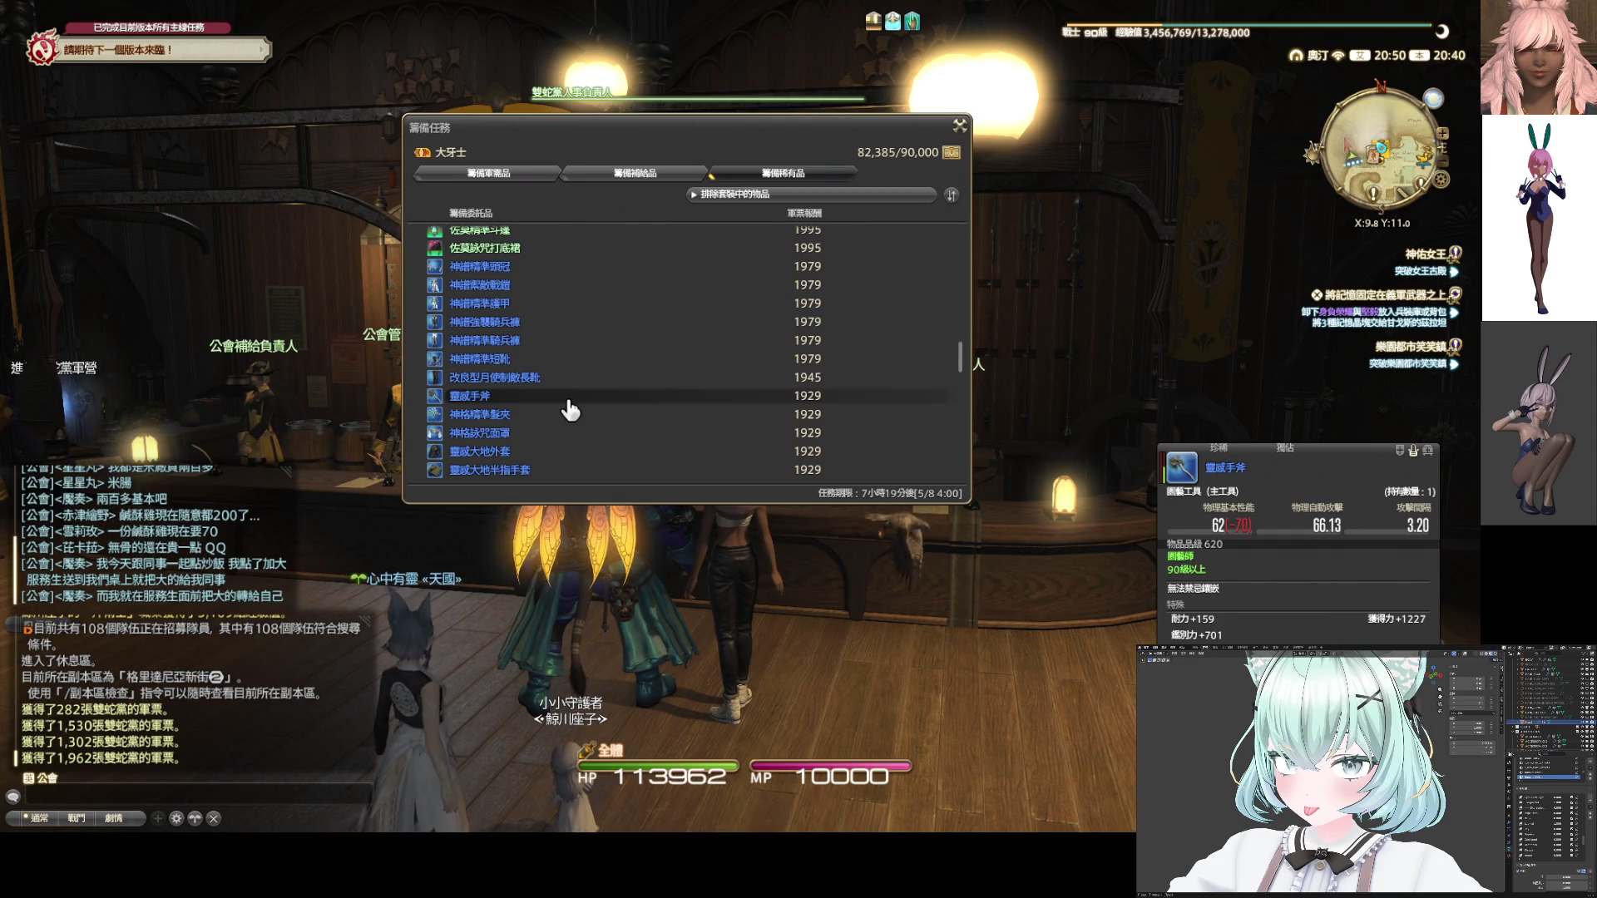
pyautogui.scroll(5, 571, 409)
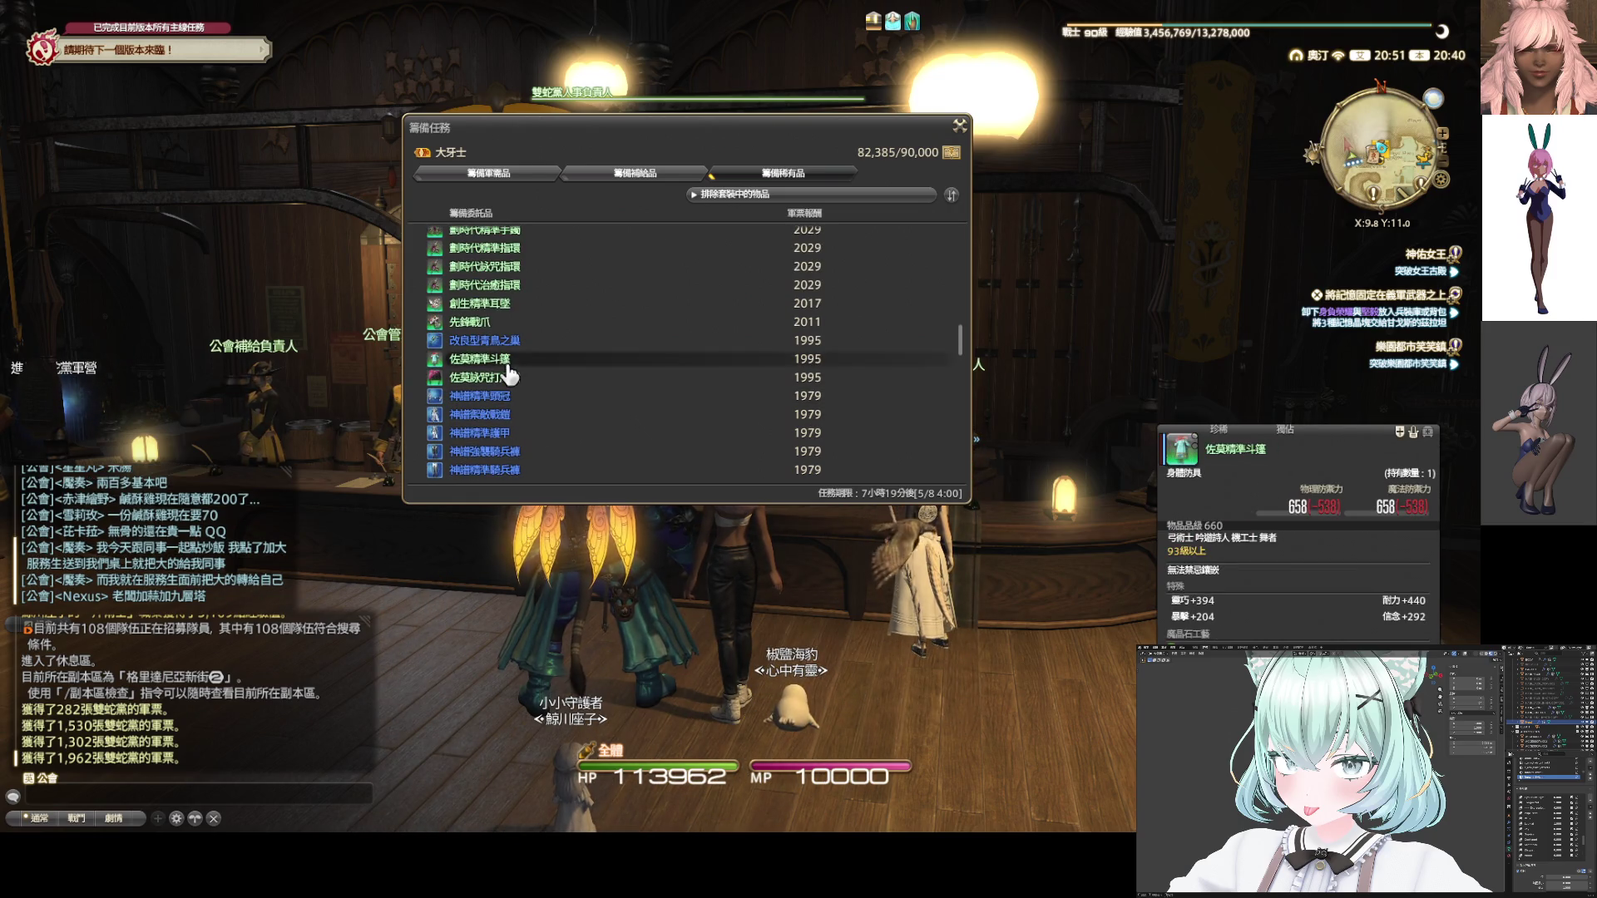
pyautogui.click(506, 369)
pyautogui.click(658, 260)
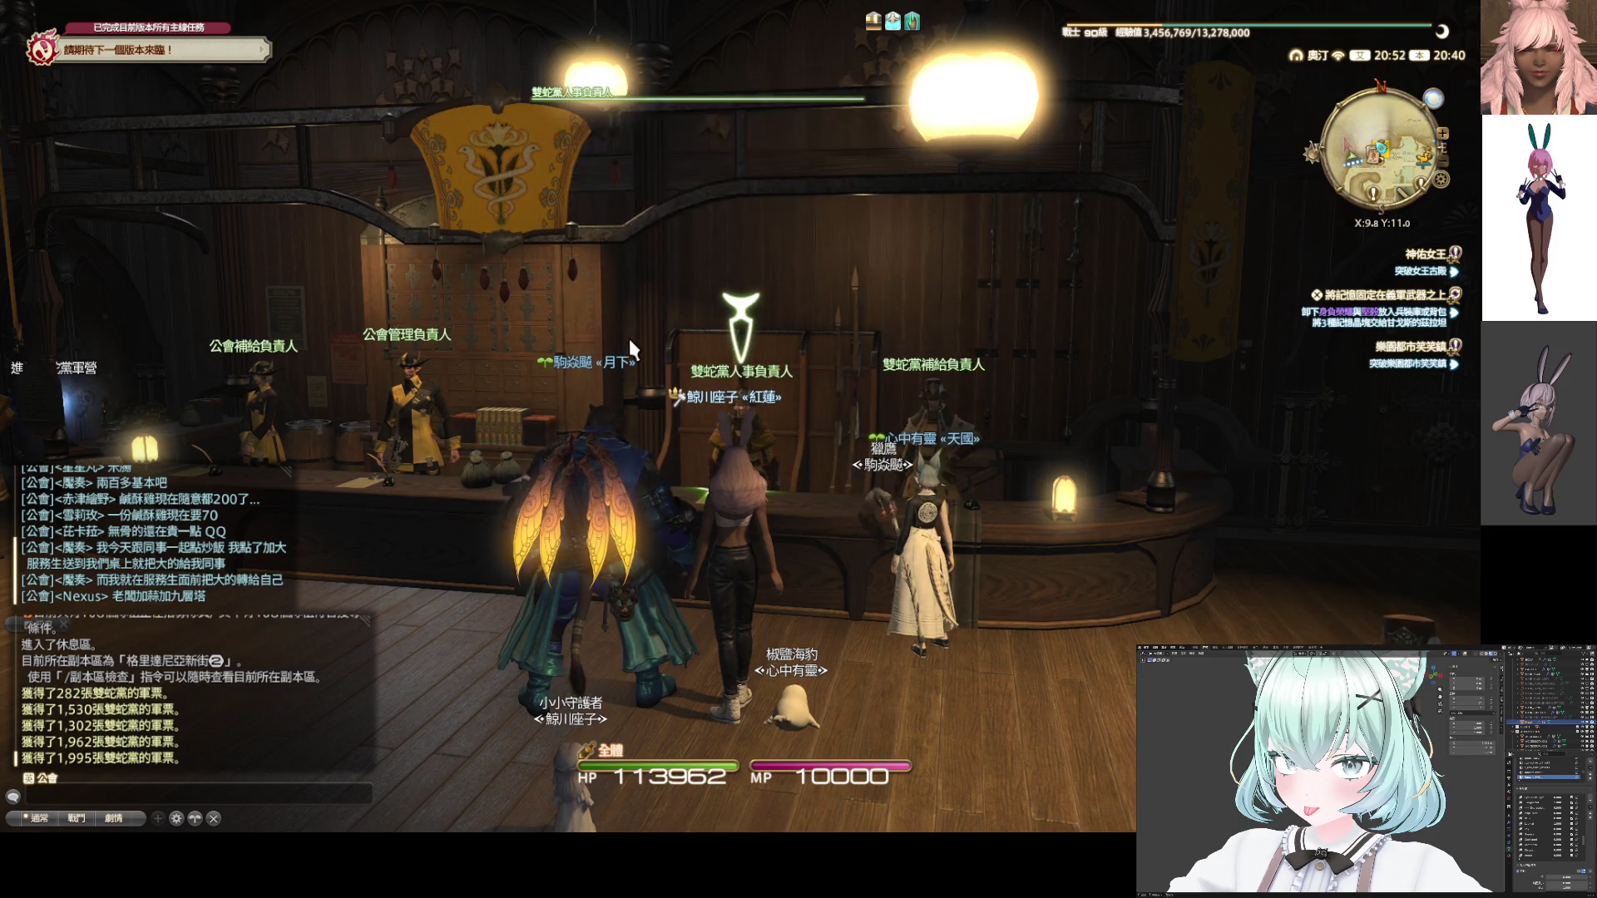
pyautogui.scroll(5, 621, 355)
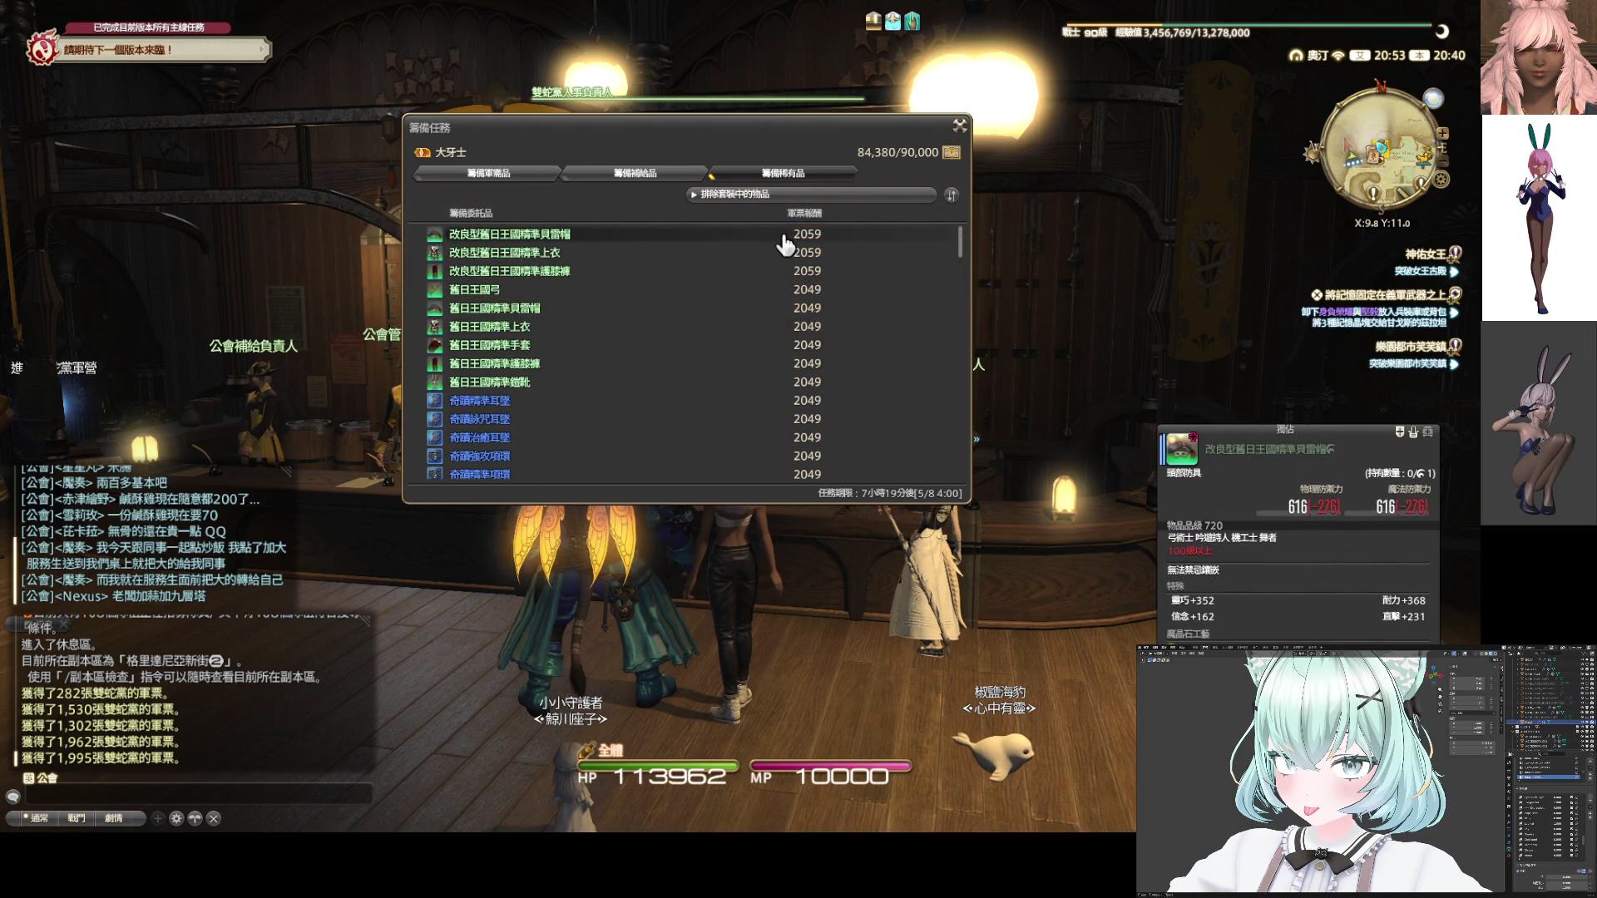
pyautogui.click(961, 127)
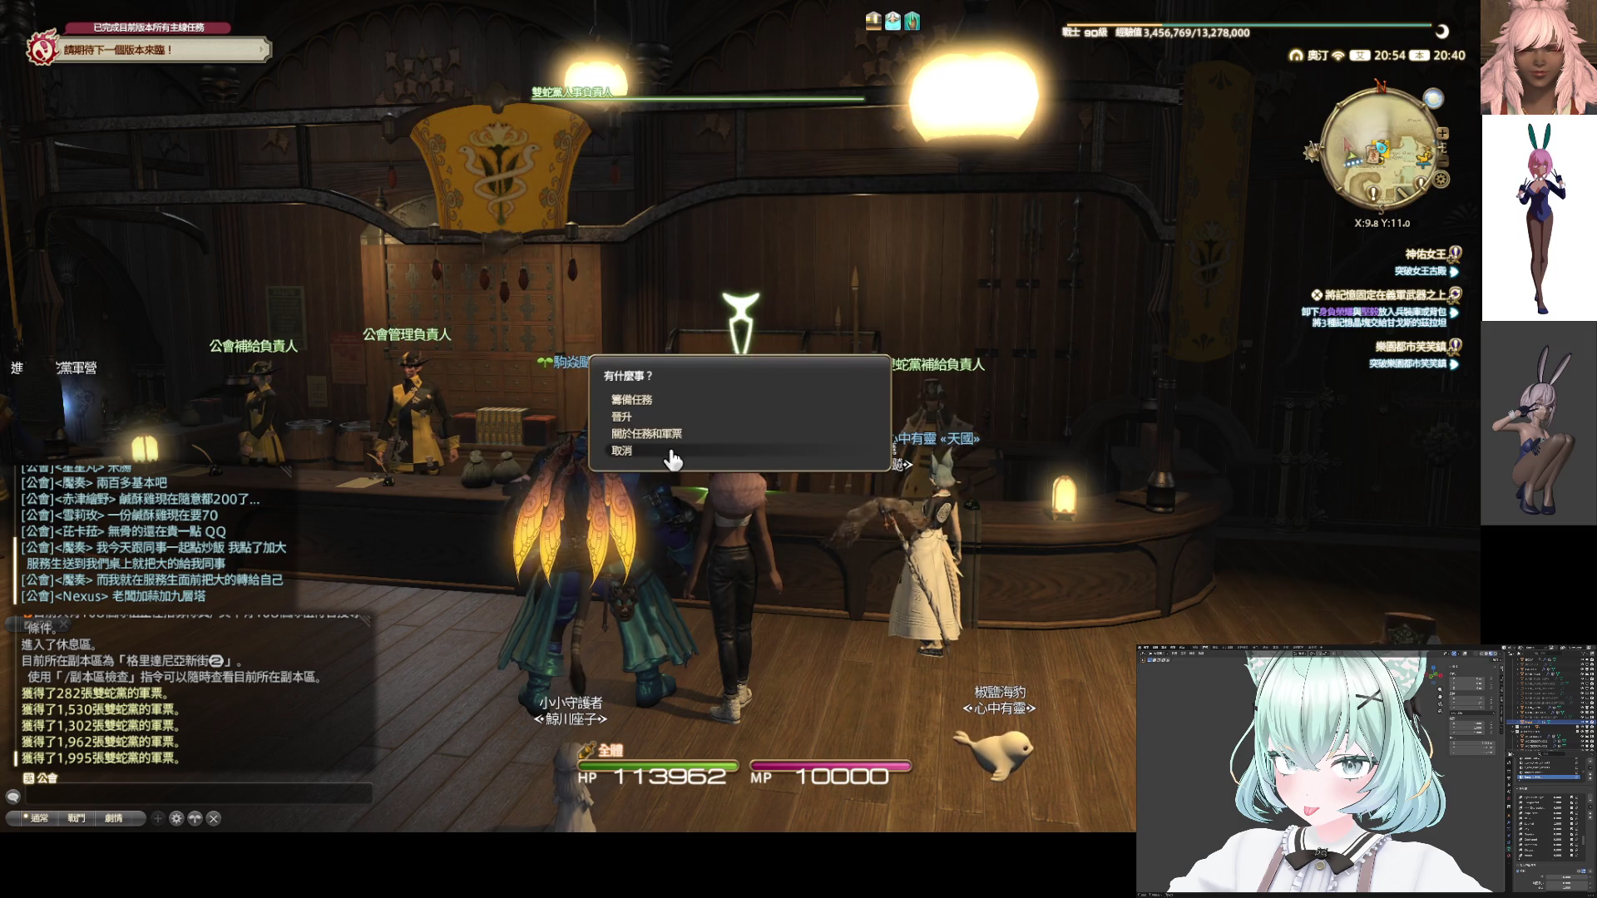
# Leave the personnel officer and enter the Grand Company barracks
pyautogui.press('Escape')
pyautogui.press('w')
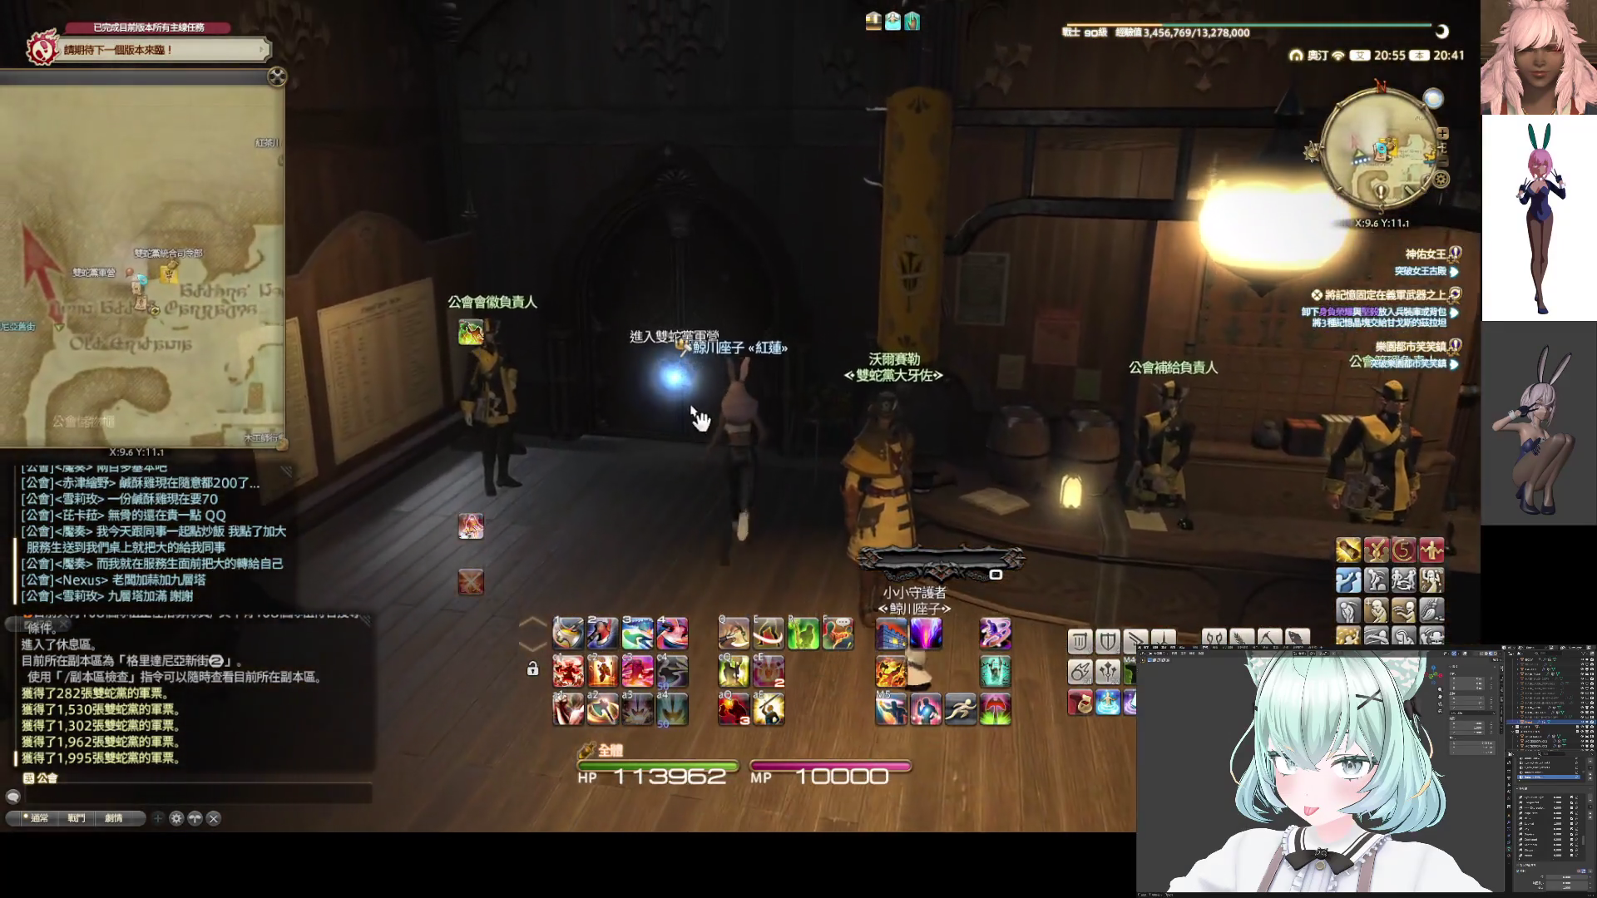
pyautogui.click(696, 412)
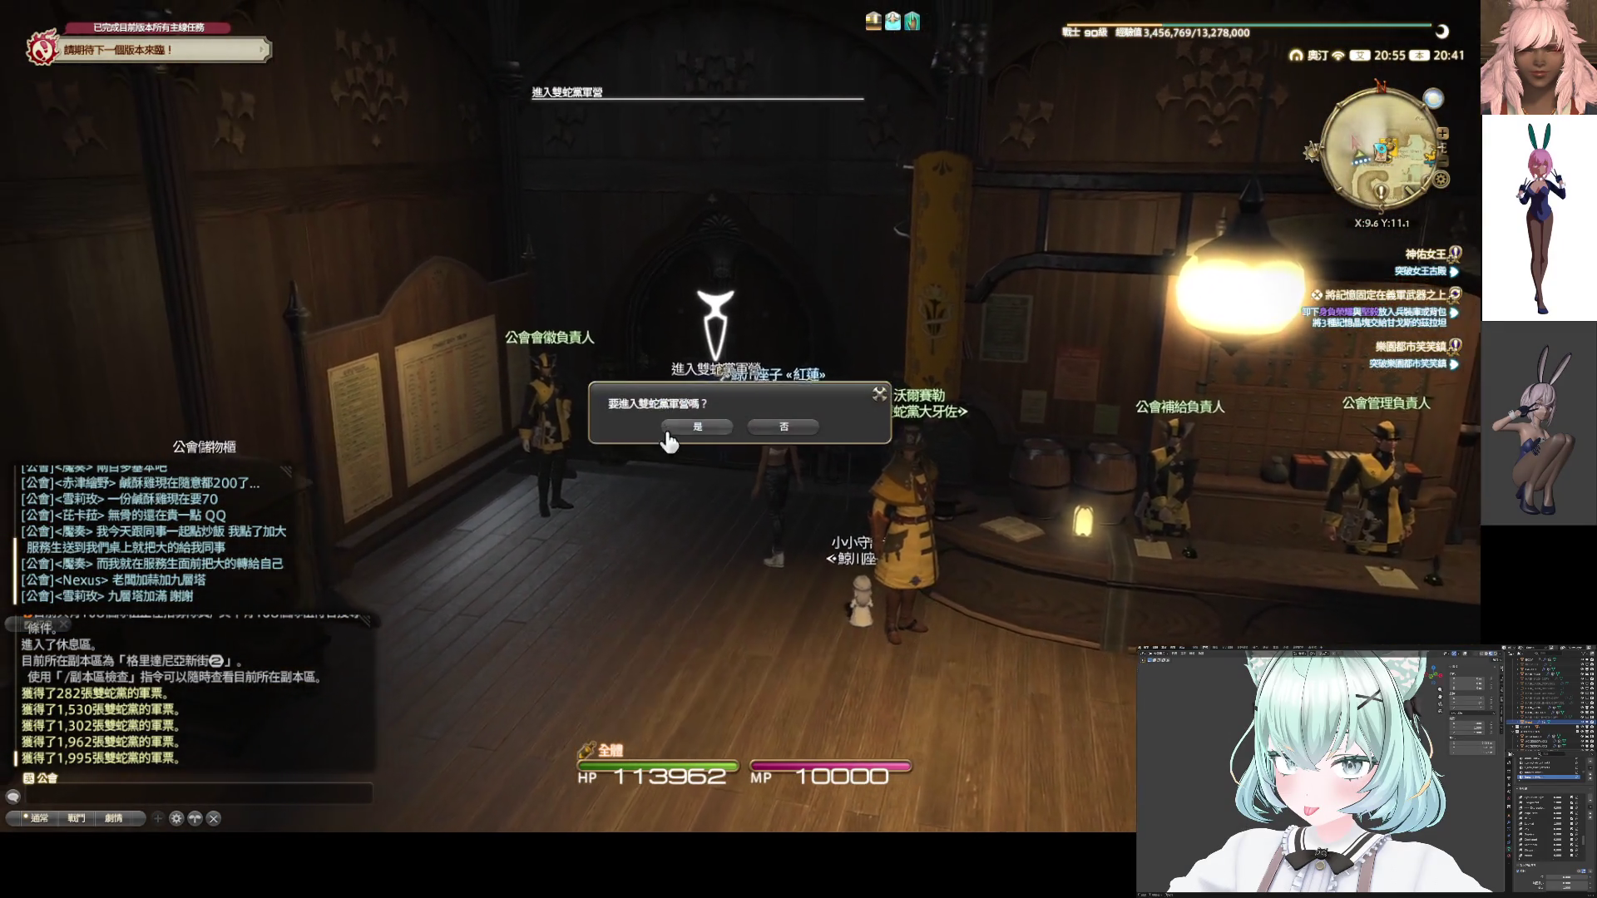
pyautogui.click(676, 430)
pyautogui.write('c')
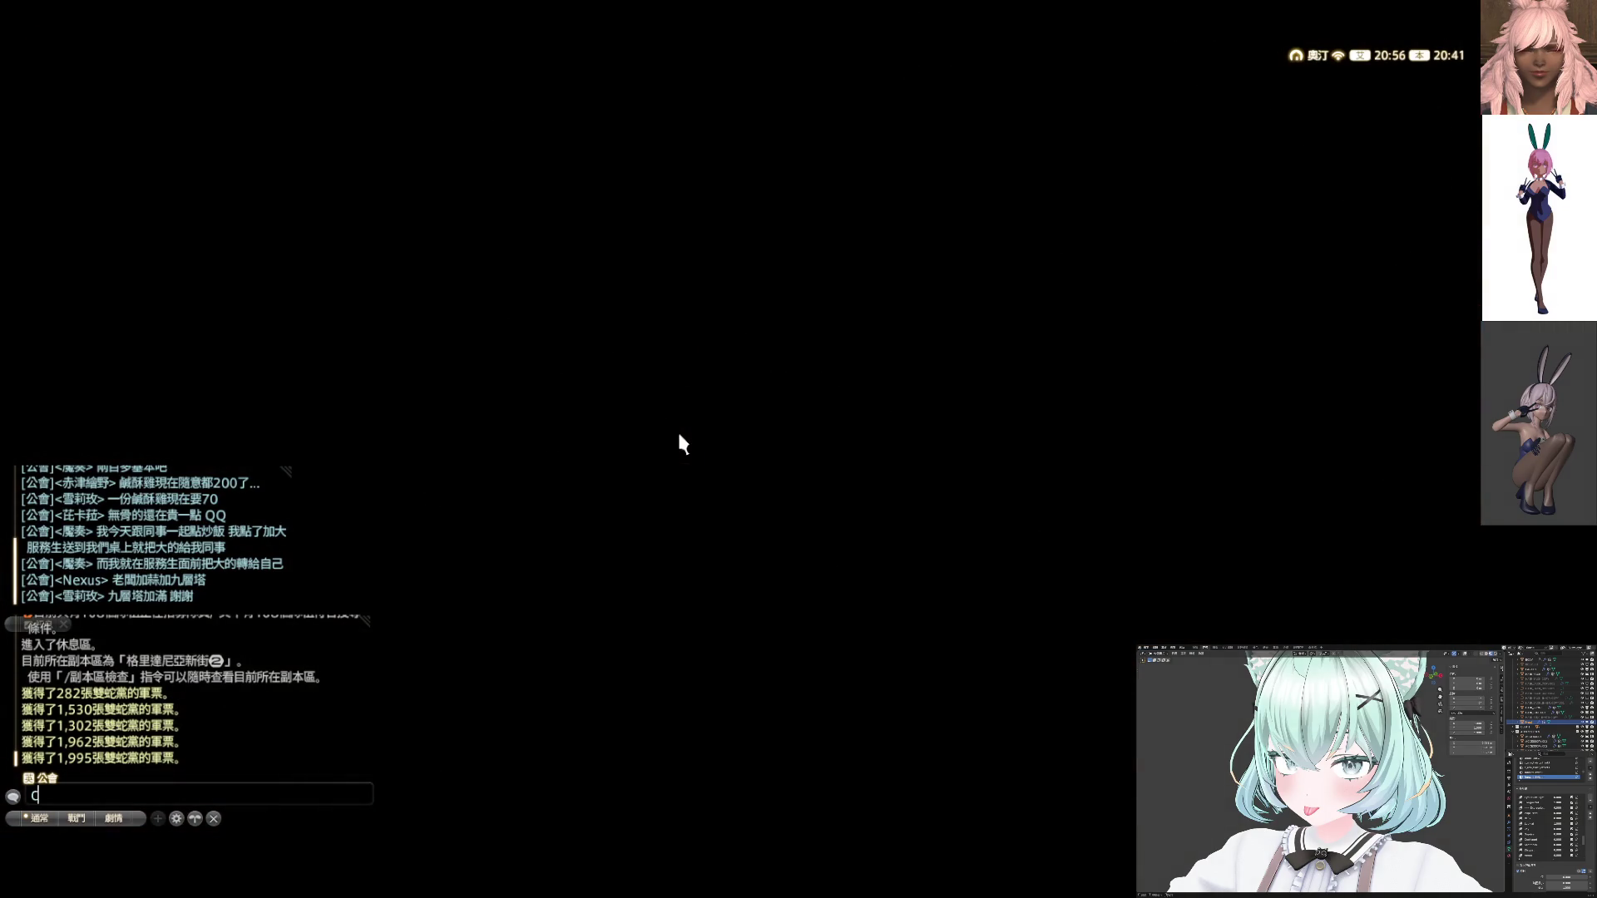
# Post '好久沒吃鹹酥雞' to company chat
pyautogui.write('l3ur.3ao6 t')
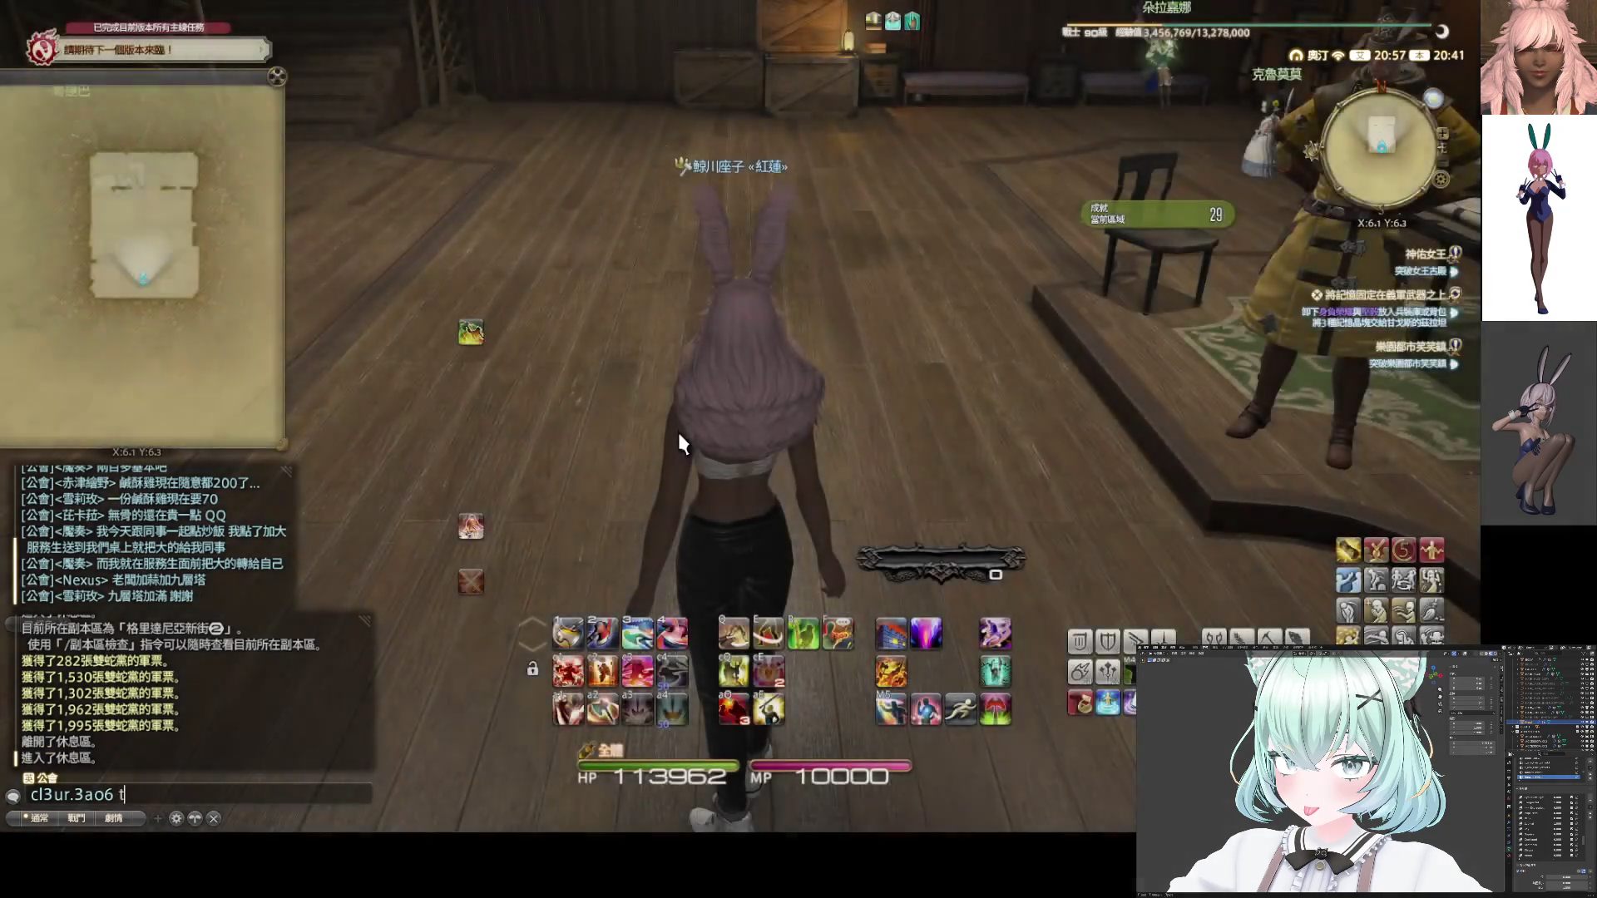
pyautogui.press('BackSpace')
pyautogui.press('BackSpace')
pyautogui.press('BackSpace')
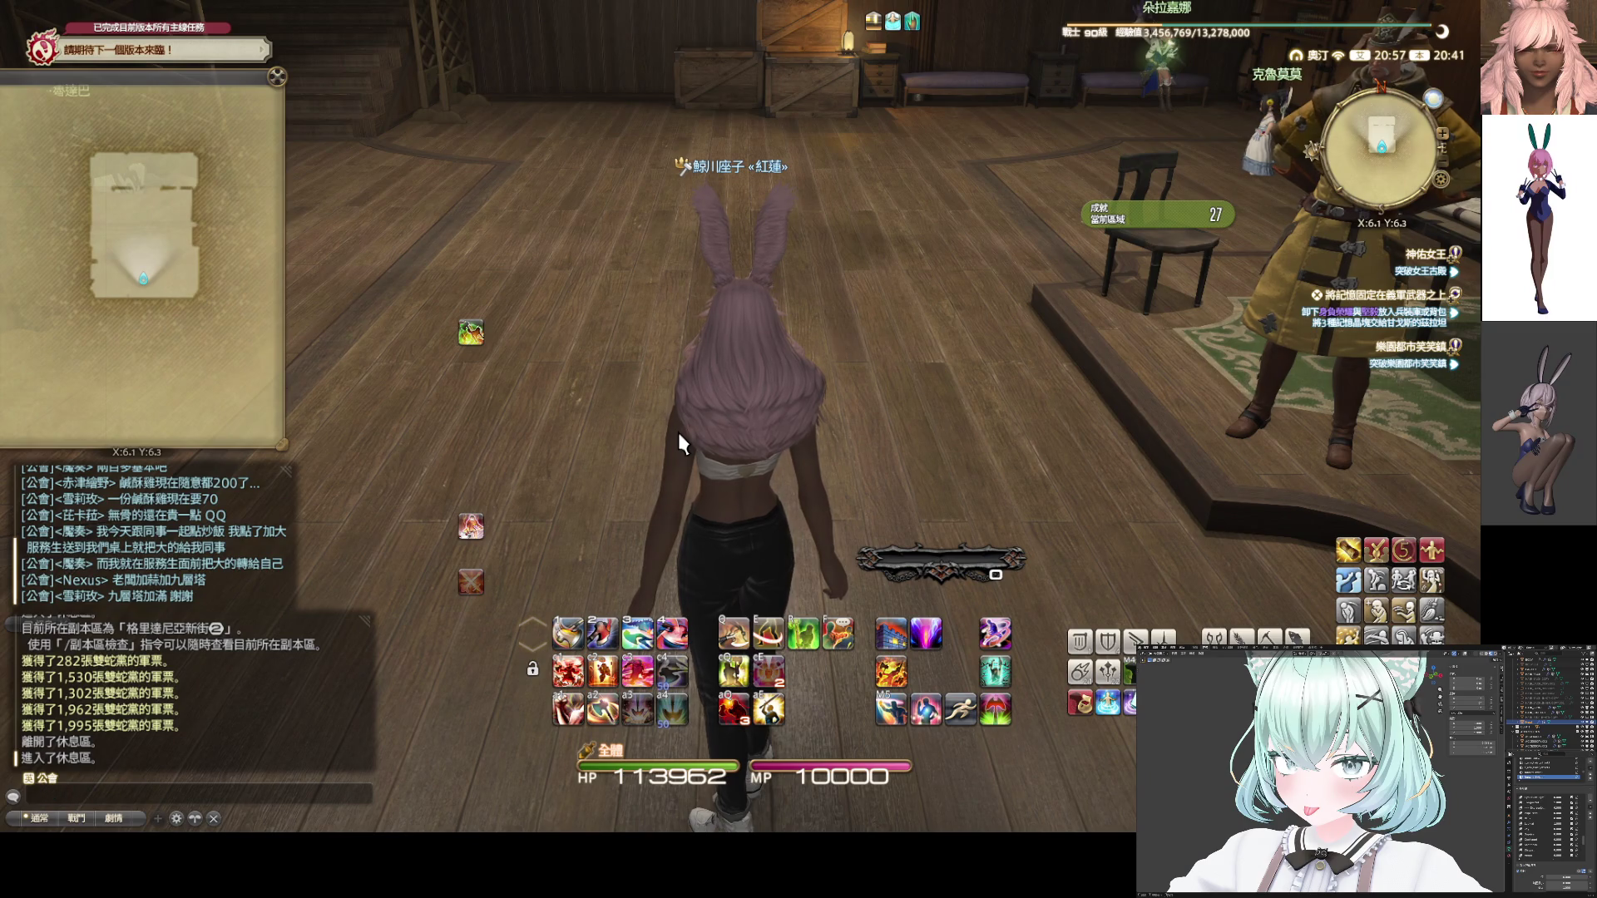
pyautogui.write('好久沒')
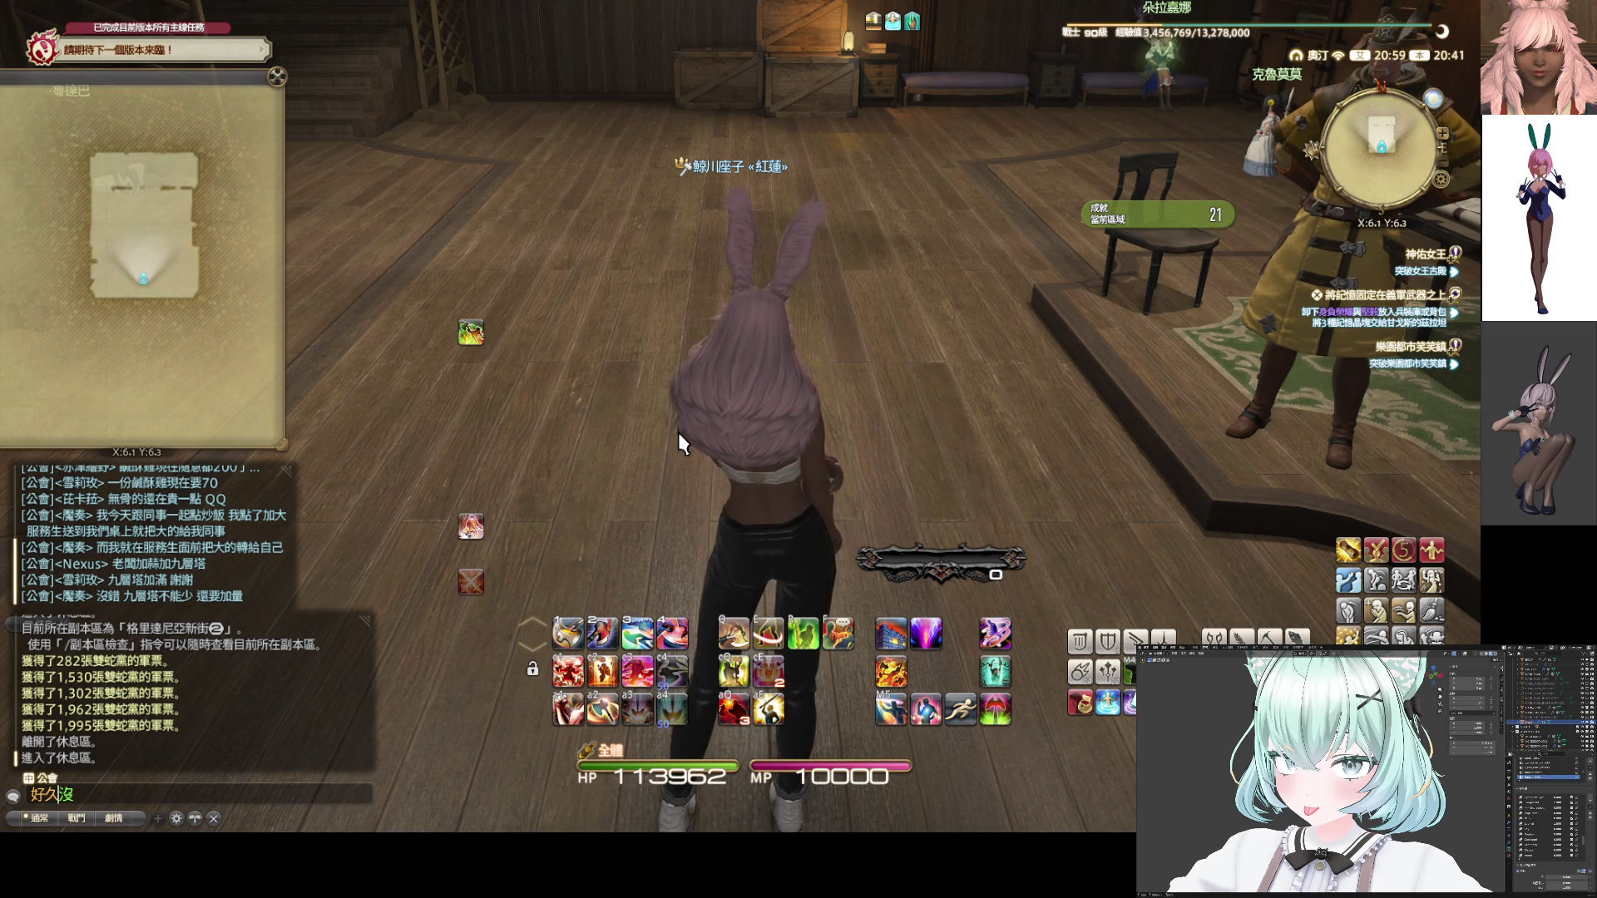
pyautogui.write('吃鹹')
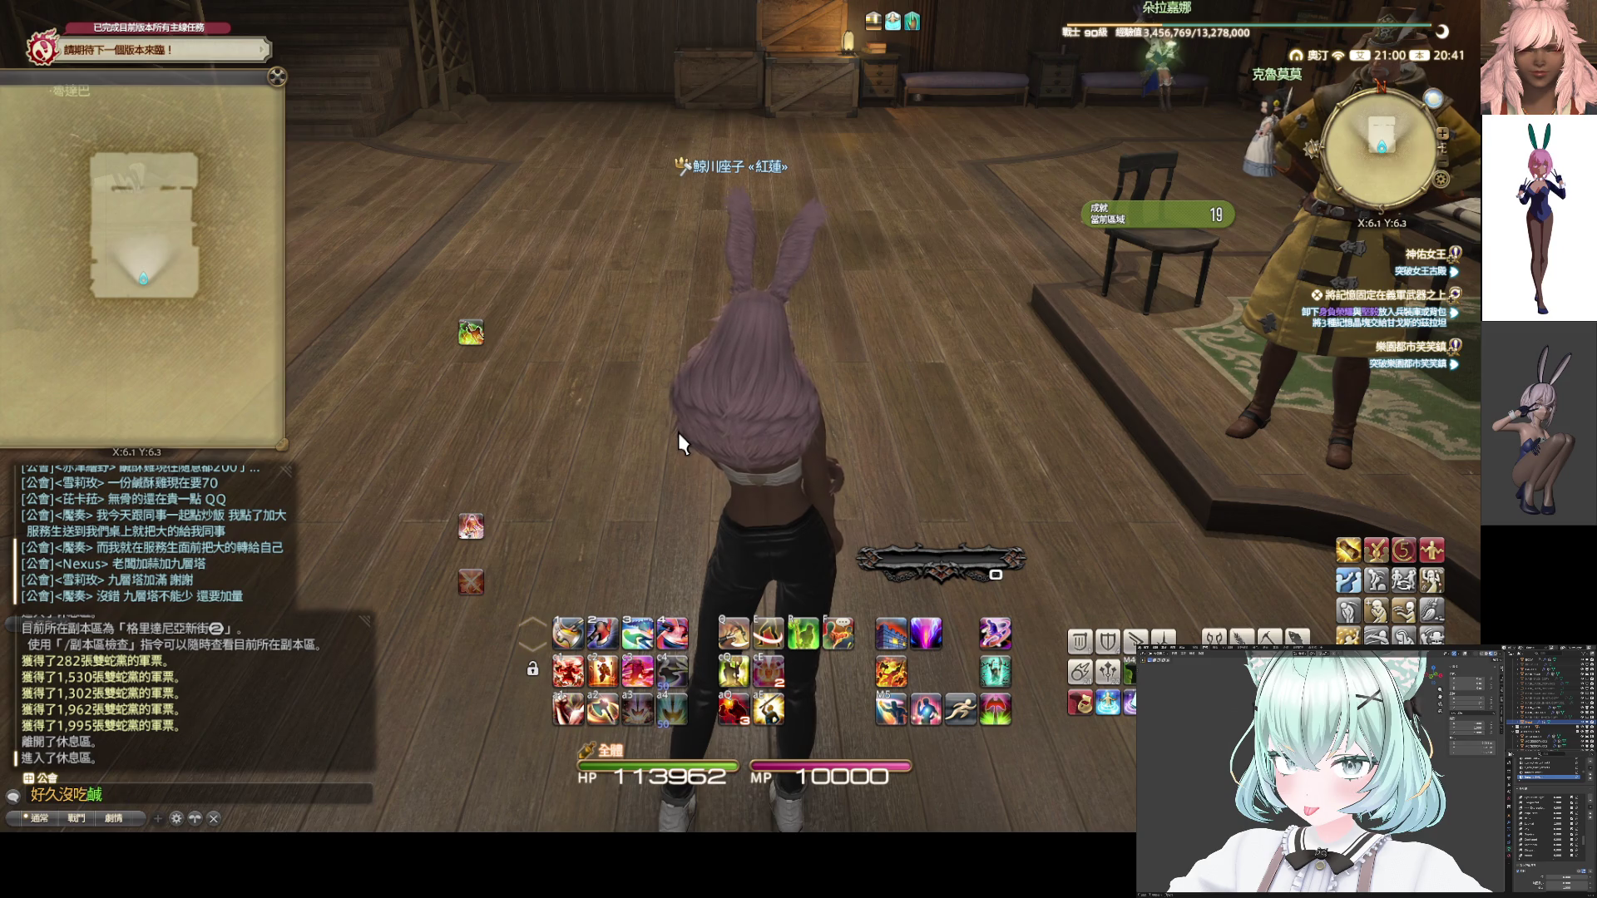
pyautogui.write('酥雞')
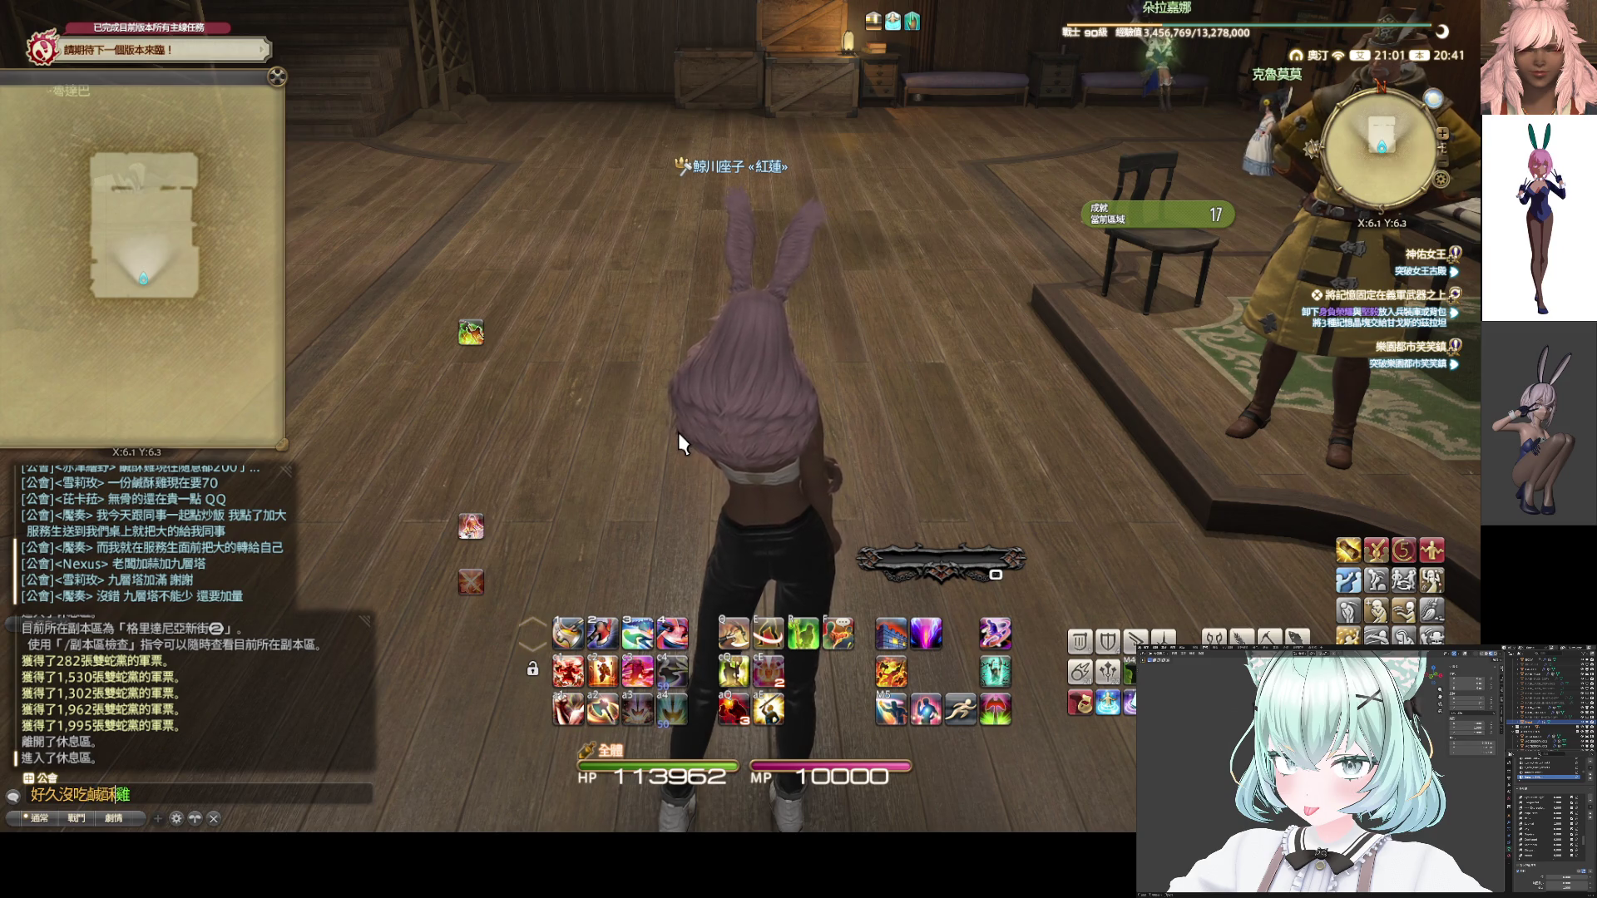
pyautogui.press('Return')
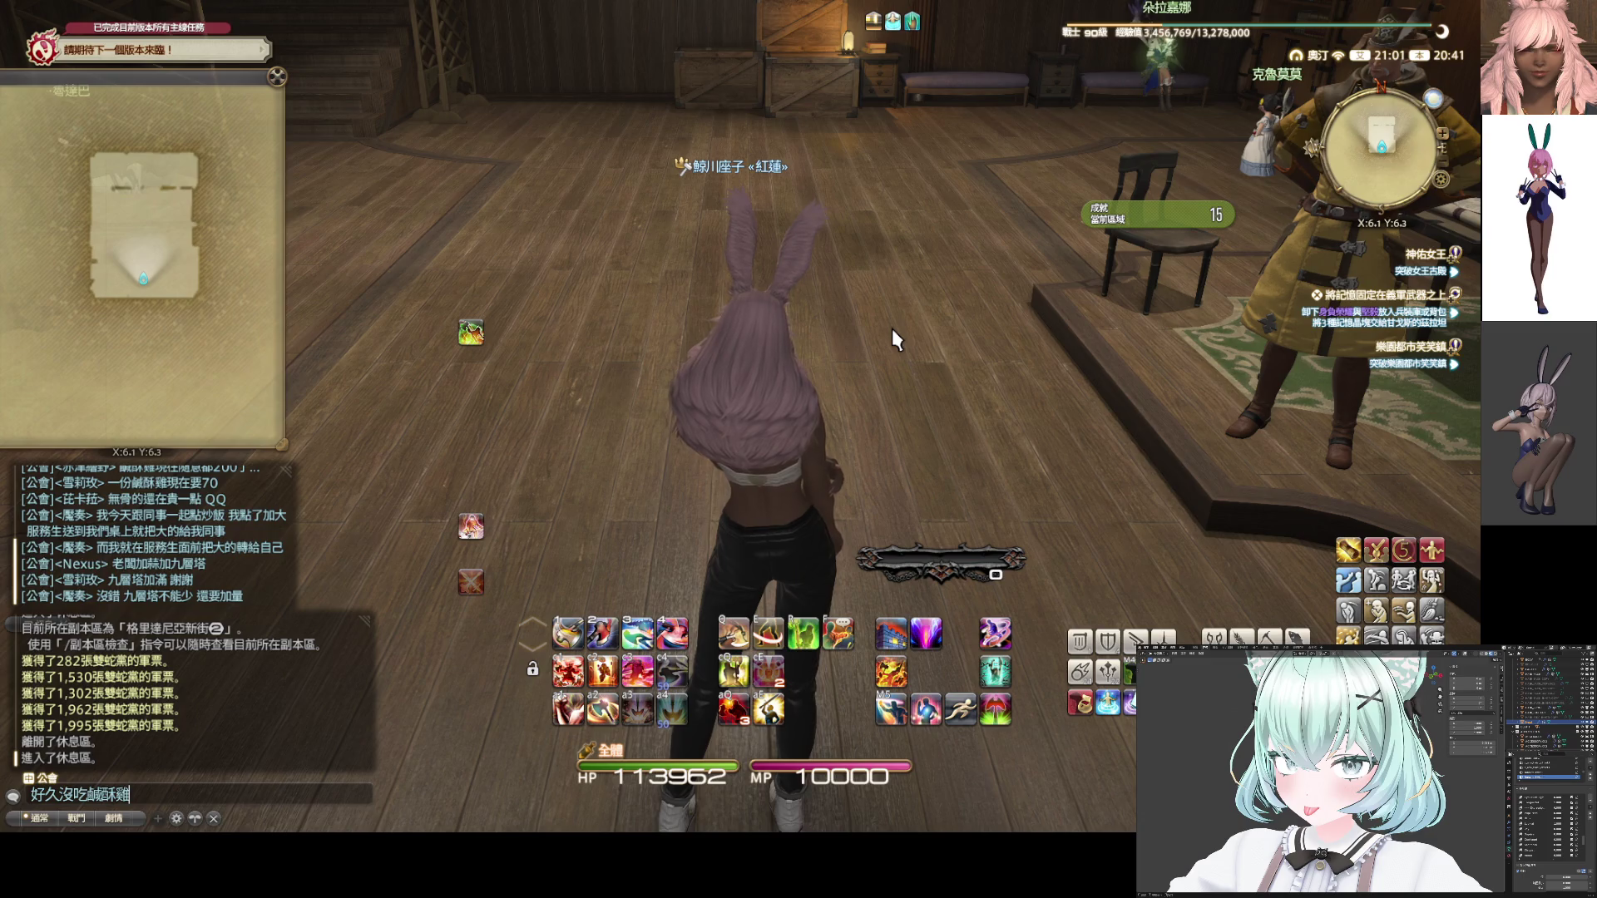
pyautogui.press('Return')
# Run through the barracks and speak to the squadron sergeant
pyautogui.press('w')
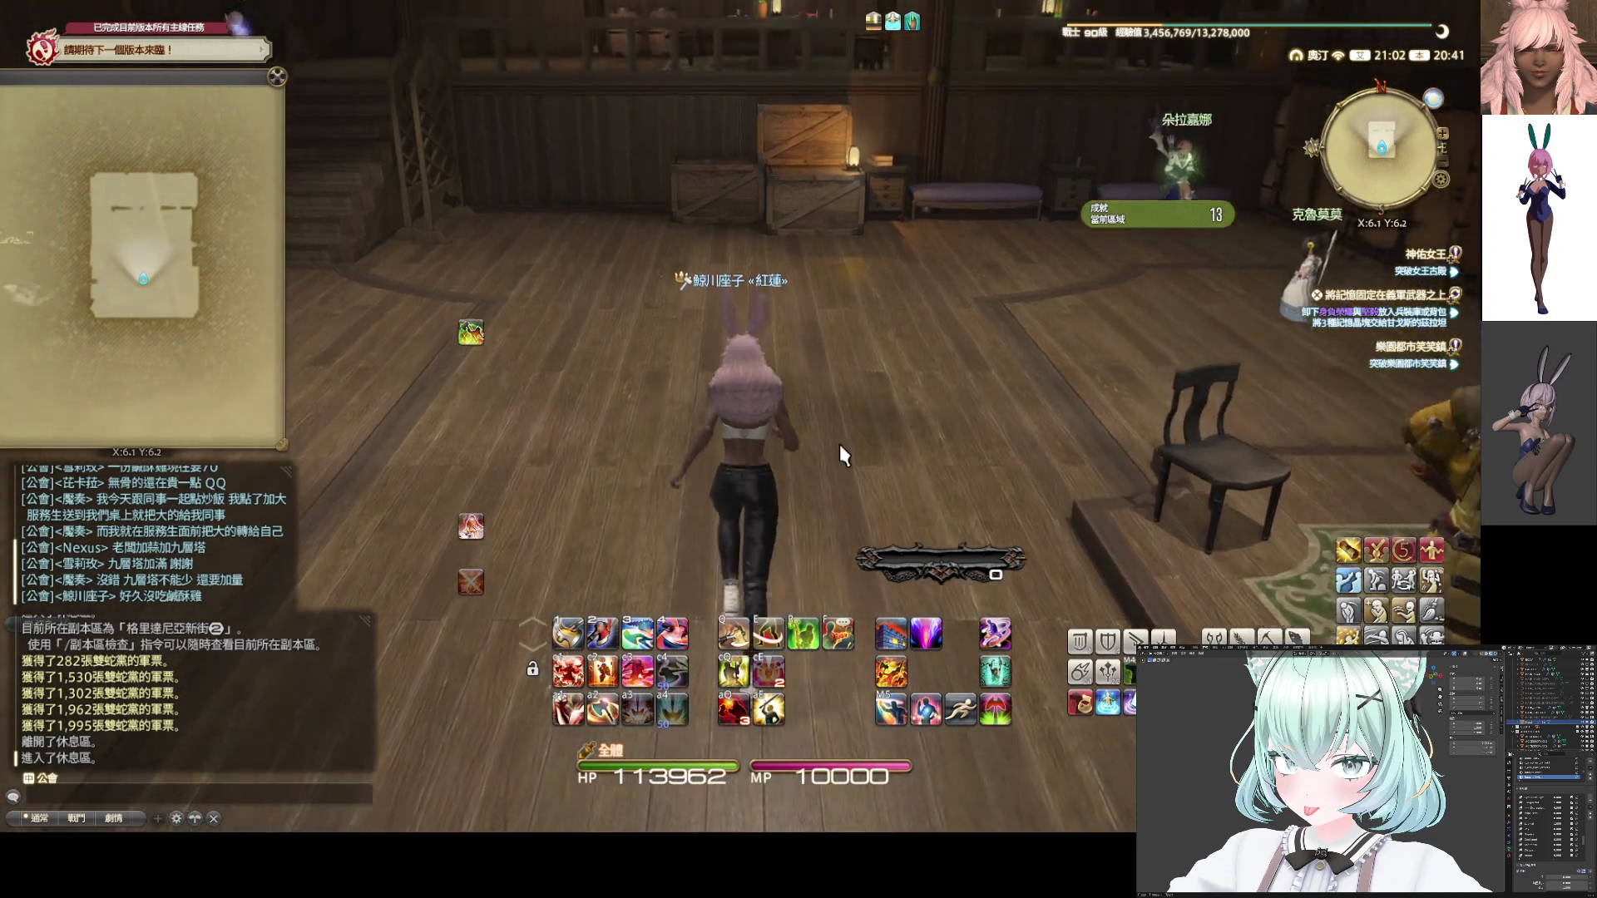
pyautogui.moveTo(836, 403); pyautogui.dragTo(583, 407, button='right')
pyautogui.rightClick(624, 391)
# Accept the joint exercise report, receiving 軍用徵兵指南 and 1,274 gil
pyautogui.click(746, 468)
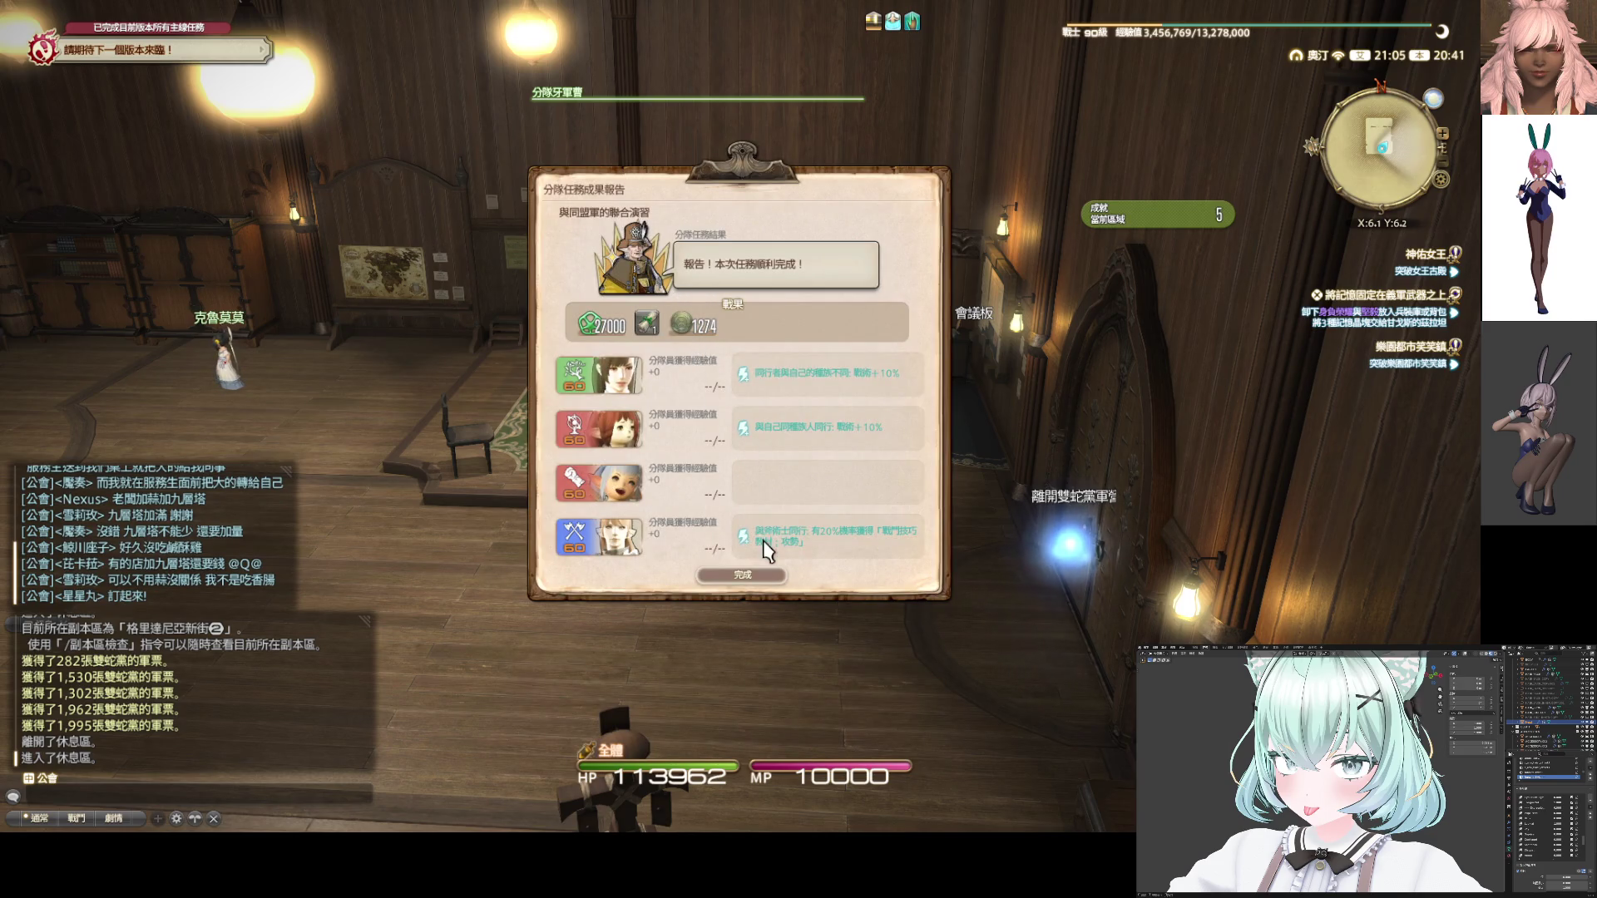
pyautogui.click(744, 573)
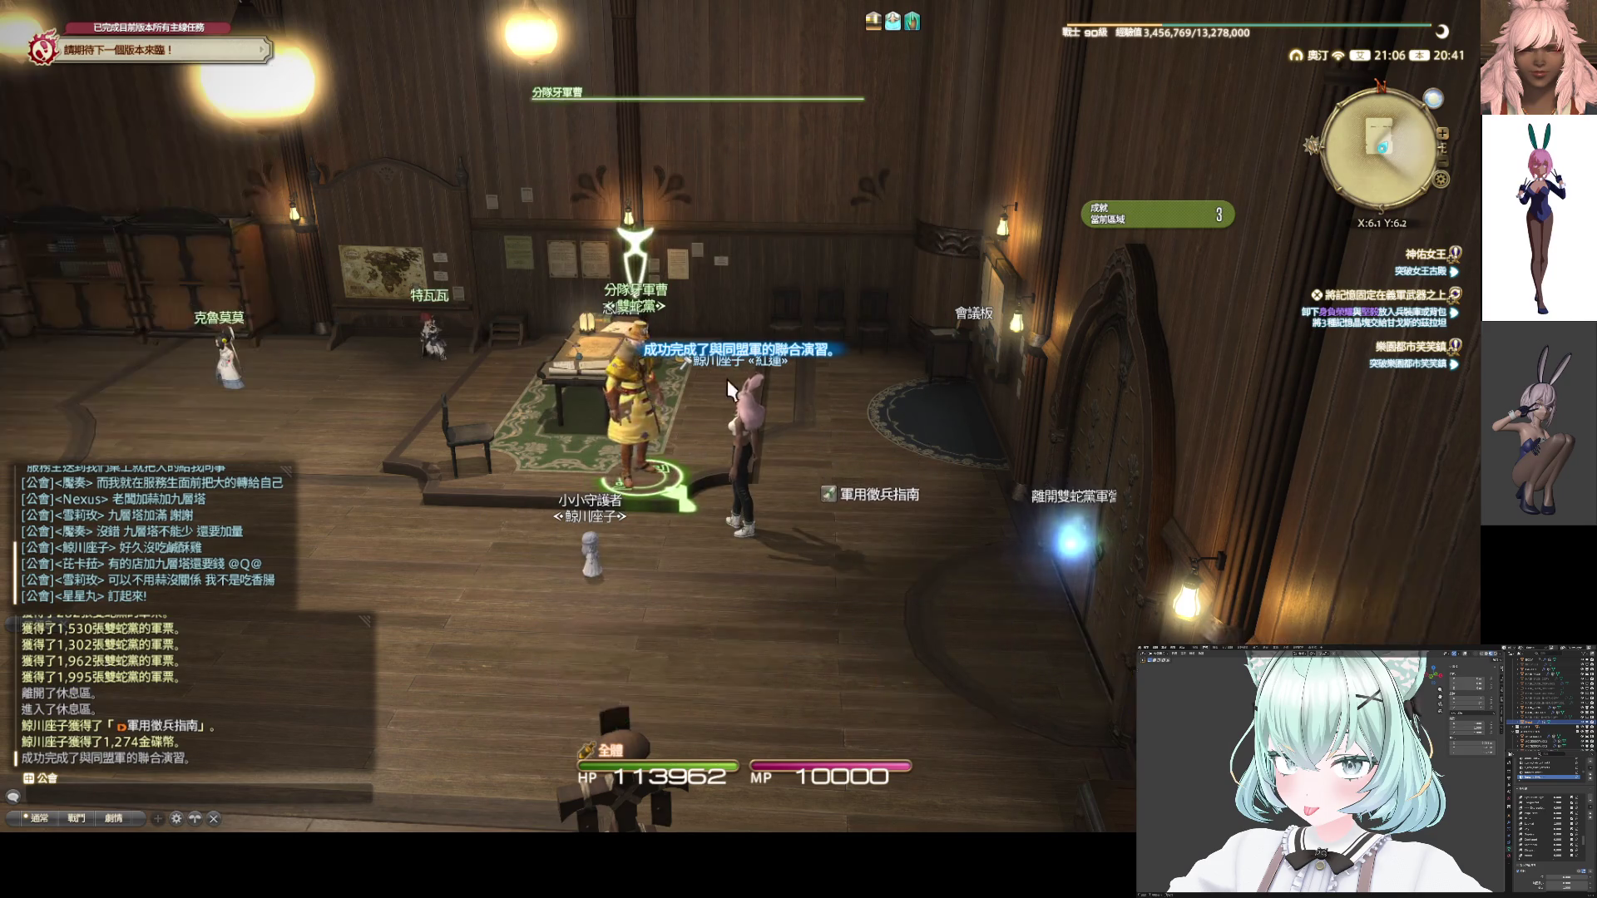
pyautogui.press('Return')
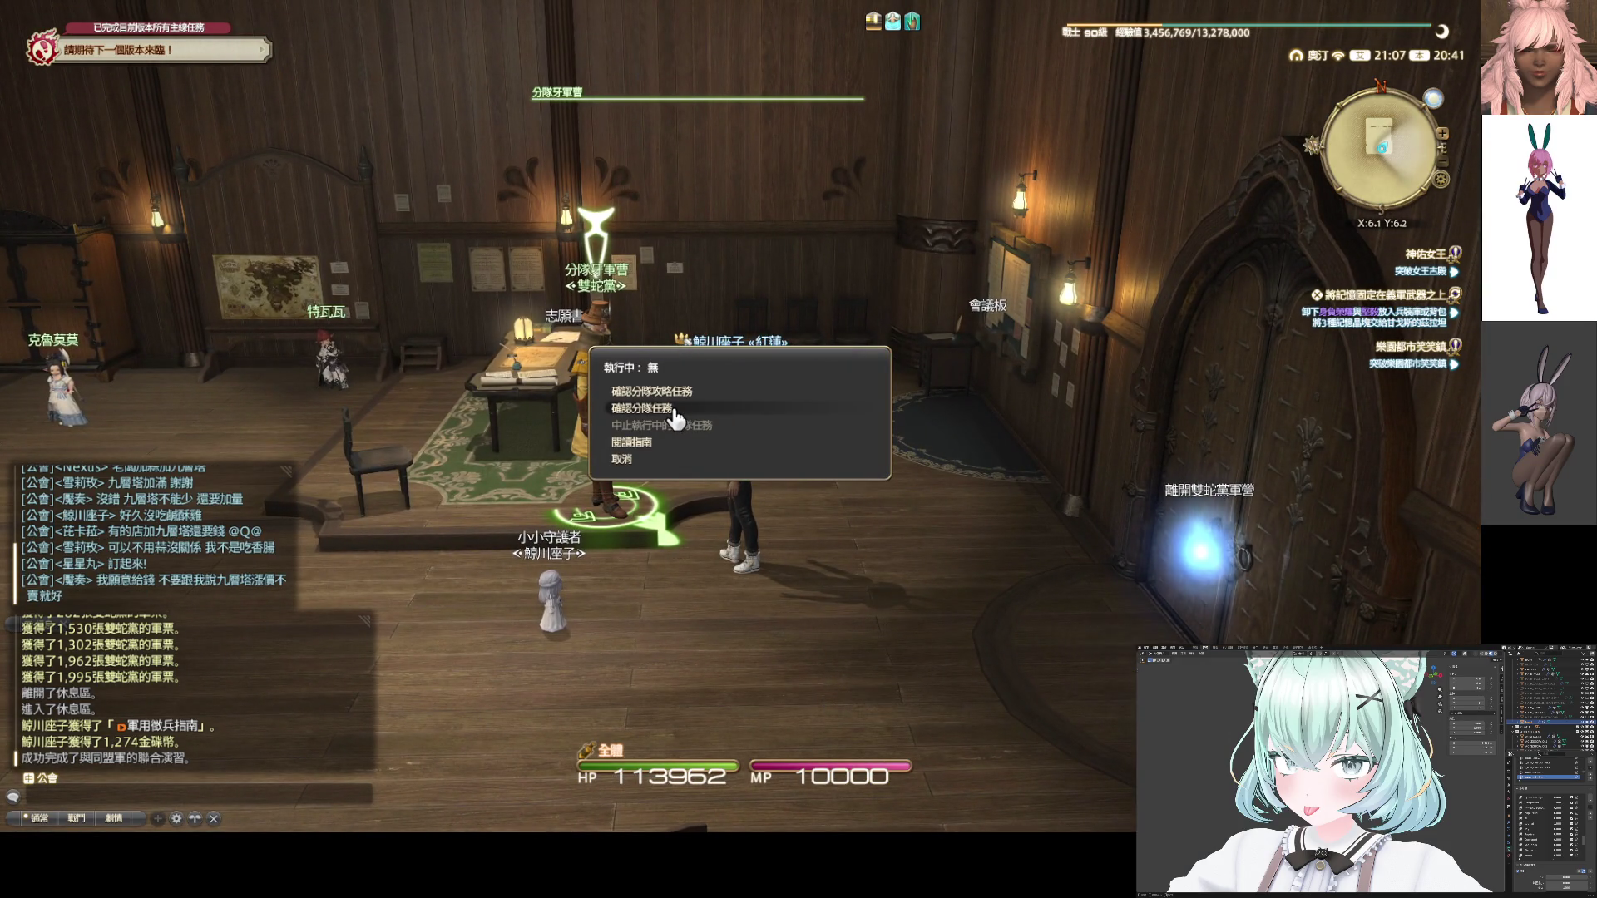
# Leave the sergeant's menu and check the council board's training options
pyautogui.click(626, 459)
pyautogui.press('Return')
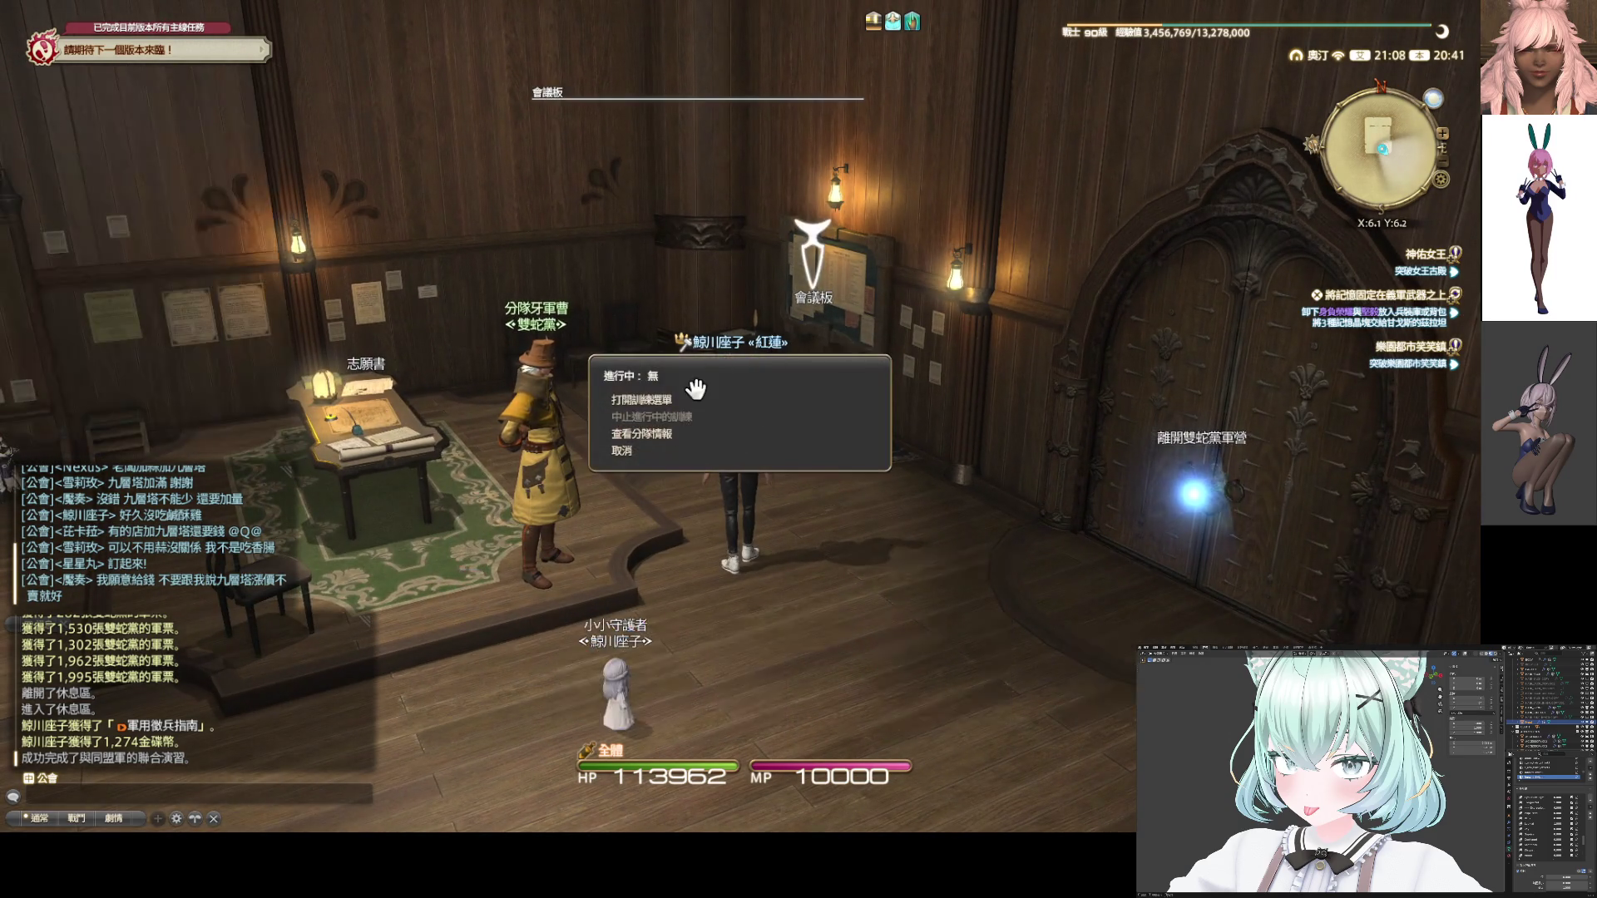
pyautogui.click(632, 405)
pyautogui.click(733, 542)
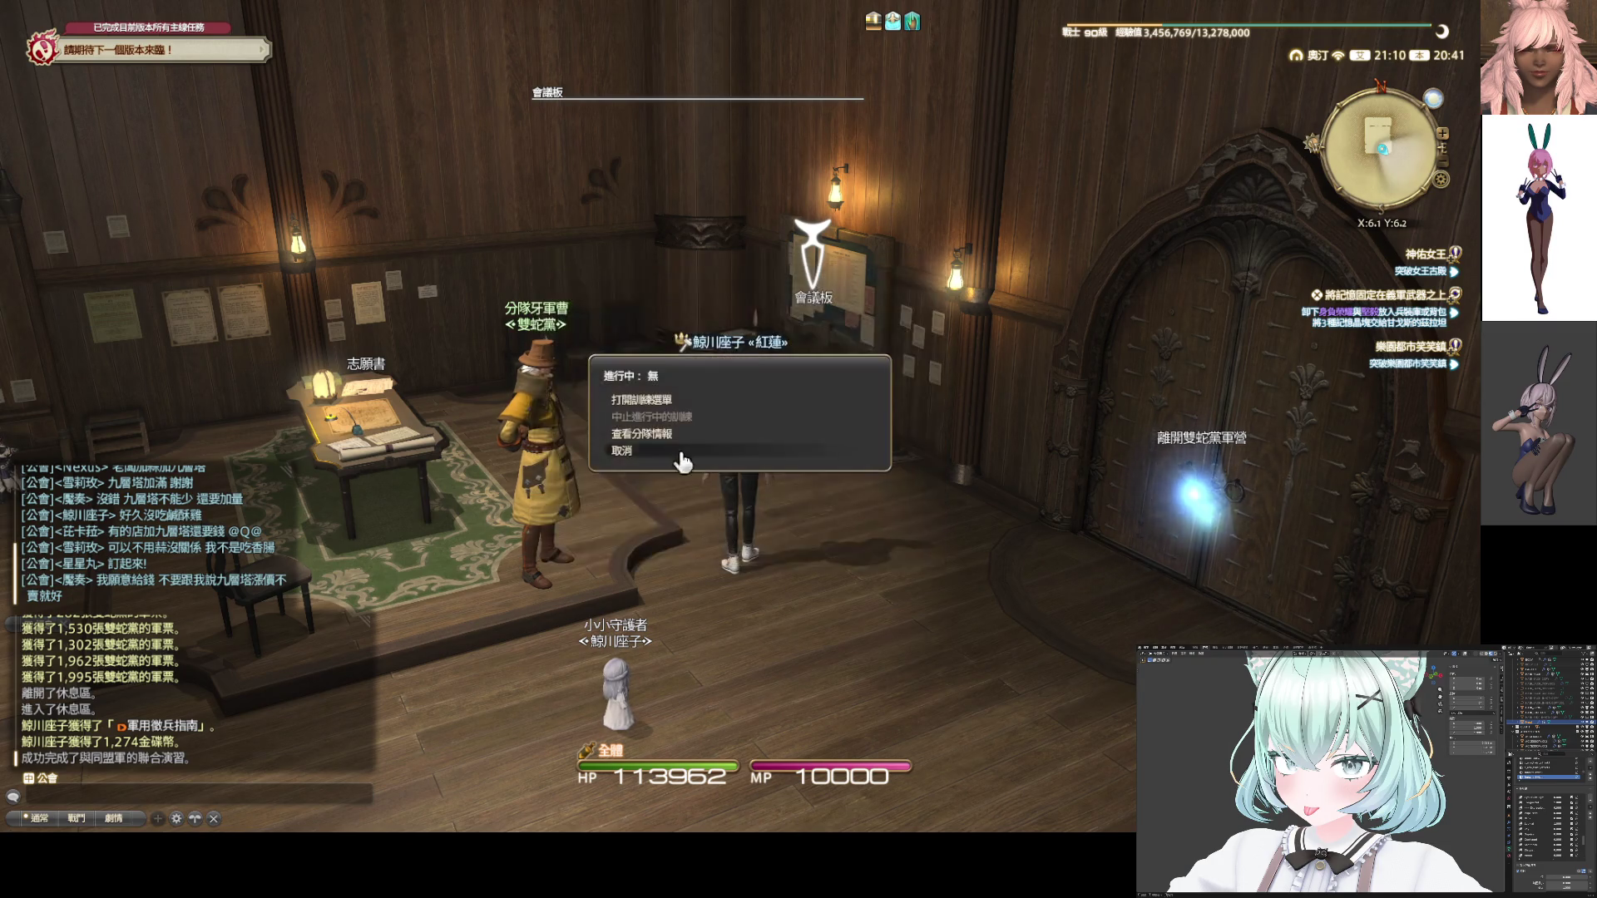
# View the member cards of 特瓦瓦, 若萊娜 and 塞西莉 in the roster
pyautogui.click(657, 441)
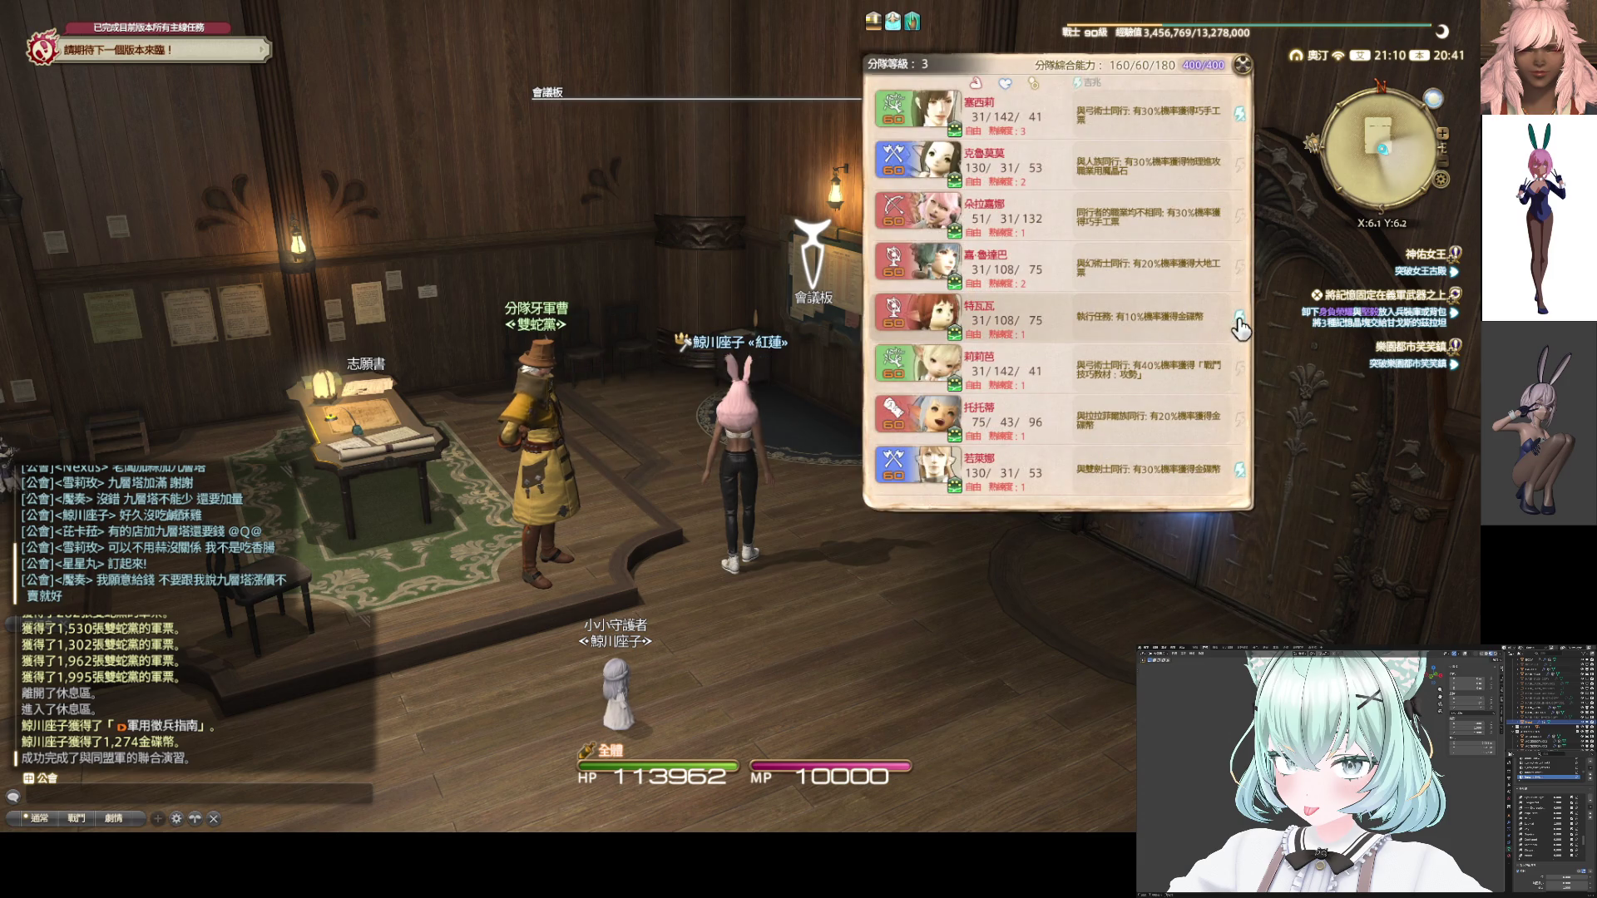
pyautogui.click(1233, 326)
pyautogui.click(1236, 475)
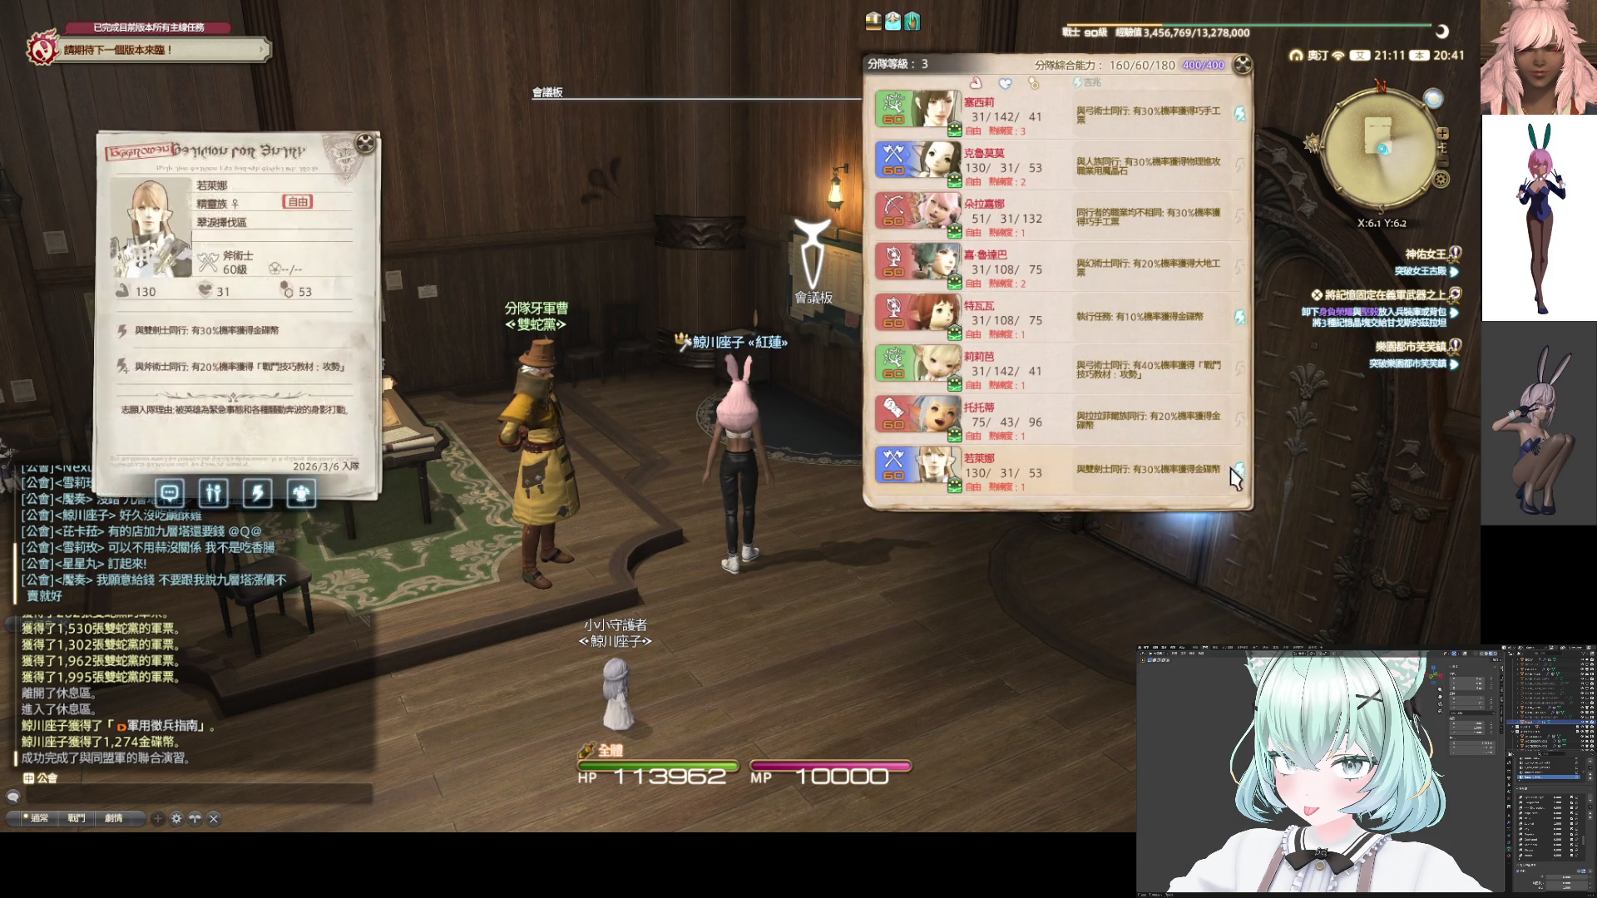
pyautogui.click(1237, 128)
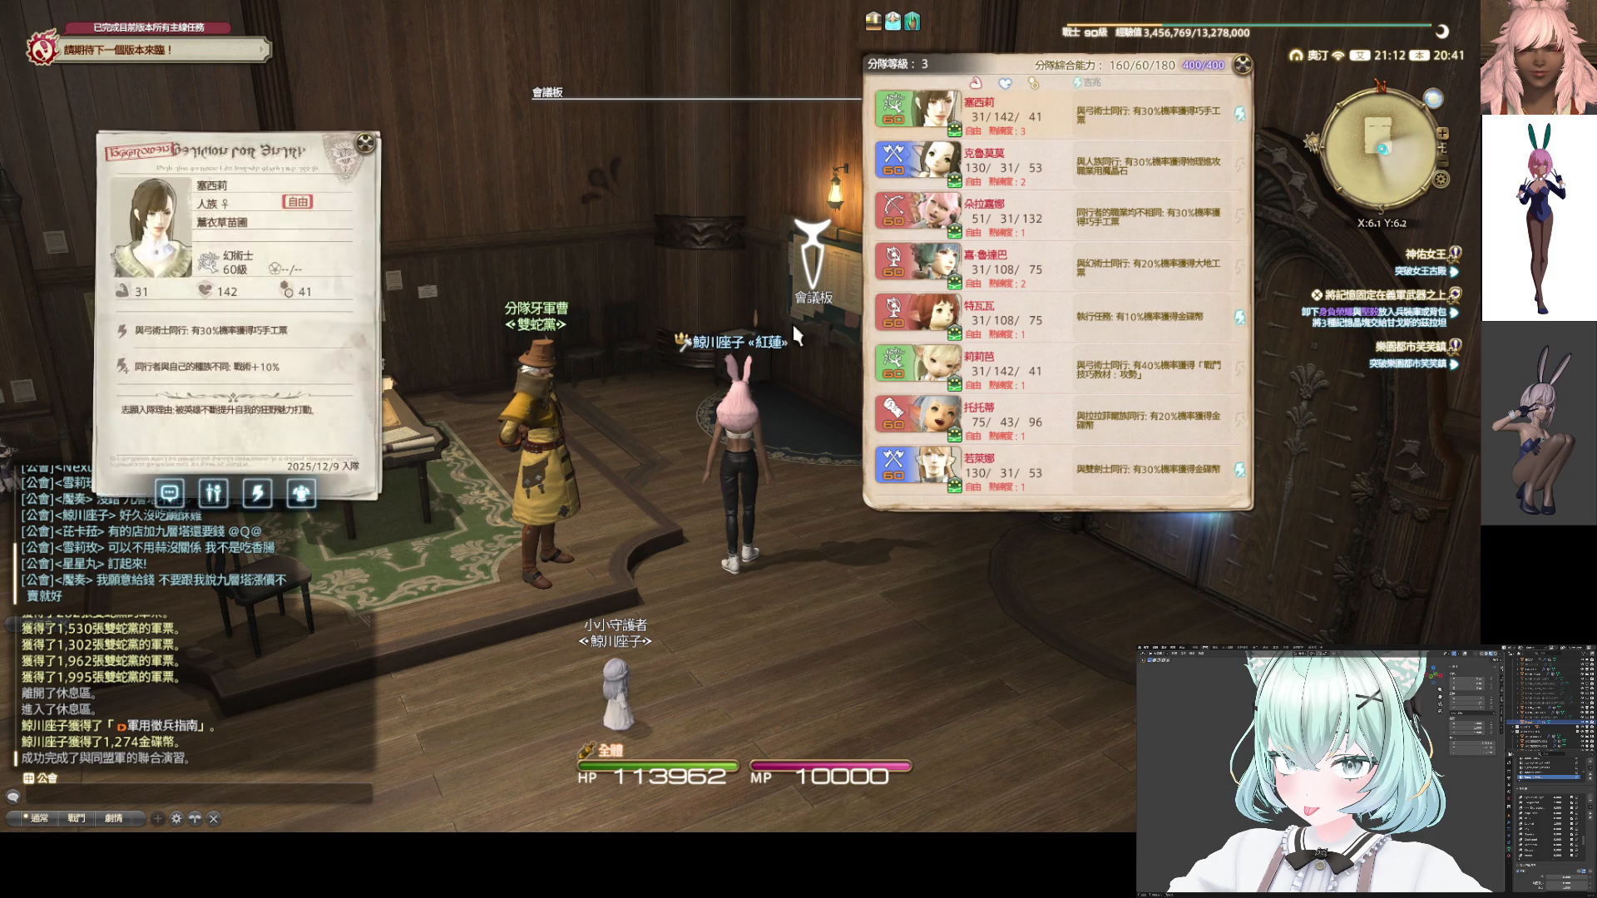
pyautogui.press('Escape')
pyautogui.press('Escape')
pyautogui.press('Escape')
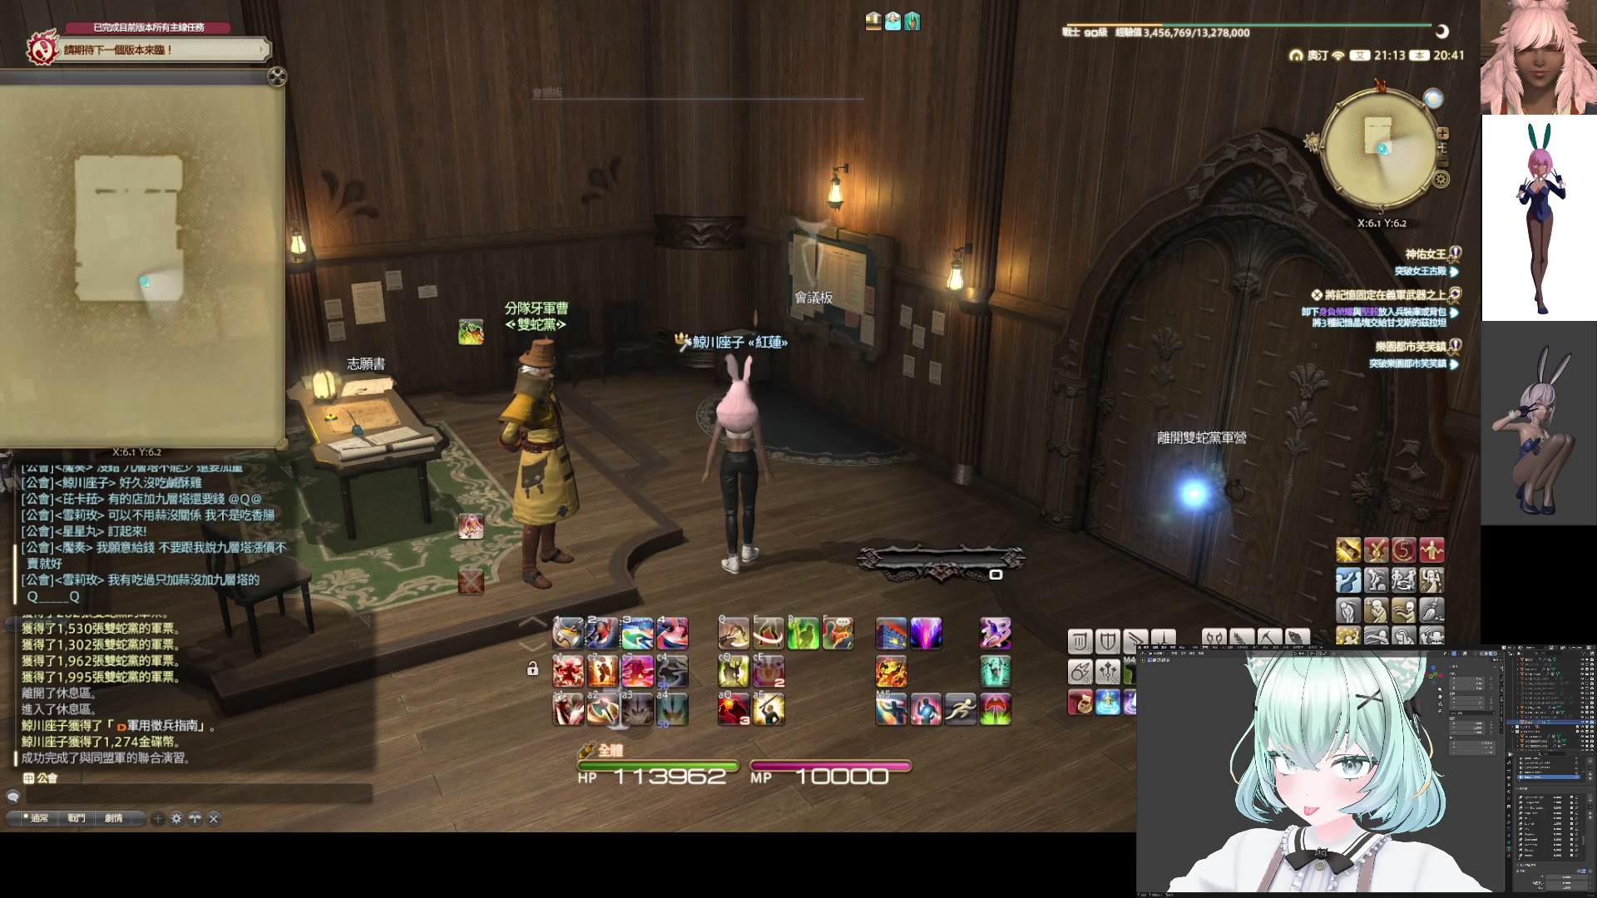
# Talk to the sergeant again and open the squadron mission list
pyautogui.press('KP_0')
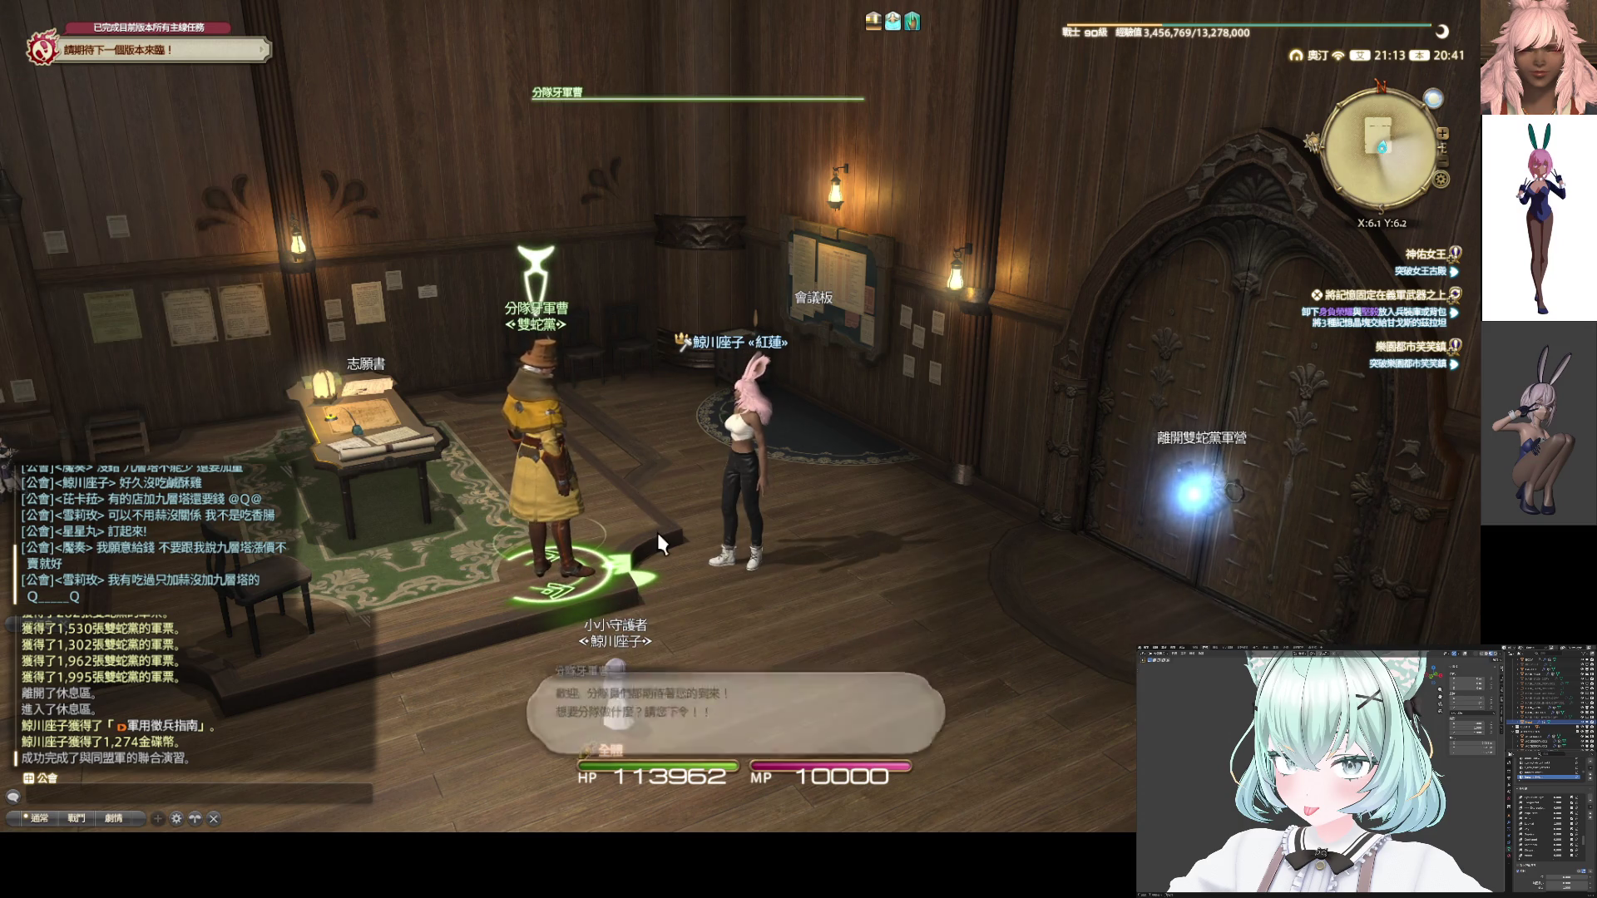
pyautogui.click(657, 532)
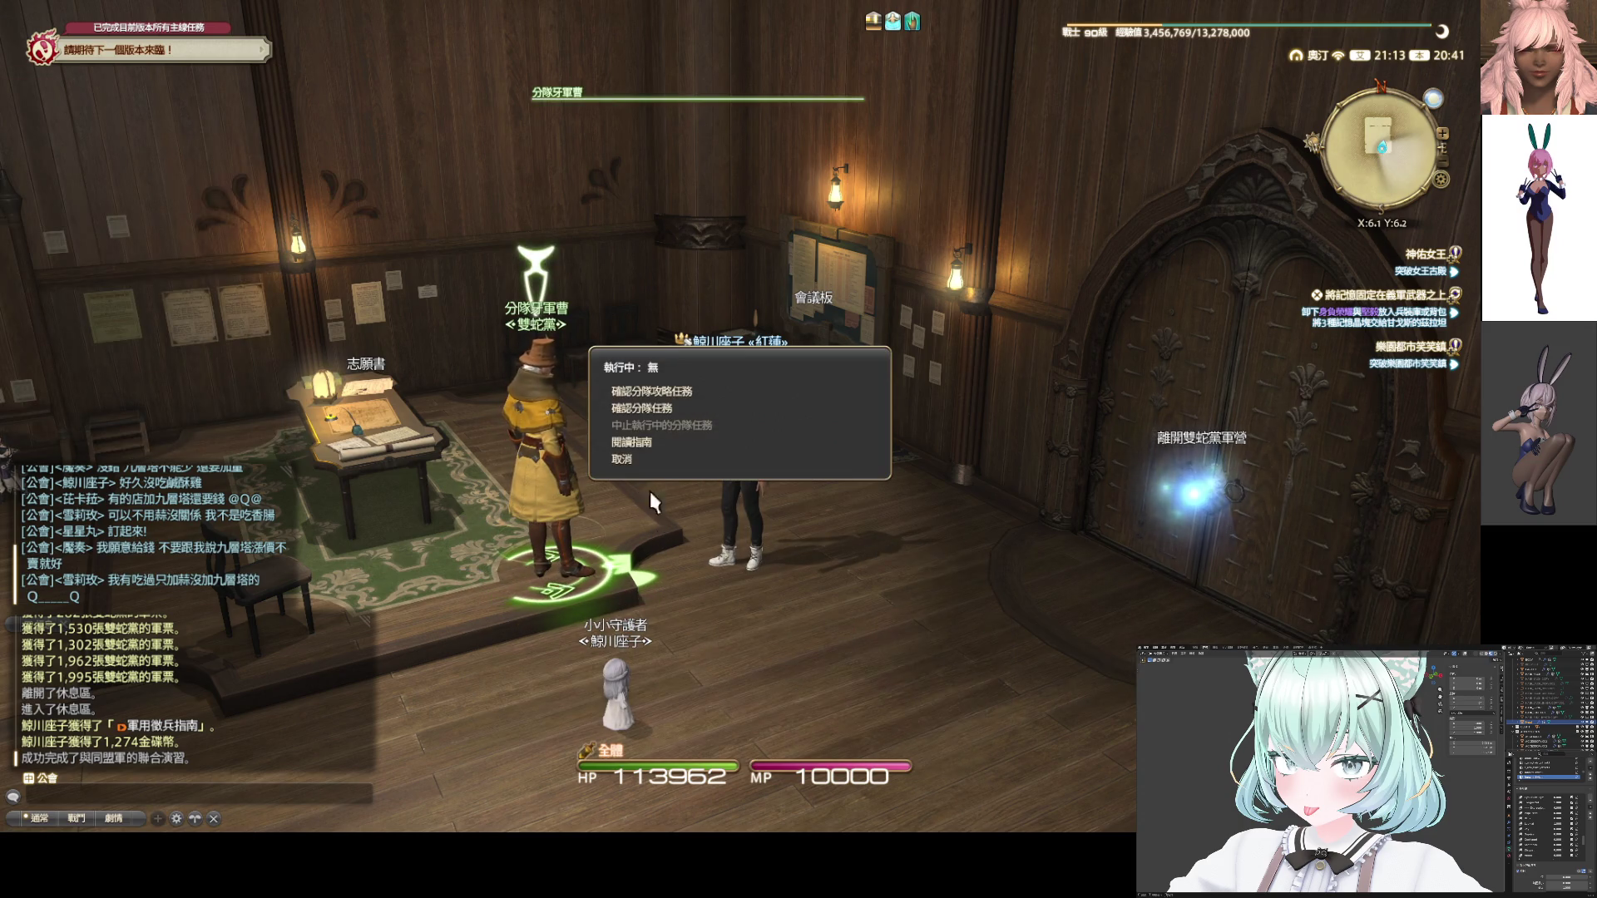
pyautogui.click(644, 413)
# Compare the level 25–35 missions and settle on the level-35 搜索失蹤人員
pyautogui.click(194, 133)
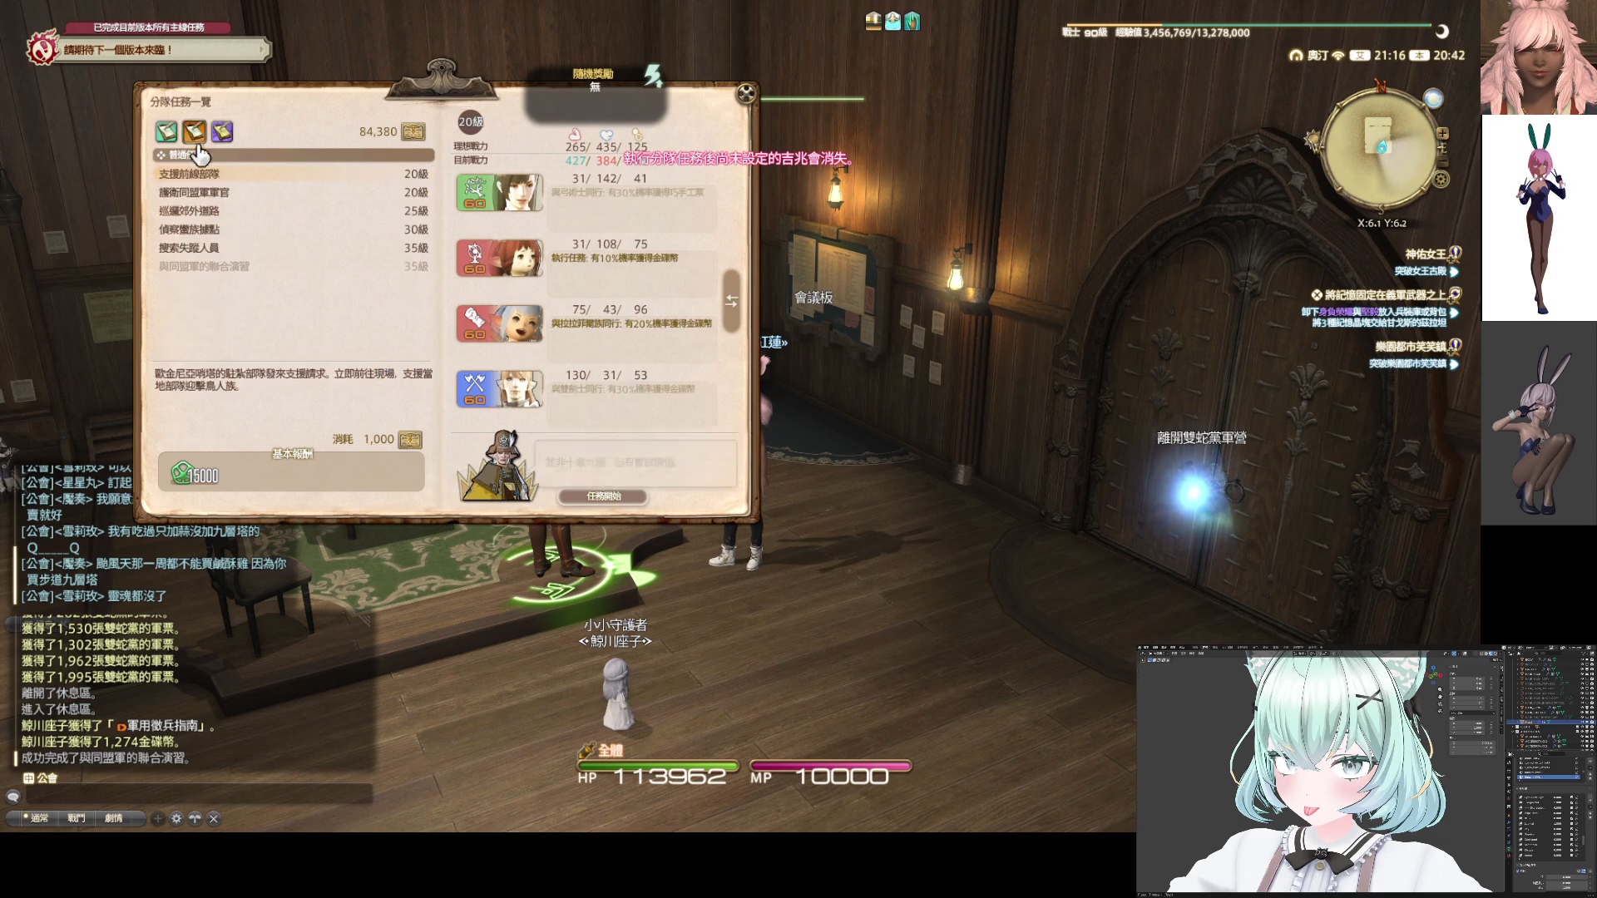
pyautogui.click(253, 247)
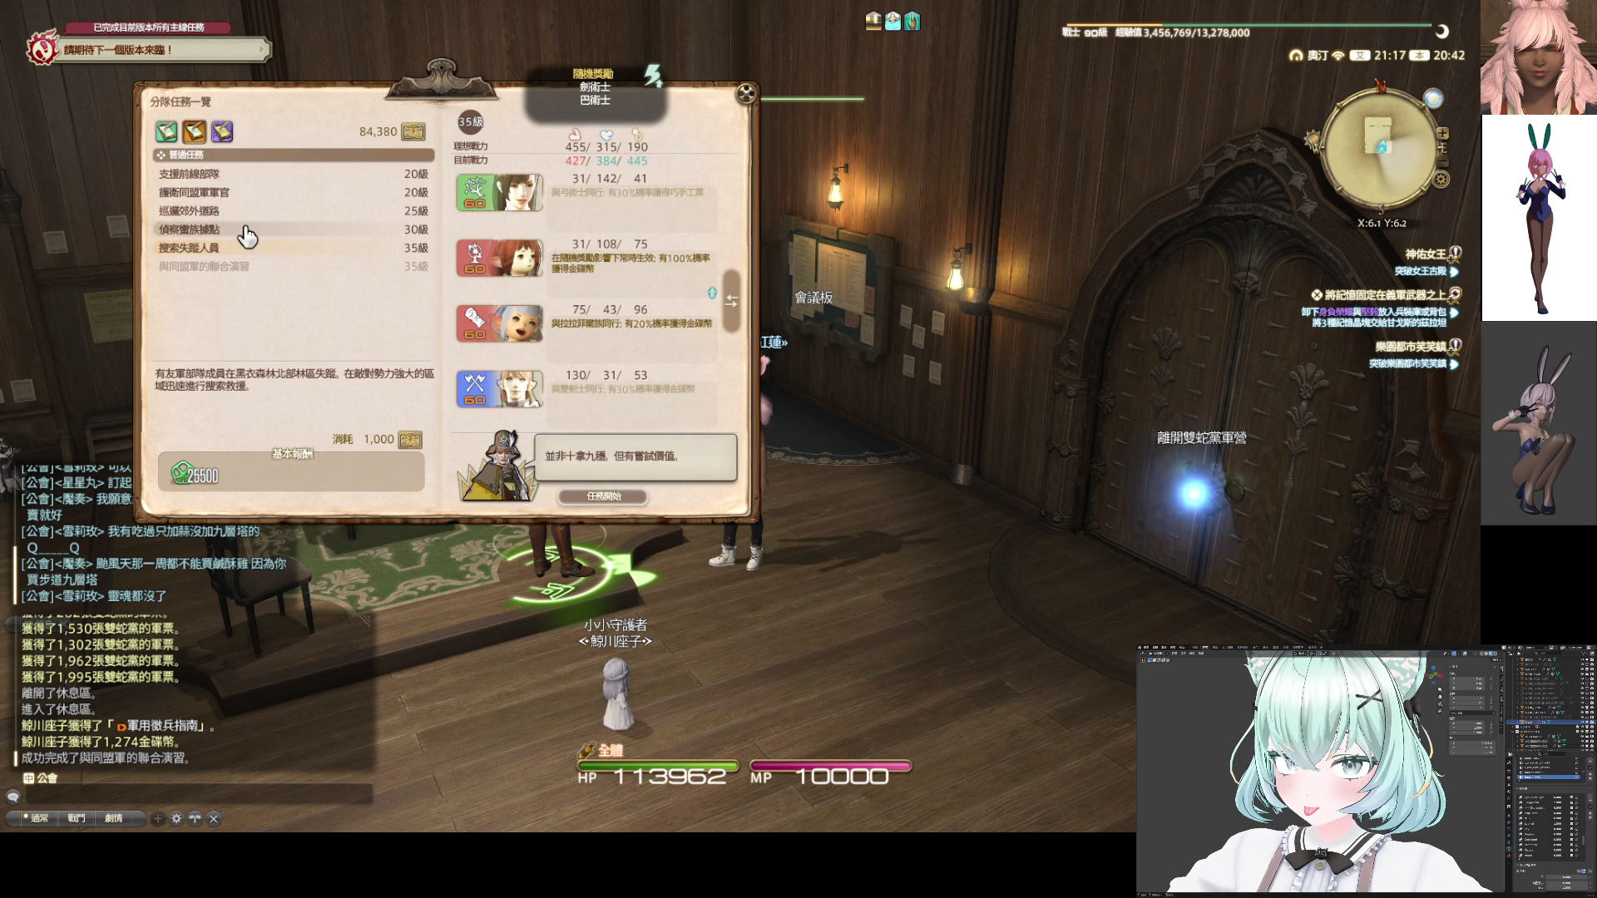
pyautogui.click(245, 229)
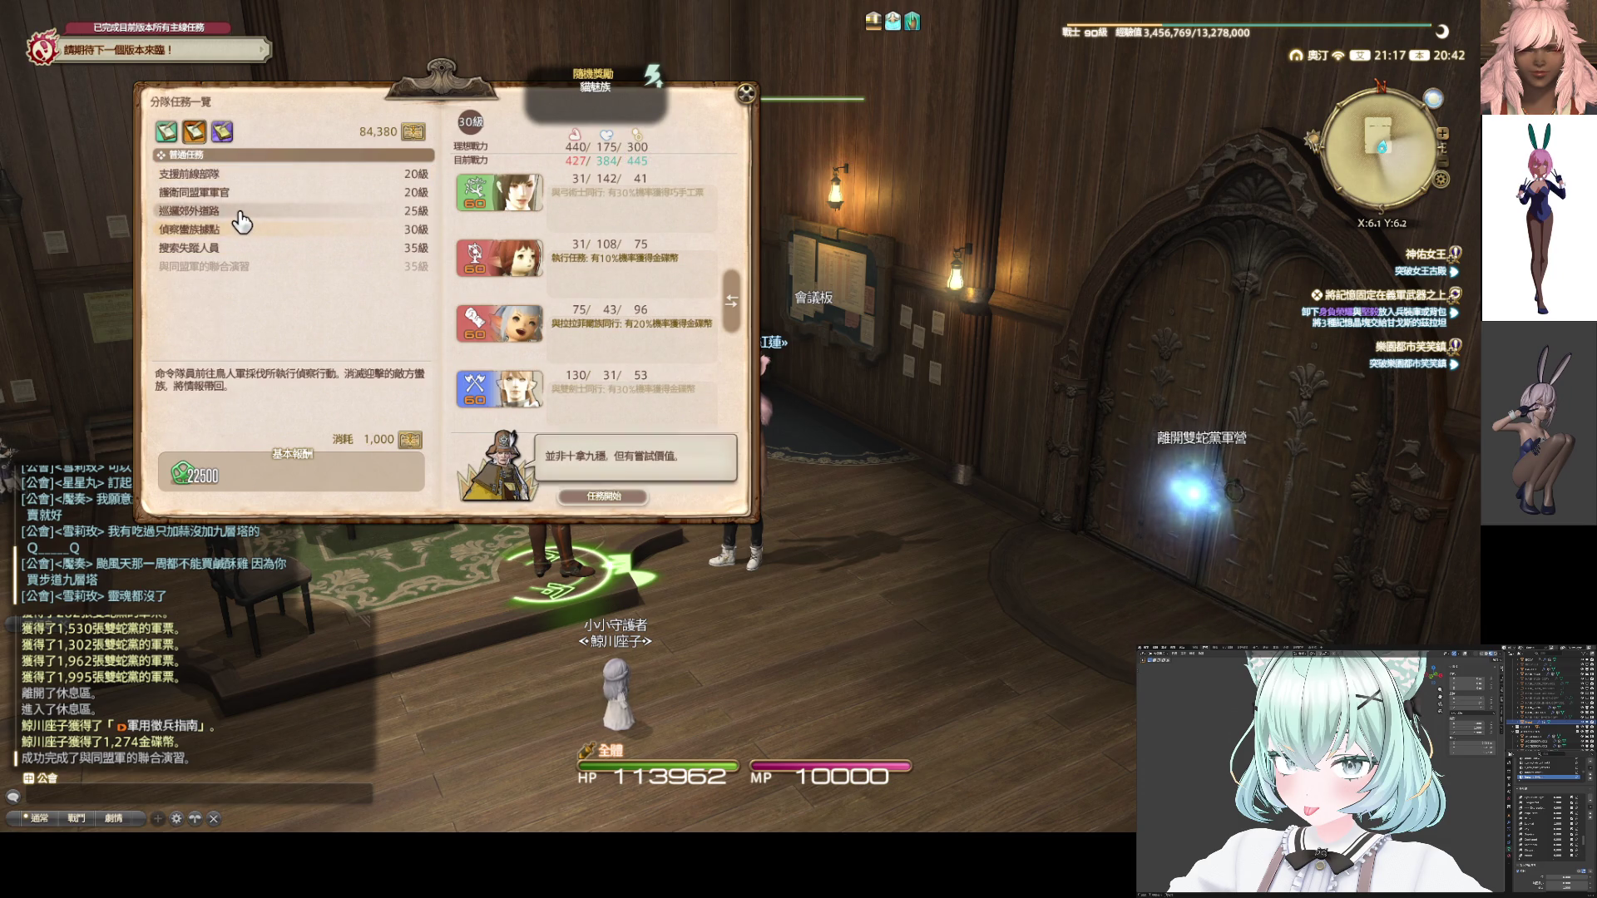
pyautogui.click(241, 213)
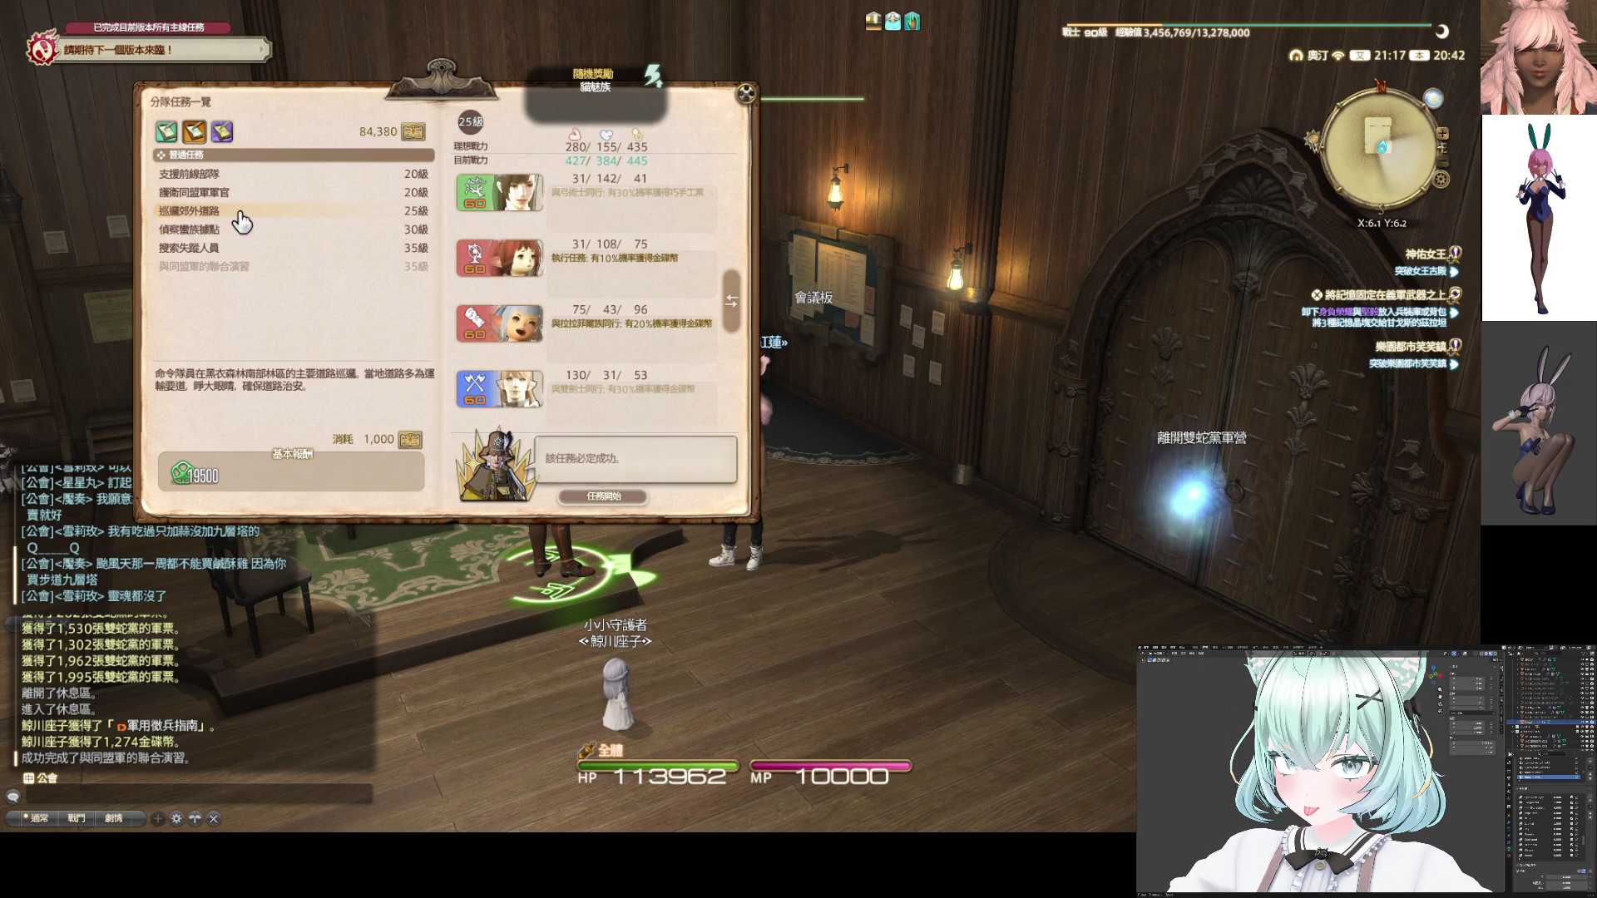
pyautogui.click(240, 248)
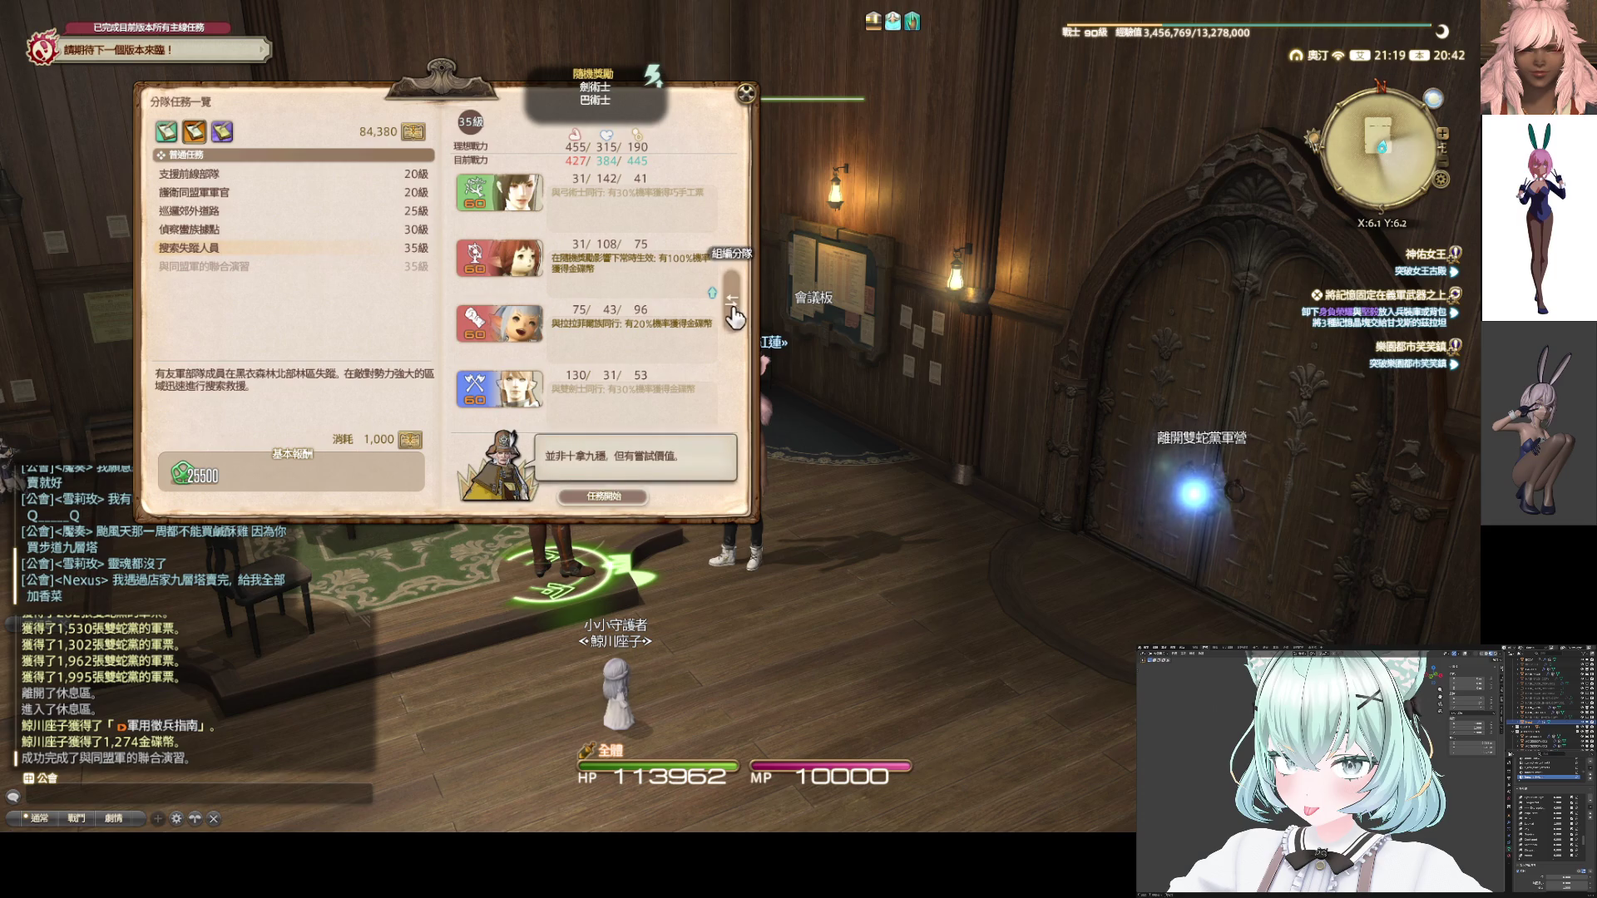
pyautogui.click(733, 315)
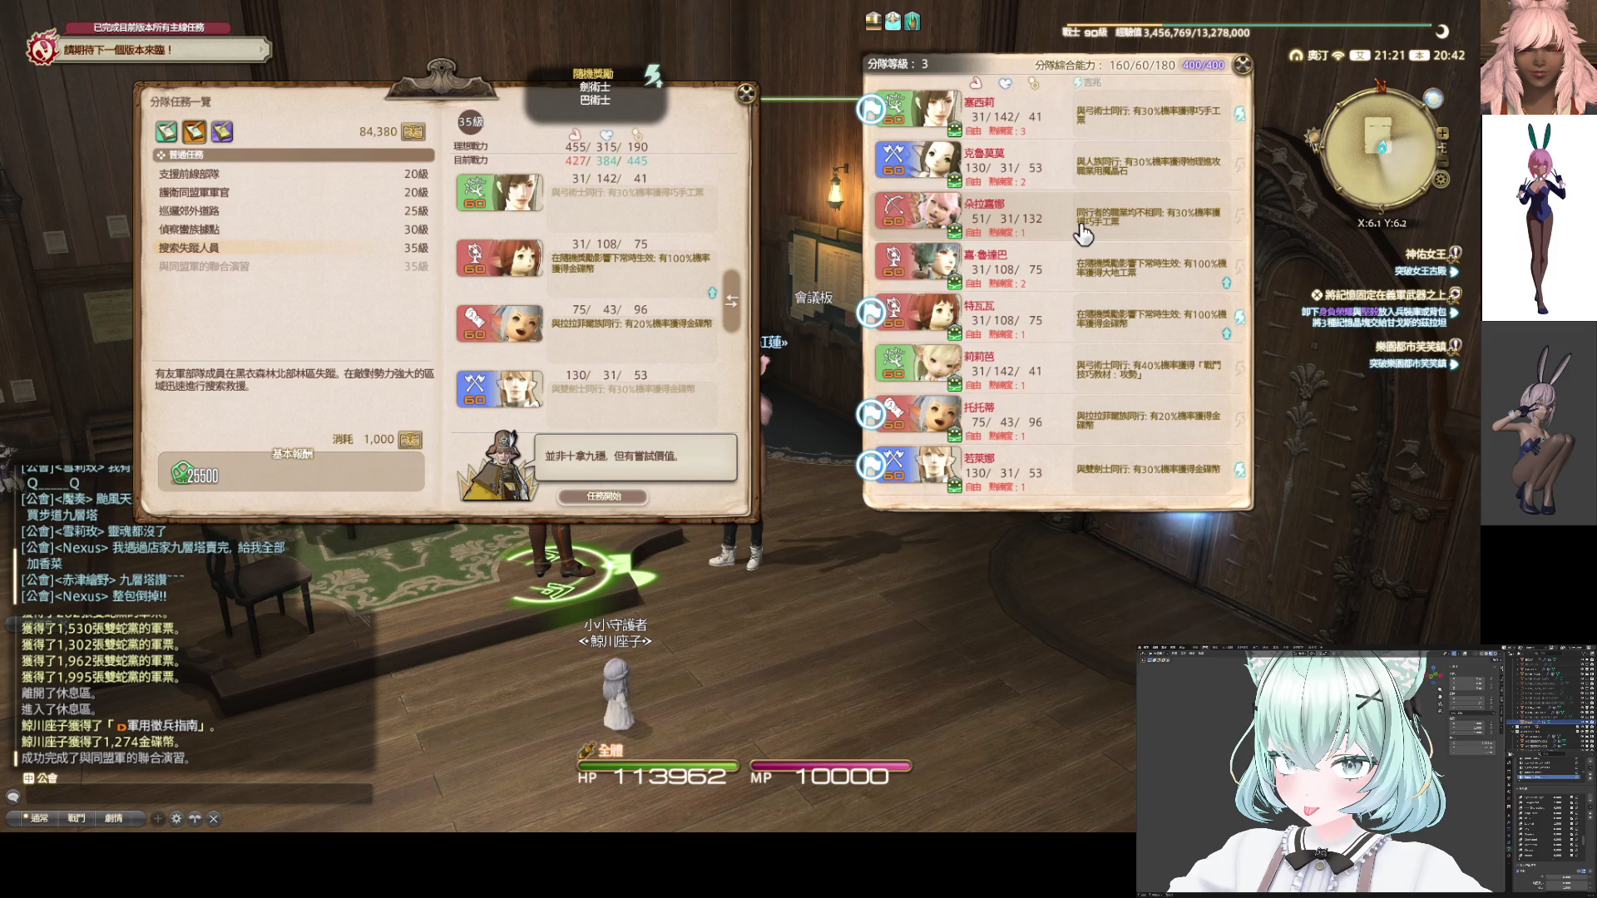
# Form the squad, swapping in 莉莉芭 and 嘉·魯達巴 for 塞西莉 and 若萊娜
pyautogui.click(923, 116)
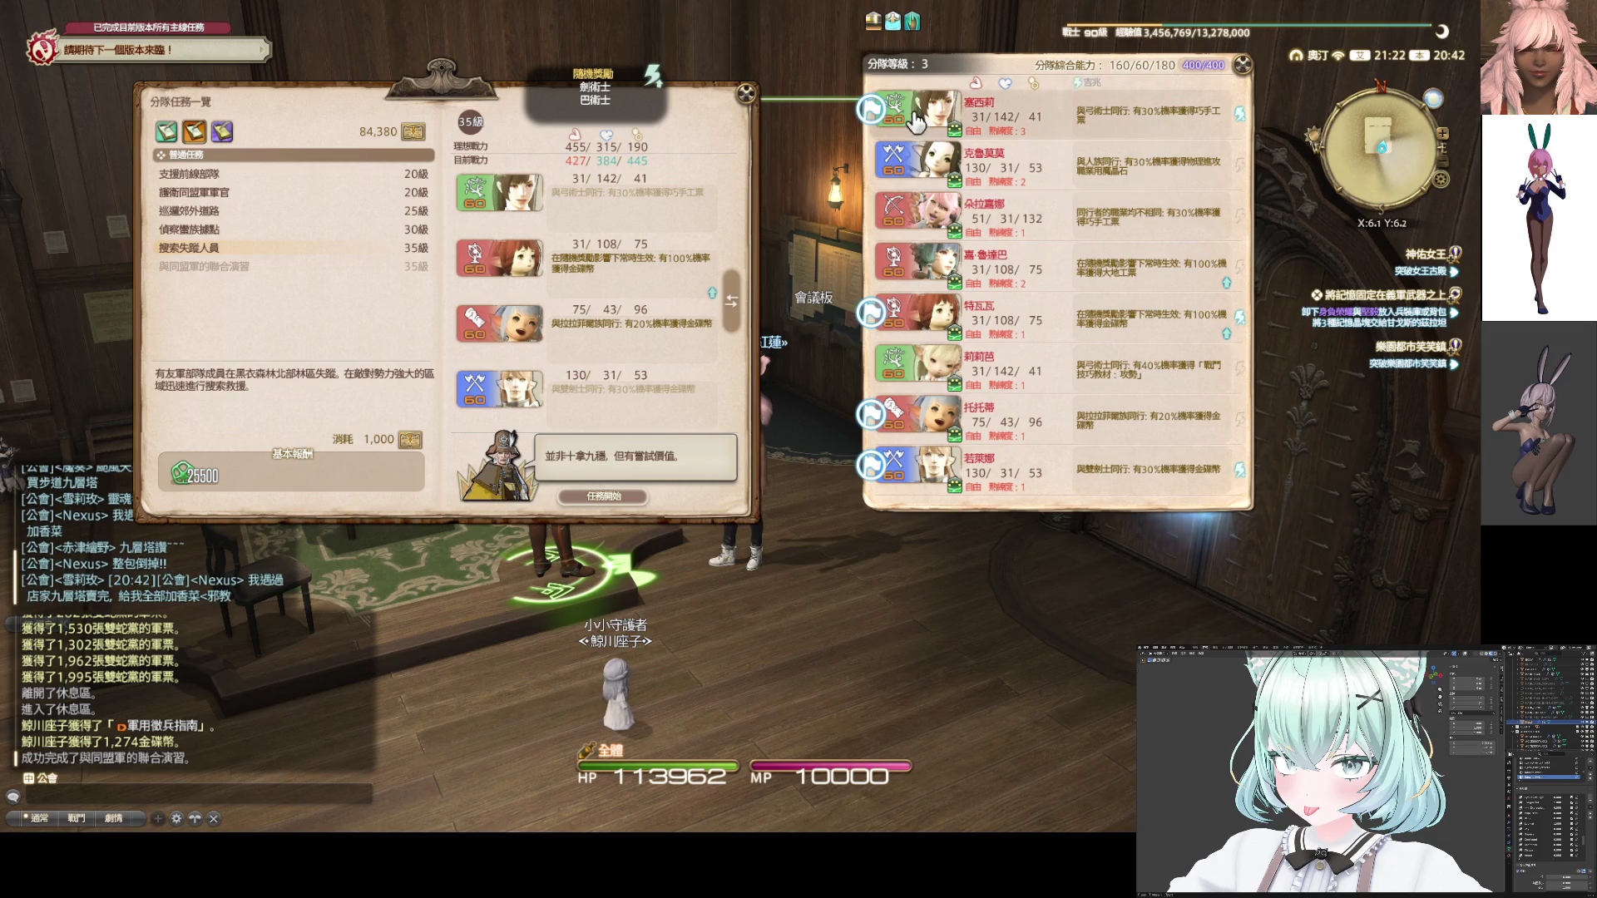
pyautogui.click(921, 169)
pyautogui.click(922, 169)
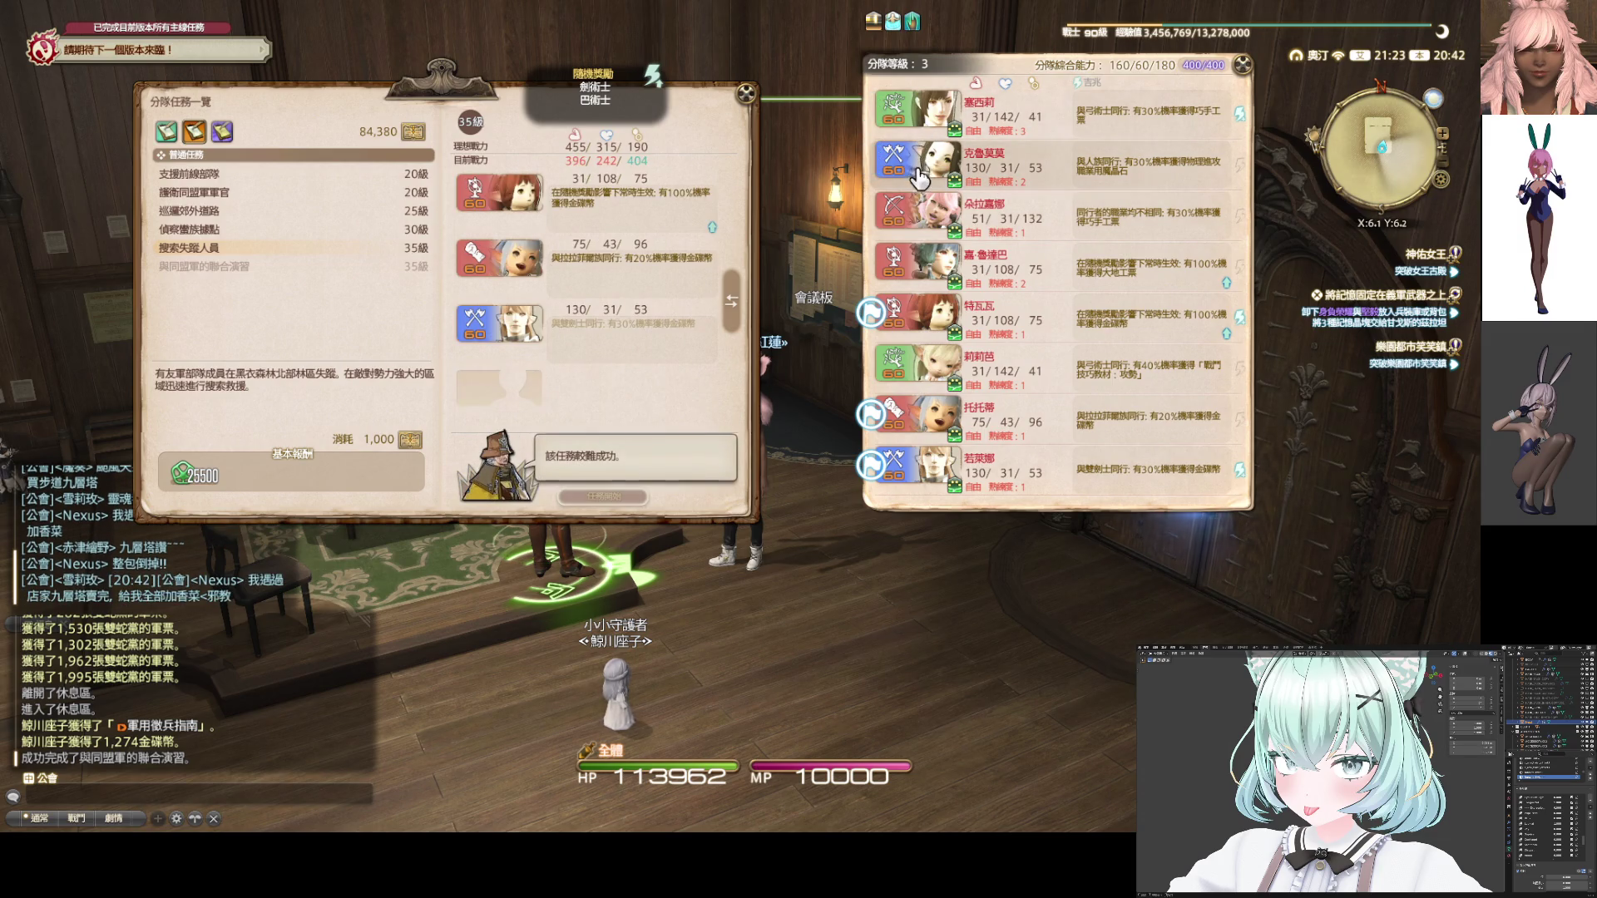
pyautogui.click(918, 271)
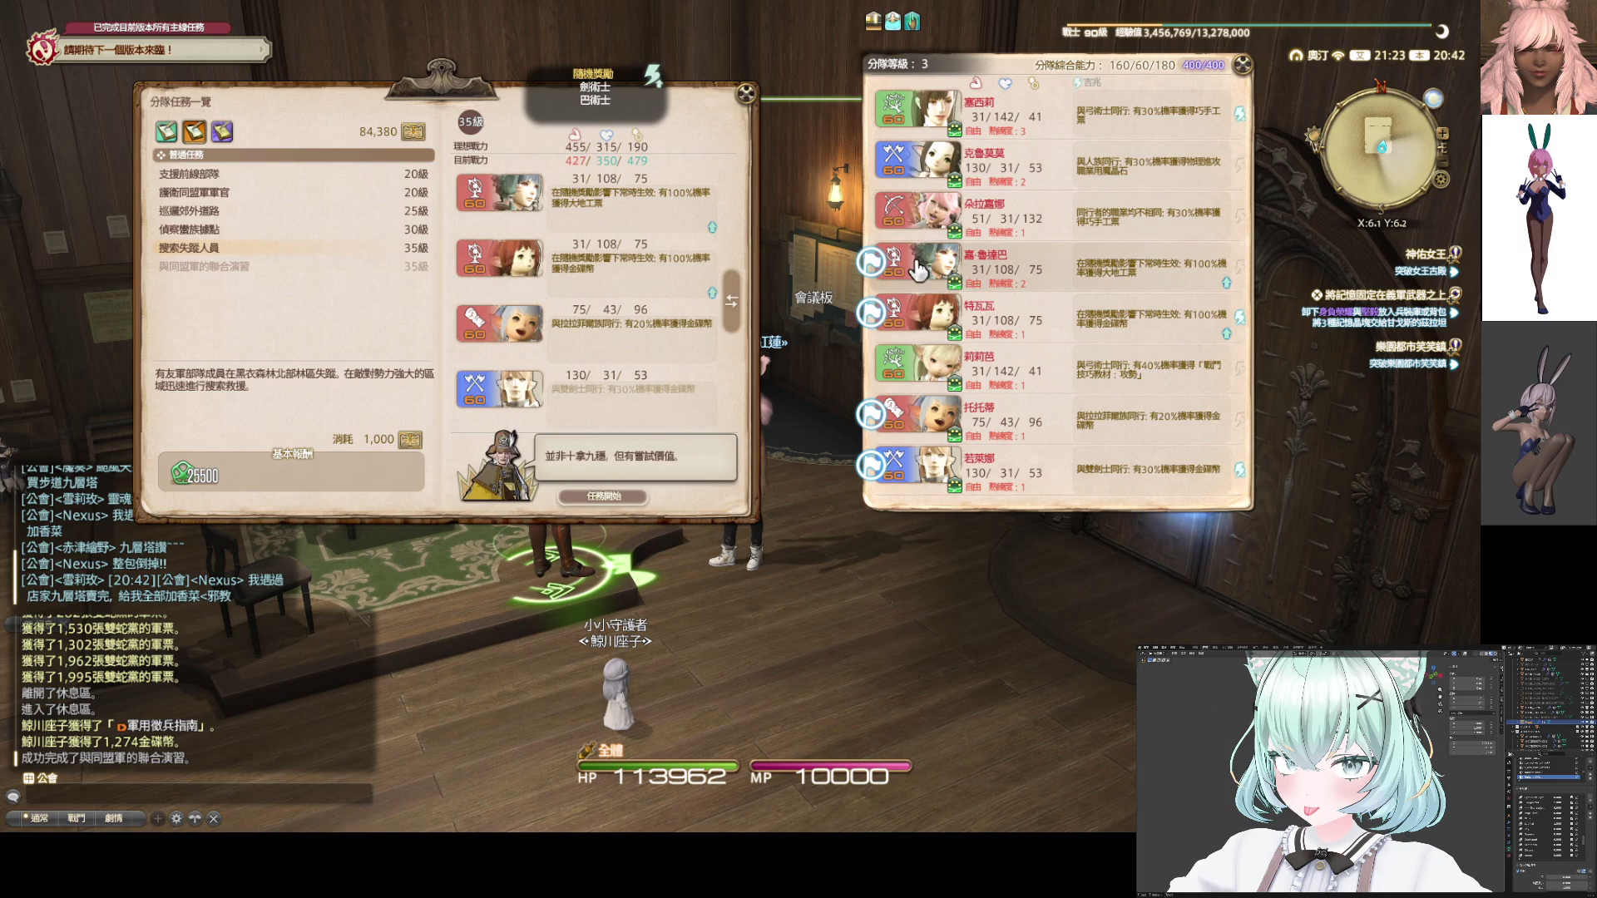
pyautogui.click(918, 270)
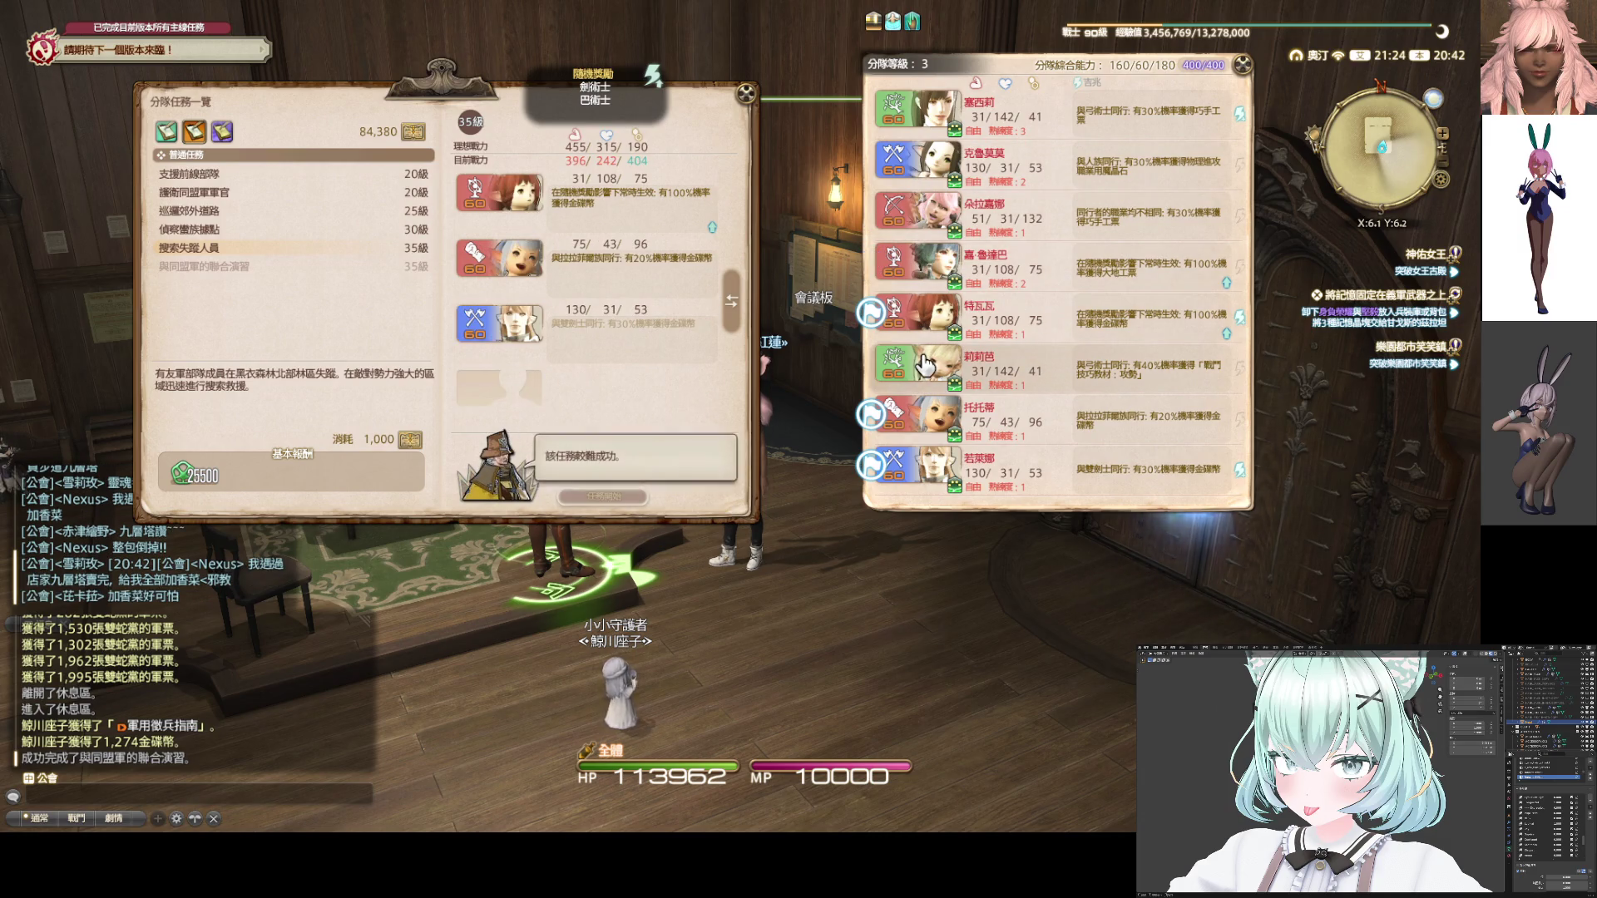
pyautogui.click(890, 133)
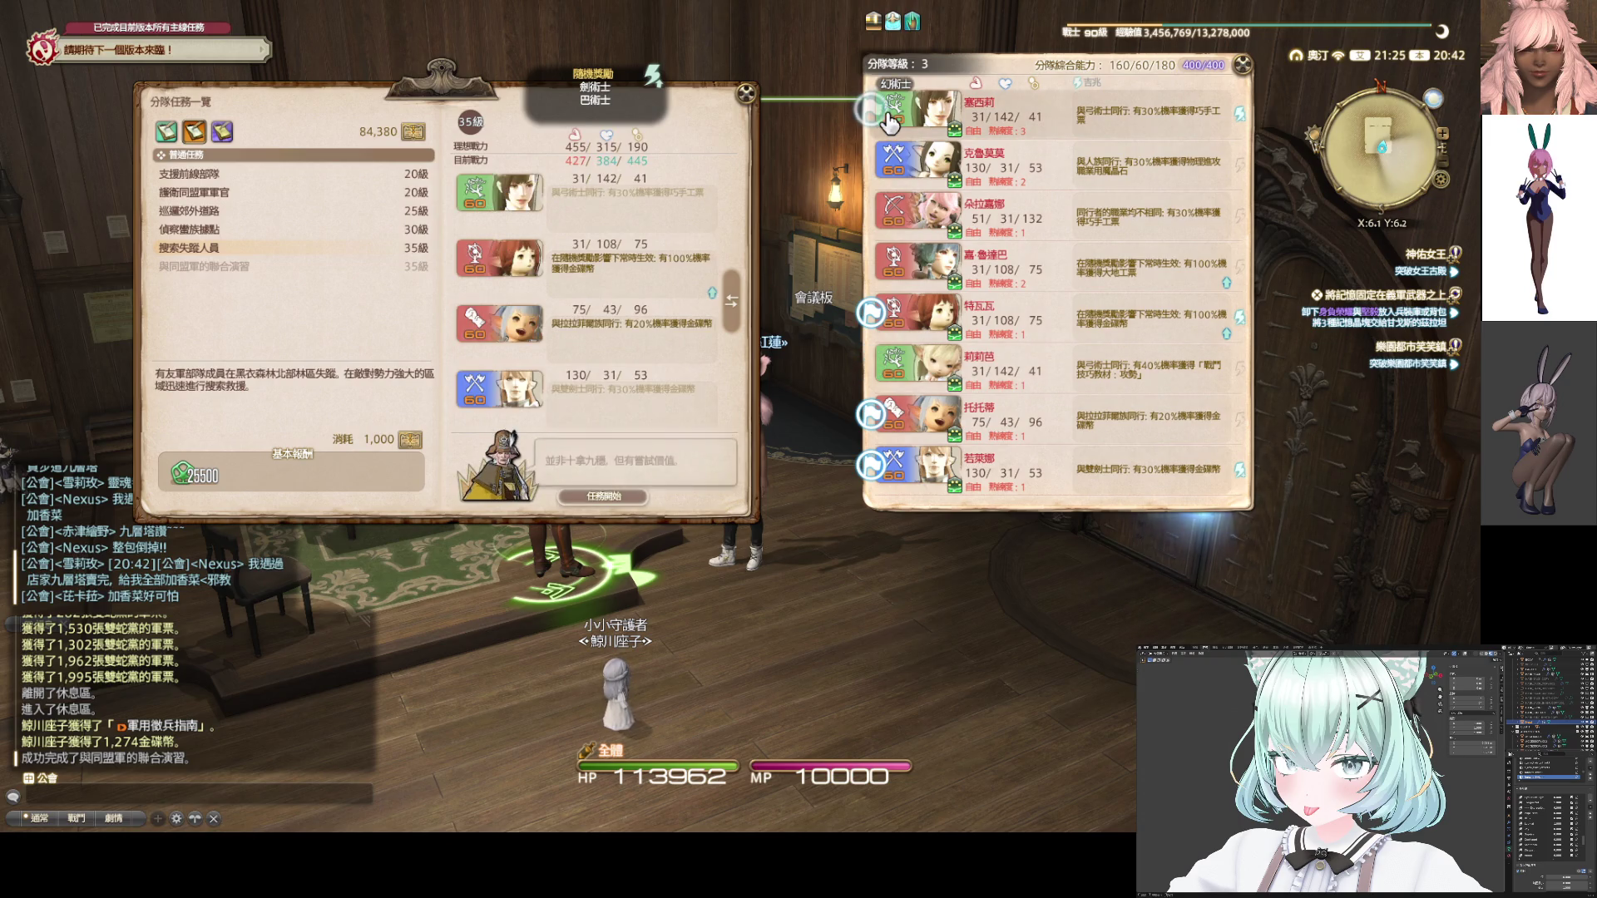
pyautogui.click(938, 358)
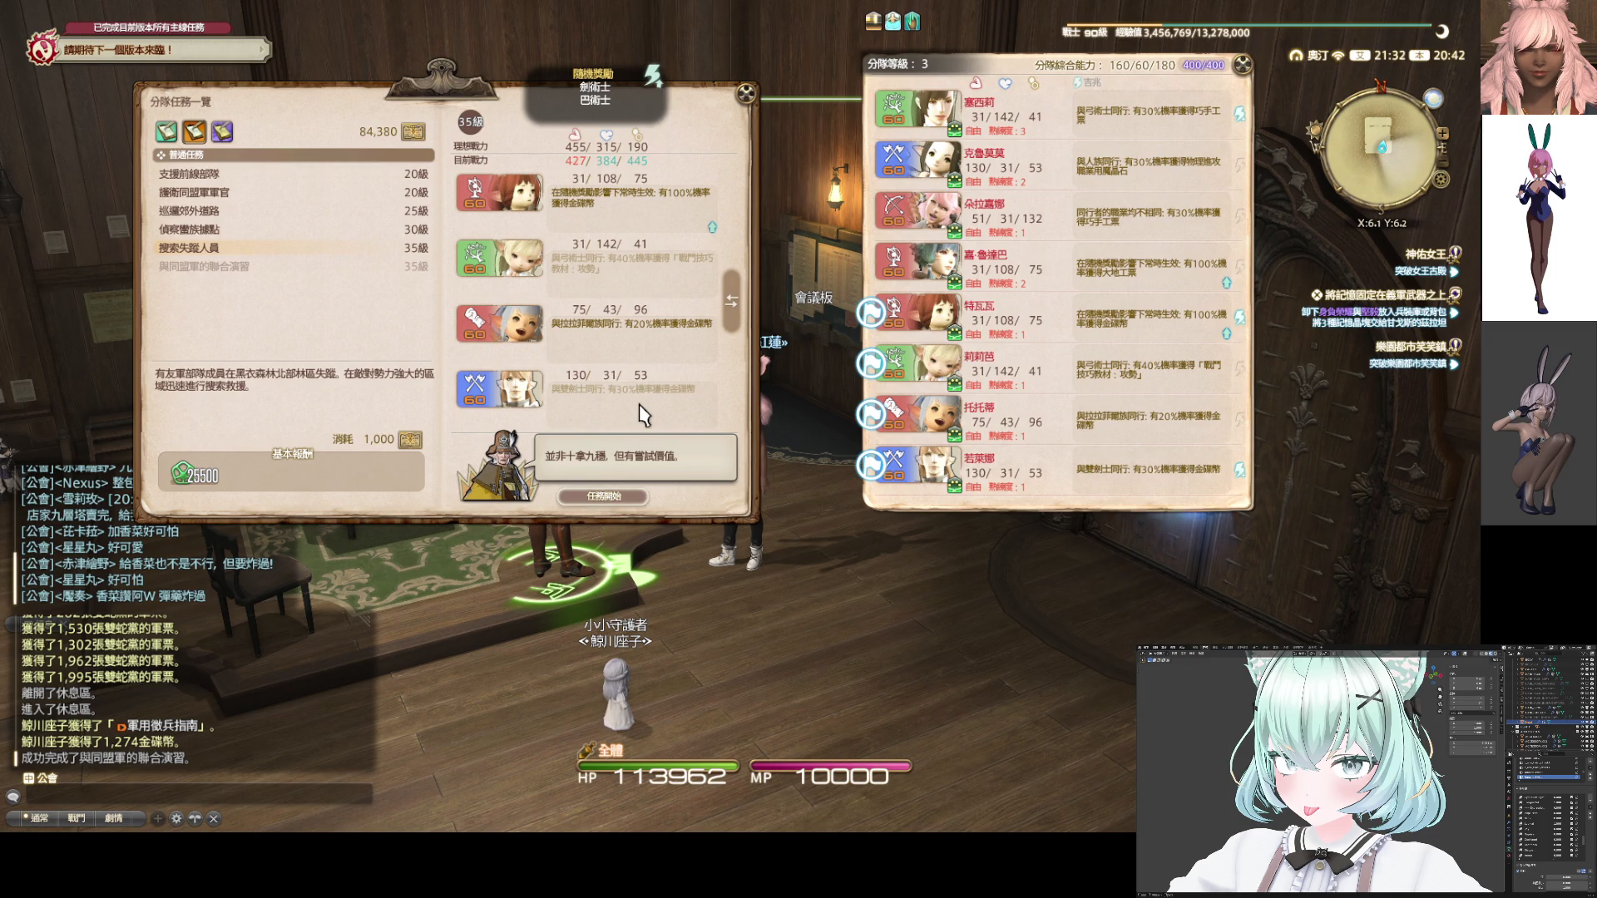
pyautogui.click(926, 476)
pyautogui.click(916, 270)
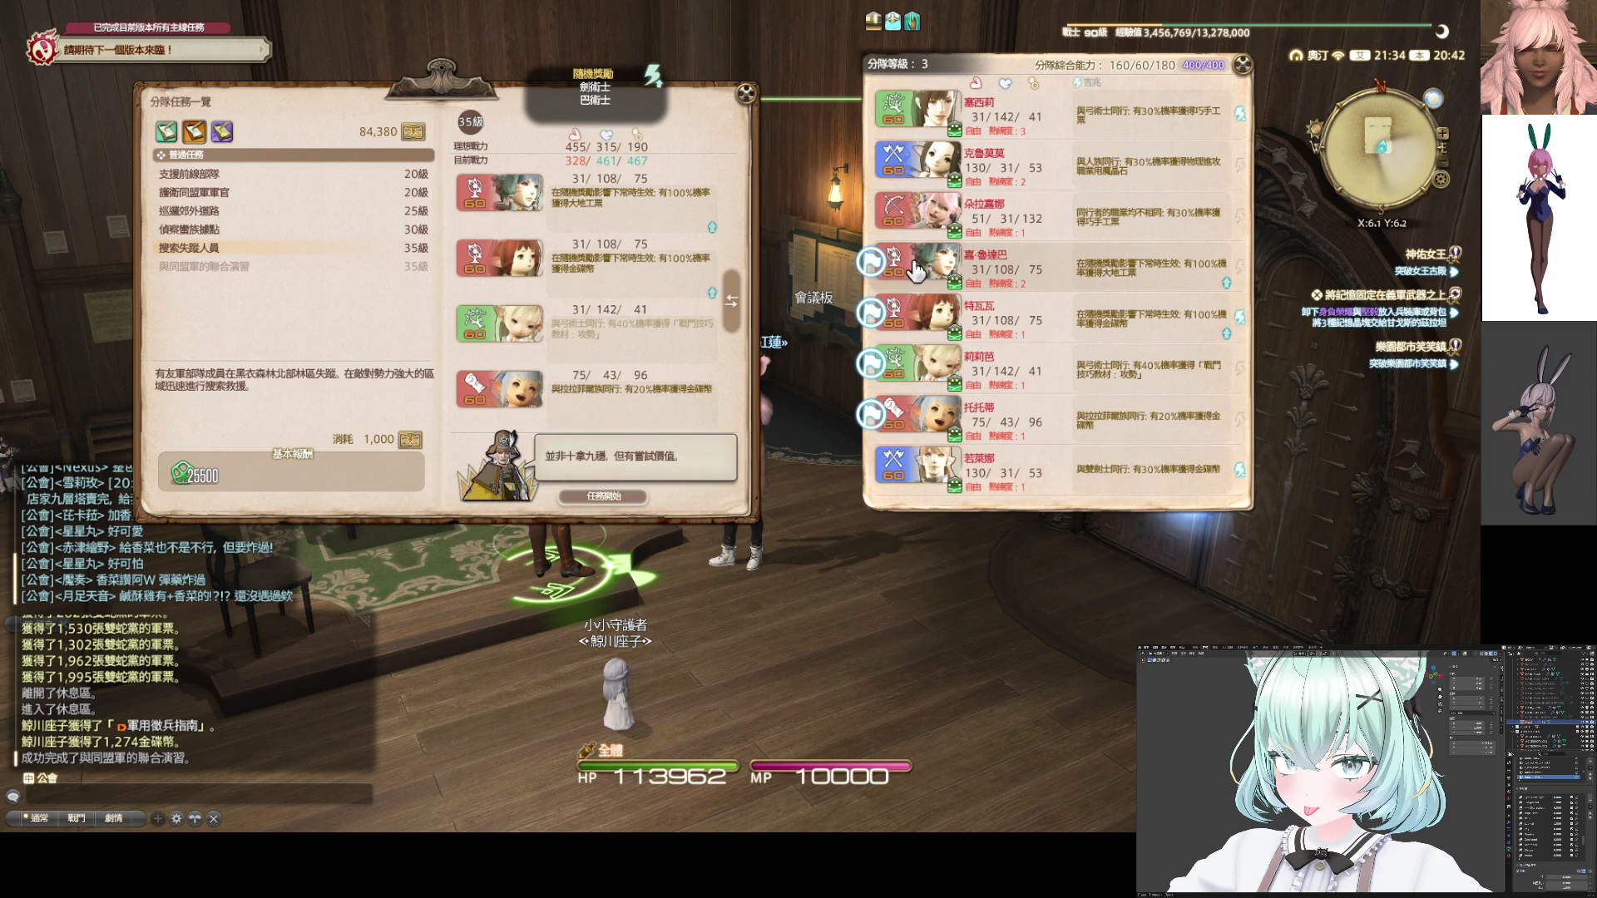